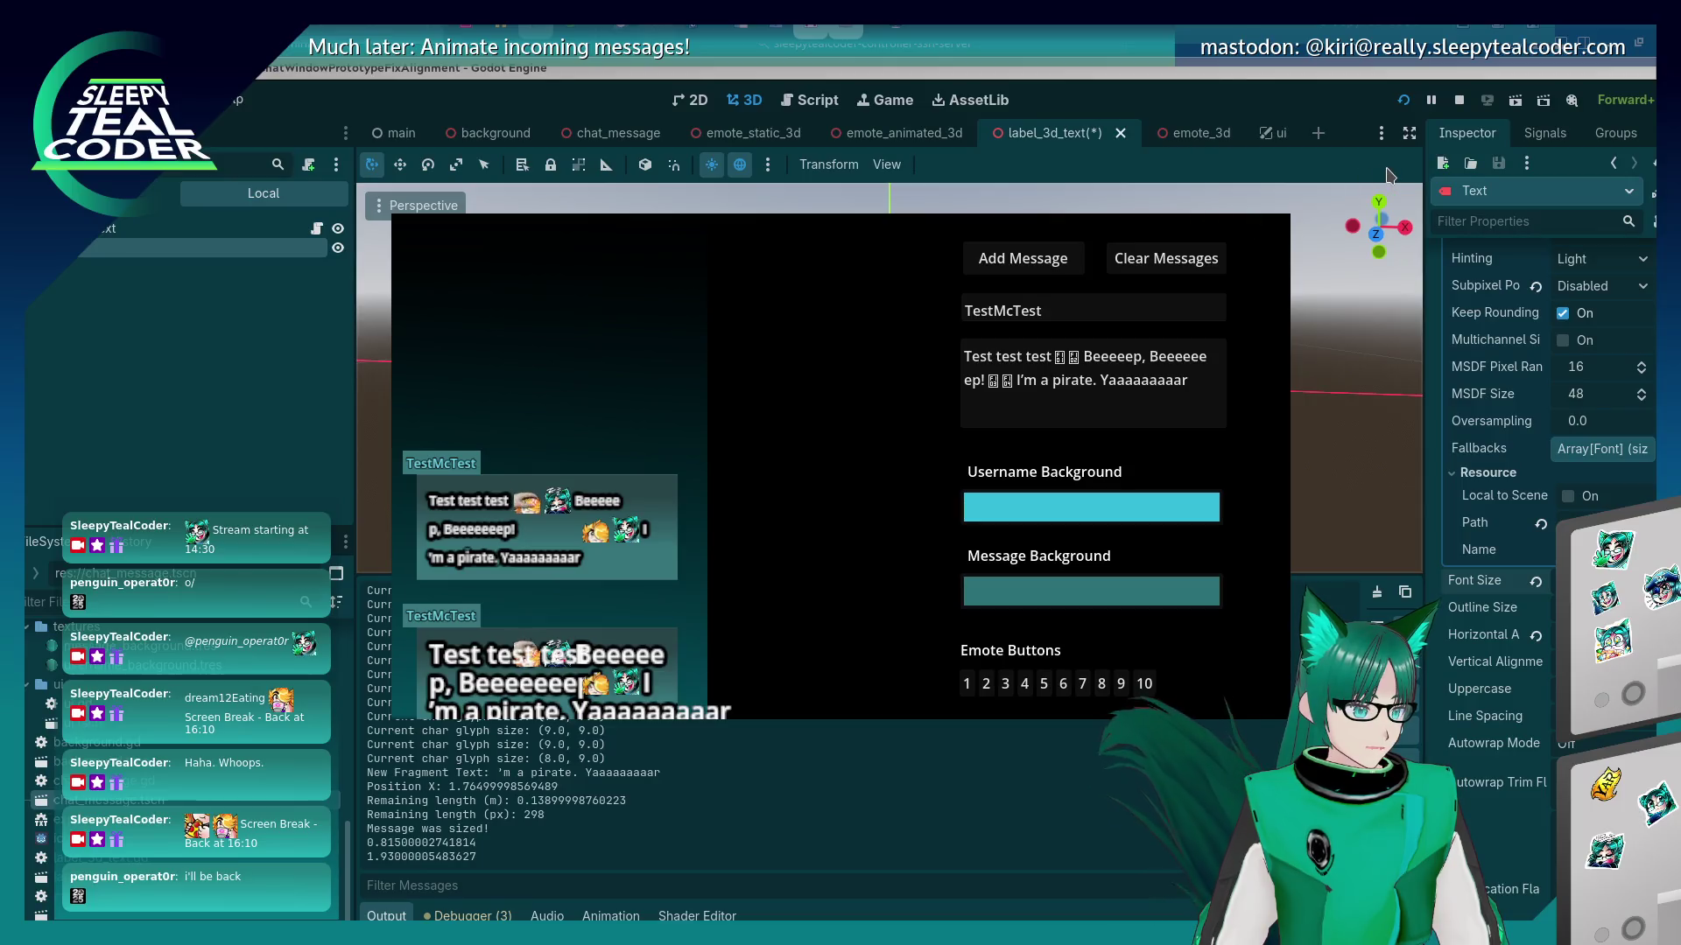
Save the label scene, relaunch the chat prototype, post a test message, then close the game.
click(1403, 100)
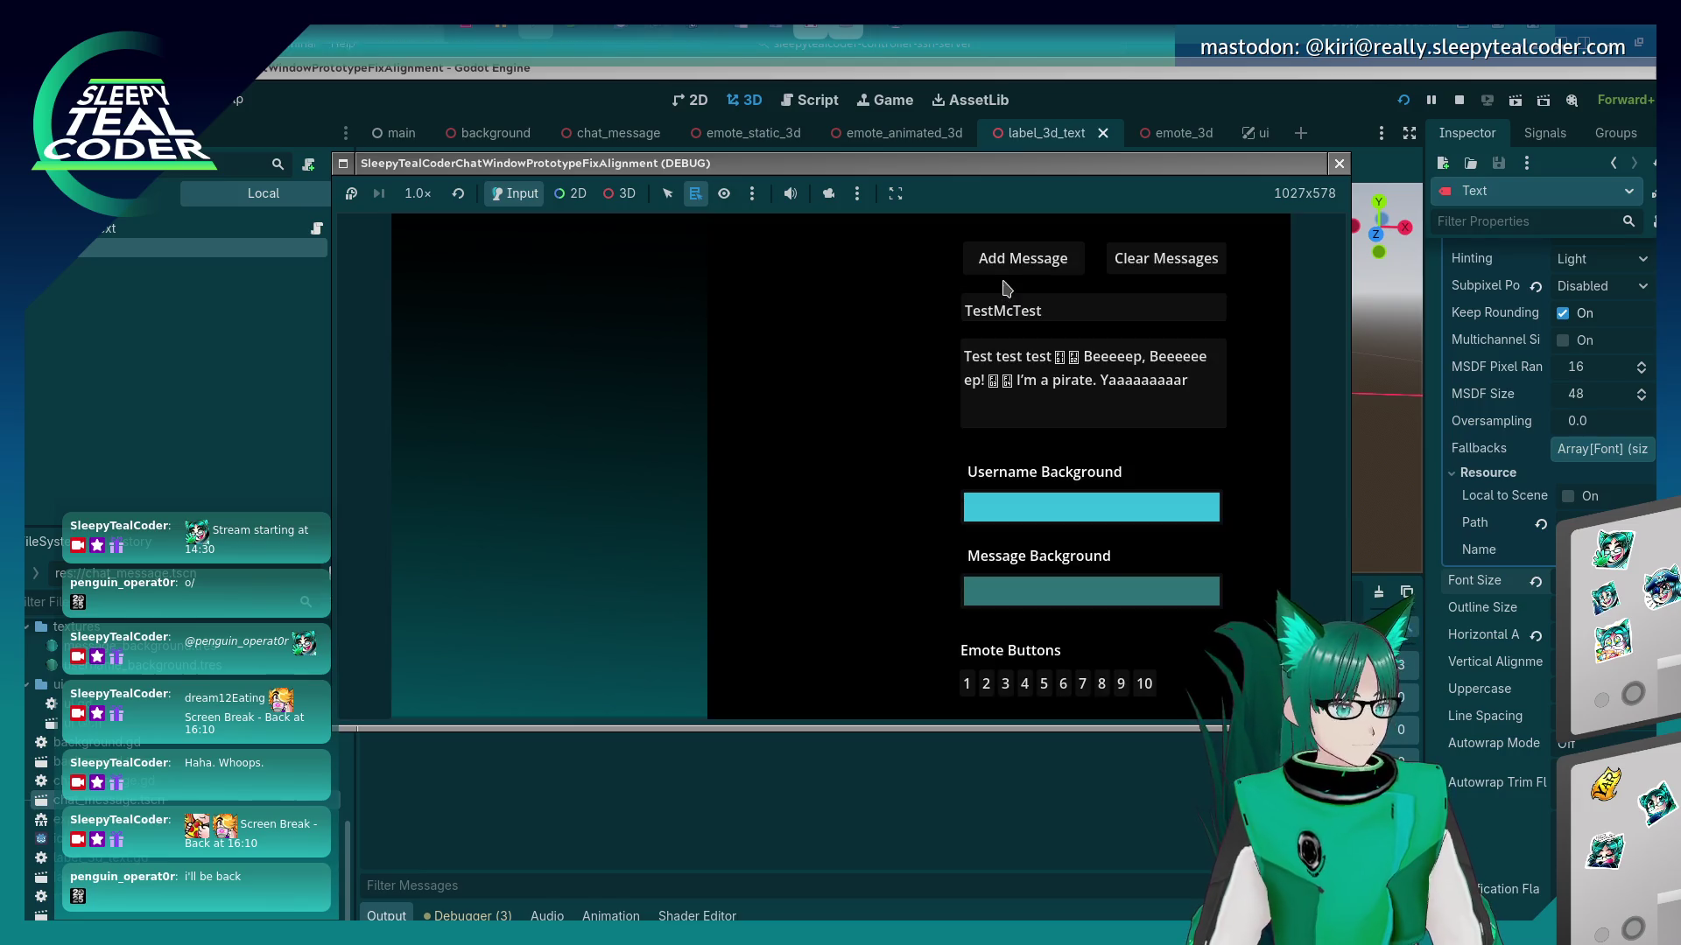
click(1004, 265)
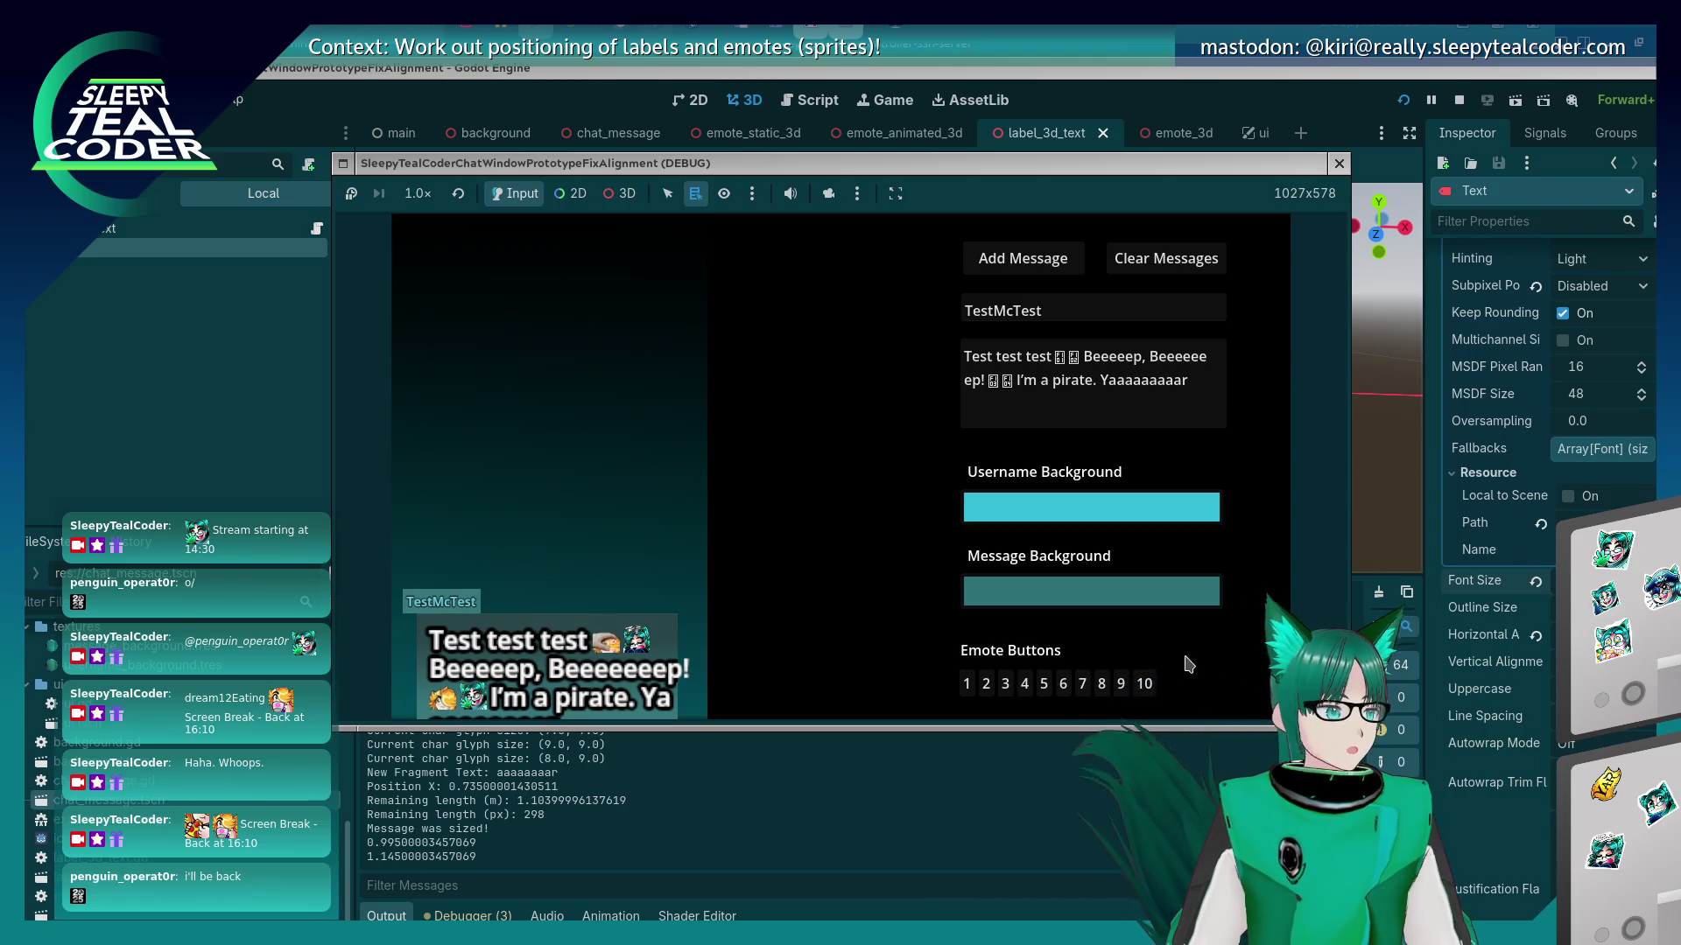
key(F8)
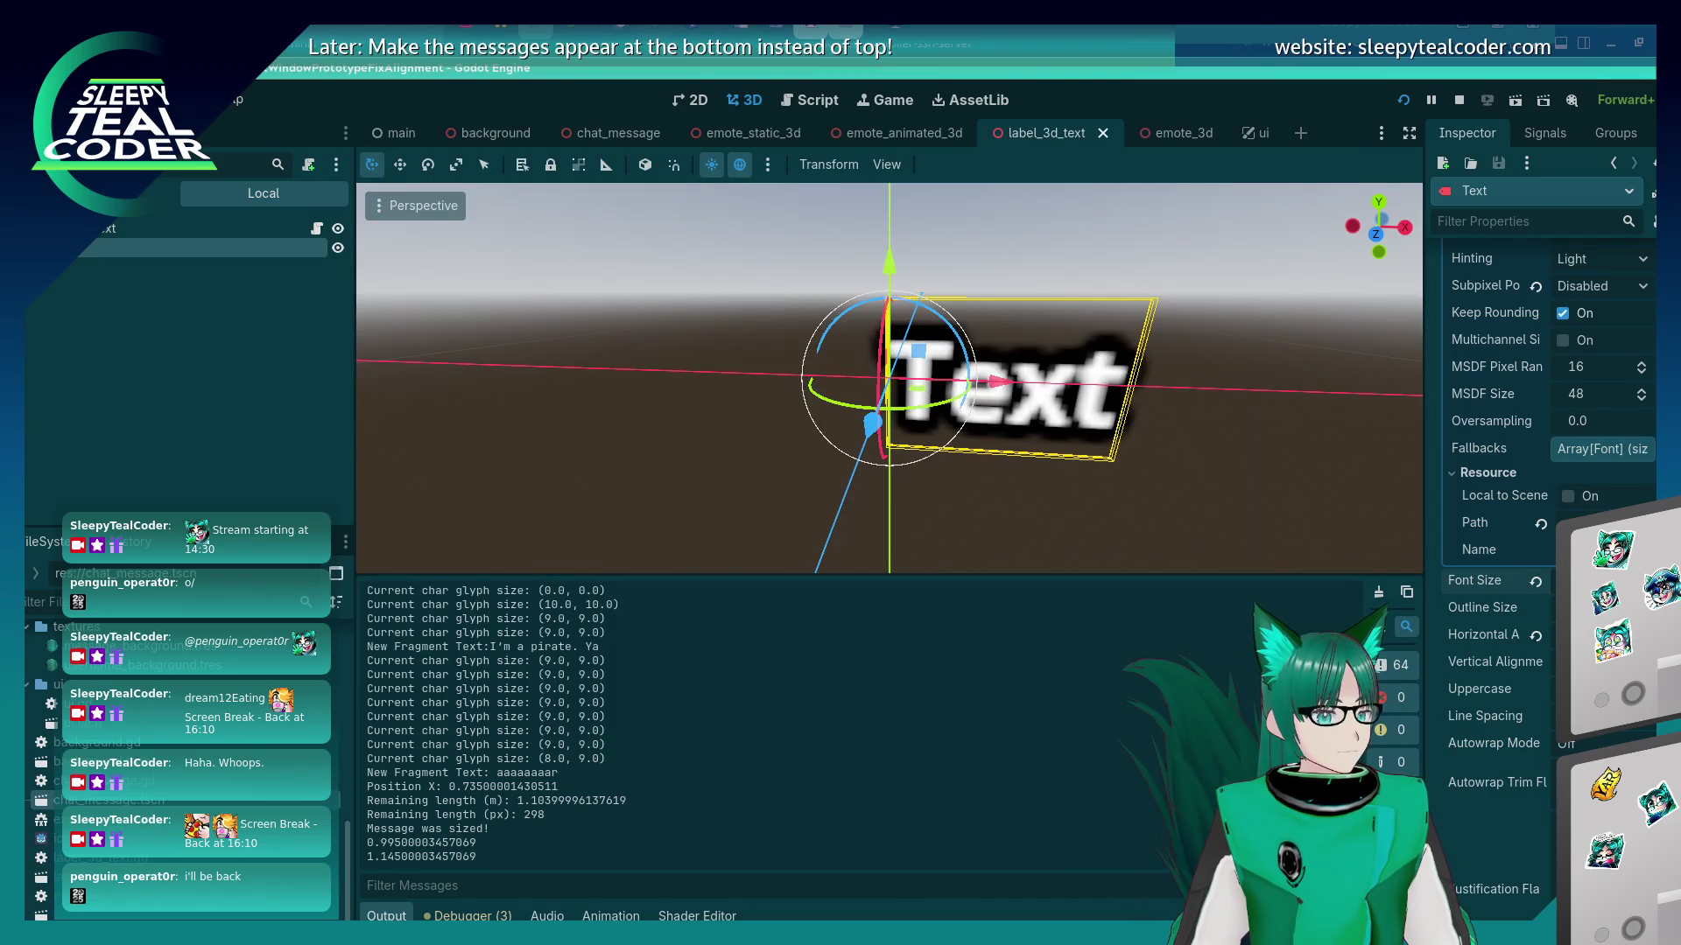
Set the Text label's Pixel Size to 0.009, then to 0.005.
scroll(1455, 581, up, 15)
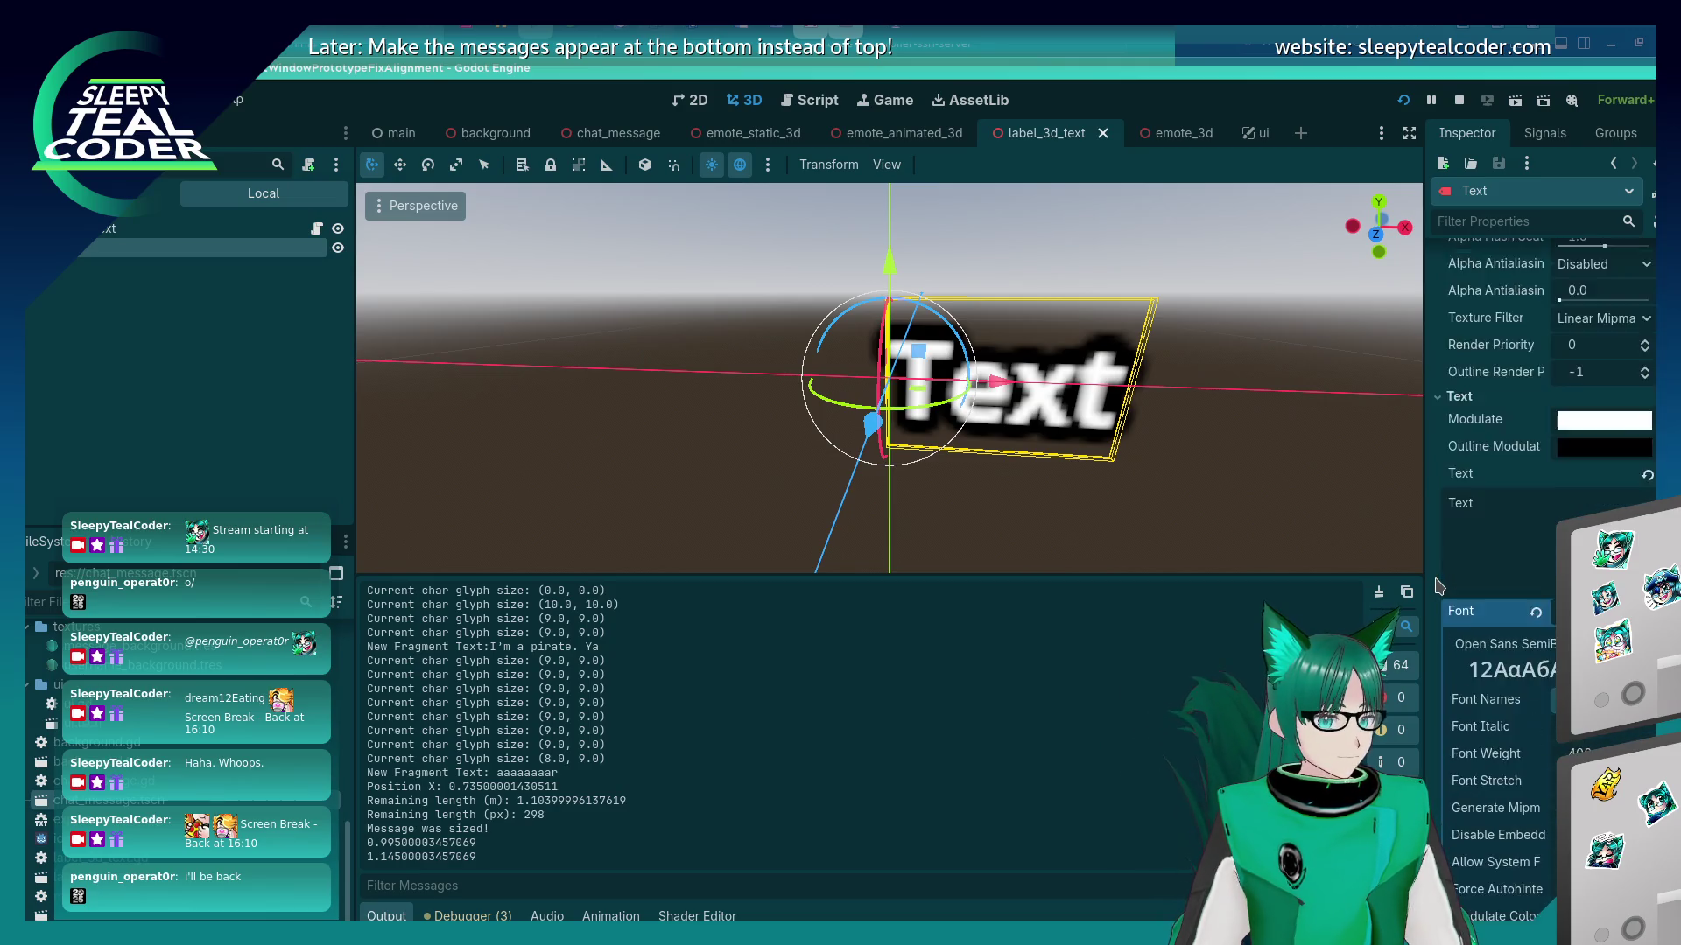
click(1626, 287)
text(0.00)
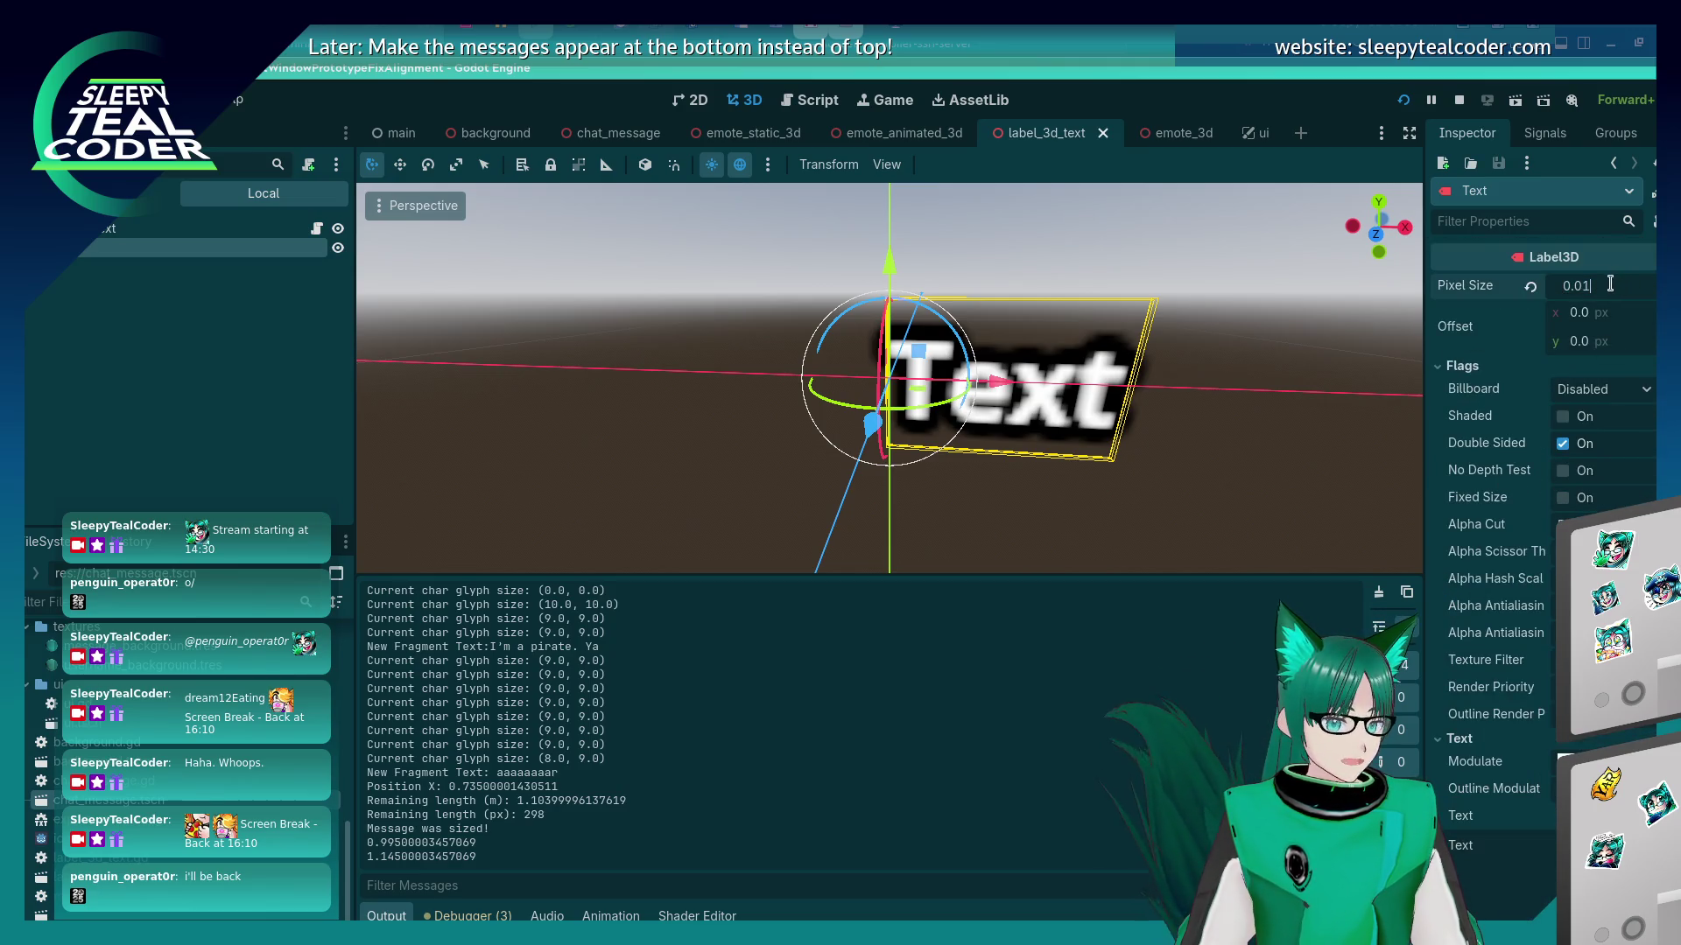
text(9)
key(Return)
click(1609, 282)
text(0.005)
key(Return)
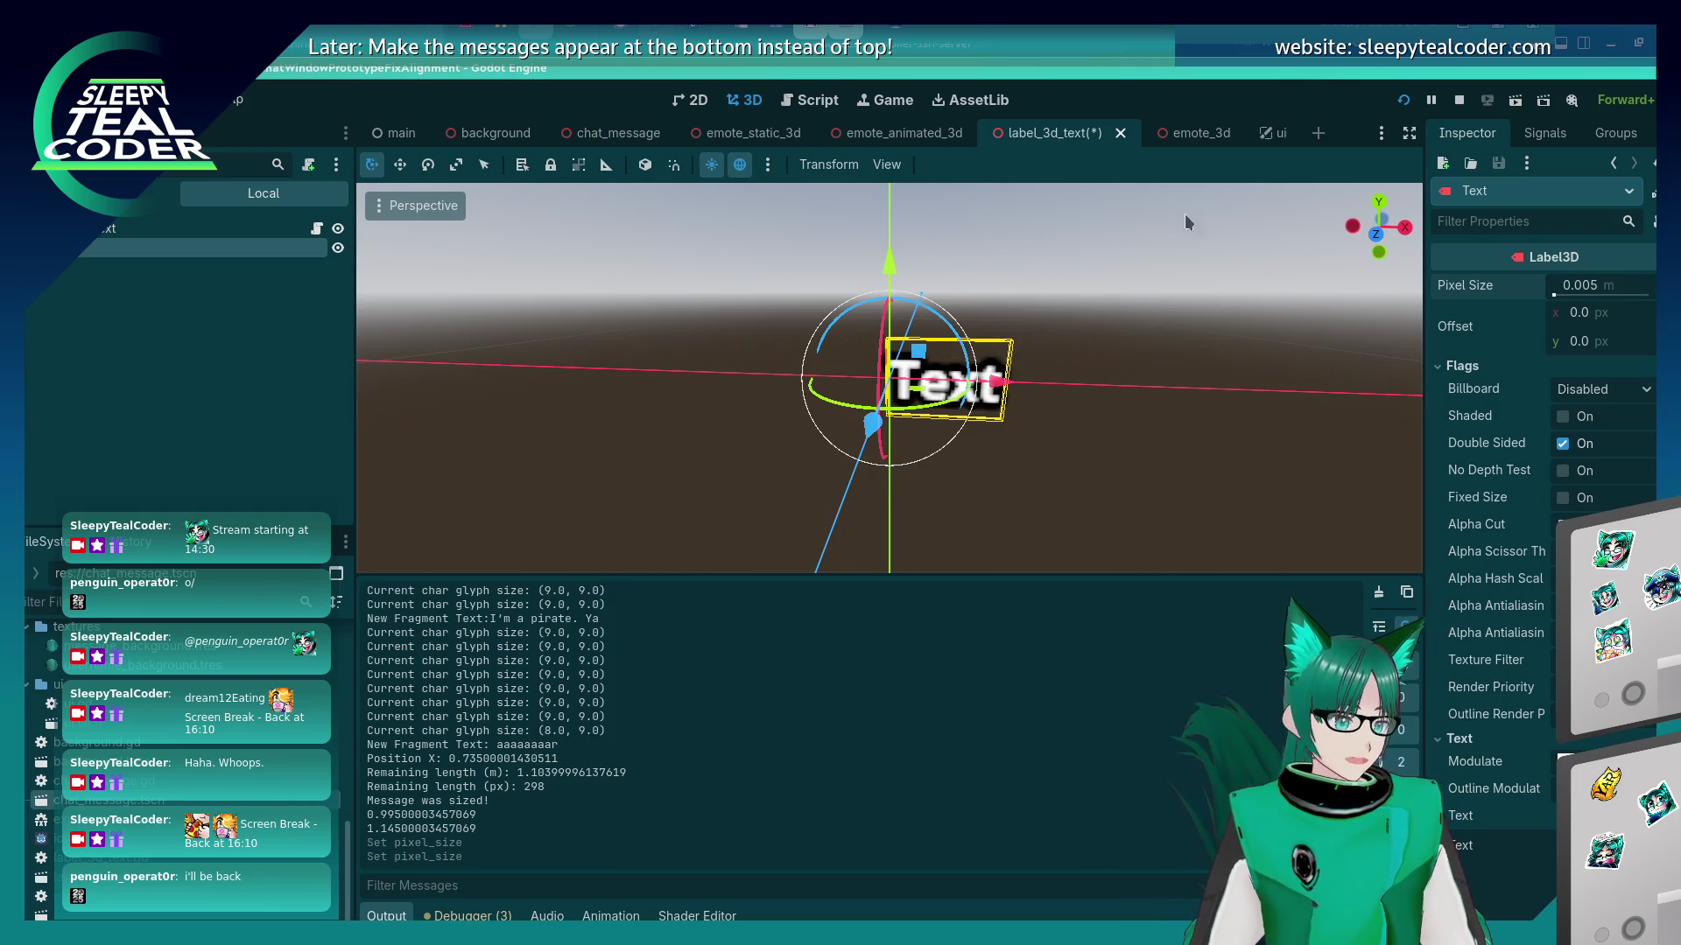
Open chat_message.gd in the script editor and scroll to its constants near line 64.
click(848, 100)
click(798, 359)
key(ctrl+Home)
scroll(798, 359, down, 20)
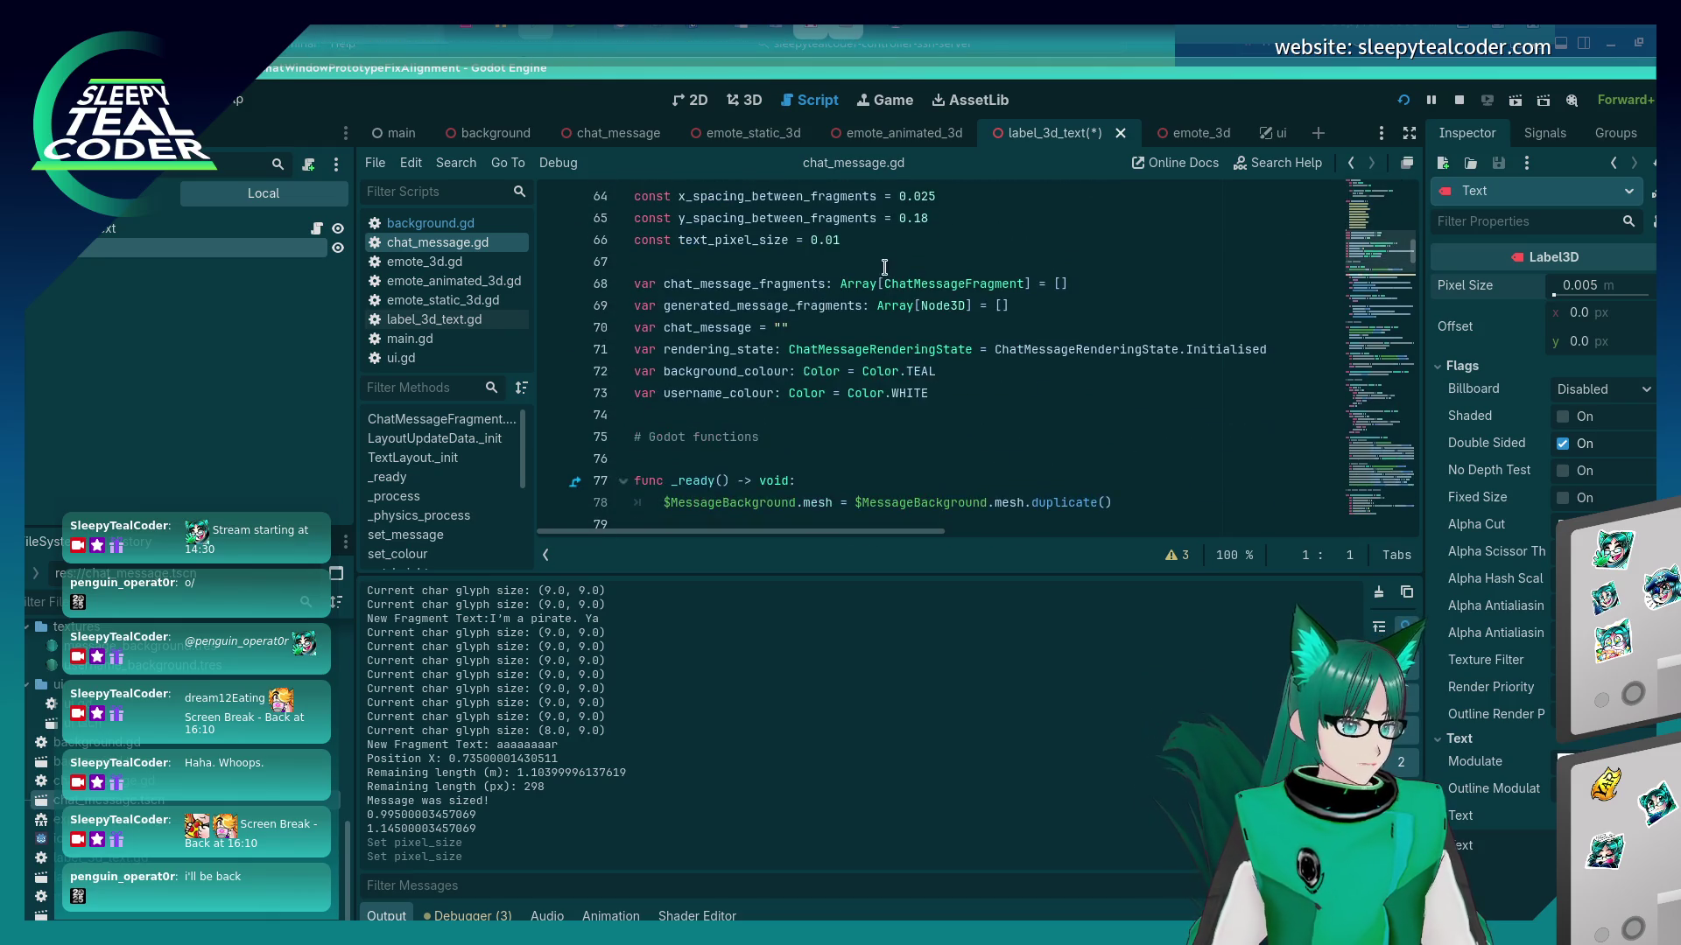
Change const text_pixel_size to 0.005, then save, run the game and post a test message.
click(889, 242)
key(BackSpace)
text(05)
key(F5)
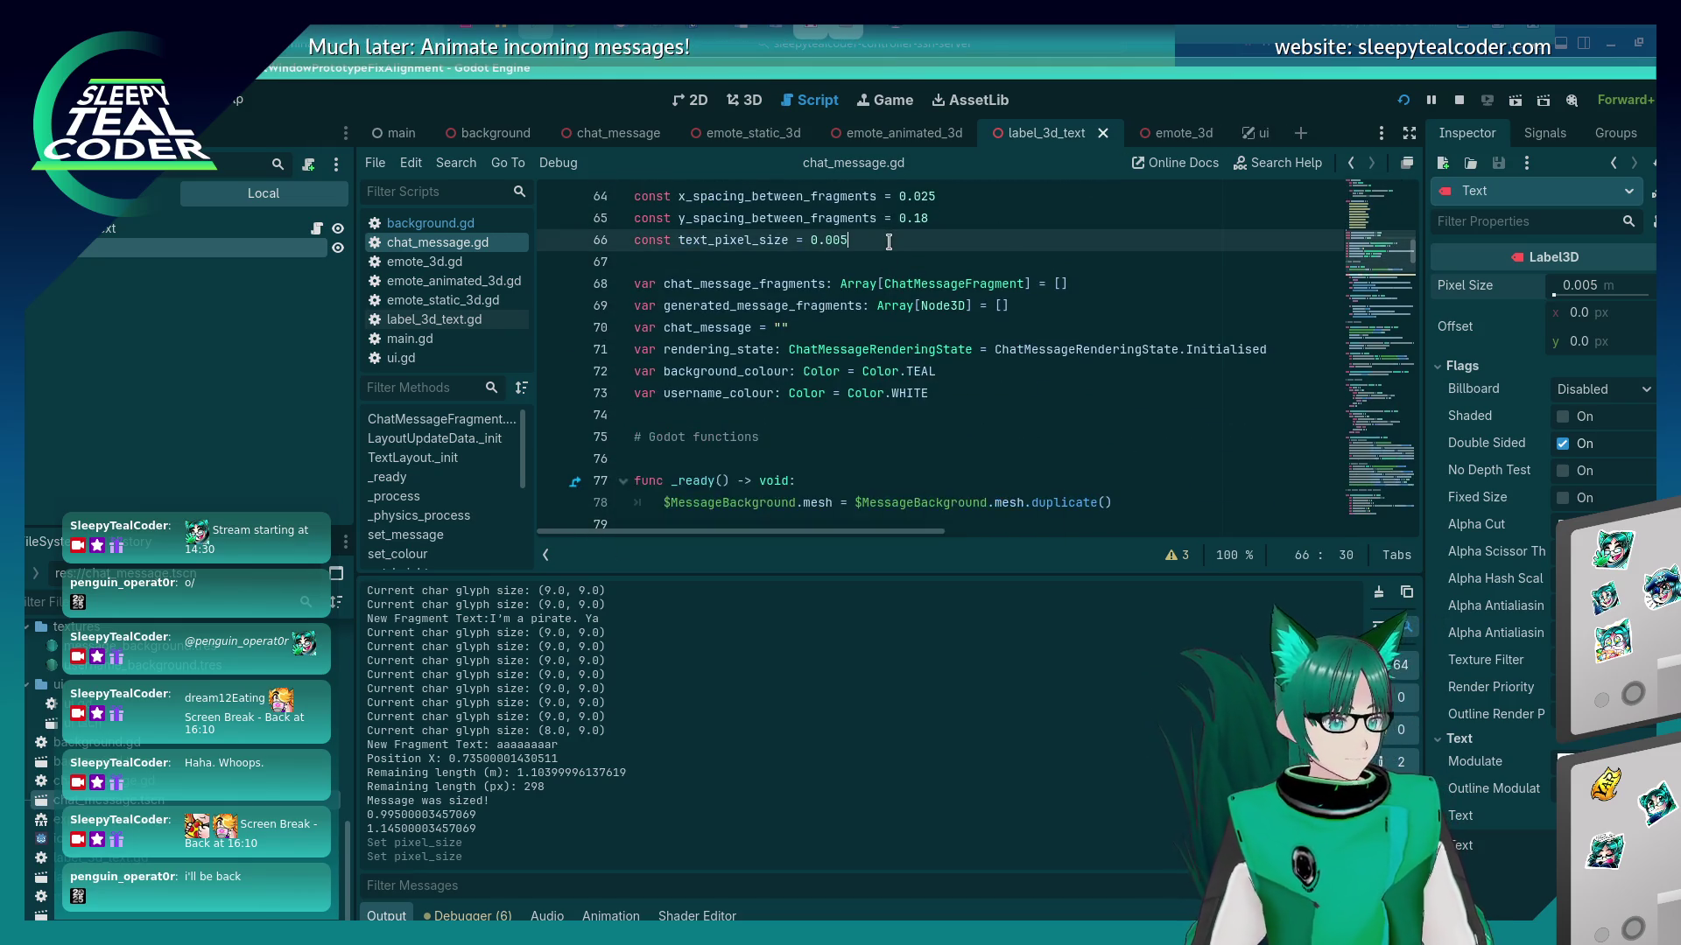
click(1036, 268)
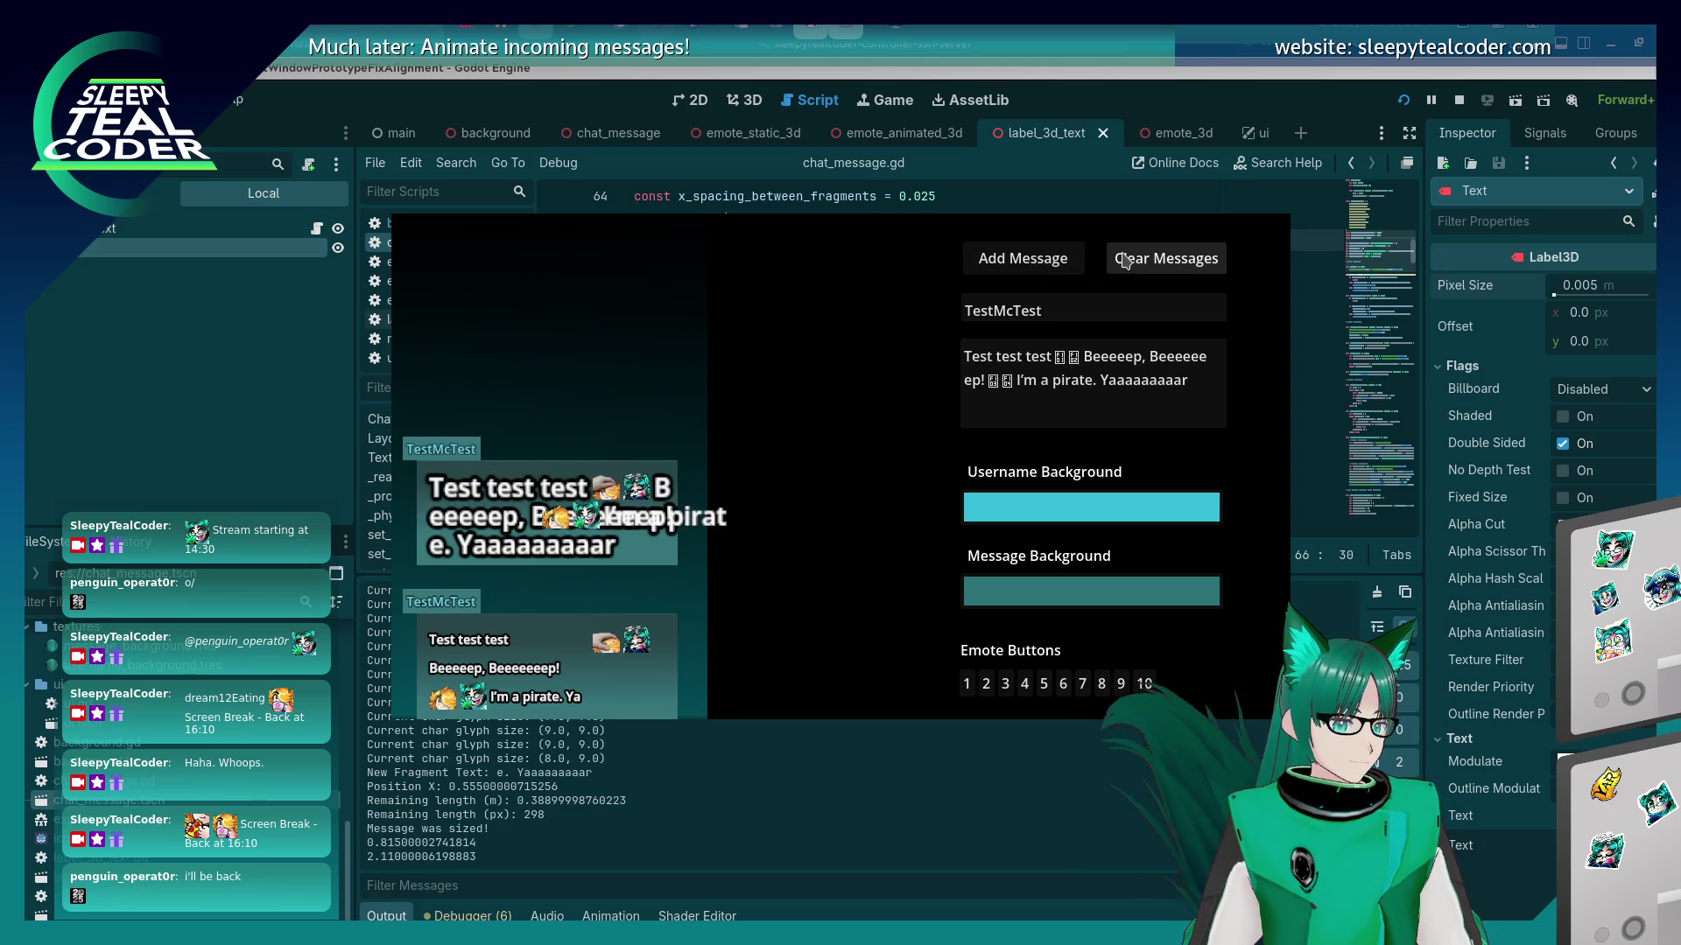
Restart the game, add another chat message to check bubble sizing, and return to the script.
click(1404, 99)
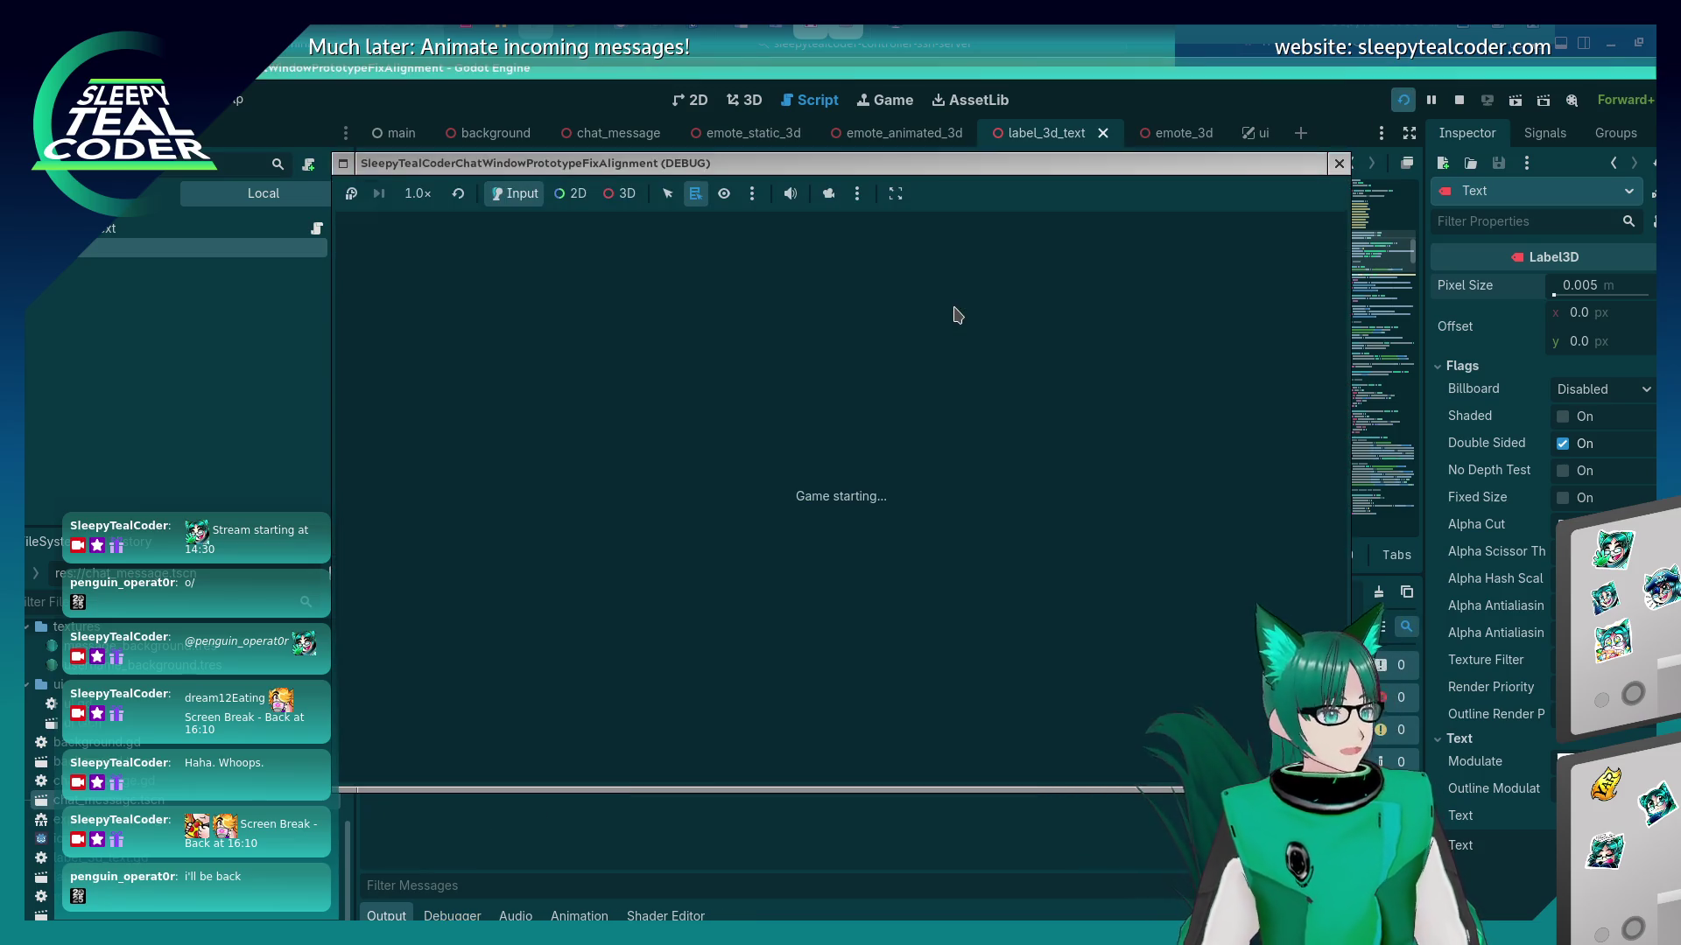
click(1053, 265)
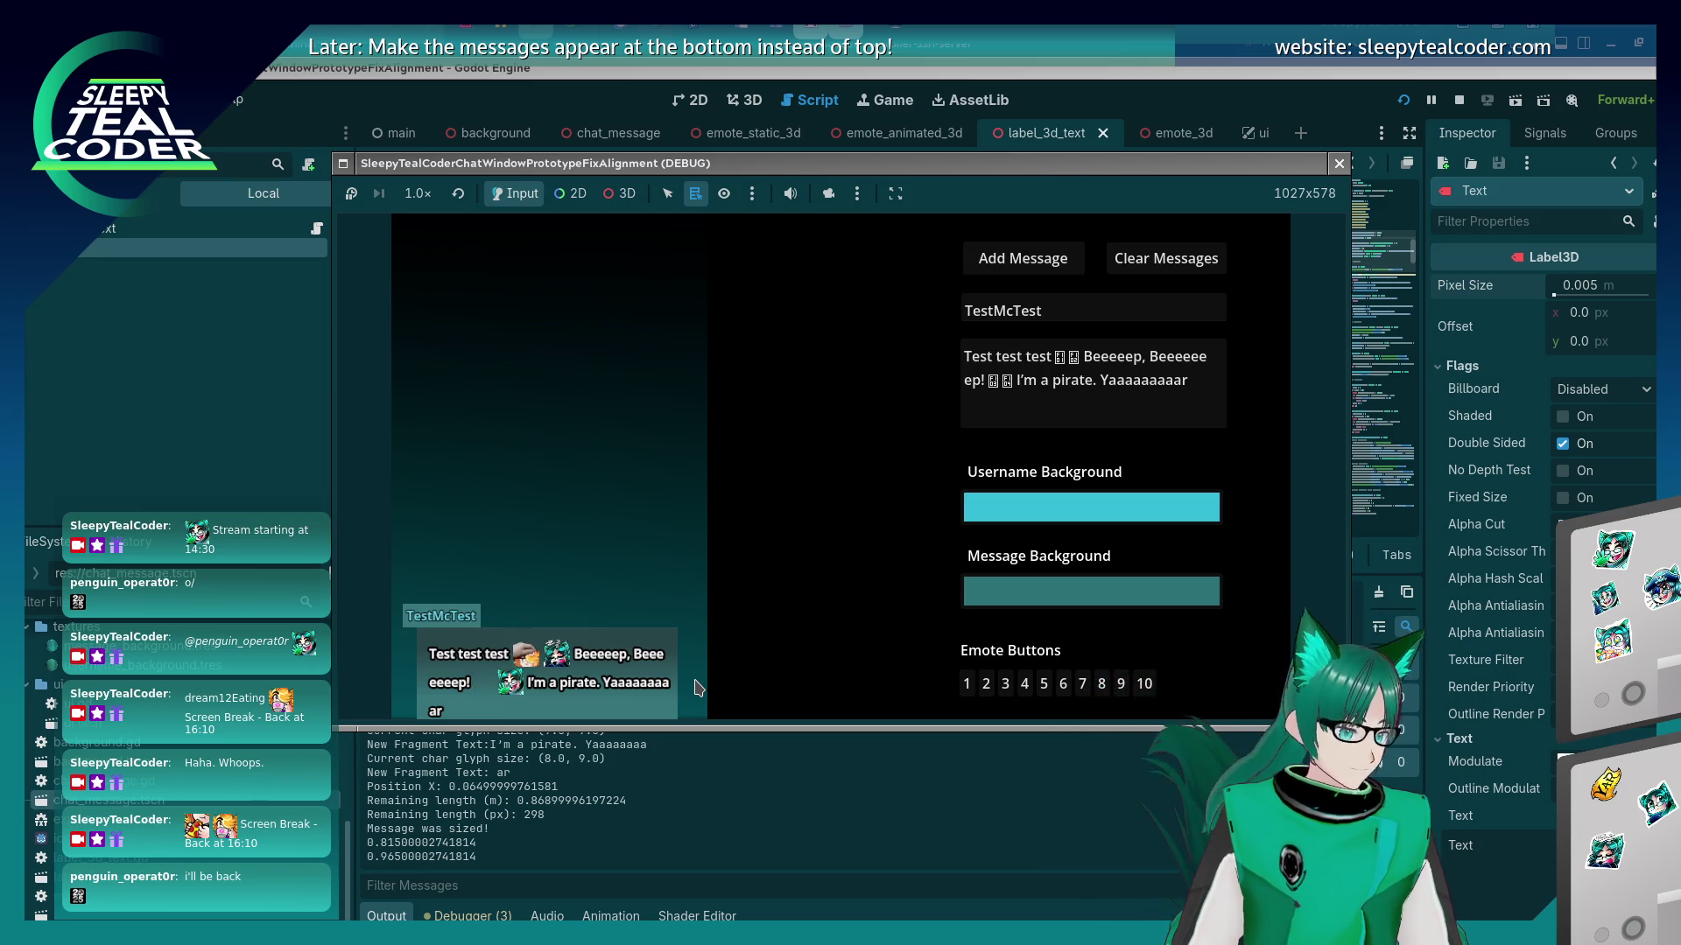
click(601, 832)
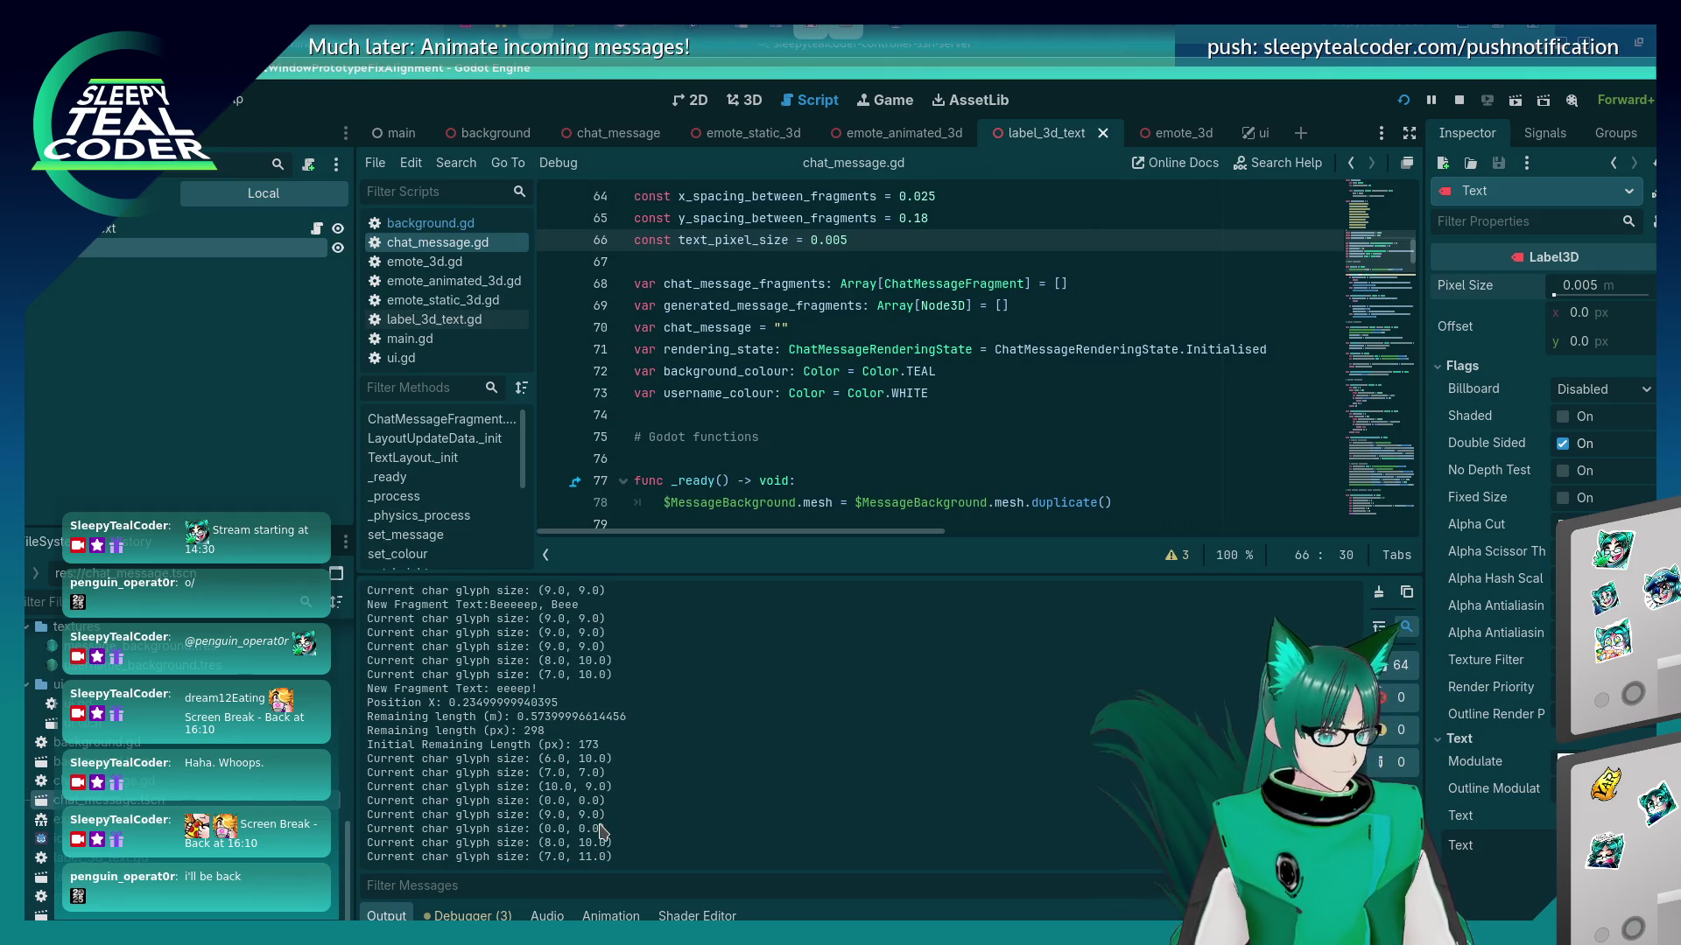
Search chat_message.gd for the glyph size values 6,6, 7,7 and 5,5.
click(749, 100)
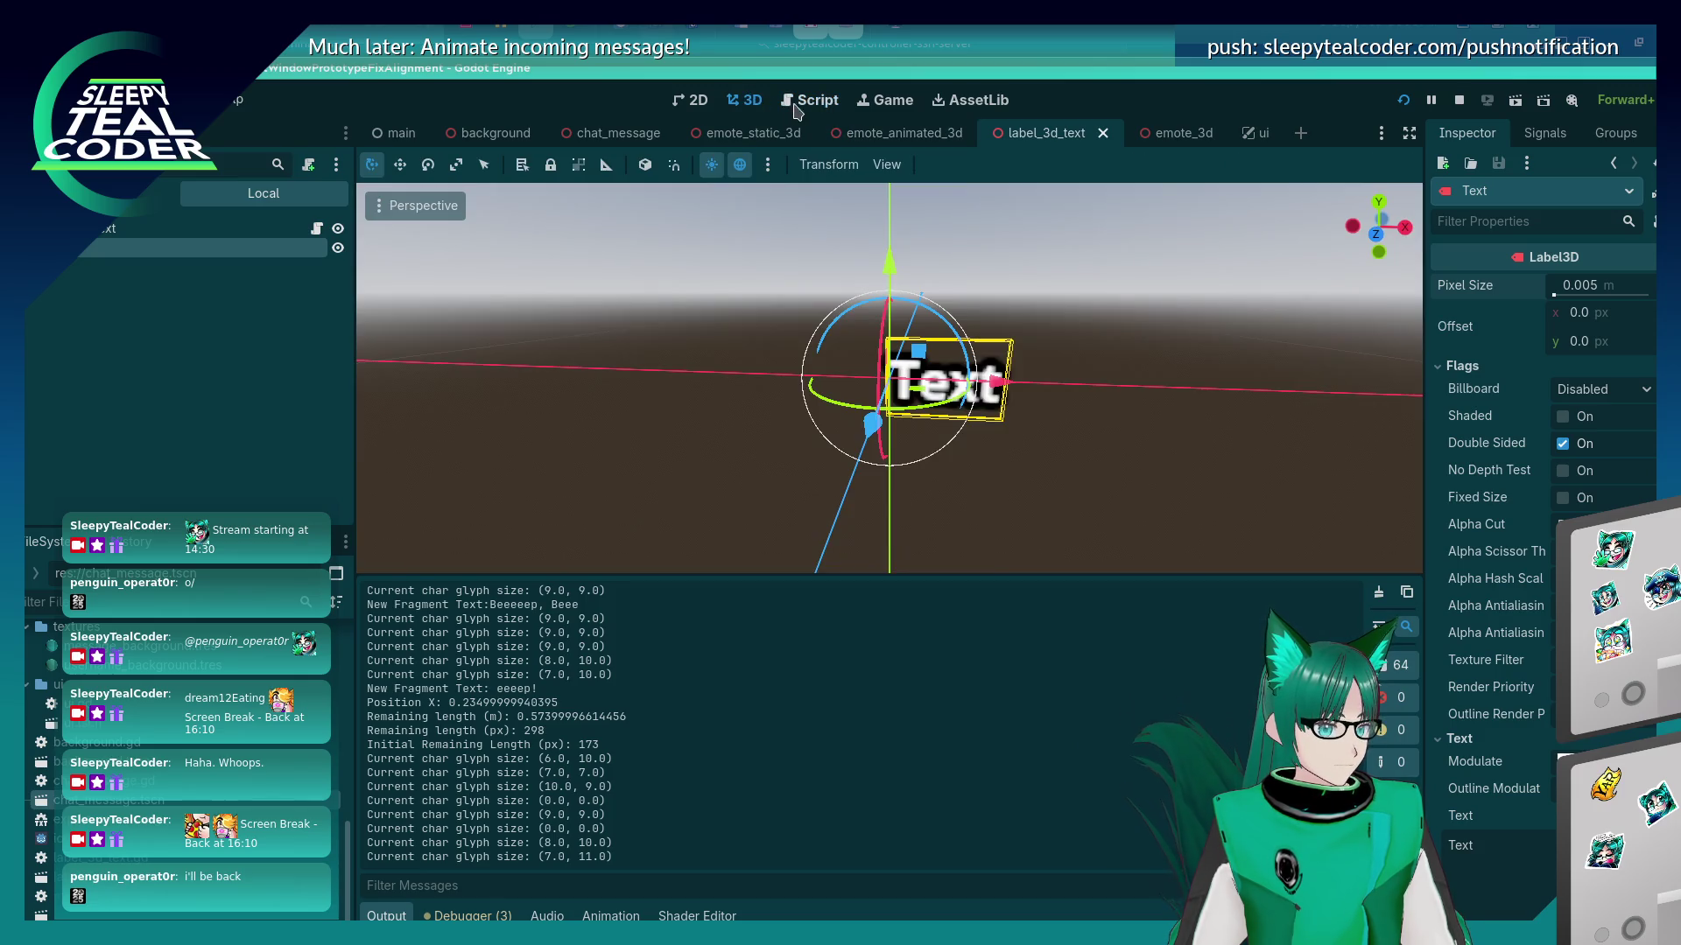
click(794, 104)
scroll(987, 368, up, 3)
scroll(1011, 348, down, 3)
click(1011, 349)
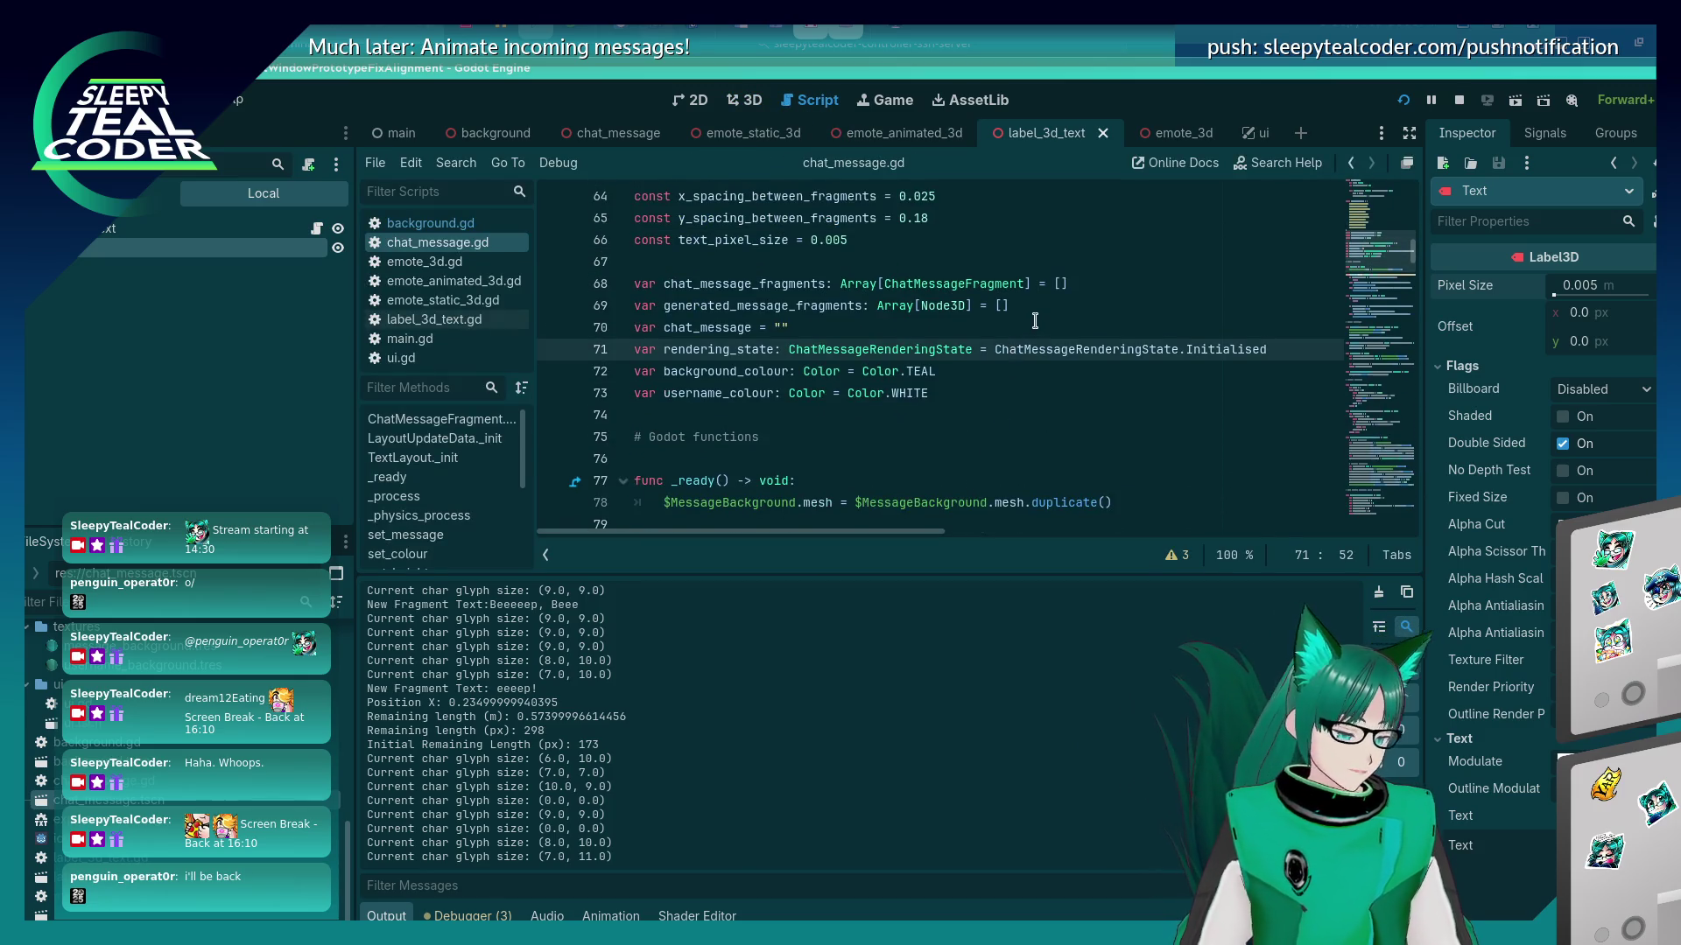
key(ctrl+f)
text(6,6)
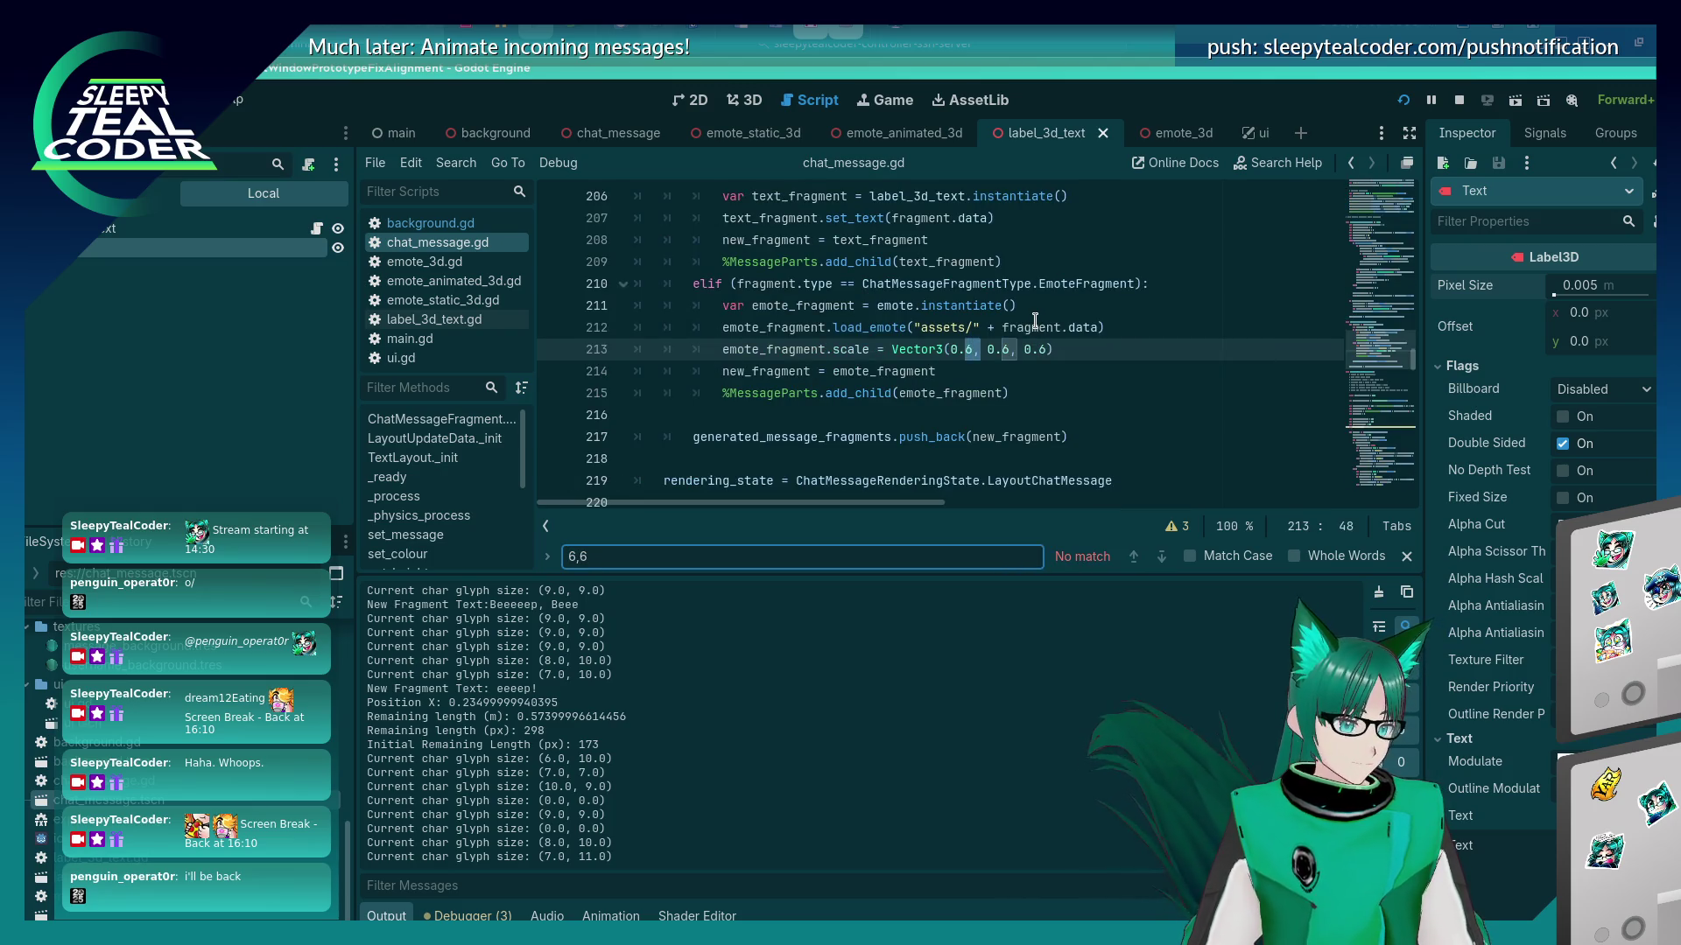
key(BackSpace)
key(BackSpace)
key(BackSpace)
text(7,7)
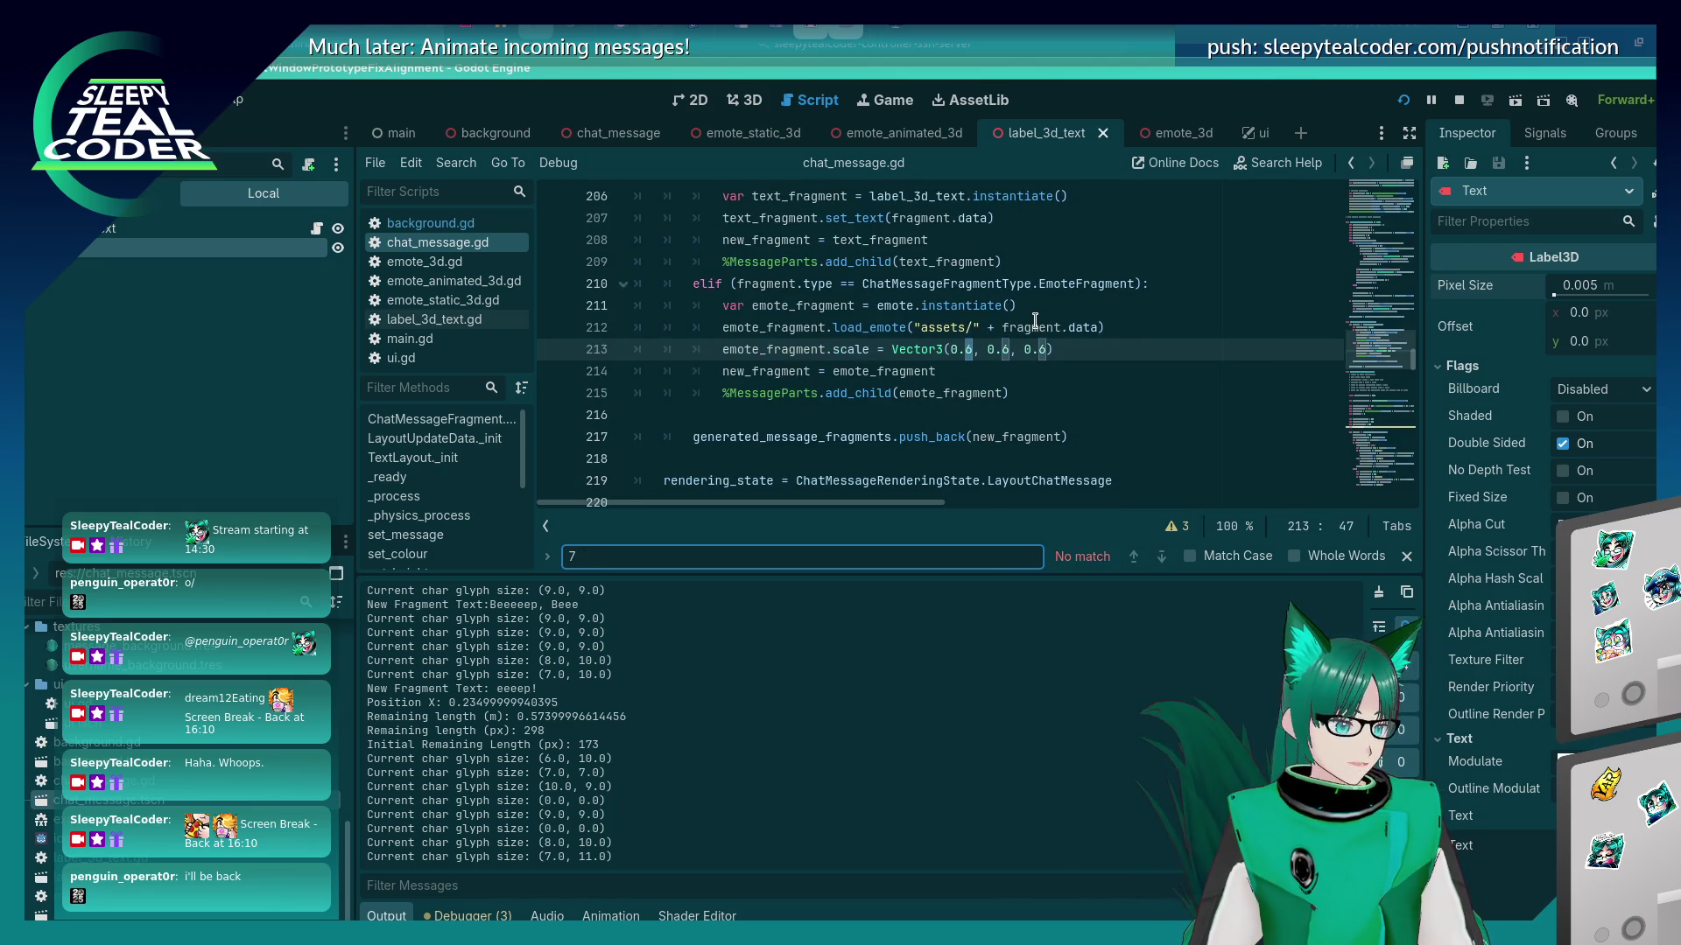
key(BackSpace)
text(5,5)
key(BackSpace)
key(BackSpace)
key(BackSpace)
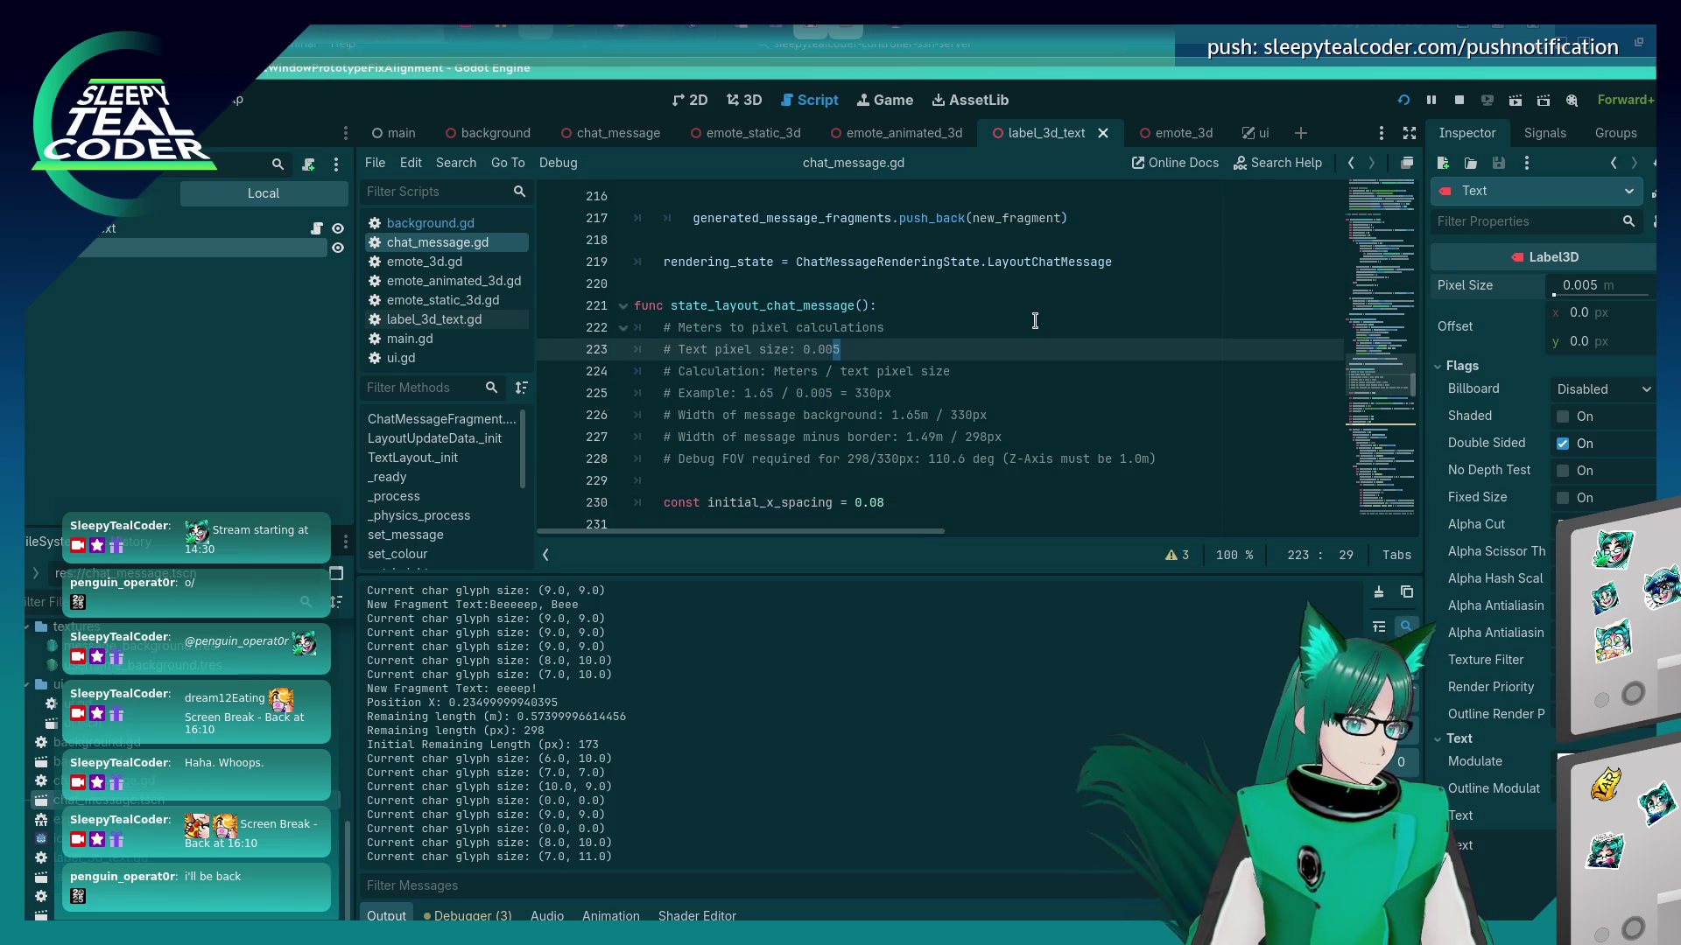
key(Escape)
Change the glyph size on line 282 to Vector2i(5, 5), then run the game and post a message.
scroll(1058, 371, down, 5)
scroll(1058, 370, down, 15)
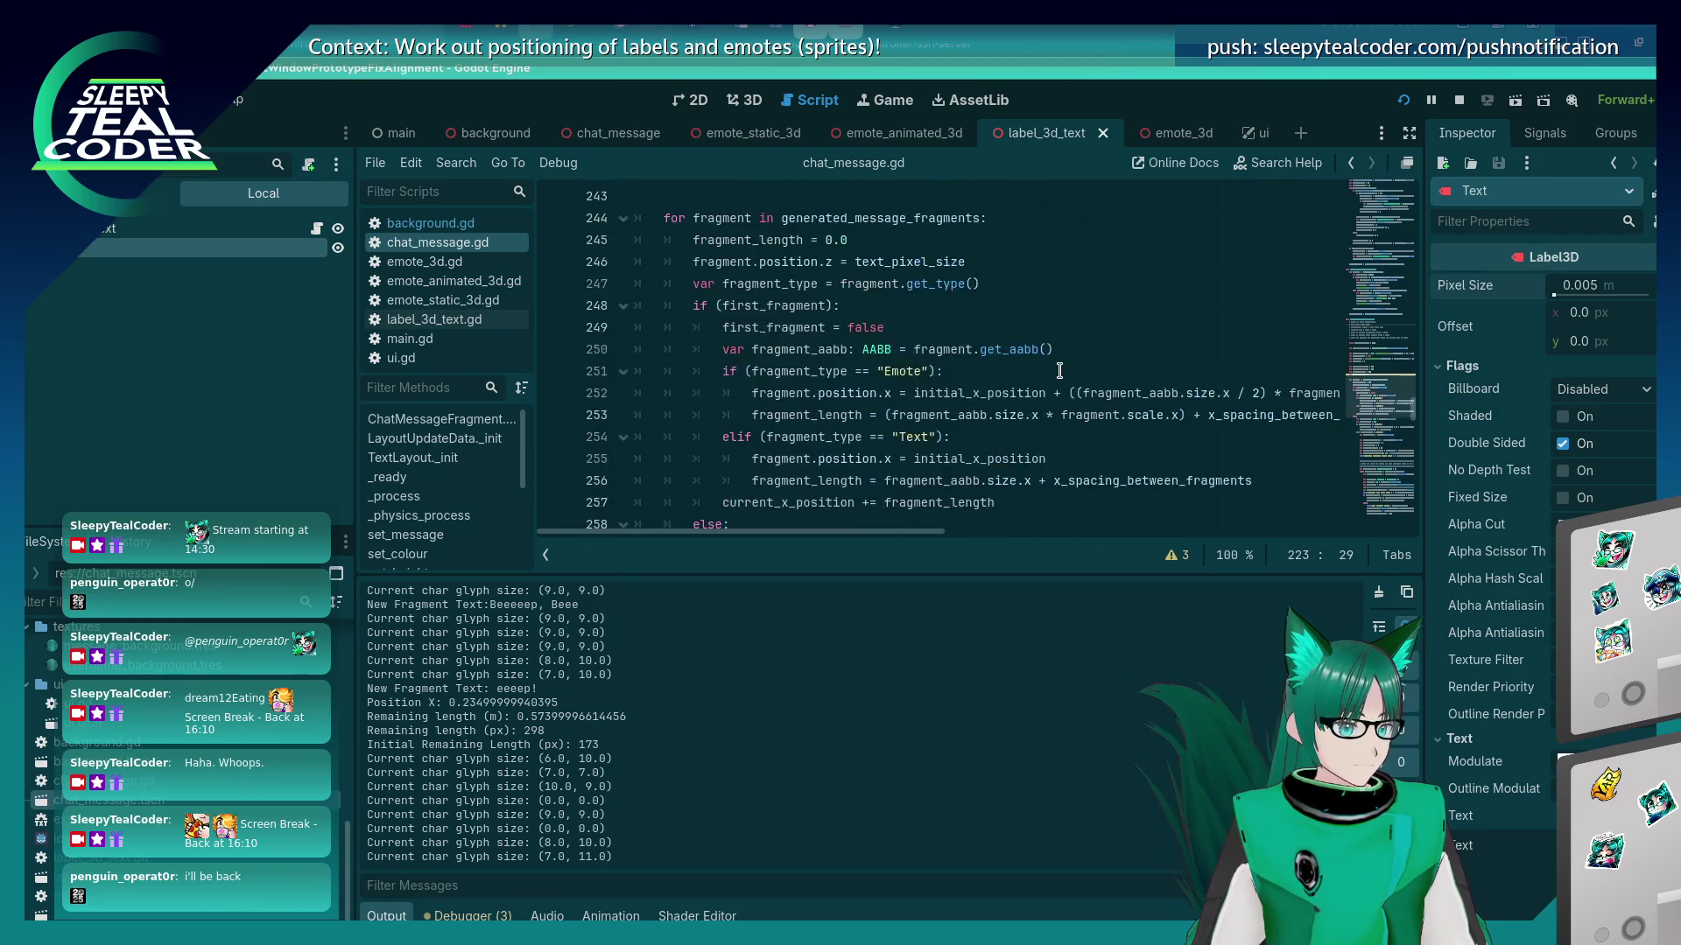
scroll(1060, 370, up, 2)
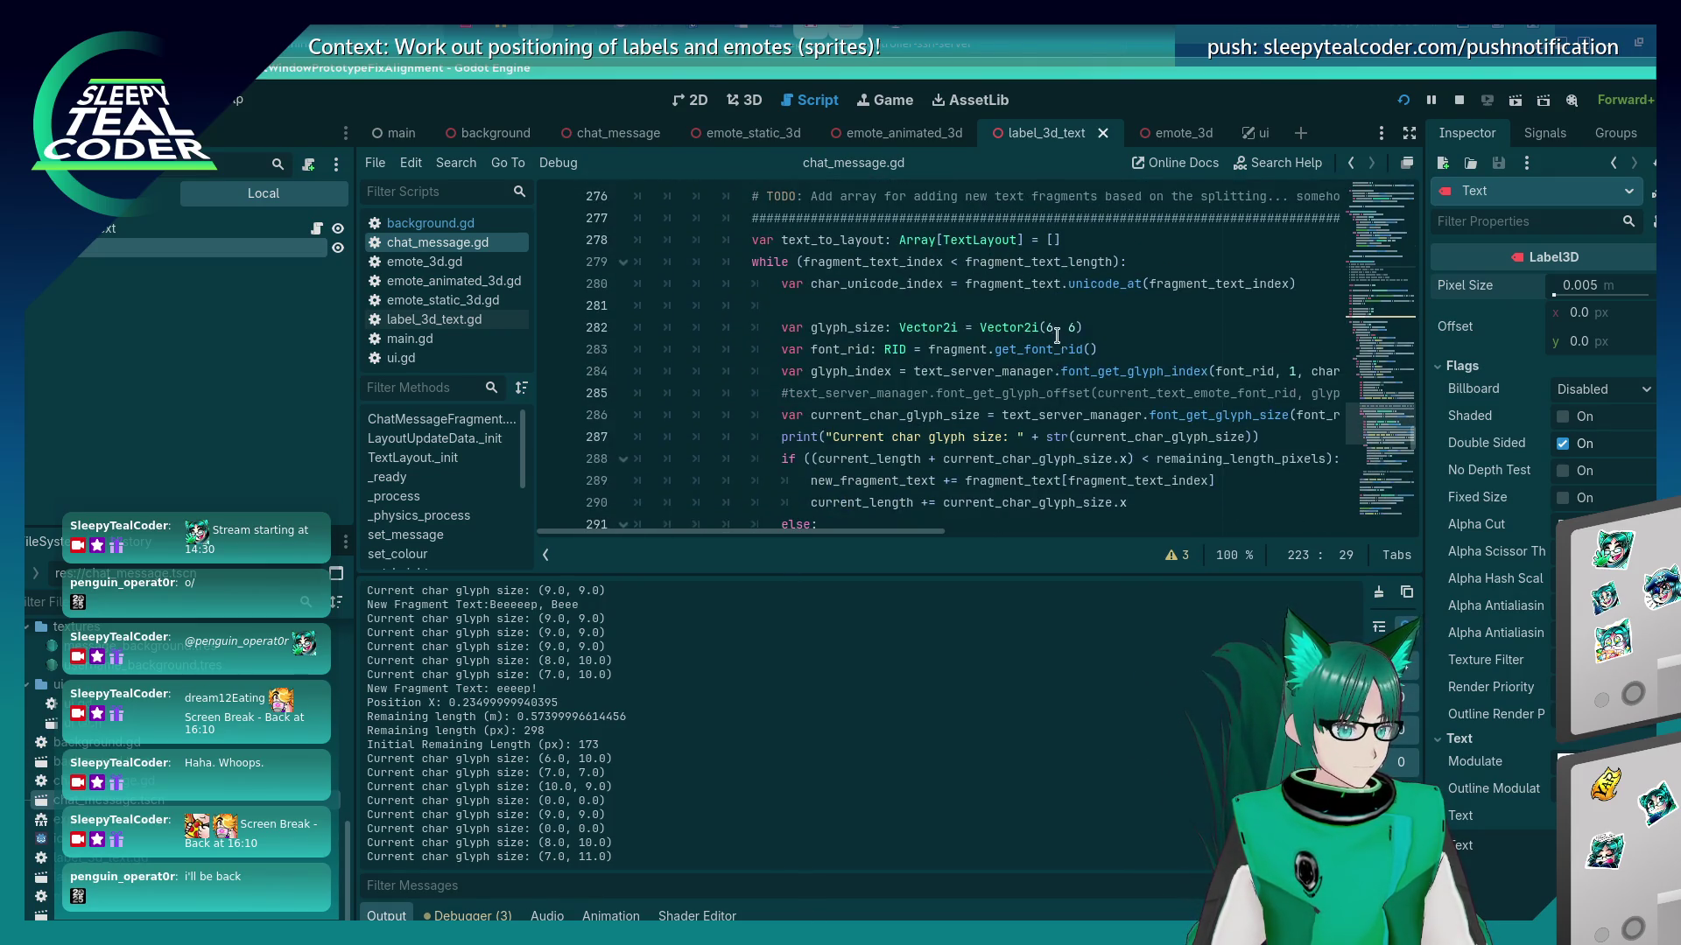
click(1058, 333)
key(Delete)
key(Delete)
key(Delete)
text(5, 5)
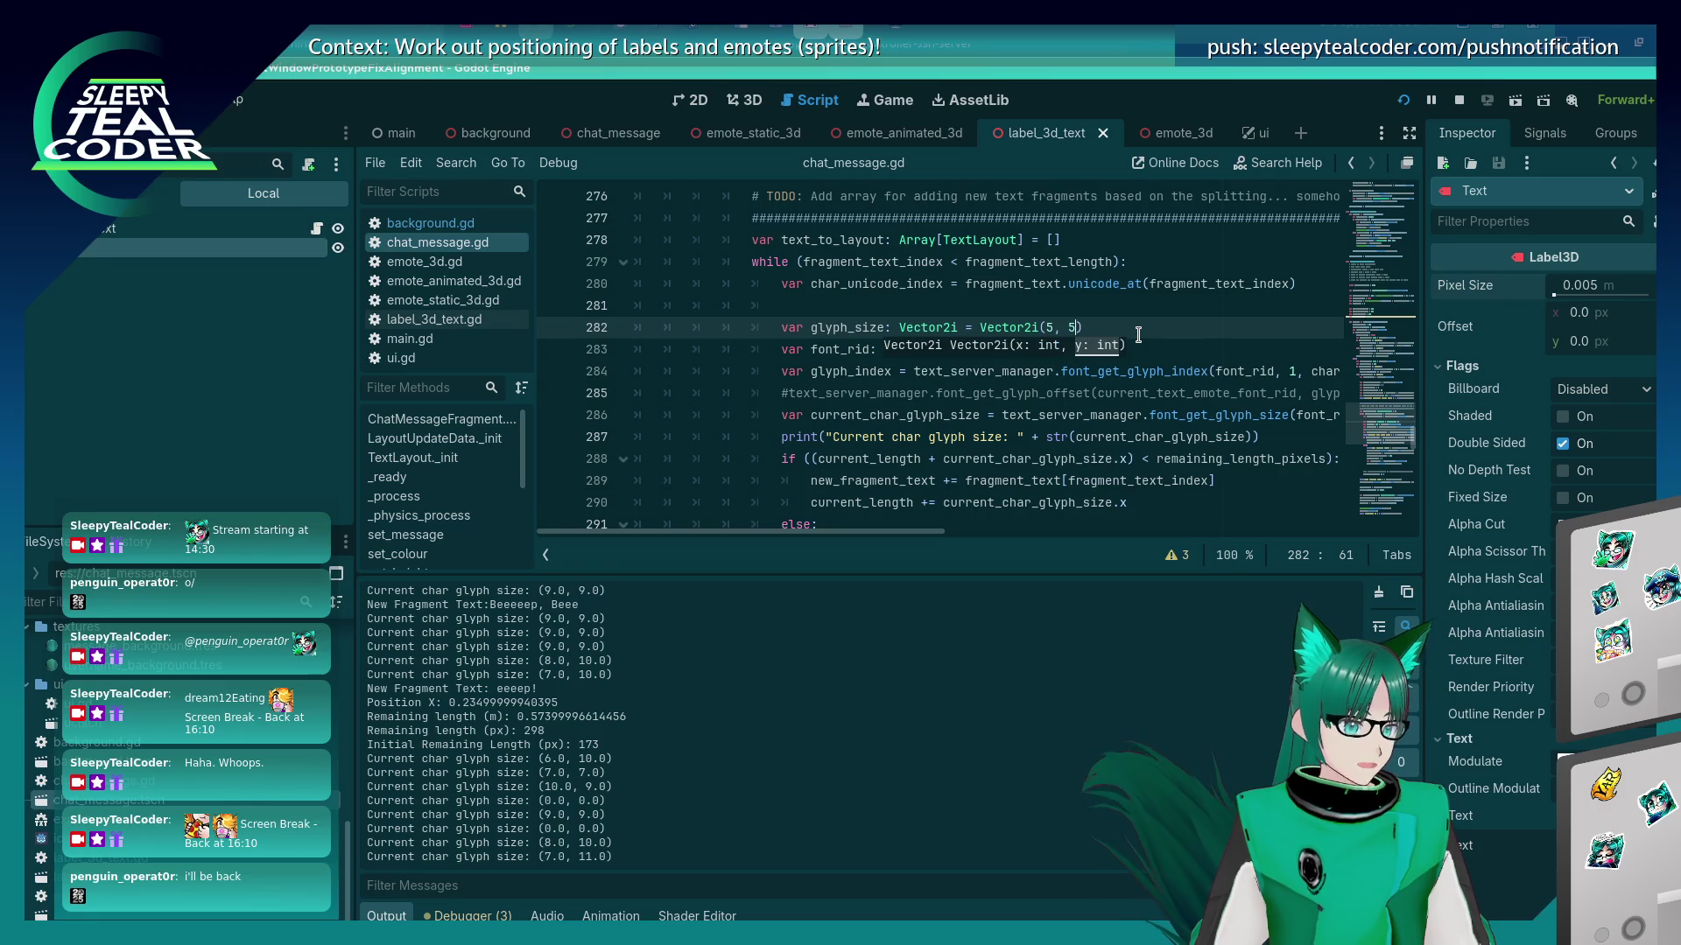
key(F5)
click(1029, 260)
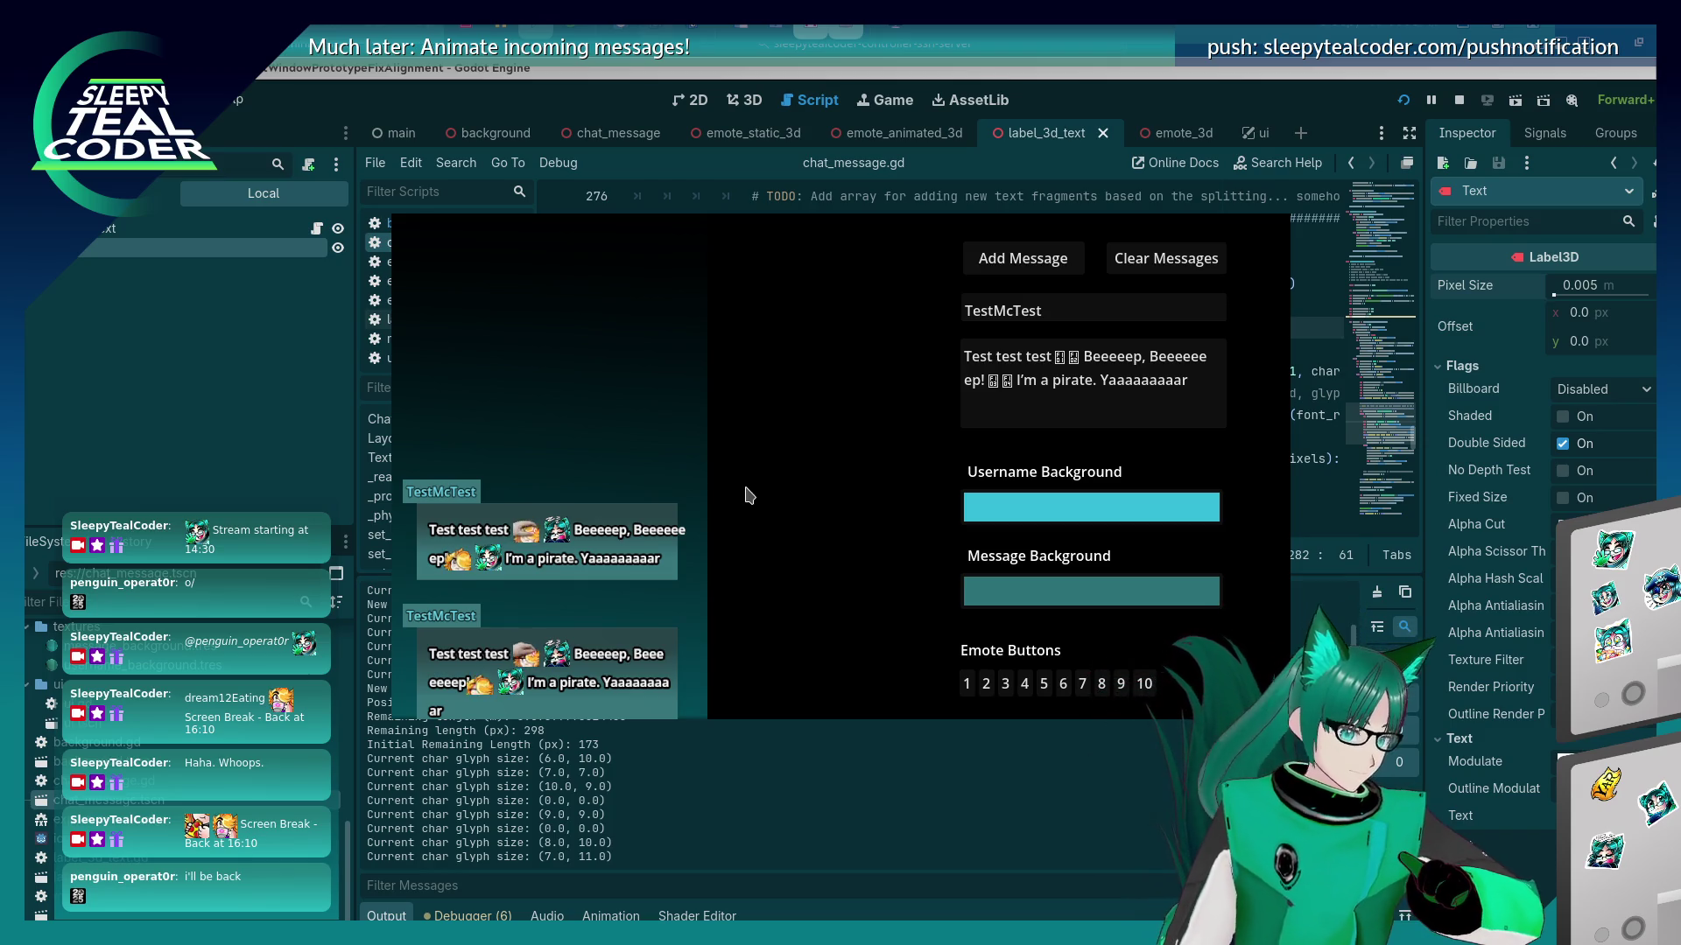
Replace the message text with a long unbroken run of i's and post it.
click(1191, 379)
key(ctrl+a)
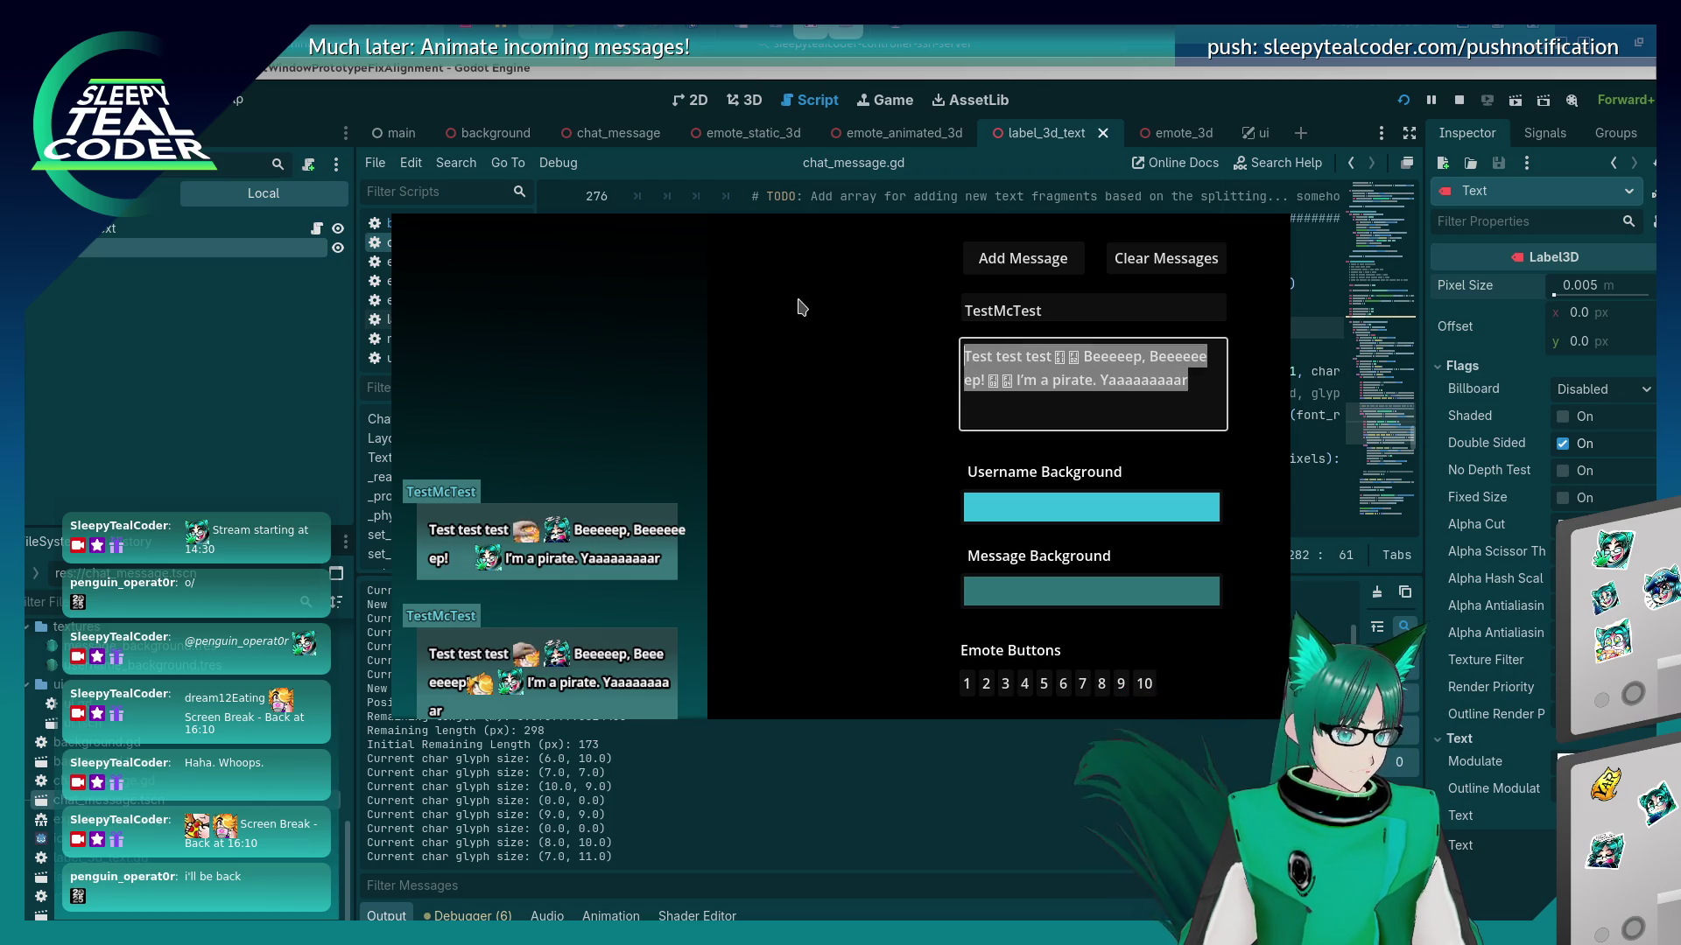
key(BackSpace)
text(iiiiiiiiiiiiiiiiiiiiiiiiiiiiiiiiiiiiiiiiiiiiiiiiiiiiiiii)
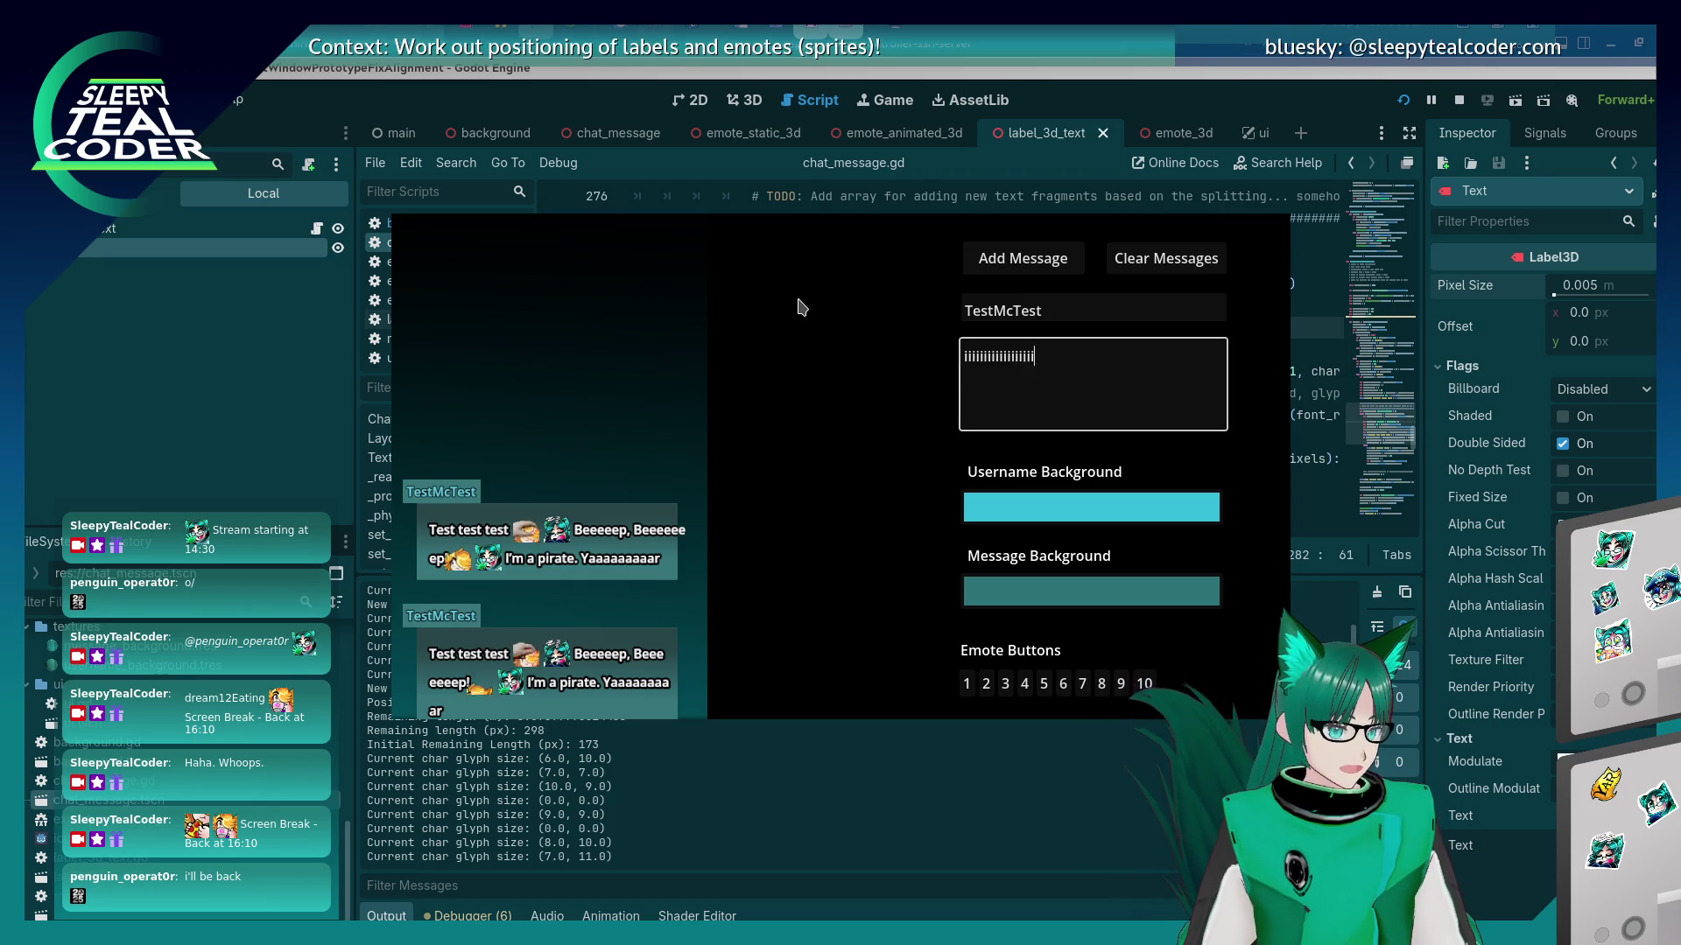
text(iiiiiiiiiiiiiiiiiiiiiiiiiiiiiiiiiiiiiiiiiiiiiiiiiiiiiiiiiiiii)
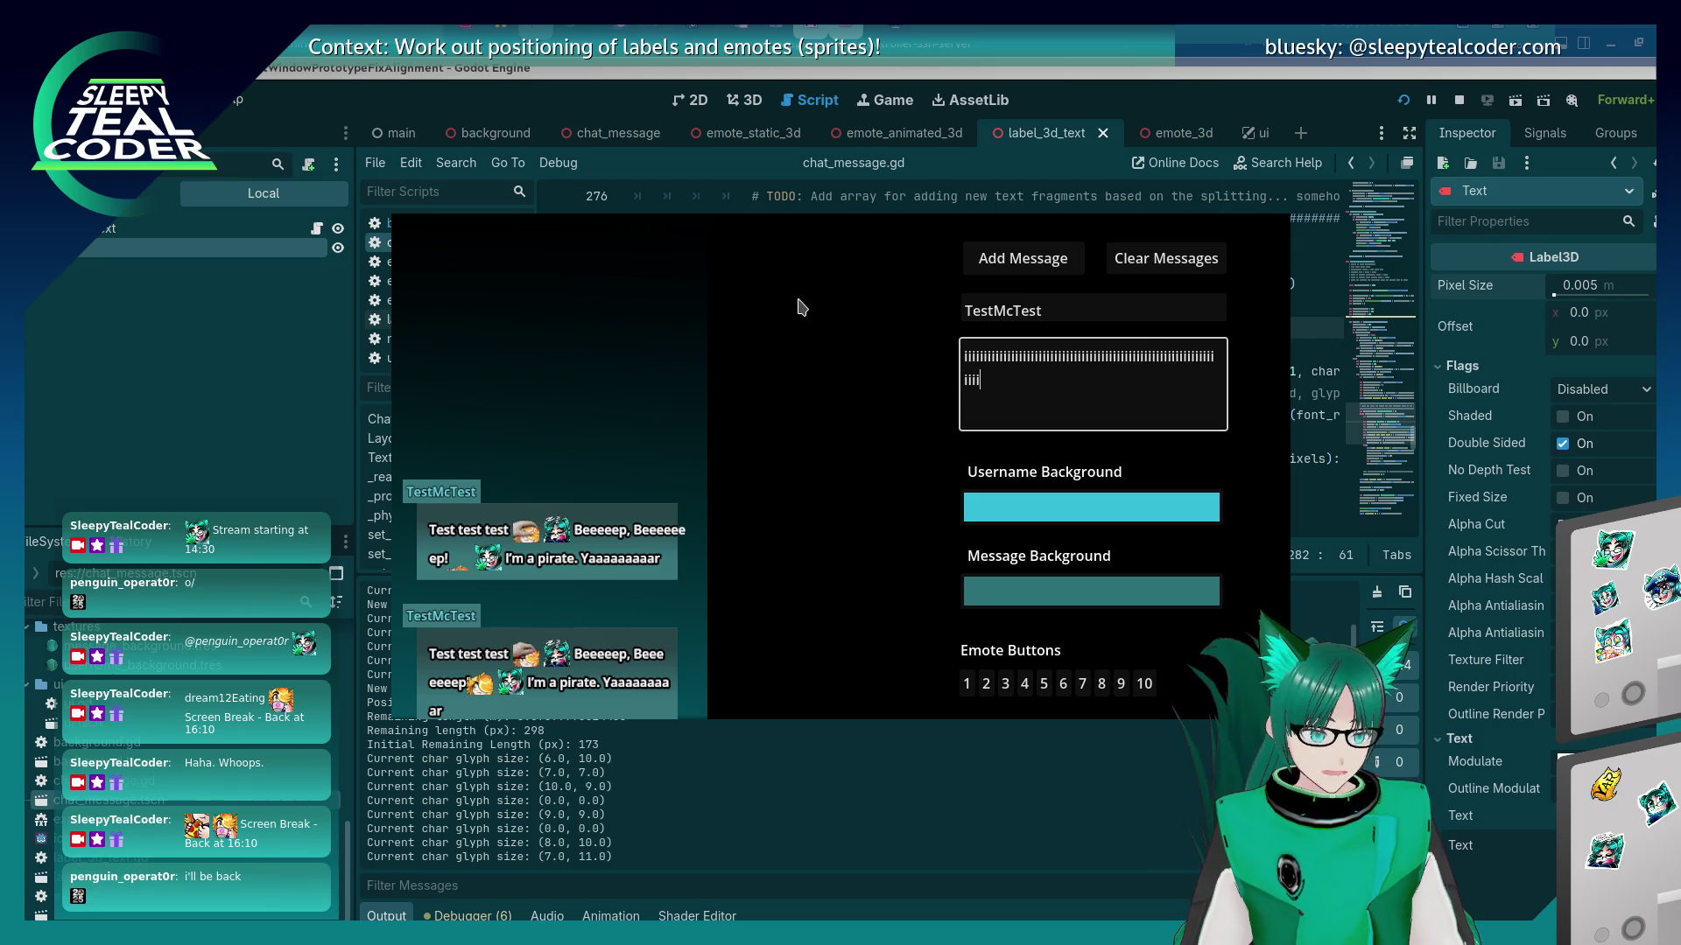
text(iiiiiiiiiiiiiiiiiiiiiiiiiiiiiiiiiiiiiiiiiiiiiiiiiiiiiiiiiiiiiiiiiiiiiiiiiiiiiiiiiiiiiiiiiiiiiiiiiiiiiiiiiiiiiiiiiiiiii)
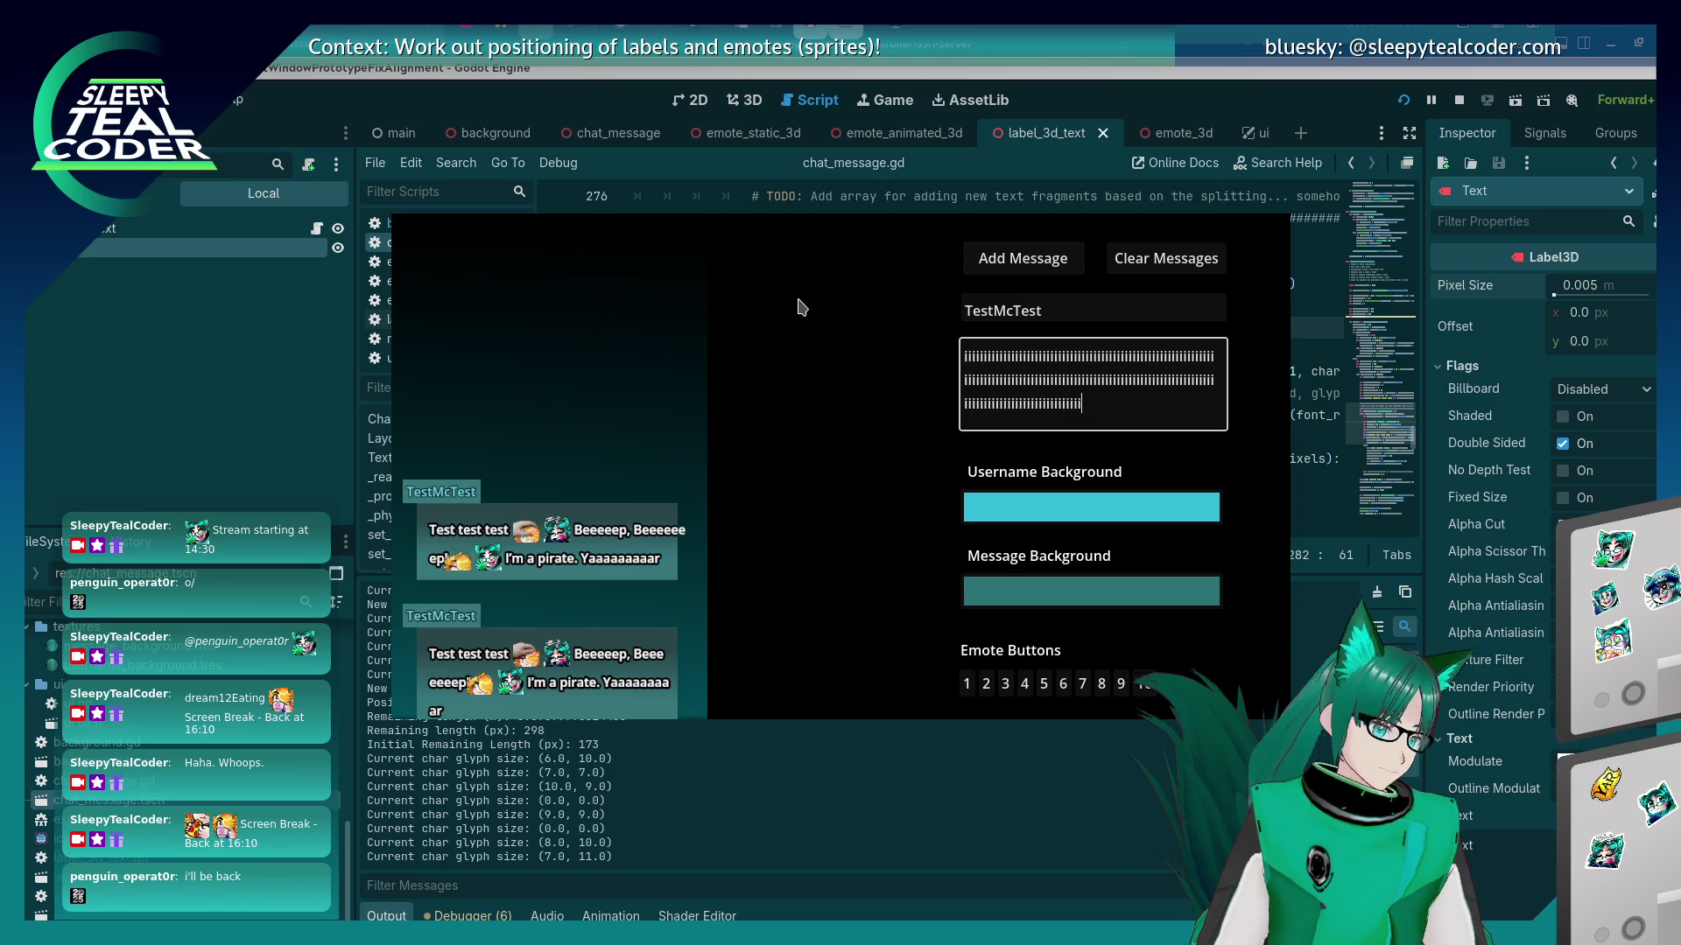
click(974, 270)
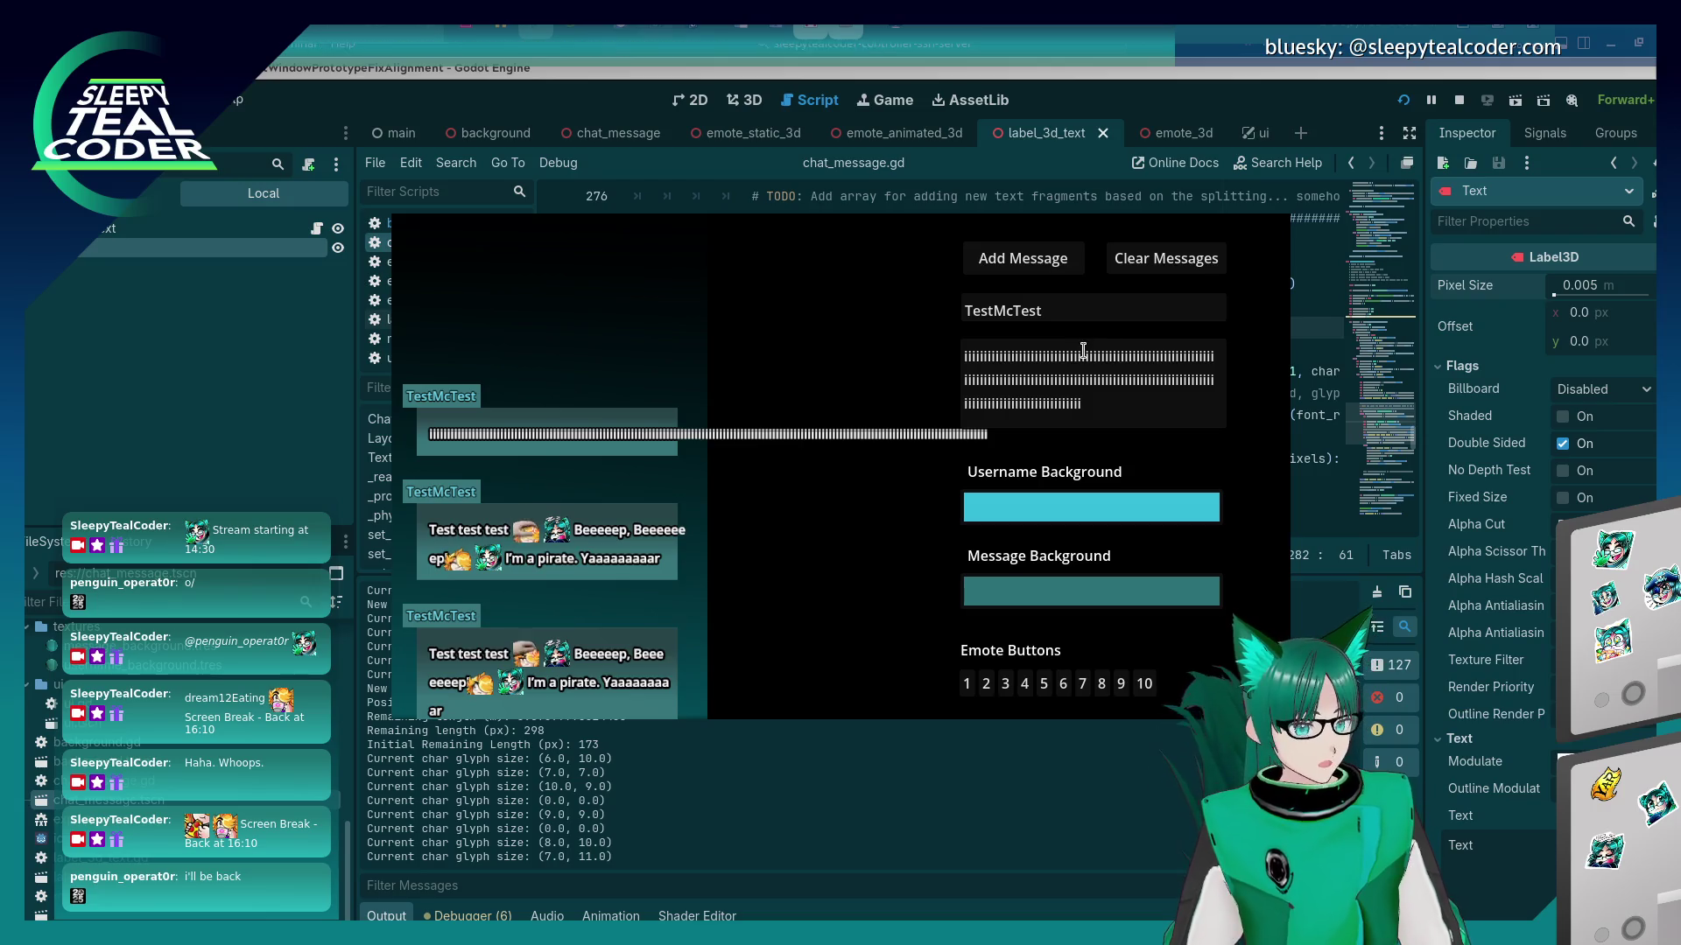
Insert an emote at the start of the i's message, post it, and return to the script editor.
click(966, 366)
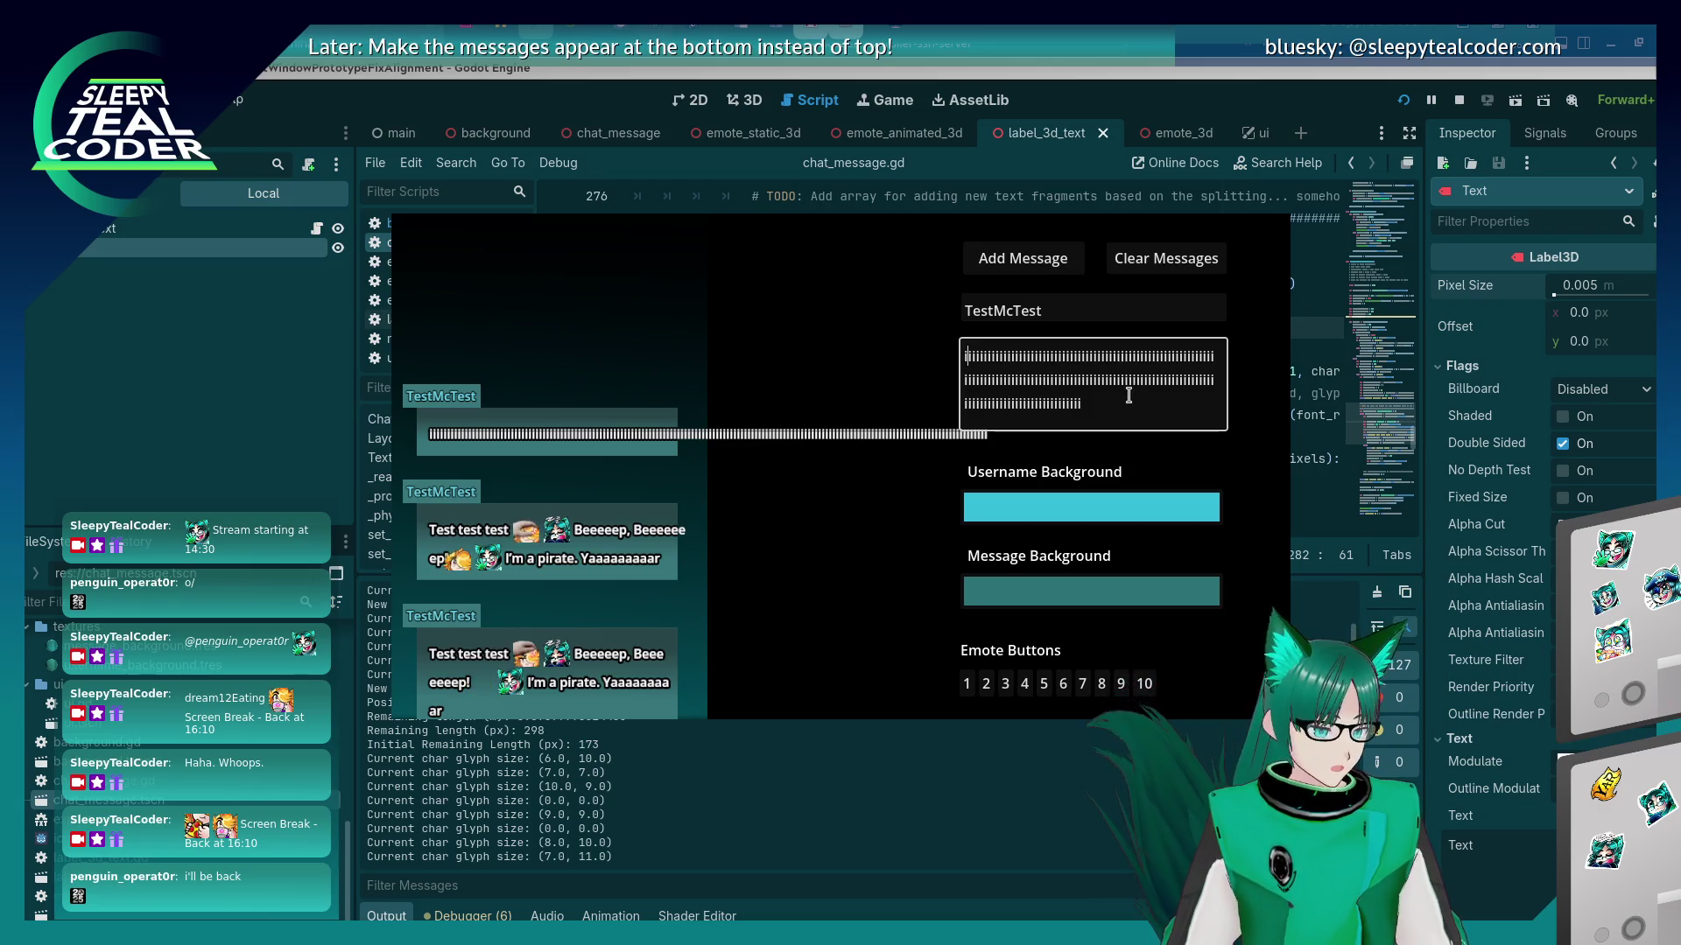
click(967, 683)
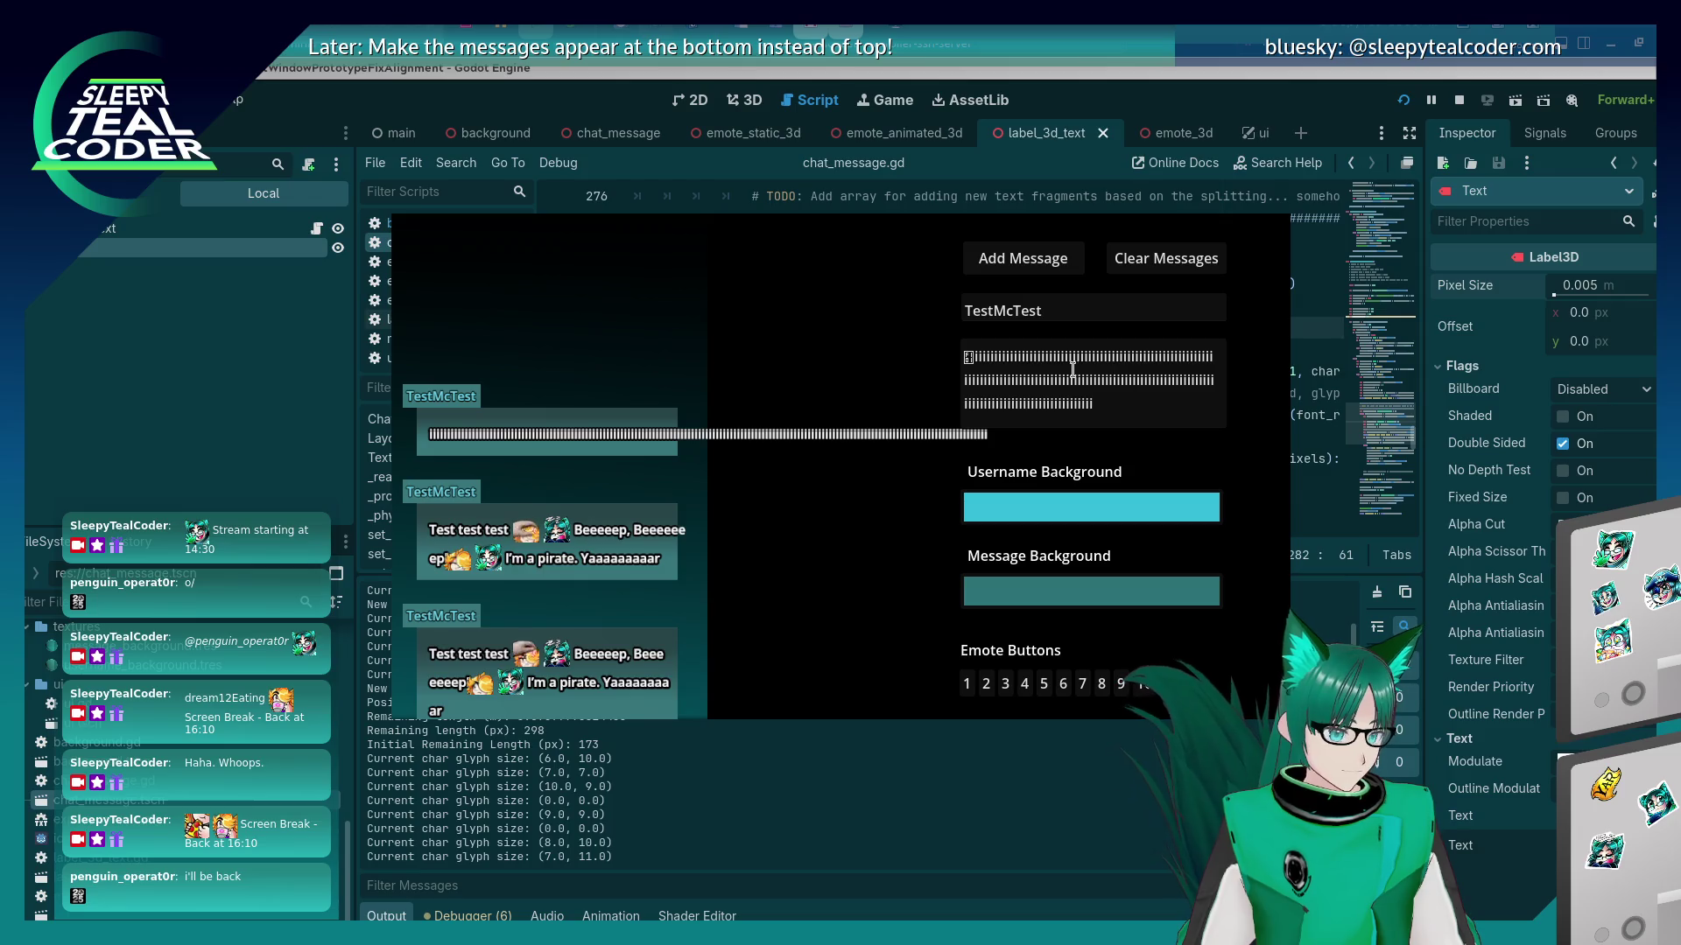
click(1046, 273)
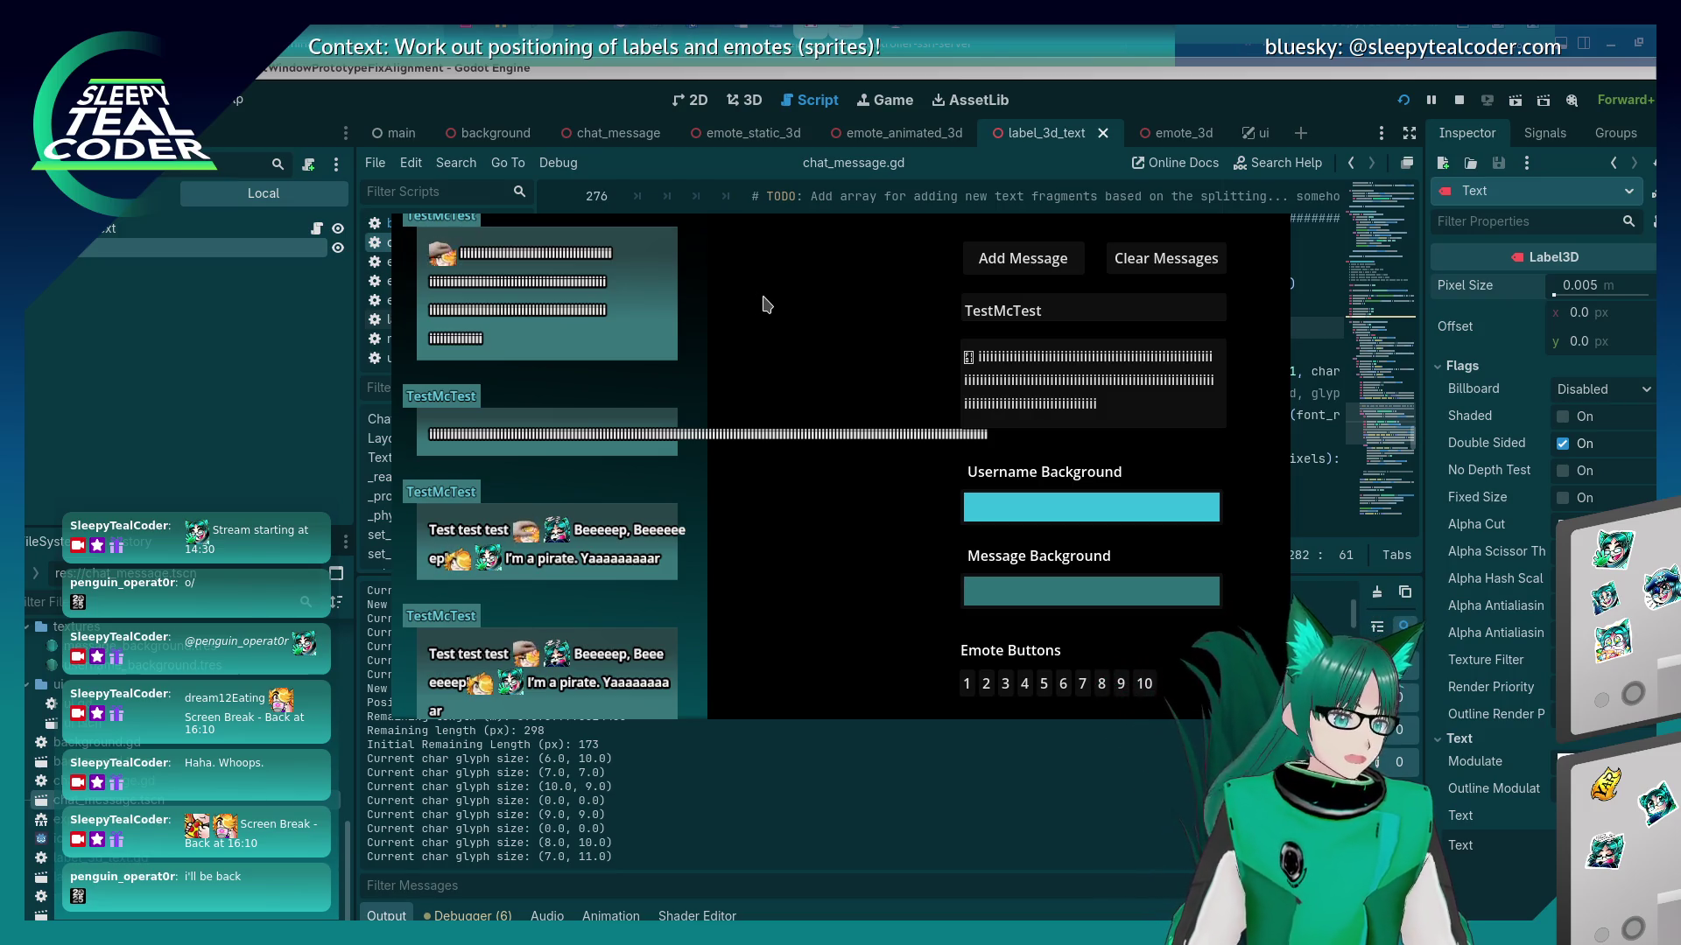
click(1171, 91)
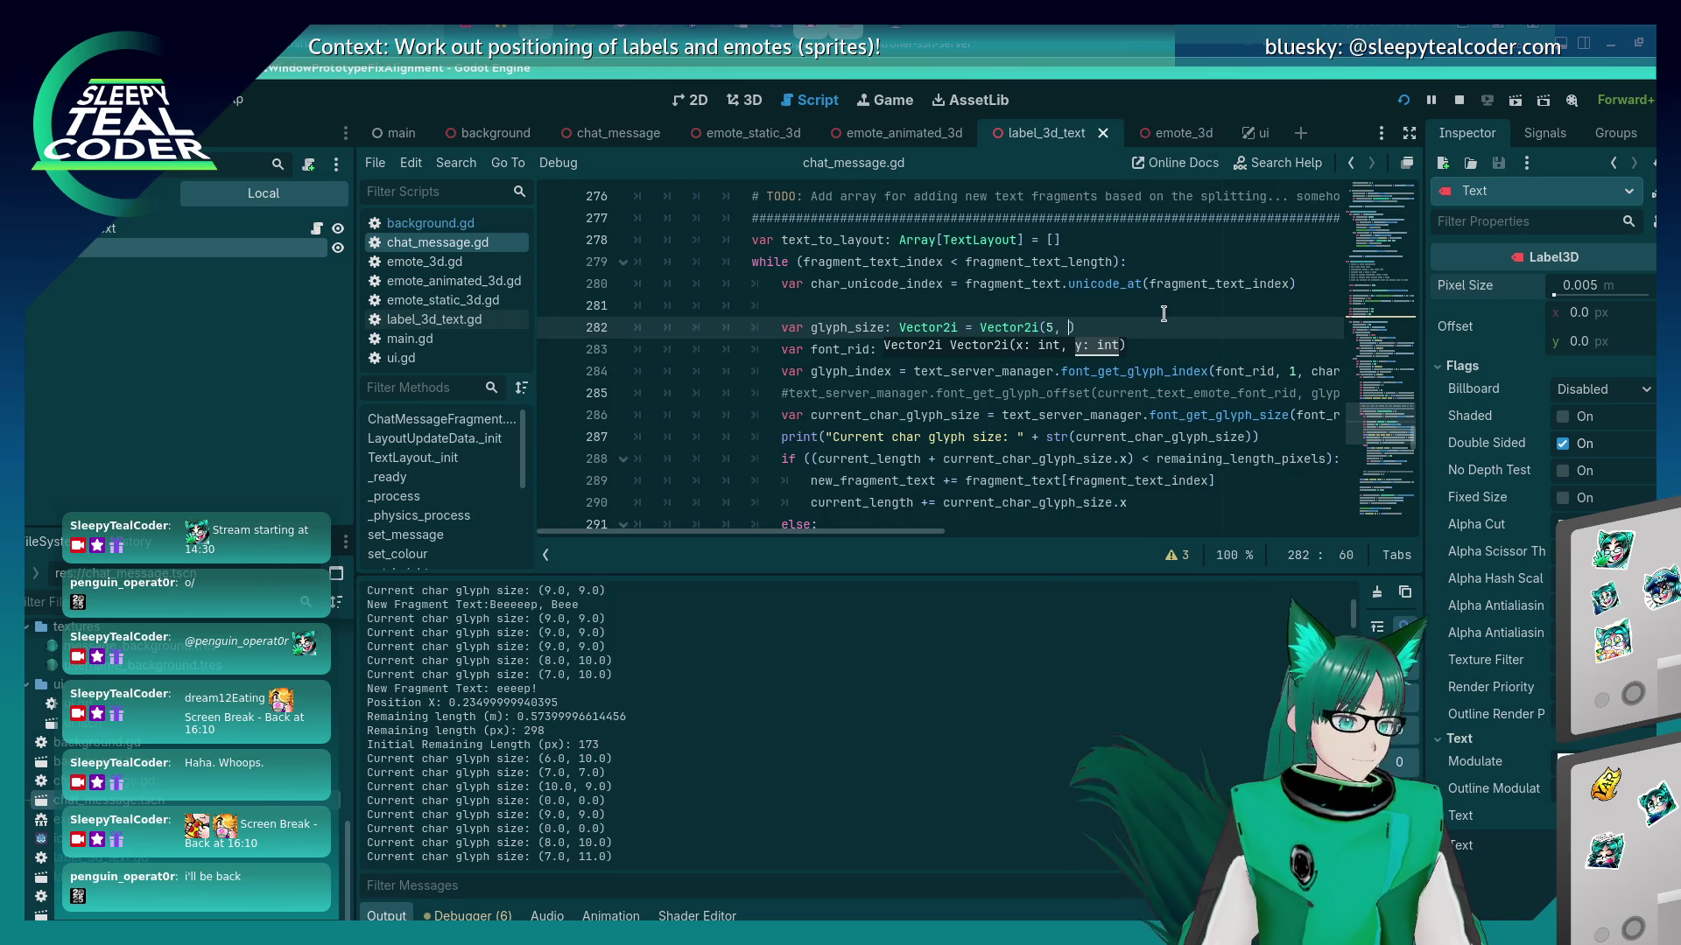
key(BackSpace)
key(BackSpace)
key(alt+Tab)
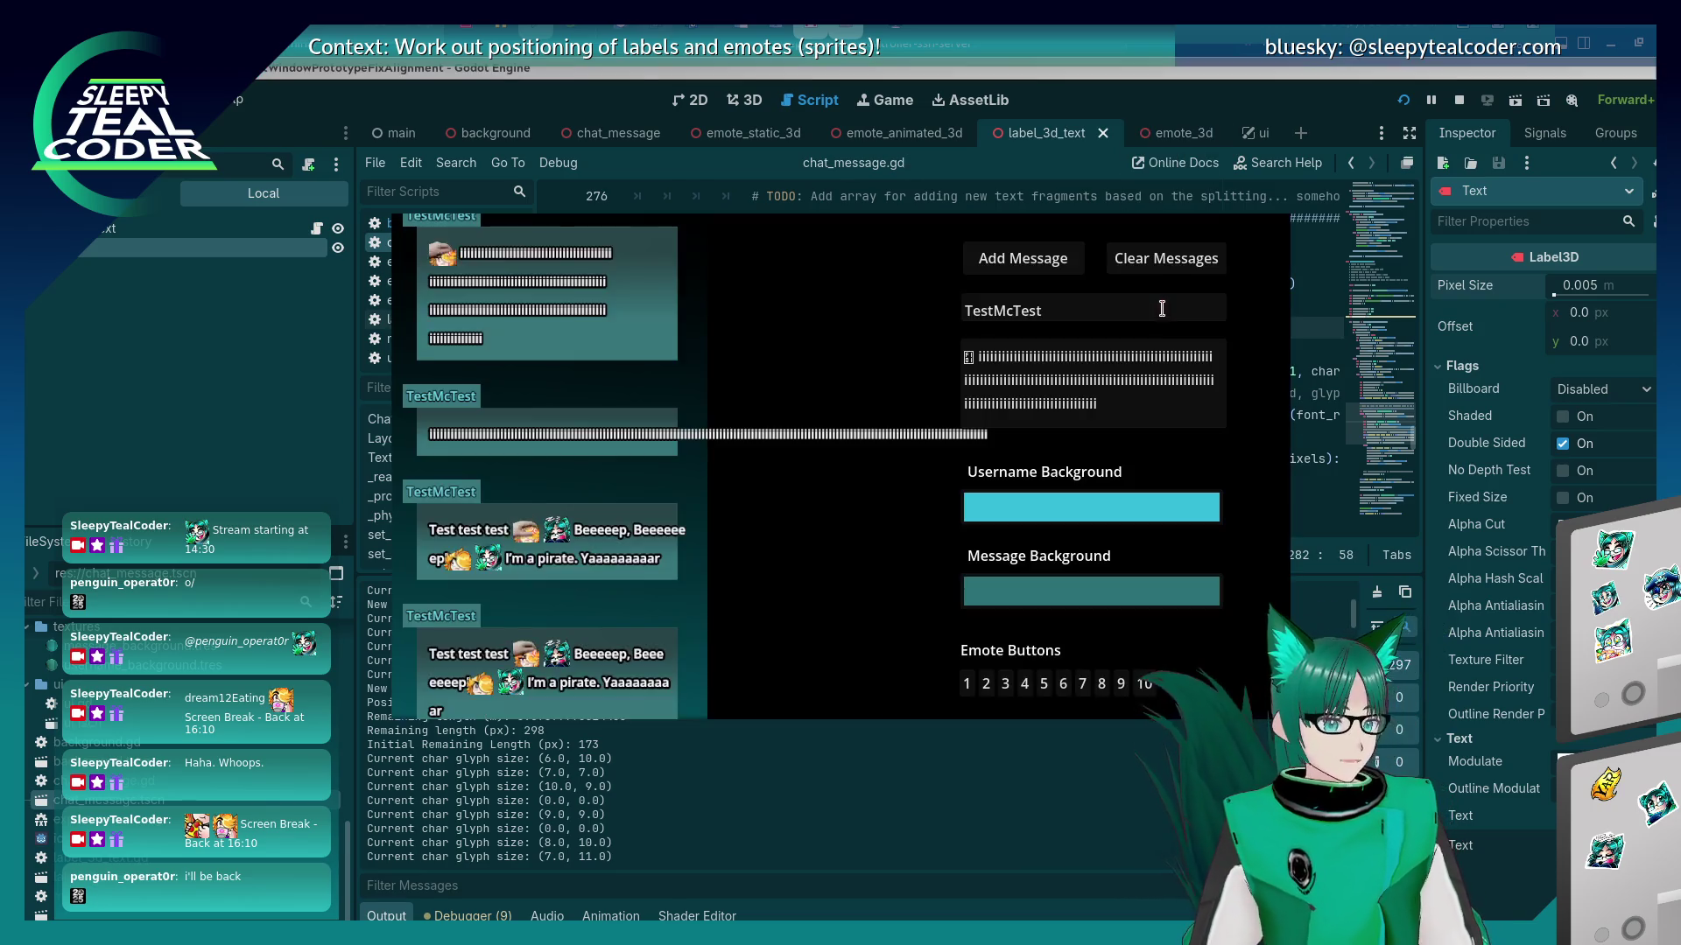
click(1039, 266)
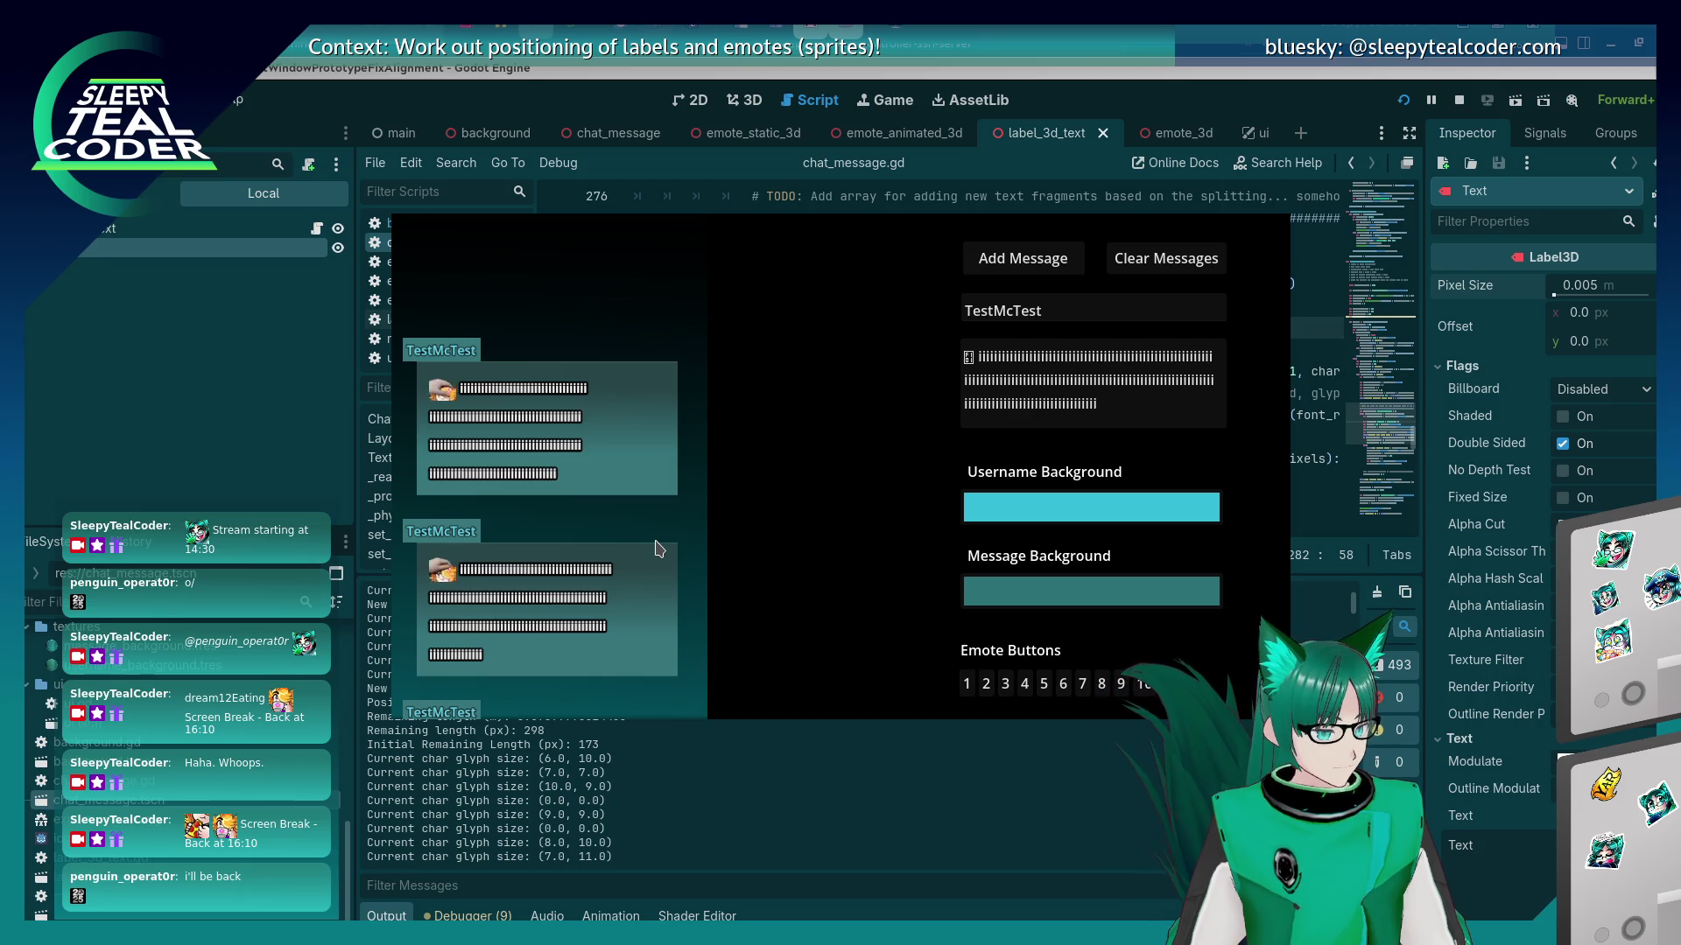
key(F8)
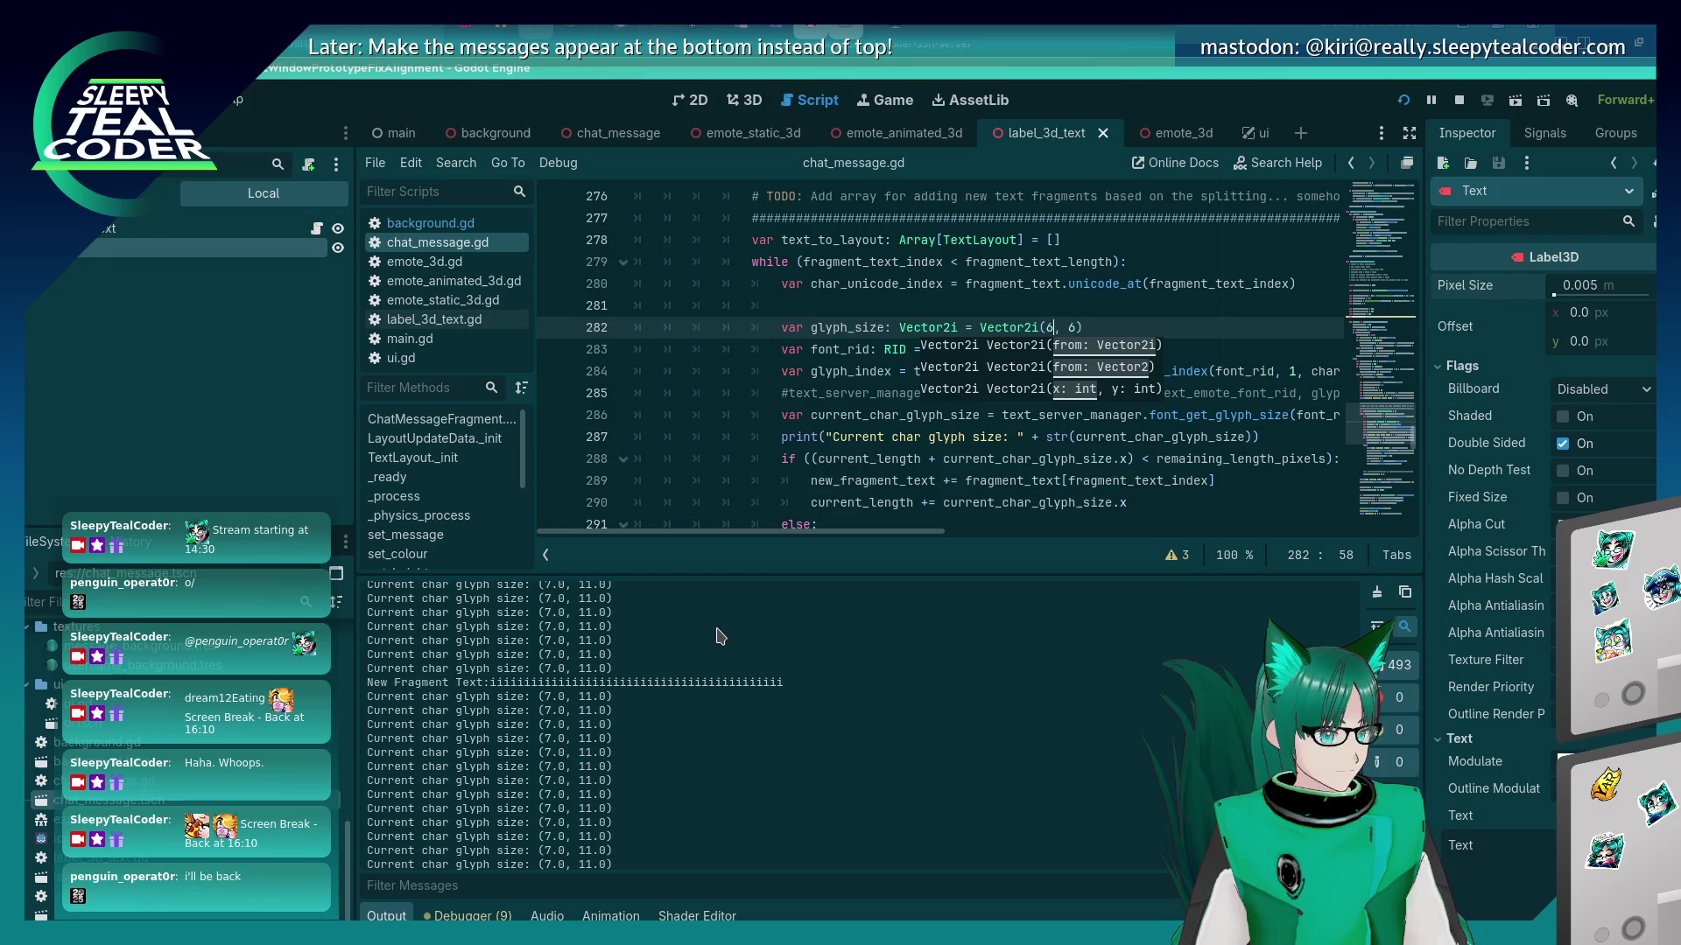
key(alt+Tab)
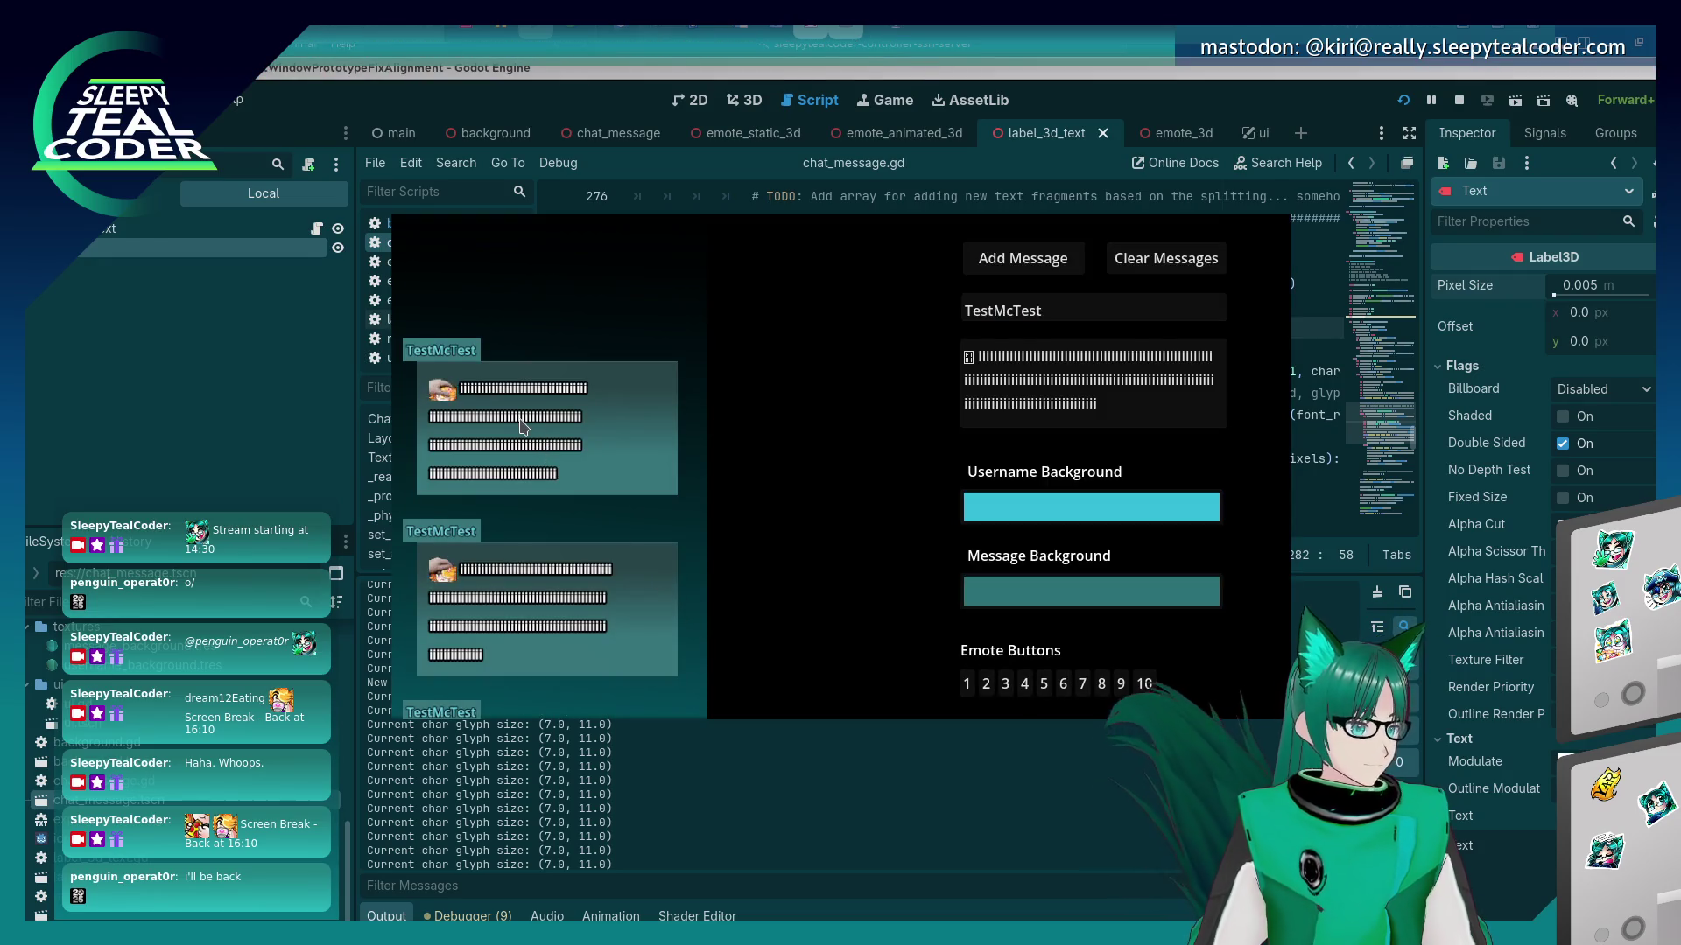
key(alt+Tab)
scroll(906, 380, up, 18)
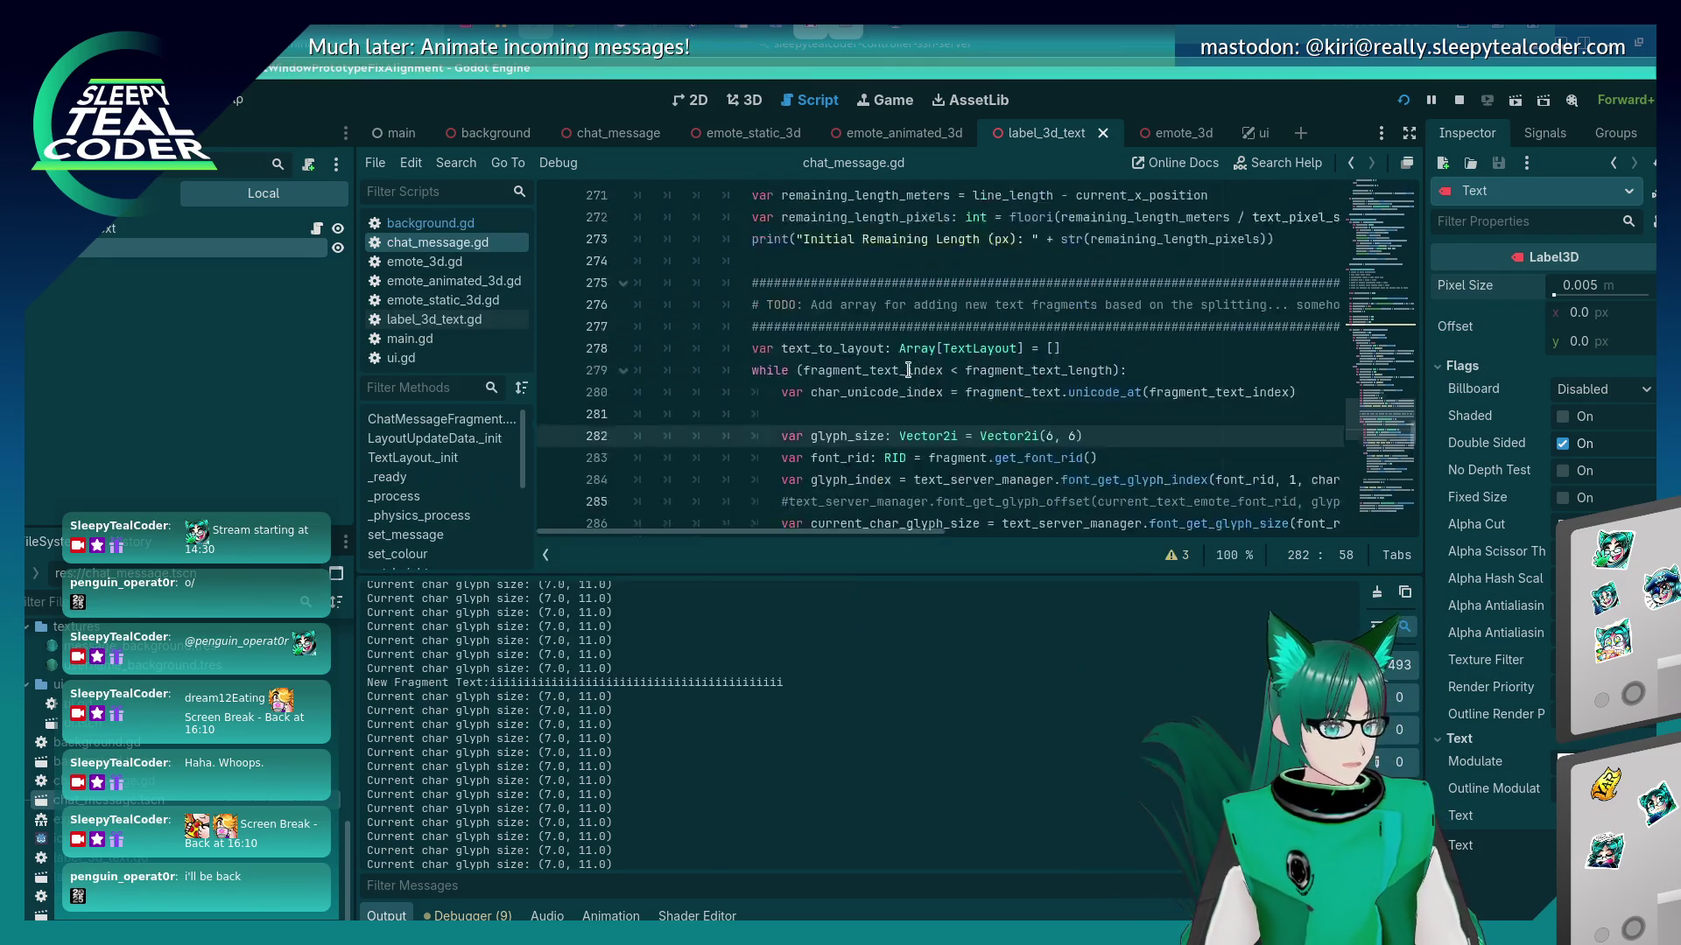
scroll(906, 380, up, 3)
scroll(903, 383, down, 3)
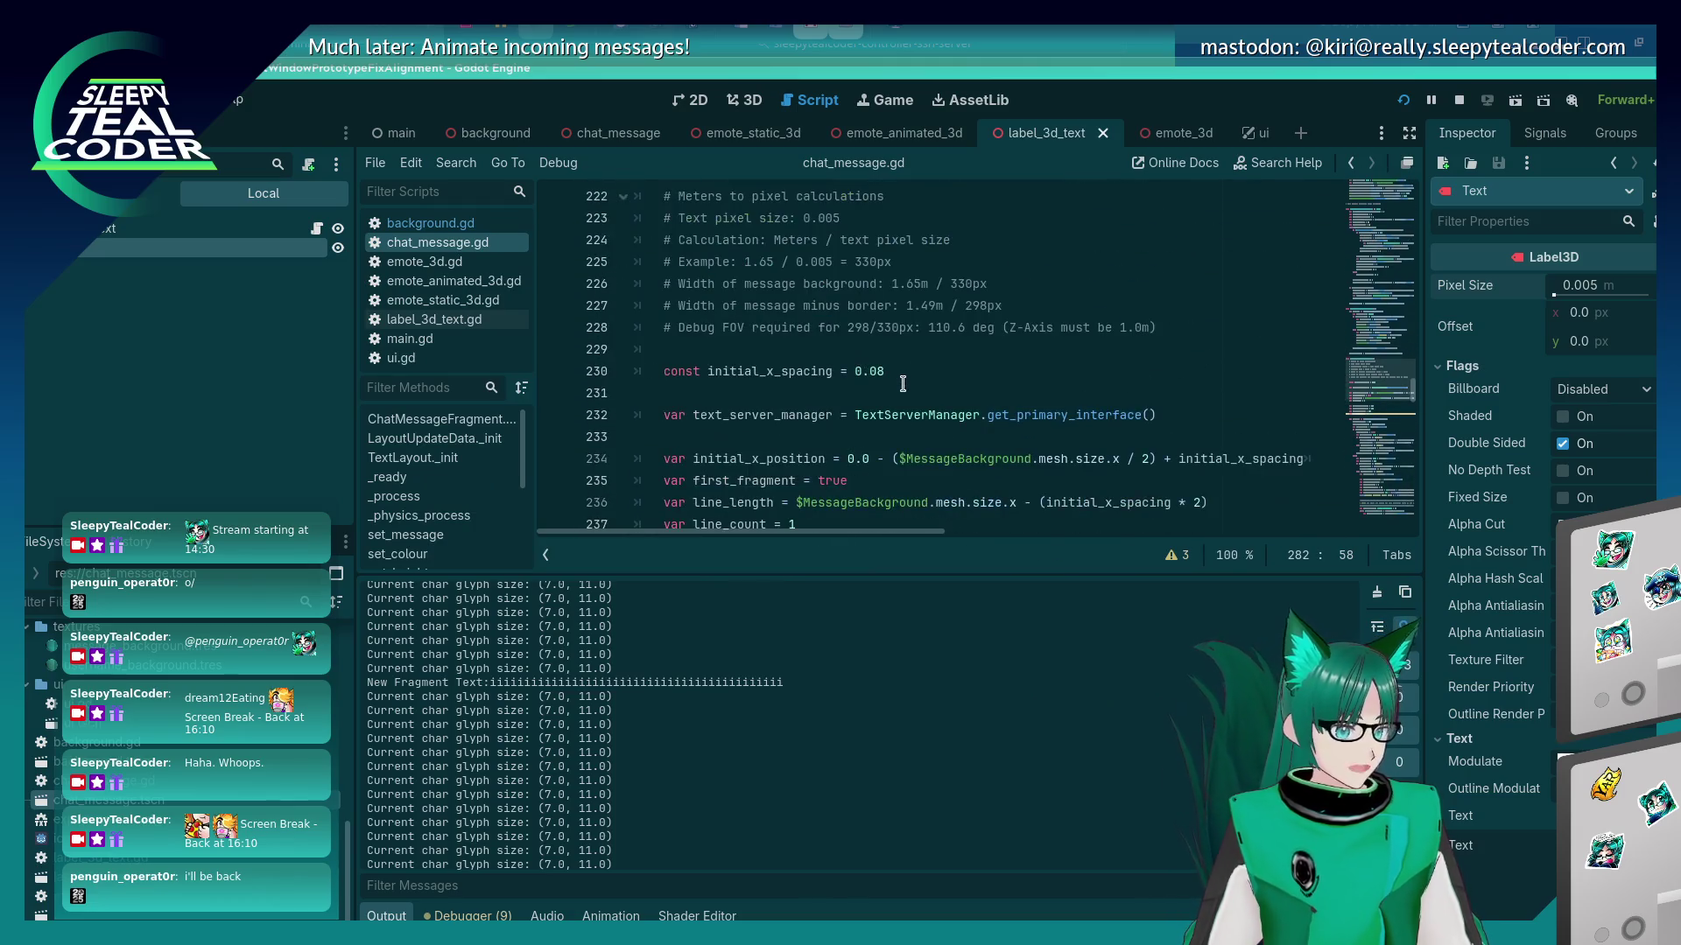
scroll(900, 383, up, 1)
key(alt+Tab)
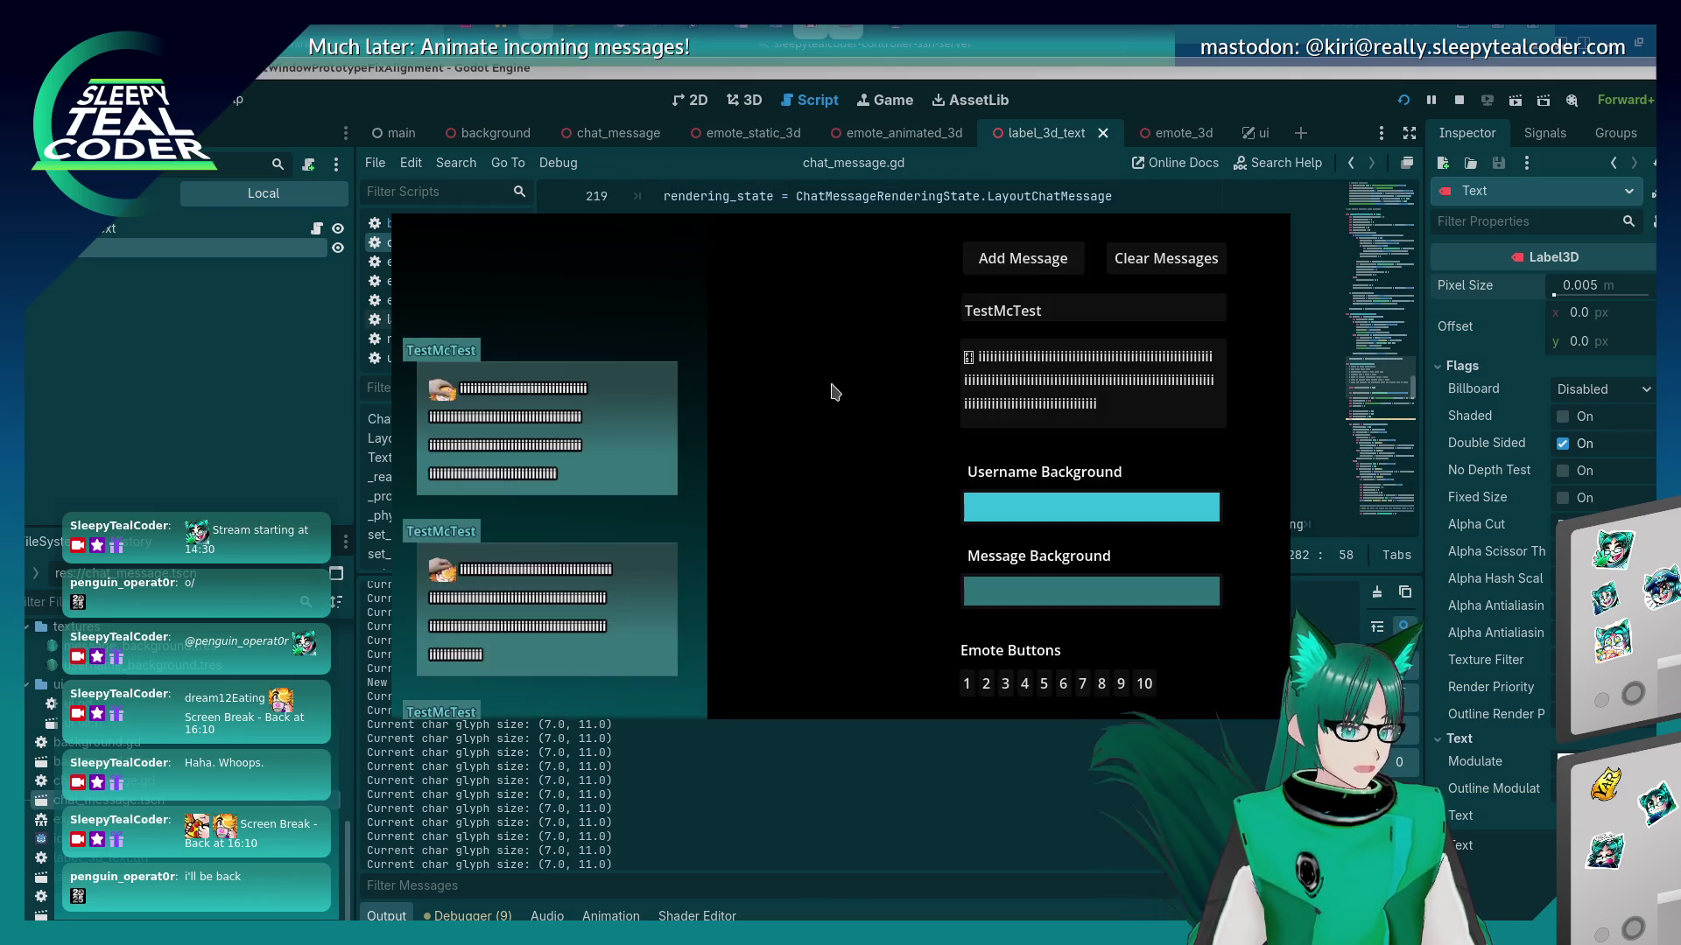
key(alt+Tab)
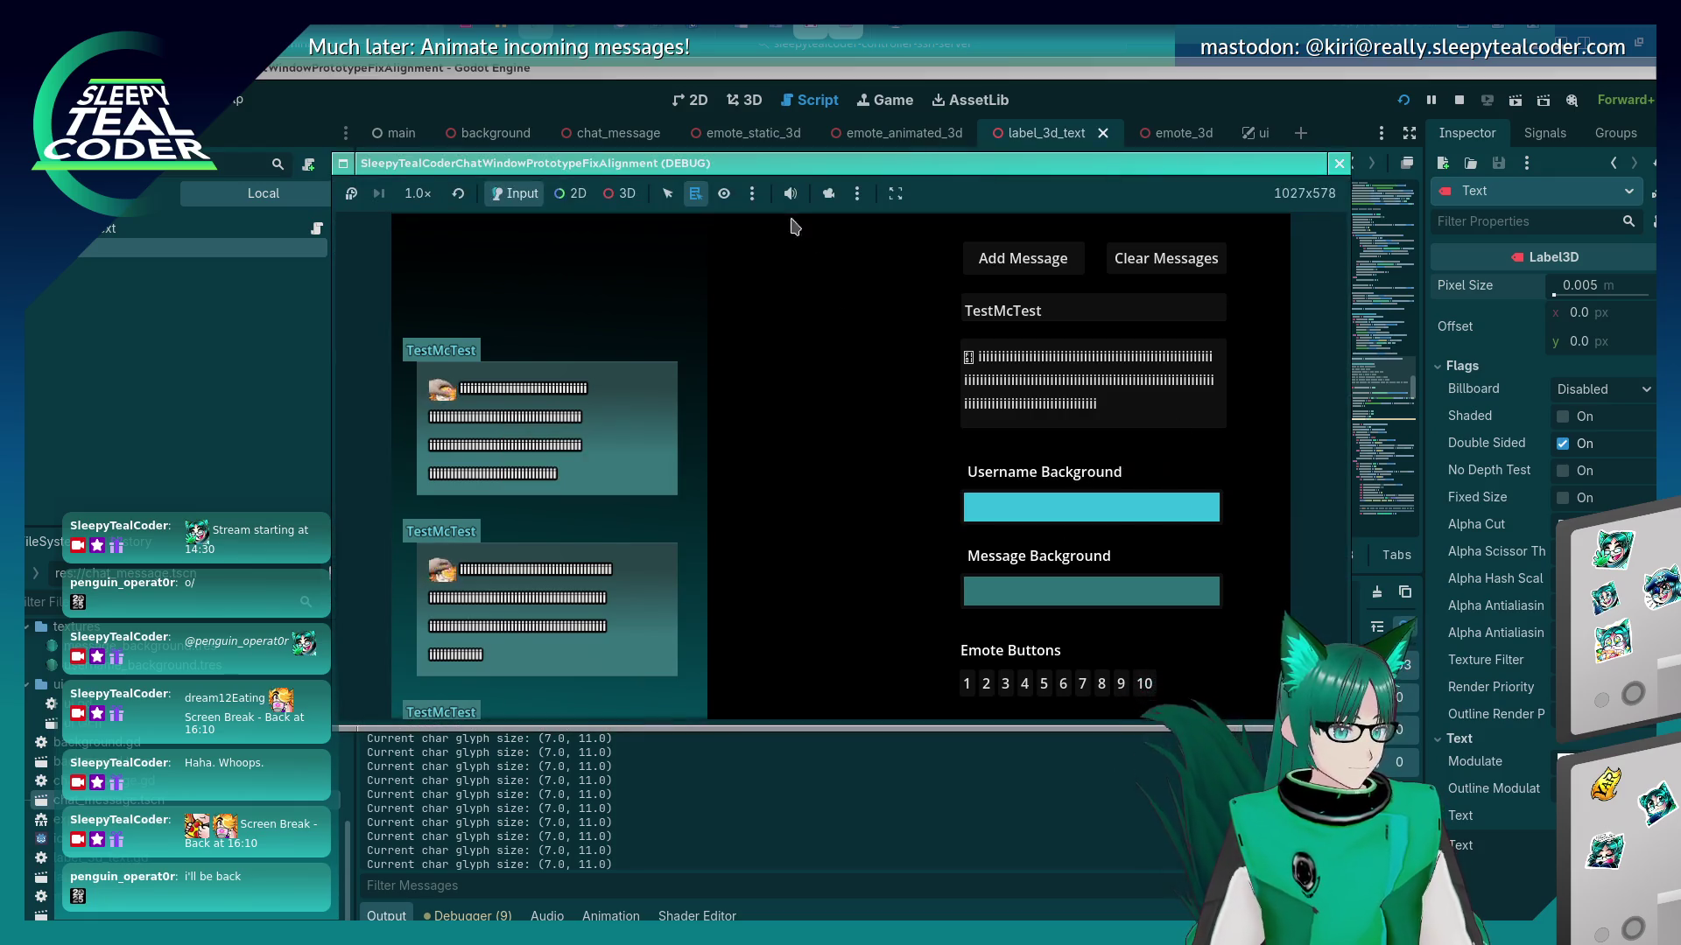
Enable free 3D camera control in the game and select OverrideCamera3D in the Remote scene tree.
click(614, 197)
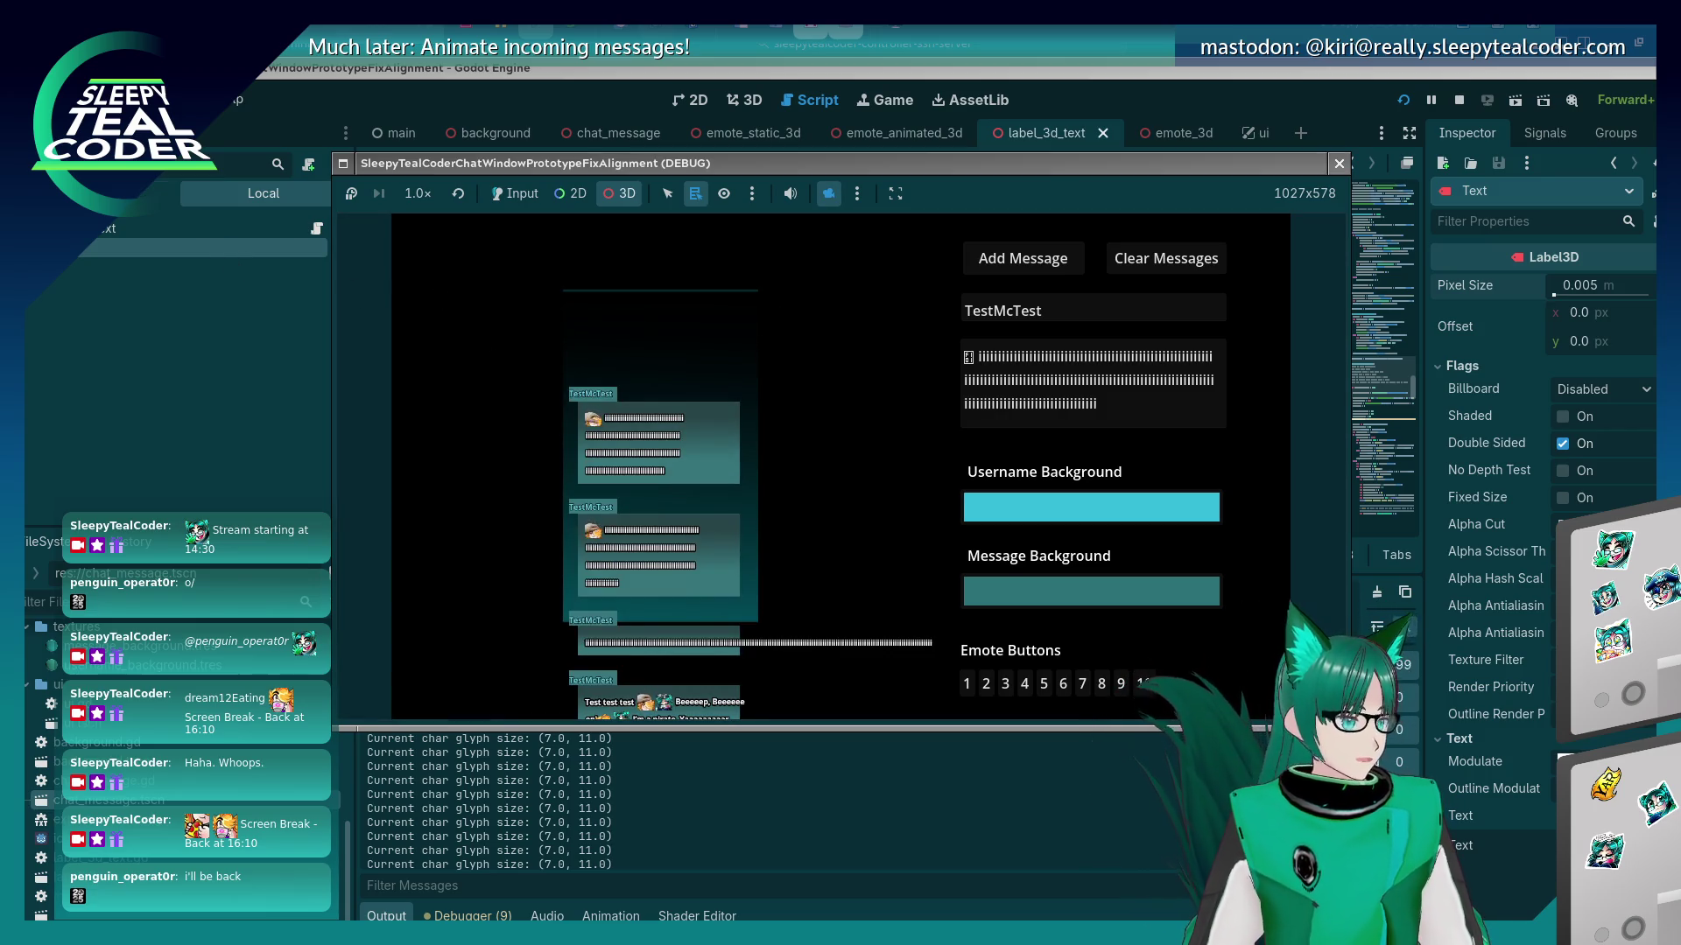
click(153, 193)
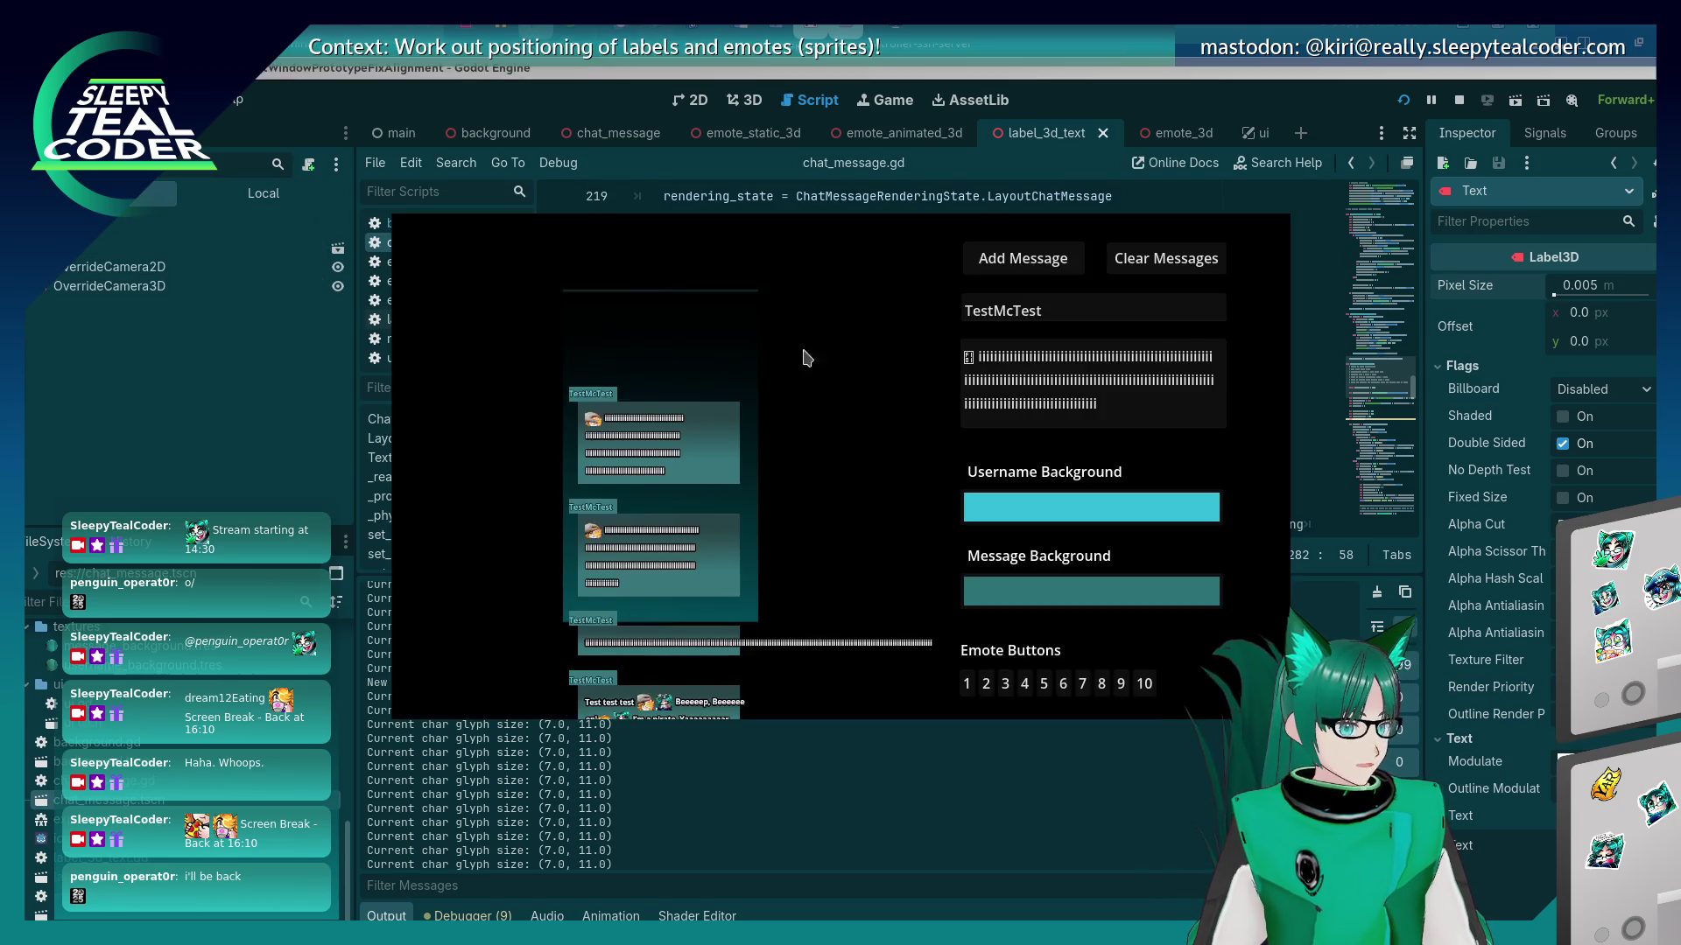
click(120, 287)
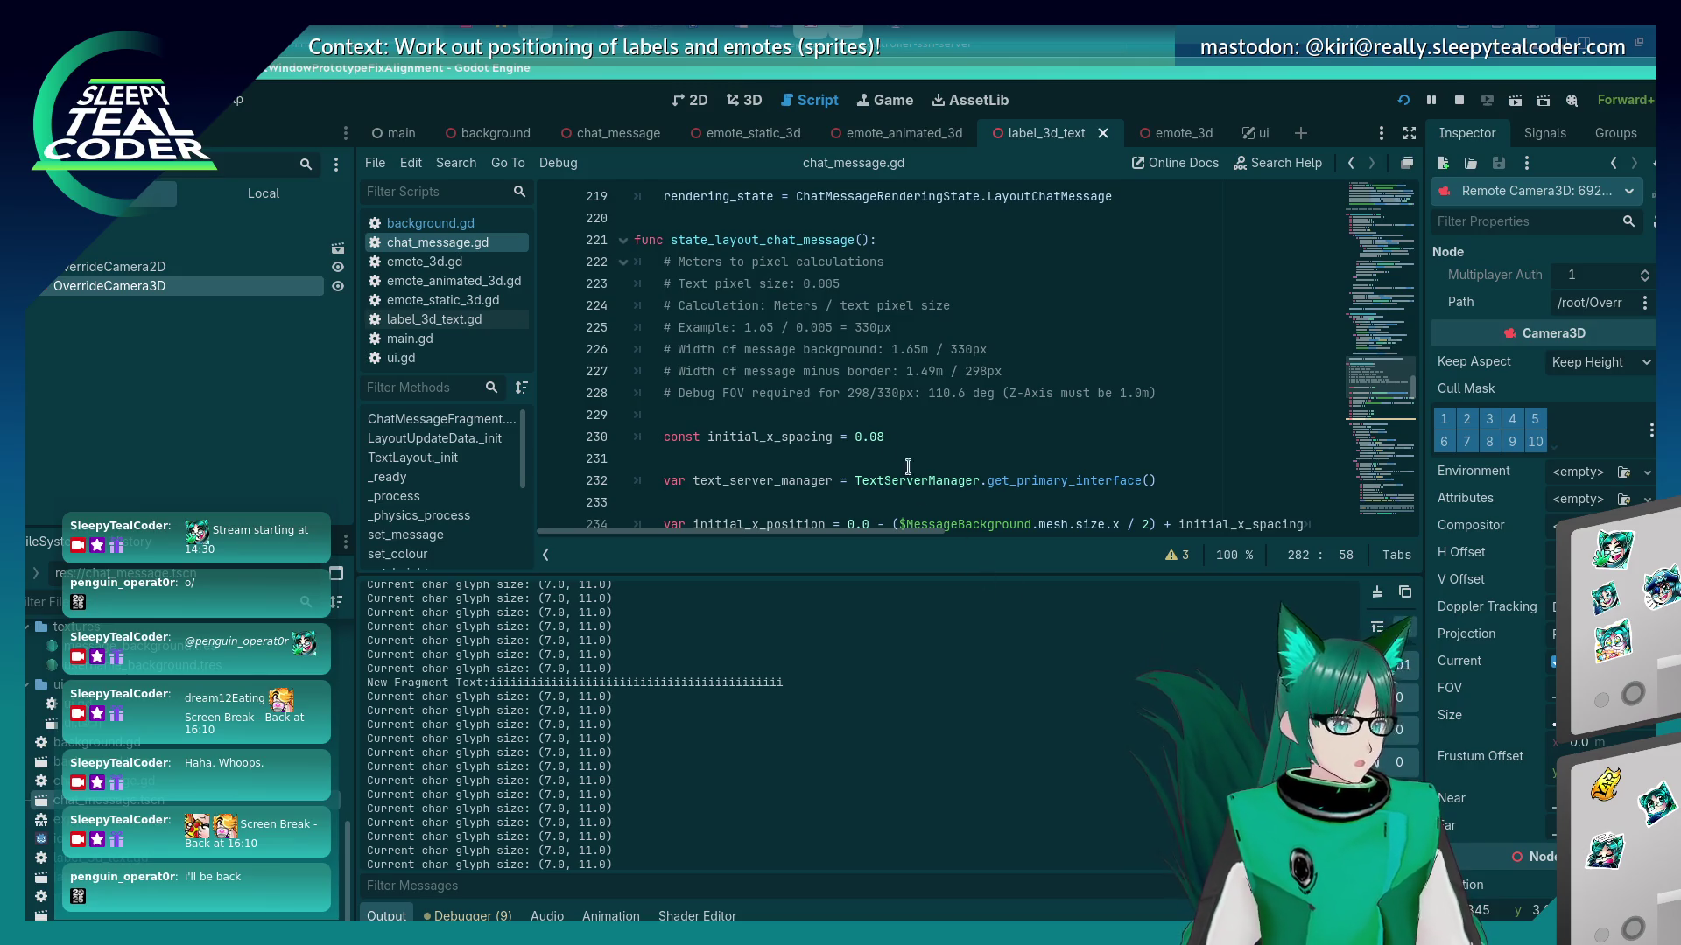
scroll(773, 354, down, 20)
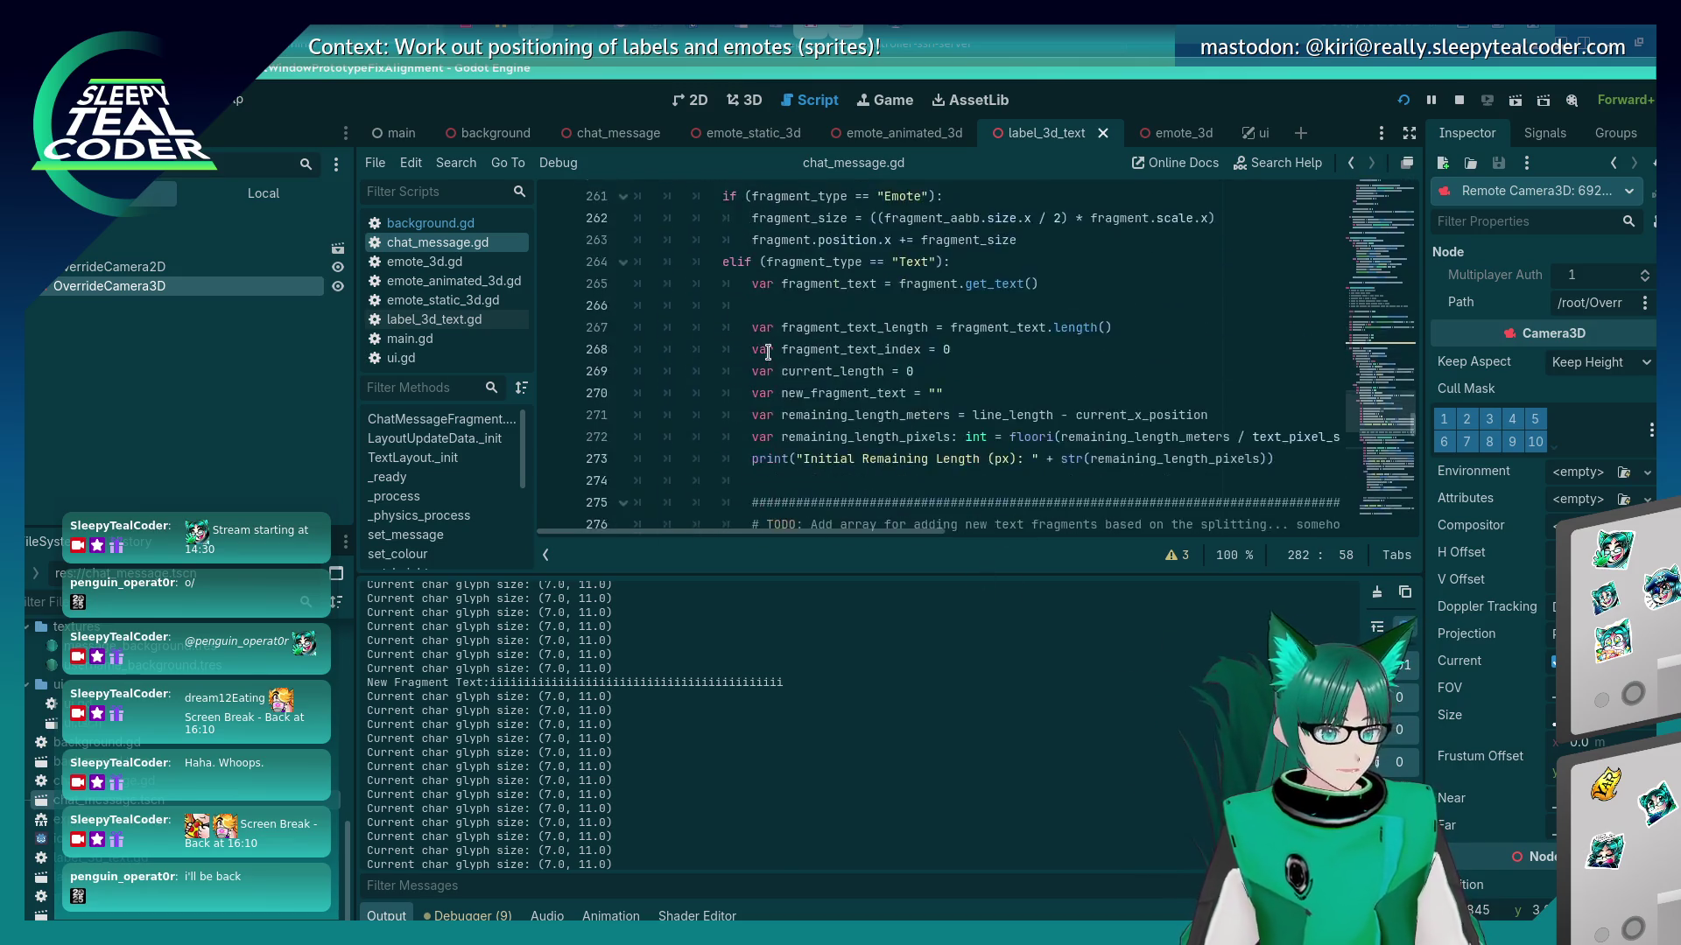
Search chat_message.gd for '.z =' to find the fragment z-position assignments.
scroll(767, 352, down, 20)
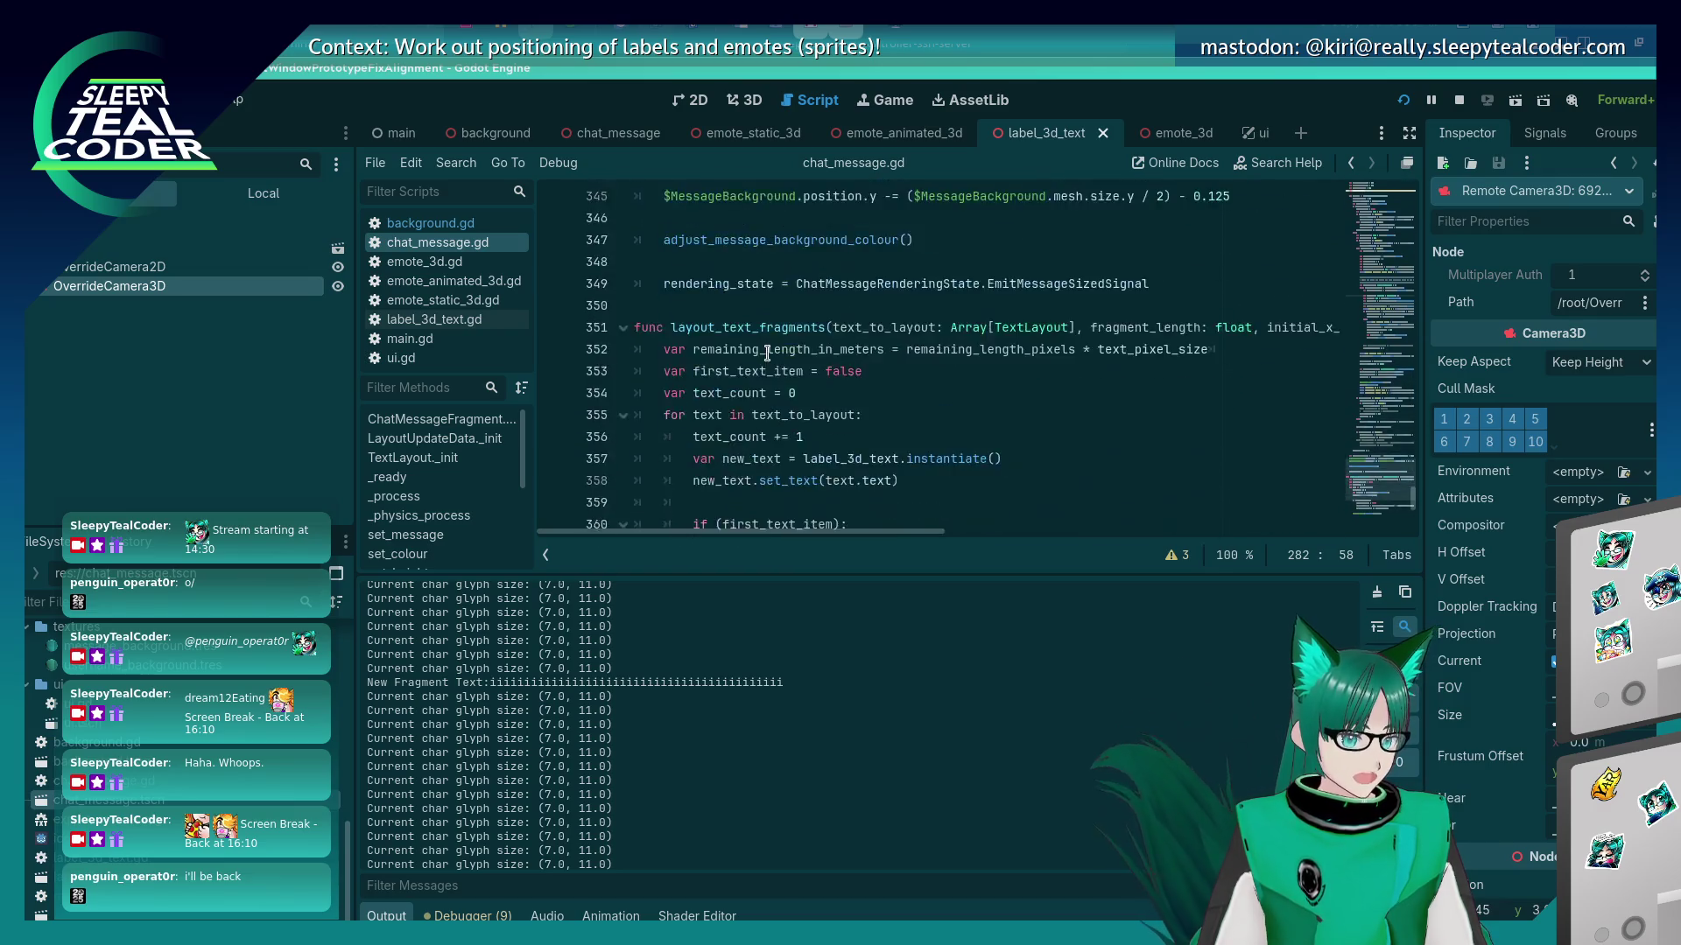
scroll(761, 354, up, 4)
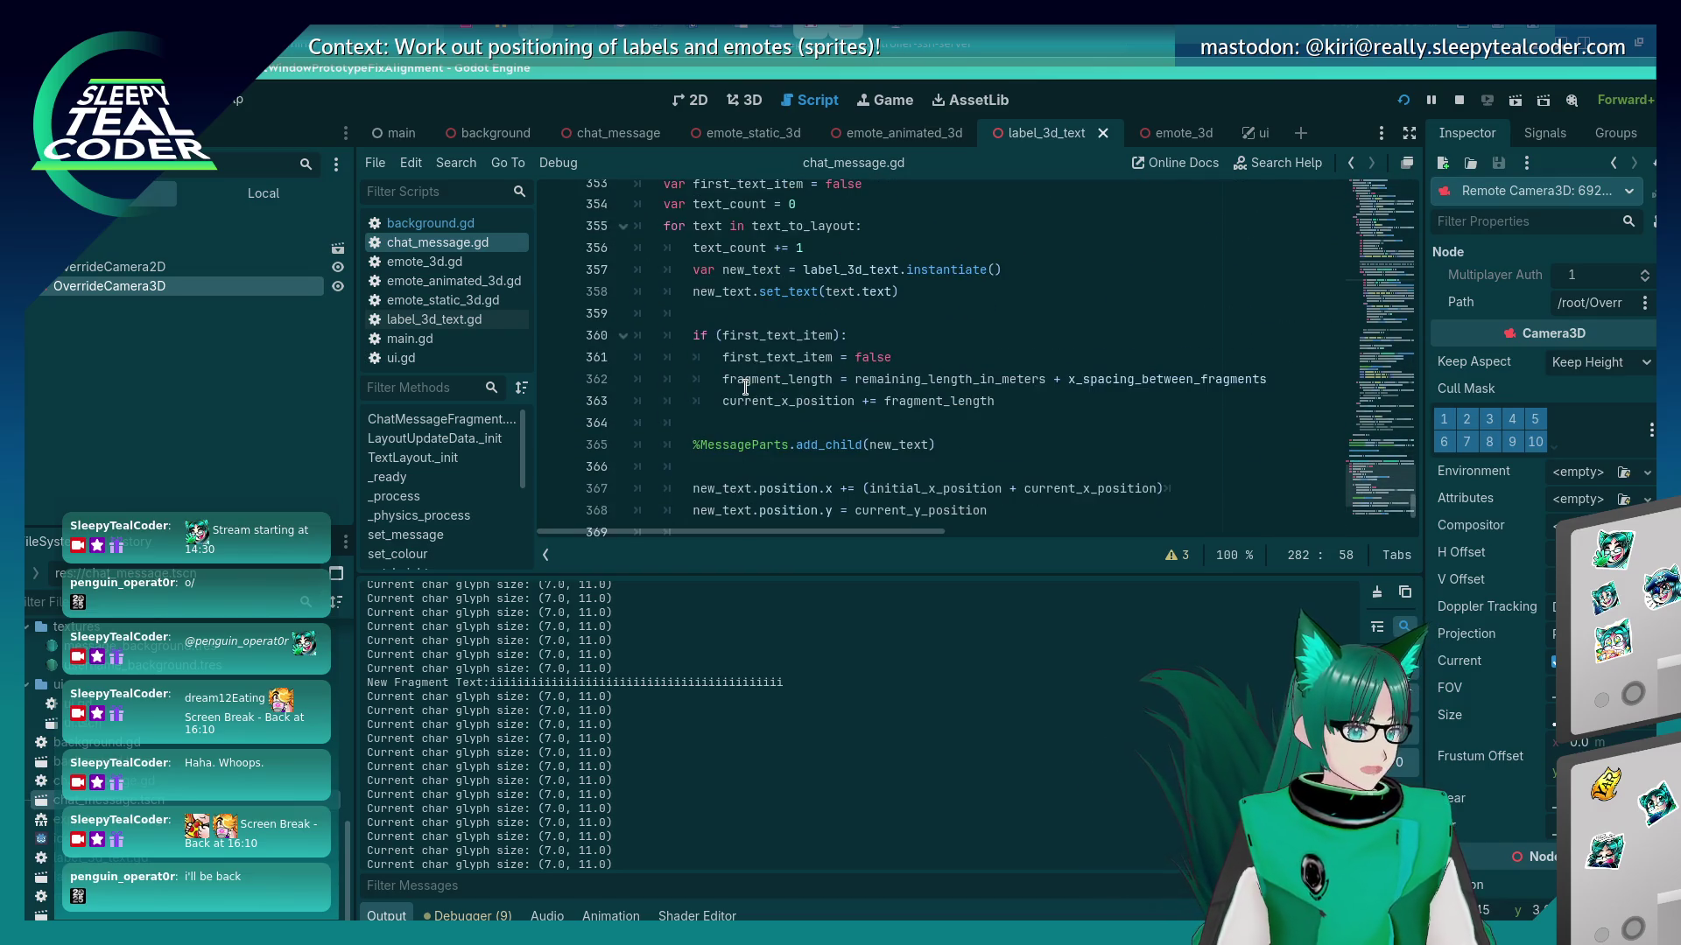
scroll(745, 388, up, 1)
click(1082, 362)
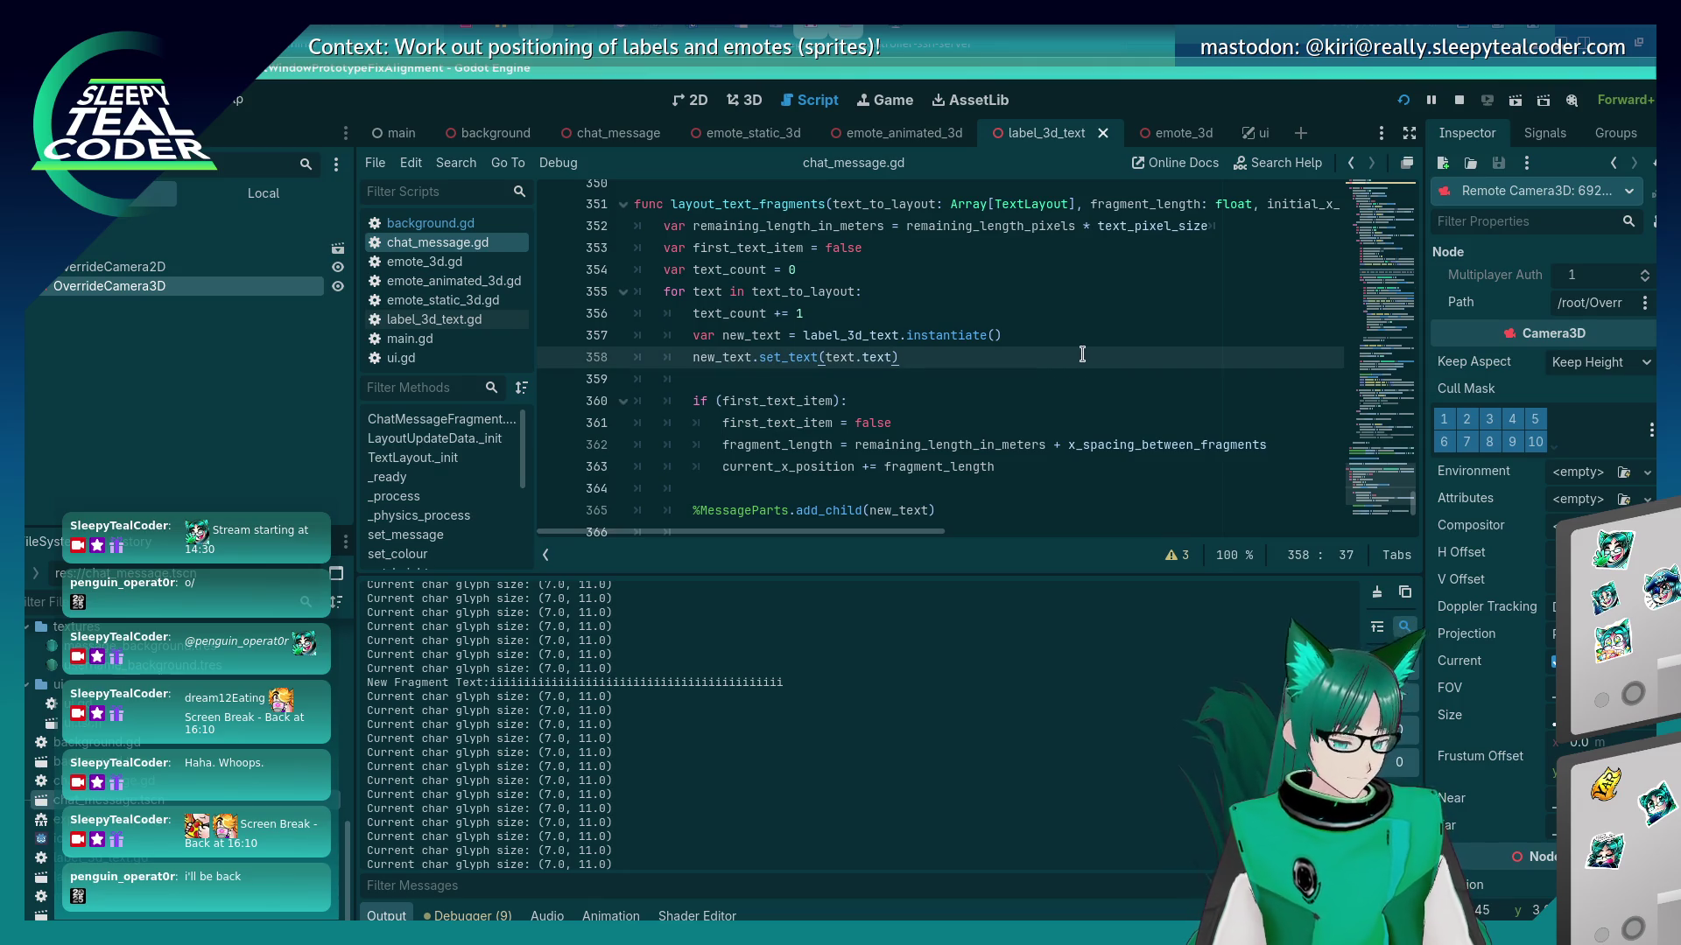
key(ctrl+f)
text(.z =)
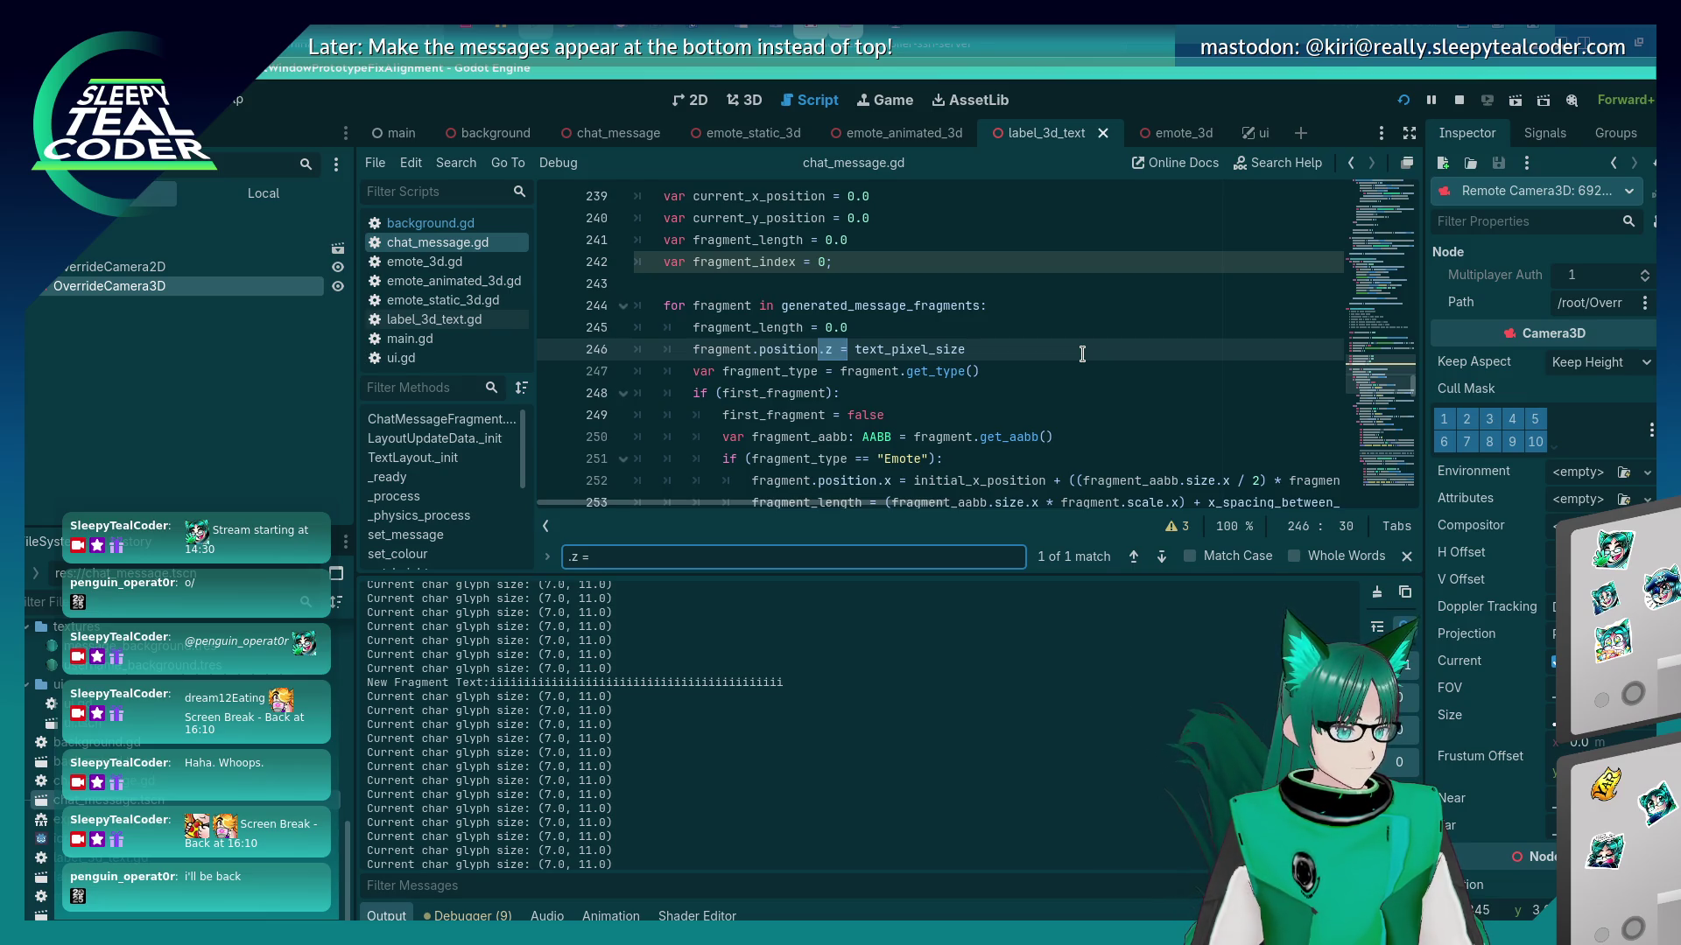
key(Escape)
On line 246, replace text_pixel_size with 0.05 for fragment.position.z and save the script.
click(1082, 354)
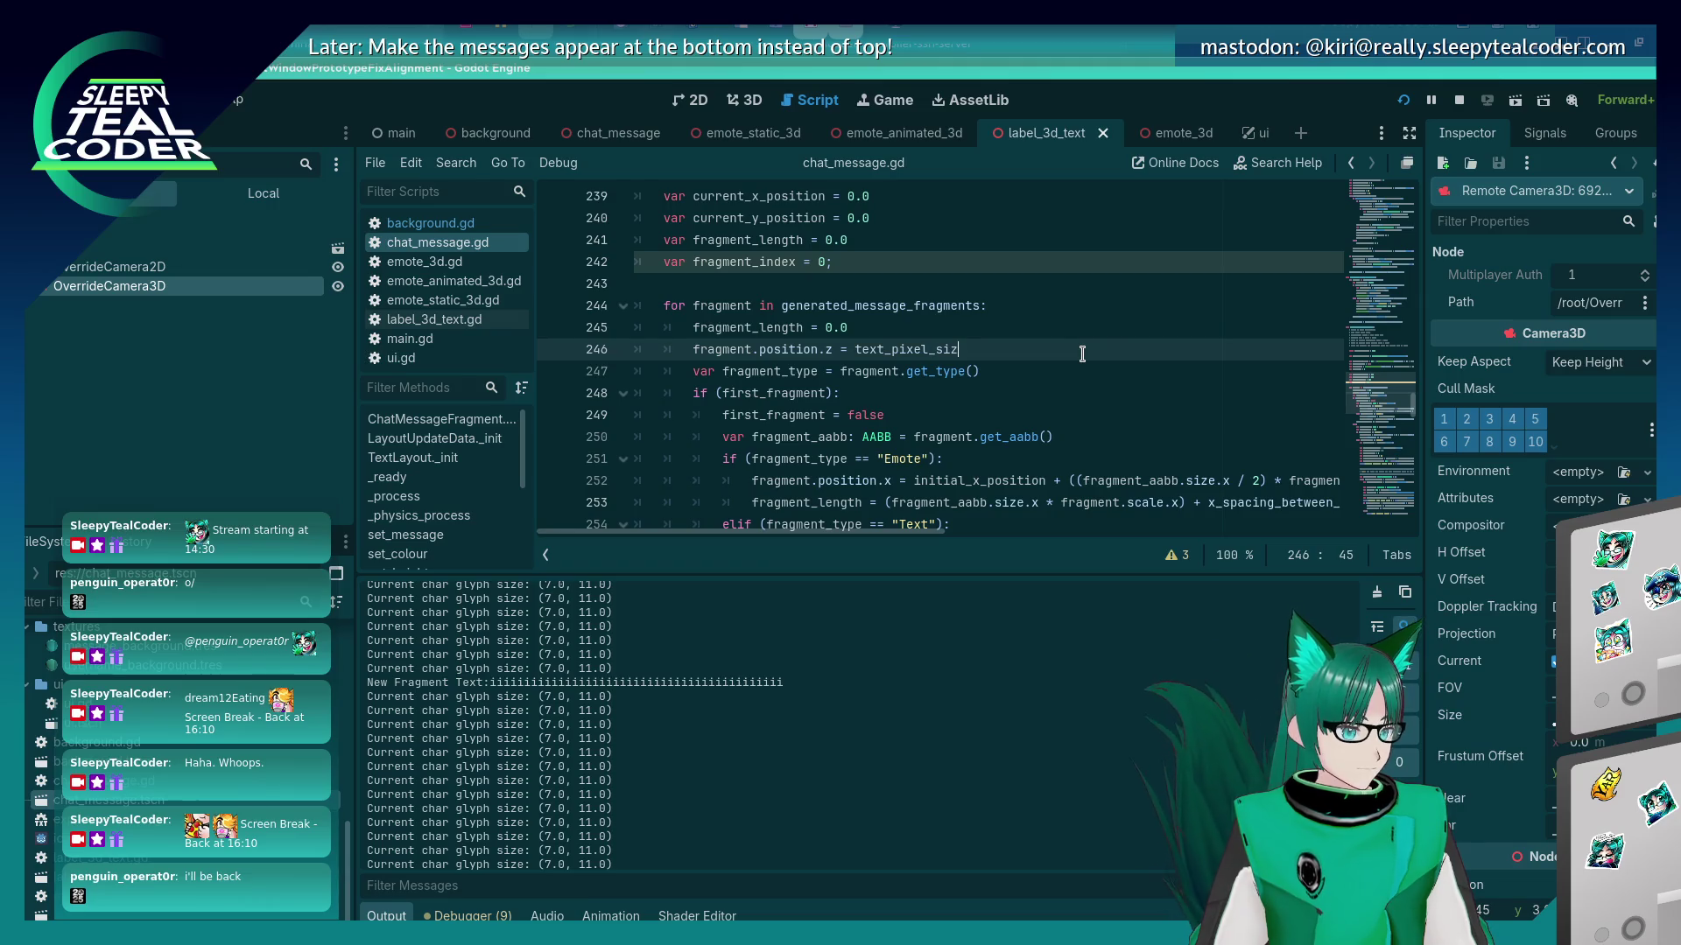
key(BackSpace)
key(BackSpace)
key(BackSpace)
text(0.05)
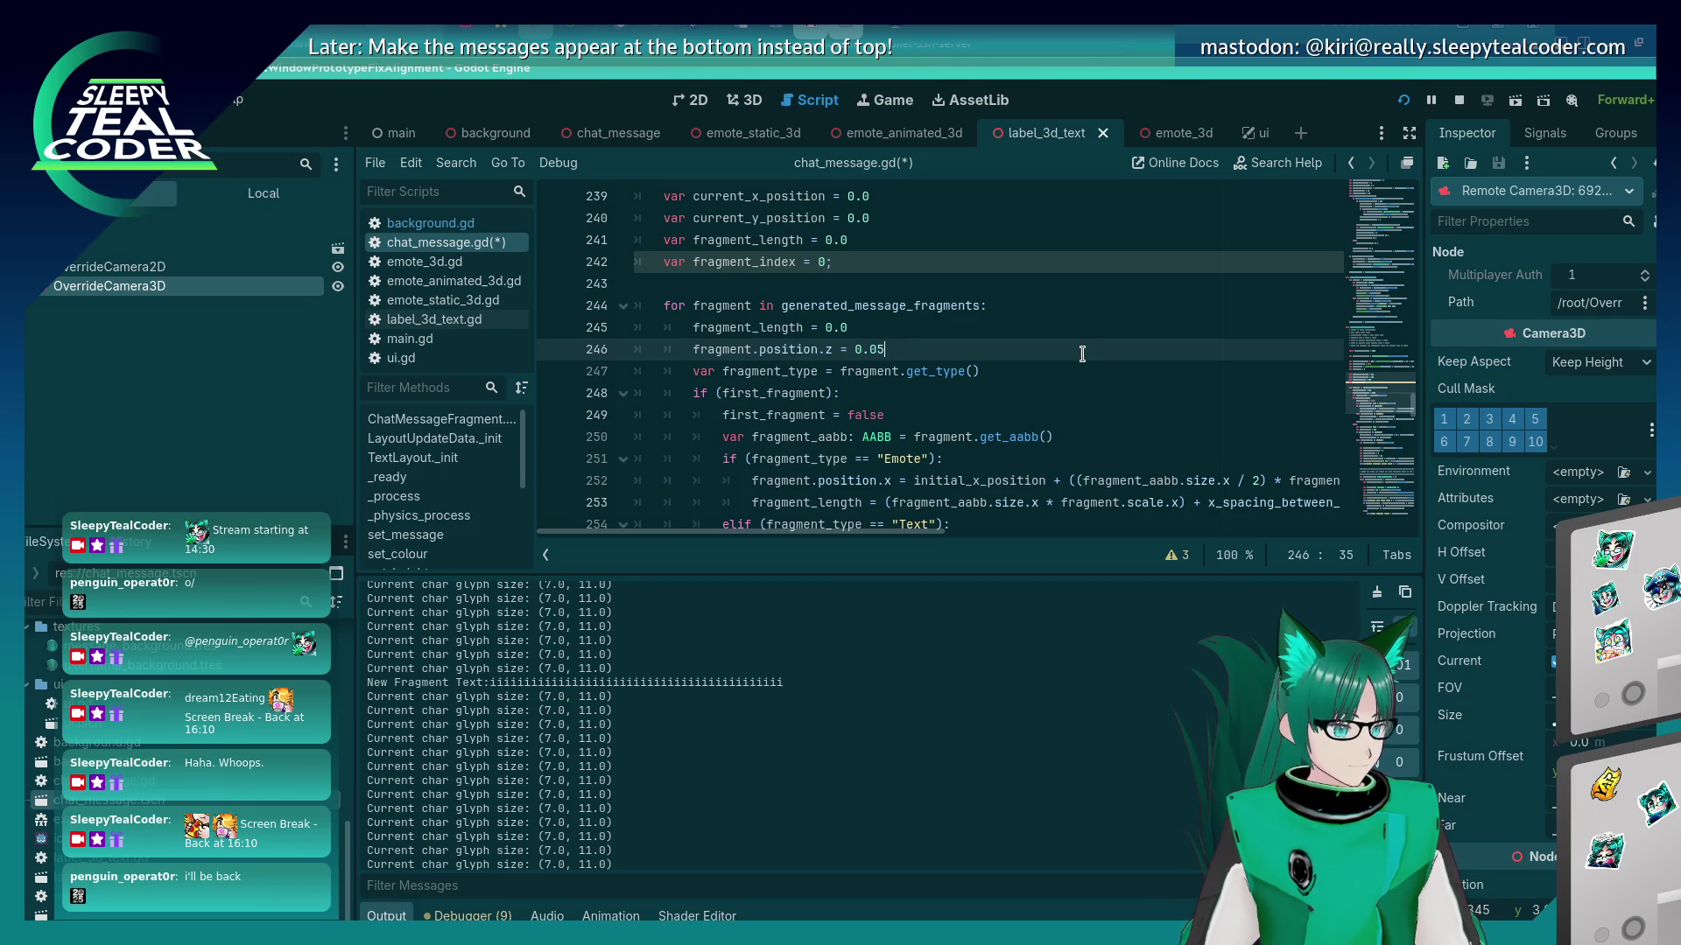
key(ctrl+s)
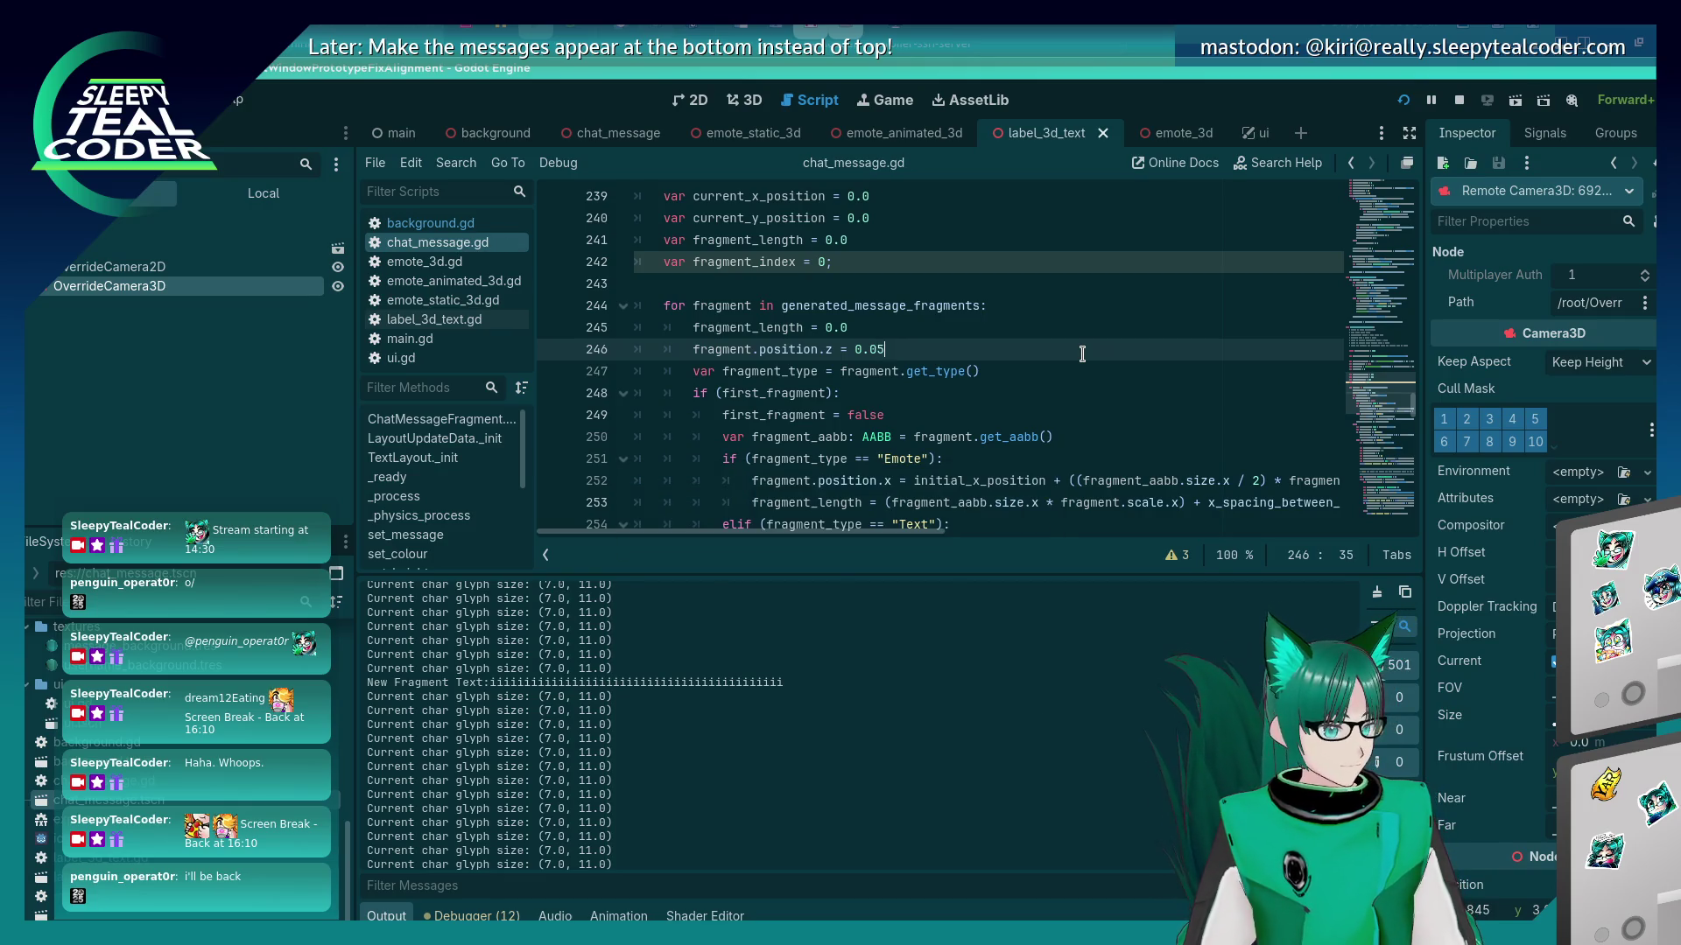
key(BackSpace)
text(5)
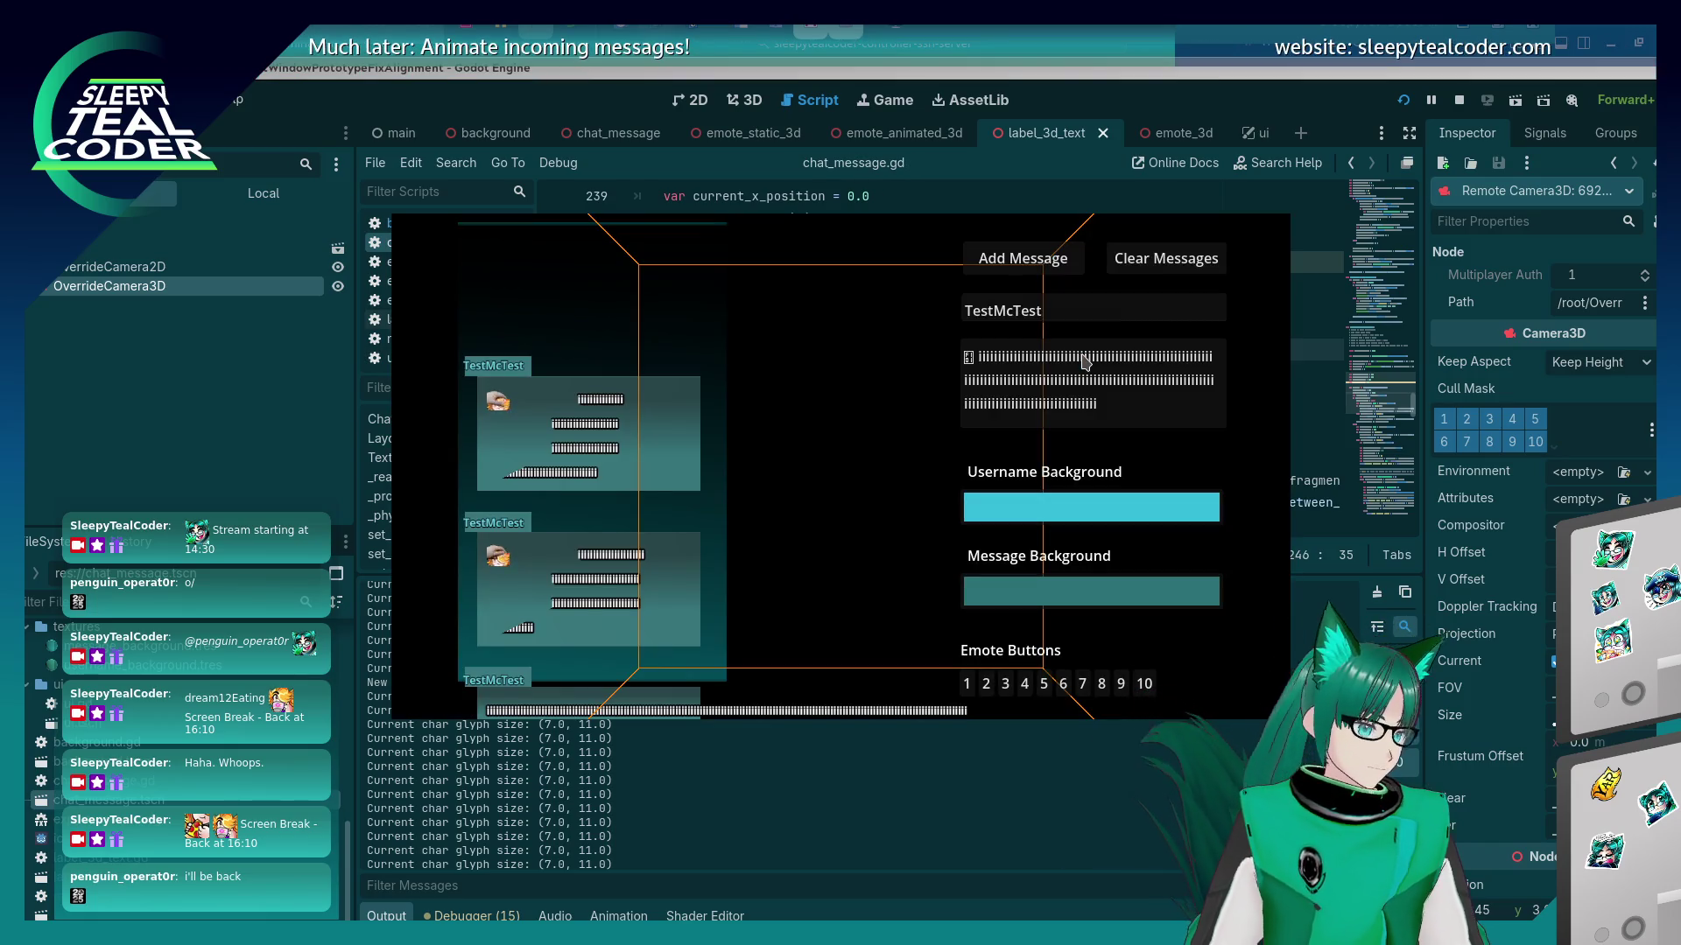
In the running game, turn off the 3D camera, restore Input, add a test message, then stop the game.
key(alt+Tab)
key(alt+Tab)
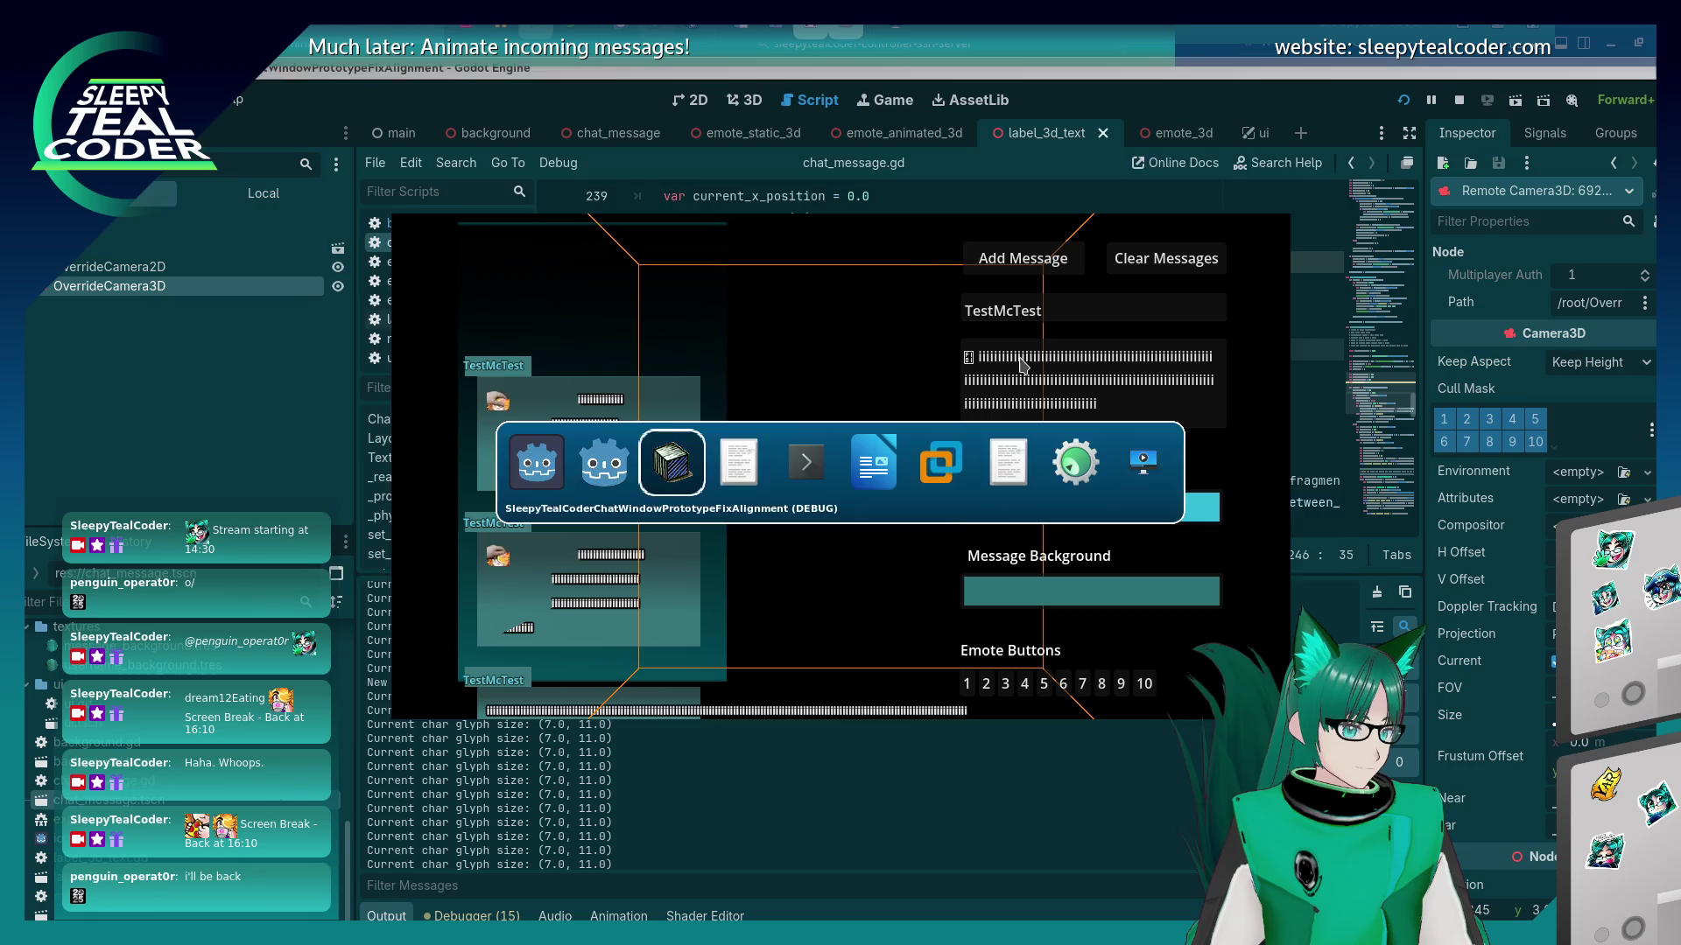
click(622, 193)
click(516, 194)
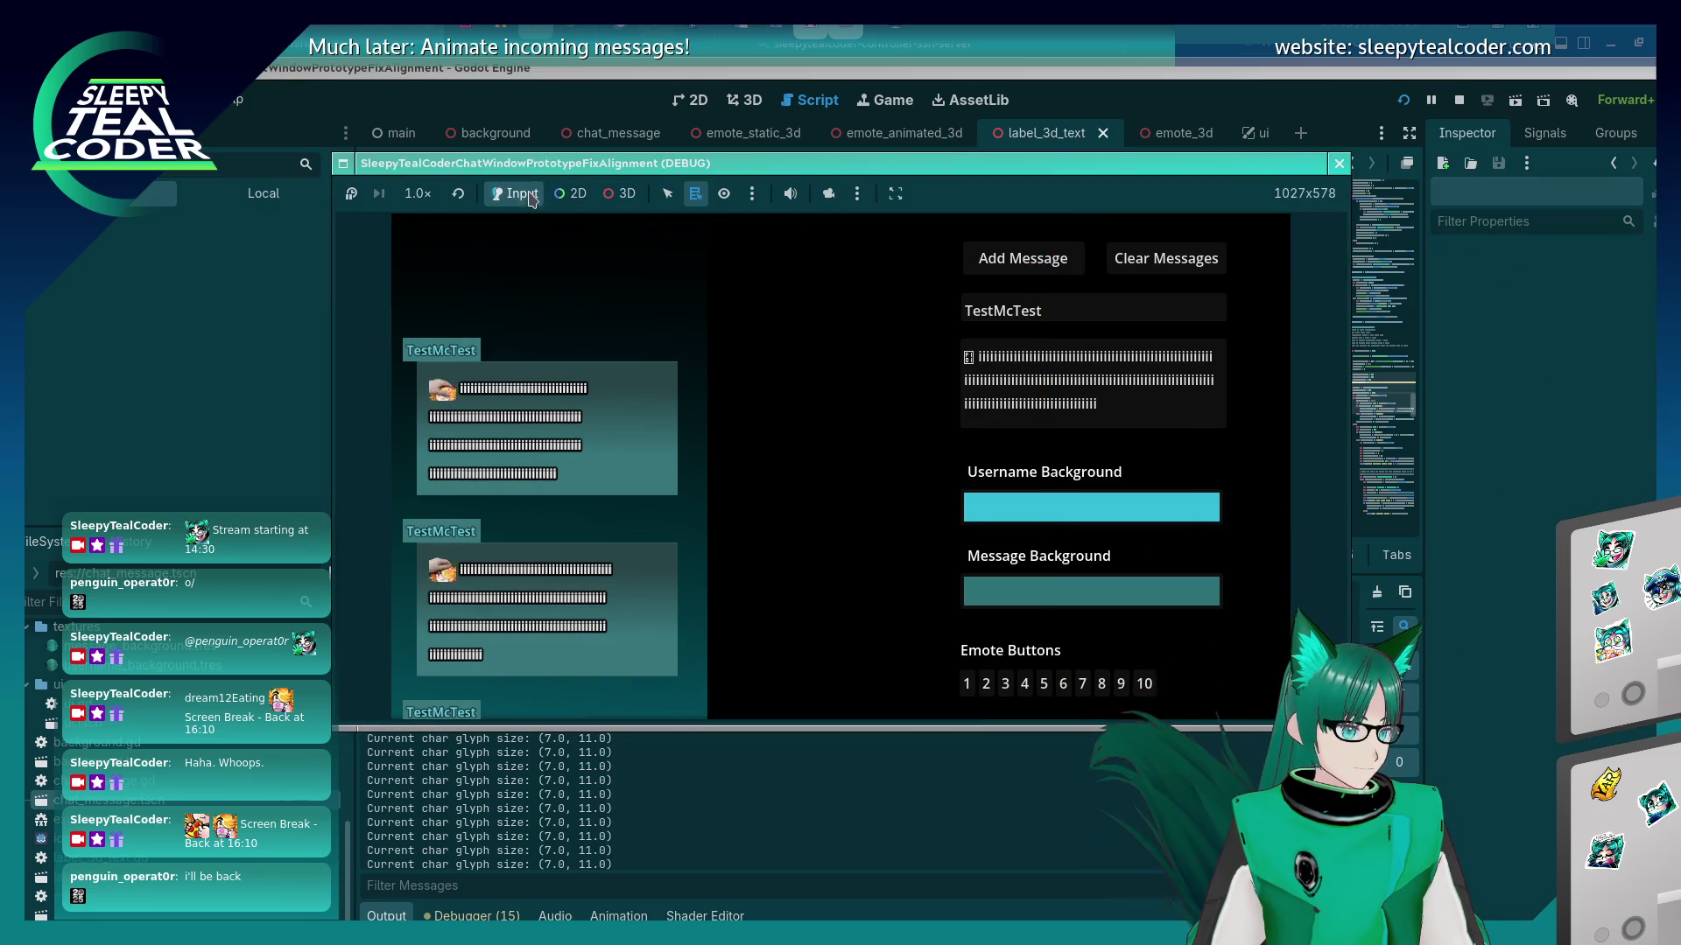
click(992, 260)
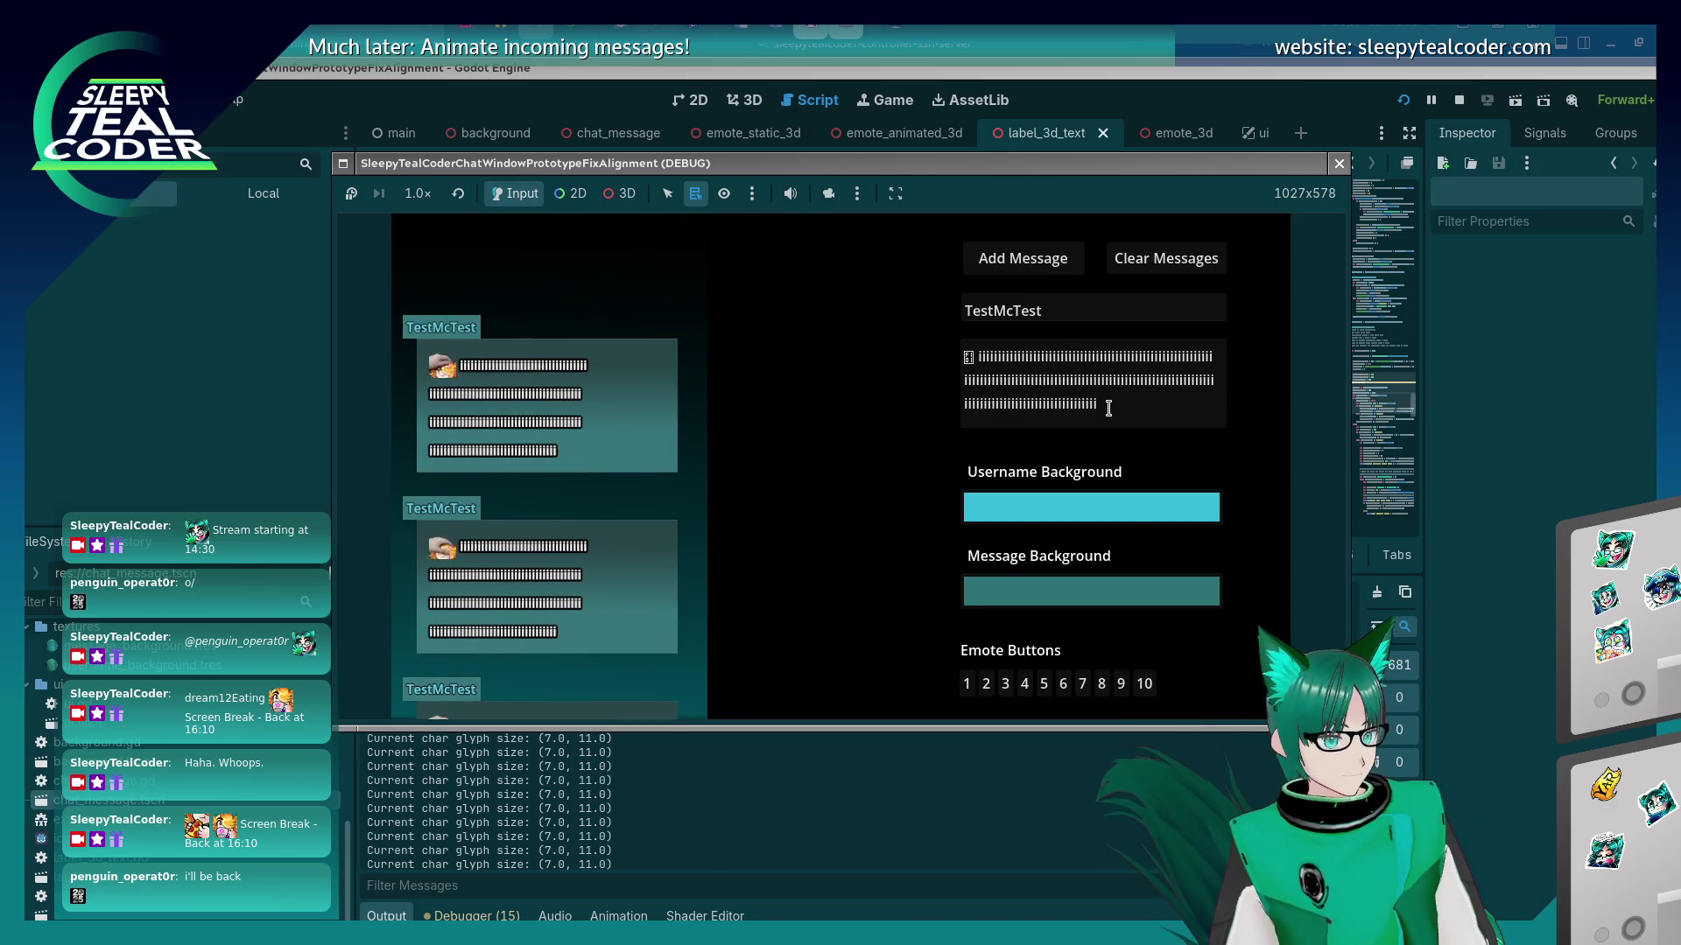
key(F8)
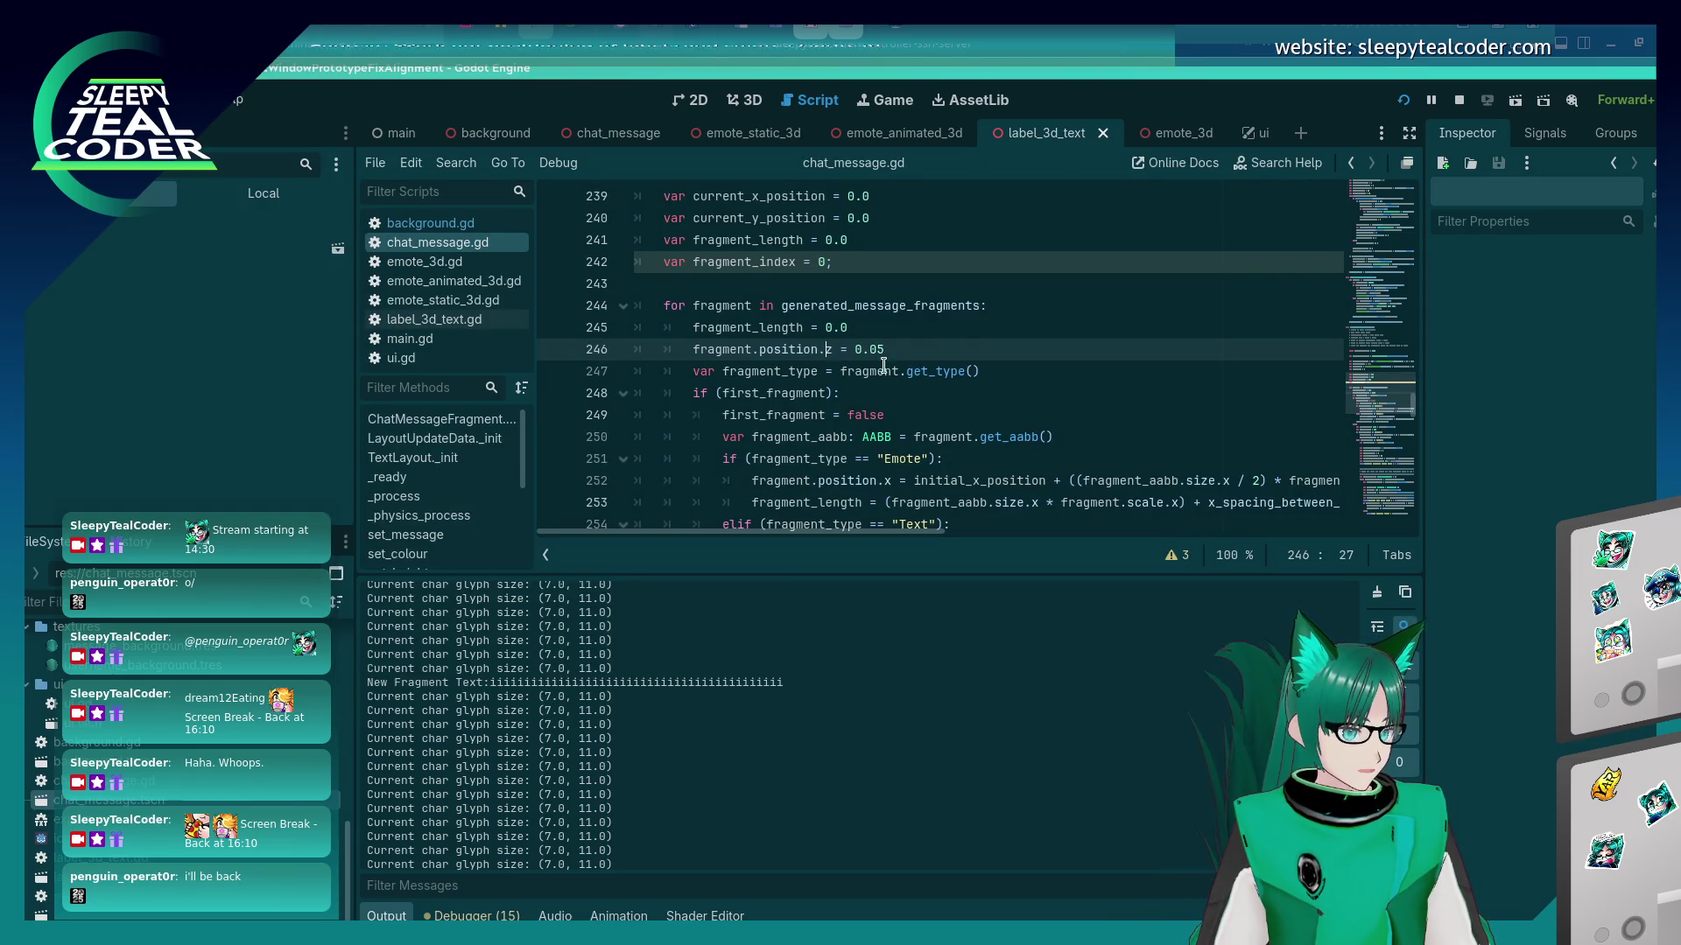
Add new_text.position.z = 0.05 after line 368, then run the prototype and post a test message.
key(ctrl+End)
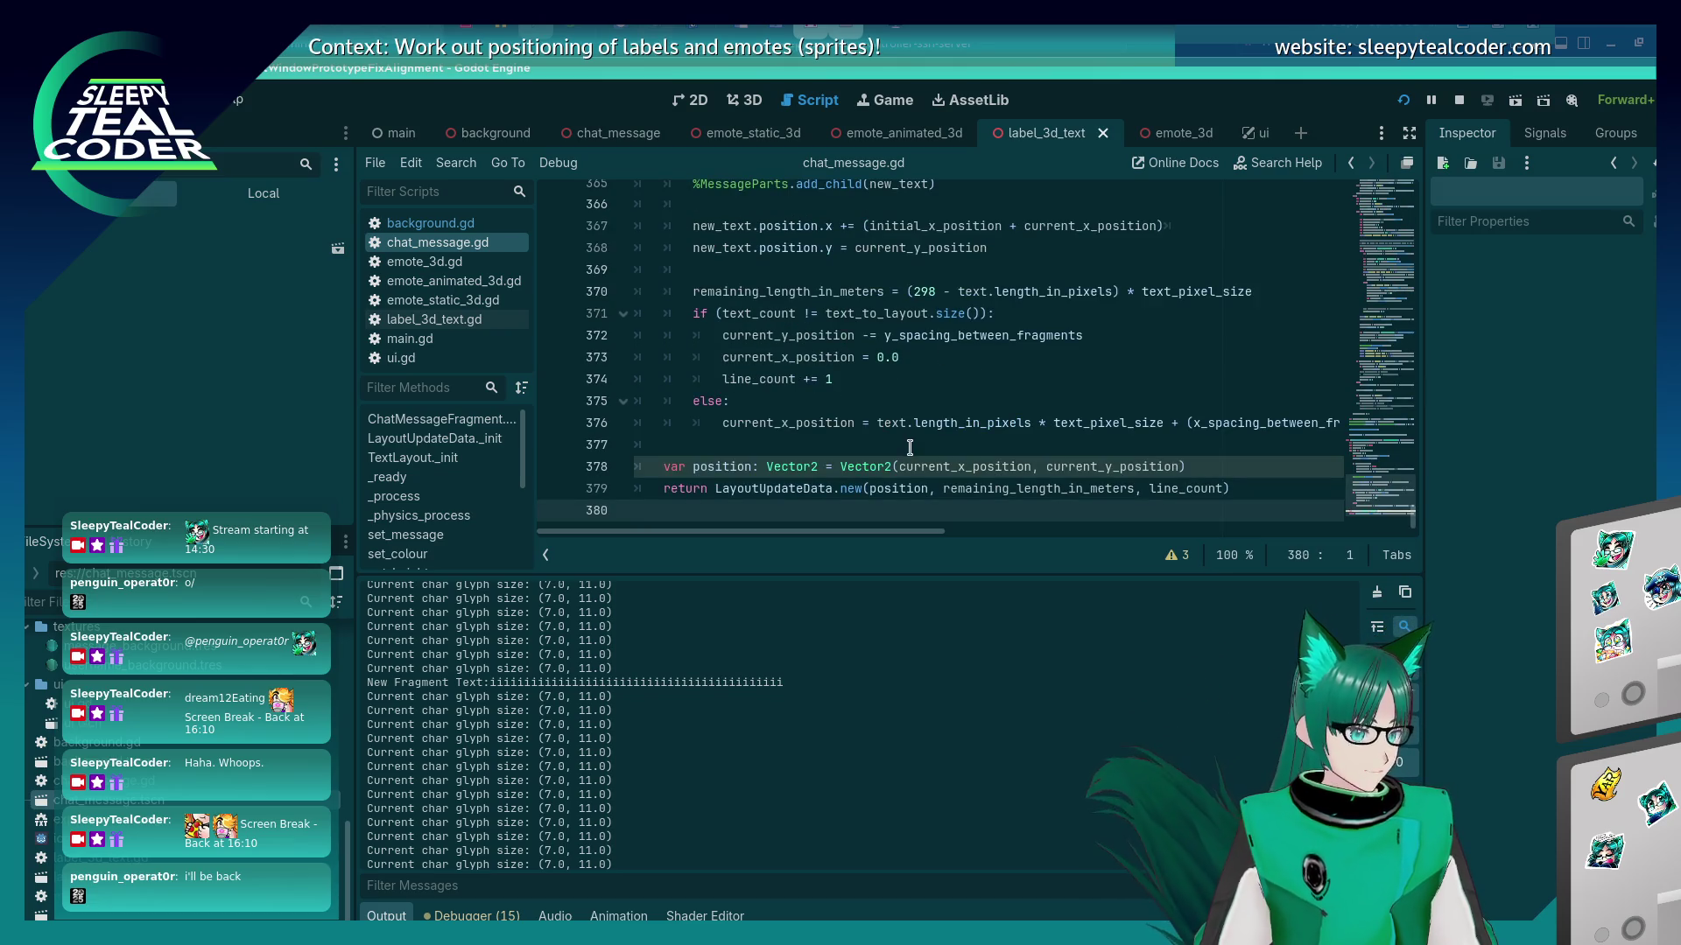
scroll(910, 447, up, 3)
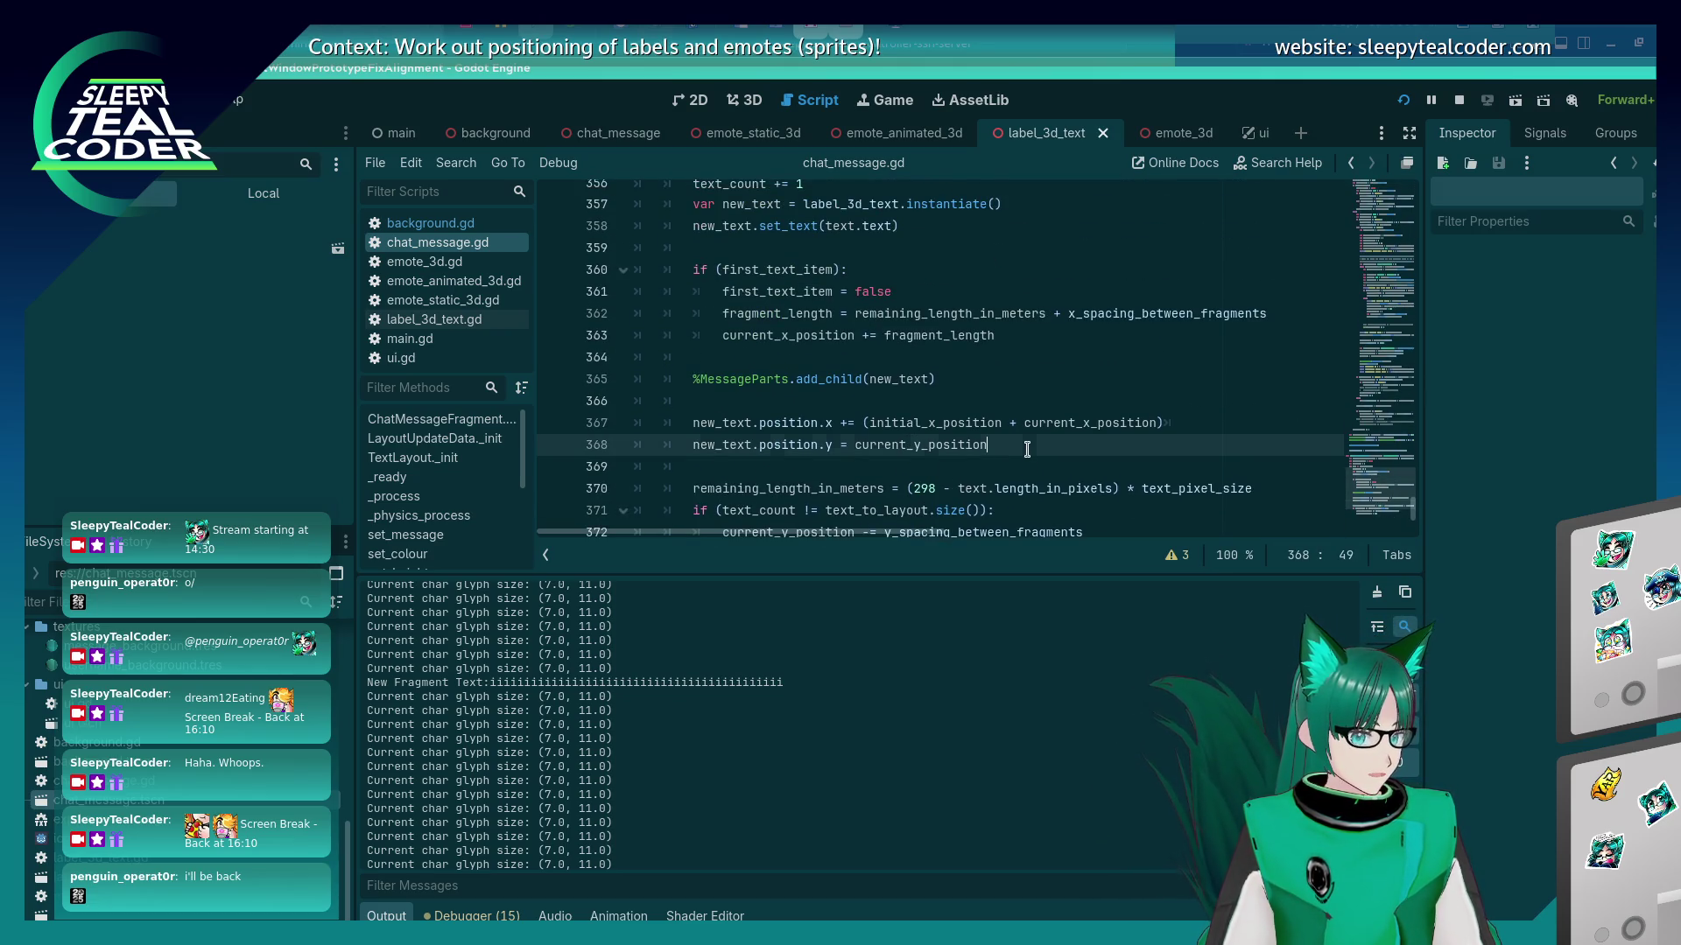
click(1027, 449)
key(Return)
text(new_text.position.z = 0.05)
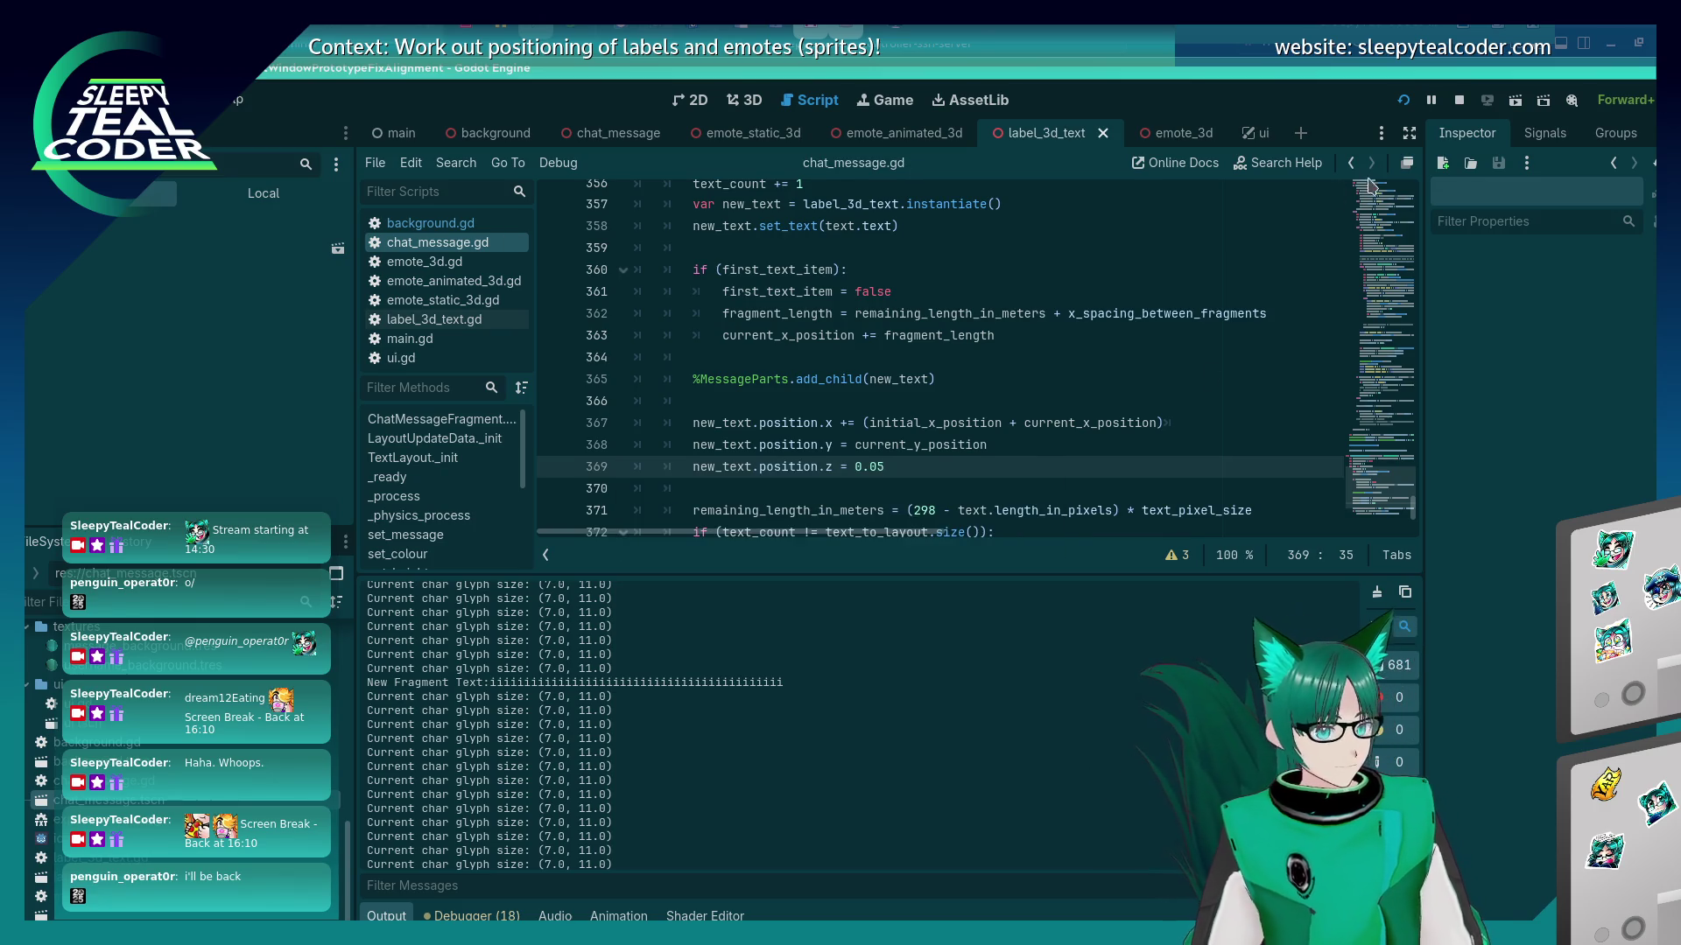
click(1404, 100)
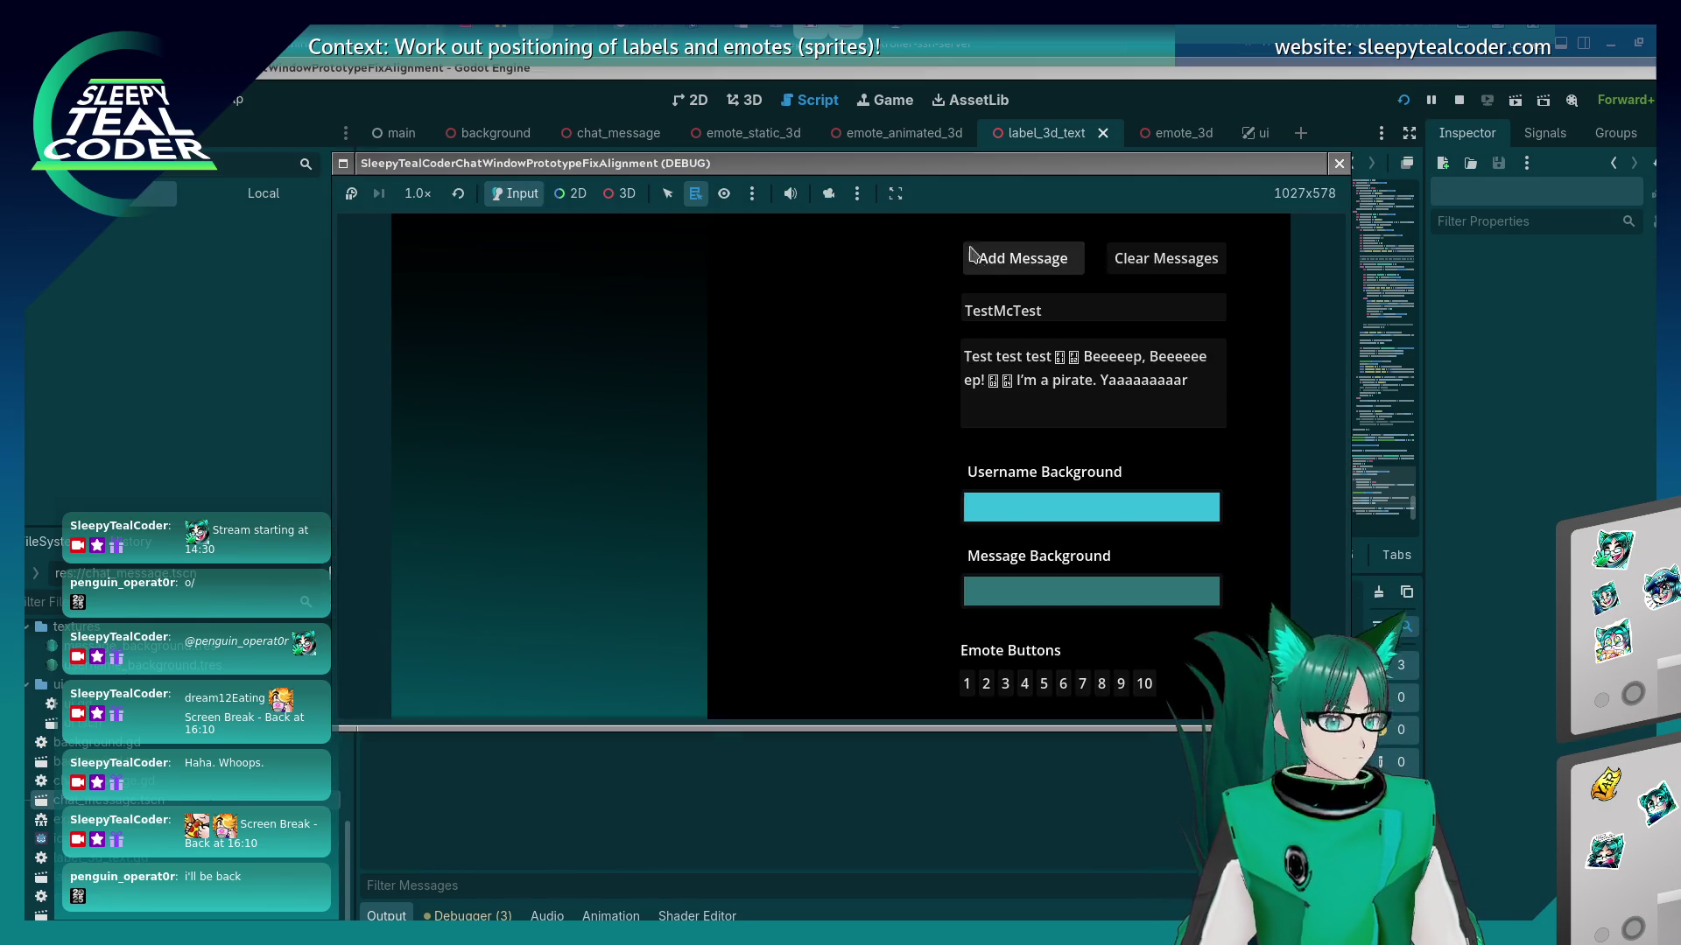
click(993, 261)
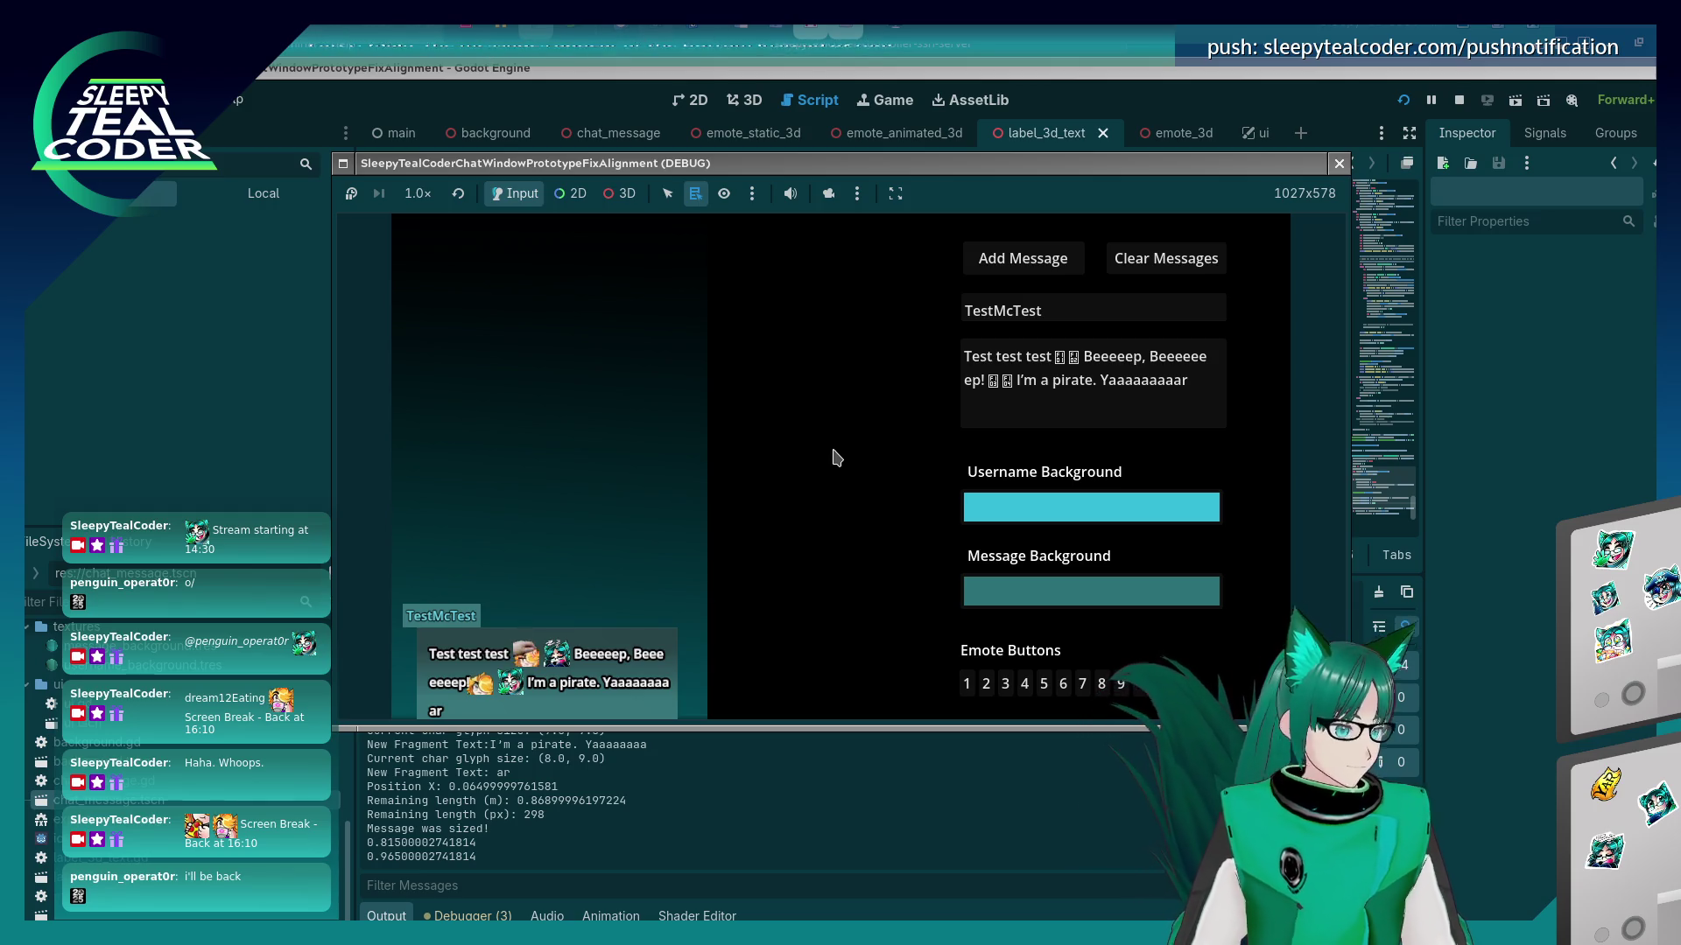
Wrap the x_spacing_between_fragments expression on line 377 in parentheses, then run and post a message.
click(1440, 601)
scroll(831, 507, down, 5)
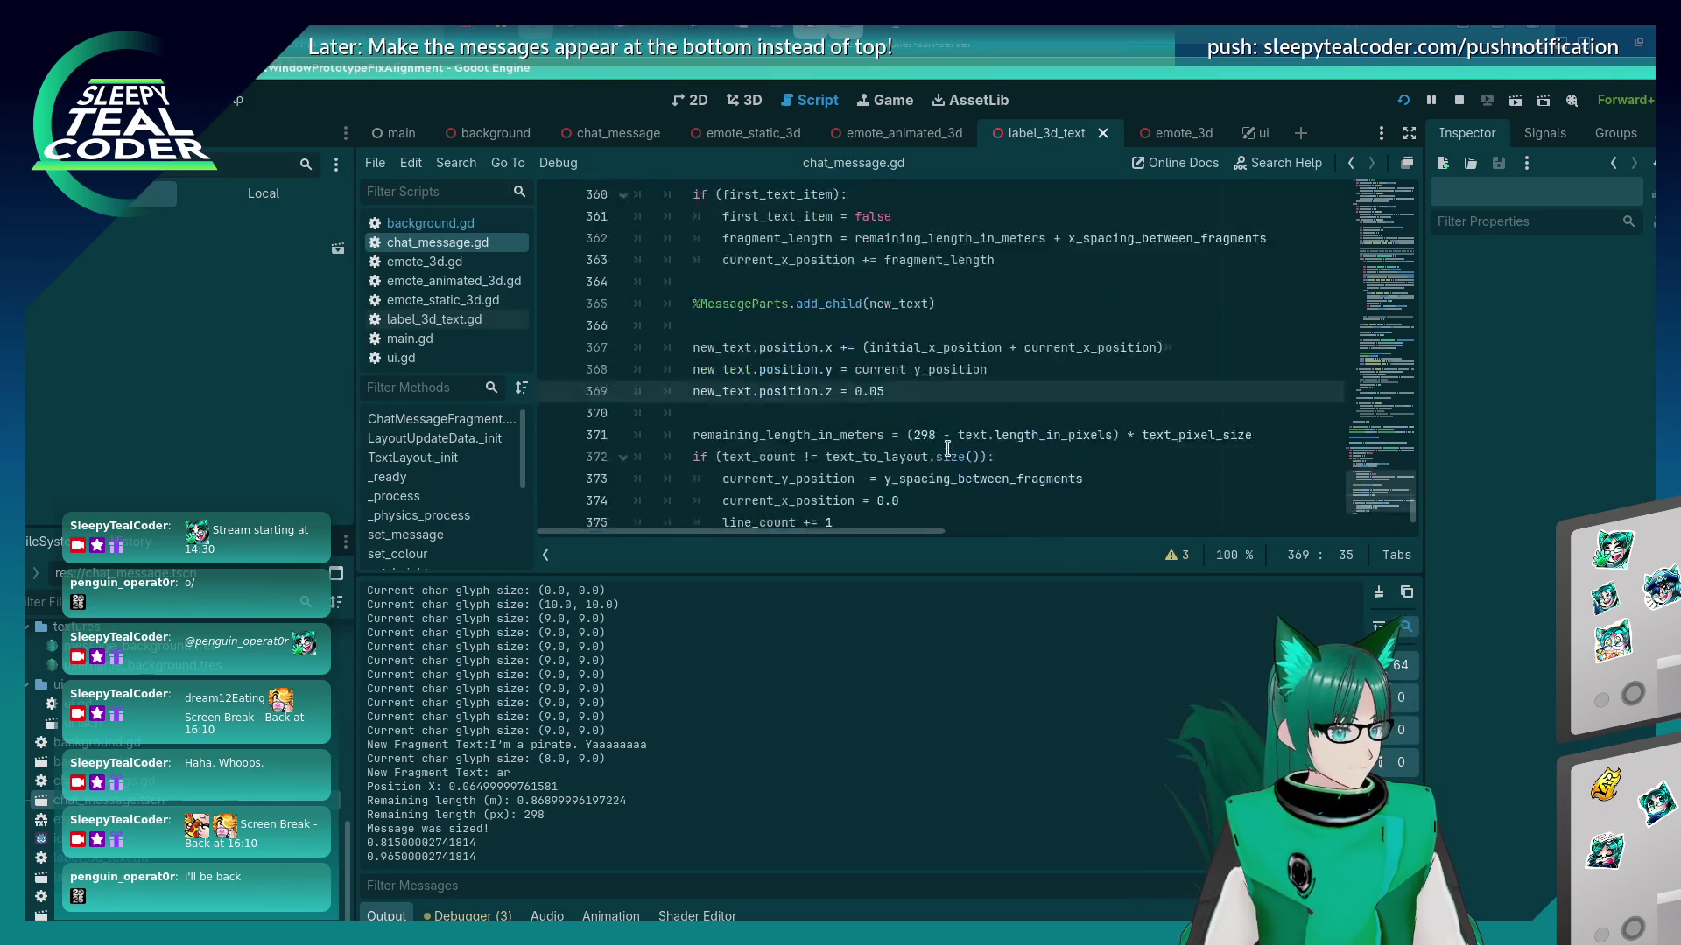
mouse_move(819, 531)
mouse_down()
mouse_move(879, 534)
mouse_move(851, 534)
mouse_up()
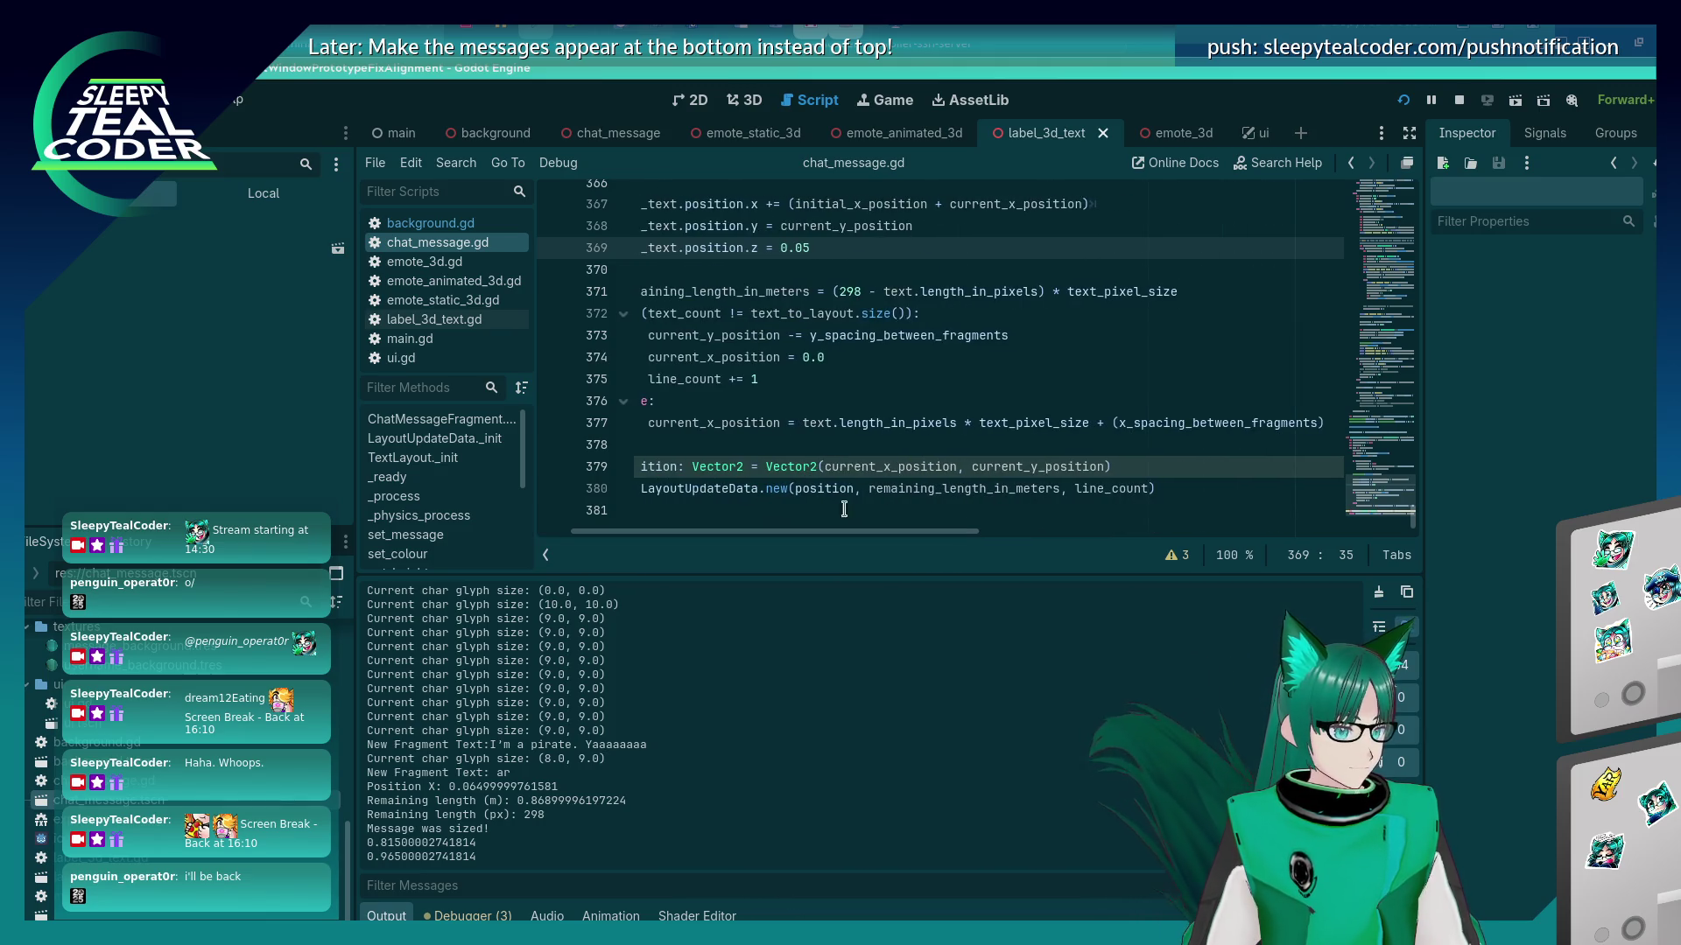
click(796, 423)
text(()
key(Right)
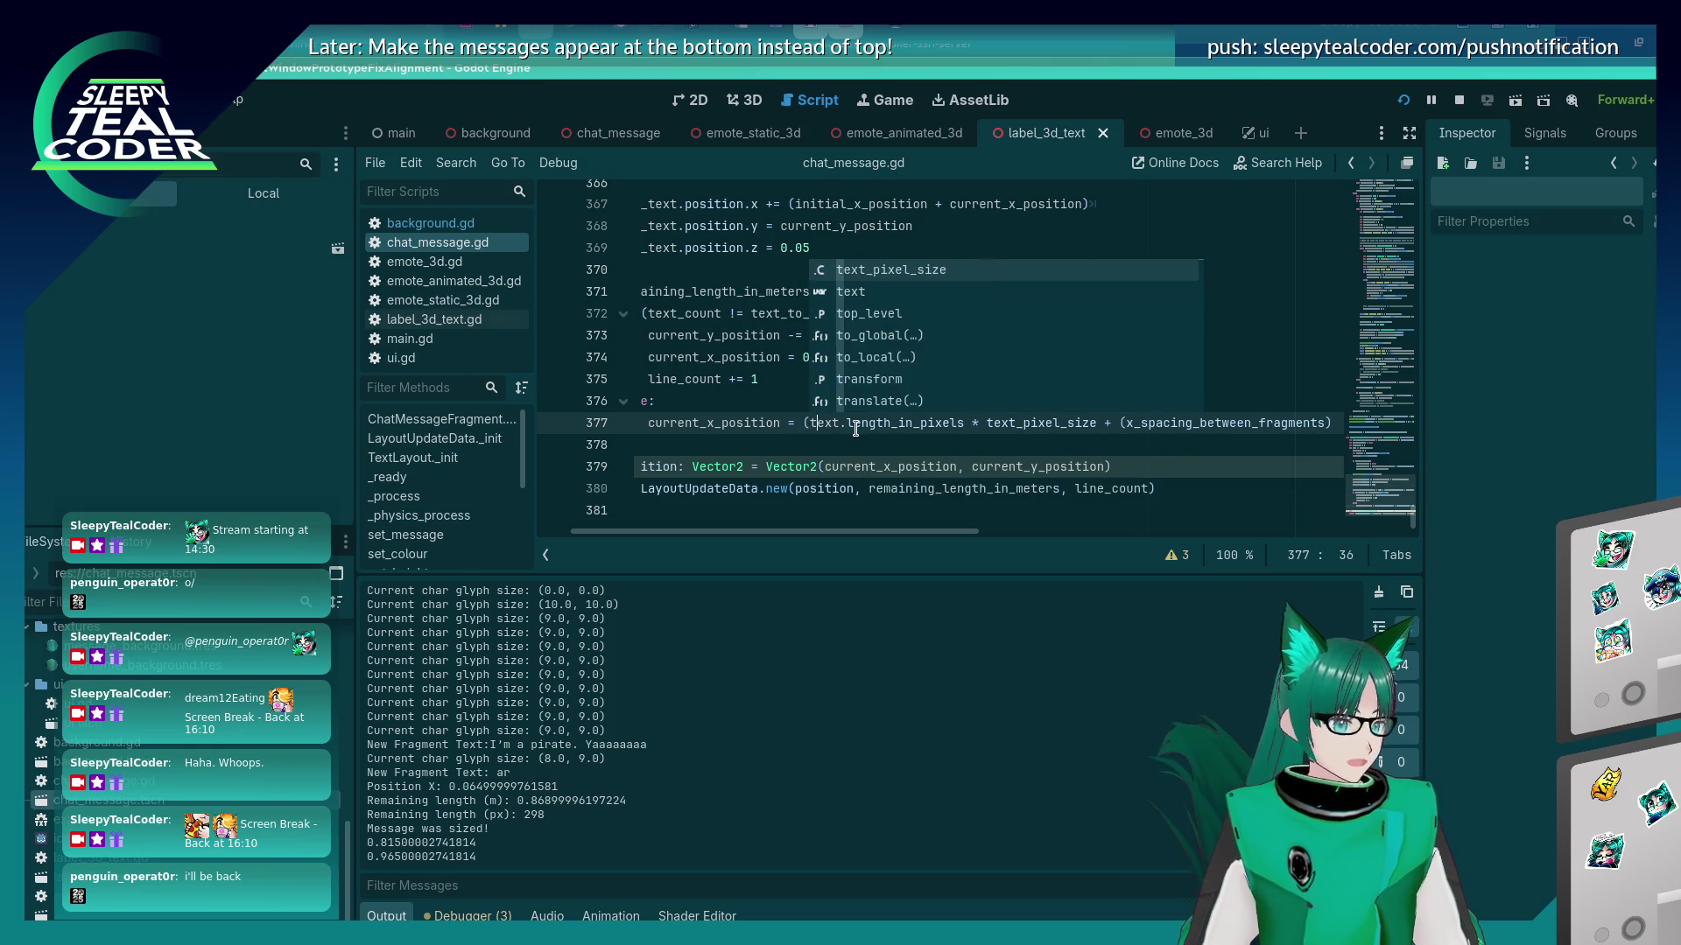
key(Right)
key(Right)
key(Right)
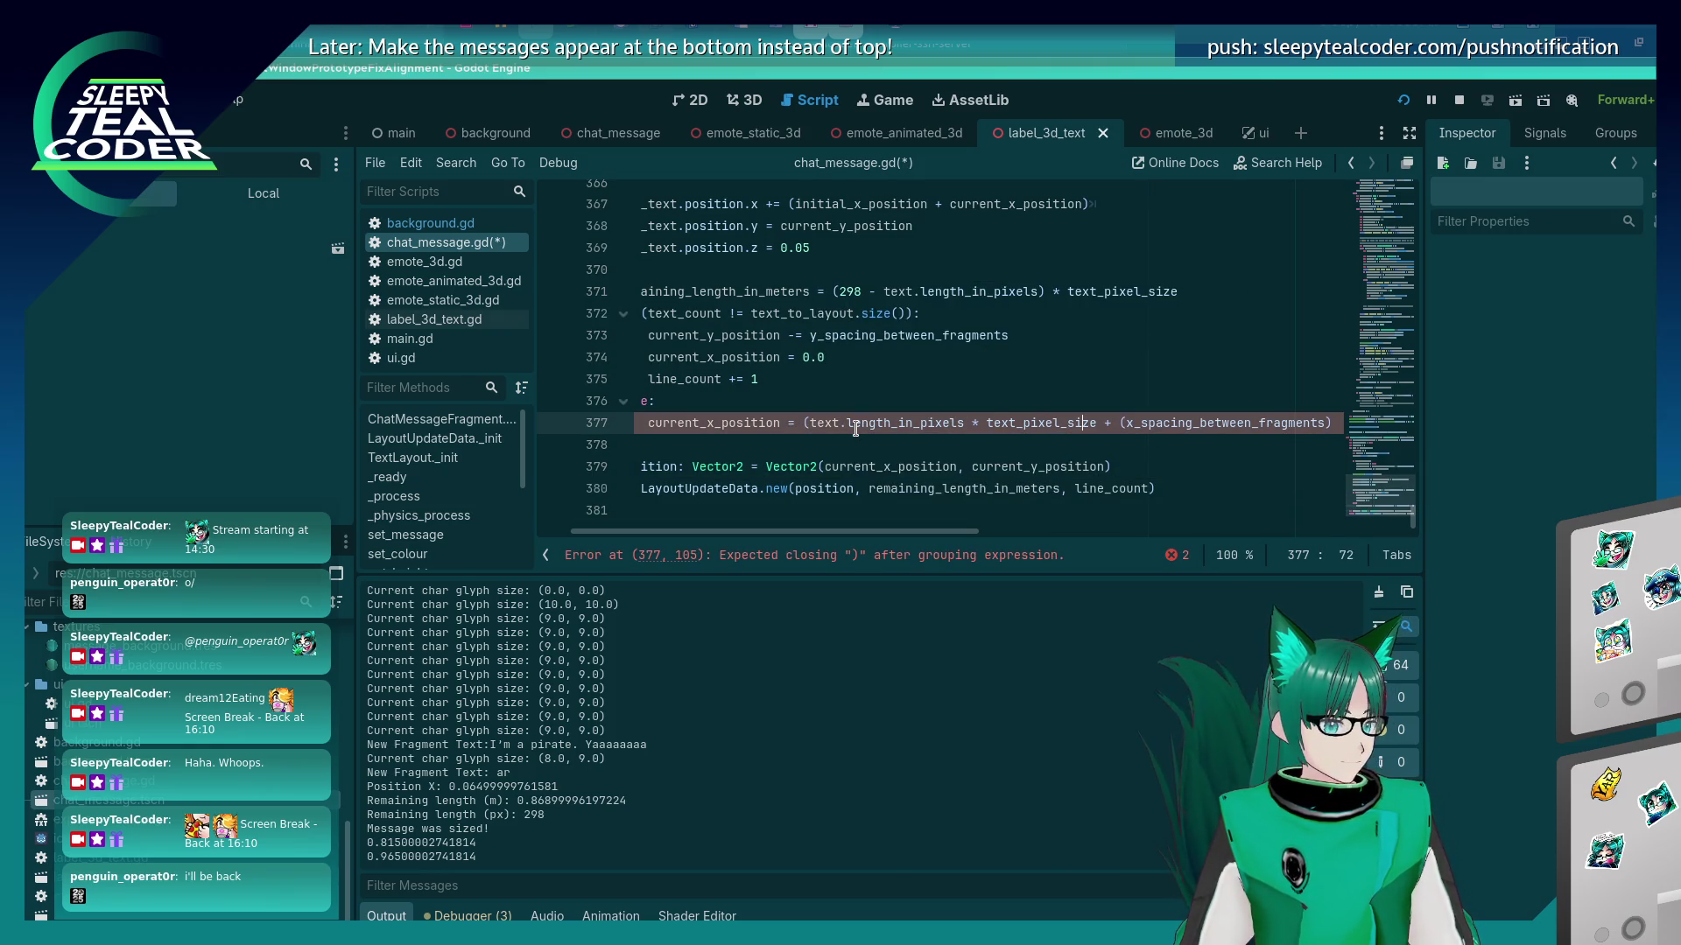
text())
key(F5)
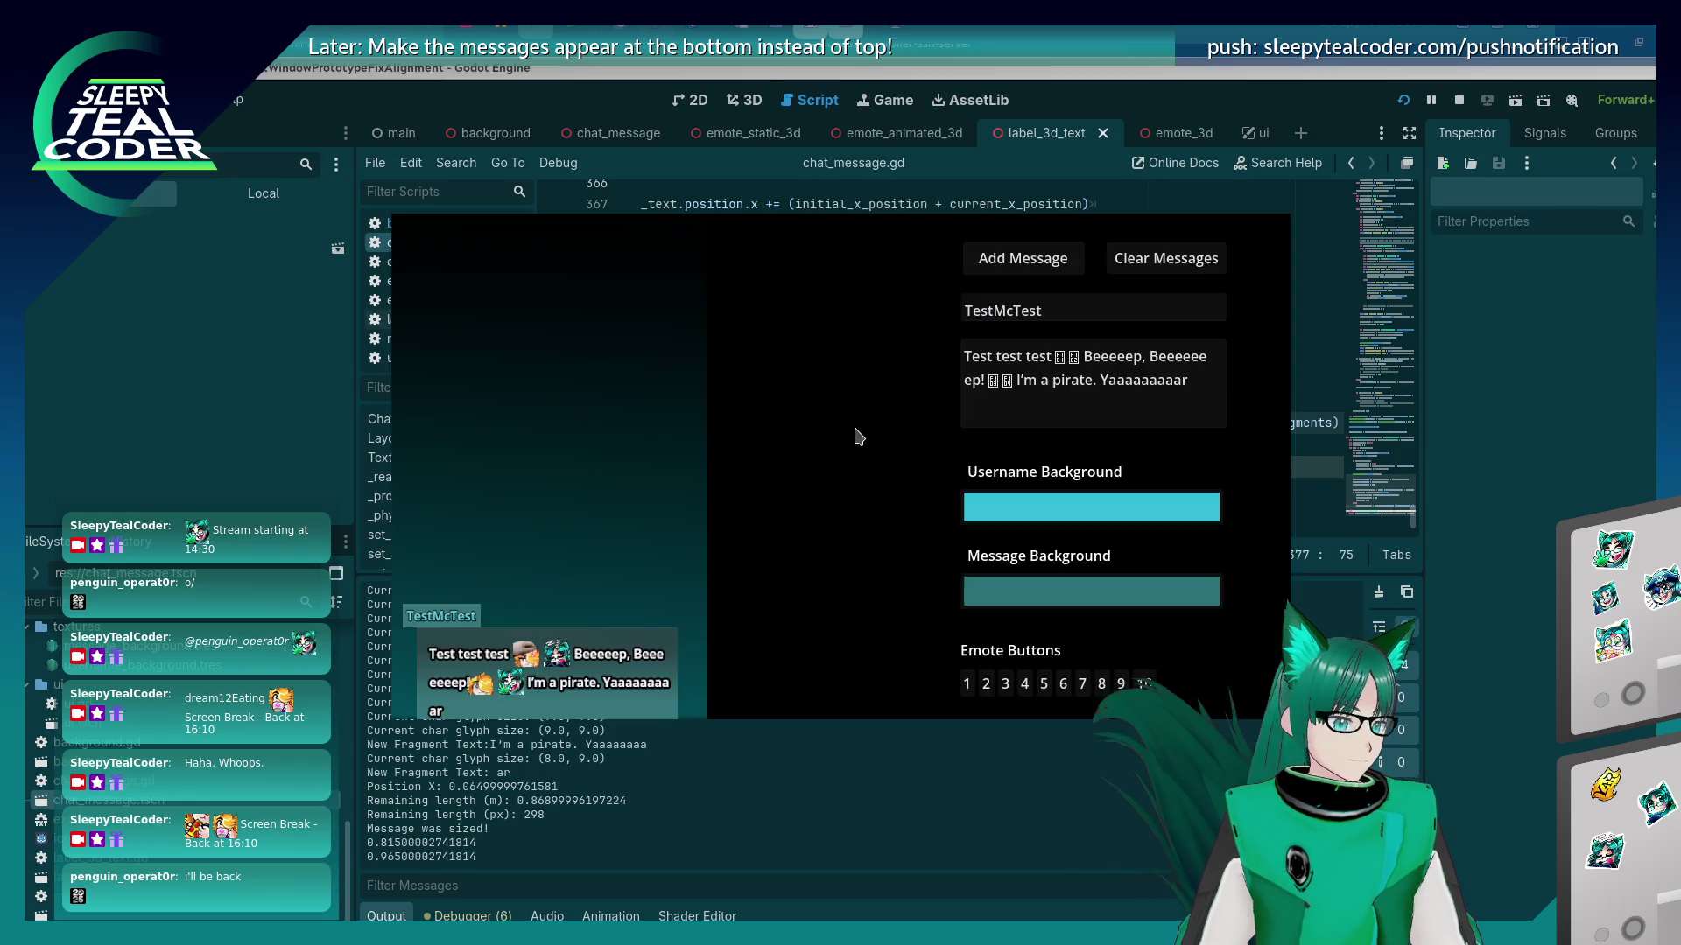
click(1022, 258)
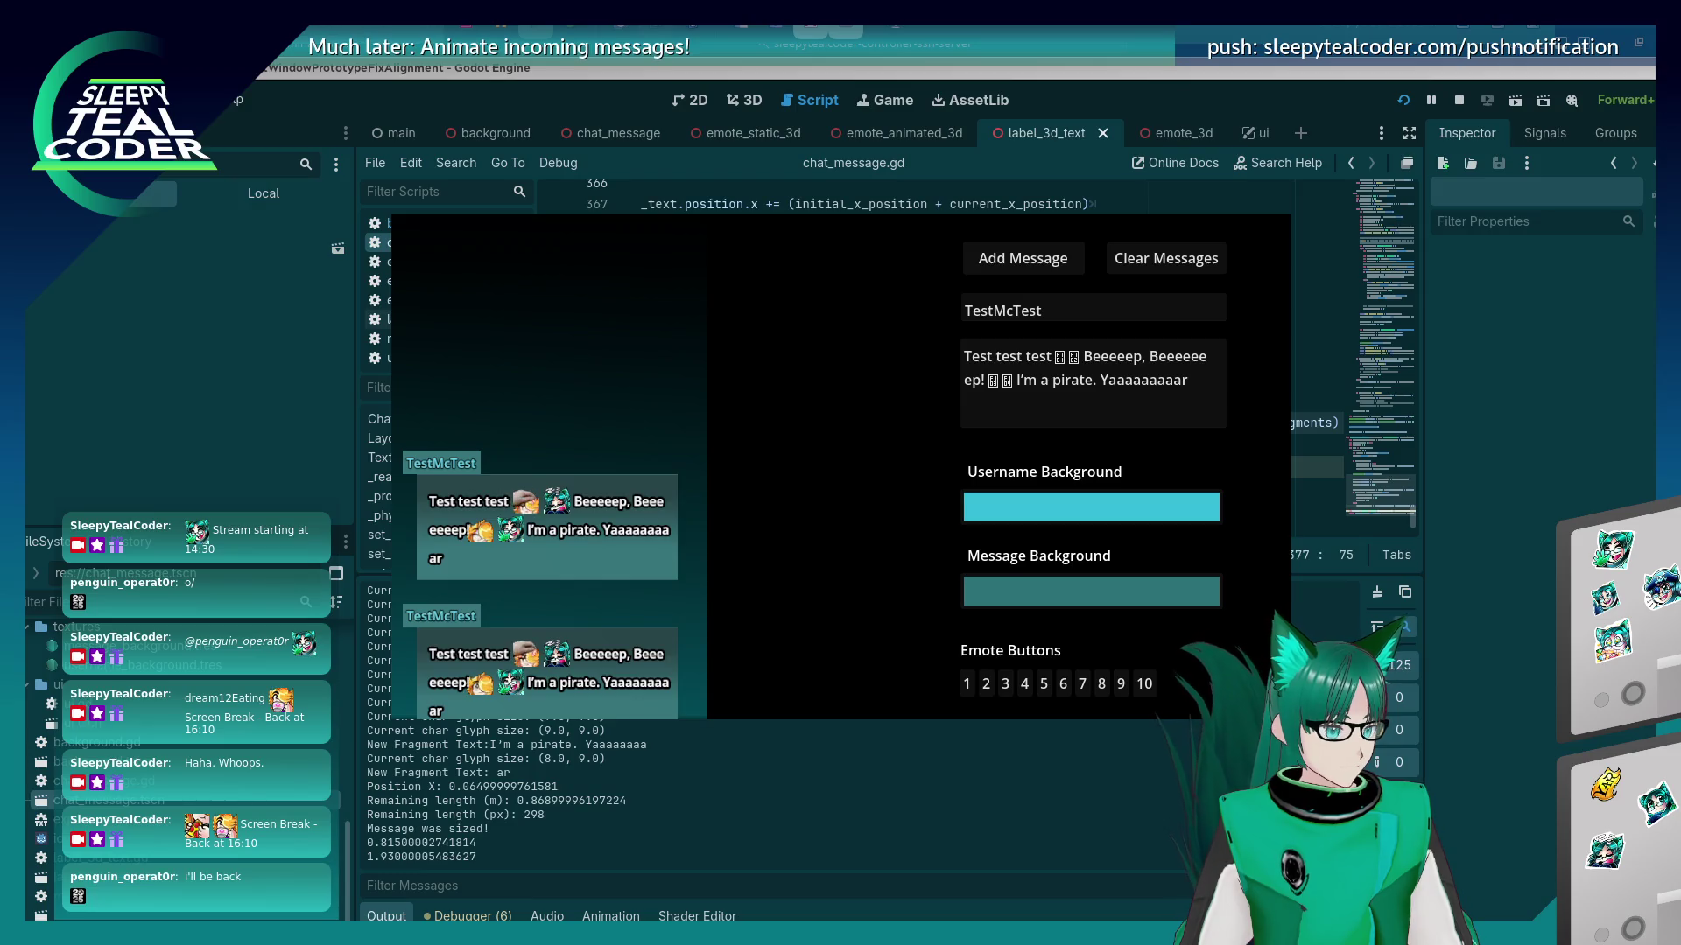
Append '* 2' to the spacing expression on line 377, rerun the game and add another message.
key(F8)
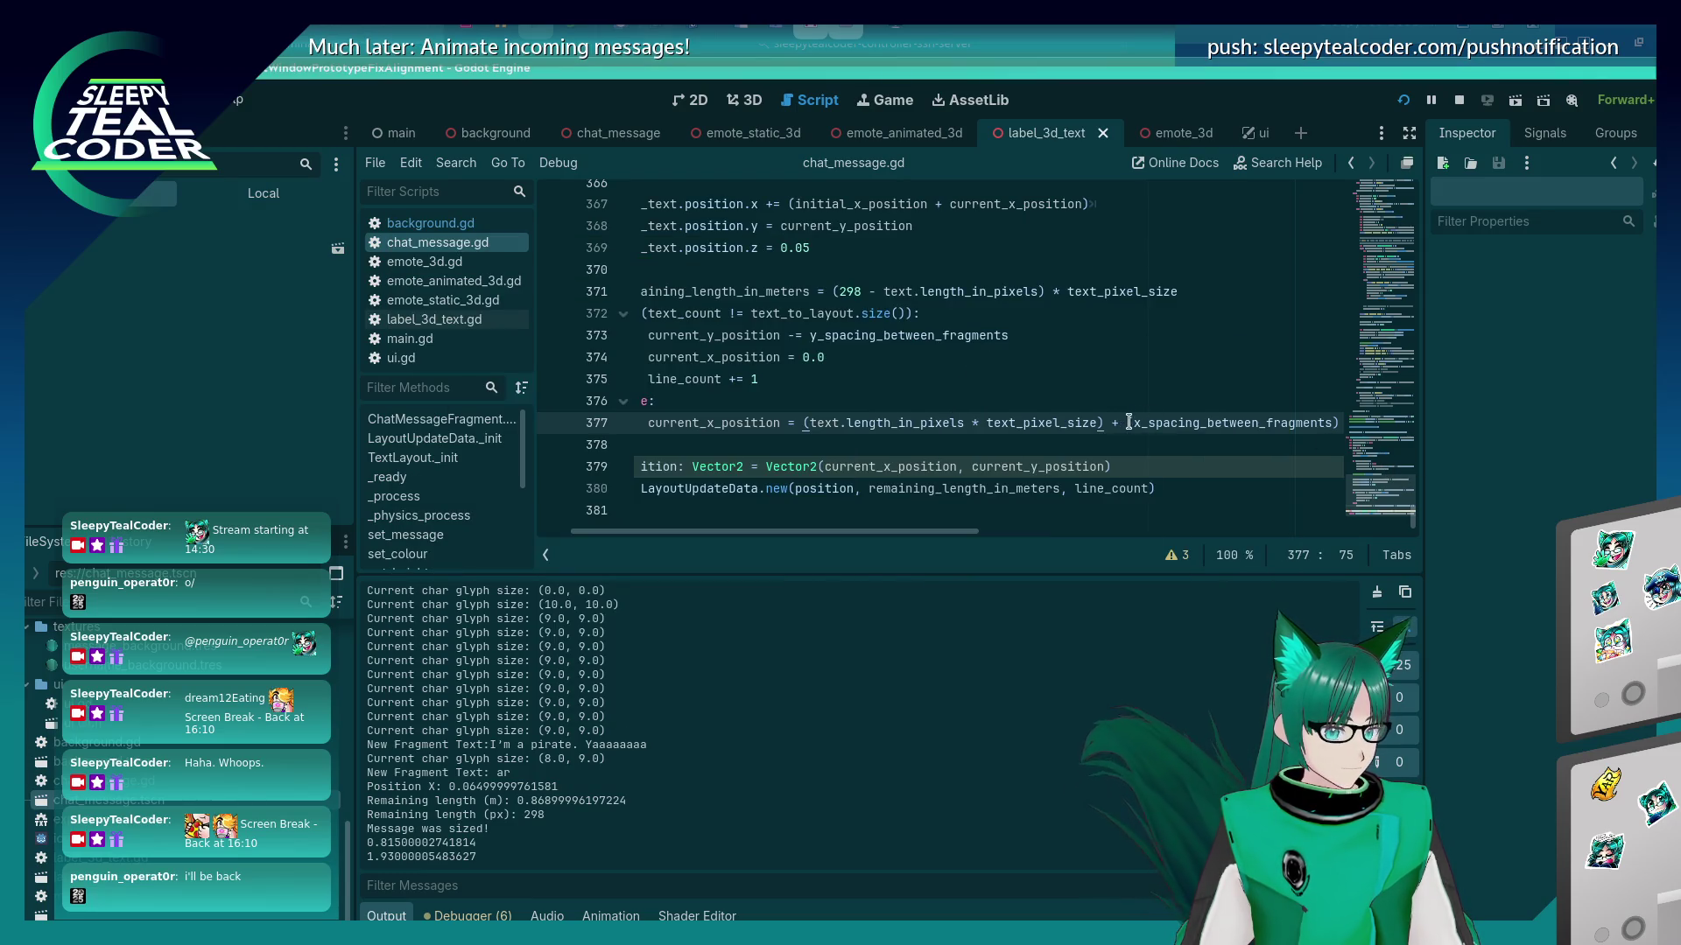
click(1337, 421)
key(Left)
text(* 2)
key(F5)
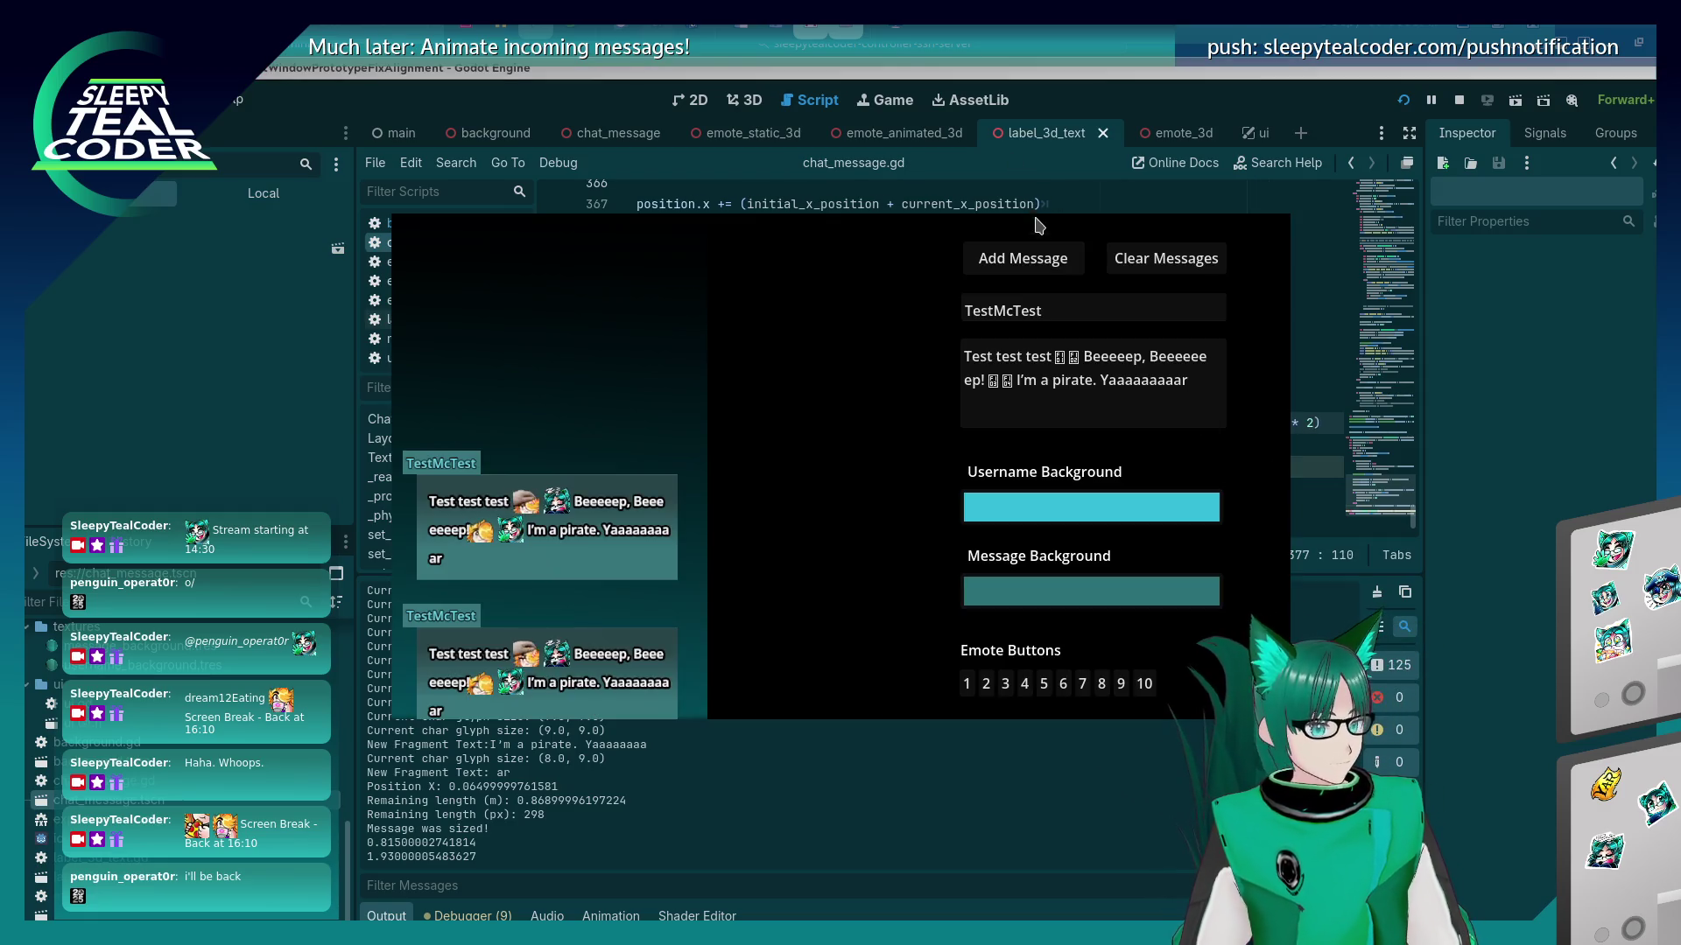
click(1033, 259)
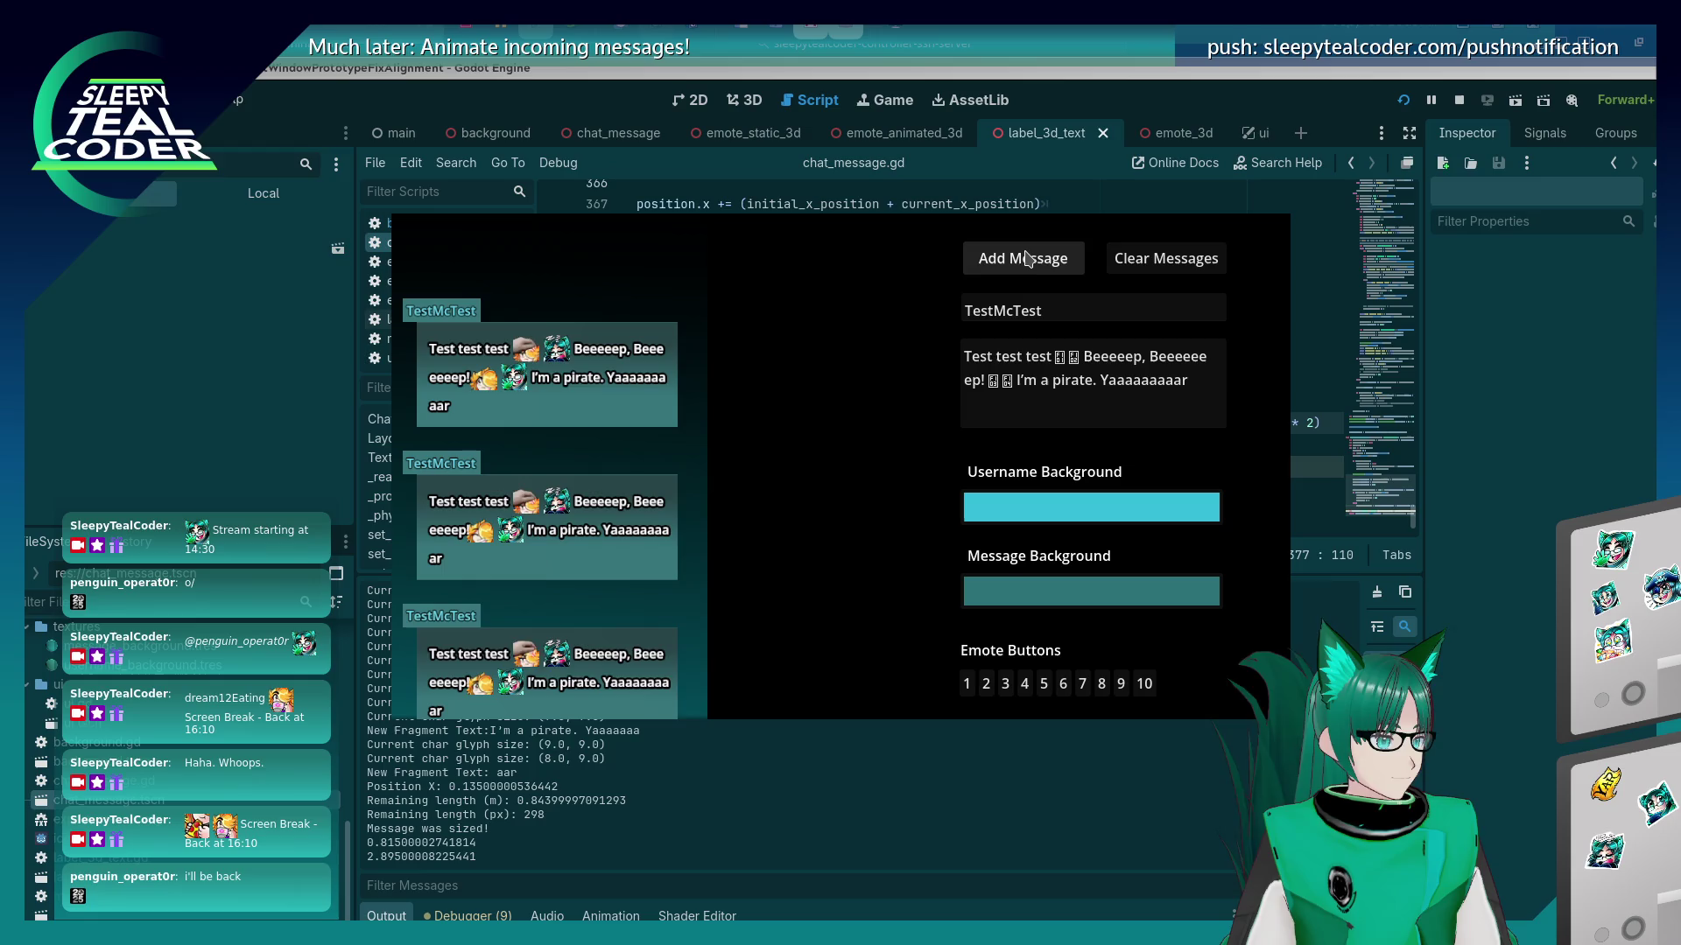
Change the spacing multiplier on line 377 to 4, then run the game and add a test message.
click(1306, 434)
key(Left)
key(BackSpace)
text(4)
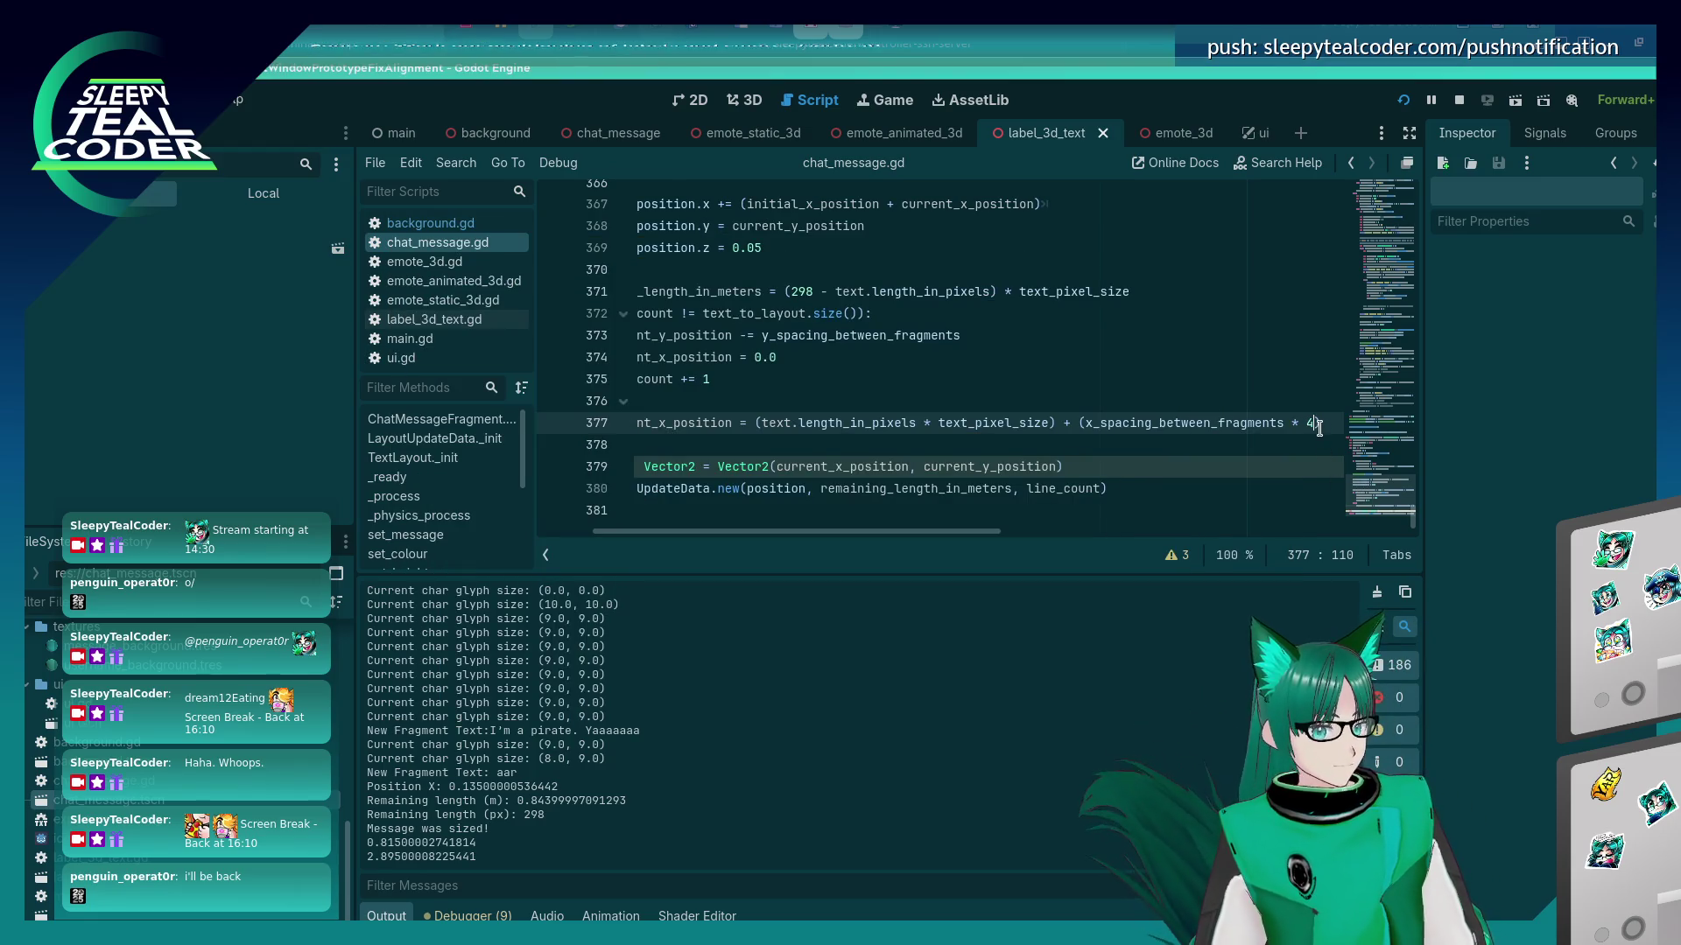
key(F5)
click(1023, 259)
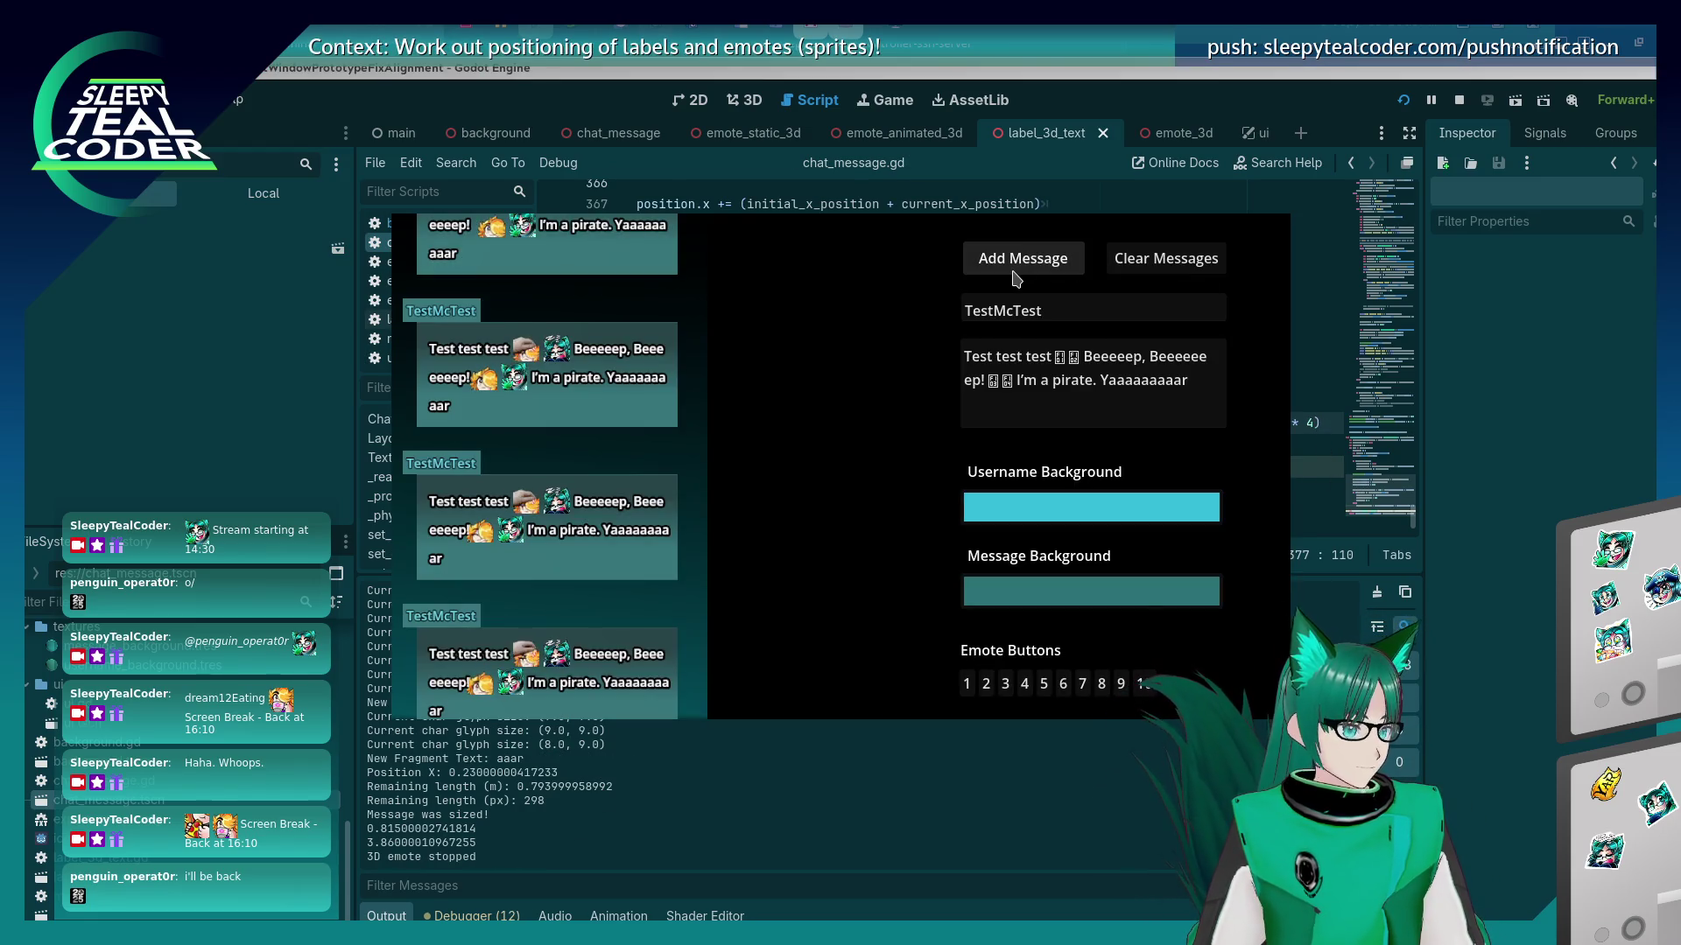
click(1552, 493)
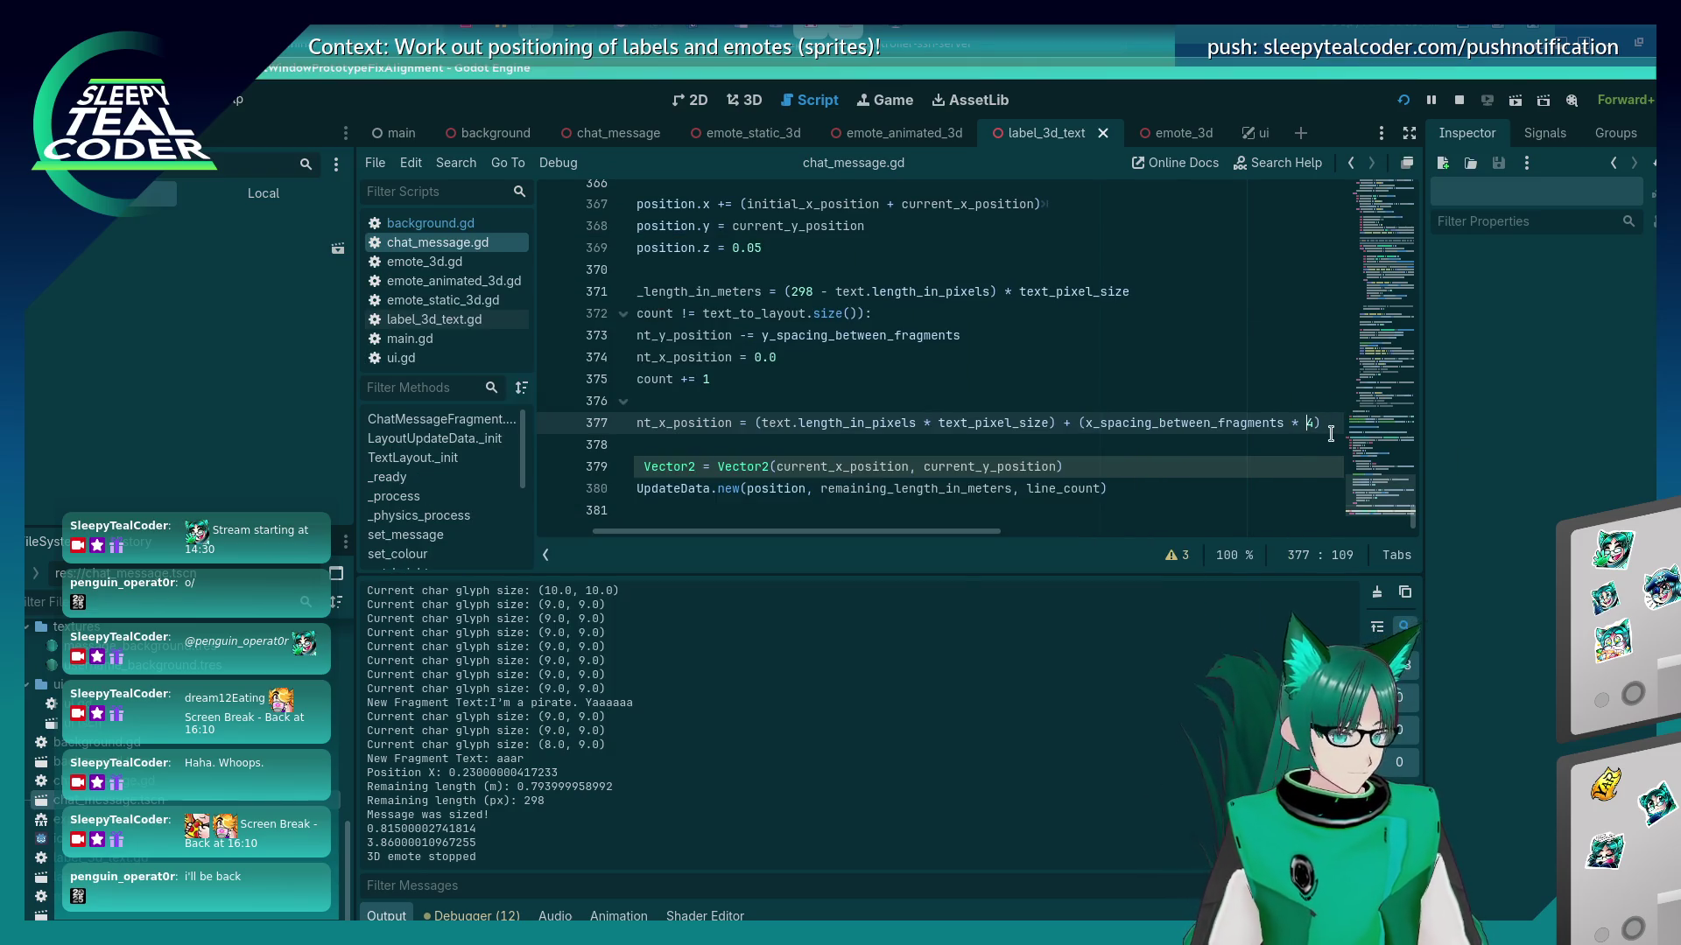
text(3)
Rerun the game and post a message with extra '!!!!!' after the first exclamation mark.
key(F5)
click(1023, 258)
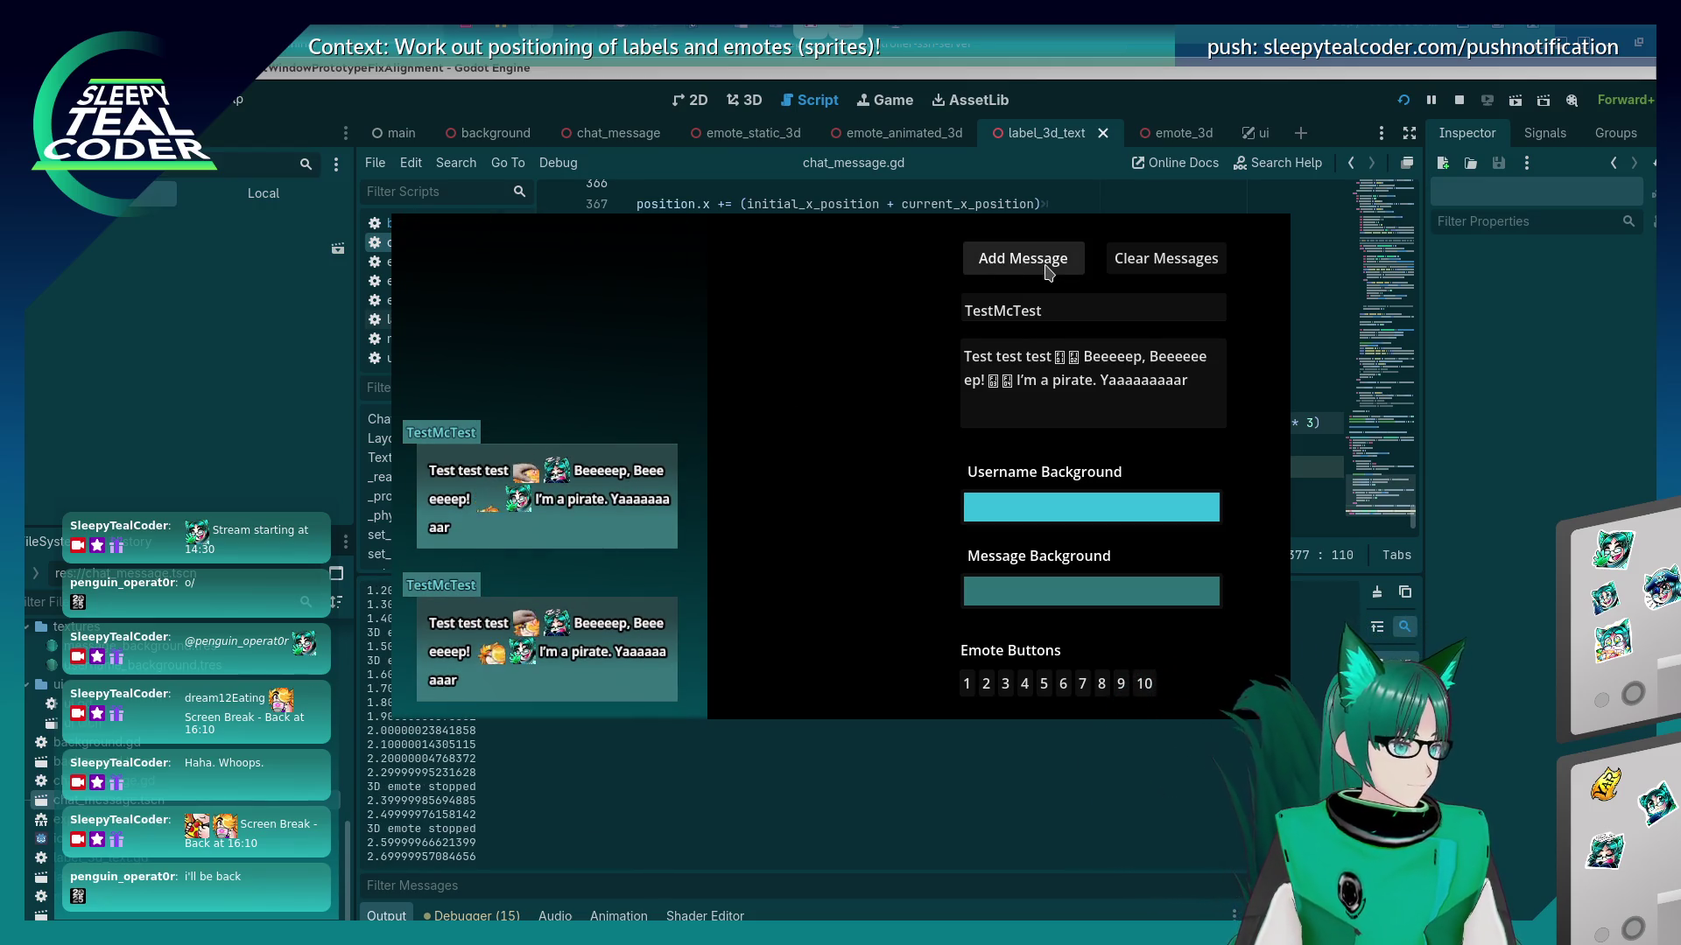
click(986, 380)
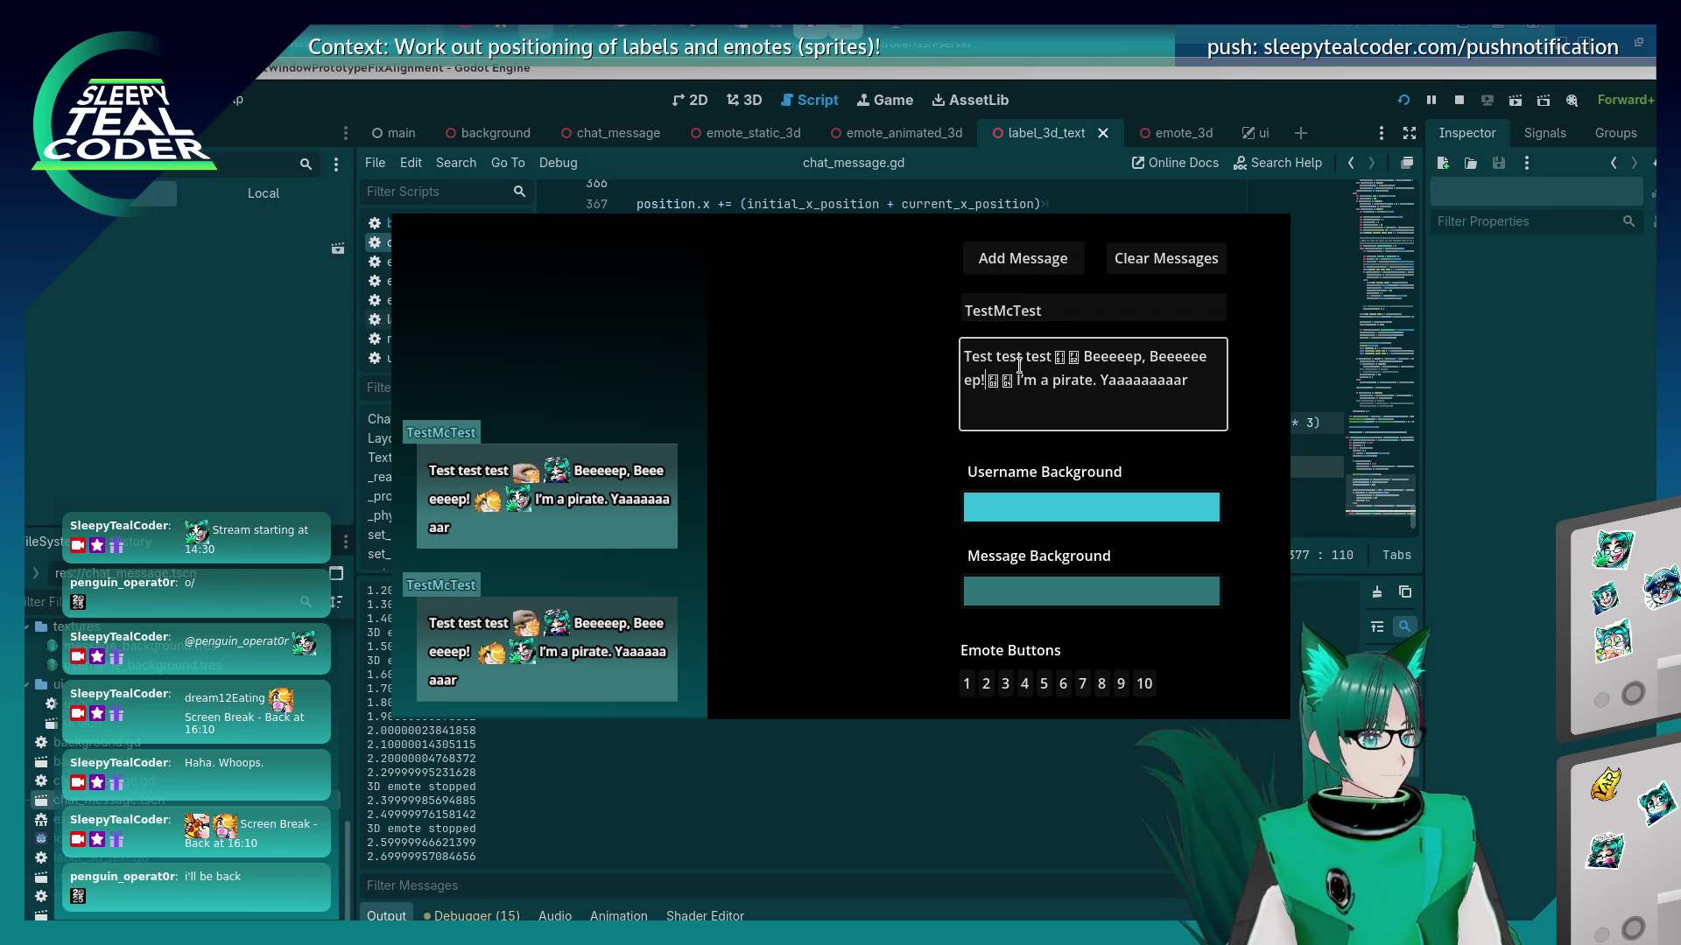
text(!!!!!)
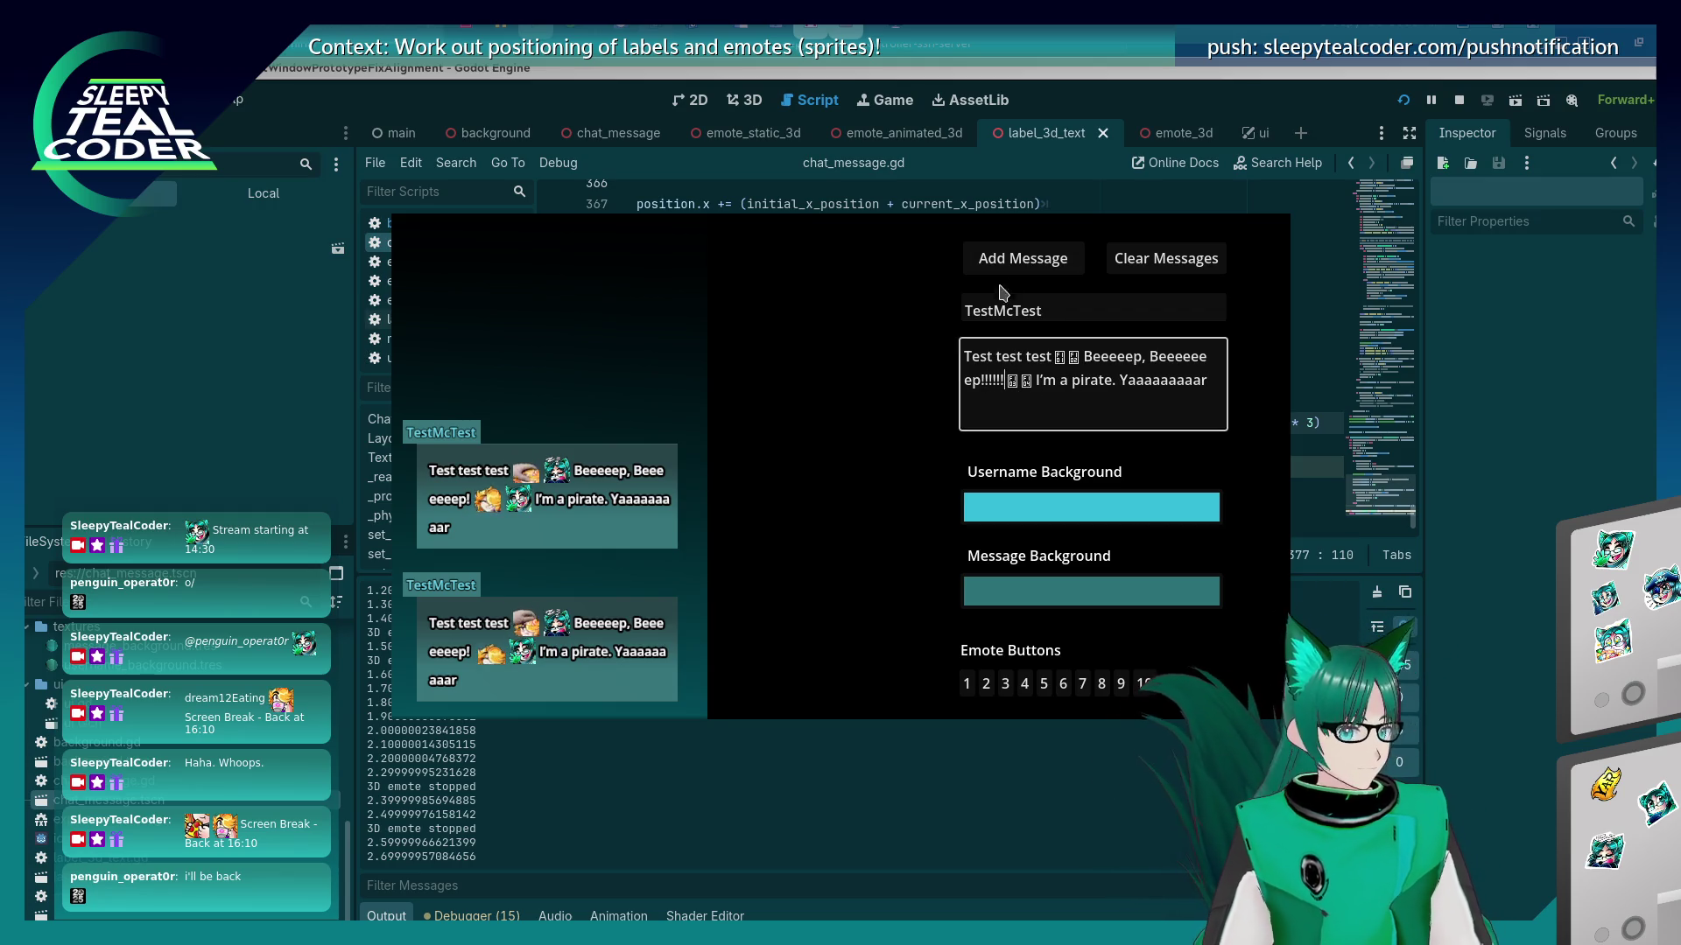
click(1008, 274)
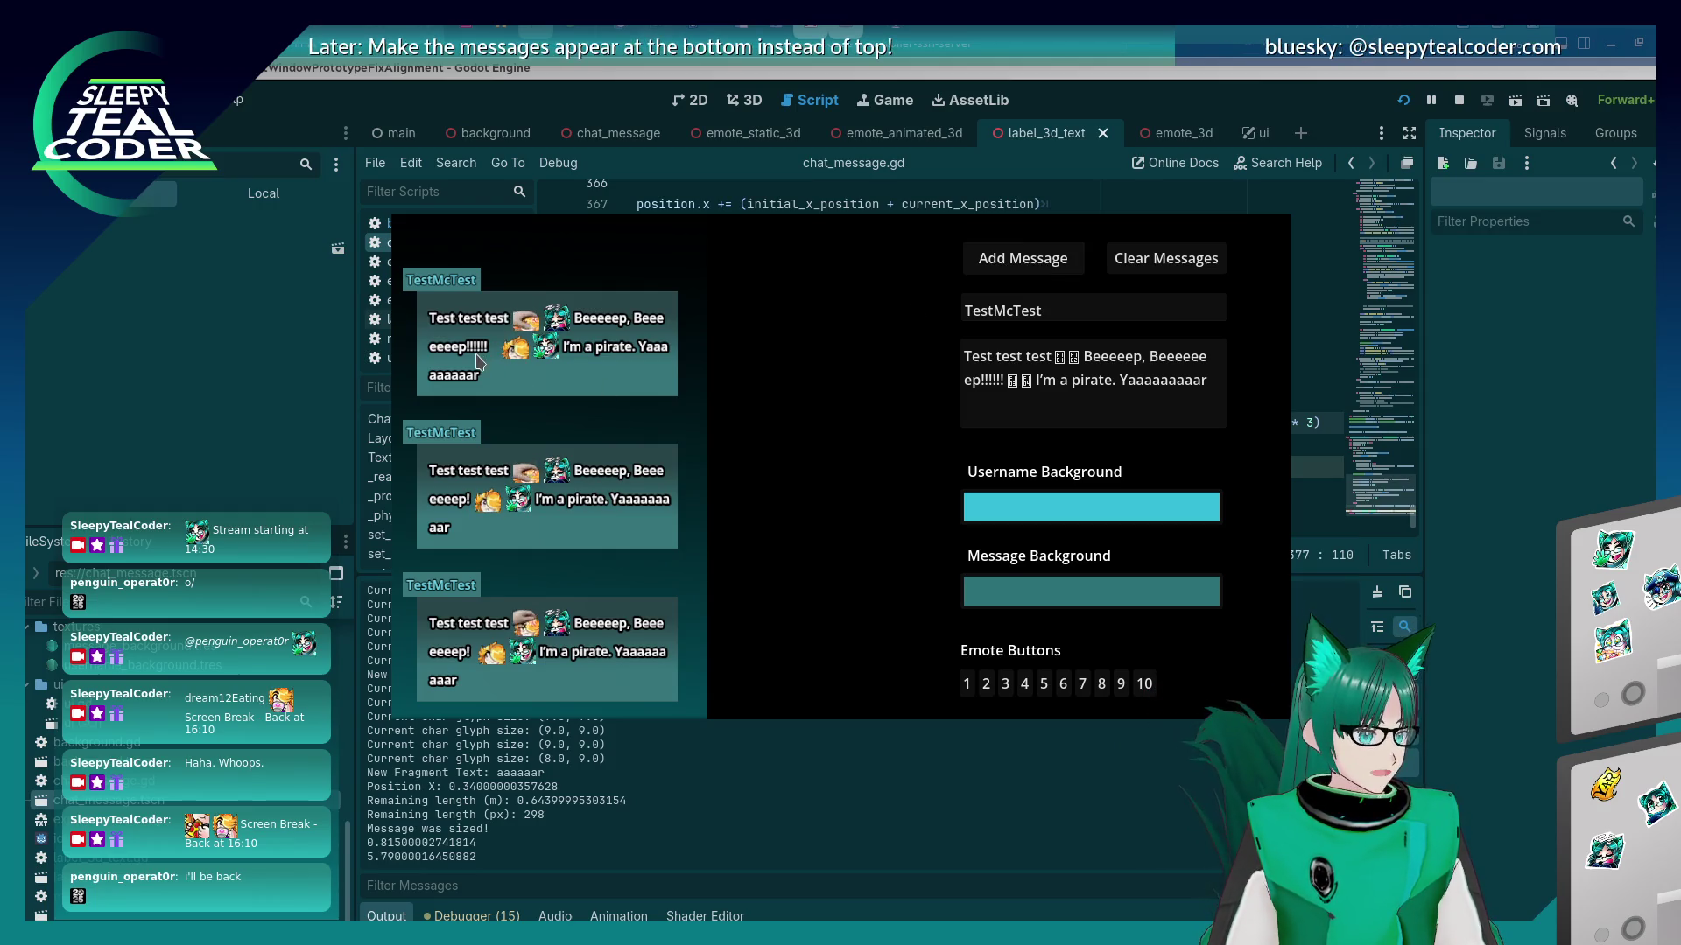
Remove the multiplier from line 377, rerun, and post the message without the extra exclamation marks.
click(1167, 491)
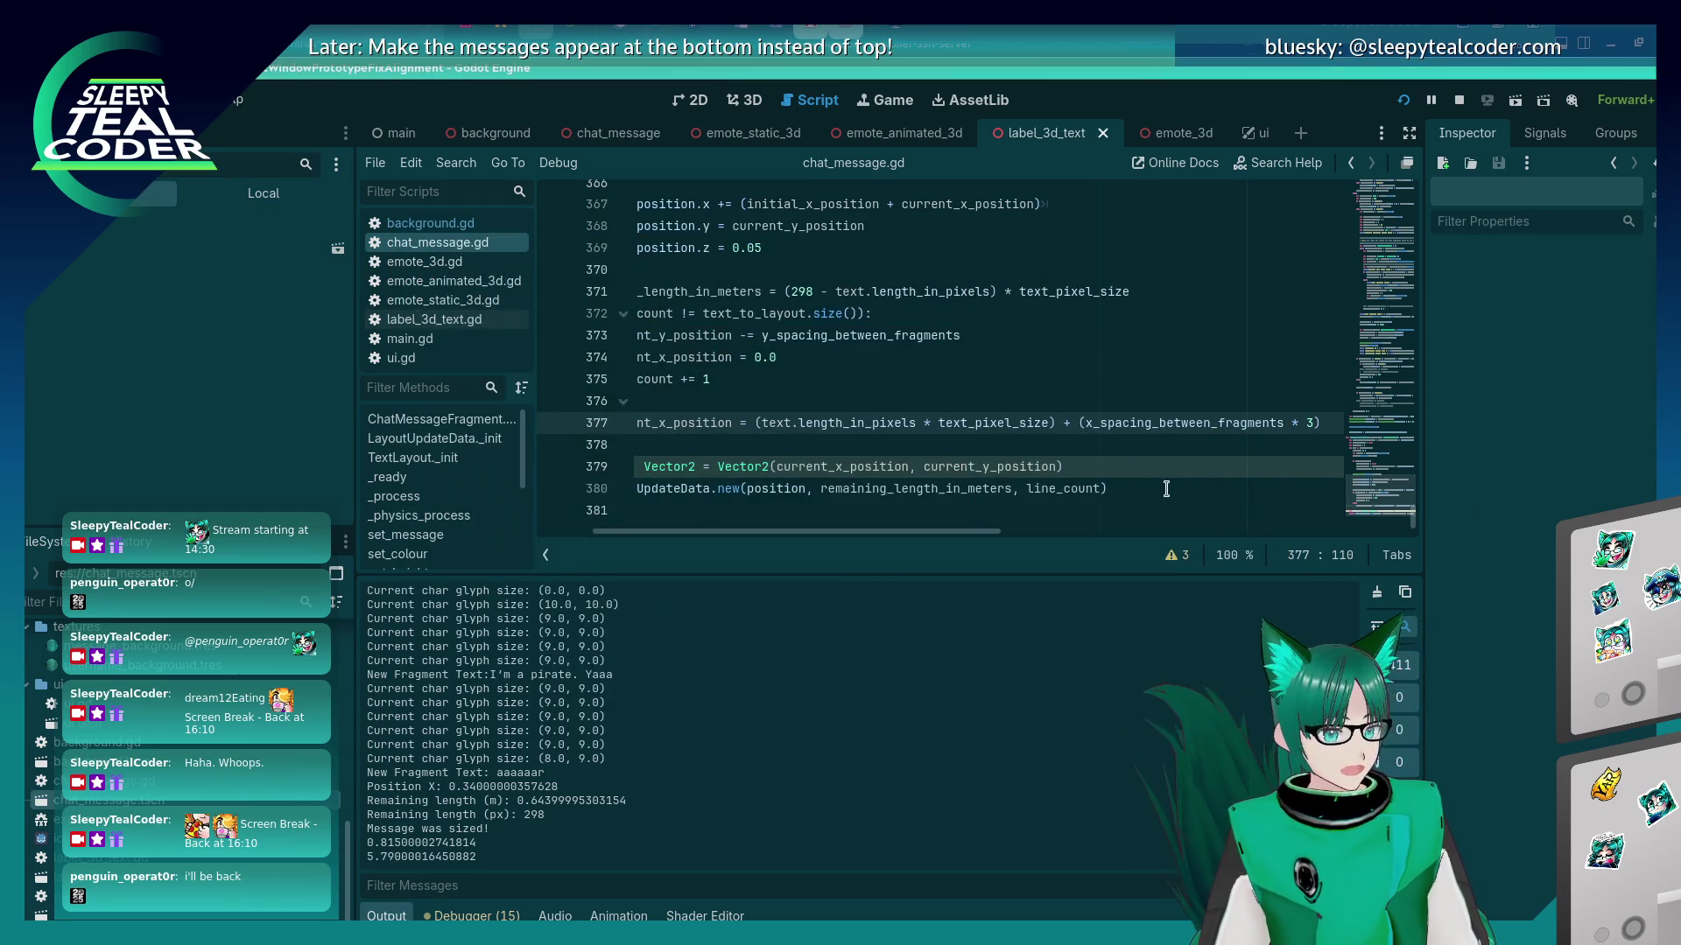
click(1294, 423)
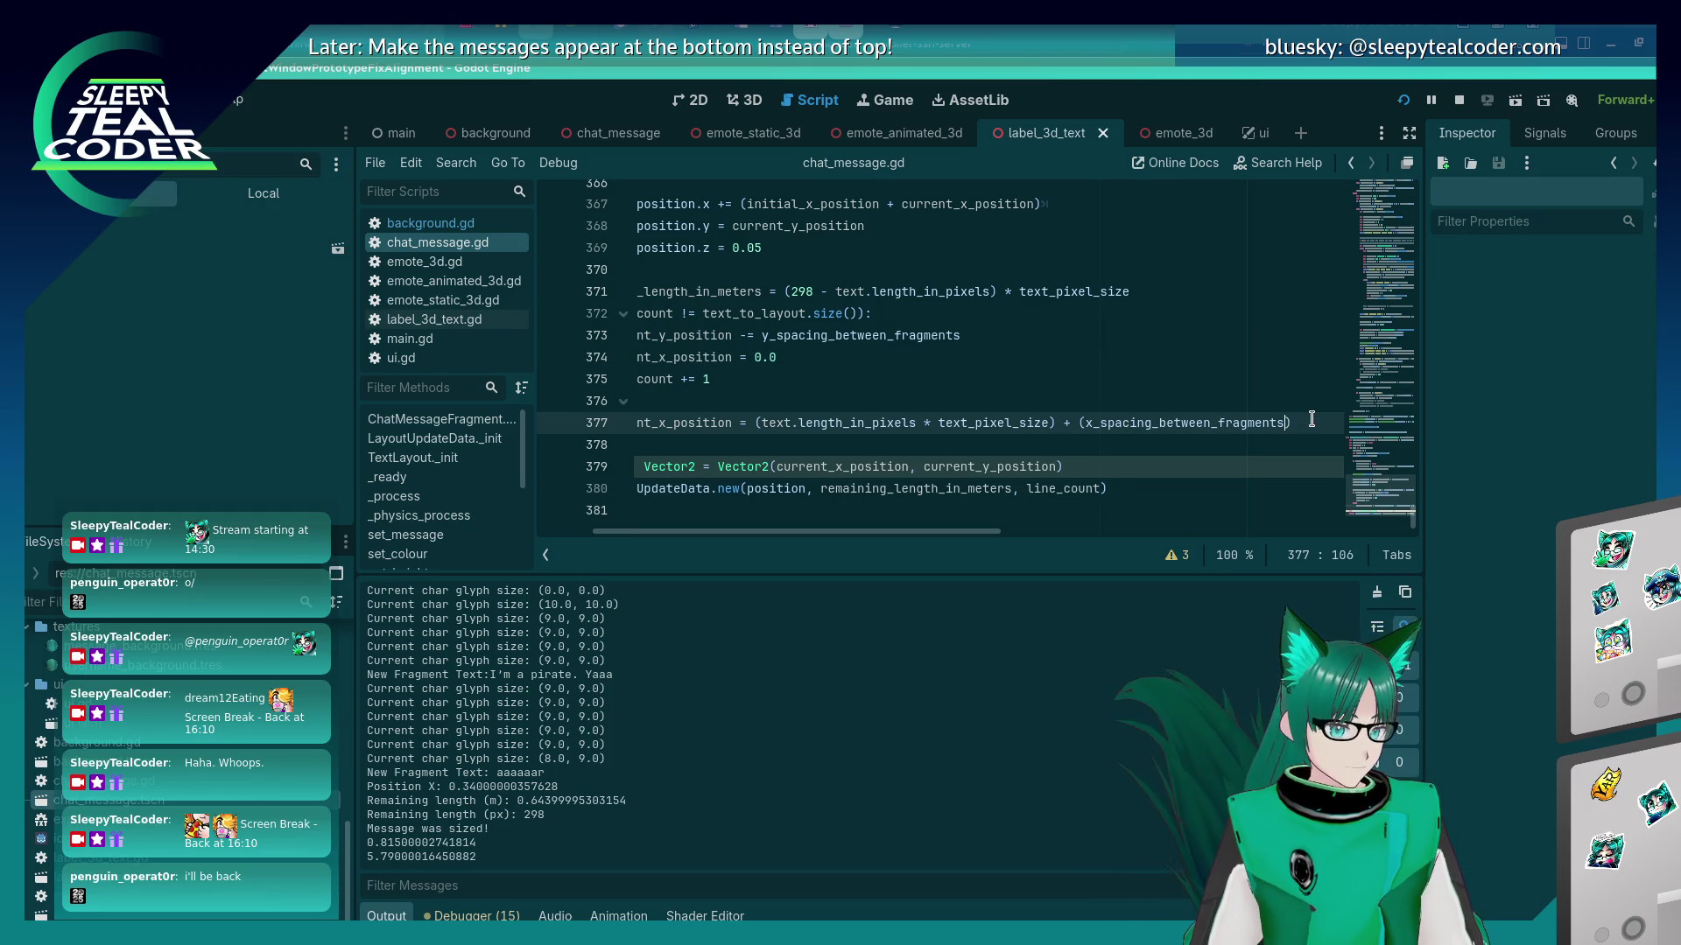
key(alt+Tab)
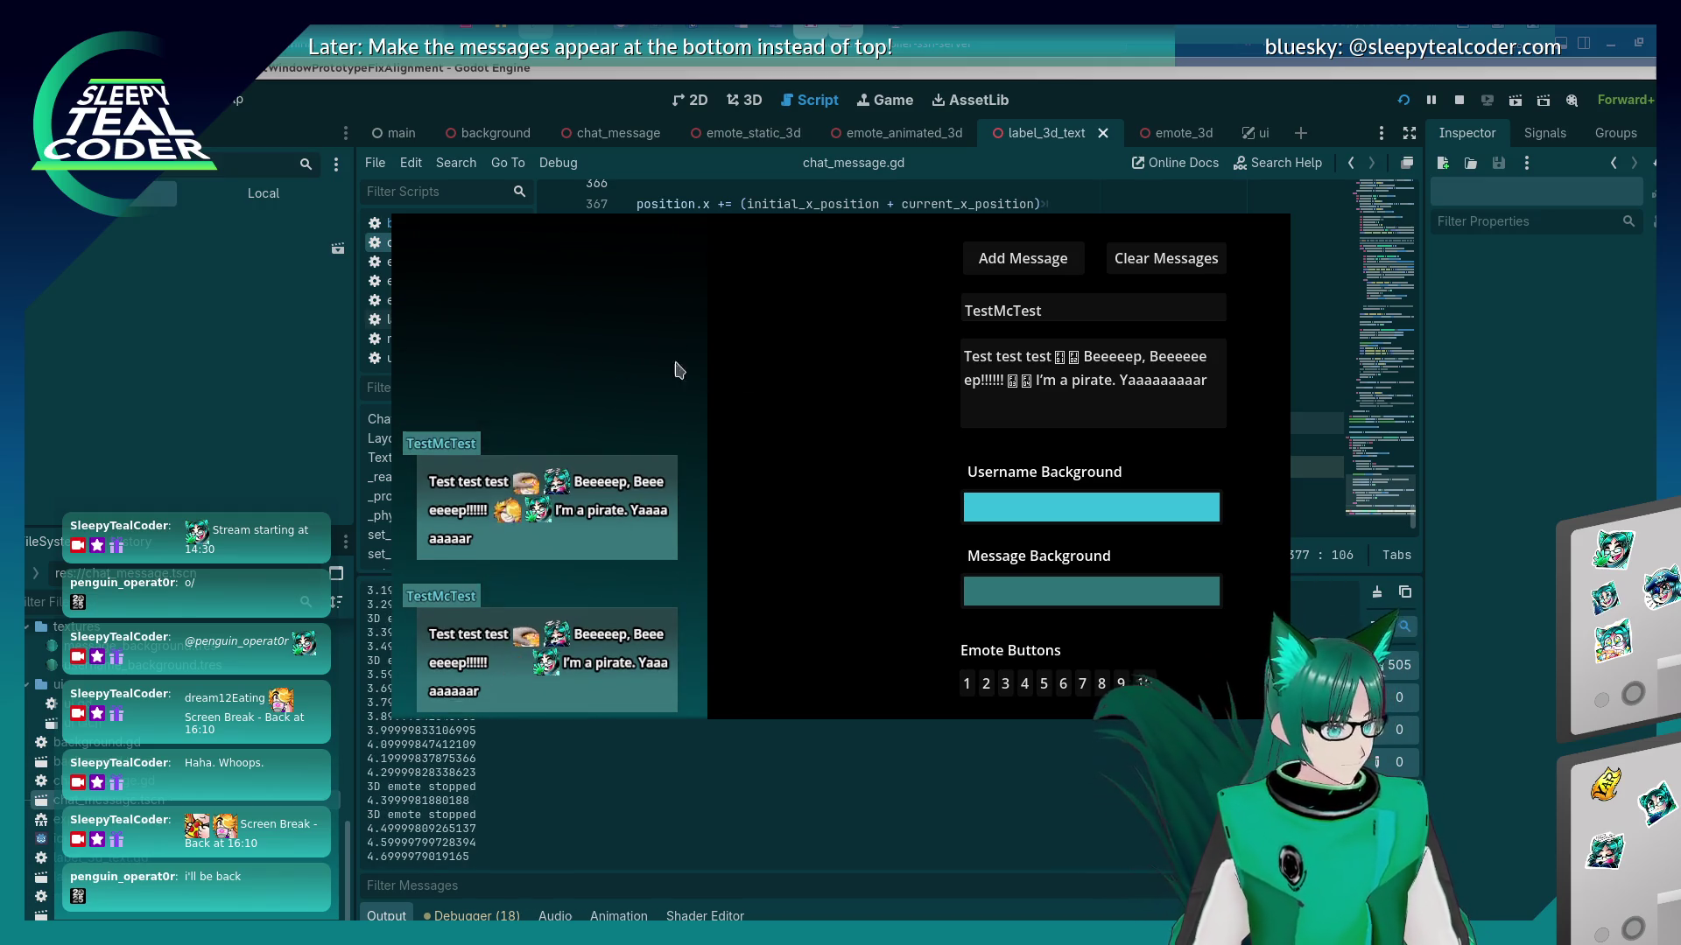
click(1005, 379)
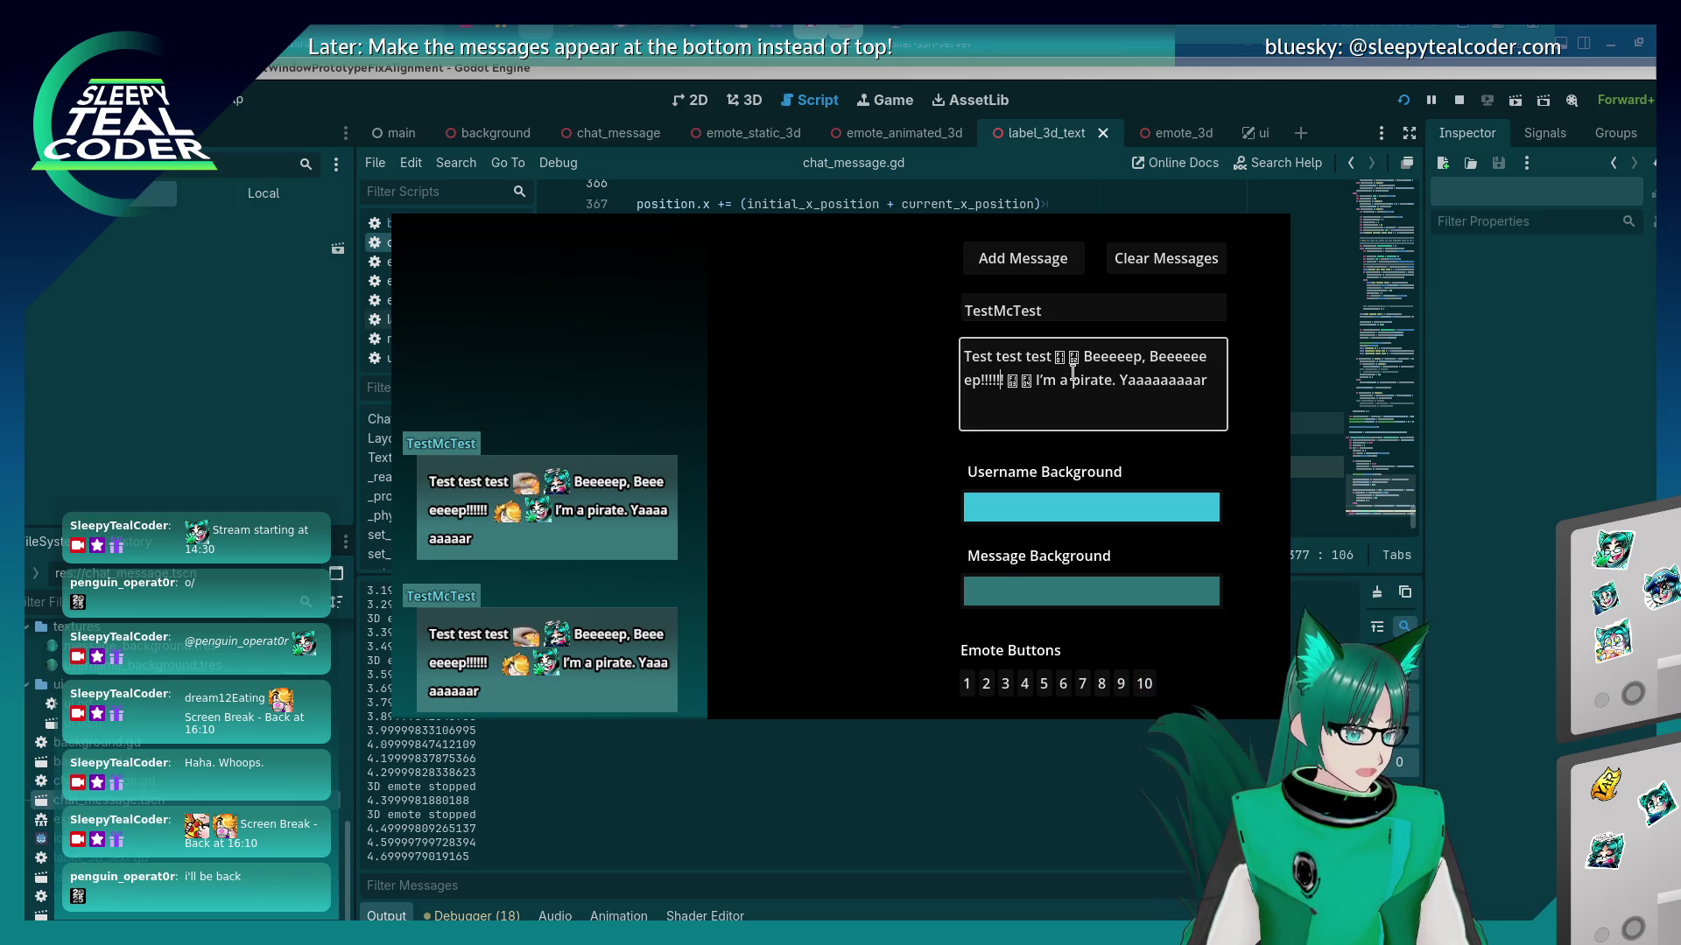
key(BackSpace)
key(BackSpace)
key(BackSpace)
click(1020, 259)
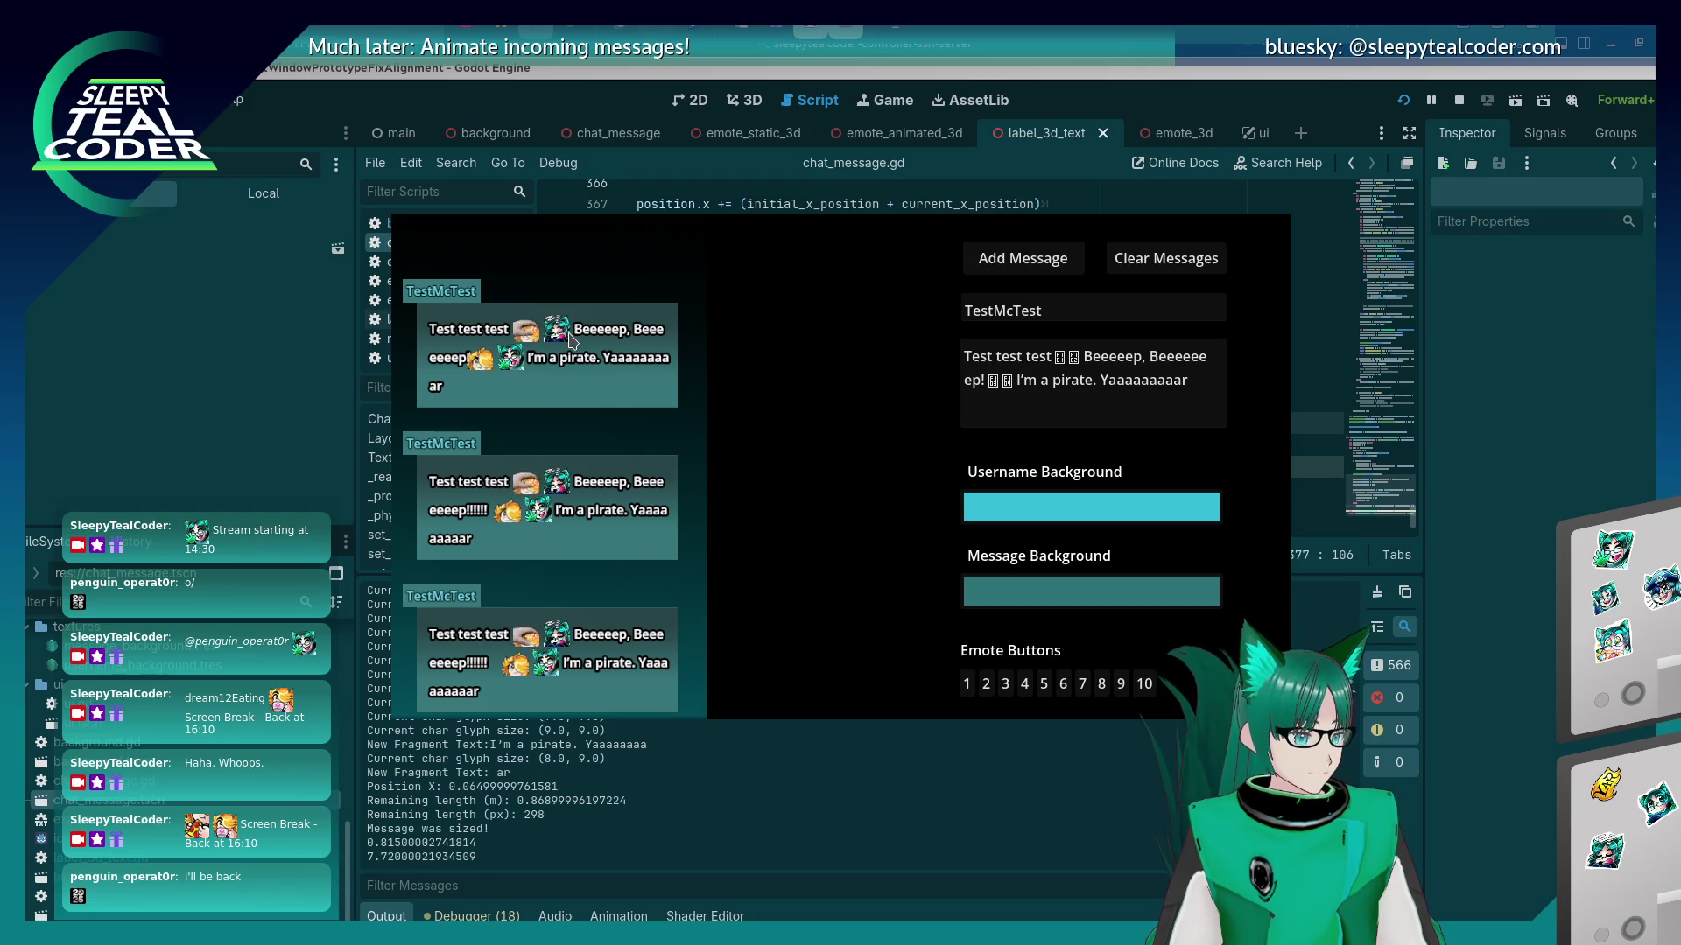
key(alt+Tab)
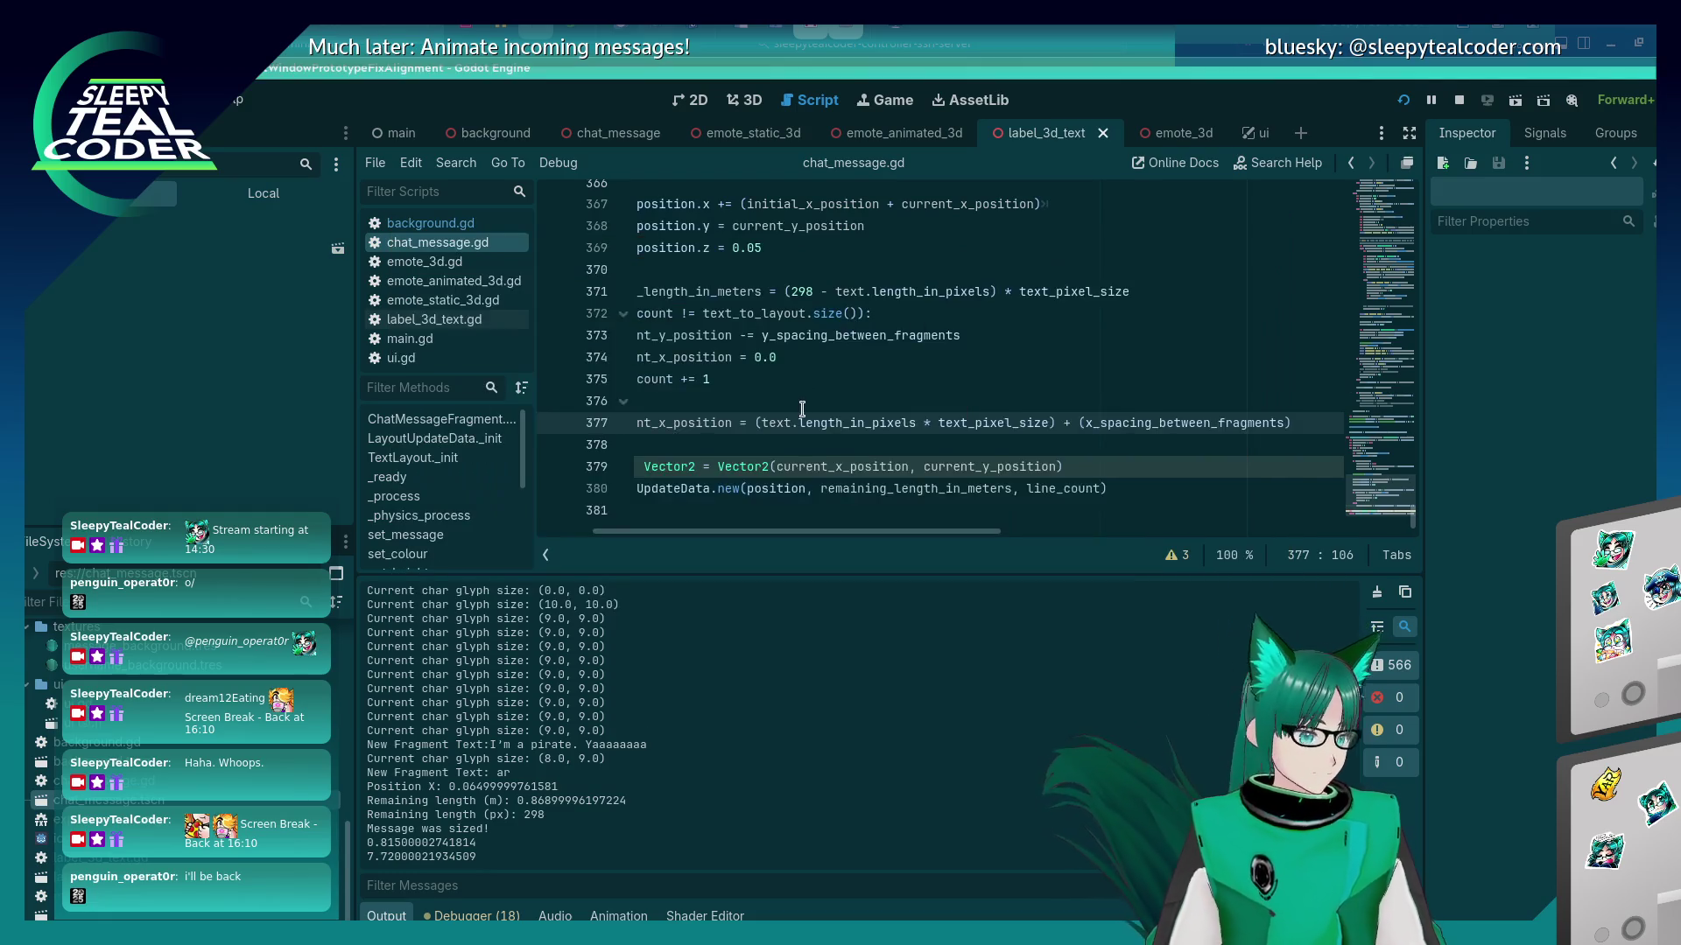
Locate the fragment while loop around lines 279–300 and place the caret at the end of line 292.
scroll(804, 405, up, 3)
scroll(889, 407, up, 20)
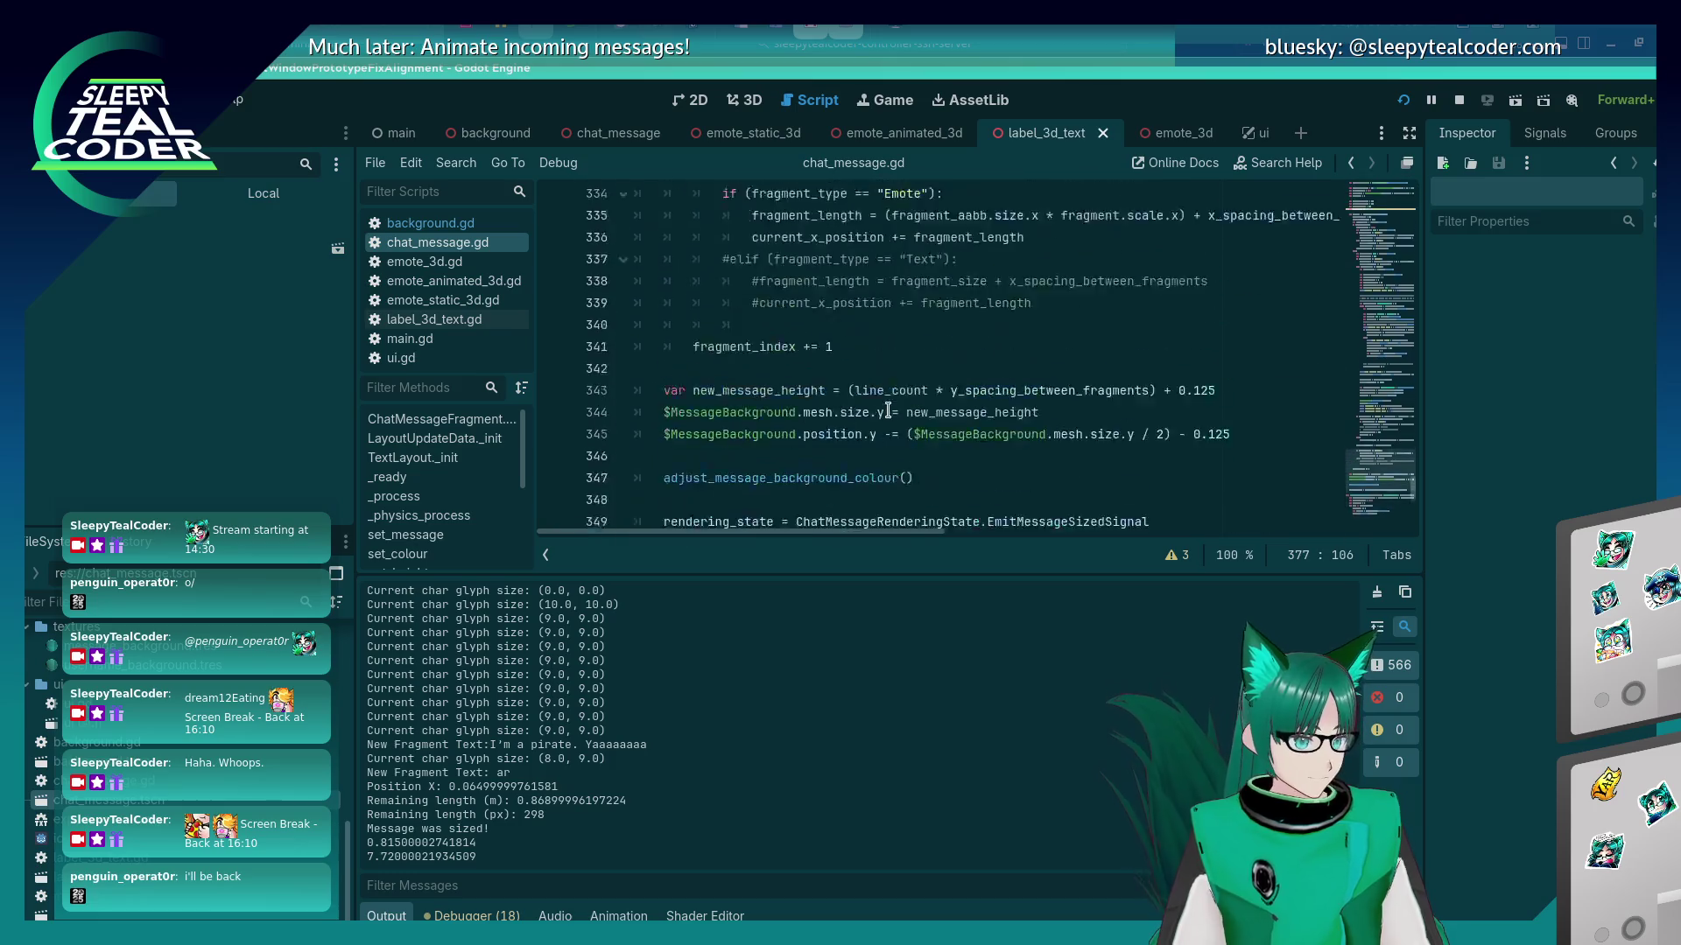
scroll(887, 413, up, 6)
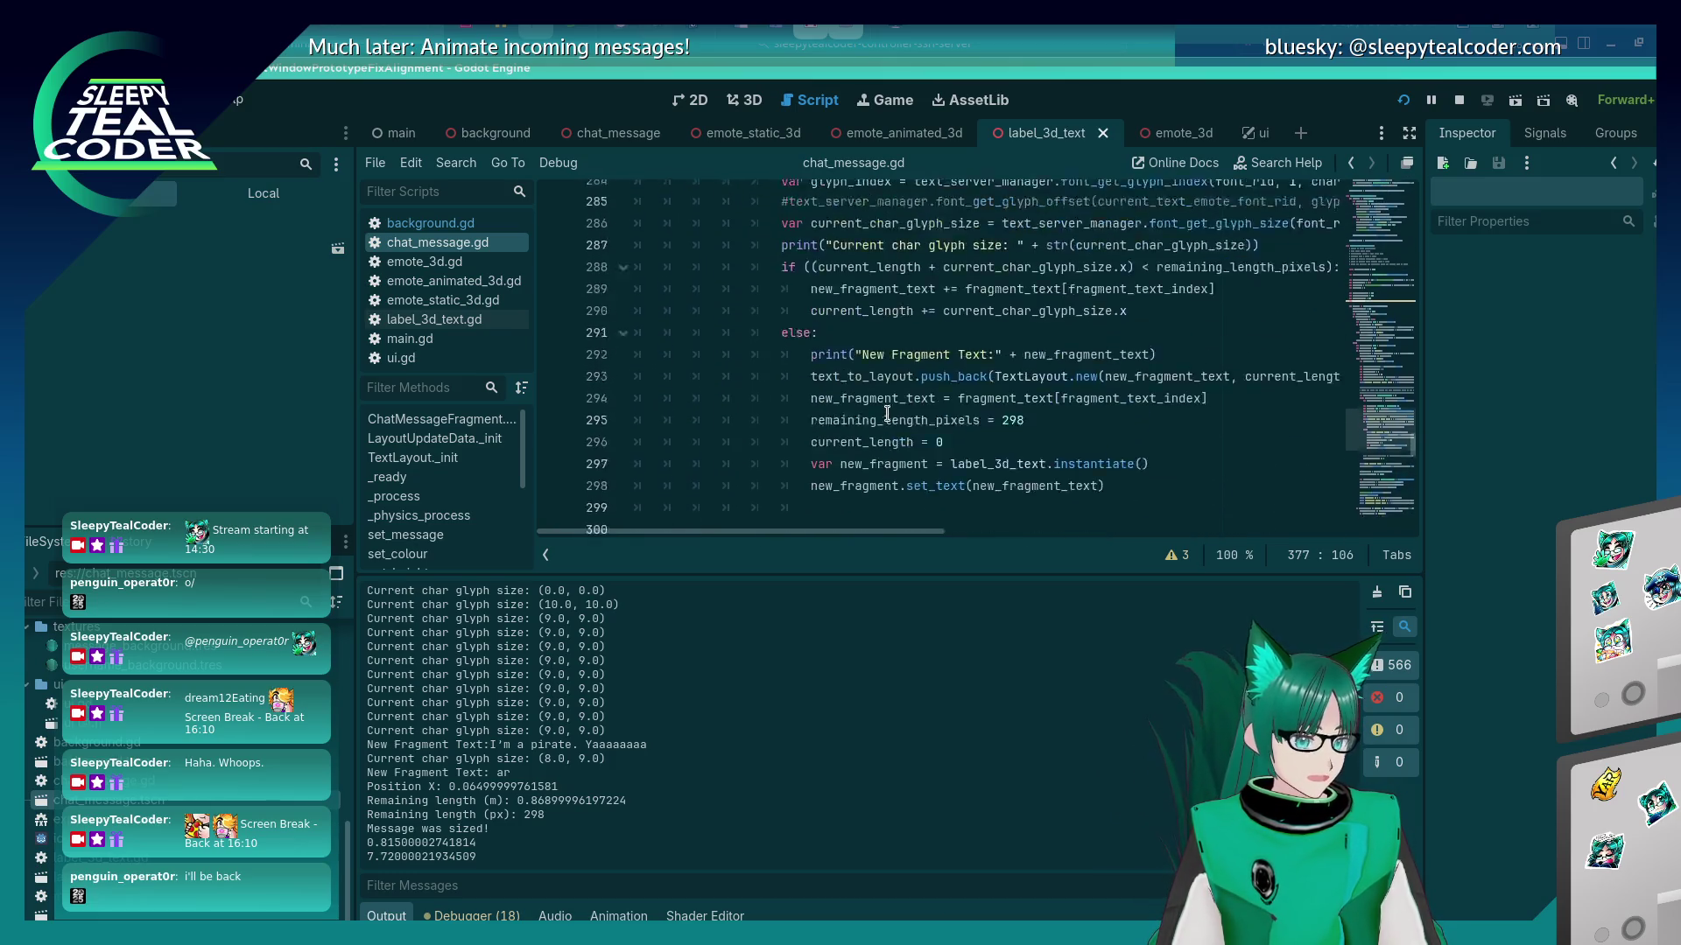
scroll(884, 420, down, 2)
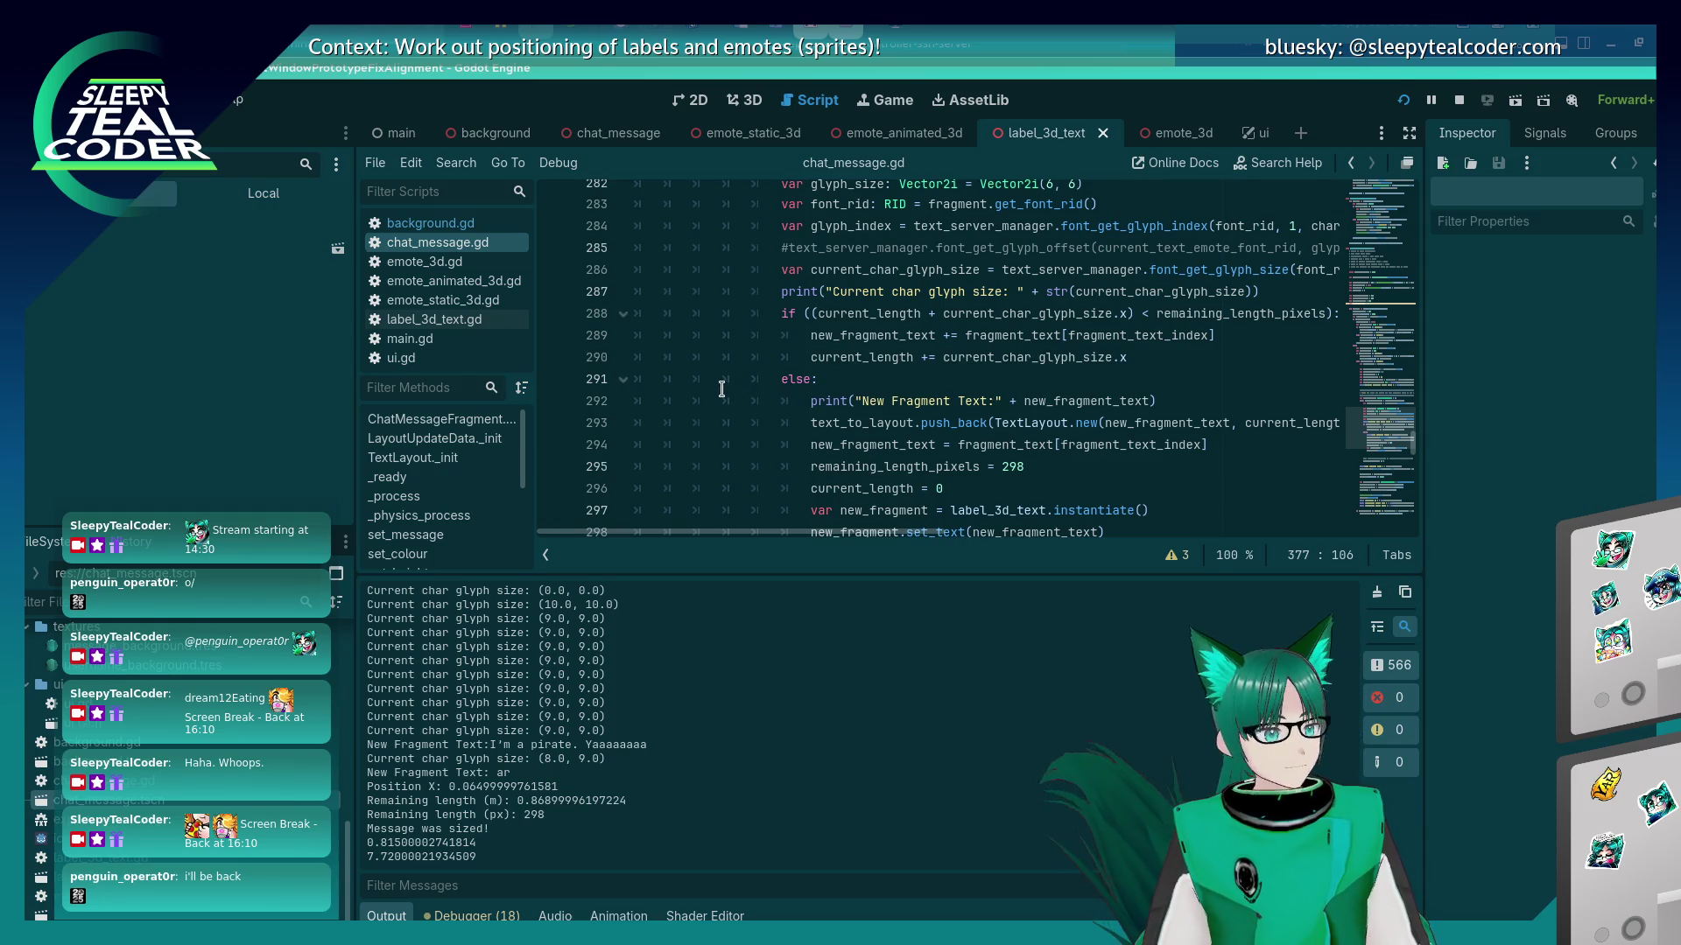
scroll(725, 393, up, 4)
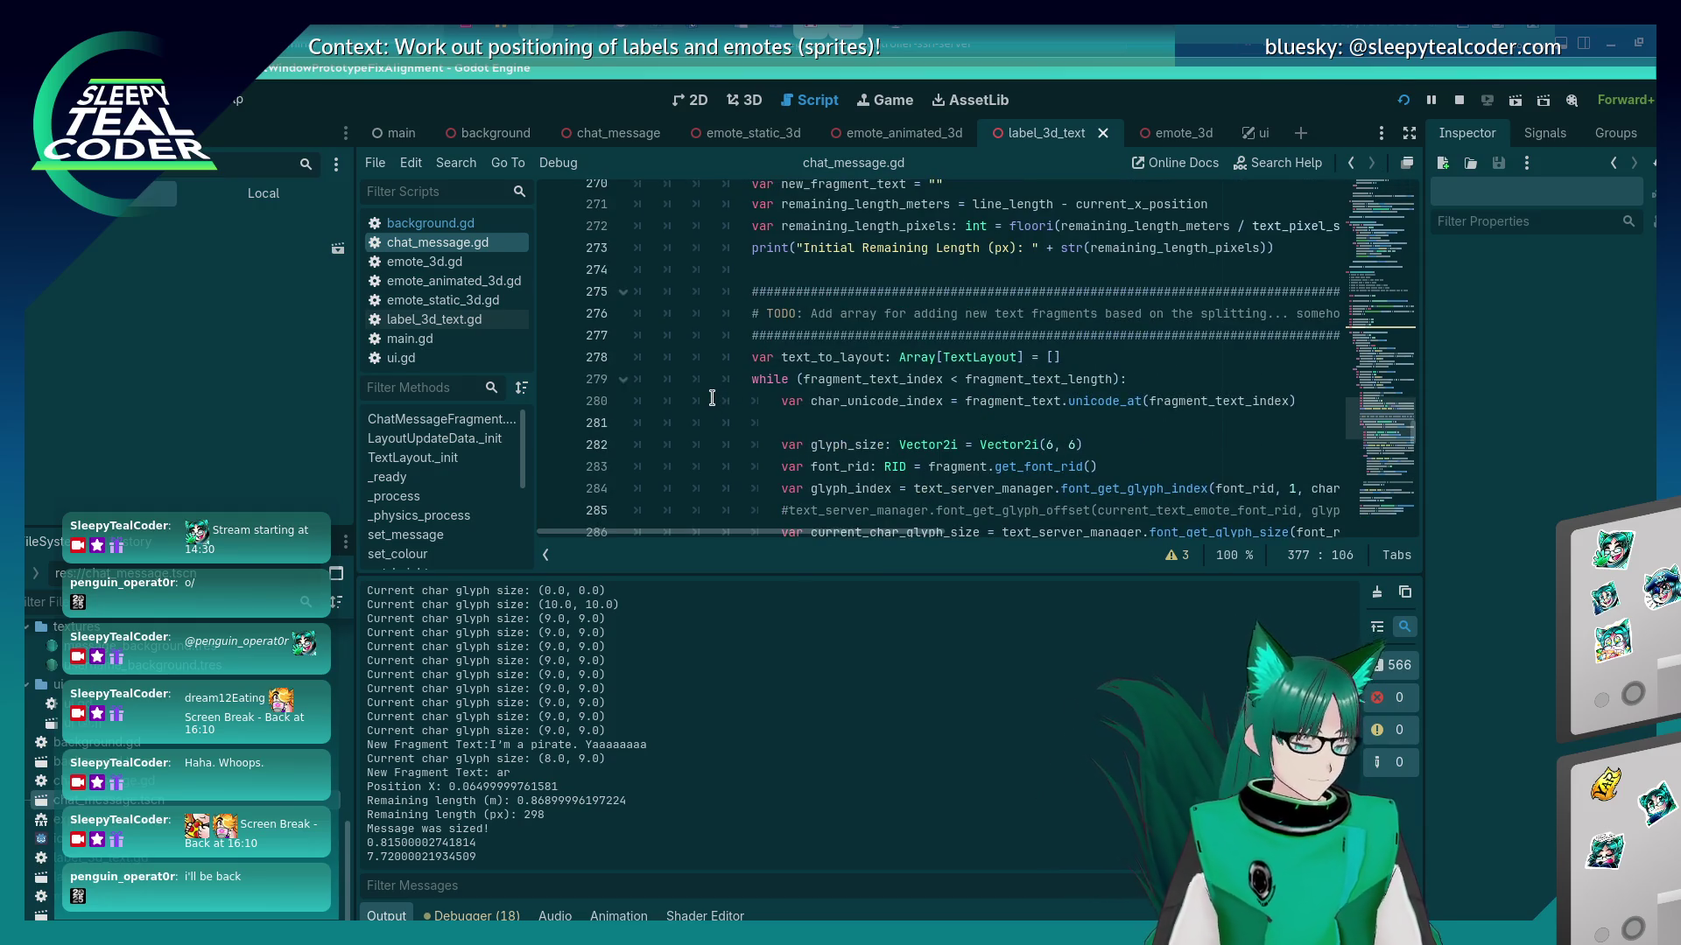
scroll(709, 395, up, 2)
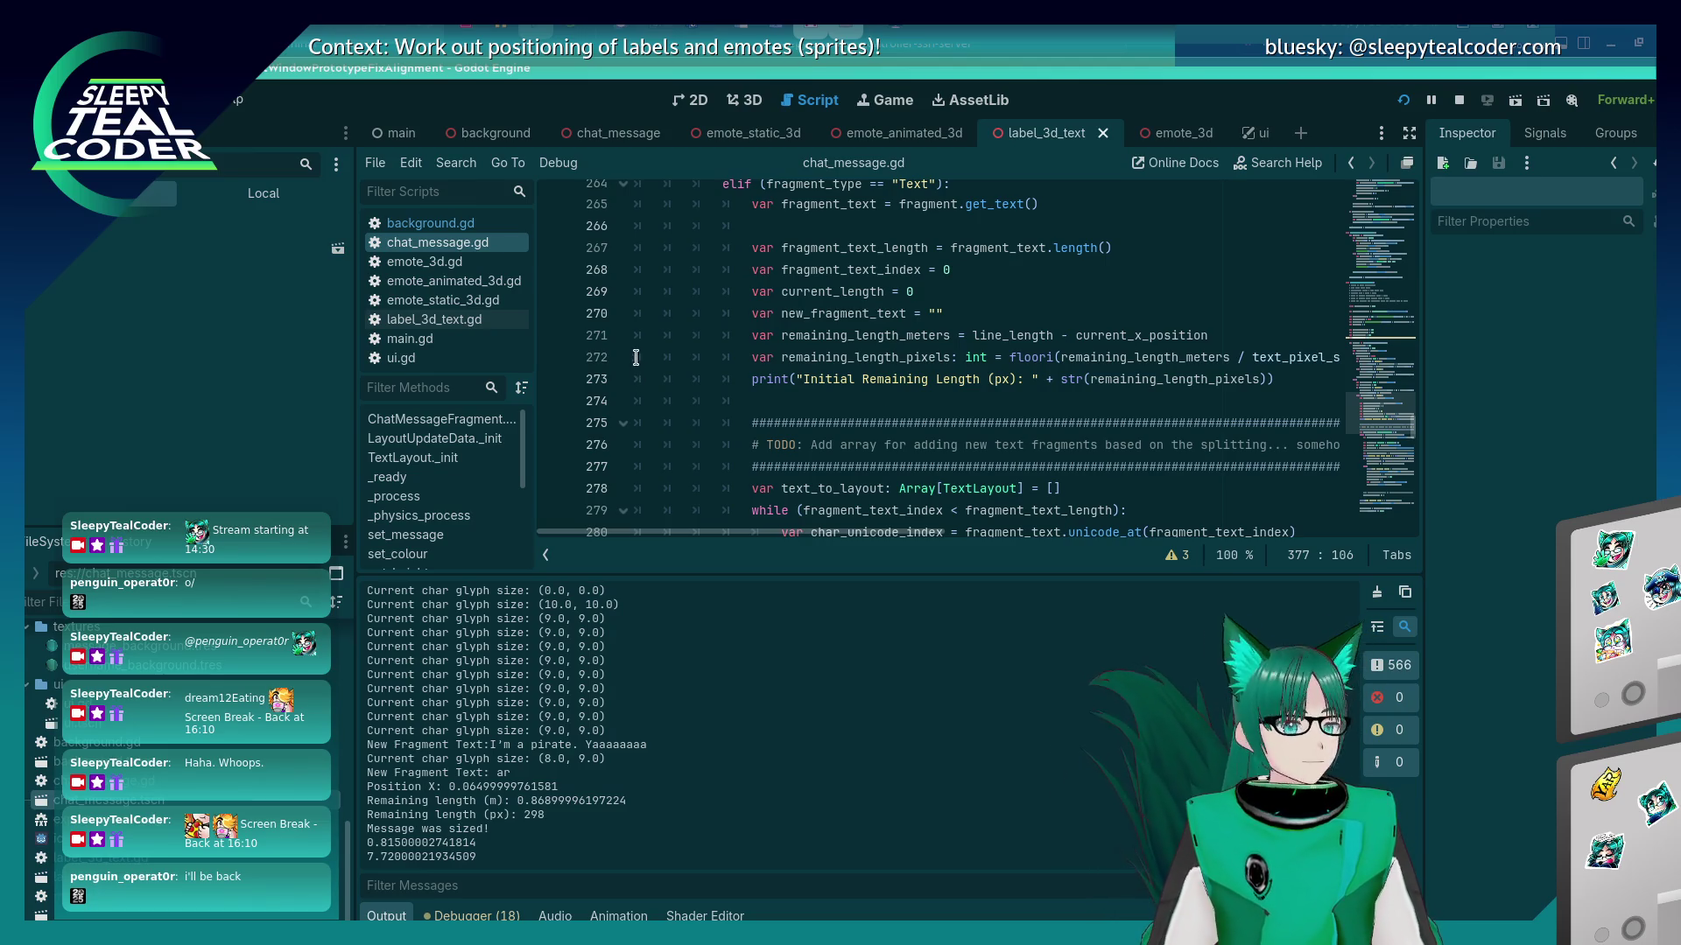
scroll(786, 298, down, 5)
scroll(780, 337, down, 2)
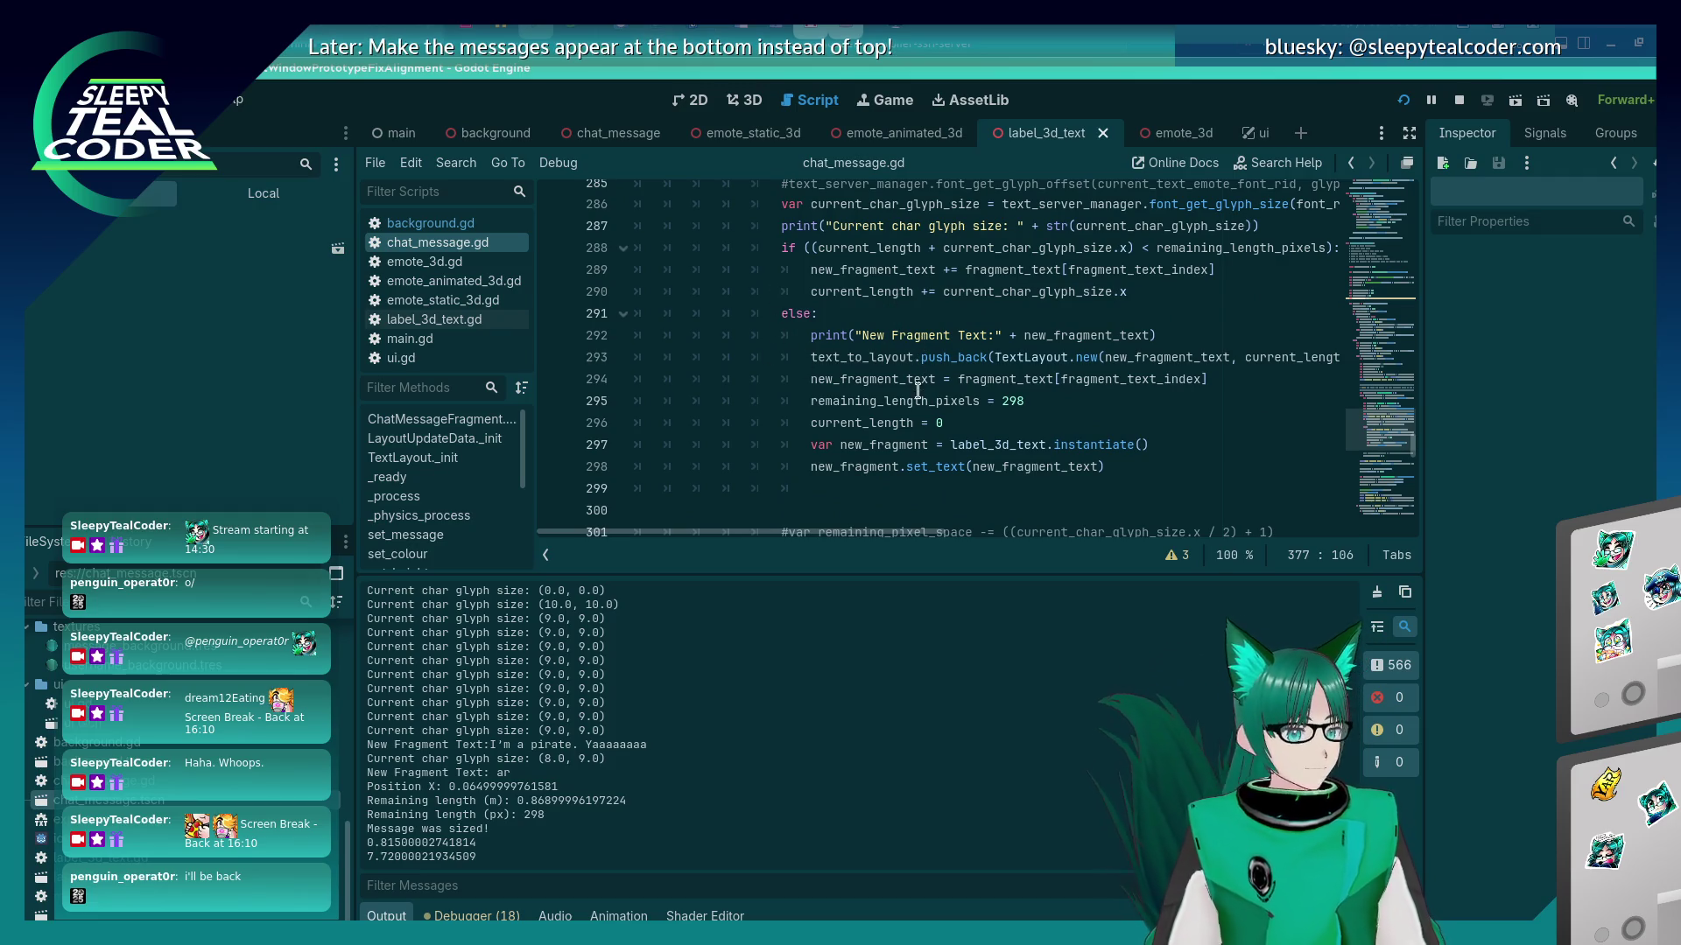
scroll(1065, 467, up, 2)
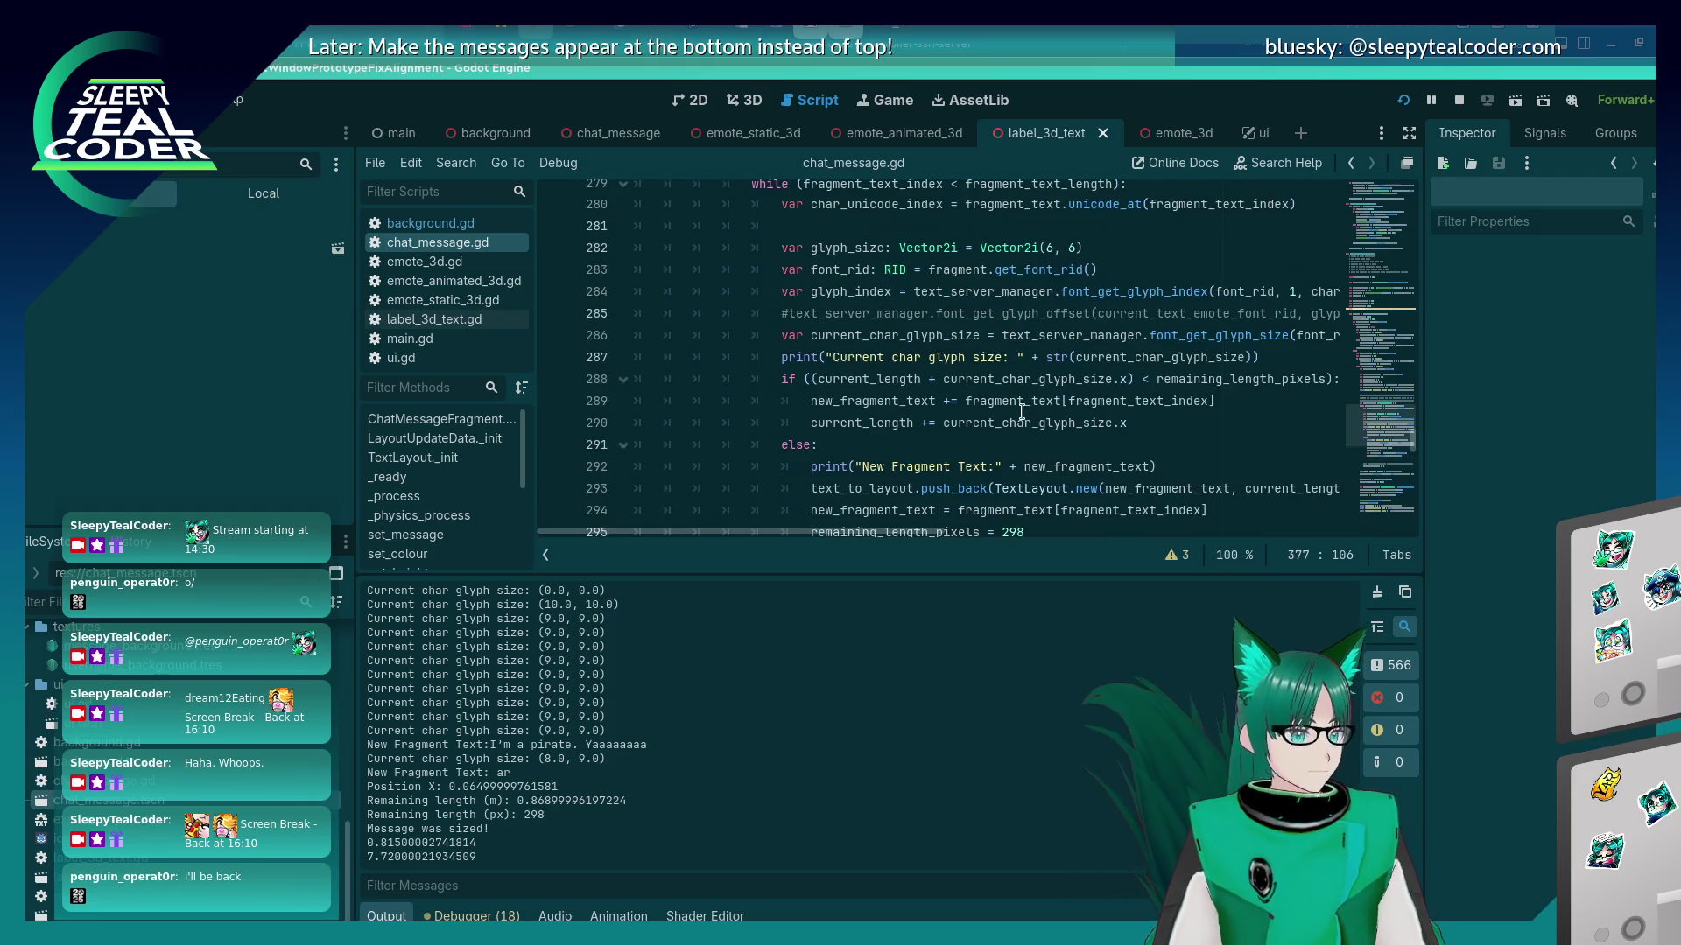
scroll(919, 535, right, 1)
drag(920, 536, 957, 536)
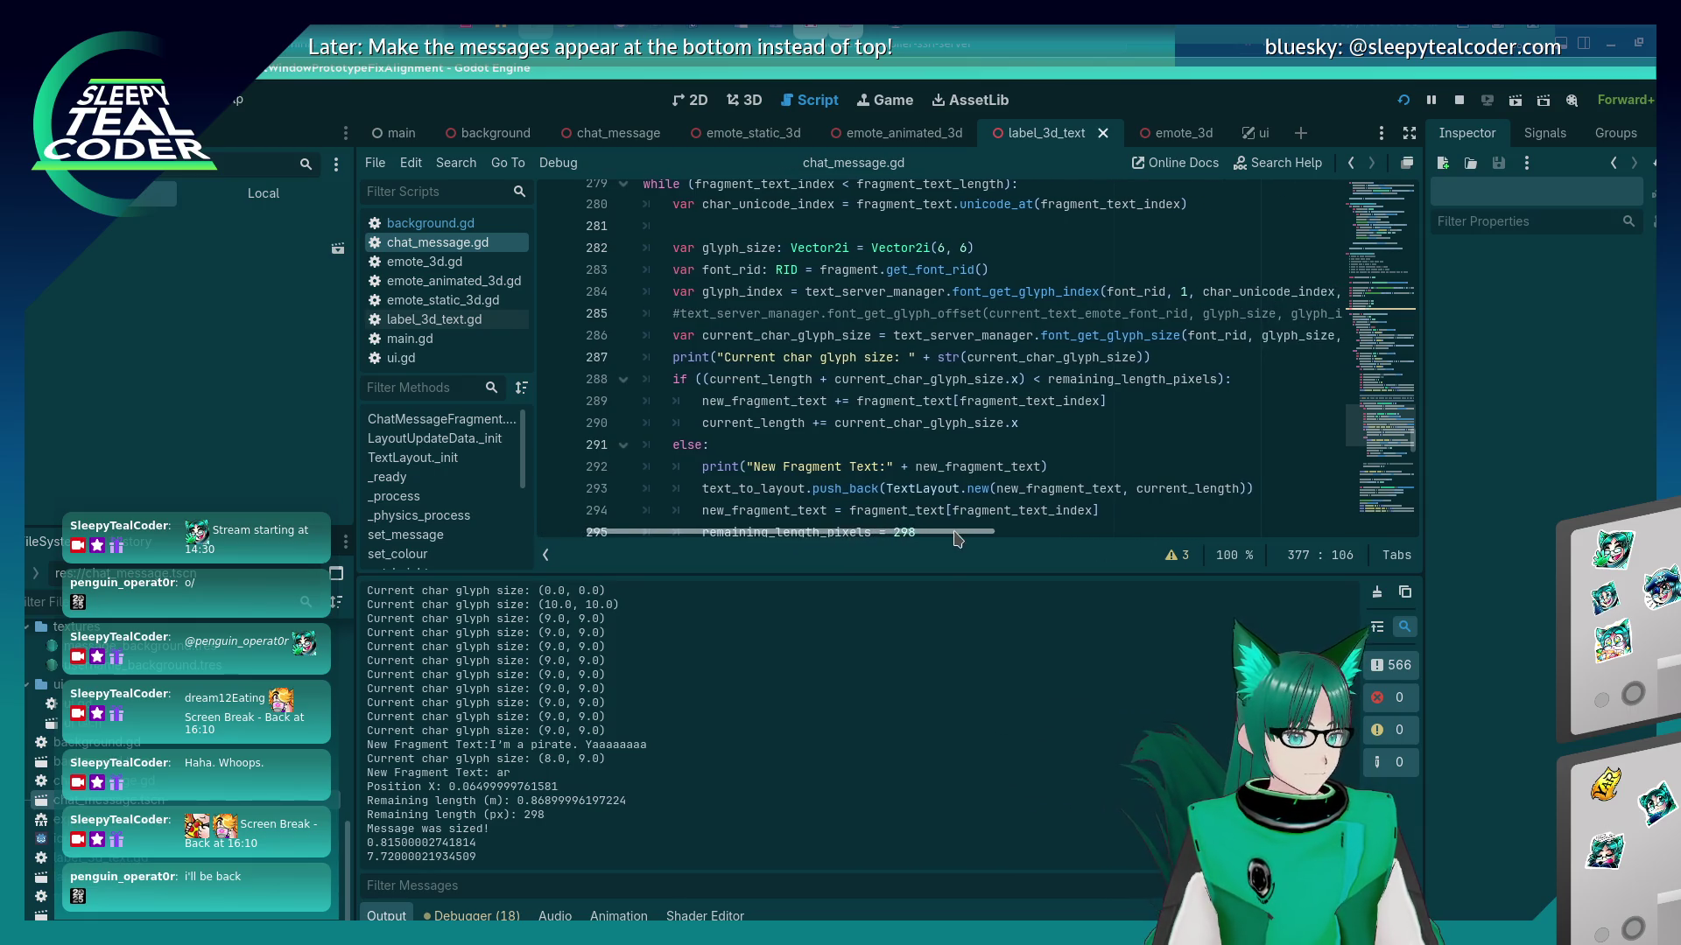
scroll(982, 423, down, 2)
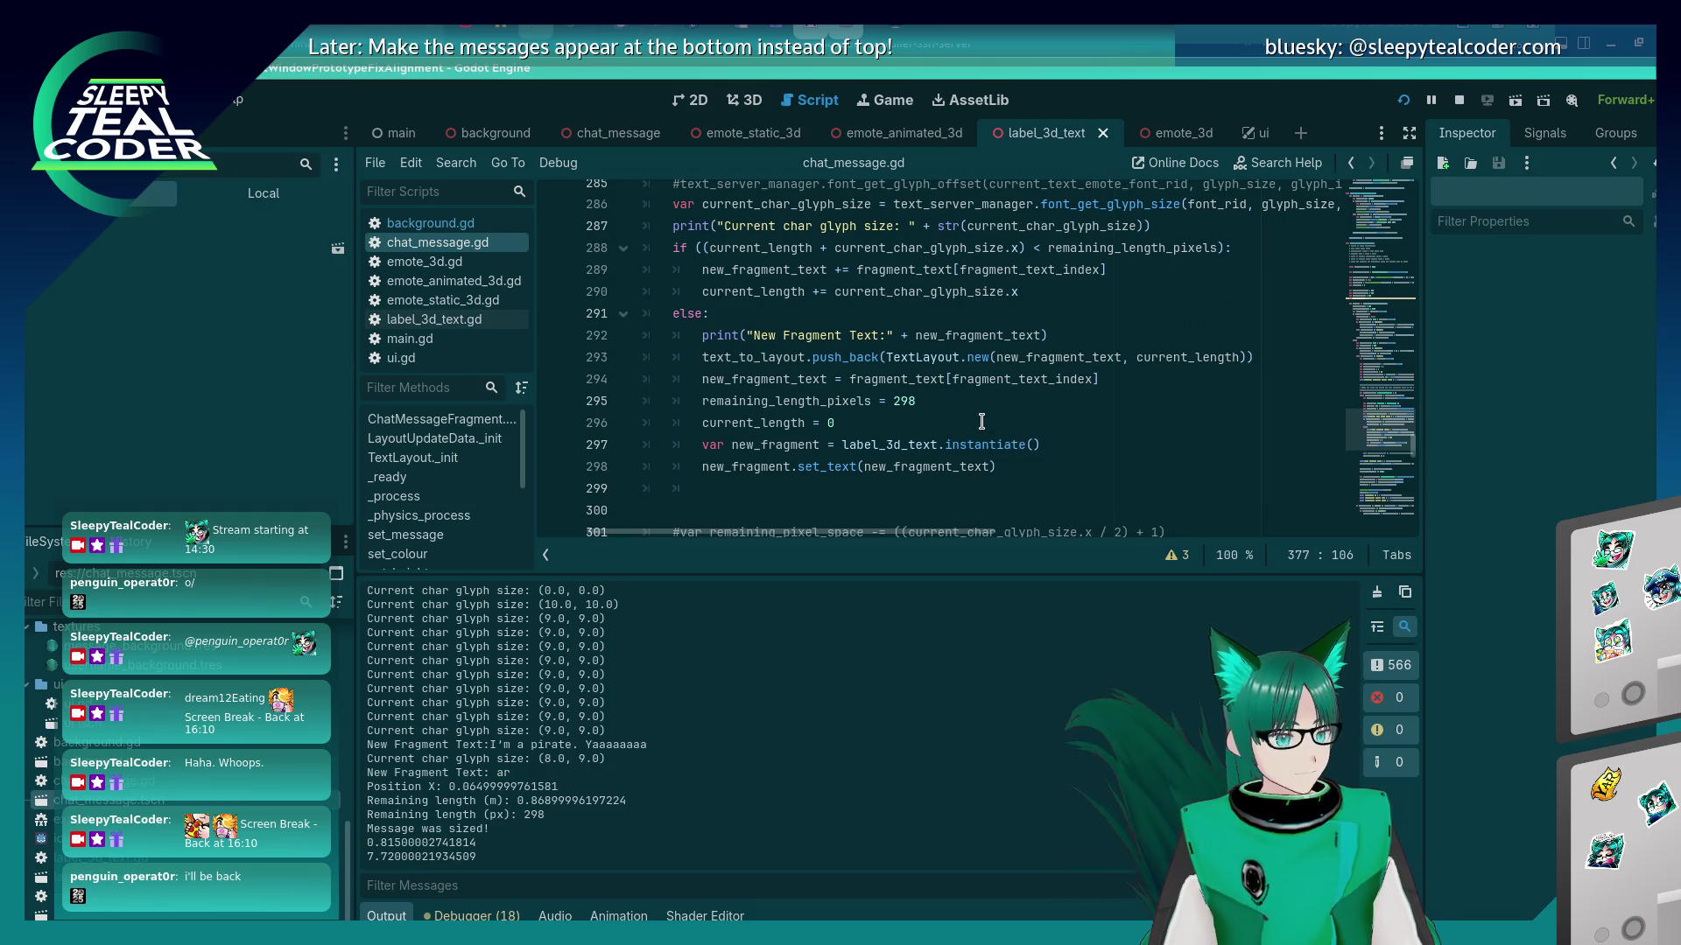
click(1080, 343)
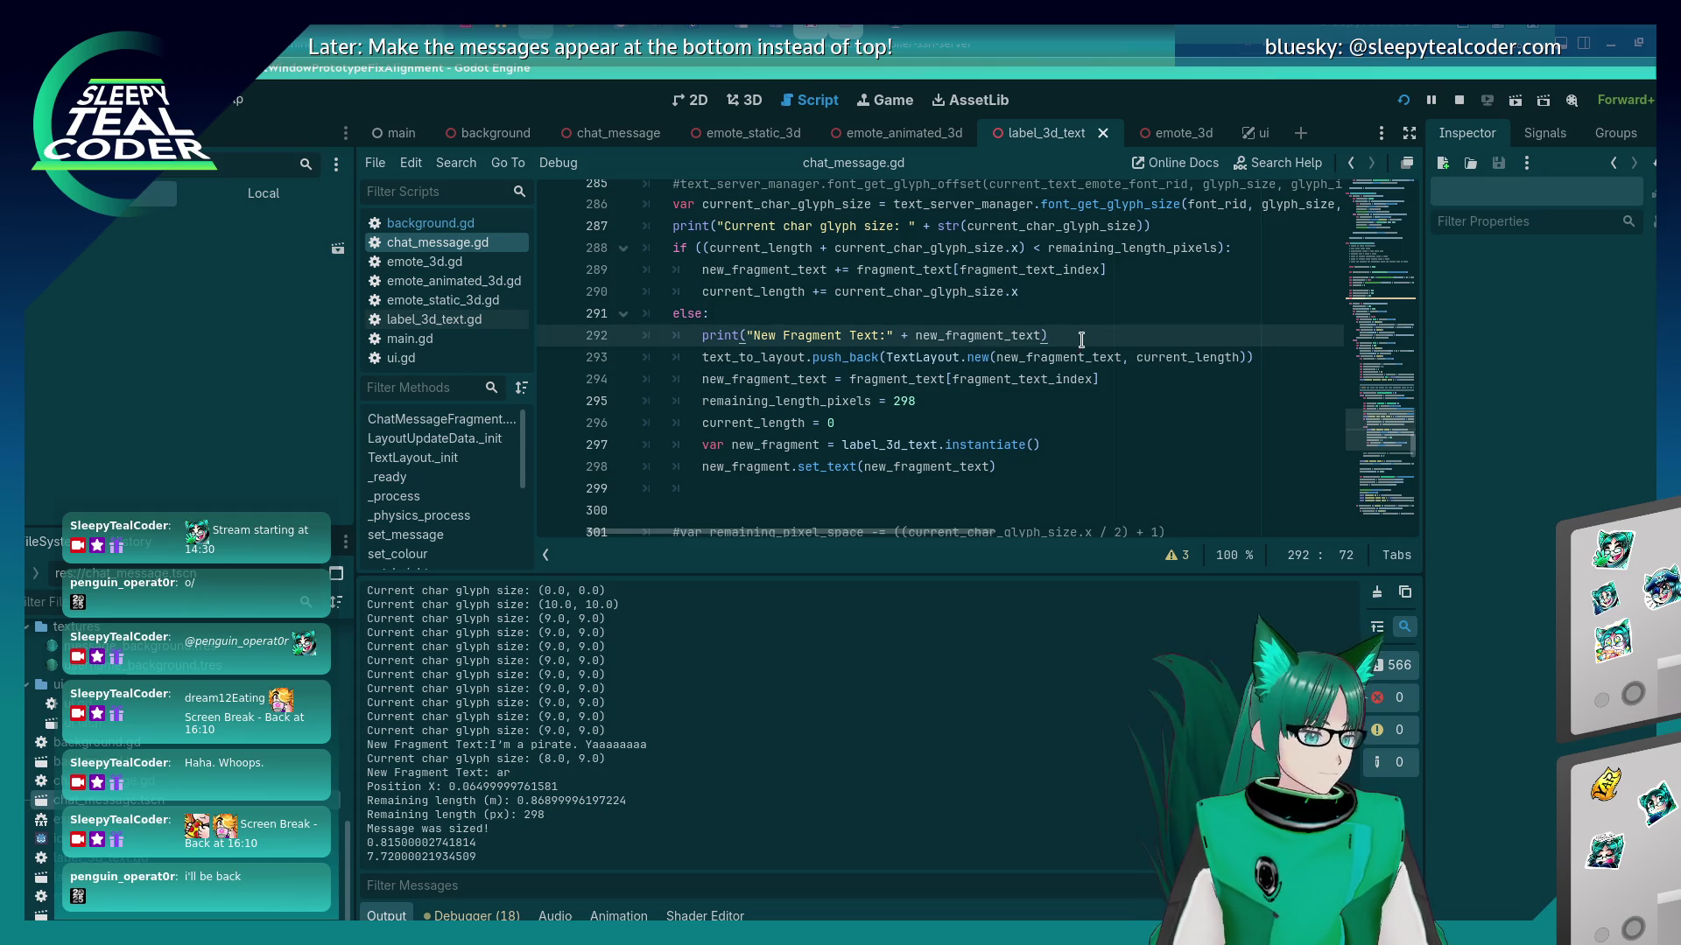
Add line 293 assigning new_fragment_text.split(" ", false, 0) to new_fragment_text_before_space, saving midway.
key(Return)
text(new_fragment_t)
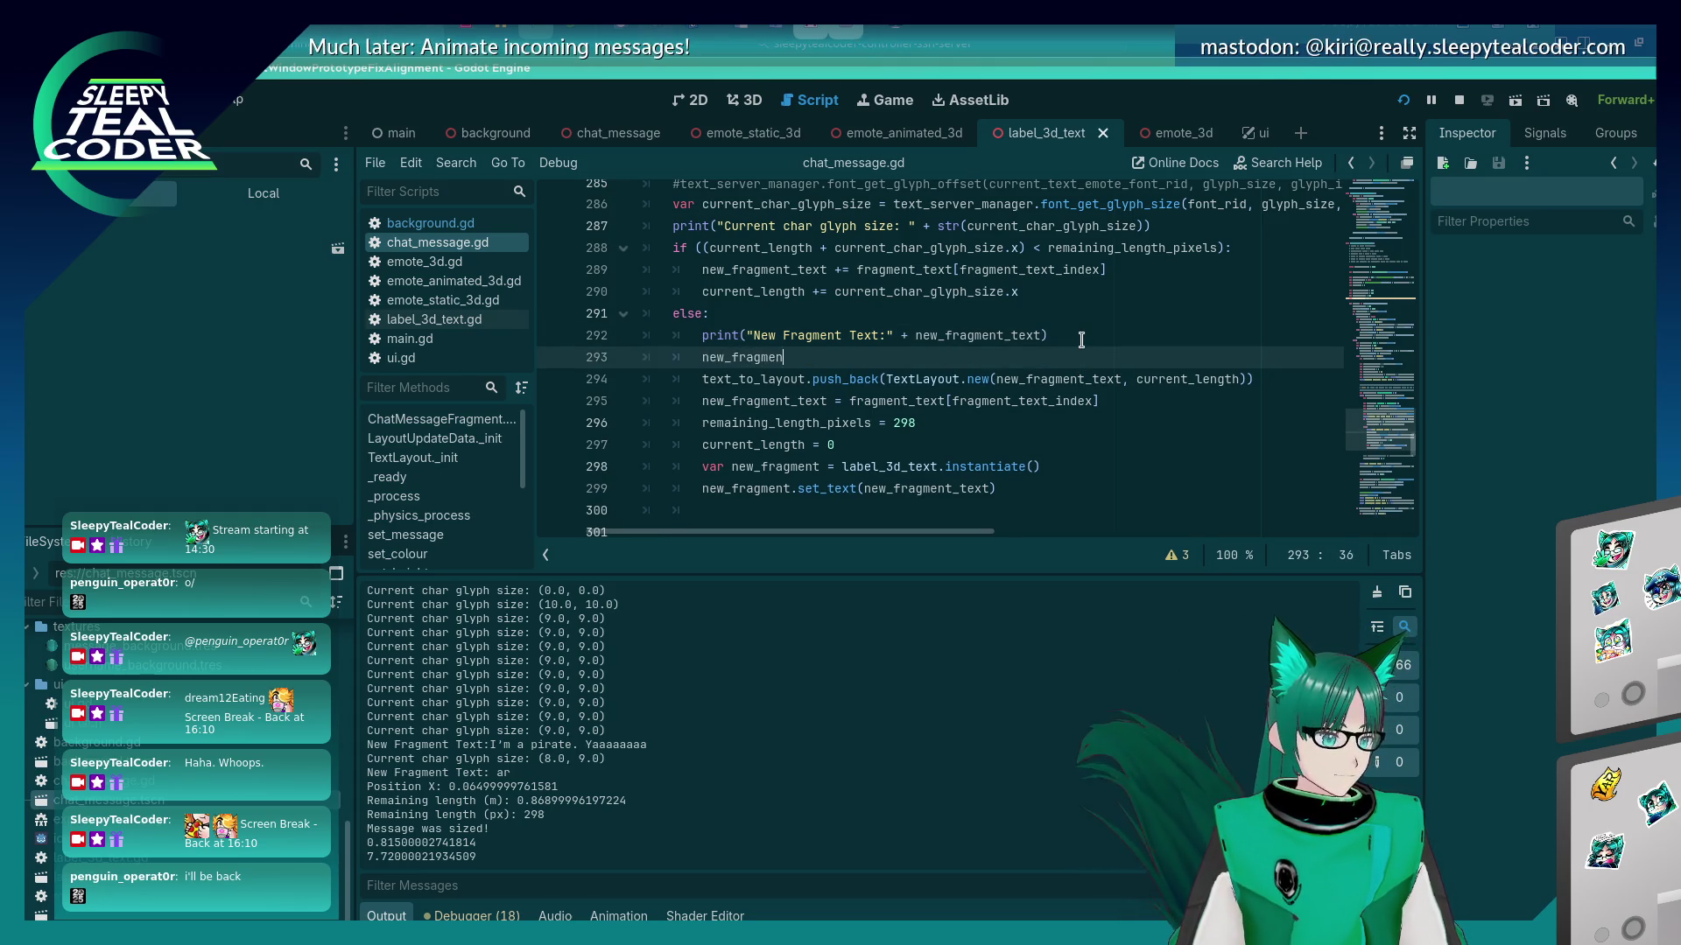
text(ext_before_space = )
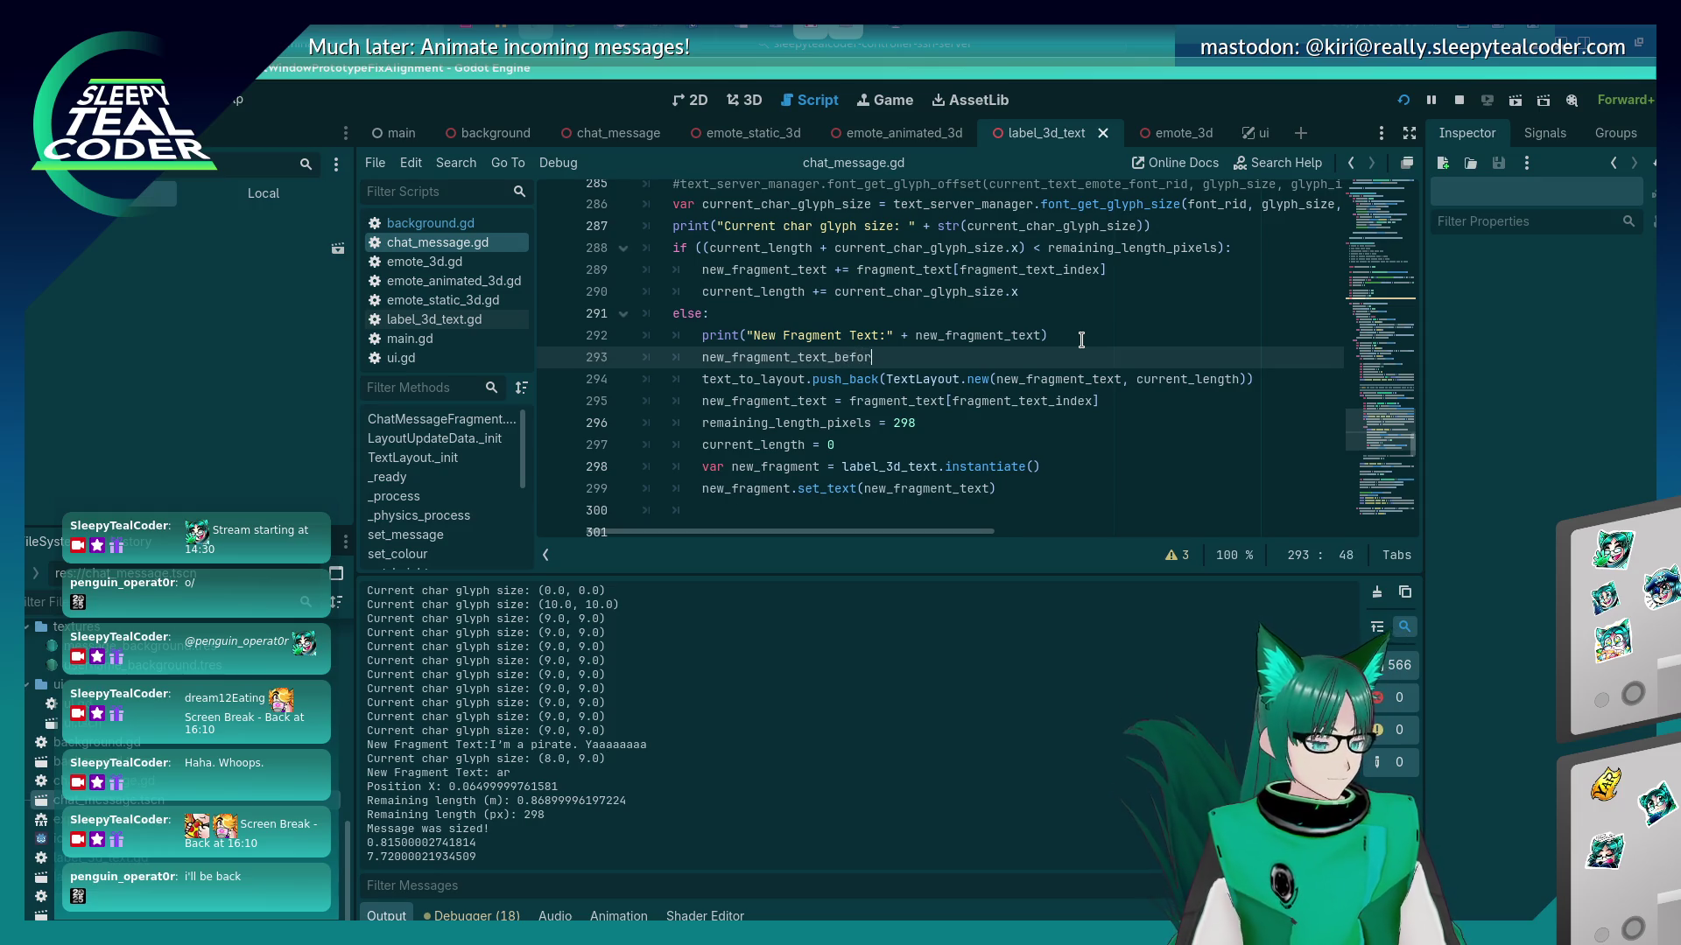
text(new_fragment)
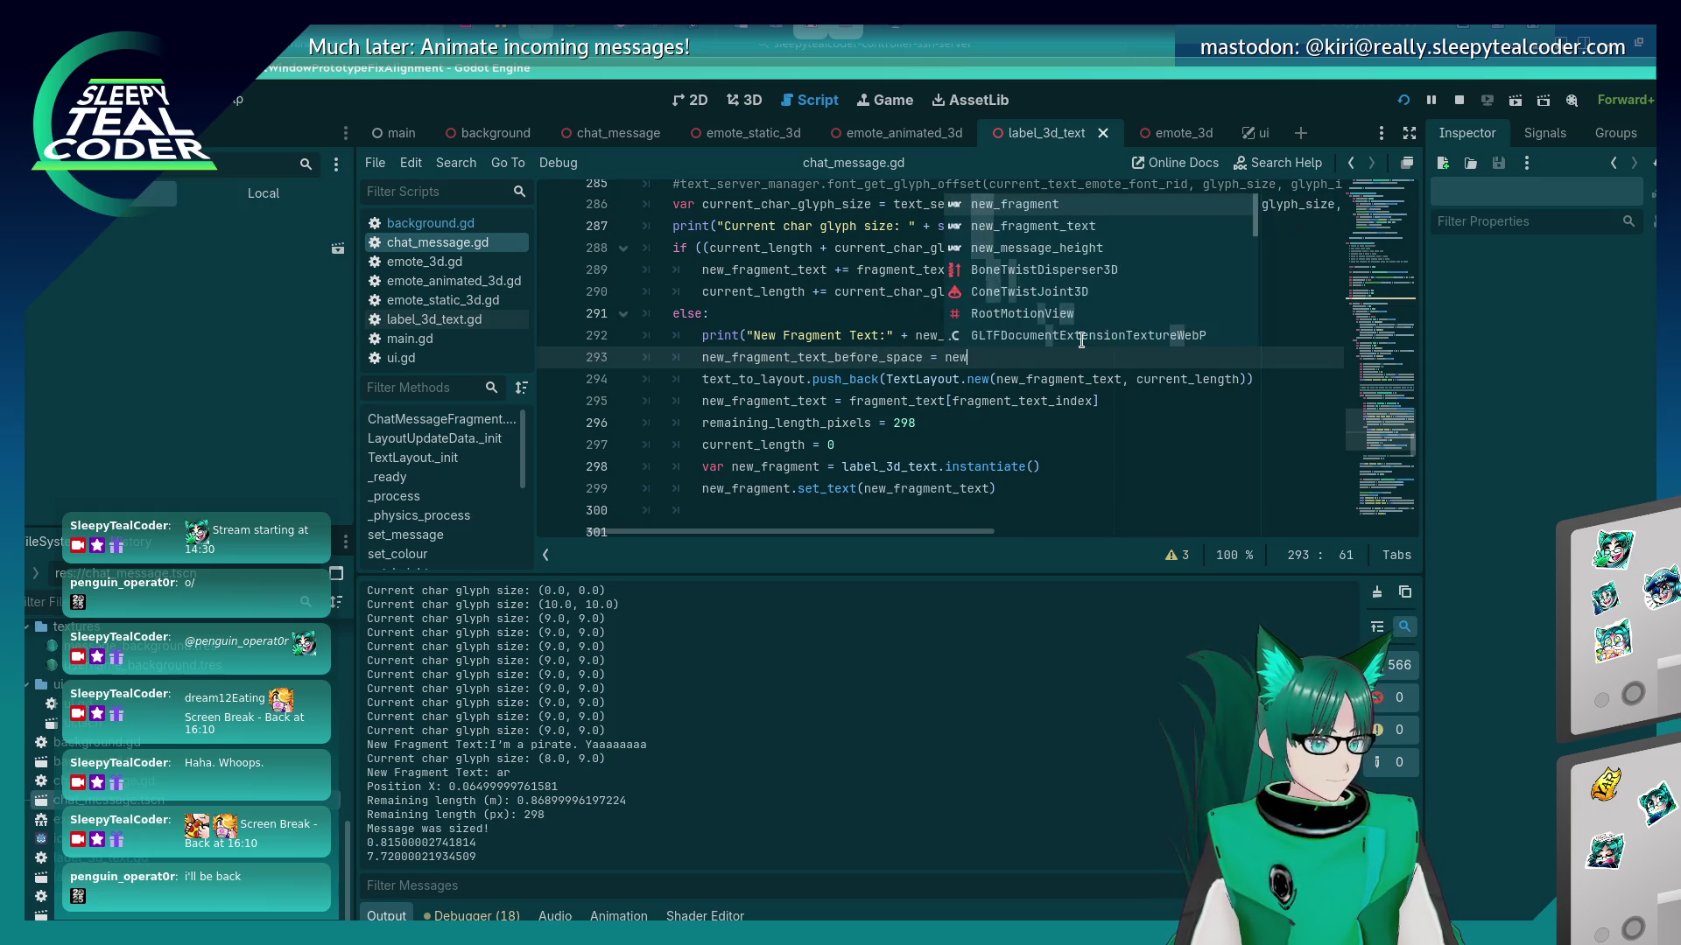
text(_text)
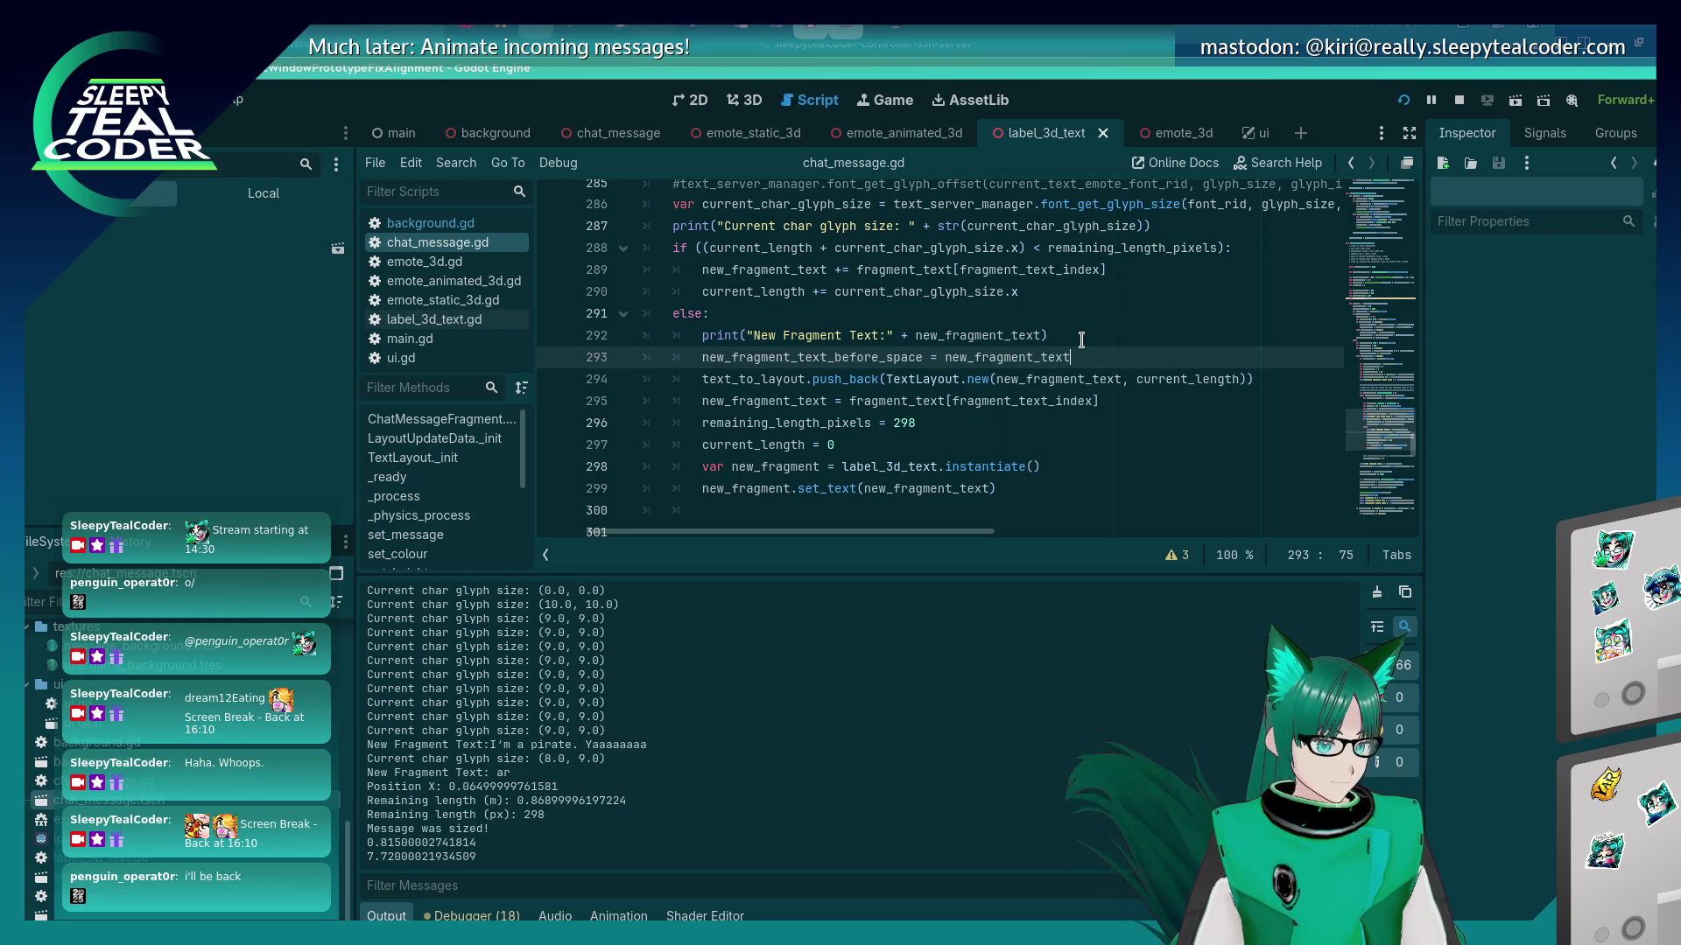
text(.sub)
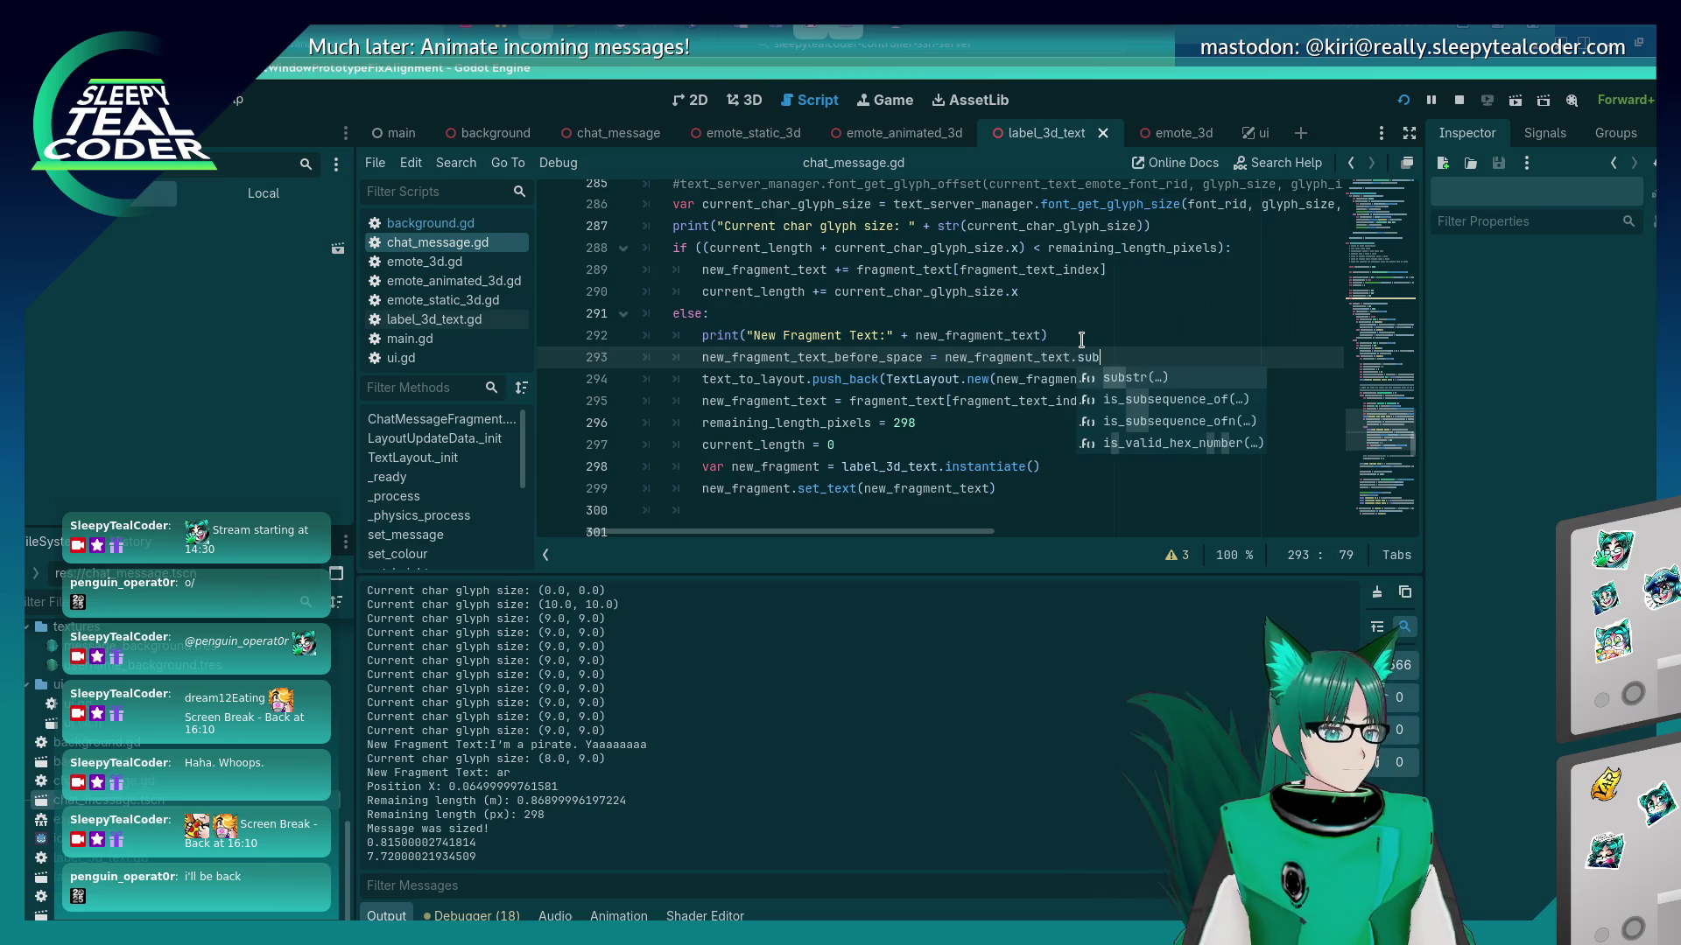
key(Return)
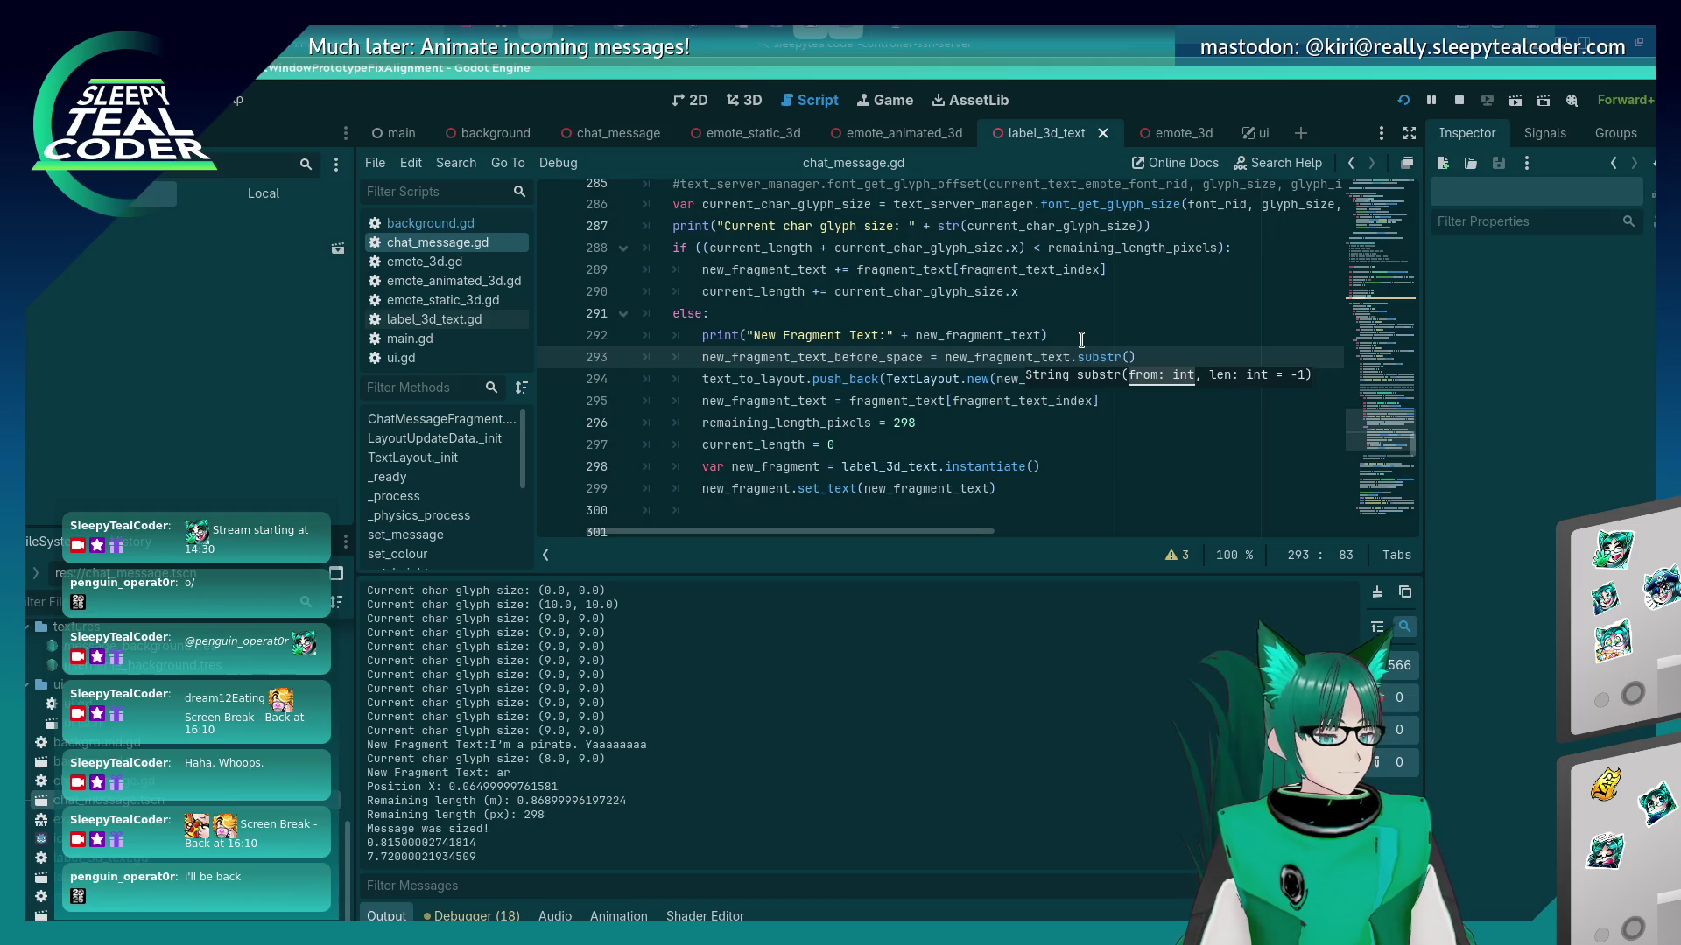
key(BackSpace)
key(BackSpace)
key(BackSpace)
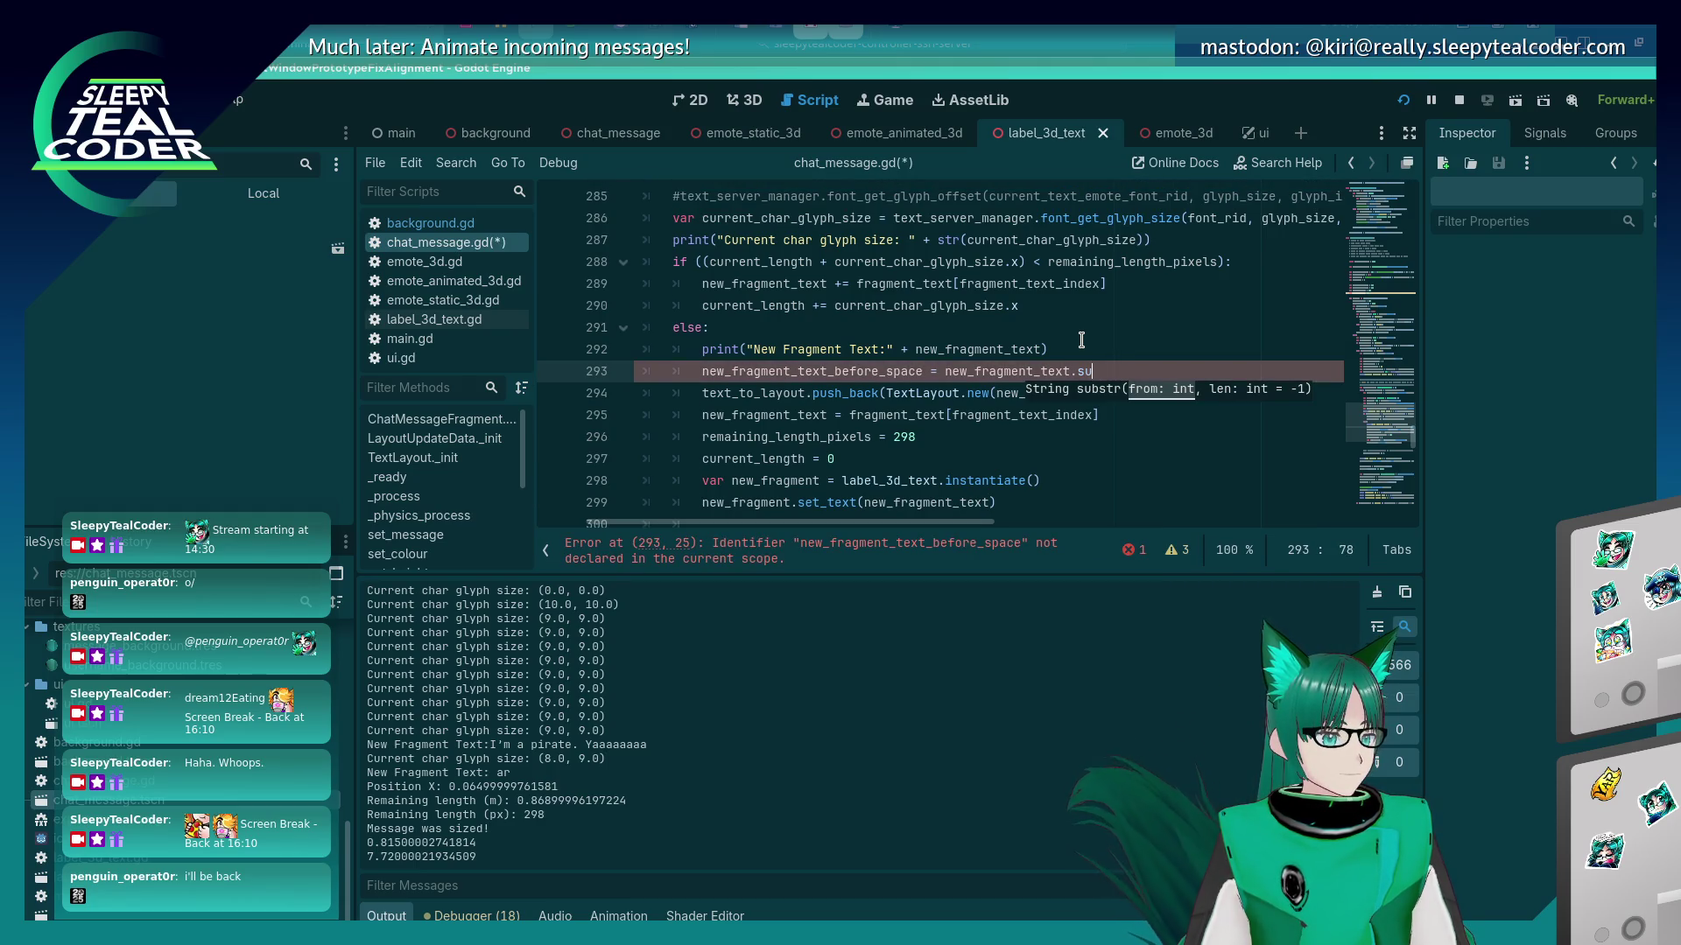
click(1082, 341)
text(plit()
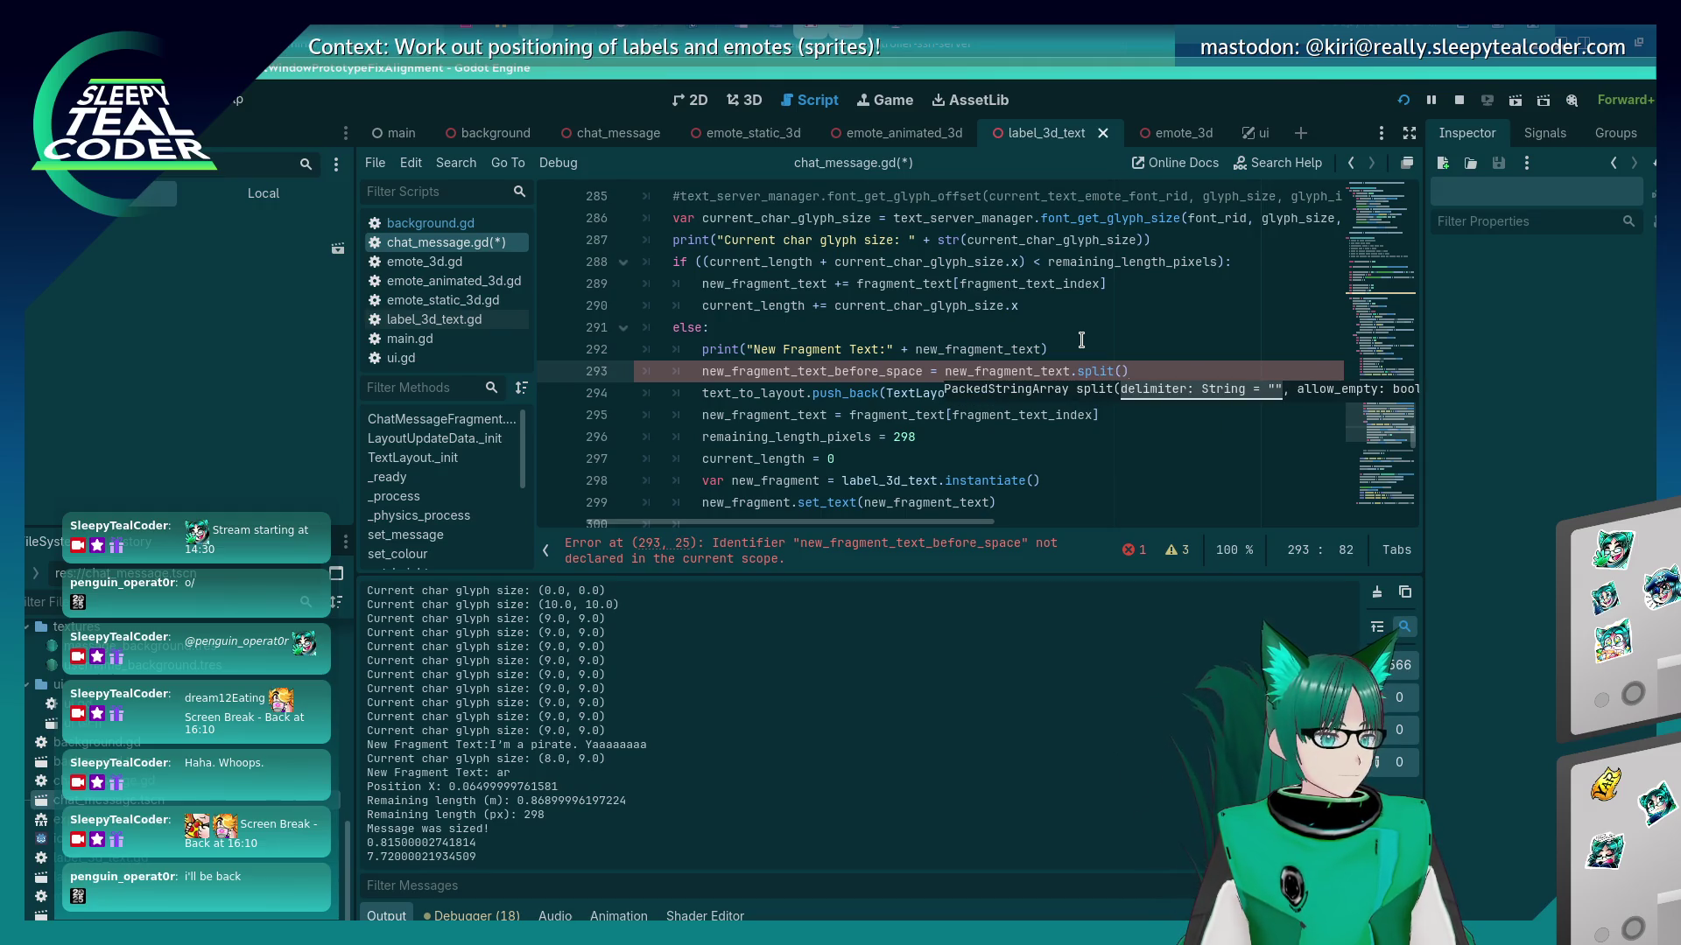
text(")
key(ctrl+s)
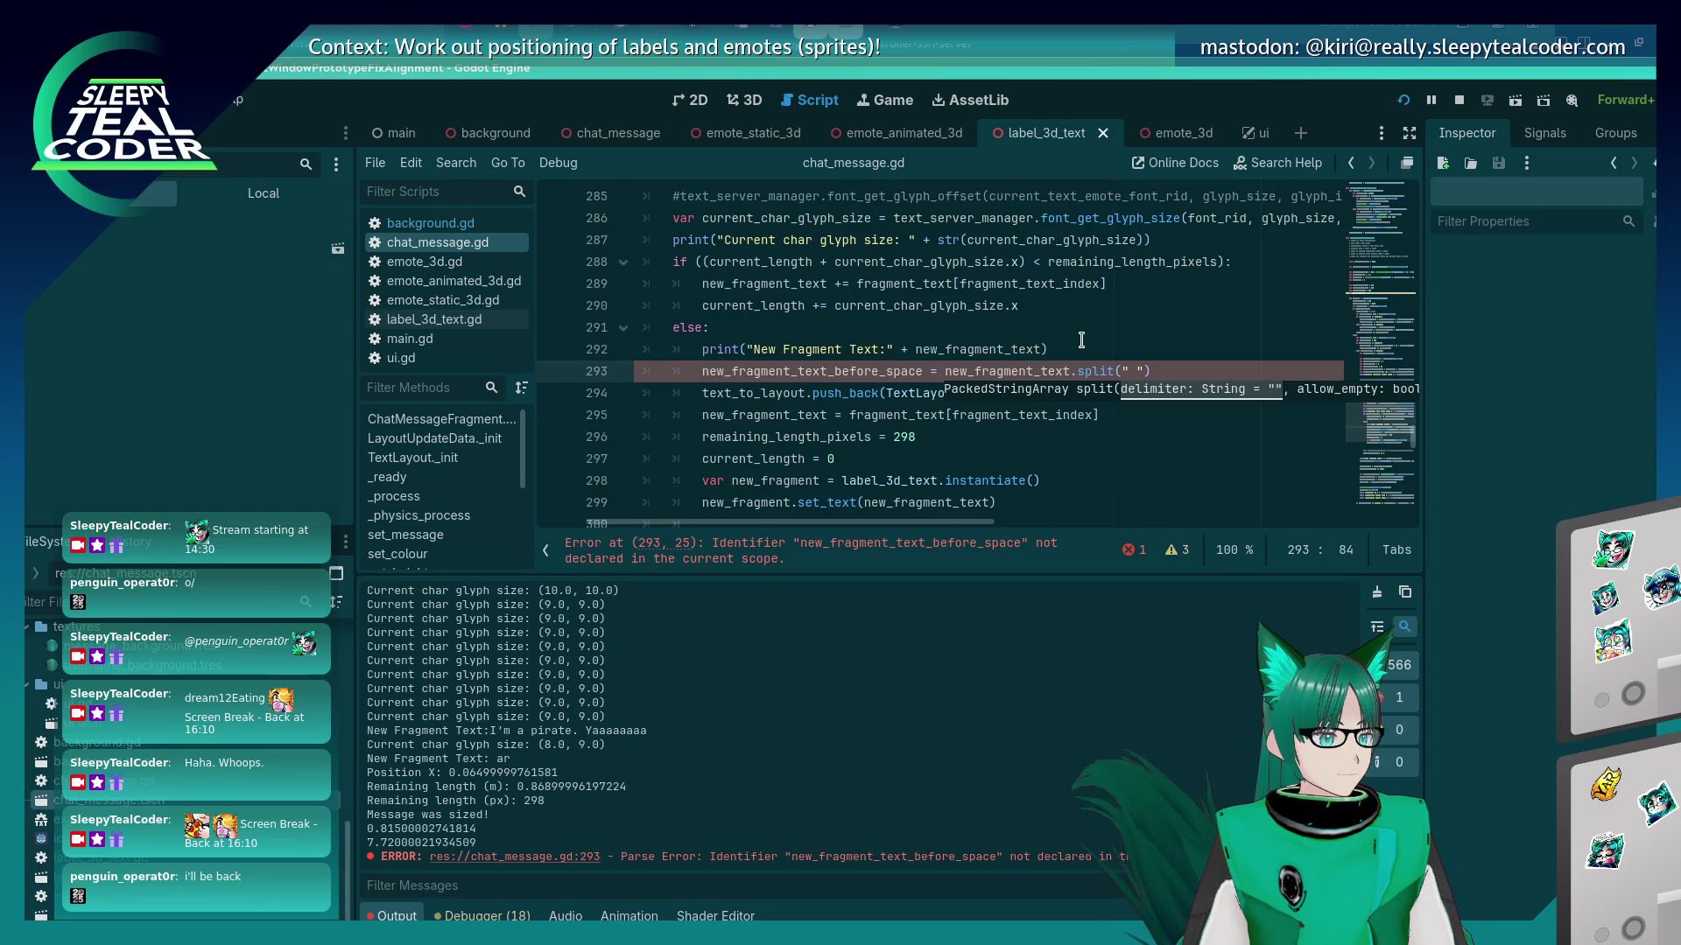
key(Escape)
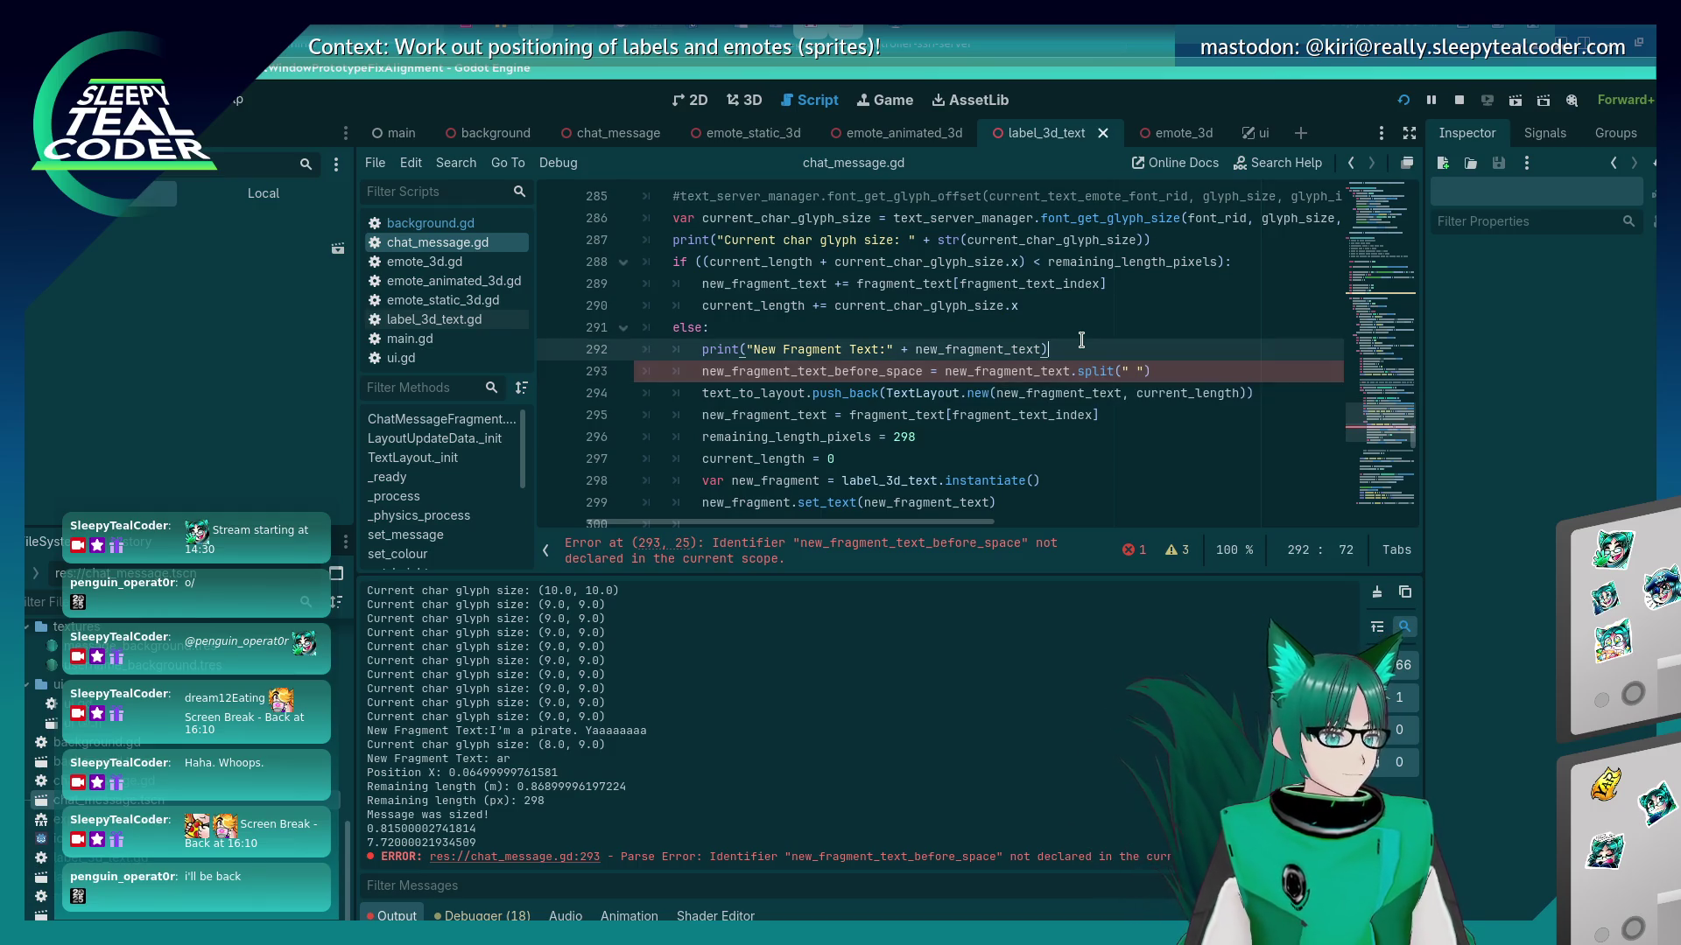
text(,)
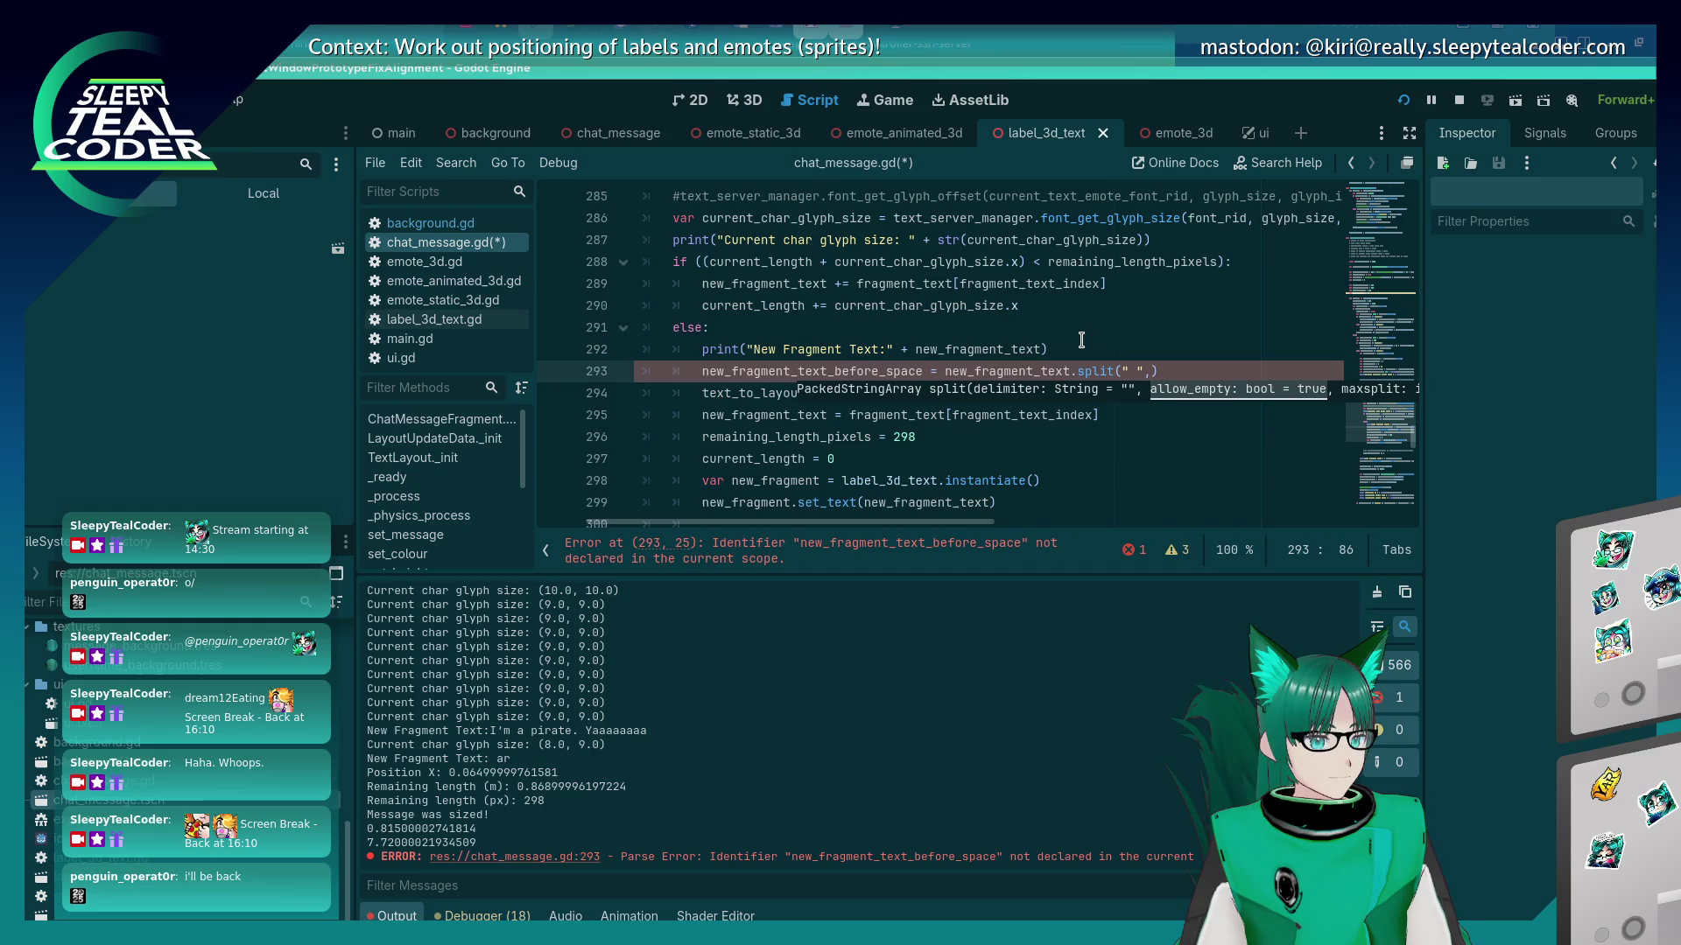
text( f)
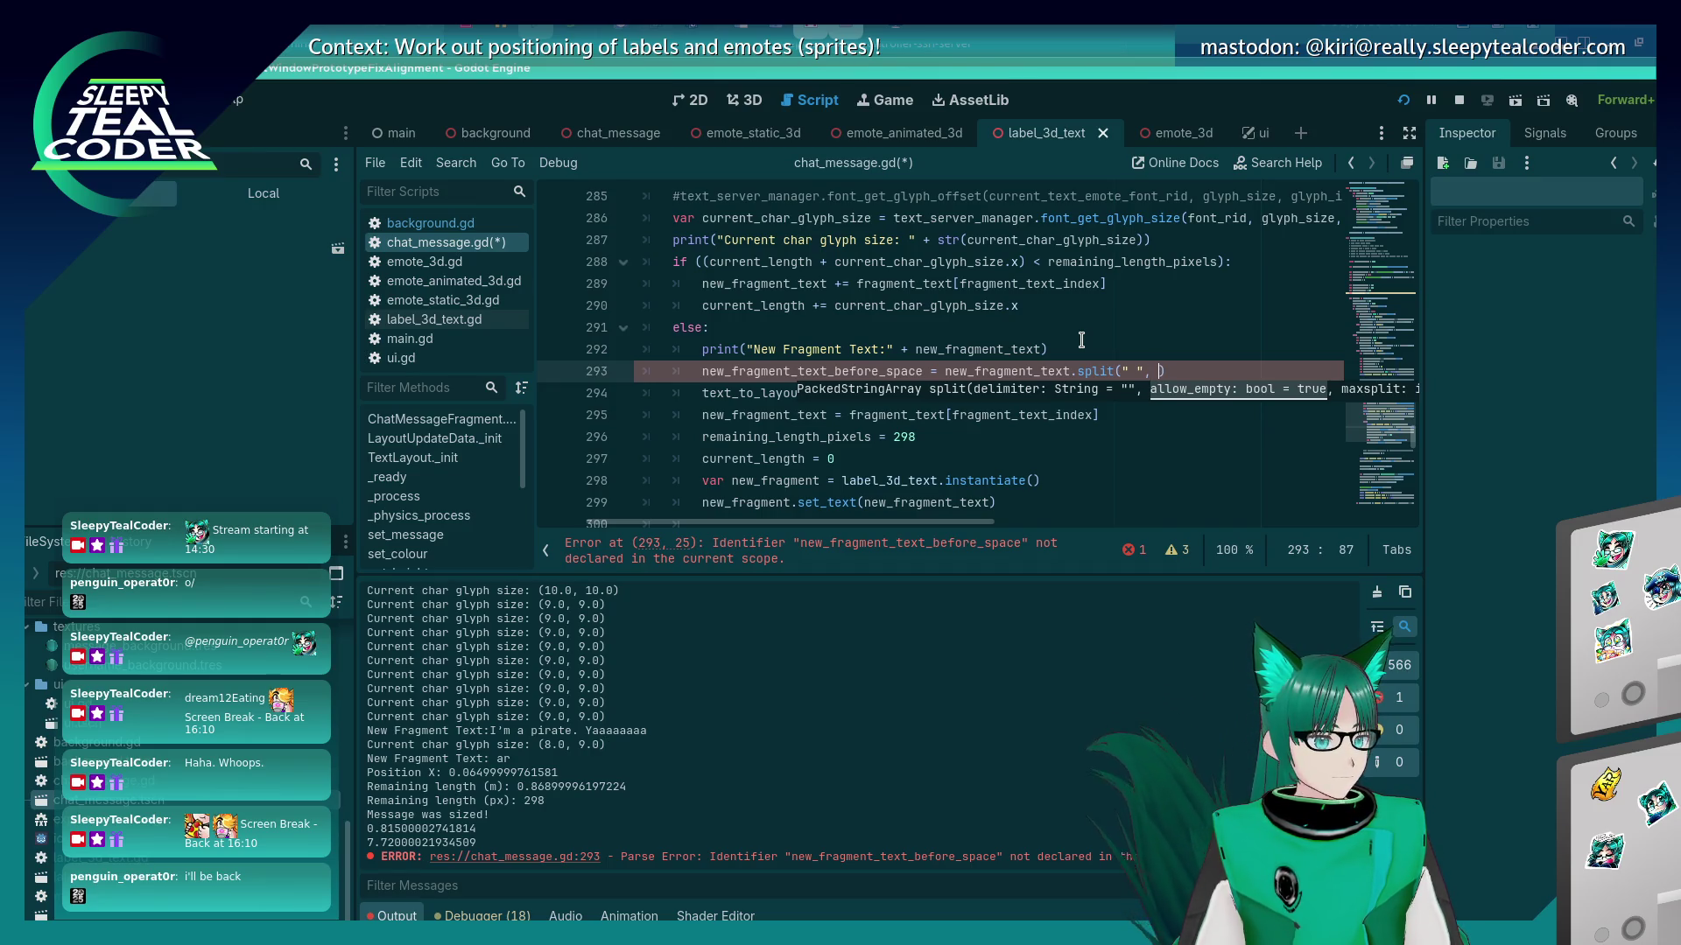
text(alse, 0)
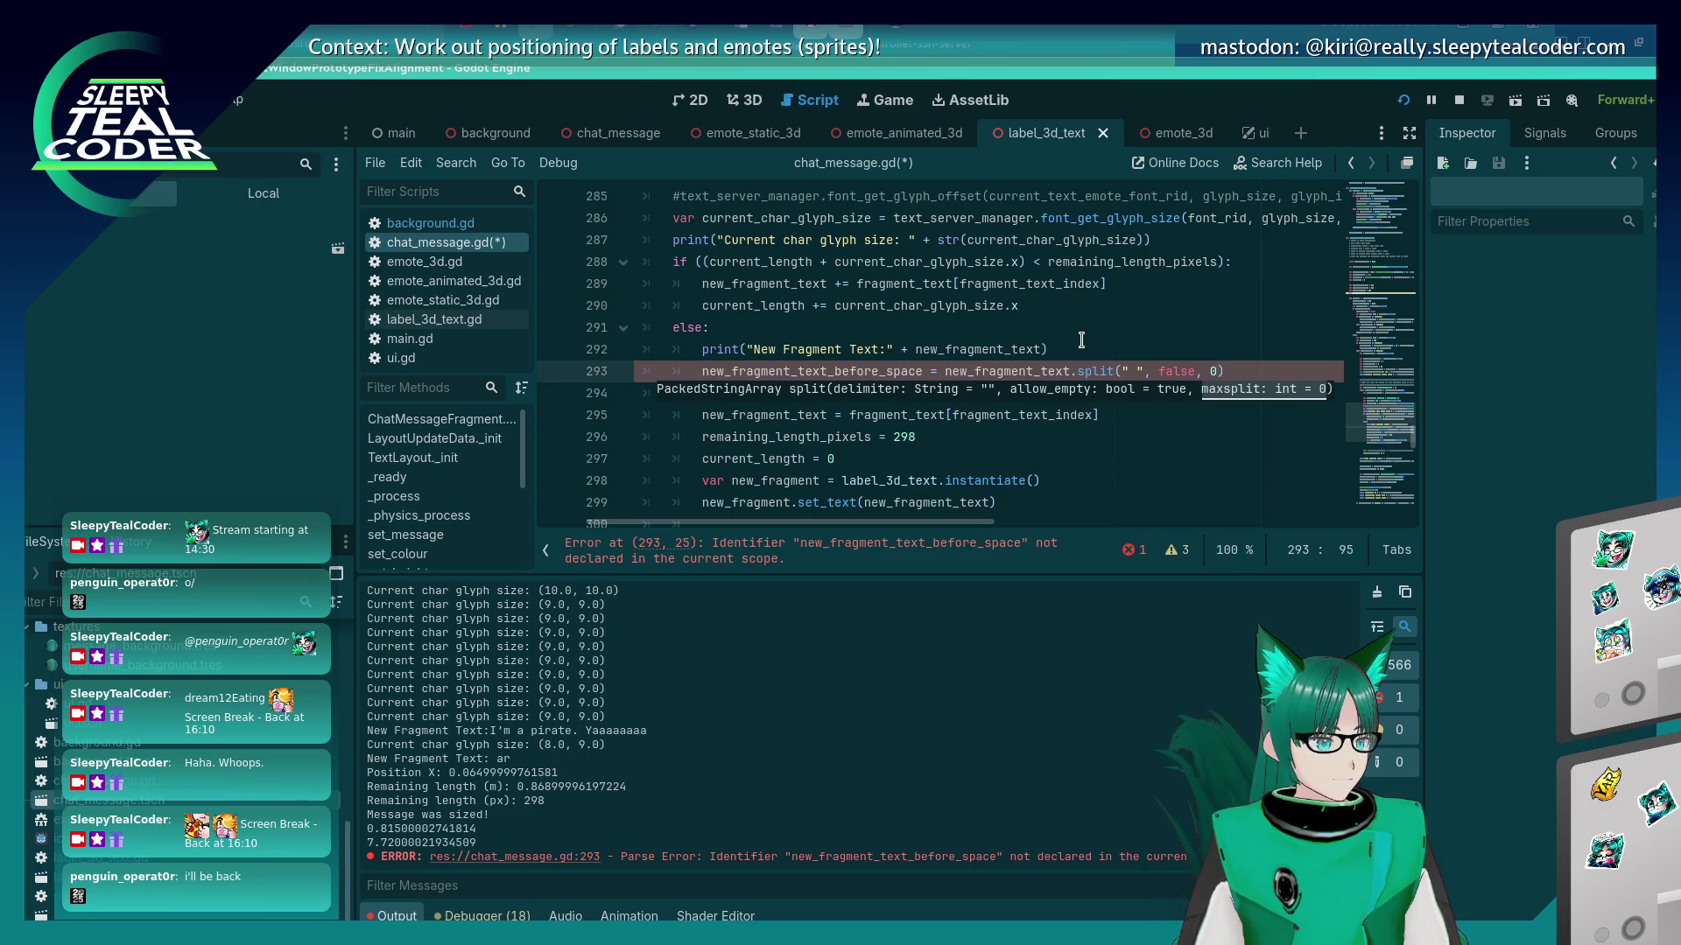
click(1082, 341)
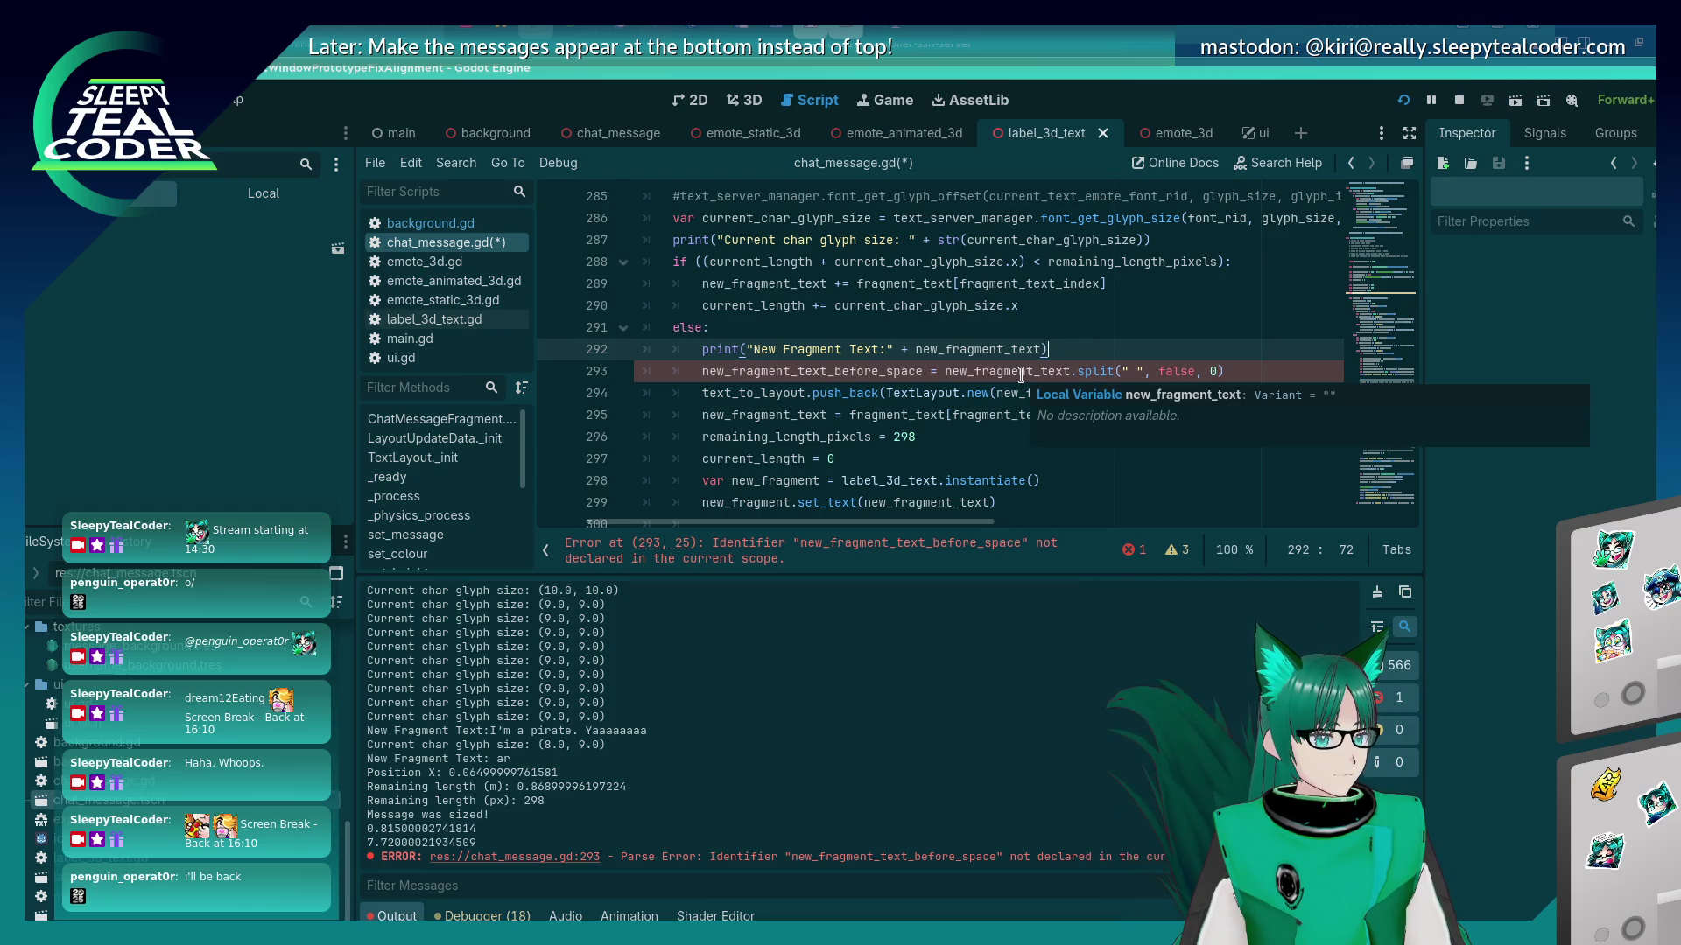
Delete the split call and its arguments from line 293 and bring up method completion.
drag(1243, 371, 1076, 371)
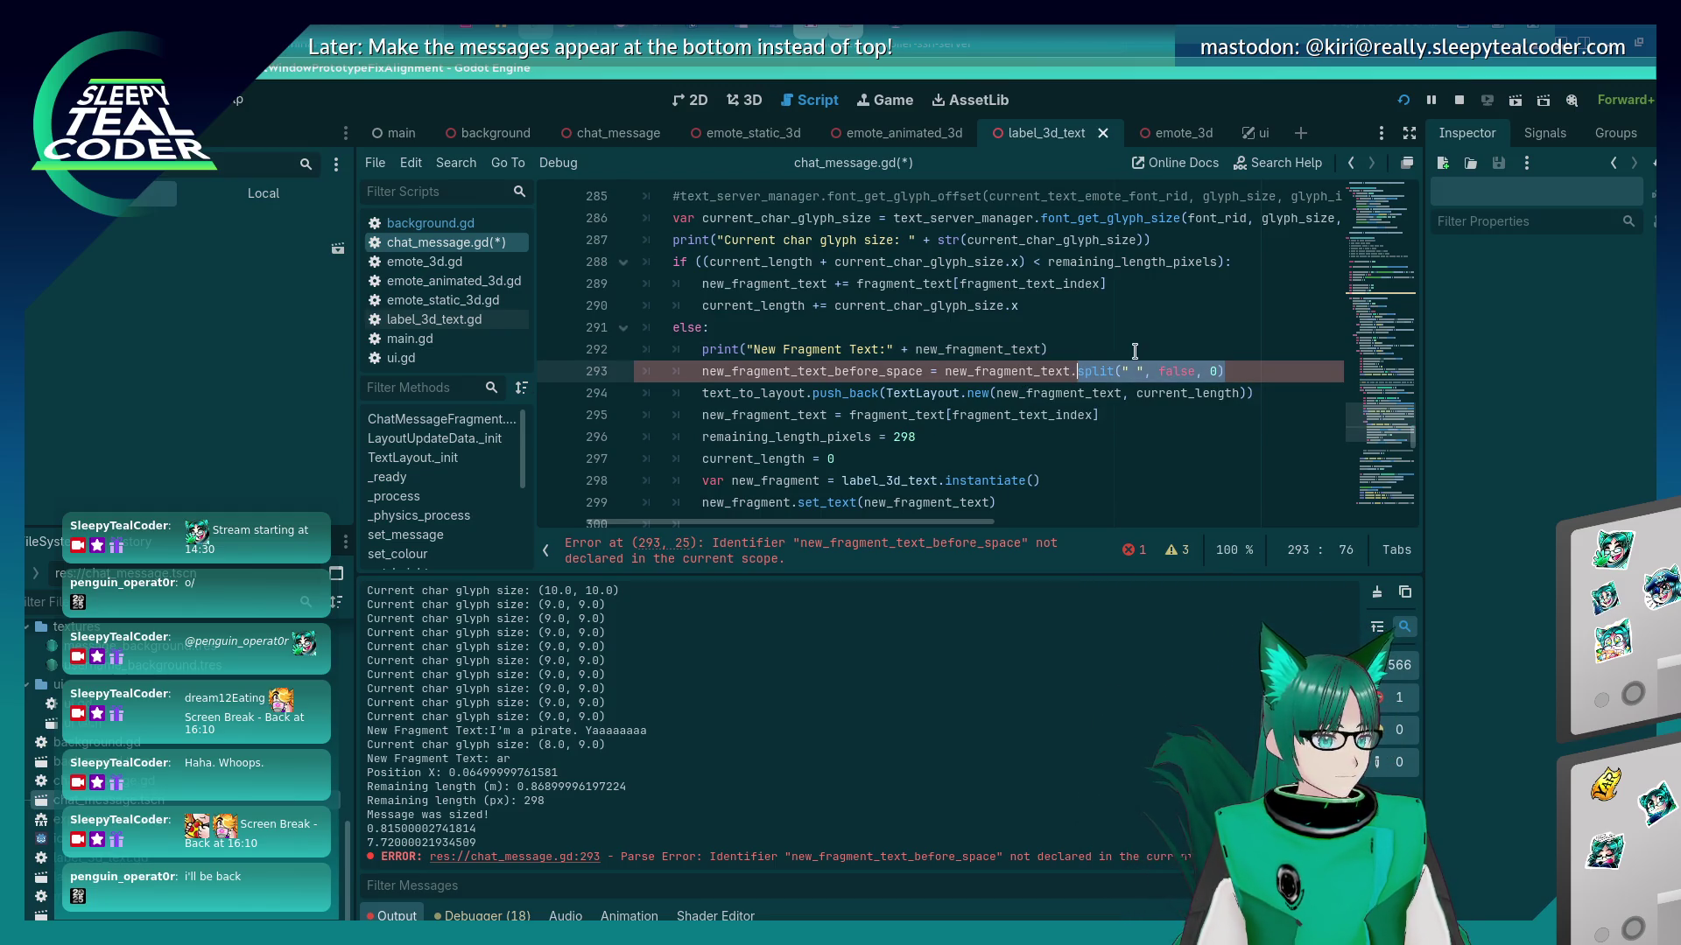
key(BackSpace)
key(ctrl+space)
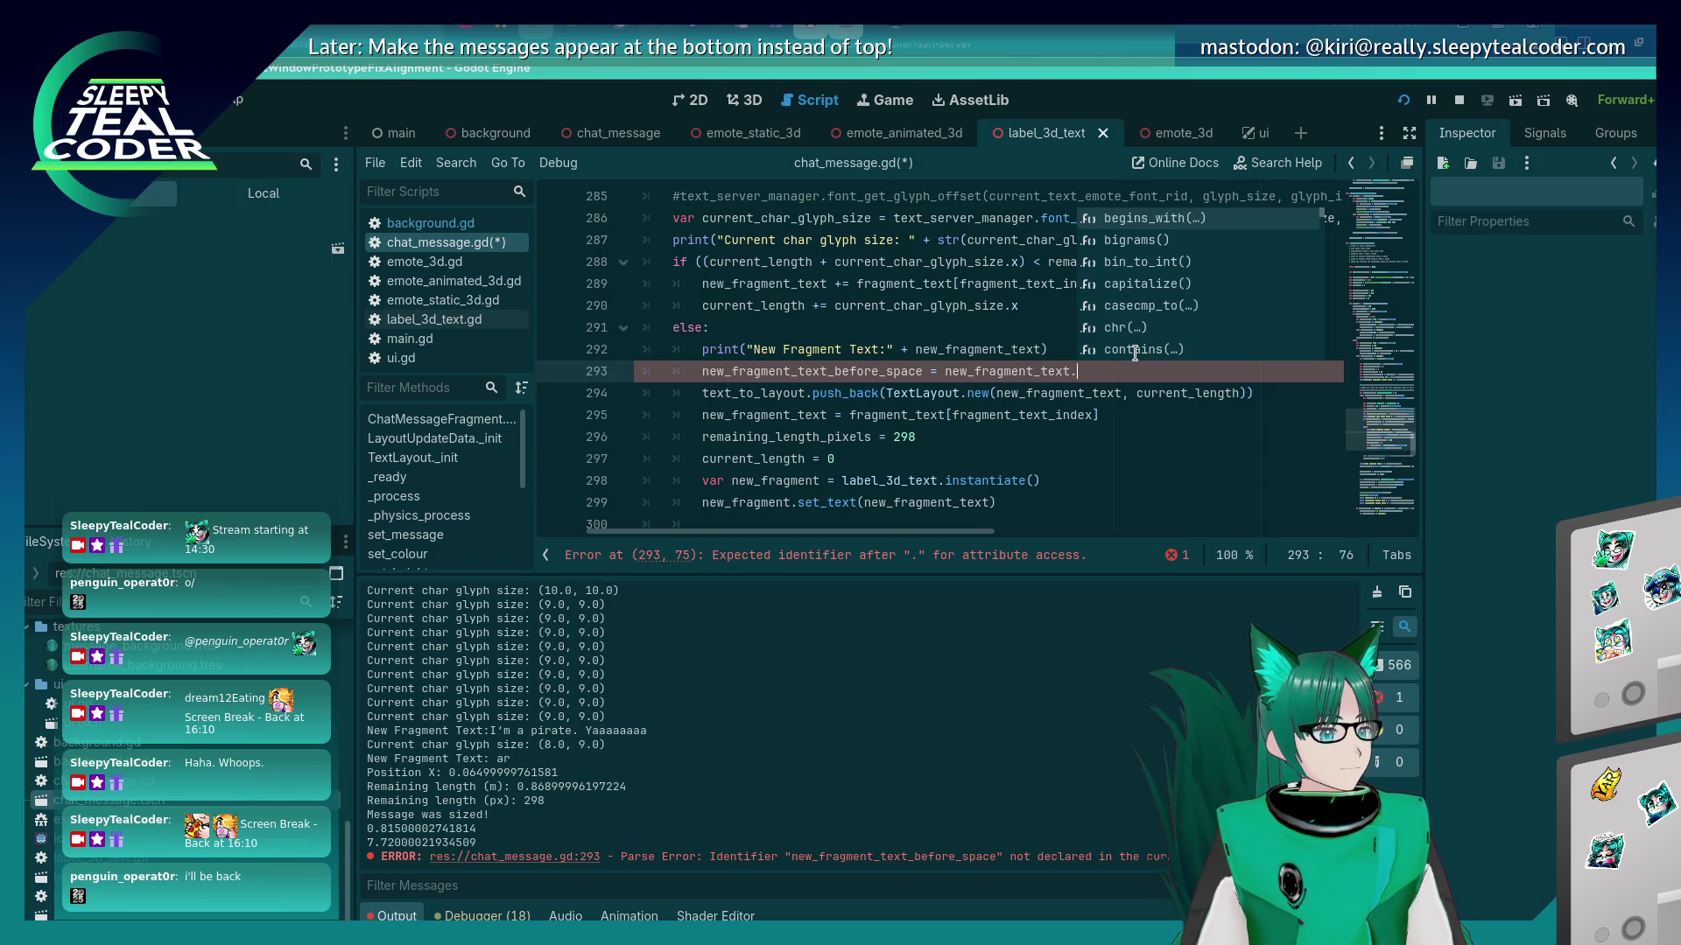
text(spl)
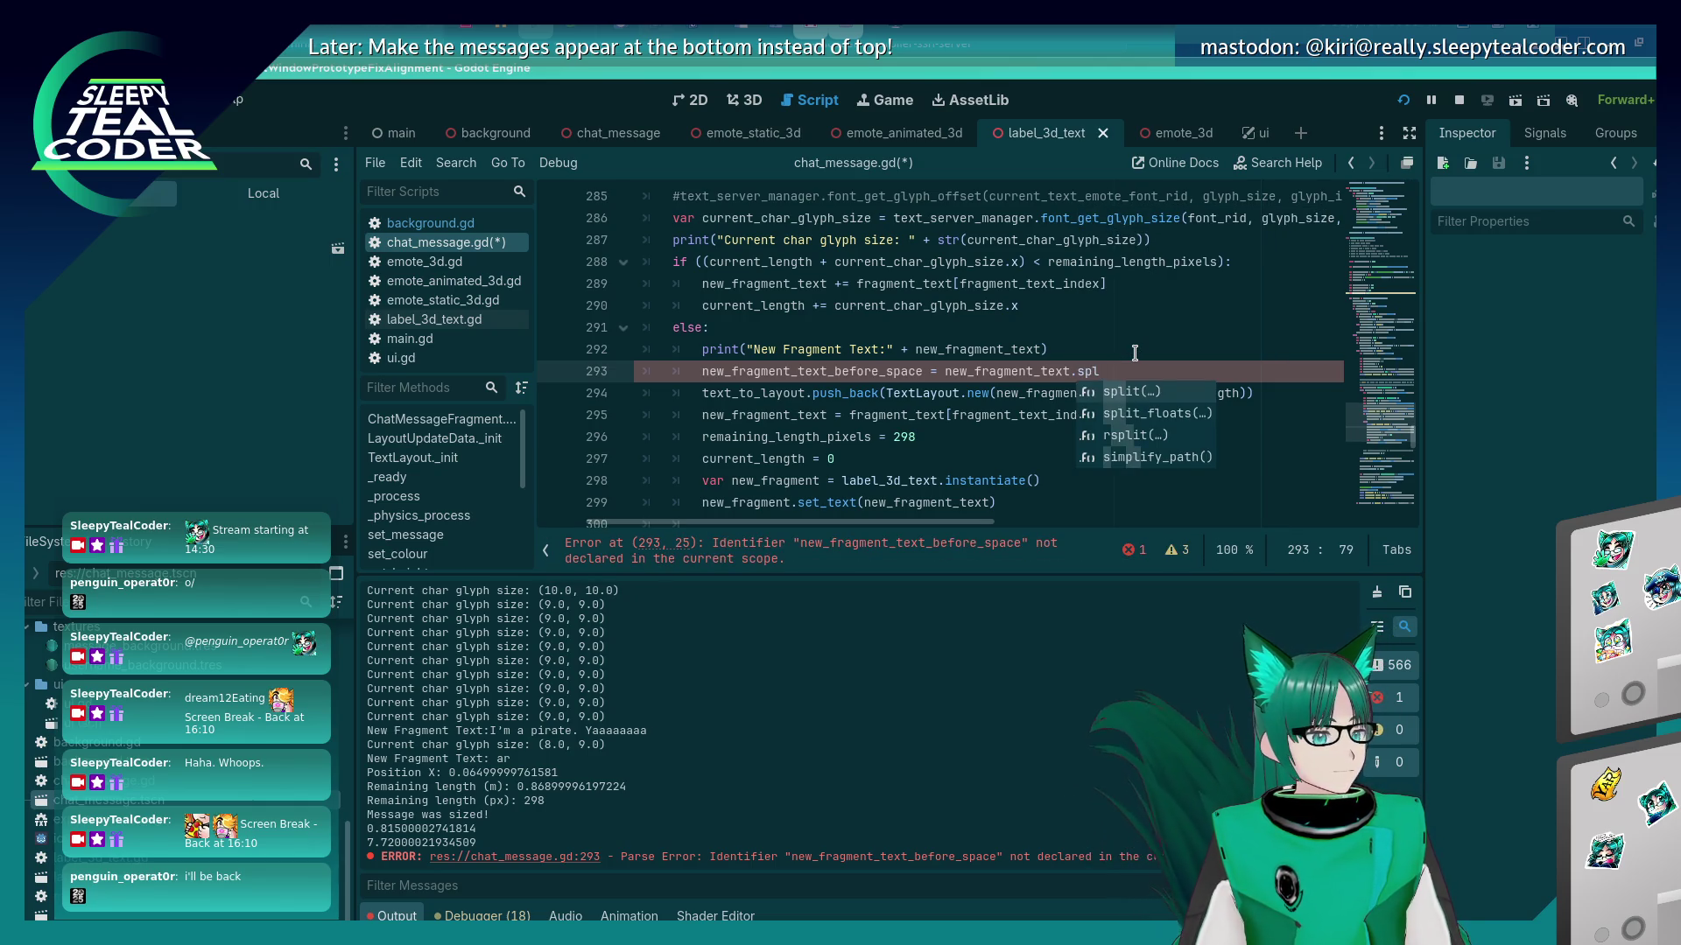
key(BackSpace)
key(BackSpace)
key(BackSpace)
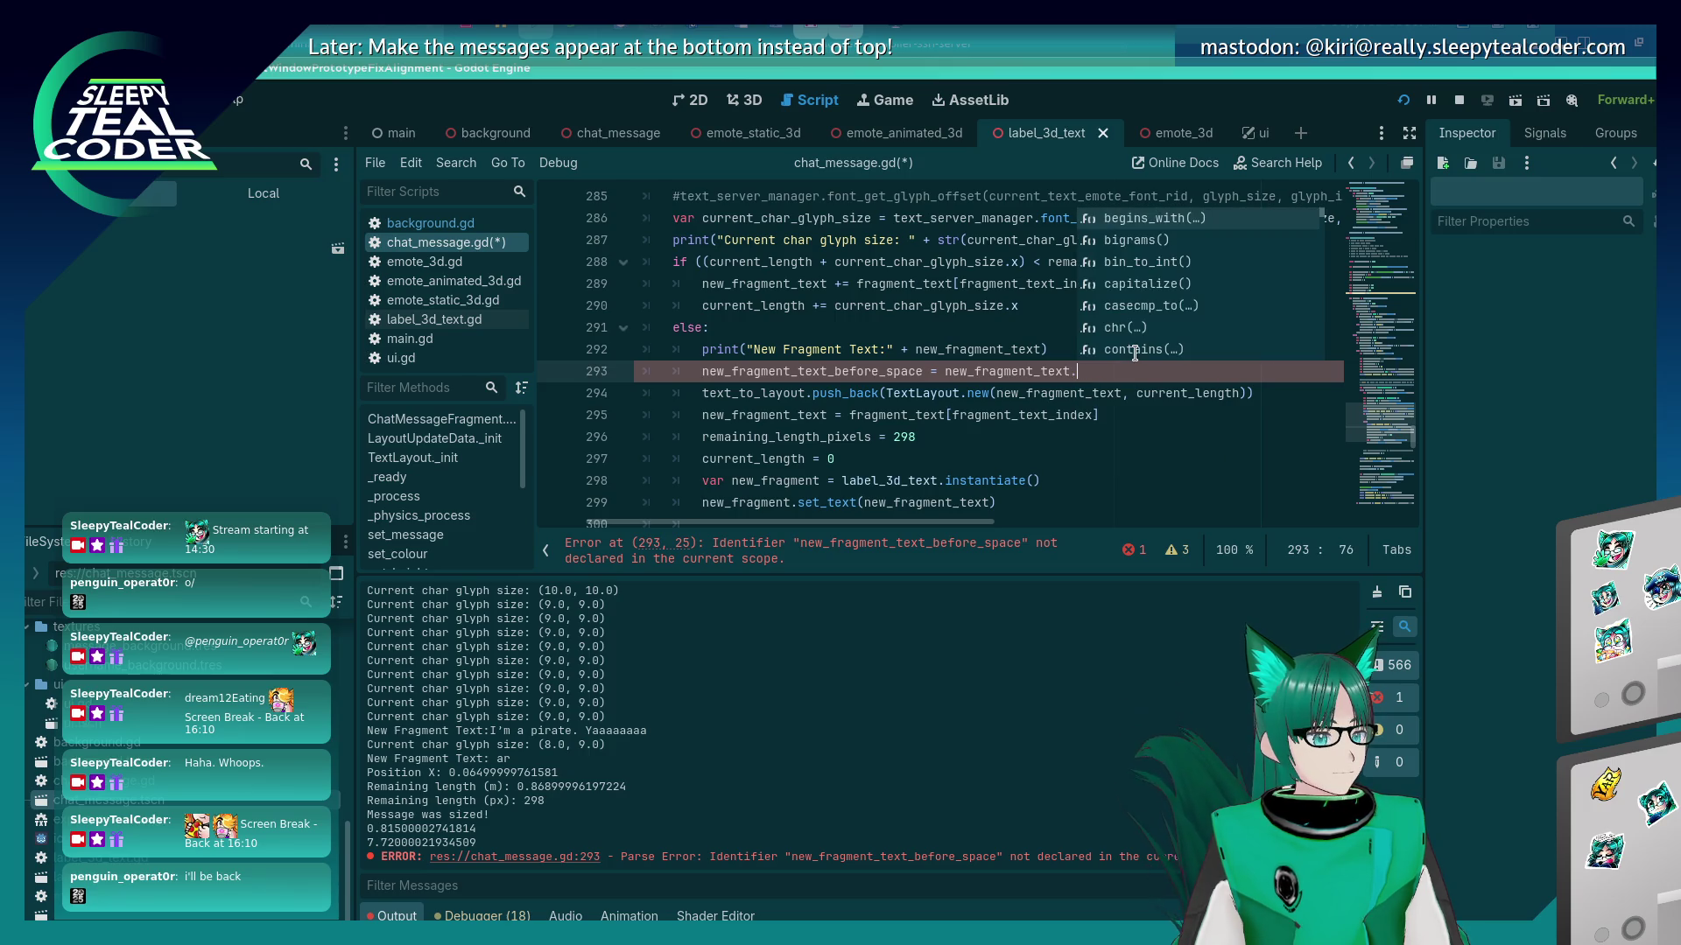
Browse the string method list and insert split() after new_fragment_text.
key(Down)
key(Down)
key(Down)
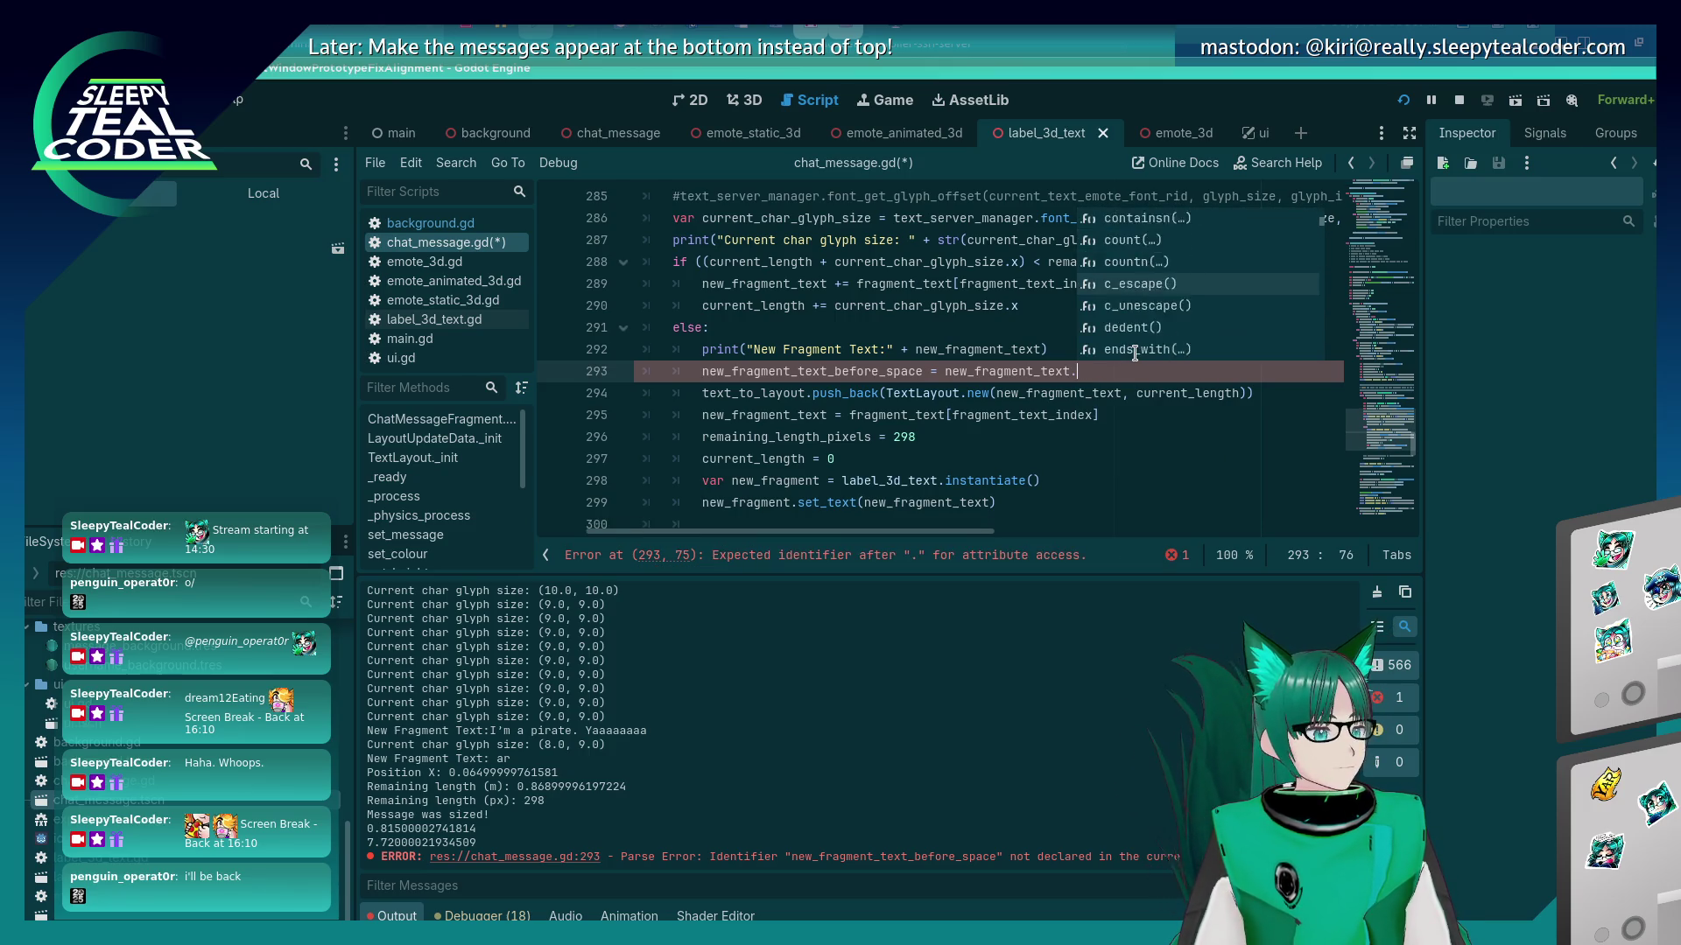
key(Down)
key(Down)
key(Down)
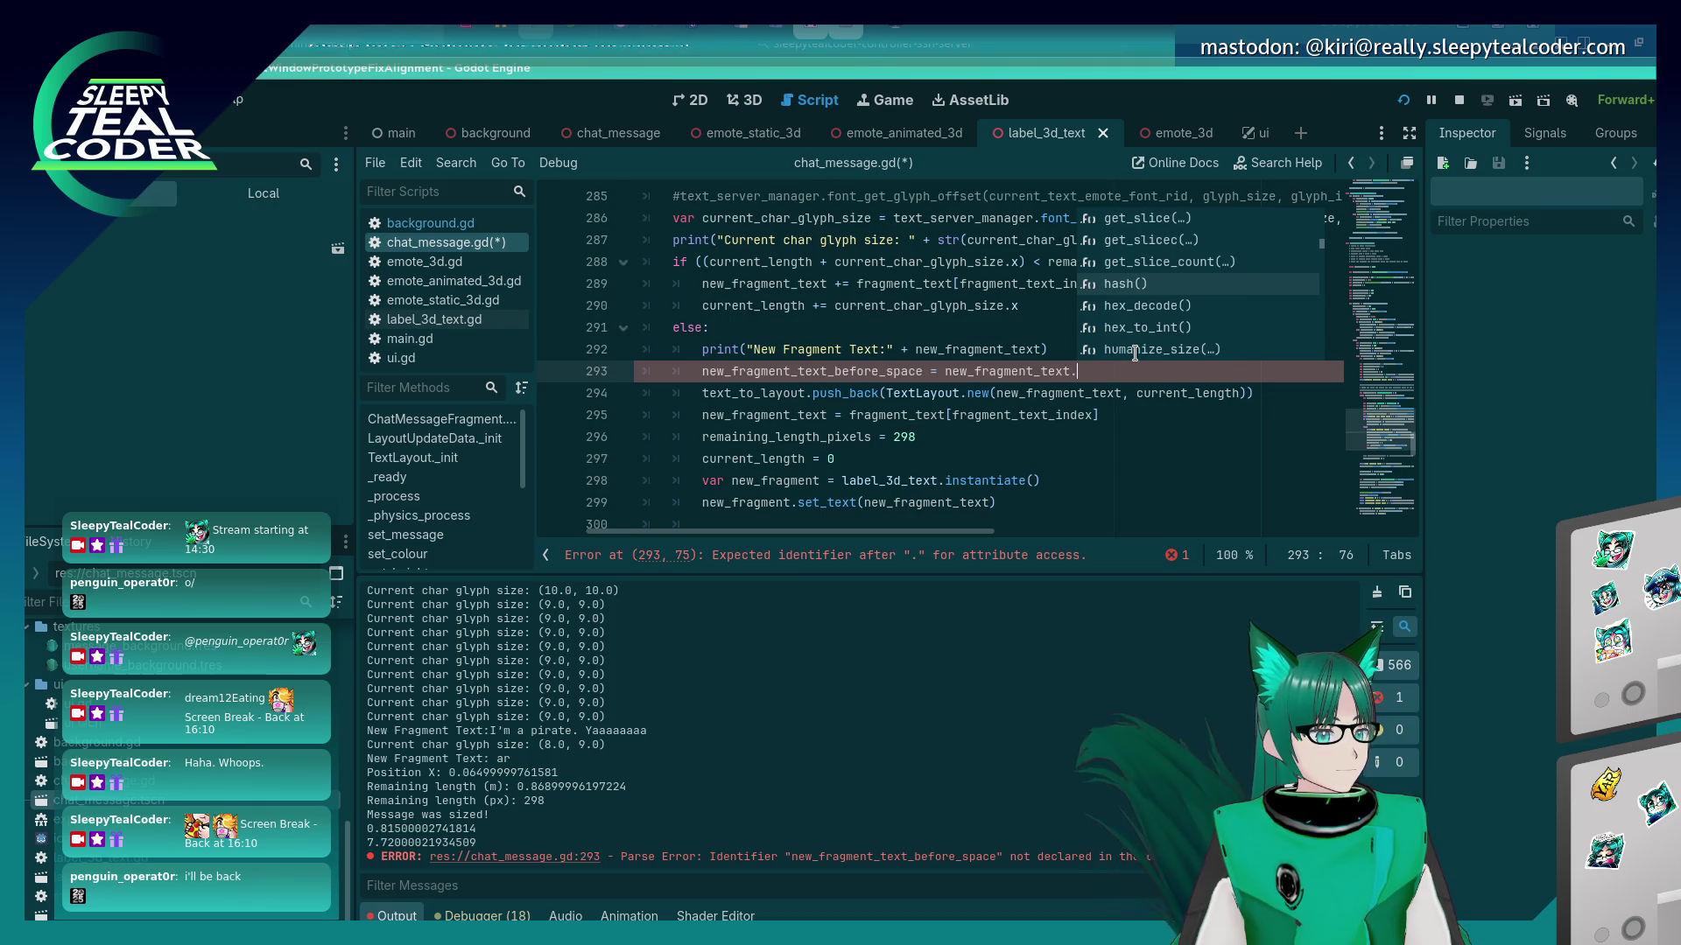
key(Down)
key(Down)
key(Down)
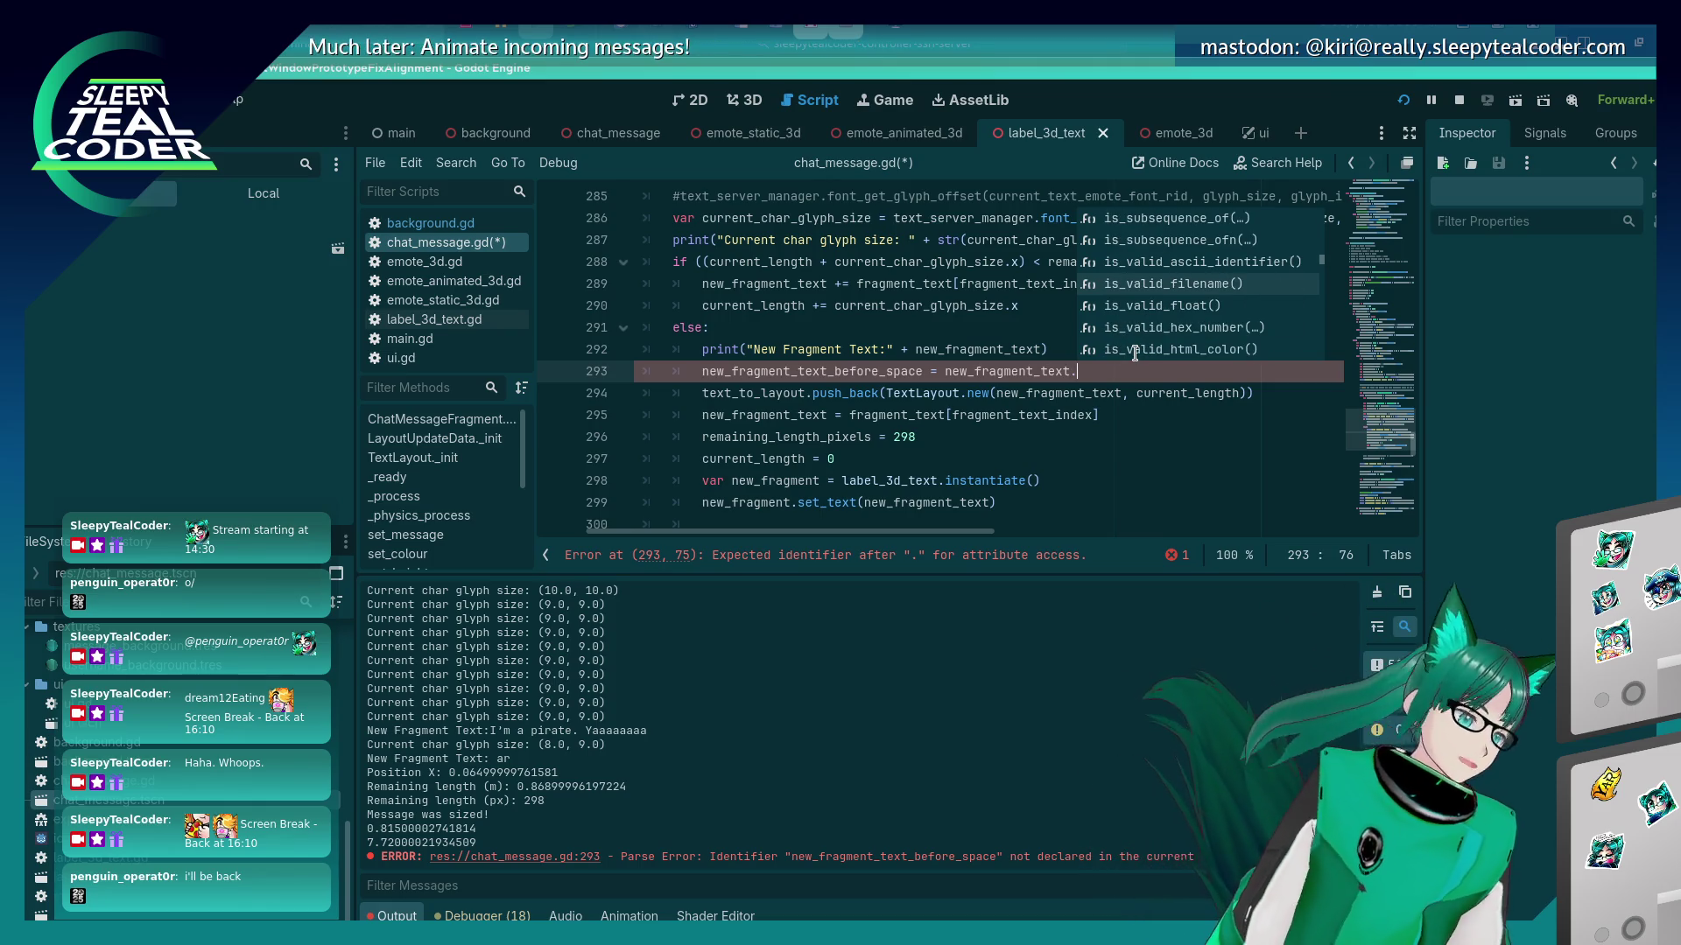
key(Down)
key(Down)
key(Down)
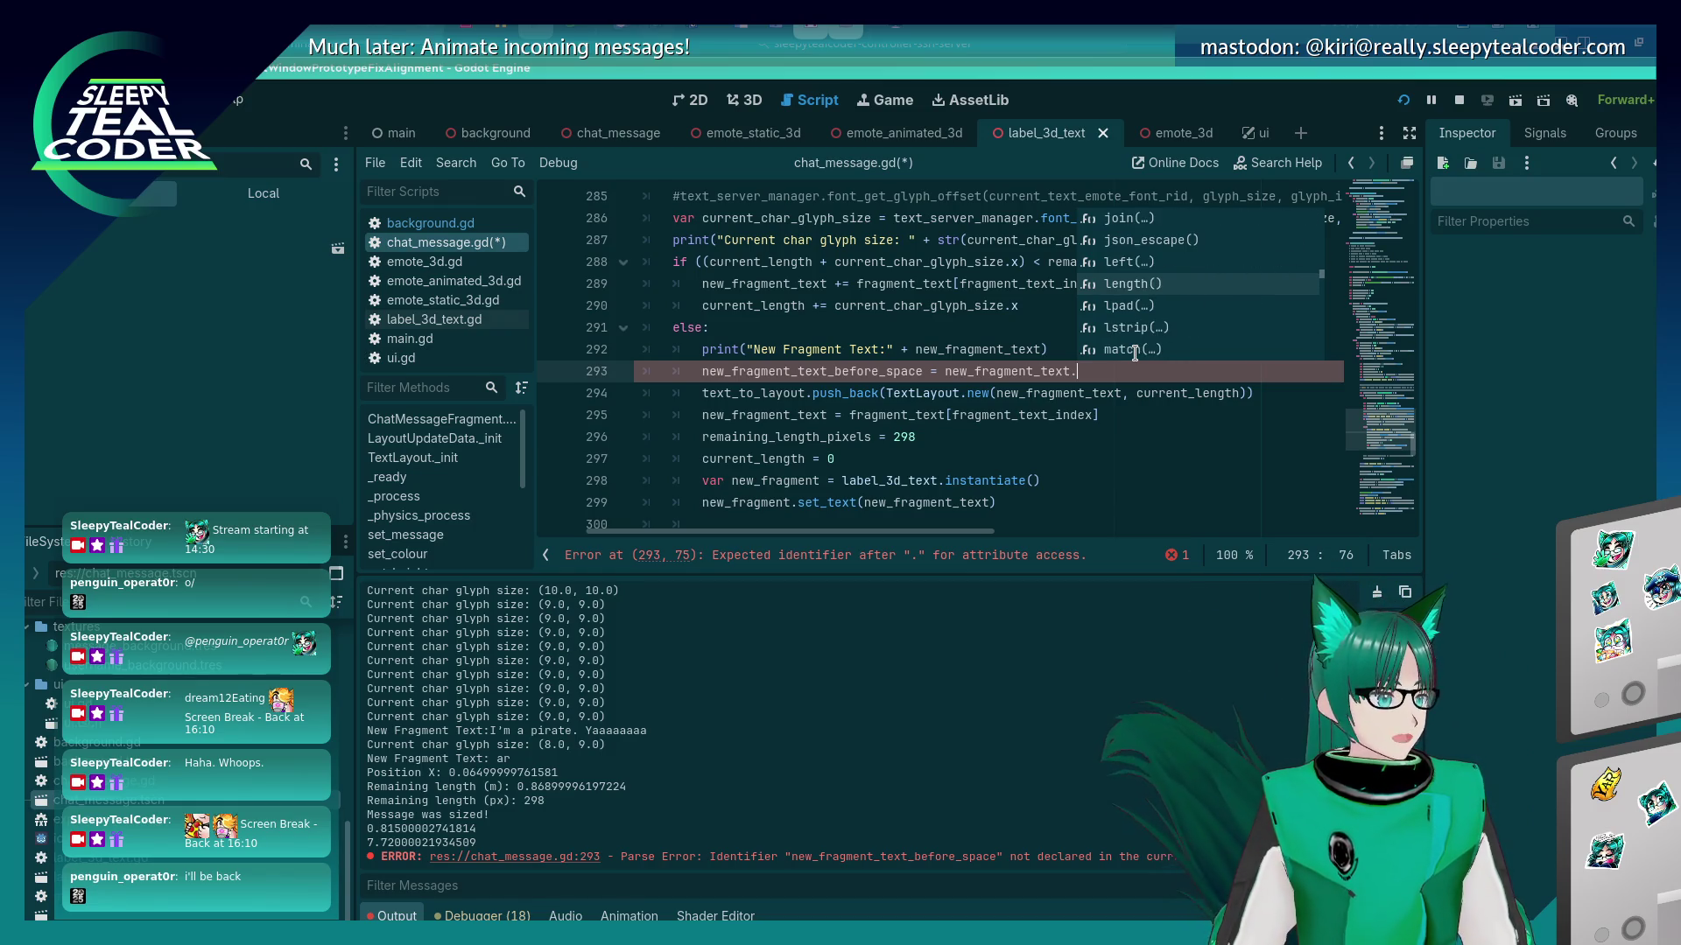
key(Down)
key(Down)
key(Down)
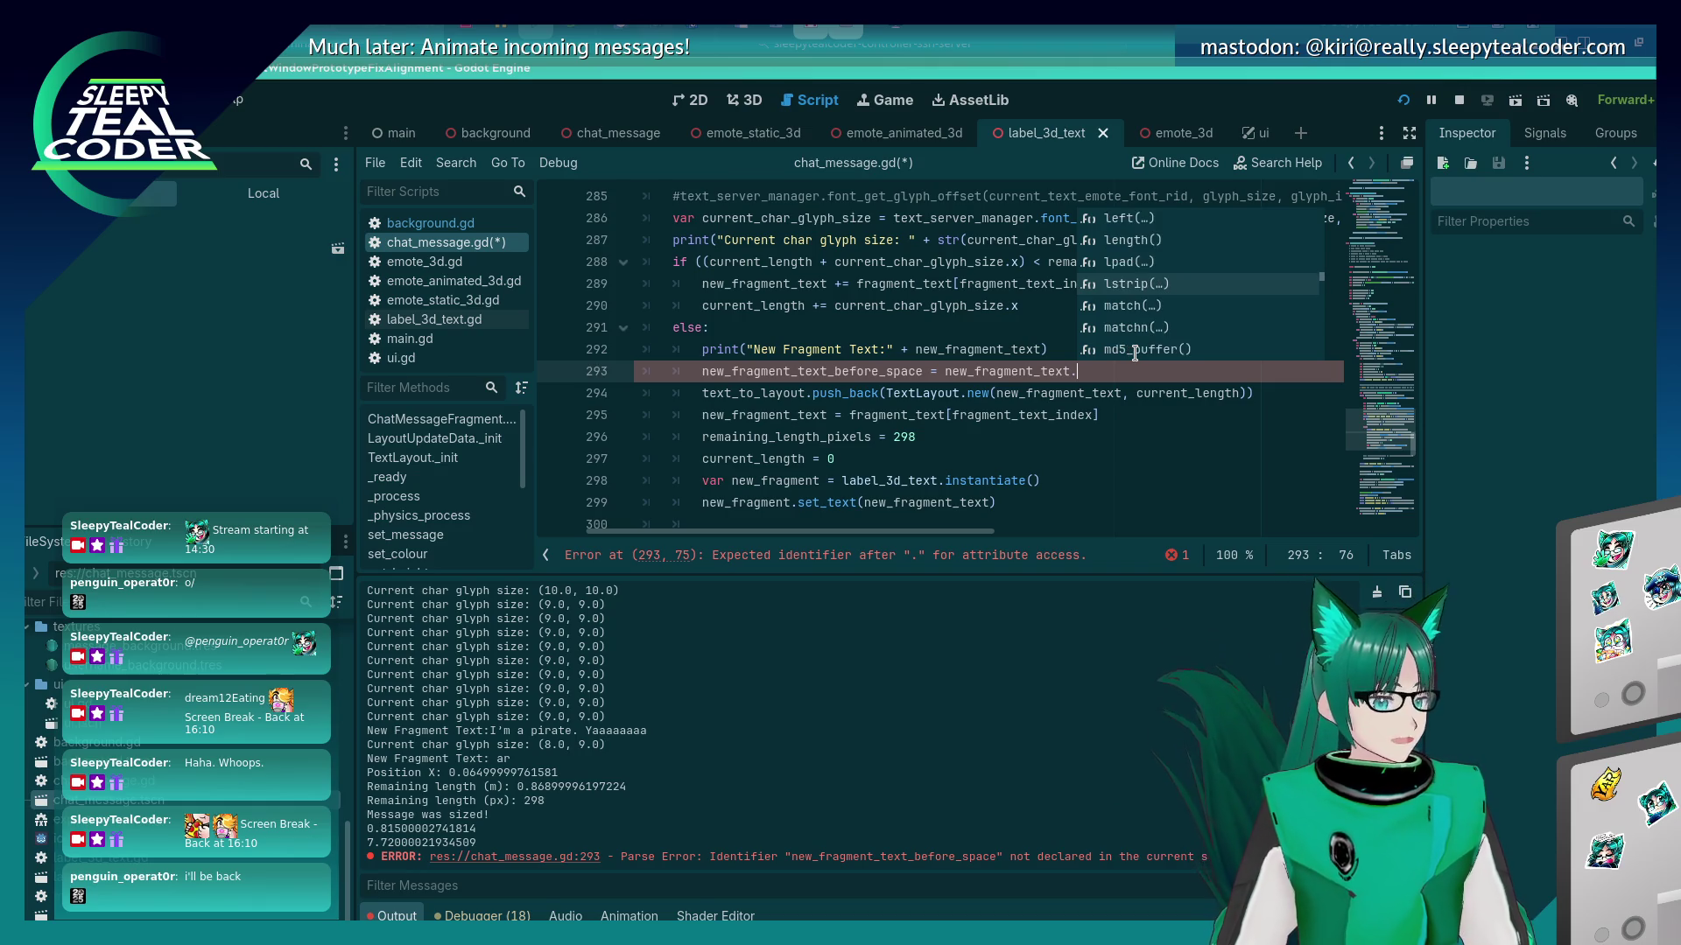
key(Down)
key(Down)
key(Down)
key(Down)
key(Down)
key(Down)
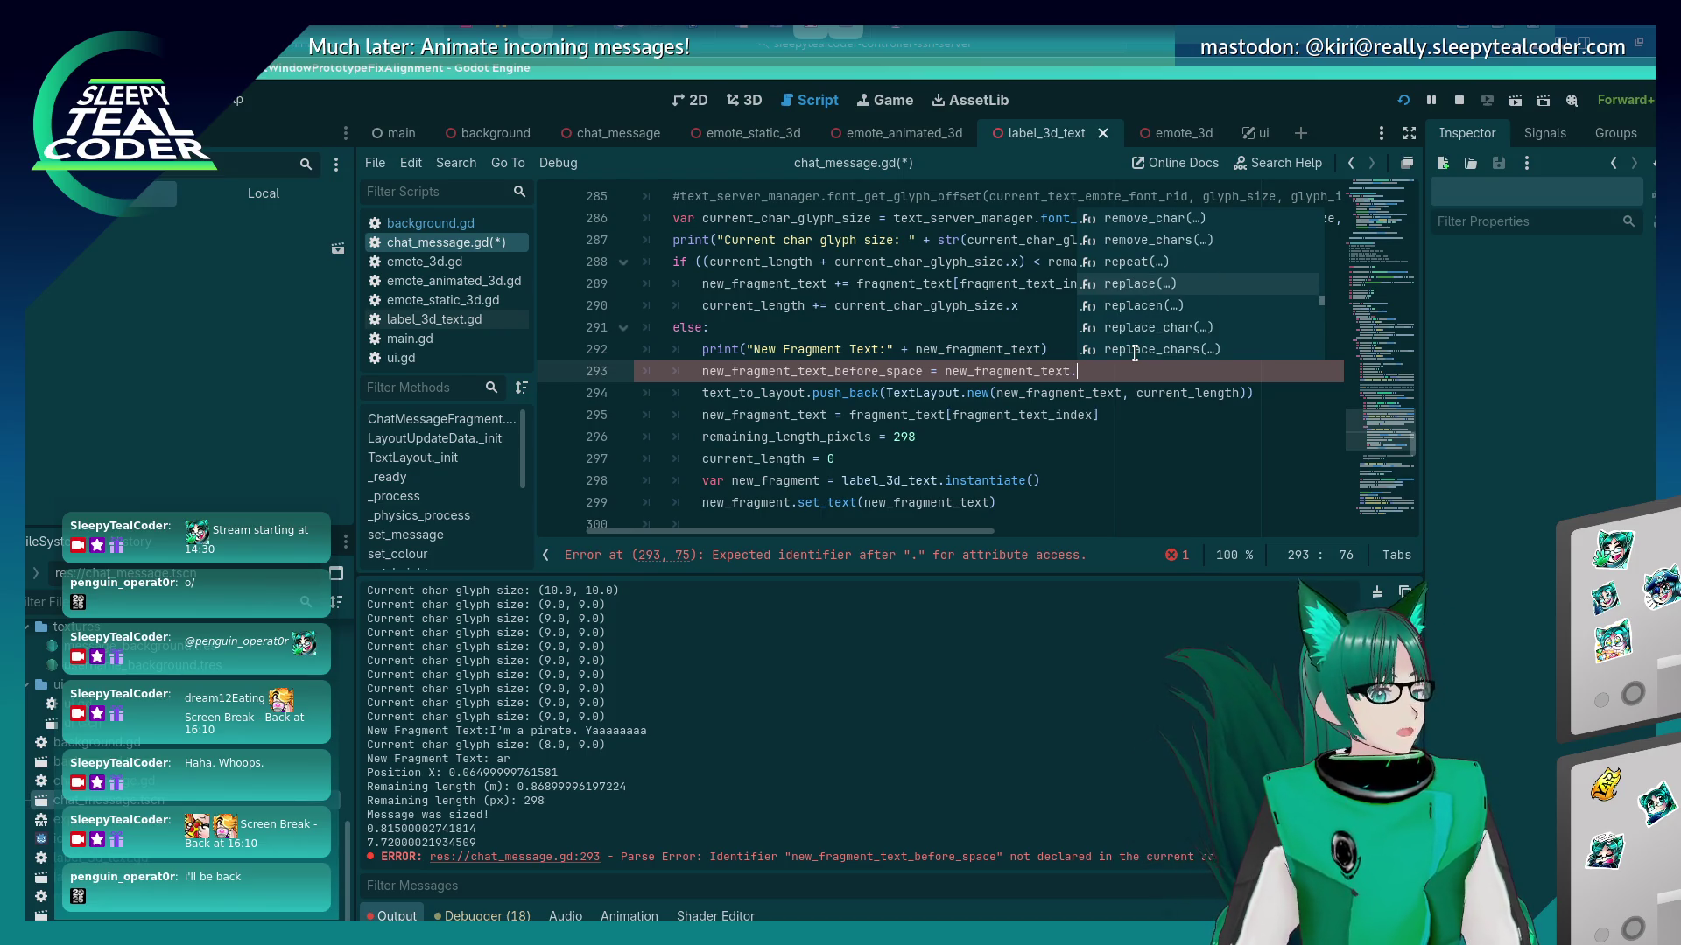
key(Down)
key(Down)
key(Down)
key(Down)
key(Down)
key(Down)
key(Down)
key(Down)
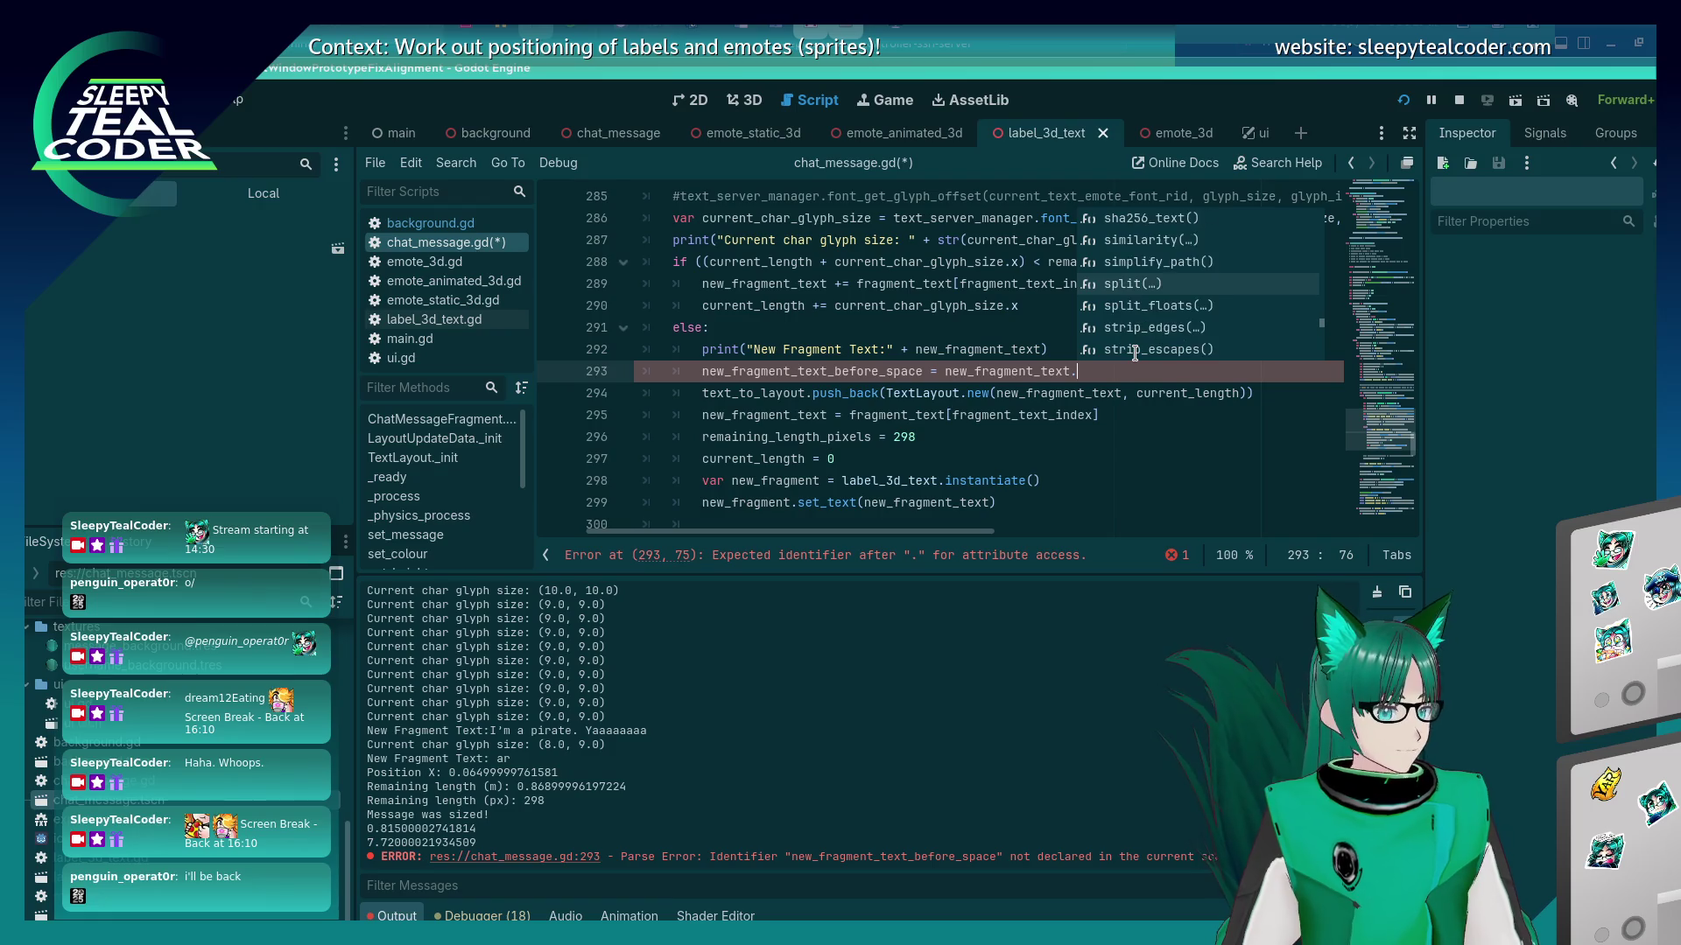
key(Down)
key(Down)
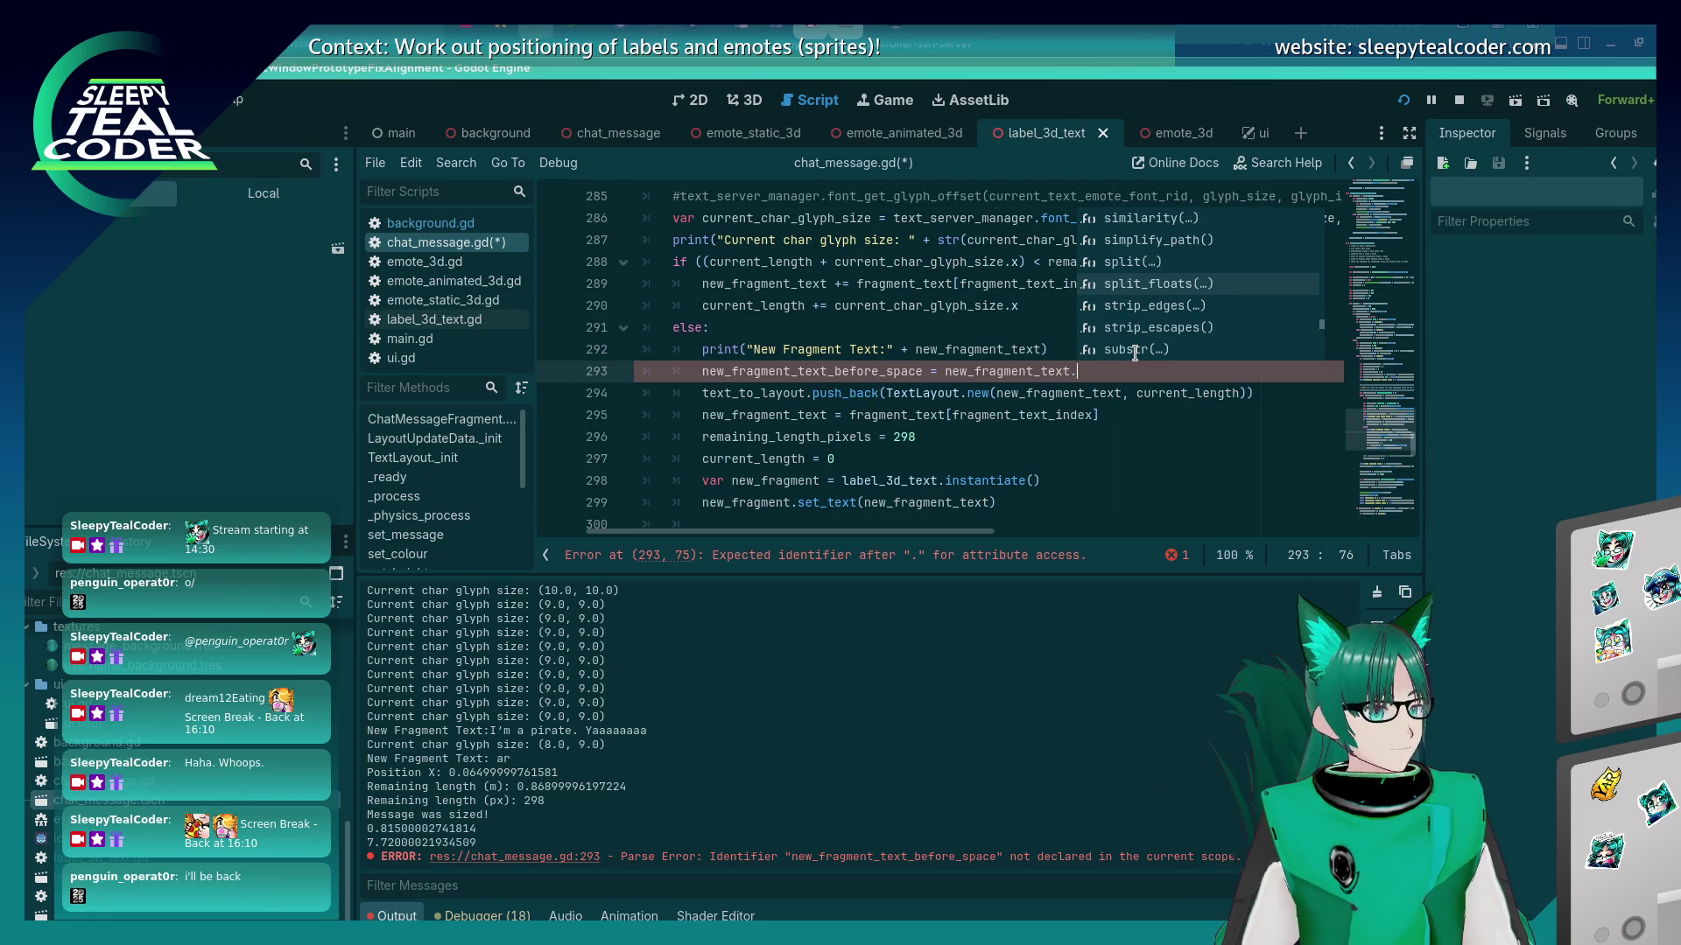
key(Up)
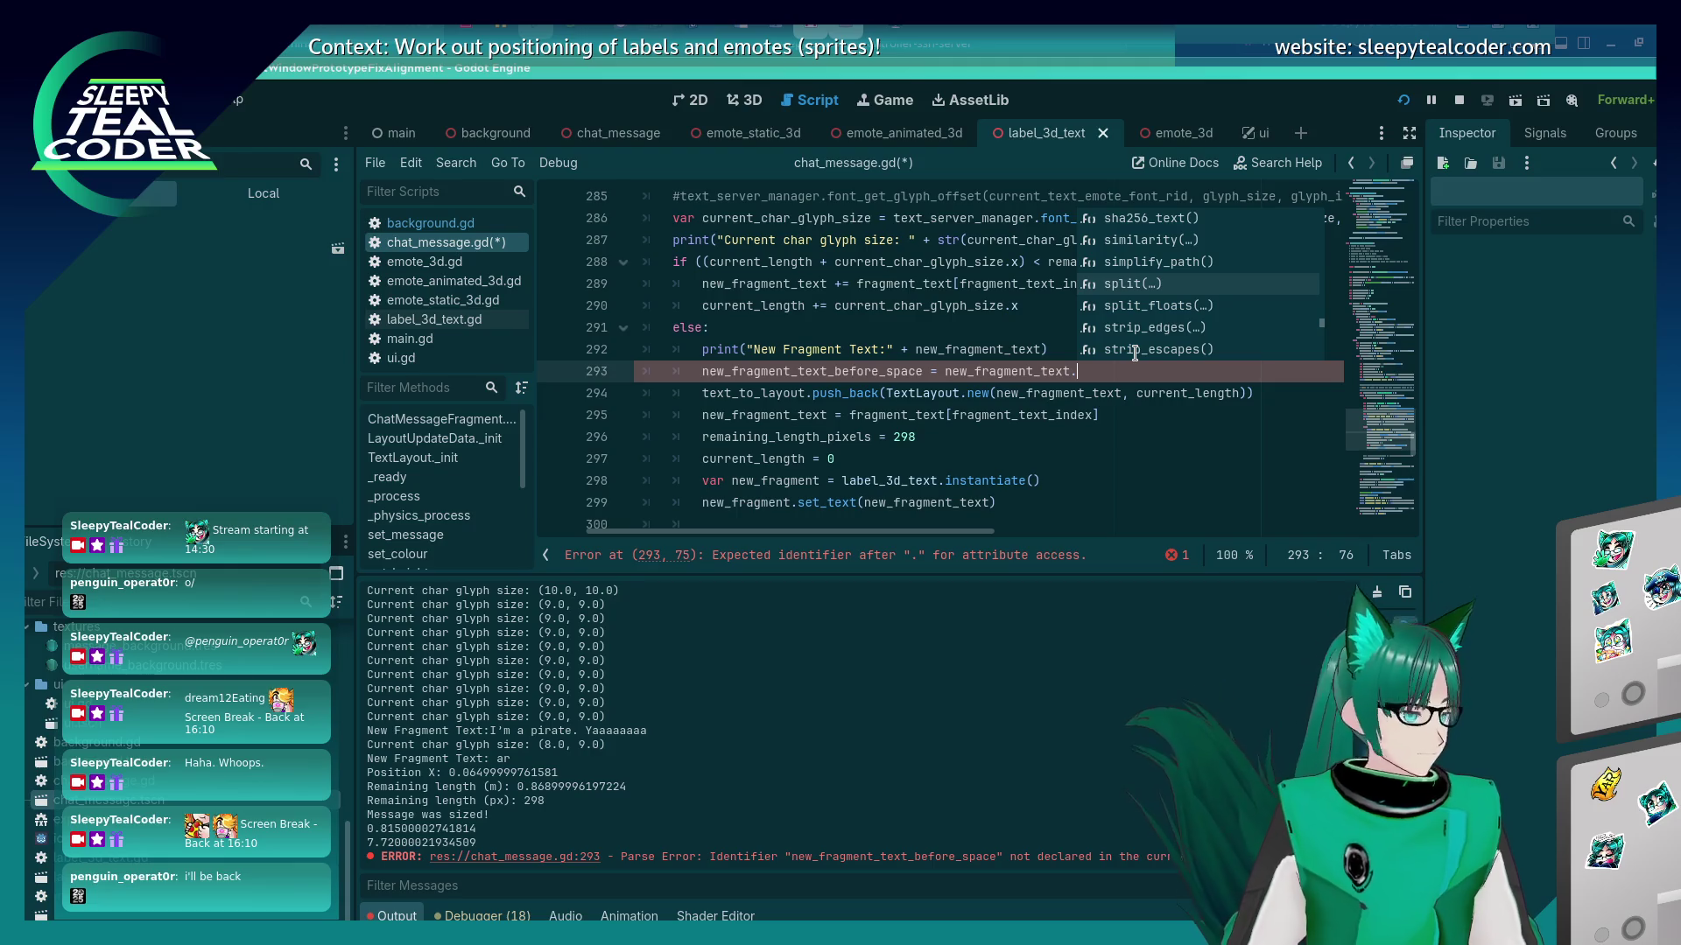
key(Return)
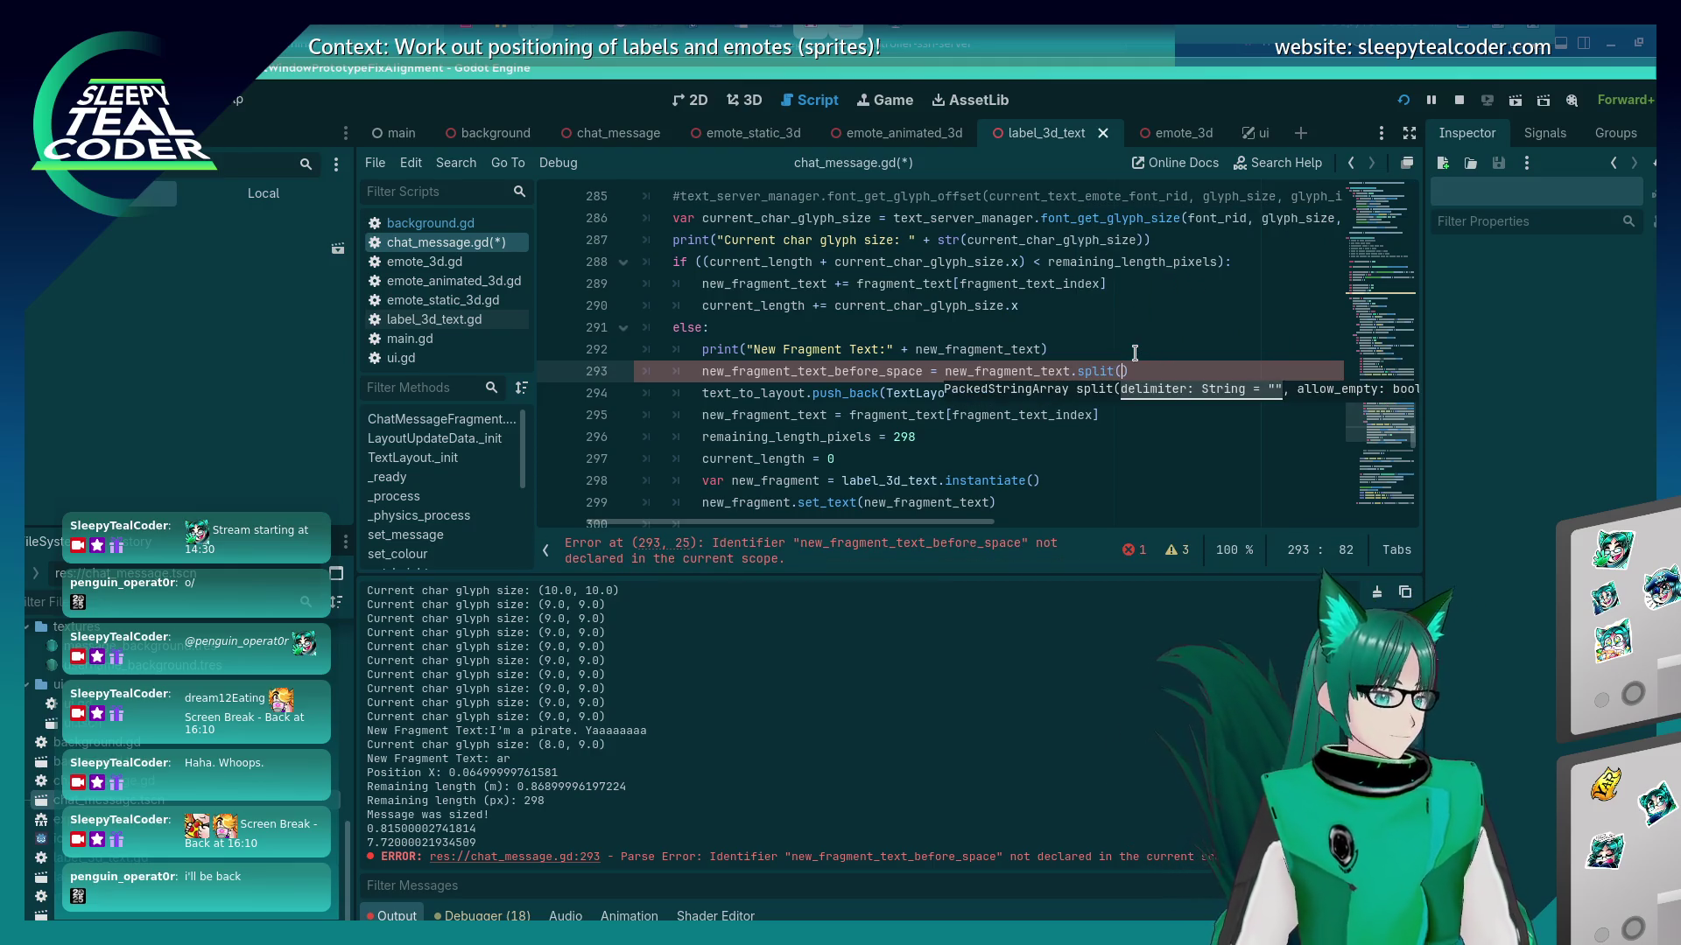
Declare line 293 with var, give split a " " delimiter, and save.
key(Home)
text(var)
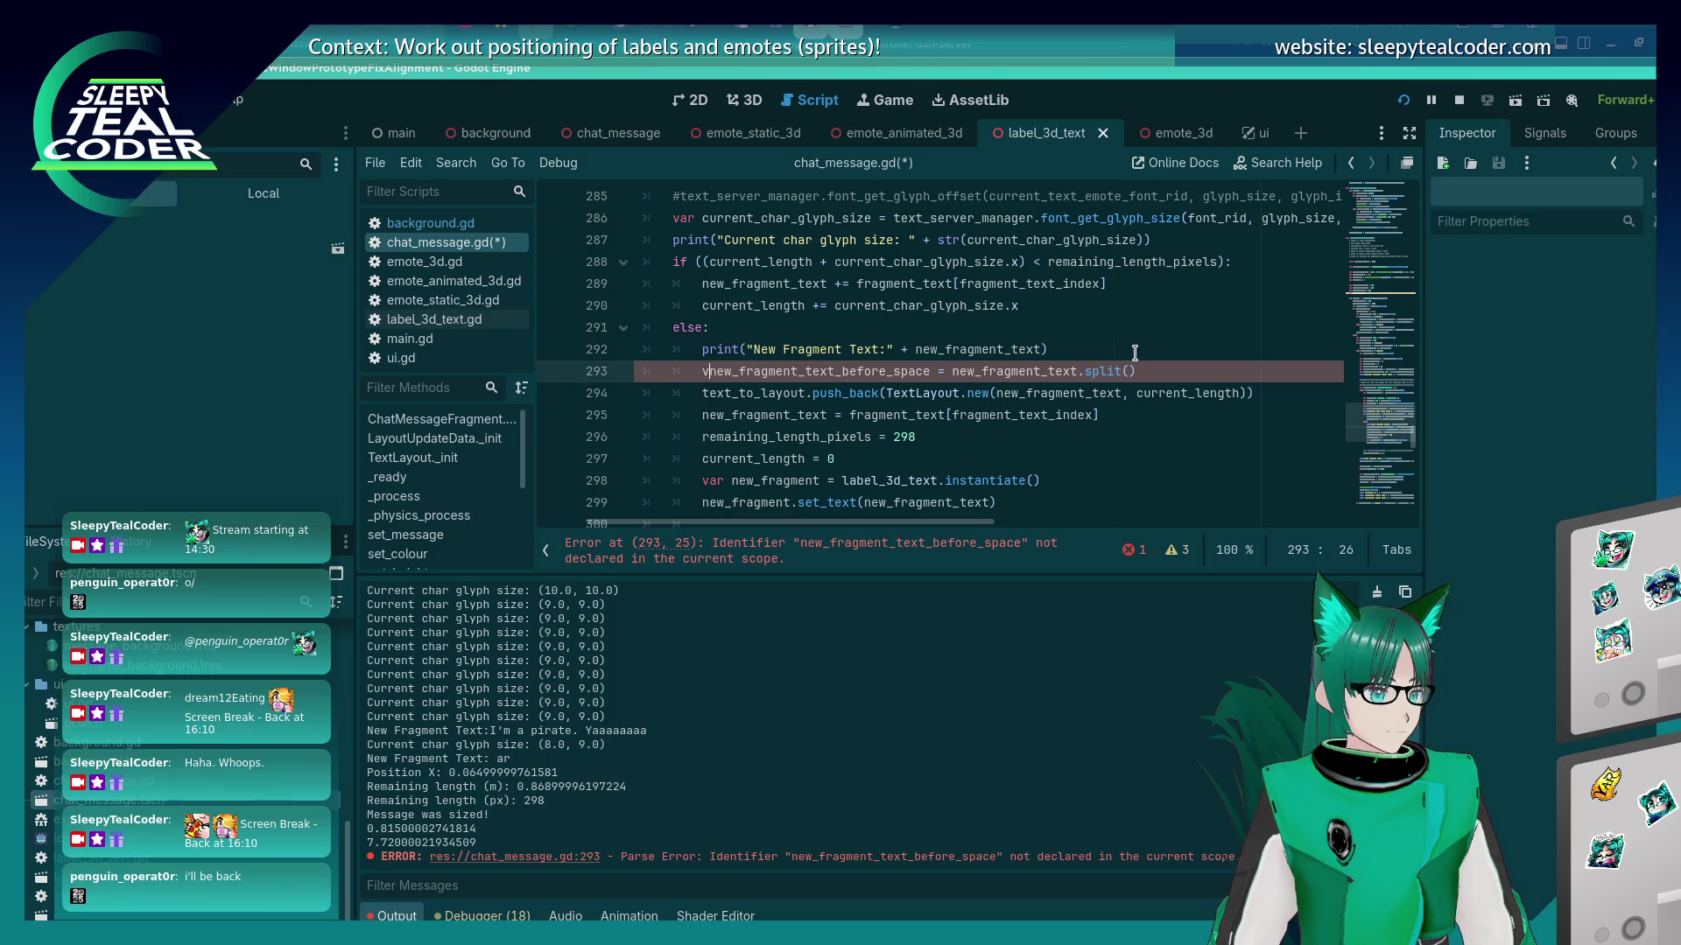
key(End)
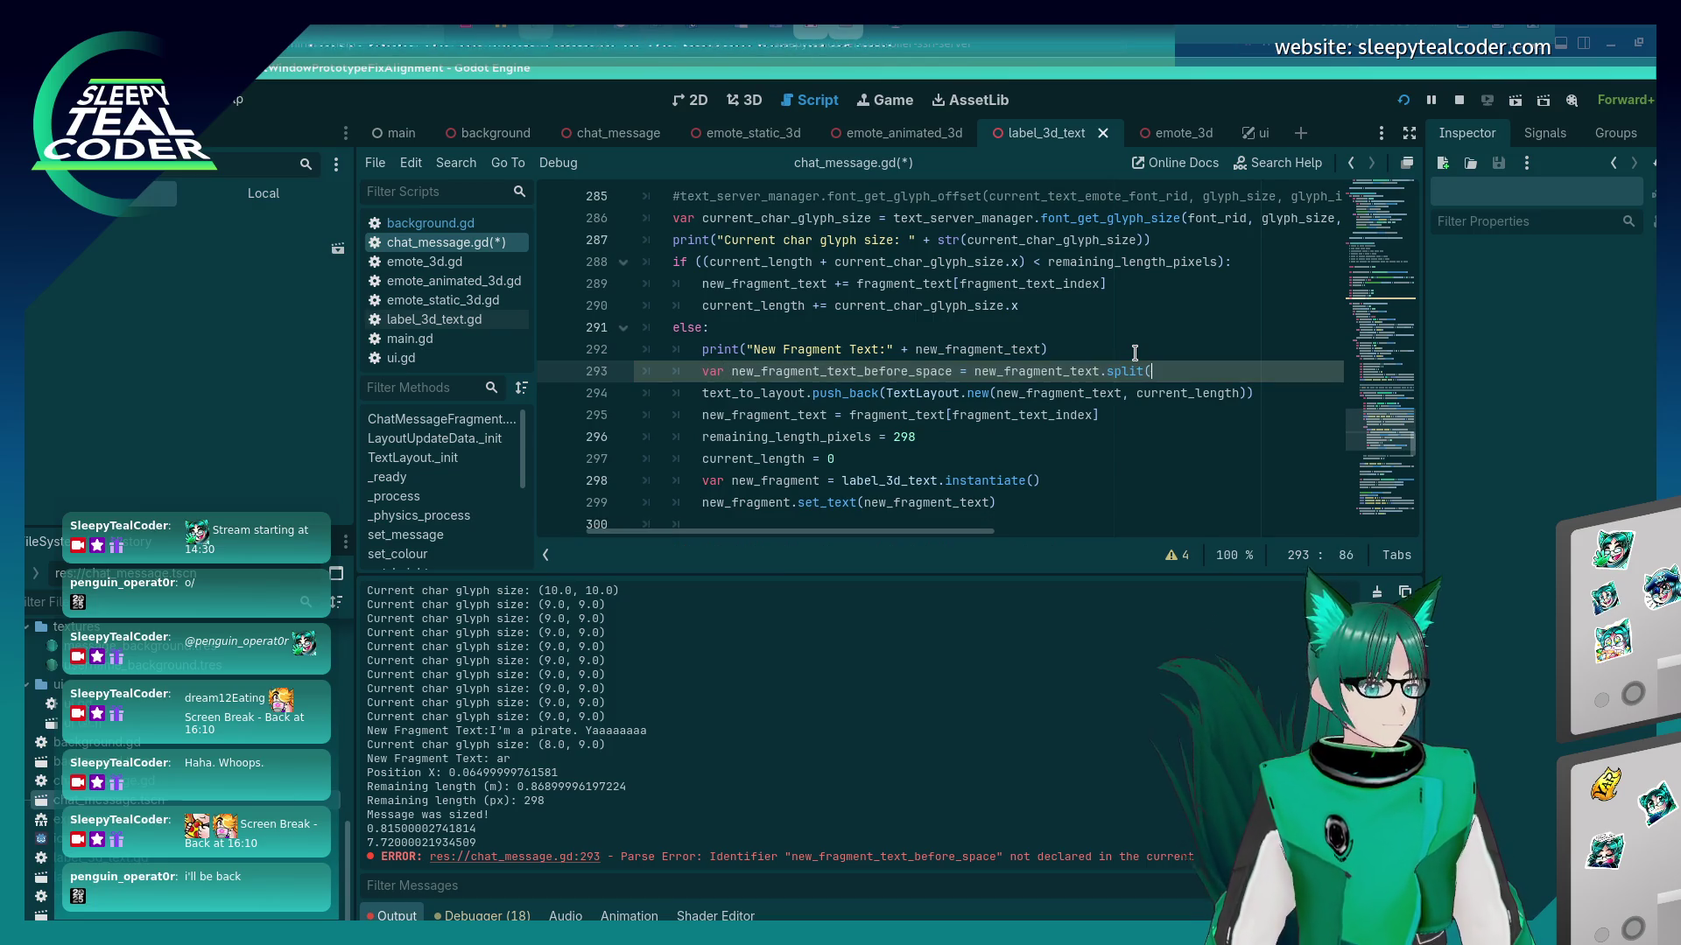
key(Left)
text(" ")
key(End)
key(Up)
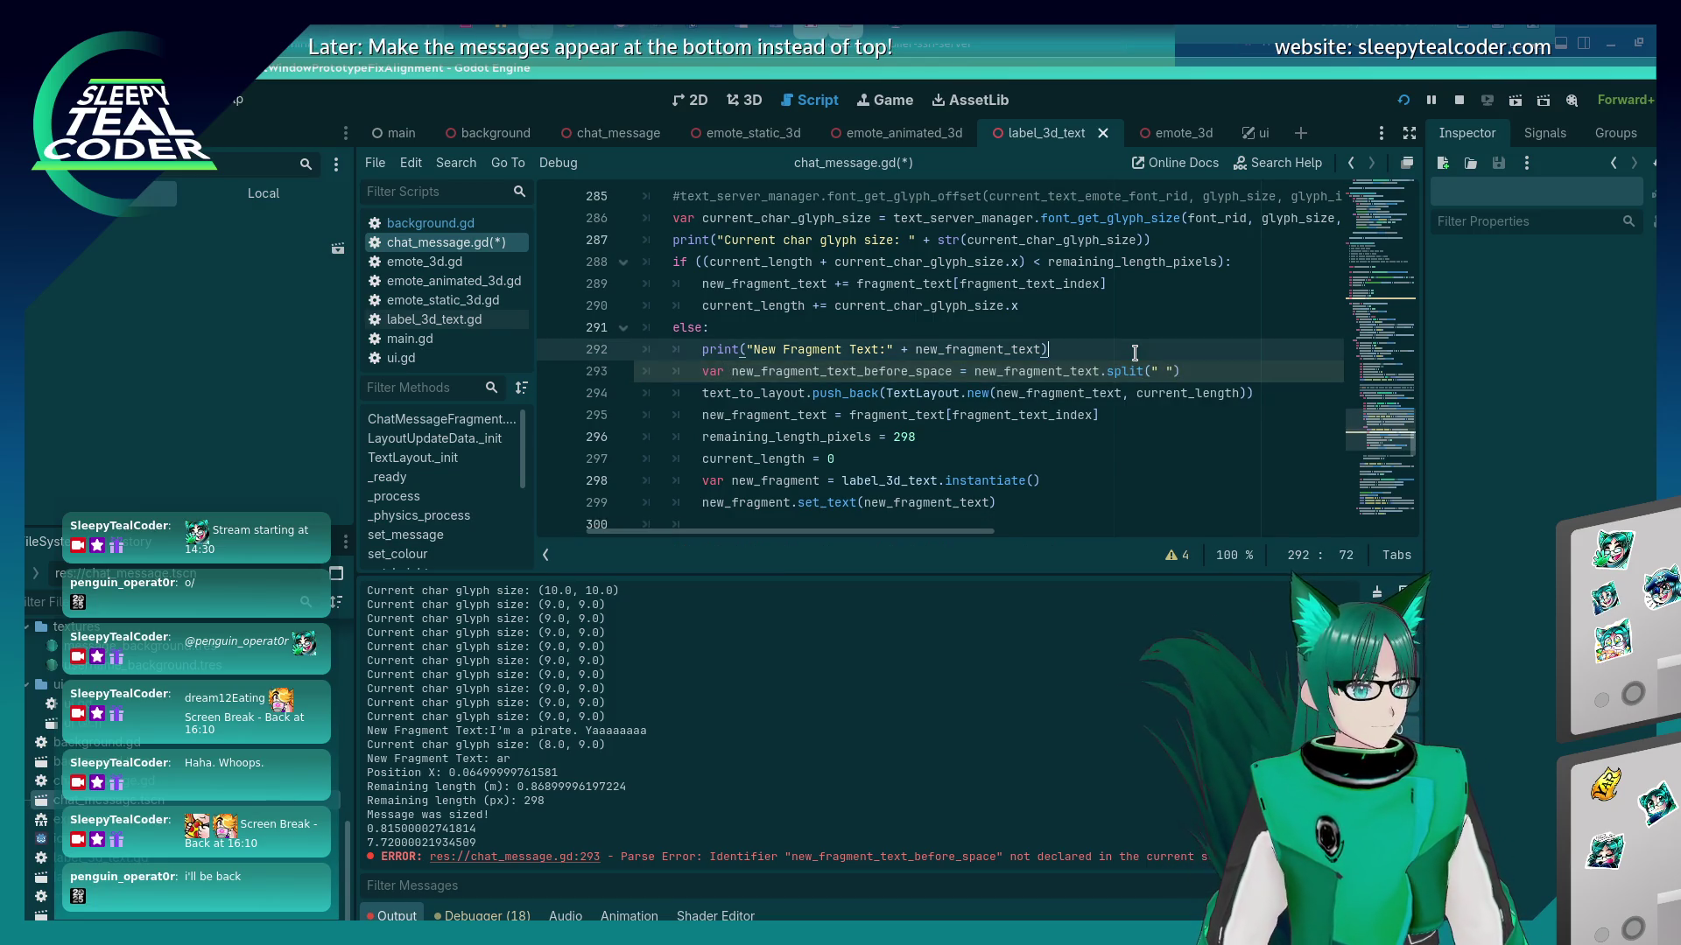
key(Down)
key(Down)
key(Up)
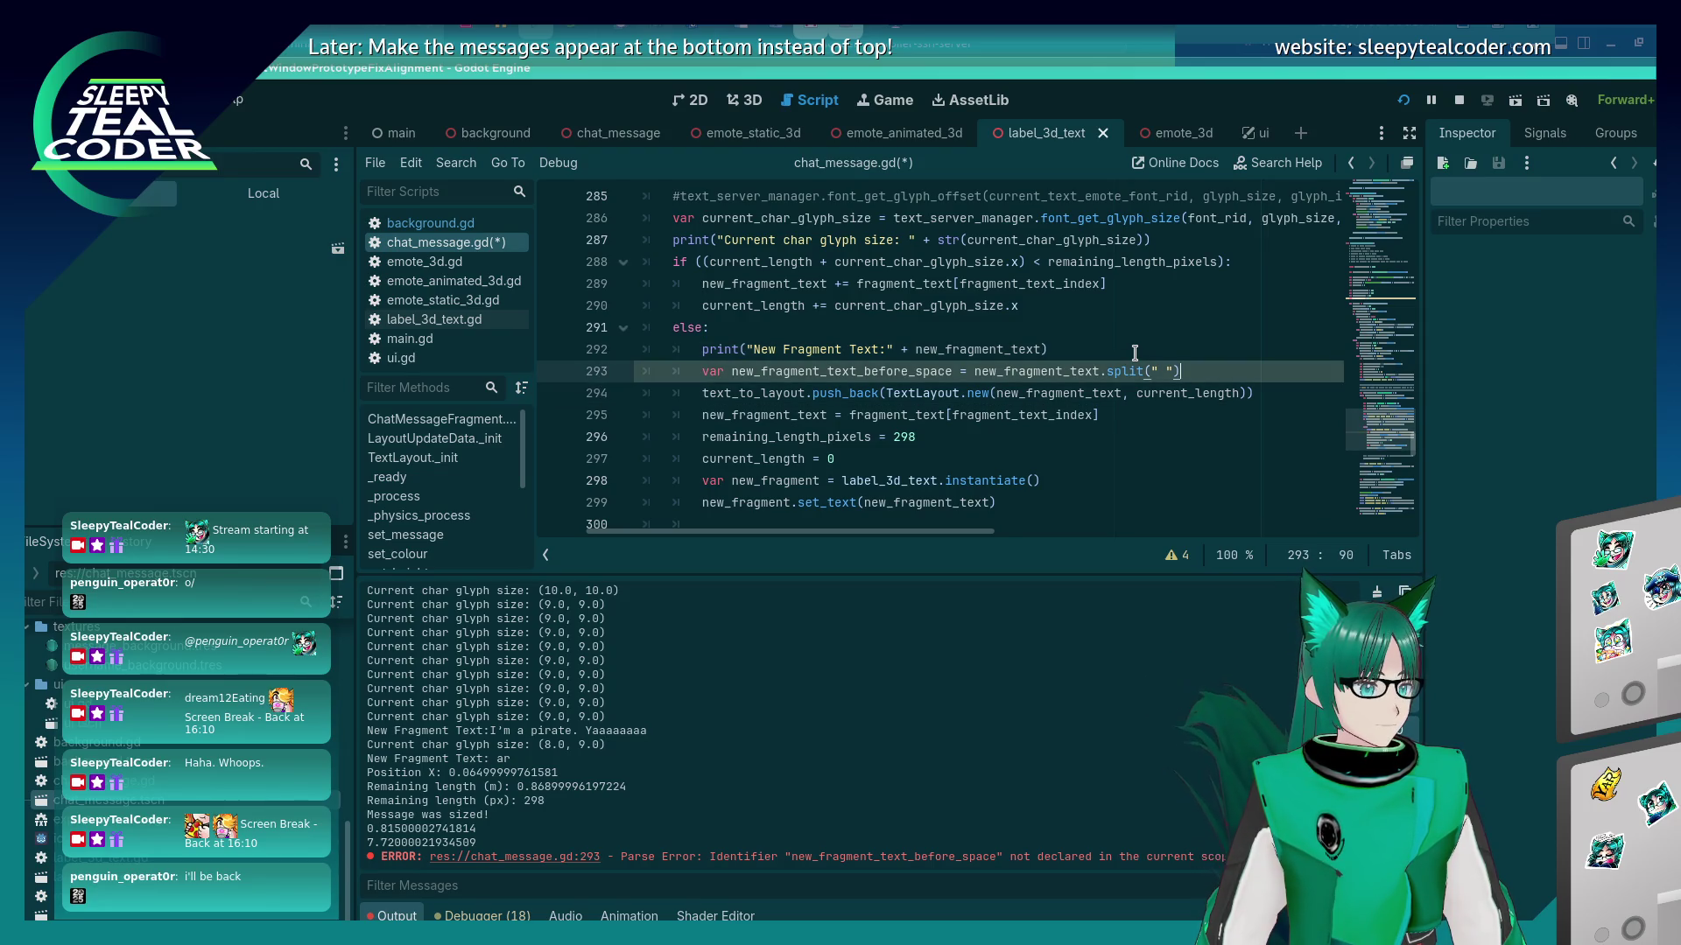
key(ctrl+s)
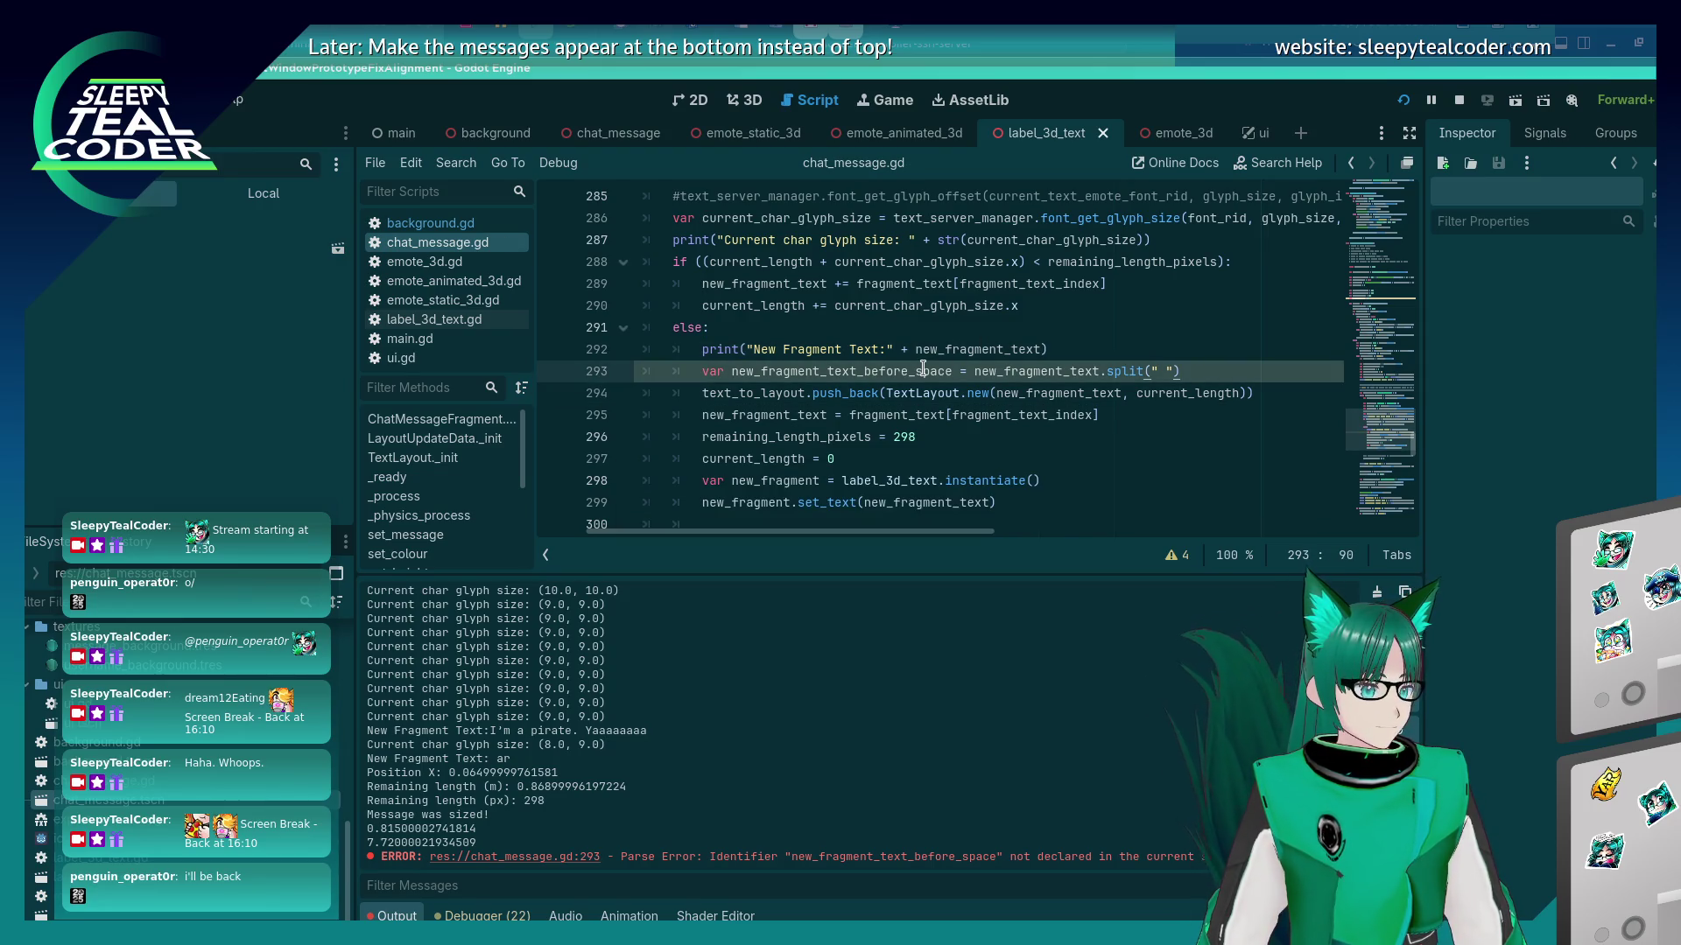
Replace line 294's new_fragment_text argument with new_fragment_text_before_space.
double_click(898, 371)
key(ctrl+c)
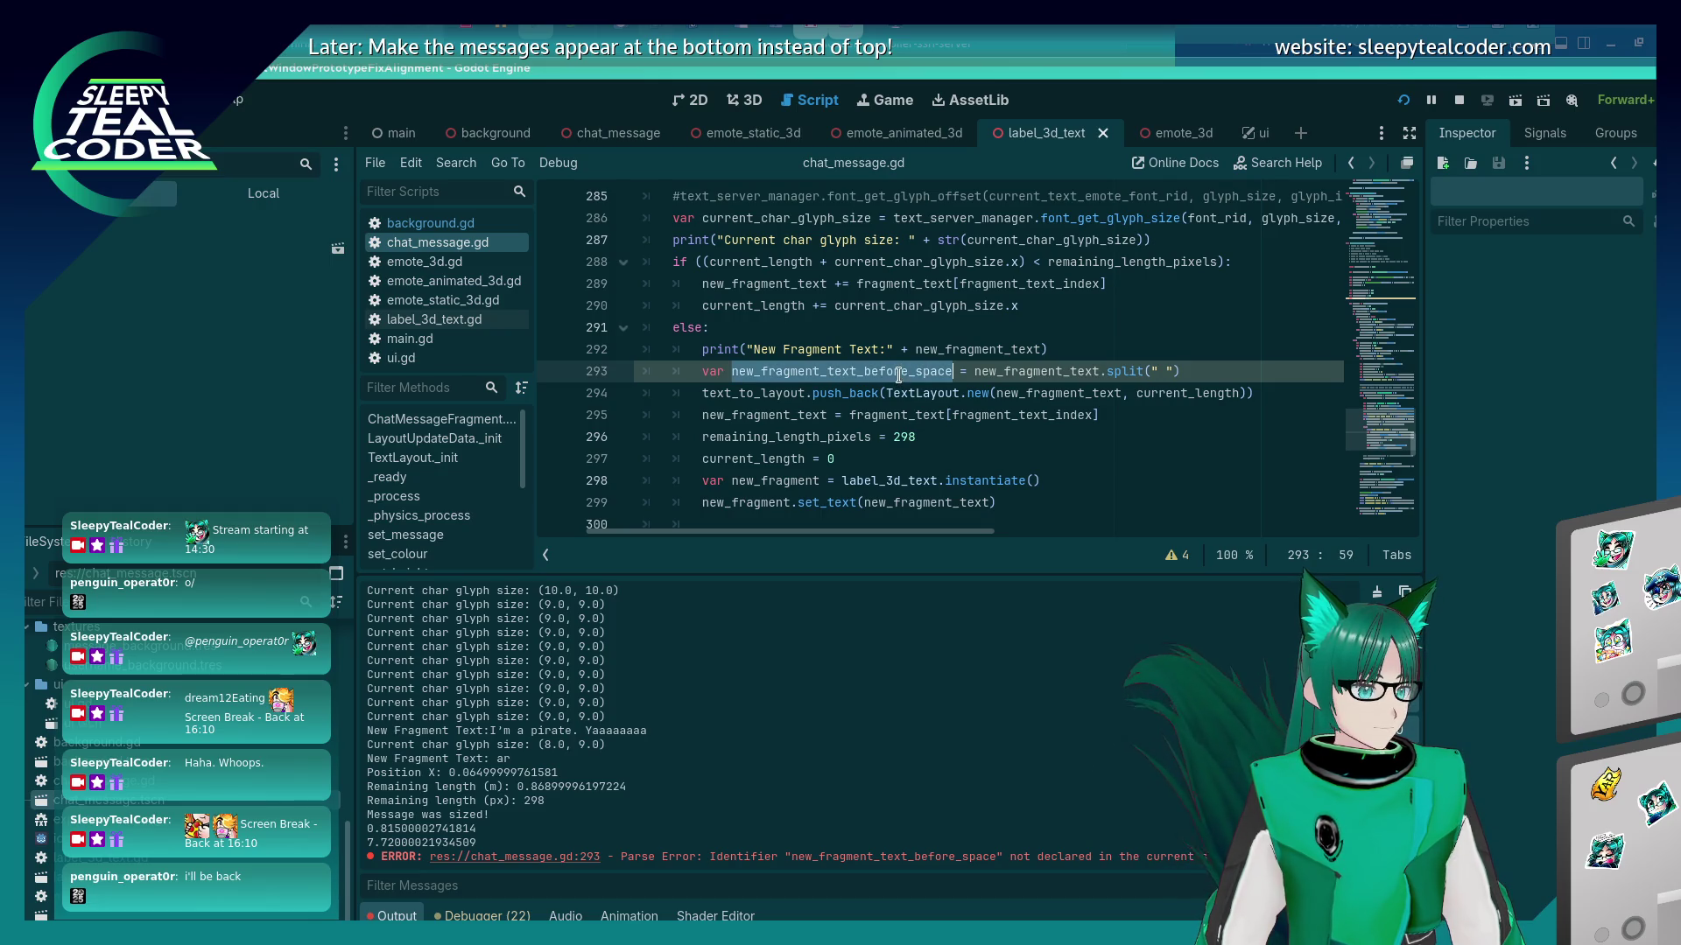
double_click(1119, 393)
key(ctrl+v)
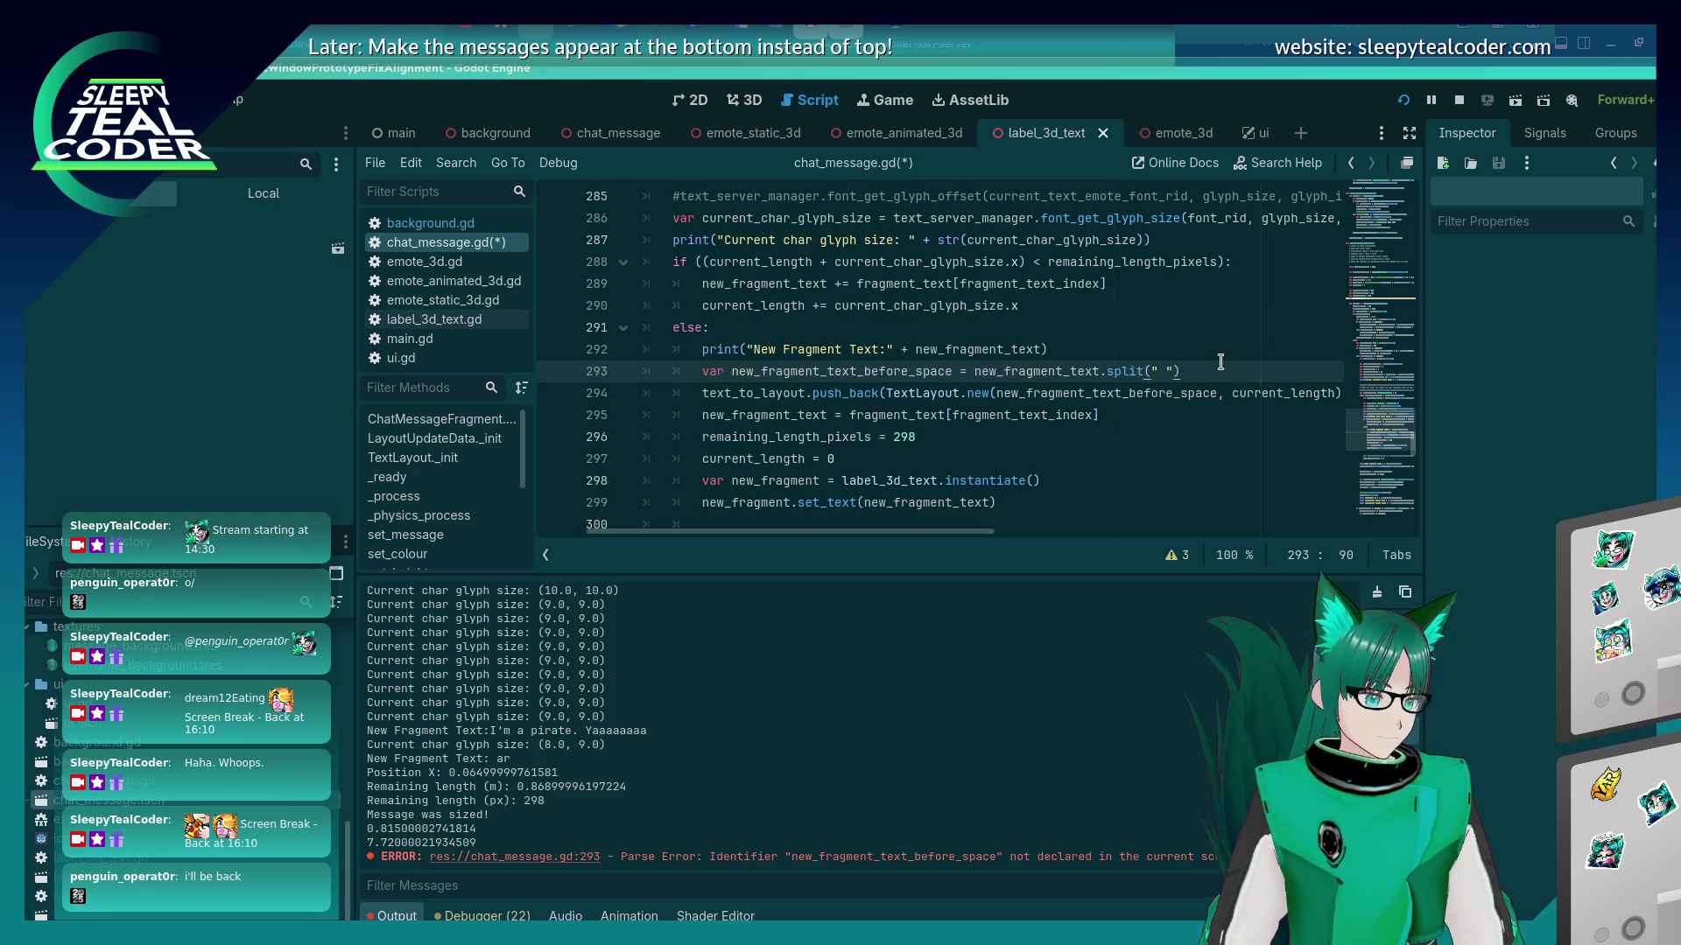
click(1102, 412)
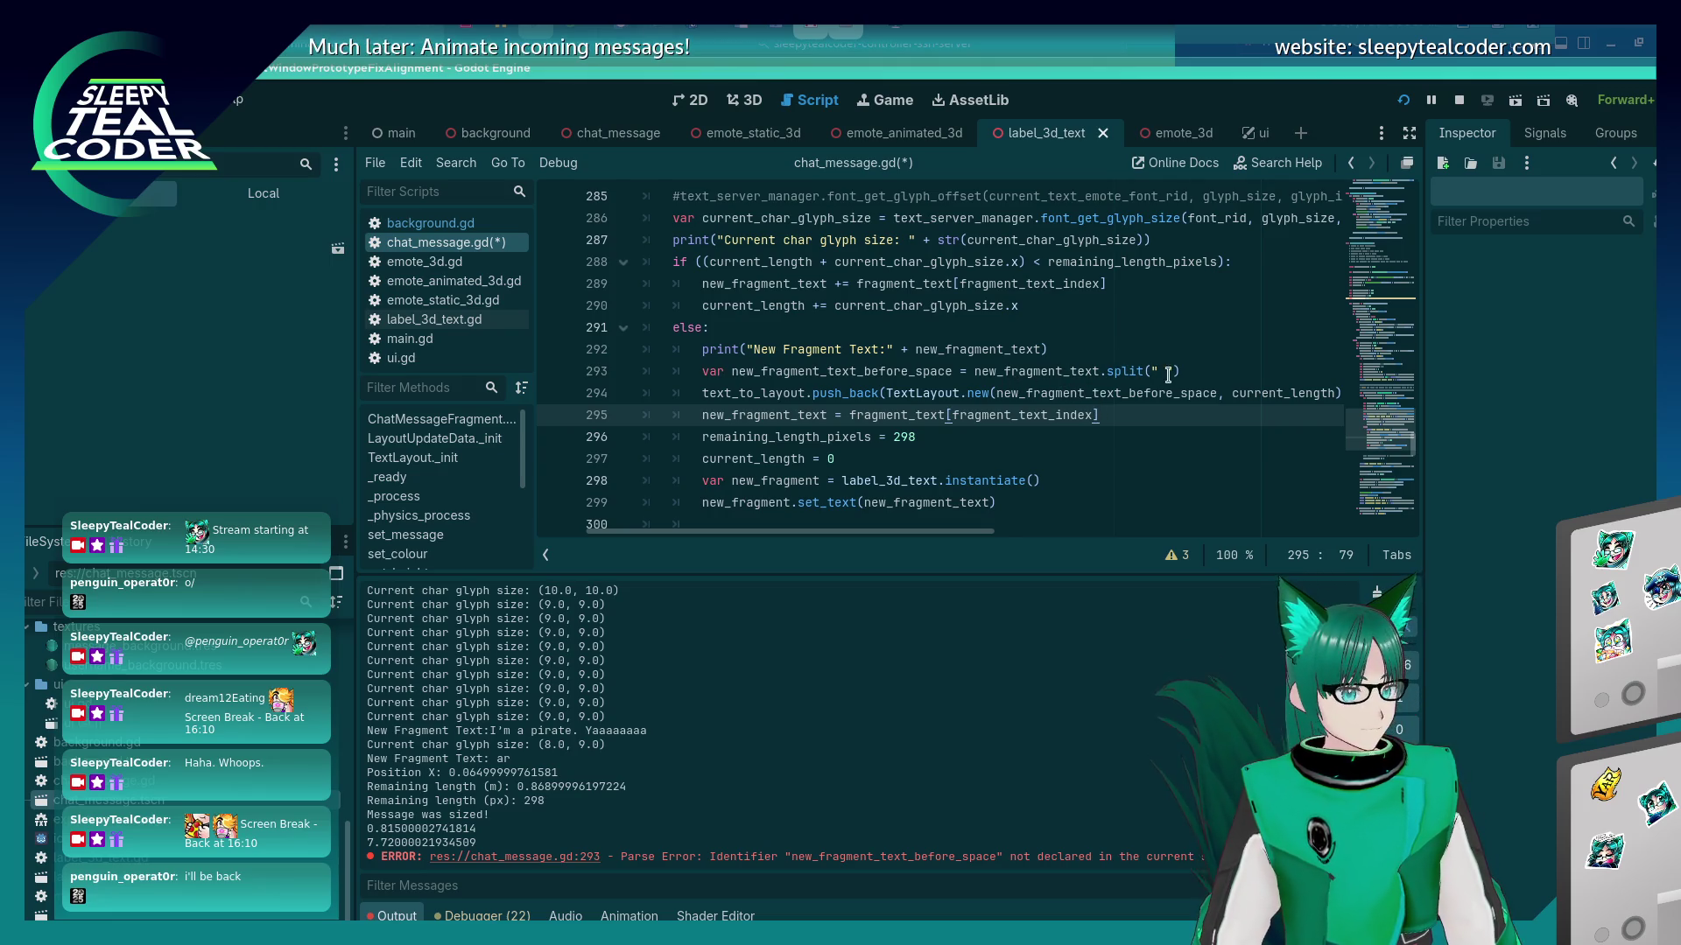
Add a split limit of 1 to the split call and save the script.
mouse_move(1132, 372)
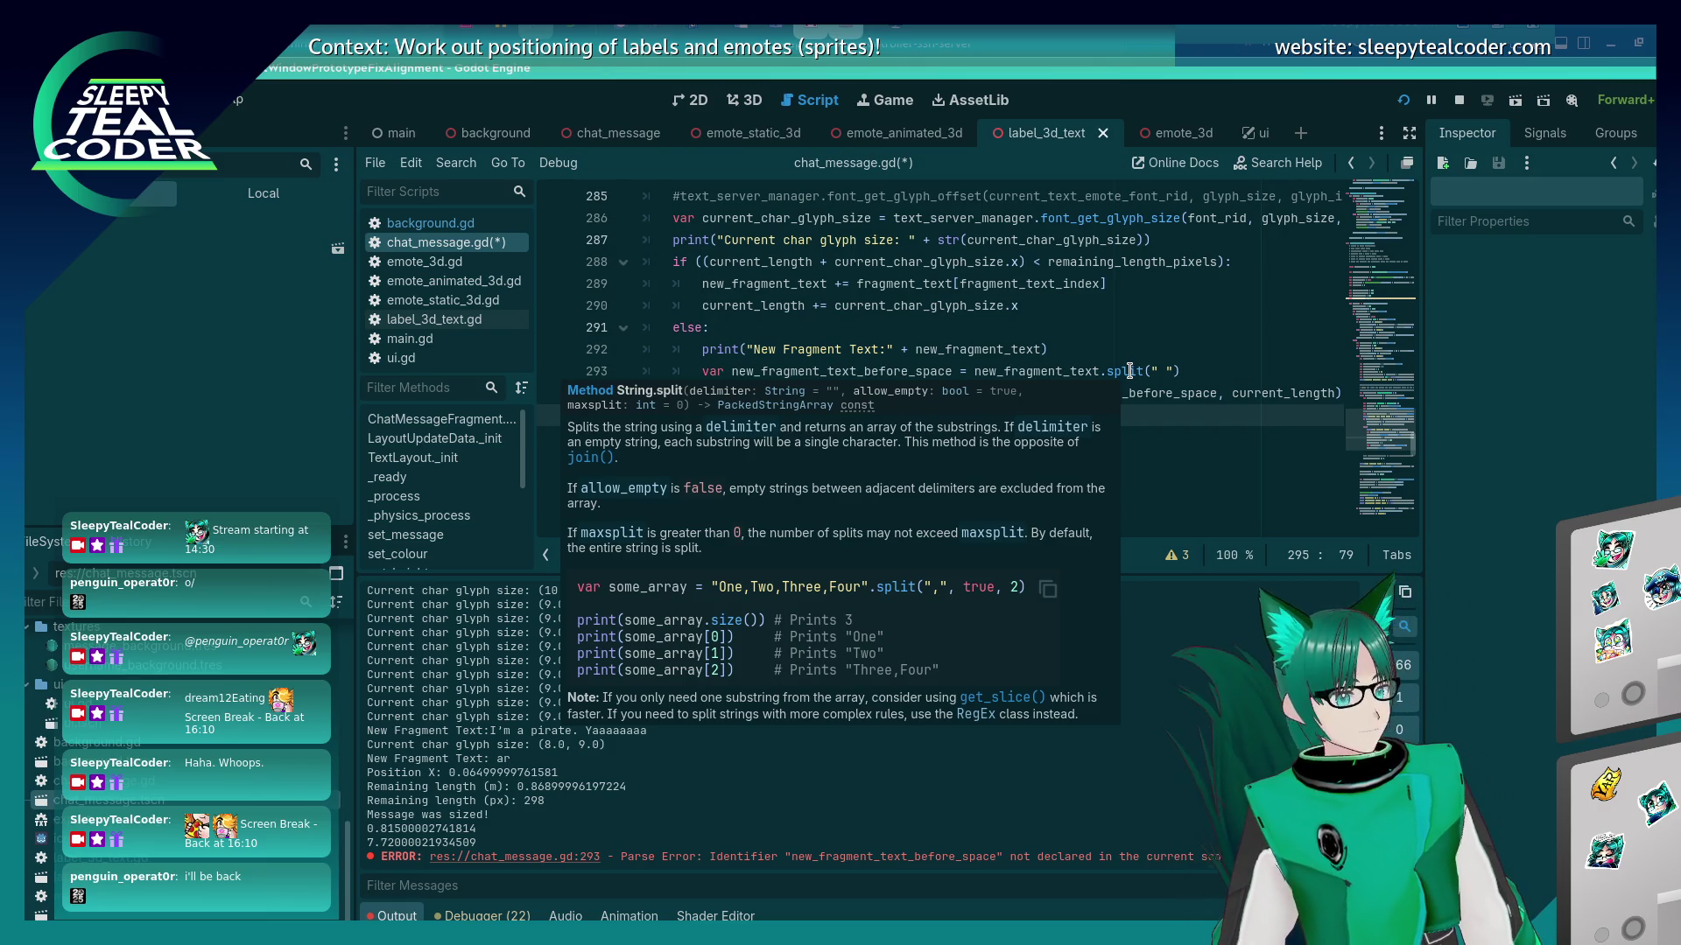
click(1170, 371)
text(, 1)
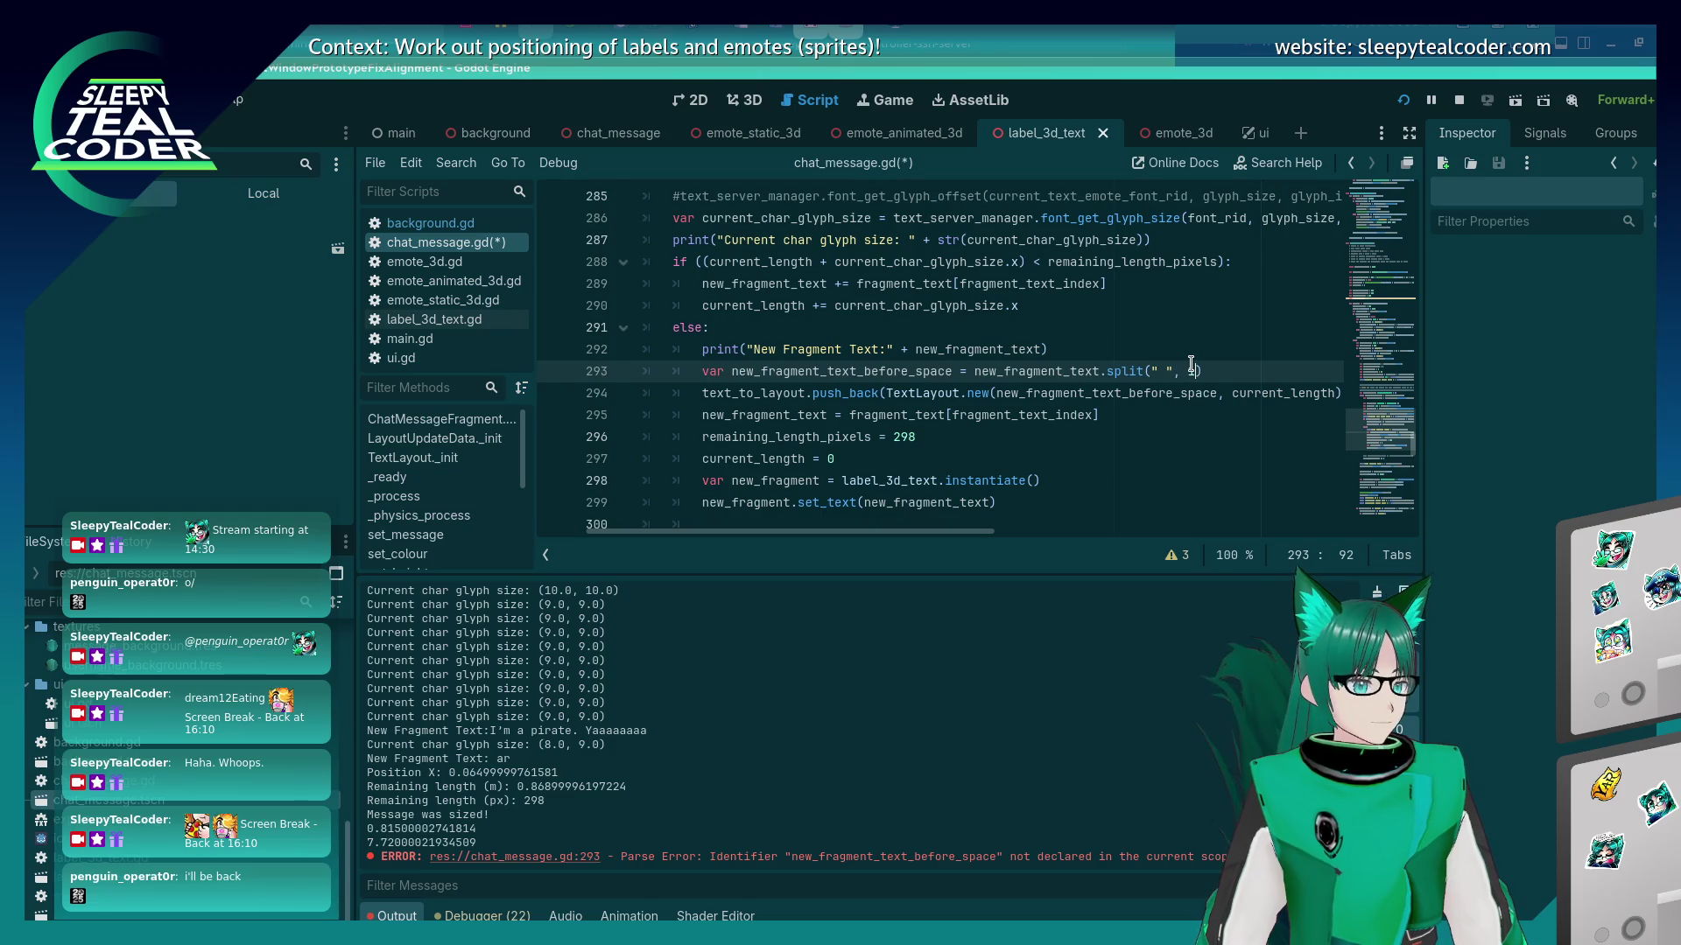
key(ctrl+s)
key(Down)
key(Down)
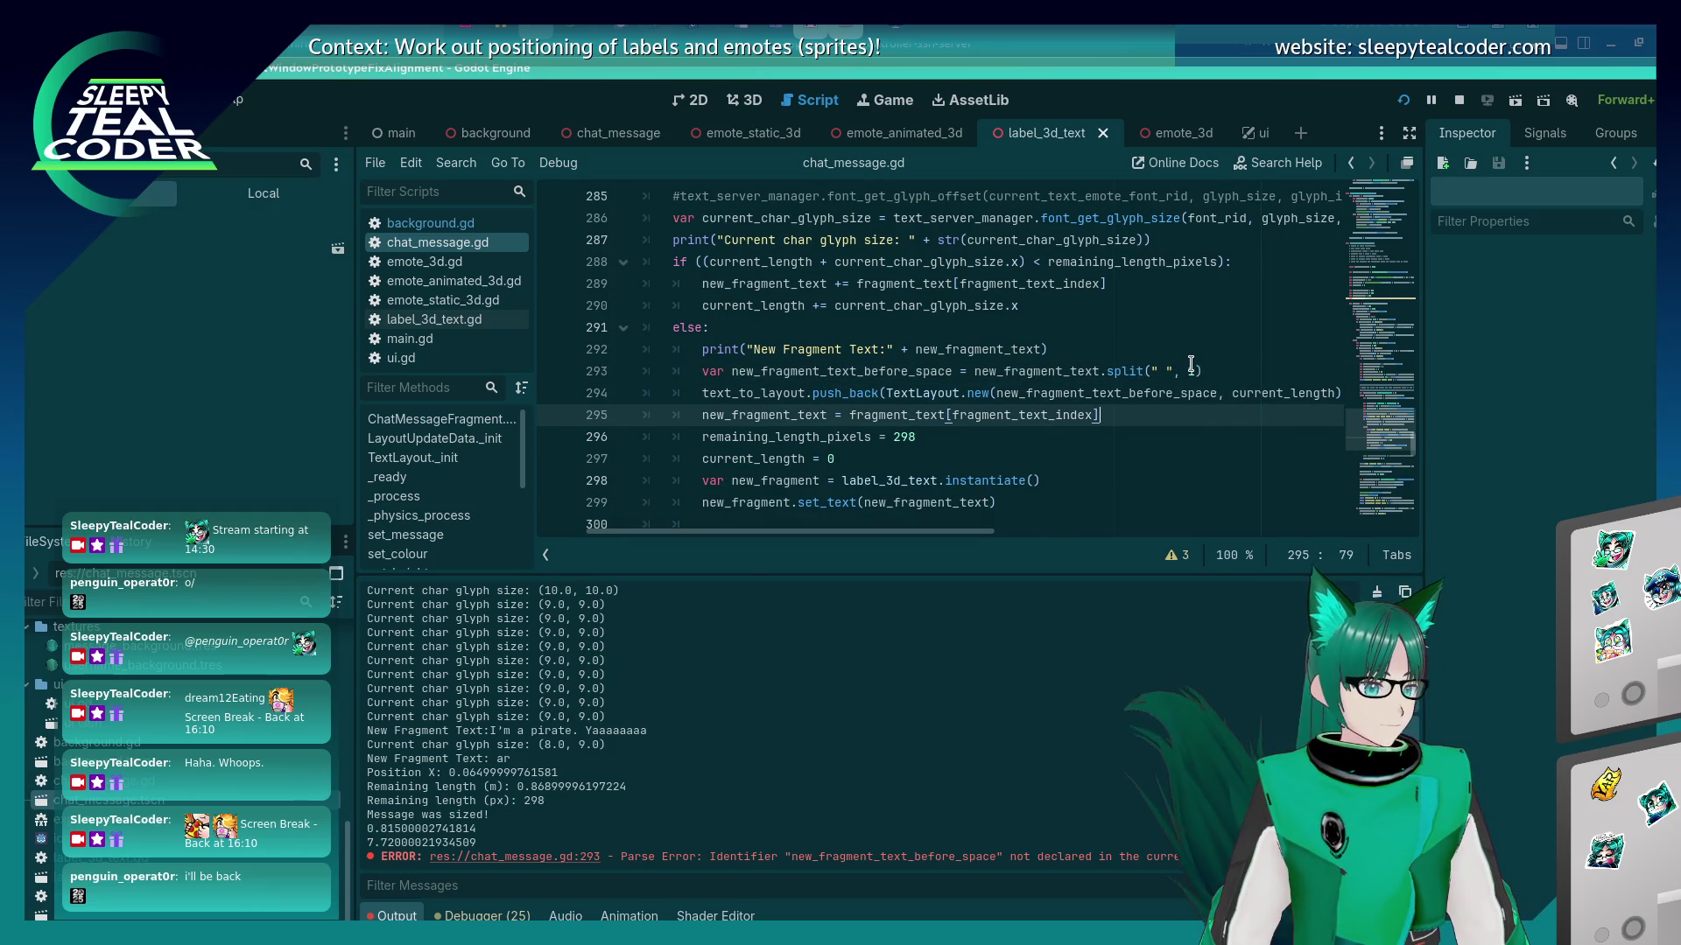
click(979, 371)
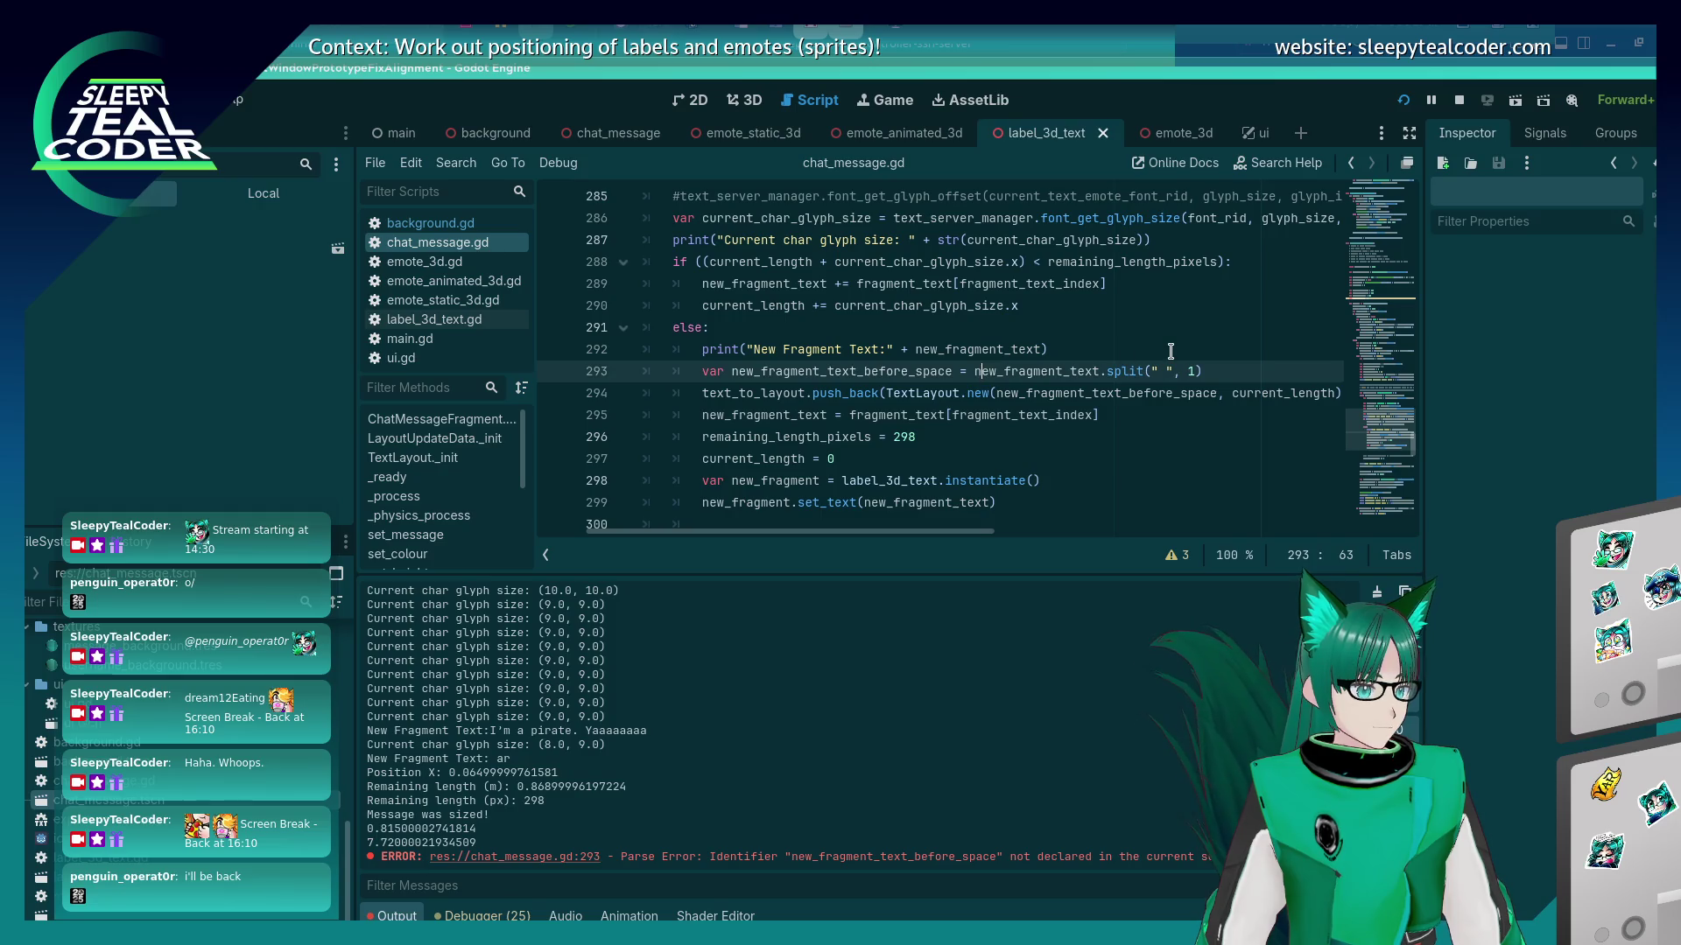
key(shift+End)
key(Down)
key(Down)
key(Home)
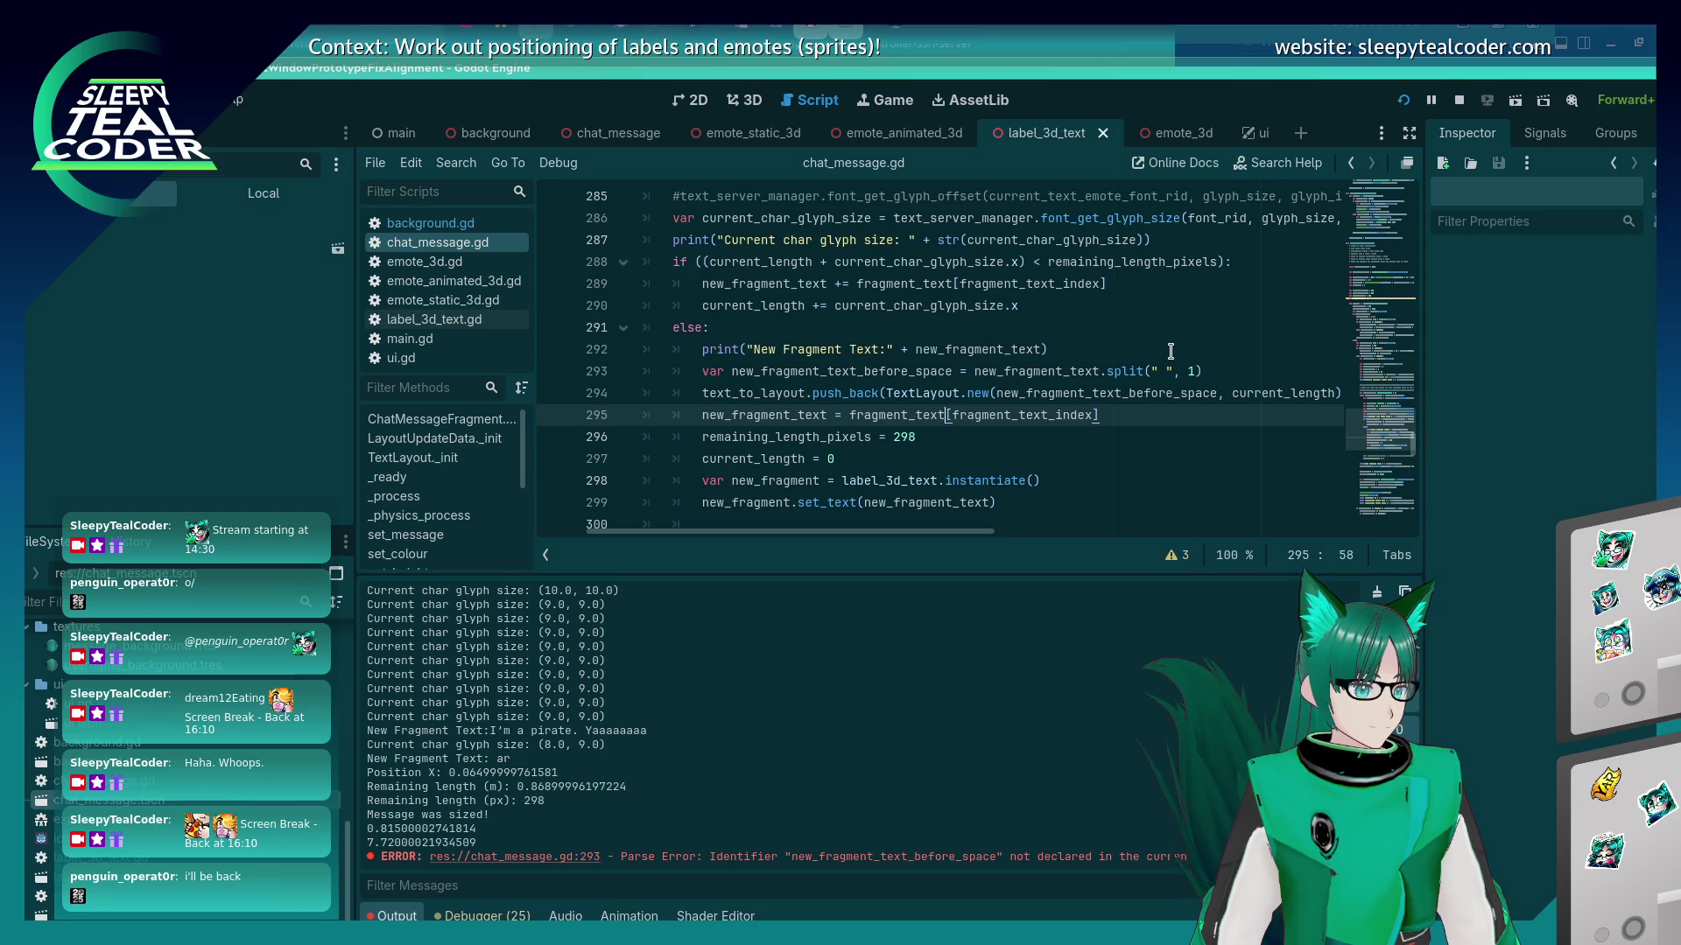
key(ctrl+Left)
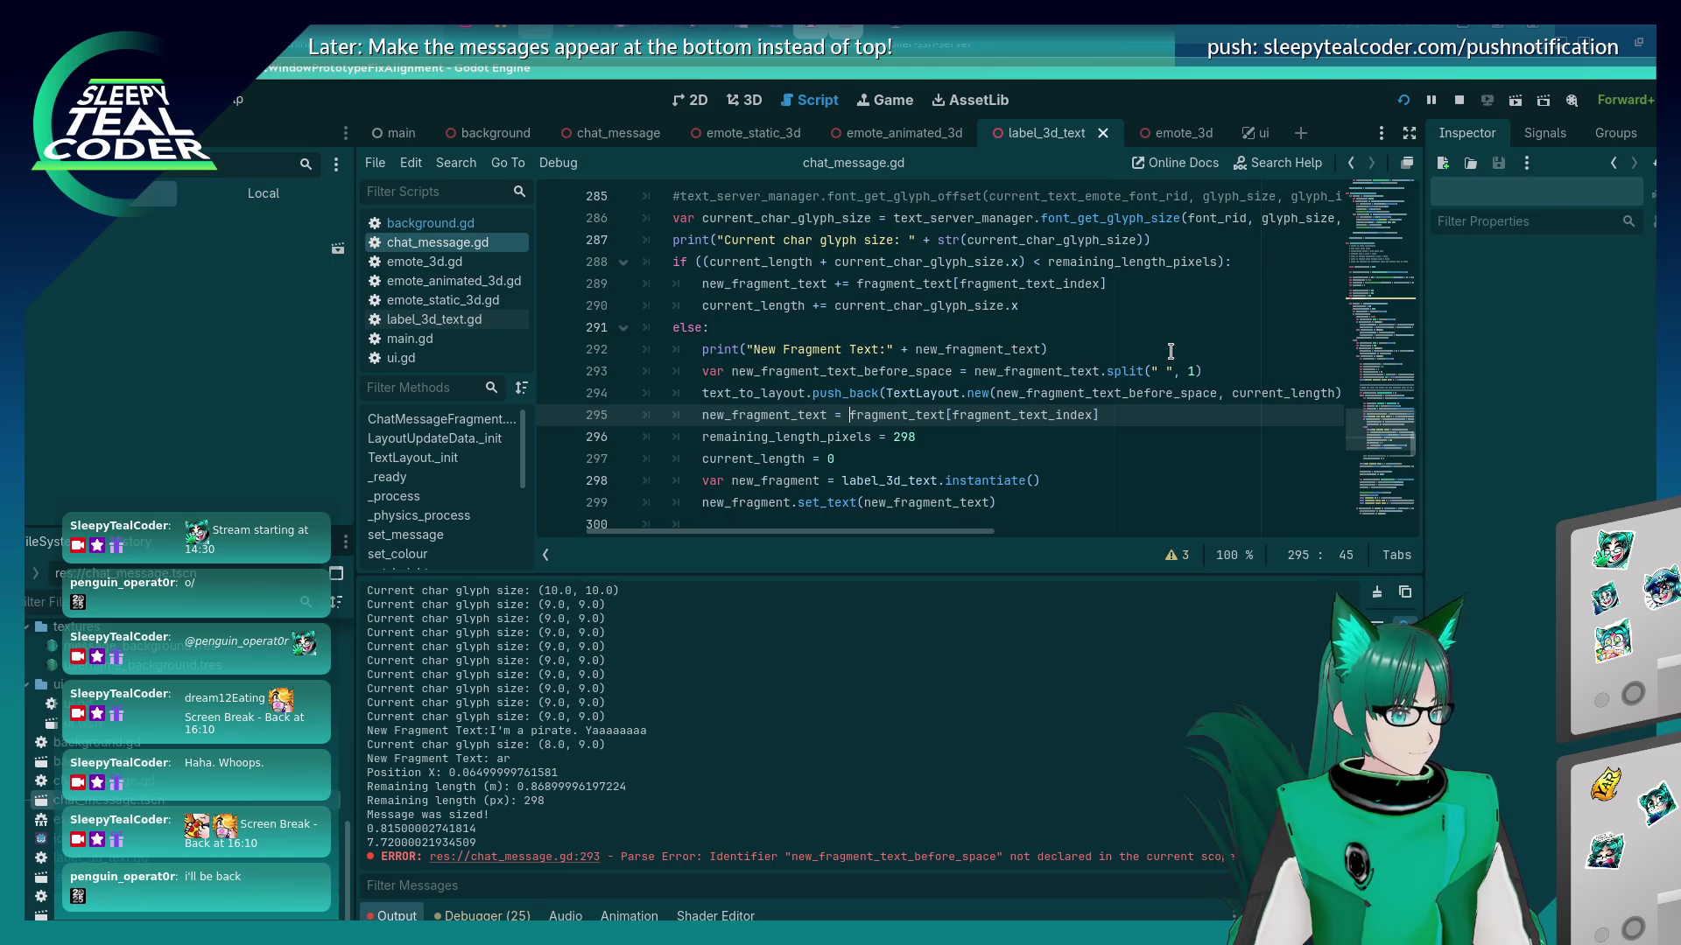
Undo the before_space edits so line 293 pushes TextLayout.new(new_fragment_text, current_length) directly.
key(ctrl+z)
key(ctrl+z)
key(ctrl+z)
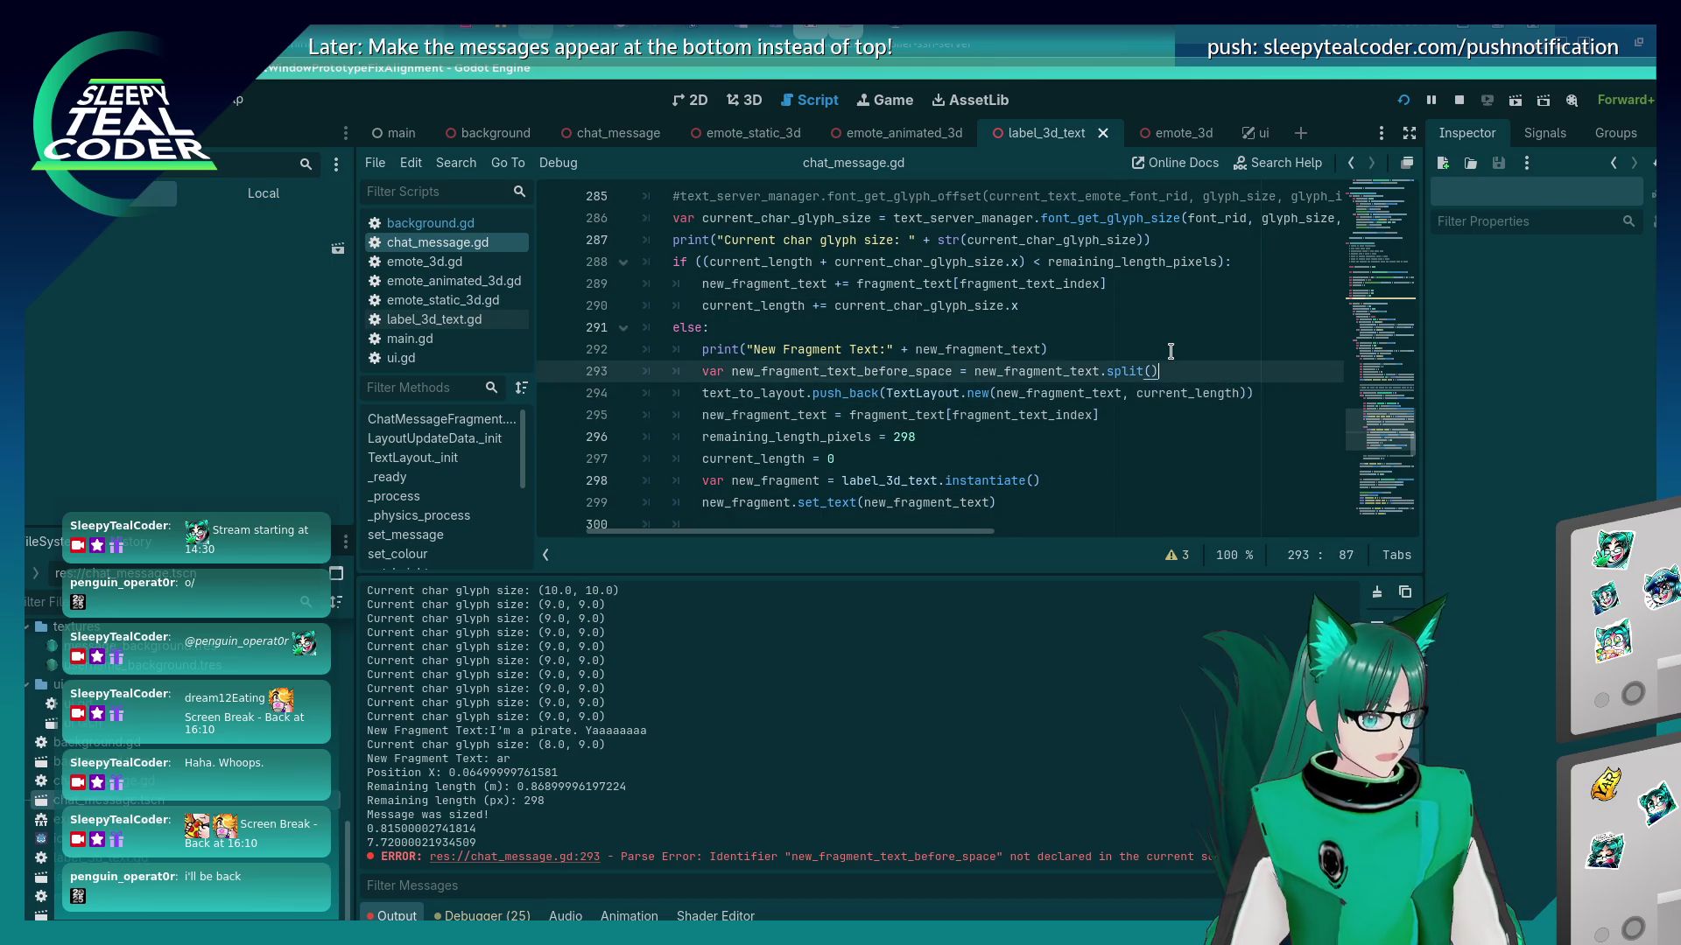
key(ctrl+z)
key(ctrl+z)
key(ctrl+z)
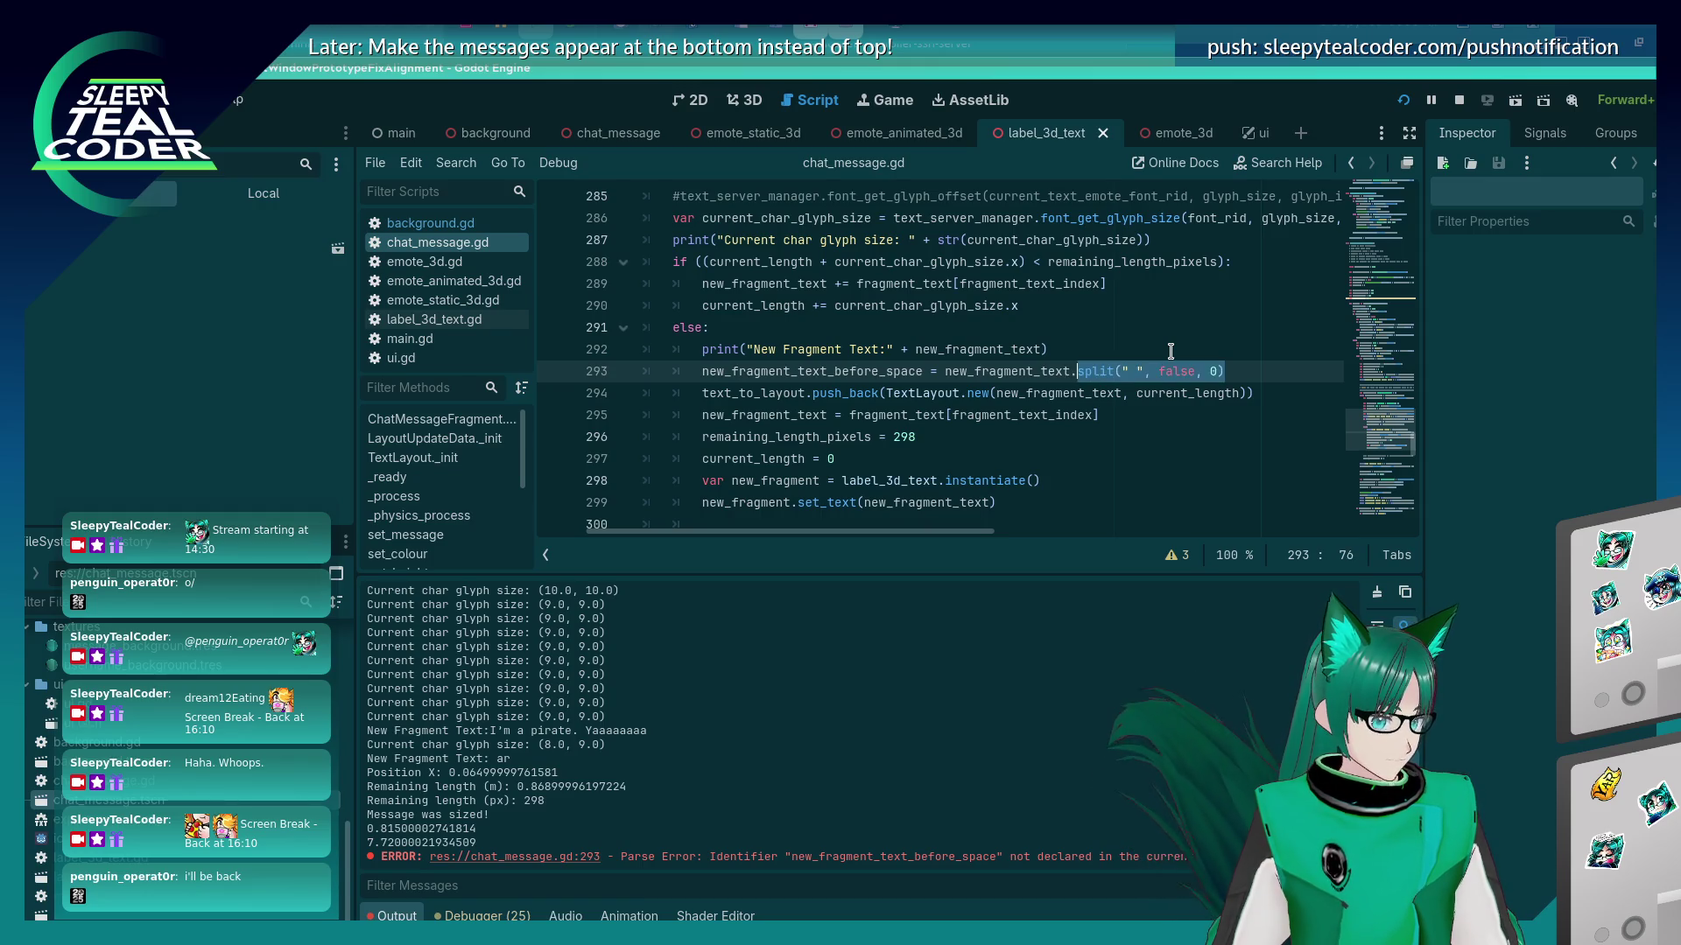
key(ctrl+z)
key(ctrl+z)
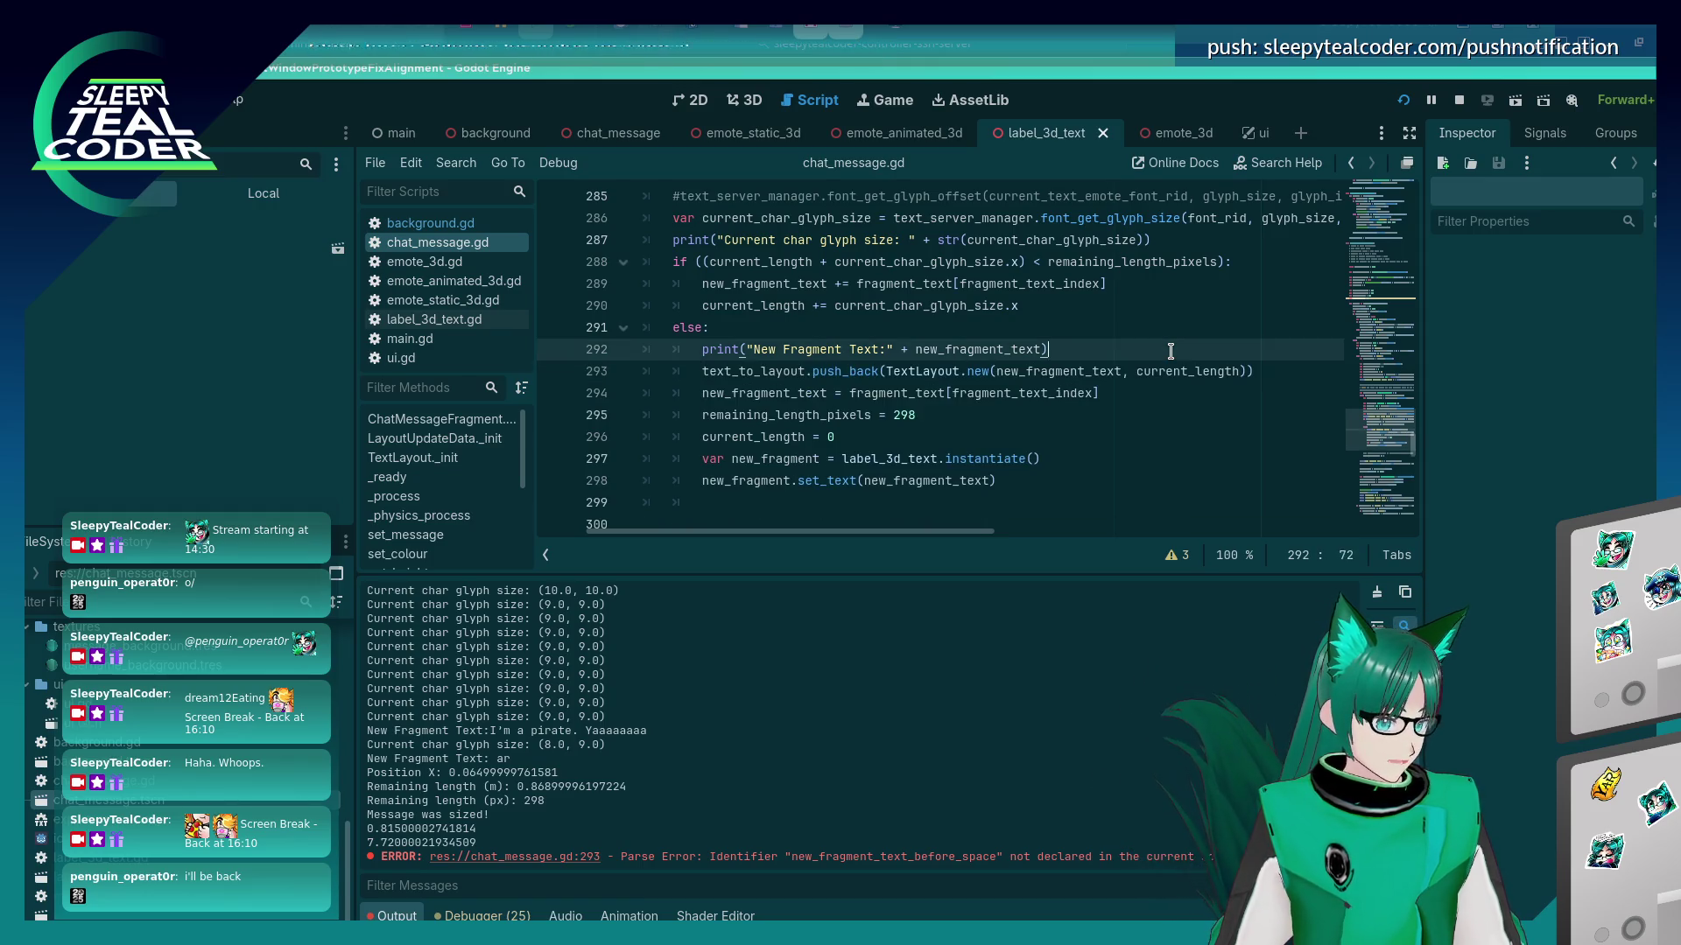
key(ctrl+s)
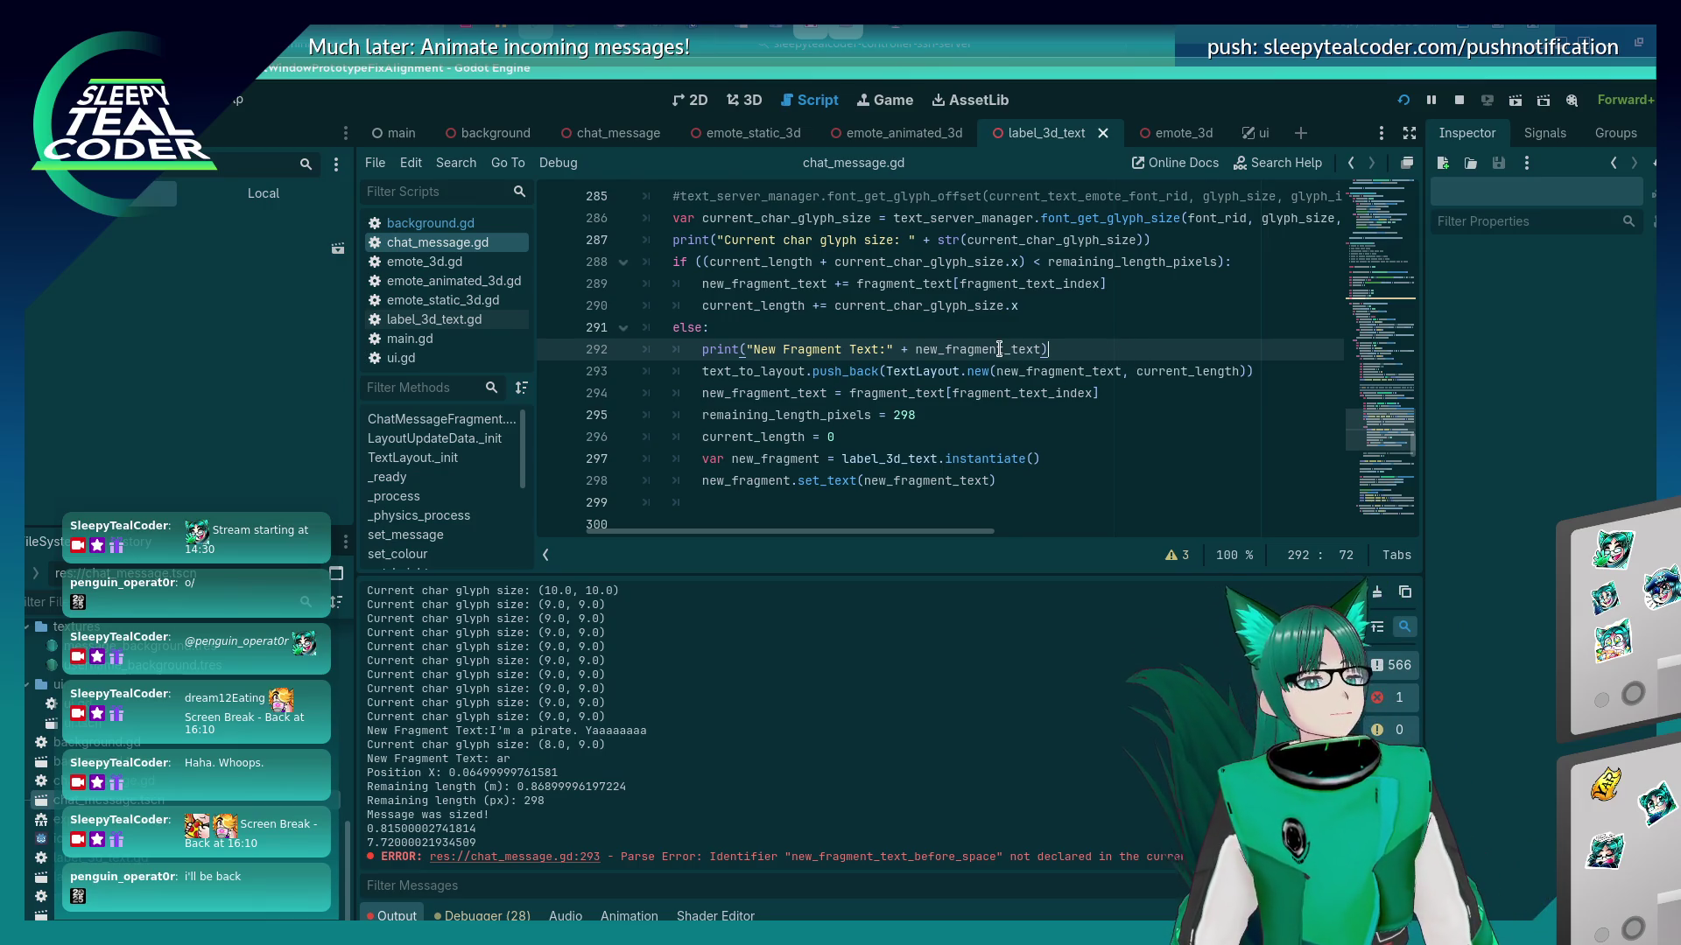
scroll(758, 390, up, 2)
scroll(757, 390, up, 1)
scroll(757, 390, up, 4)
scroll(757, 389, down, 4)
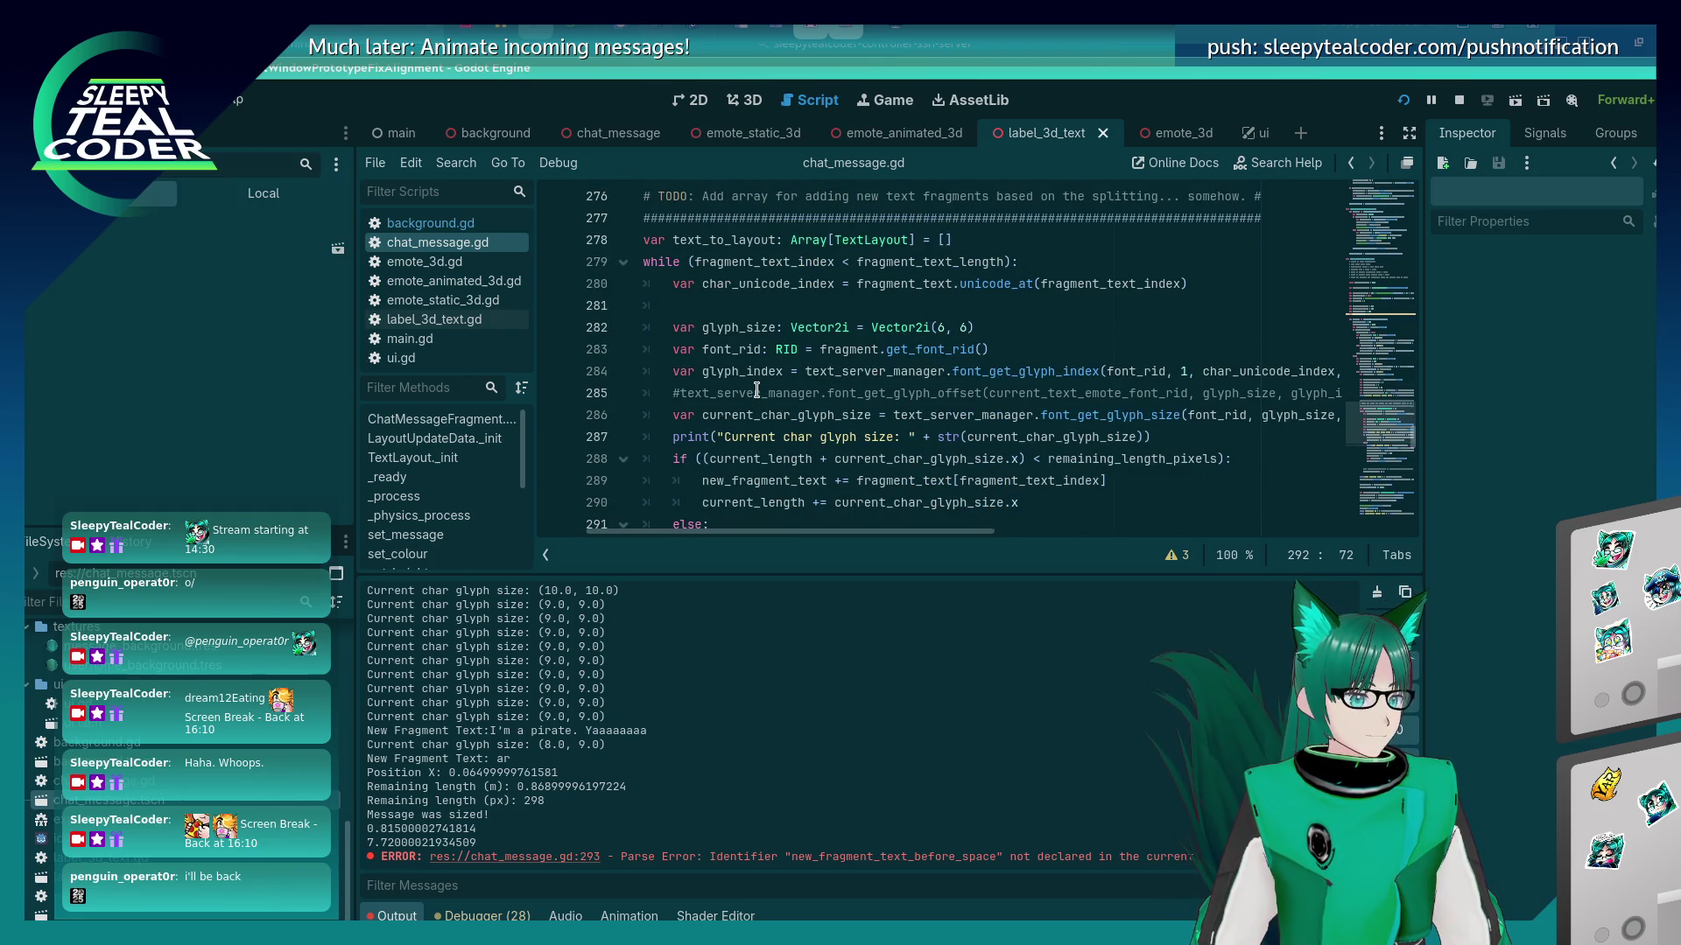
scroll(757, 390, down, 2)
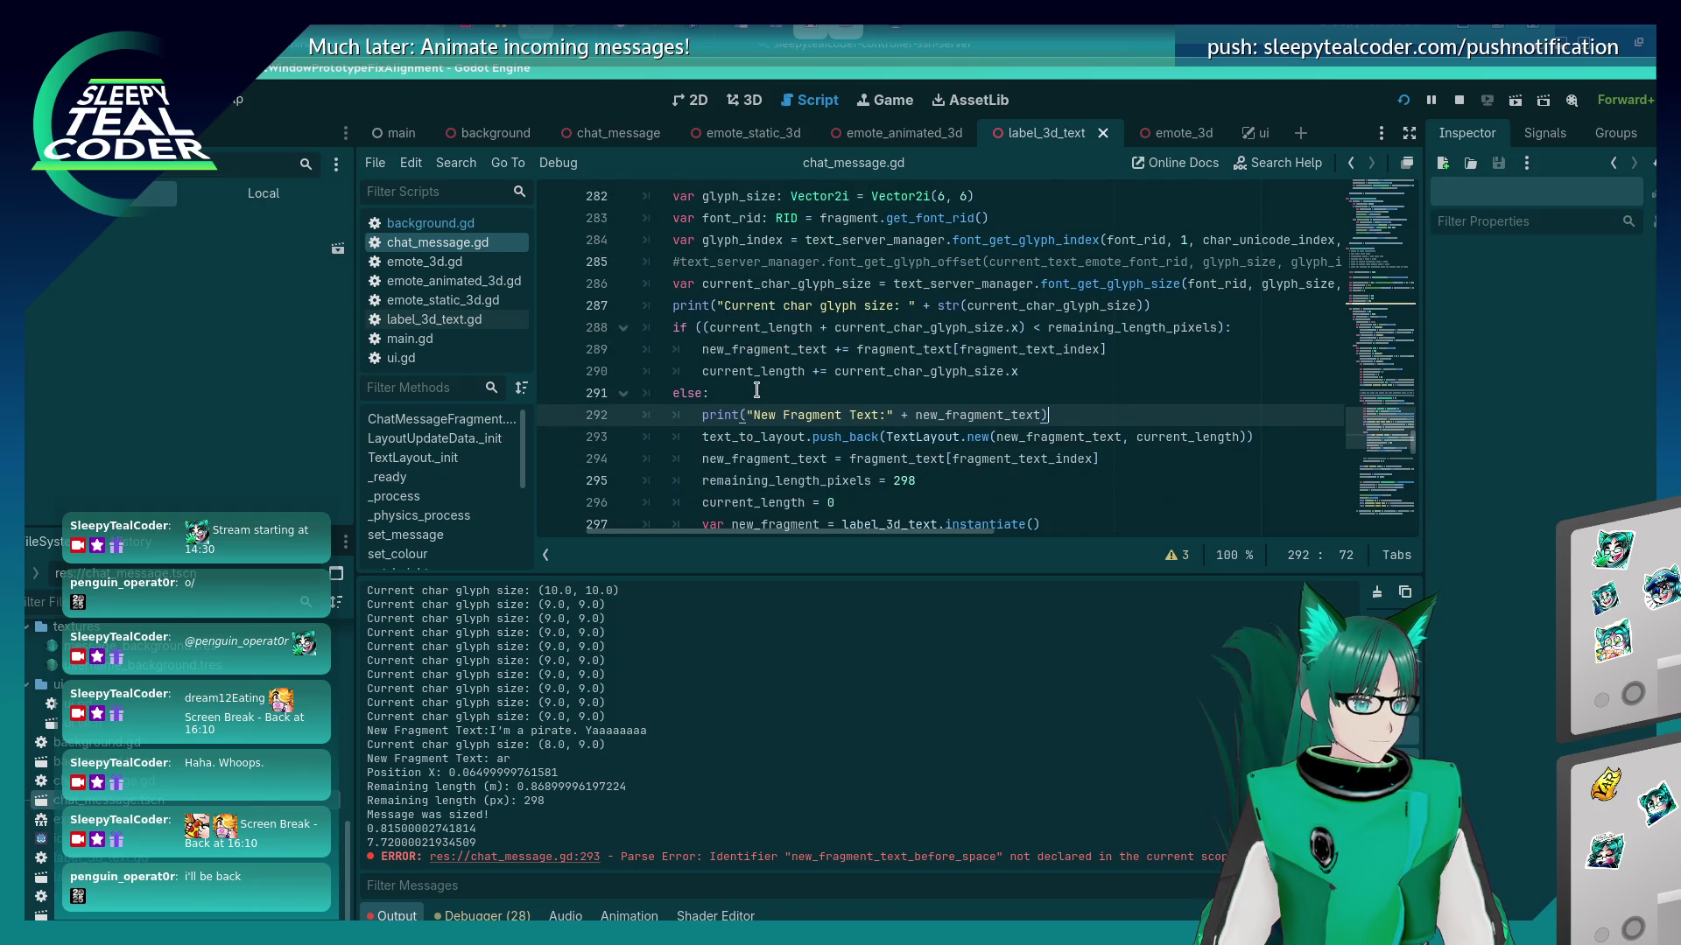
scroll(840, 424, left, 3)
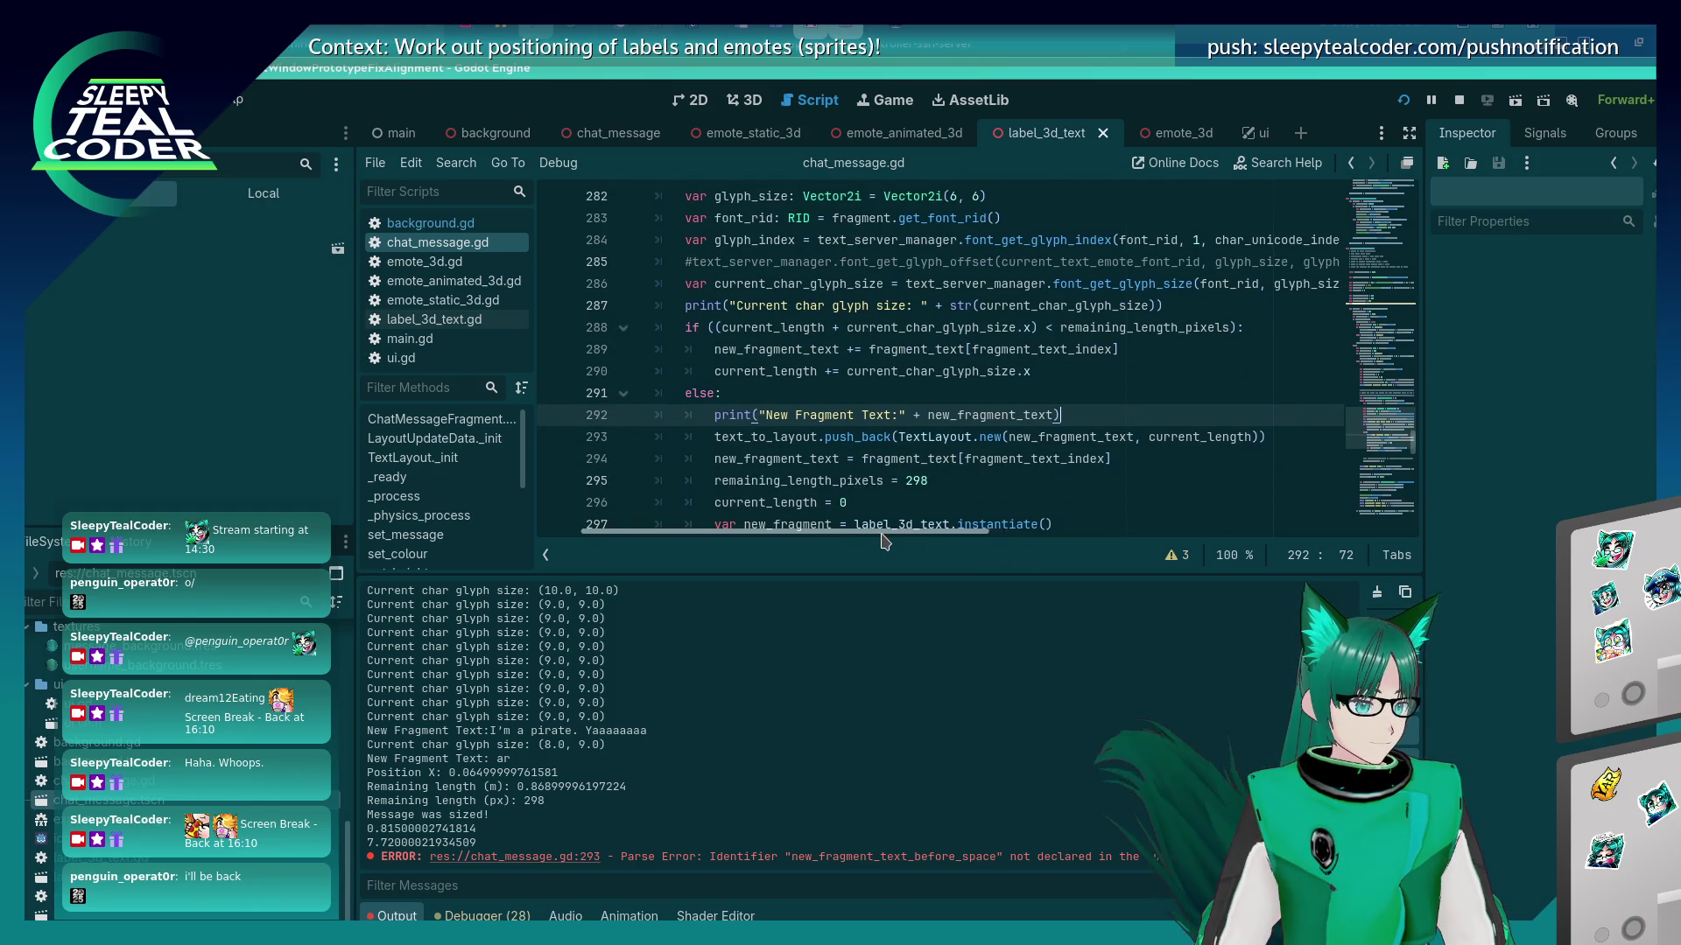
scroll(919, 461, up, 2)
scroll(919, 461, down, 1)
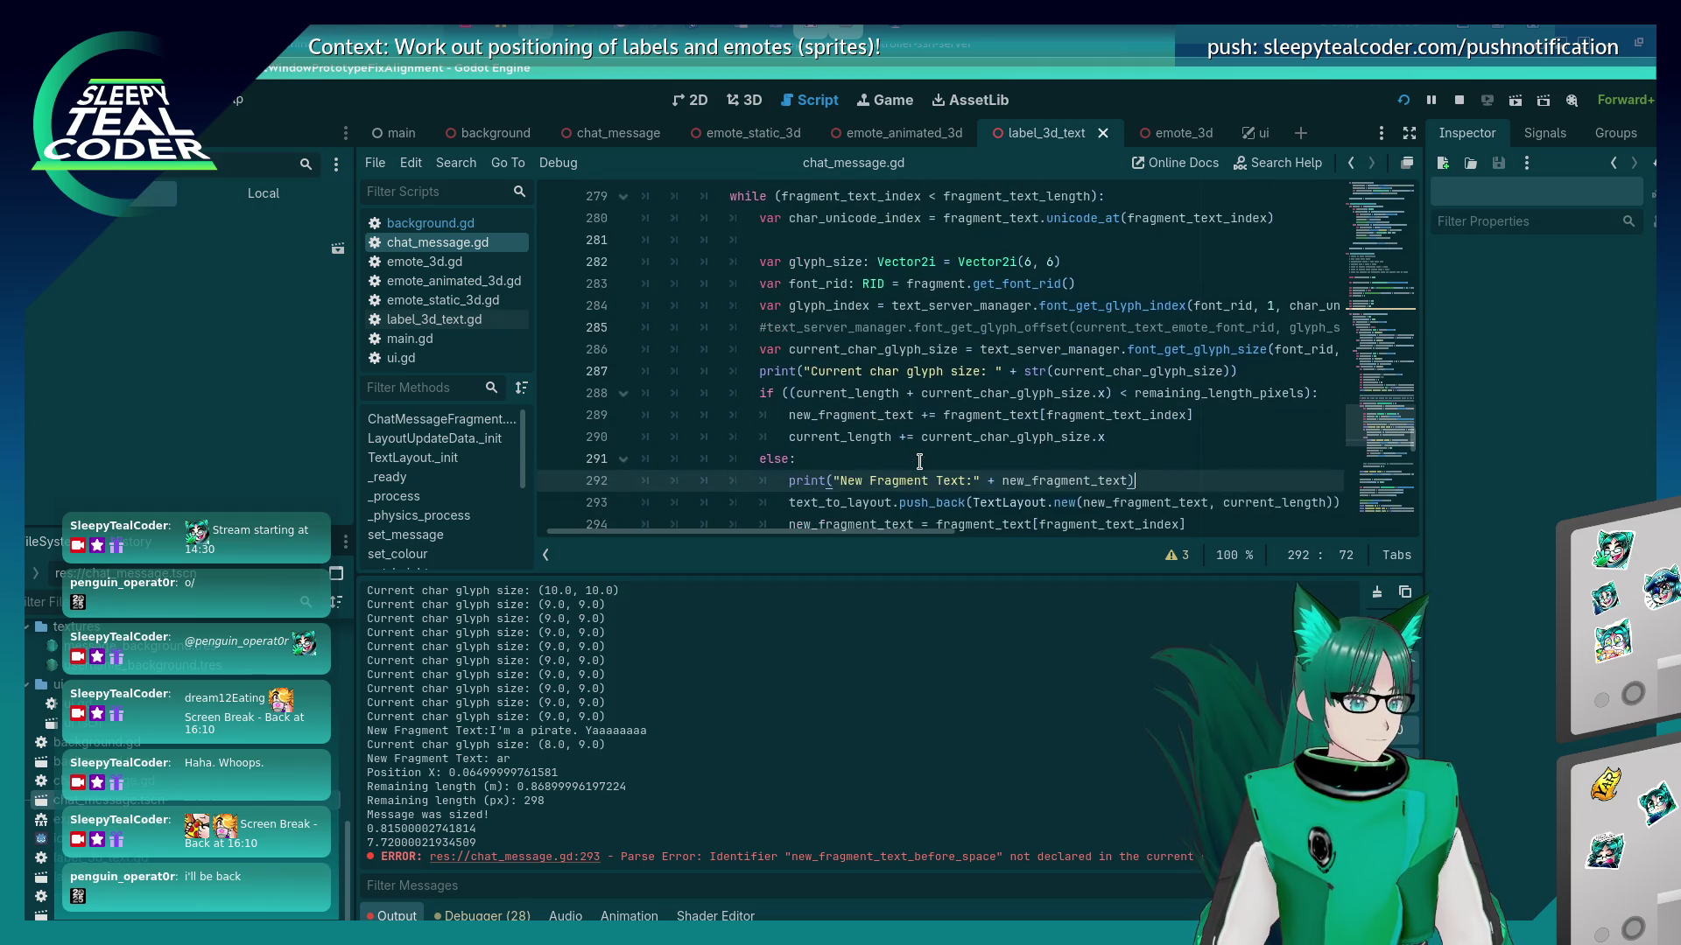
click(1272, 374)
scroll(1262, 382, up, 1)
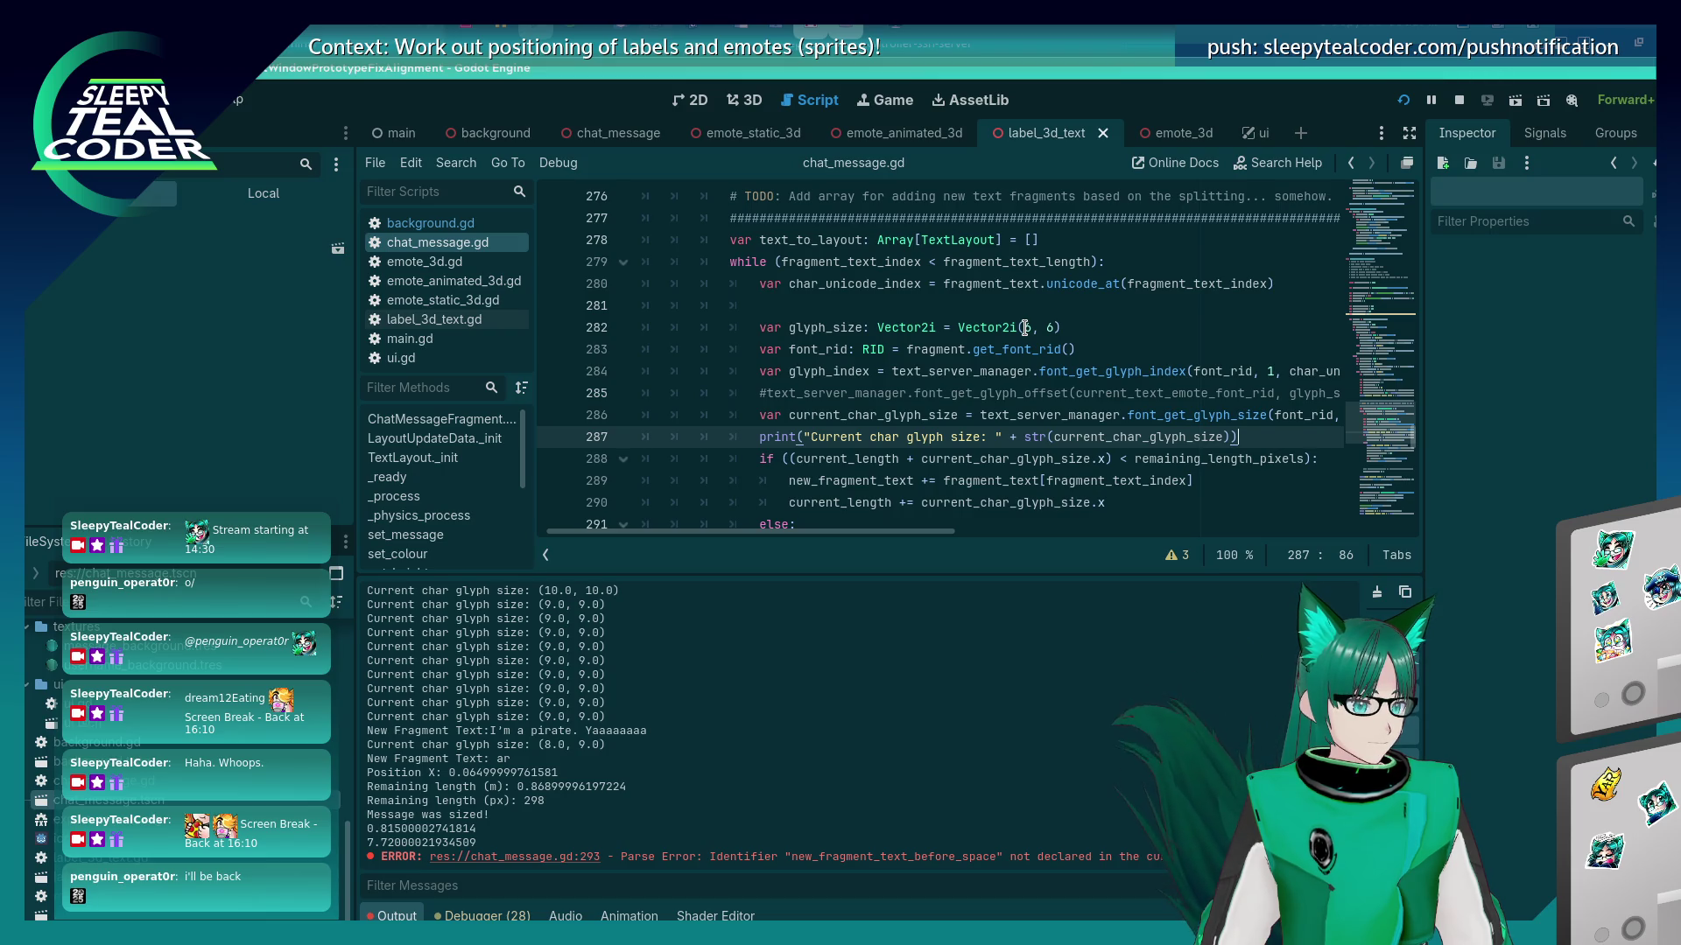
scroll(1024, 327, up, 2)
click(1061, 366)
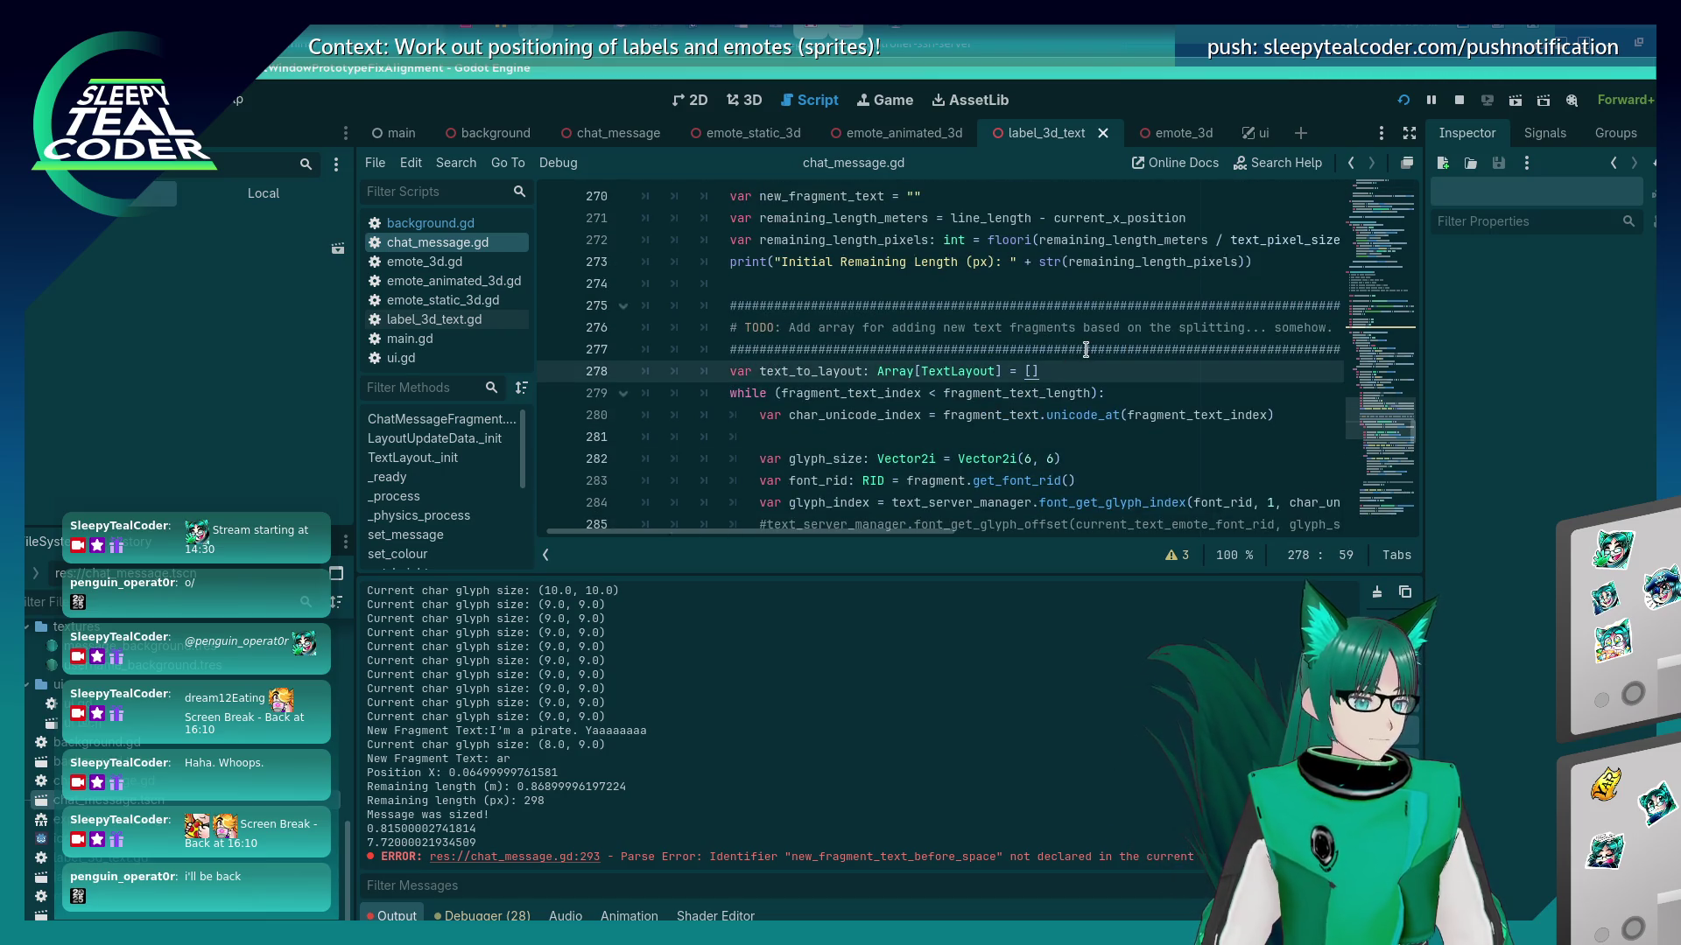
Declare last_space_index = 0 on a new line after line 278.
key(Return)
text(var)
text(ace_)
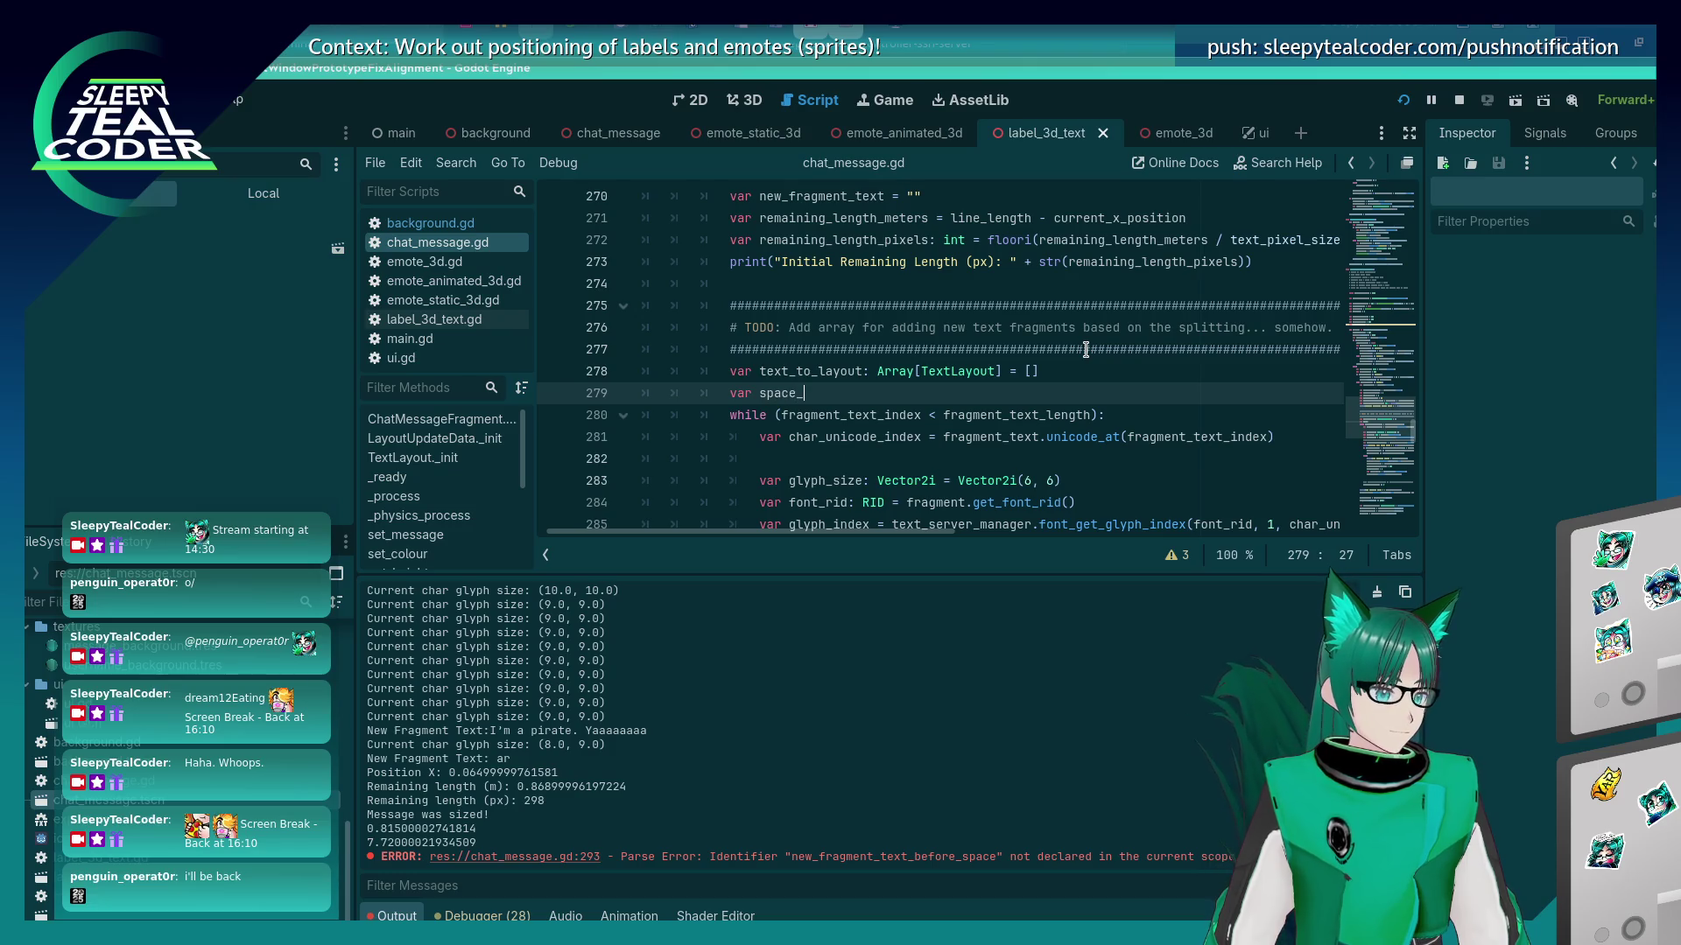
text(index = 0)
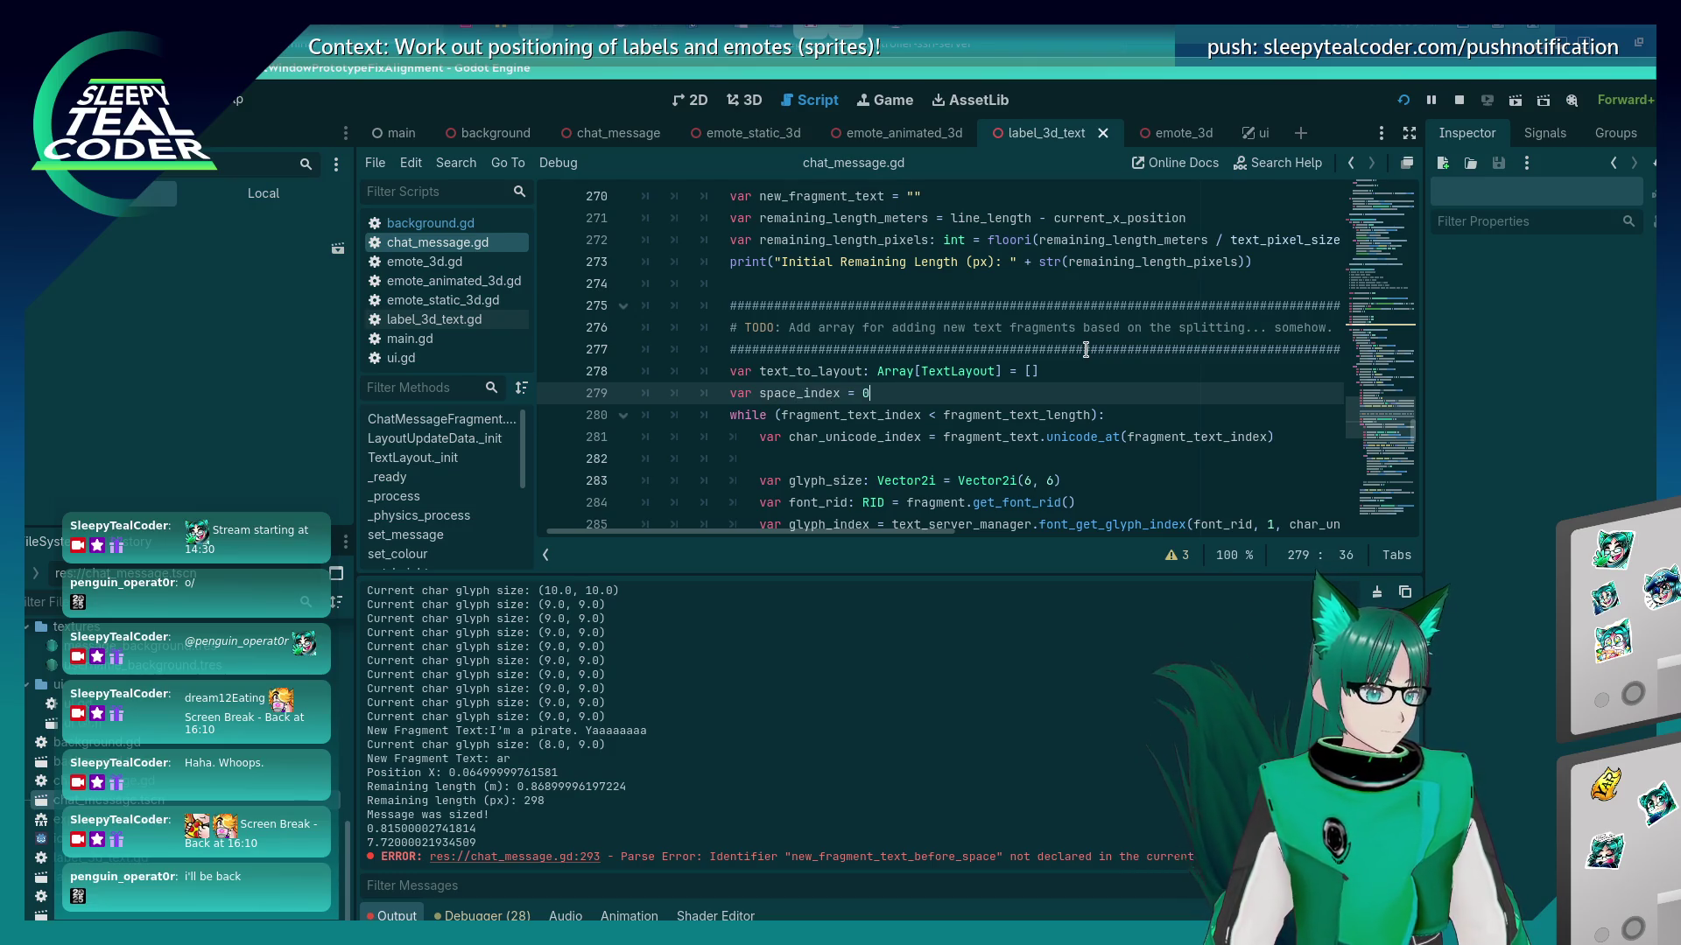
key(Left)
key(Left)
key(Left)
scroll(1000, 393, down, 4)
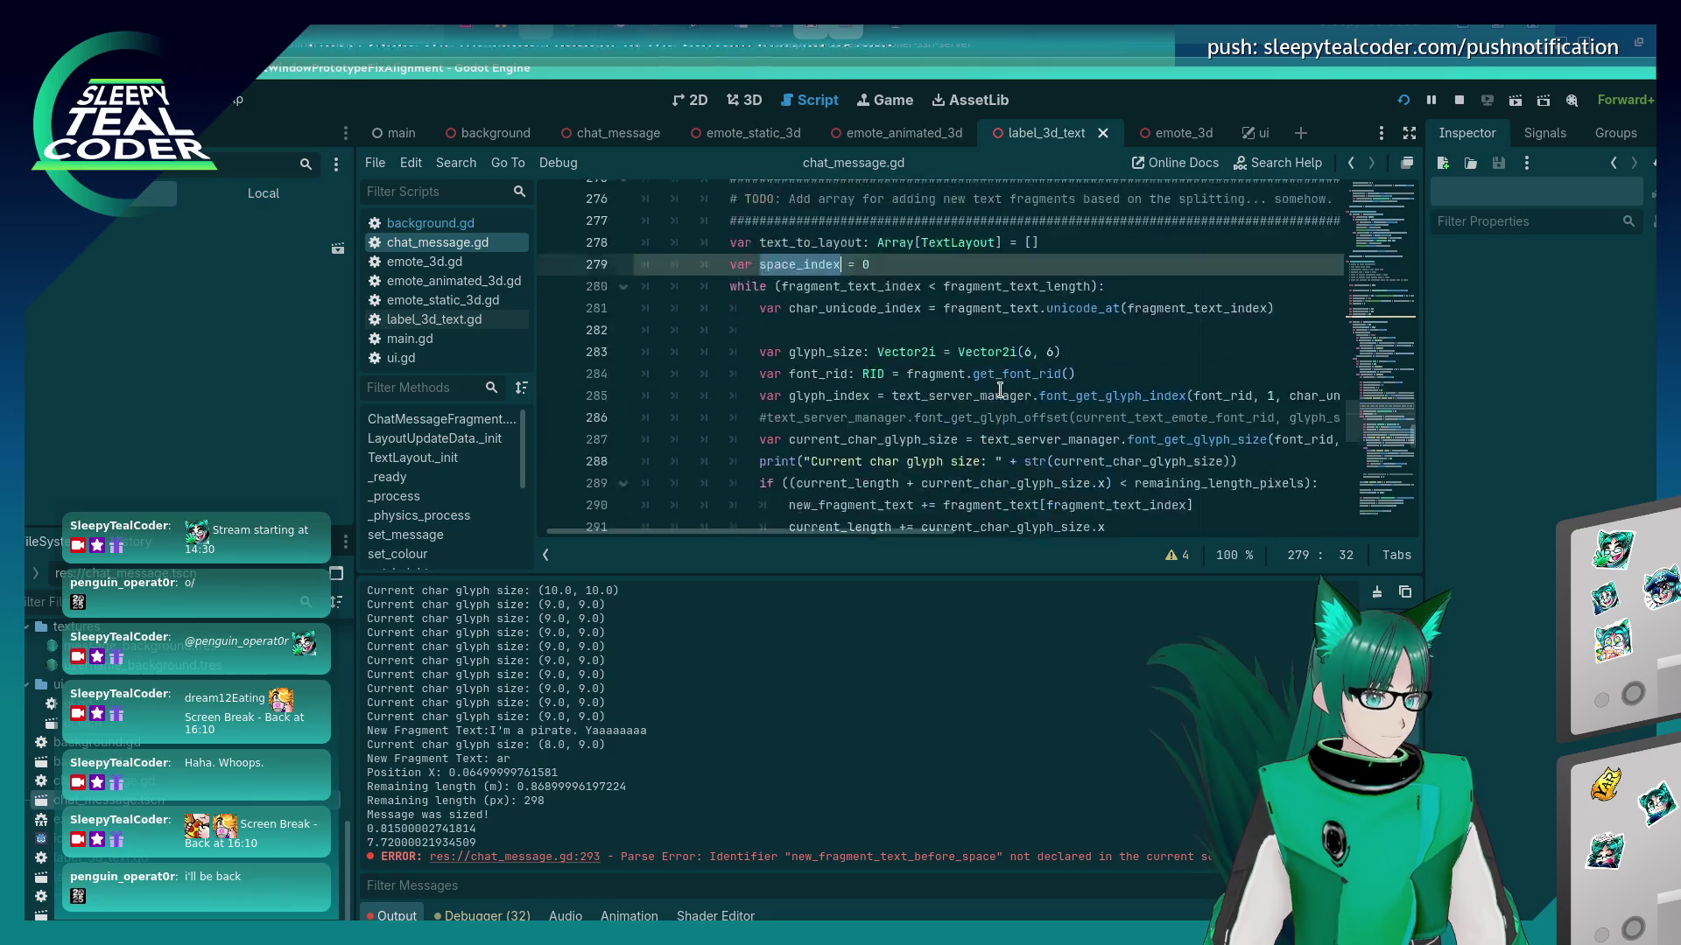
click(1111, 393)
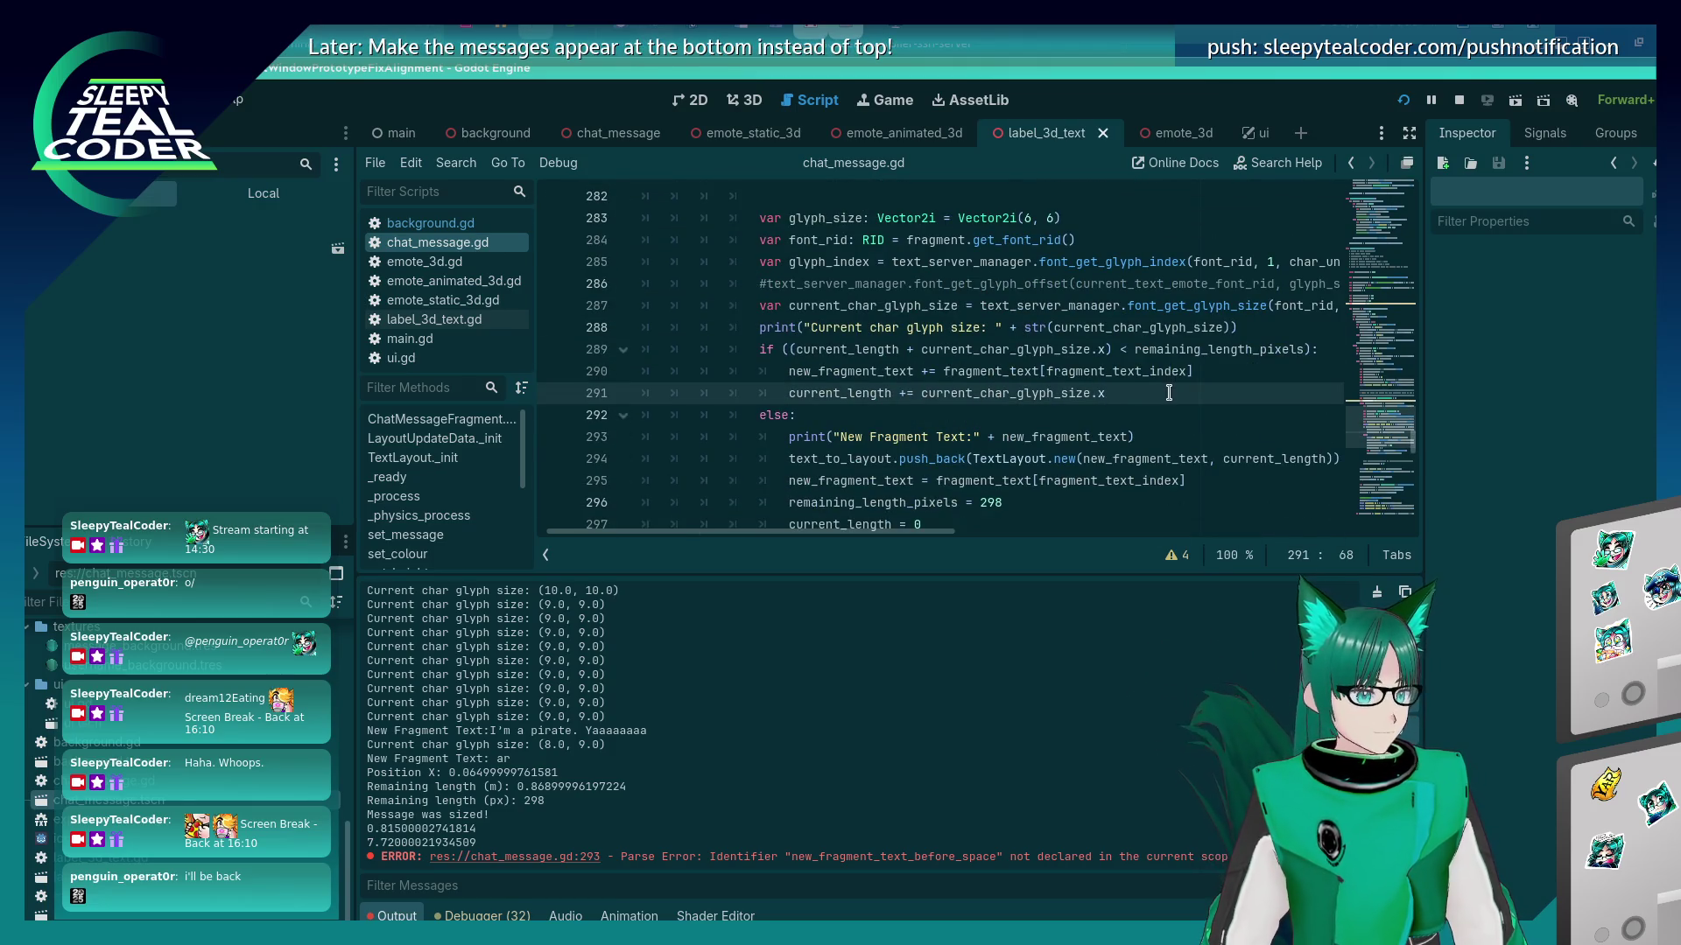
scroll(1168, 393, up, 2)
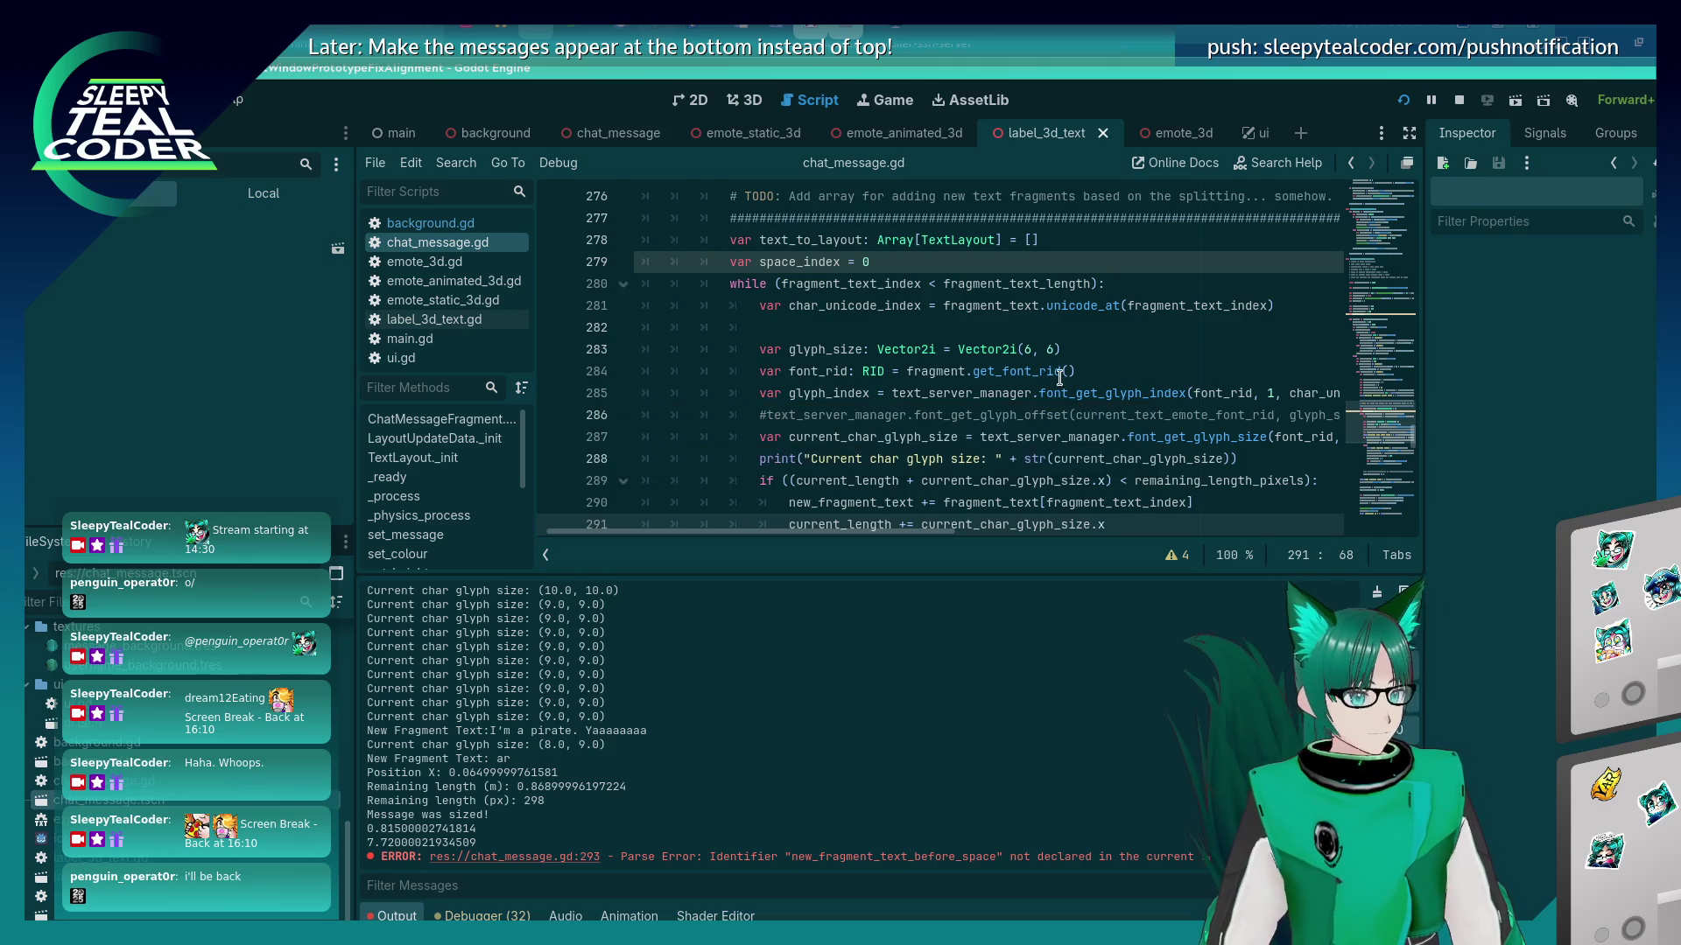
scroll(1056, 333, down, 1)
scroll(875, 332, up, 2)
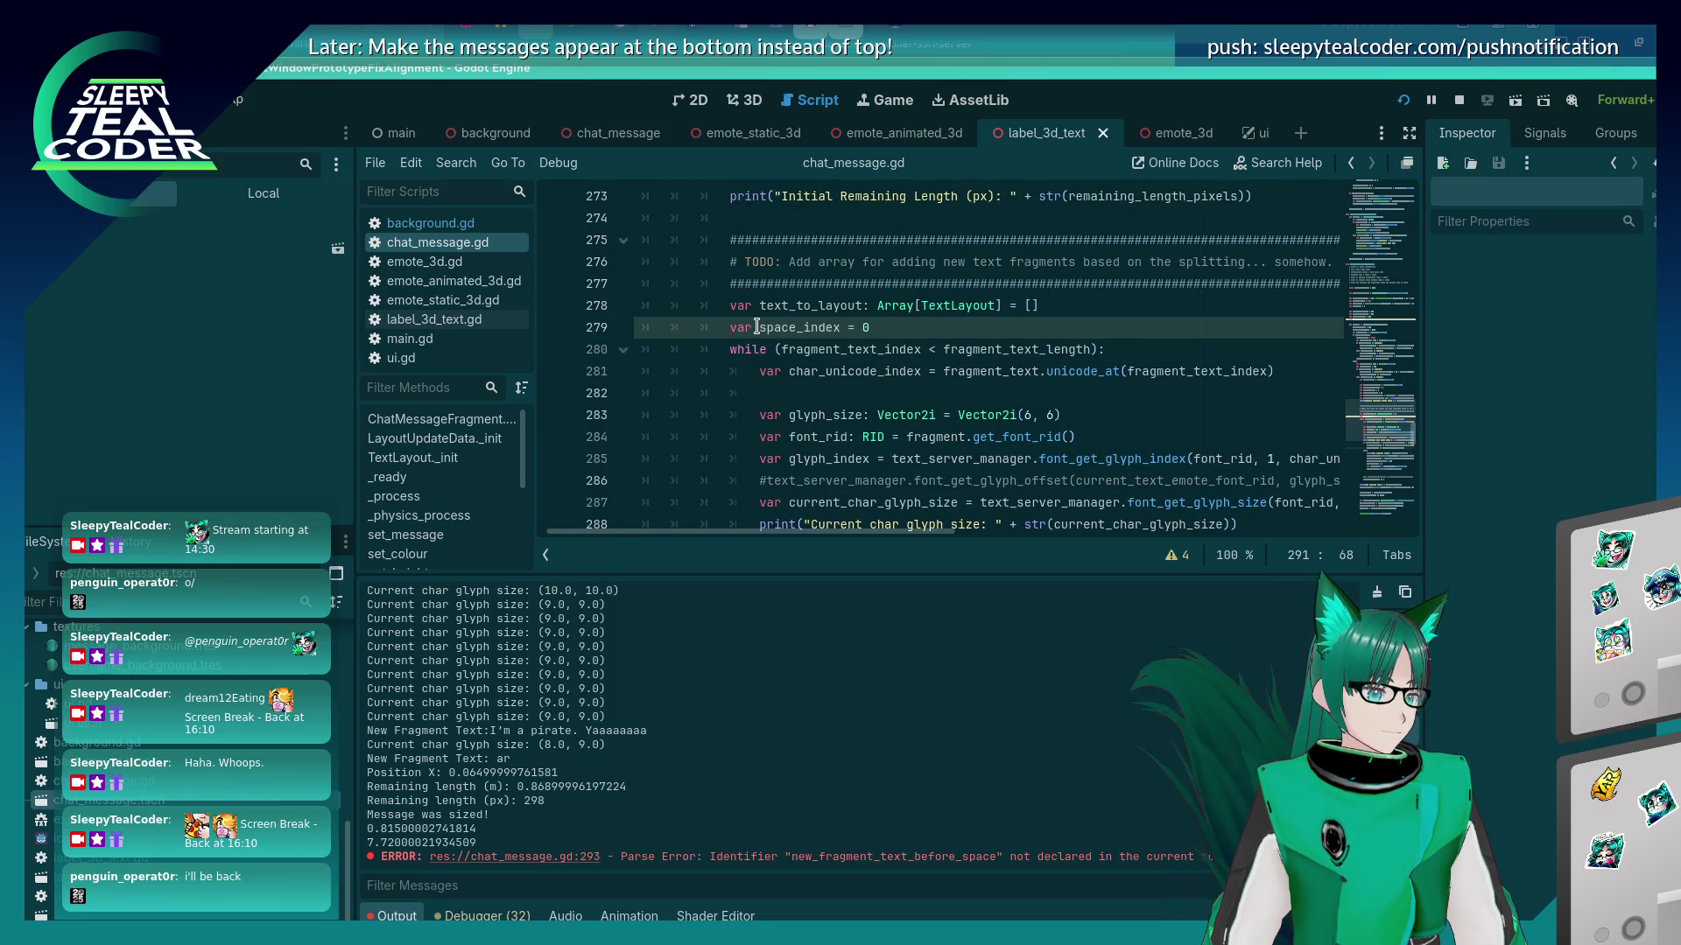
click(761, 328)
text(last_)
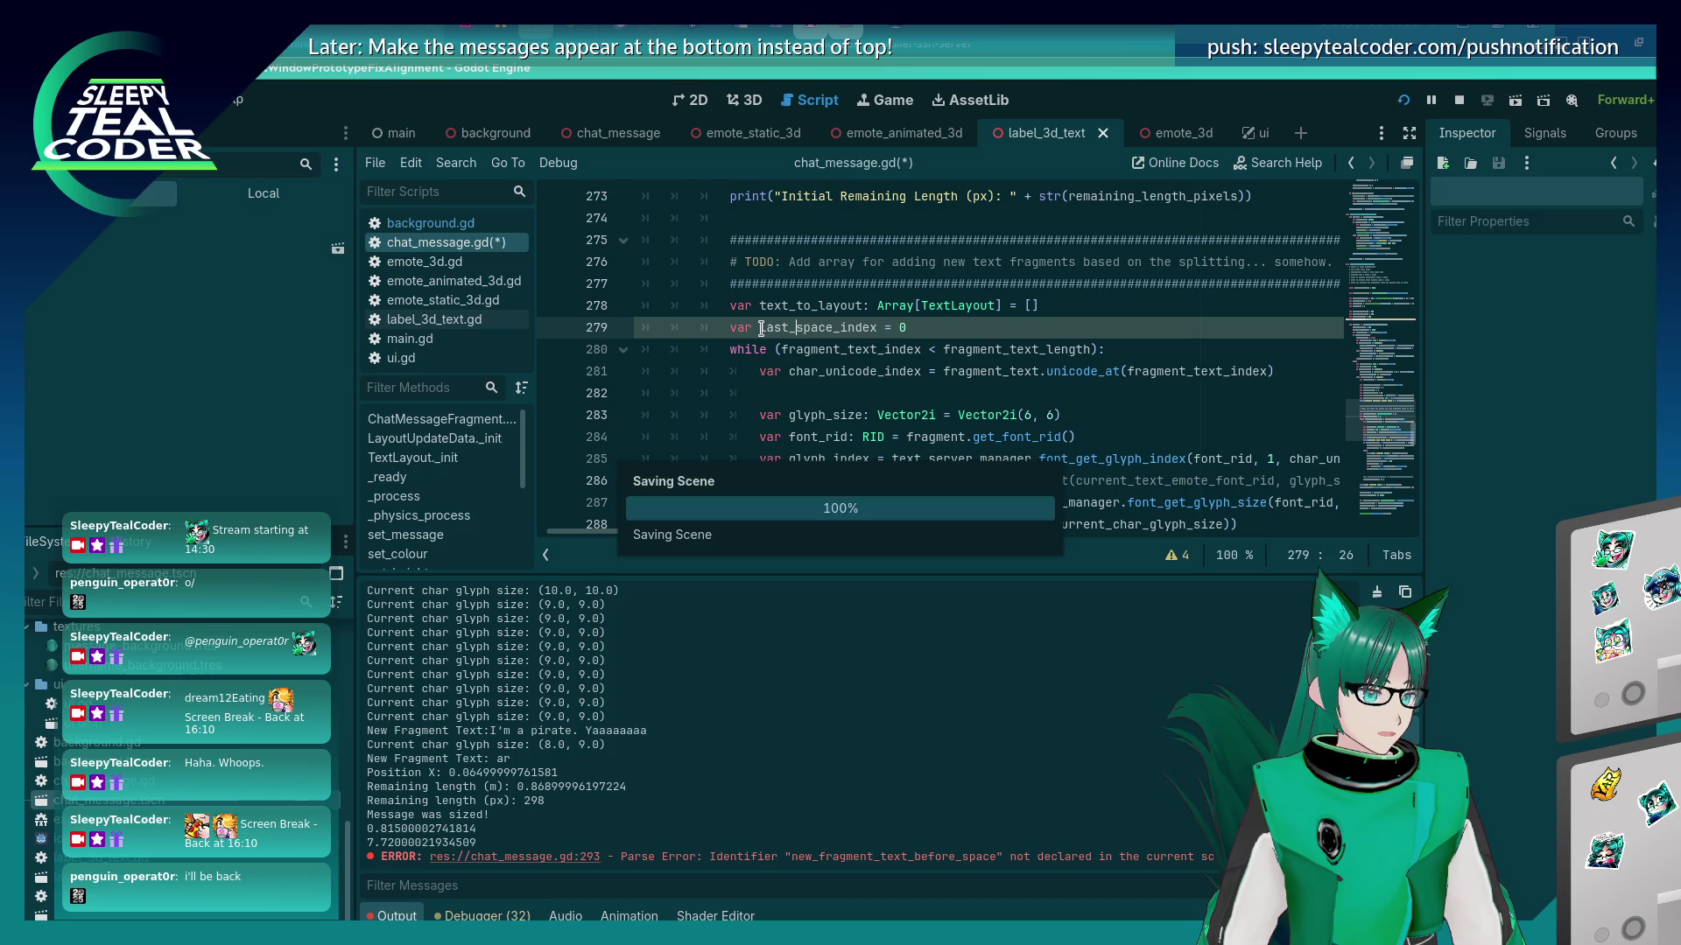
Move down through the loop to the end of the current_length update line.
scroll(889, 304, down, 2)
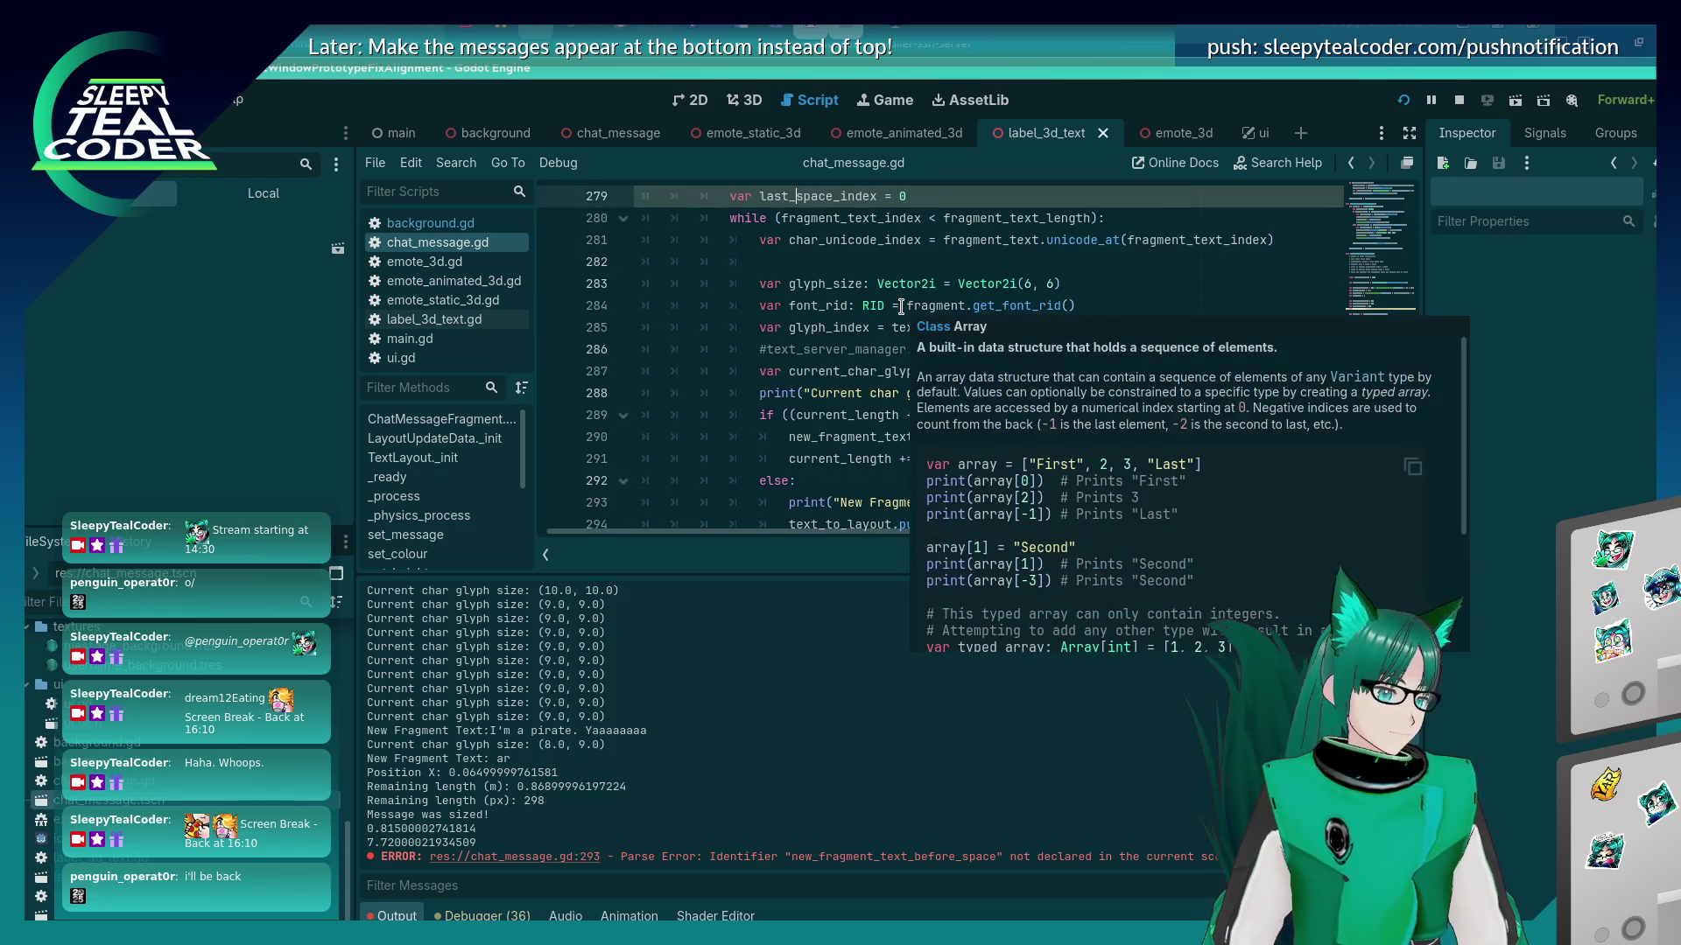
scroll(895, 311, down, 1)
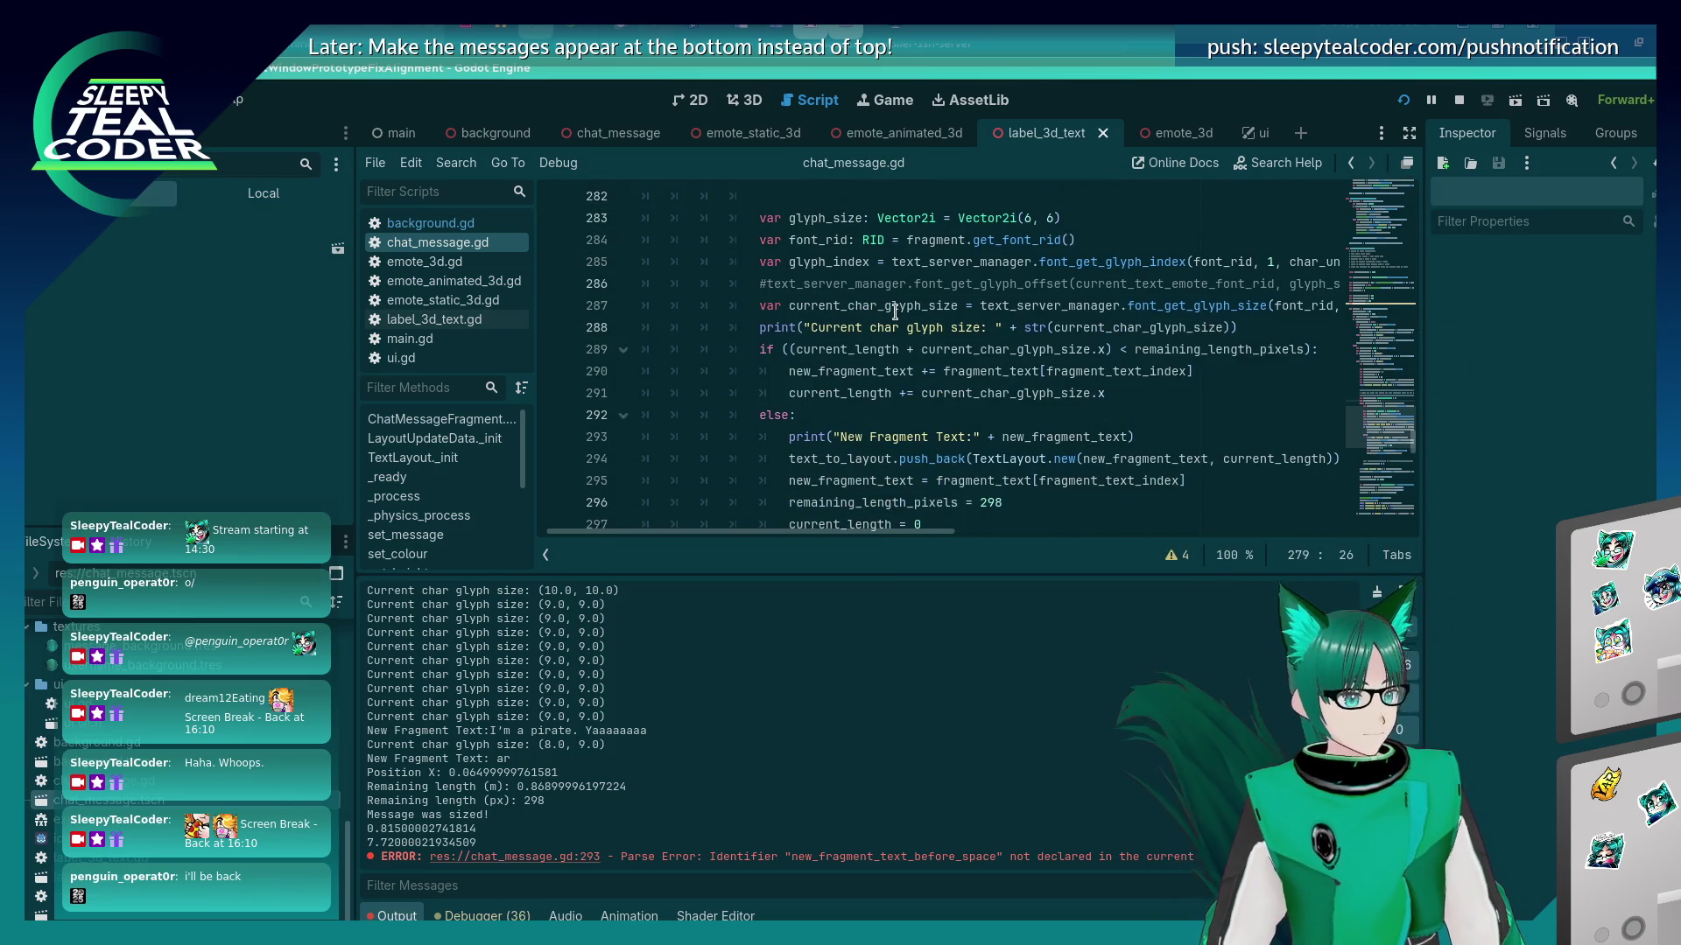
scroll(895, 312, down, 1)
mouse_move(894, 312)
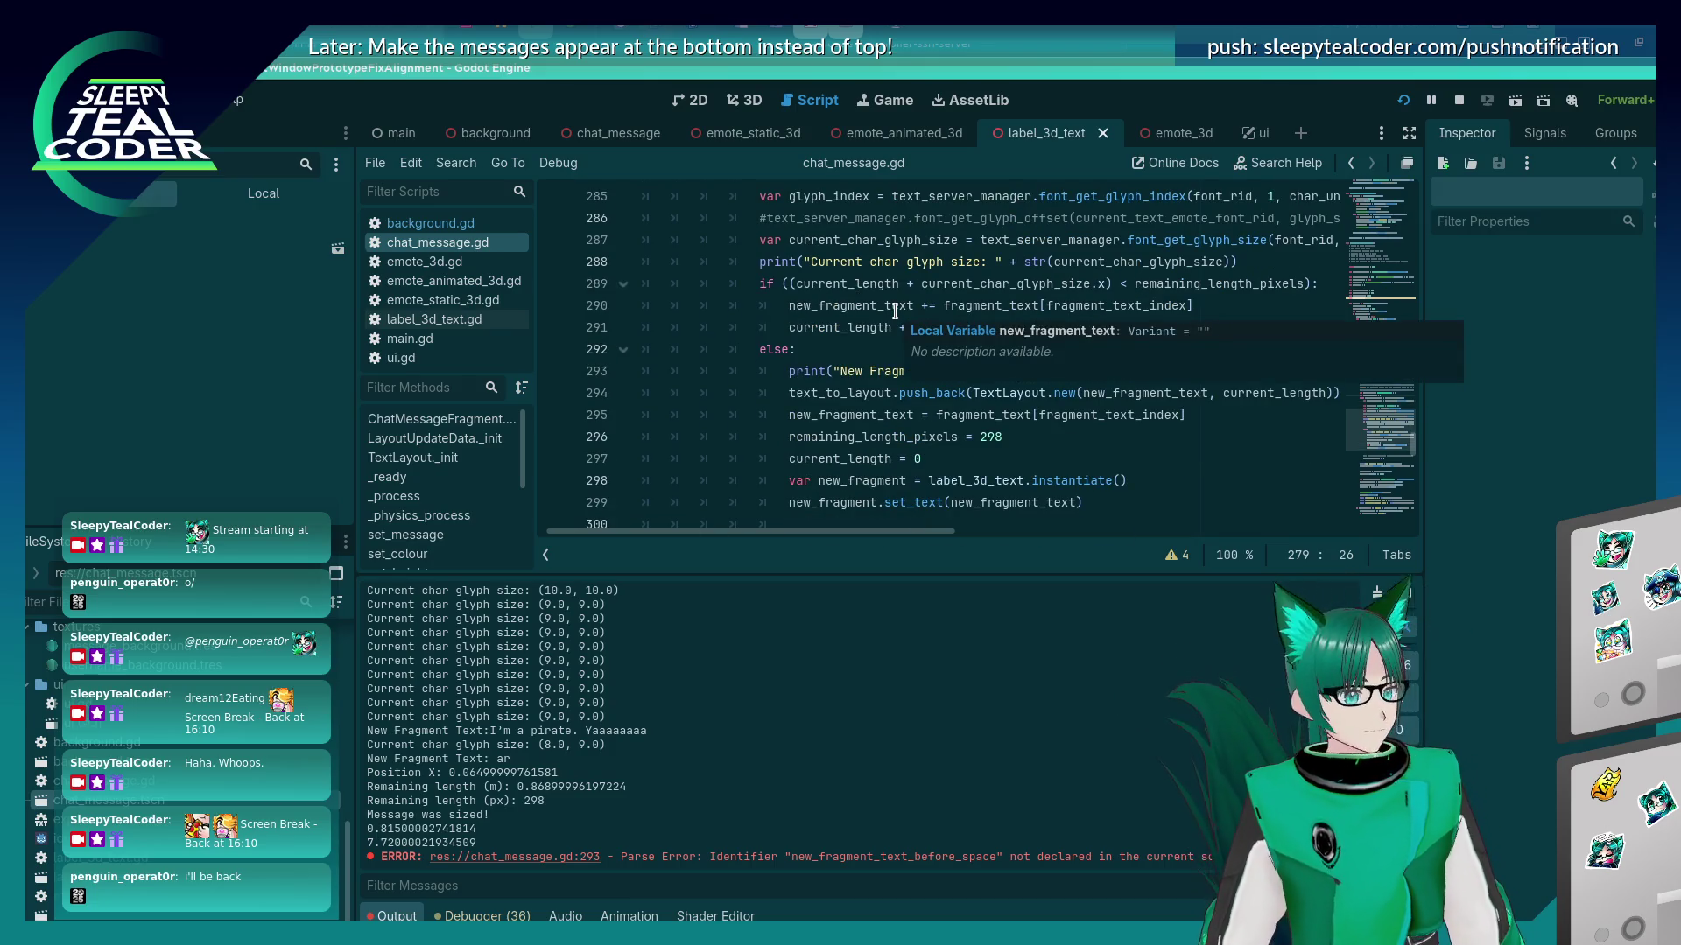
scroll(895, 312, down, 2)
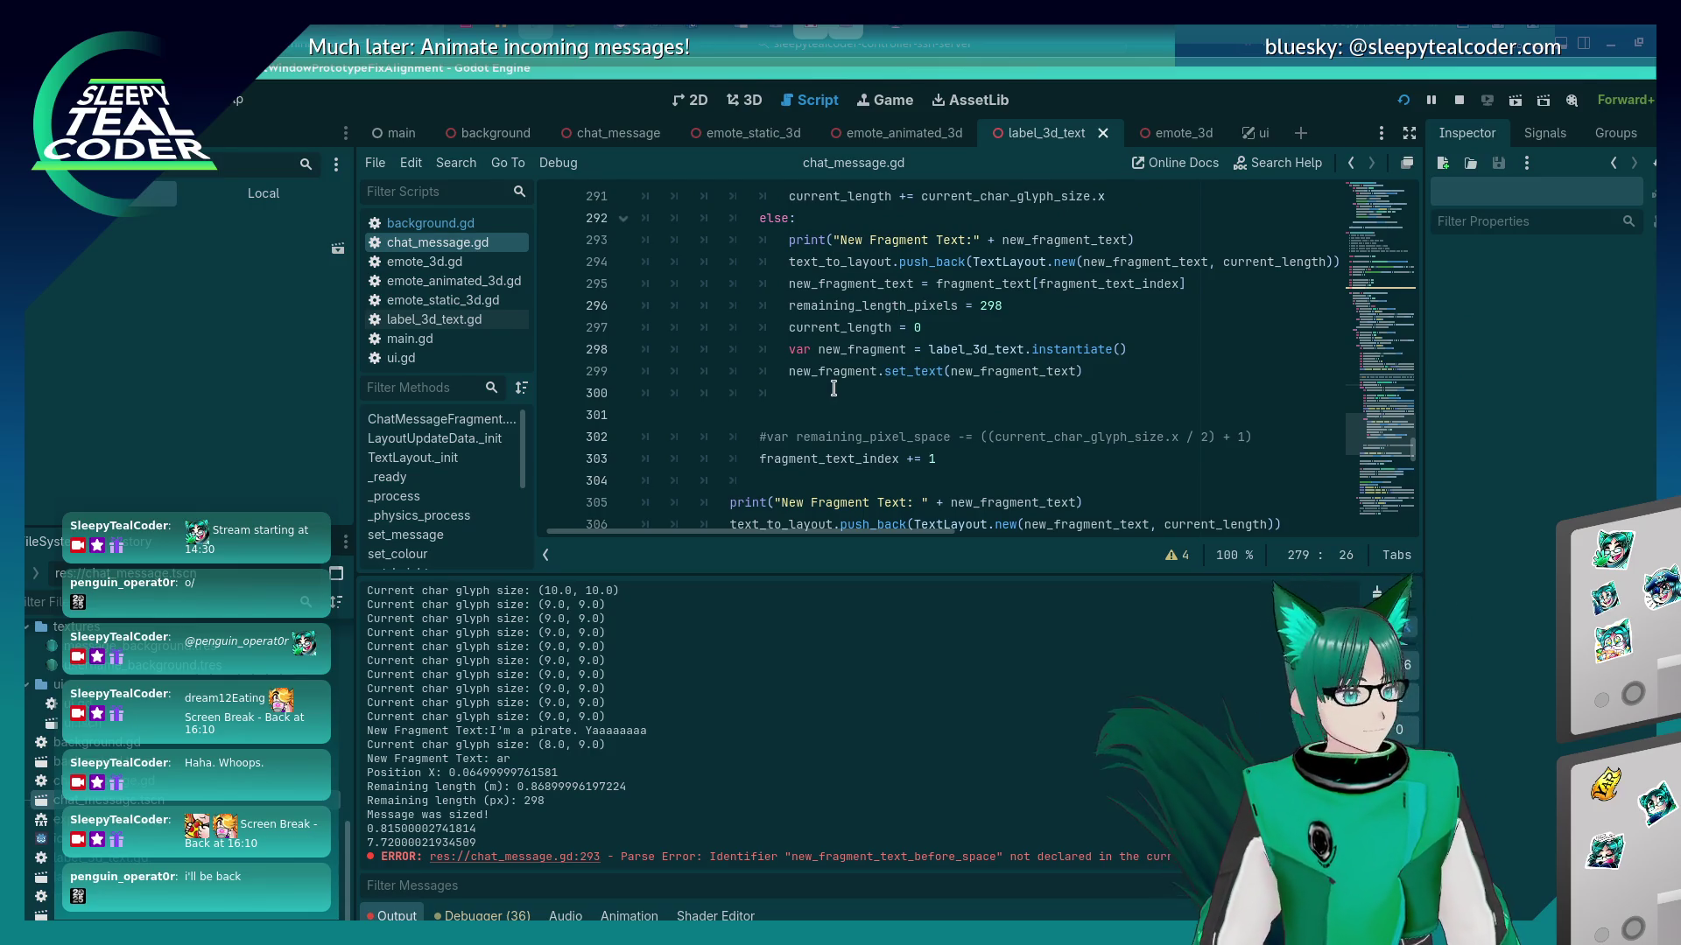
scroll(833, 388, up, 2)
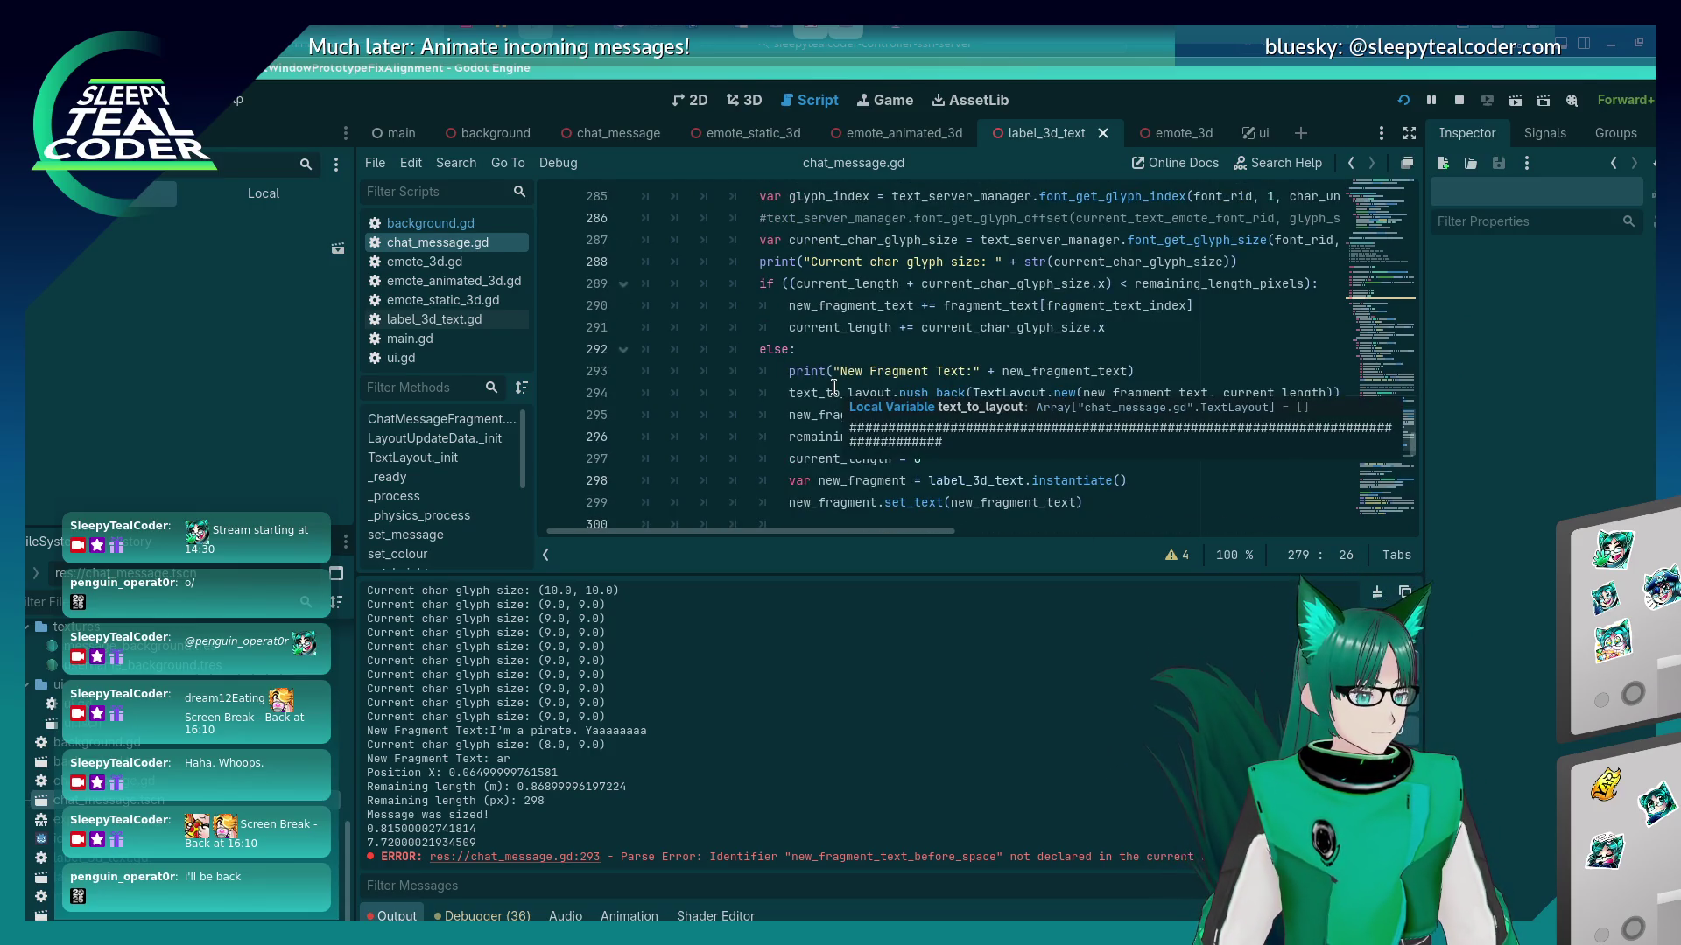
click(863, 372)
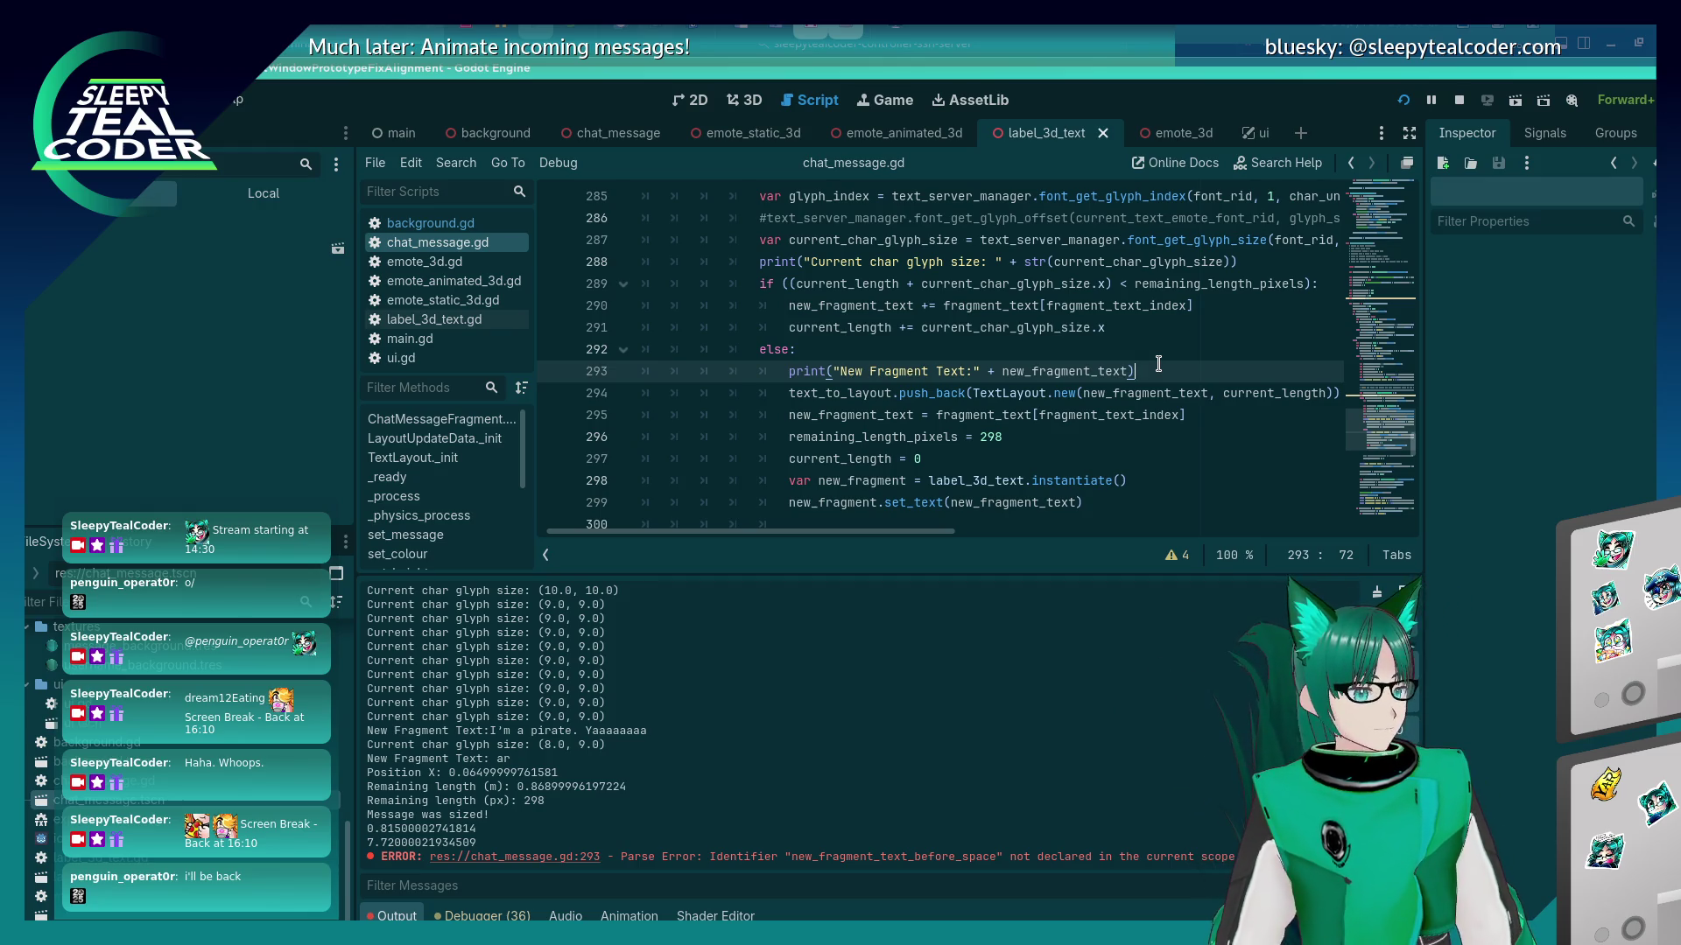
click(1167, 329)
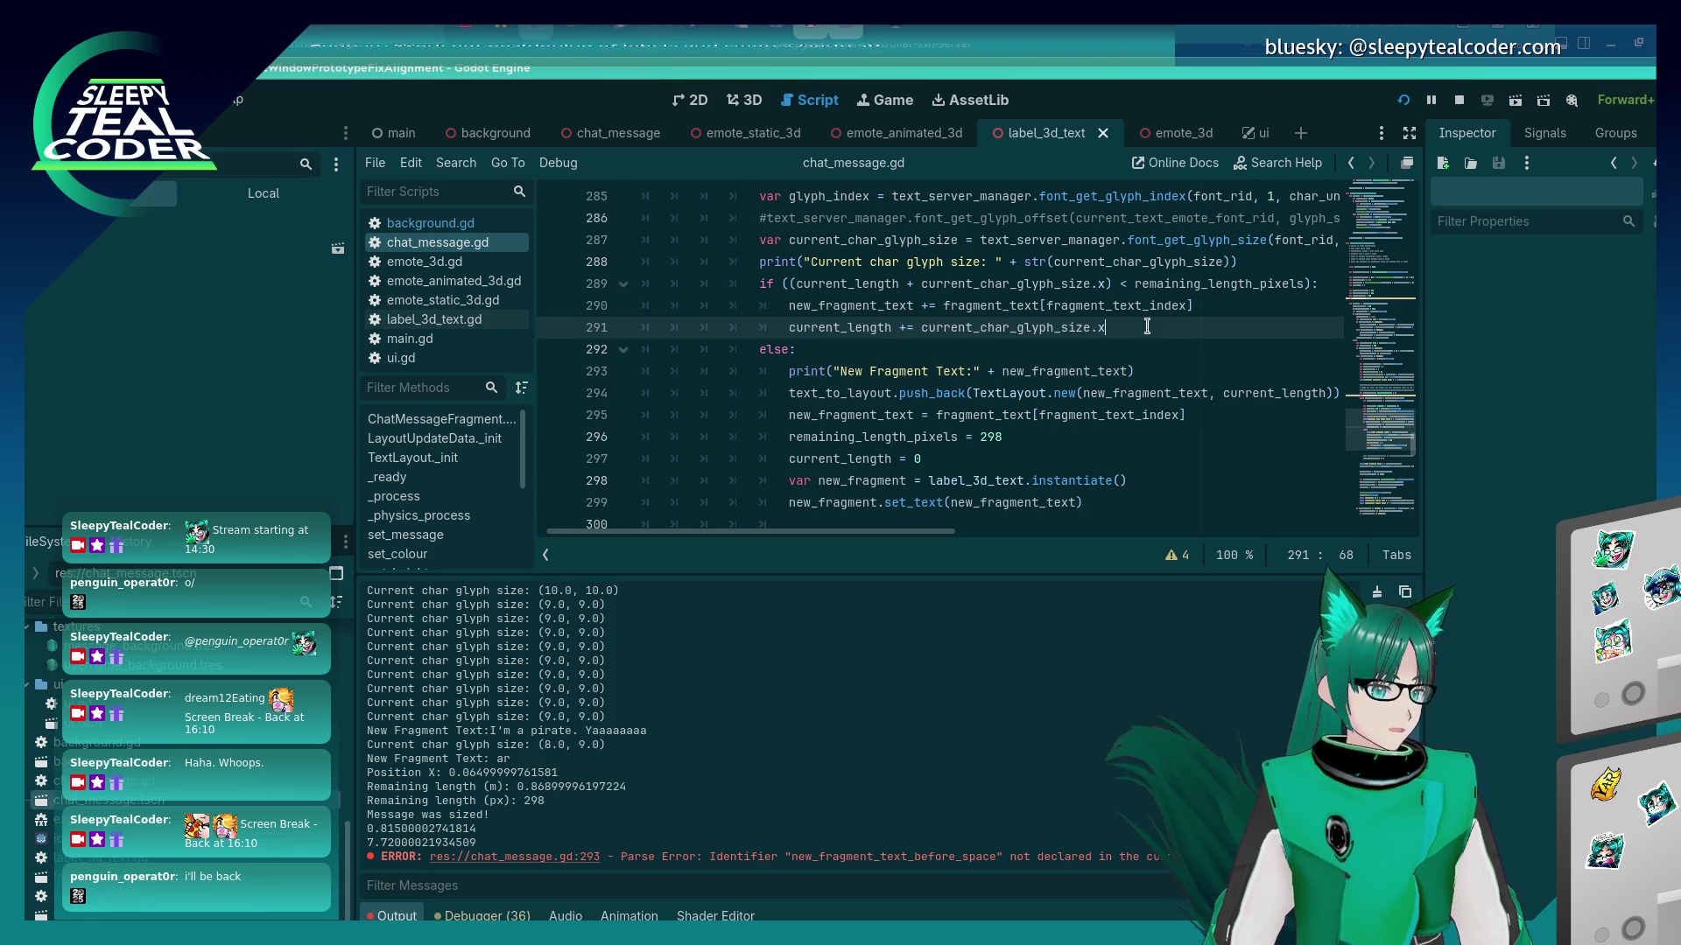
Start an if condition on line 292 checking fragment_text.at(fragment_text_index).
key(Return)
text(if ()
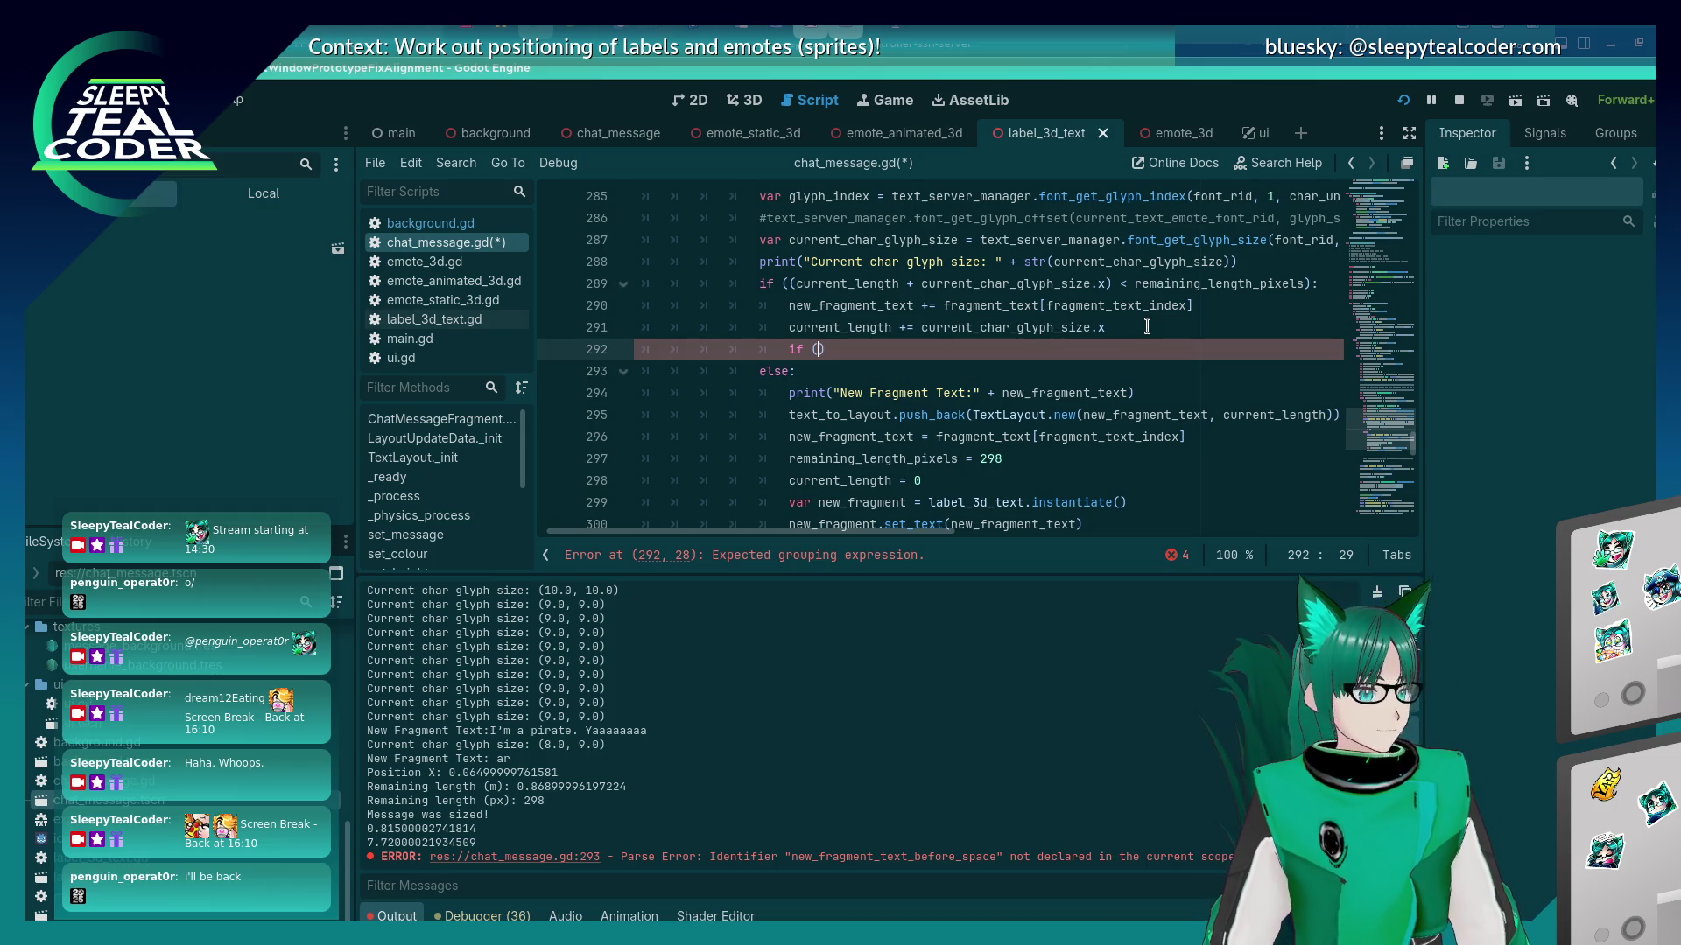
scroll(1147, 326, up, 2)
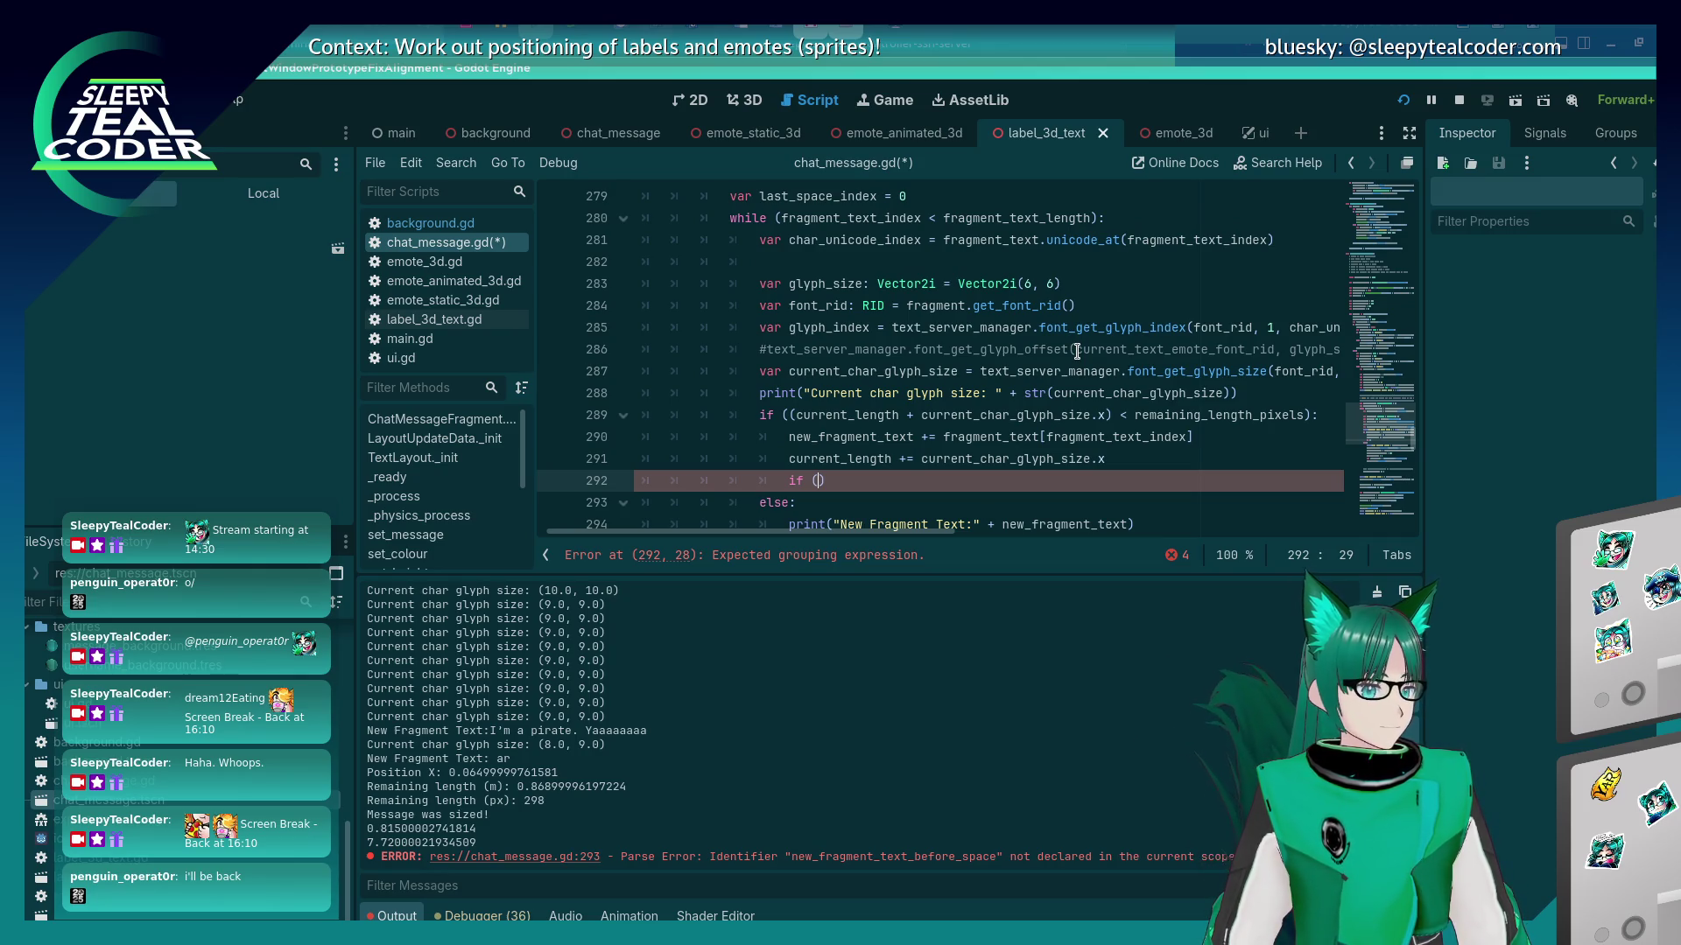
click(943, 239)
mouse_move(942, 239)
mouse_down()
mouse_move(1274, 239)
mouse_move(1045, 239)
mouse_up()
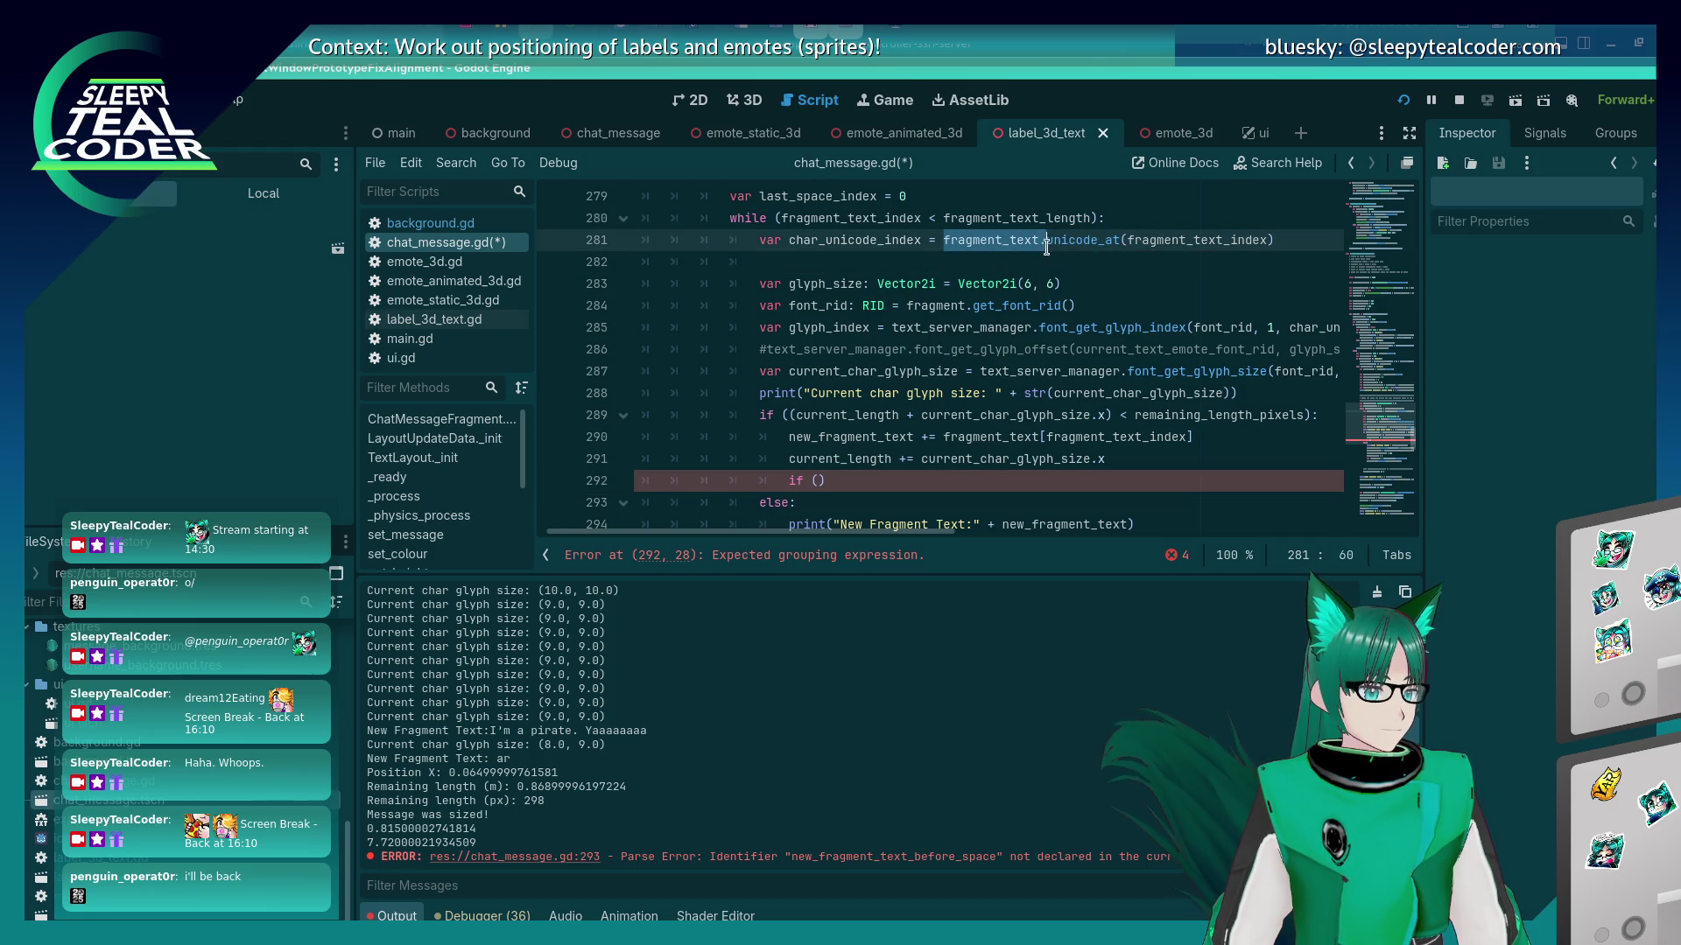
key(ctrl+c)
click(893, 481)
key(Left)
key(ctrl+v)
text(.)
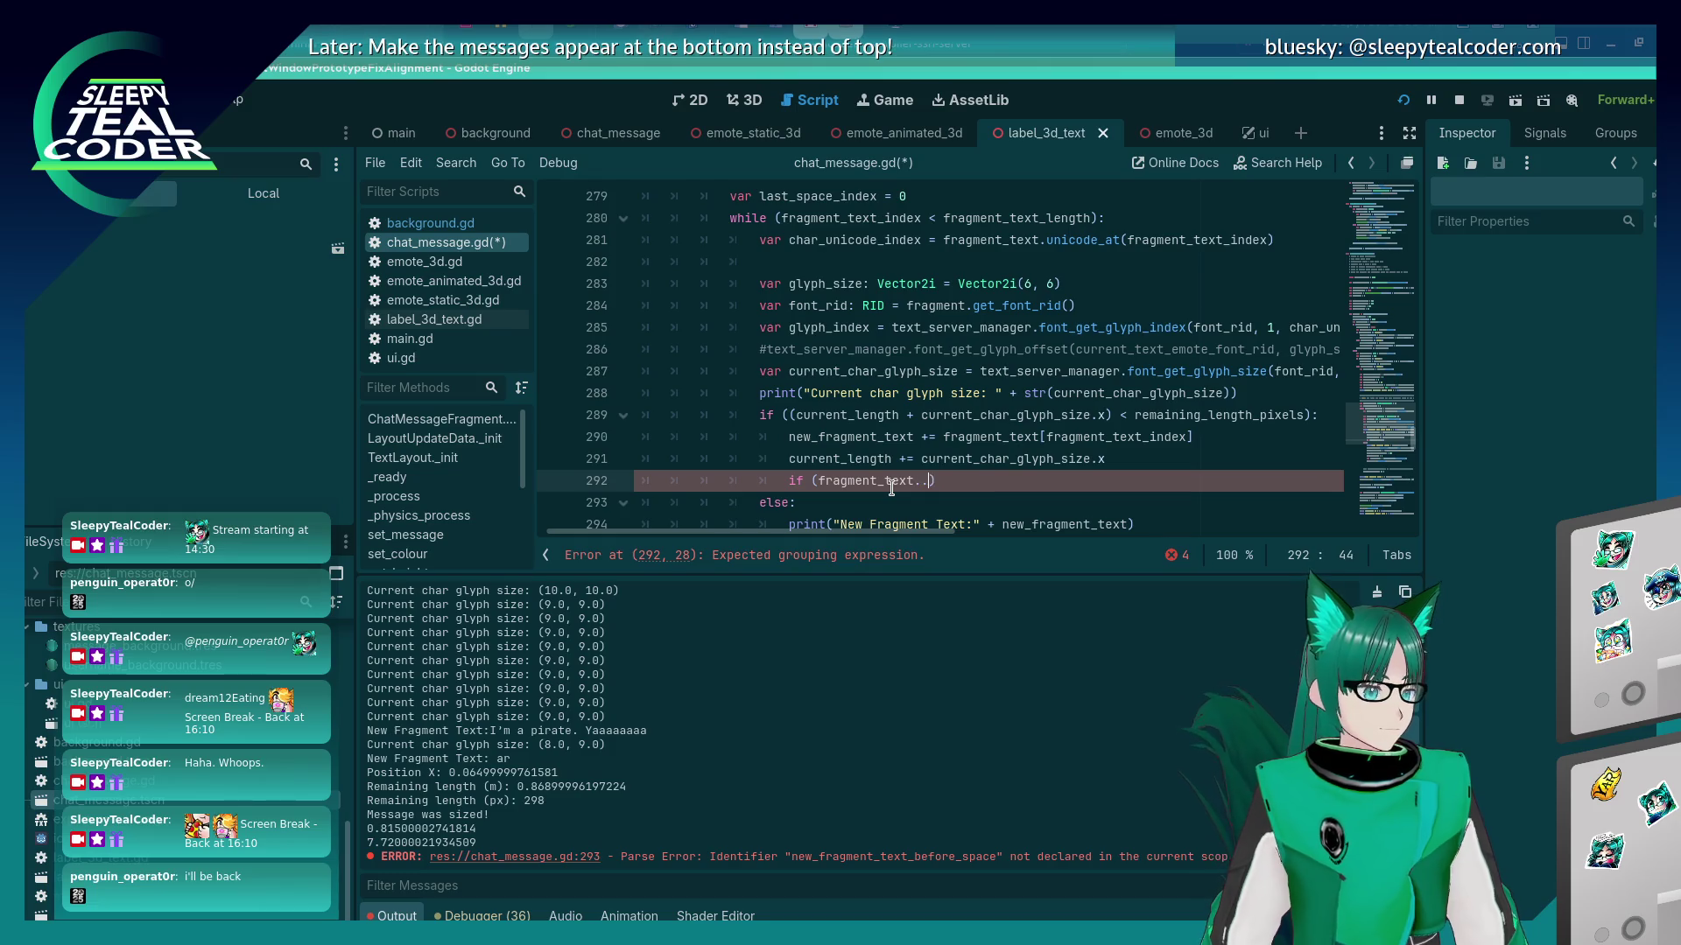
key(BackSpace)
text(at(fra)
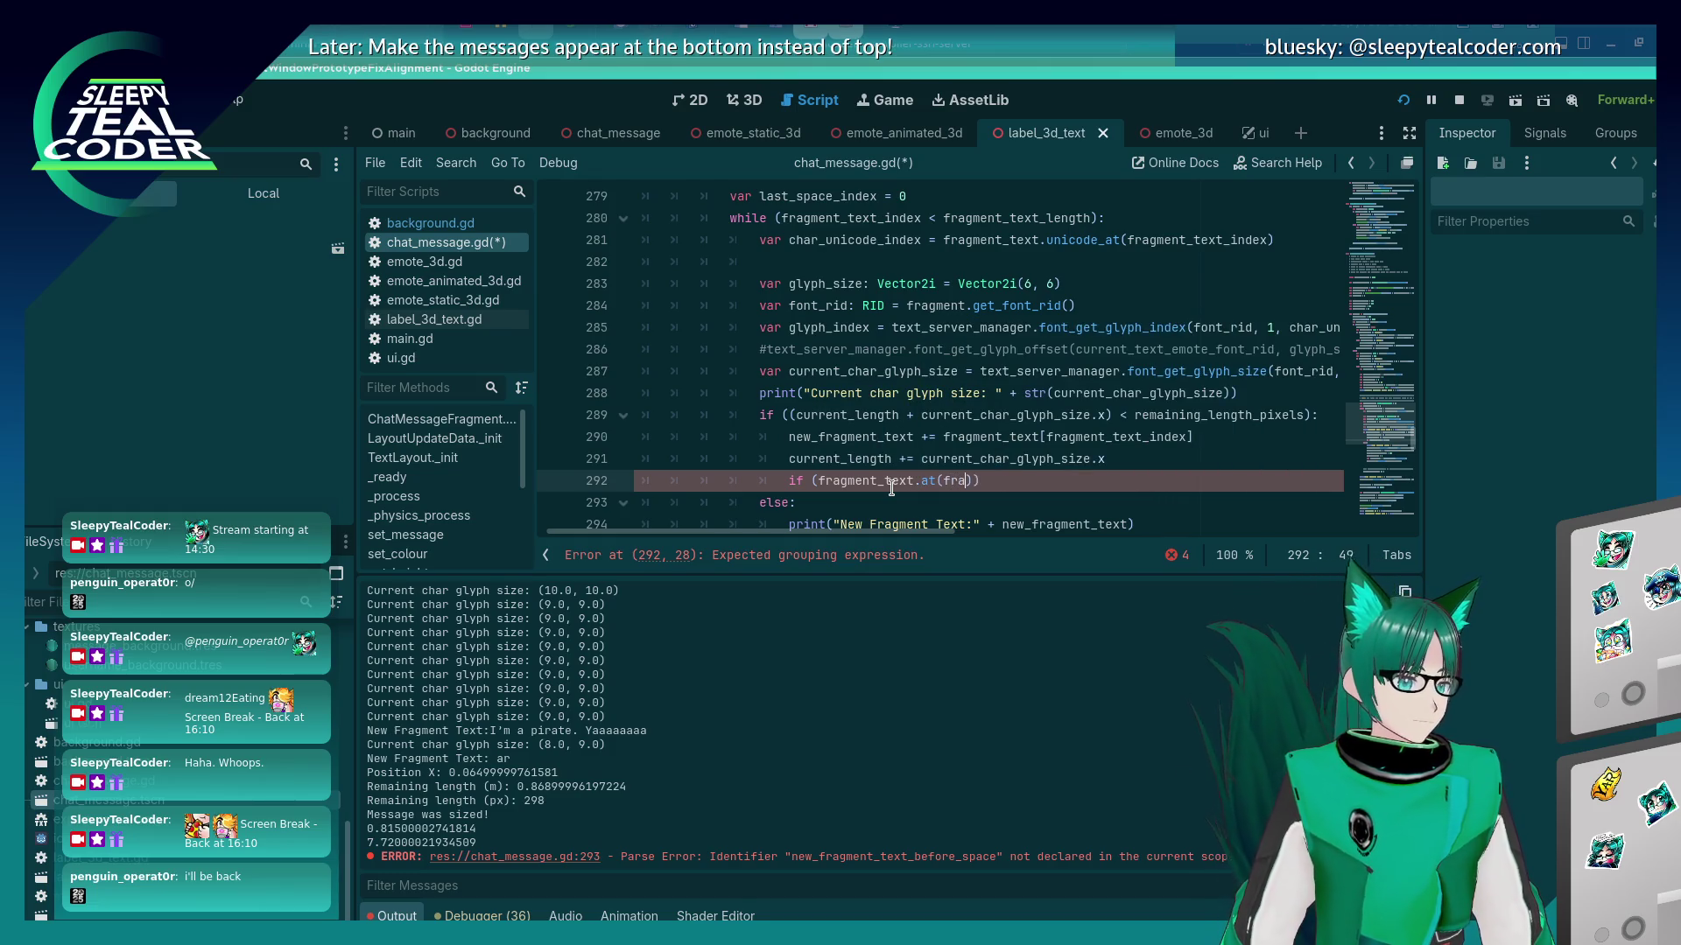
text(gment_text_index).)
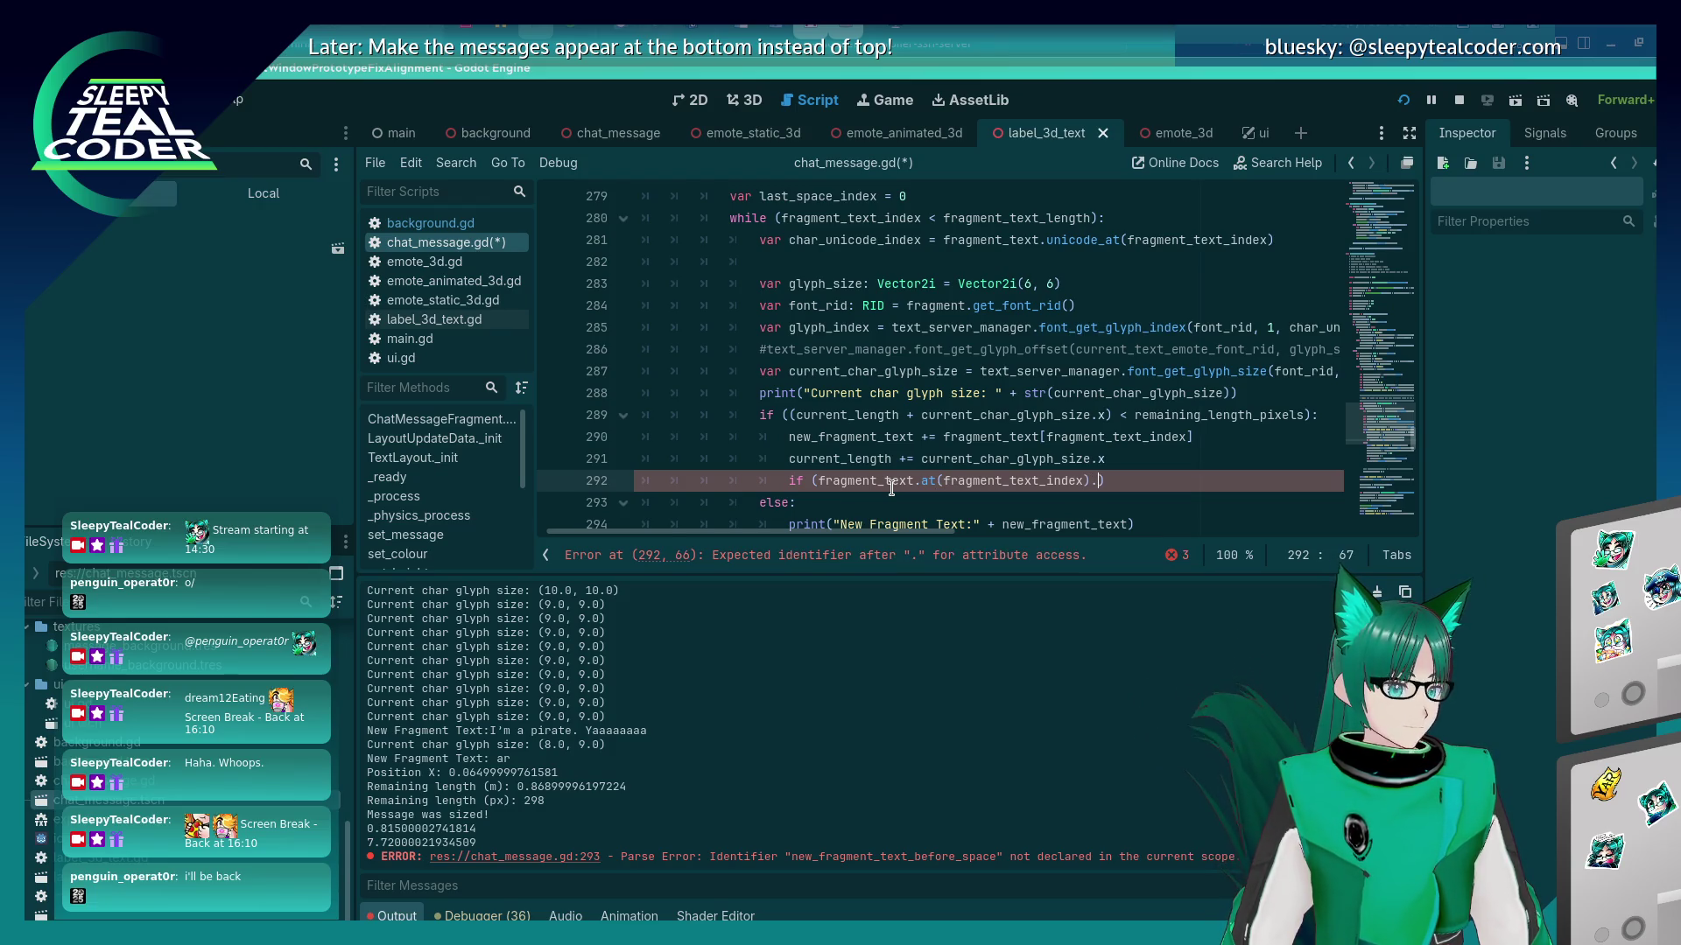
key(BackSpace)
Finish the condition as a comparison with " " and give it a pass placeholder body.
key(Home)
key(Right)
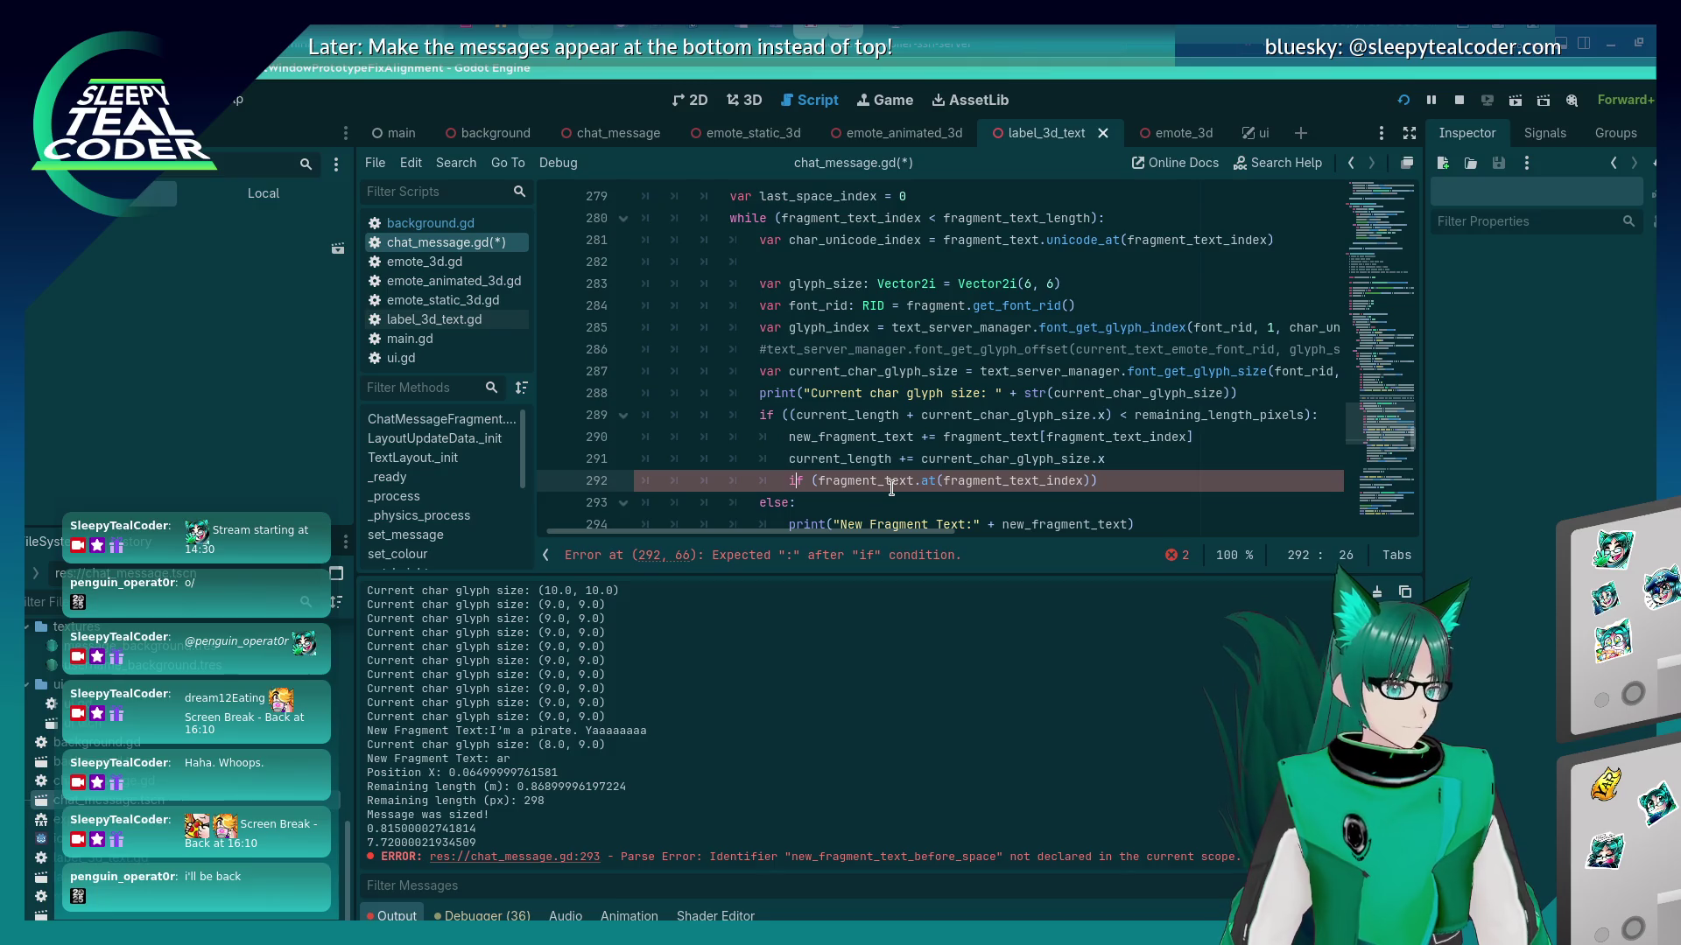
text(is)
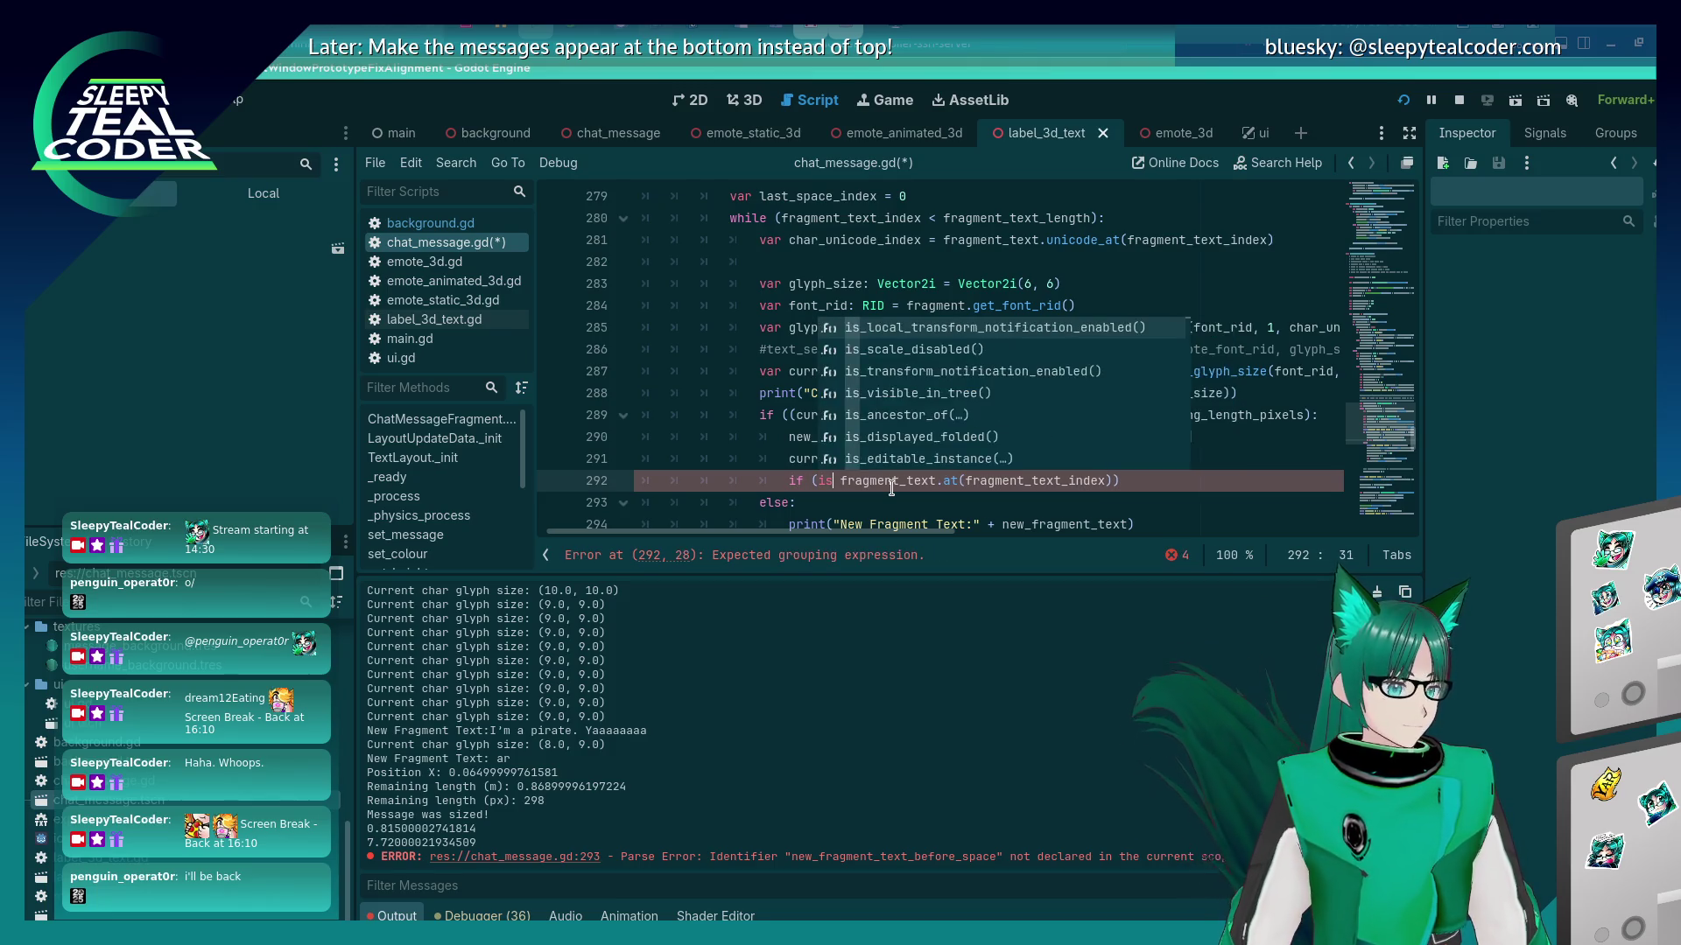
key(Left)
text(_spa)
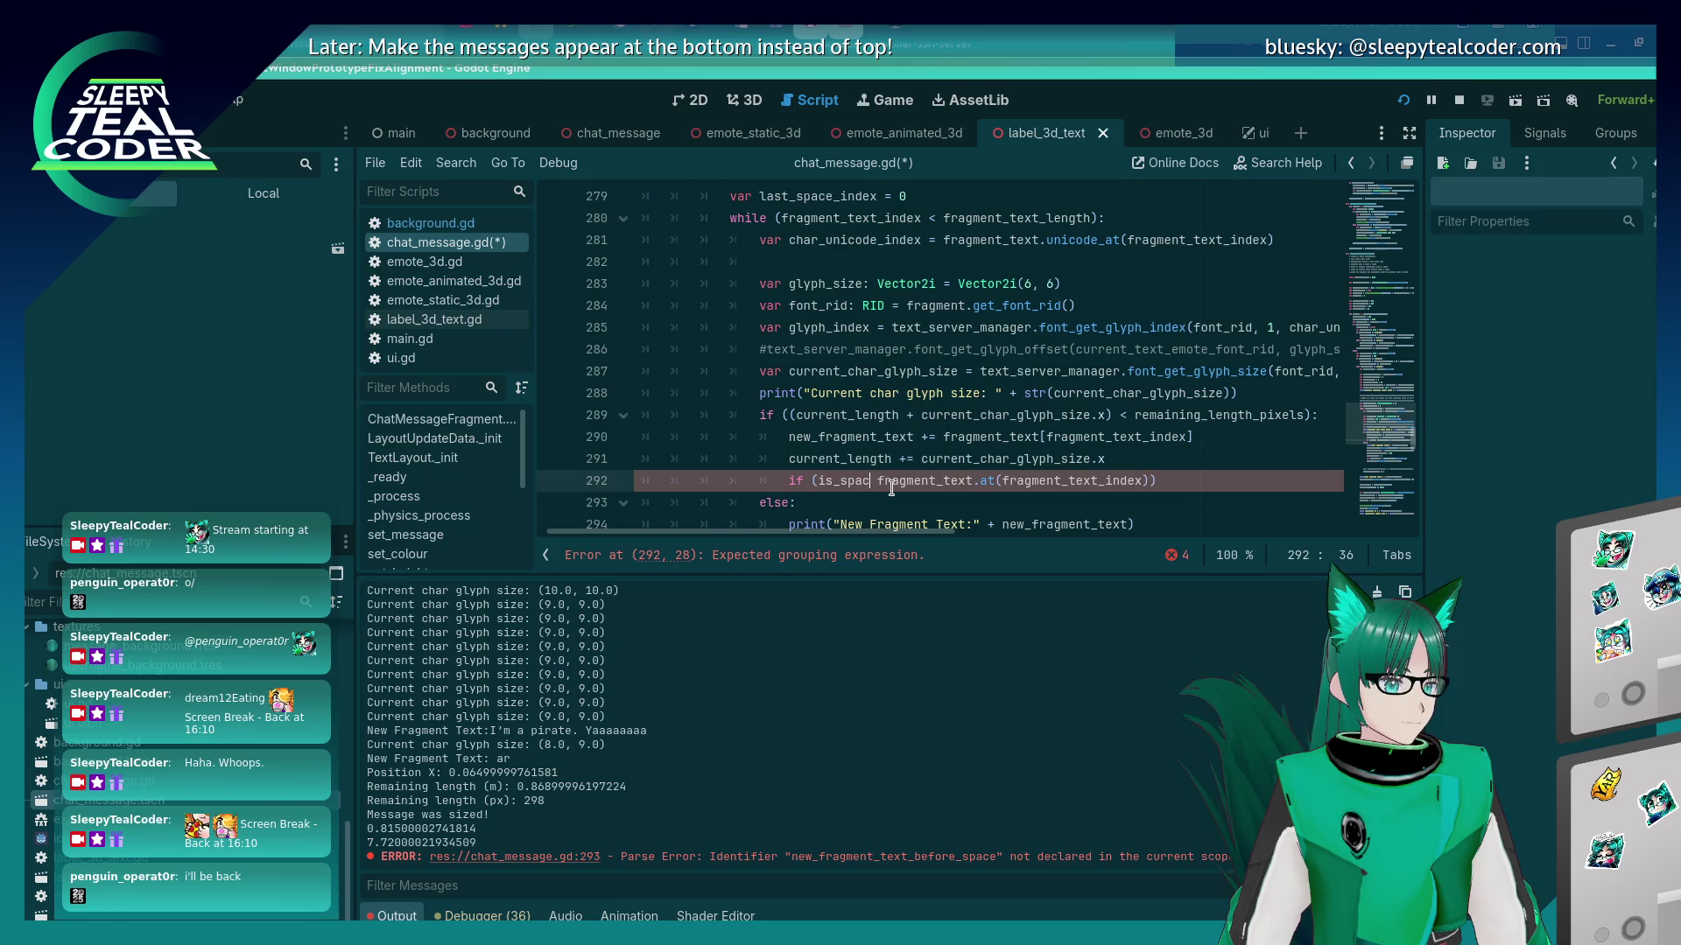
key(ctrl+BackSpace)
key(Delete)
key(End)
key(Left)
text(=)
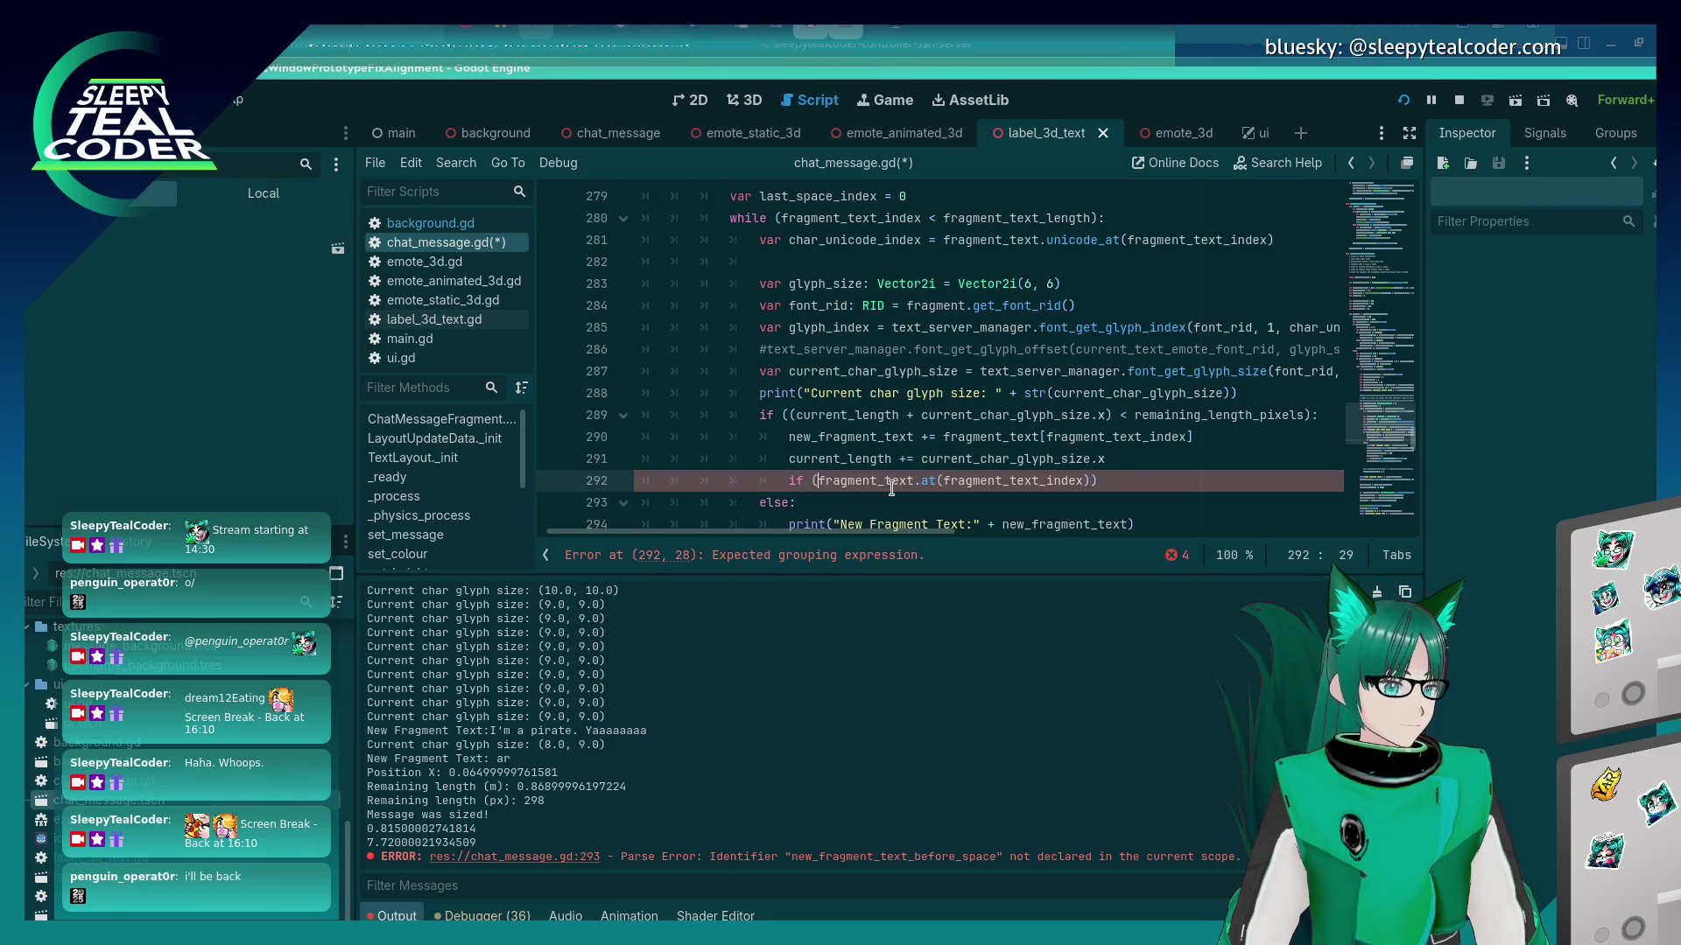
text( " "))
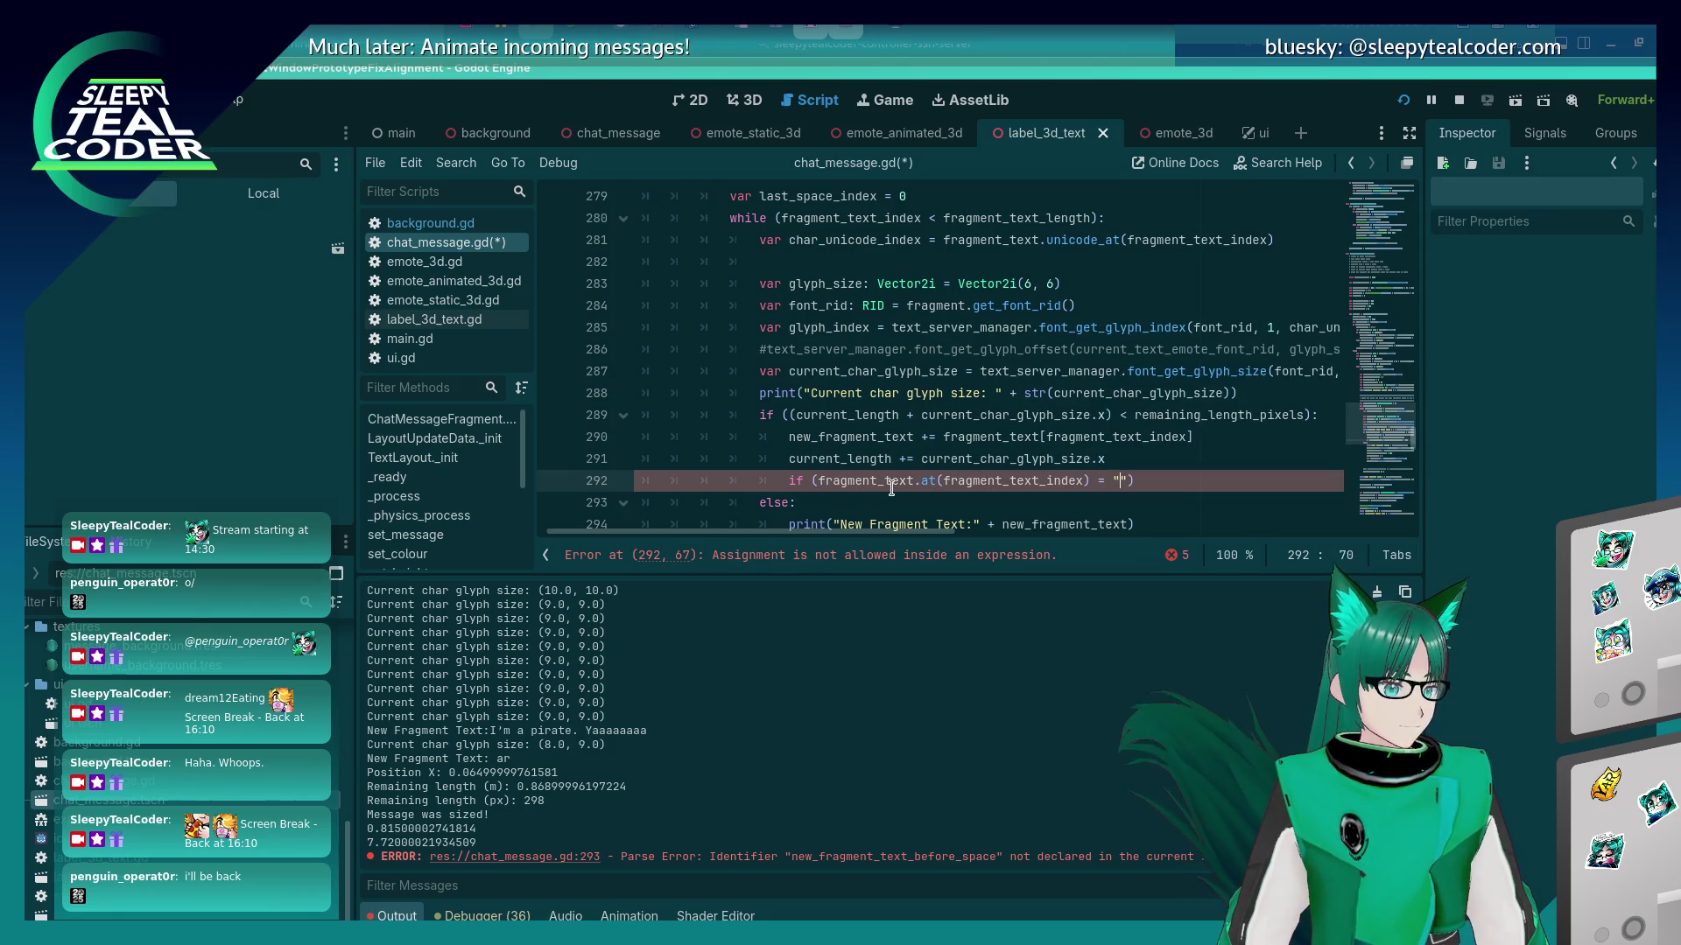
text(:)
key(Return)
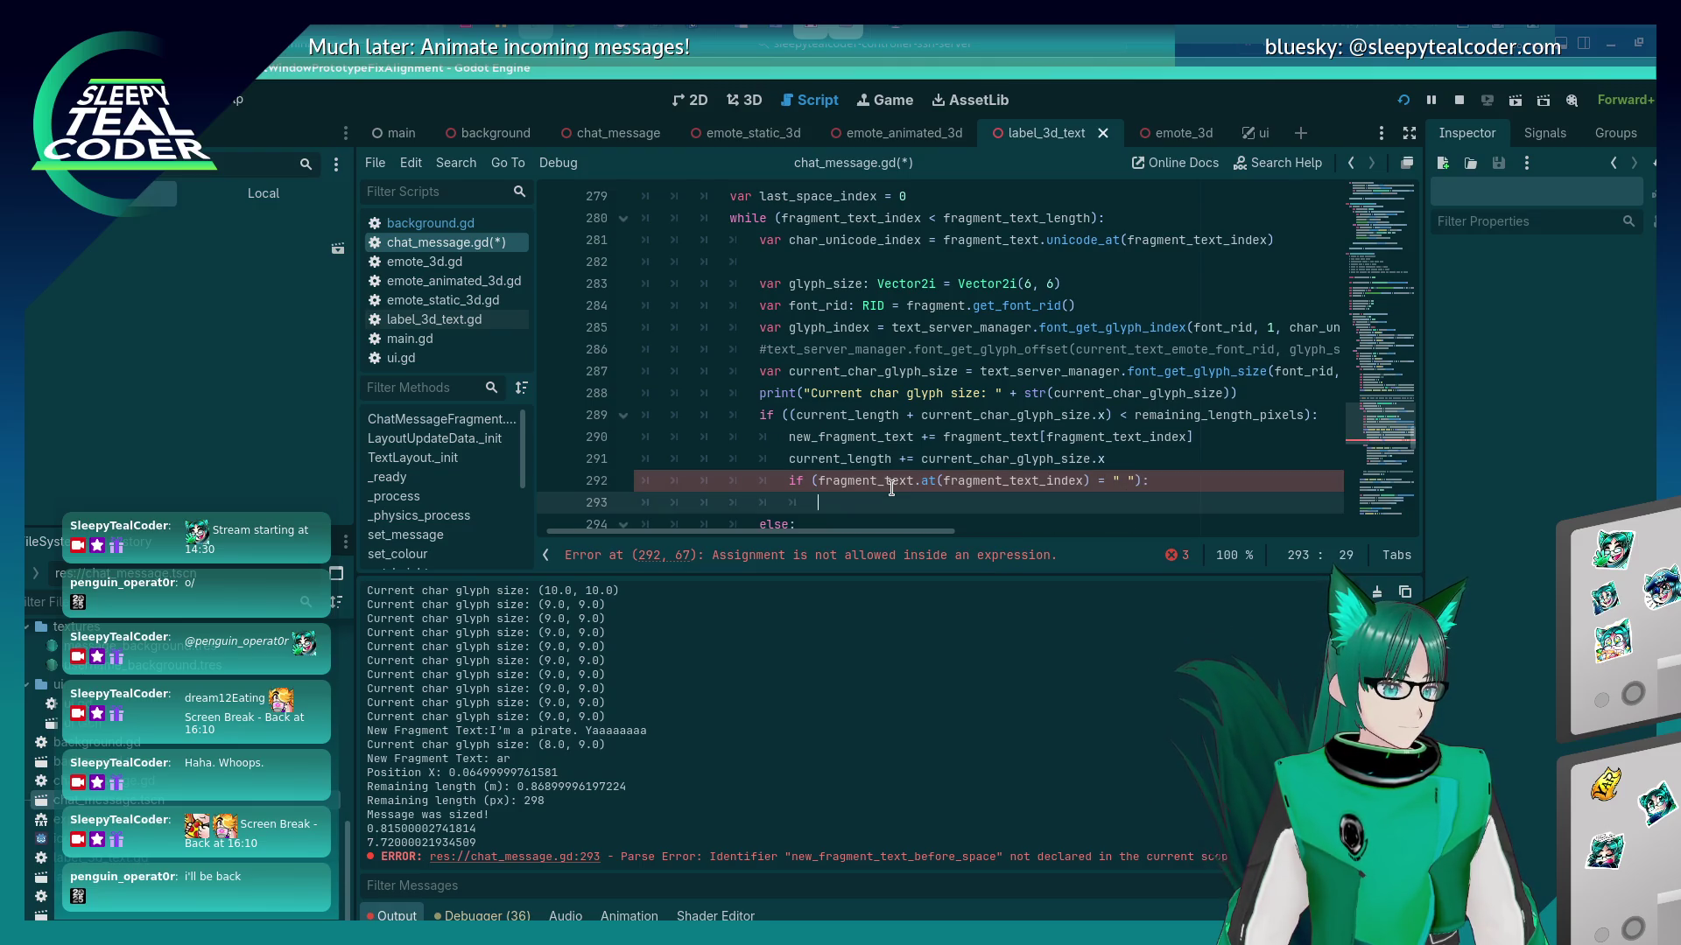
text(pass)
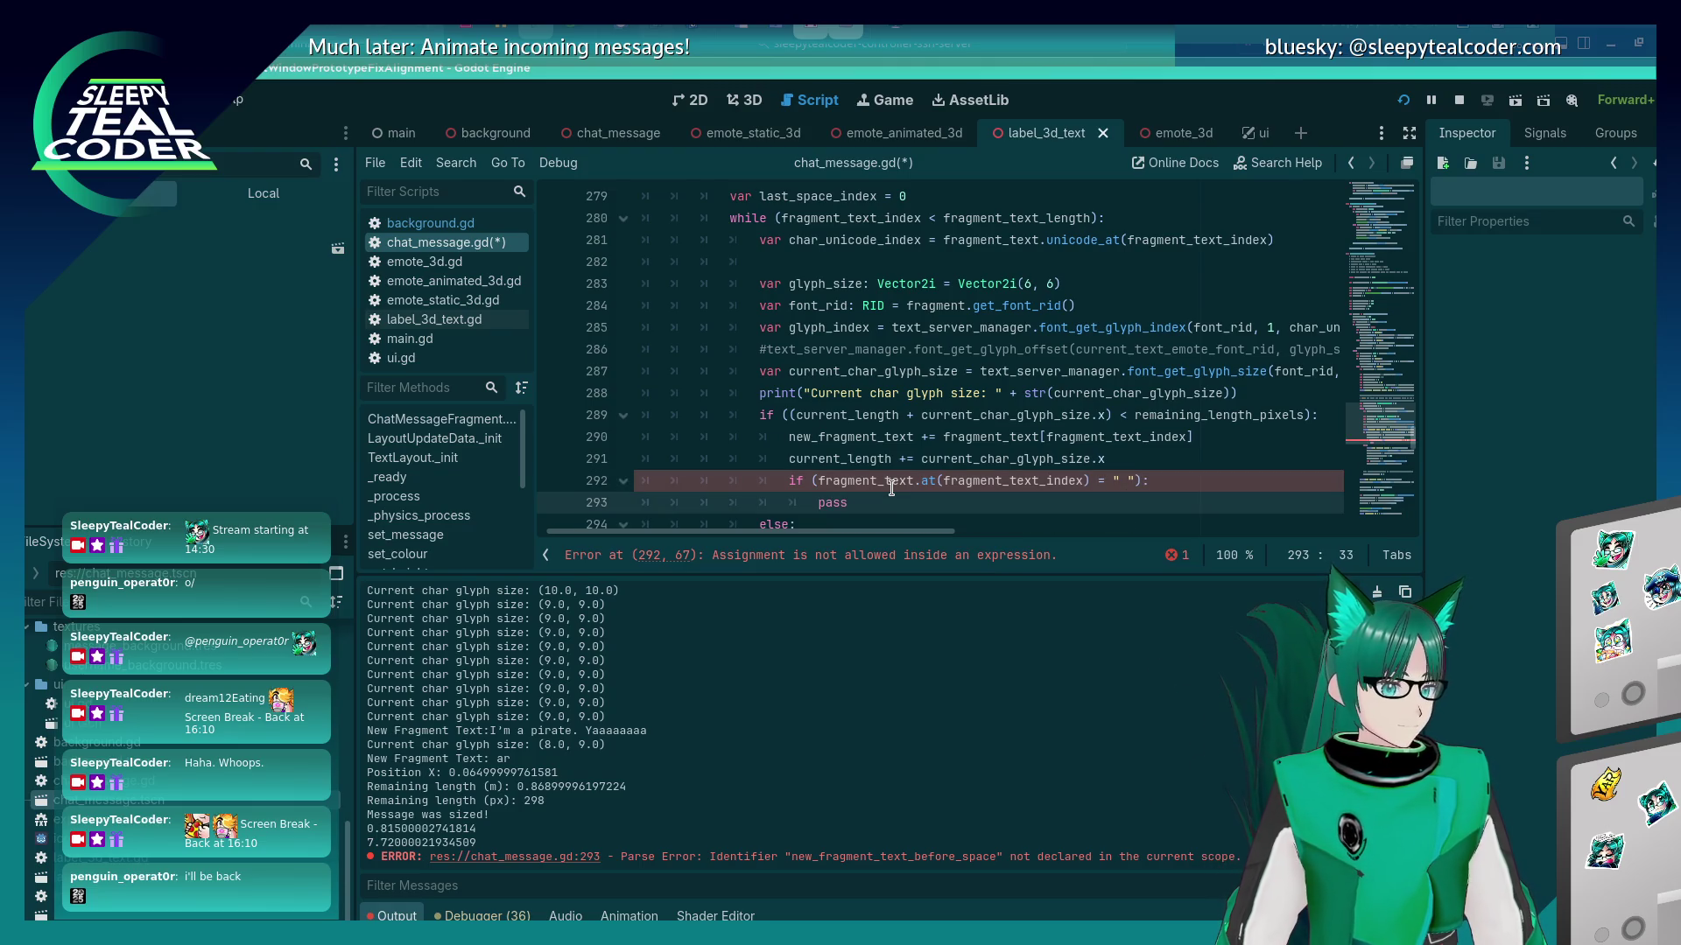
Fix the comparison to ==, set the body to last_space_index = fragment_text_index, and save.
key(Up)
key(End)
key(Left)
text(=)
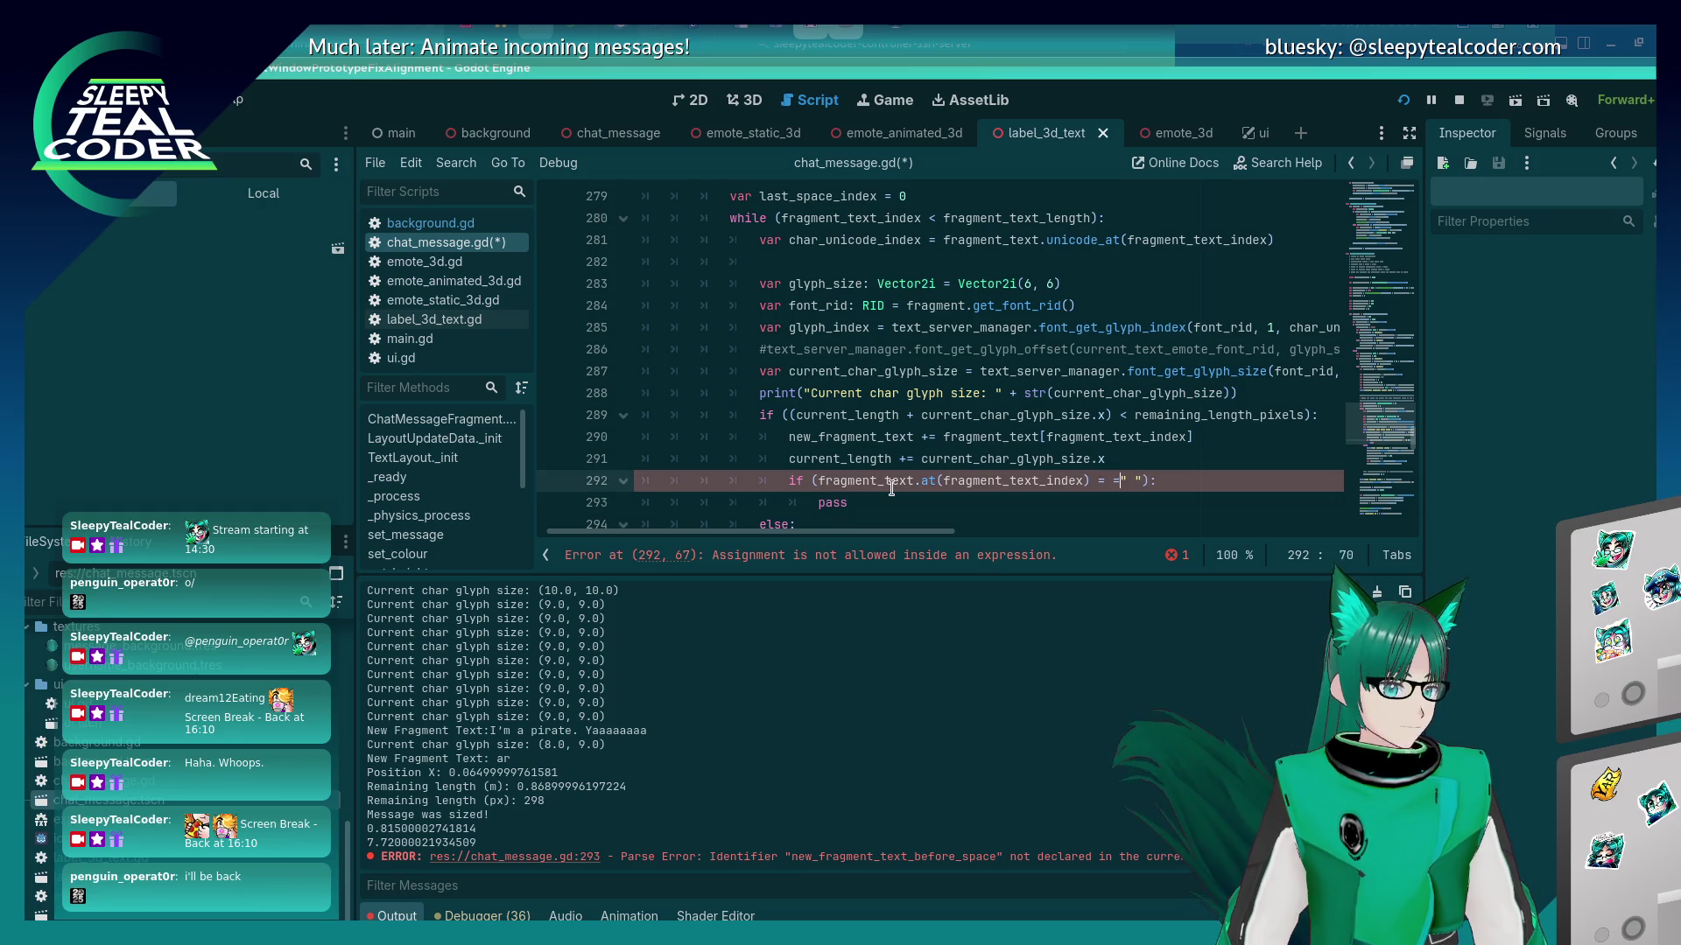
key(End)
key(Down)
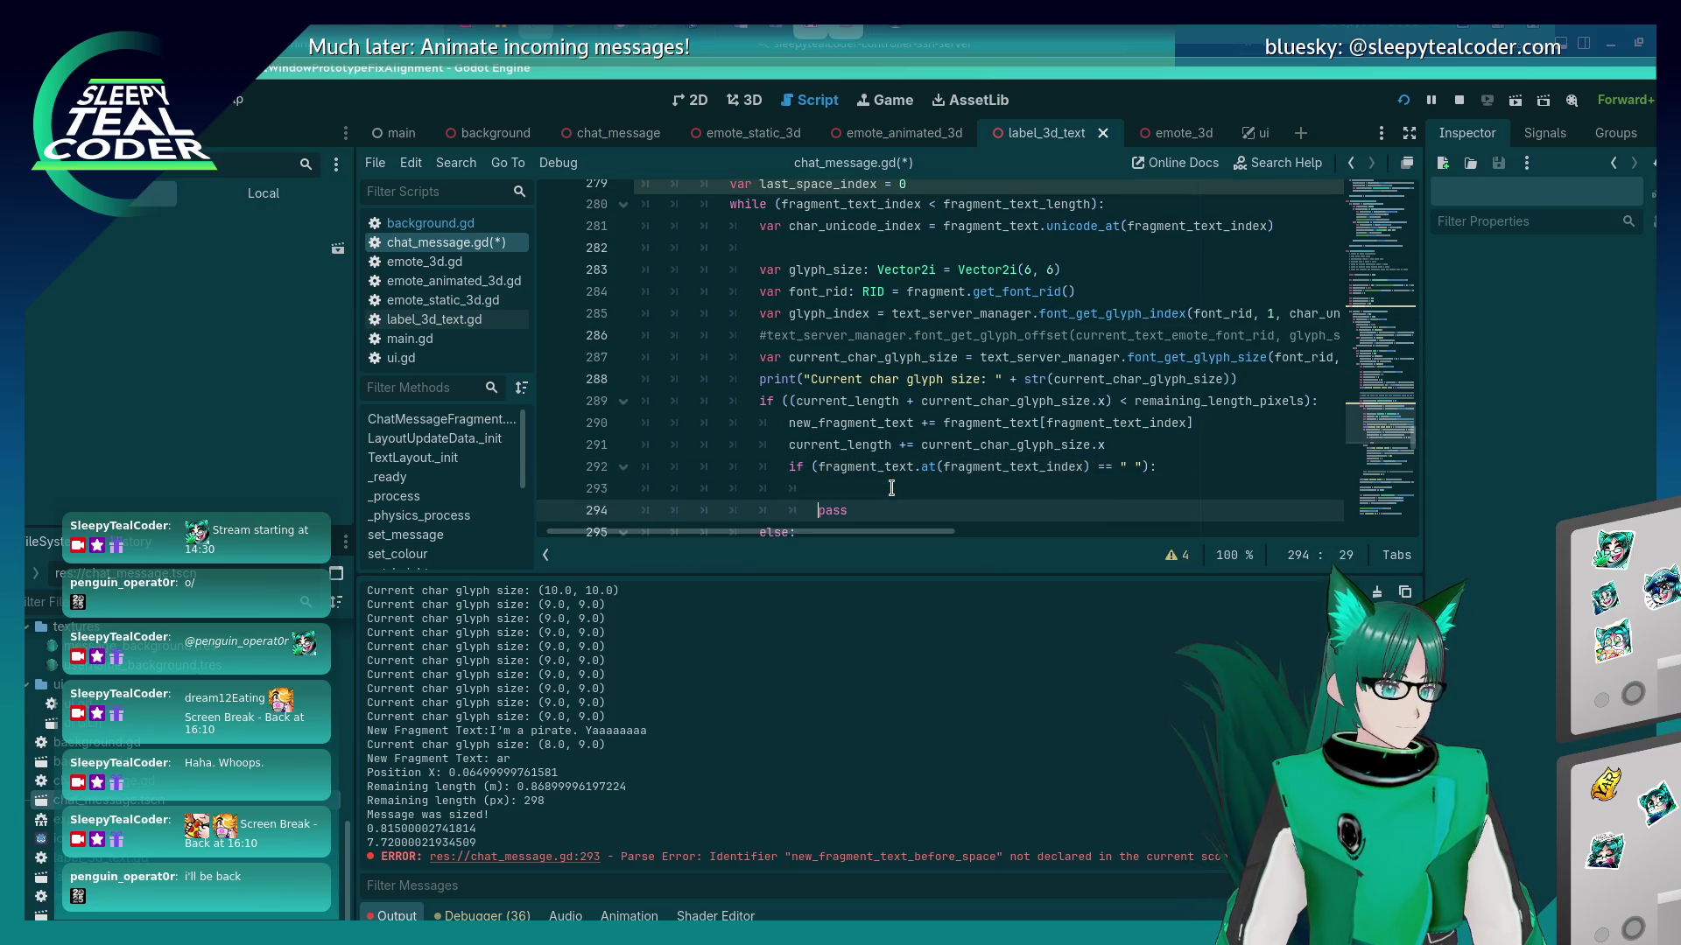
key(shift+Home)
text(last_s)
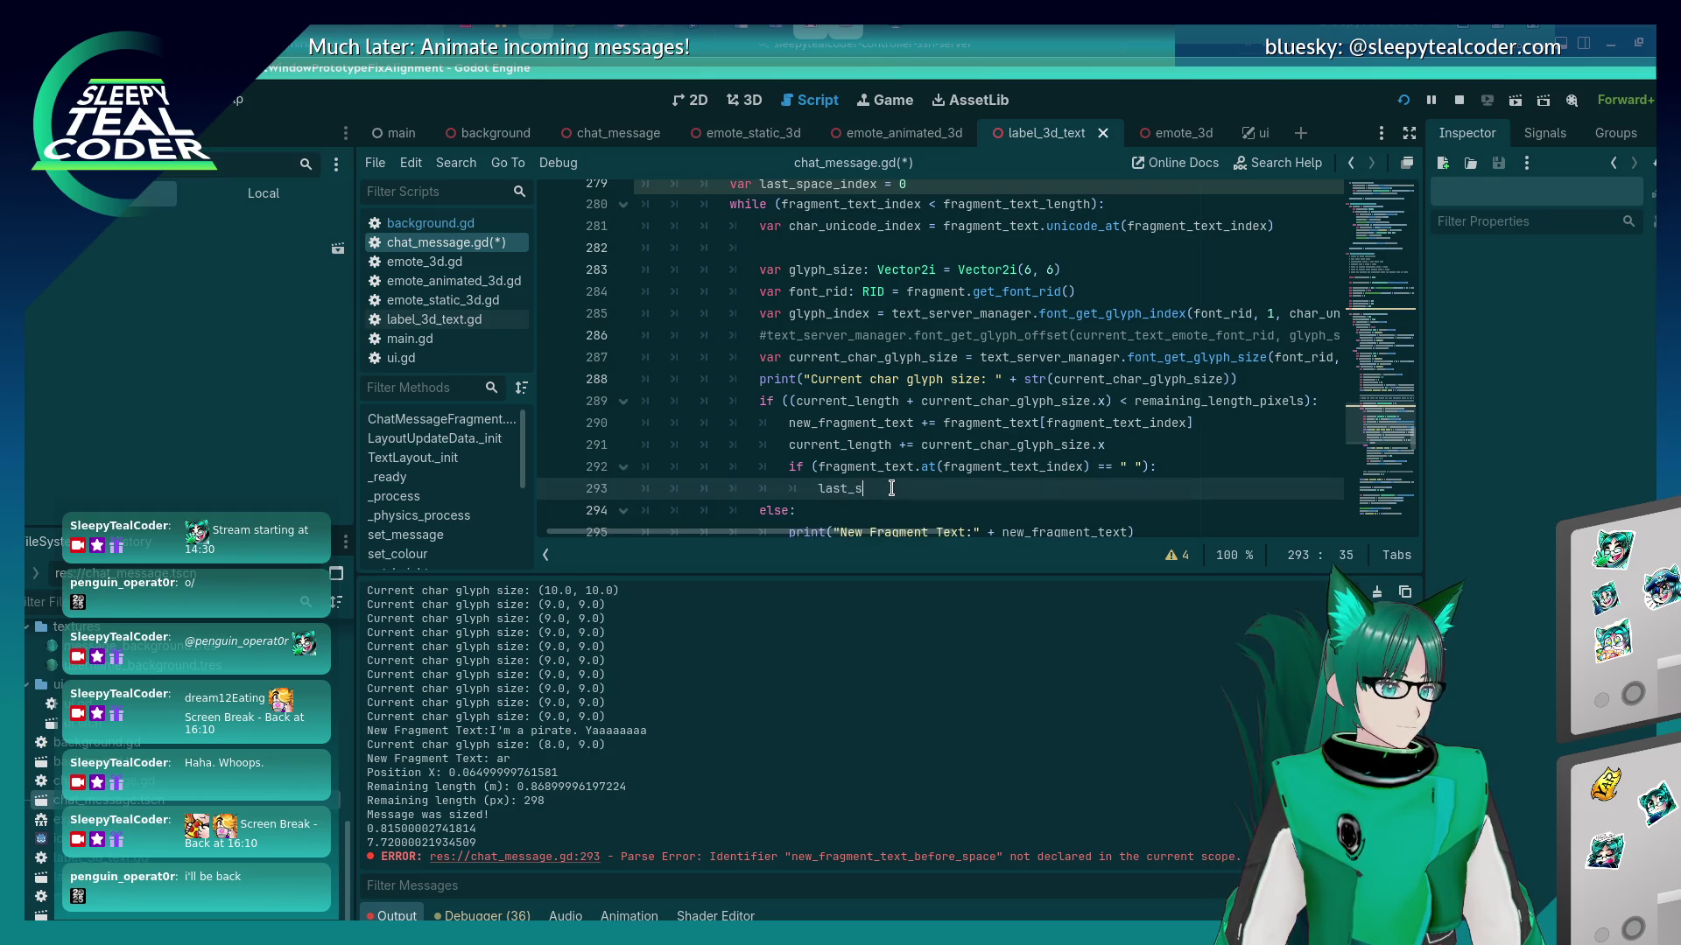
text(pace_index = frag)
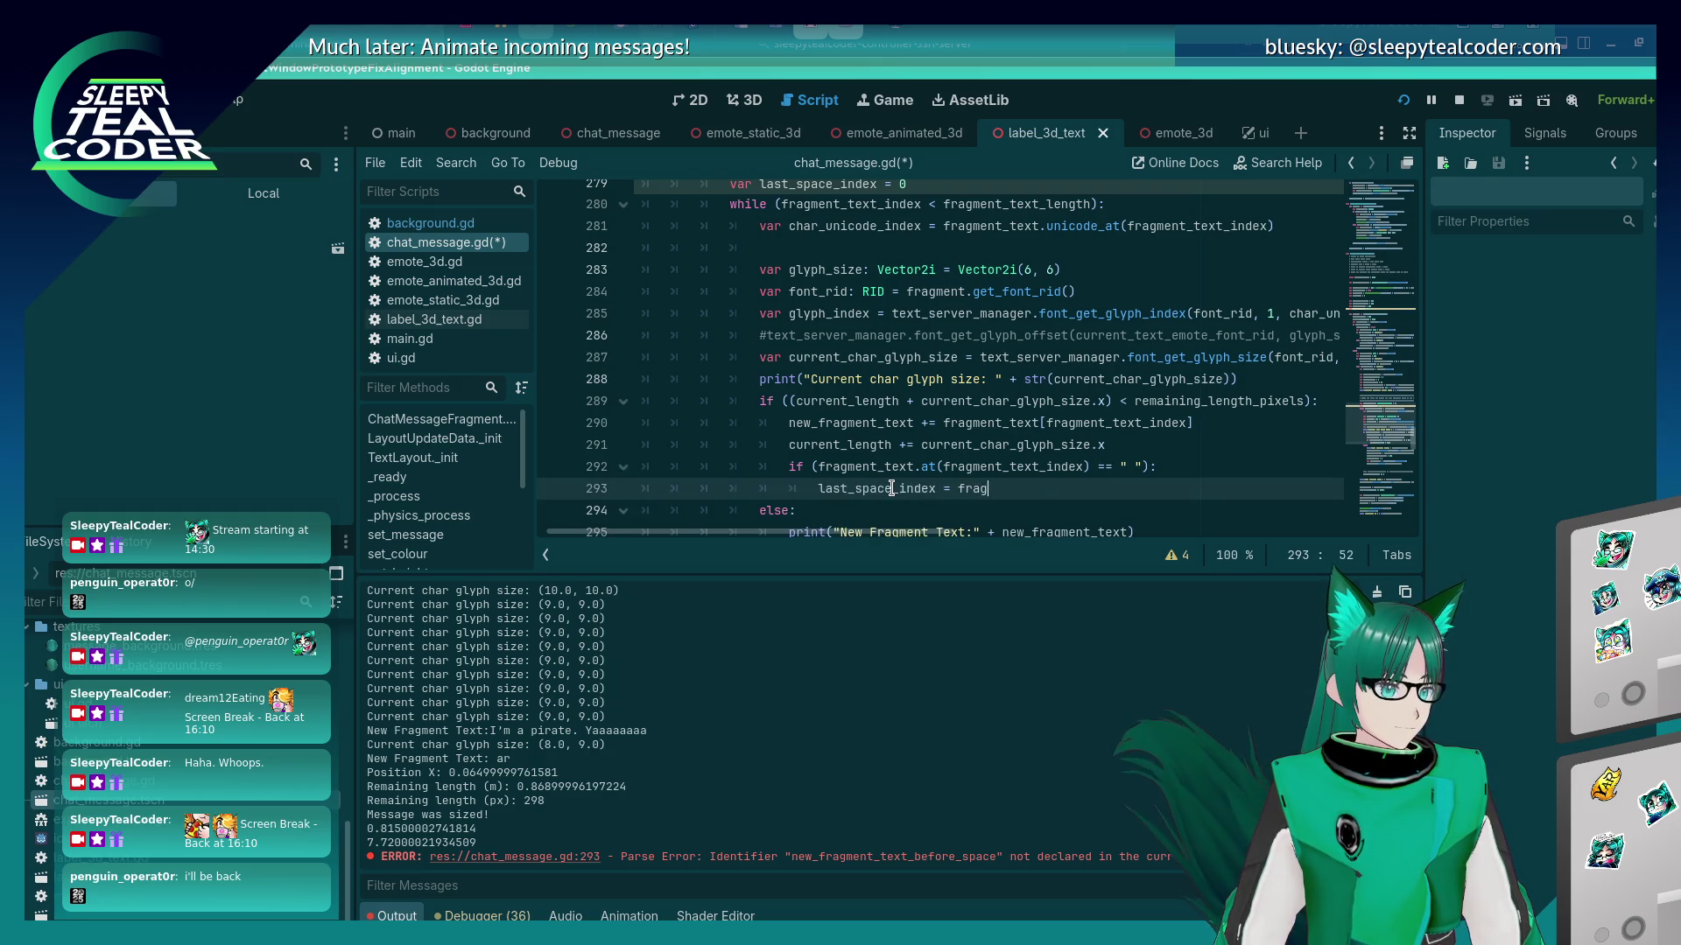
text(ment_text_index)
key(ctrl+s)
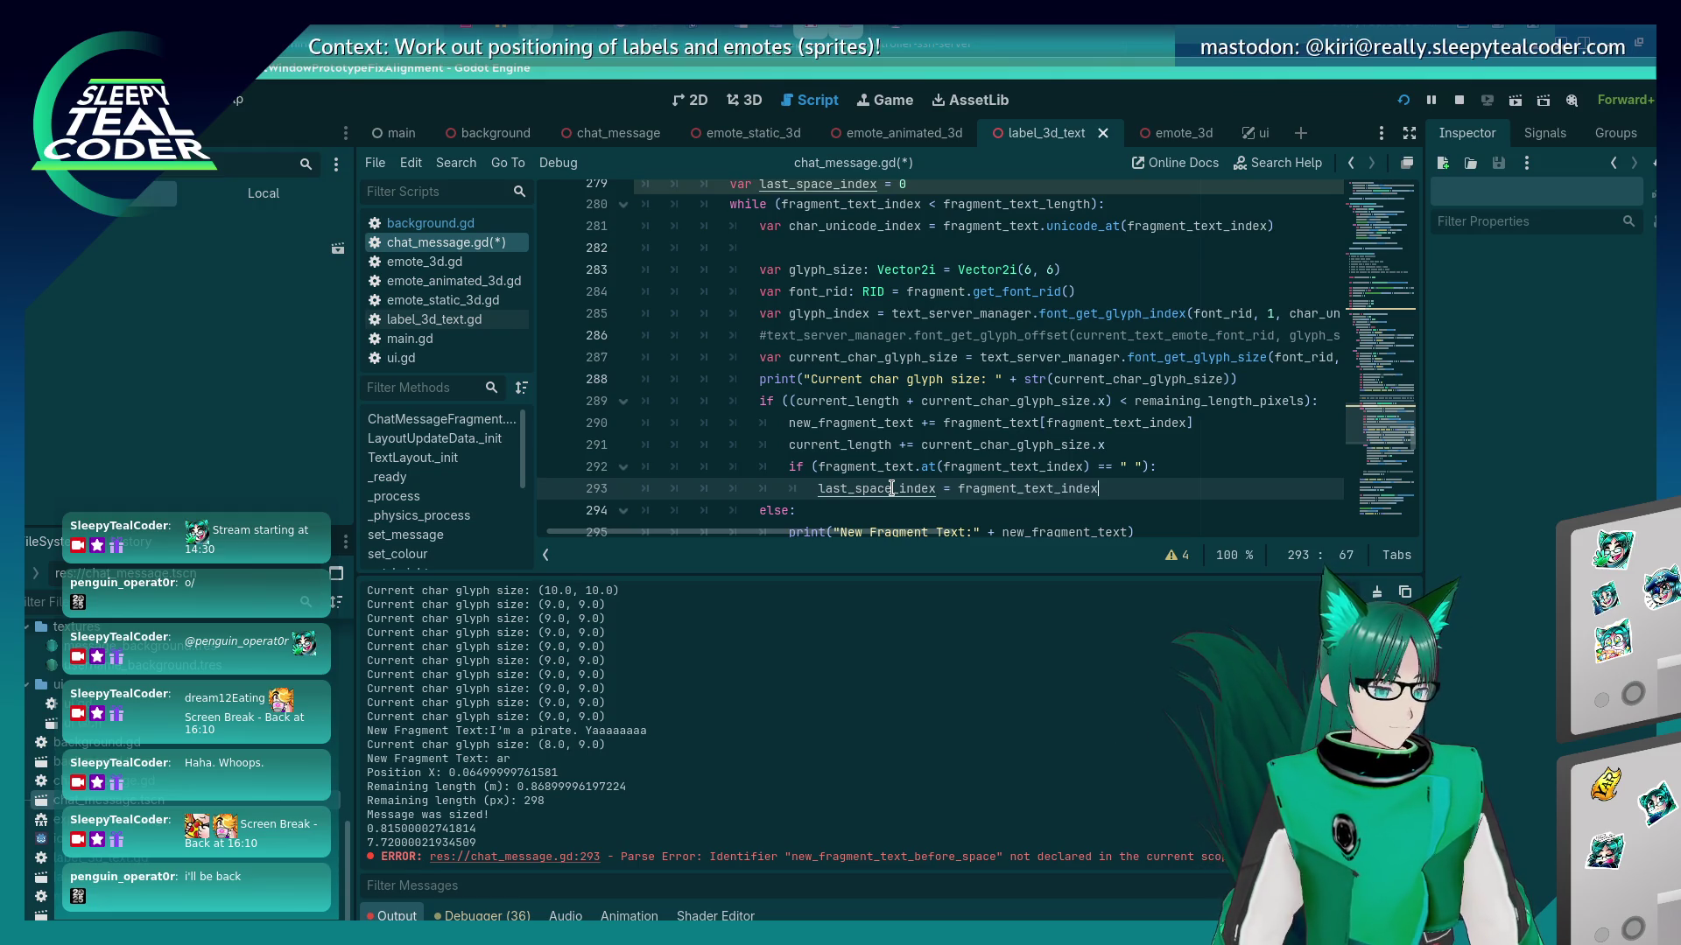
scroll(924, 423, down, 1)
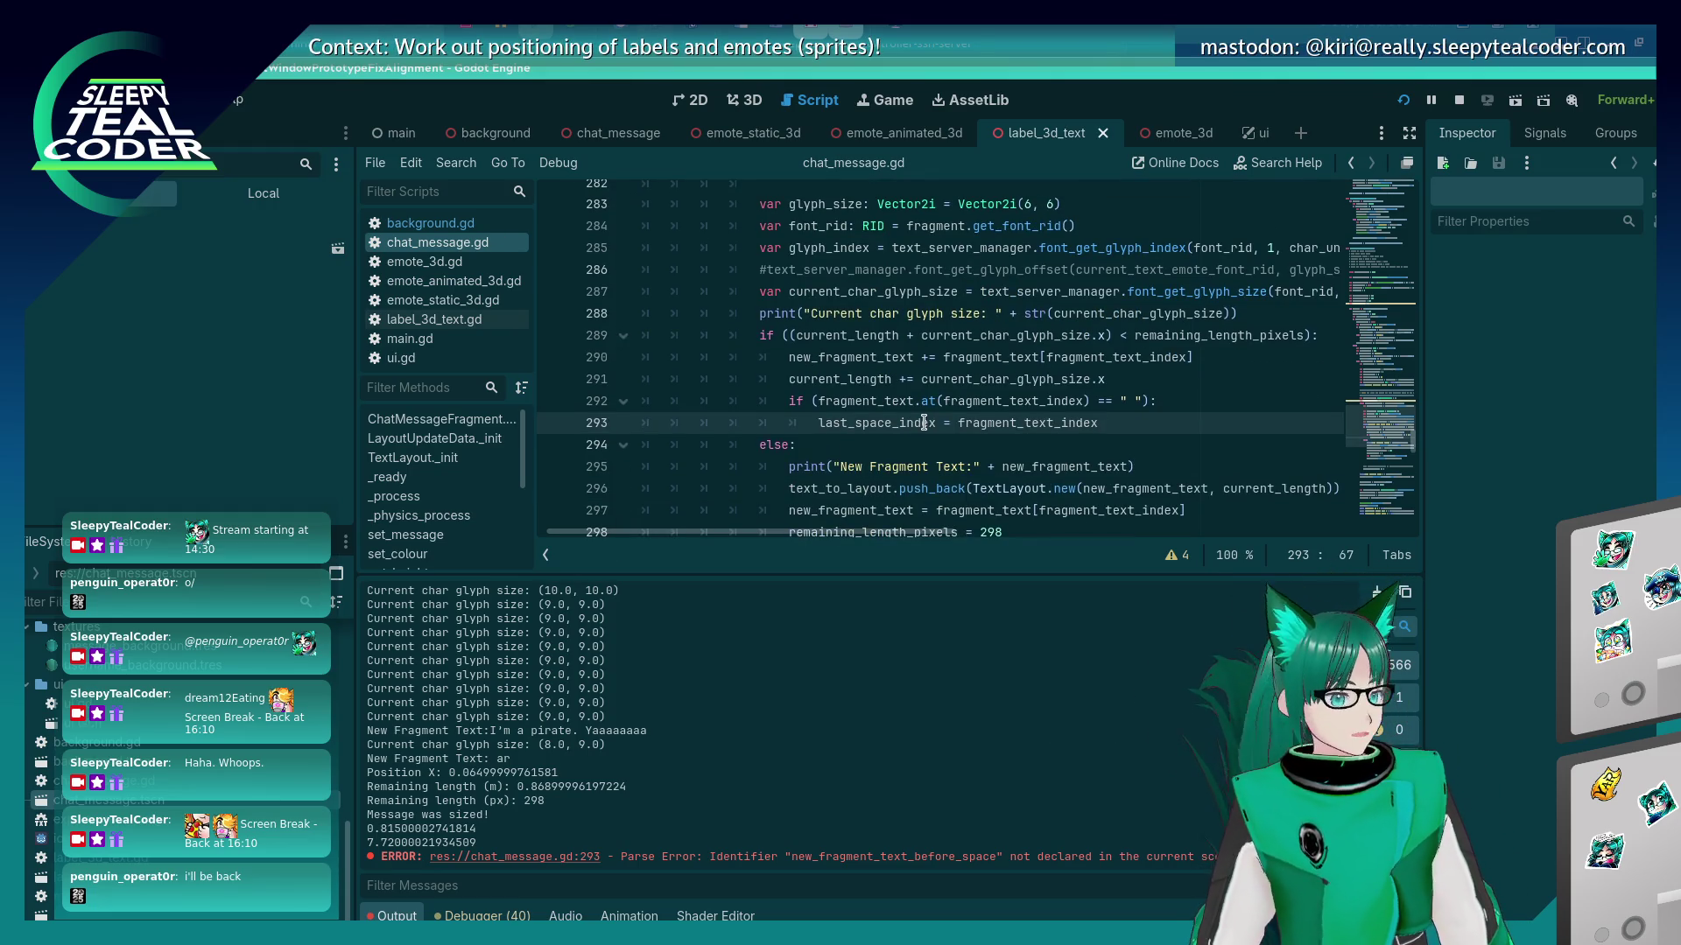
scroll(937, 339, down, 1)
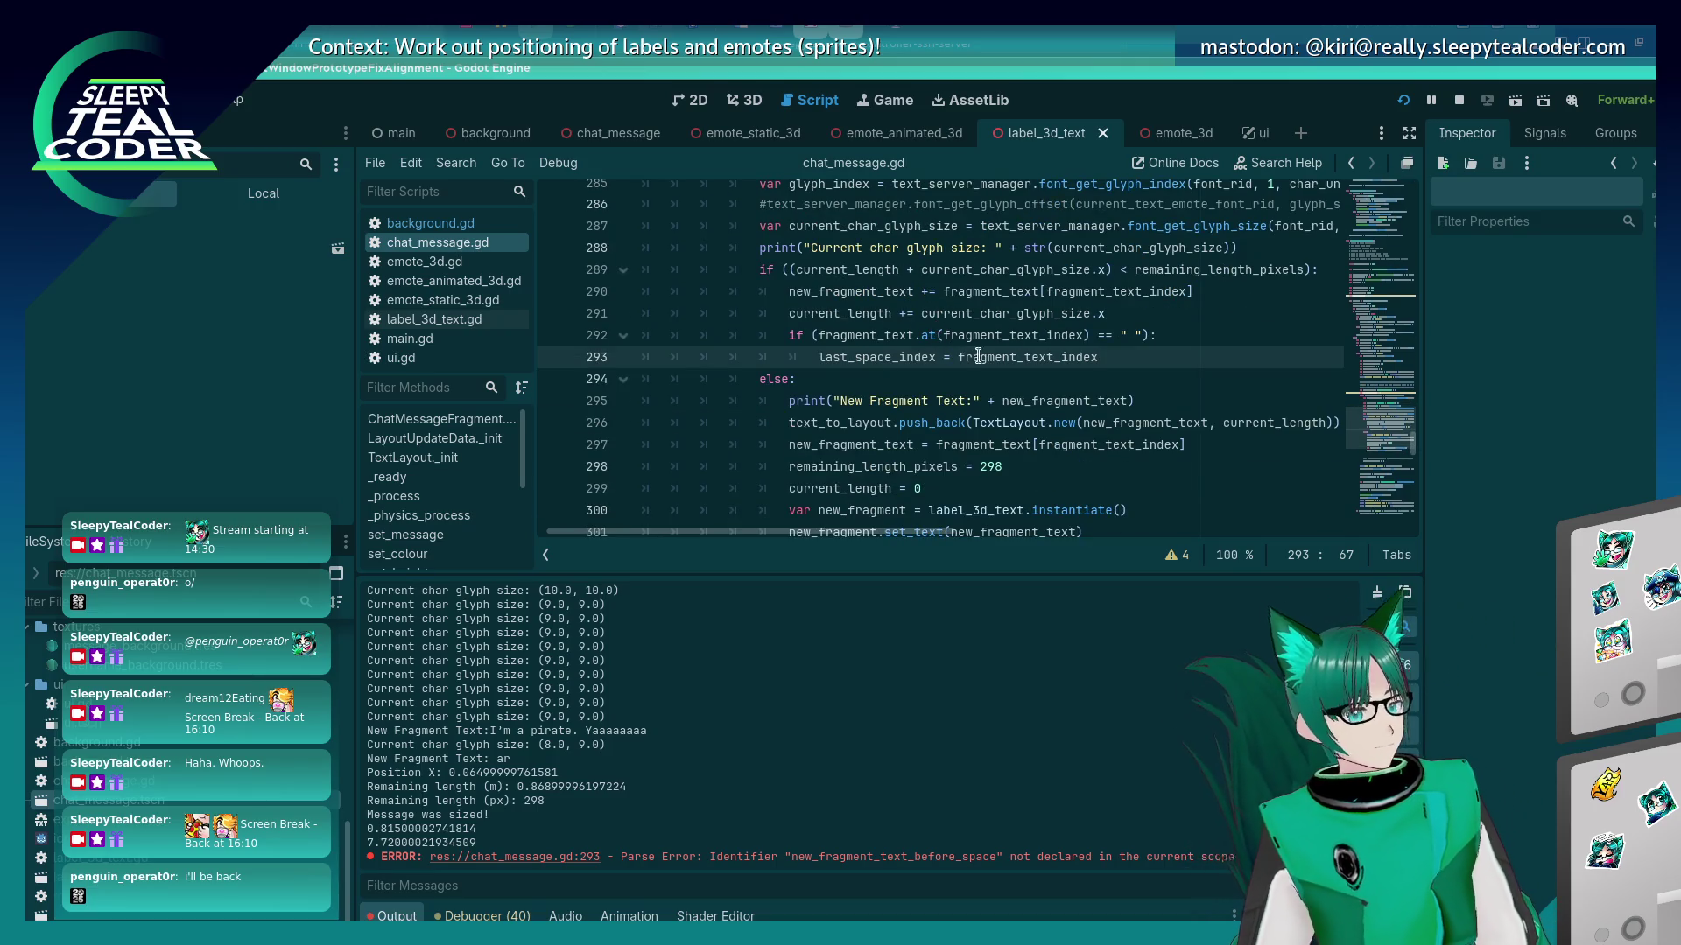
mouse_move(1072, 317)
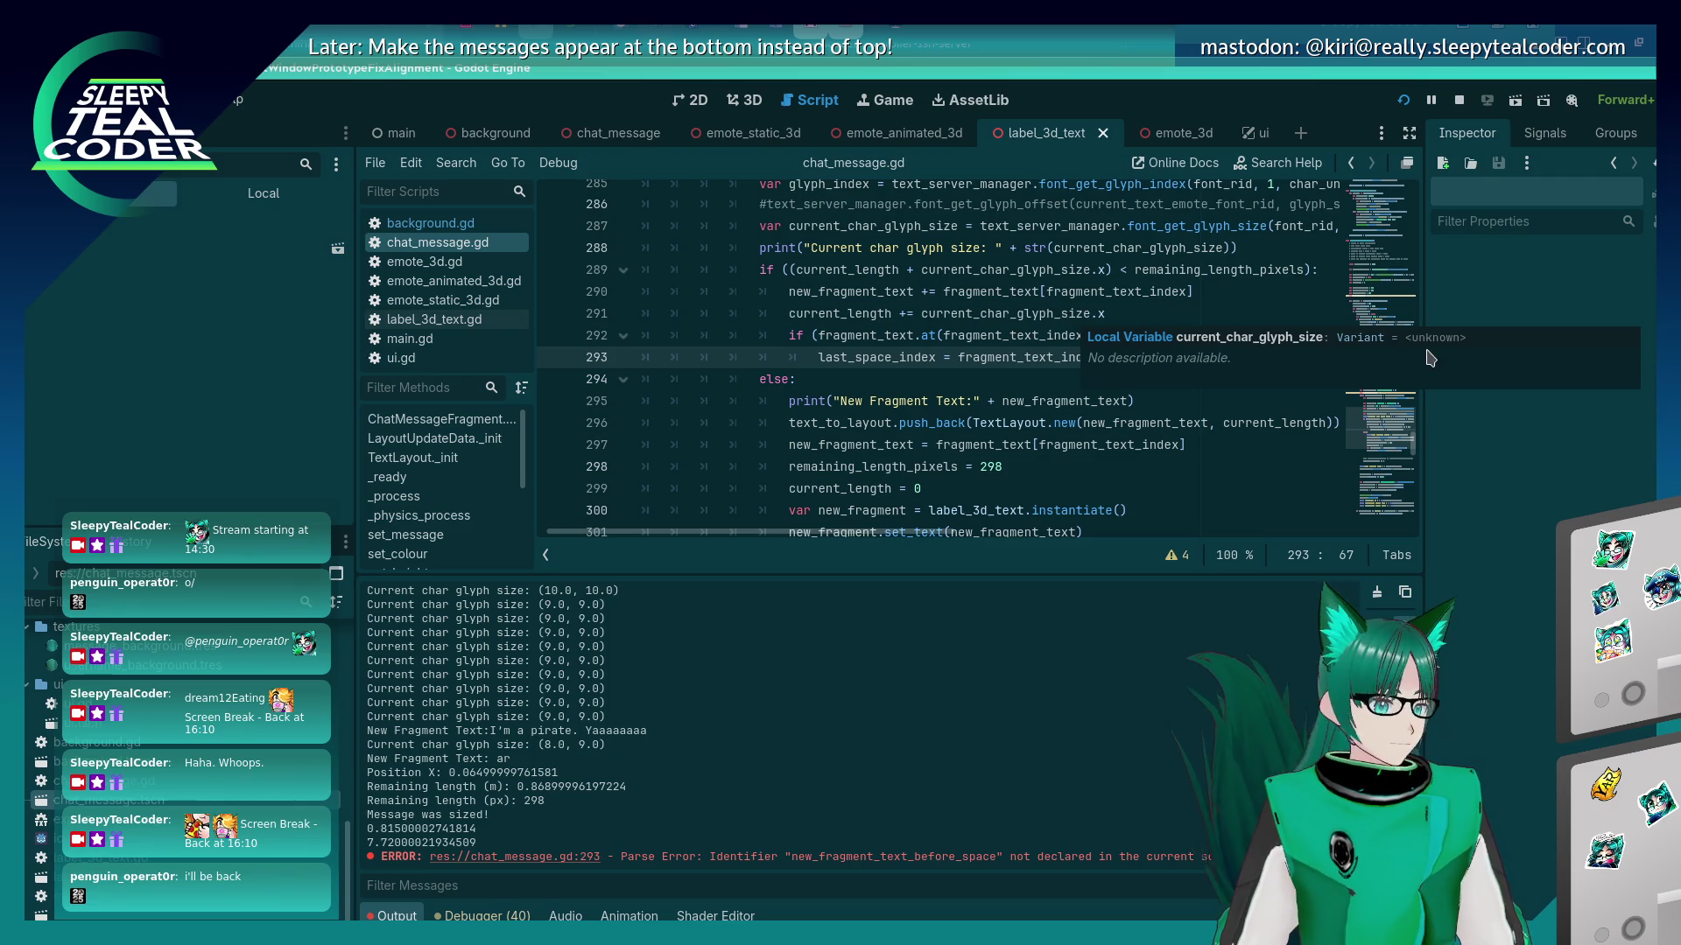
click(1219, 423)
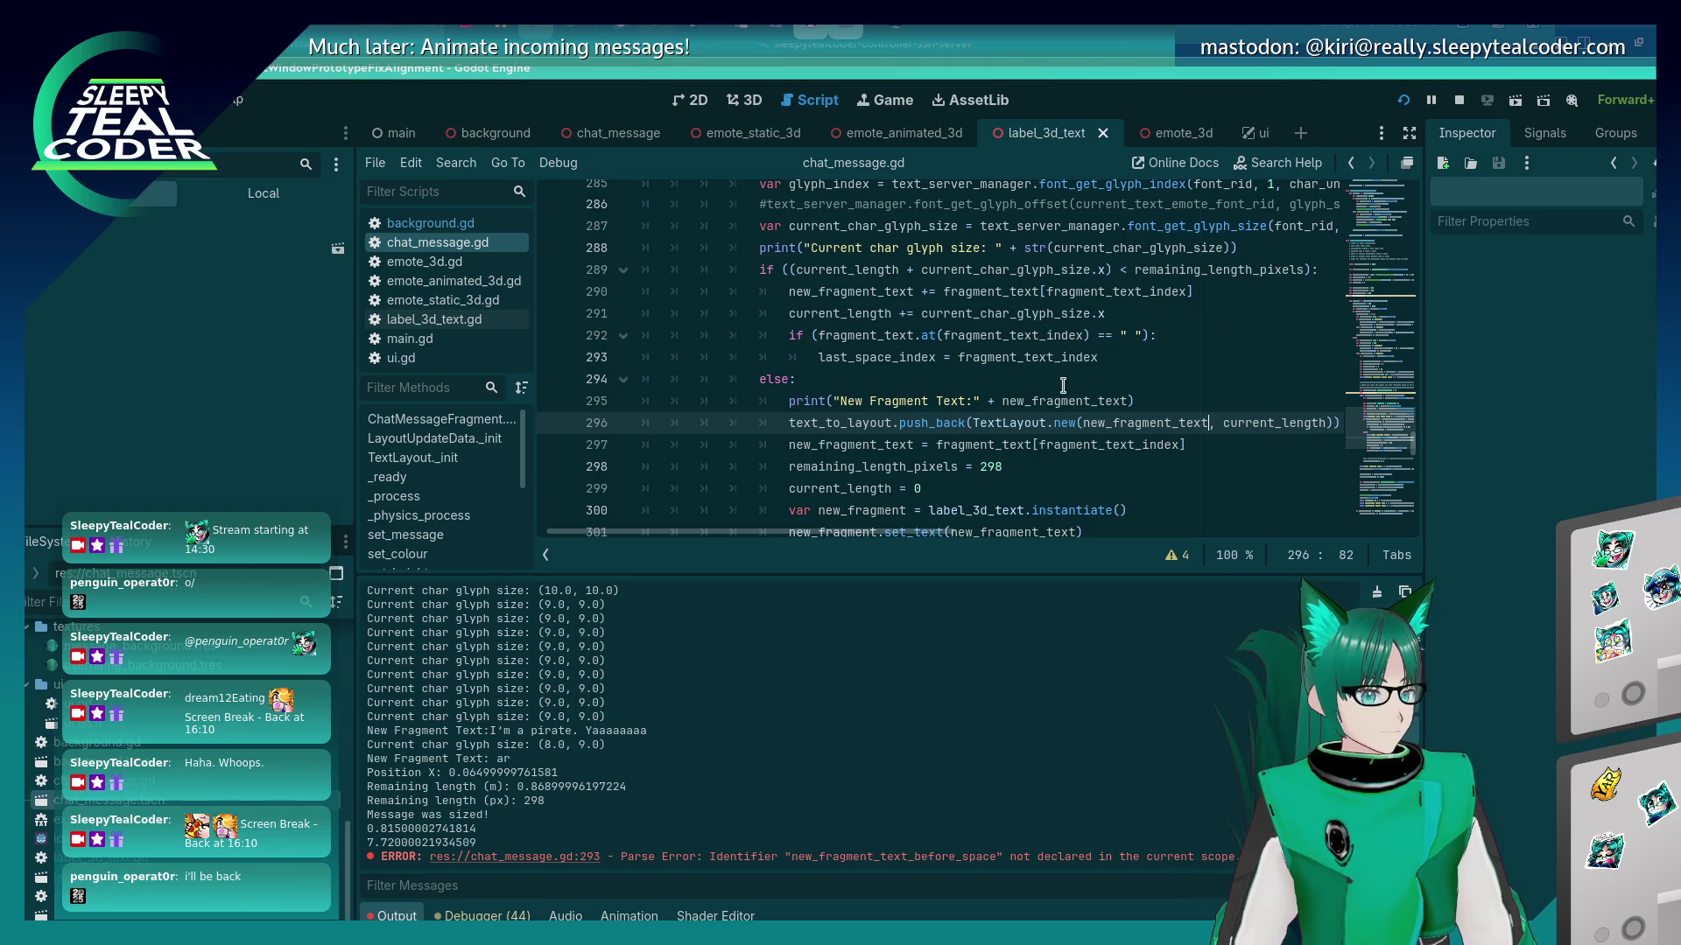
click(1109, 354)
Move the space check so it runs after the character is appended, and save.
key(shift+Home)
key(shift+Up)
key(BackSpace)
key(alt+Up)
key(ctrl+v)
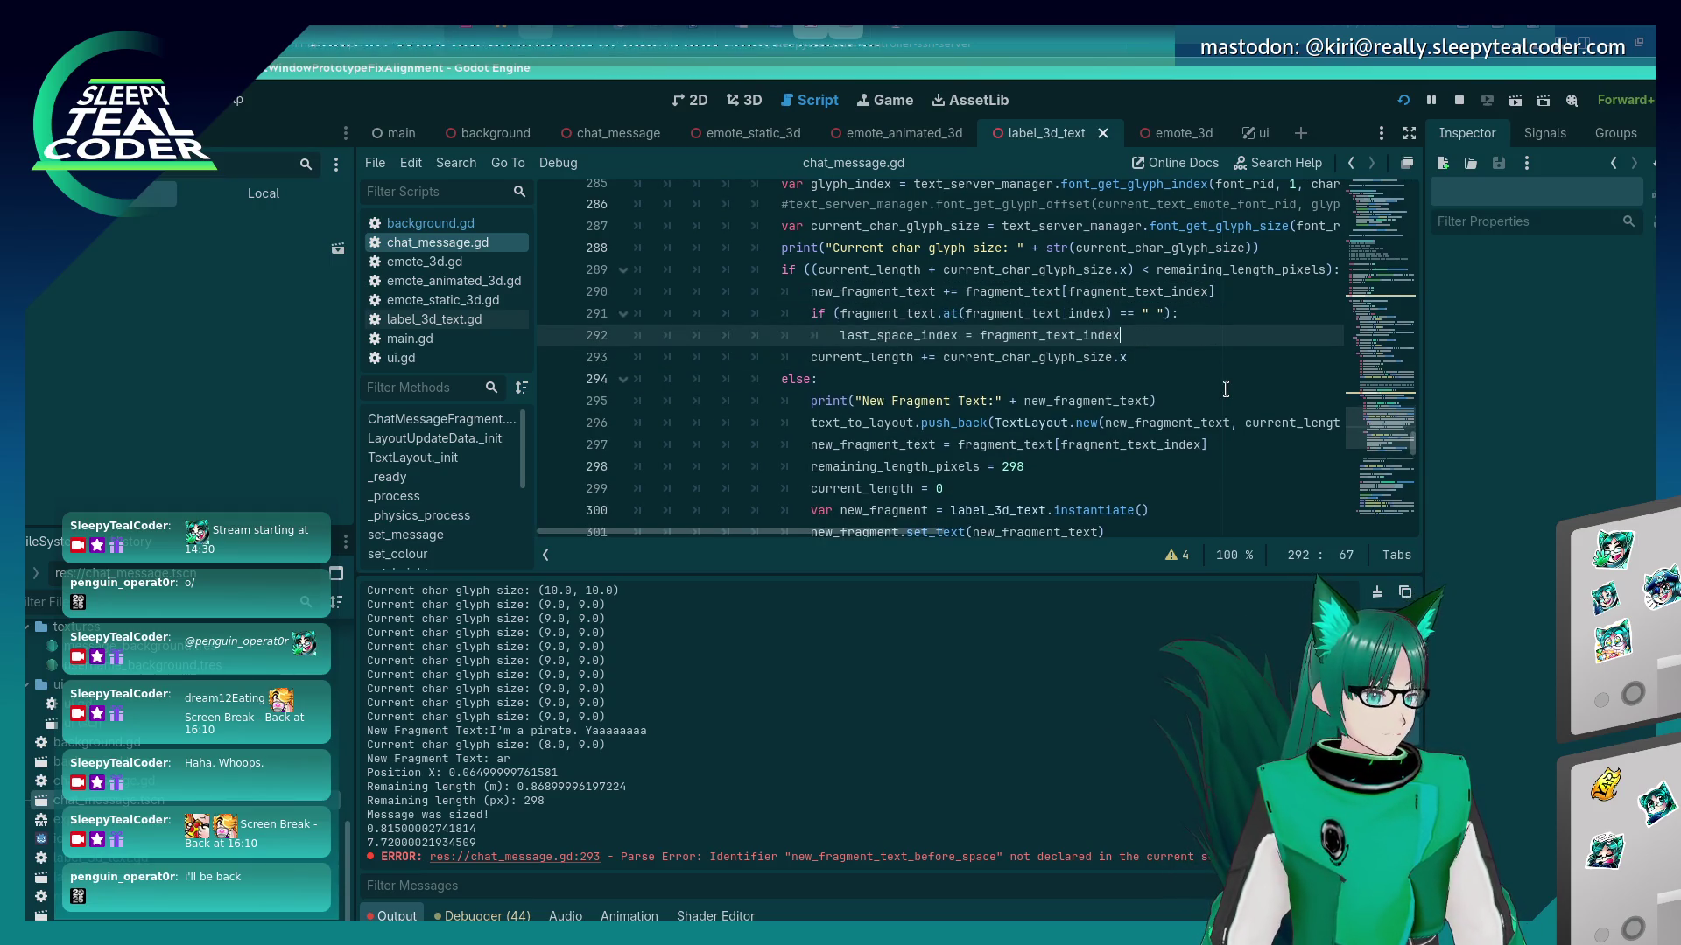
key(ctrl+s)
Declare fragmnet_before_last_space_length = 0 below the last_space_index declaration and save.
scroll(930, 372, up, 5)
click(943, 377)
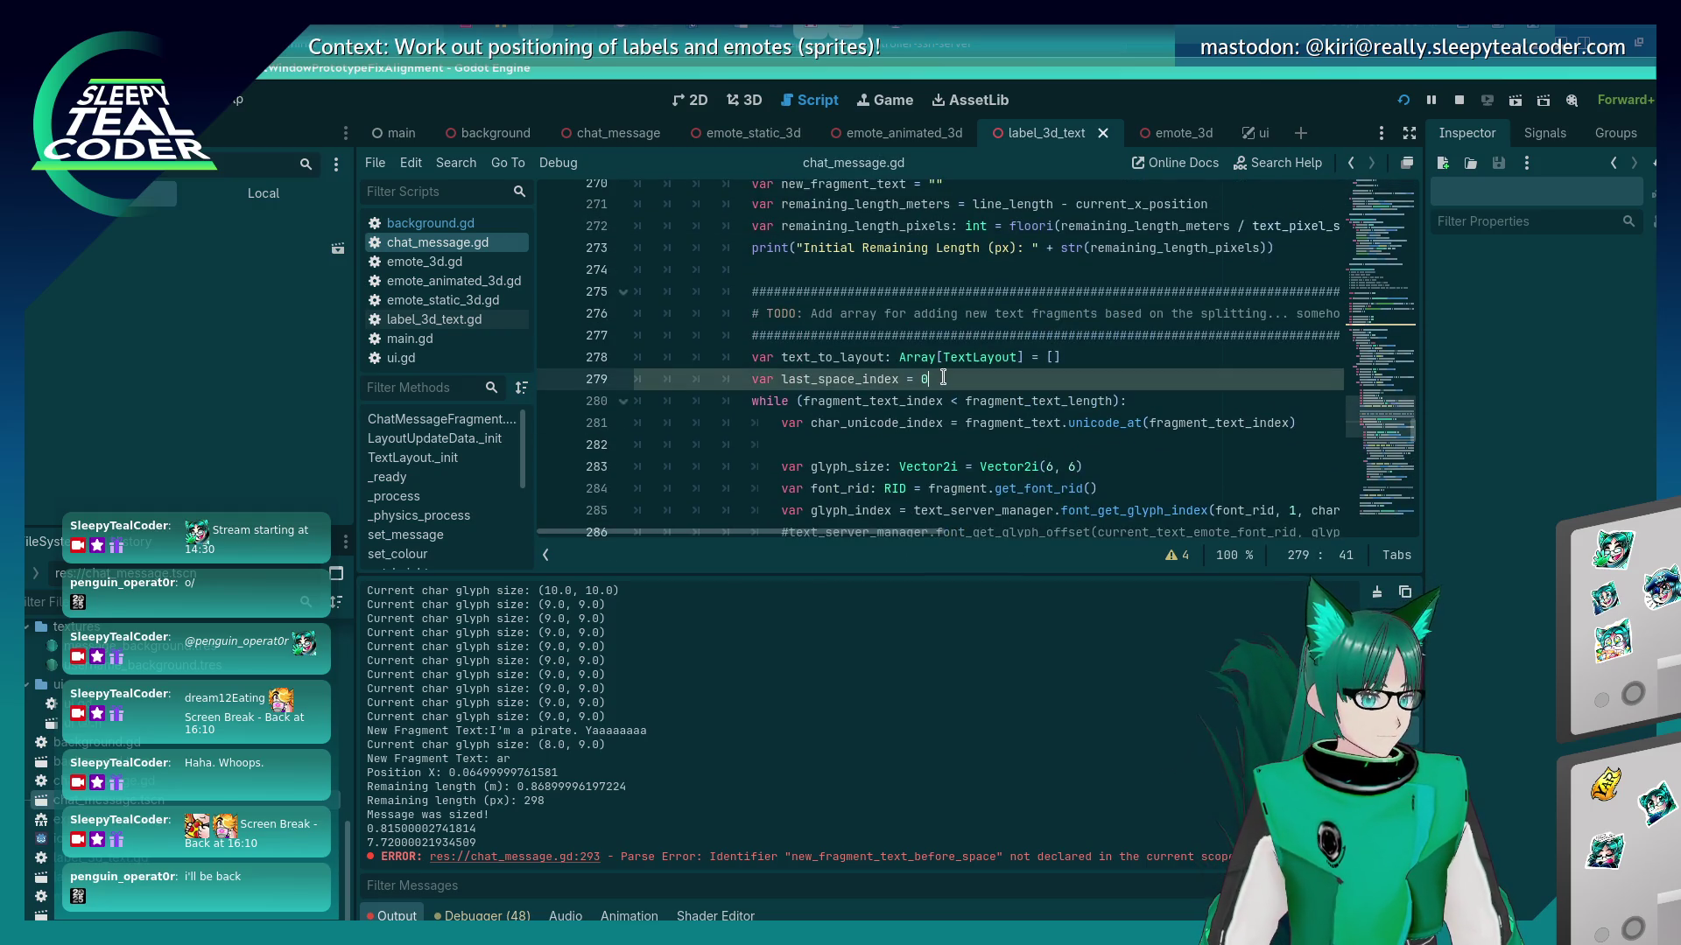
key(Return)
text(var last_)
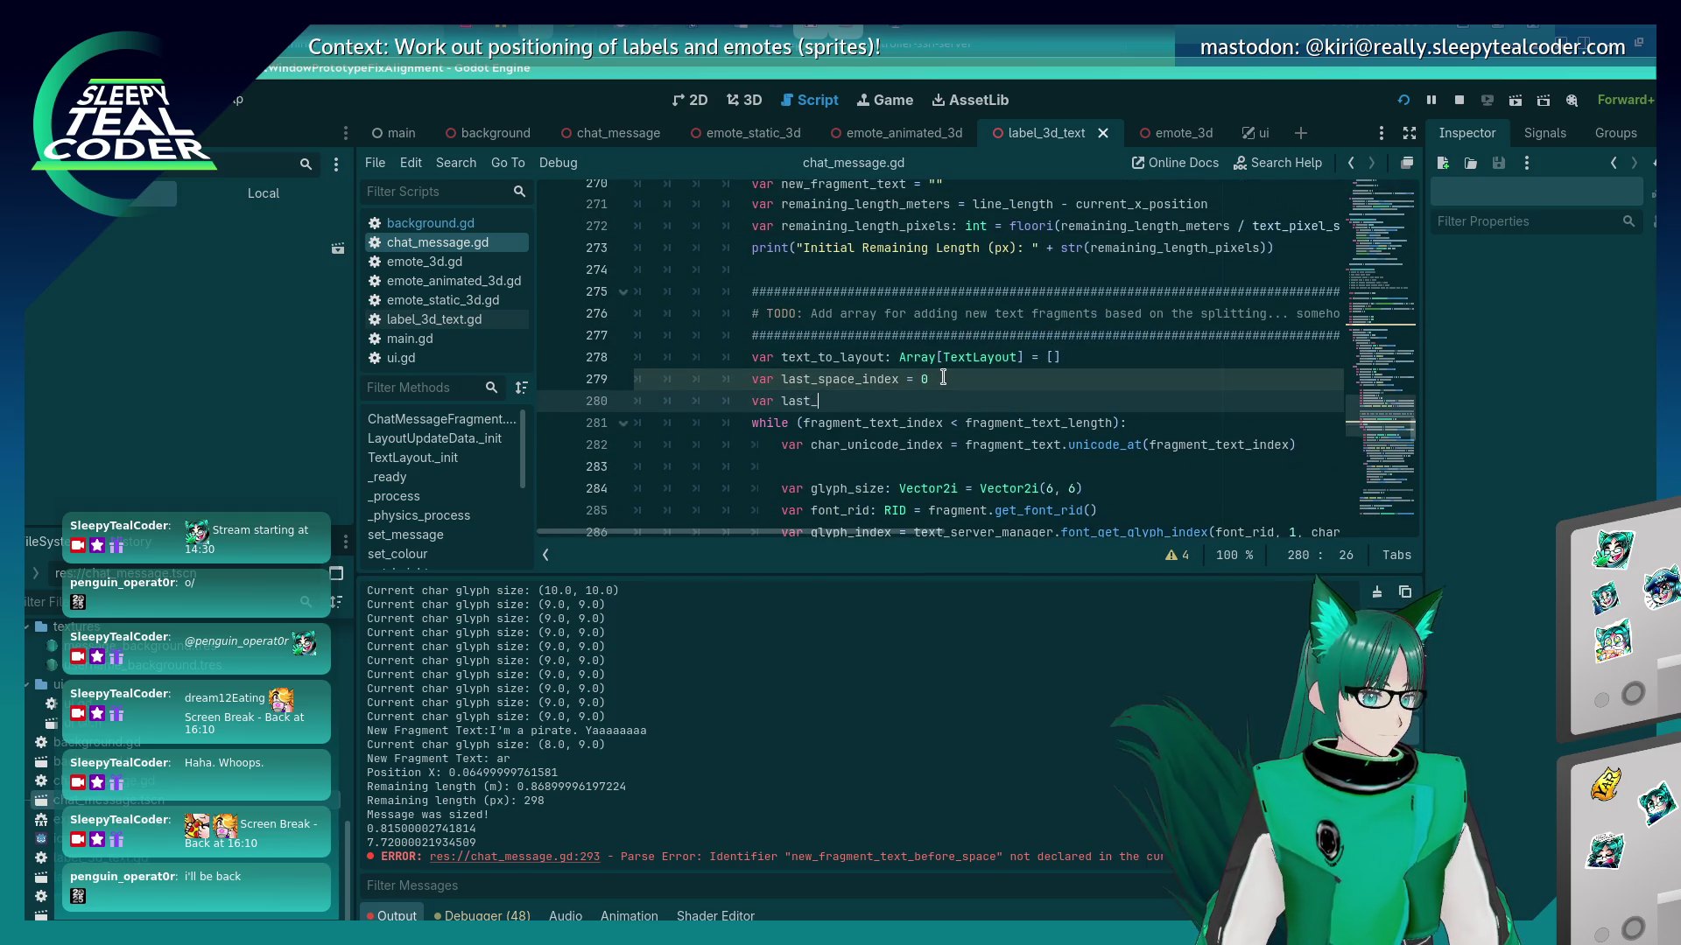
text(space_)
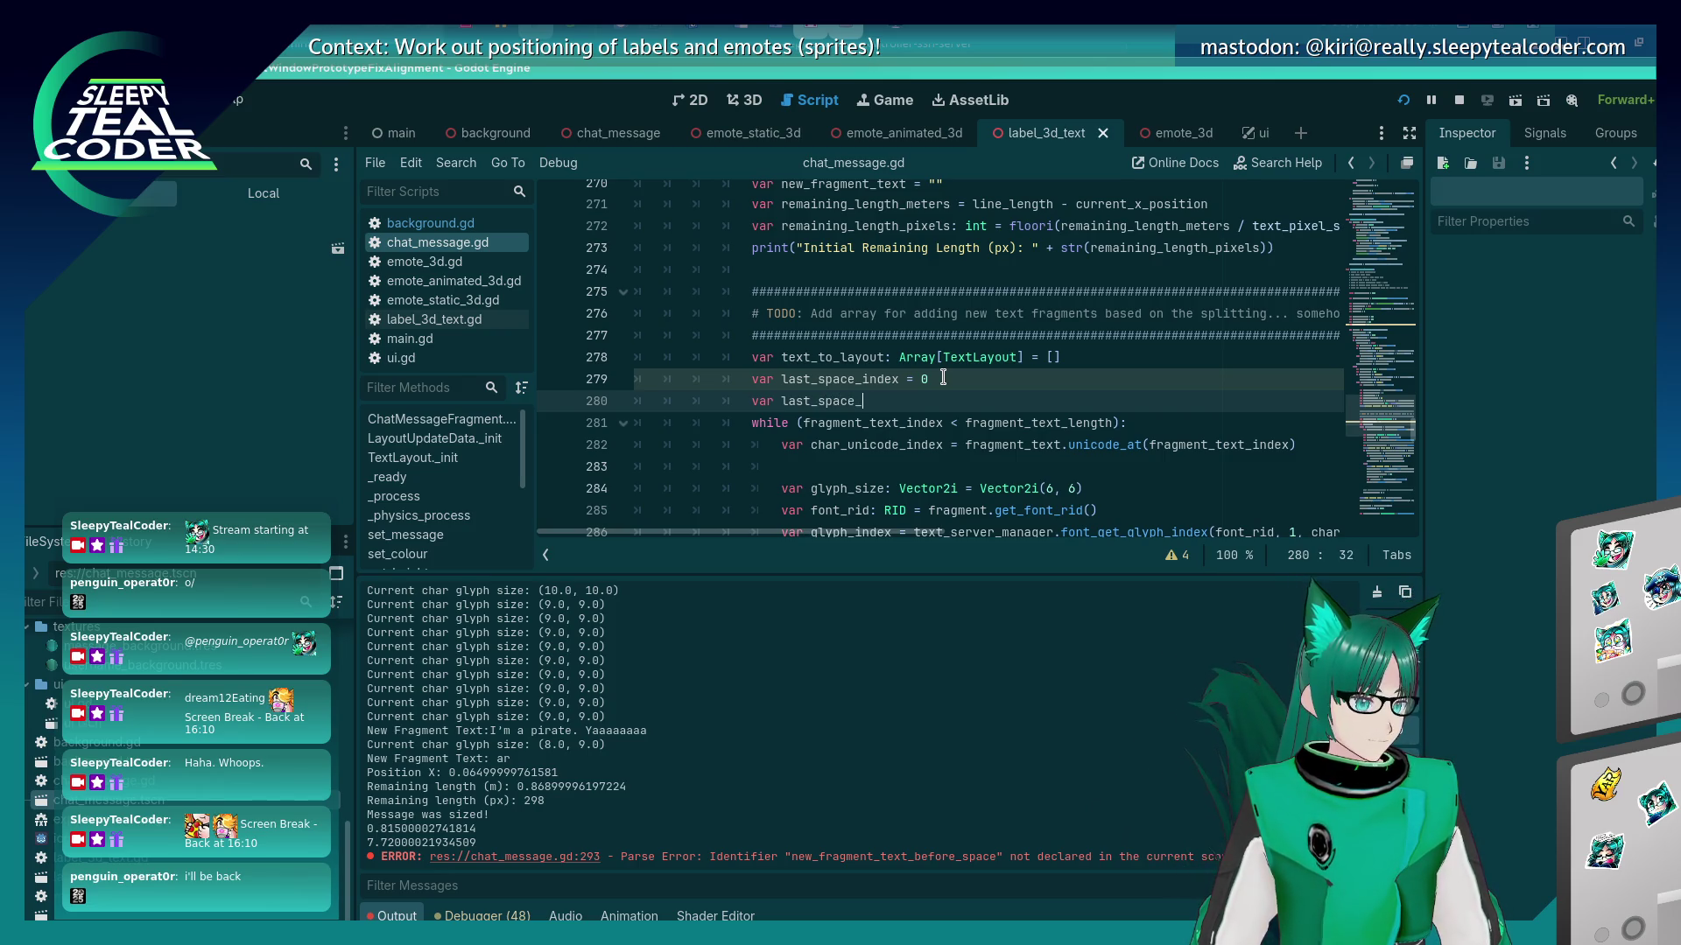
key(BackSpace)
key(BackSpace)
key(BackSpace)
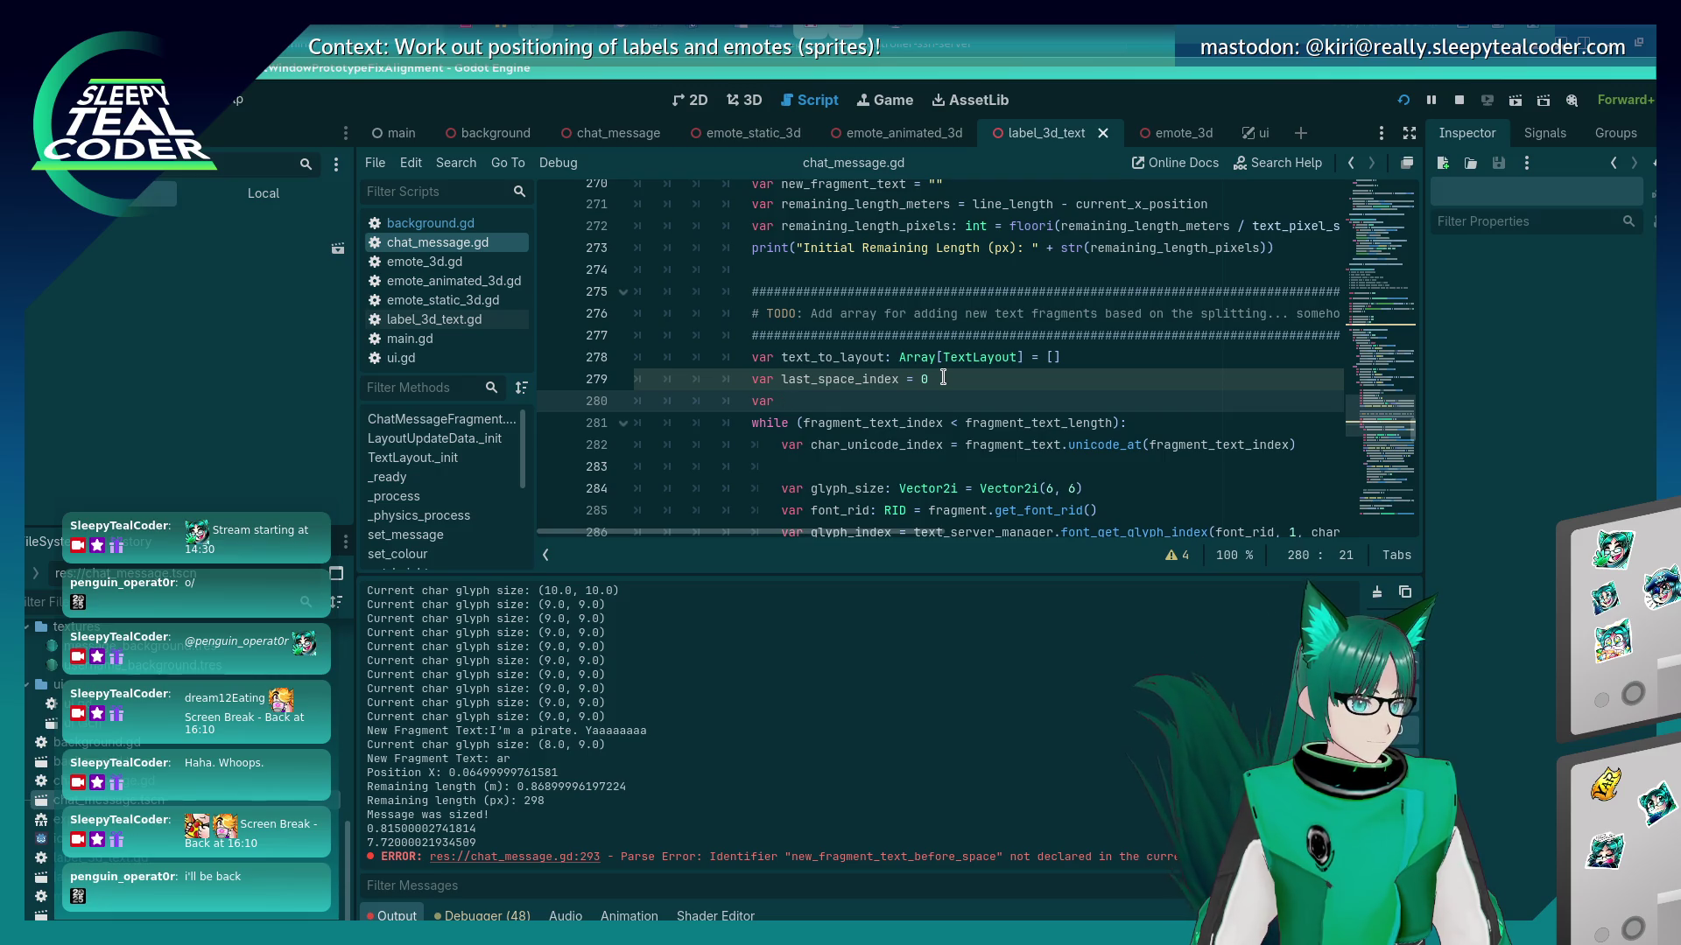
text(fragmnet_m)
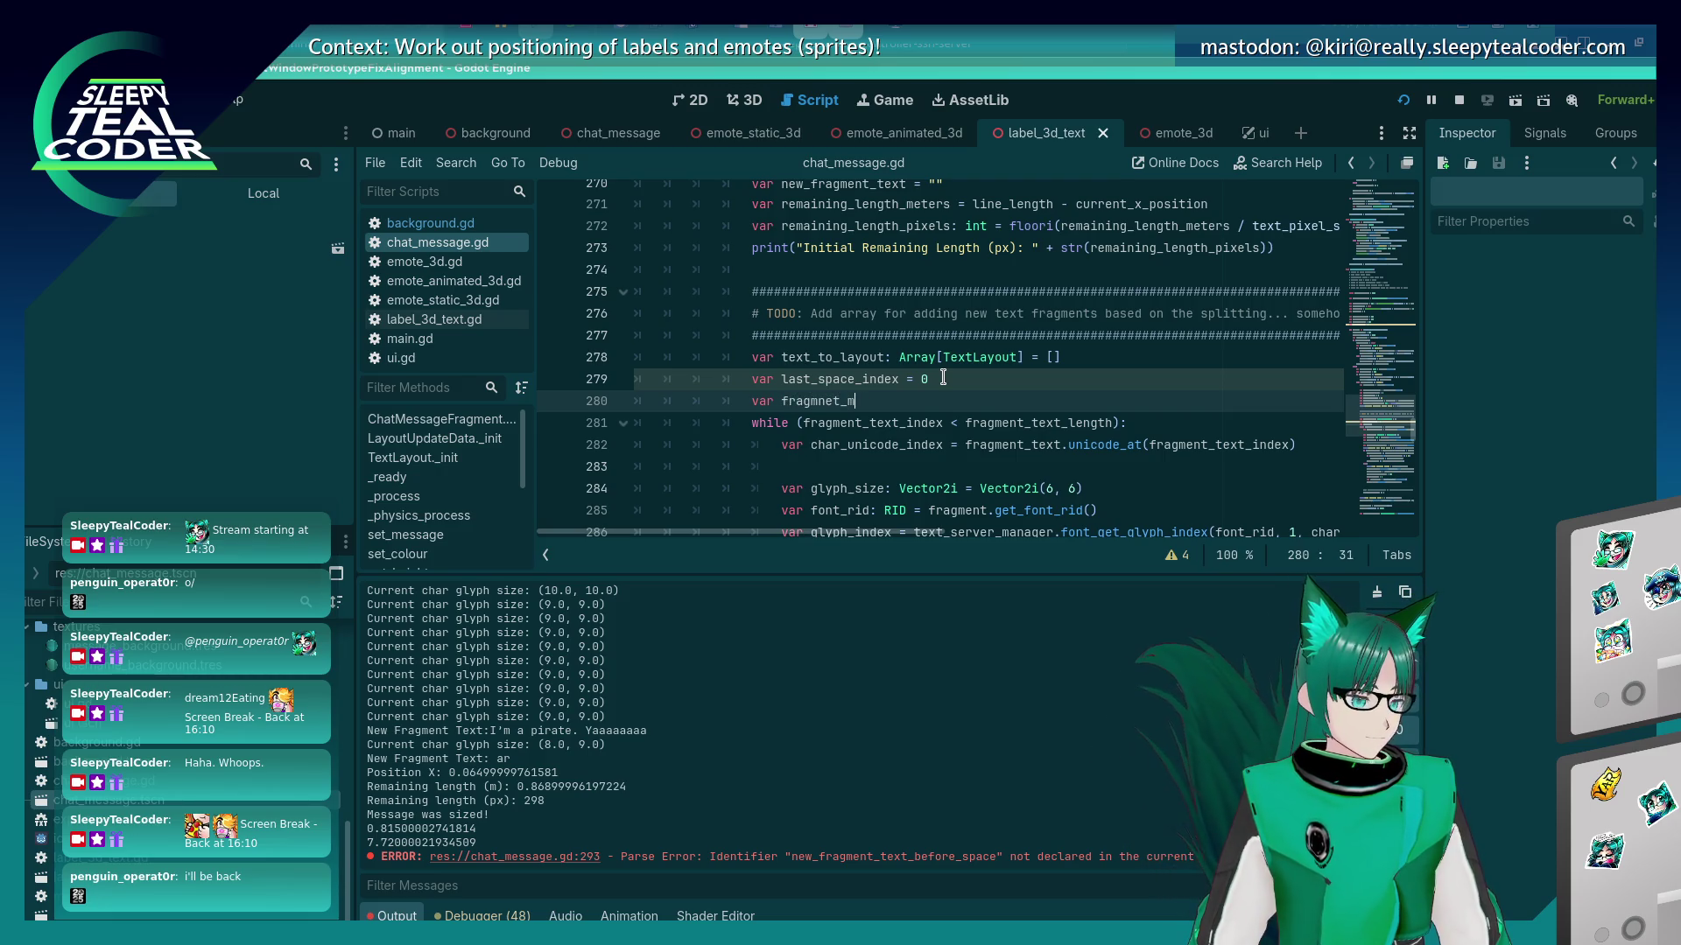
text(ength)
key(BackSpace)
key(BackSpace)
key(BackSpace)
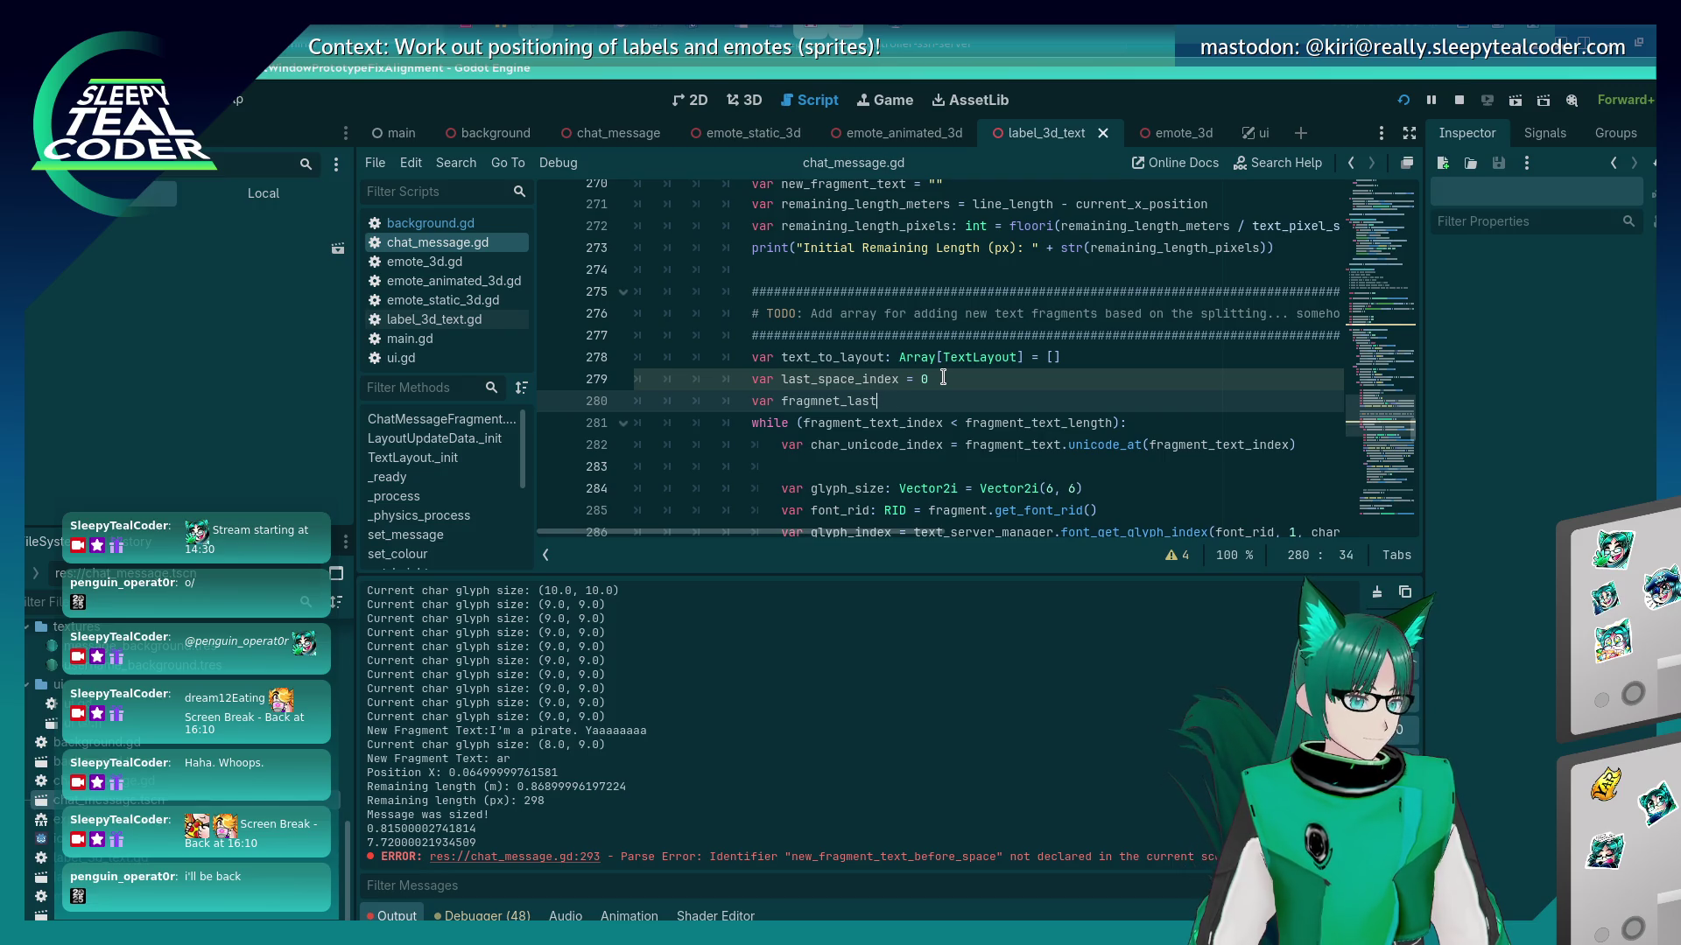
text(before_last_sp)
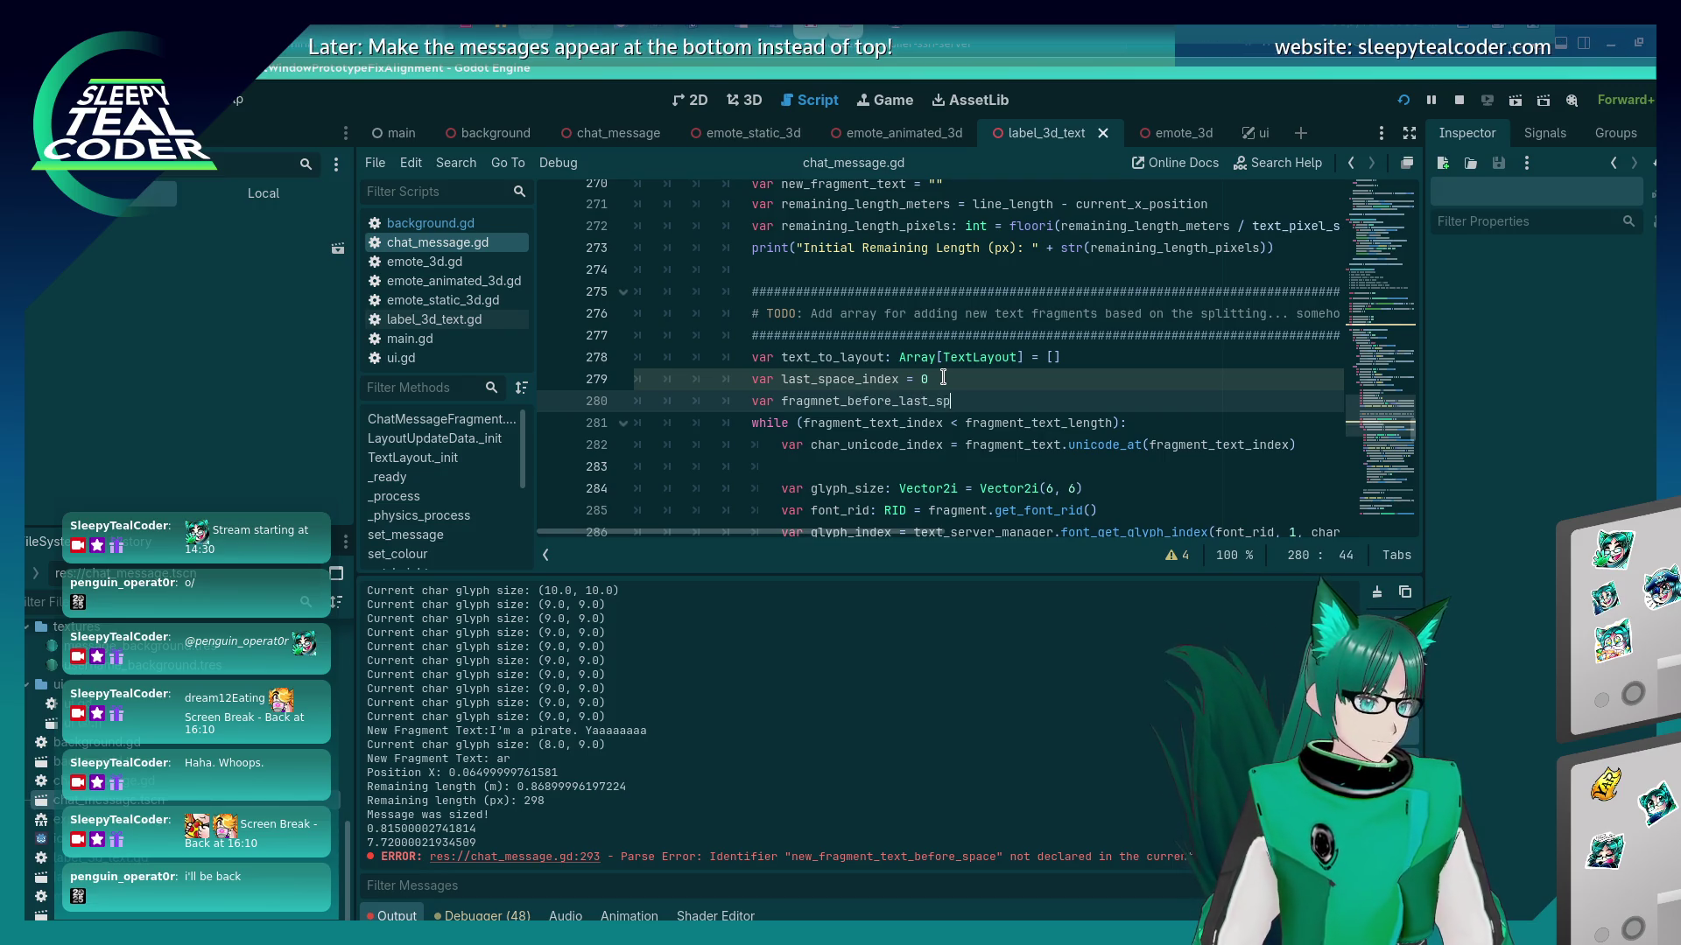
text(ace_length = 0)
key(ctrl+s)
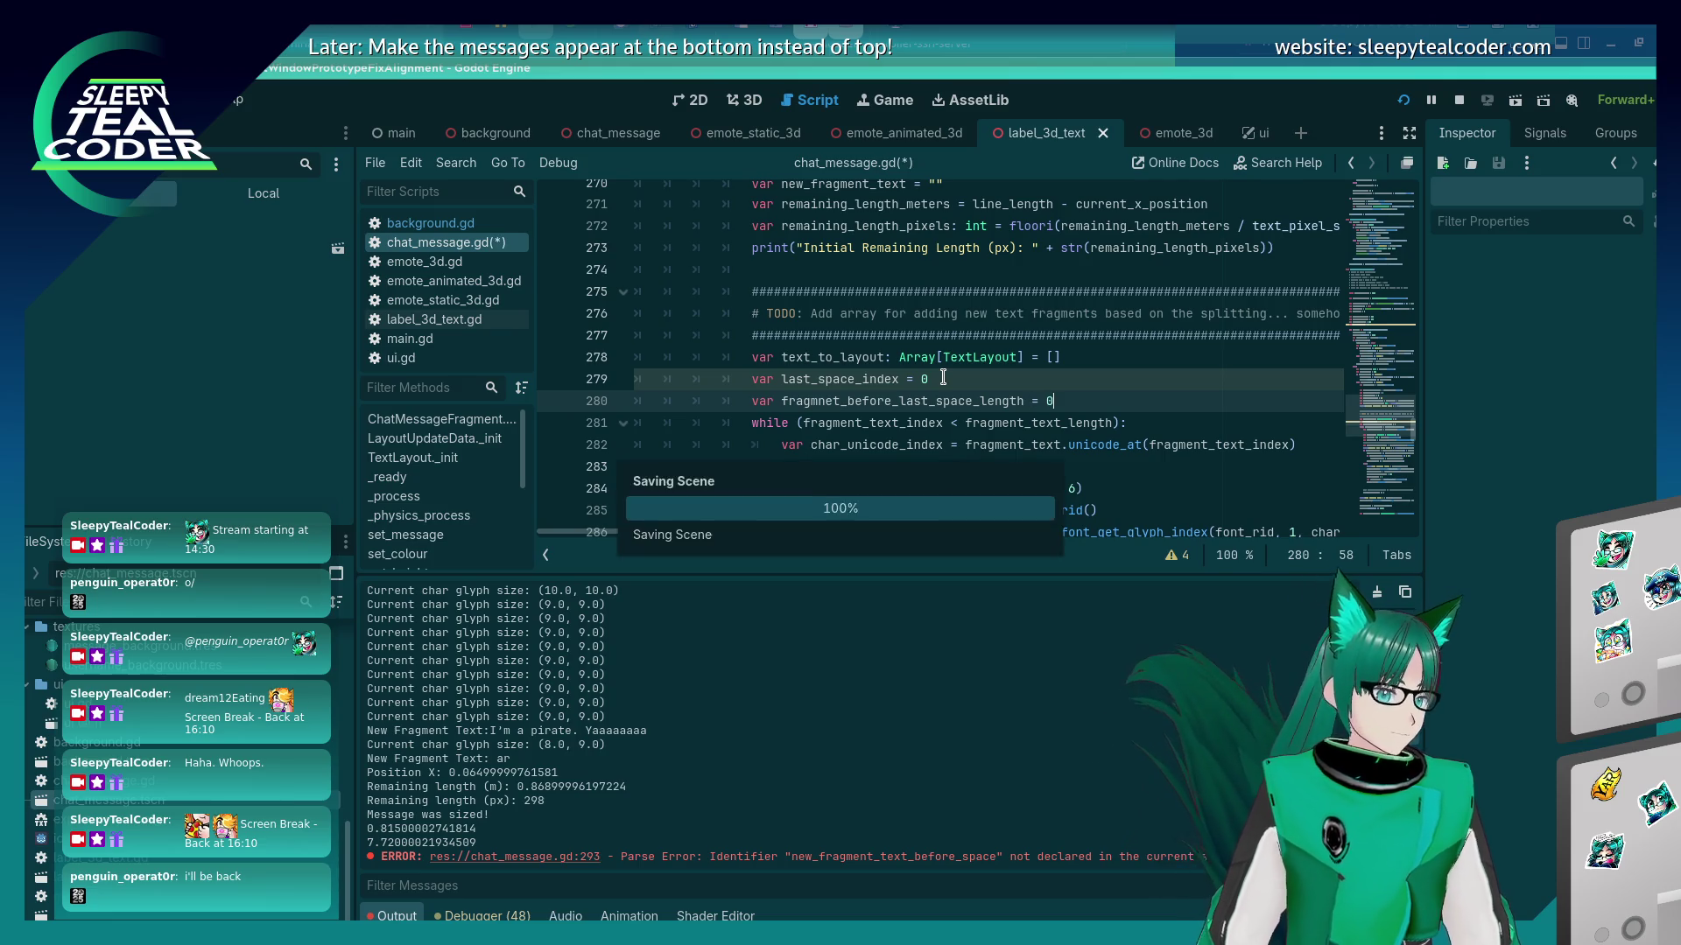
In the space check, assign fragmnet_before_last_space_length = current_length on line 294 and save.
double_click(938, 400)
key(ctrl+c)
scroll(938, 395, down, 3)
scroll(939, 395, down, 2)
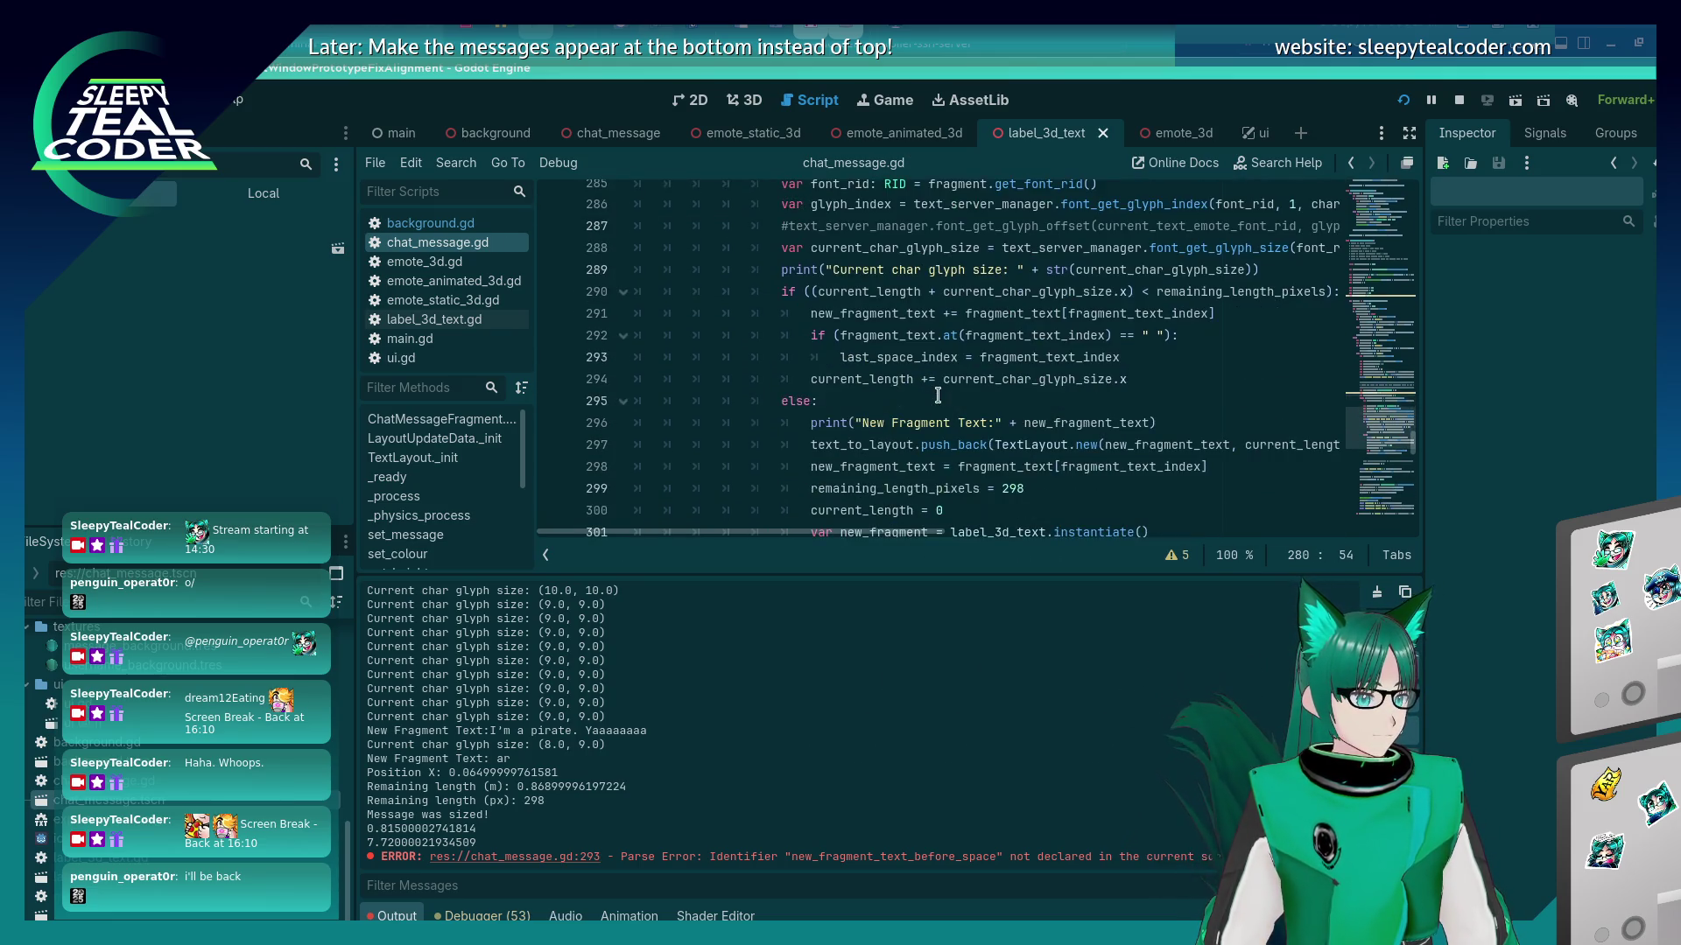
click(1144, 356)
key(Return)
key(ctrl+v)
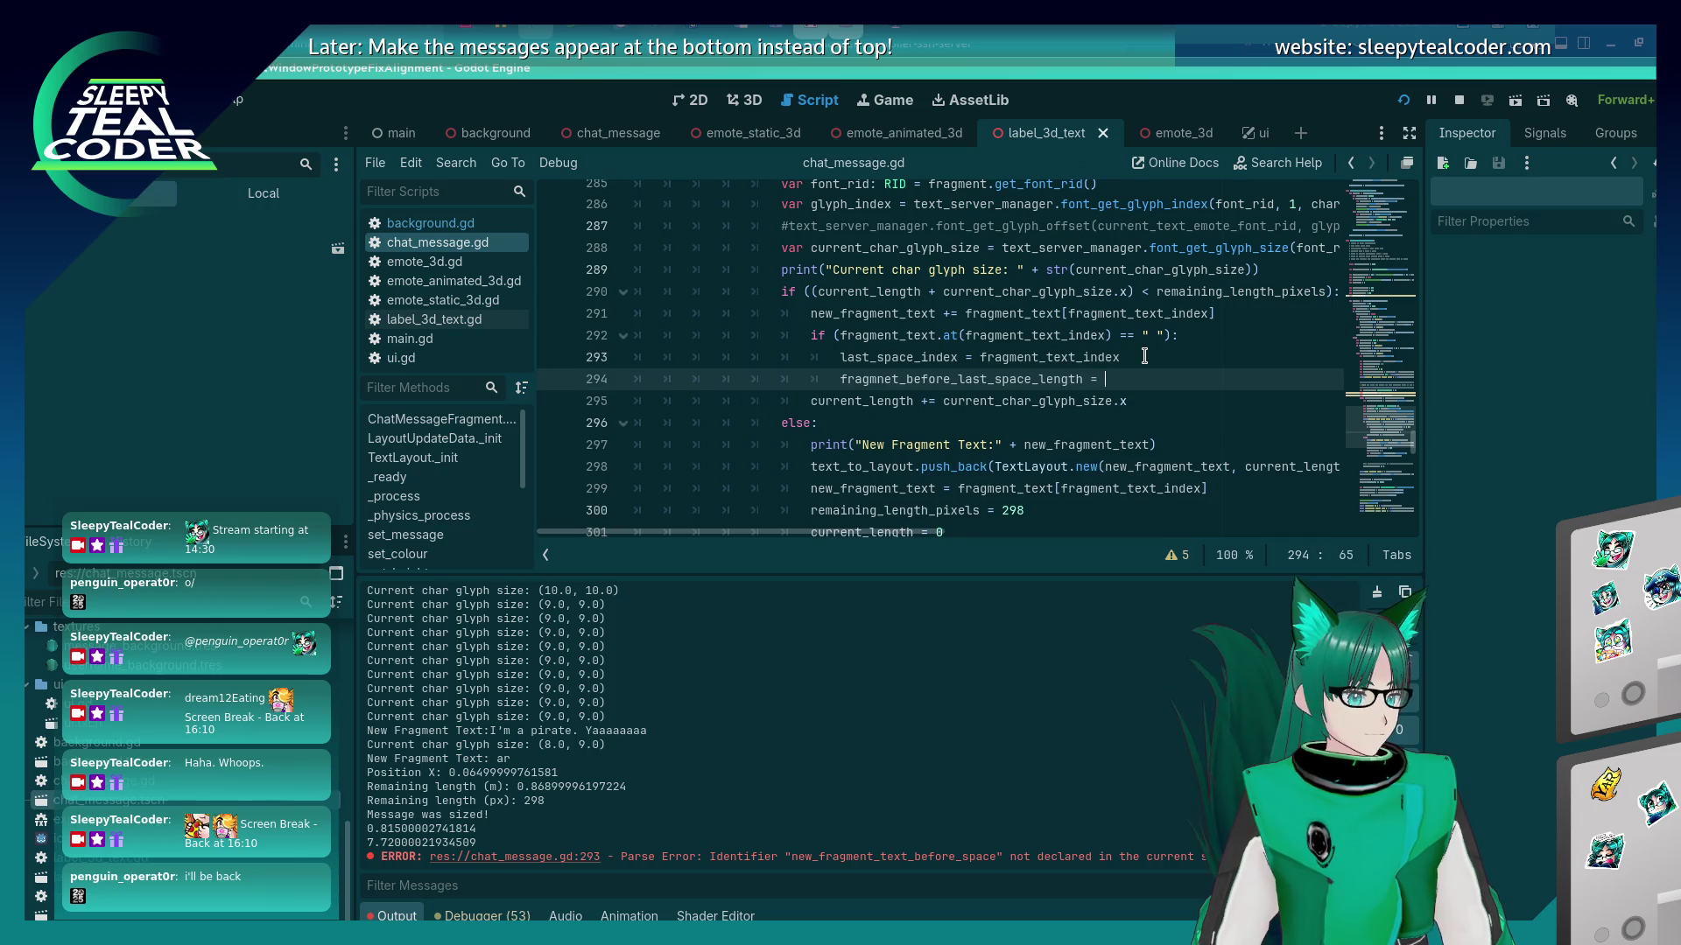
key(ctrl+s)
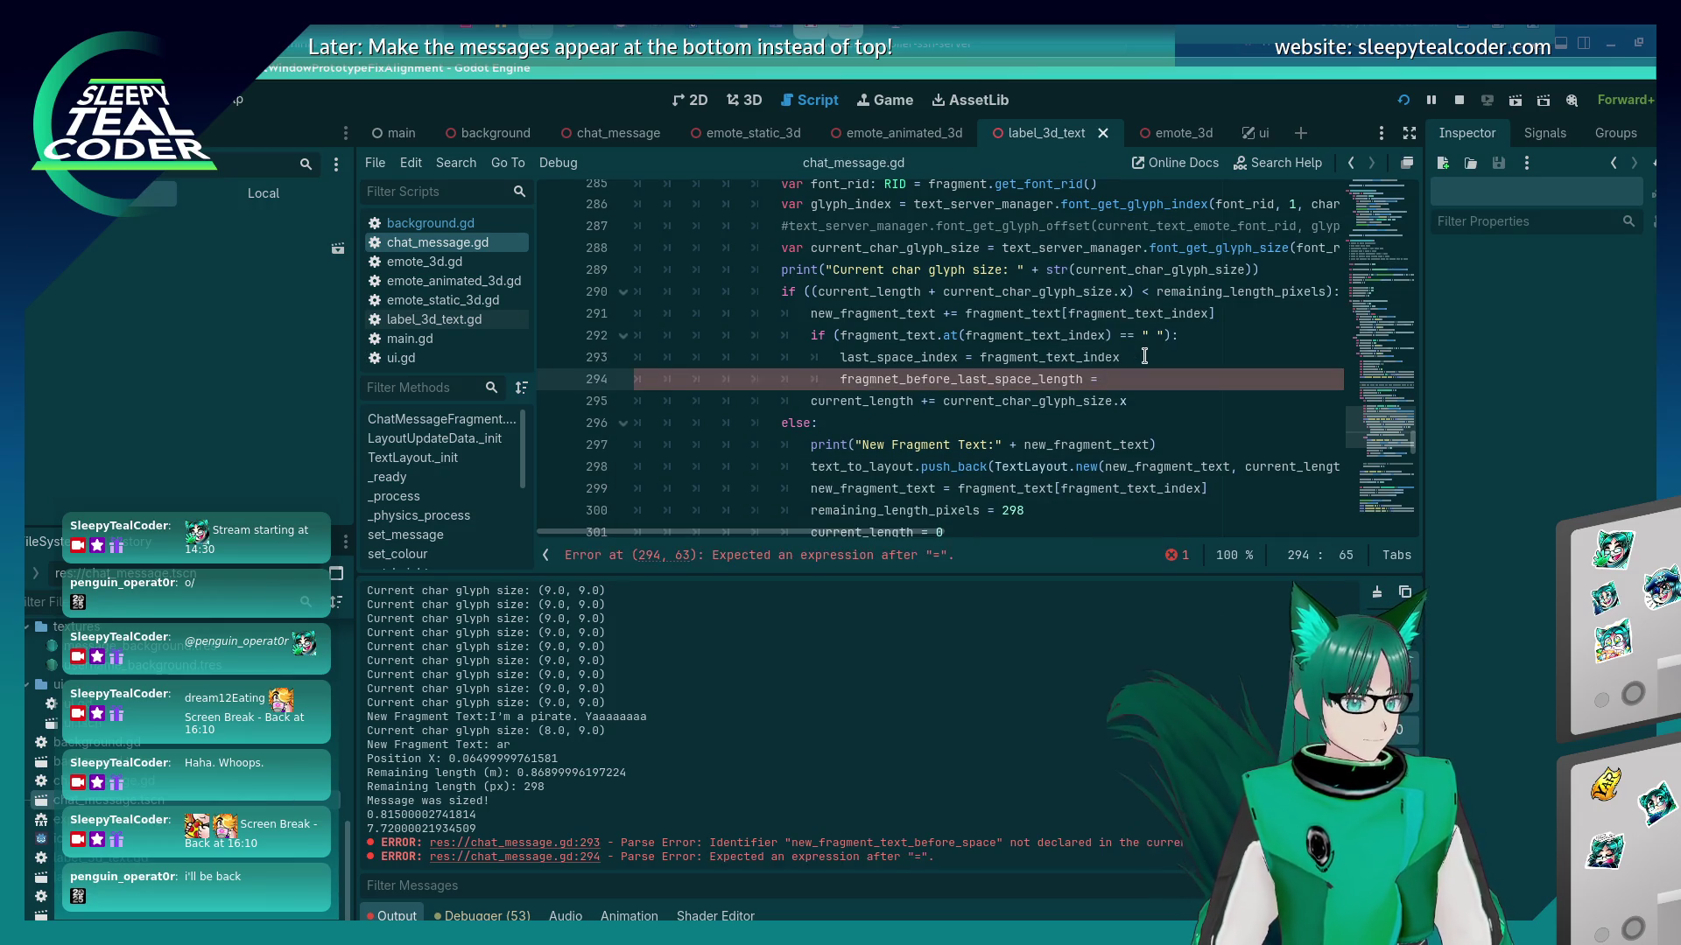
text(current_length)
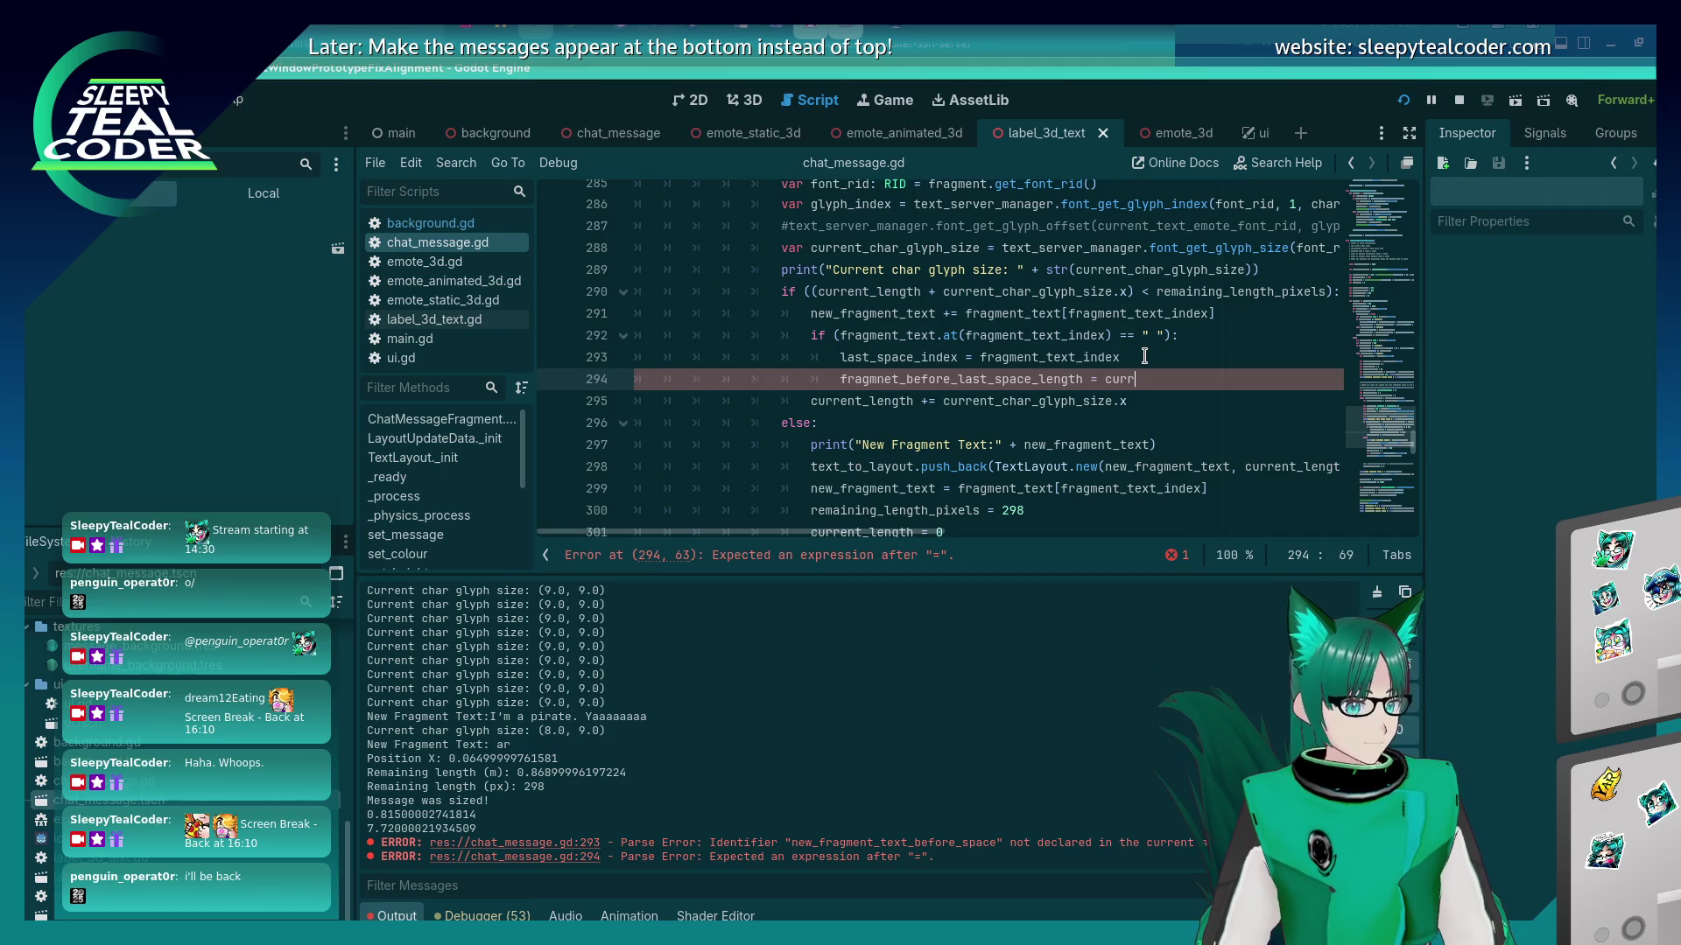
key(ctrl+s)
scroll(1074, 348, down, 1)
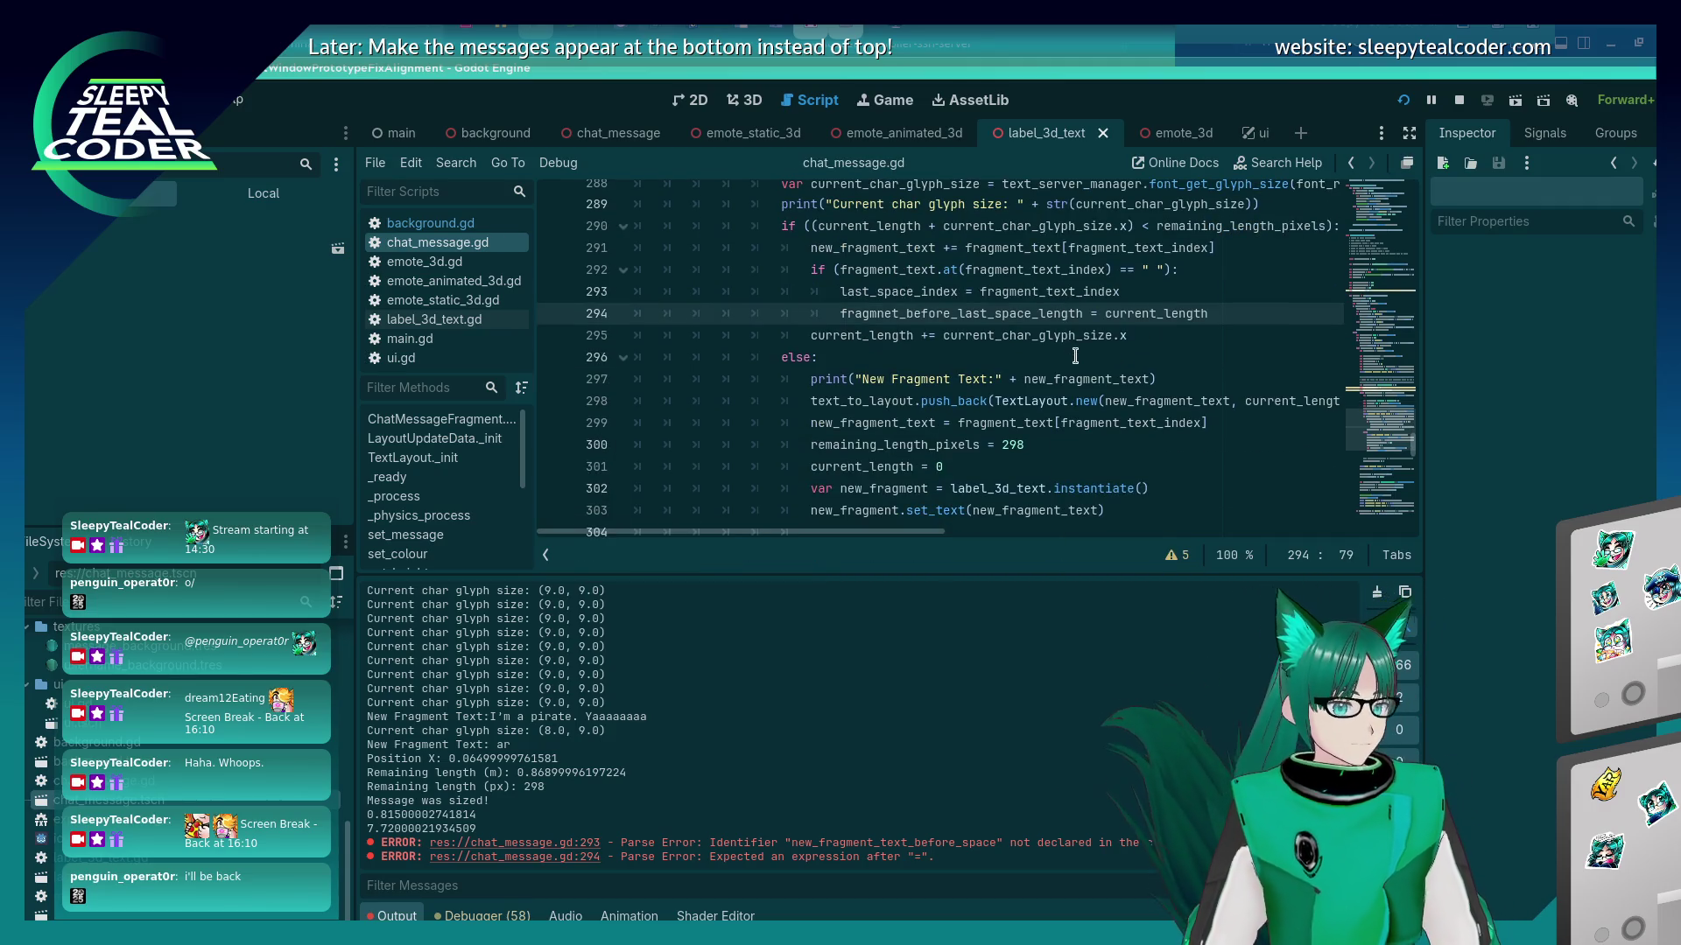
double_click(1051, 314)
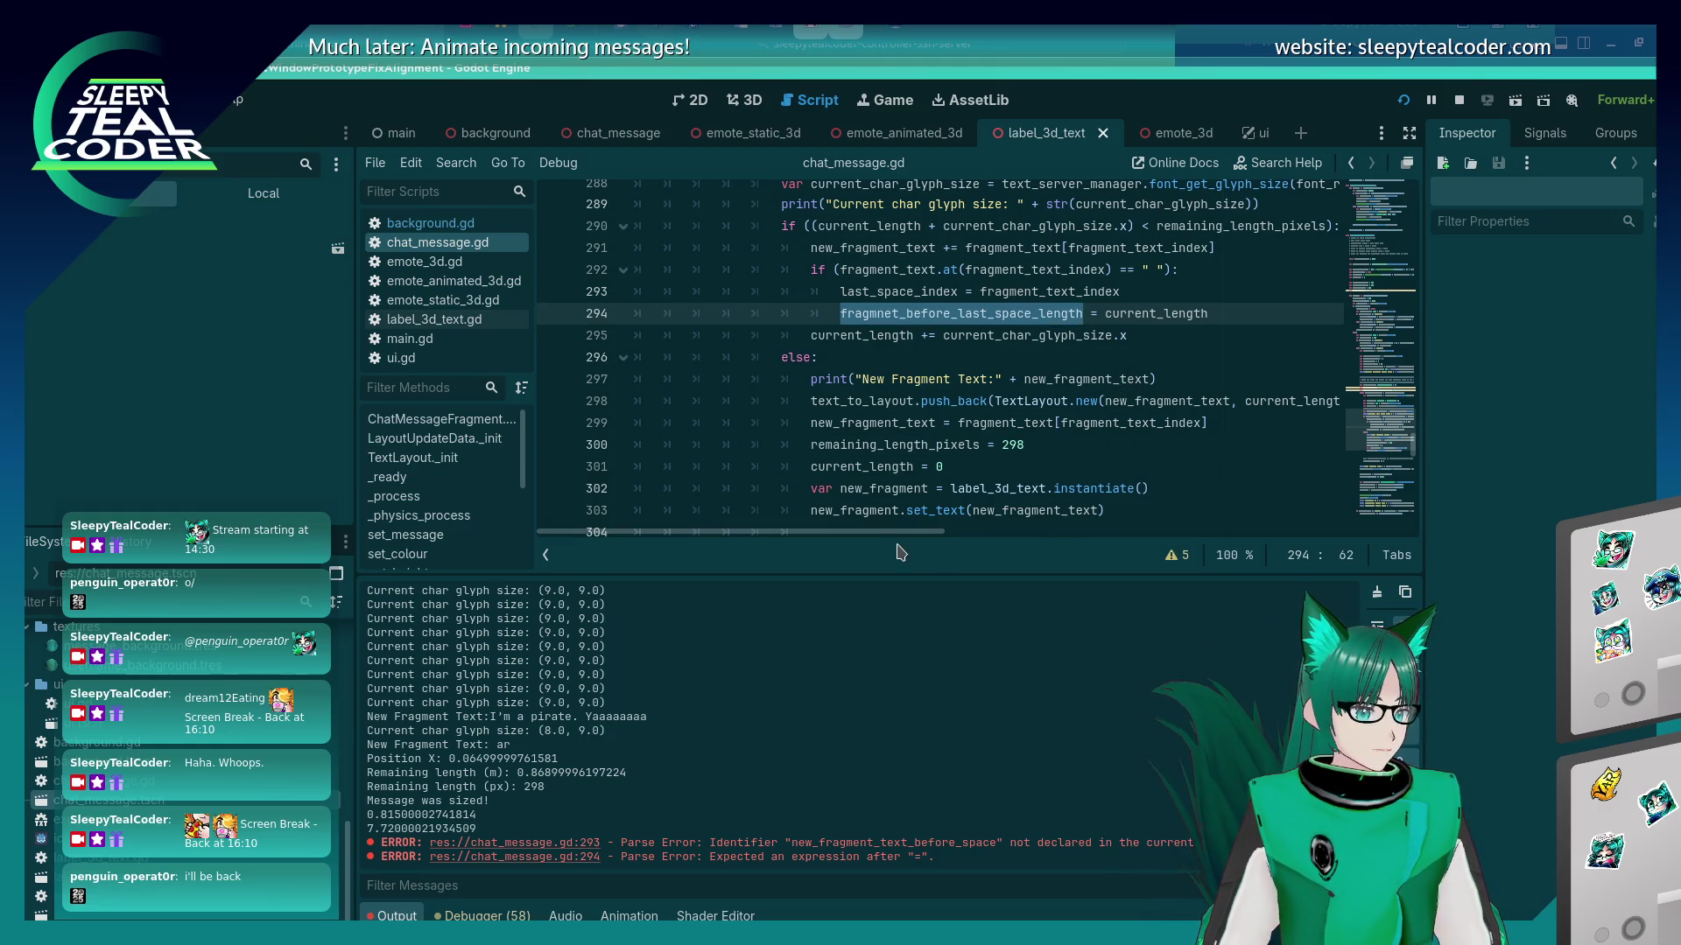
drag(898, 532, 934, 534)
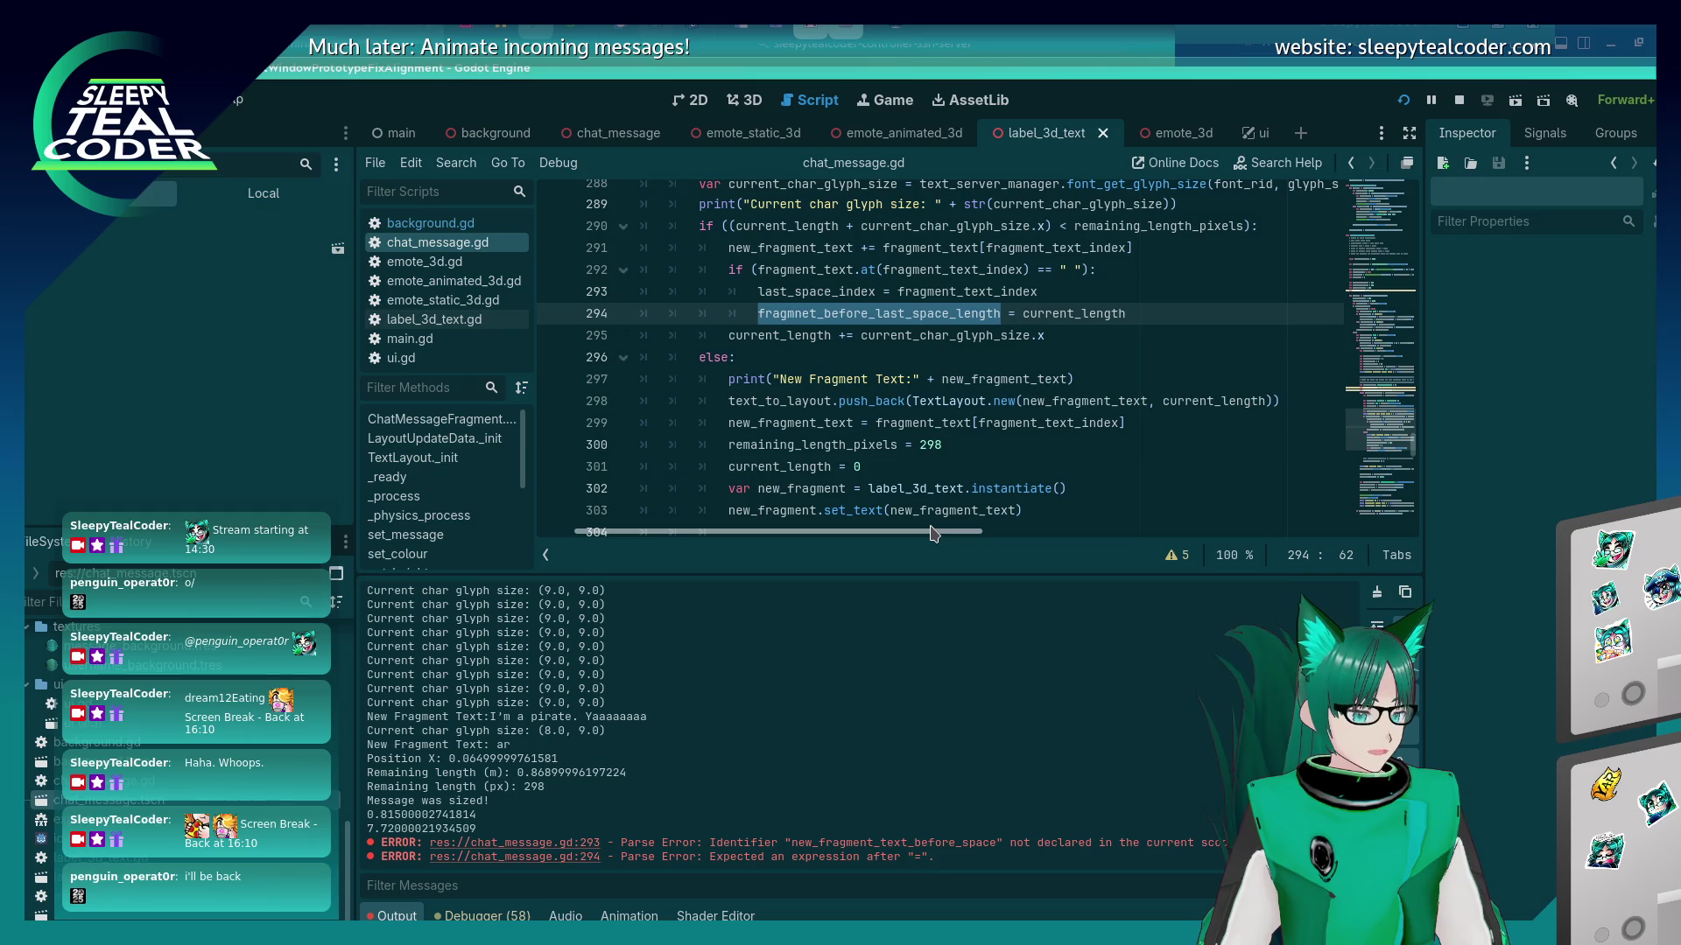
mouse_move(1201, 405)
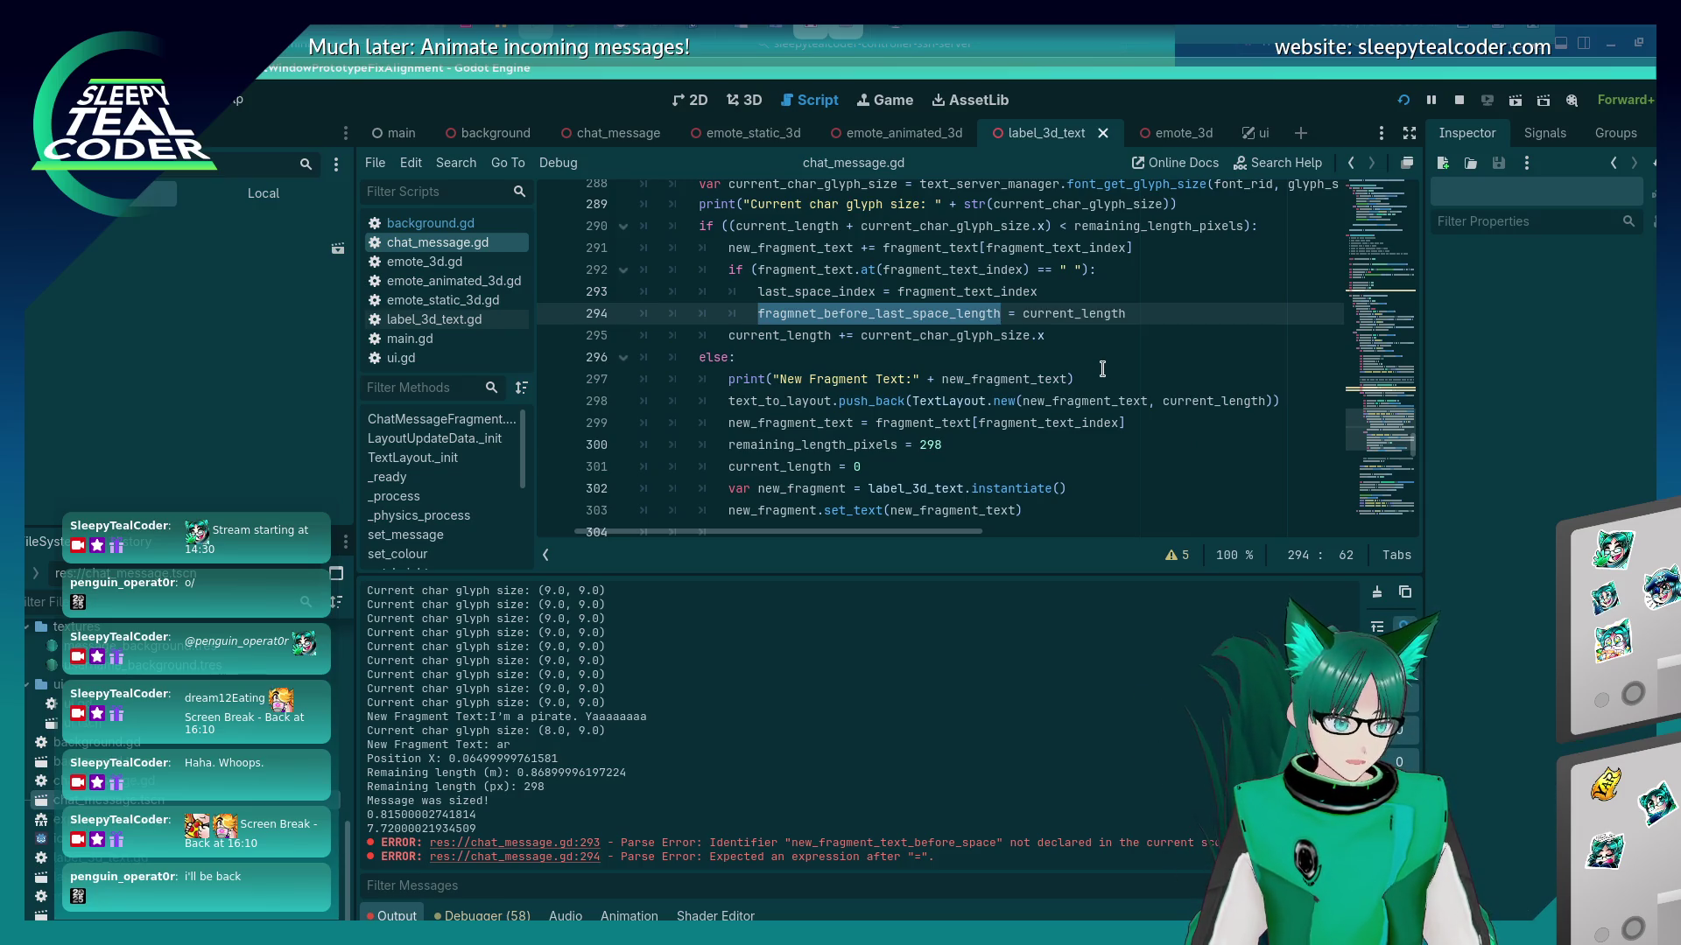
On line 298, push new_fragment_text.substr(0, last_space_index) with the before-last-space length.
click(964, 464)
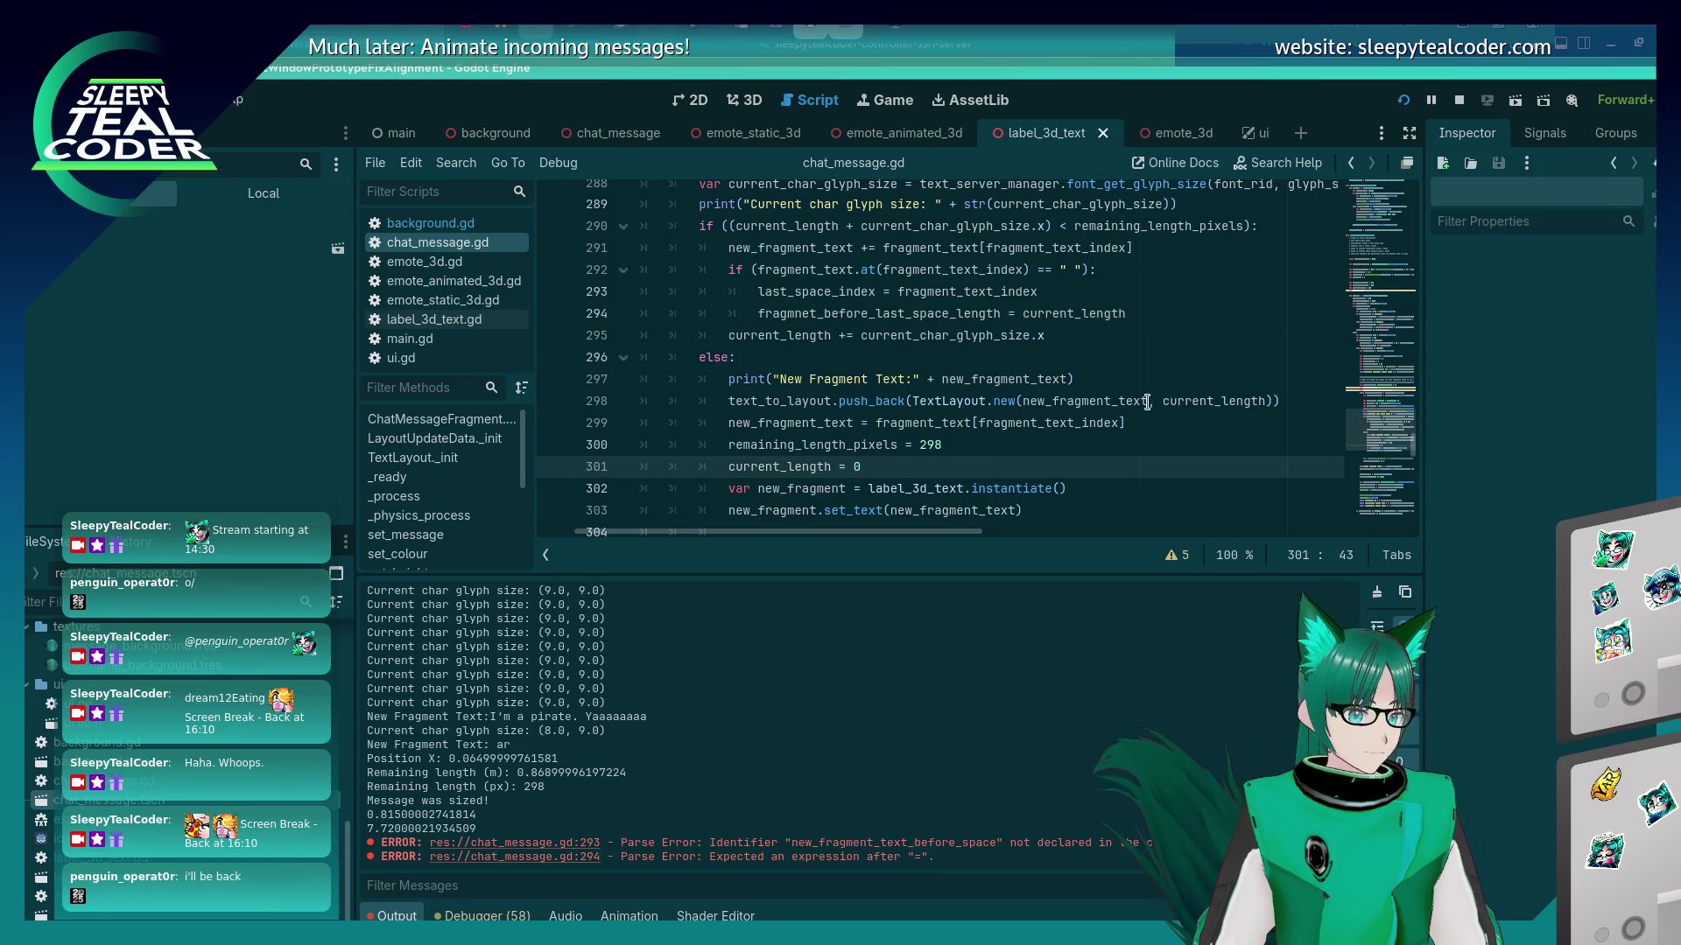
double_click(1175, 401)
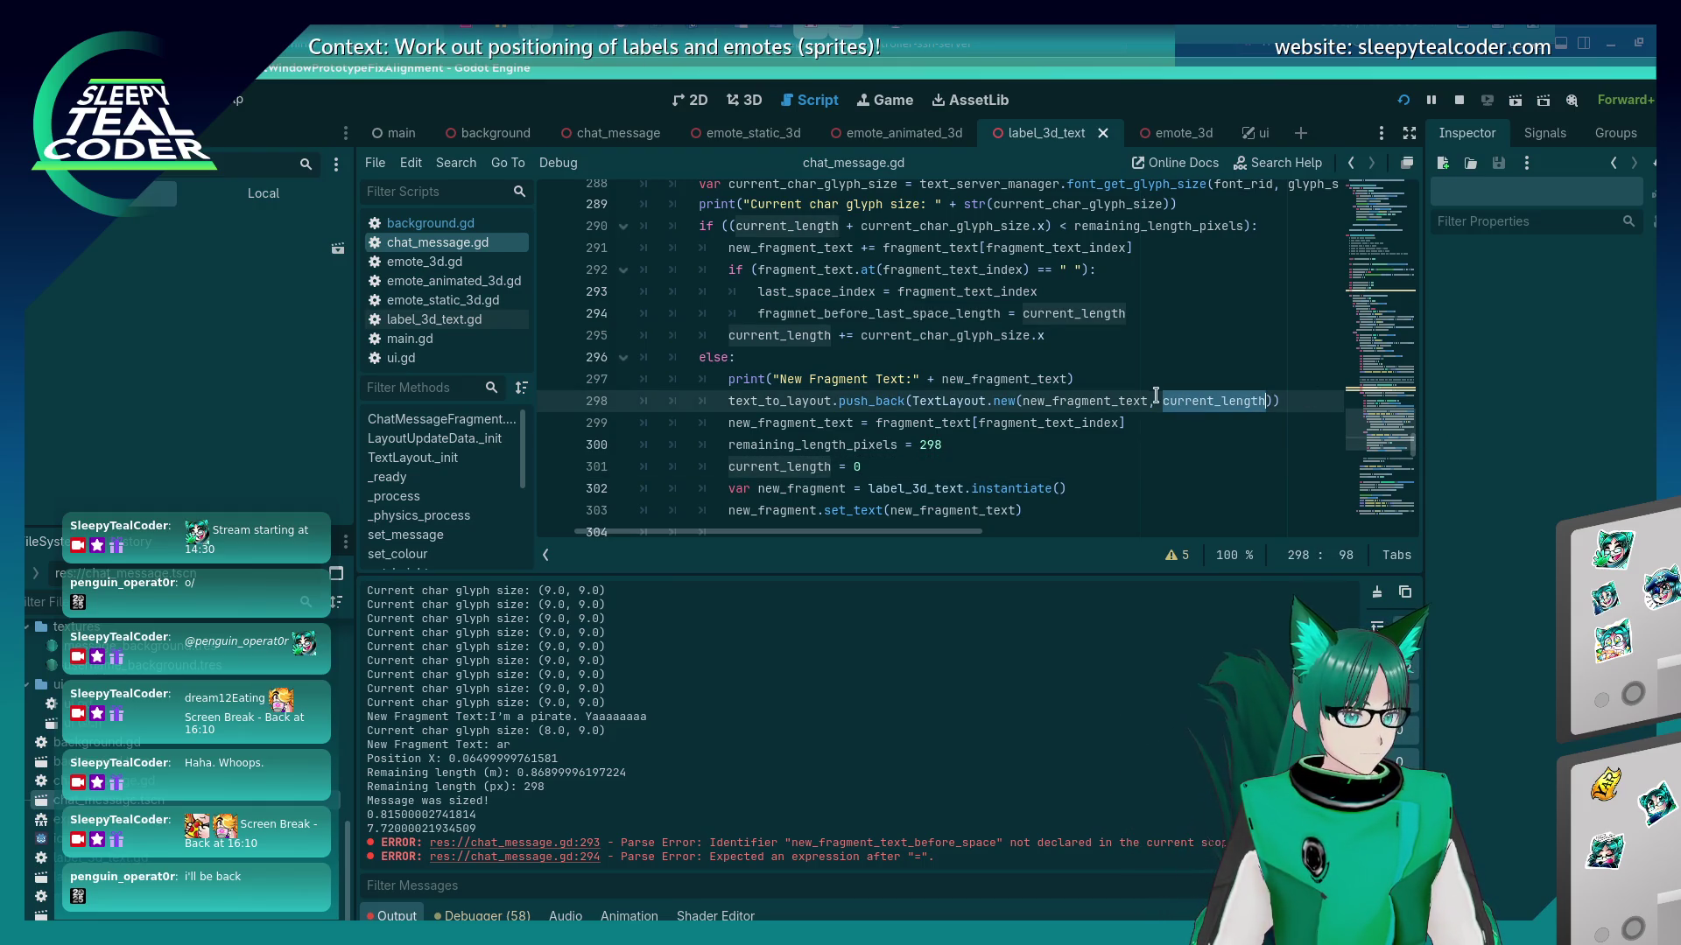
click(1153, 401)
text(.)
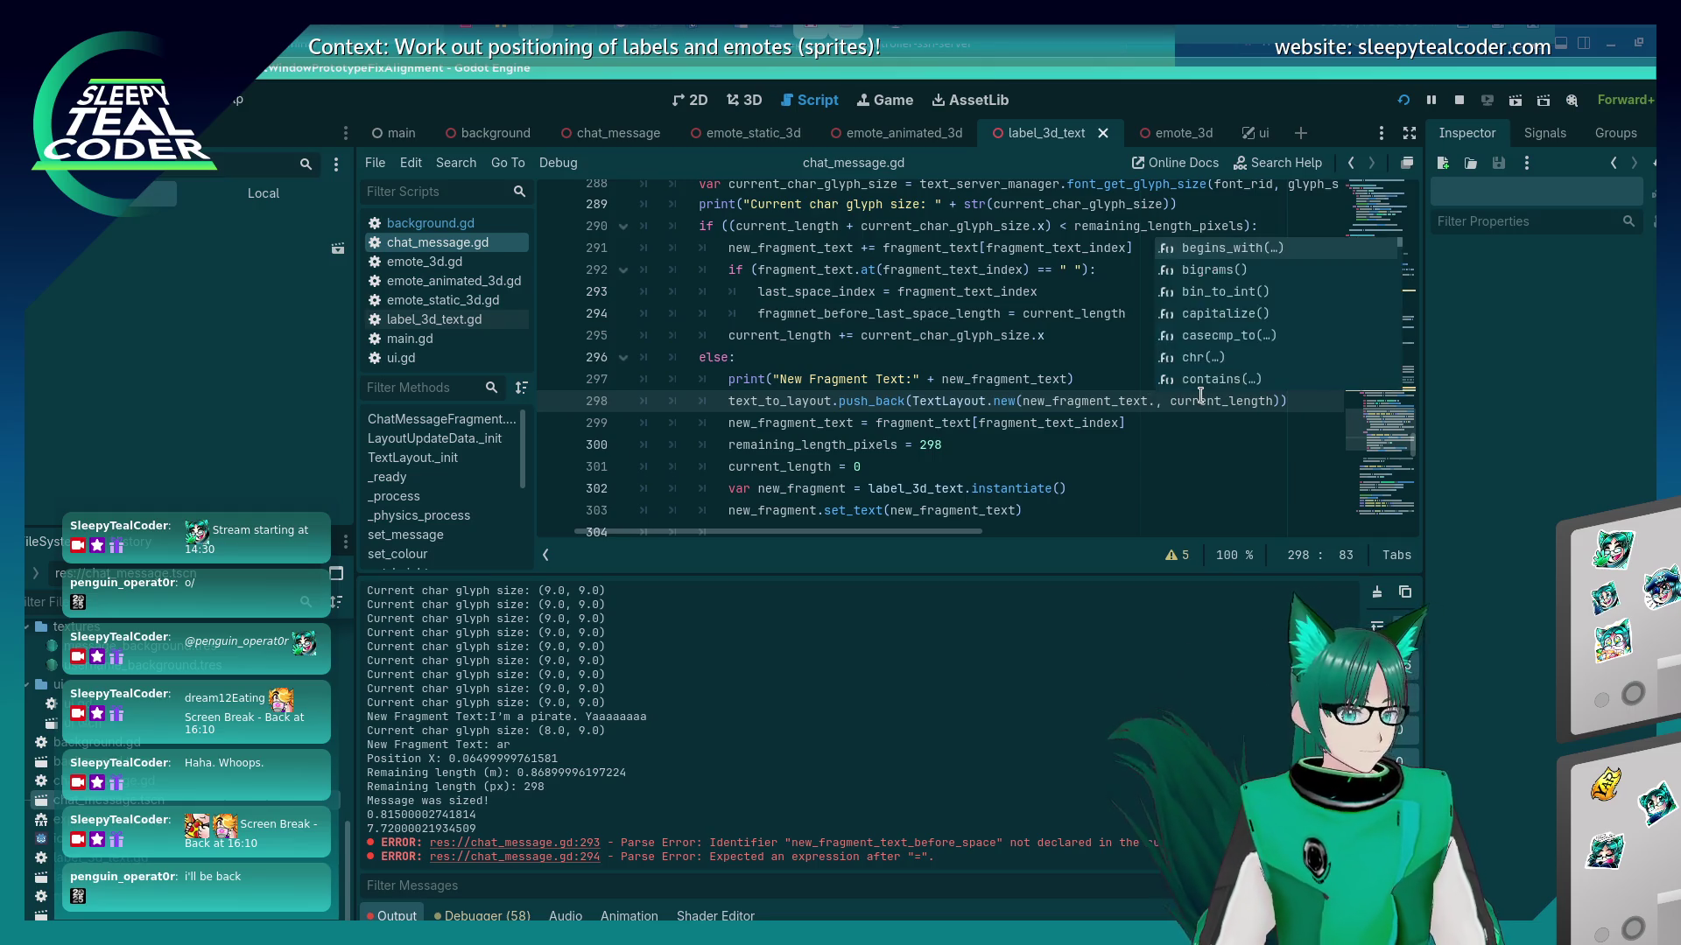
text(substr(0, )
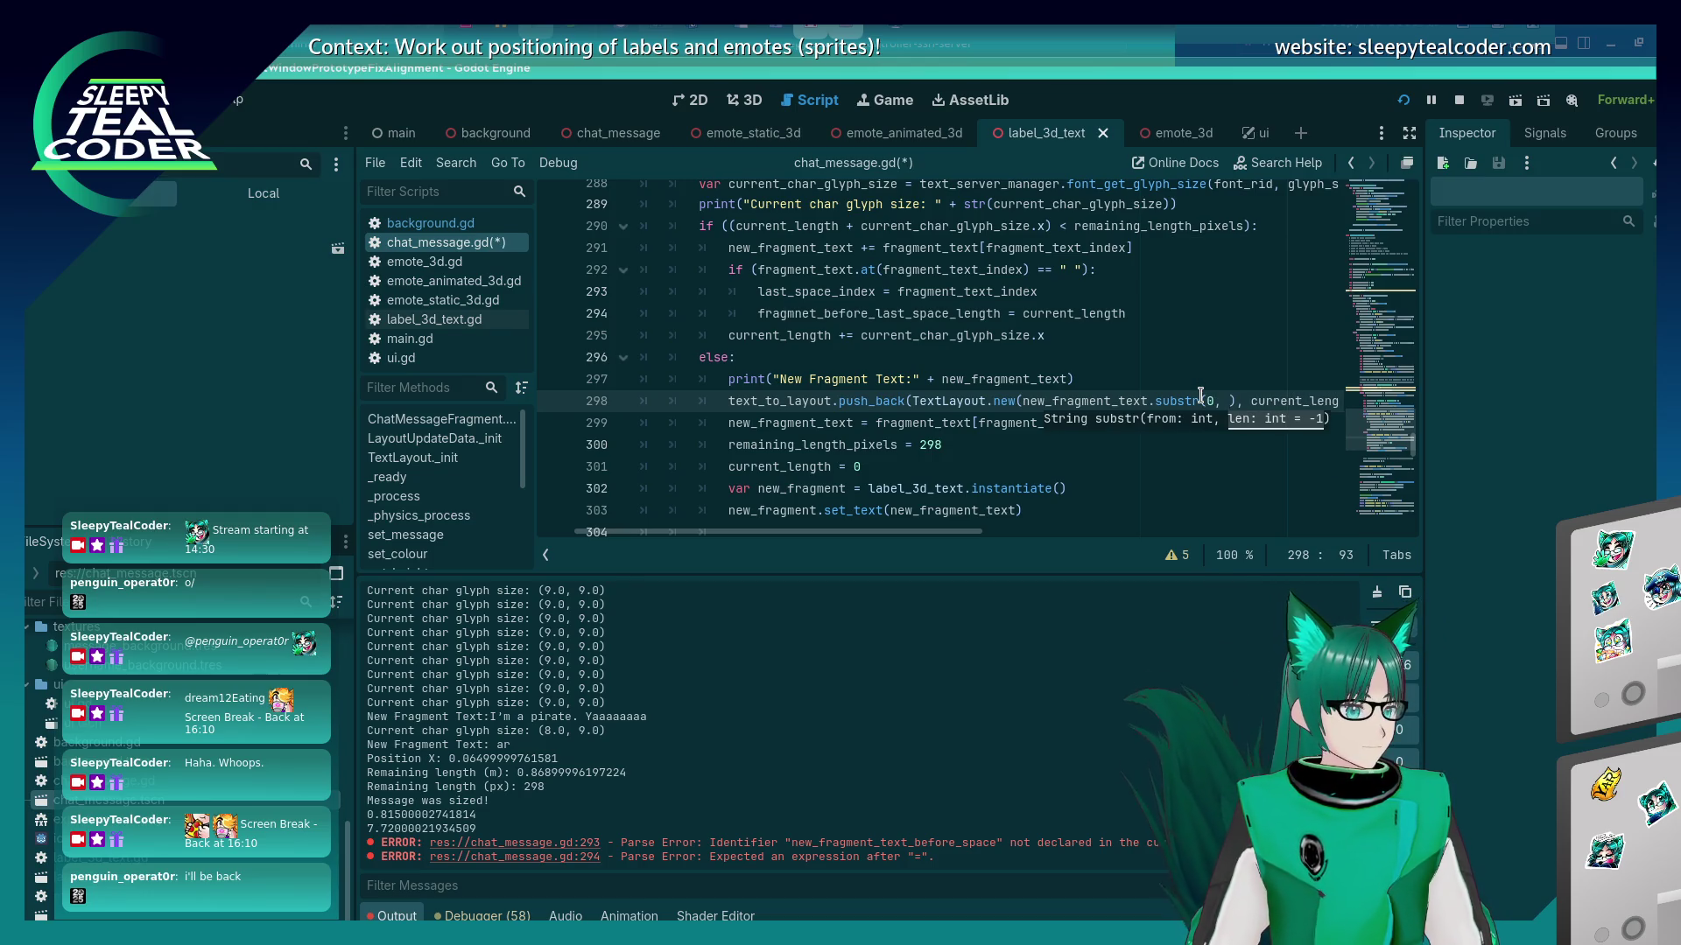
text(last_space_ind)
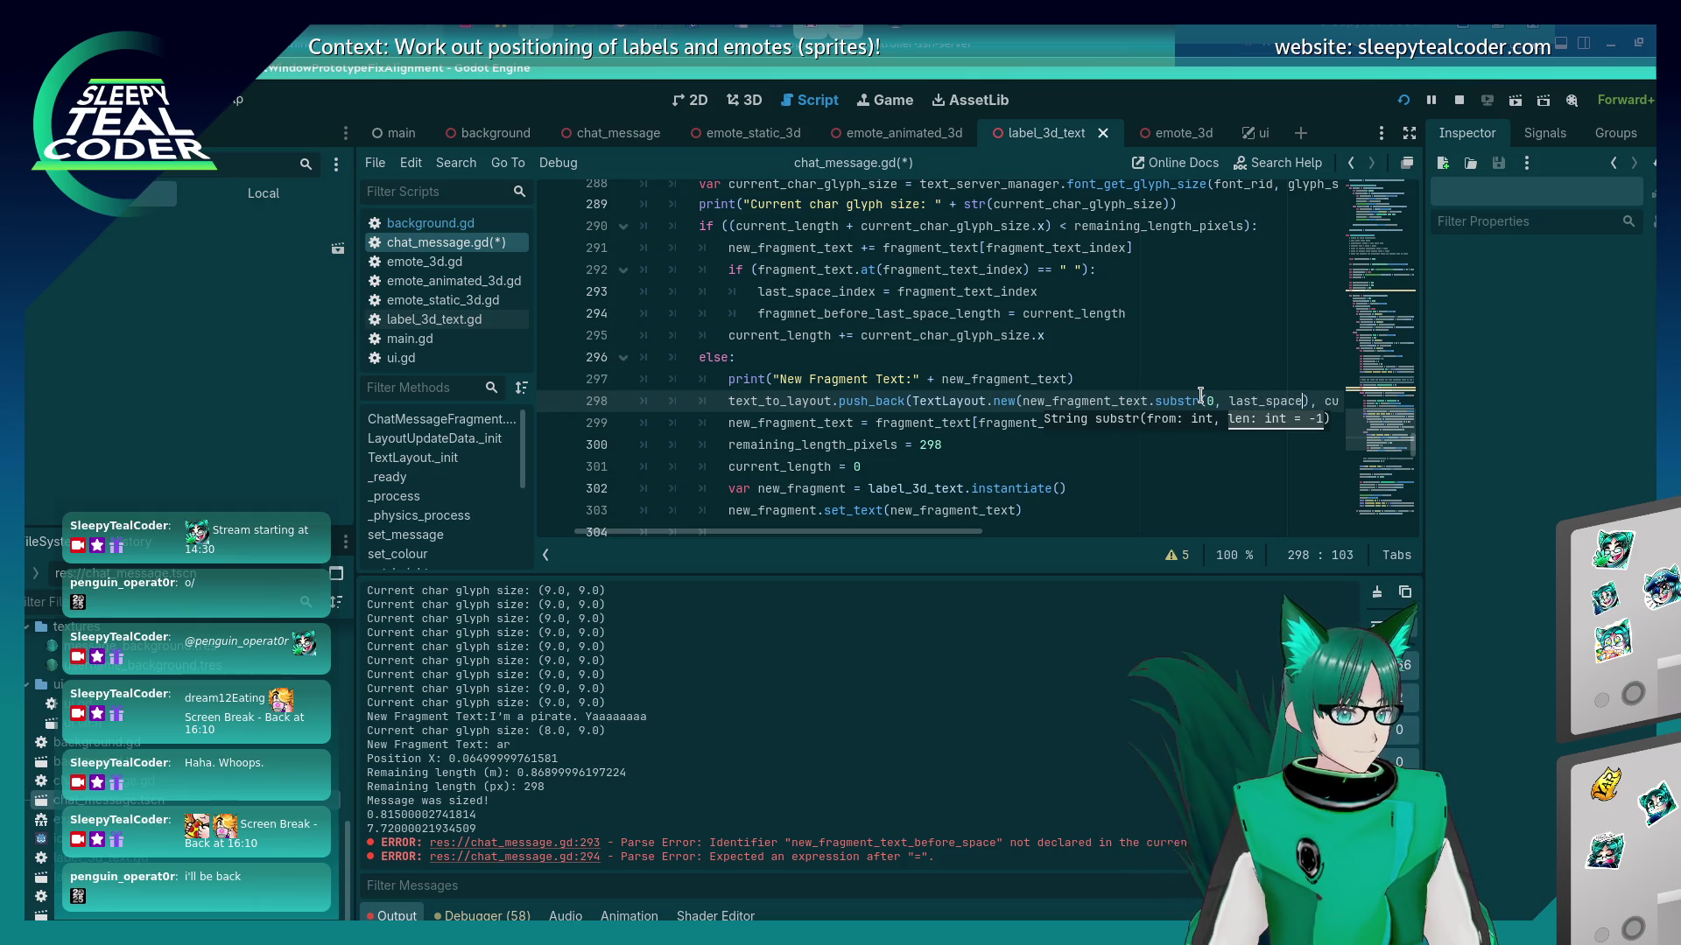
text(ex)
double_click(891, 313)
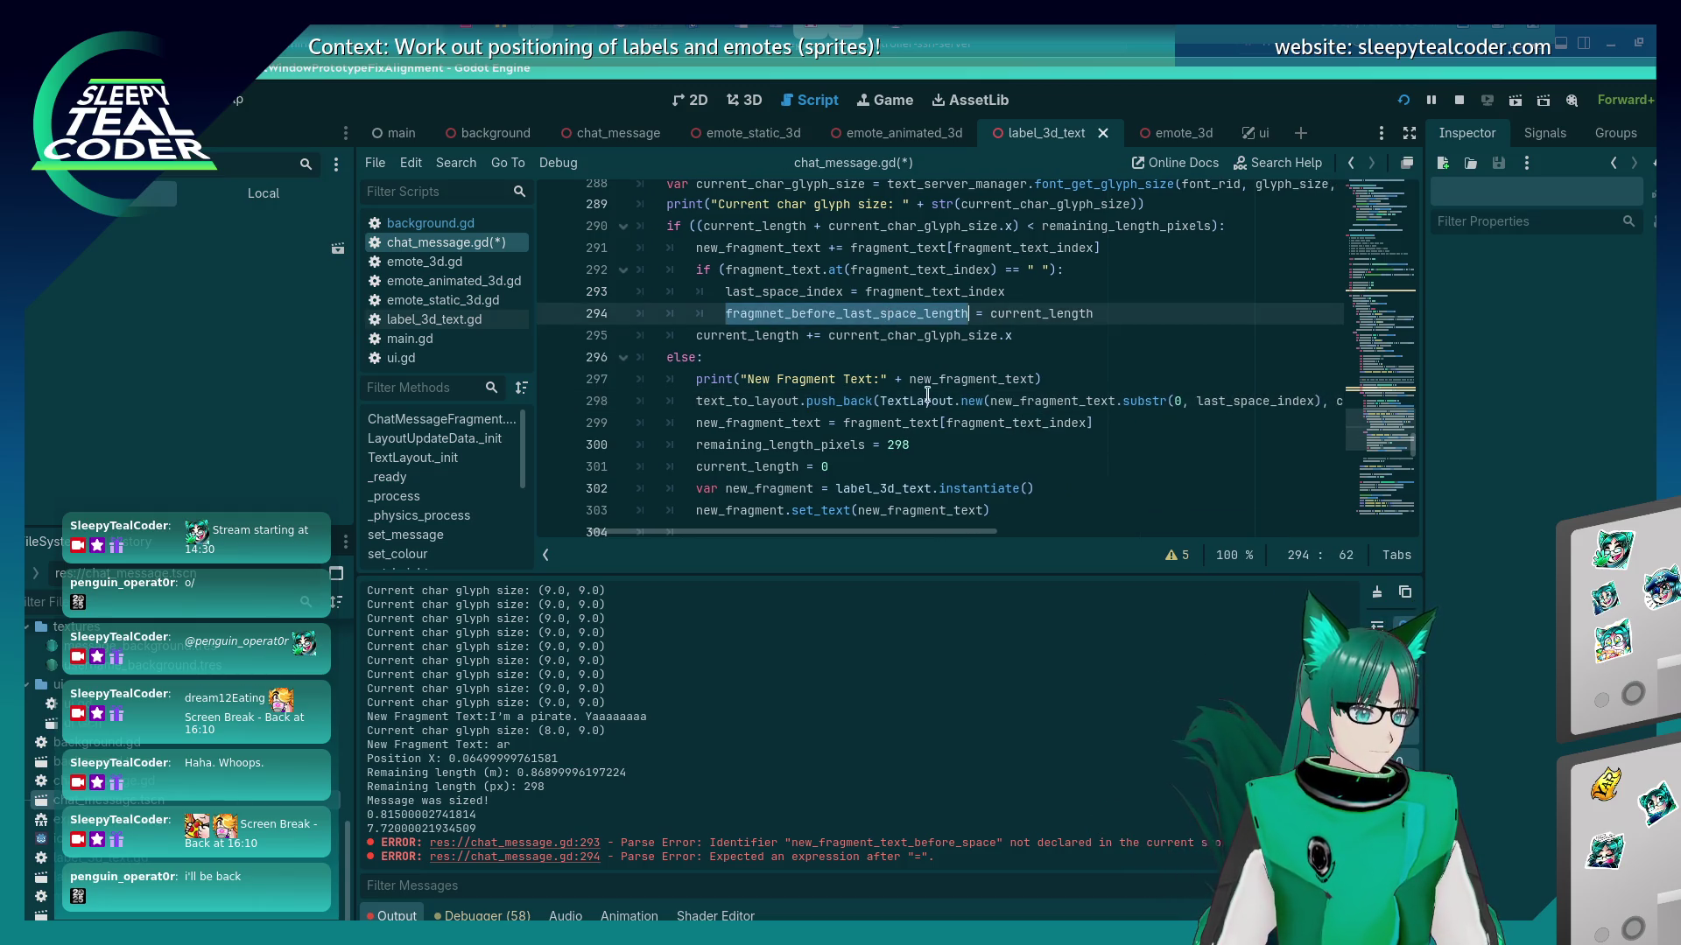
key(ctrl+c)
drag(992, 533, 1132, 533)
double_click(1123, 399)
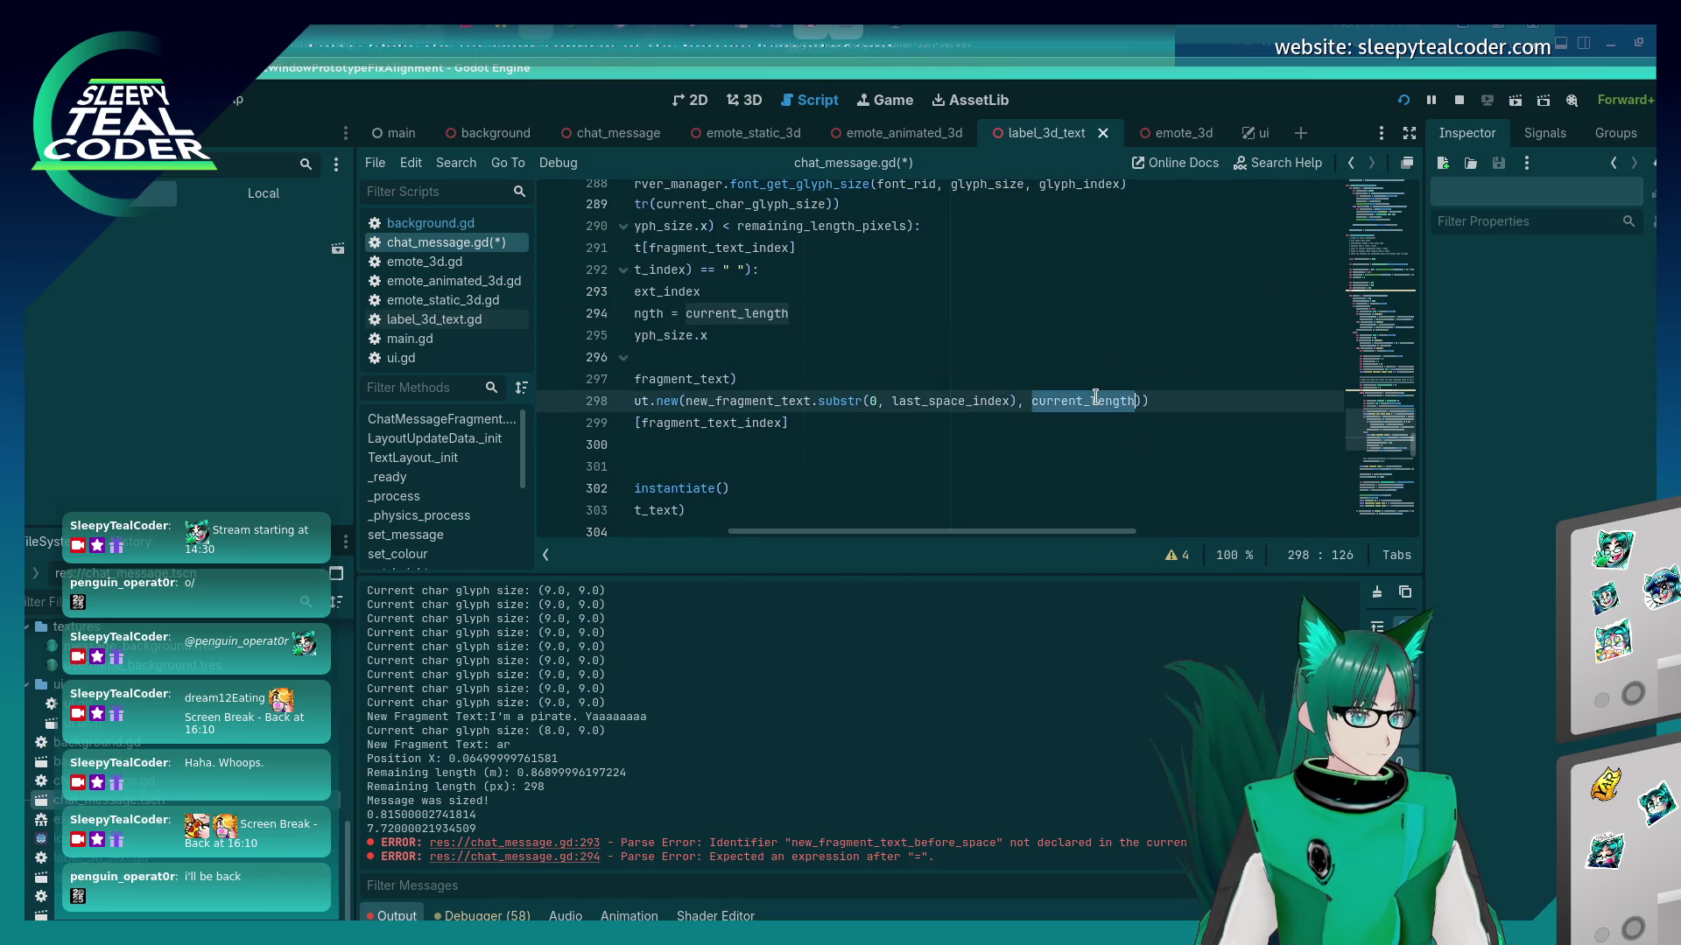
key(ctrl+v)
key(ctrl+s)
key(Home)
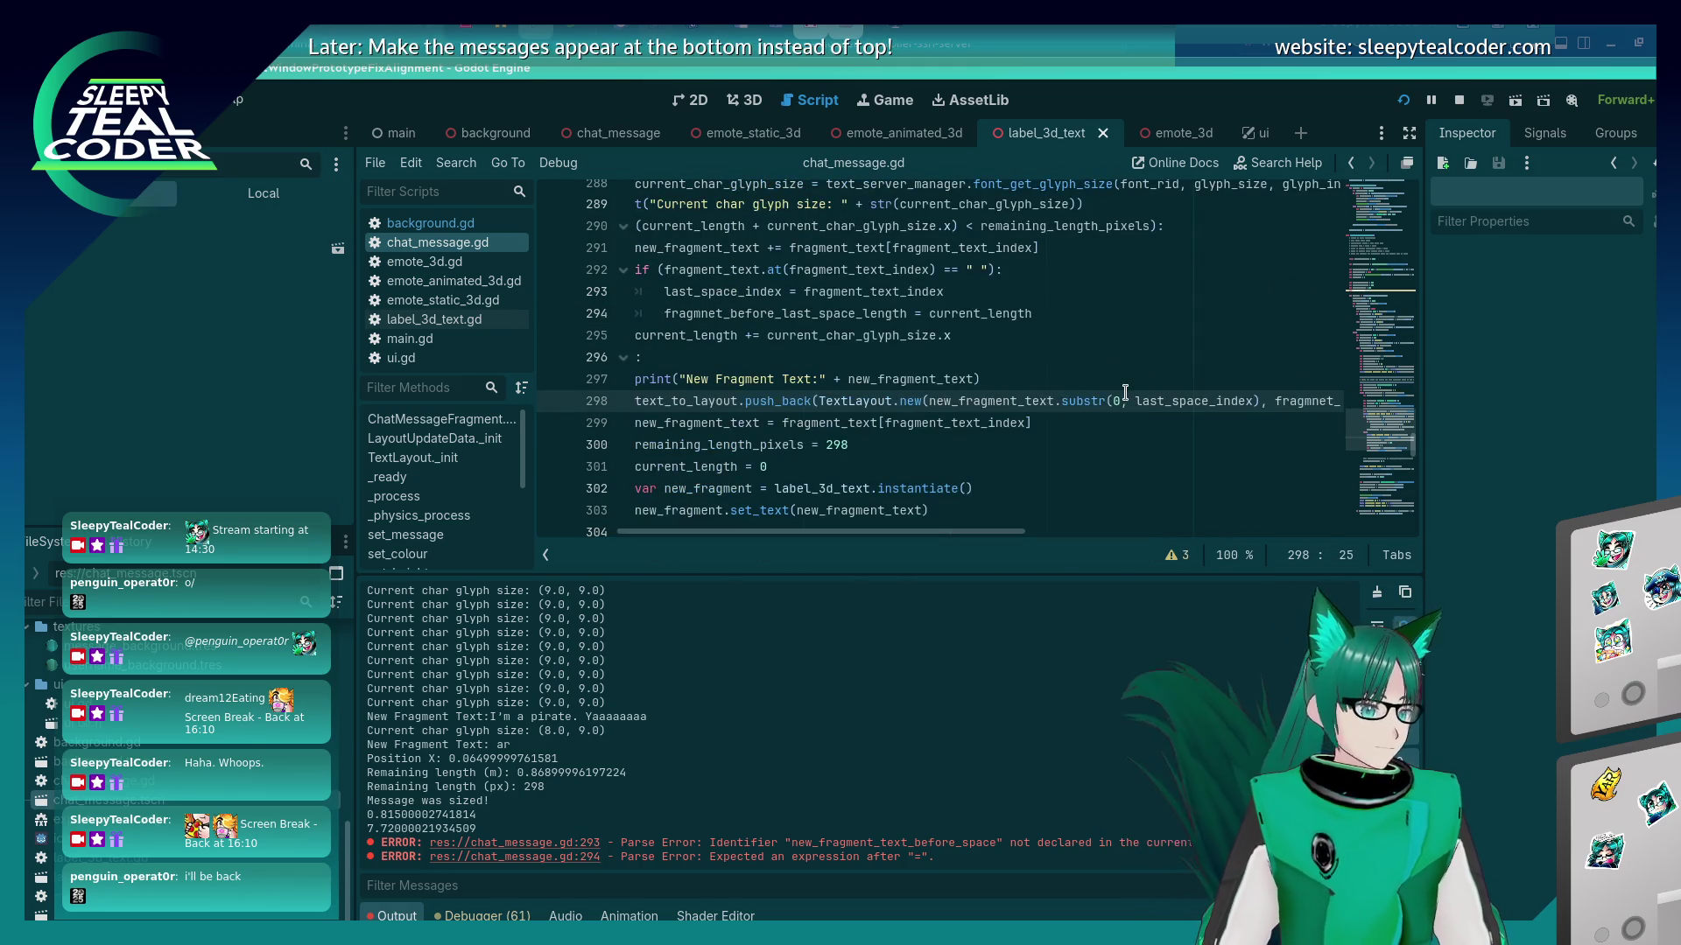
On line 301, subtract fragmnet_before_last_space_length from current_length.
click(911, 464)
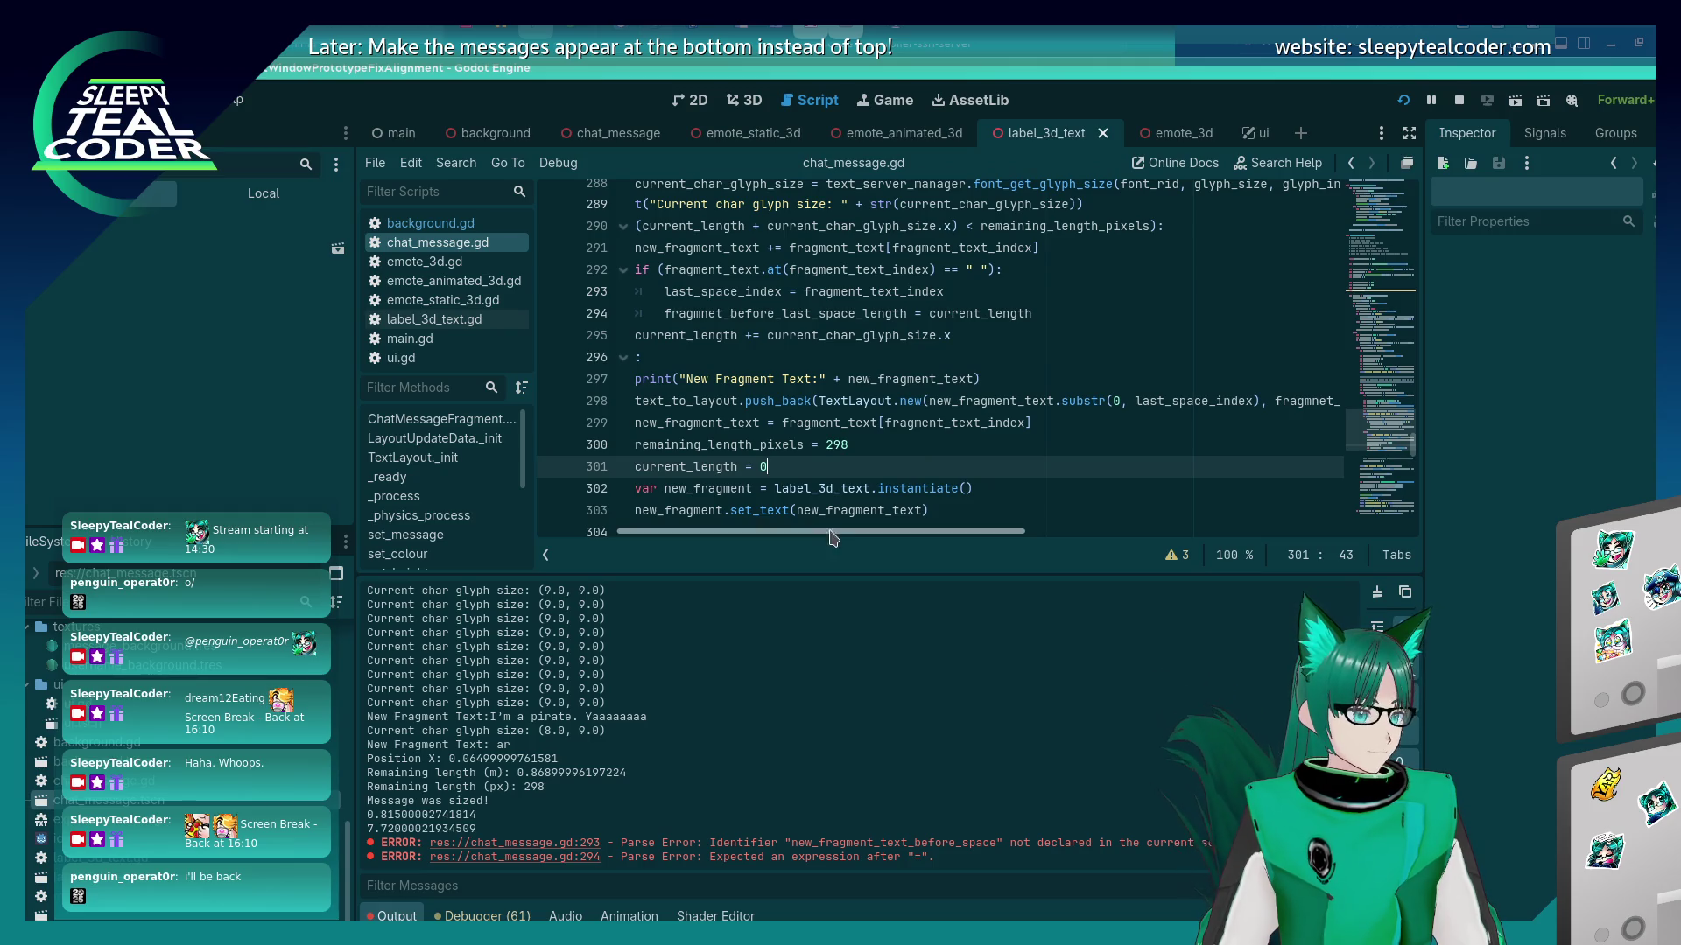
scroll(819, 536, left, 2)
text(urre)
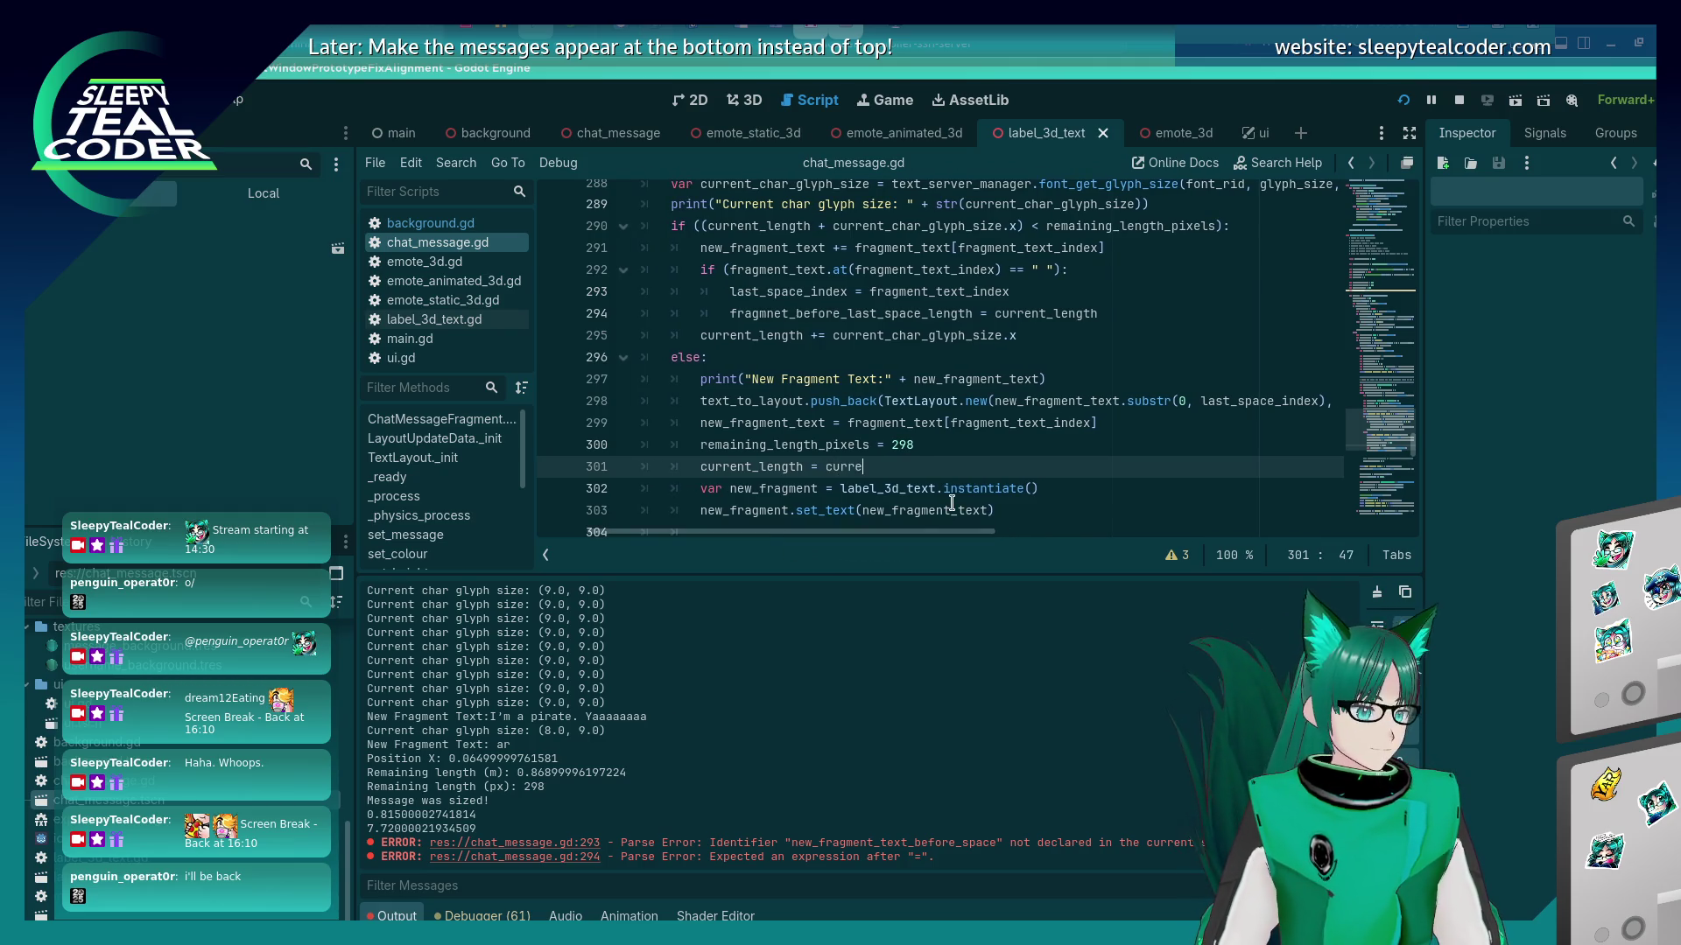
text(nt_length - fragmnet_before_last_space_length)
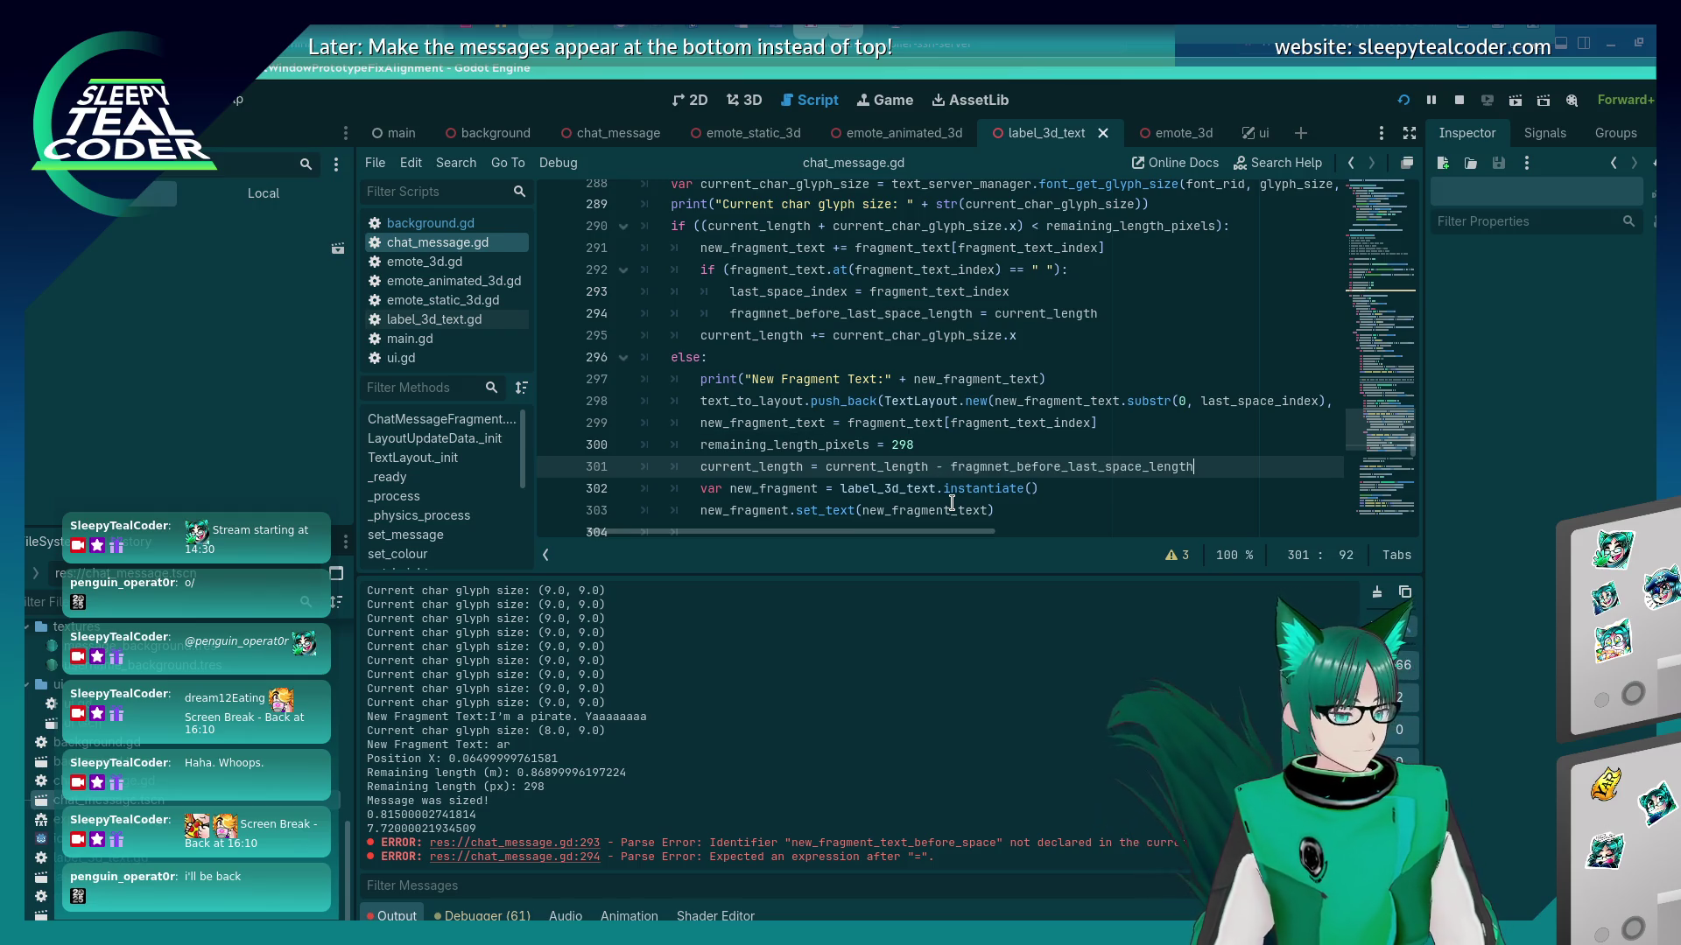
key(Left)
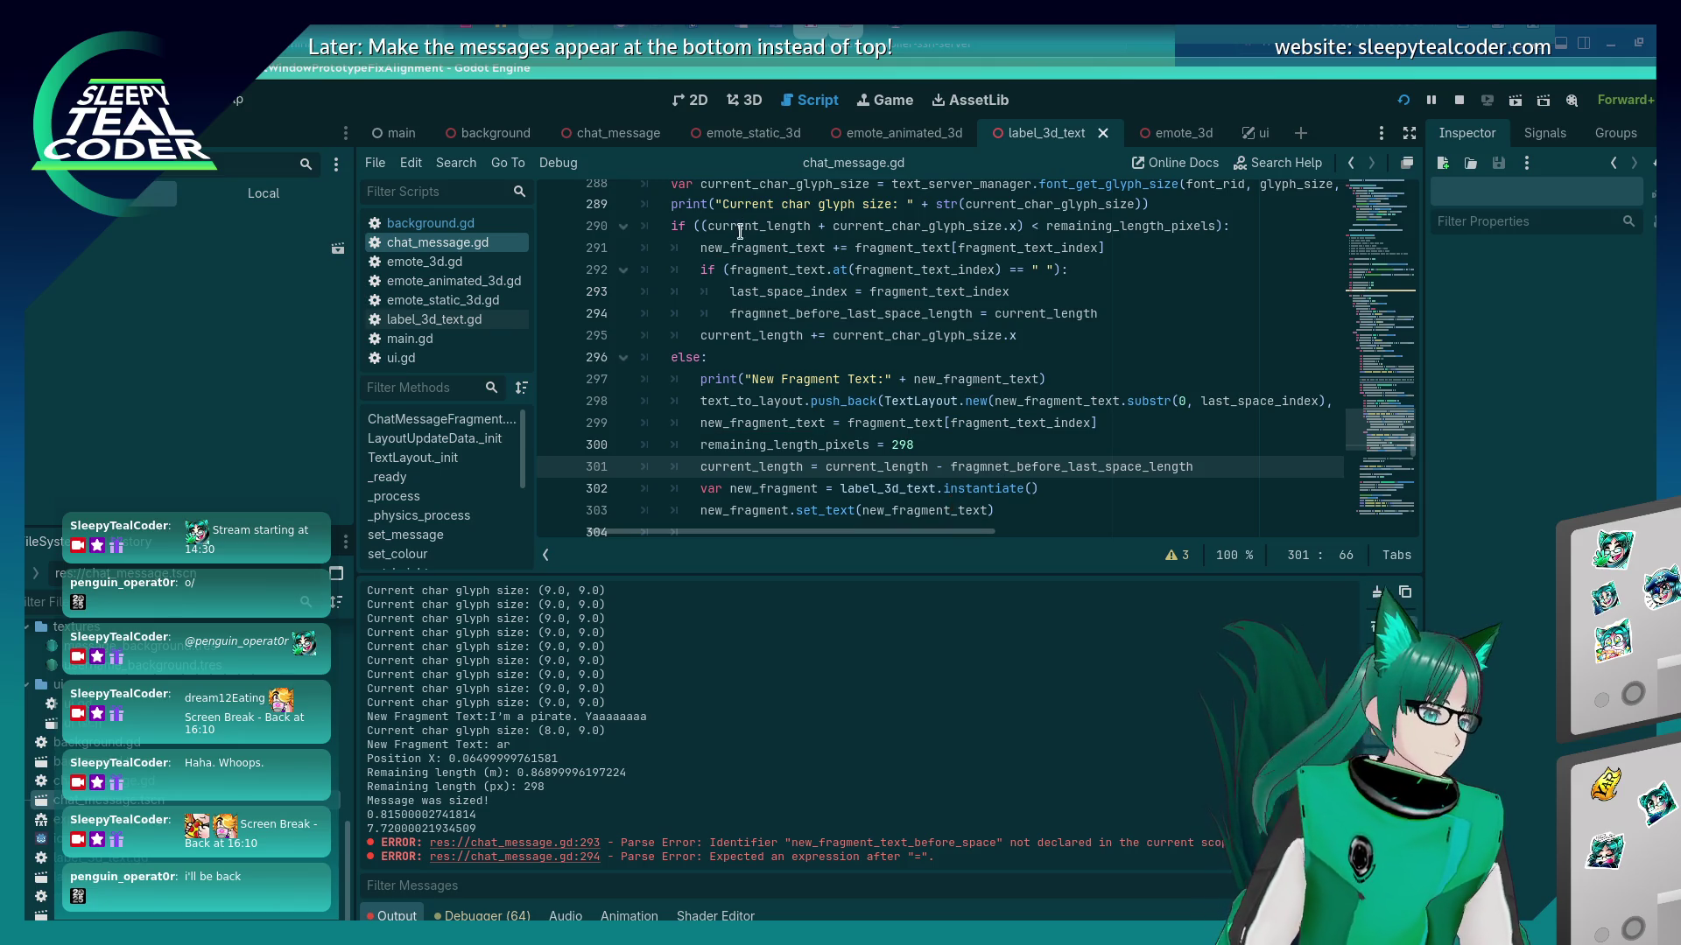
scroll(771, 328, up, 4)
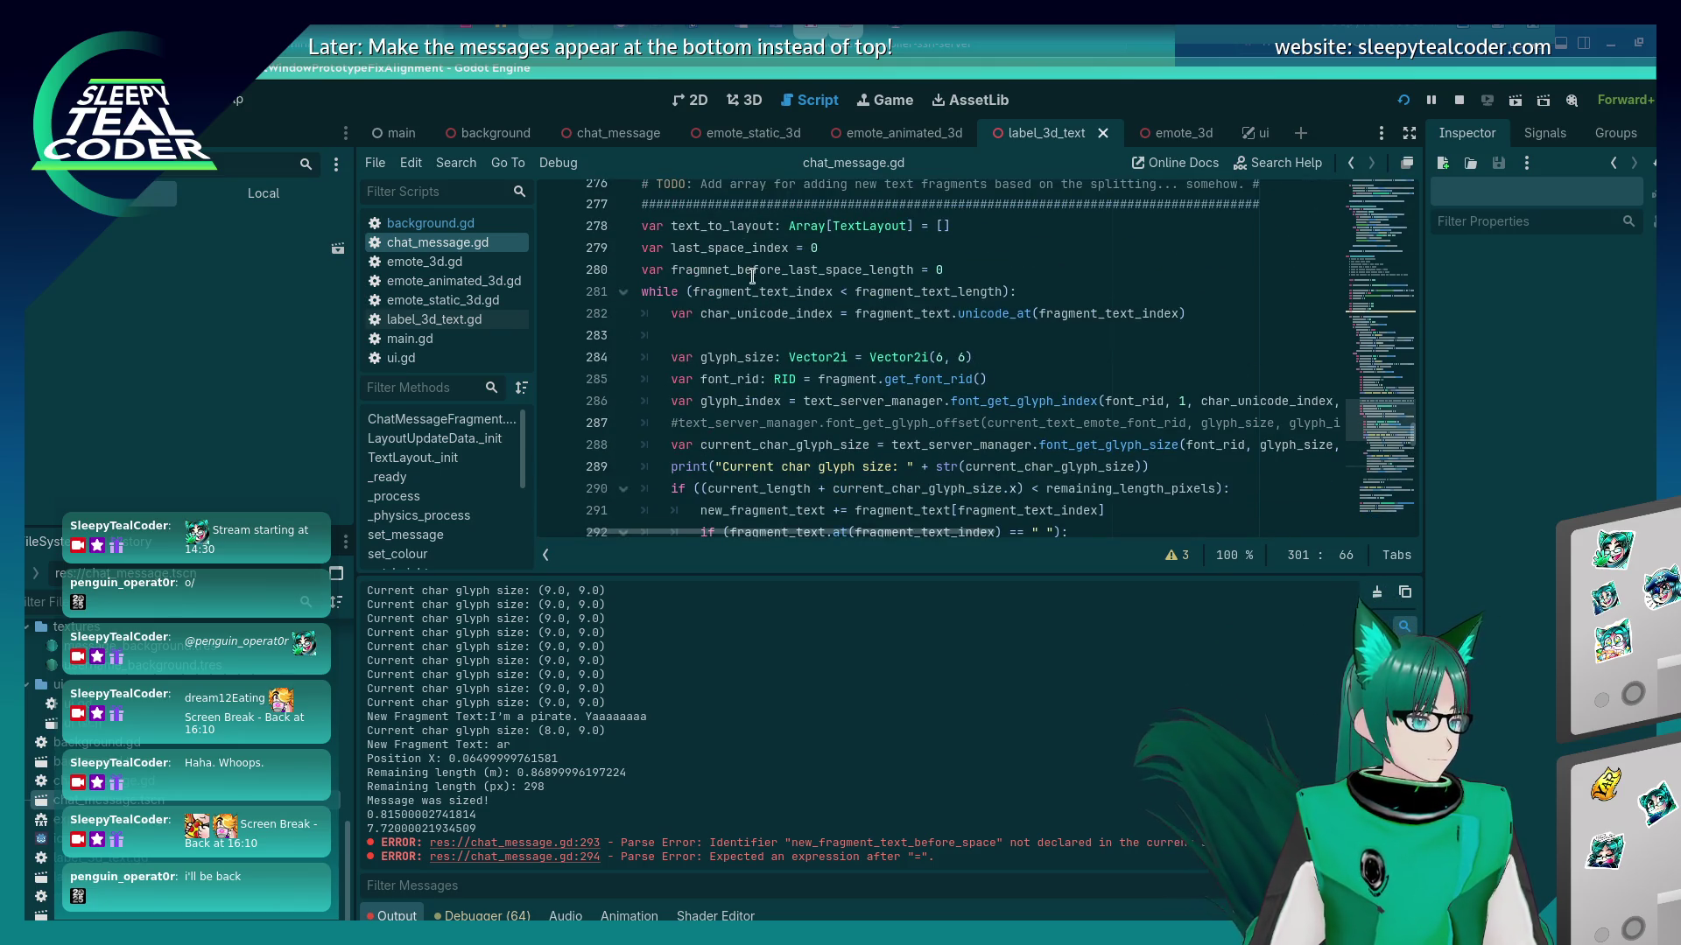
Correct the 'fragmnet' misspelling everywhere, save, and switch to the running prototype.
click(716, 270)
key(BackSpace)
double_click(772, 268)
key(ctrl+c)
scroll(937, 363, down, 5)
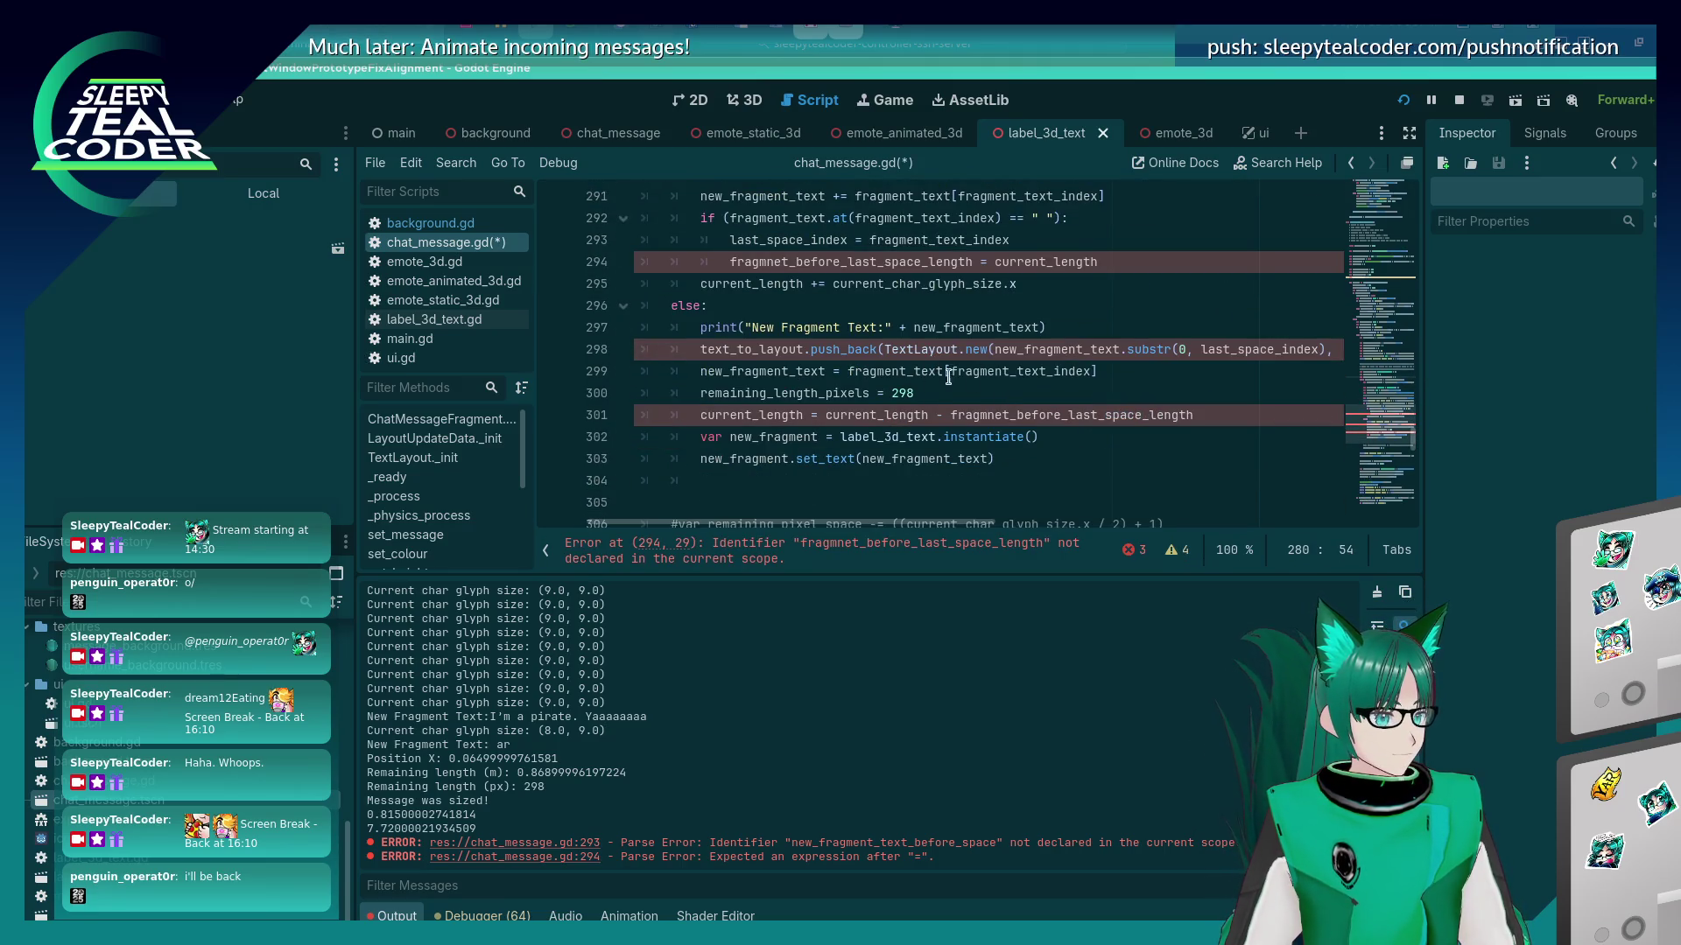
double_click(893, 271)
key(ctrl+v)
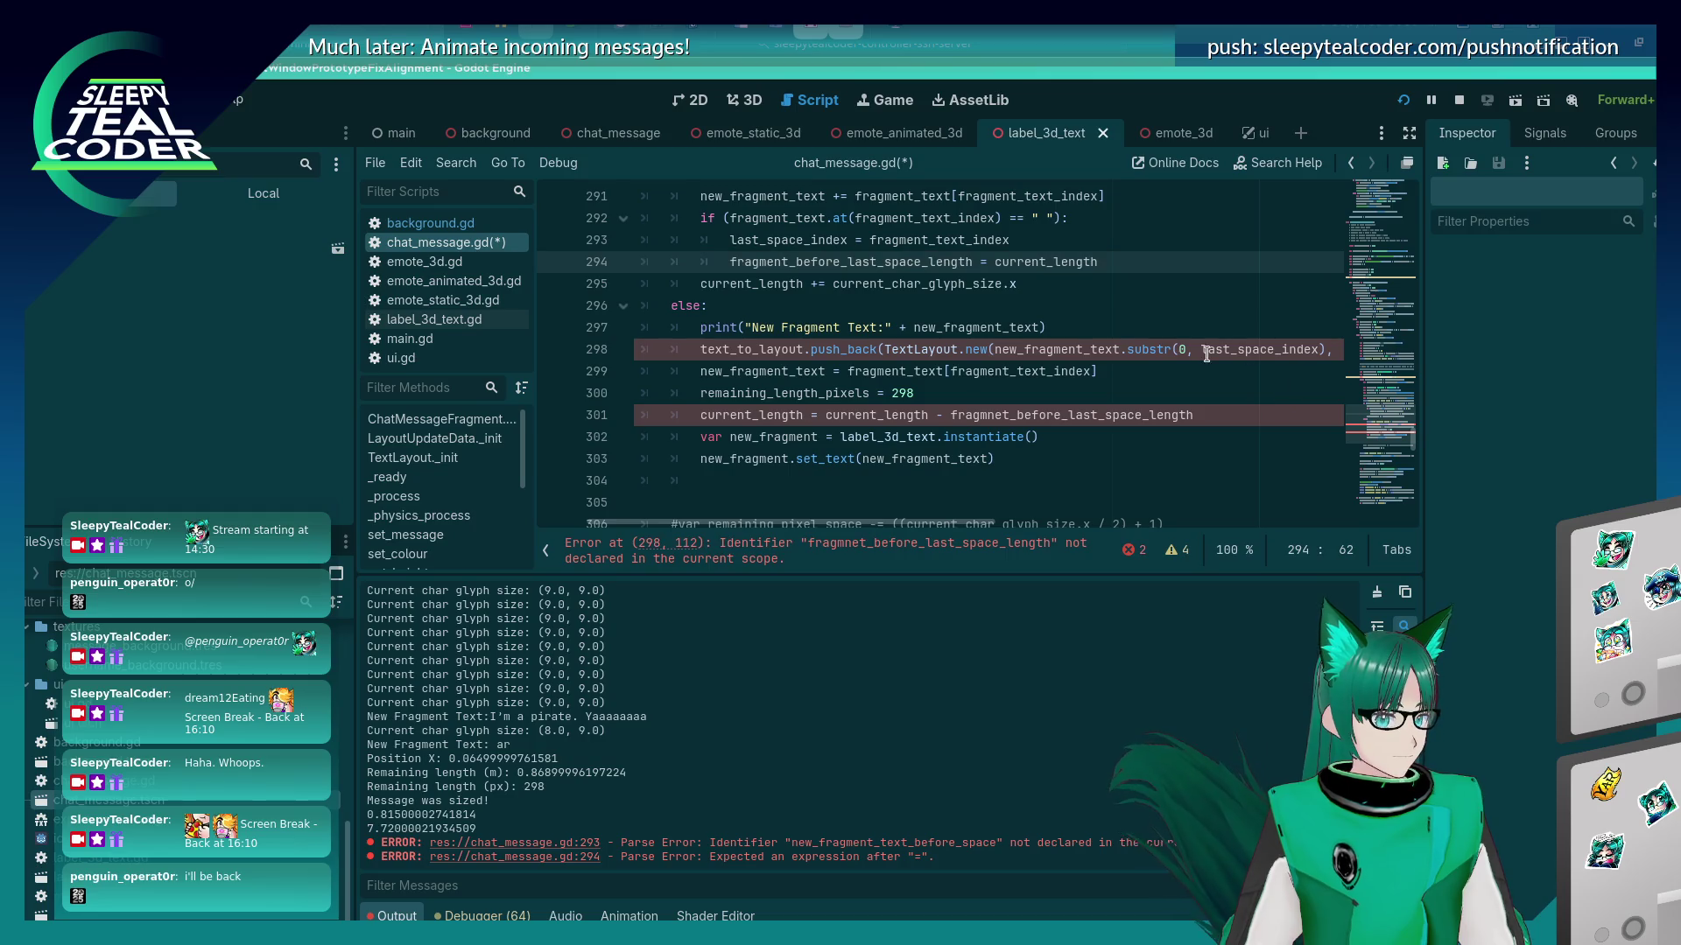
double_click(1063, 423)
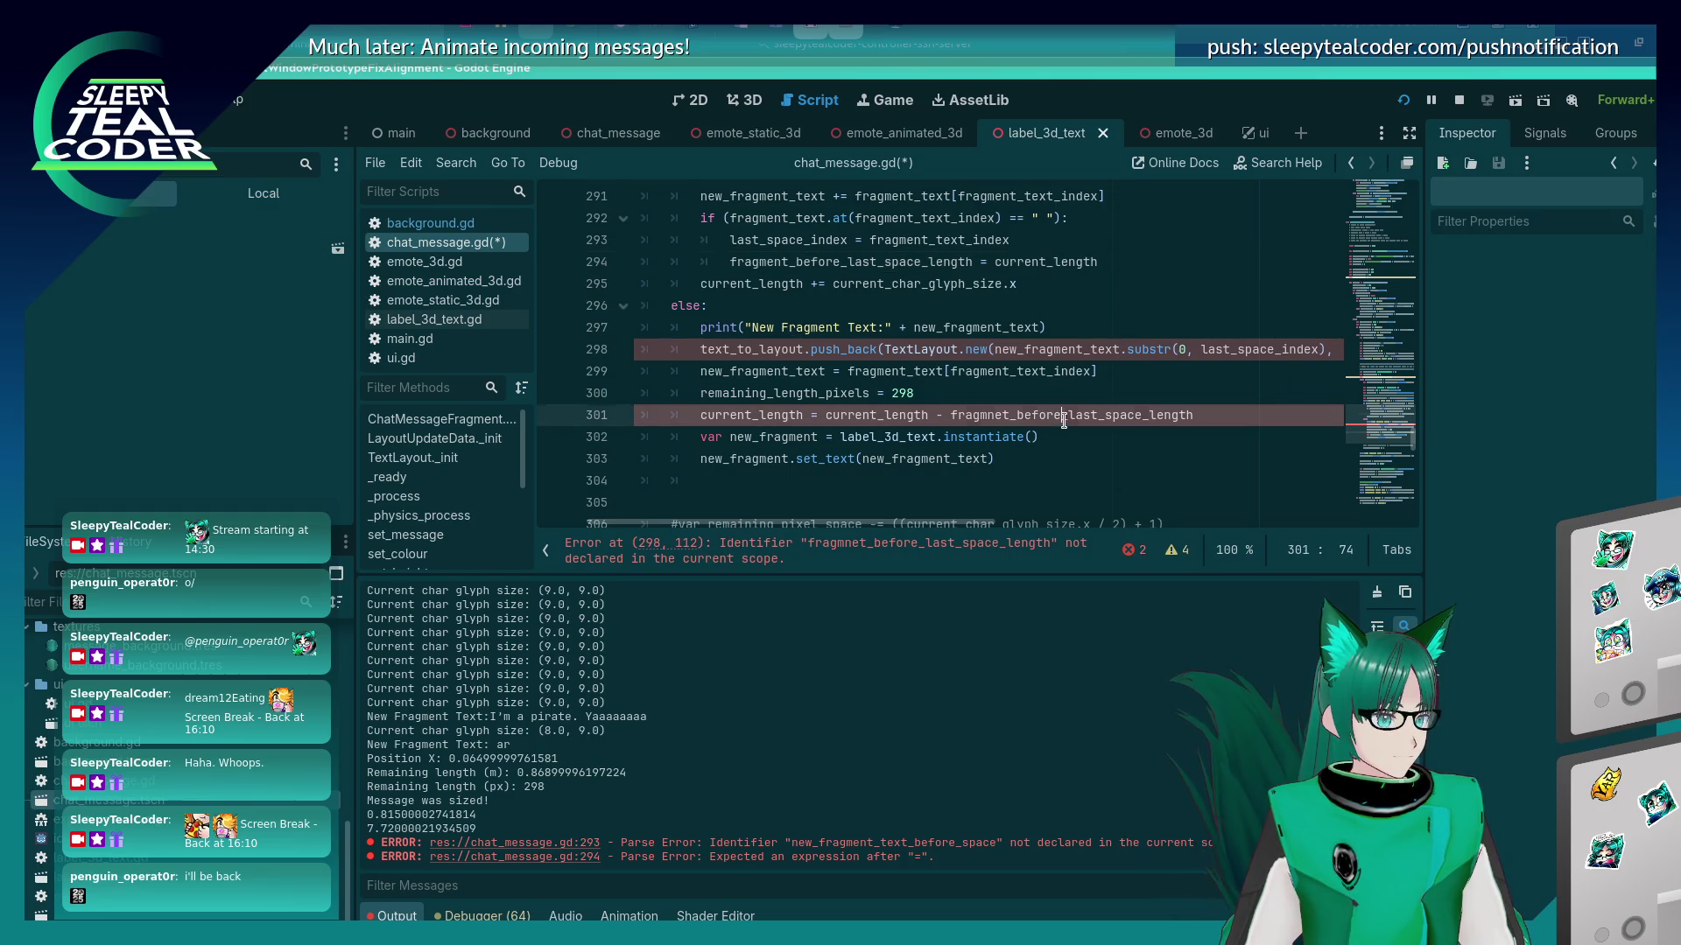
key(ctrl+v)
key(ctrl+s)
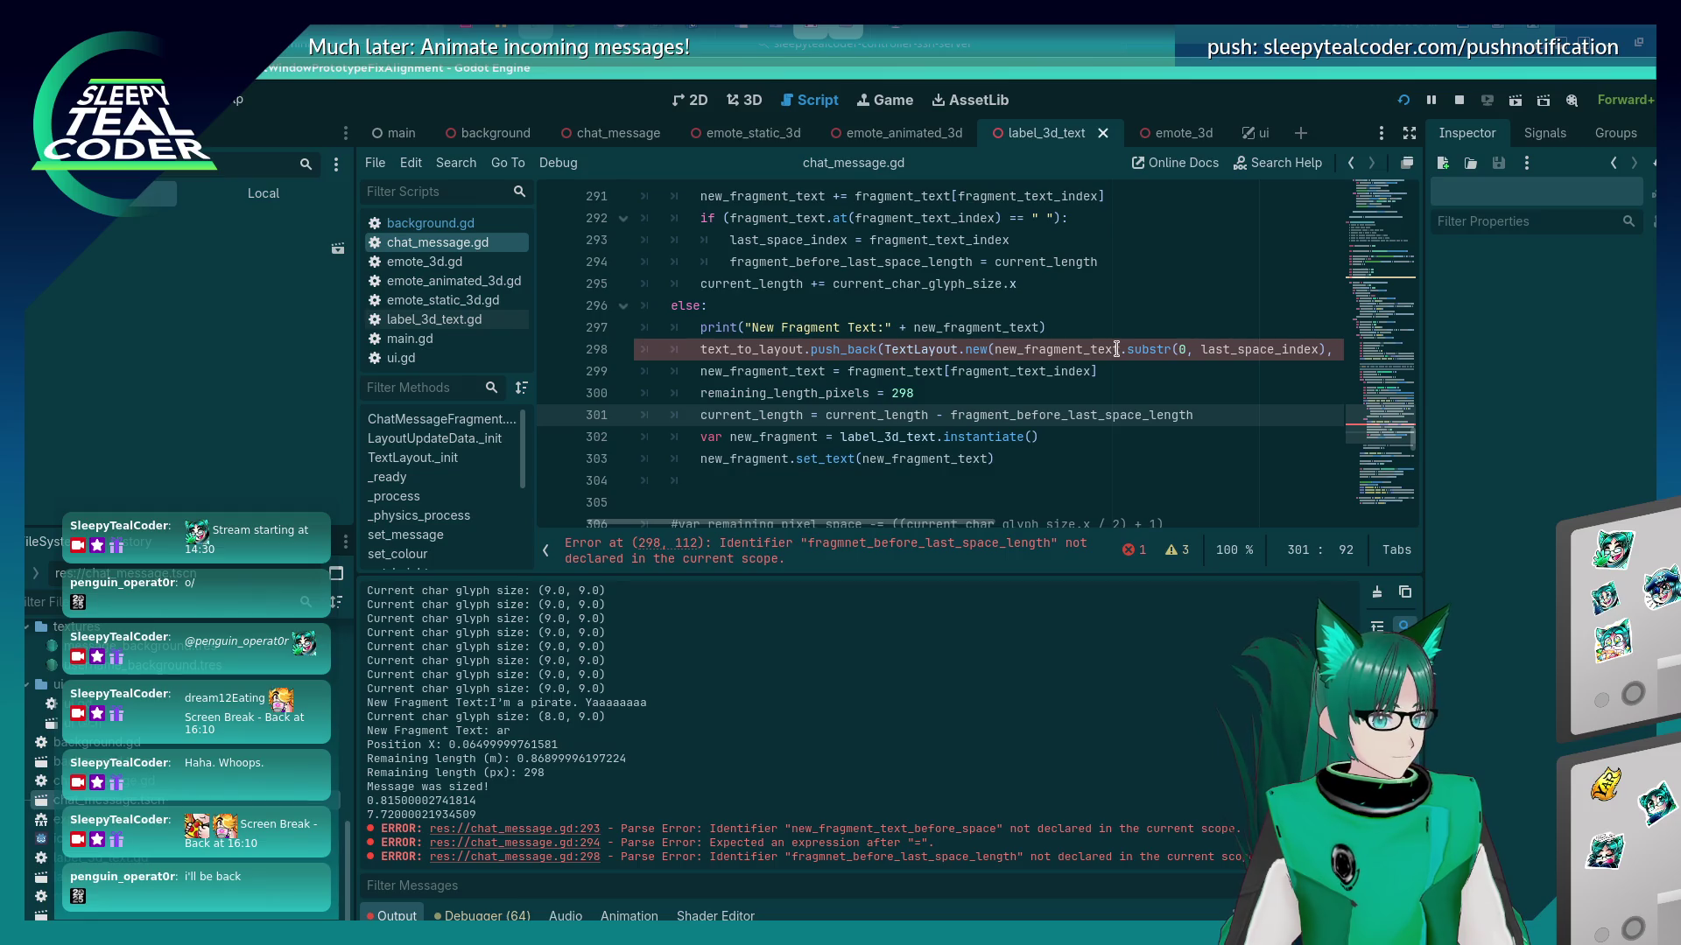
drag(832, 523, 954, 523)
click(1309, 348)
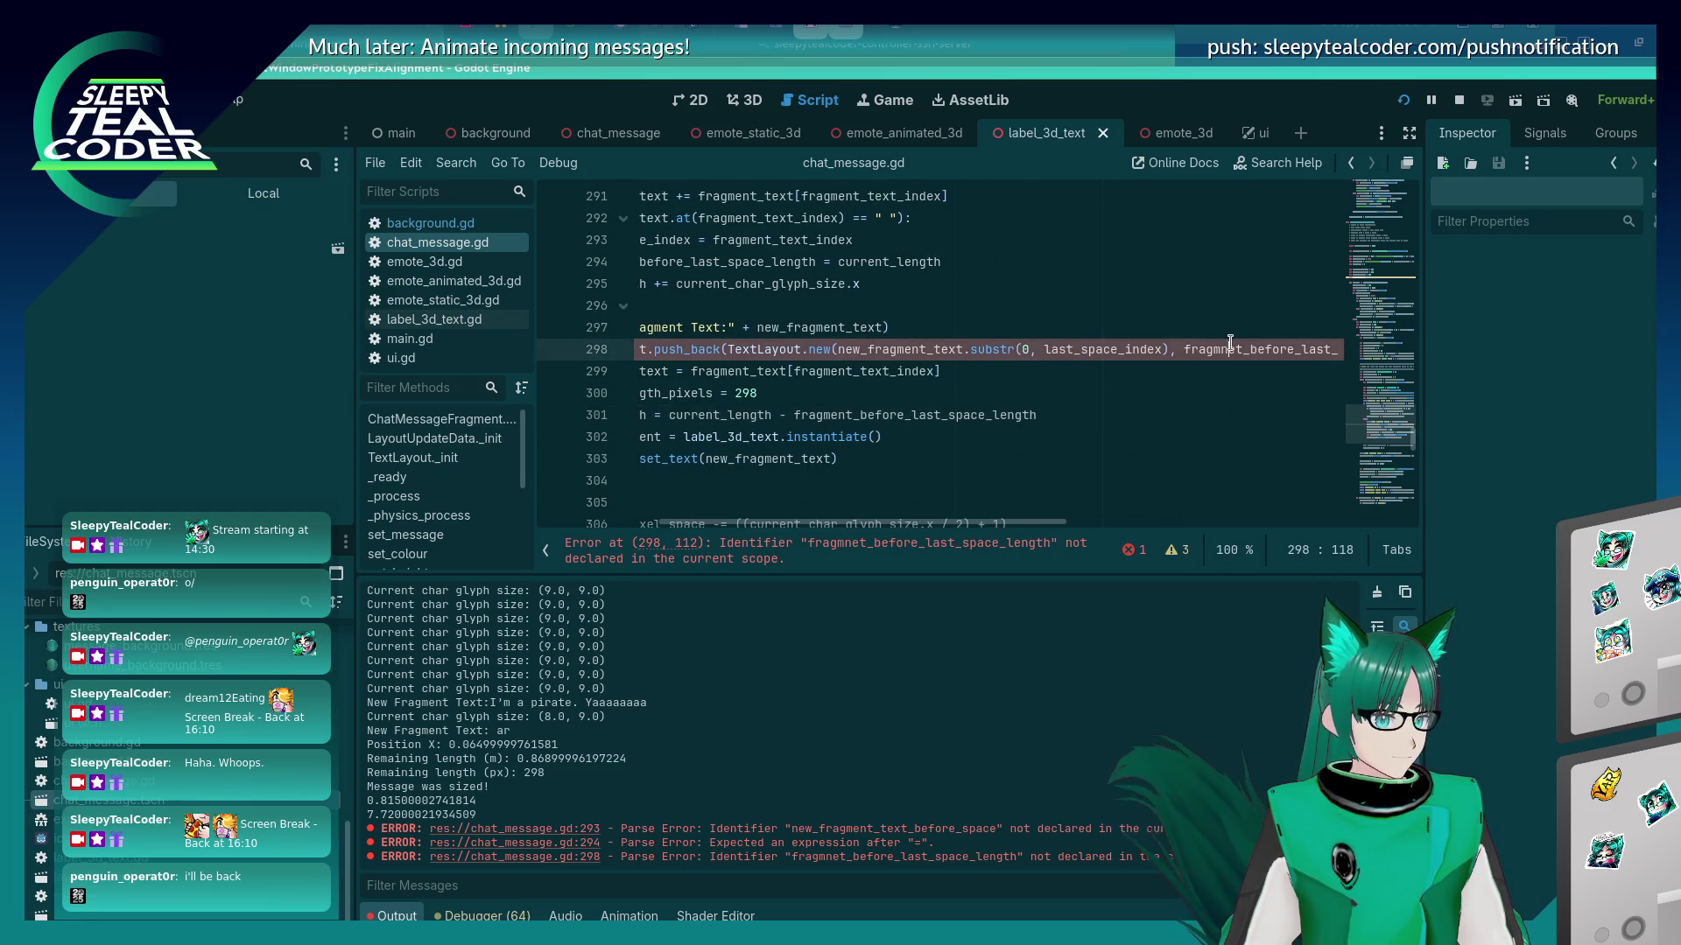
key(Left)
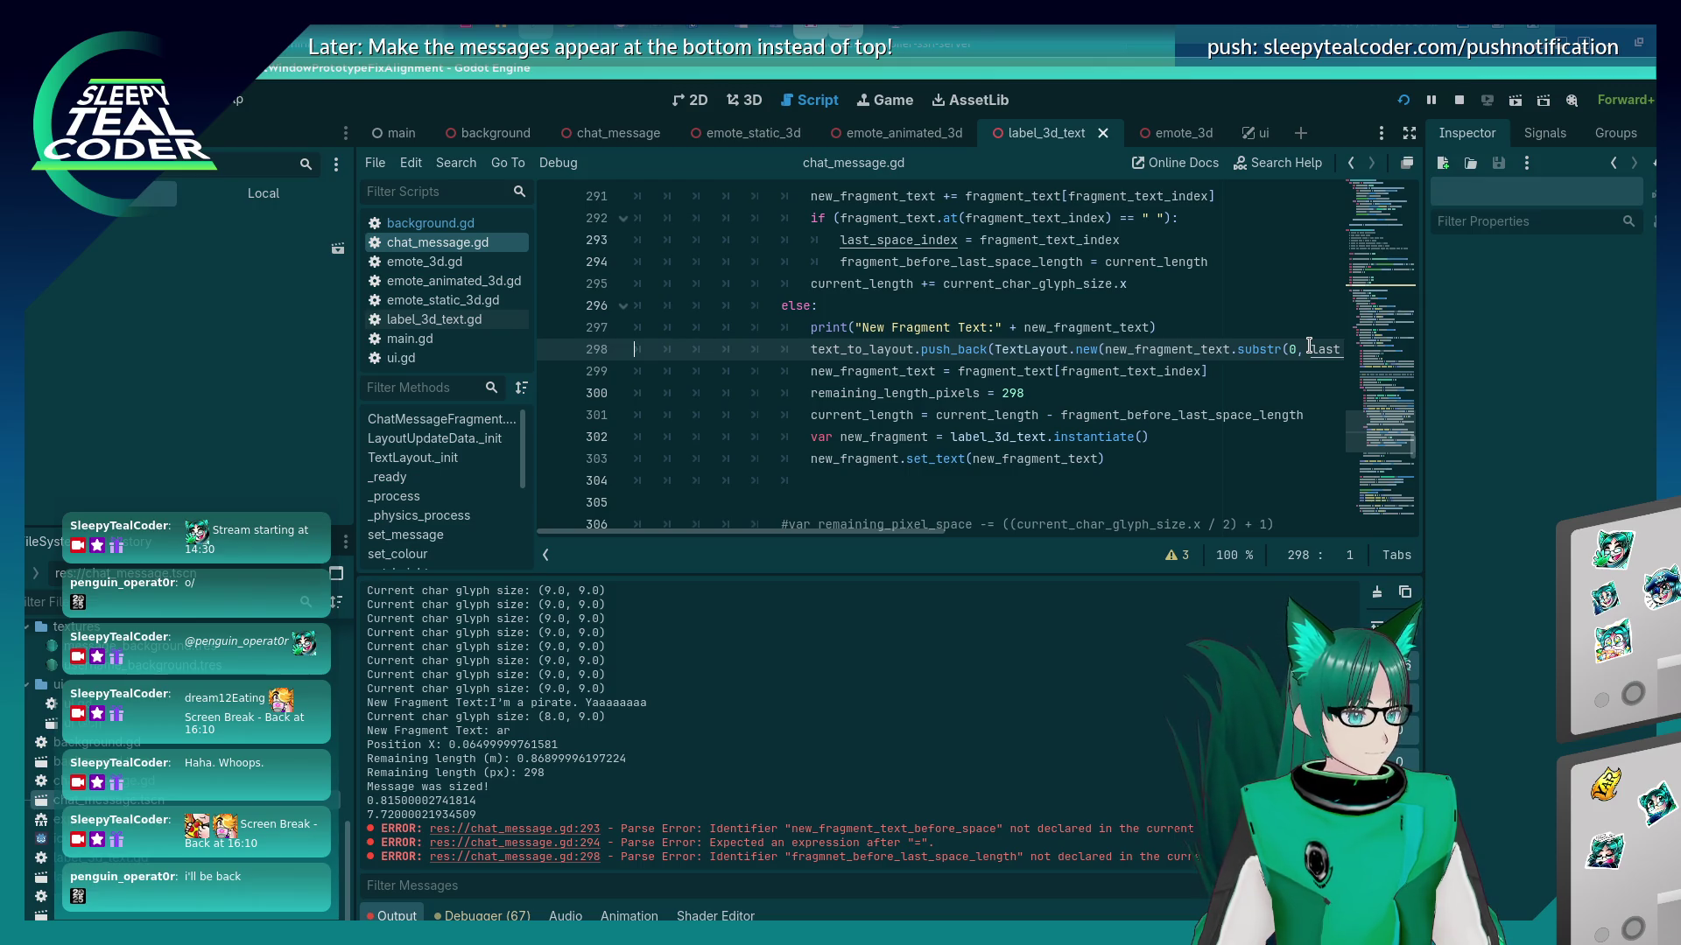
key(ctrl+s)
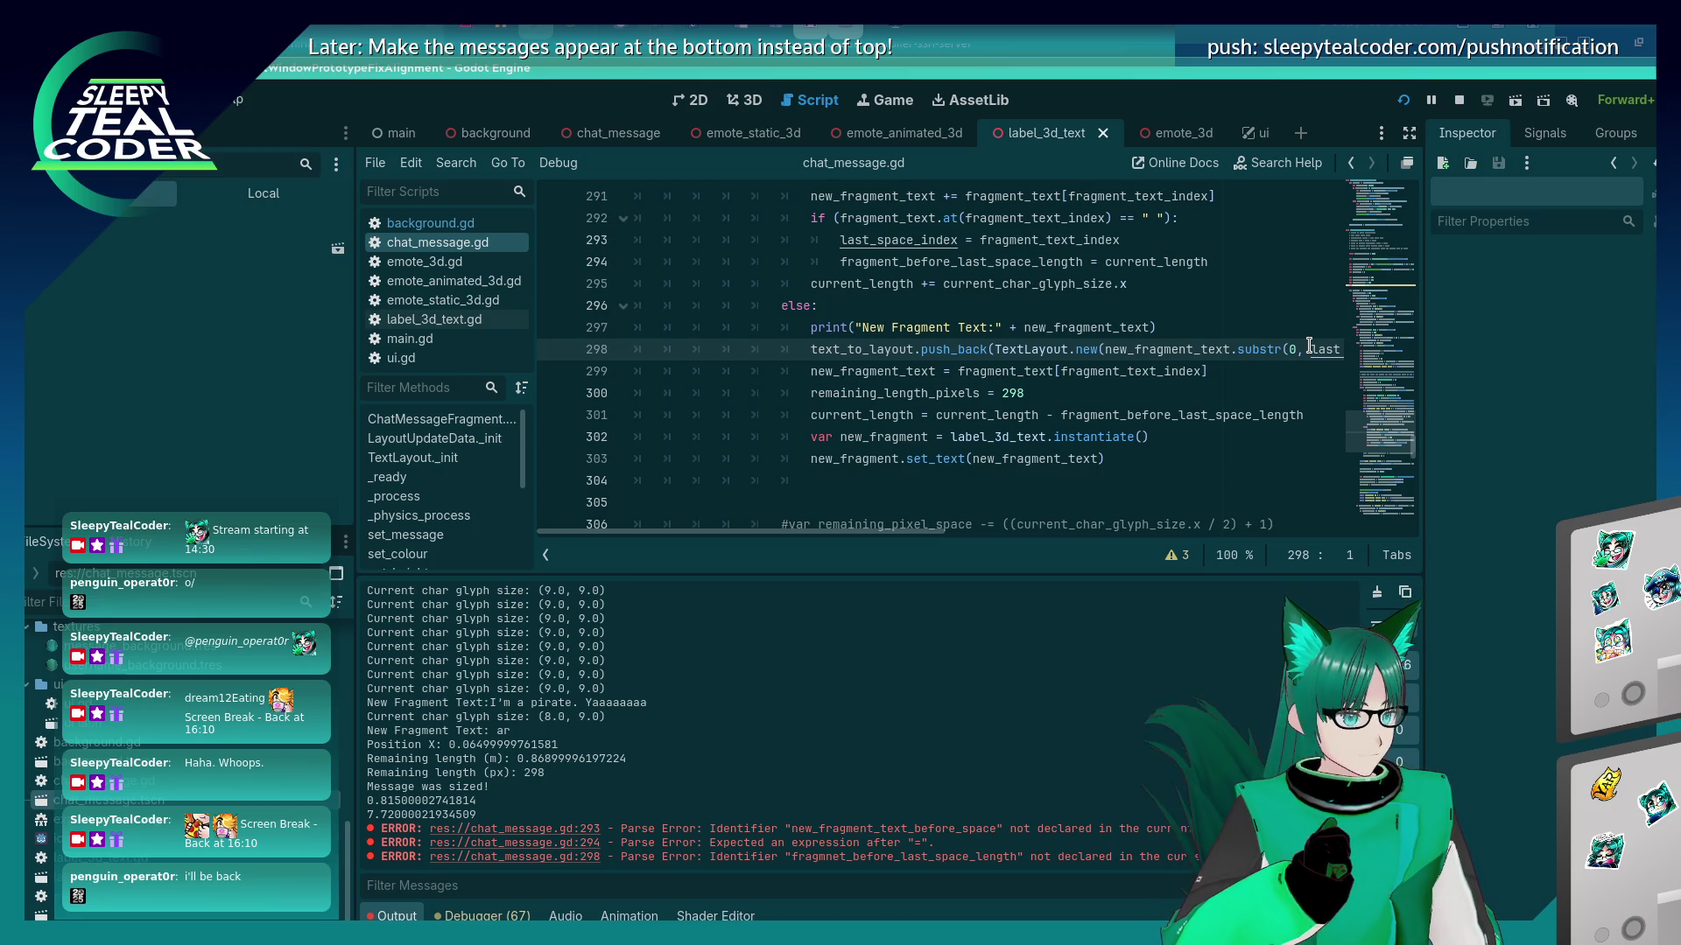
key(alt+Tab)
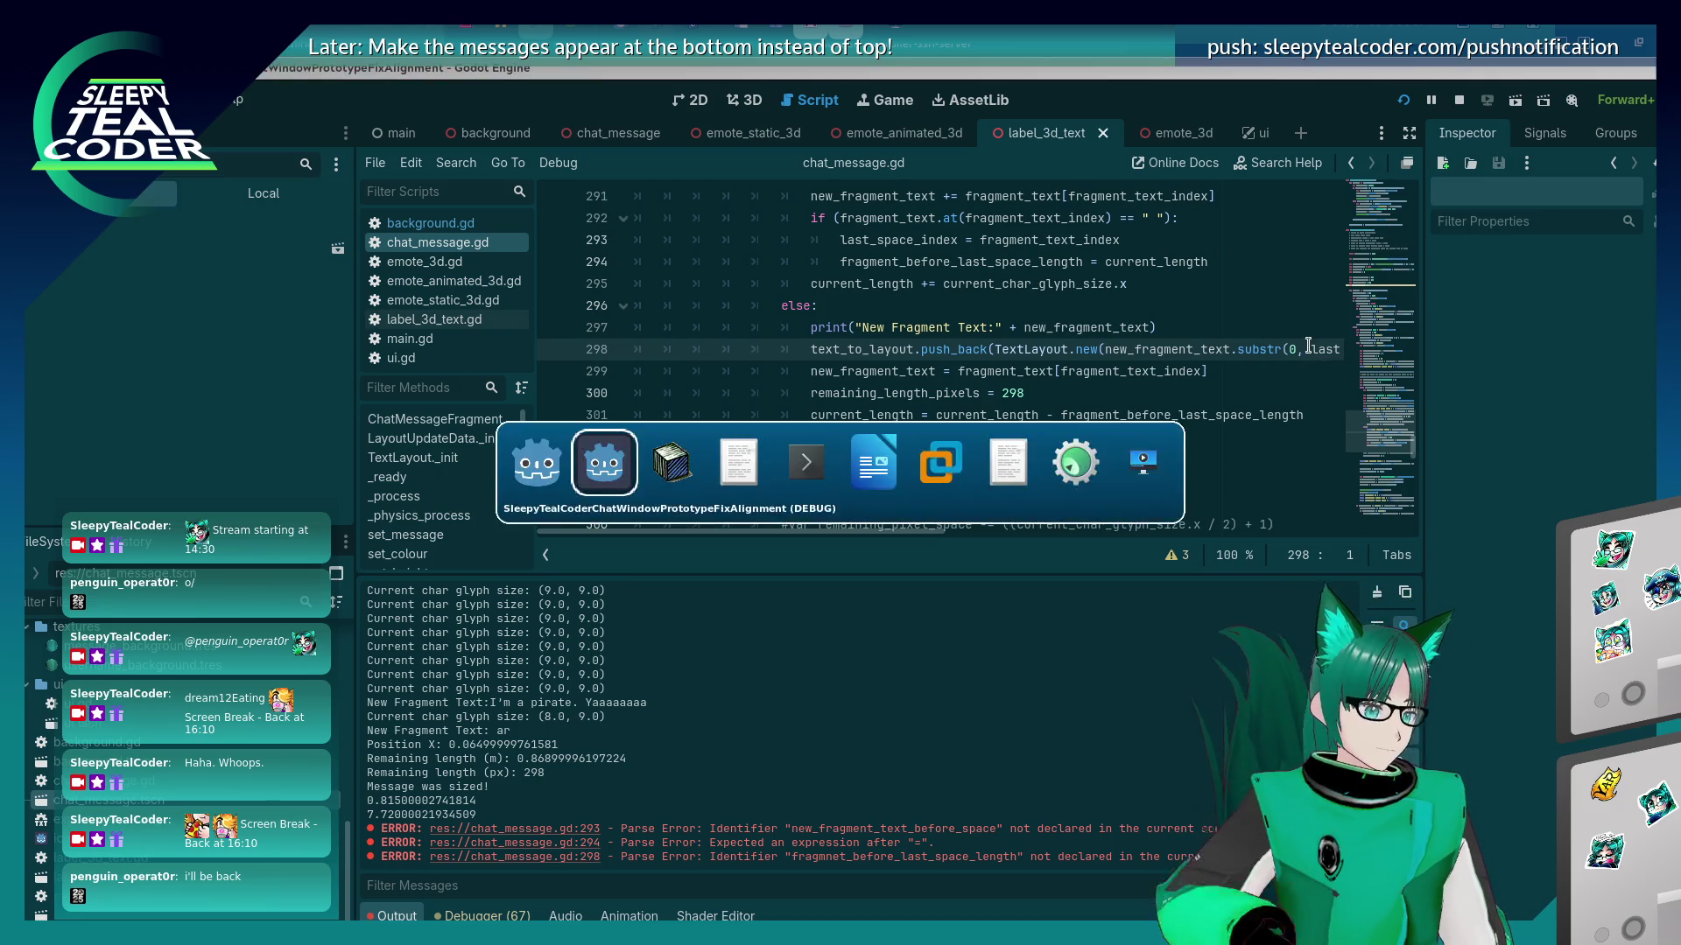
Restart the project and change fragment_text.at(...) to fragment_text[...] on line 292.
click(1403, 99)
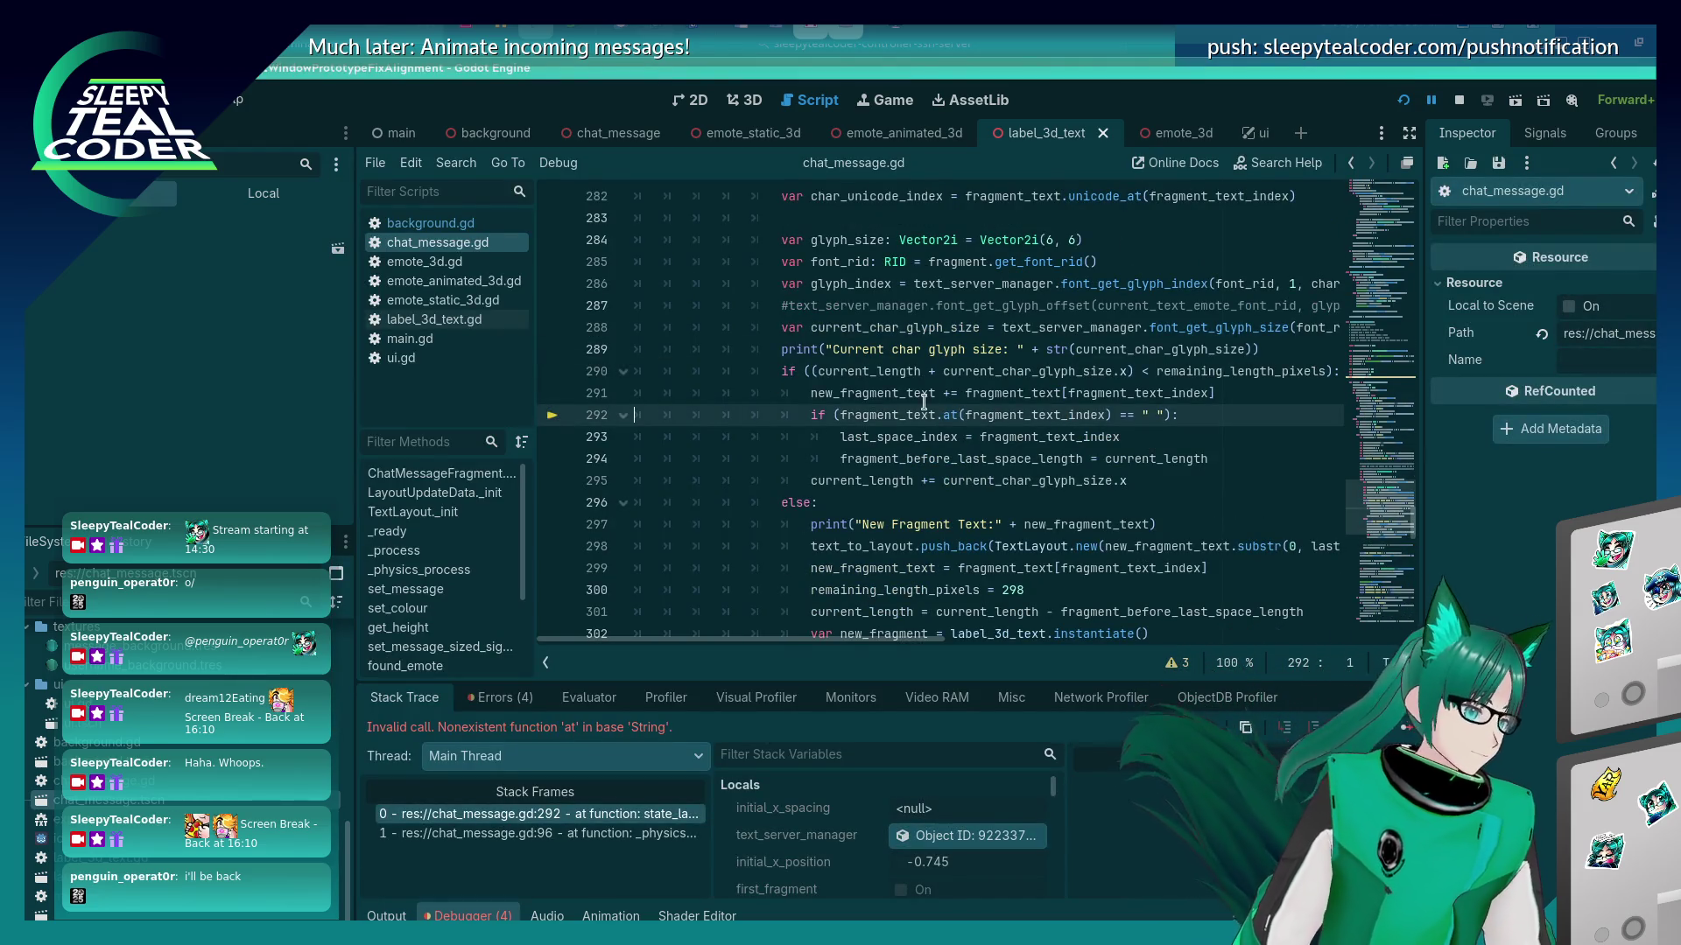
scroll(914, 458, up, 1)
scroll(914, 458, up, 2)
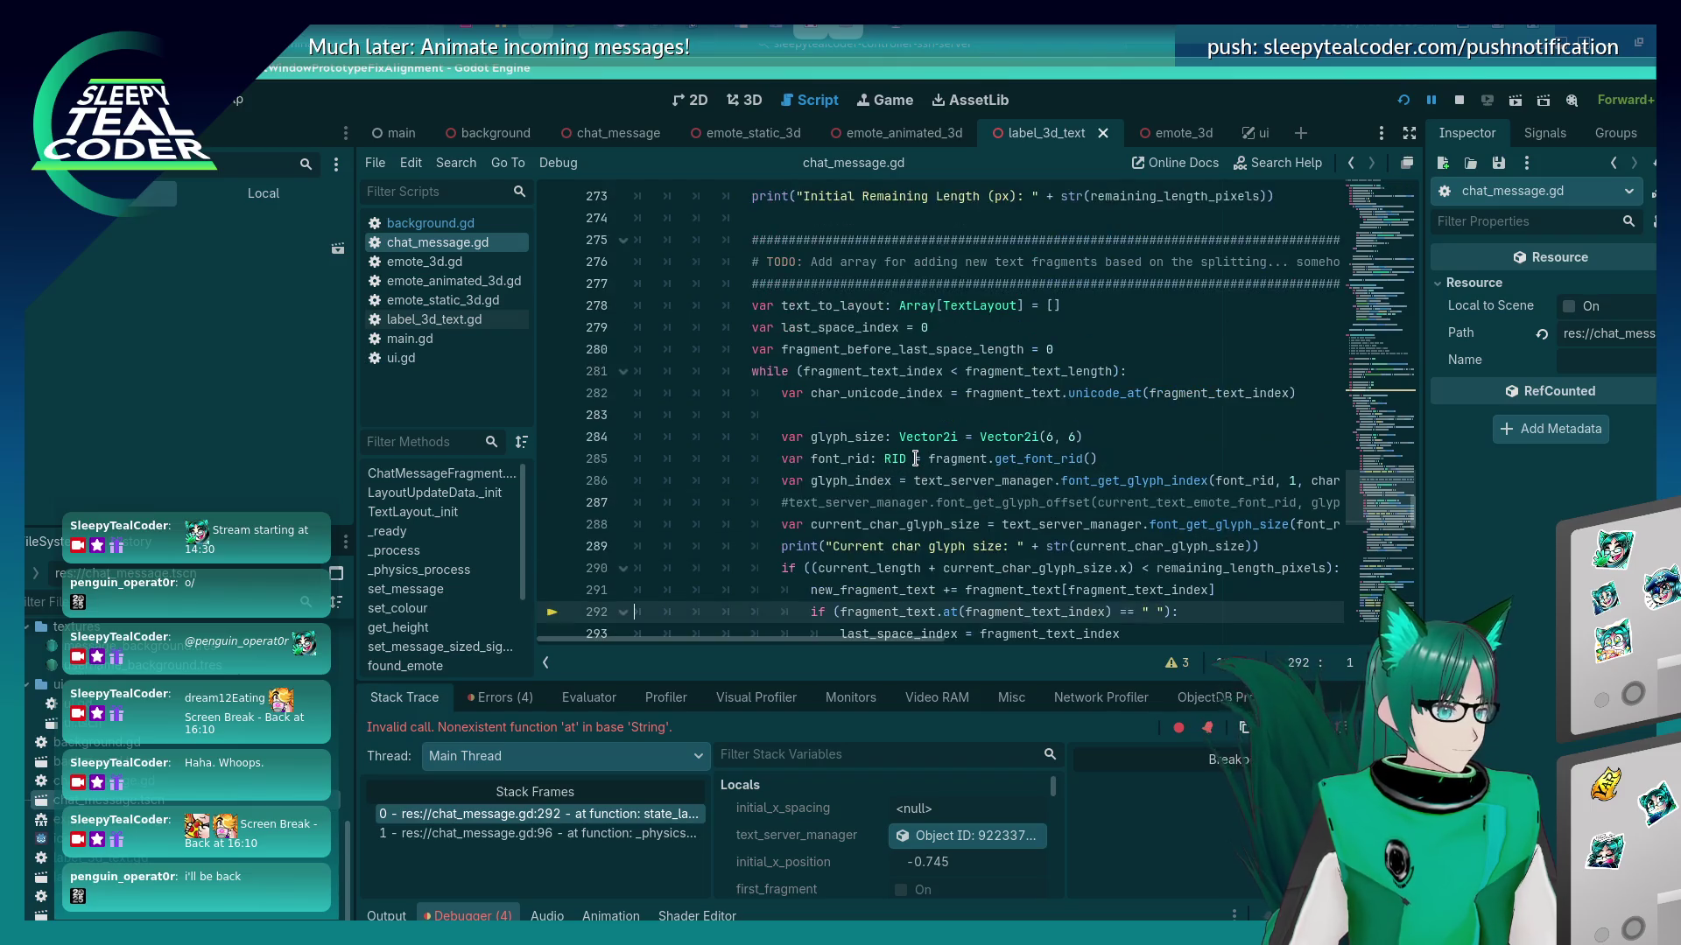
scroll(996, 388, down, 2)
click(943, 481)
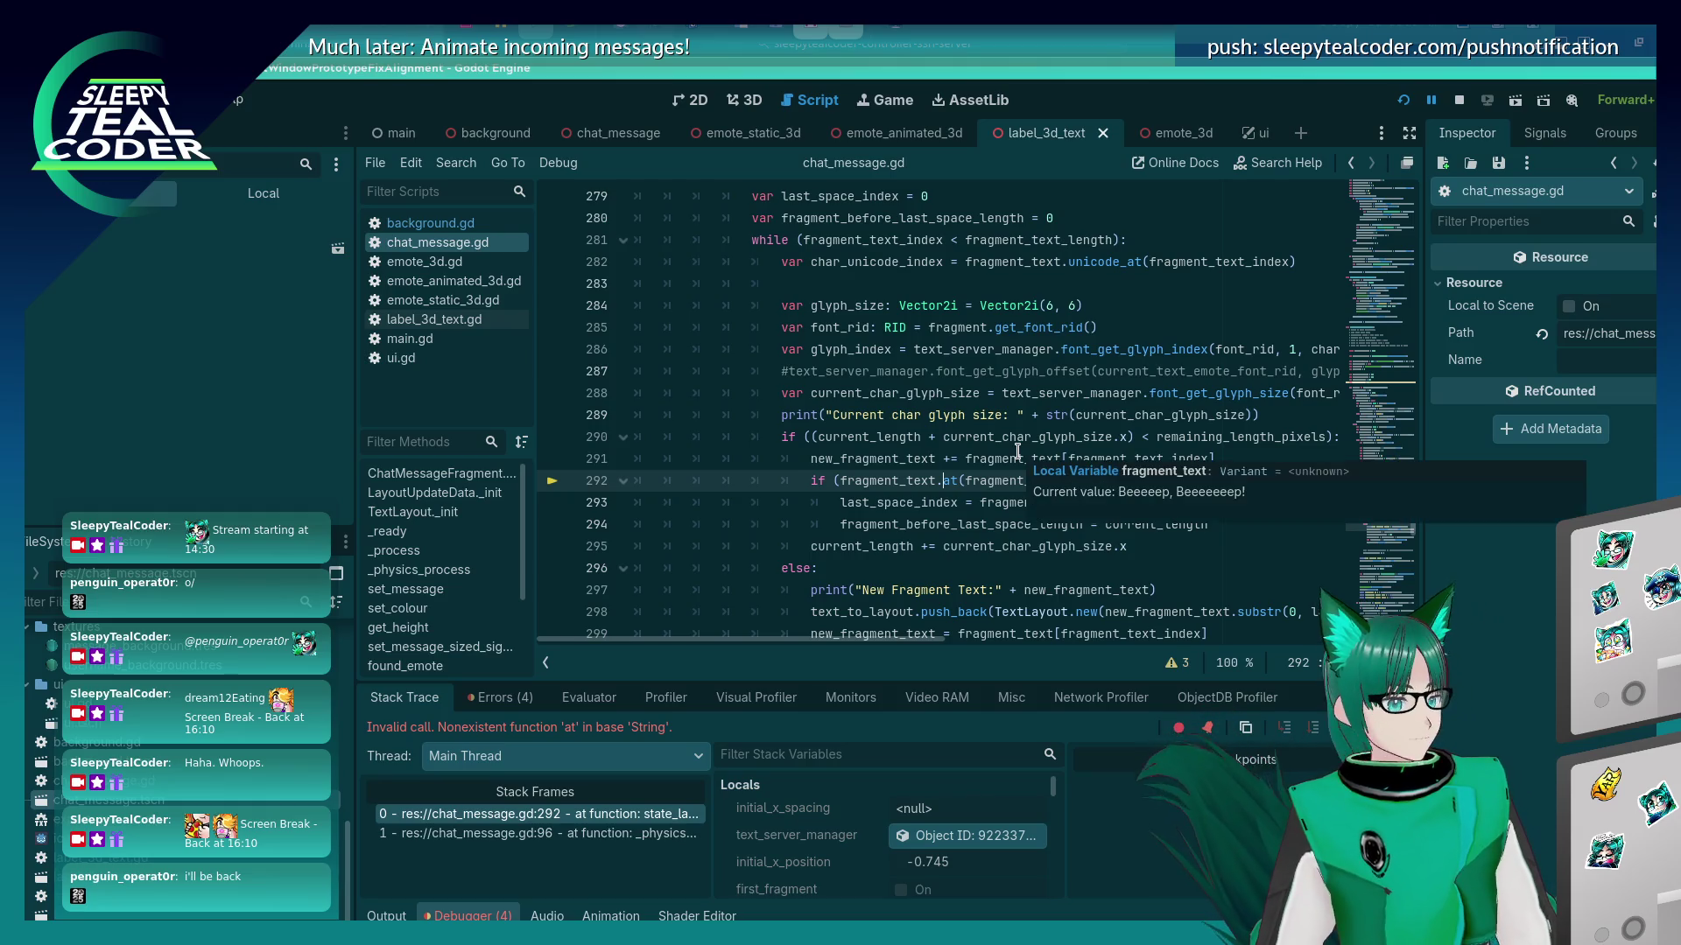
text([)
key(BackSpace)
key(Delete)
key(Delete)
key(Delete)
text([fragm)
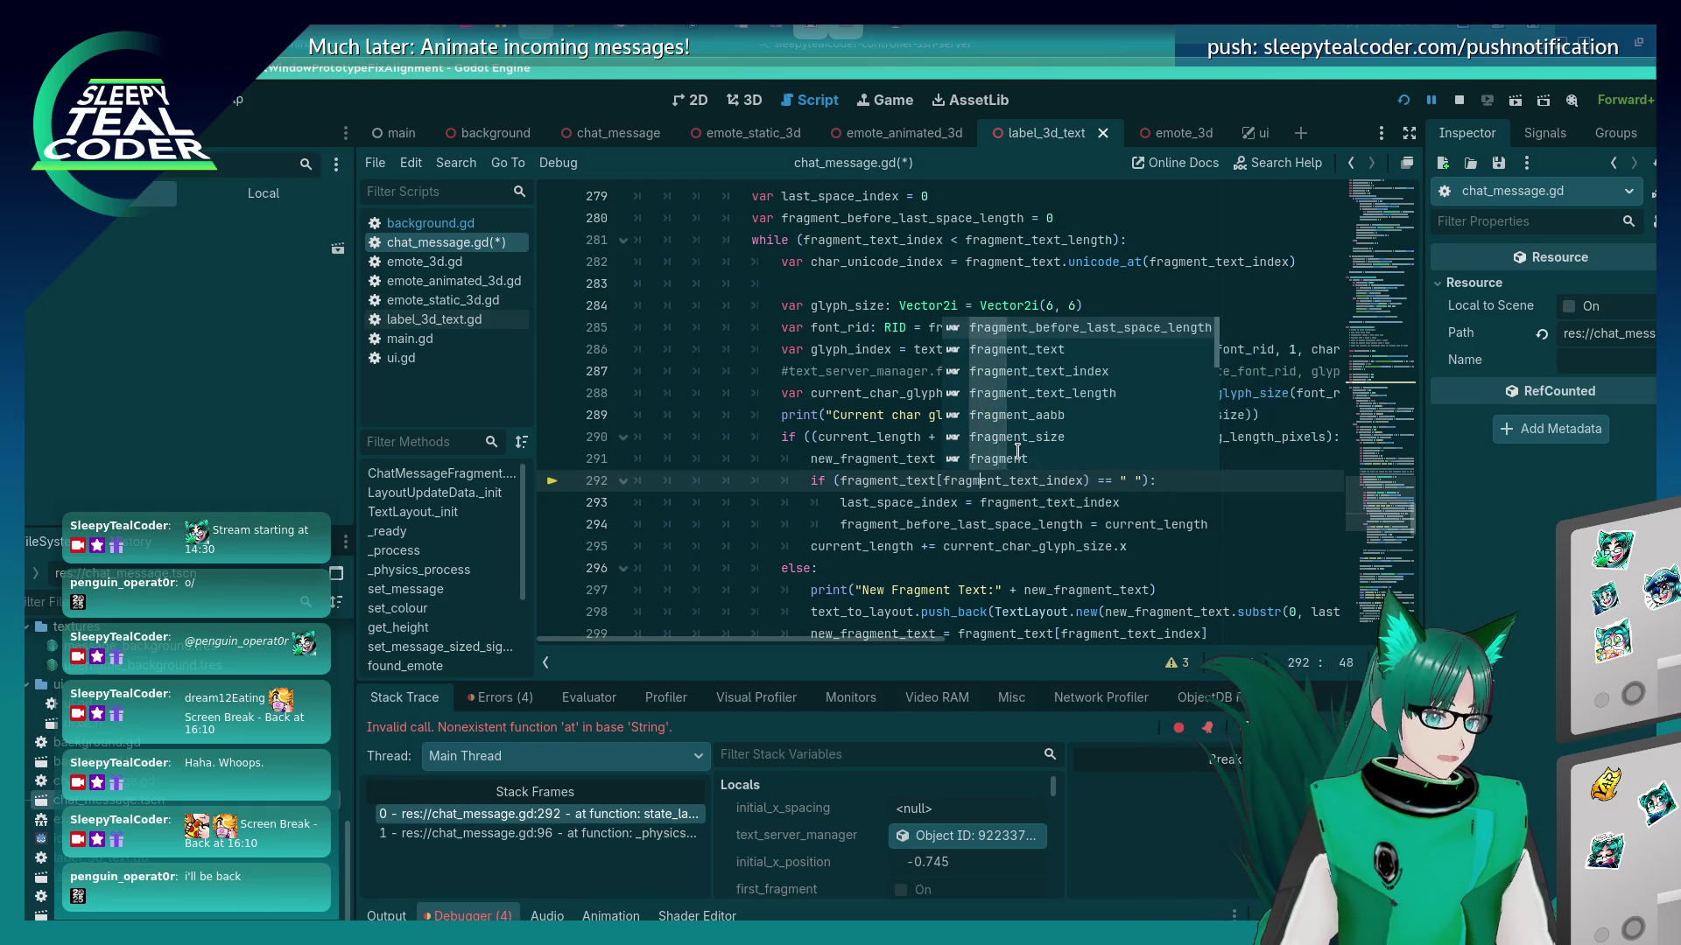
click(1090, 480)
key(BackSpace)
text(])
Save the fix, relaunch the prototype with F5, and add a test message.
key(ctrl+s)
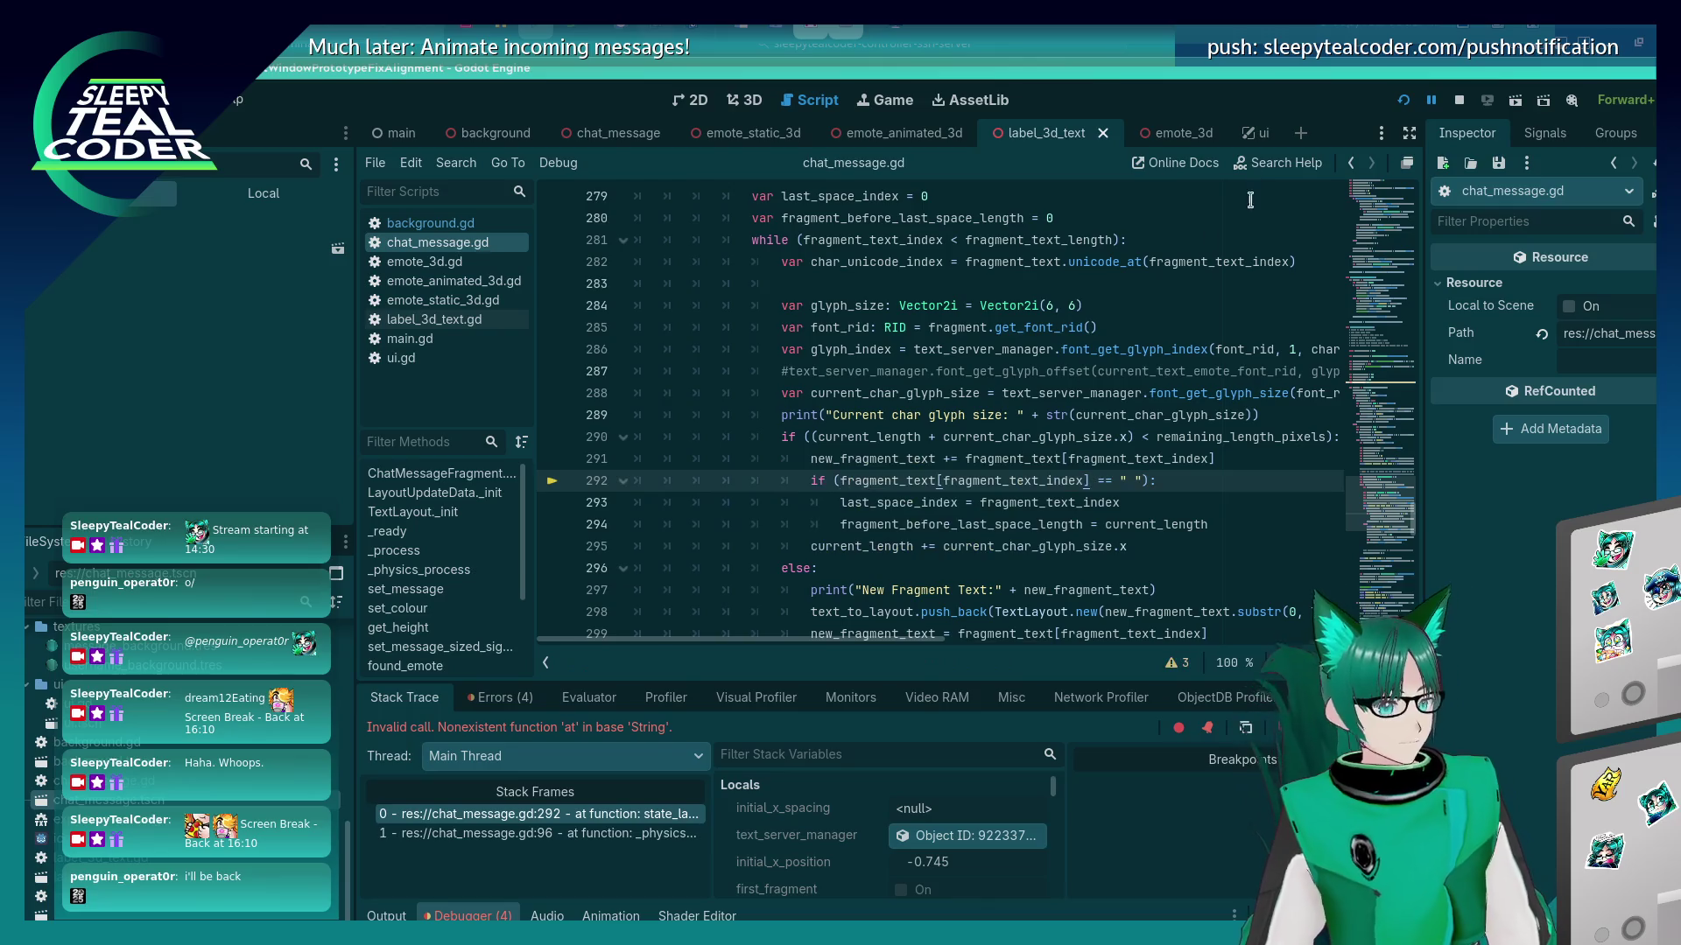
key(F5)
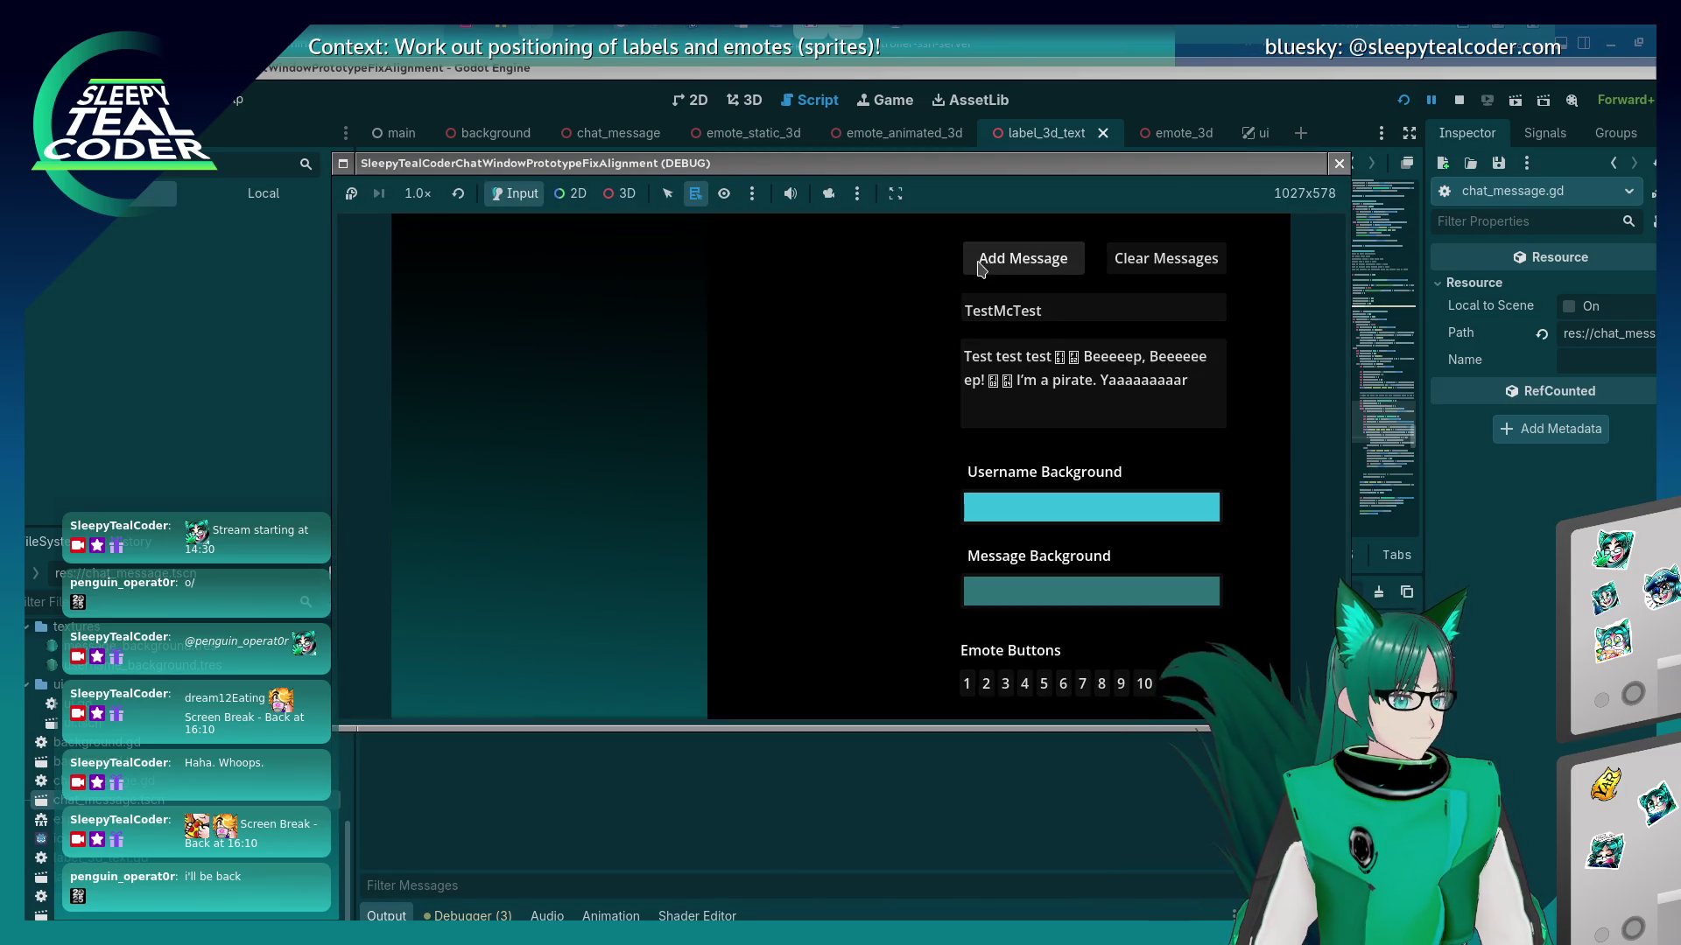
click(972, 256)
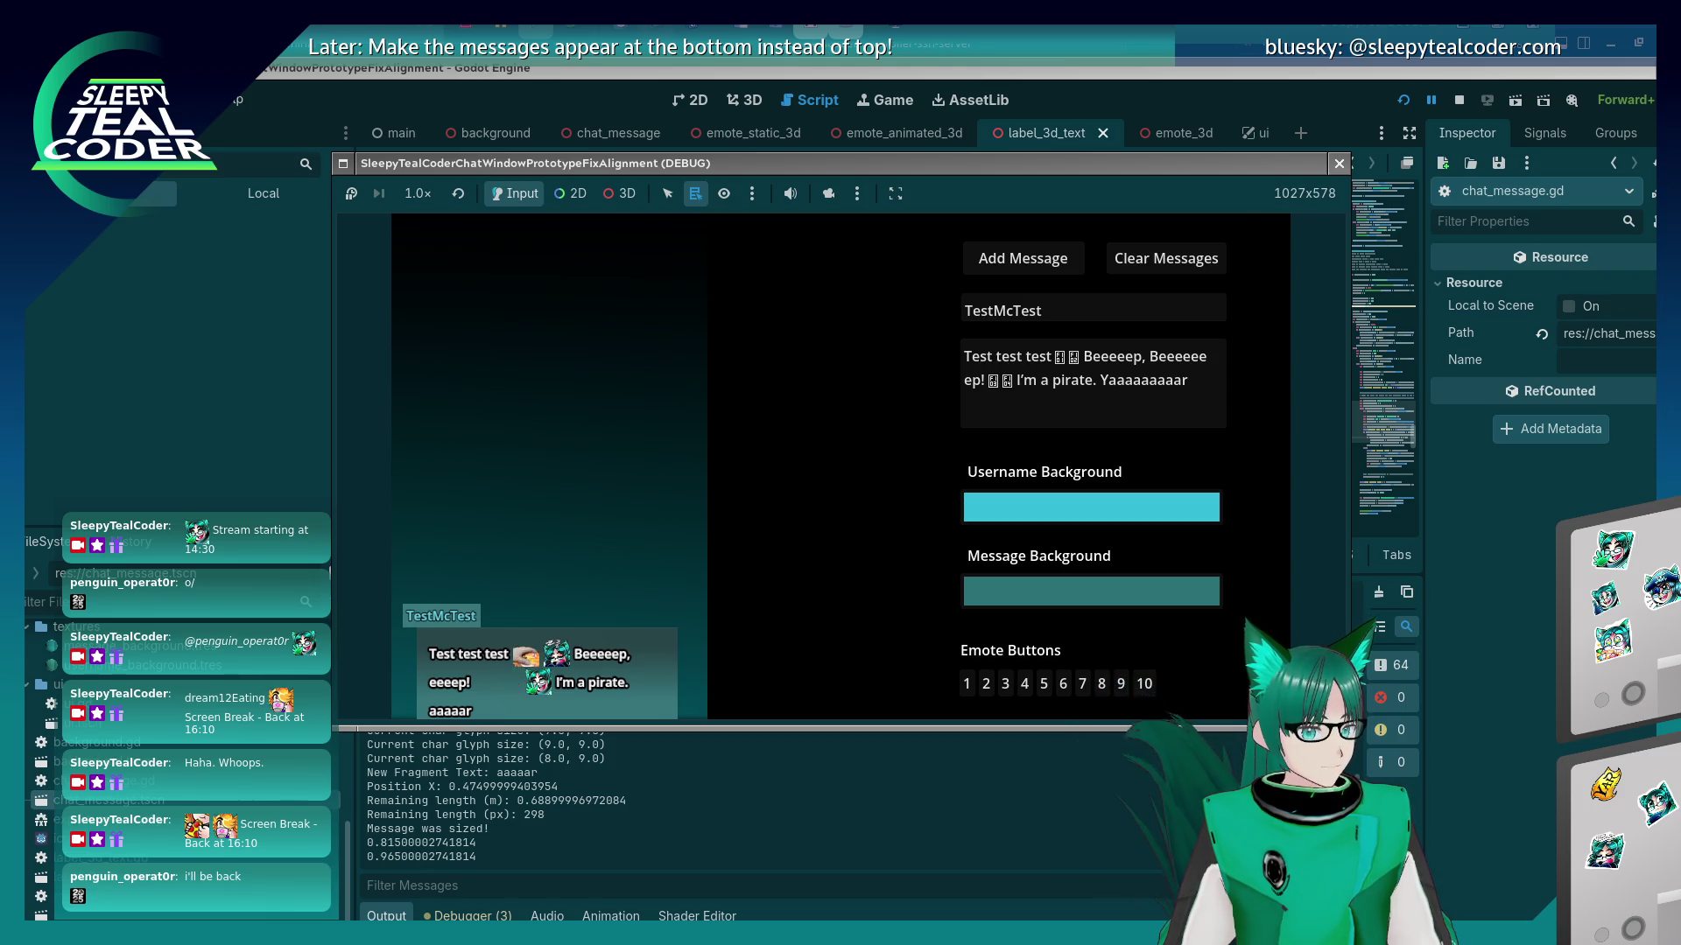
Stop the game with F8 and view the space-aware fragment loop in chat_message.gd.
key(F8)
scroll(1029, 451, down, 4)
scroll(1024, 456, up, 2)
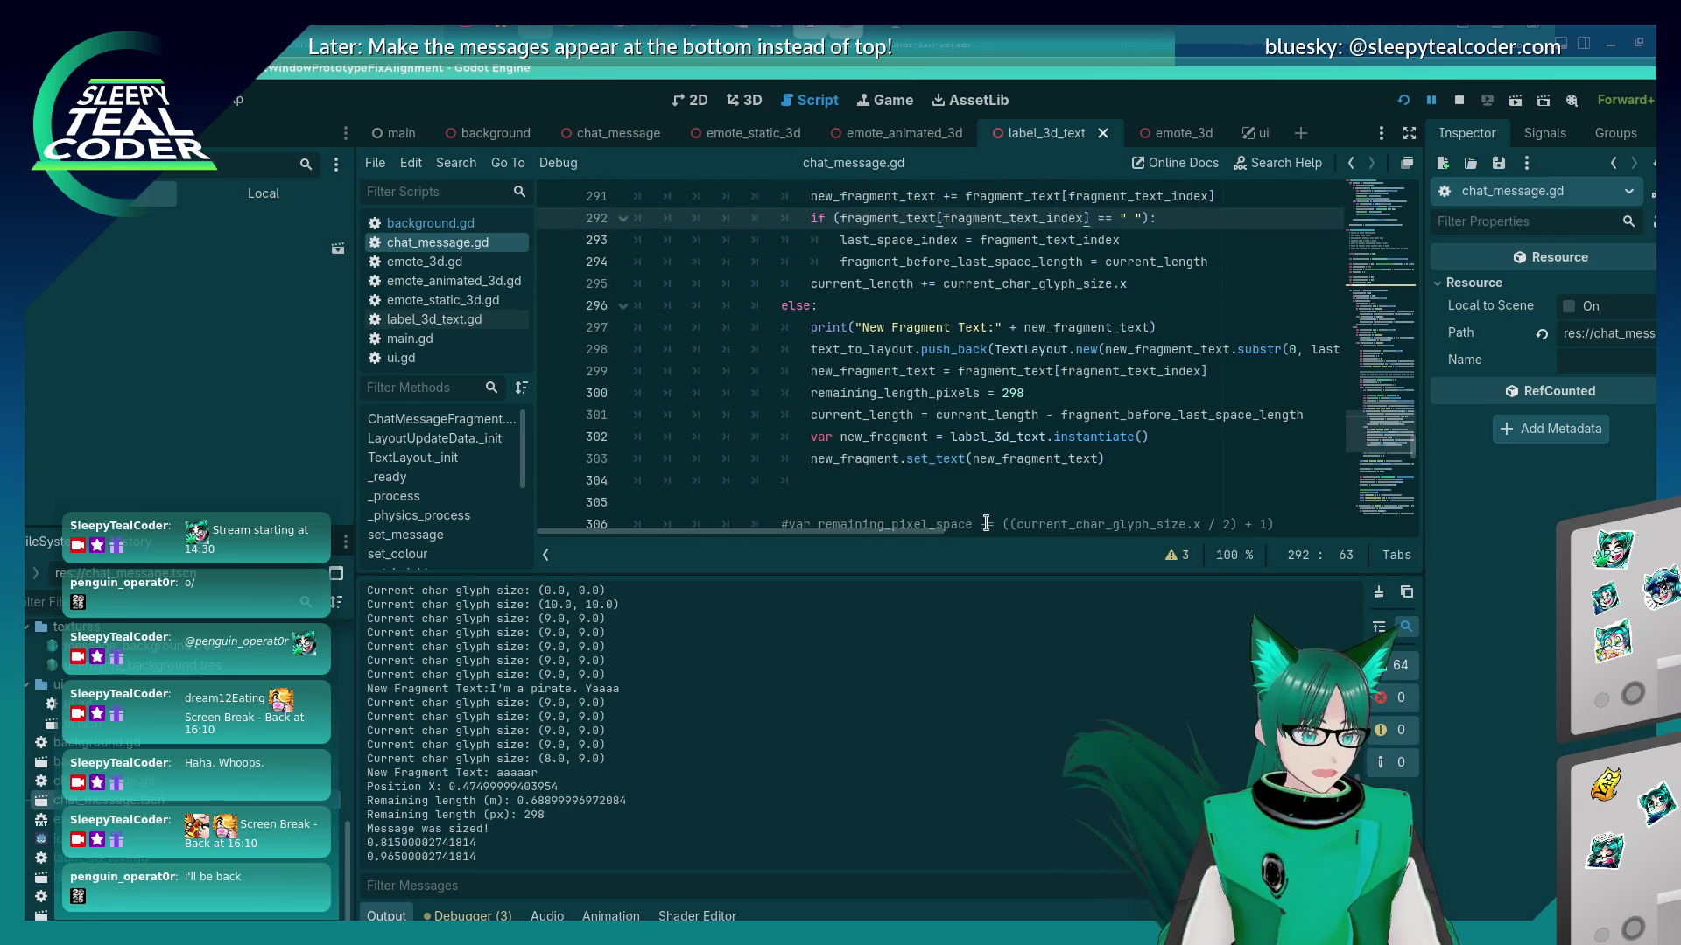
On line 299, set new_fragment_text to substr(last_space_index, current_length - last_space_index) plus fragment_text[...].
click(1296, 374)
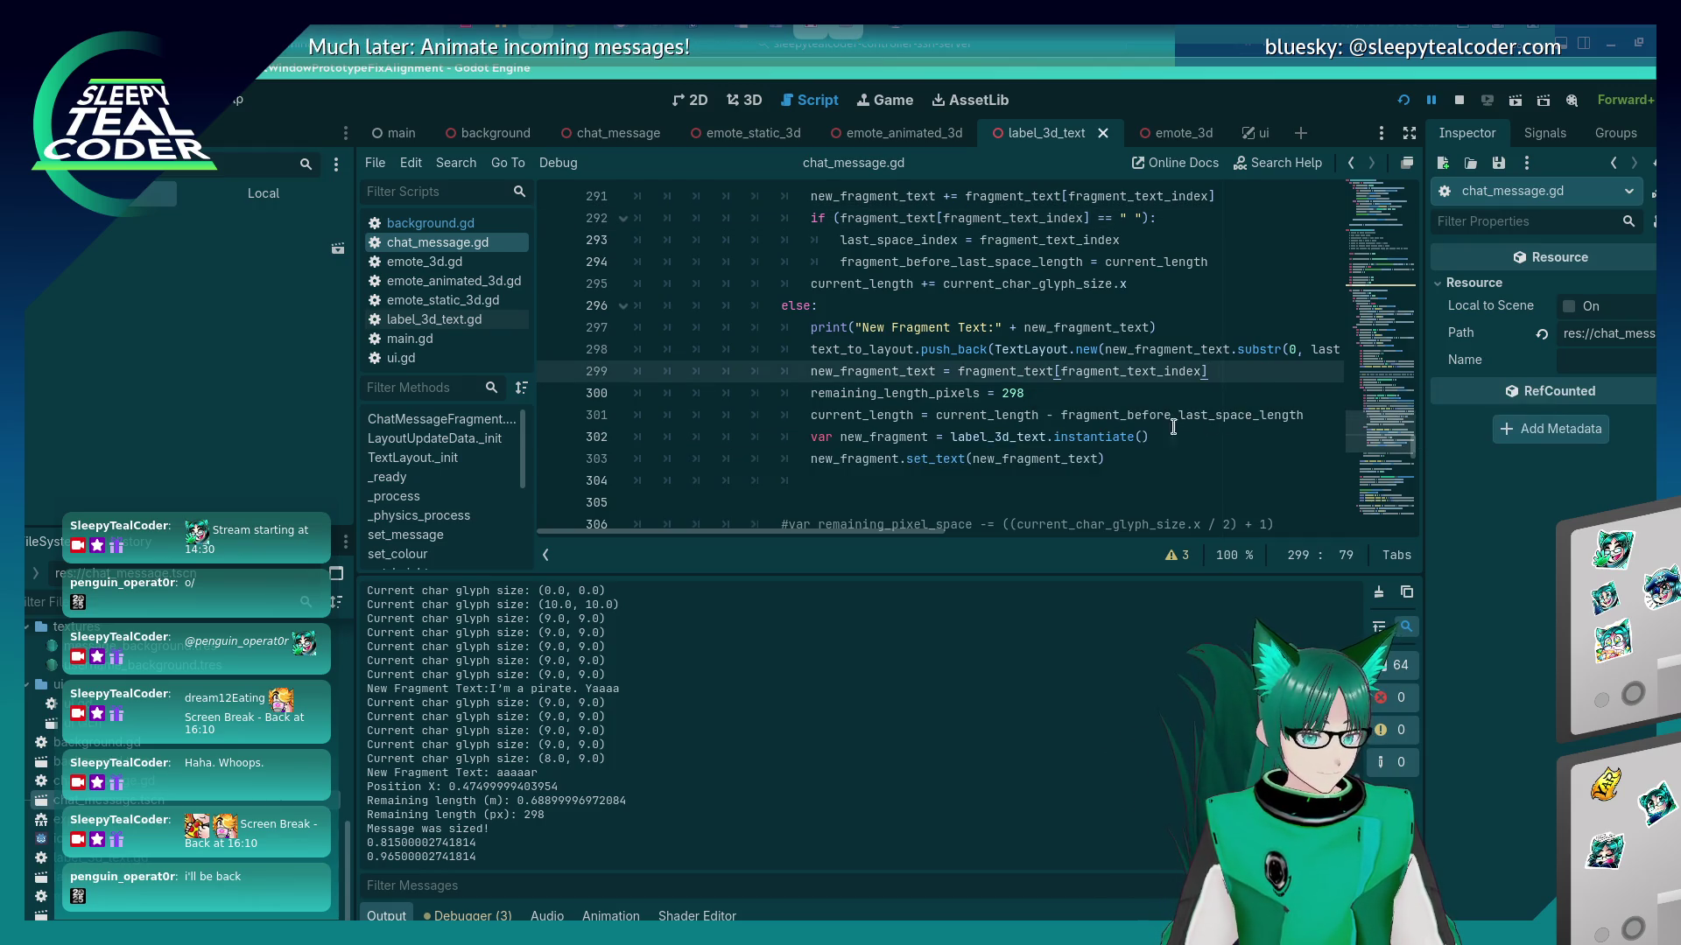
click(959, 371)
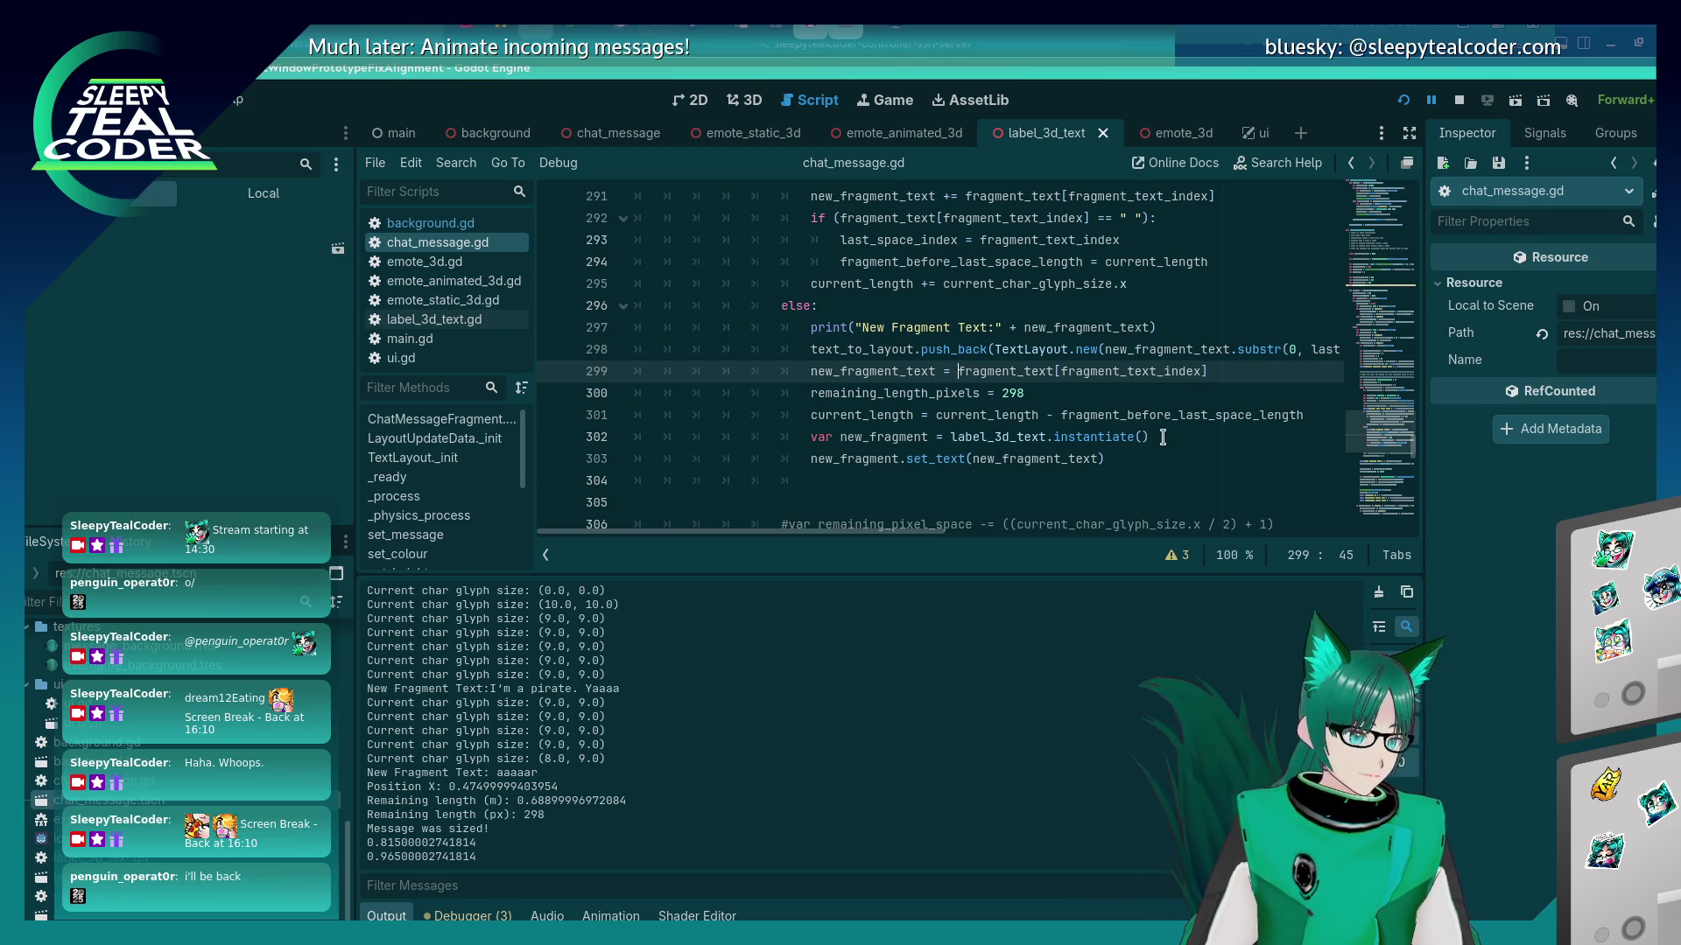
text(+)
key(Left)
key(Left)
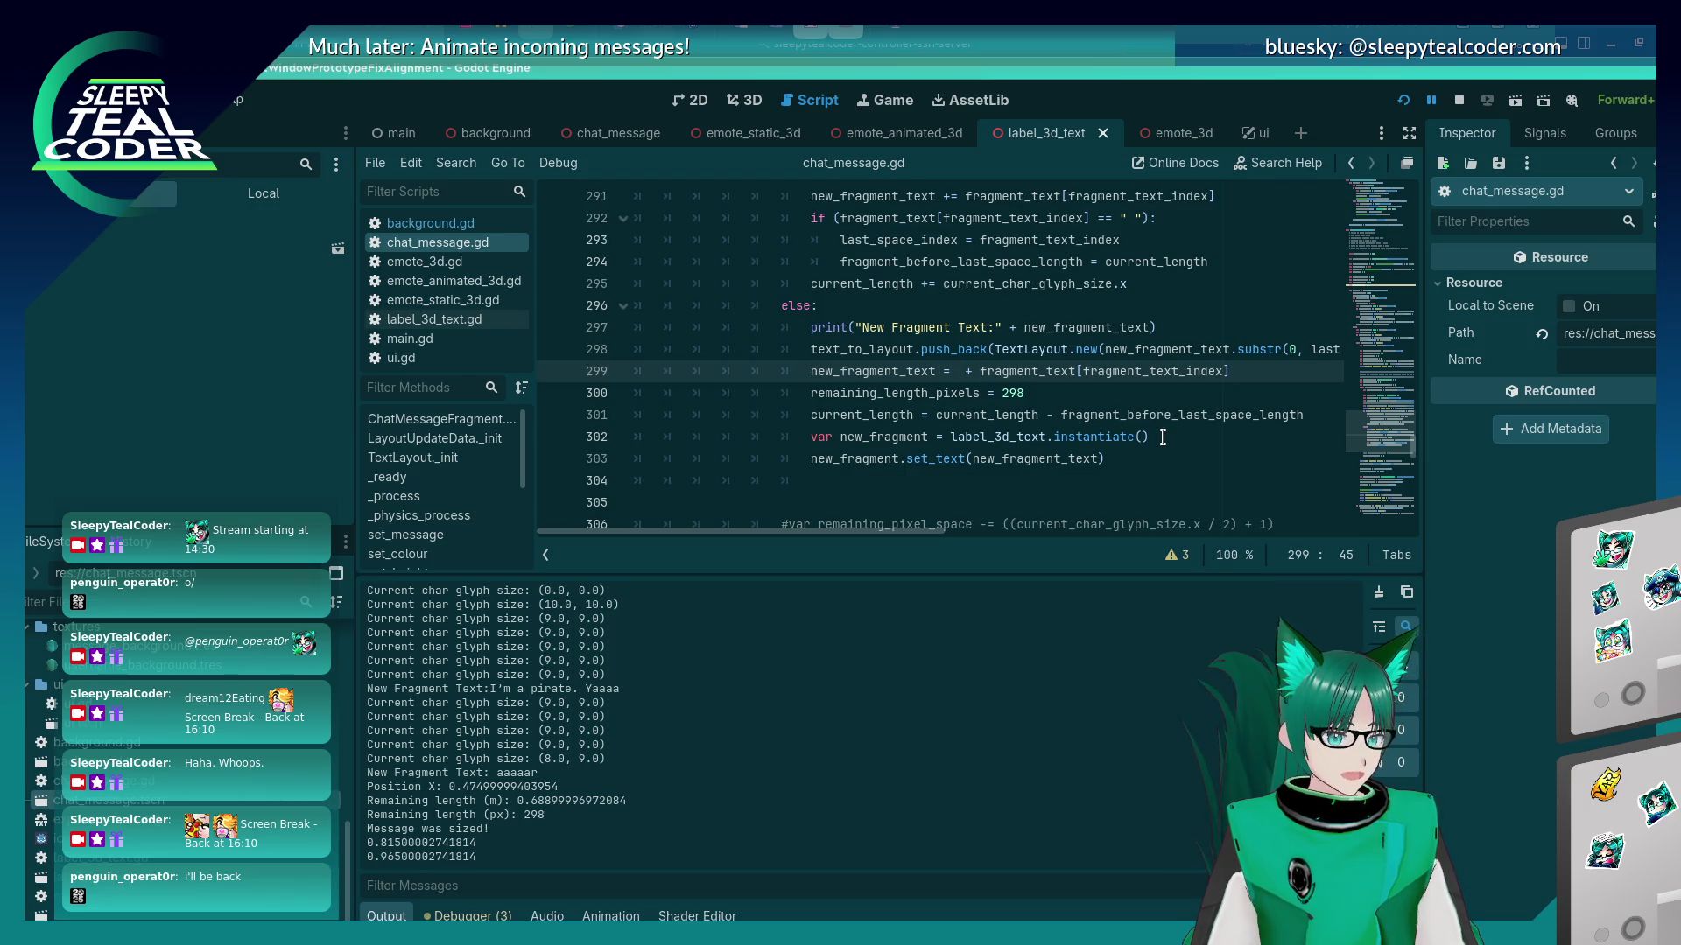
text(new_fragment_text)
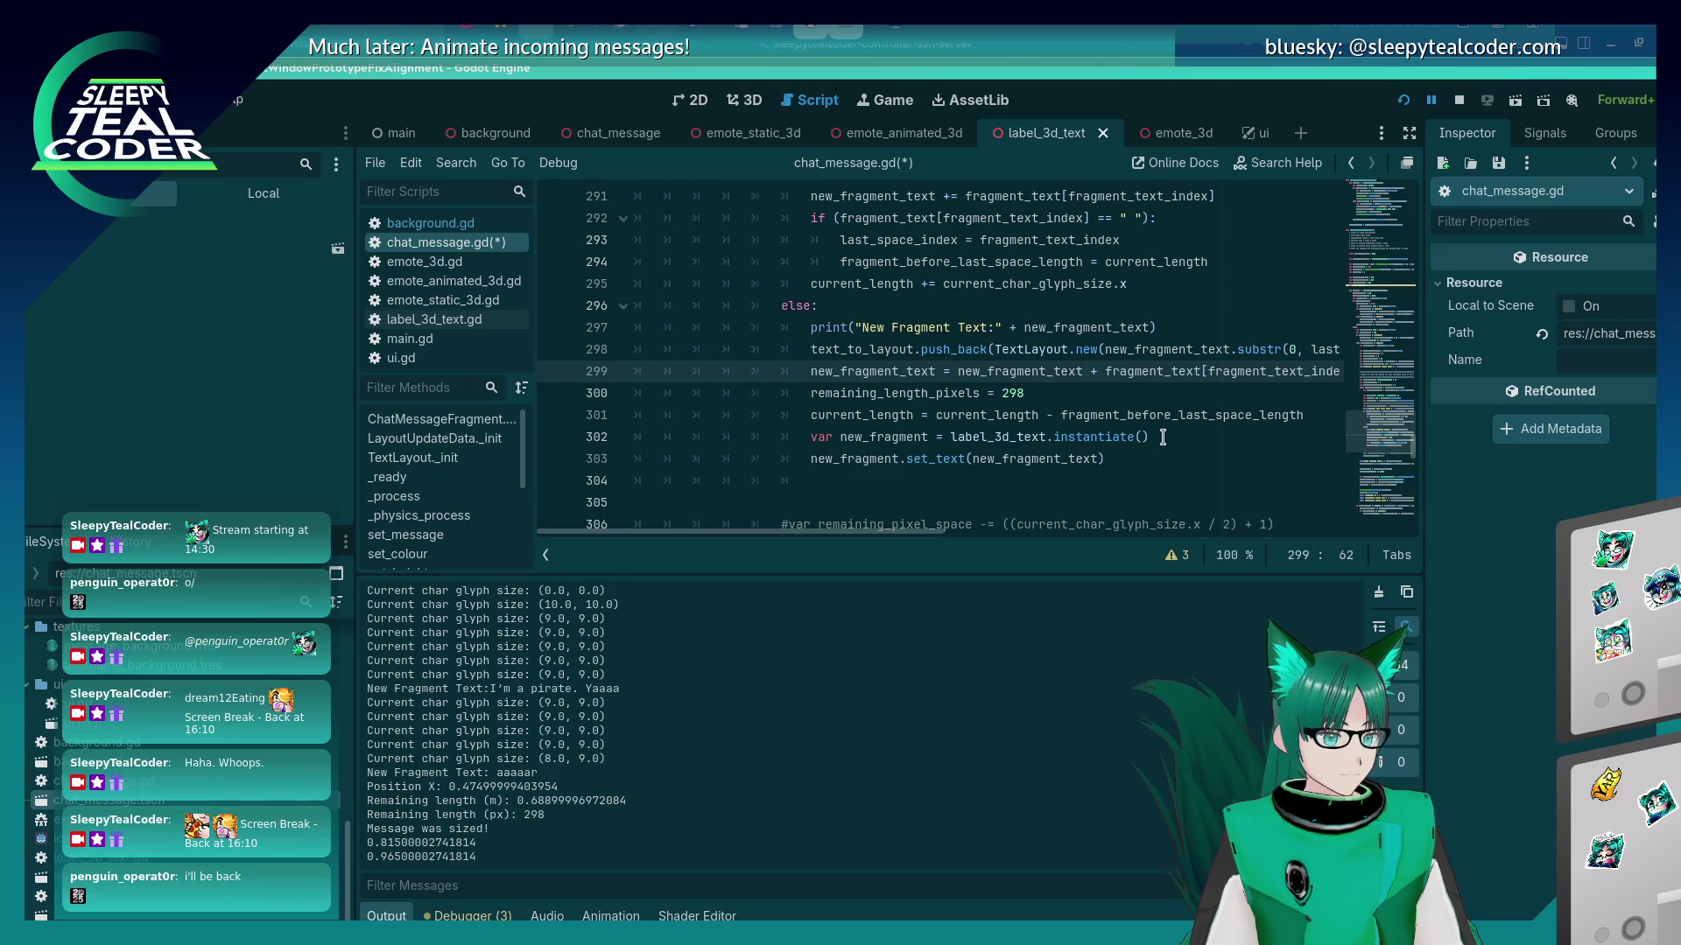
text(.substr()
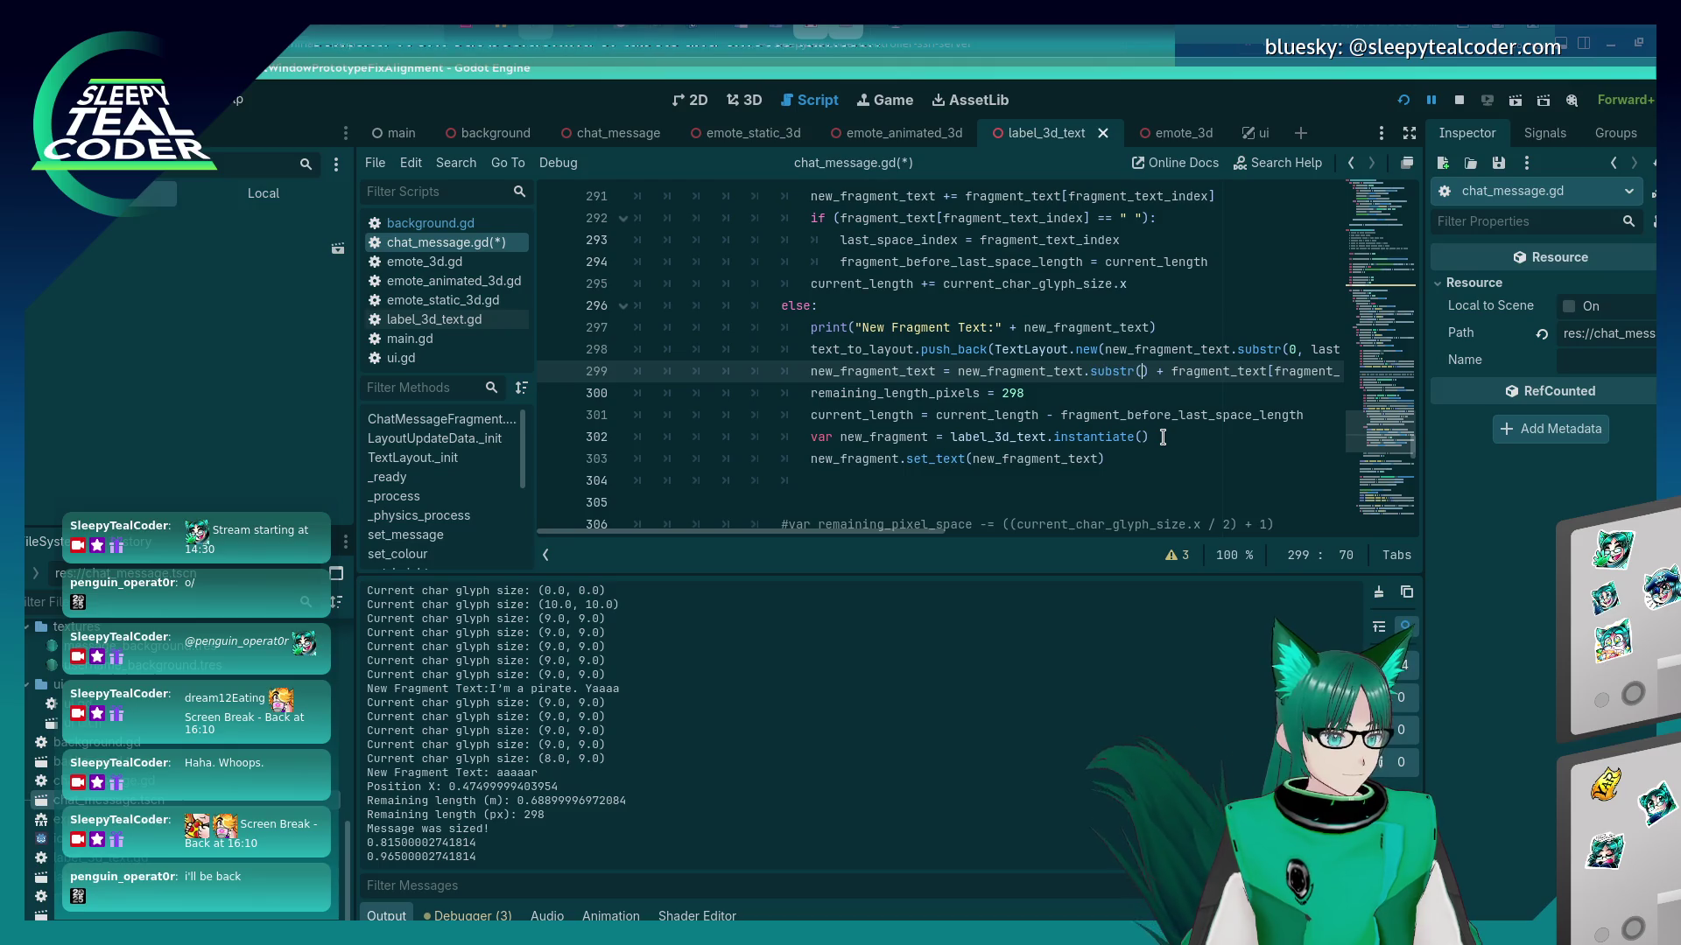
text(0,)
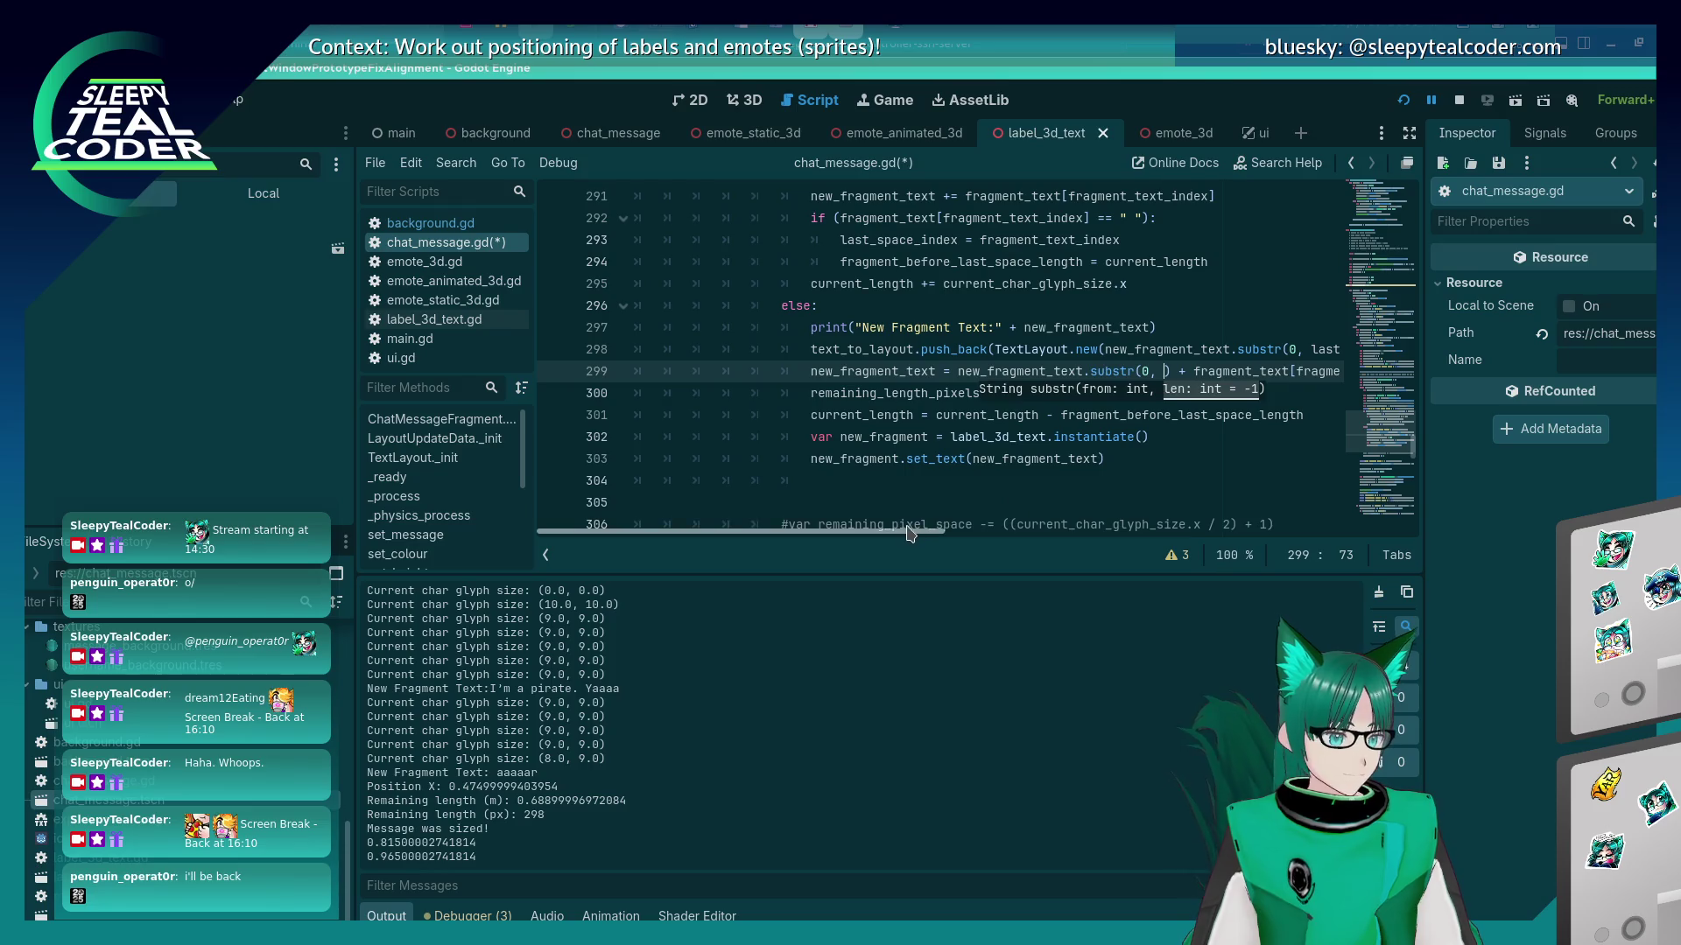
drag(911, 533, 966, 536)
key(BackSpace)
key(BackSpace)
key(BackSpace)
text(lat)
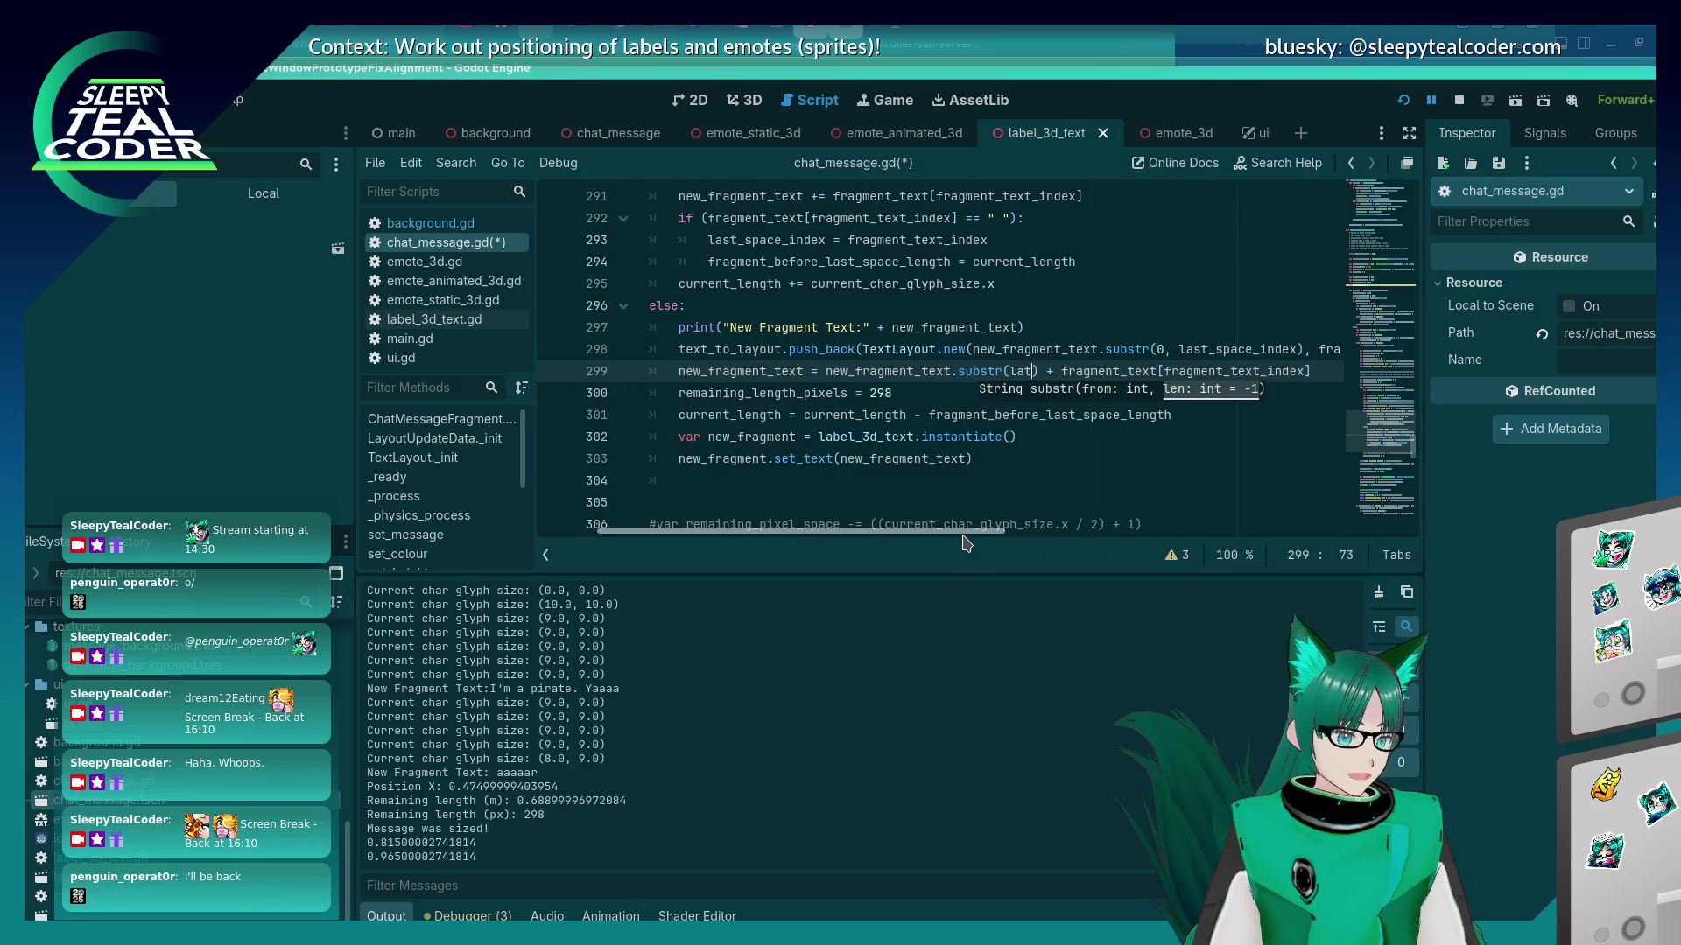
key(Return)
text(,)
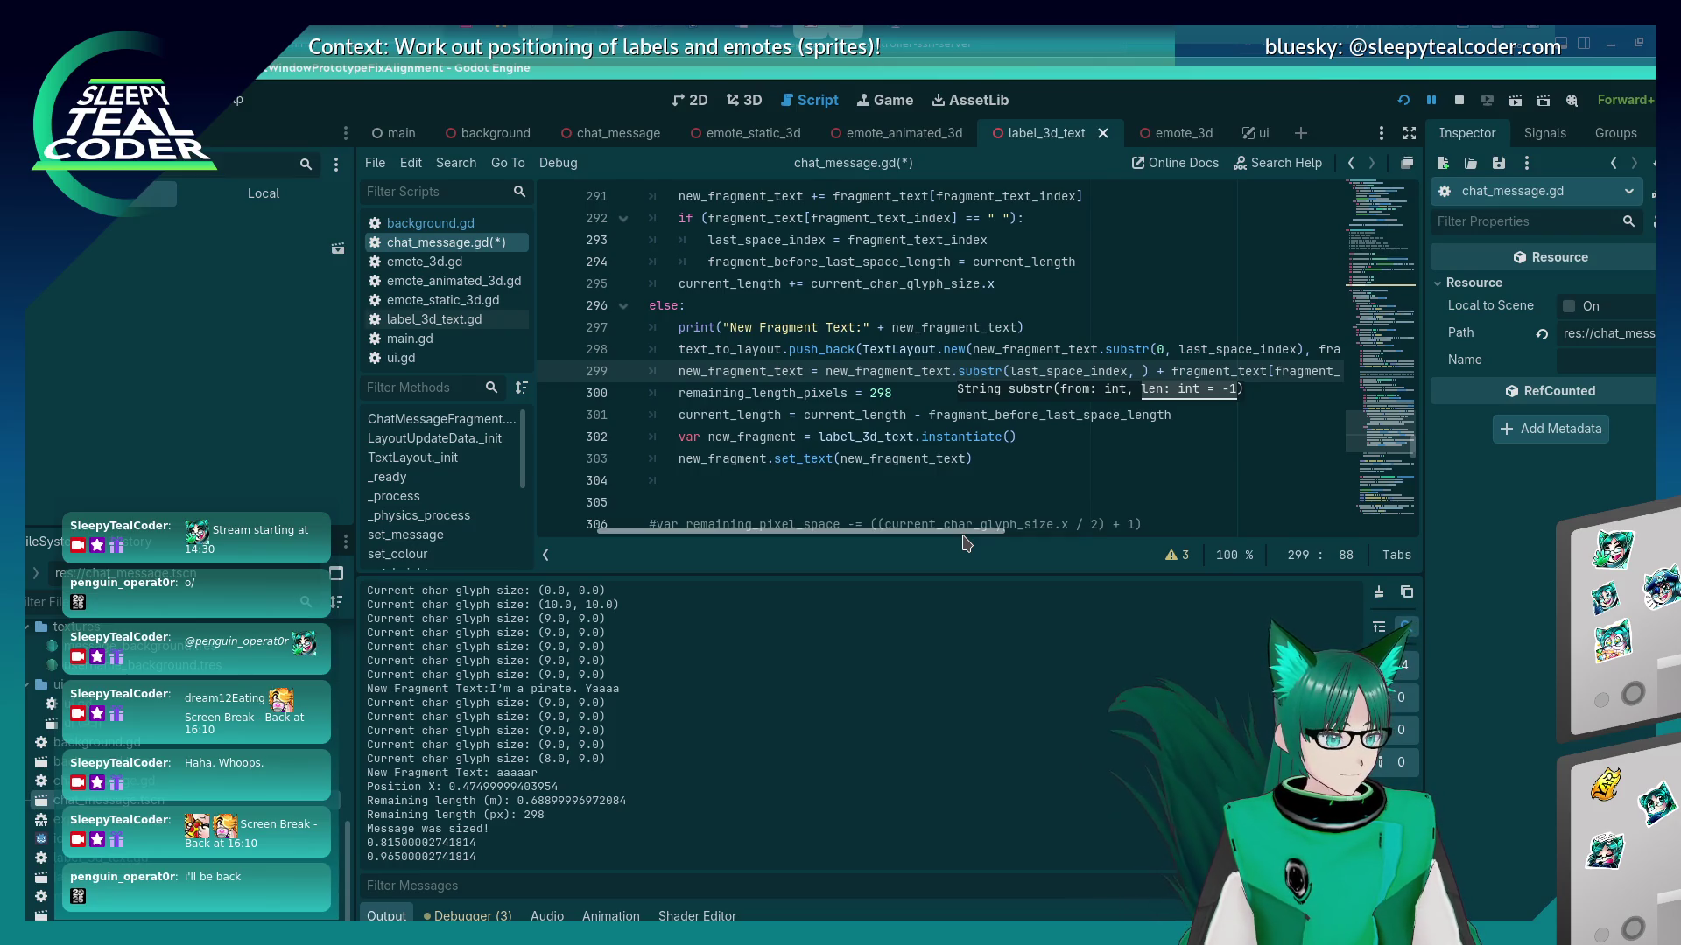
text(current_)
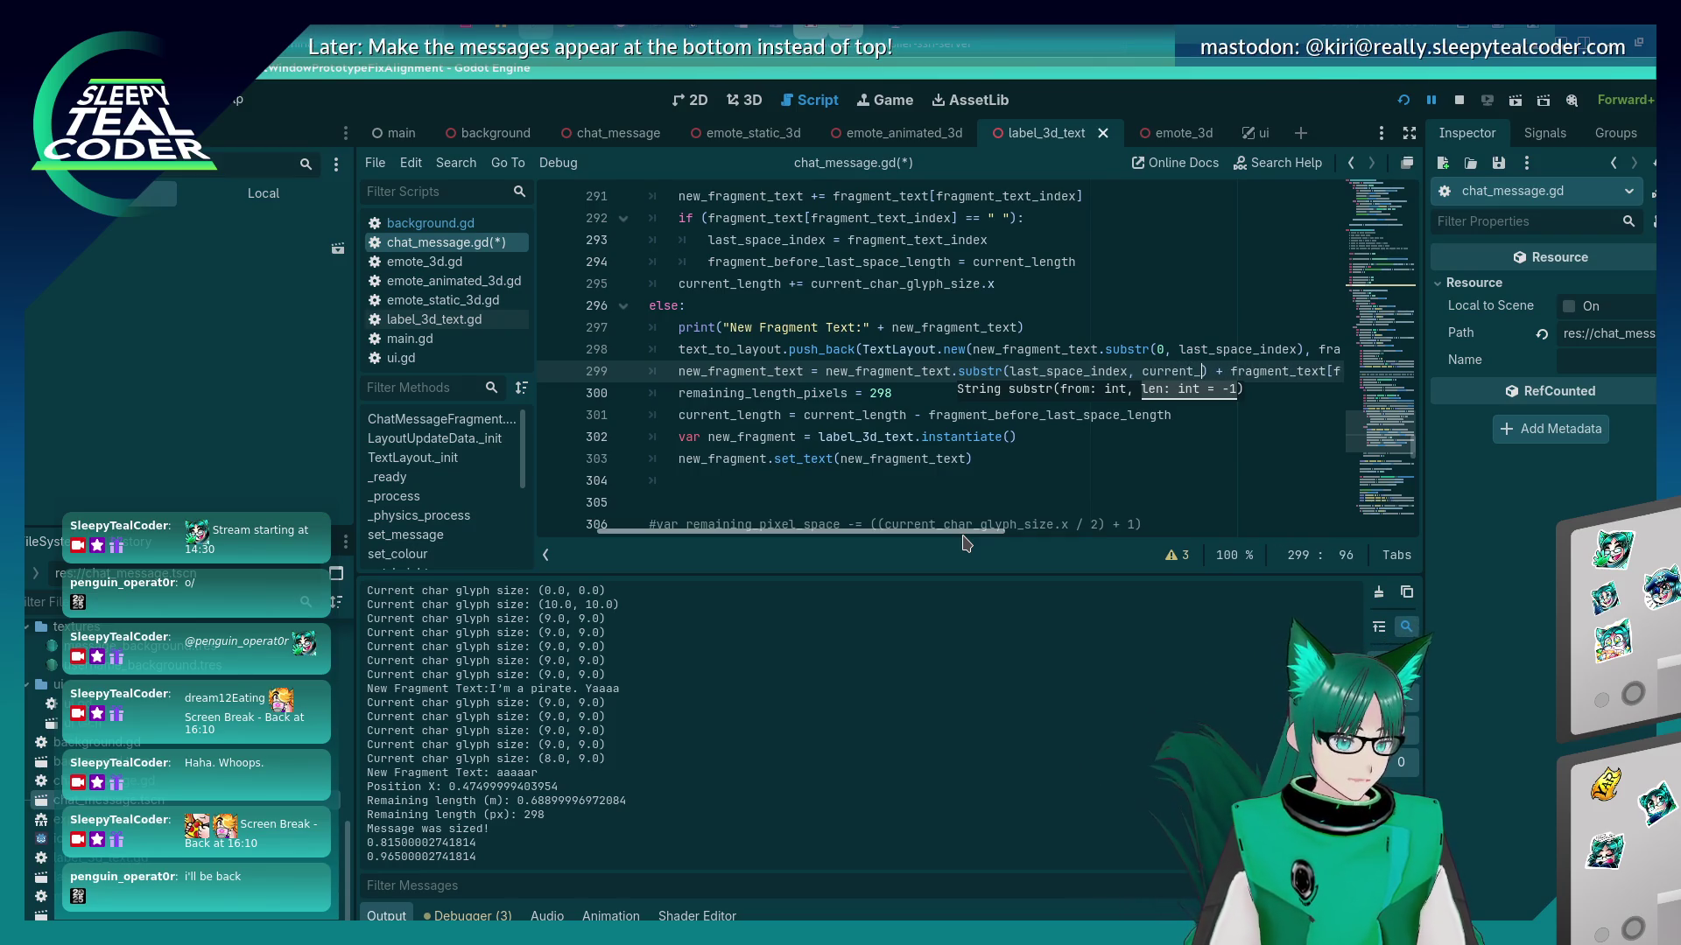
text(length - )
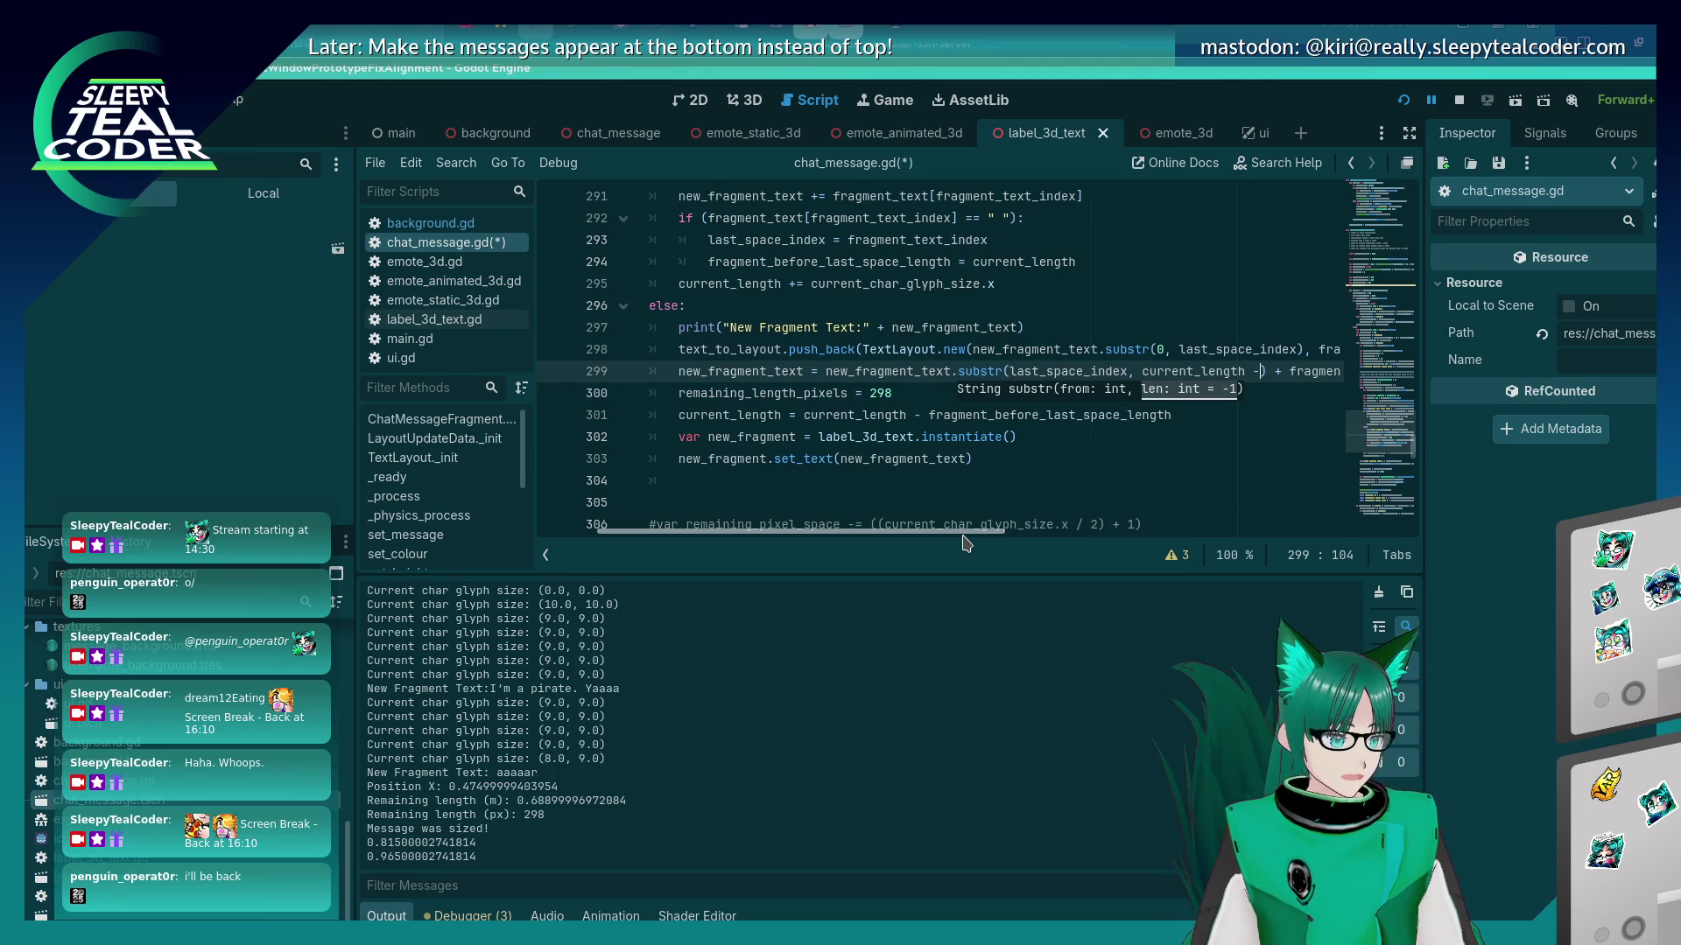
text(last_spac)
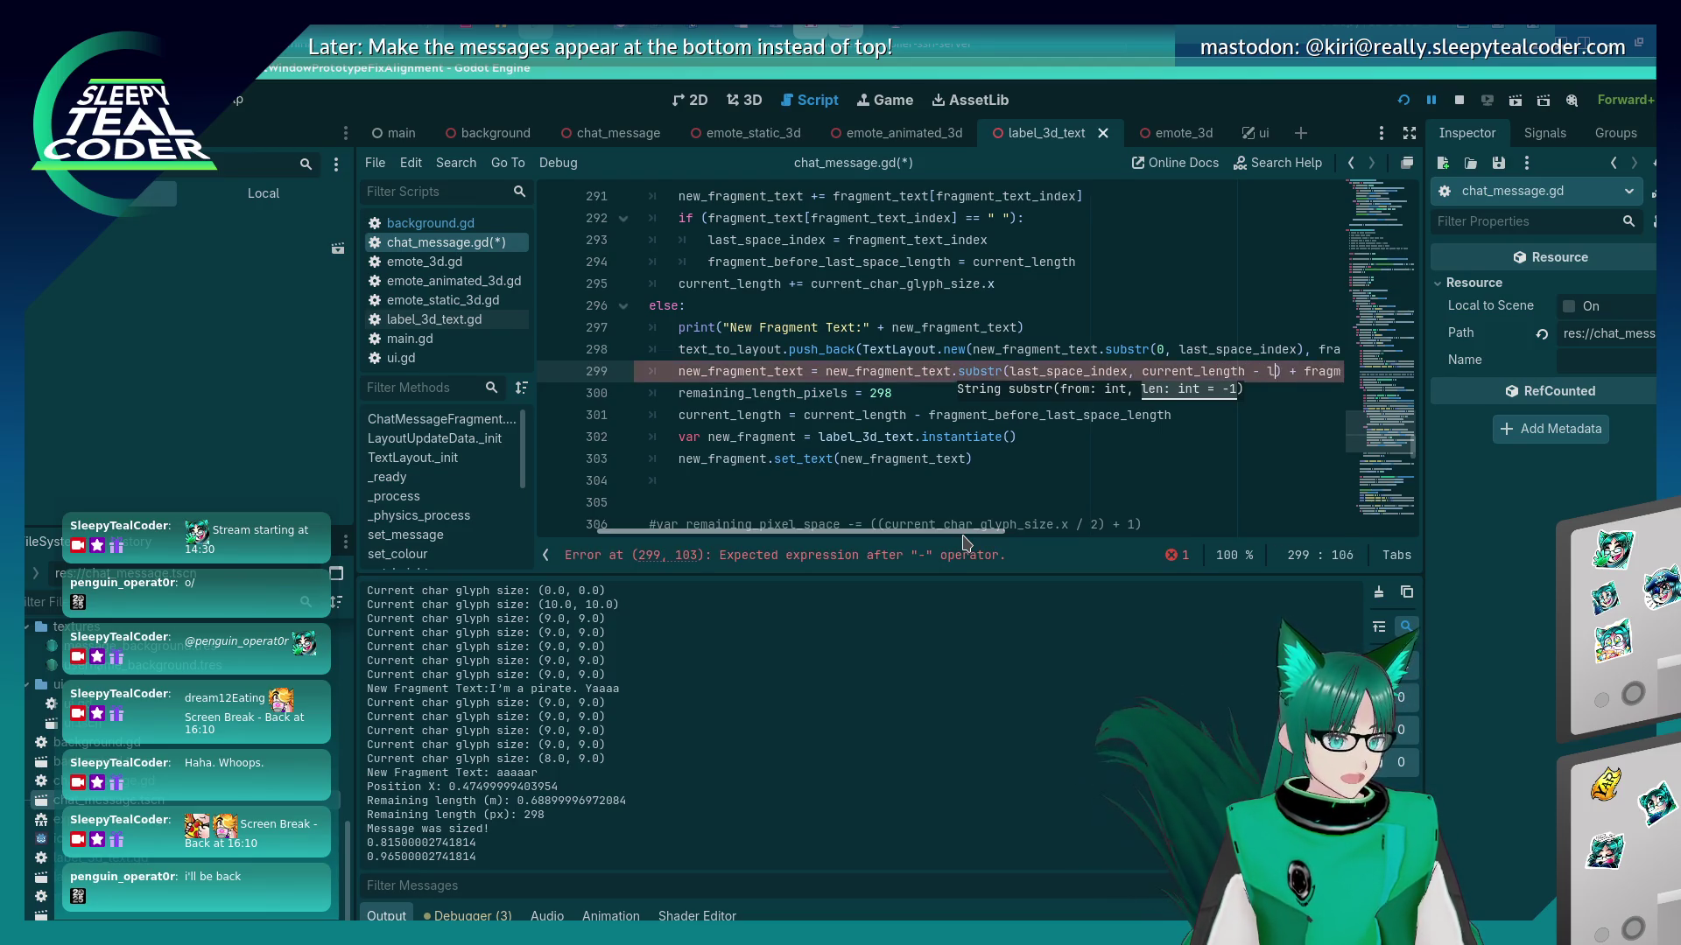
text(e_index)
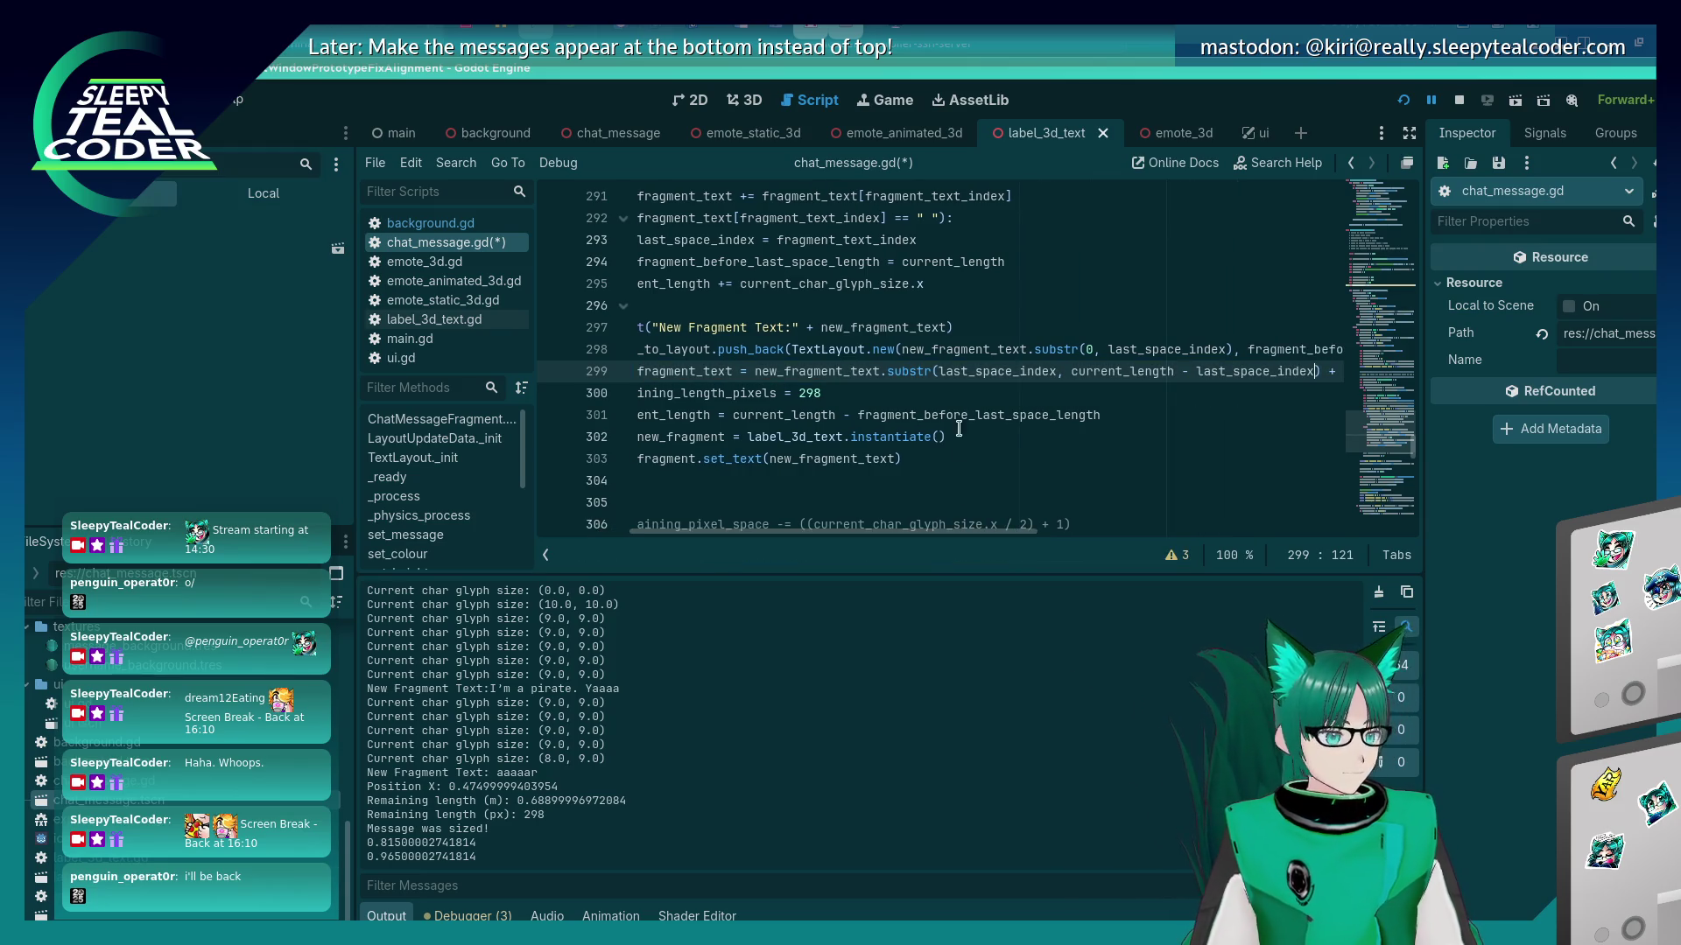
click(873, 371)
mouse_move(921, 374)
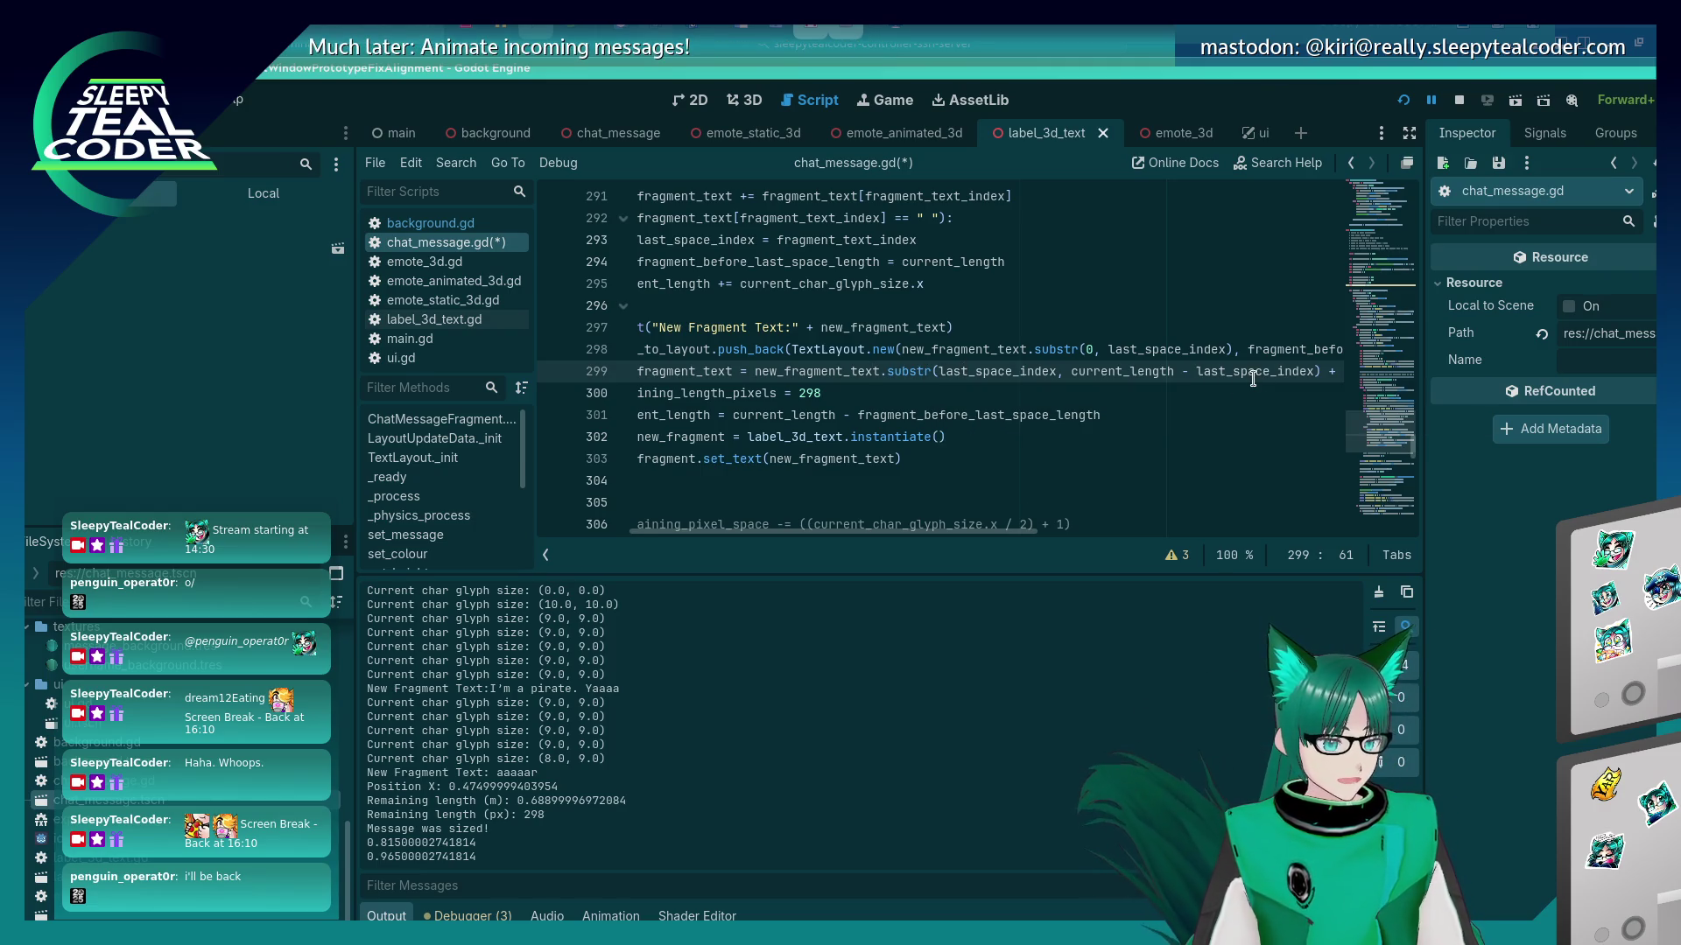
Save the script and run the project, restarting it in the game view.
key(ctrl+s)
key(Home)
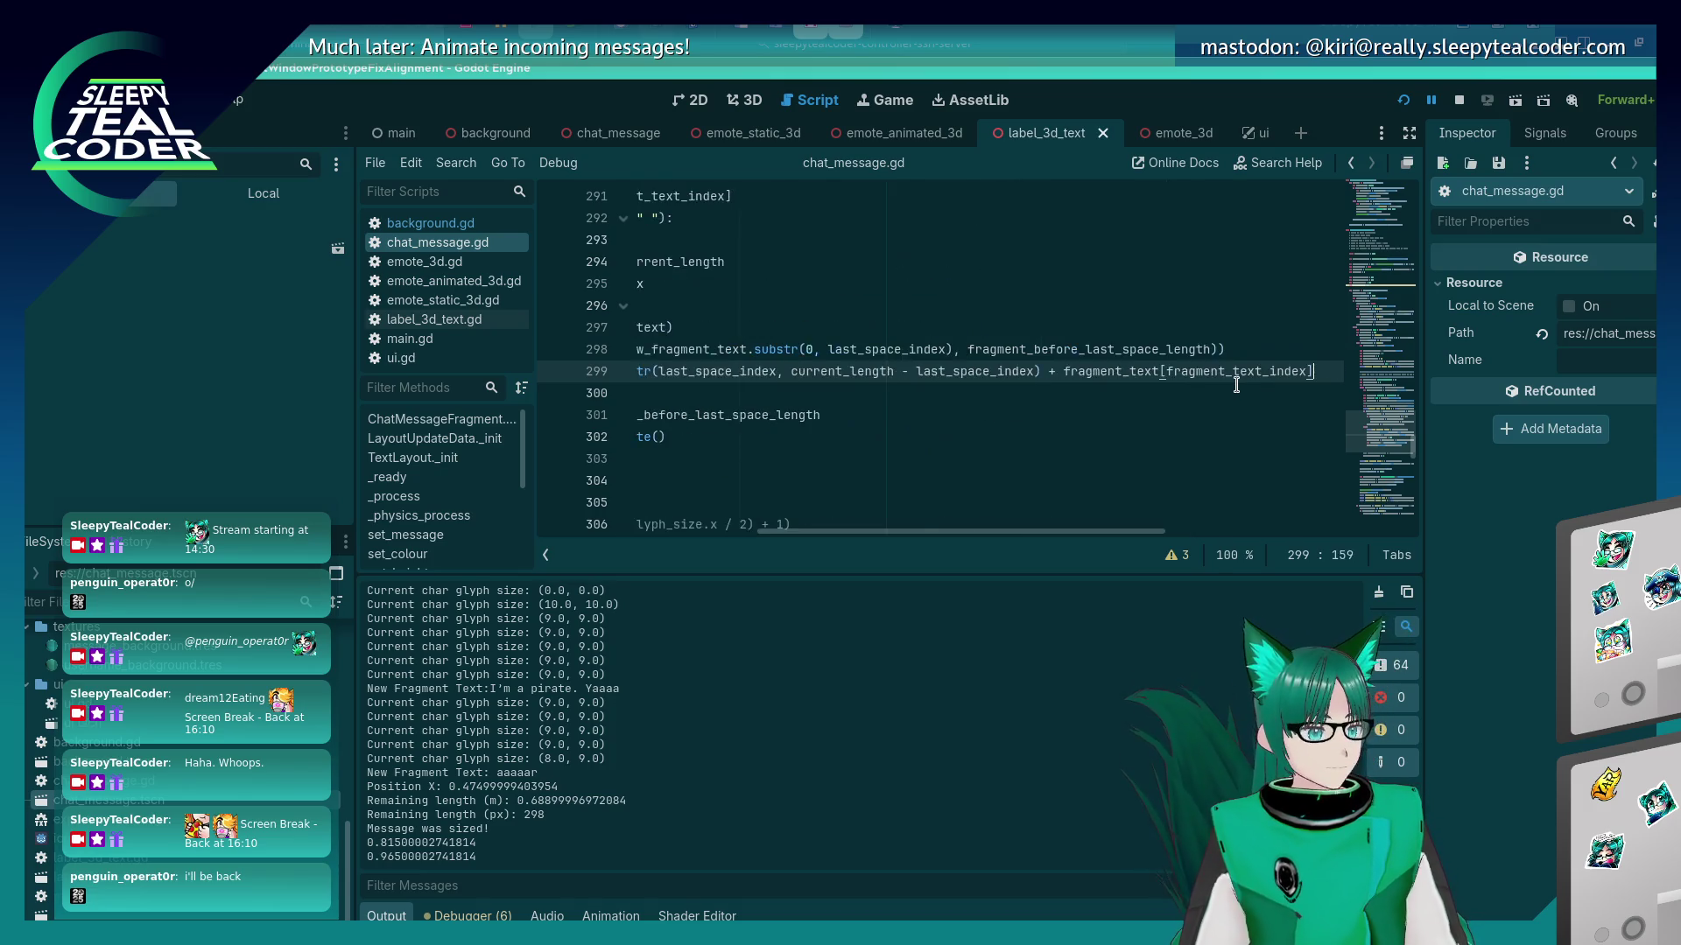
key(F5)
click(1400, 101)
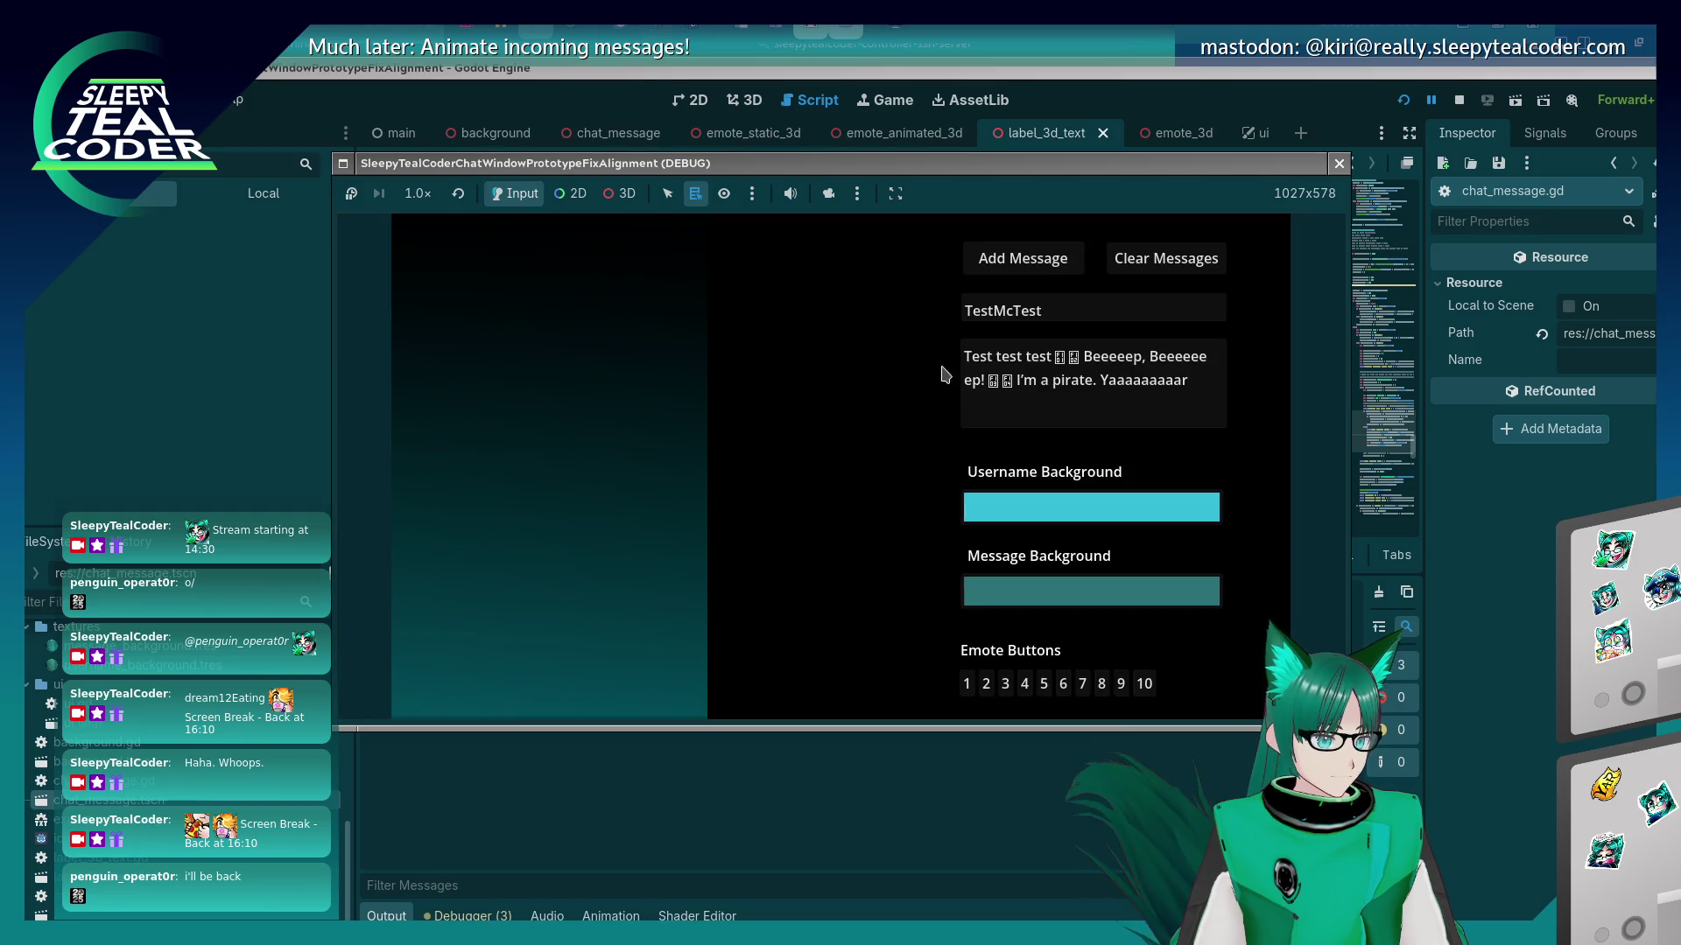
Add the sample chat message to check the wrapped bubble, then stop the game with F8.
click(1029, 270)
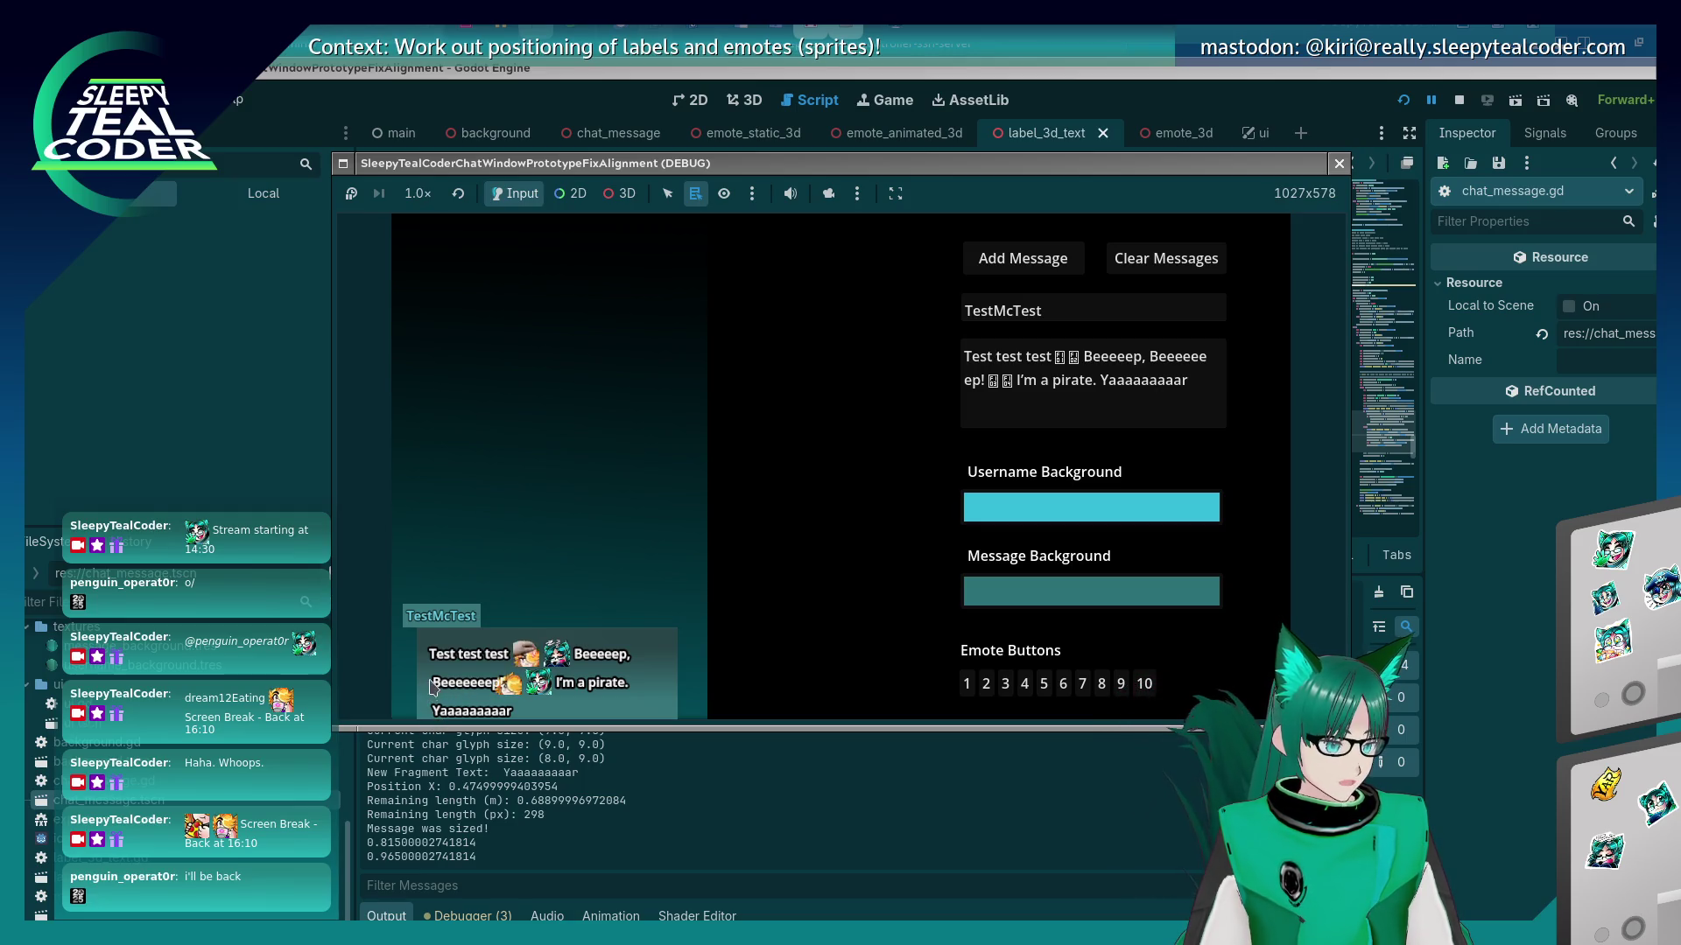
key(F8)
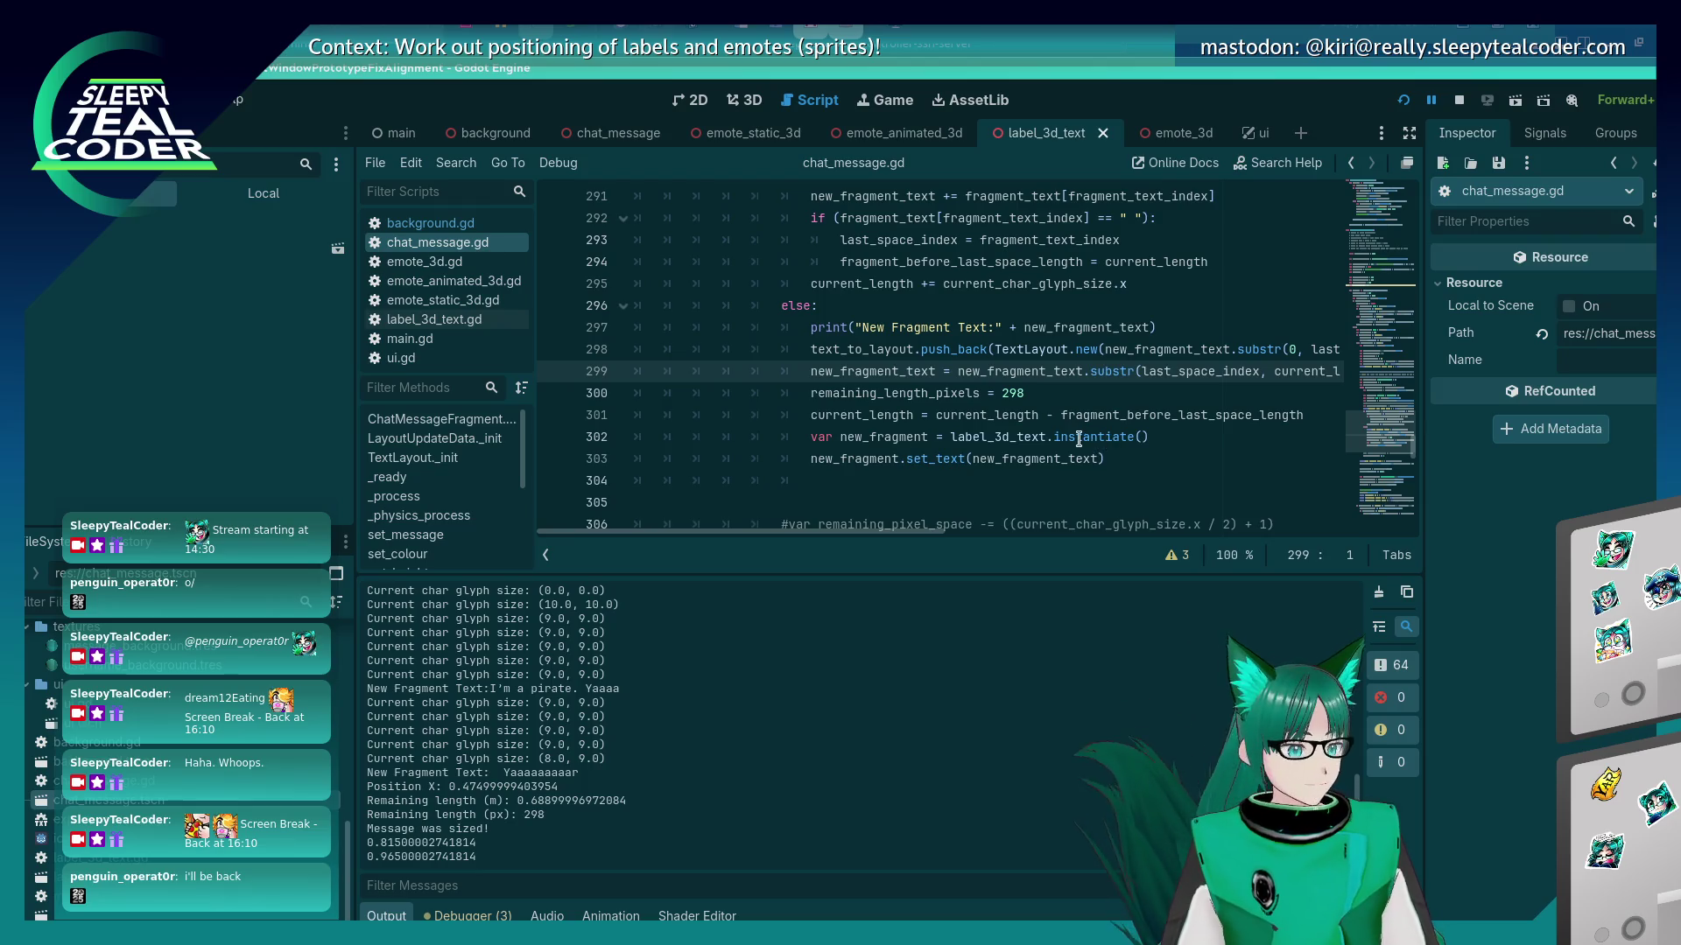
scroll(1078, 439, up, 4)
scroll(1068, 436, down, 4)
scroll(1066, 436, down, 3)
scroll(1063, 440, up, 4)
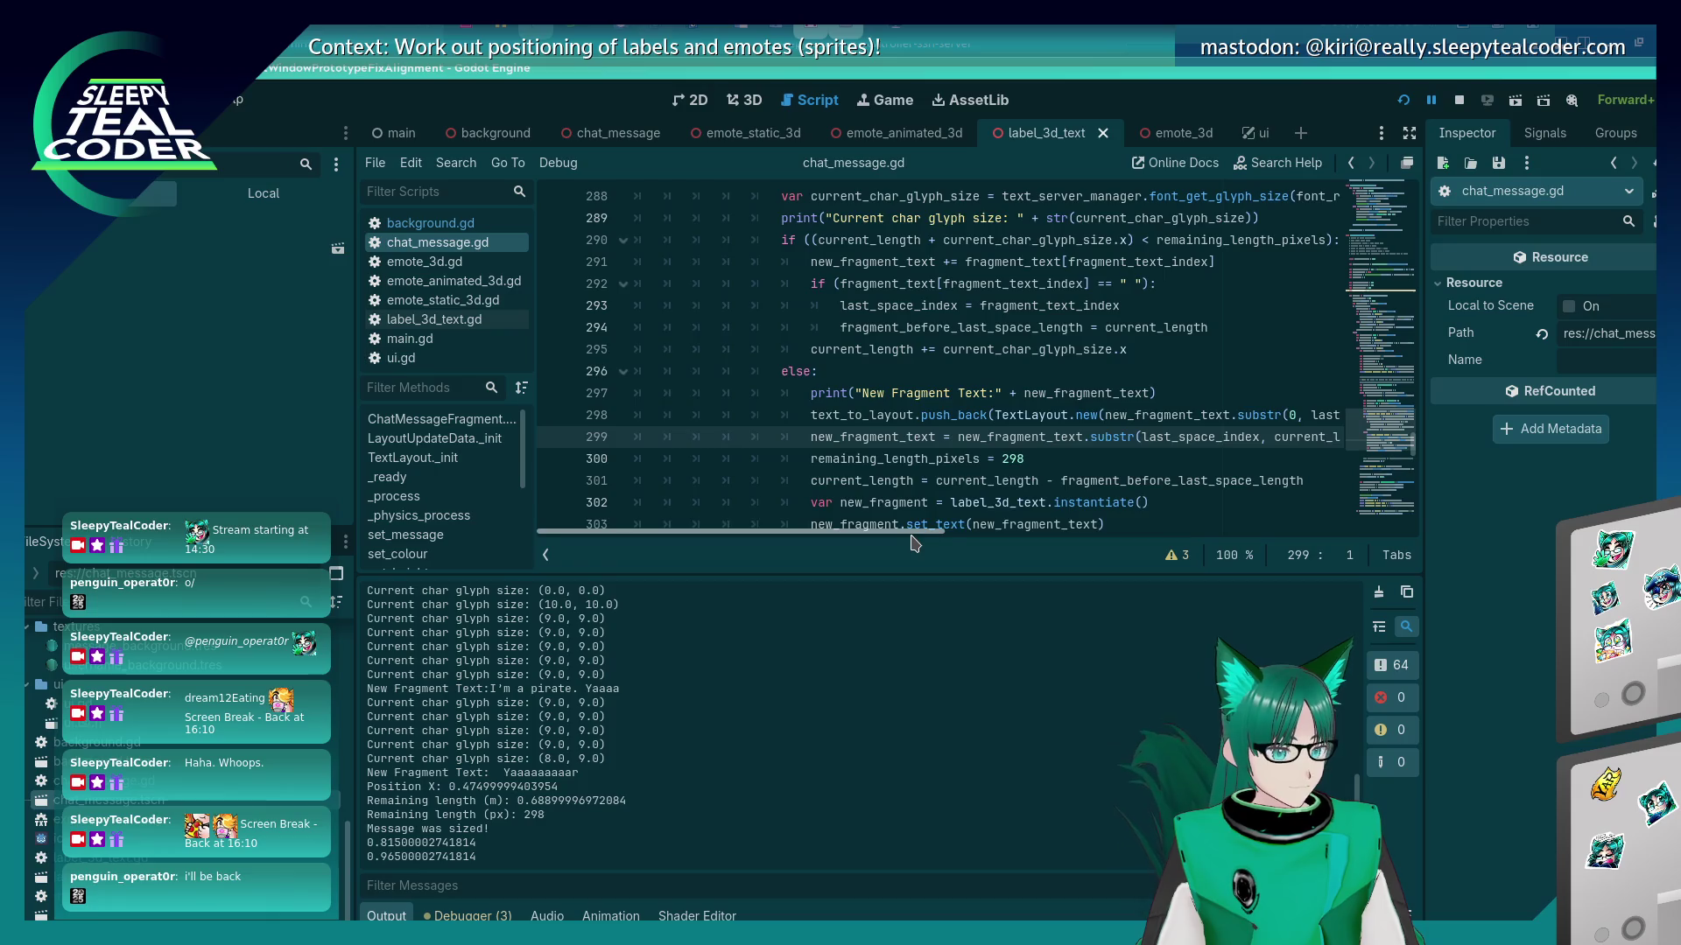
scroll(1041, 533, right, 5)
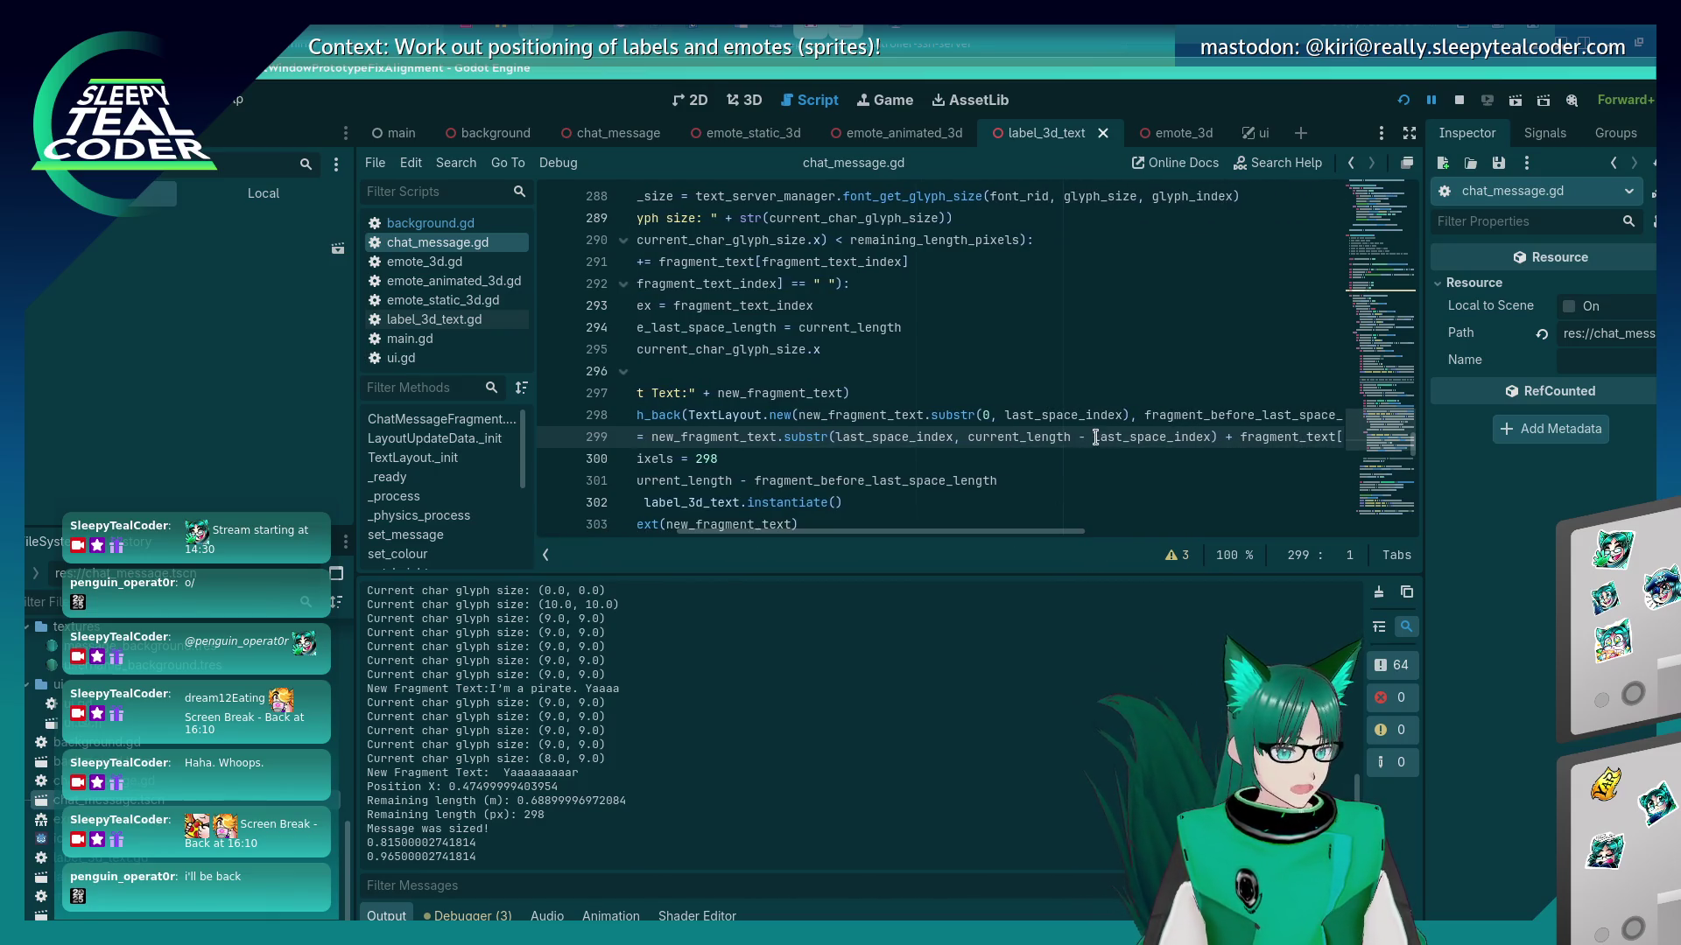
Start line 299's leftover substring at (last_space_index + 1) and save.
click(1007, 417)
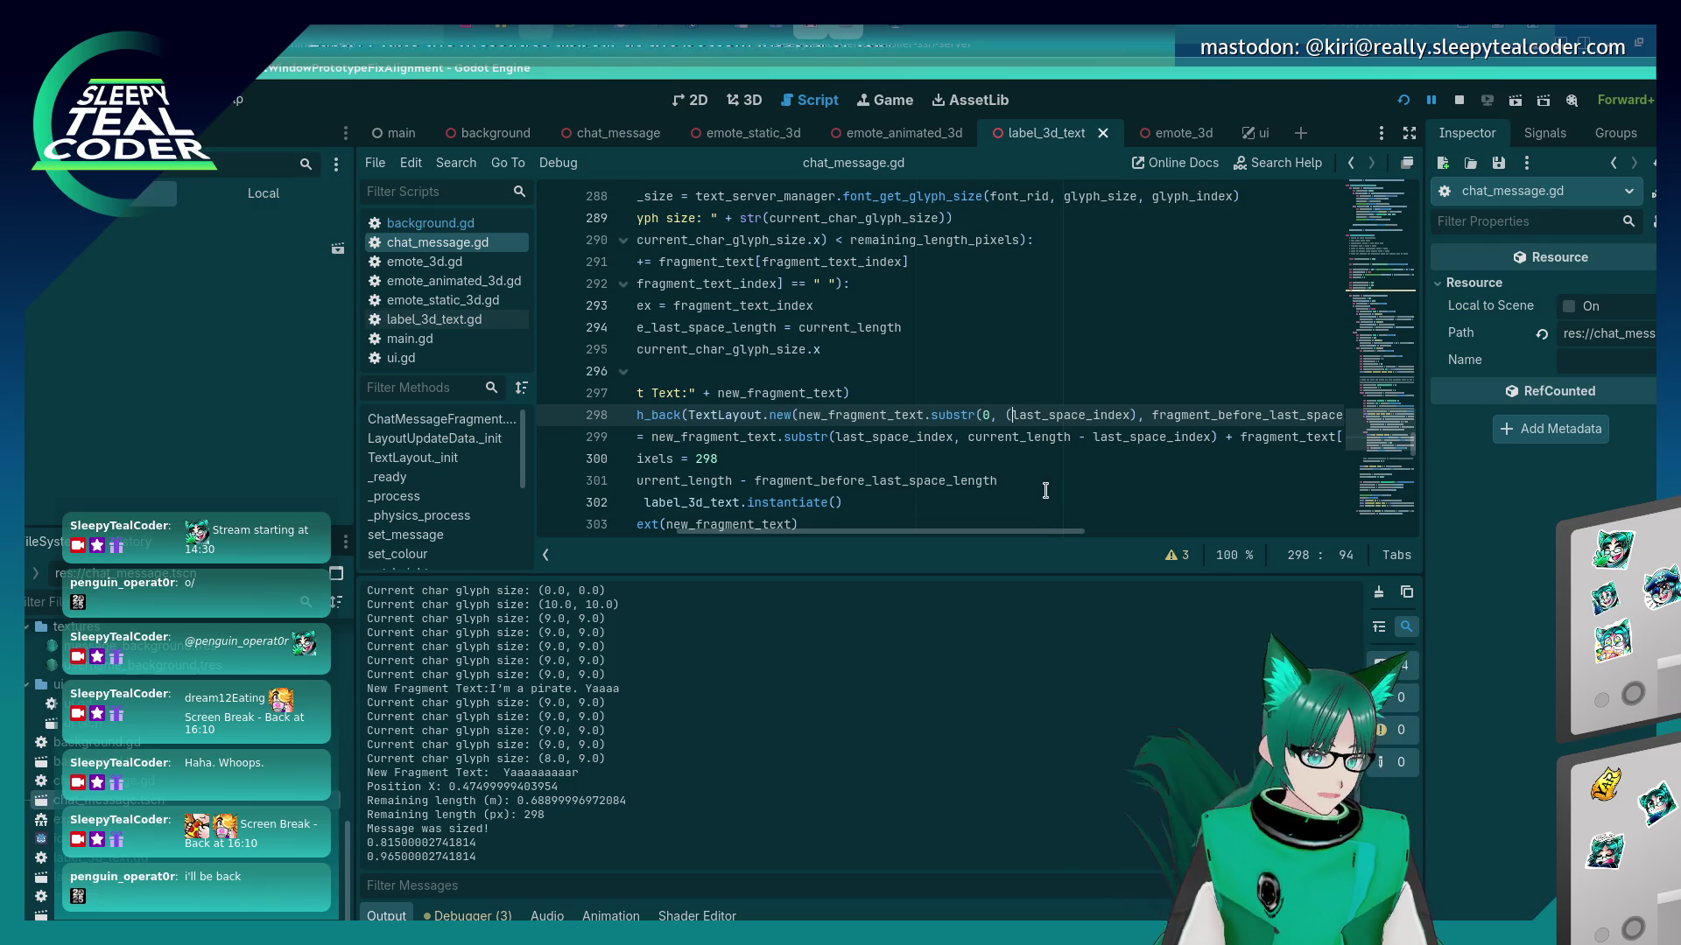
key(Right)
key(Right)
key(Right)
key(Right)
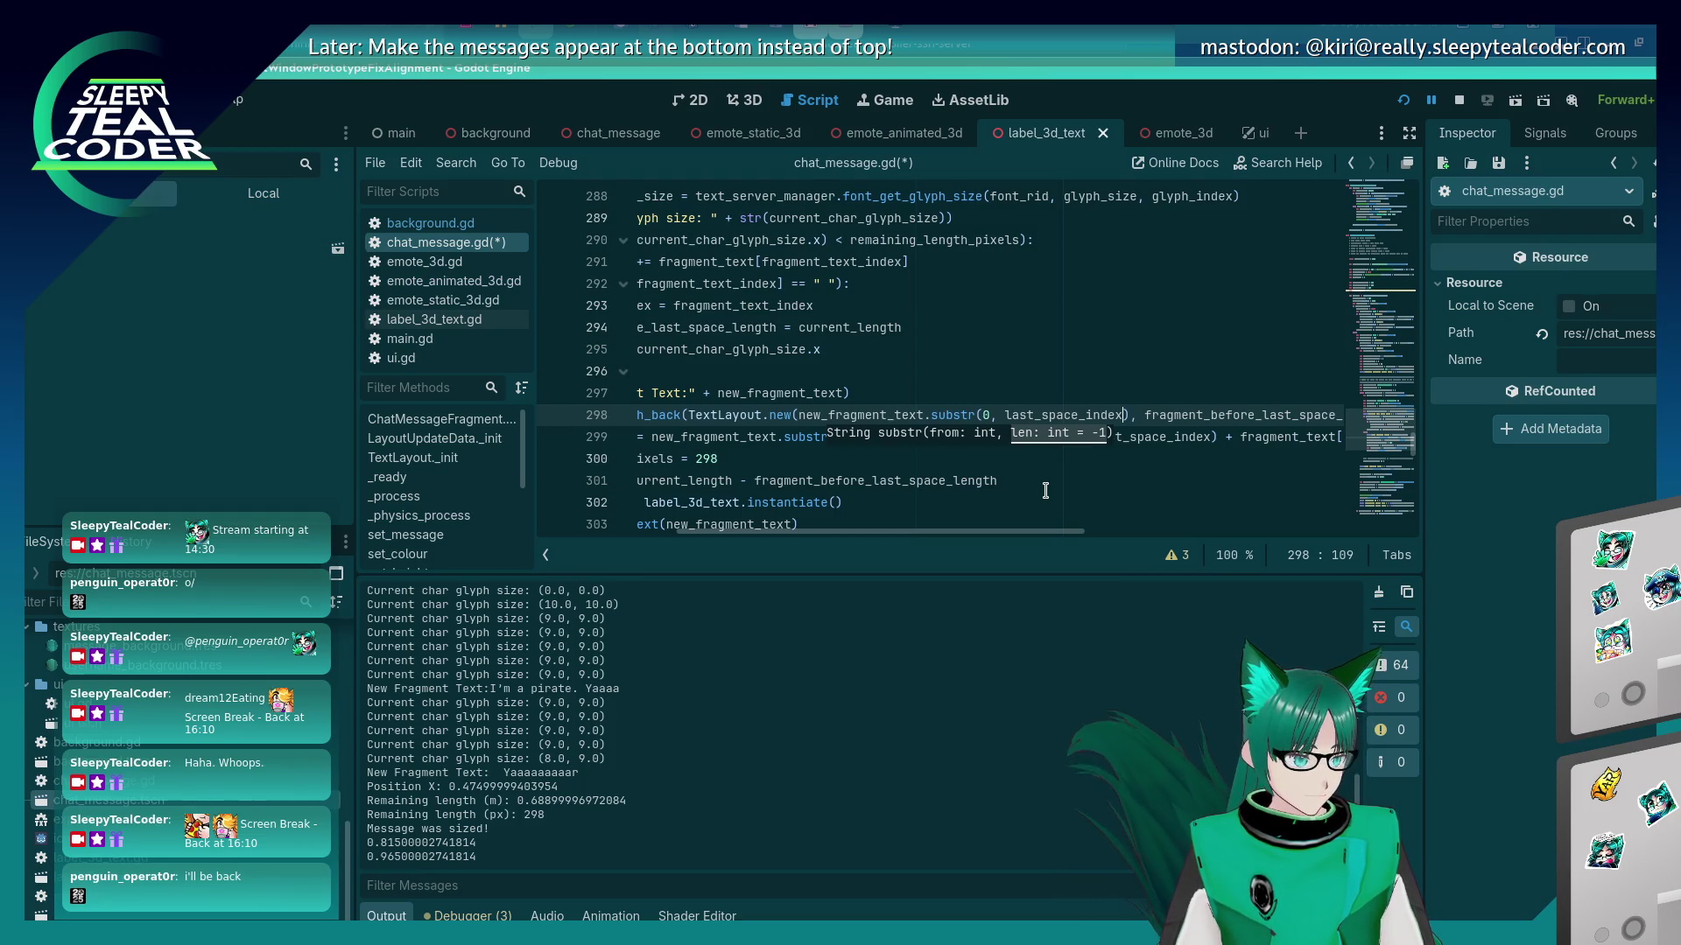
key(Down)
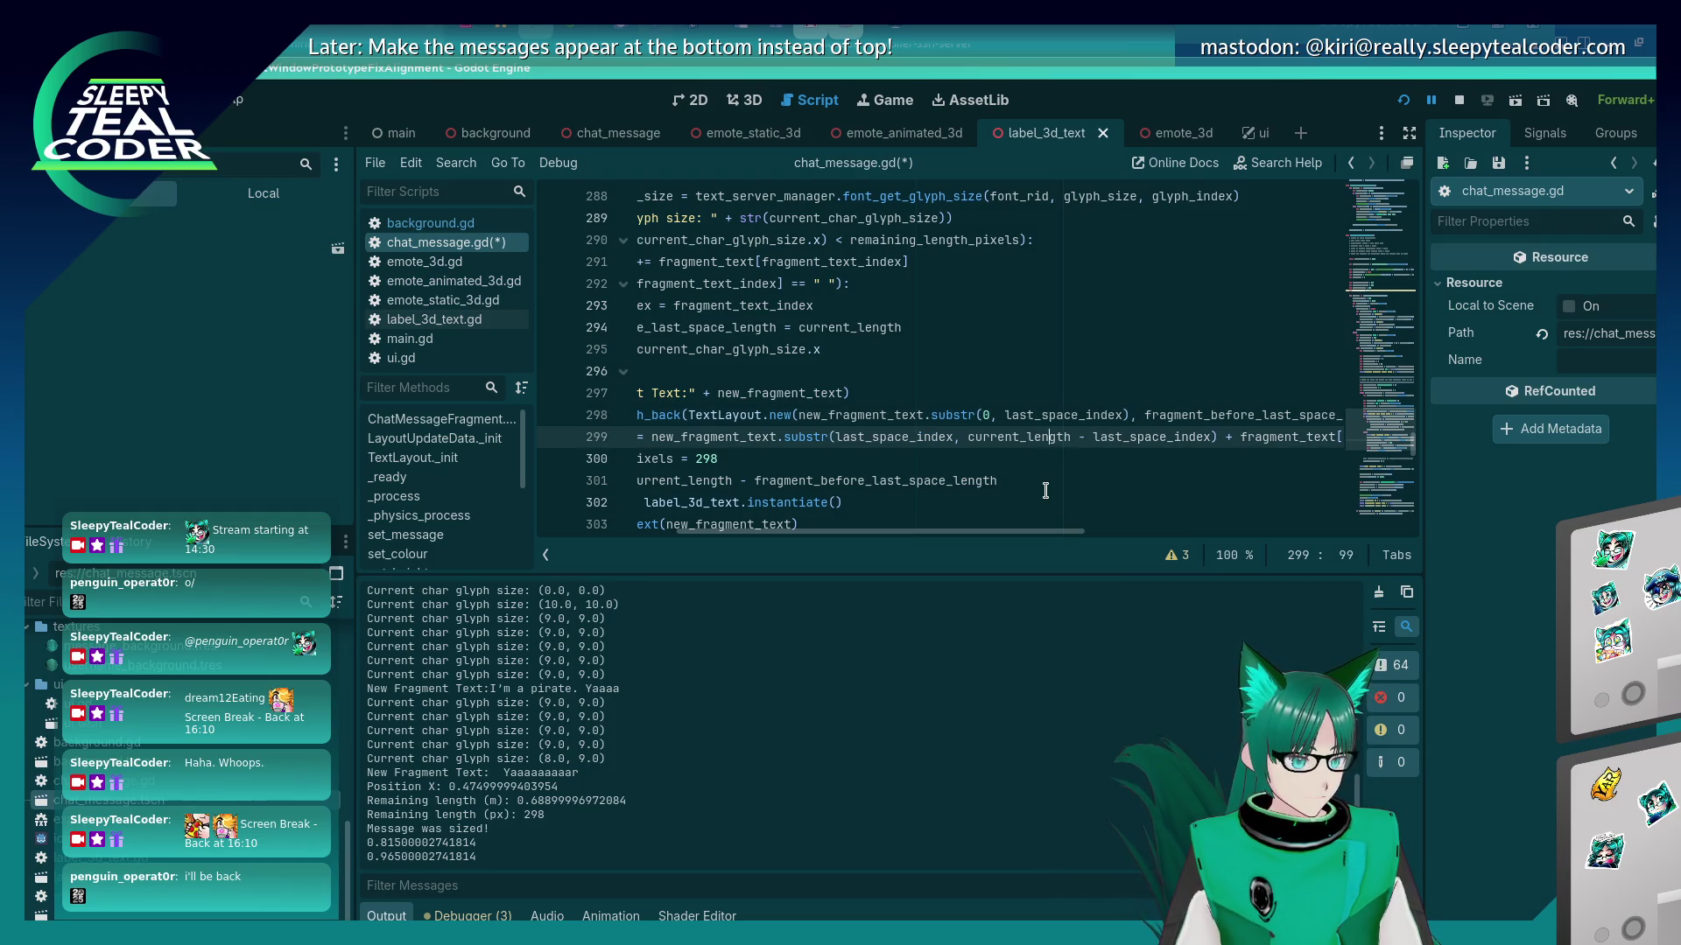
text(()
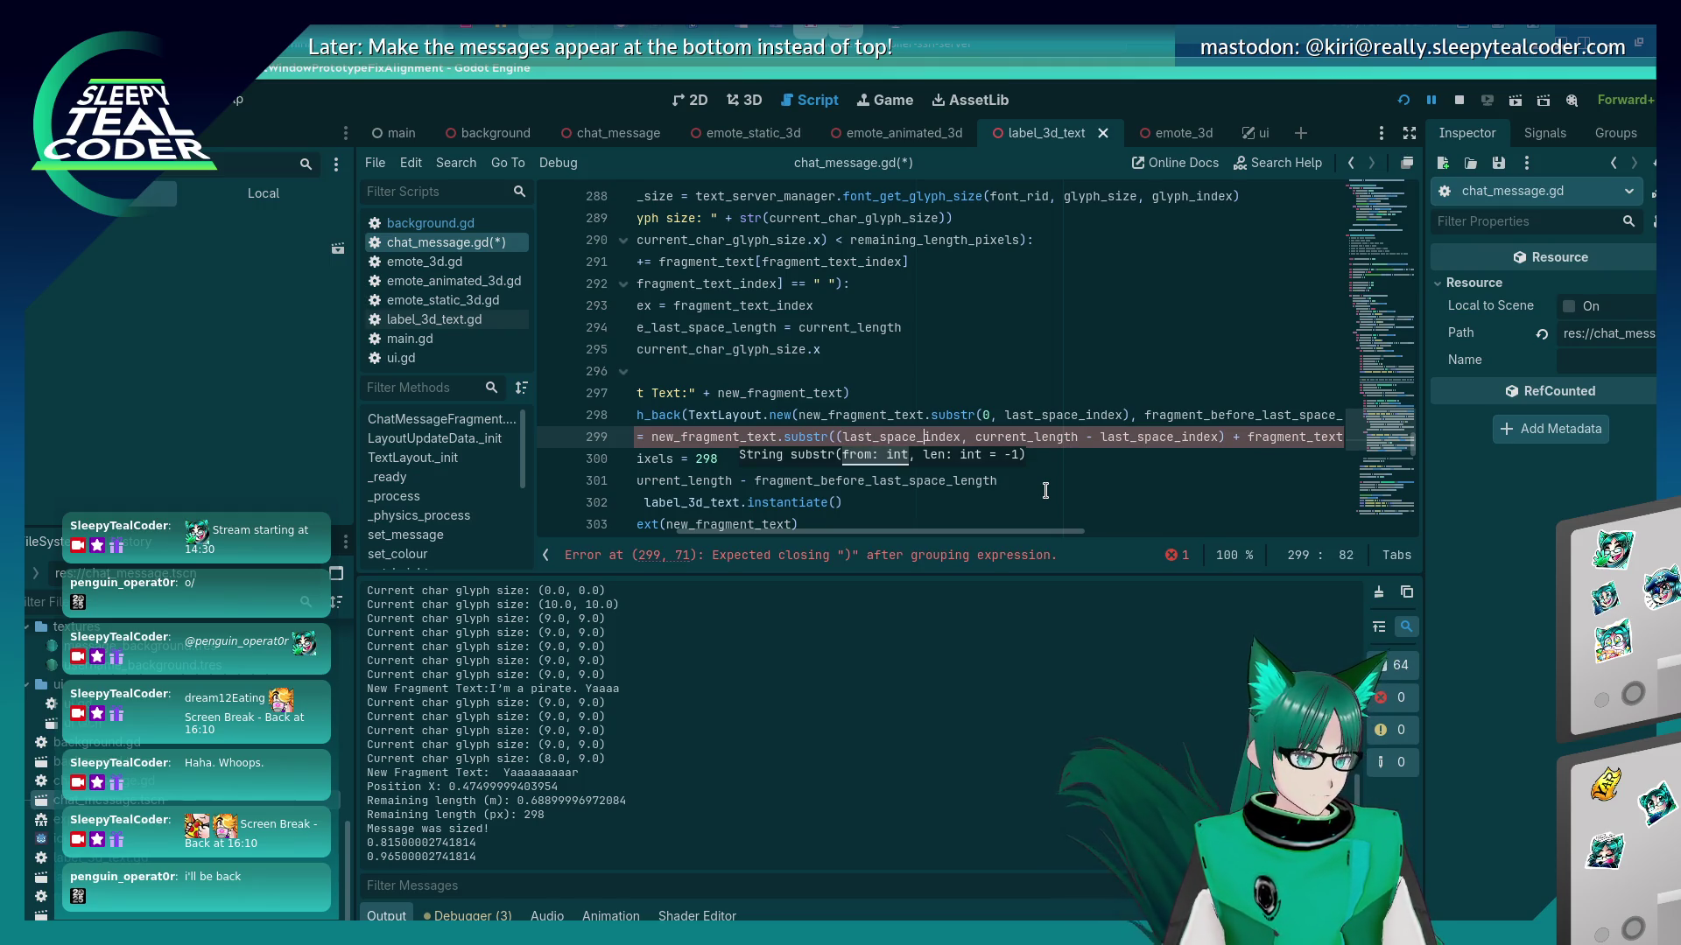
text( + 1))
key(ctrl+s)
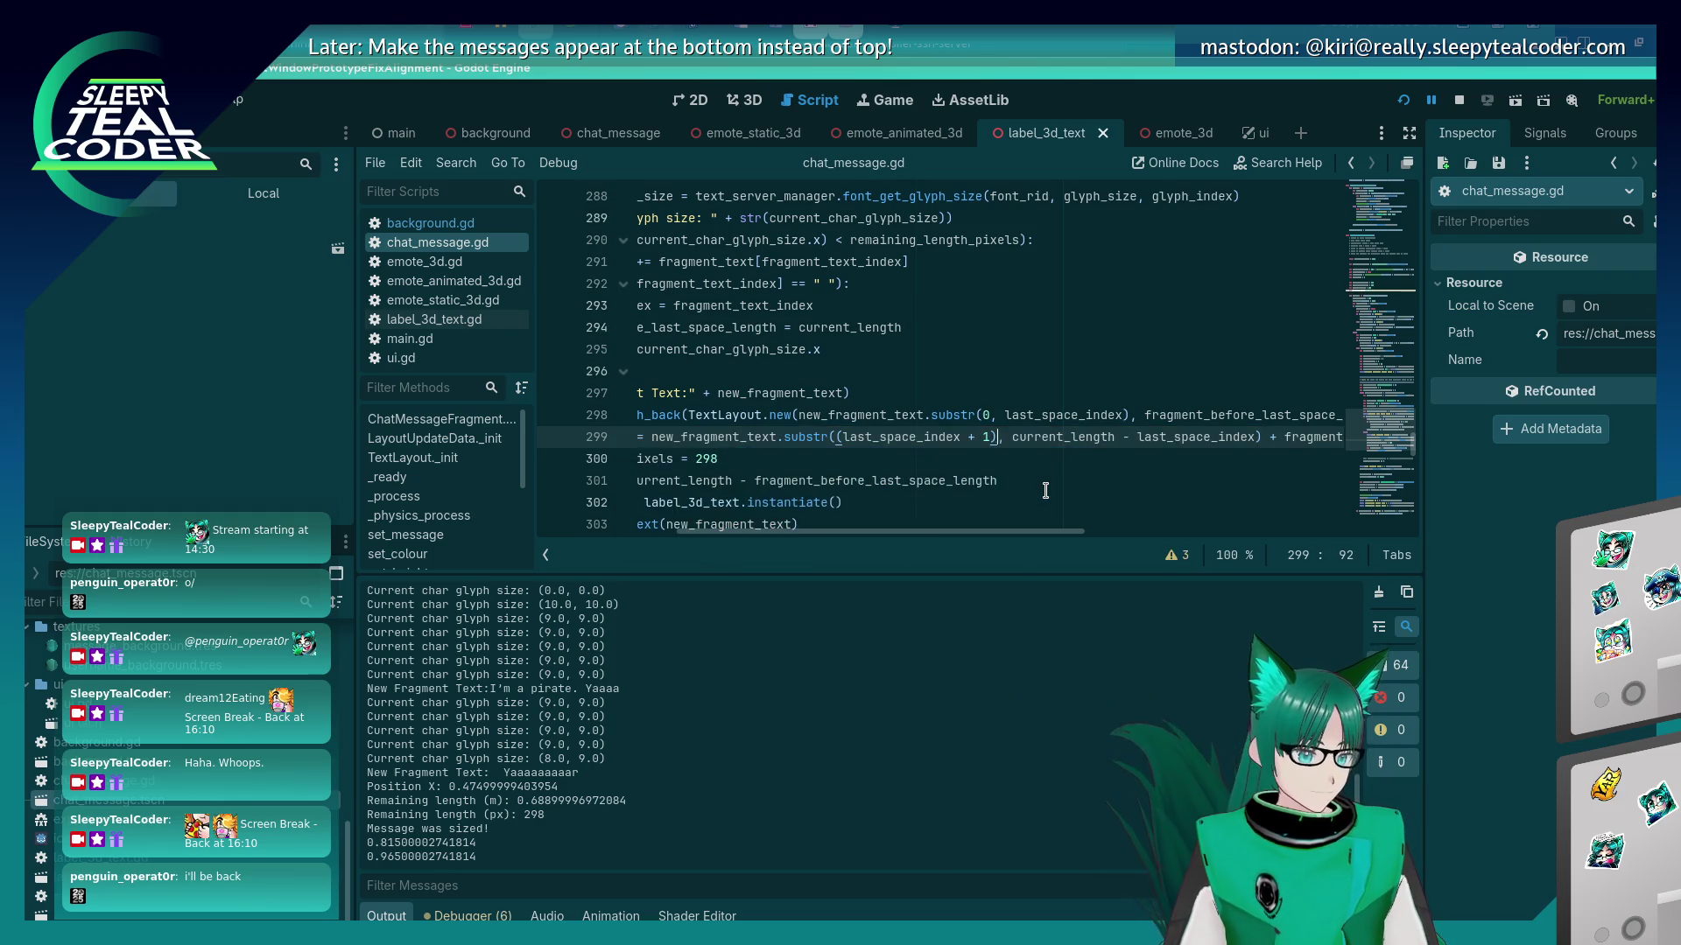
In the running game, clear the messages and add the test message again.
key(alt+Tab)
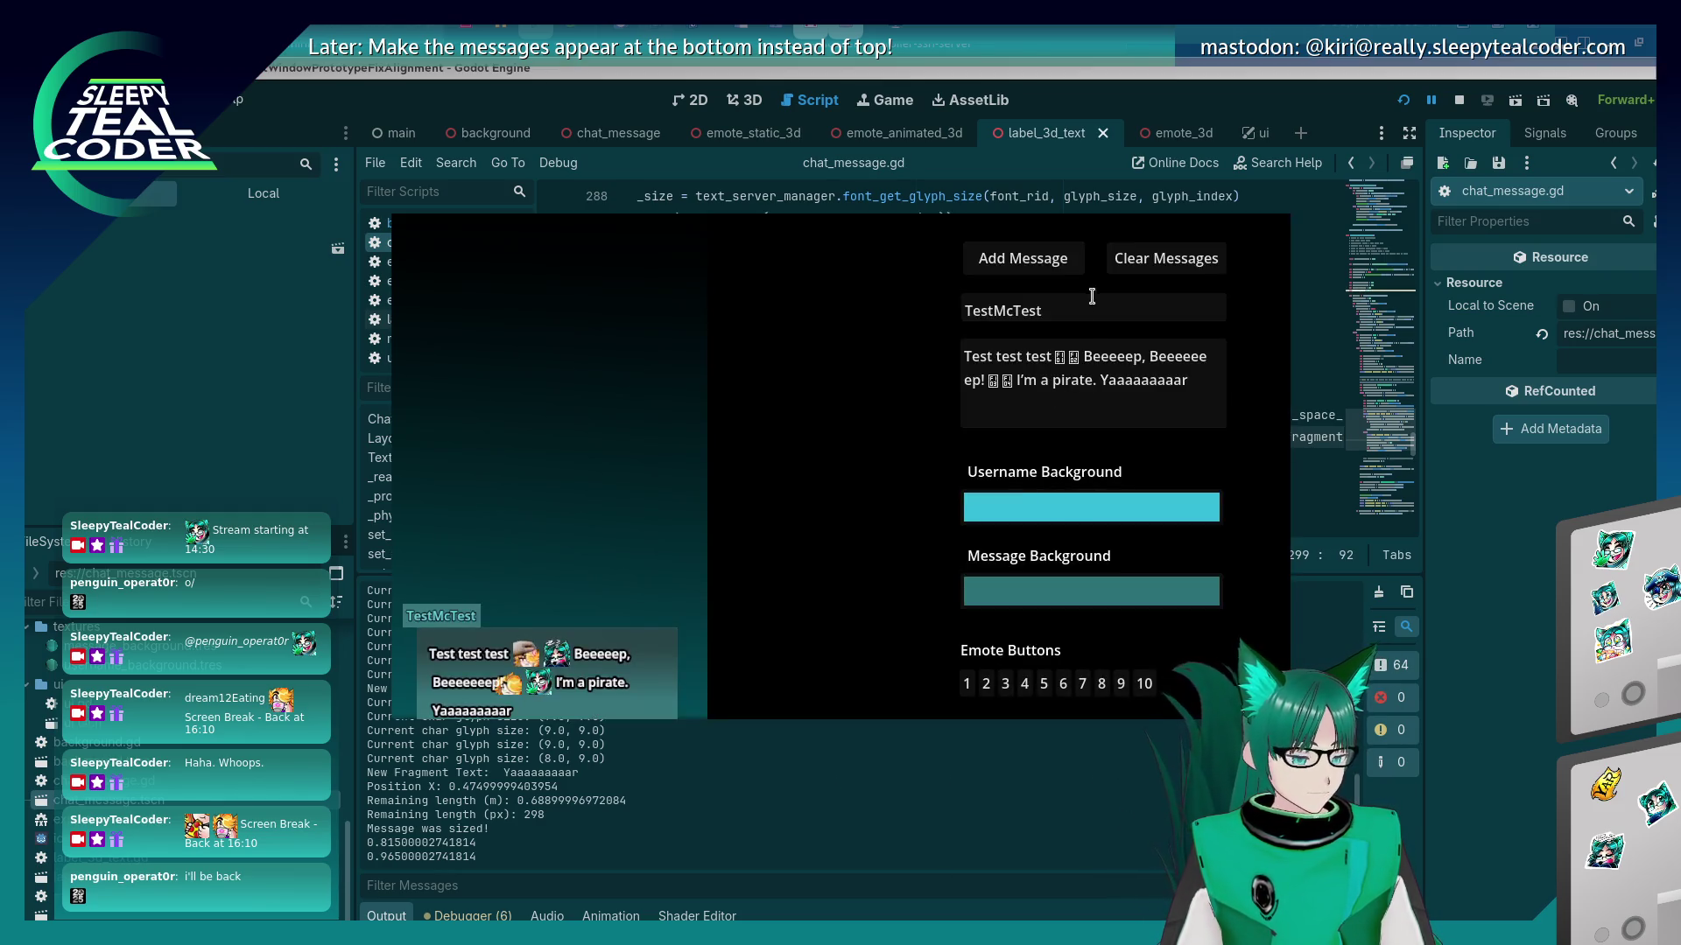
click(1128, 267)
click(1007, 267)
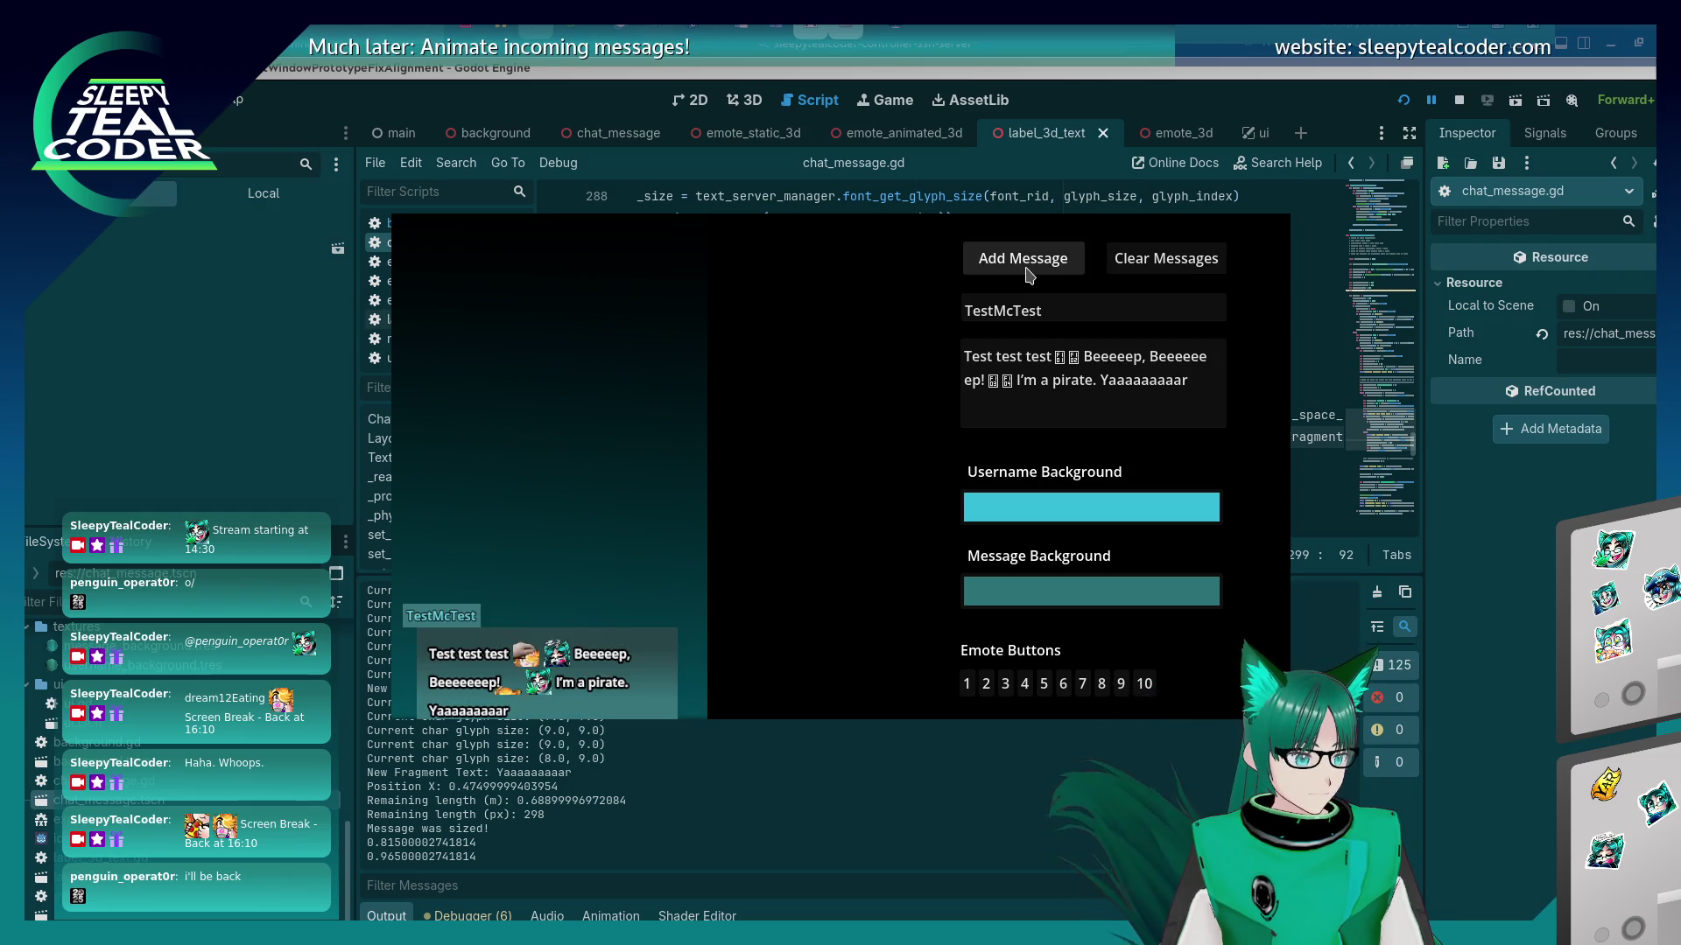
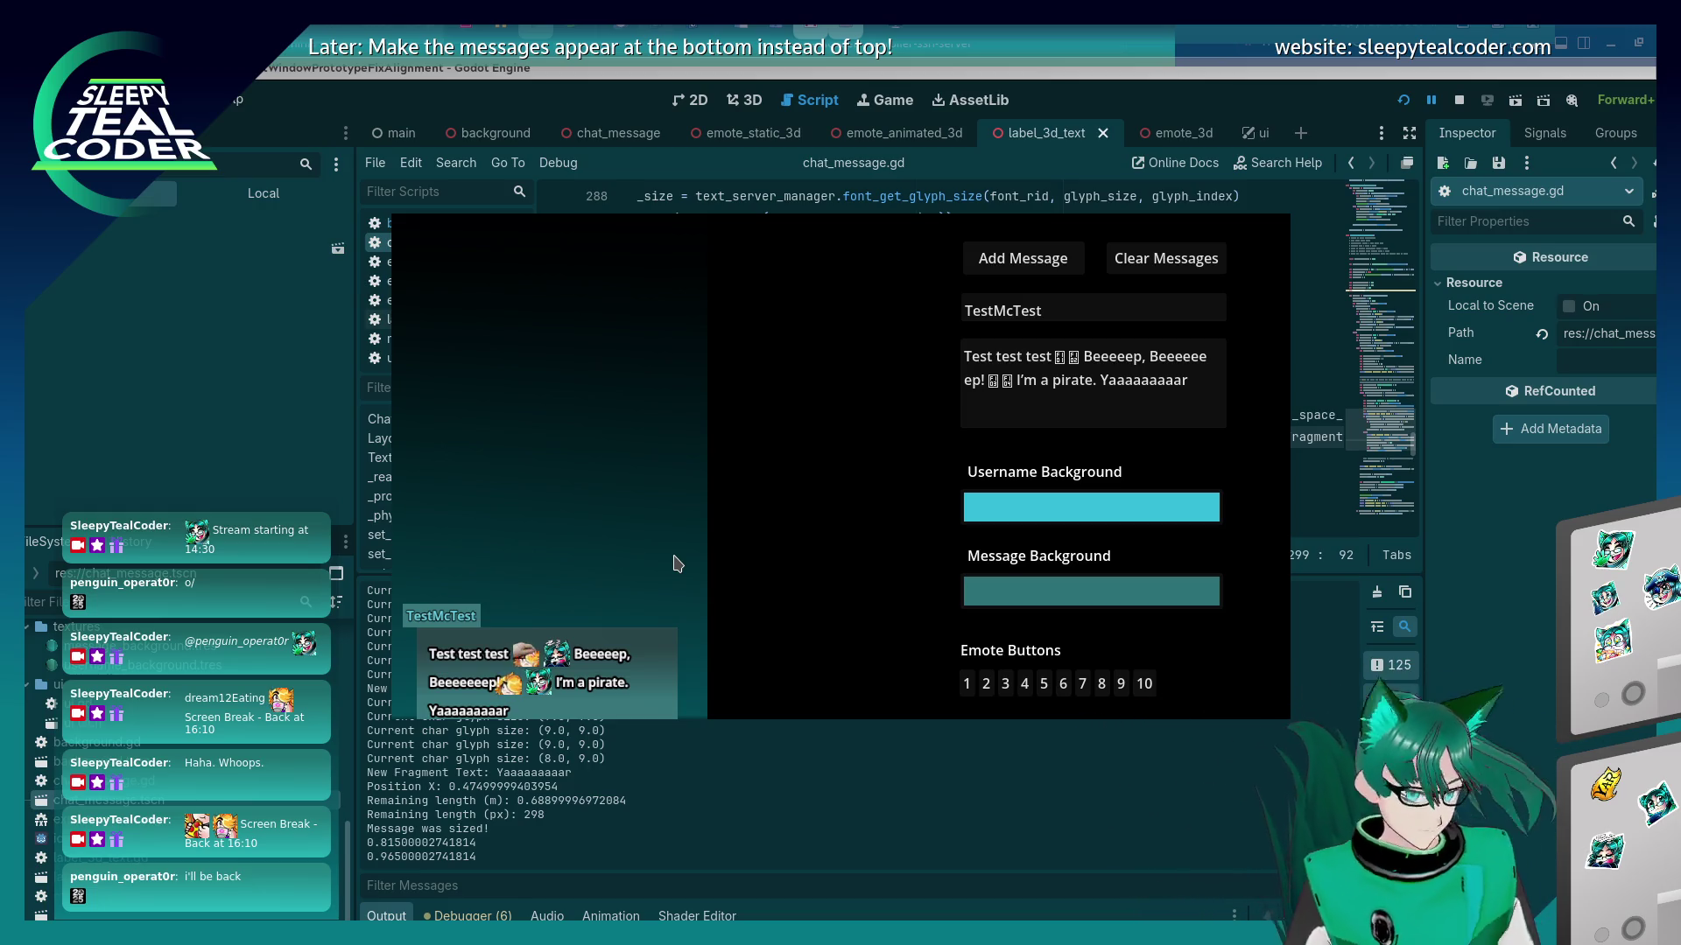
Replace the text after the emotes with 'So lets put some different text in here that does something hopefully.' and post it.
drag(1208, 385, 1040, 380)
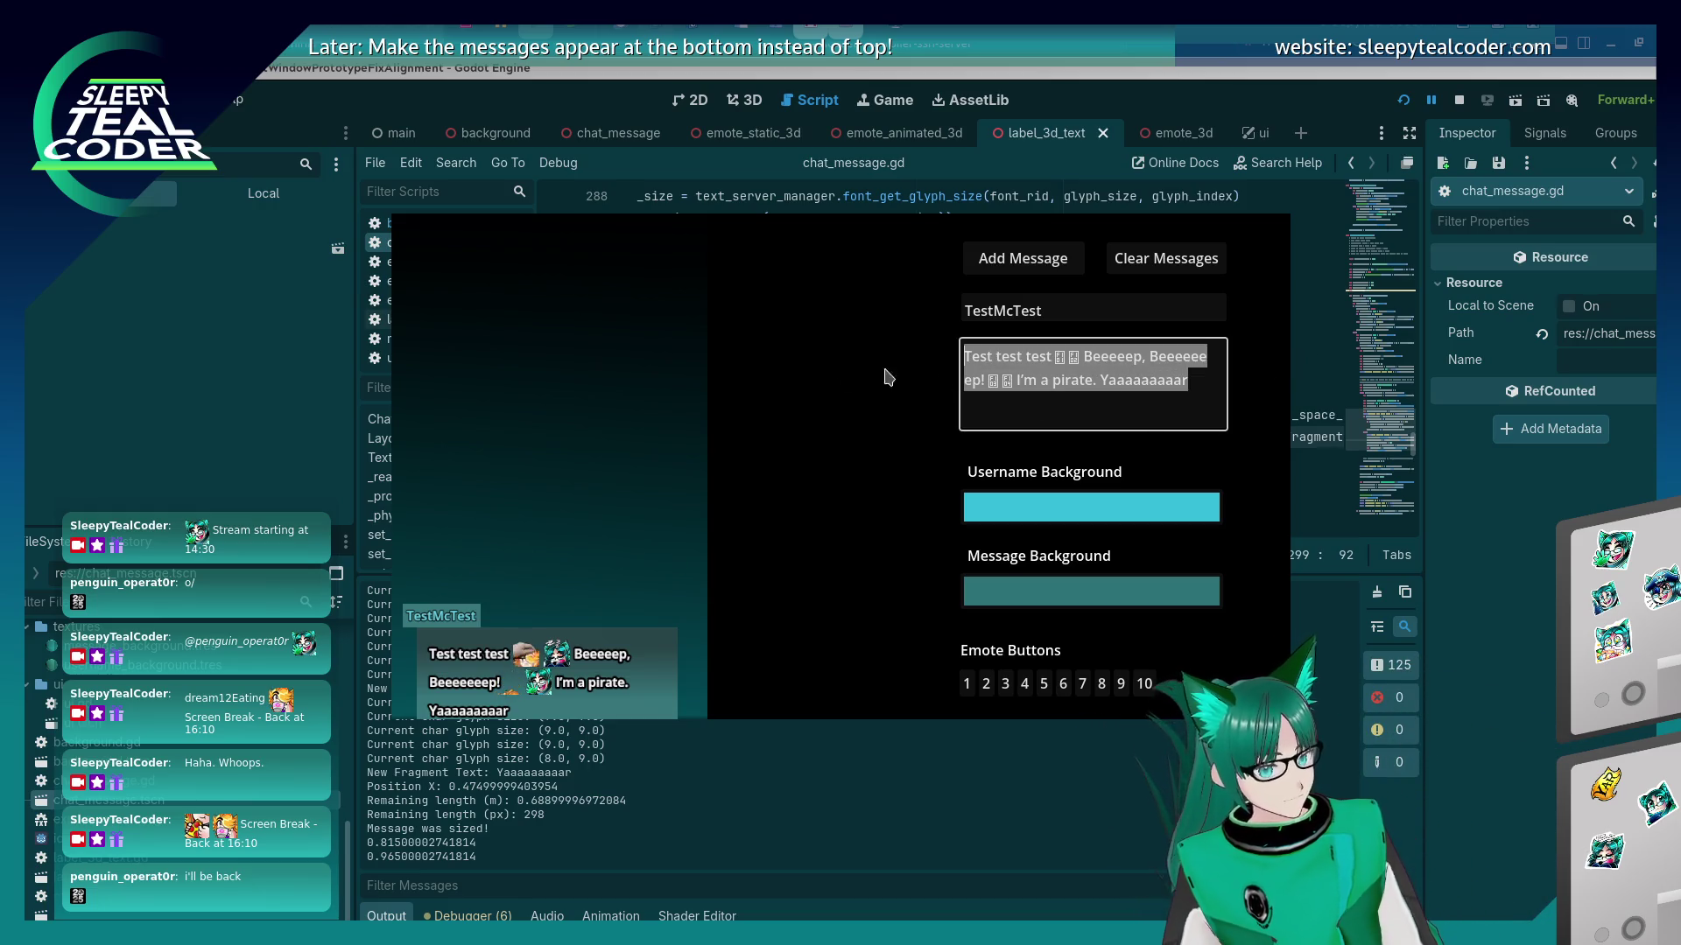
mouse_move(1190, 380)
mouse_down()
mouse_move(1103, 375)
mouse_move(1089, 356)
mouse_up()
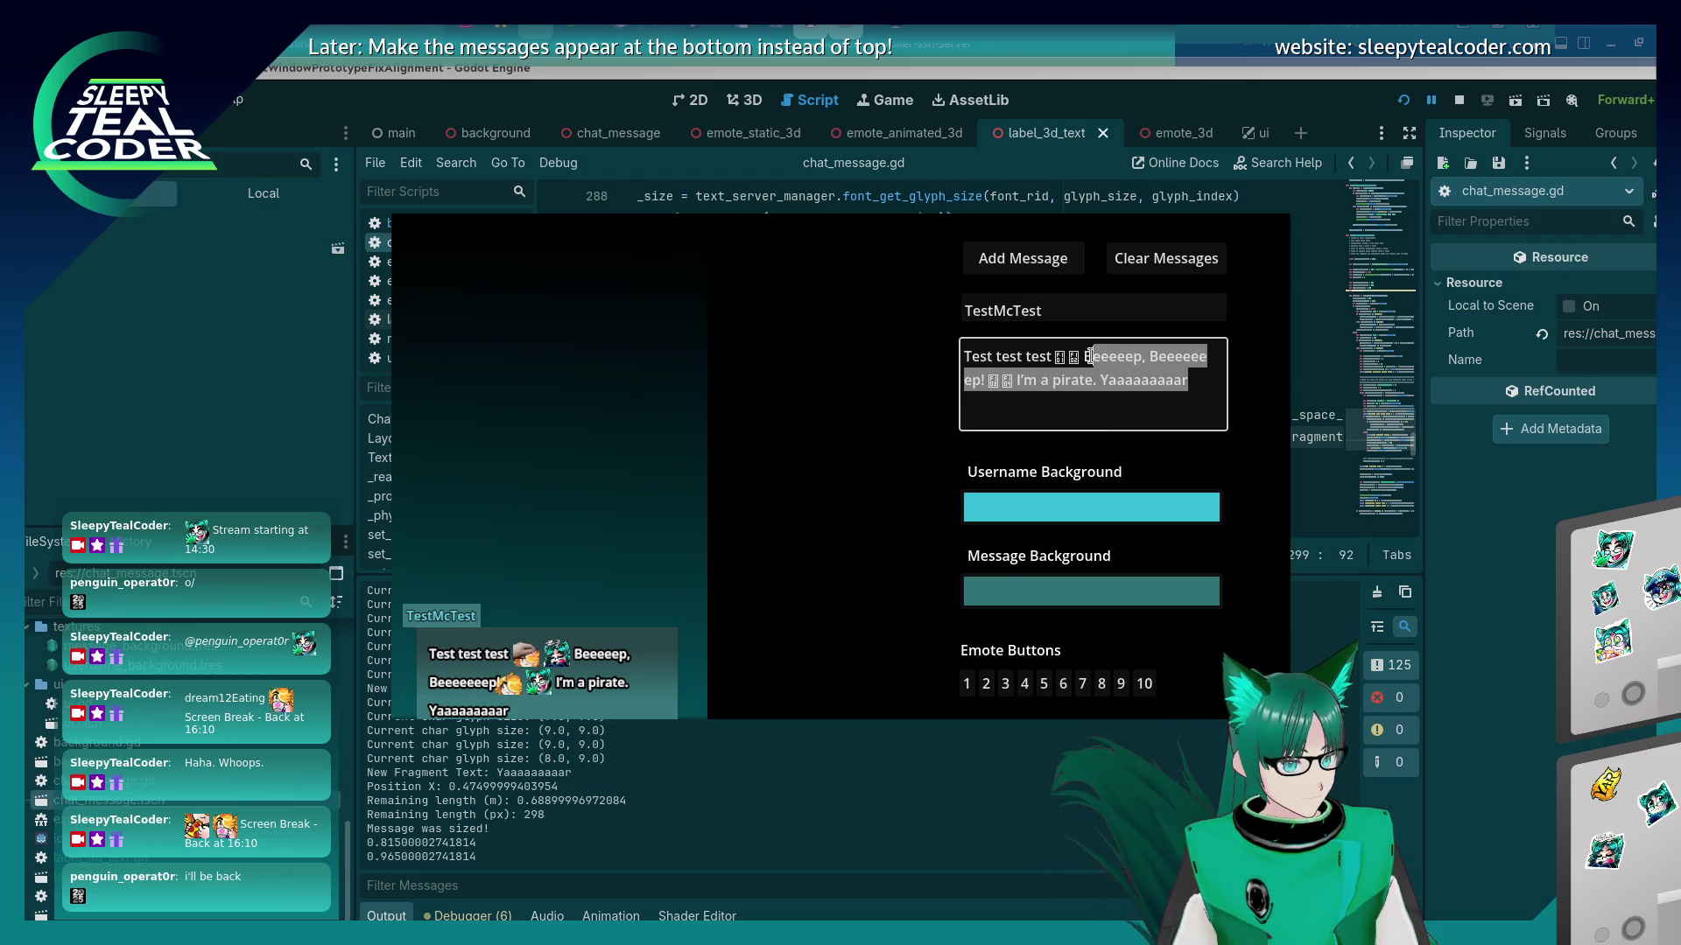
key(BackSpace)
key(BackSpace)
text(S)
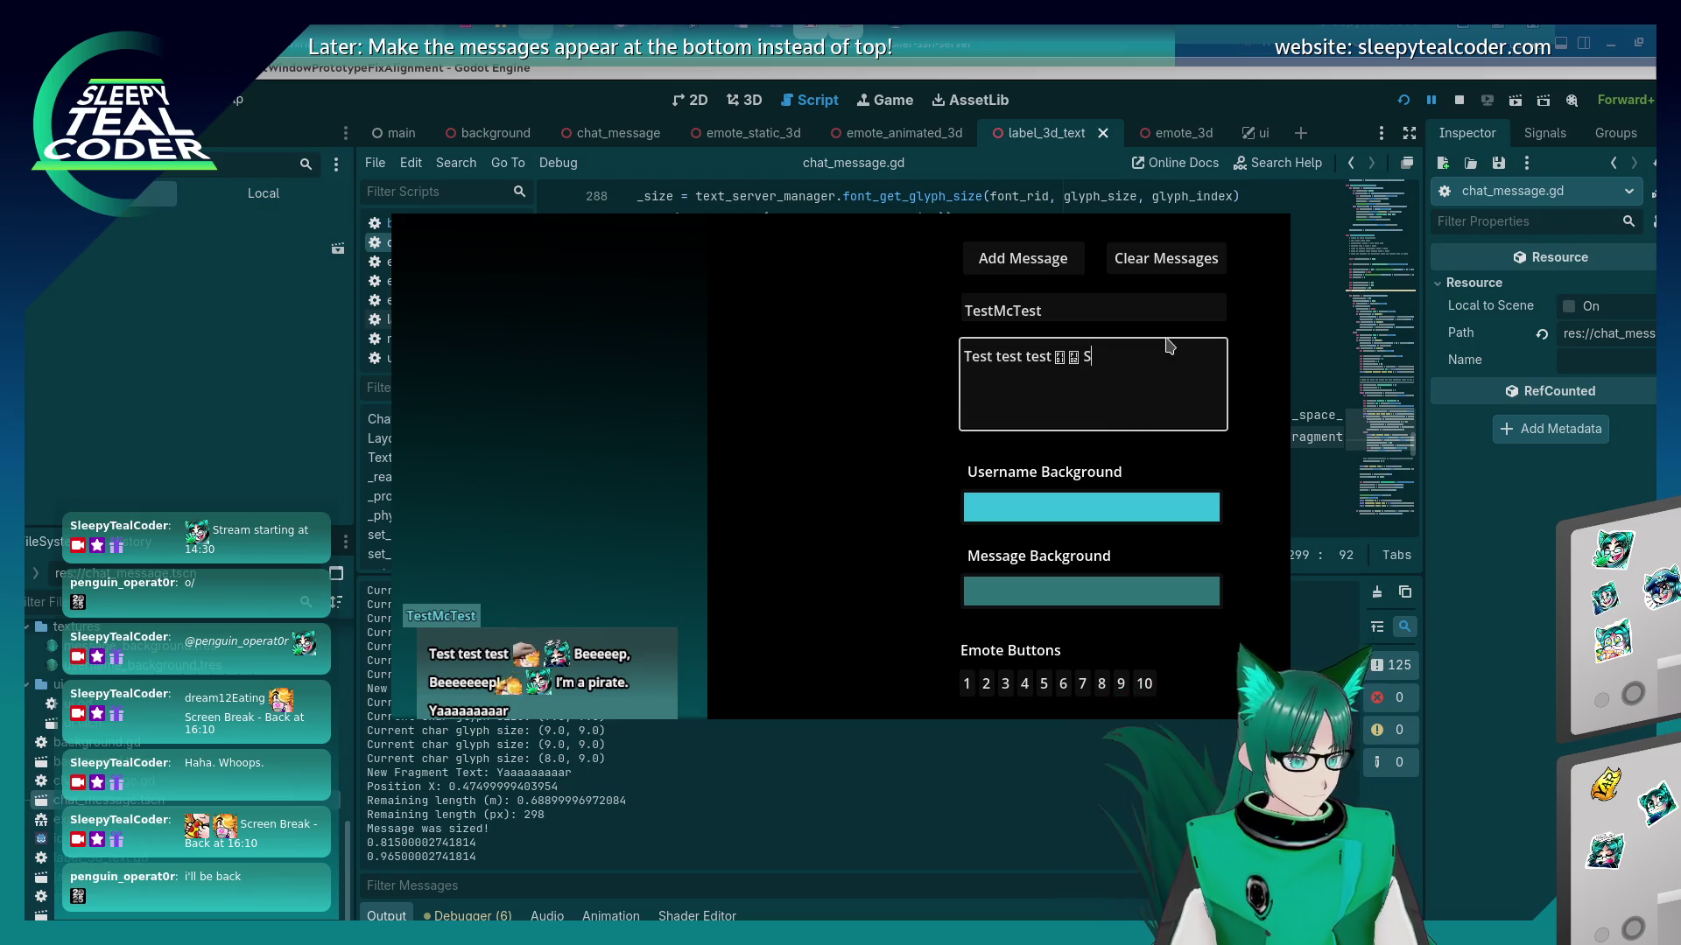
text(o lets put them dif)
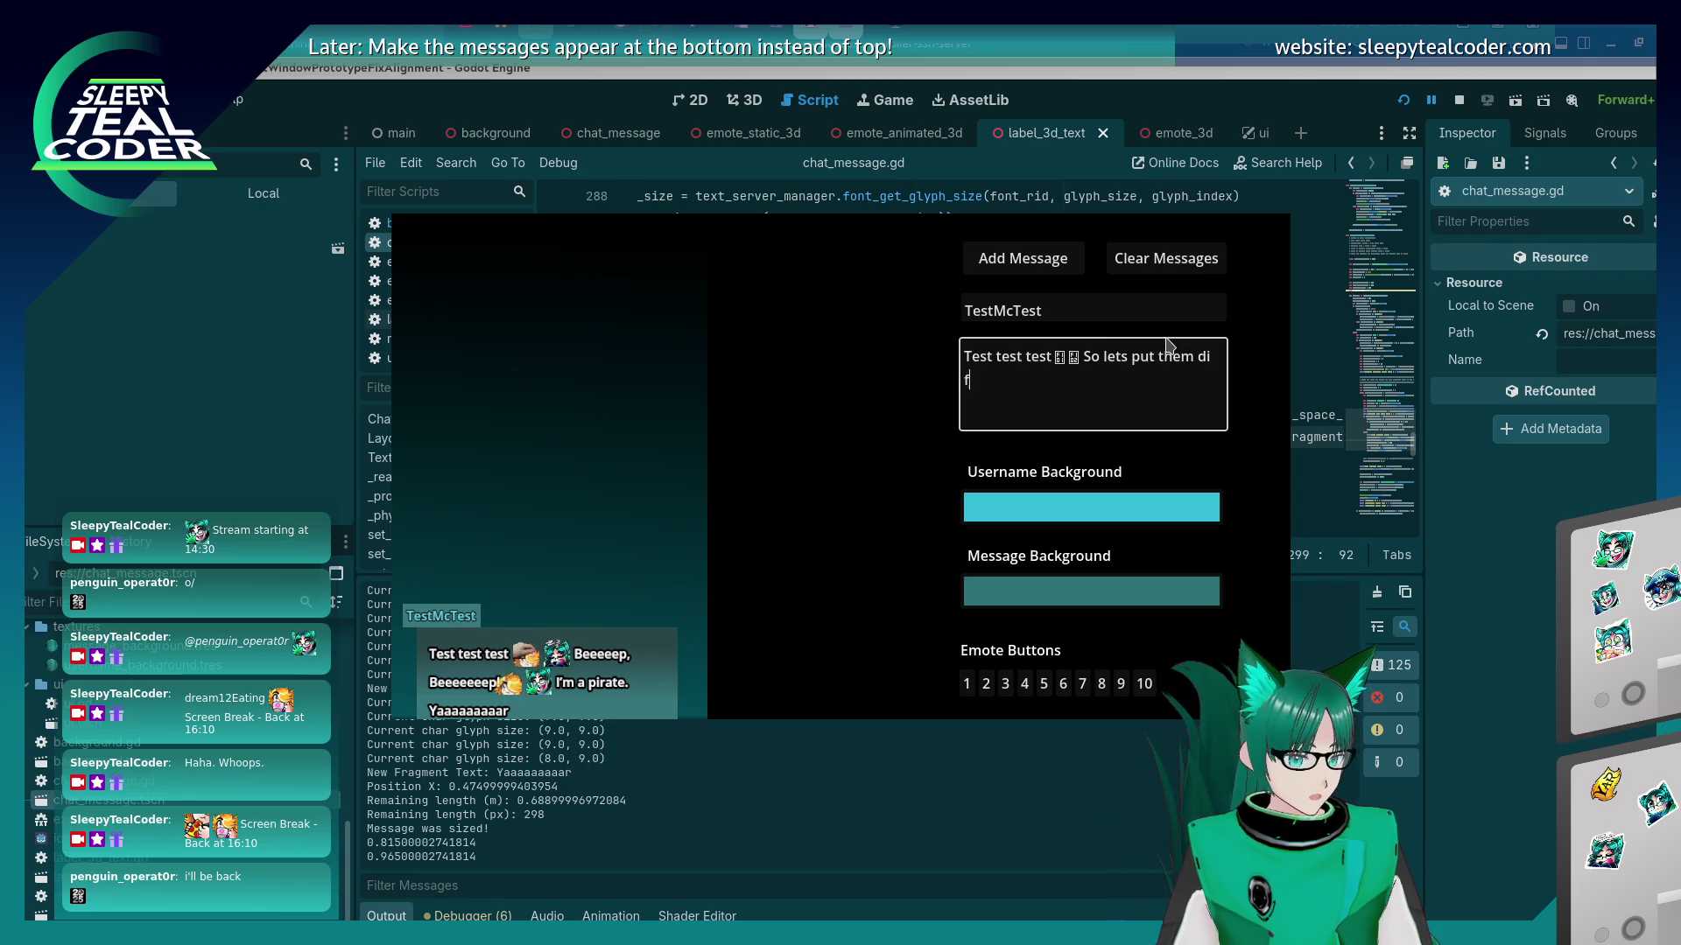
key(BackSpace)
key(BackSpace)
key(BackSpace)
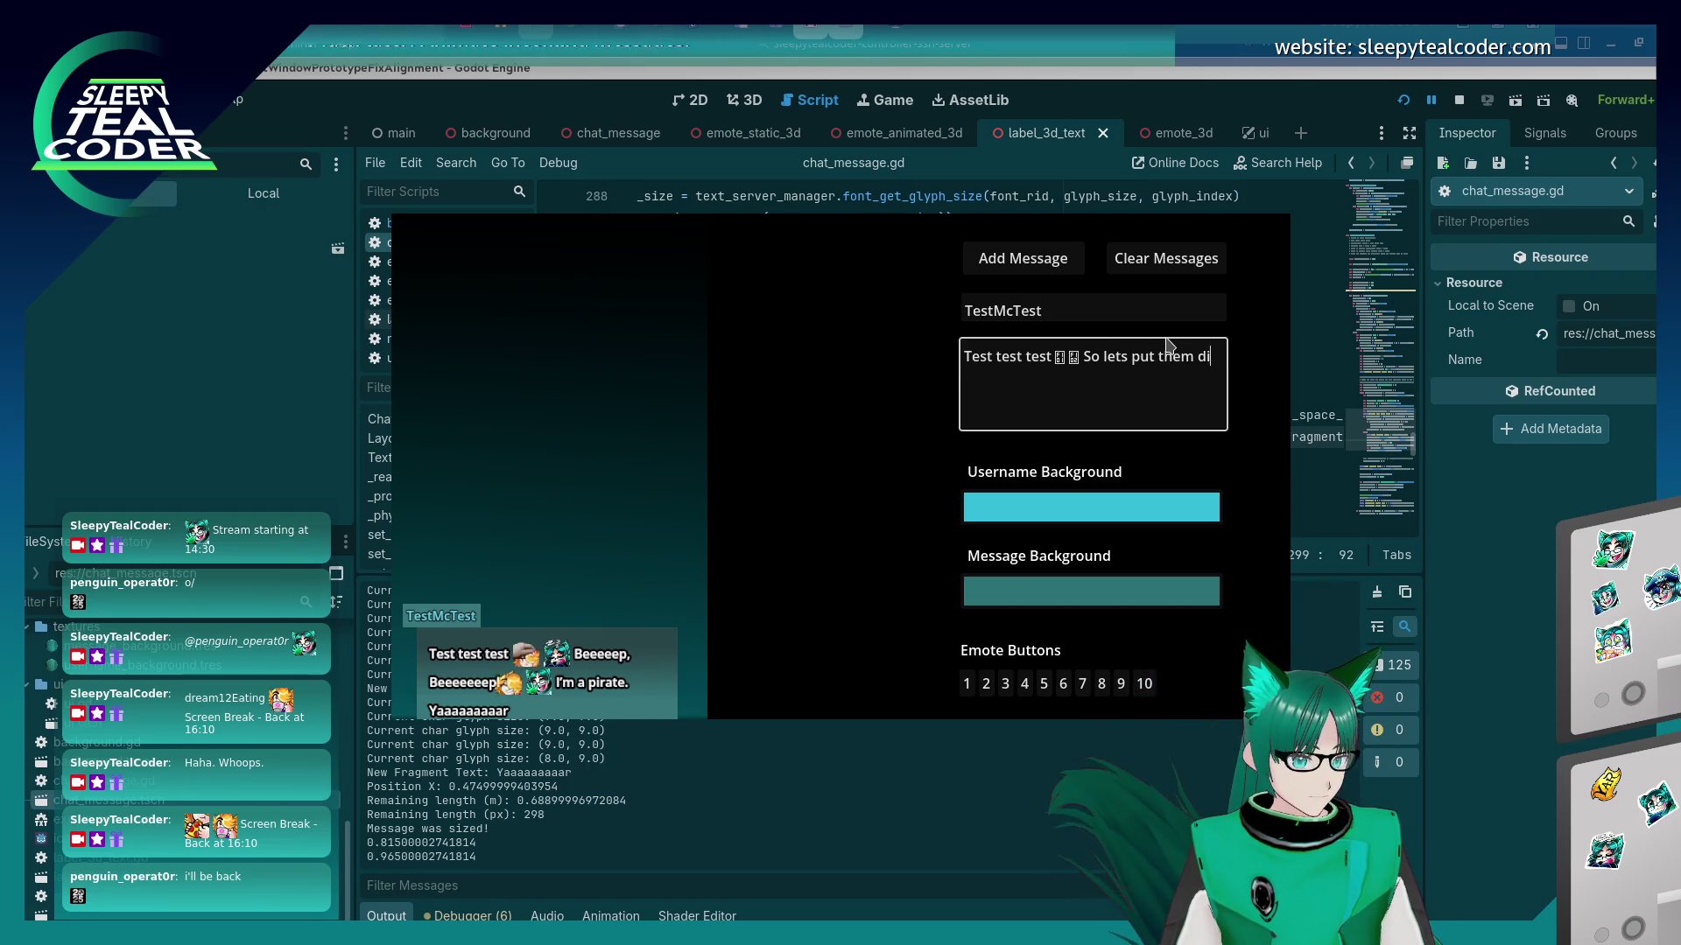
text(some different text in here)
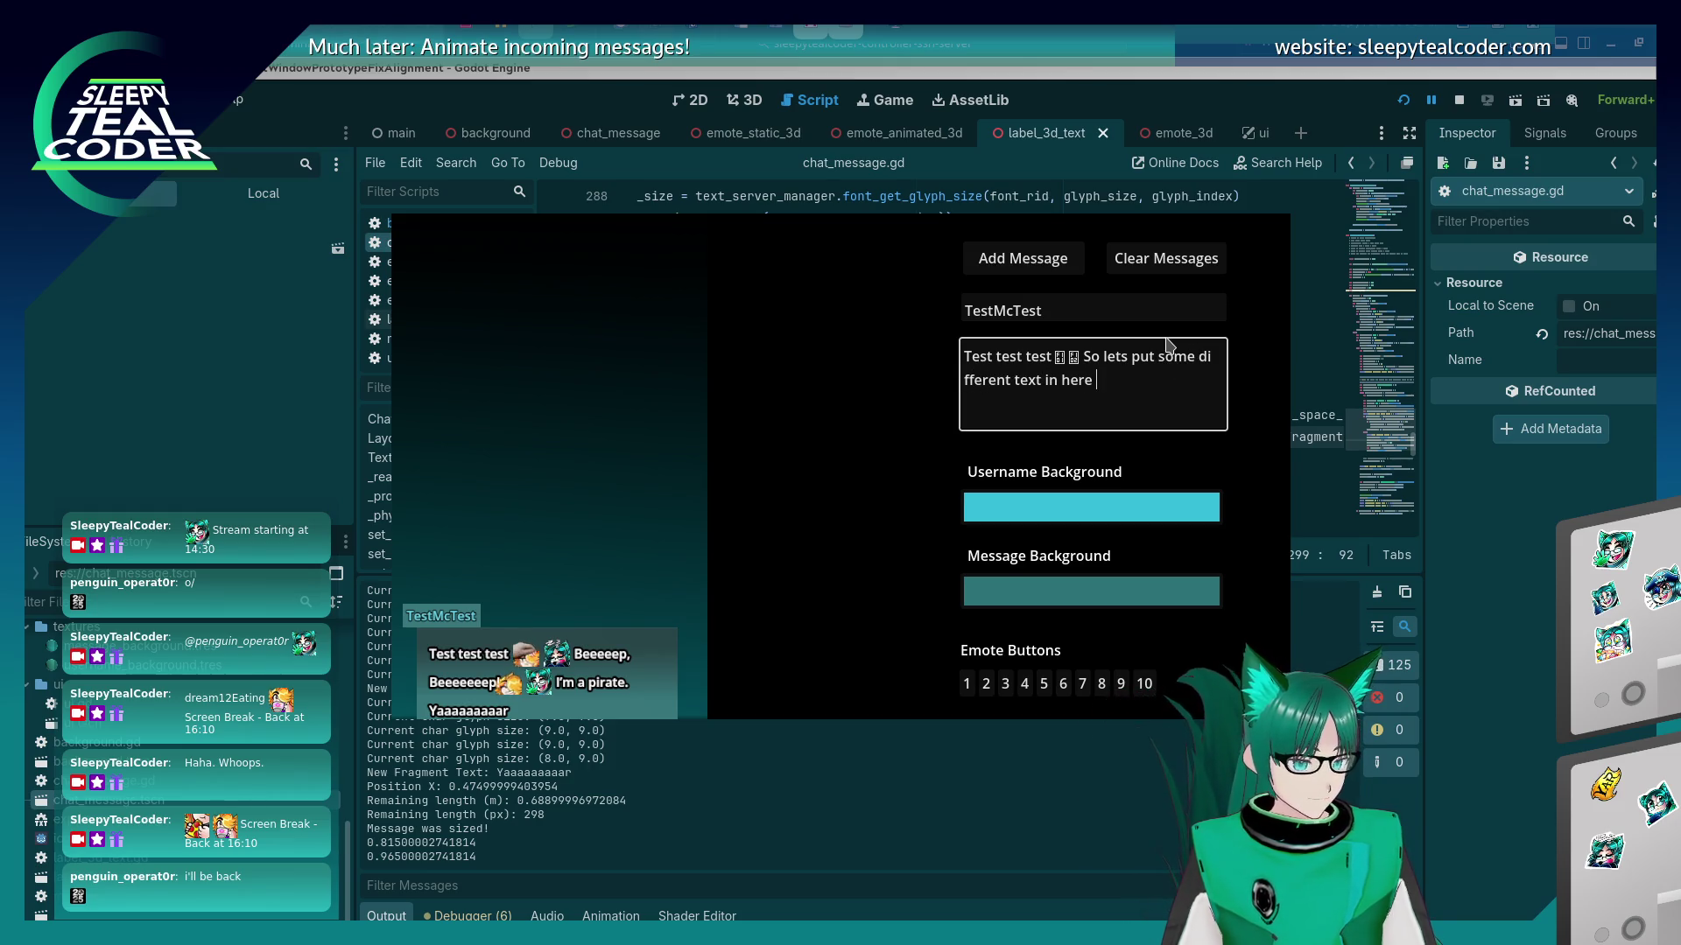
text( that does something )
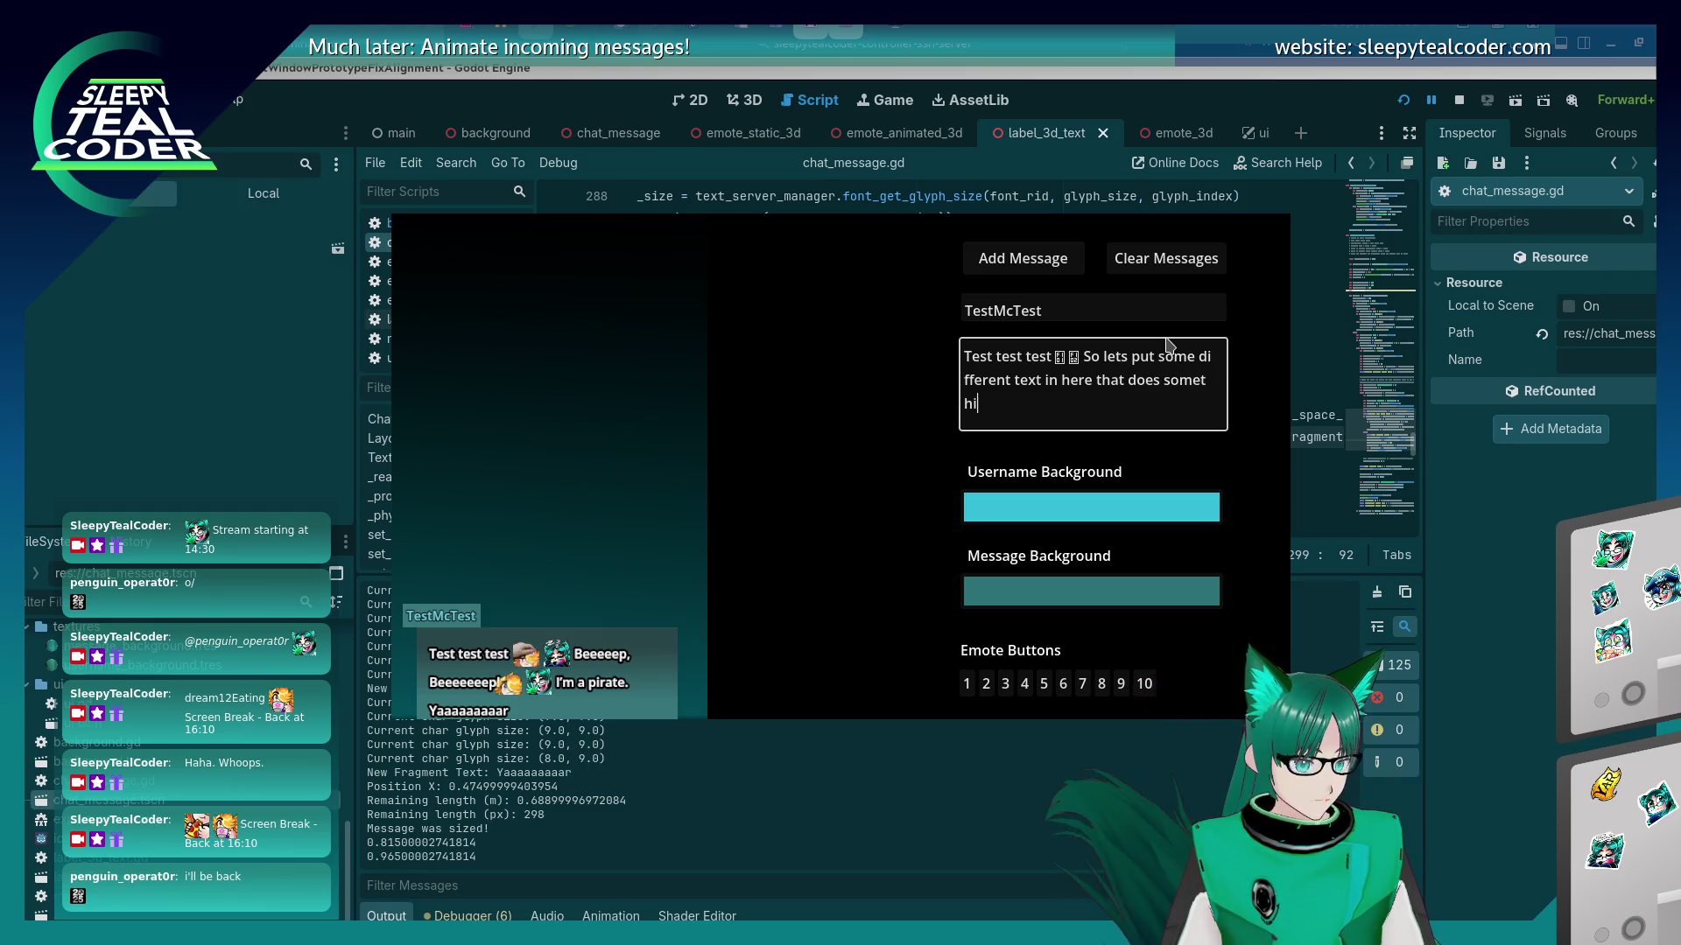
text(hopefully.)
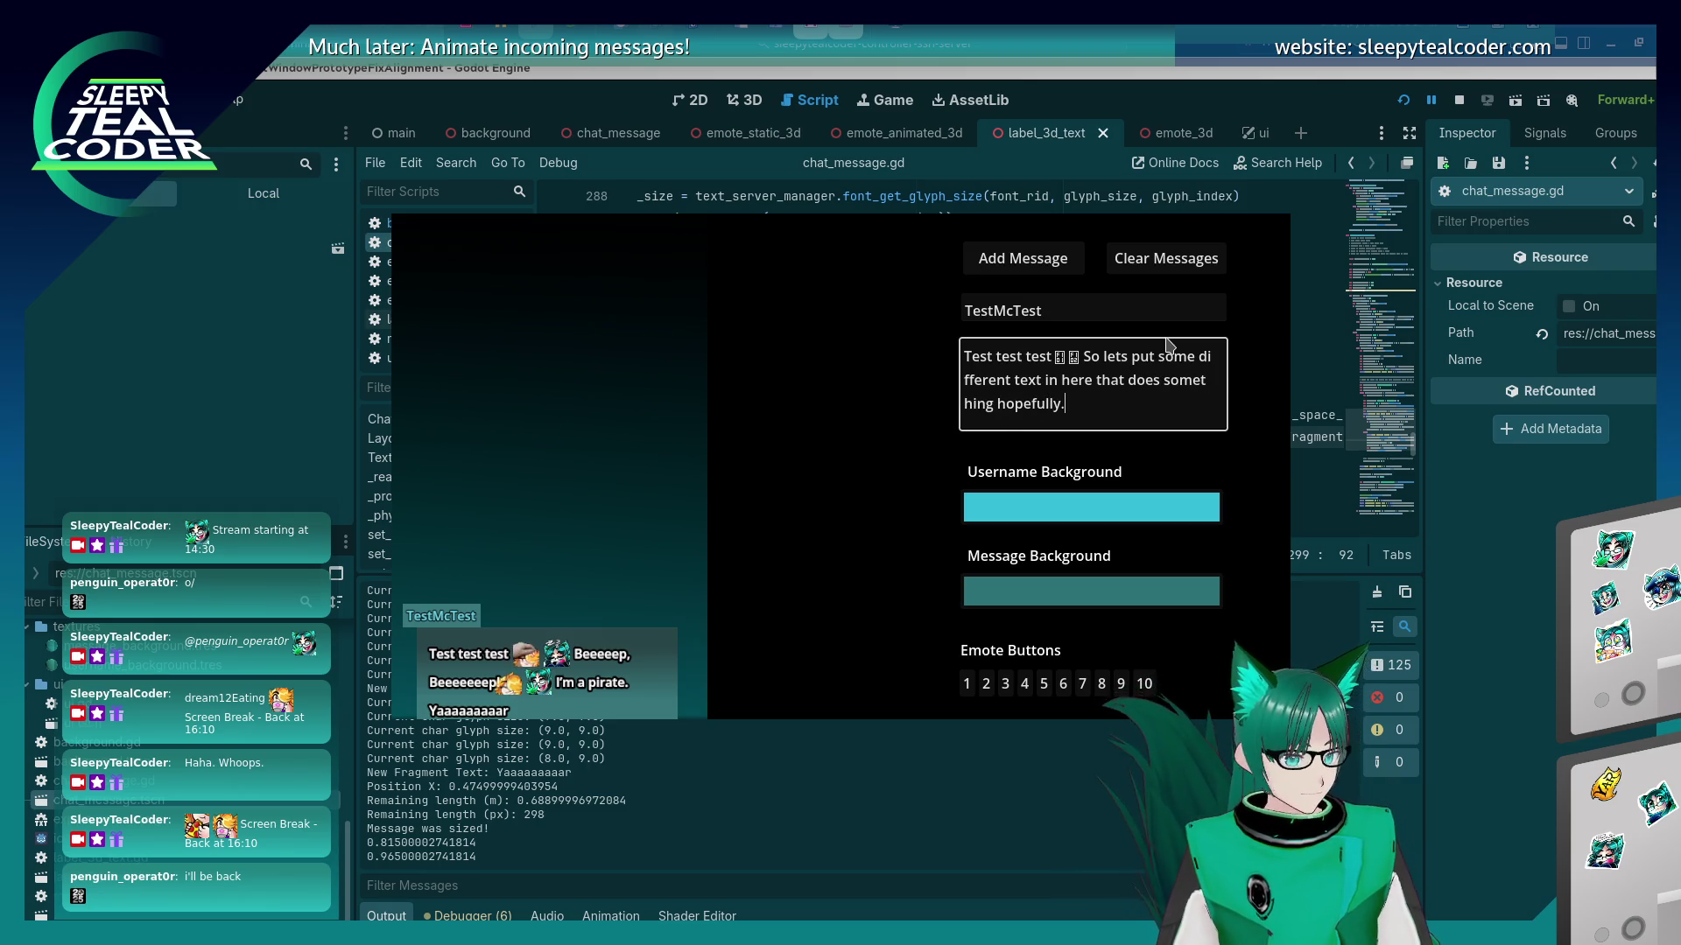
click(998, 263)
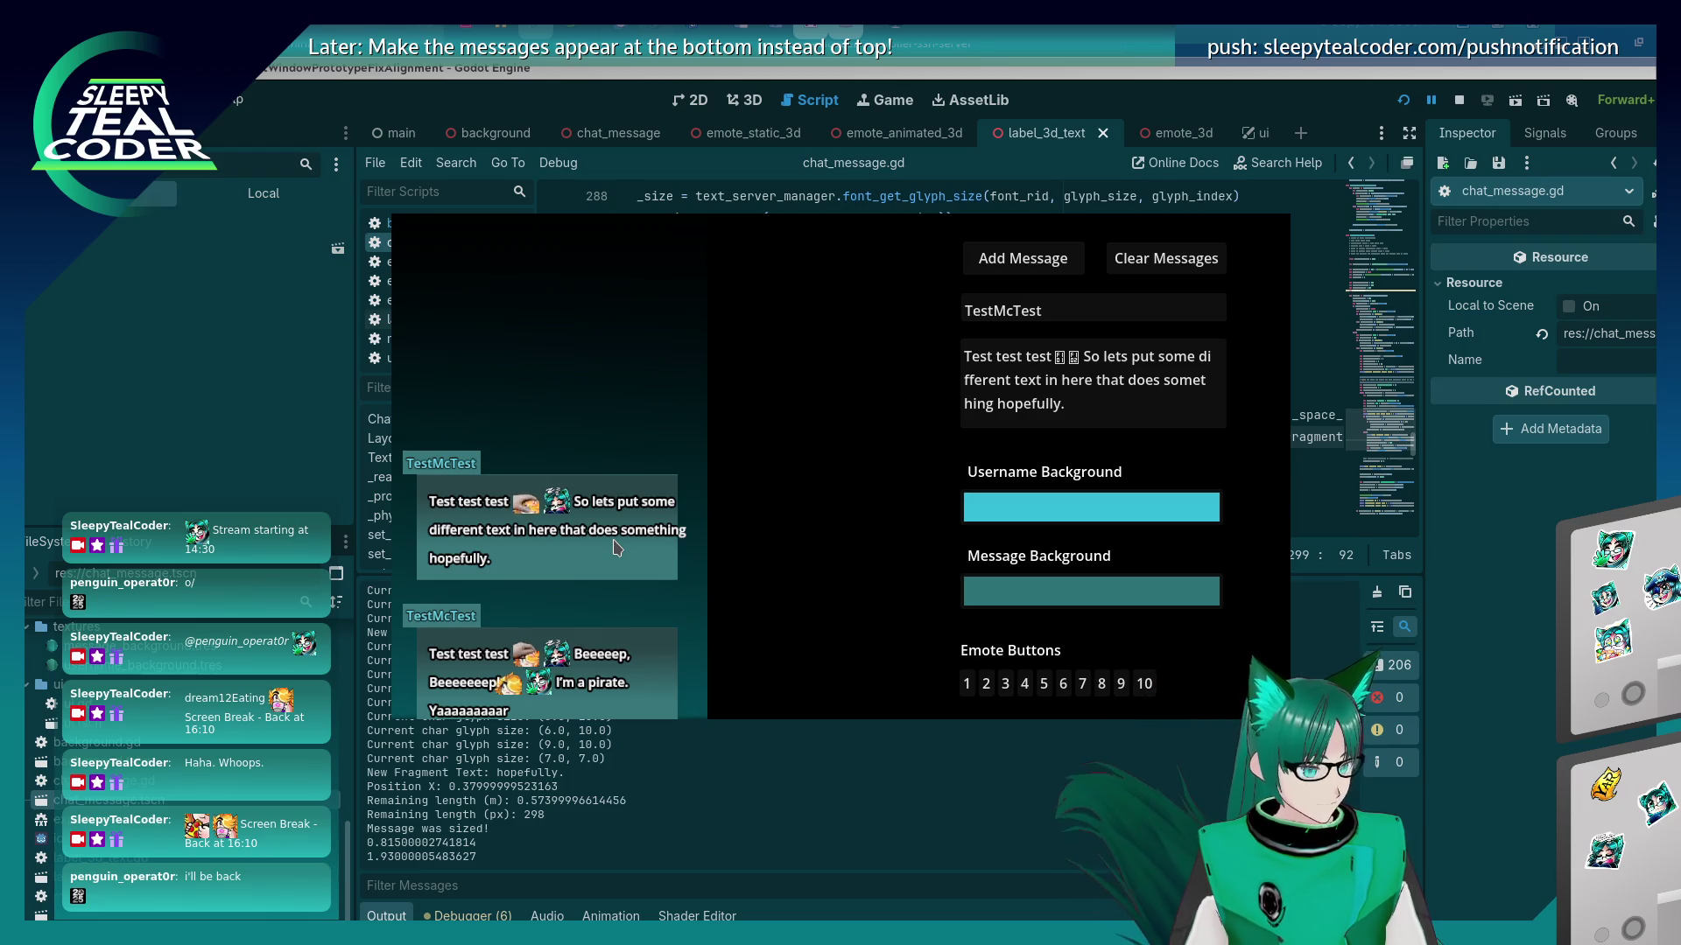
Append two emotes after 'hopefully.' and post the message.
click(1125, 405)
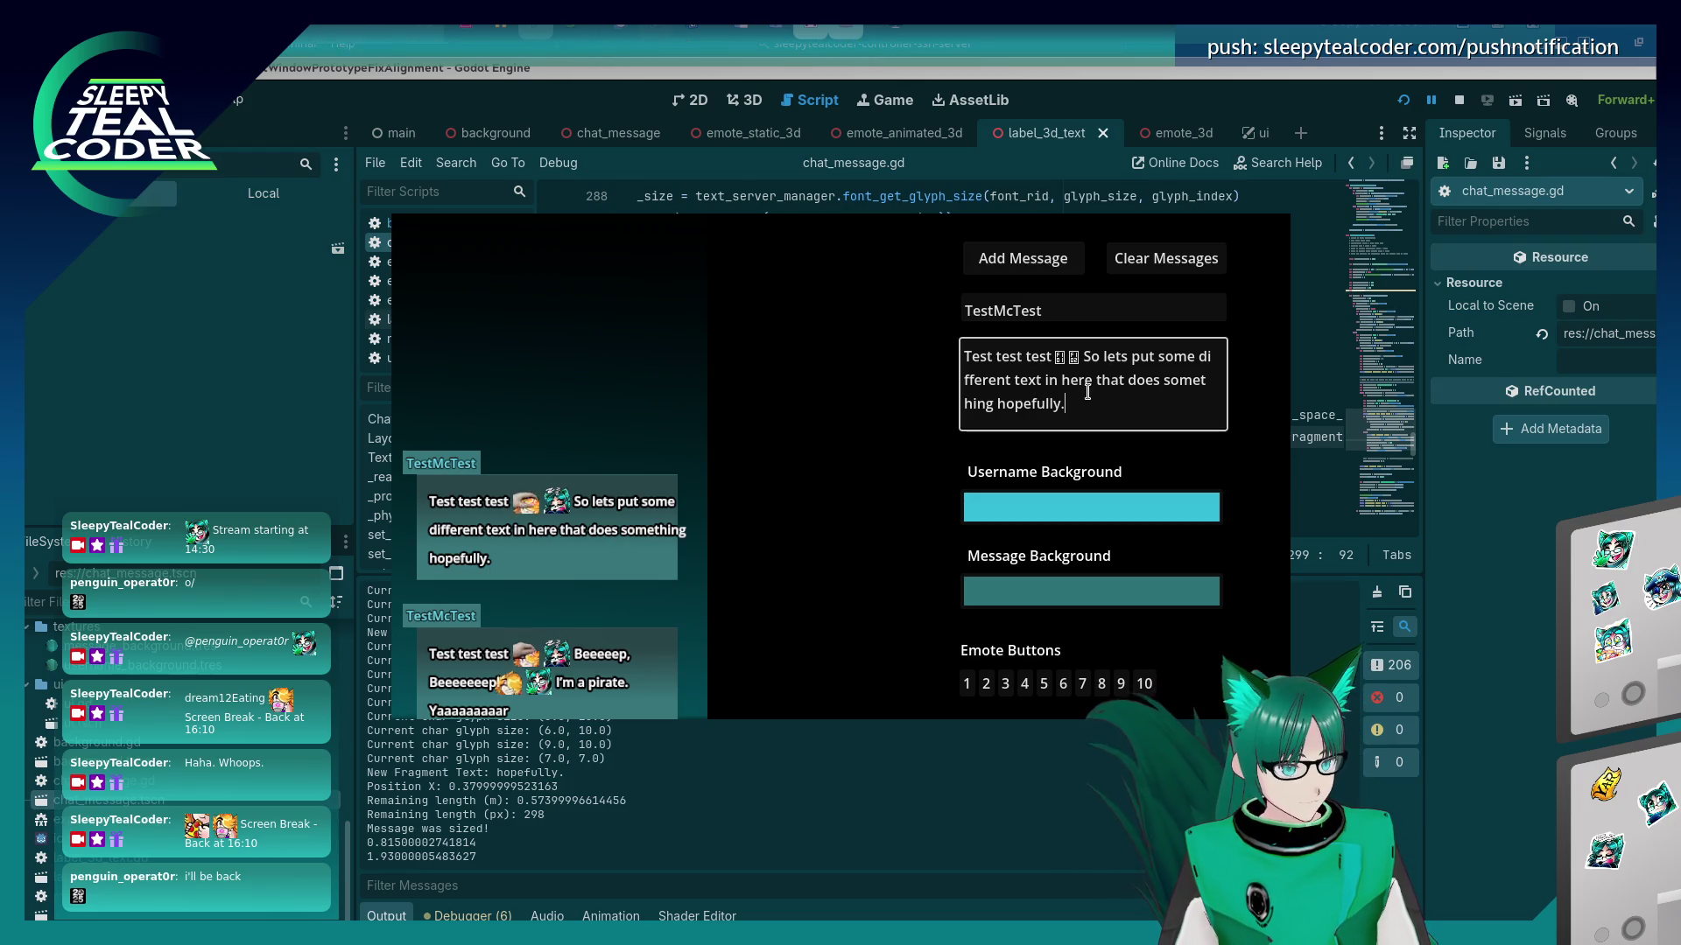
click(1100, 685)
click(1005, 684)
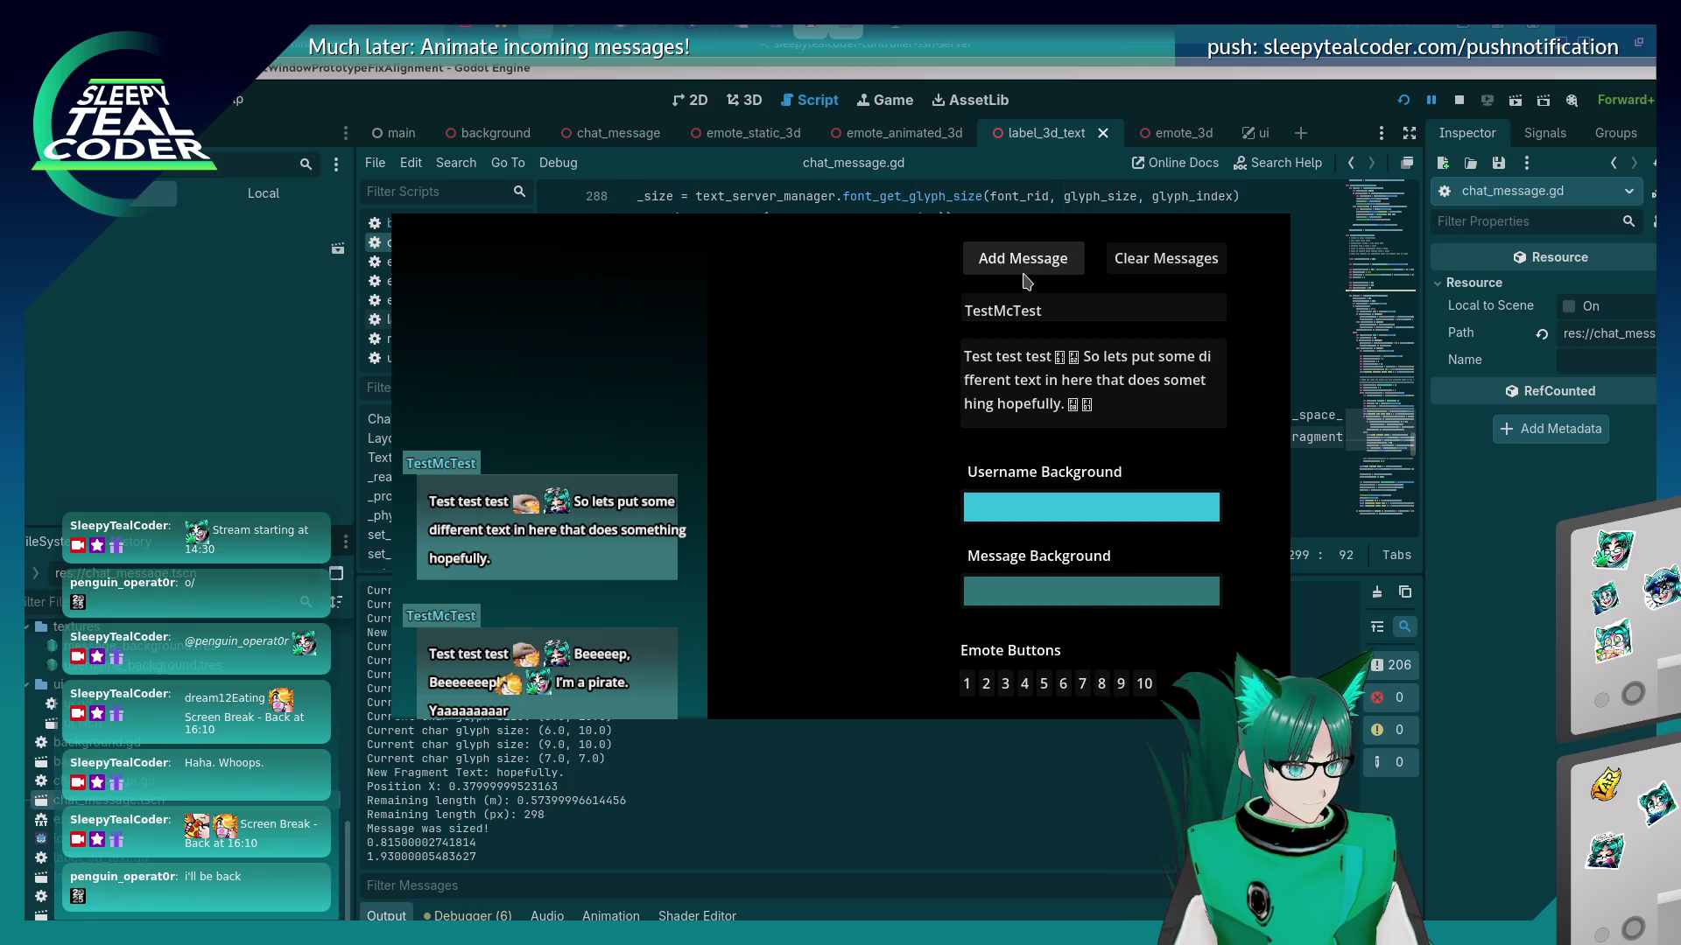
click(1024, 273)
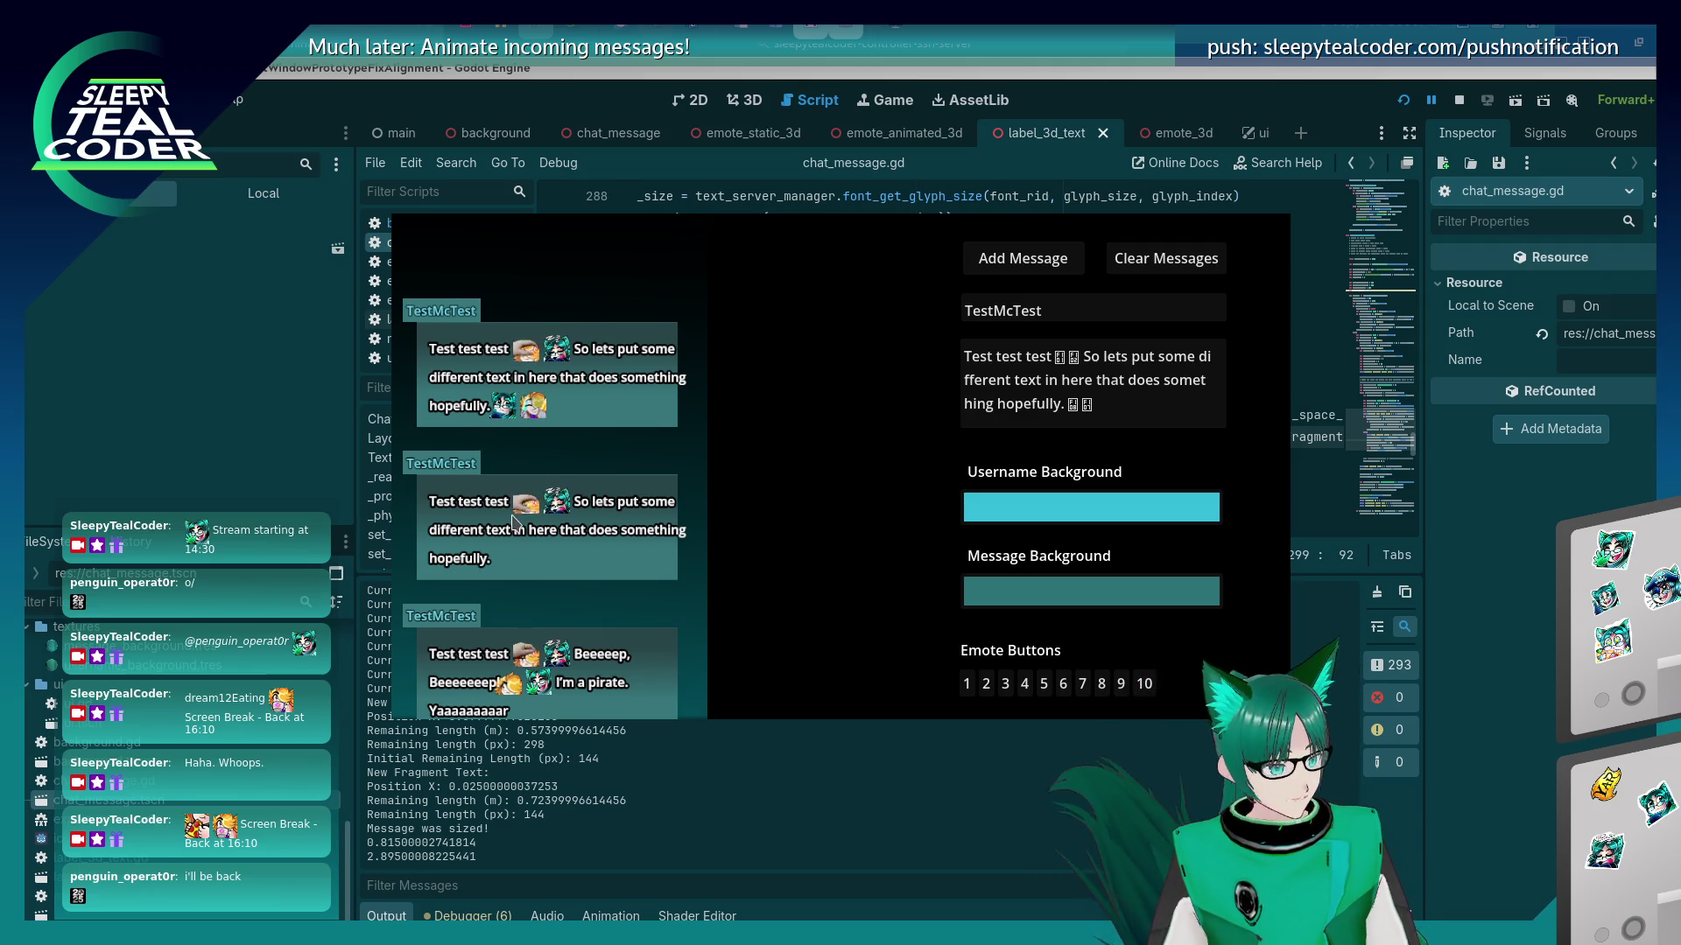
Change the ending to 'hopefully!', post it, and return to the script editor.
click(1063, 404)
key(BackSpace)
text(!)
click(971, 267)
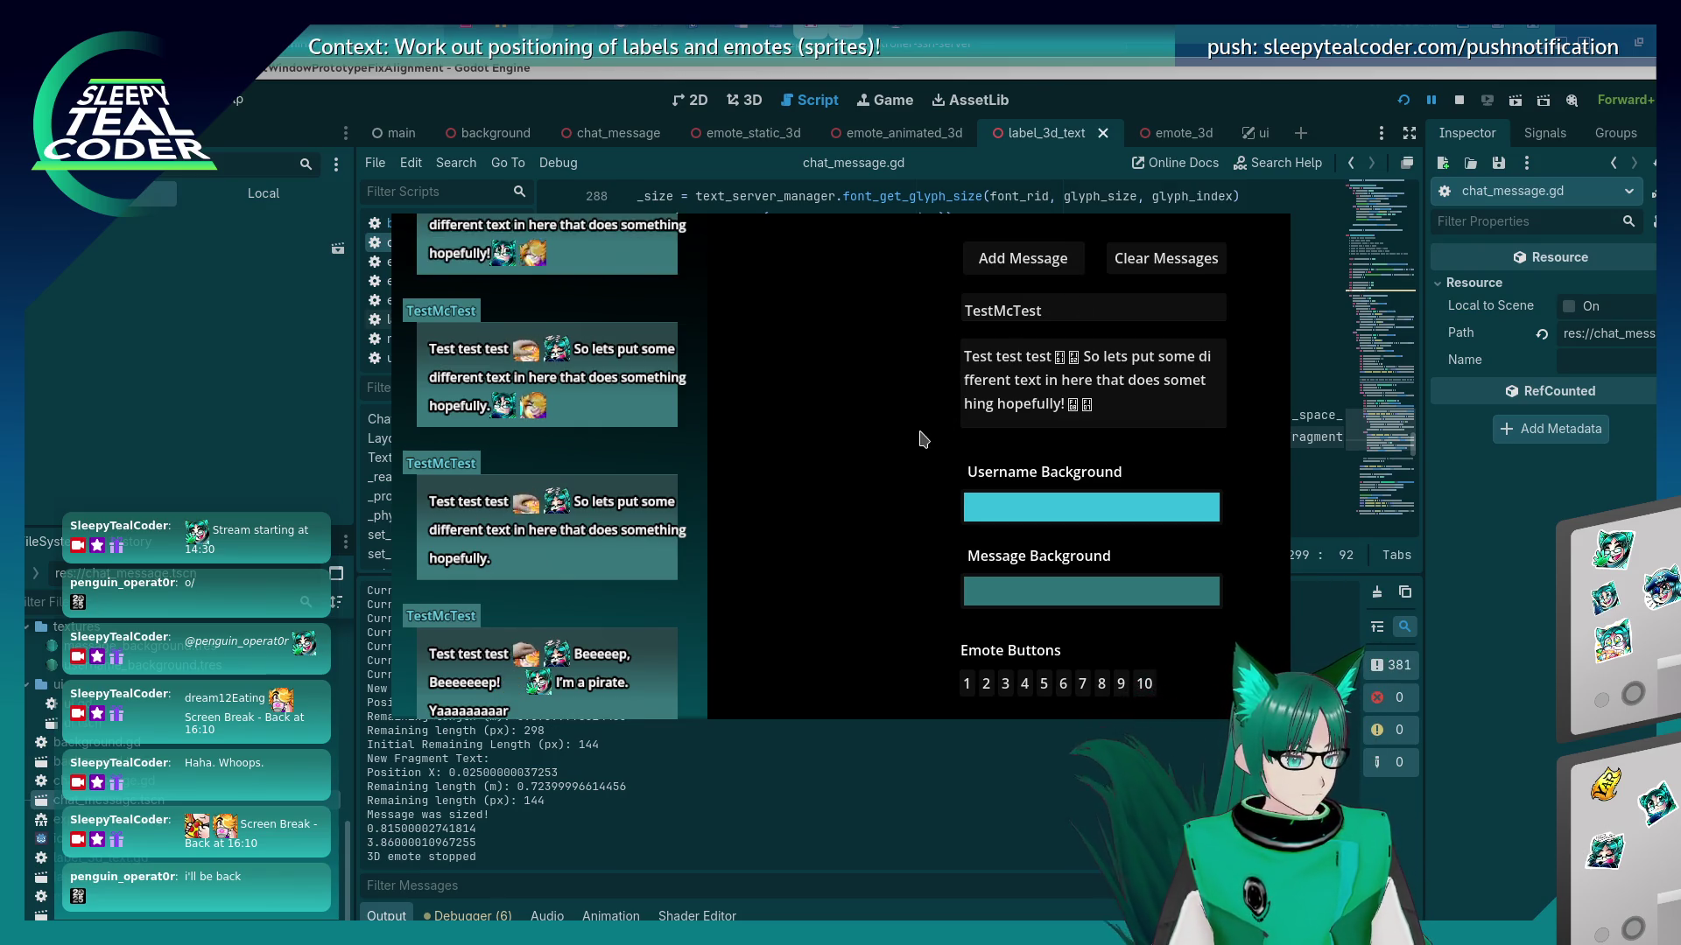
click(1545, 593)
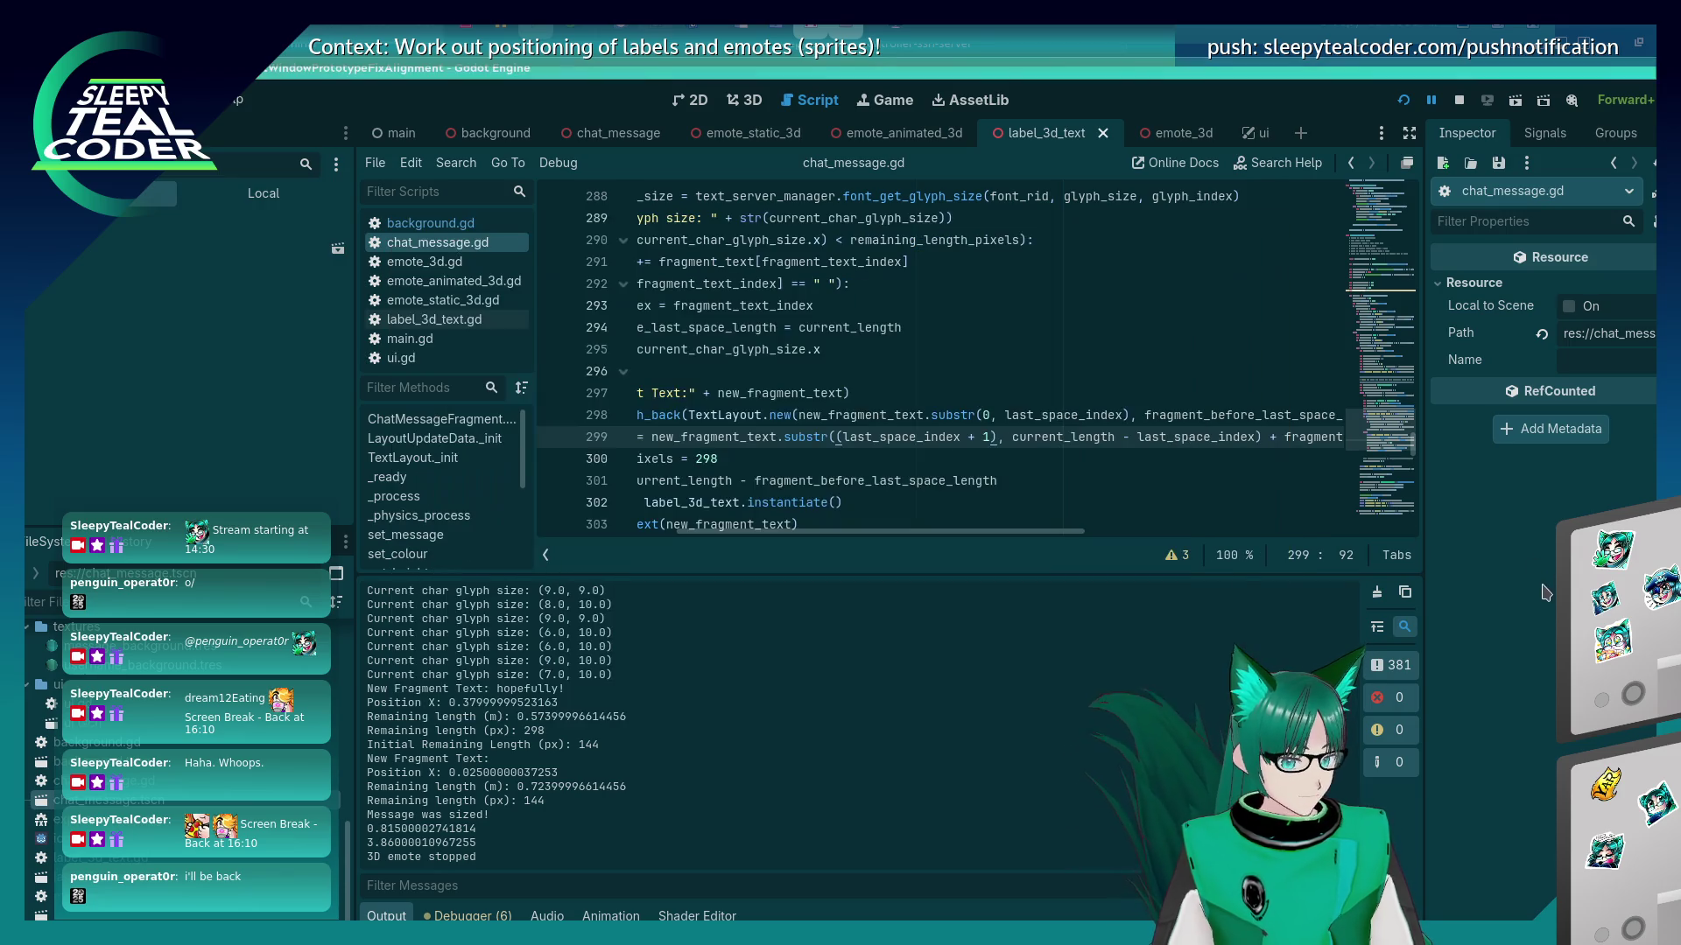
Highlight every use of x_spacing_between_fragments in chat_message.gd.
scroll(876, 430, down, 18)
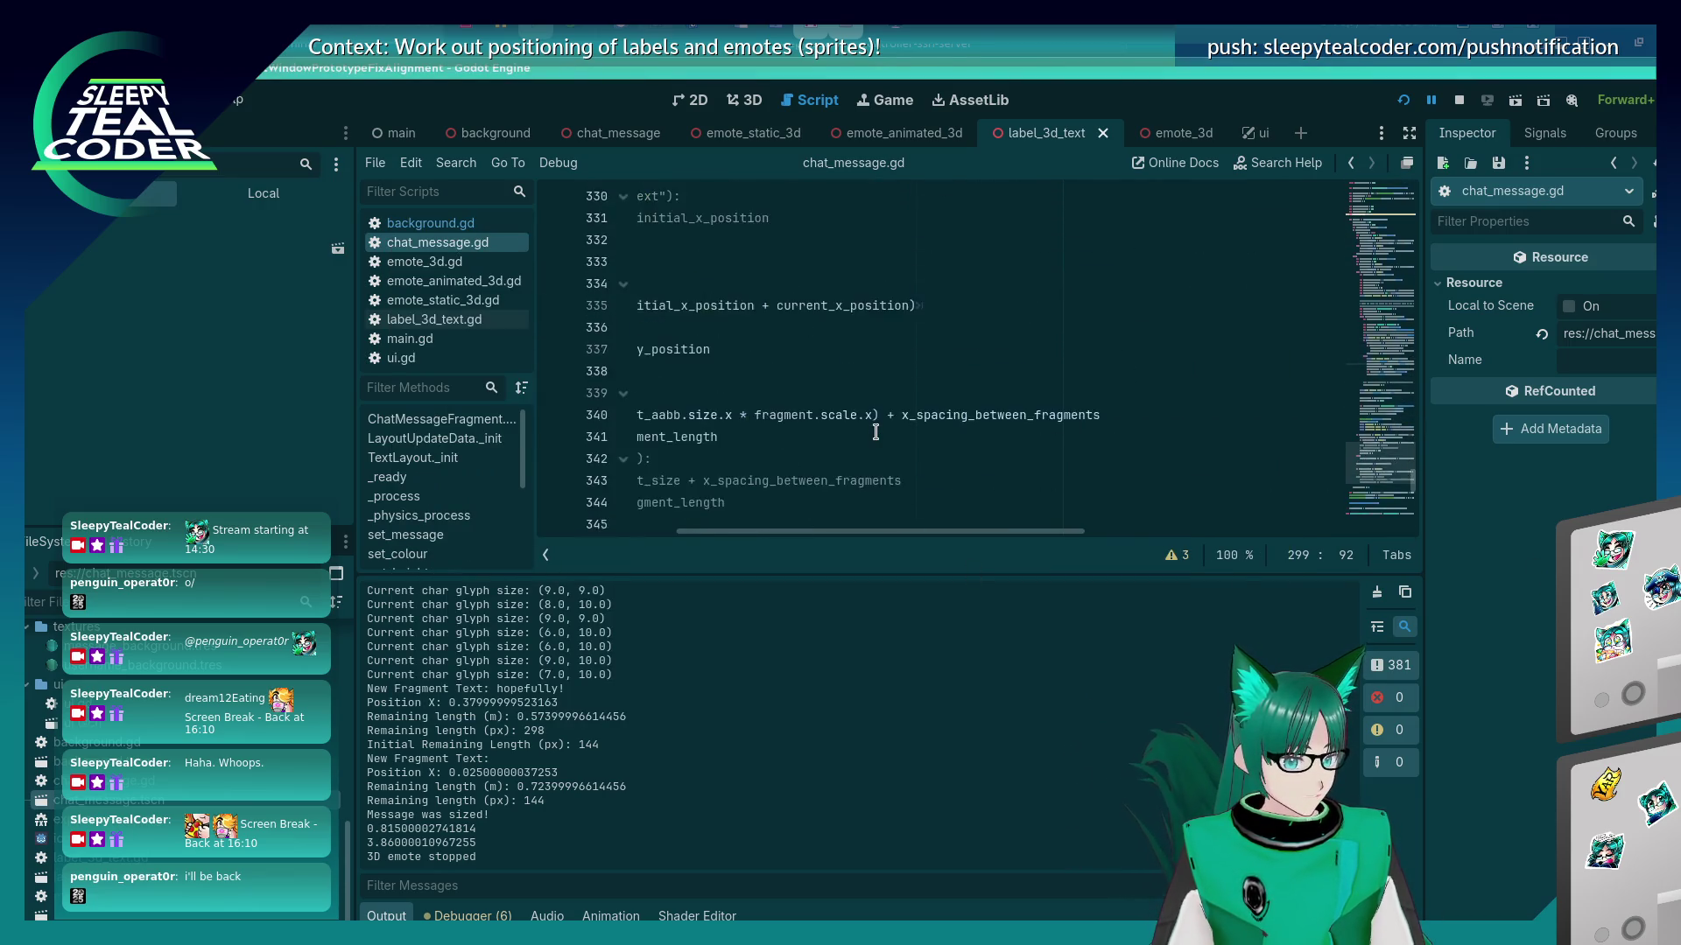
scroll(875, 429, down, 10)
drag(970, 532, 795, 540)
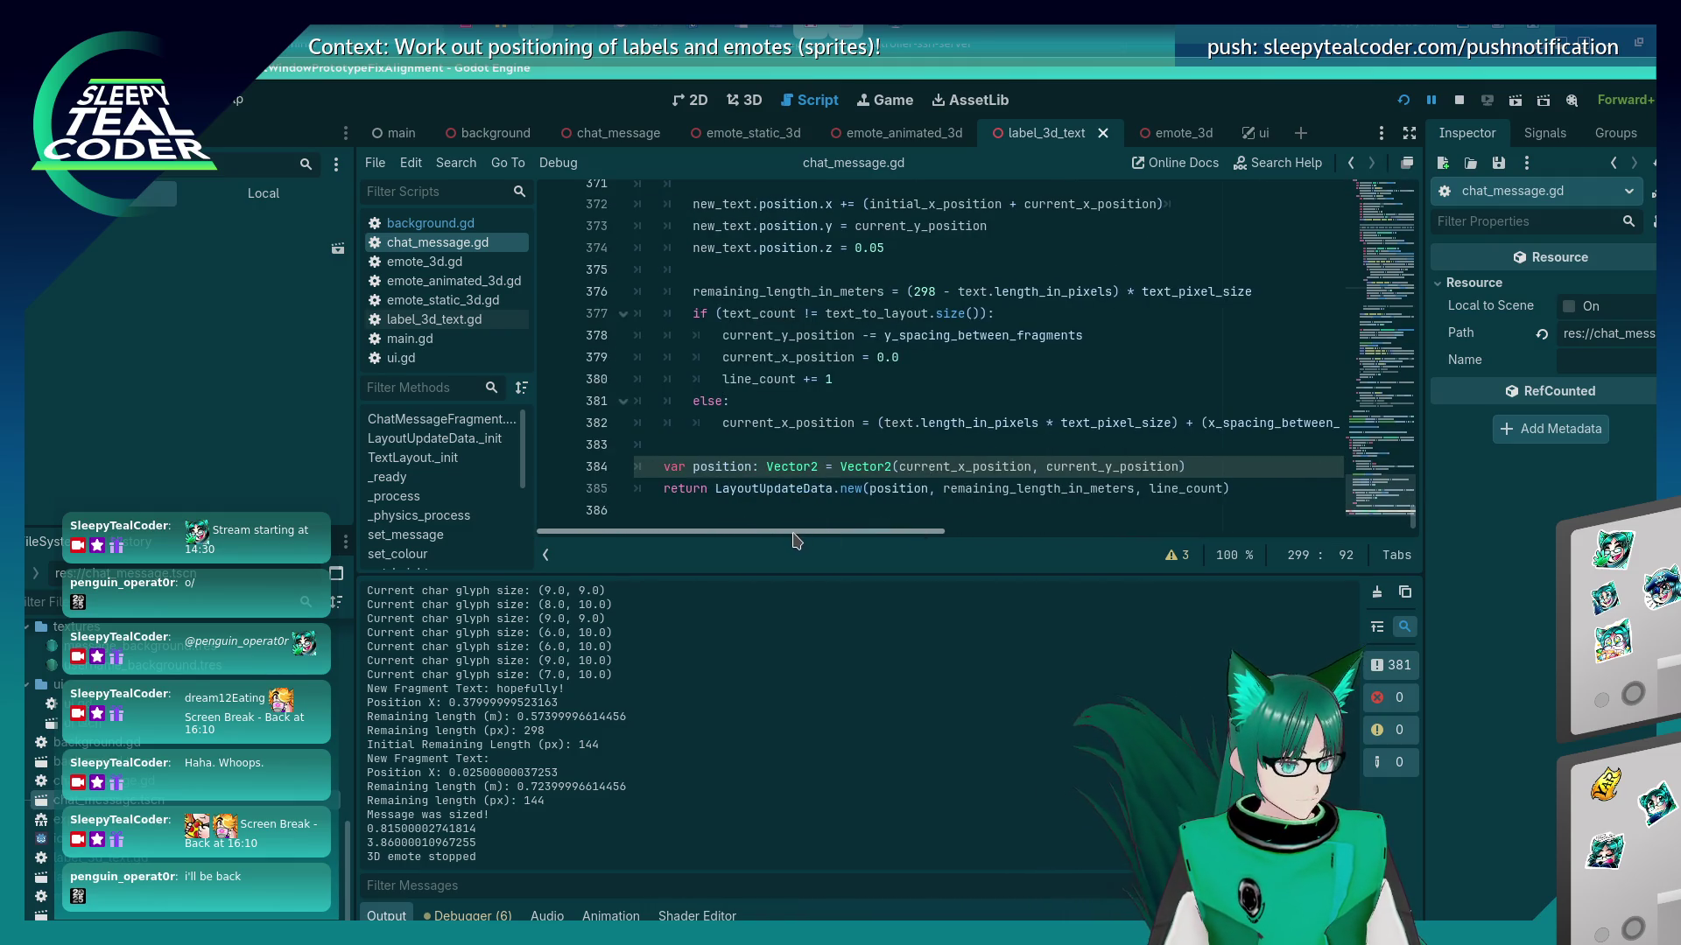
mouse_move(933, 346)
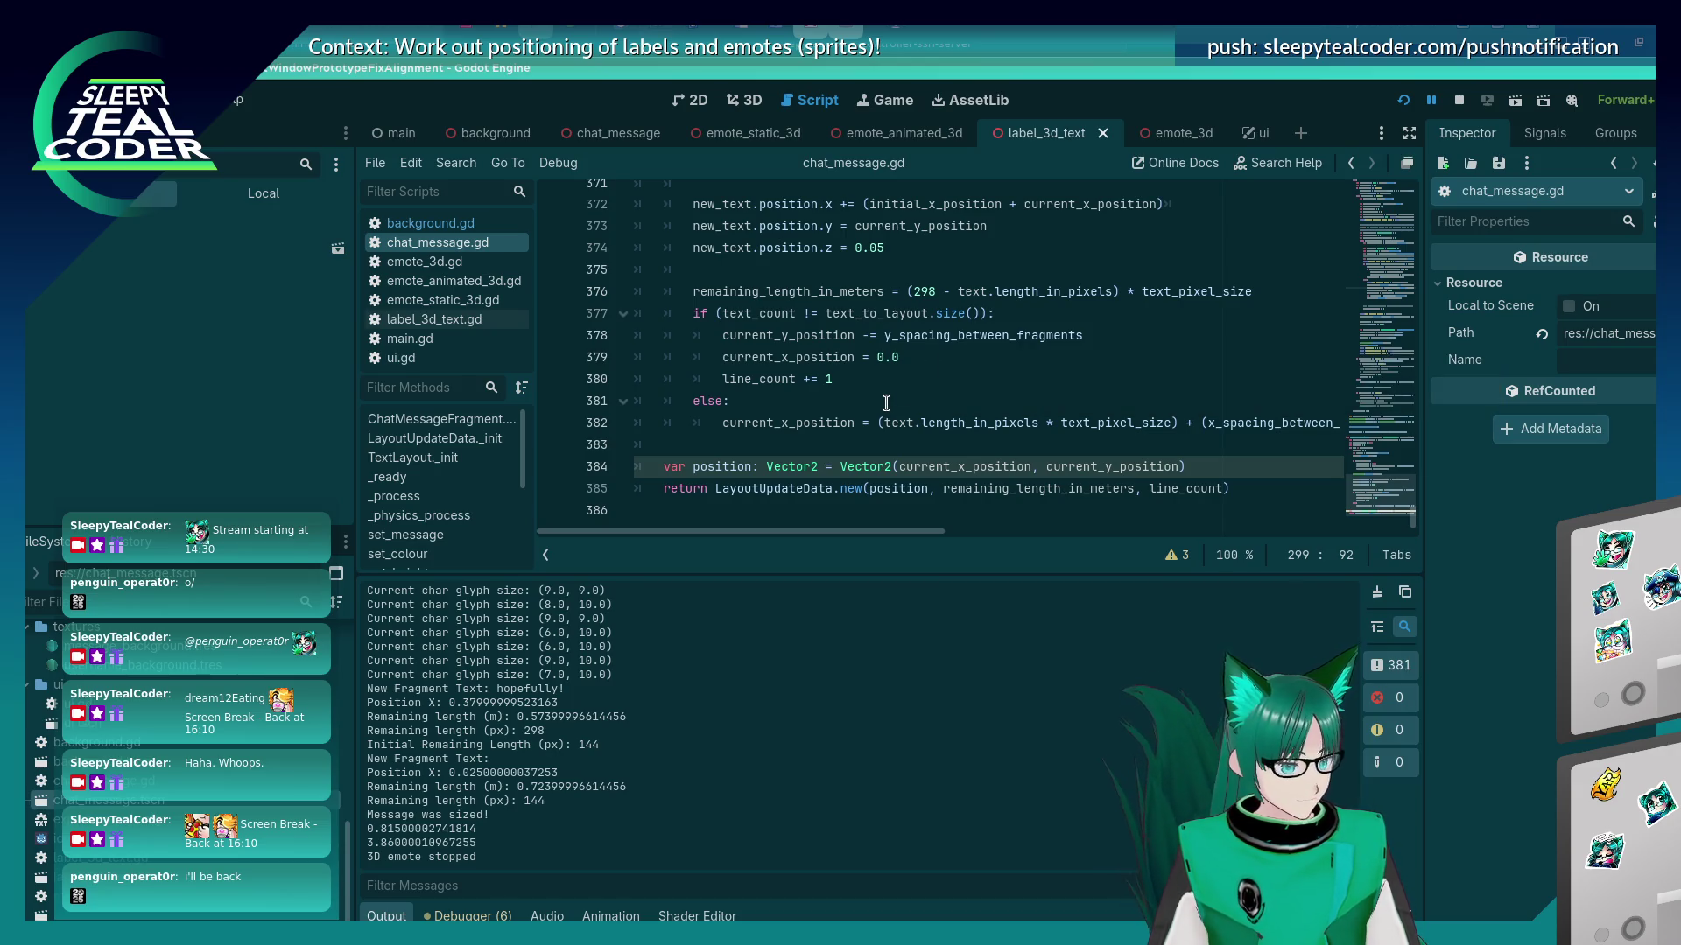
scroll(886, 403, up, 1)
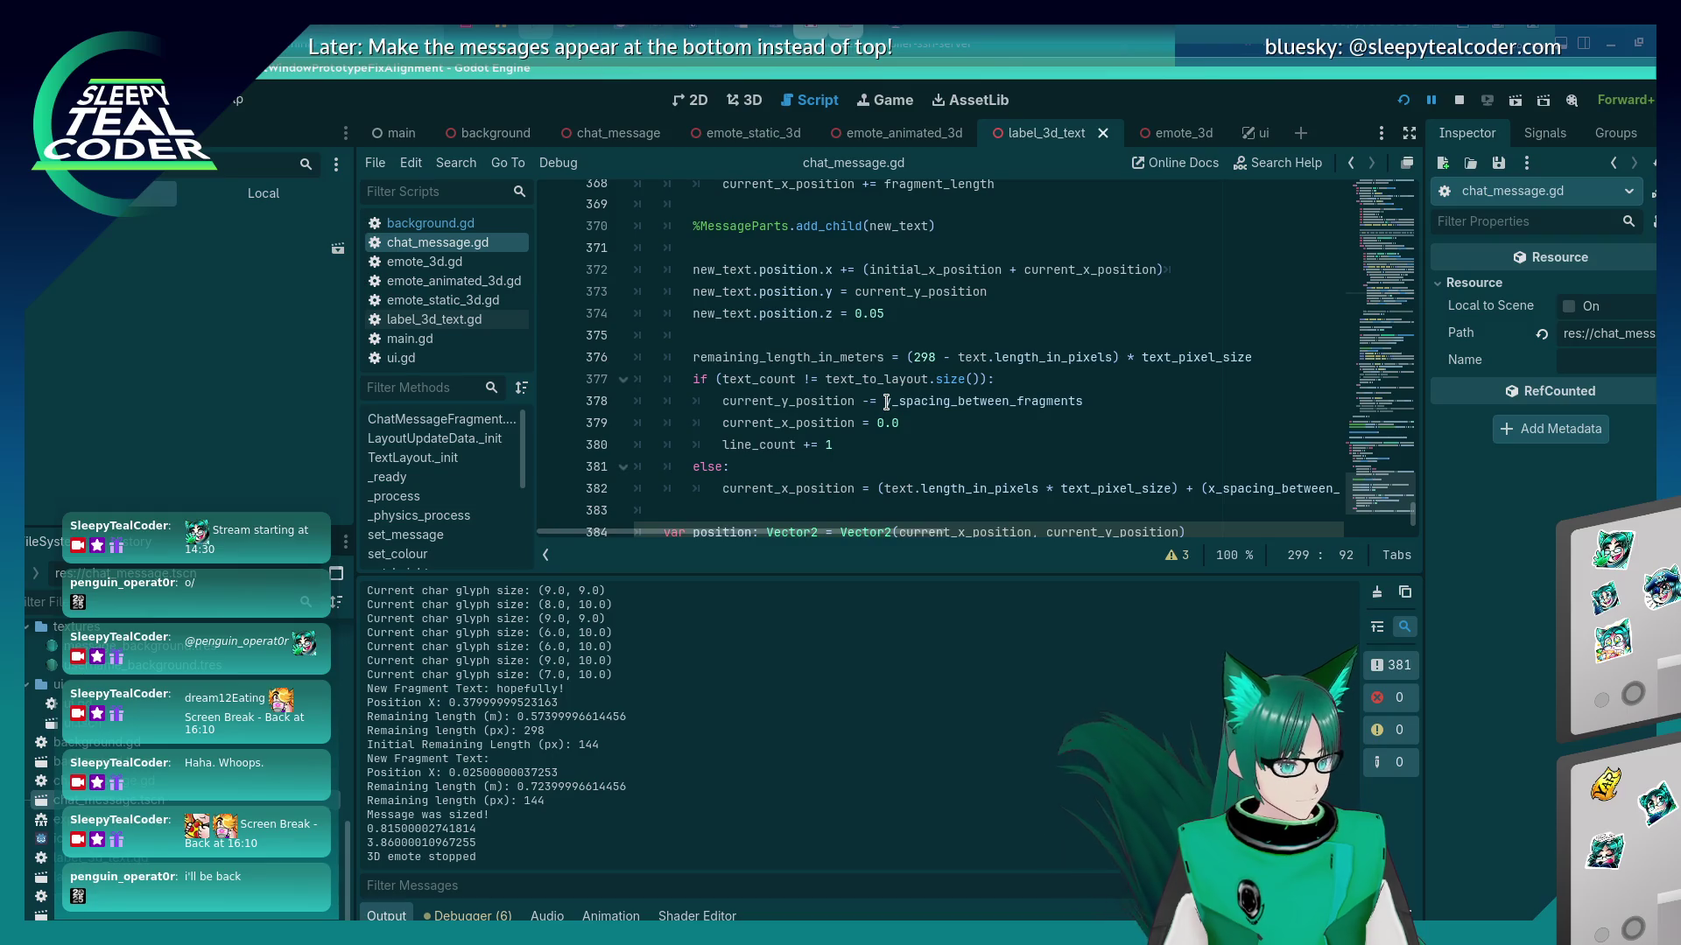
scroll(885, 402, up, 1)
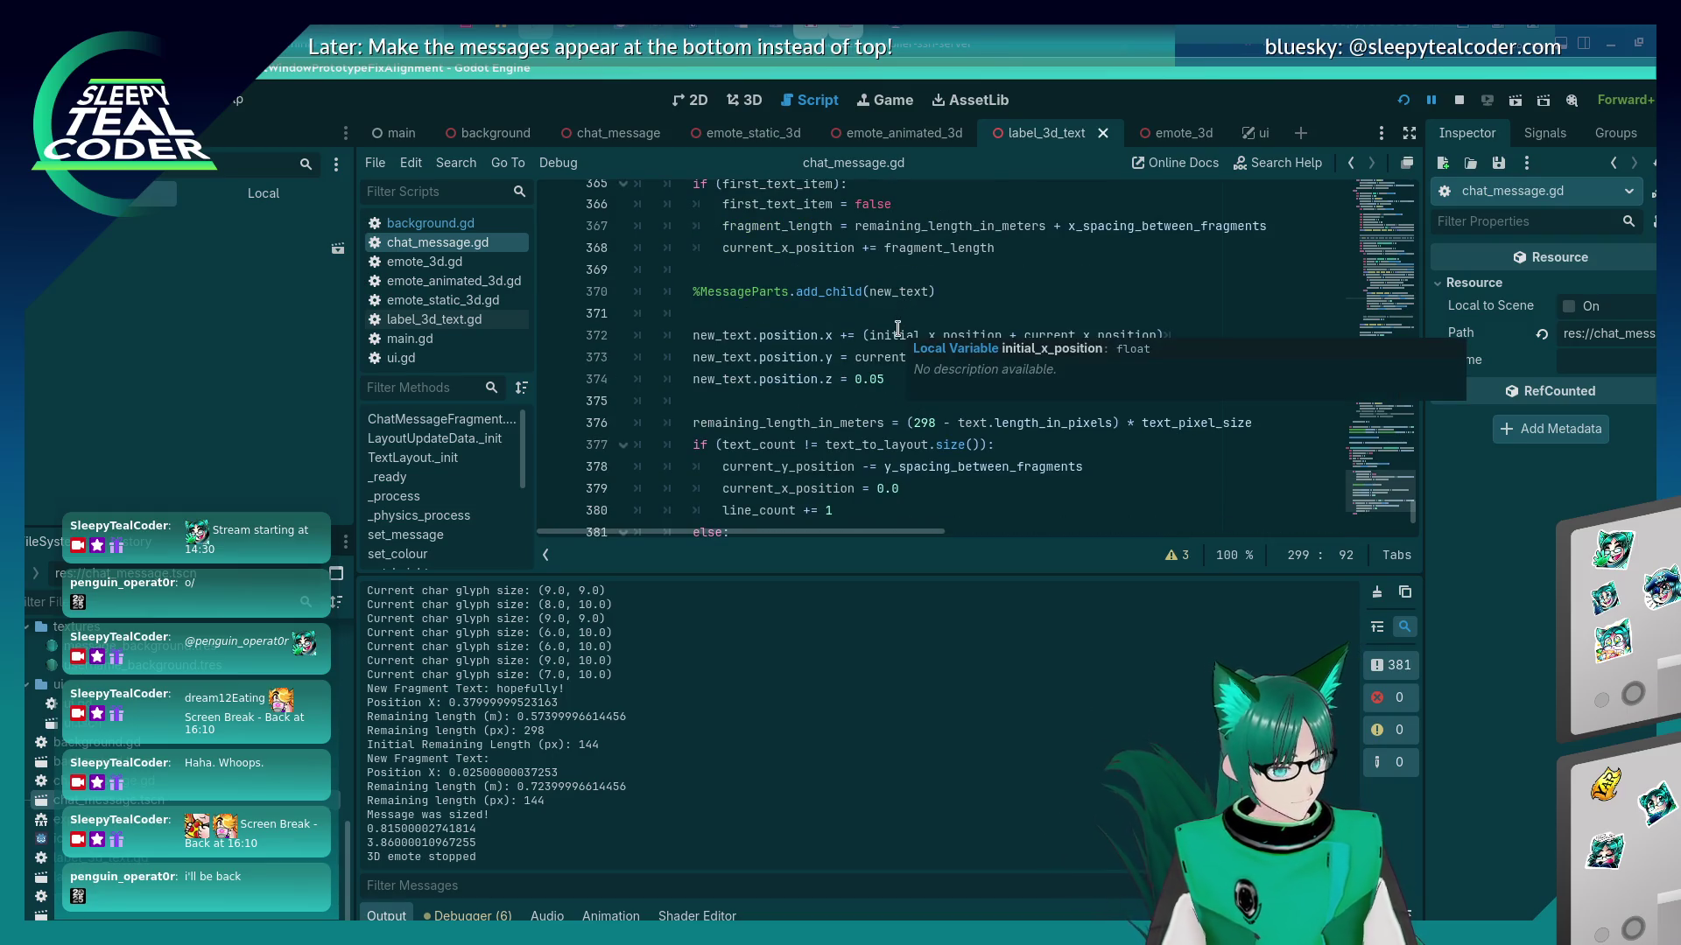
scroll(851, 346, down, 2)
scroll(854, 359, up, 13)
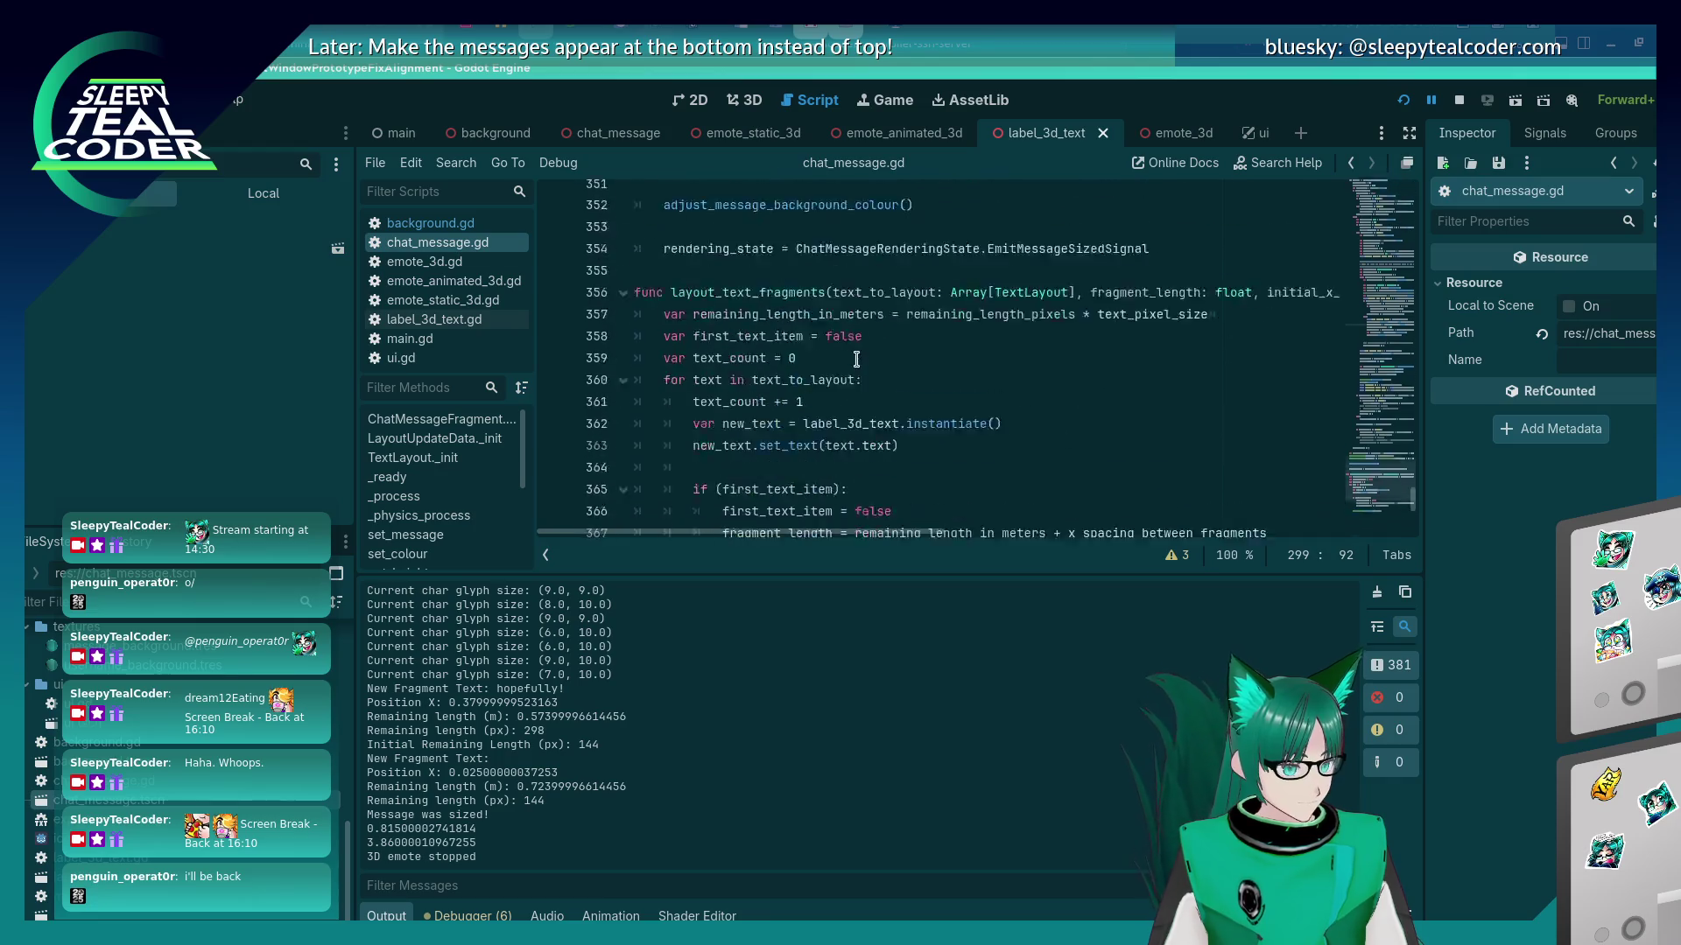
scroll(856, 367, up, 1)
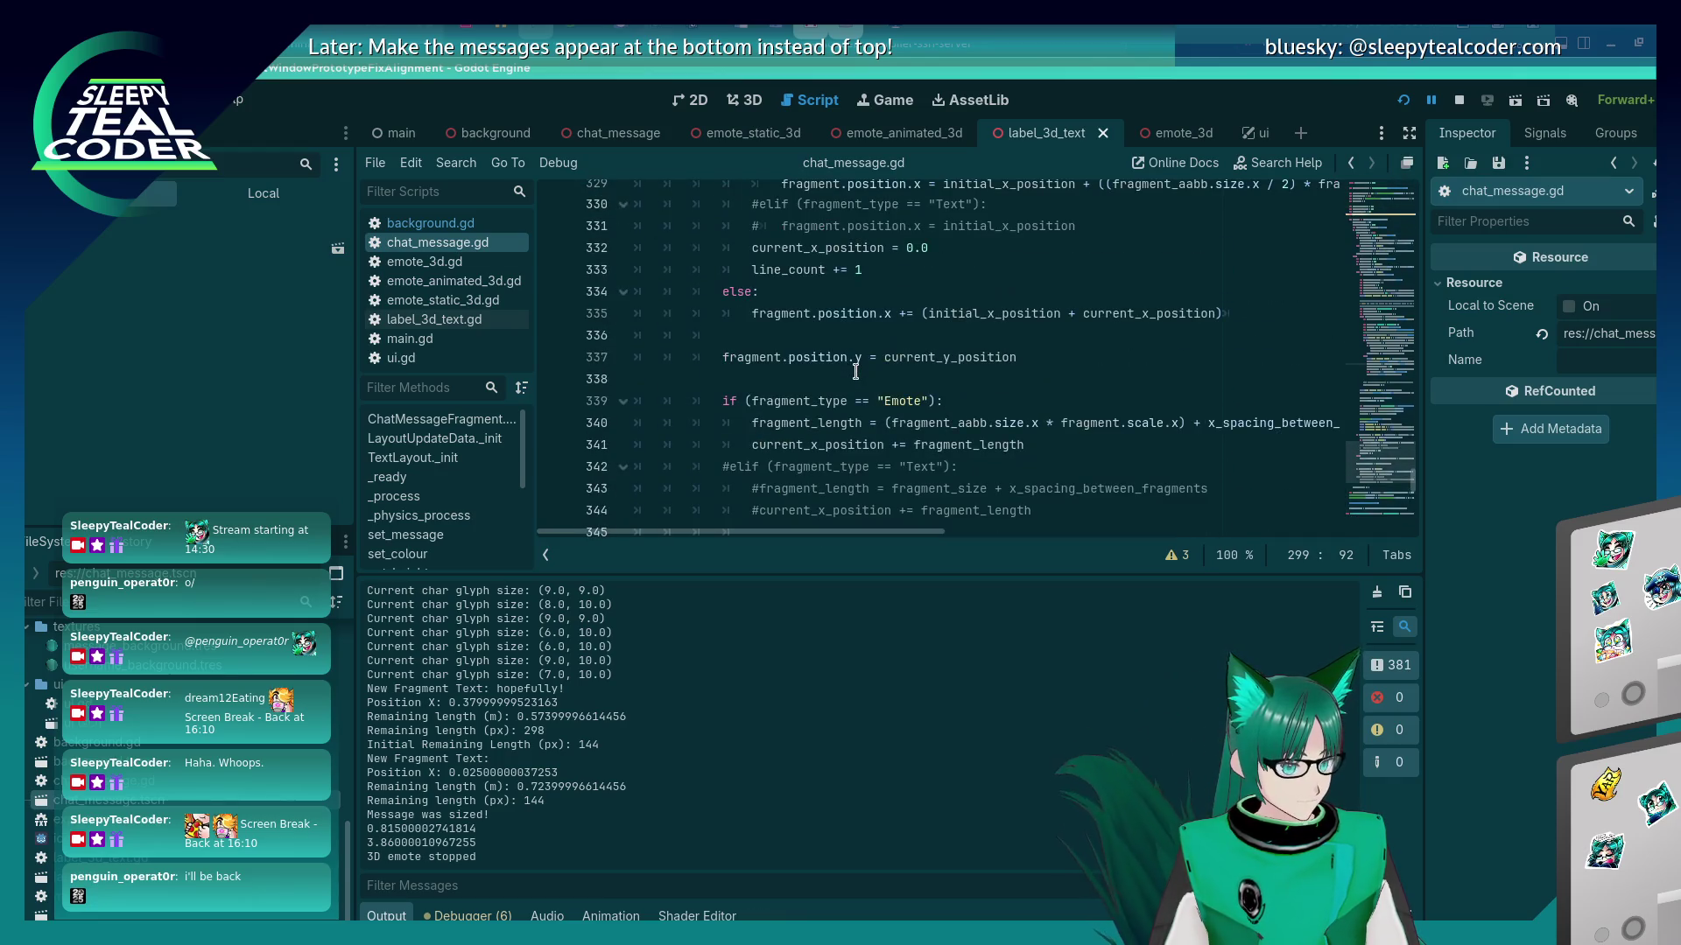
double_click(1094, 488)
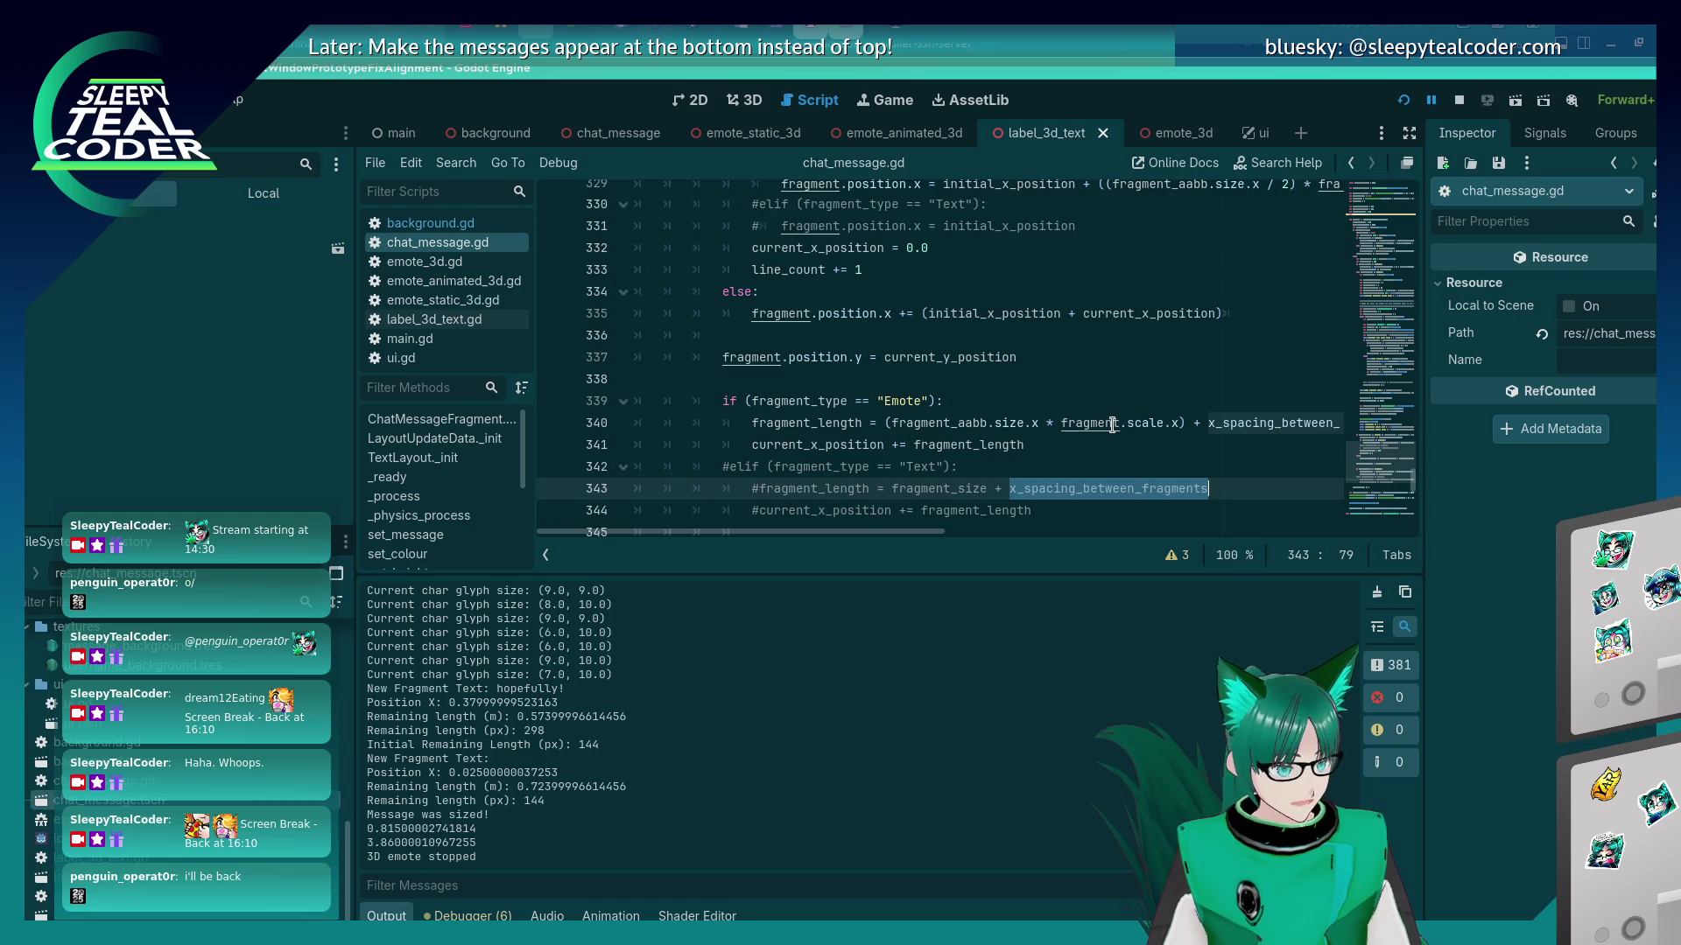
scroll(1115, 422, down, 11)
scroll(1111, 425, up, 1)
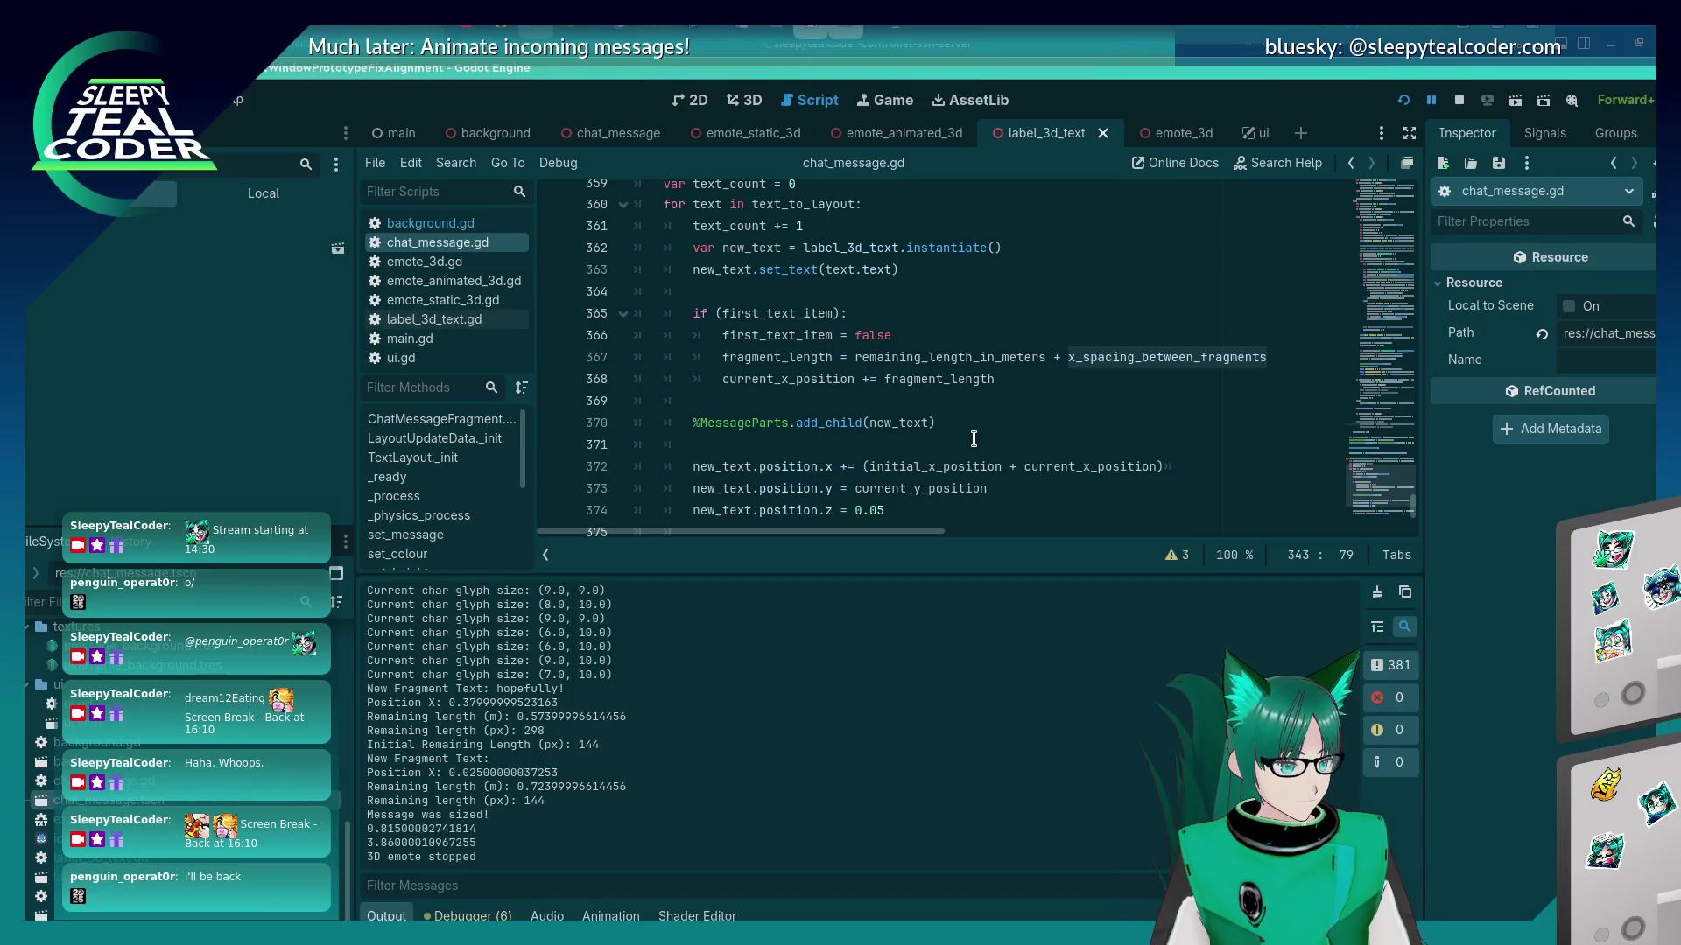
Delete the extra parenthesis before x_spacing_between_fragments on line 382, then save and run with F5.
scroll(973, 439, down, 1)
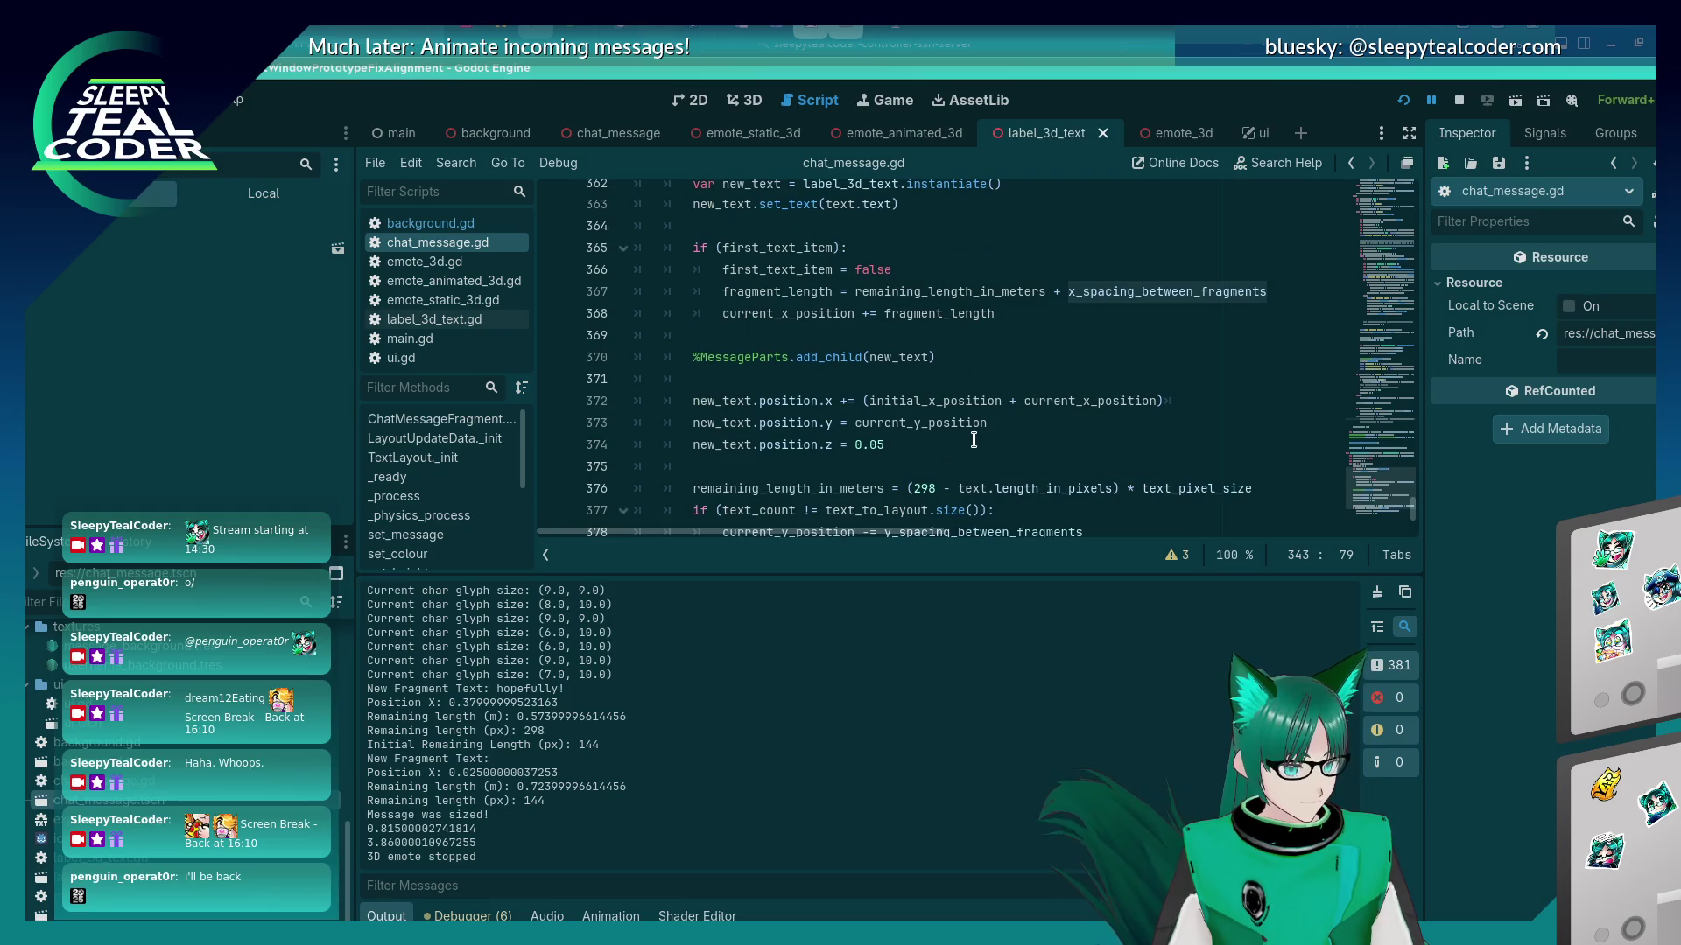
scroll(973, 440, down, 2)
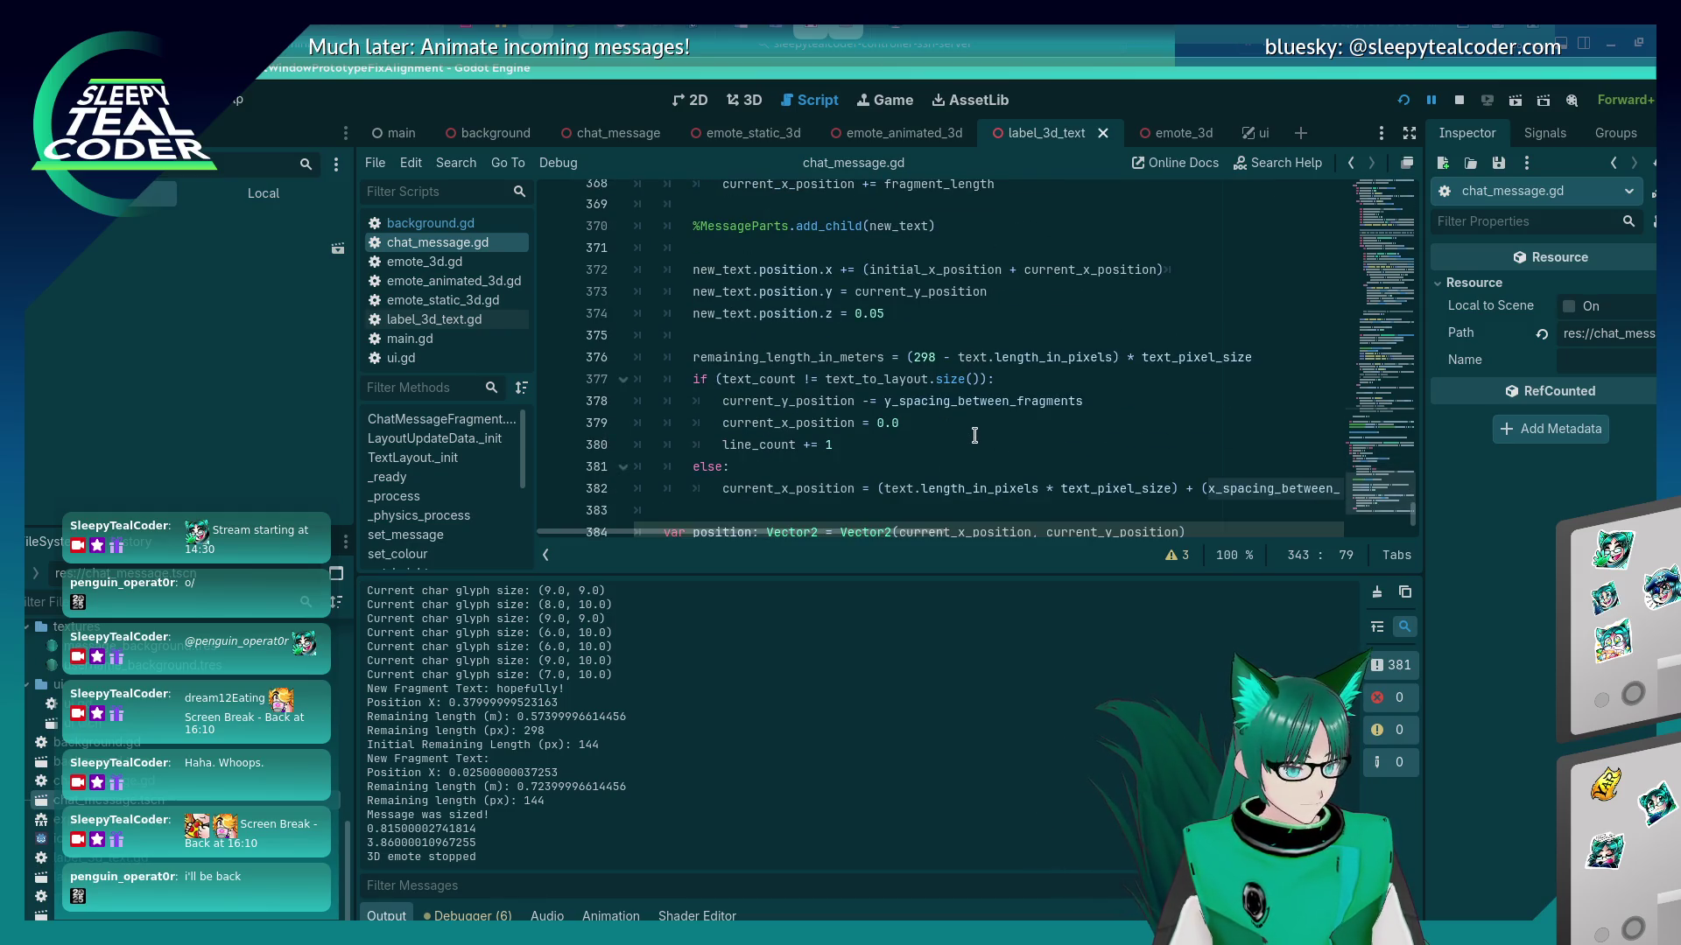
scroll(973, 435, down, 1)
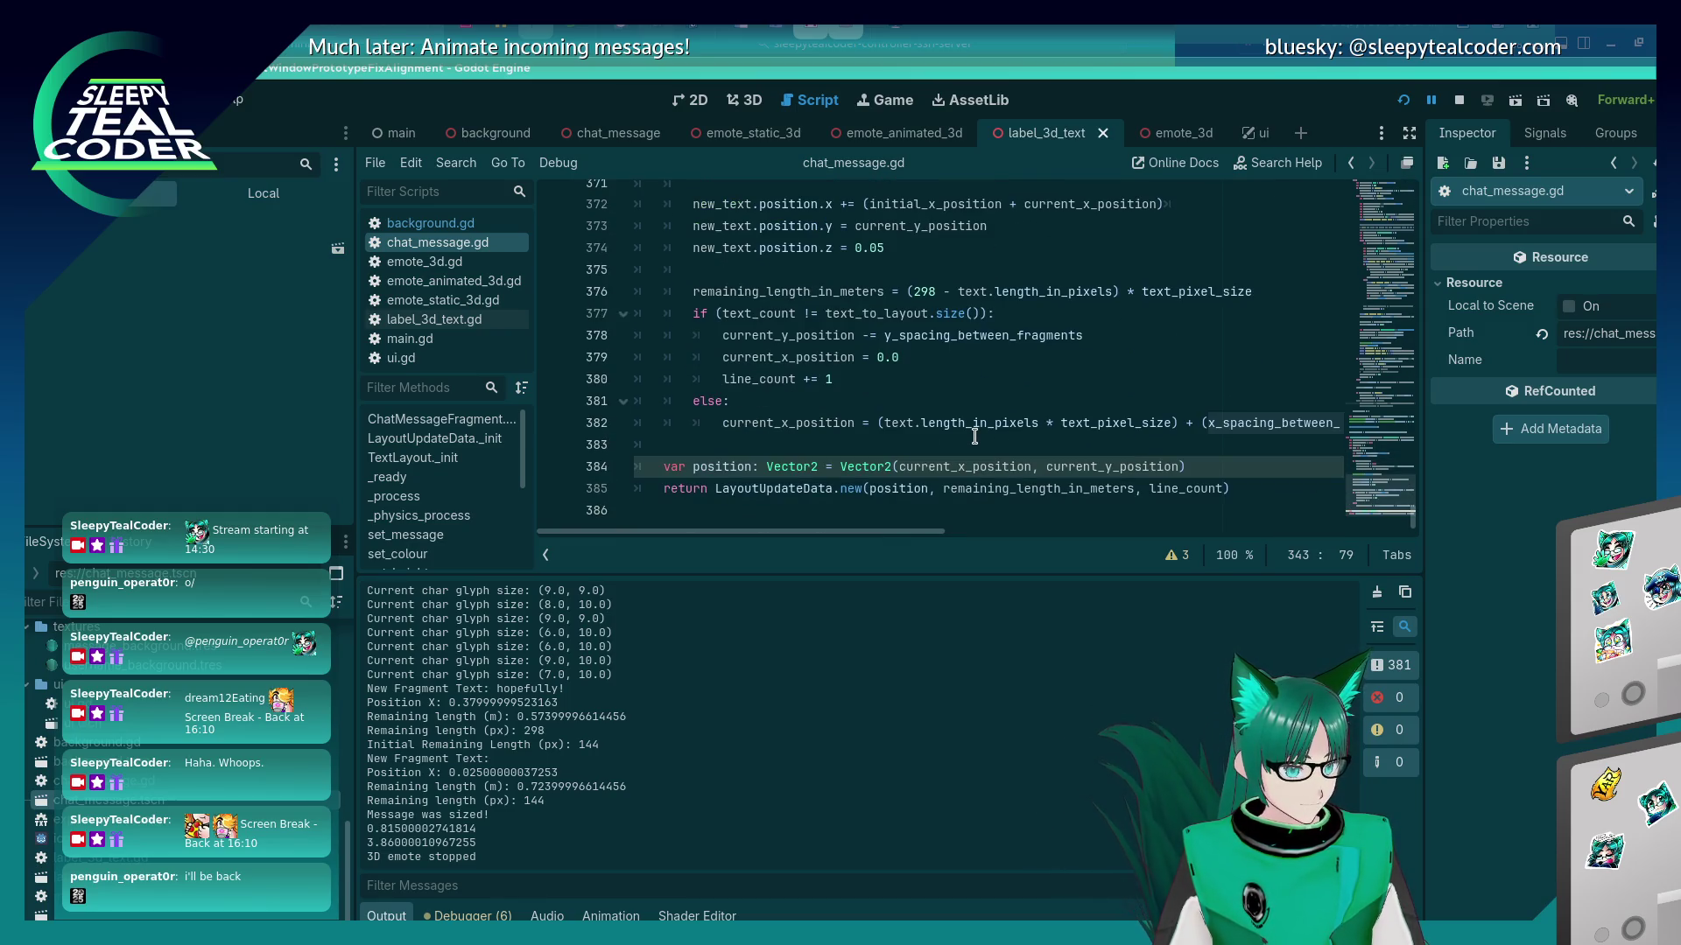
click(970, 536)
drag(1067, 538, 816, 536)
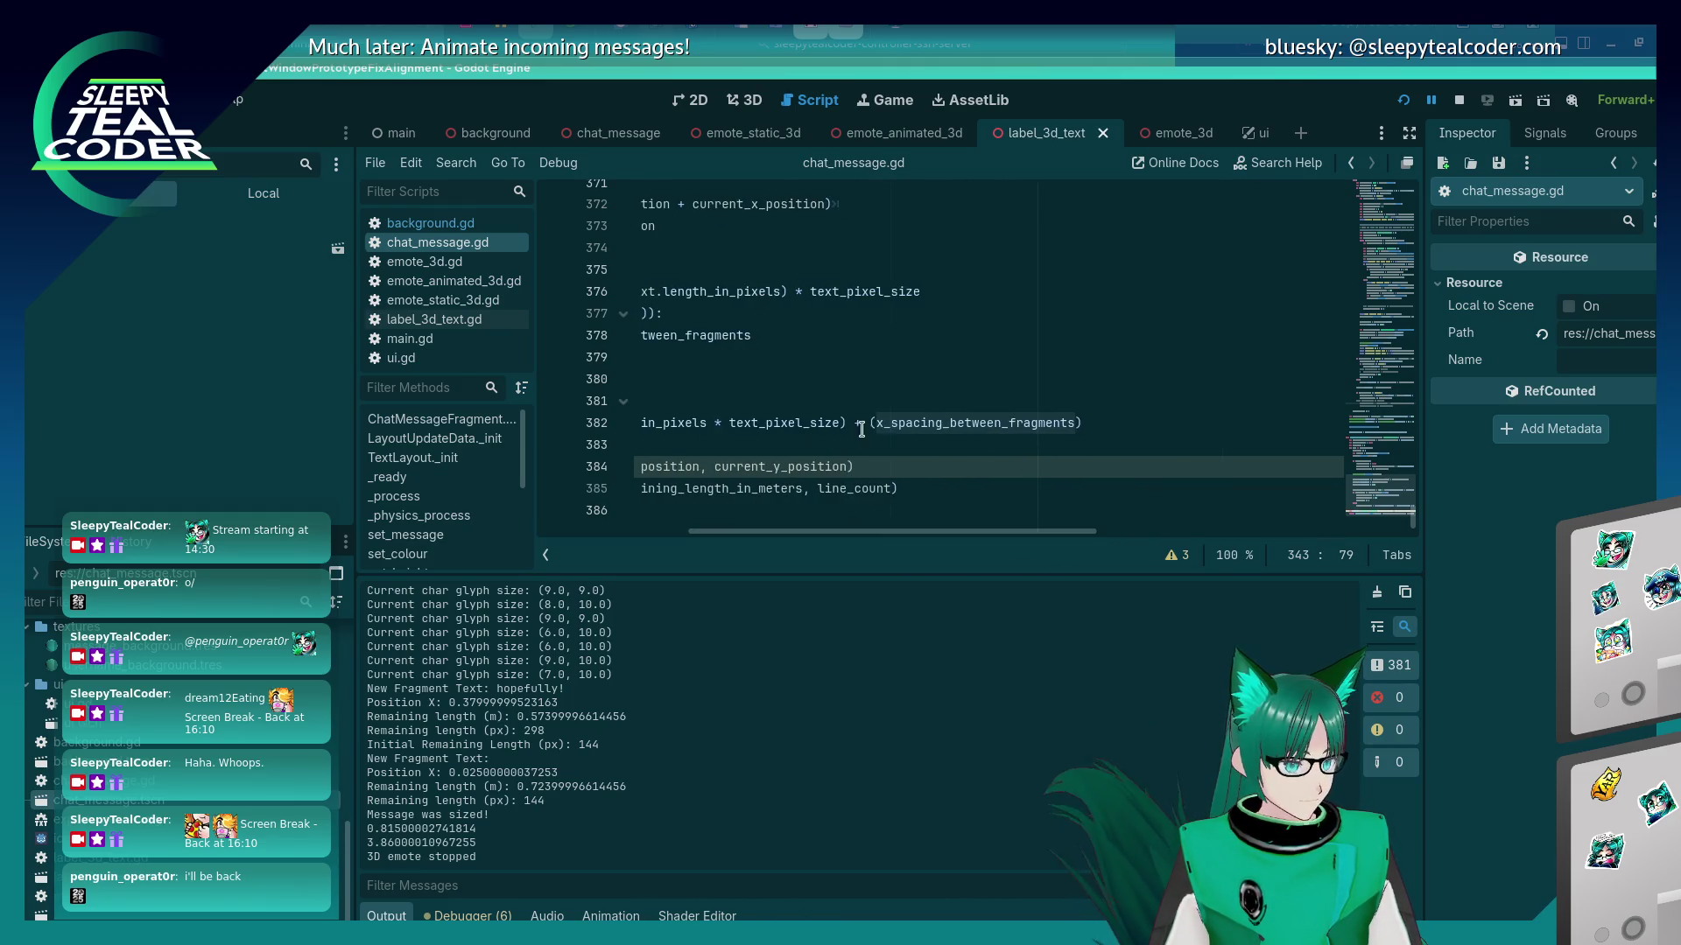
click(876, 423)
key(BackSpace)
key(End)
key(Home)
key(F5)
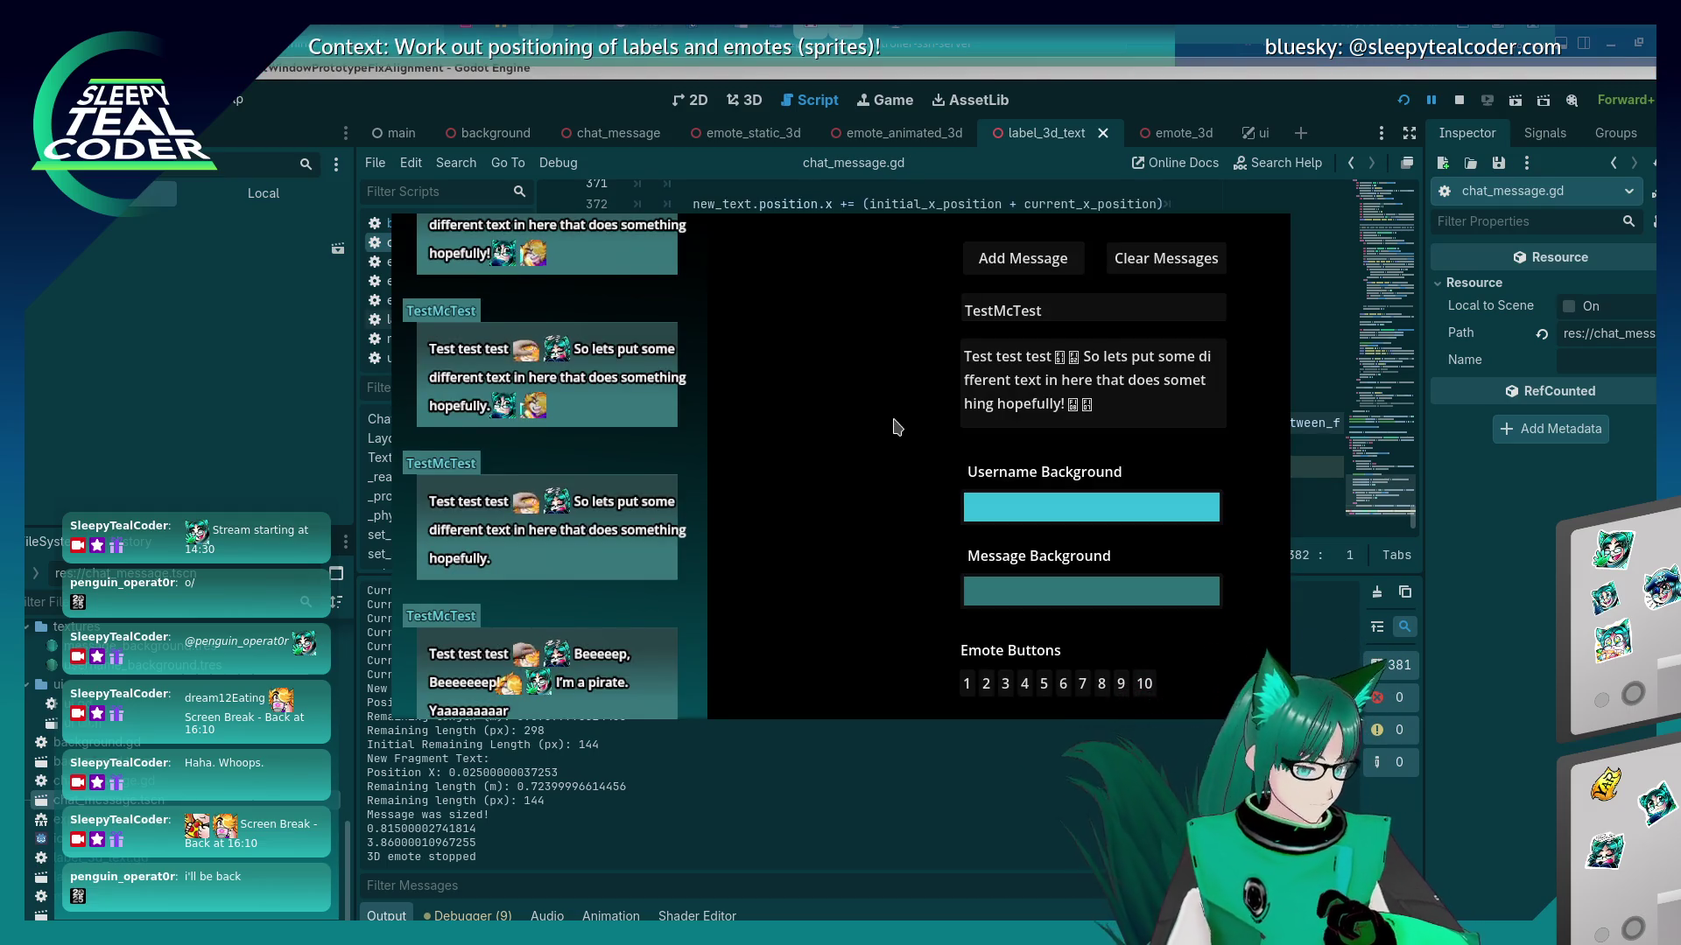
Clear the chat, restart the game, and post the pirate test message wrapping over three lines.
click(1143, 262)
click(1022, 259)
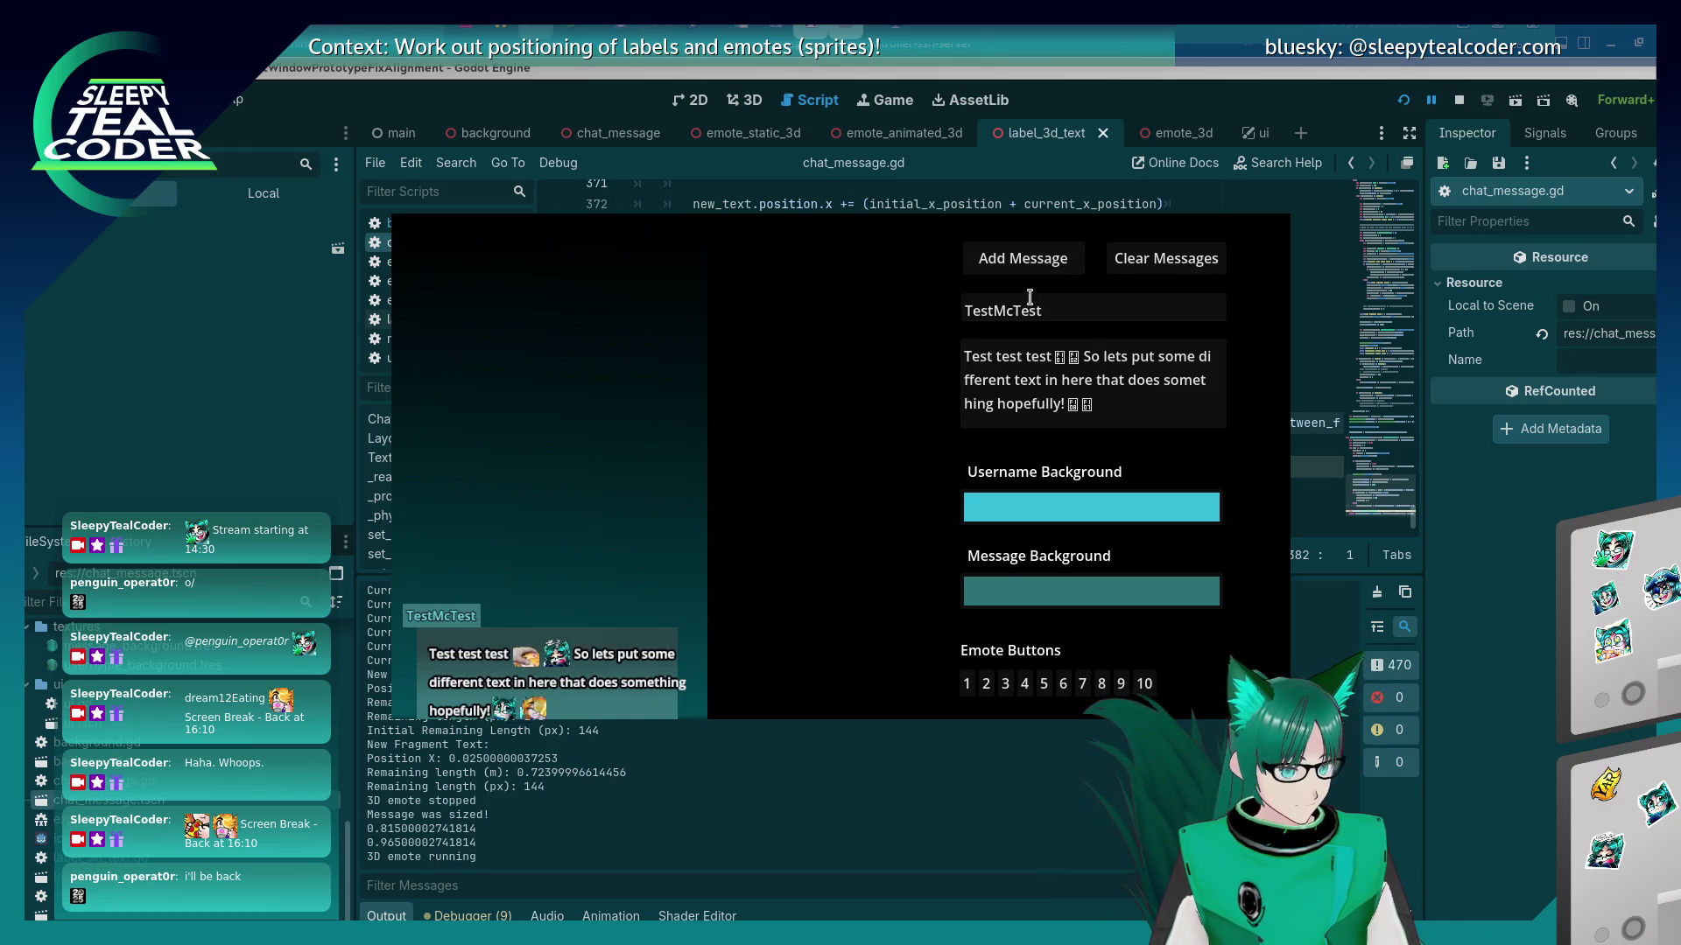
click(1403, 102)
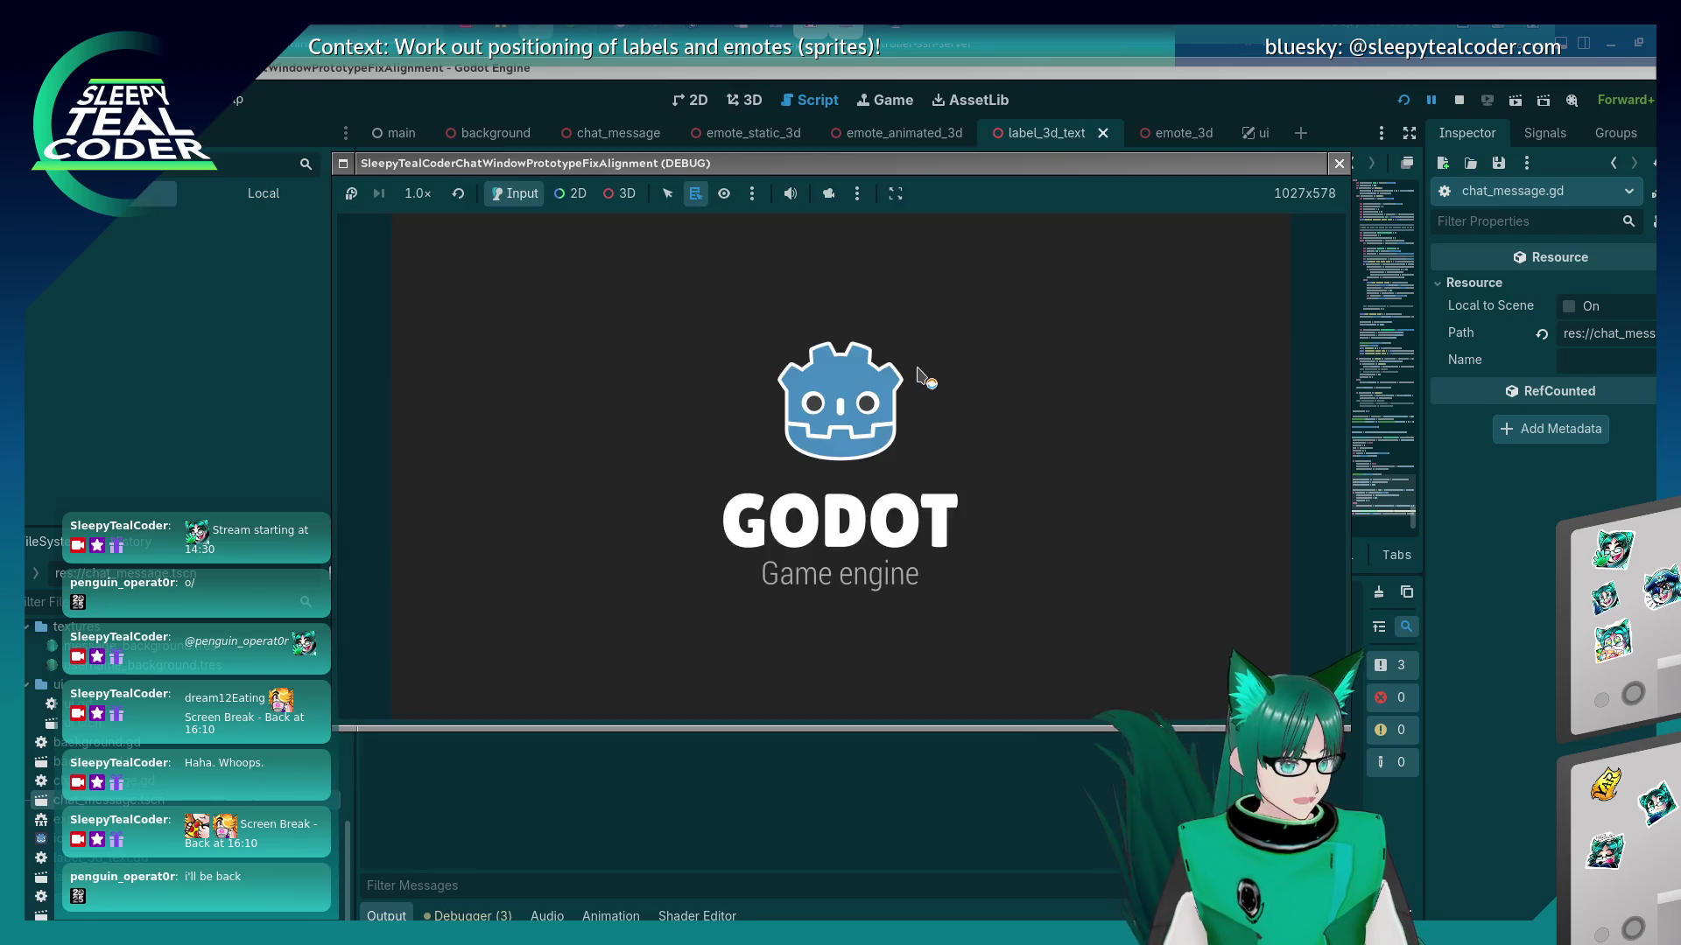
click(989, 258)
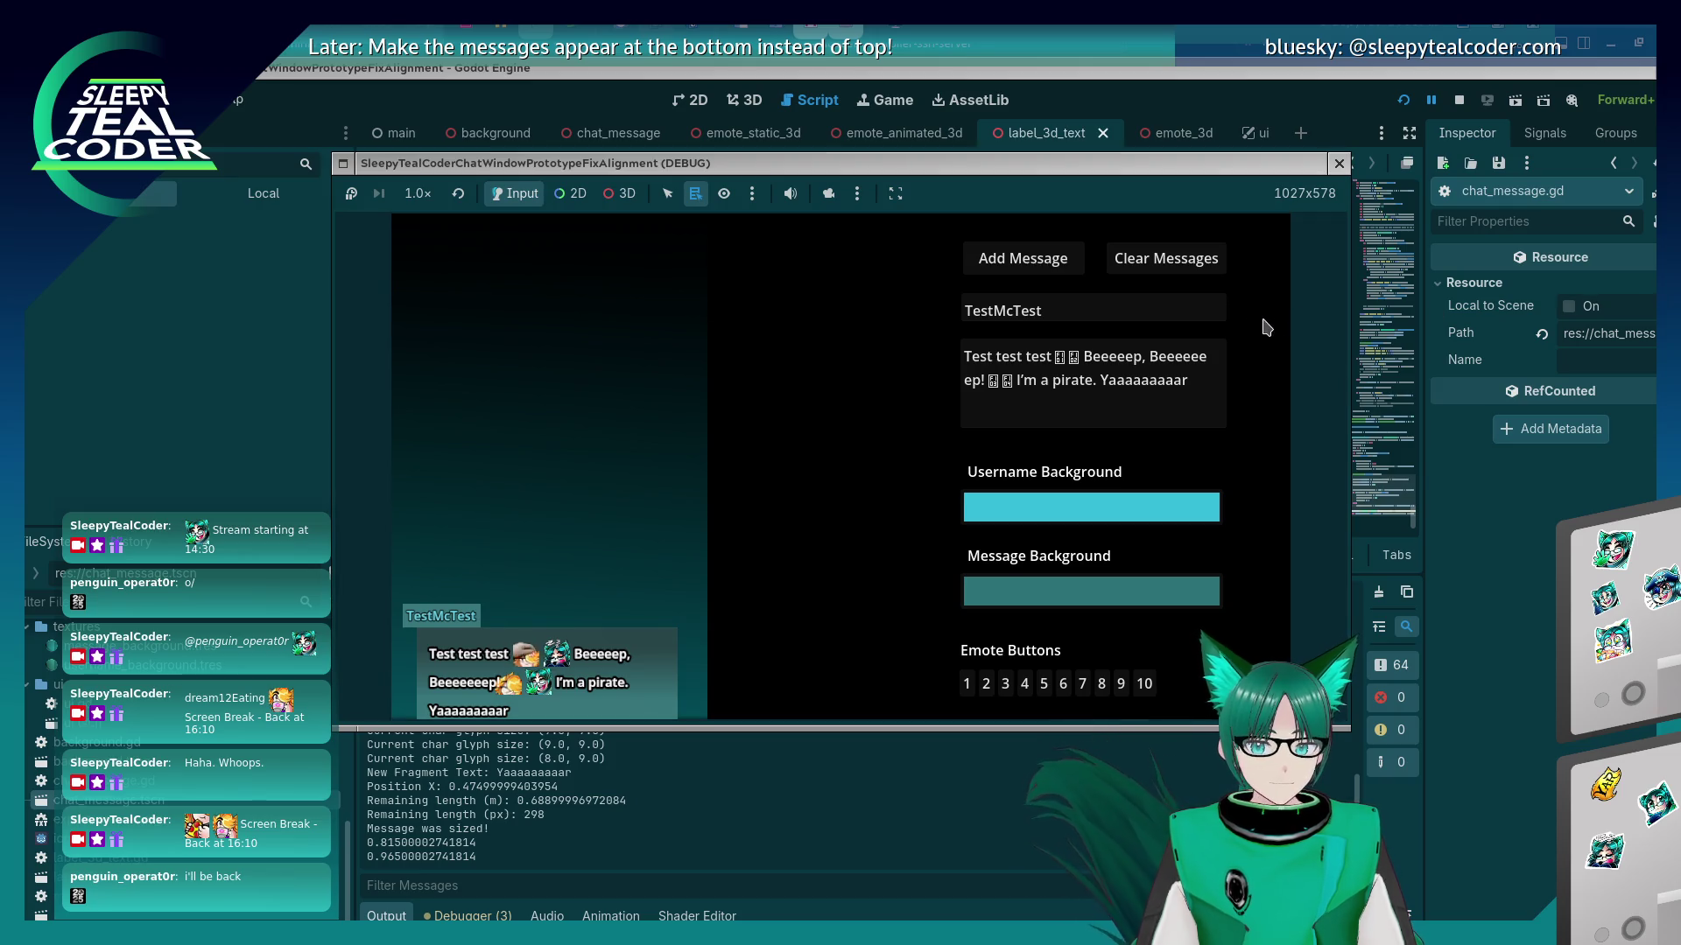
click(1188, 91)
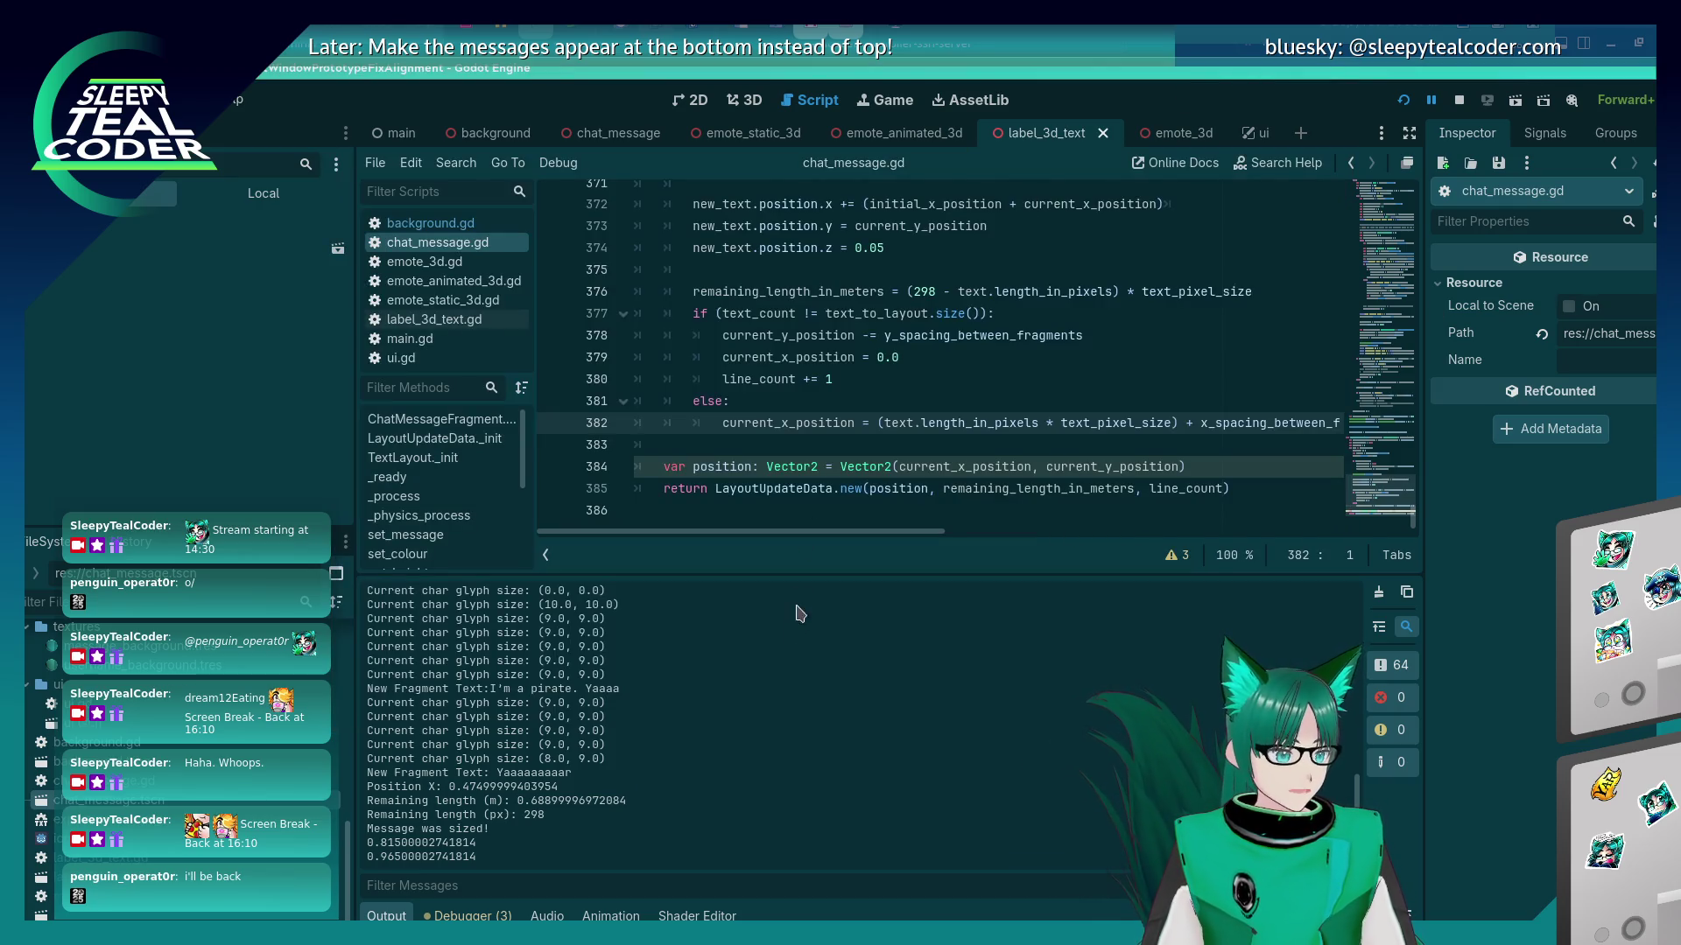
Compare line 383 and state_layout_chat_message in chat_message.gd against the running message.
click(829, 446)
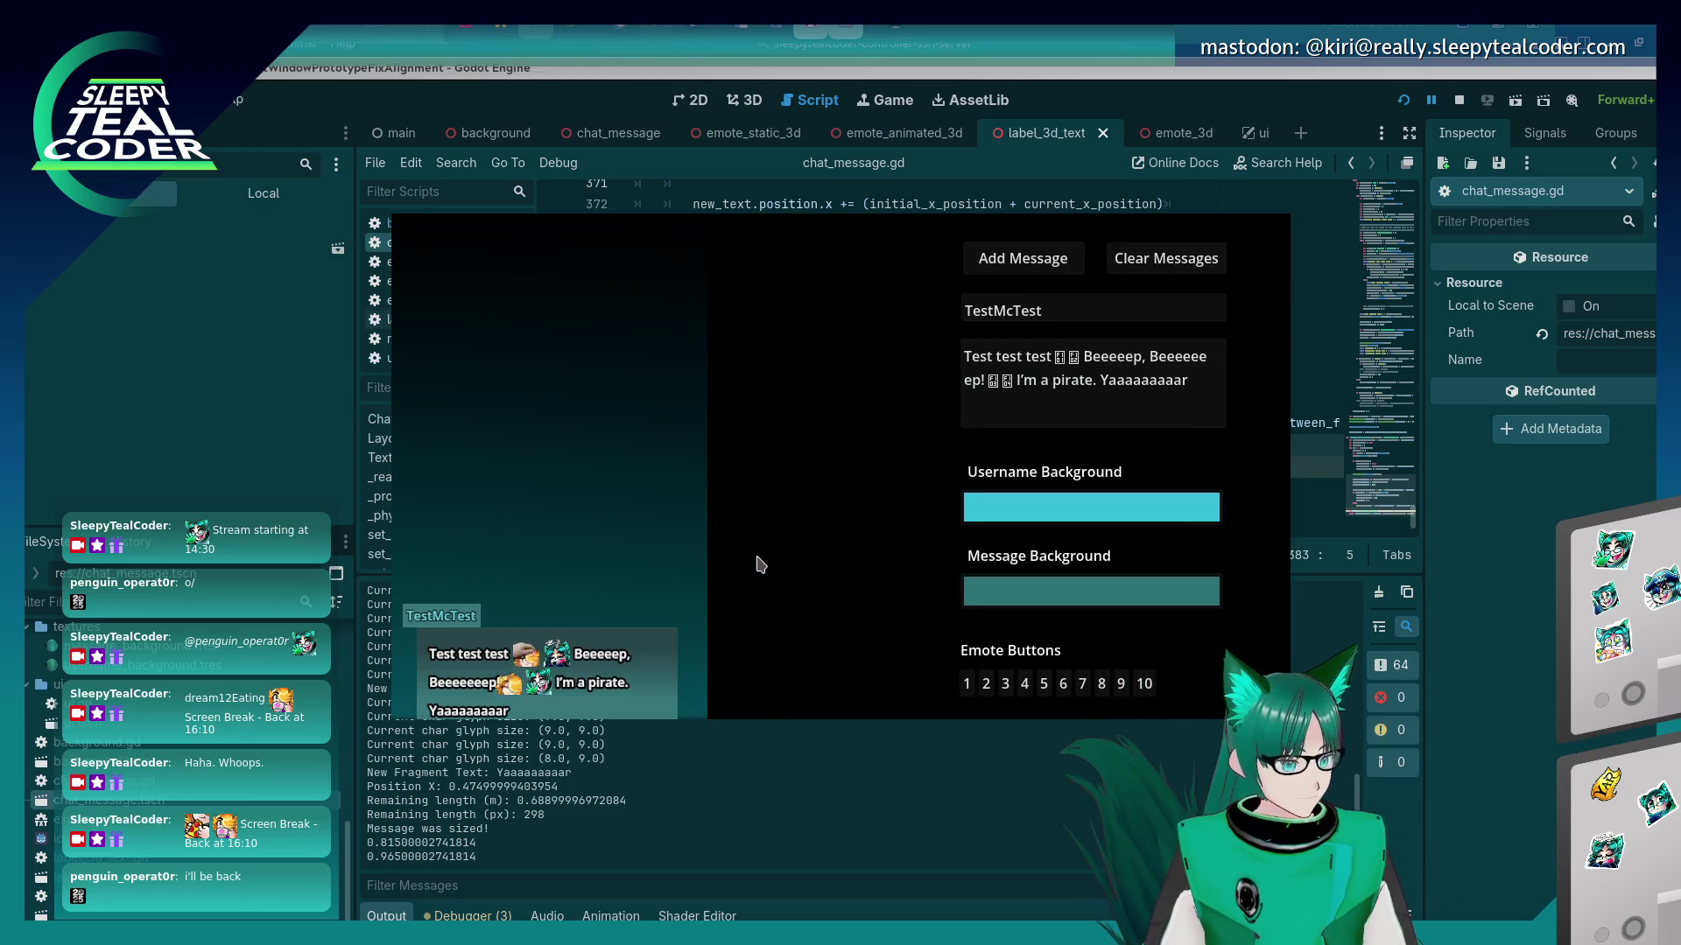
click(585, 820)
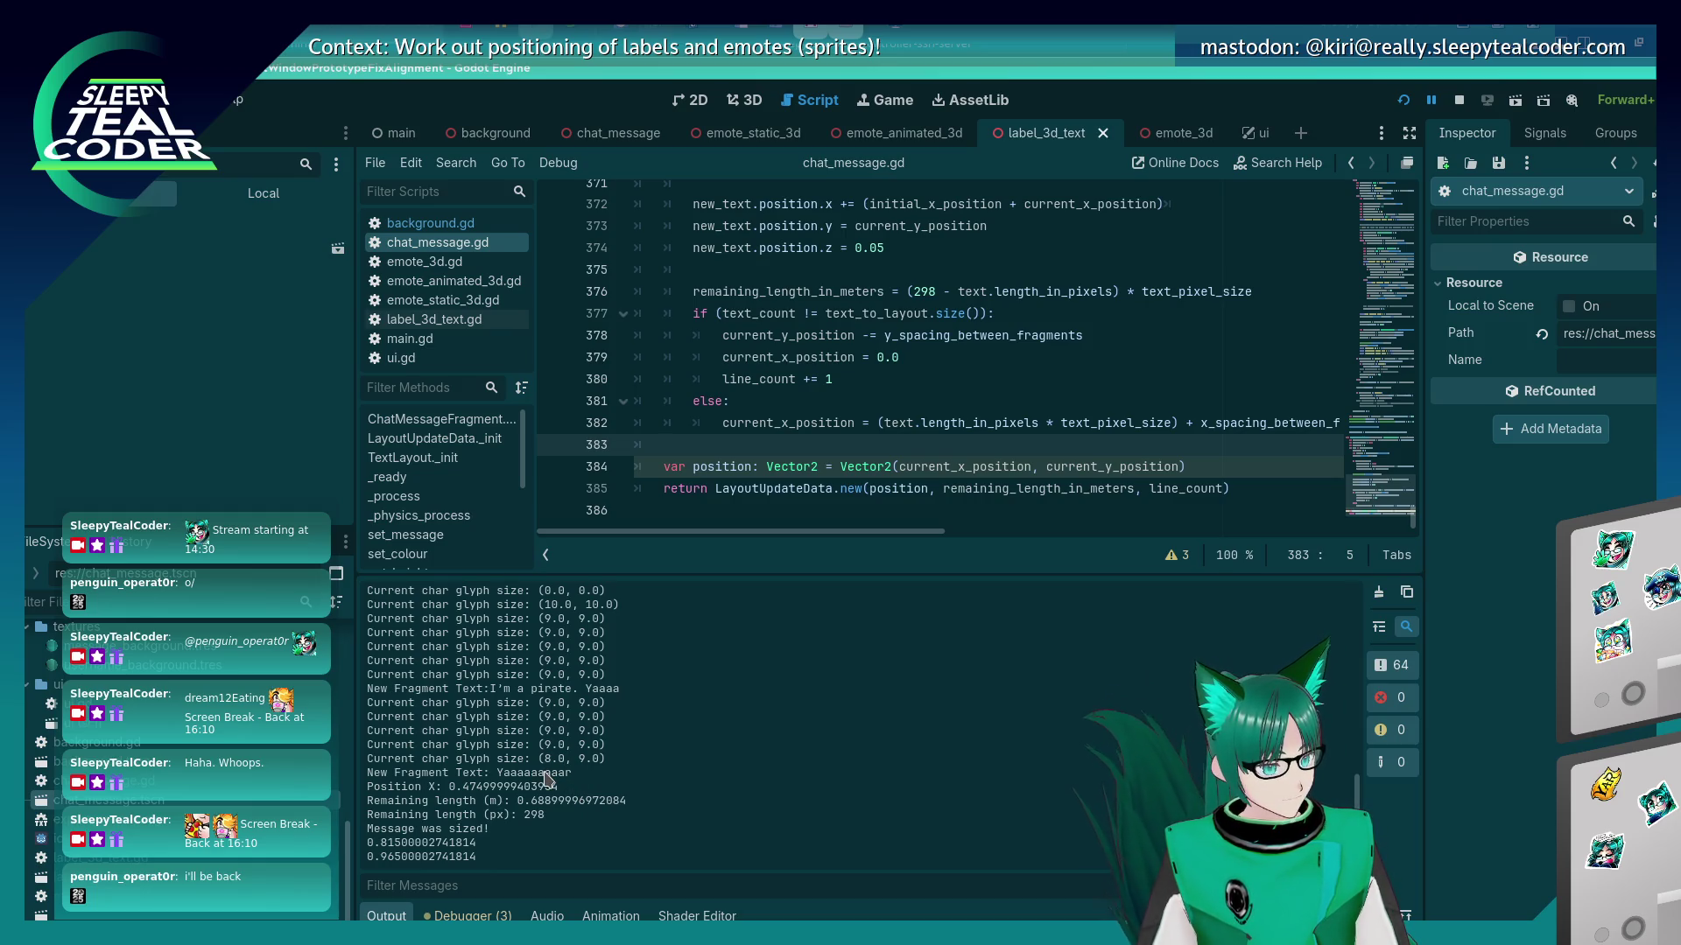
key(alt+Tab)
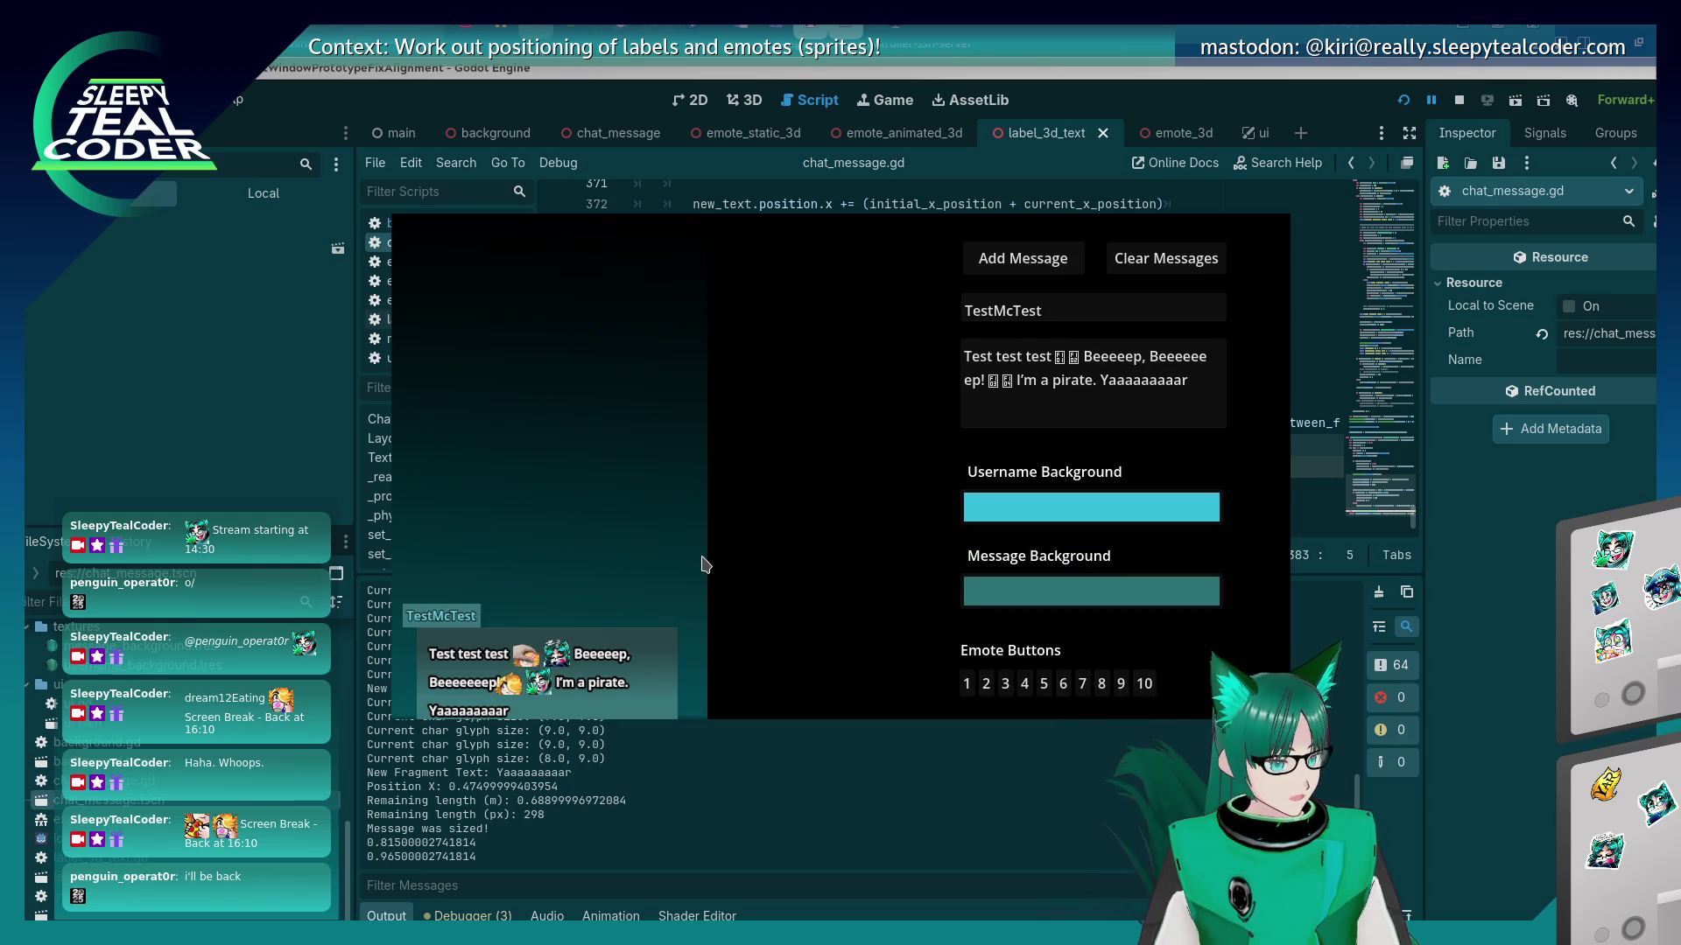
key(alt+Tab)
scroll(716, 420, up, 8)
scroll(725, 435, up, 20)
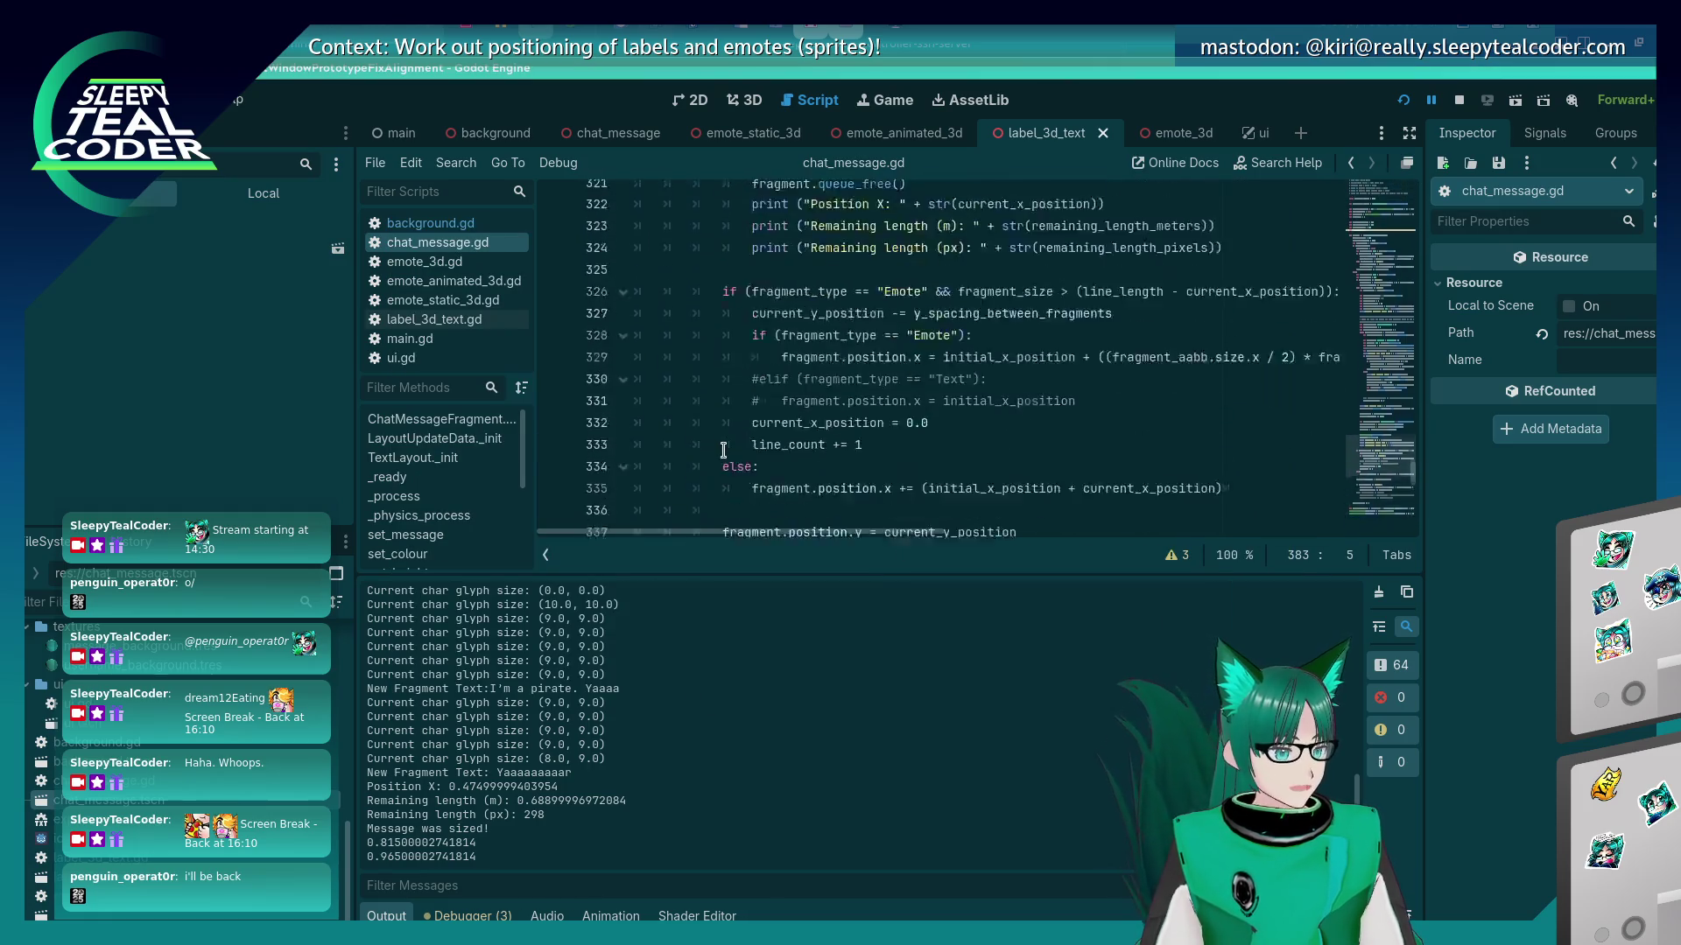
scroll(723, 456, up, 10)
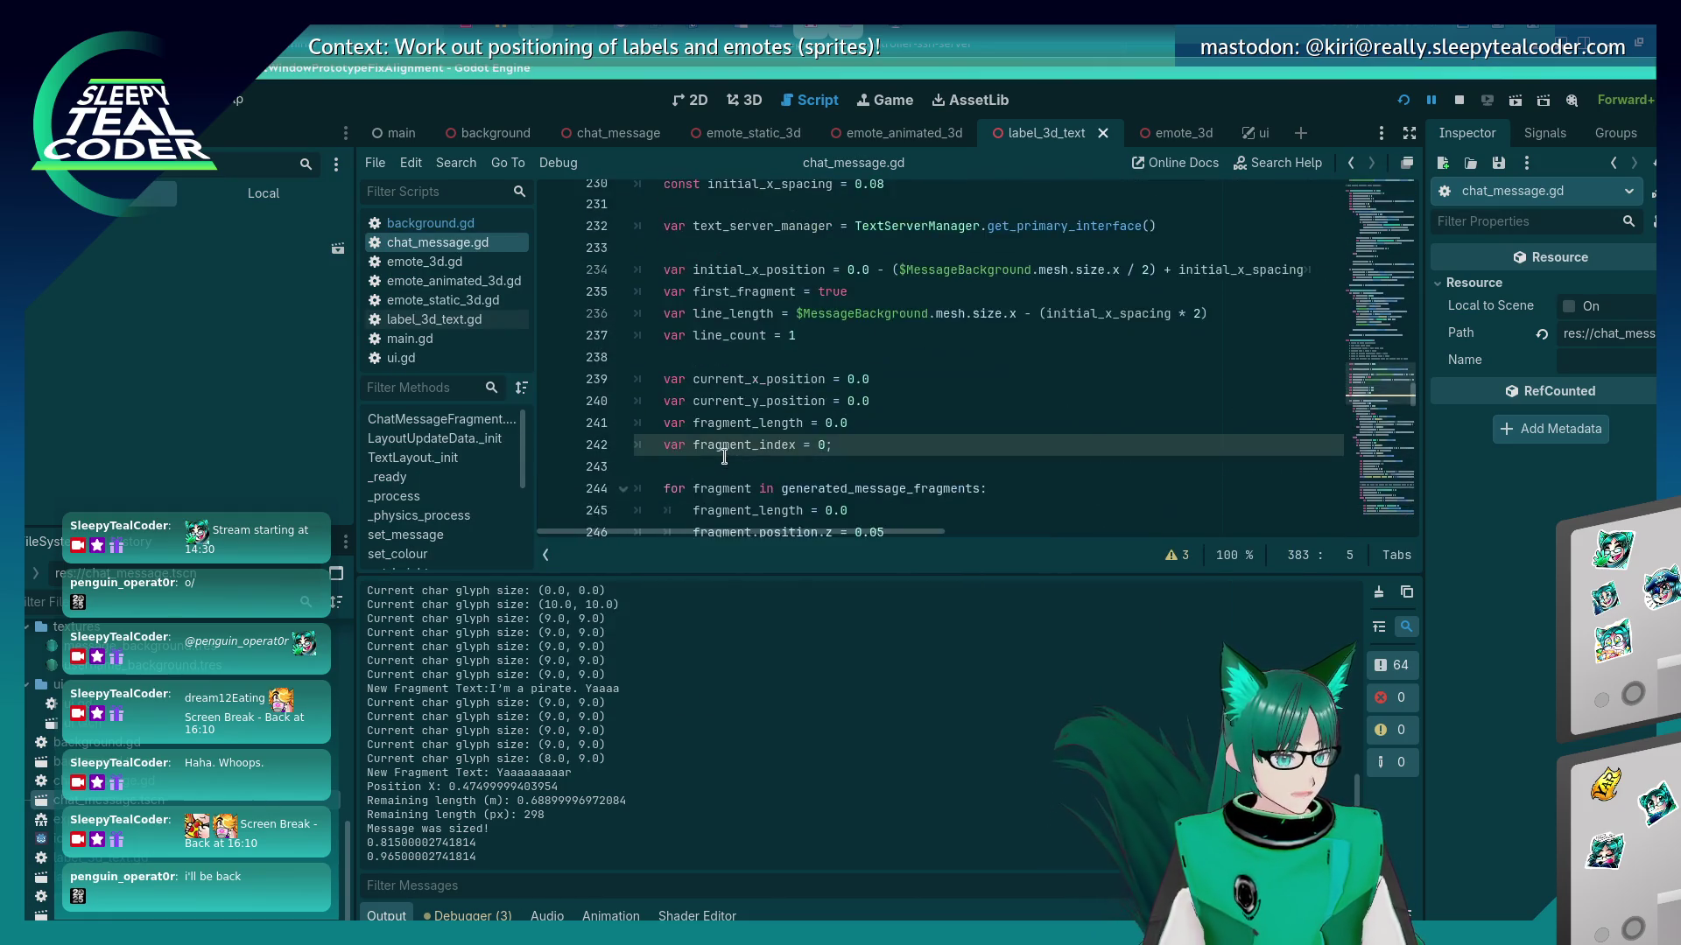
key(alt+Tab)
key(alt+Tab)
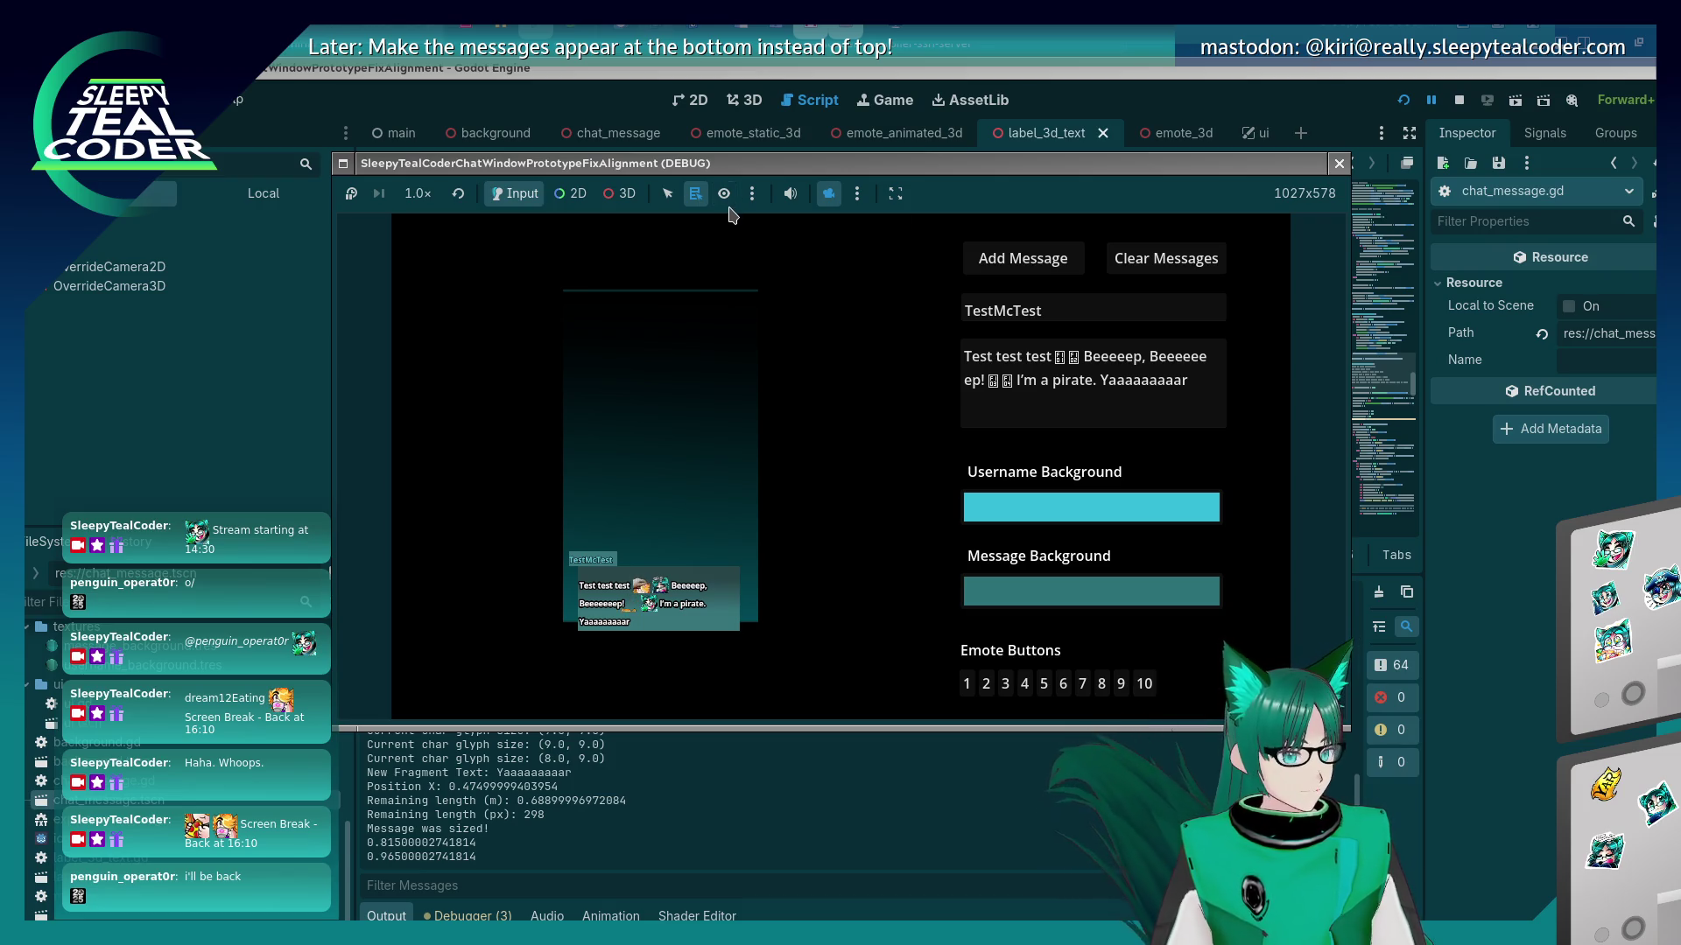
Enable game 3D camera control, select OverrideCamera3D and inspect its FOV in the Inspector.
click(624, 195)
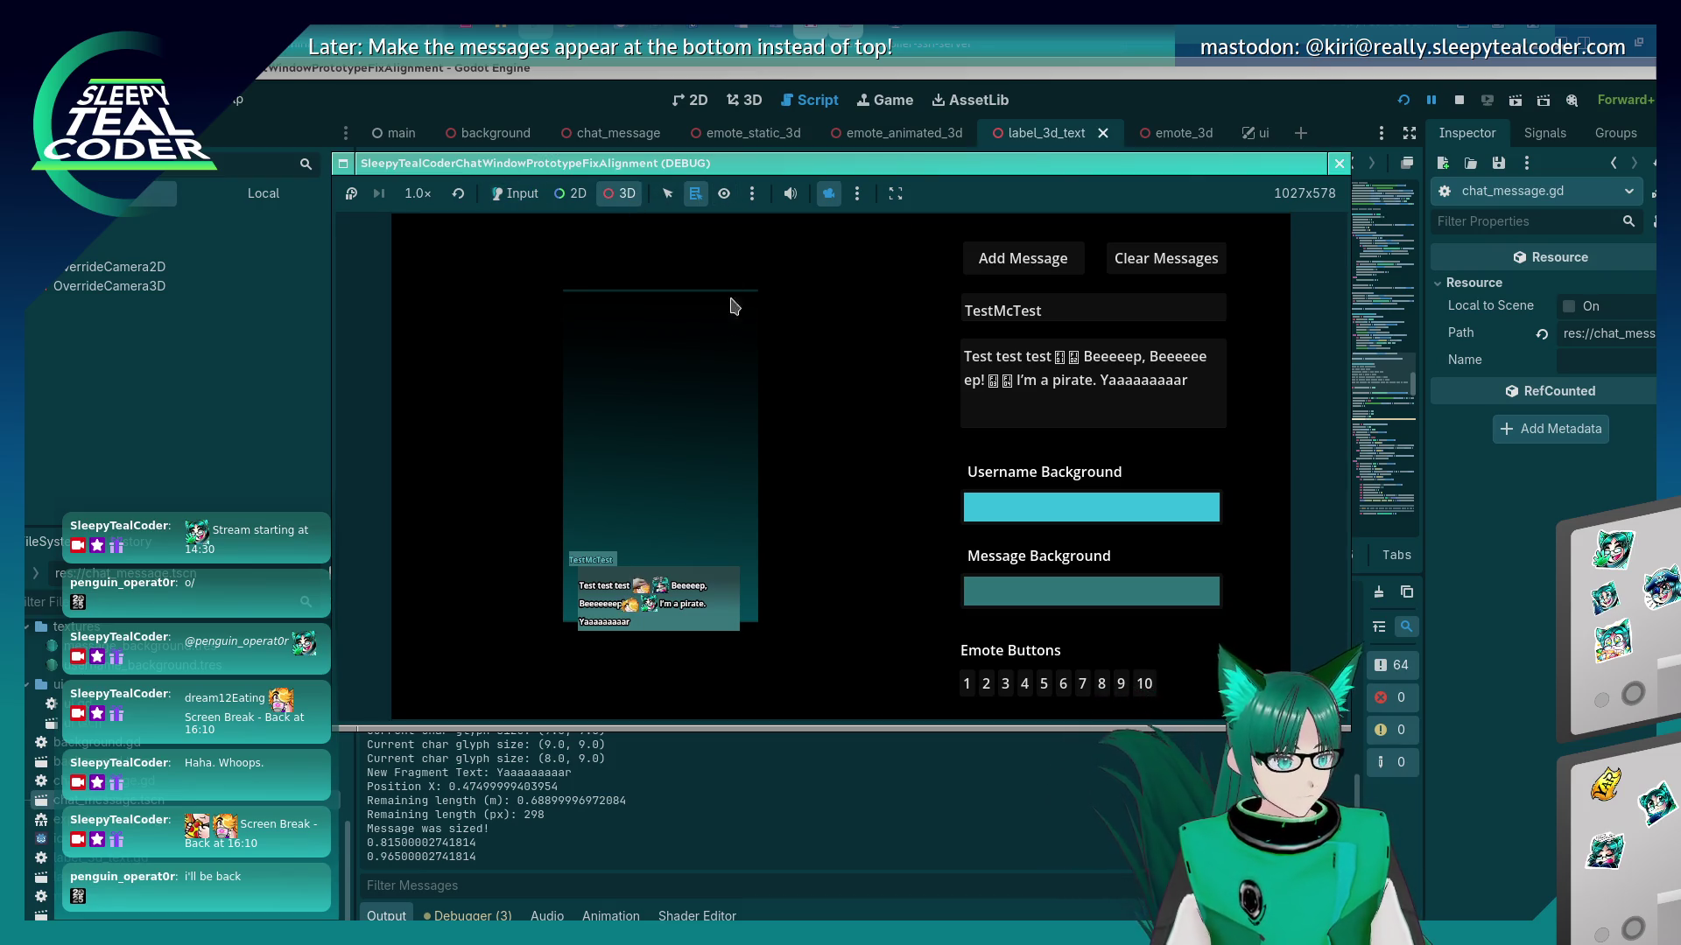
click(149, 293)
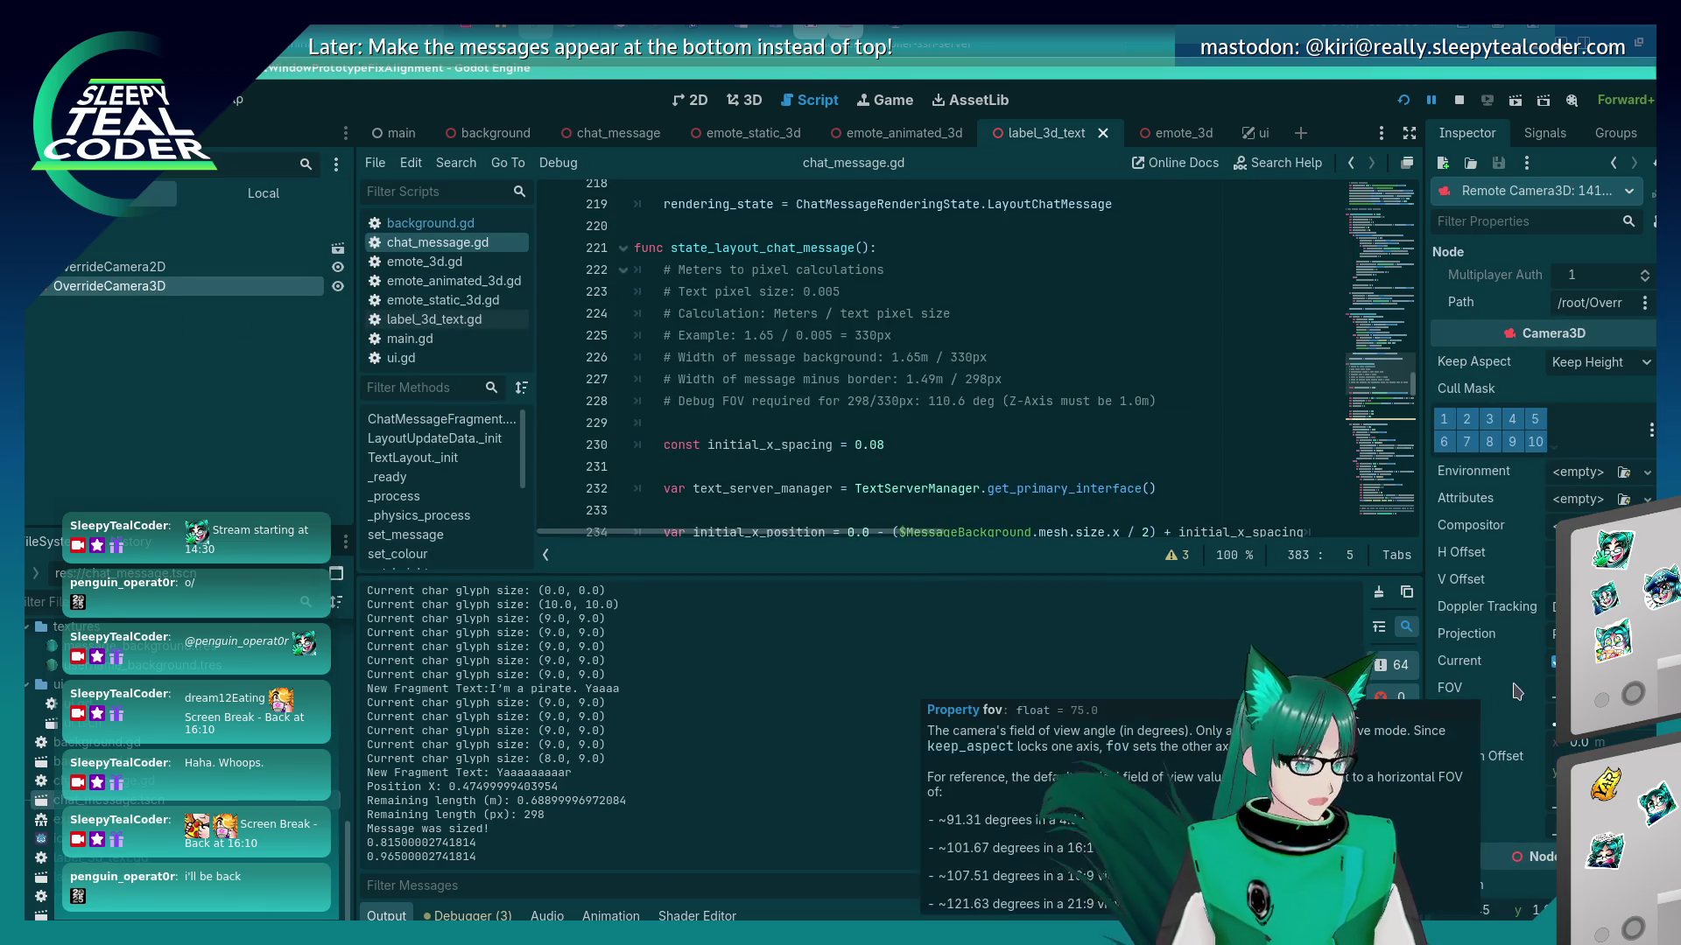
mouse_move(1527, 693)
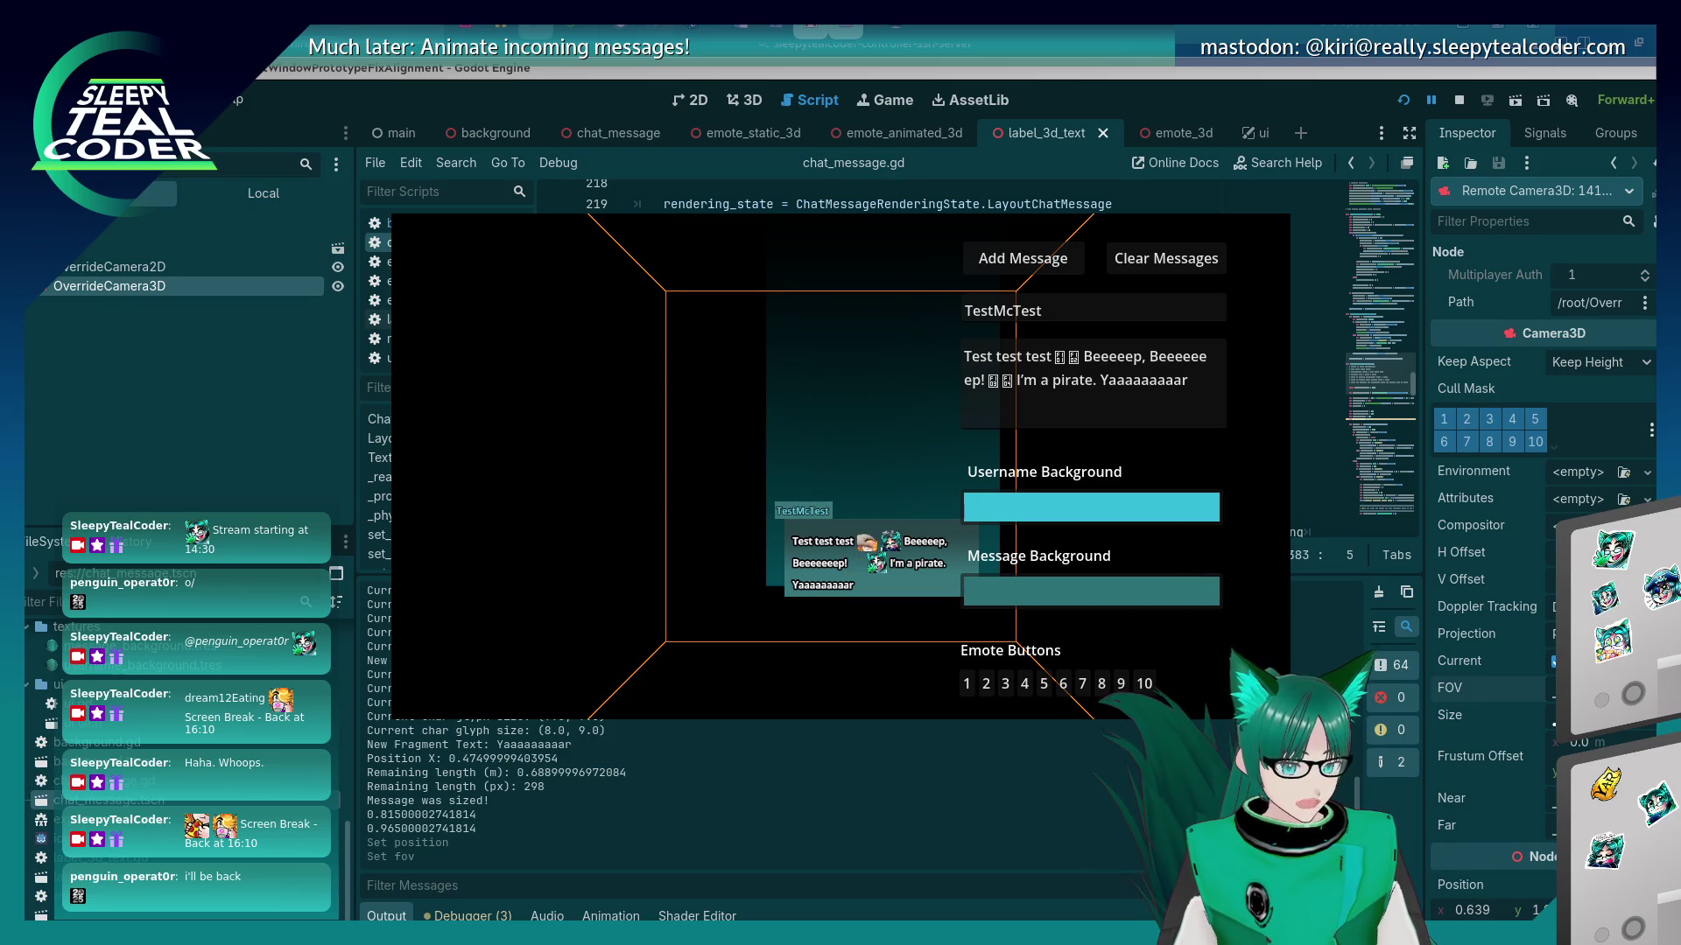
key(alt+Tab)
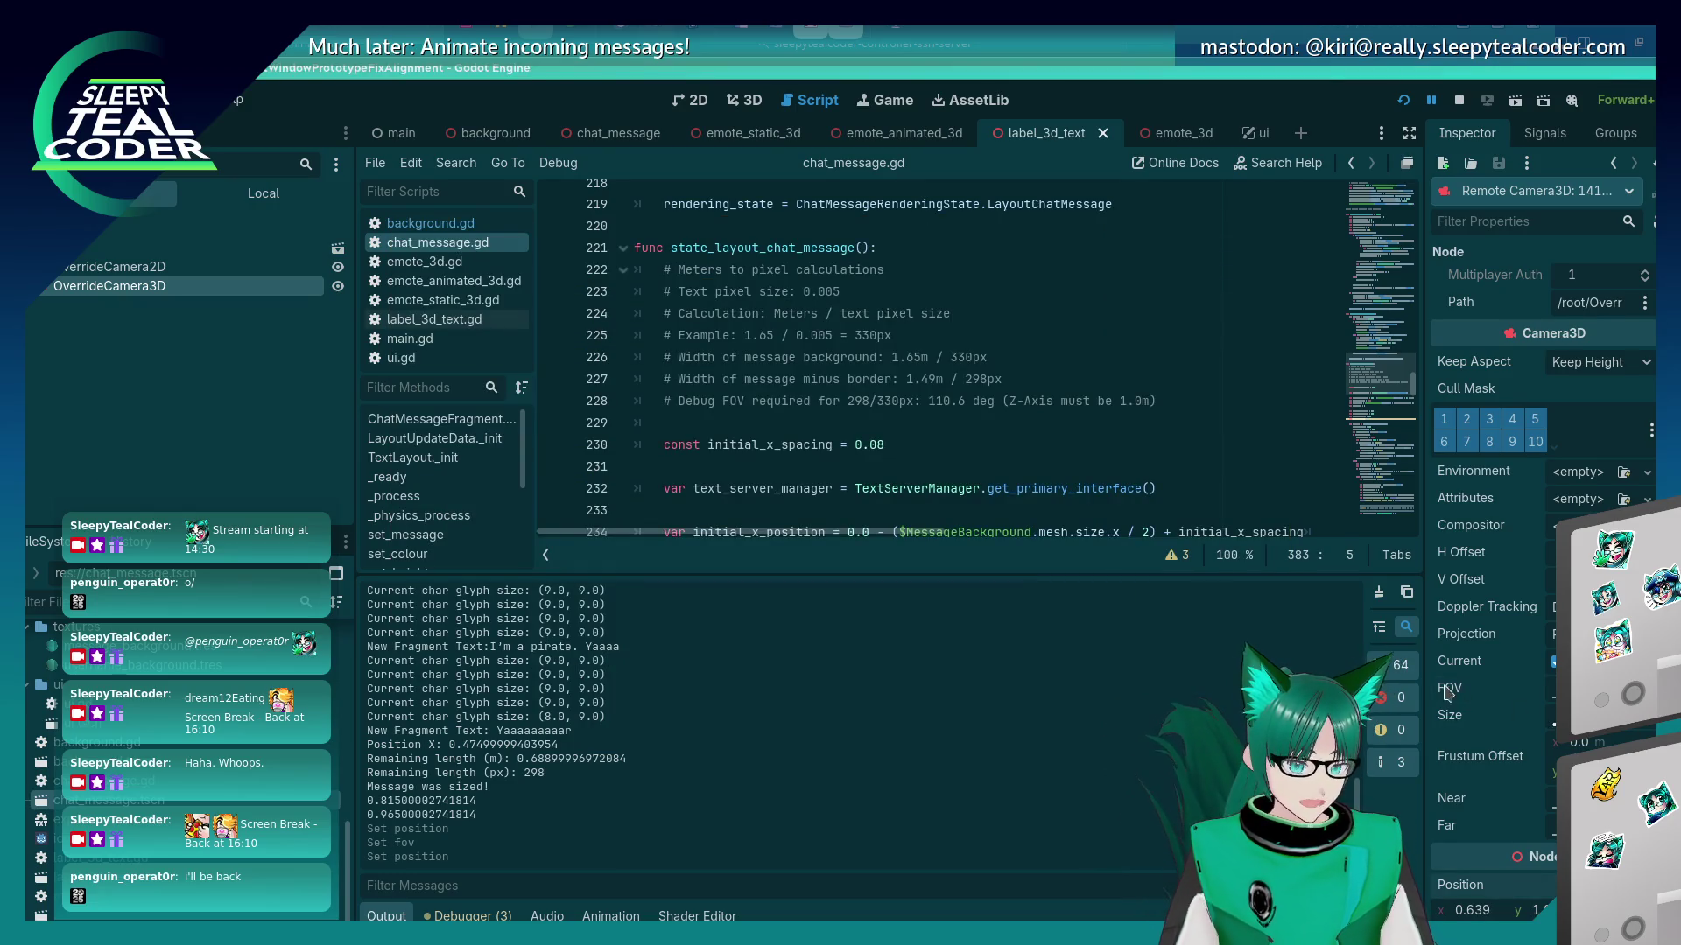
scroll(1448, 691, down, 1)
key(alt+Tab)
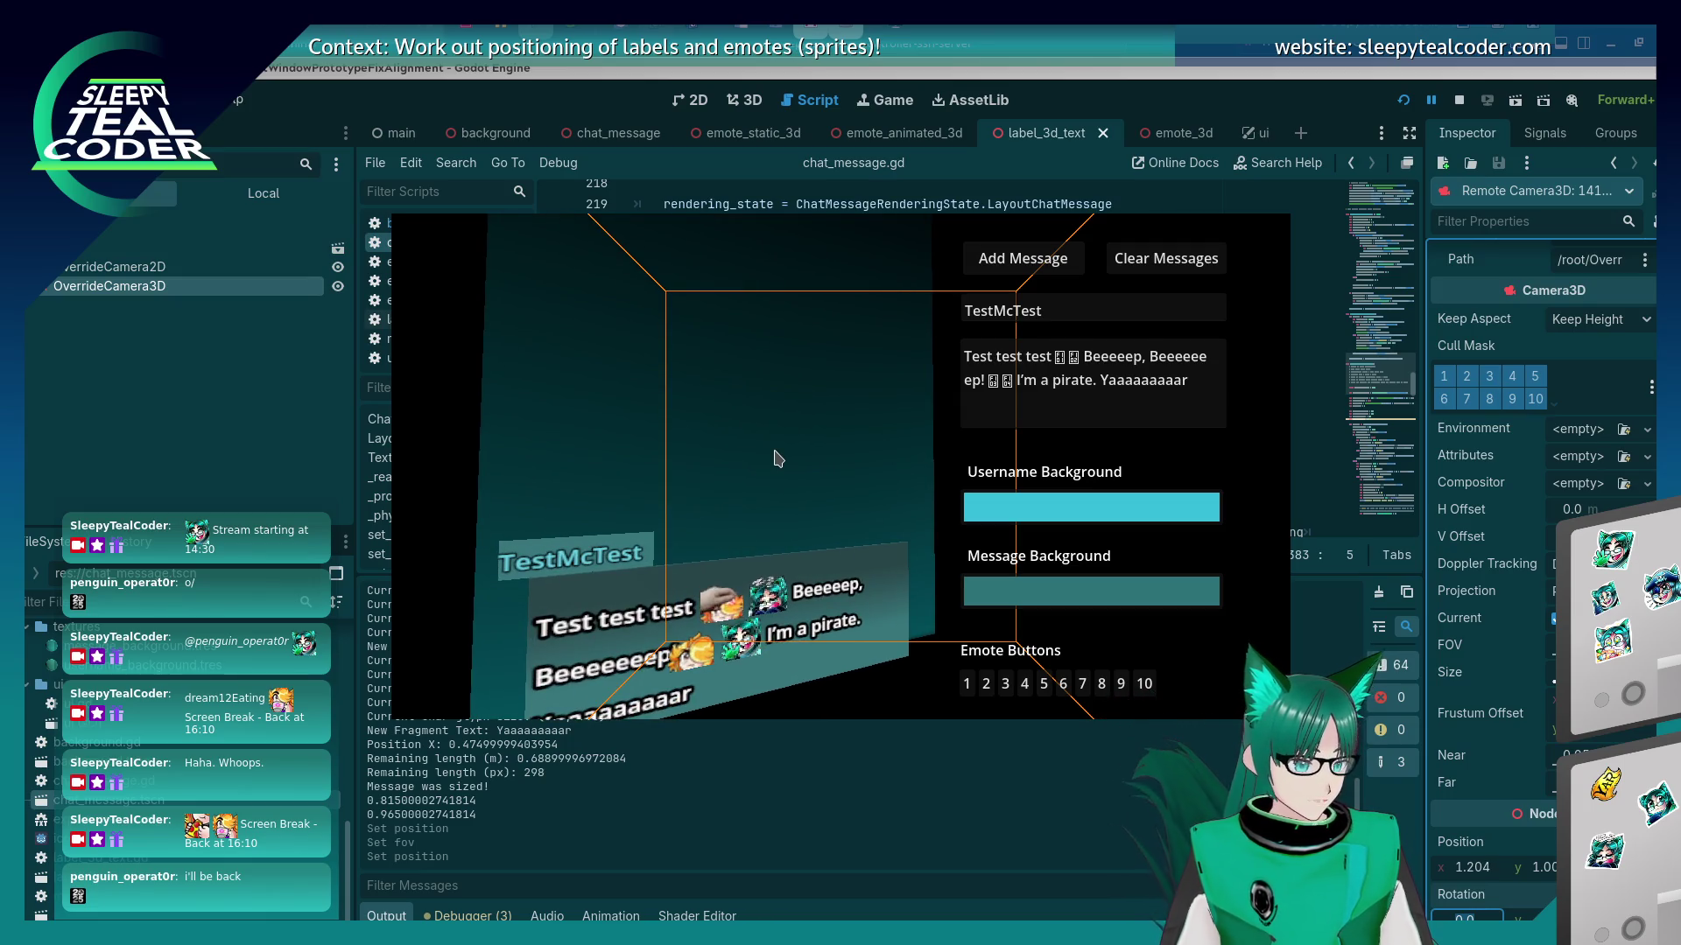
key(alt+Tab)
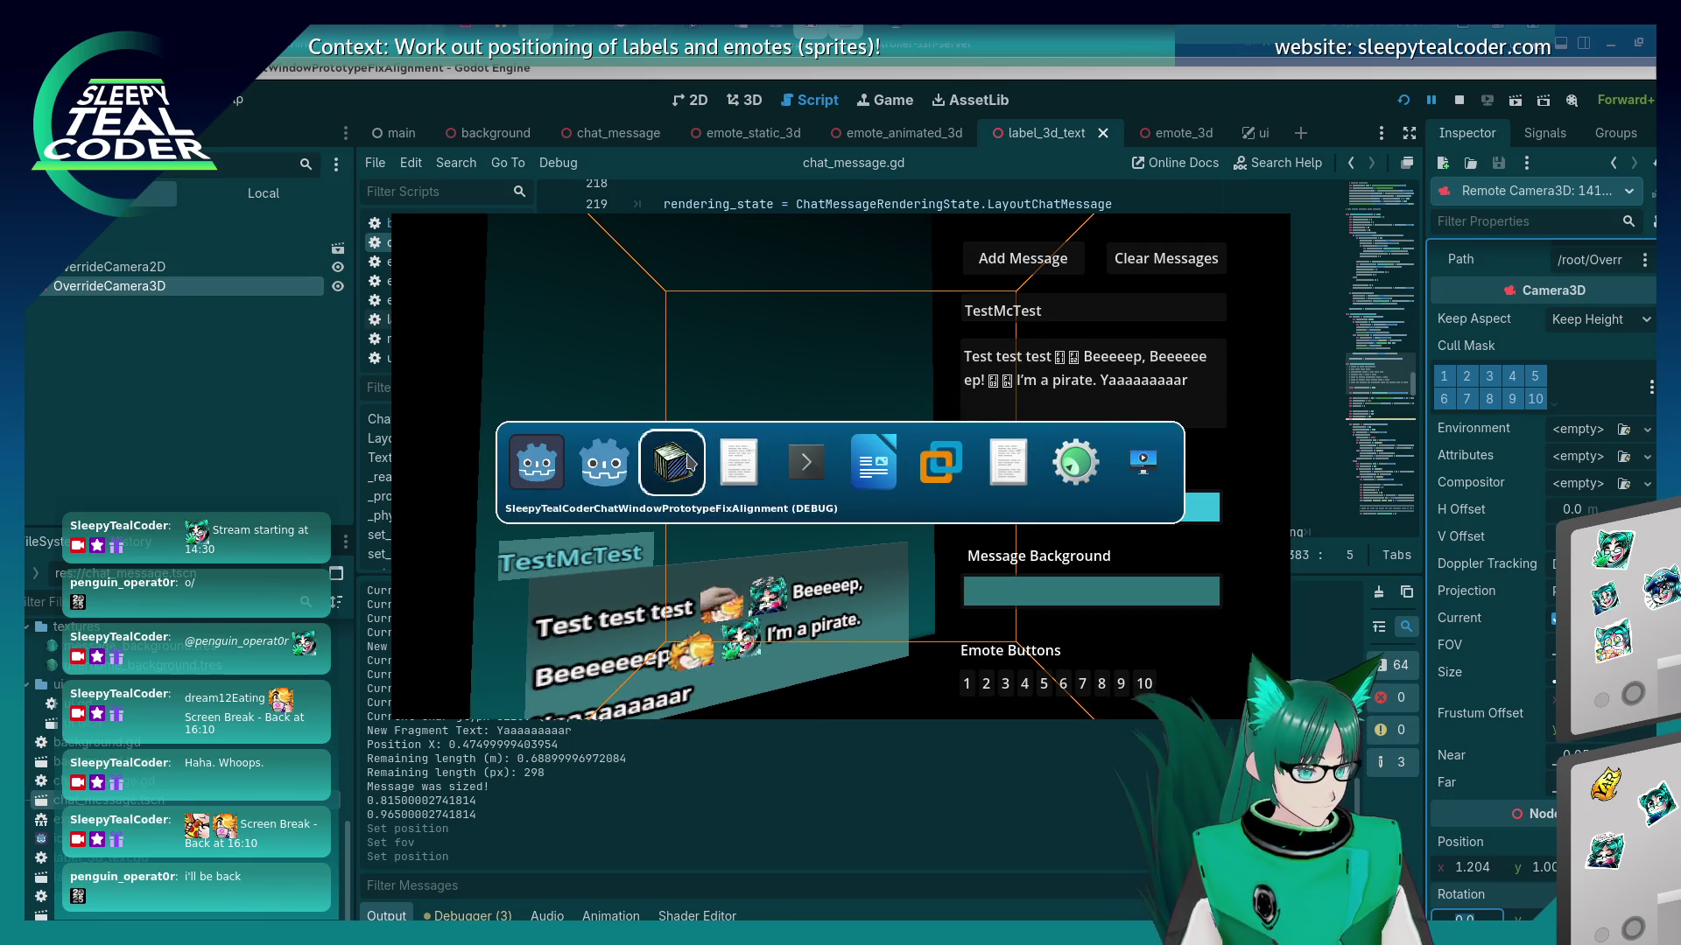
Reset the game's 3D camera from the game toolbar's options menu.
click(688, 462)
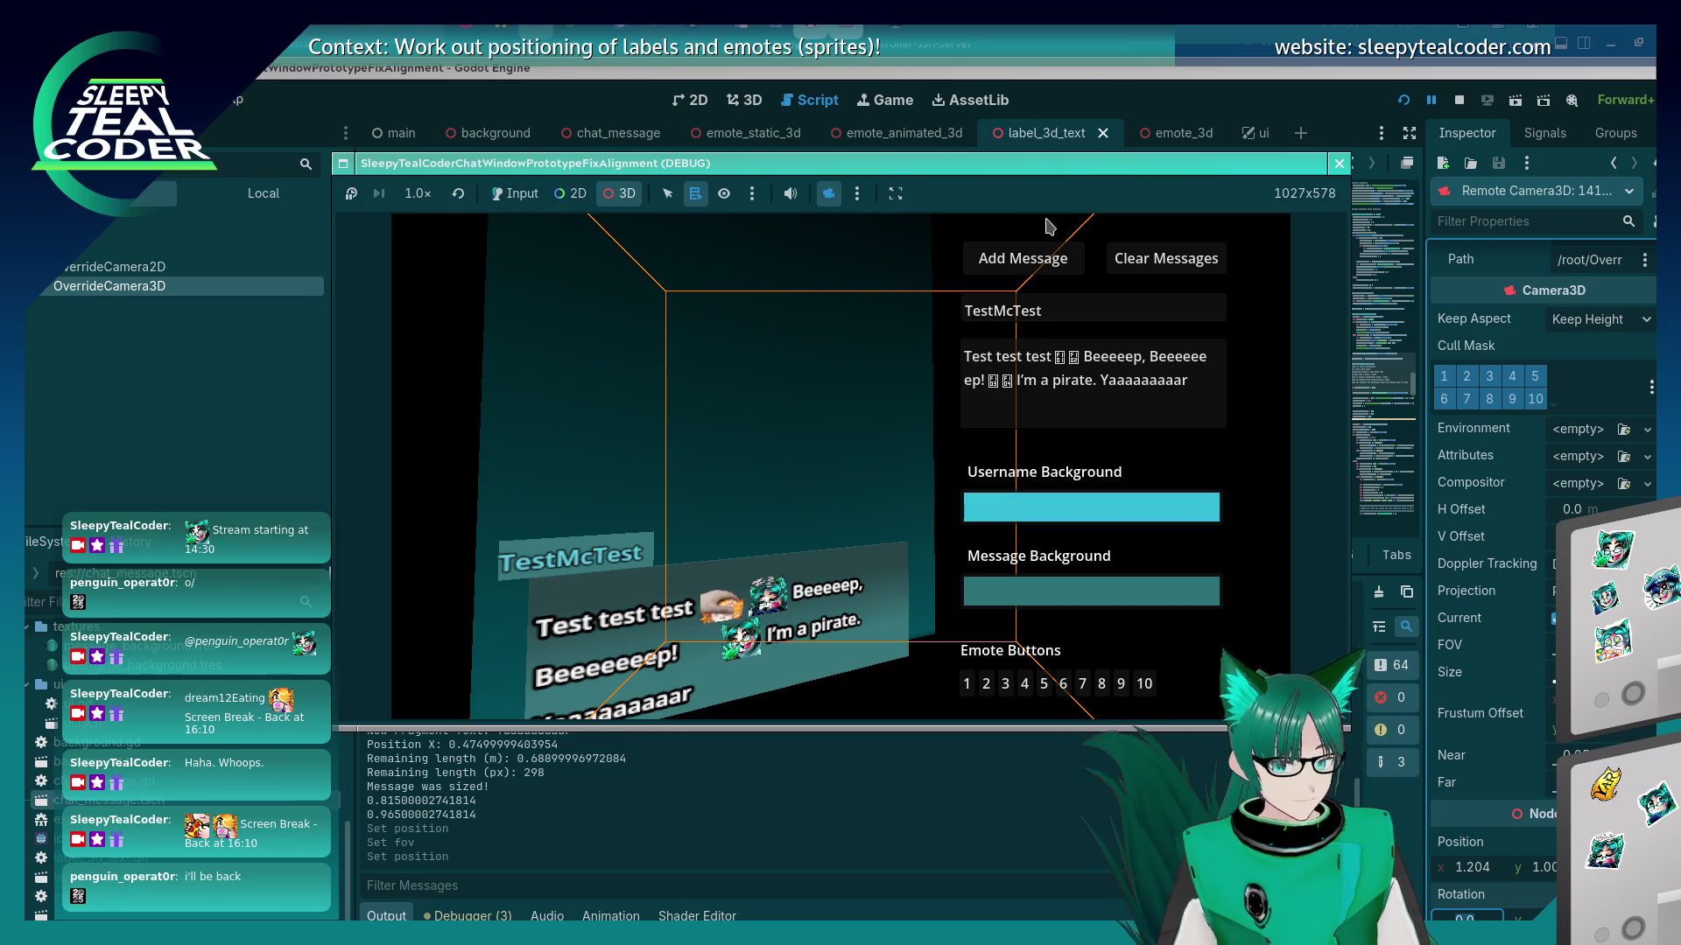
click(857, 193)
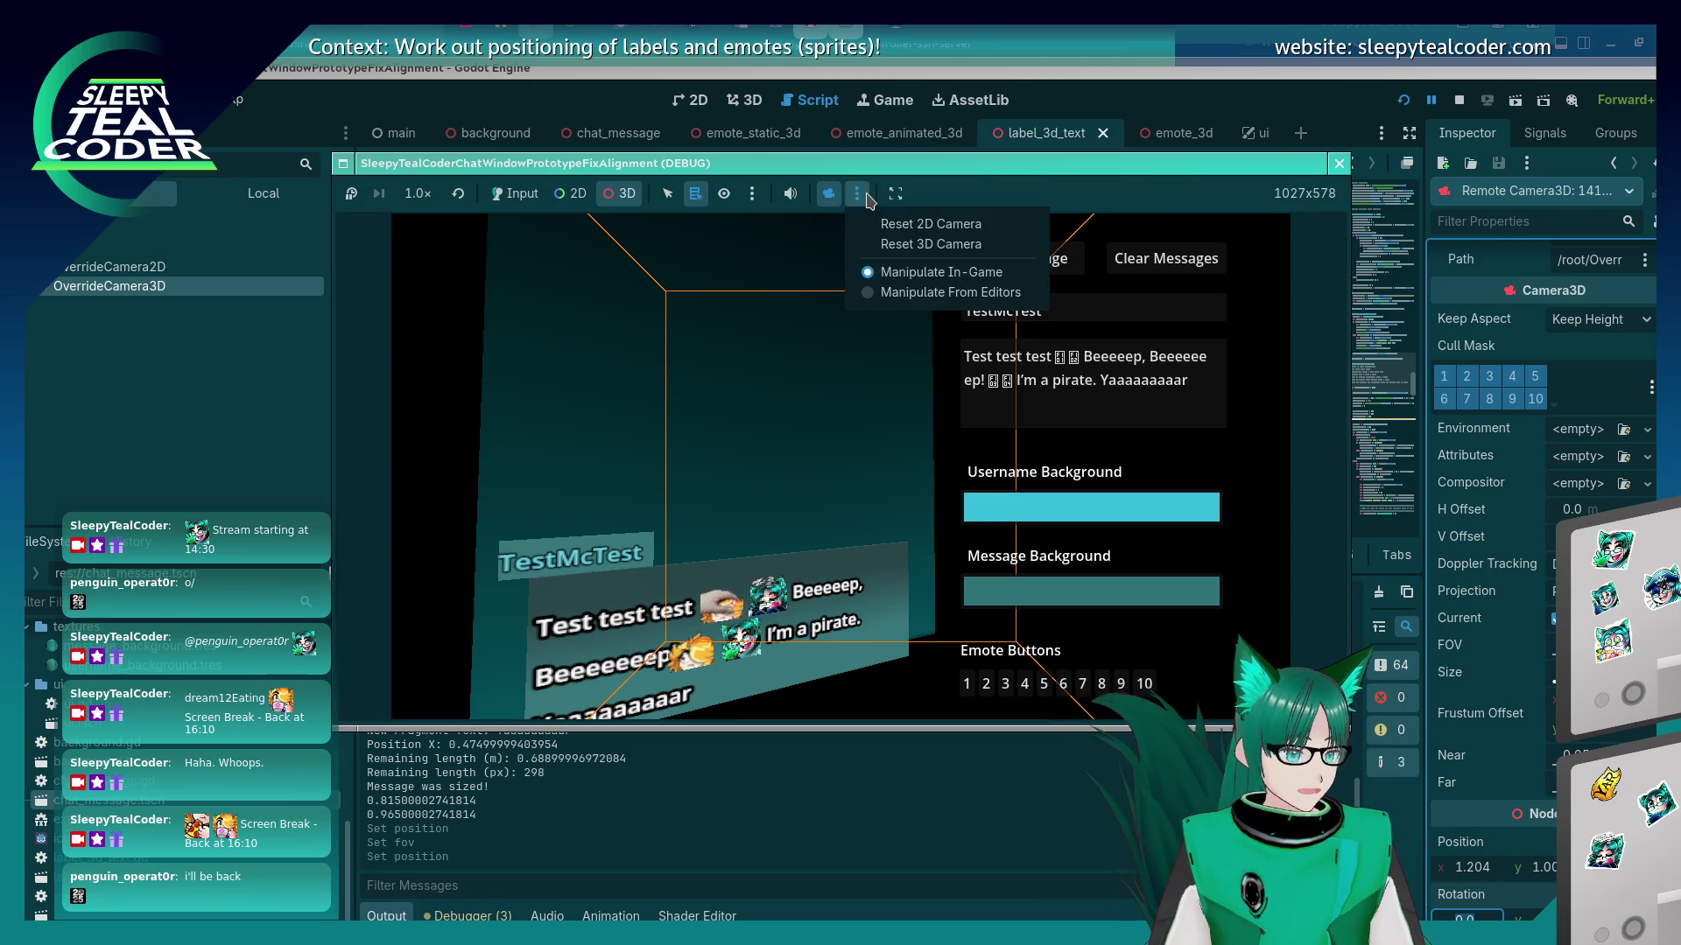
click(873, 250)
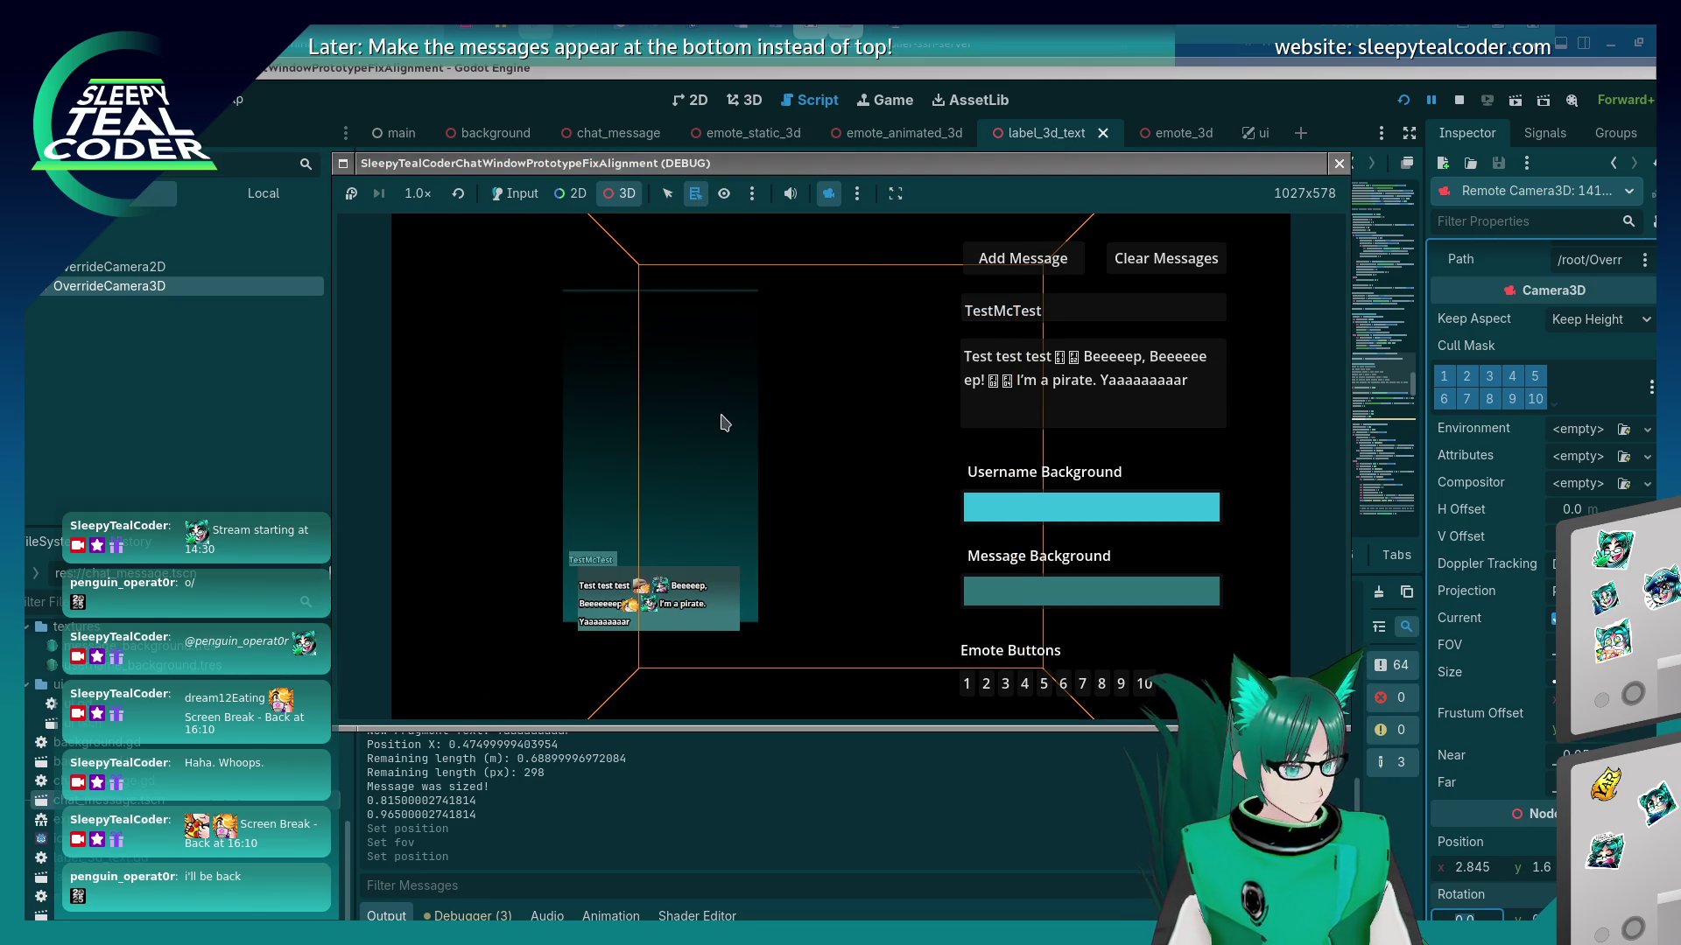
Pan and zoom to centre the message panel straight-on, then deselect OverrideCamera3D.
mouse_move(689, 461)
mouse_down()
mouse_move(863, 462)
mouse_move(786, 462)
mouse_up()
scroll(787, 461, up, 3)
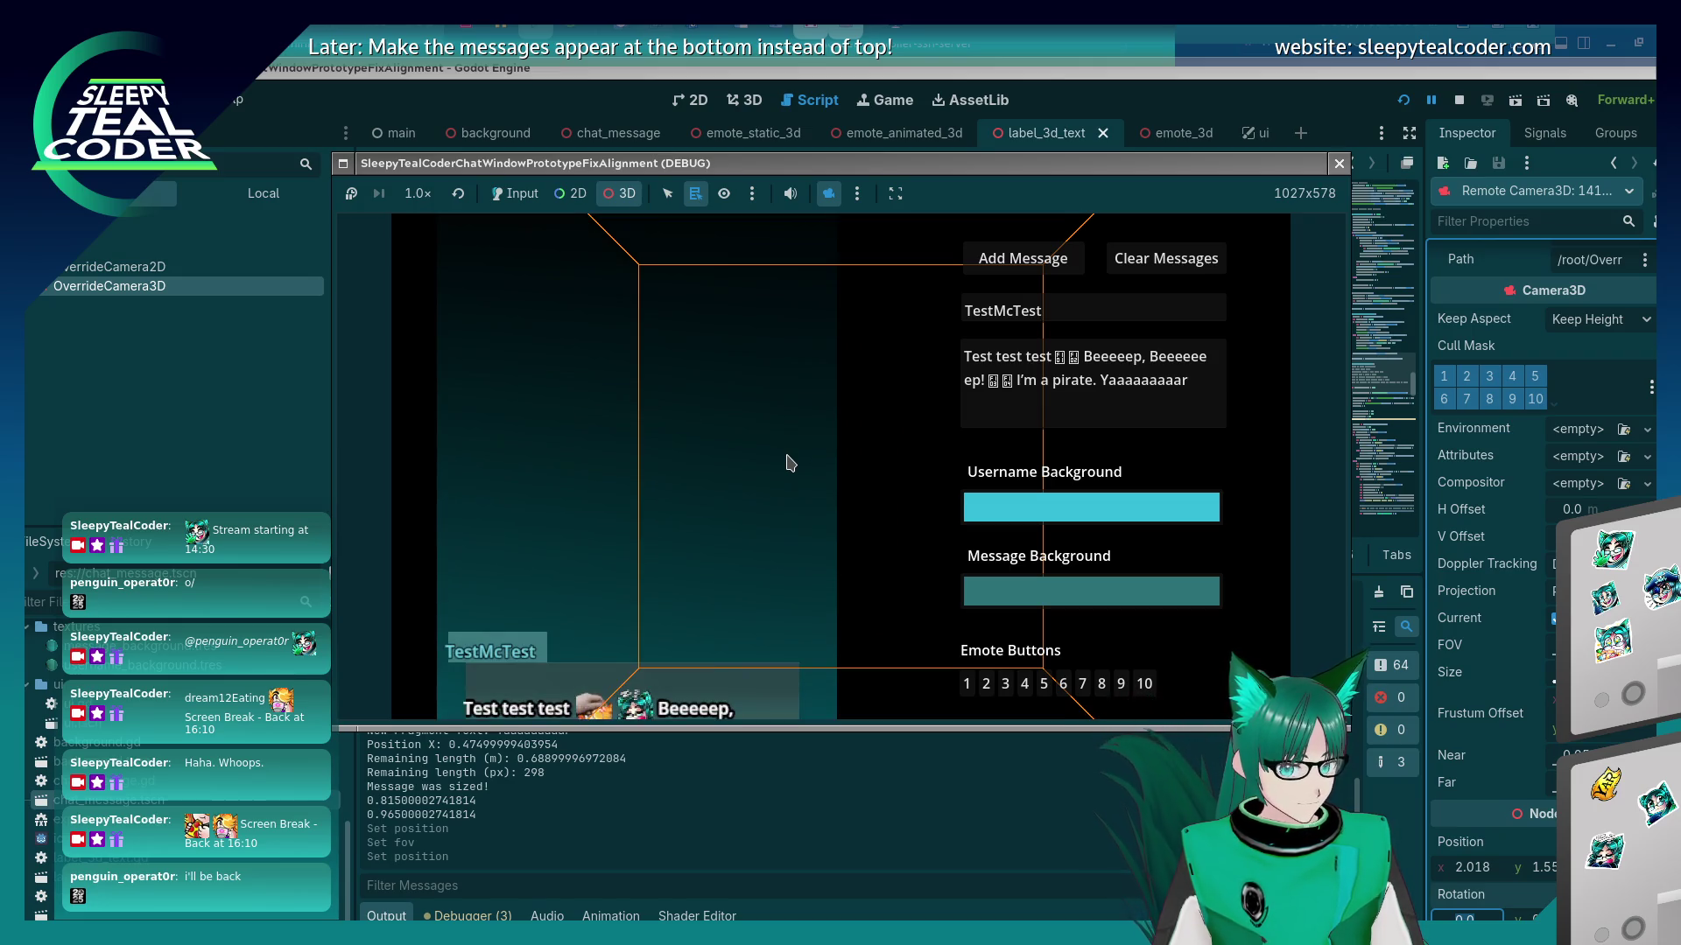
mouse_move(683, 505)
mouse_down()
mouse_move(867, 355)
mouse_move(784, 308)
mouse_move(833, 312)
mouse_move(831, 294)
mouse_move(780, 292)
mouse_up()
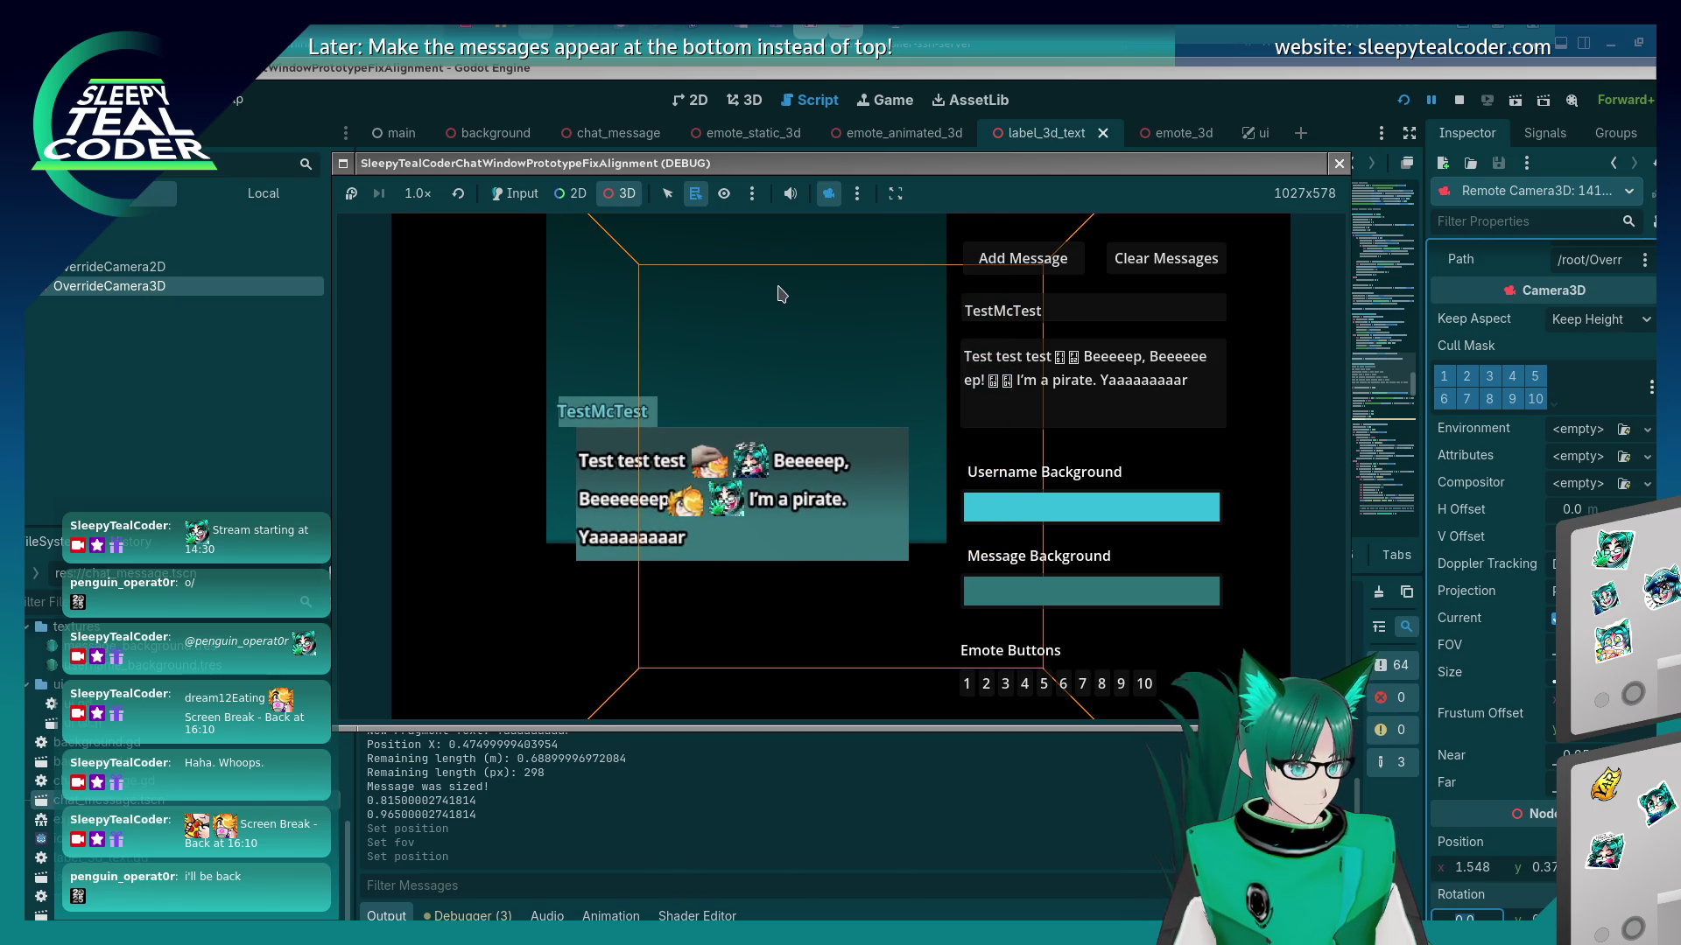
click(1517, 660)
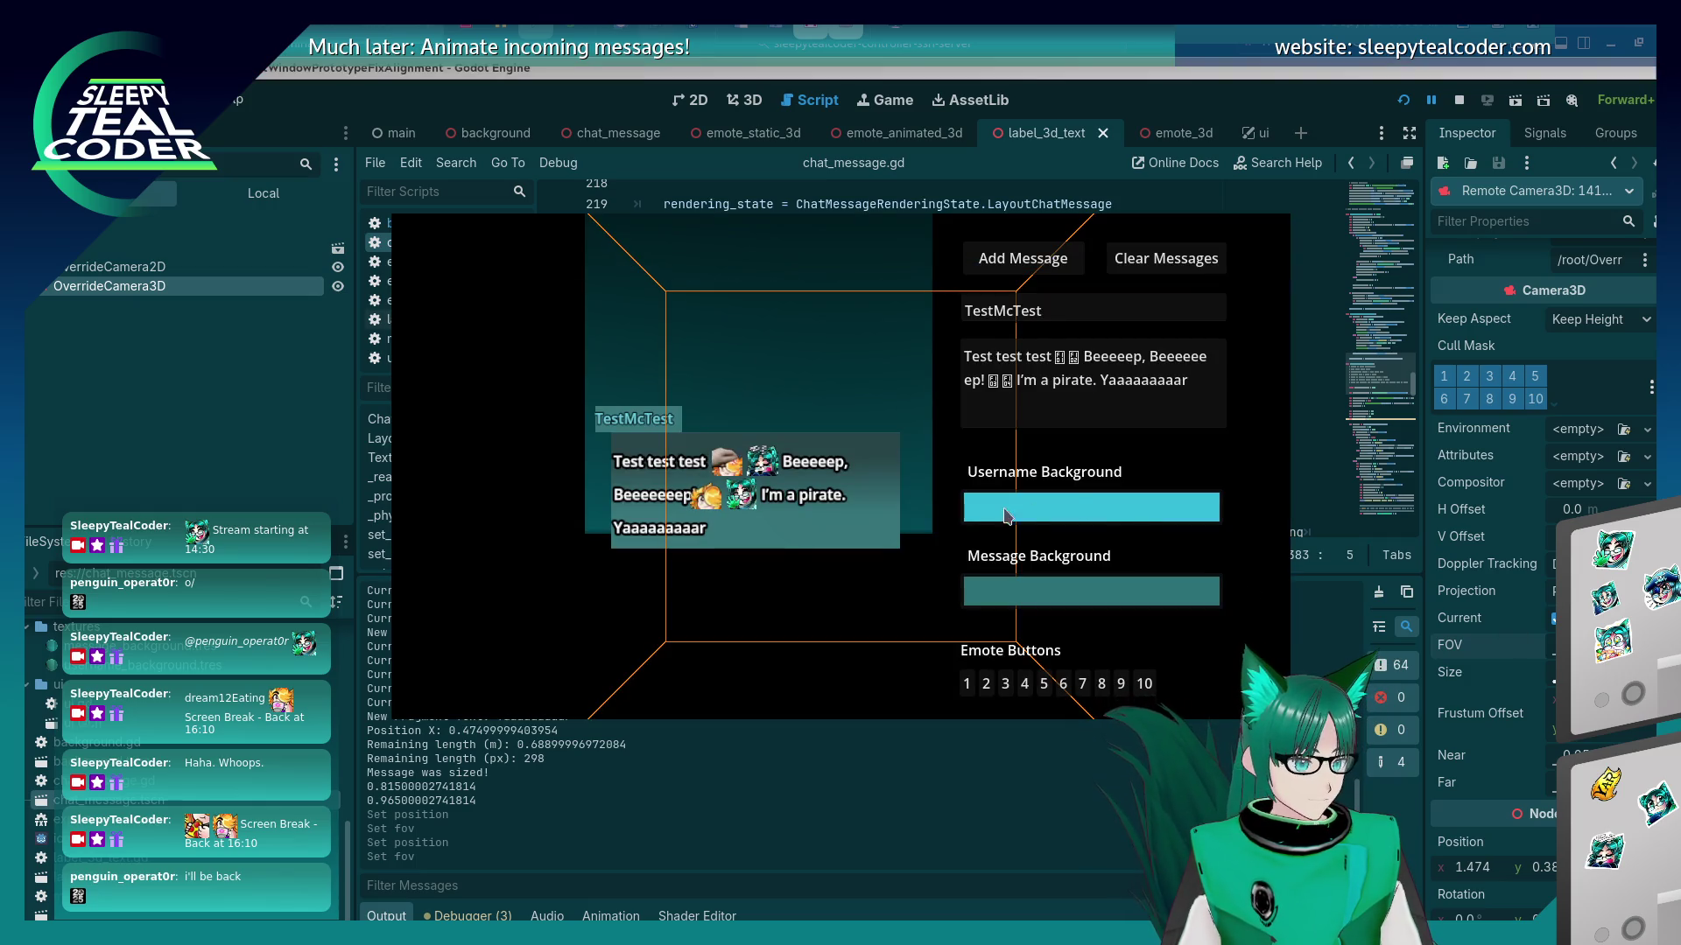
drag(762, 359, 742, 417)
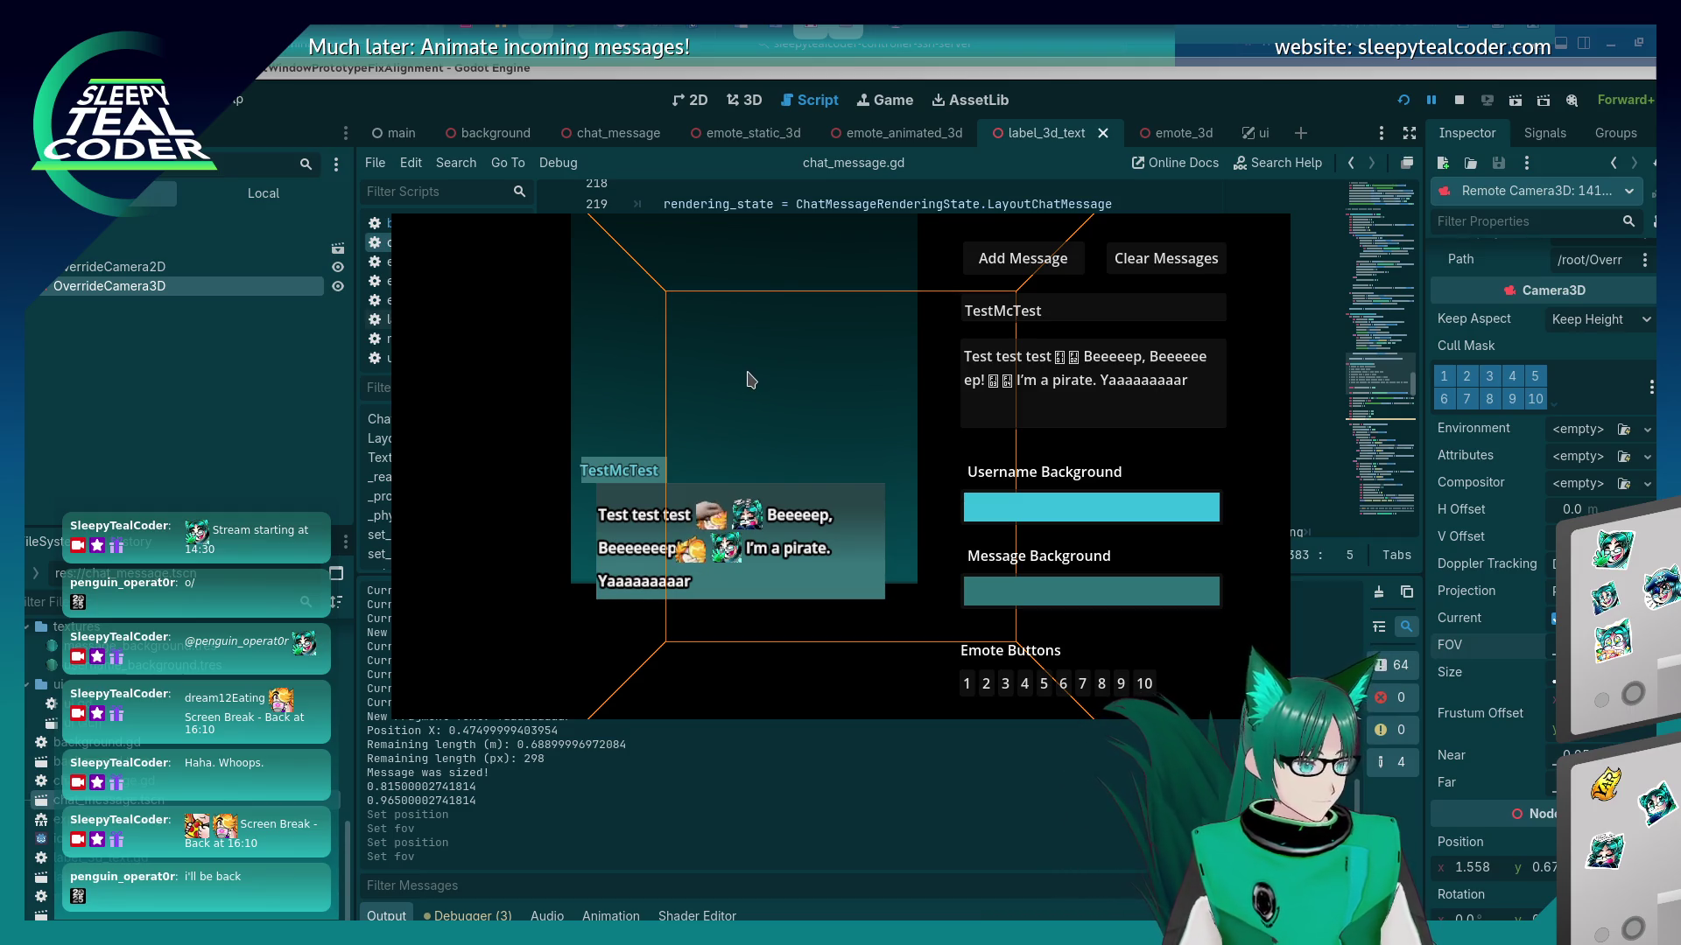
click(212, 384)
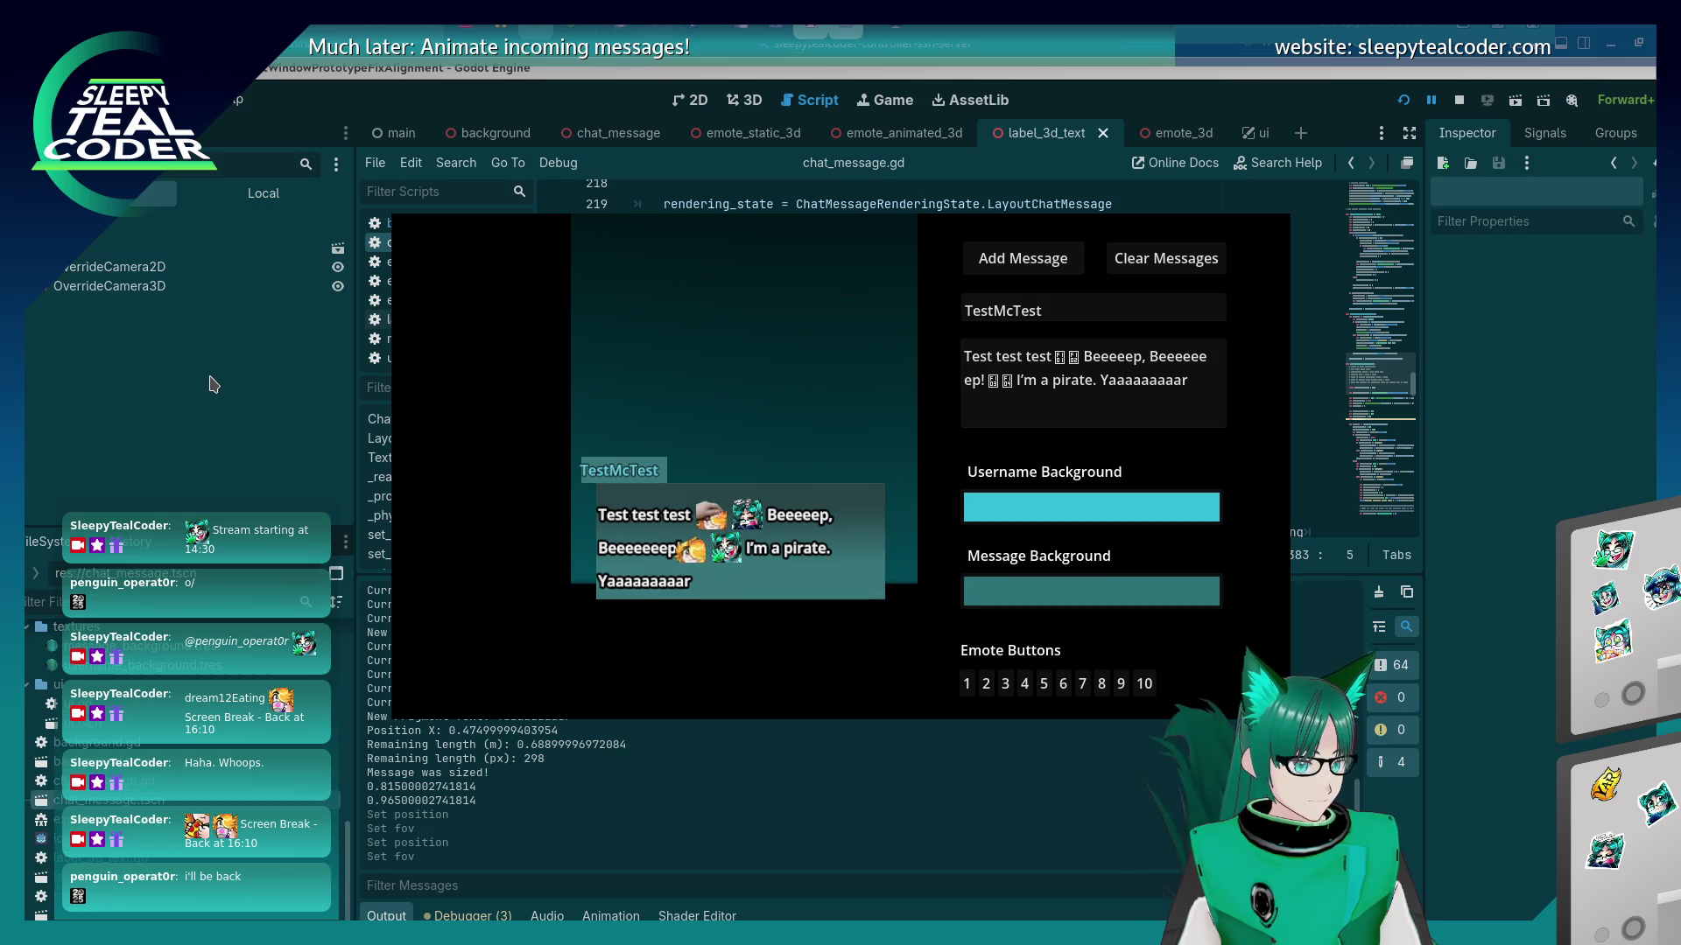
Place an on-screen ruler under the message panel and adjust its measuring mark.
mouse_move(1327, 460)
mouse_down()
mouse_move(820, 660)
mouse_move(830, 611)
mouse_up()
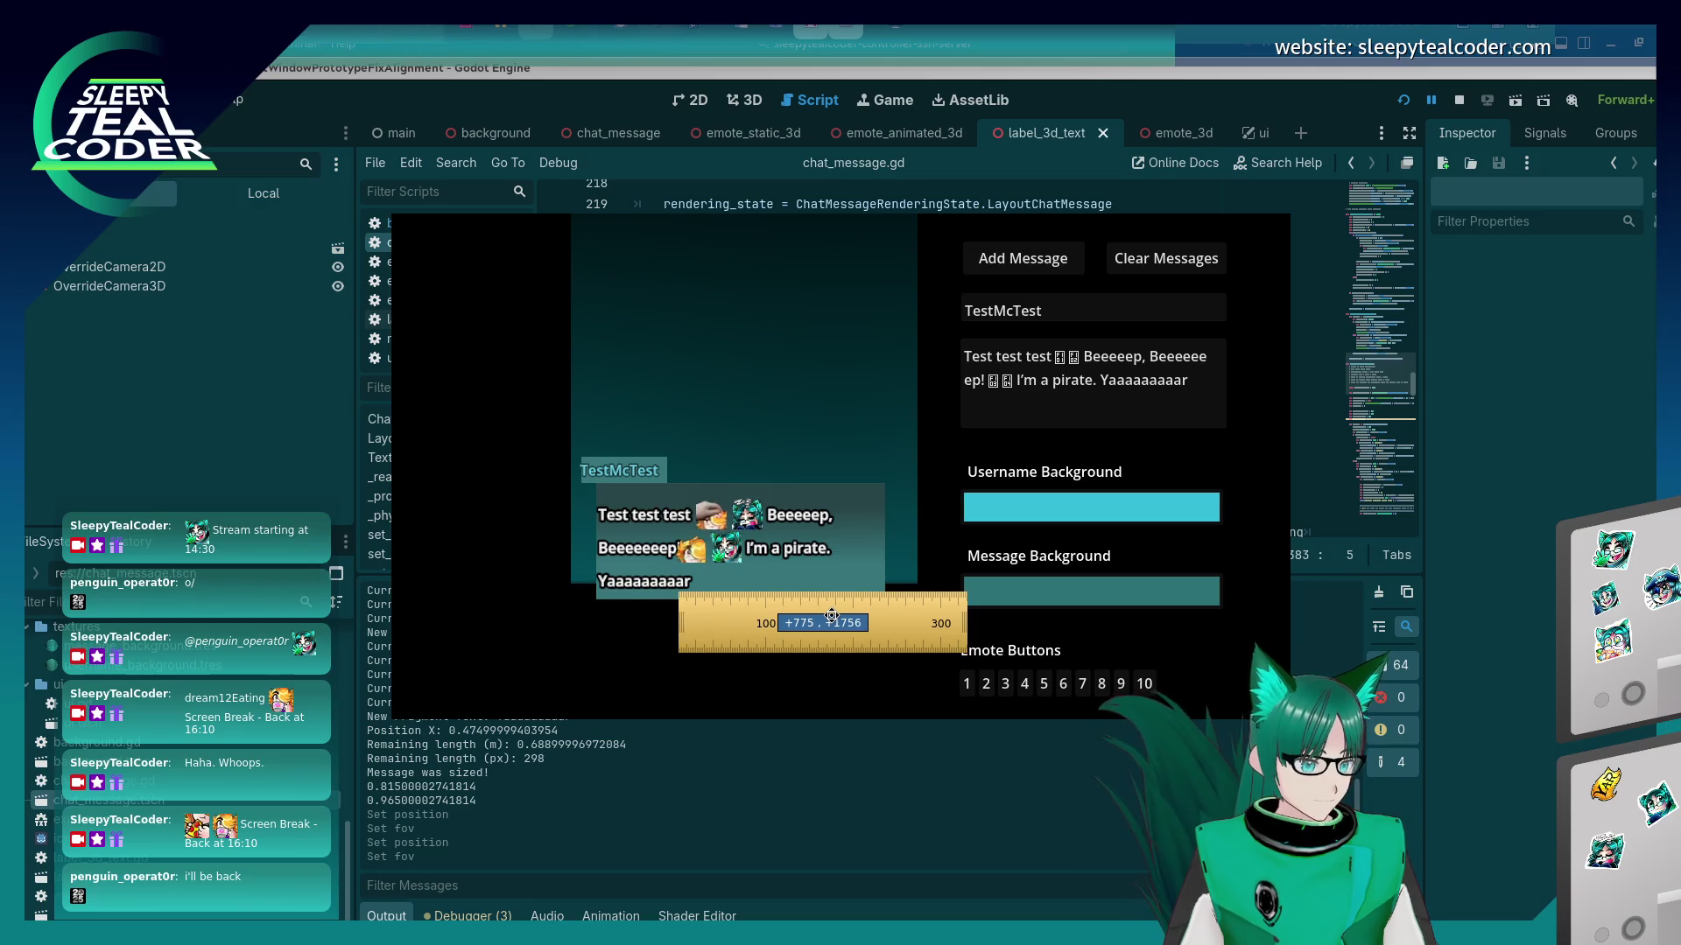
key(Right)
key(Right)
key(Right)
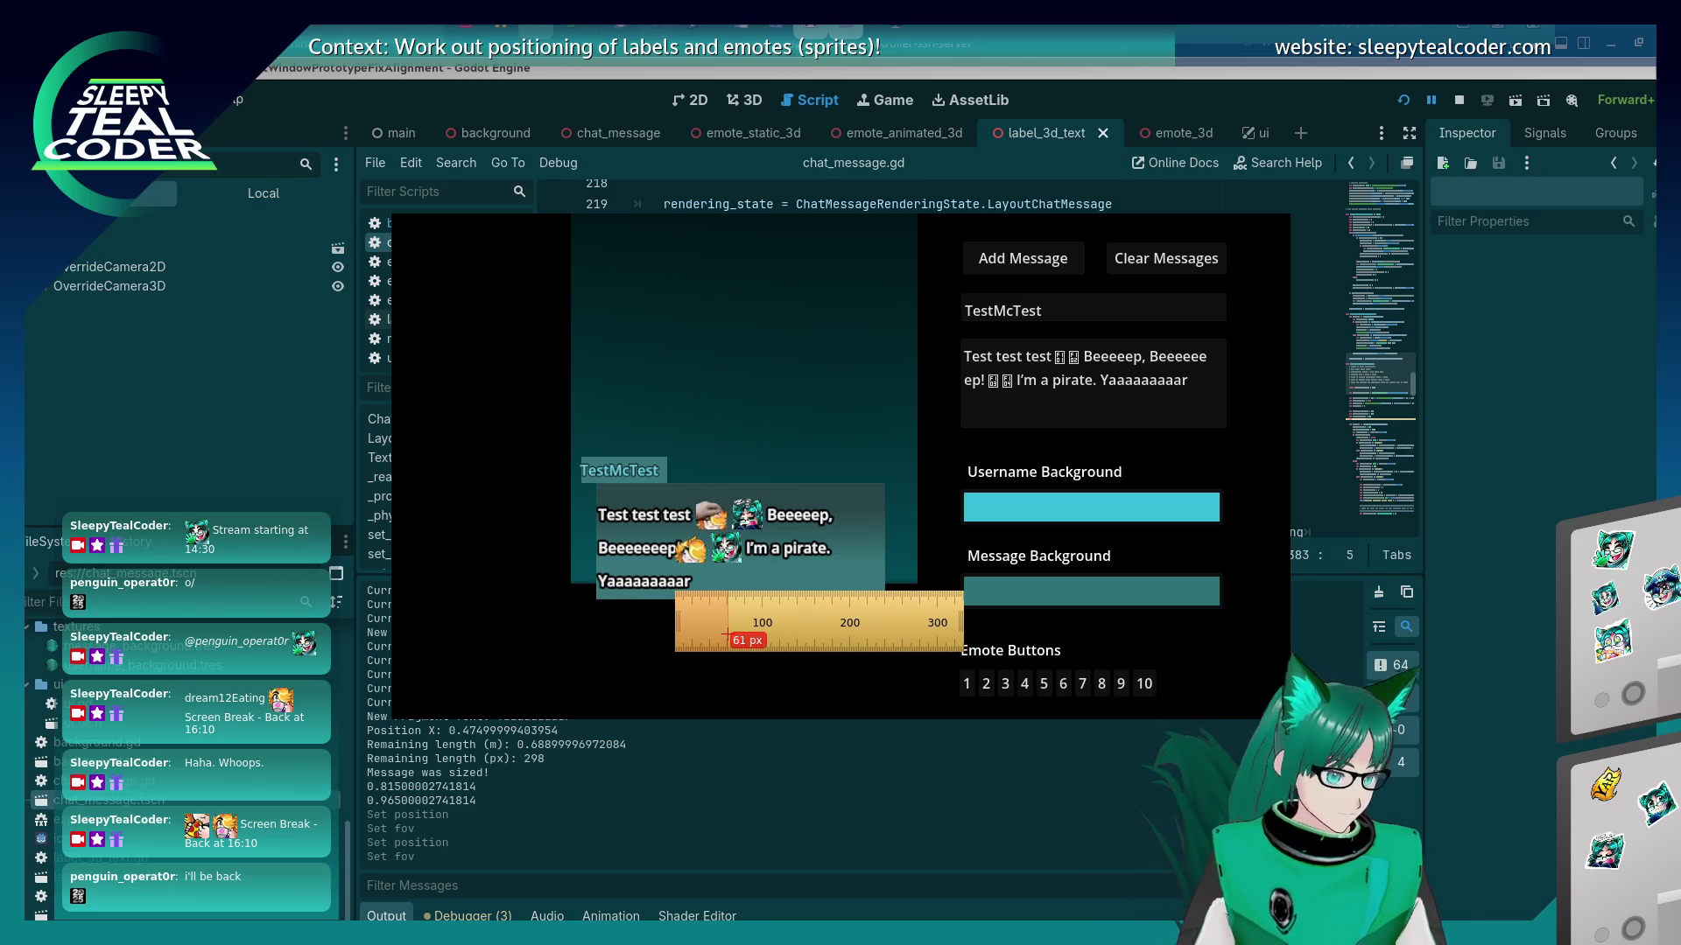
key(Right)
key(Right)
key(Right)
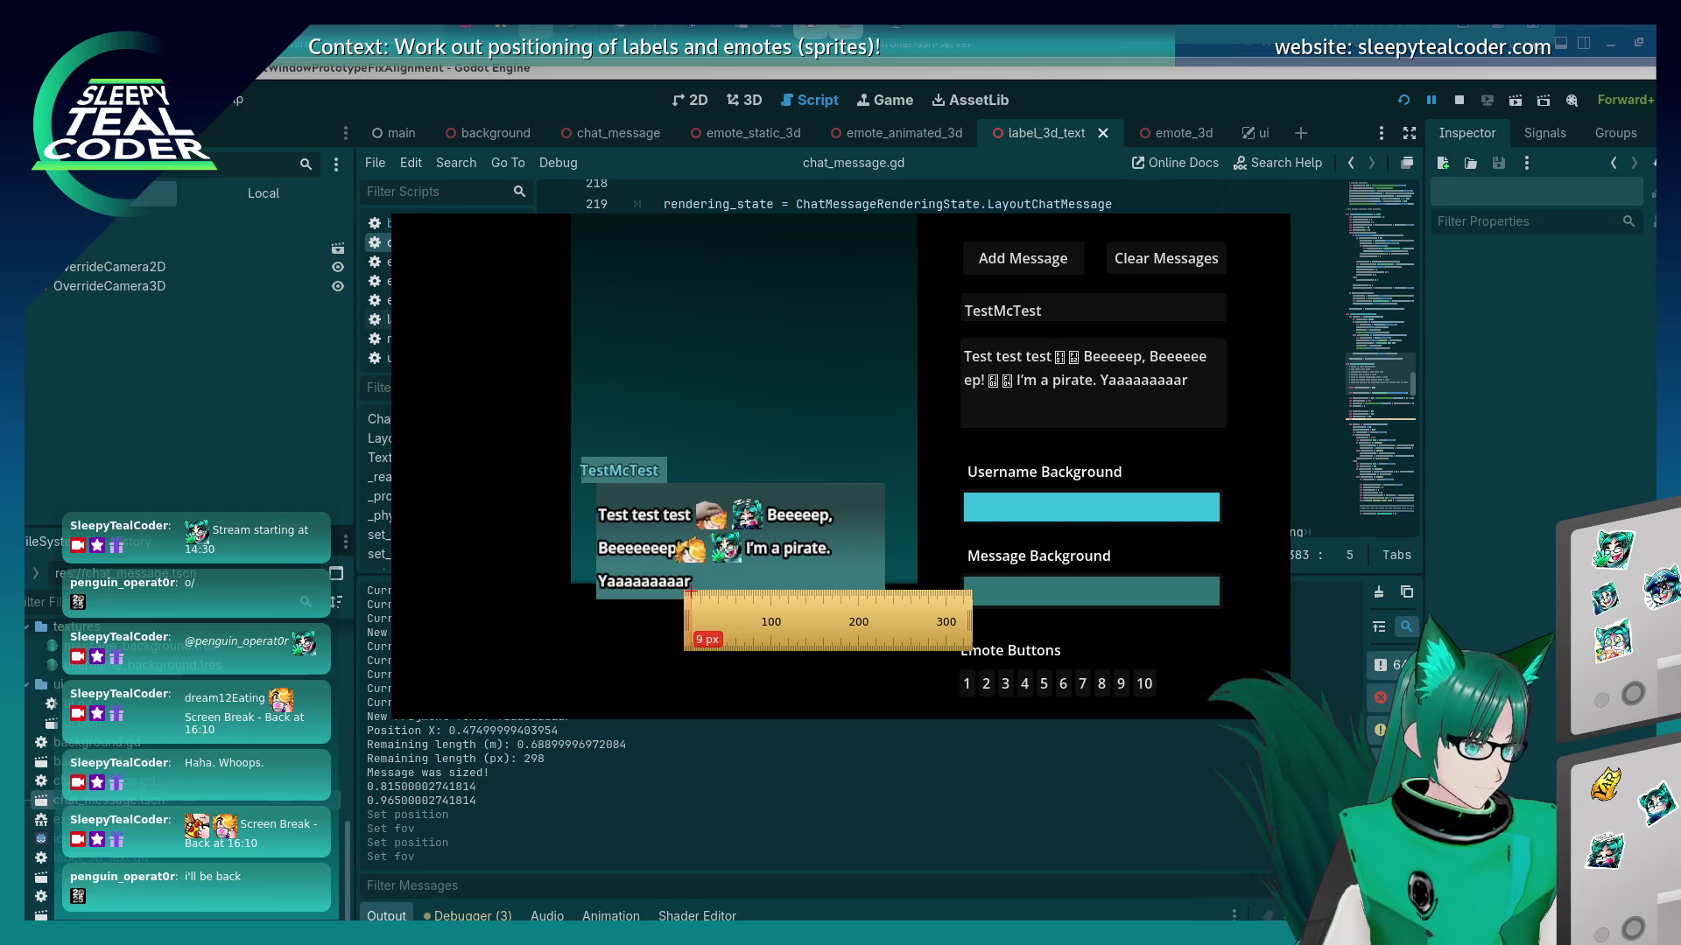
click(615, 811)
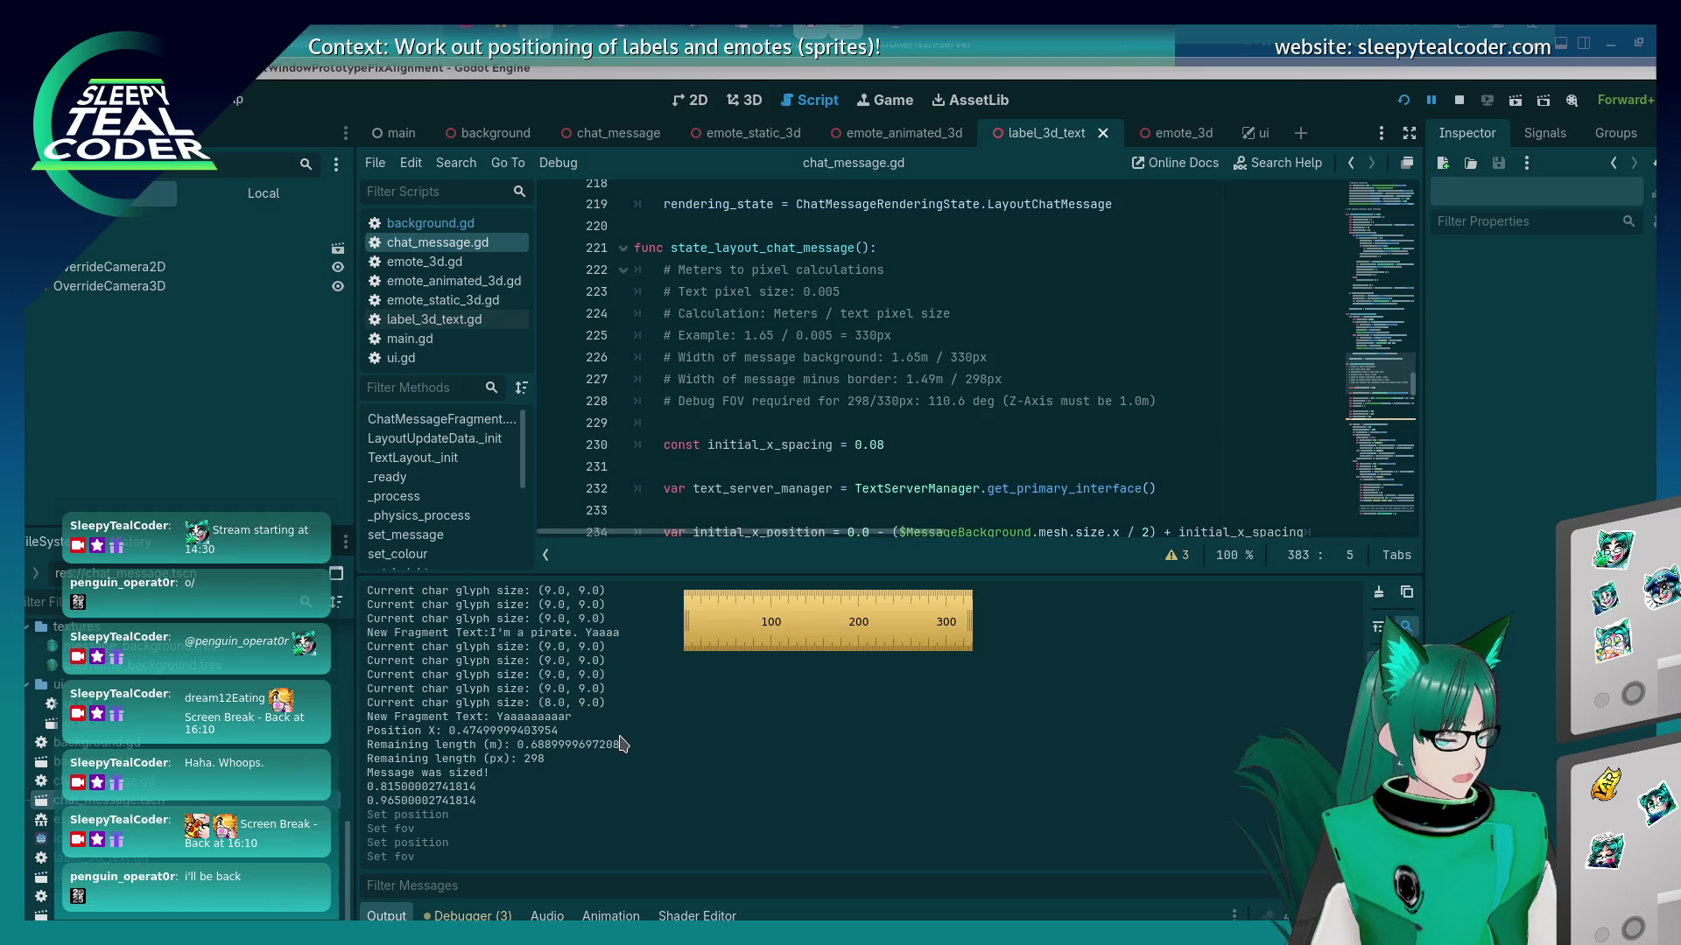
key(alt+Tab)
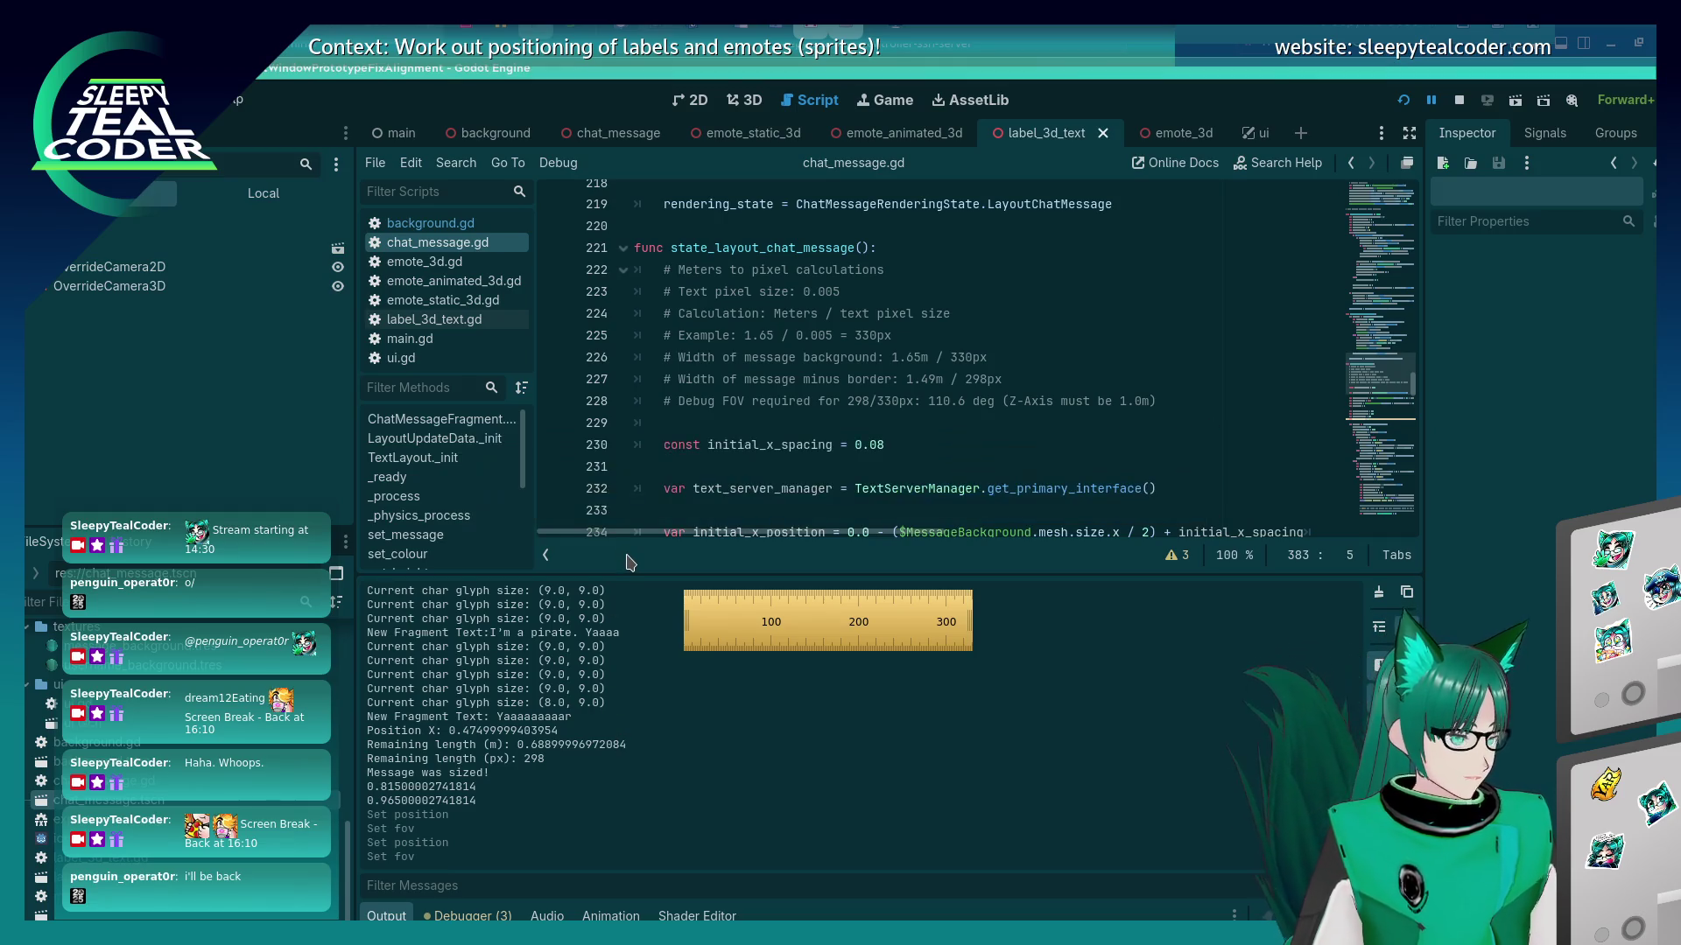
key(alt+Tab)
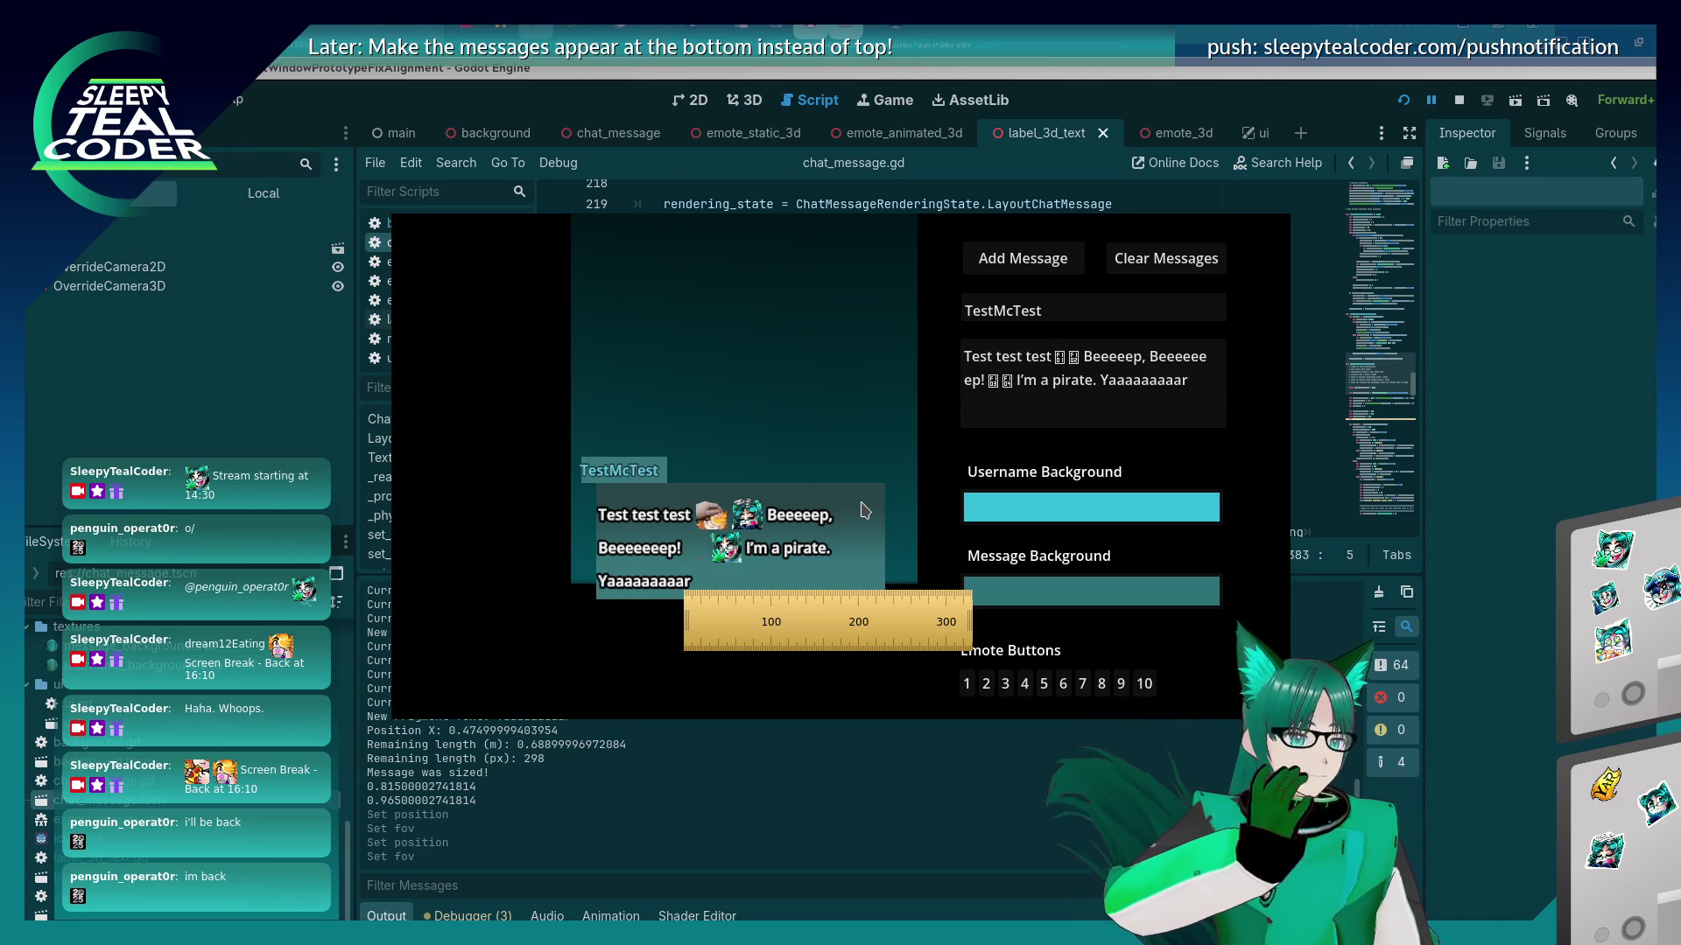
Line the ruler up with the chat bubble, then stop the game preview with F8.
mouse_move(687, 593)
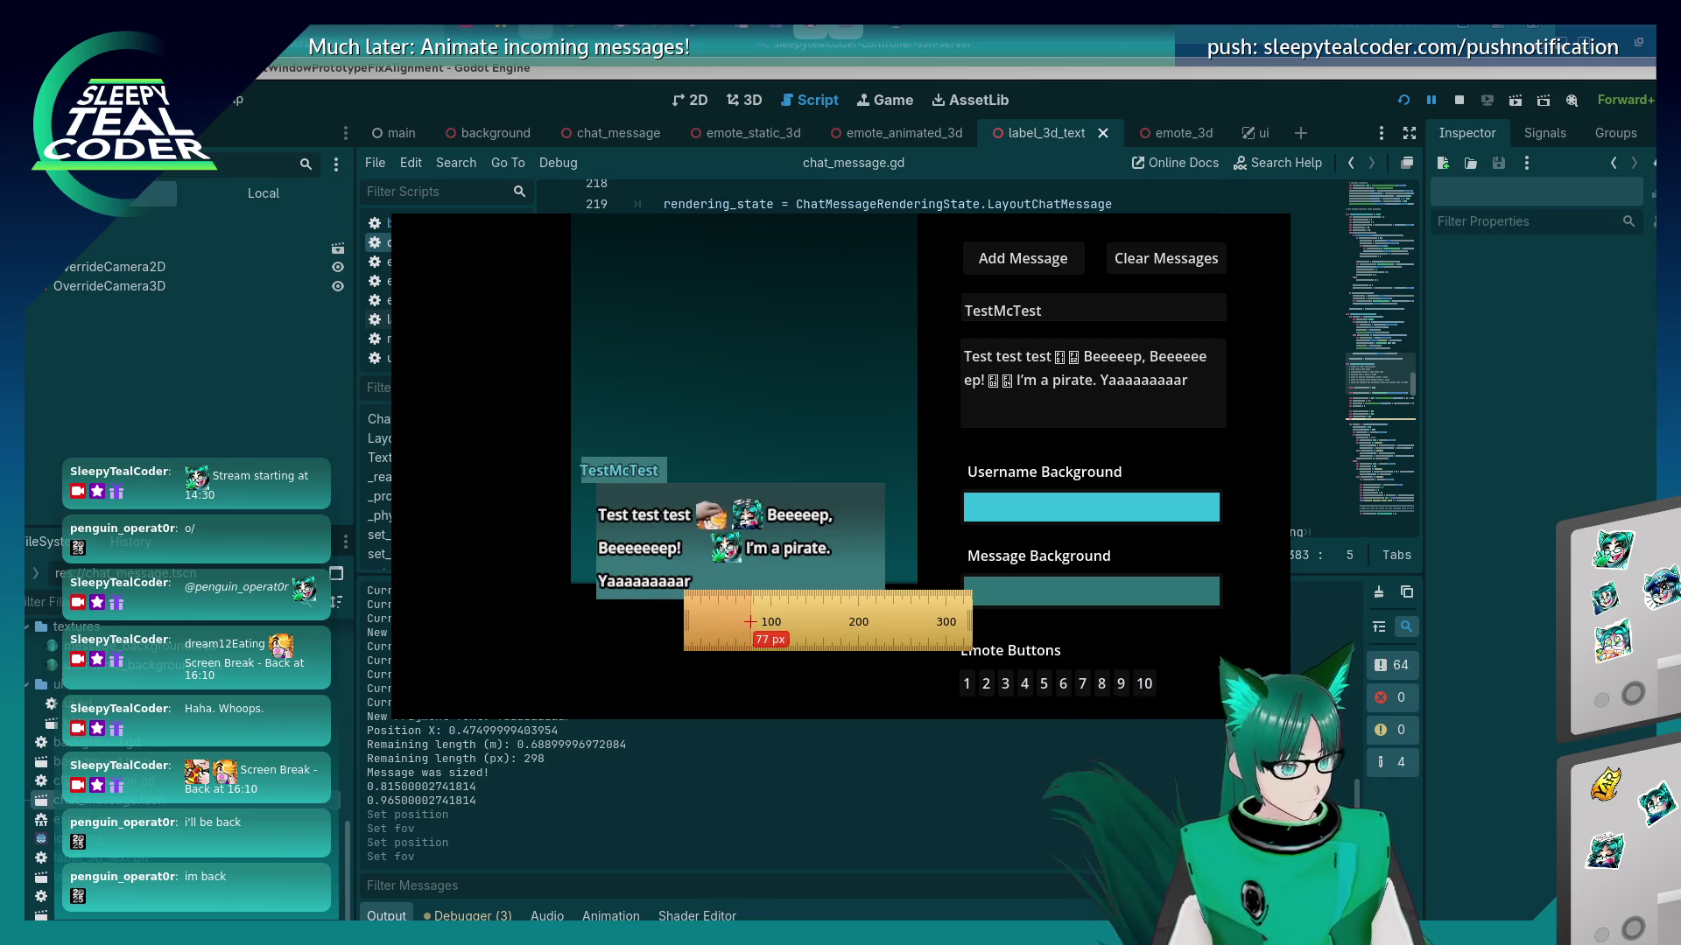
drag(750, 621, 742, 620)
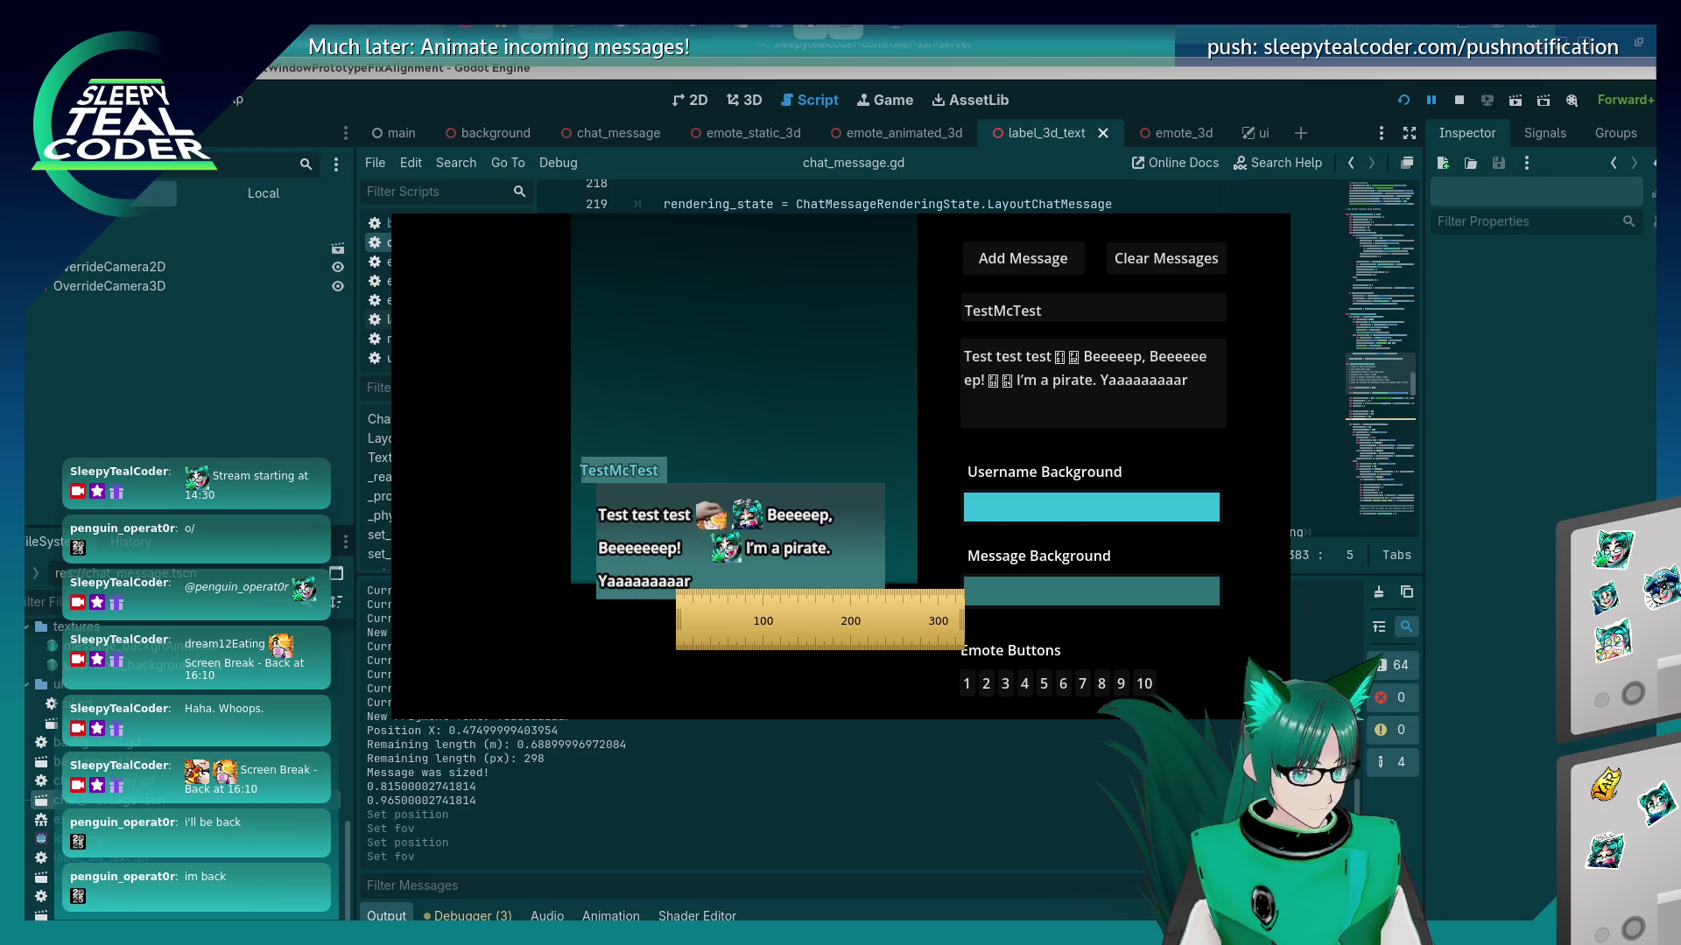
key(F8)
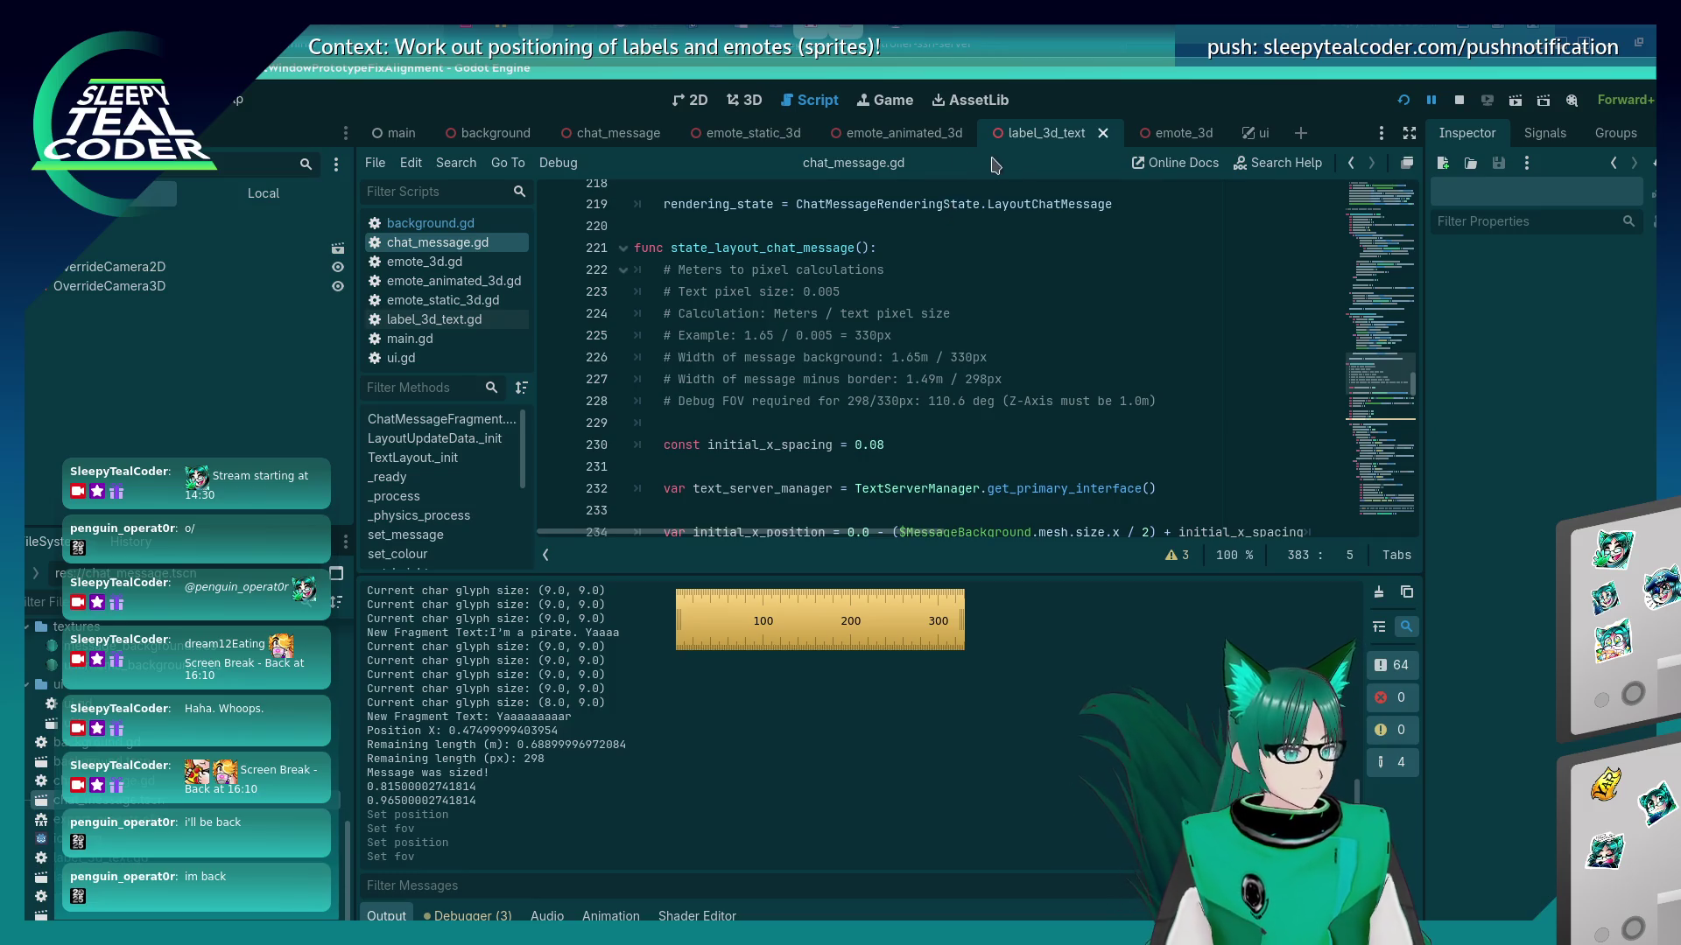
click(751, 101)
Scroll through chat_message.gd to find the glyph size setting on line 284.
click(805, 102)
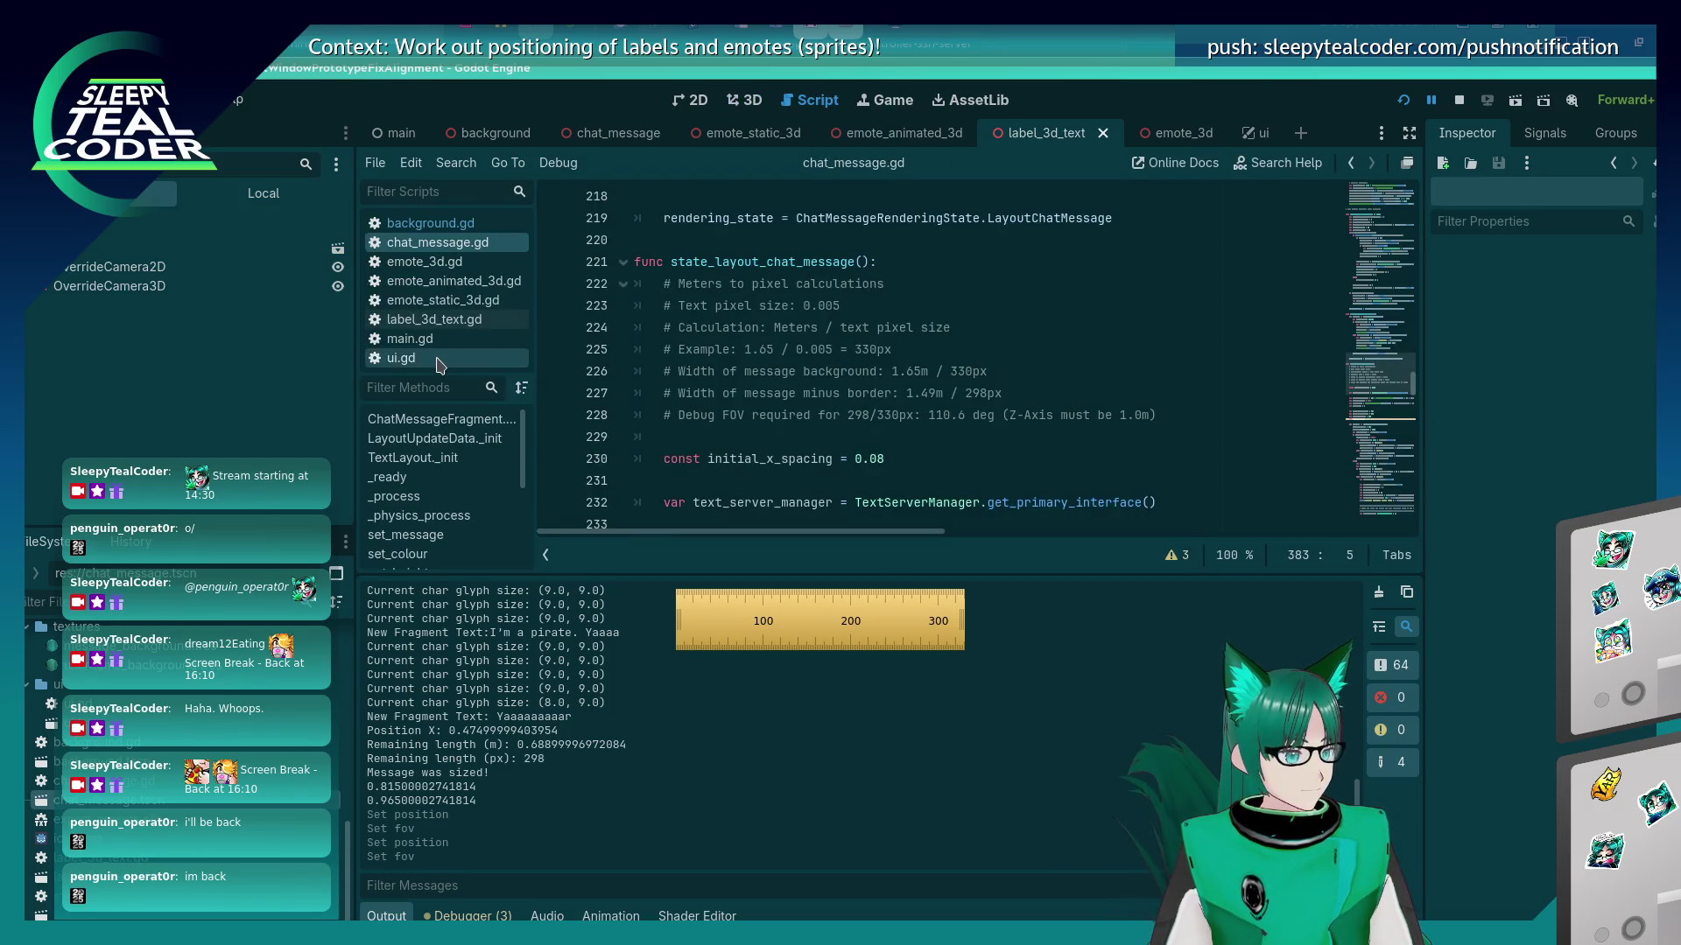
scroll(993, 395, down, 20)
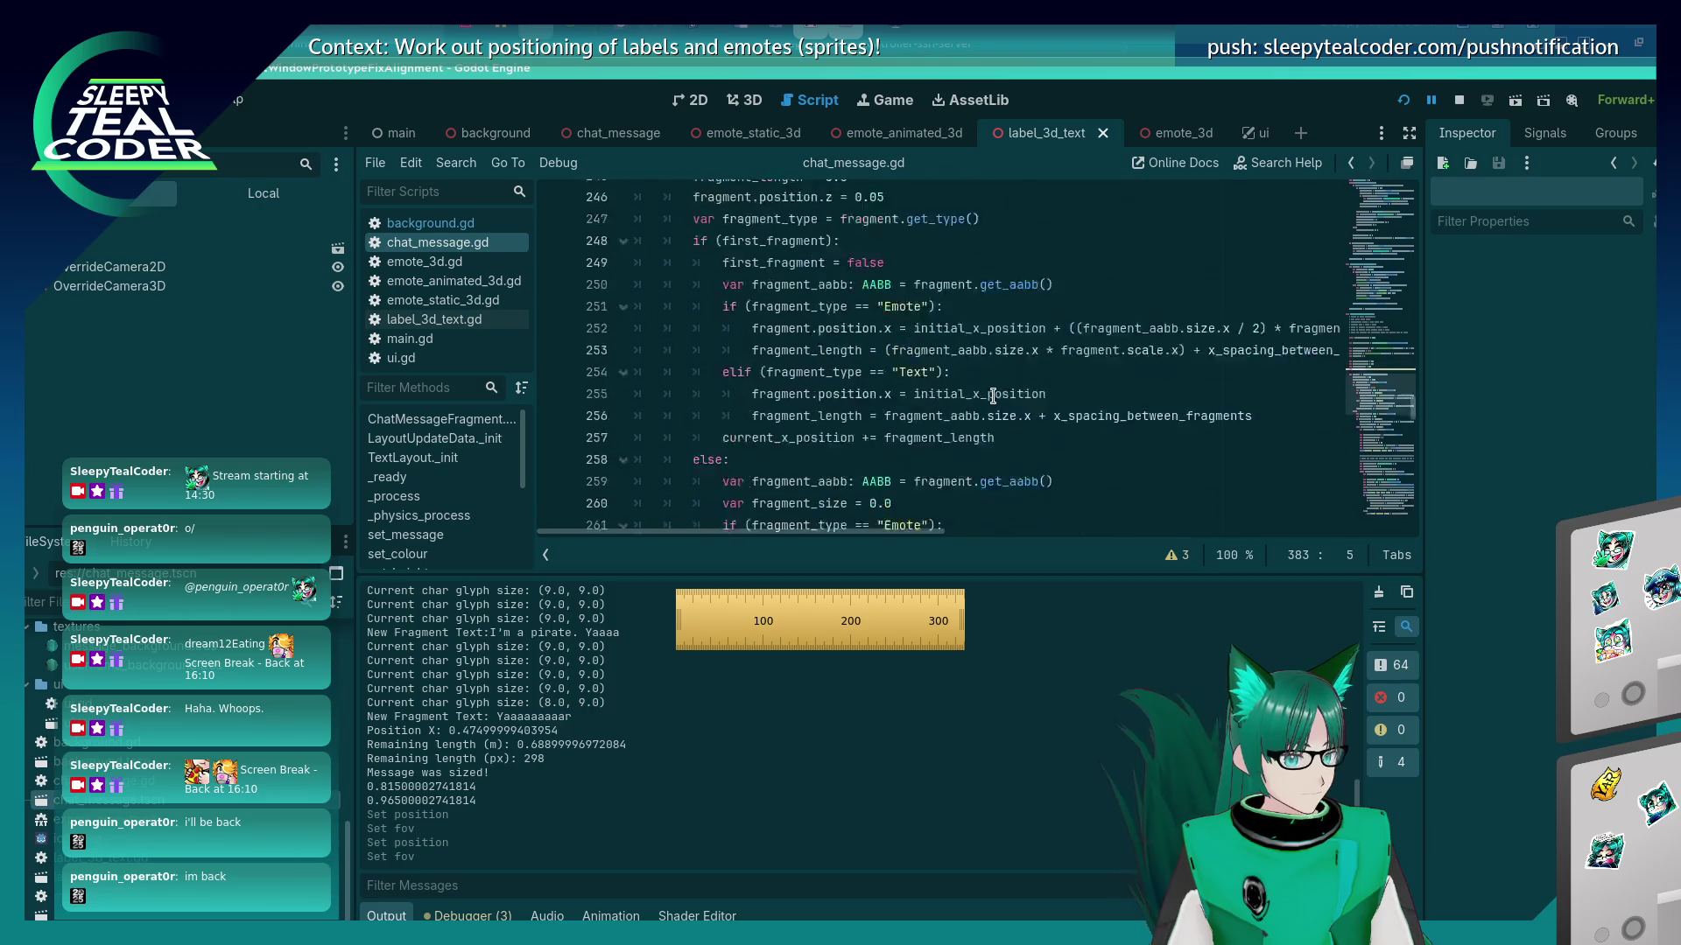
scroll(994, 394, down, 20)
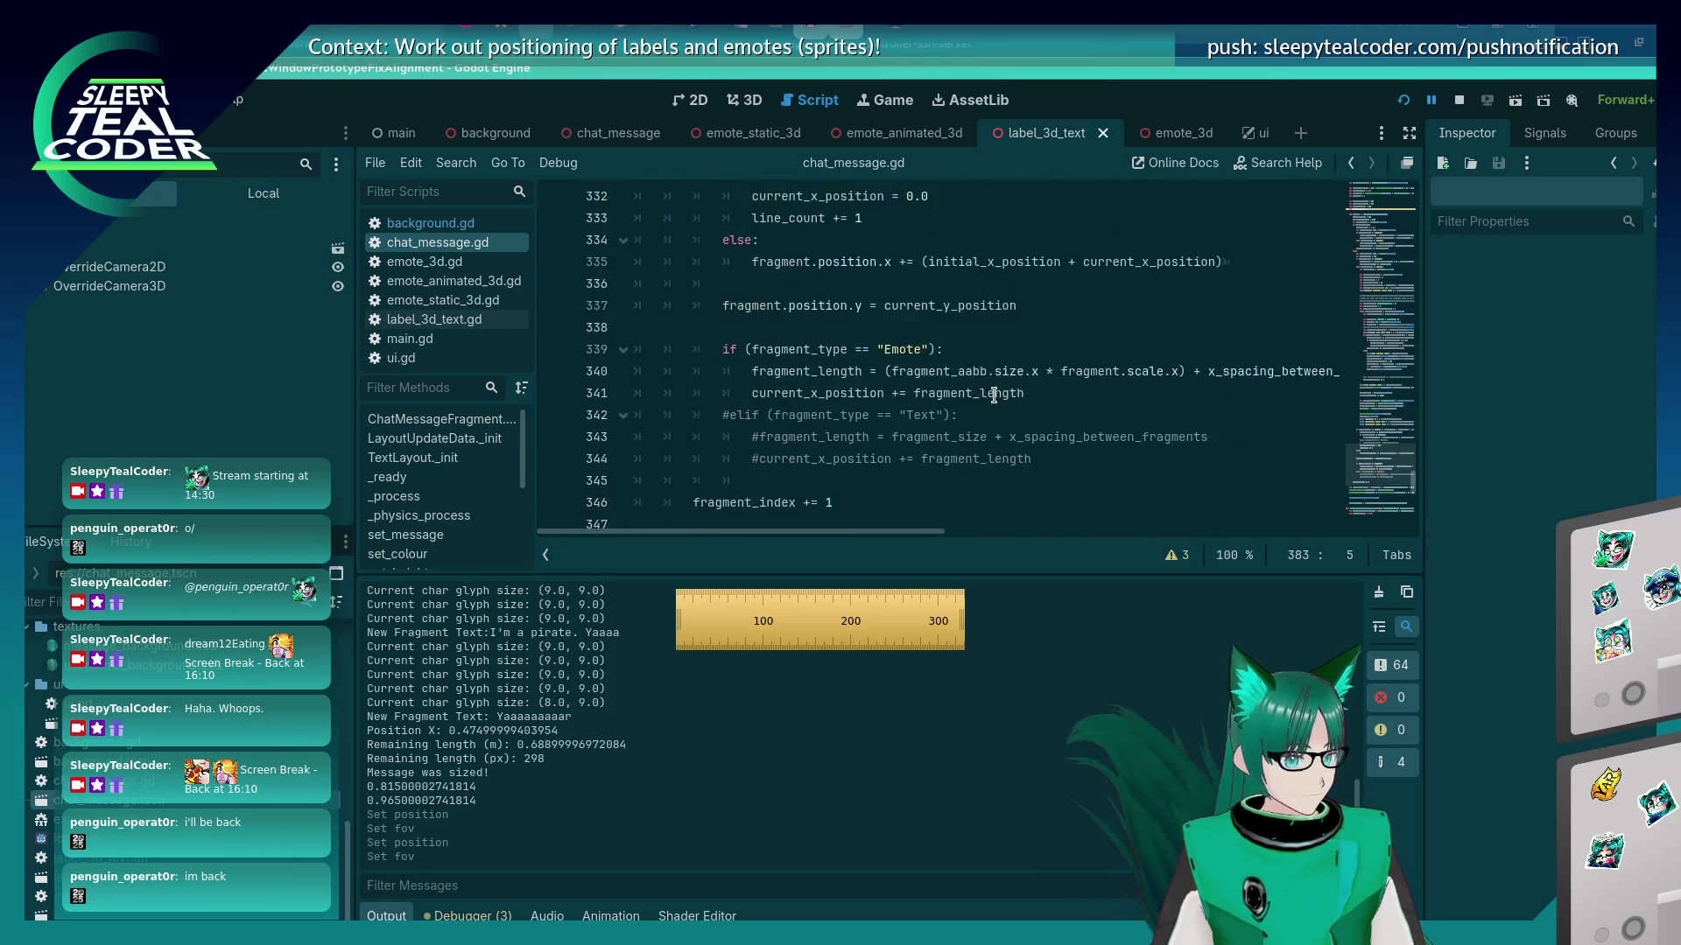
scroll(994, 395, up, 20)
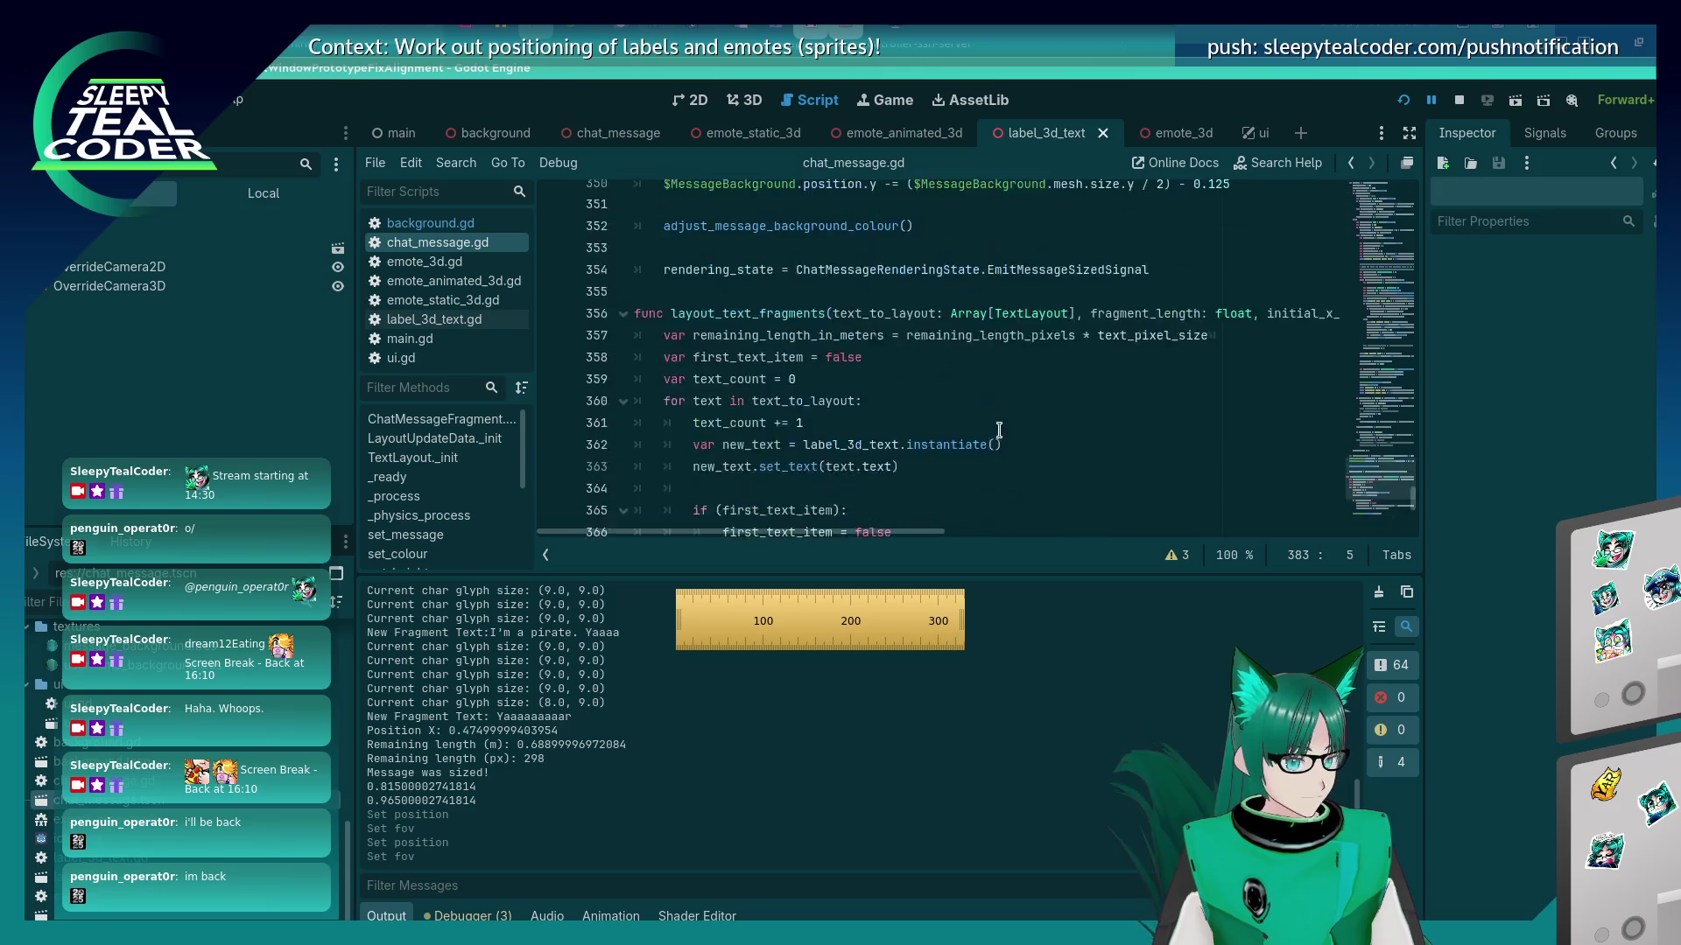
scroll(999, 435, up, 16)
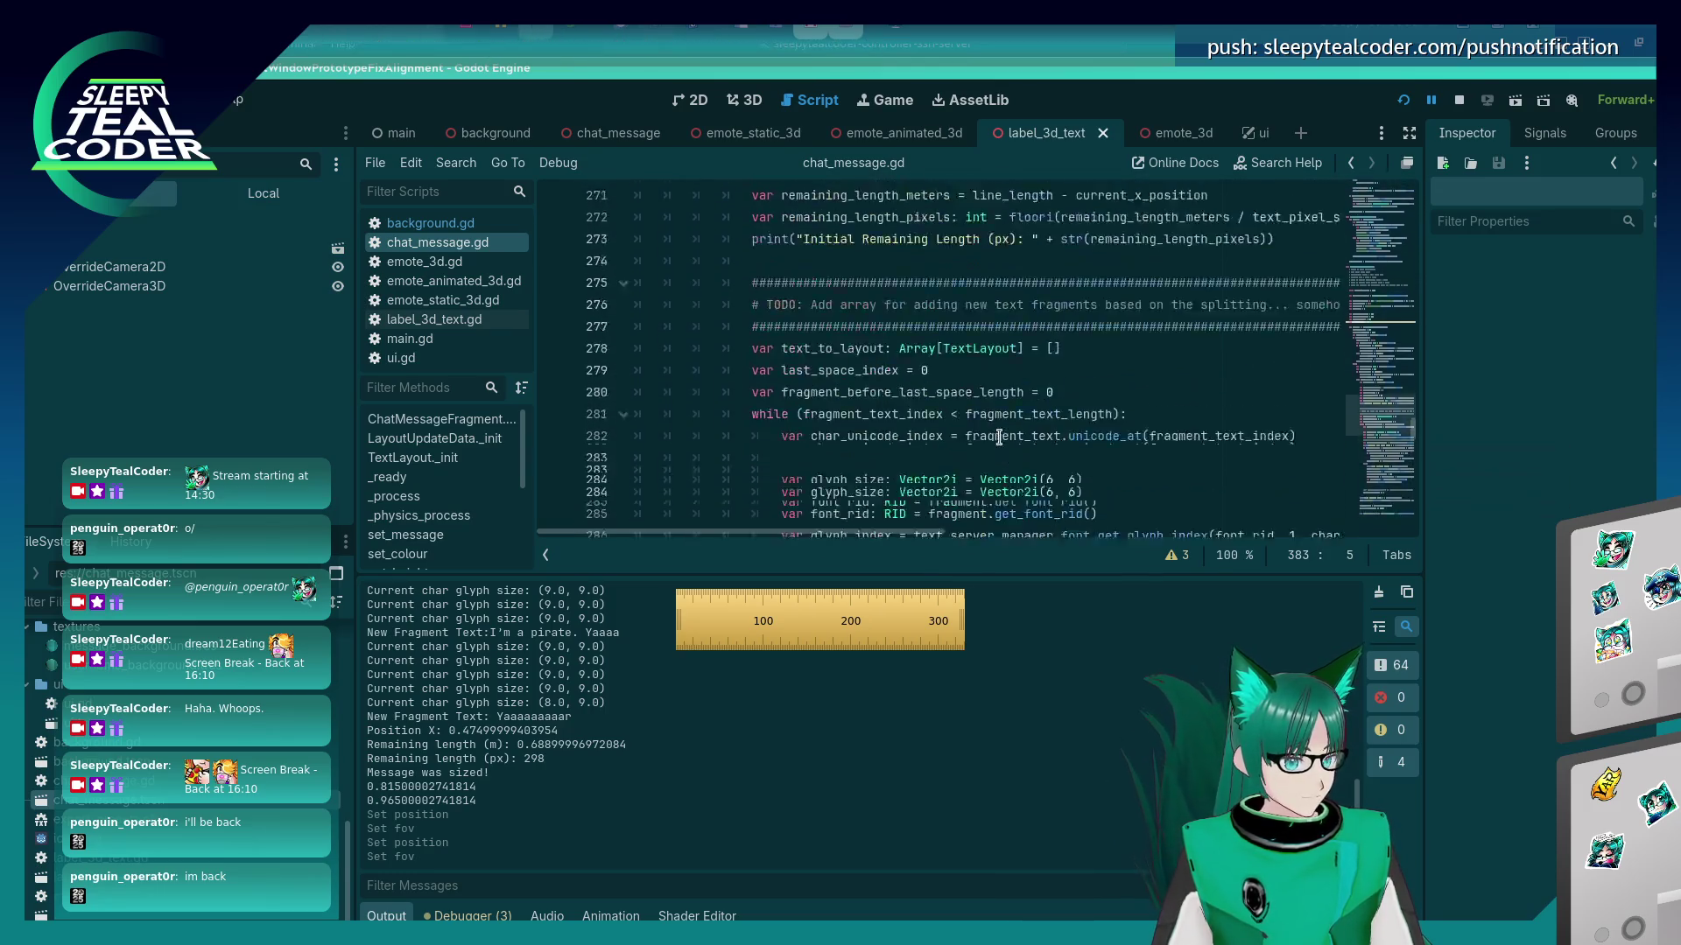
scroll(999, 435, up, 20)
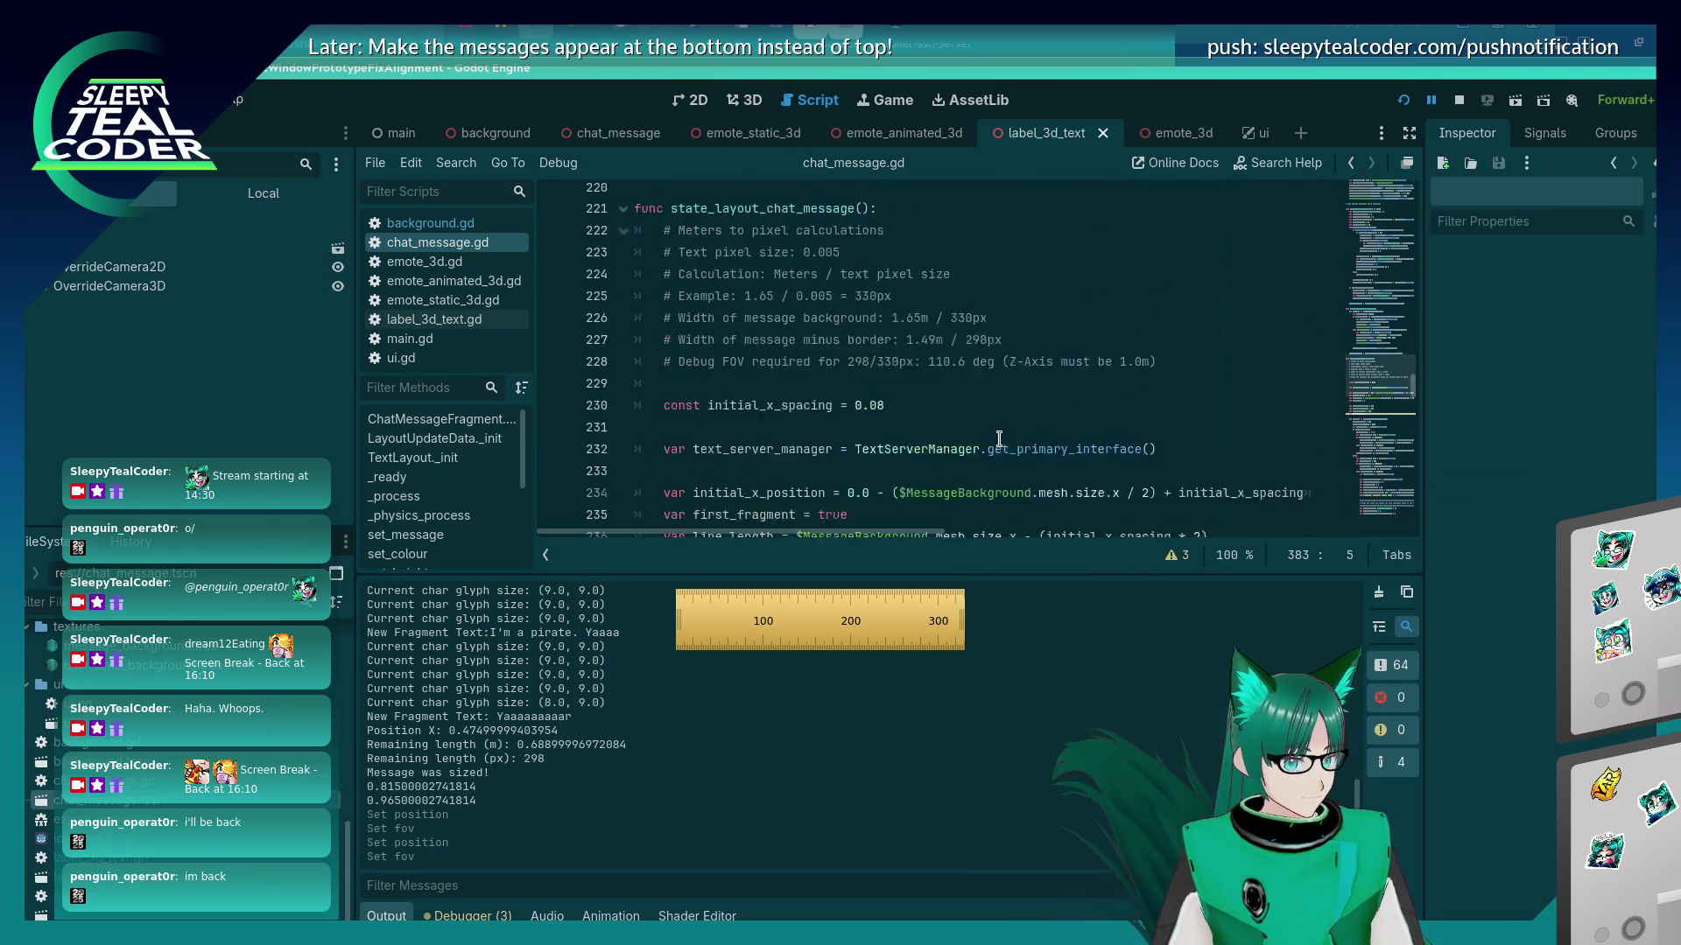
scroll(998, 446, down, 6)
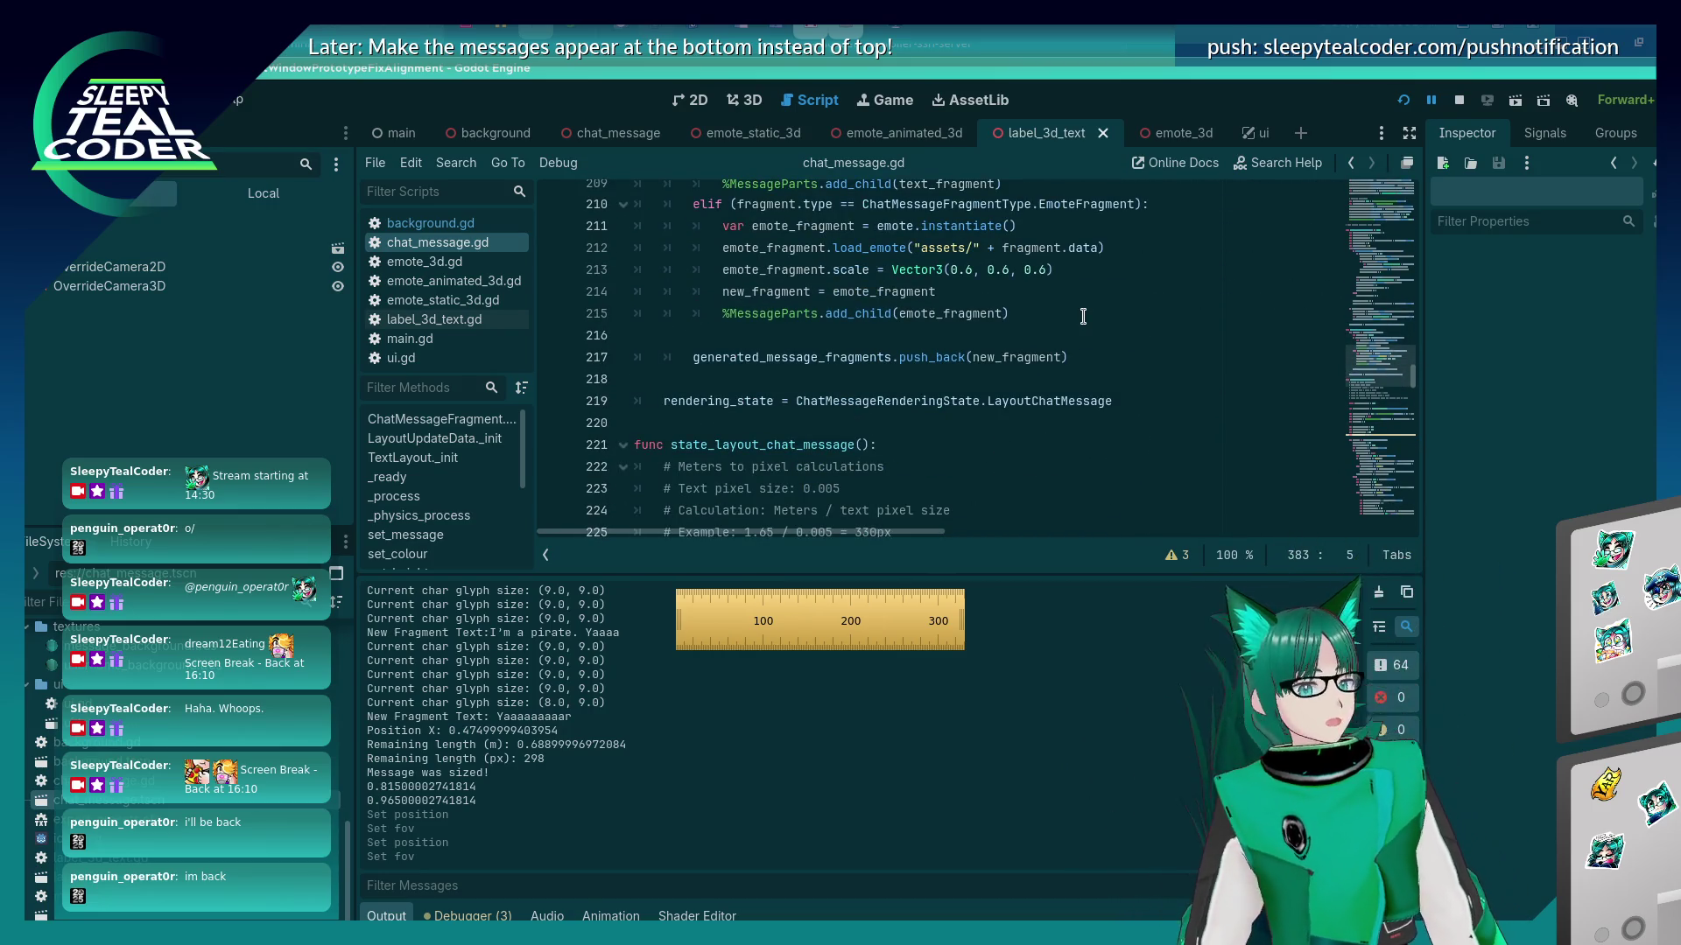
scroll(1035, 353, down, 7)
scroll(1035, 353, down, 19)
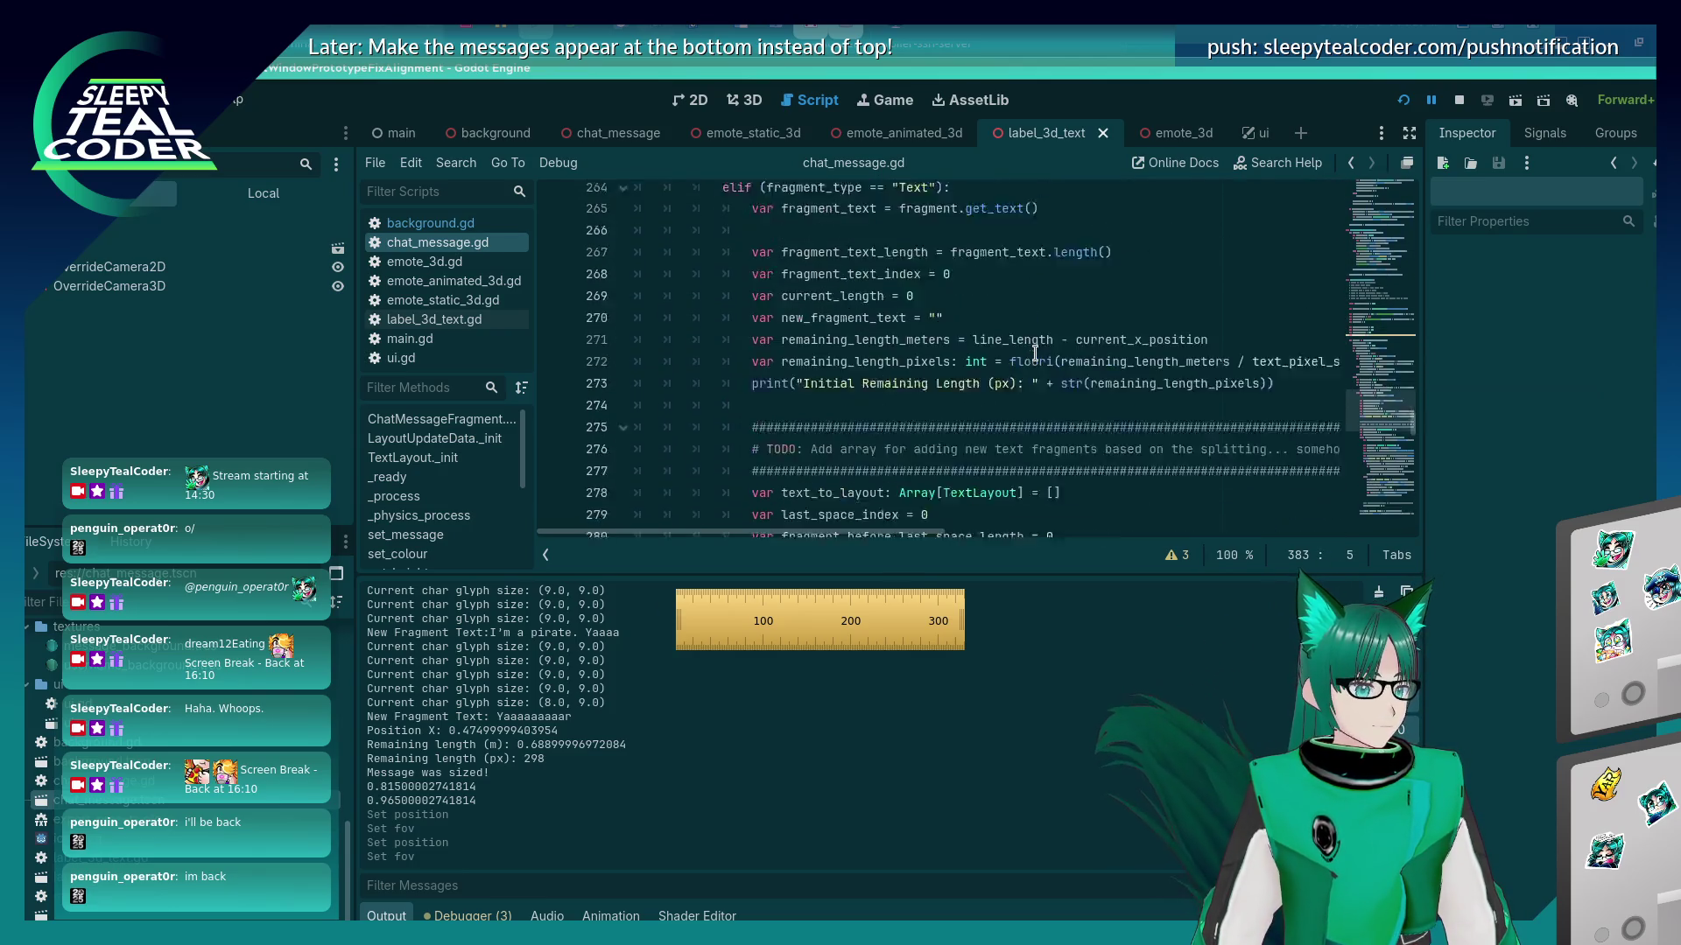
scroll(1035, 354, up, 3)
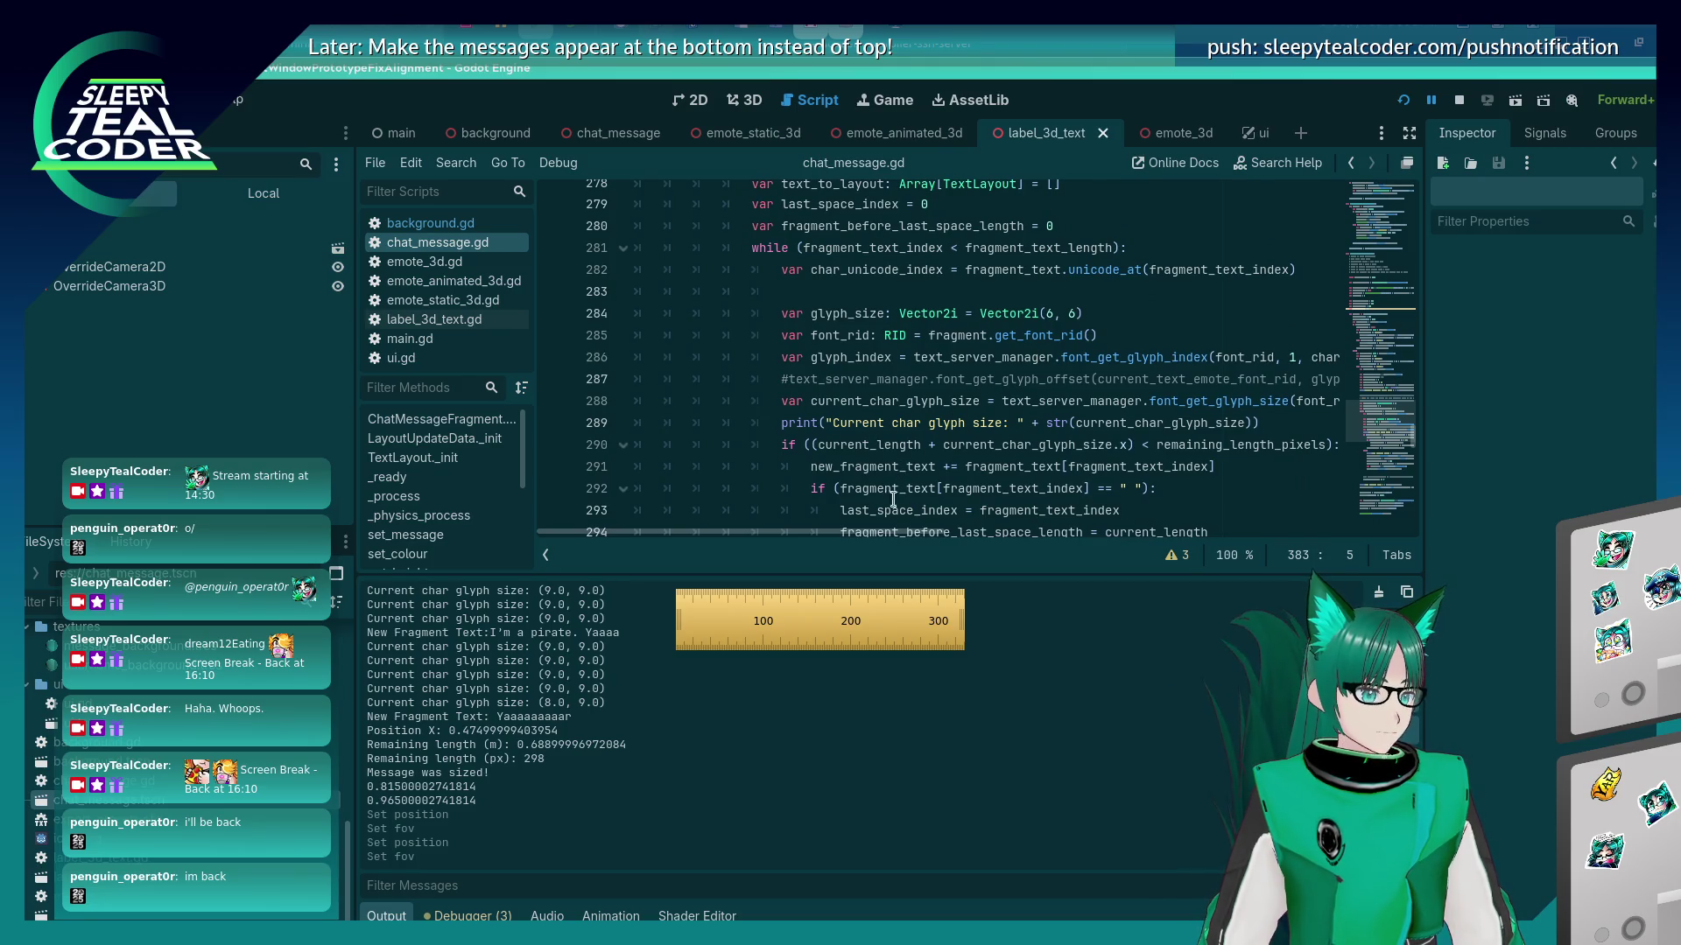
mouse_move(880, 534)
mouse_down()
mouse_move(966, 532)
mouse_move(902, 532)
mouse_up()
Change glyph_size to Vector2i(7, 7) and run the project to test it.
click(913, 314)
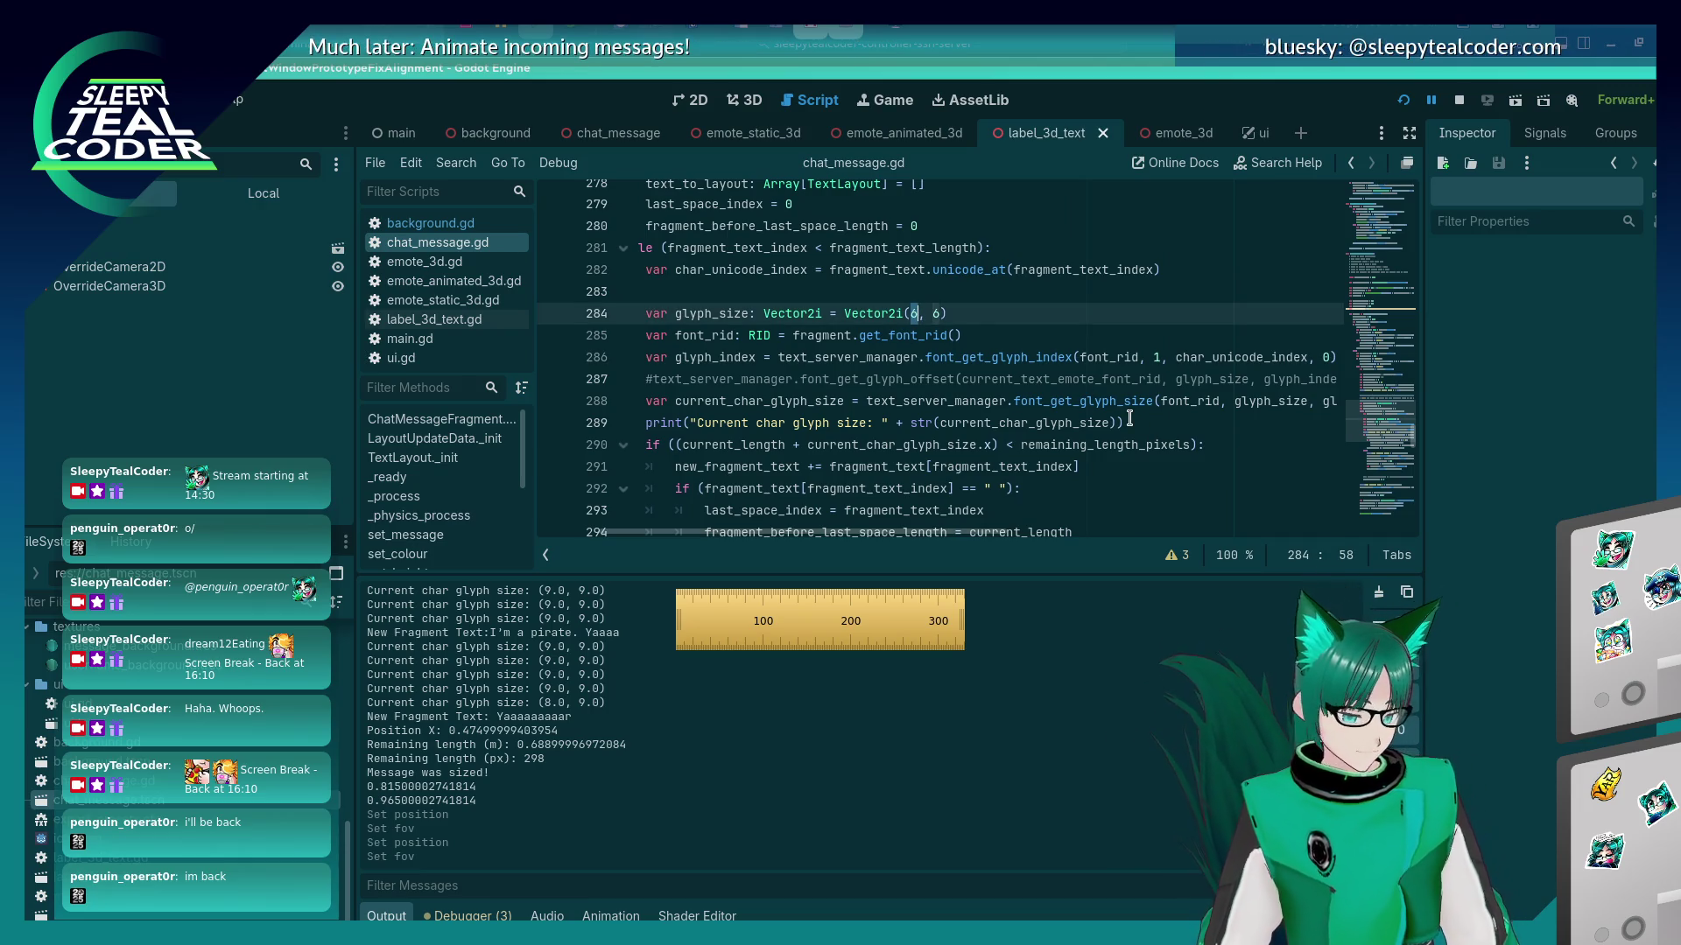
text(7)
key(Right)
key(Delete)
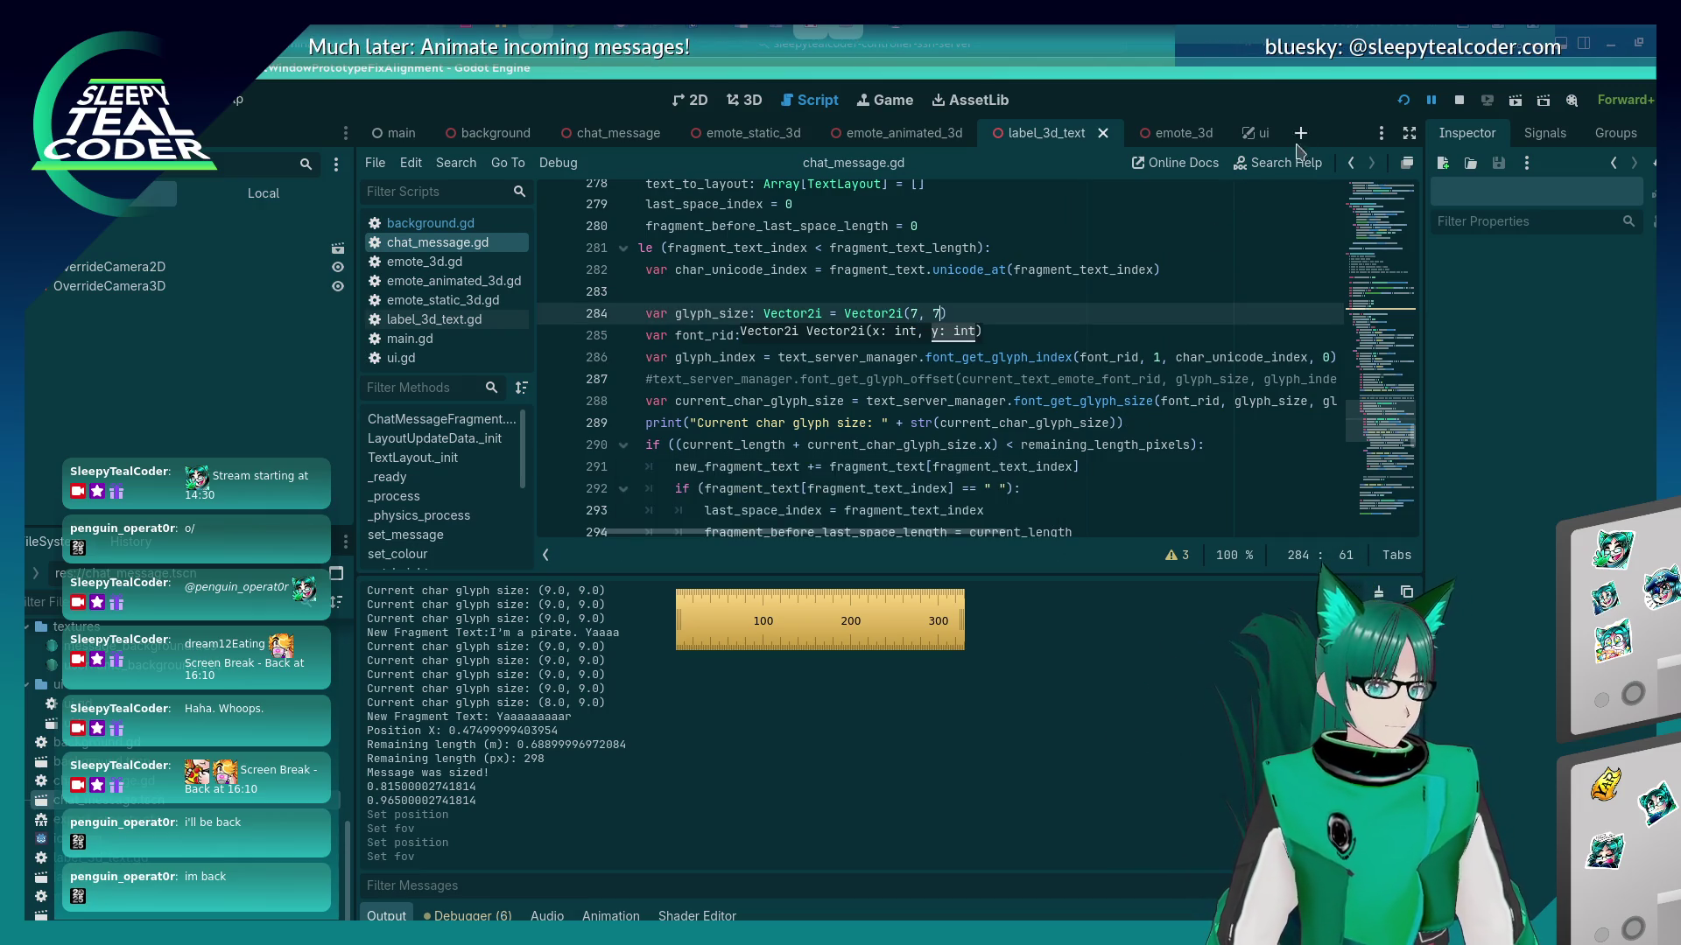
click(1403, 101)
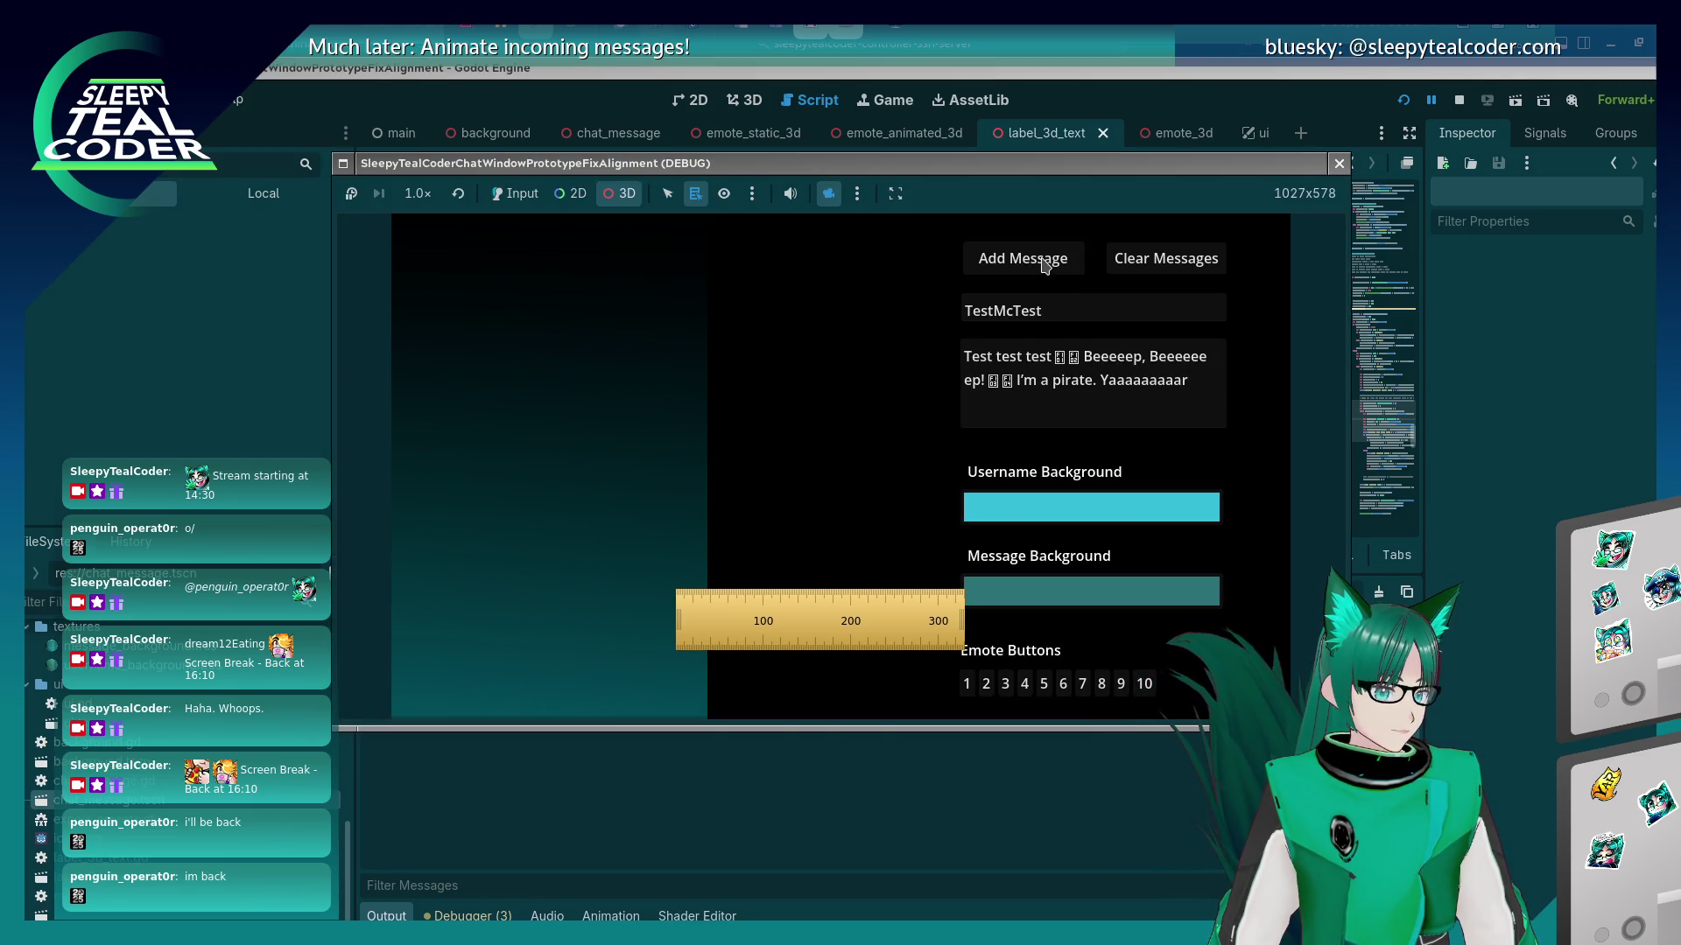
click(514, 194)
Post a TestMcTest message, replace its Beeeeep–Yaaaaaaaaar text with 'Tt thing', and post again.
click(1033, 259)
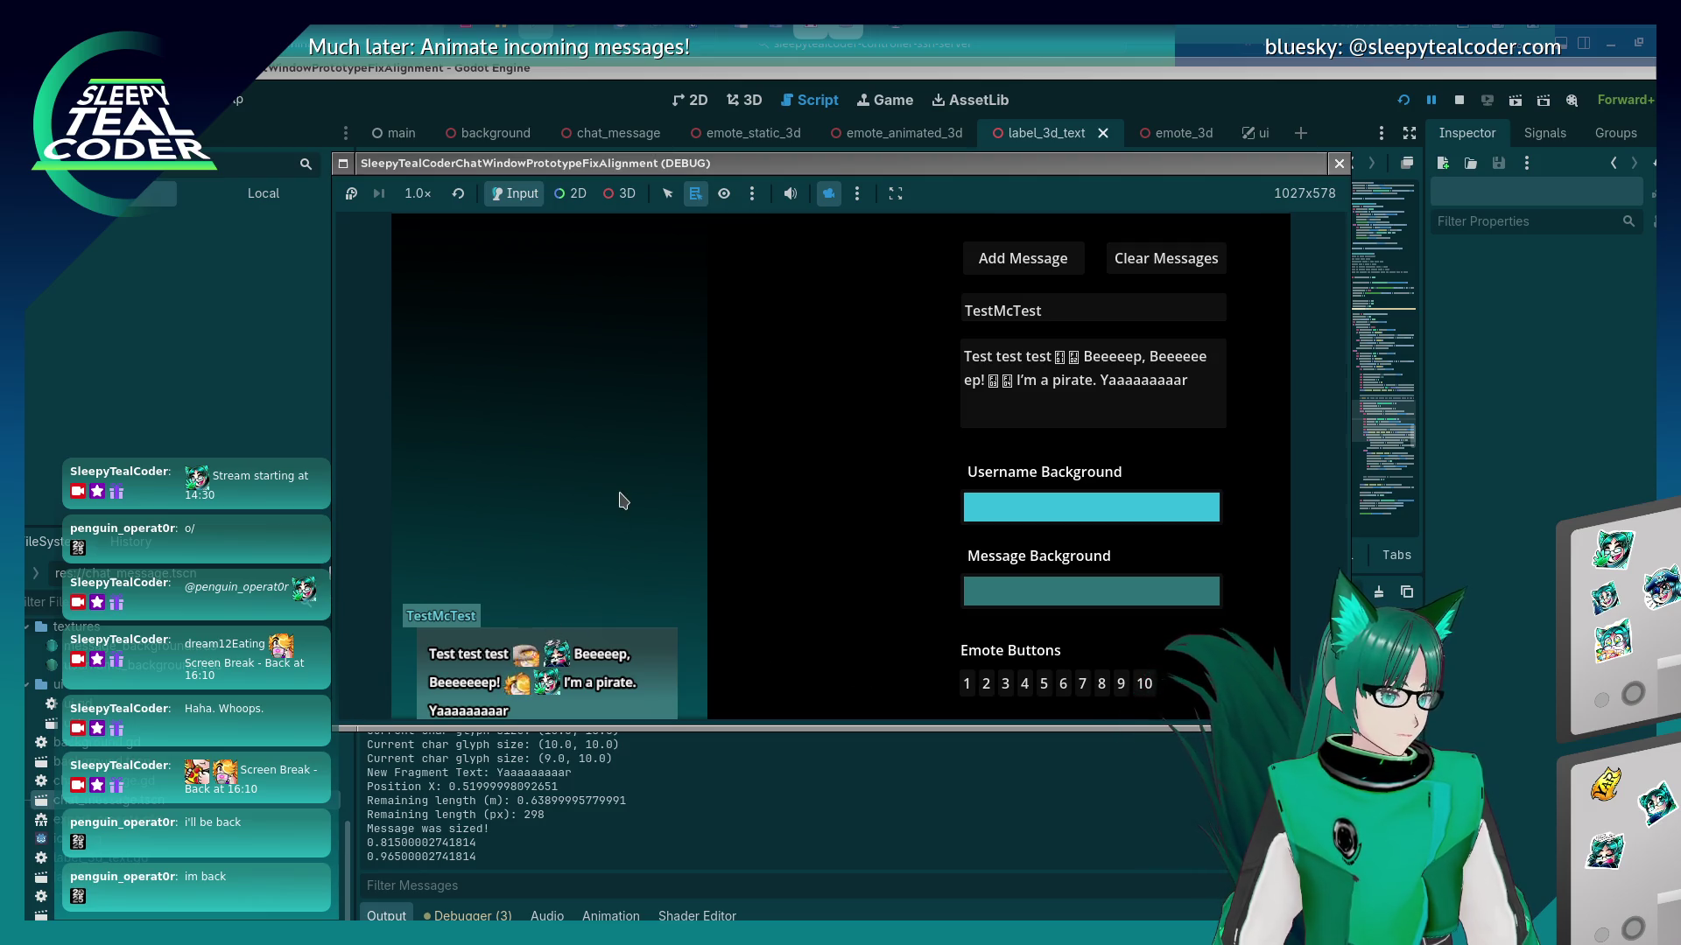
drag(1196, 381, 1084, 356)
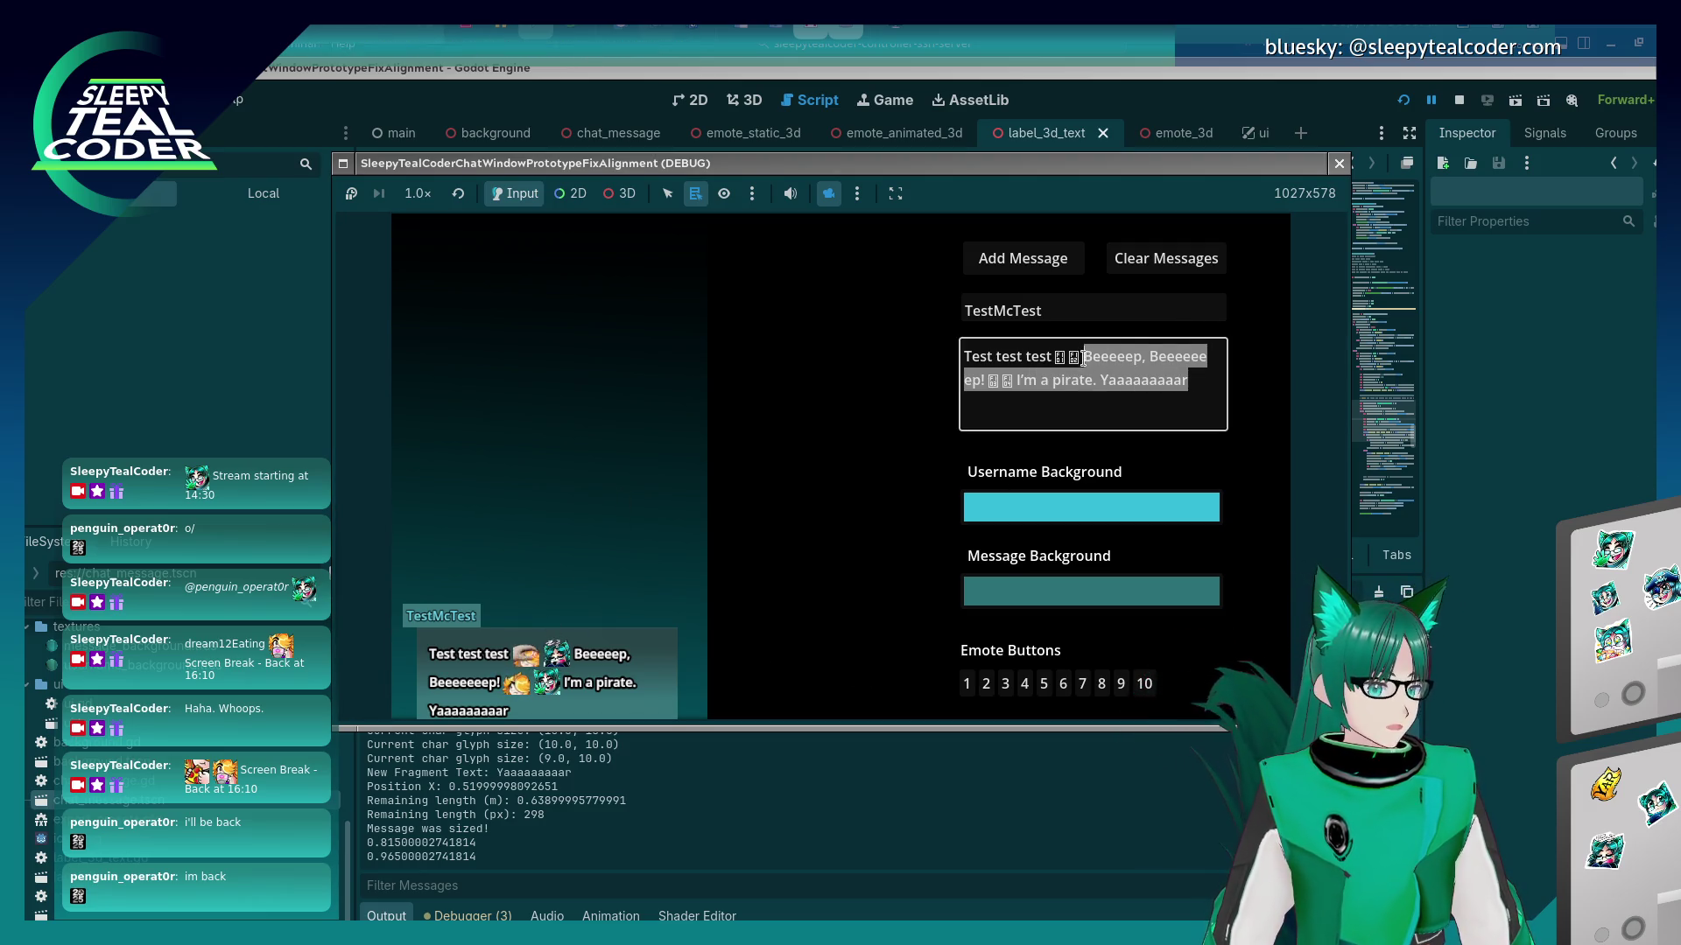
text(T)
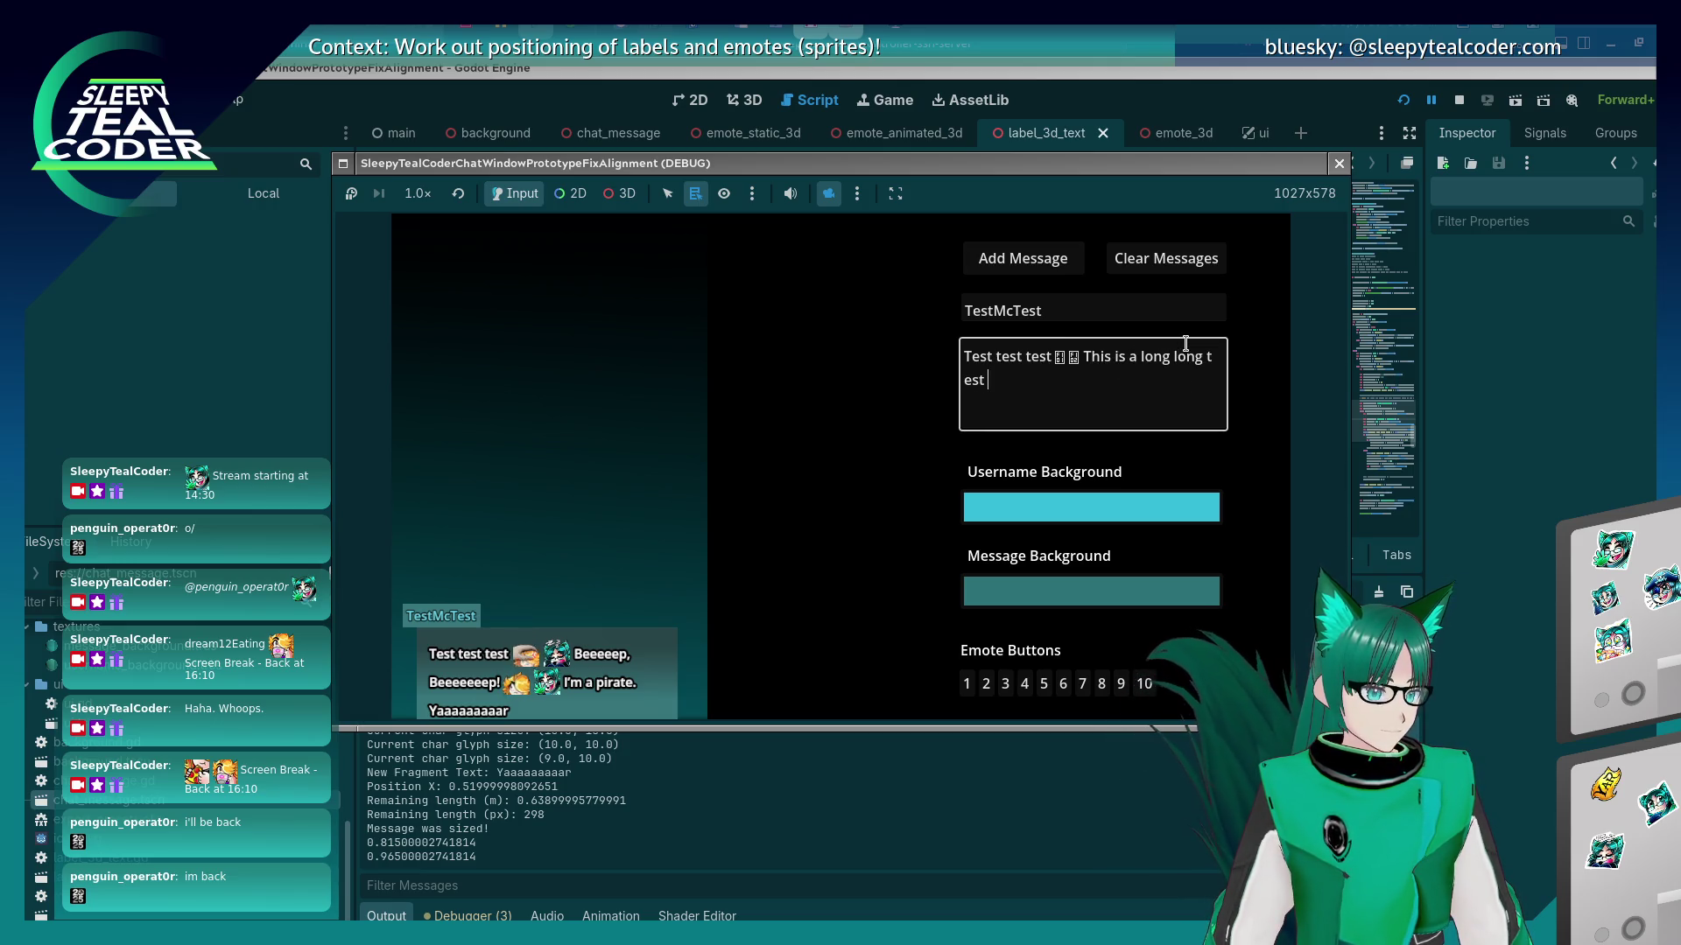
text(ext thing to see what happens)
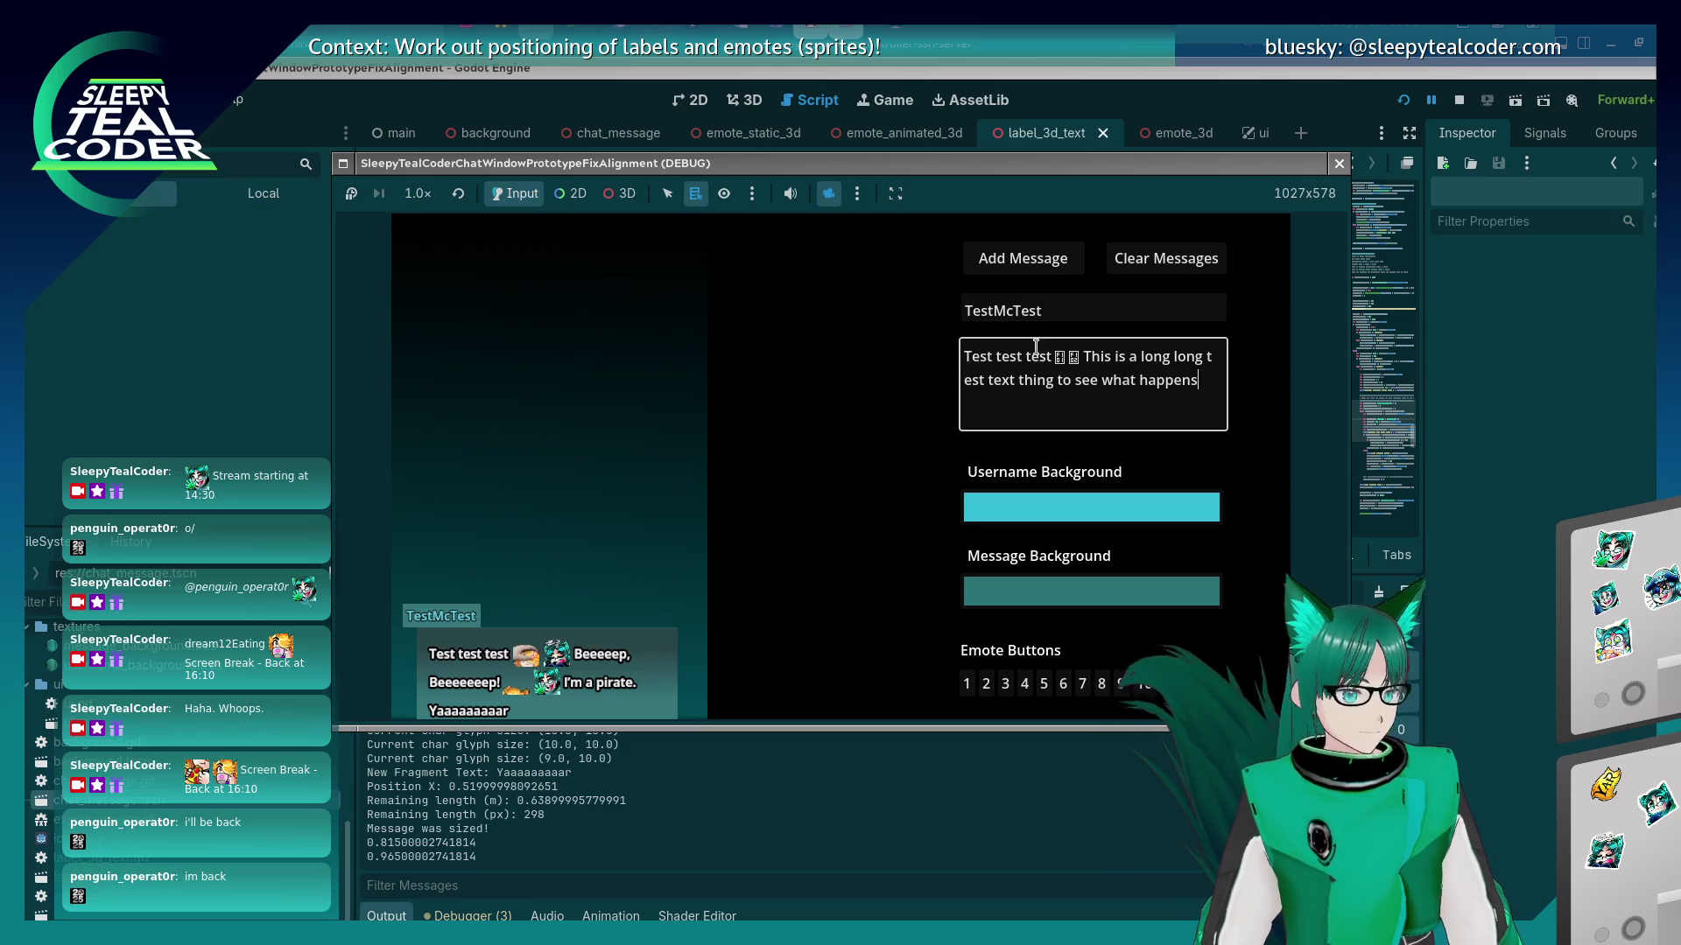
click(1023, 262)
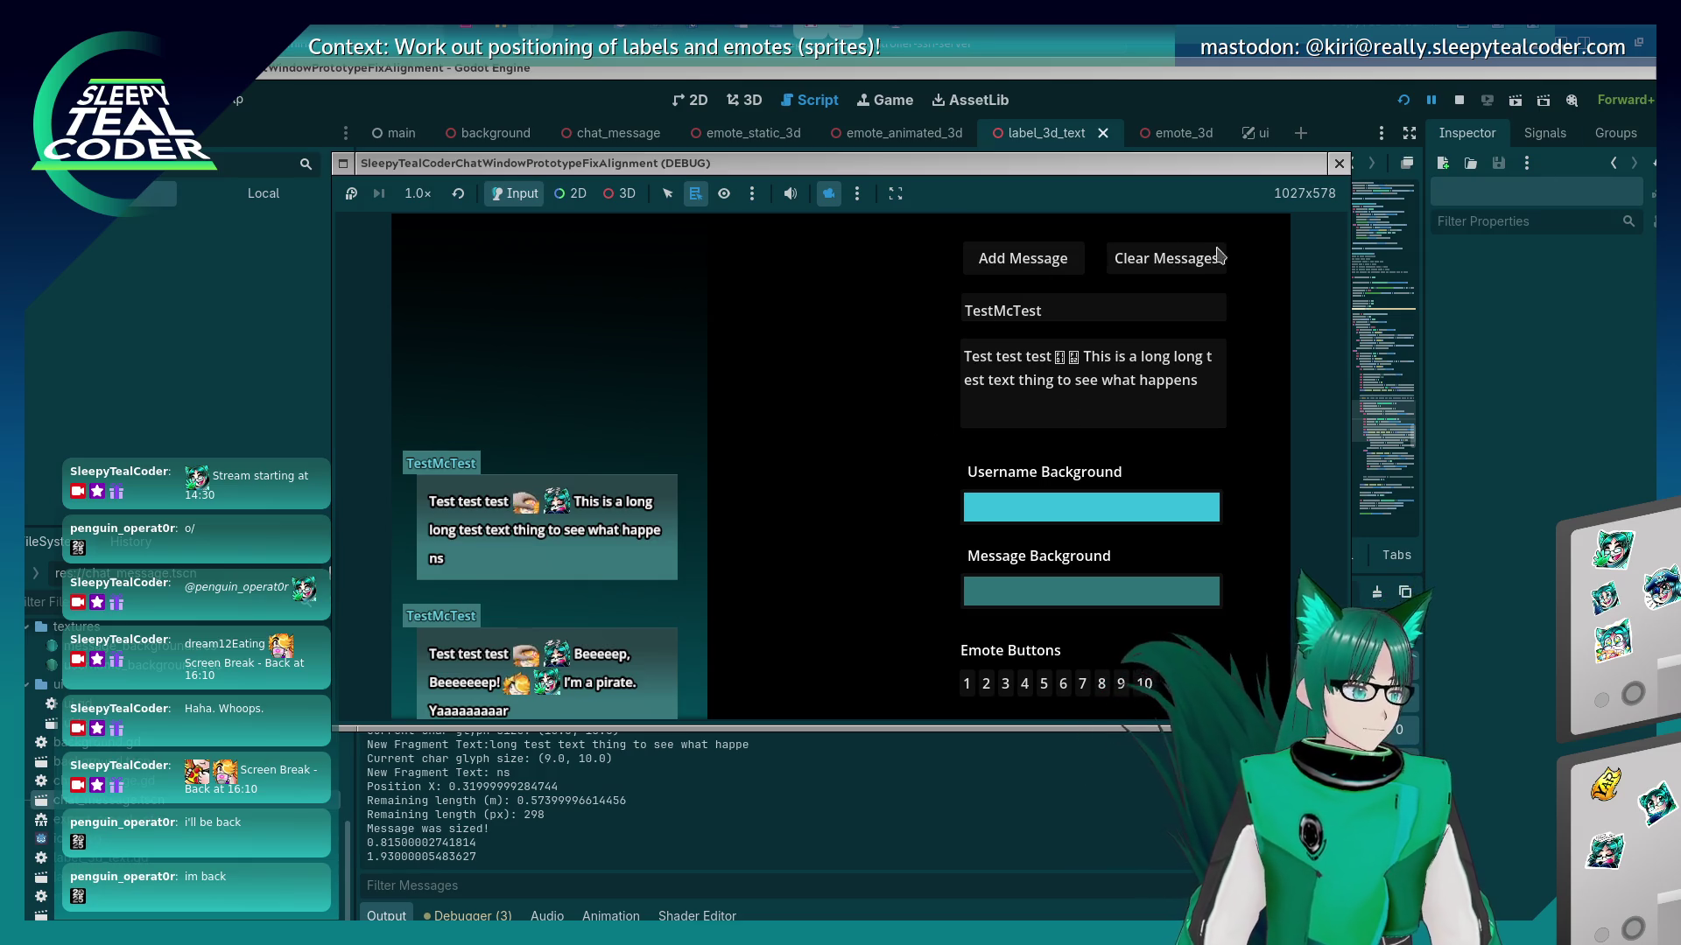
key(alt+Tab)
scroll(939, 403, down, 6)
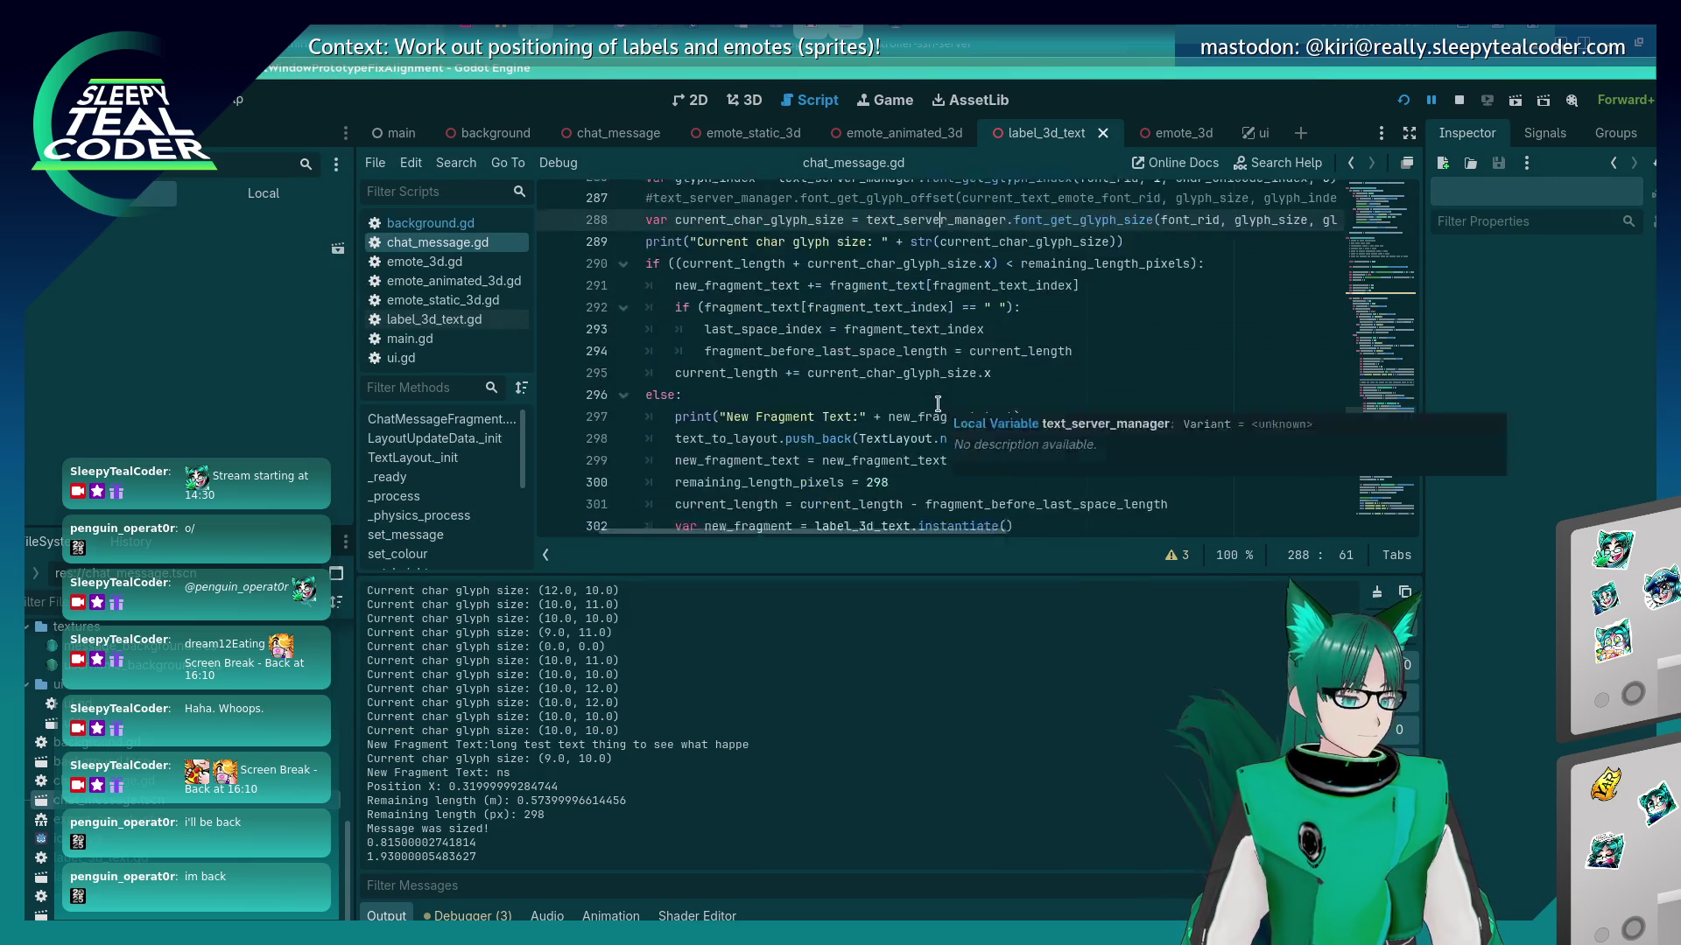
scroll(938, 404, up, 3)
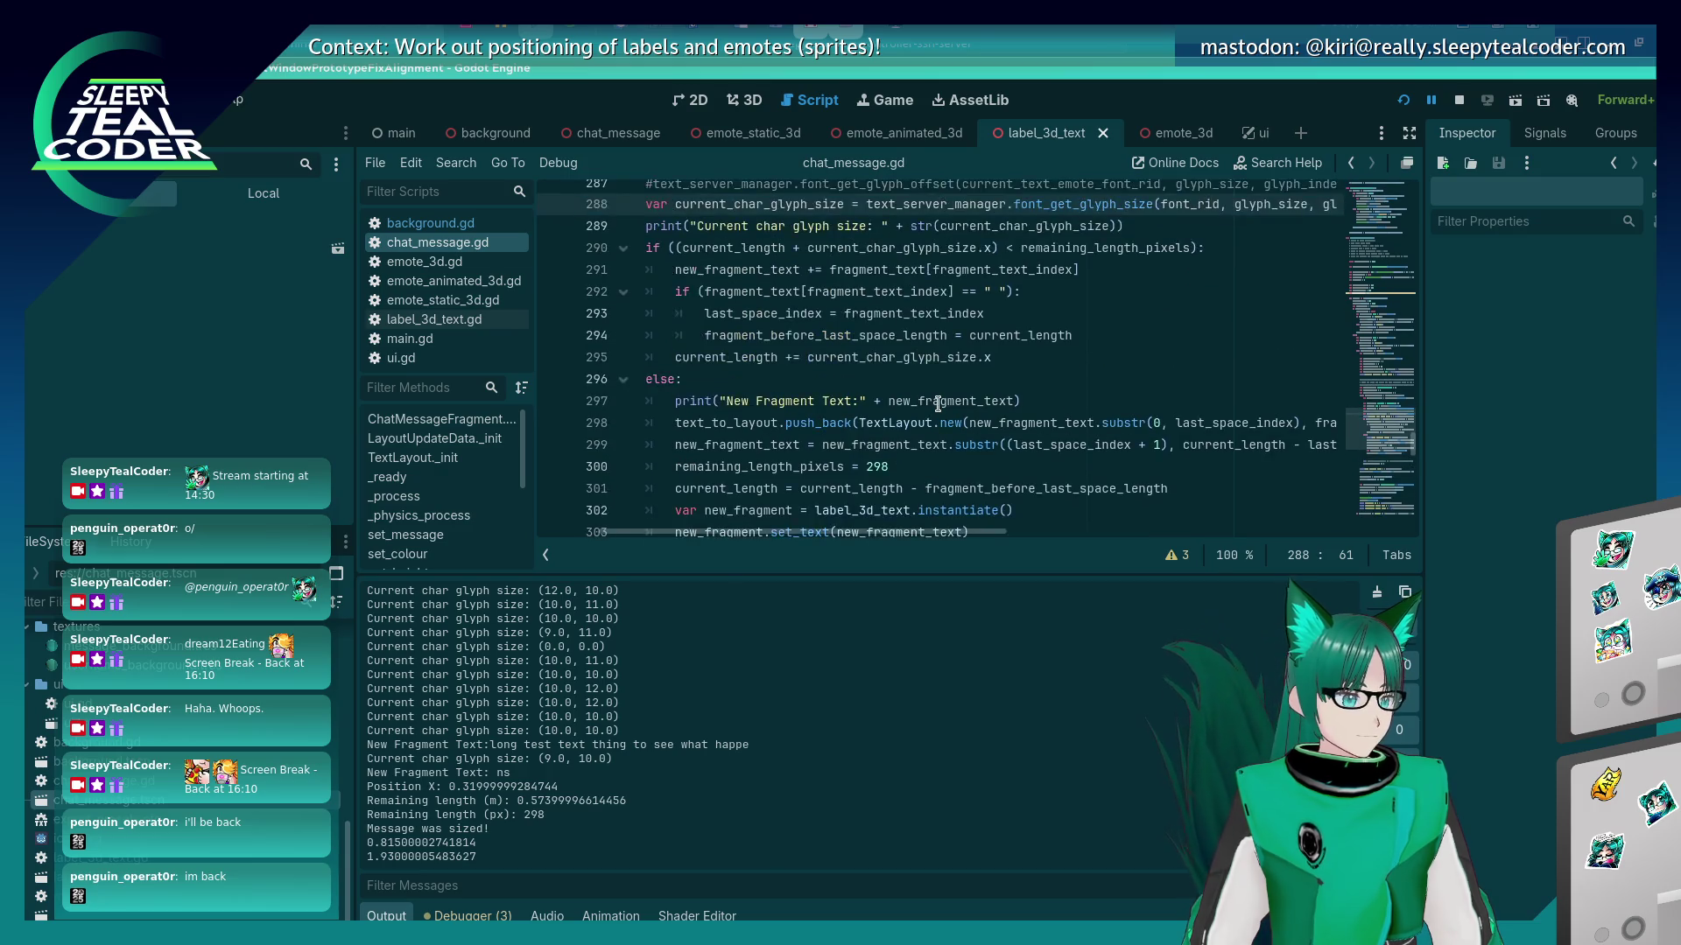
scroll(938, 403, down, 2)
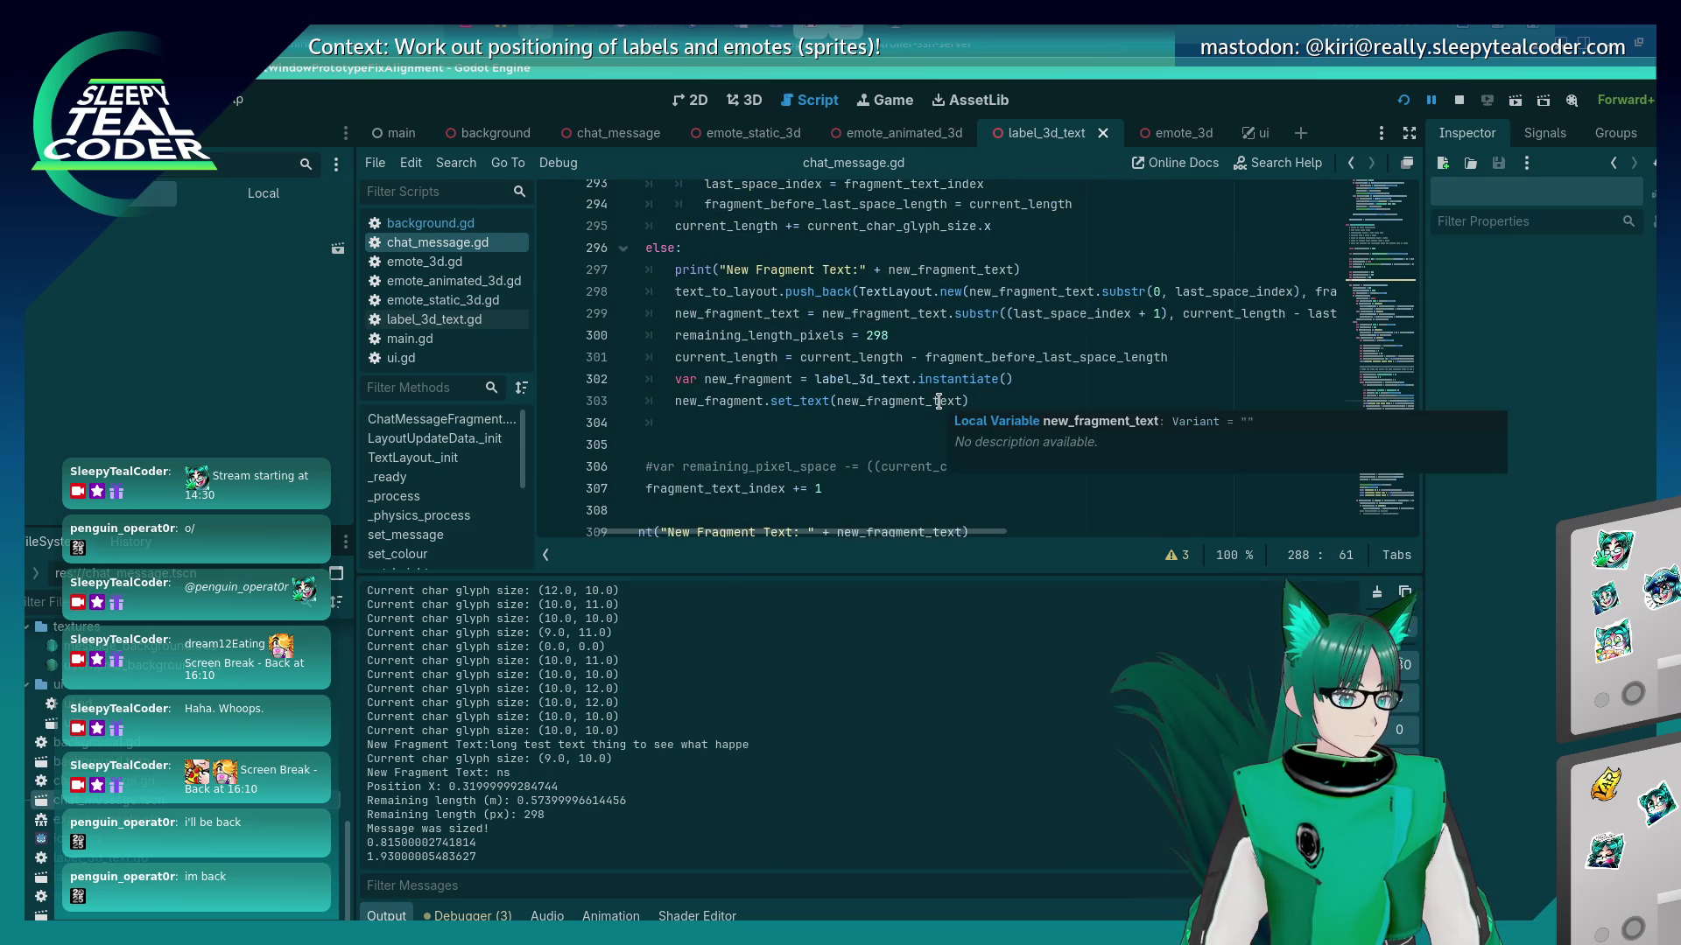
key(F5)
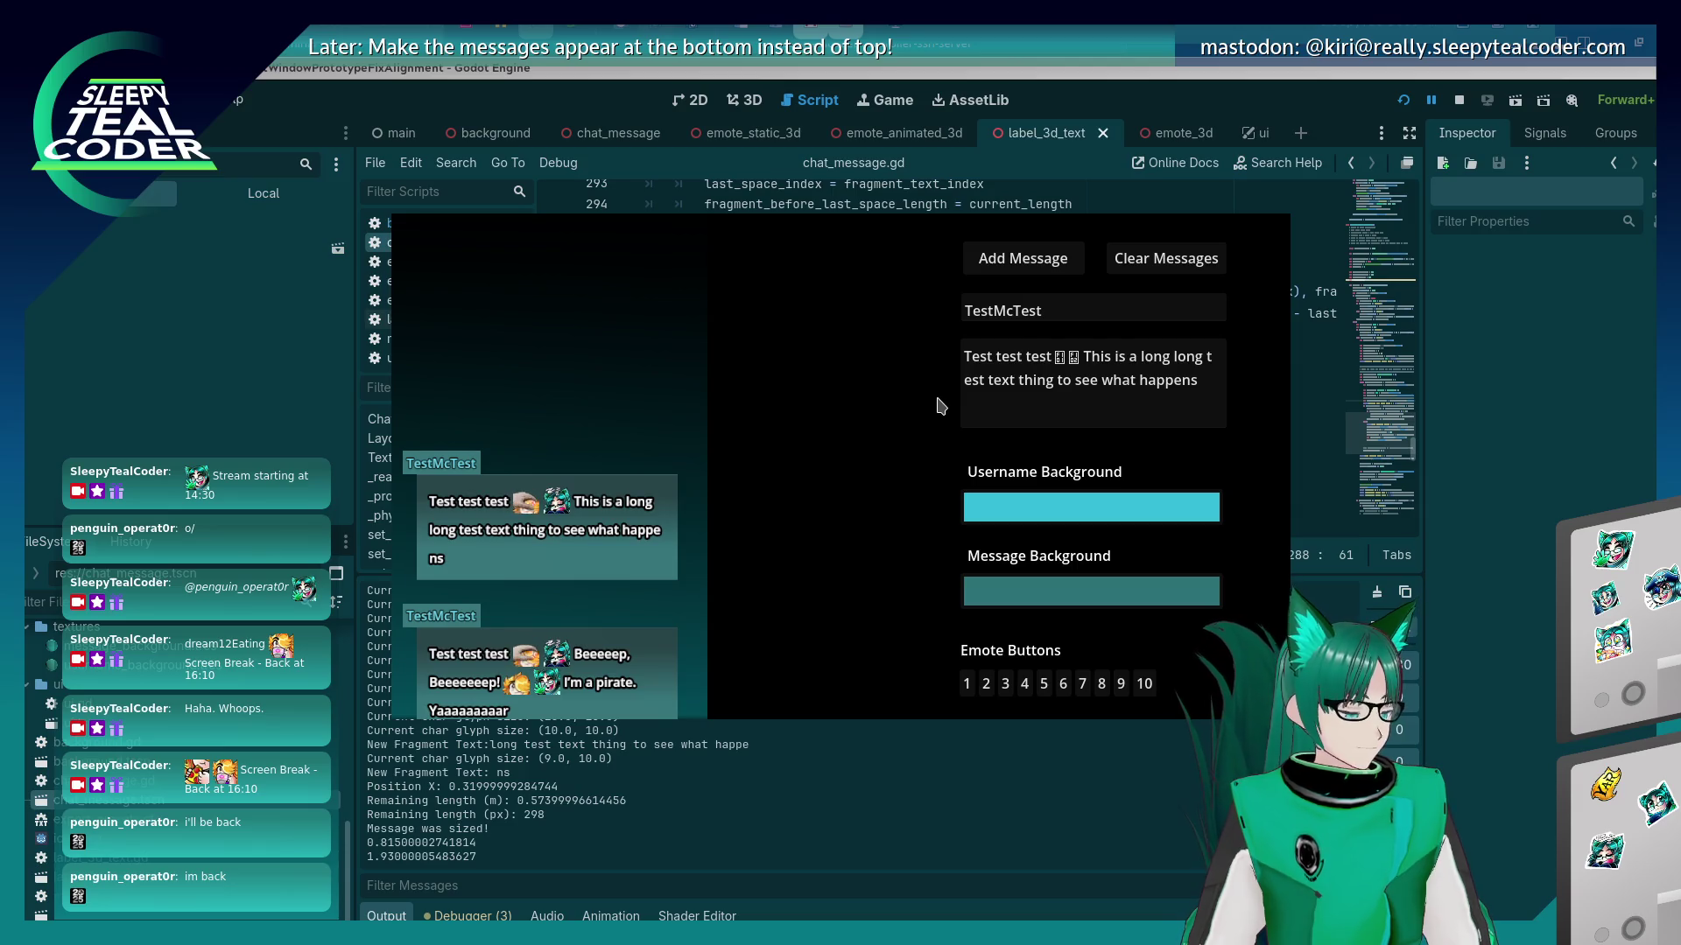
key(F8)
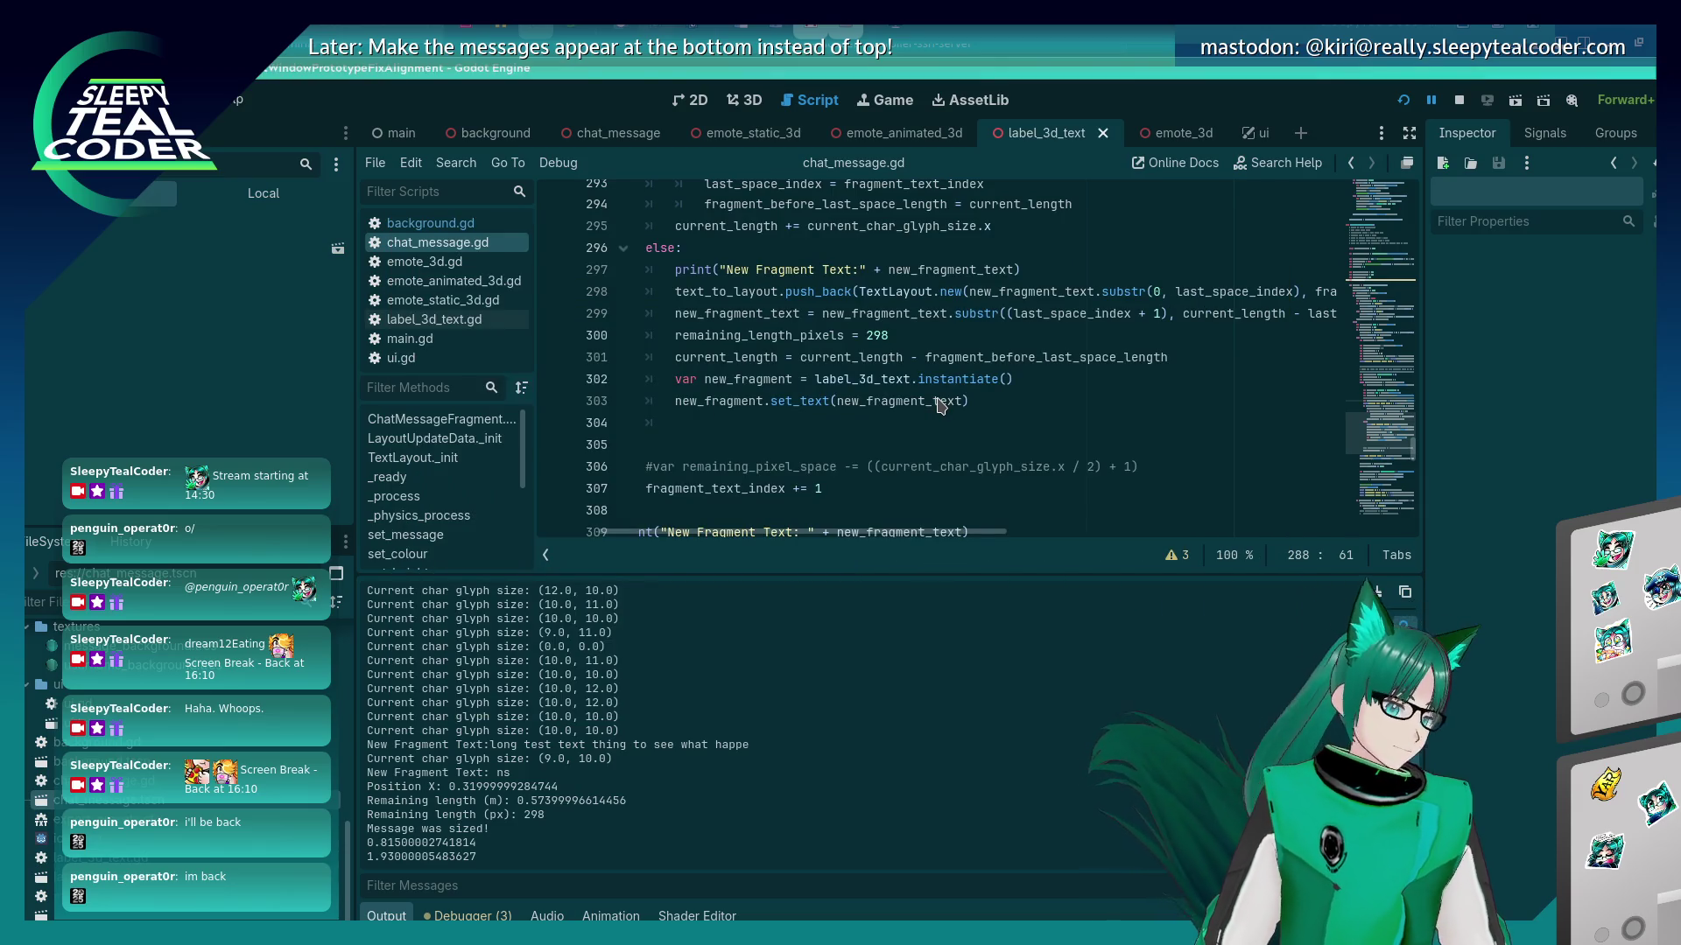
scroll(954, 394, up, 2)
scroll(963, 394, down, 3)
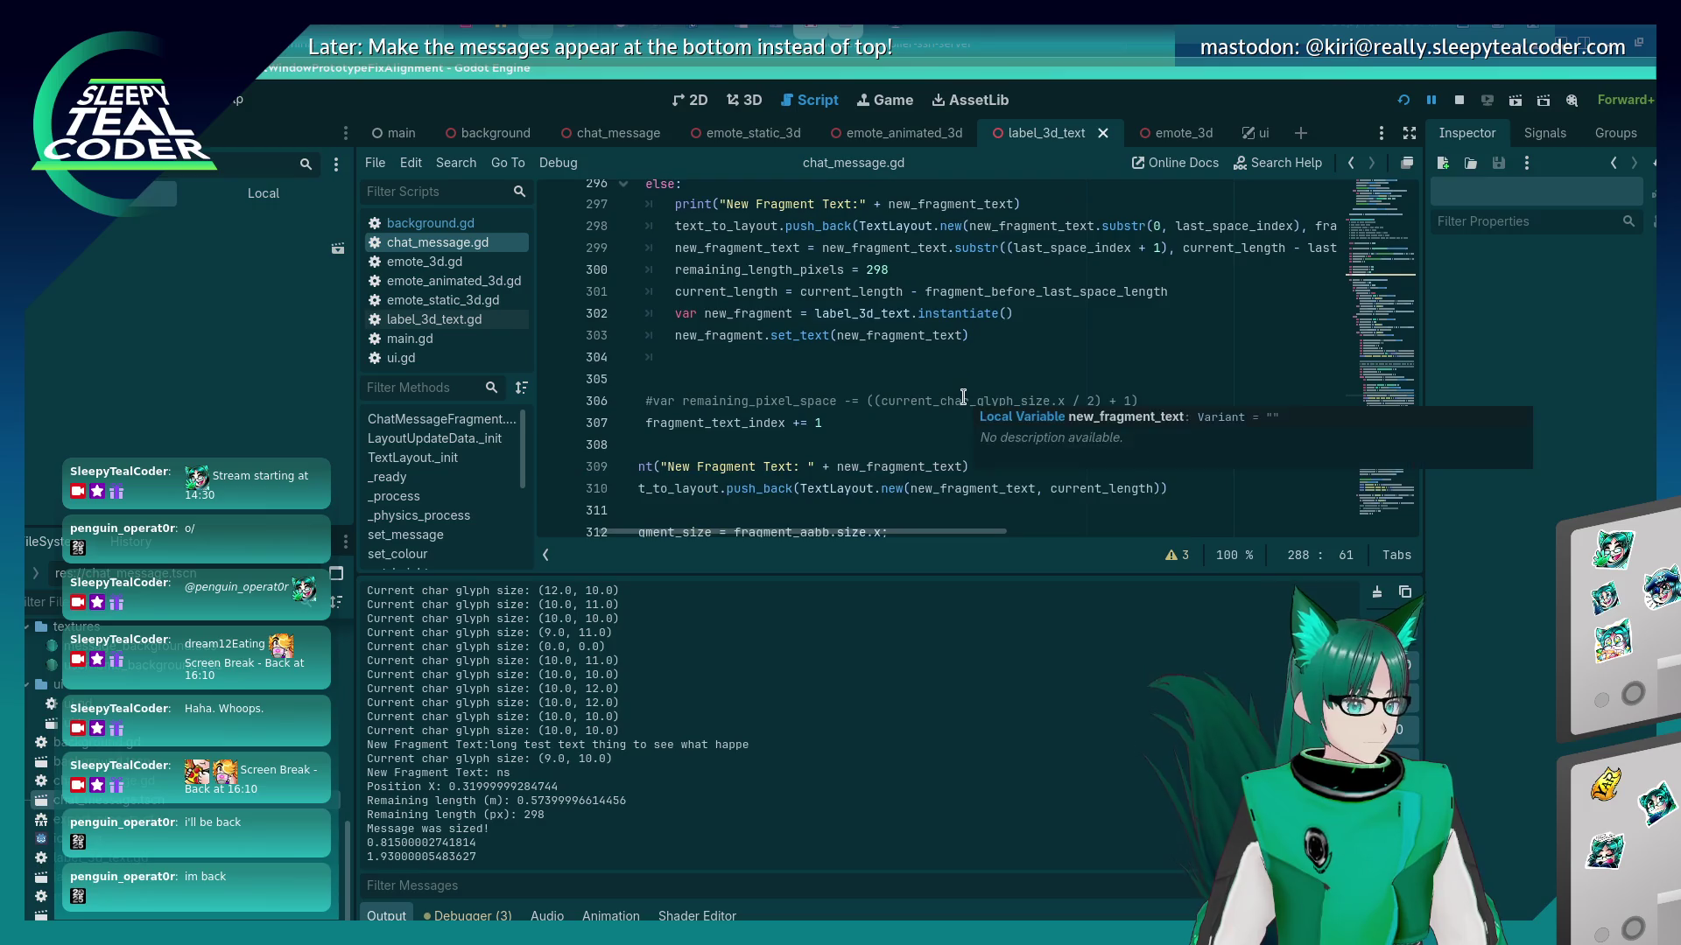
scroll(945, 425, up, 2)
scroll(944, 429, down, 1)
scroll(943, 428, up, 4)
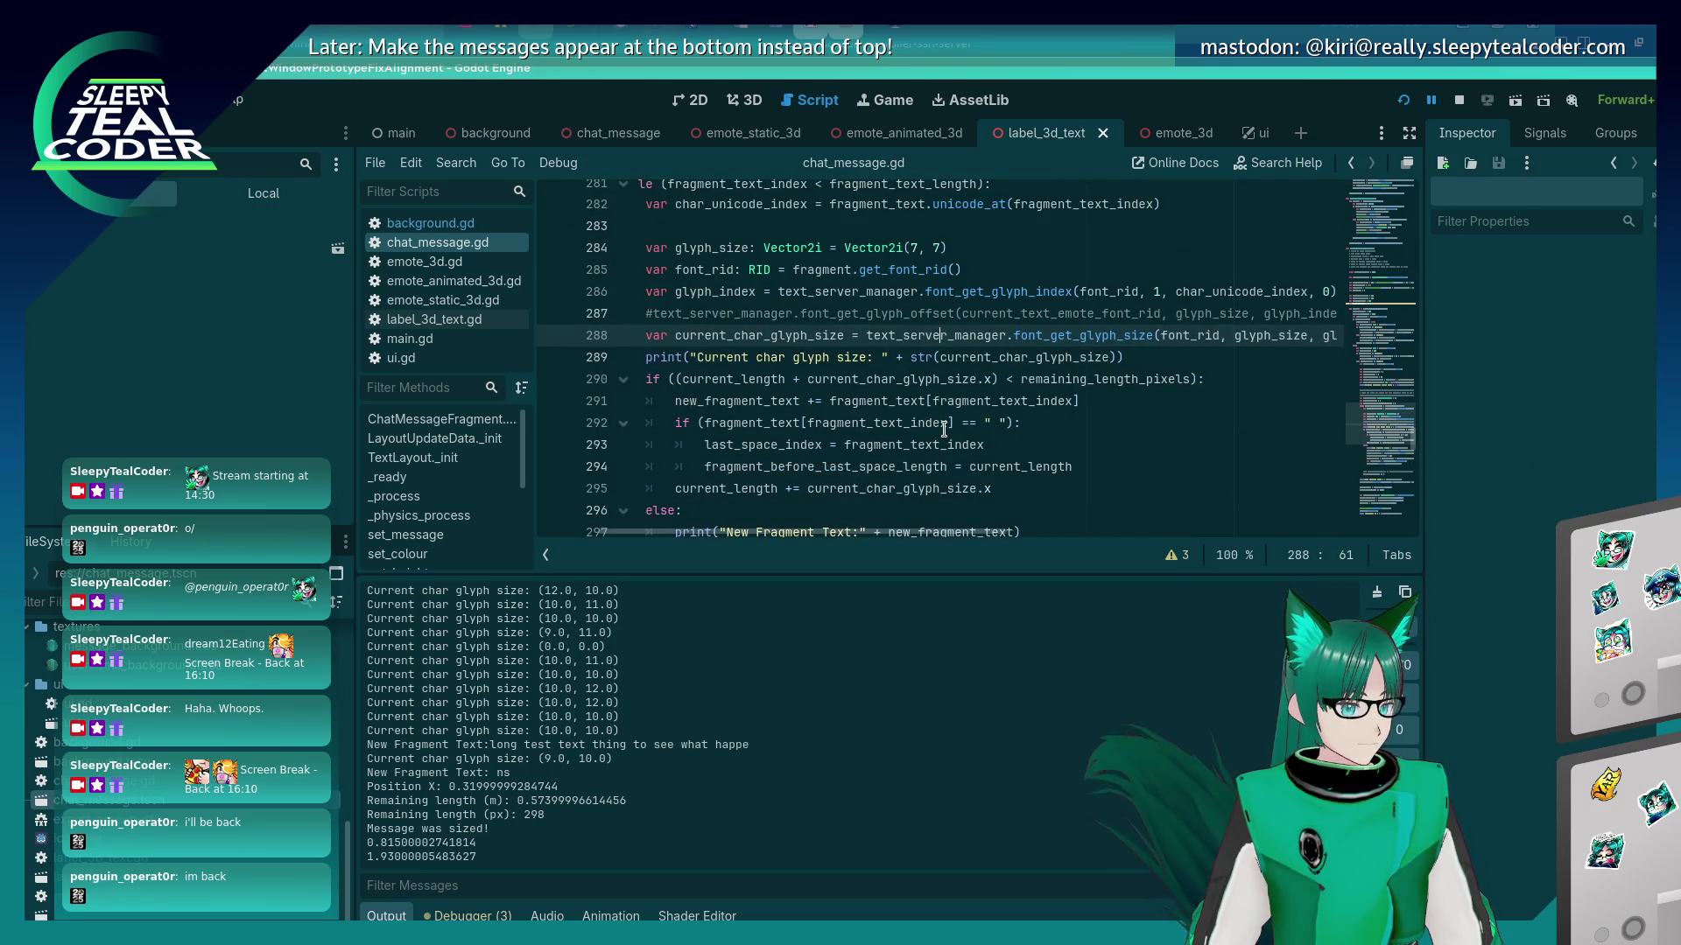
scroll(944, 429, down, 3)
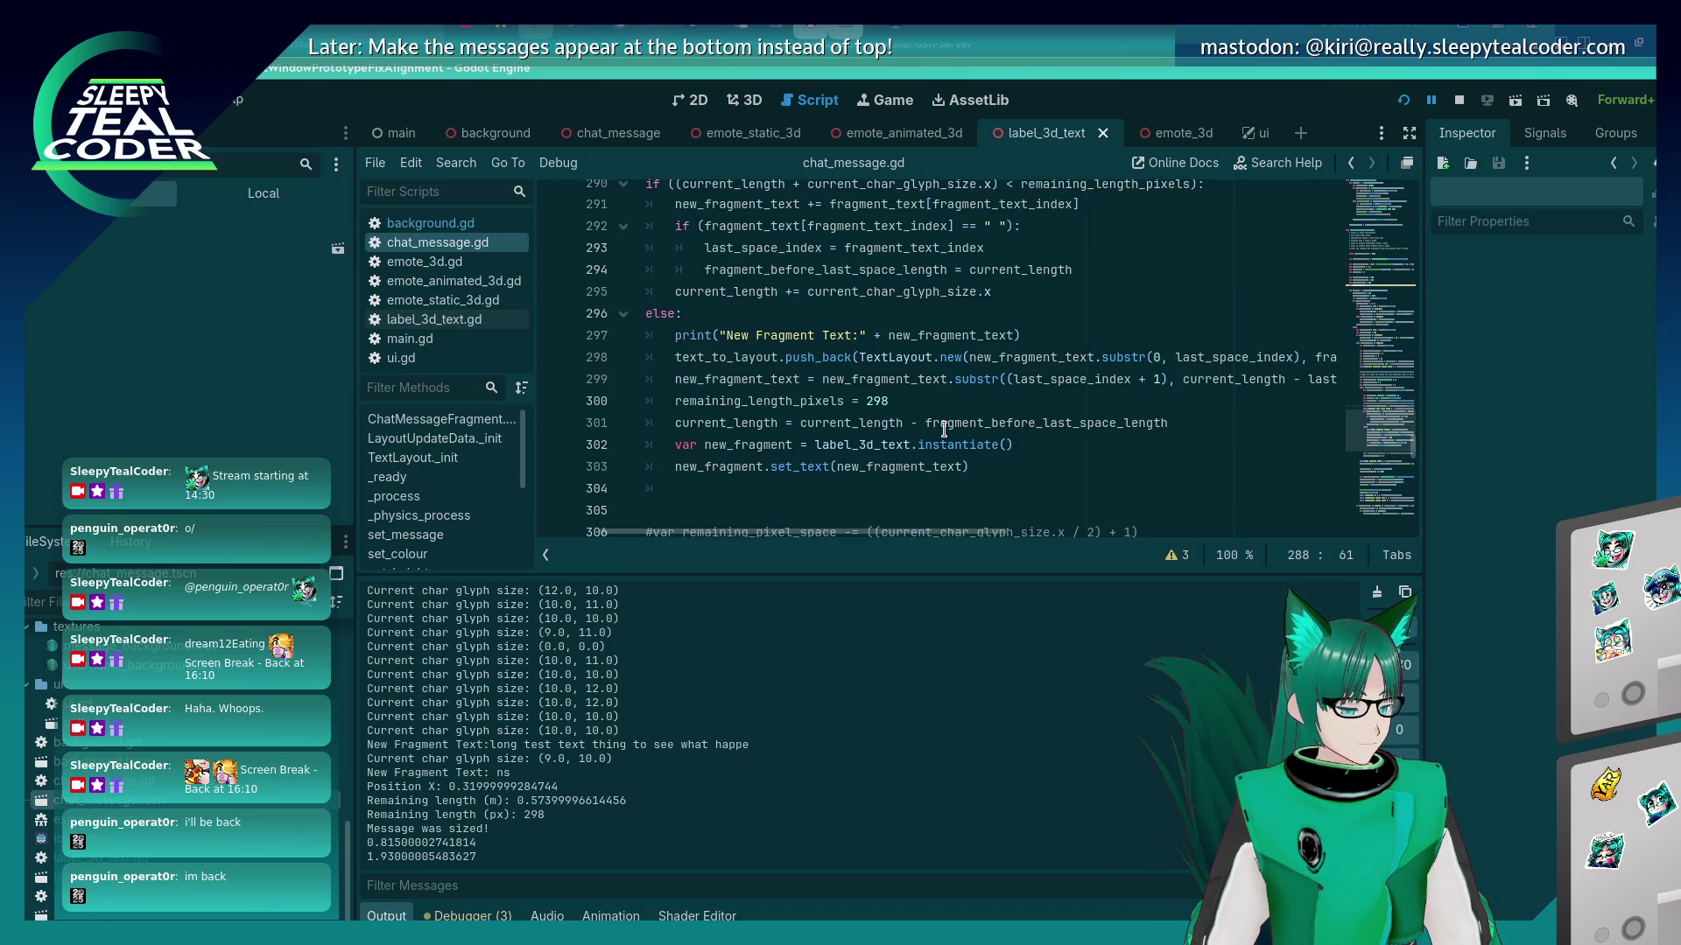
scroll(944, 428, down, 2)
scroll(944, 428, down, 4)
scroll(815, 537, left, 2)
scroll(940, 458, up, 5)
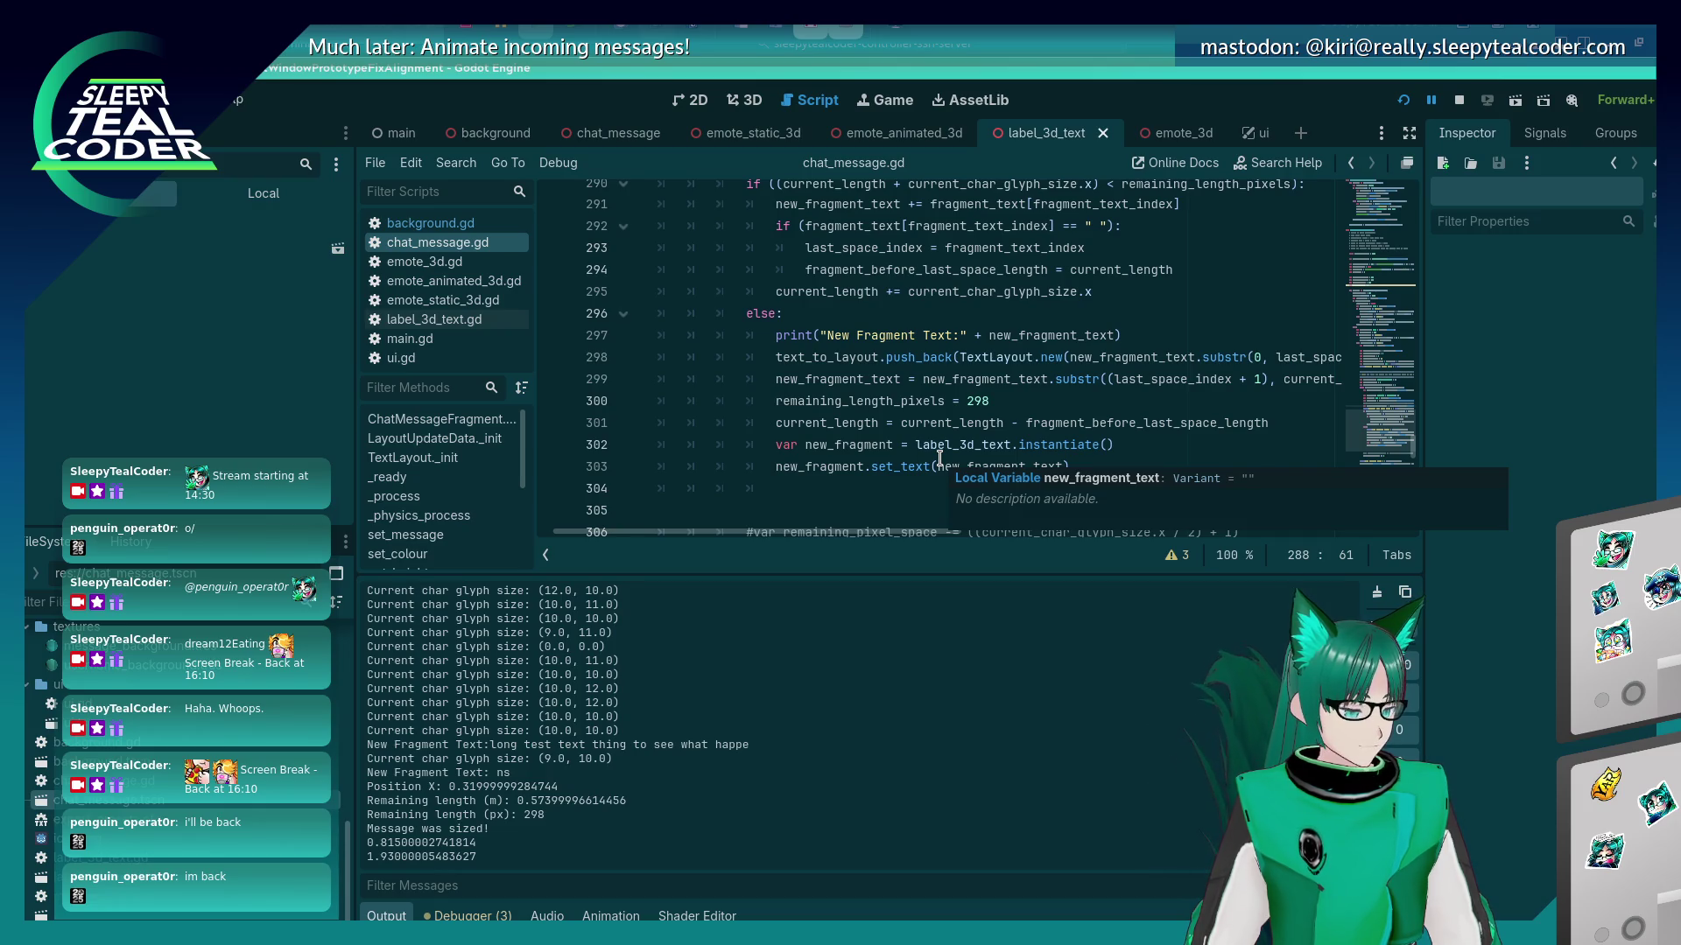
key(F5)
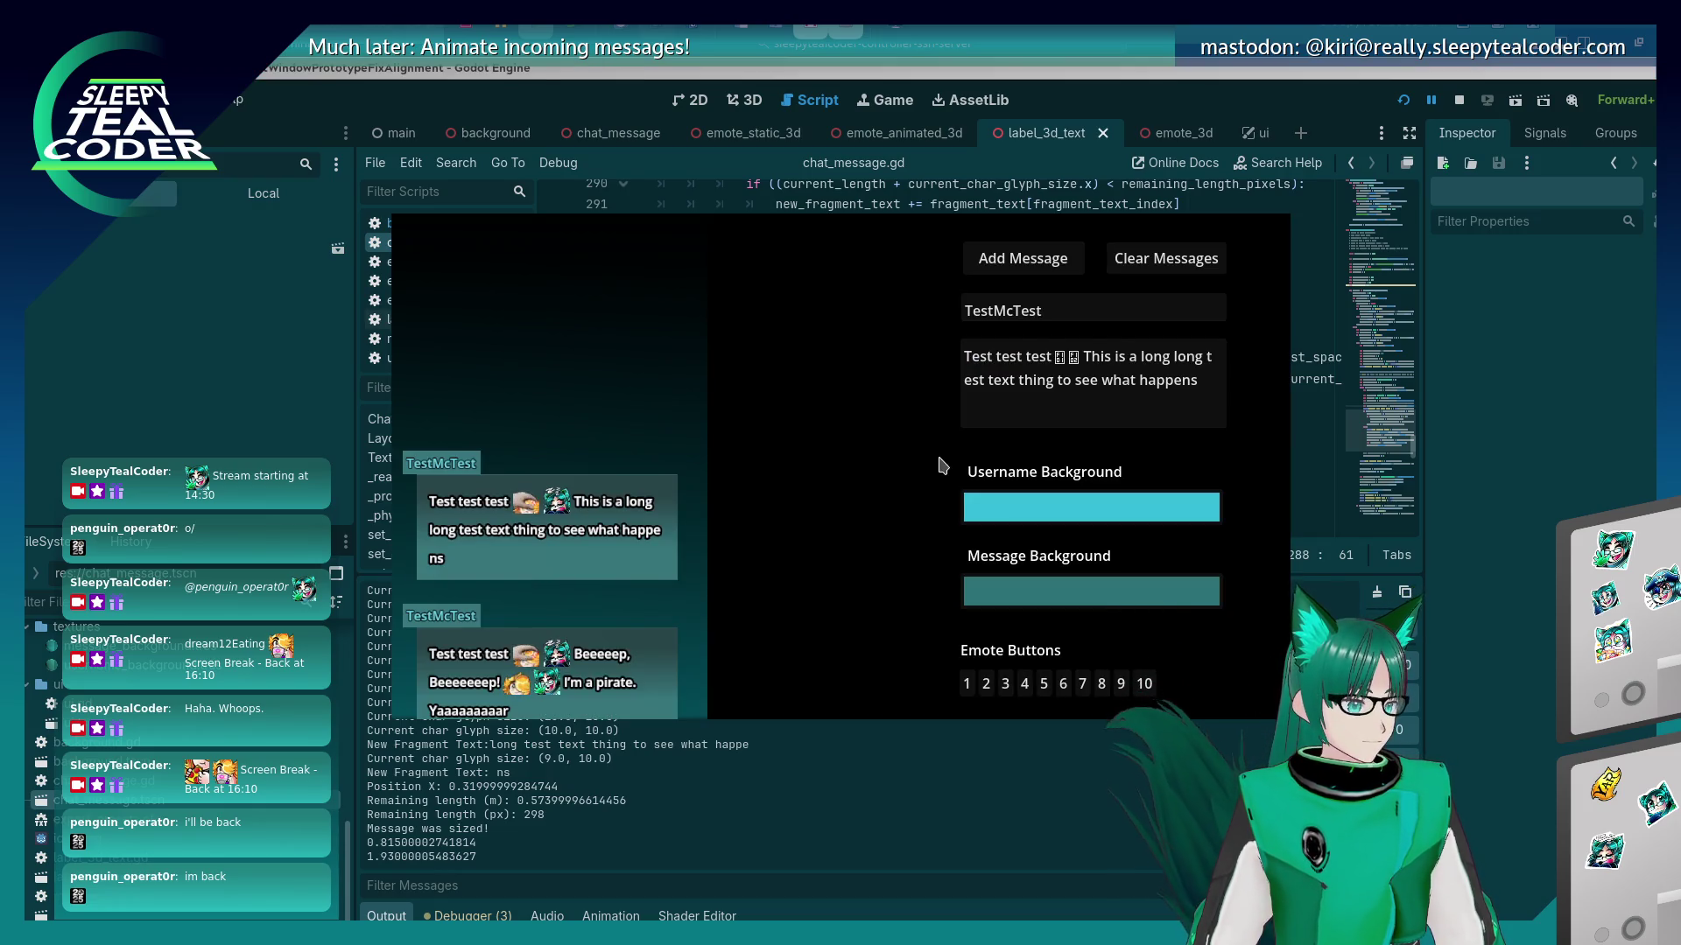
key(alt+Tab)
scroll(939, 464, up, 5)
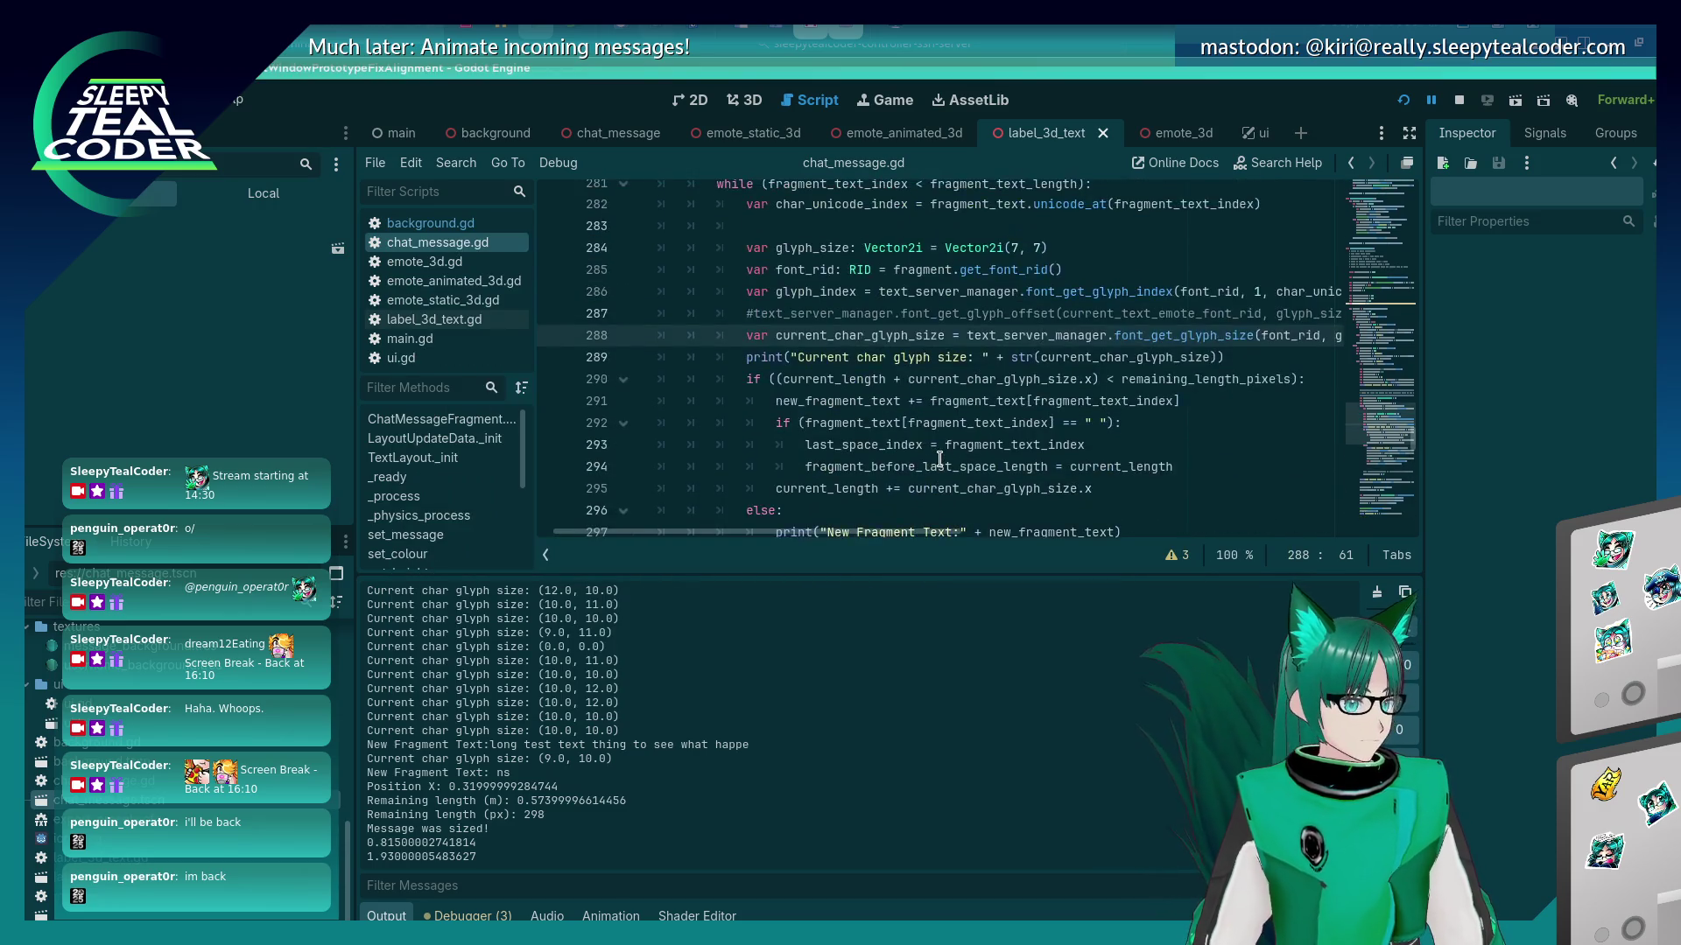
scroll(939, 457, down, 5)
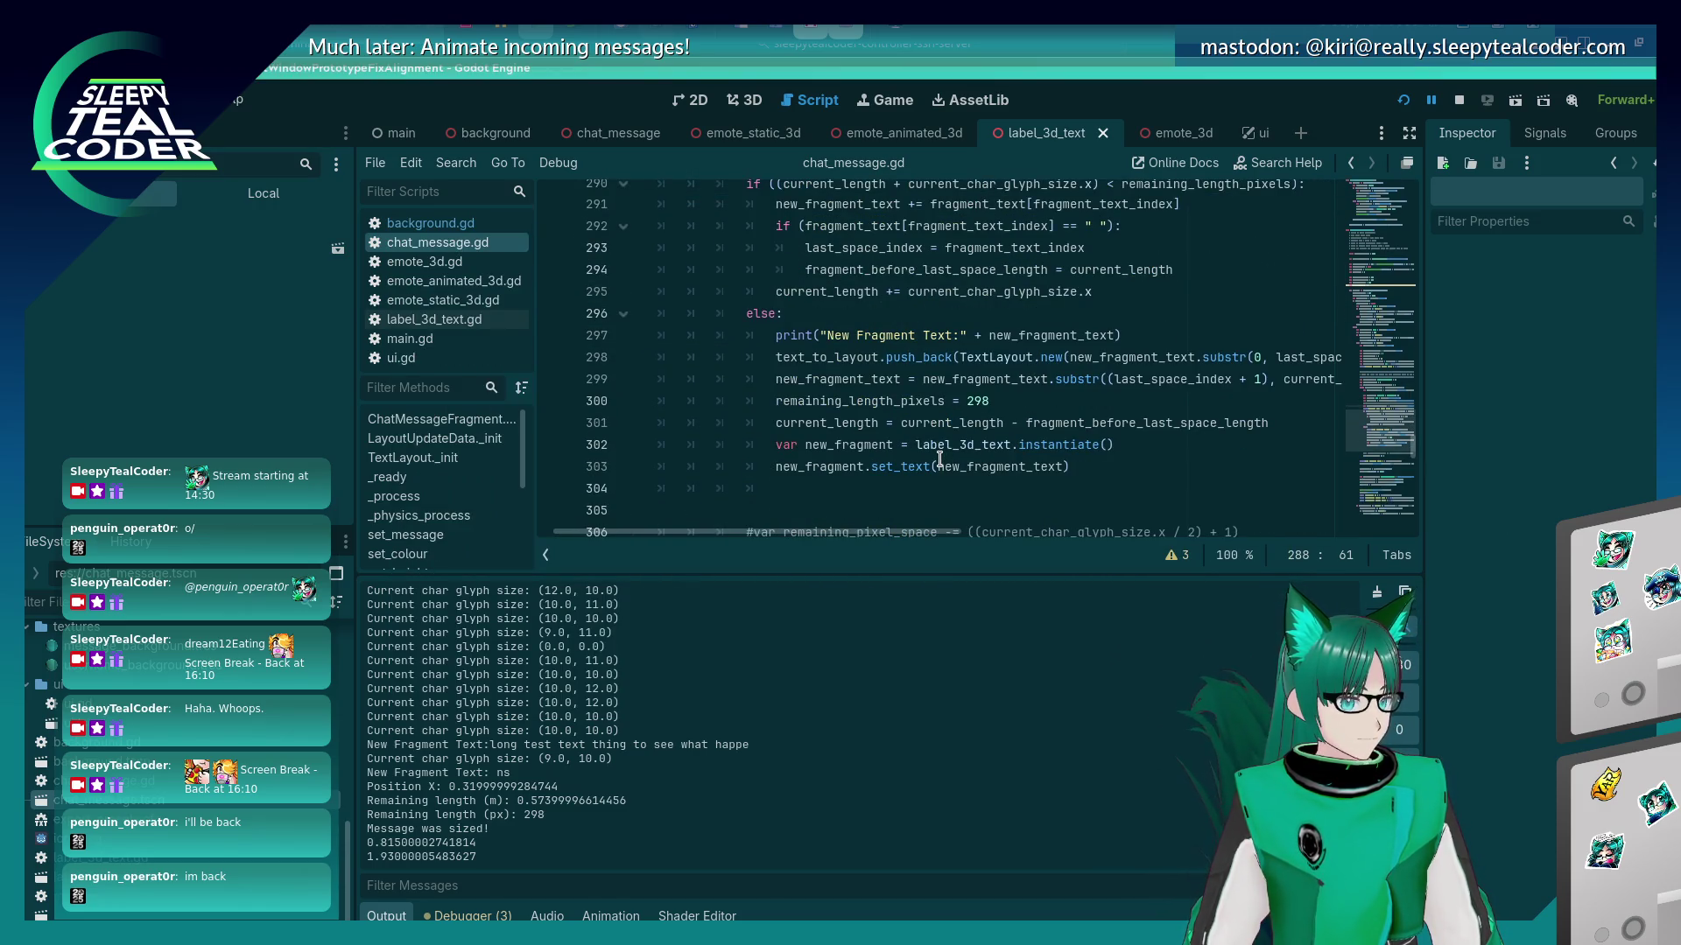
scroll(939, 460, up, 1)
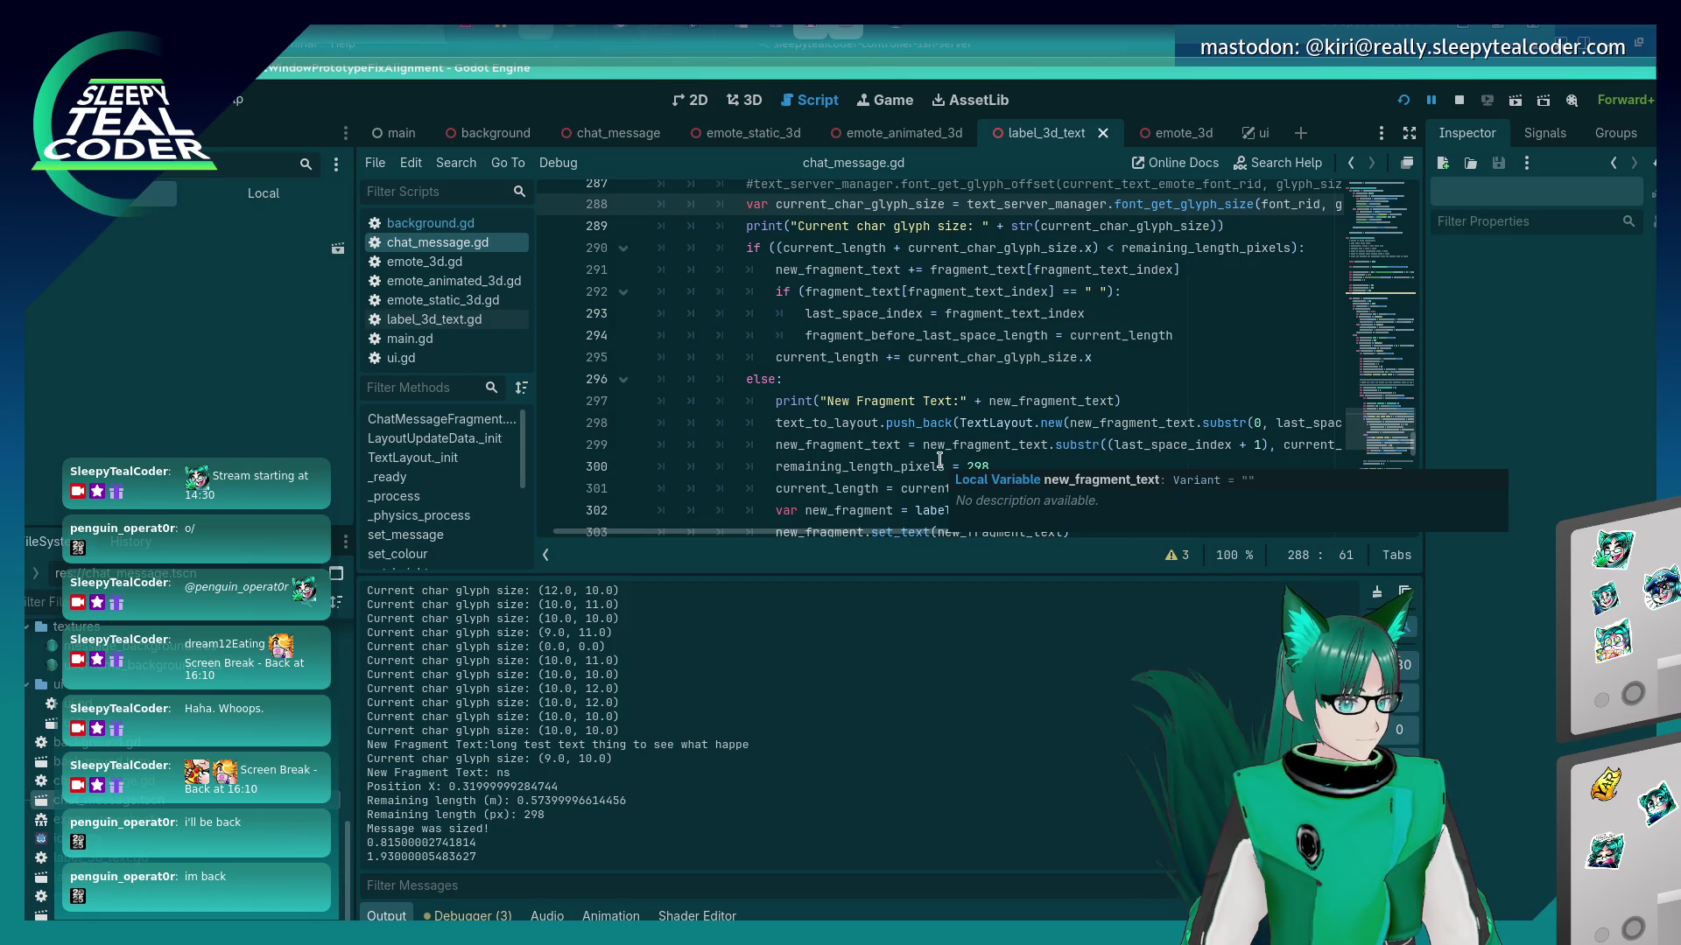
key(alt+Tab)
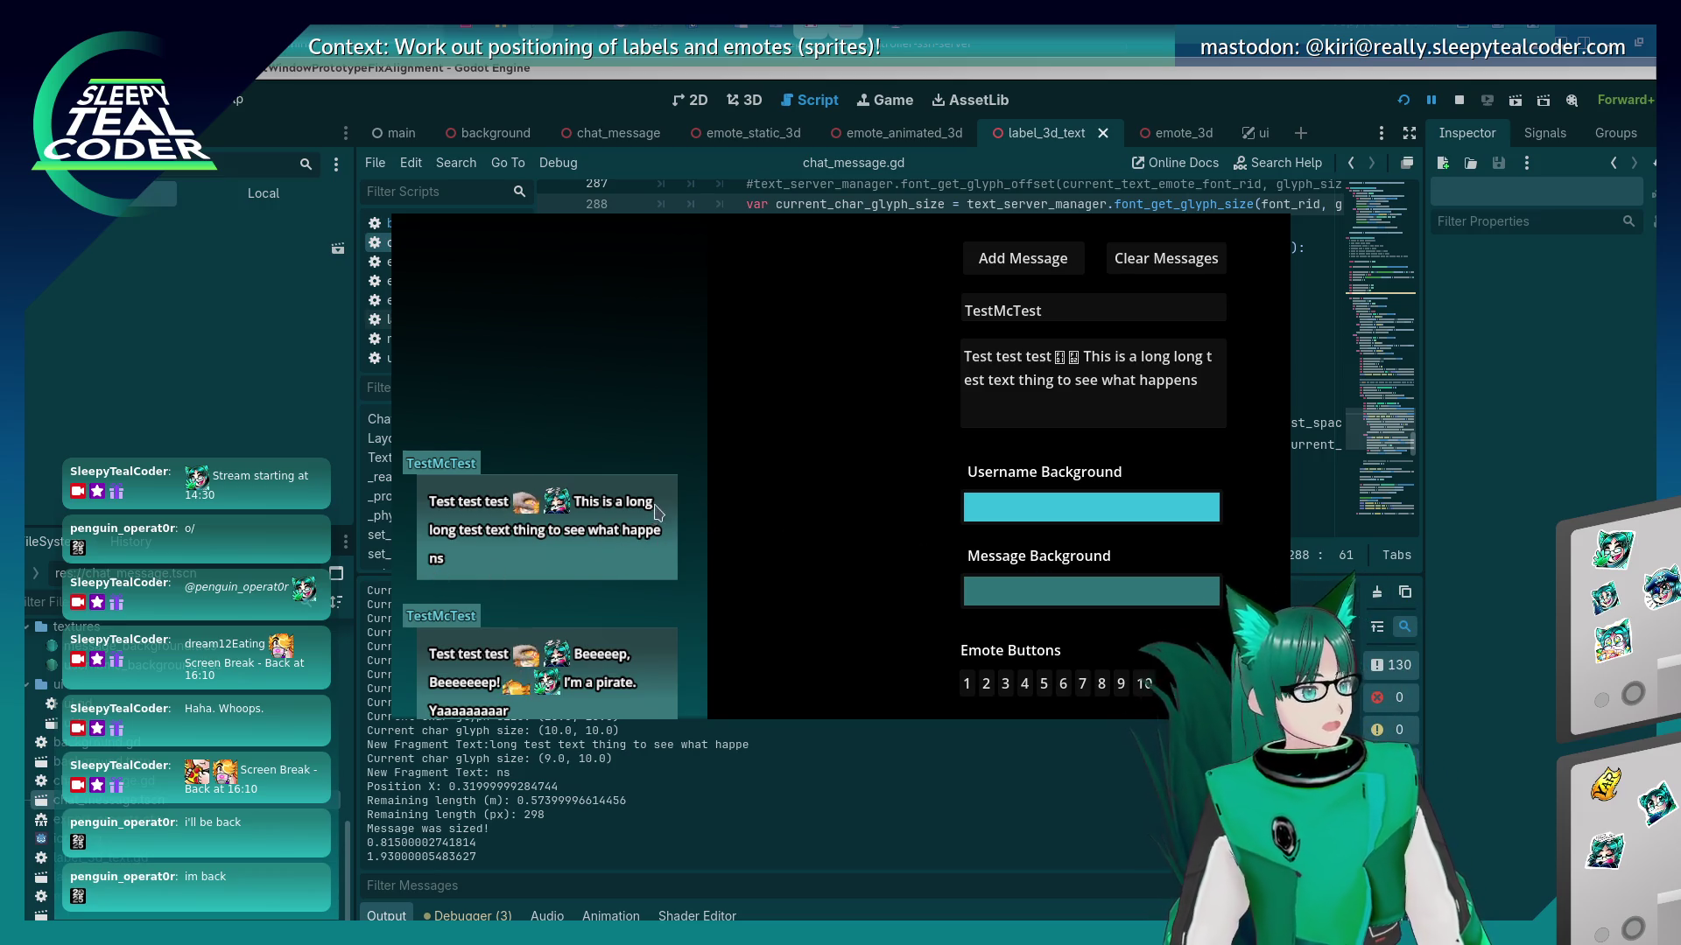
key(alt+Tab)
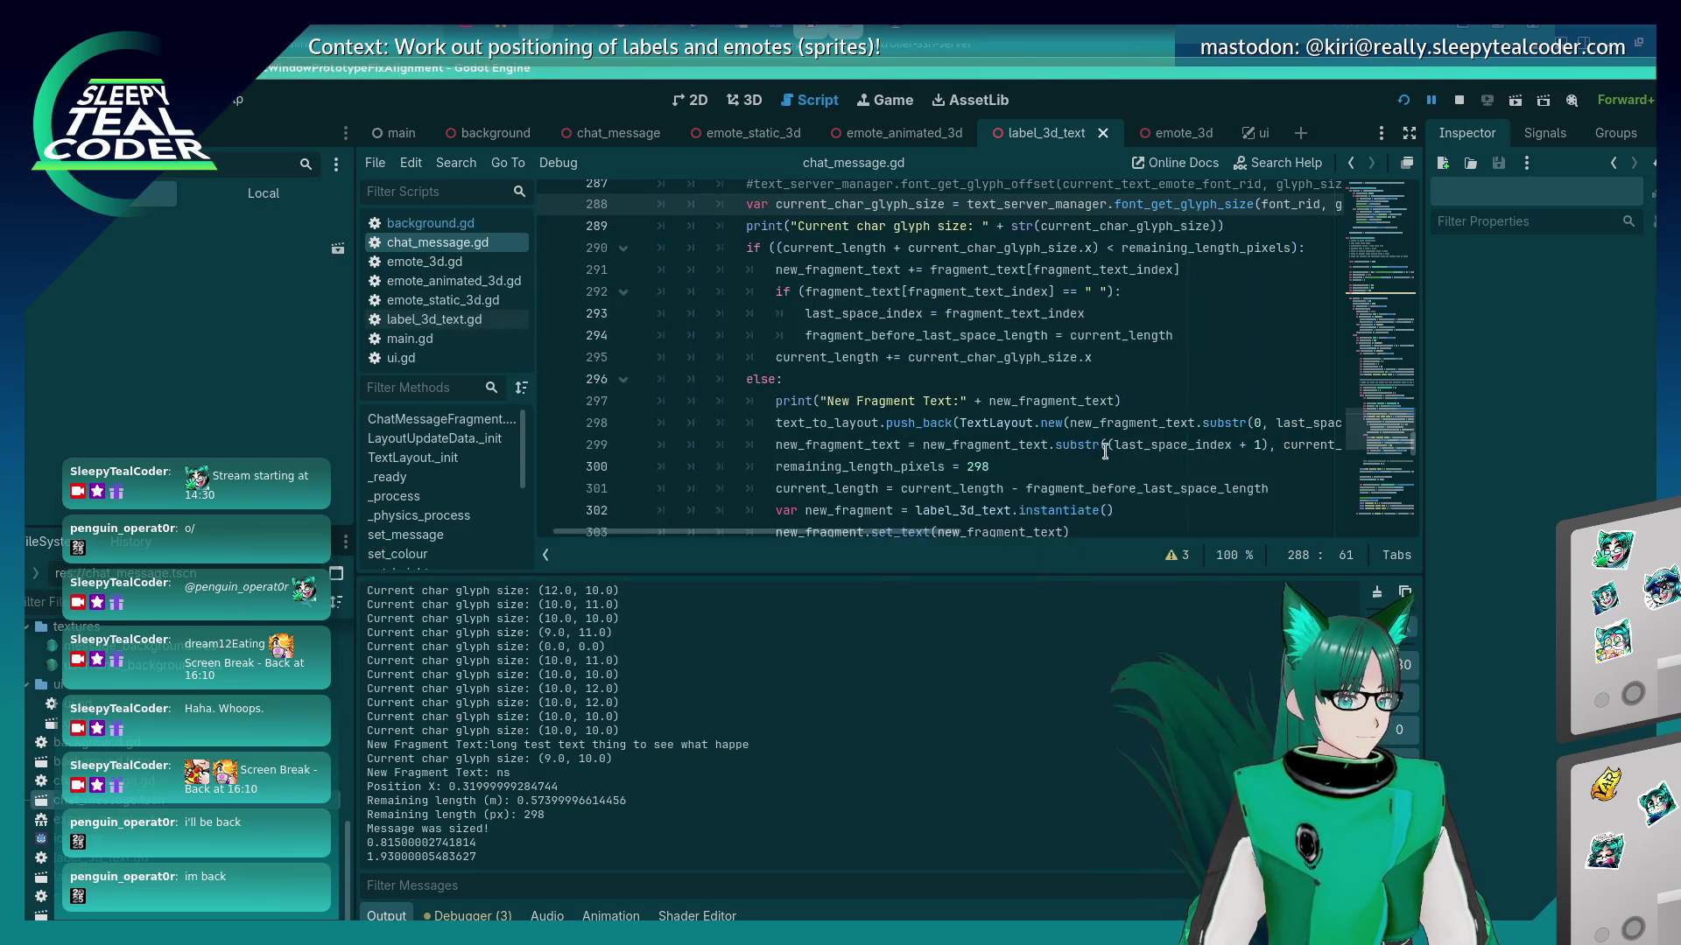
scroll(1105, 451, down, 3)
scroll(1105, 451, up, 3)
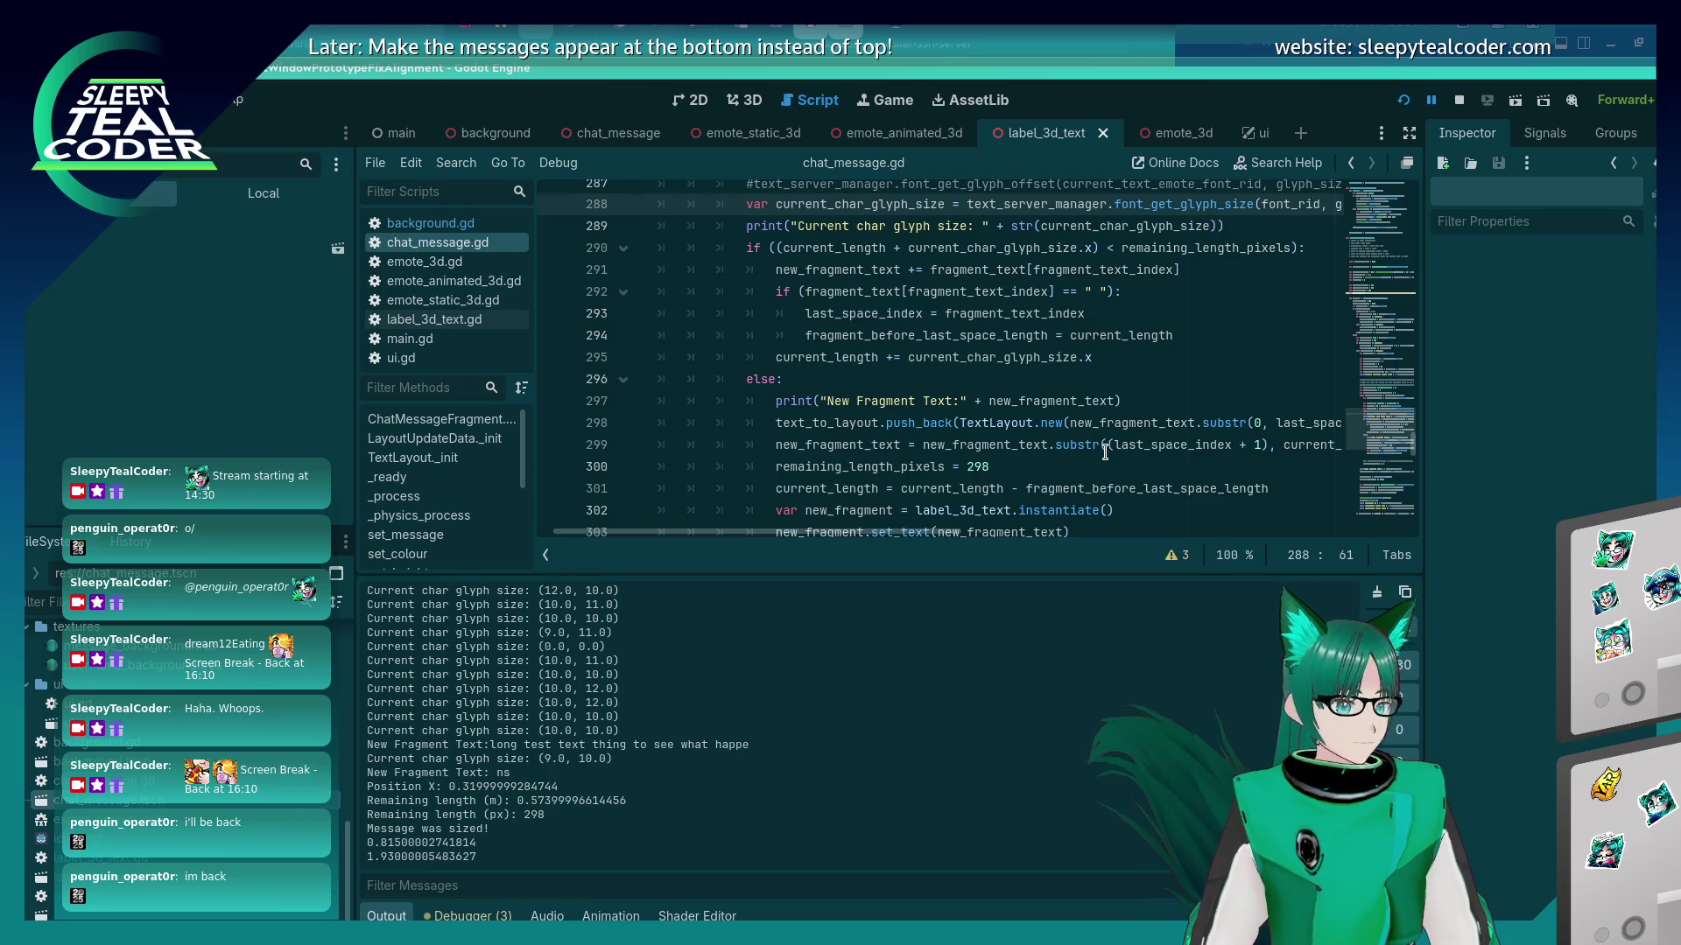
scroll(1105, 453, down, 3)
scroll(1104, 452, down, 3)
scroll(1105, 453, up, 6)
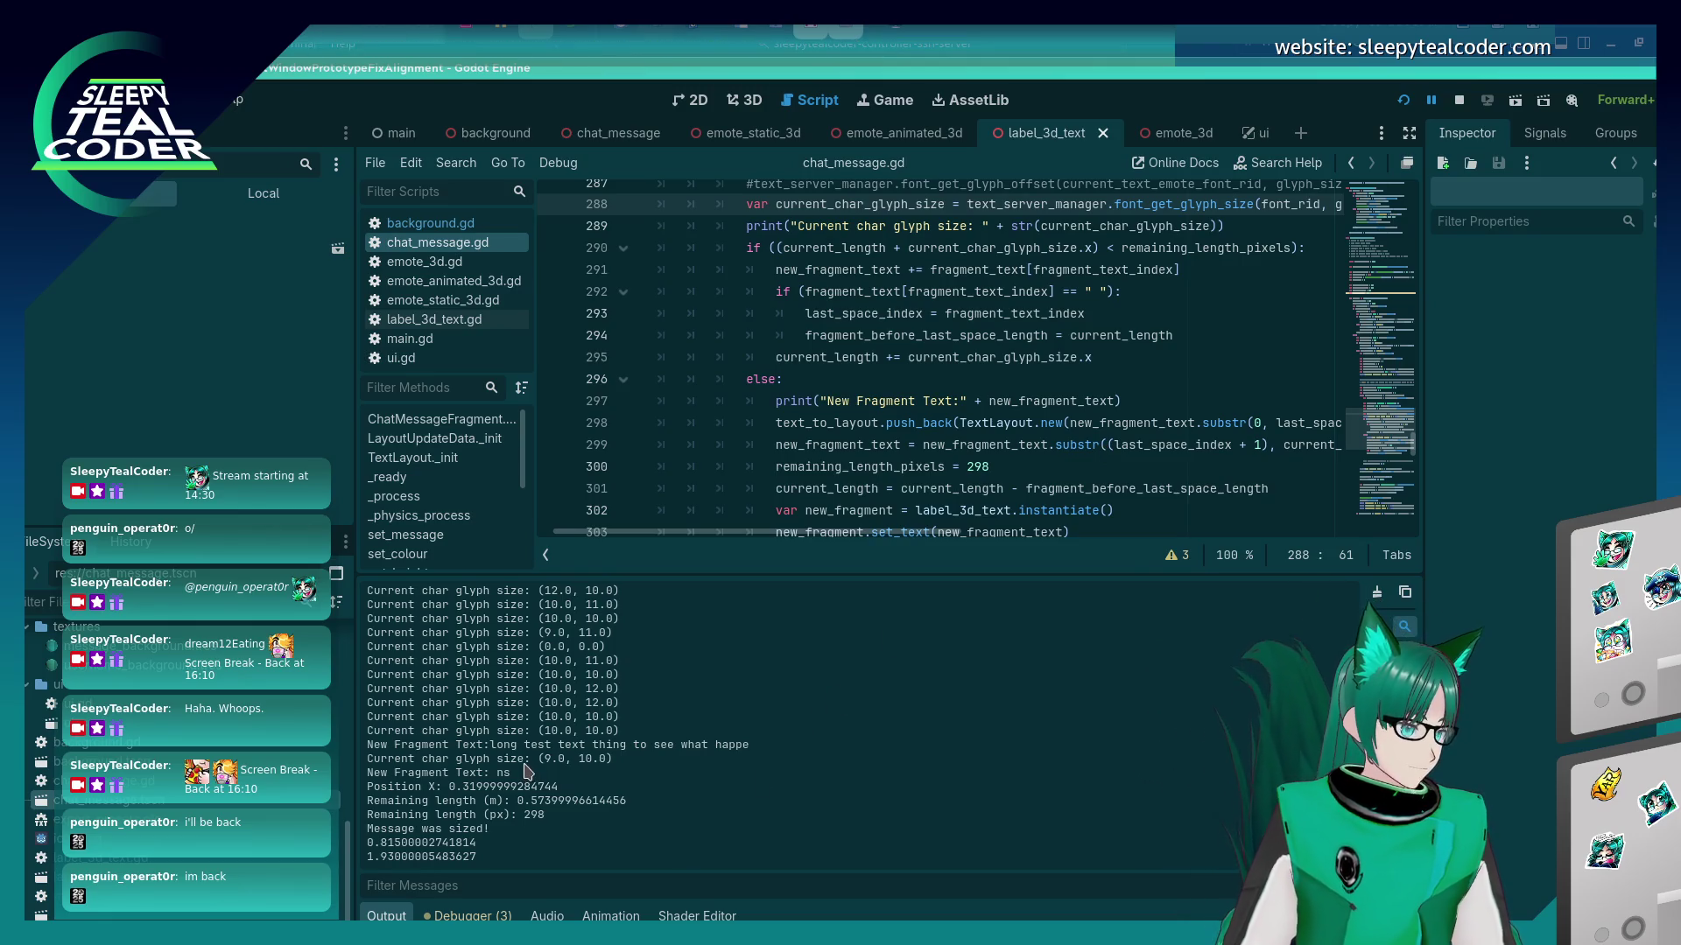
scroll(561, 775, up, 2)
scroll(596, 776, down, 1)
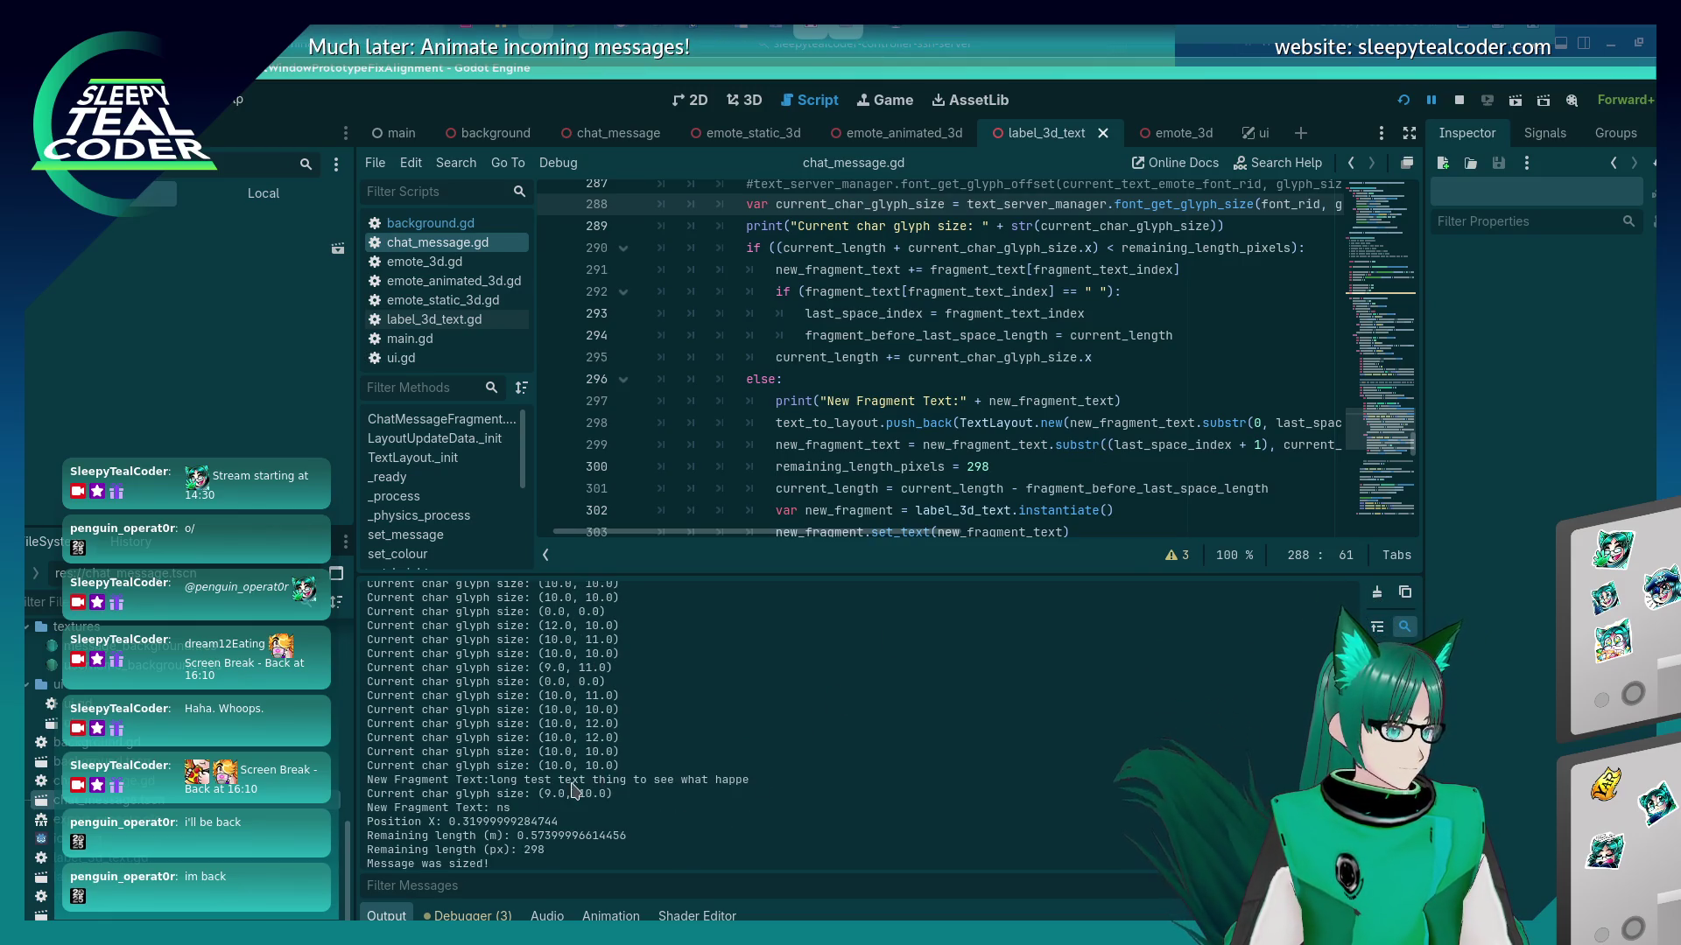
scroll(860, 448, down, 2)
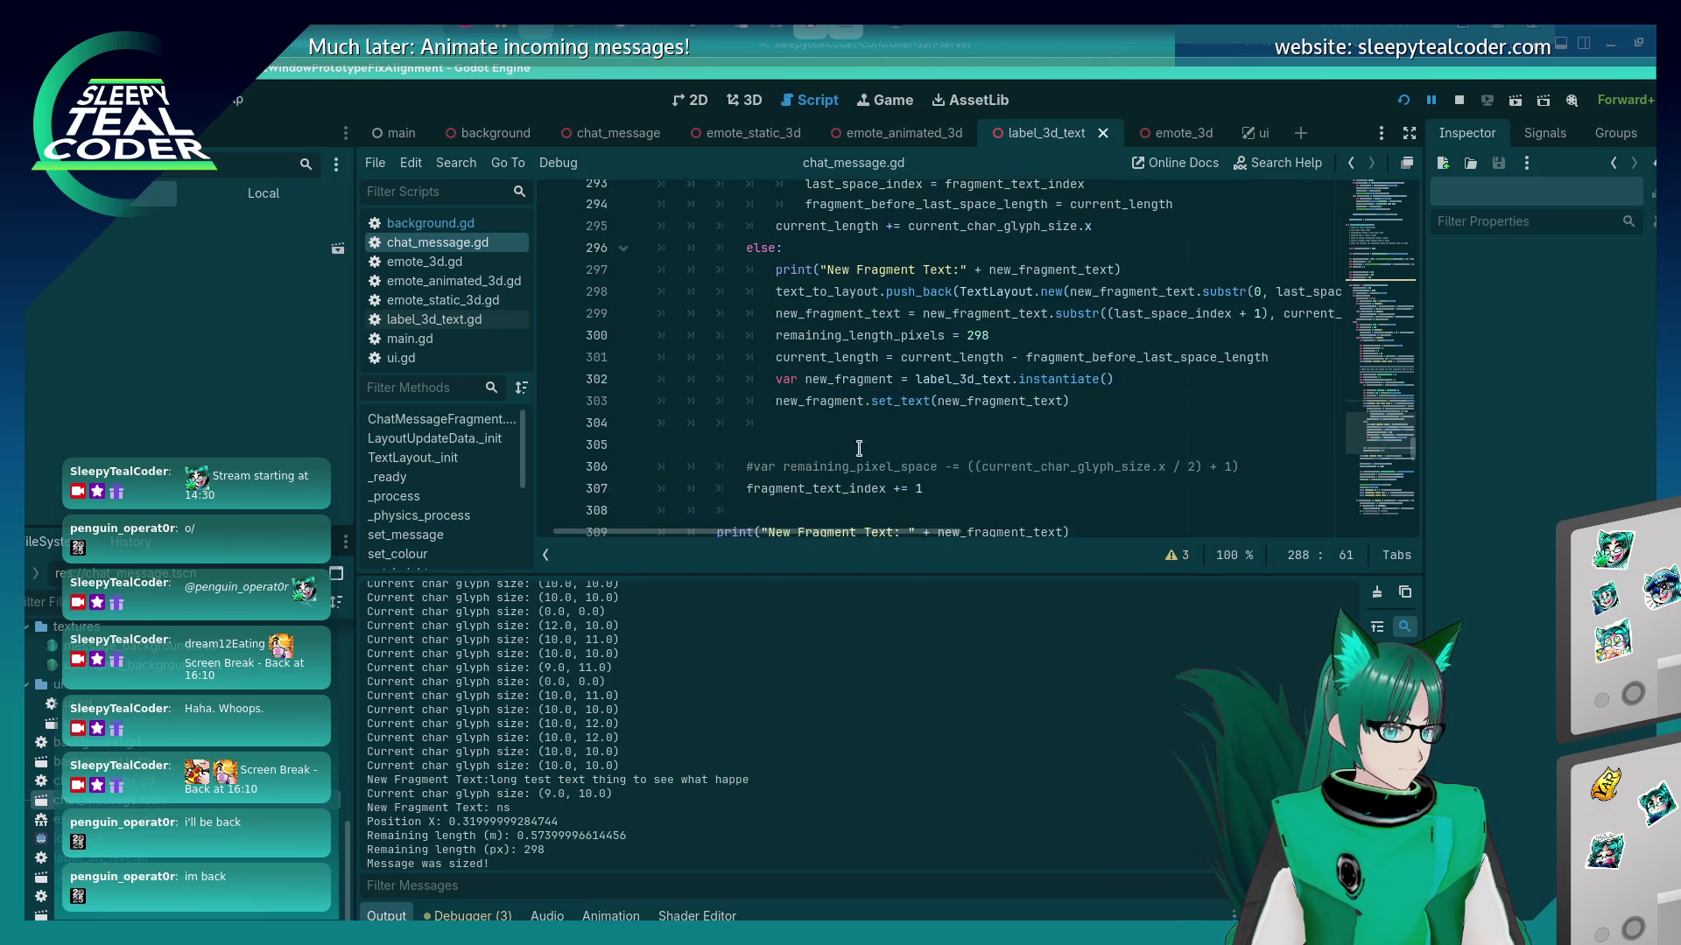
scroll(862, 473, up, 2)
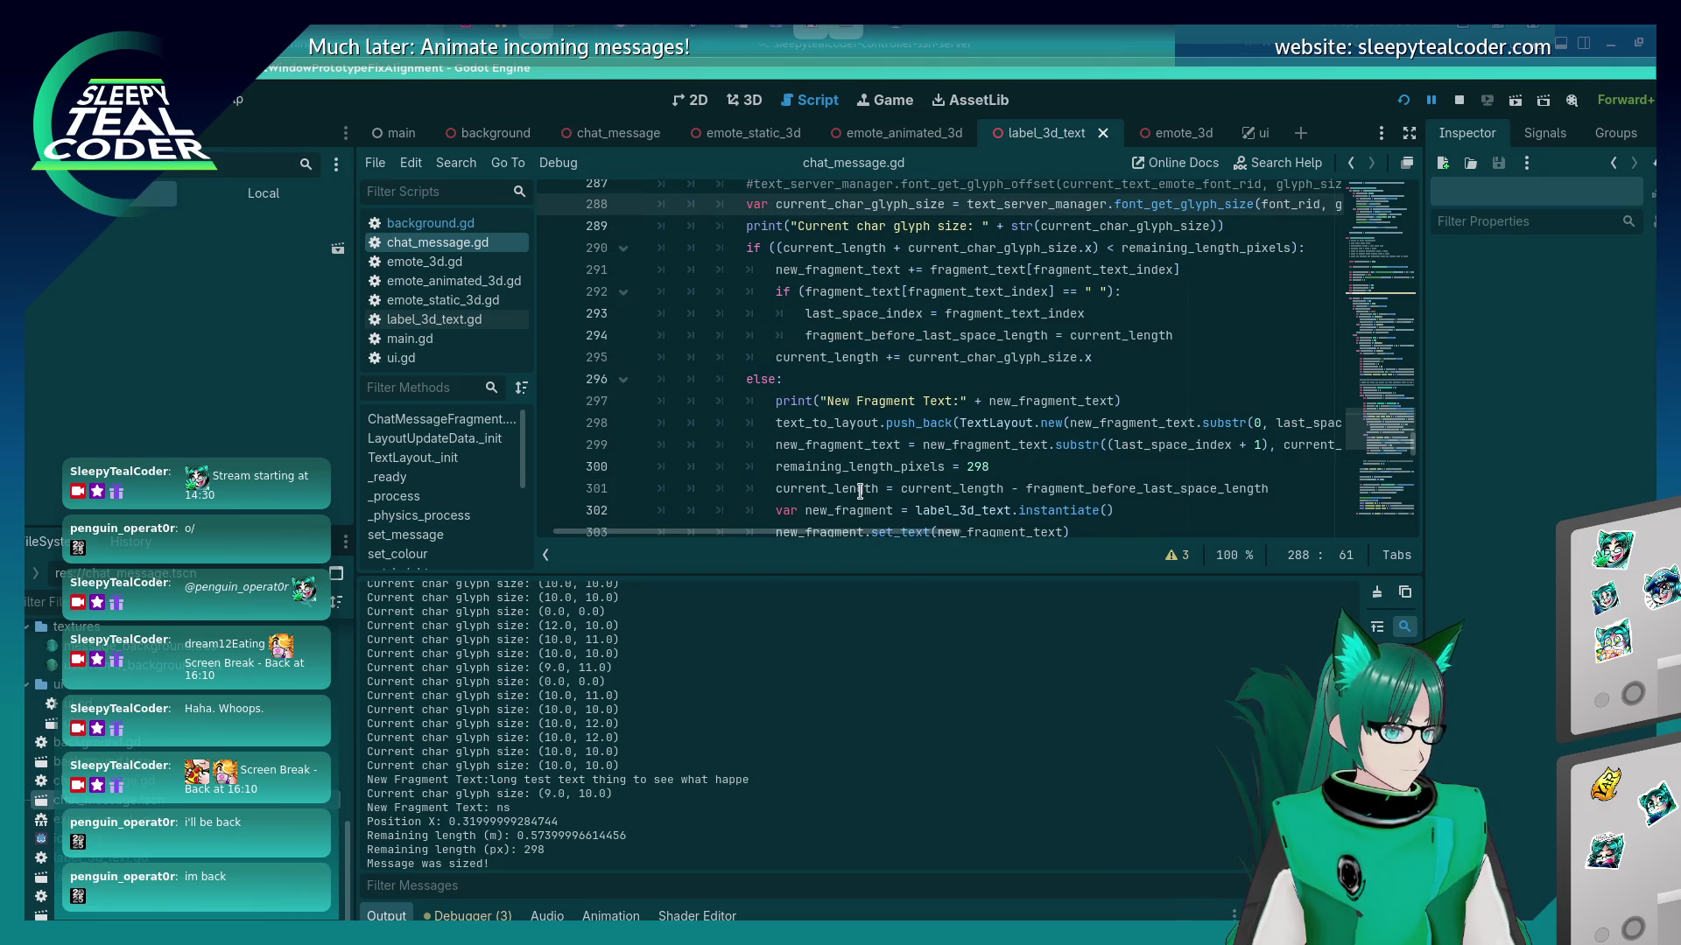
mouse_move(874, 440)
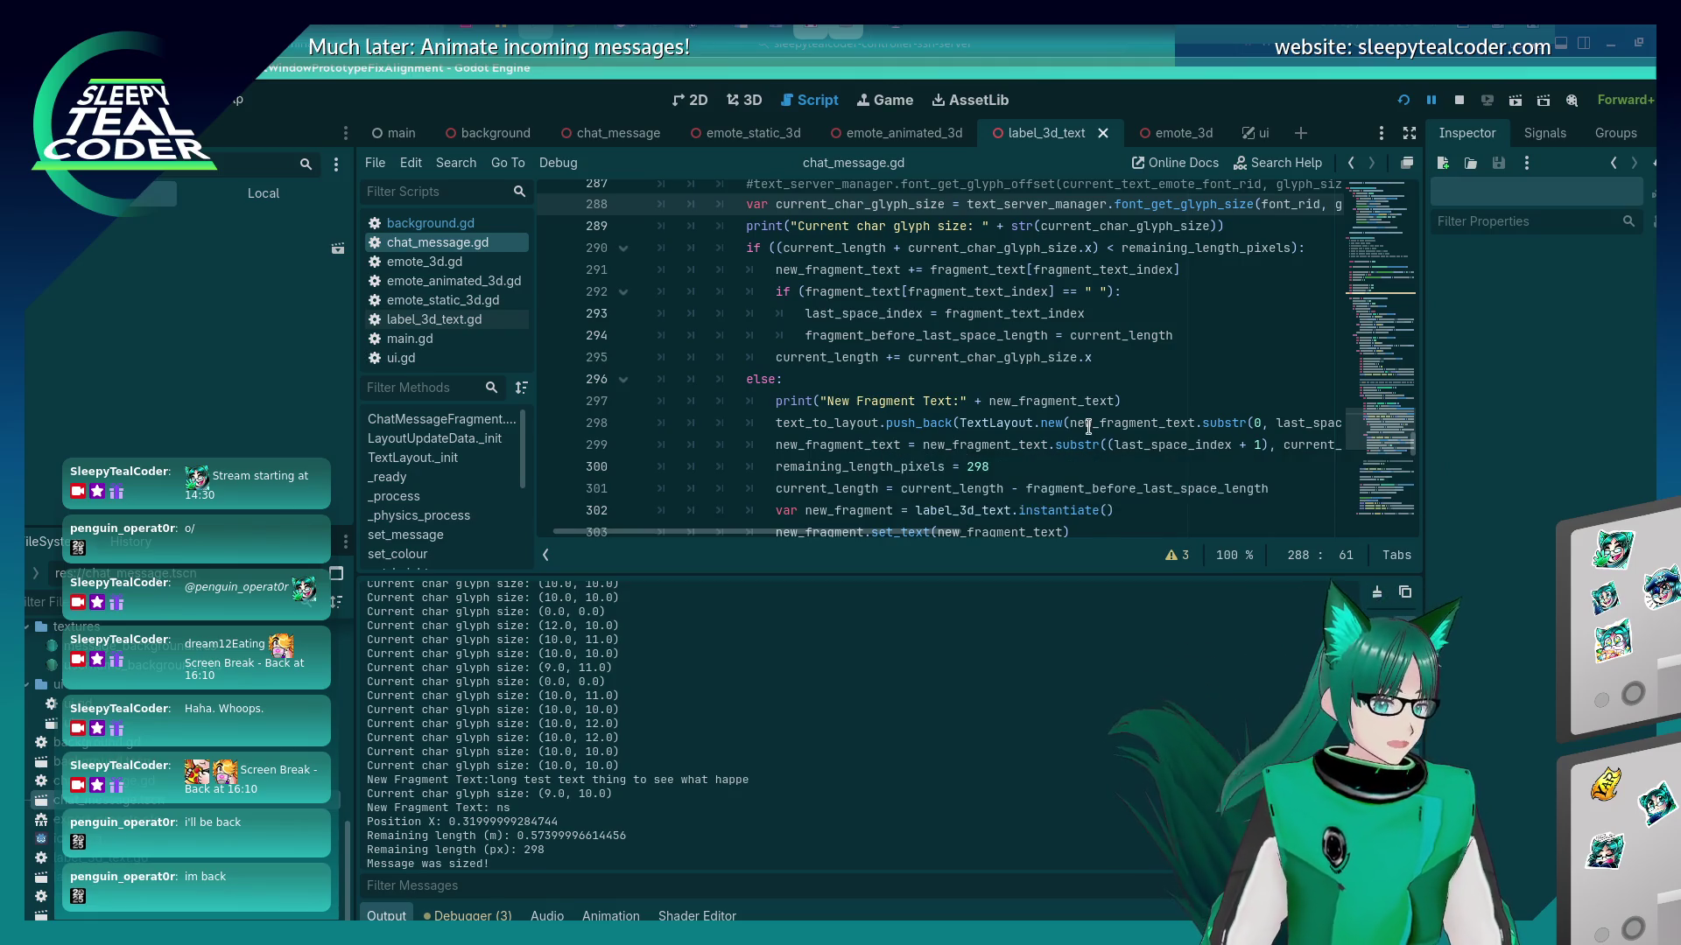
click(1086, 428)
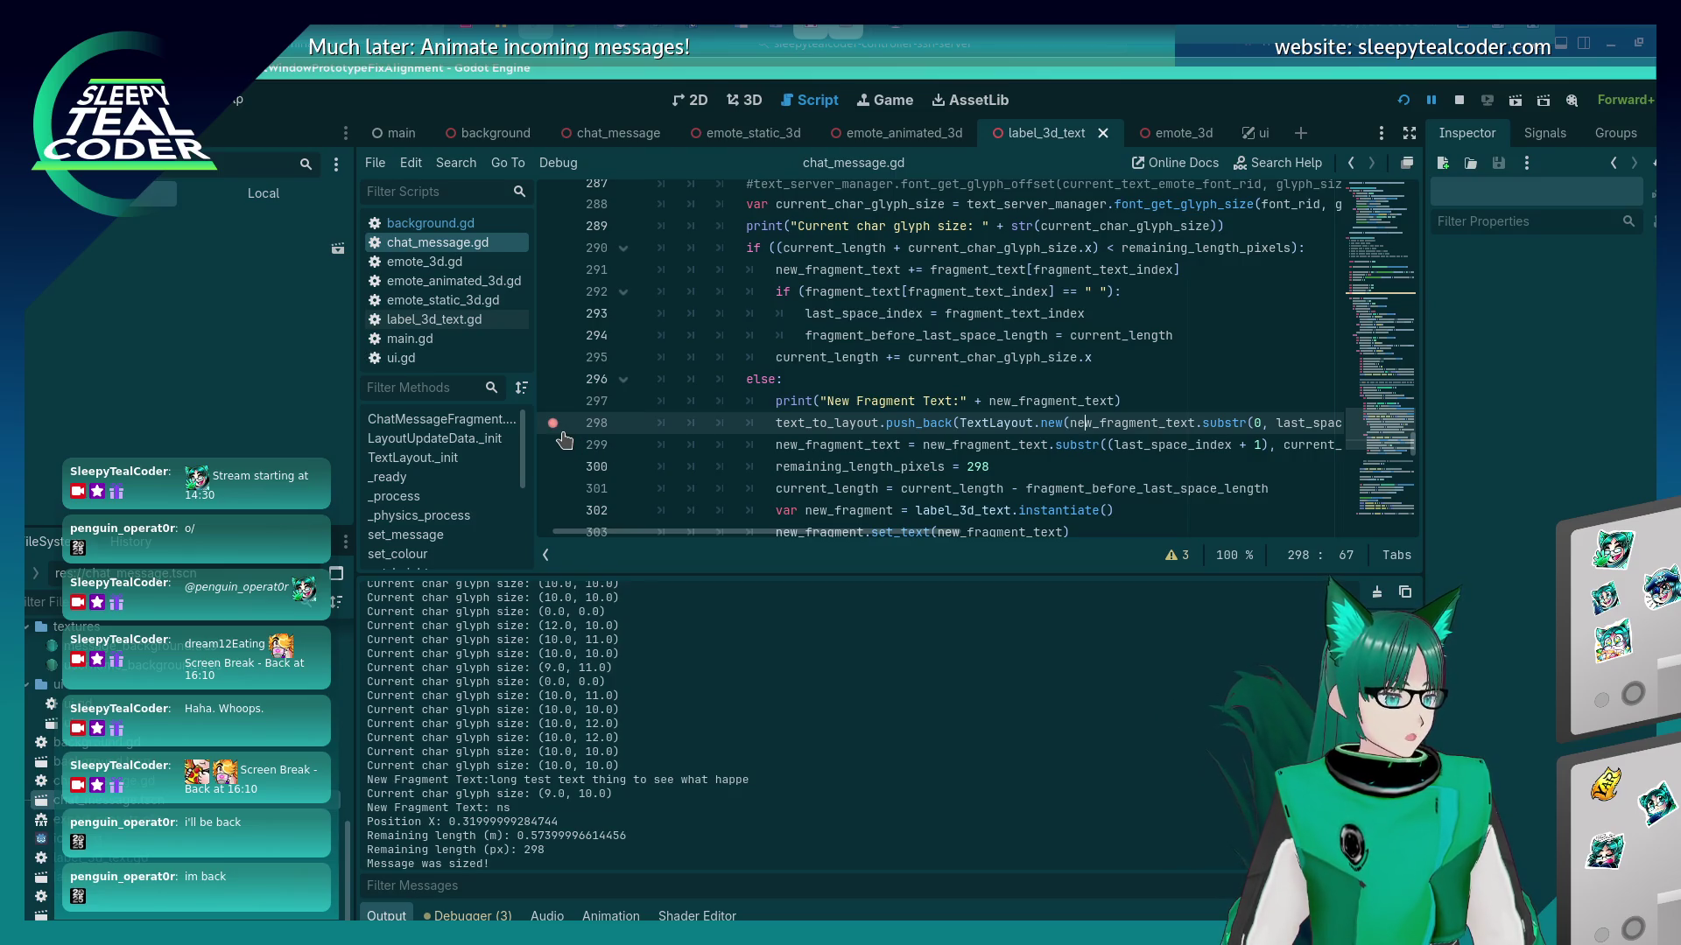
Trigger the breakpoint by submitting a test message in the running chat prototype.
mouse_move(1082, 496)
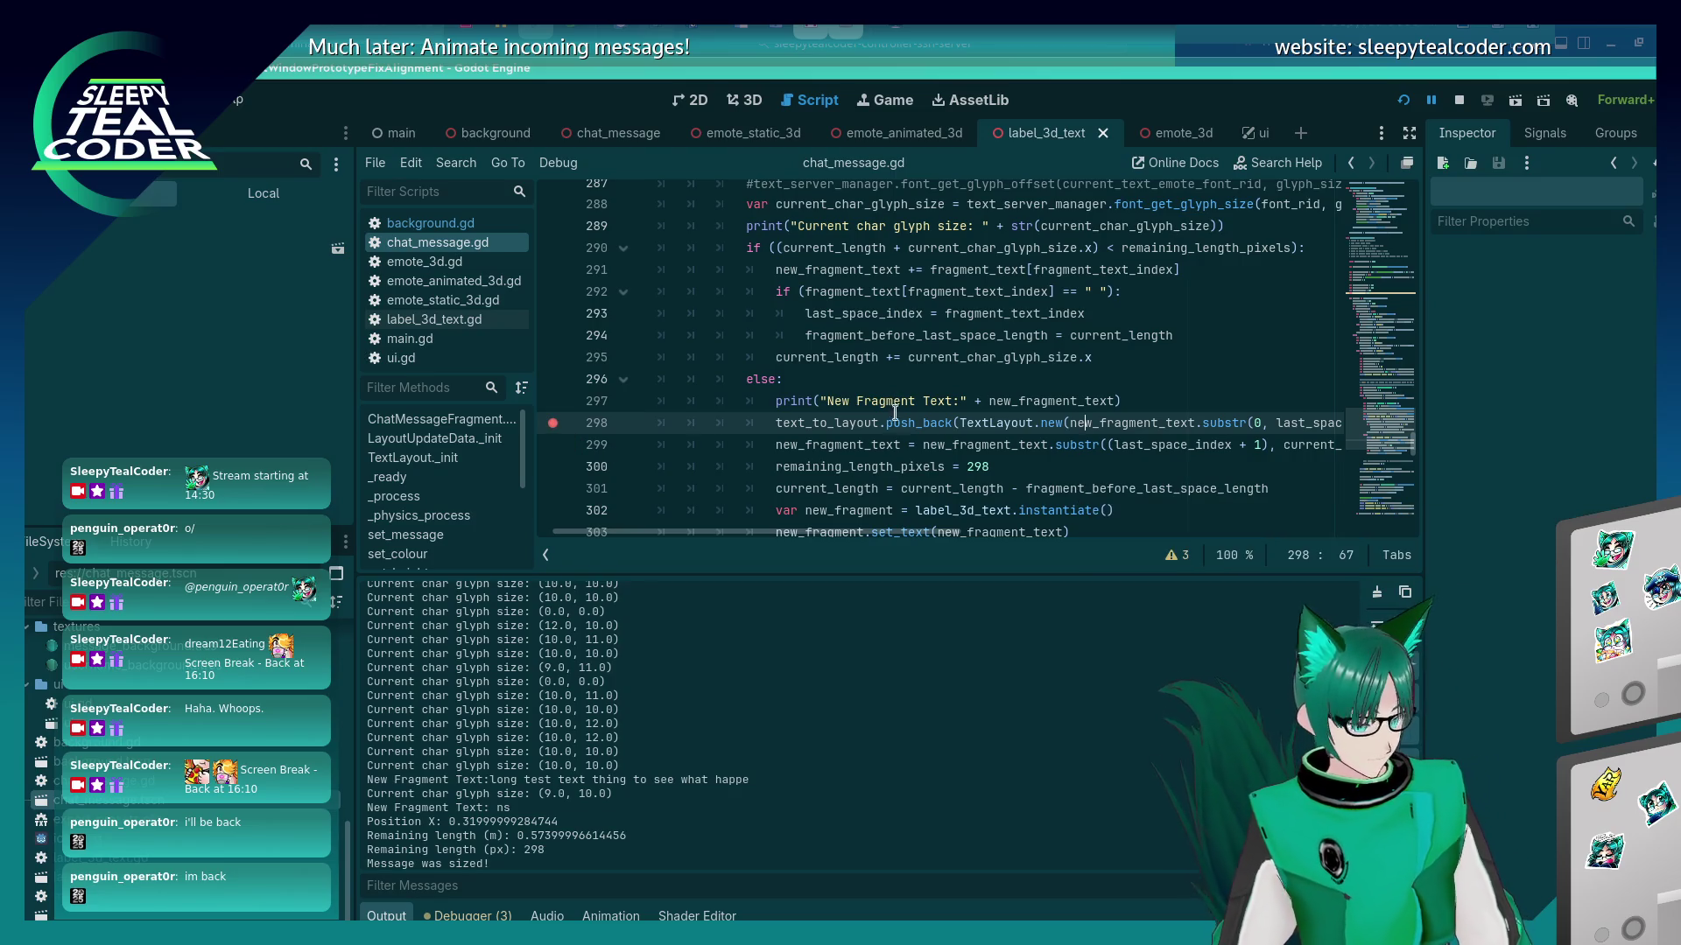
key(F12)
click(1032, 264)
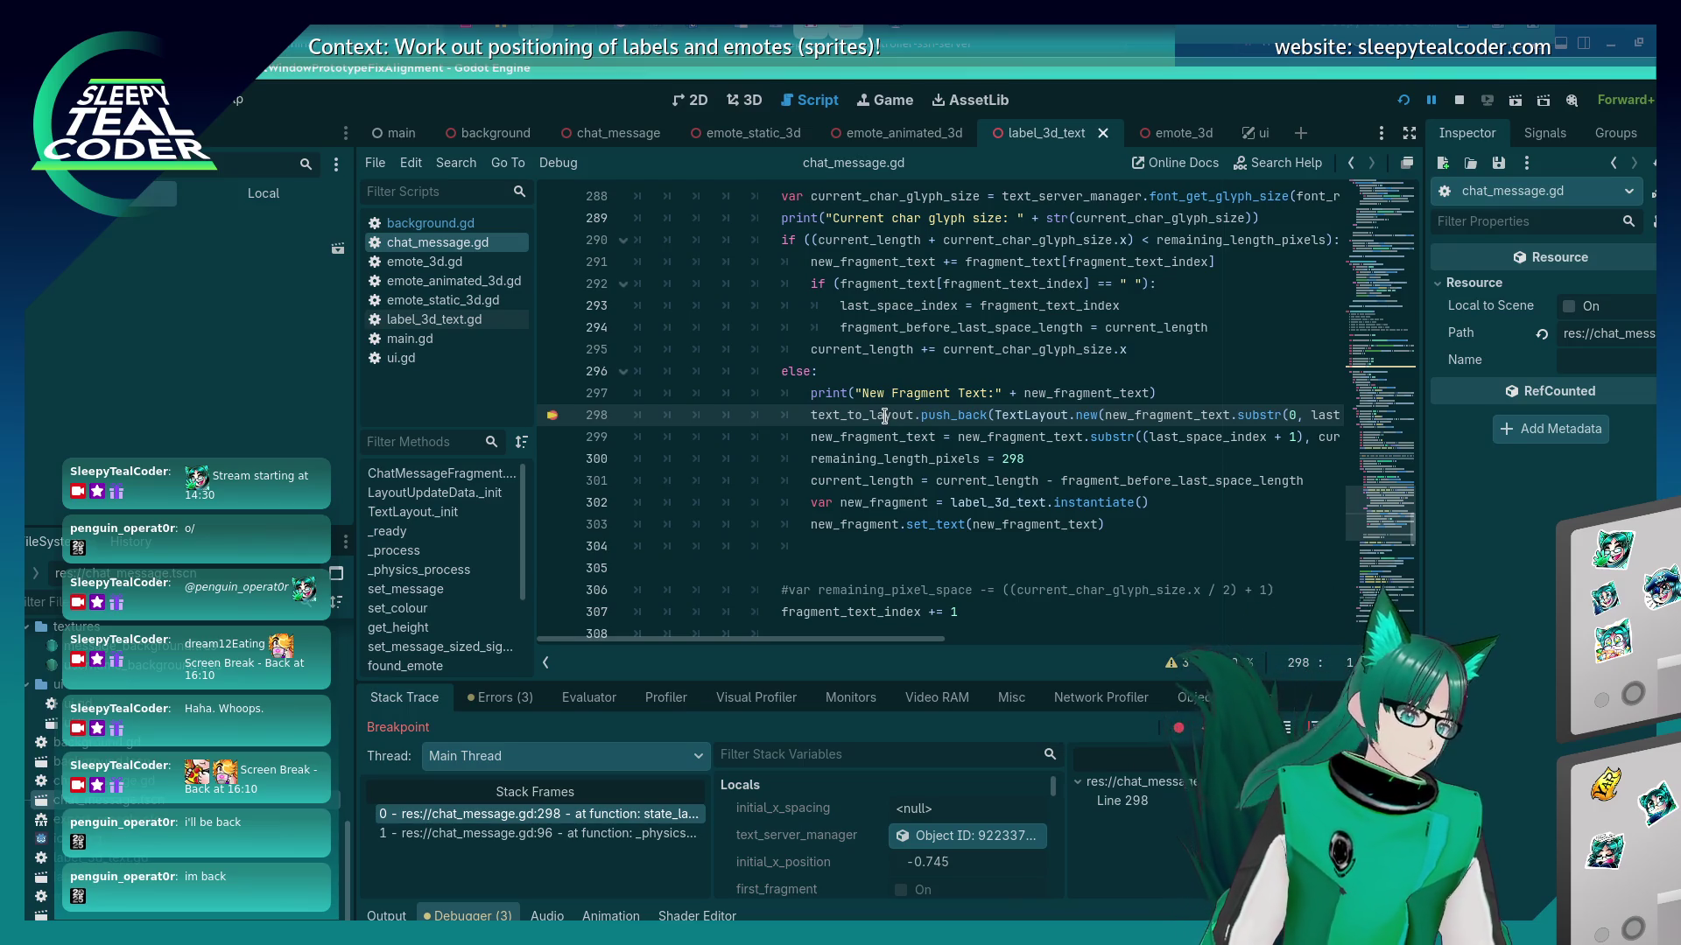
Move the breakpoint from line 298 to line 299 and continue execution to it.
mouse_move(884, 416)
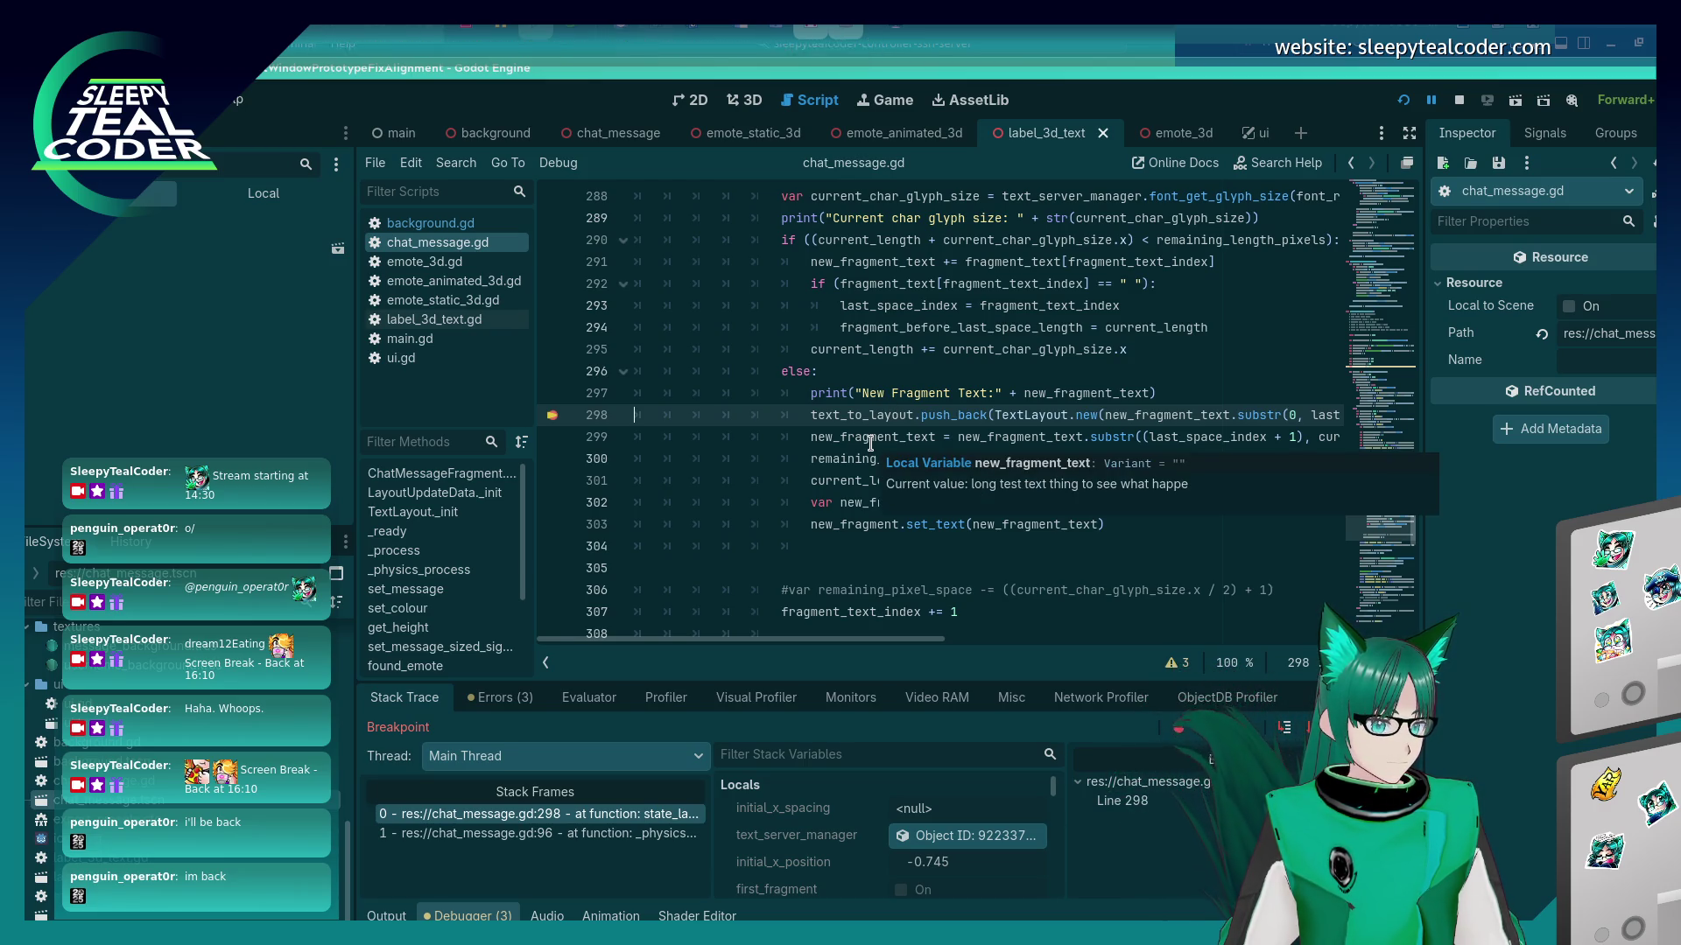
click(871, 444)
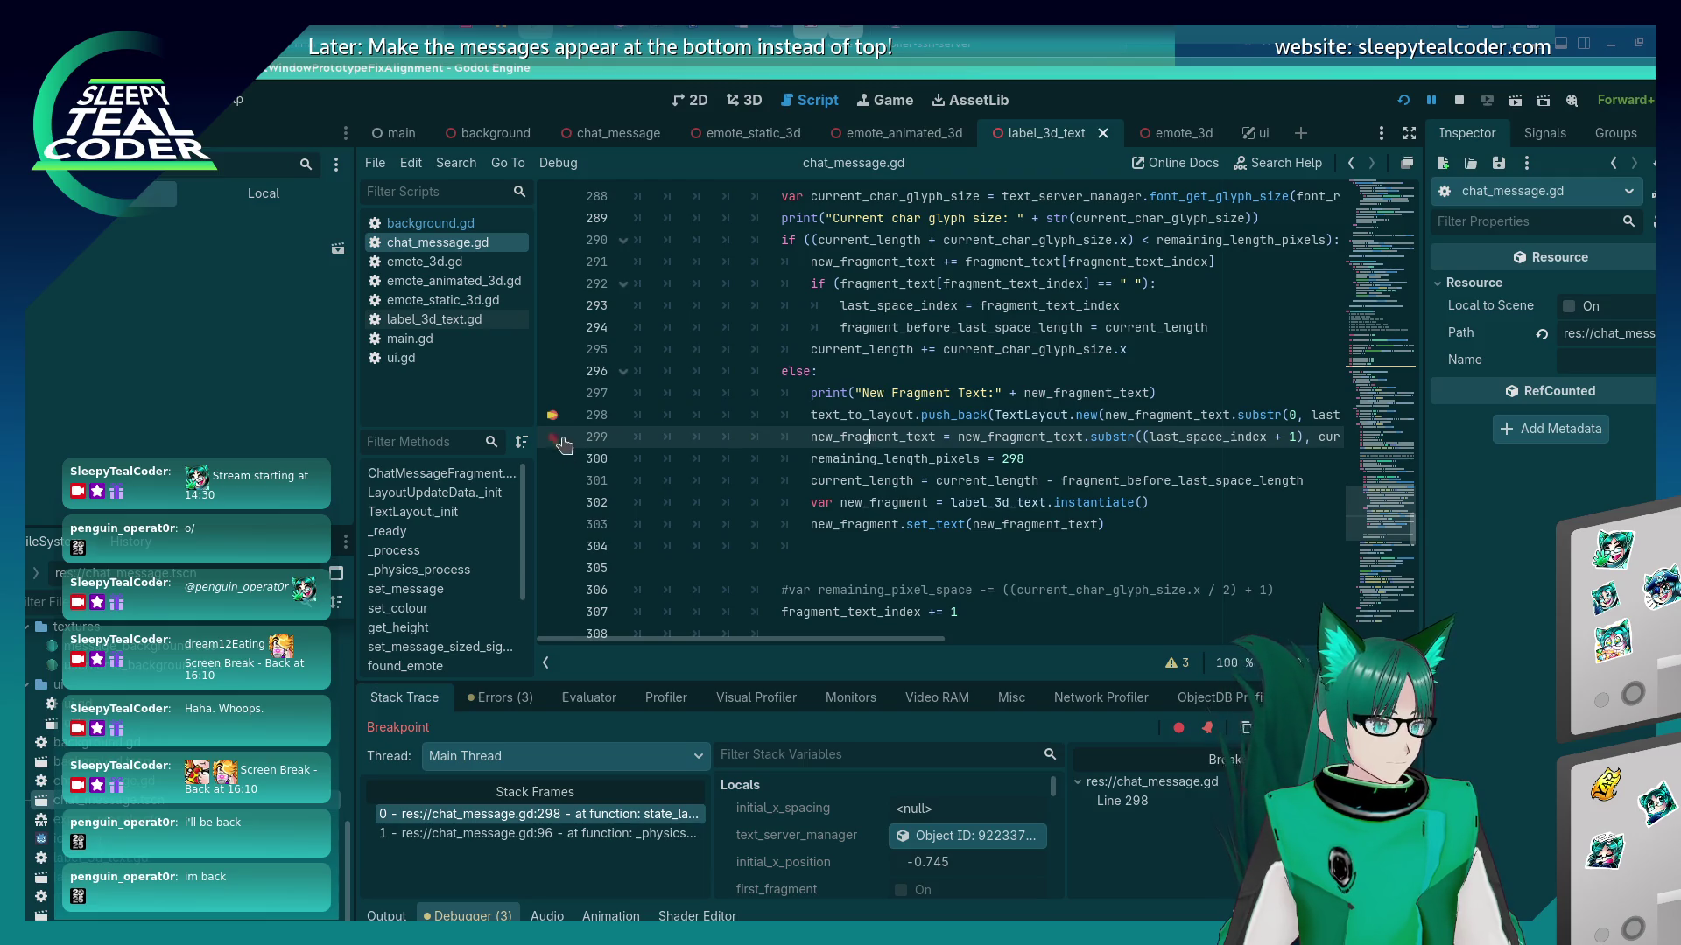
click(553, 414)
click(553, 437)
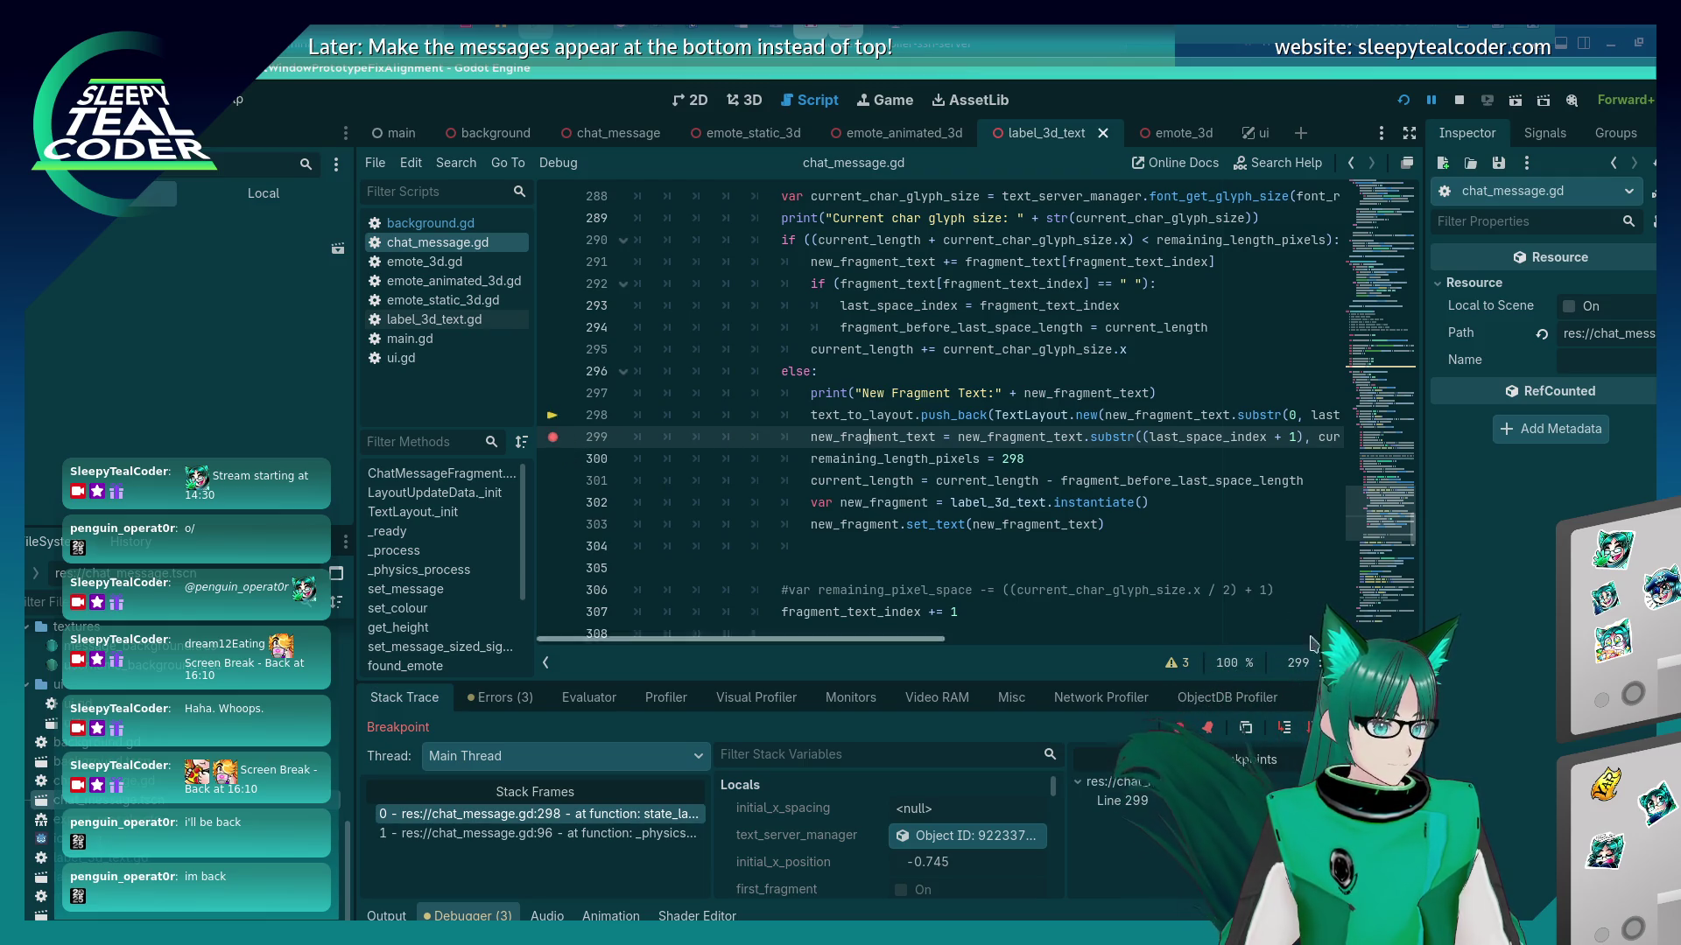
key(F12)
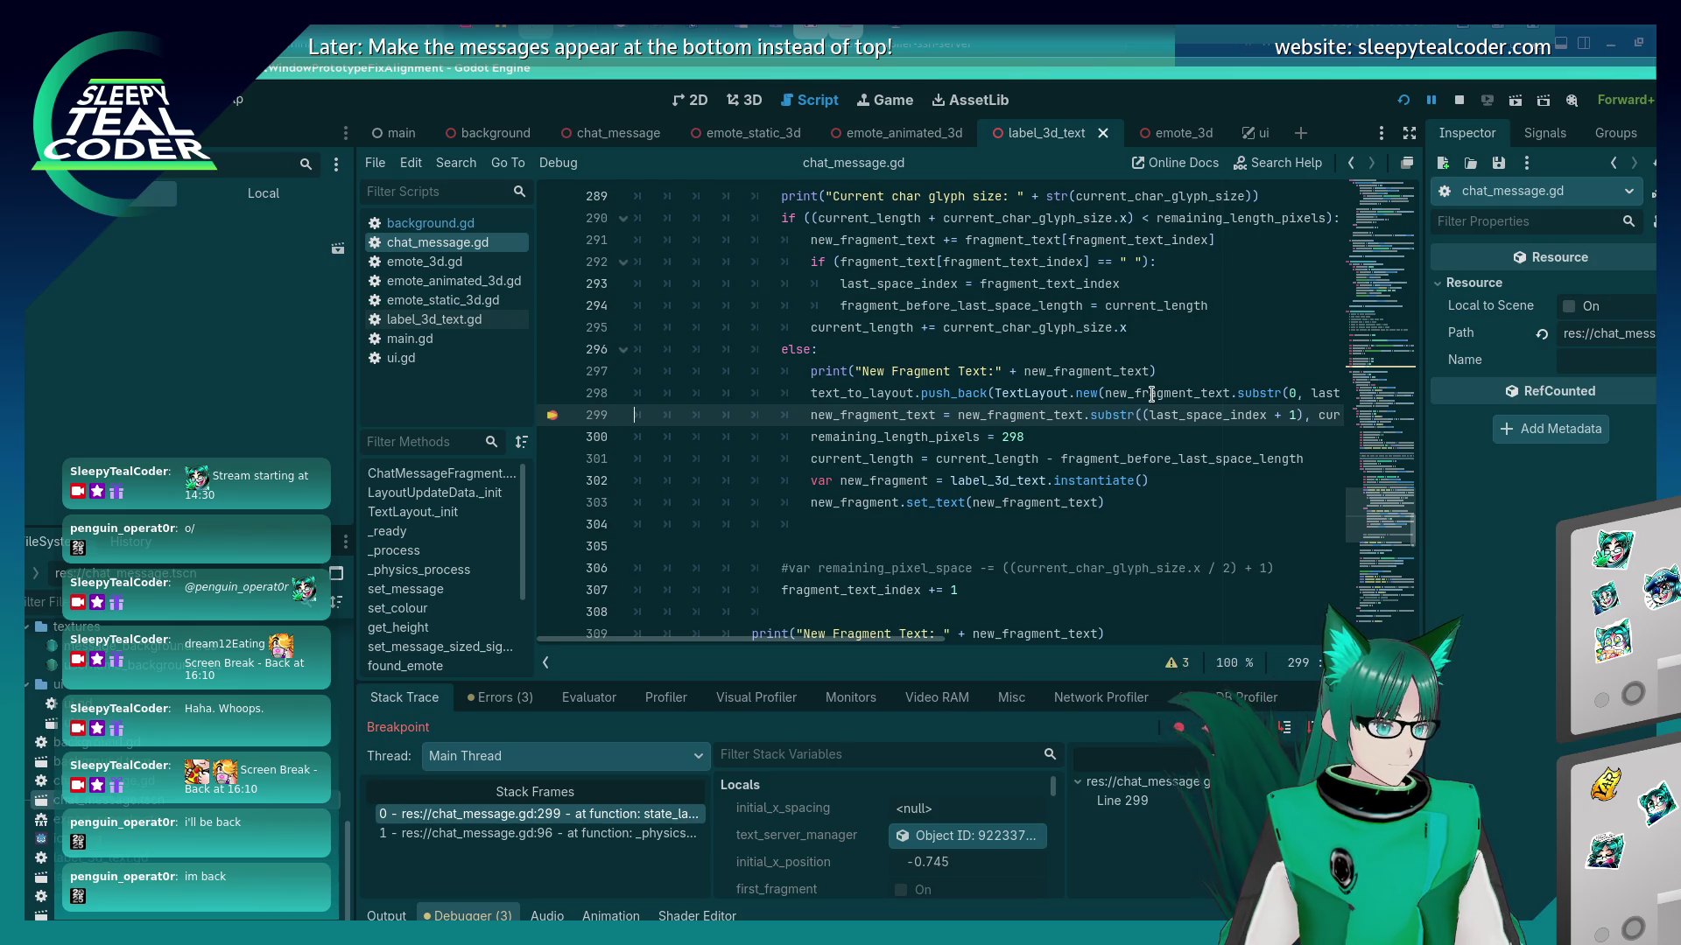
Inspect the paused fragment variables, finding last_space_index holding 47.
mouse_move(1151, 394)
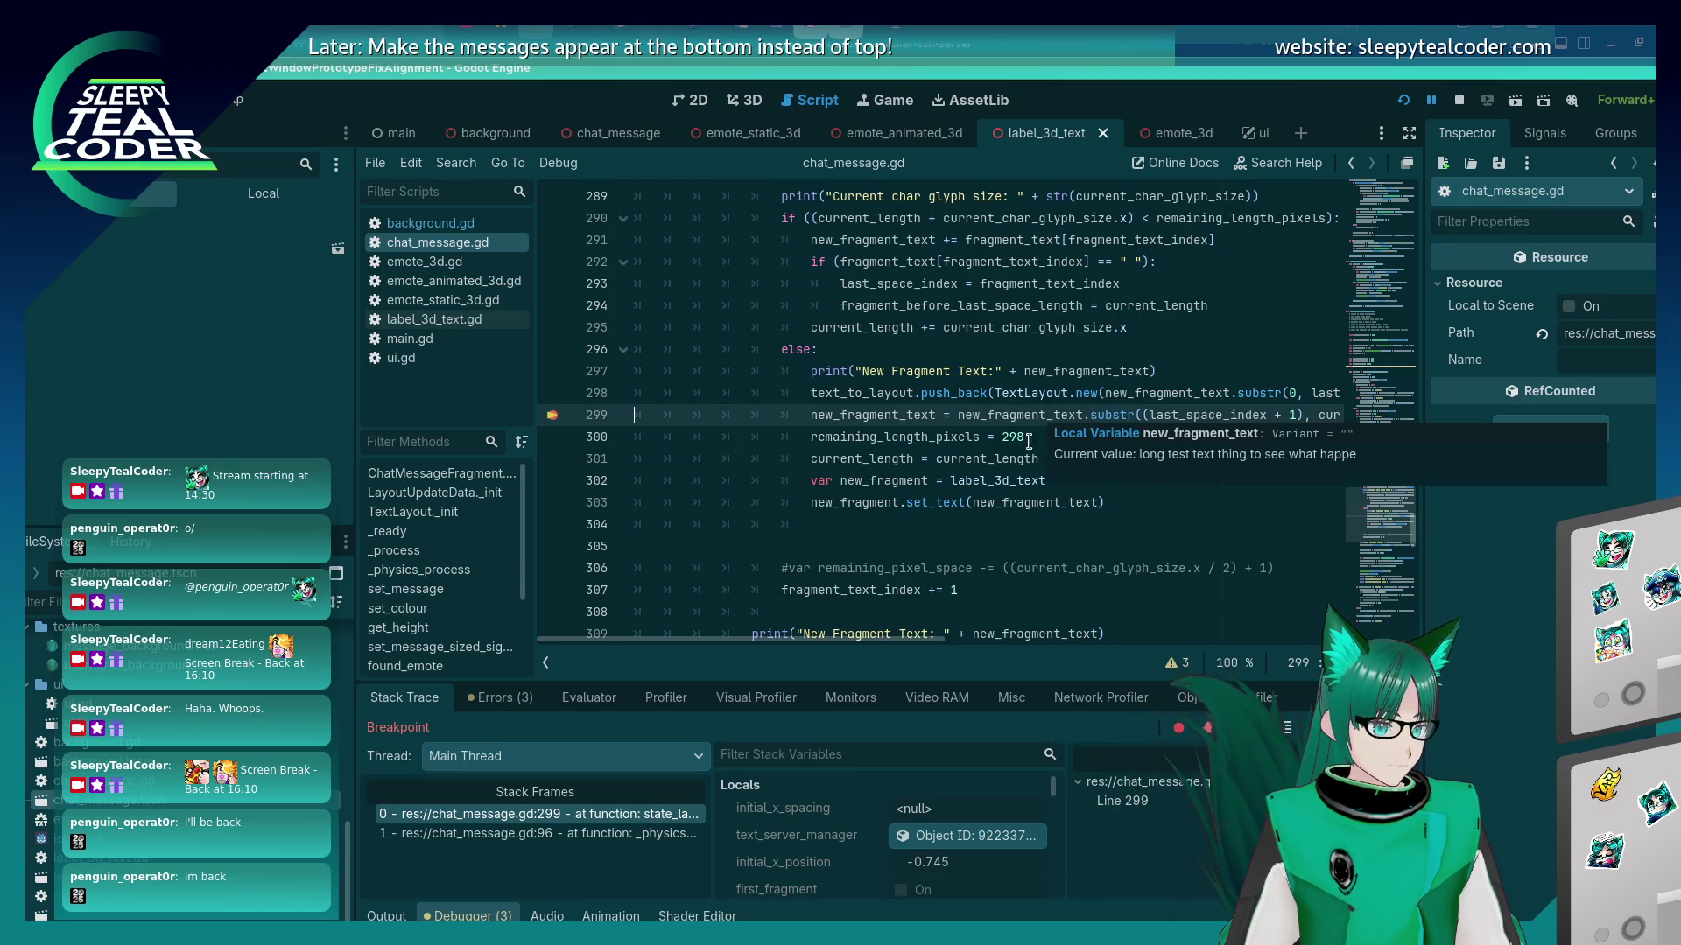
mouse_move(830, 640)
mouse_down()
mouse_move(987, 661)
mouse_move(890, 650)
mouse_up()
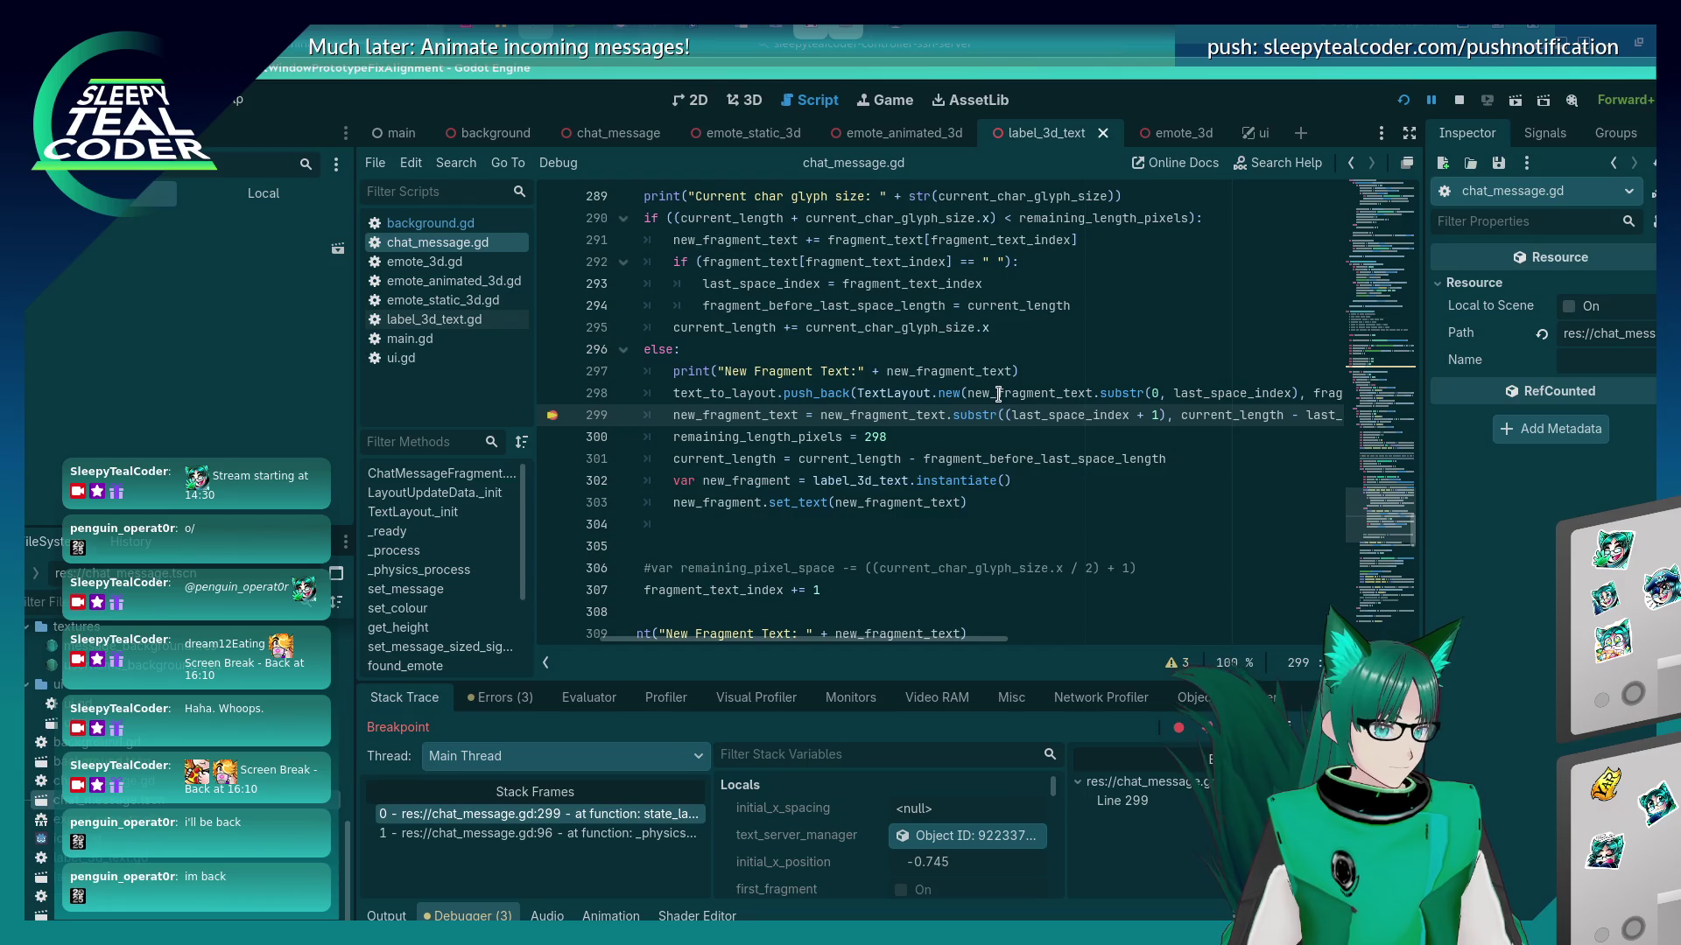
mouse_move(997, 393)
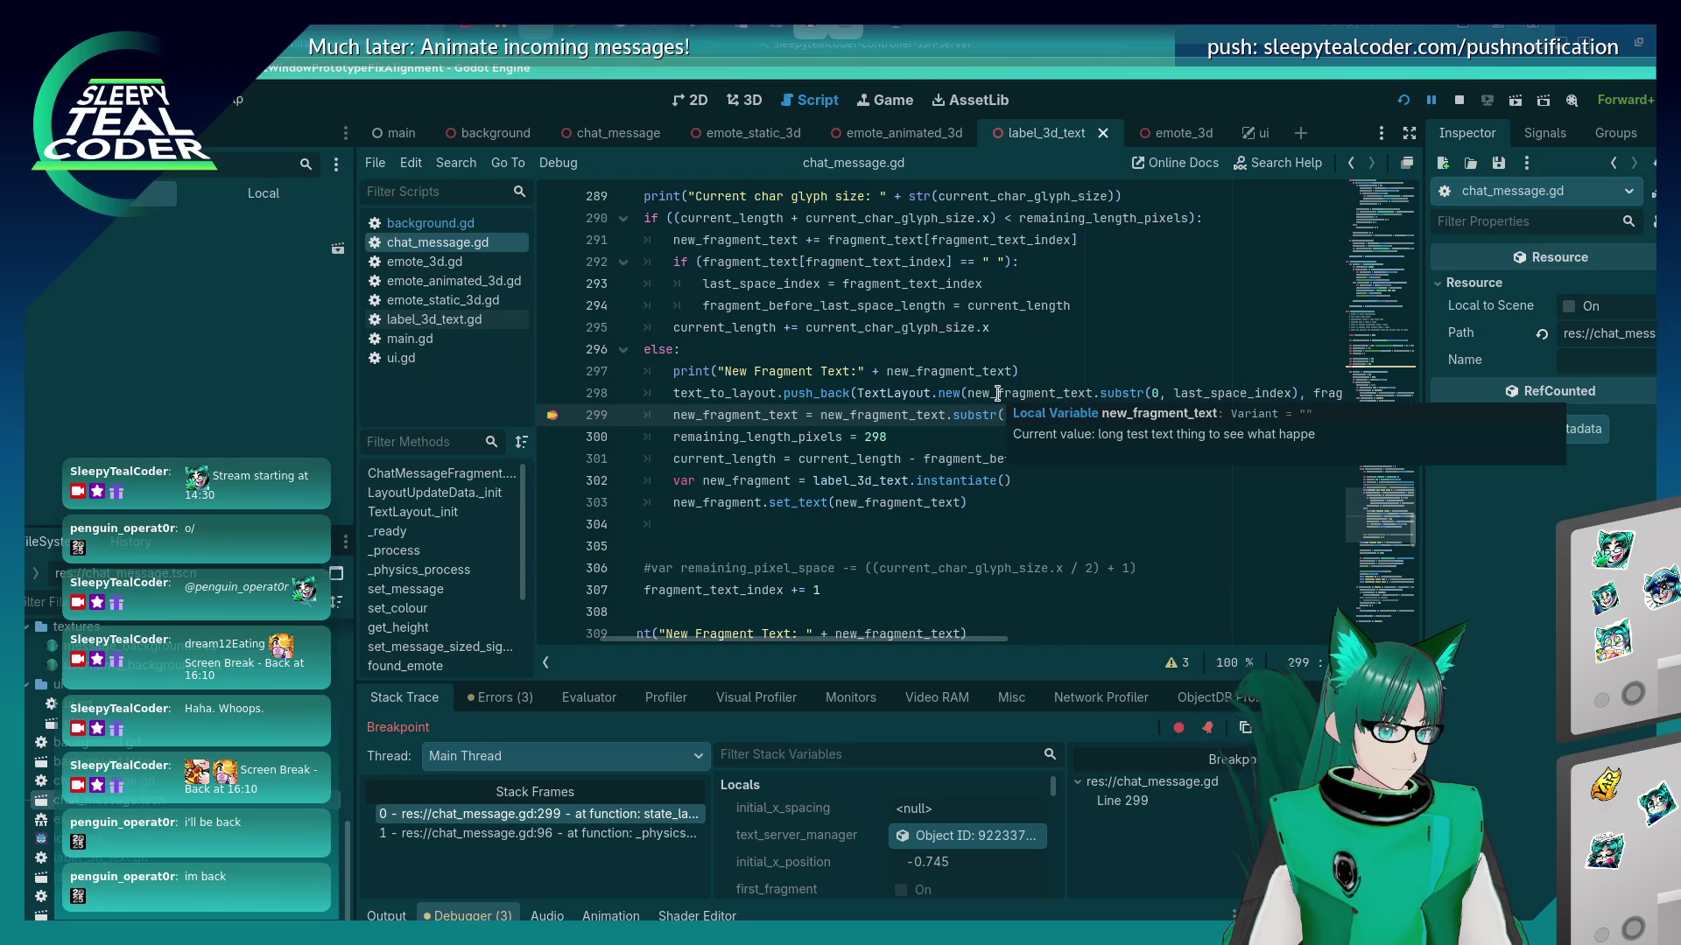
mouse_move(1228, 389)
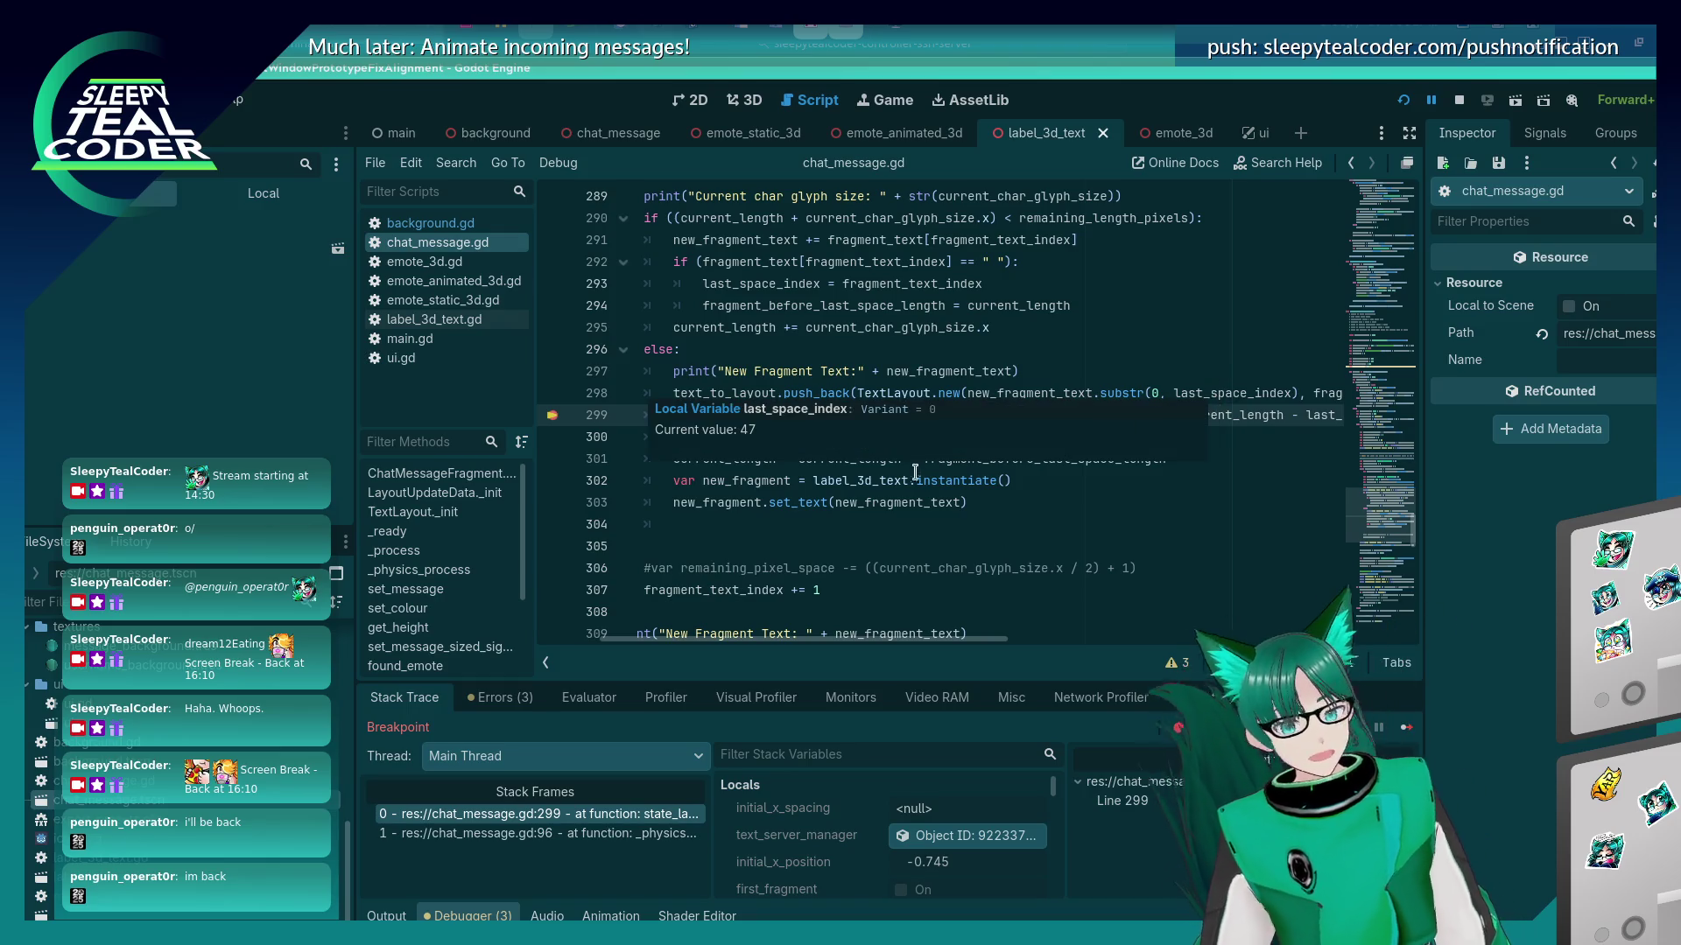
key(alt+Tab)
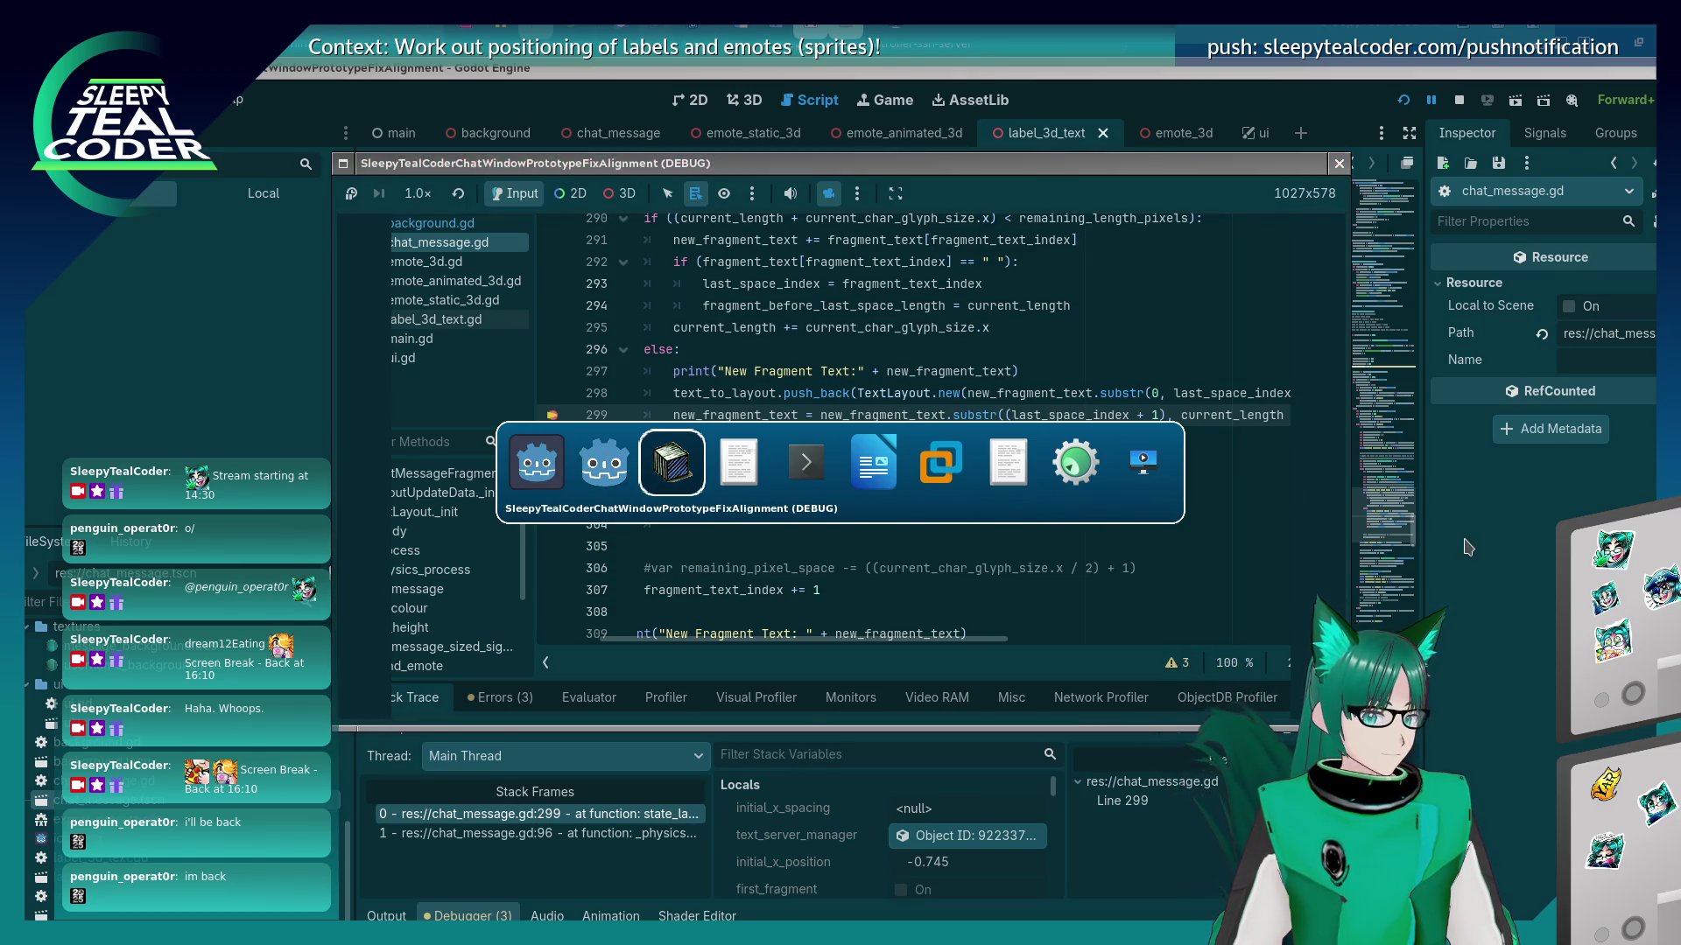
Evaluate new_fragment_text in the debugger, giving 'long test text thing to see what happe'.
click(604, 461)
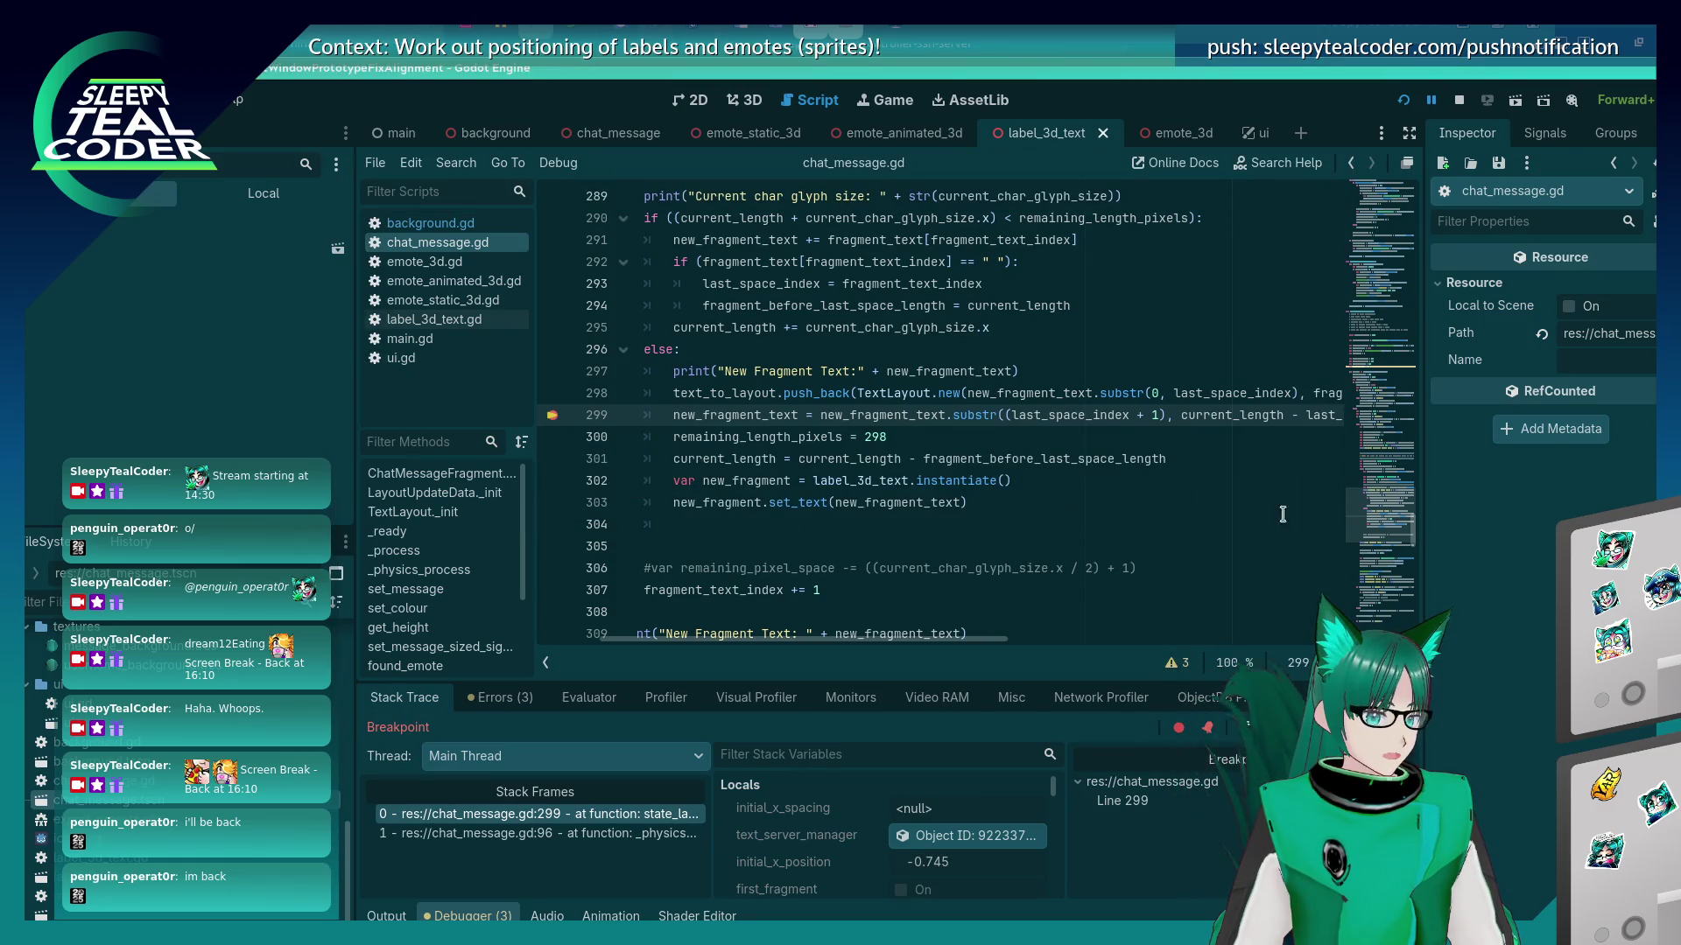
double_click(1034, 395)
key(ctrl+c)
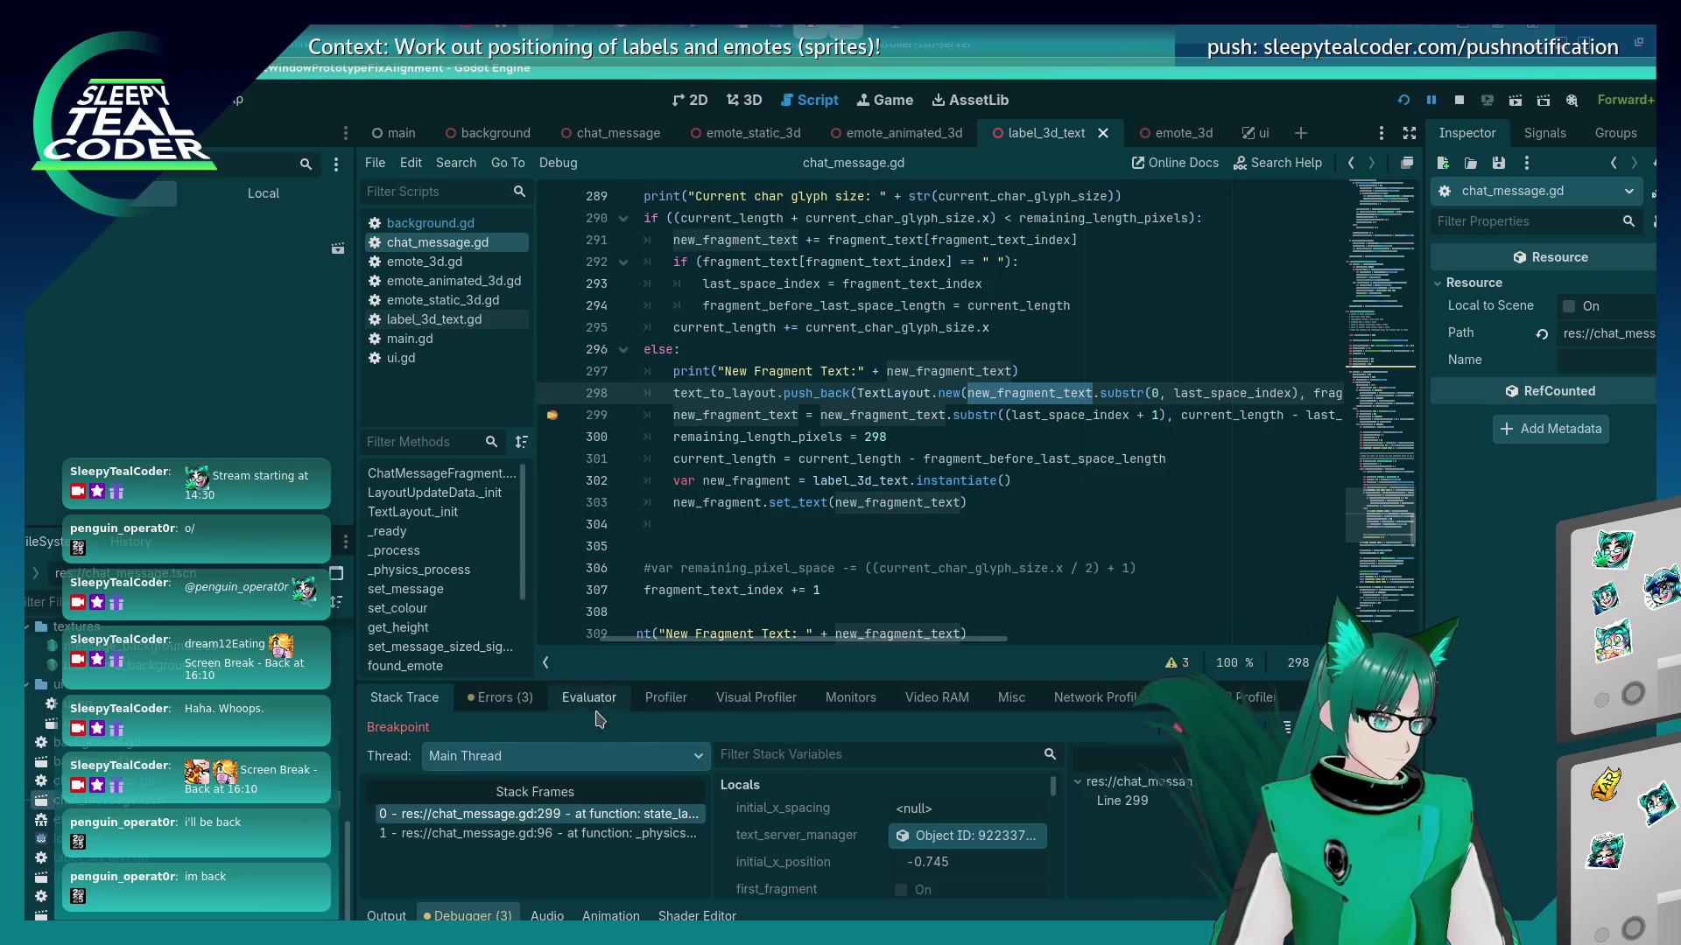
click(582, 701)
key(ctrl+v)
key(Return)
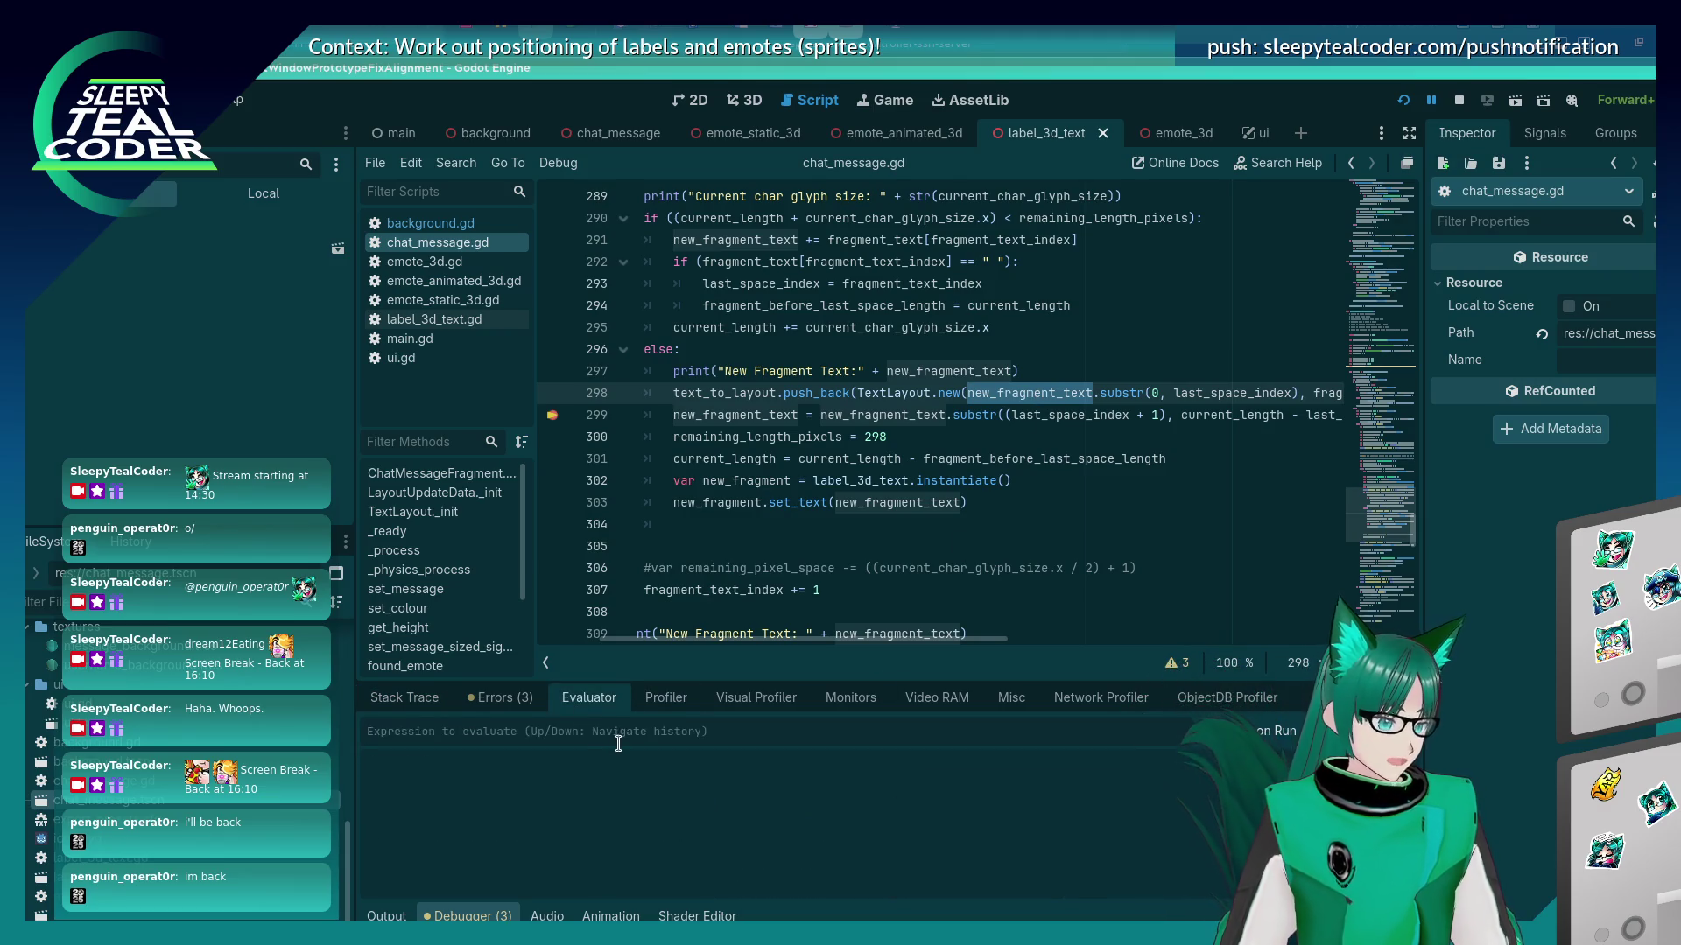
Select the evaluated text value and bring the KWrite notes window to the front.
drag(1119, 787, 763, 823)
key(ctrl+c)
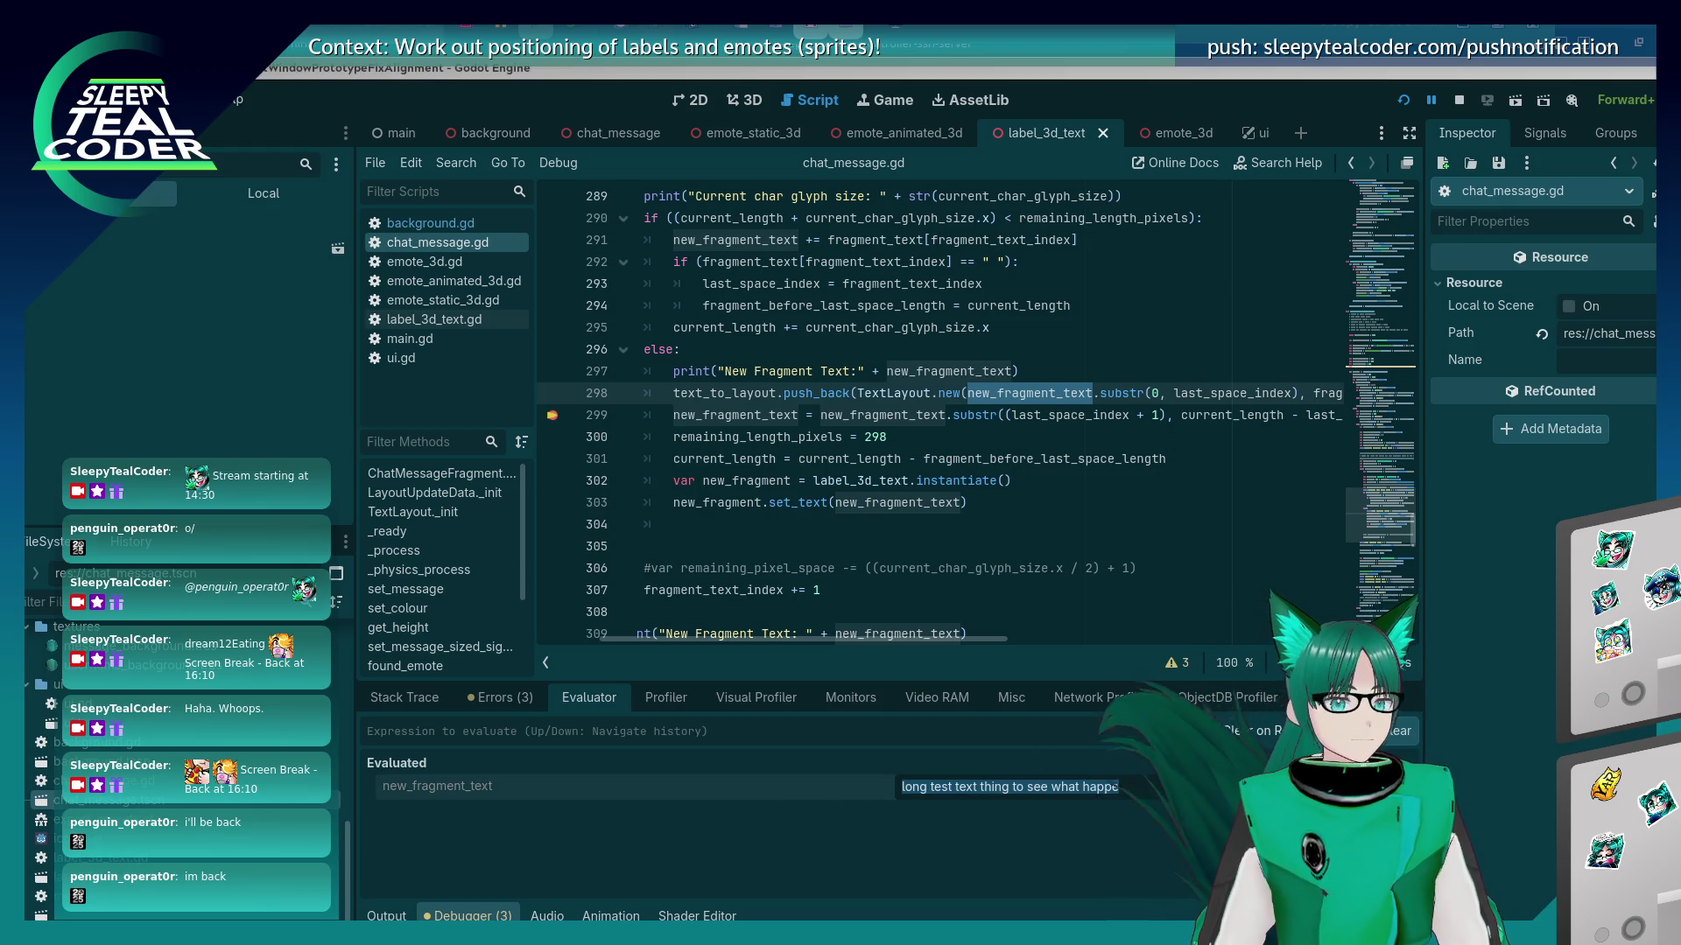
key(alt+Tab)
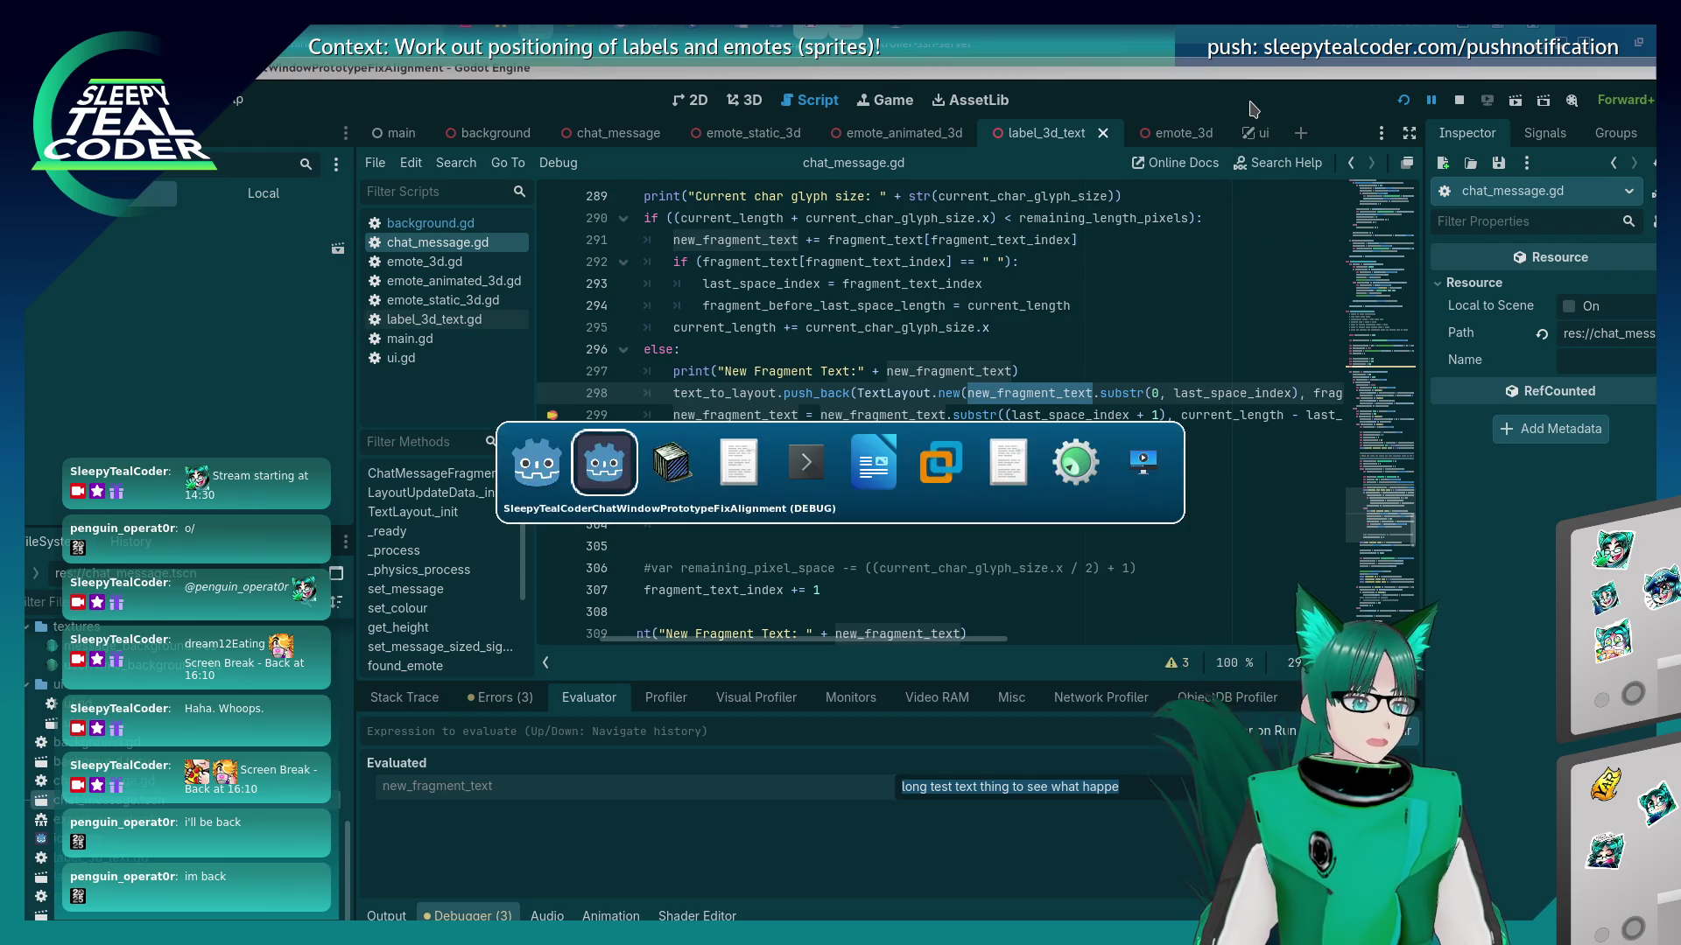
click(749, 455)
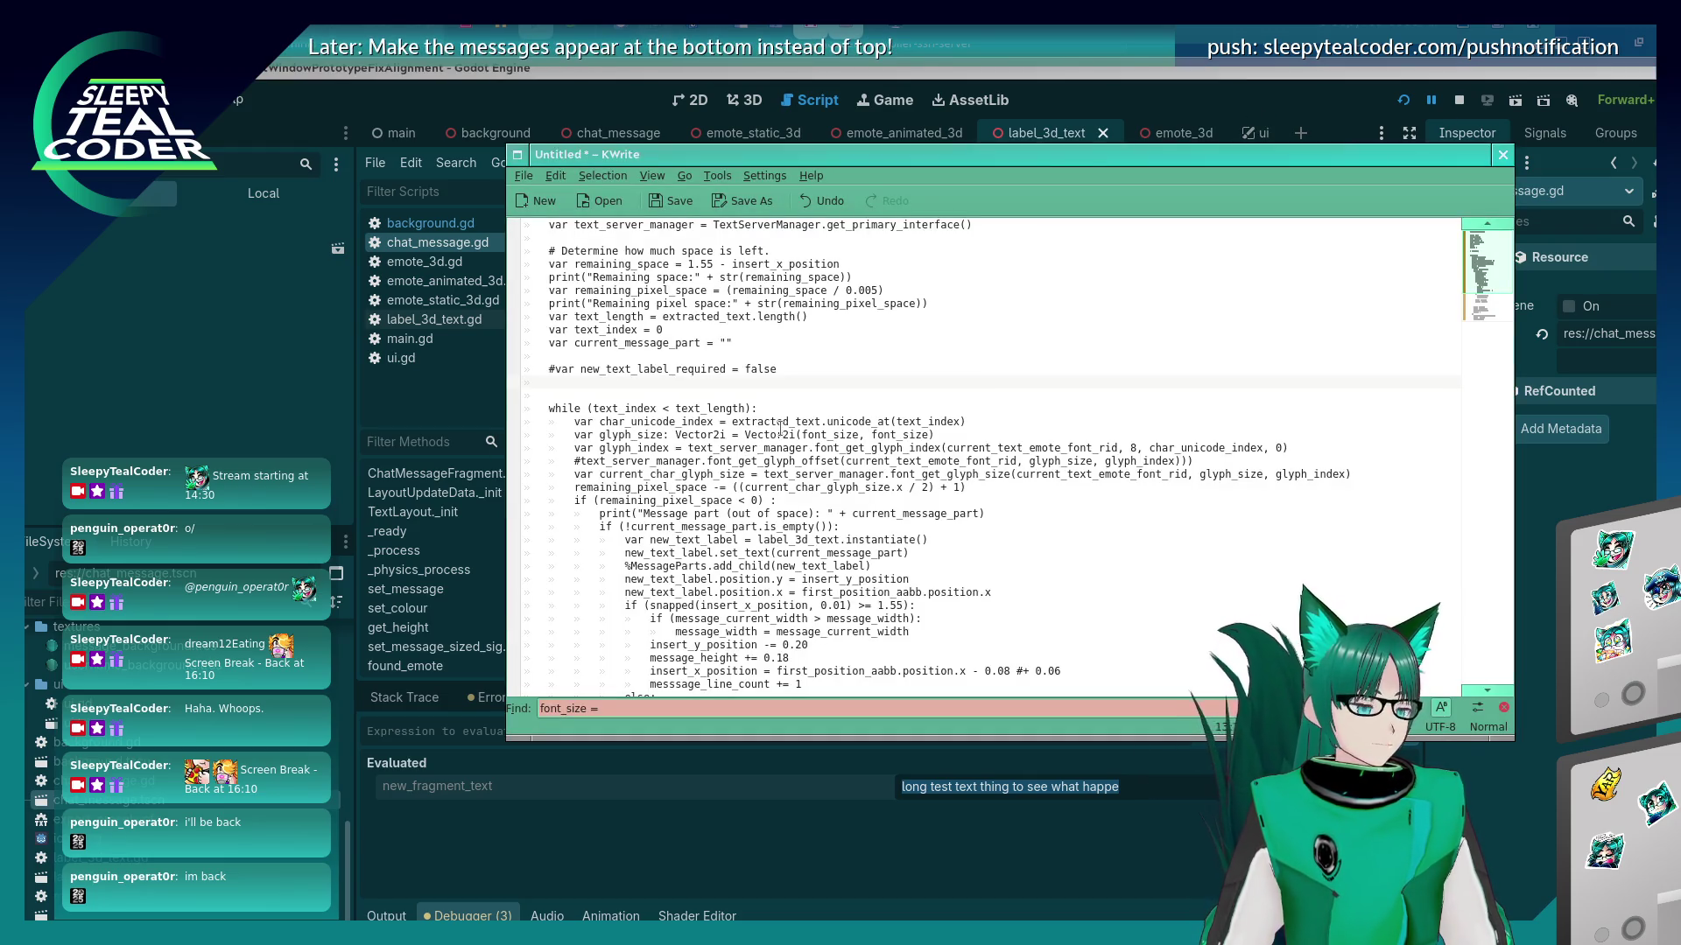
Paste the fragment text into a new KWrite document and measure its character length.
key(ctrl+n)
key(ctrl+v)
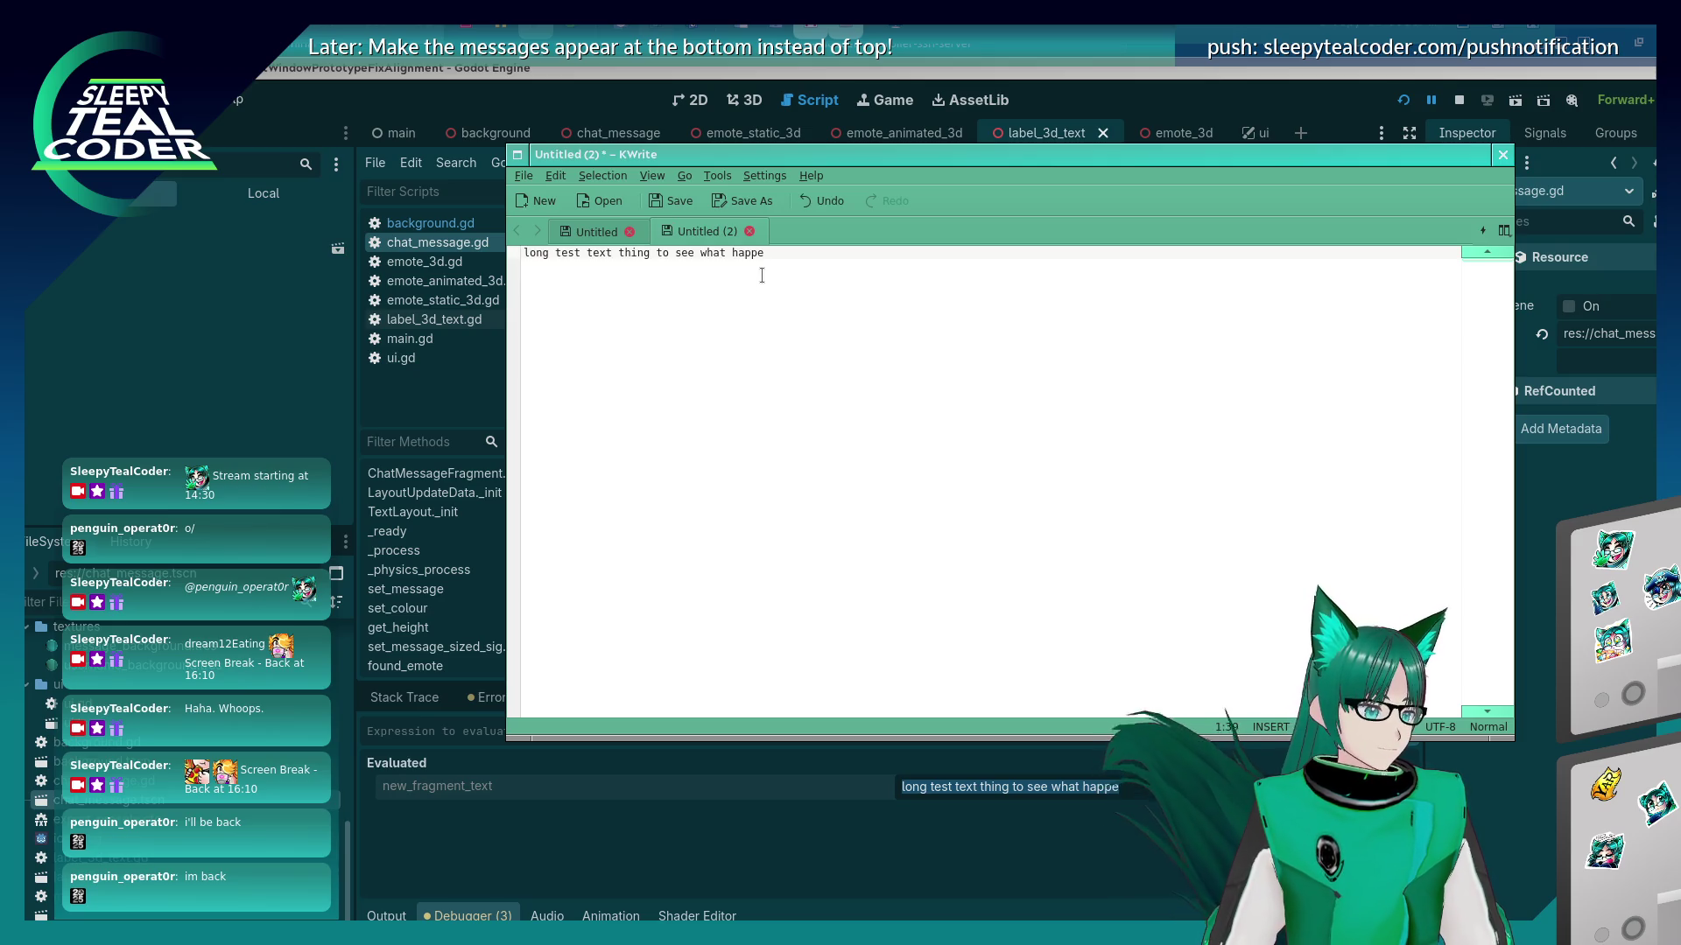
key(shift+Right)
key(shift+Right)
key(shift+Right)
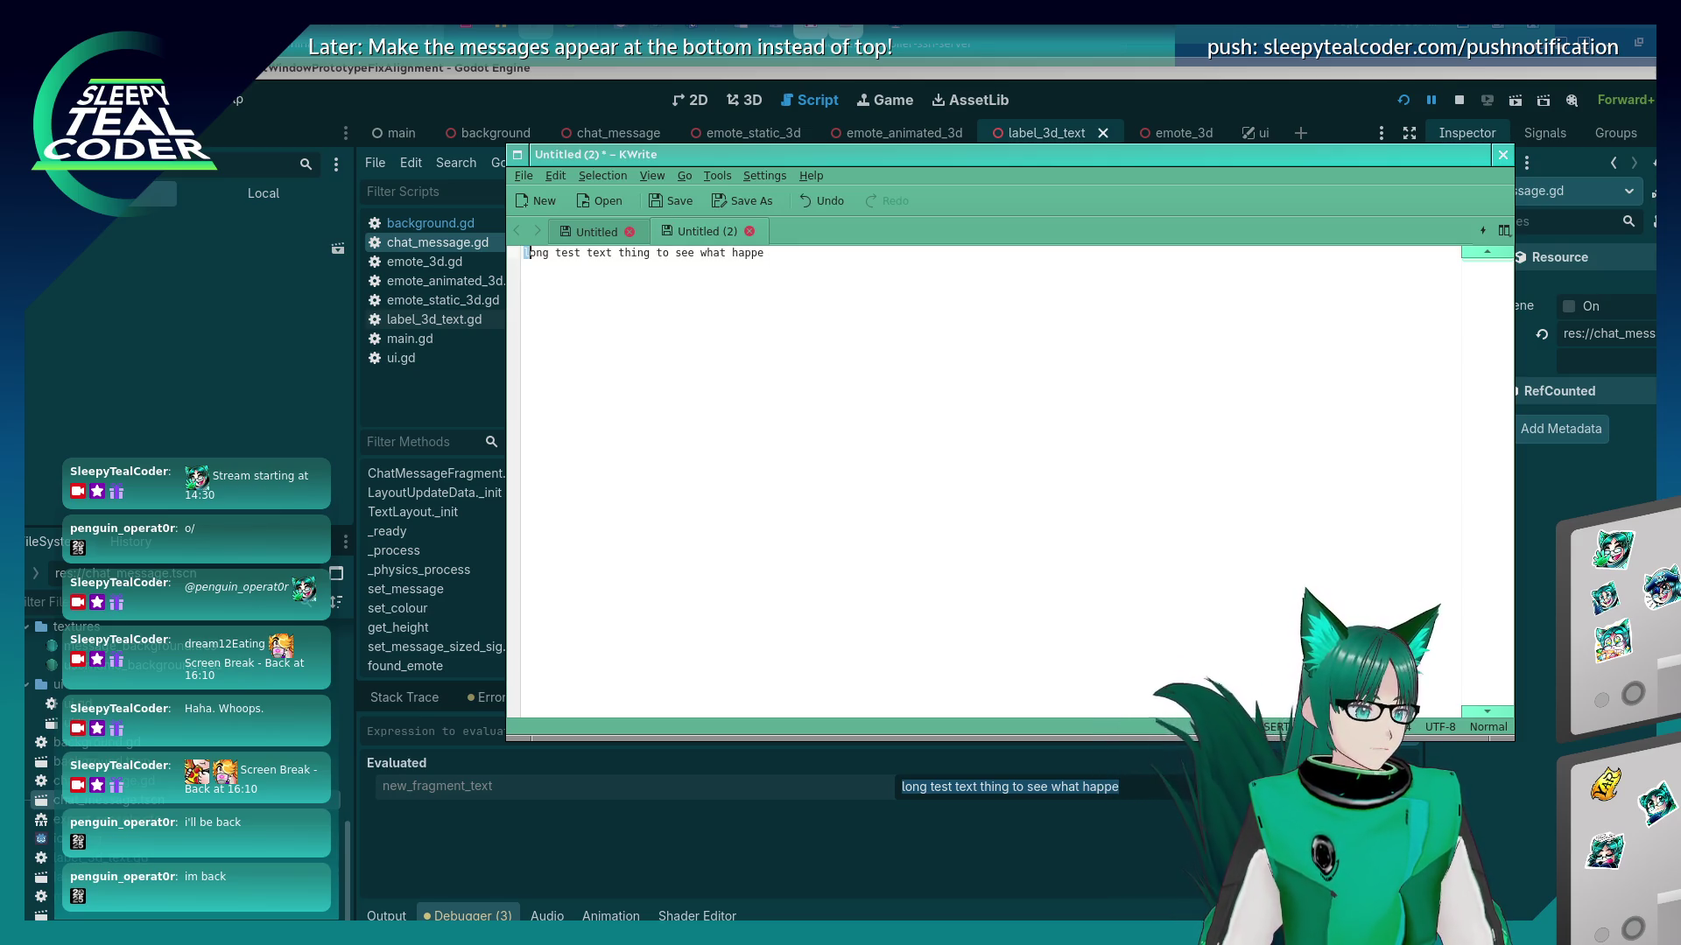
key(shift+Right)
key(shift+Right)
key(shift+Right)
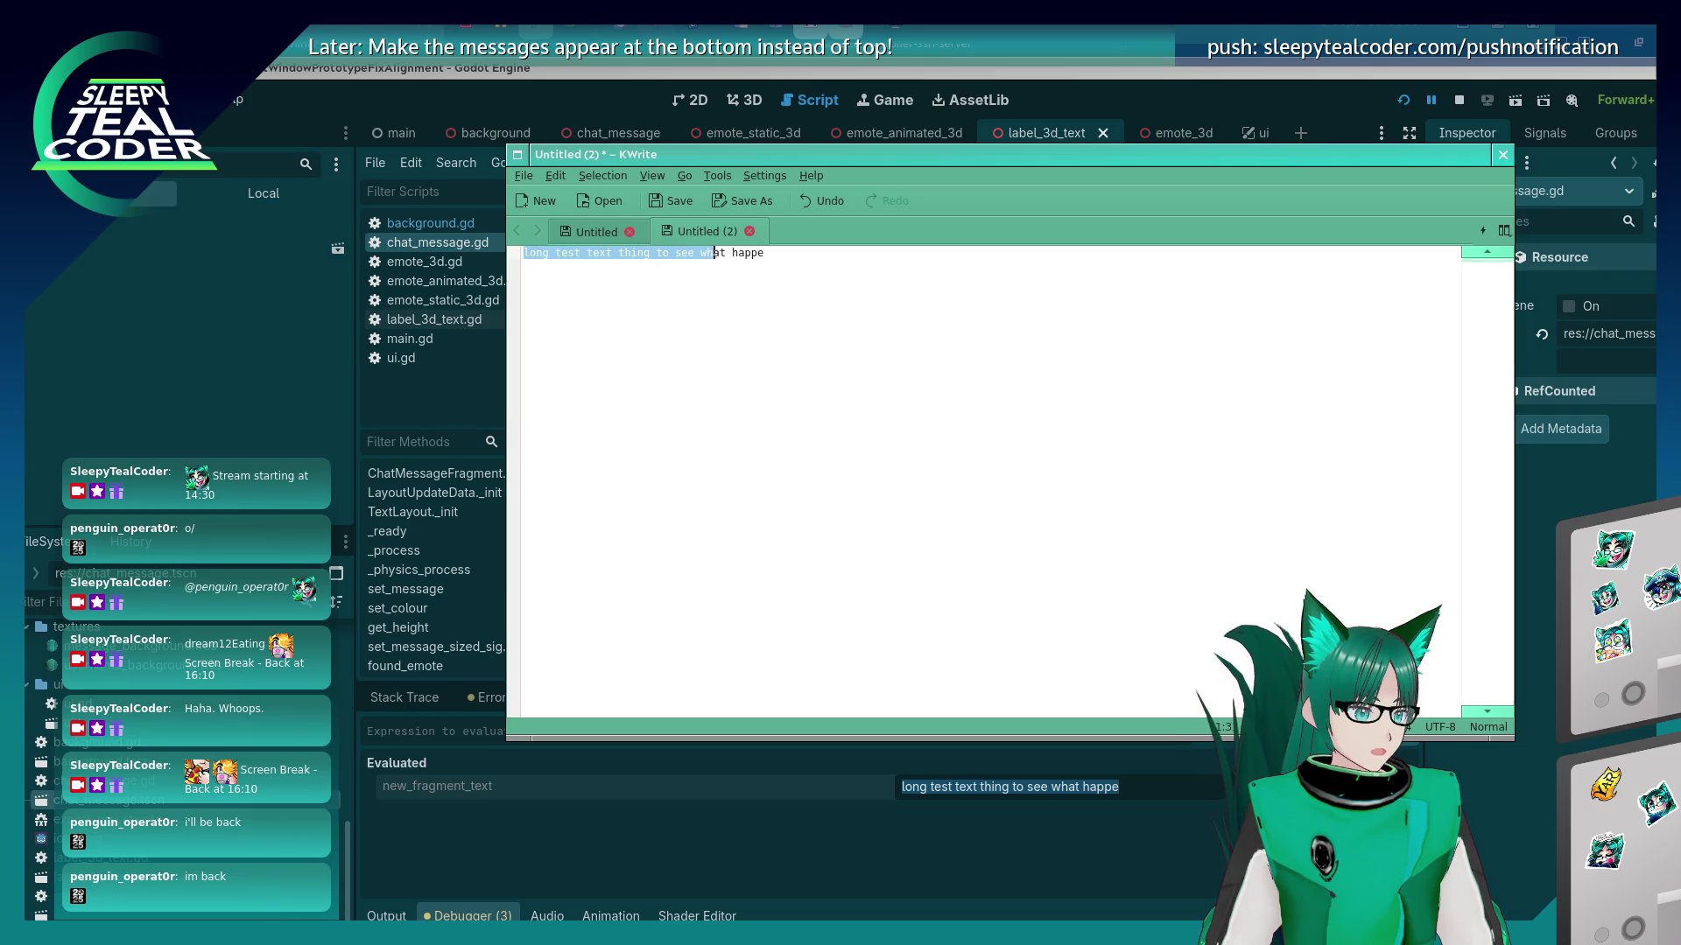
key(shift+Right)
key(shift+Right)
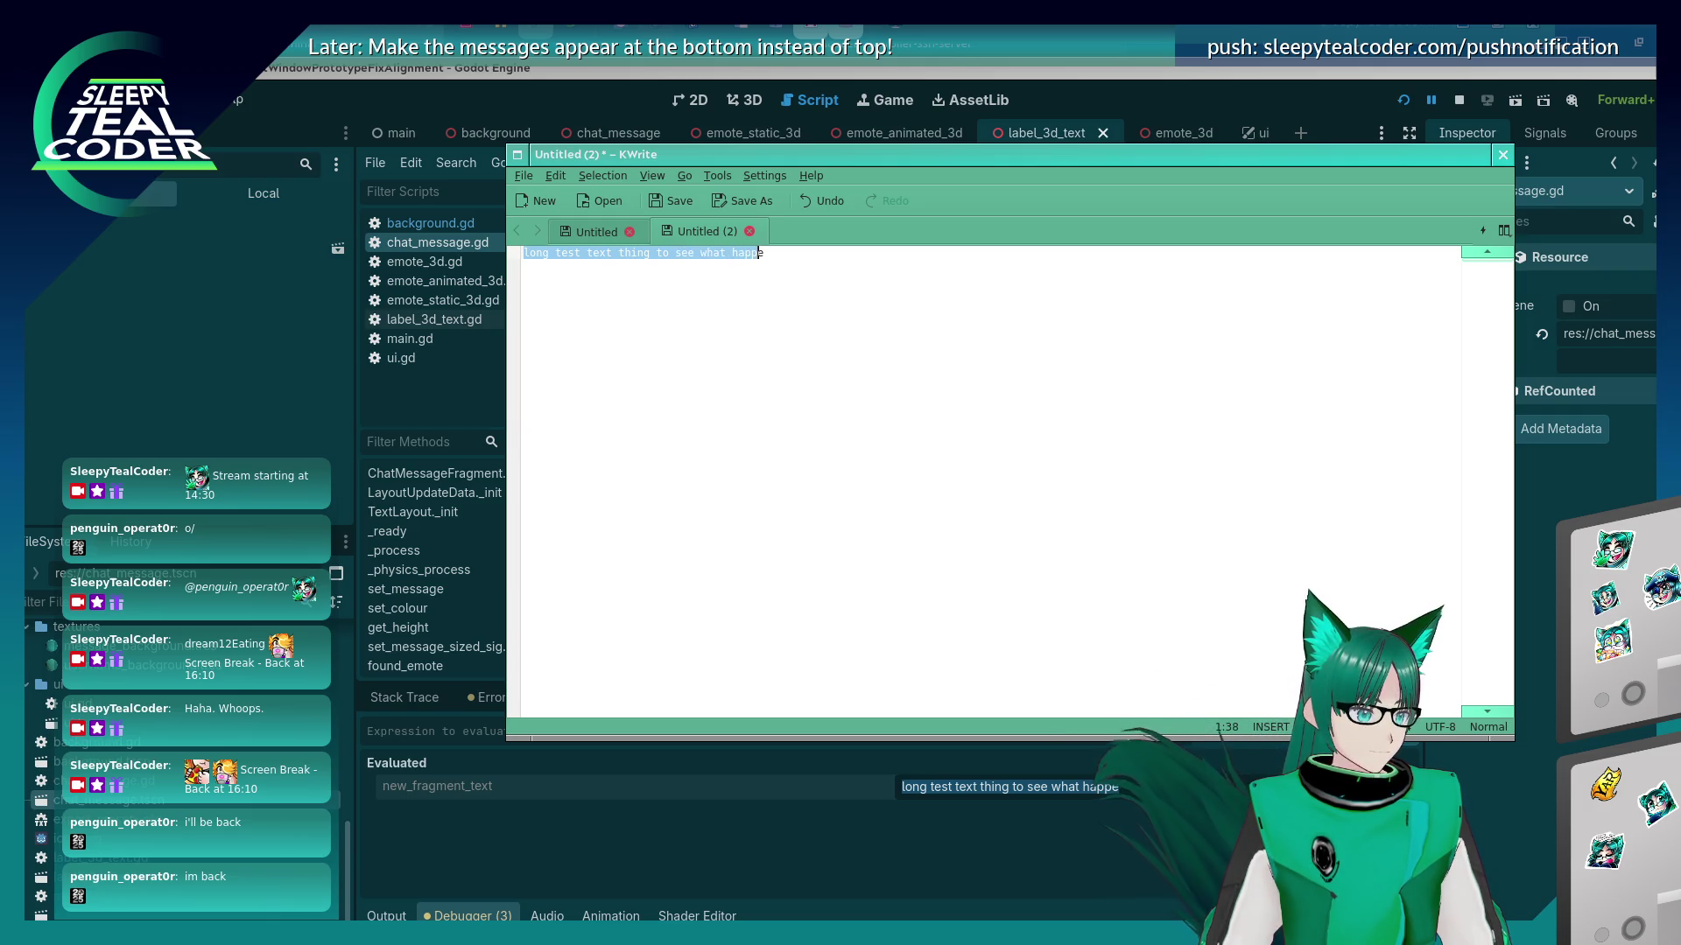
key(shift+Right)
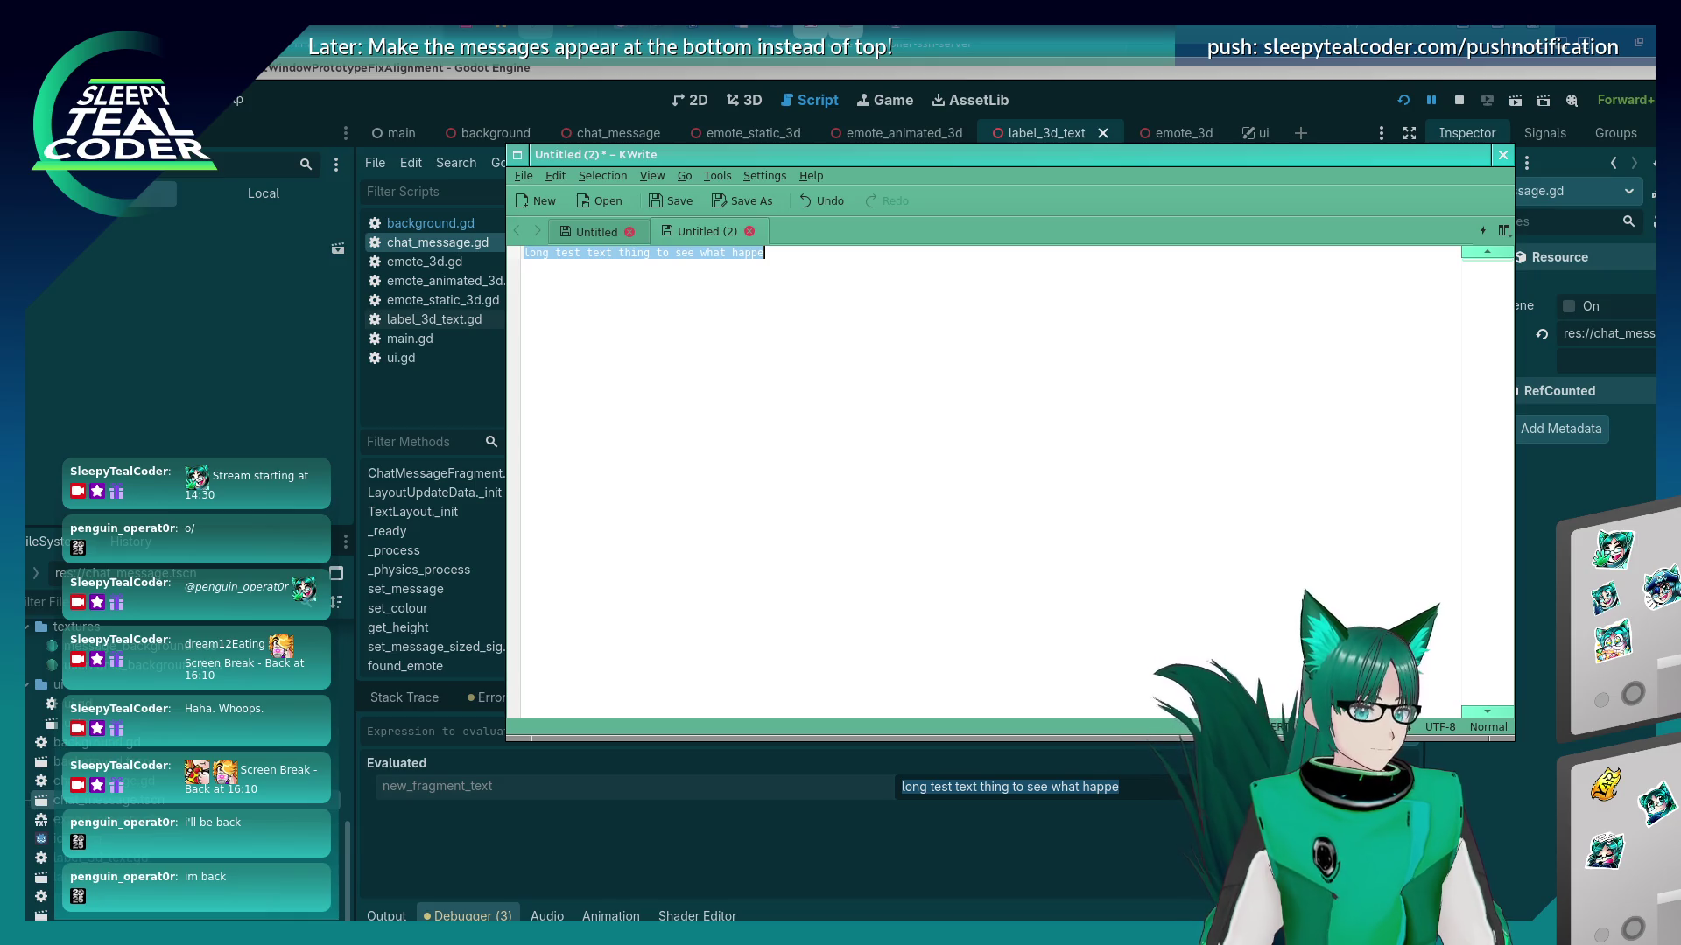
key(alt+Tab)
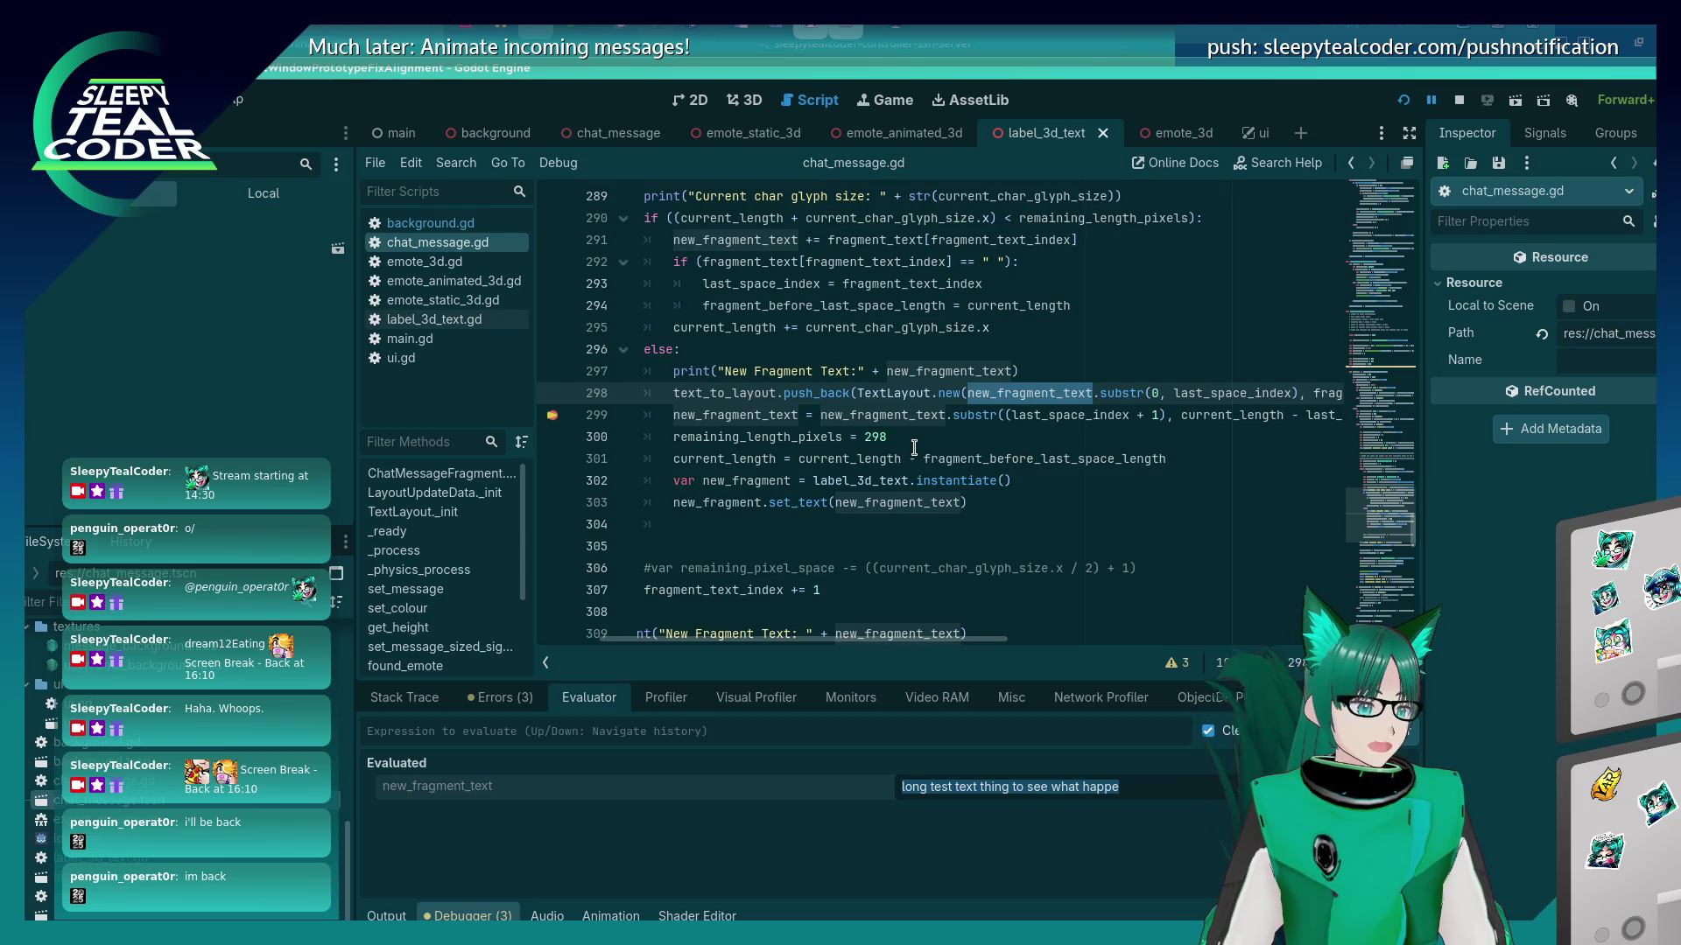
Read the paused values of current_length (289.0) and fragment_before_last_space_length.
mouse_move(904, 495)
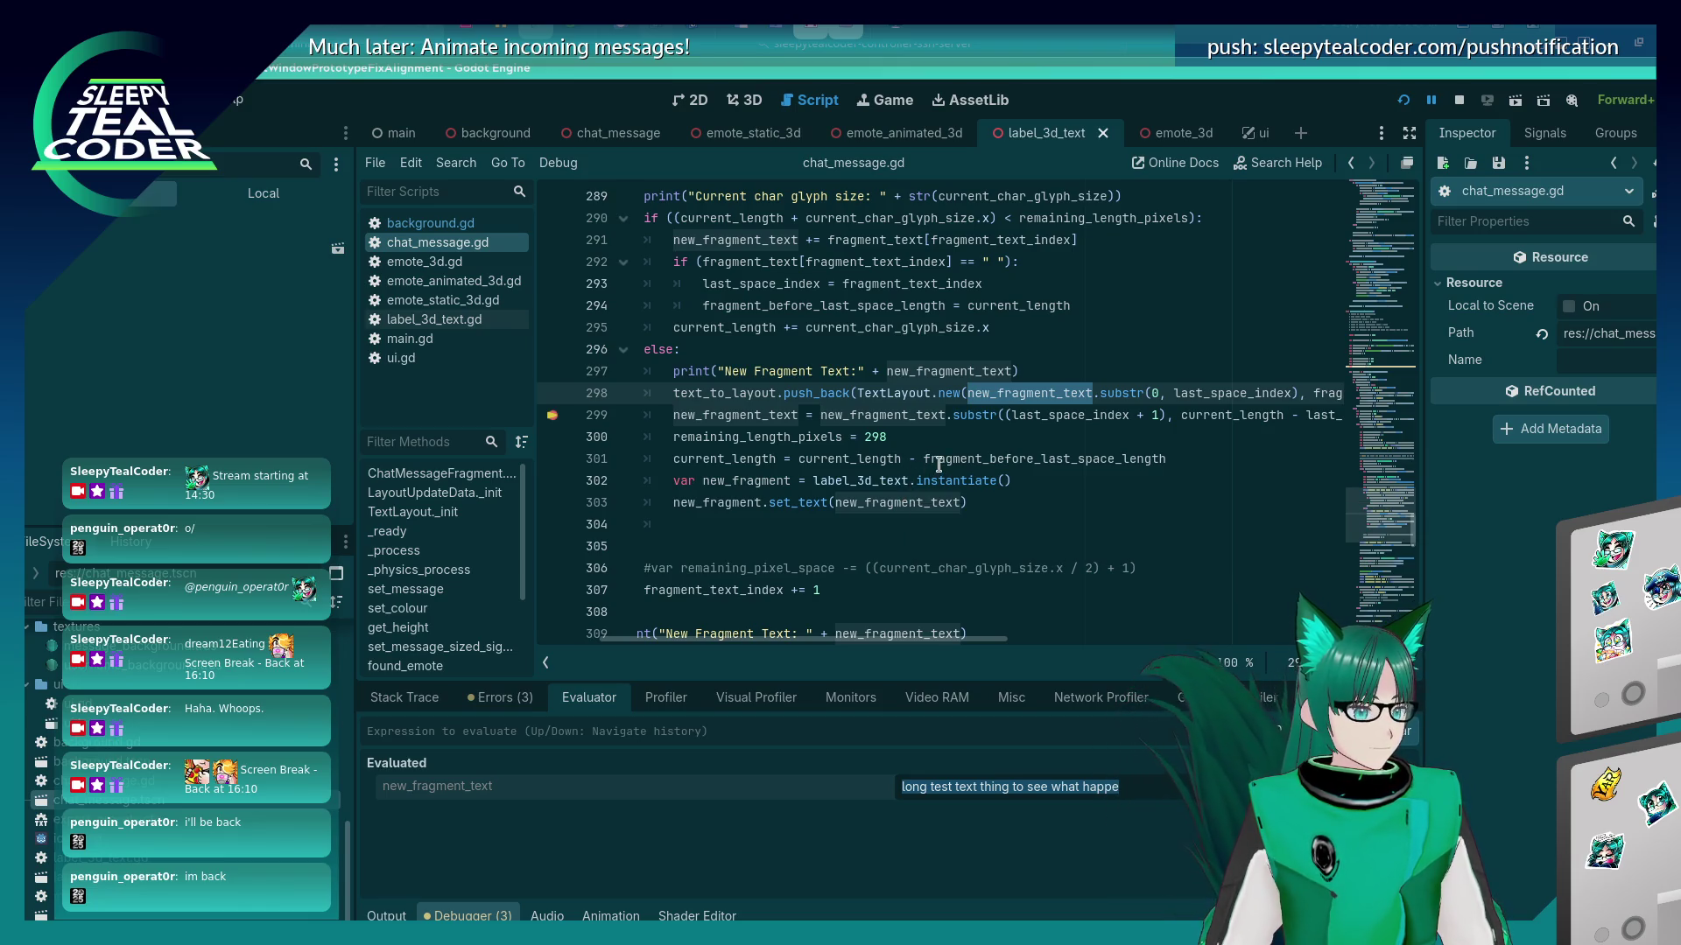
mouse_move(939, 464)
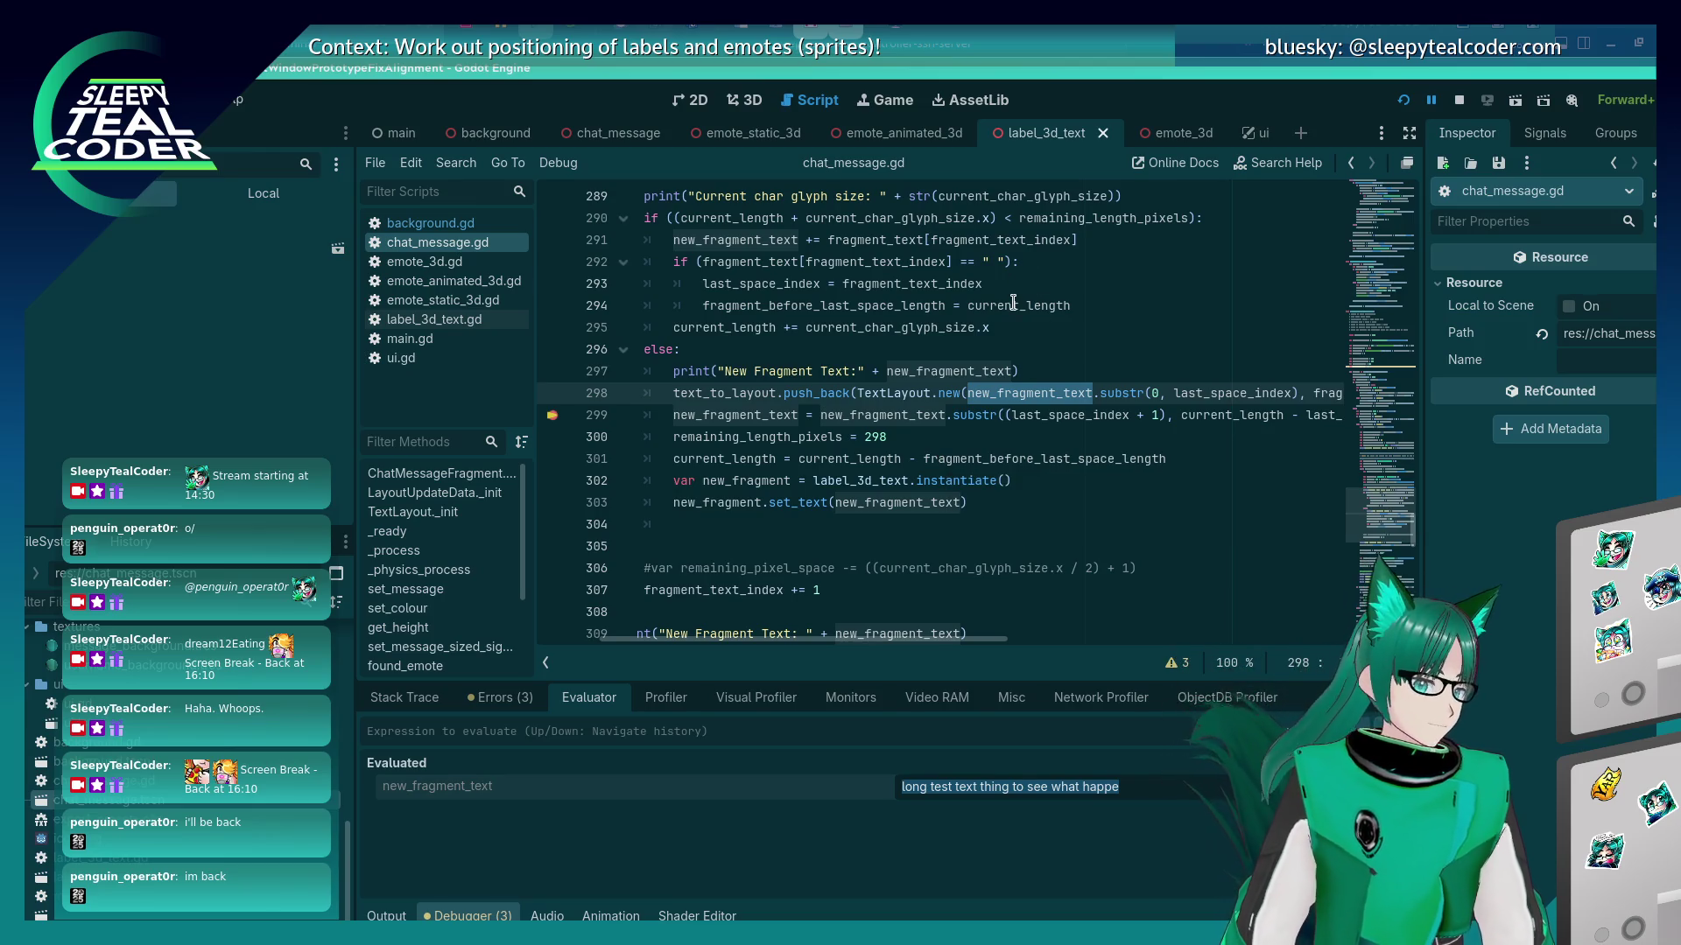
mouse_move(1013, 303)
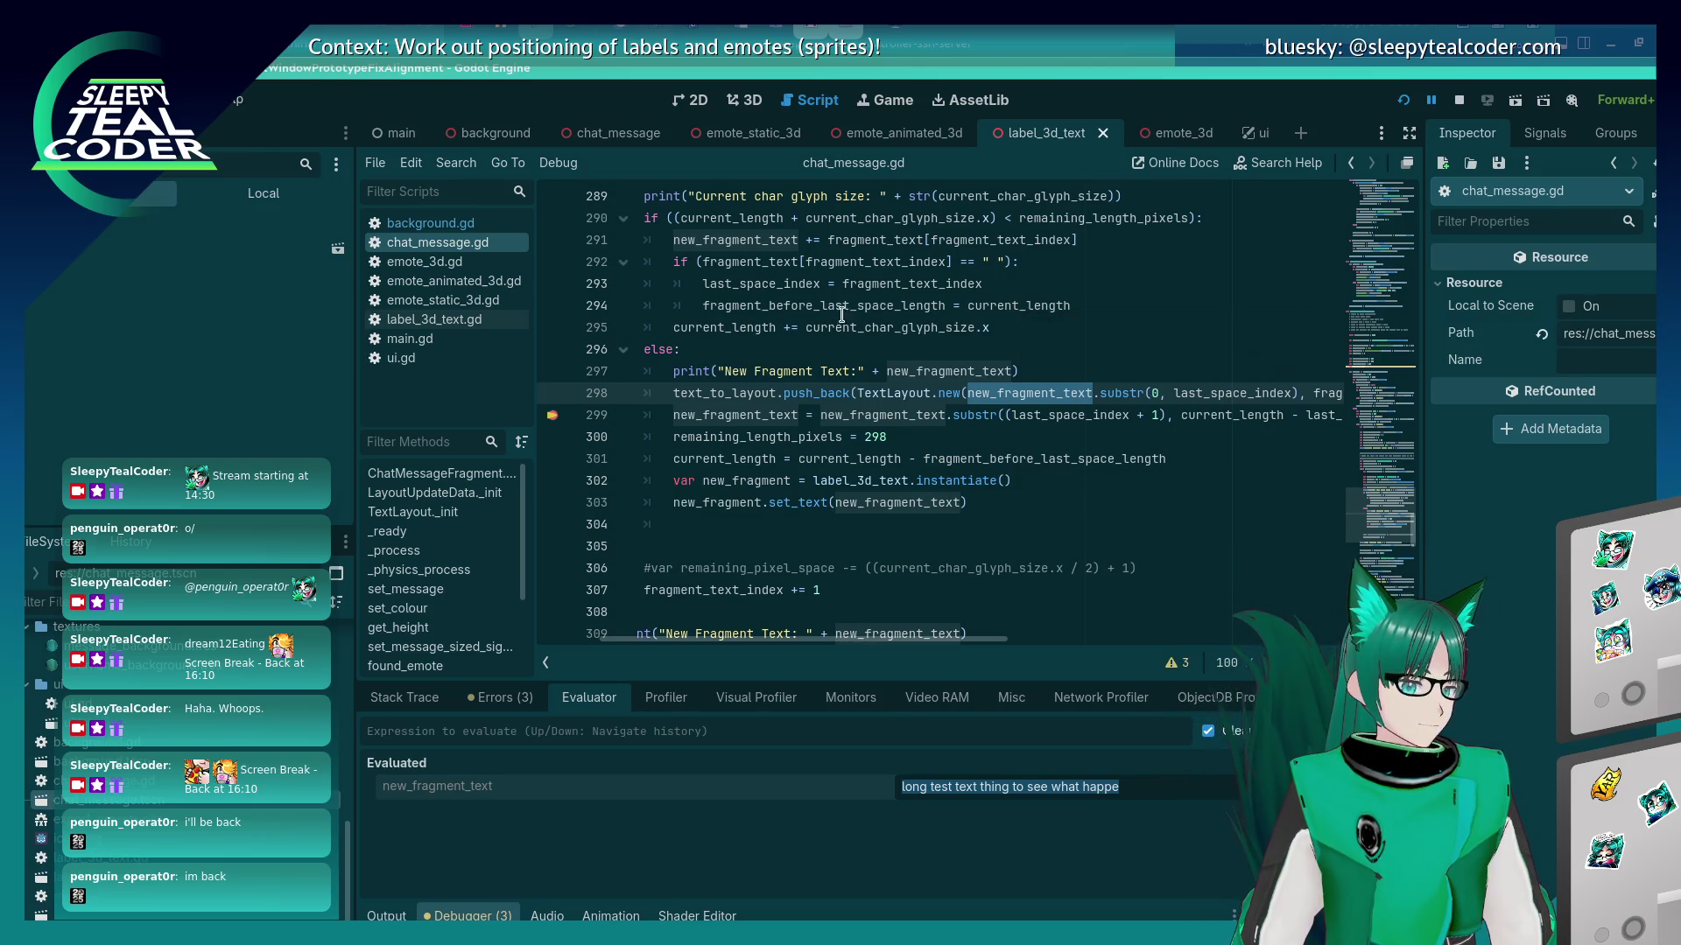
mouse_move(838, 307)
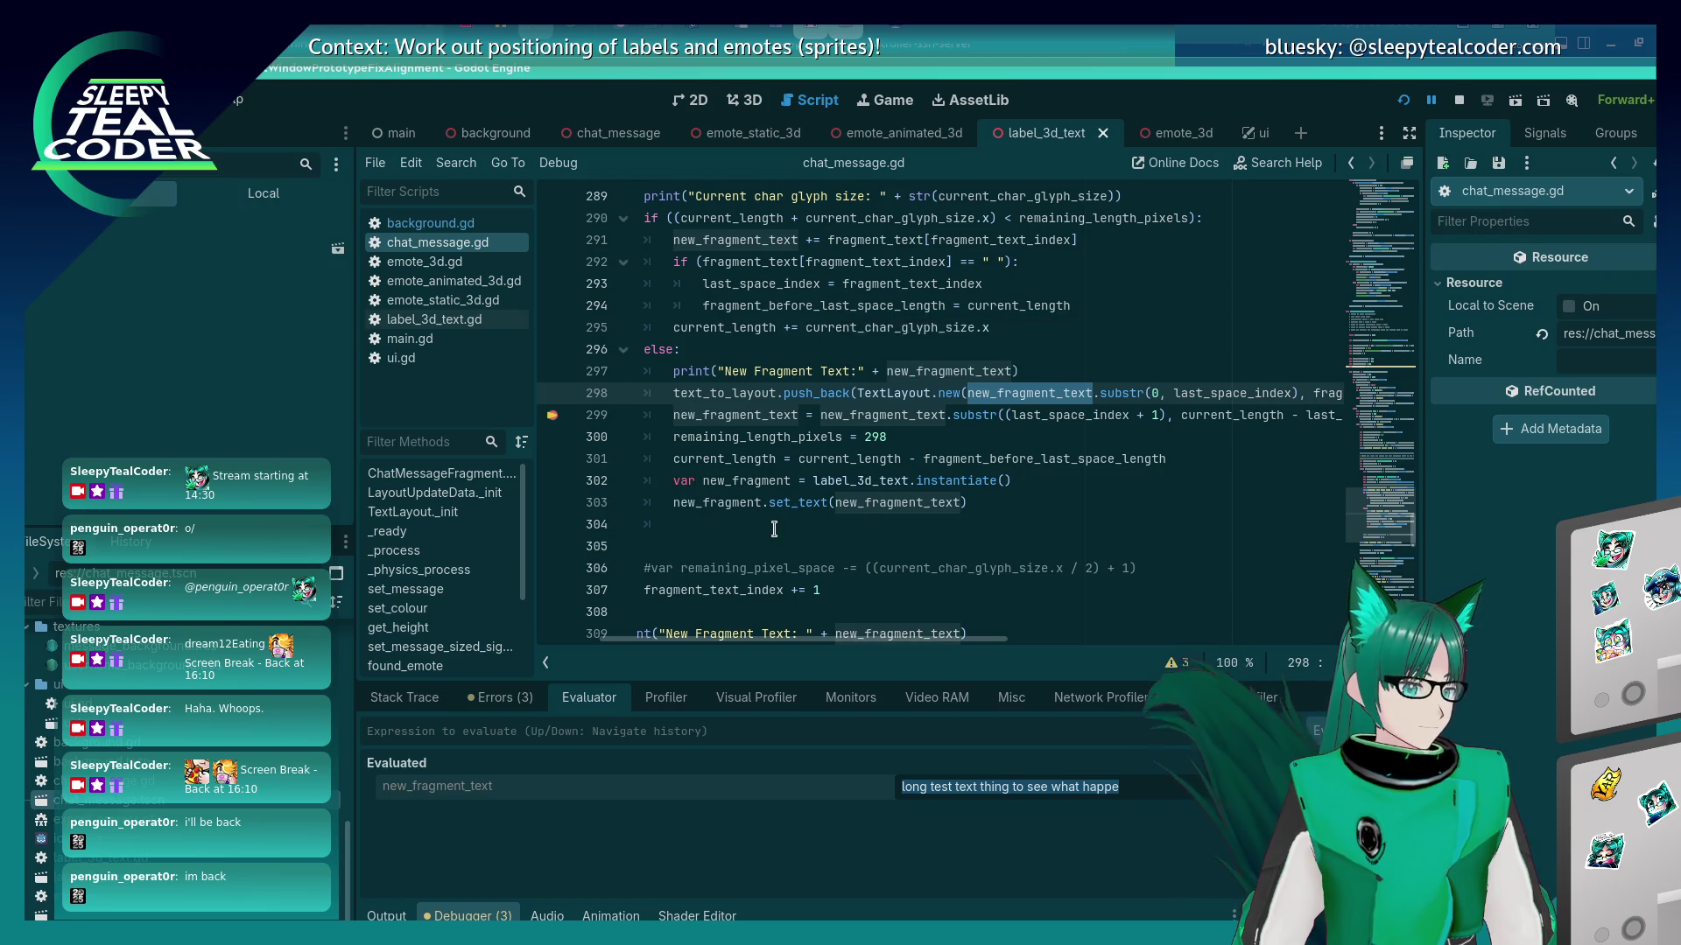
scroll(775, 525, up, 1)
mouse_move(775, 527)
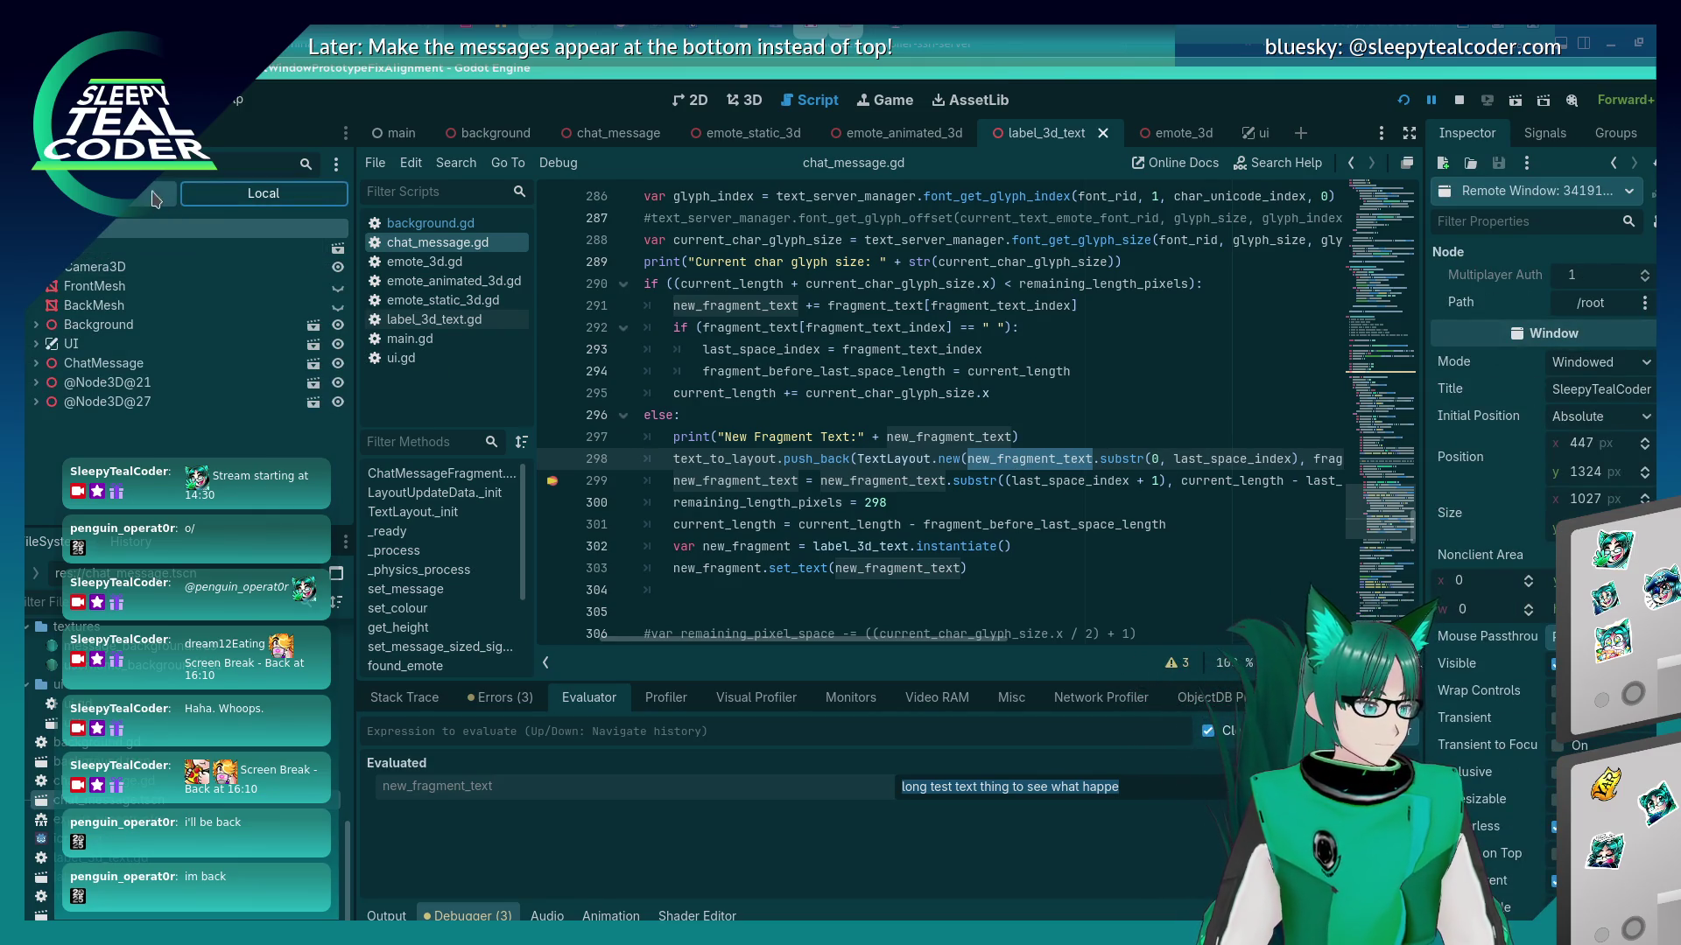
Switch the Scene dock from the remote to the Local scene tree.
click(242, 203)
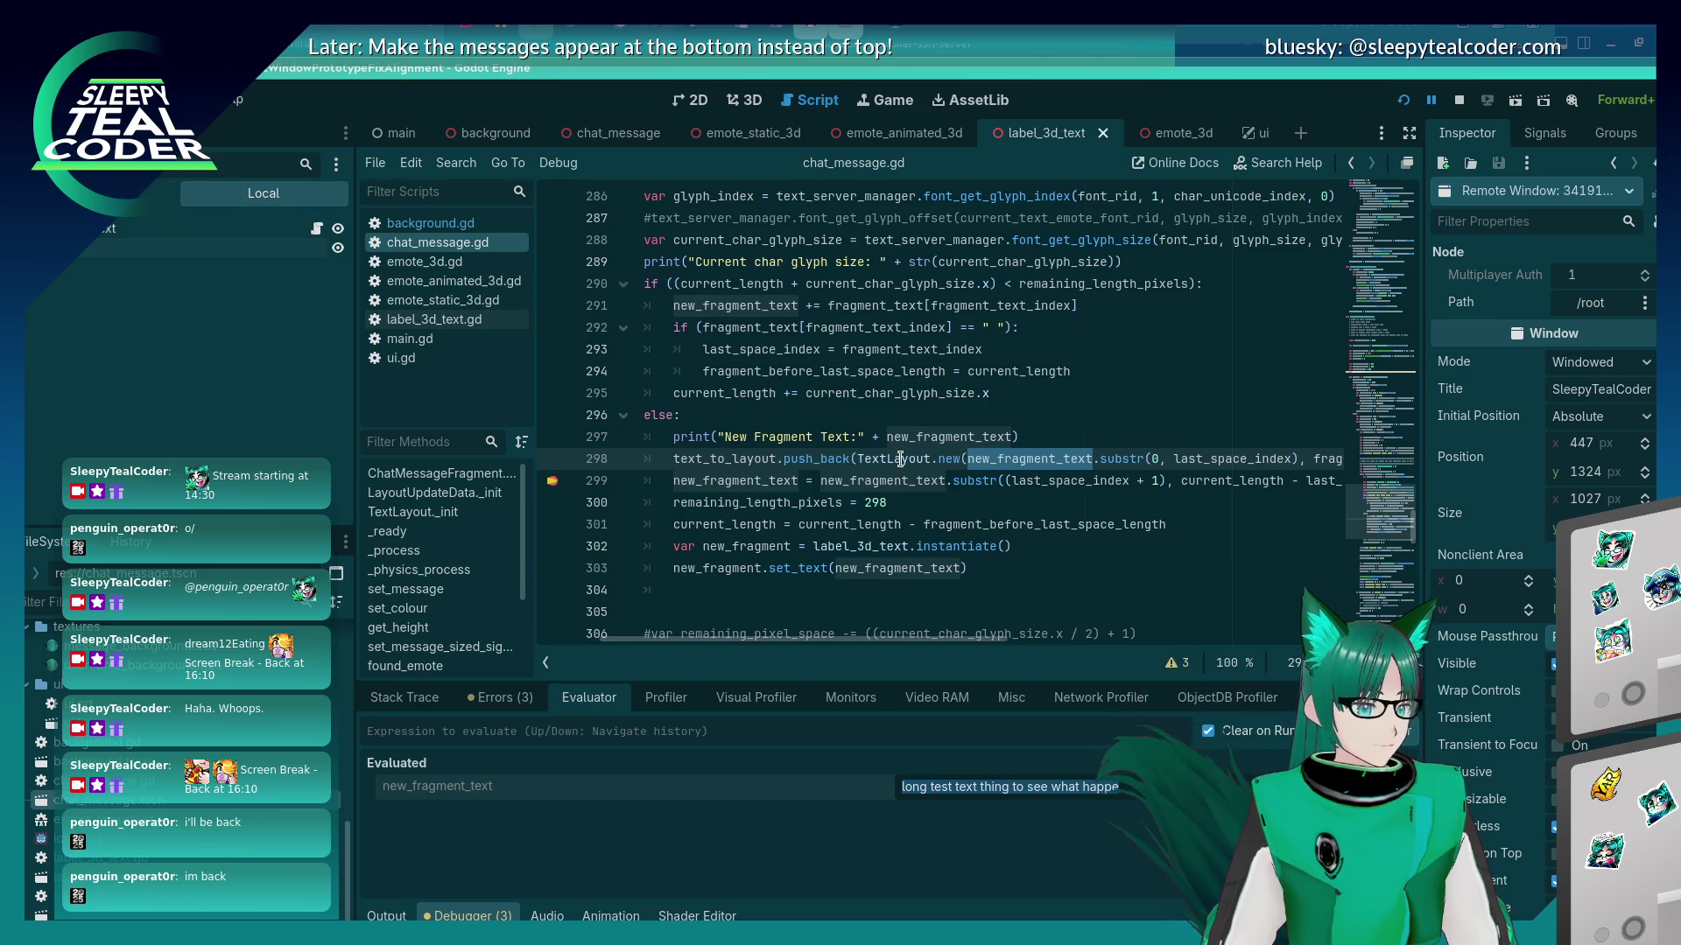
scroll(885, 509, up, 3)
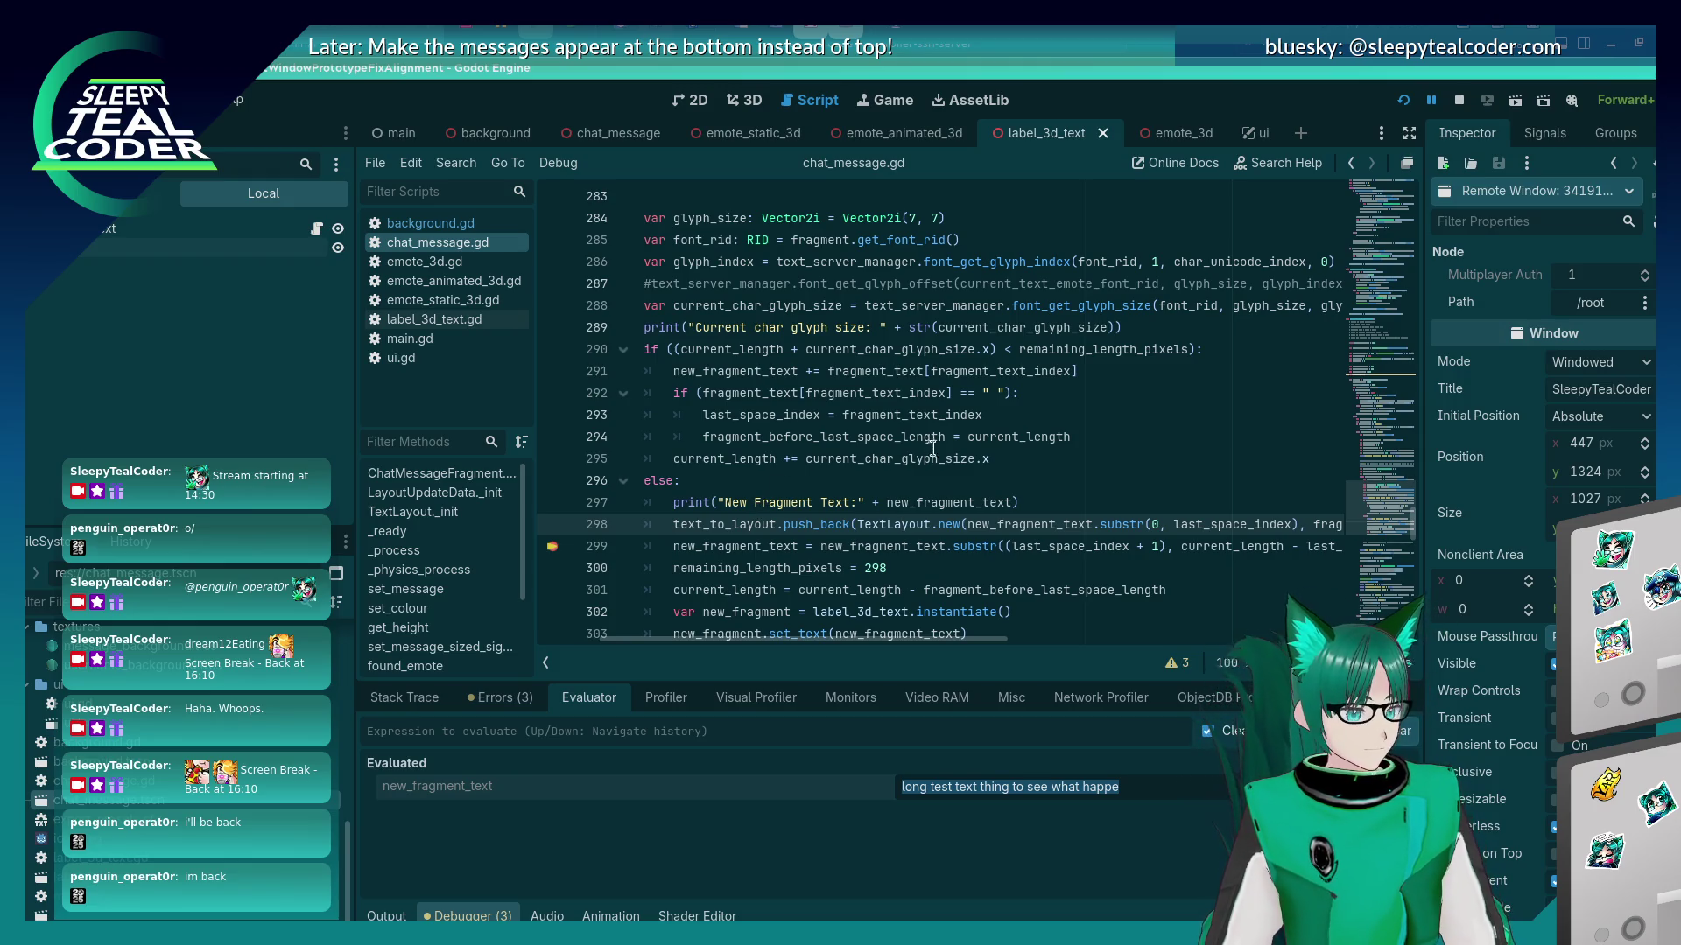
scroll(910, 490, down, 1)
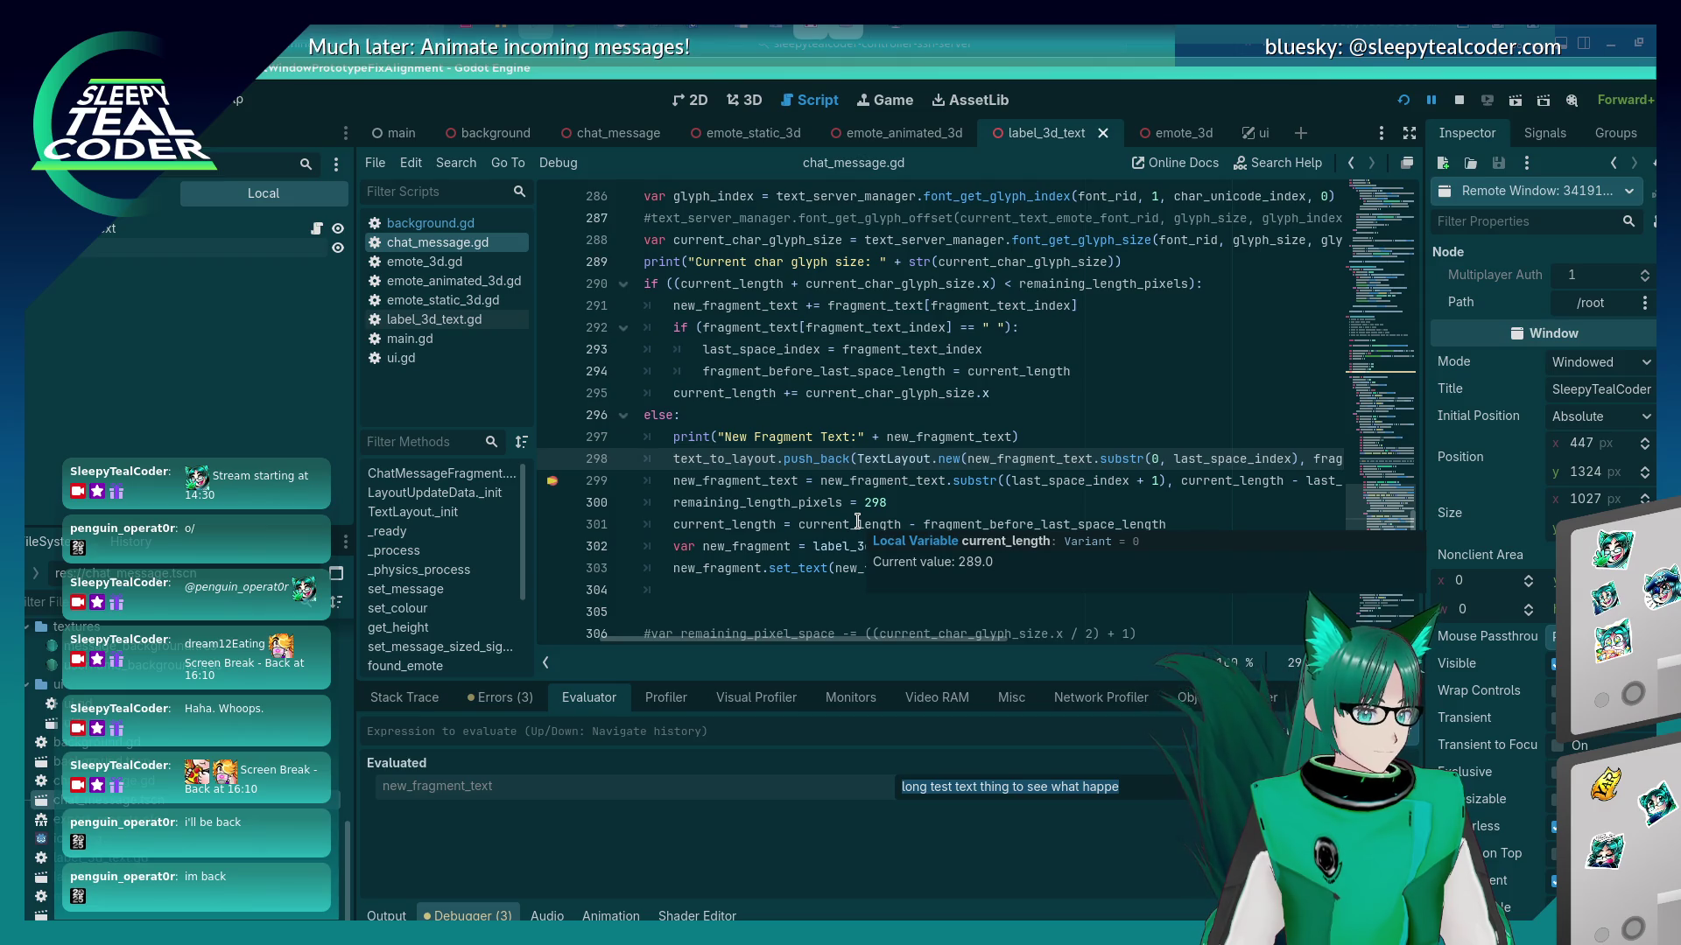
mouse_move(961, 520)
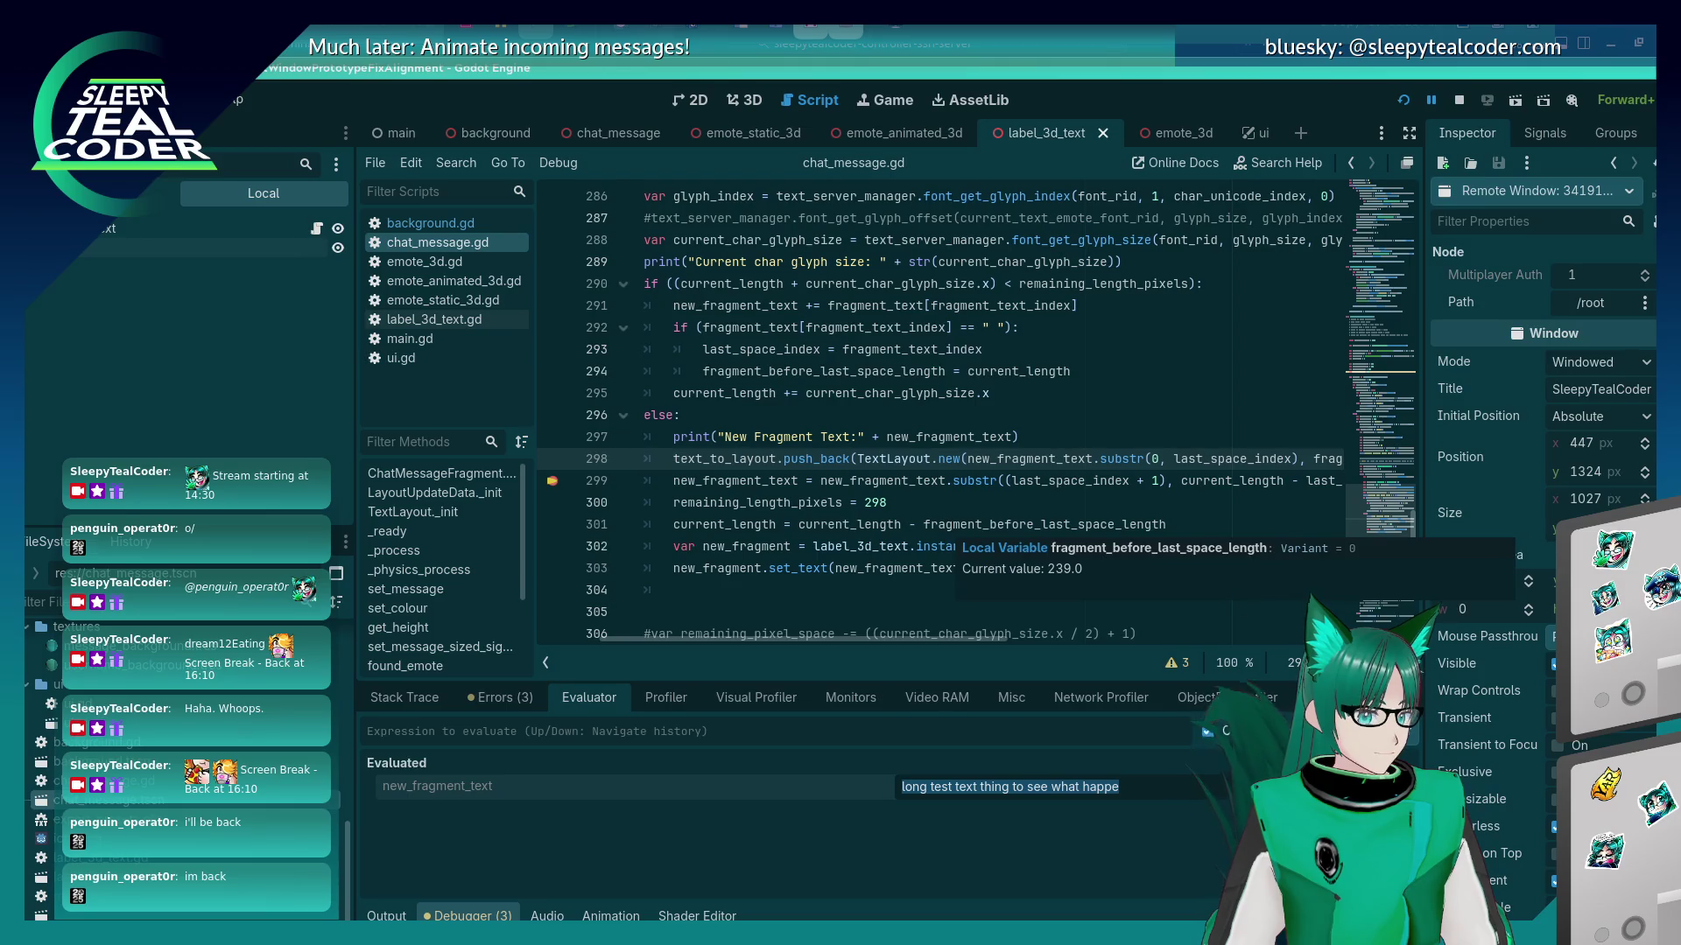
Show the debugger's Stack Trace with stack frames and local variables.
click(386, 916)
click(472, 916)
click(418, 696)
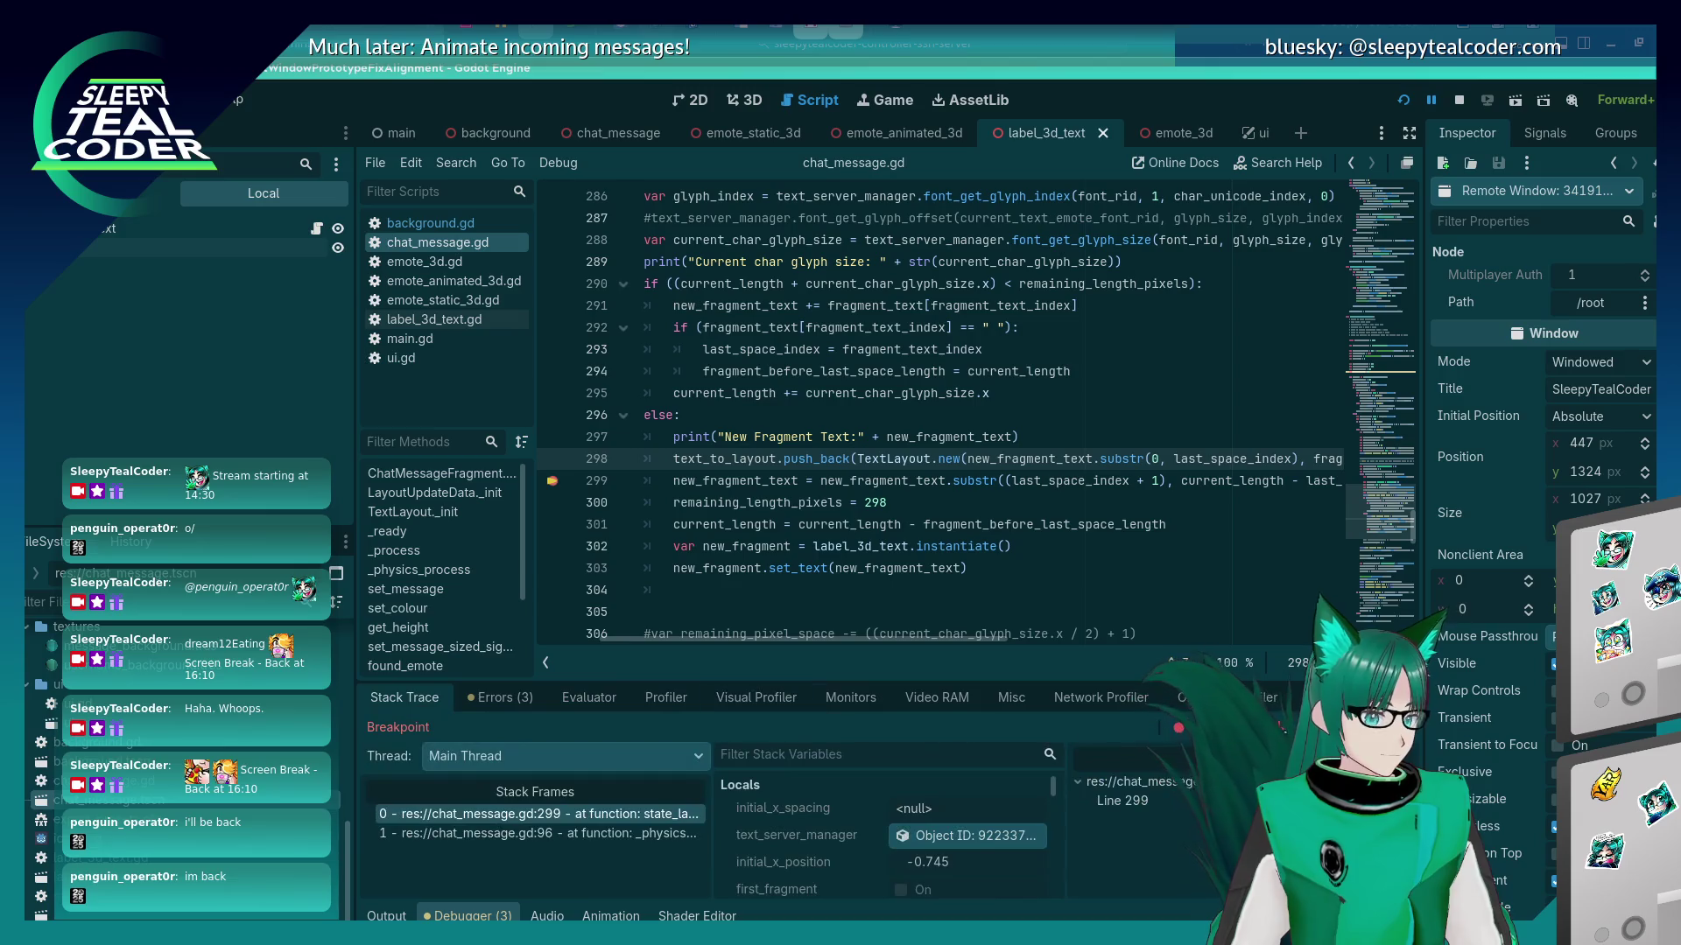
Step over three lines to line 302, where current_length is 50.0 and remaining_length_pixels 298.
key(F10)
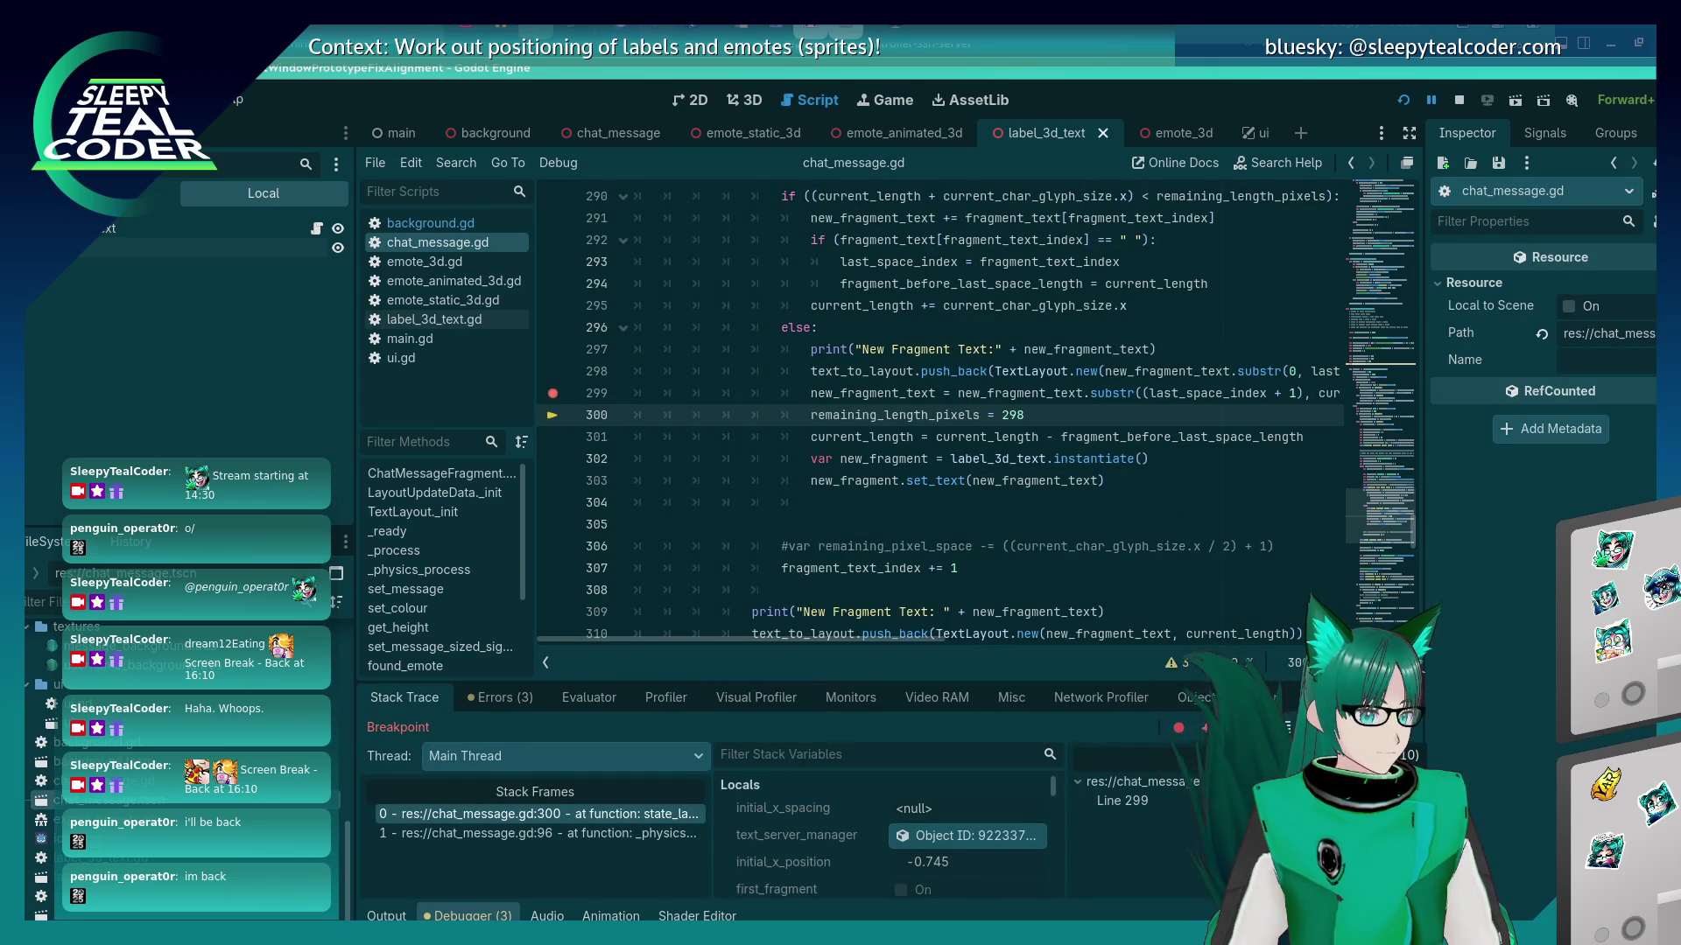
key(F10)
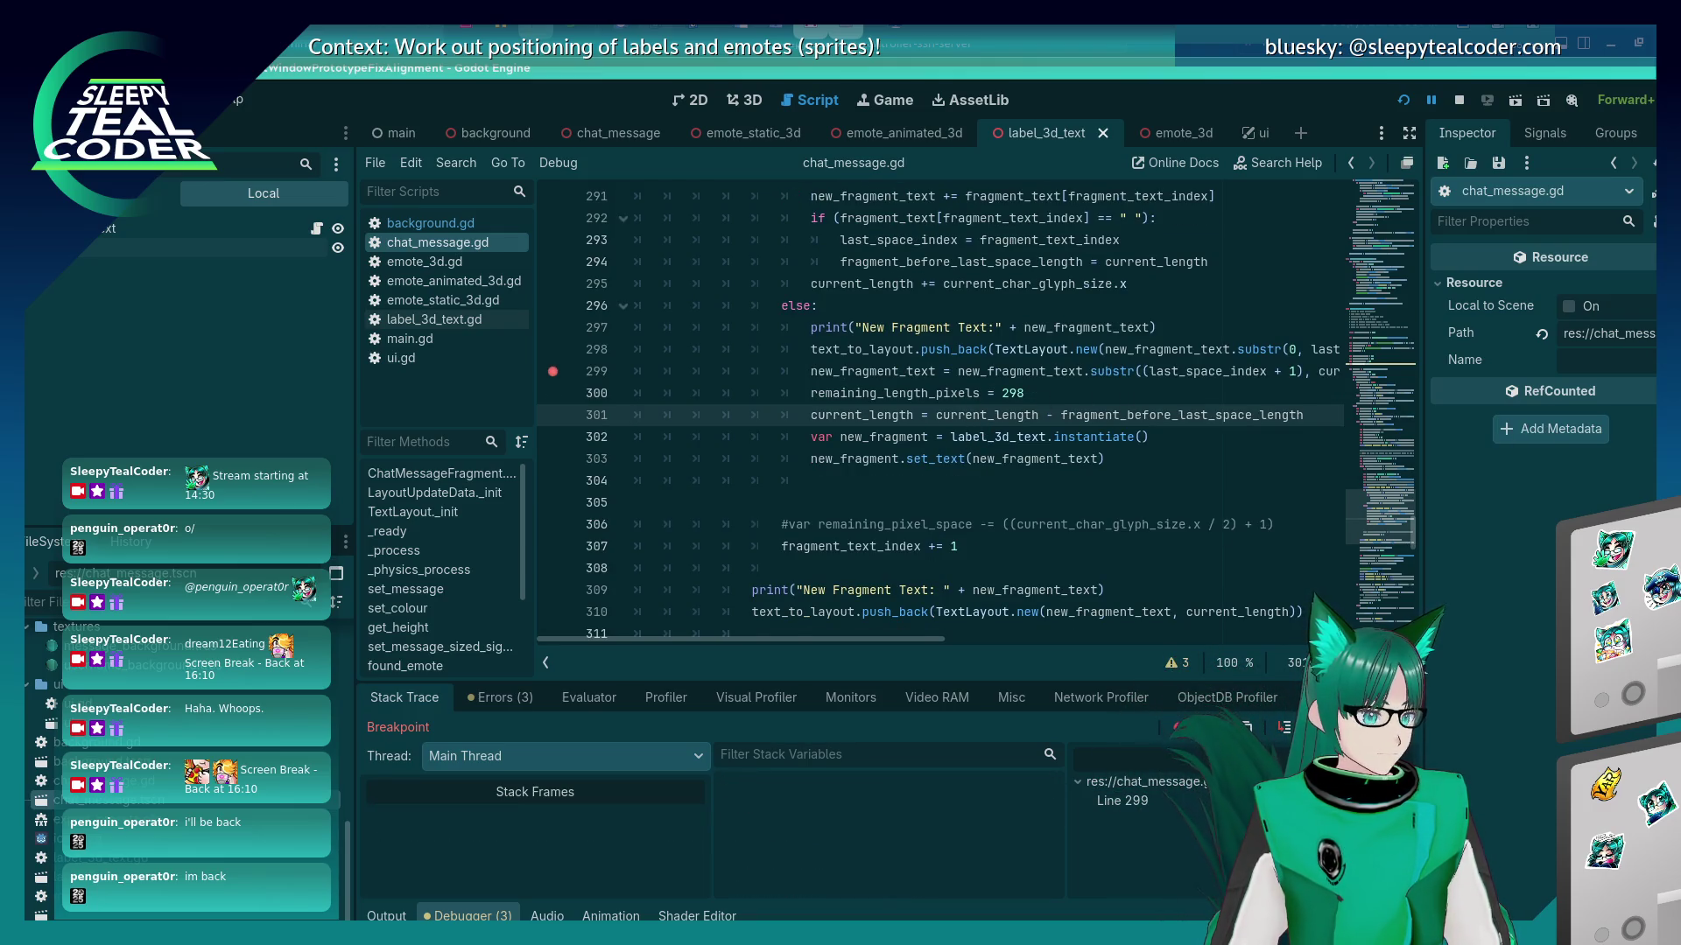
key(F10)
mouse_move(891, 396)
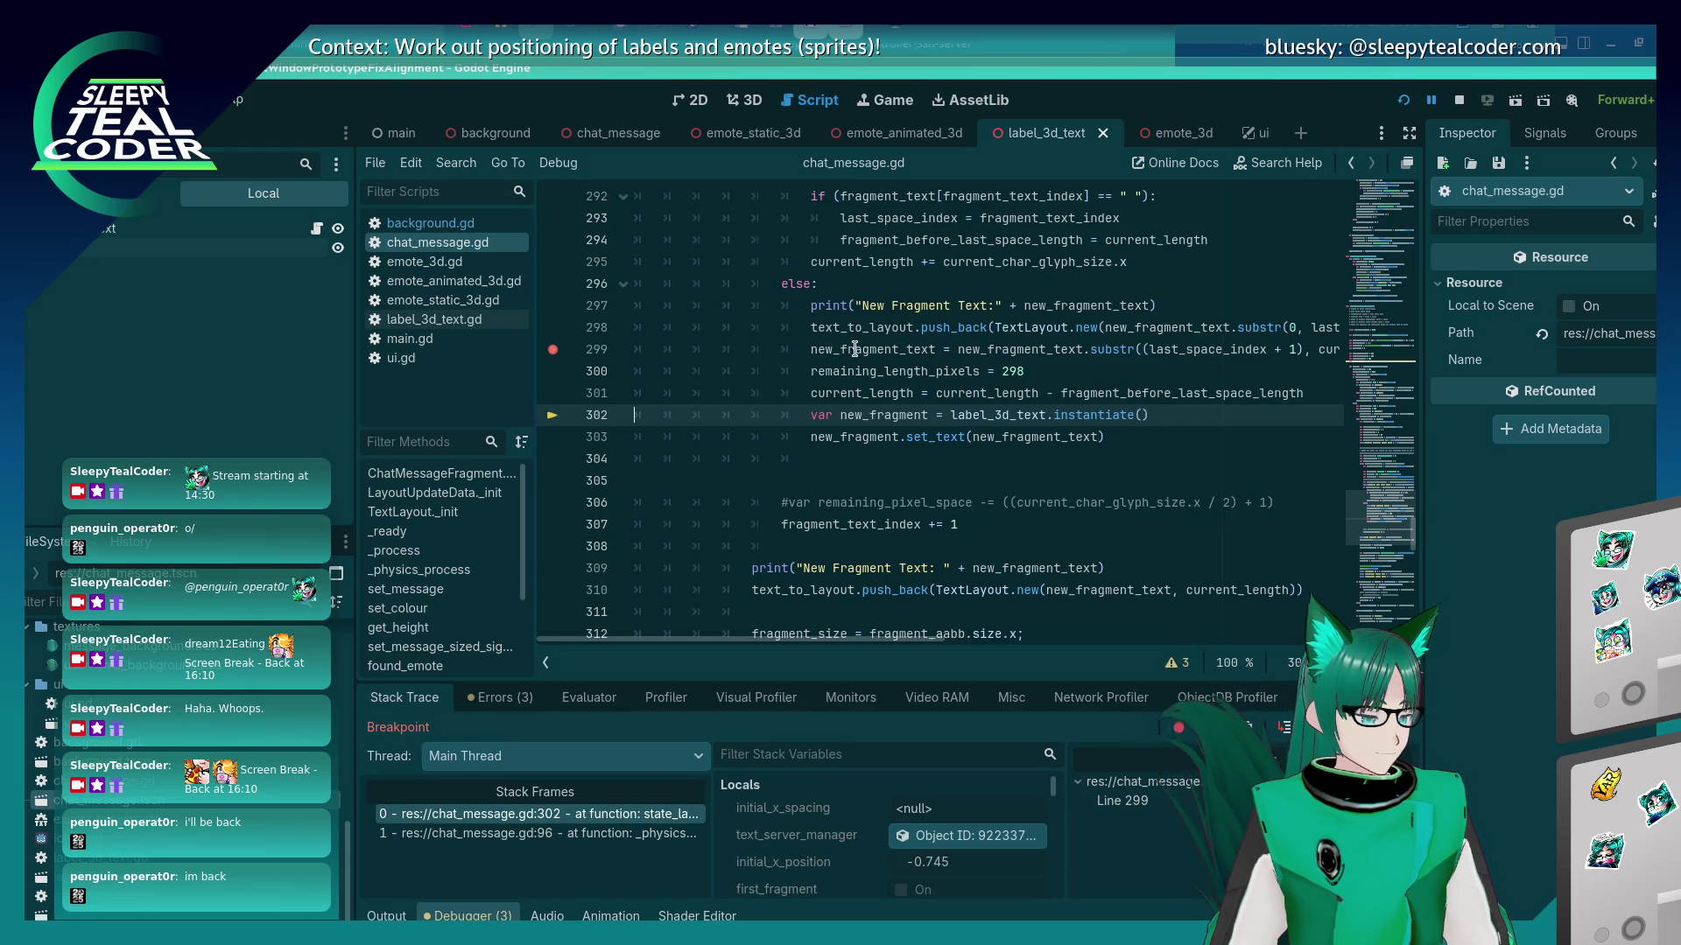
mouse_move(855, 349)
scroll(858, 376, up, 1)
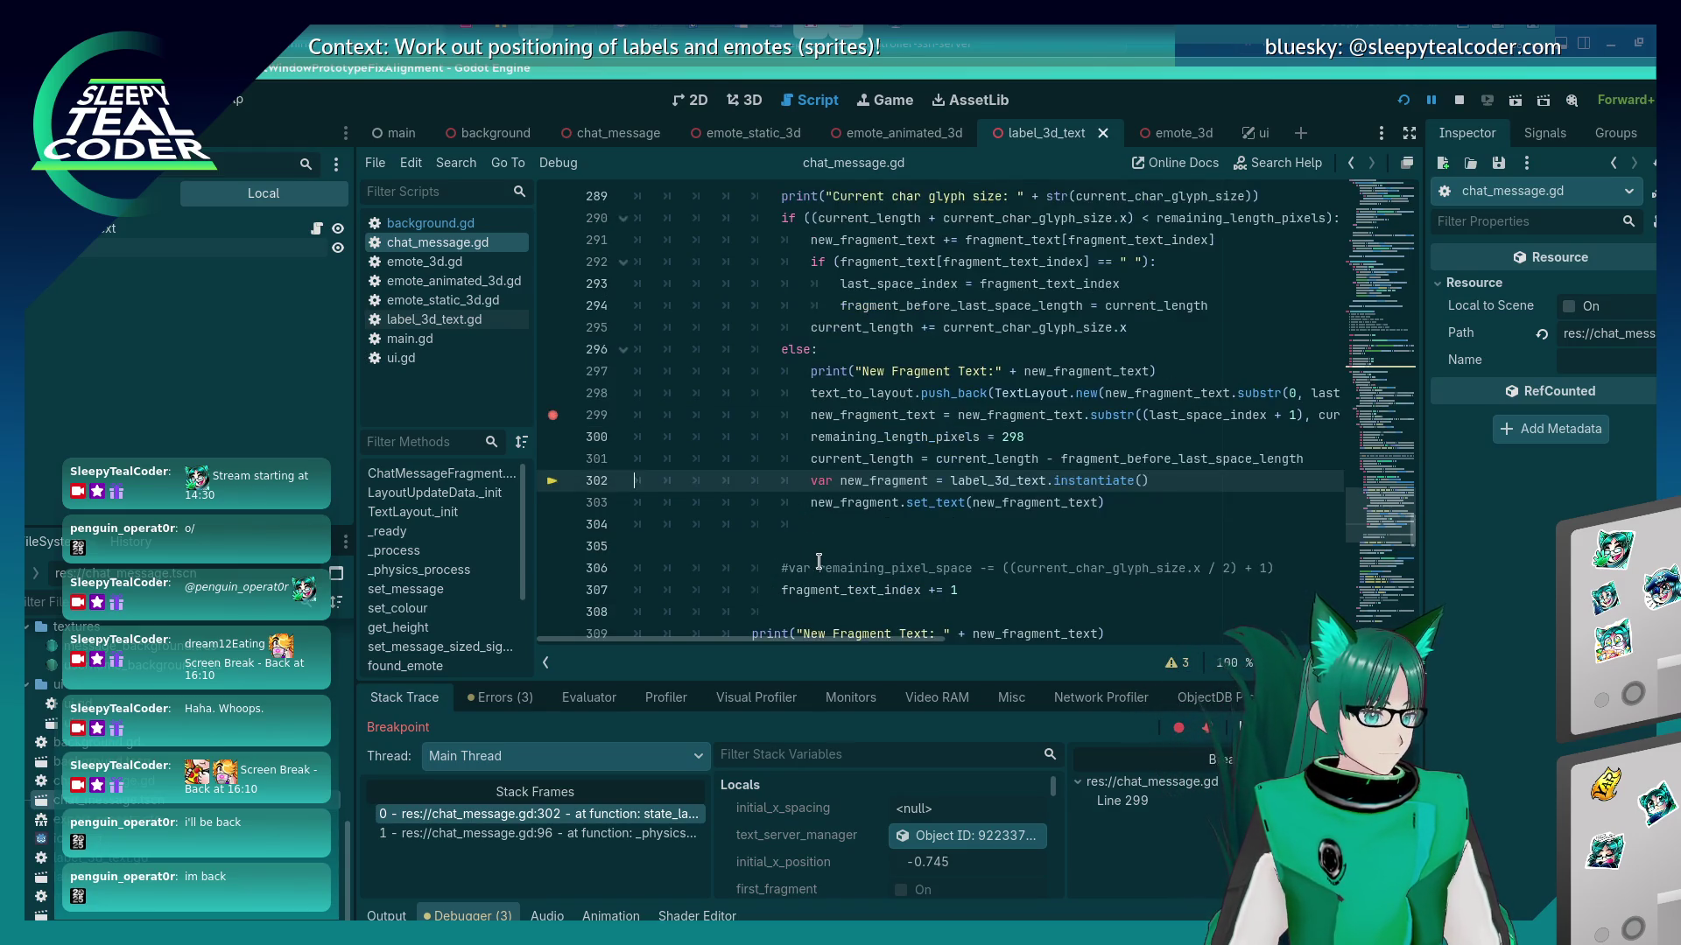
click(864, 414)
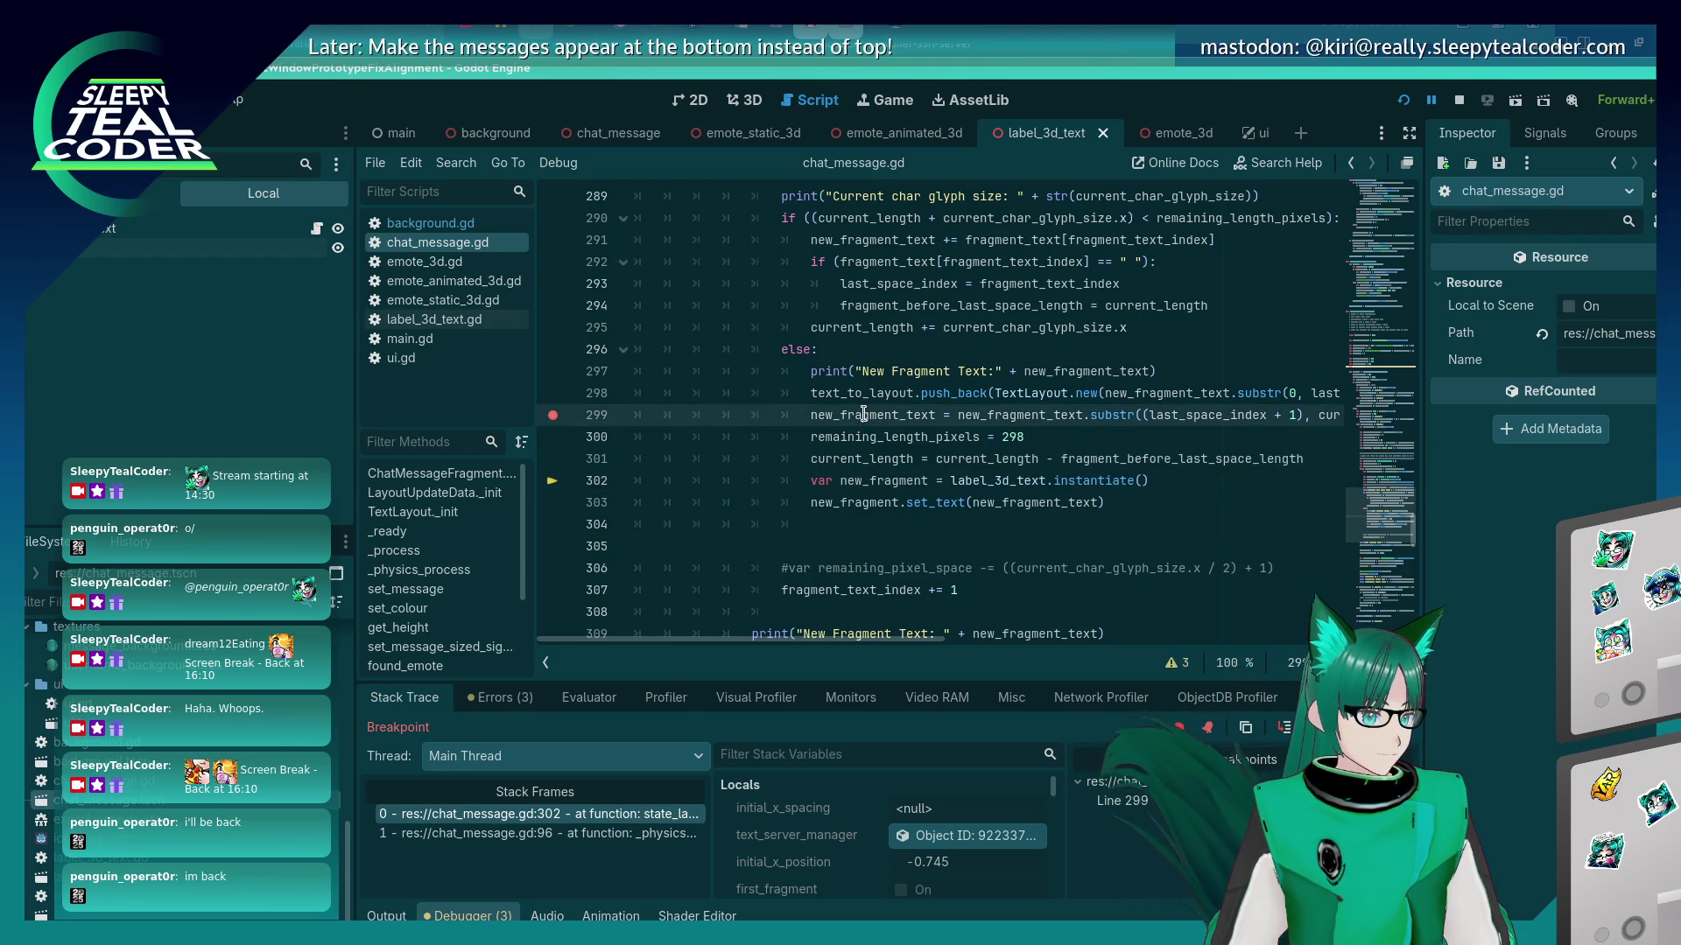
Change line 300 to compute remaining_length_pixels as 298 - current_length.
click(1045, 439)
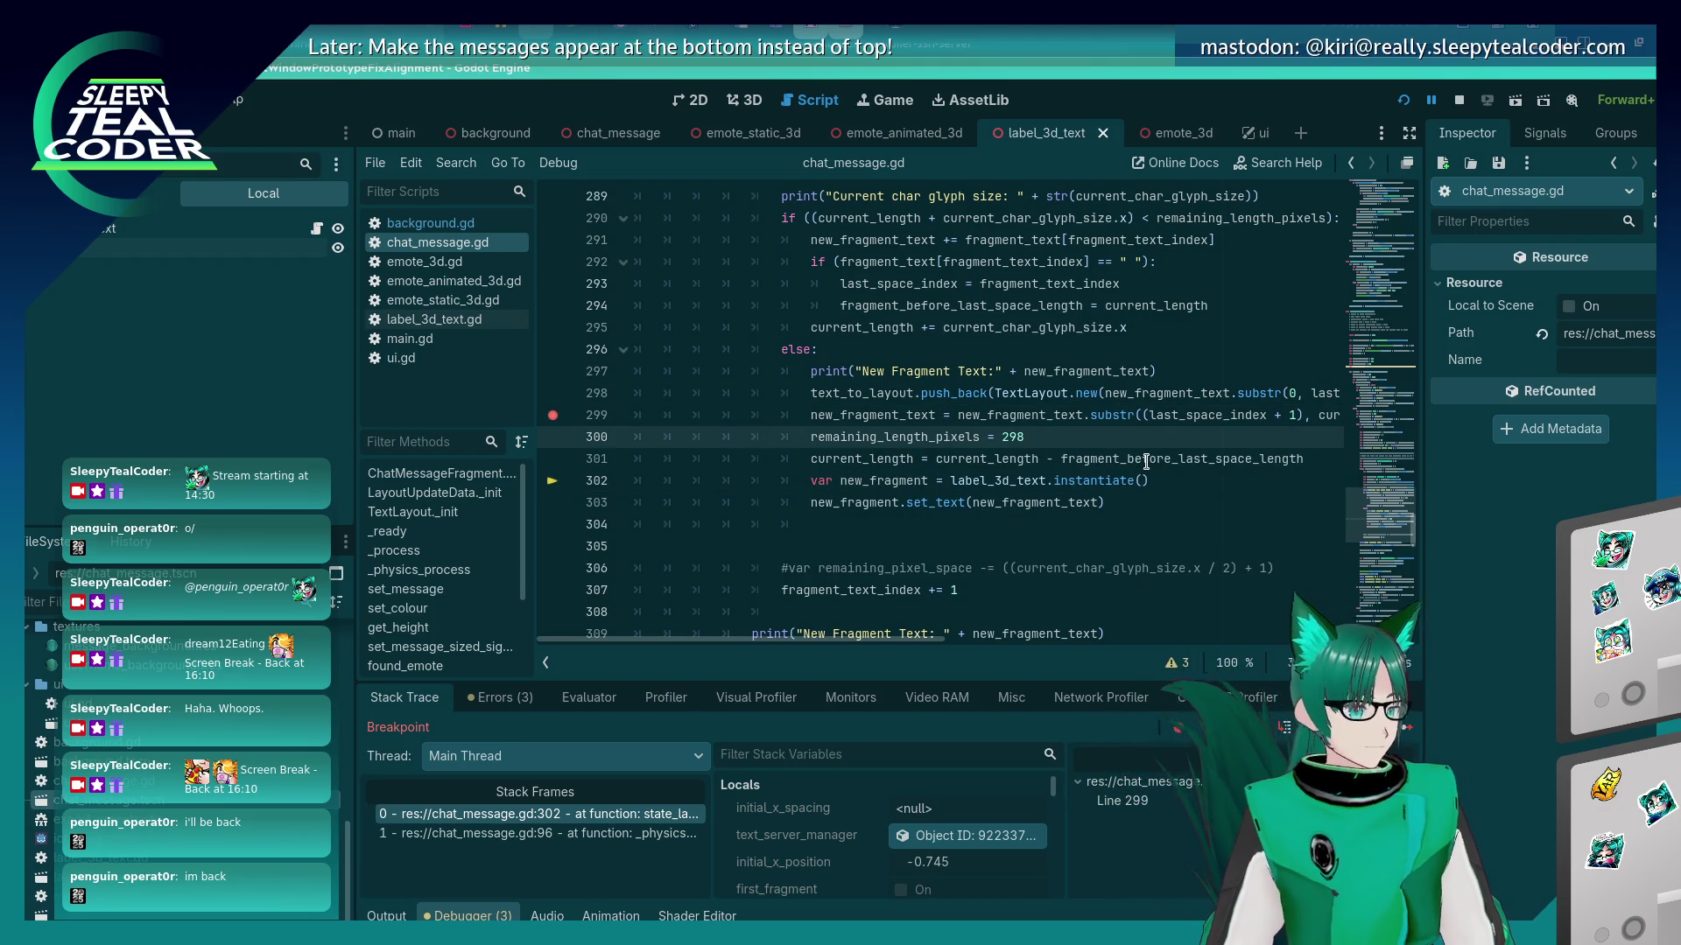
text( - )
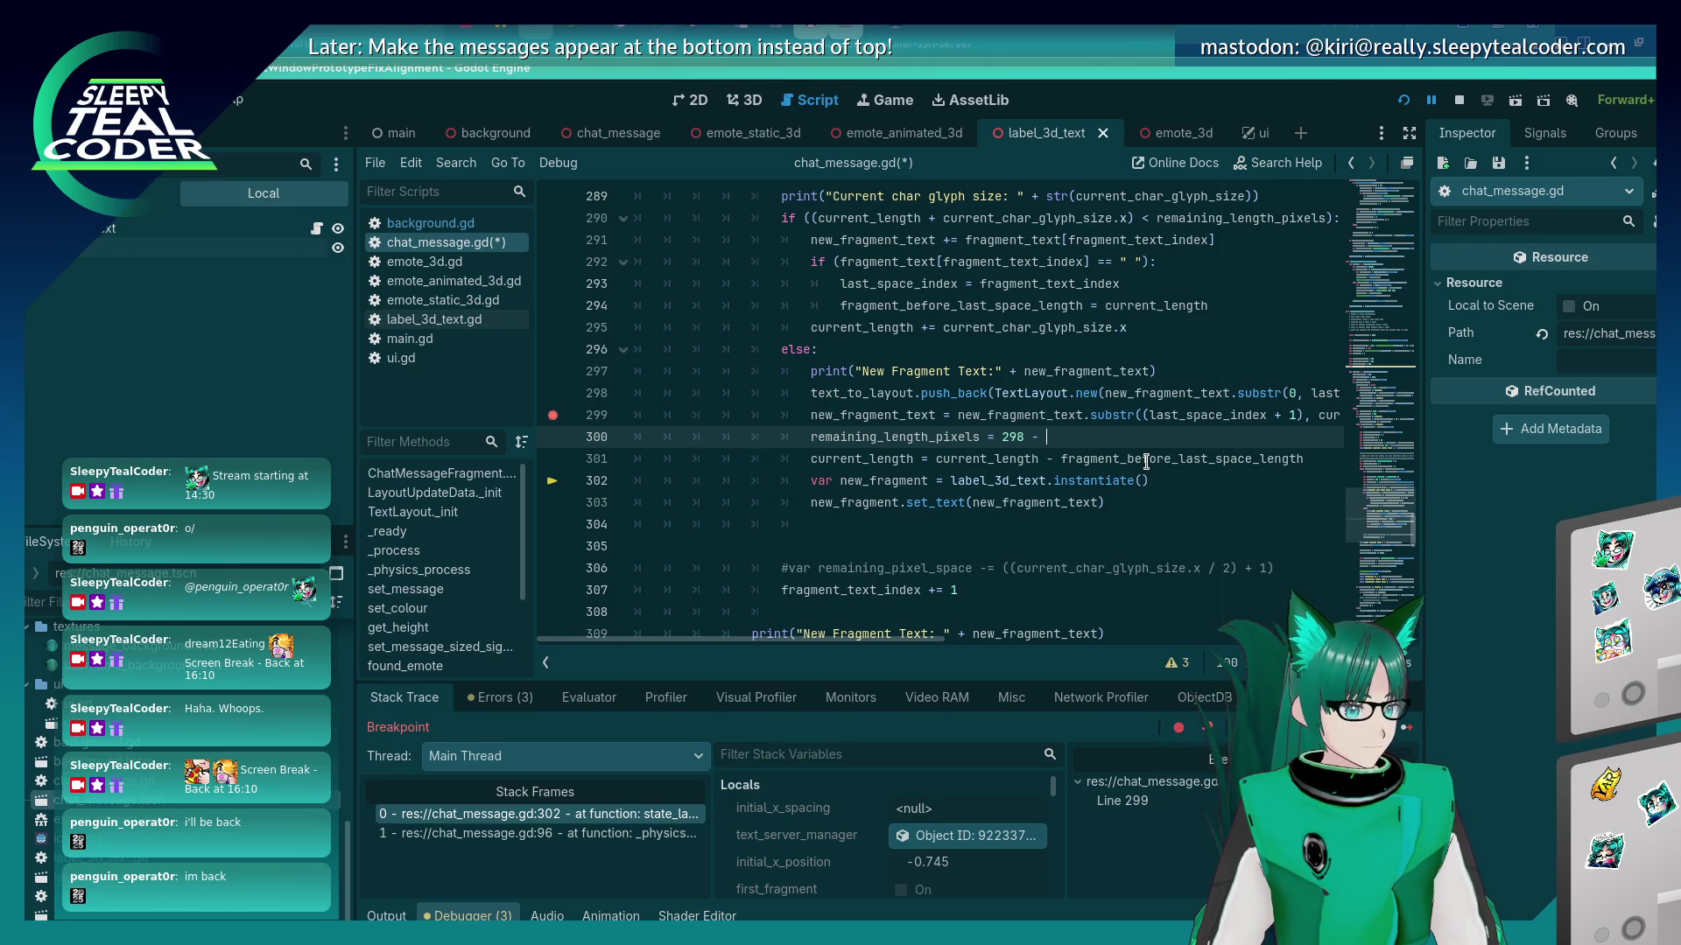
text(current_leng)
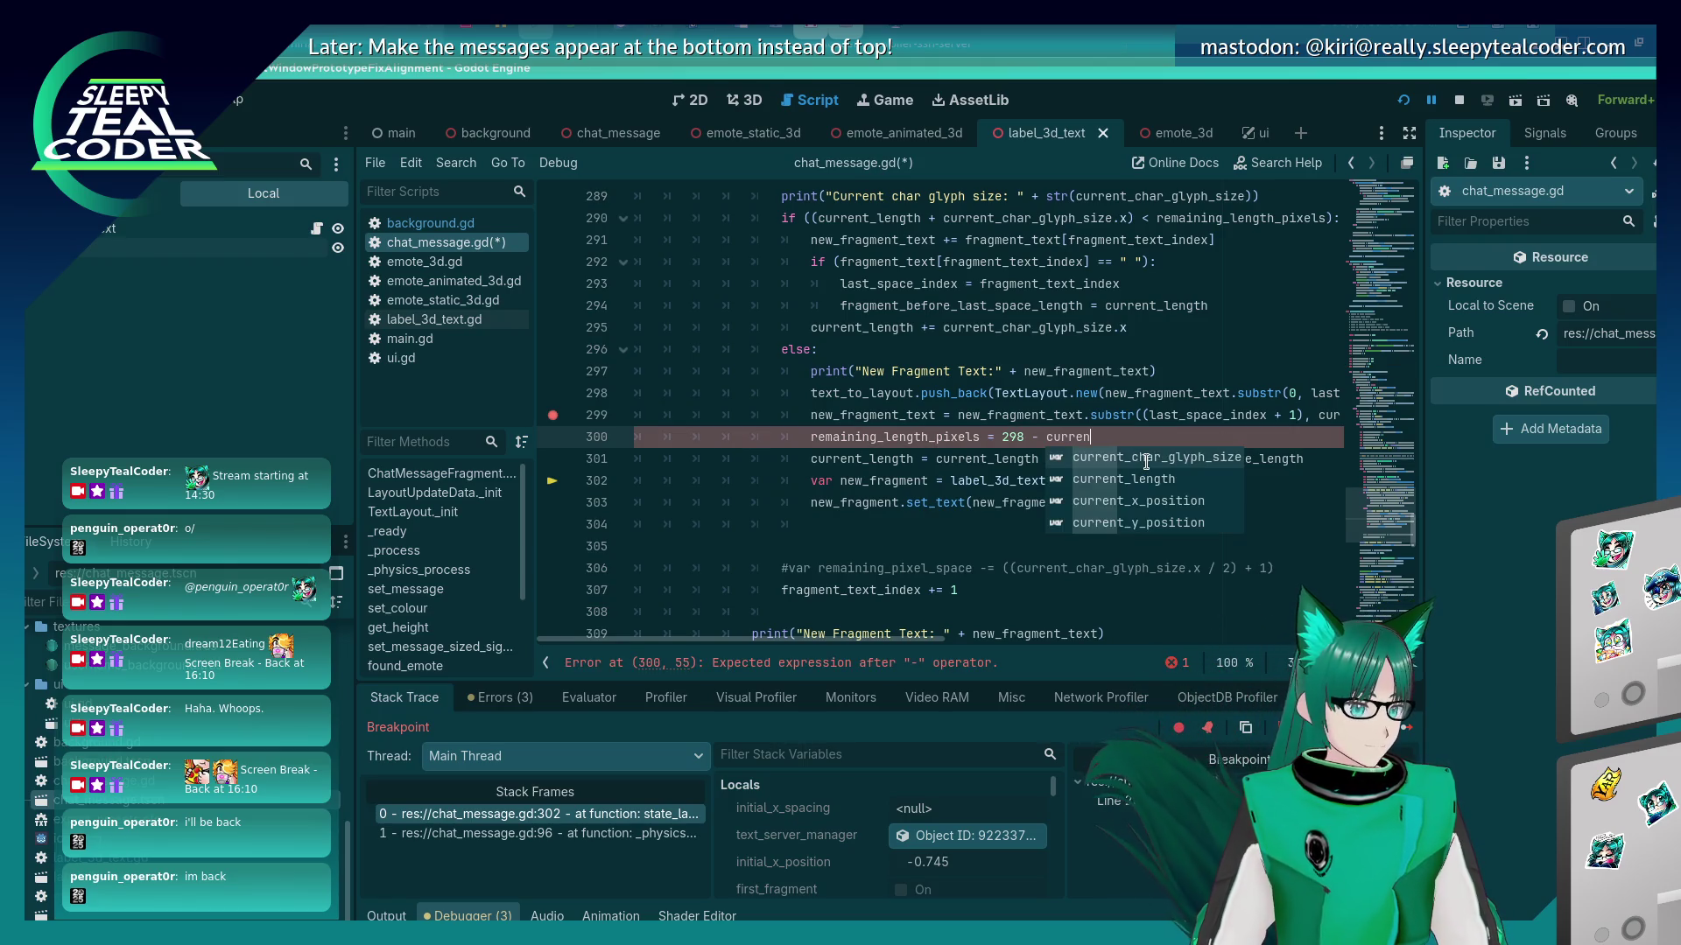
key(Return)
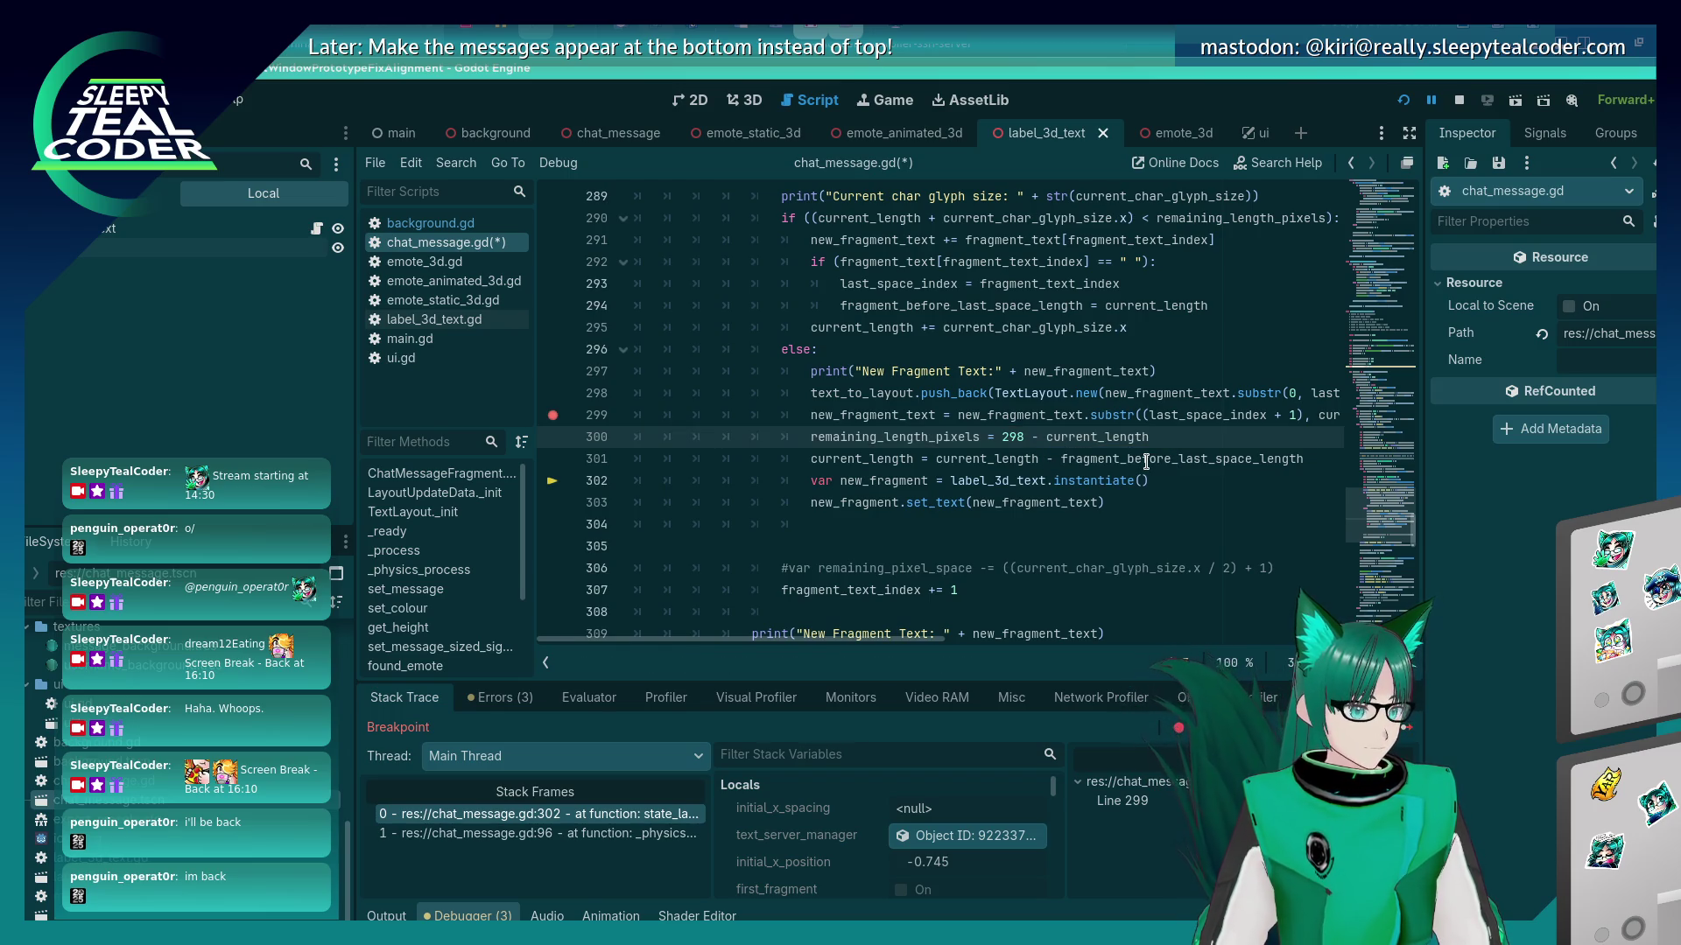
Move that line below the current_length update, save chat_message.gd, and relaunch the game.
key(shift+Home)
key(ctrl+c)
key(BackSpace)
key(Delete)
key(Delete)
key(Delete)
key(Delete)
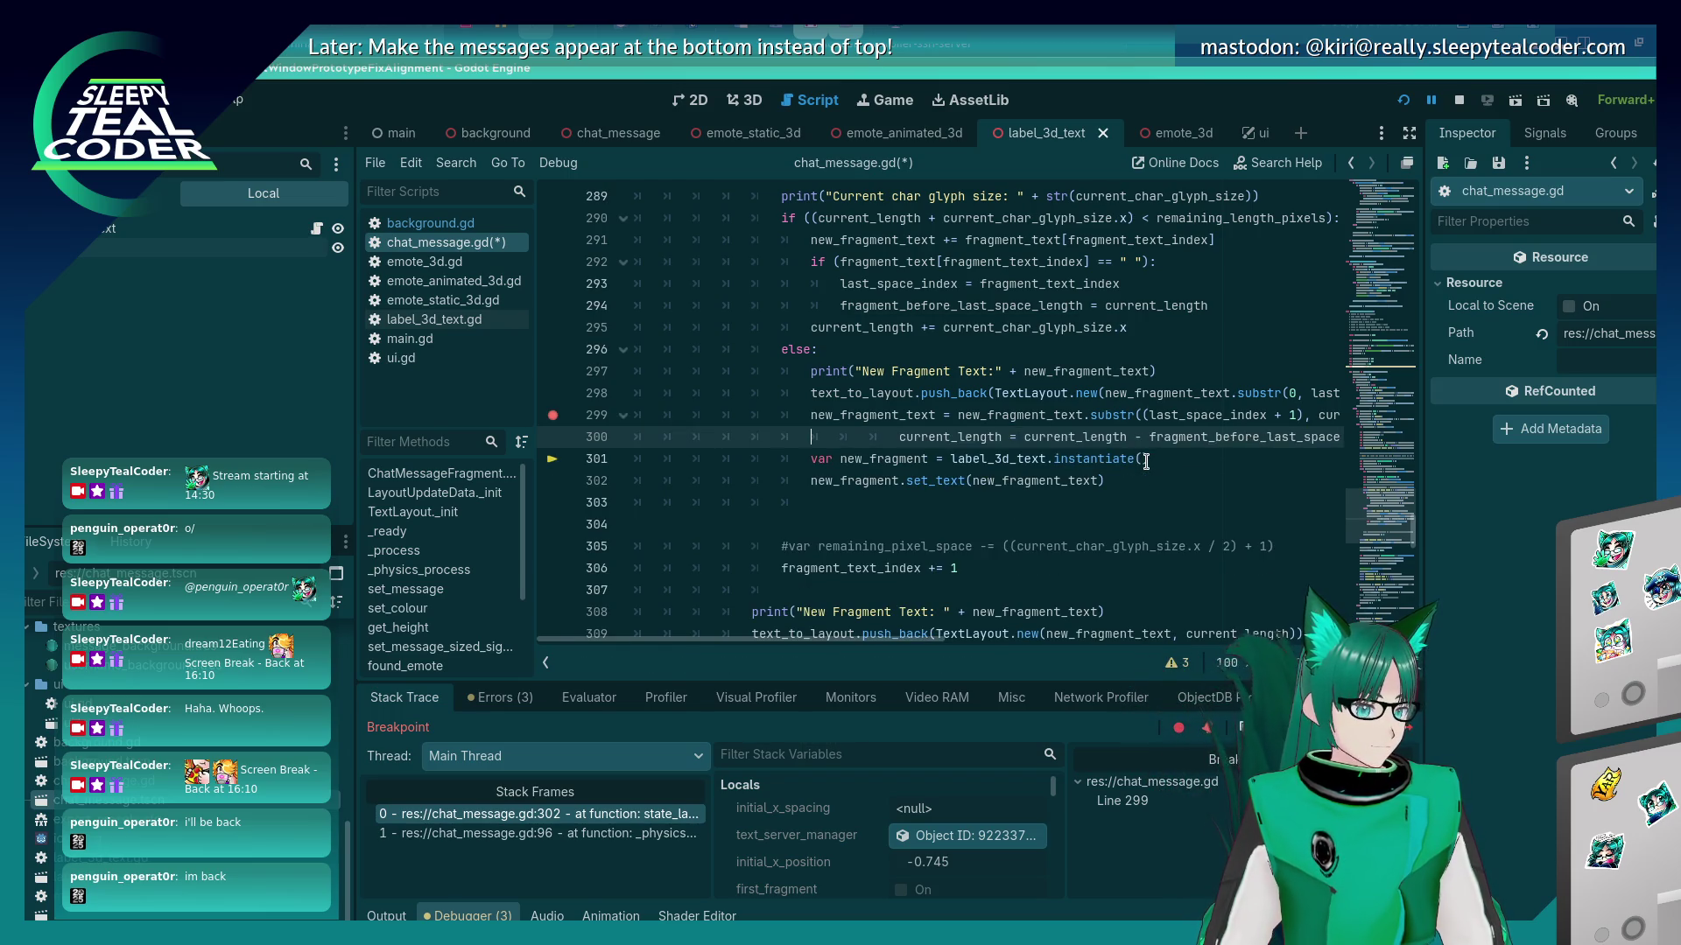
key(End)
key(Return)
key(ctrl+v)
key(ctrl+s)
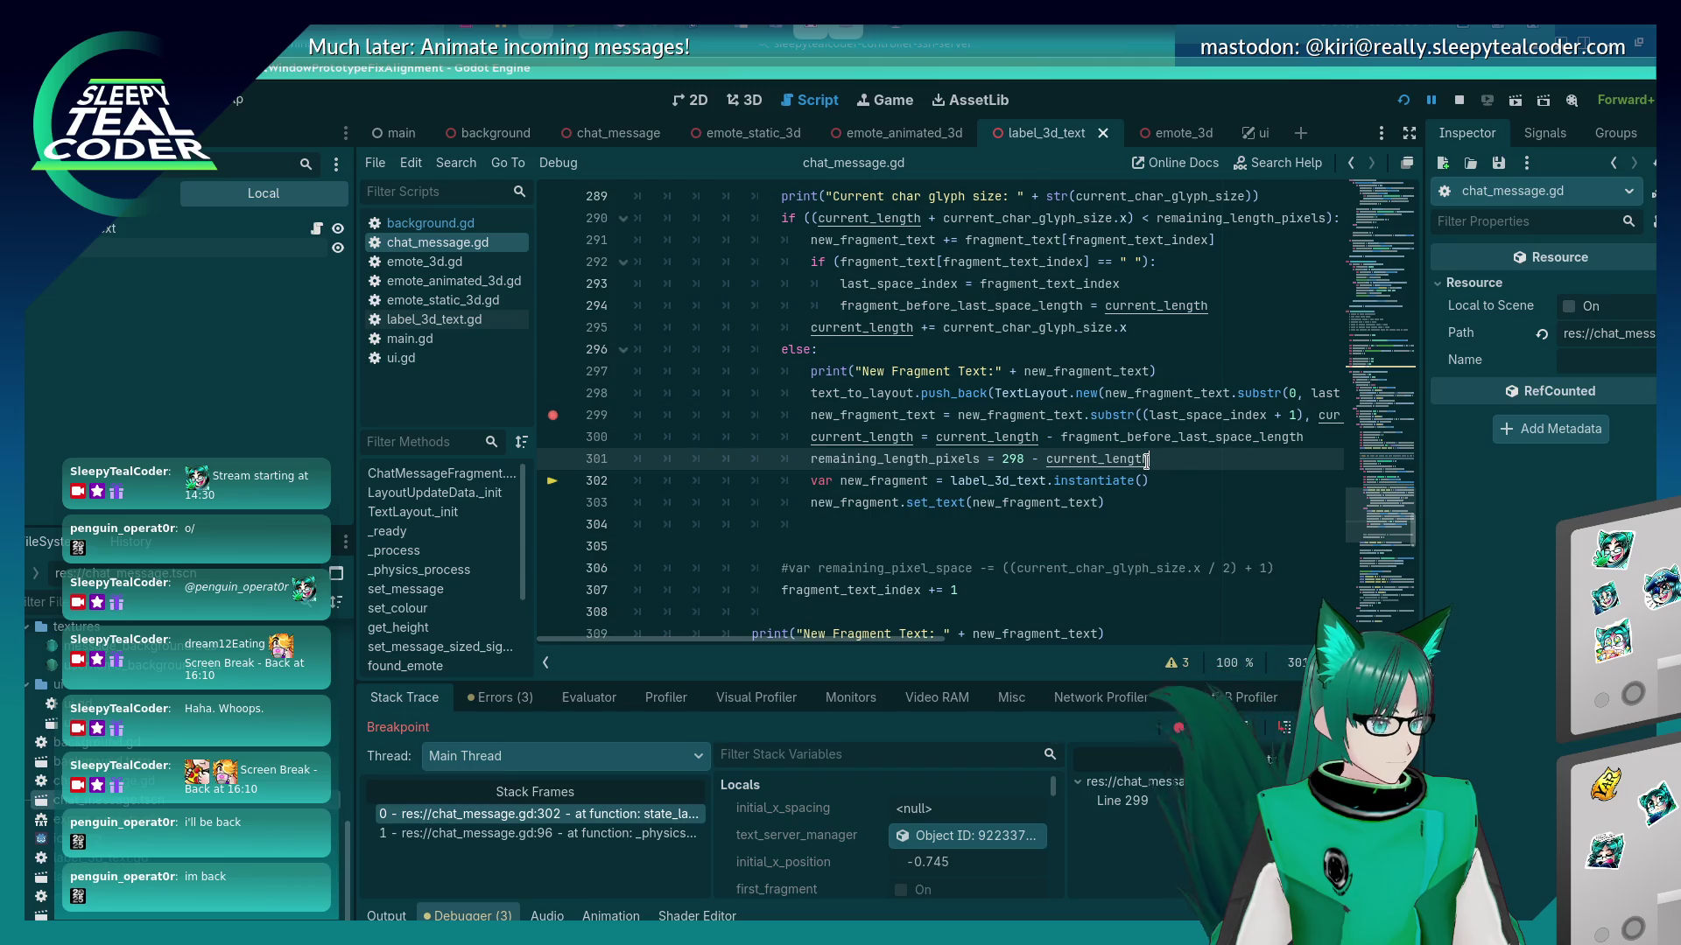
click(1403, 99)
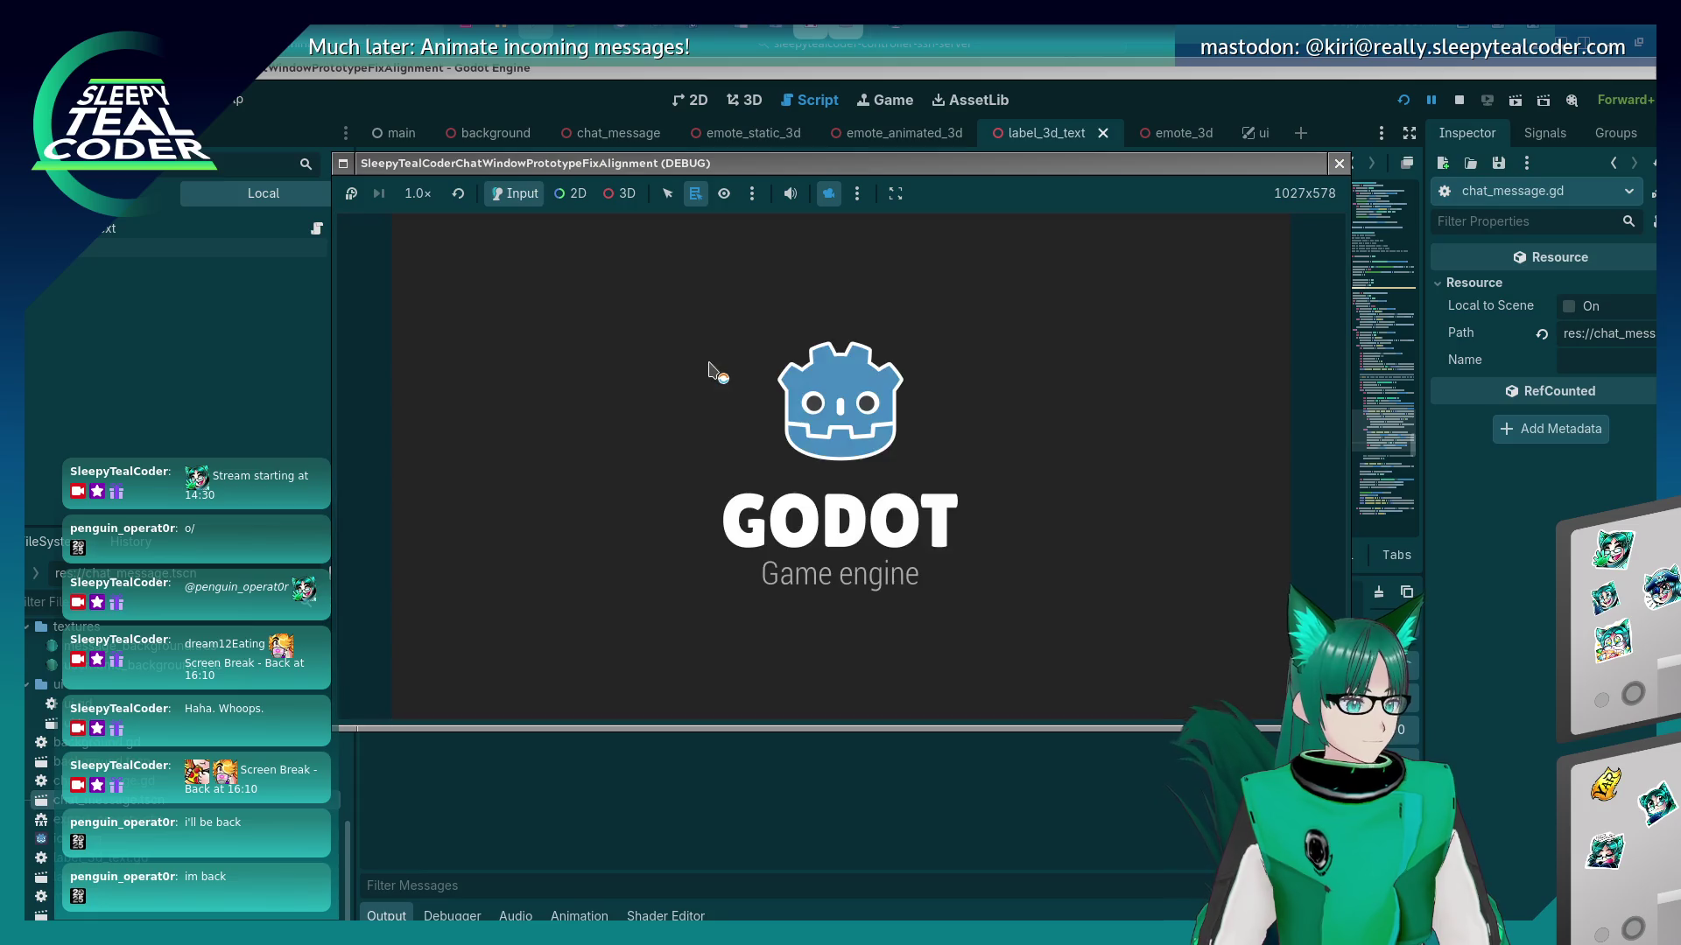
Resume from the breakpoint, add a long test message after the emotes, then stop the game.
click(1011, 259)
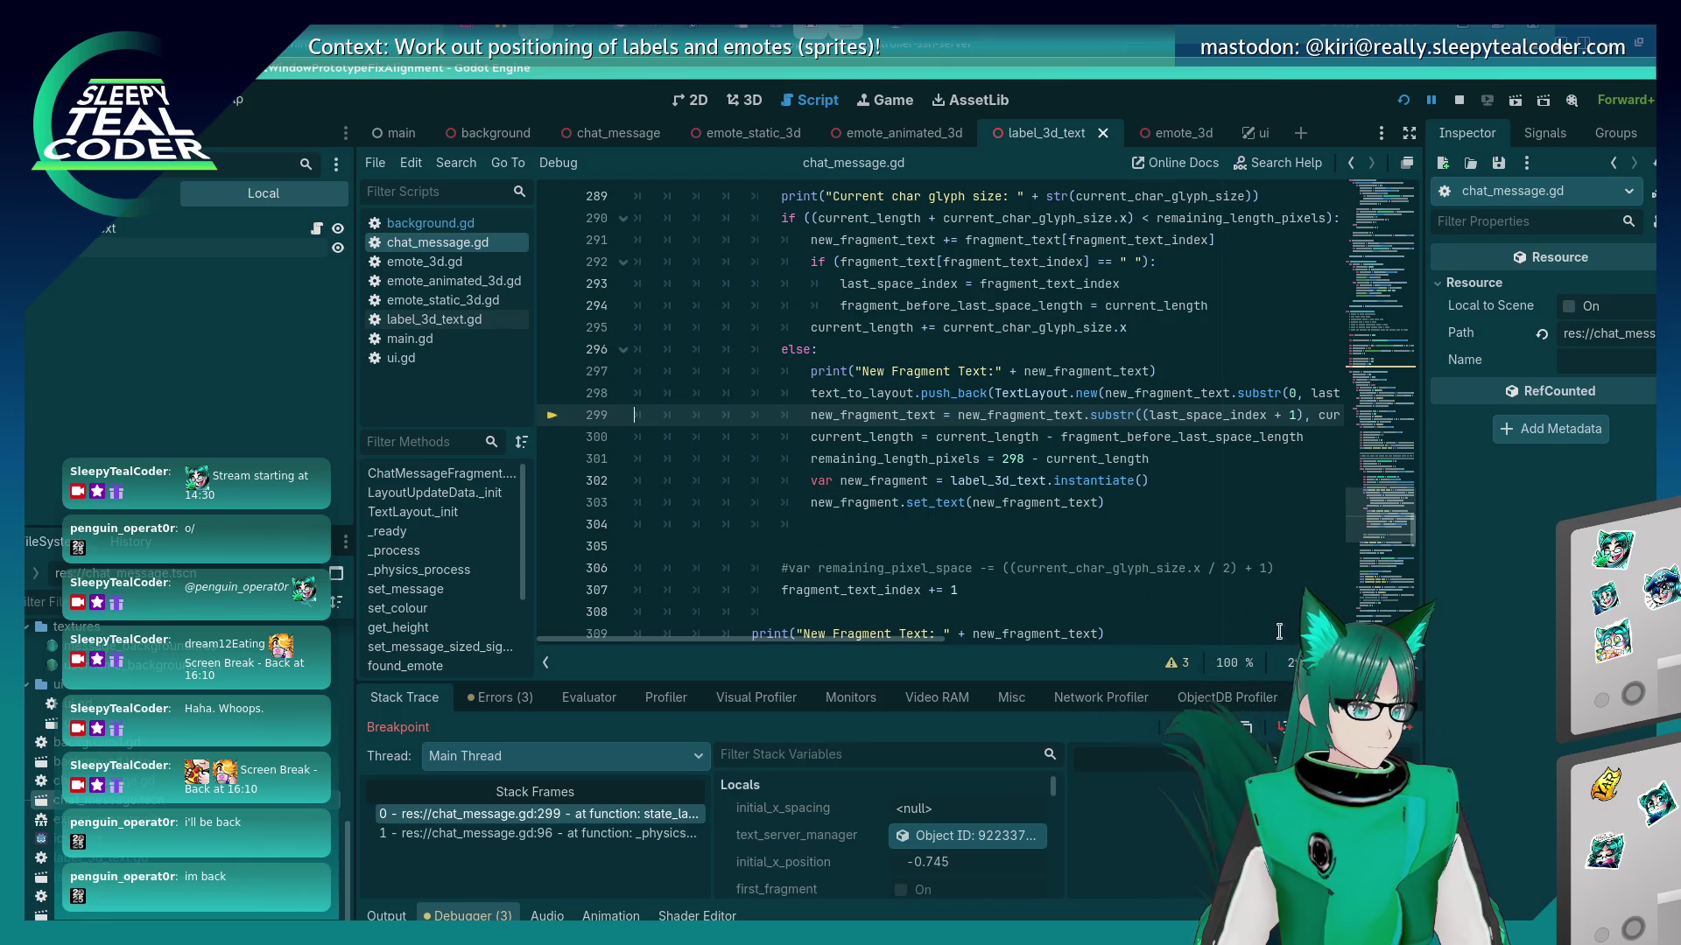
click(1401, 732)
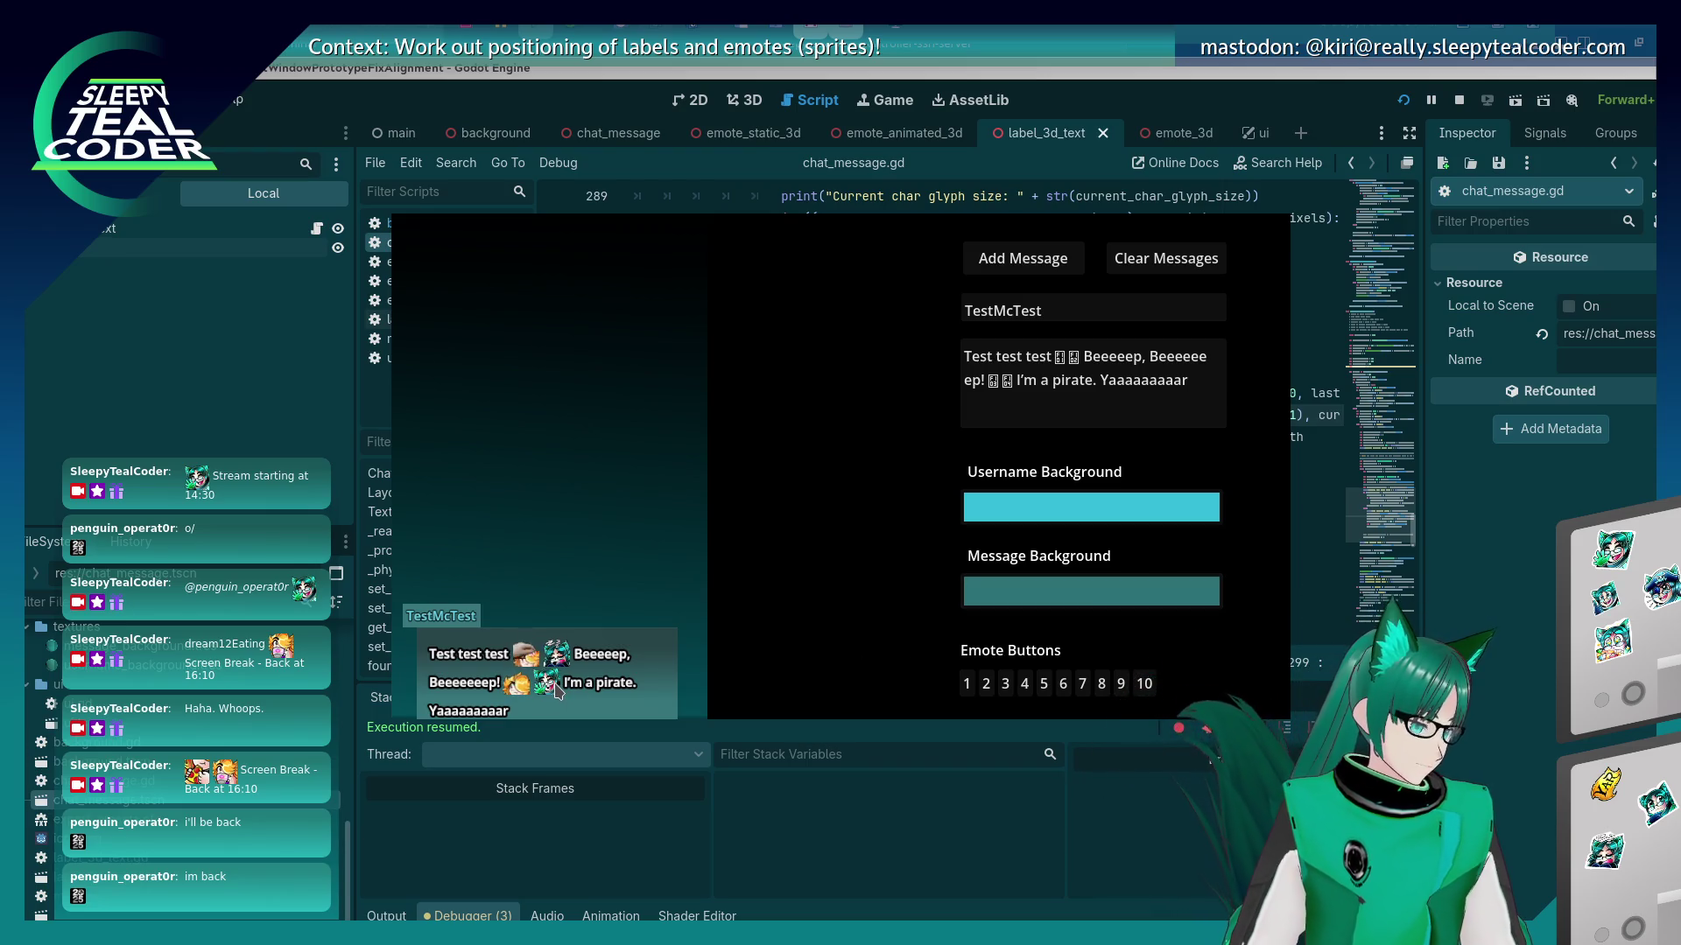
drag(1206, 389, 1085, 354)
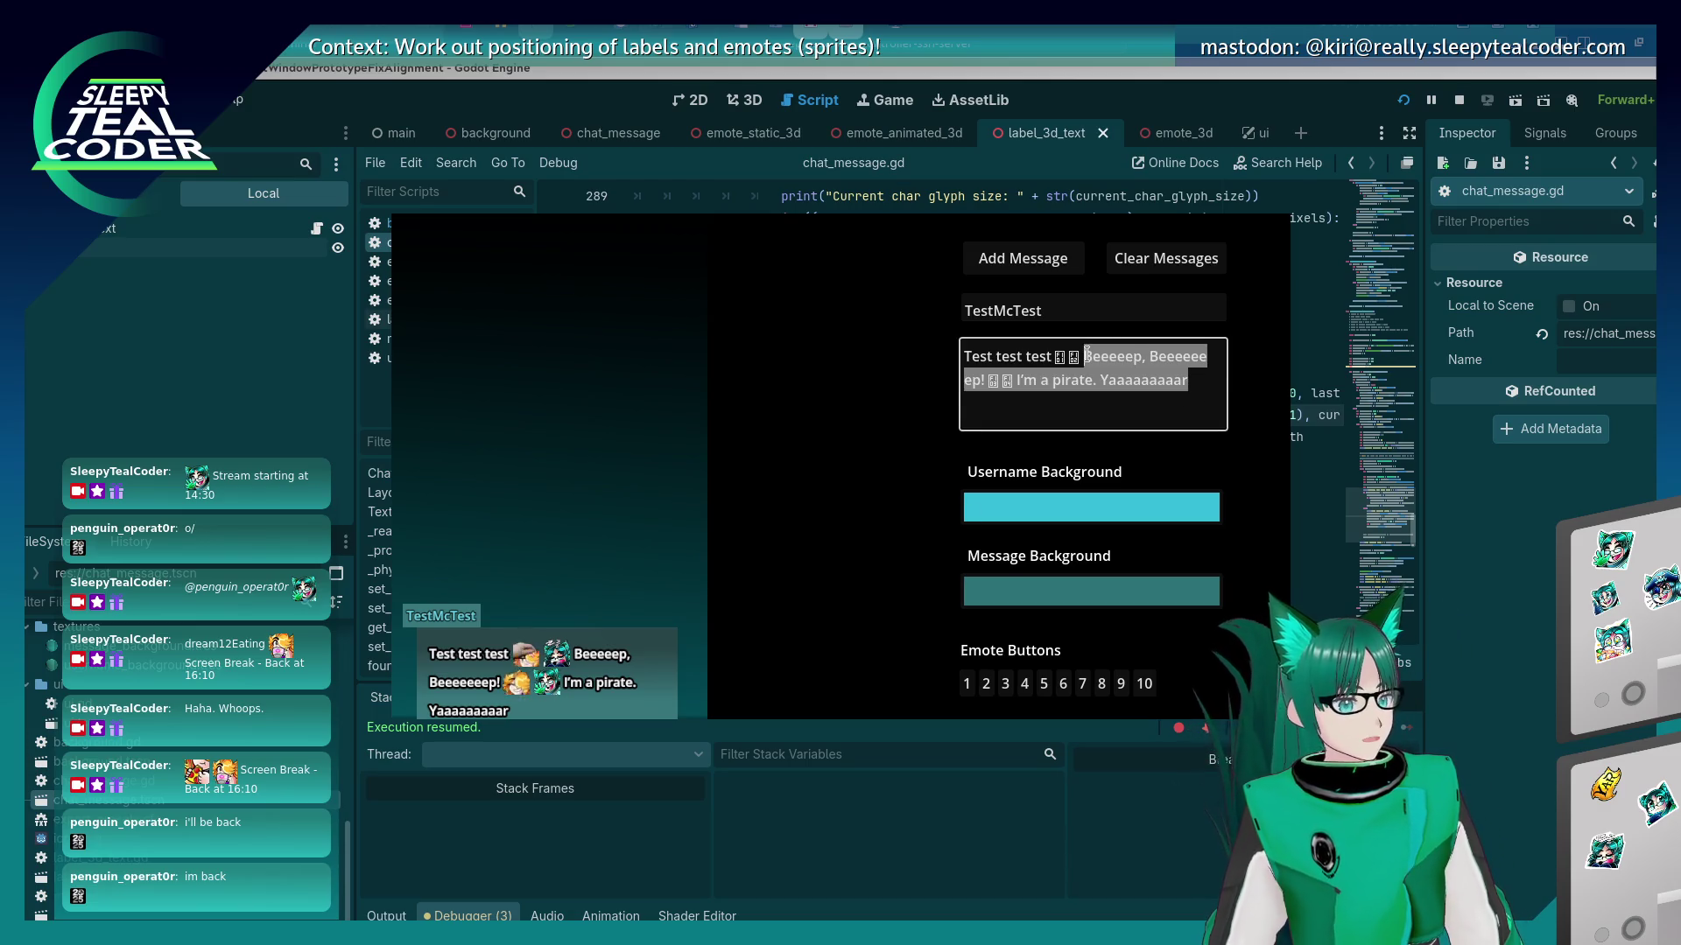
text(This is )
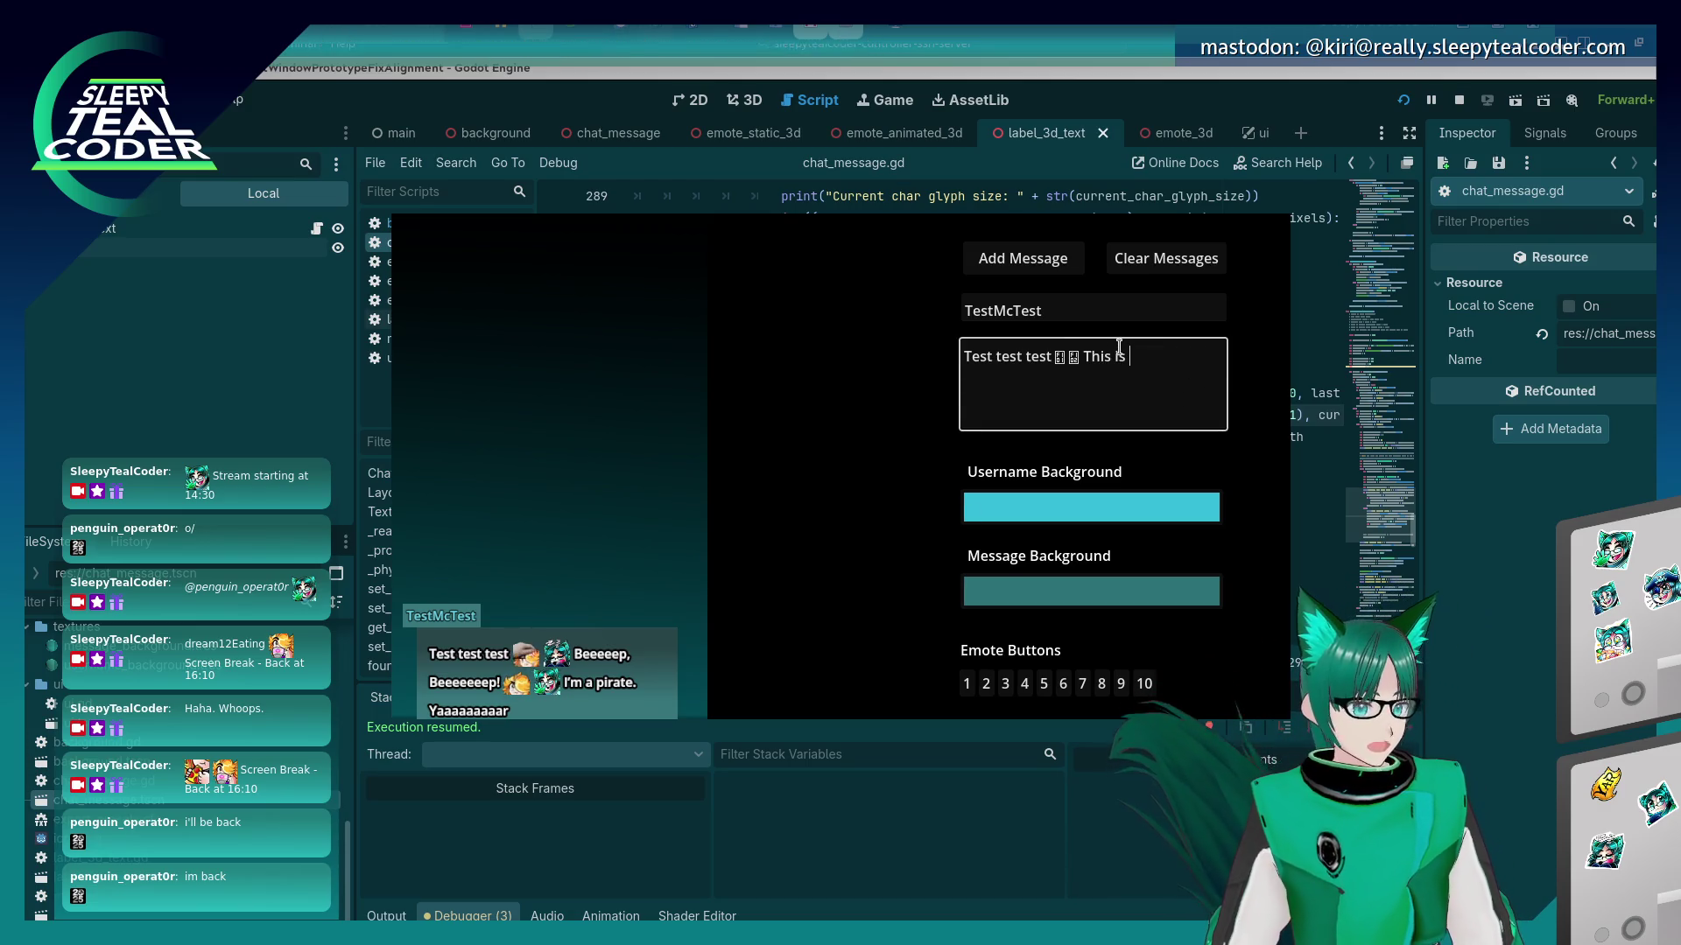
text(a test for long teext)
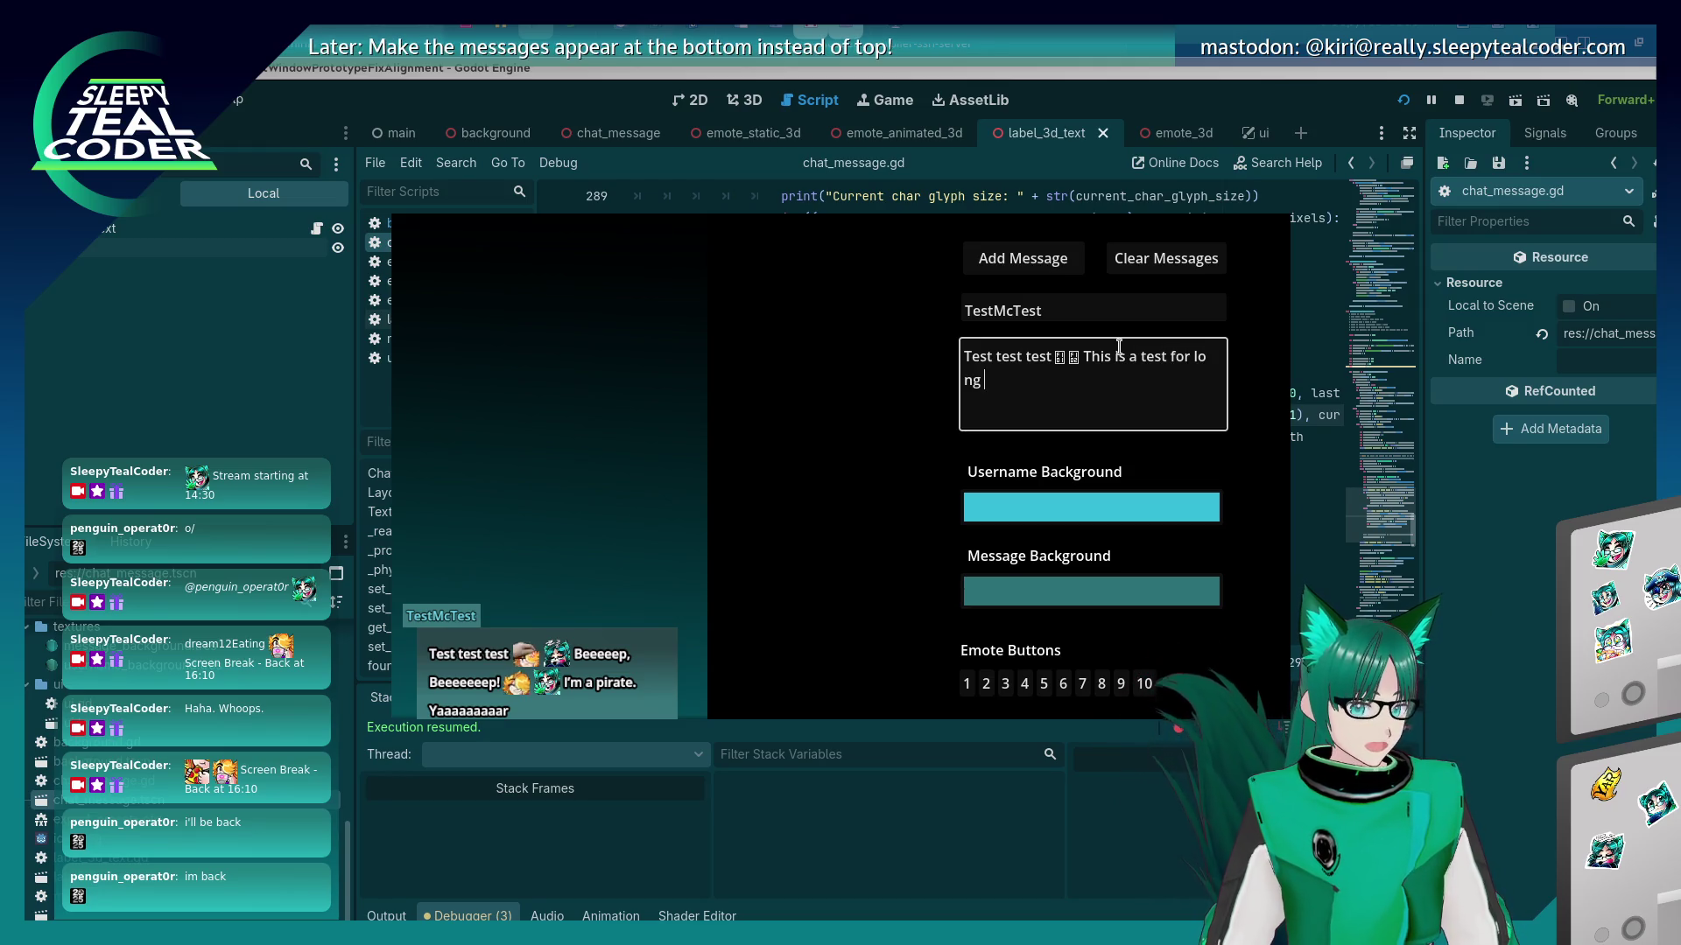
key(BackSpace)
key(BackSpace)
key(BackSpace)
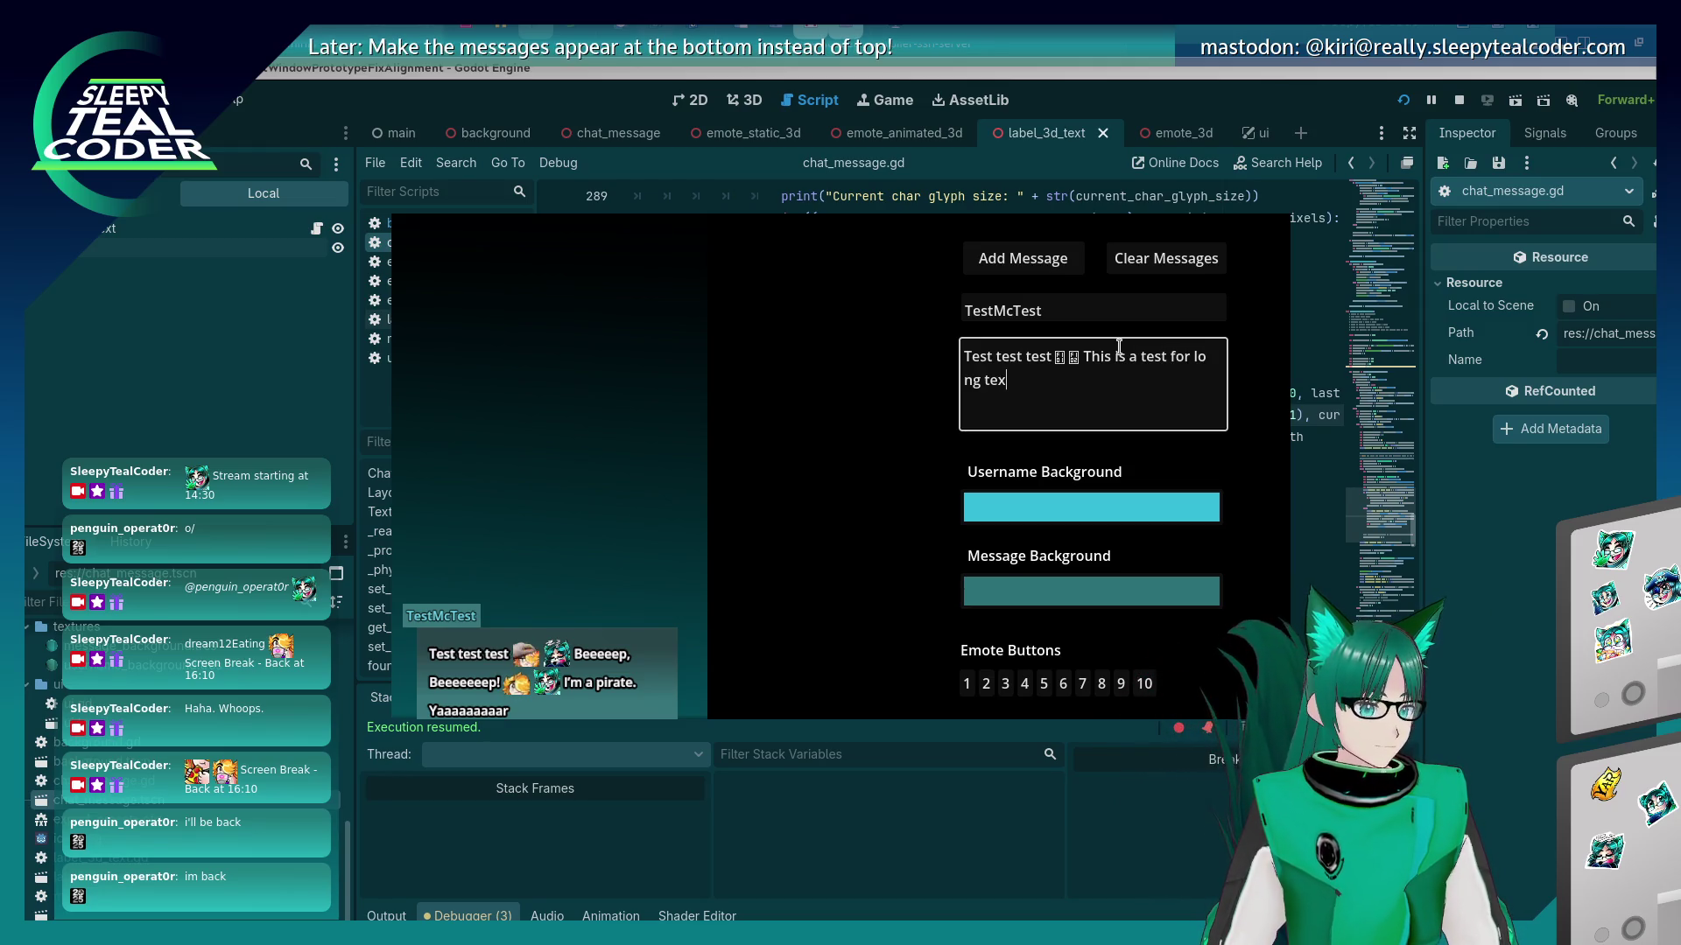
text(long text j)
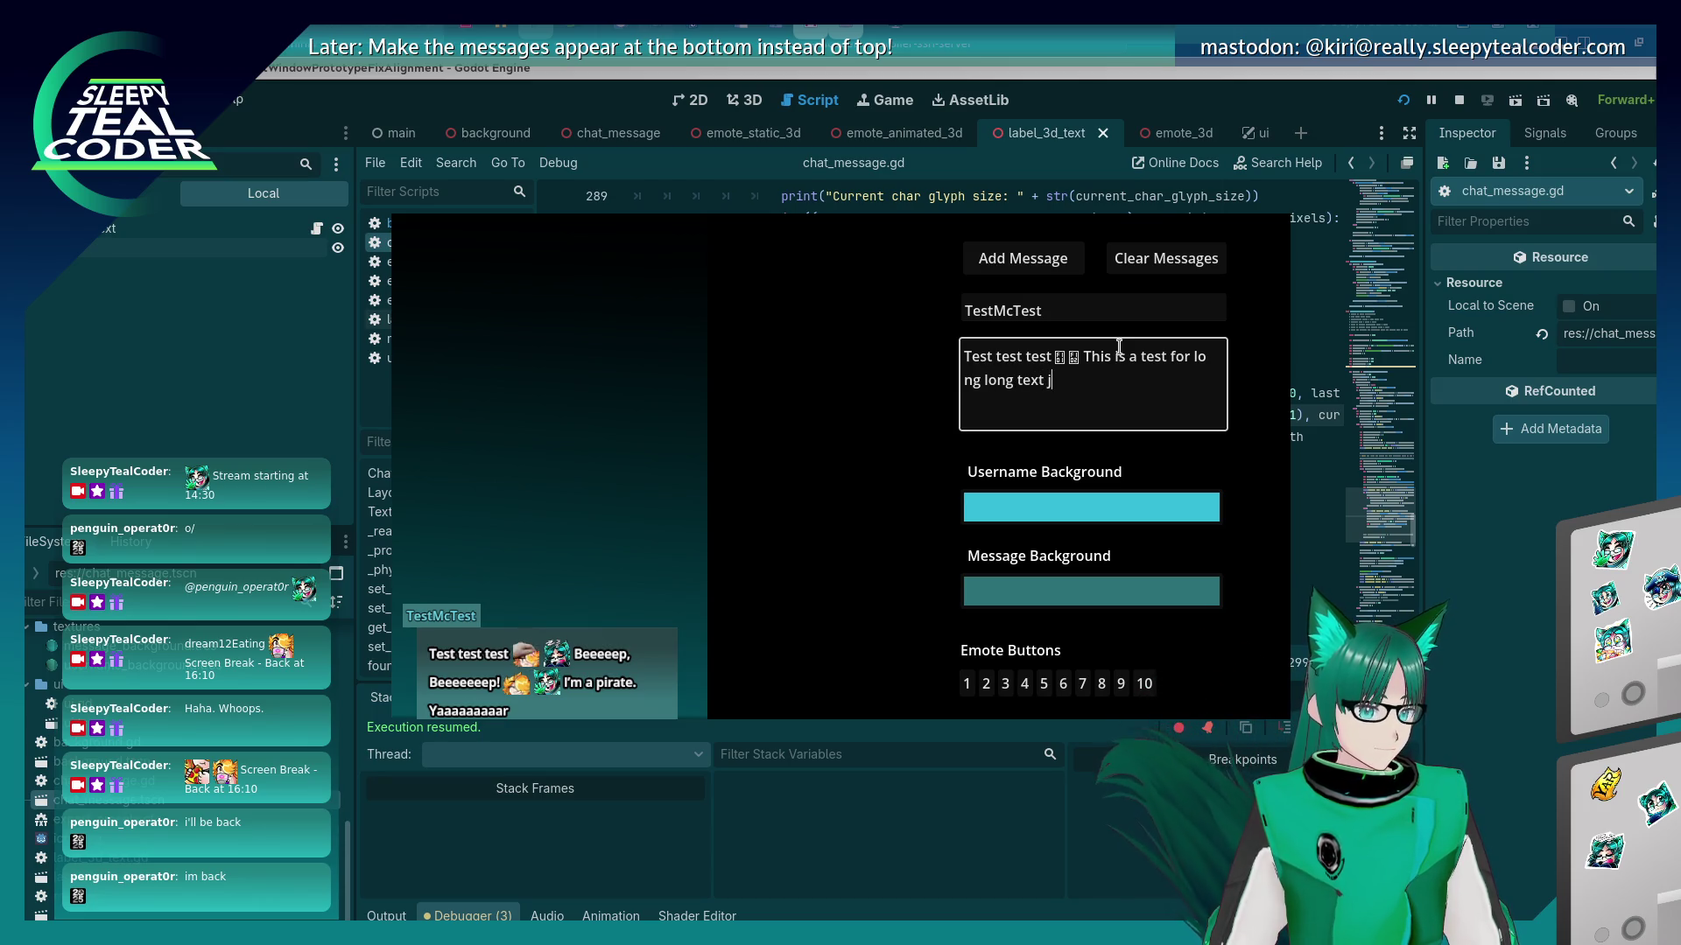
text(ust to see what happens)
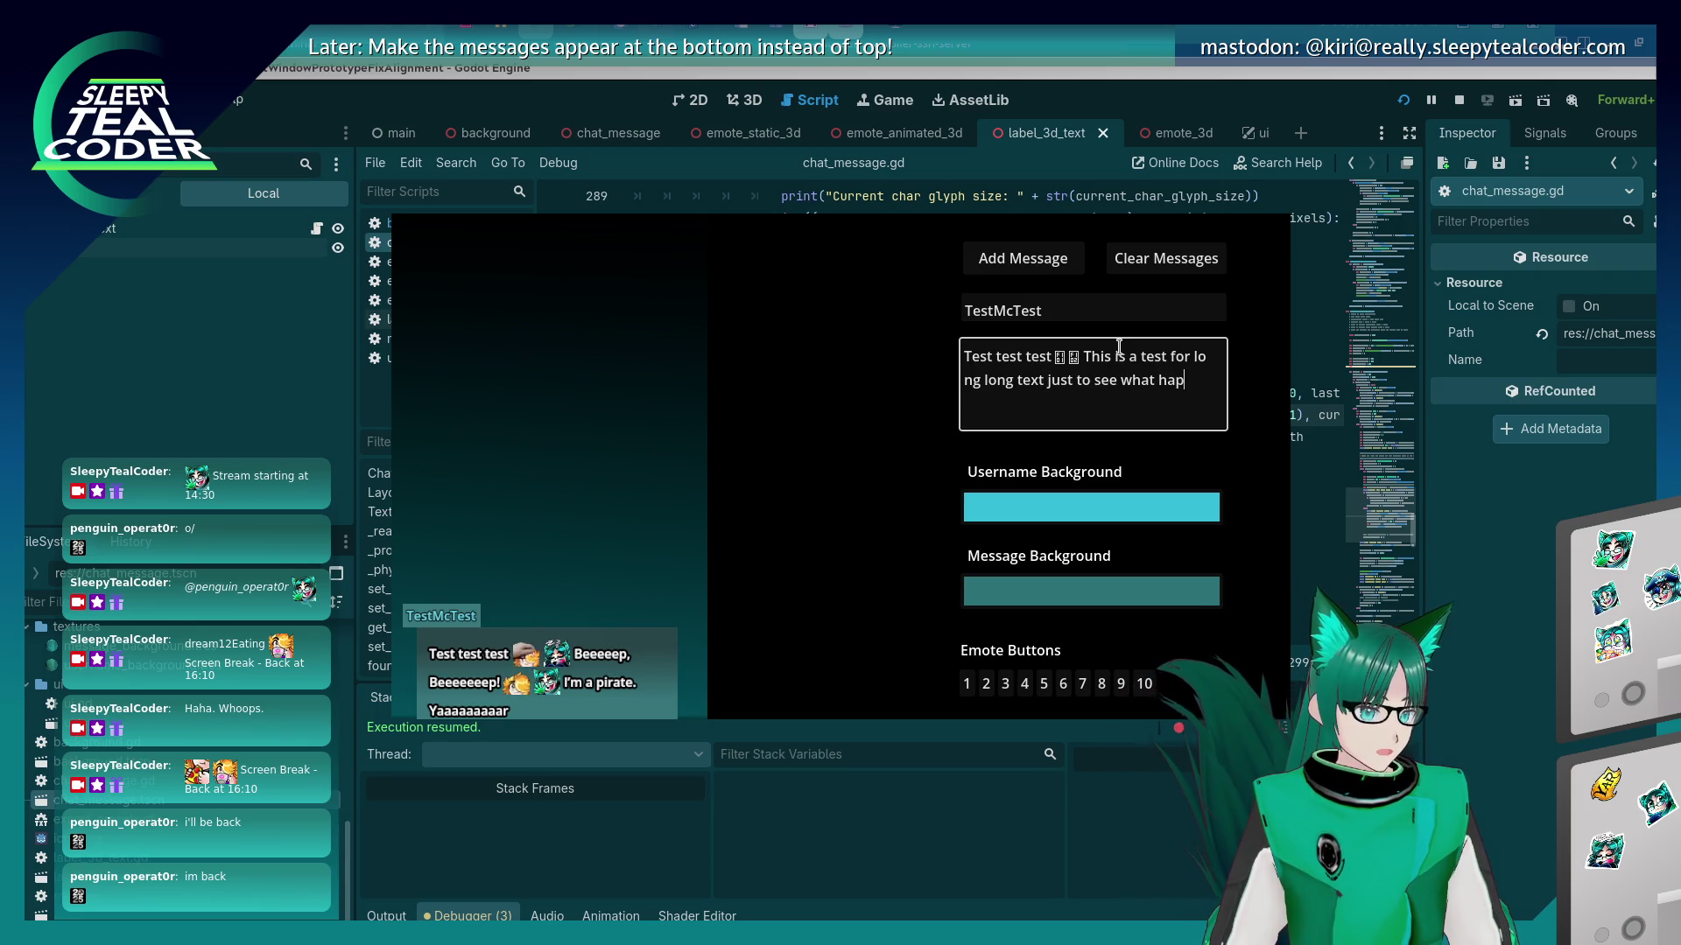
click(1022, 261)
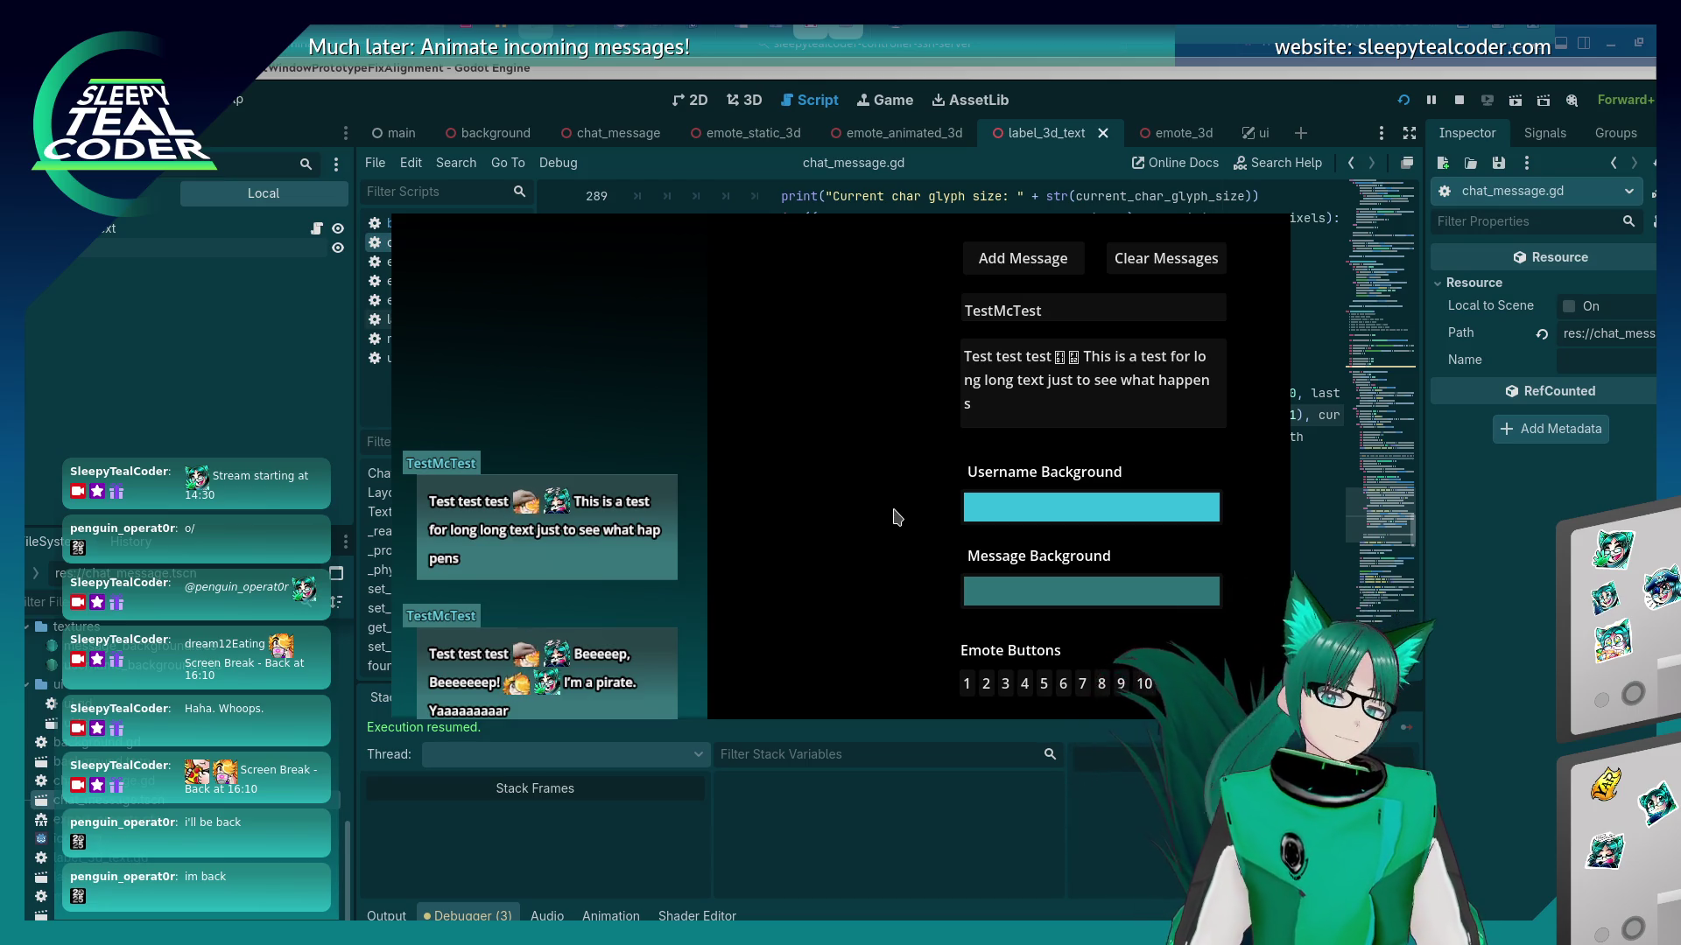
key(F8)
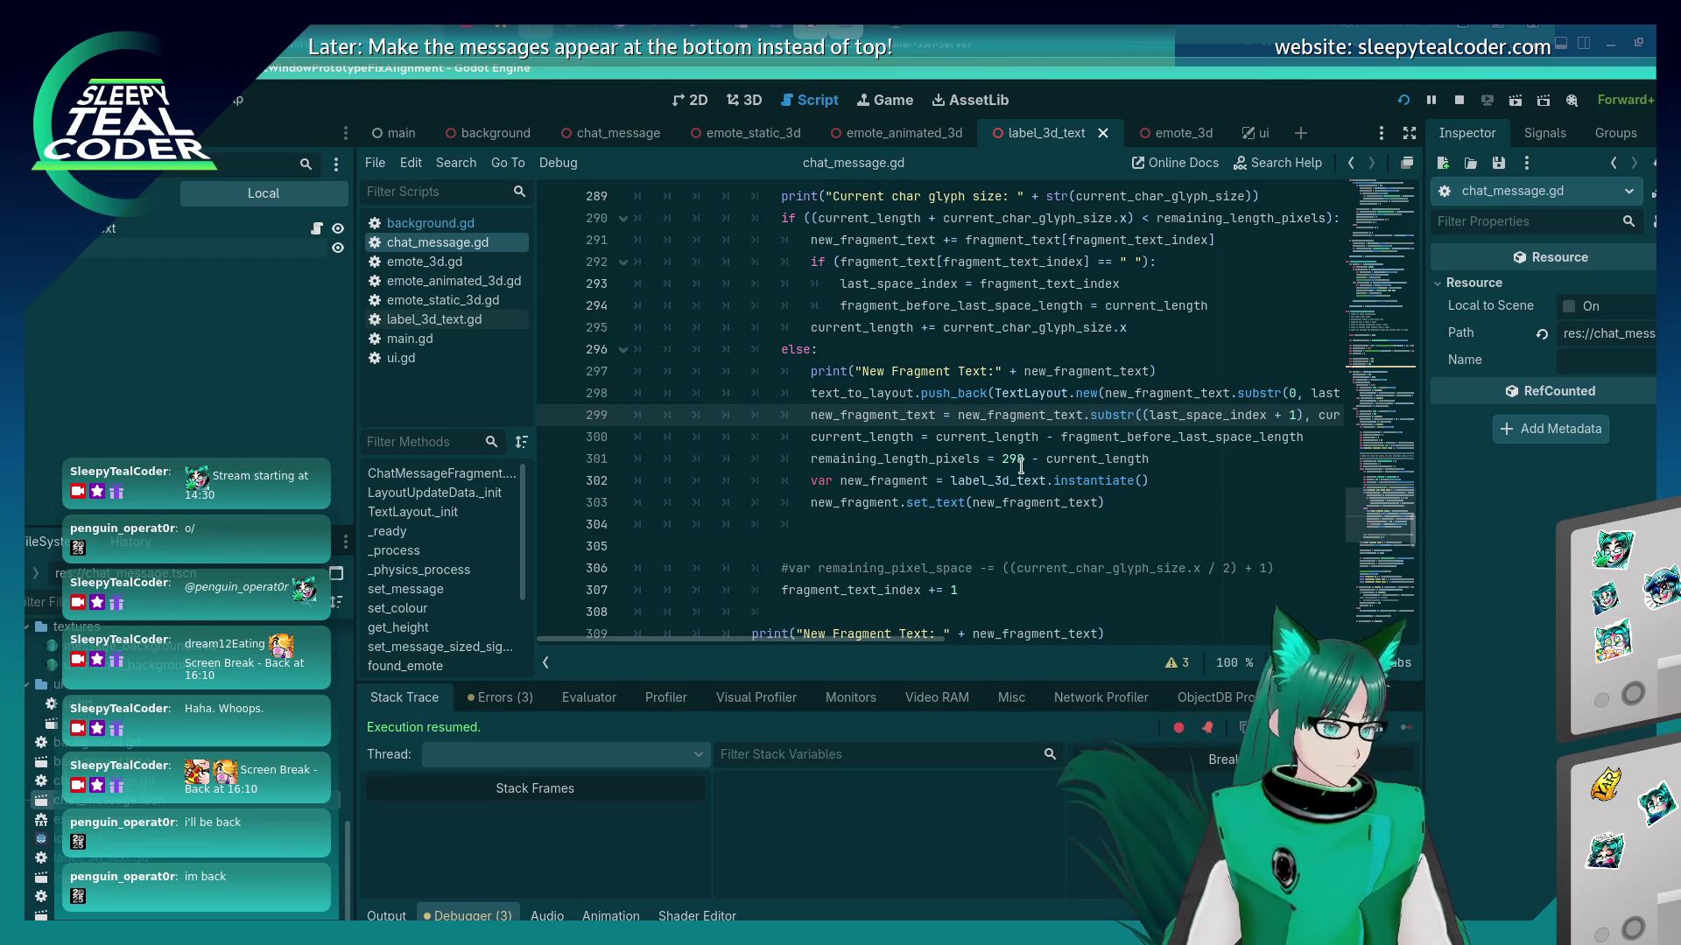
Add 'last_space_index = 0' after line 301 of chat_message.gd and save.
click(1156, 457)
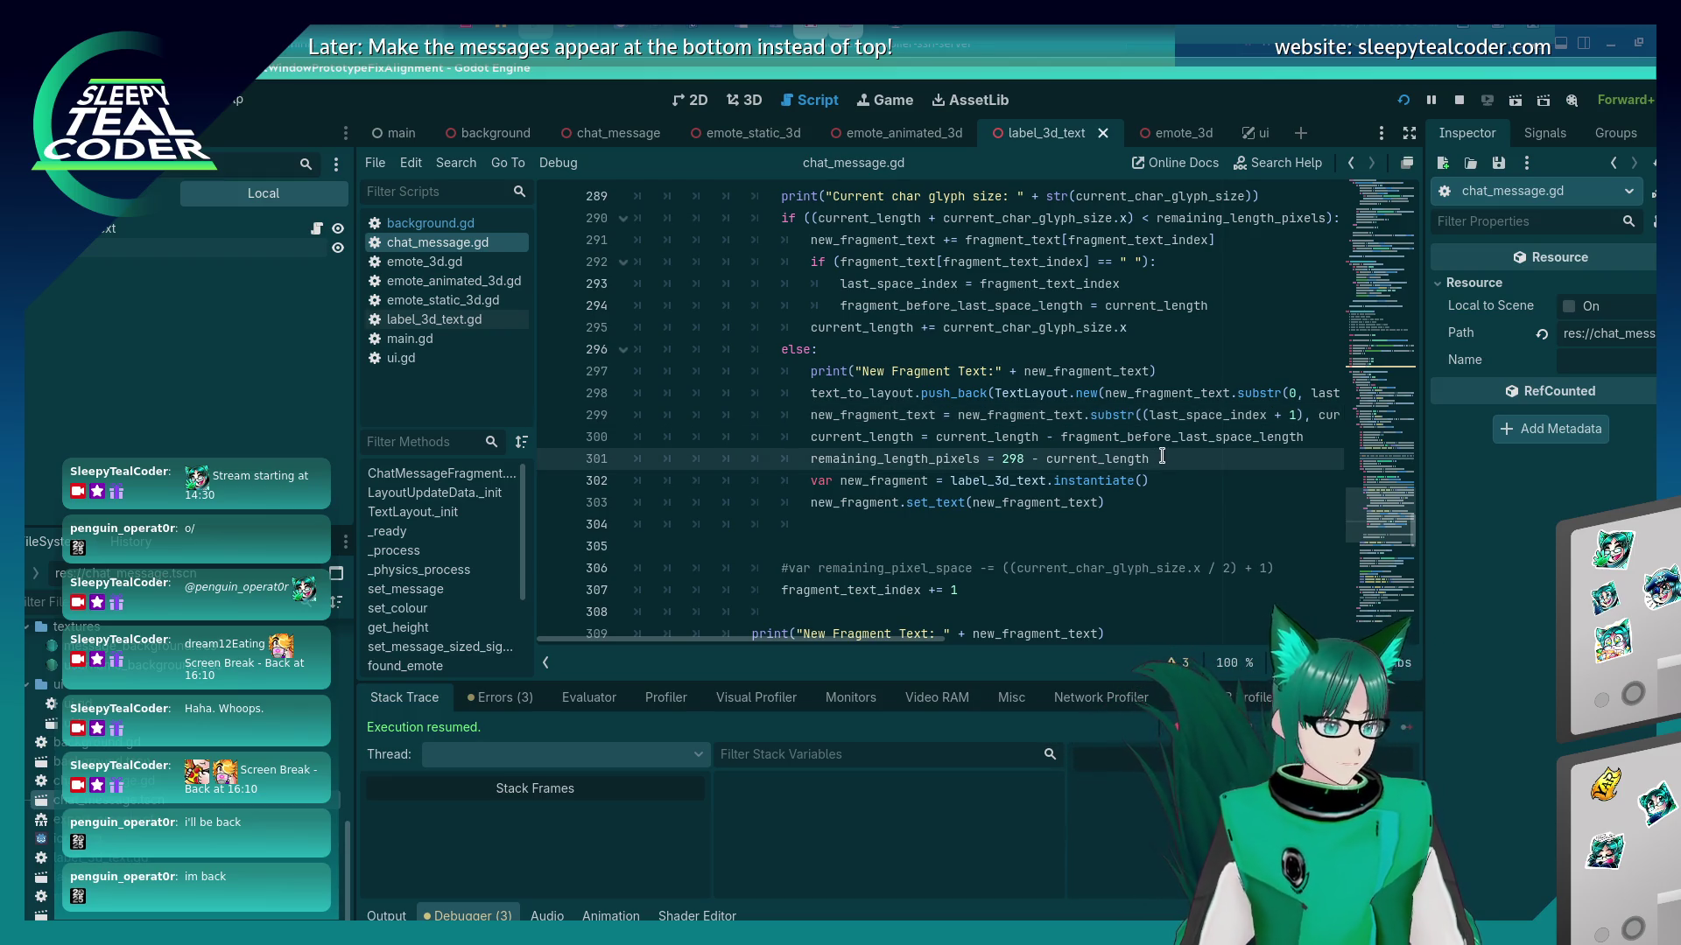
key(Return)
text(la)
text(ast_space_)
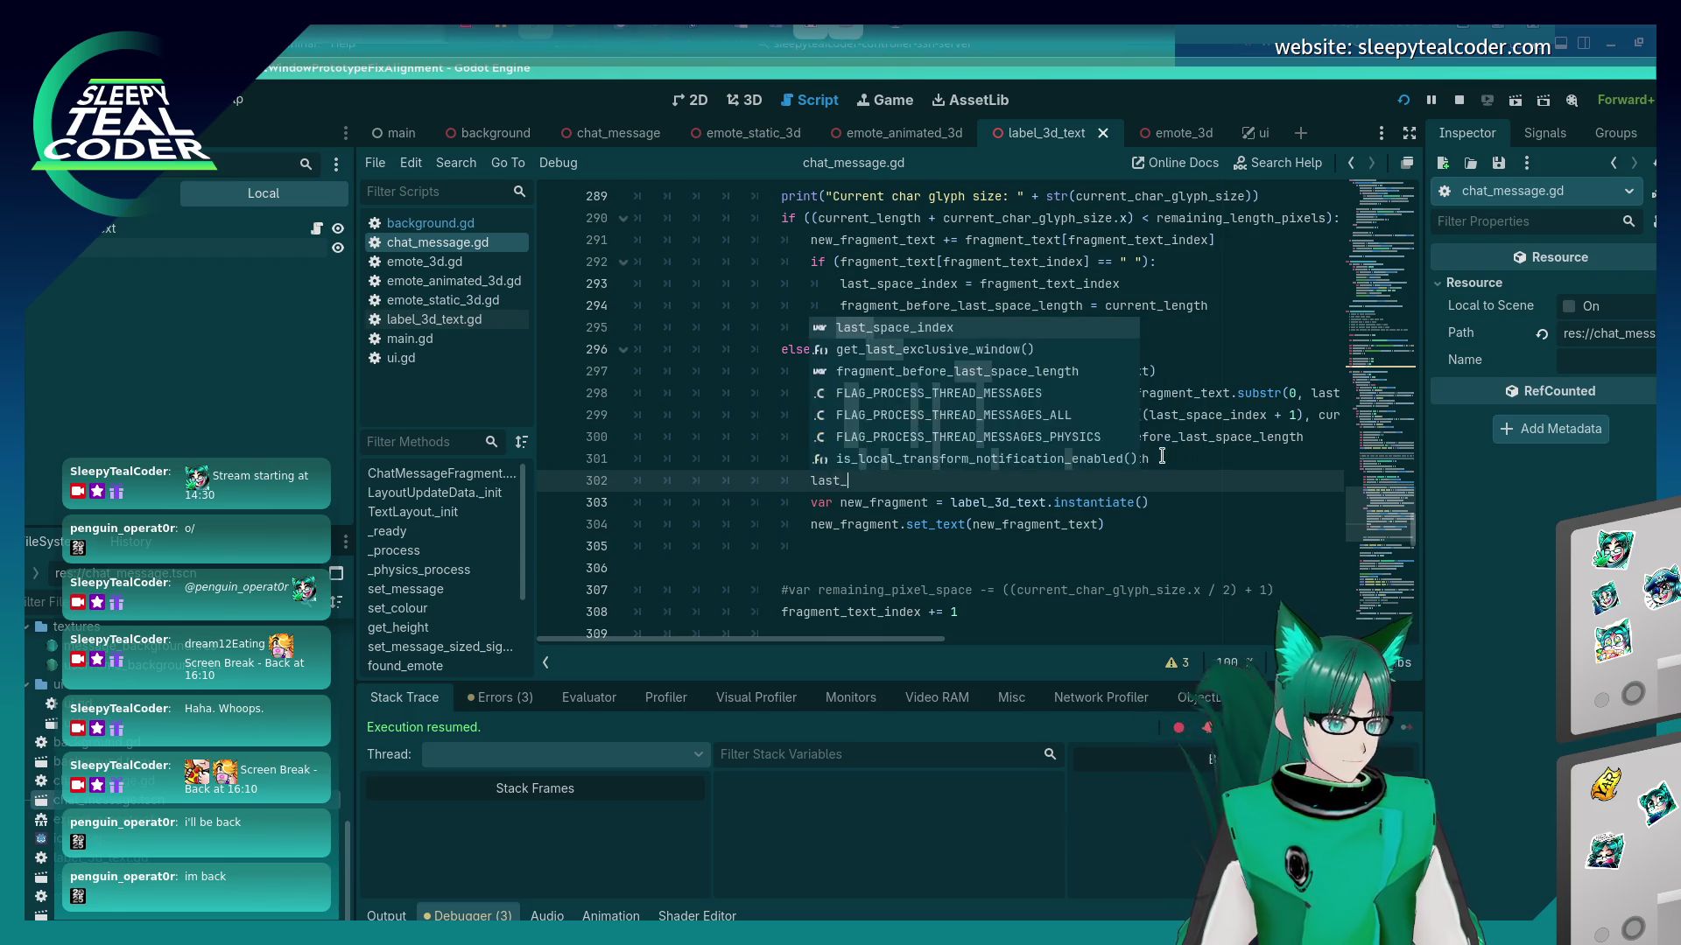
key(Return)
text(= 0)
key(ctrl+s)
Run the game, close it, and launch it again.
key(F5)
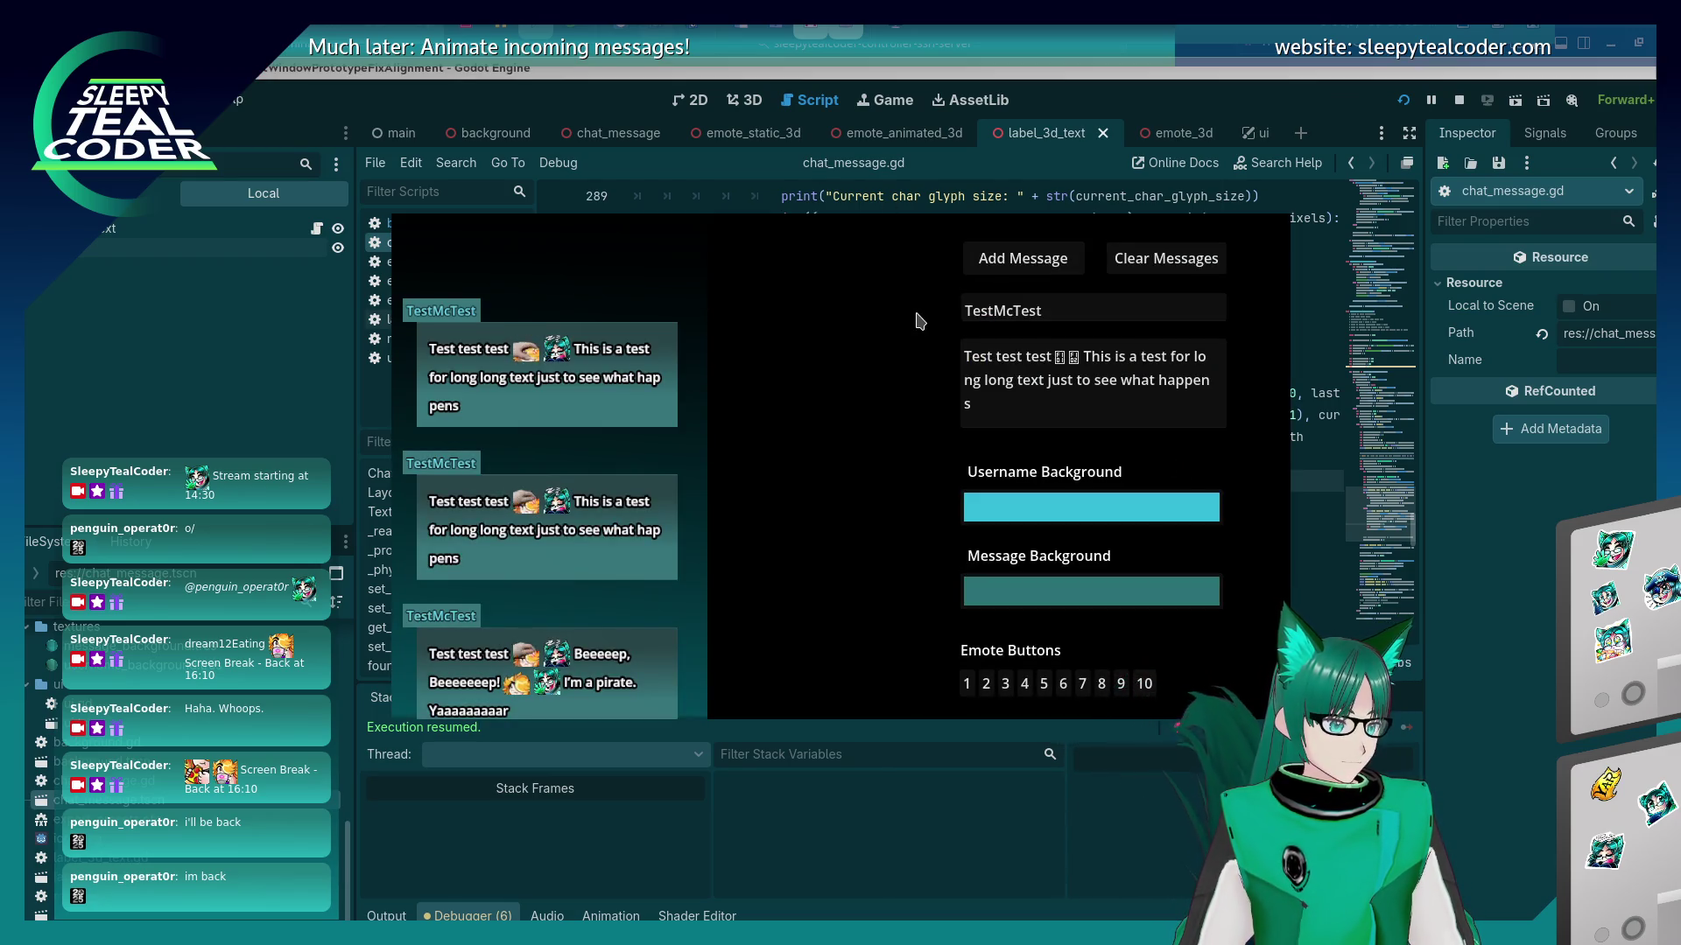
key(F8)
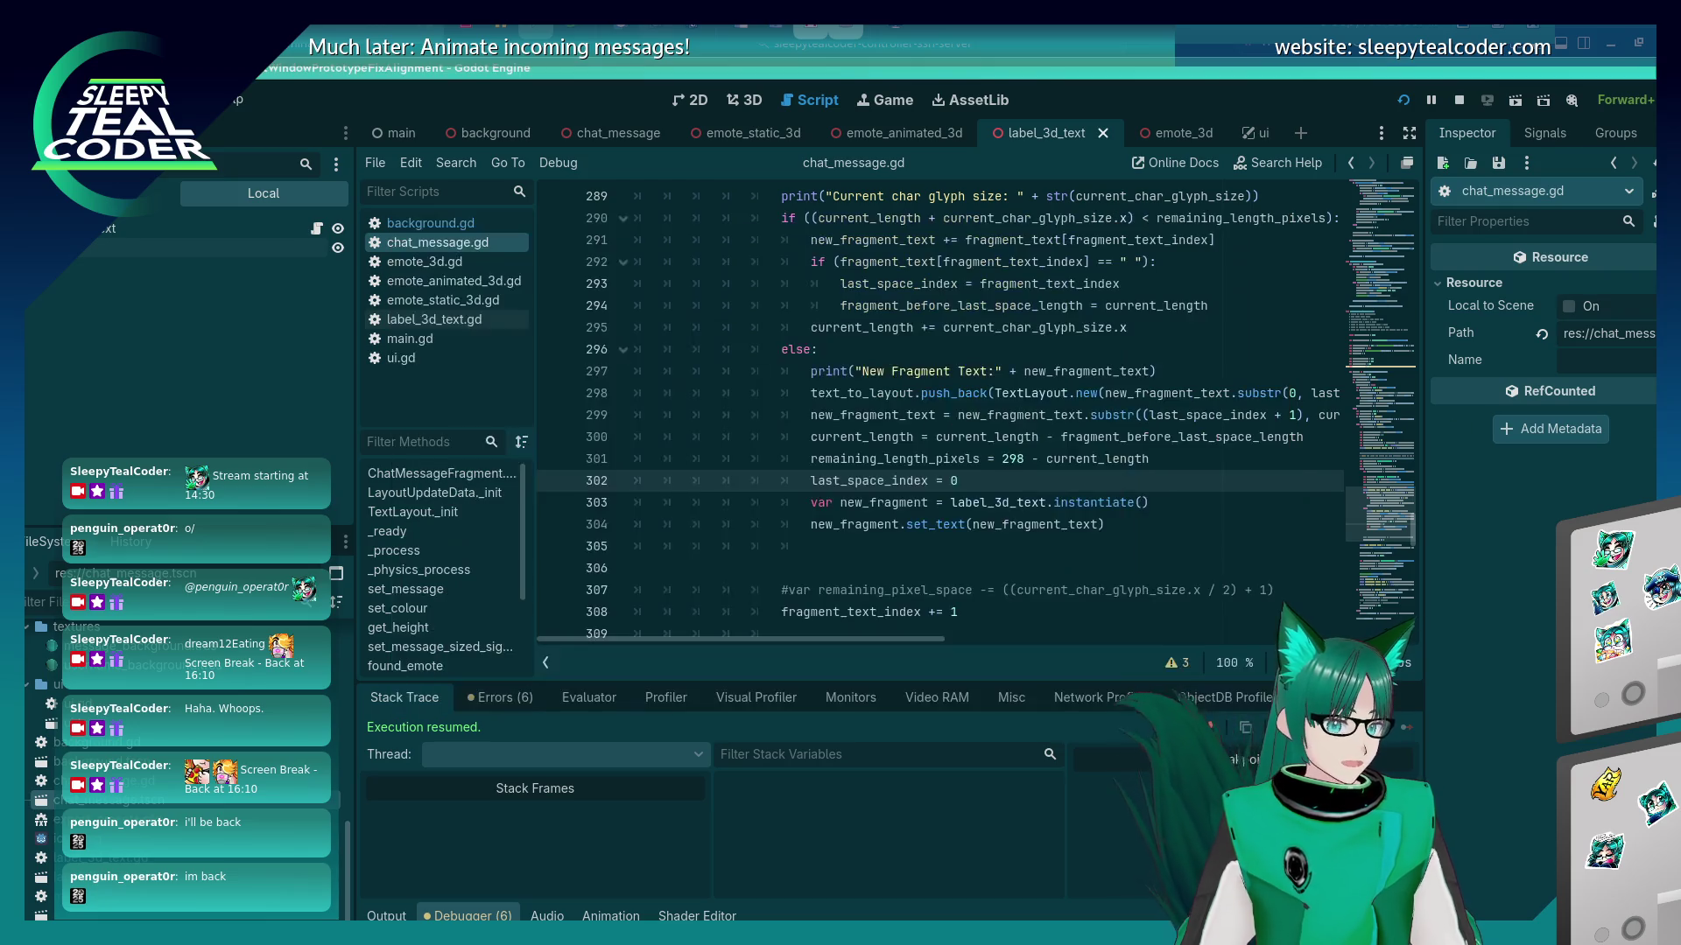
click(1407, 101)
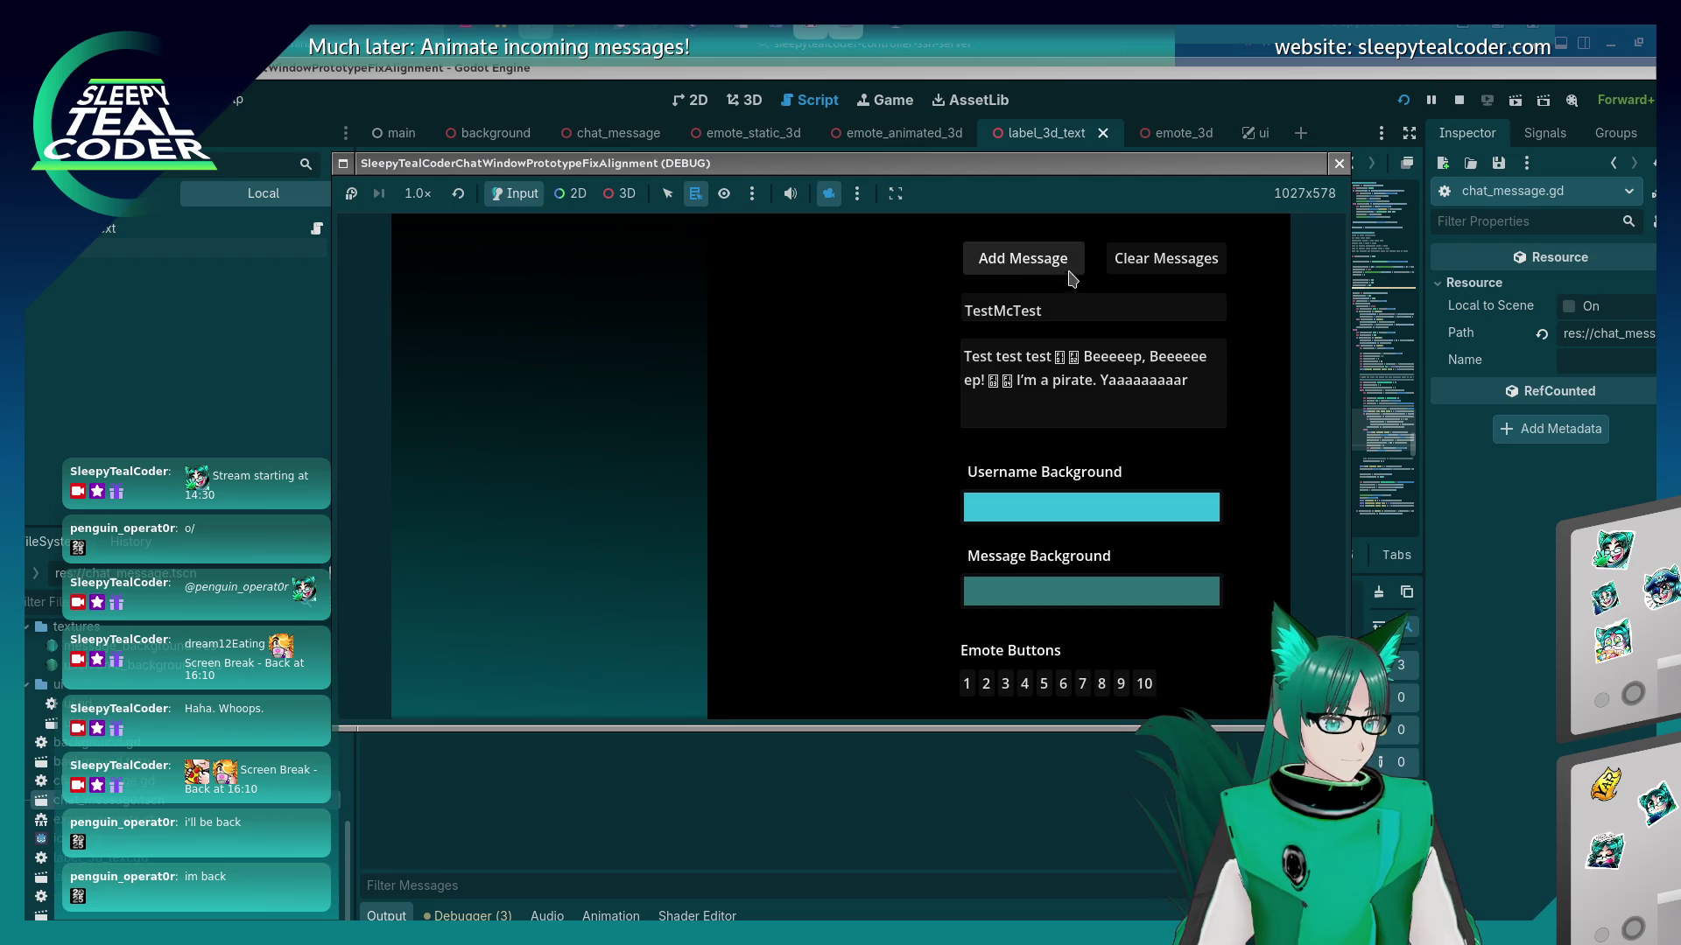
Post 'This is a long long long text tert to see what happens when it's very long' after the emotes.
click(1055, 267)
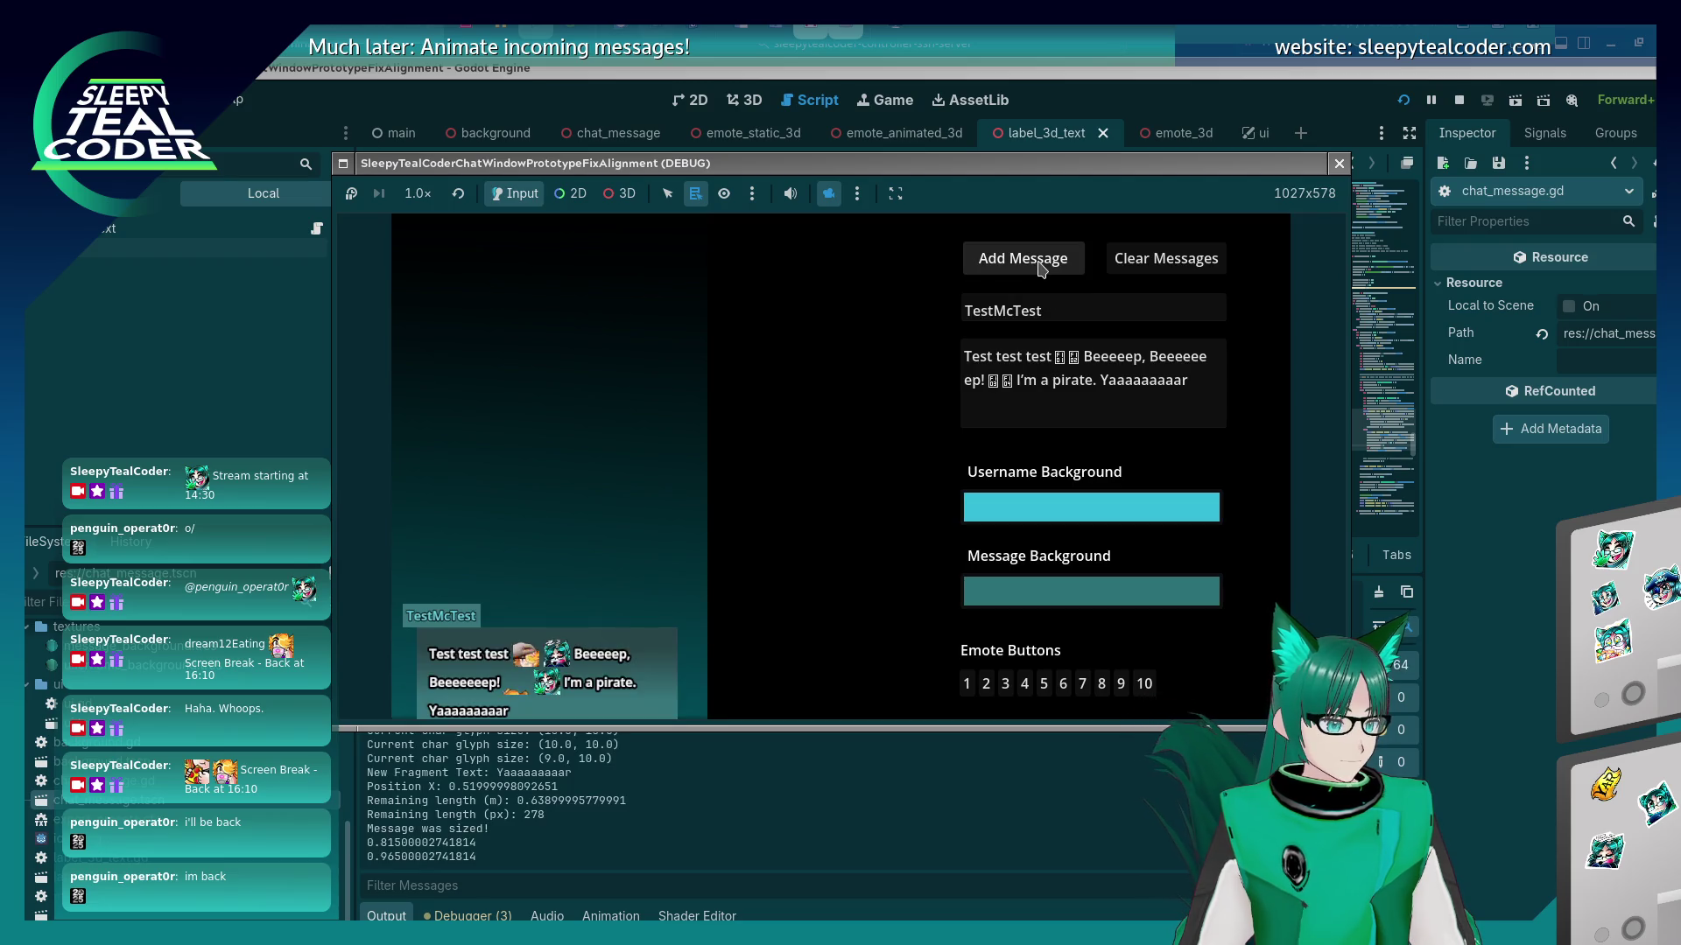
mouse_move(1188, 381)
mouse_down()
mouse_move(1121, 380)
mouse_move(1089, 356)
mouse_up()
key(BackSpace)
text(This is )
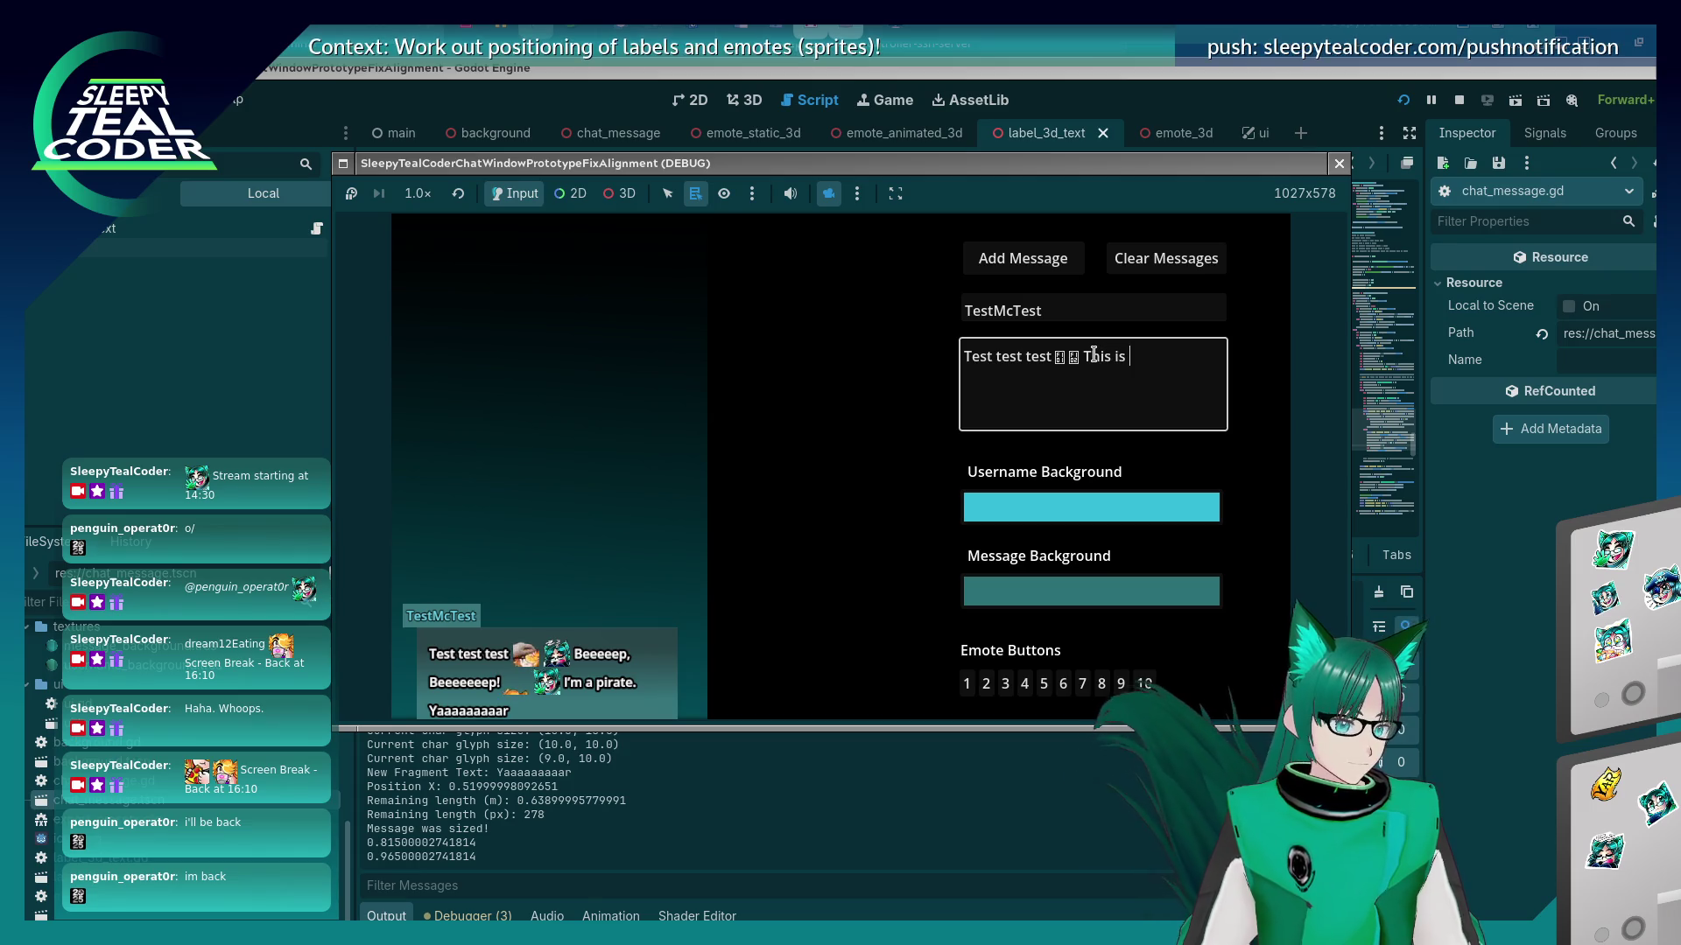
text(a long long long te)
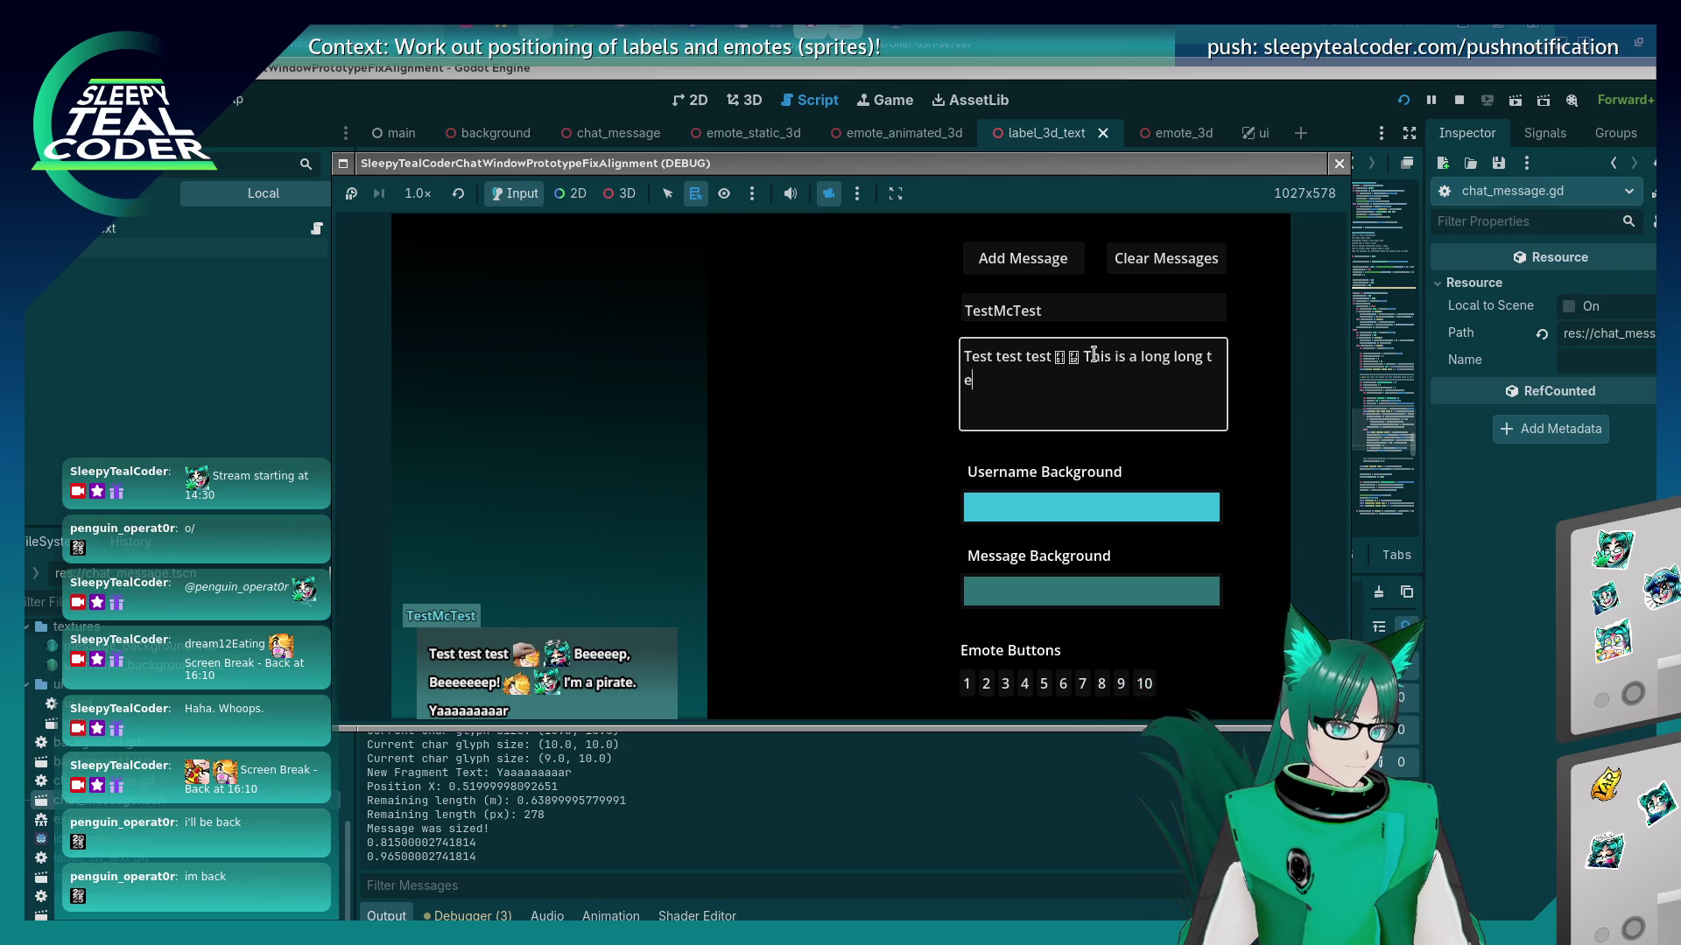
text(xt tert to s)
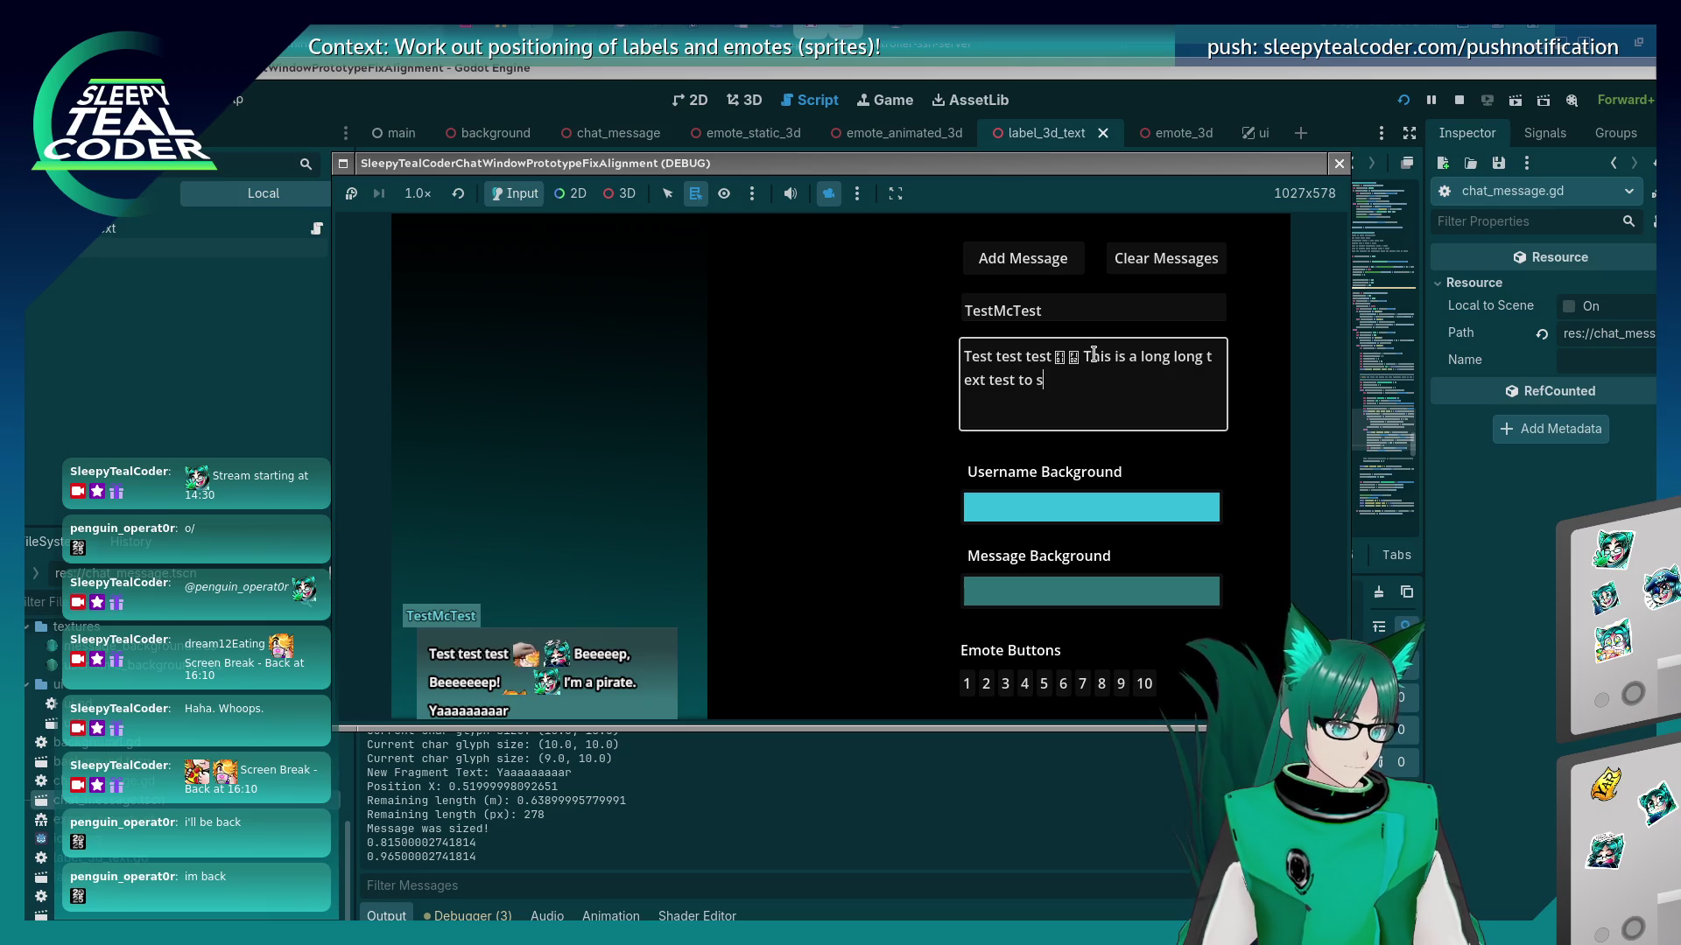
text(ee what happens)
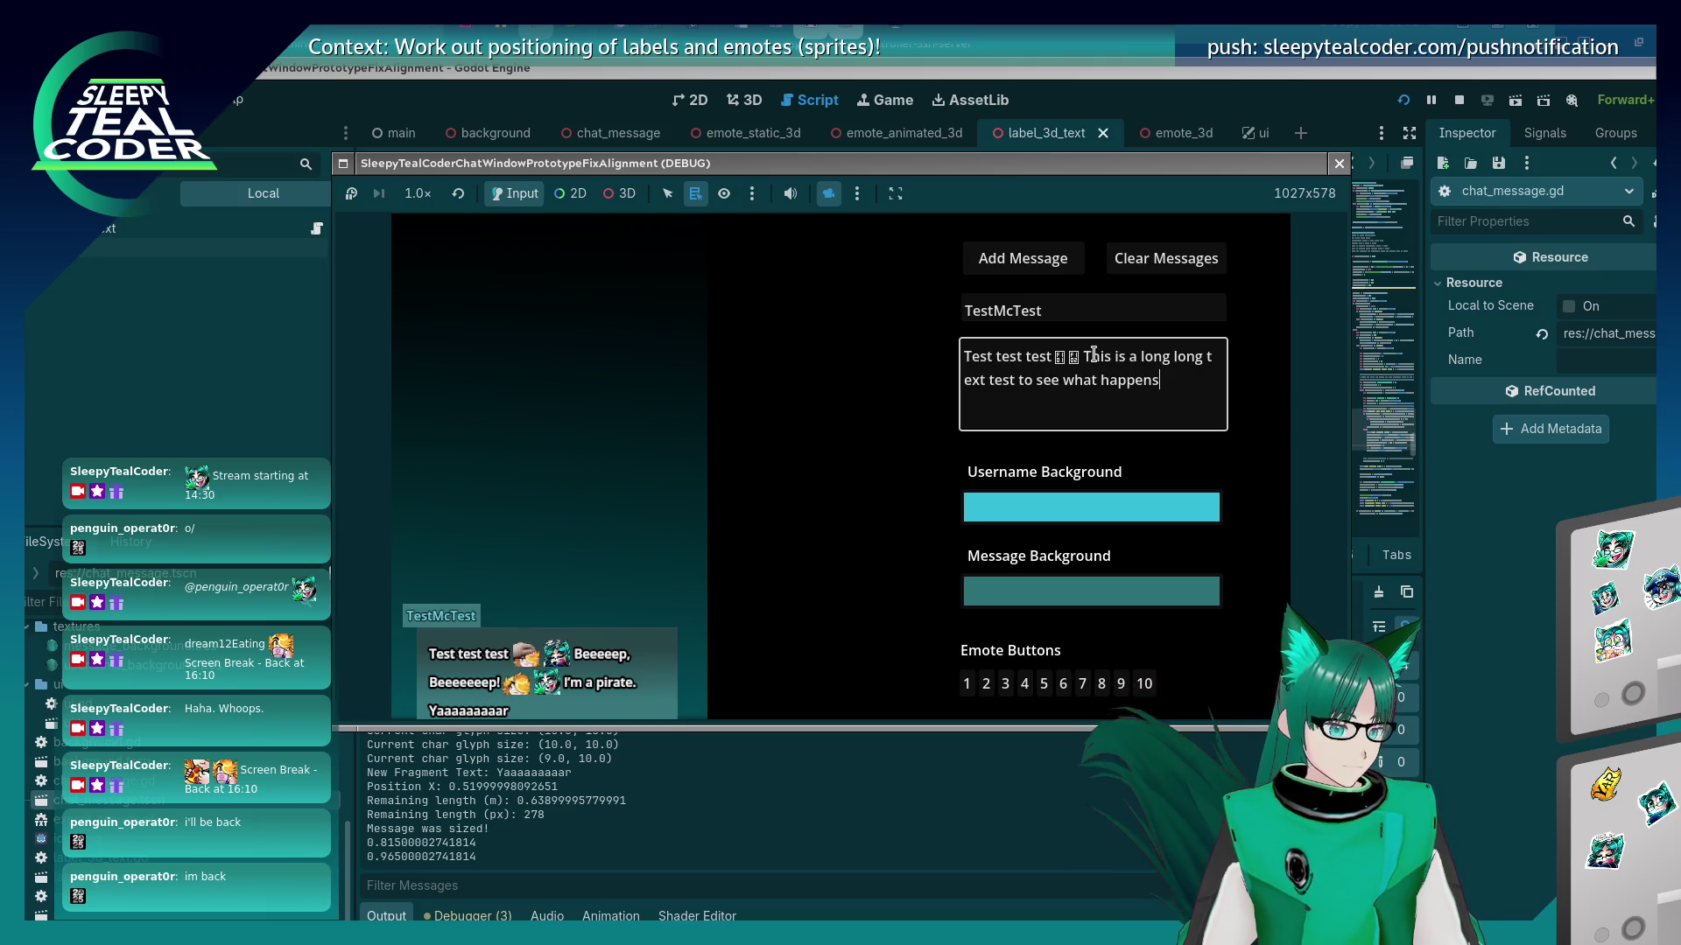
text( when it's )
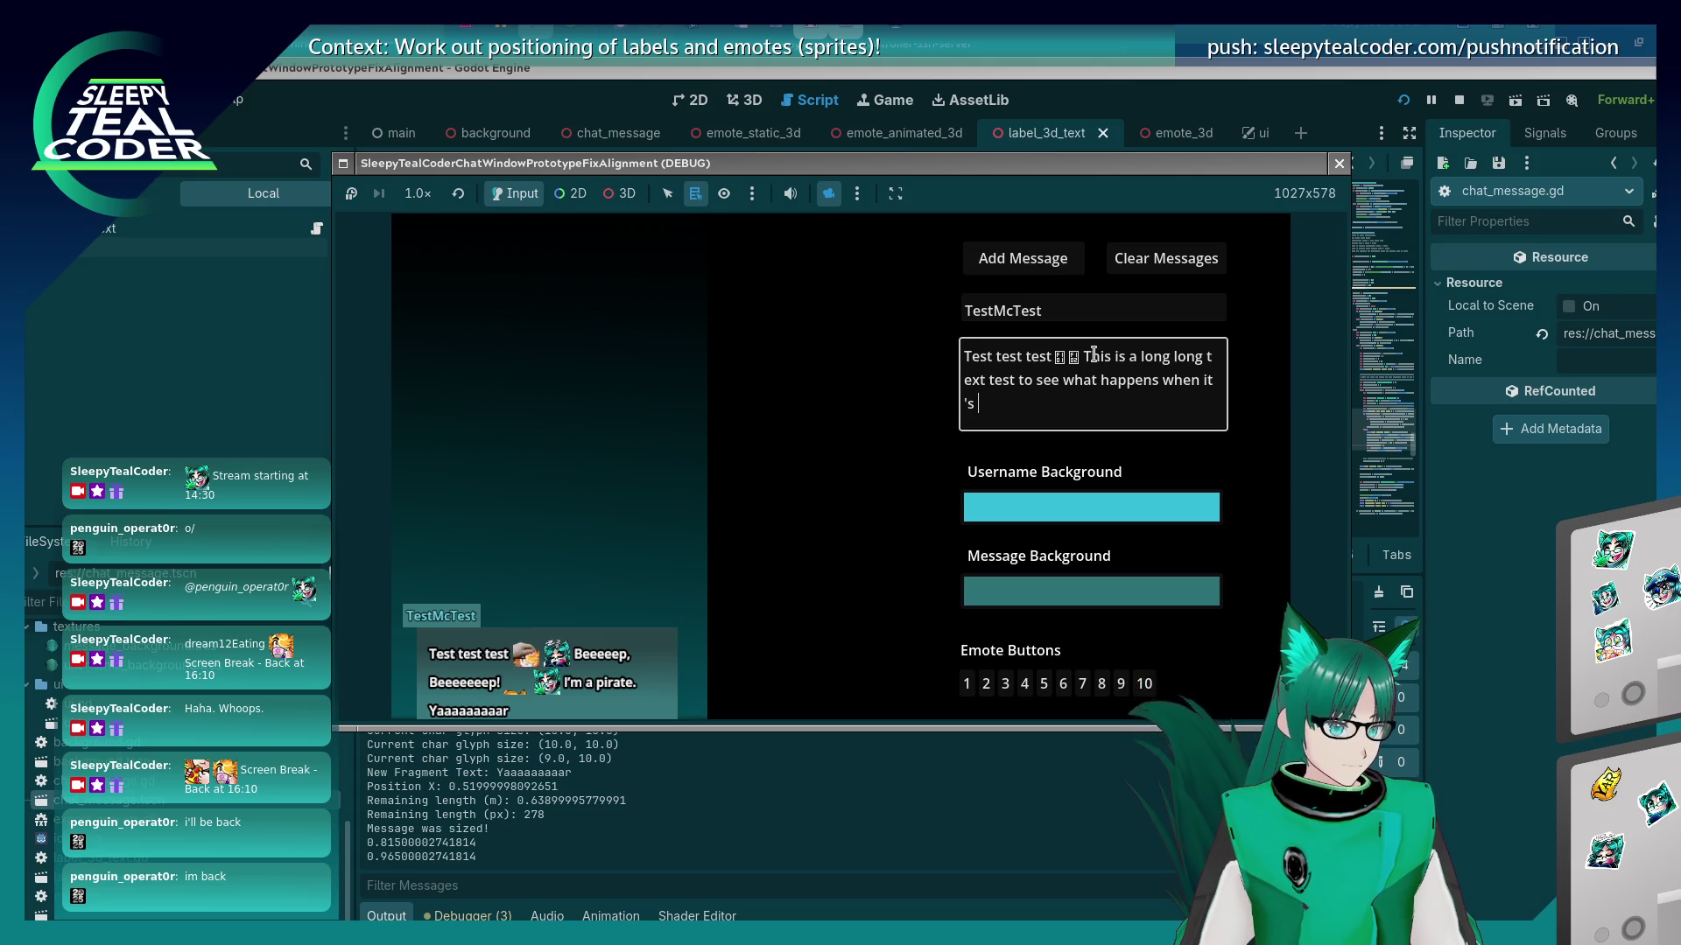
text(very long)
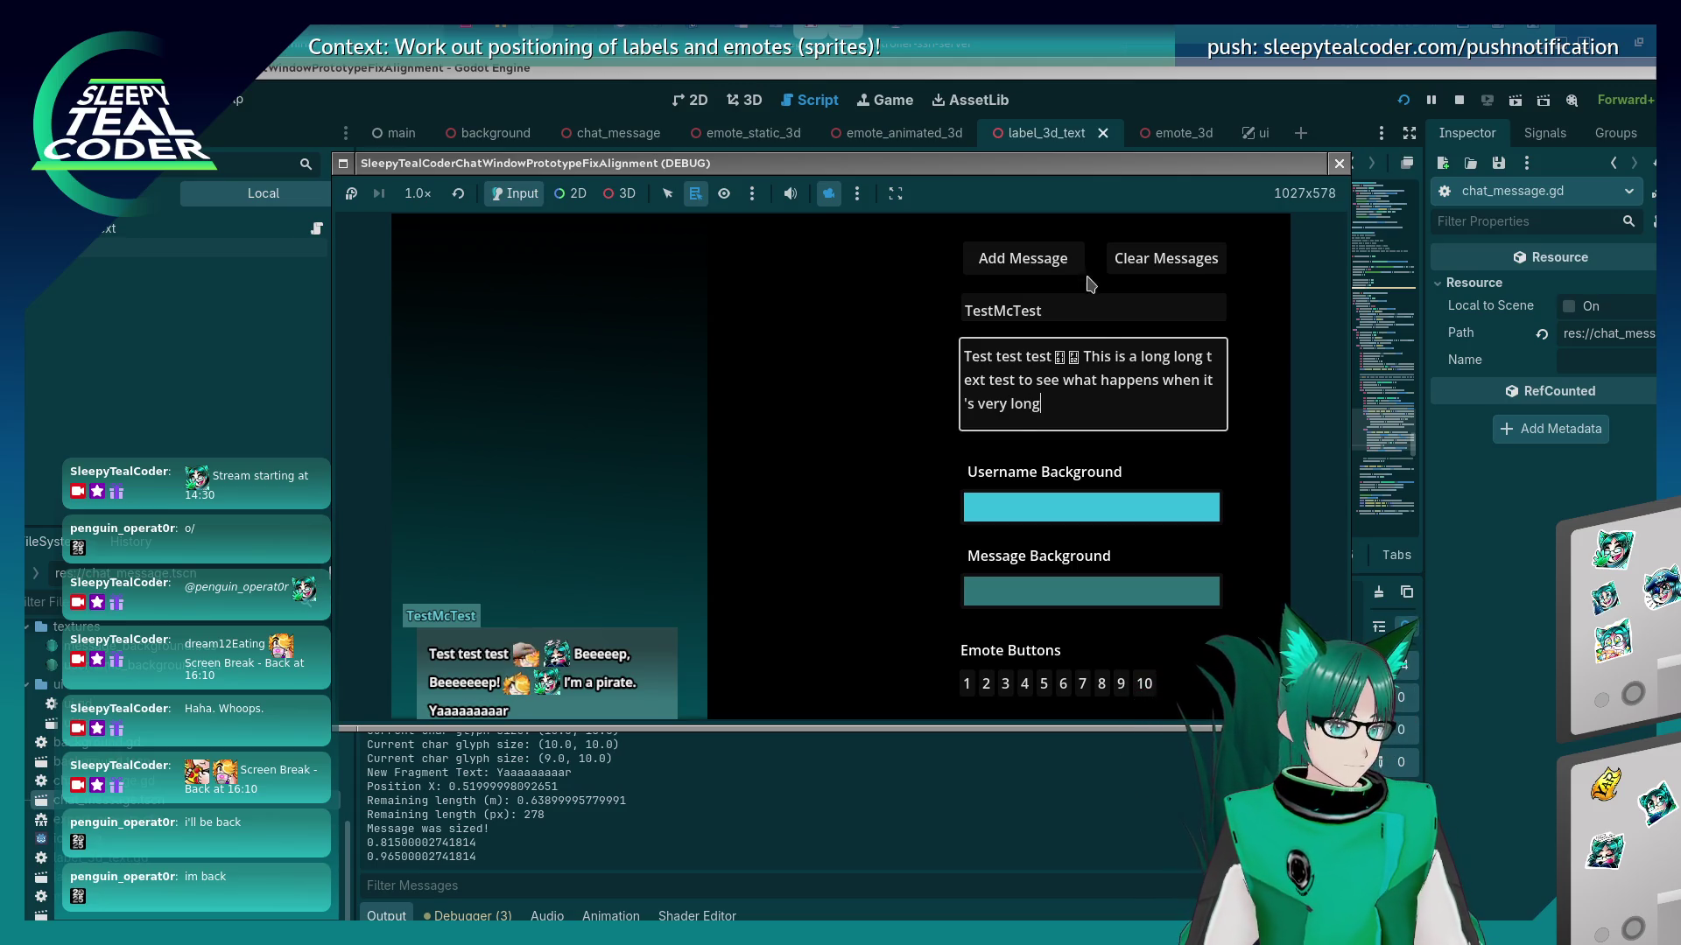
click(1042, 259)
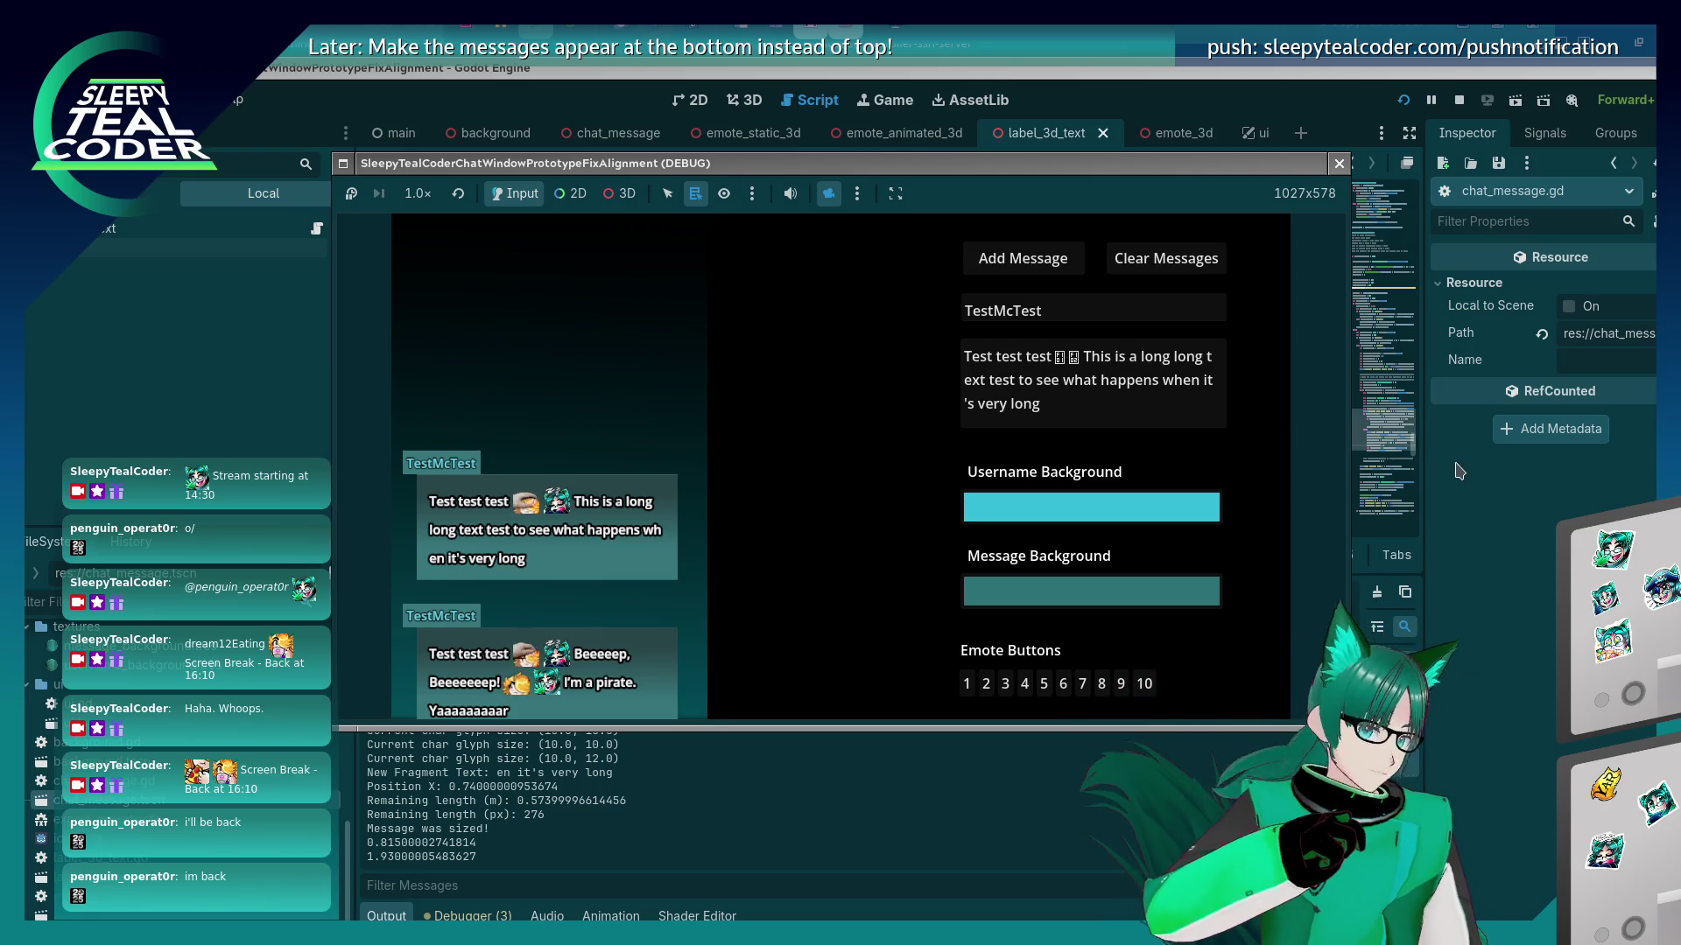
key(F8)
scroll(1070, 438, up, 3)
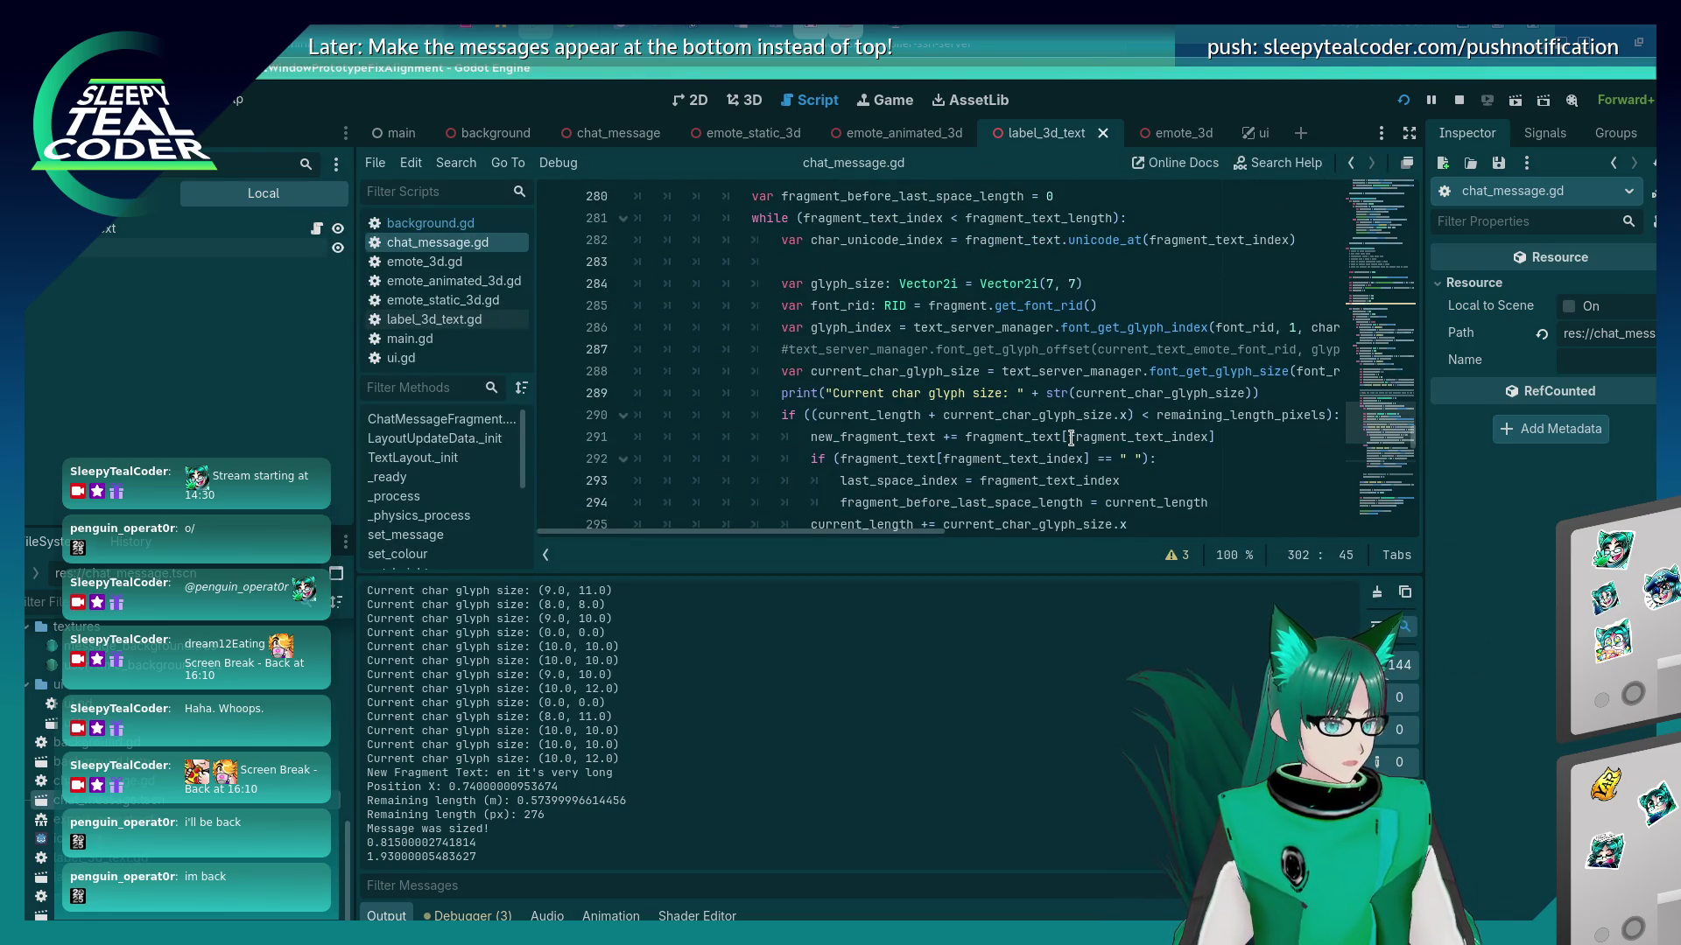
mouse_move(1070, 438)
scroll(1070, 438, down, 1)
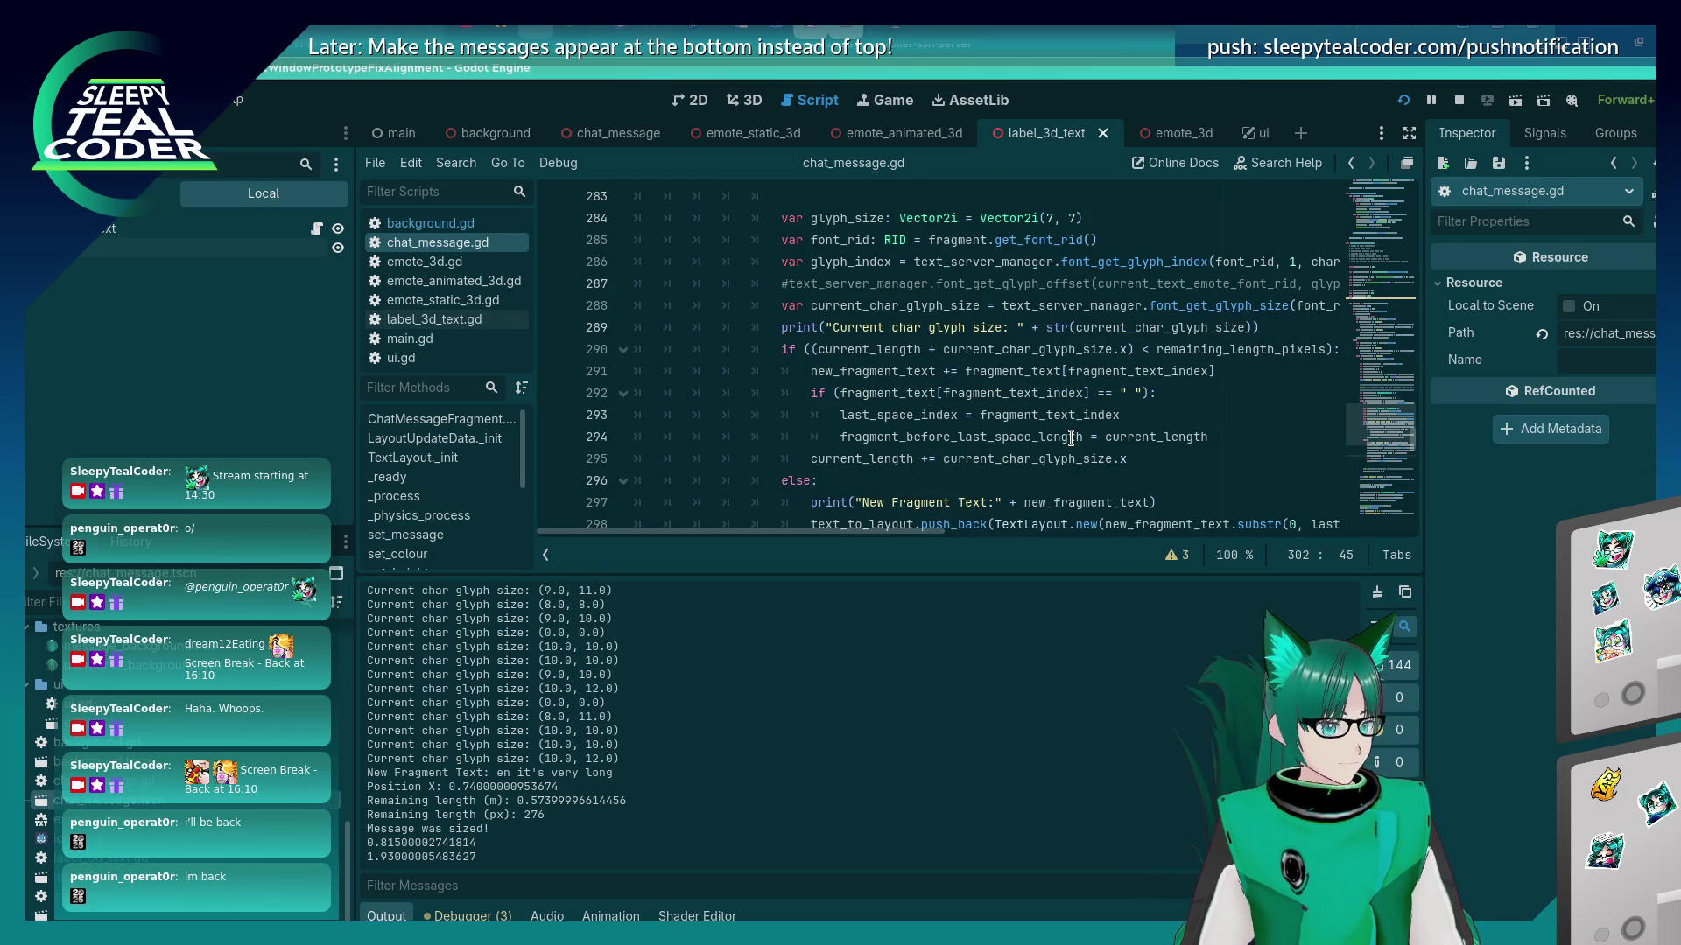
scroll(1069, 438, up, 2)
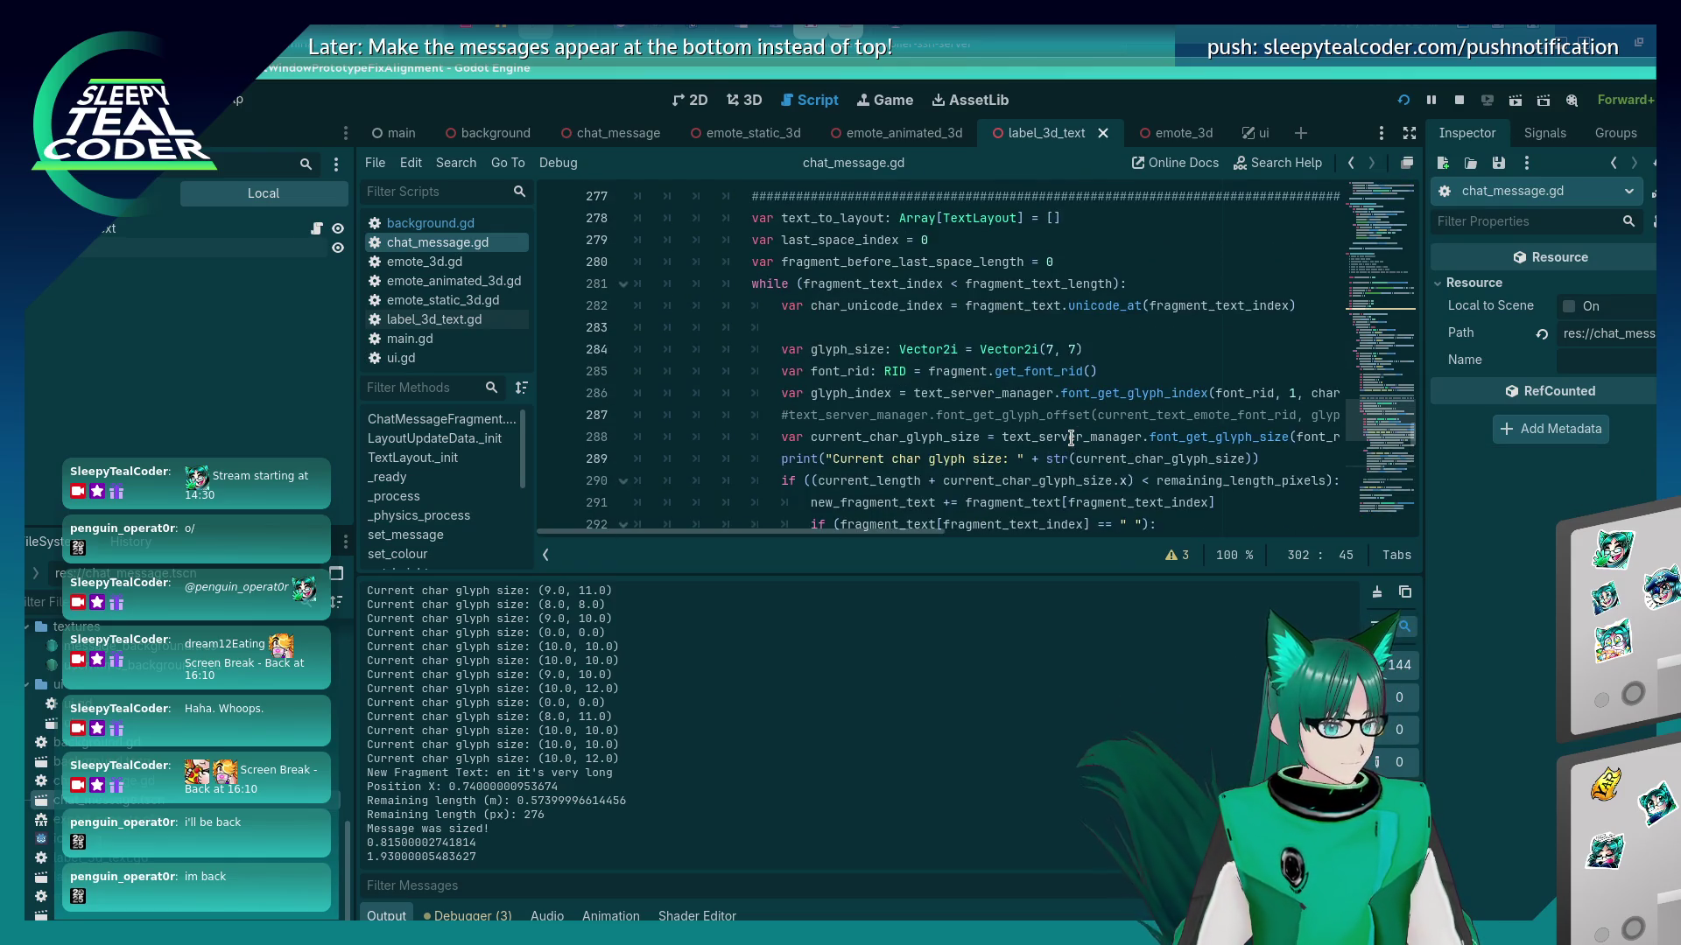
scroll(1069, 438, down, 1)
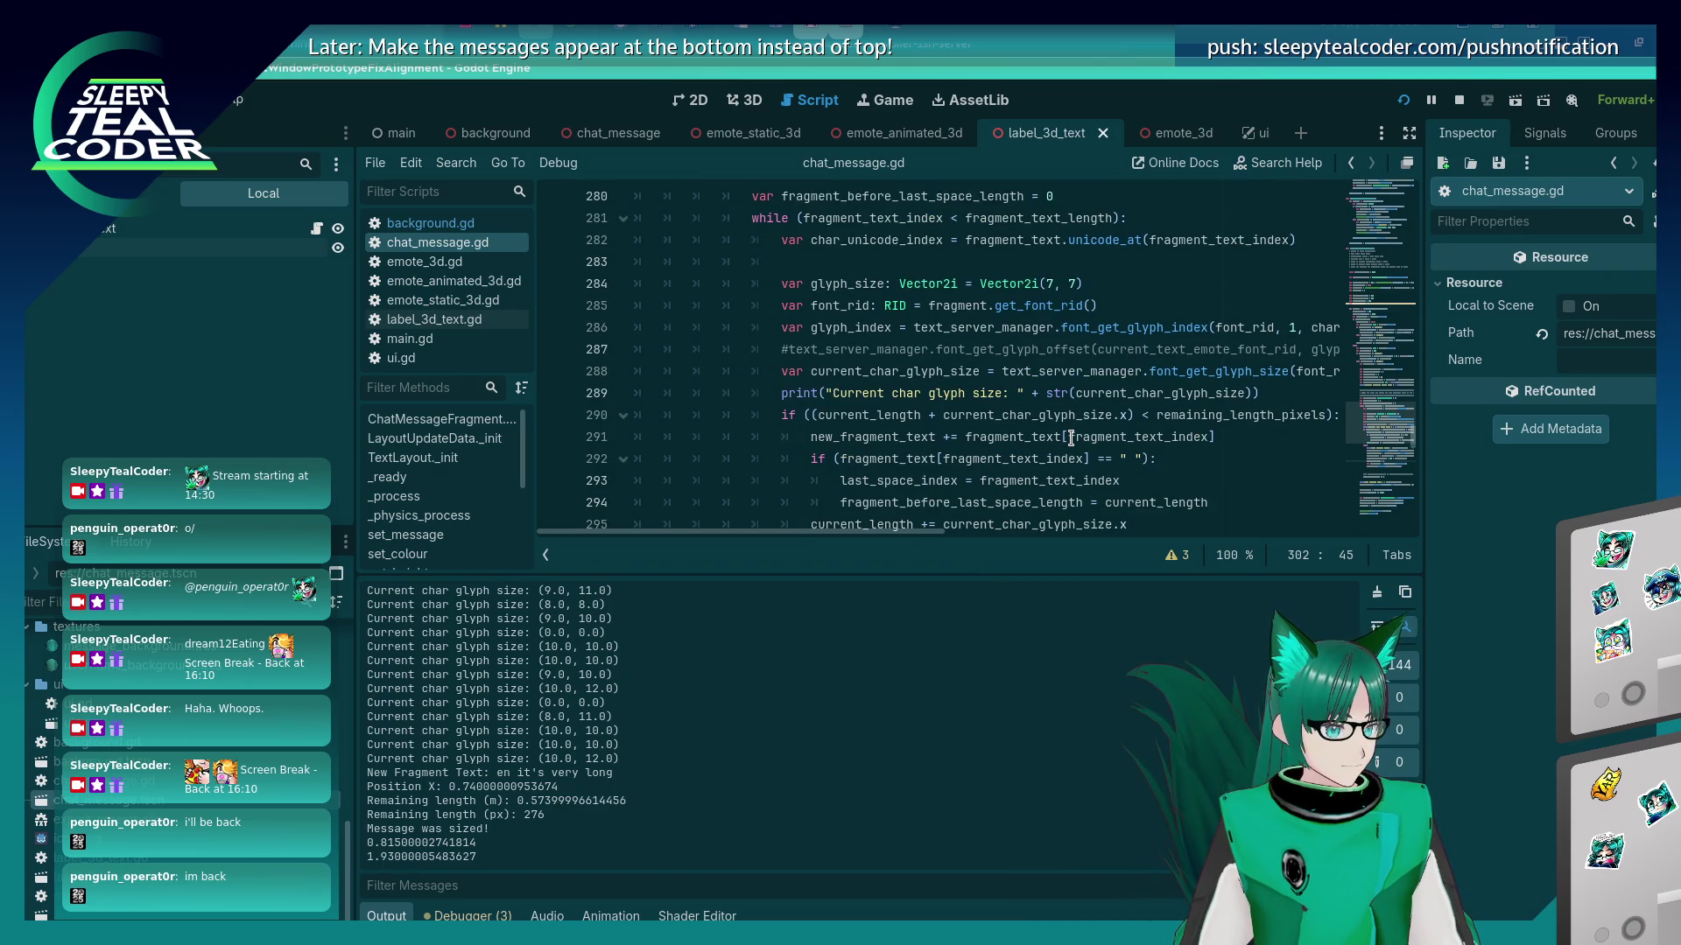
scroll(1069, 437, up, 1)
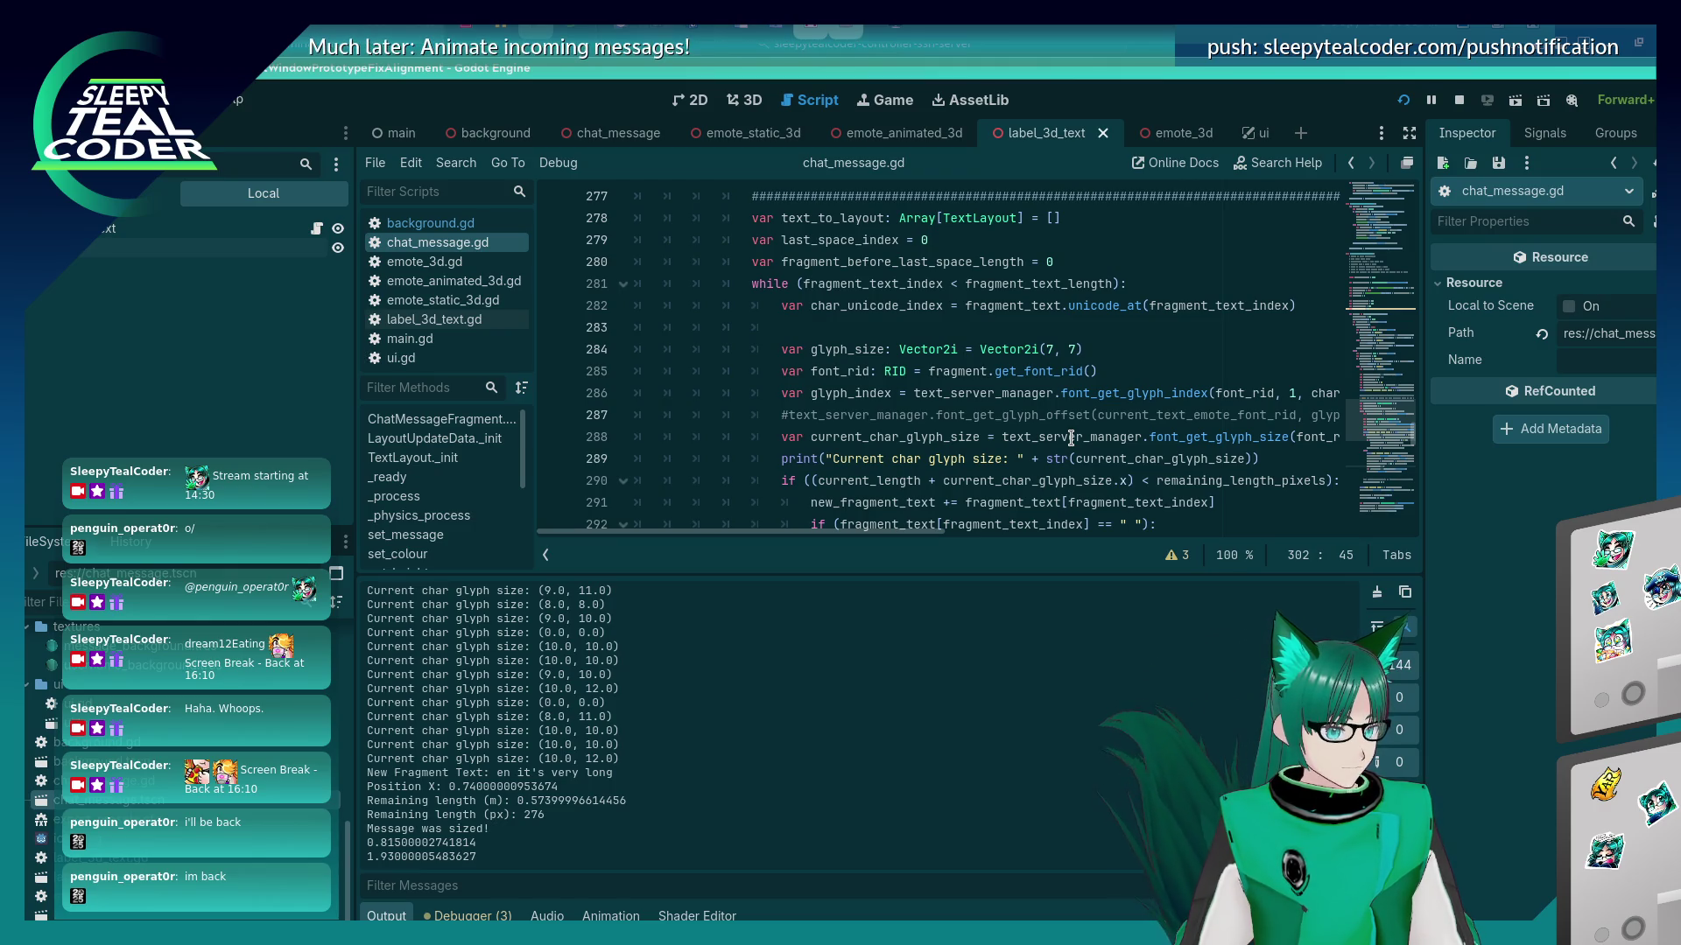
scroll(1069, 438, down, 3)
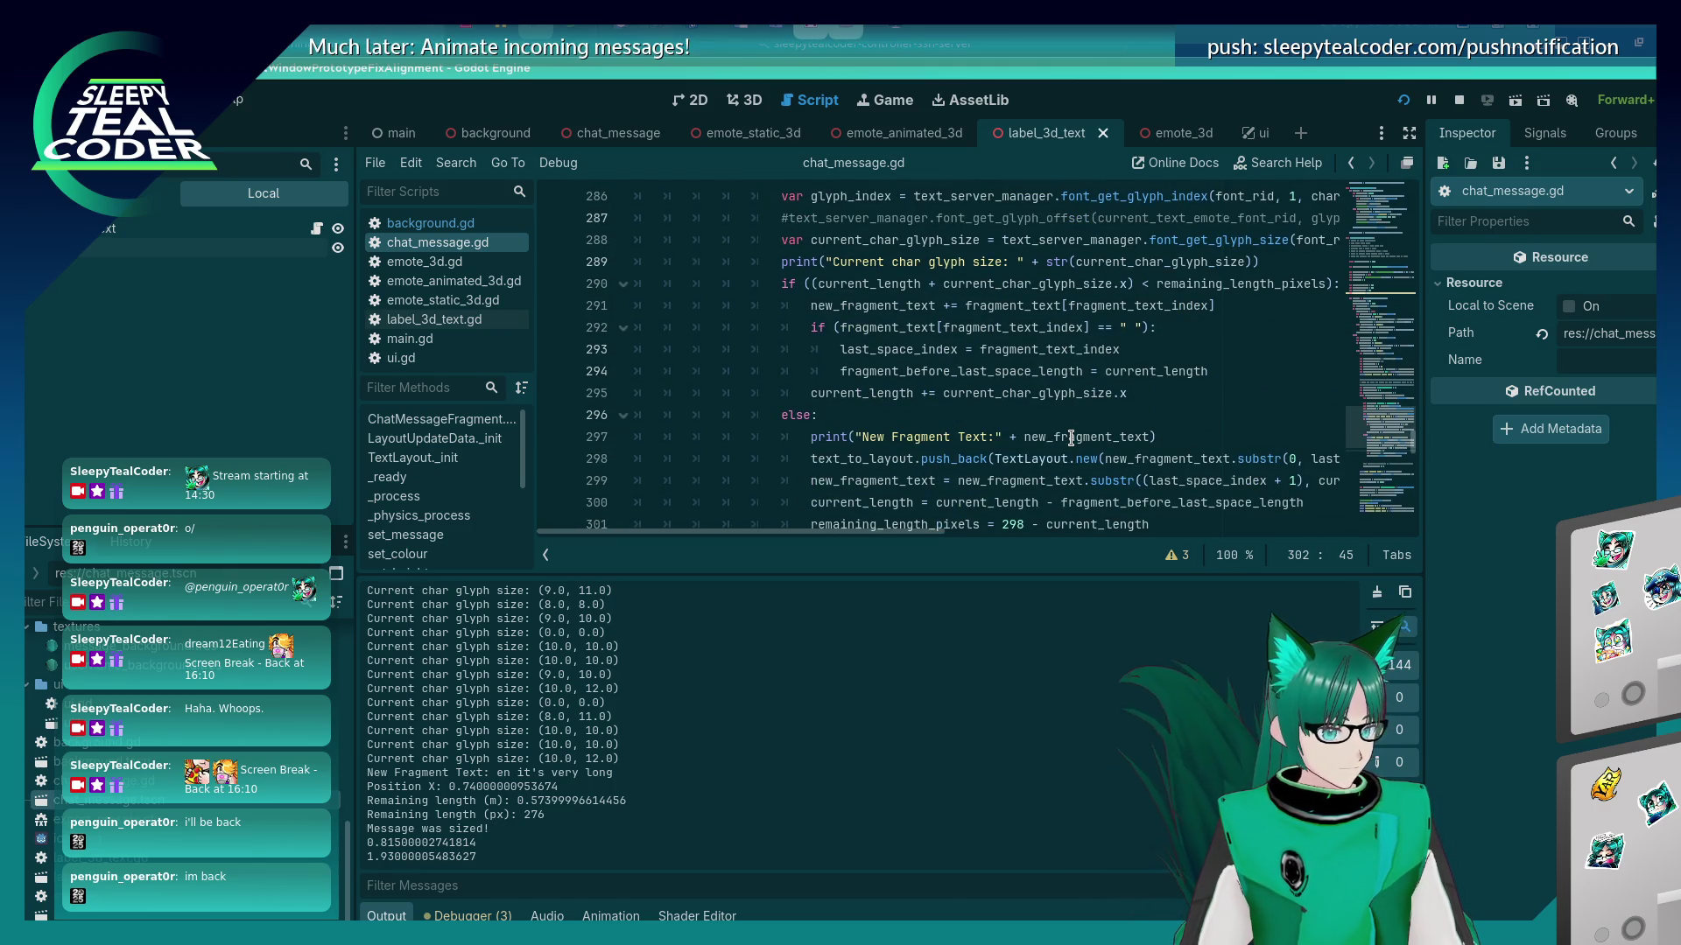
scroll(1070, 437, down, 2)
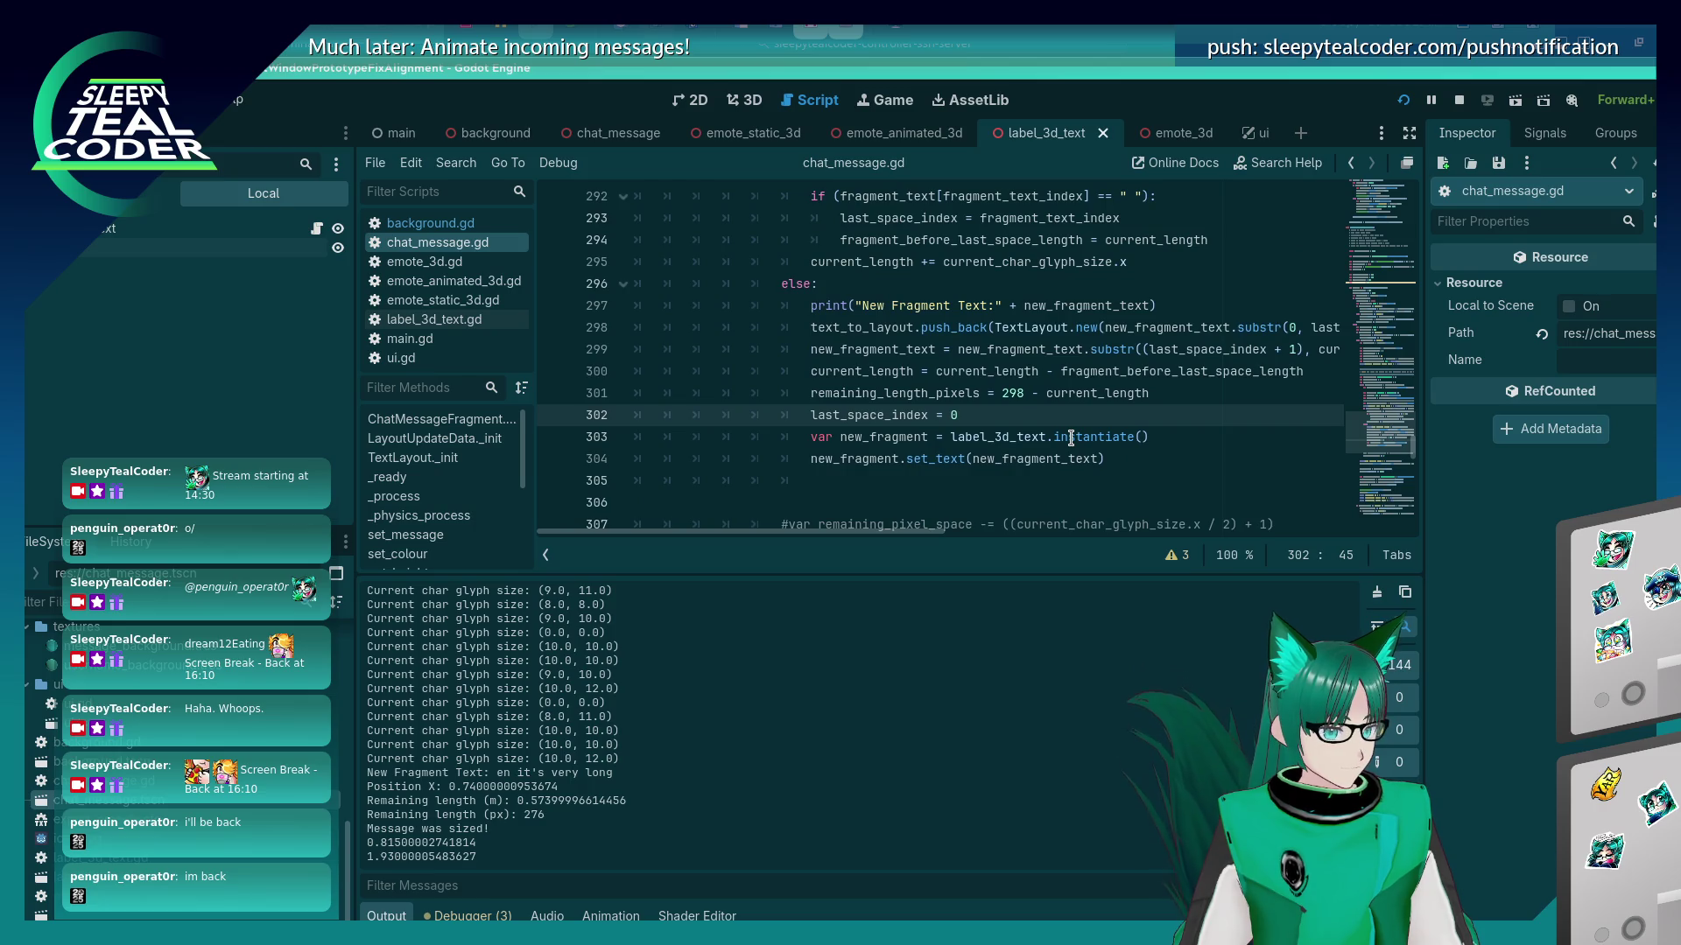
double_click(1117, 376)
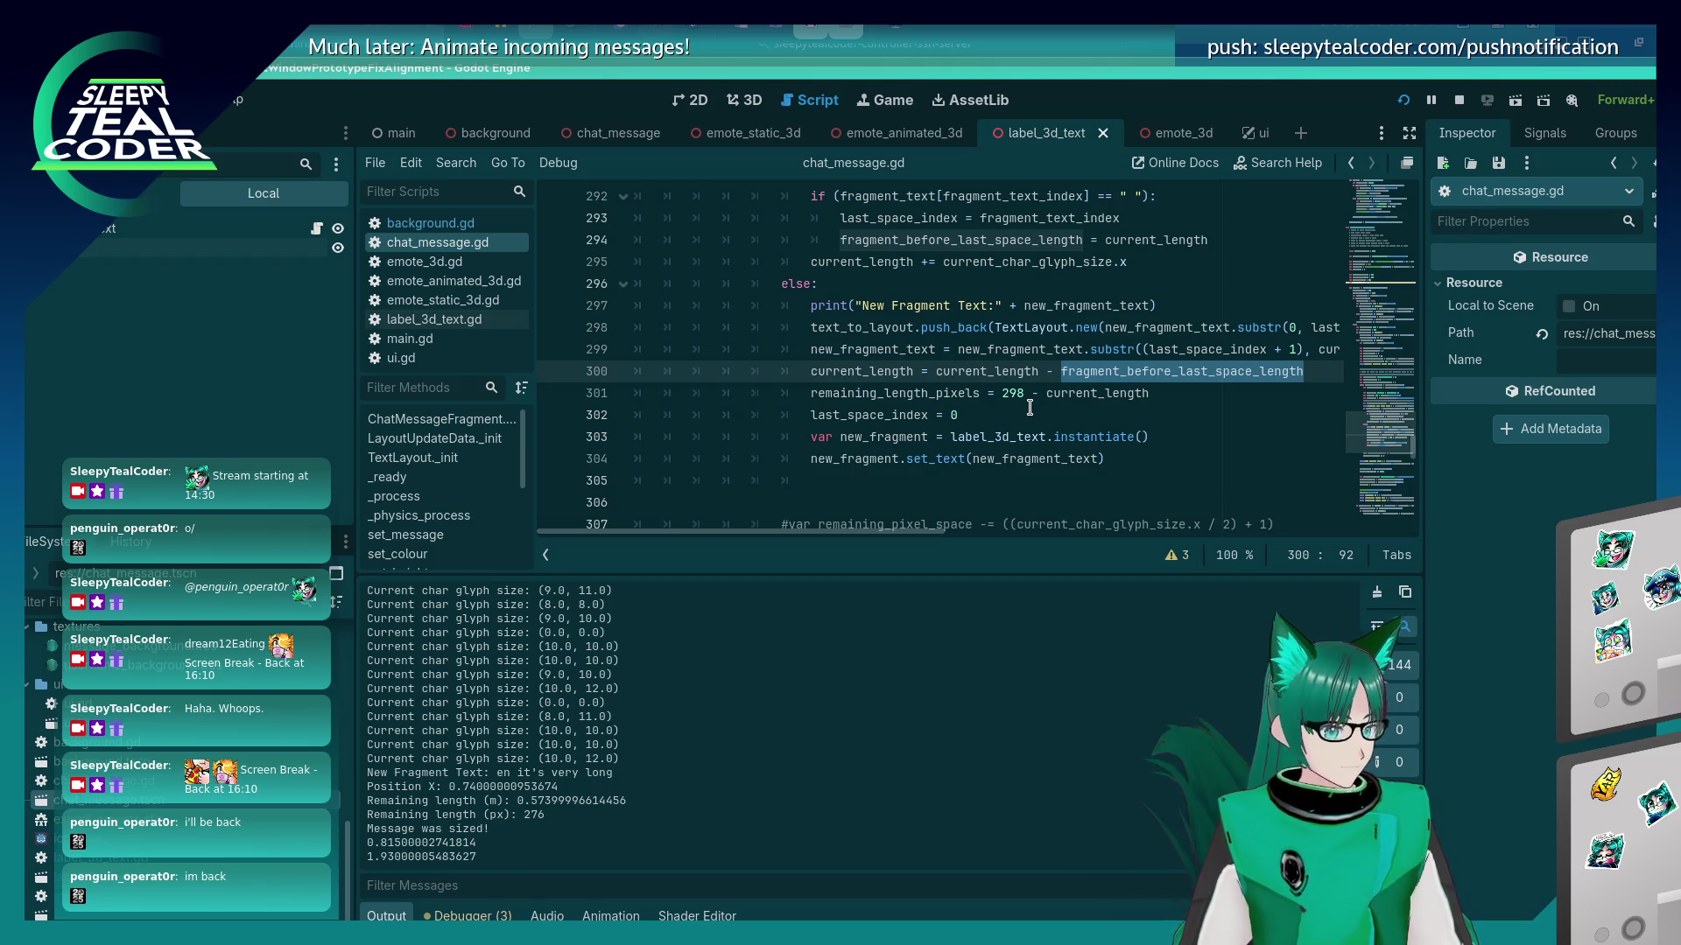
scroll(1030, 408, up, 3)
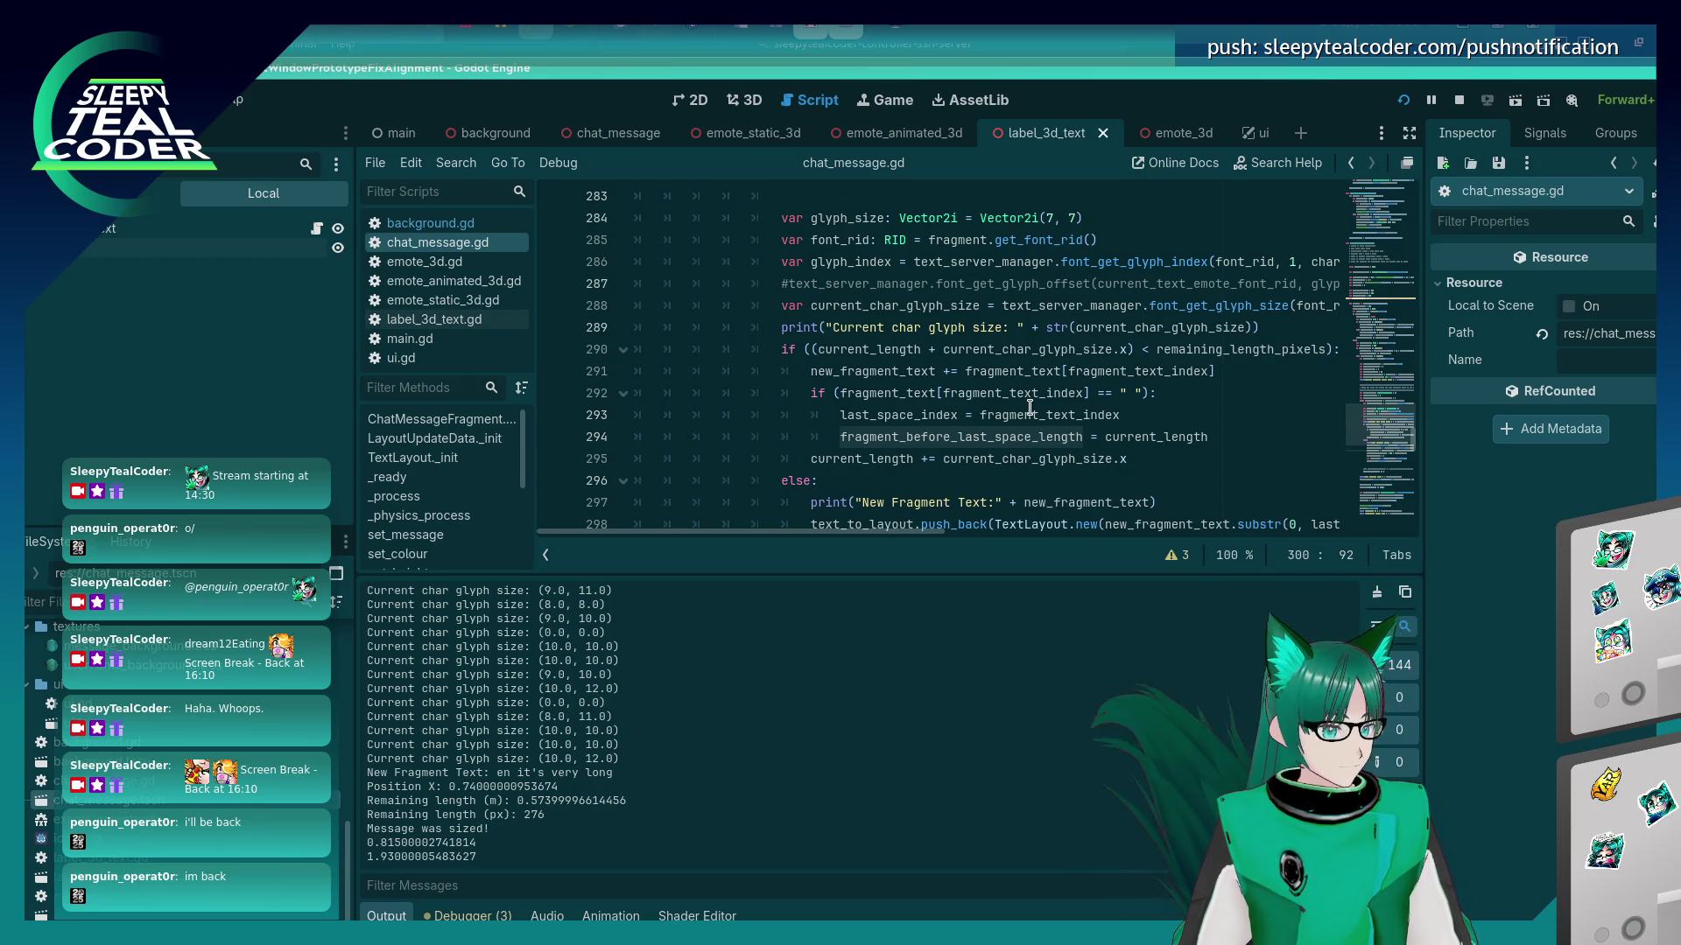
scroll(1029, 408, down, 2)
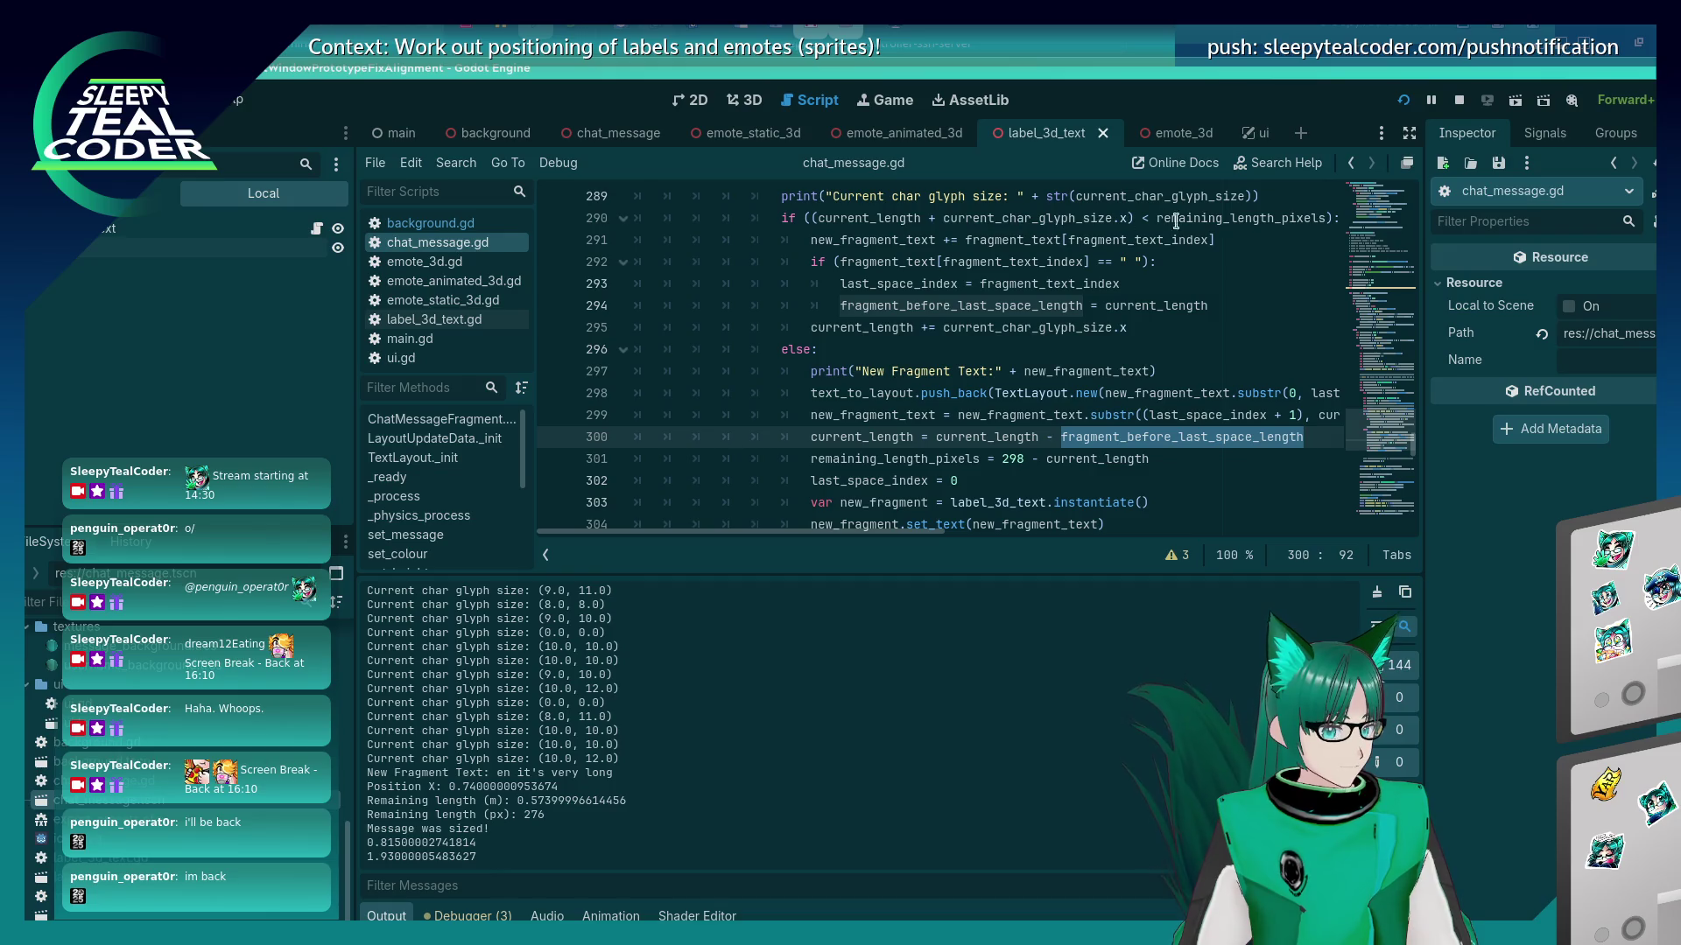
click(1085, 459)
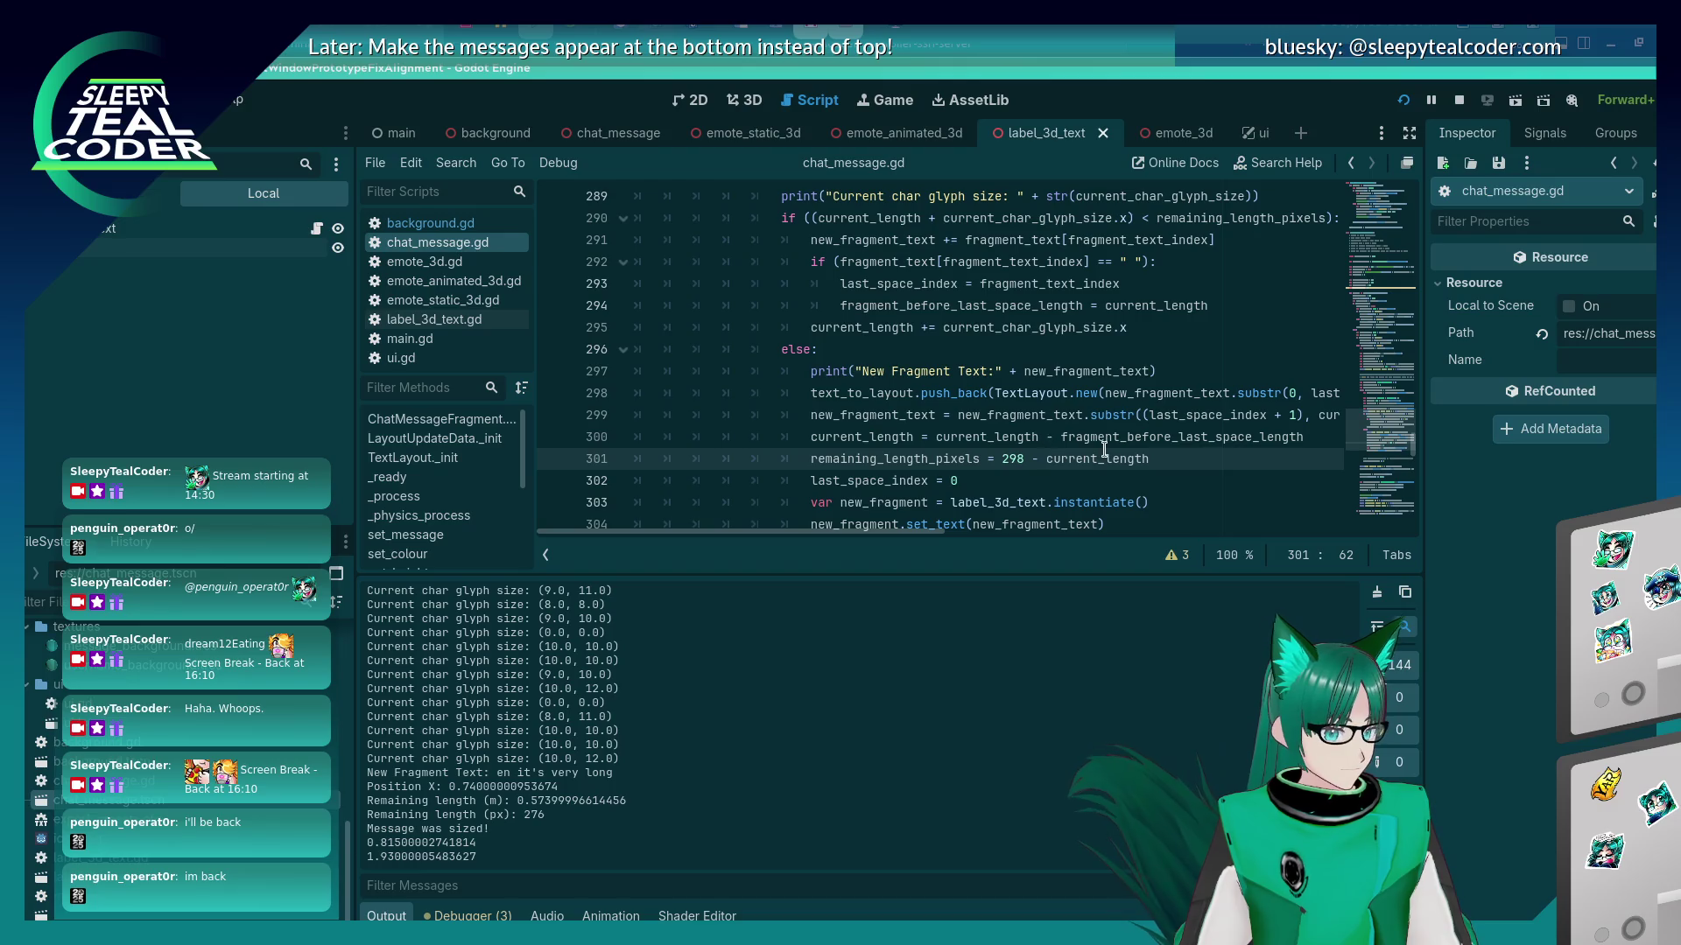
Set a breakpoint on line 300, trigger it with a test message, and step to line 301.
click(553, 437)
key(alt+Tab)
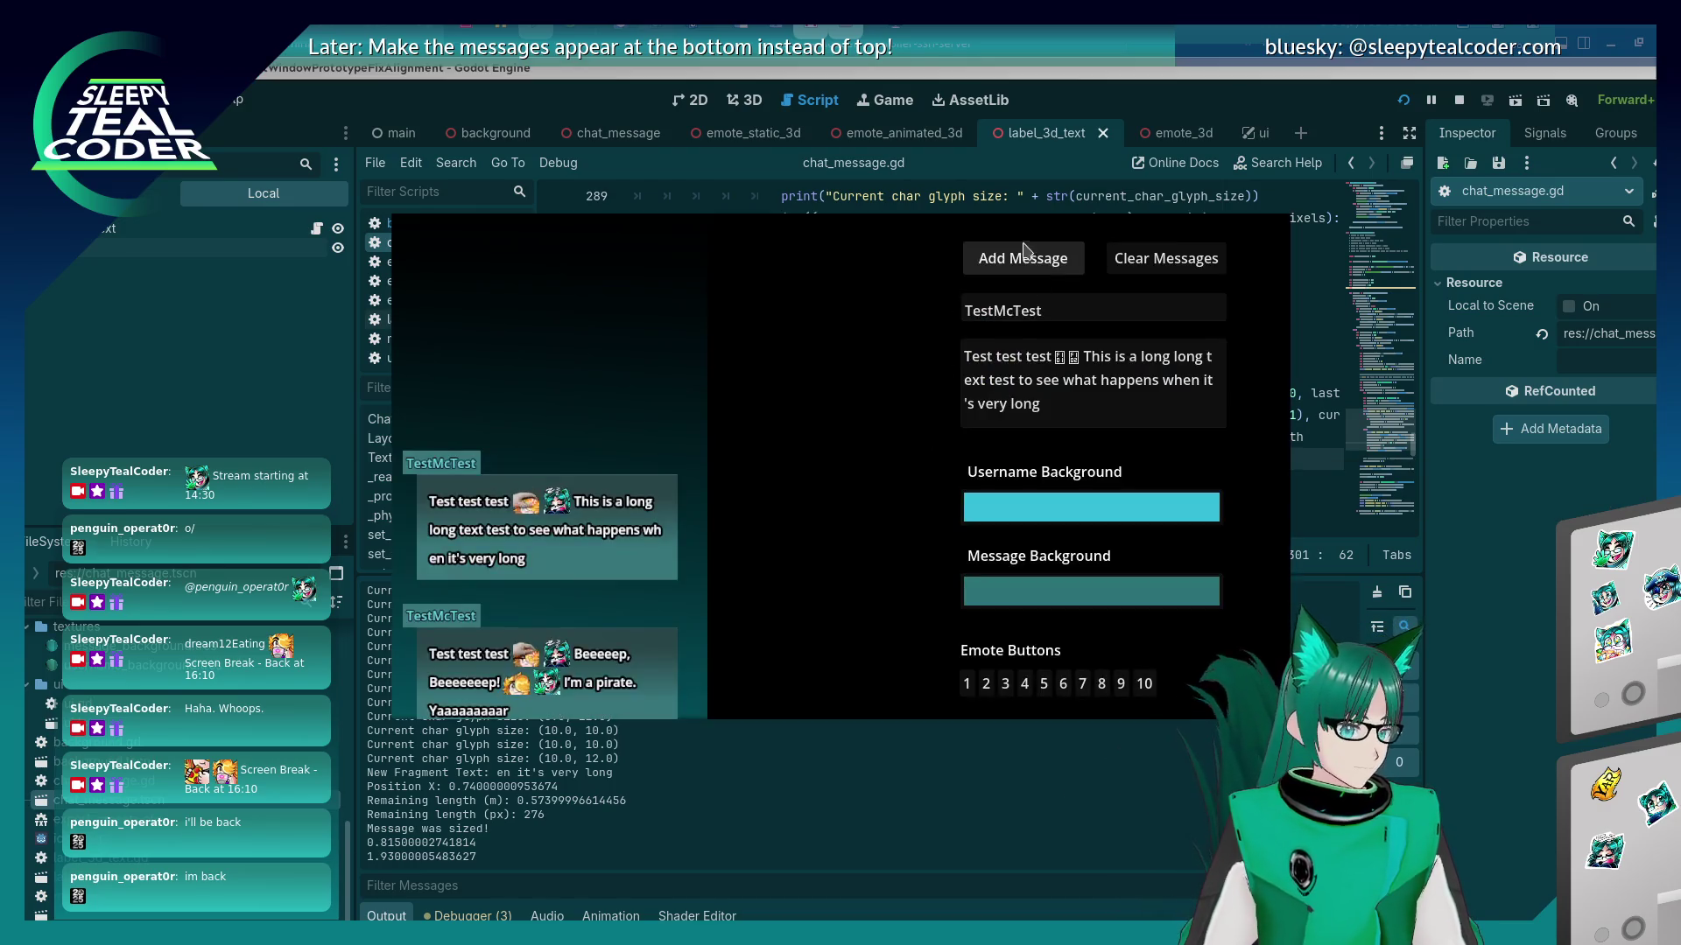
click(1026, 254)
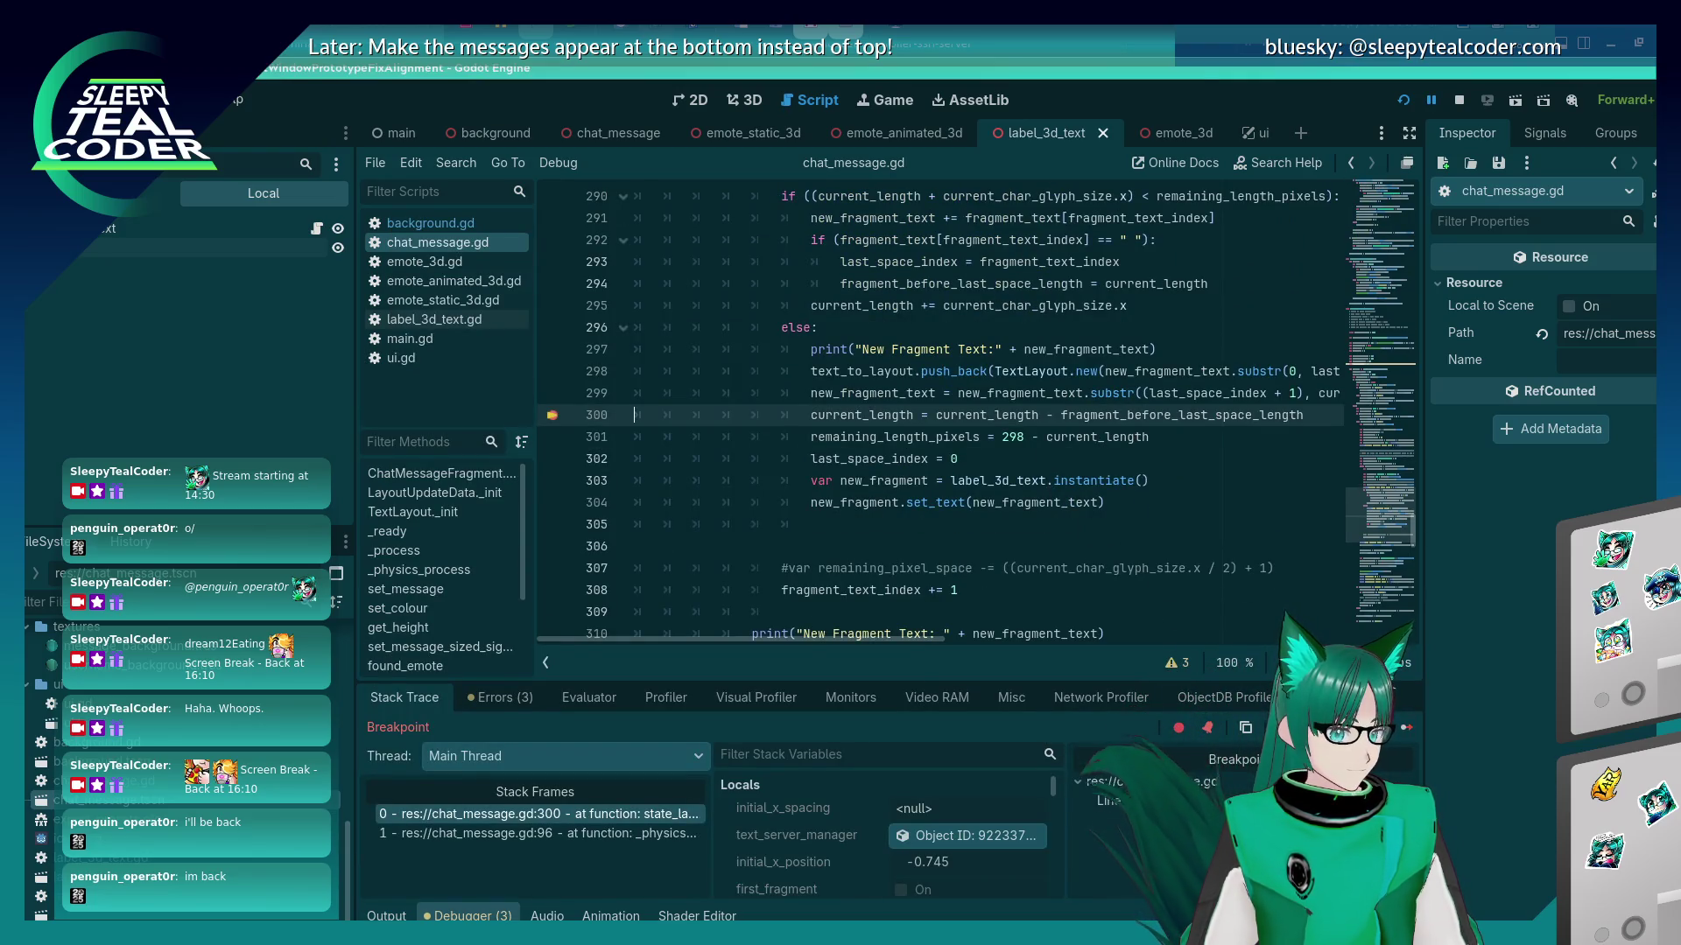
key(F10)
mouse_move(883, 391)
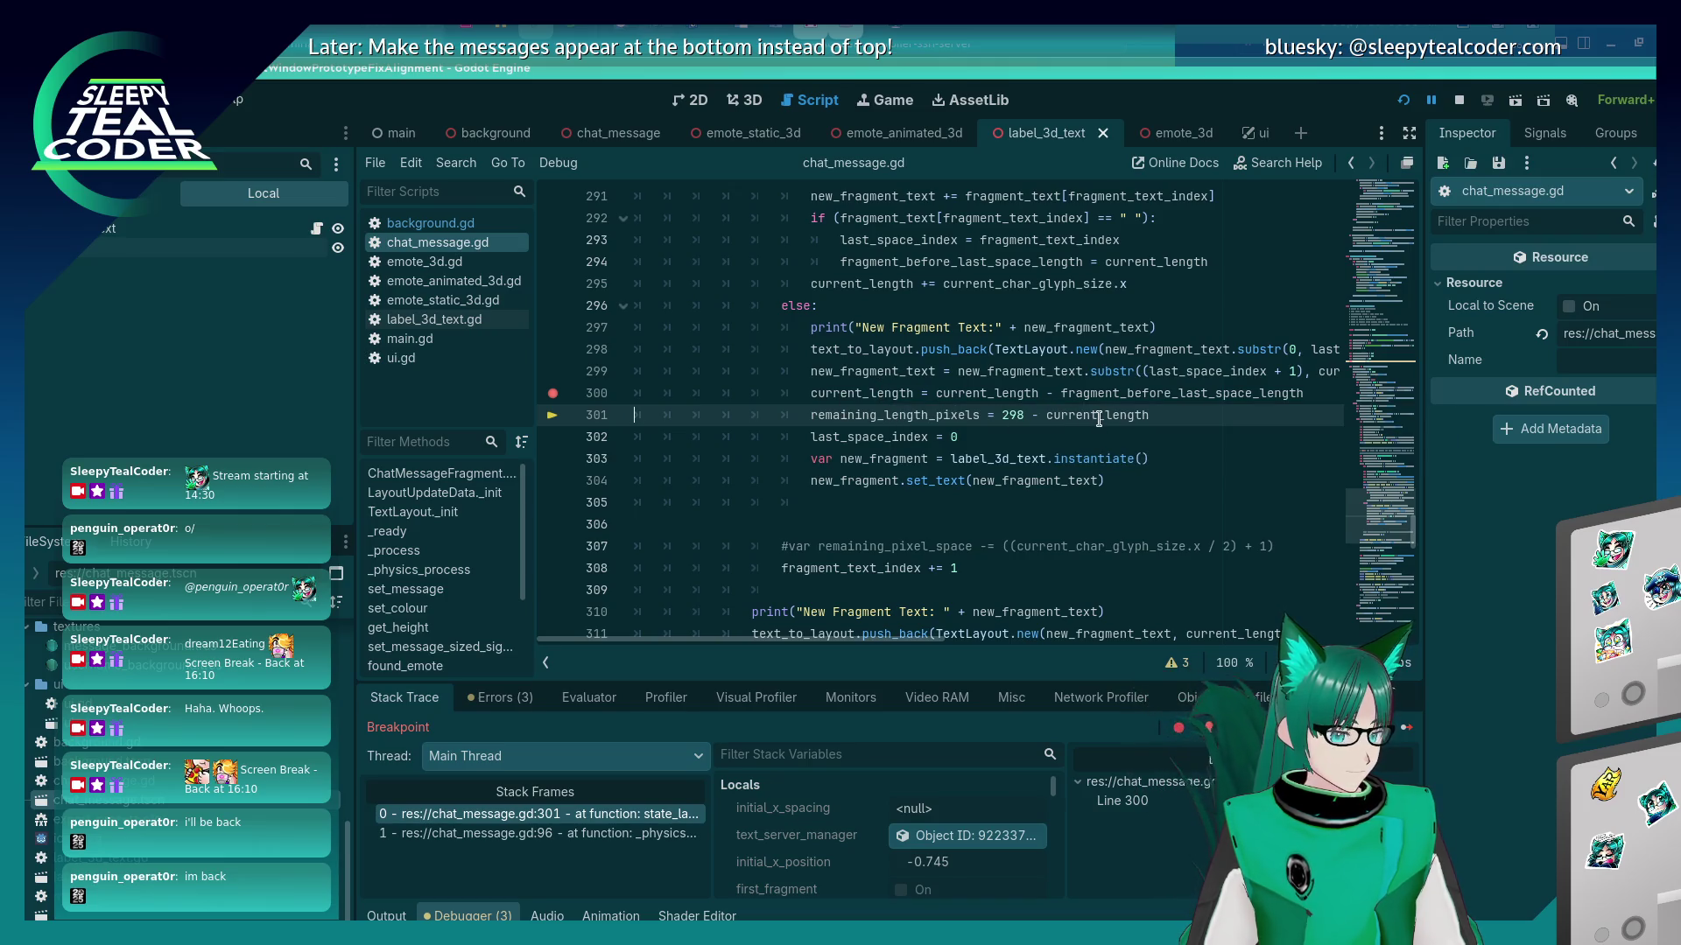
Step through lines 303 and 304 to line 308, then resume the chat window.
key(alt+Tab)
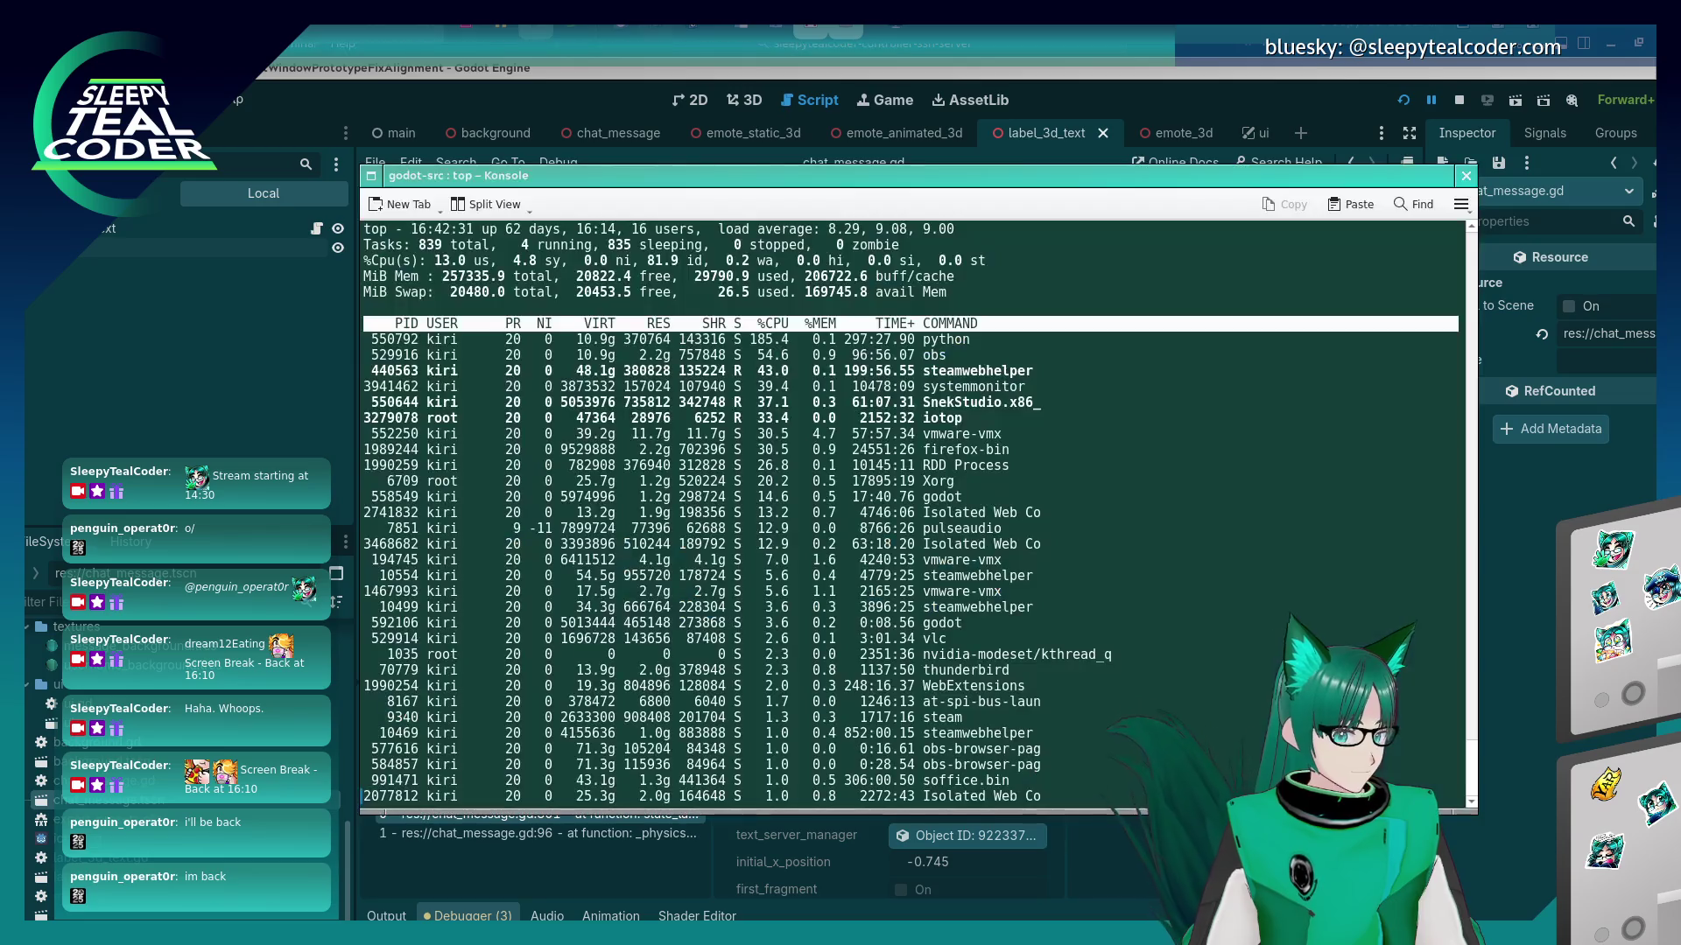
key(alt+Tab)
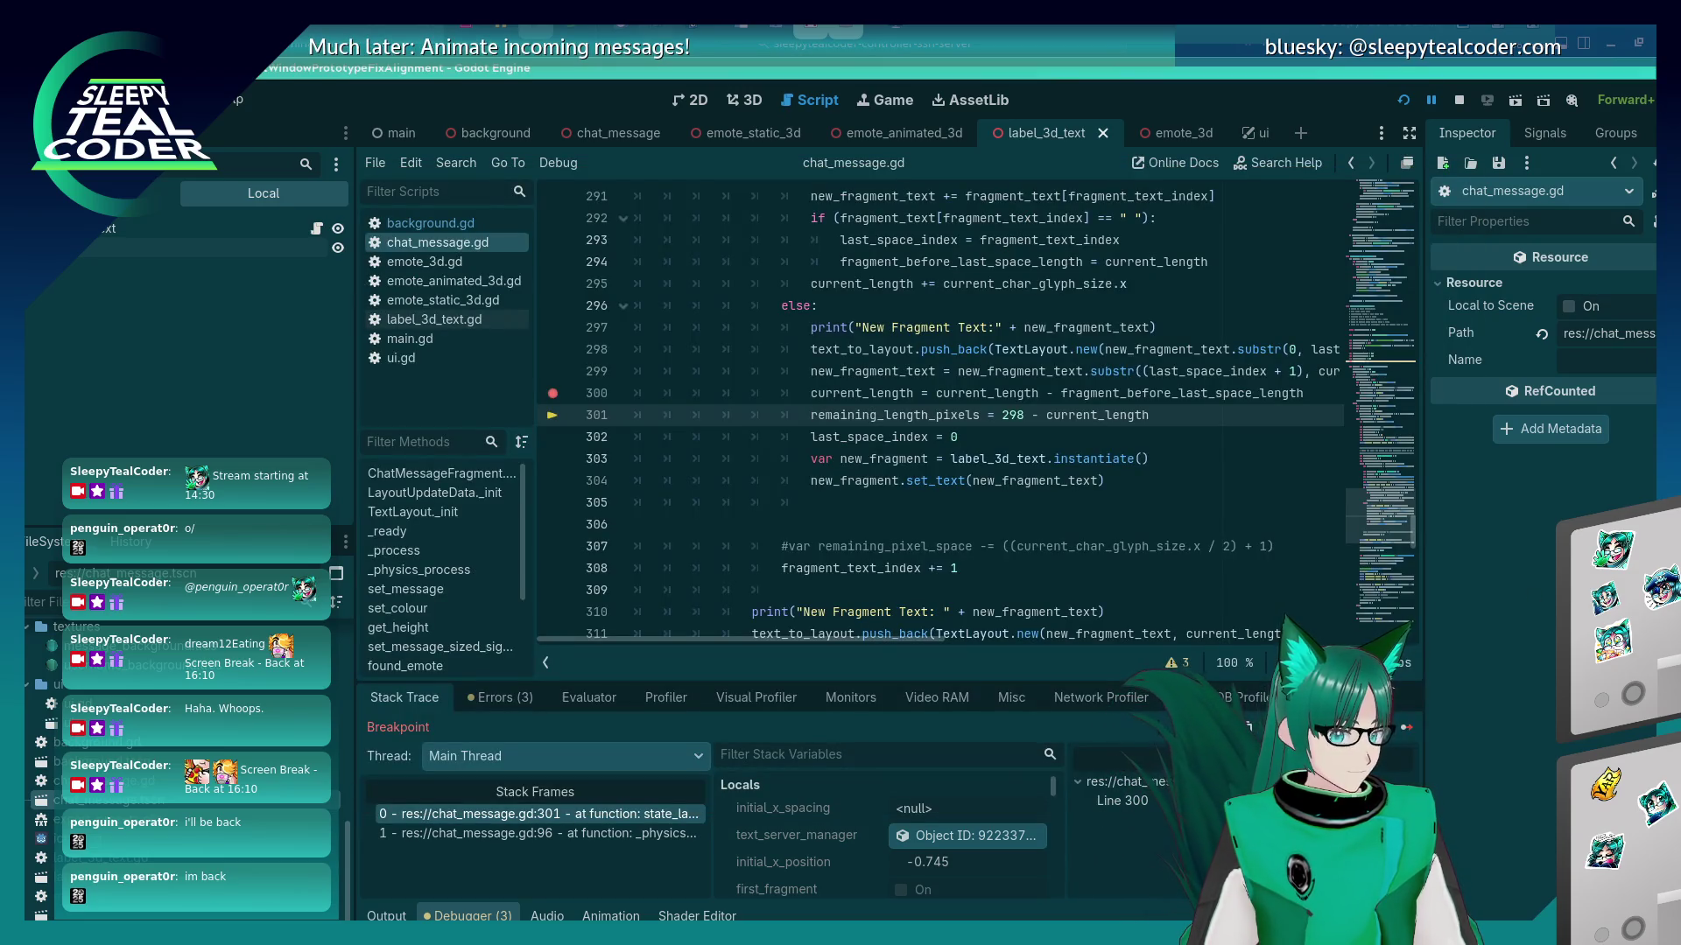
key(F10)
key(F10)
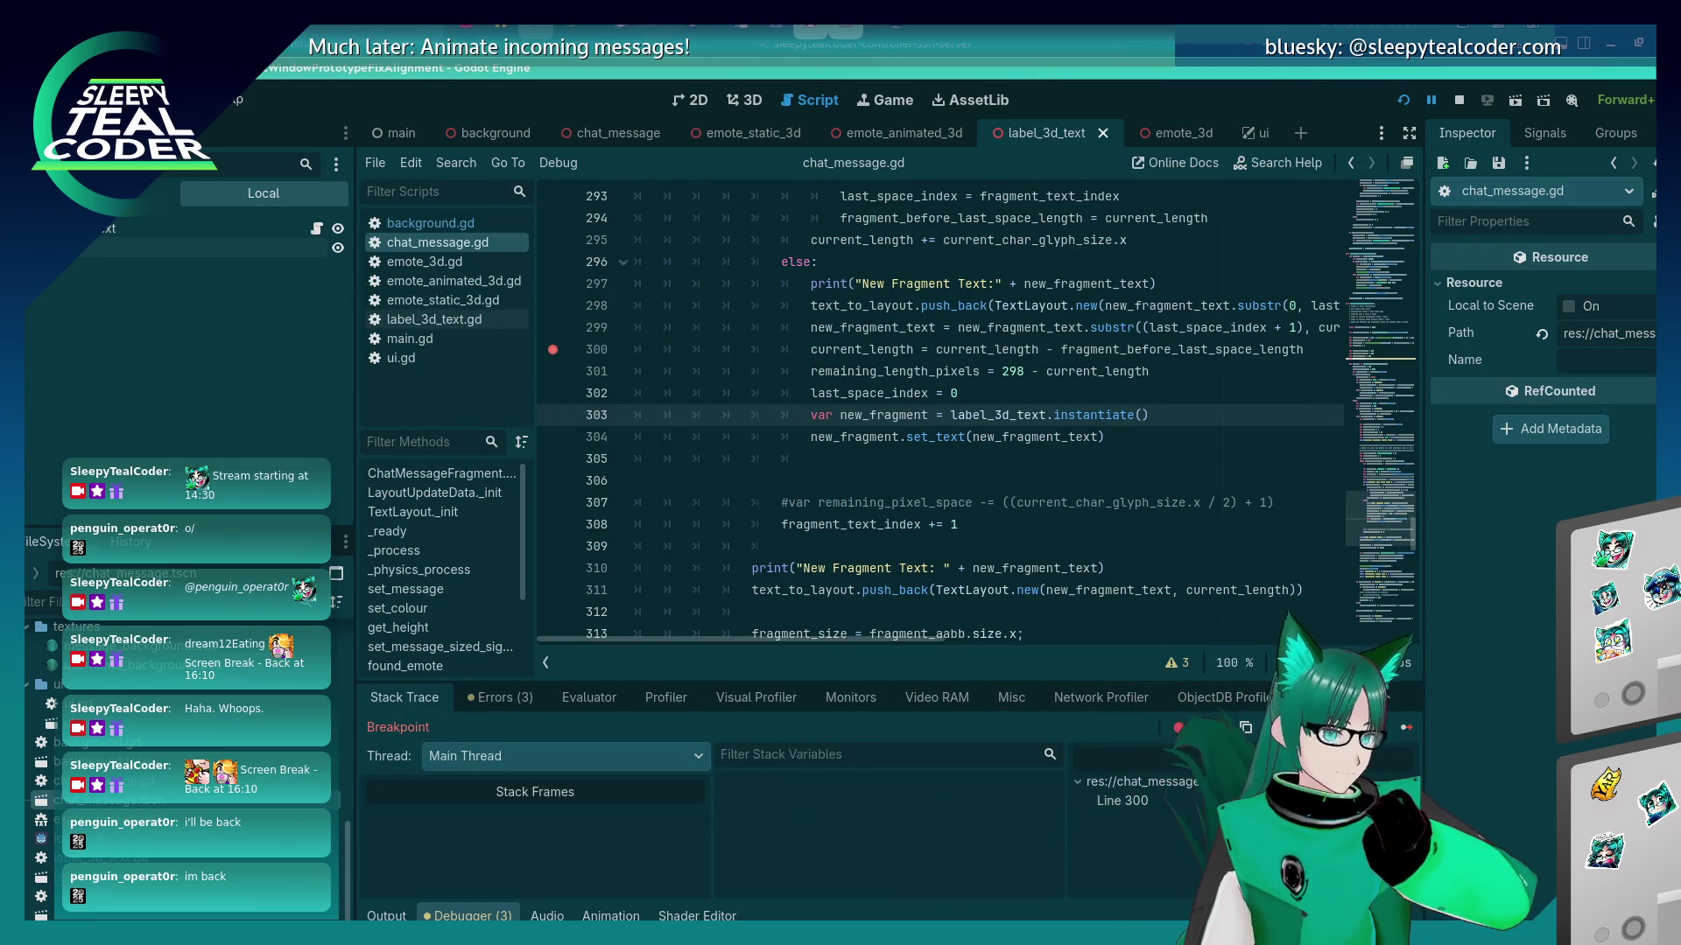
key(F10)
mouse_move(1056, 411)
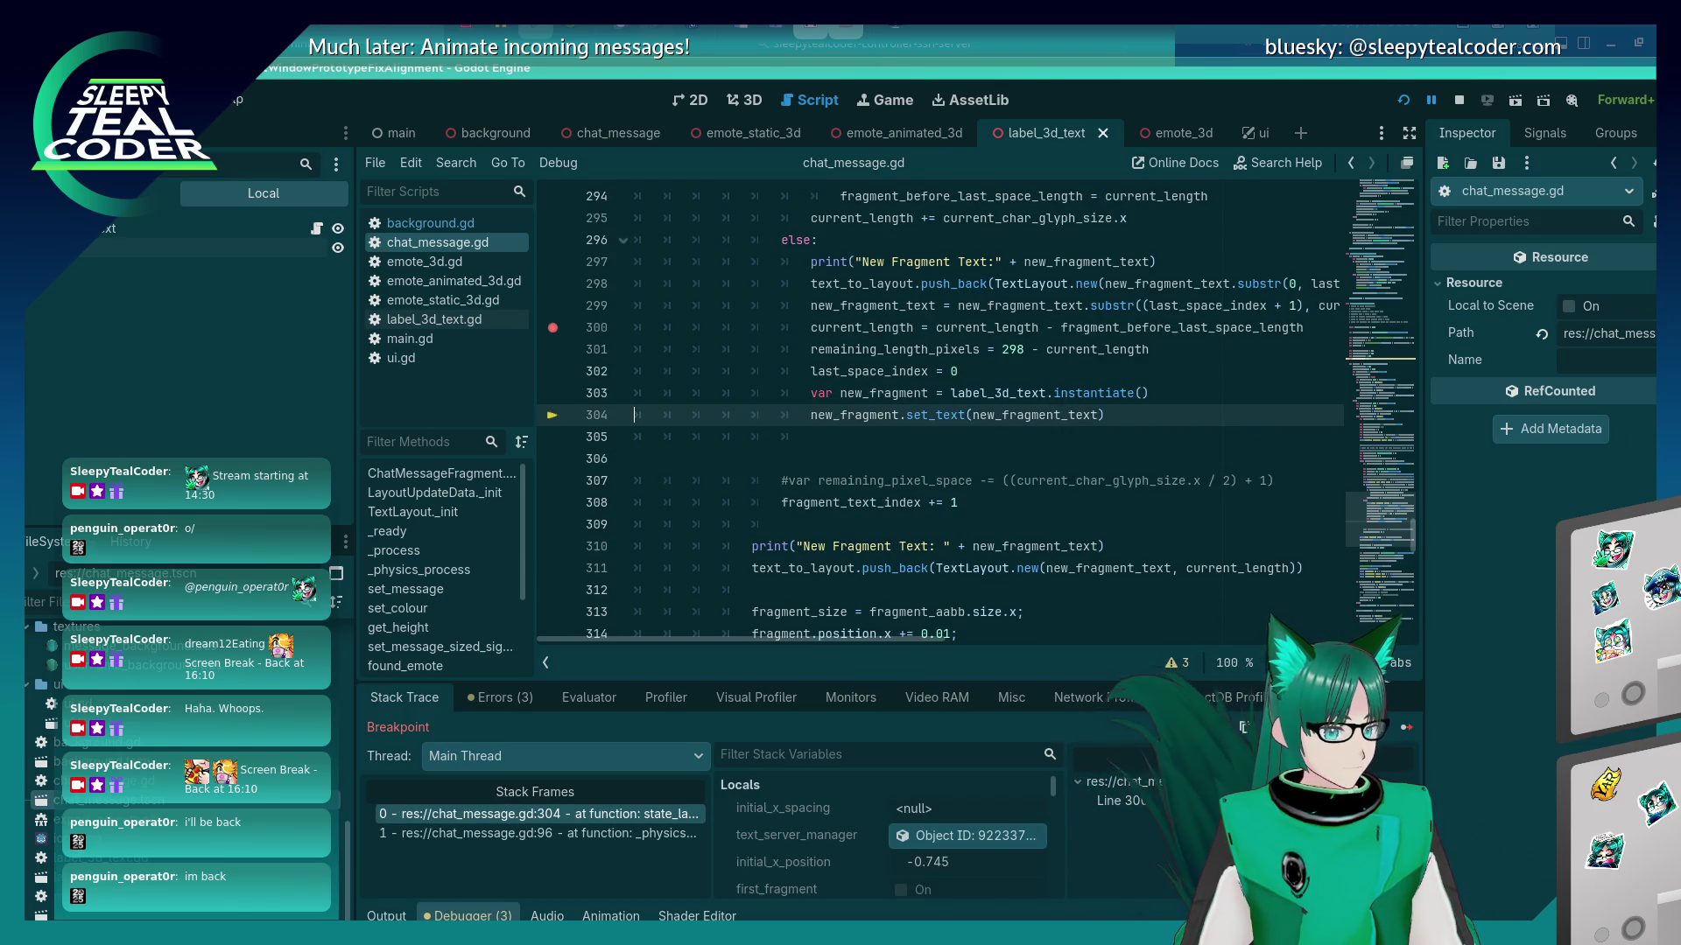
key(F10)
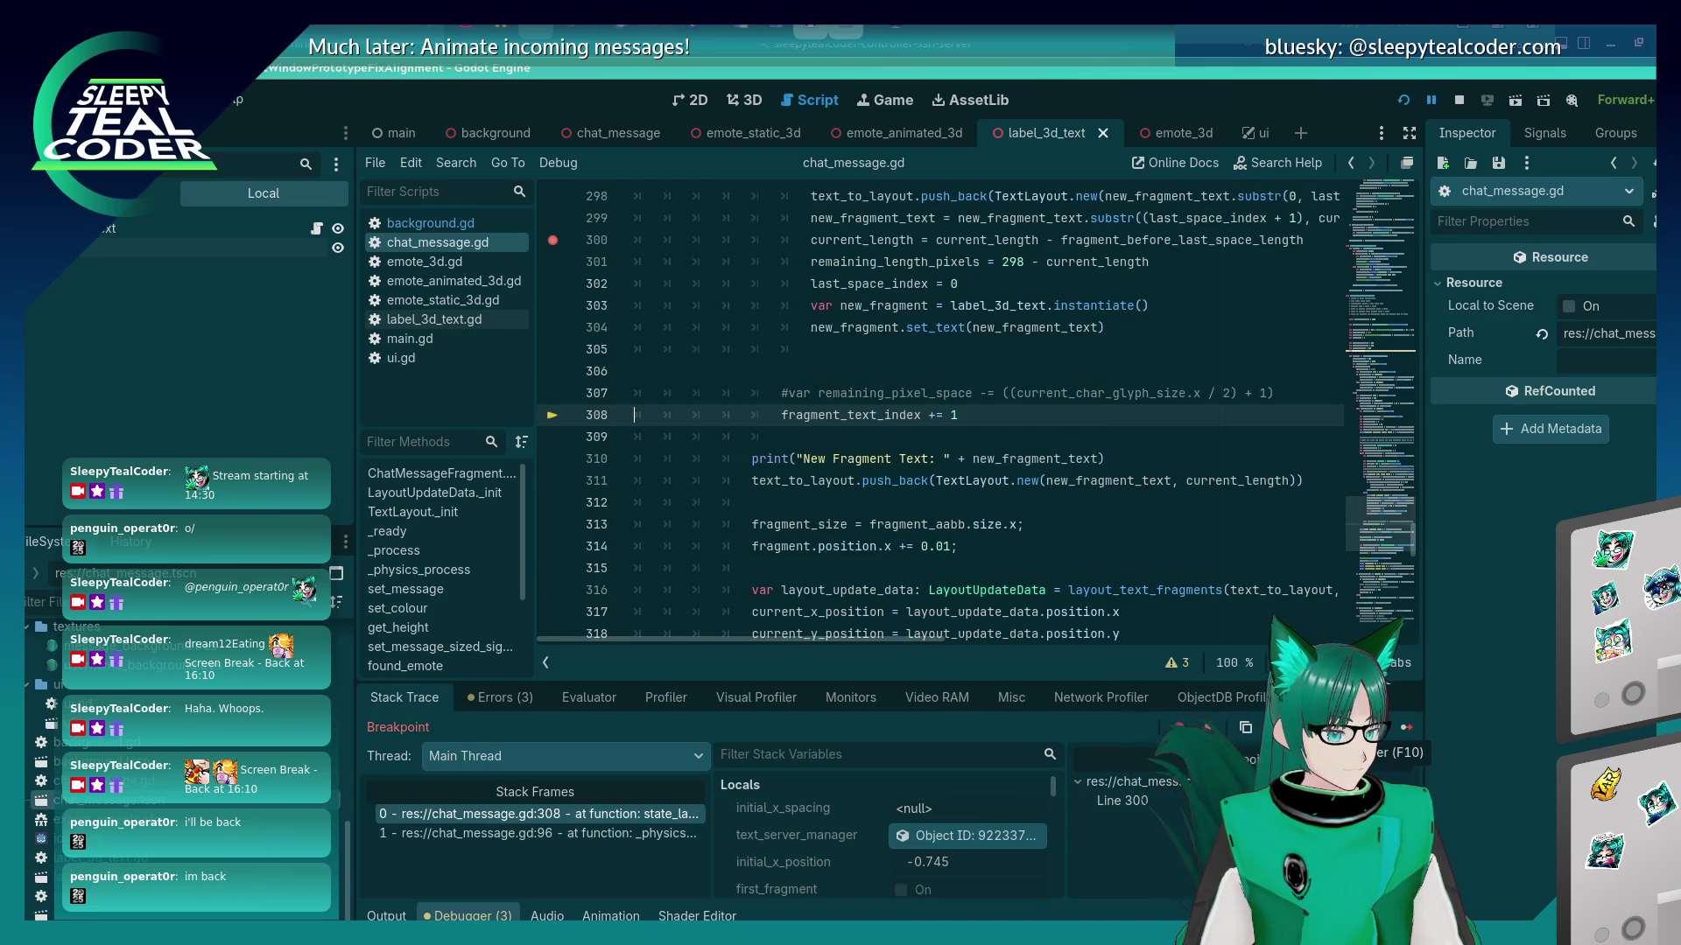
click(1406, 733)
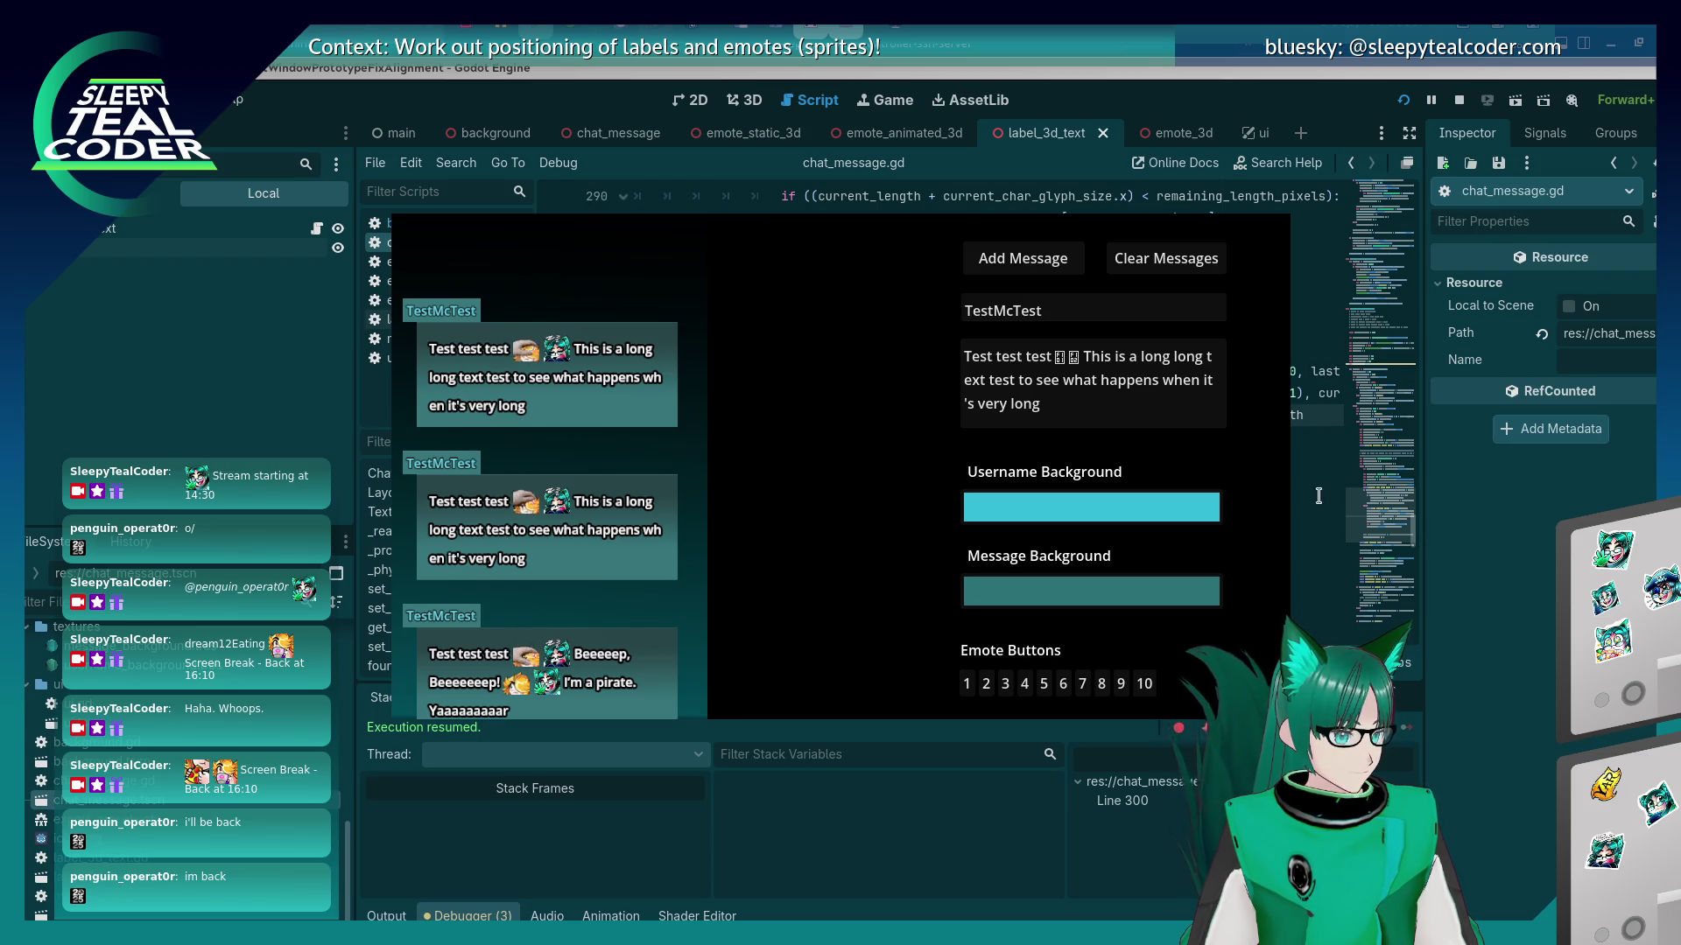
click(435, 842)
Show the Output log with the new fragment print, and put the caret at the end of line 297 in chat_message.gd.
click(386, 916)
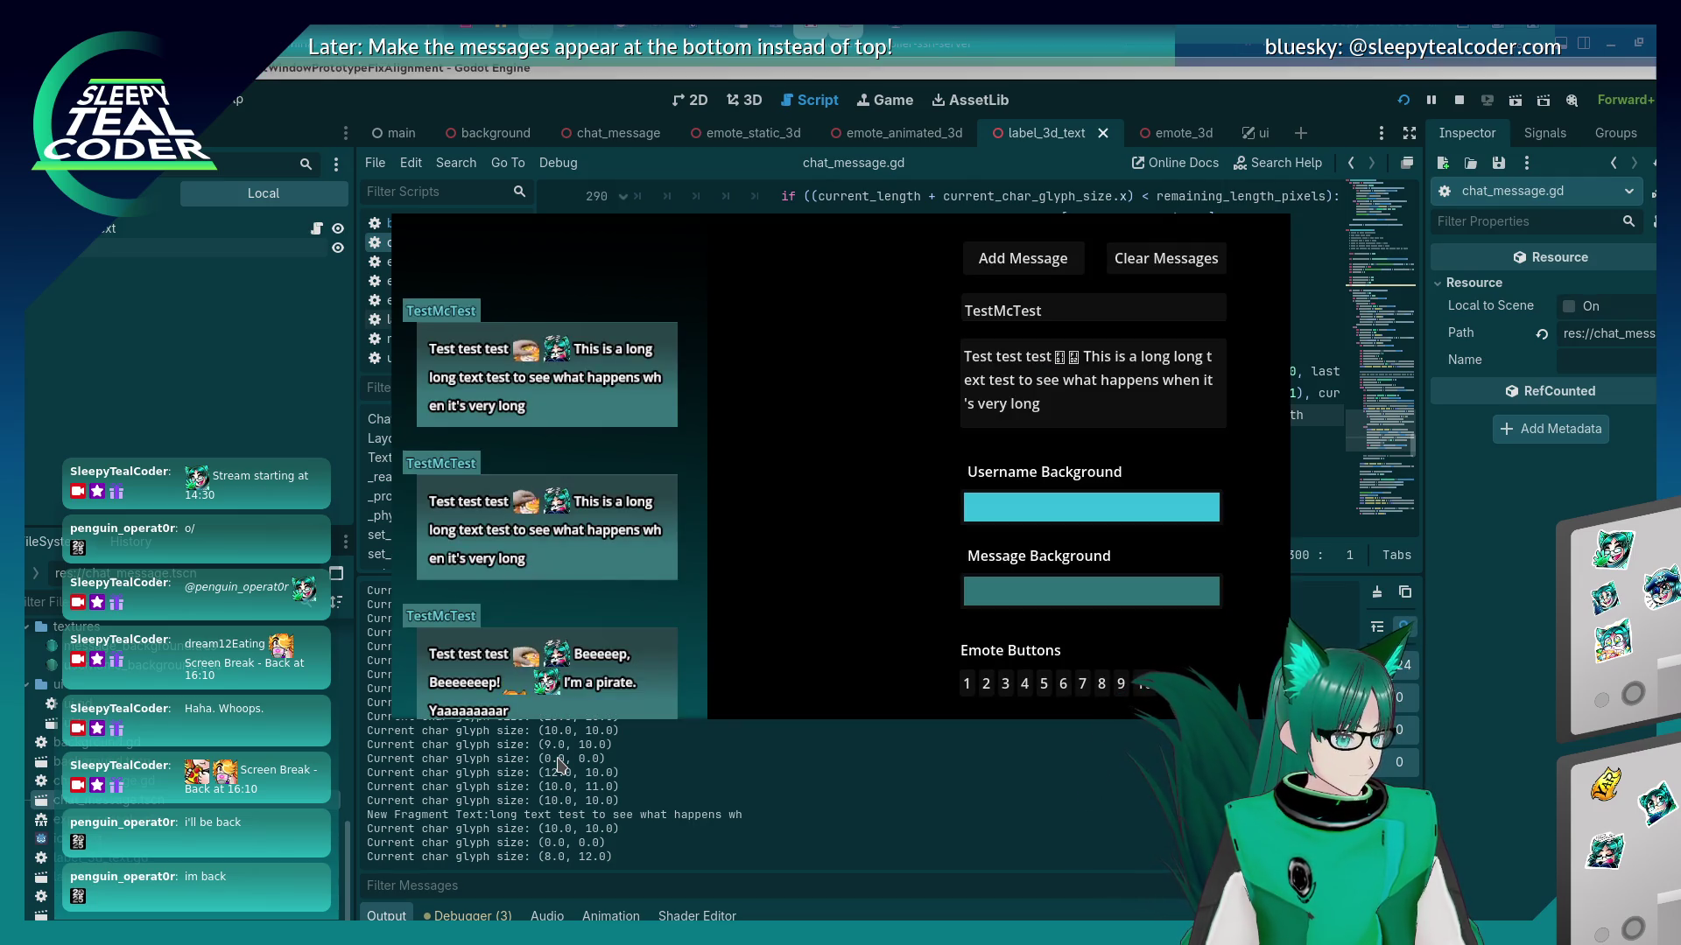
click(560, 765)
scroll(954, 446, up, 2)
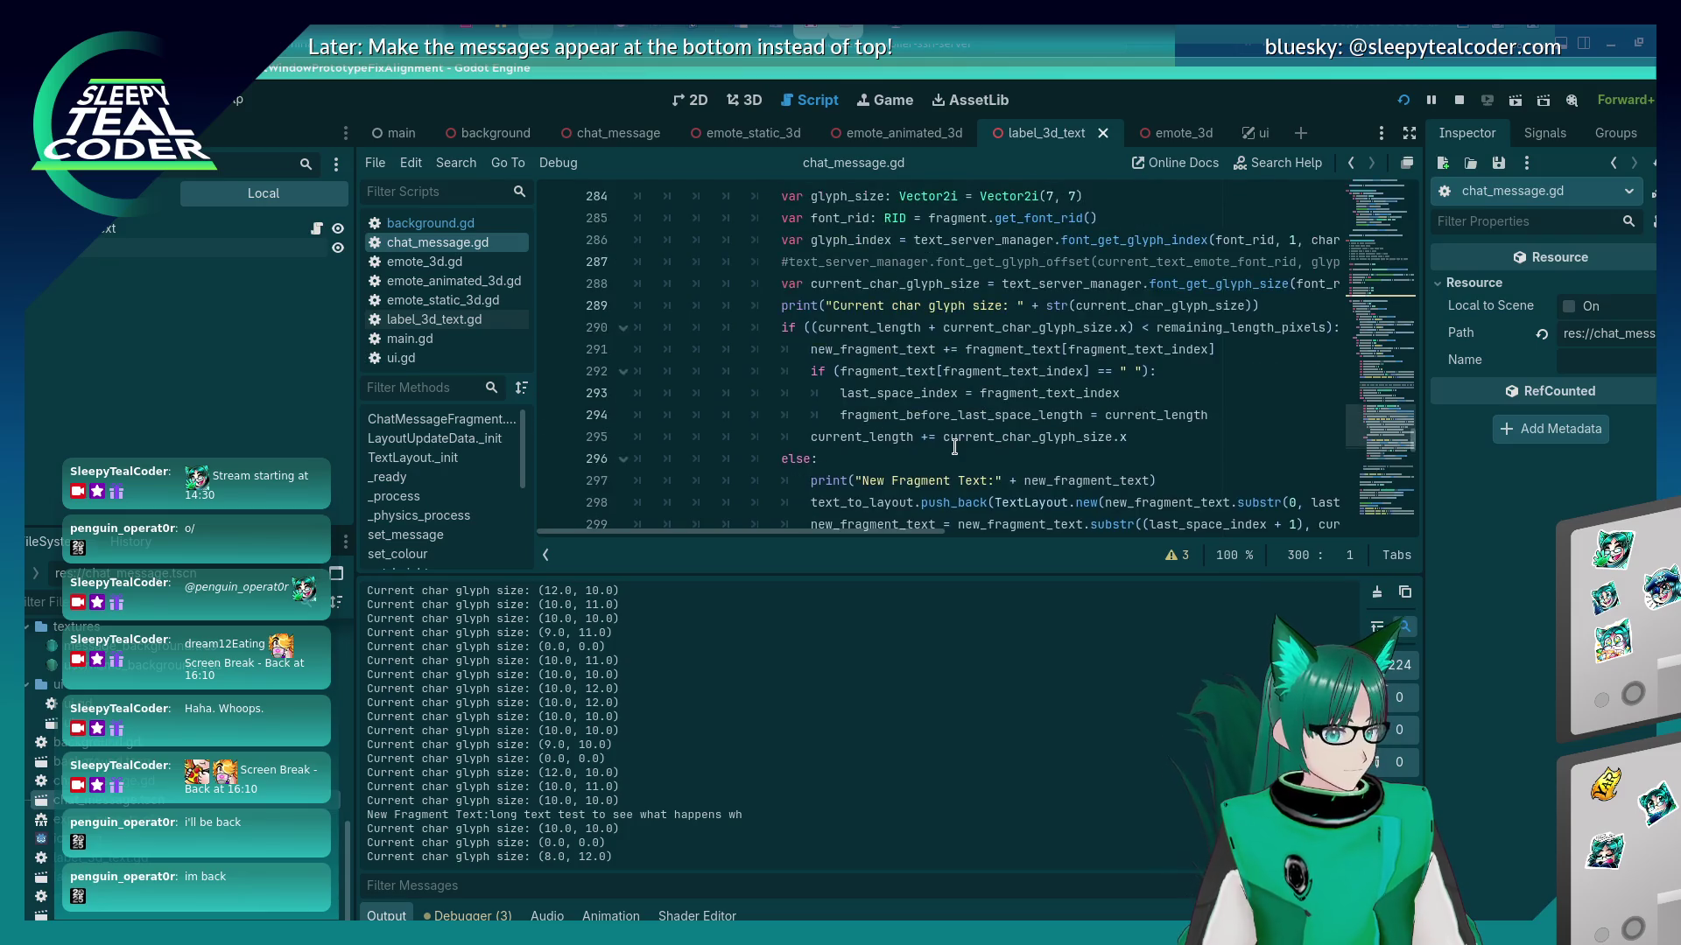
scroll(954, 447, down, 1)
drag(886, 530, 911, 529)
click(1243, 415)
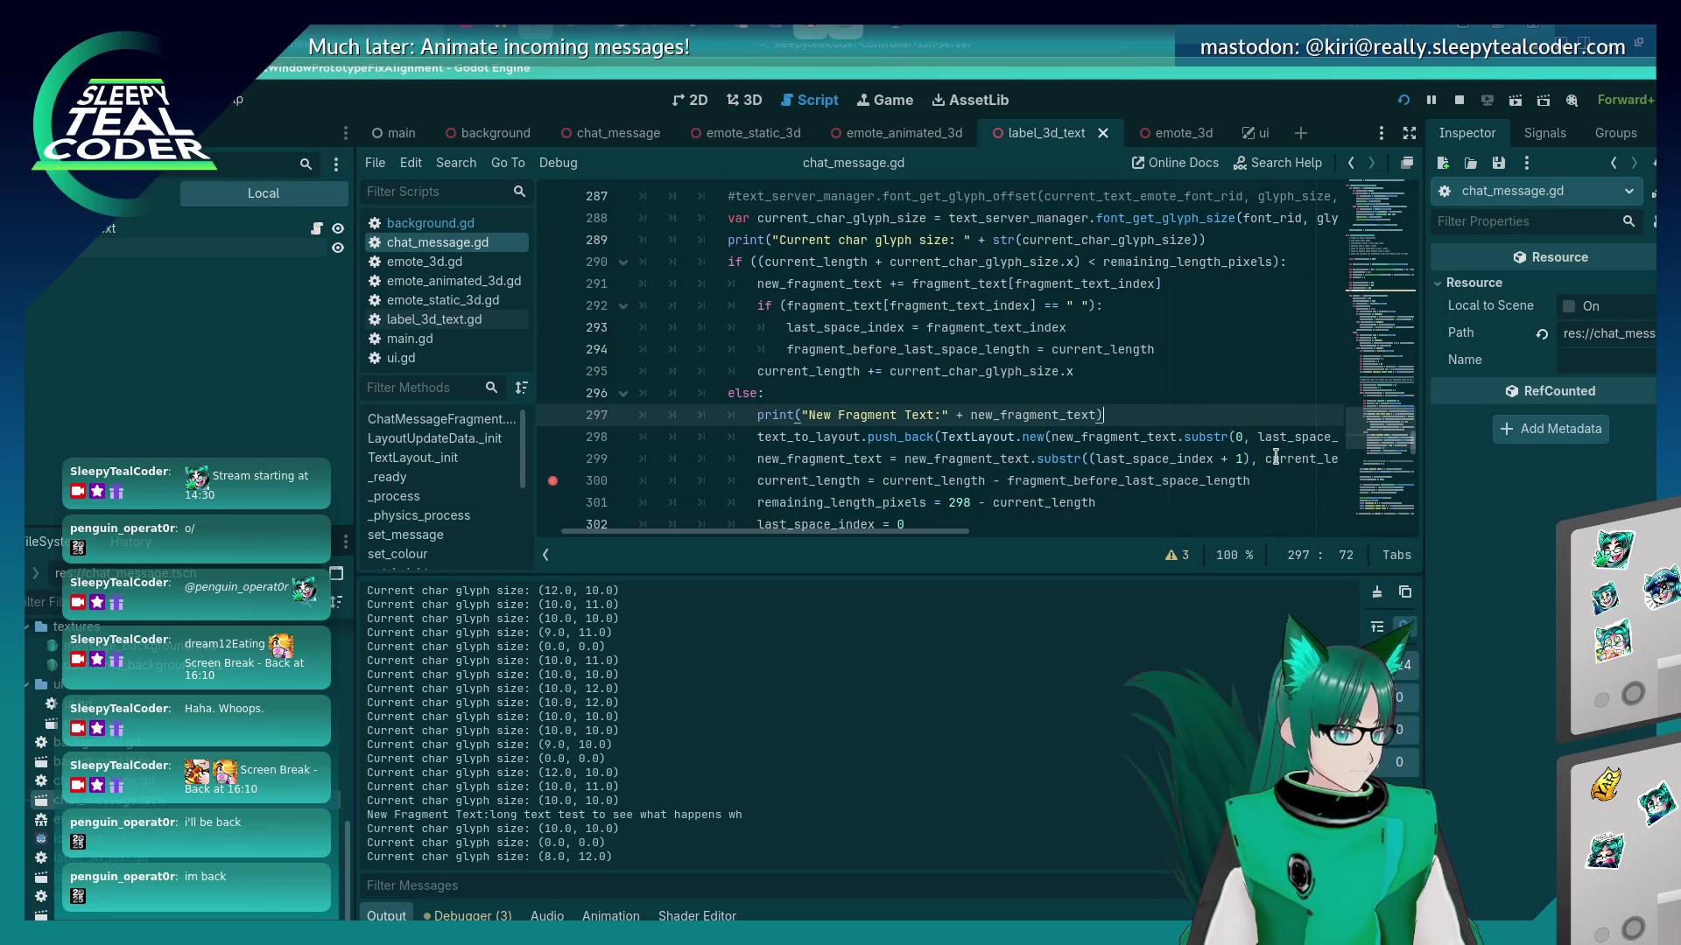
Move the New Fragment Text print statement onto line 297, indent it, and save chat_message.gd.
key(shift+Home)
key(ctrl+c)
key(BackSpace)
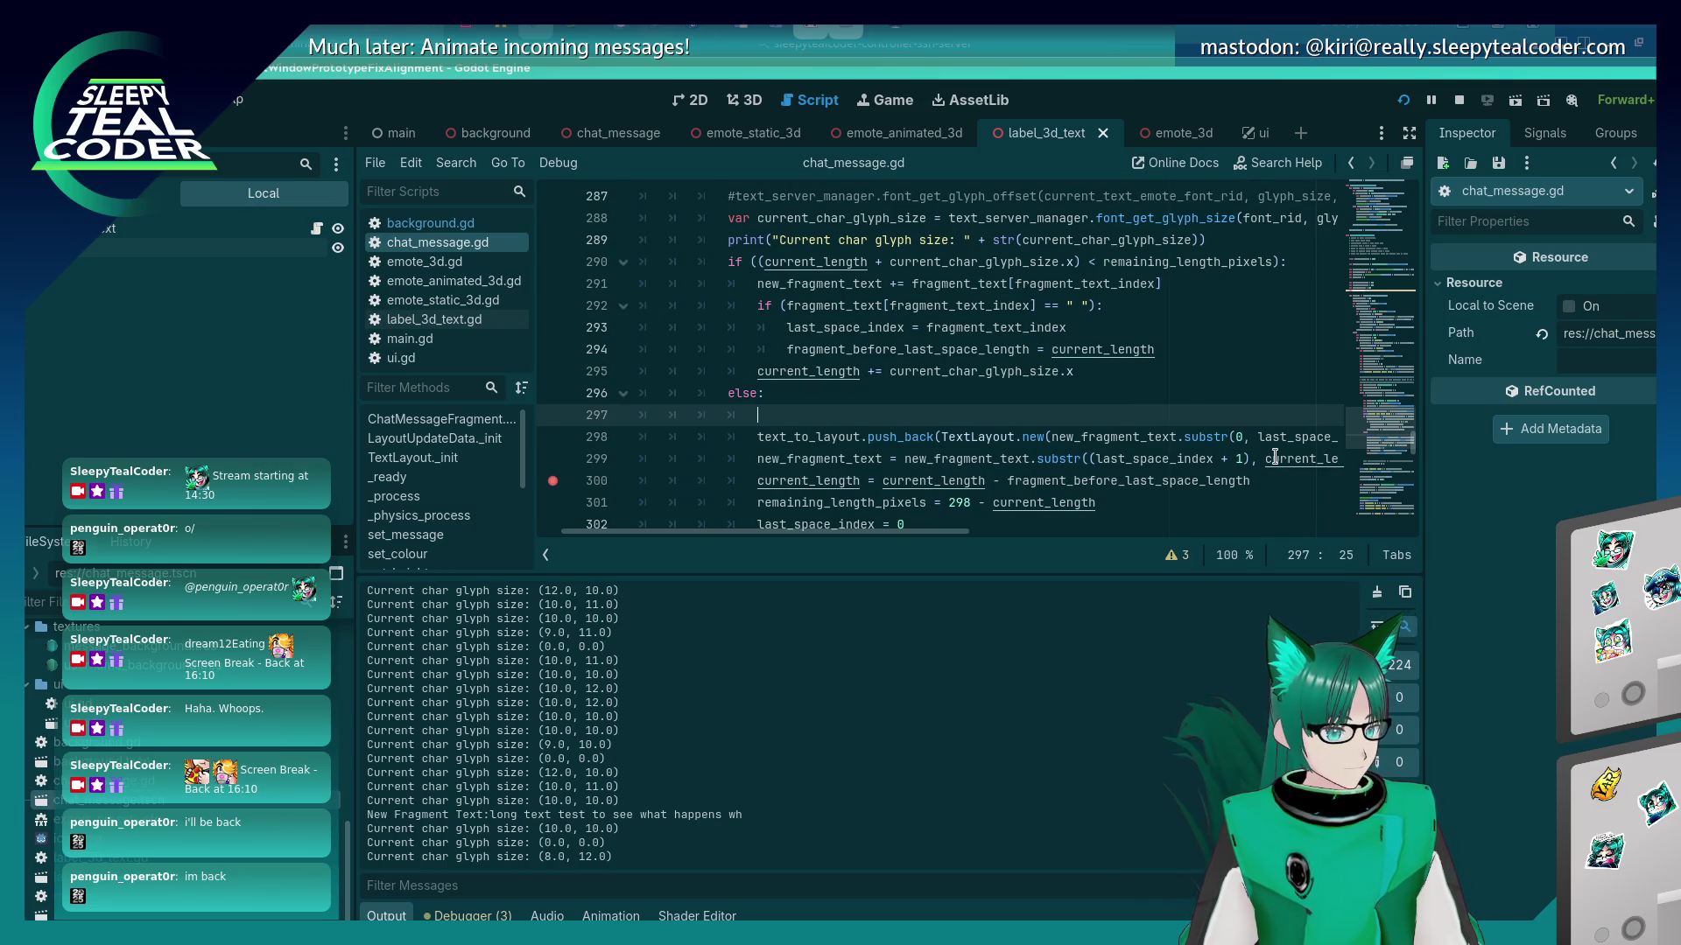
key(Down)
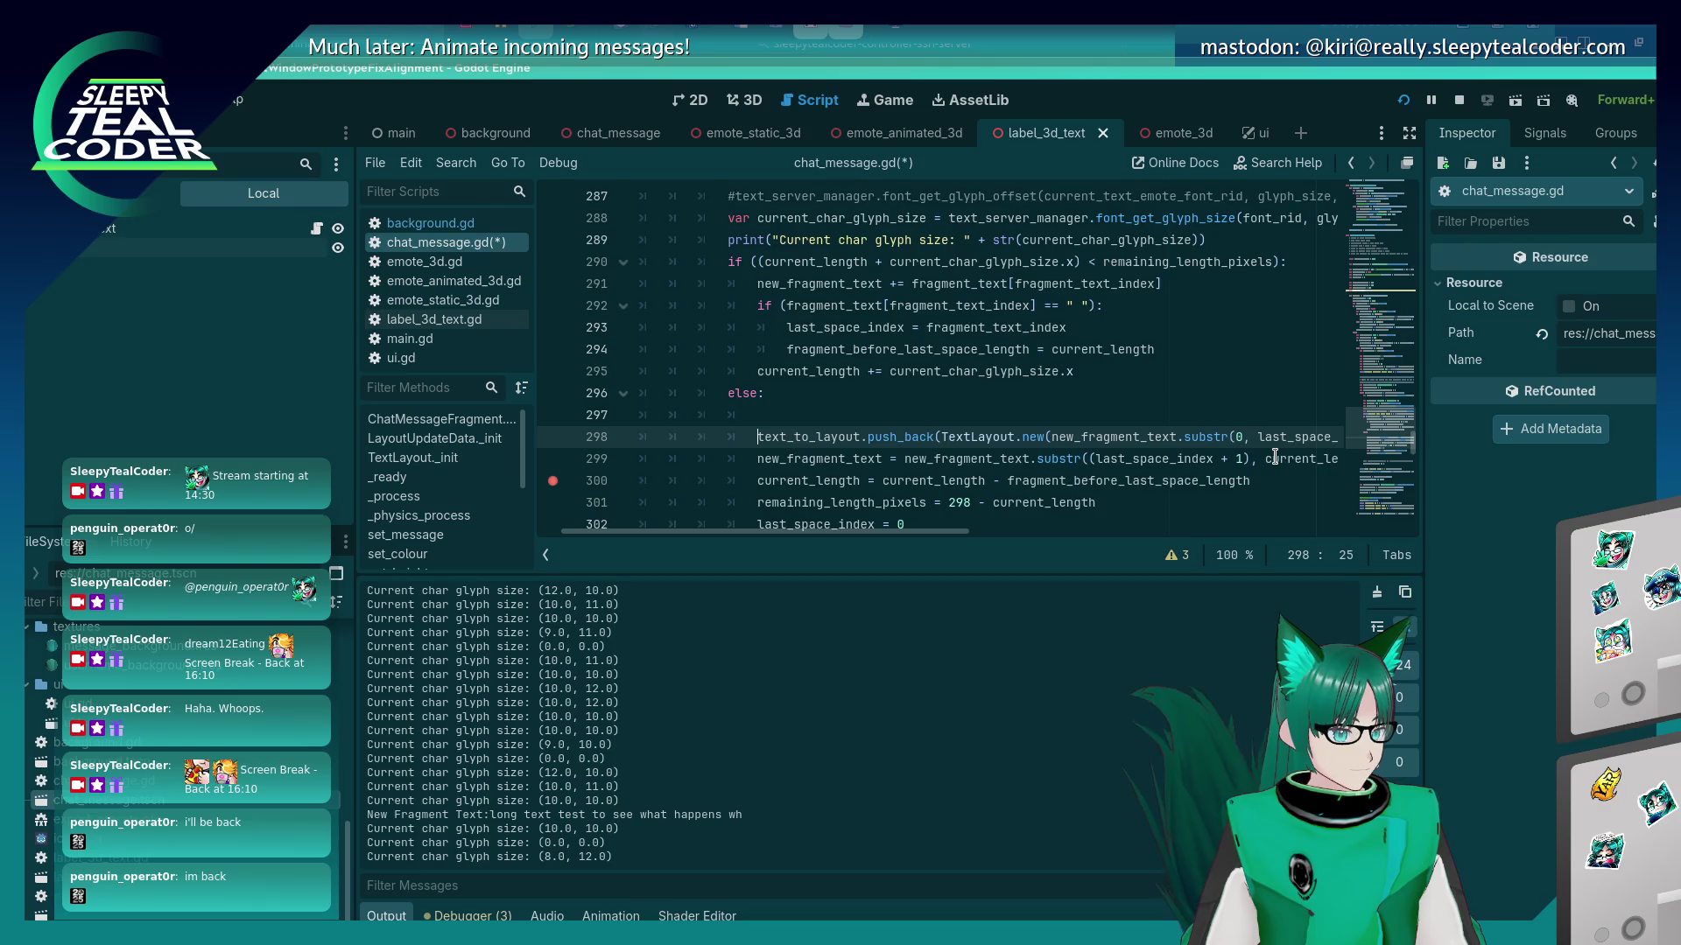
key(End)
key(Return)
key(Home)
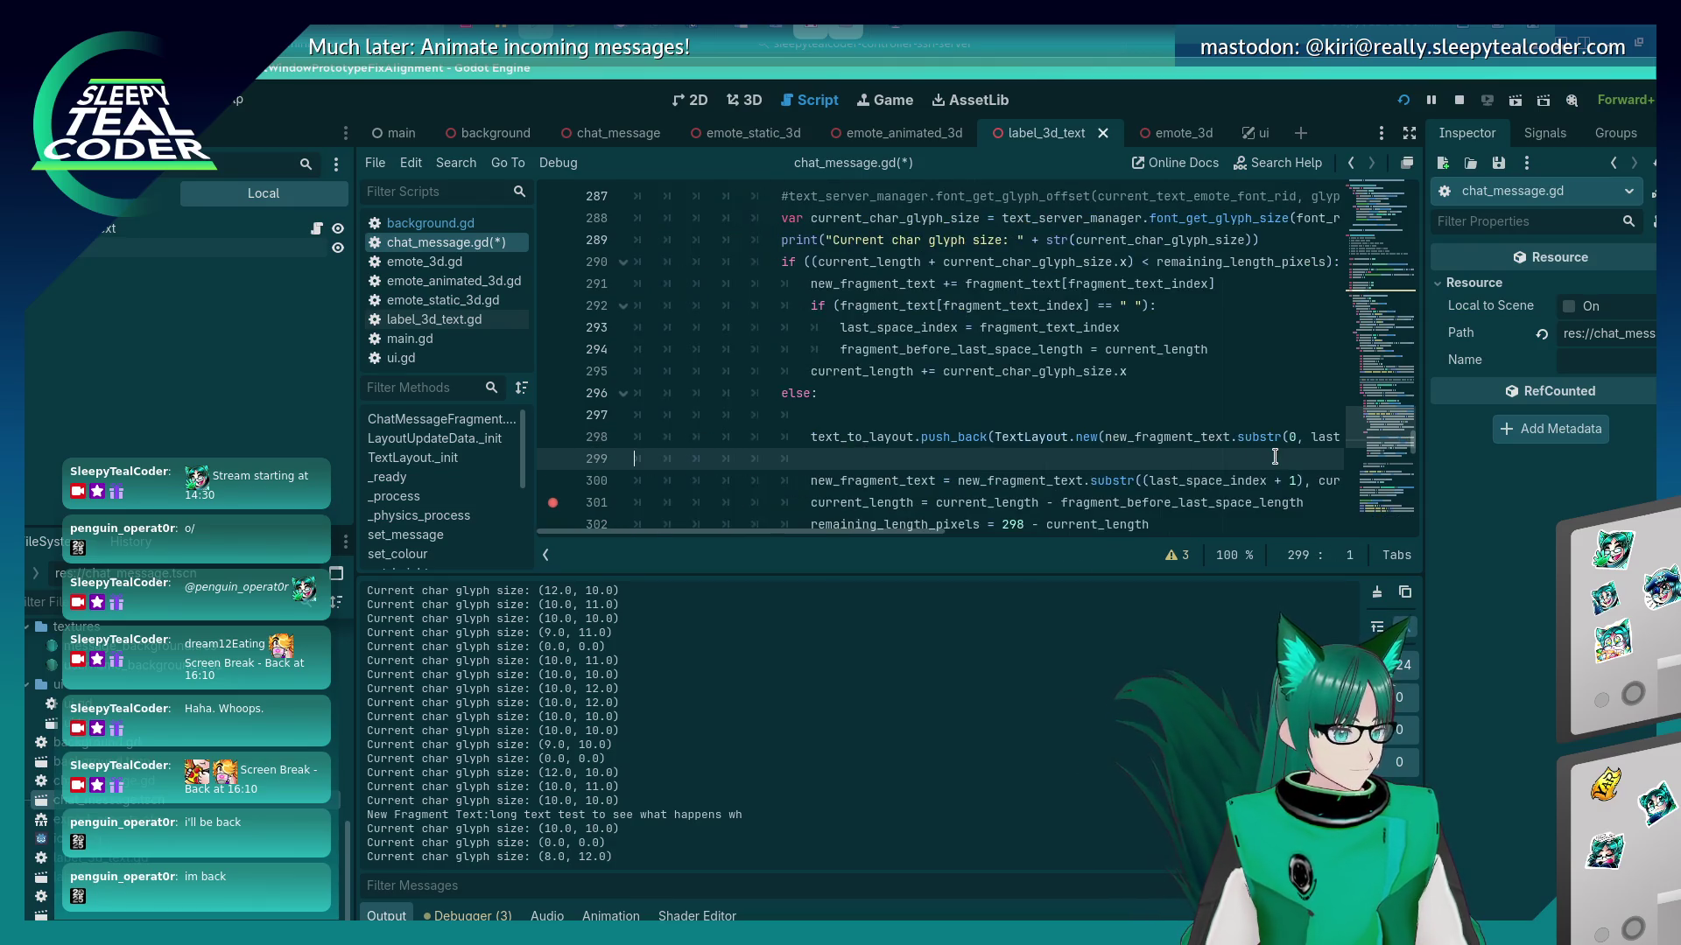
key(Up)
key(Up)
key(ctrl+v)
key(Tab)
key(Tab)
key(Tab)
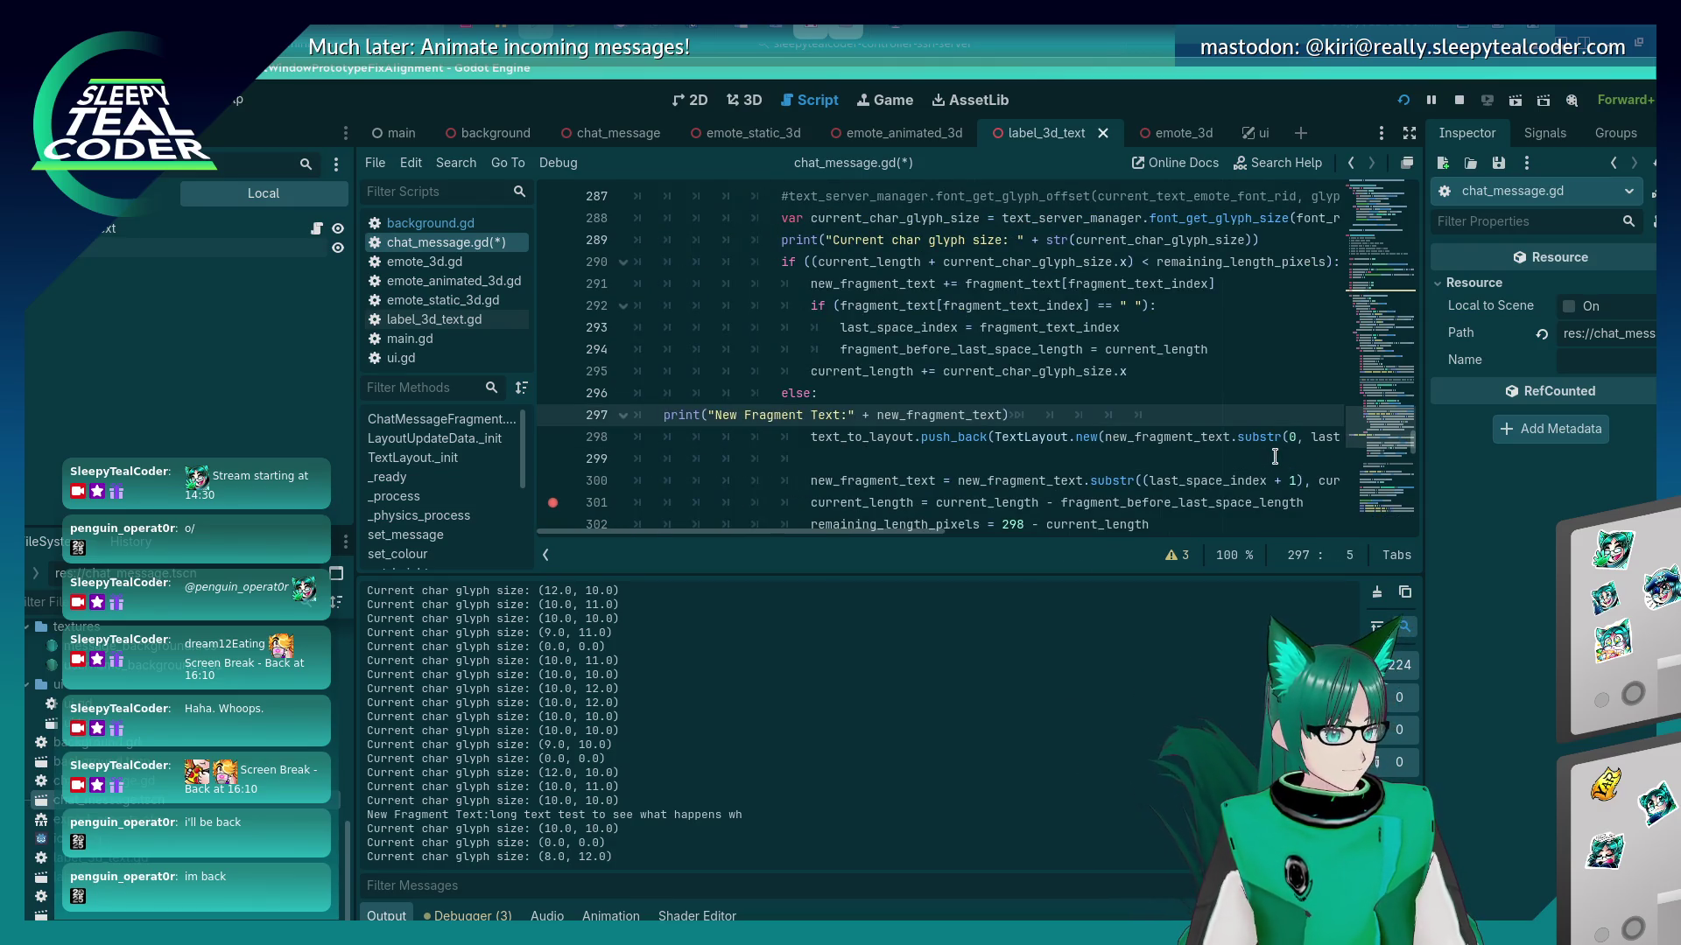
key(ctrl+s)
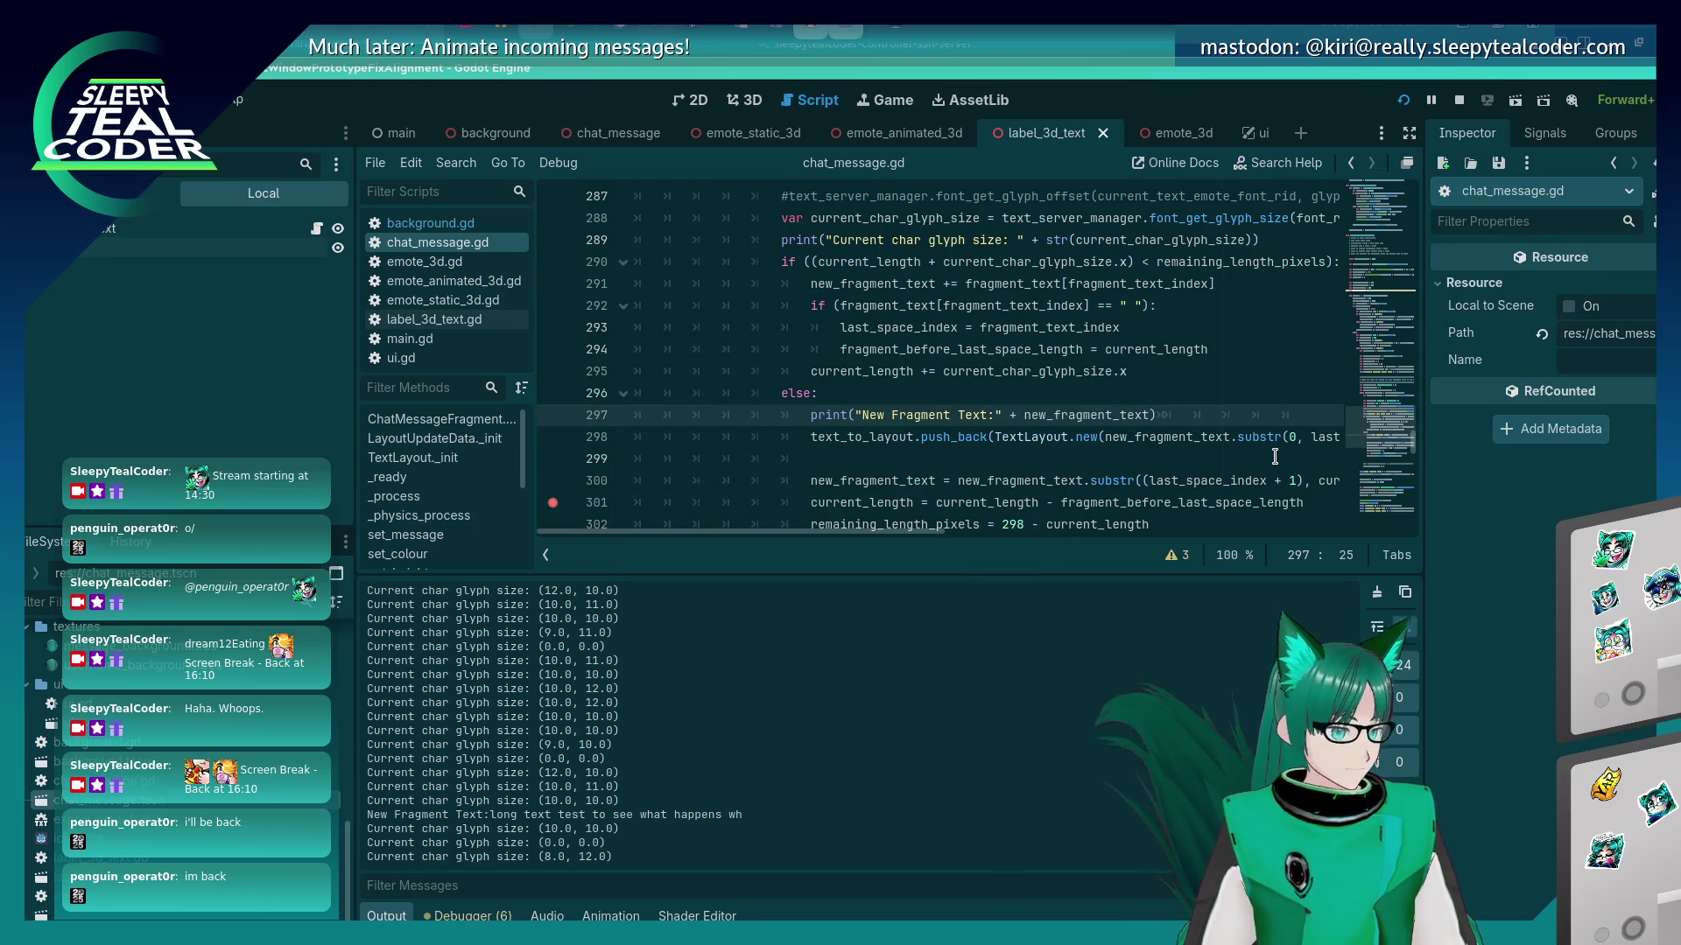
Remove the empty line 299, save the script, and return to the running game.
key(Down)
key(Down)
key(ctrl+x)
key(ctrl+s)
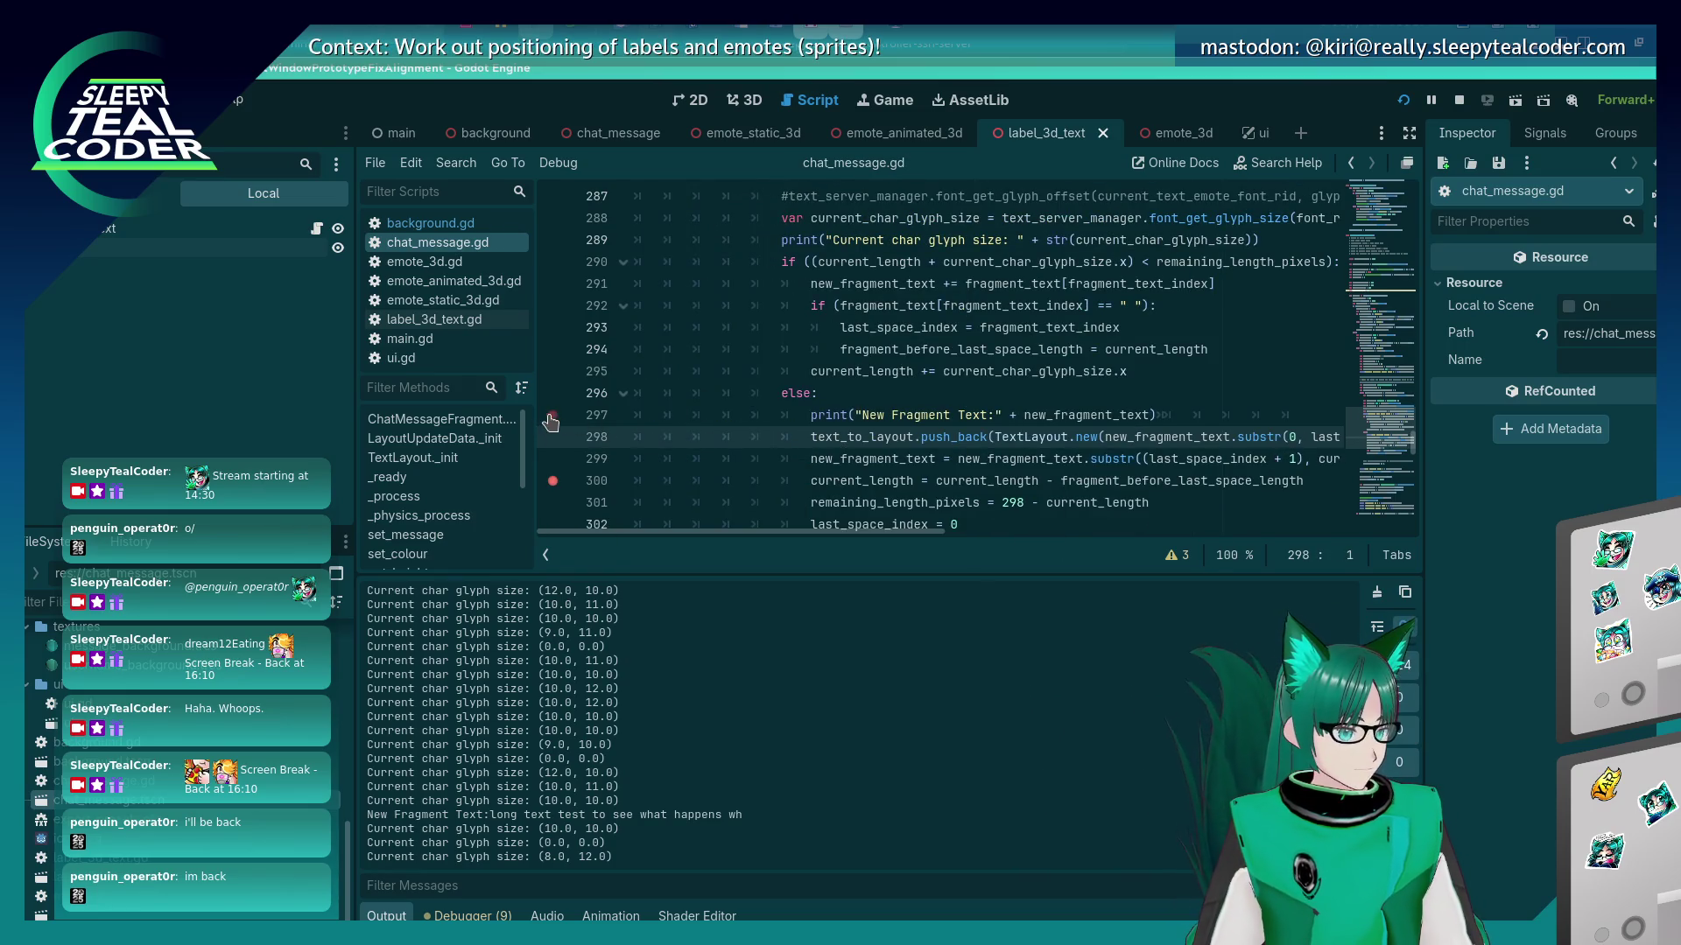
key(alt+Tab)
key(alt+Tab)
key(alt+Tab)
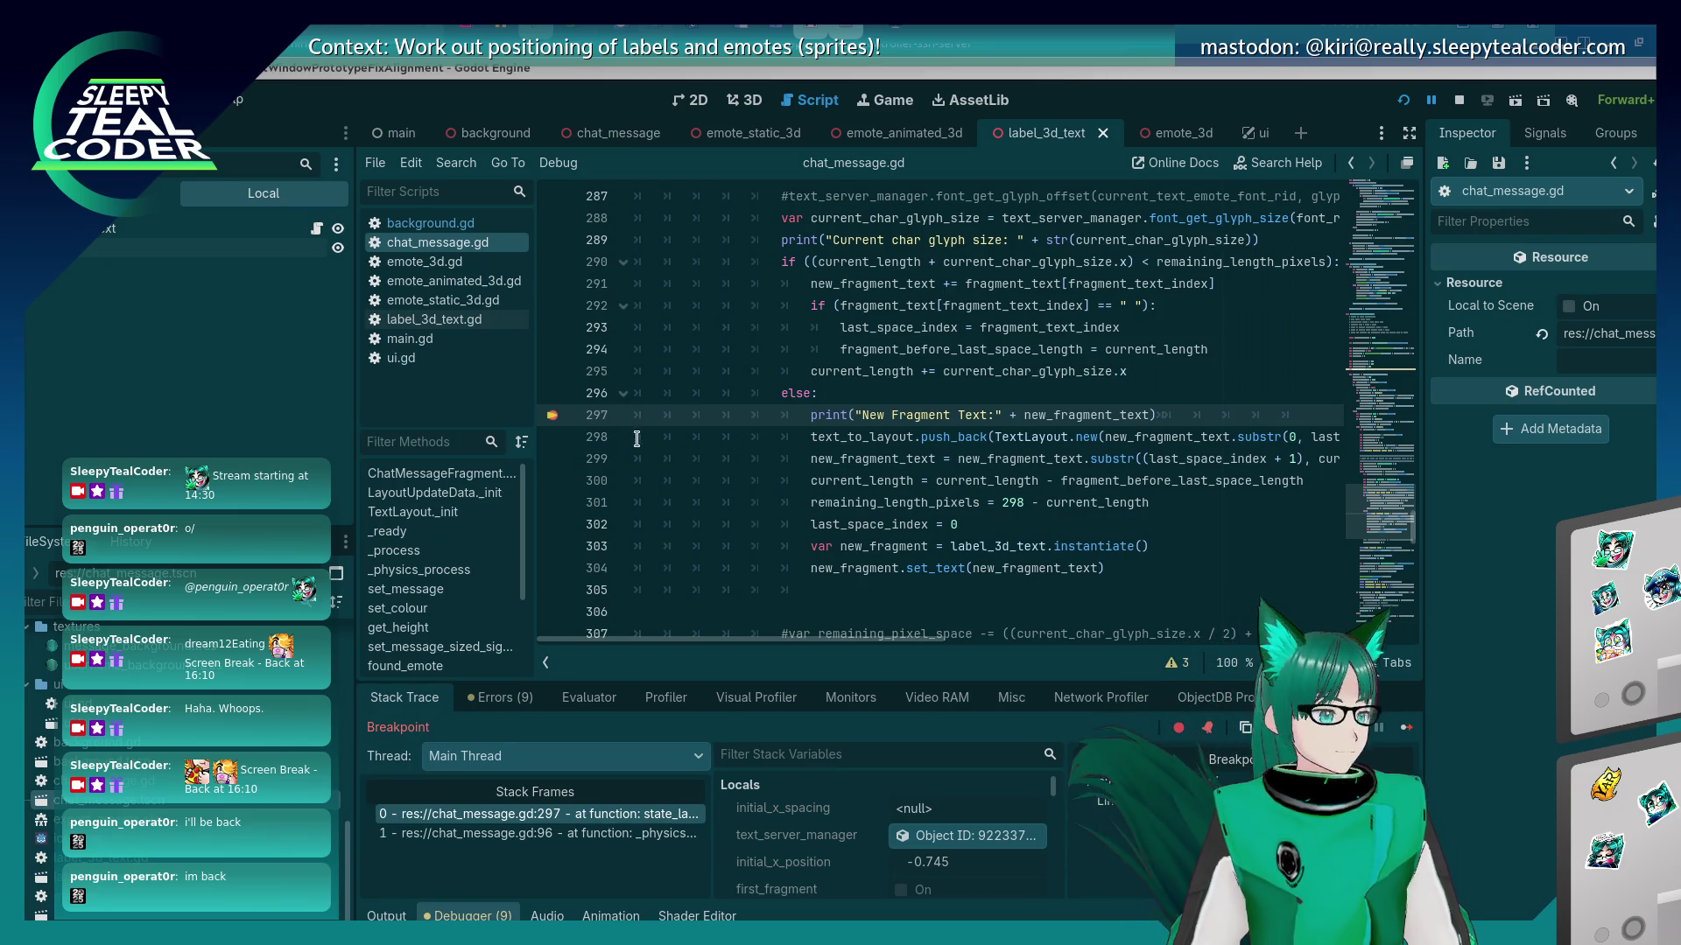
key(F10)
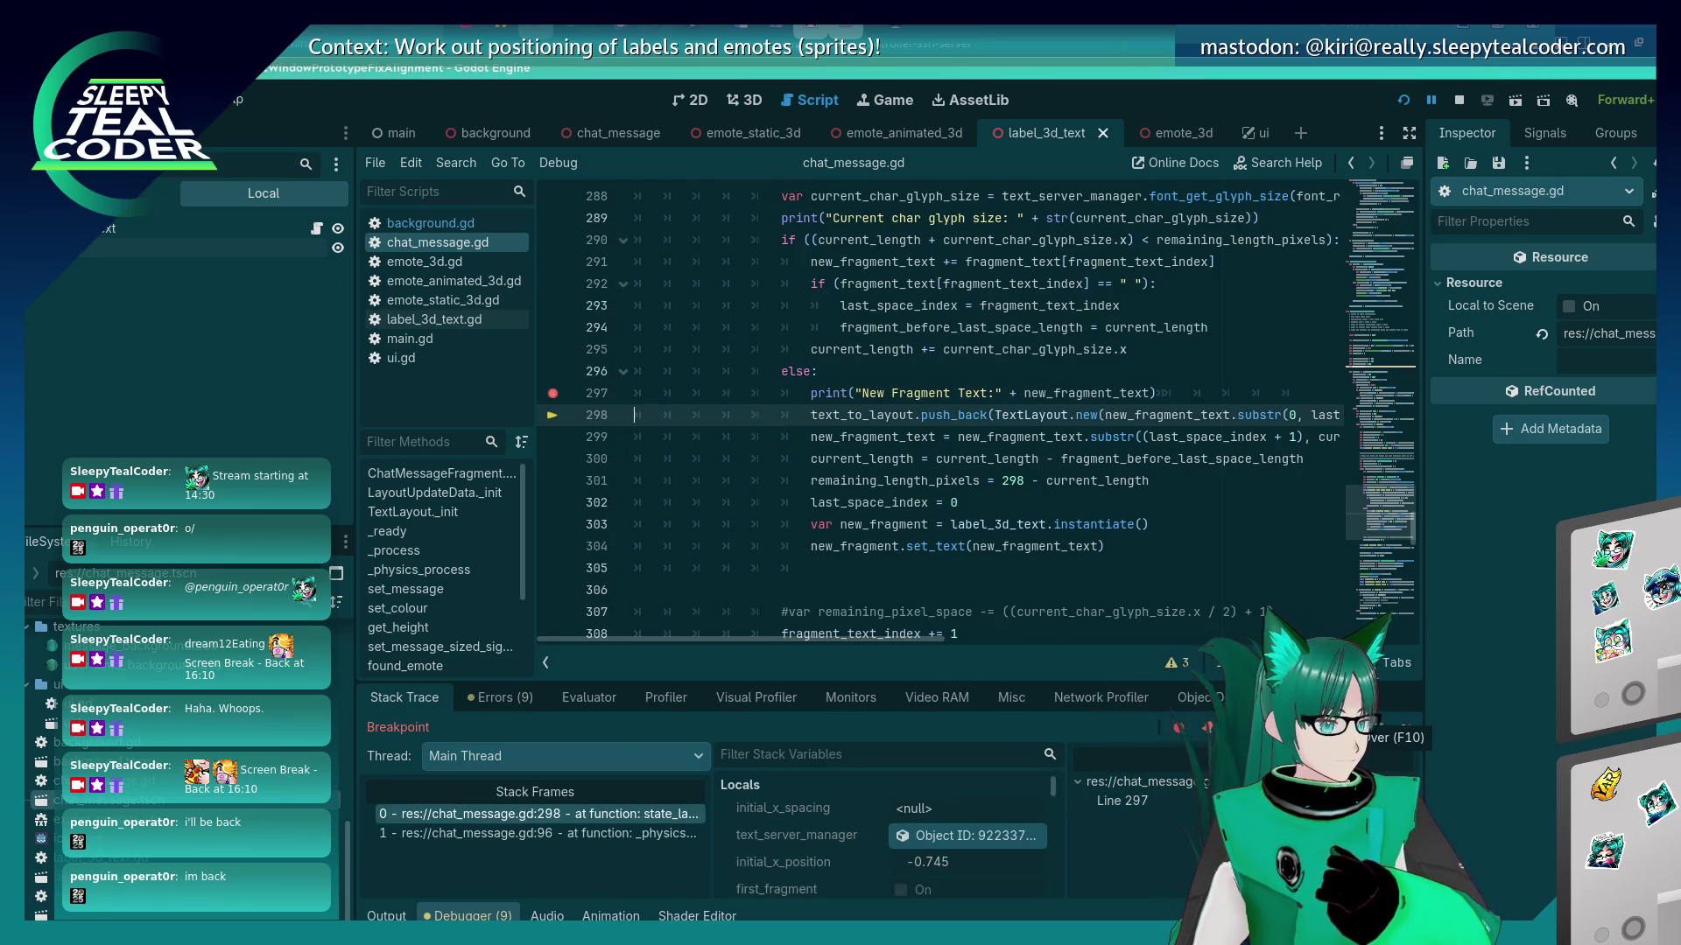
key(F10)
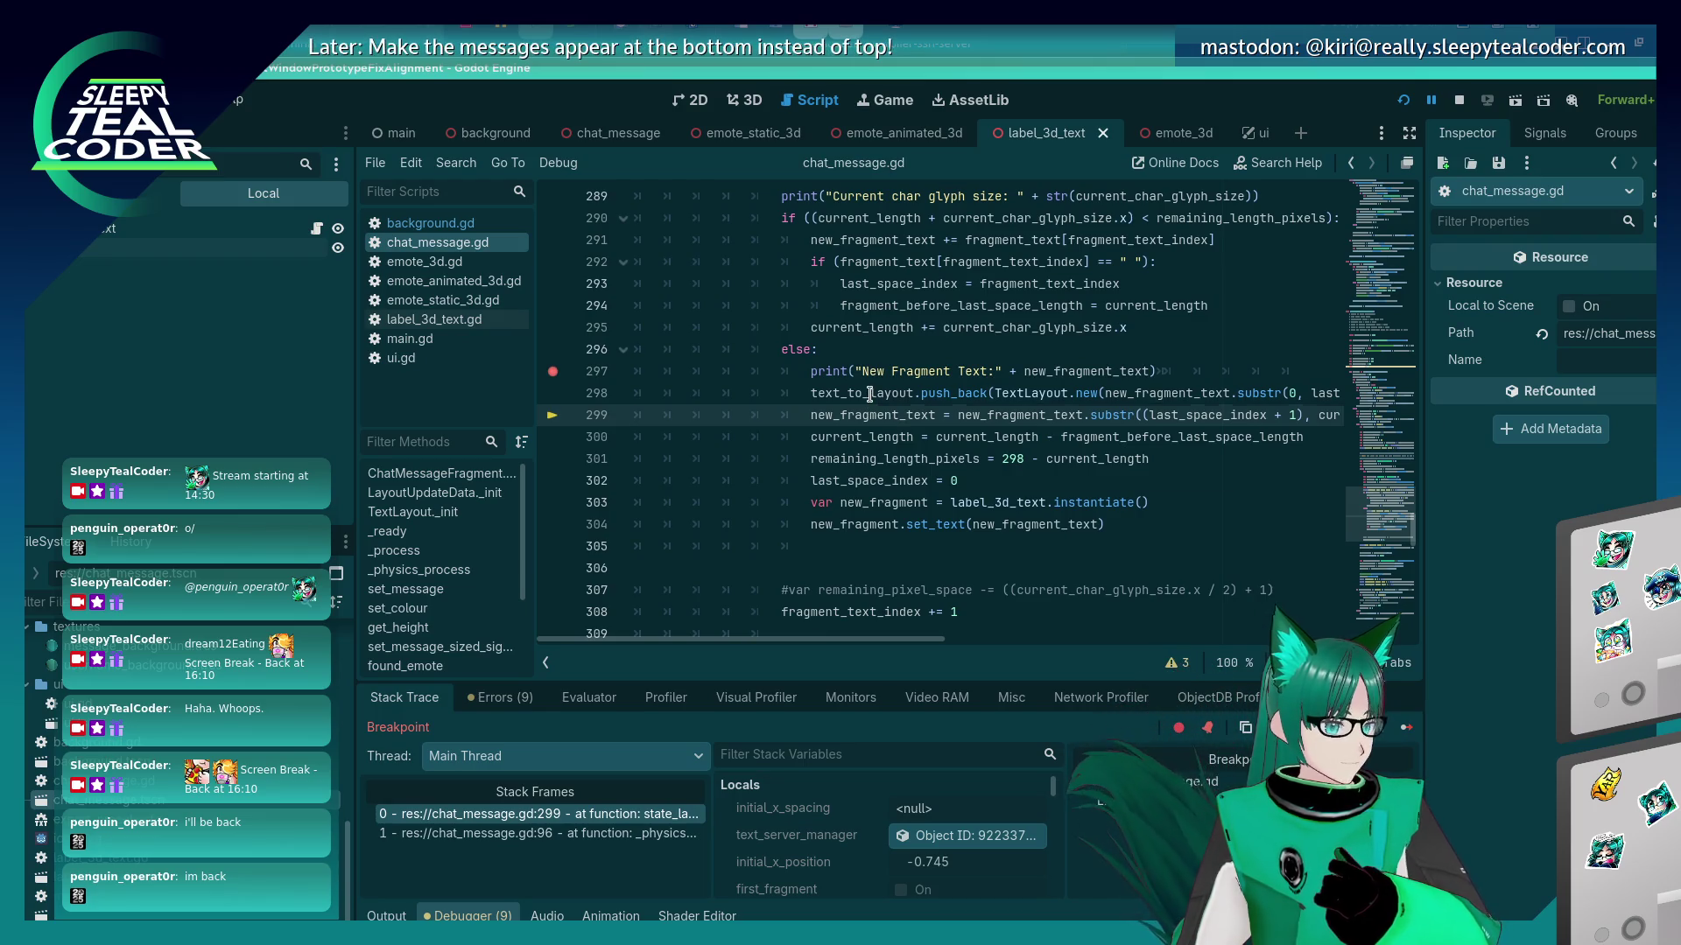
mouse_move(869, 394)
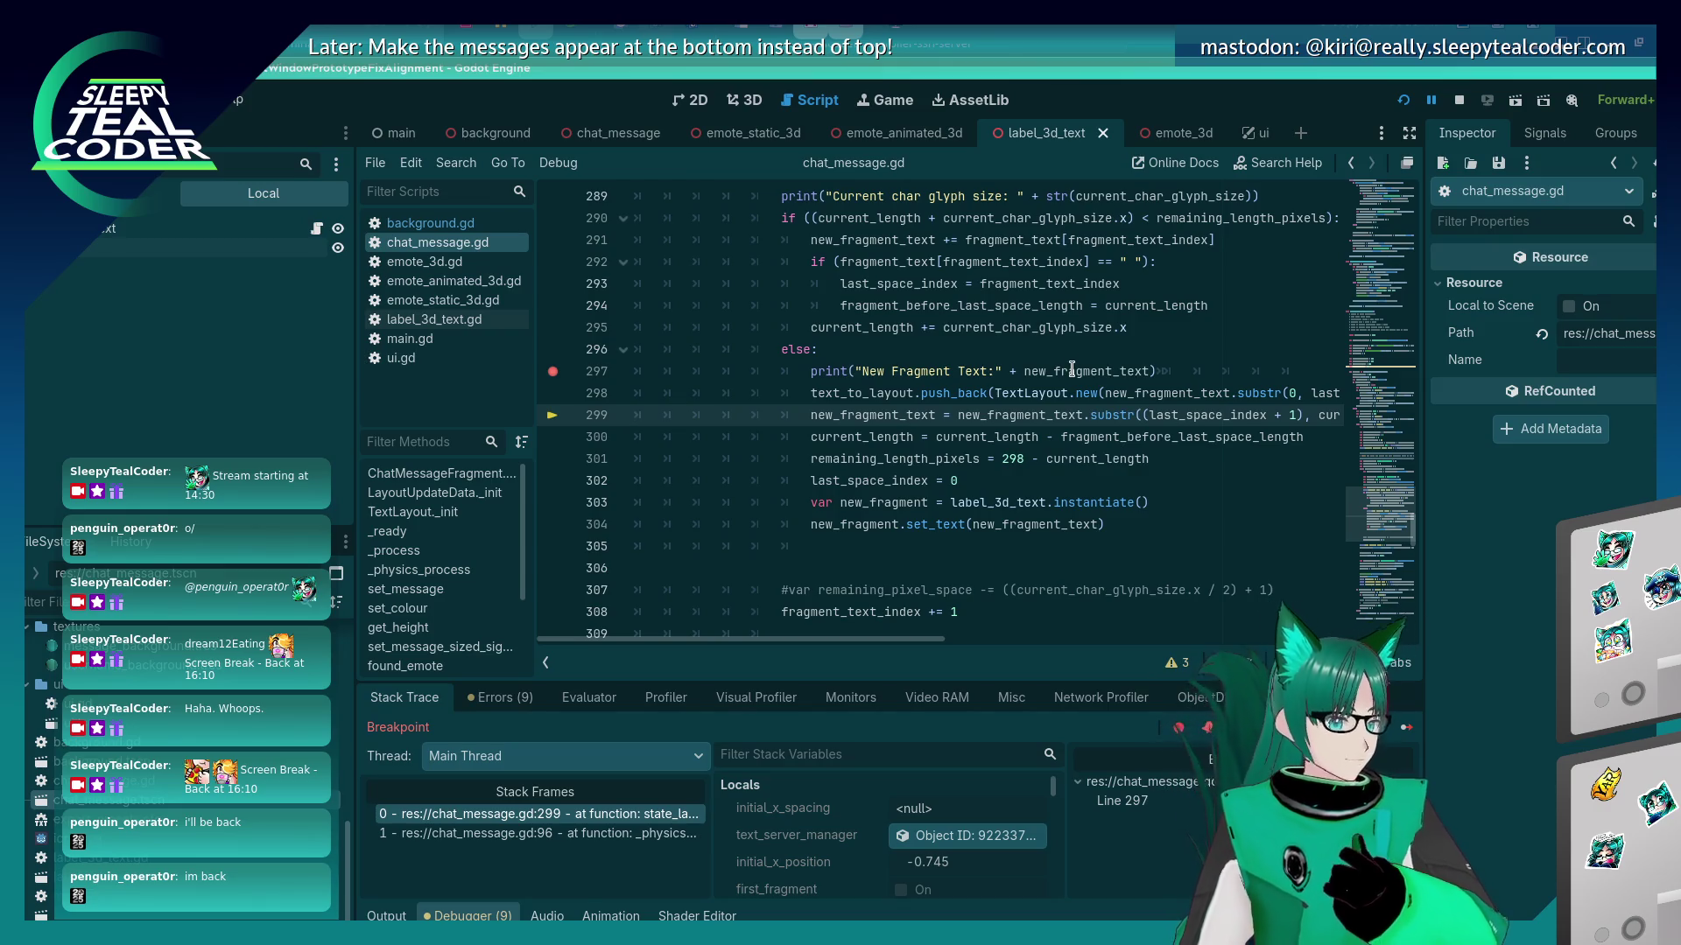
mouse_move(1072, 370)
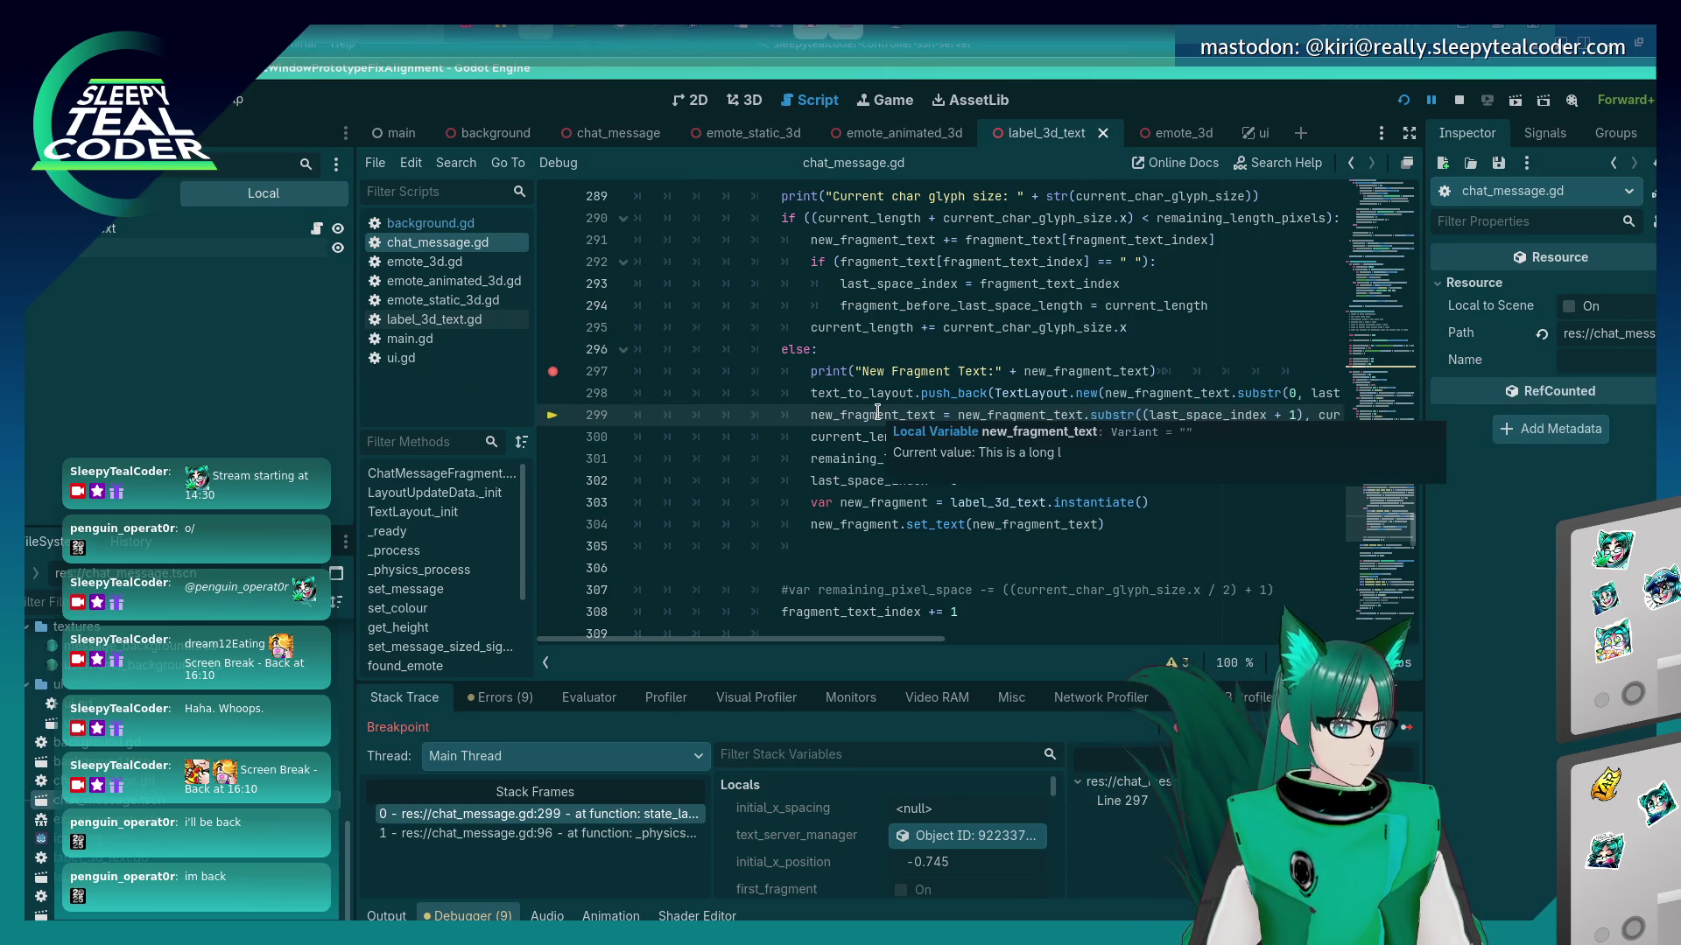
key(F10)
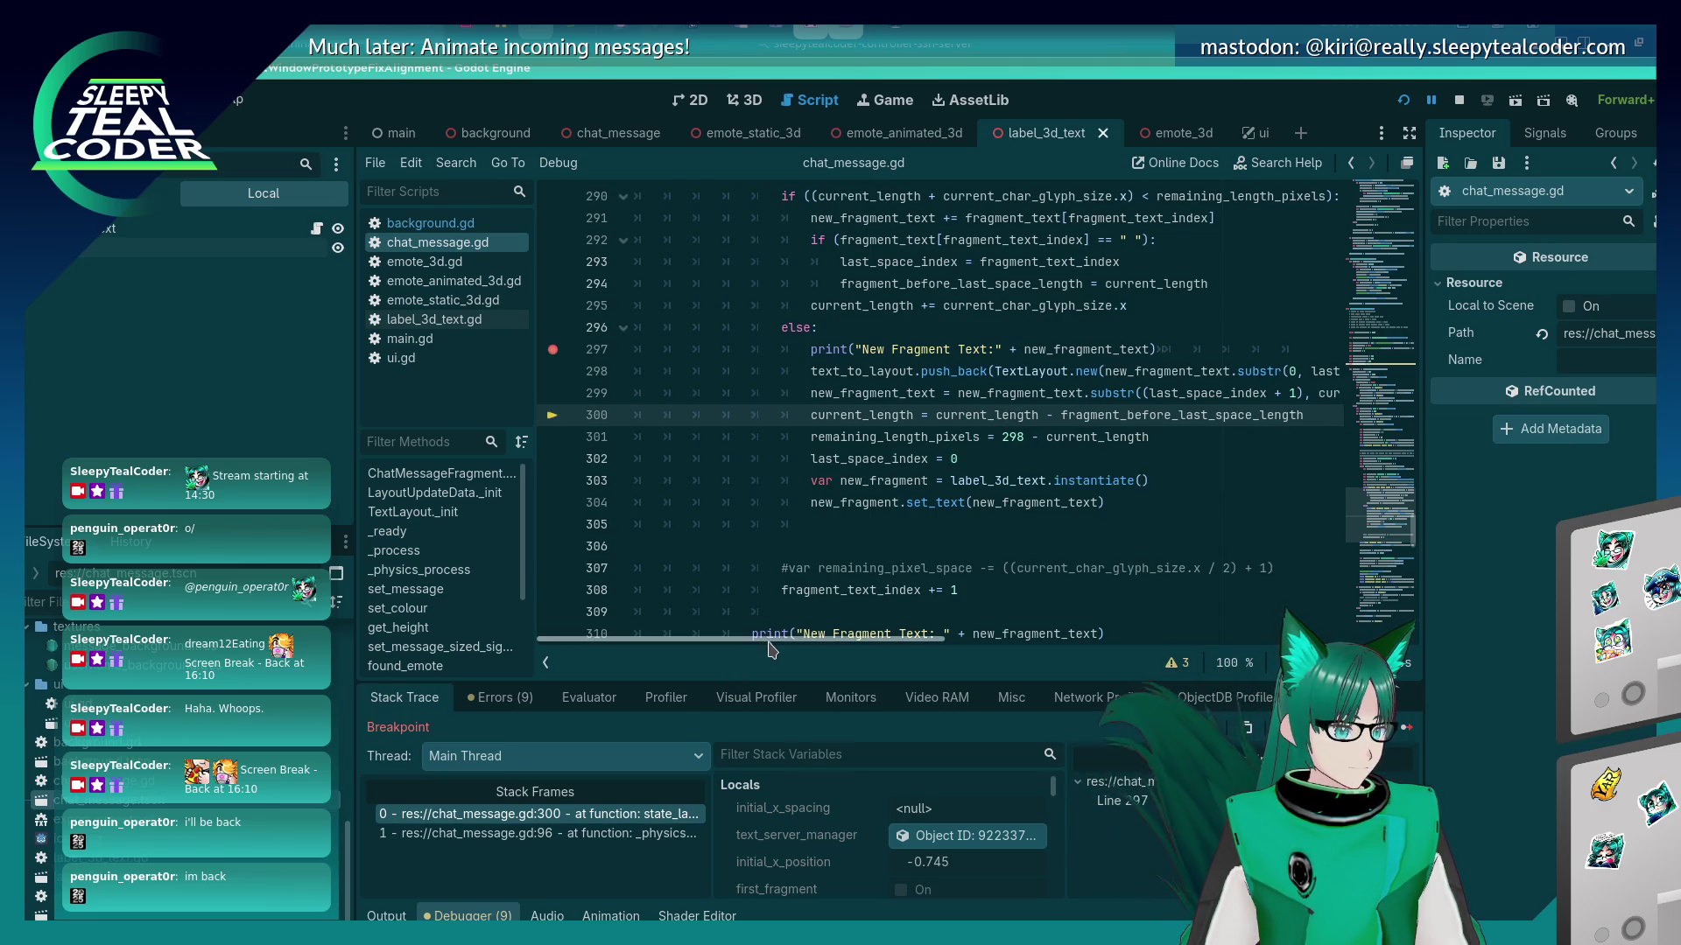
drag(770, 649, 882, 648)
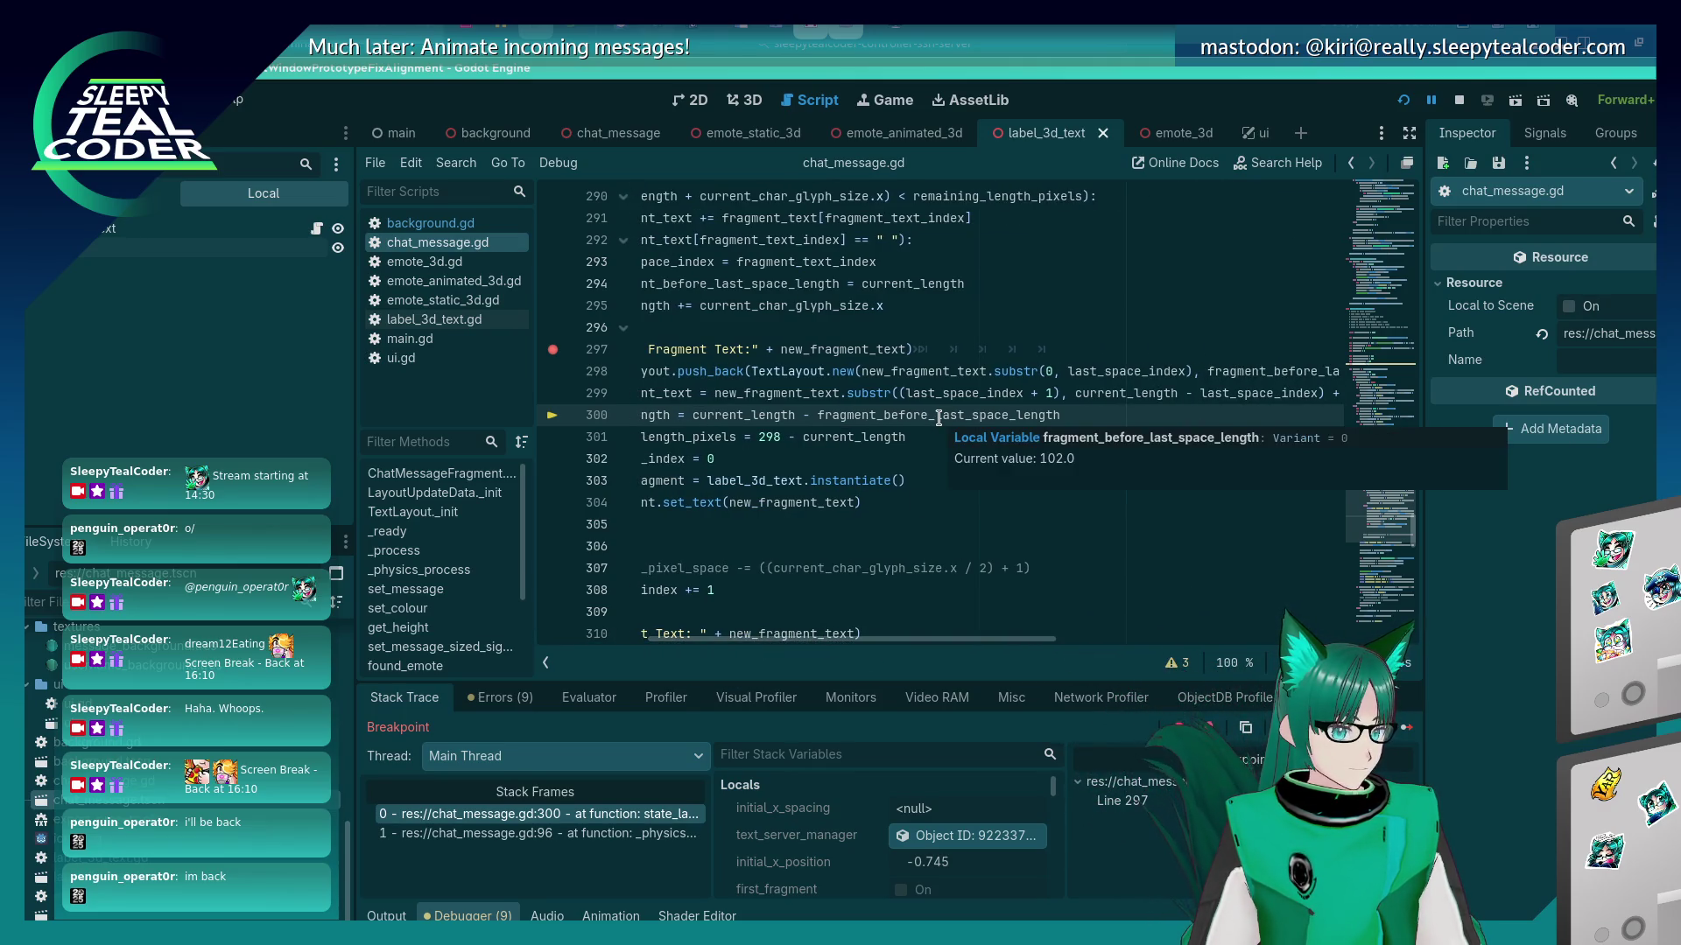
mouse_move(831, 648)
mouse_down()
mouse_move(762, 648)
mouse_move(927, 636)
mouse_move(774, 648)
mouse_up()
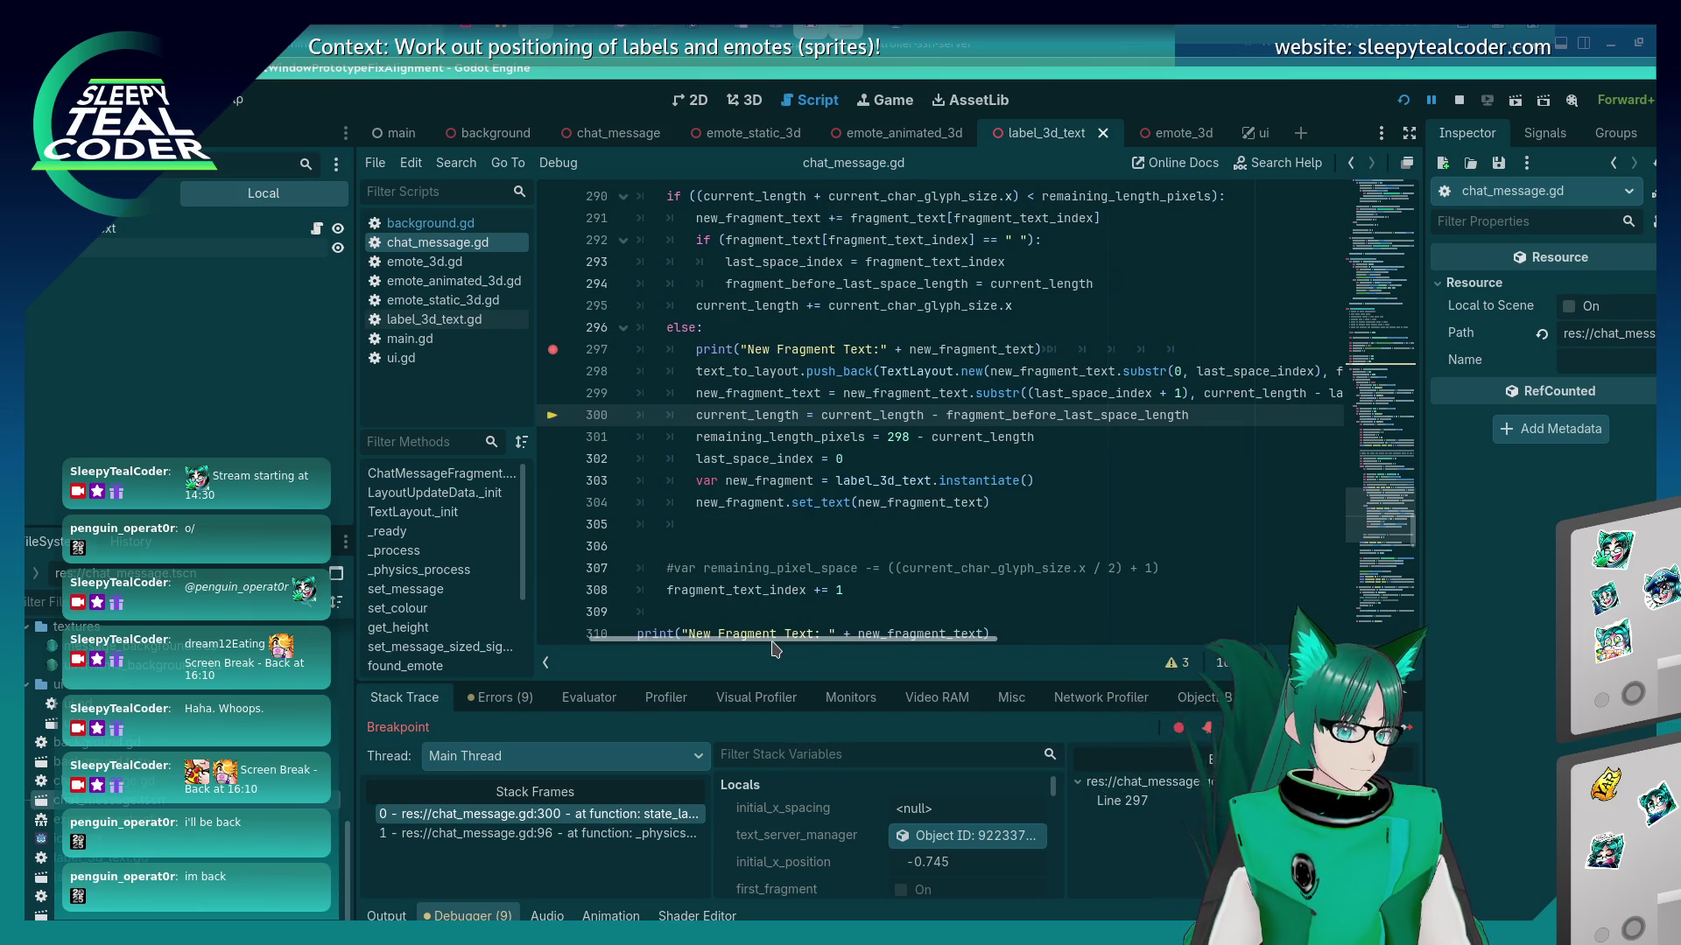
scroll(809, 553, up, 1)
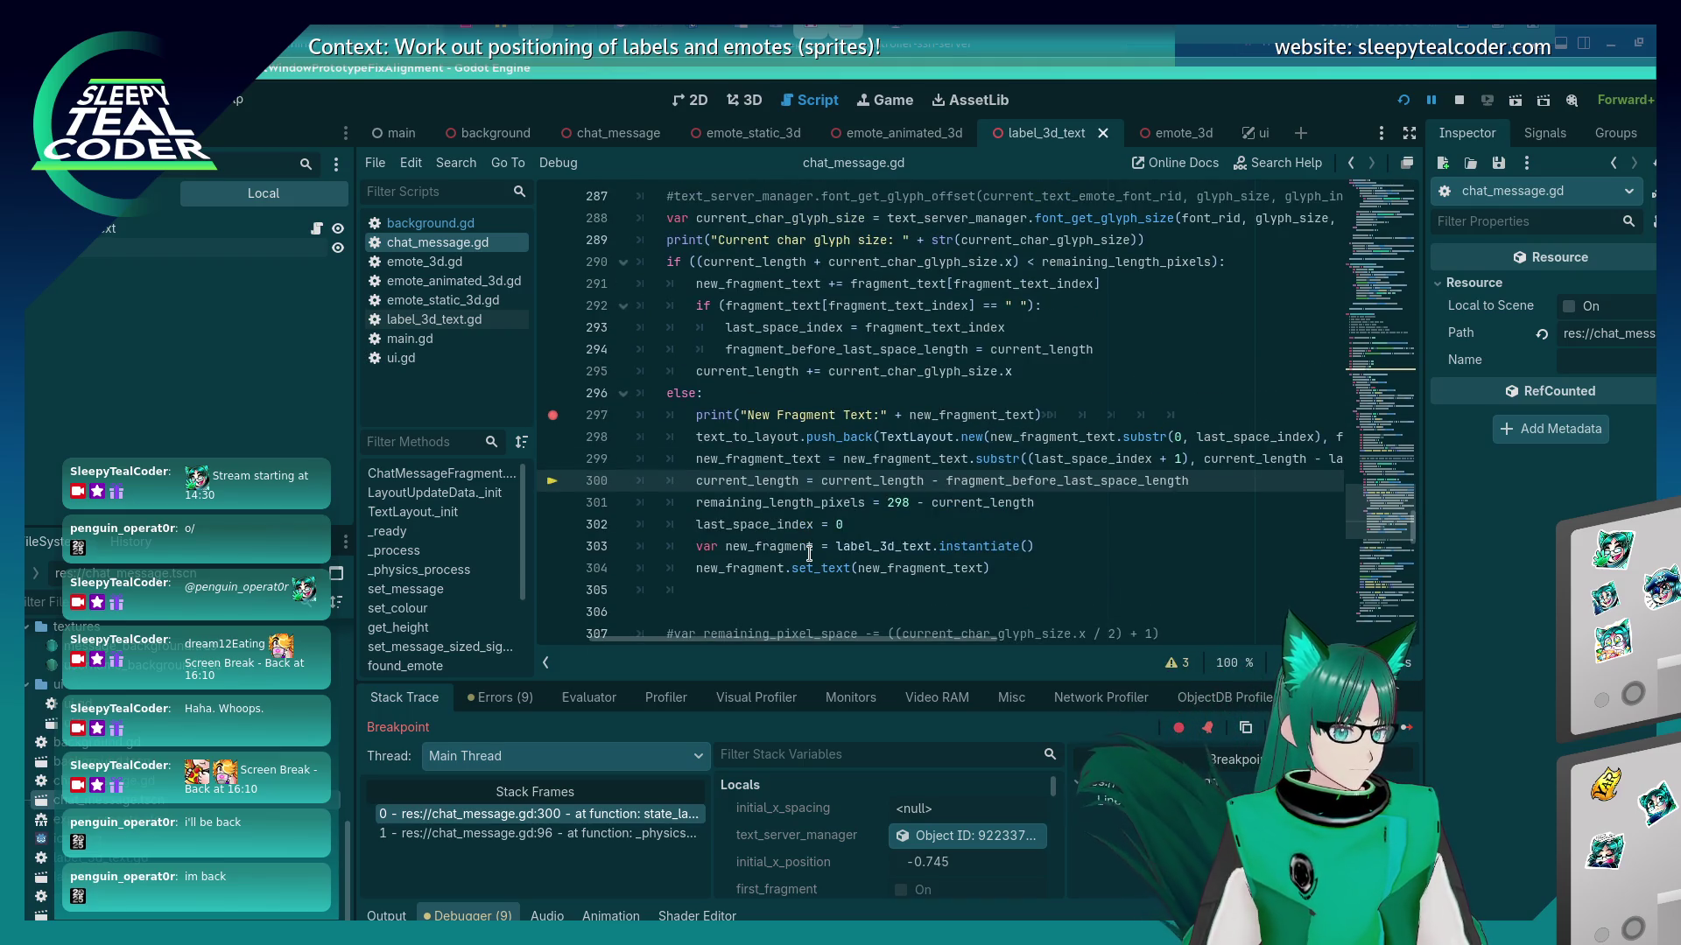
Change line 300 to current_length = (current_length + current_char_glyph_size.x) - fragment_before_last_space_length and save.
scroll(808, 553, up, 1)
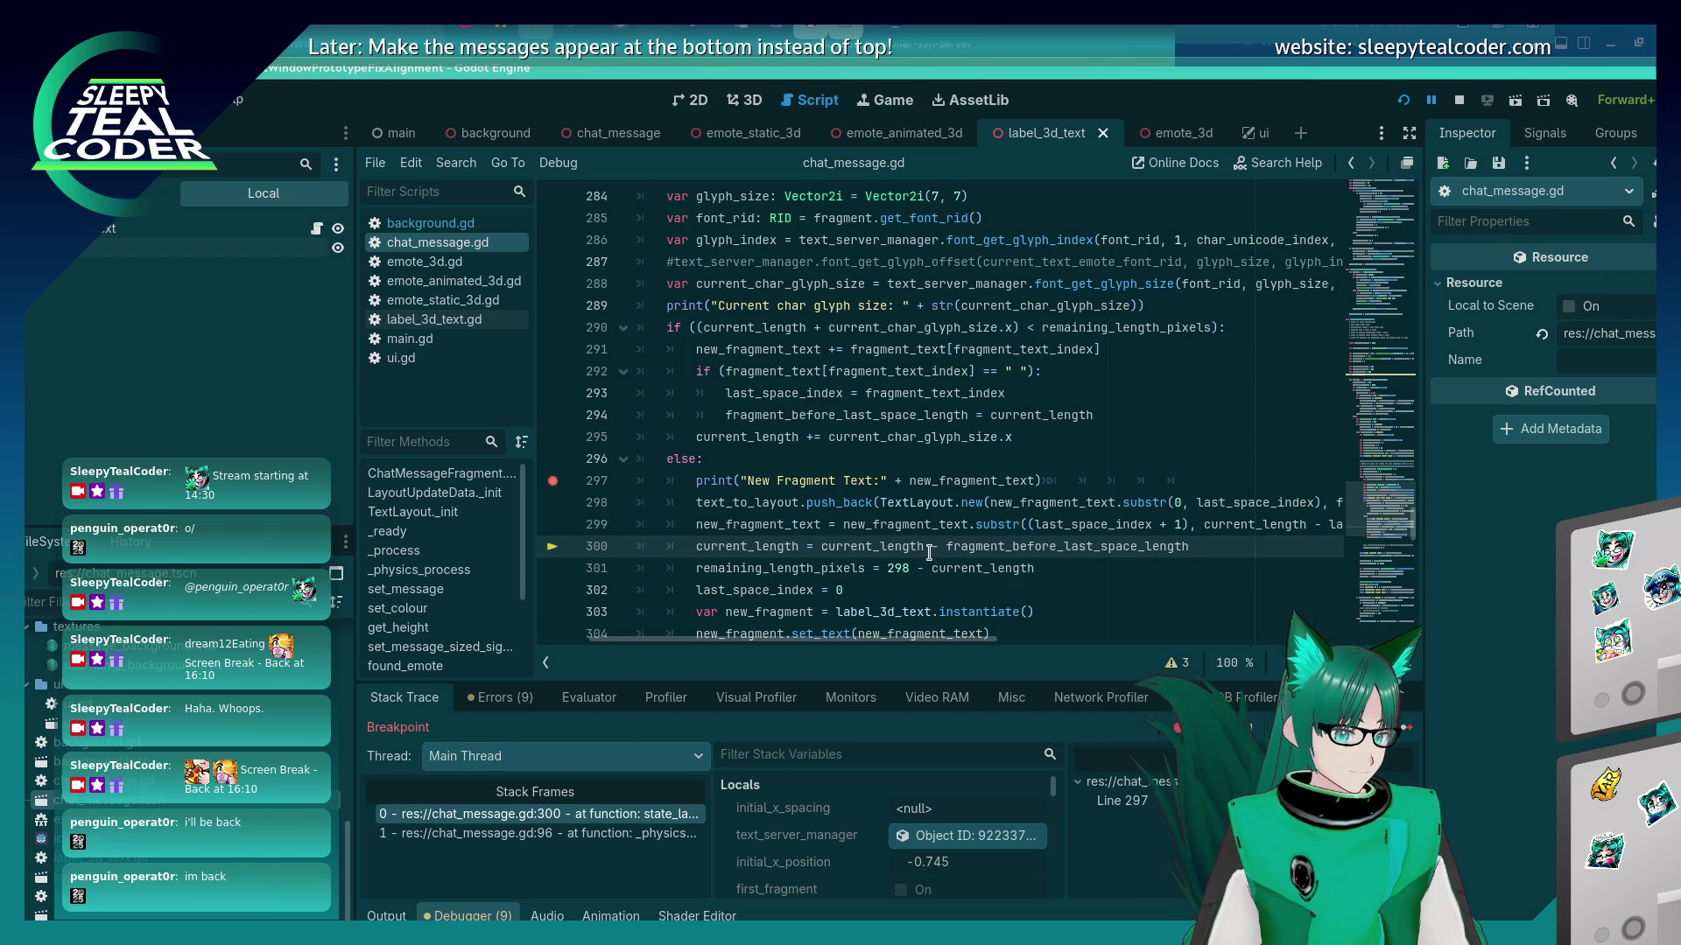
text(+ current_char)
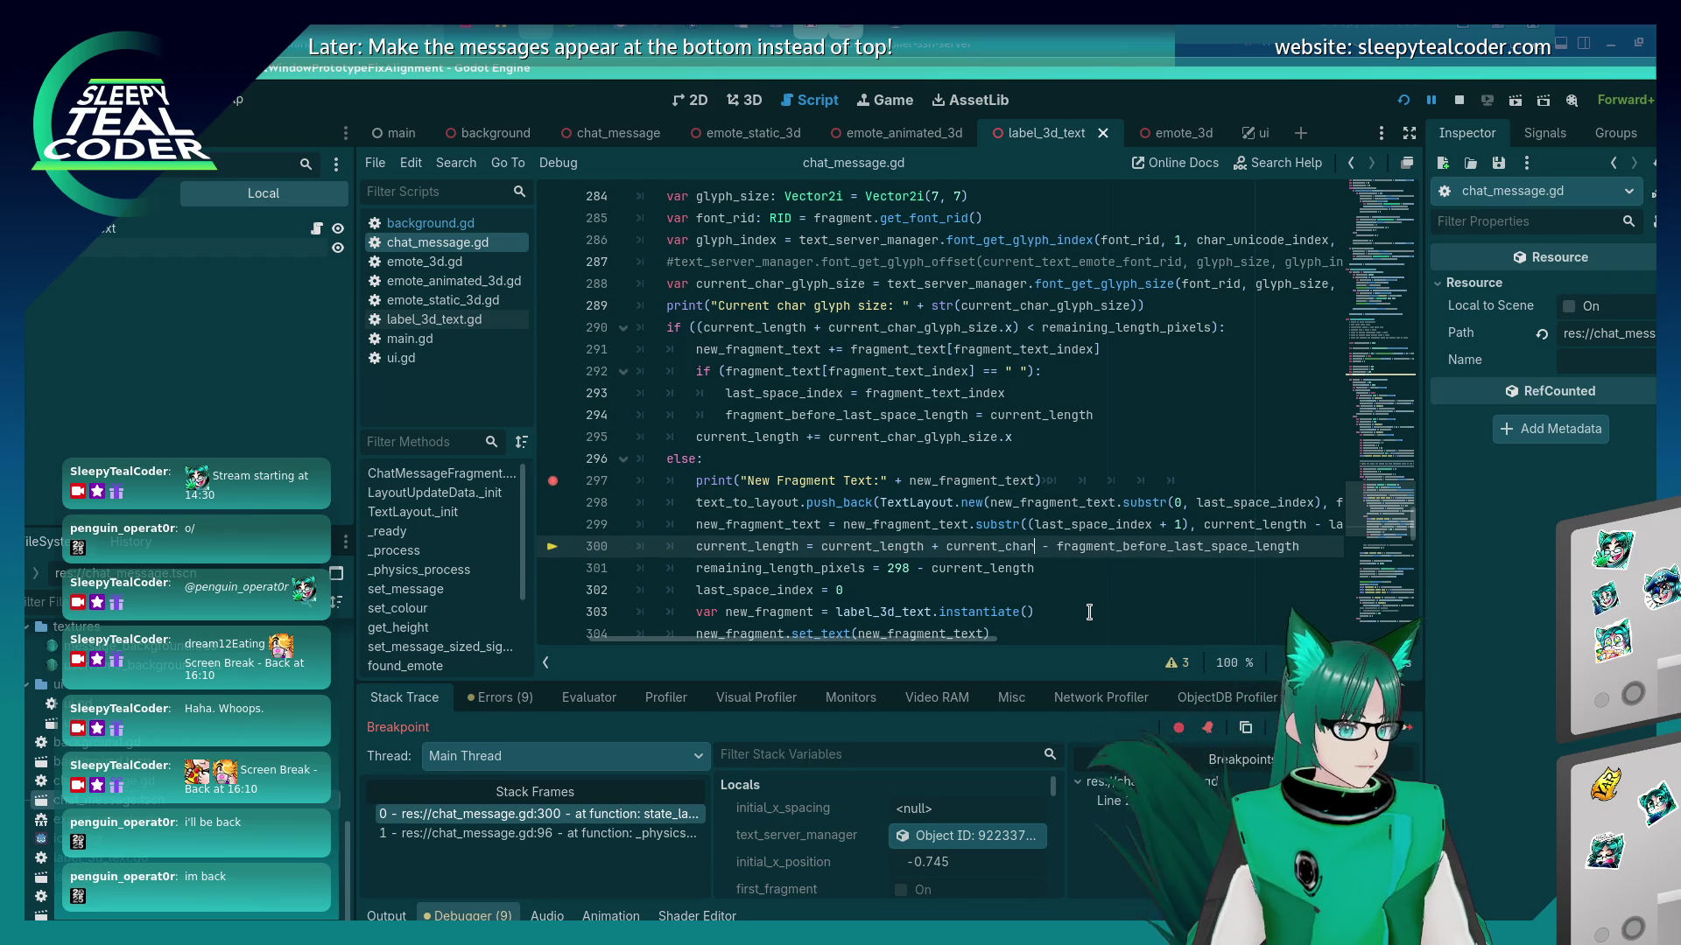
text(_glyph_size.x)
key(Escape)
click(824, 543)
text(()
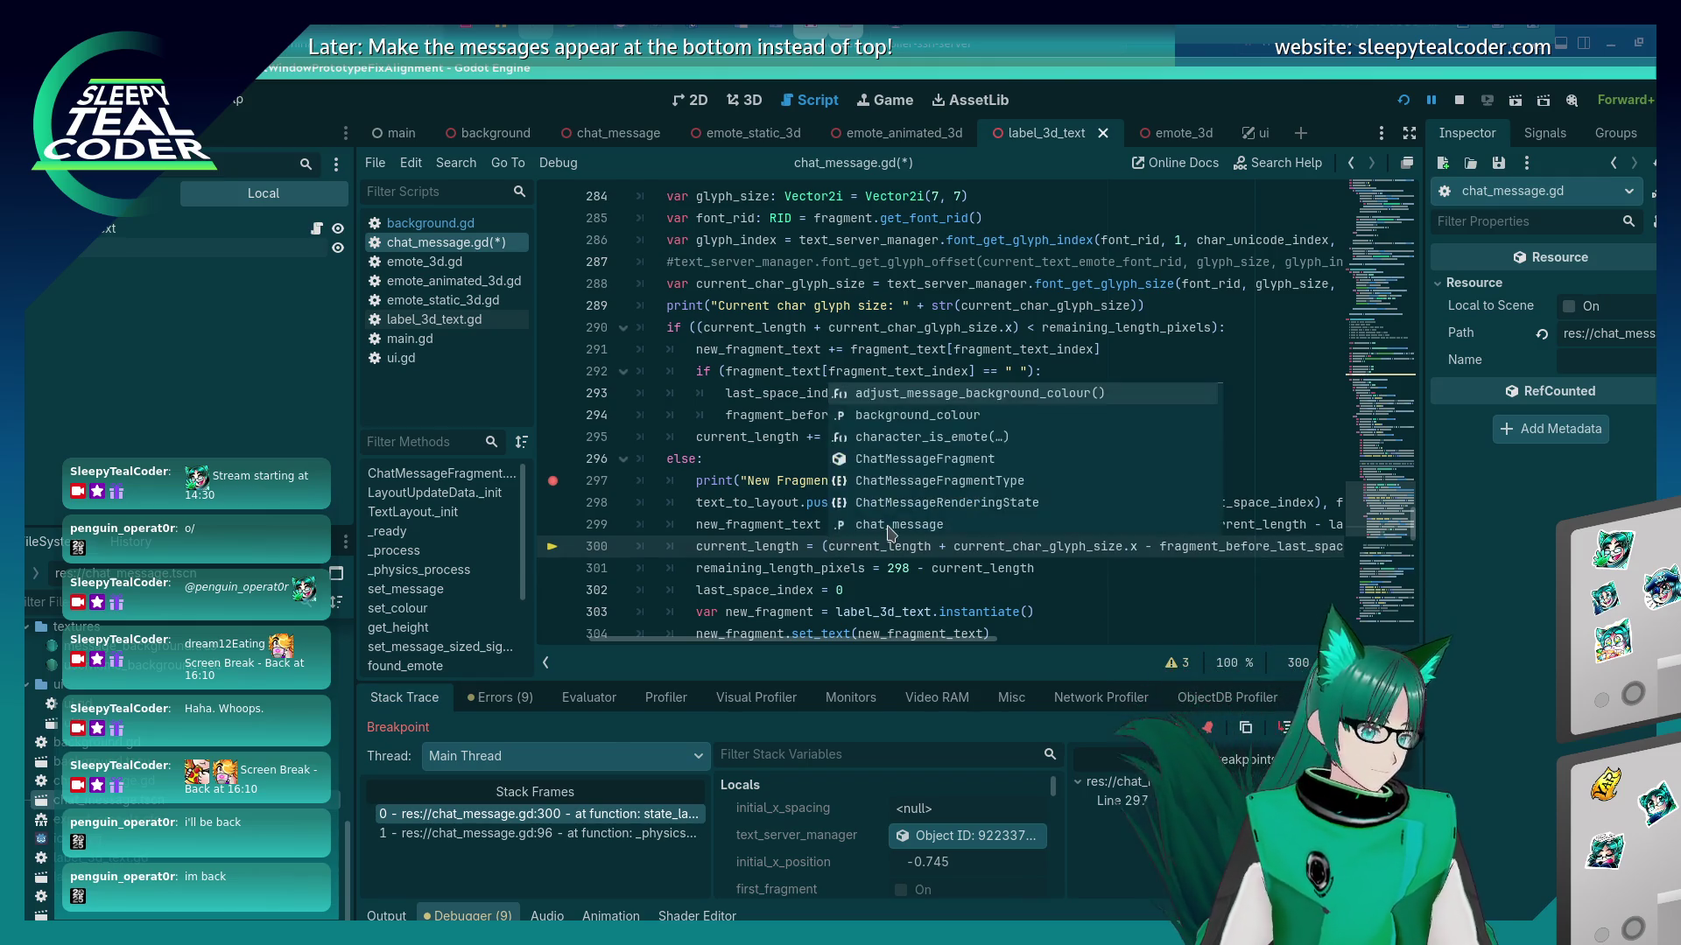
click(1150, 547)
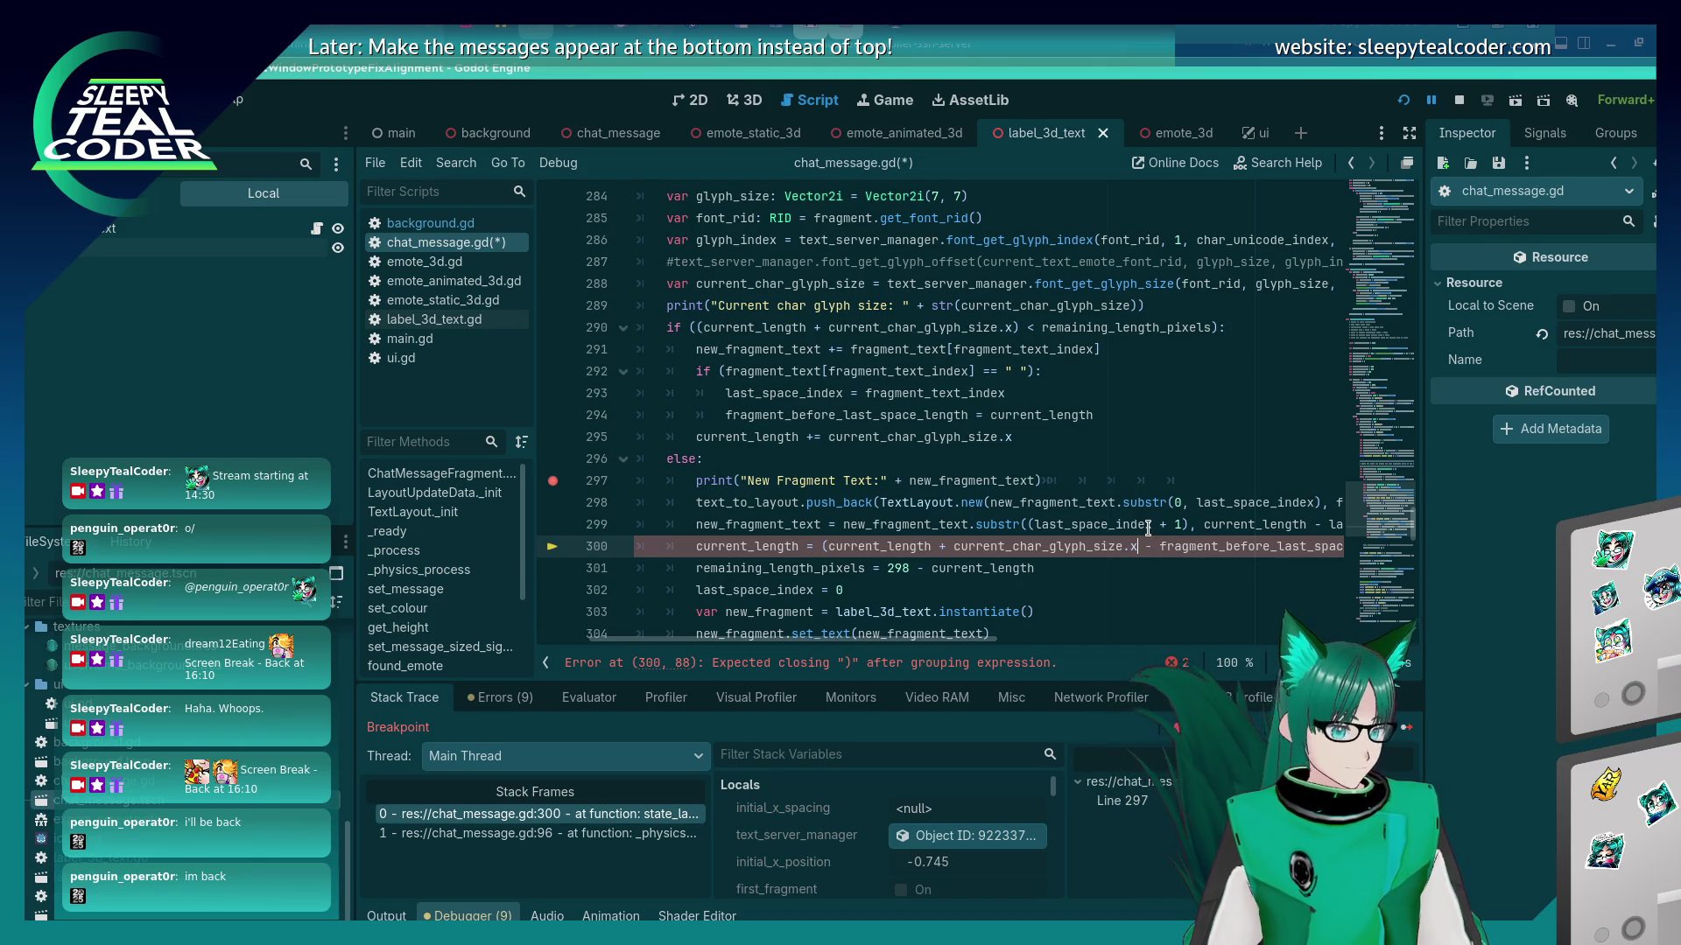
text())
key(ctrl+s)
Restart the running game with the fix and continue past the breakpoint.
key(alt+Tab)
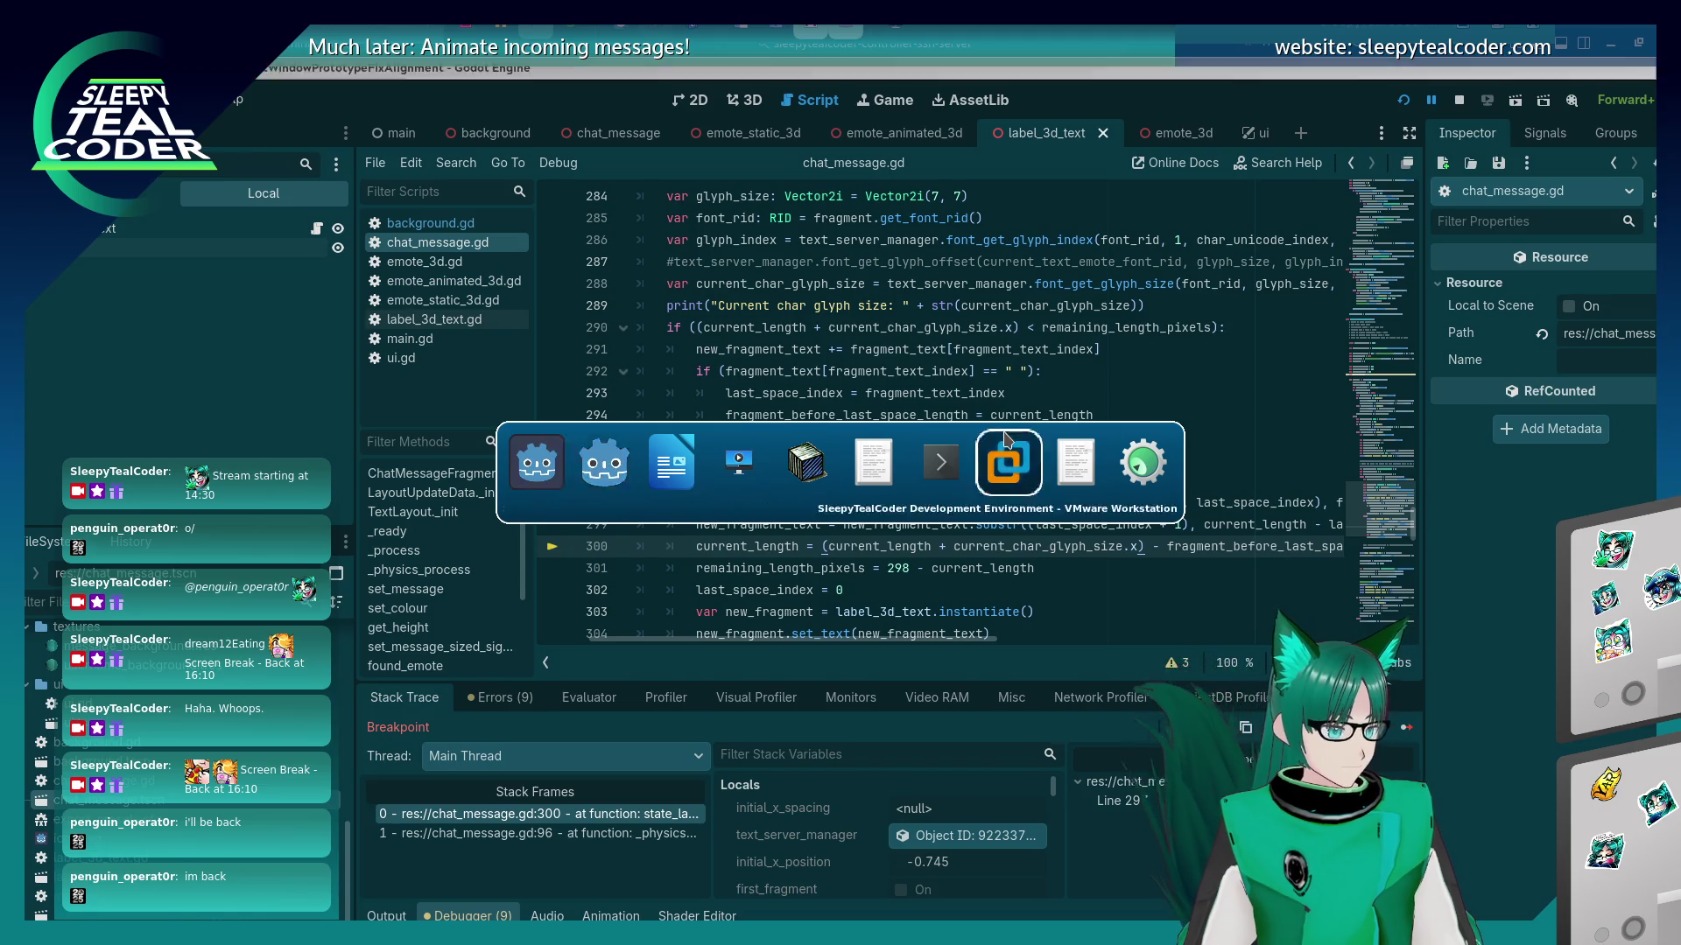
key(alt+Tab)
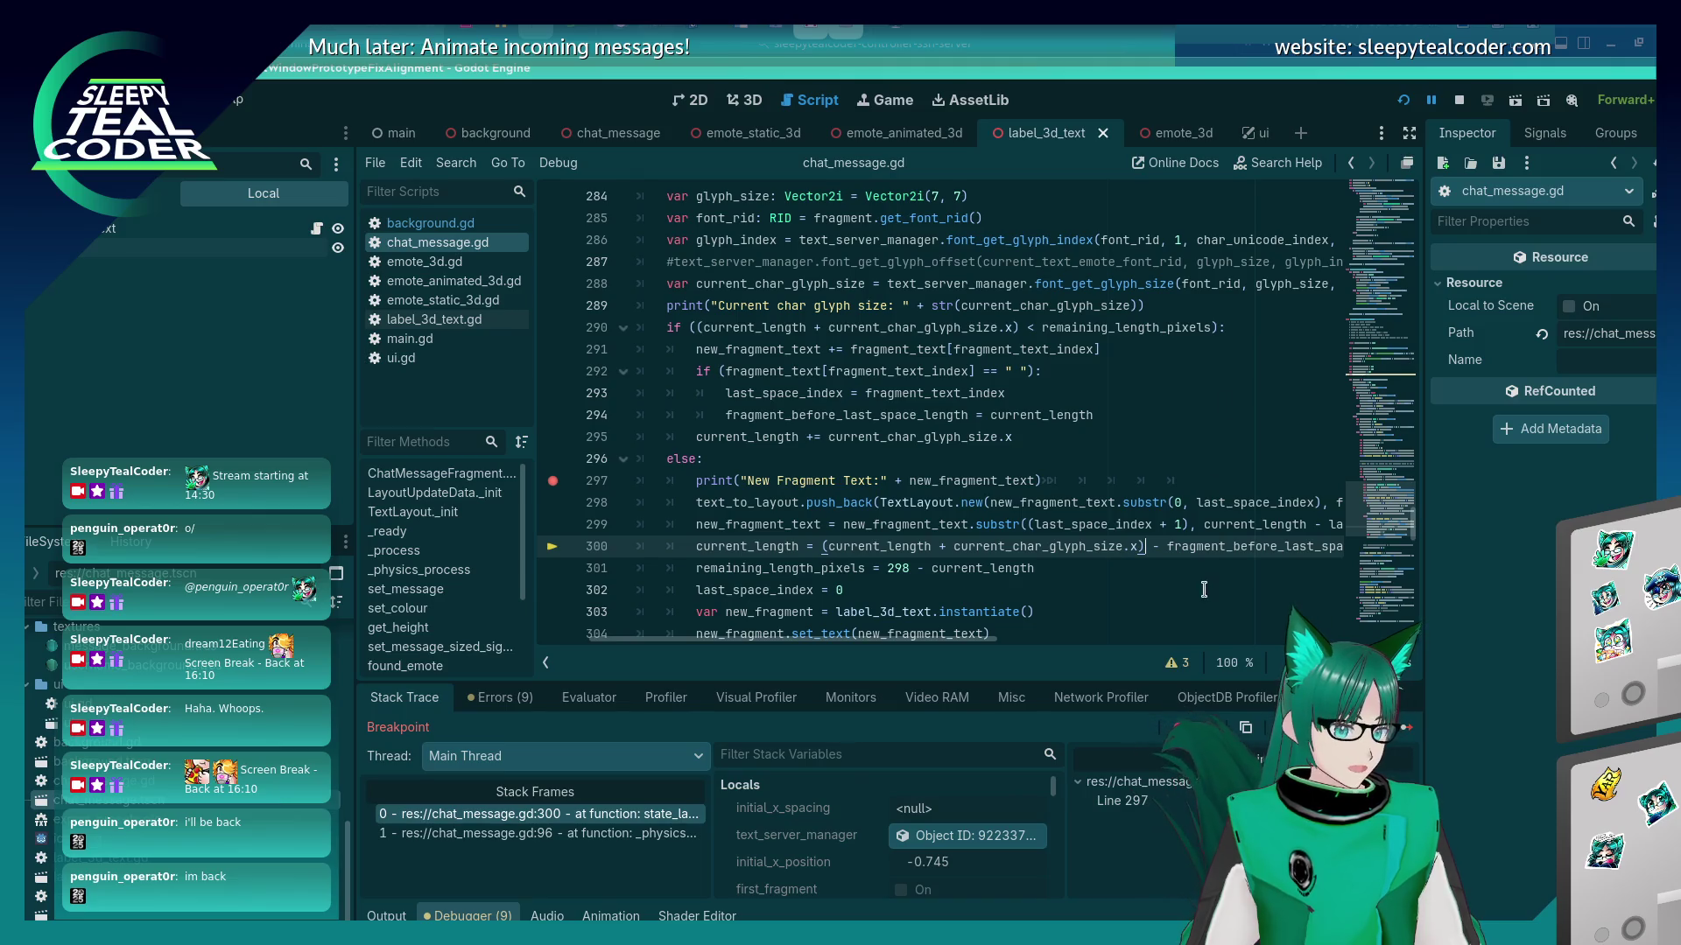
click(1403, 99)
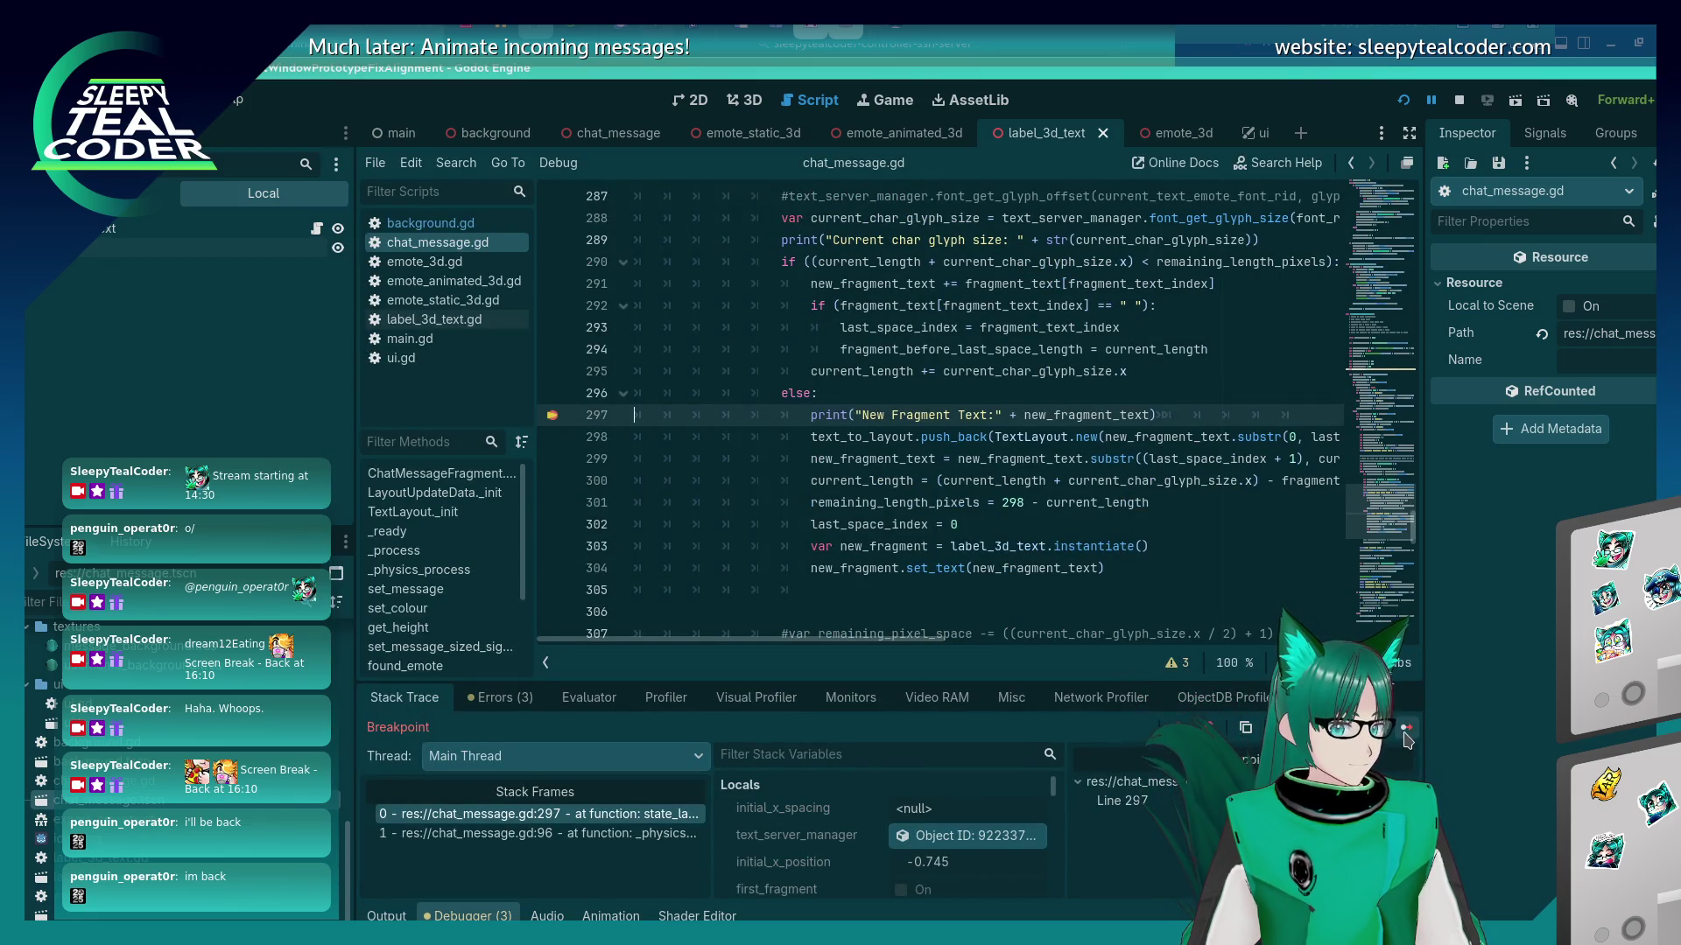
click(1404, 732)
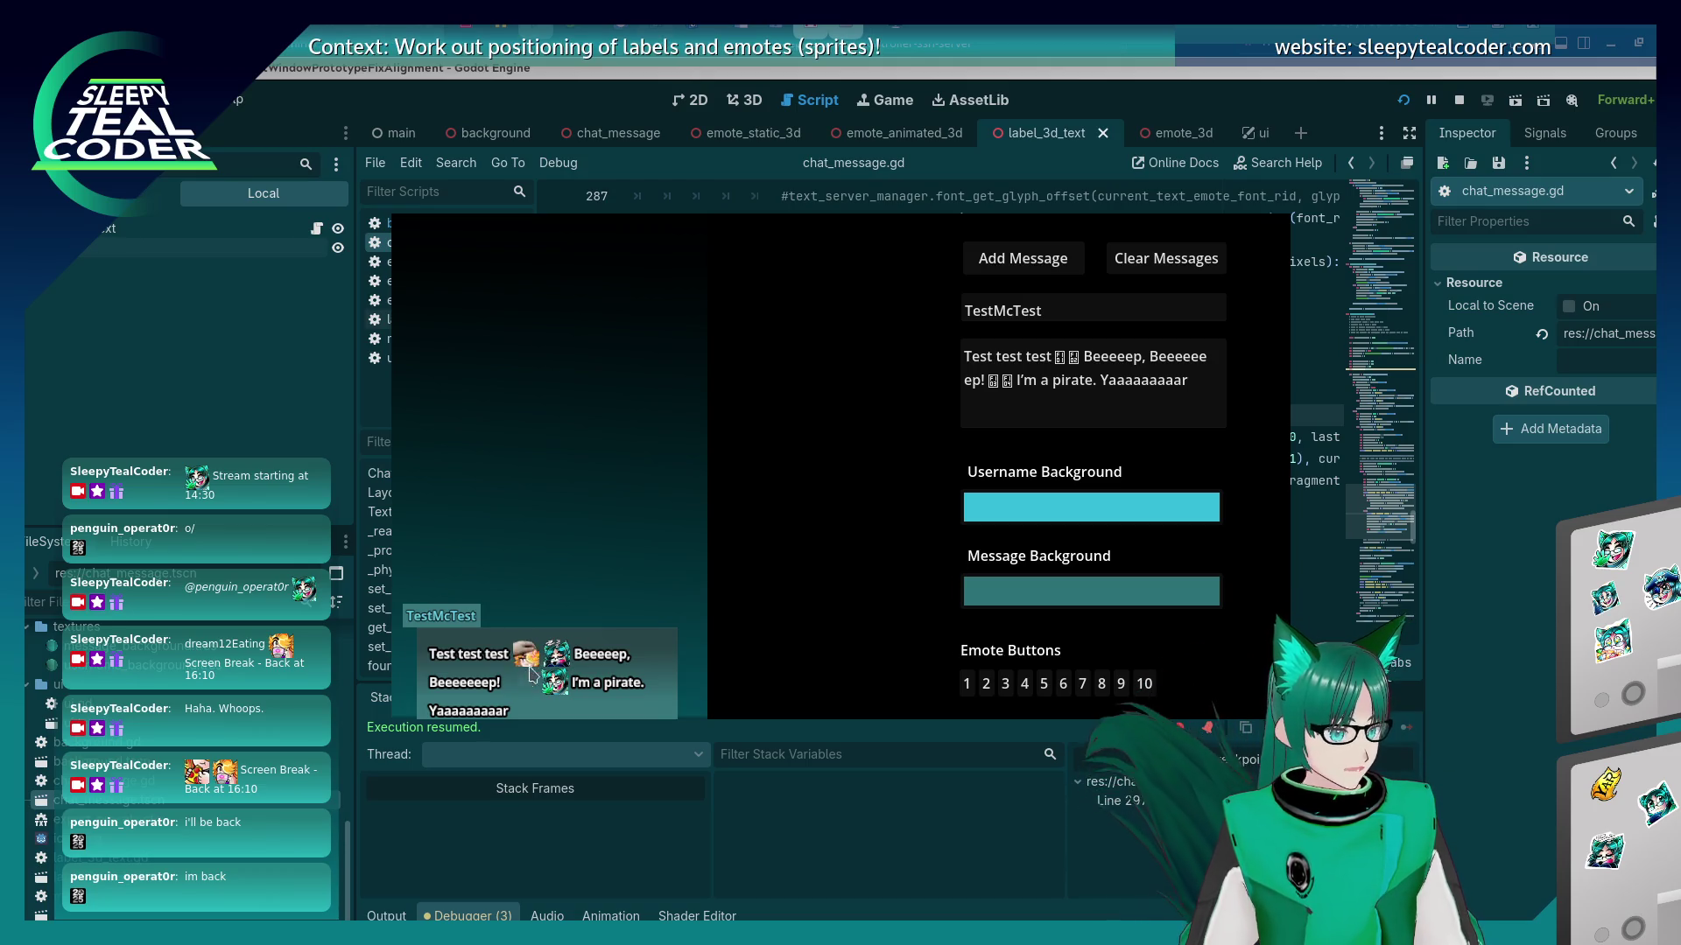
In the running game, replace the message text with a long 'loong loong bit of text to see what happens' sentence.
scroll(1191, 516, down, 20)
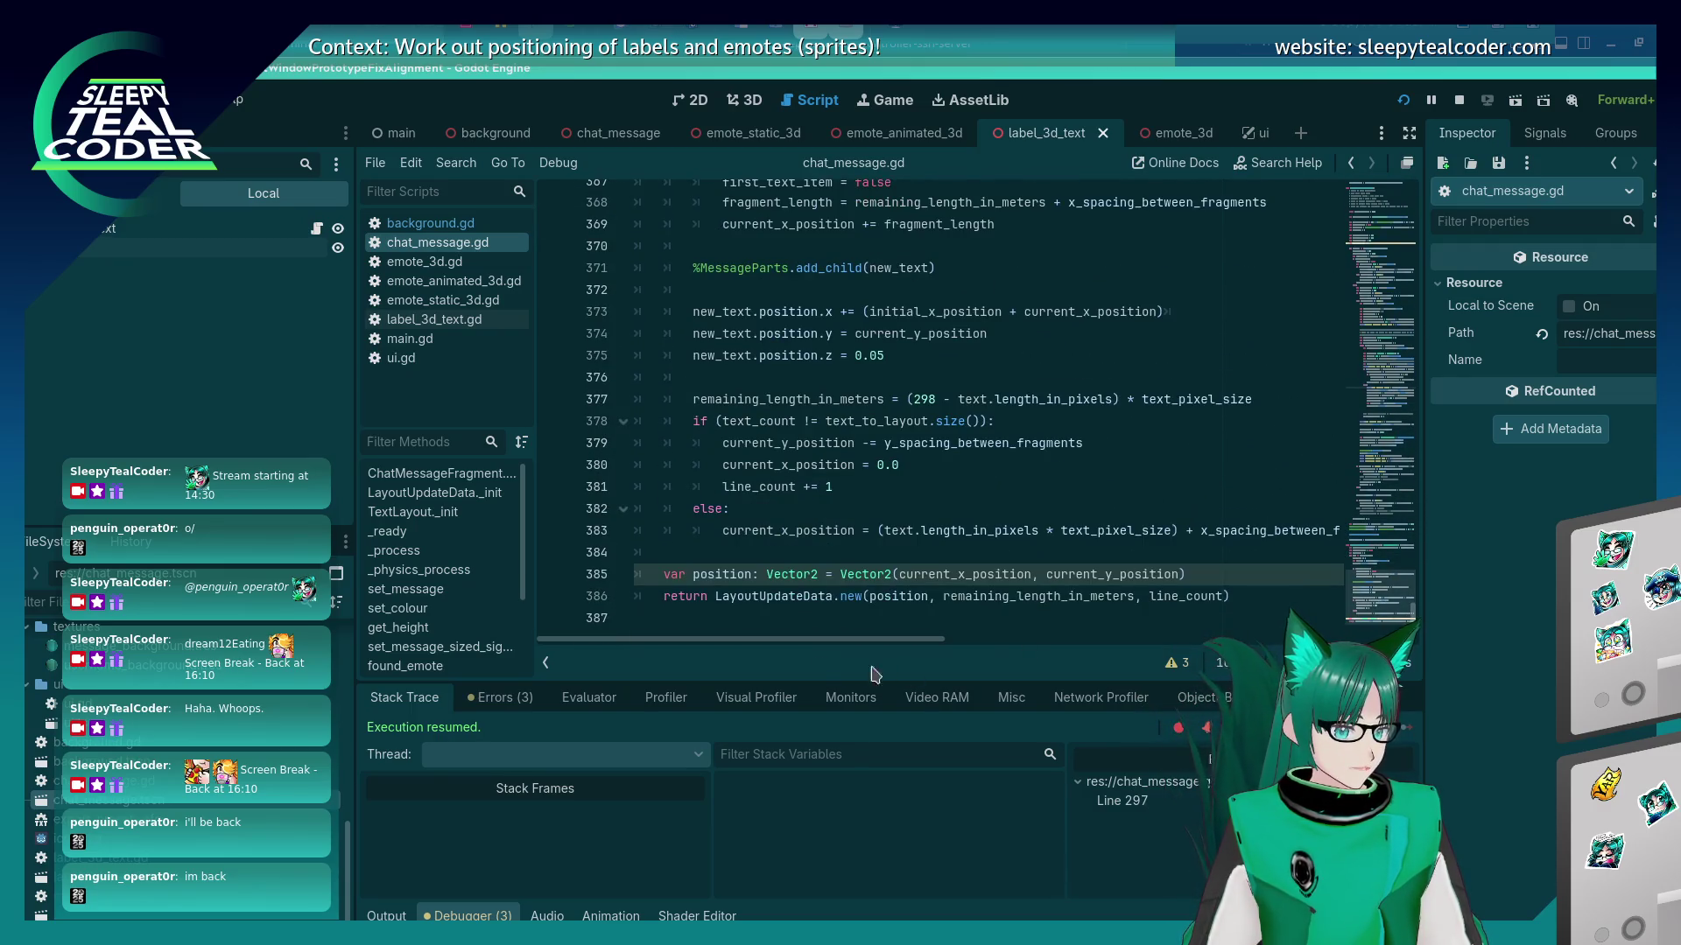
mouse_move(818, 639)
mouse_down()
mouse_move(998, 646)
mouse_move(812, 652)
mouse_up()
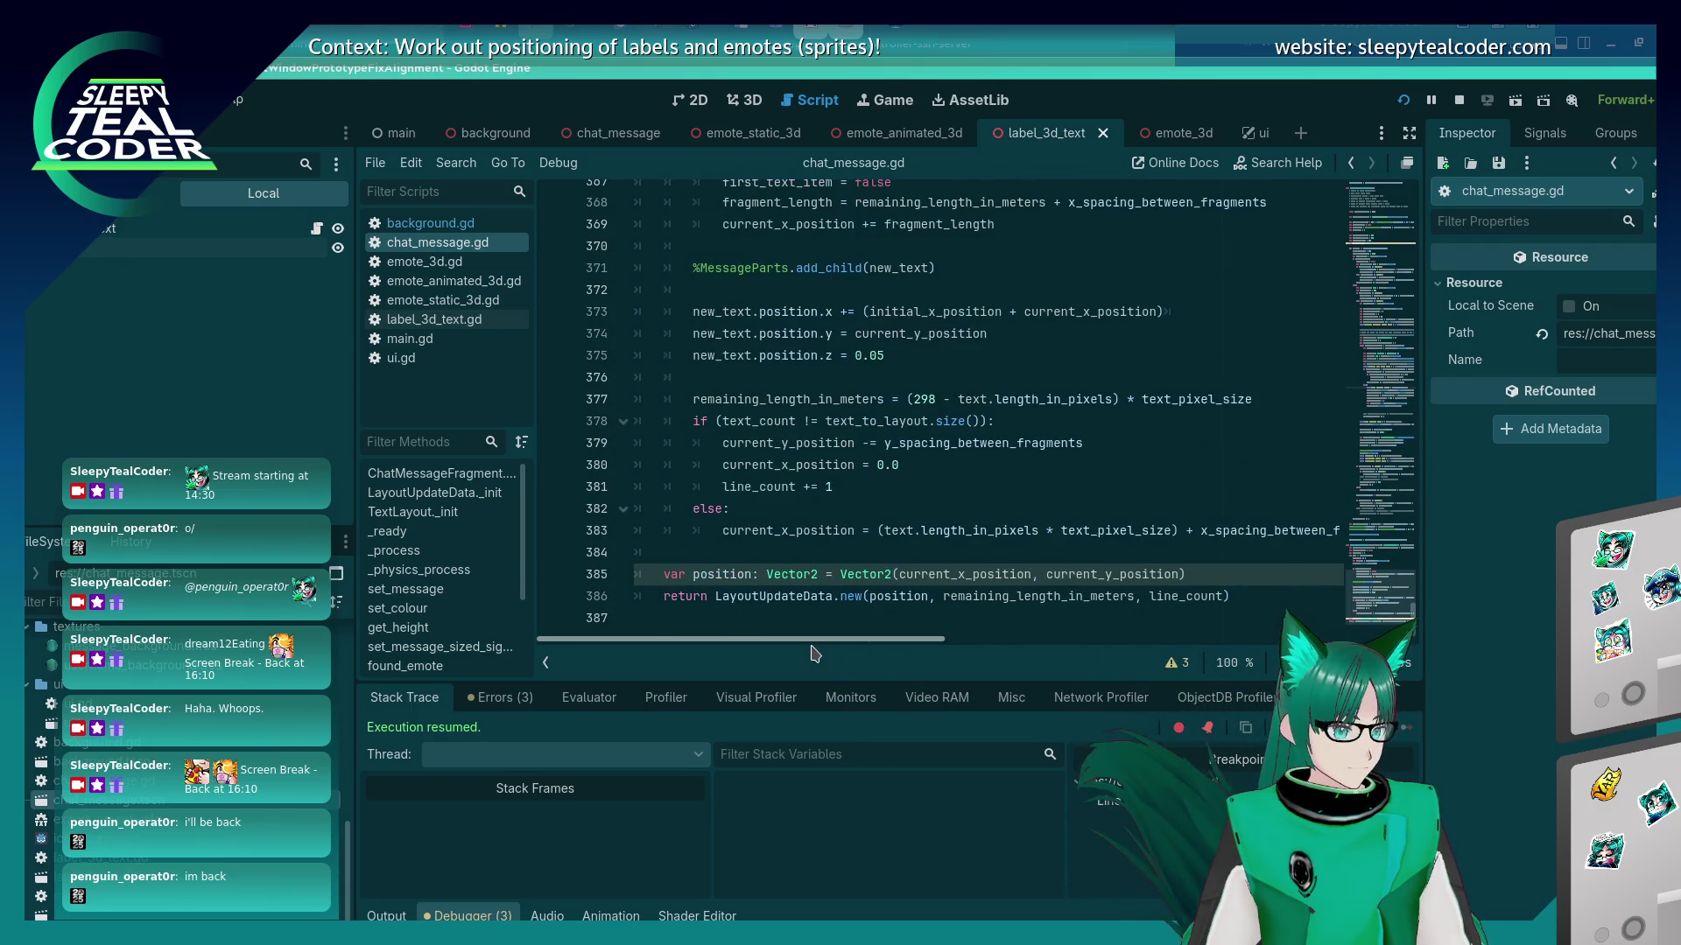
key(alt+Tab)
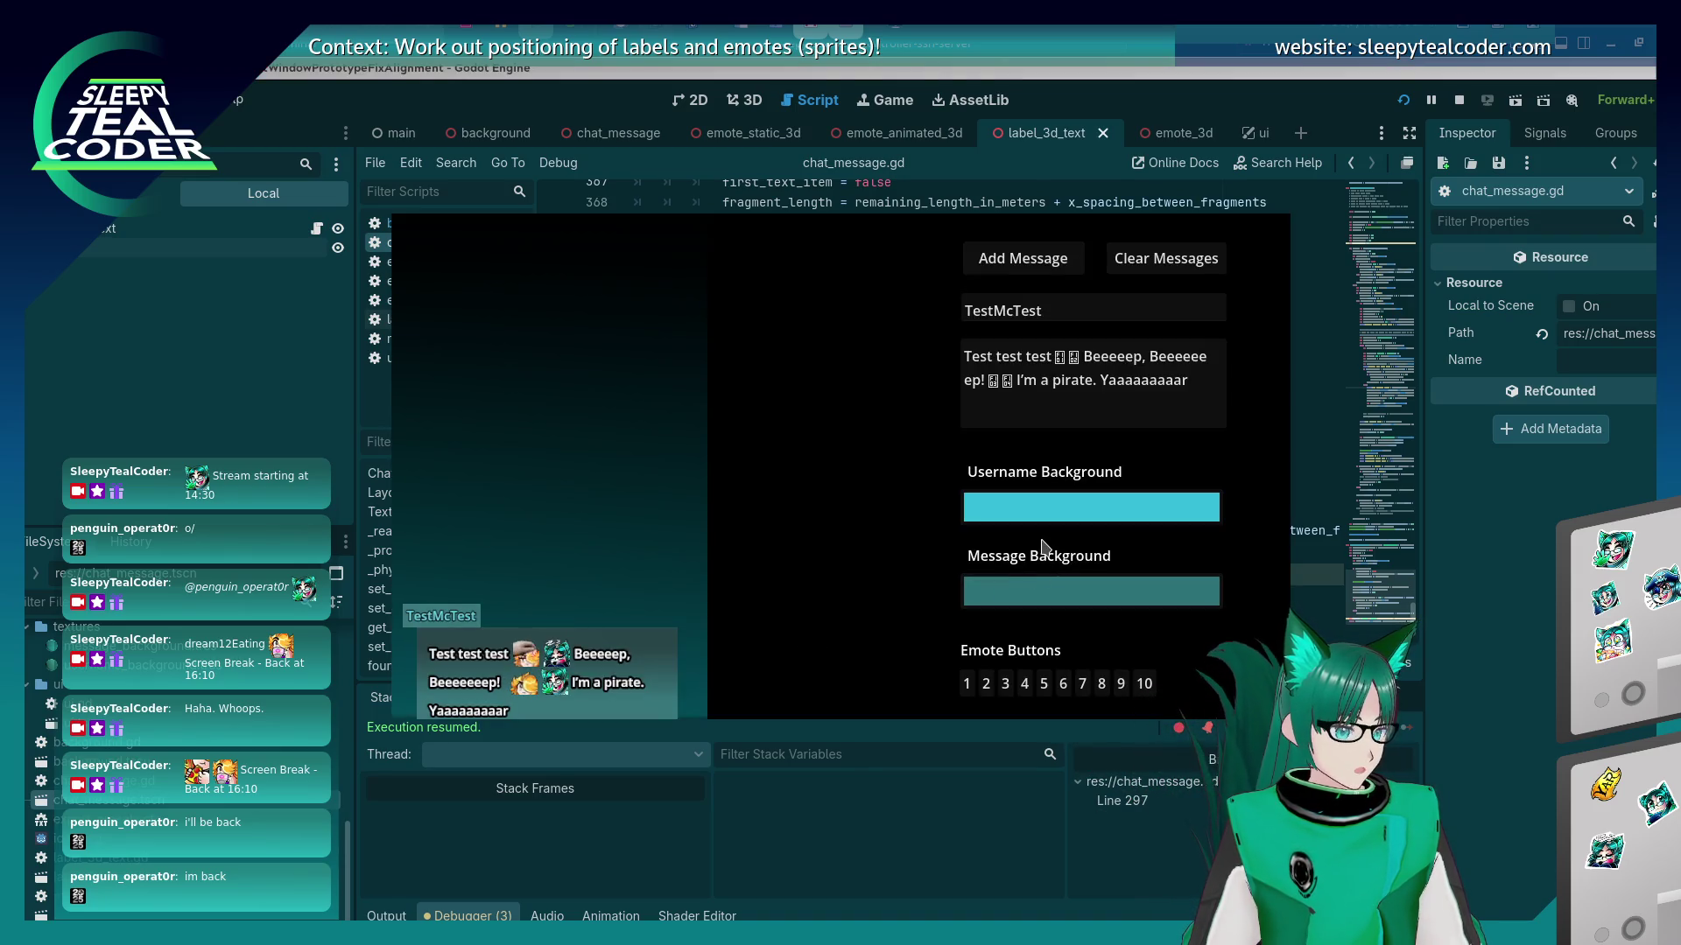
drag(1189, 380, 1094, 358)
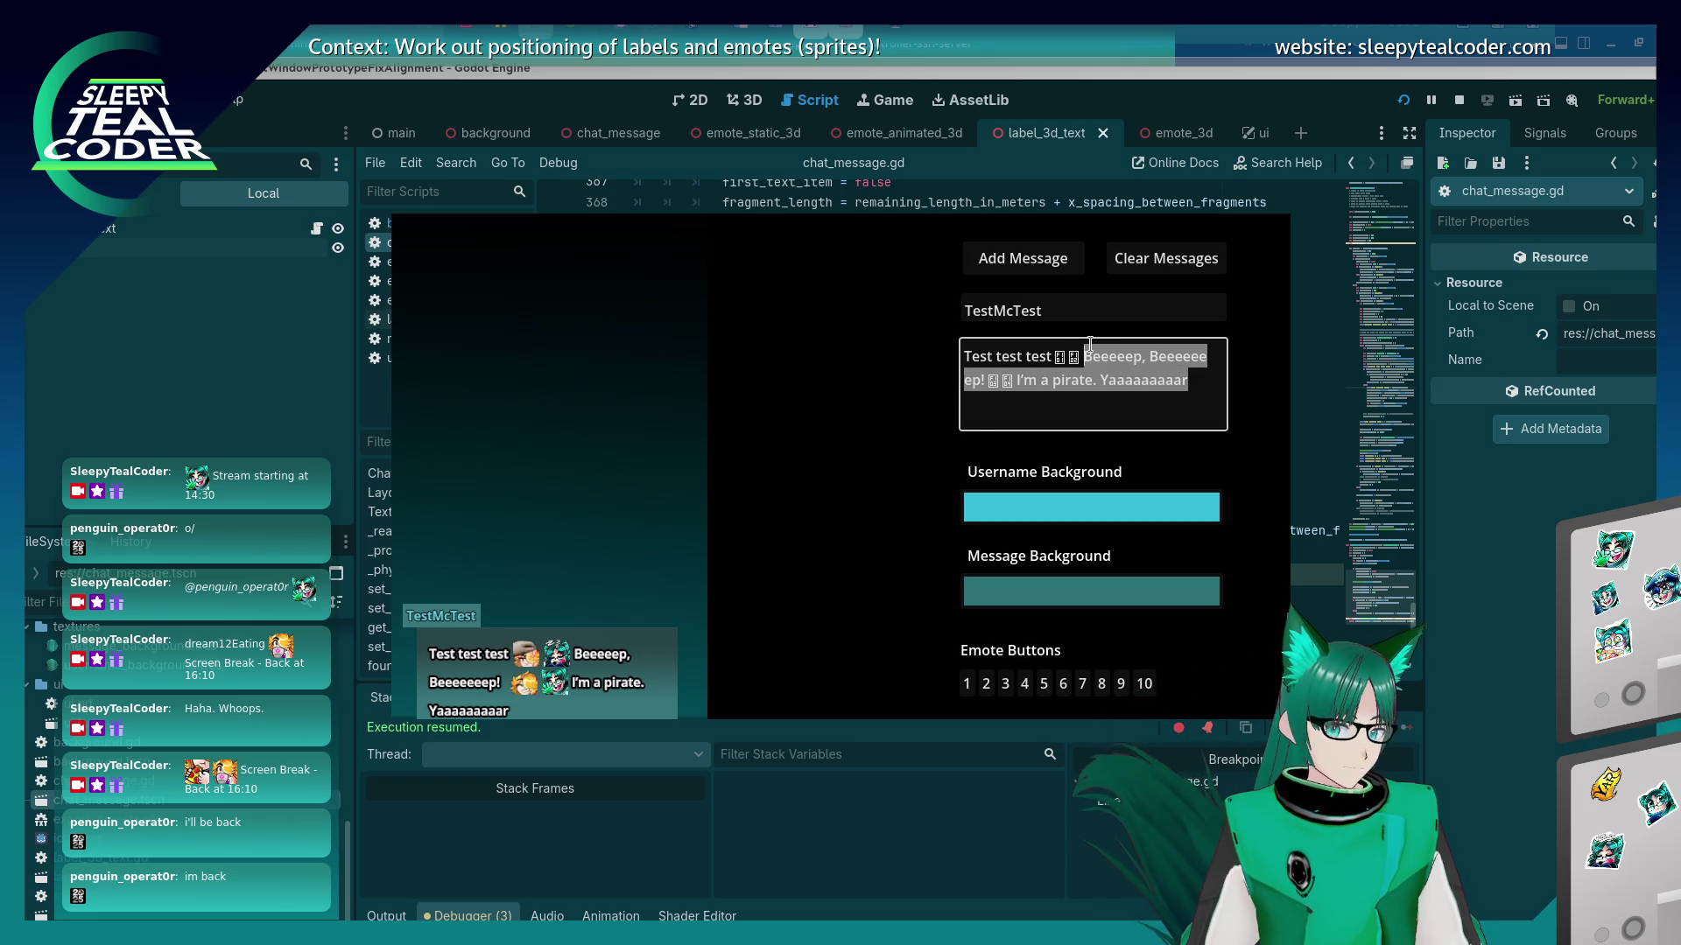
key(BackSpace)
key(BackSpace)
text(This is a)
key(BackSpace)
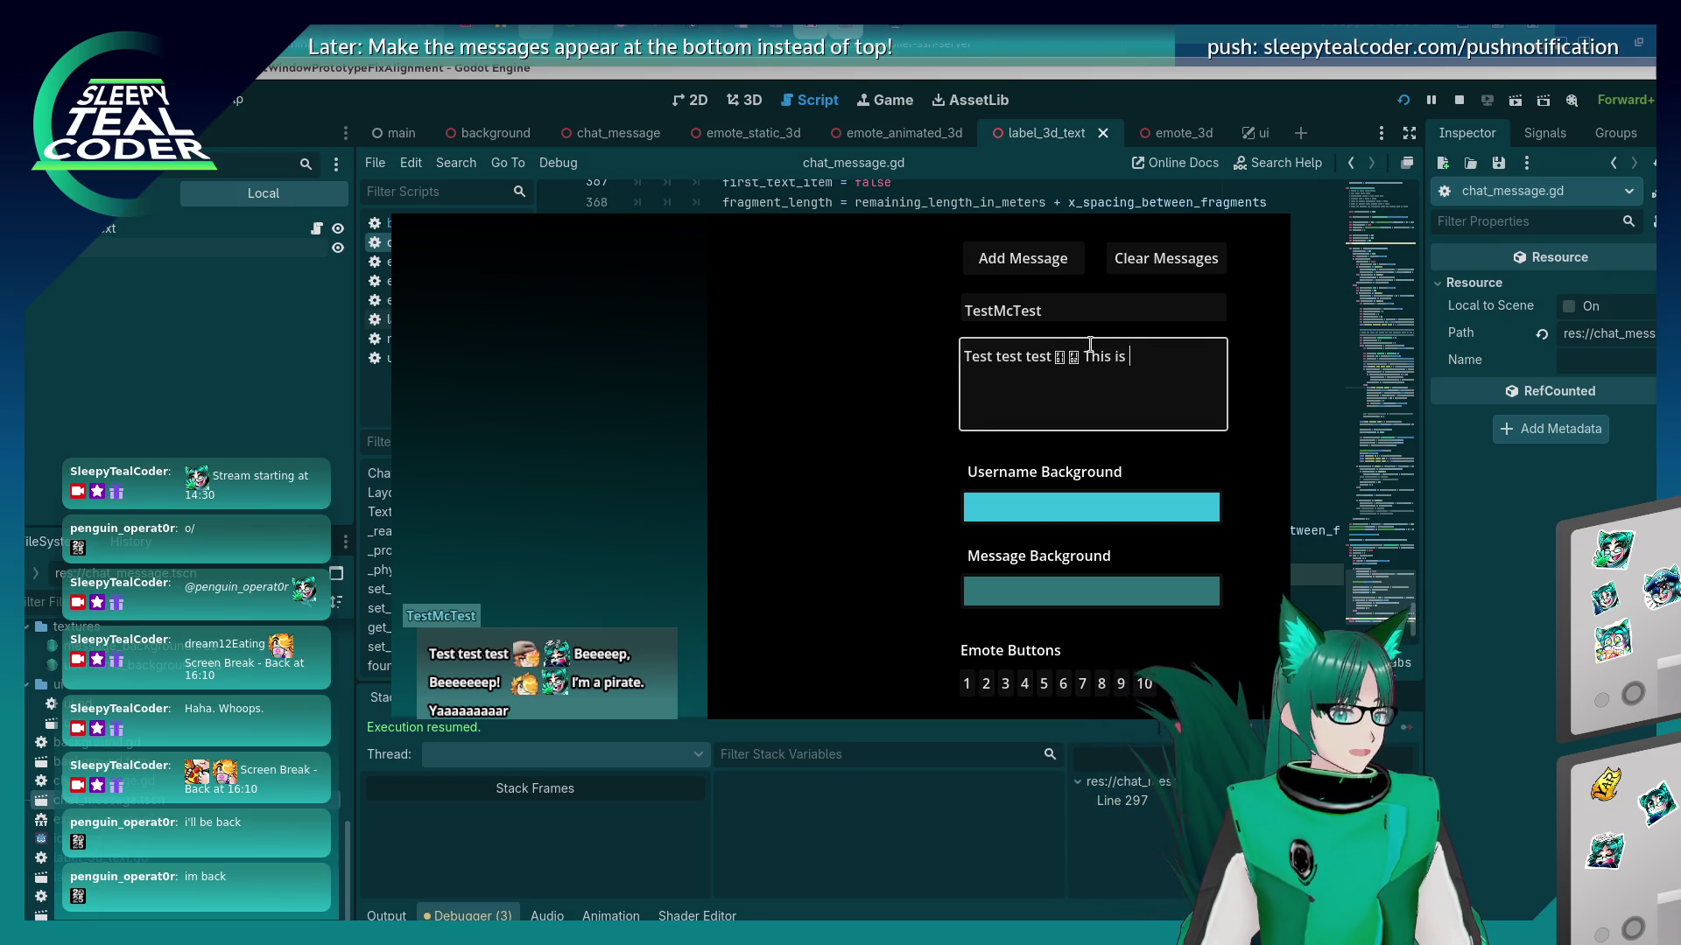
text(oong loong)
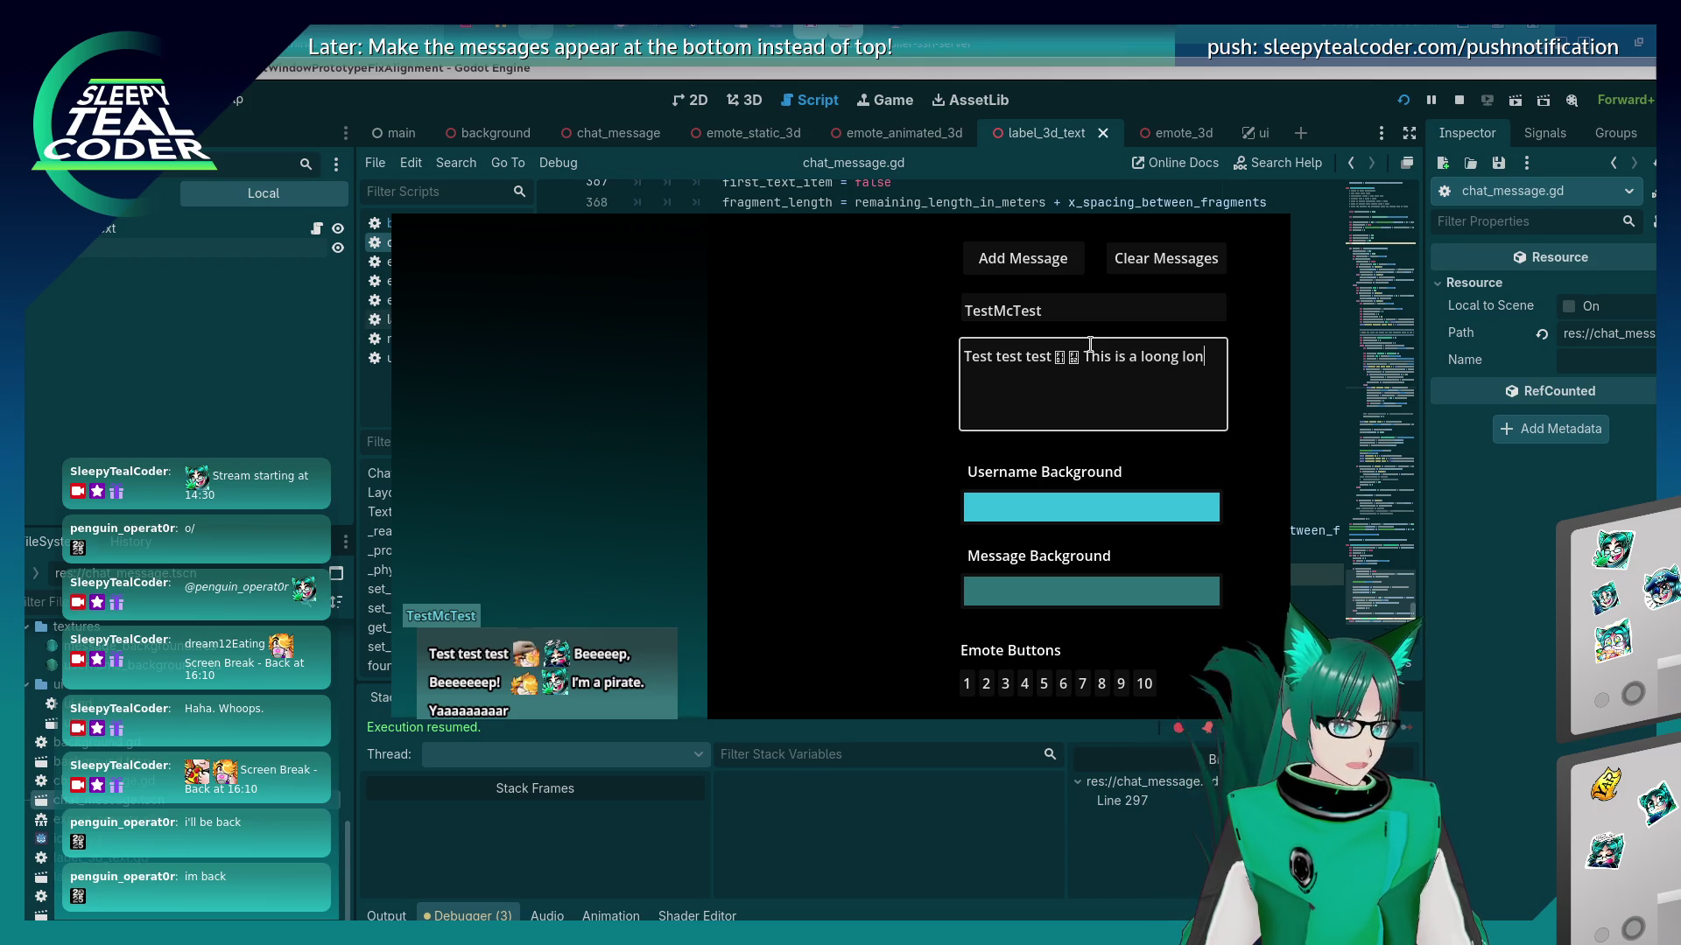
key(BackSpace)
key(BackSpace)
key(BackSpace)
text(f text to )
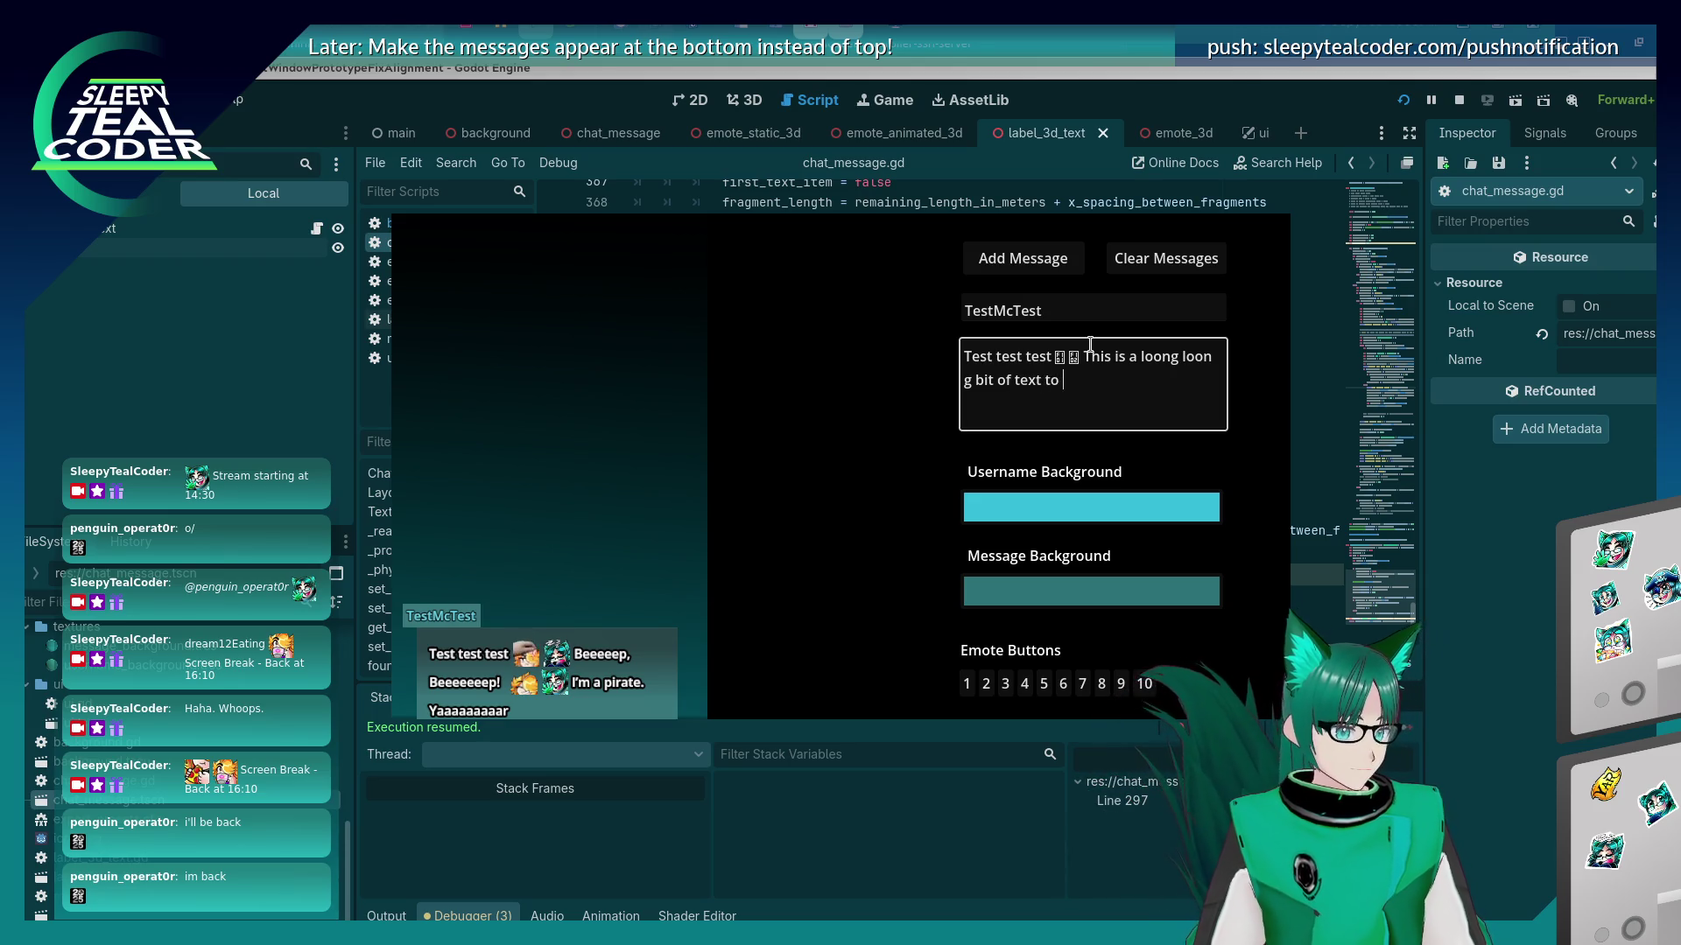
text(see what happens )
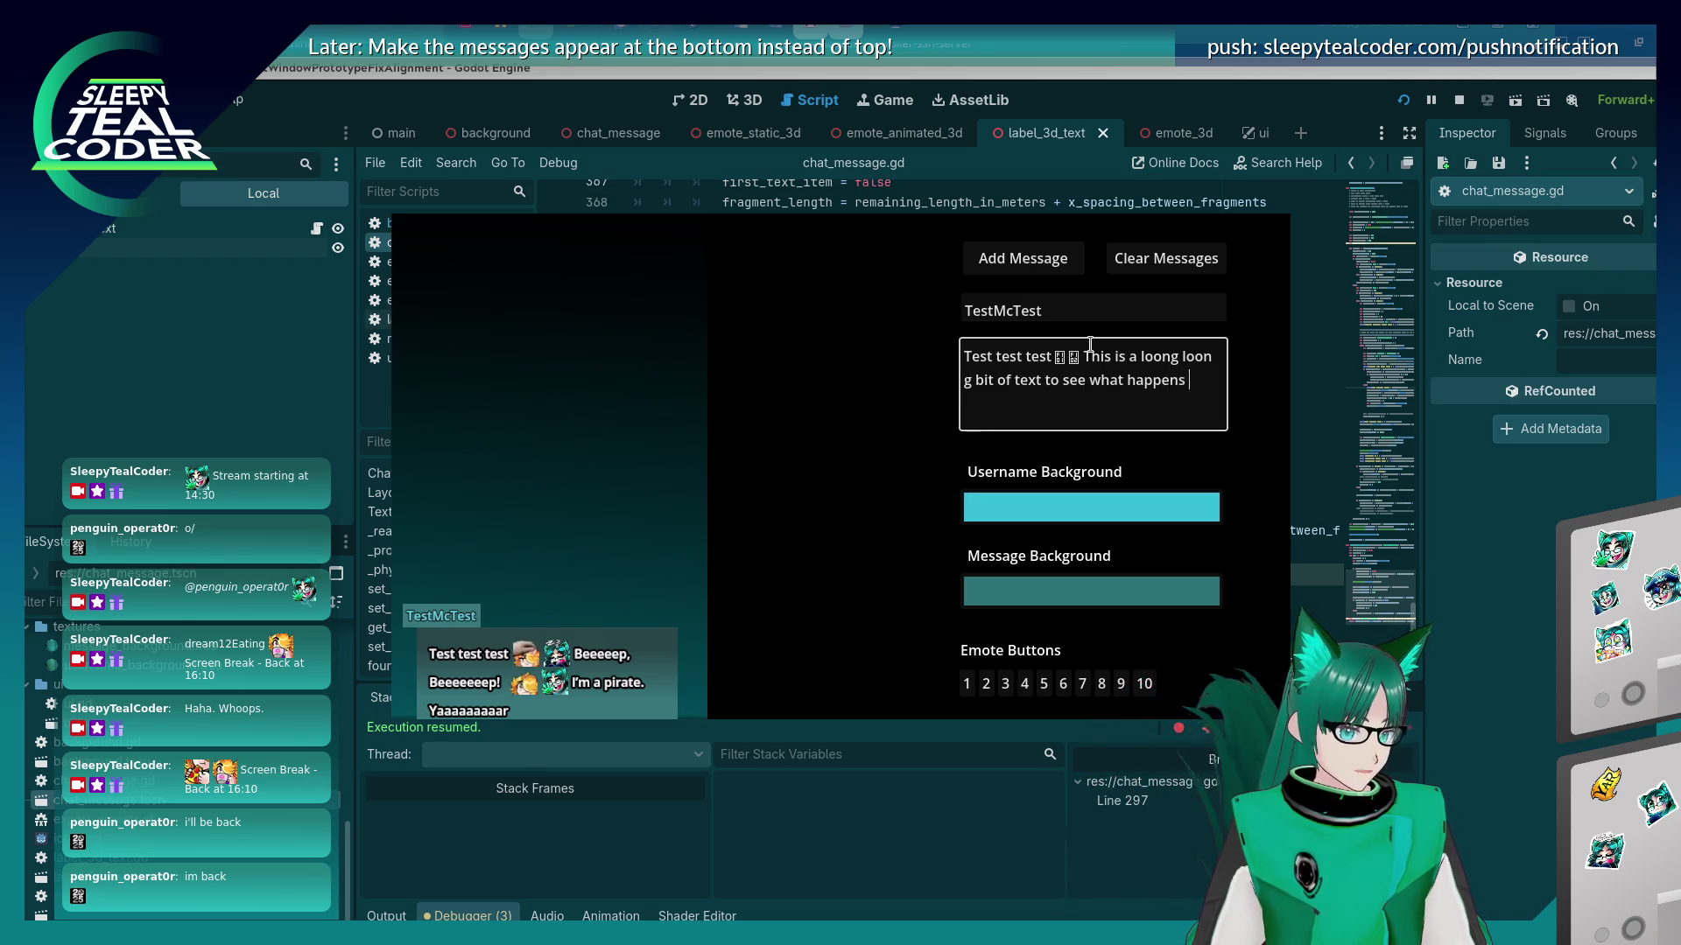
text(when laid out)
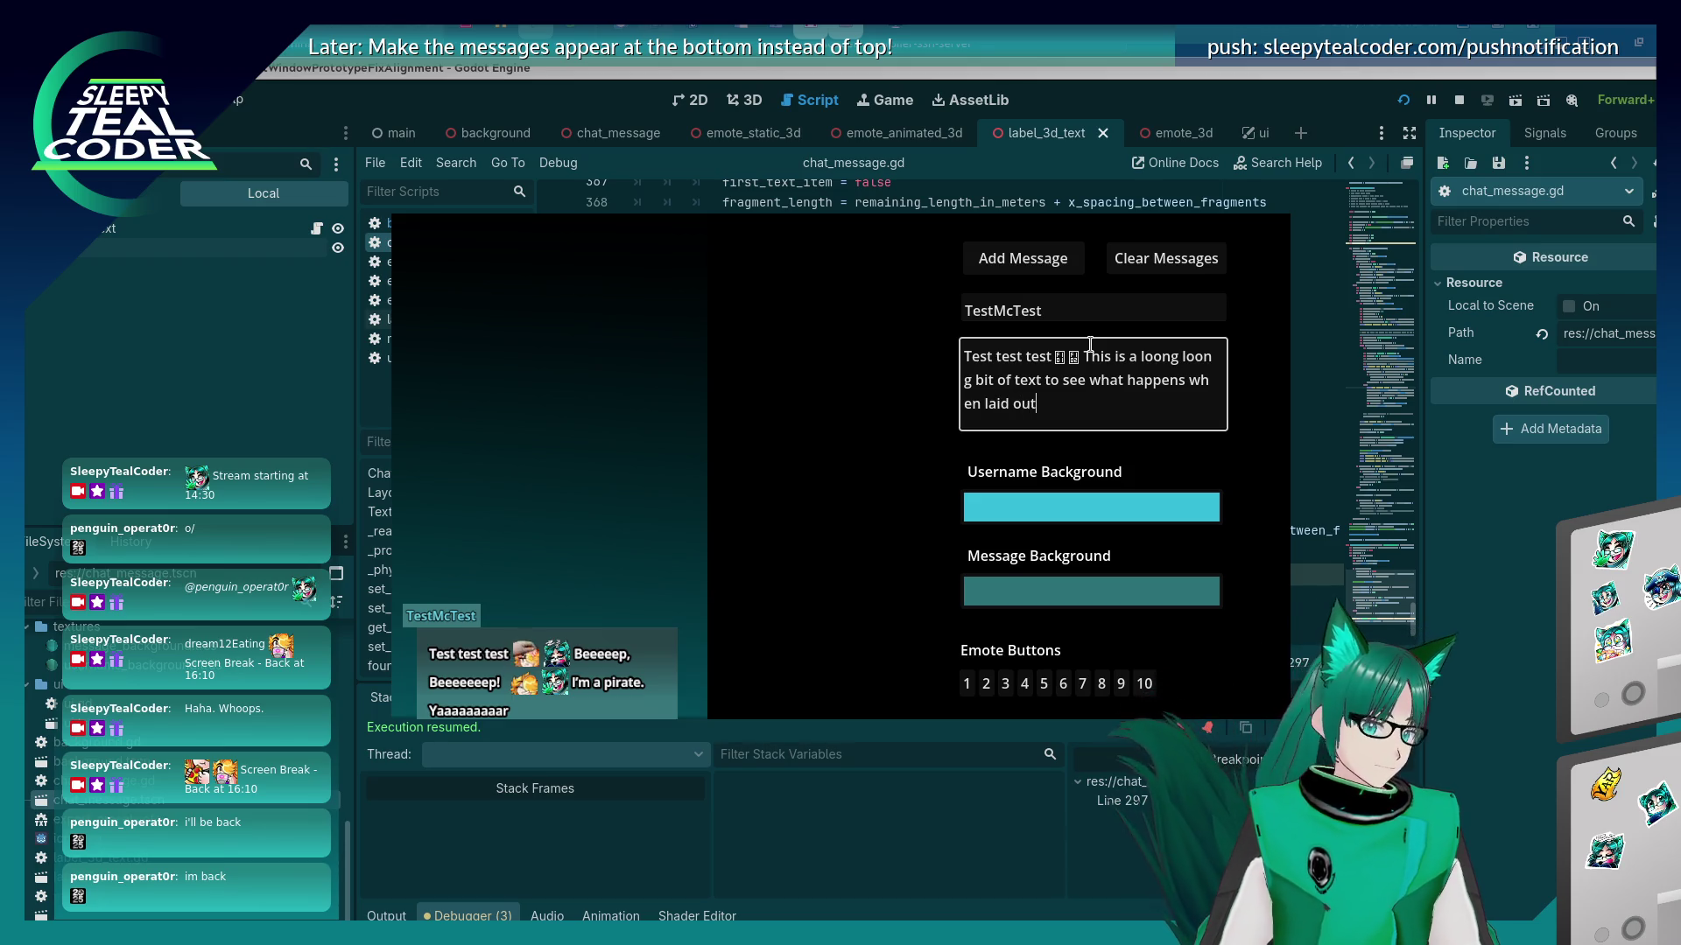
Post the long message, resume past the breakpoint, and return to the script editor.
click(1037, 256)
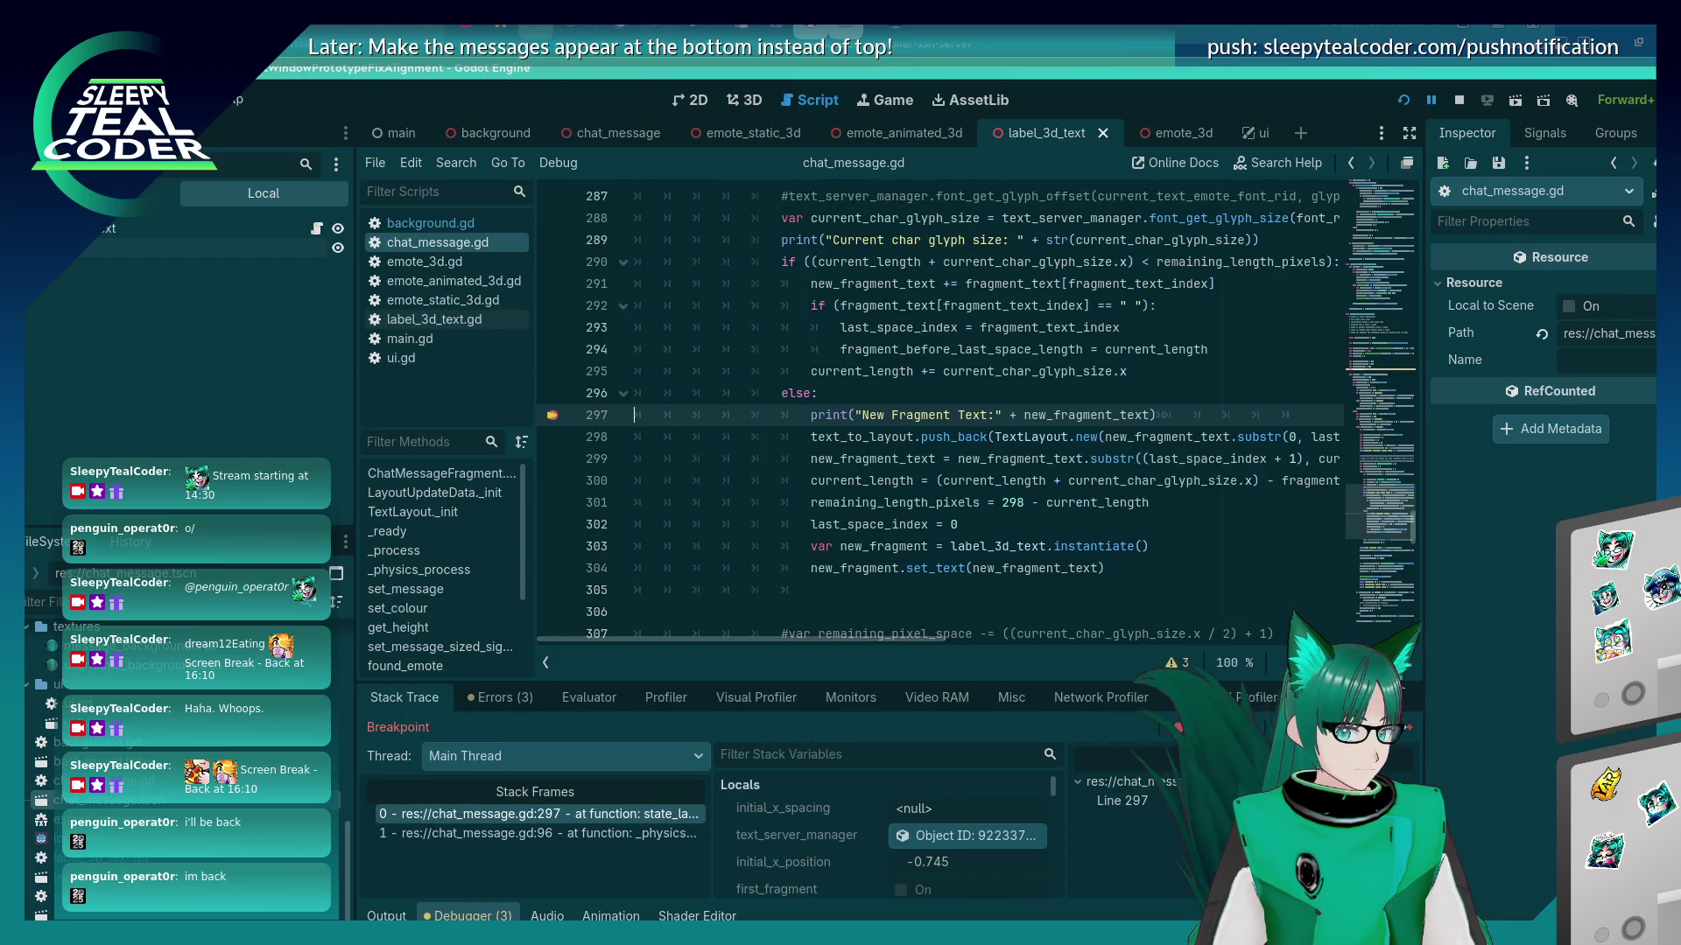
key(F12)
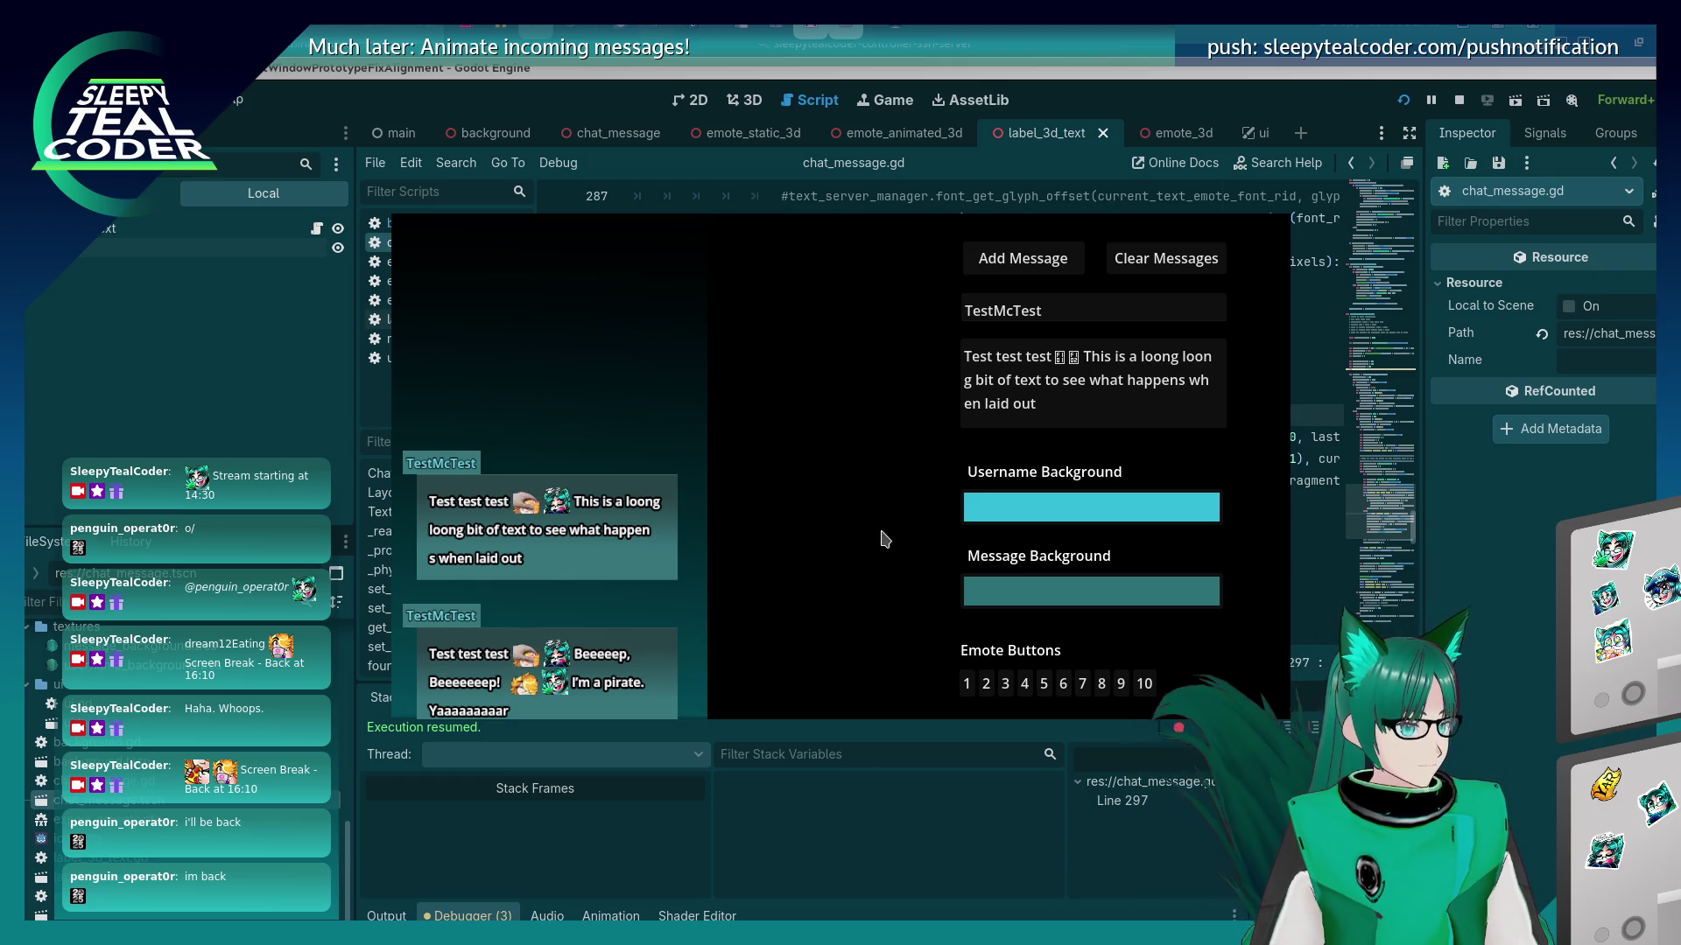
click(1547, 486)
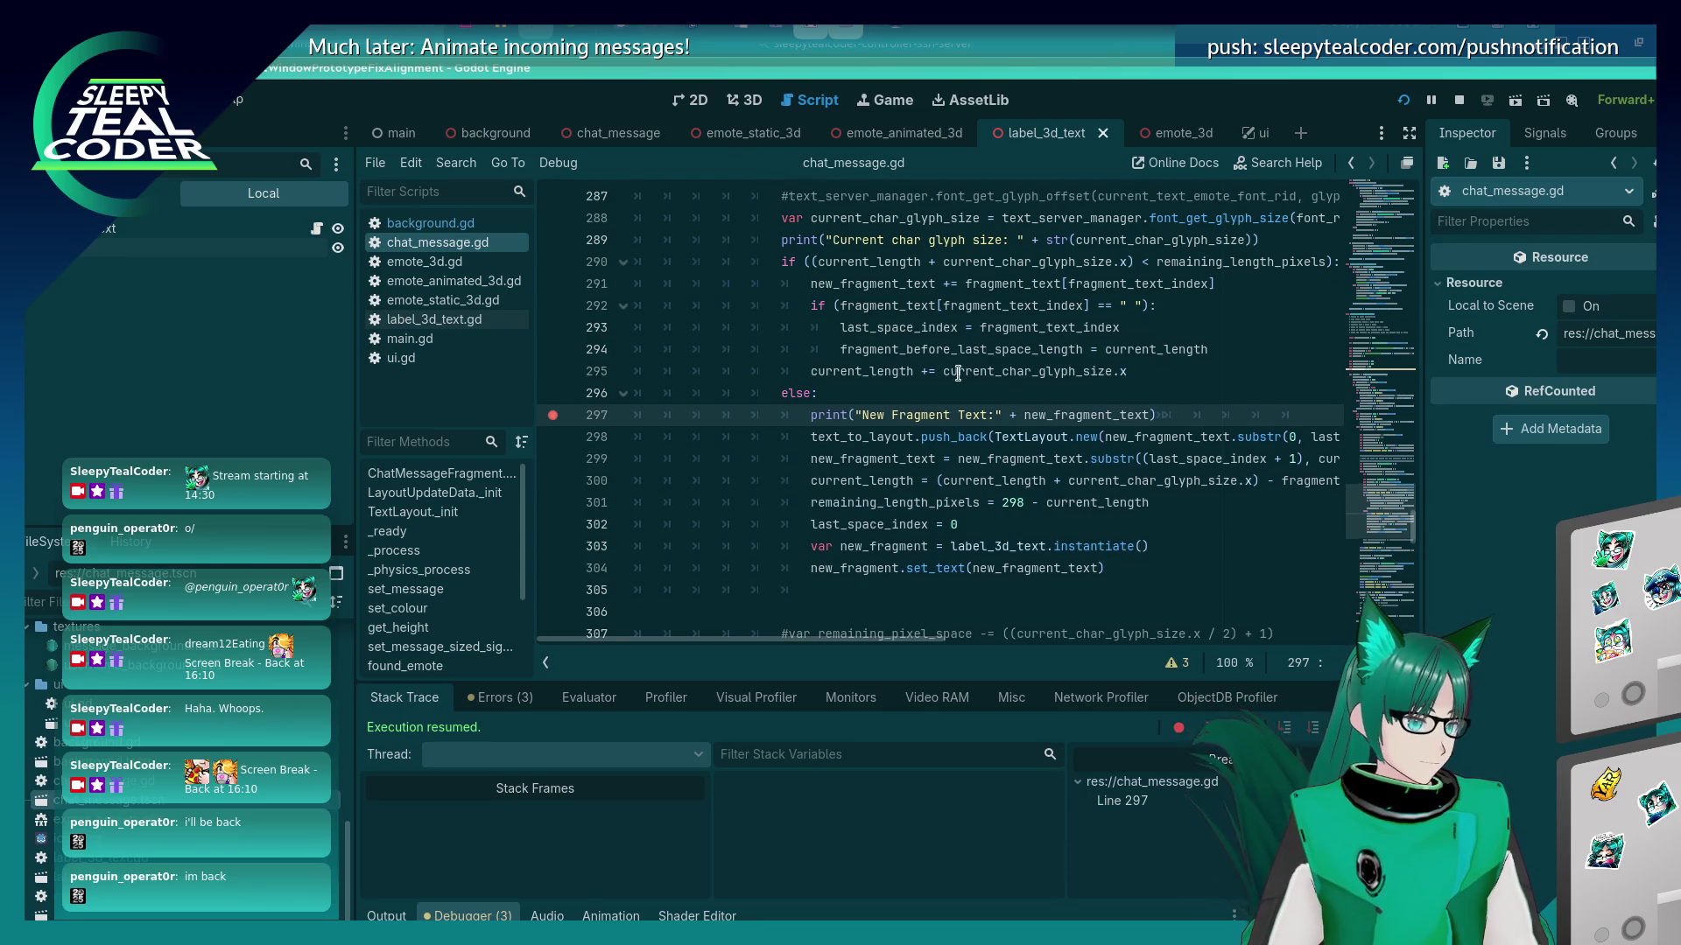
Change line 284's glyph size to Vector2i(6, 7), then re-post the test message in the game and continue.
scroll(957, 374, up, 19)
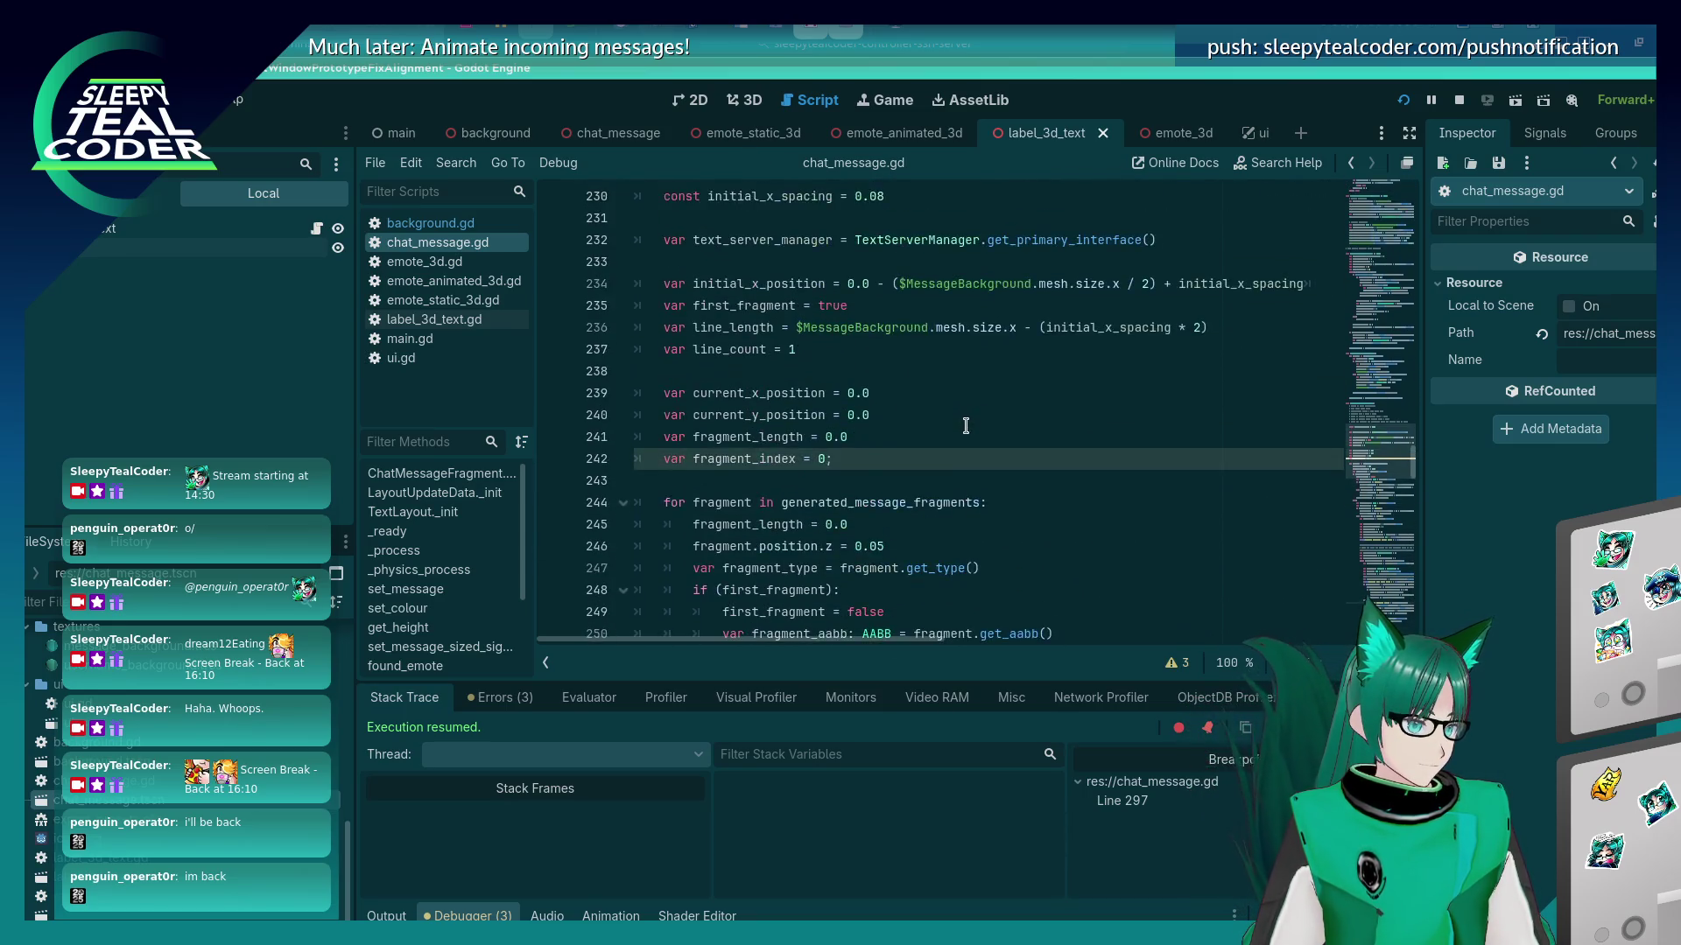
scroll(966, 426, down, 16)
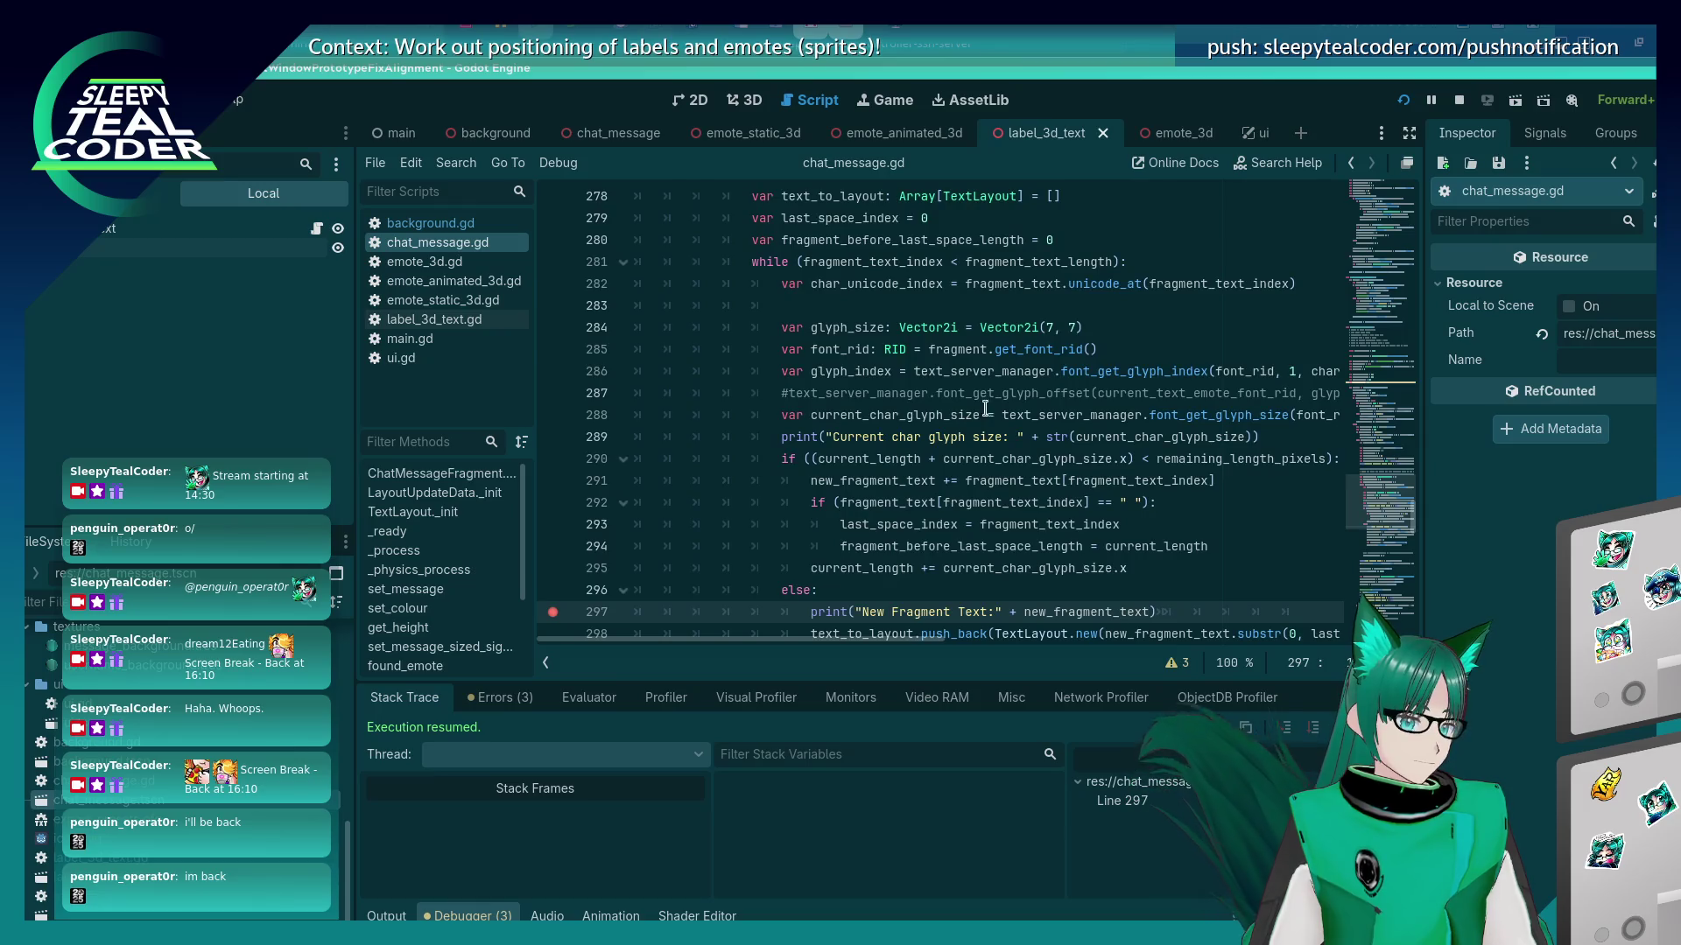
double_click(1048, 328)
text(6)
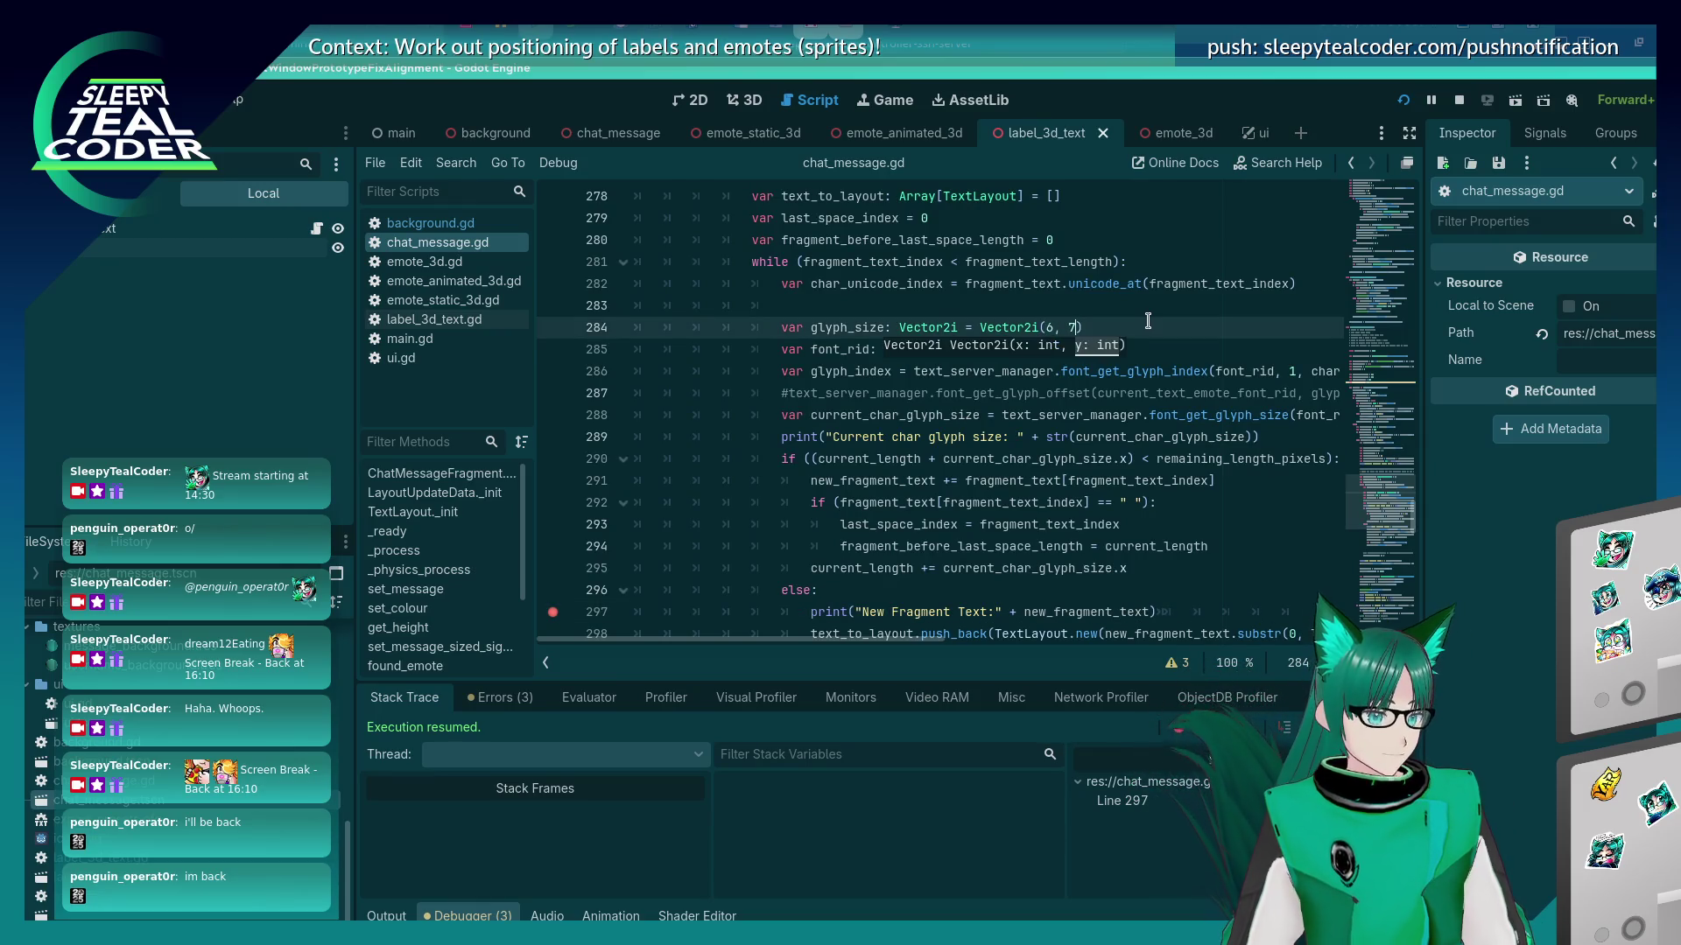
key(alt+Tab)
click(987, 275)
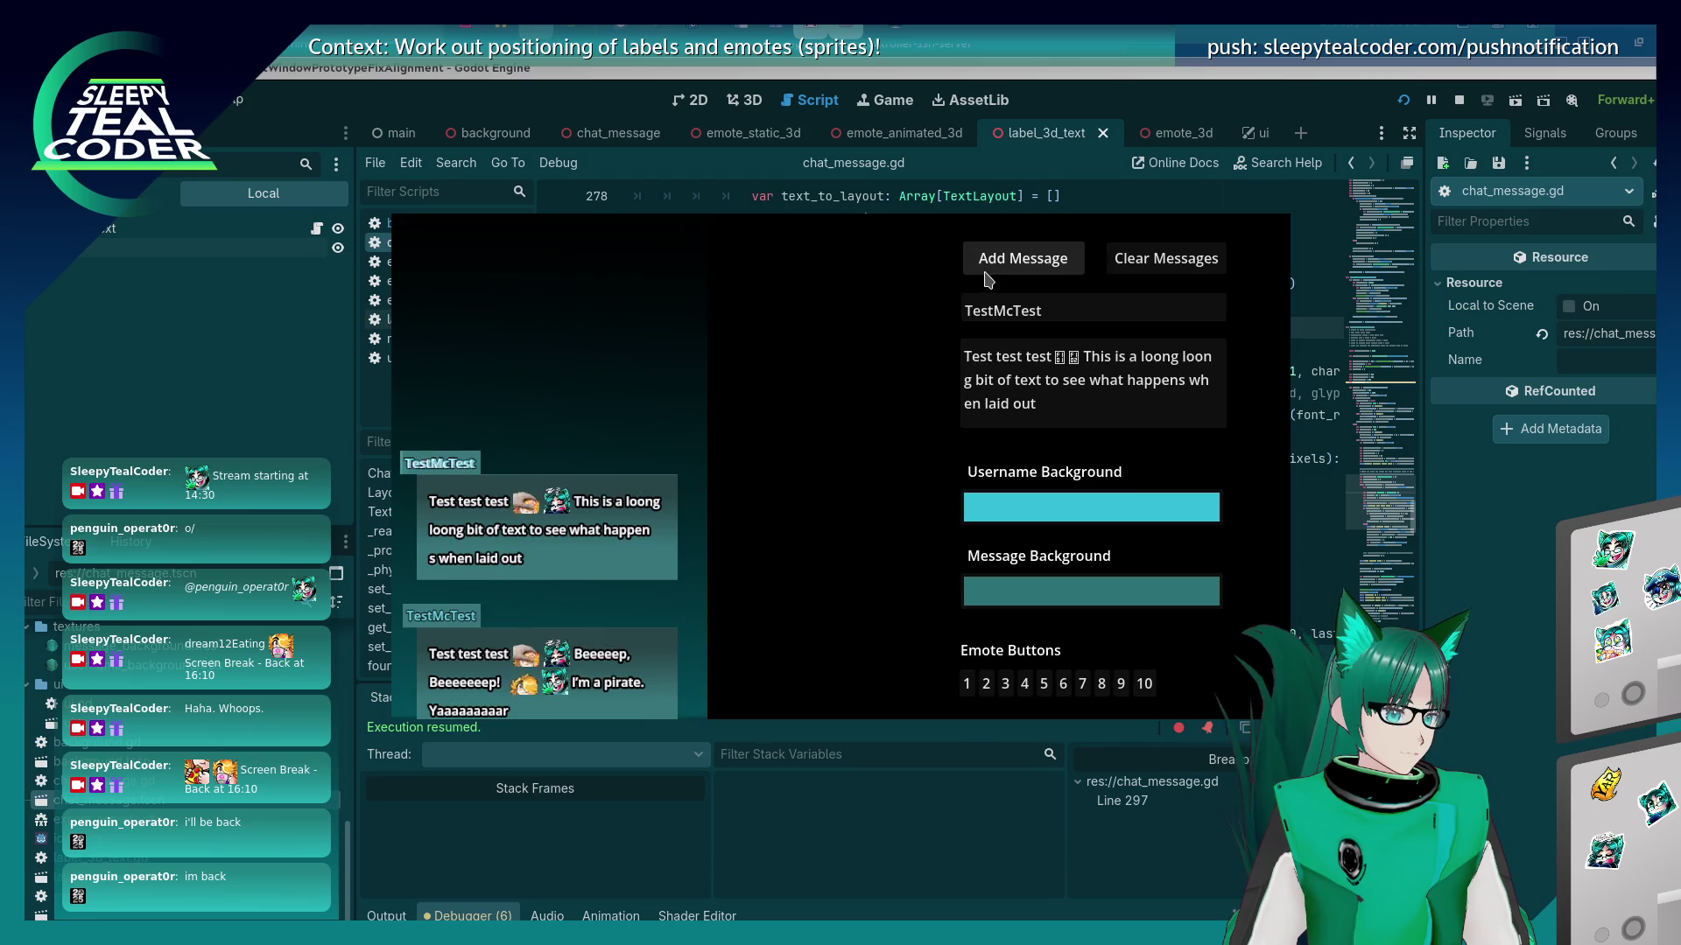
key(F12)
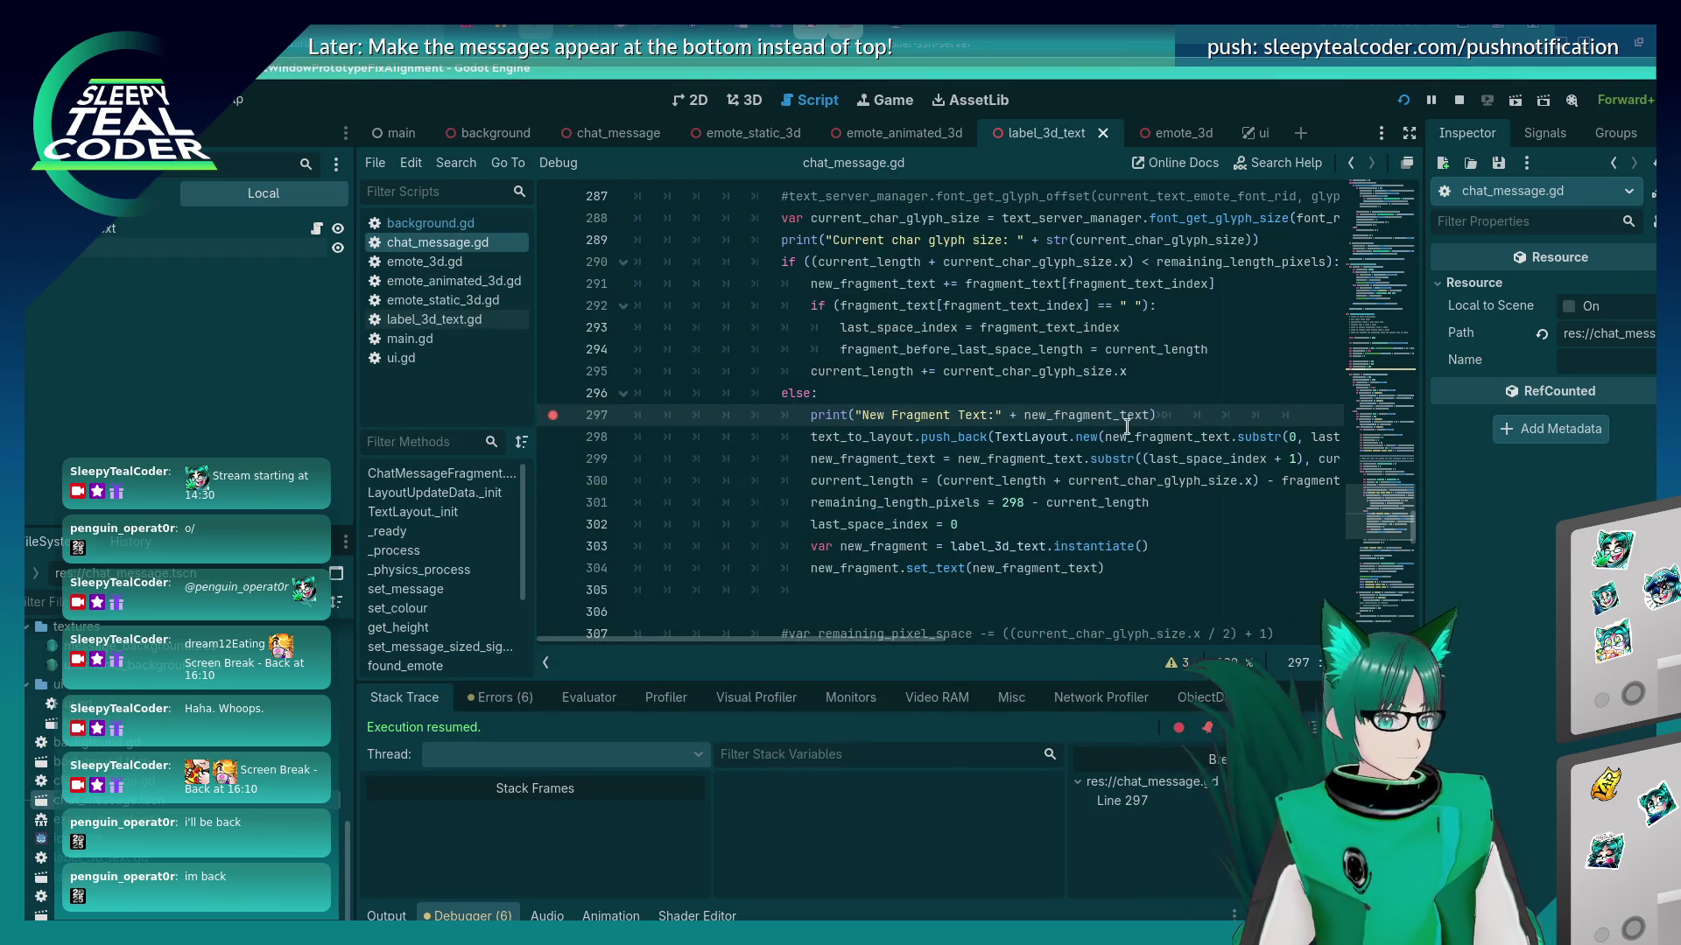
Look through chat_message.gd and select the remaining_length_pixels variable on line 301.
mouse_move(1127, 425)
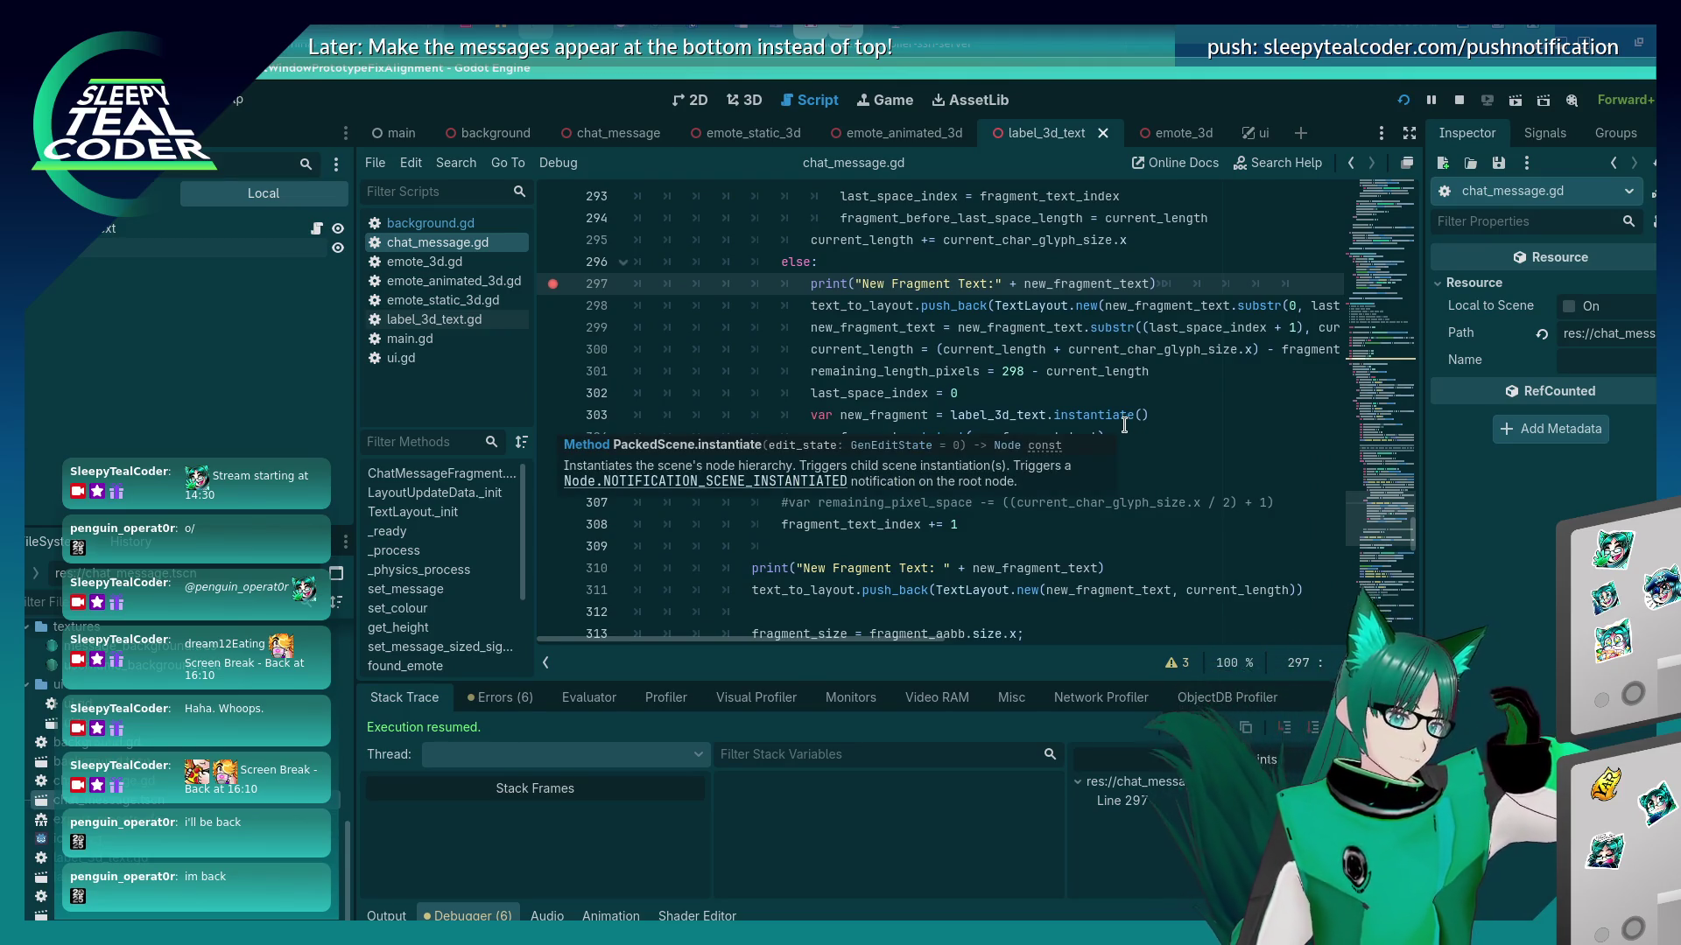
scroll(1127, 425, up, 5)
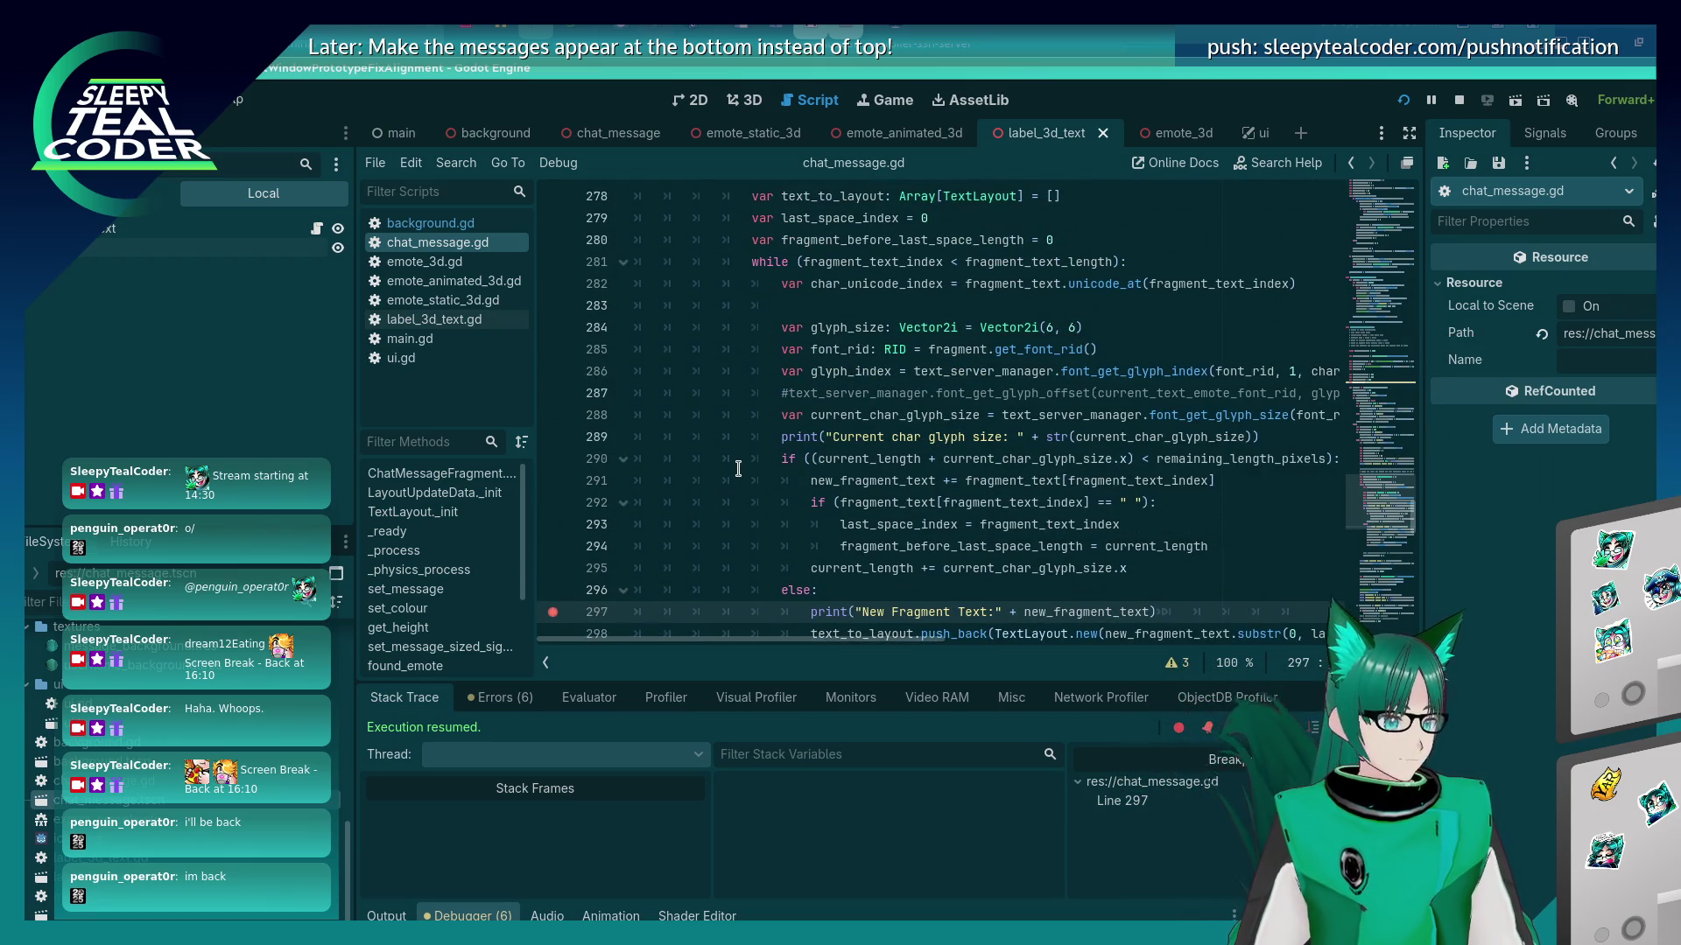
scroll(738, 470, down, 6)
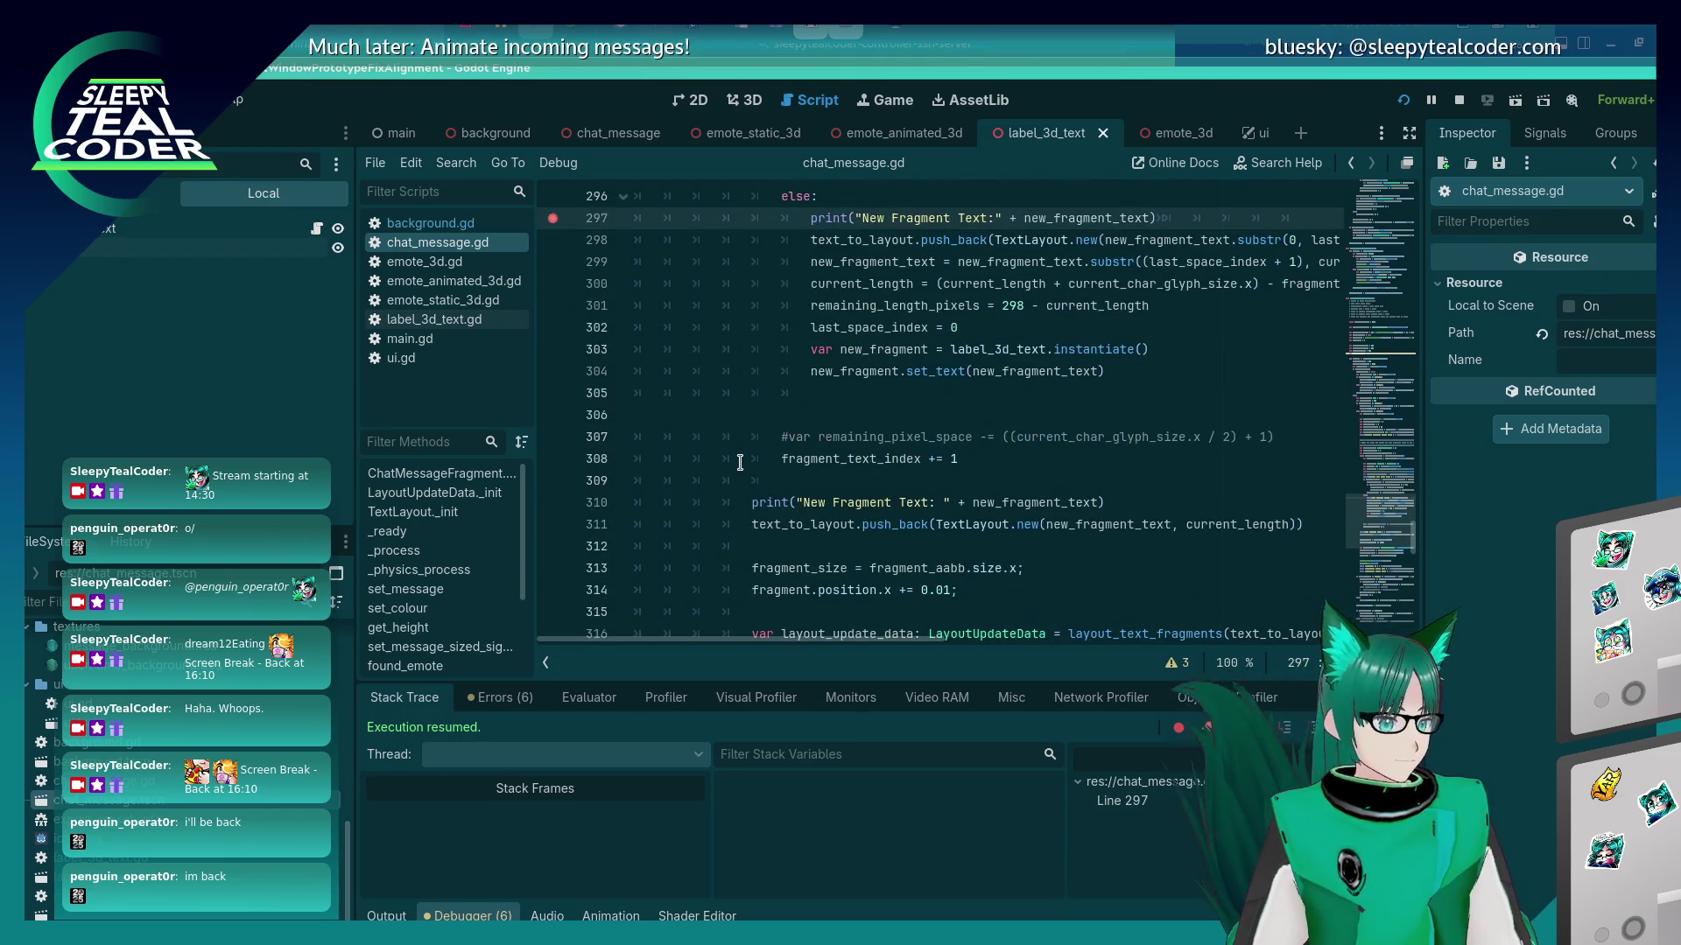
scroll(740, 462, up, 4)
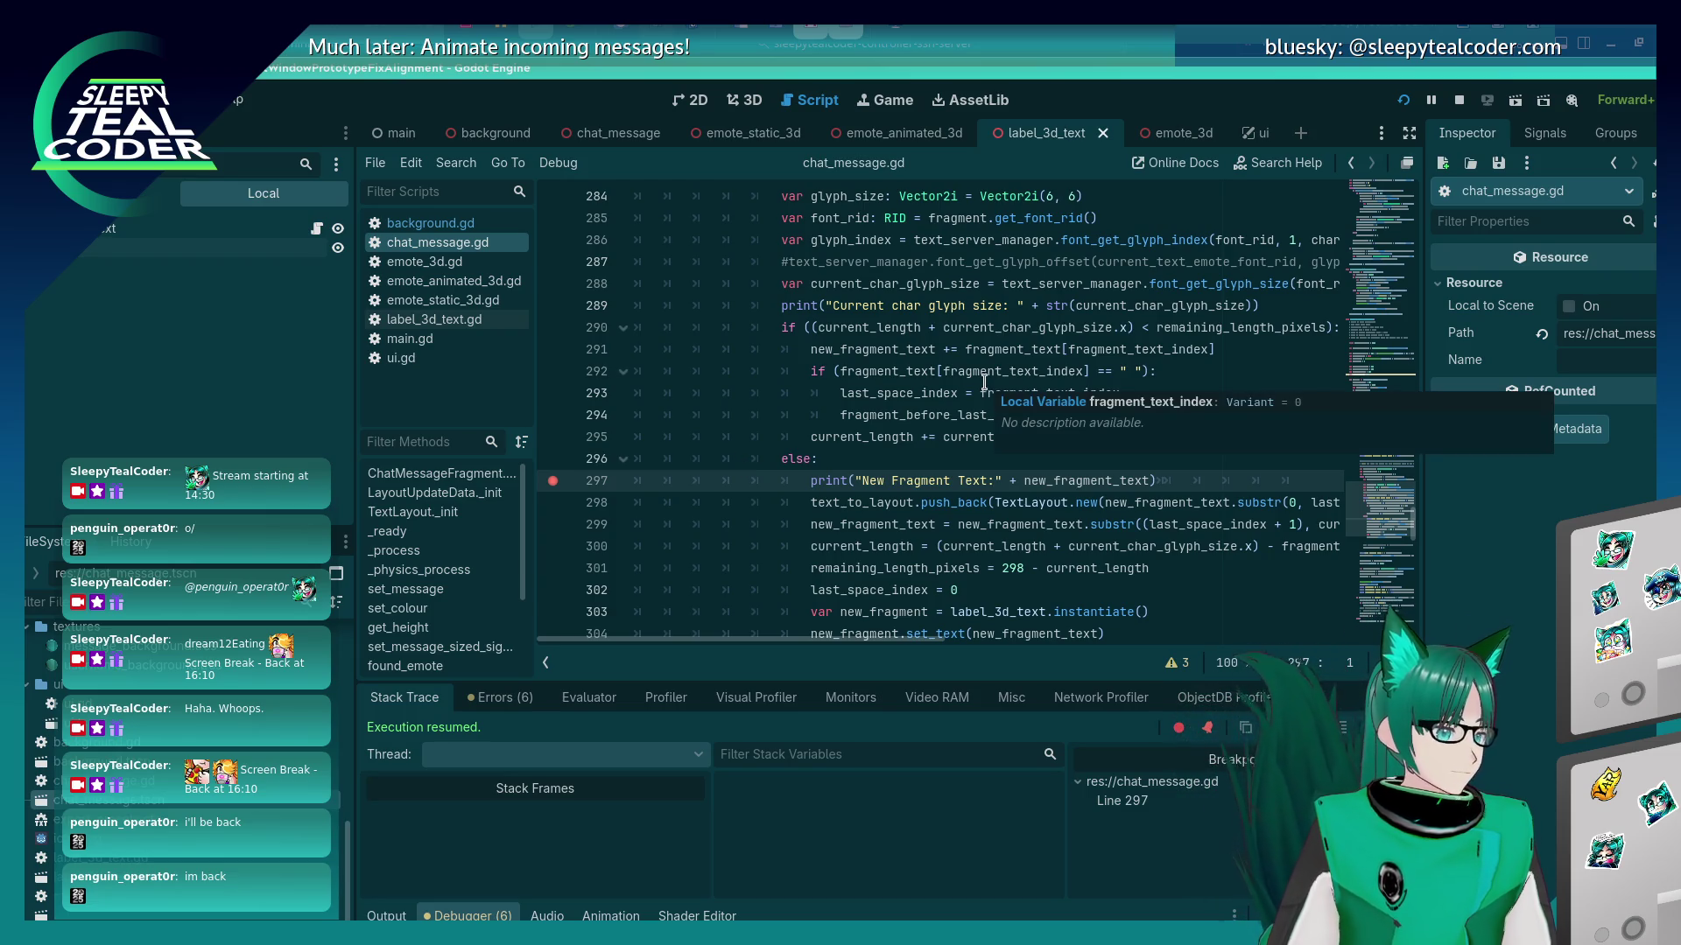
scroll(658, 473, down, 2)
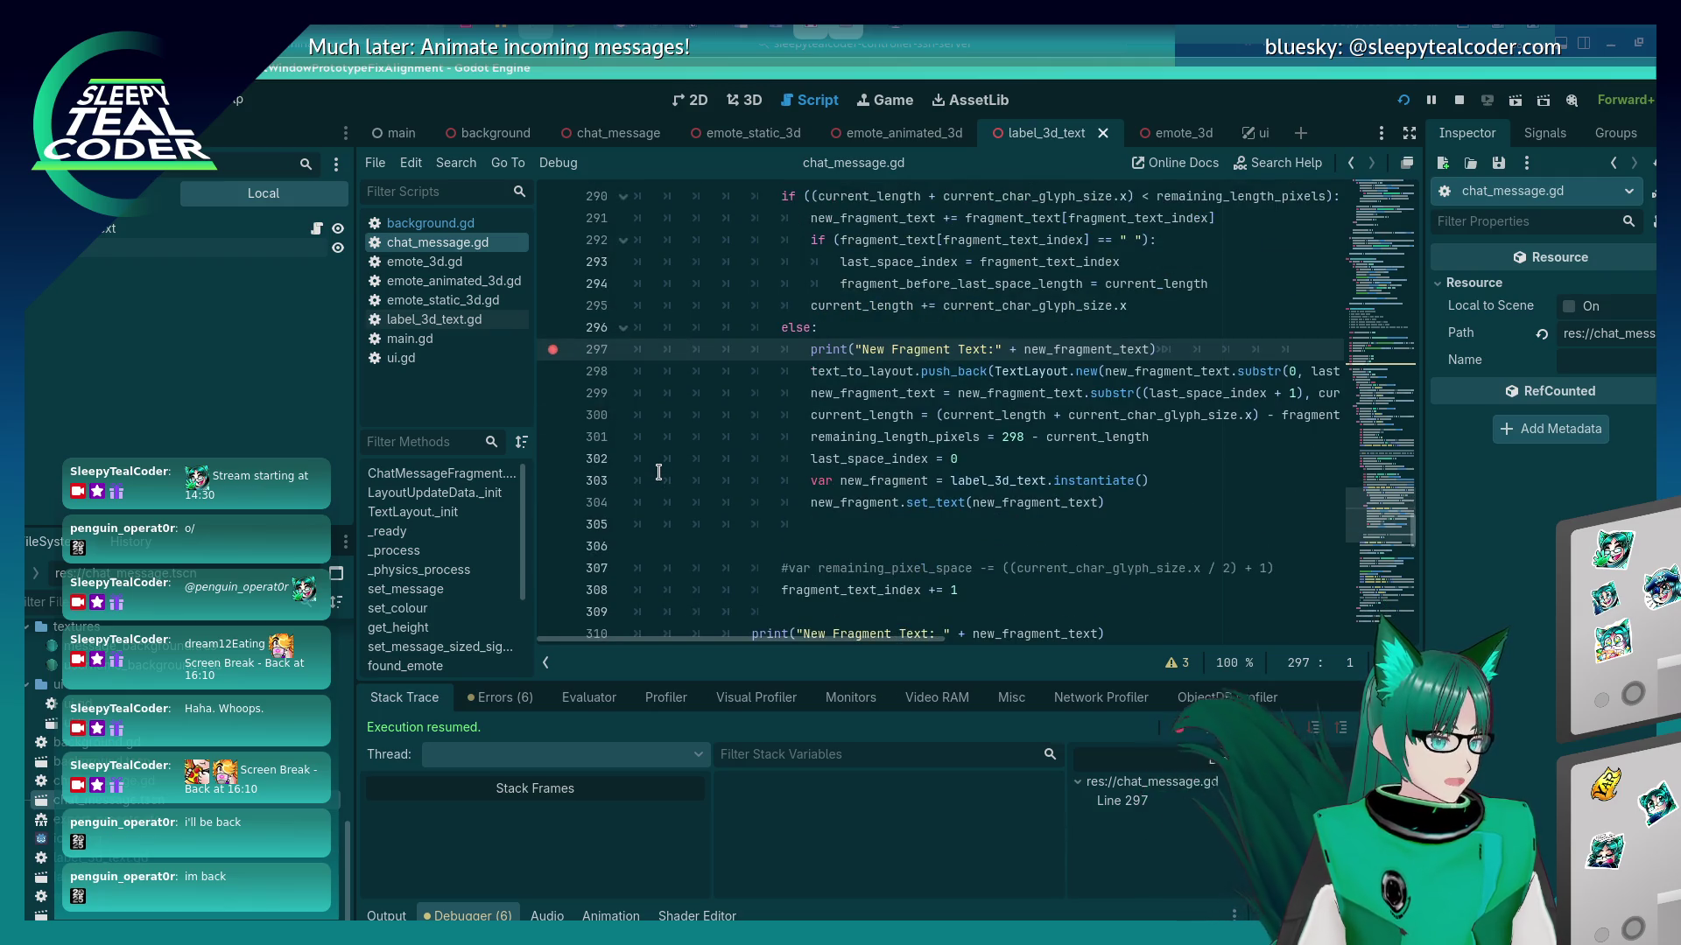
scroll(658, 472, up, 2)
double_click(944, 568)
key(ctrl+c)
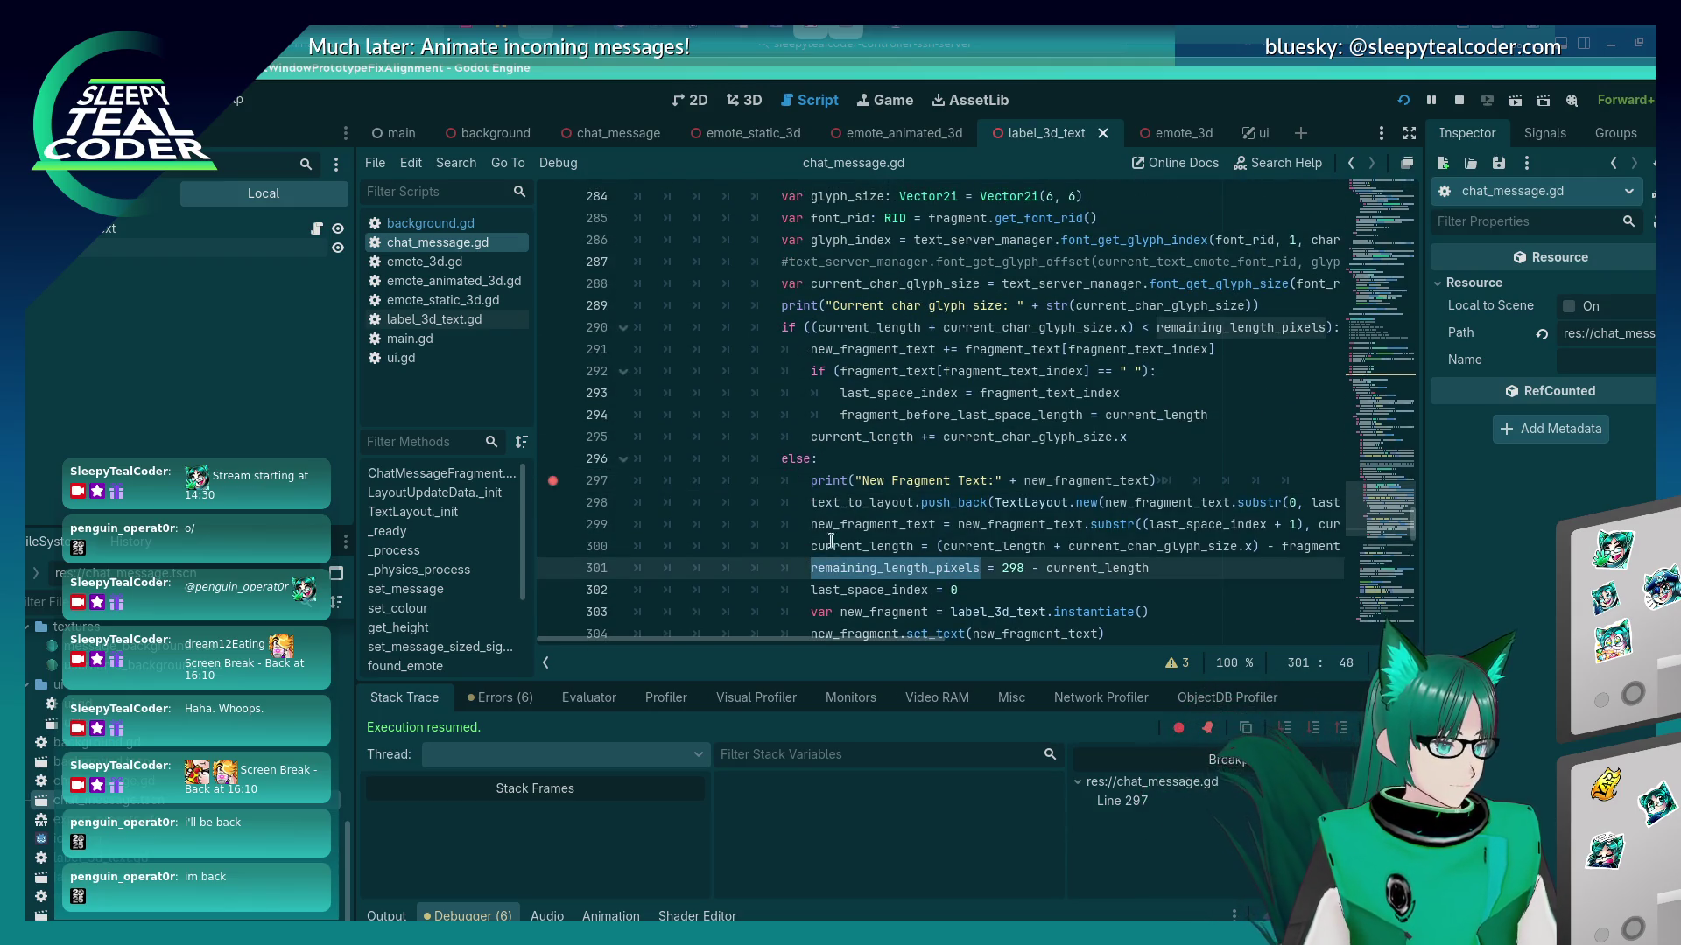
Search the script for remaining_length_pixels (8 matches), then bring the running chat window forward.
scroll(831, 473, up, 3)
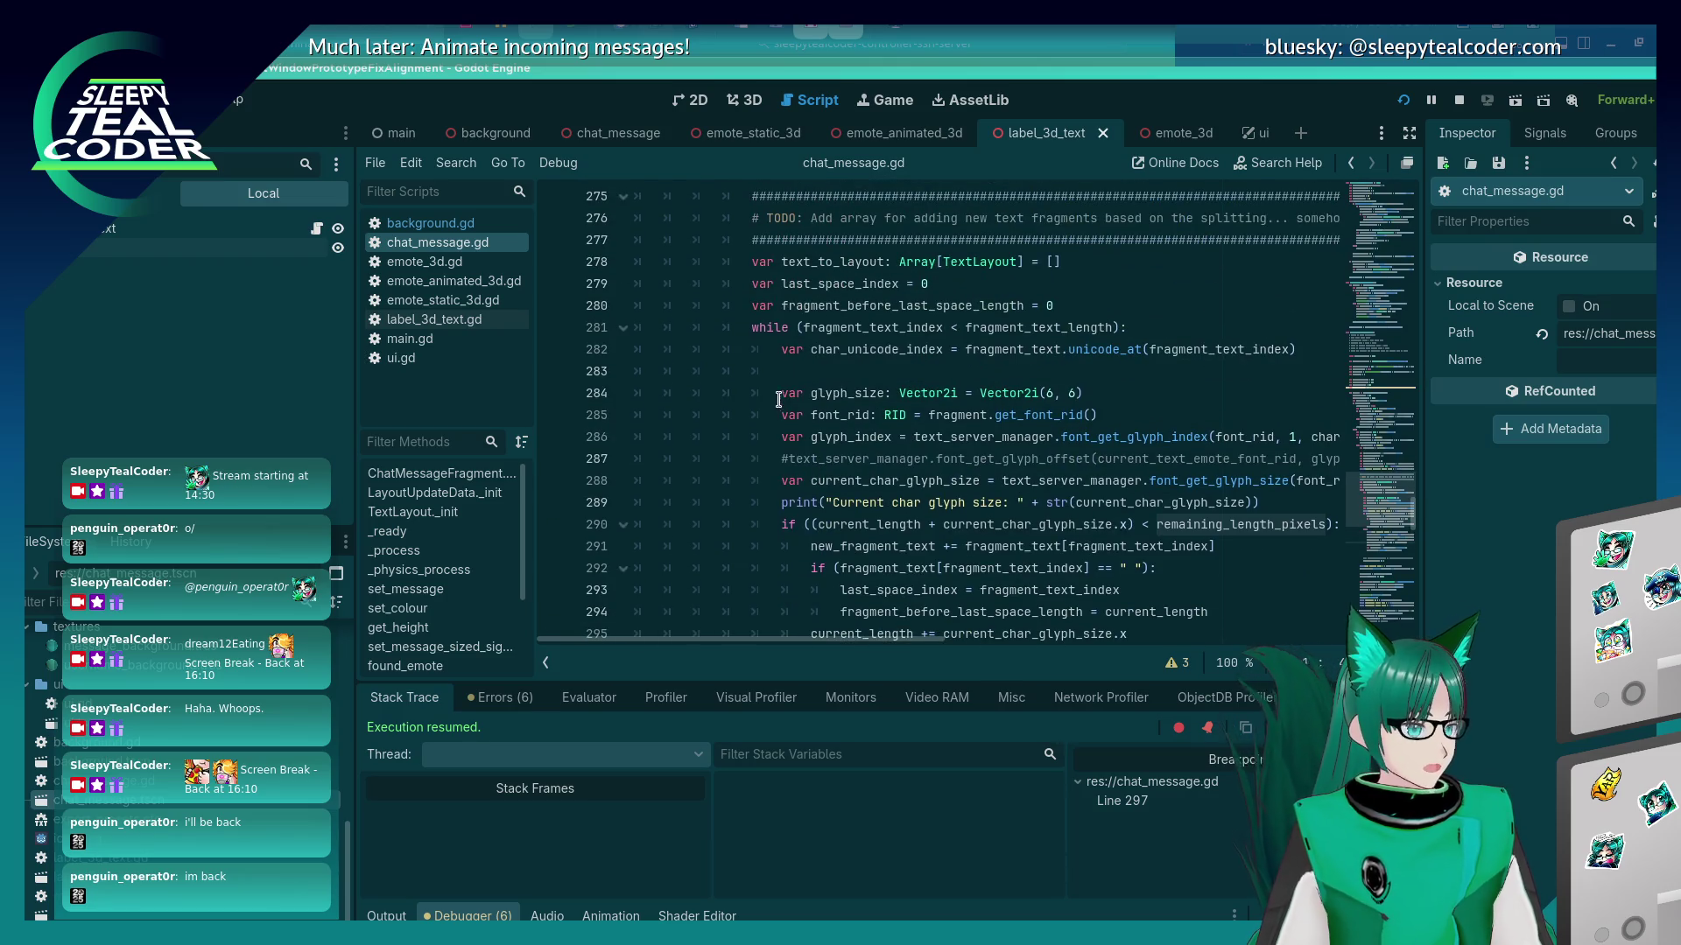
key(ctrl+f)
text(.z =)
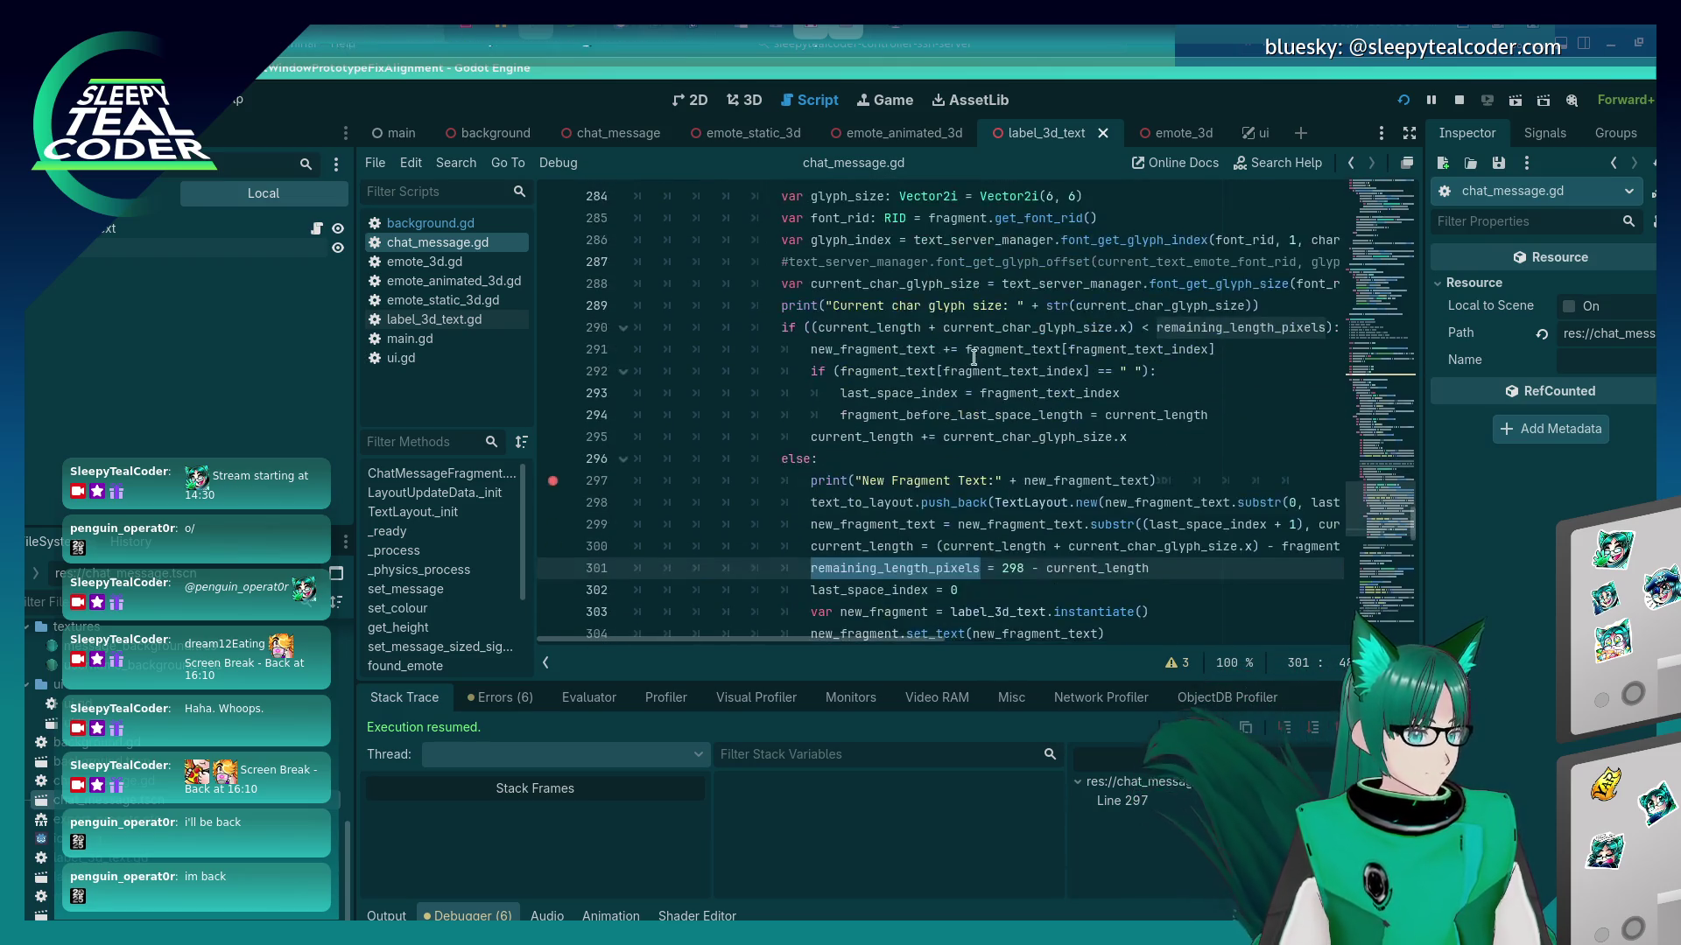
scroll(963, 394, up, 3)
click(1013, 306)
key(ctrl+a)
key(ctrl+v)
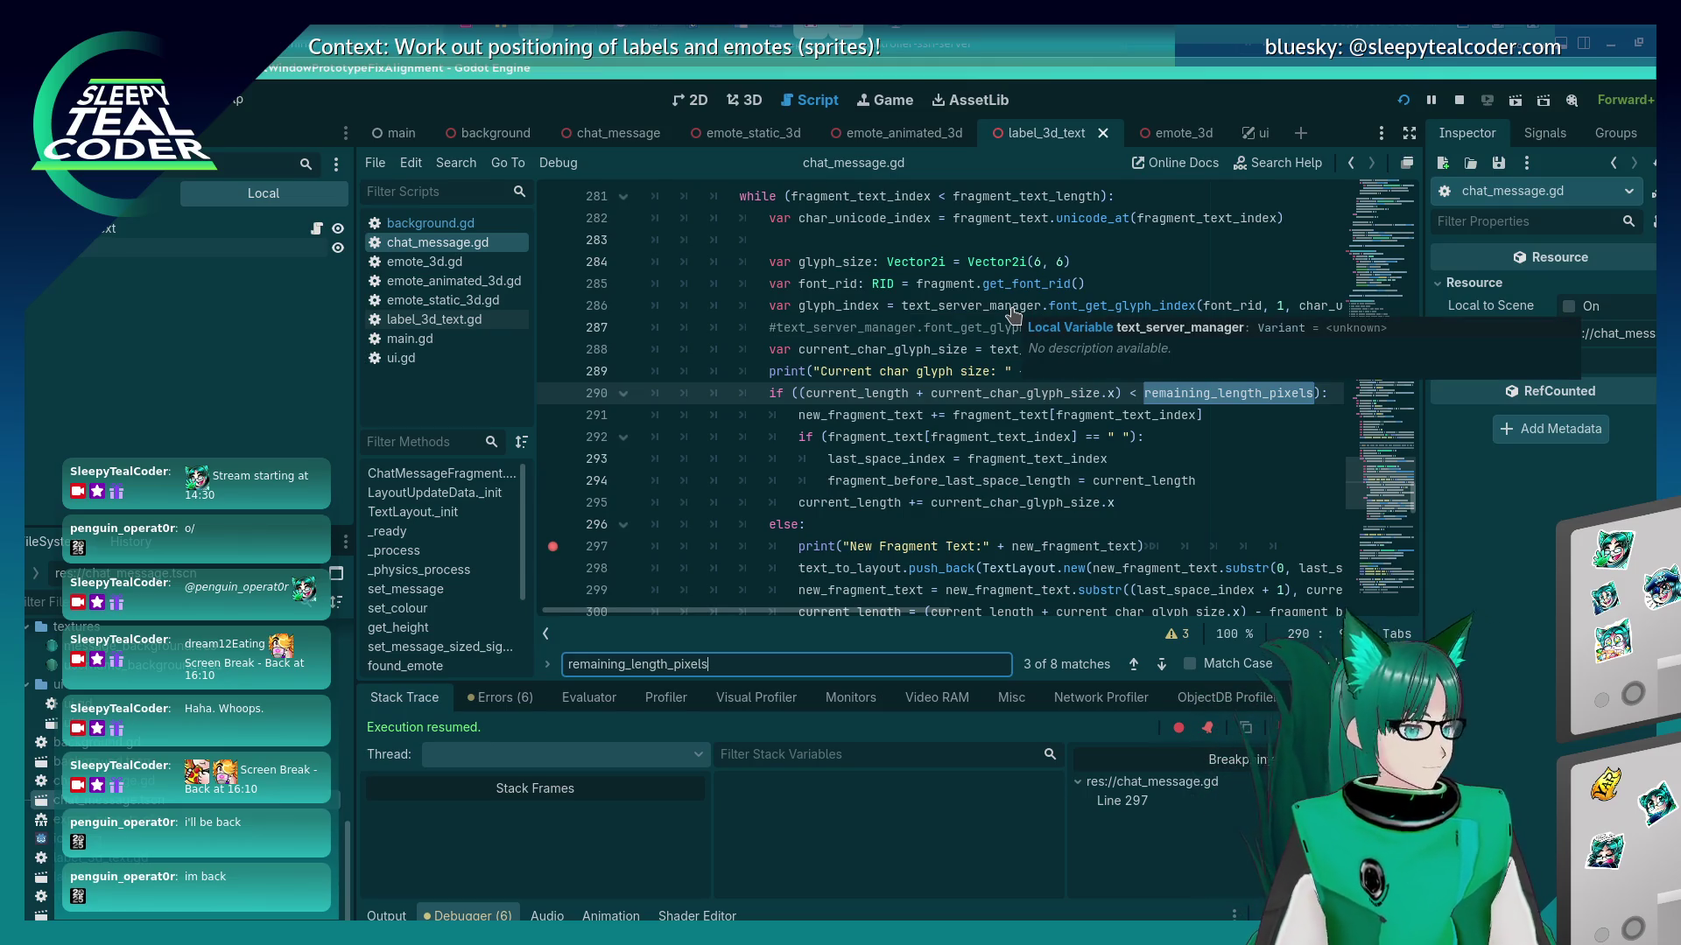
click(981, 612)
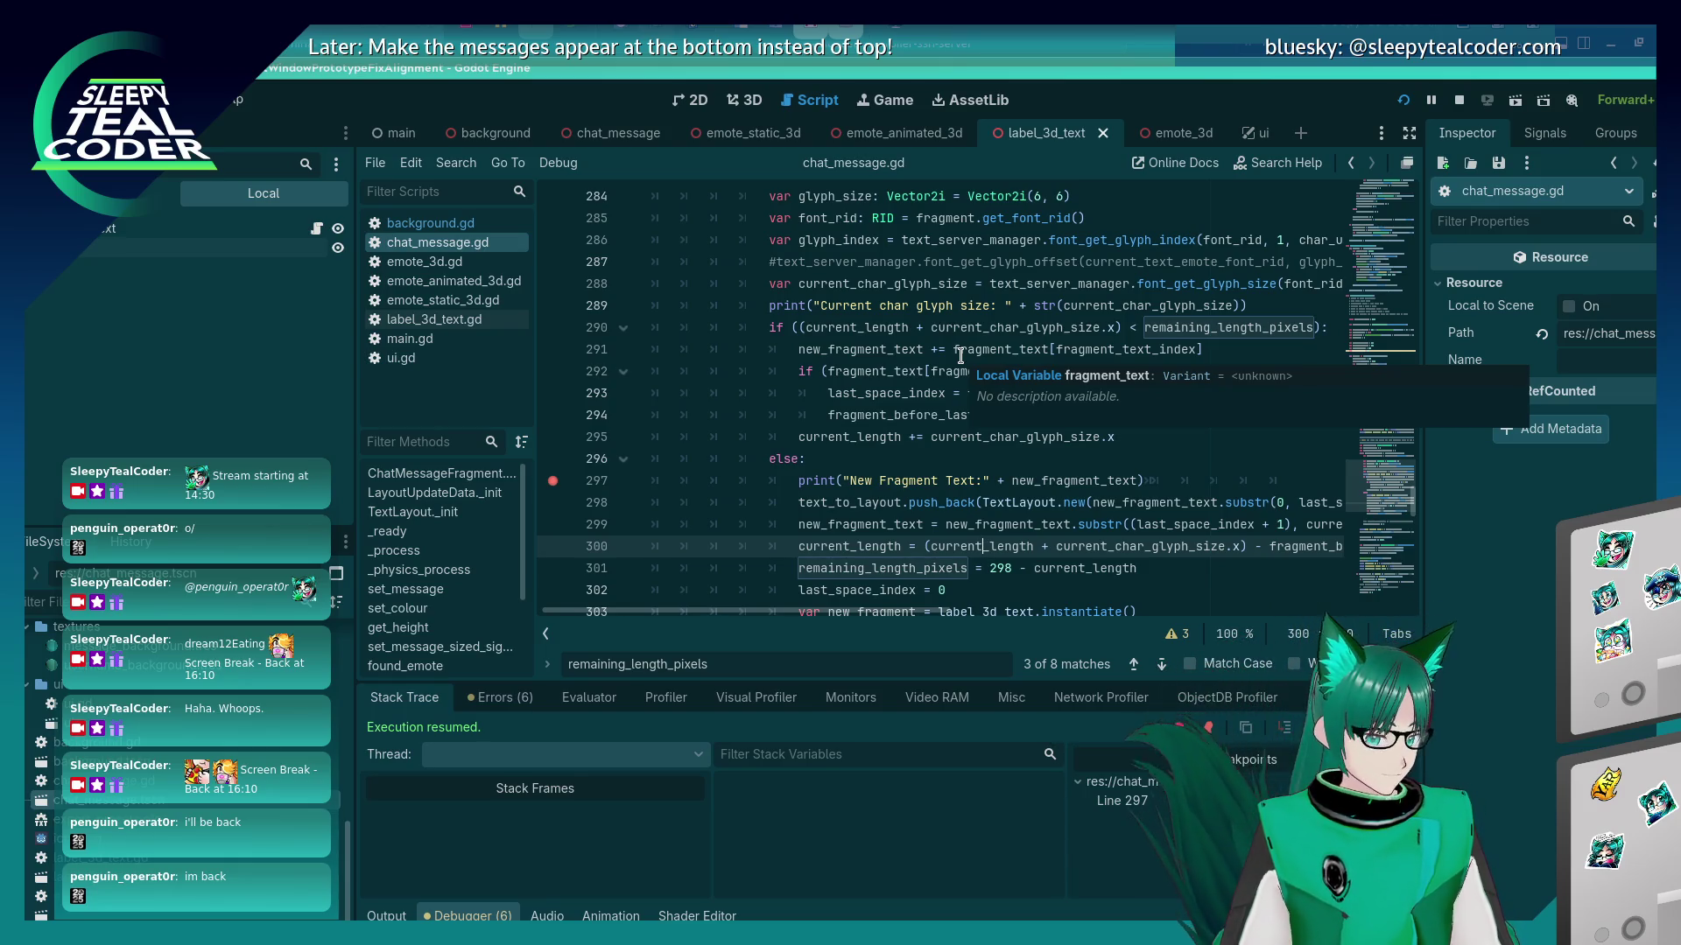
key(alt+Tab)
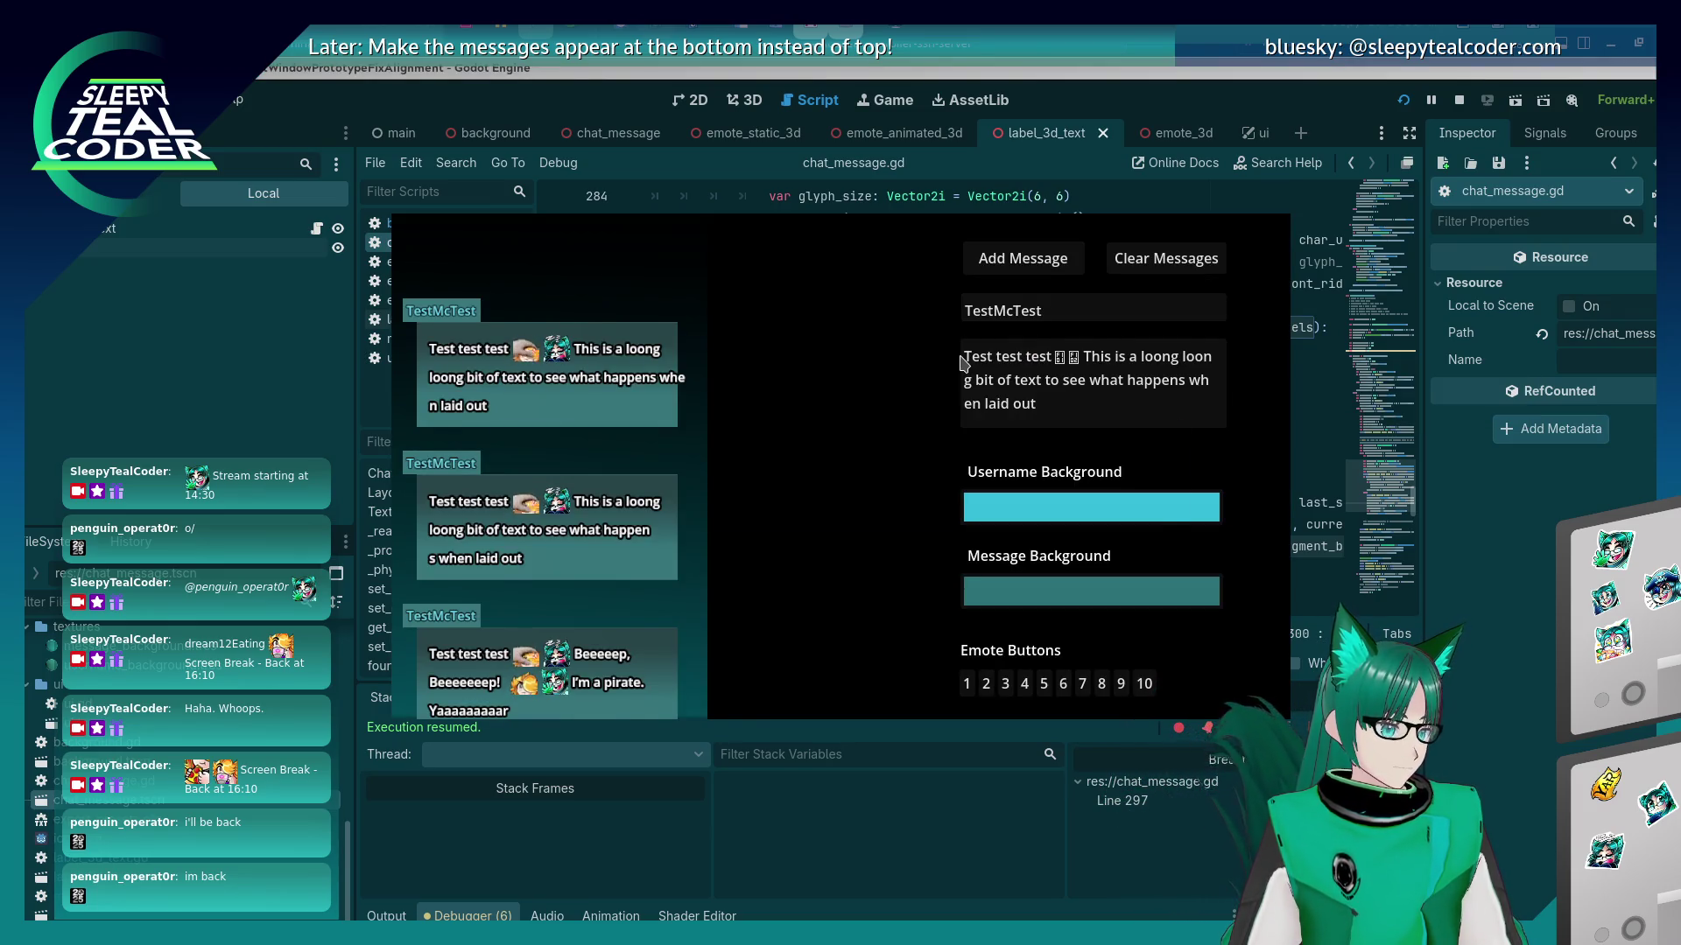
Run the project with F5 and continue past the line 297 breakpoint.
key(alt+Tab)
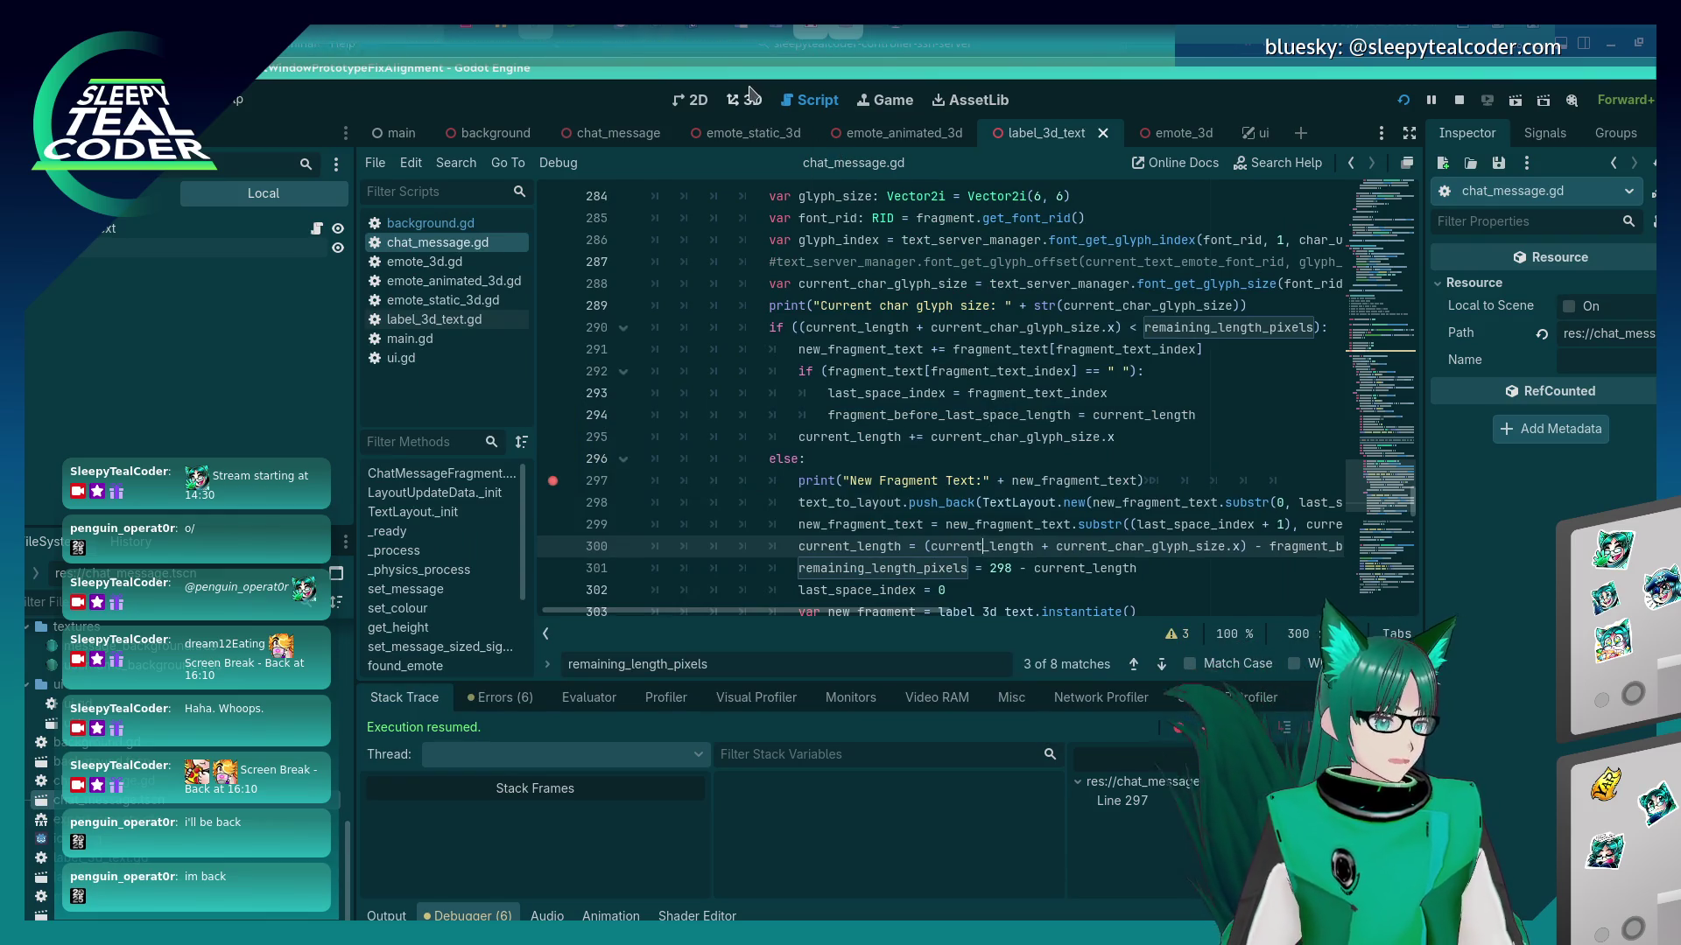
click(745, 100)
click(816, 102)
scroll(1044, 293, up, 5)
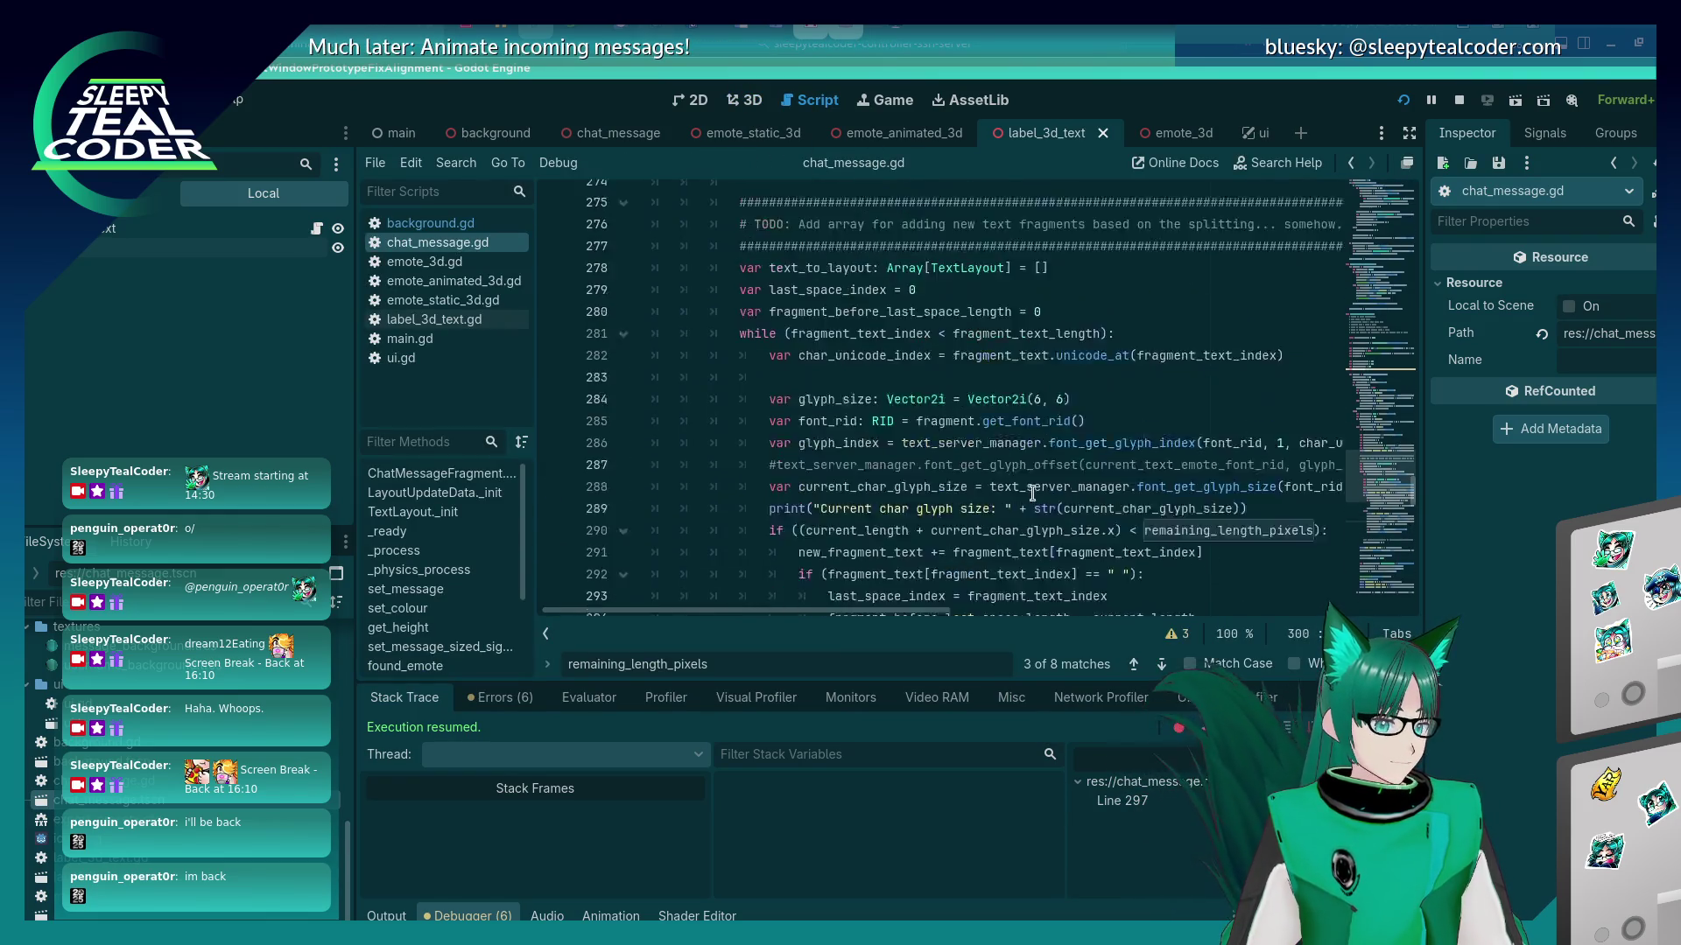
scroll(1043, 293, down, 3)
click(1031, 328)
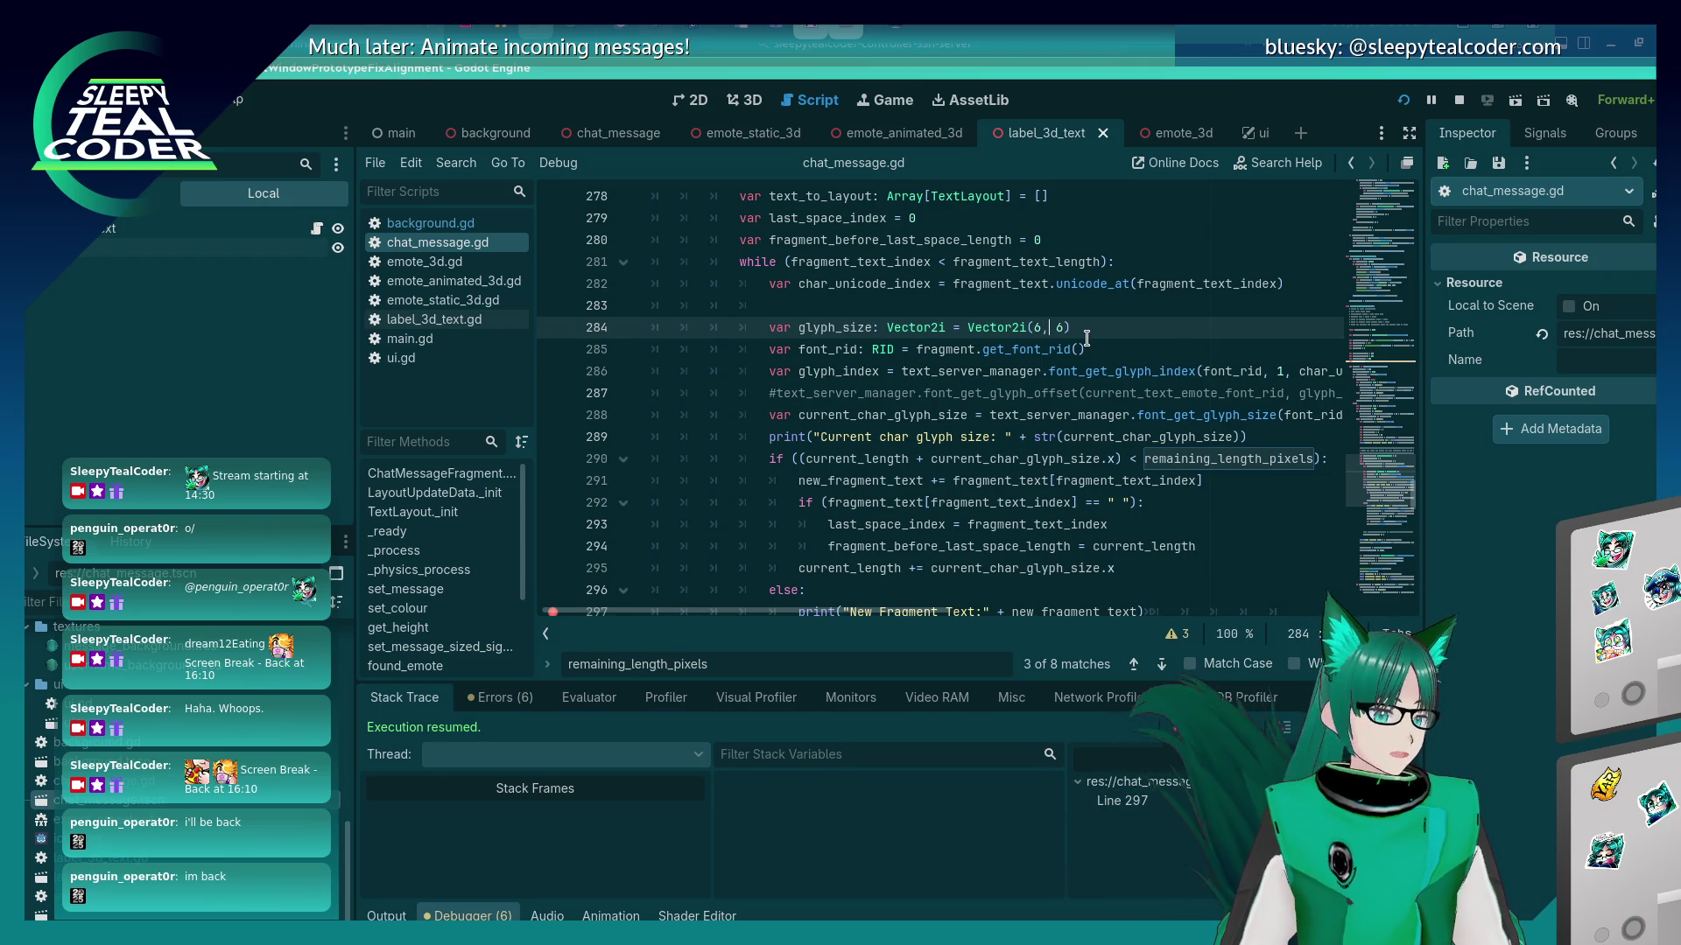
text(7)
key(F5)
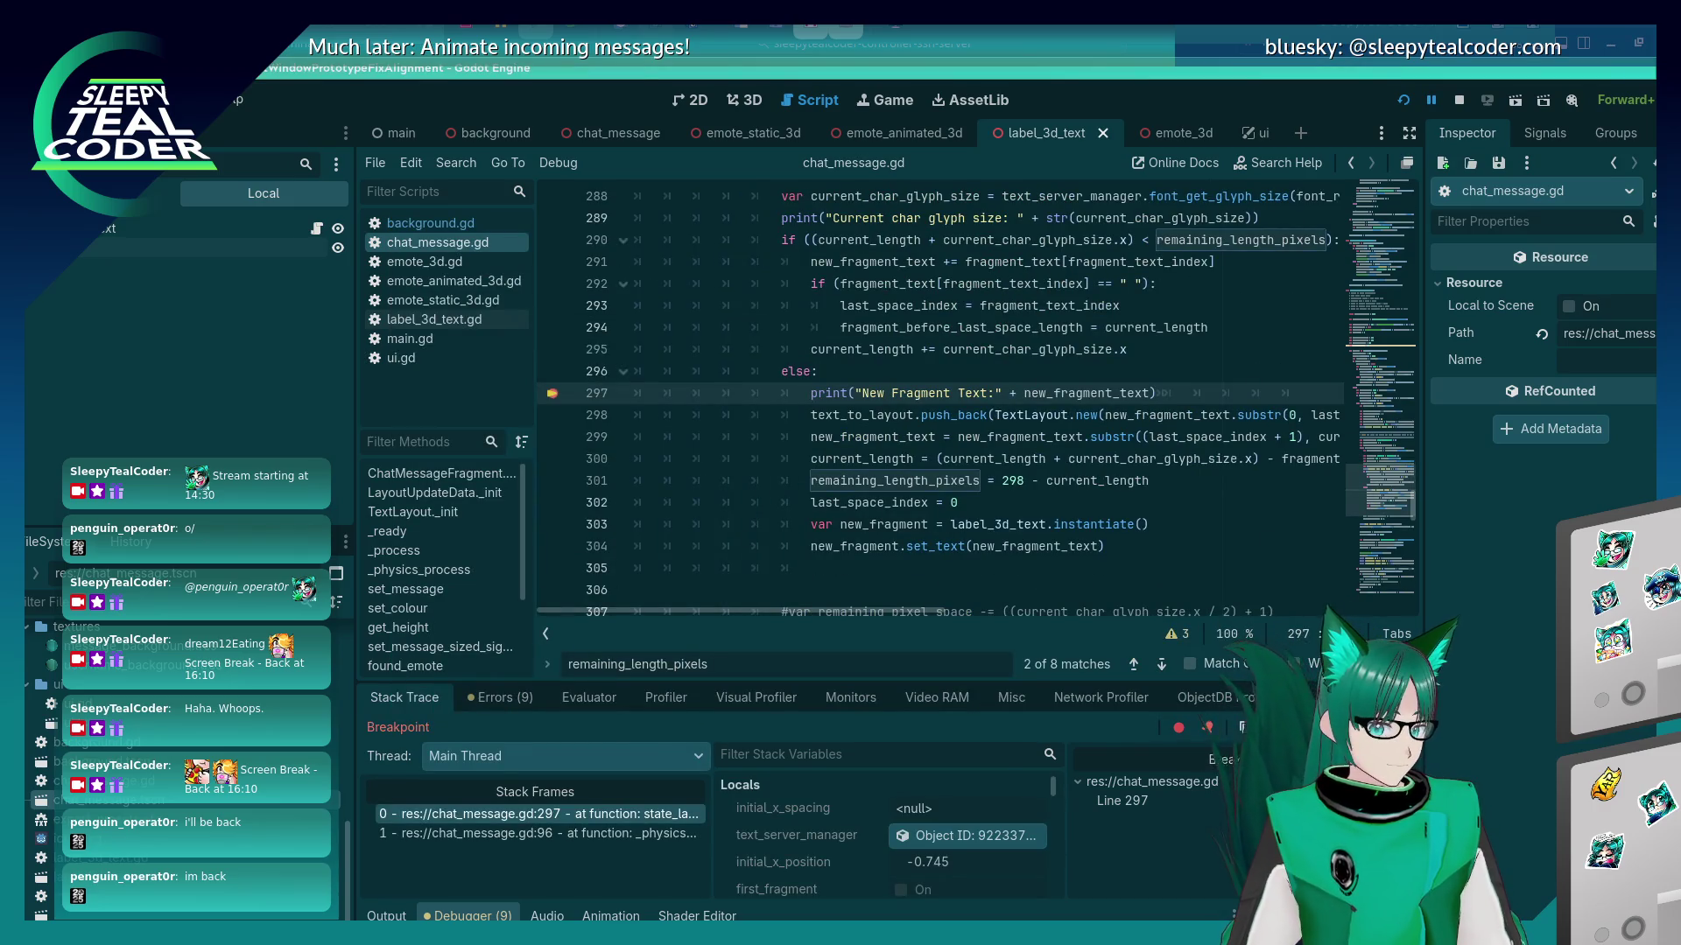
key(F12)
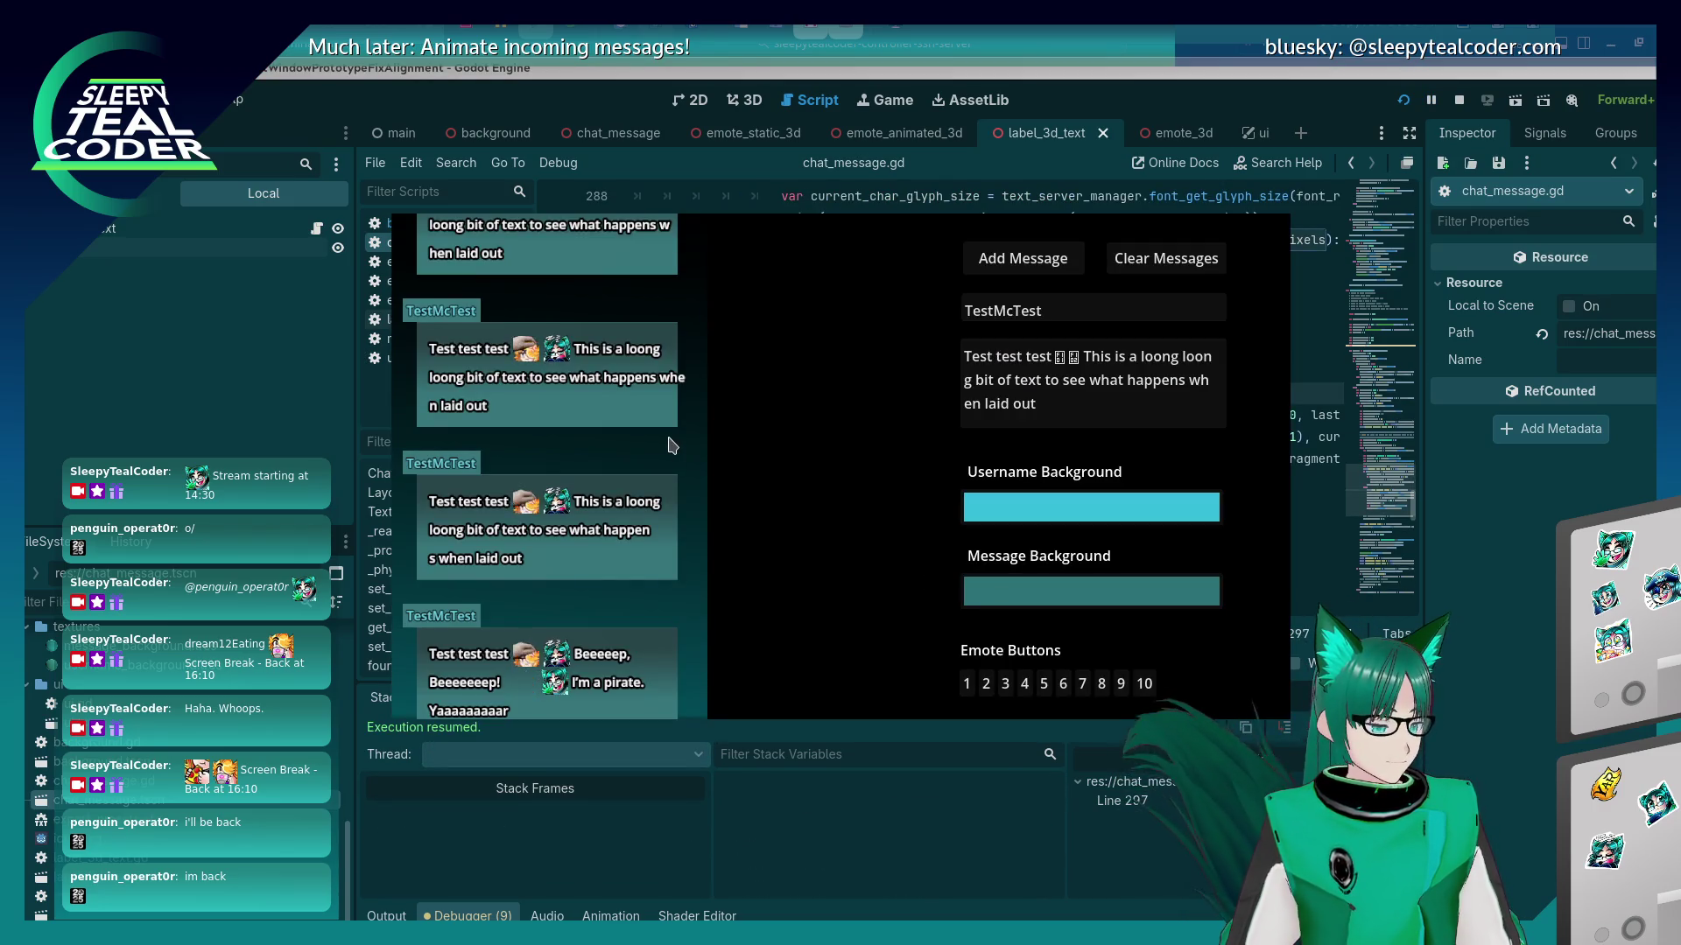
scroll(672, 445, up, 2)
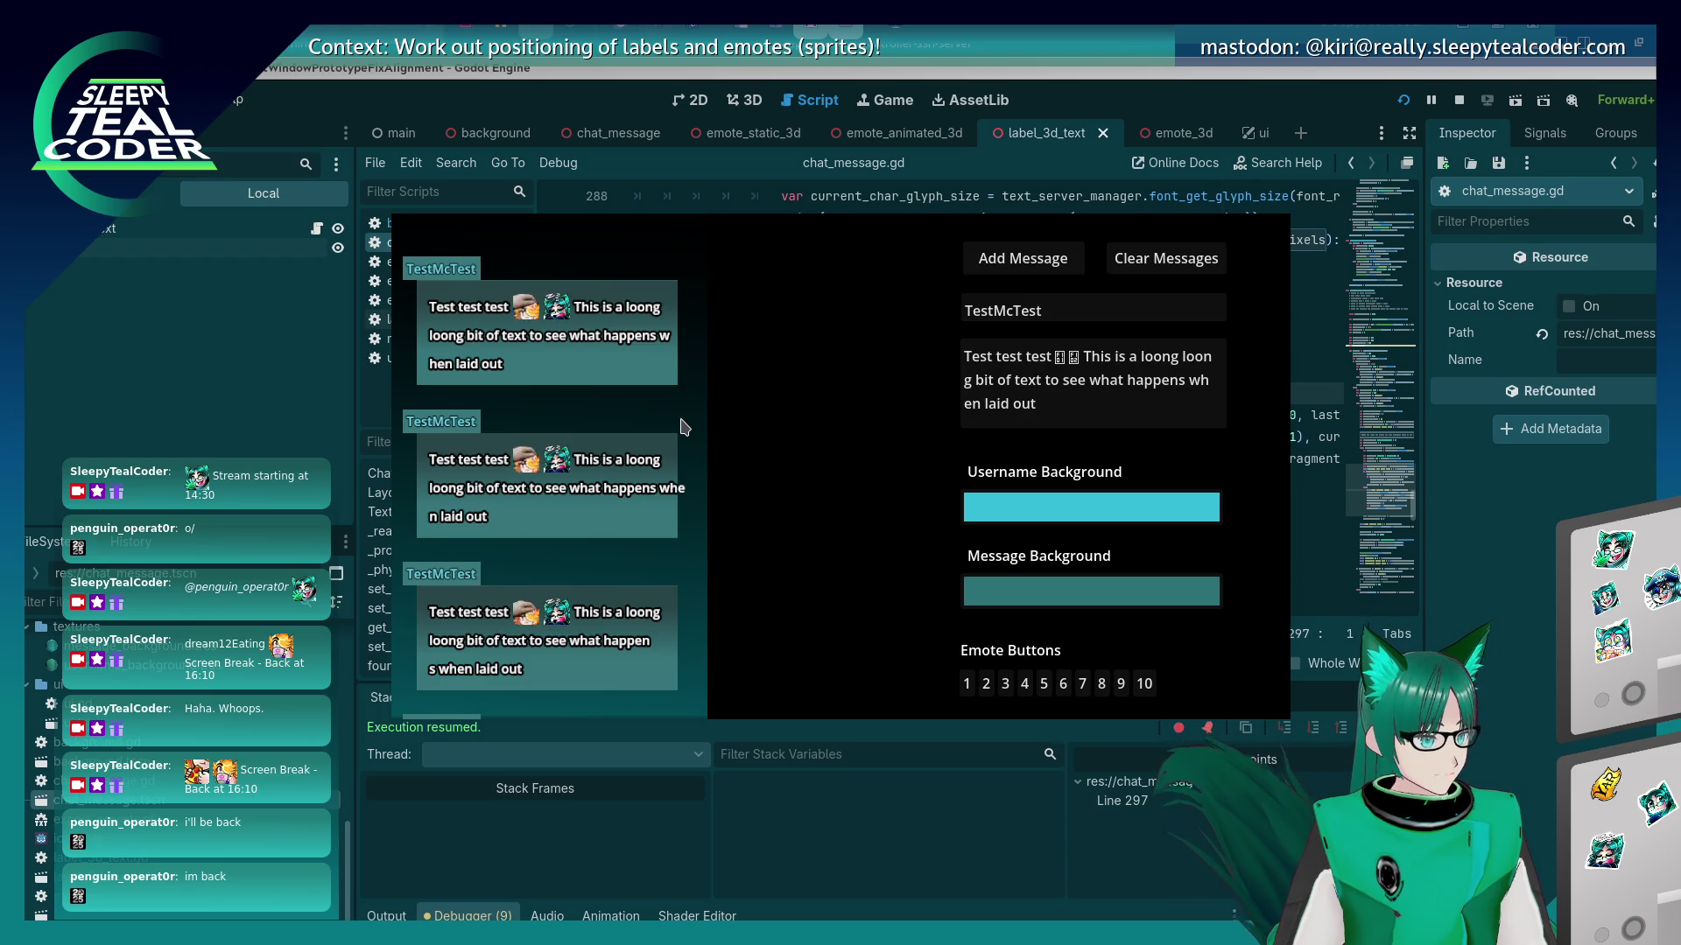
Change the glyph height on line 284 to 8, save, and post a test message in the game.
key(alt+Tab)
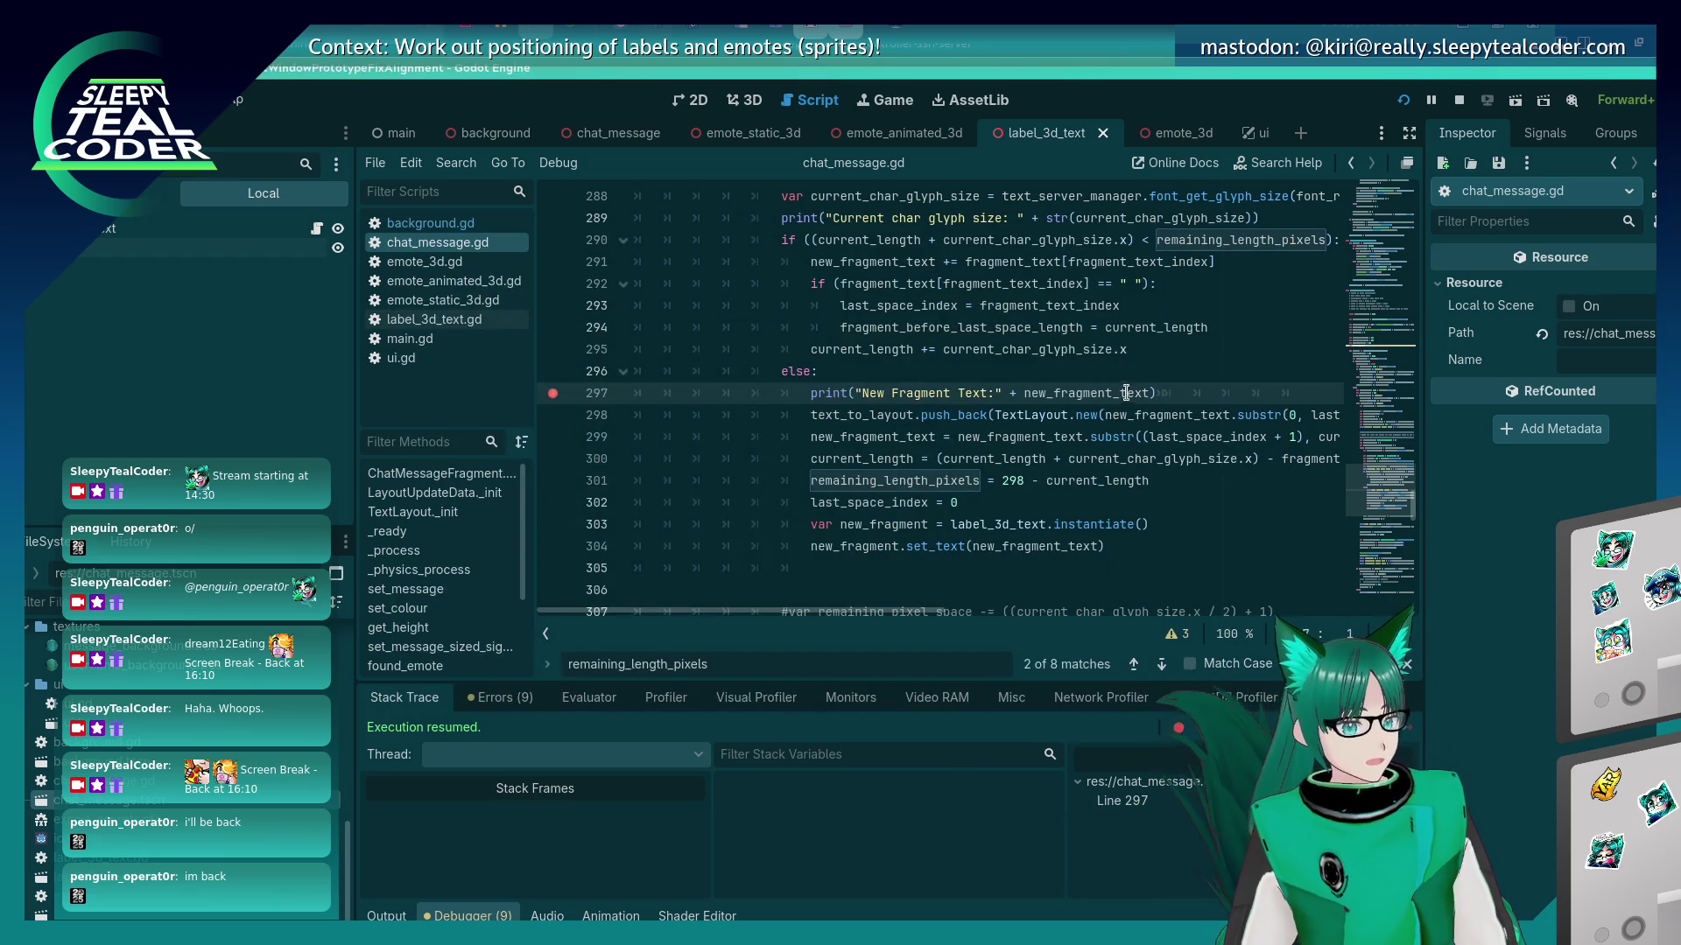
scroll(1127, 391, up, 5)
click(1085, 434)
key(BackSpace)
text(8)
key(ctrl+s)
key(alt+Tab)
key(alt+Tab)
key(alt+Tab)
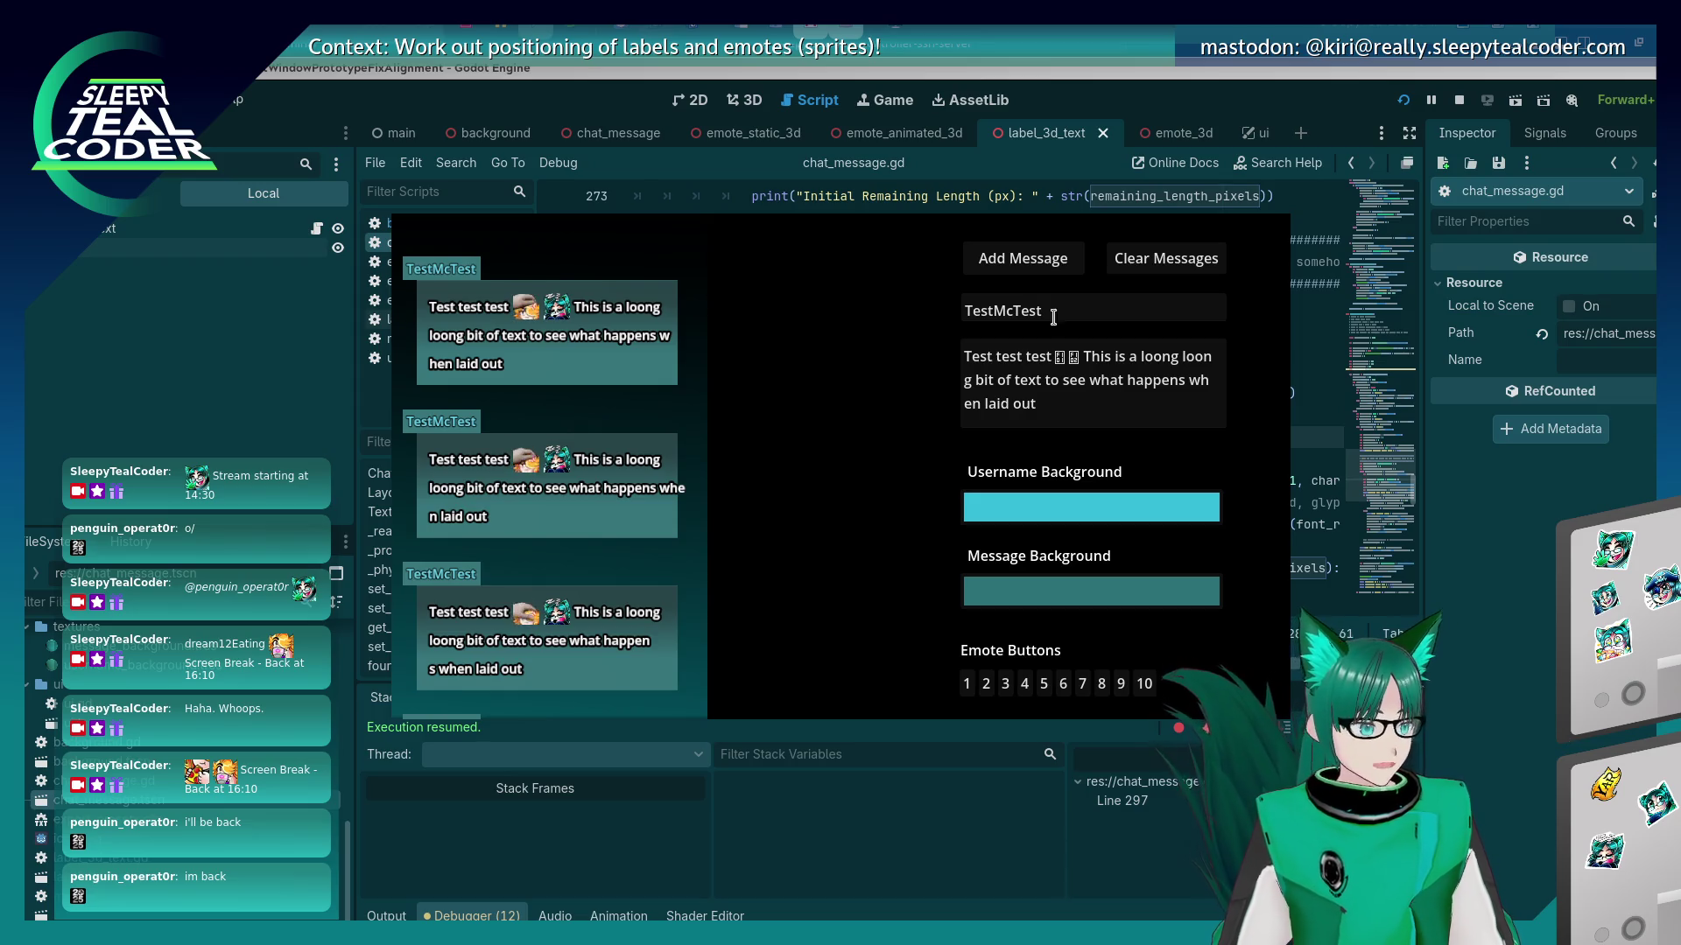
click(1022, 258)
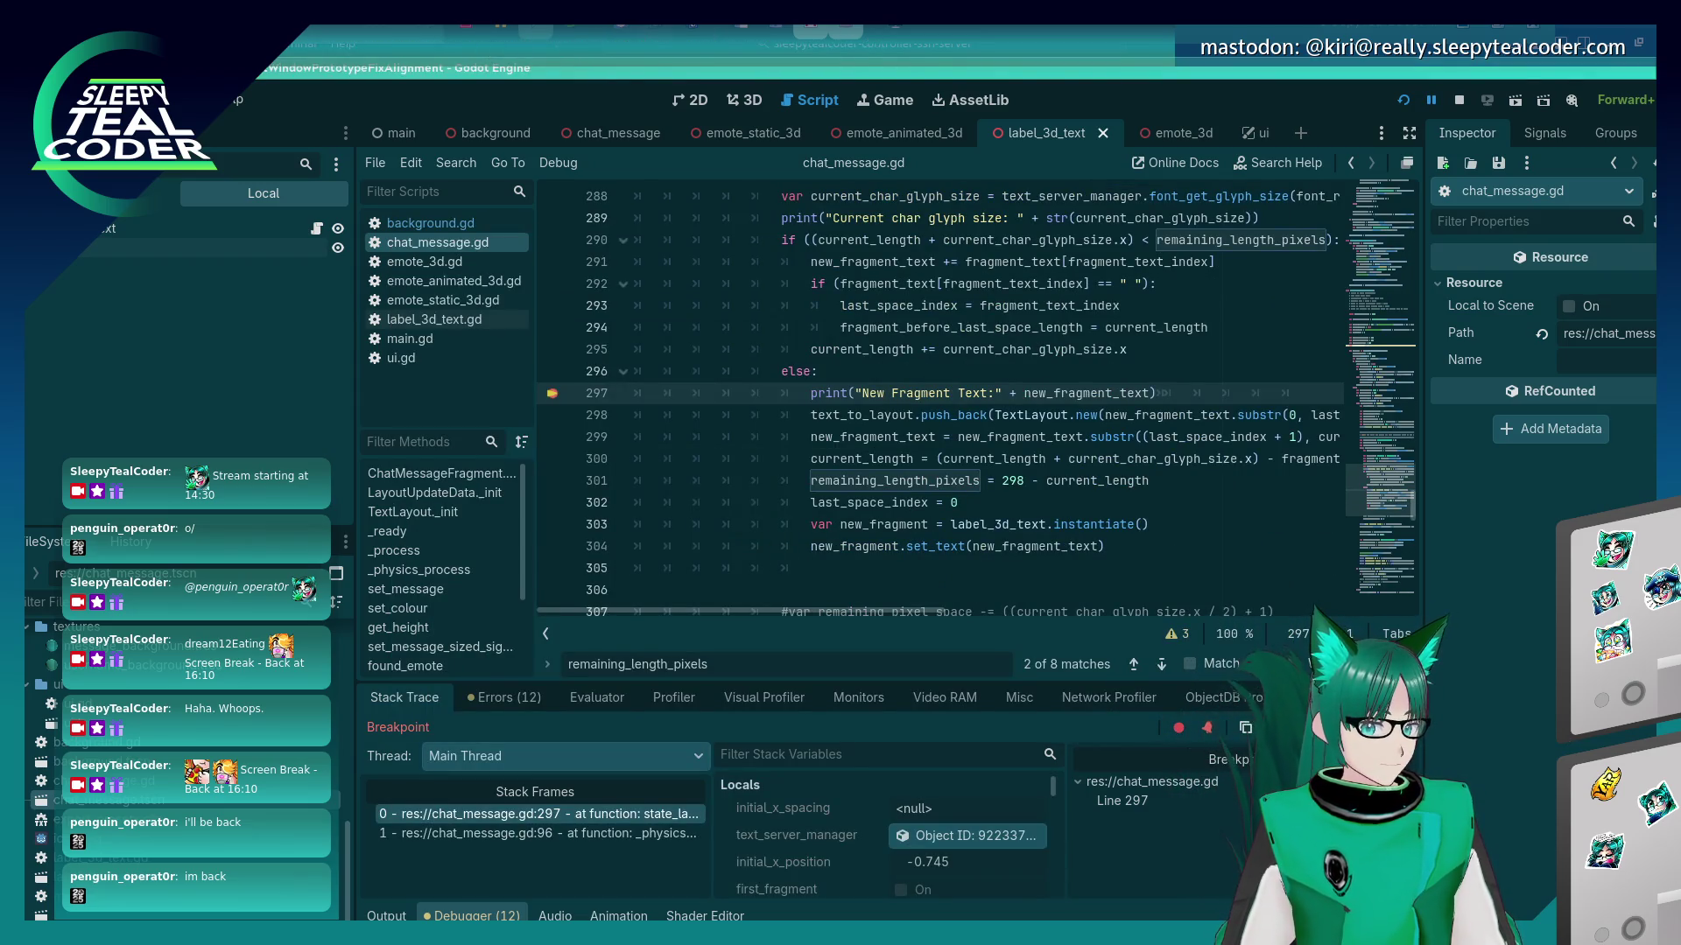
key(F12)
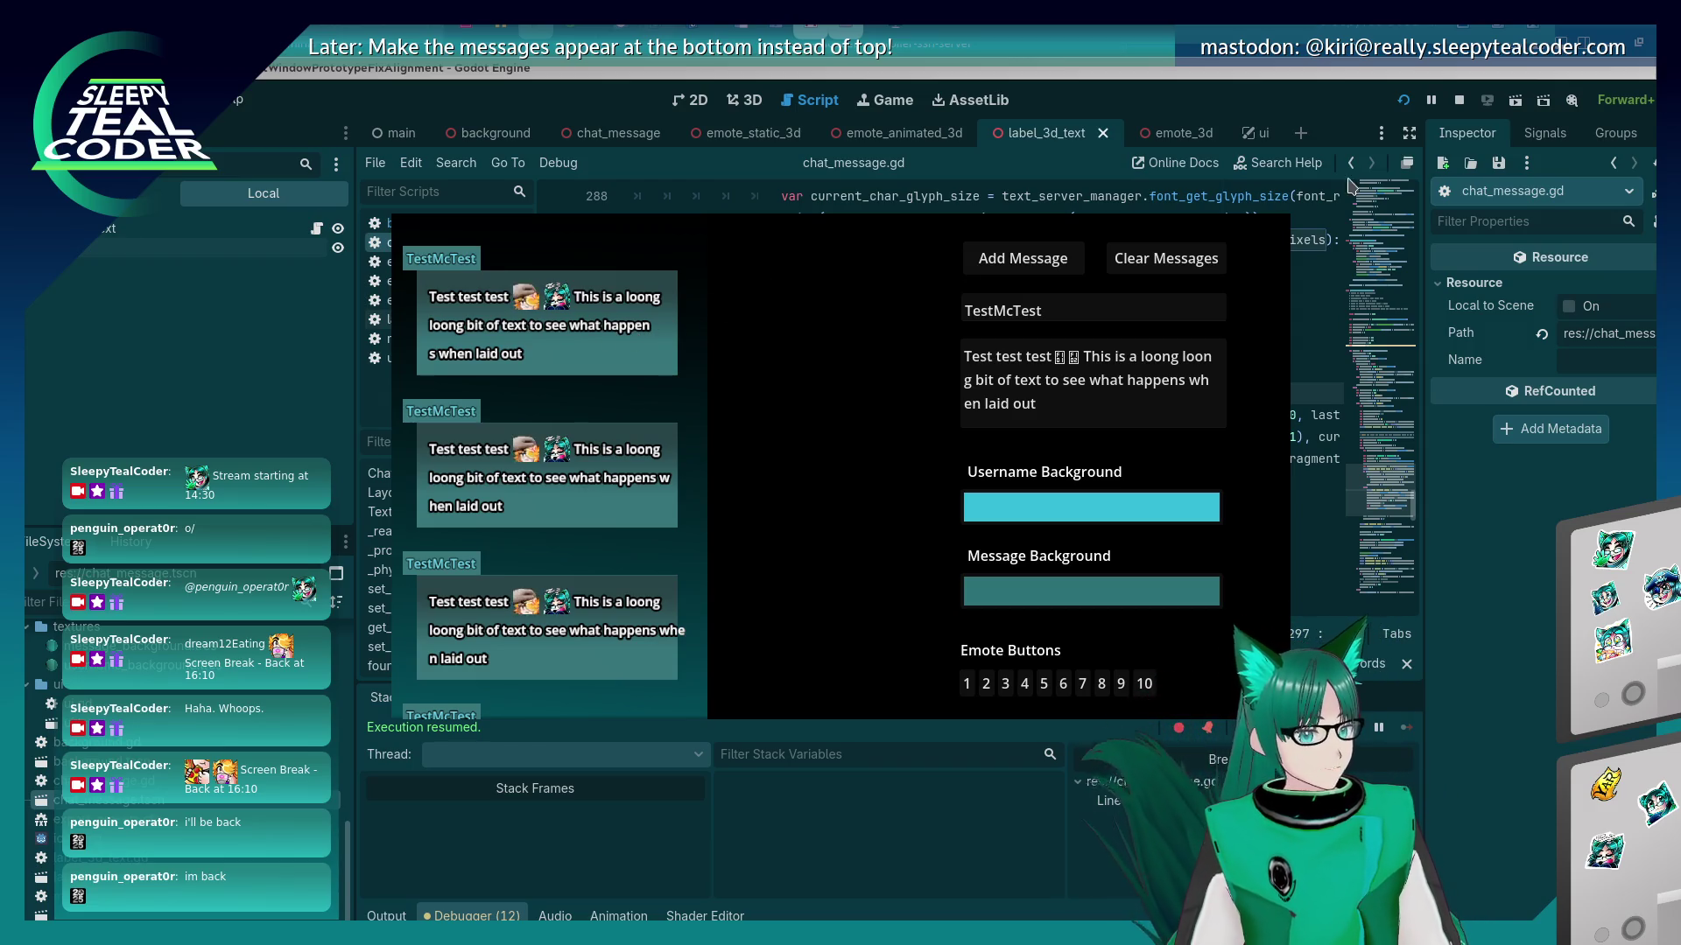
Restart the project and post messages, including 'This is another long le test to see what hapns?'.
click(1403, 100)
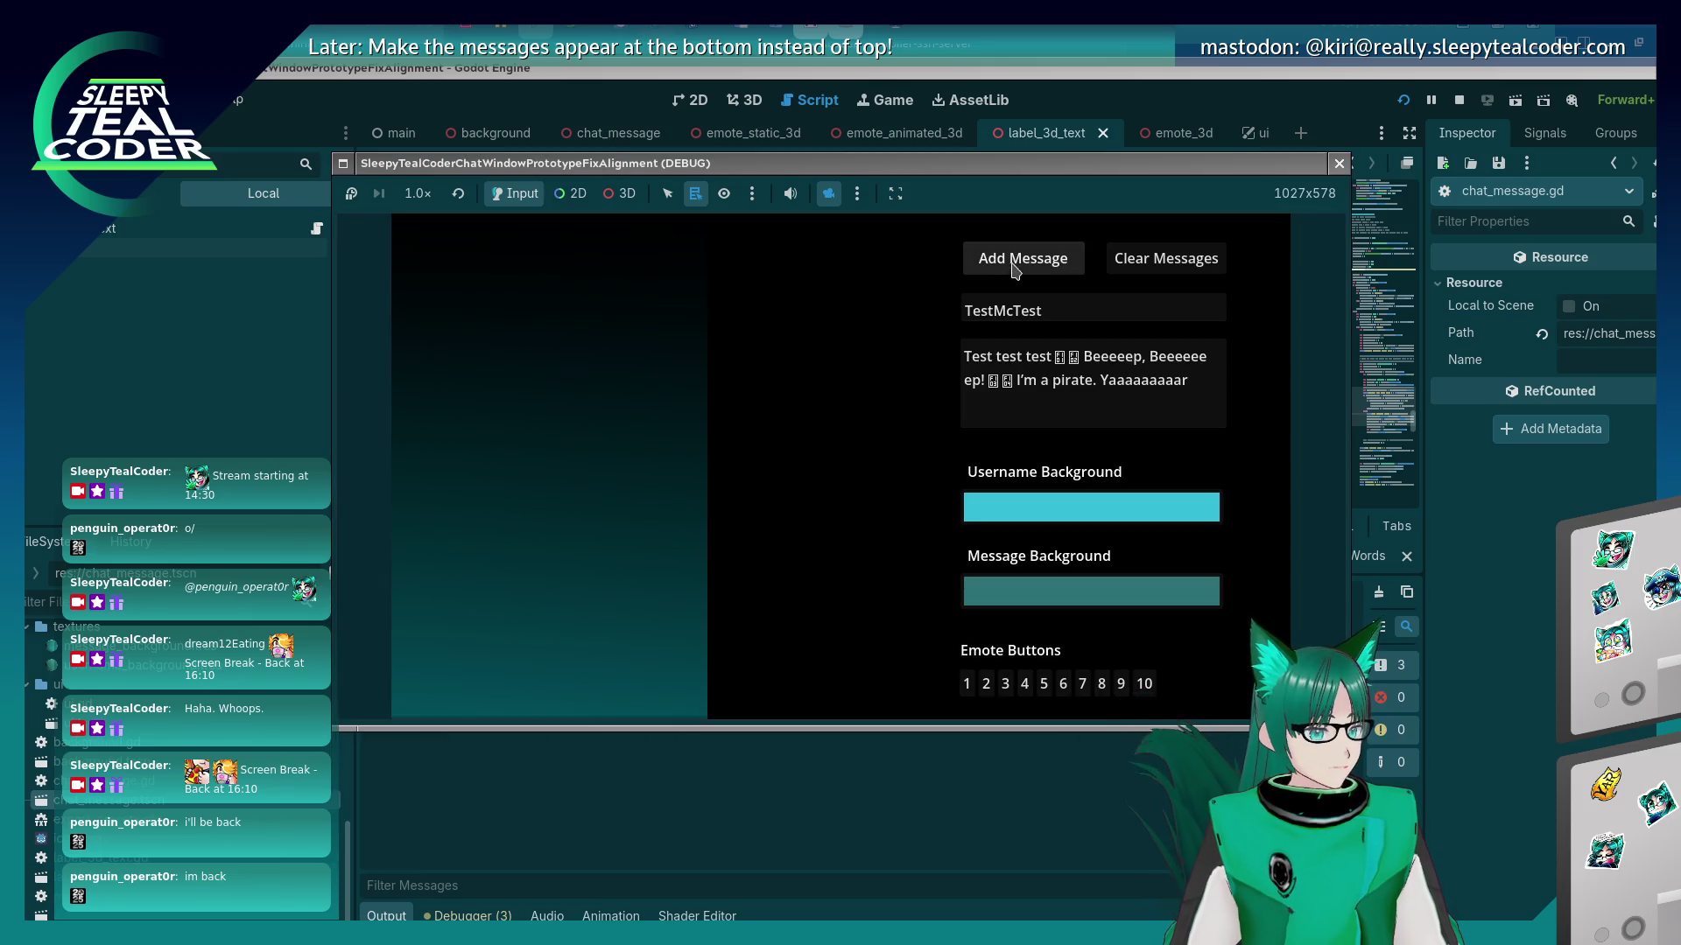
click(1013, 267)
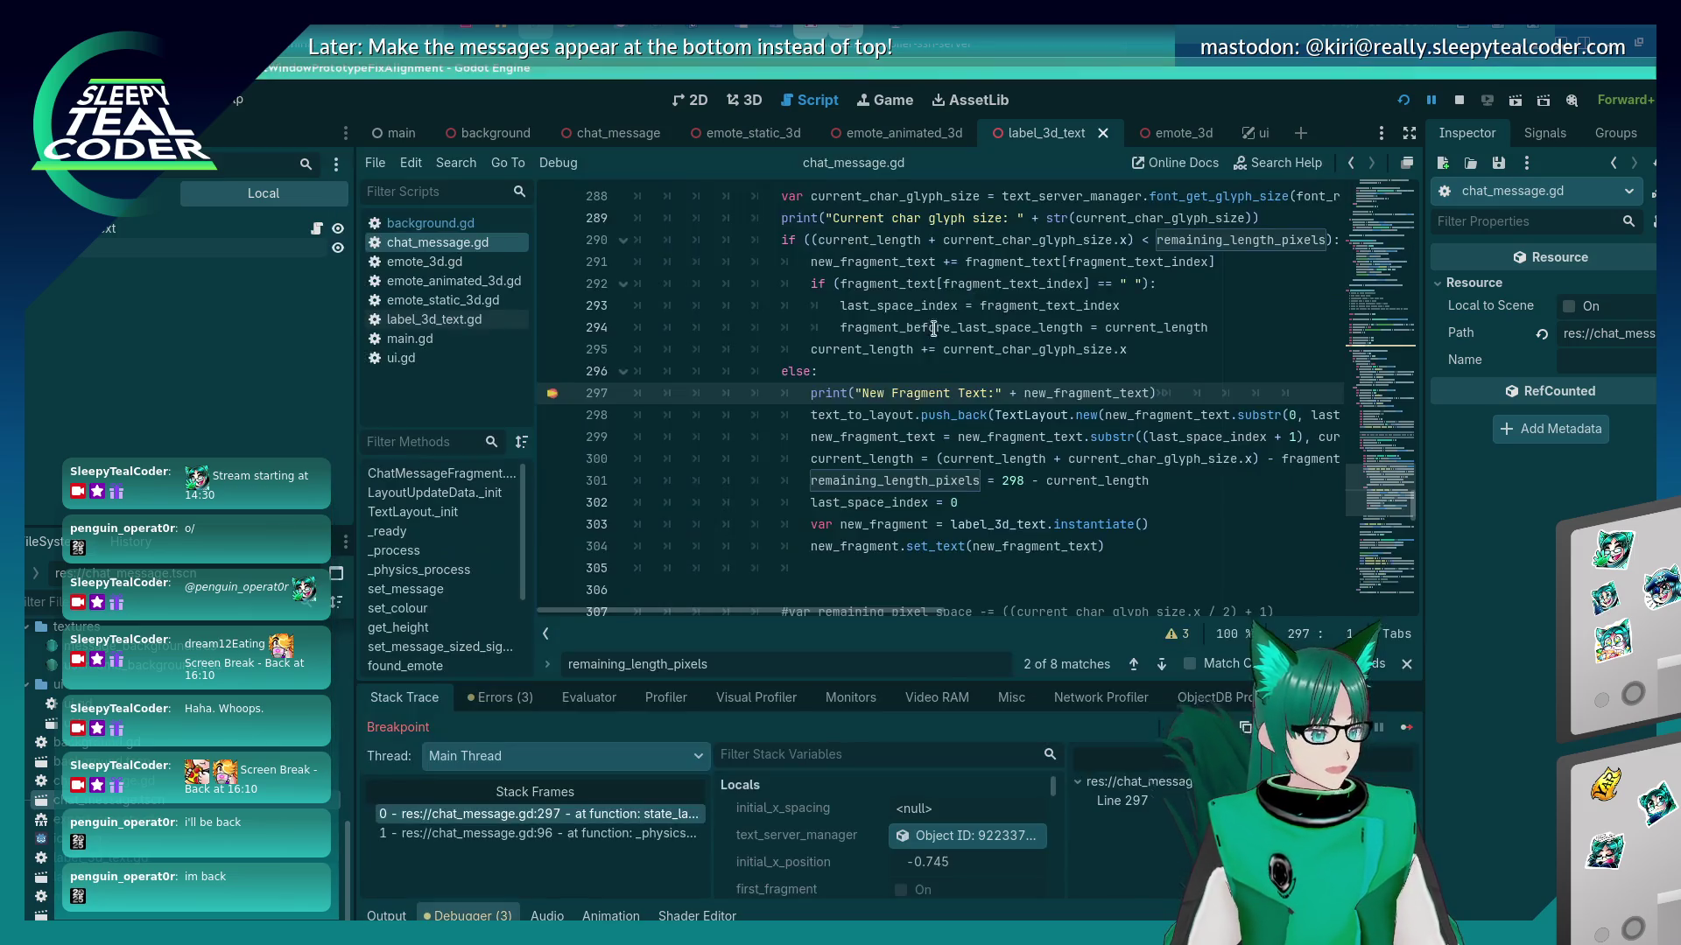
click(1407, 726)
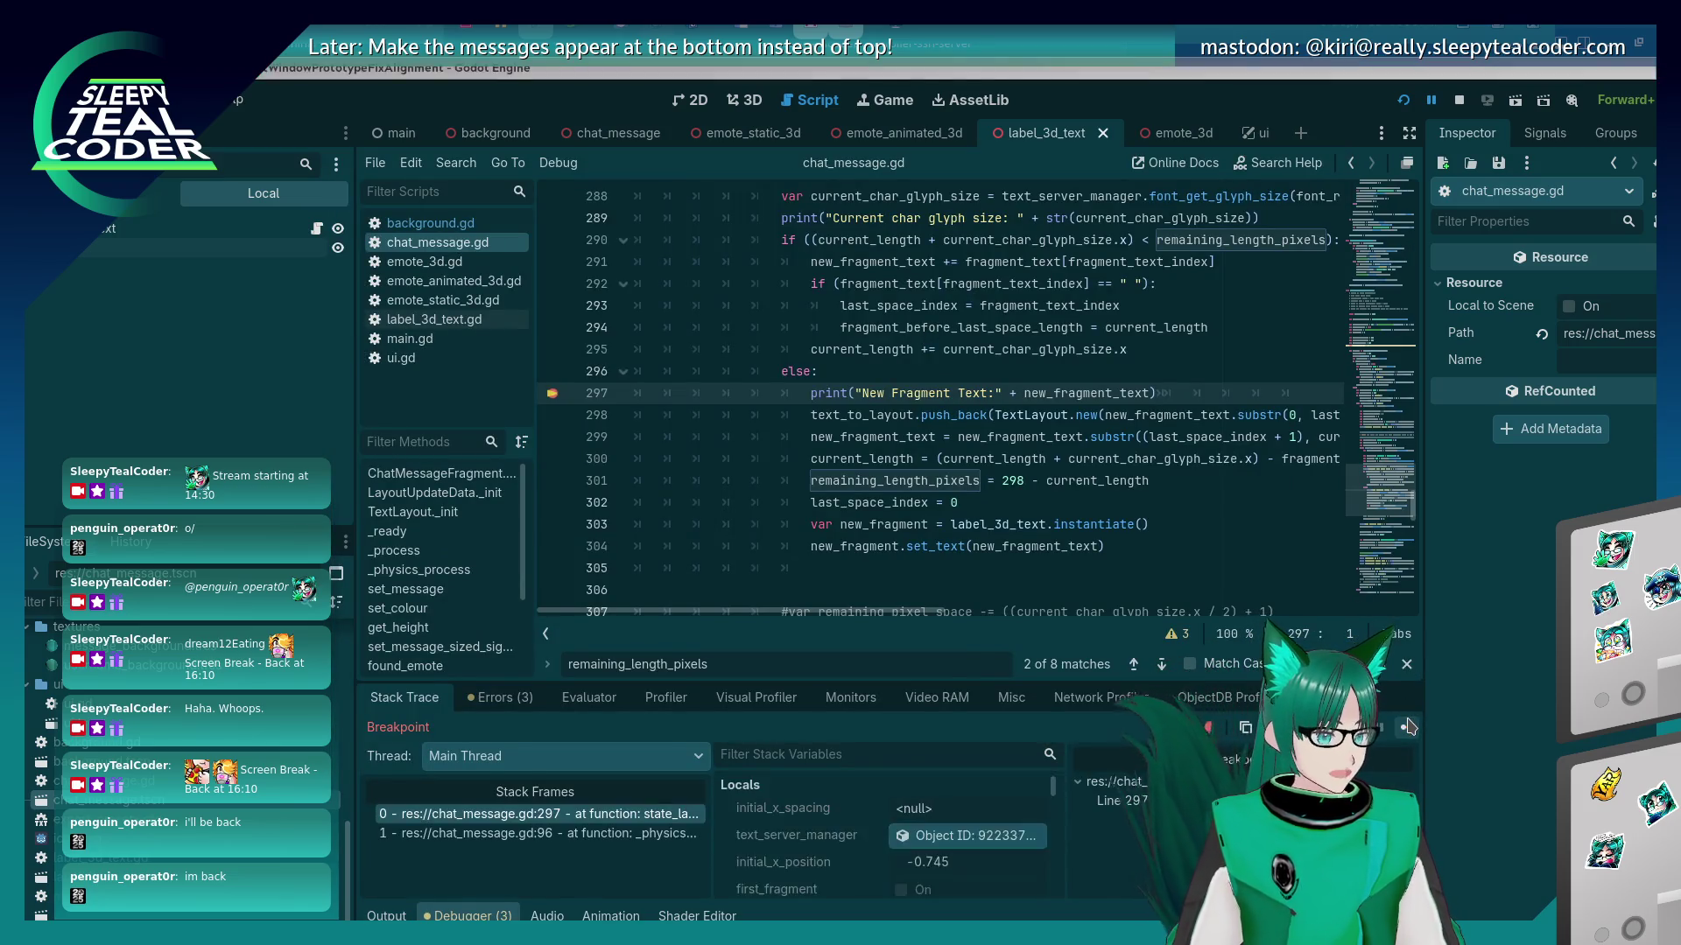
mouse_move(1215, 390)
mouse_down()
mouse_move(1148, 354)
mouse_move(1092, 357)
mouse_up()
key(BackSpace)
key(BackSpace)
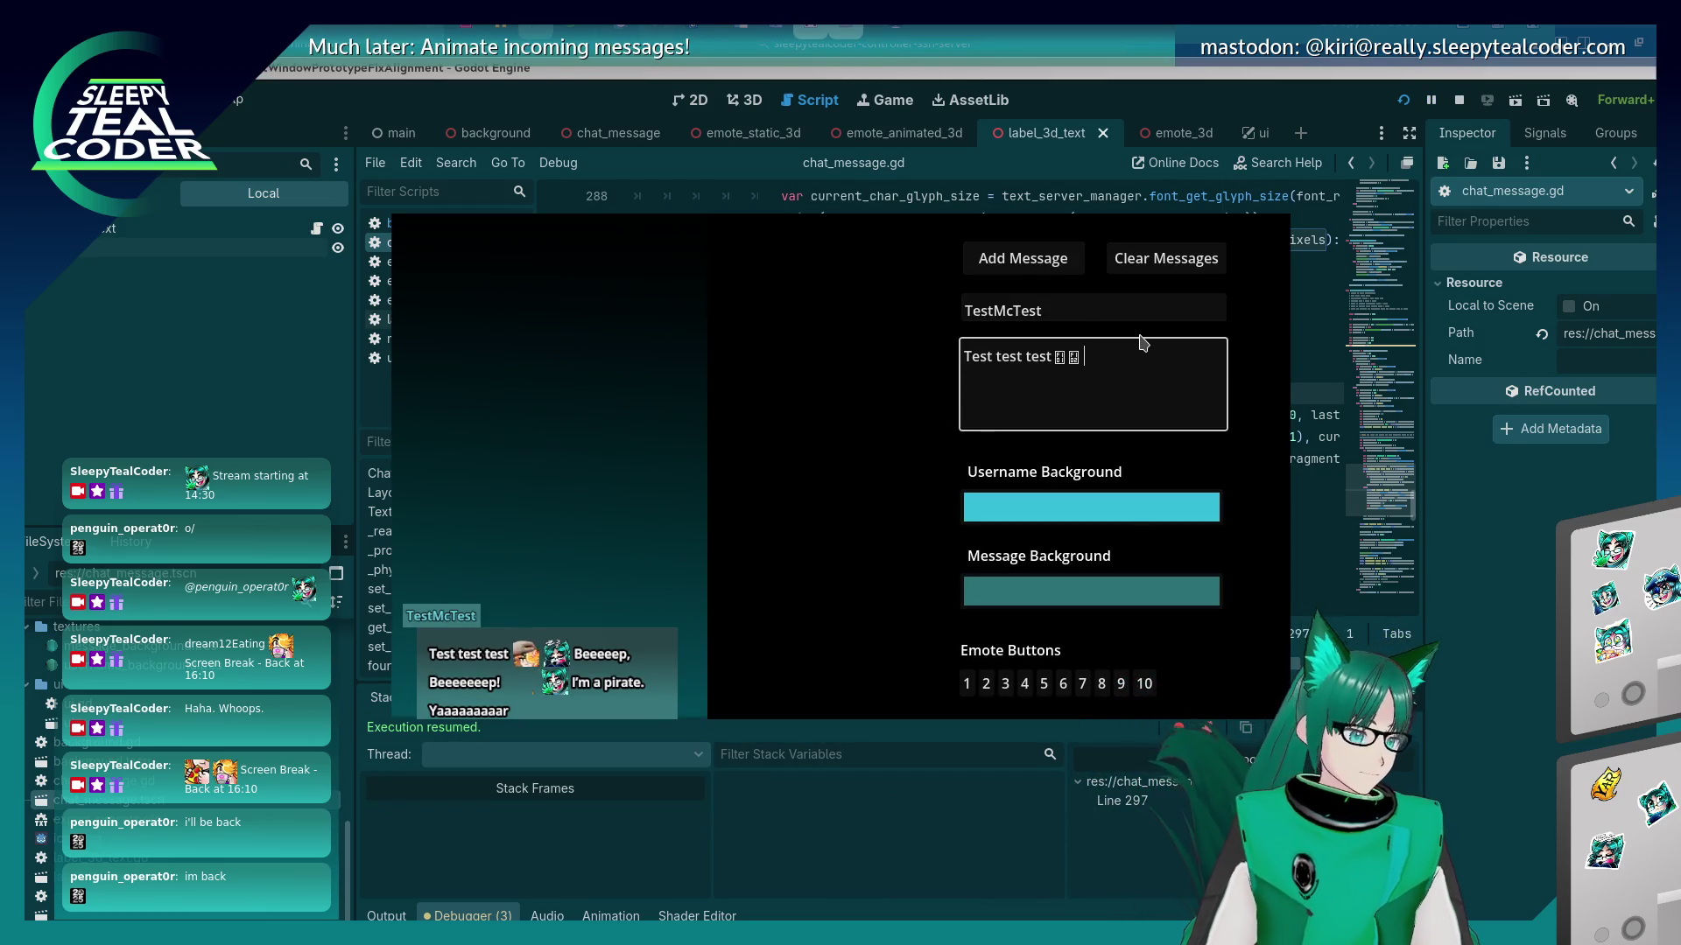
text(This is yet)
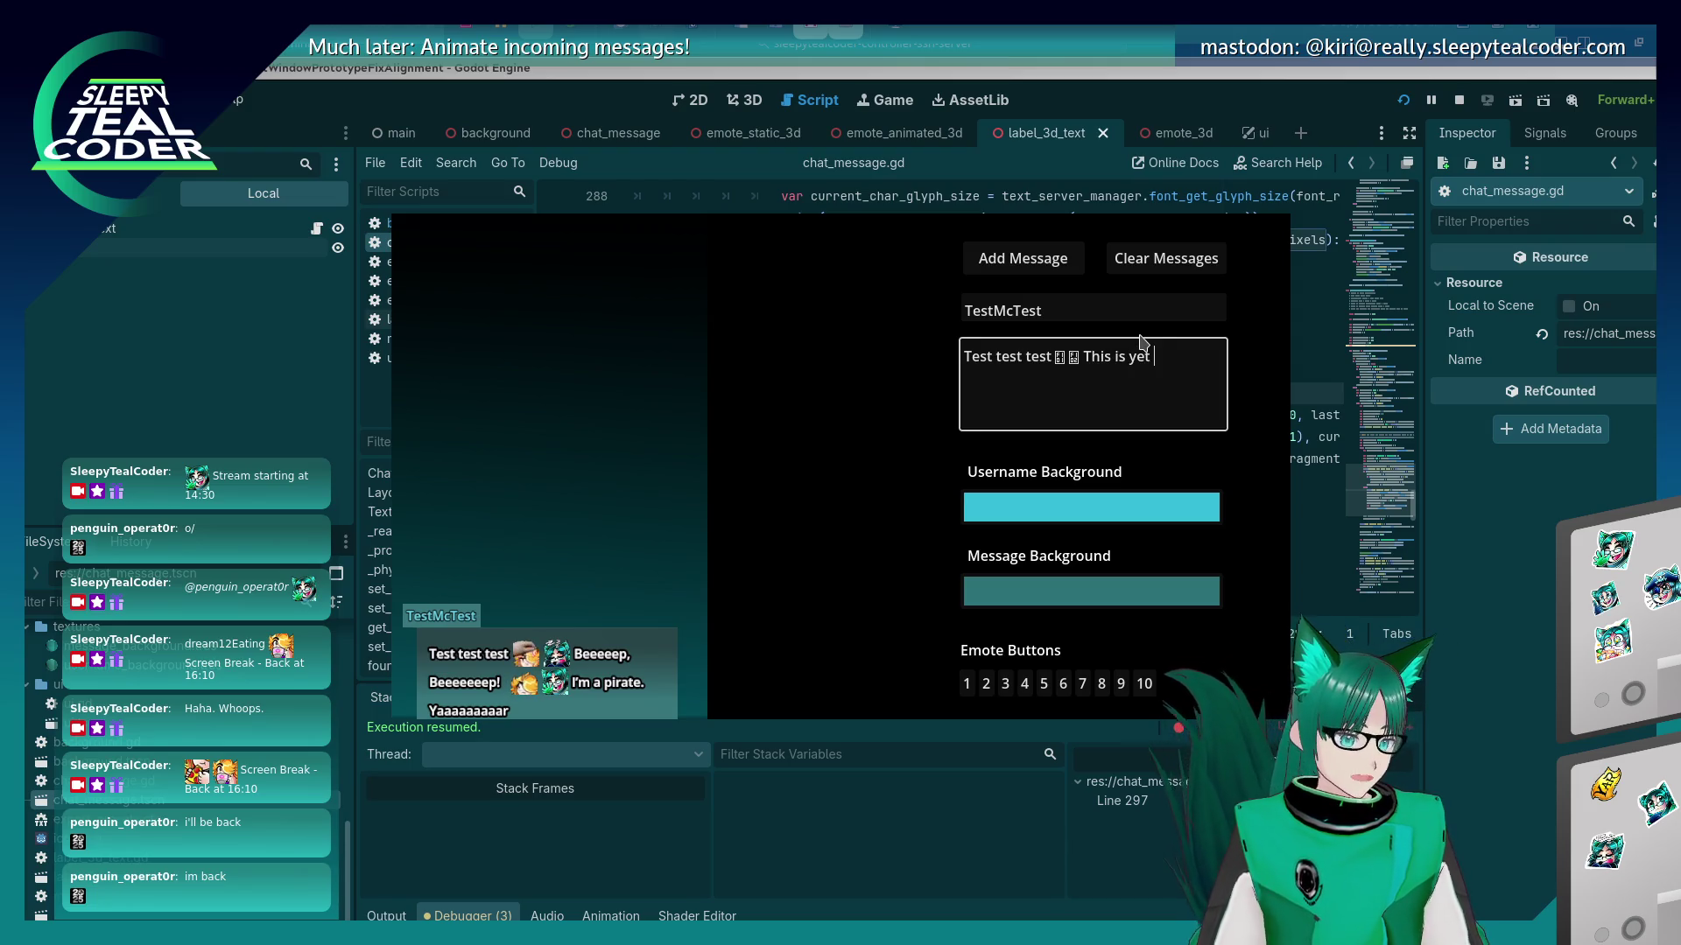
text(another long lin)
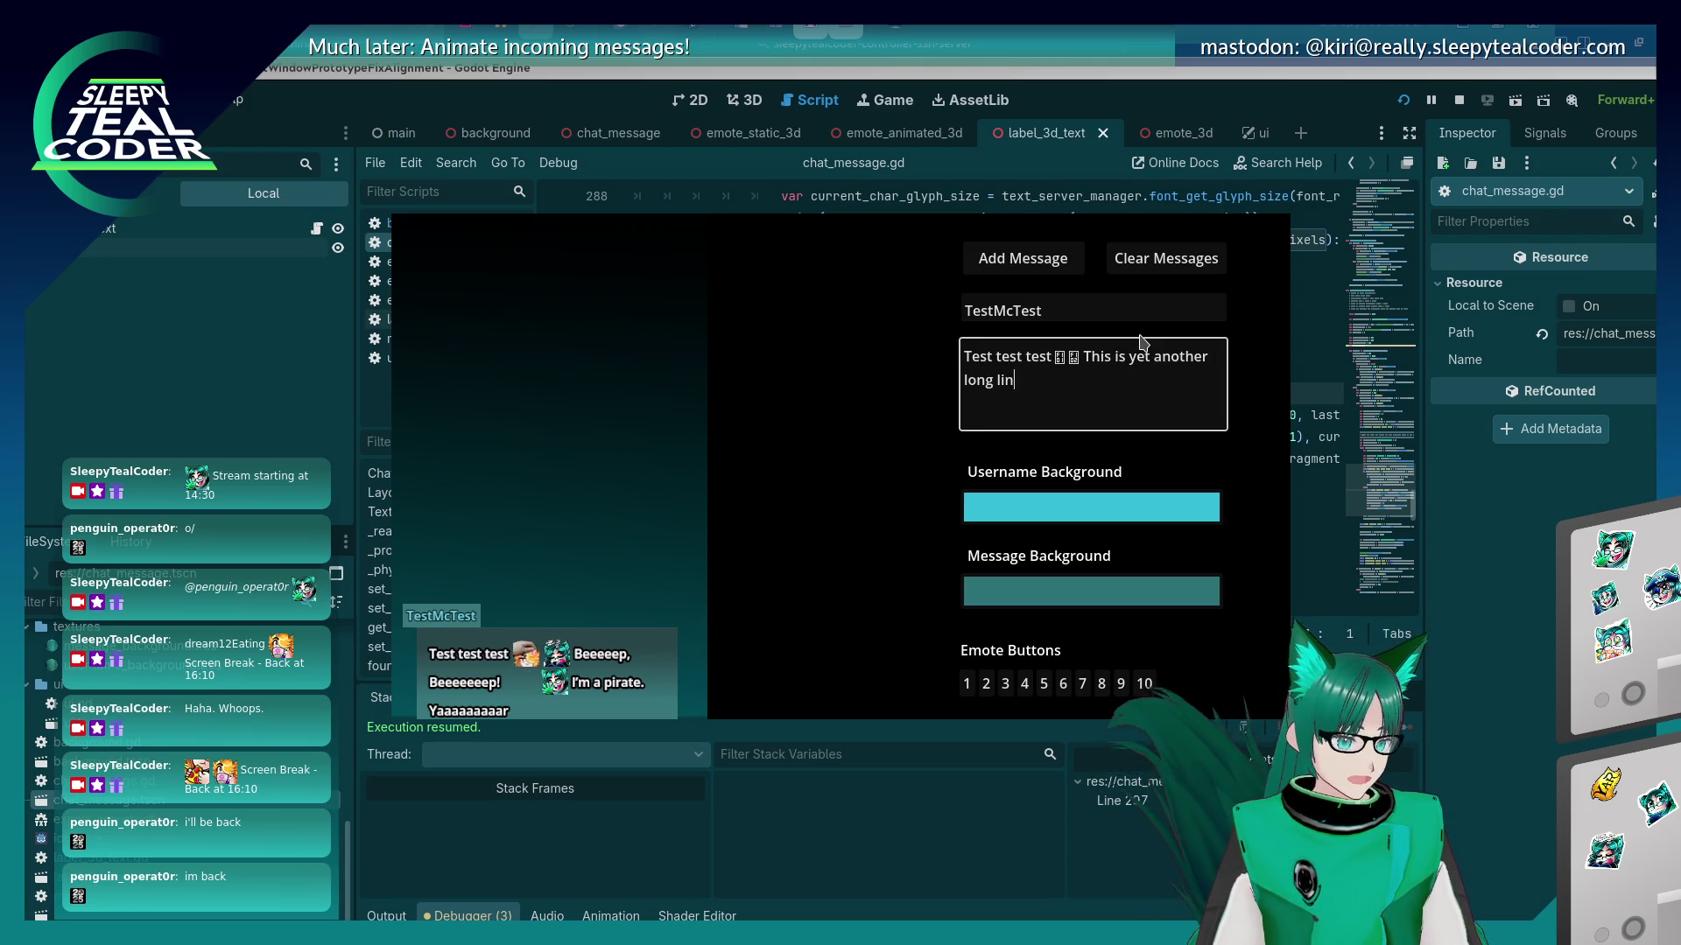
text(e test to see what happens?)
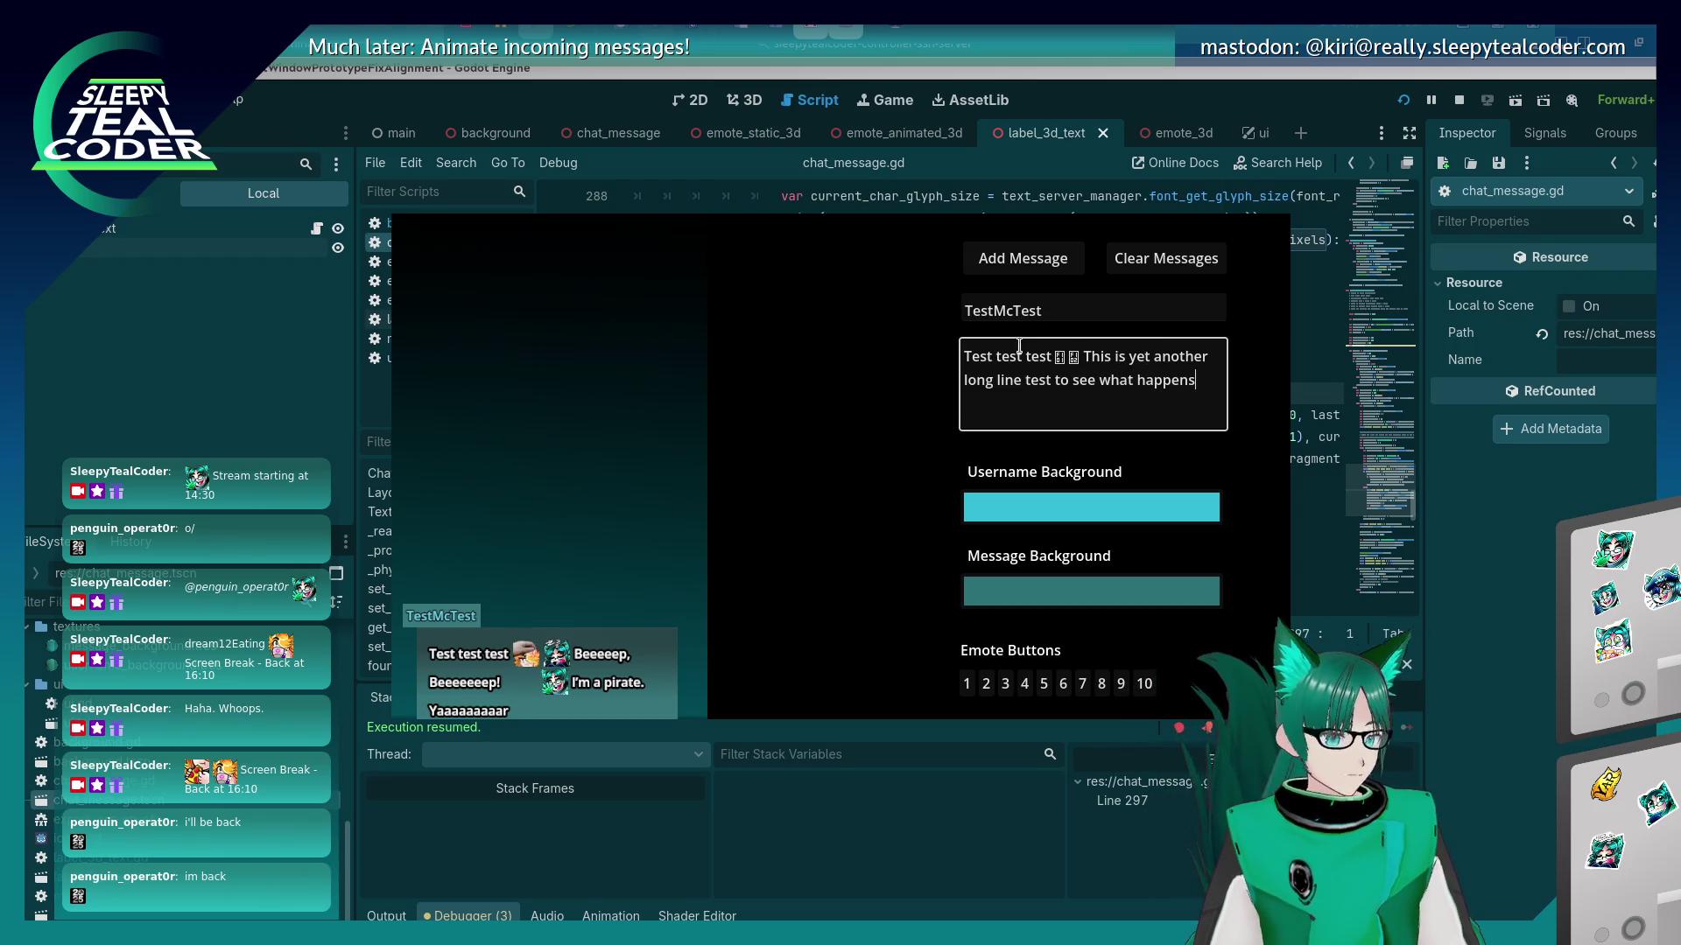
click(1022, 258)
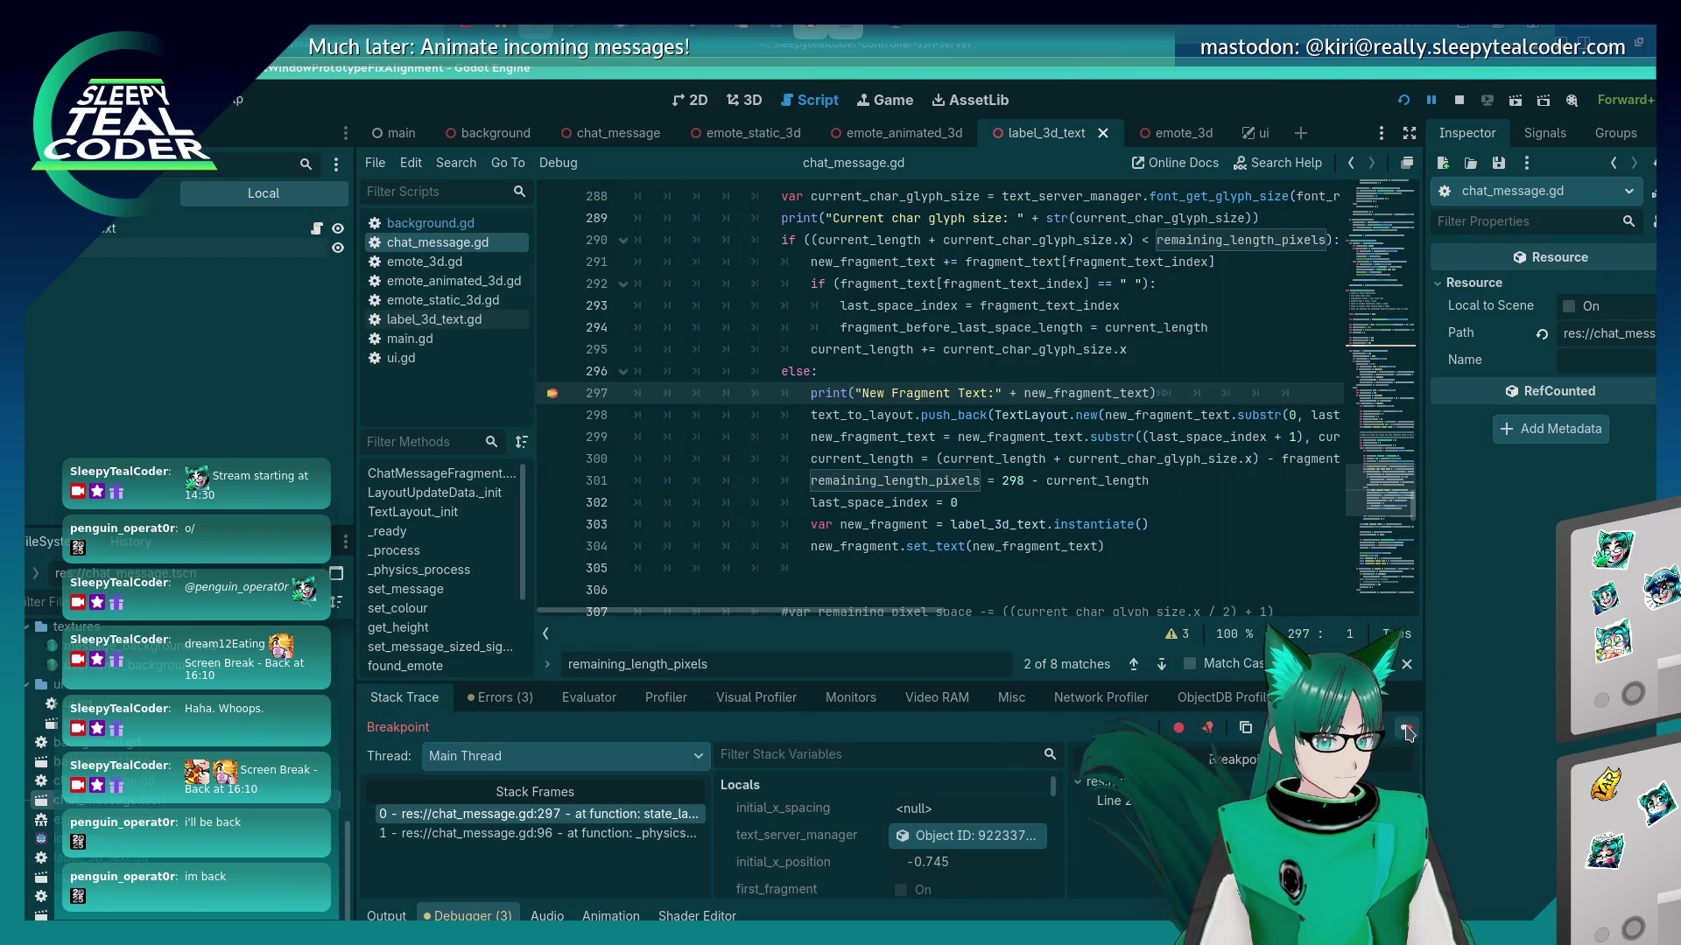
click(1406, 728)
click(1406, 728)
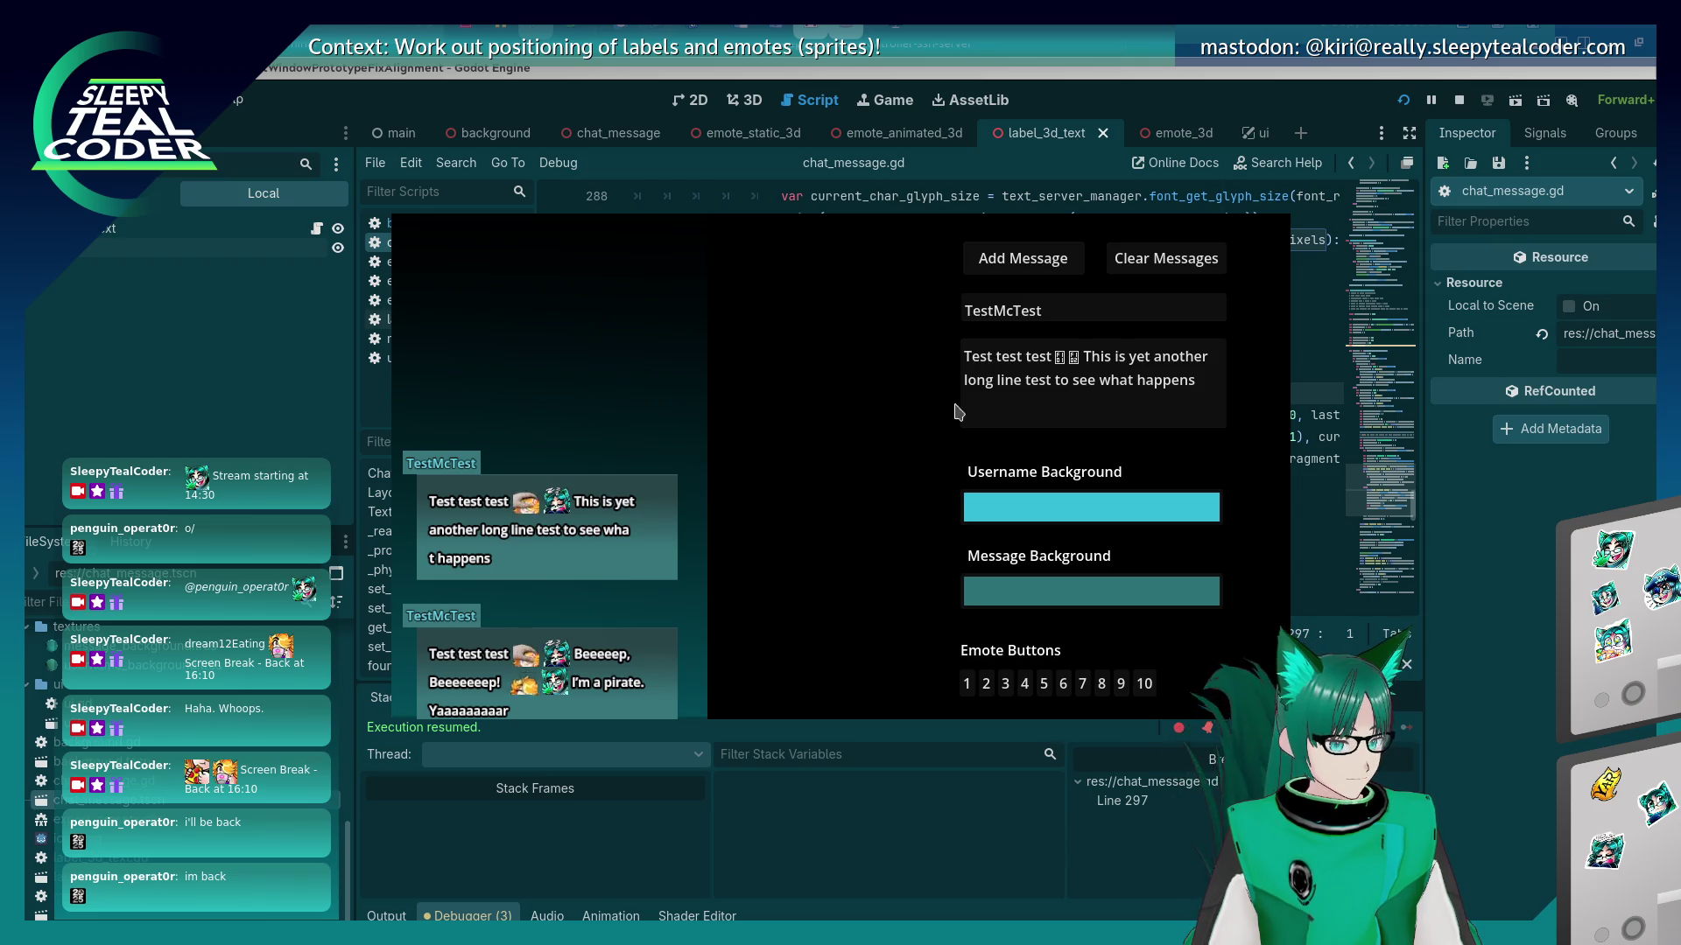
click(1154, 357)
Post the message with 'mo' and then 'moo' inserted before 'another', continuing each breakpoint.
text(mo)
click(1065, 265)
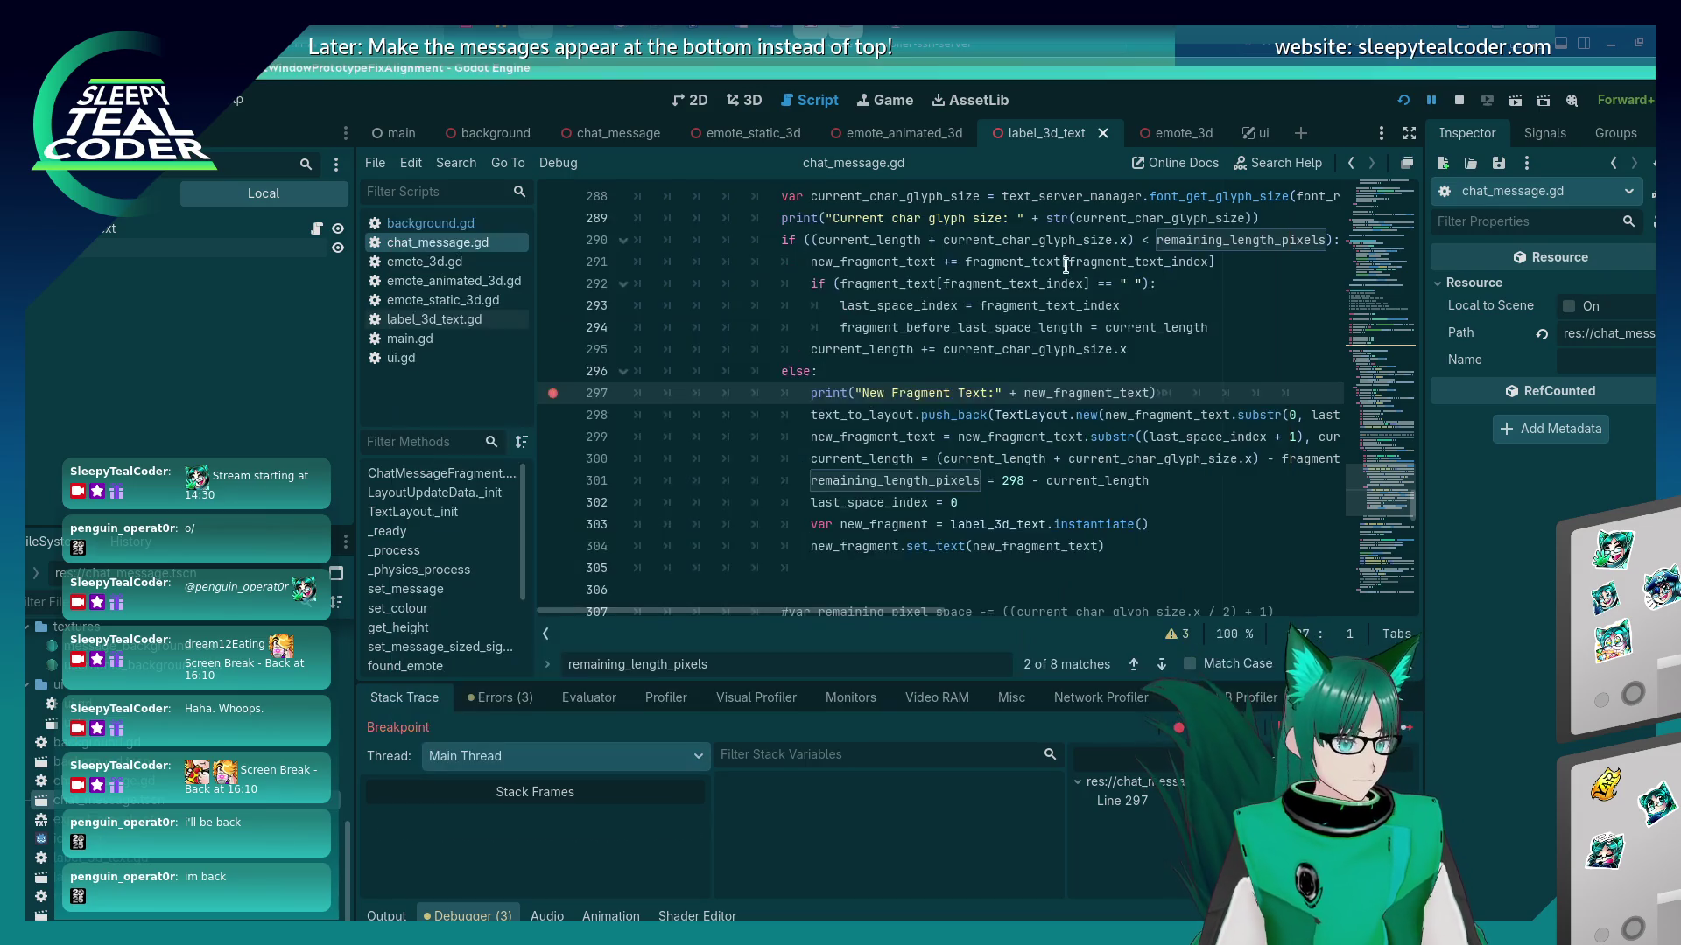
click(1405, 732)
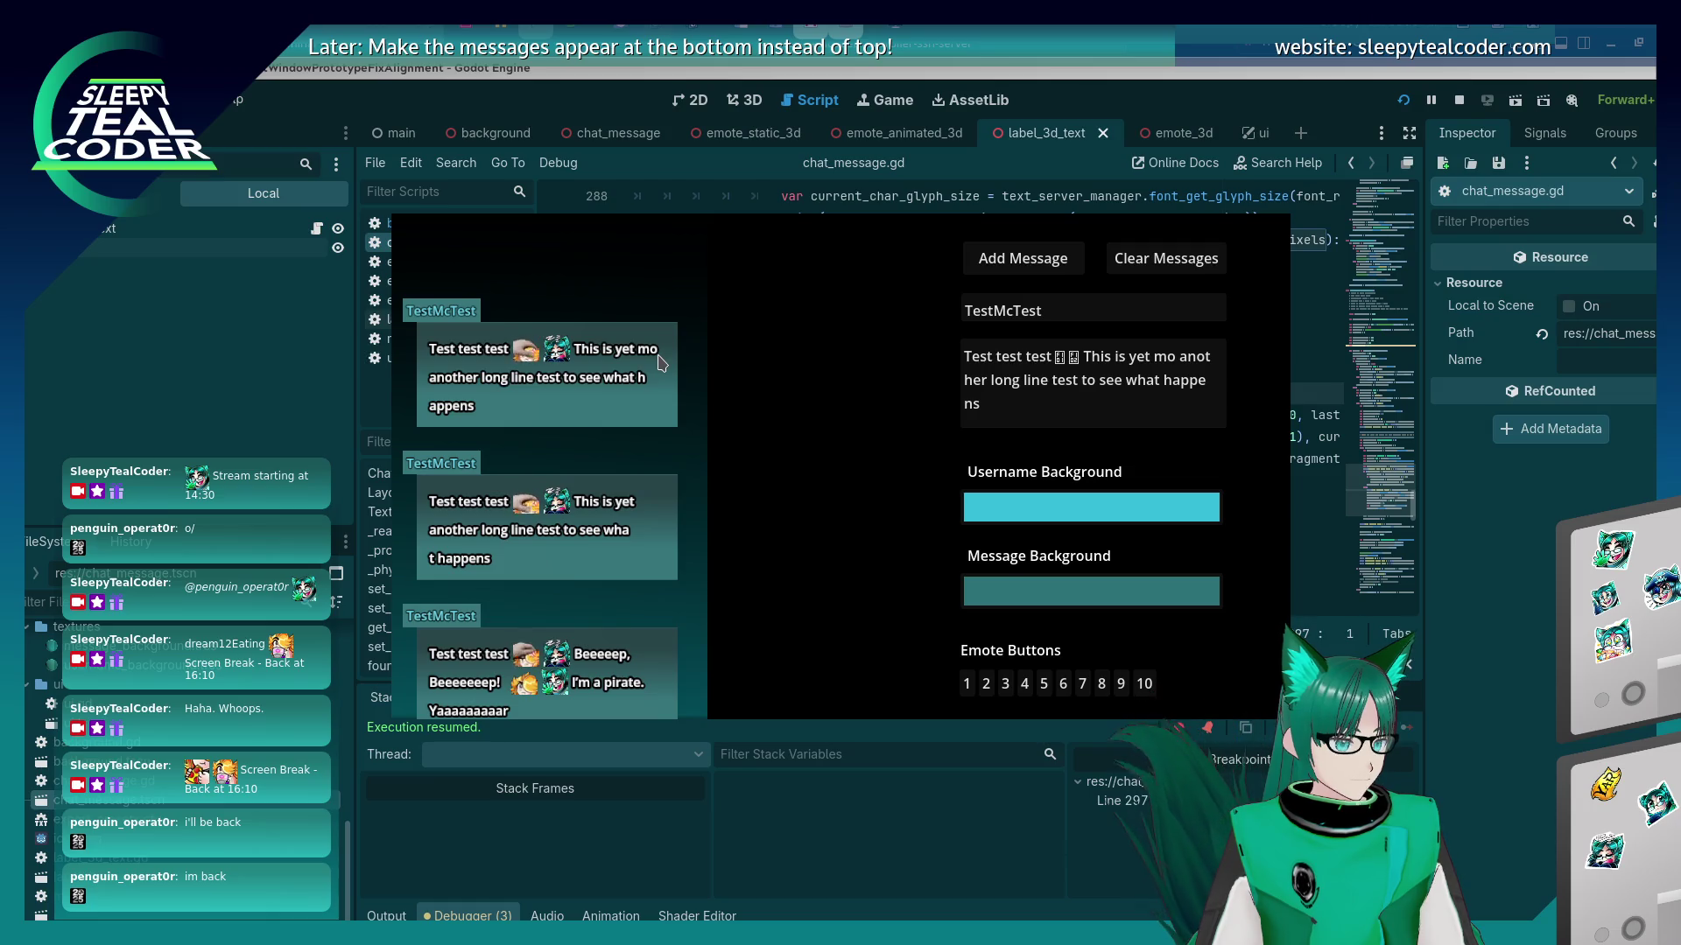
click(1173, 357)
text(o)
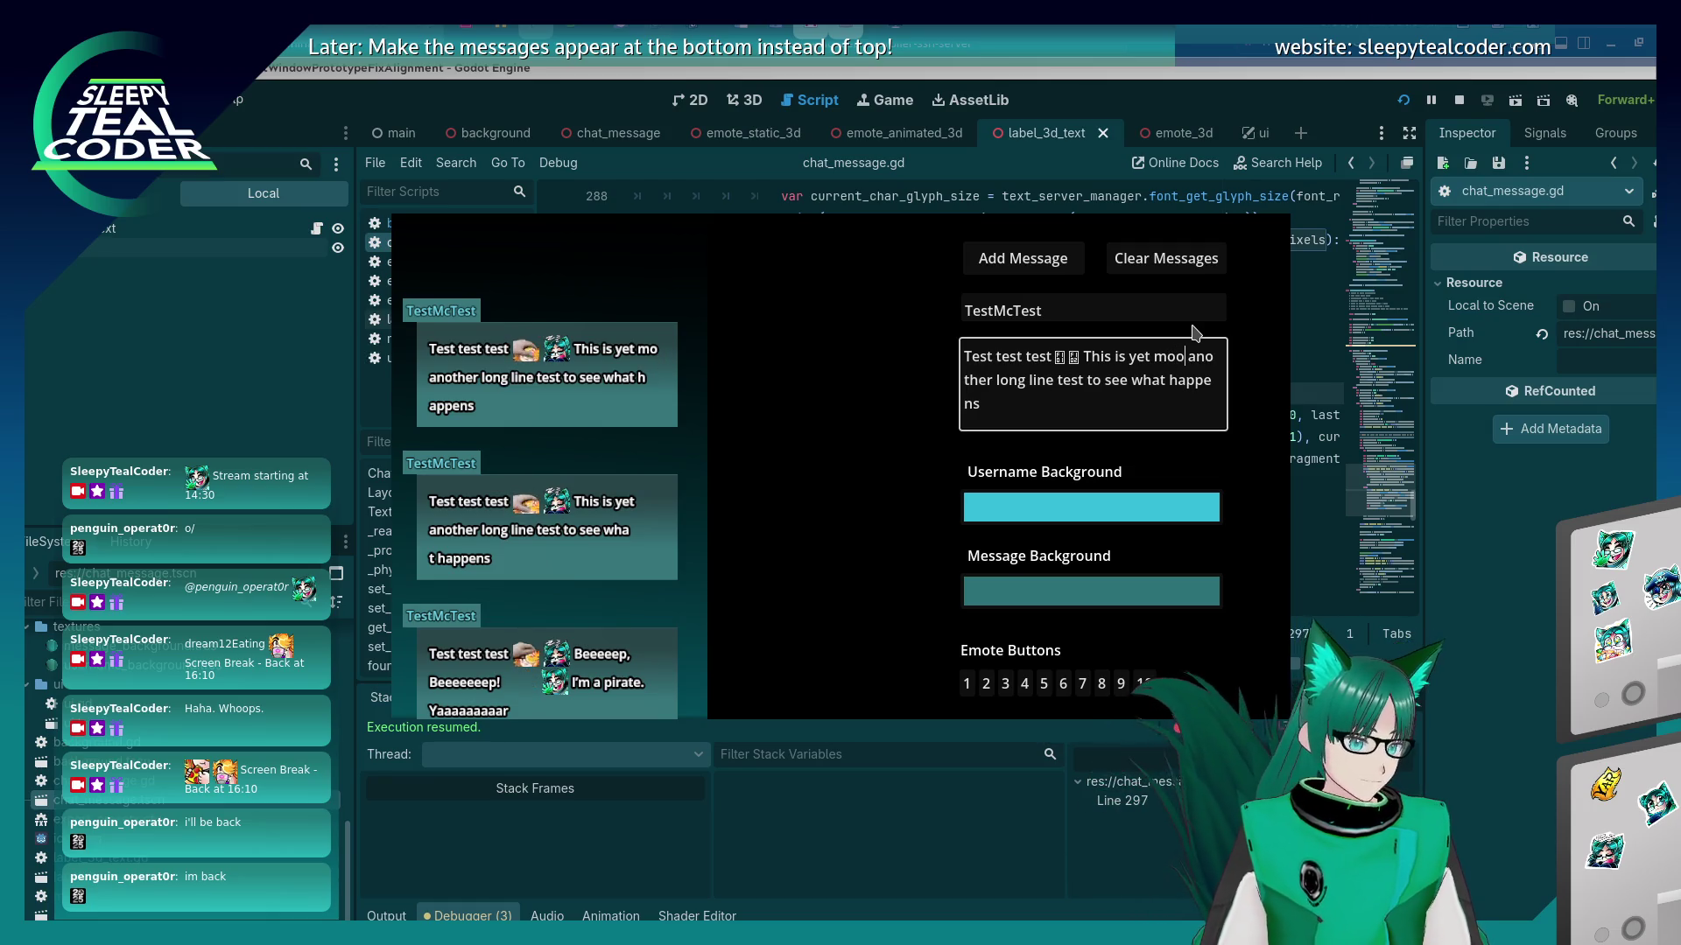
click(1024, 258)
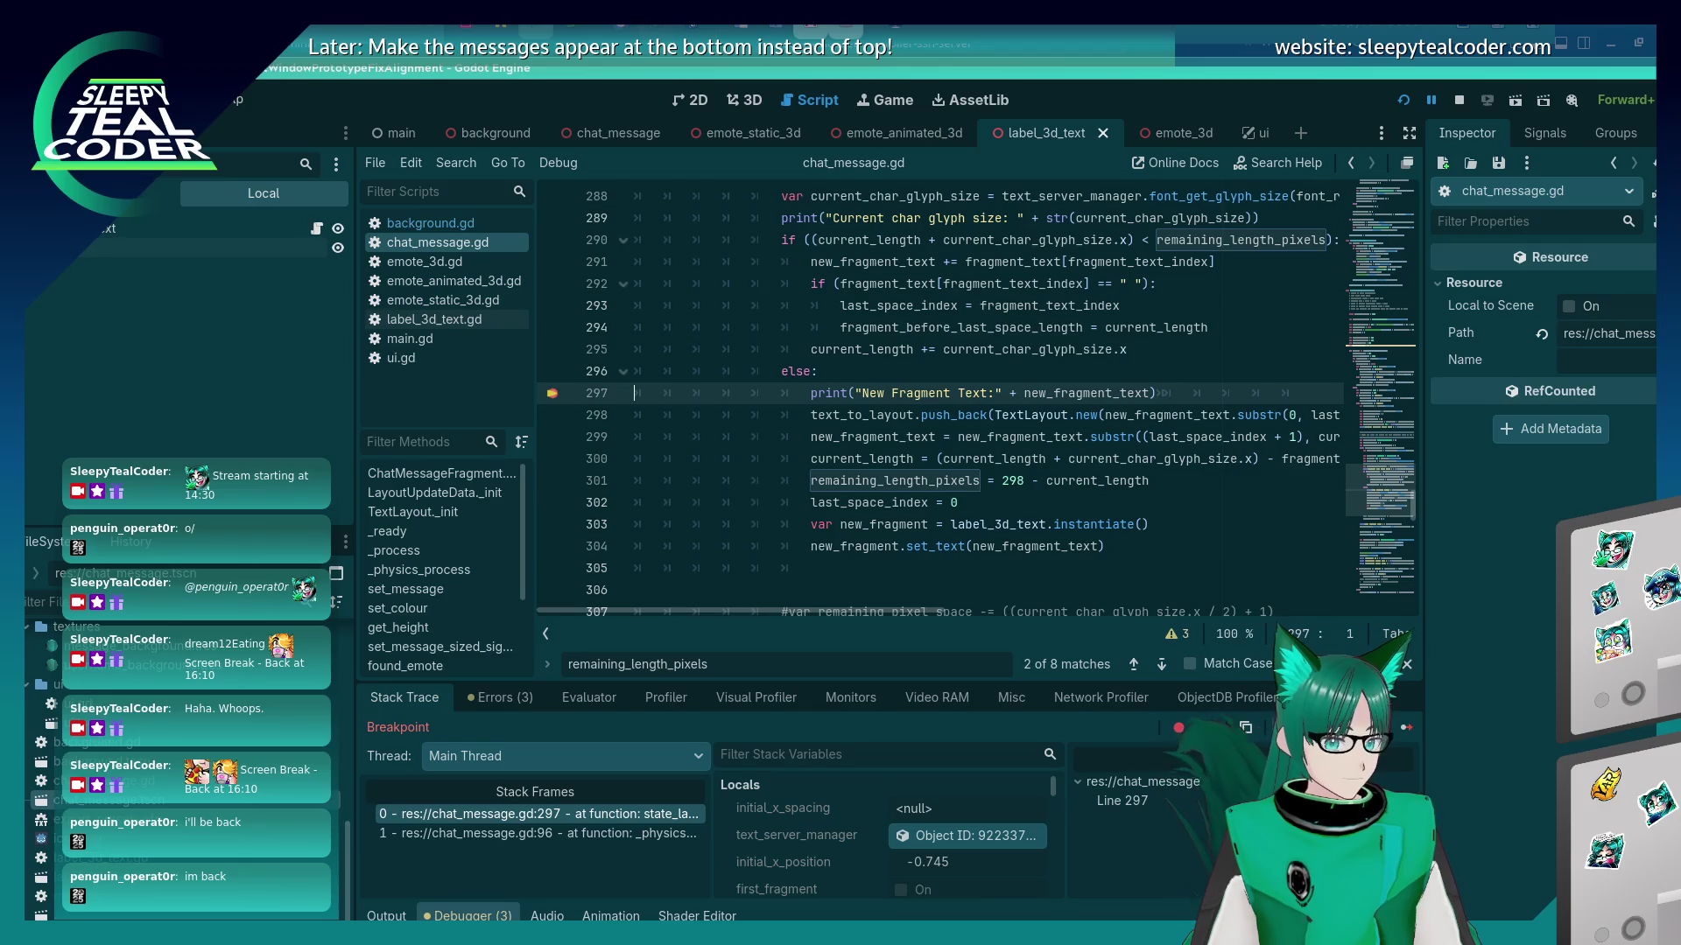
click(1406, 731)
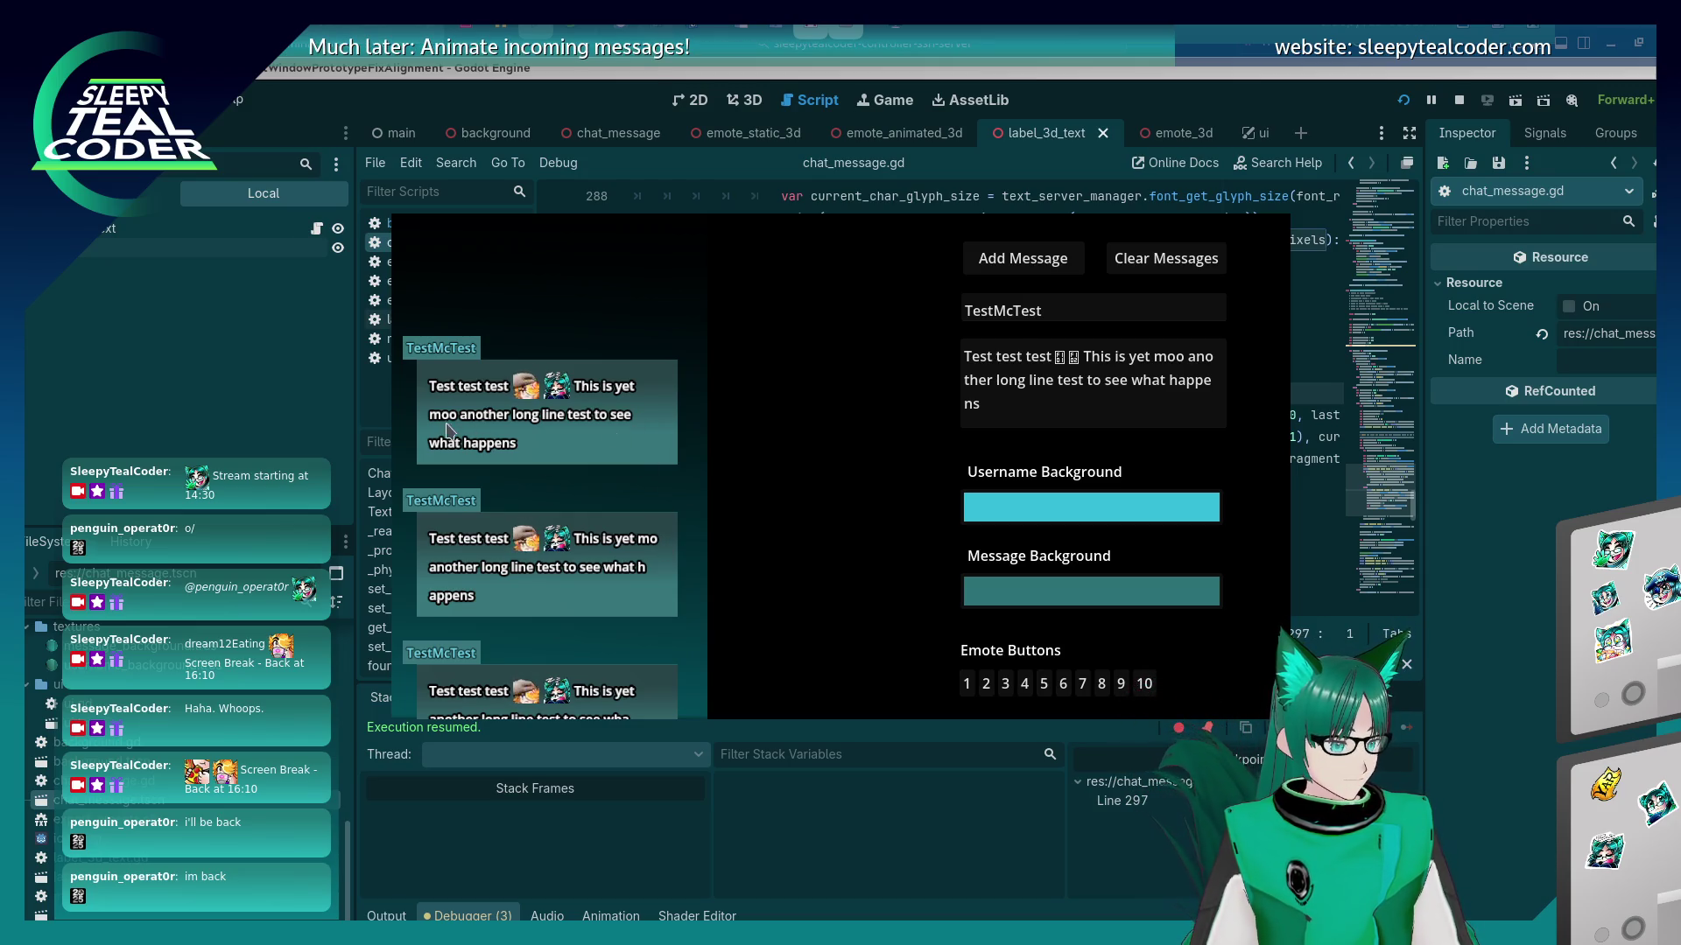
Change the inserted word to 'mol', post it, and post one more test message, continuing each time.
click(1175, 362)
key(Delete)
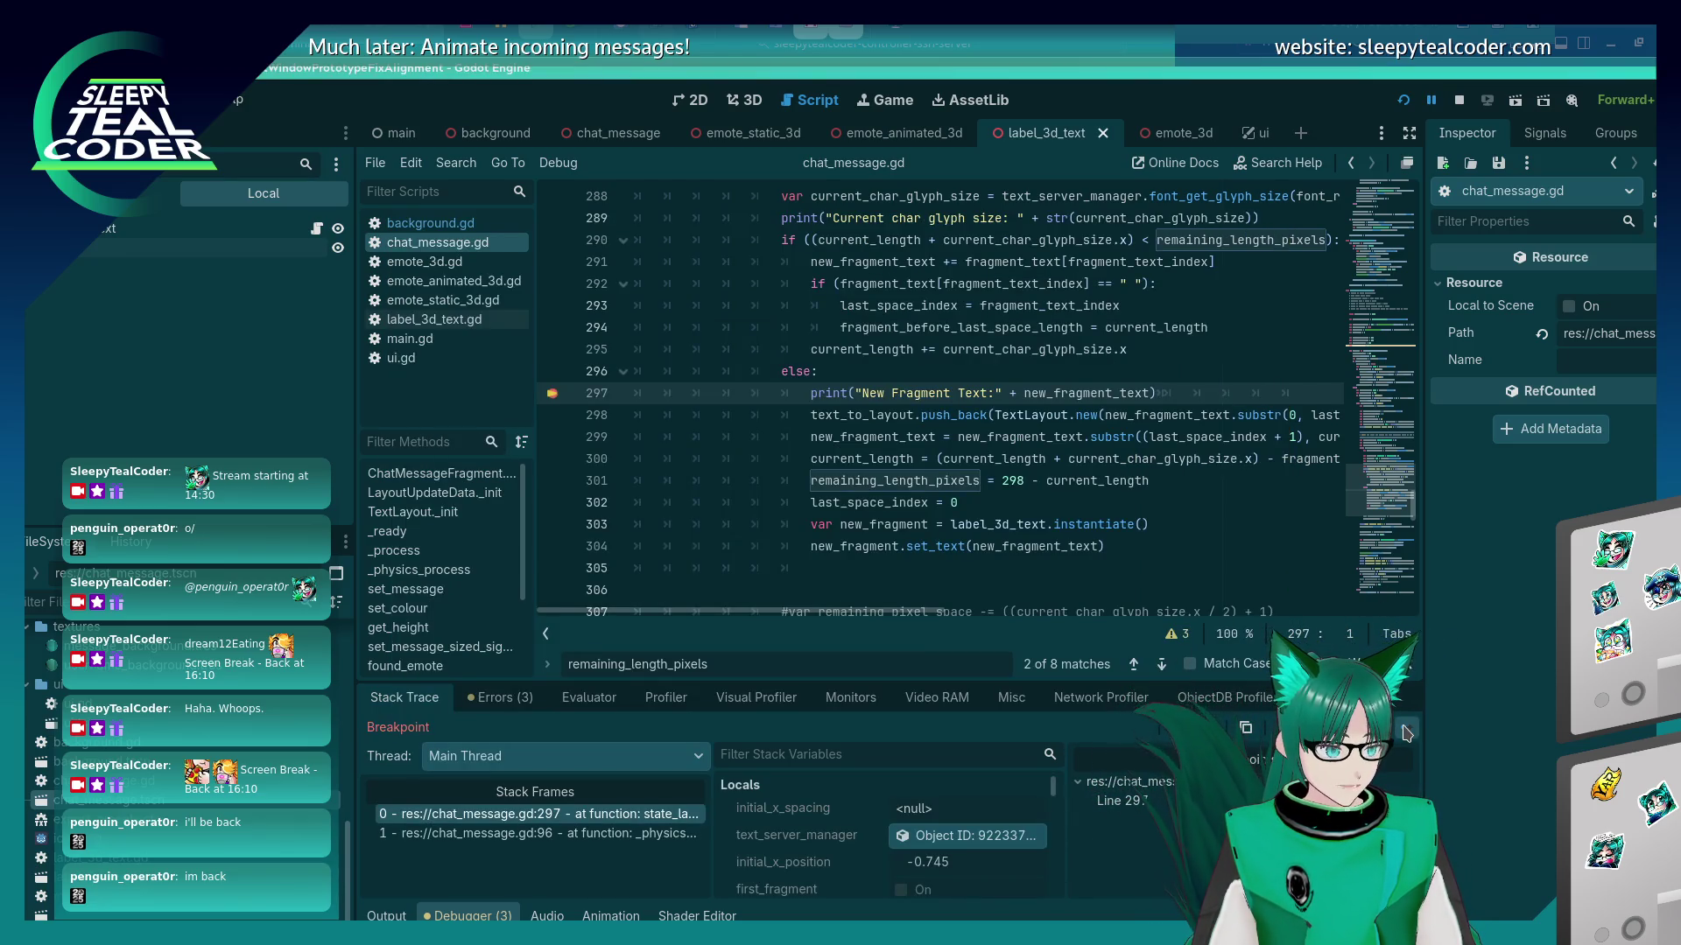
click(1405, 734)
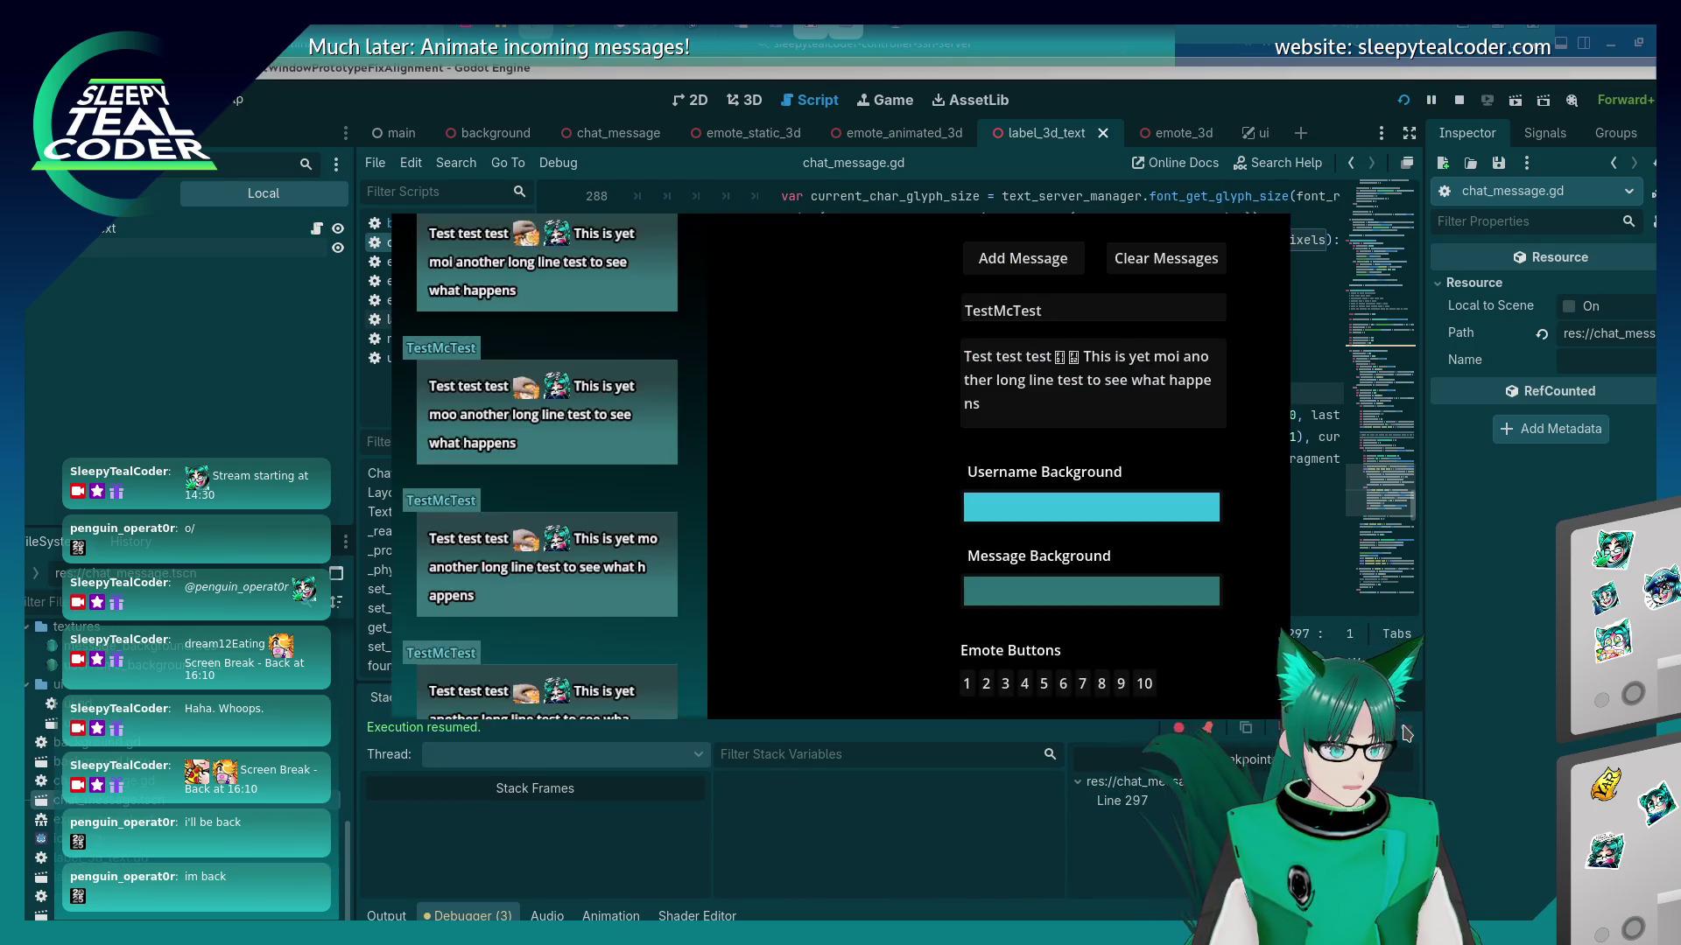
scroll(653, 418, up, 2)
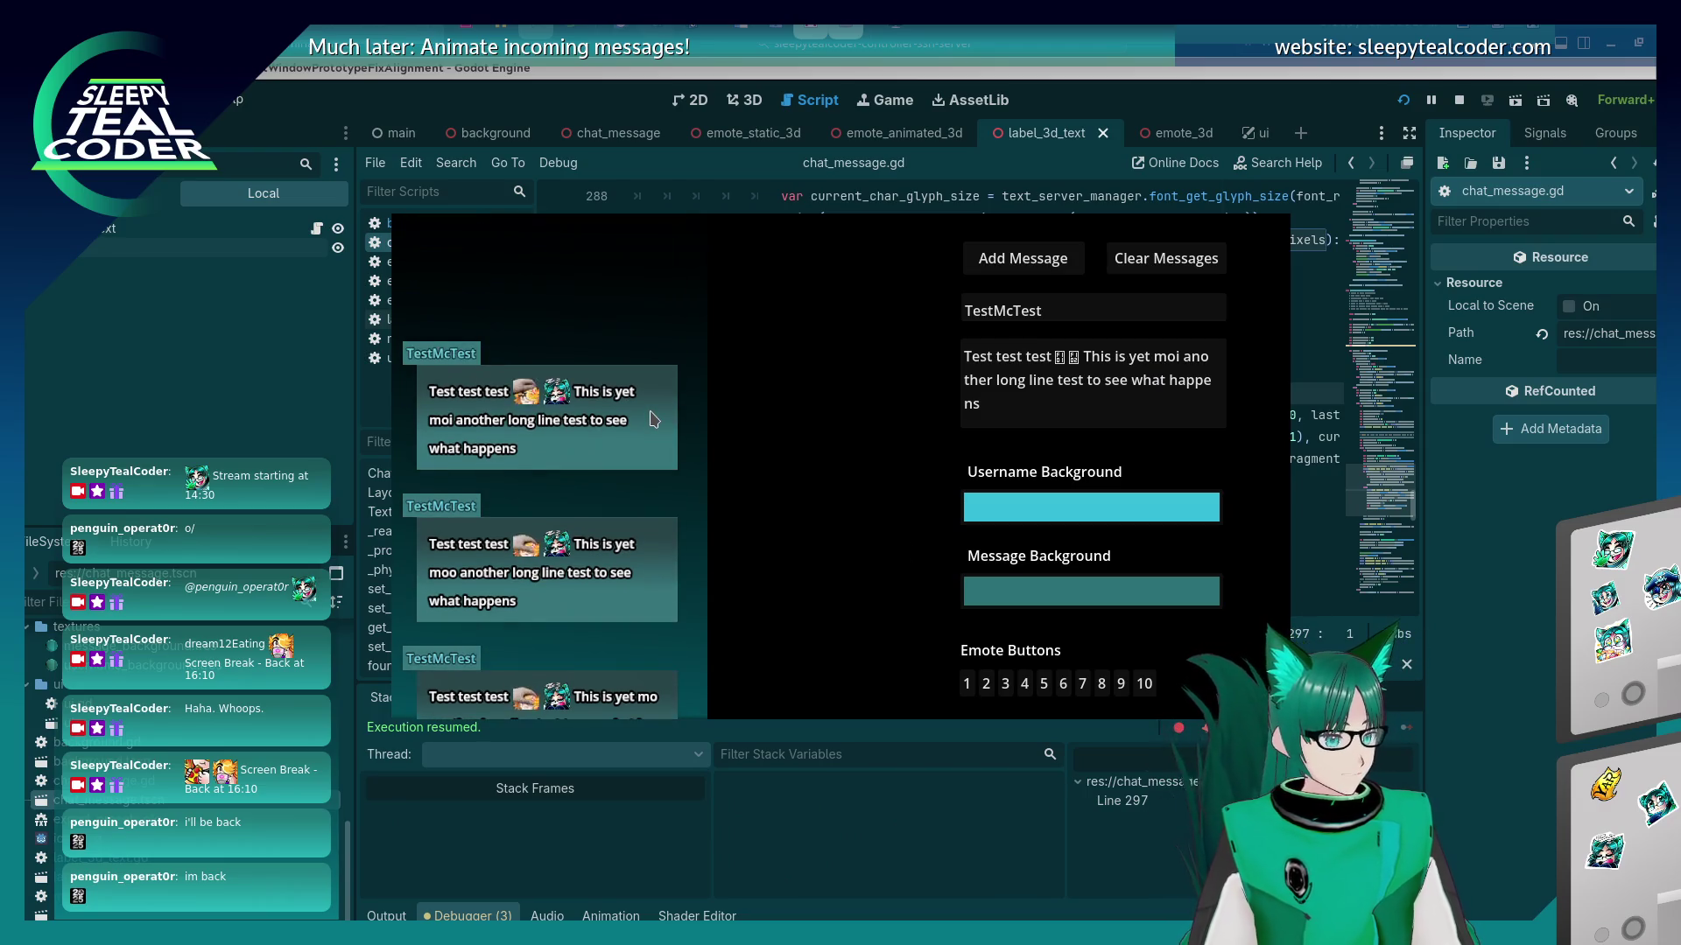
click(1178, 359)
key(Delete)
text(l)
click(1009, 262)
click(1405, 730)
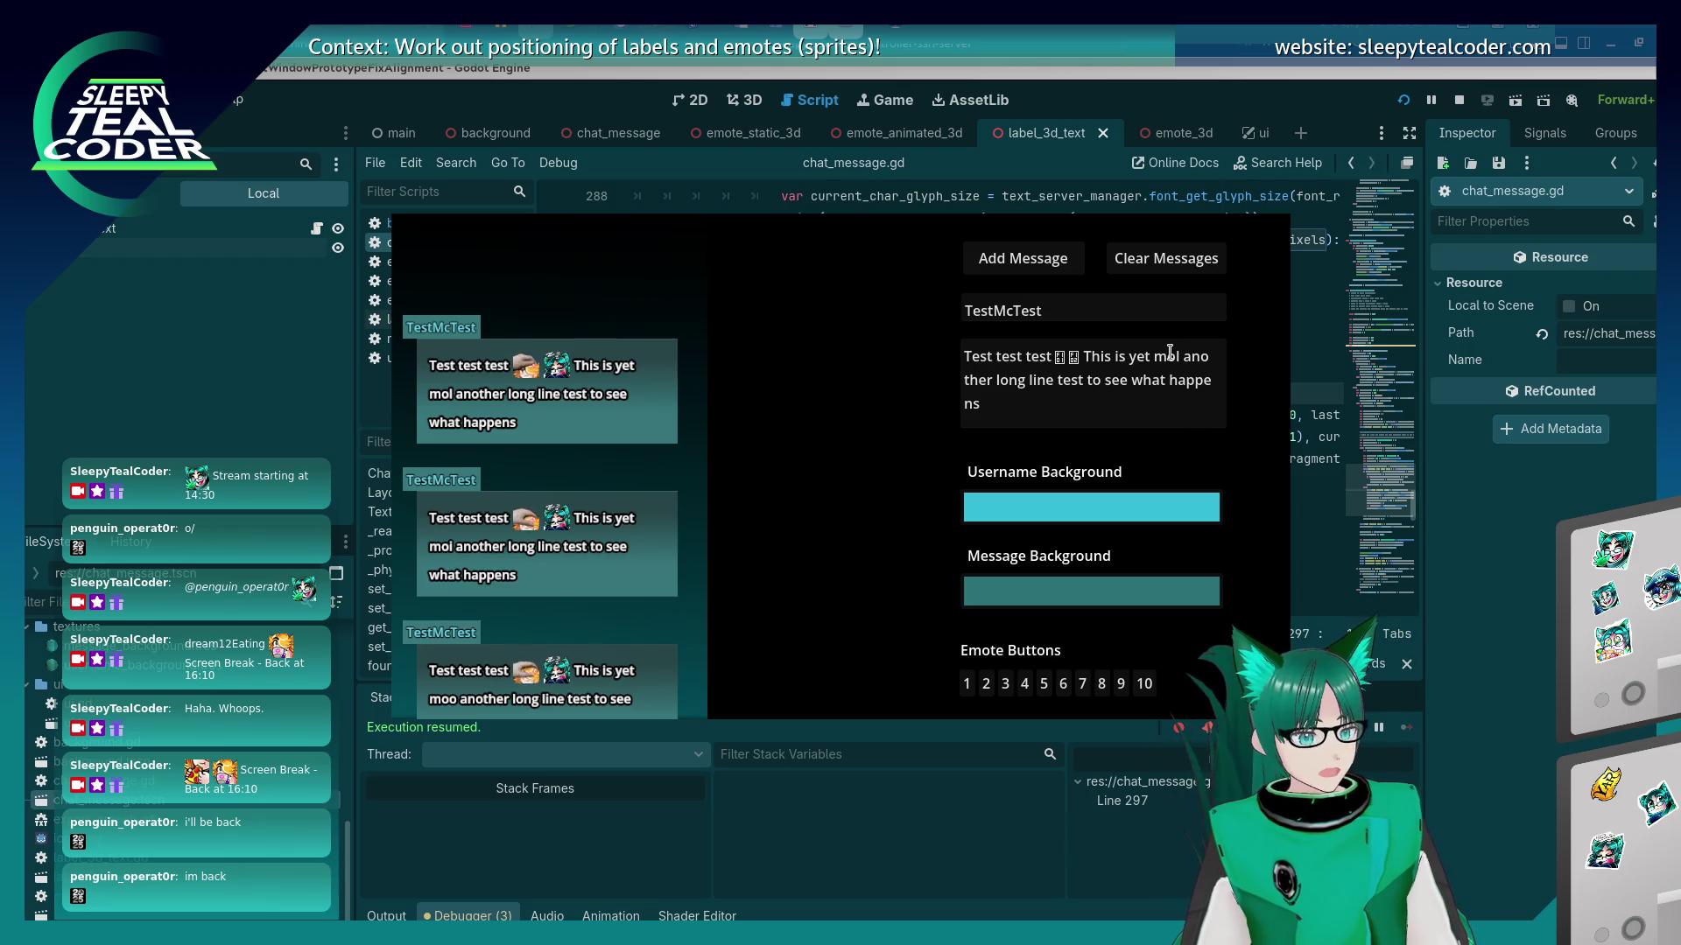
click(1018, 257)
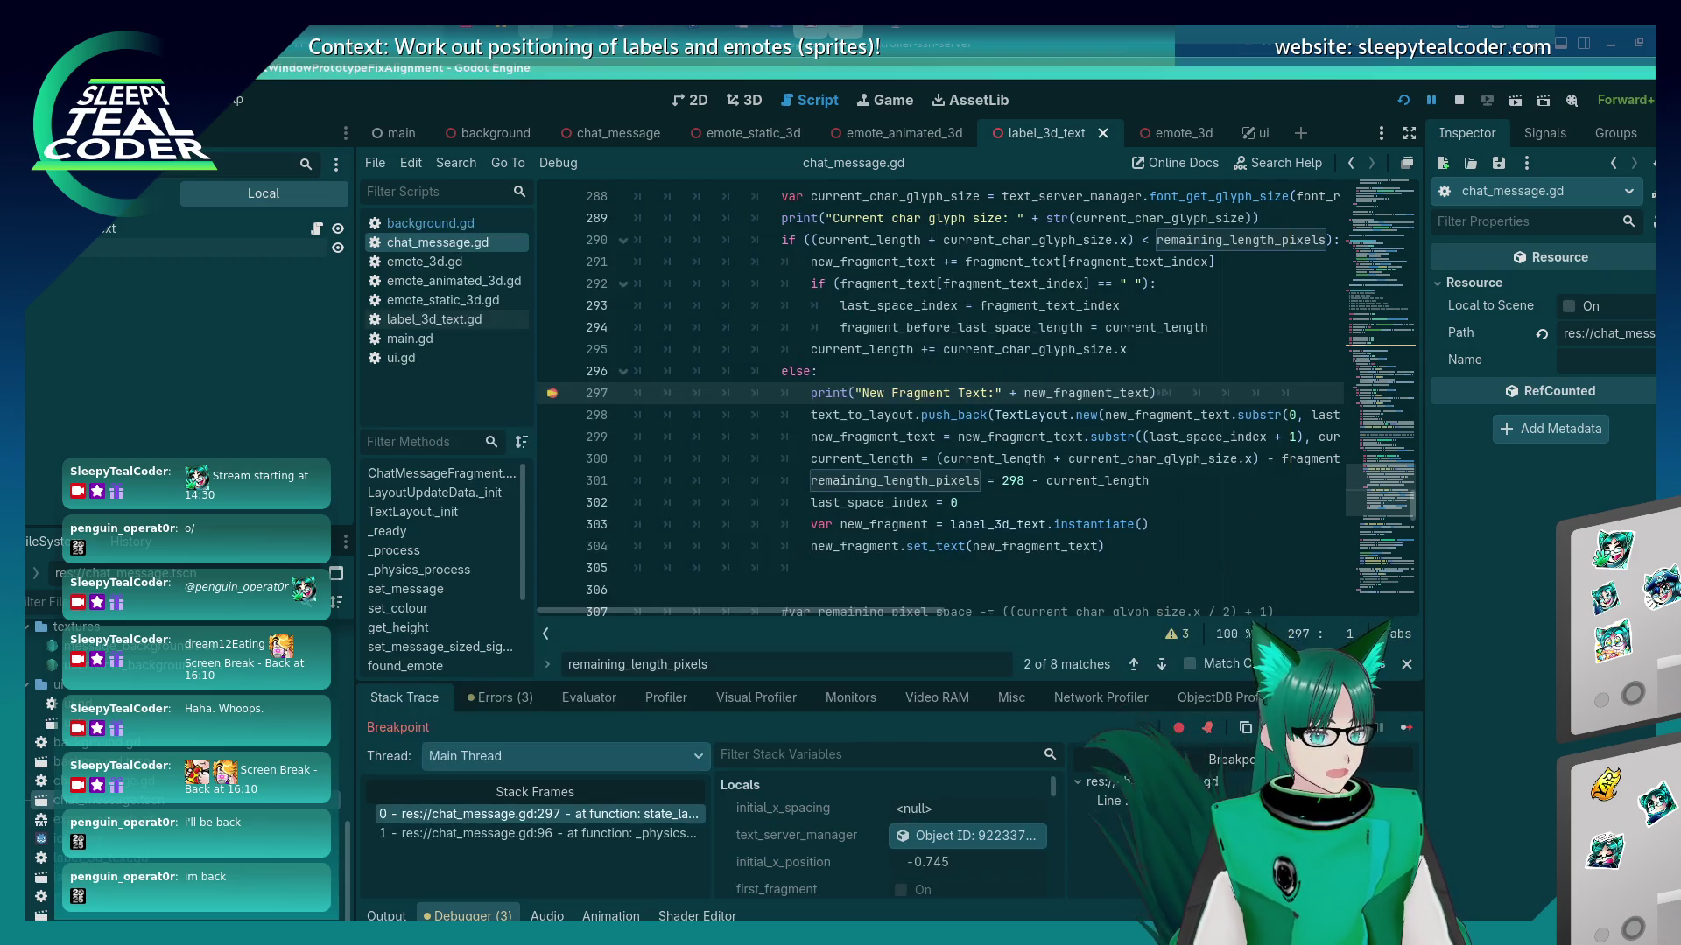
click(1403, 731)
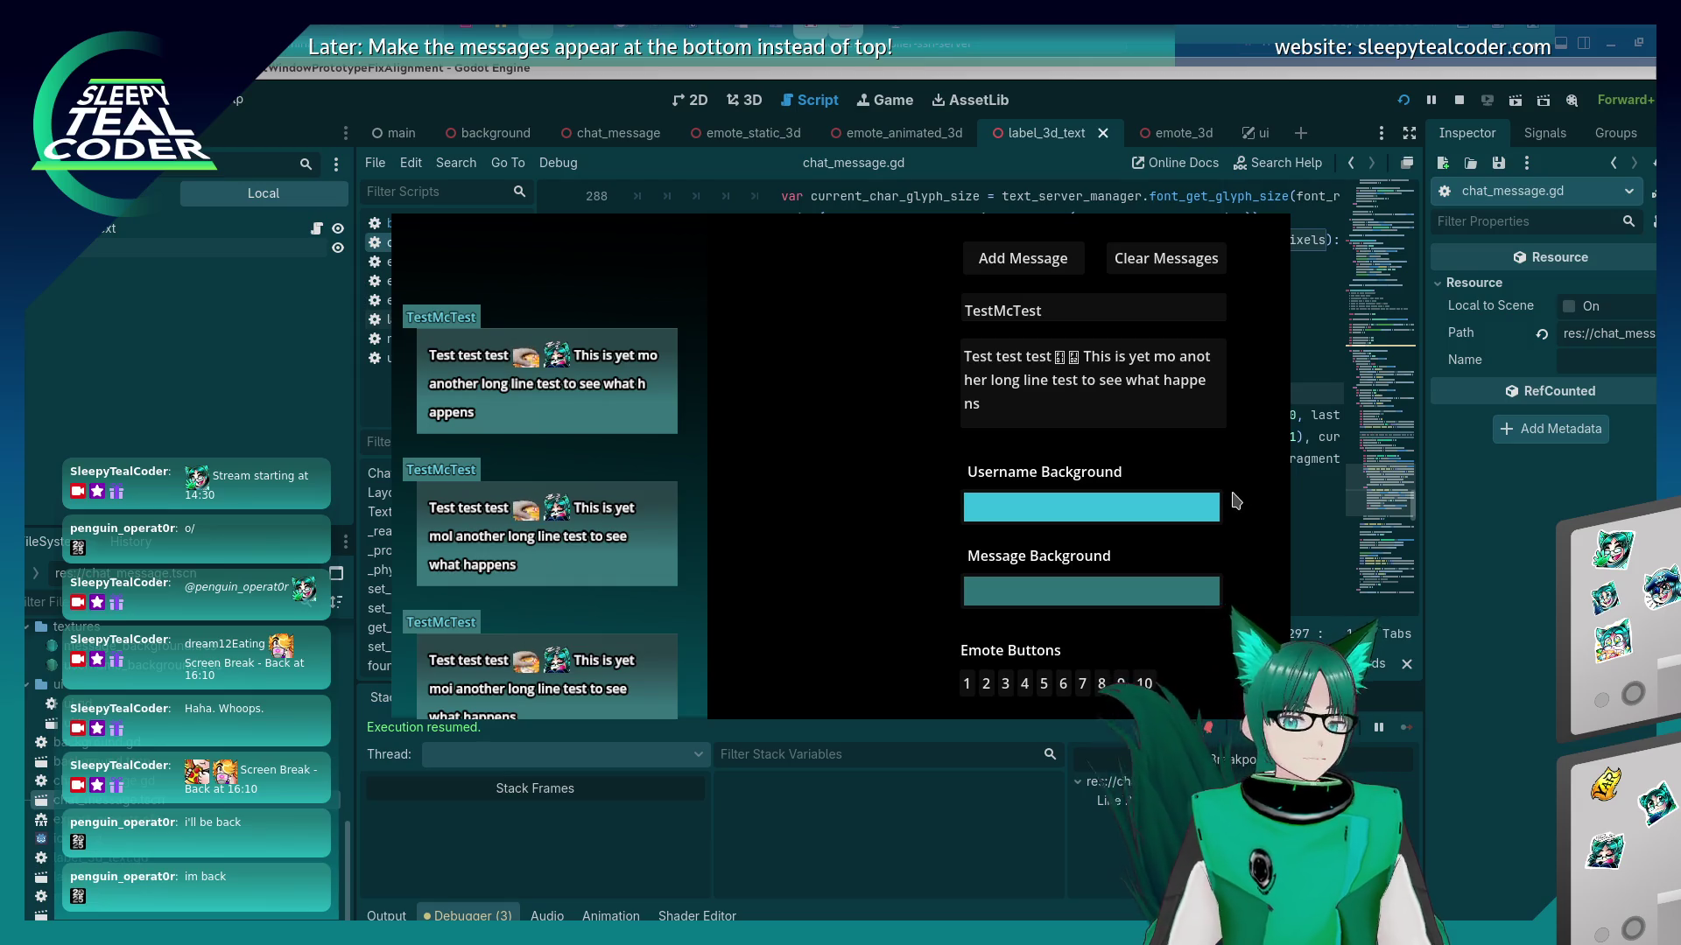
click(1541, 608)
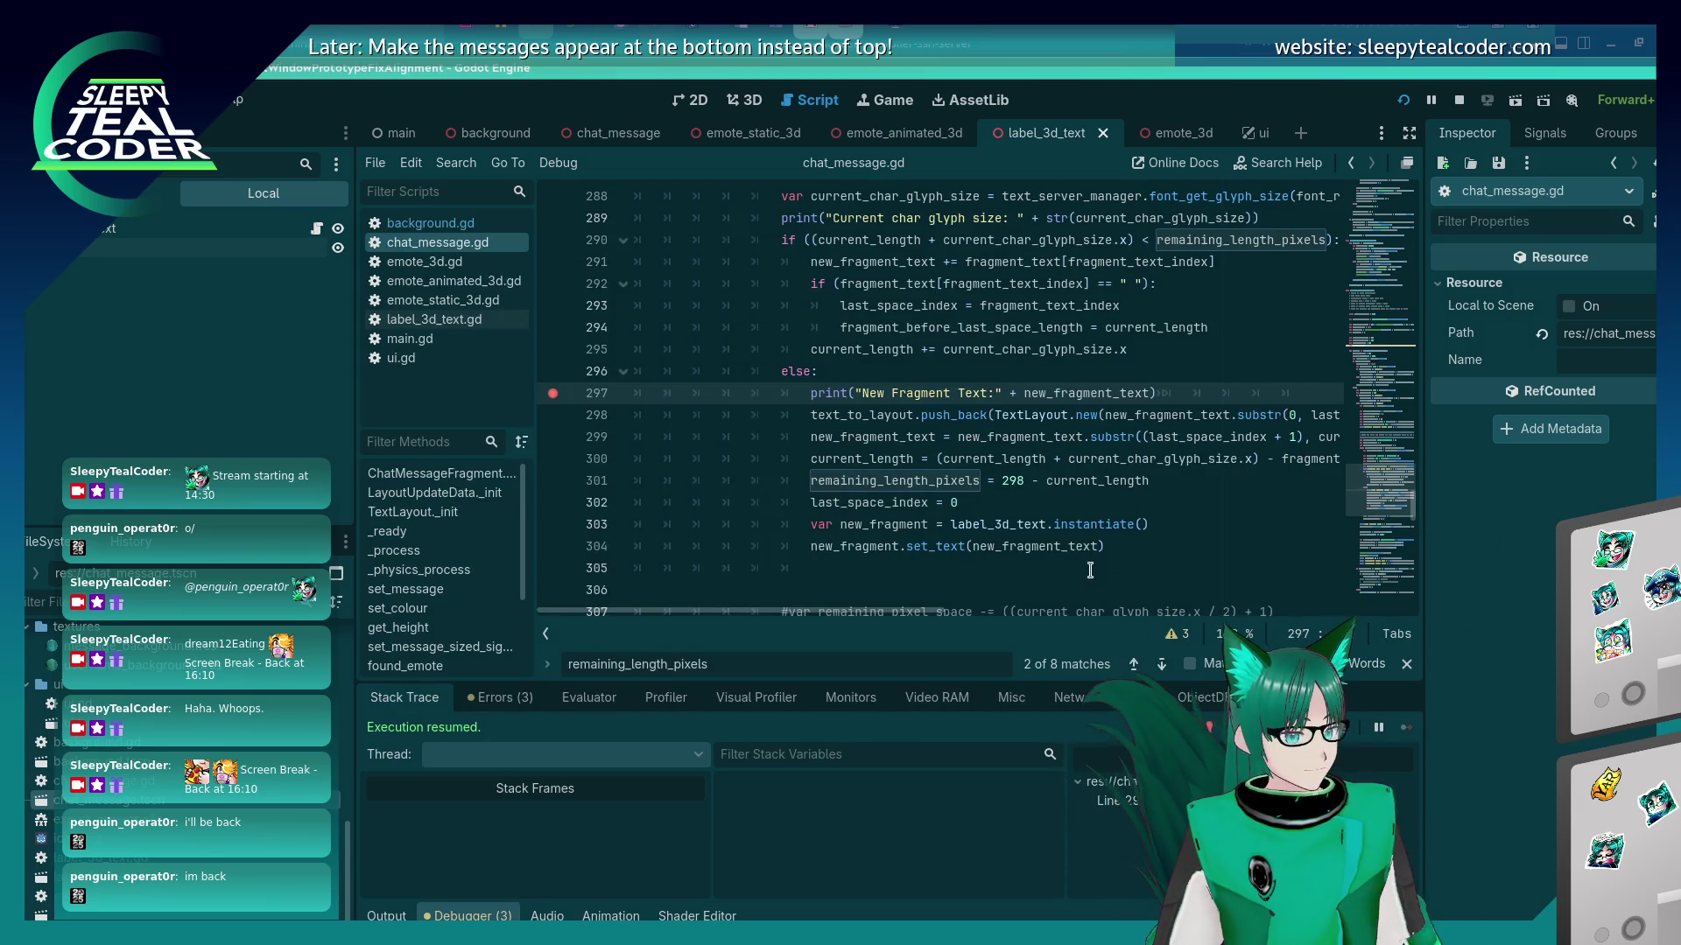
scroll(1086, 549, down, 2)
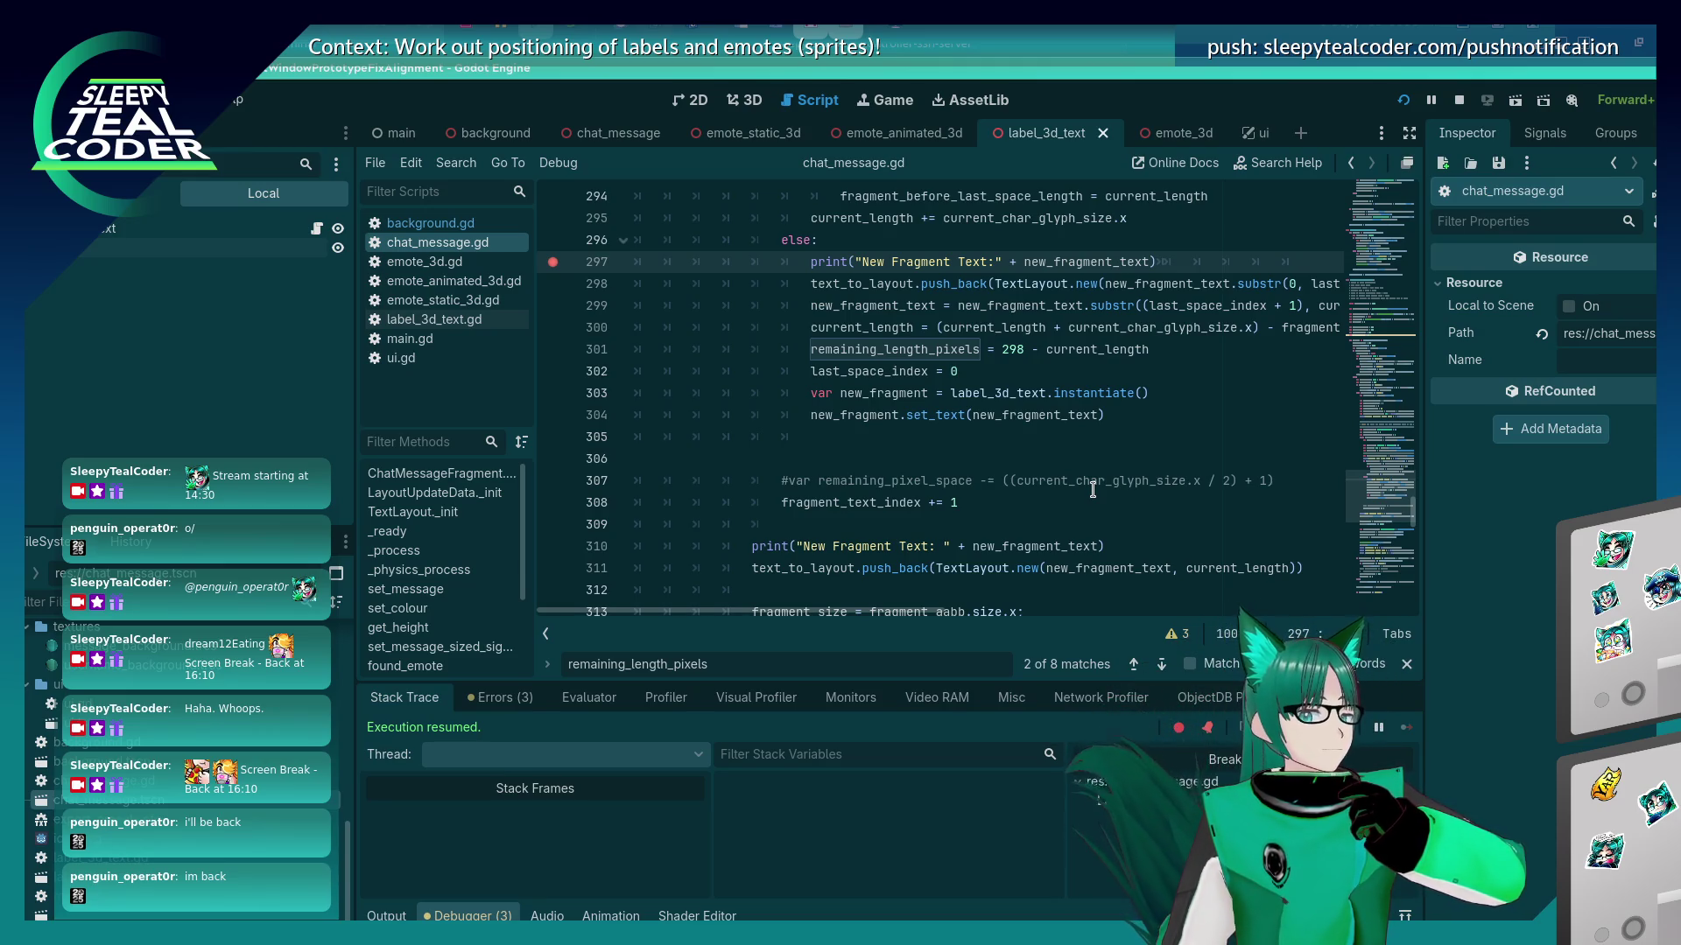
click(863, 350)
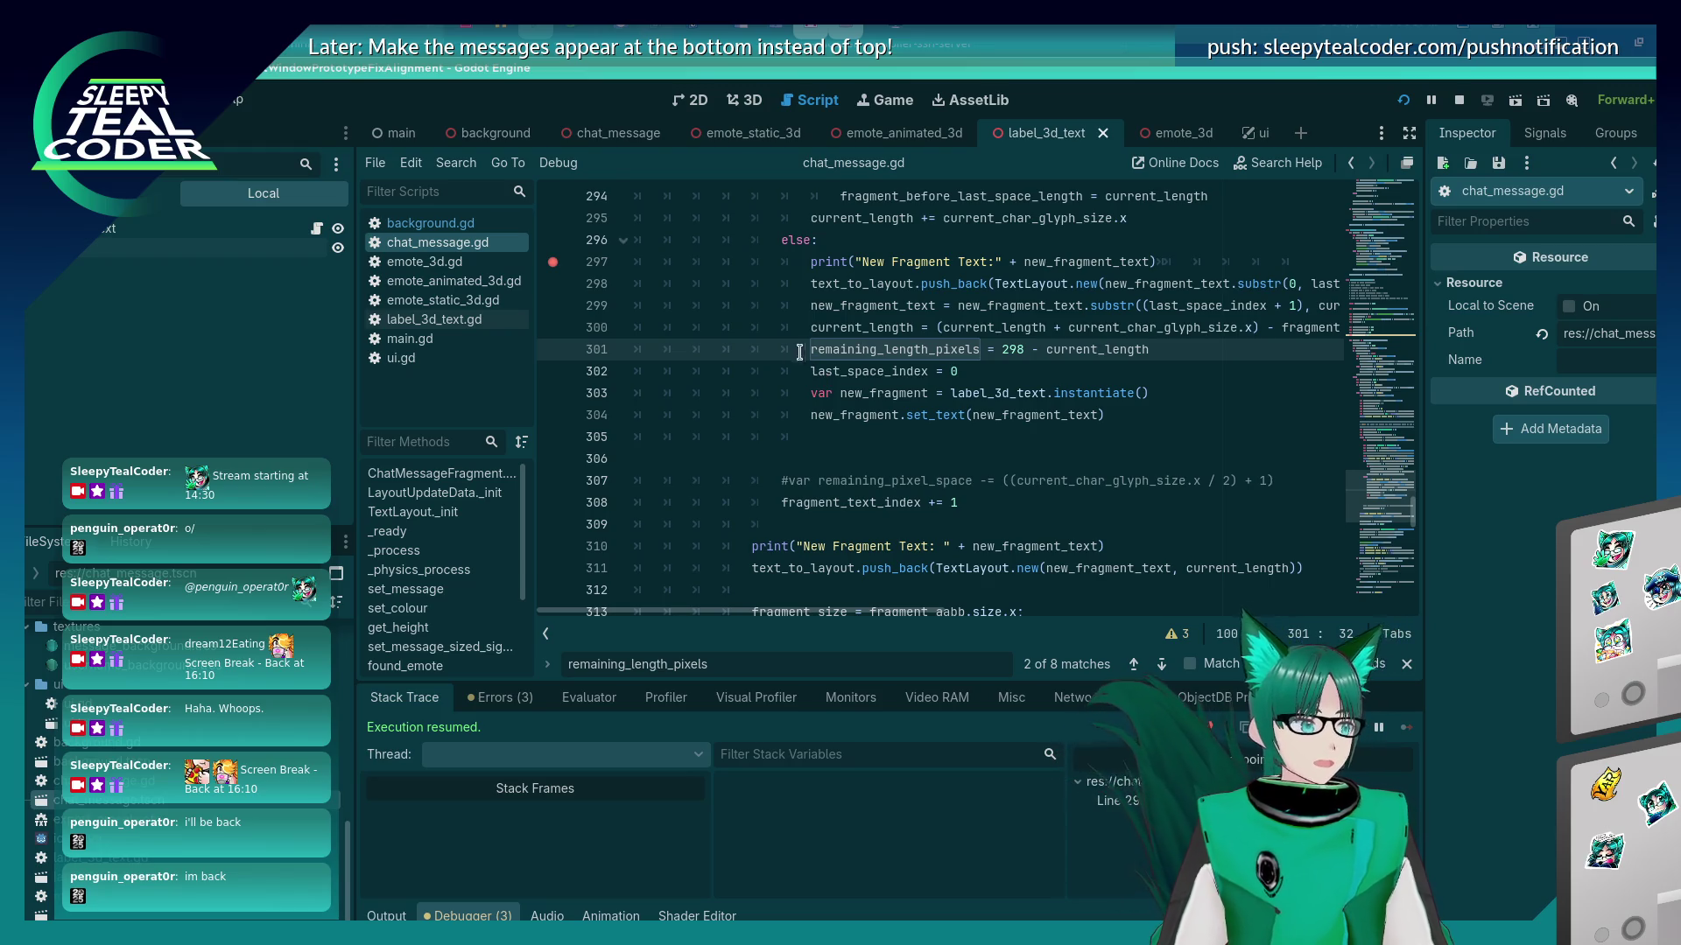
scroll(928, 403, up, 2)
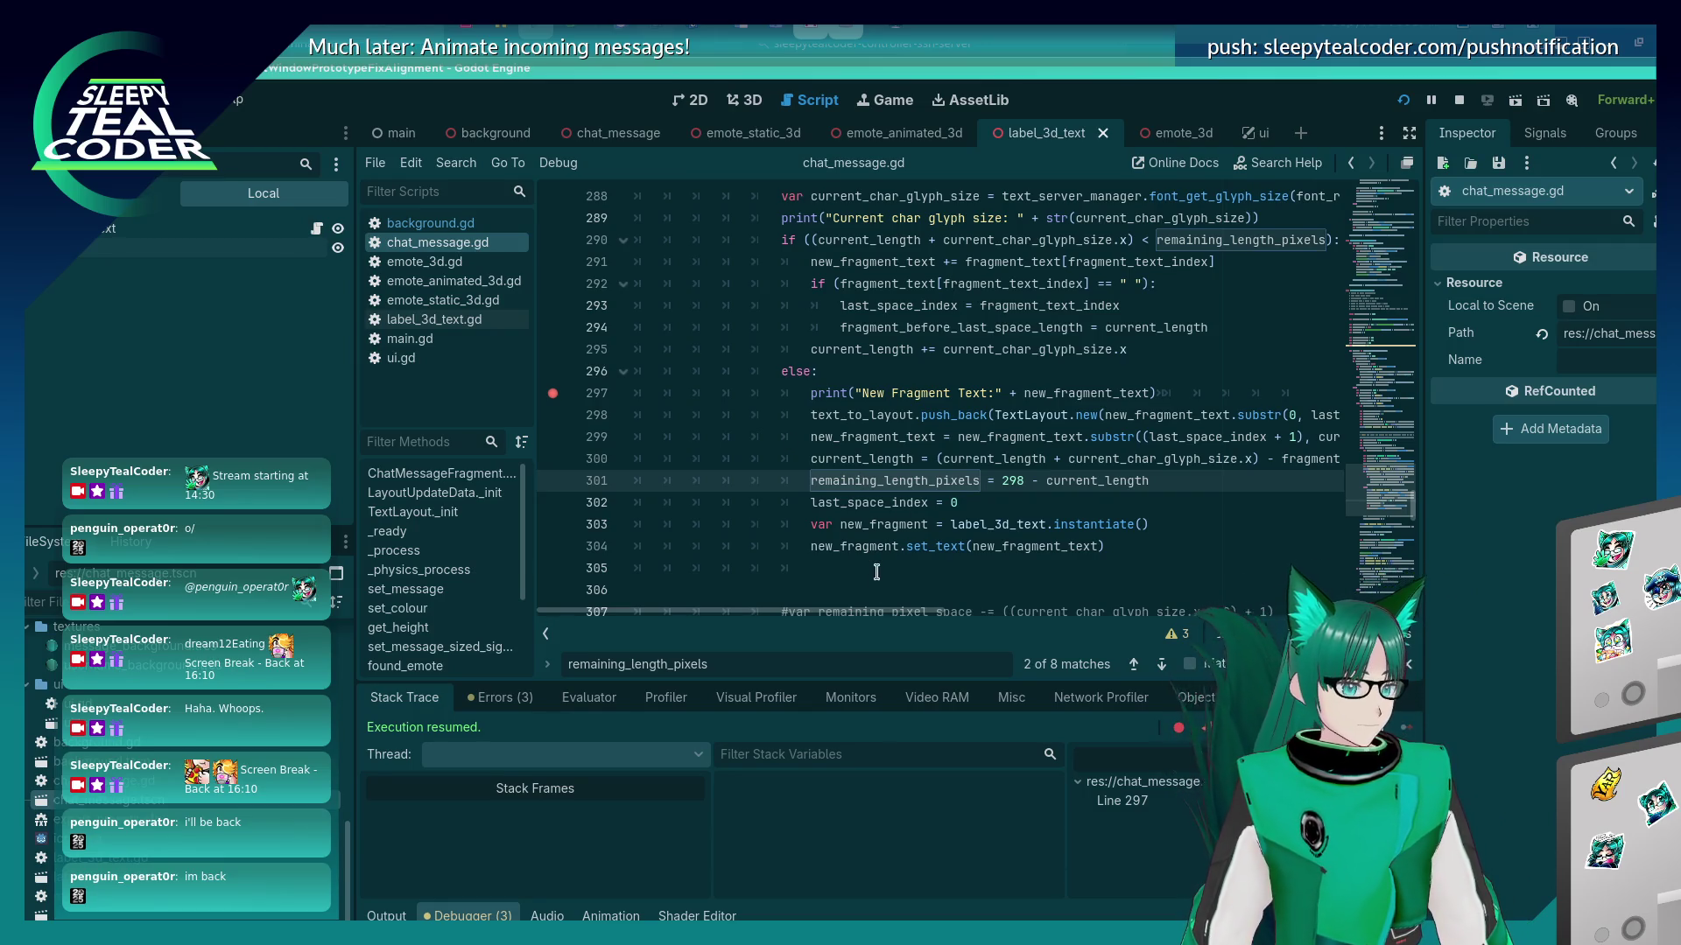
mouse_move(863, 618)
mouse_down()
mouse_move(1108, 601)
mouse_move(852, 594)
mouse_up()
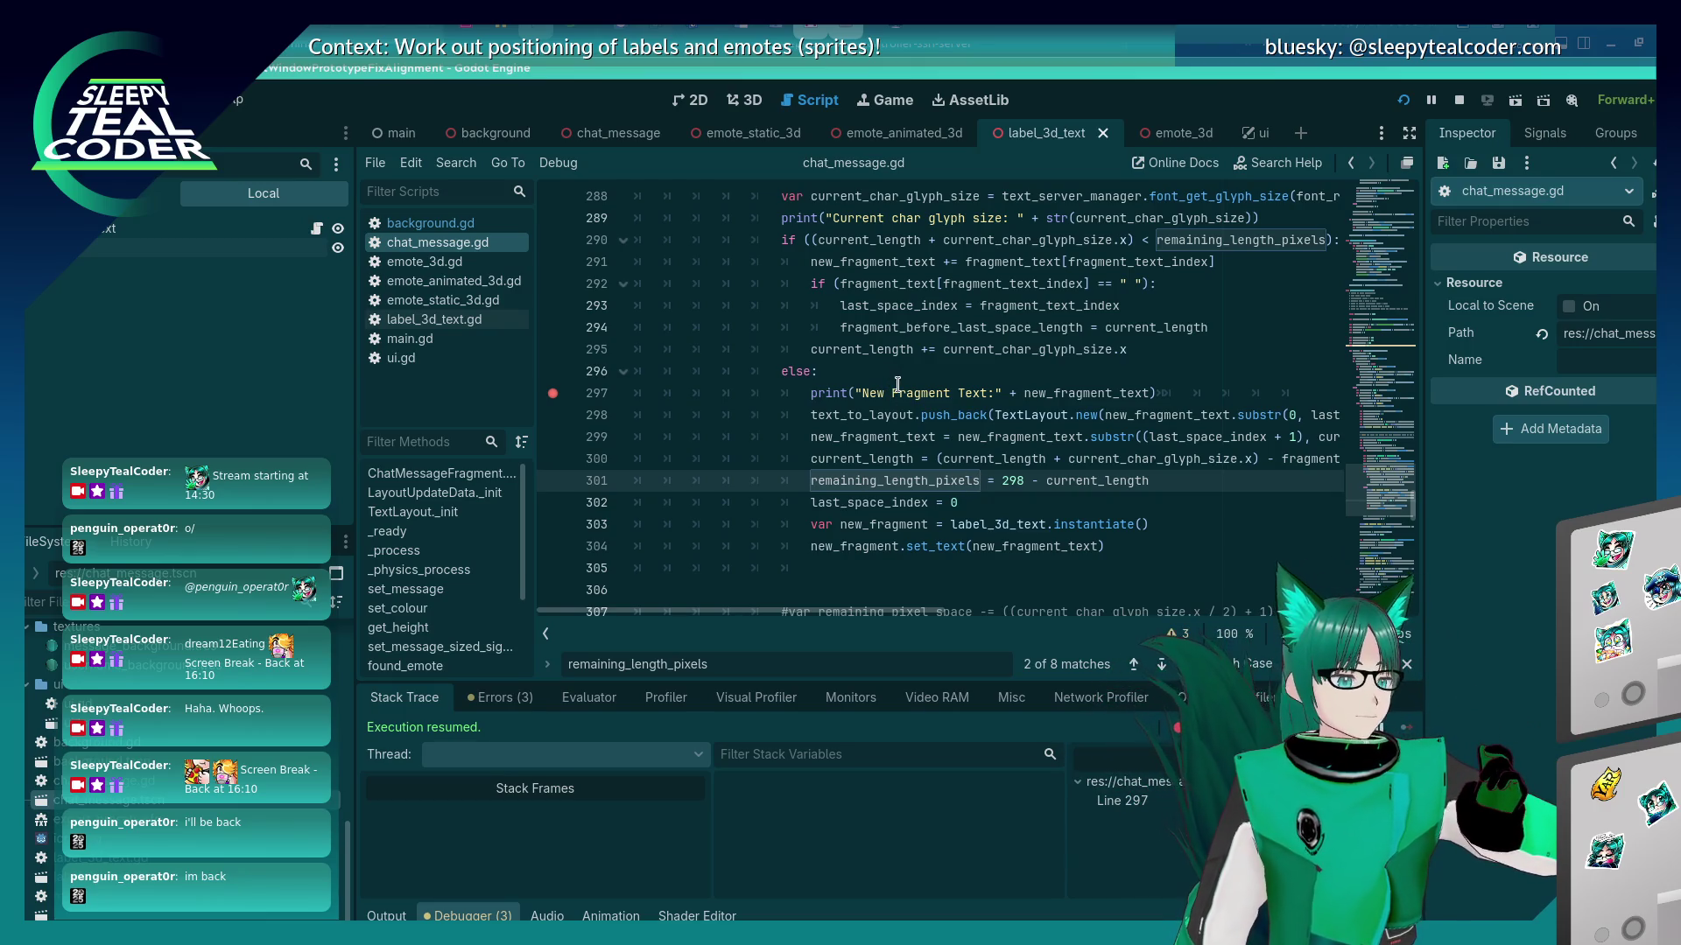
key(alt+Tab)
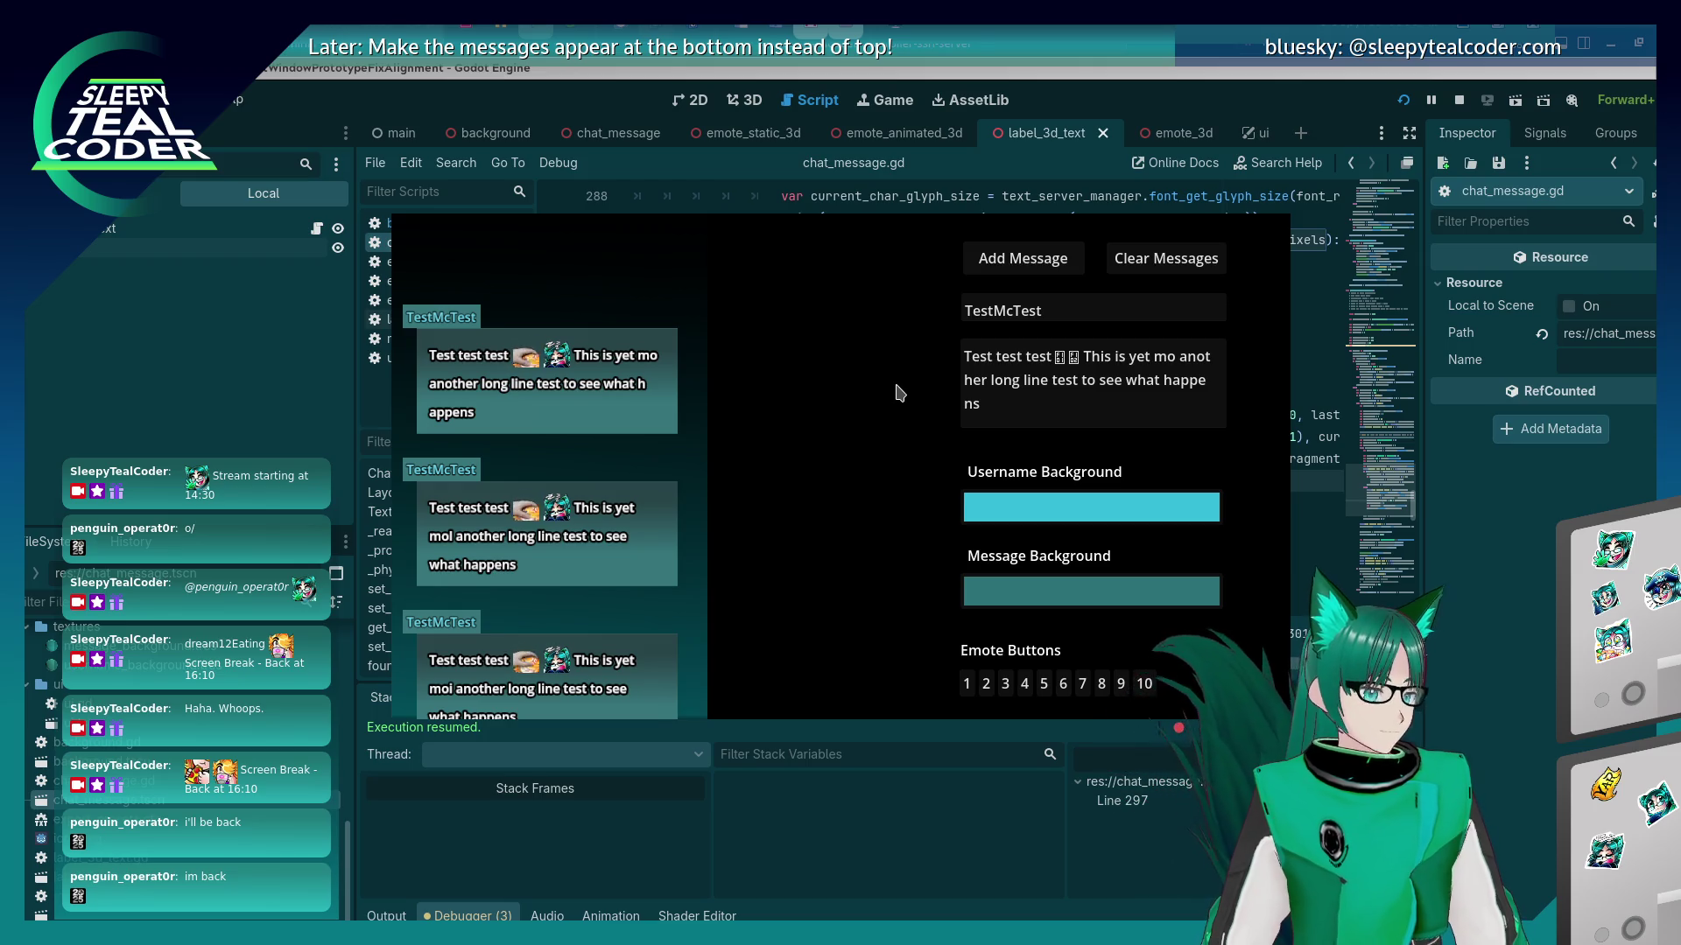
key(alt+Tab)
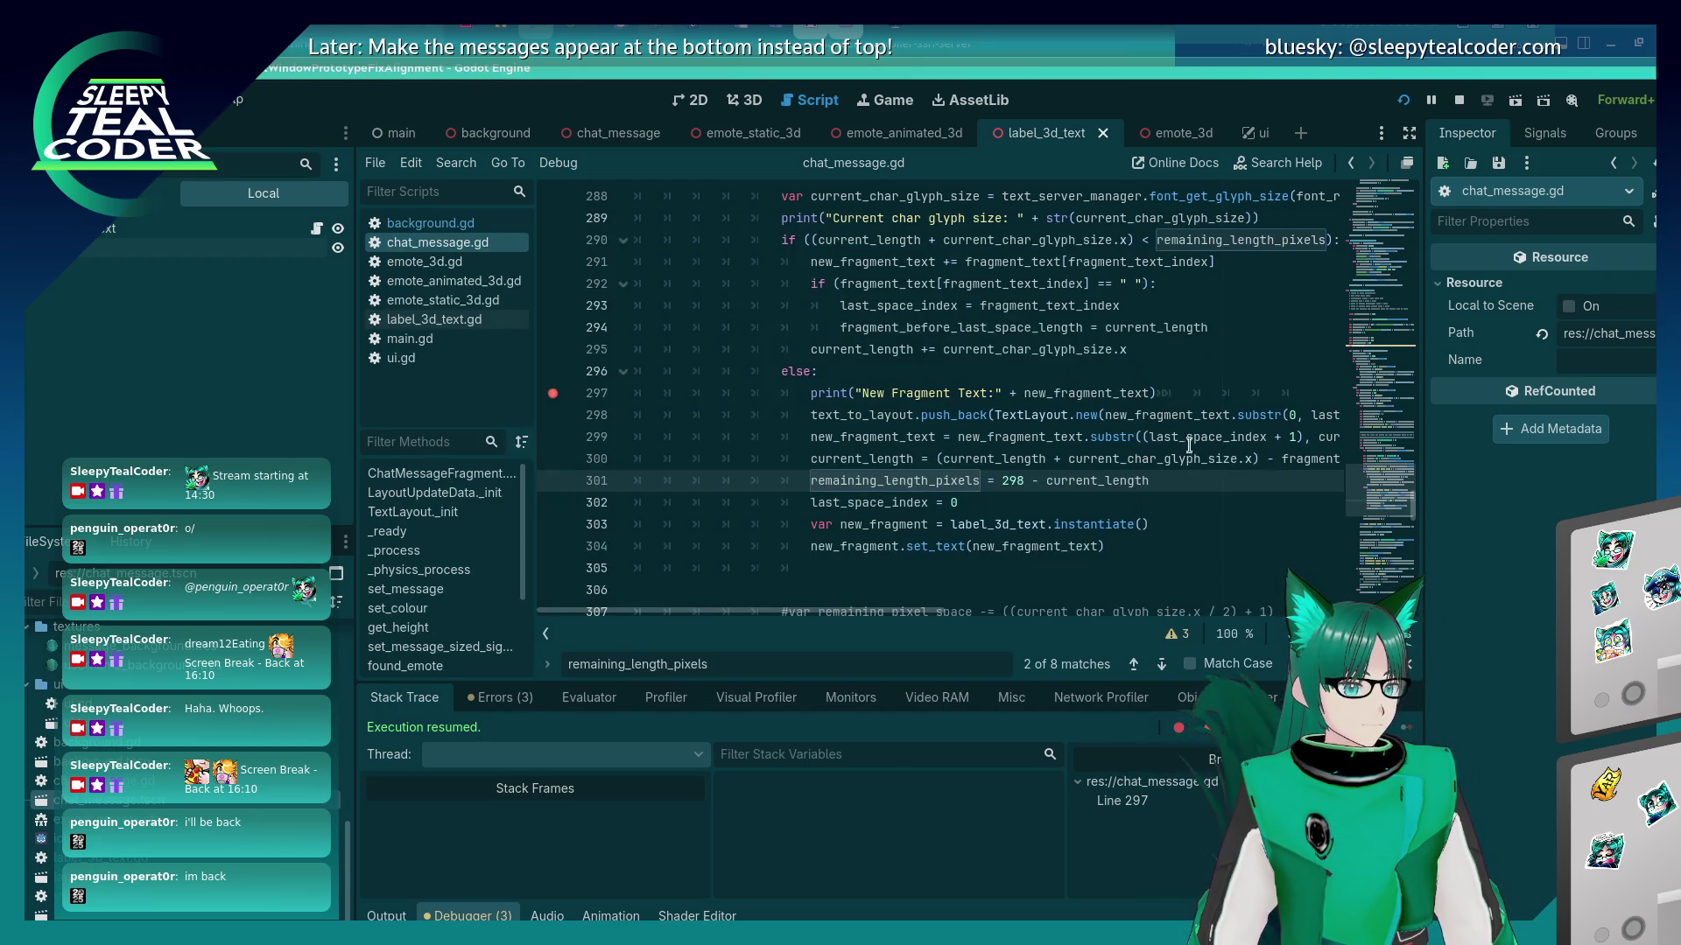
Remove the + 1 offset on line 299, rerun the game, and check the Output log.
click(1276, 437)
key(BackSpace)
key(BackSpace)
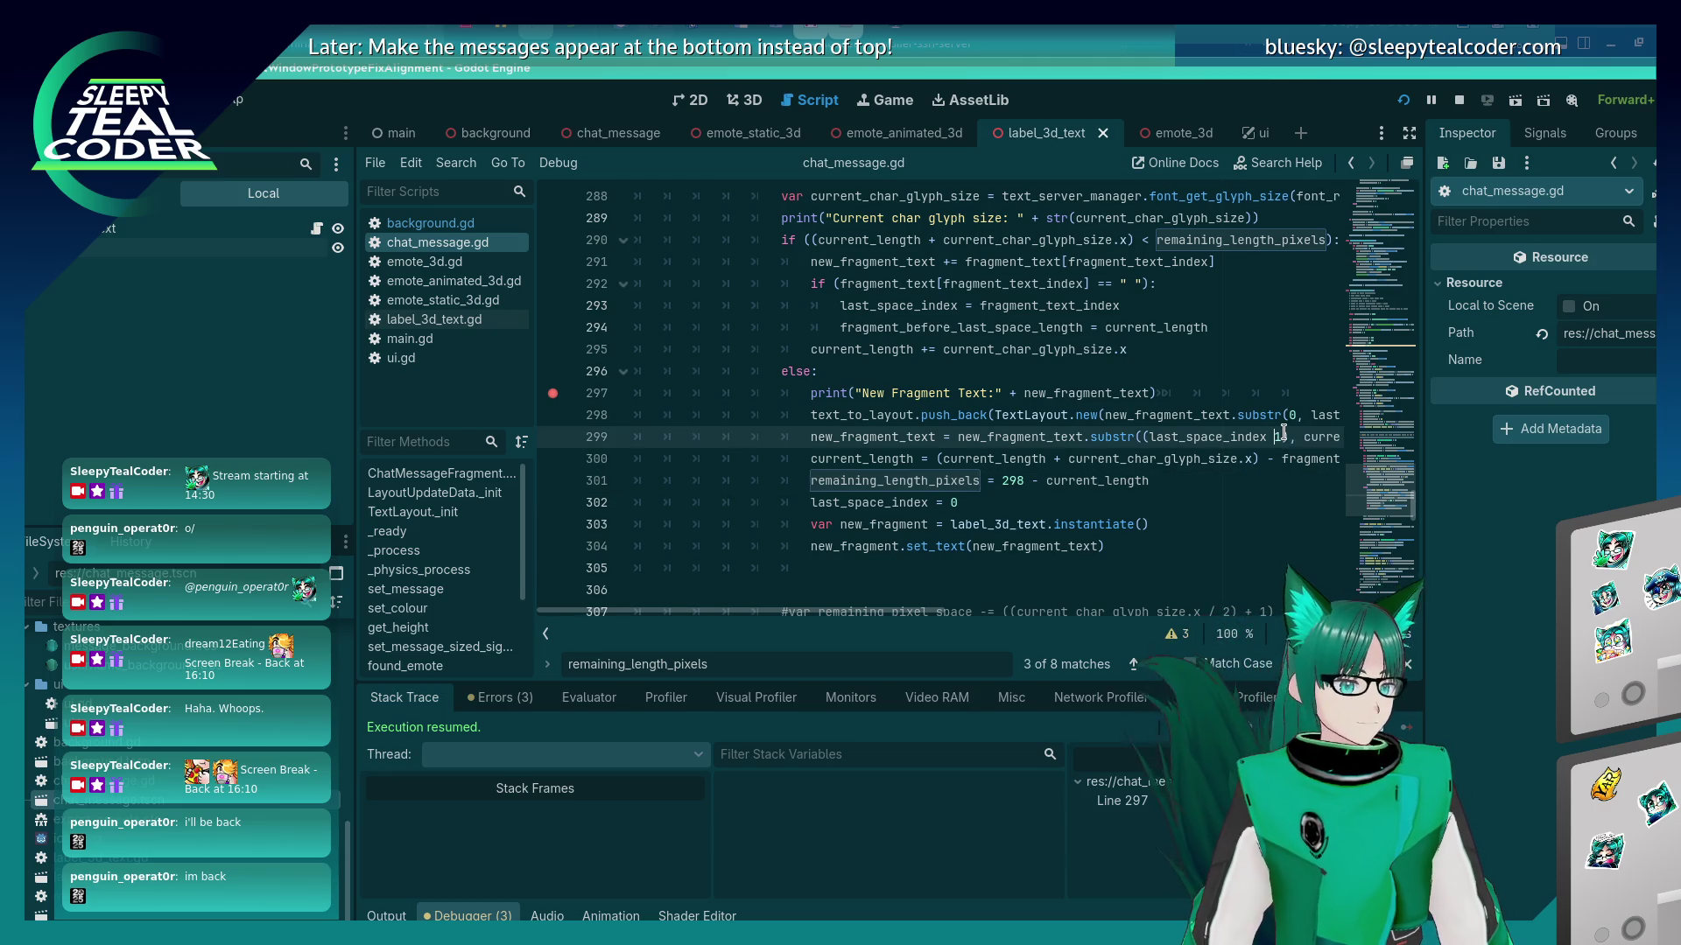
key(Delete)
key(BackSpace)
key(F5)
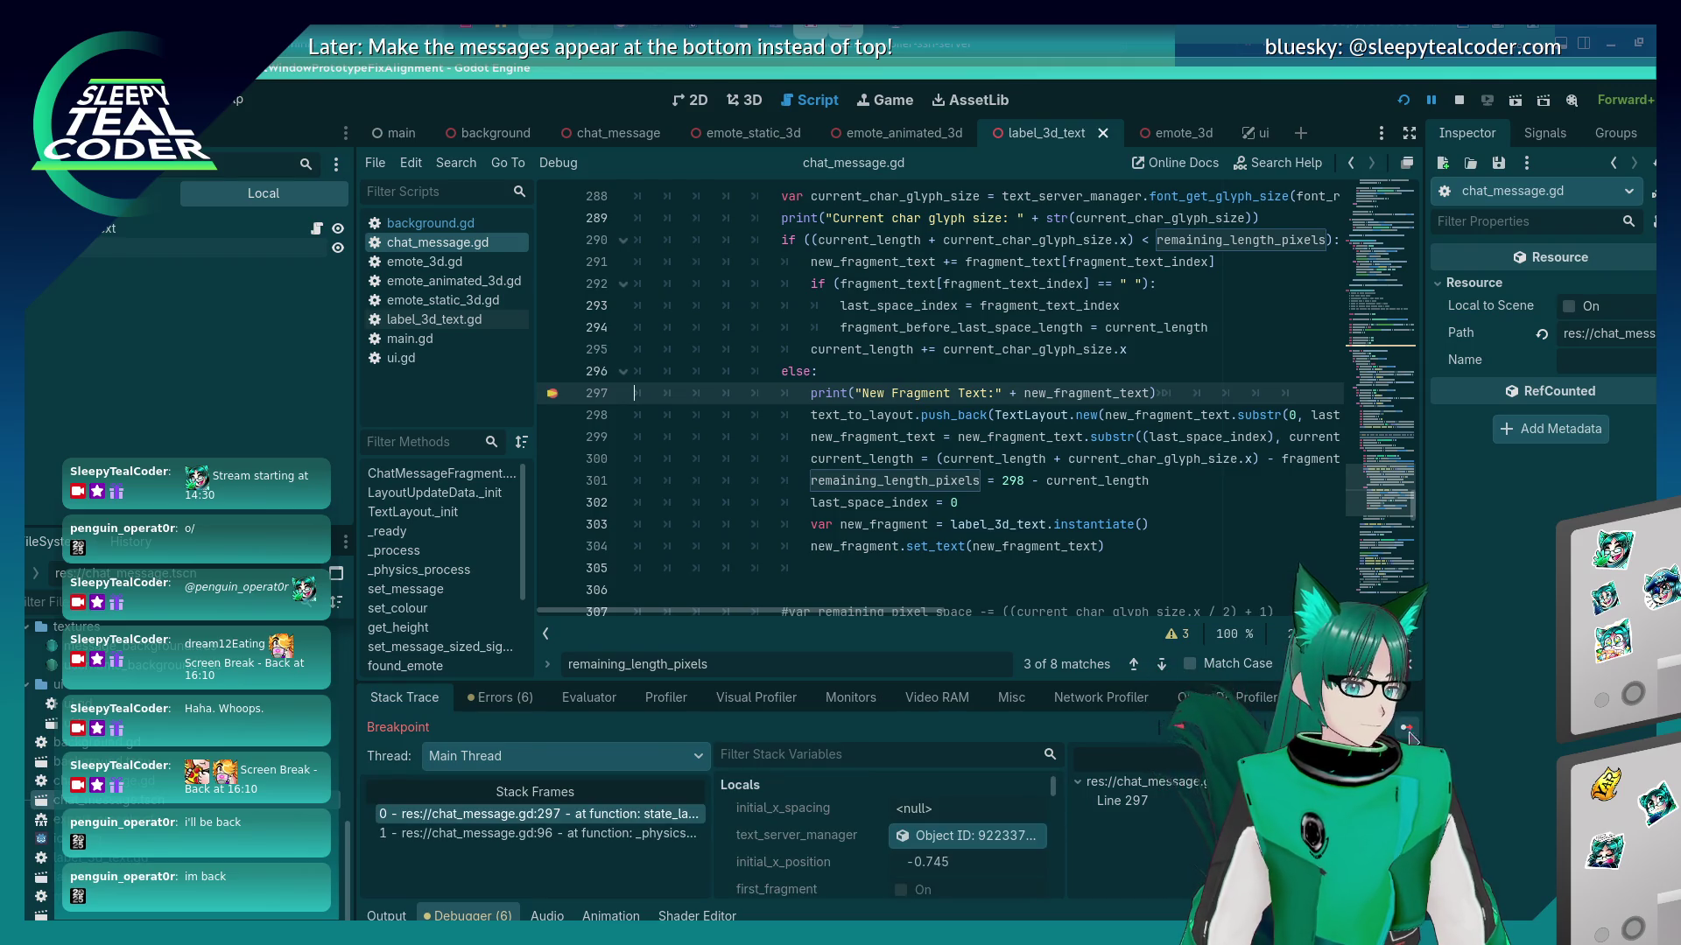
key(F12)
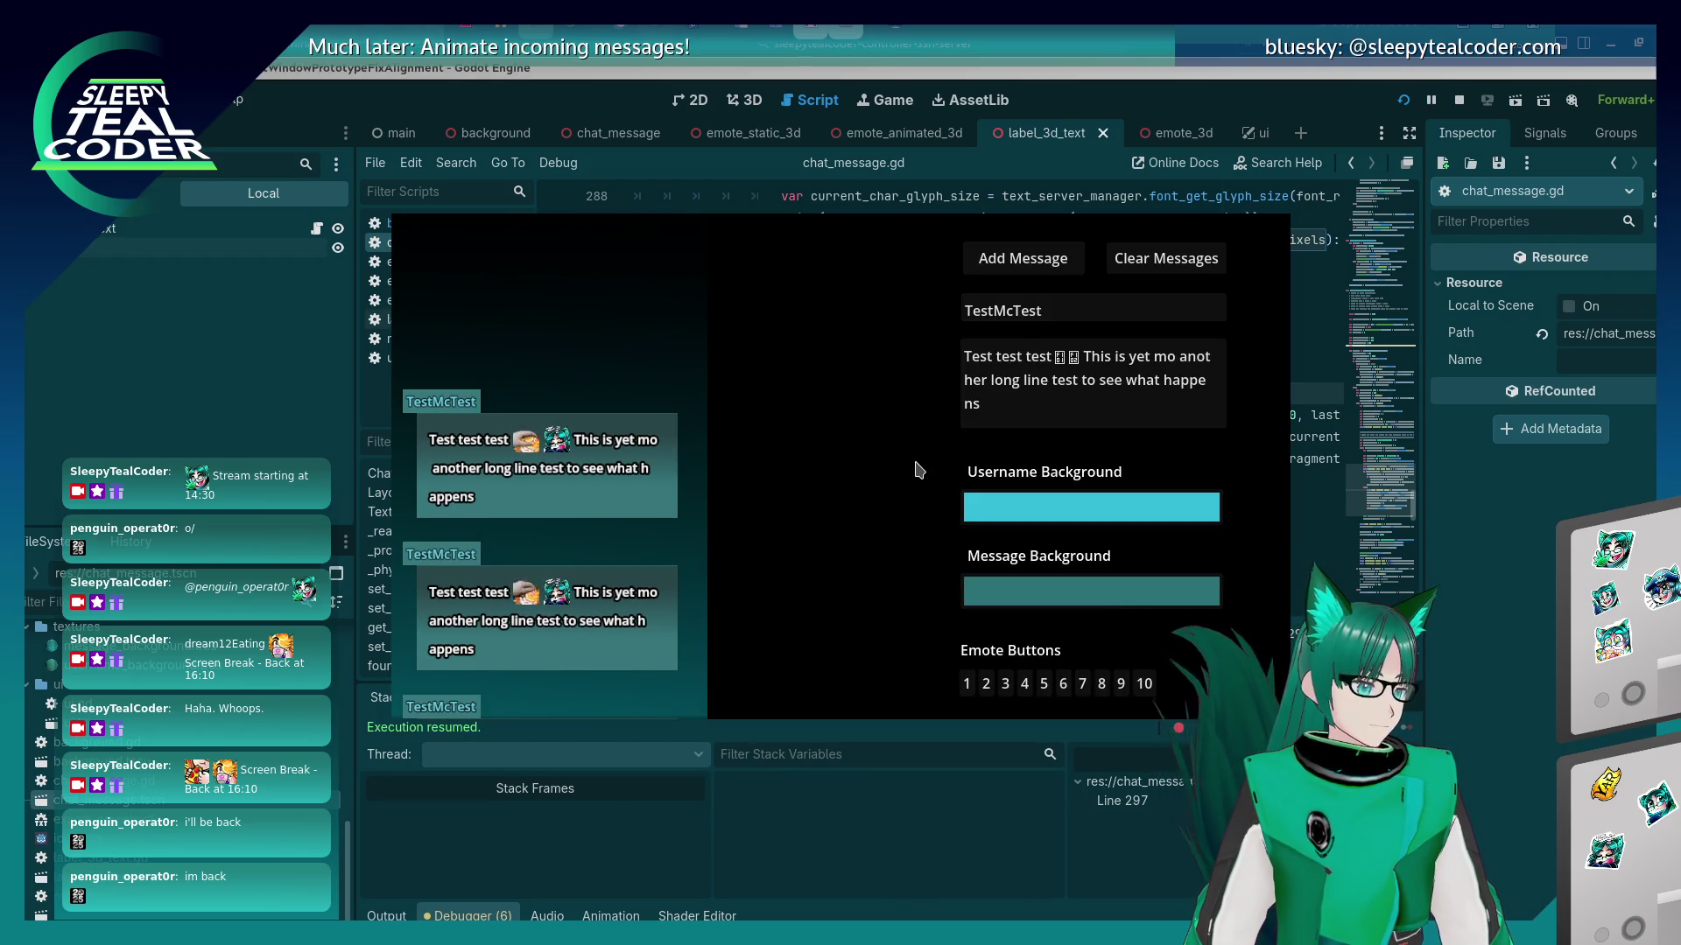
click(844, 827)
click(386, 916)
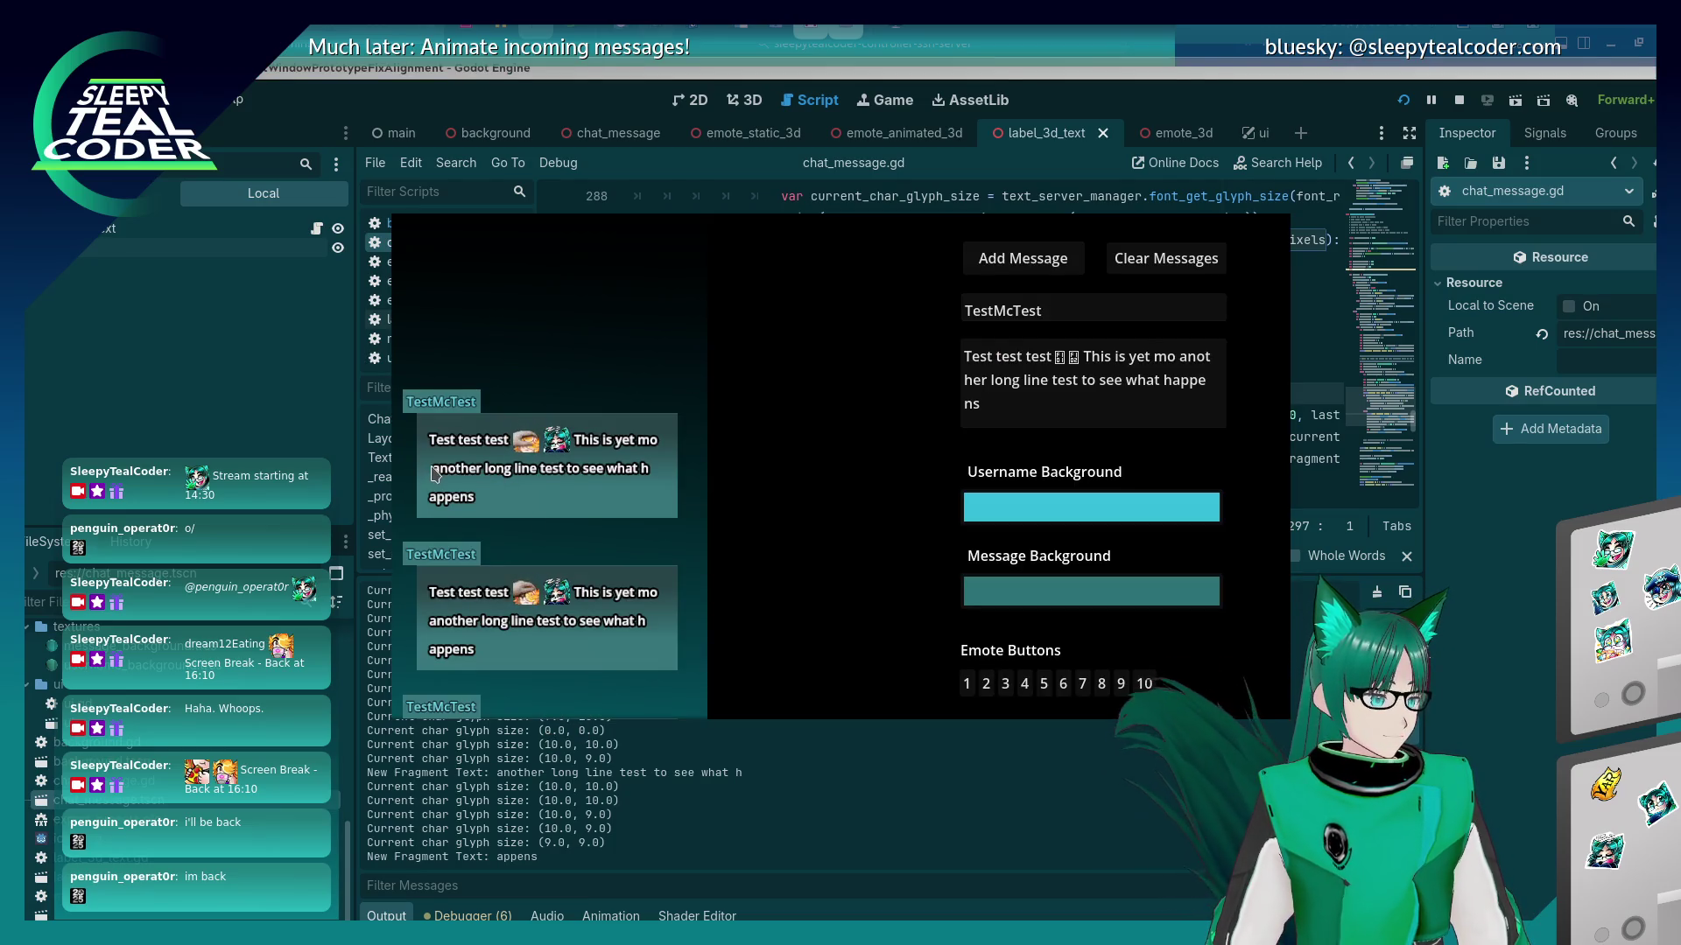
key(alt+Tab)
Restore ' + 1' on line 299, save, post a test message, then clear all chat messages.
click(1269, 436)
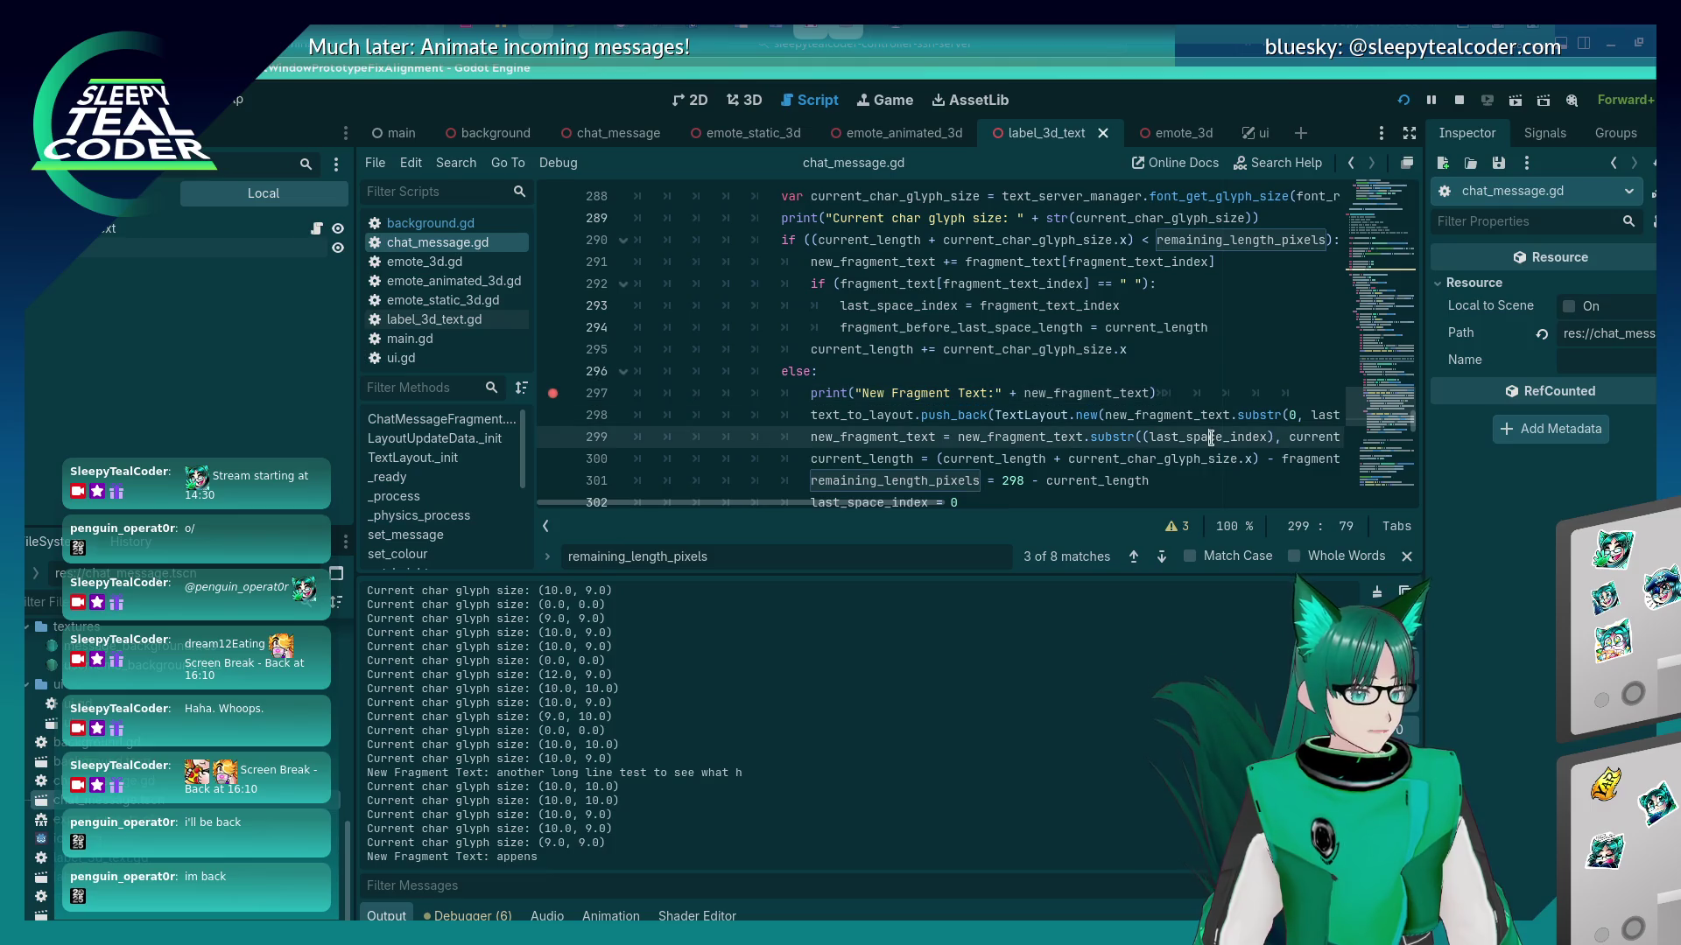
text(+)
key(ctrl+s)
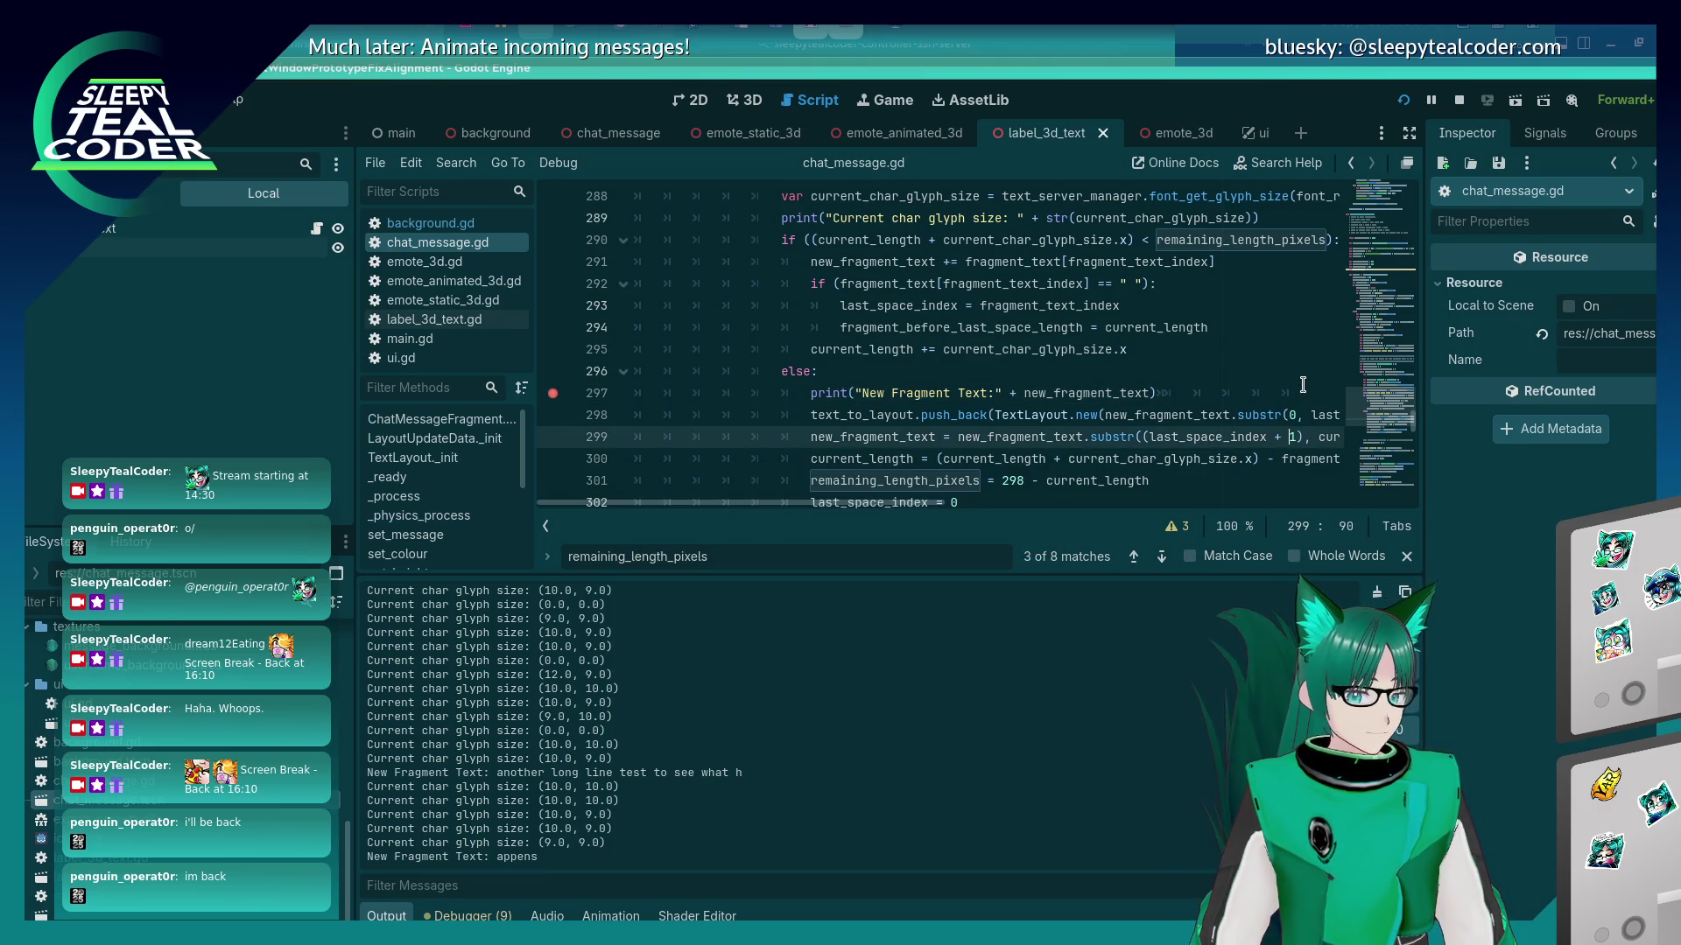
key(alt+Tab)
click(1019, 260)
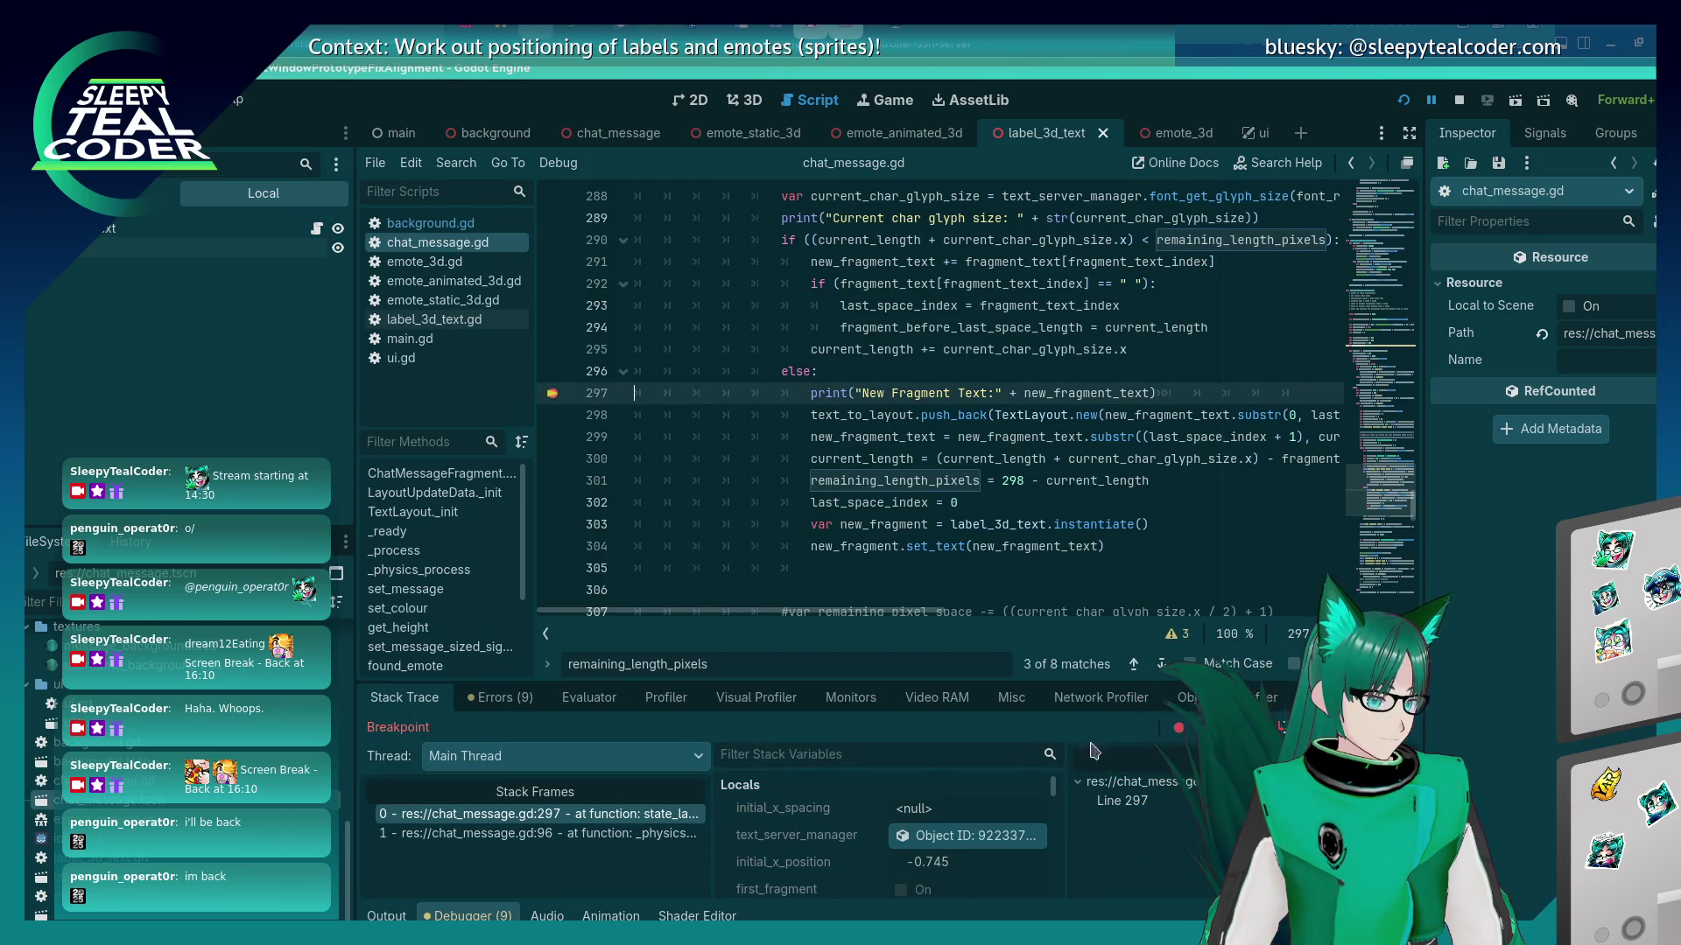
key(F12)
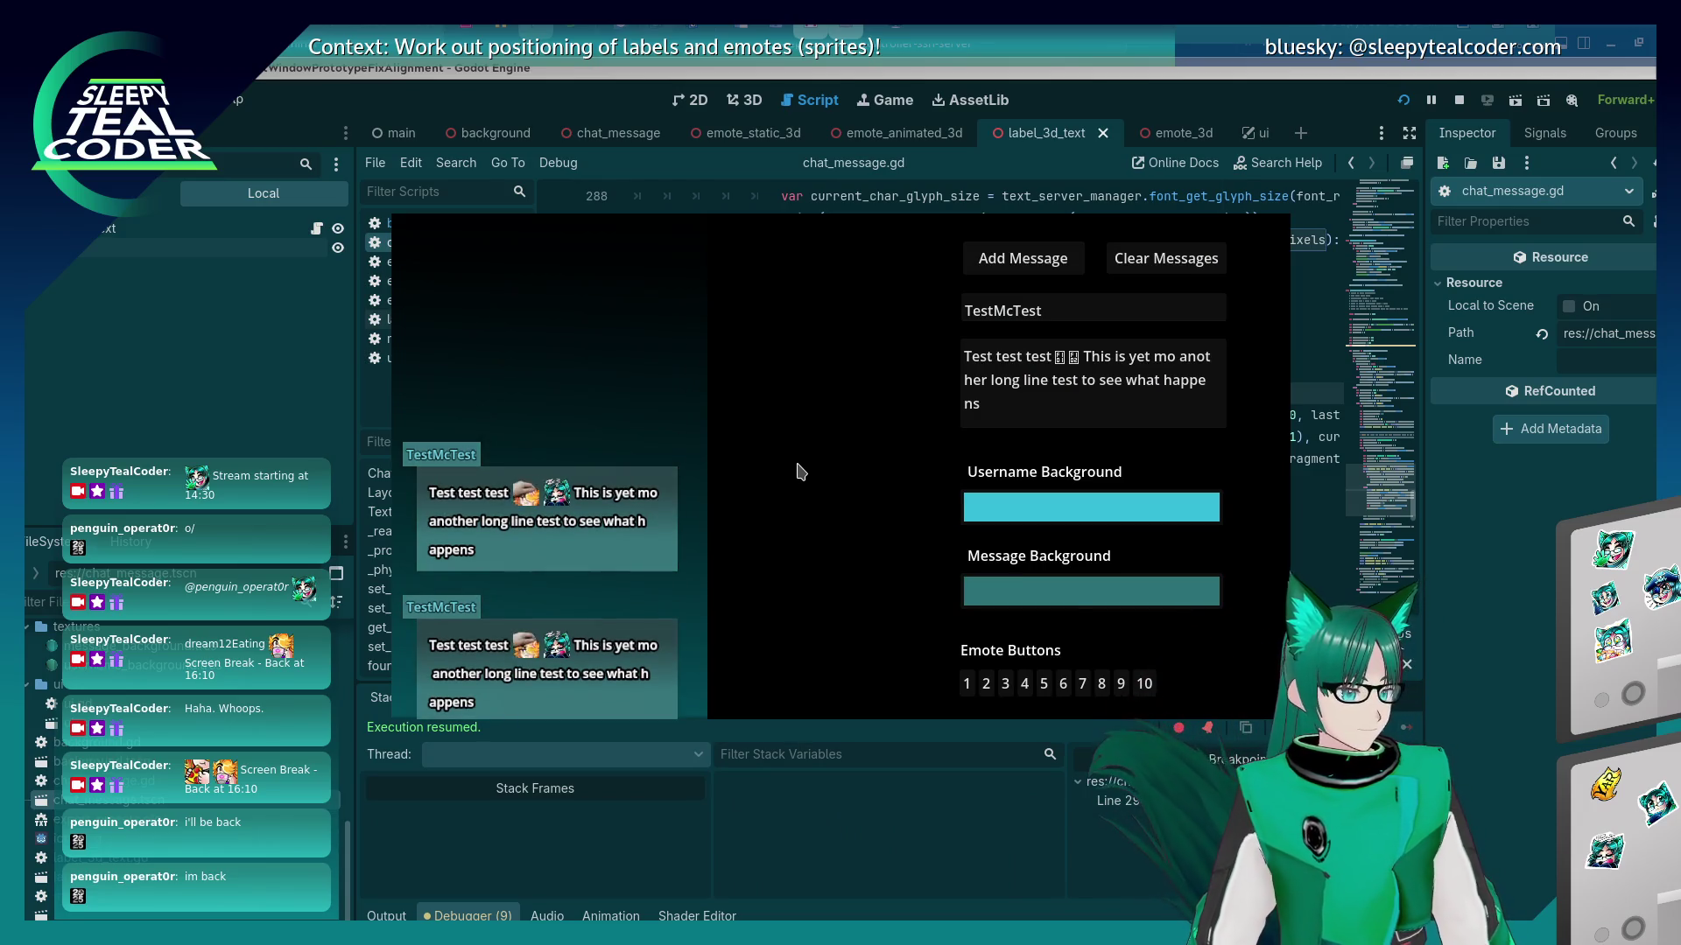
click(1173, 267)
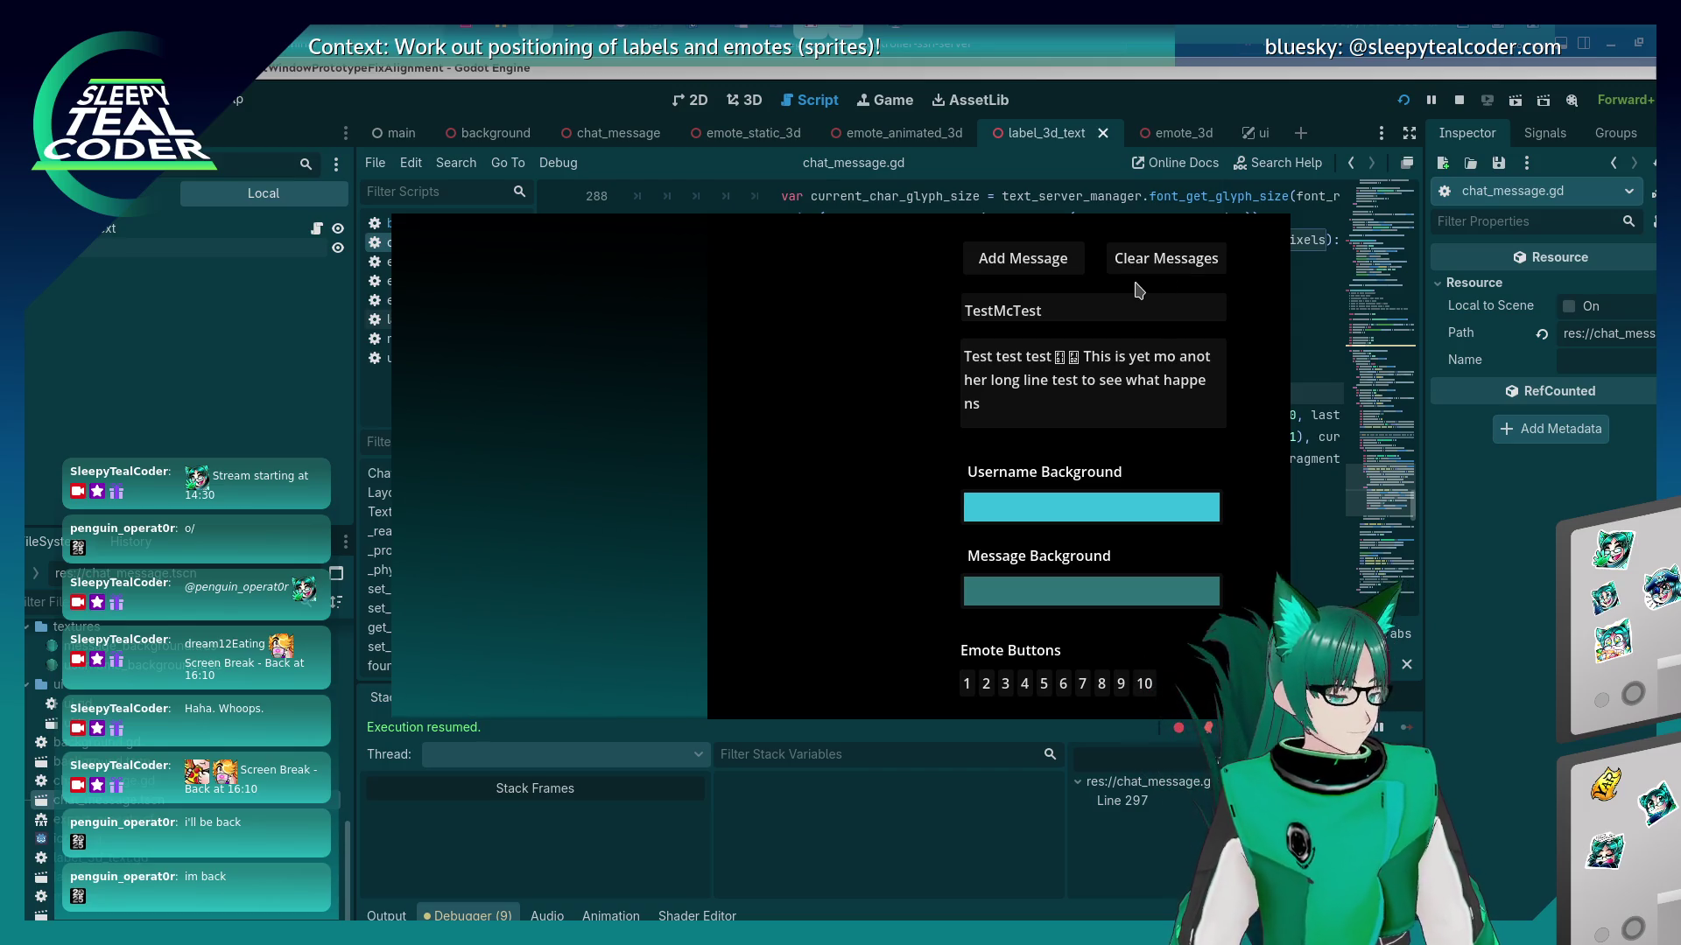
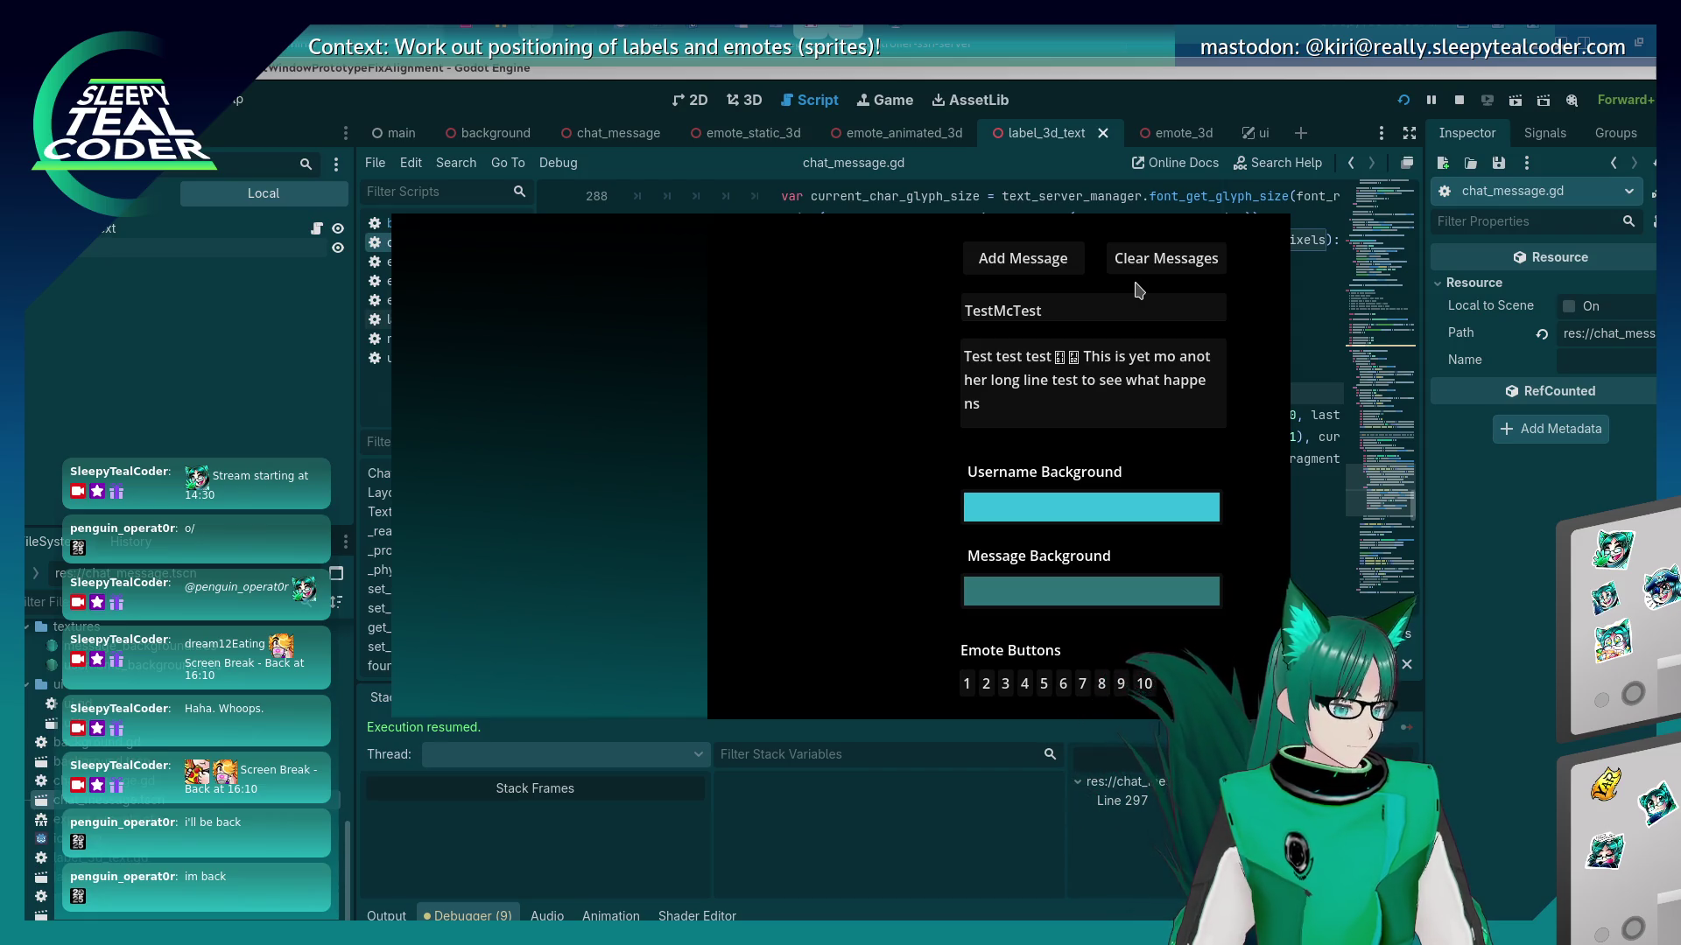
Add a test message in the game and resume past the breakpoint twice.
click(1073, 267)
click(1406, 728)
click(1406, 728)
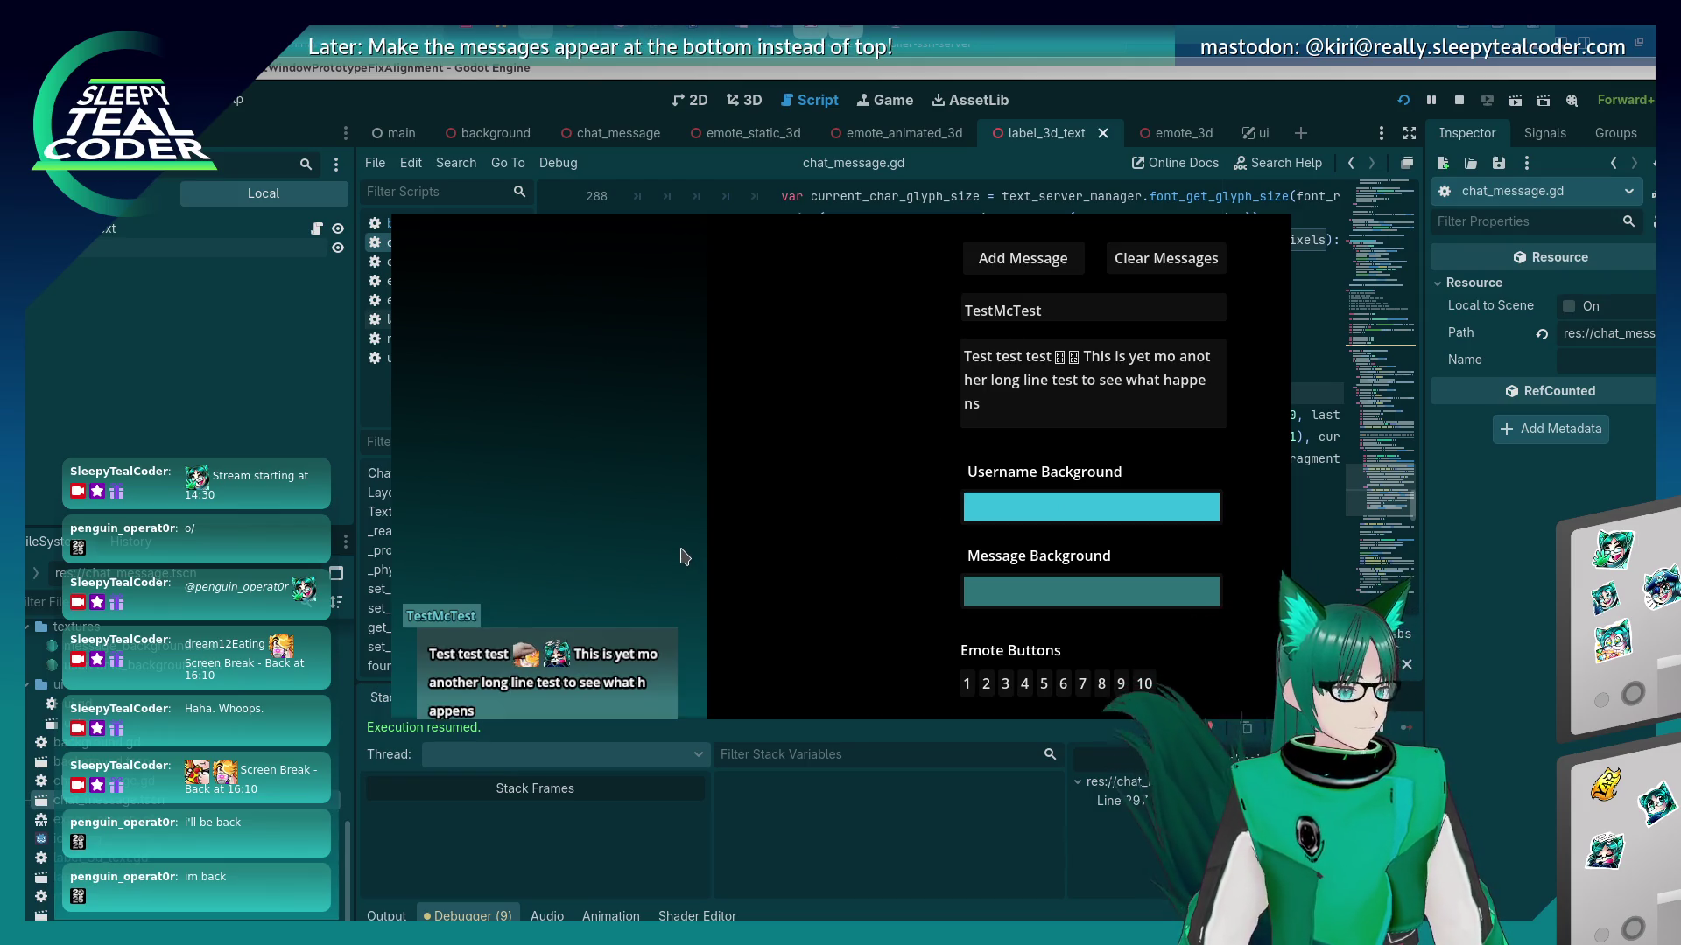
Move the breakpoint from line 297 to line 299, then add a message to hit it.
click(1436, 658)
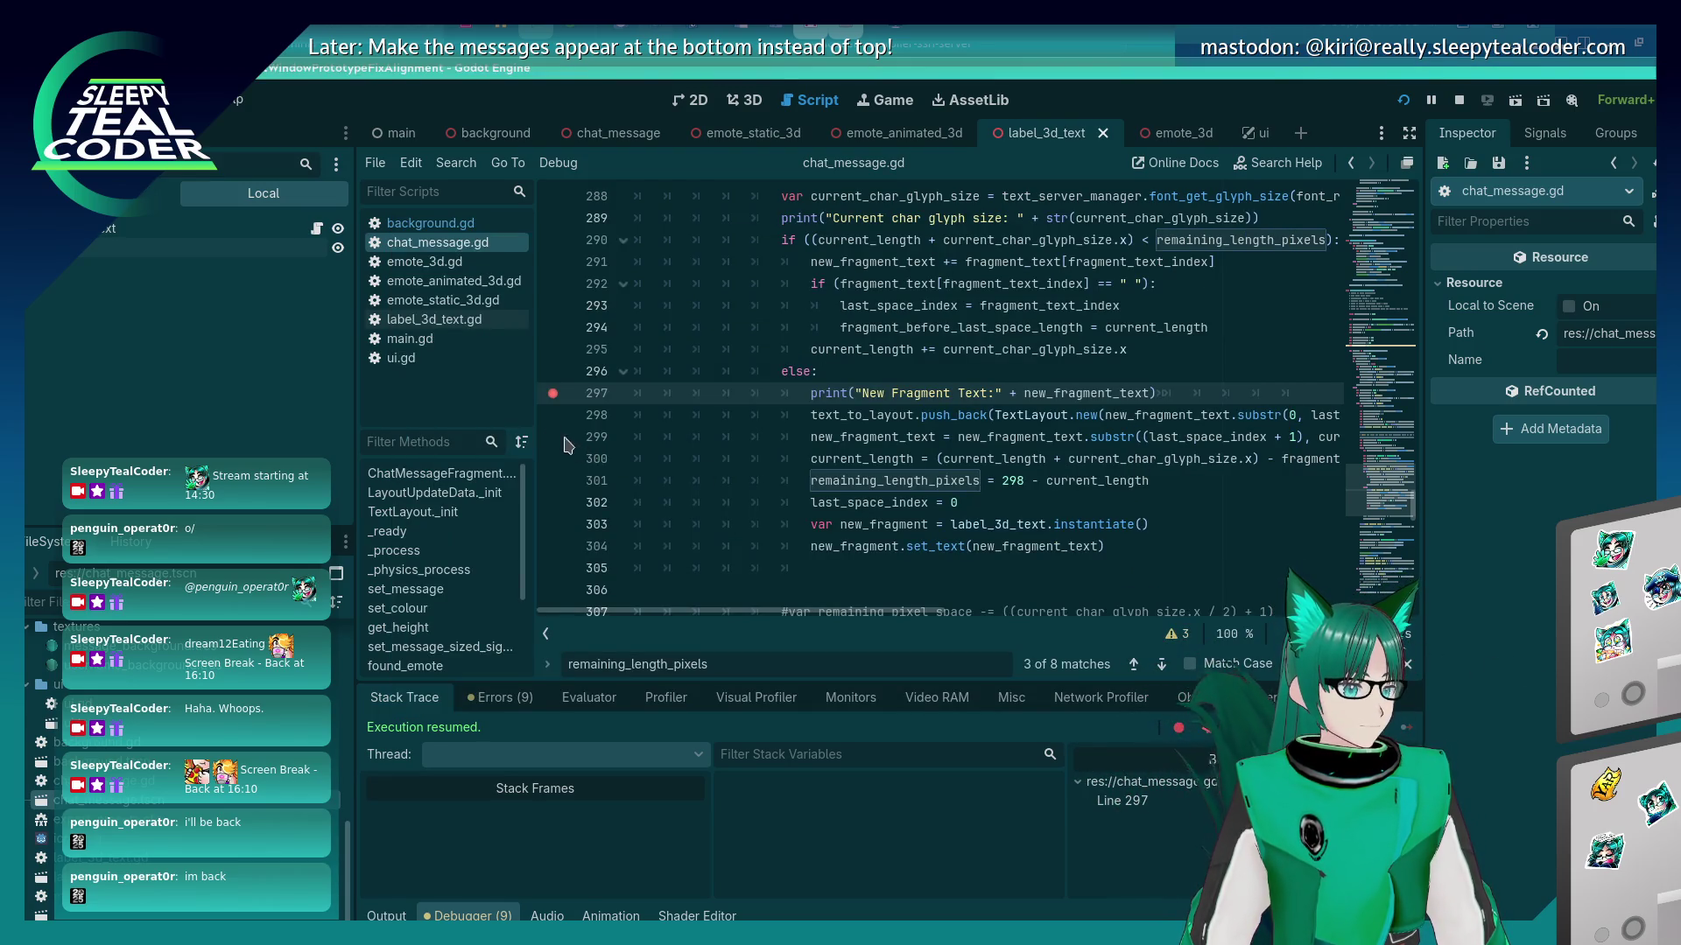
click(551, 438)
click(552, 393)
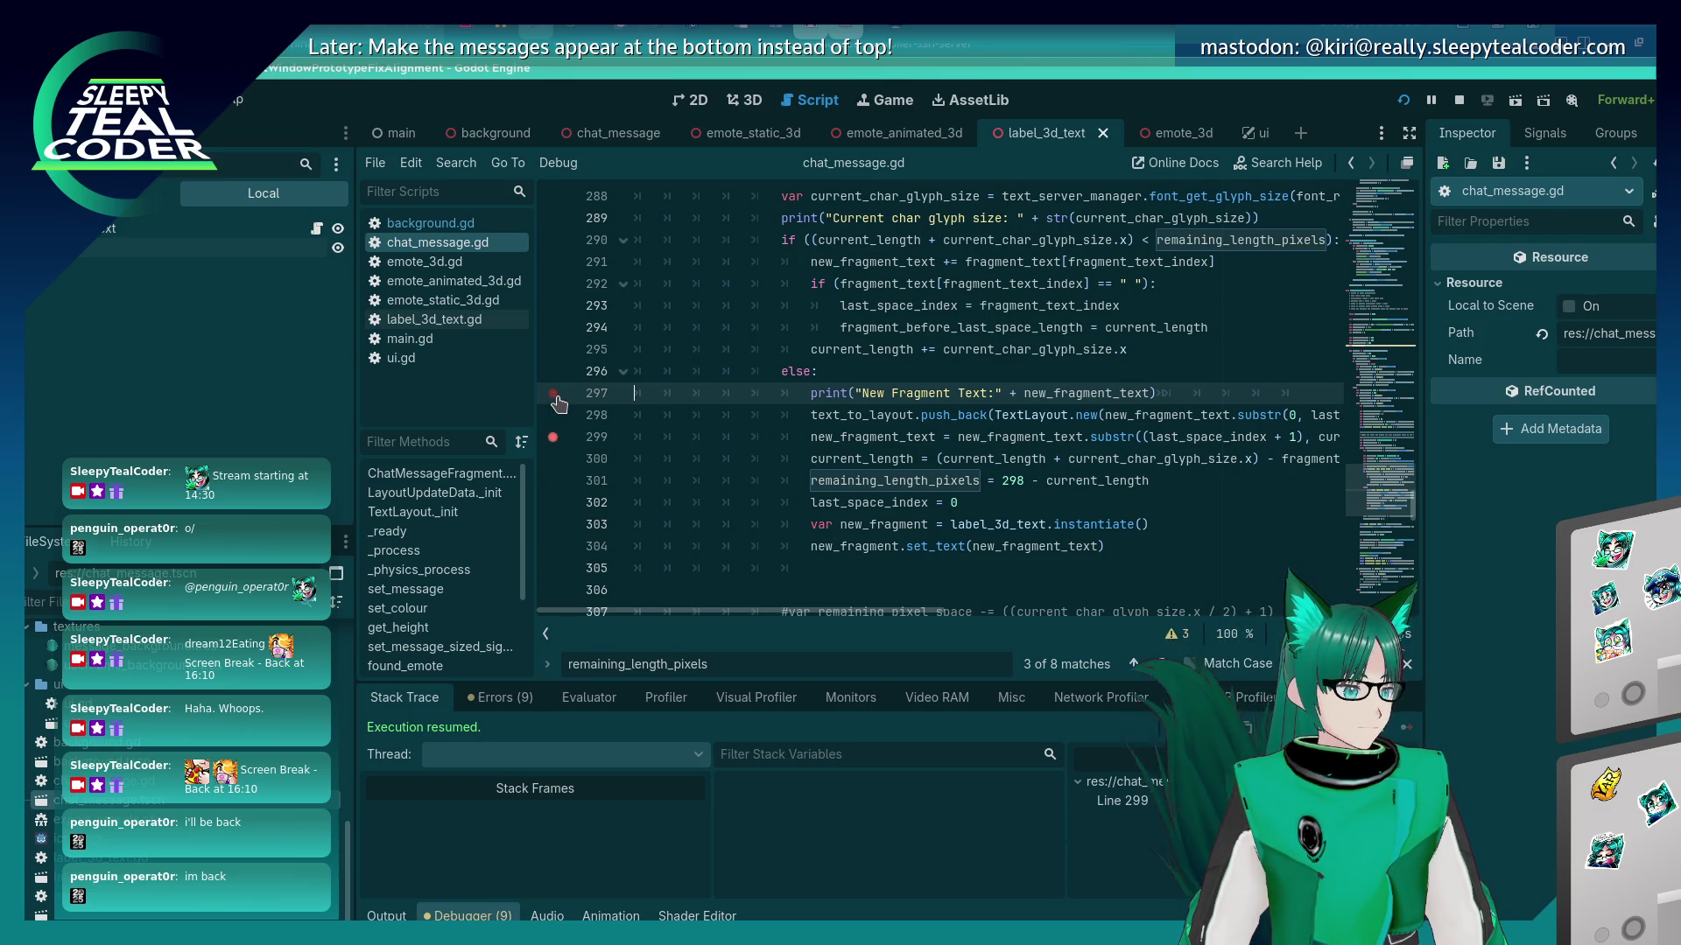
key(alt+Tab)
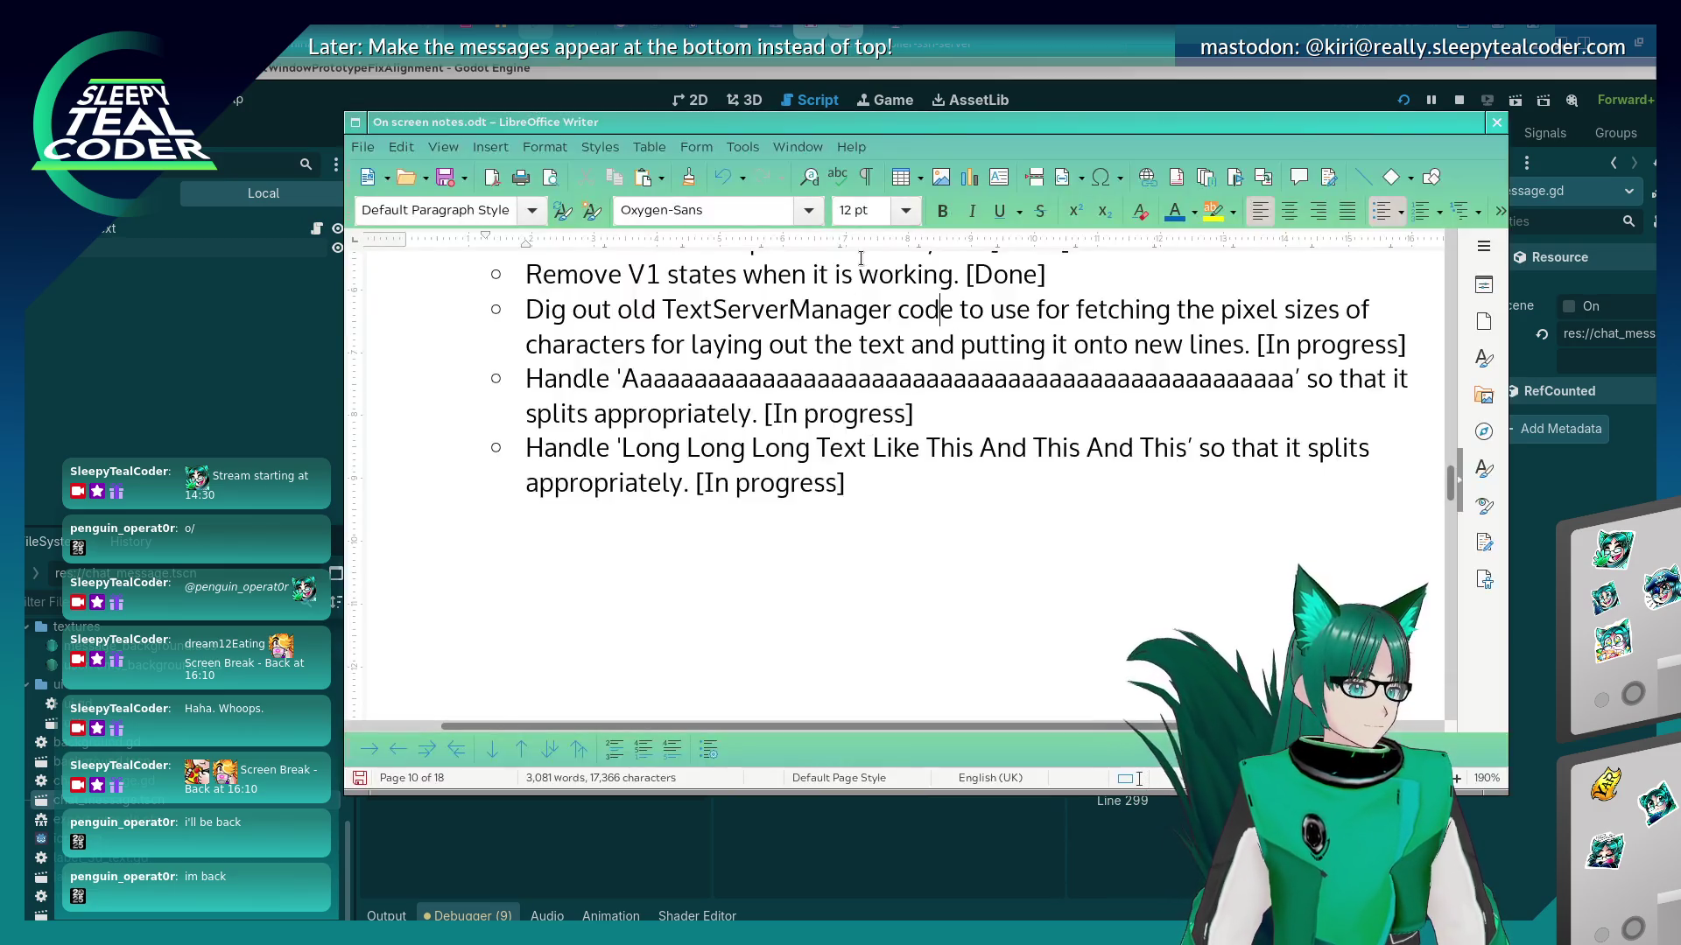
click(1025, 261)
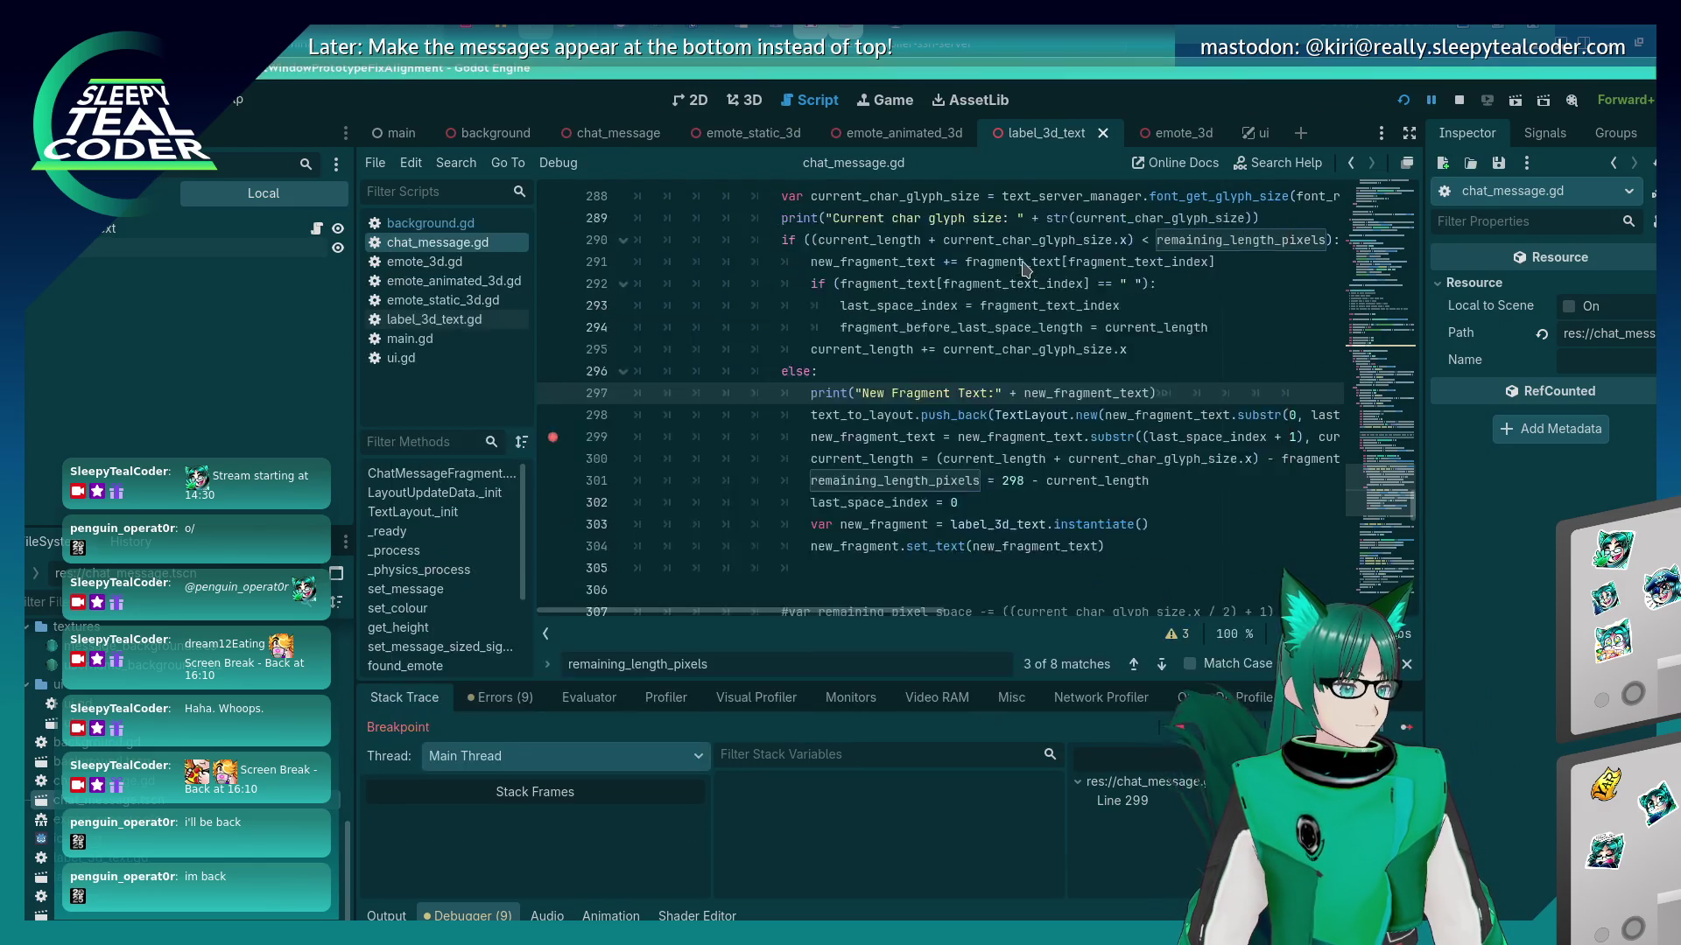
mouse_move(1036, 394)
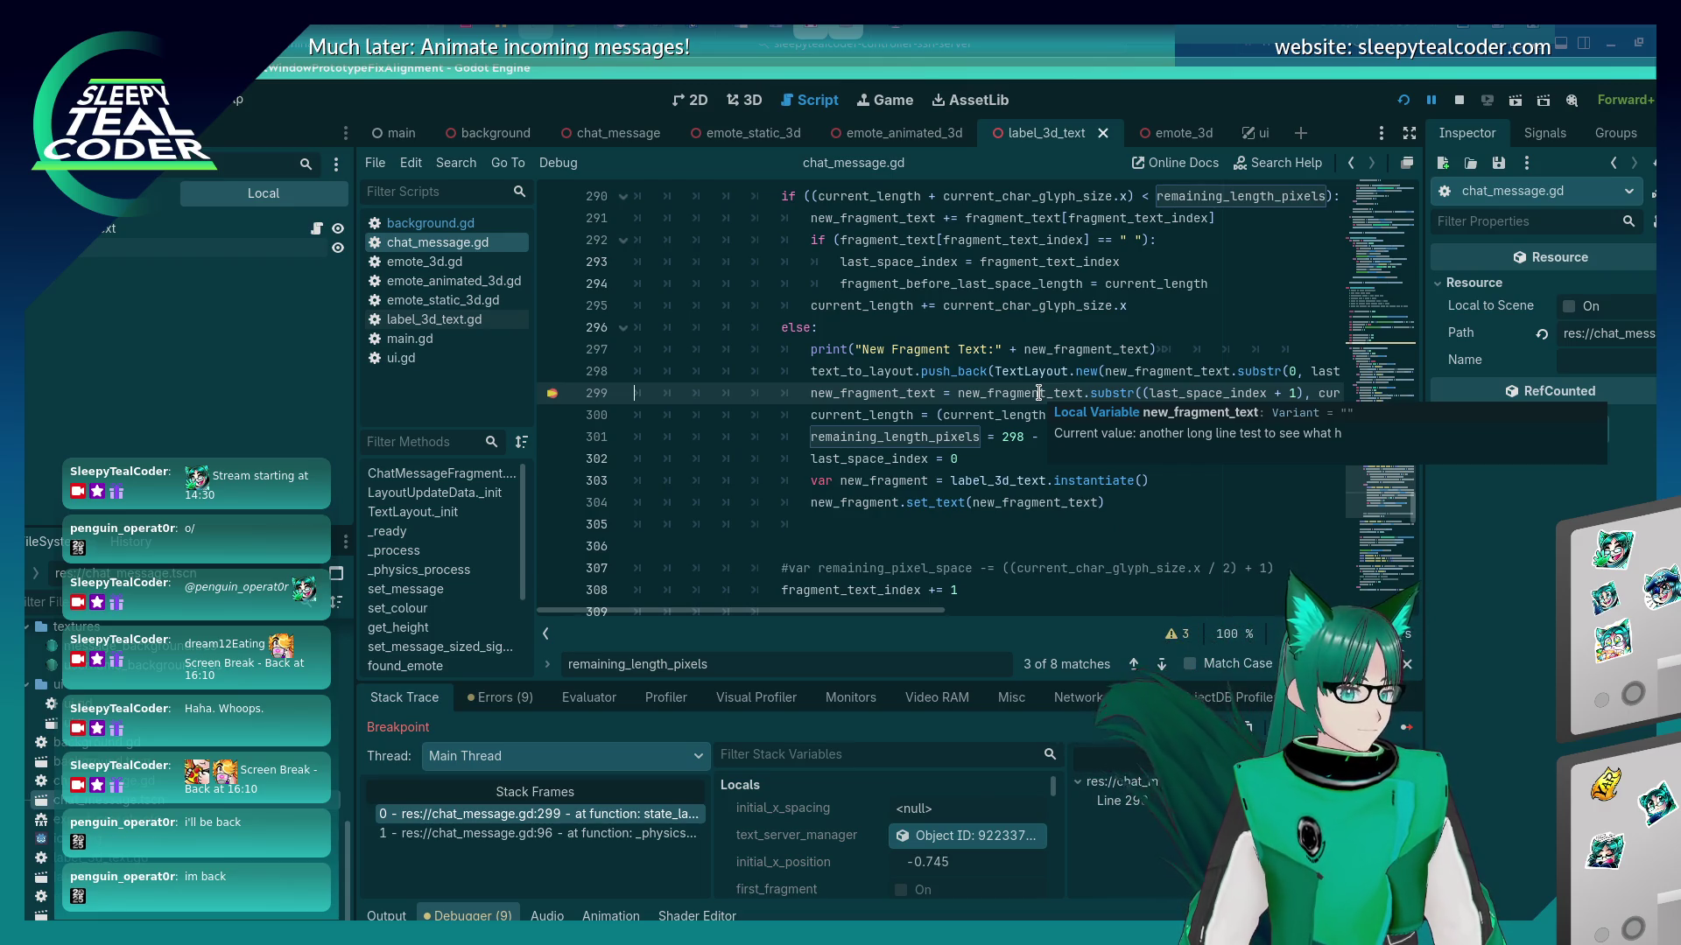
mouse_move(1239, 395)
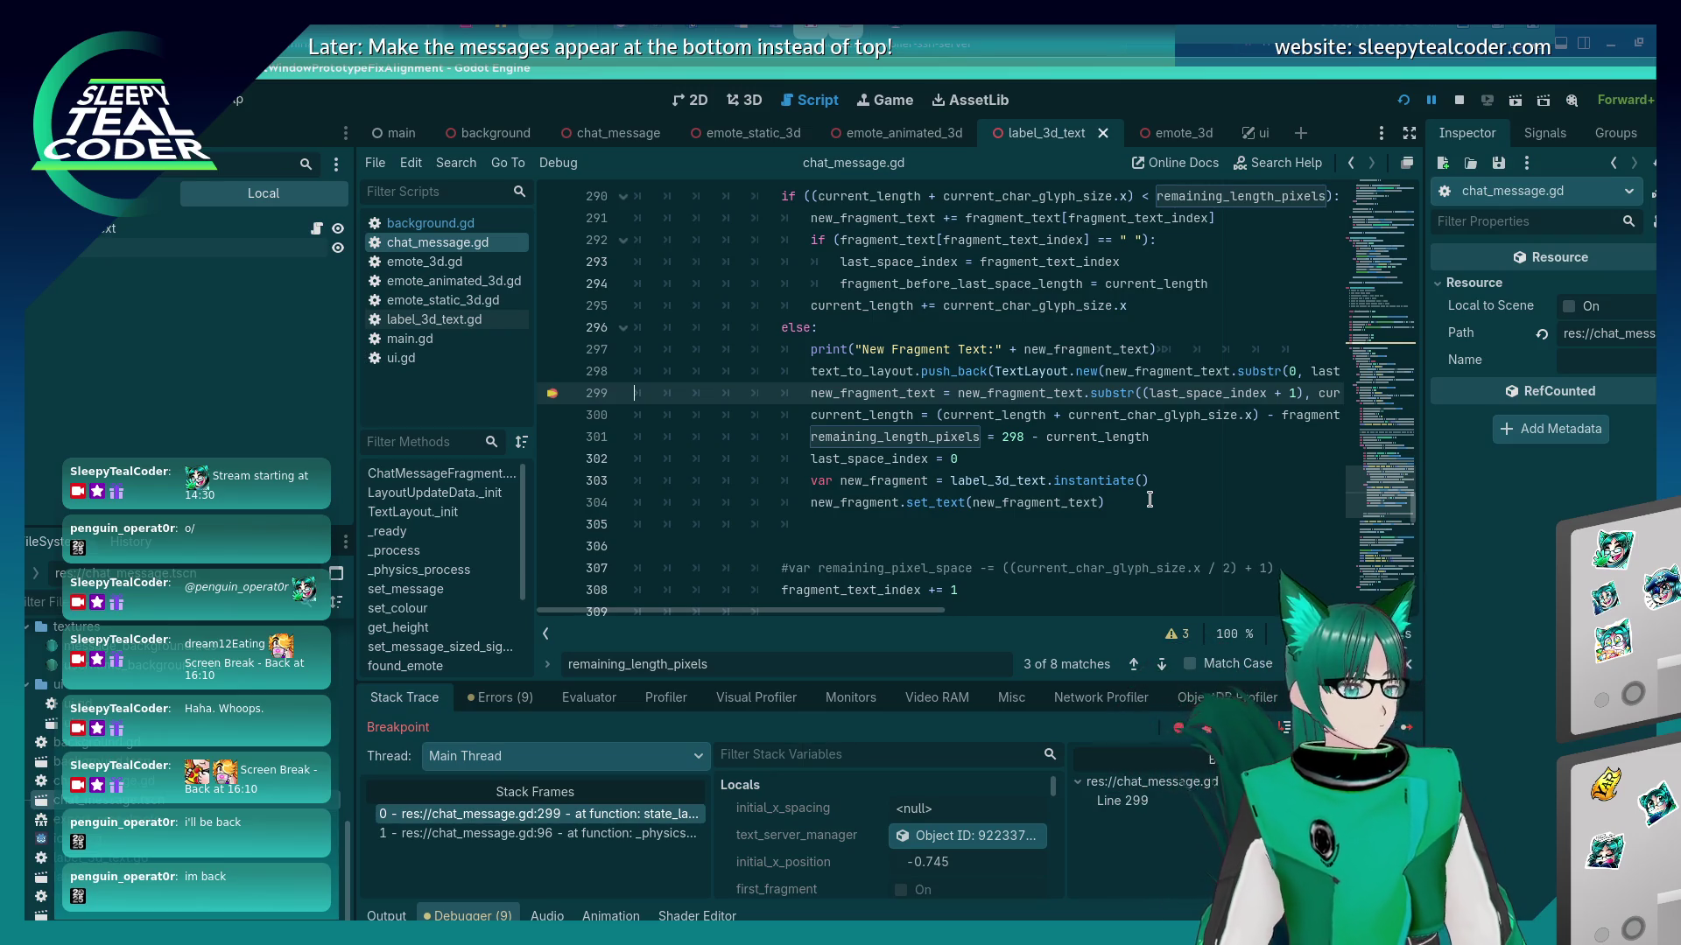
scroll(1147, 499, up, 4)
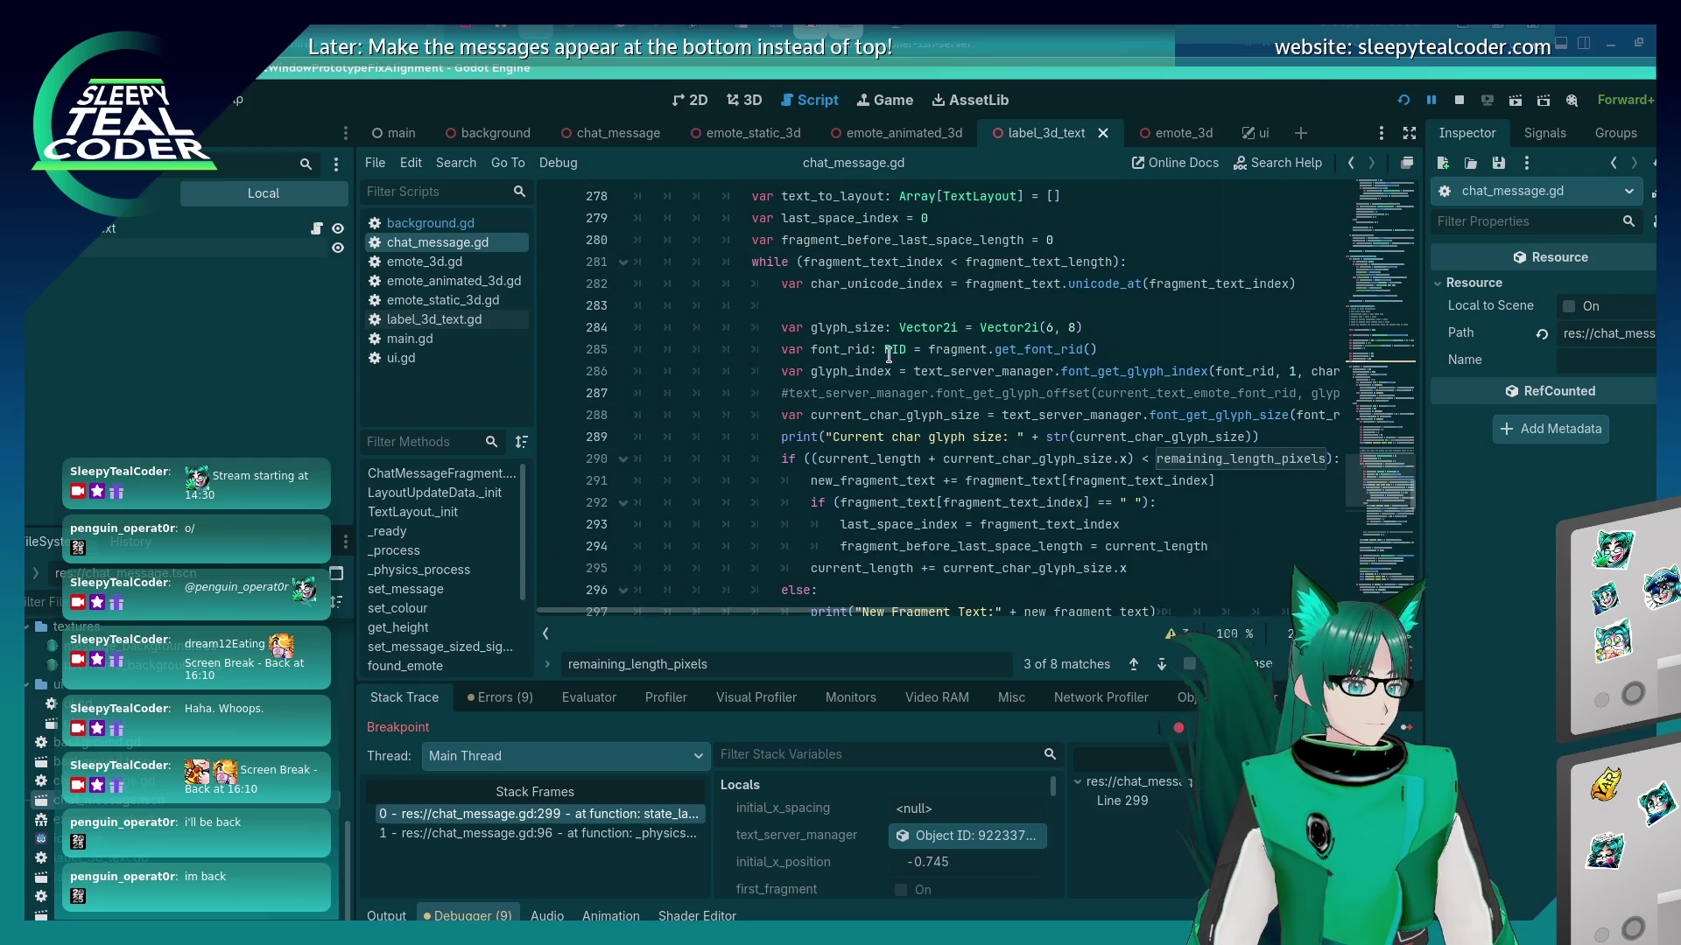
Declare a new variable fragment_text_start_point below line 288 and save.
click(998, 417)
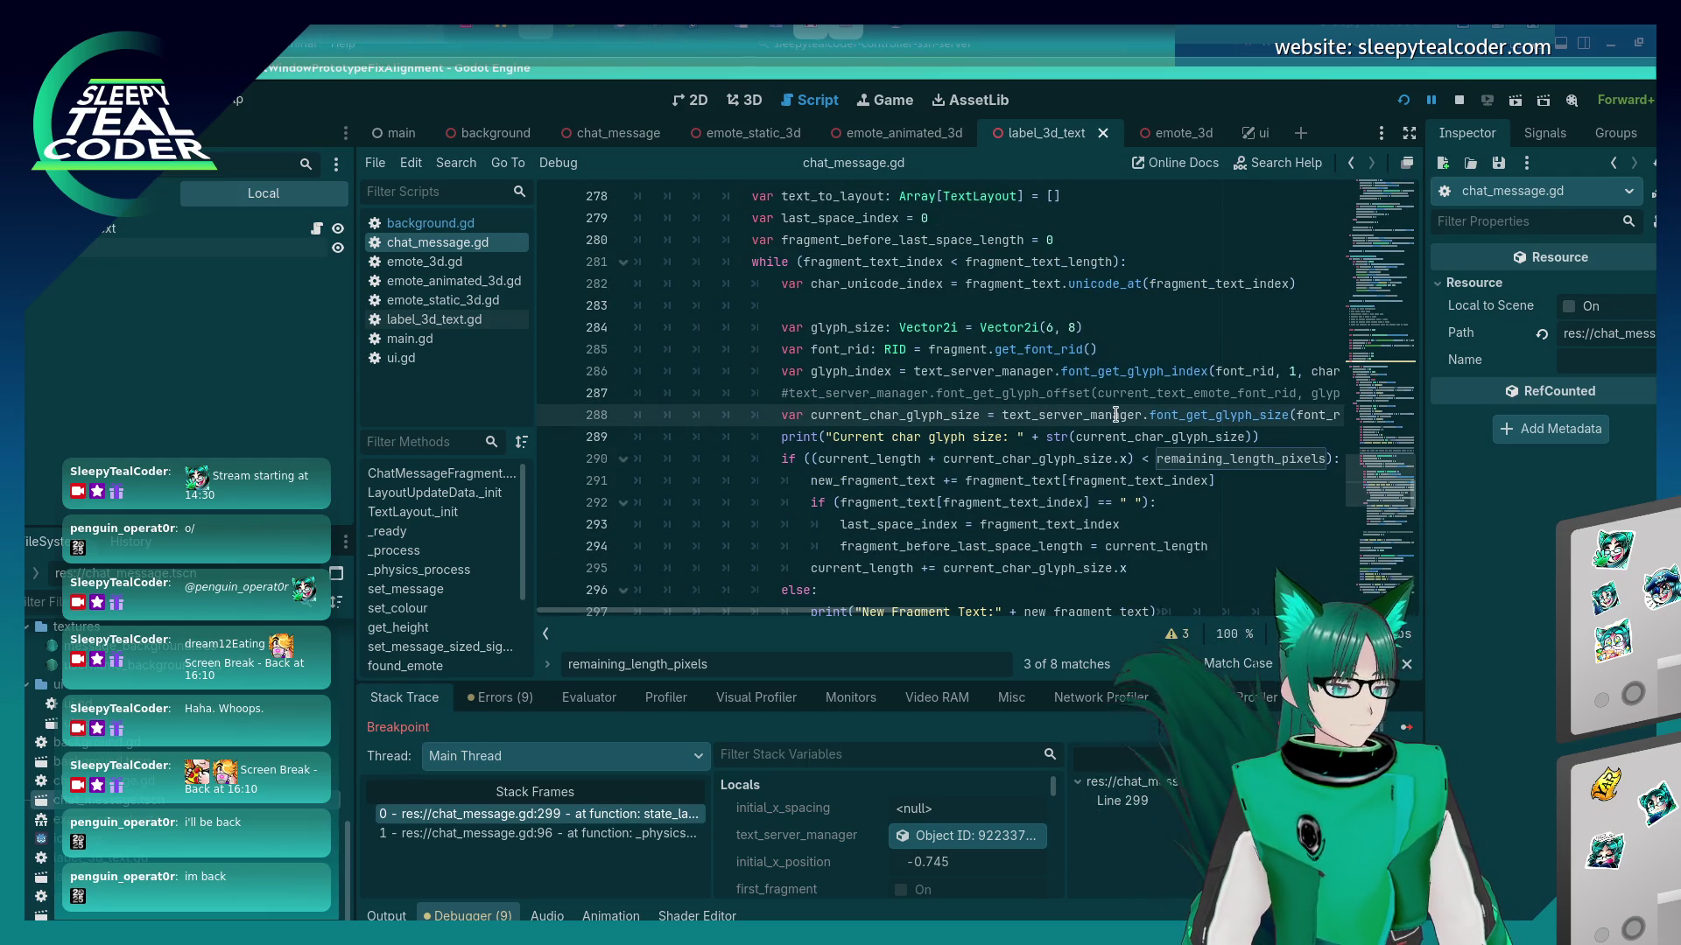
key(End)
key(Return)
text(var fragmen)
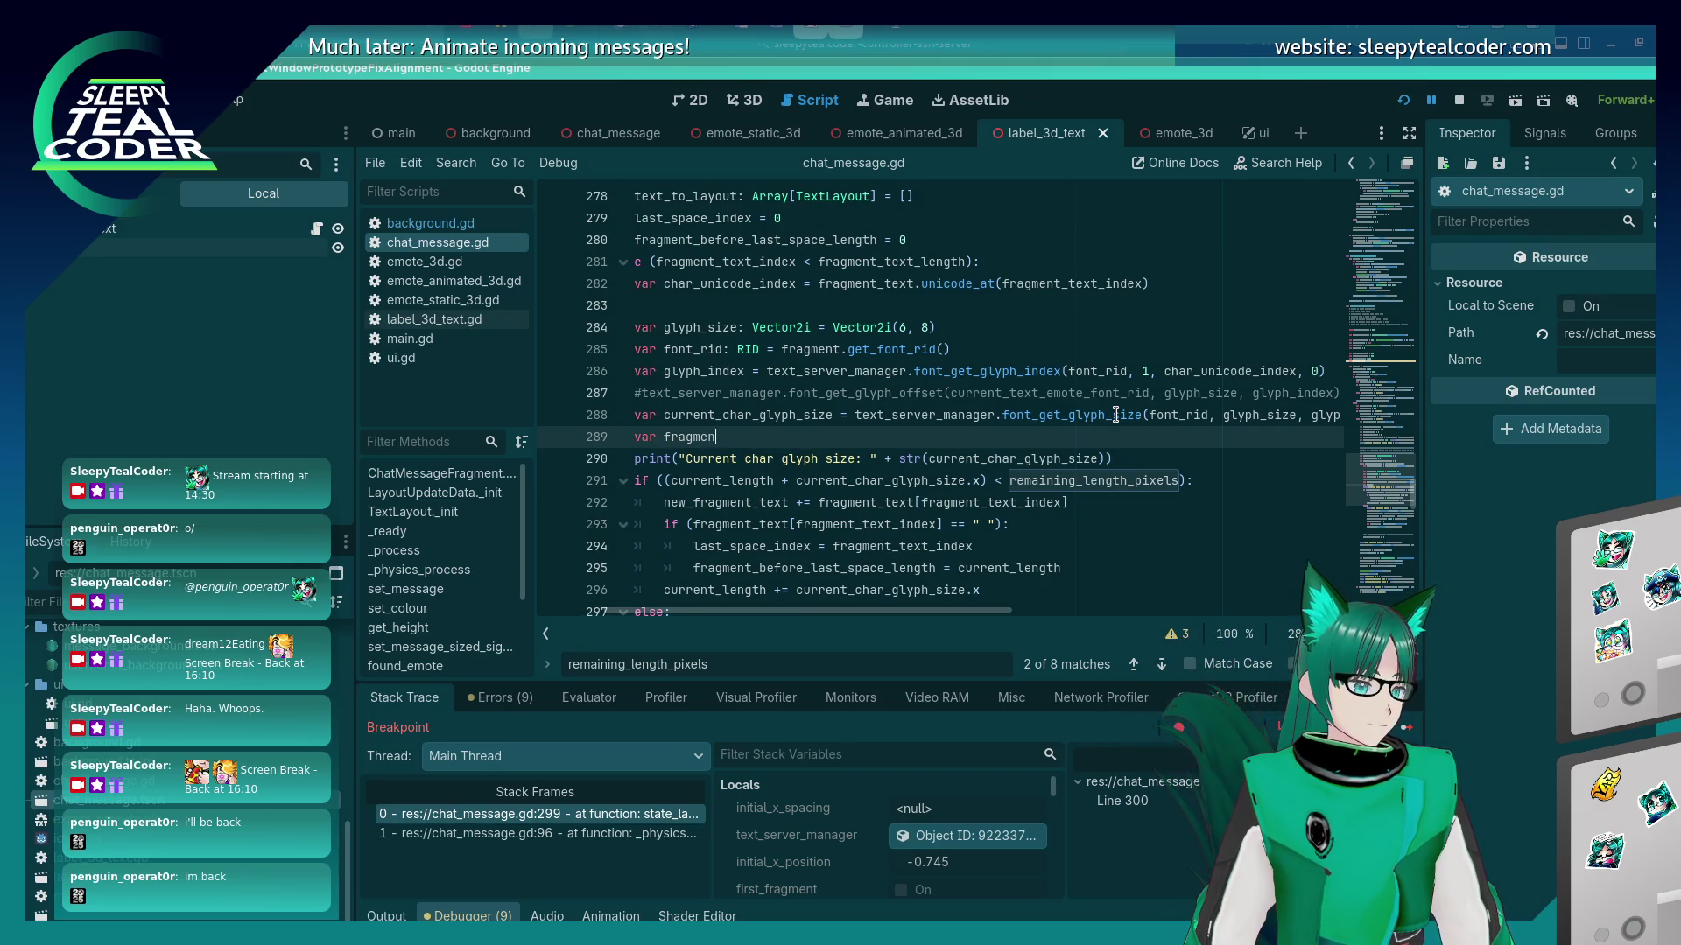
text(t_te)
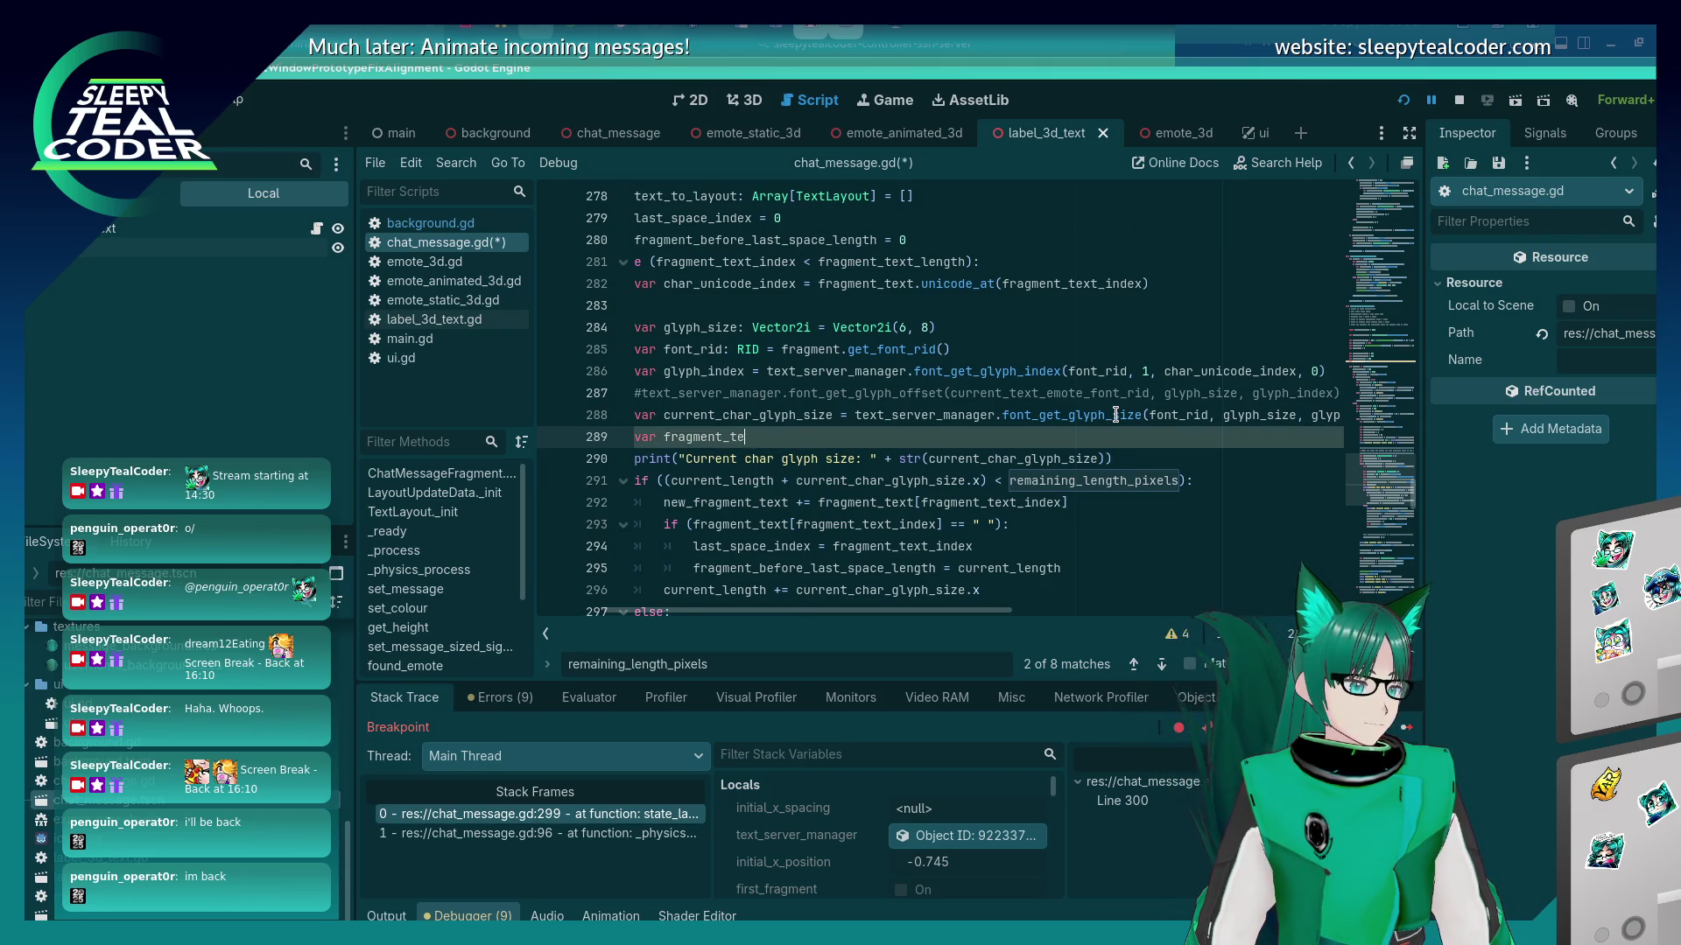
text(xt_start_point)
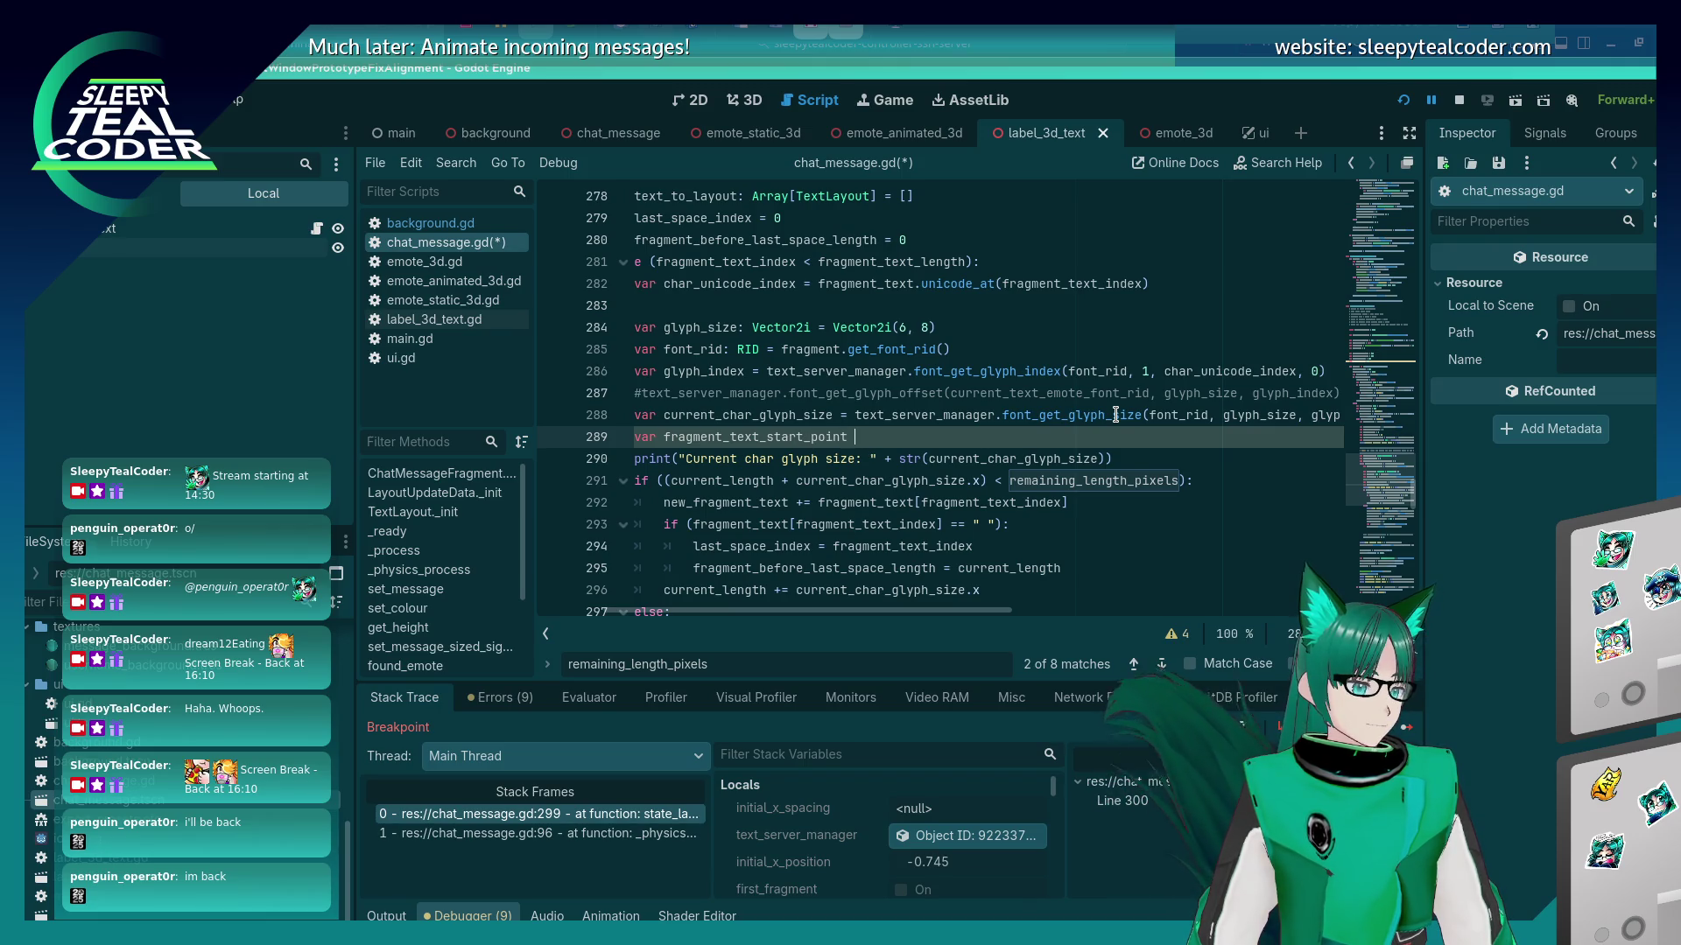
key(ctrl+s)
Subtract fragment_text_start_point at the end of line 294 and save.
double_click(788, 437)
scroll(838, 515, down, 4)
click(850, 503)
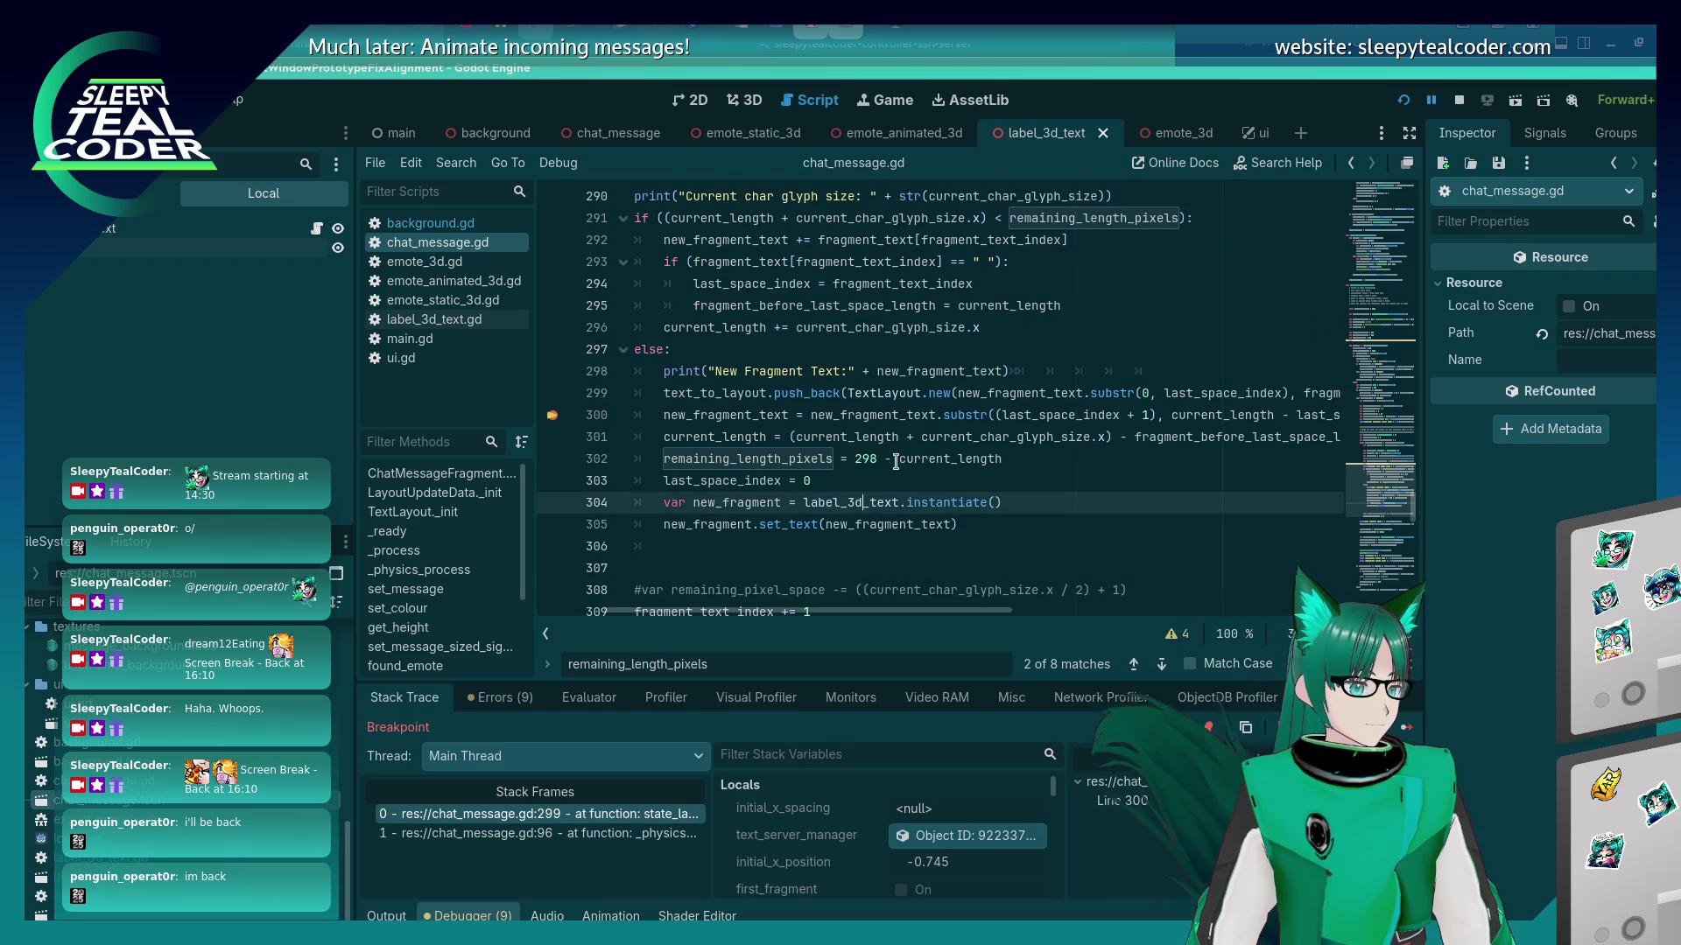
scroll(896, 461, up, 1)
click(837, 349)
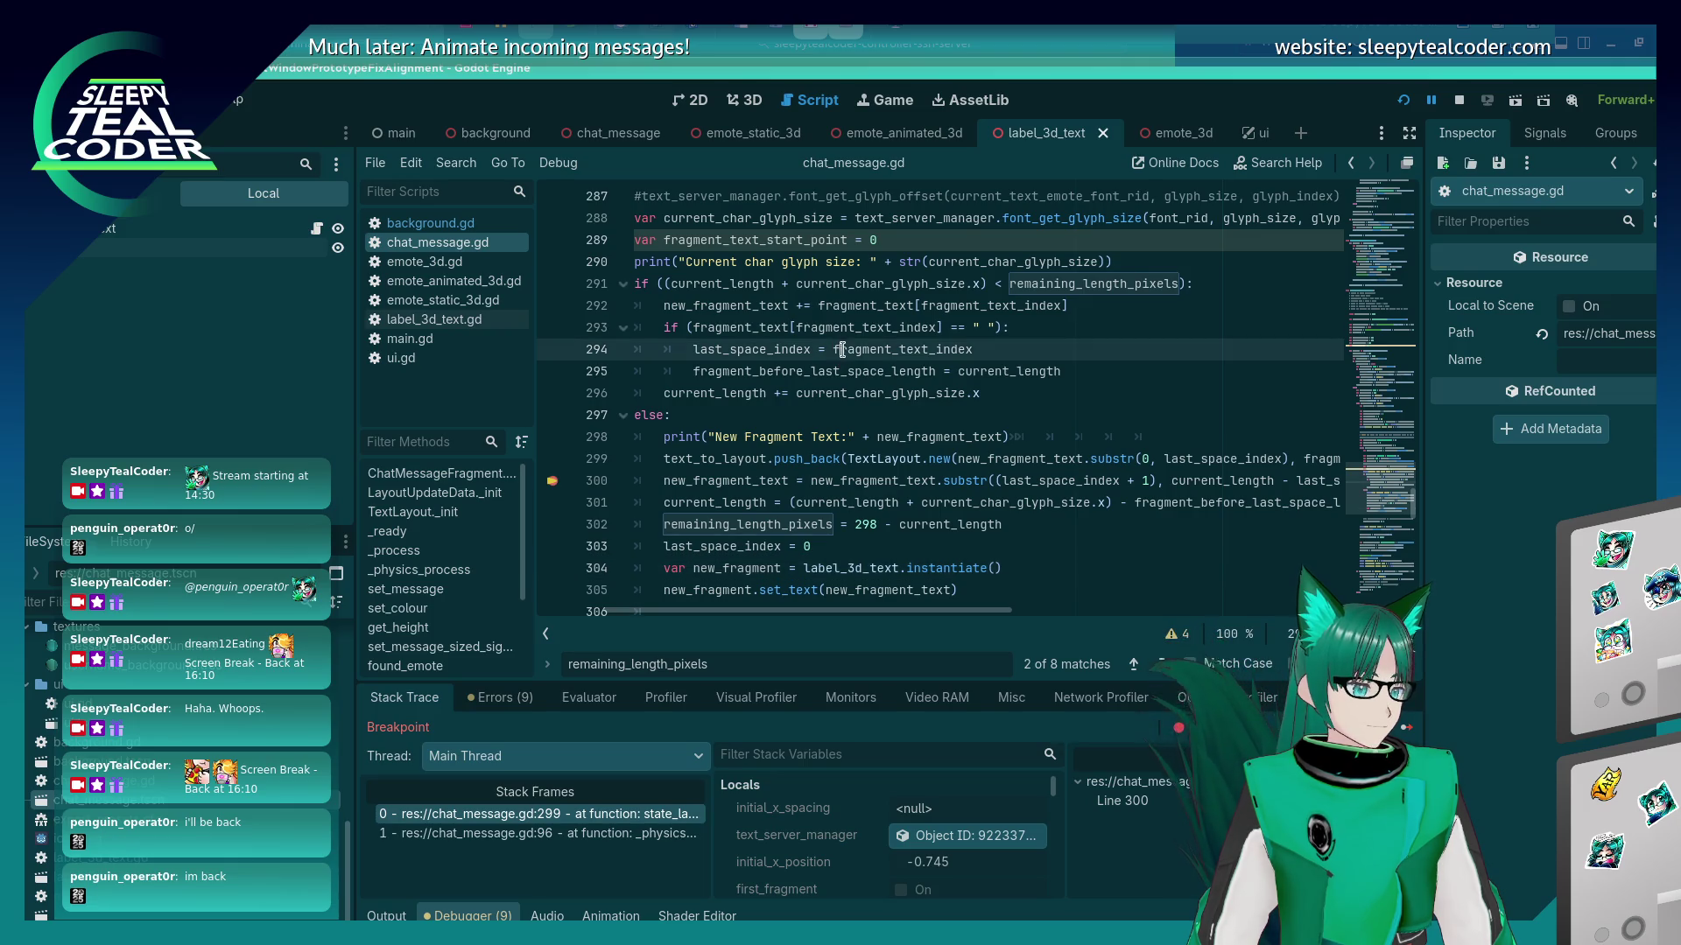
text( - fragment_text_start_point)
key(ctrl+s)
Rename the variable to fragment_text_start_index on lines 294 and 289 and save.
double_click(1033, 349)
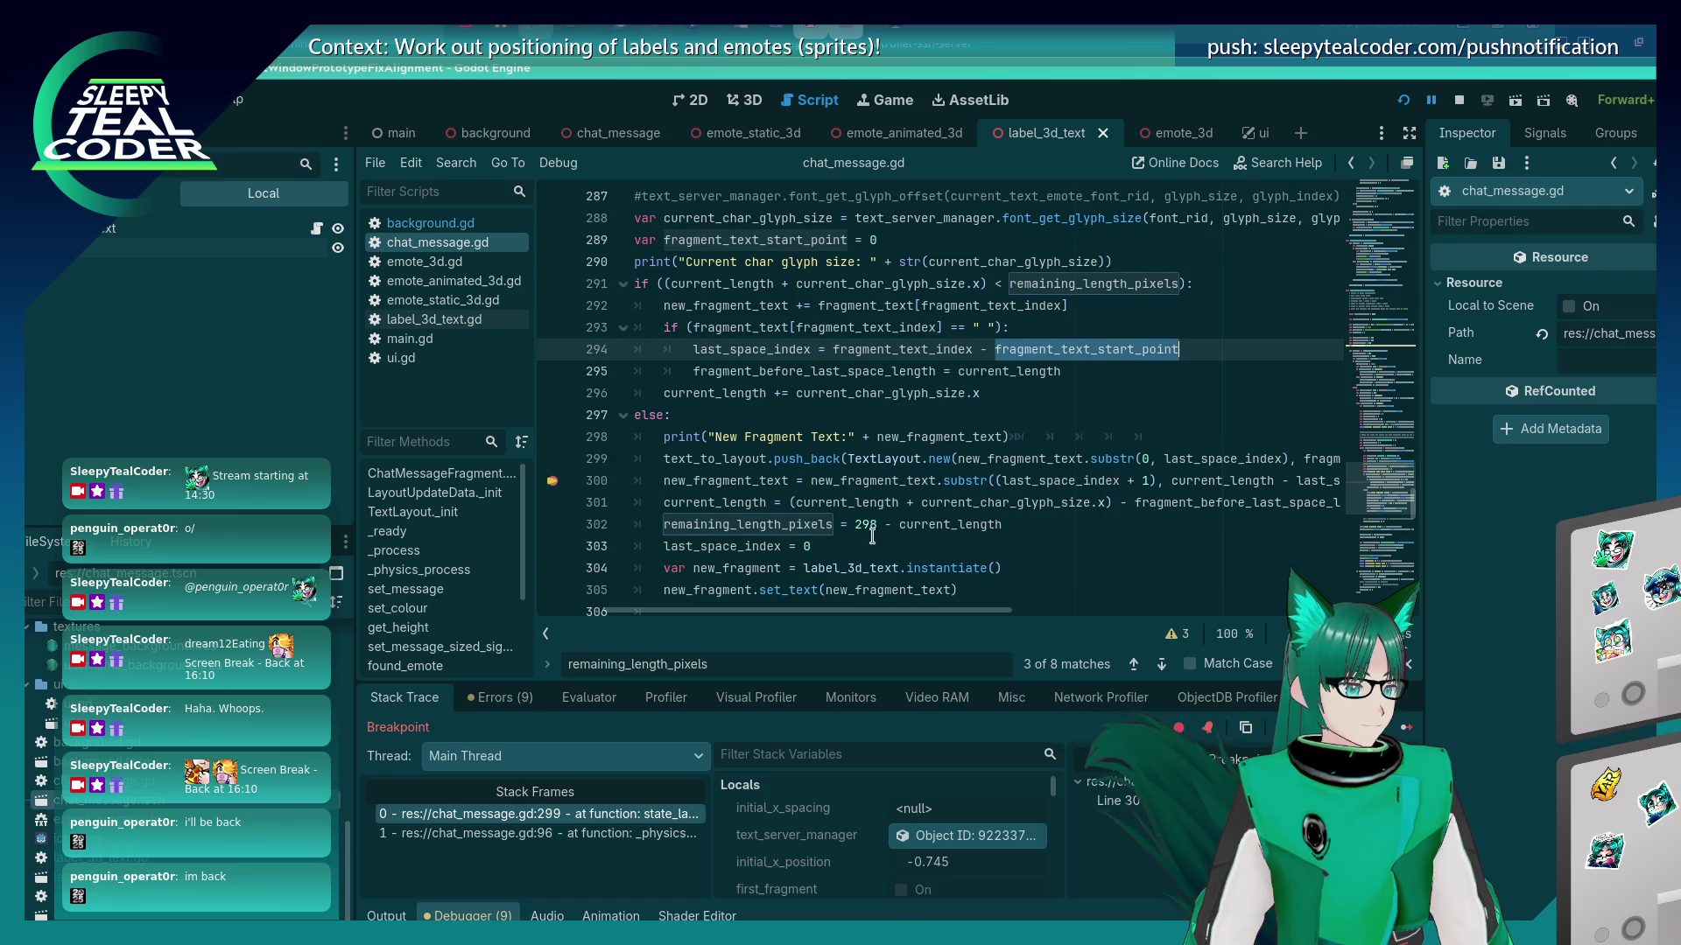
click(1196, 345)
key(BackSpace)
key(BackSpace)
key(BackSpace)
text(index)
click(847, 238)
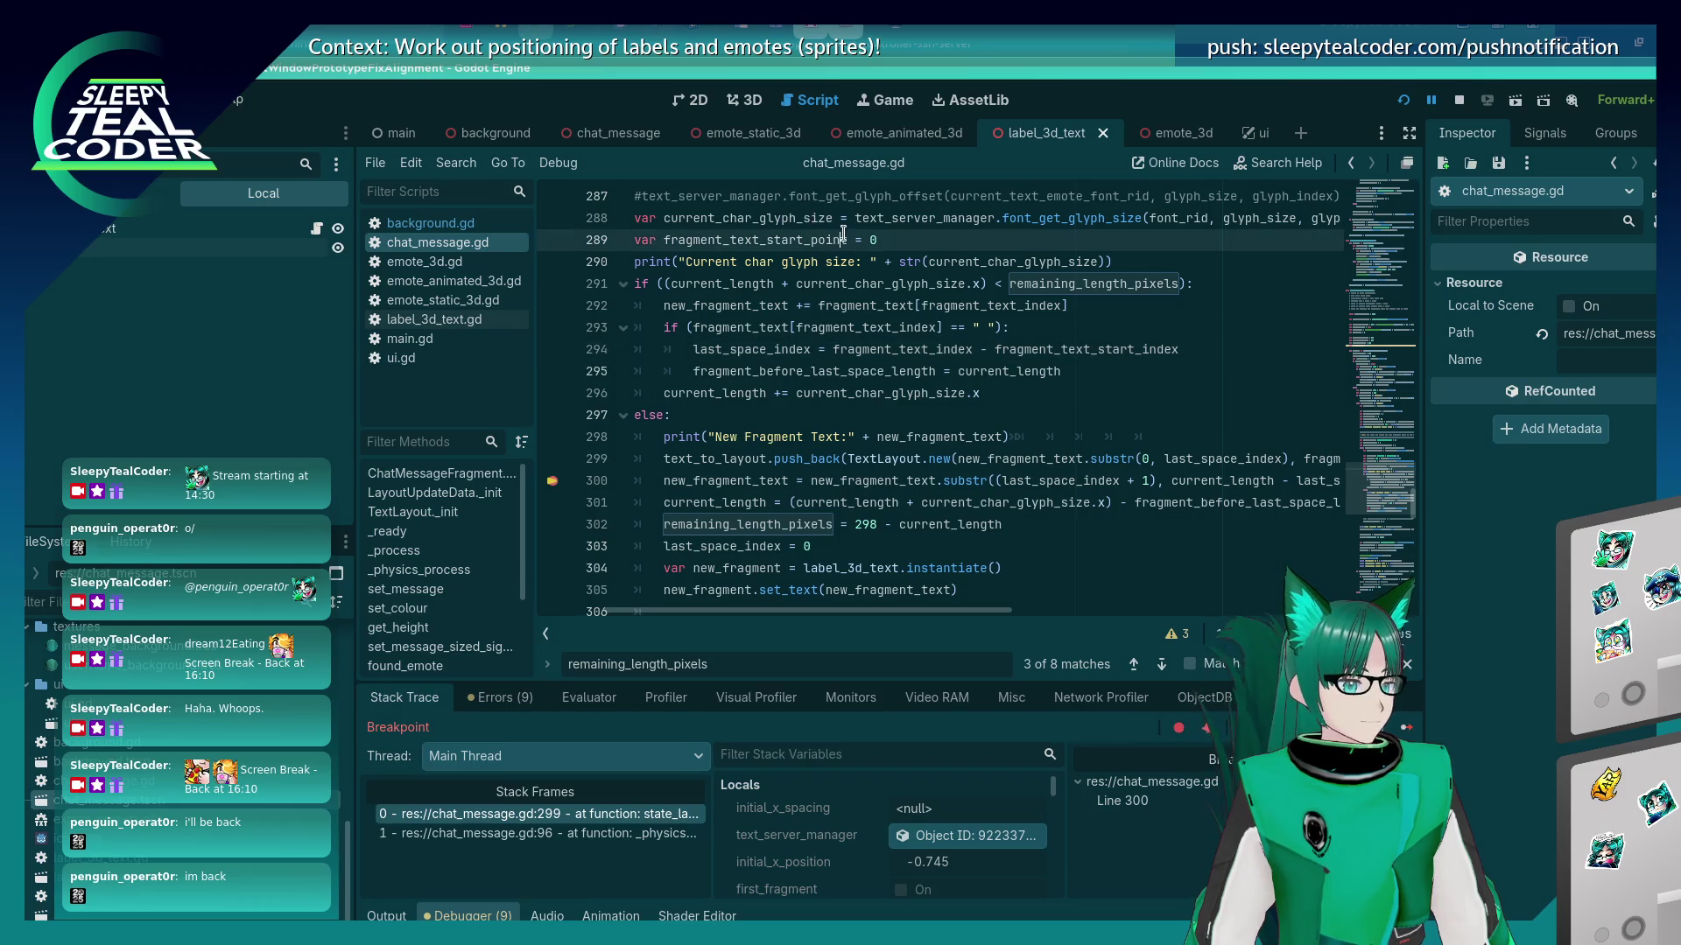
key(BackSpace)
key(BackSpace)
key(BackSpace)
text(index)
key(ctrl+s)
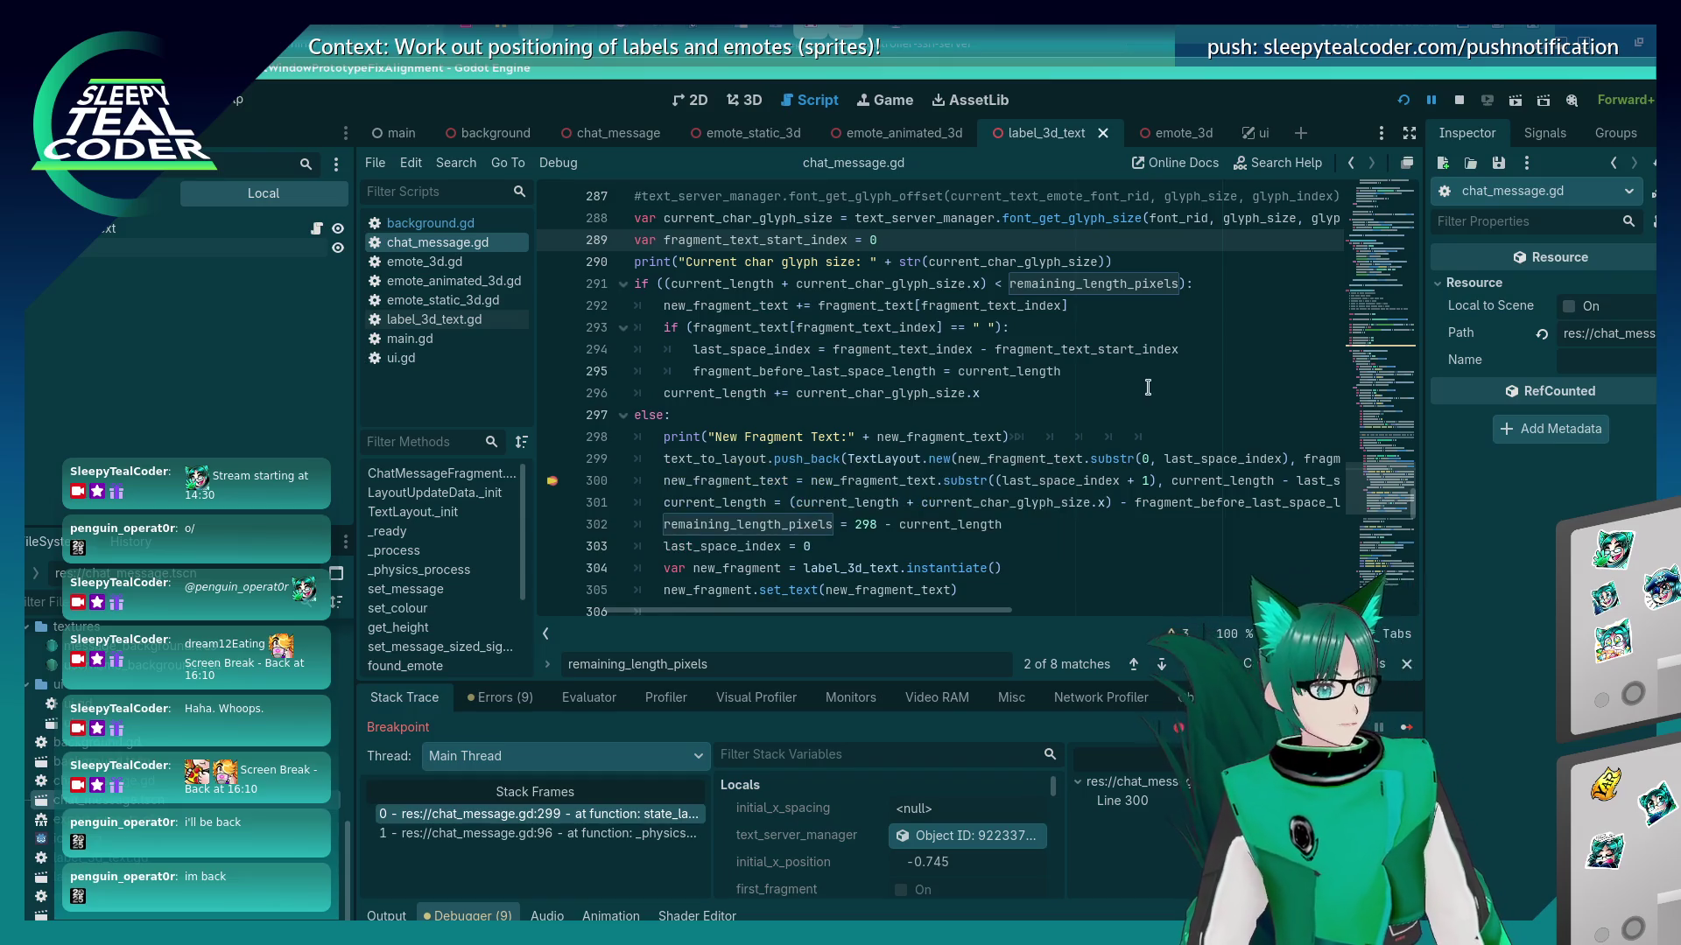
Add a line 'fragment_text_start_index = last_space_index' after last_space_index = 0.
click(1091, 363)
double_click(1090, 350)
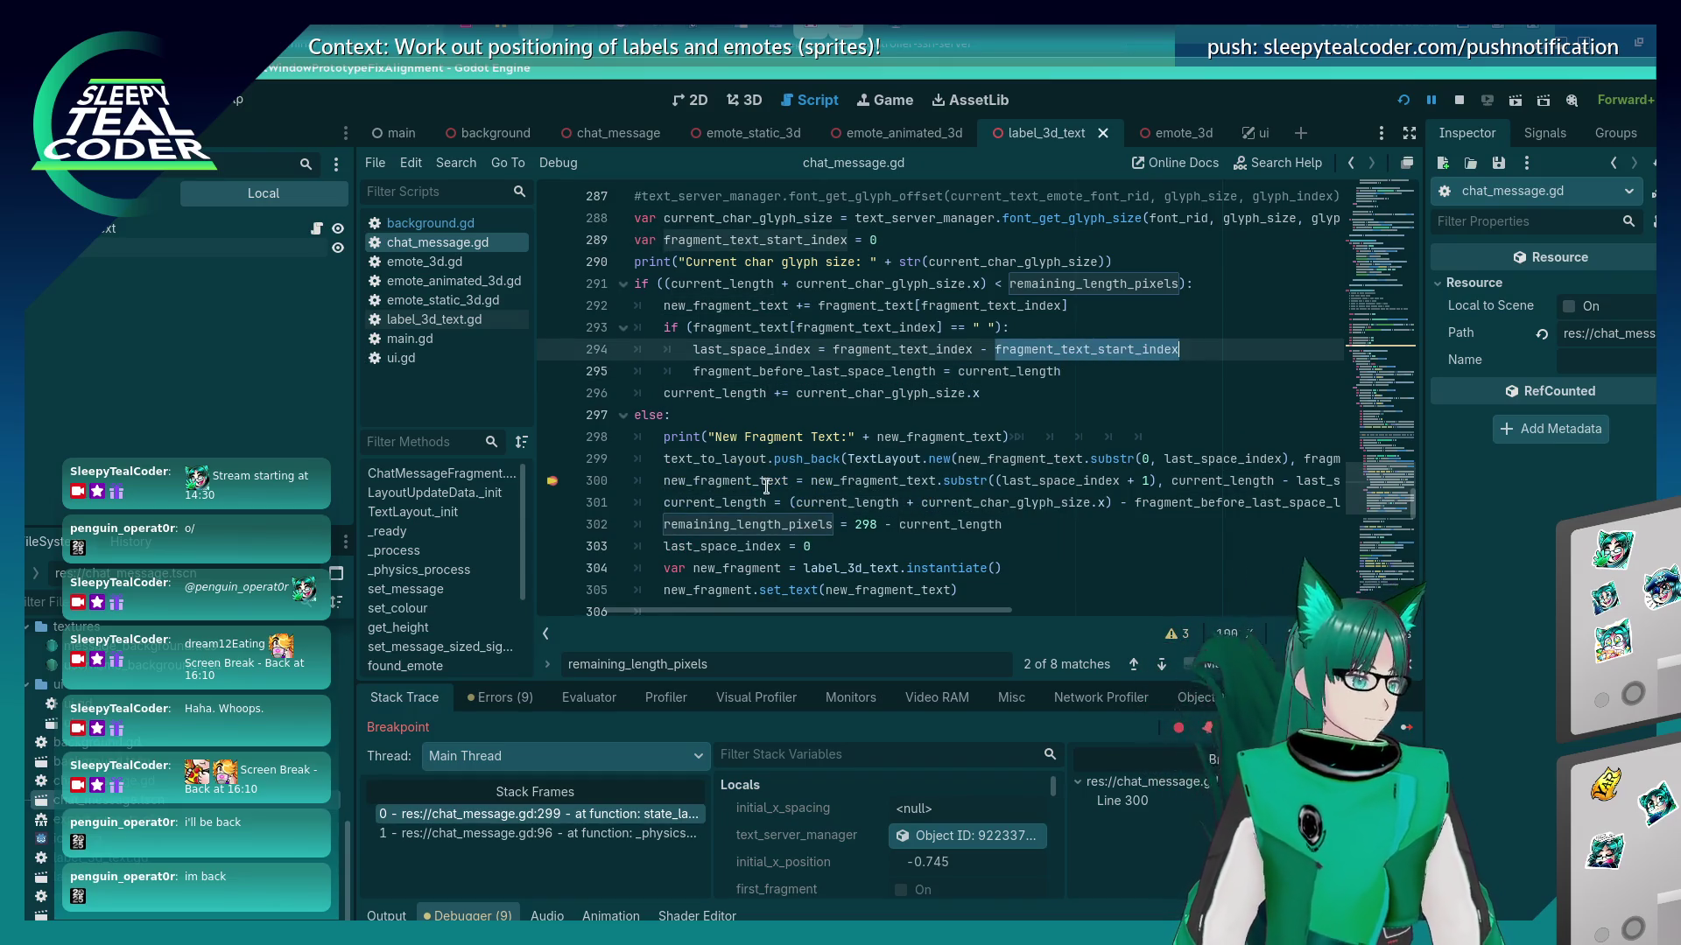
key(ctrl+c)
scroll(756, 578, down, 2)
click(902, 411)
key(Return)
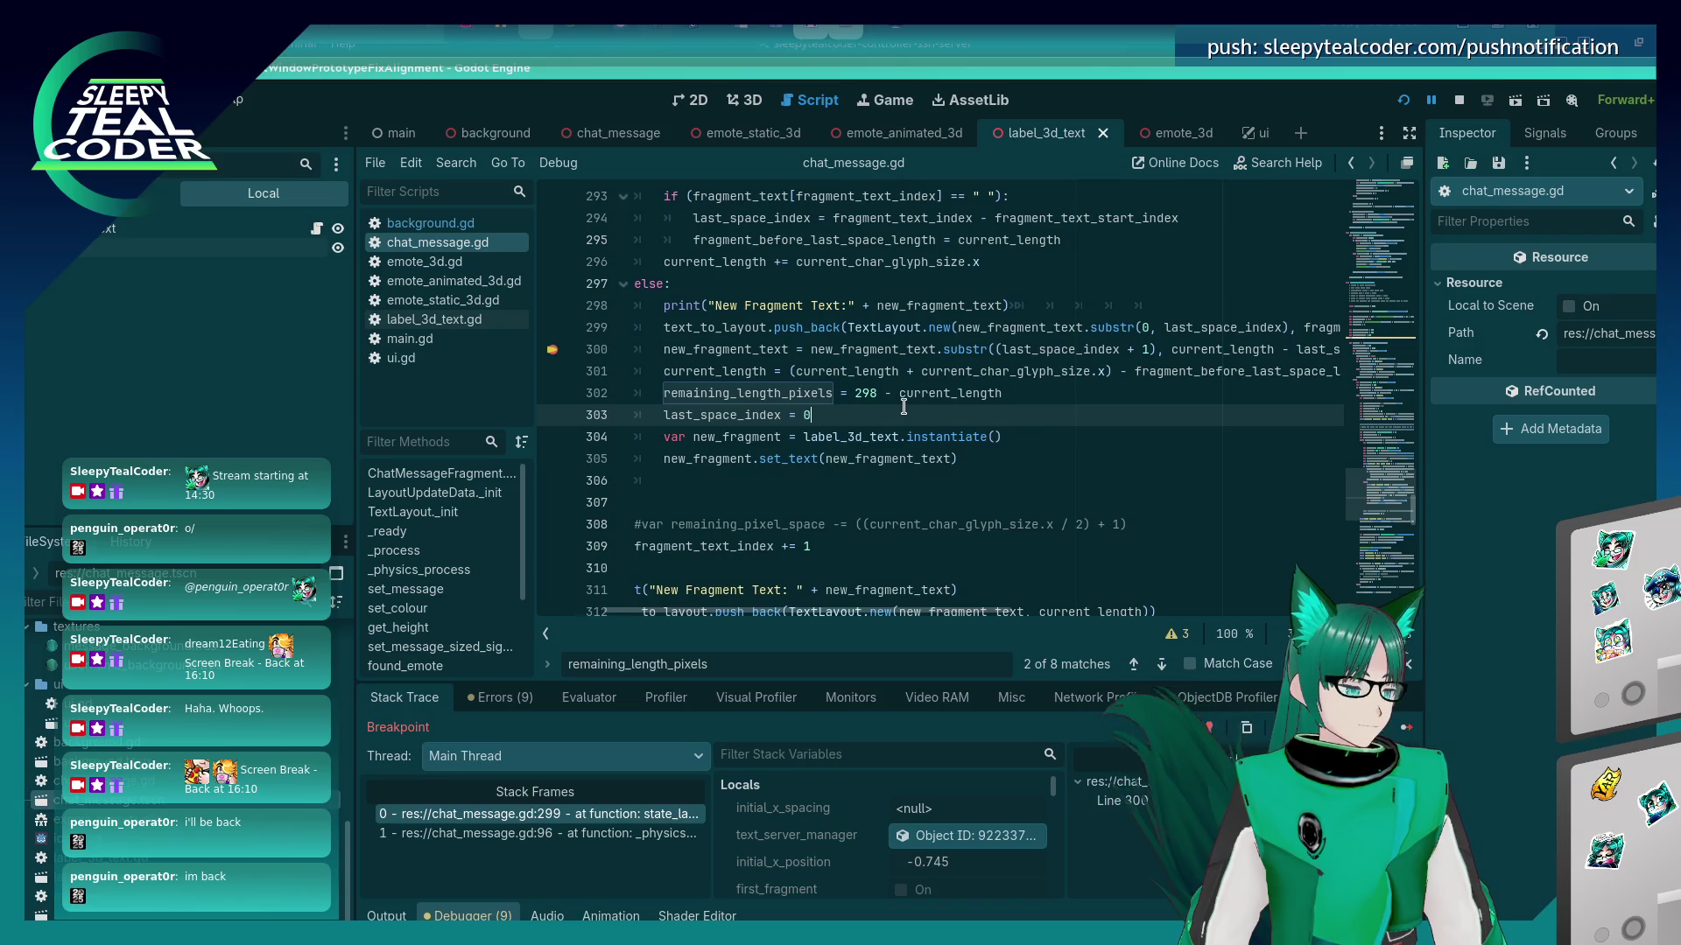
key(ctrl+v)
text(=)
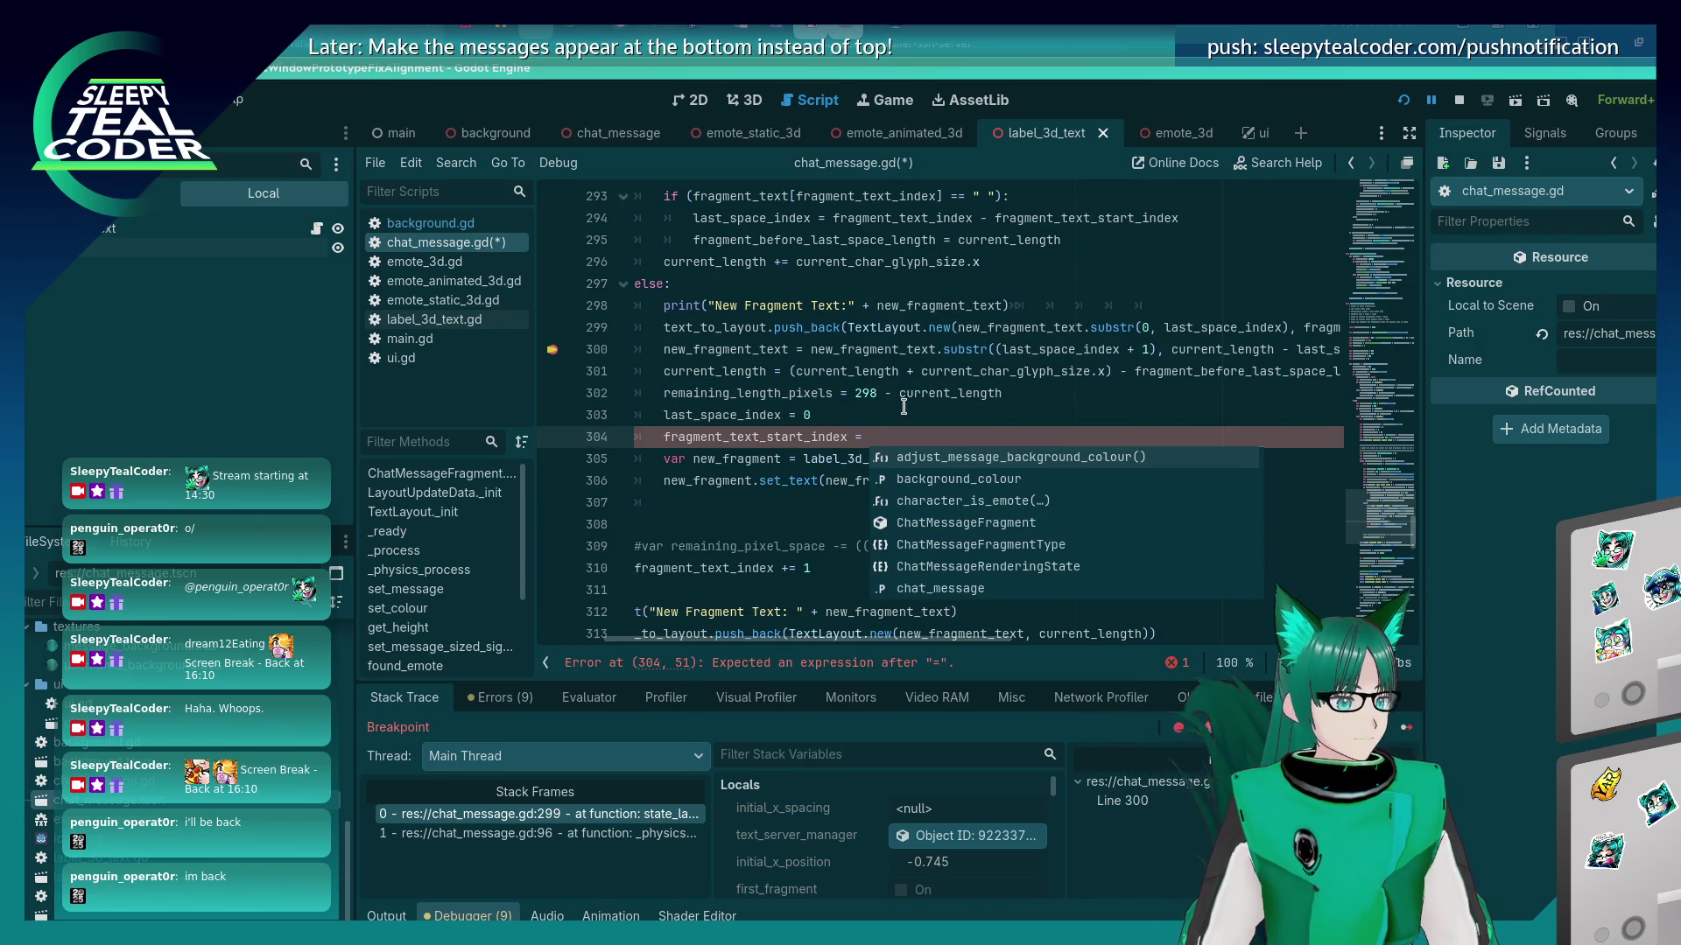
key(Escape)
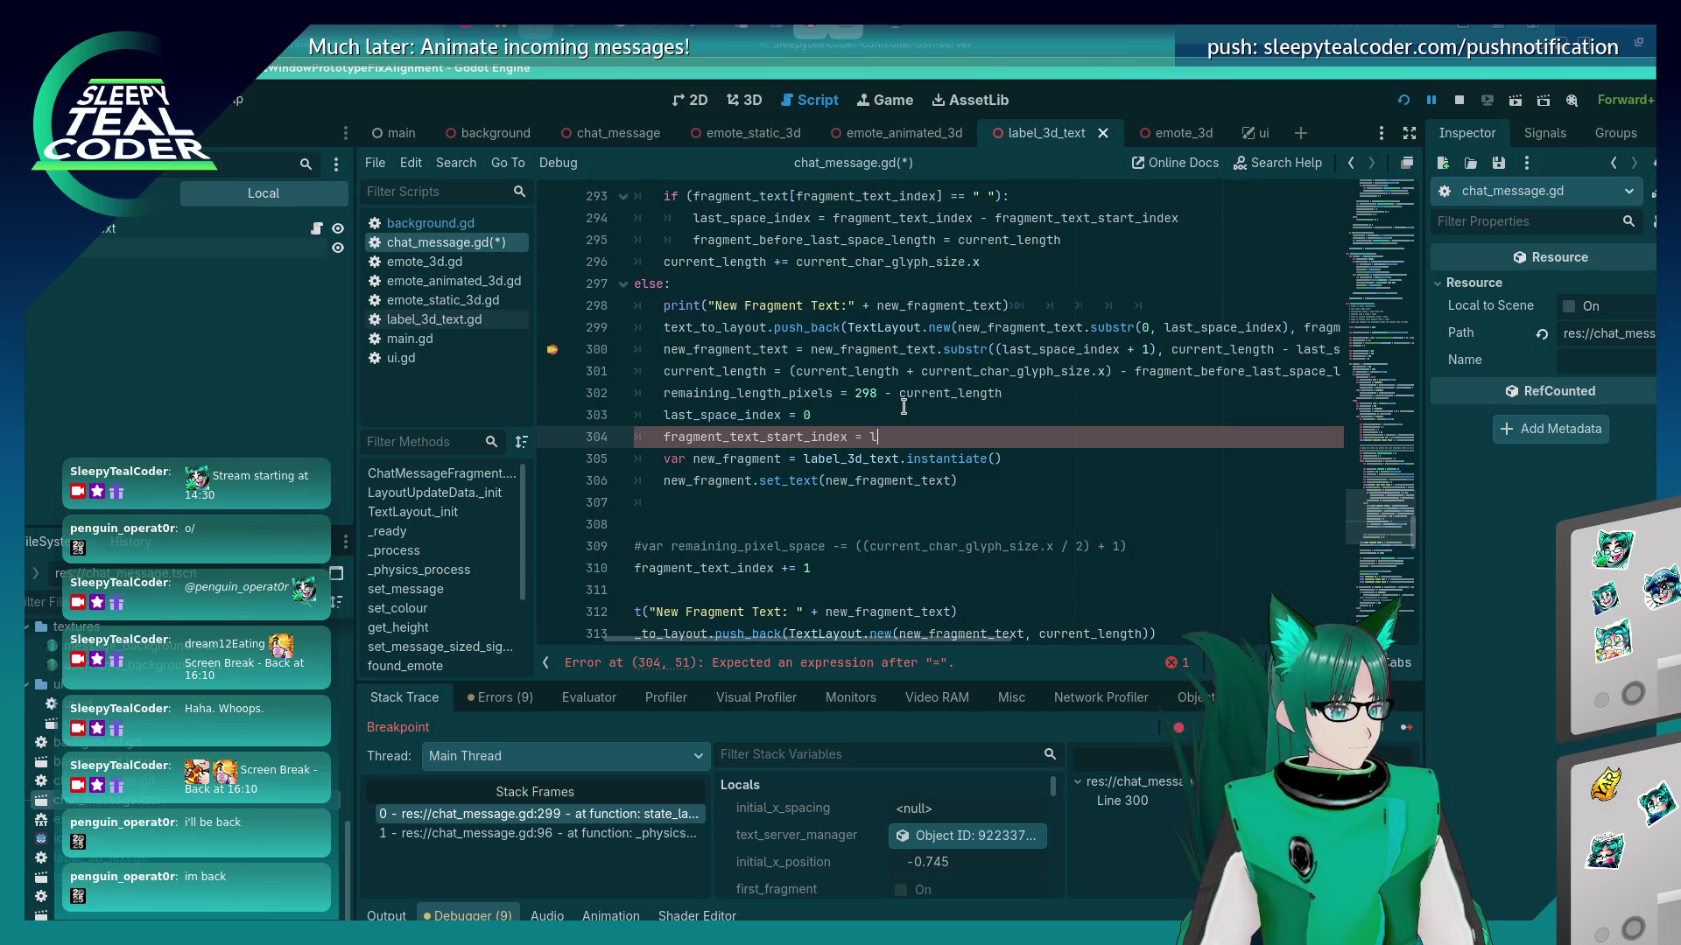
text(_space_index)
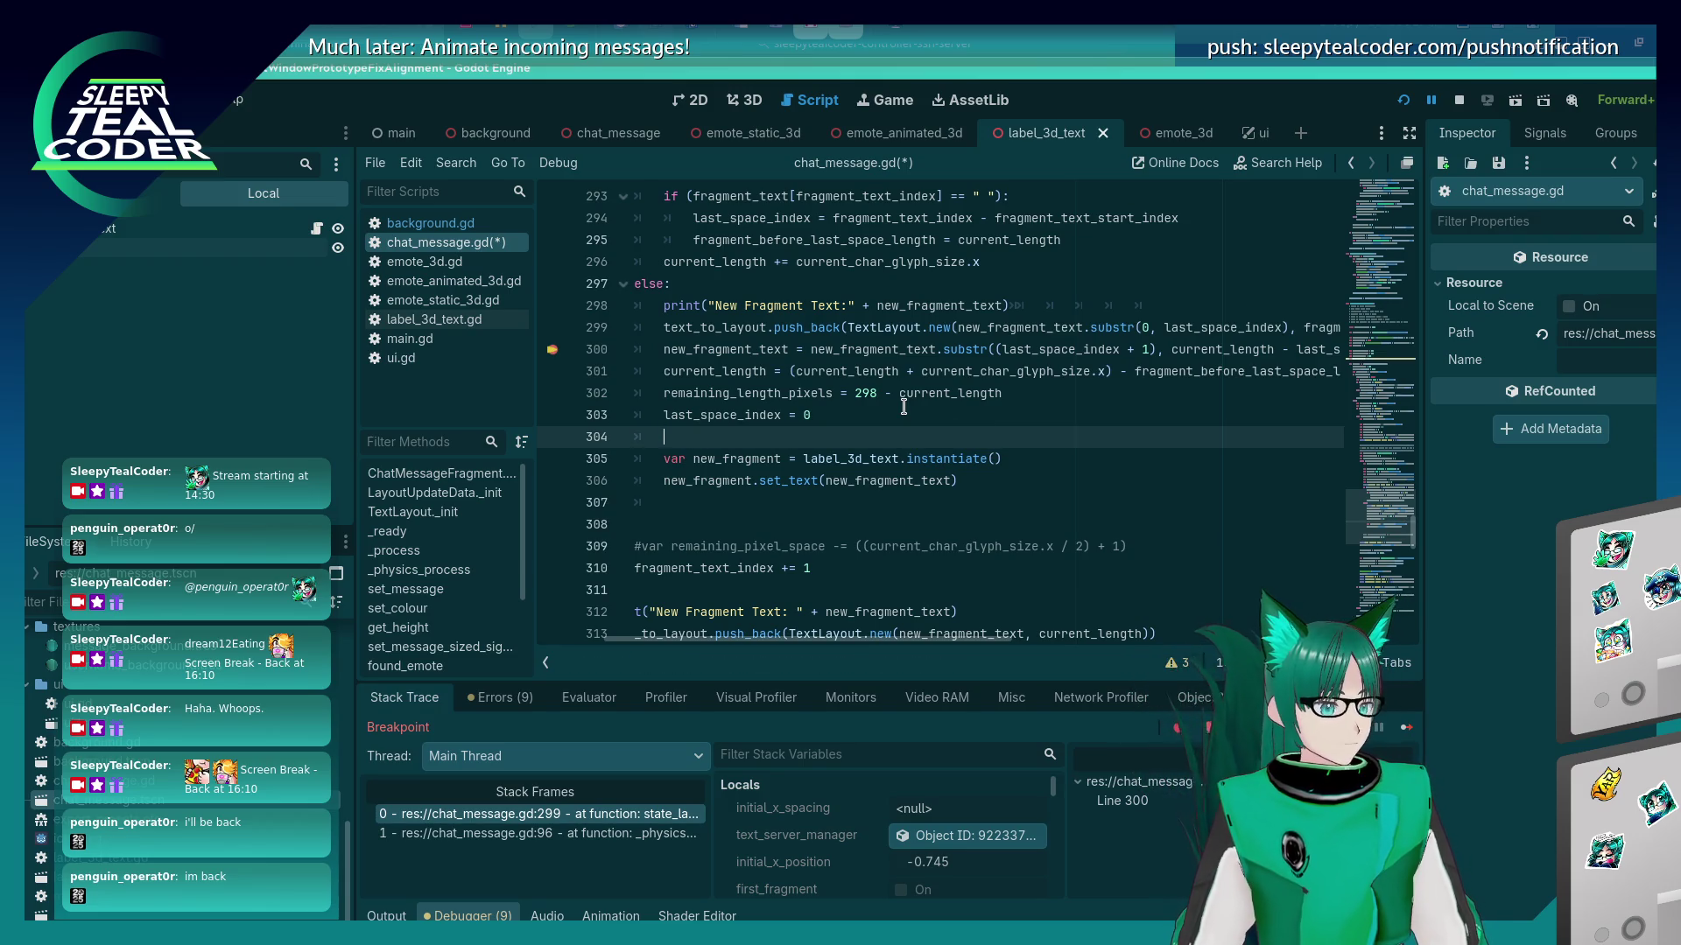
Move that line above the reset and make it 'fragment_text_start_index += last_space_index', then save.
key(alt+Up)
key(Down)
key(Return)
key(BackSpace)
key(BackSpace)
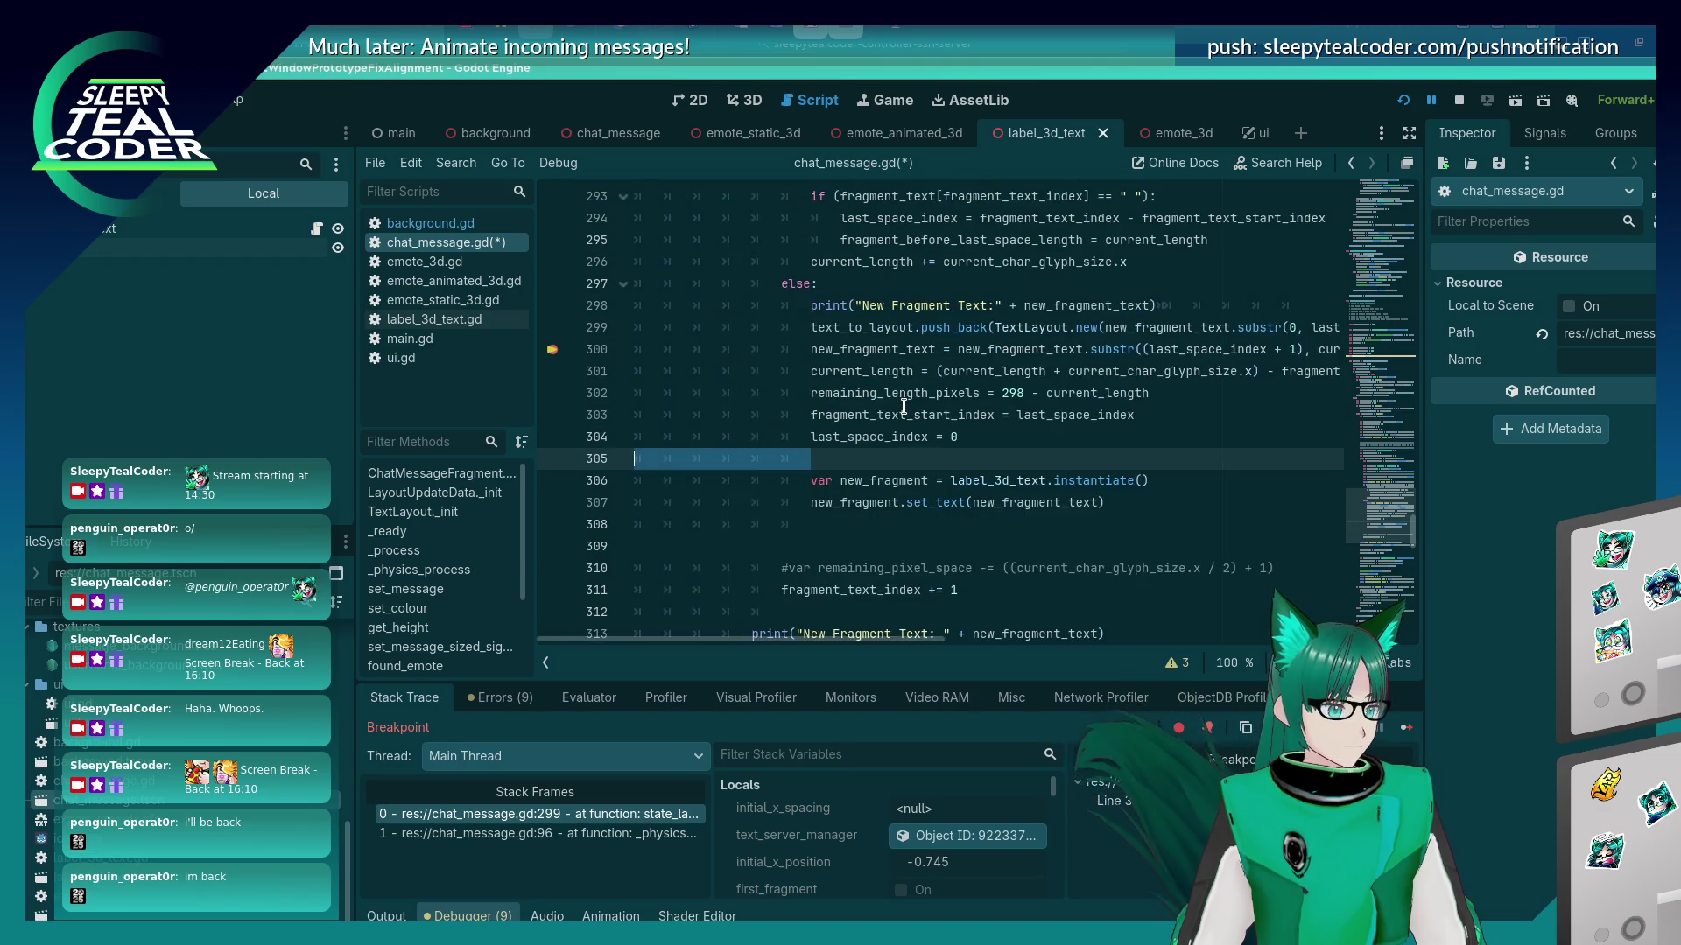
key(Up)
key(End)
key(Left)
key(Left)
key(Left)
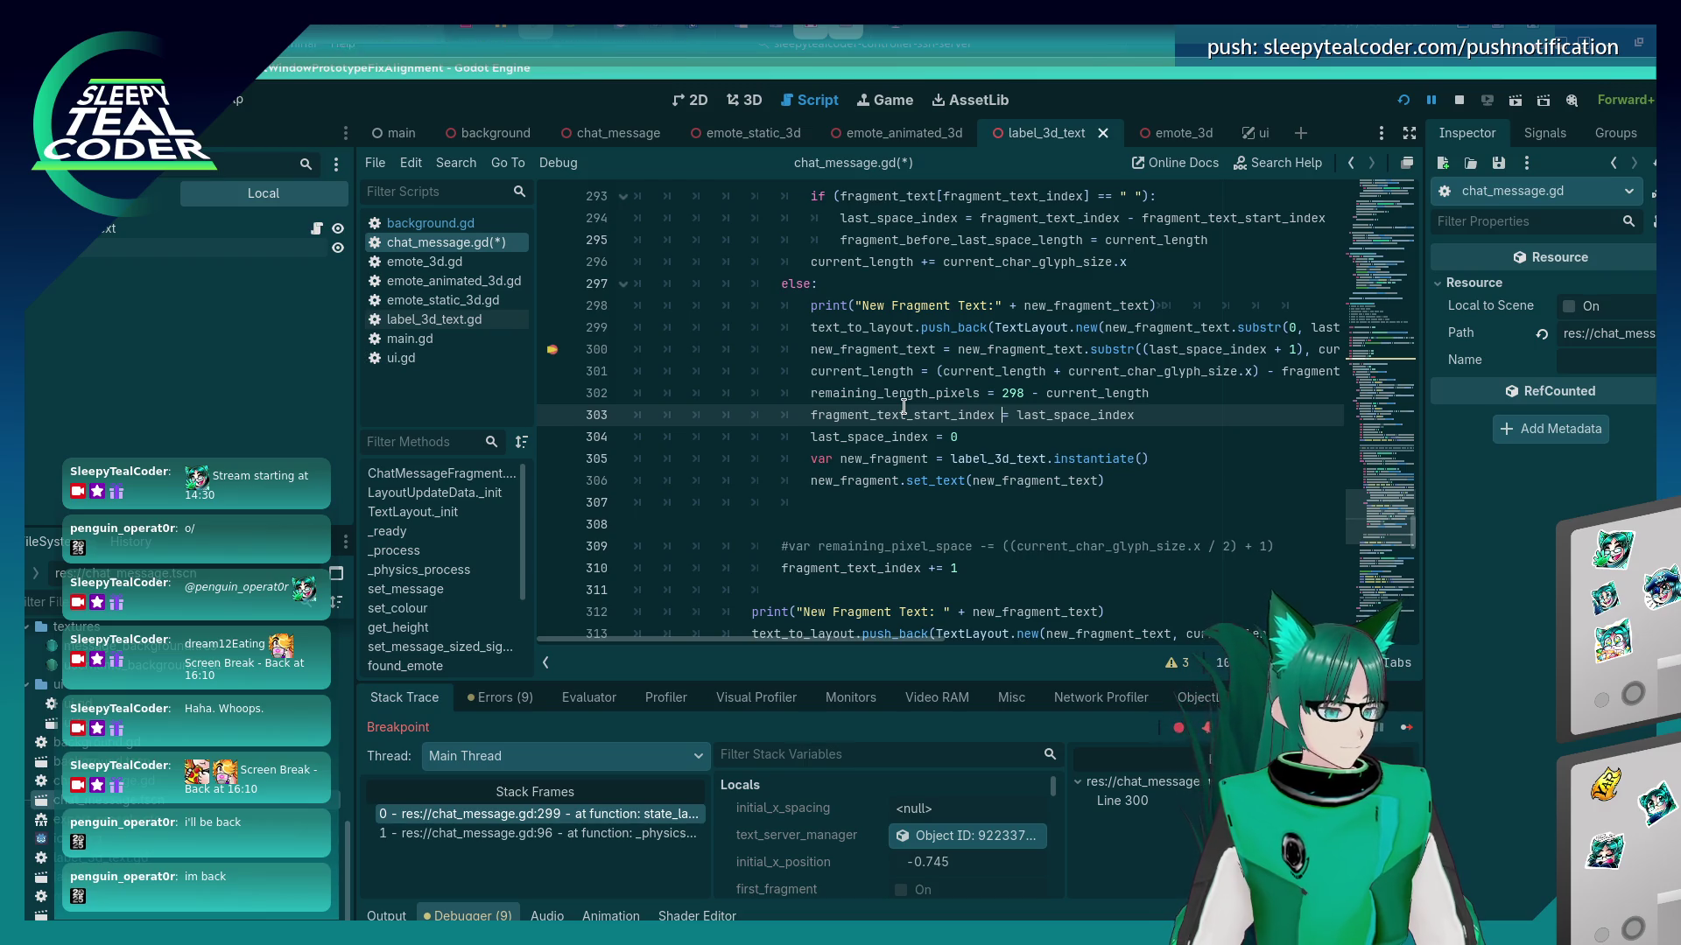
key(Up)
key(Up)
key(Down)
key(Down)
text(+)
key(ctrl+s)
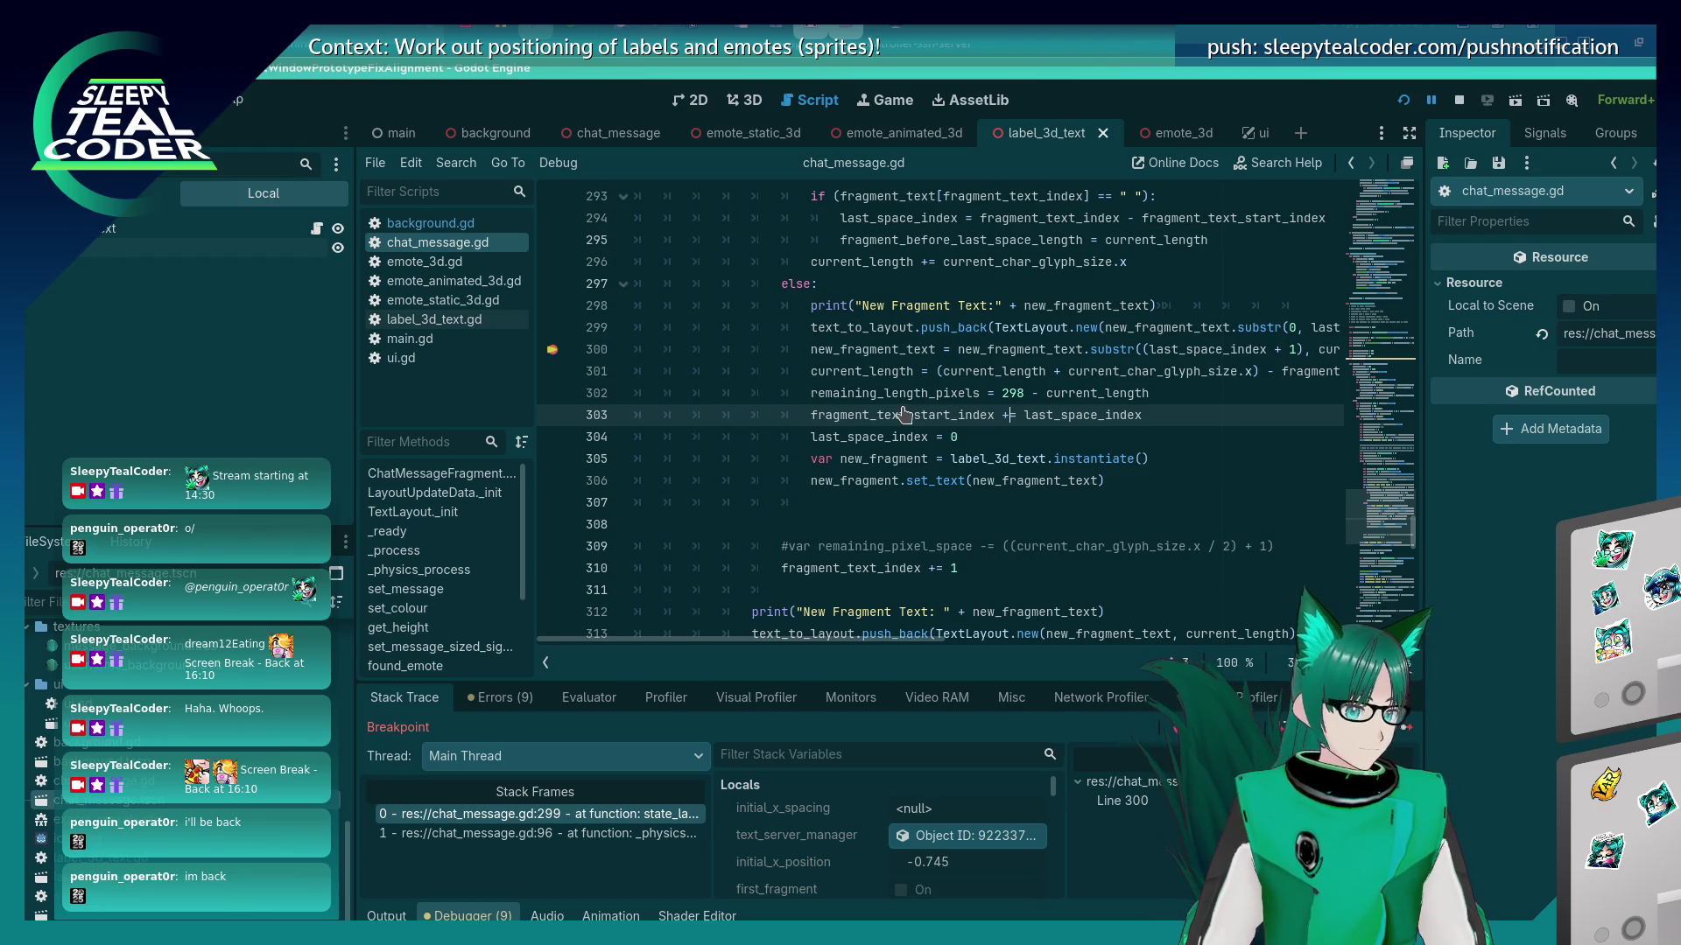
Step the paused game to the next line with F10 and remove the line-300 breakpoint.
drag(840, 648, 858, 648)
key(alt+Tab)
key(shift+Tab)
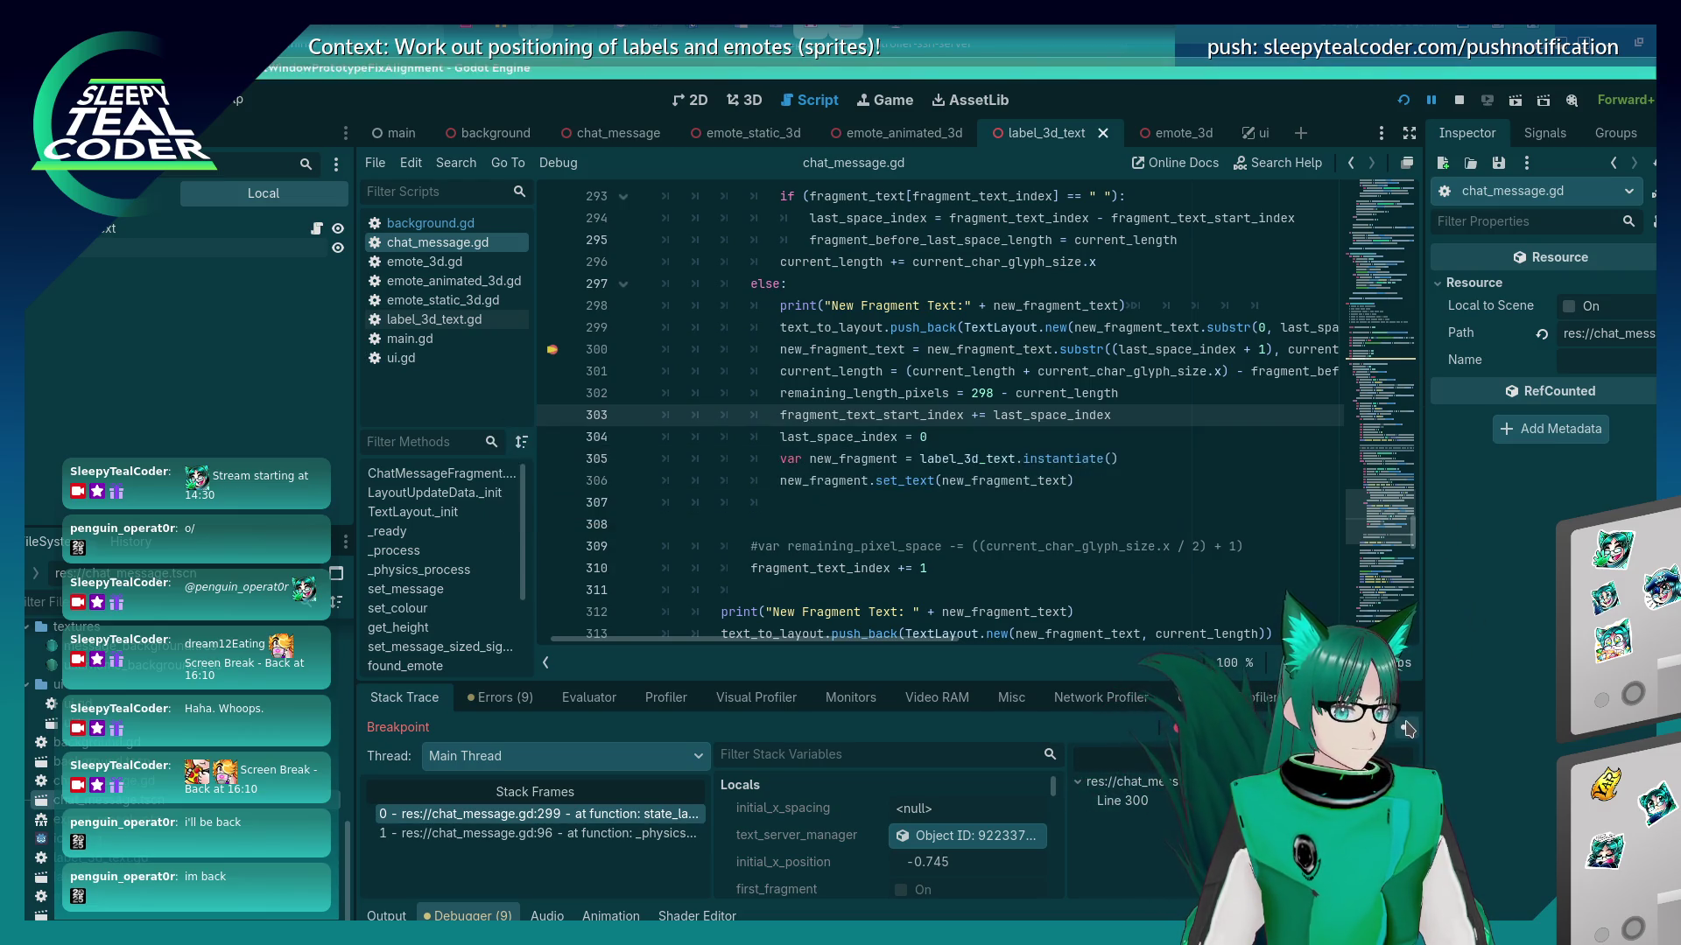
key(F10)
click(551, 415)
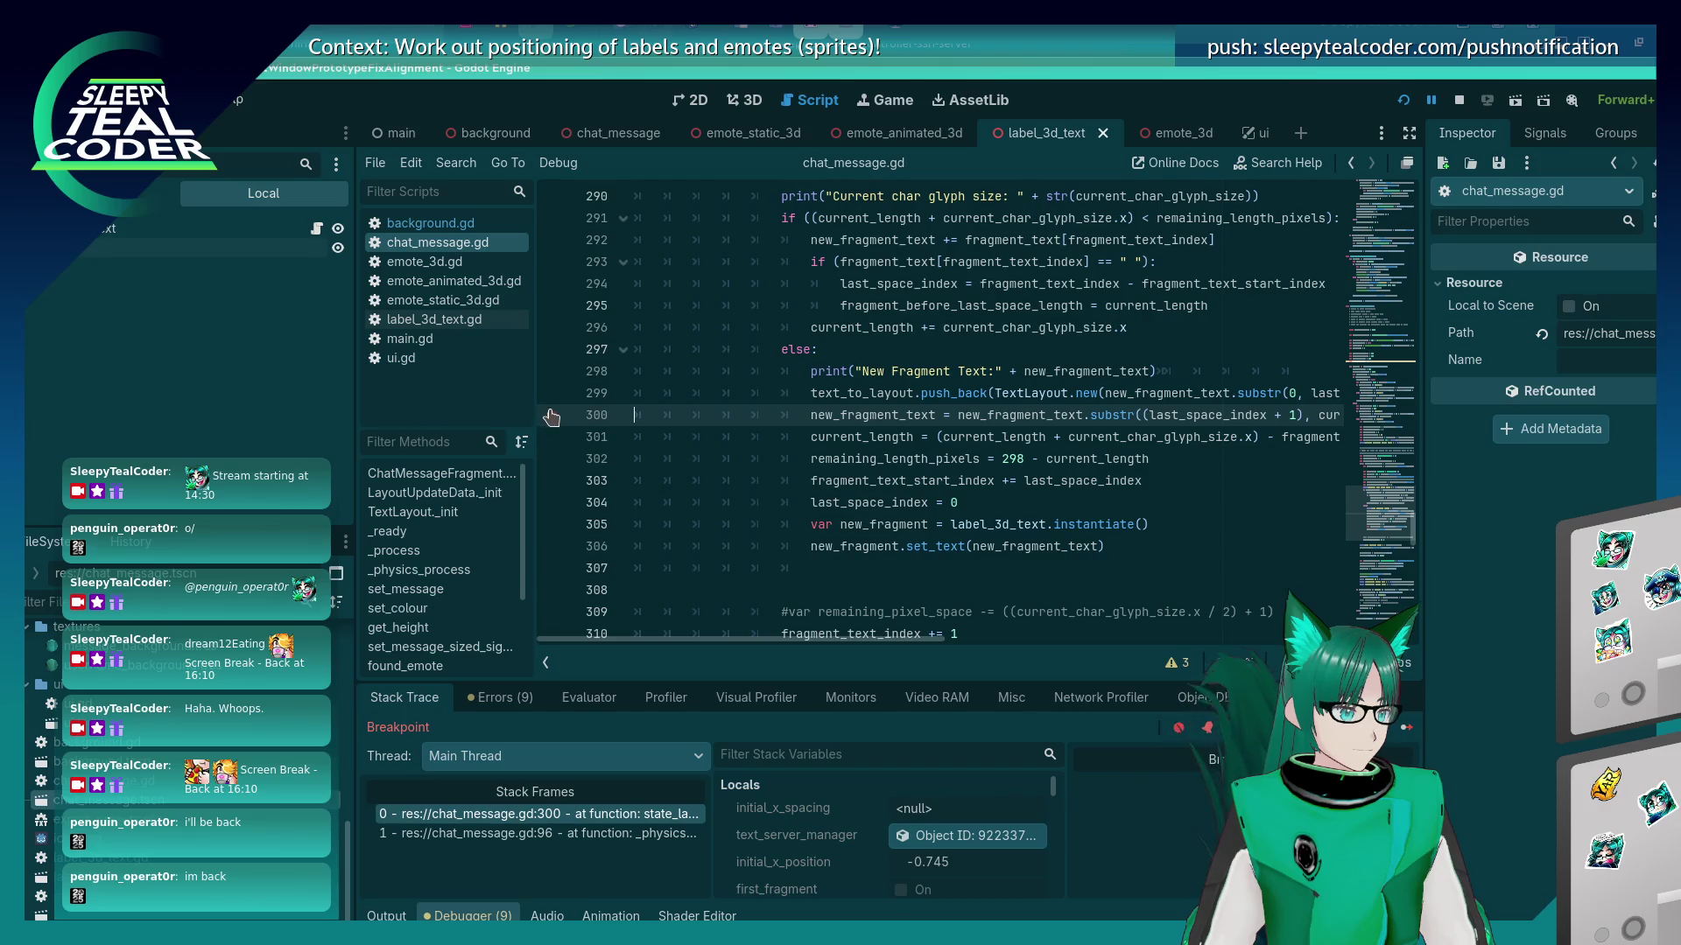
Rerun the game and post a long test message ending 'very looooong text to see what happens'.
click(1404, 102)
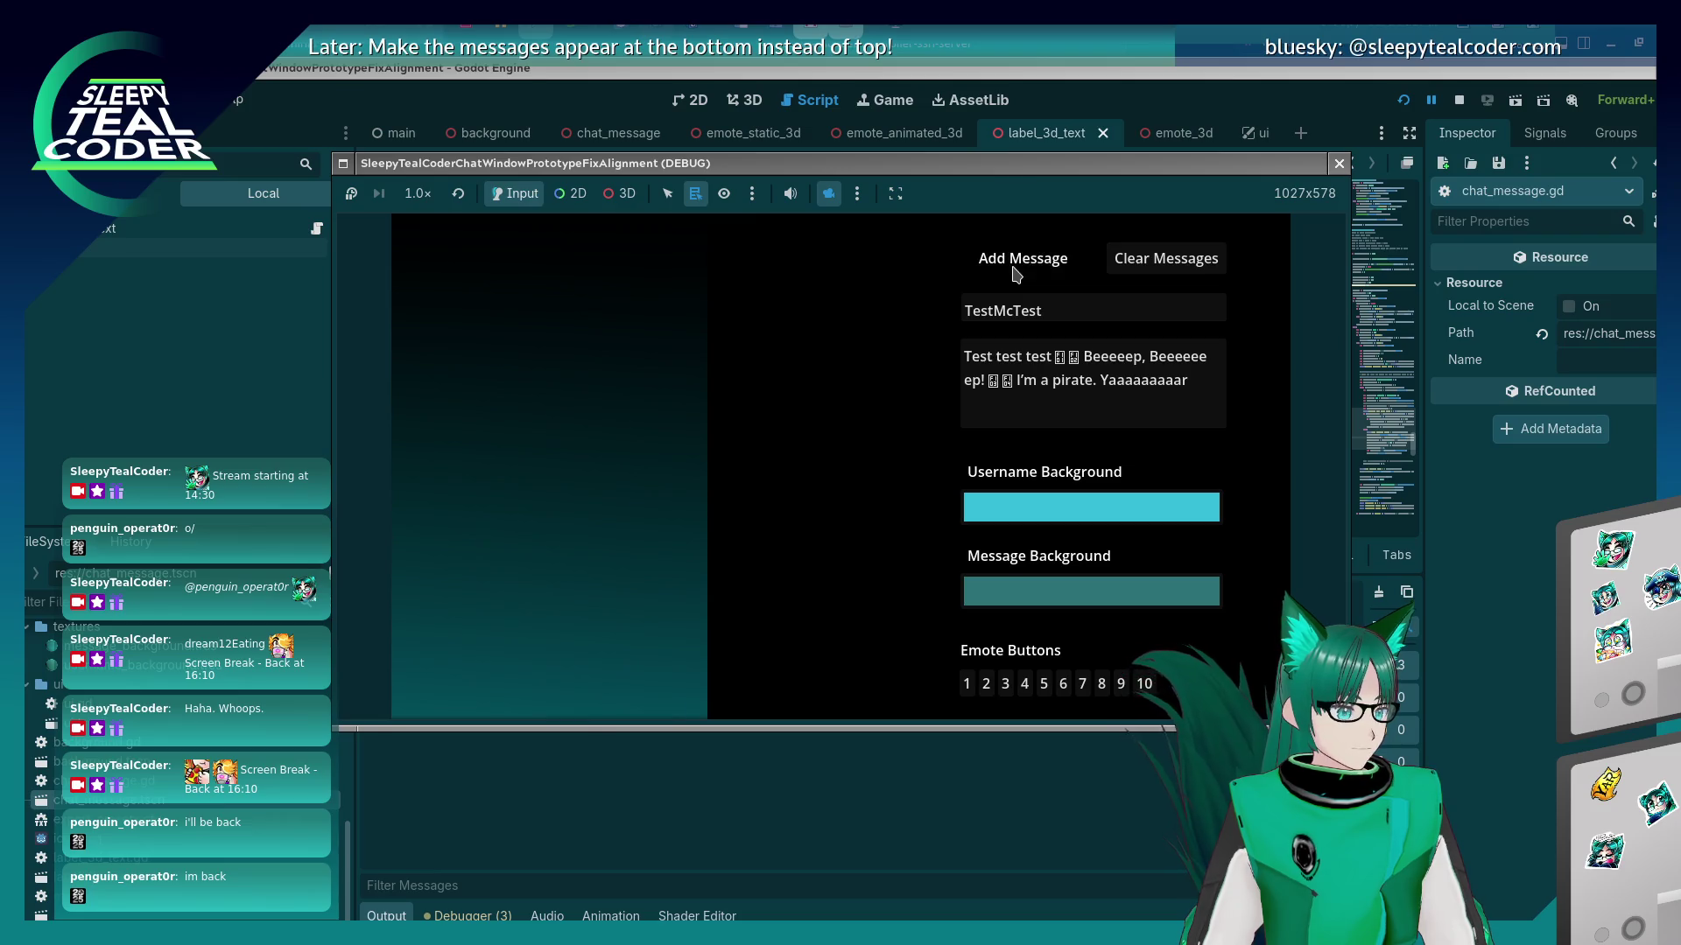
click(1013, 265)
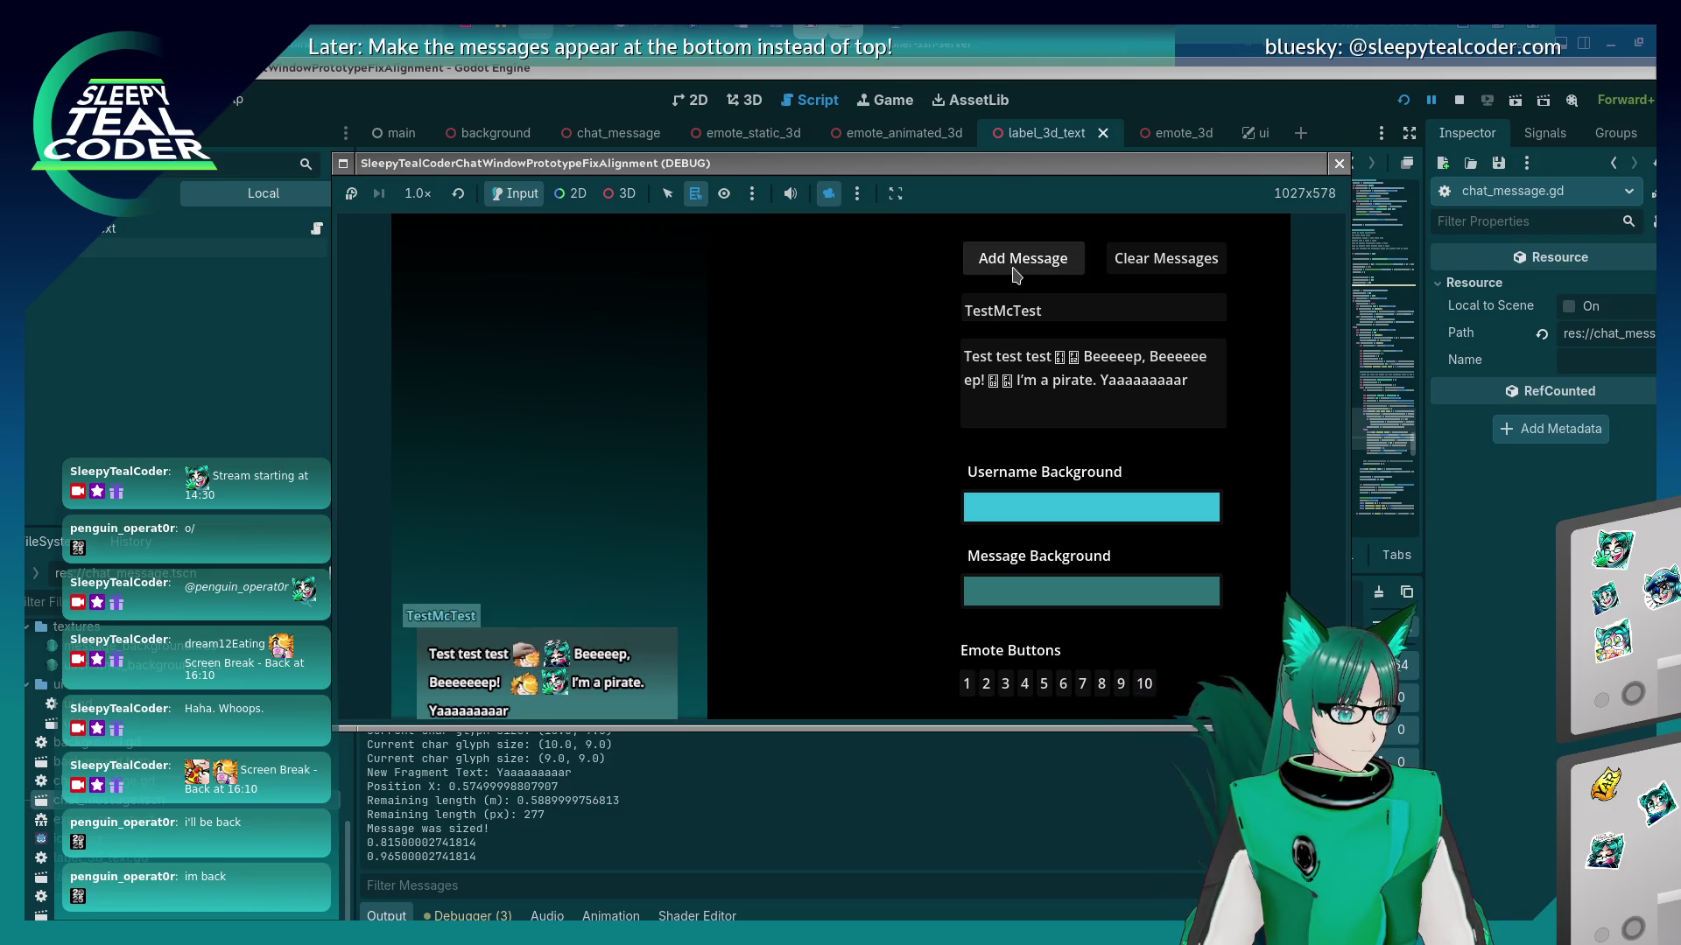
drag(1191, 386, 1086, 357)
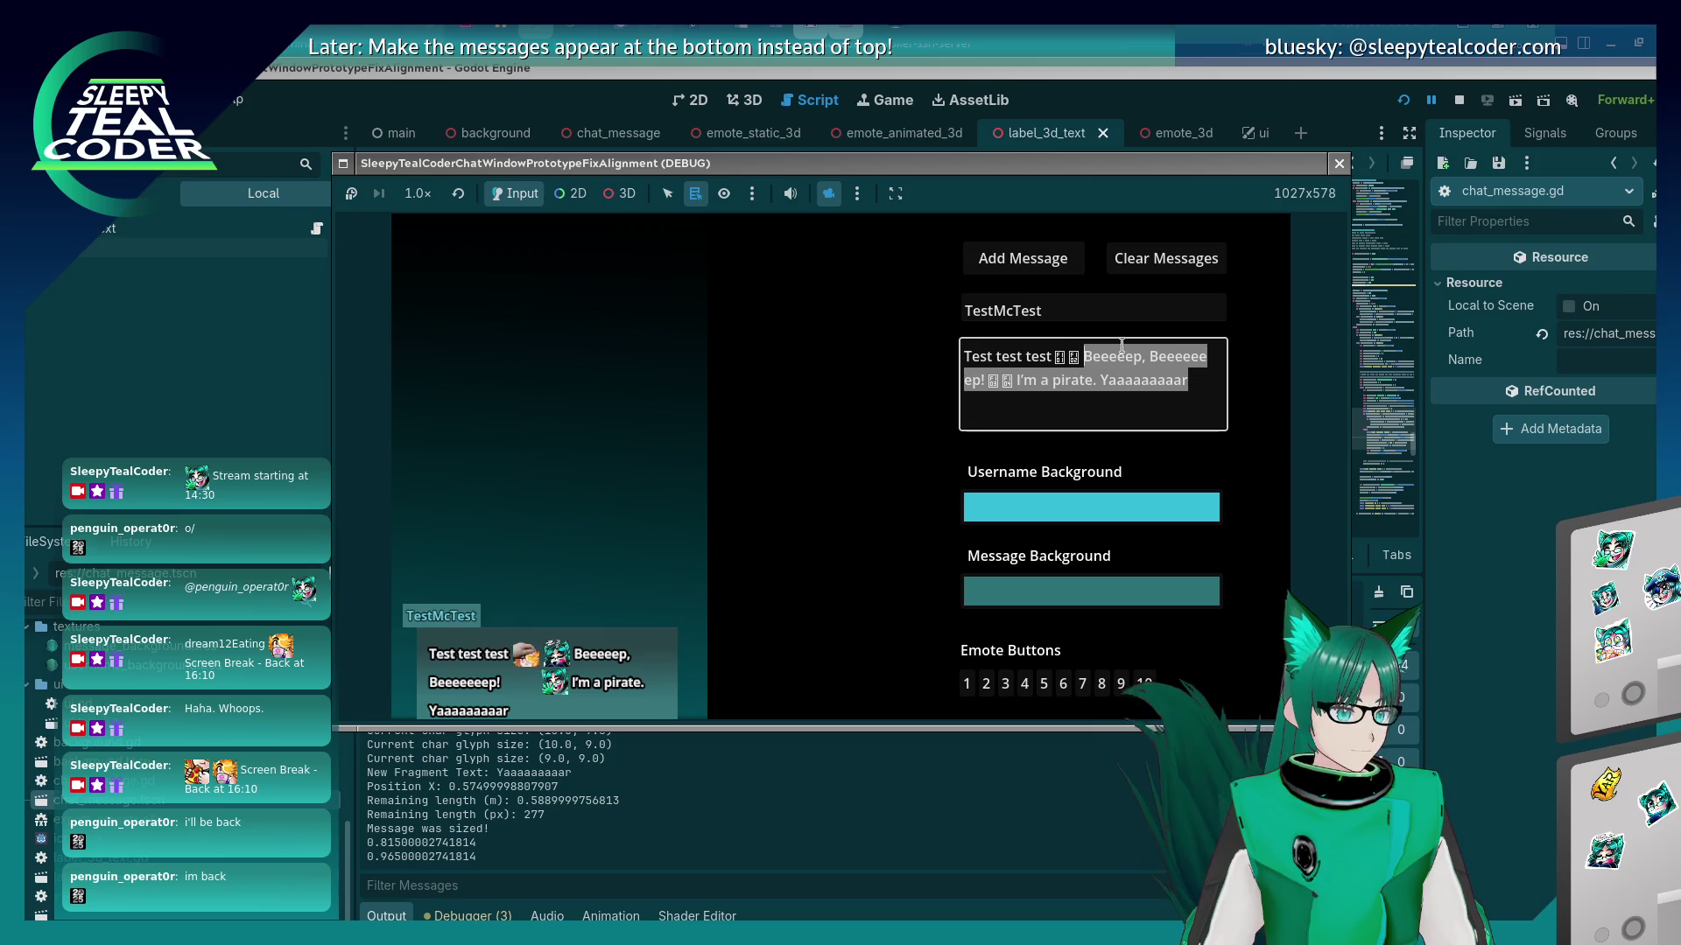
text(This is a test)
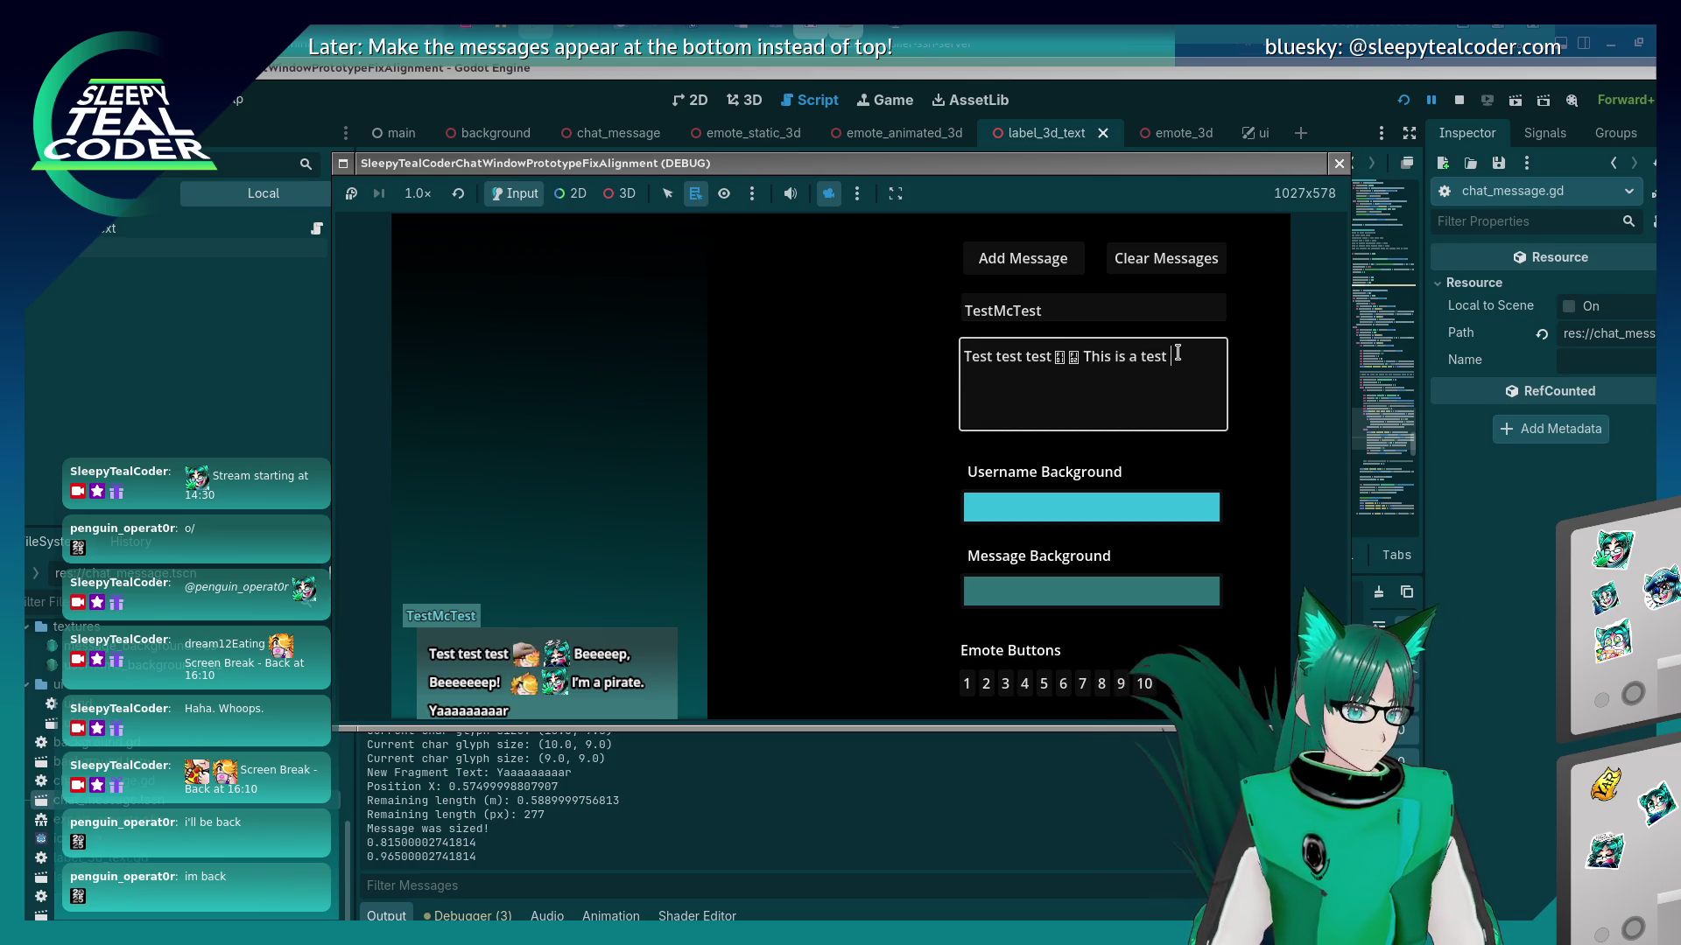
text(yet again )
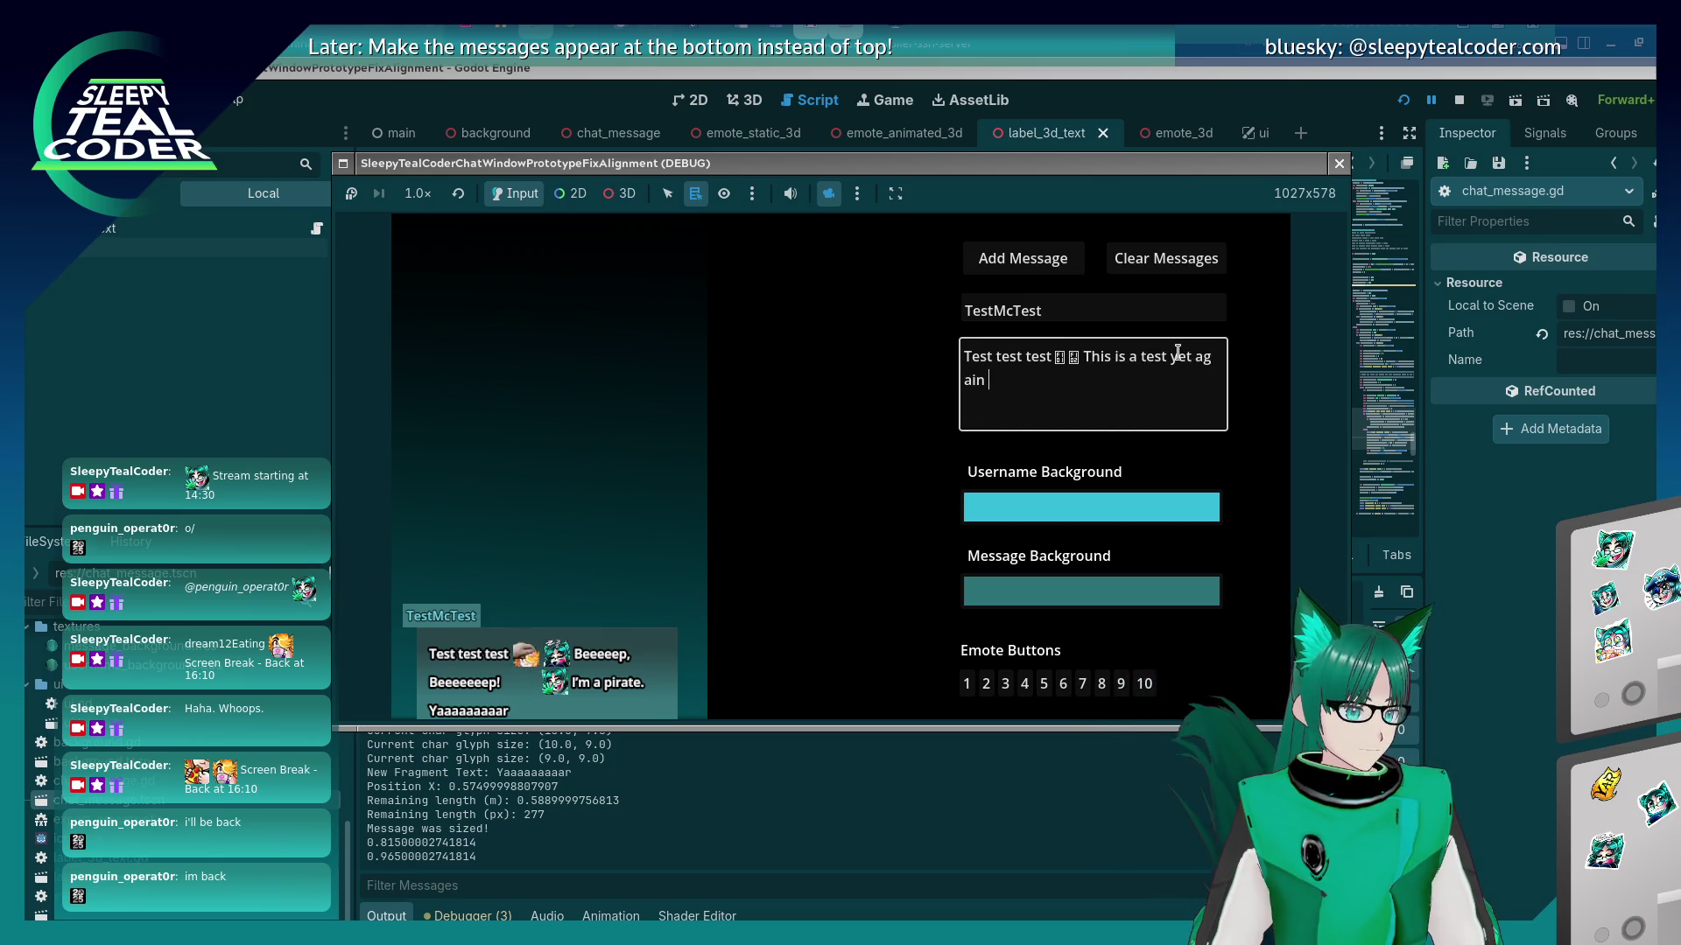
text(of some very loong)
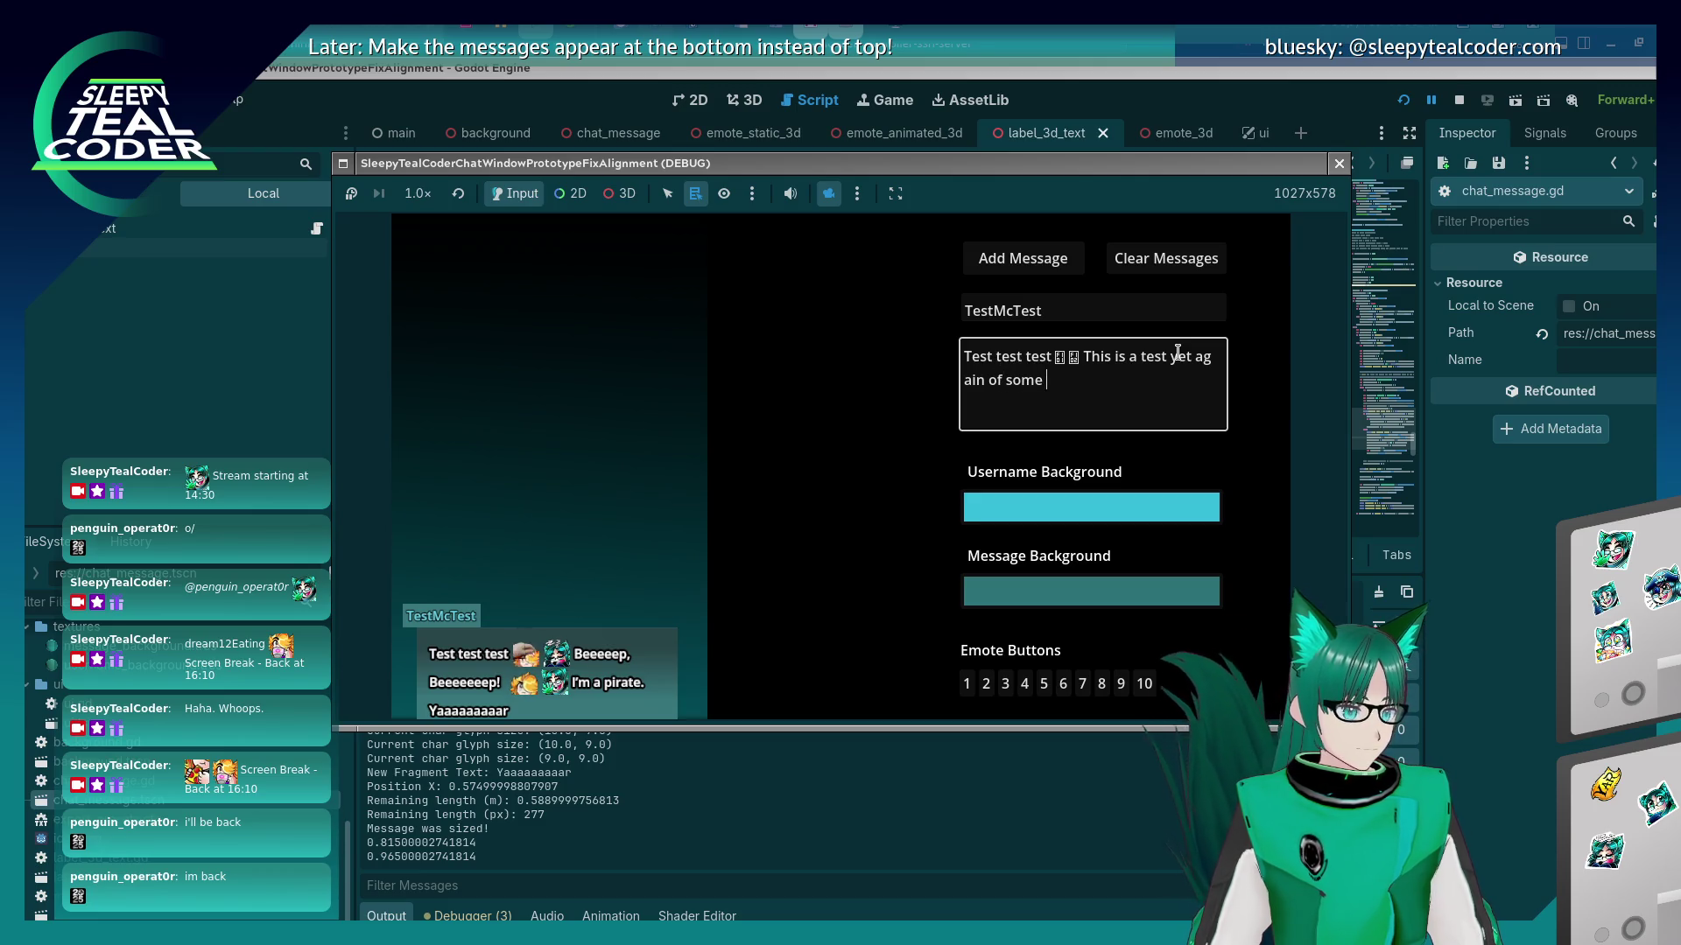
key(BackSpace)
text(oooong text to see what happen)
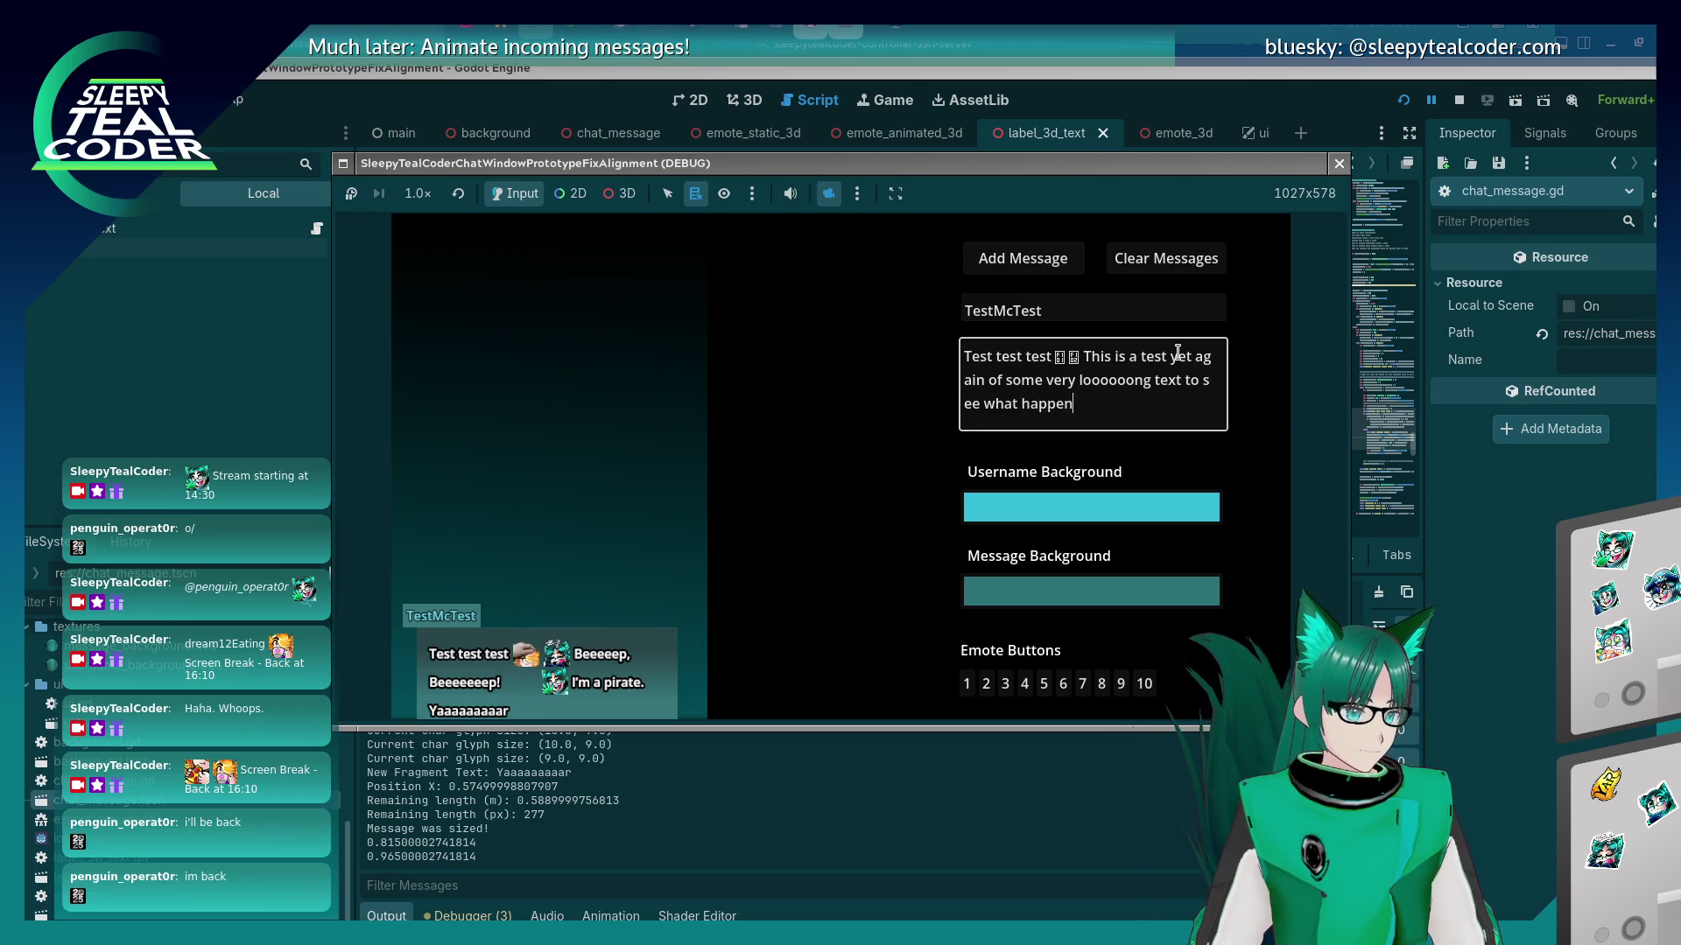
text(s)
click(1055, 261)
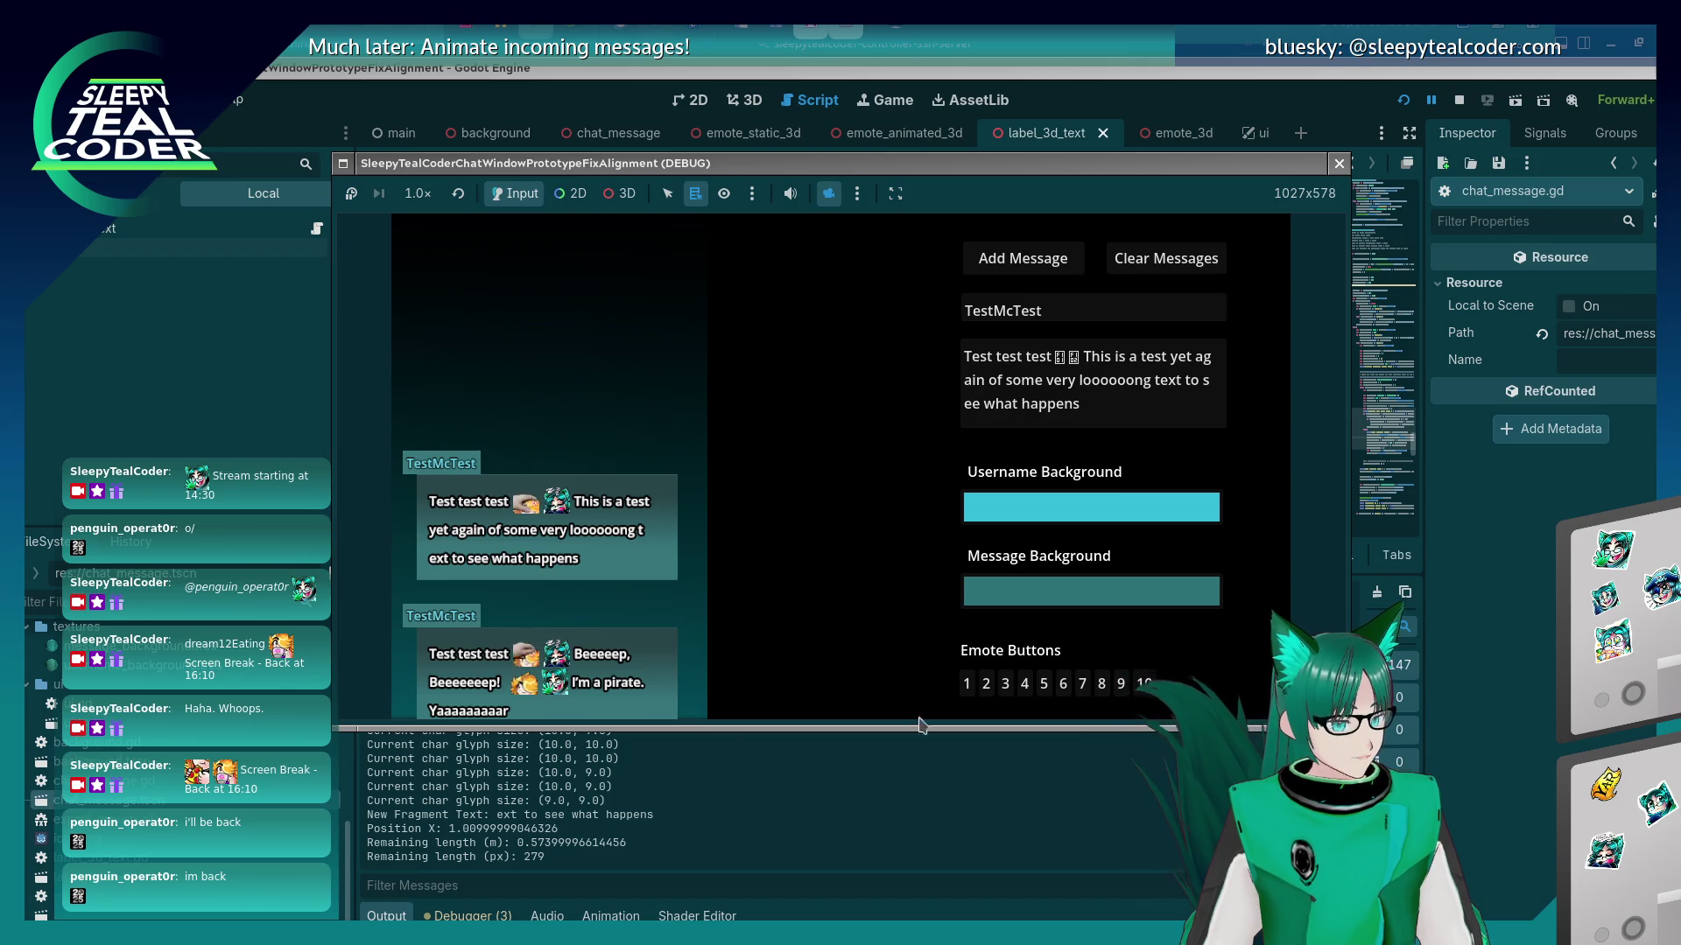
click(807, 738)
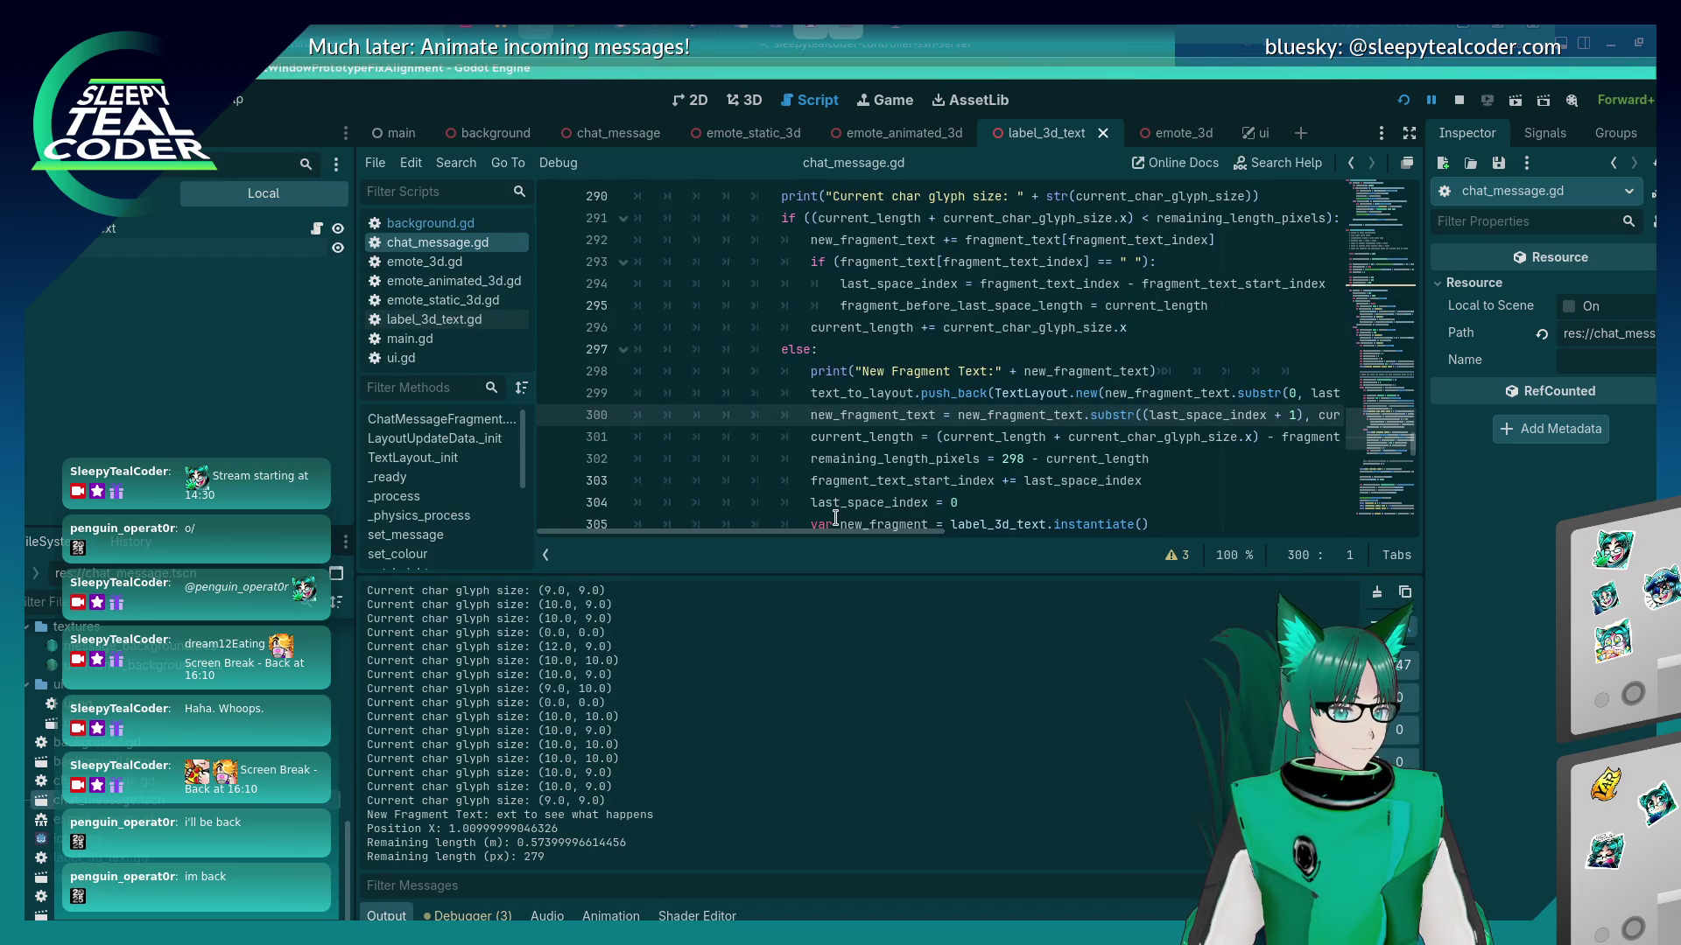
Read through lines 290–305 of the splitting code, checking variable values, then return to the game.
mouse_move(834, 531)
mouse_down()
mouse_move(922, 538)
mouse_move(864, 537)
mouse_up()
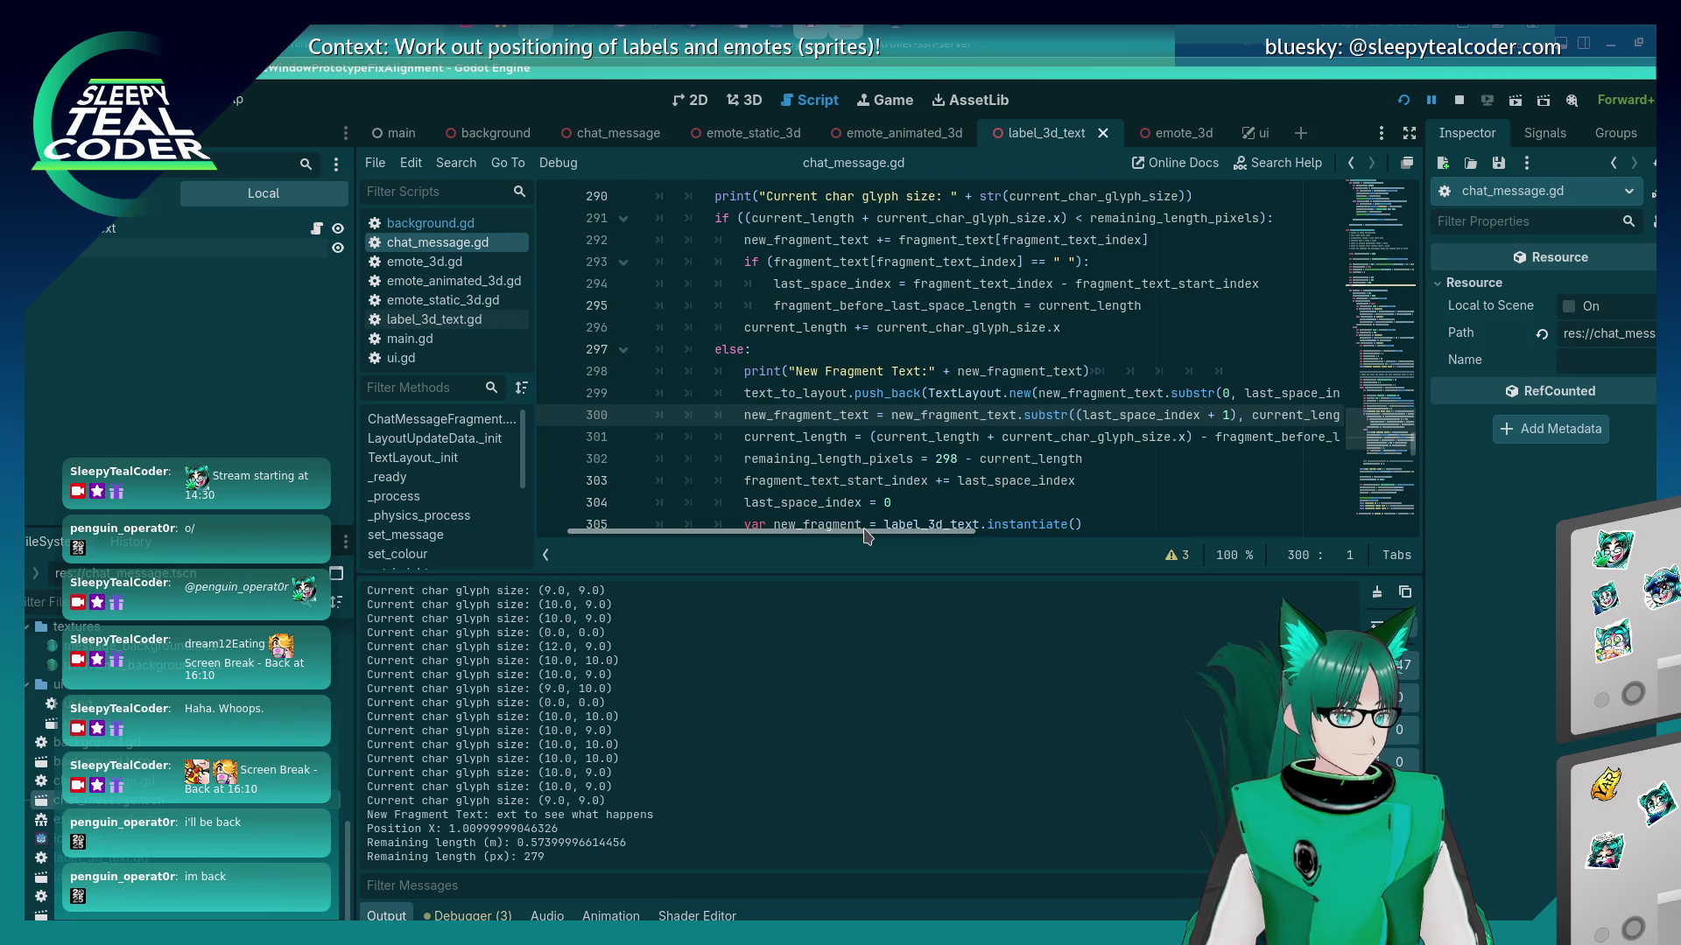
mouse_move(864, 536)
mouse_down()
mouse_move(919, 524)
mouse_move(884, 520)
mouse_up()
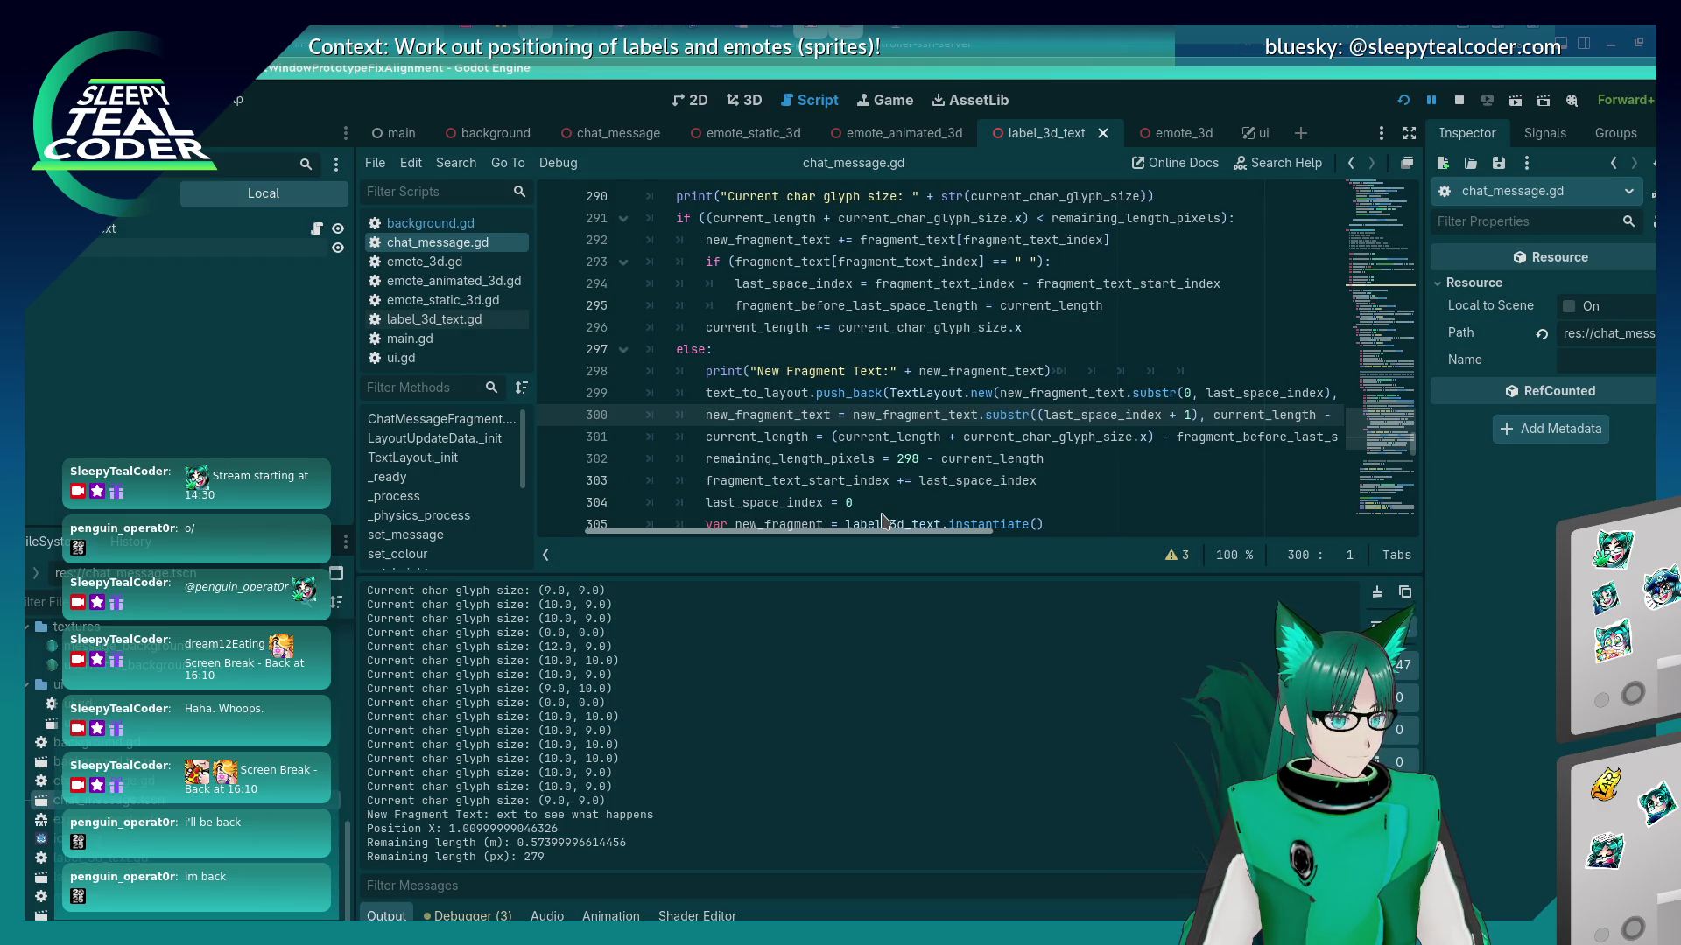
mouse_move(920, 371)
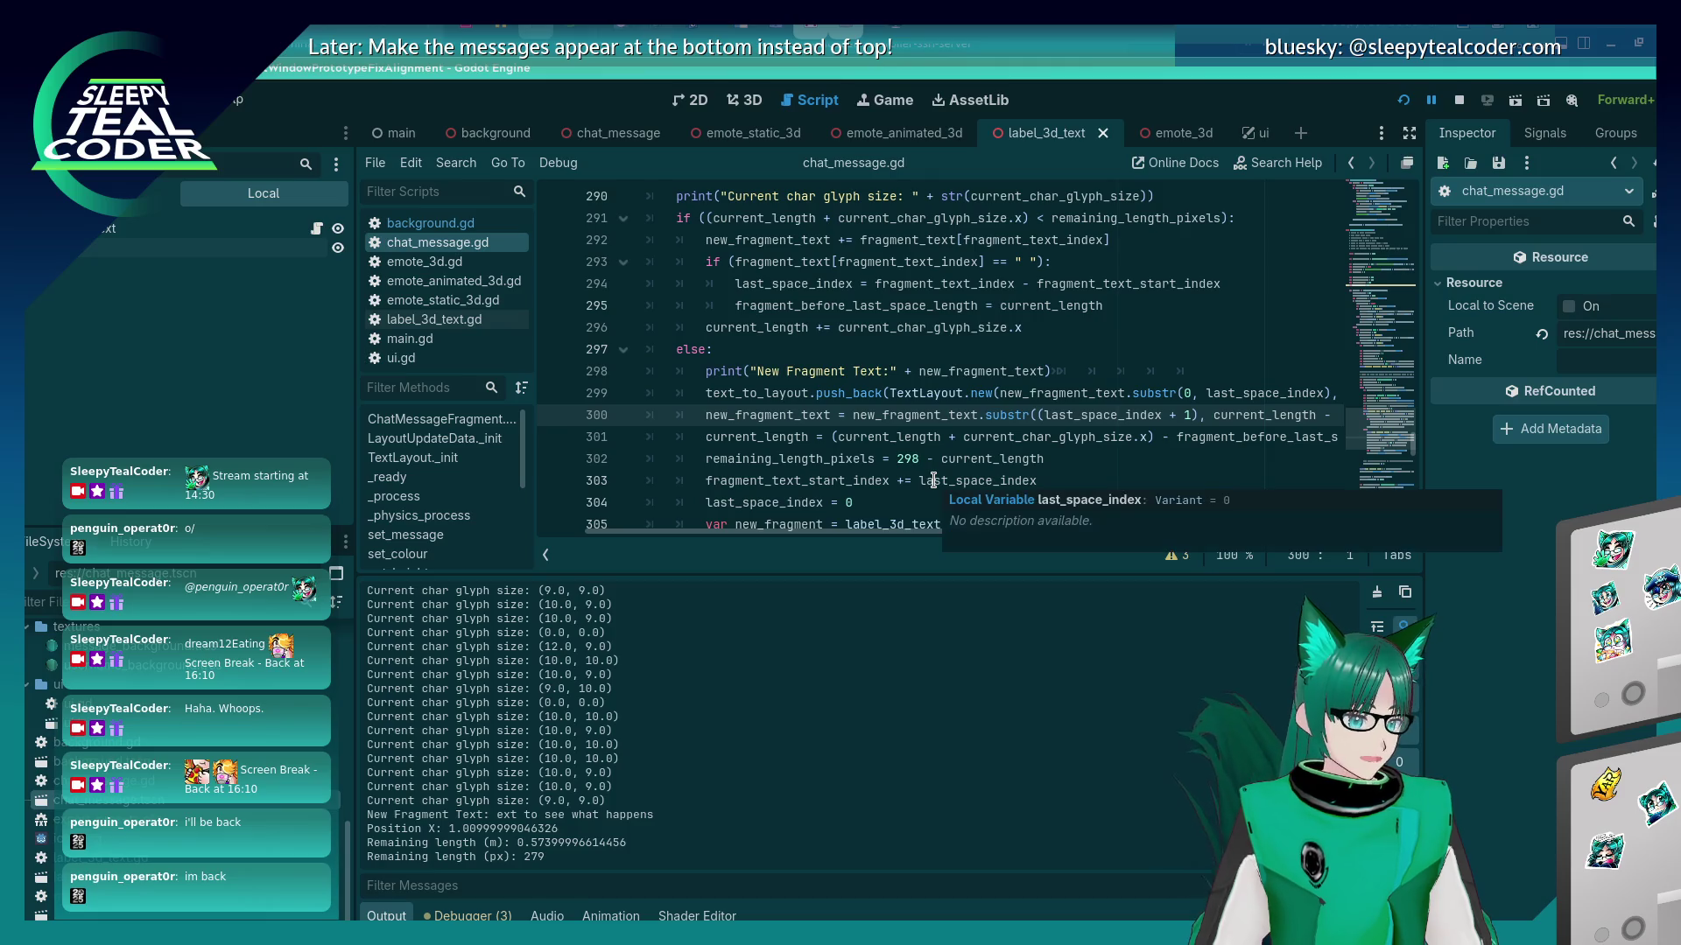
mouse_move(911, 536)
mouse_down()
mouse_move(1022, 536)
mouse_move(915, 535)
mouse_up()
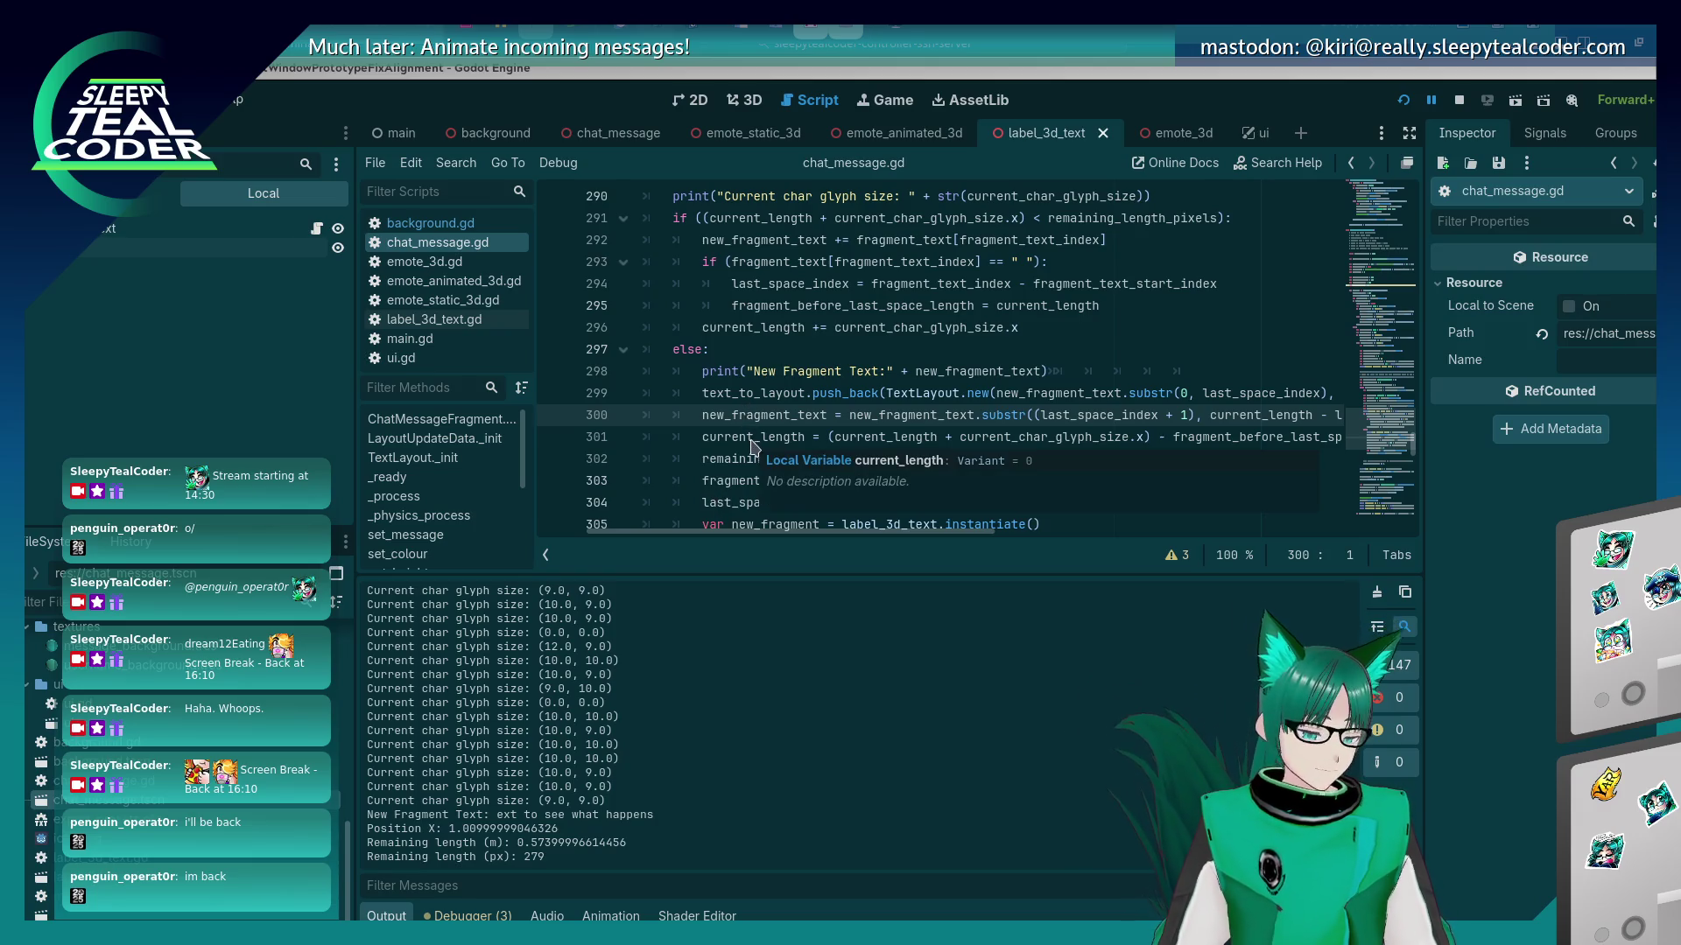
key(alt+Tab)
key(alt+Tab)
key(alt+Tab)
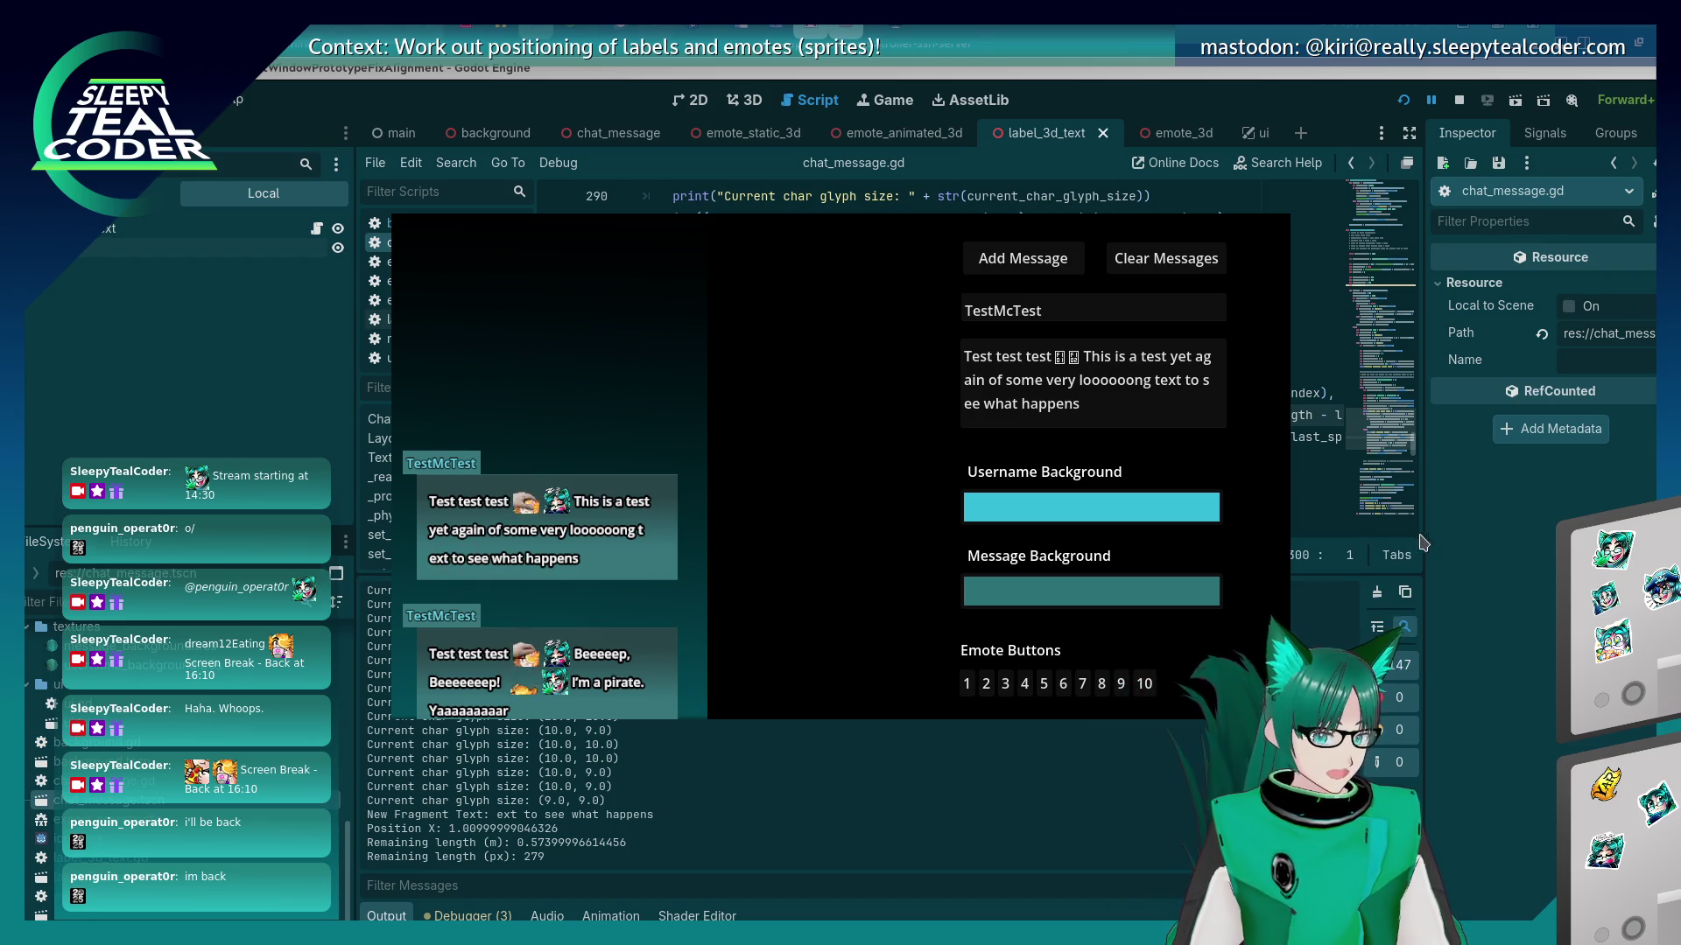
Set a breakpoint on line 300 and scroll through the surrounding splitting code.
click(1353, 510)
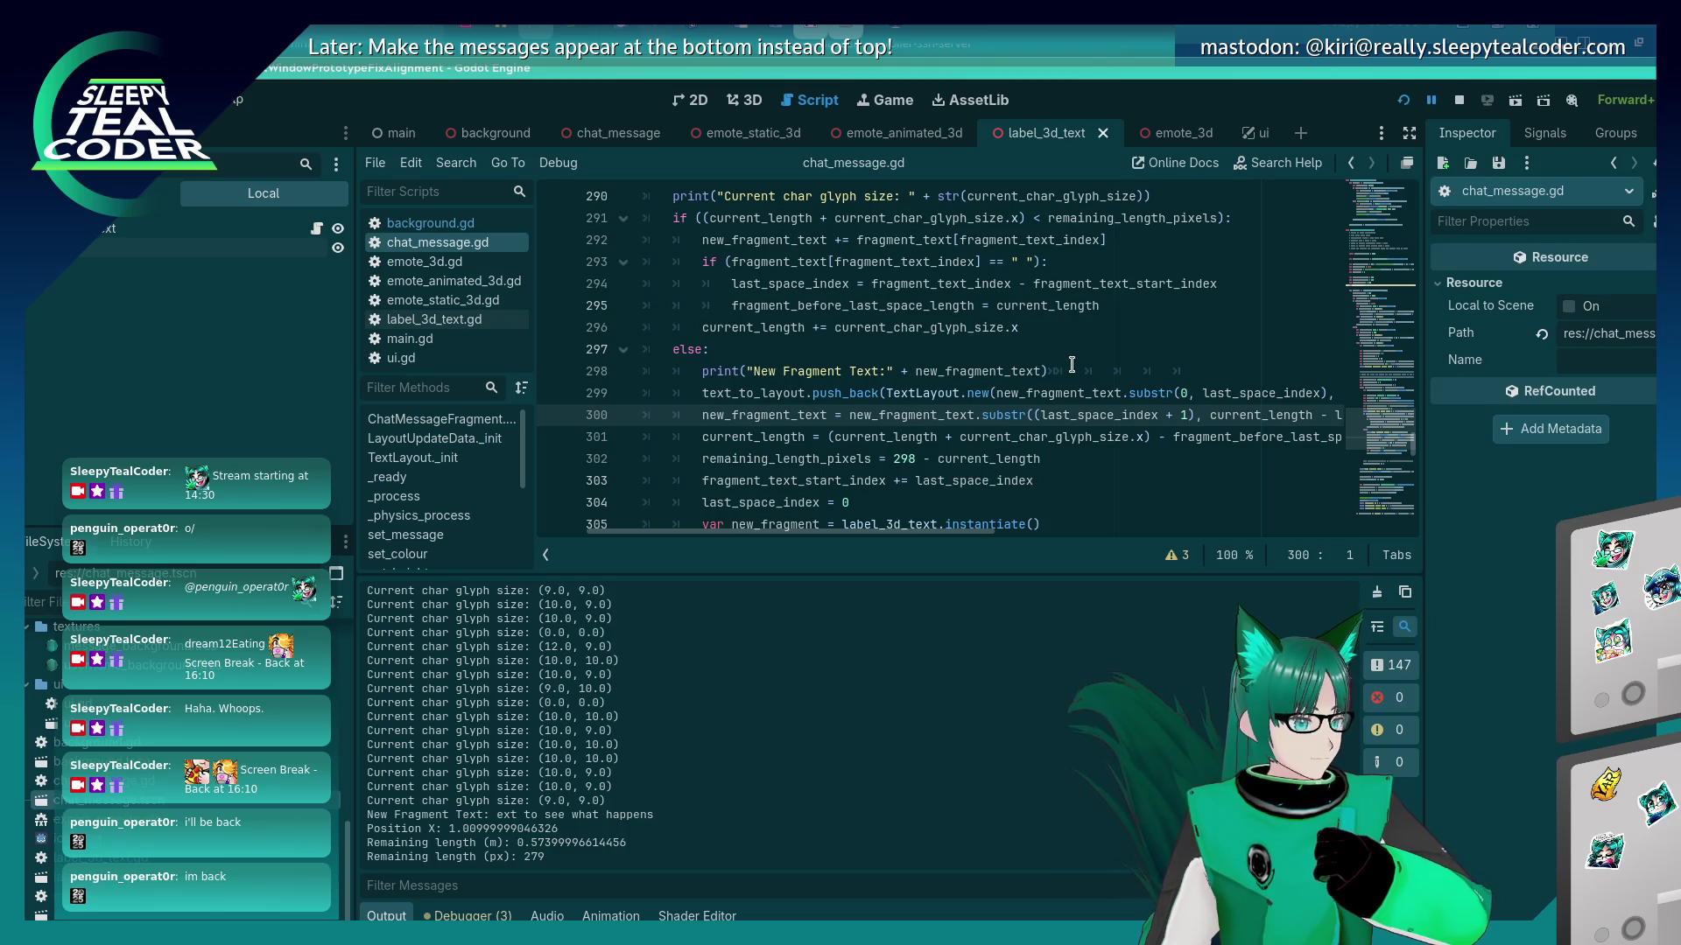
key(alt+Tab)
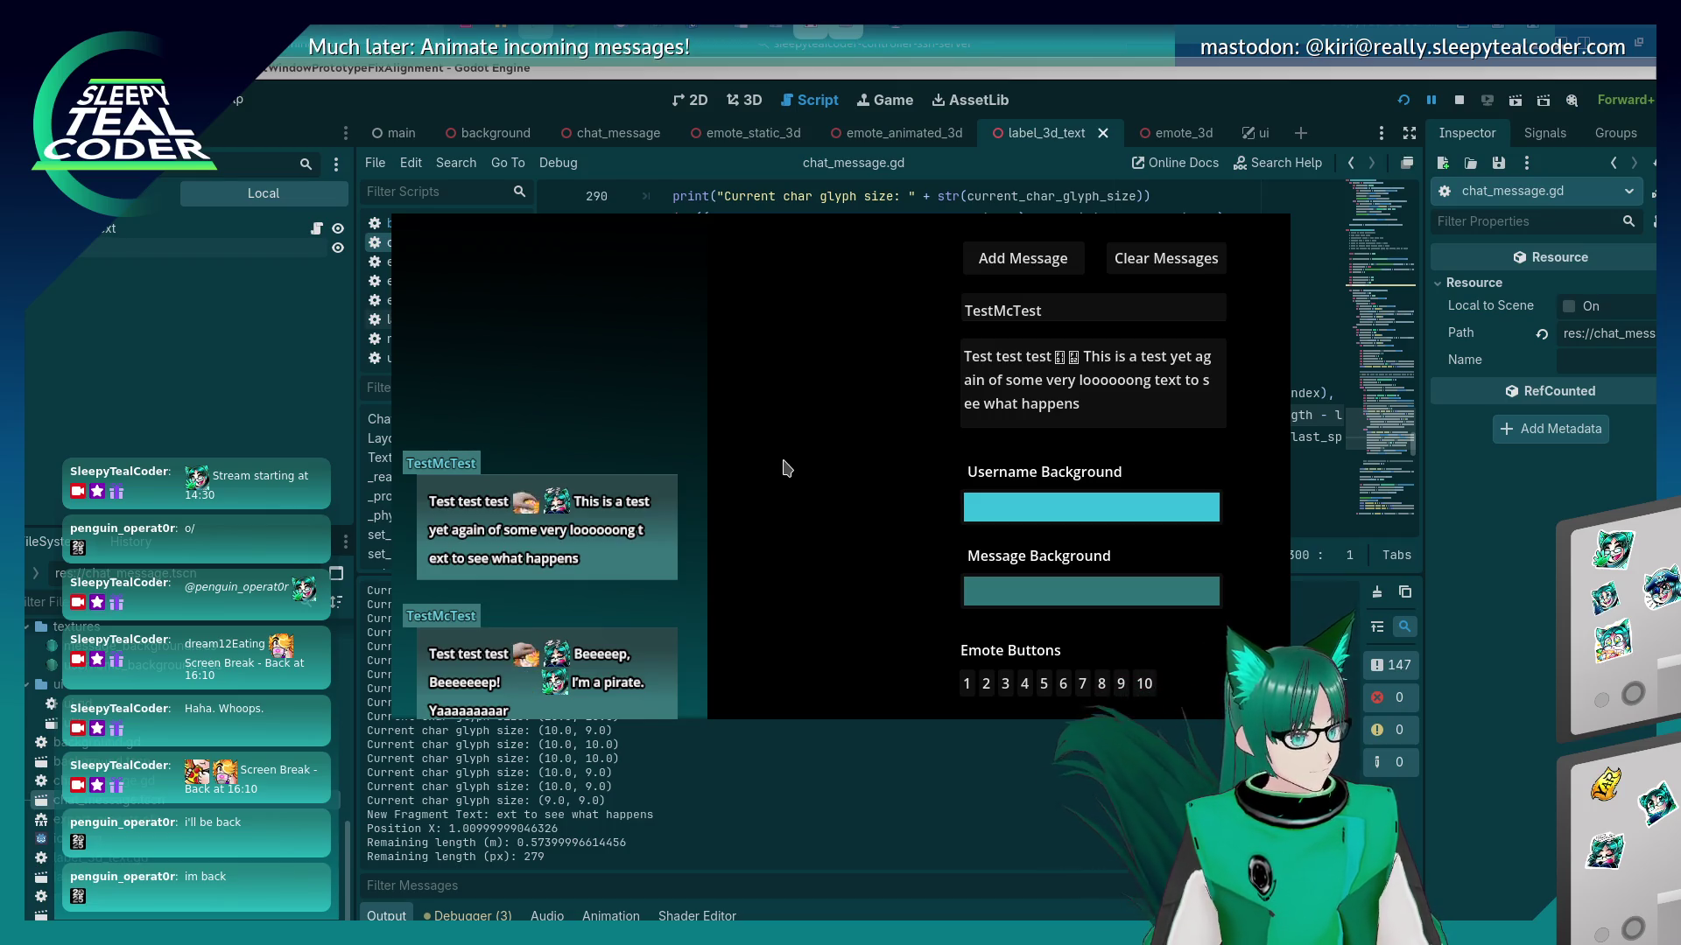
key(alt+Tab)
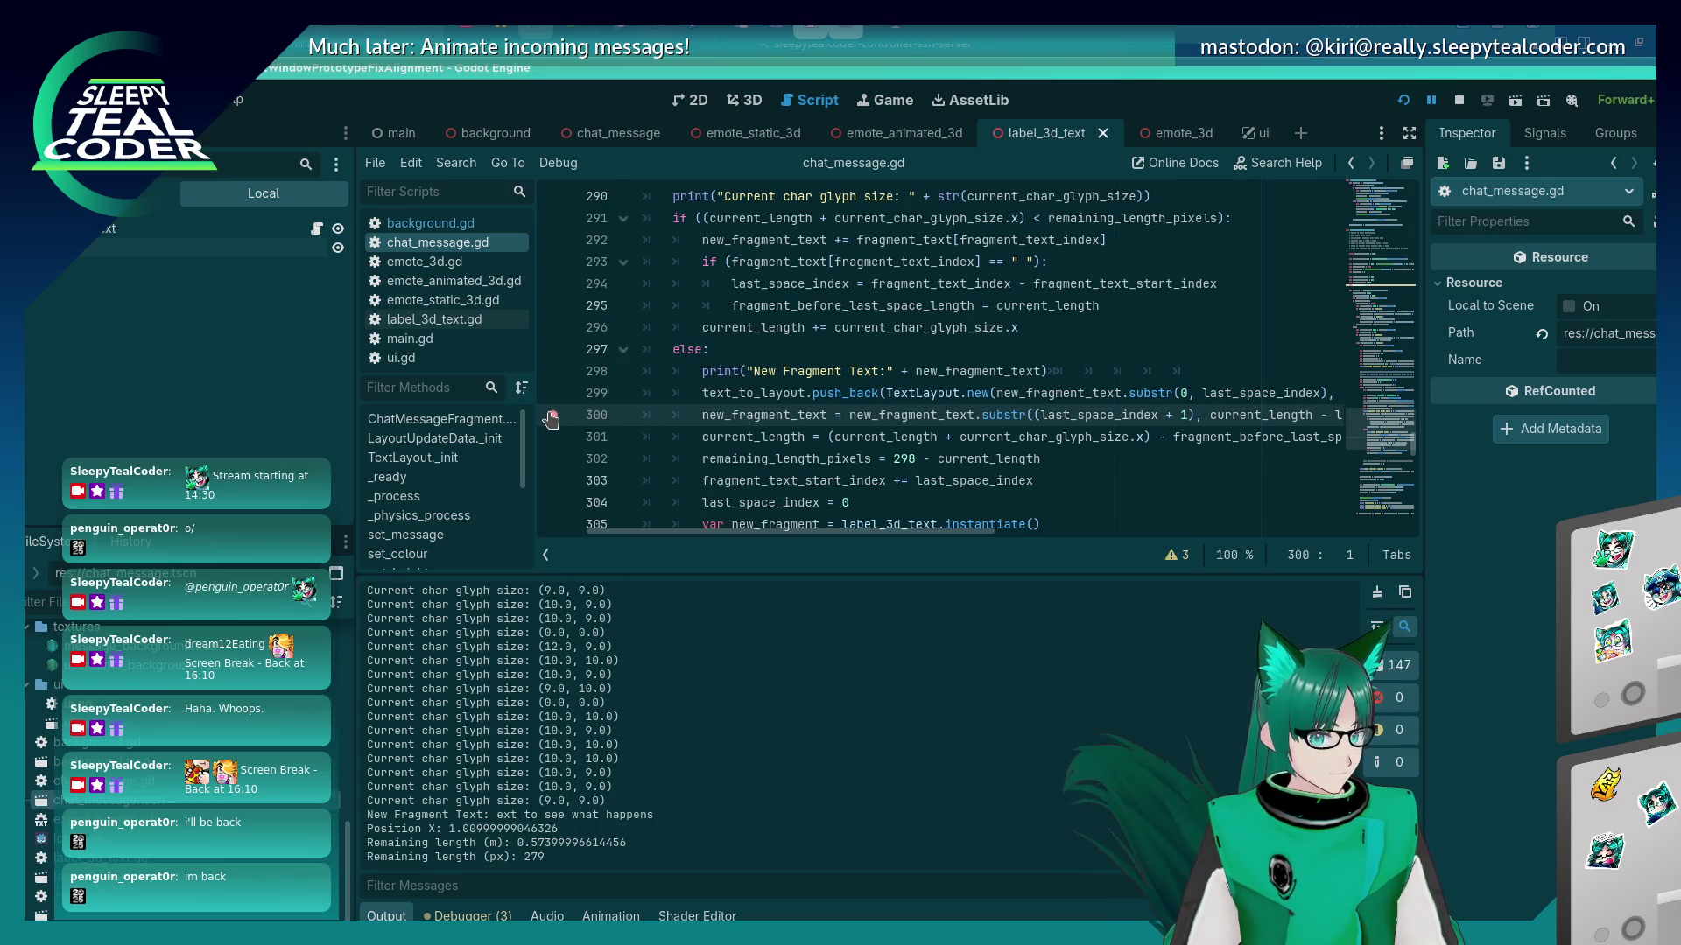
click(551, 416)
mouse_move(884, 541)
mouse_down()
mouse_move(1006, 543)
mouse_move(933, 544)
mouse_move(965, 544)
mouse_up()
drag(1154, 417, 1026, 422)
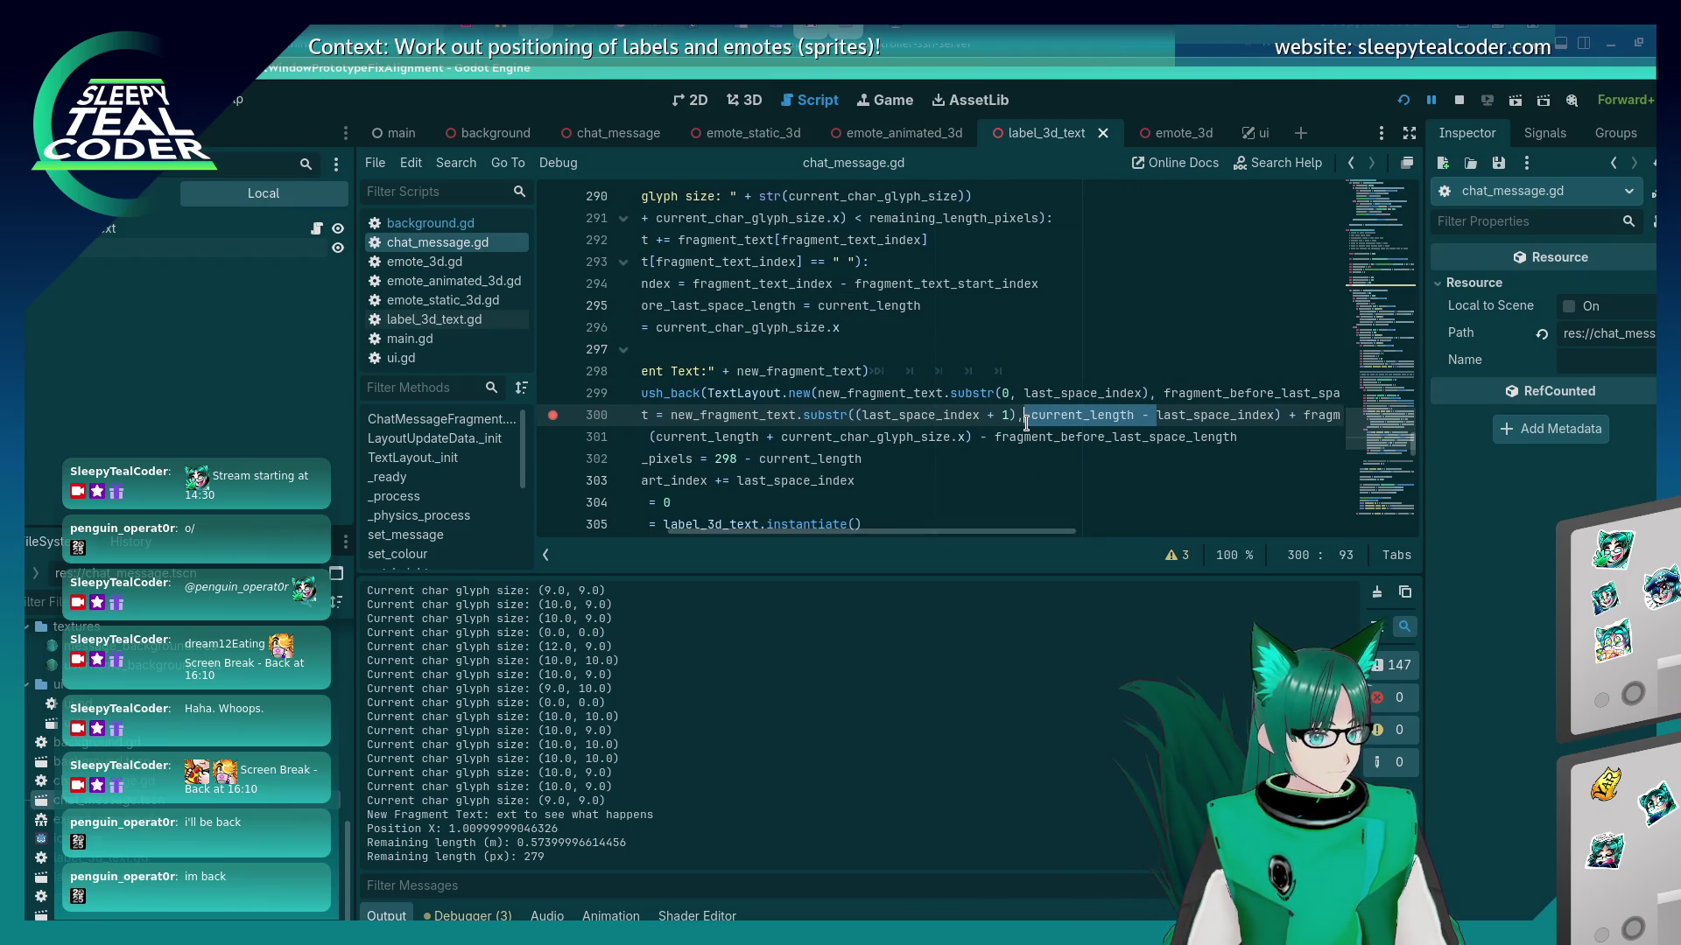
mouse_move(885, 545)
mouse_down()
mouse_move(786, 541)
mouse_move(911, 541)
mouse_move(836, 541)
mouse_up()
scroll(825, 413, up, 2)
scroll(826, 413, up, 4)
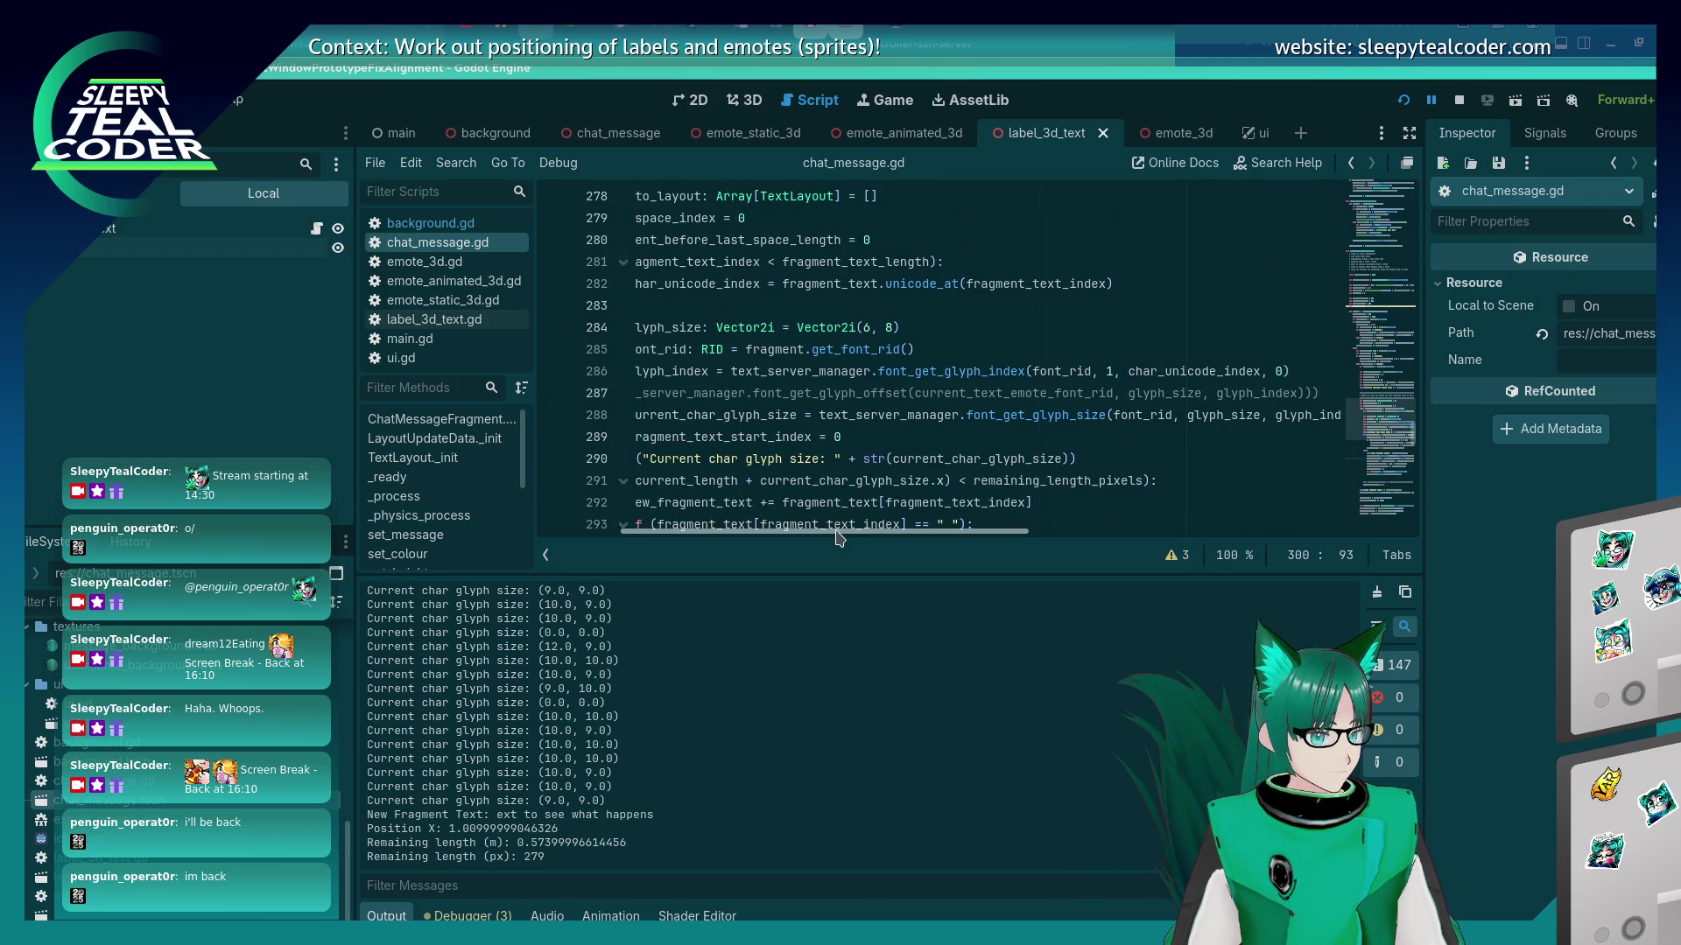
scroll(832, 438, left, 2)
scroll(838, 451, down, 5)
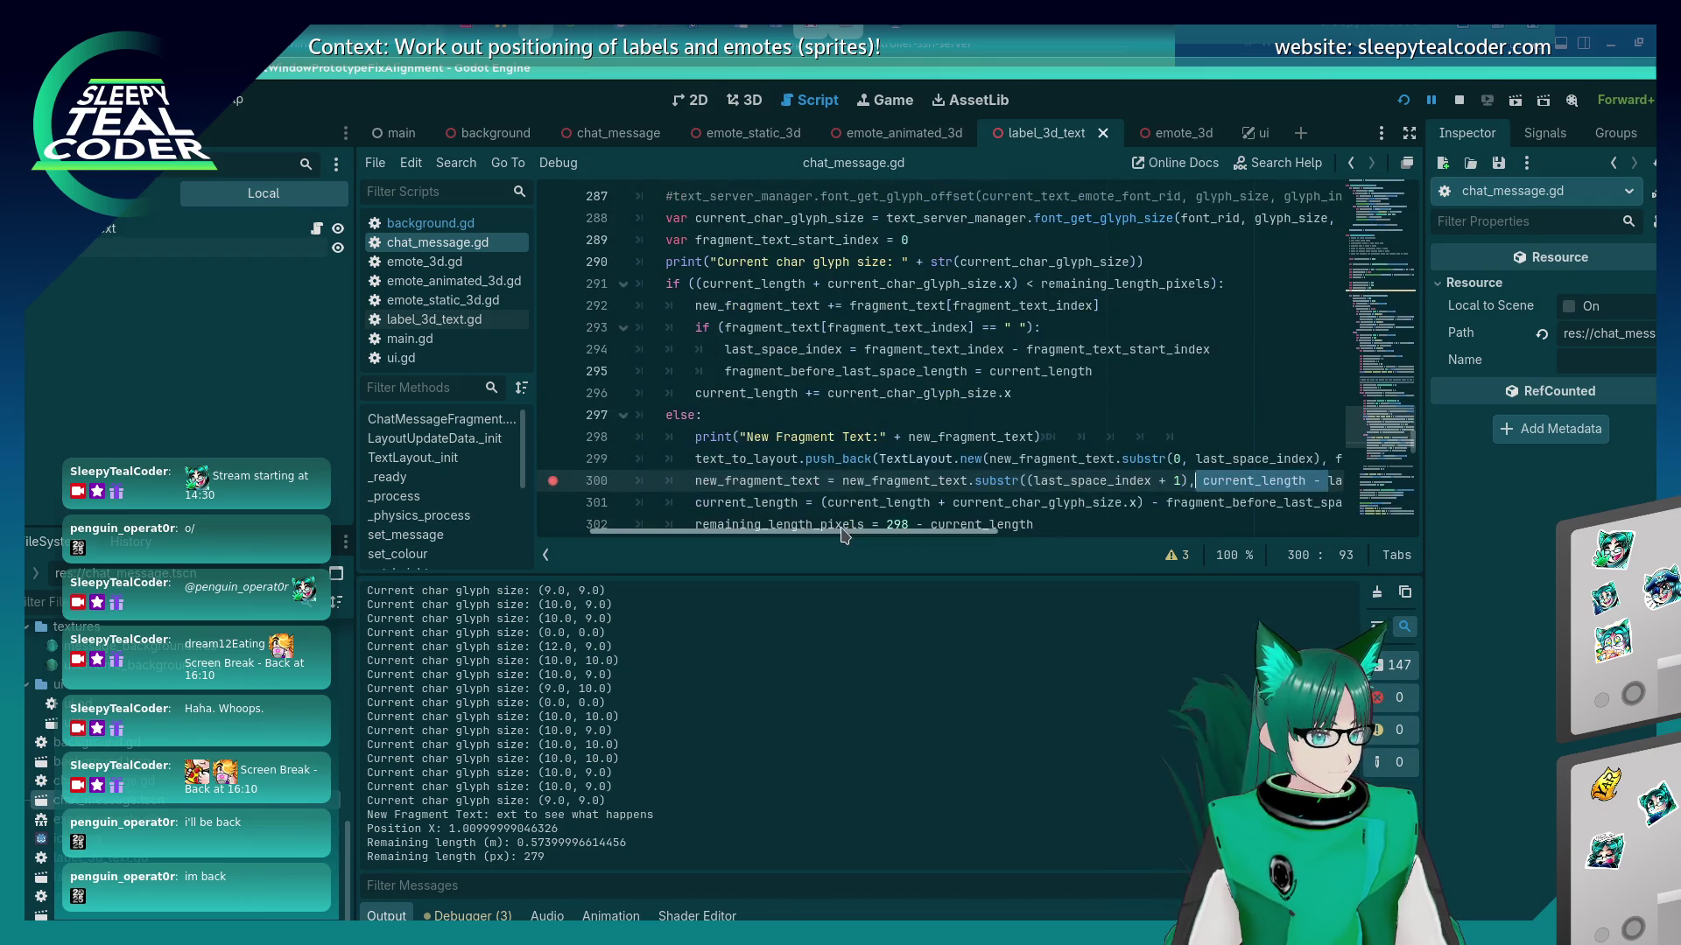
scroll(853, 499, up, 3)
scroll(868, 460, down, 3)
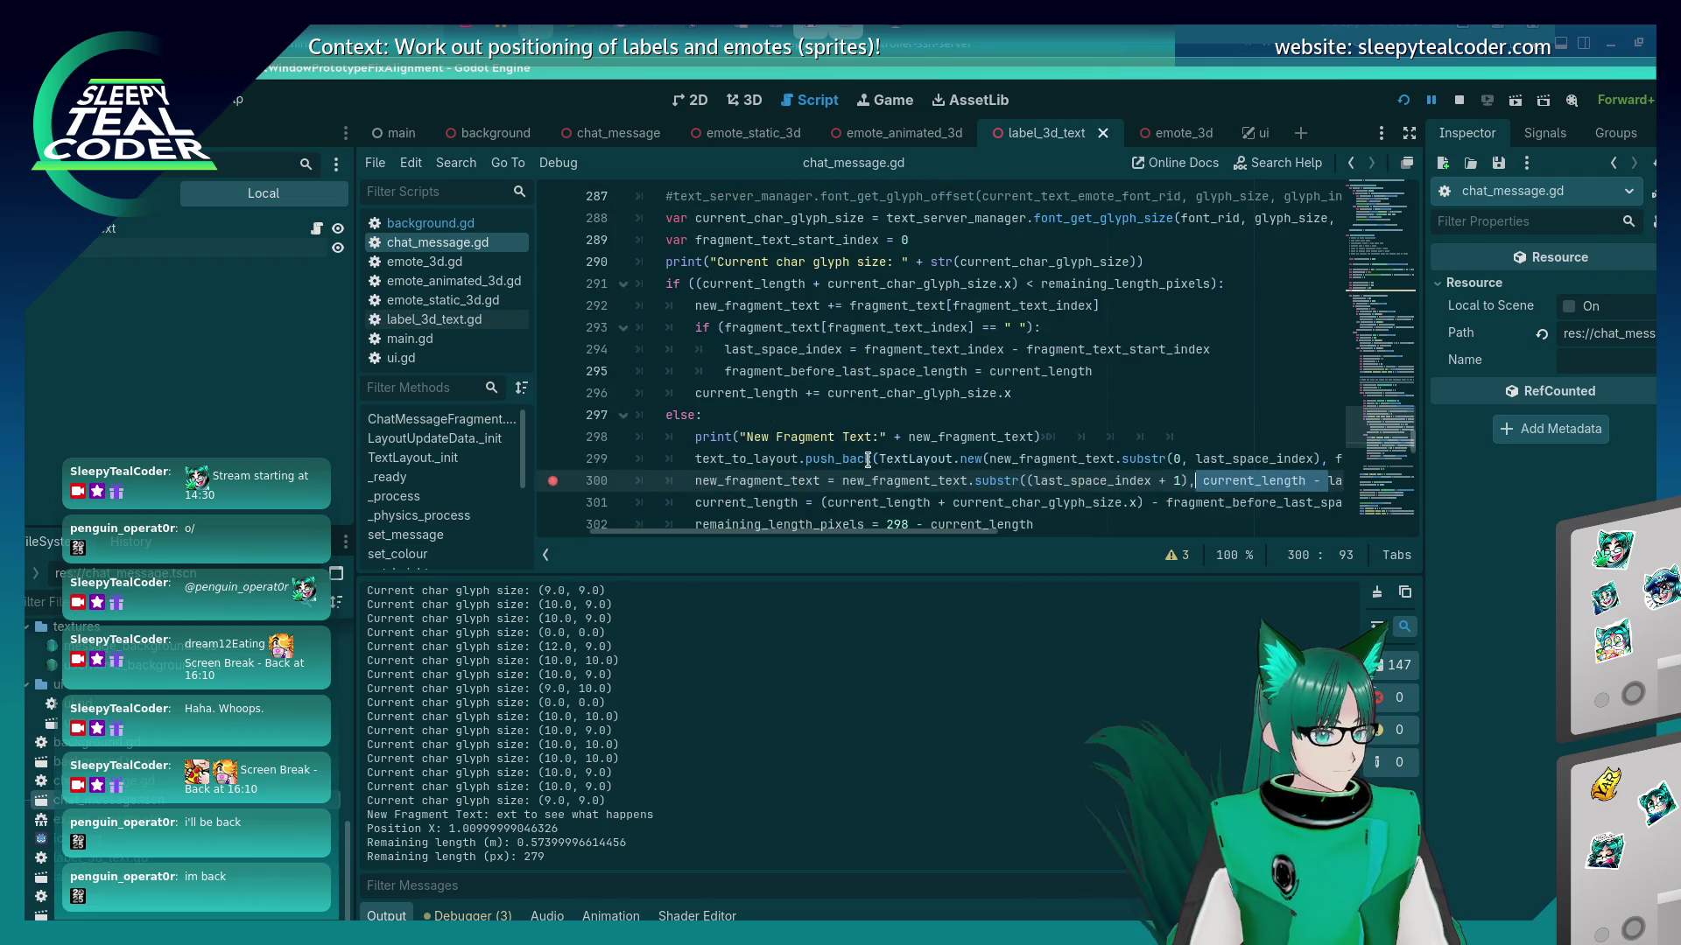
scroll(868, 460, up, 5)
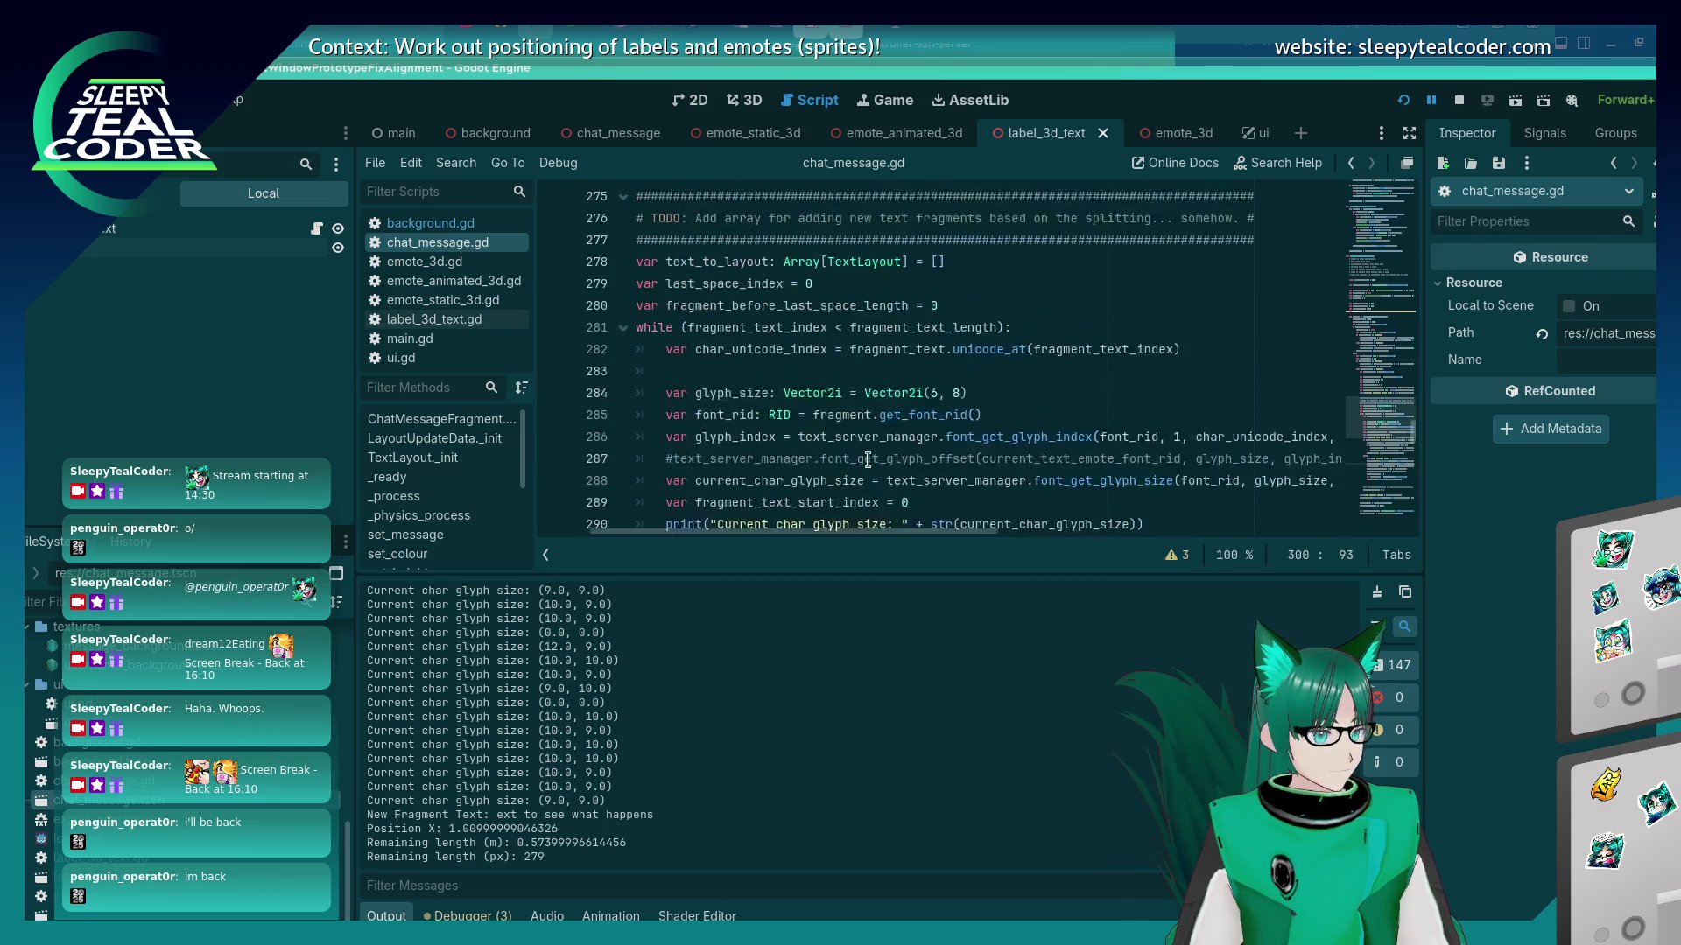
scroll(854, 525, left, 3)
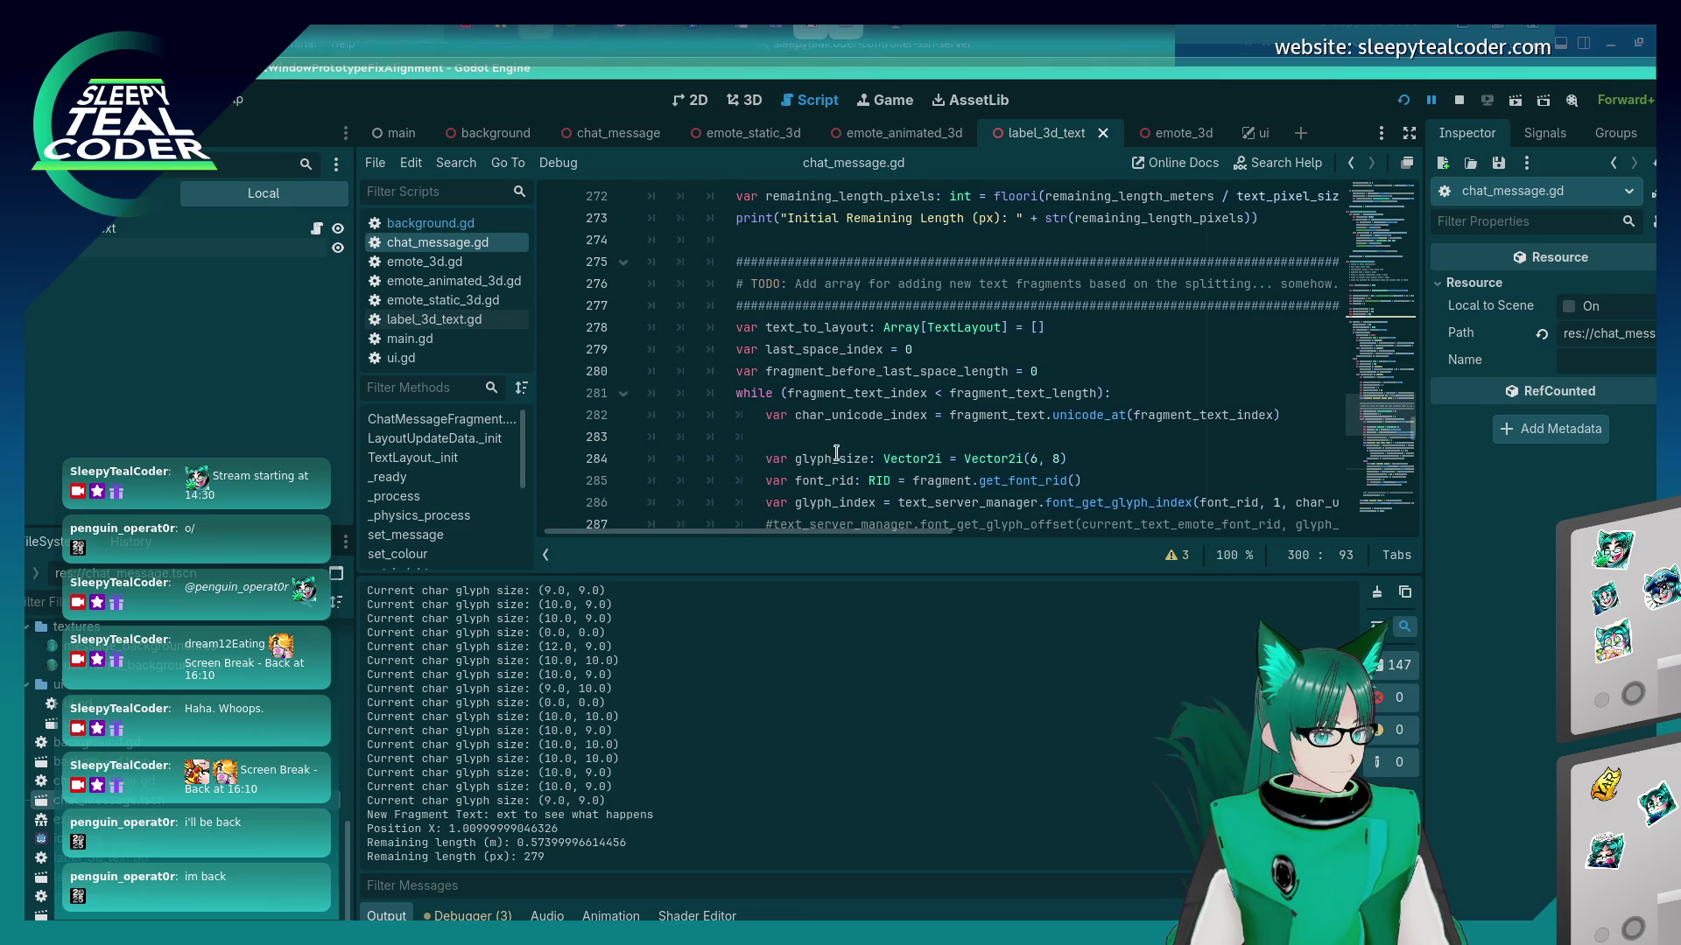
scroll(838, 452, up, 5)
scroll(837, 452, down, 5)
scroll(837, 451, down, 5)
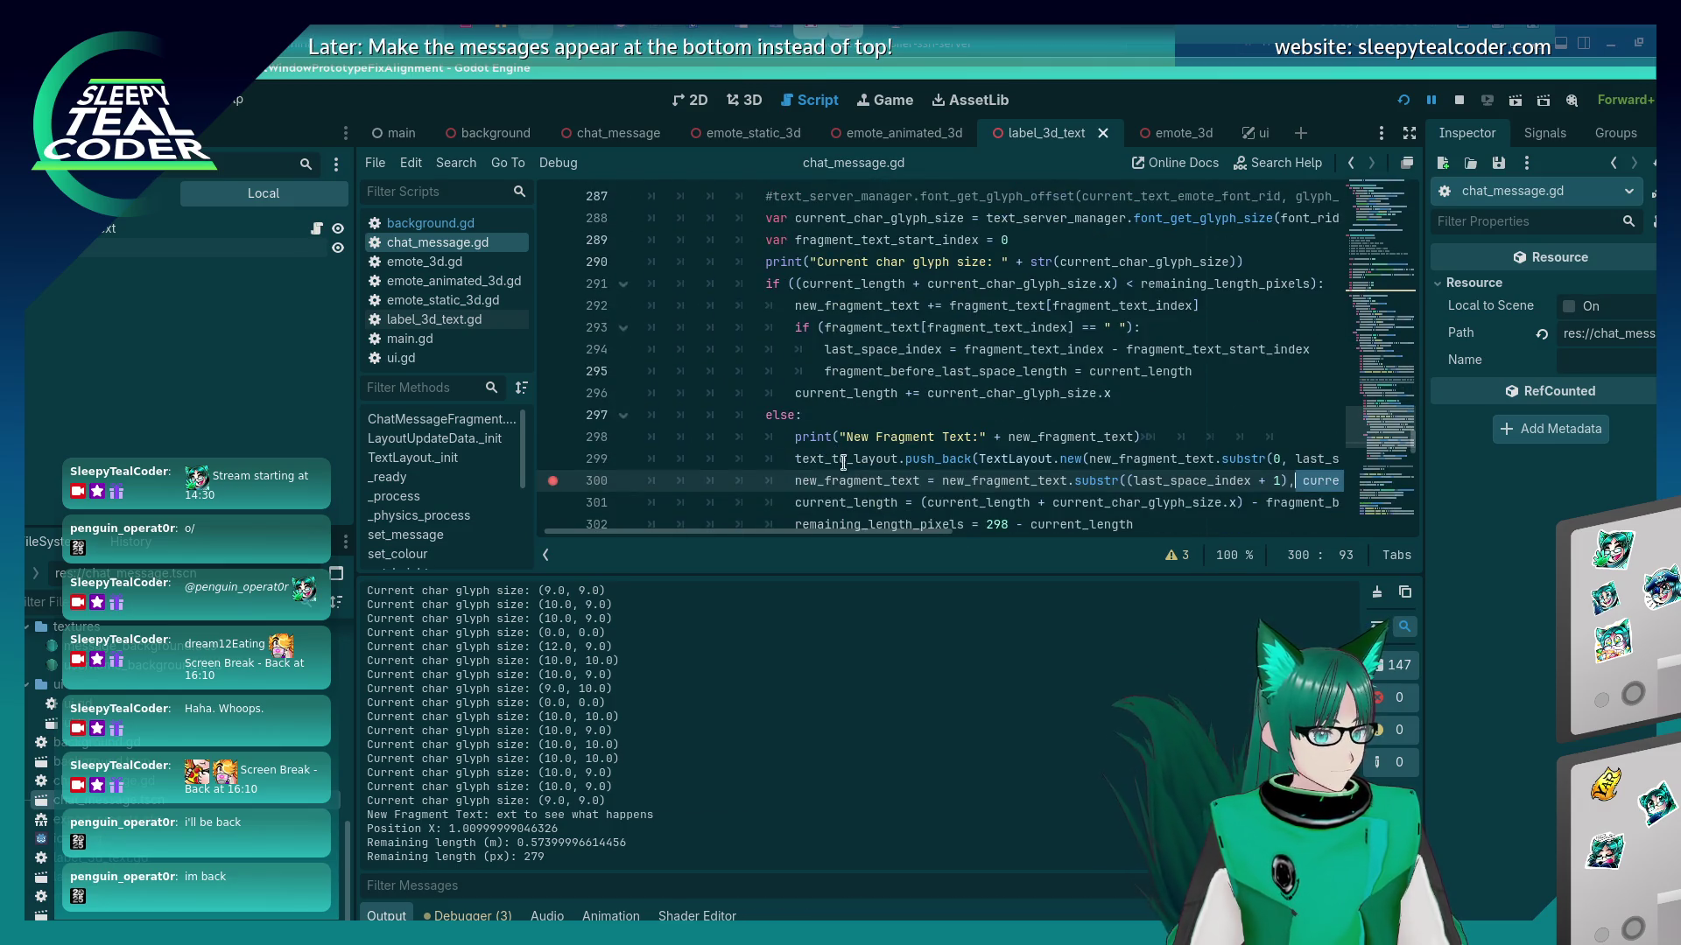
Search the script for each occurrence of new_fragment_text, from its declaration to line 299.
double_click(842, 480)
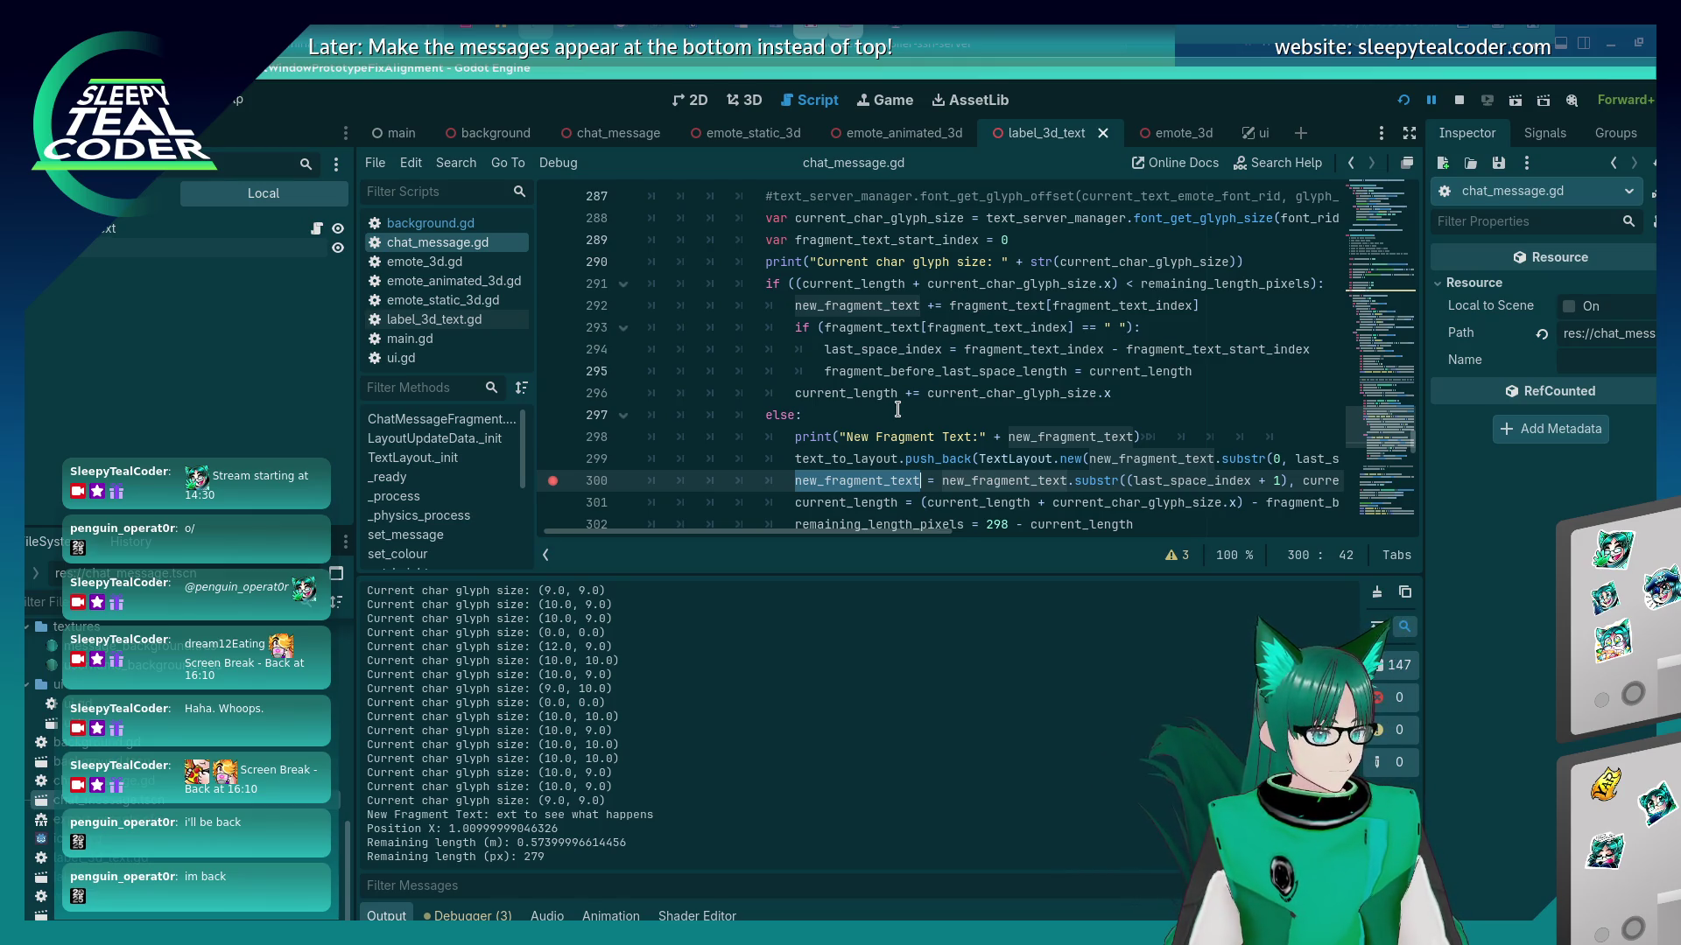
key(ctrl+f)
key(shift+Return)
key(shift+Return)
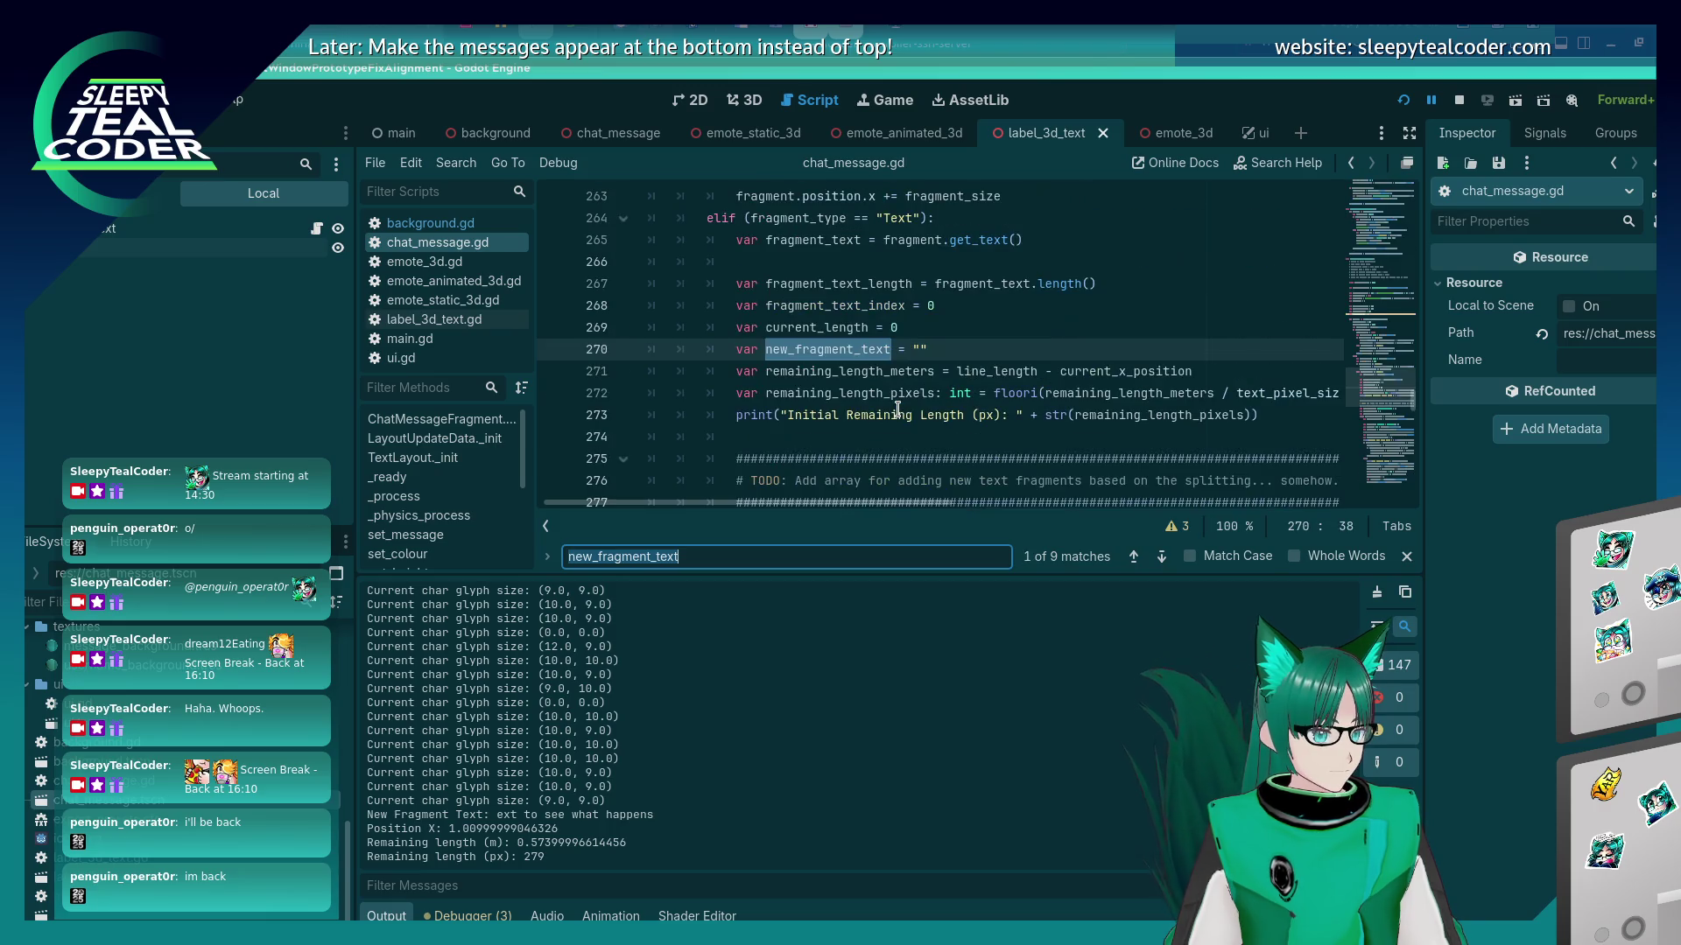
key(Return)
key(Return)
key(Return)
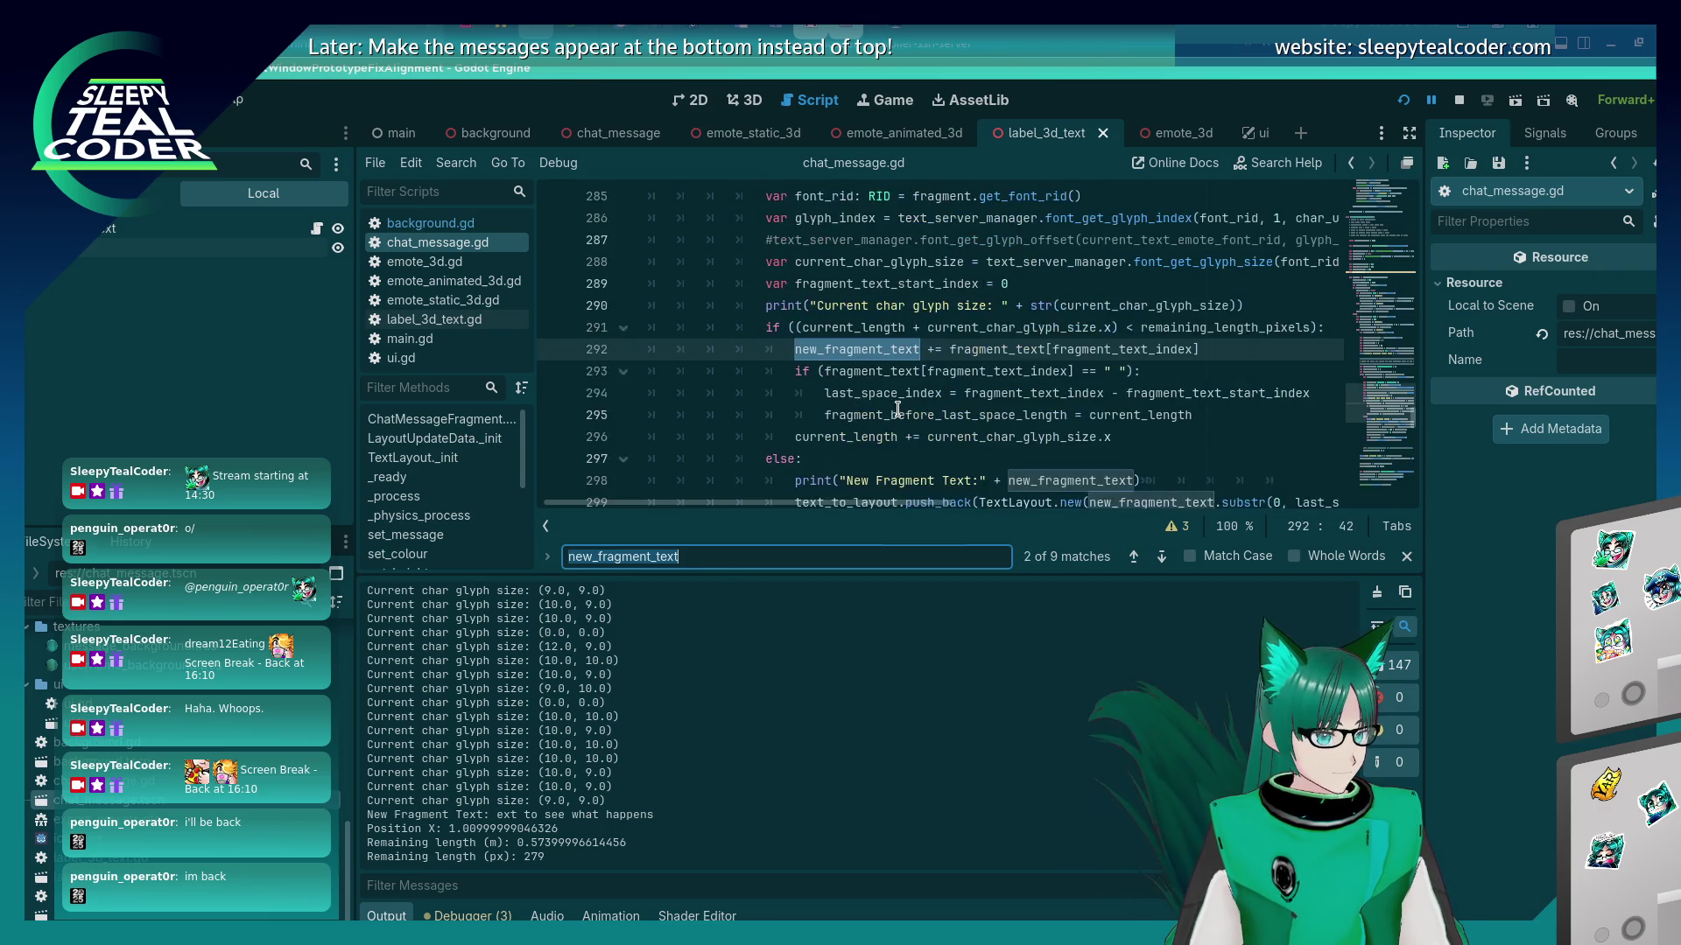
key(Escape)
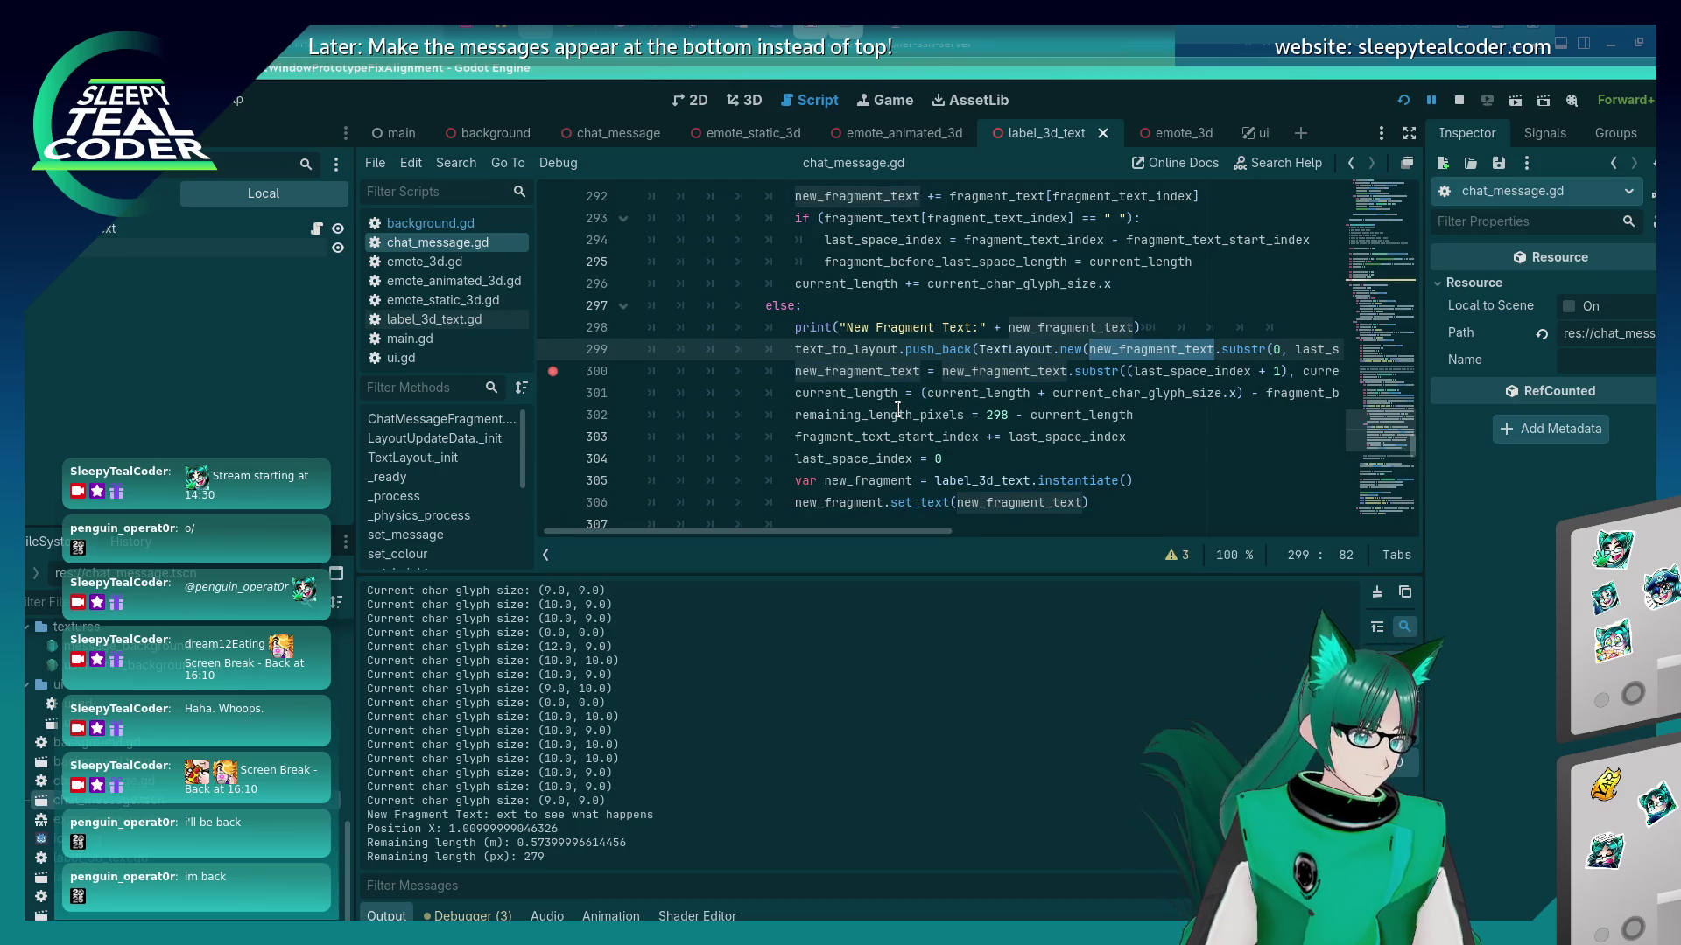
drag(929, 540, 1043, 540)
Reduce line 300's substr call to only the start index last_space_index + 1 and save.
drag(1176, 371, 1052, 371)
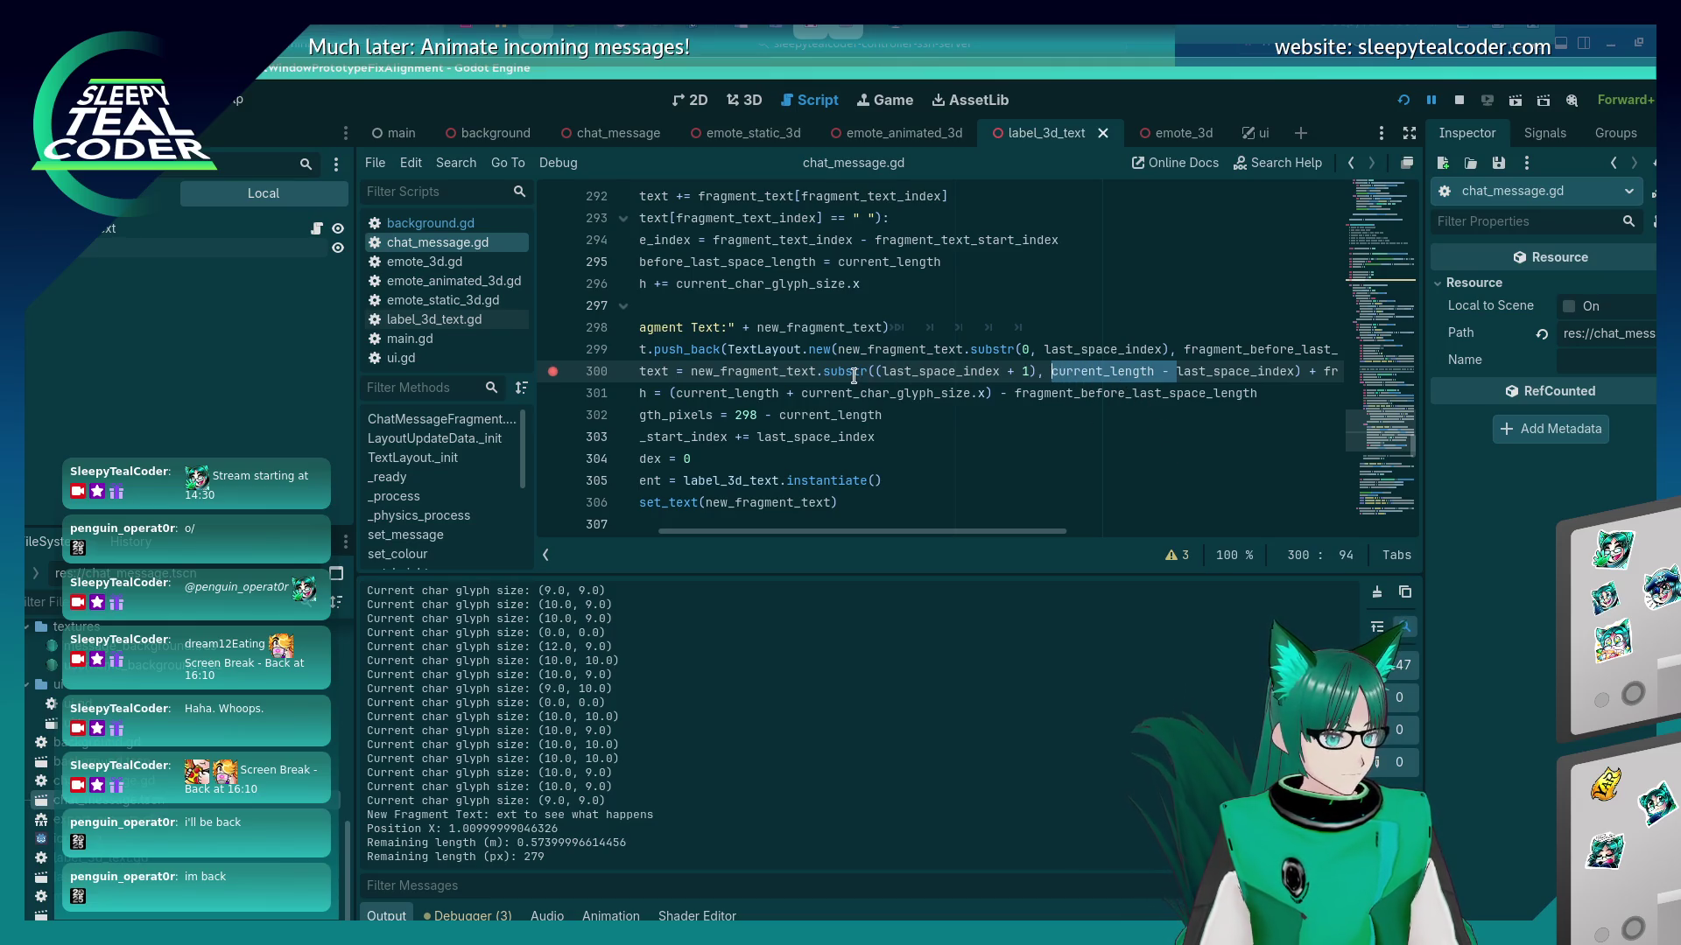
key(BackSpace)
key(ctrl+s)
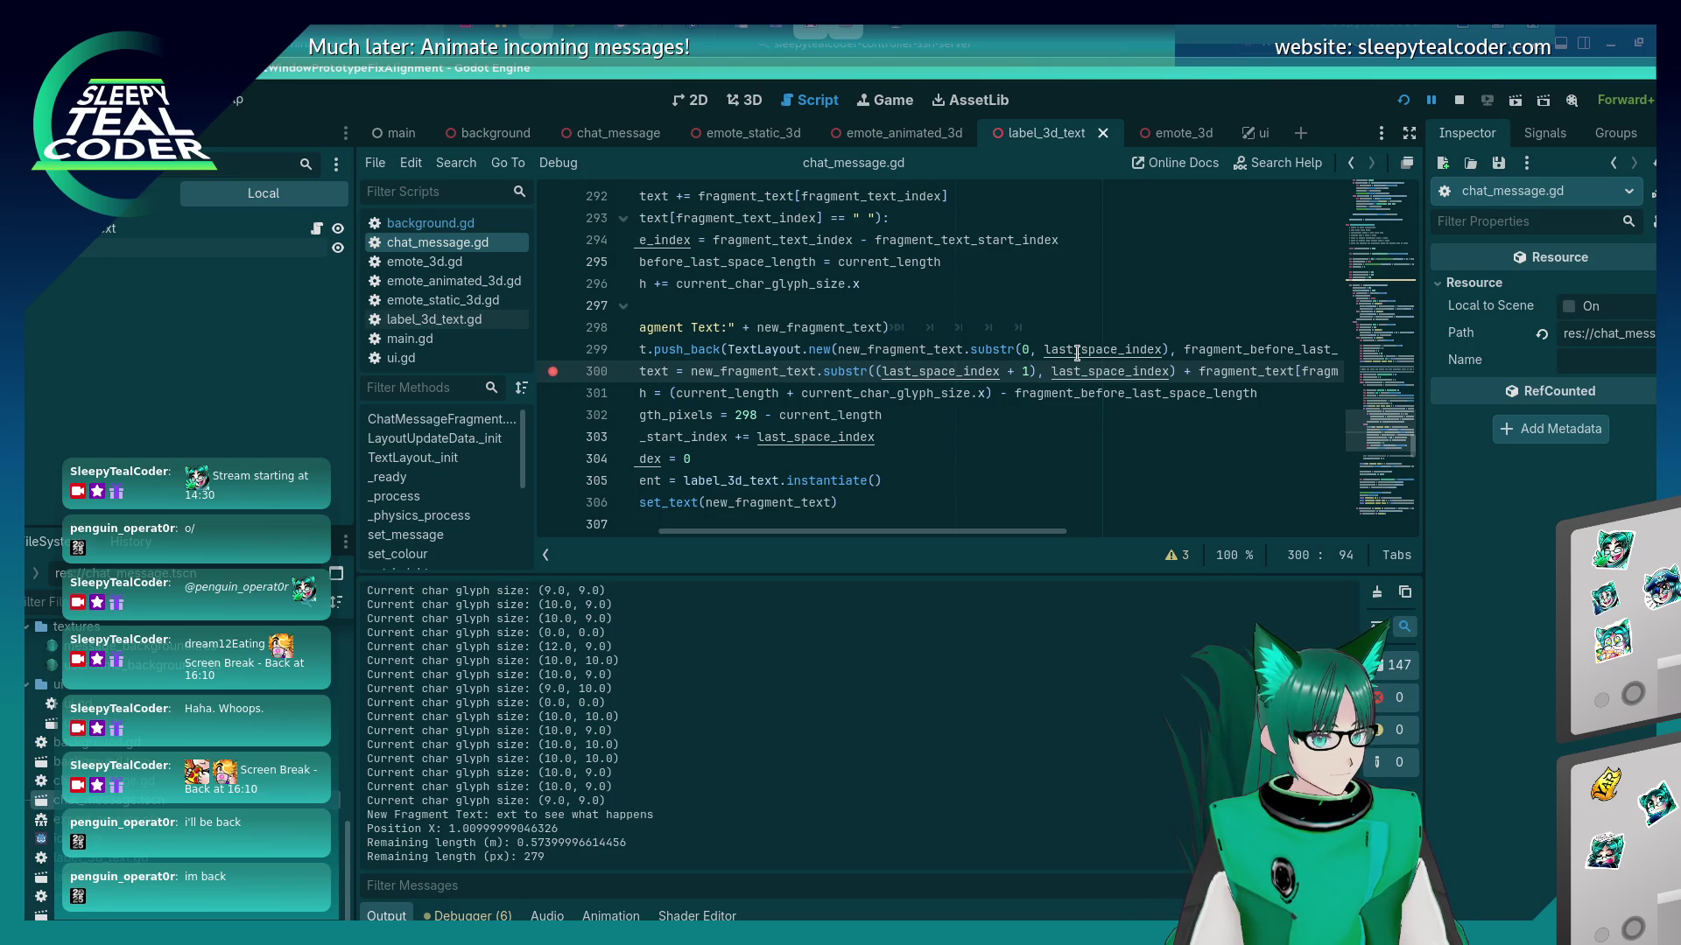
key(ctrl+z)
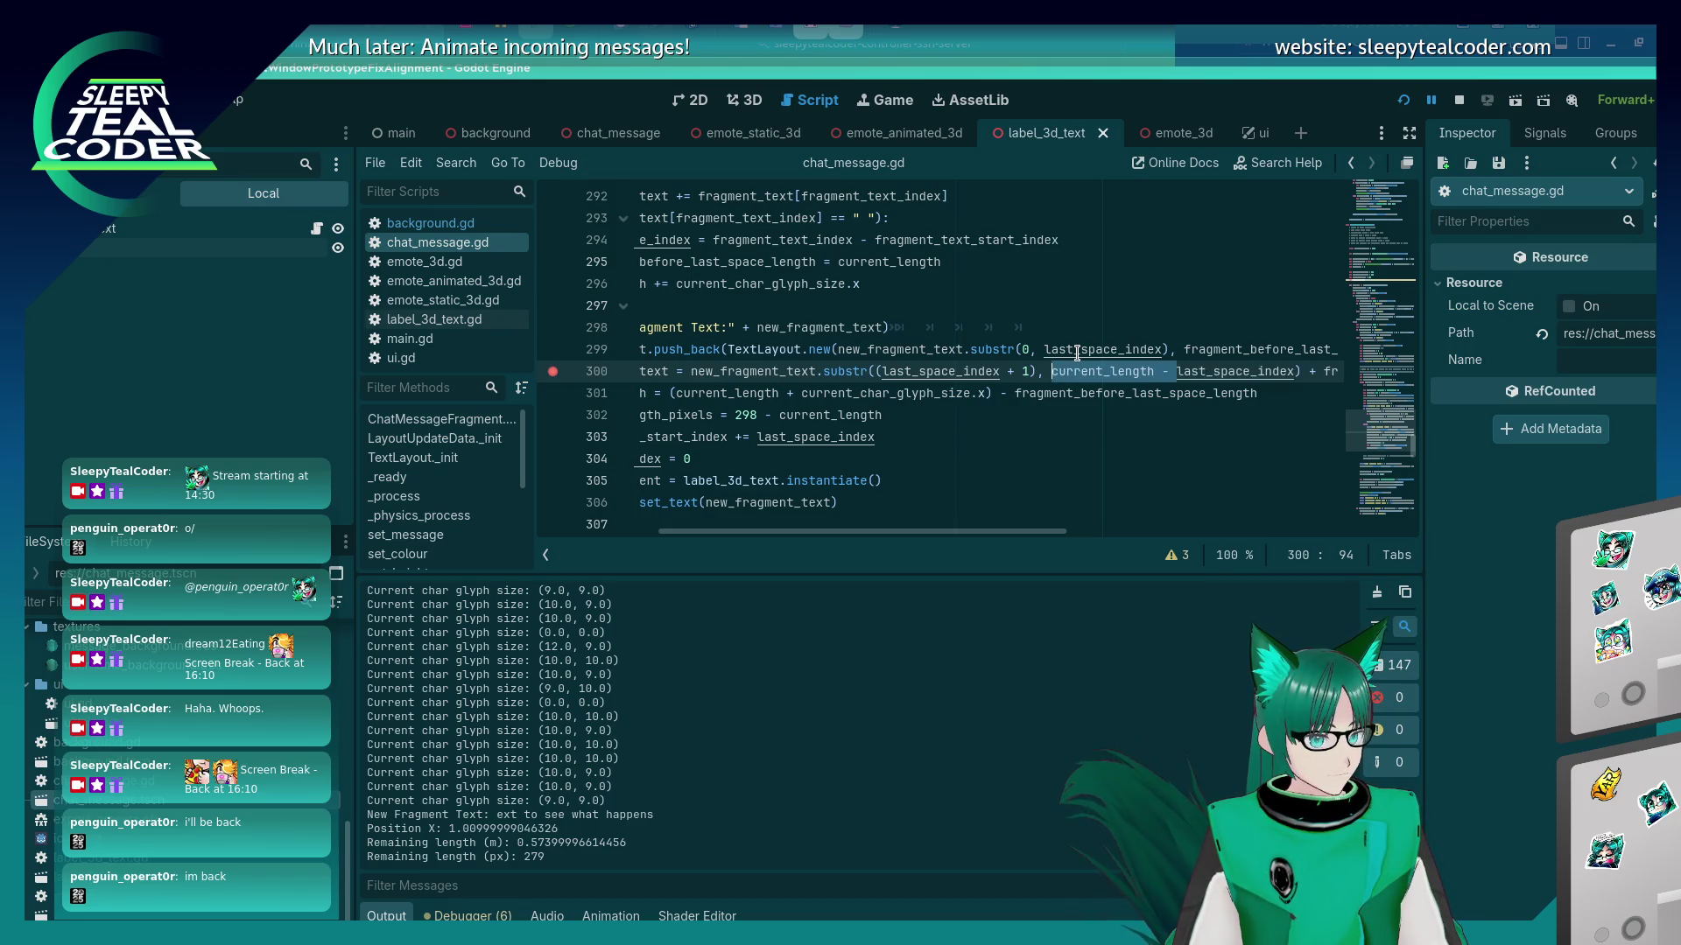
key(Left)
key(Left)
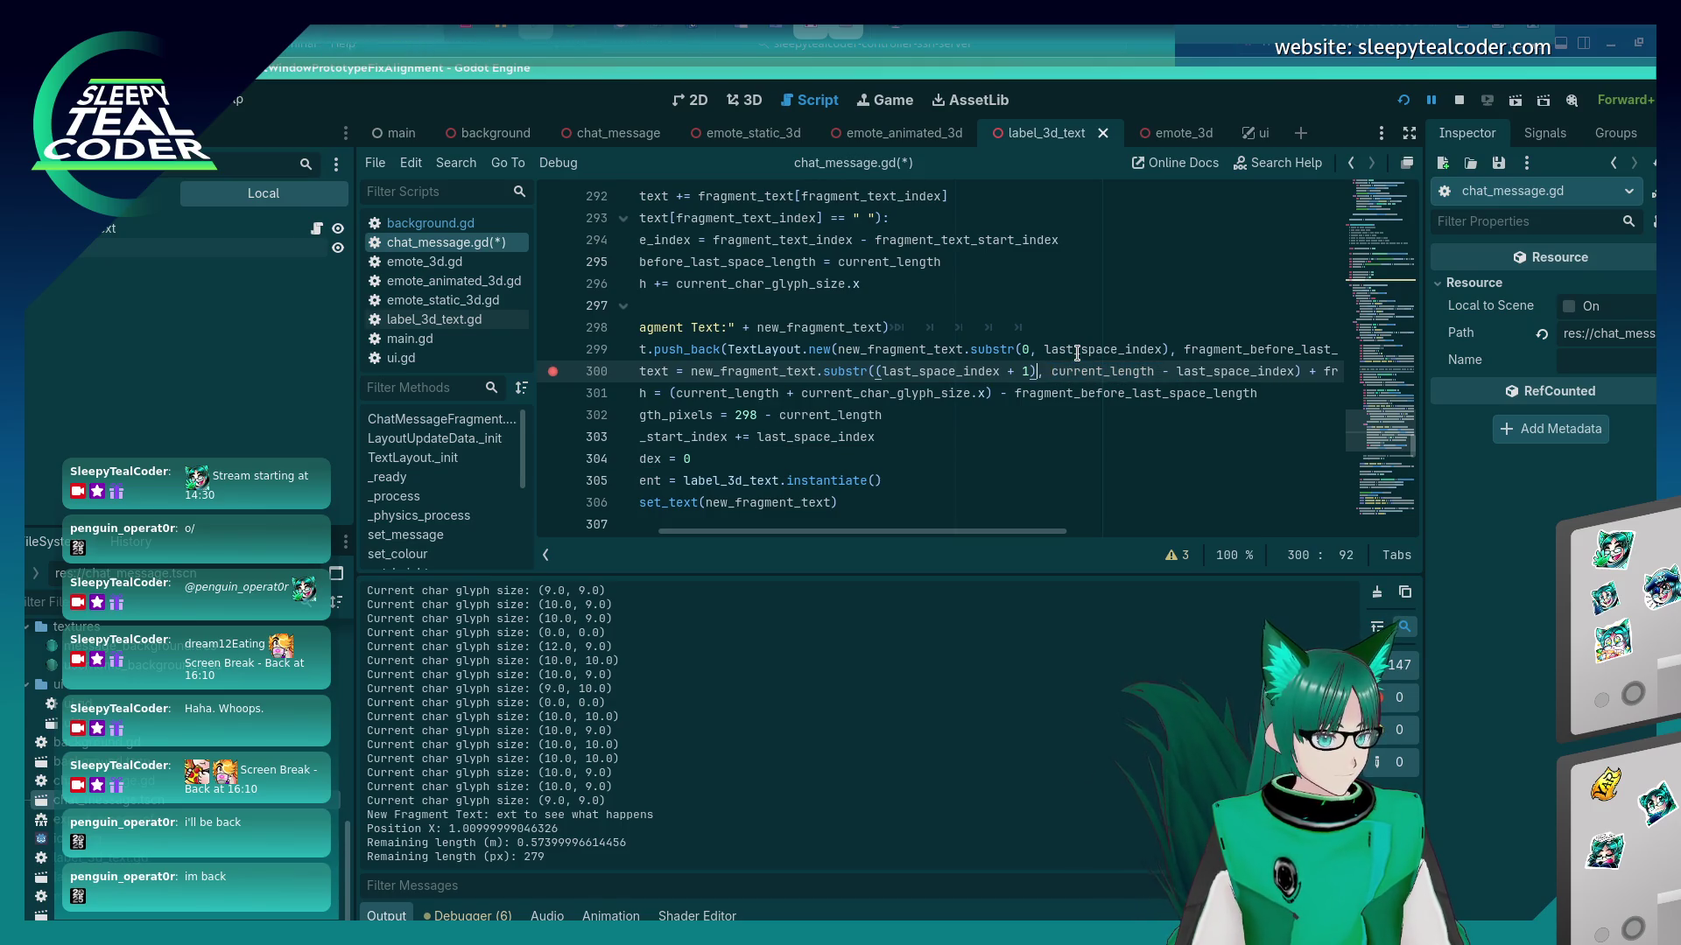
key(BackSpace)
key(Delete)
key(Delete)
key(Delete)
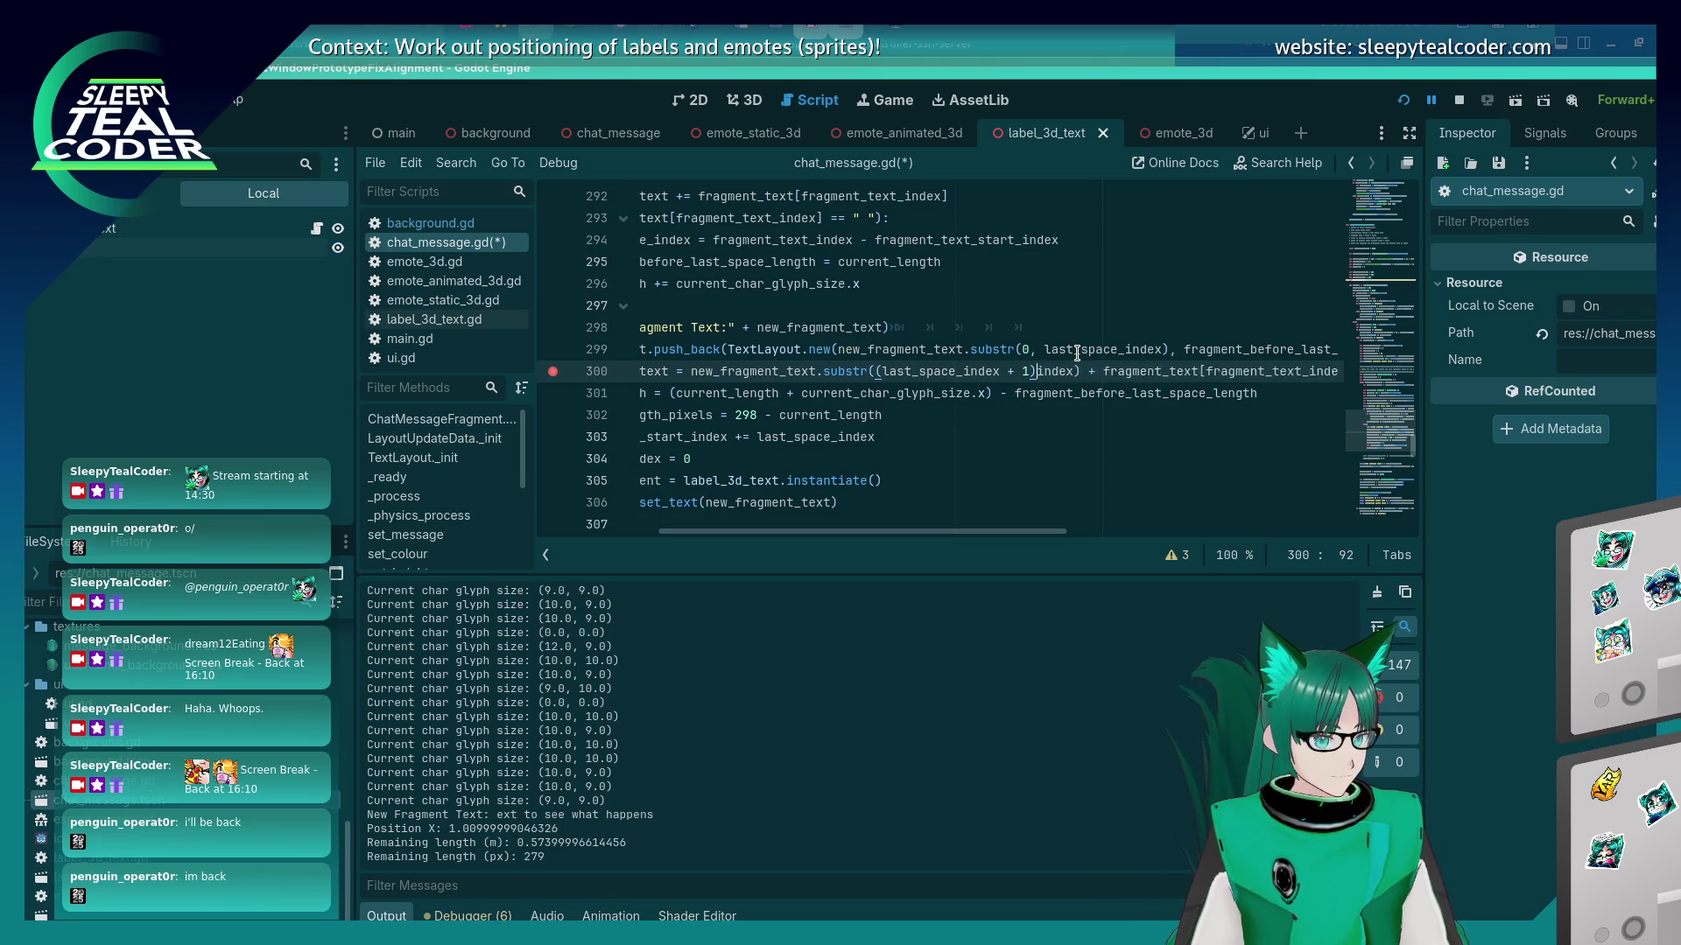
text())
key(Down)
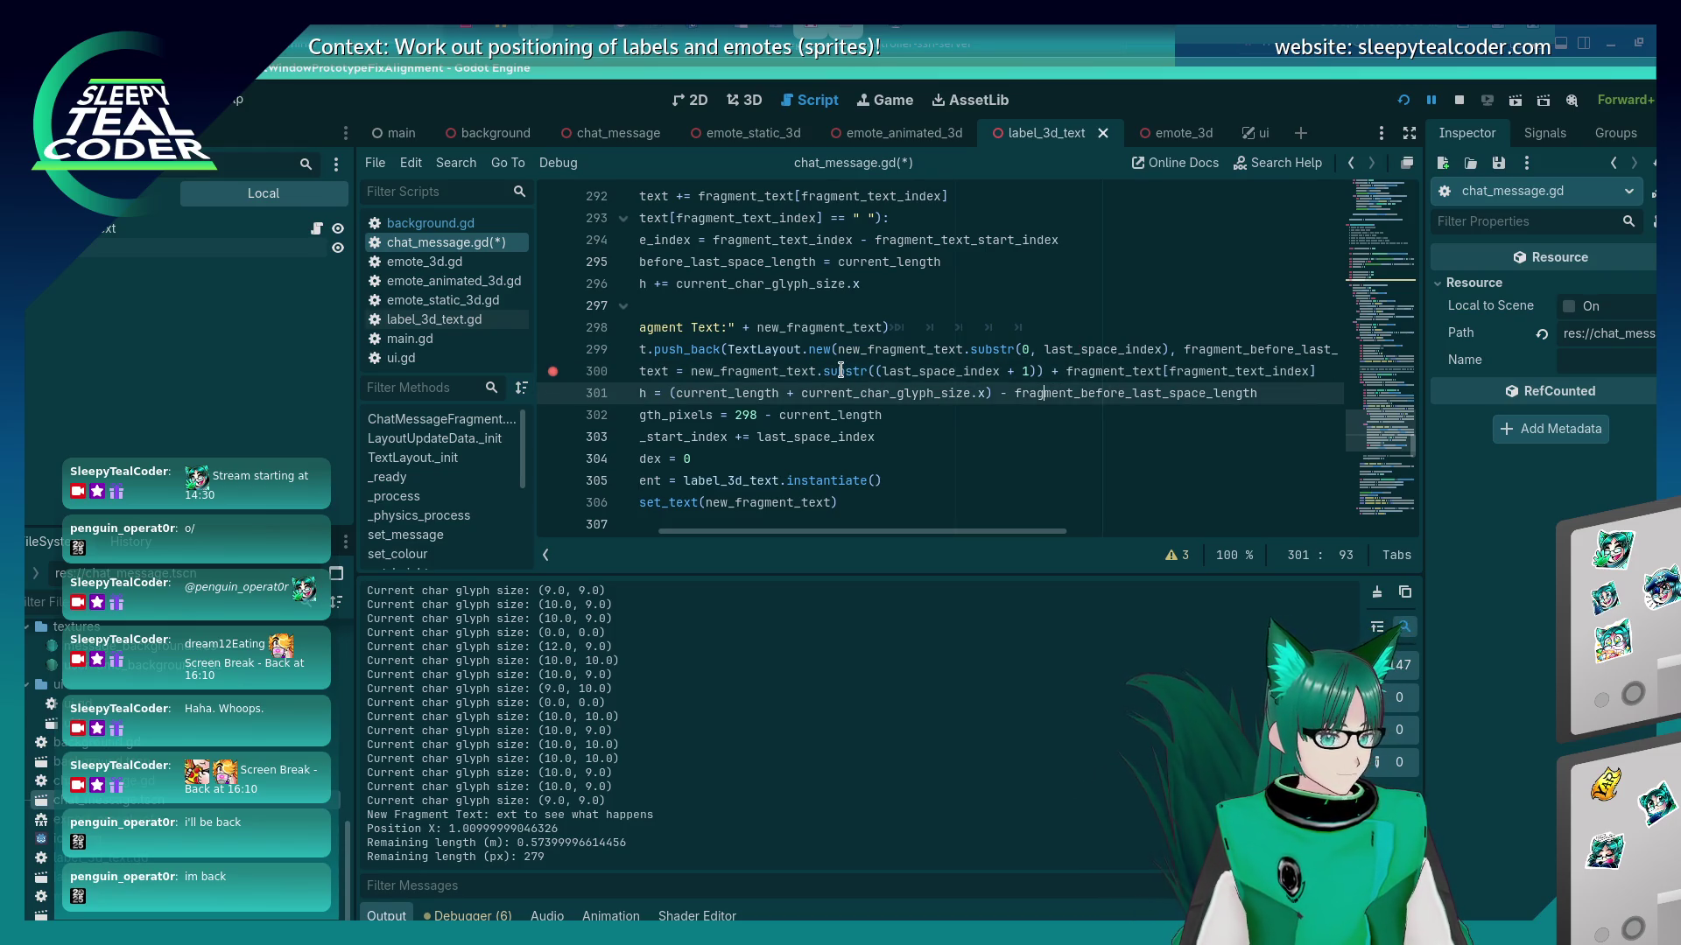
mouse_move(840, 371)
key(ctrl+s)
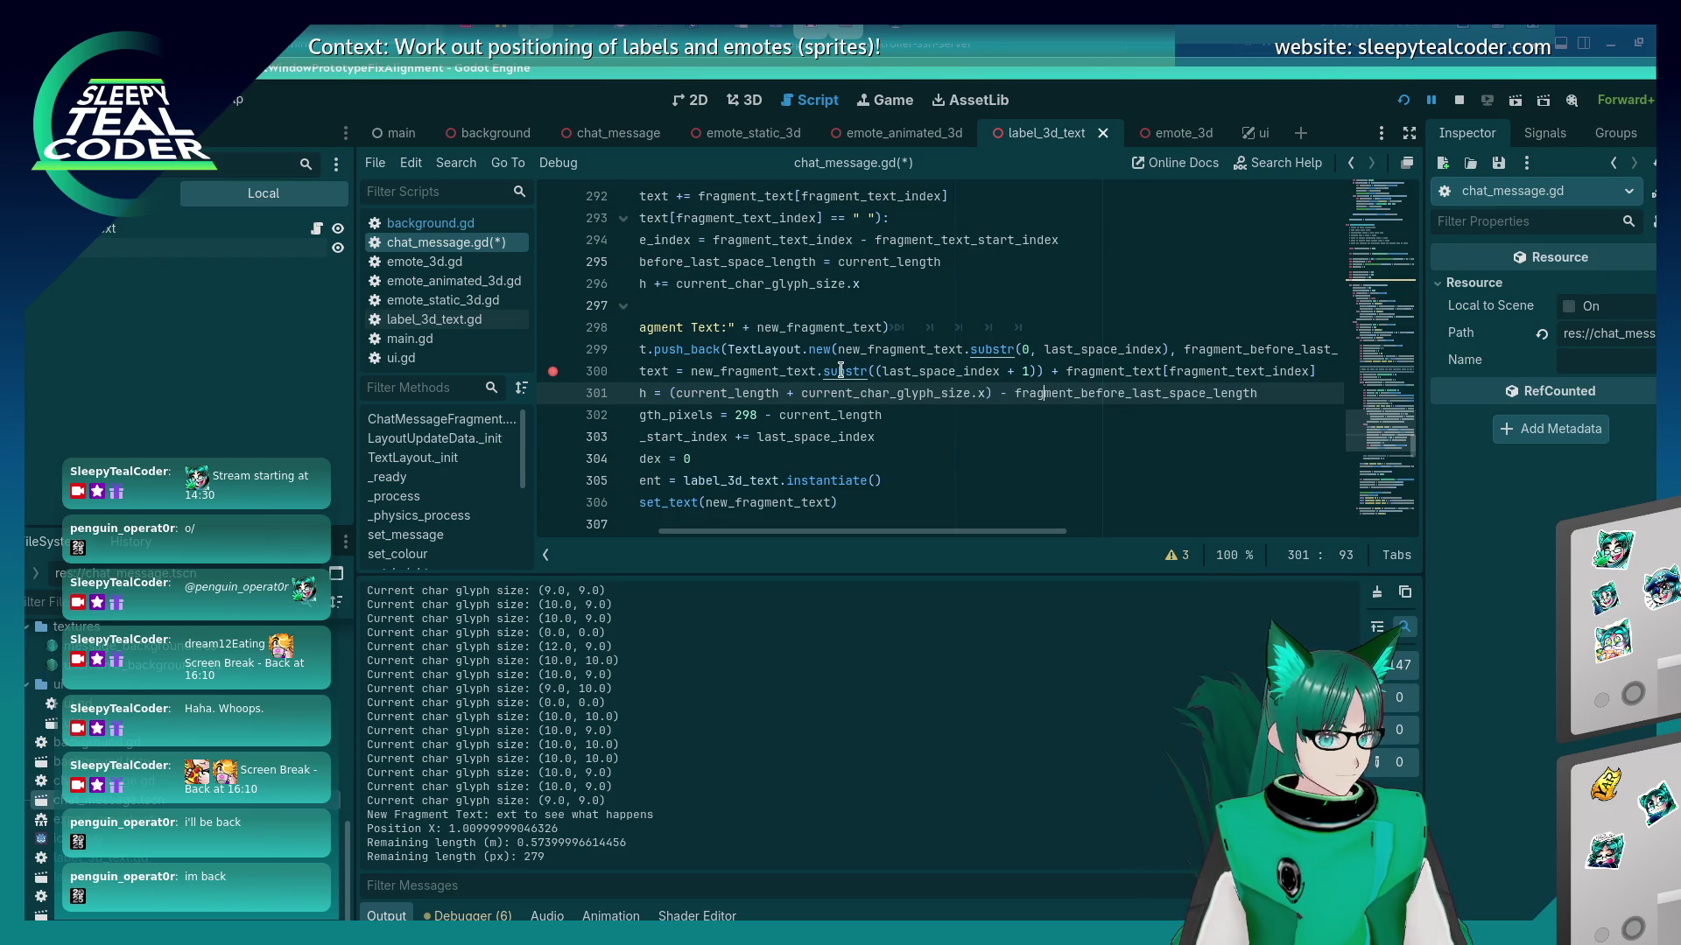
click(879, 371)
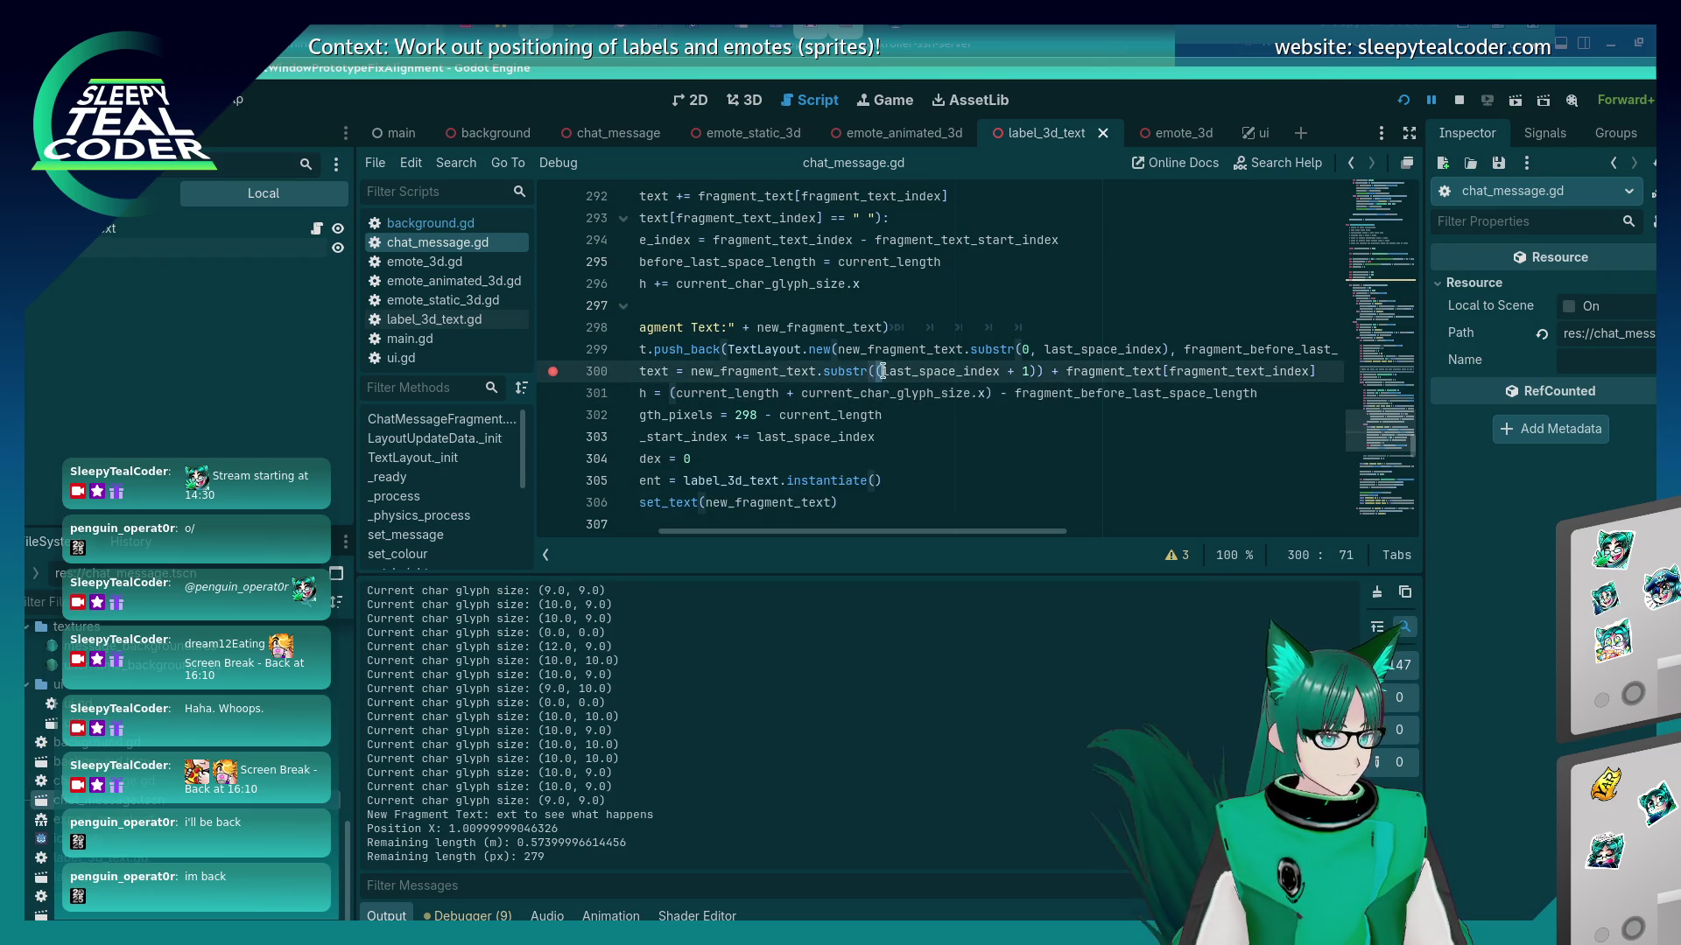
Resume the game, add another test message, and return to the editor paused at line 300.
key(alt+Tab)
click(1076, 260)
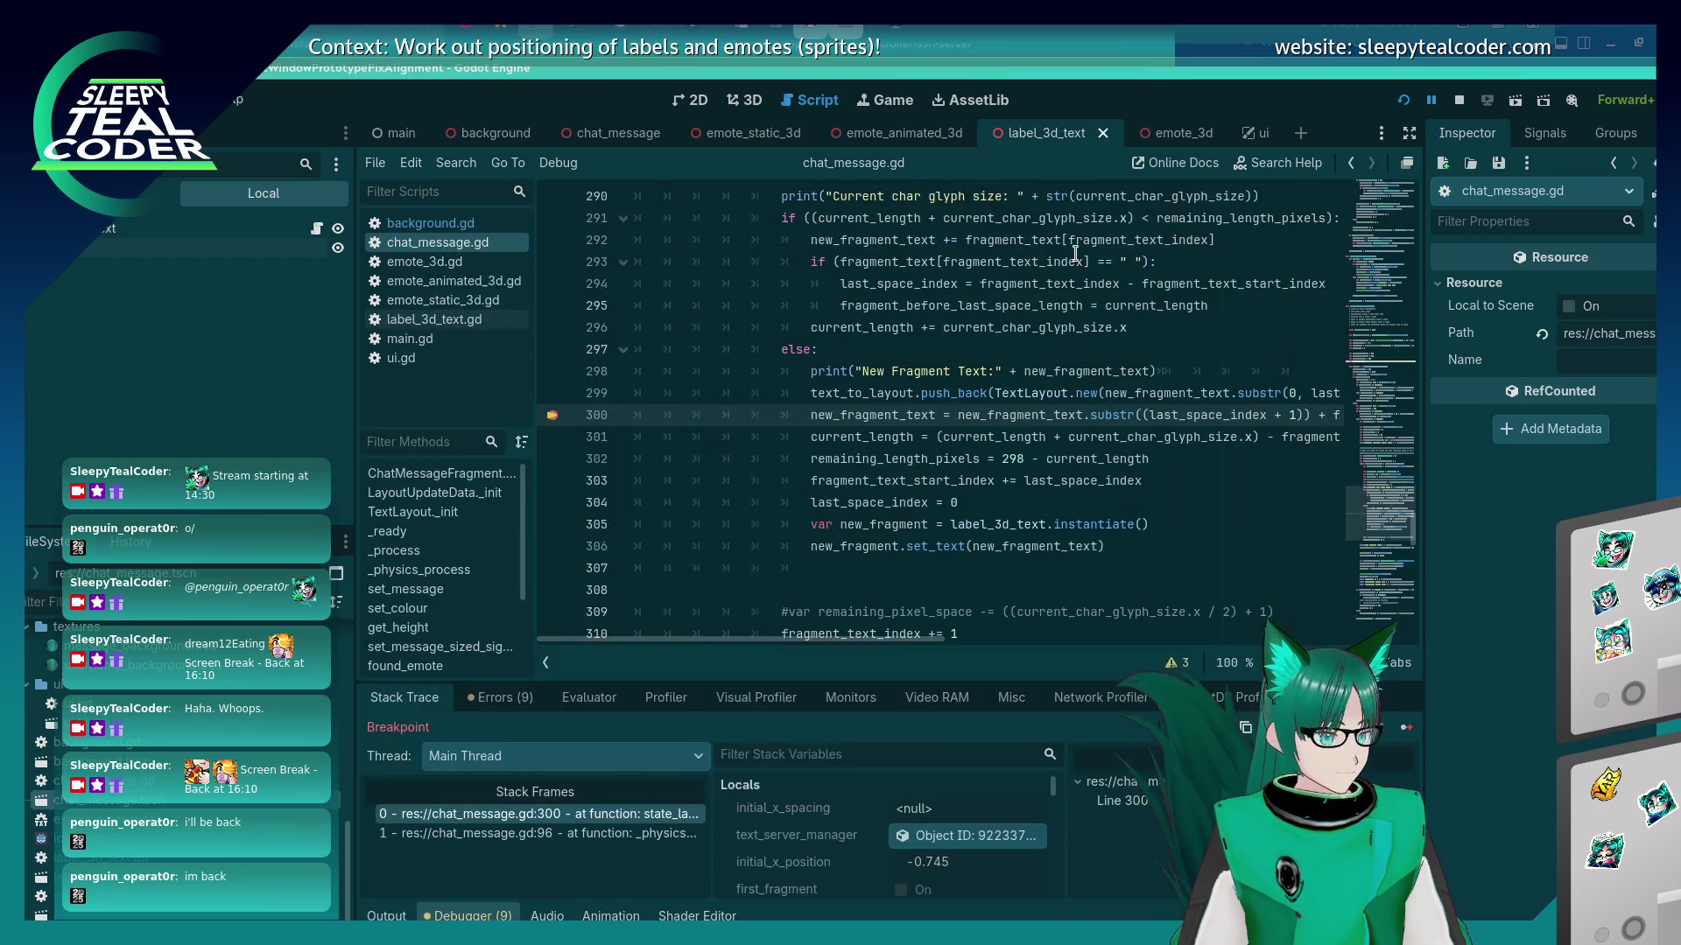
click(1403, 733)
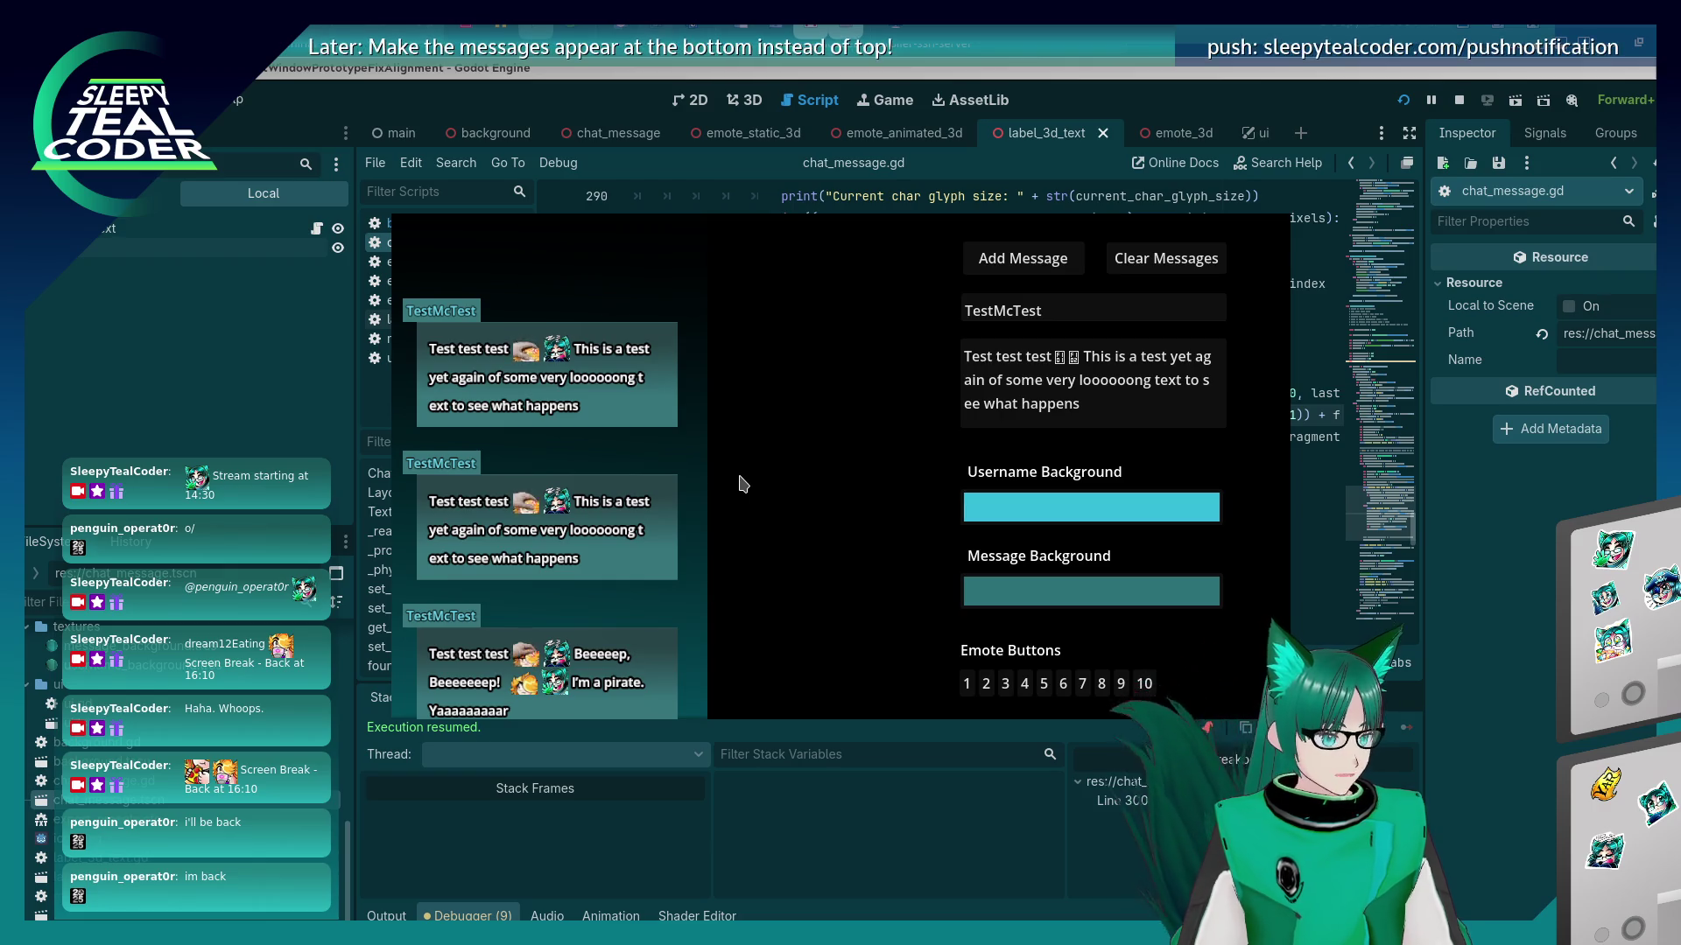
click(1058, 263)
click(1058, 262)
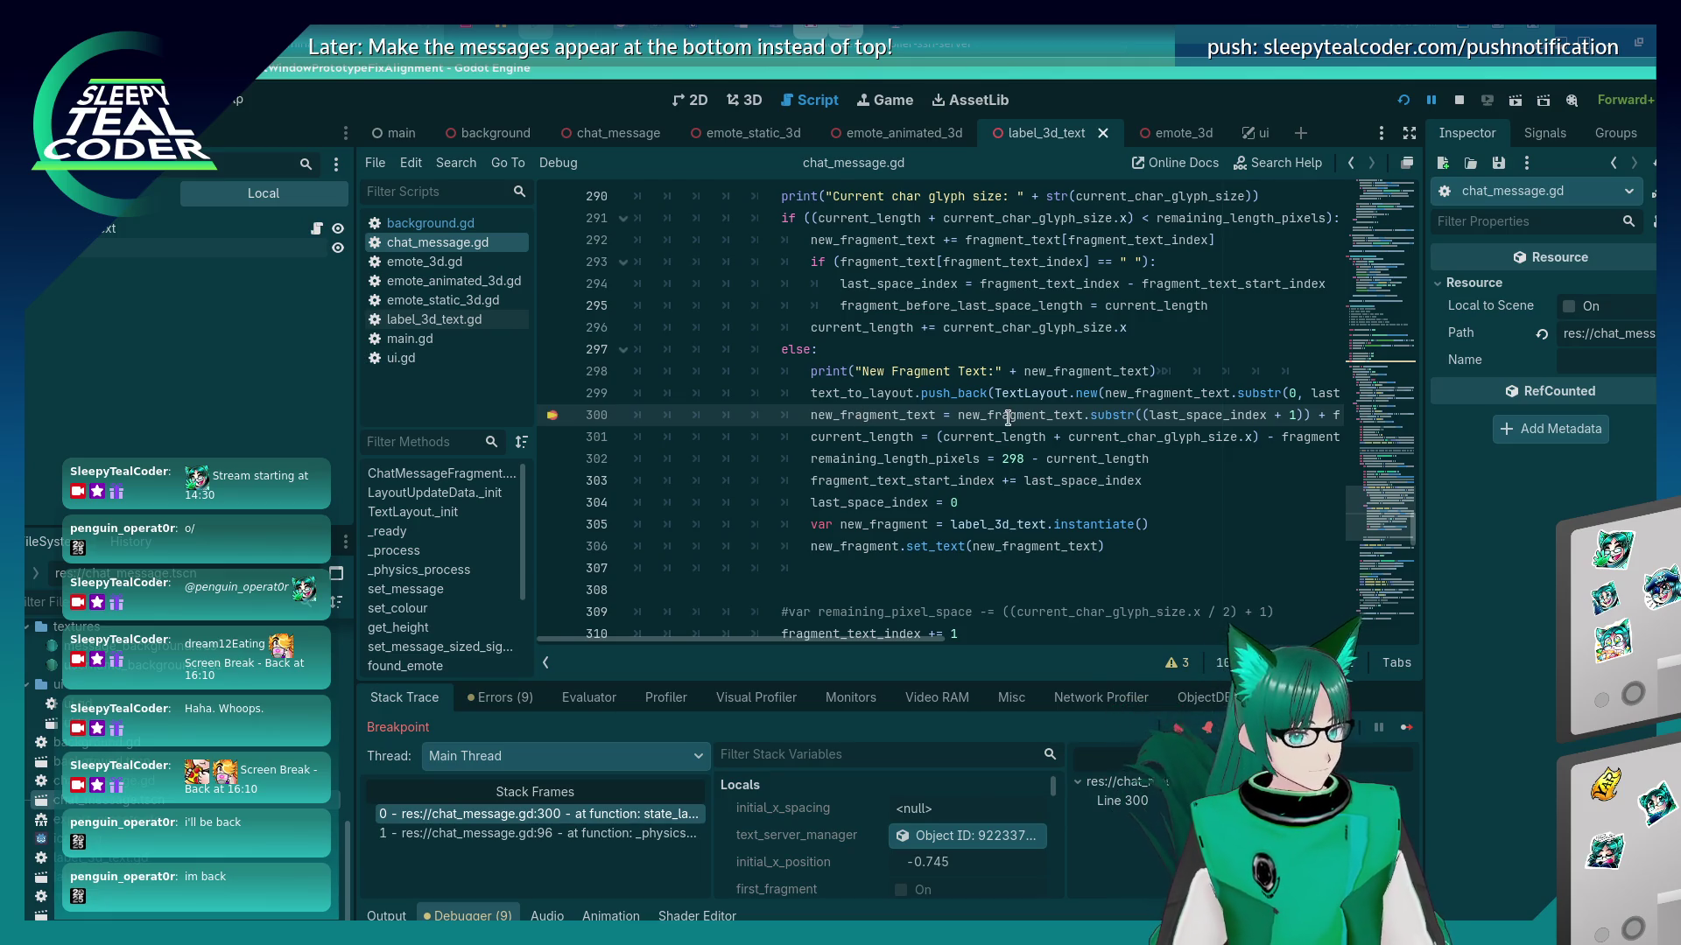
mouse_move(1009, 417)
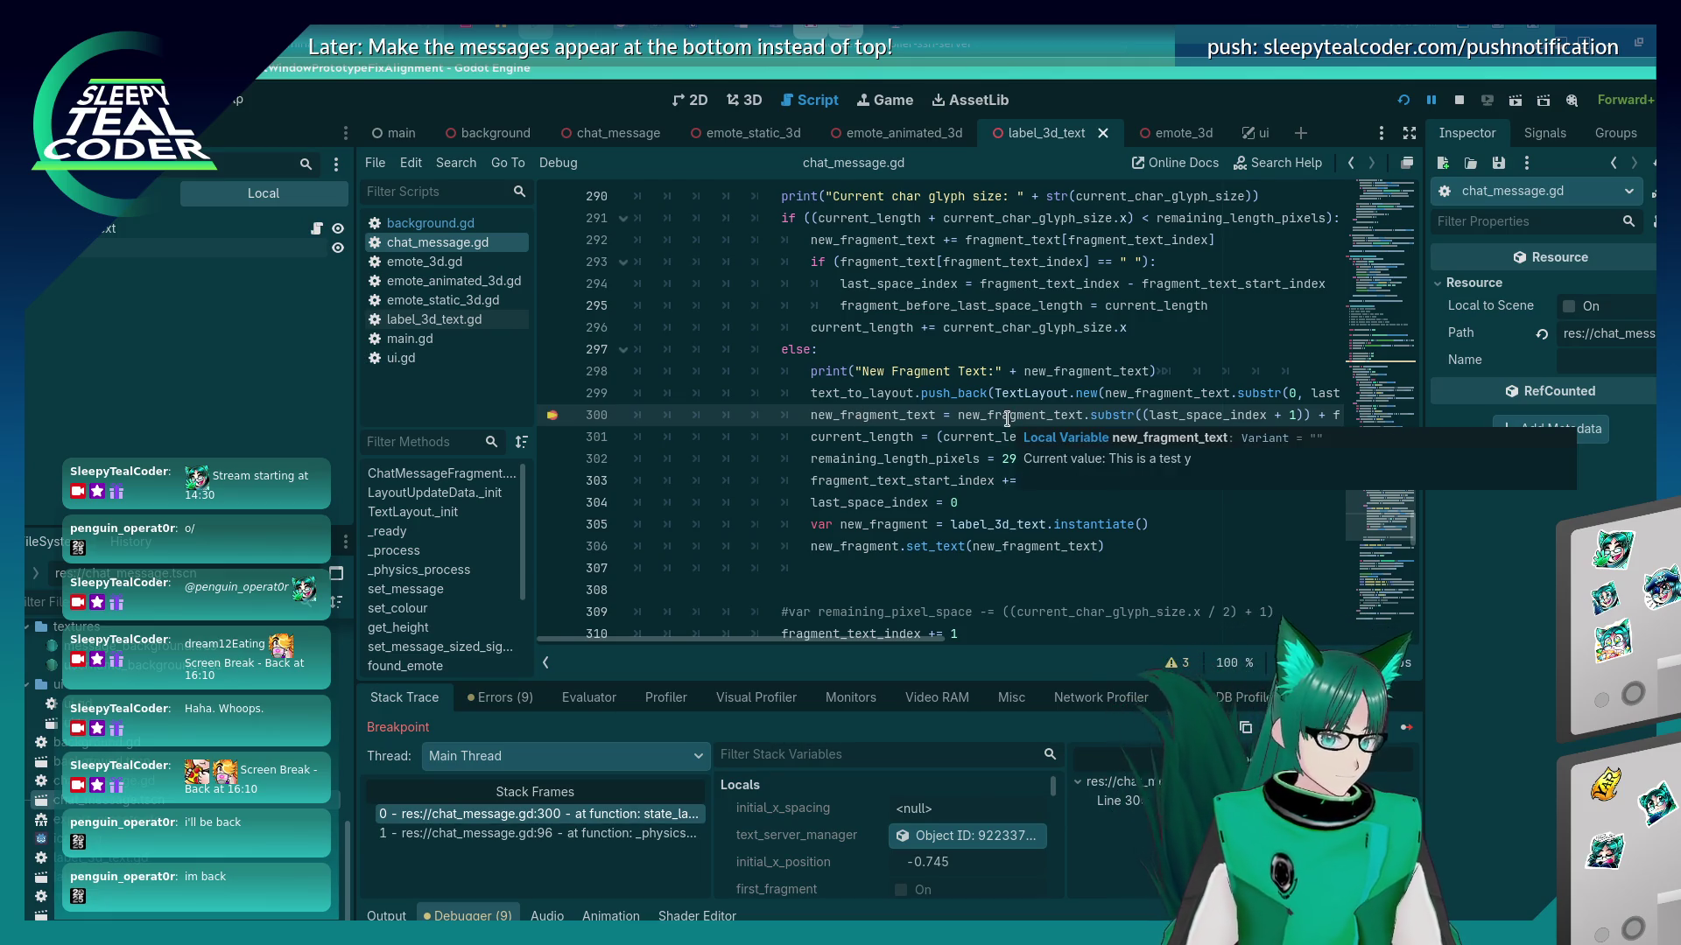
key(alt+Tab)
key(shift+alt+Tab)
key(shift+alt+Tab)
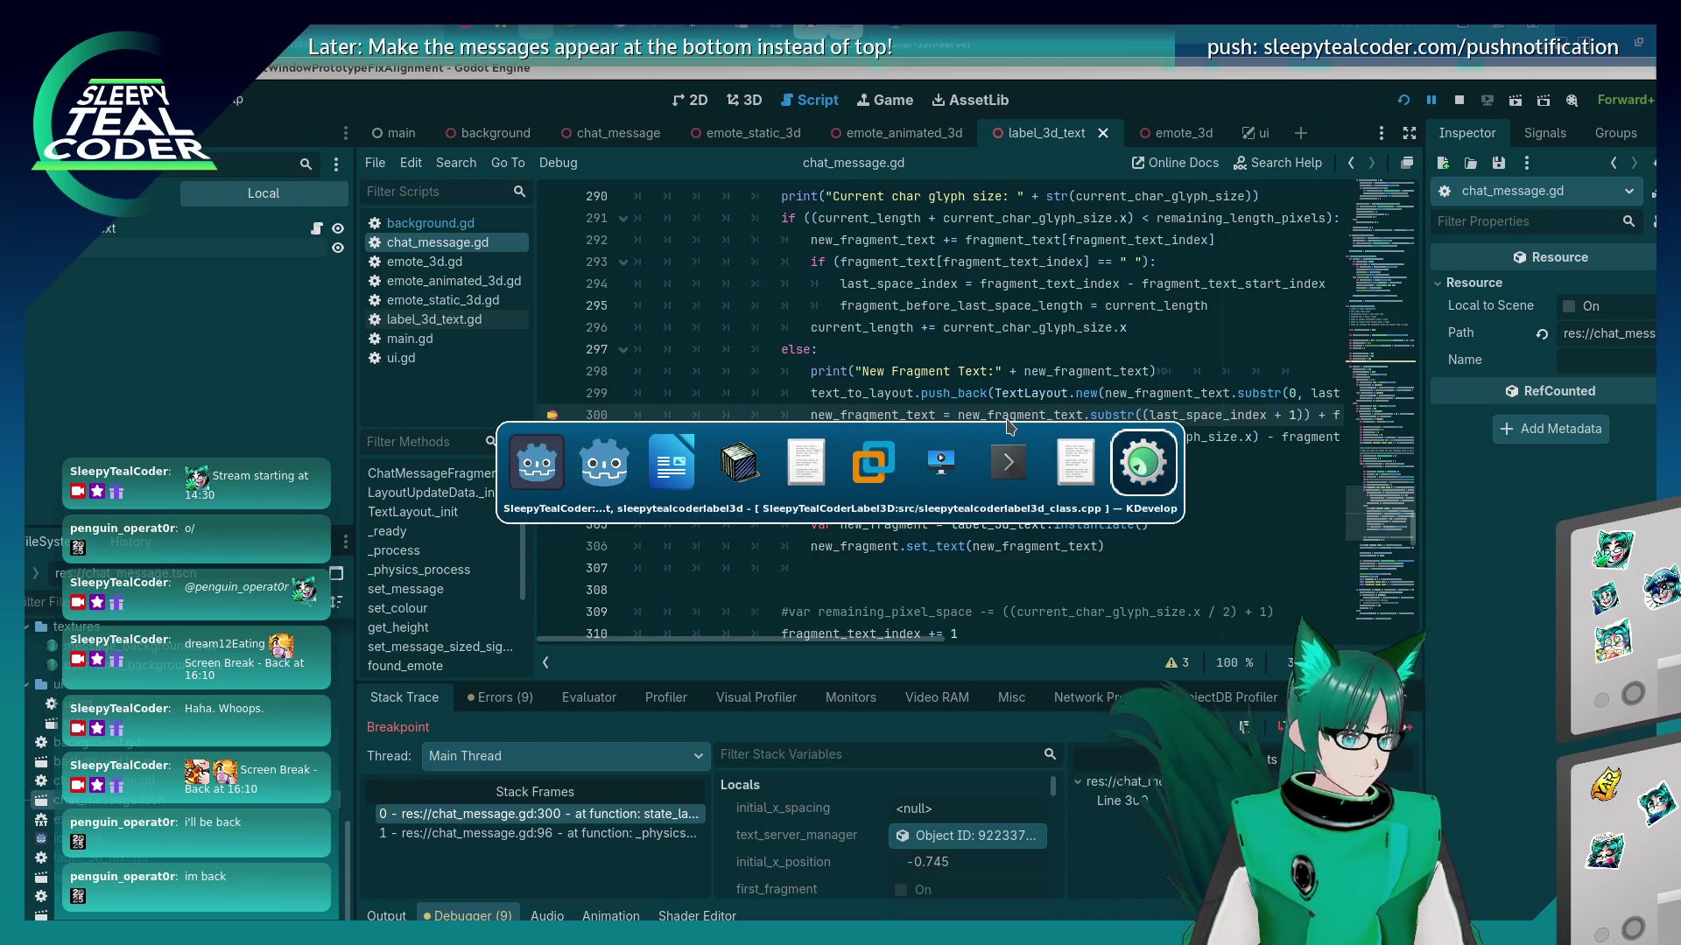
key(alt+Tab)
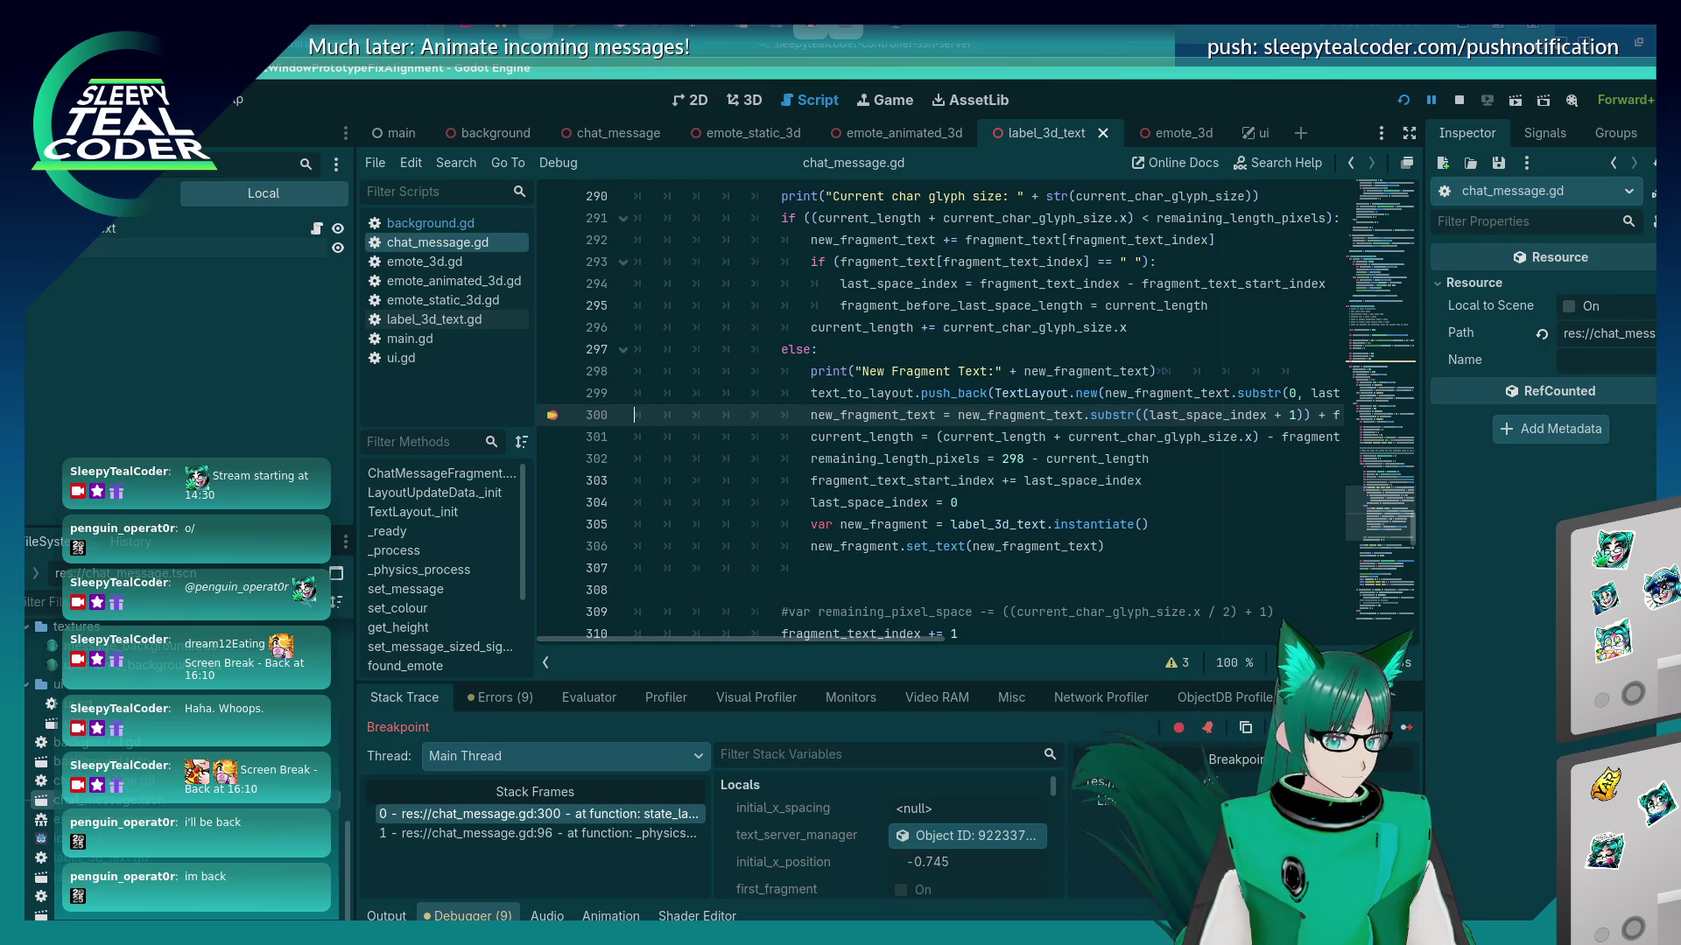
Step over to line 301 and bring the text_to_layout code into view.
key(F10)
mouse_move(865, 399)
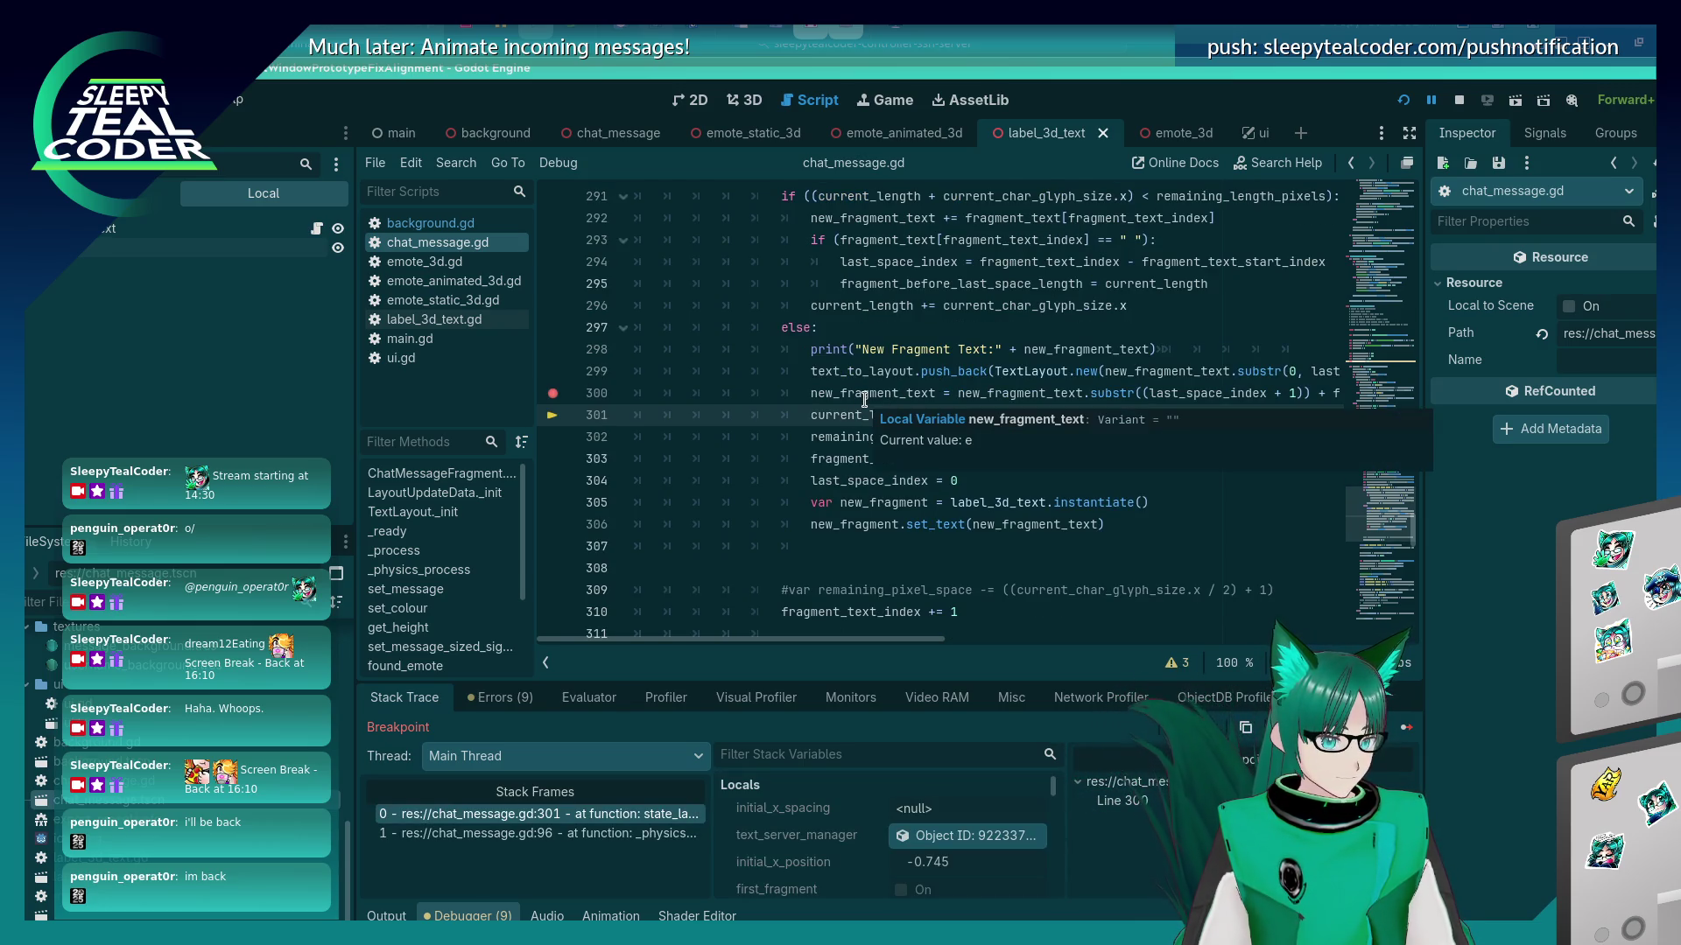
drag(865, 640, 954, 645)
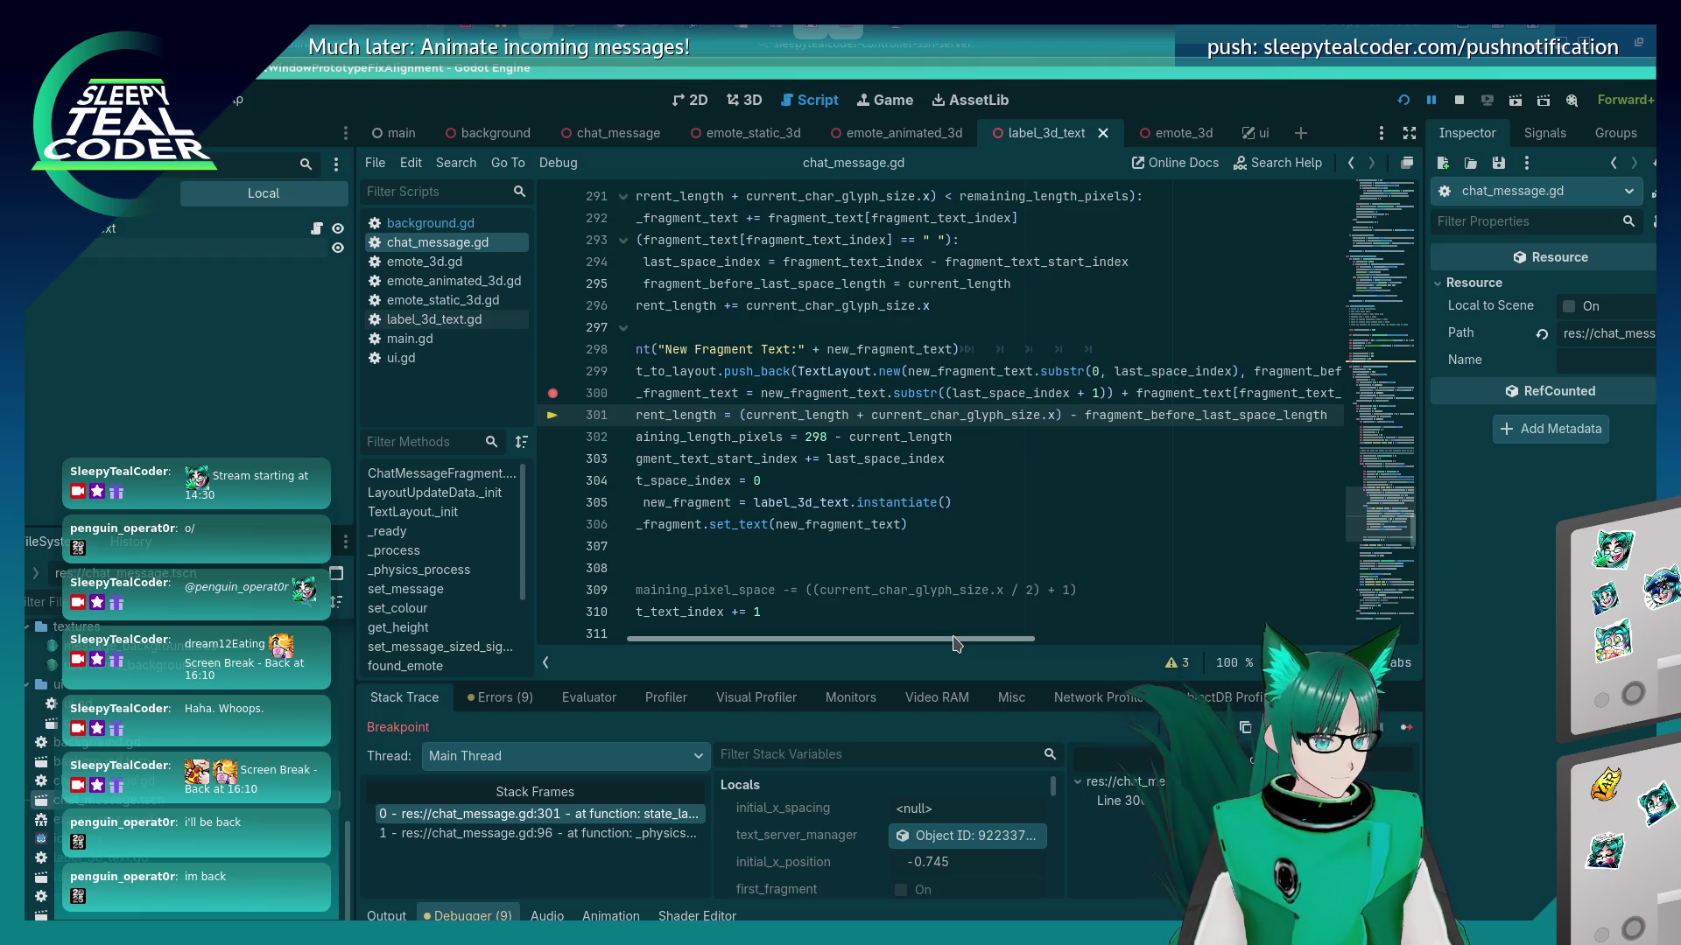
scroll(794, 377, left, 3)
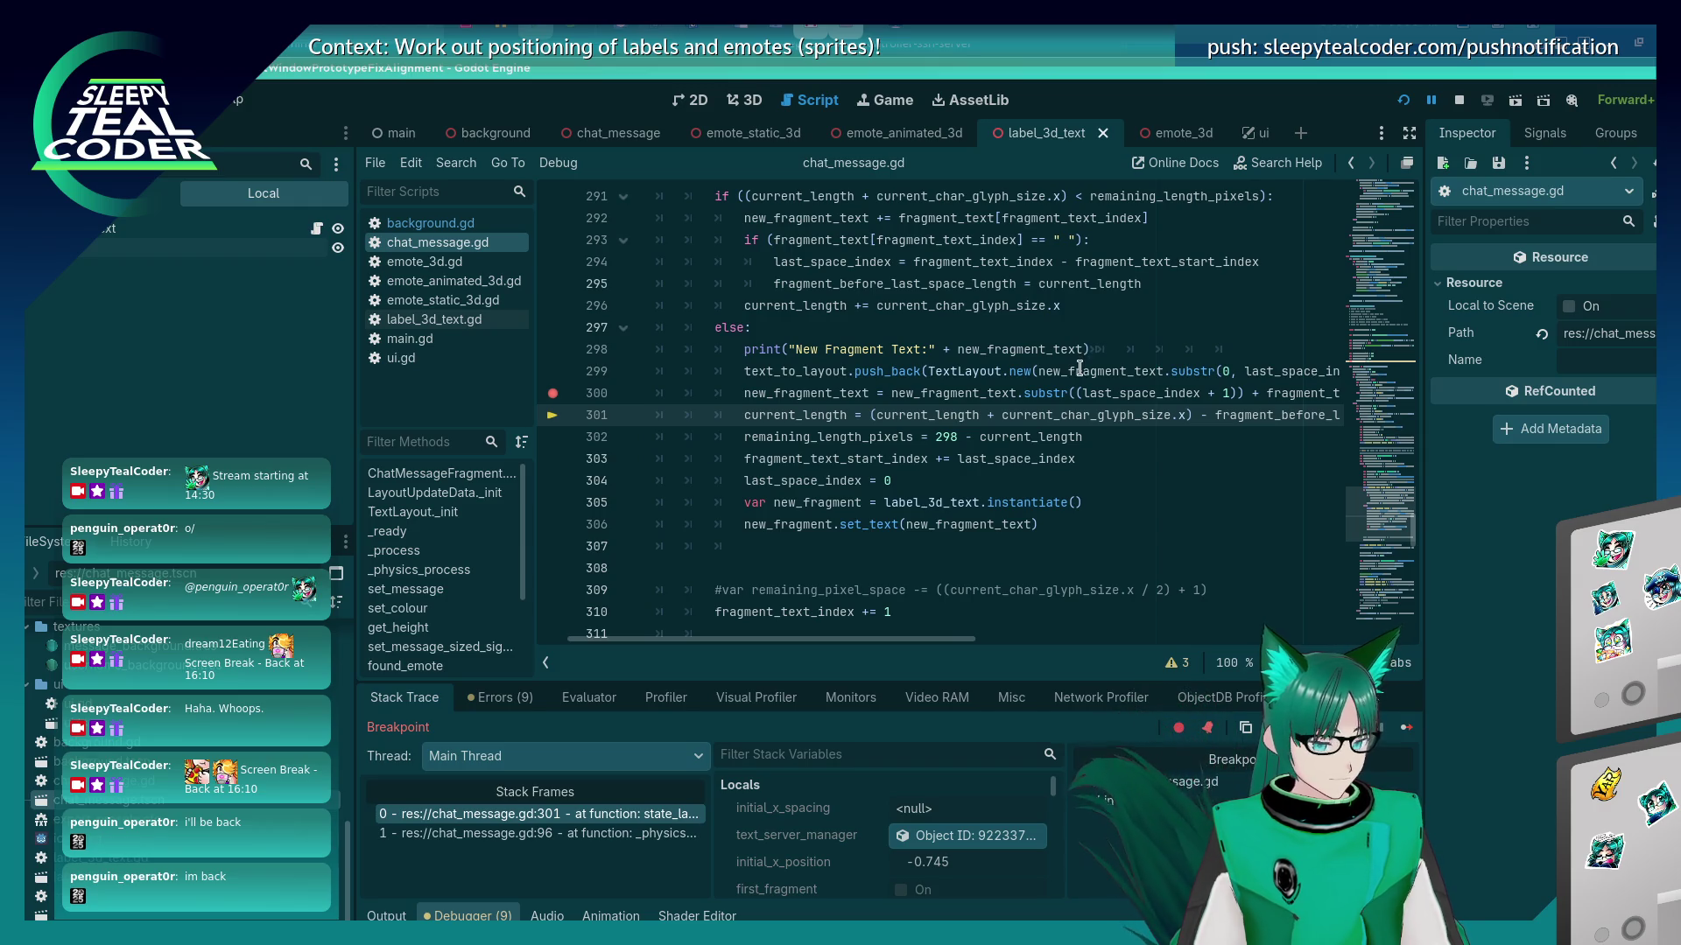
mouse_move(793, 375)
Evaluate text_to_layout in the Evaluator and inspect both entries, lengths 101 and 267.
double_click(794, 371)
key(ctrl+c)
click(600, 705)
click(768, 740)
key(ctrl+v)
key(Return)
click(1142, 793)
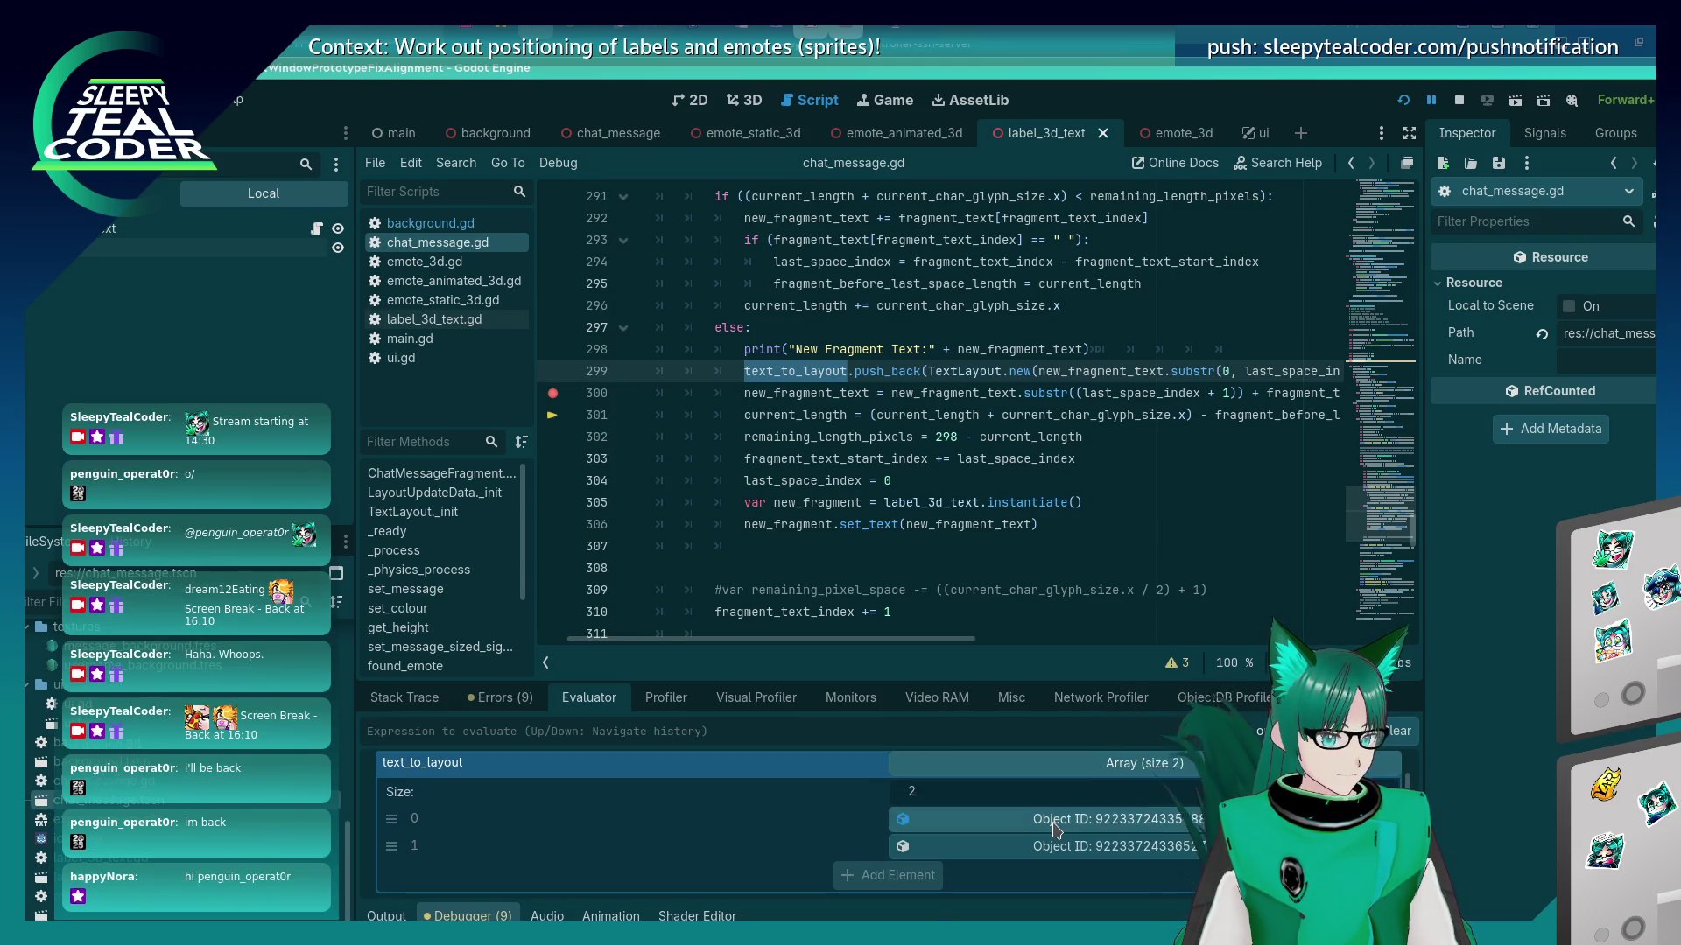
click(1057, 845)
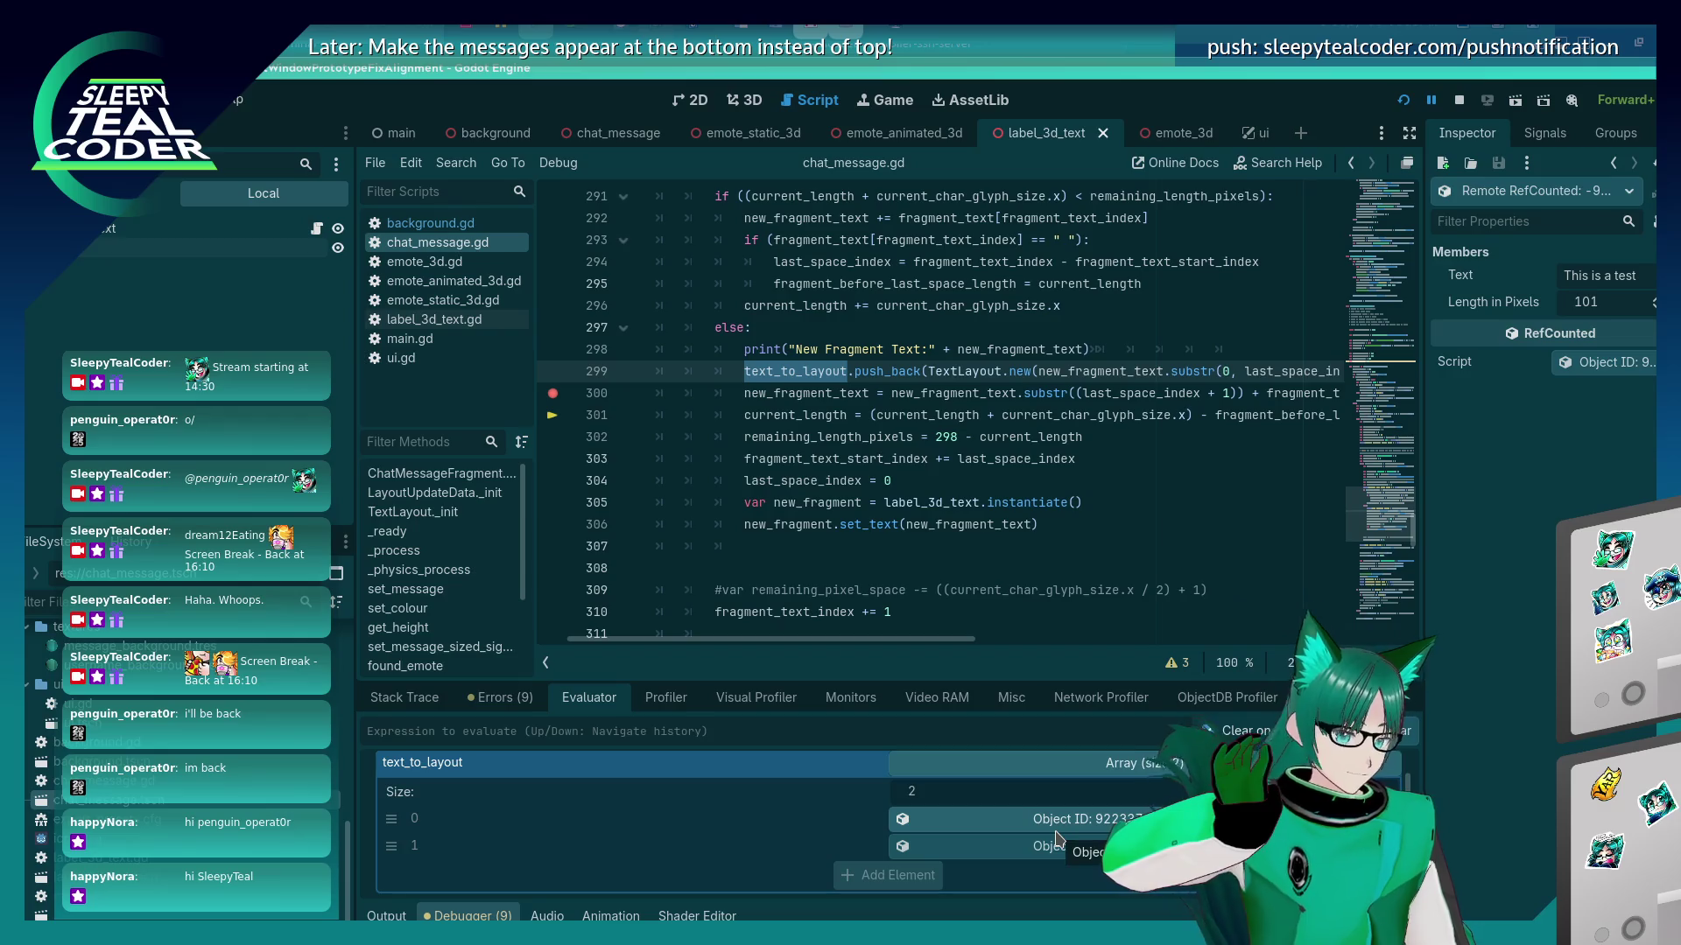
click(1041, 820)
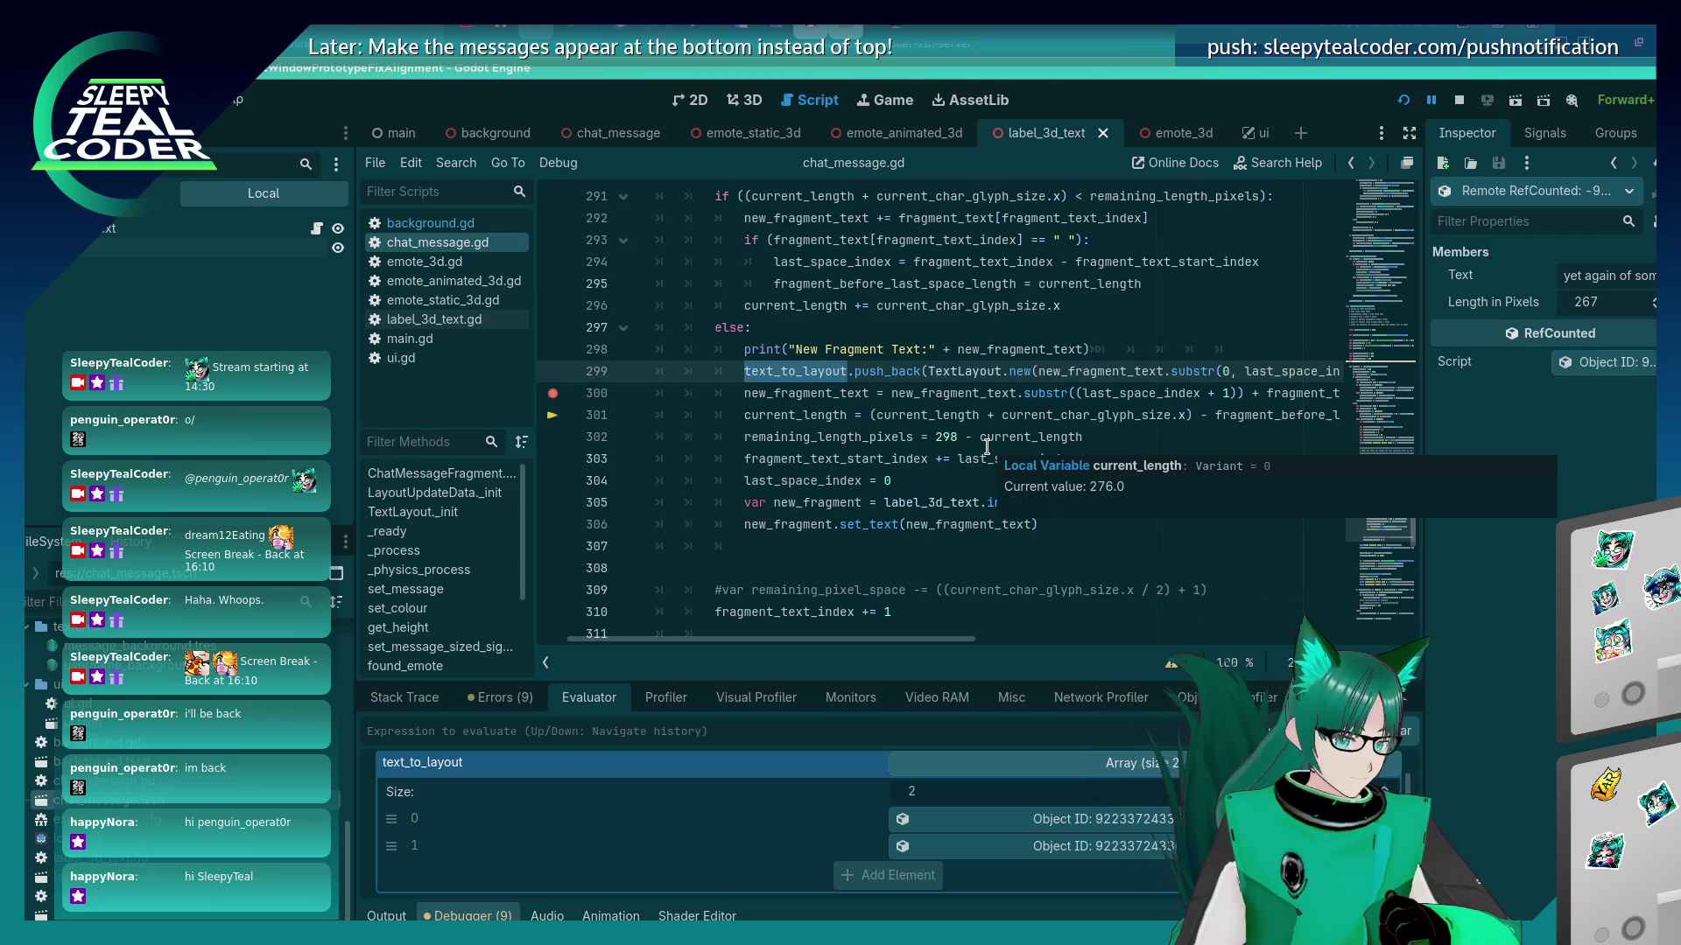
click(967, 818)
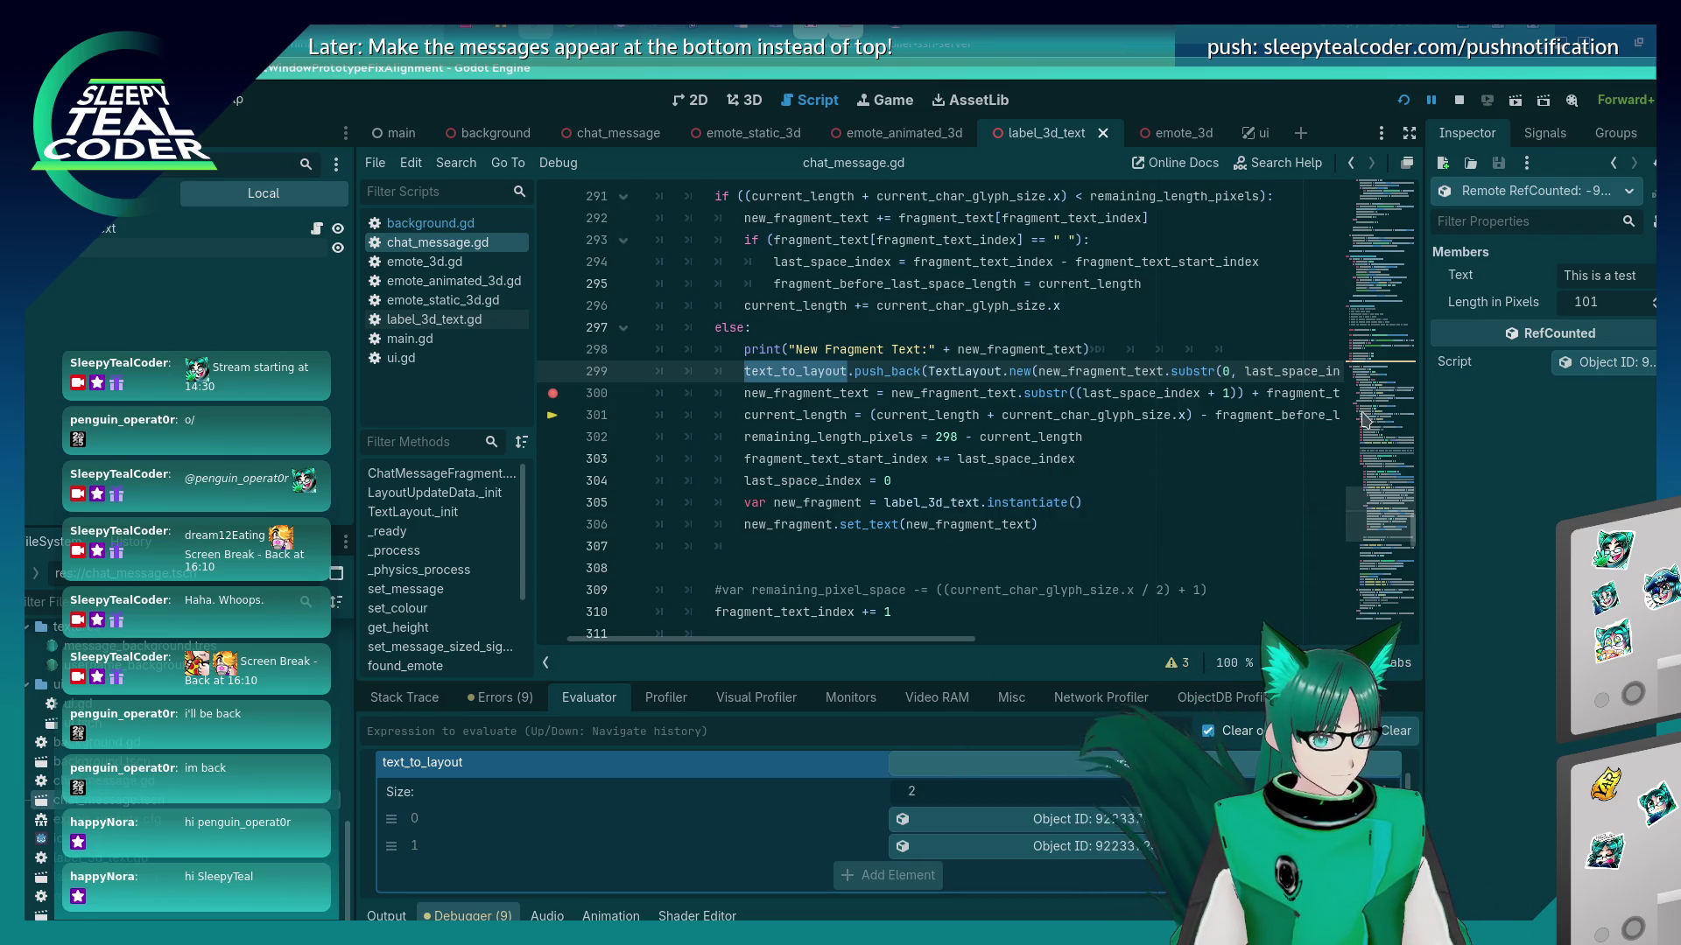
click(1050, 845)
Check the second fragment's full text against line 300 and open the output log.
click(1619, 275)
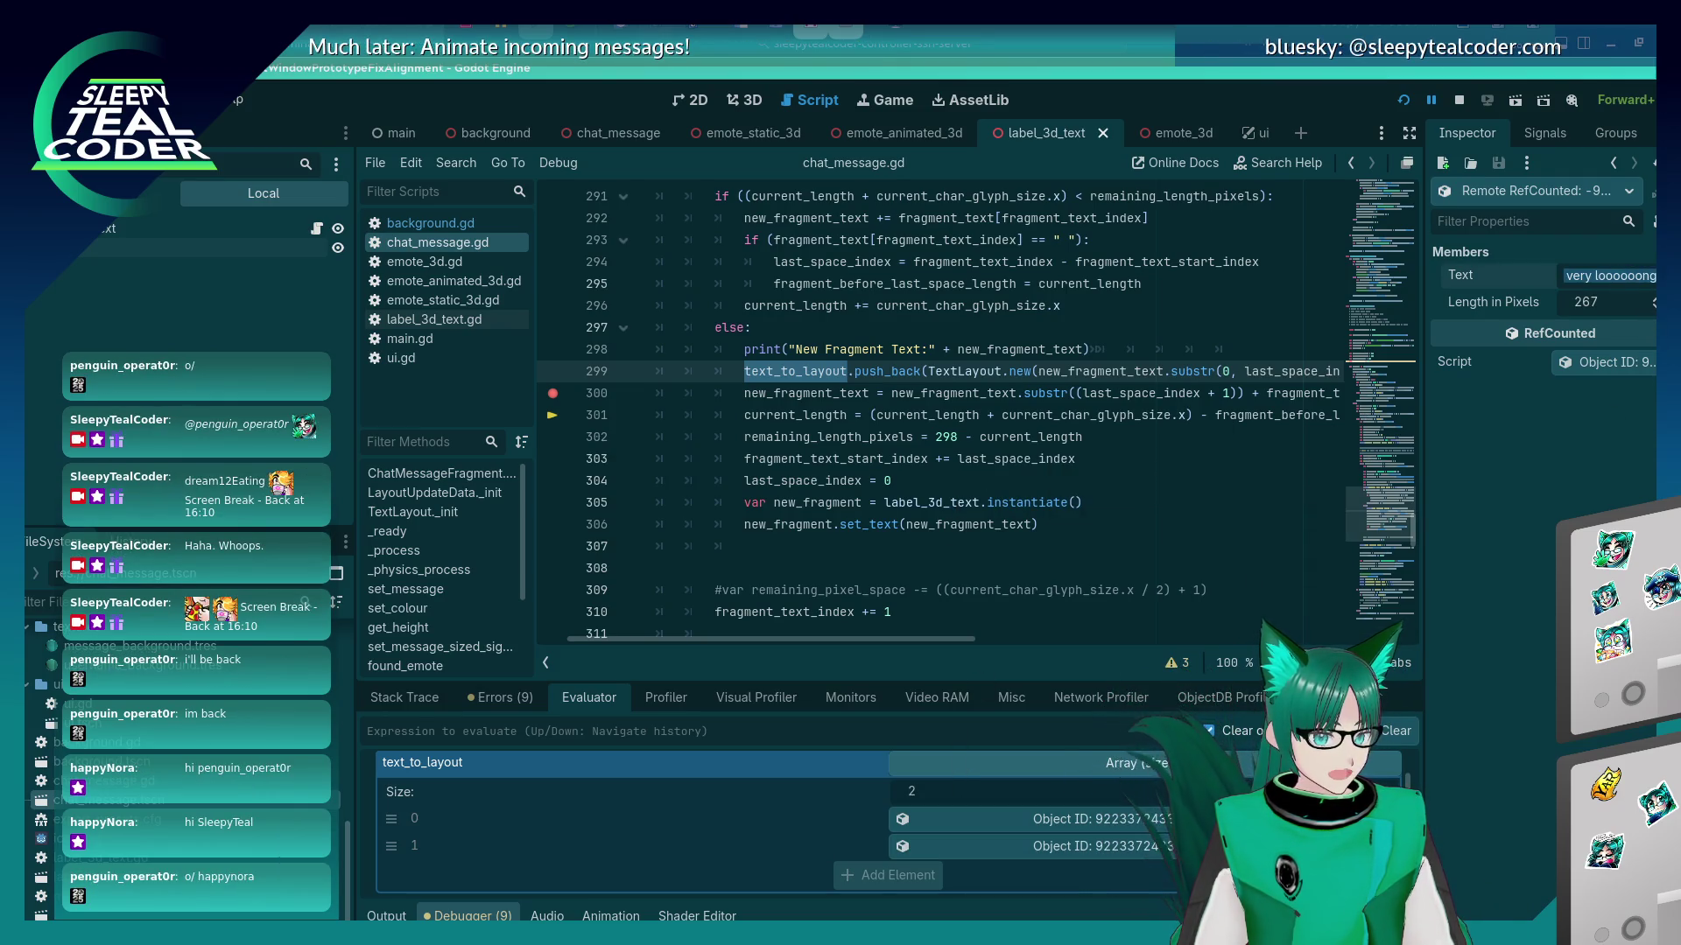
click(1138, 458)
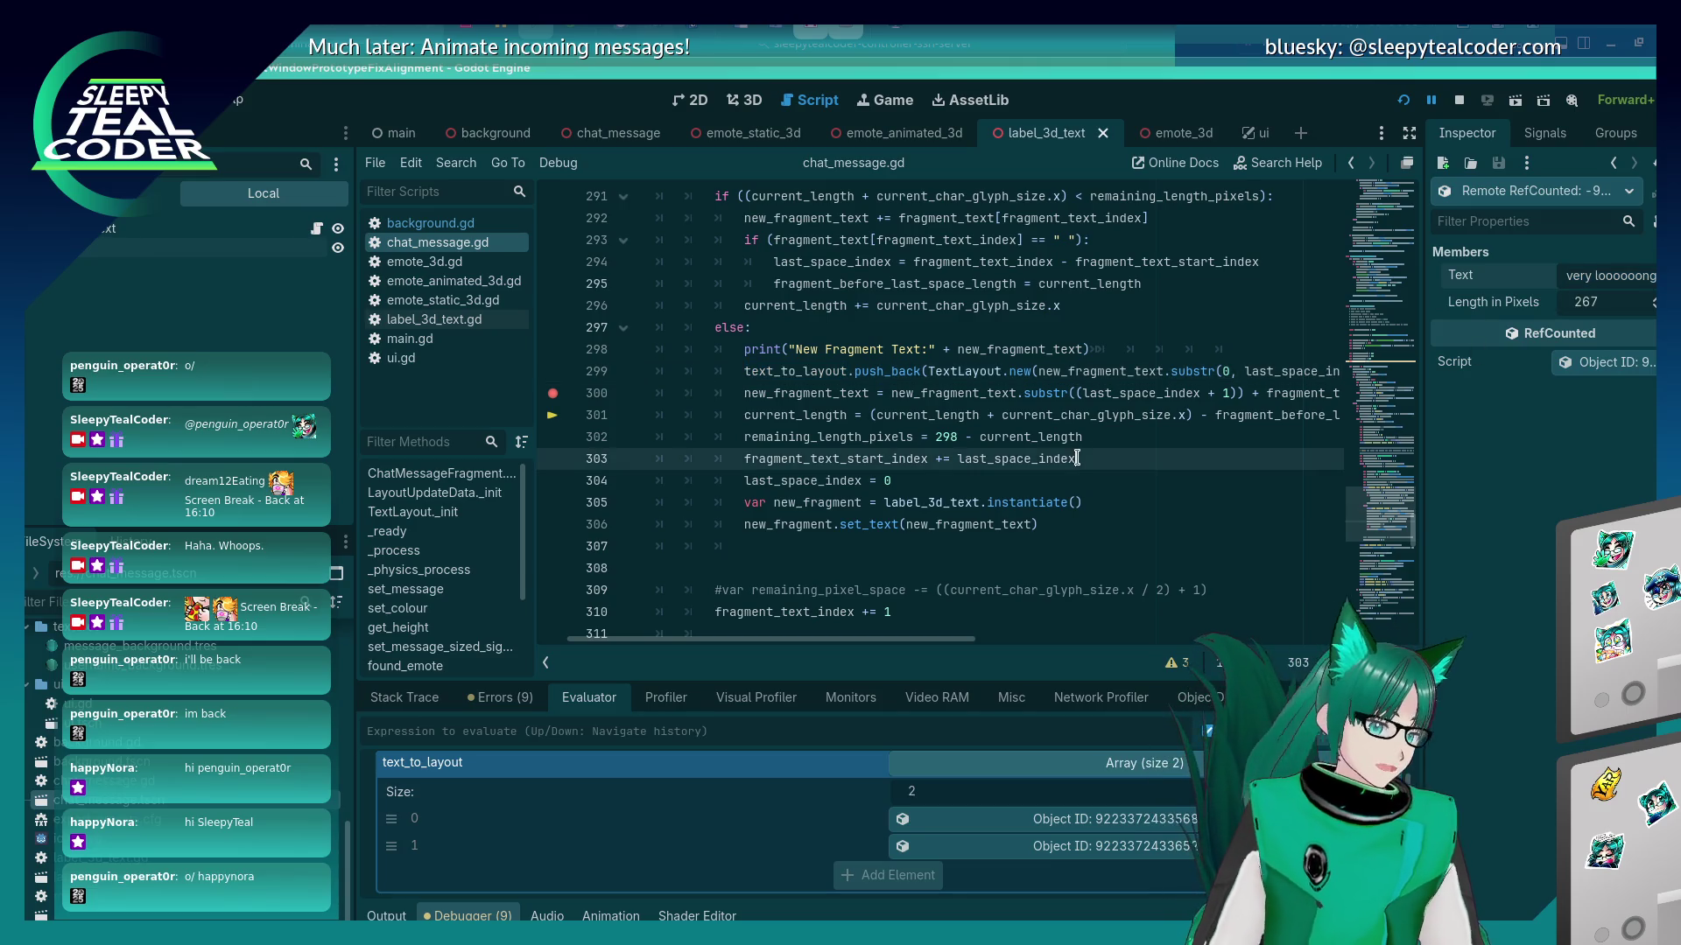
click(1007, 398)
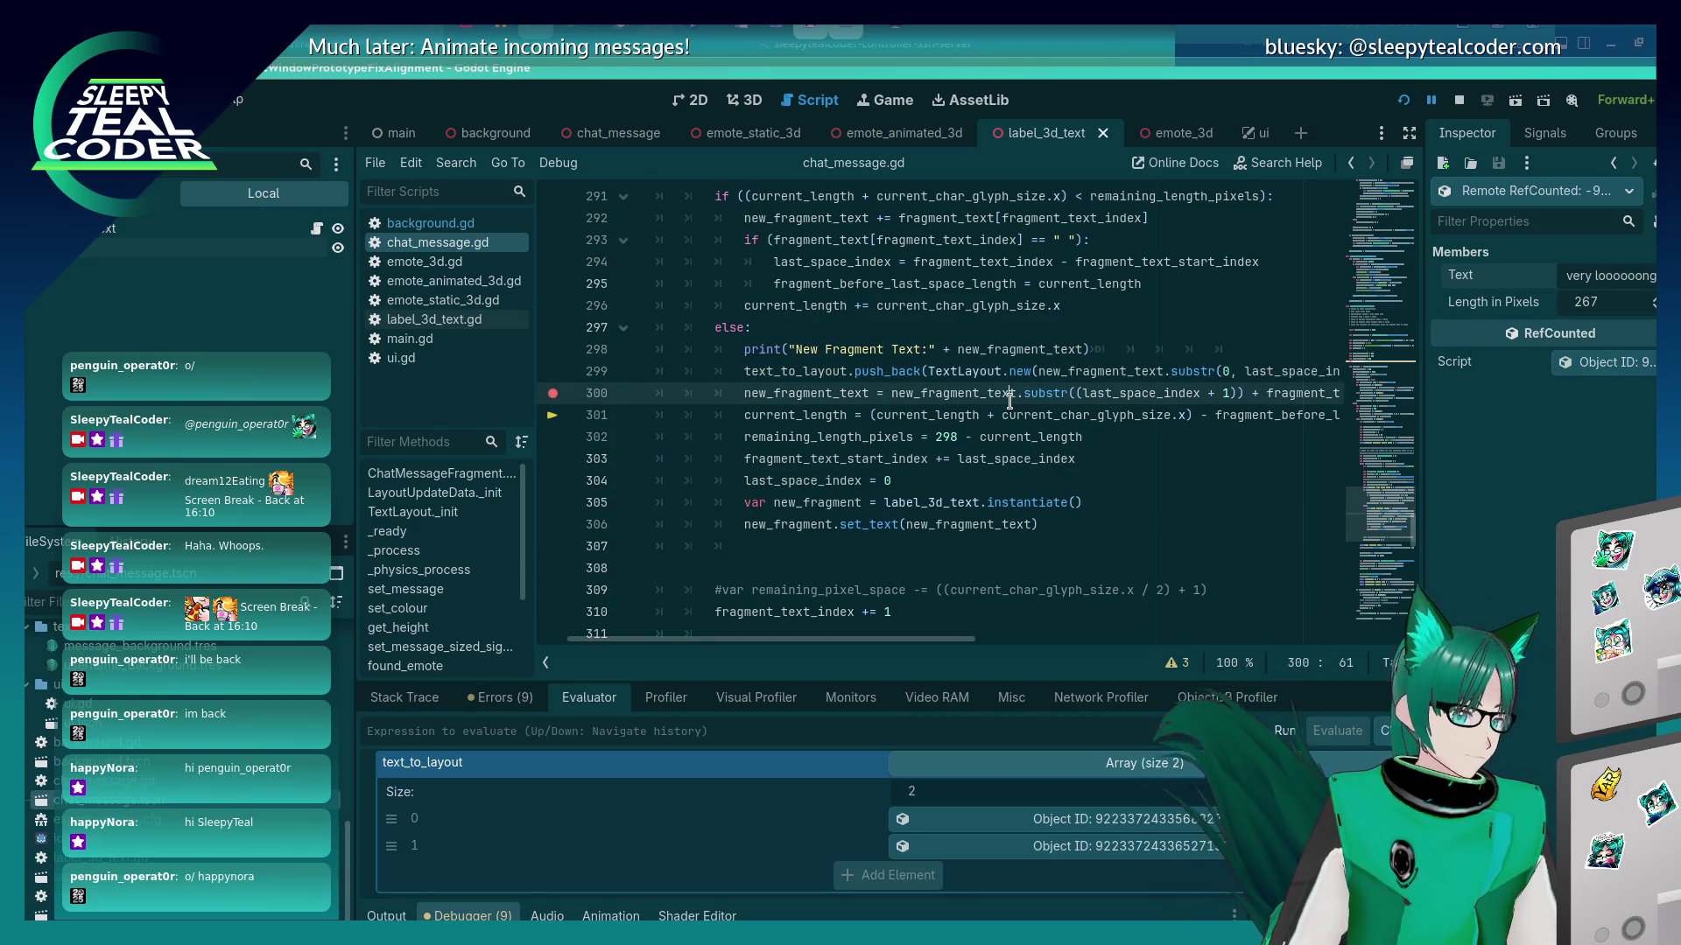
mouse_move(1008, 401)
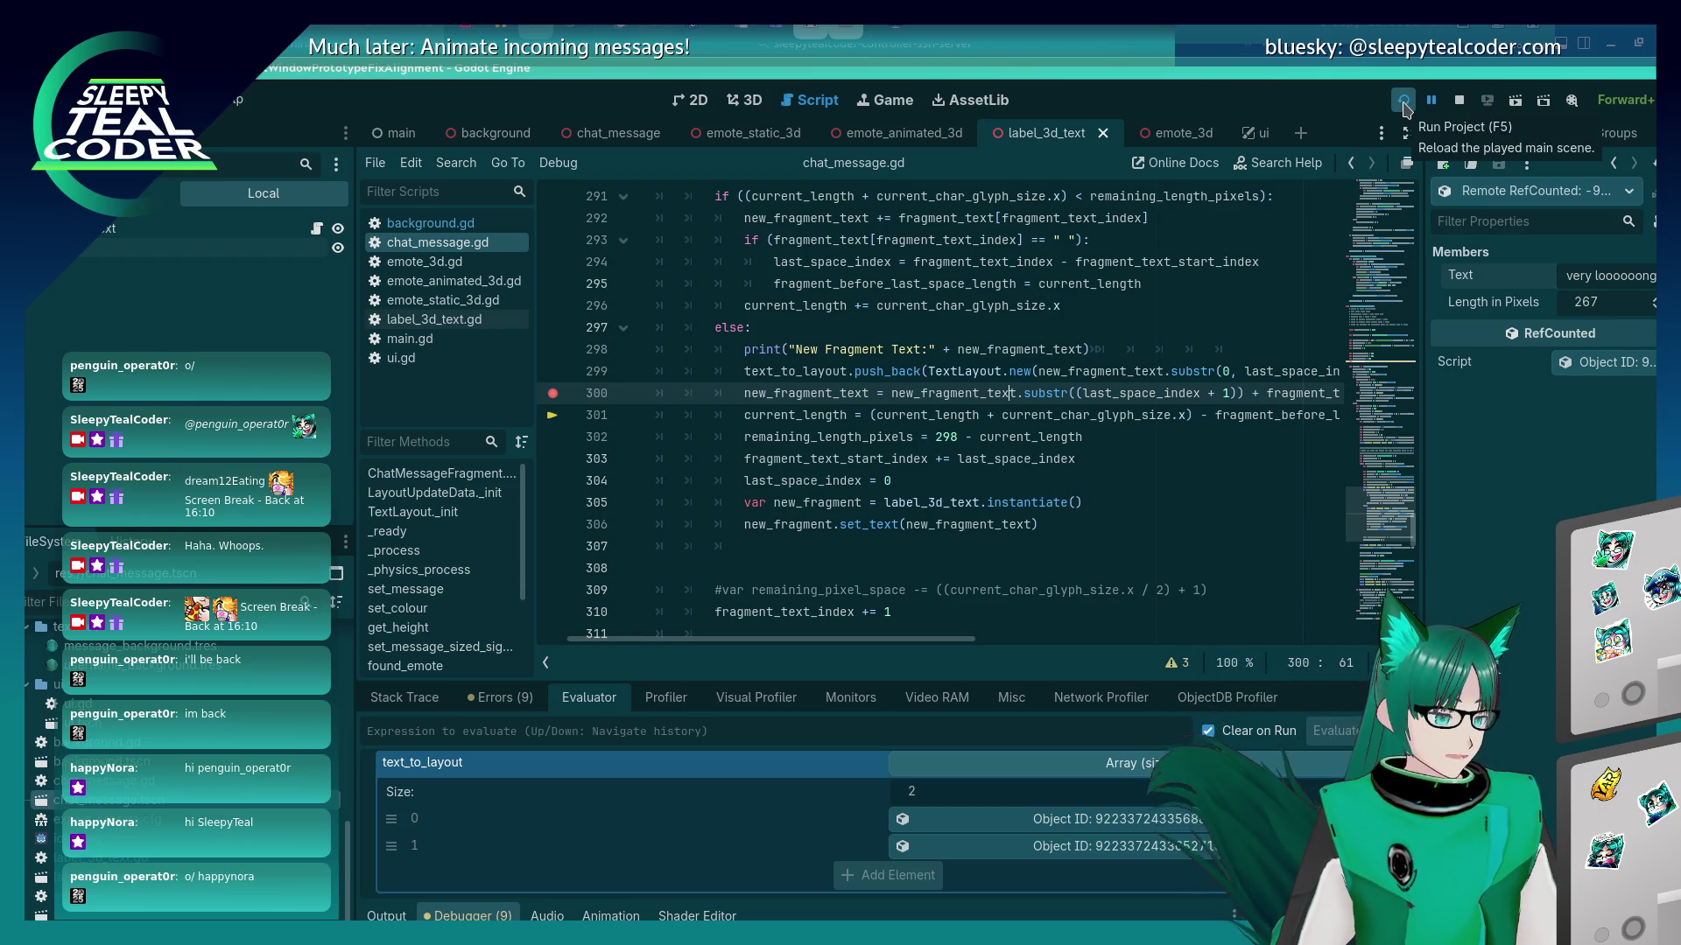
click(386, 916)
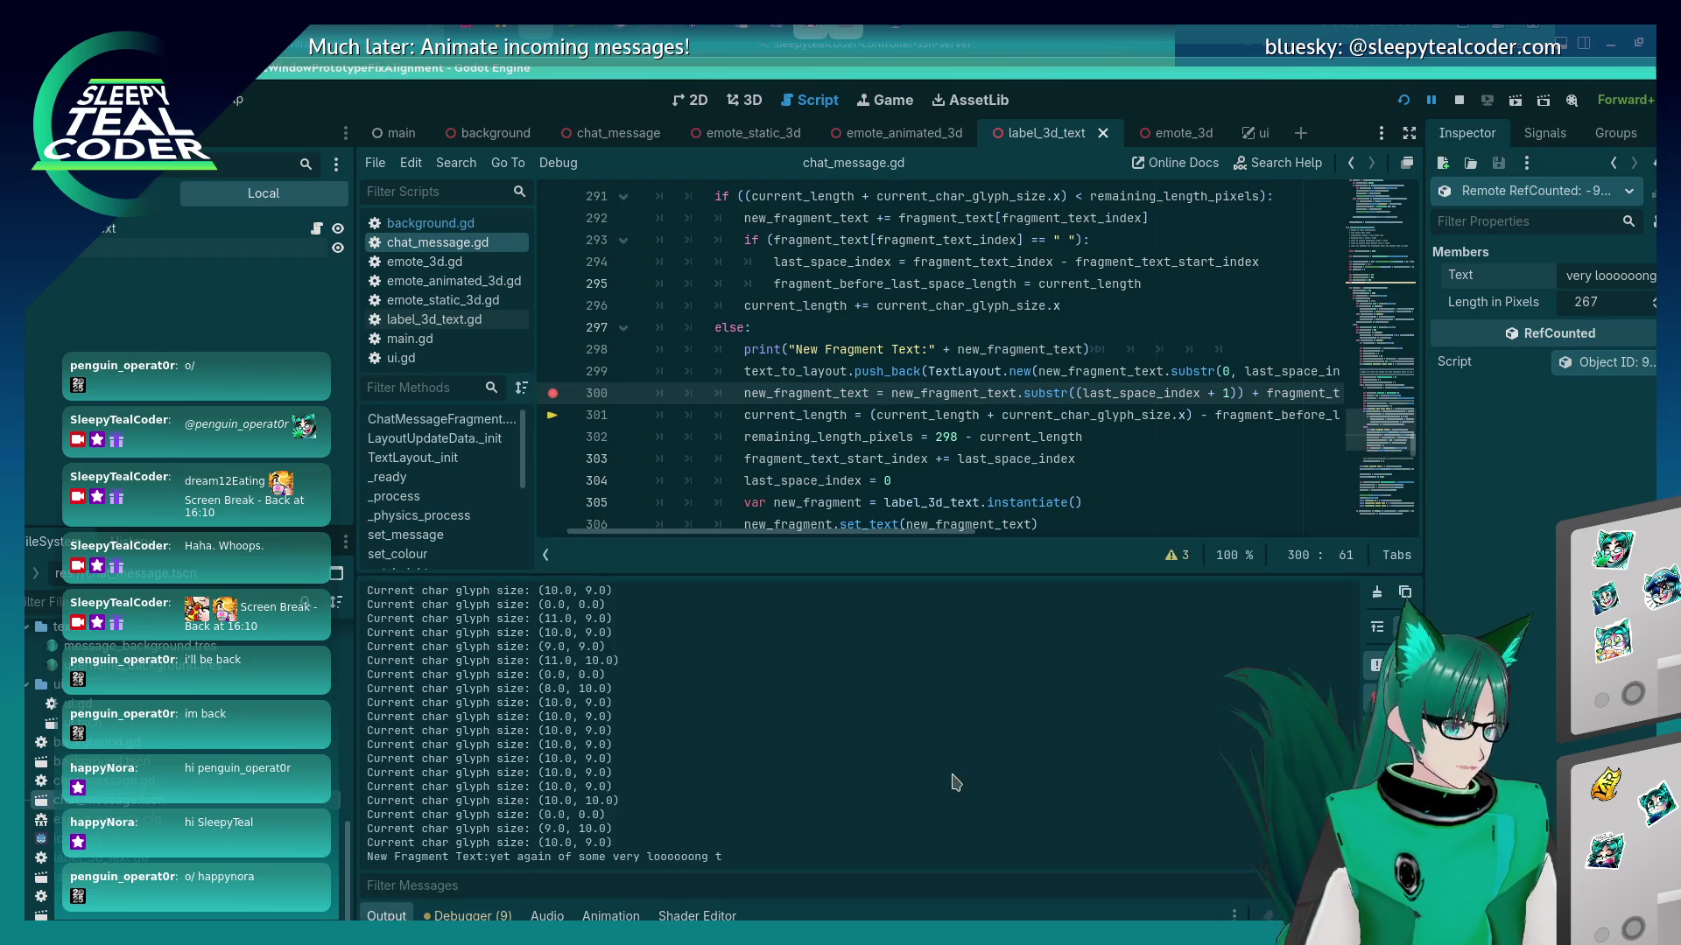
Show the stack trace, resume with F12, and post another test message in the game.
click(468, 916)
click(404, 697)
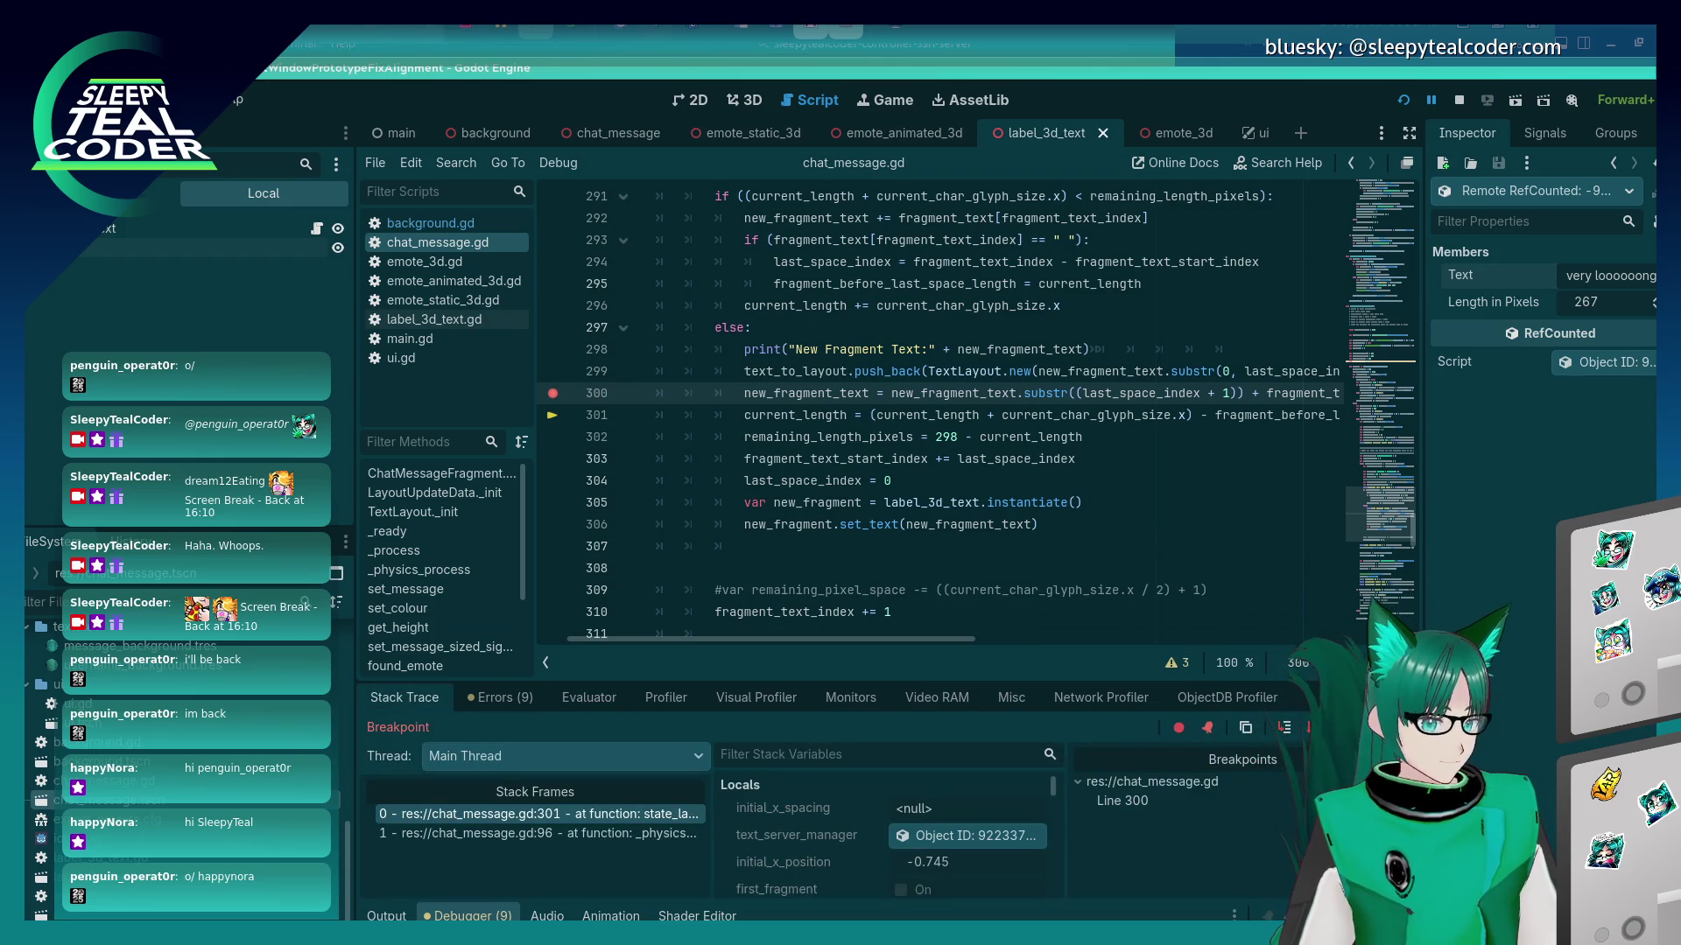
key(F12)
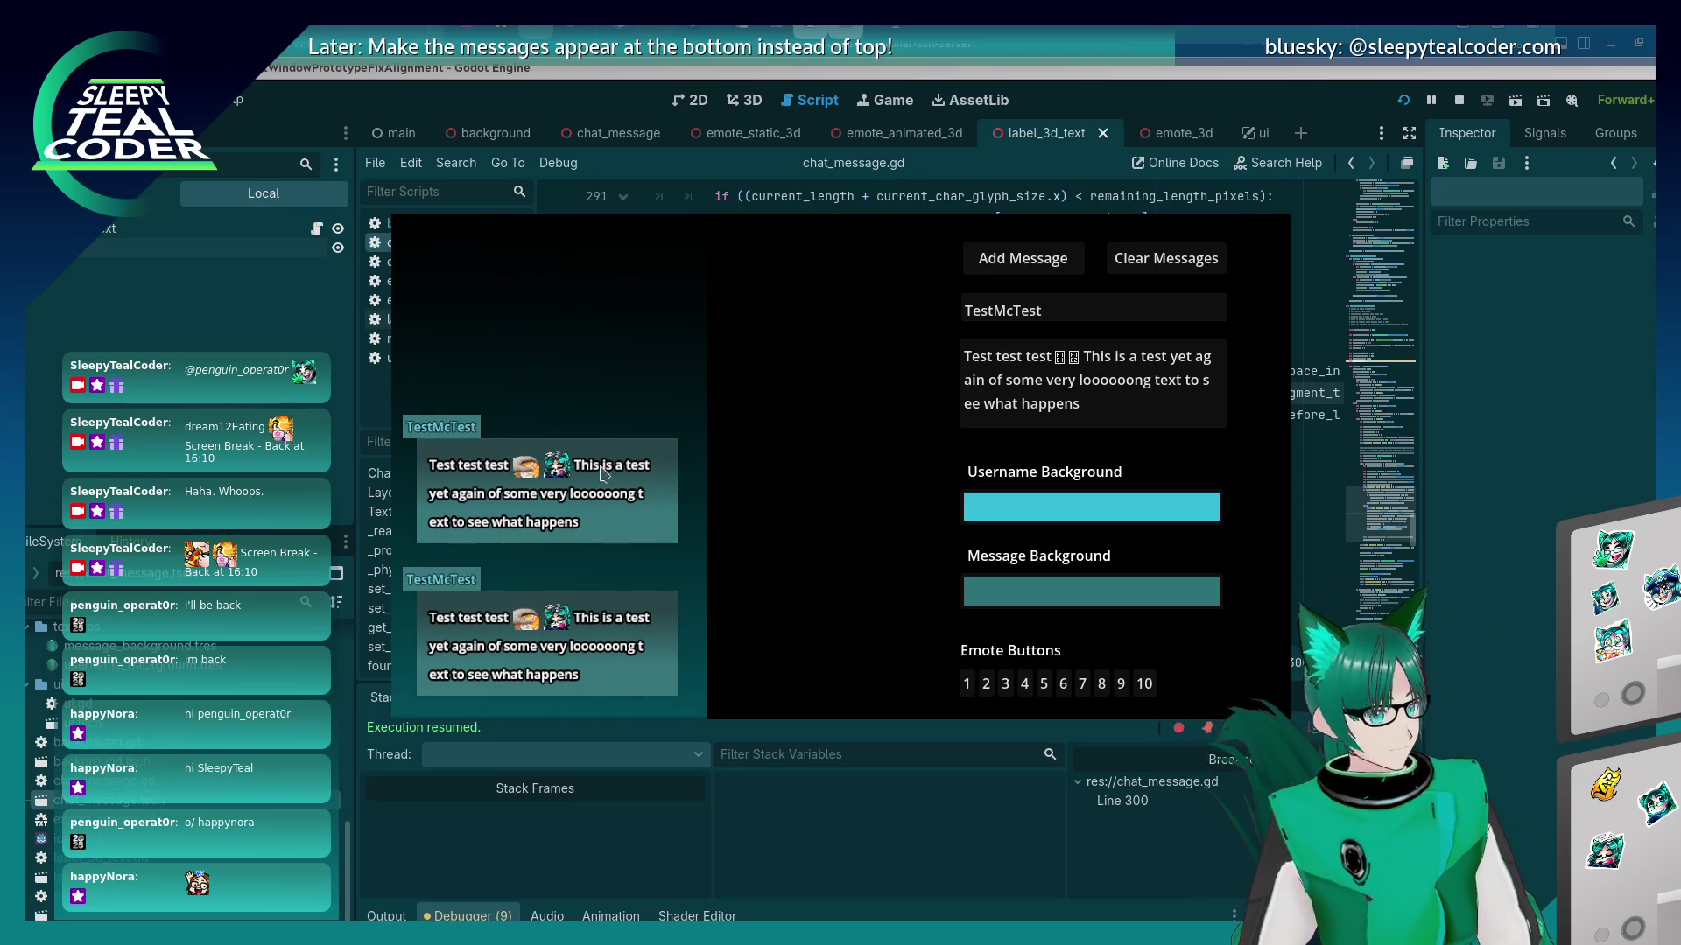
click(1481, 546)
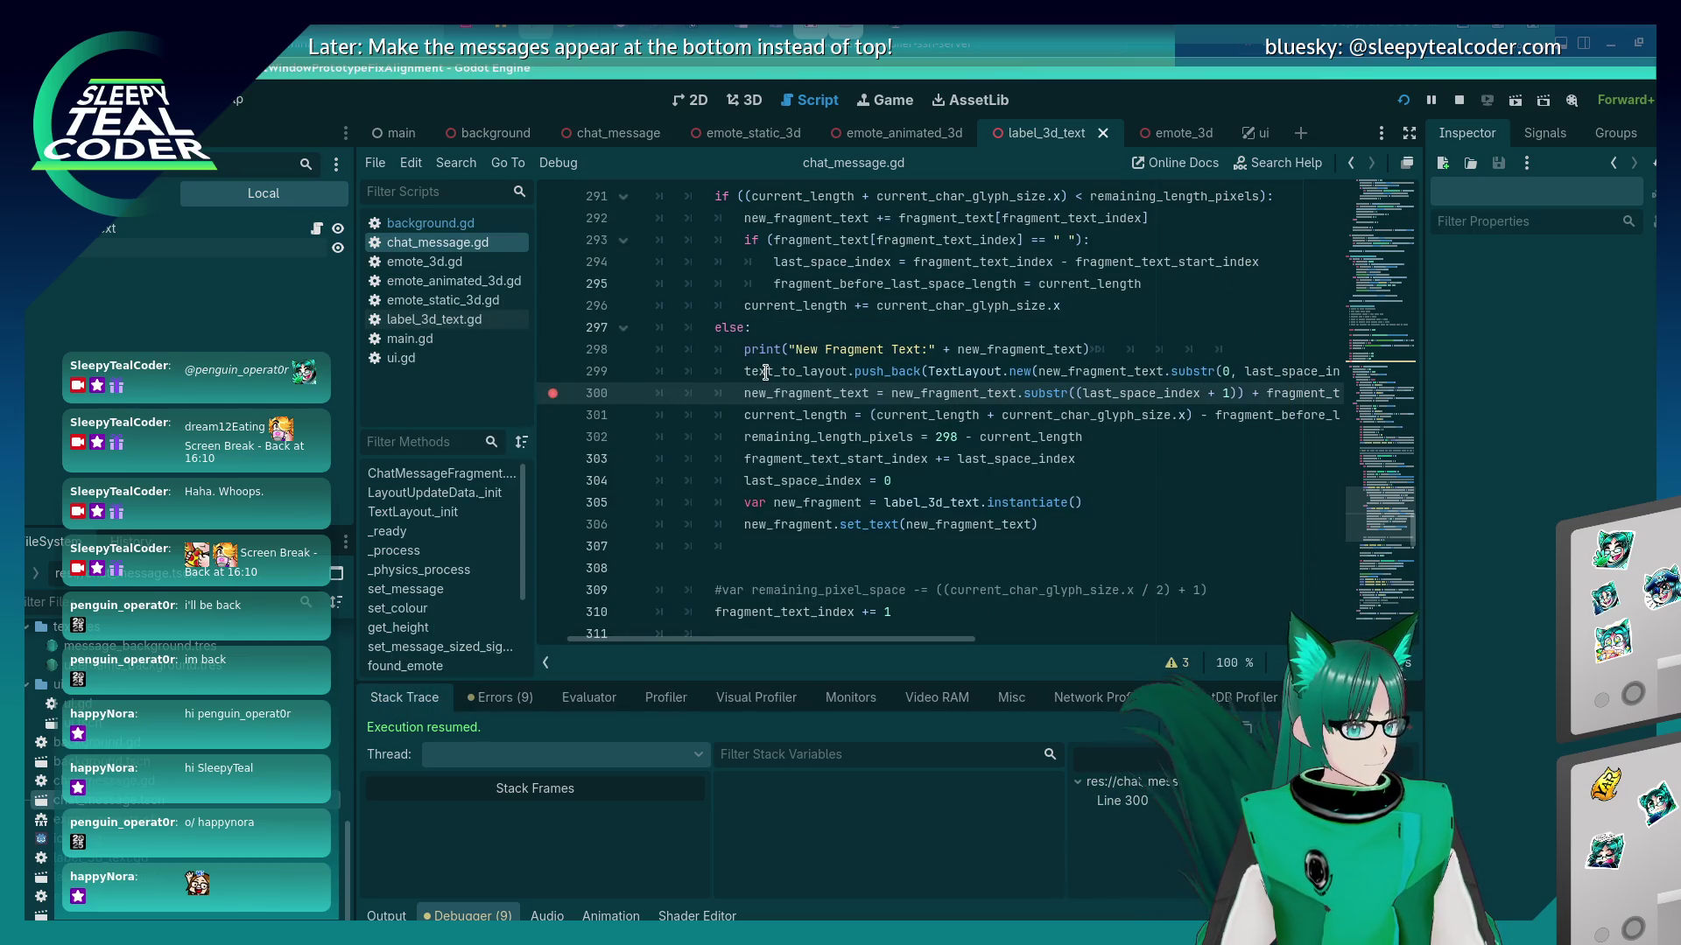
key(alt+Tab)
click(1015, 259)
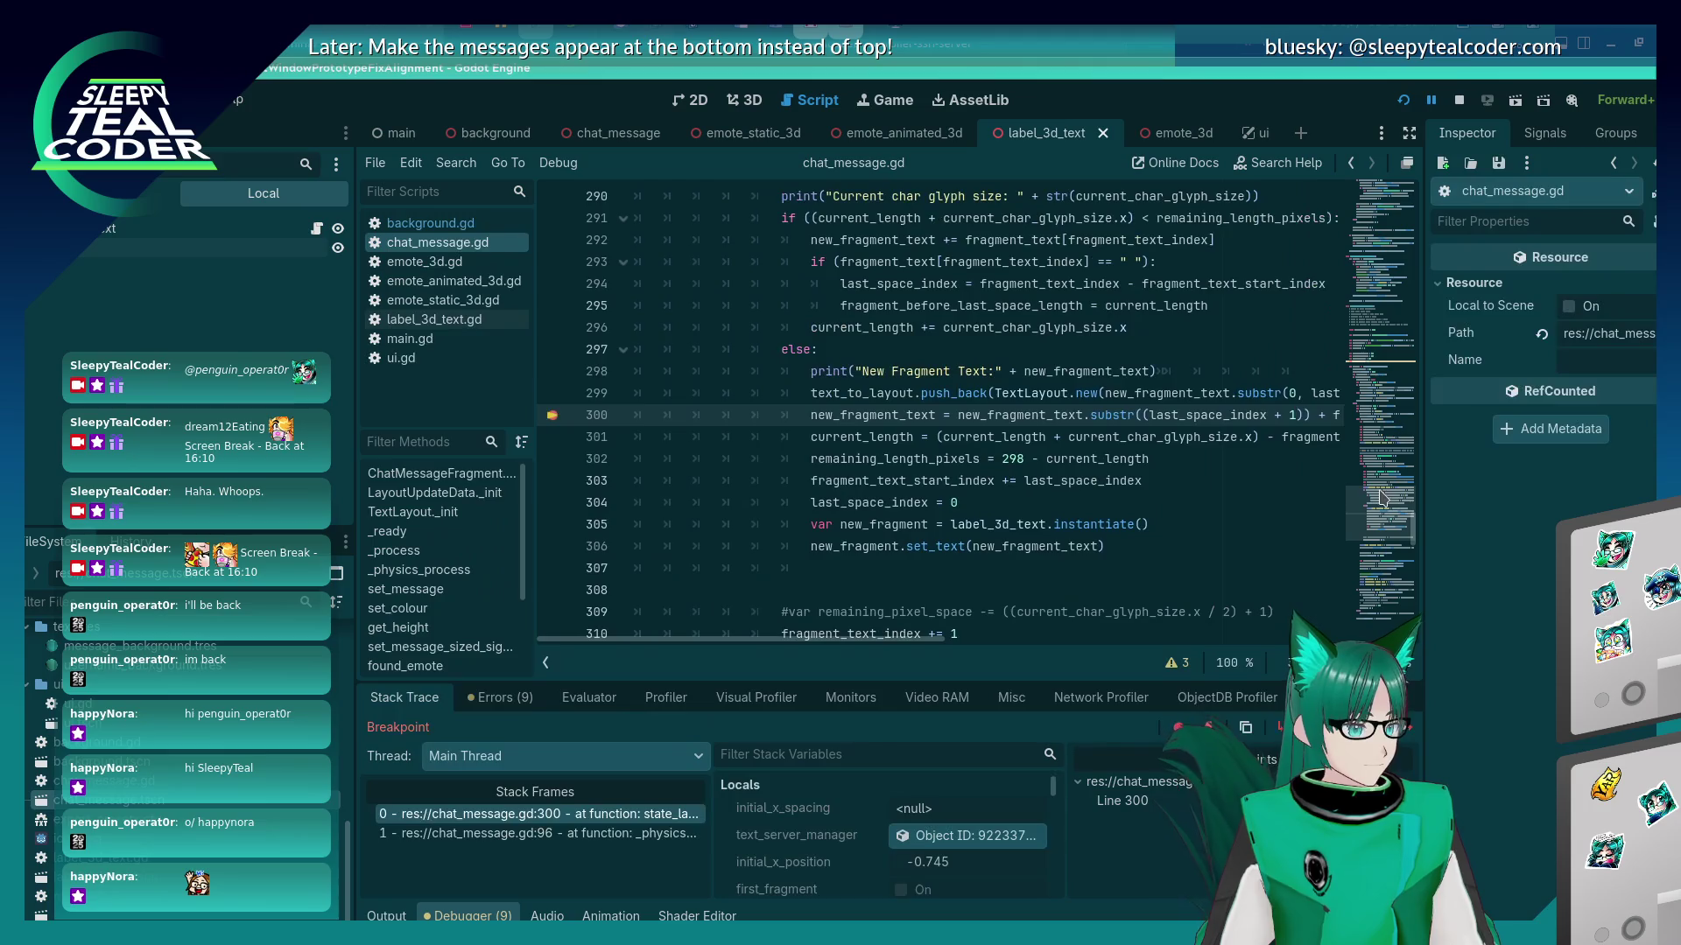
Step over to line 301 and read new_fragment_text ("ye") and current_length (112.0).
mouse_move(980, 419)
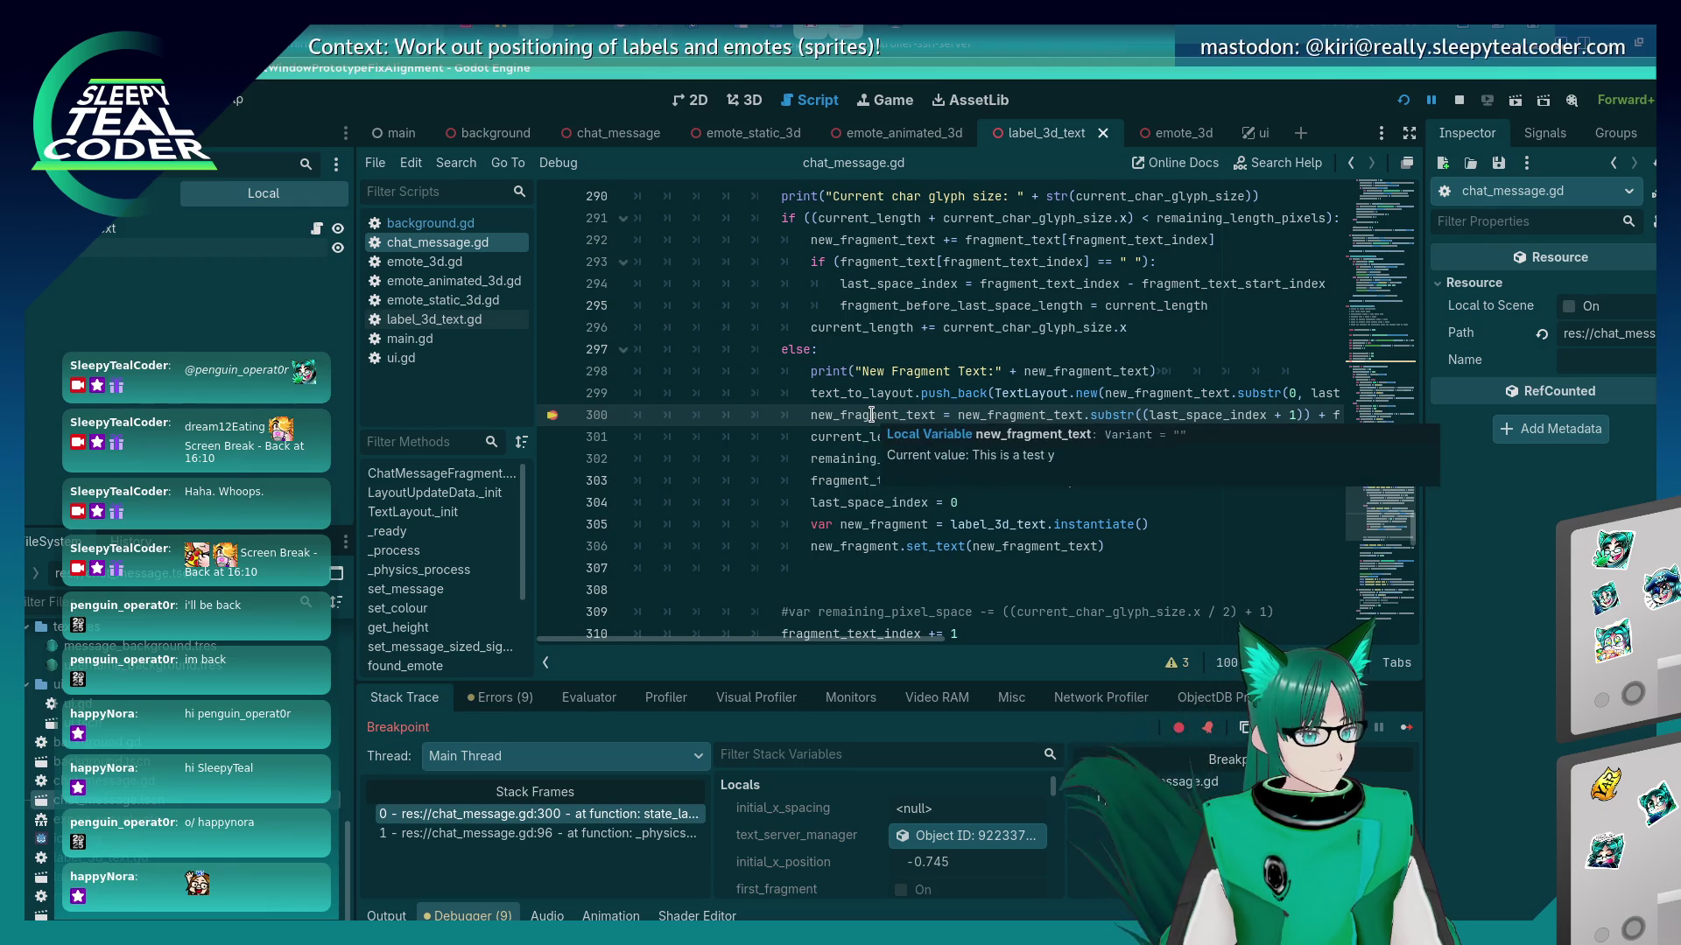
key(F10)
mouse_move(900, 393)
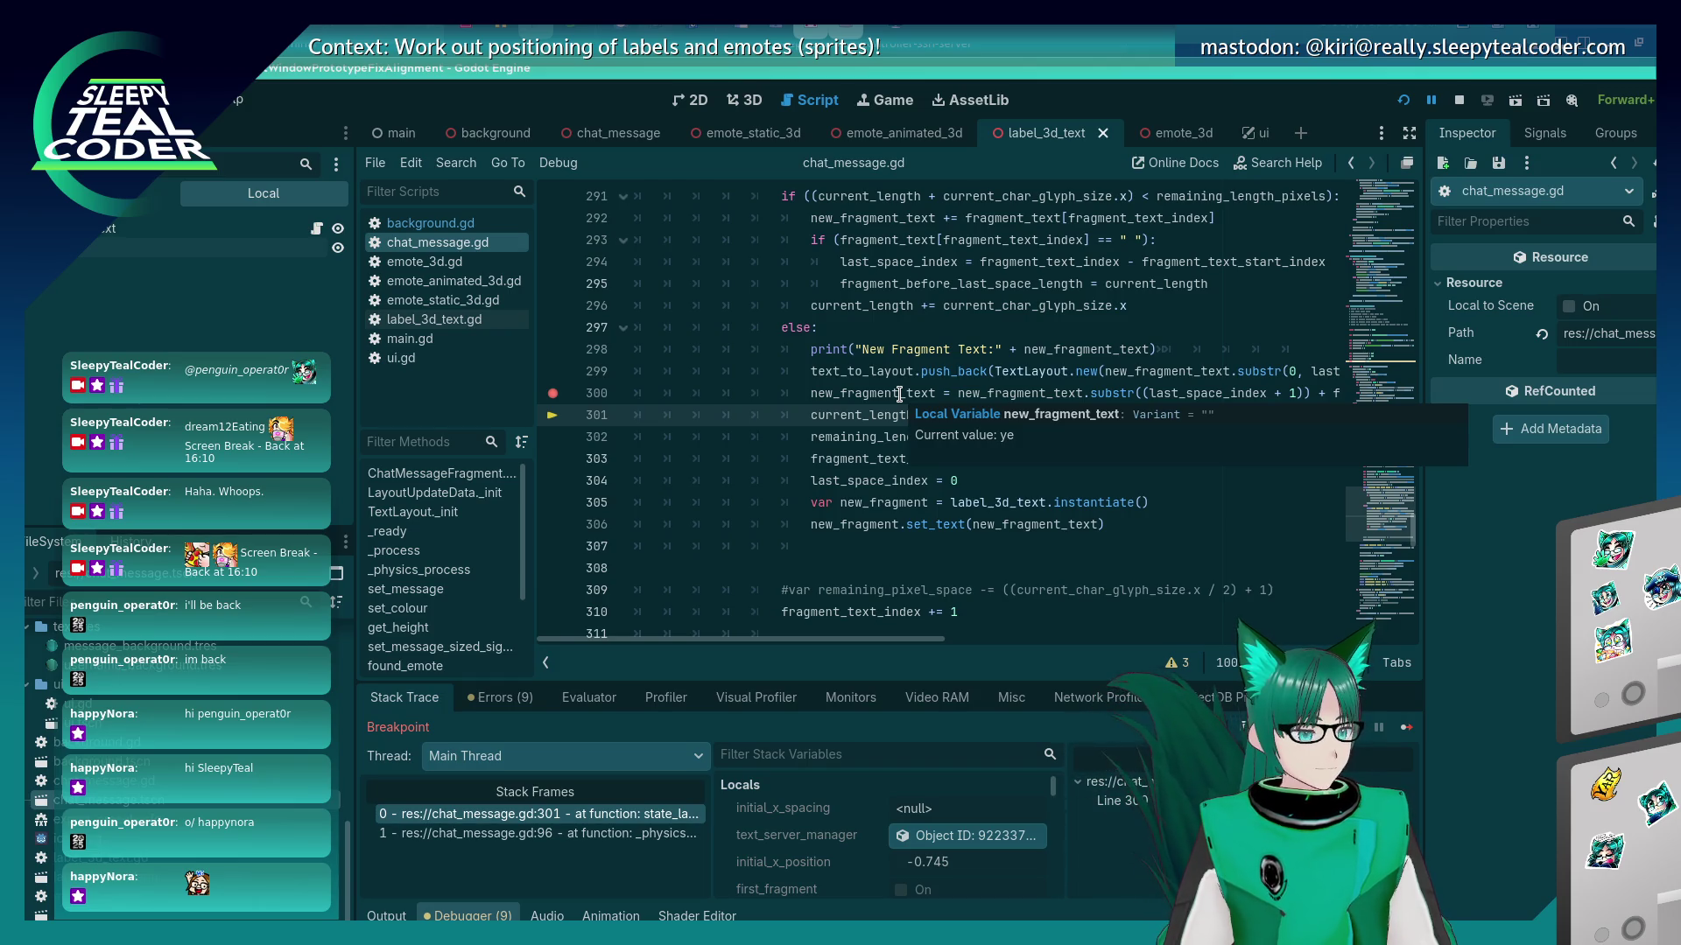
Glance at the game's debug window, then return to the script at the end of line 298.
key(alt+Tab)
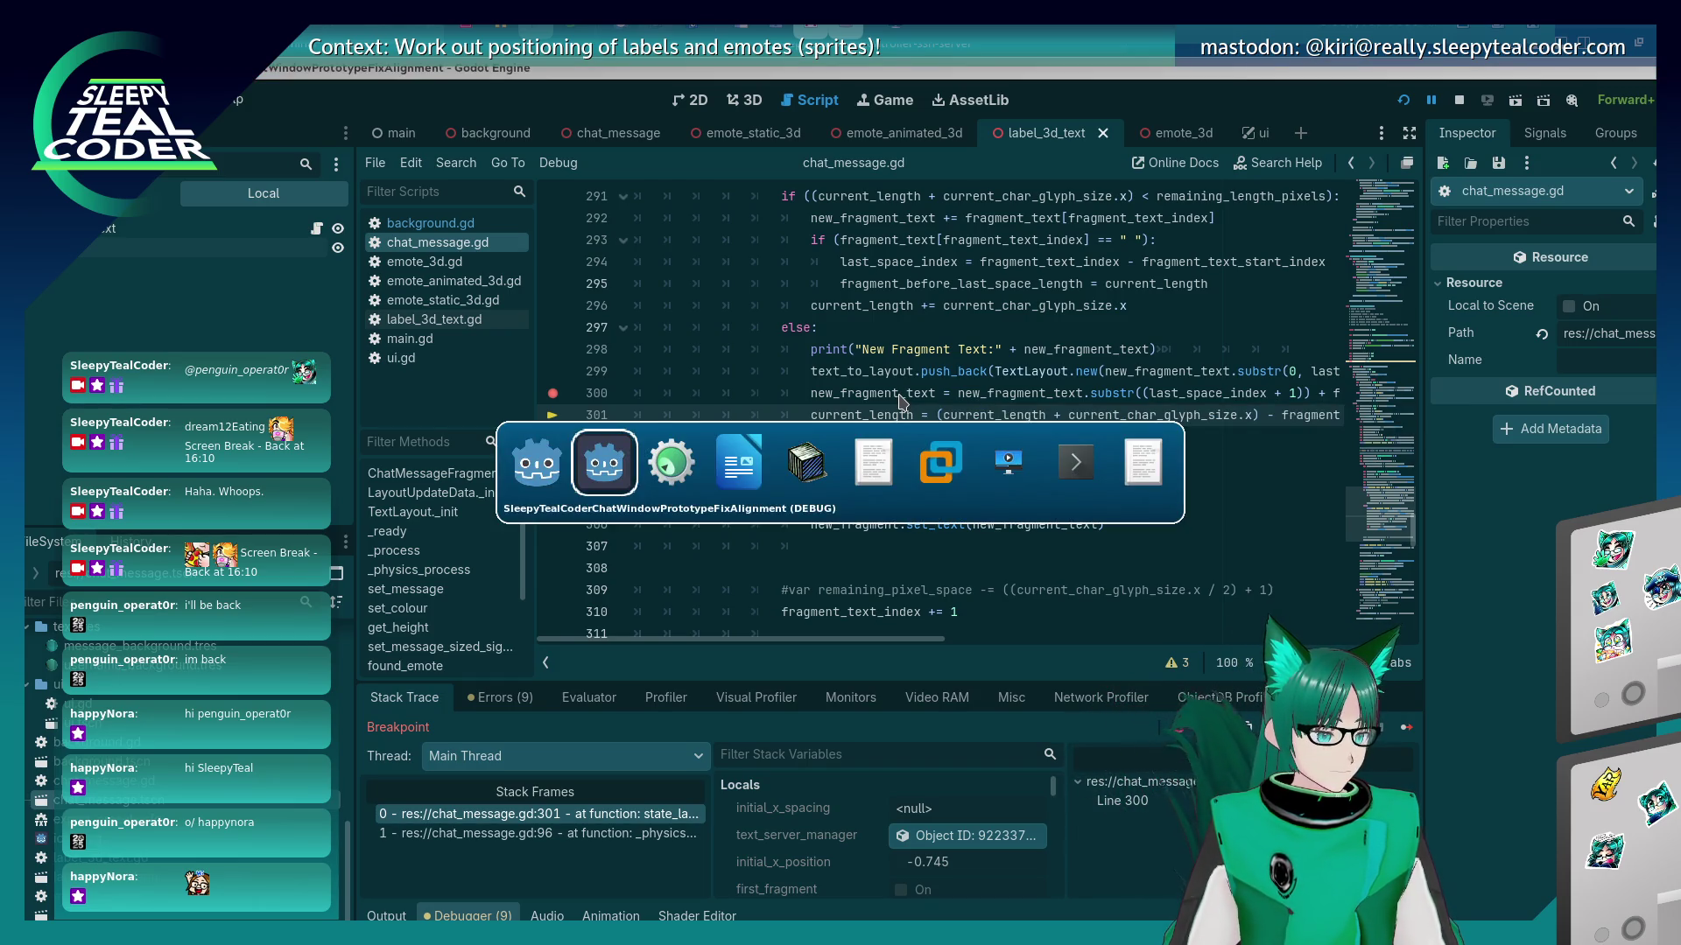
key(alt+shift+Tab)
key(alt+shift+Tab)
key(alt+Tab)
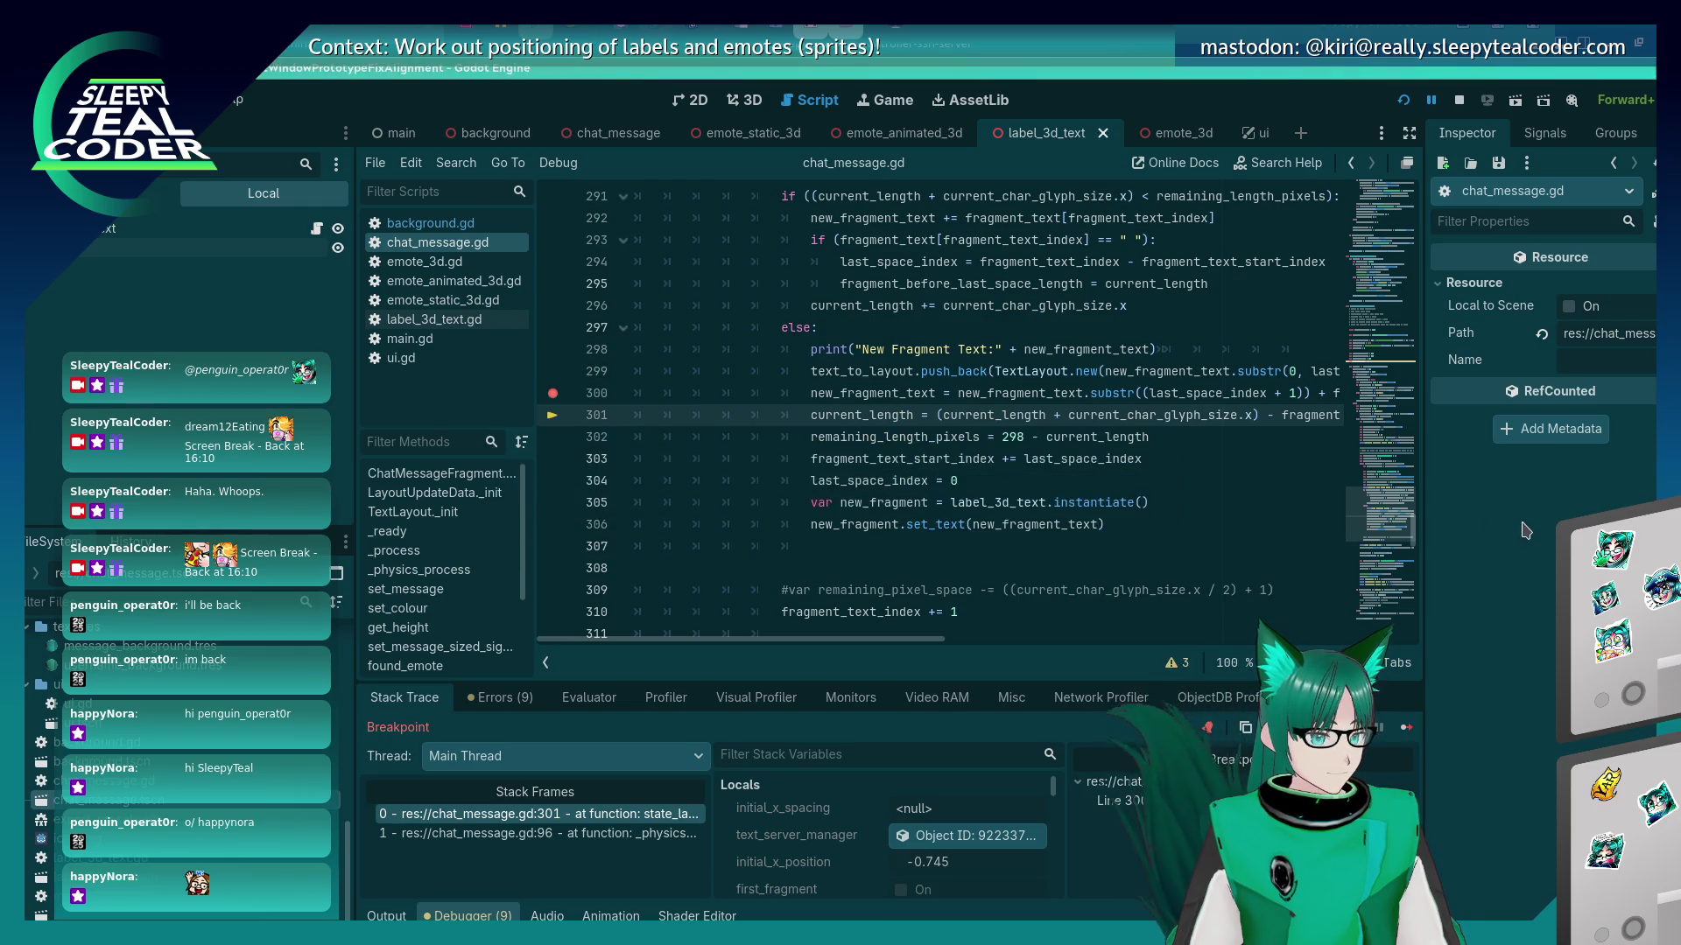
key(alt+Tab)
key(Tab)
key(Tab)
key(Tab)
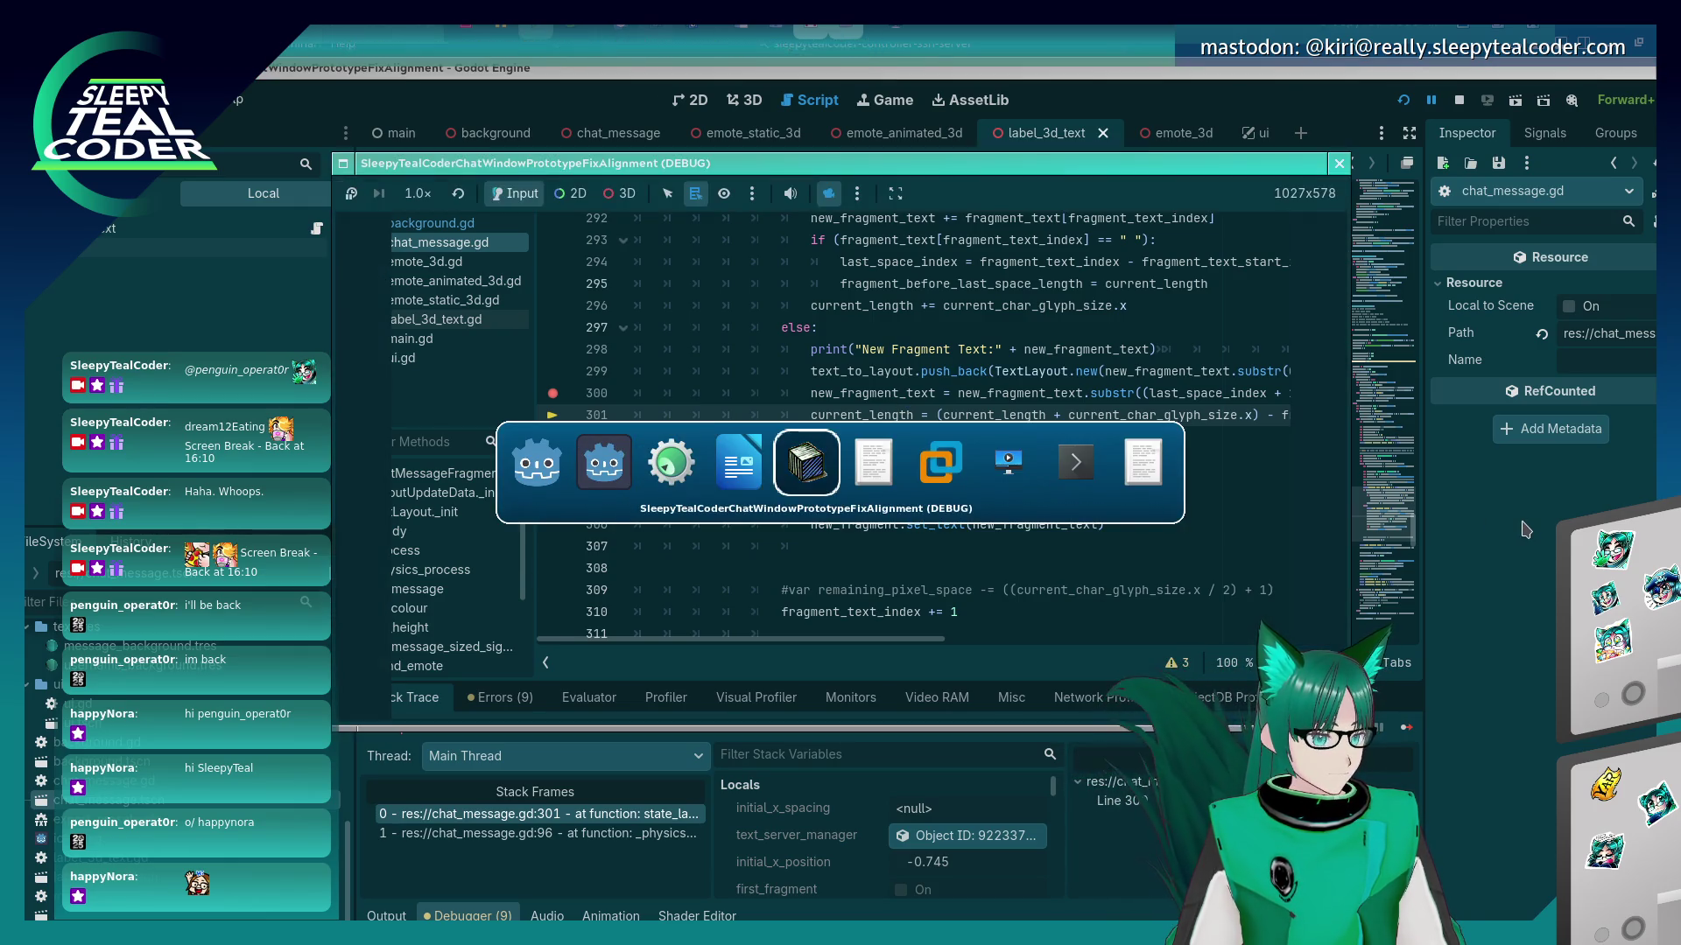
key(Escape)
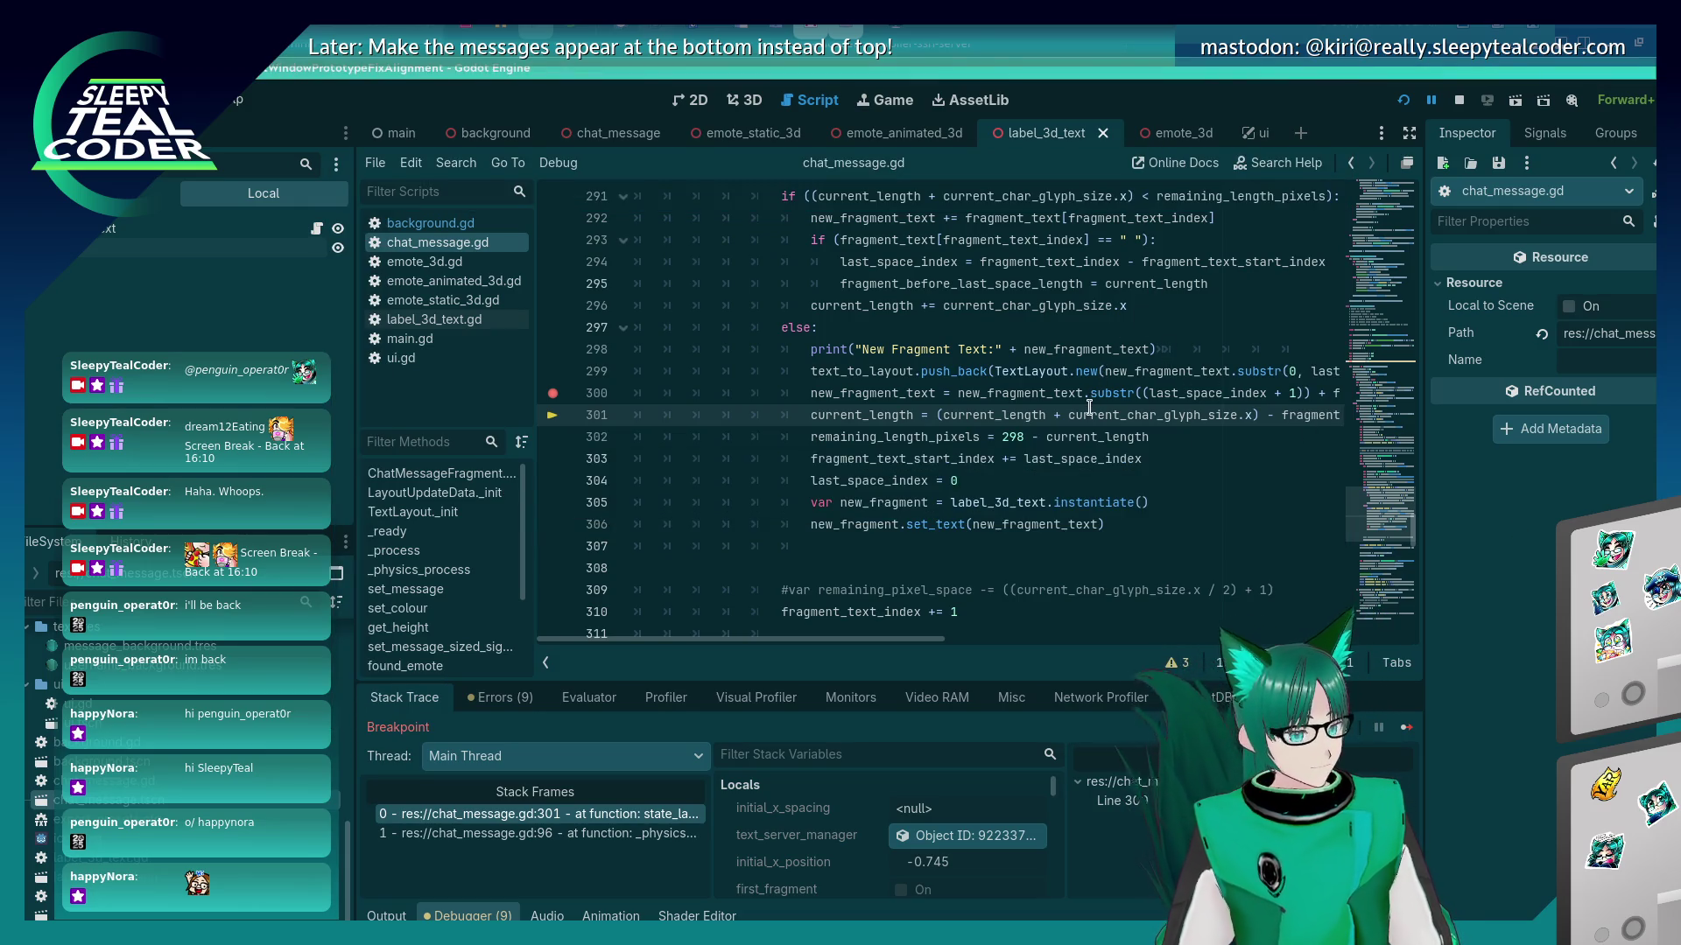
mouse_move(862, 415)
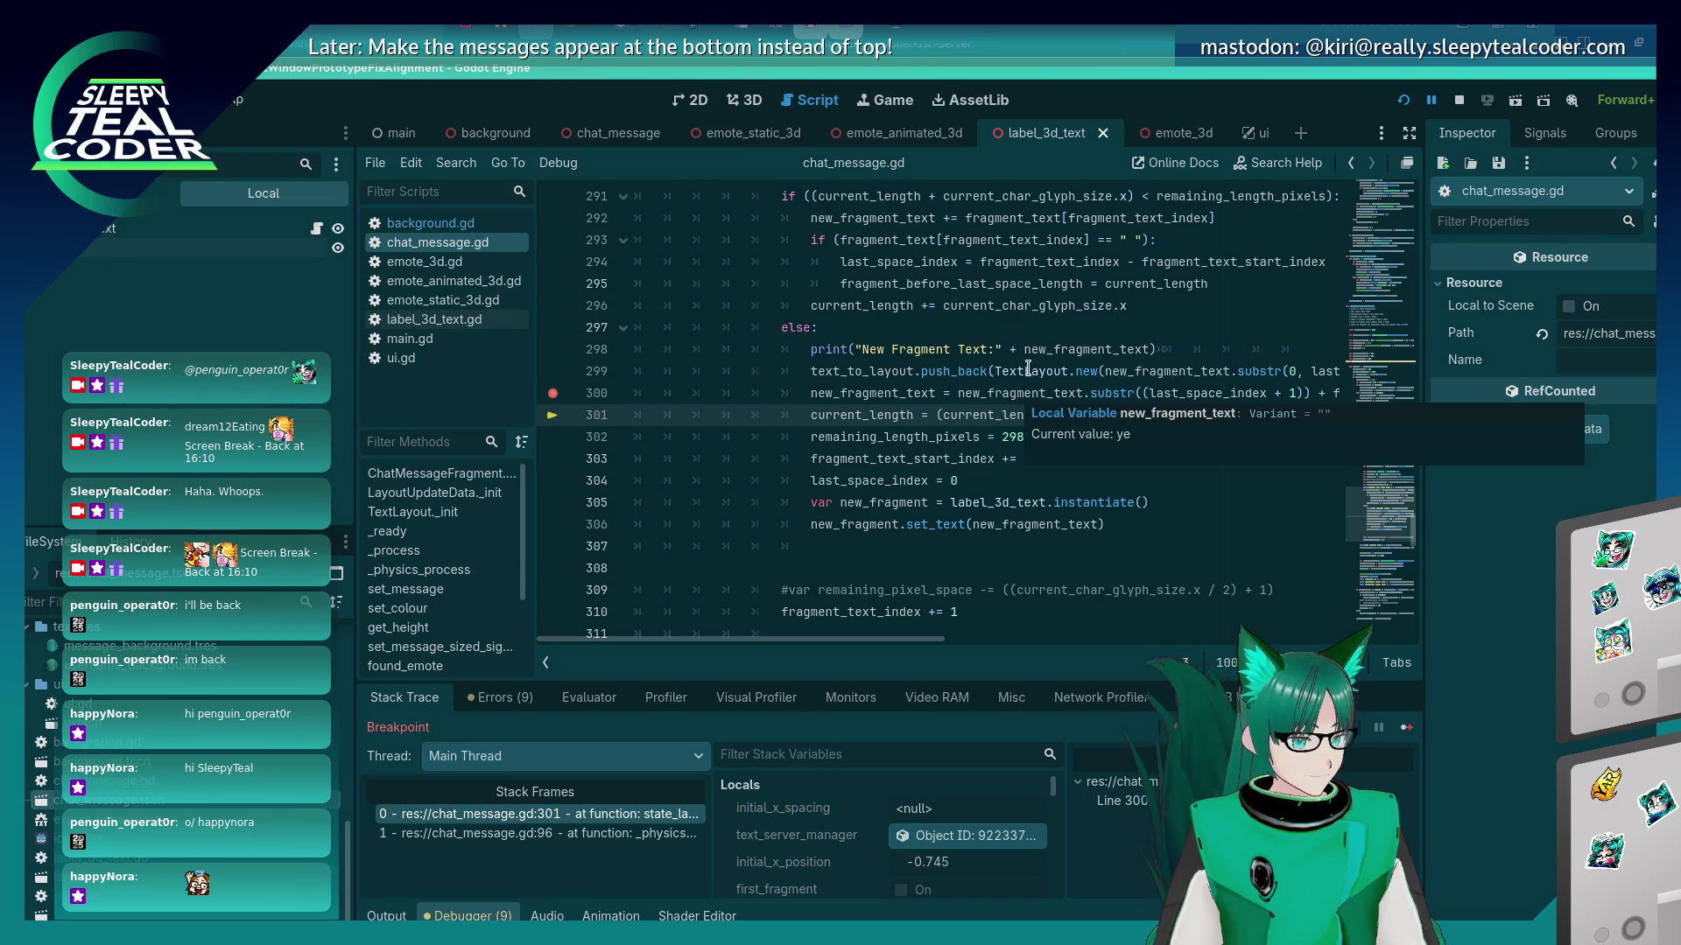
click(1172, 350)
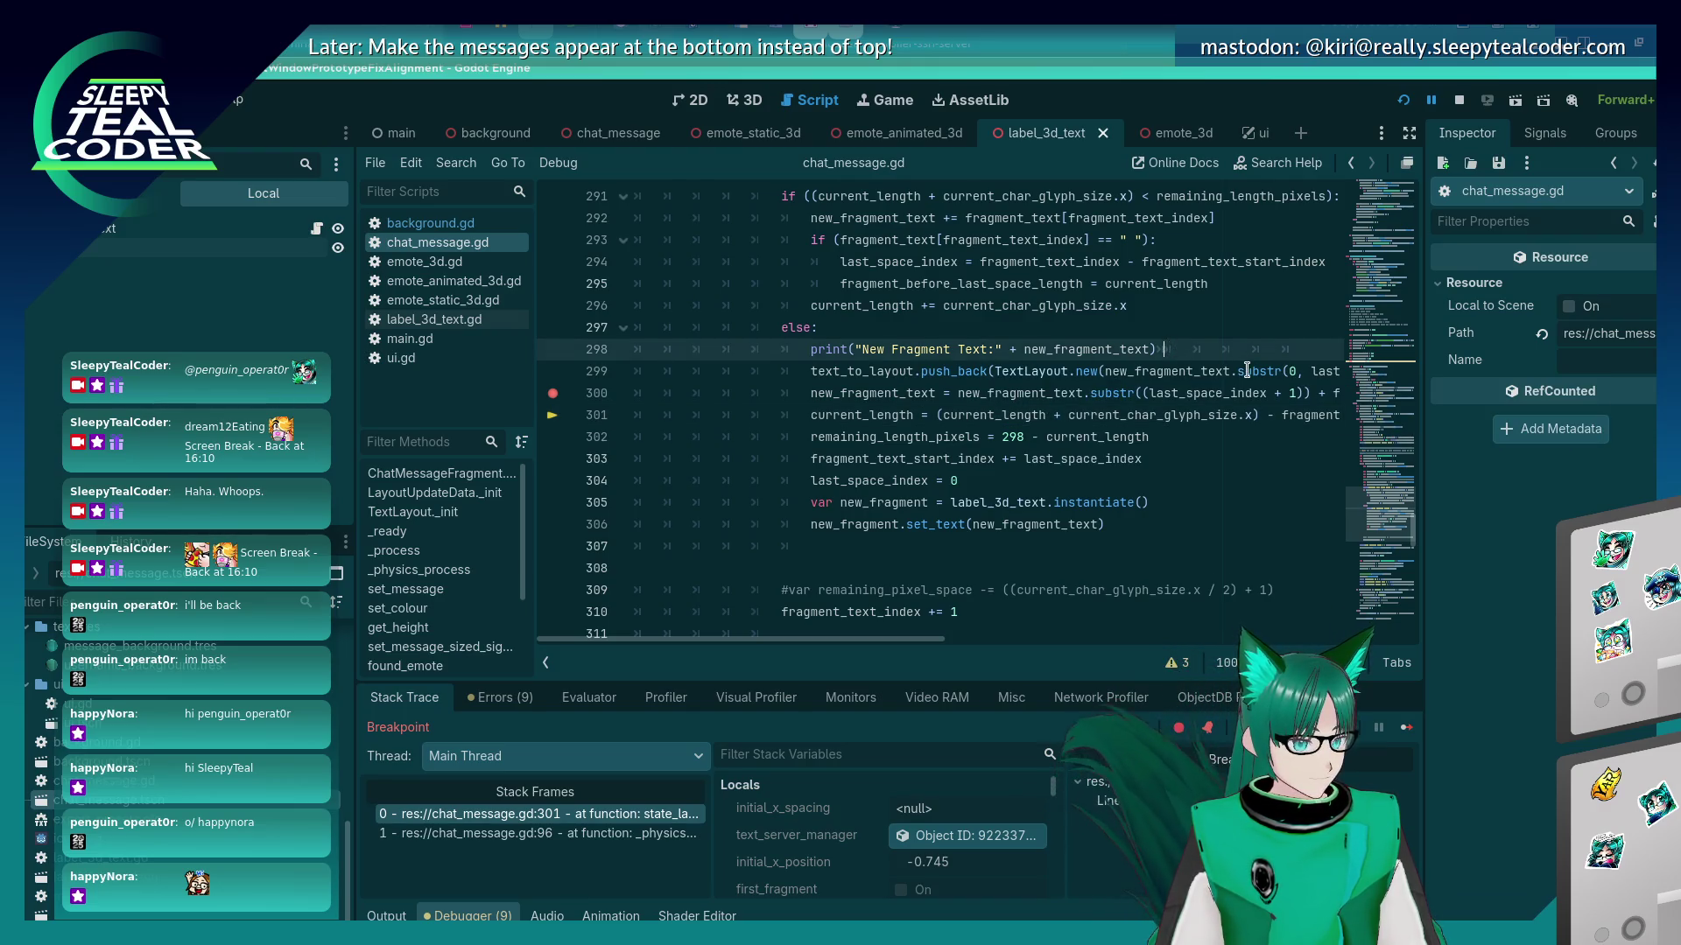
Add line 299 'var new_text_to_add =' holding the TextLayout.new(...) call moved from line 300.
key(Return)
text(va)
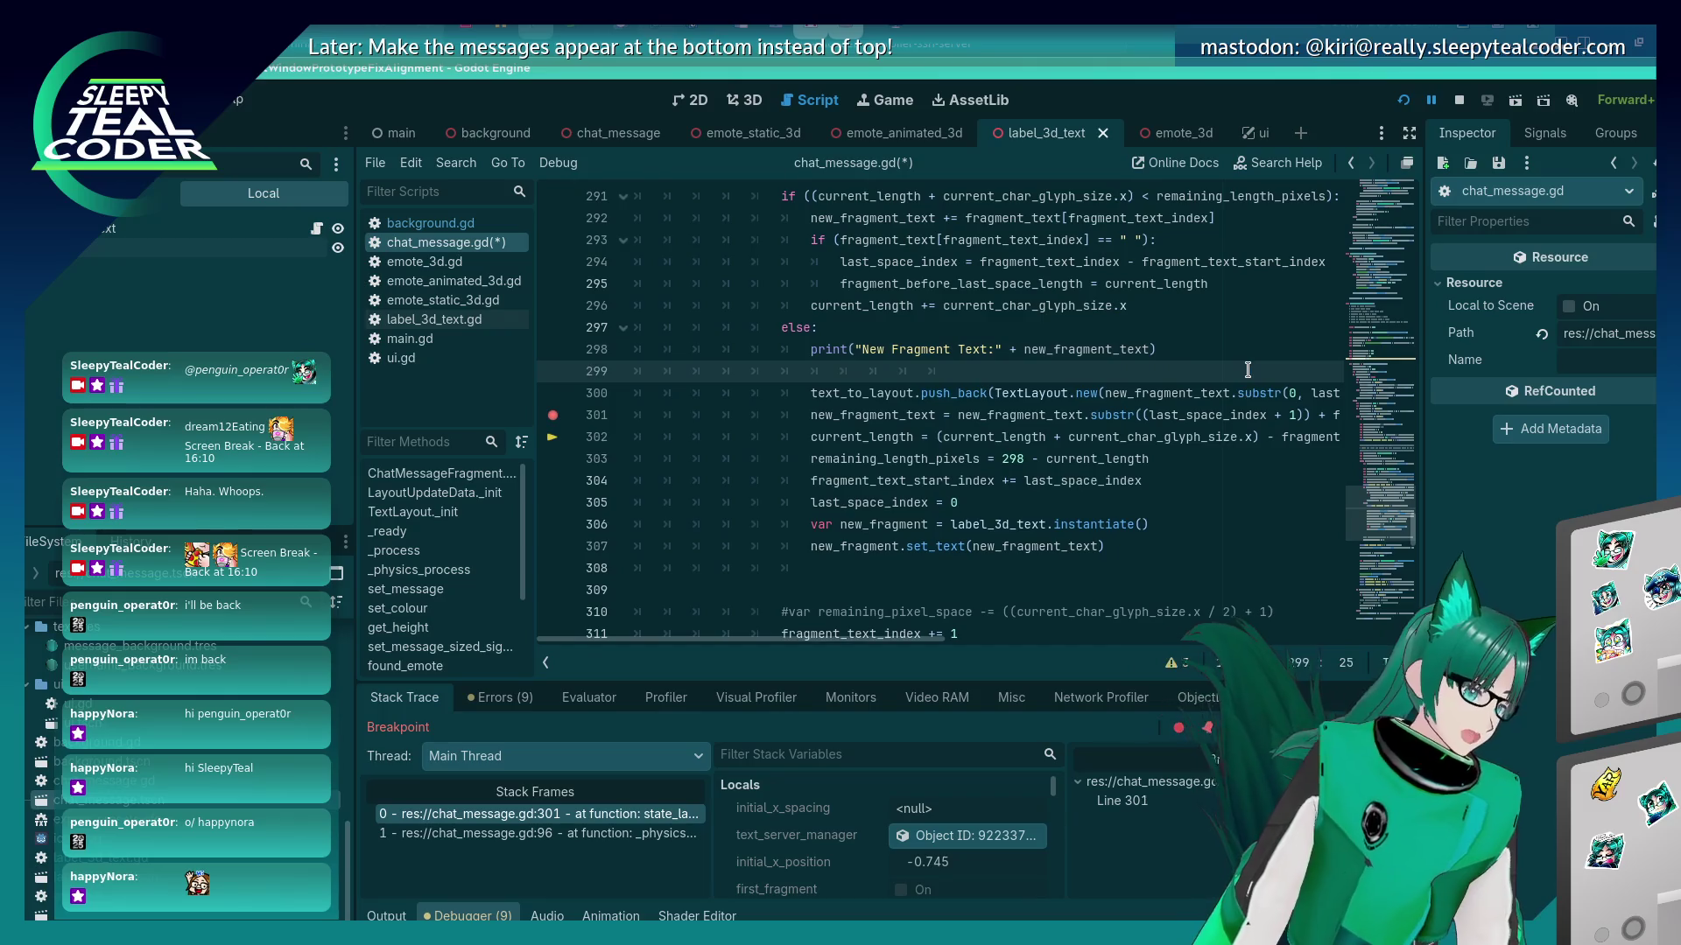
text(r new_text_to_)
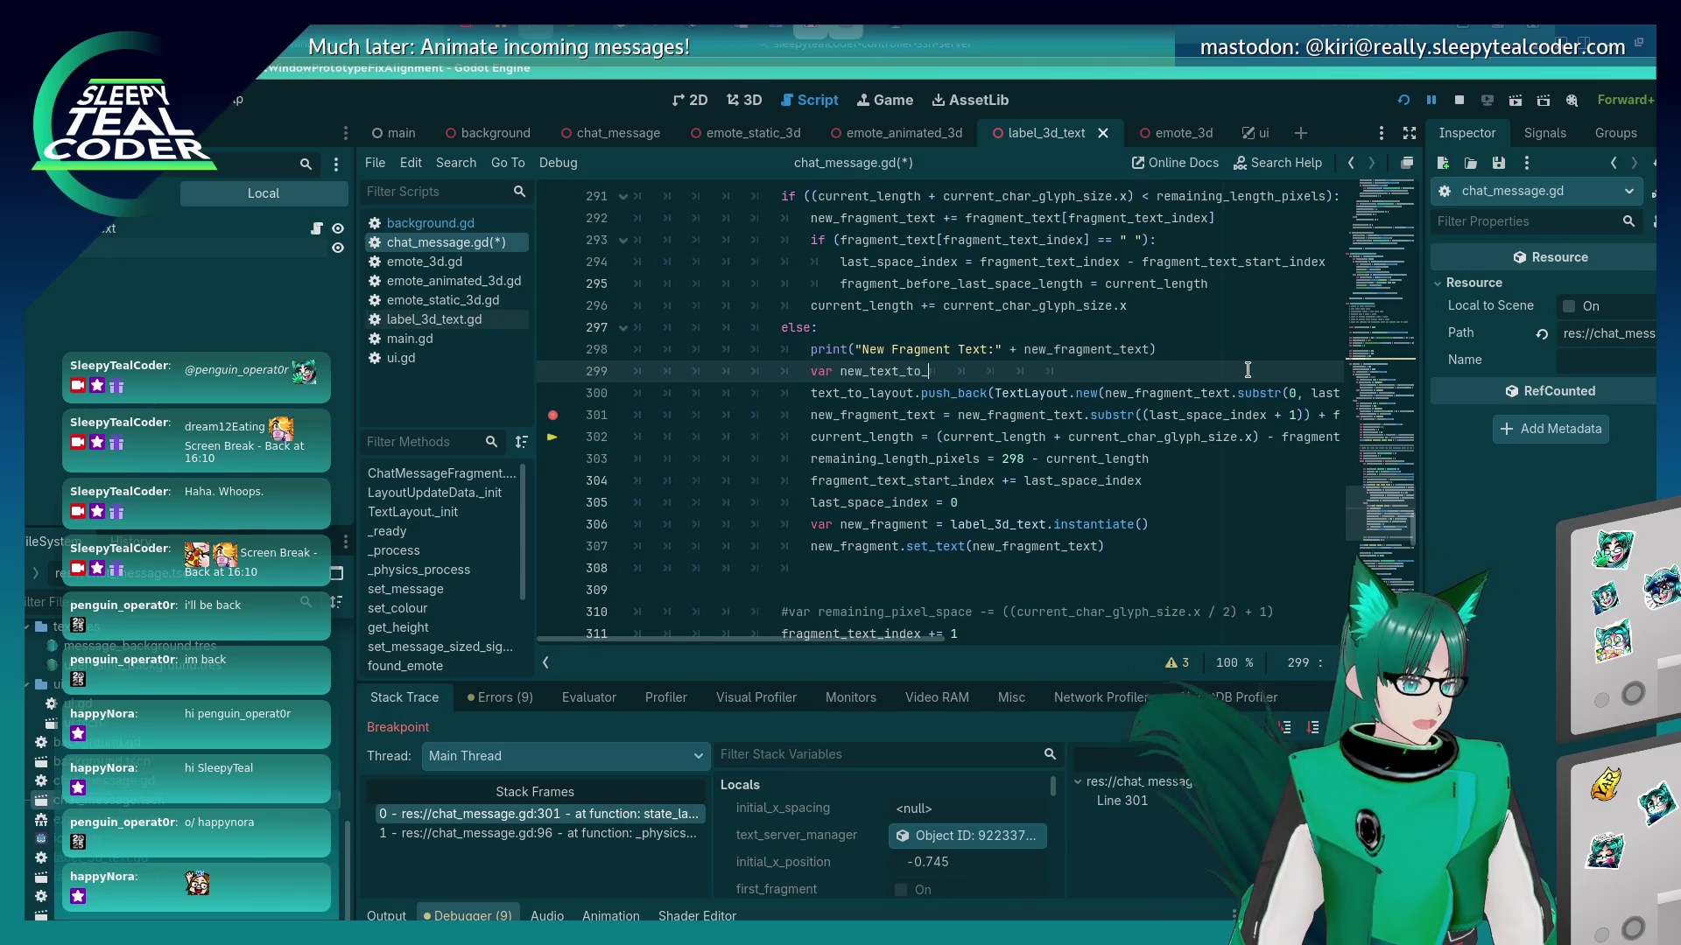
key(Down)
key(shift+Right)
key(shift+Right)
key(shift+Right)
key(shift+Right)
key(shift+Right)
key(shift+Right)
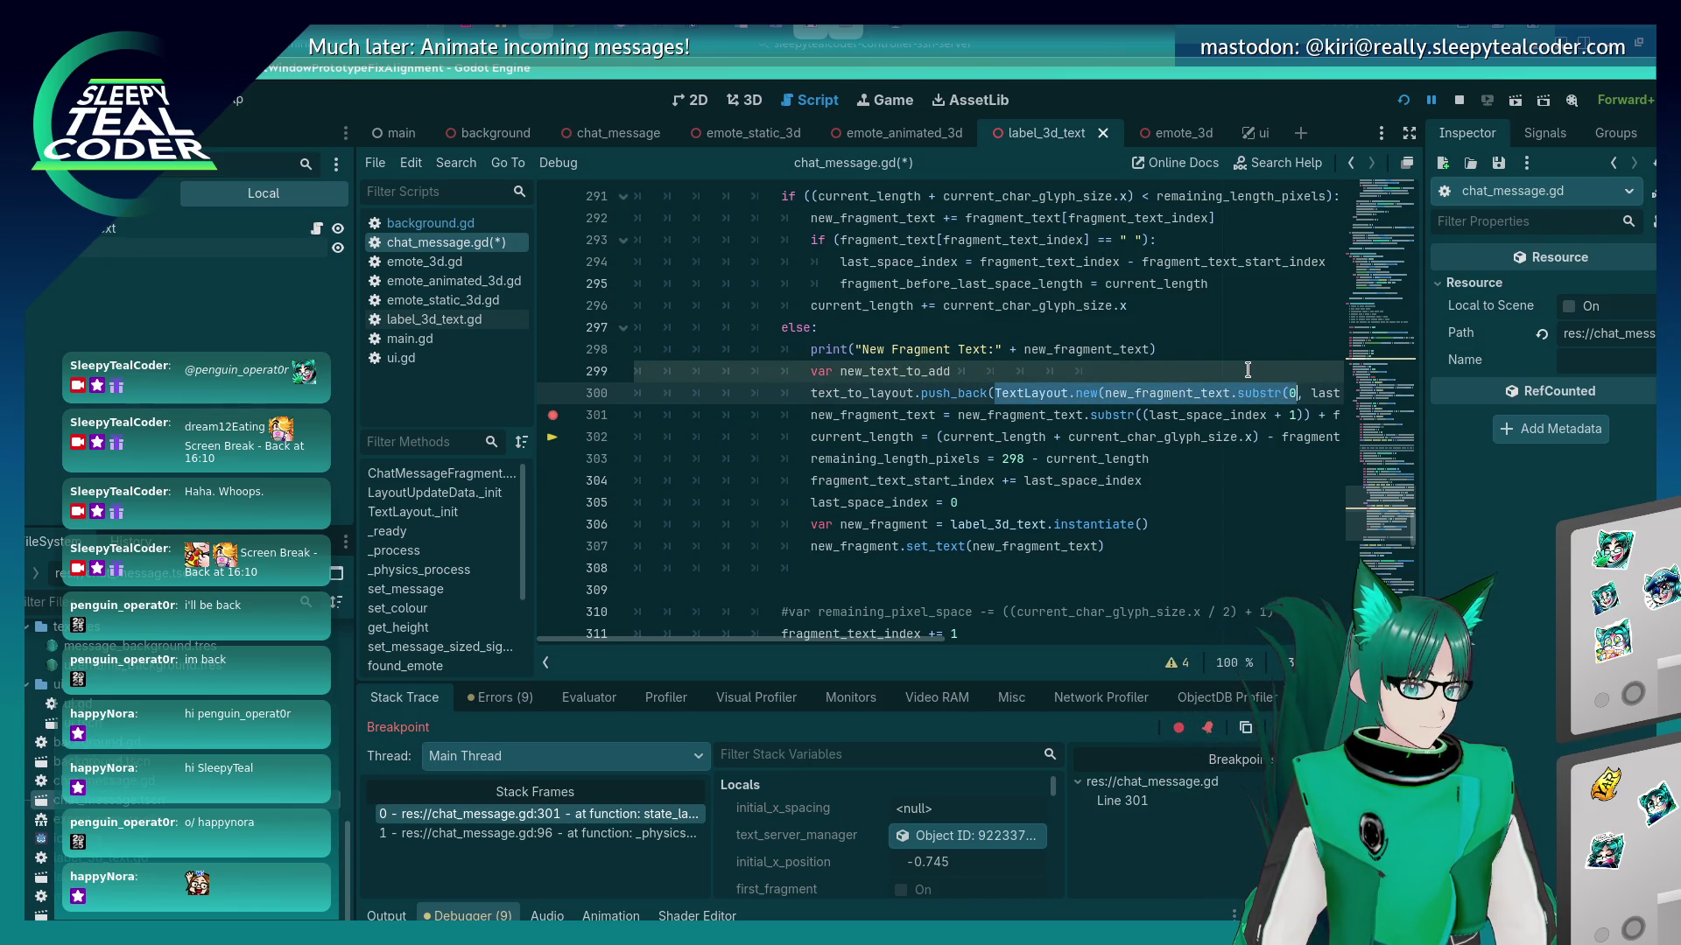
key(shift+Right)
key(shift+Right)
key(shift+Right)
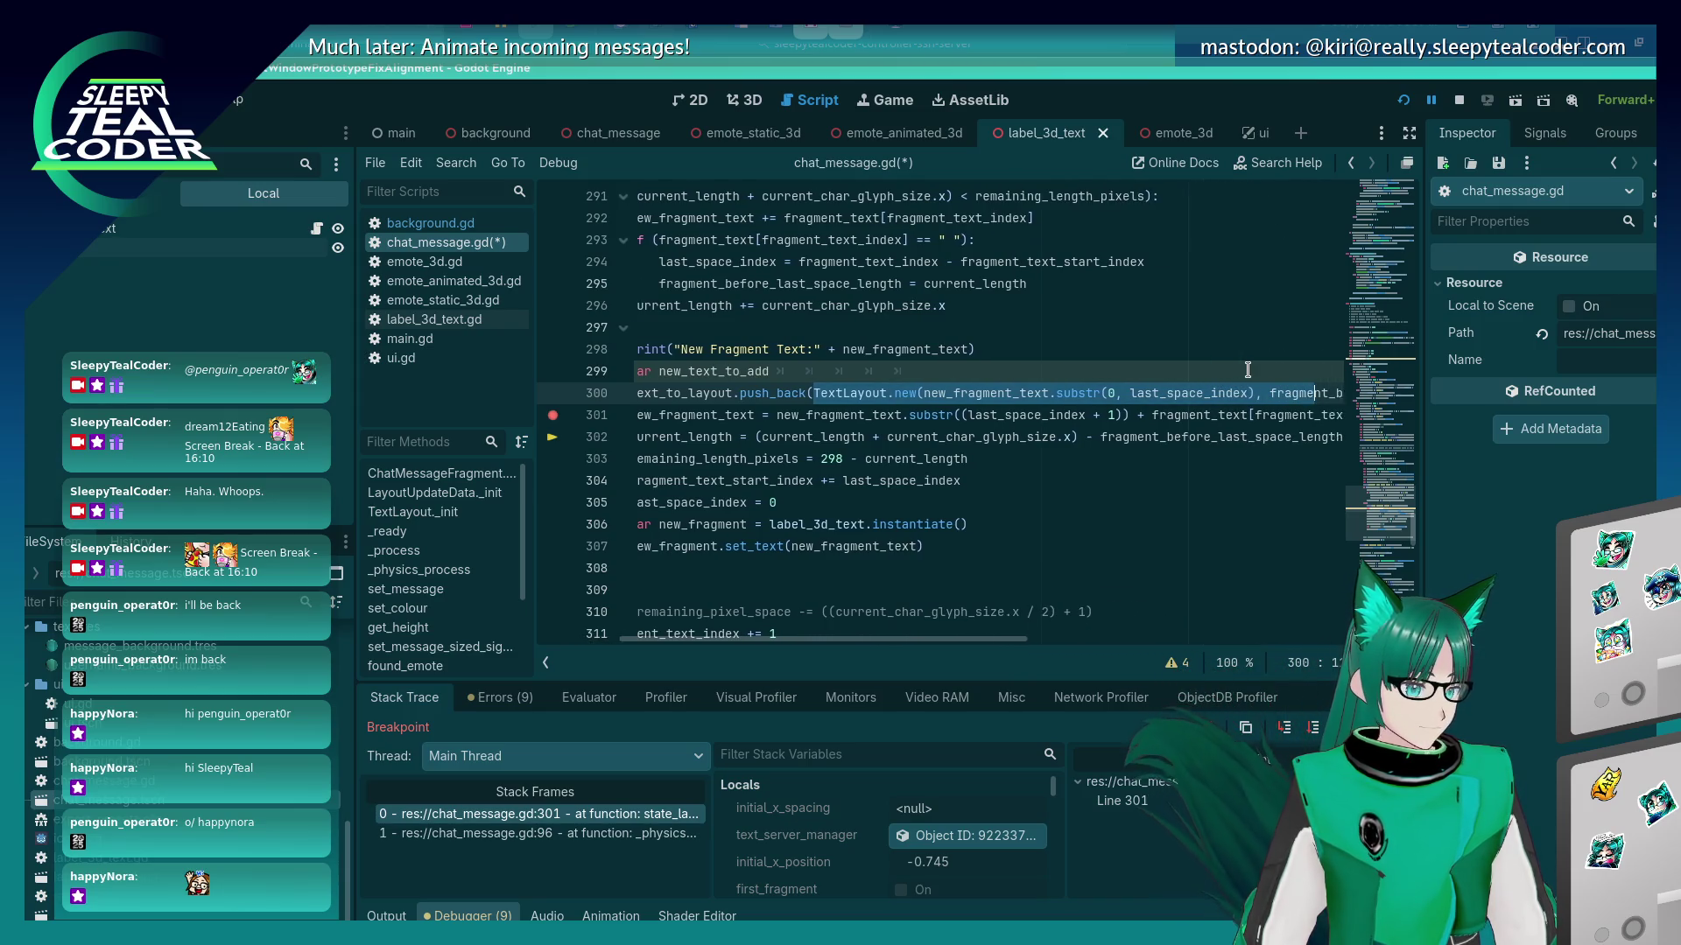
key(shift+Right)
key(shift+Right)
key(shift+Right)
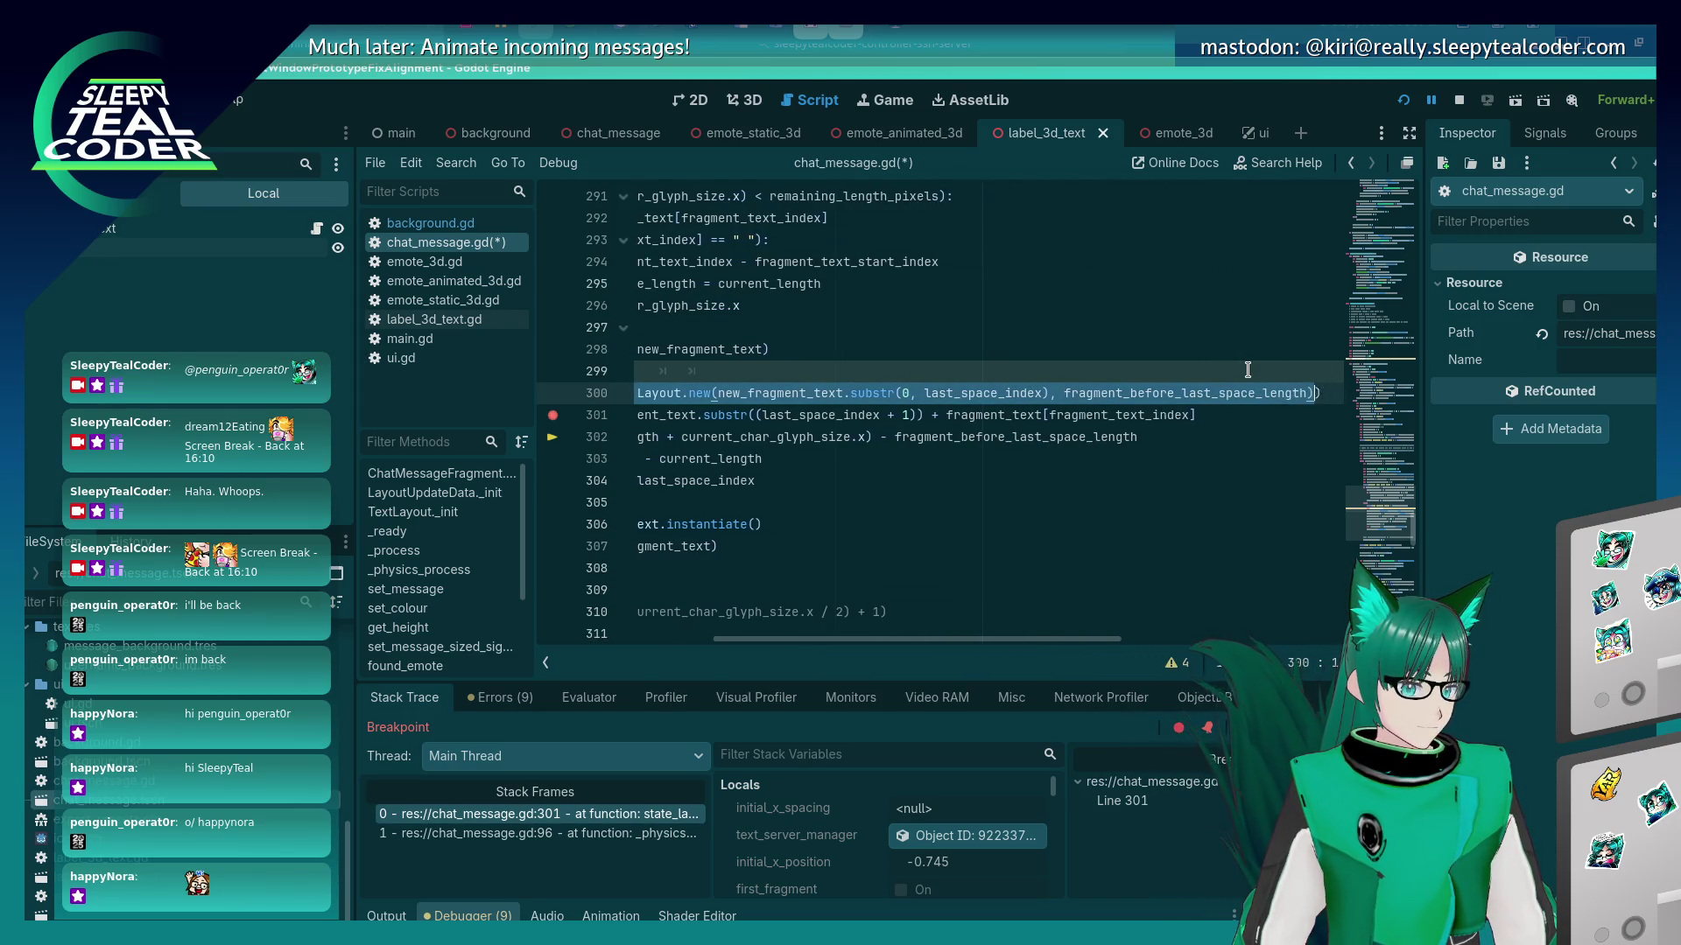
key(ctrl+x)
key(Up)
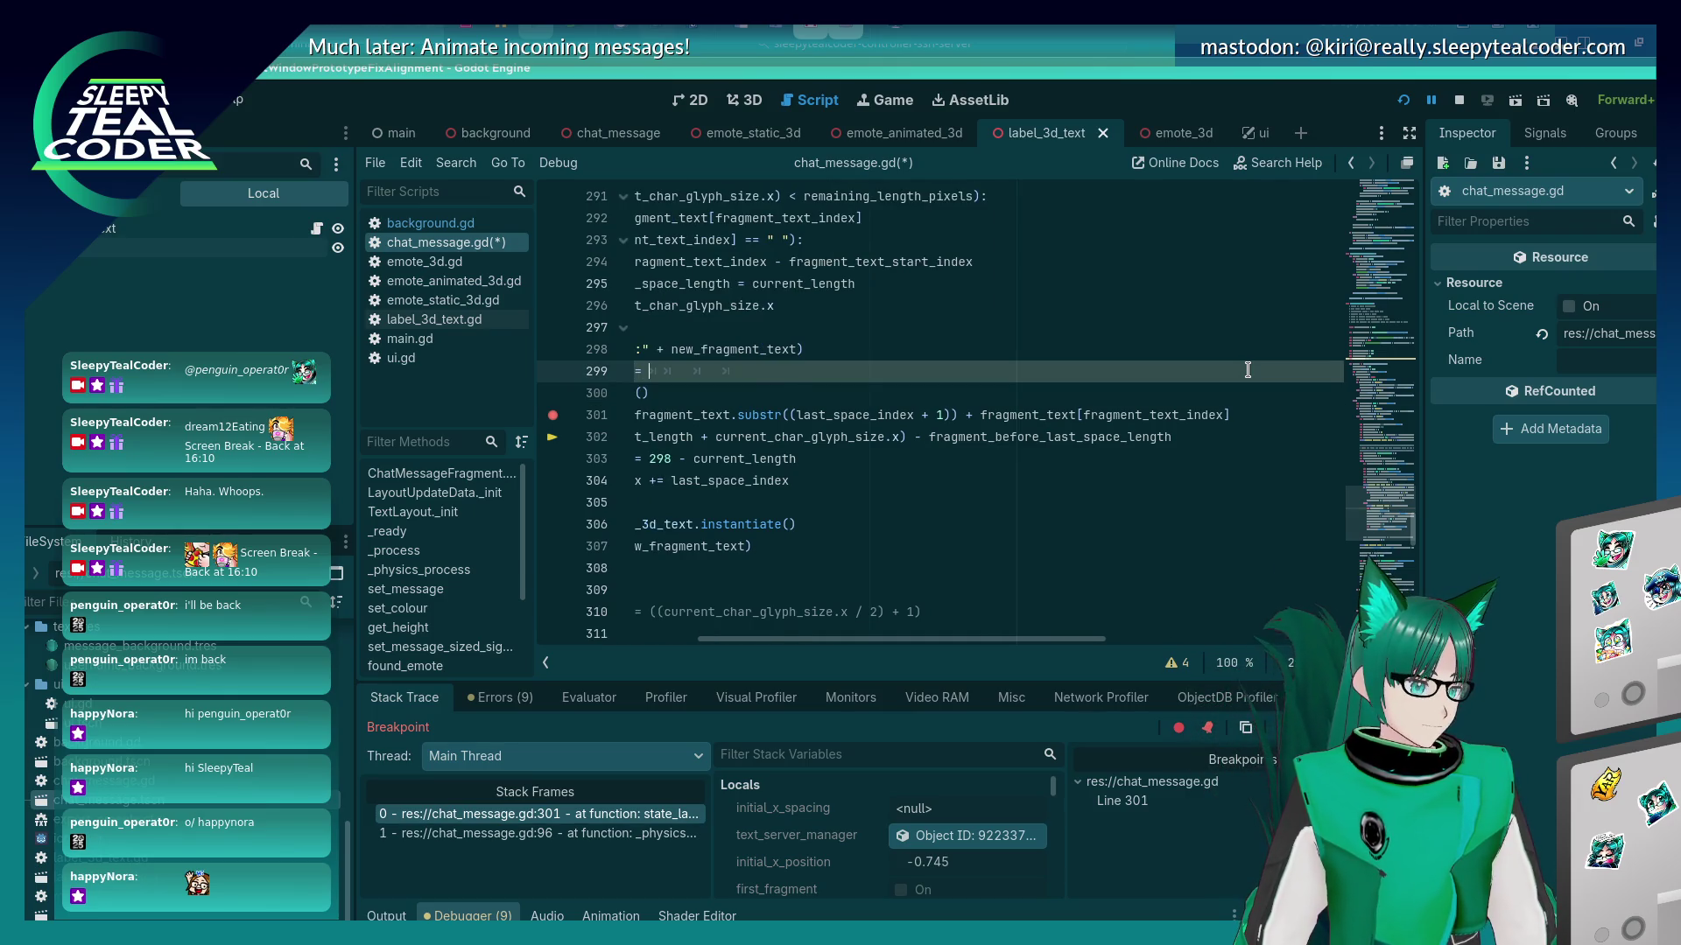
key(Home)
key(ctrl+z)
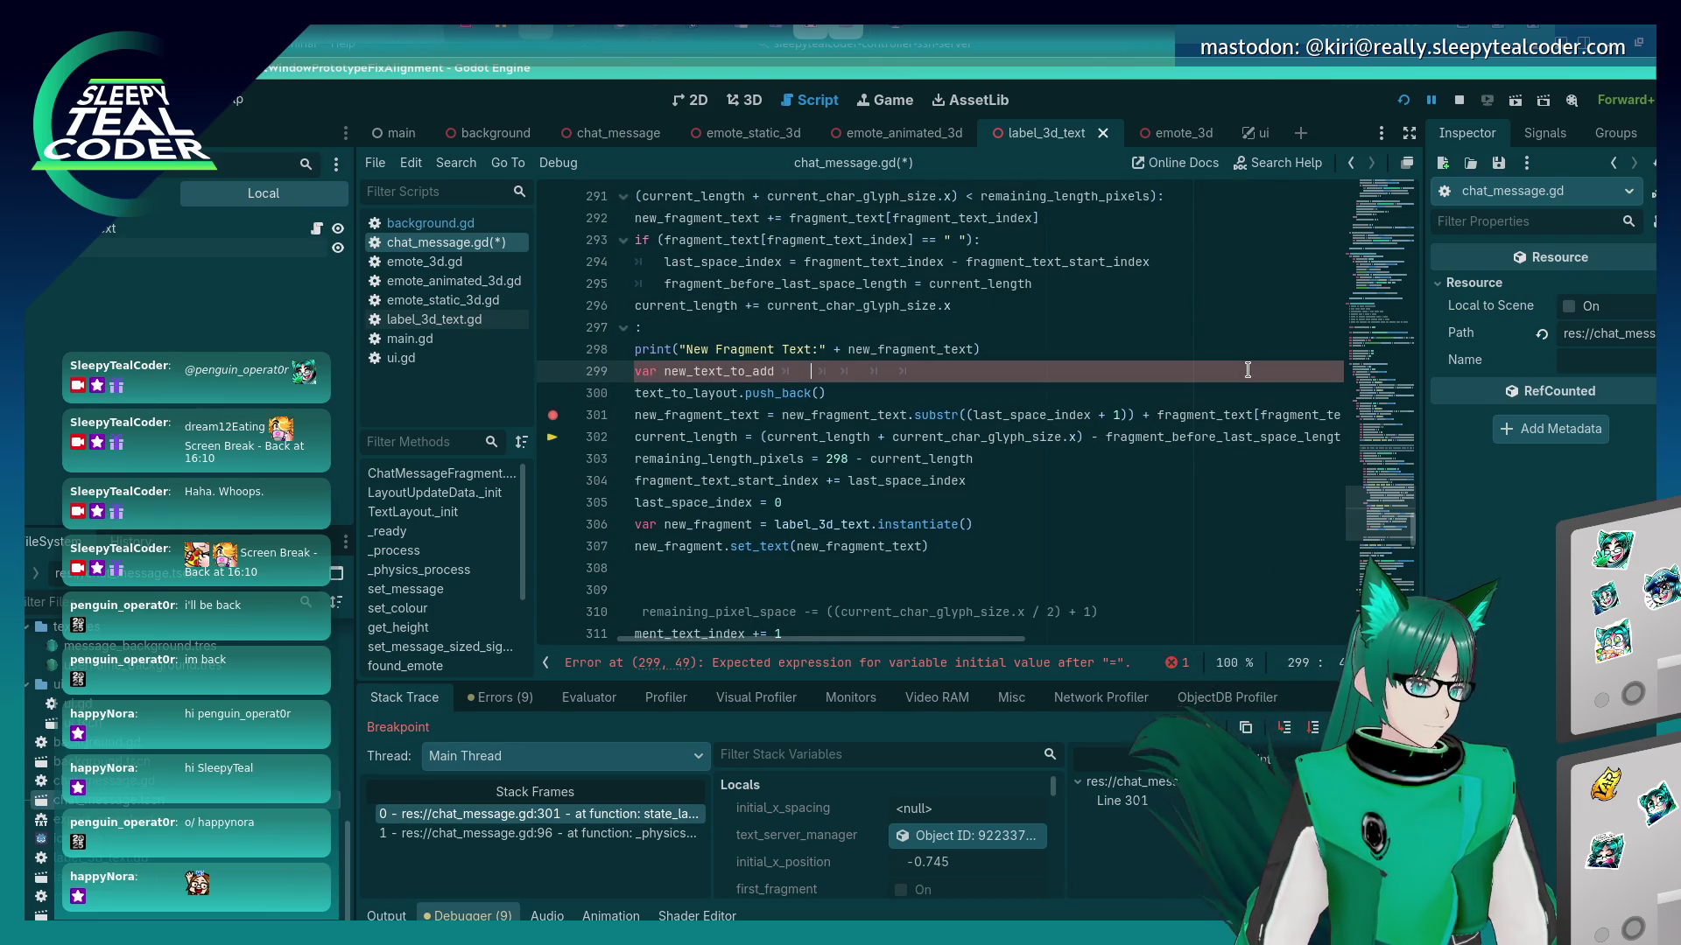
key(ctrl+v)
key(Home)
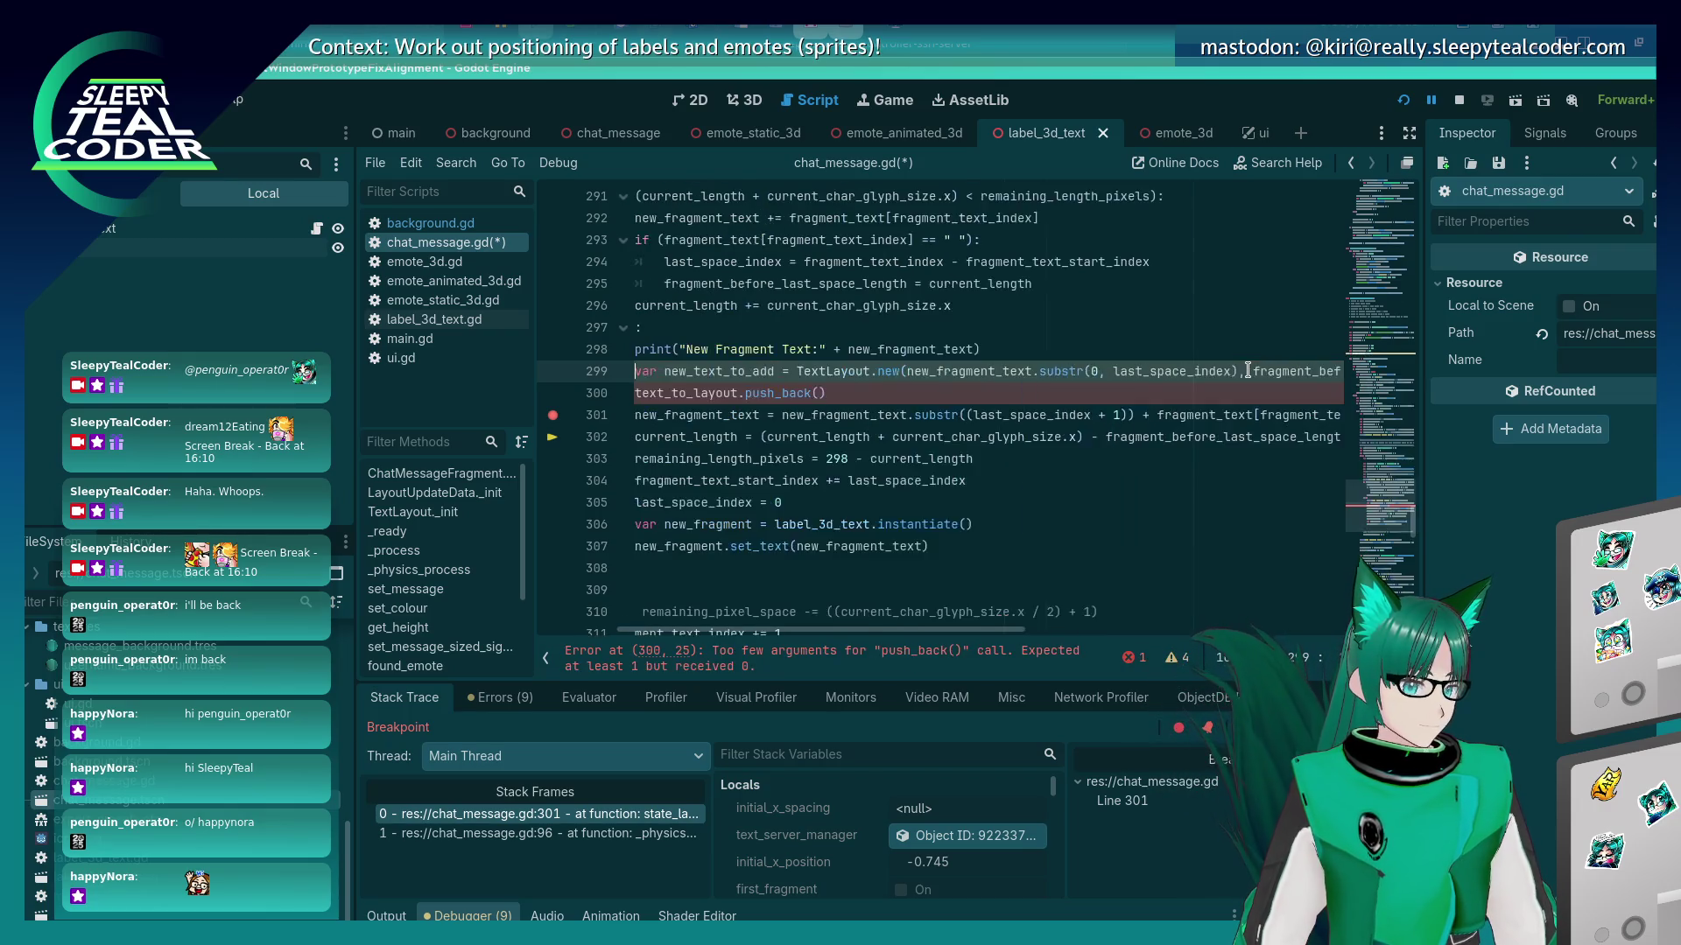
Pass new_text_to_add into push_back() on line 300 and save chat_message.gd.
double_click(696, 371)
key(ctrl+c)
click(820, 393)
key(ctrl+v)
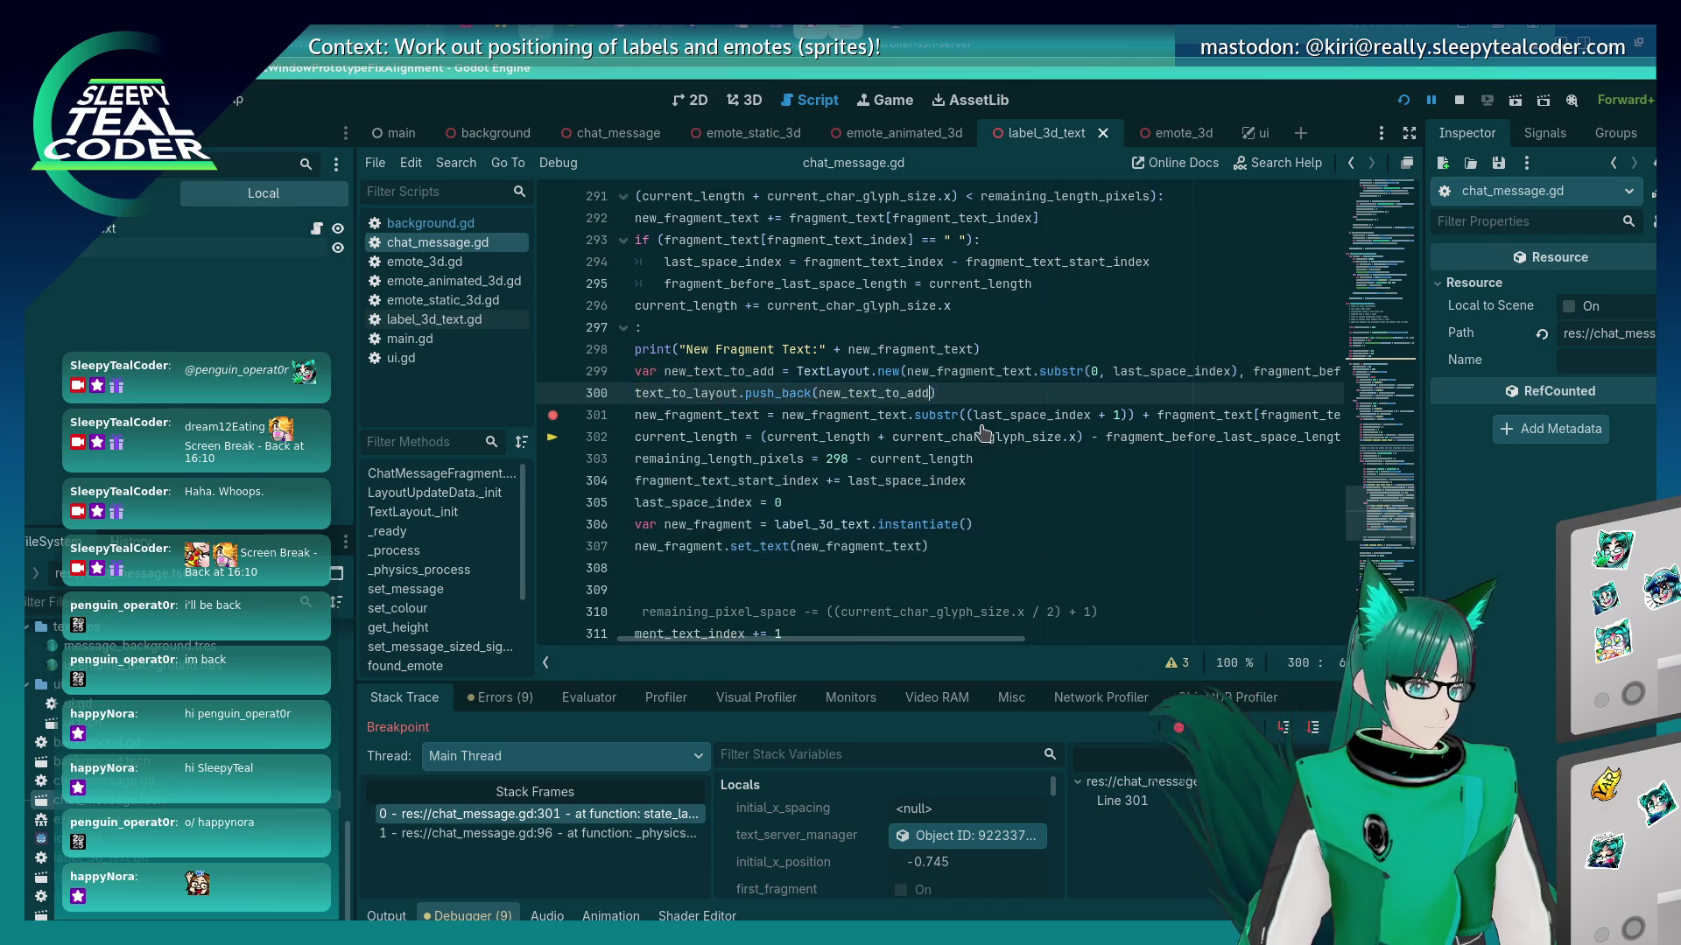
key(Home)
key(ctrl+s)
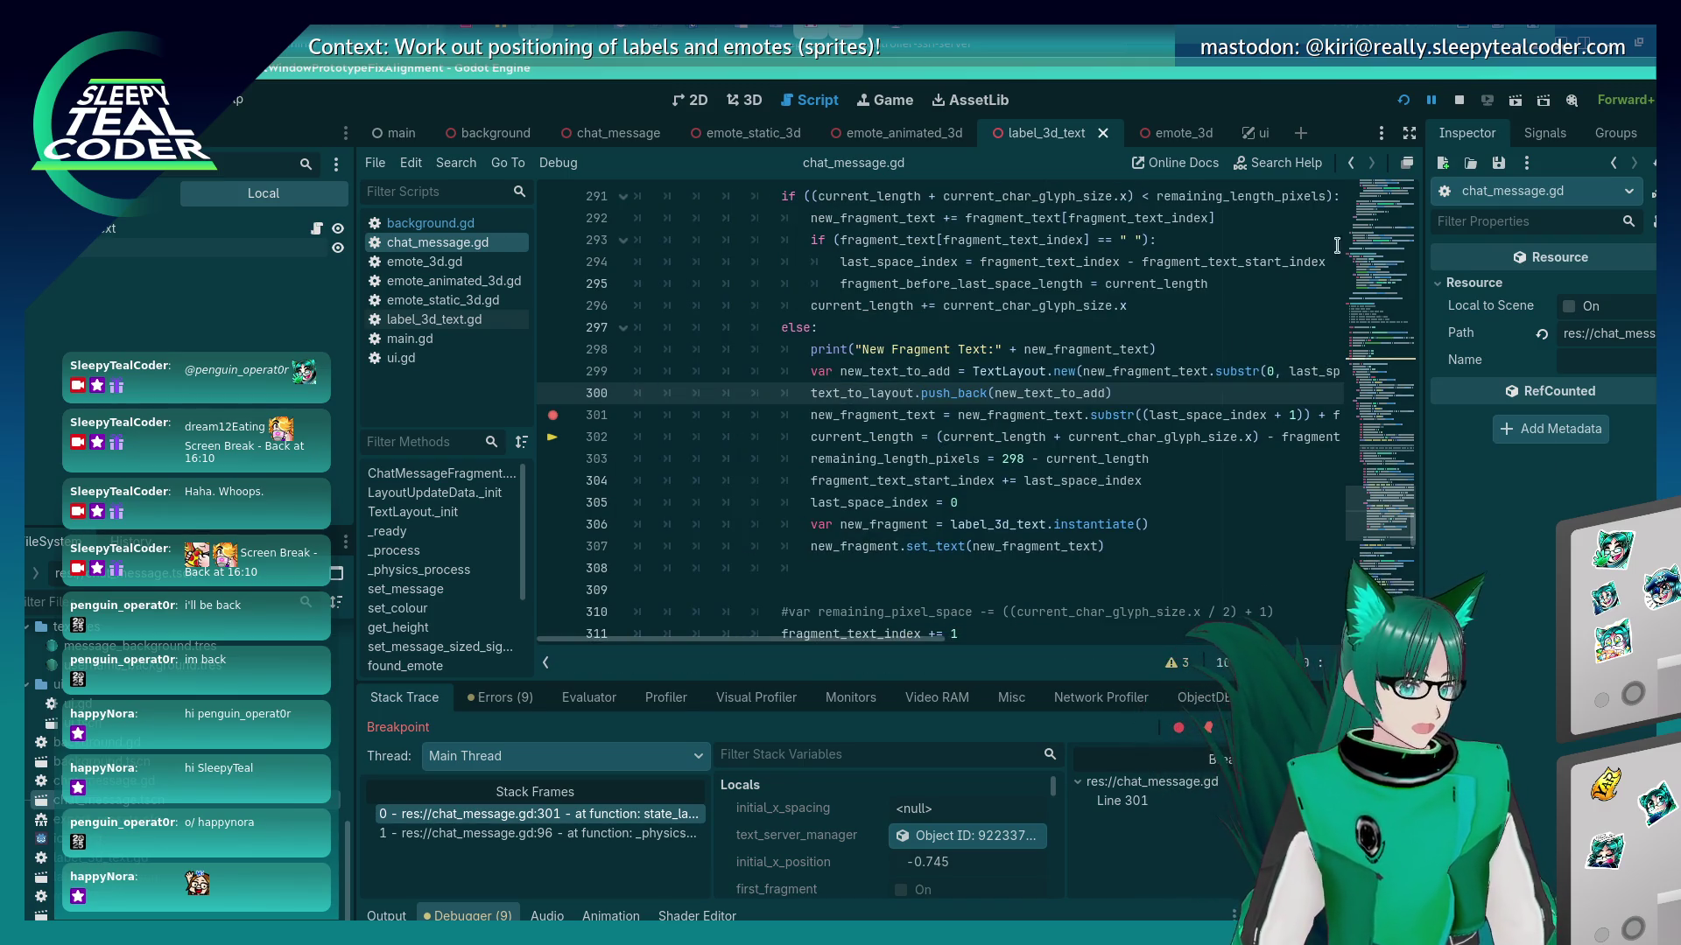
key(alt+Tab)
key(alt+Tab)
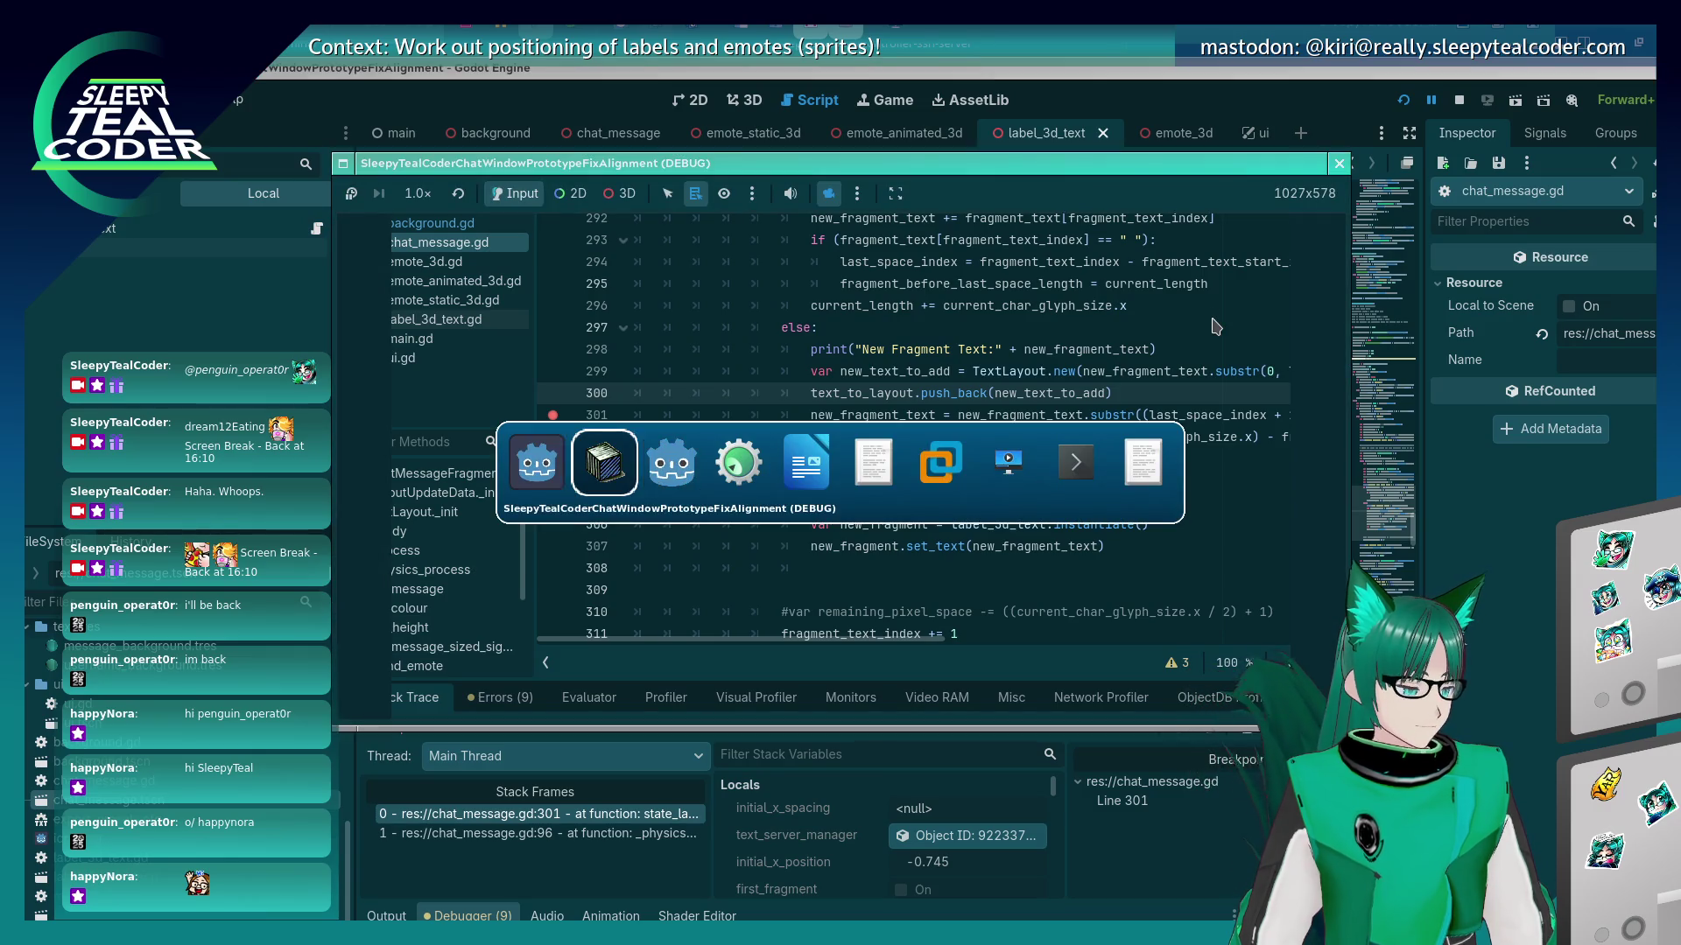
Restart the game and post 'This is some looooong text to test with to see what happens'.
click(1405, 102)
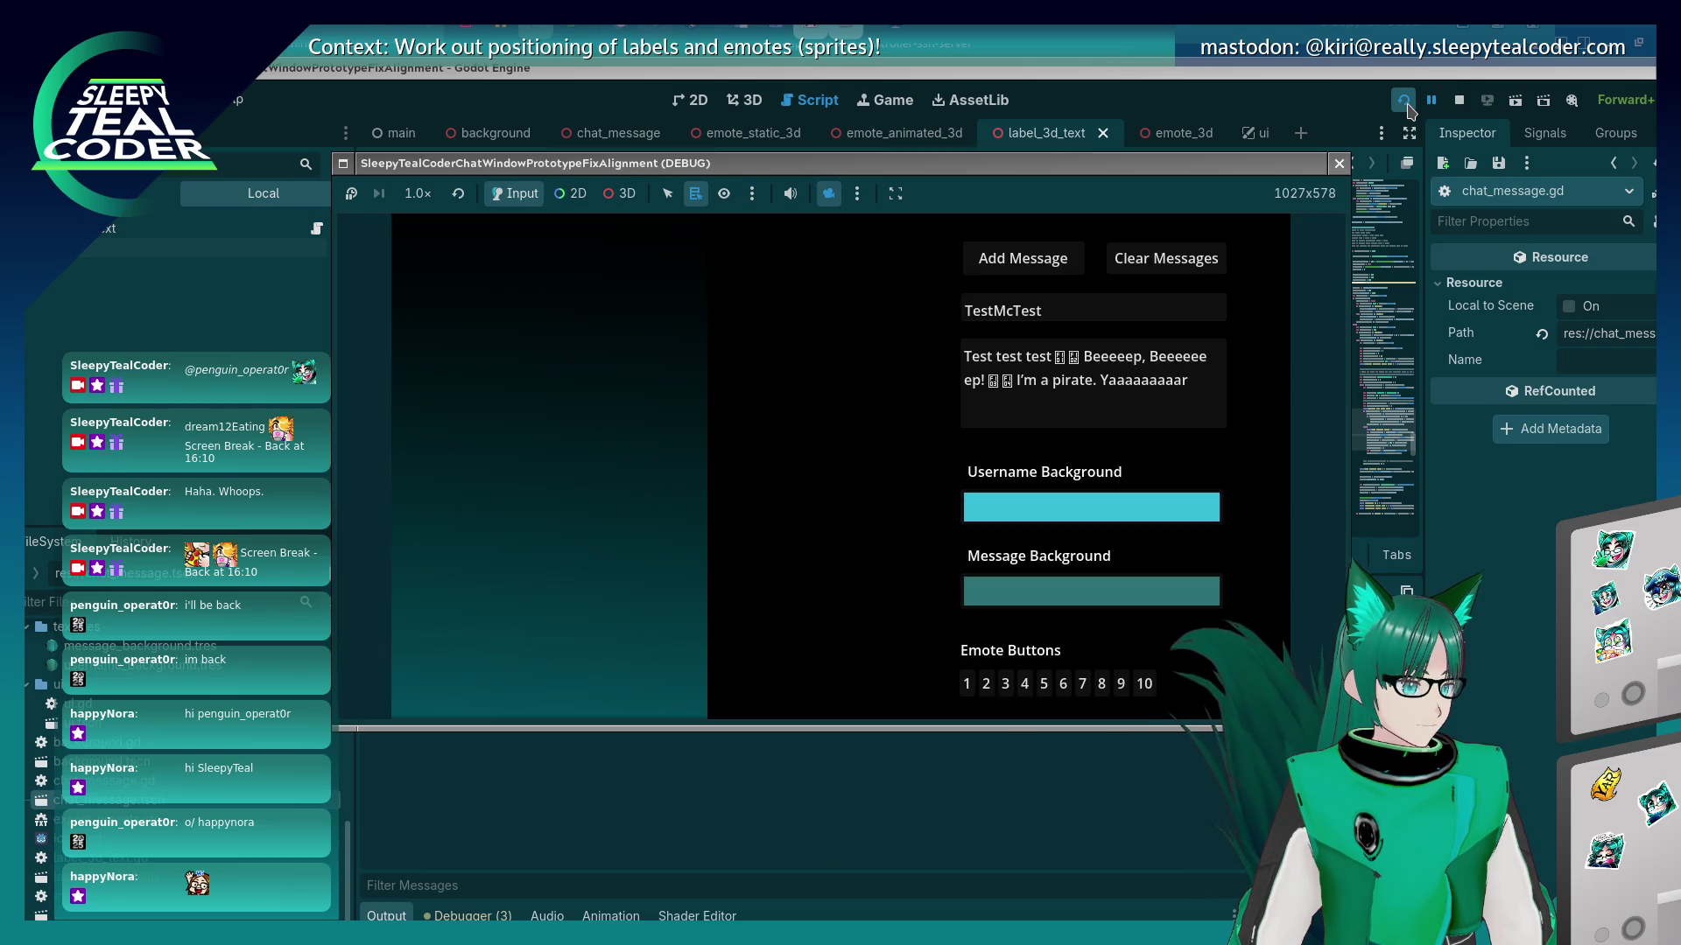
click(1023, 257)
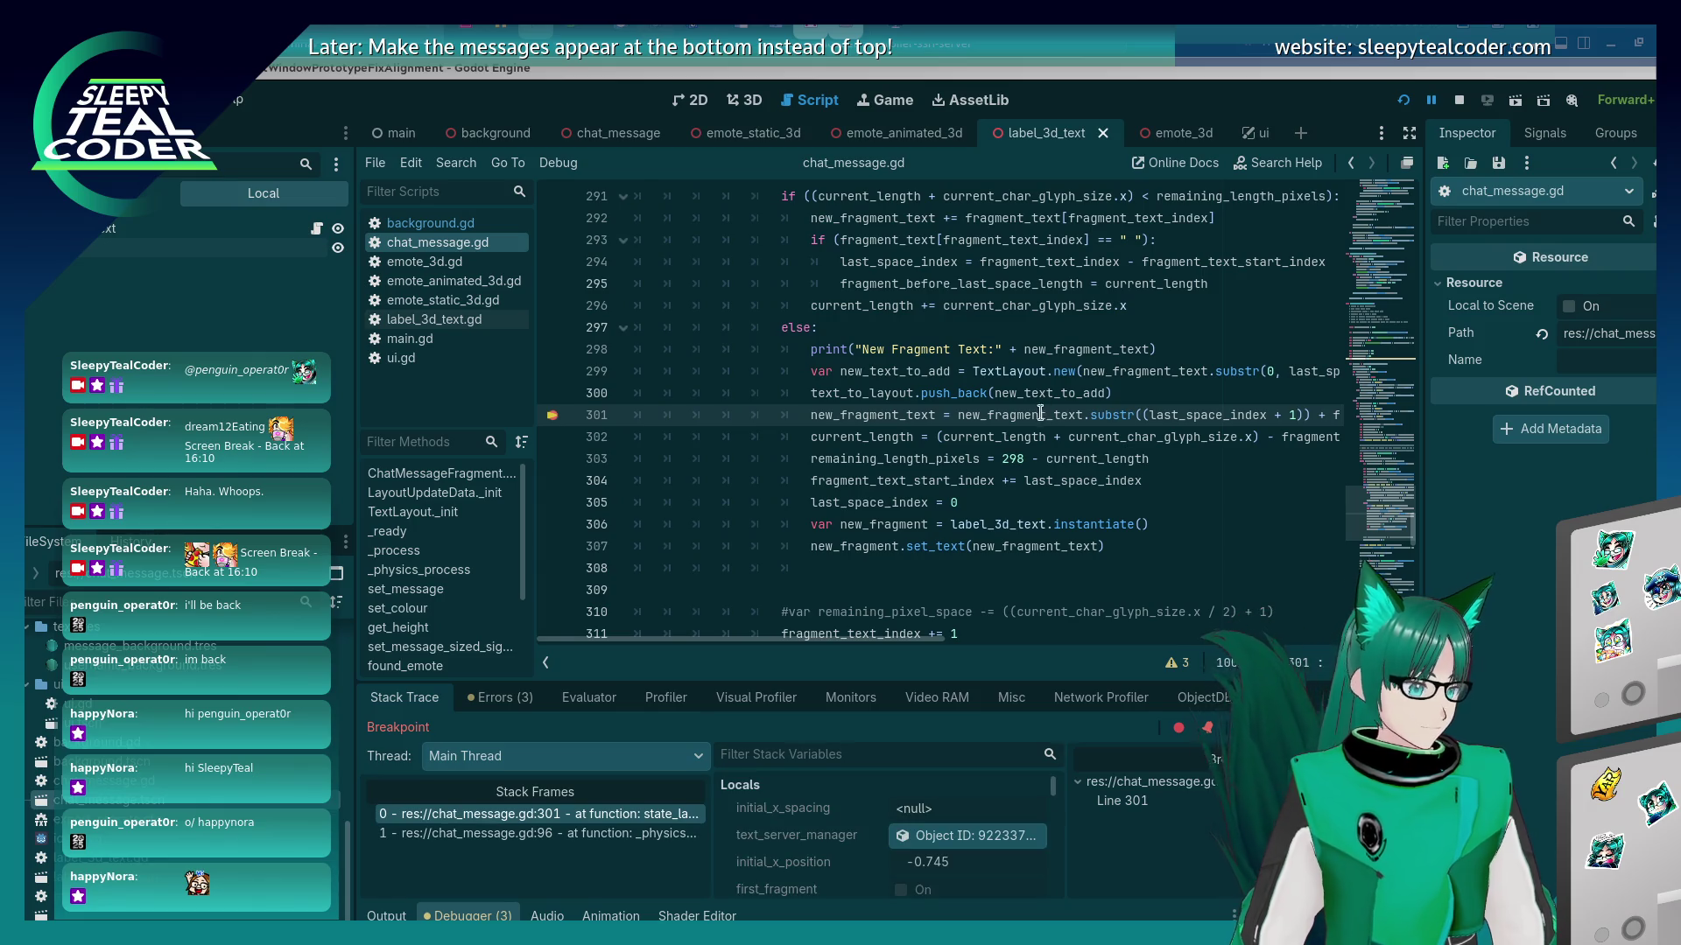
key(F12)
drag(1182, 387, 1089, 356)
text(This is some looooong )
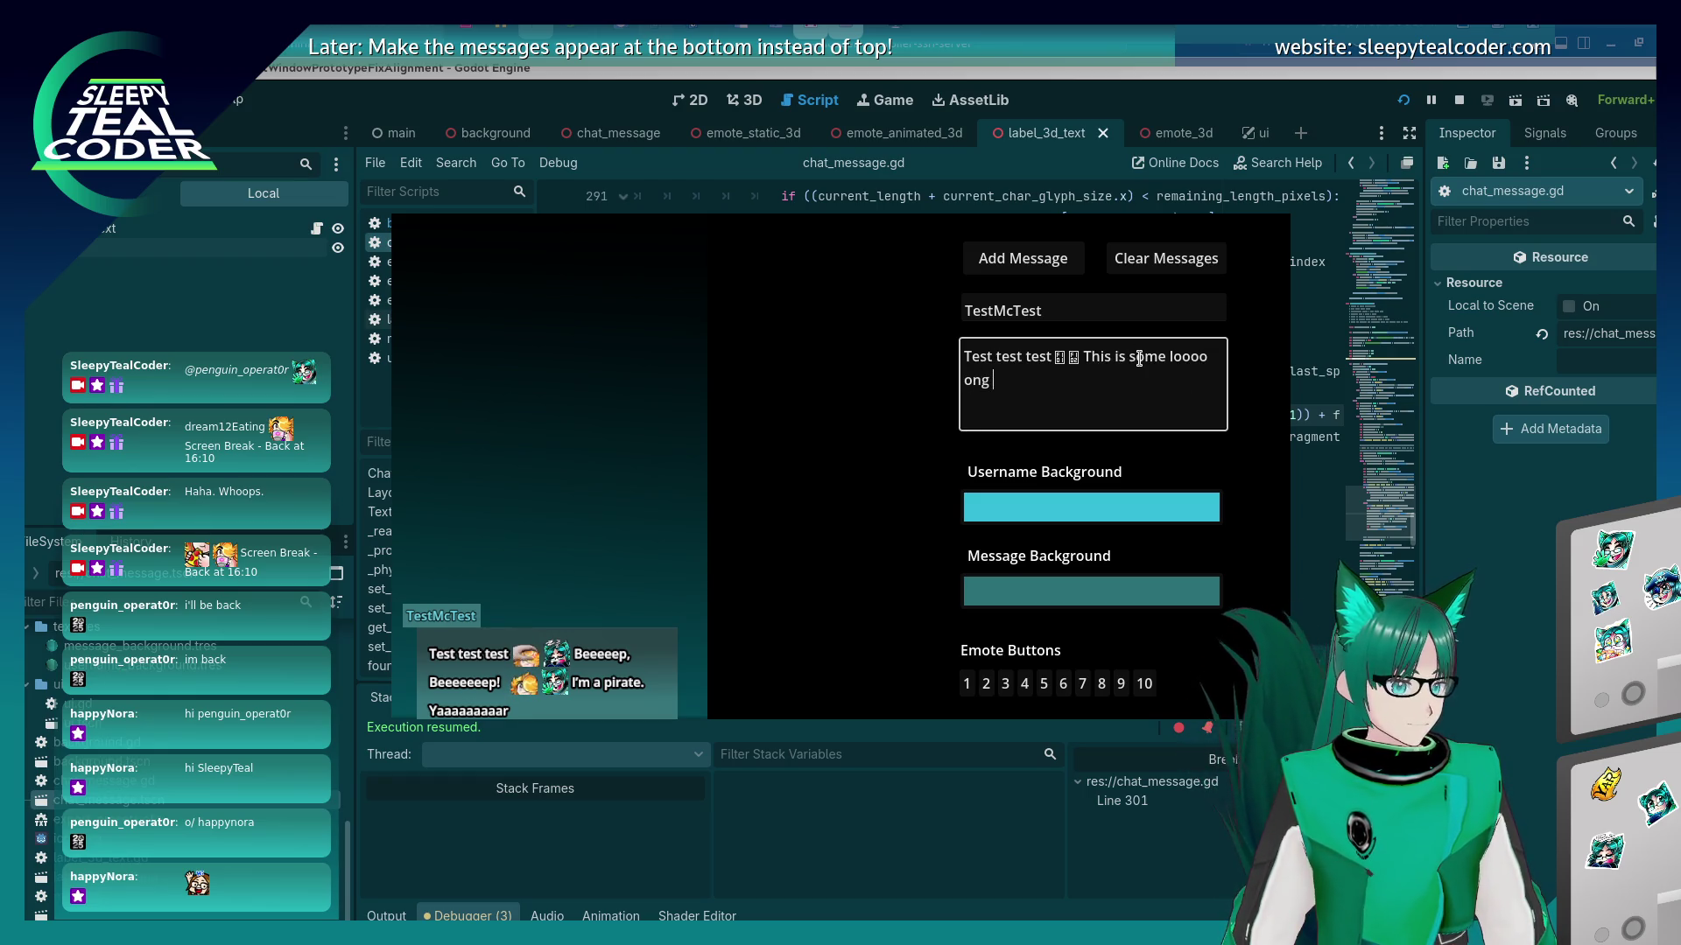
text(text to test with to)
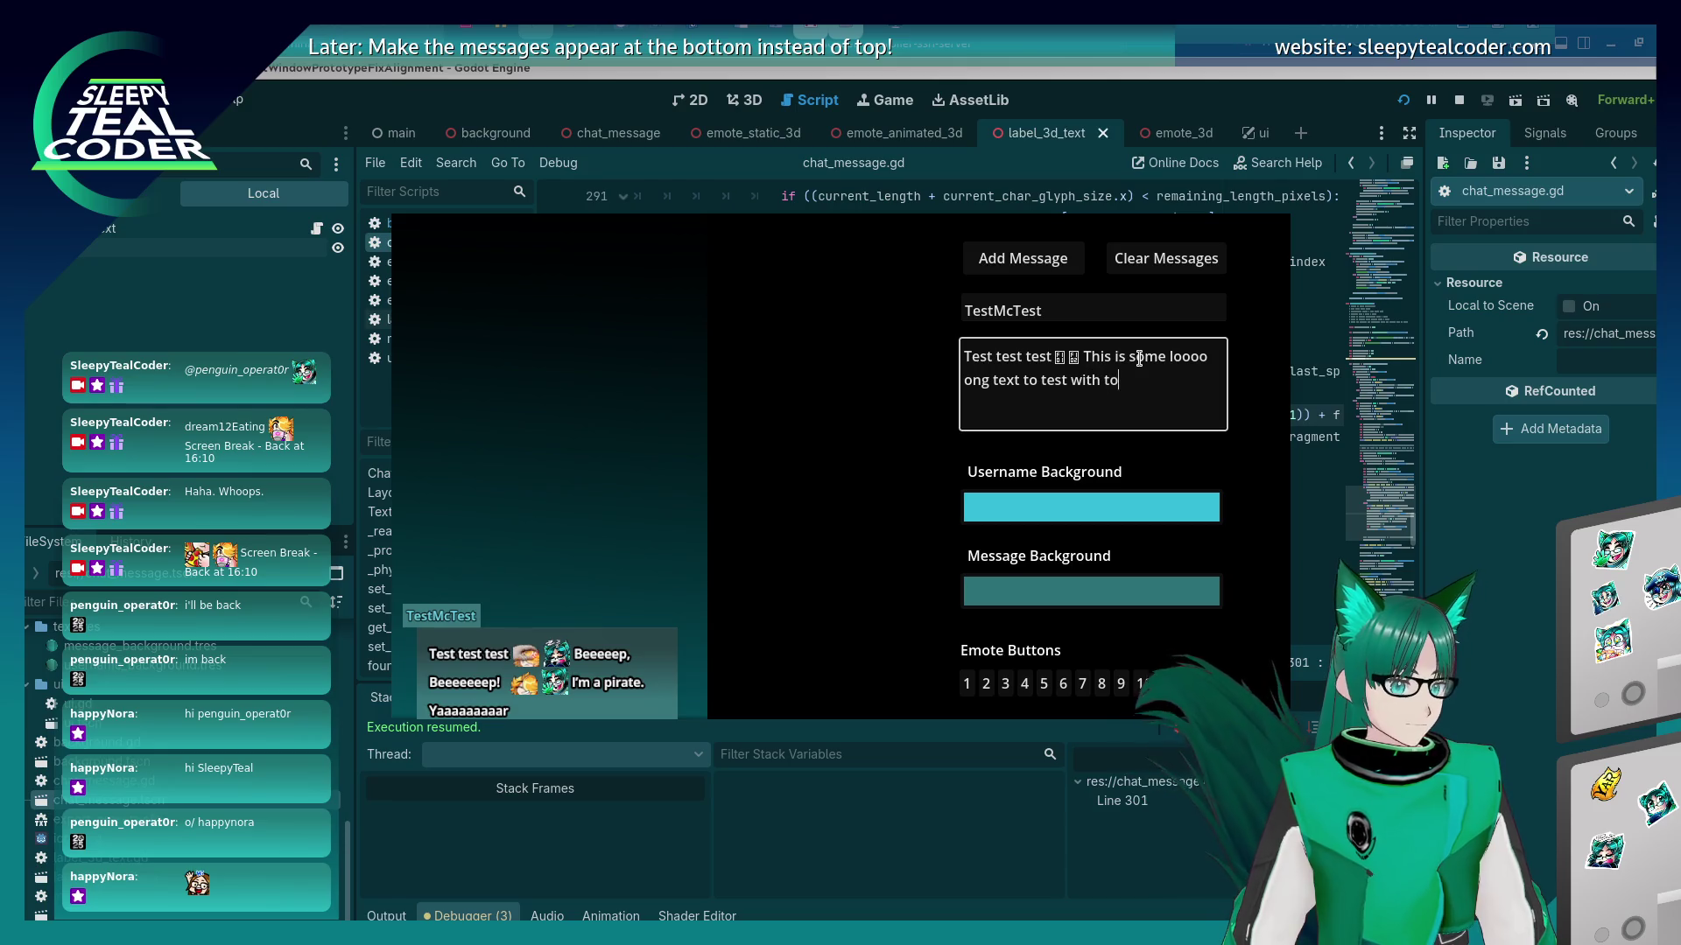
text( see what happens)
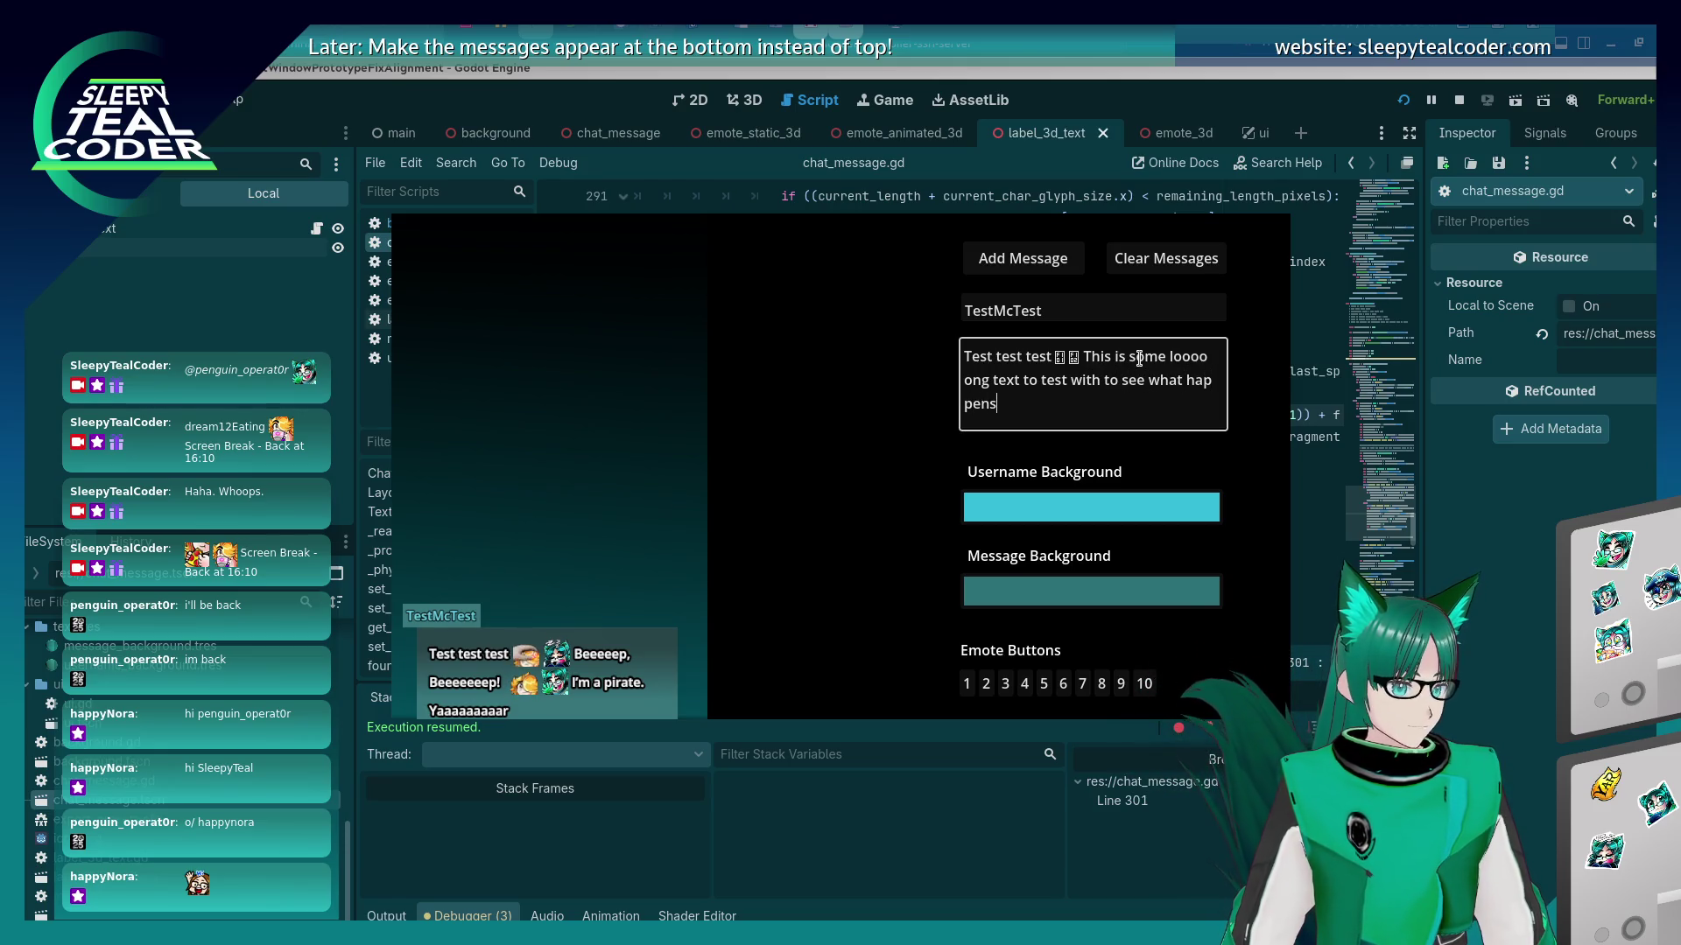
click(1022, 258)
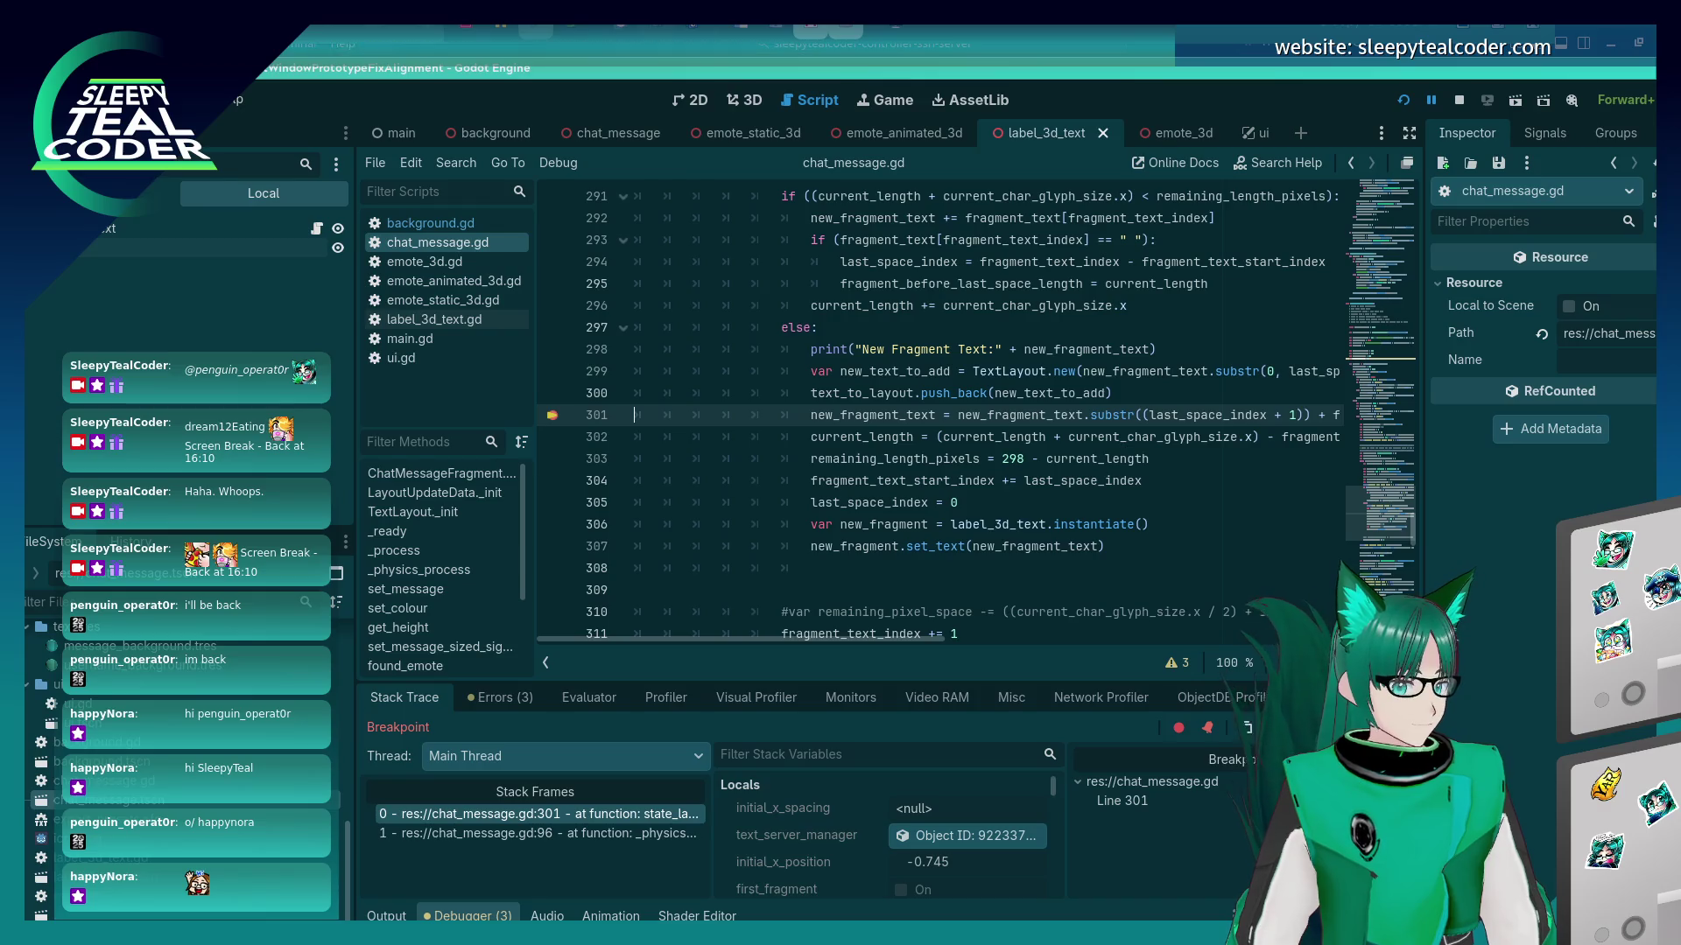
key(F12)
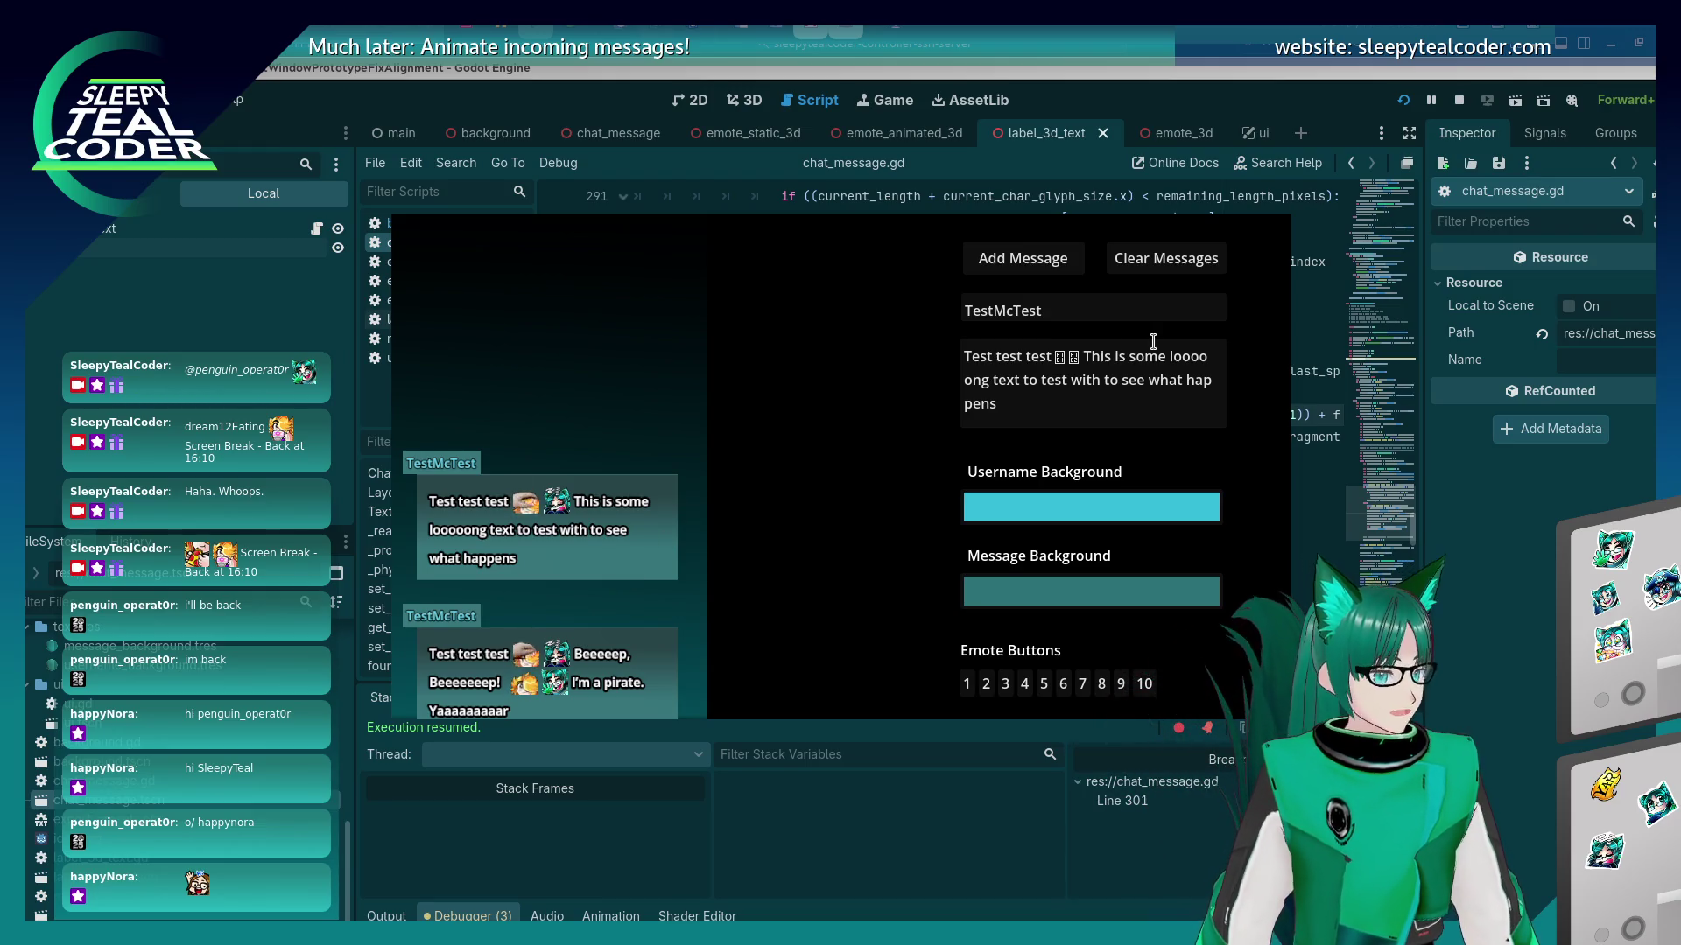
Post a second long message ending 'should cause some chaos' and resume past the breakpoint.
drag(1082, 399, 1084, 357)
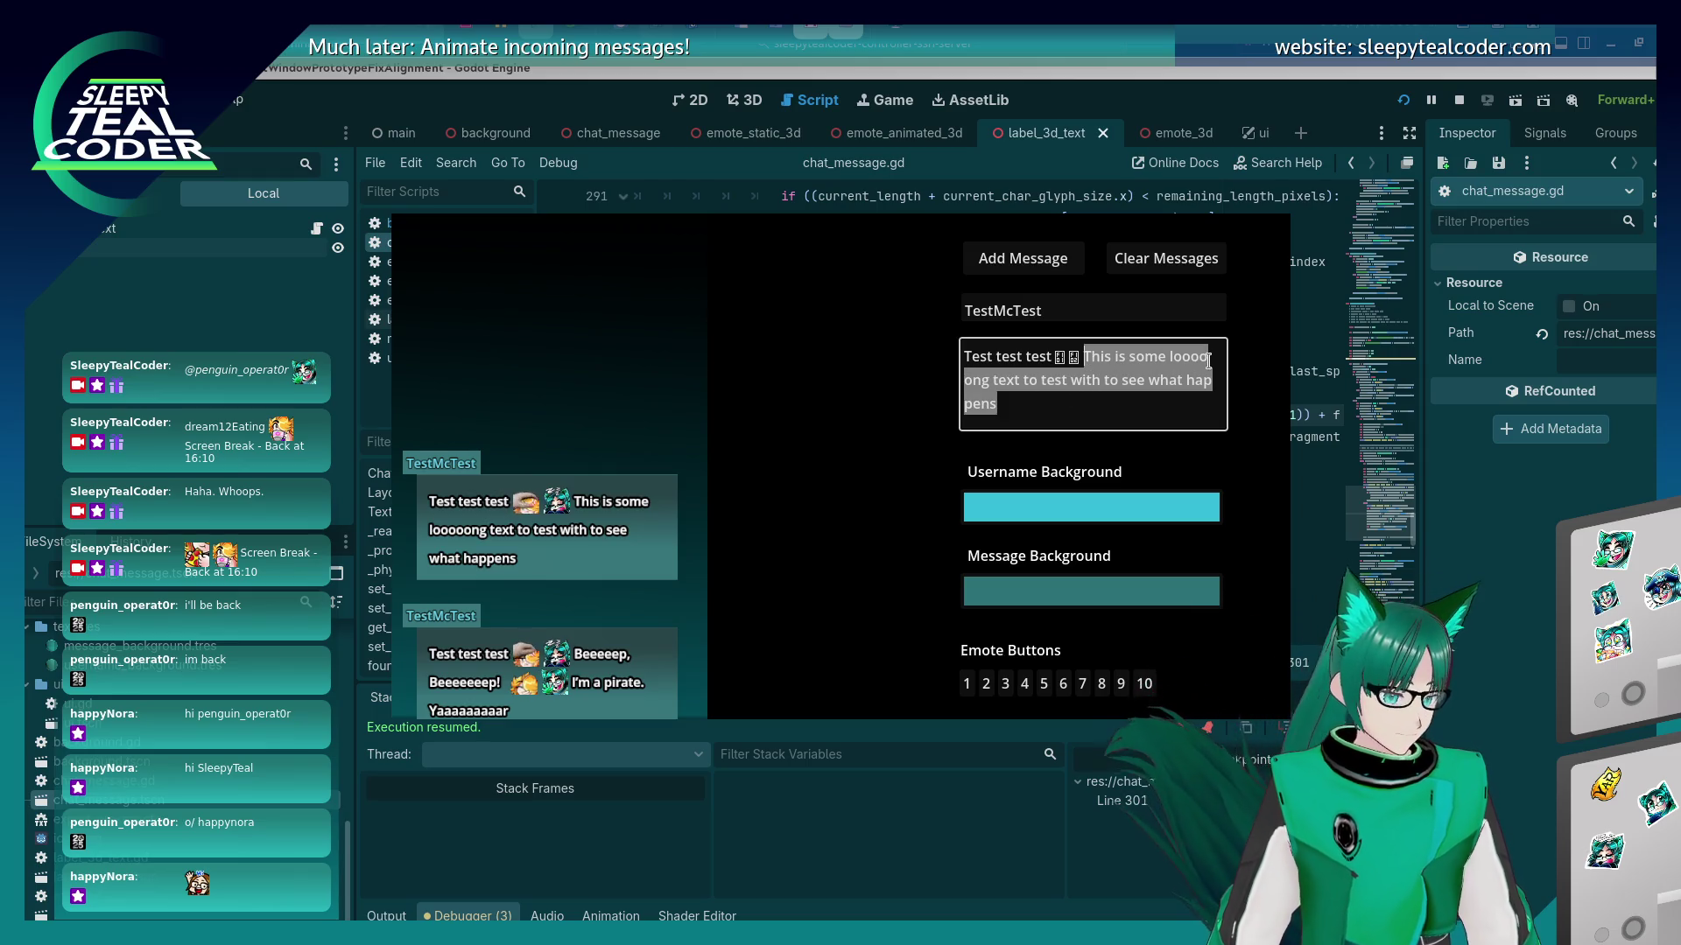
text(Lets have a)
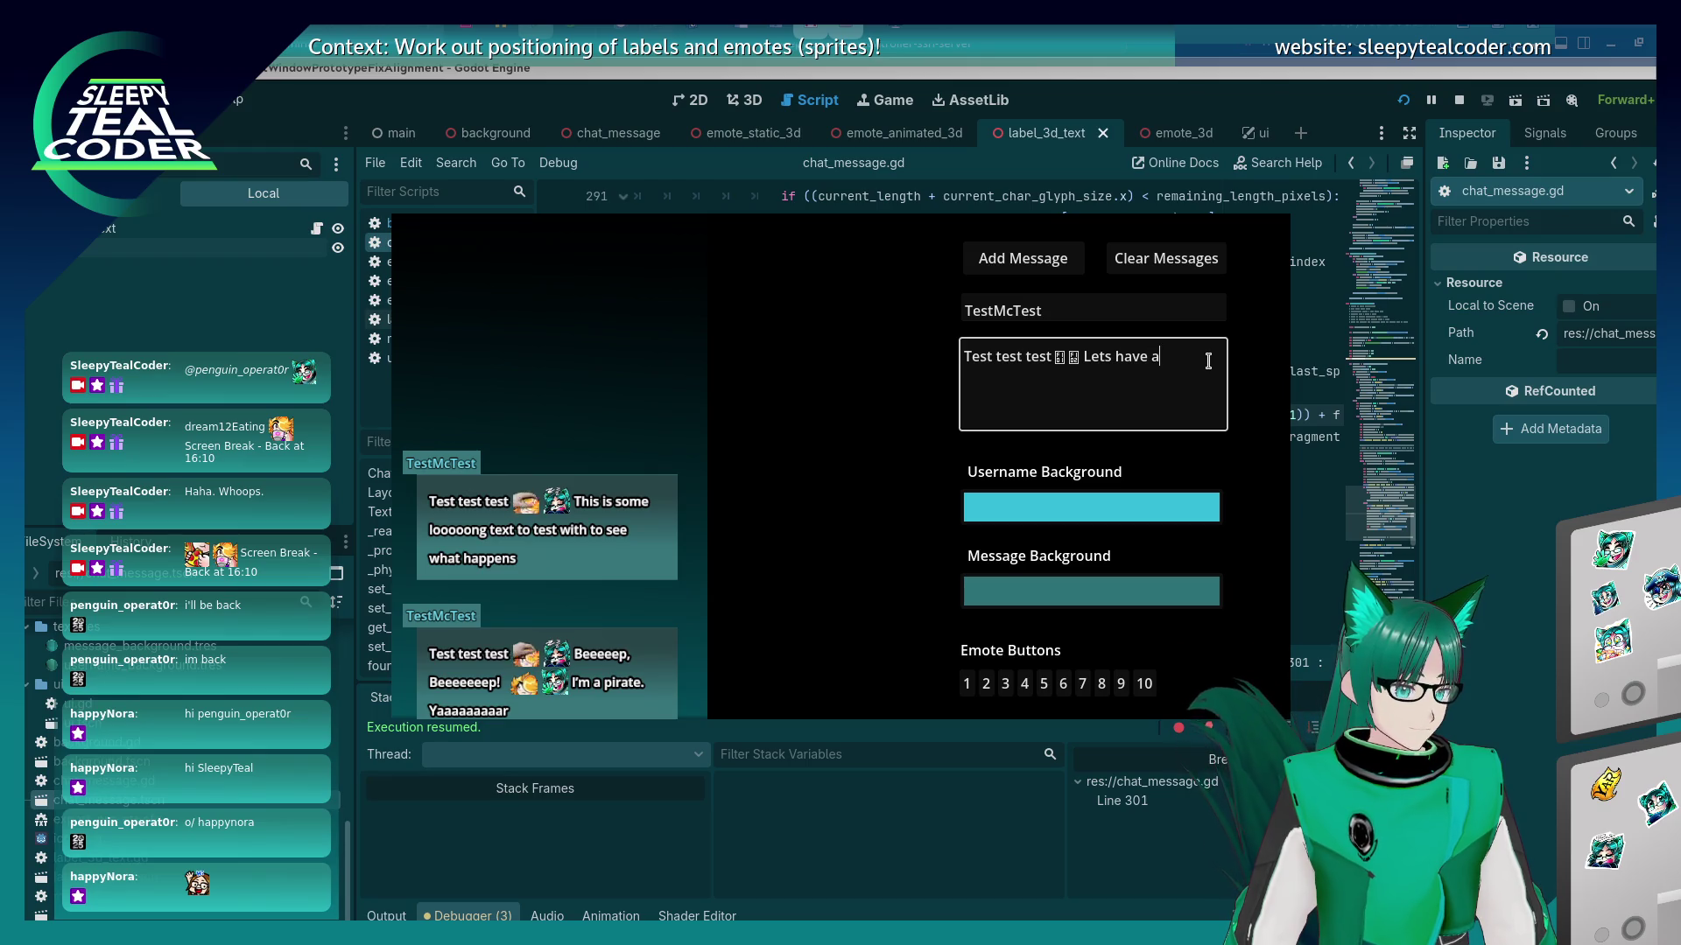
key(BackSpace)
text(some more )
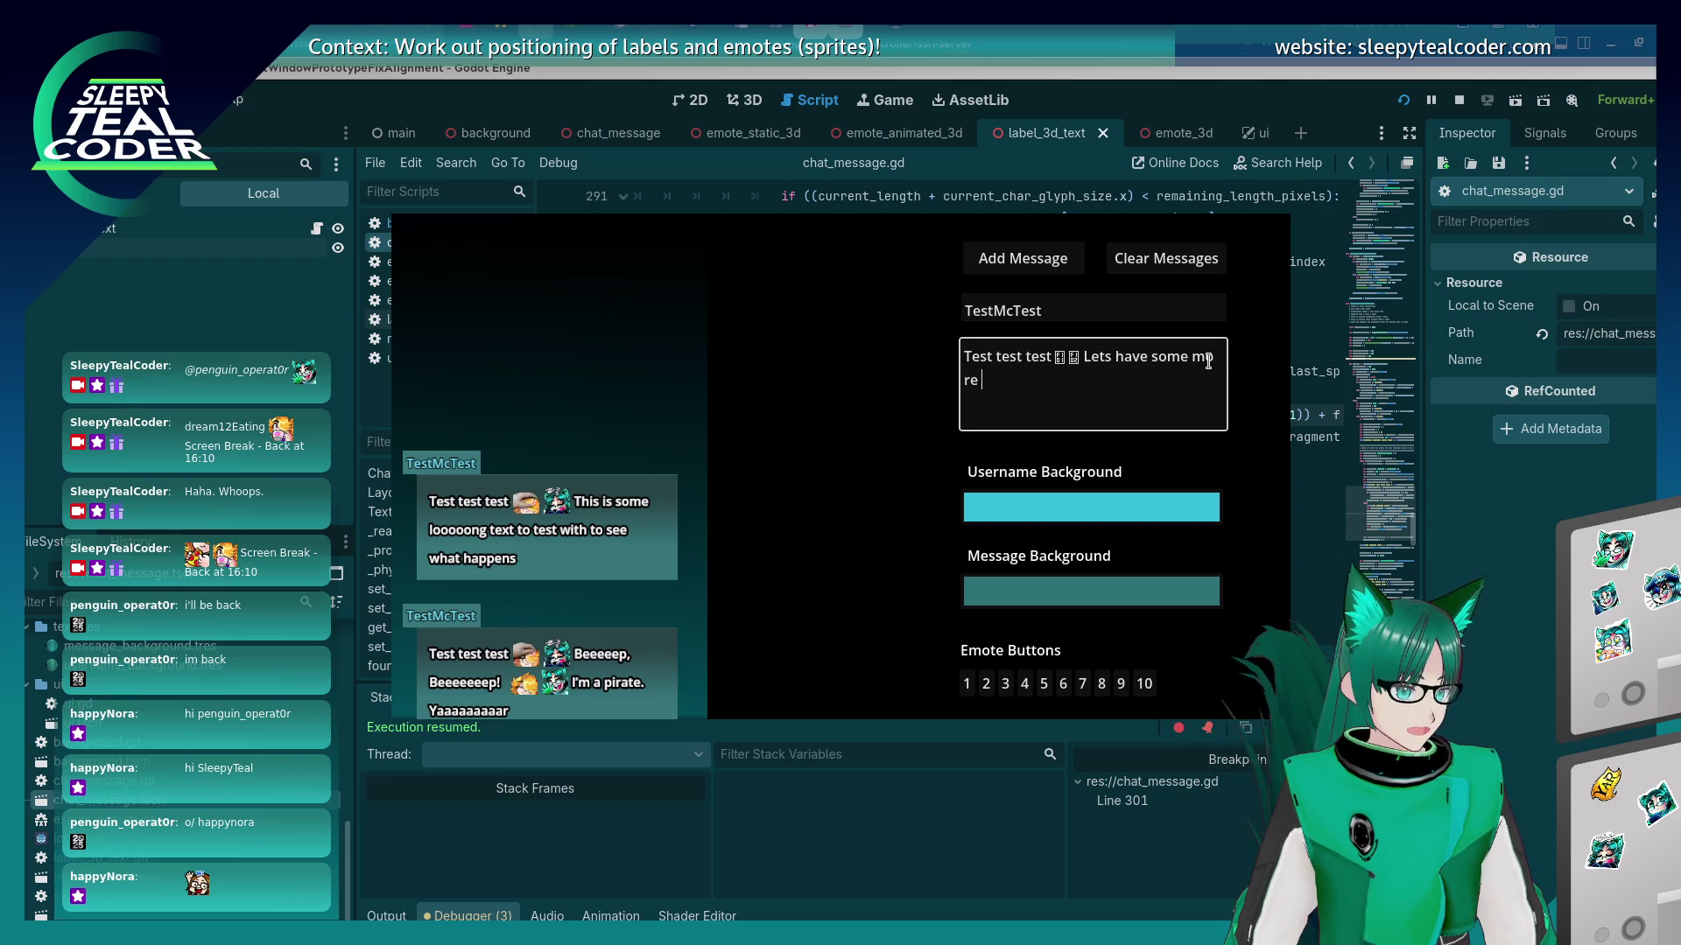
text(different text)
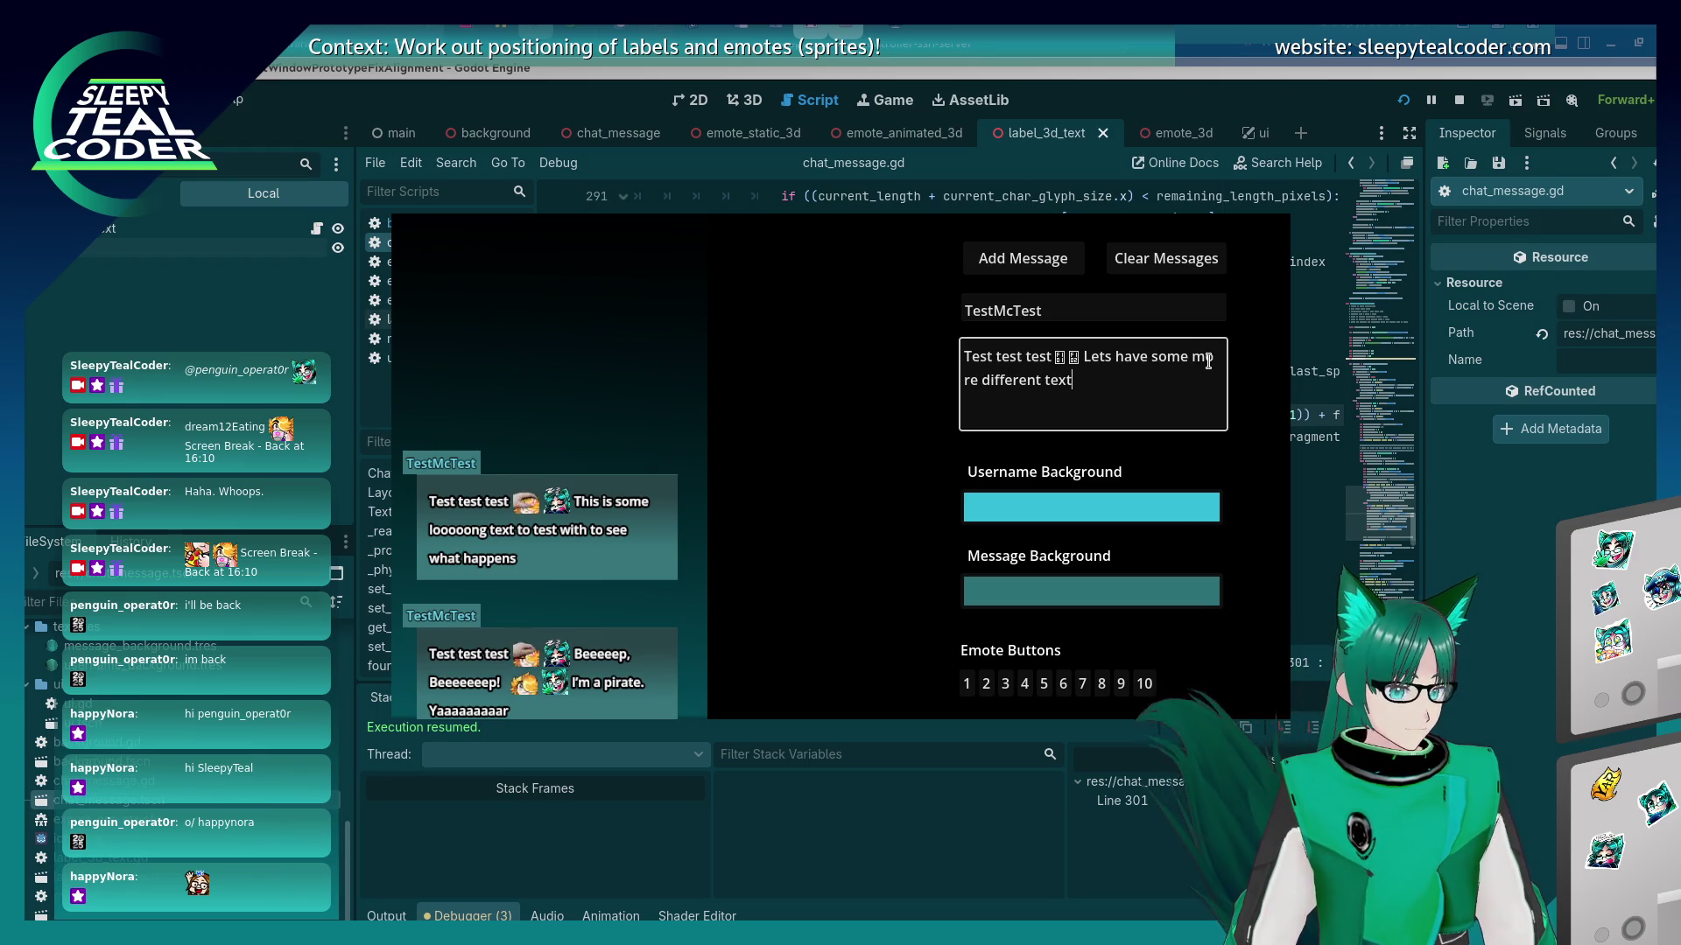
text( that ios)
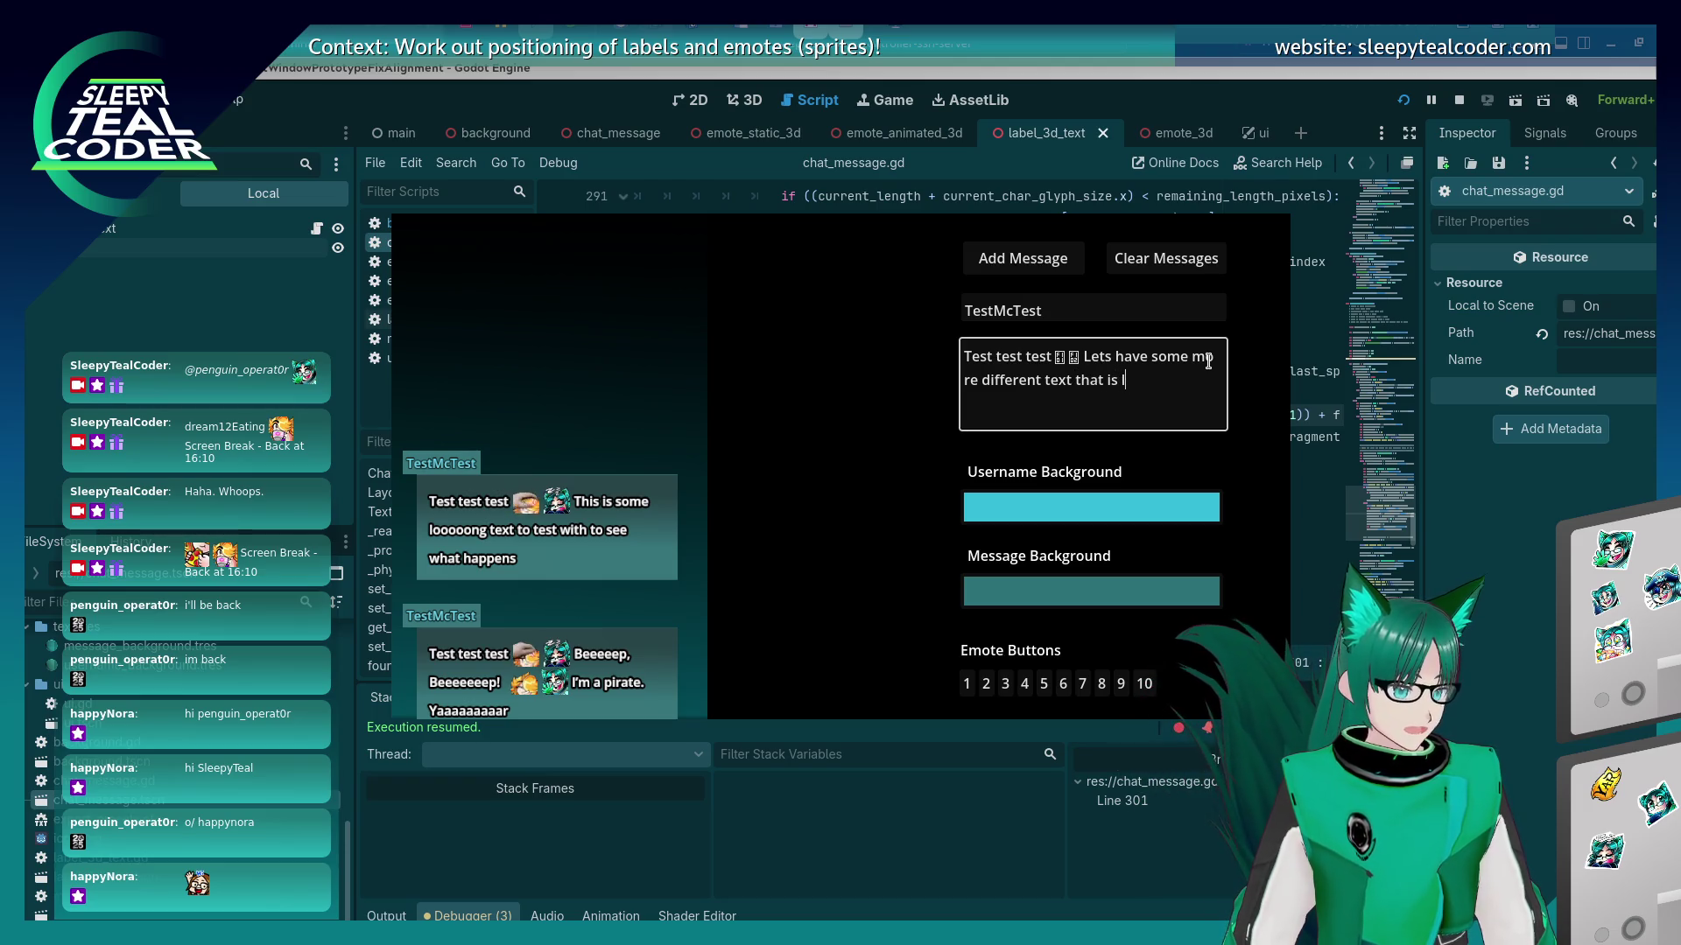
text(oooong)
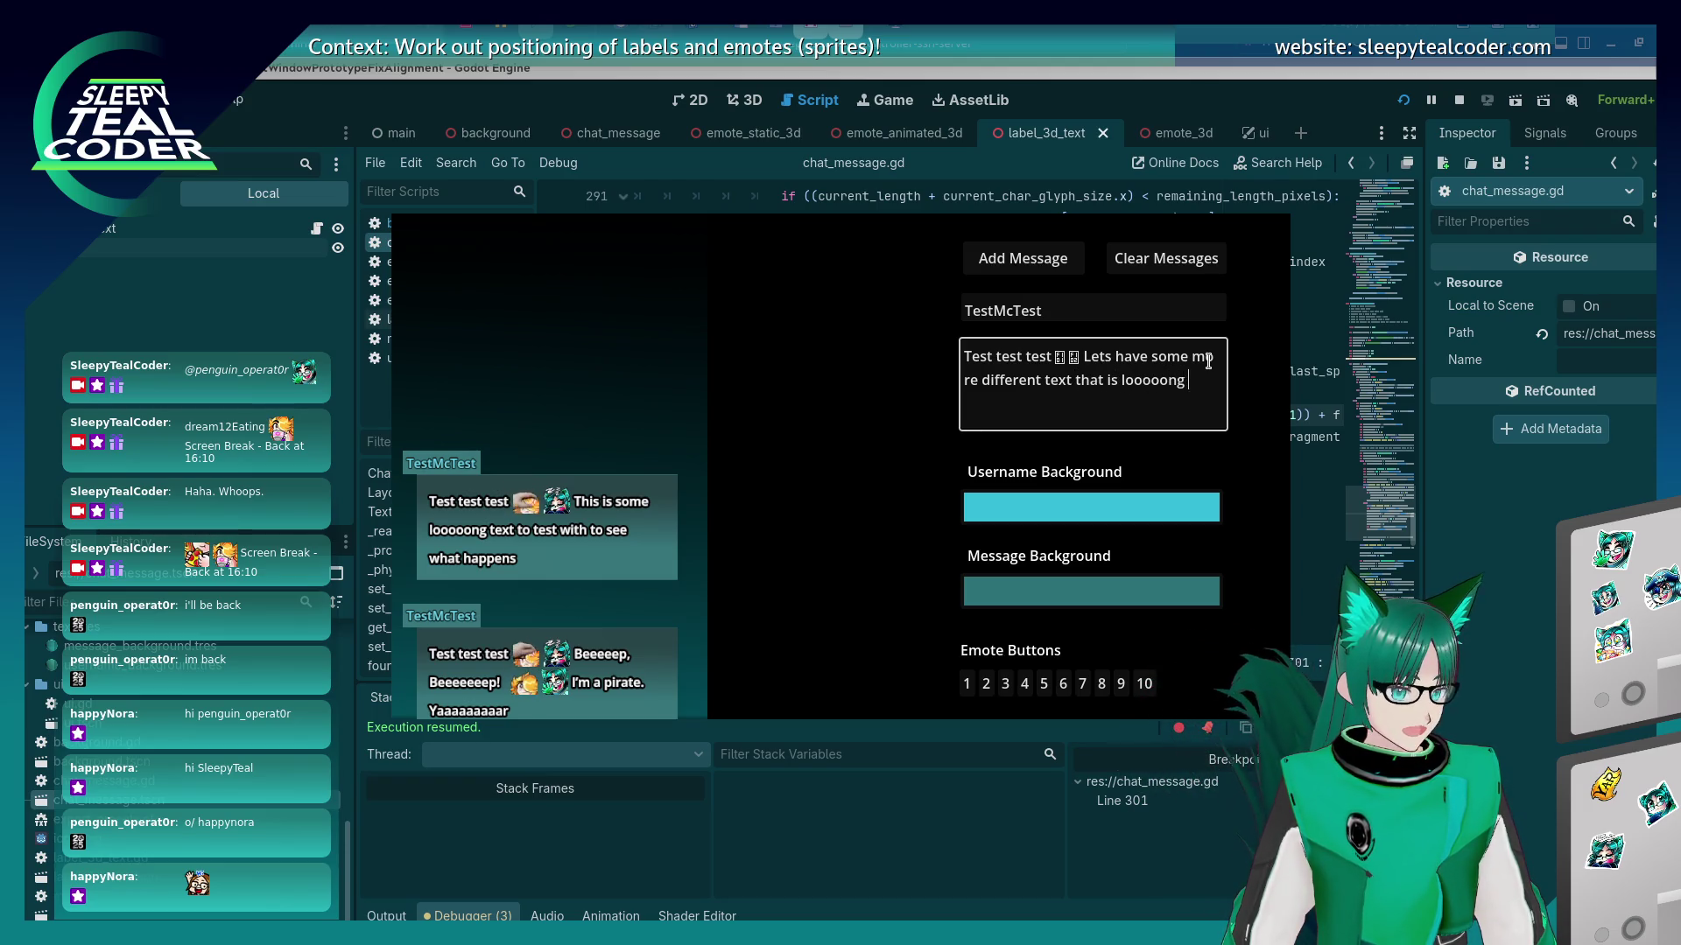
text(an should)
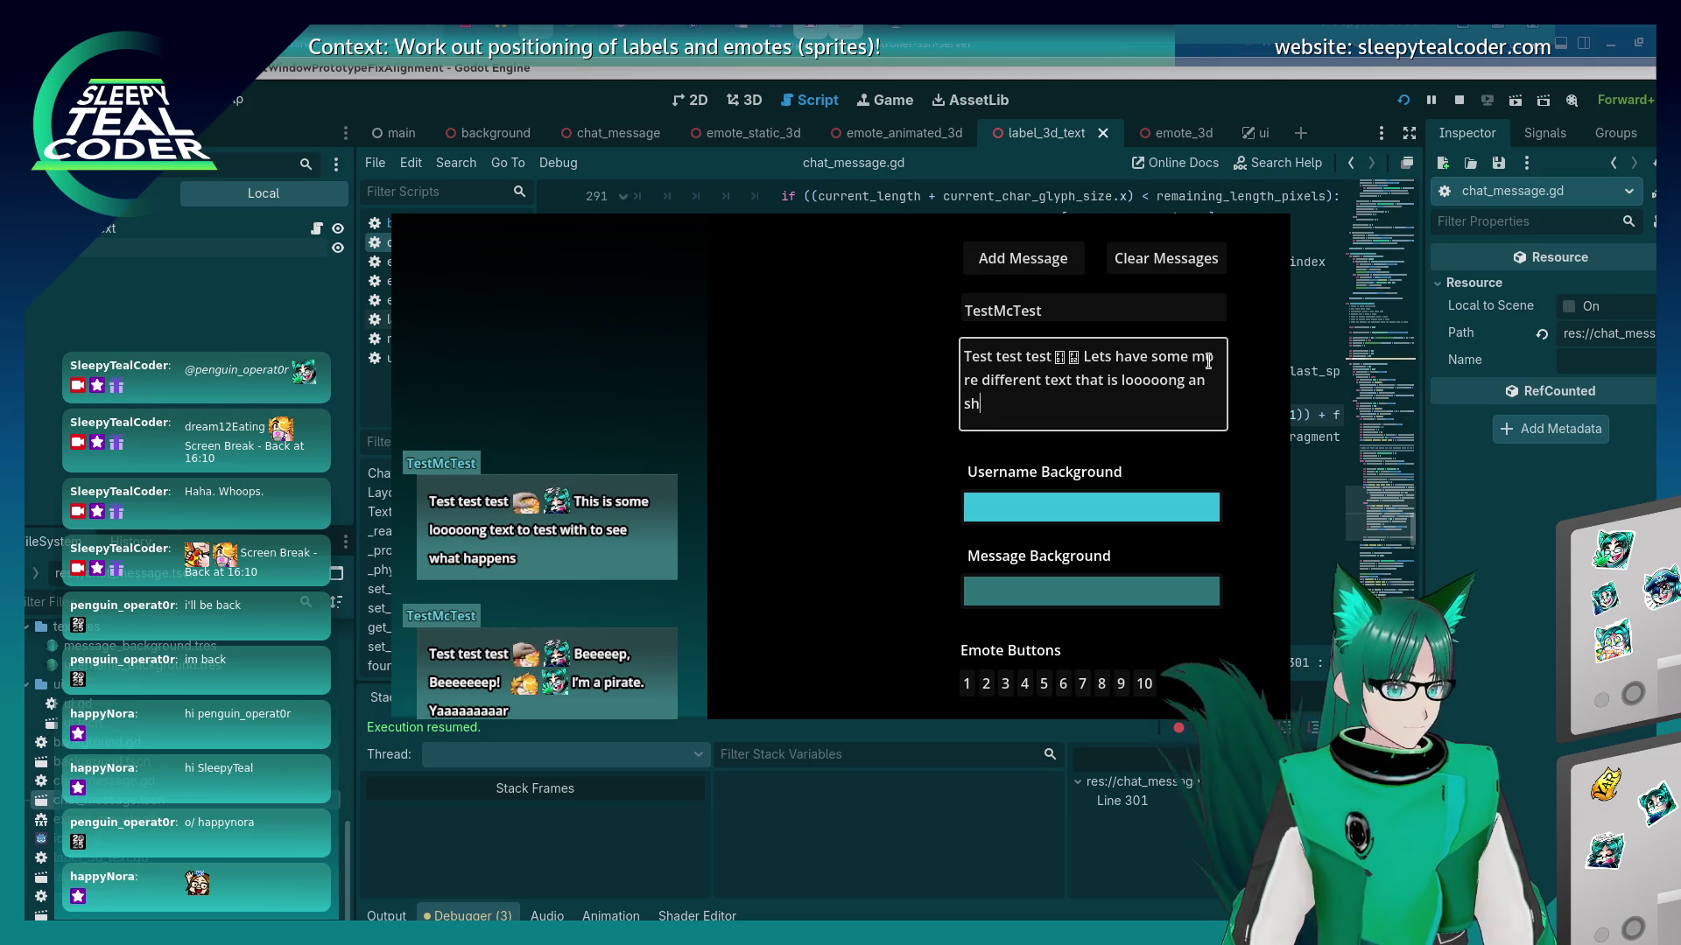
key(BackSpace)
key(BackSpace)
key(BackSpace)
text(d should cau)
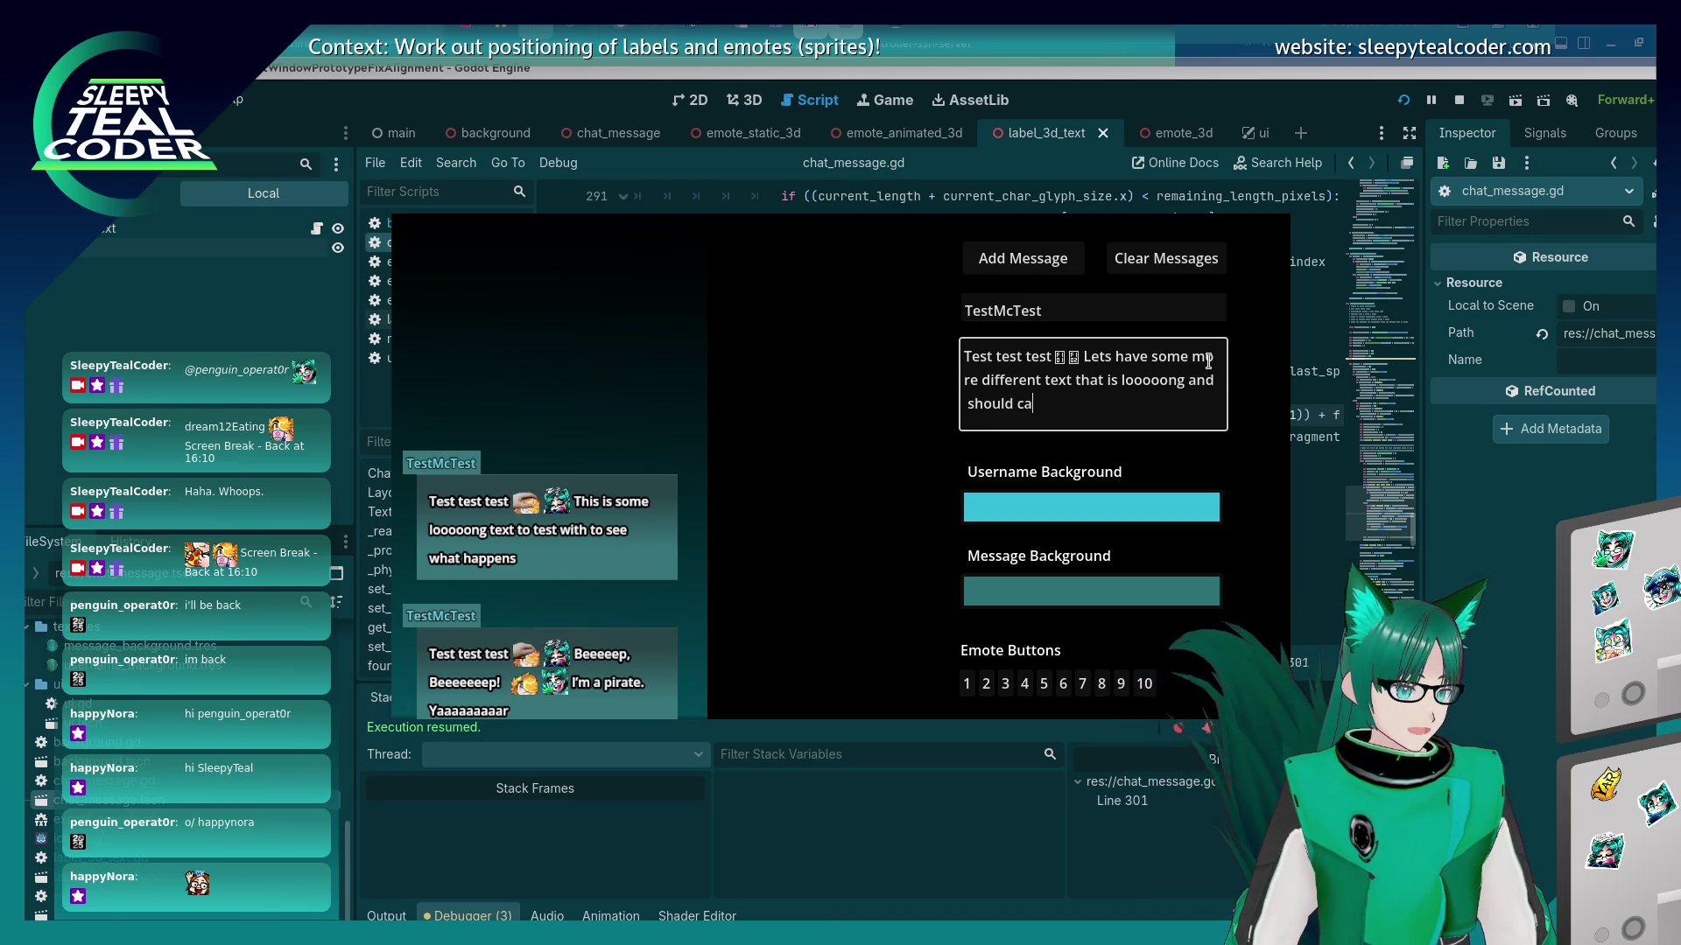
text(se some chaos)
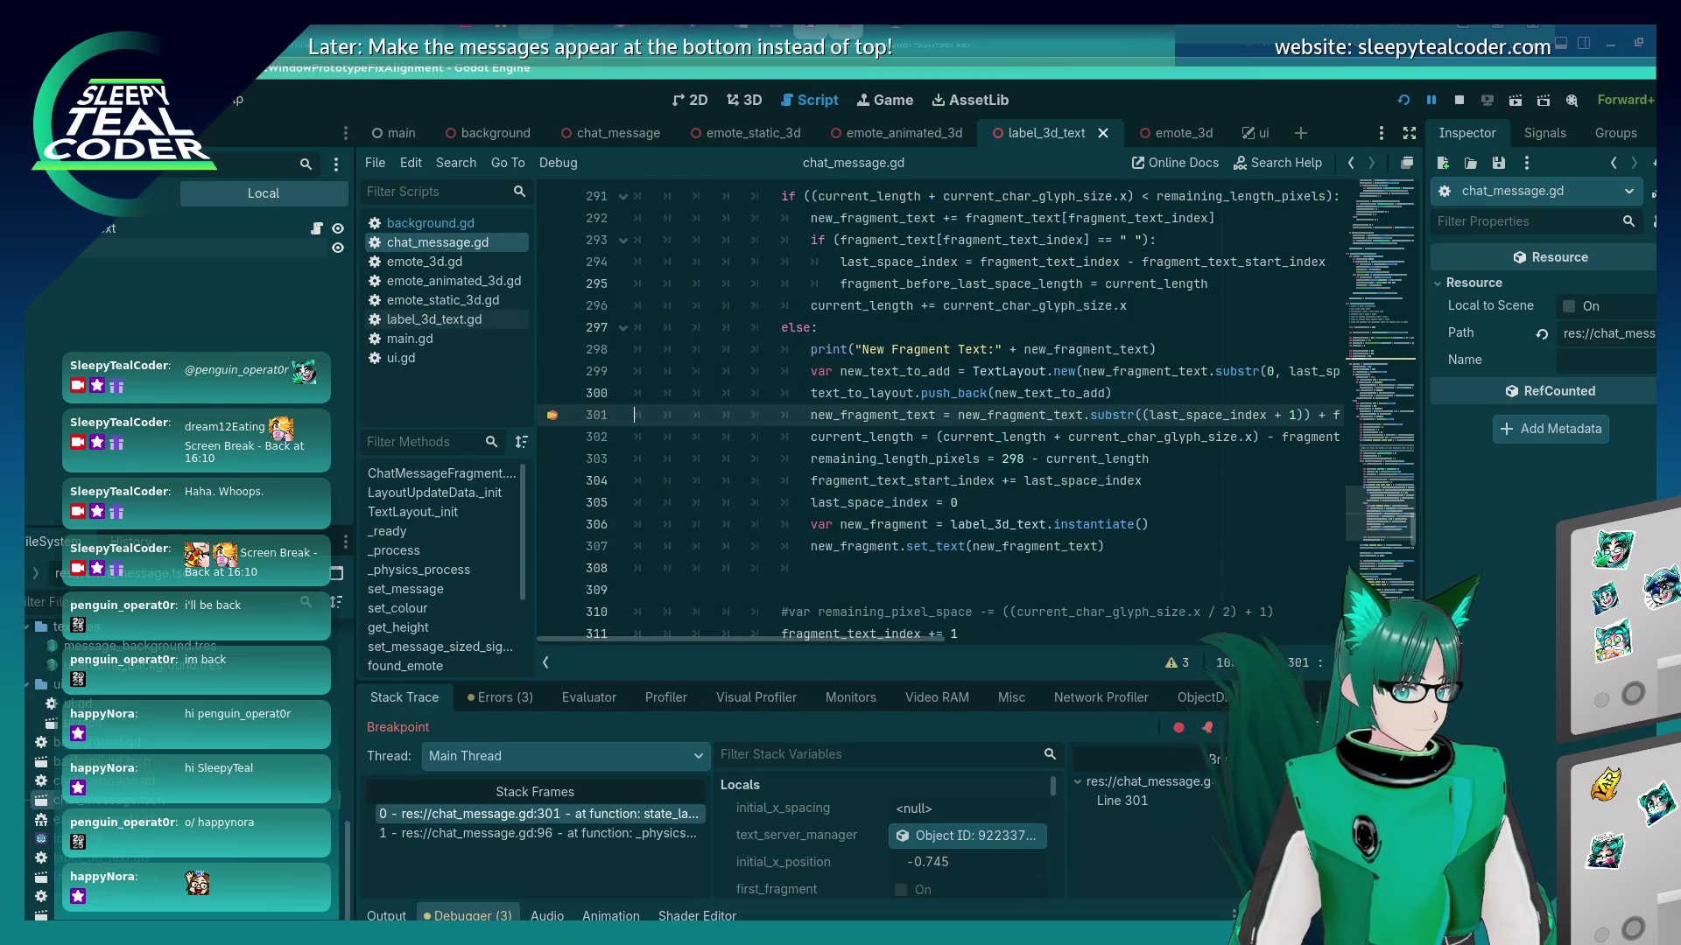
key(F12)
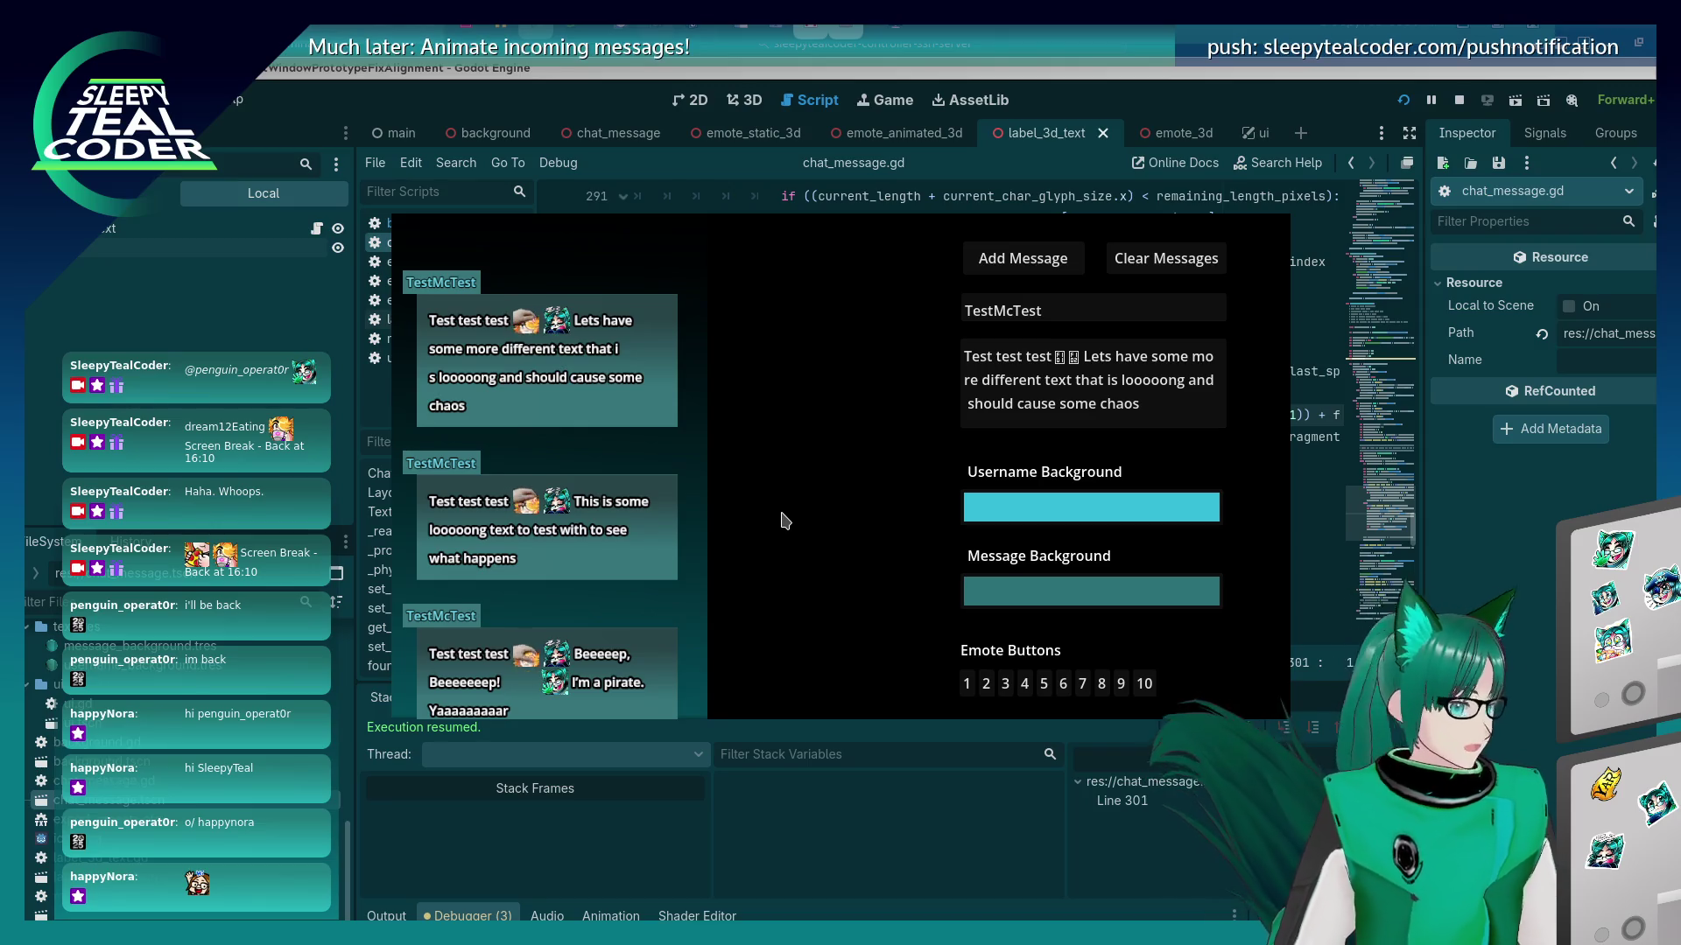
Insert emote 6 after 'that' in the long message, post it, and resume from the breakpoint.
click(1106, 383)
click(1063, 683)
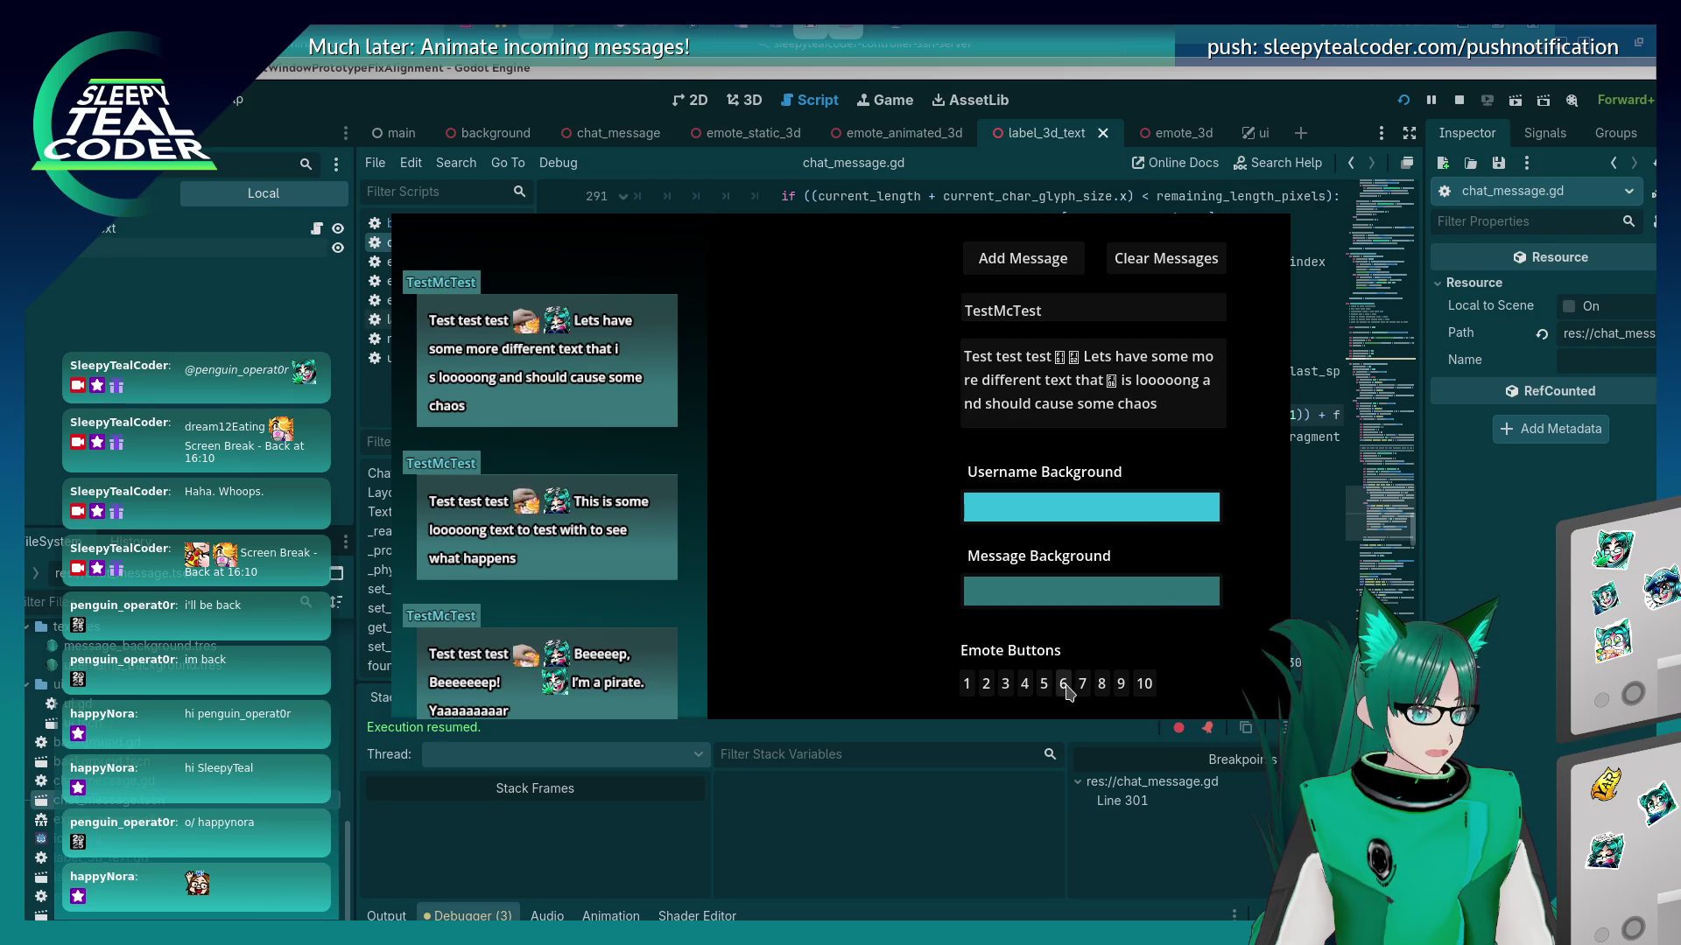
key(Delete)
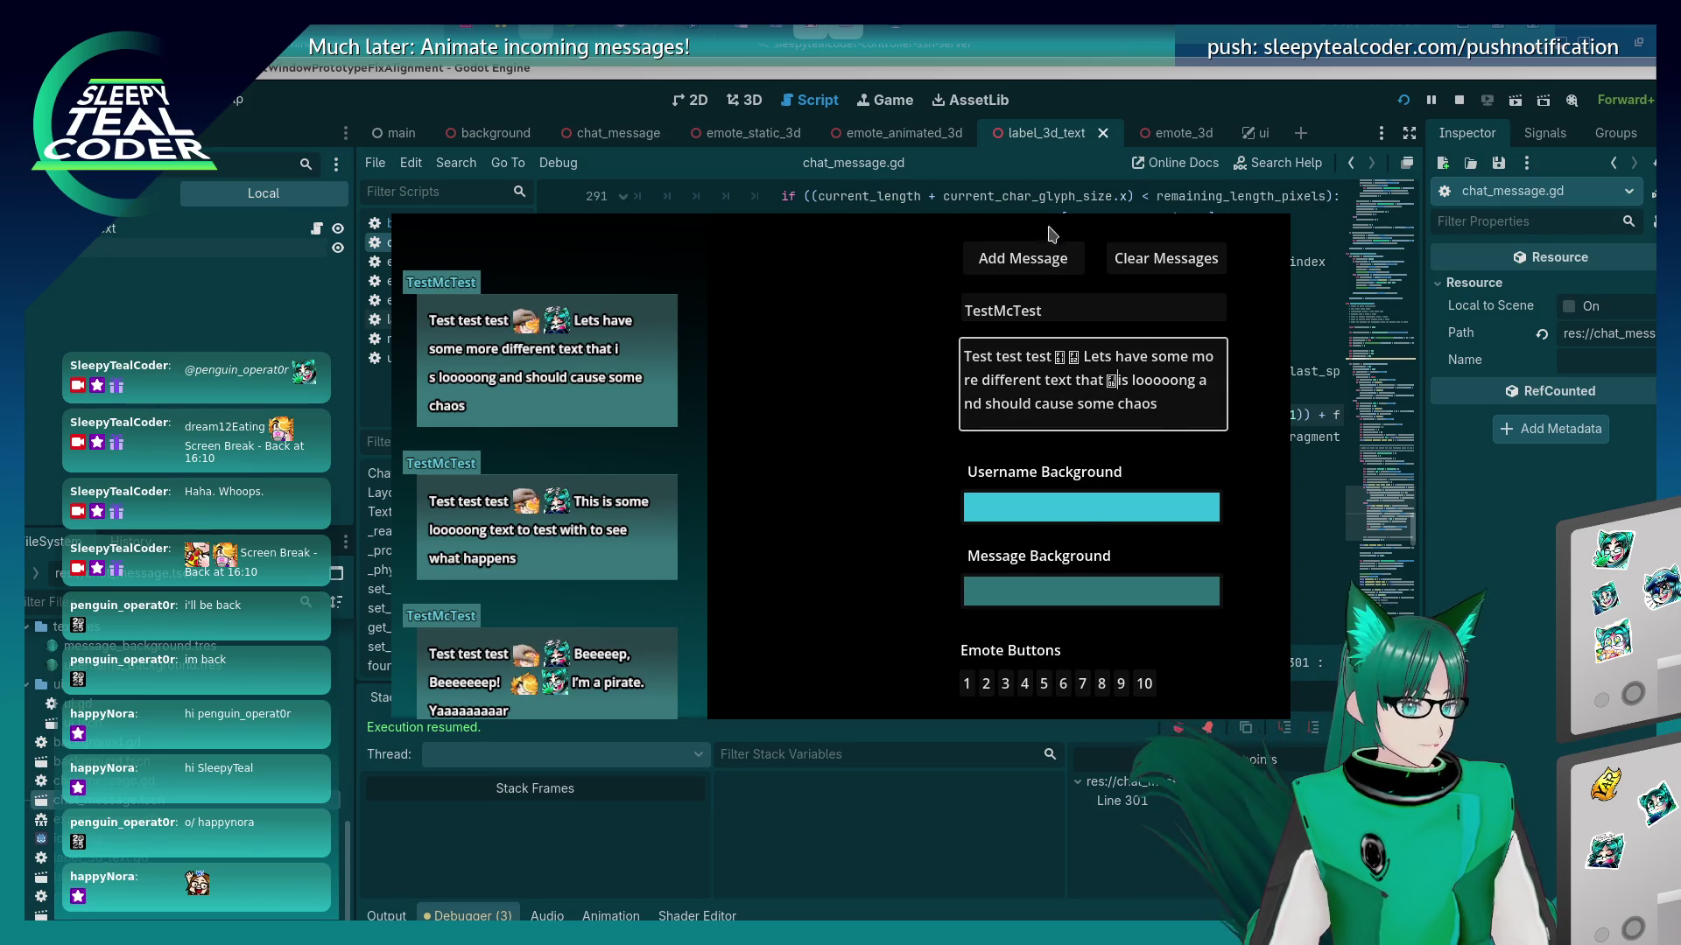
click(1018, 272)
key(F12)
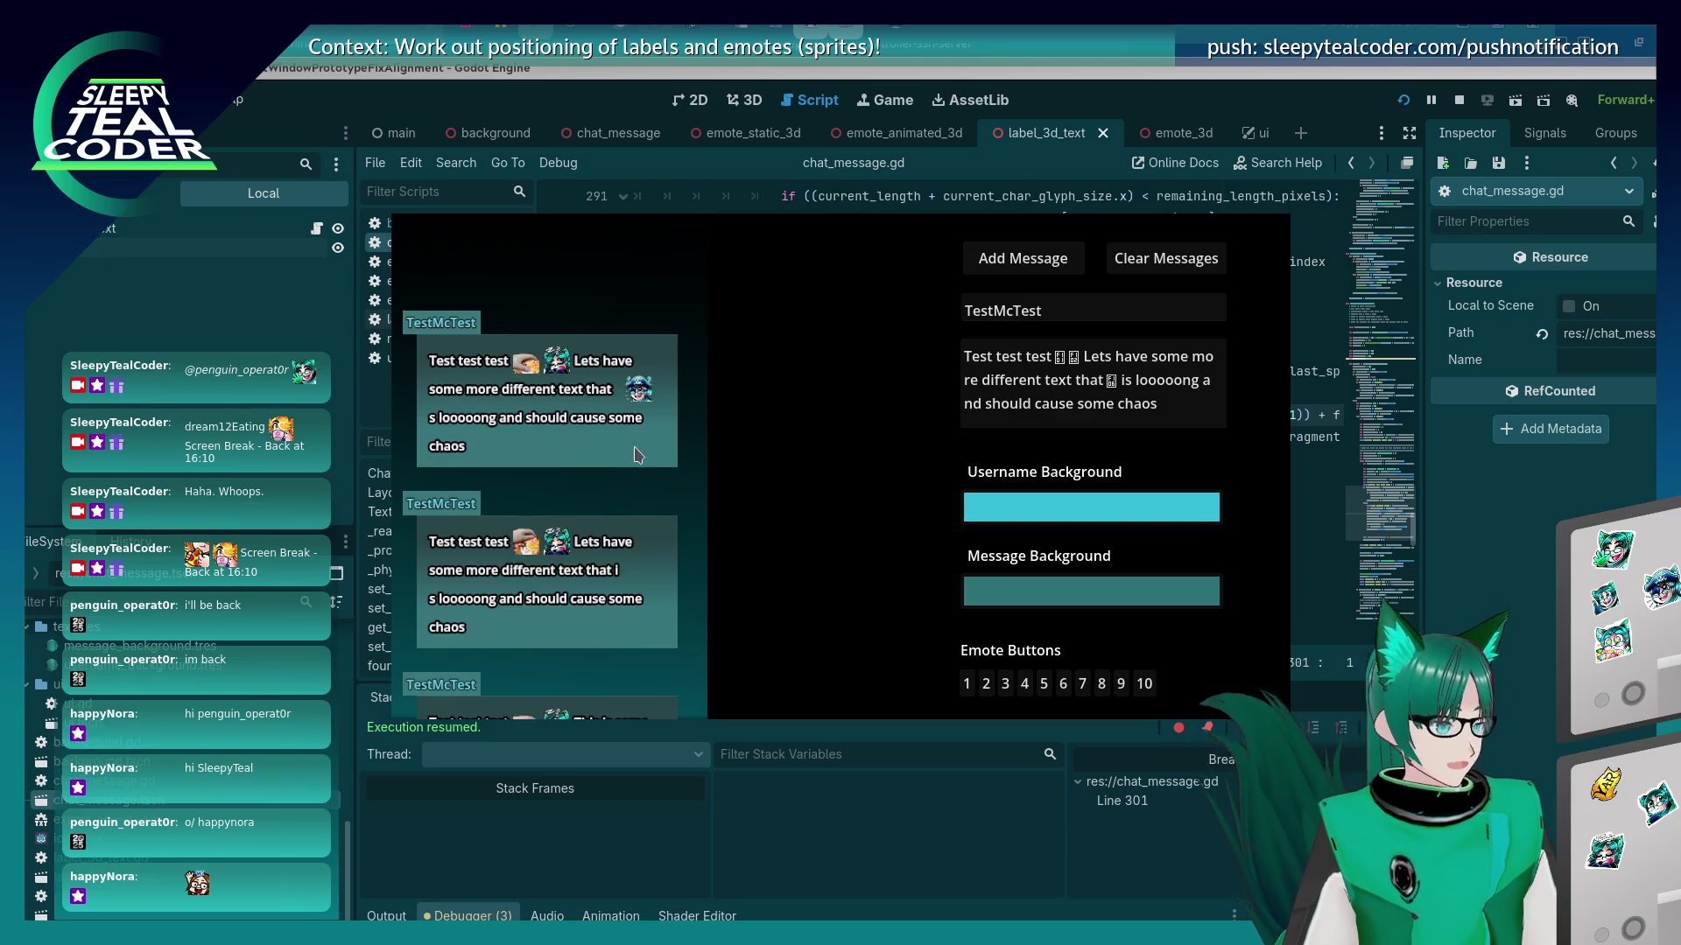
key(alt+Tab)
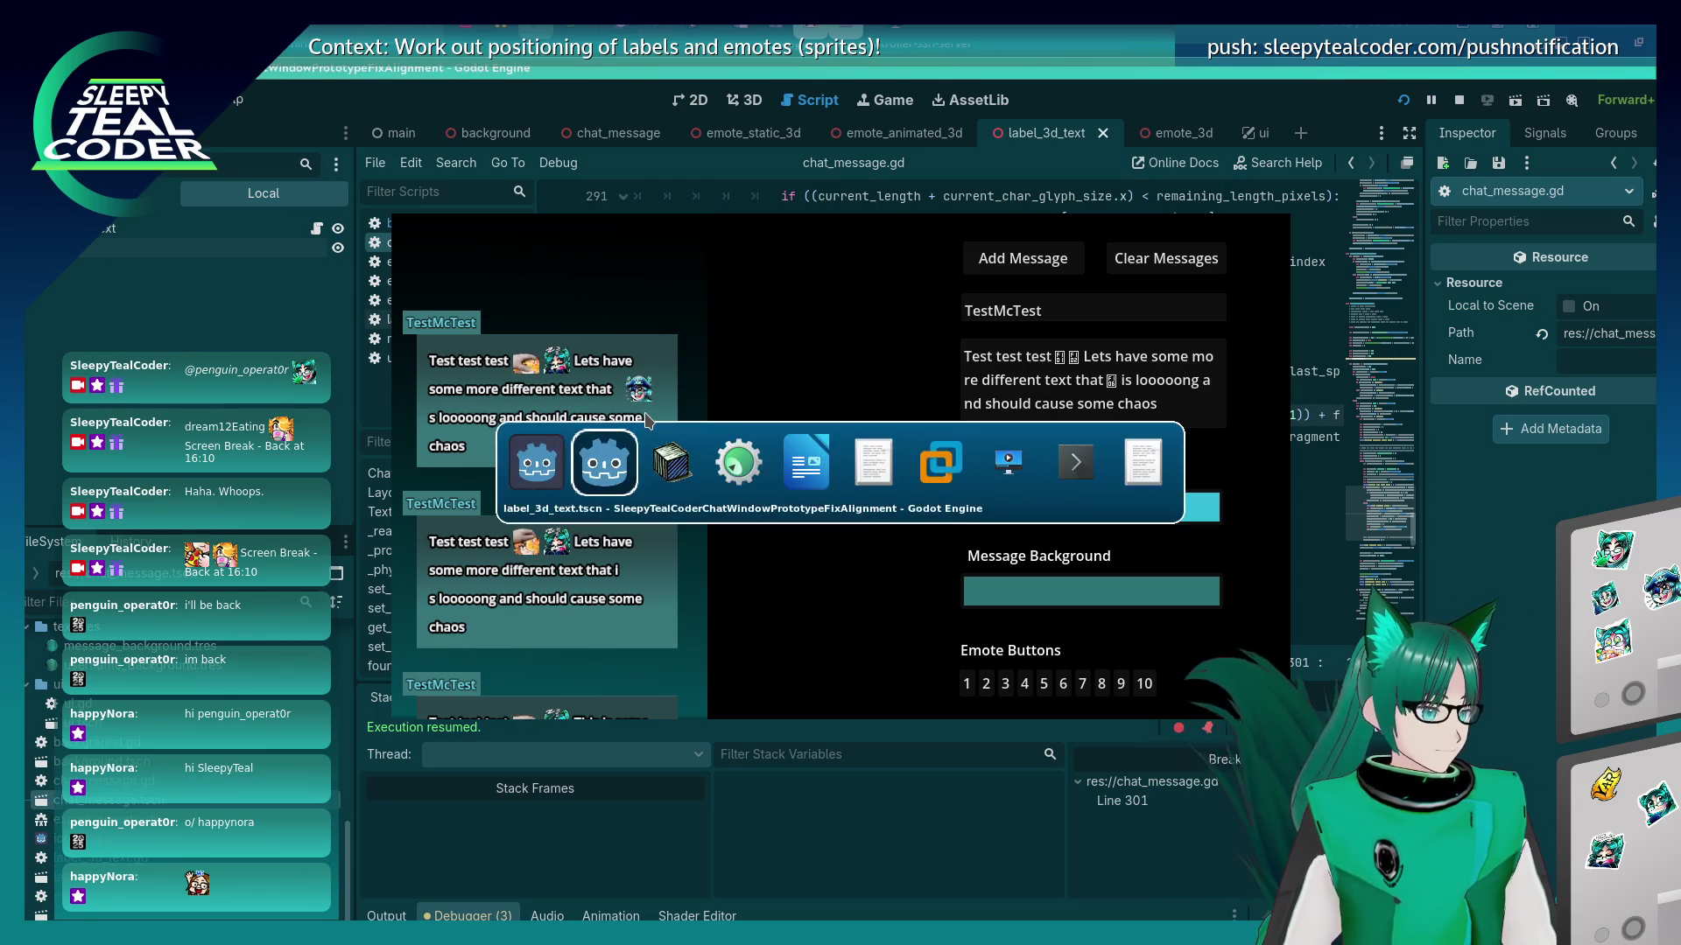
Orbit and zoom the free camera around the wrapped chat bubbles, then return to the script.
click(621, 194)
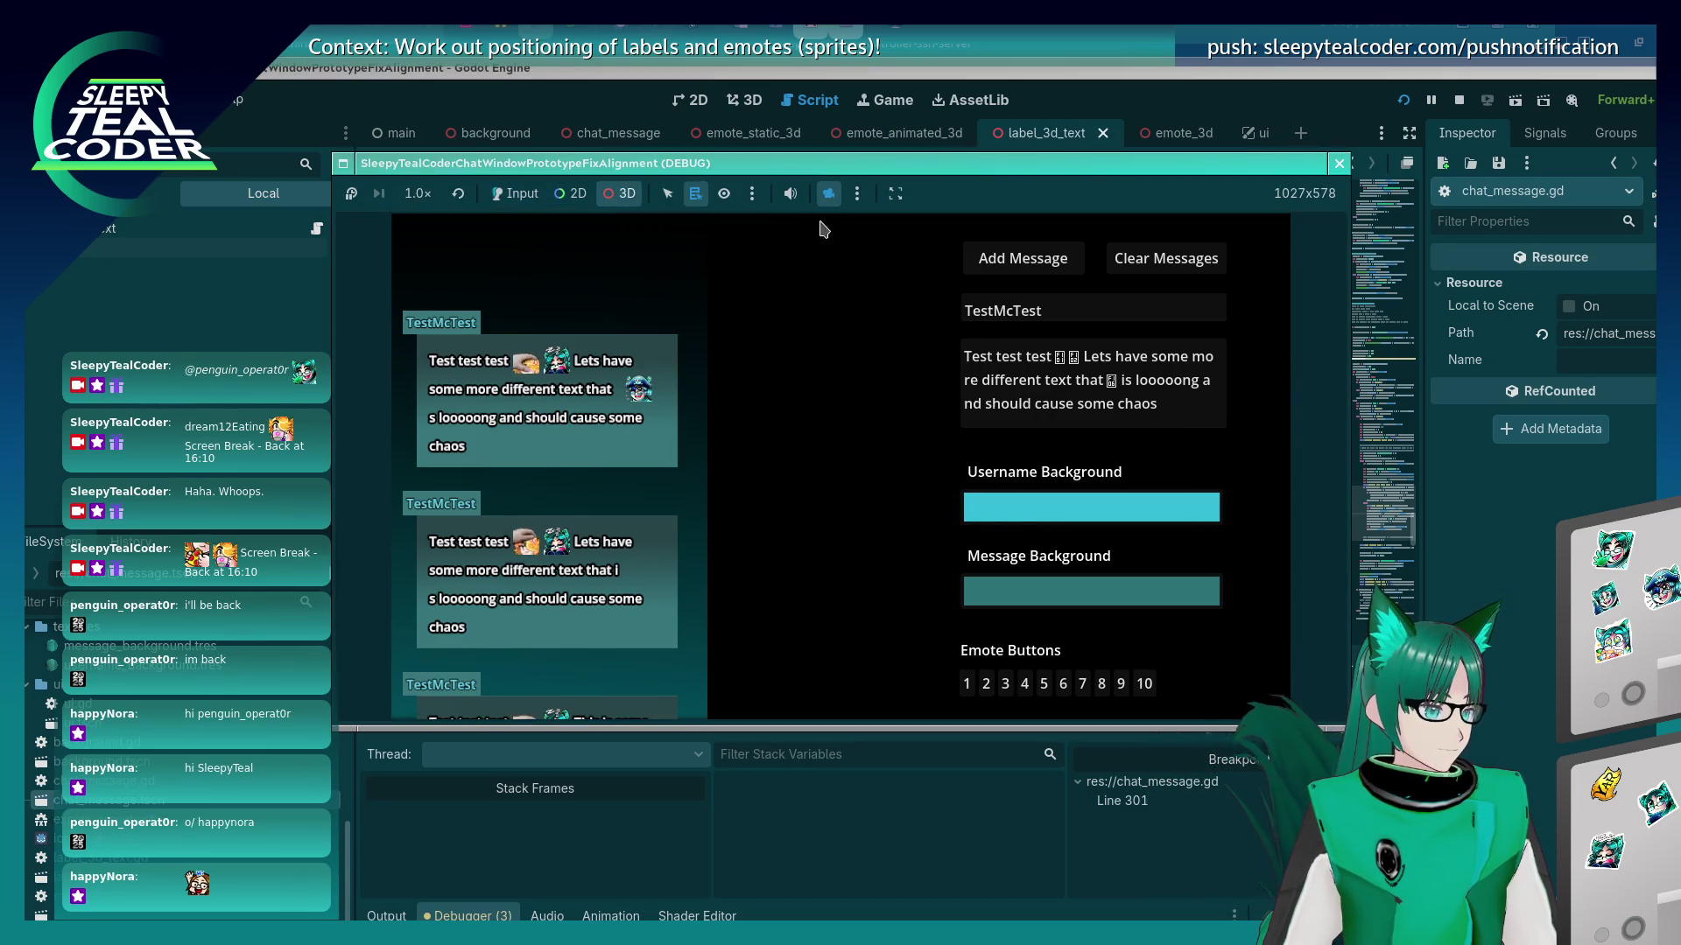
scroll(631, 418, down, 3)
scroll(631, 417, up, 3)
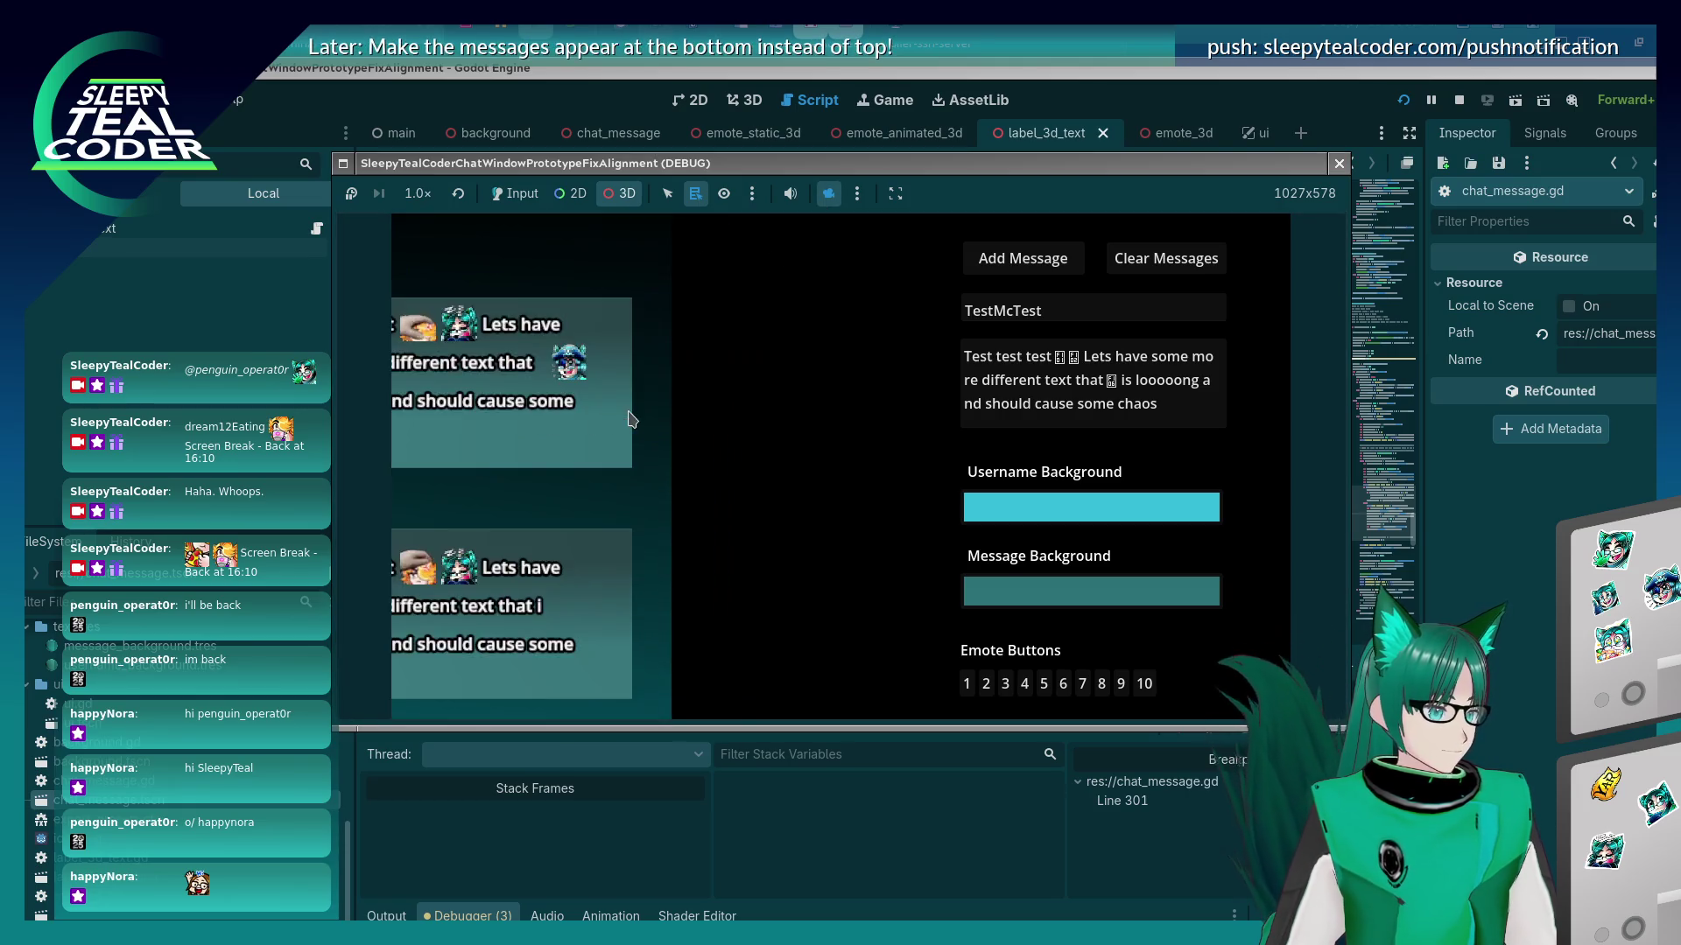
mouse_move(531, 439)
mouse_down()
mouse_move(668, 461)
mouse_move(609, 468)
mouse_move(866, 424)
mouse_move(768, 443)
mouse_move(722, 431)
mouse_move(788, 453)
mouse_move(525, 507)
mouse_move(461, 549)
mouse_move(613, 516)
mouse_up()
scroll(876, 427, down, 5)
drag(487, 536, 659, 501)
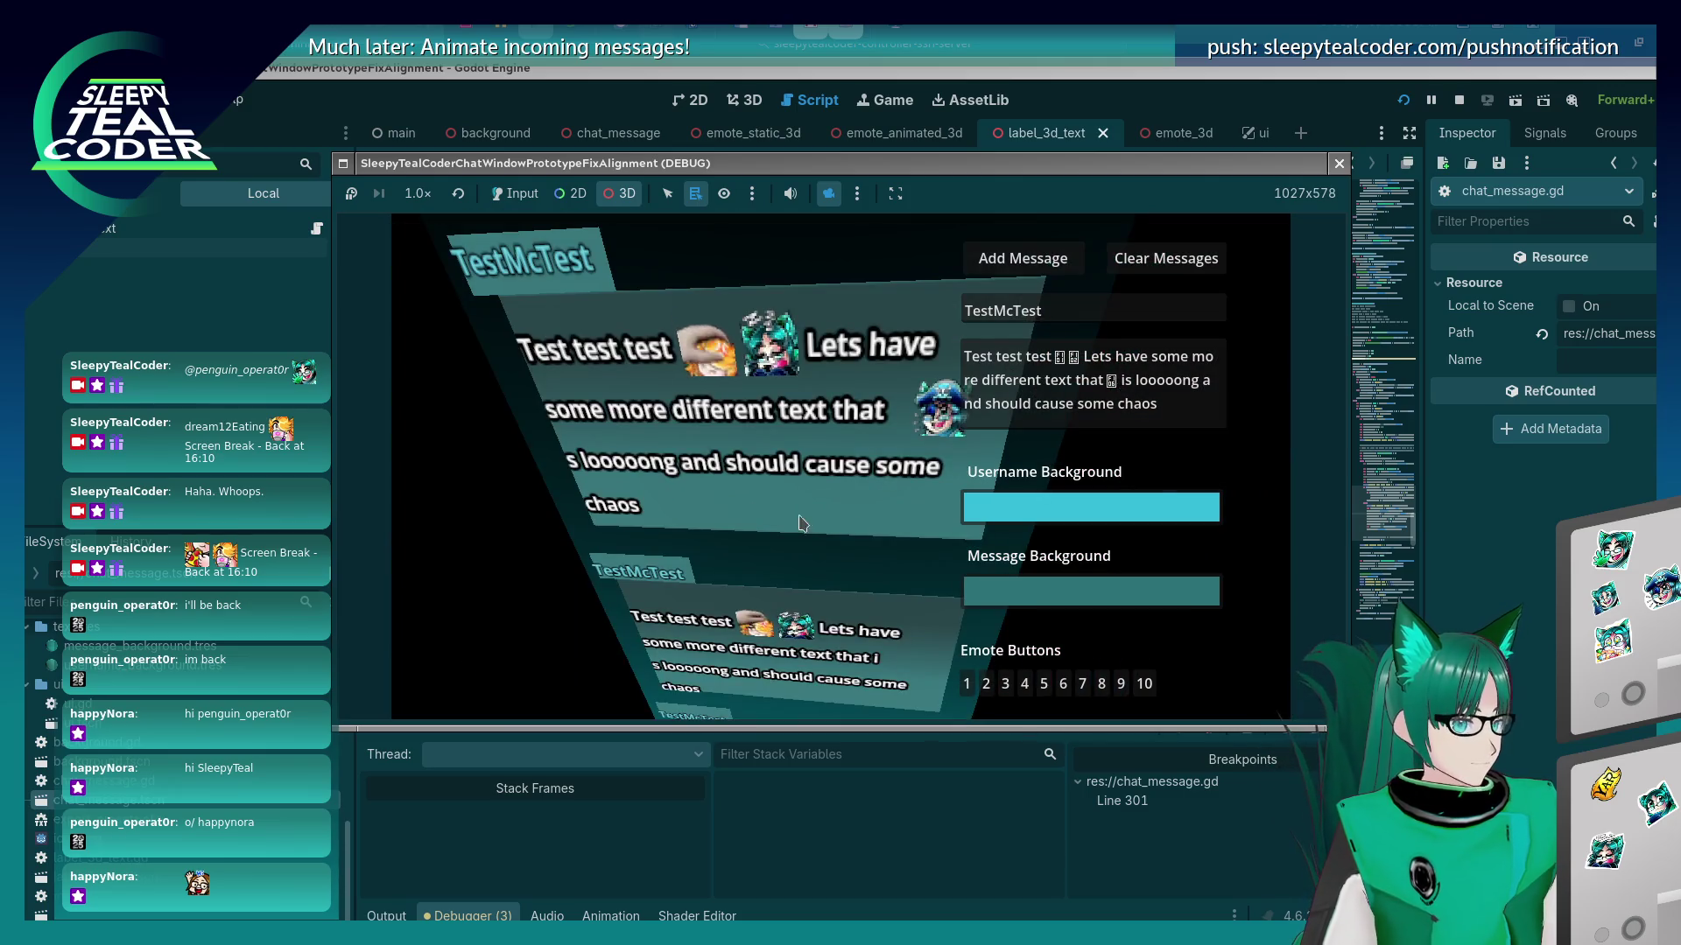
scroll(754, 515, down, 3)
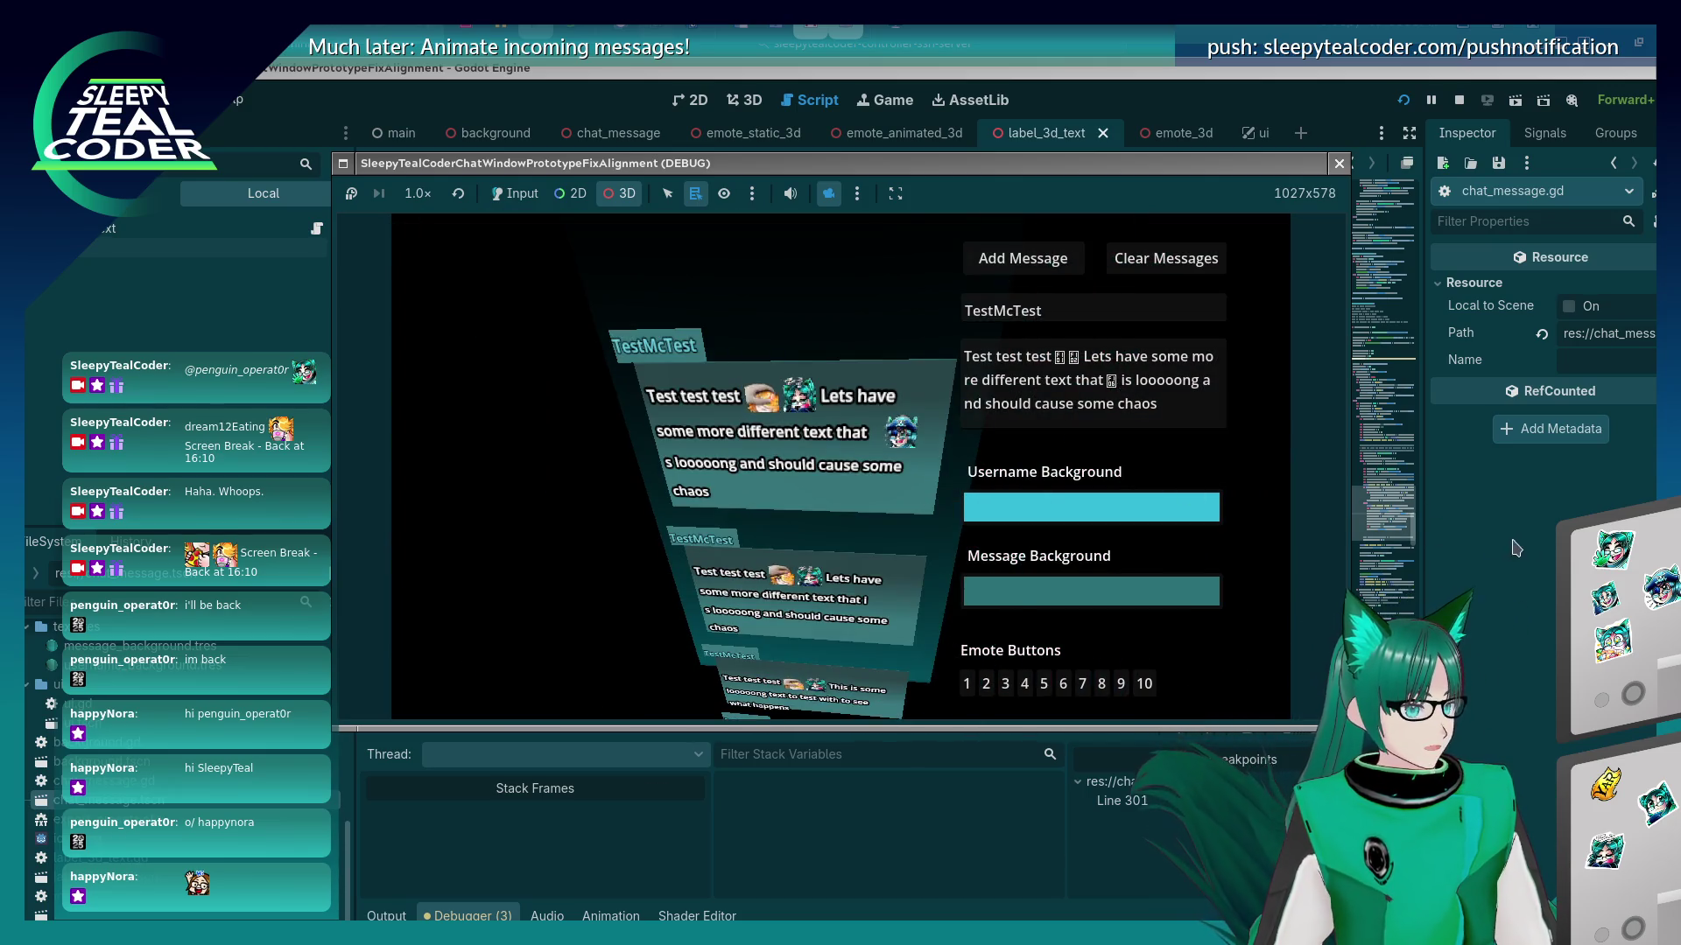
click(1384, 514)
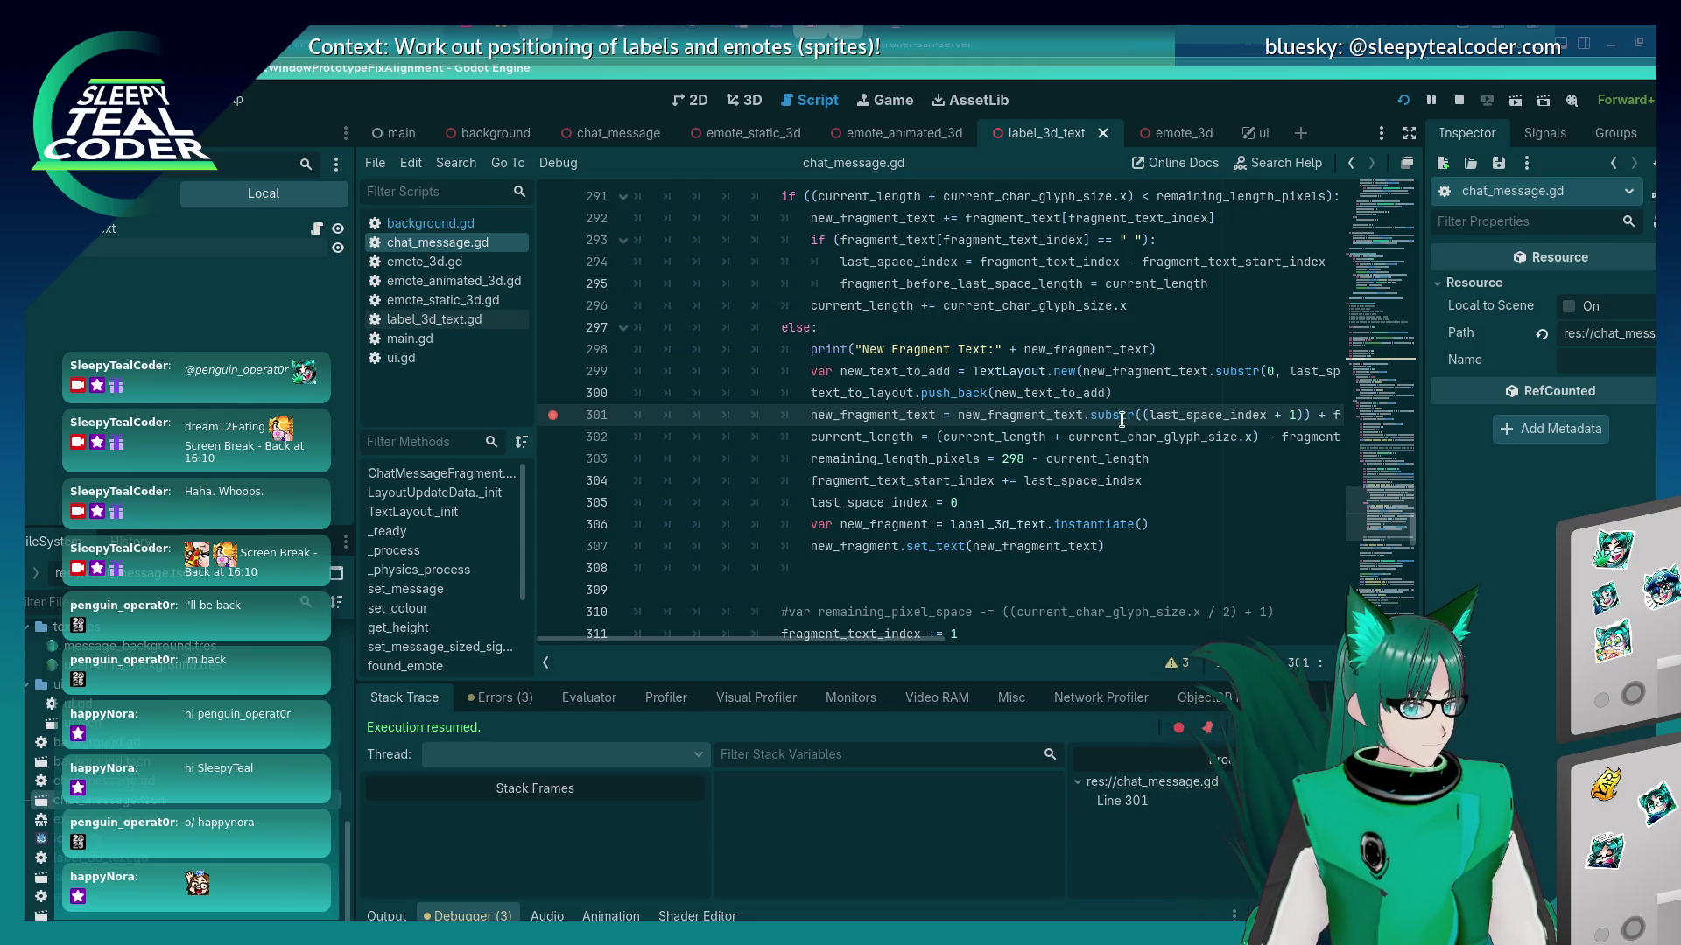
Turn off the camera override in the running game and add the test message, halting at line 301.
key(alt+Tab)
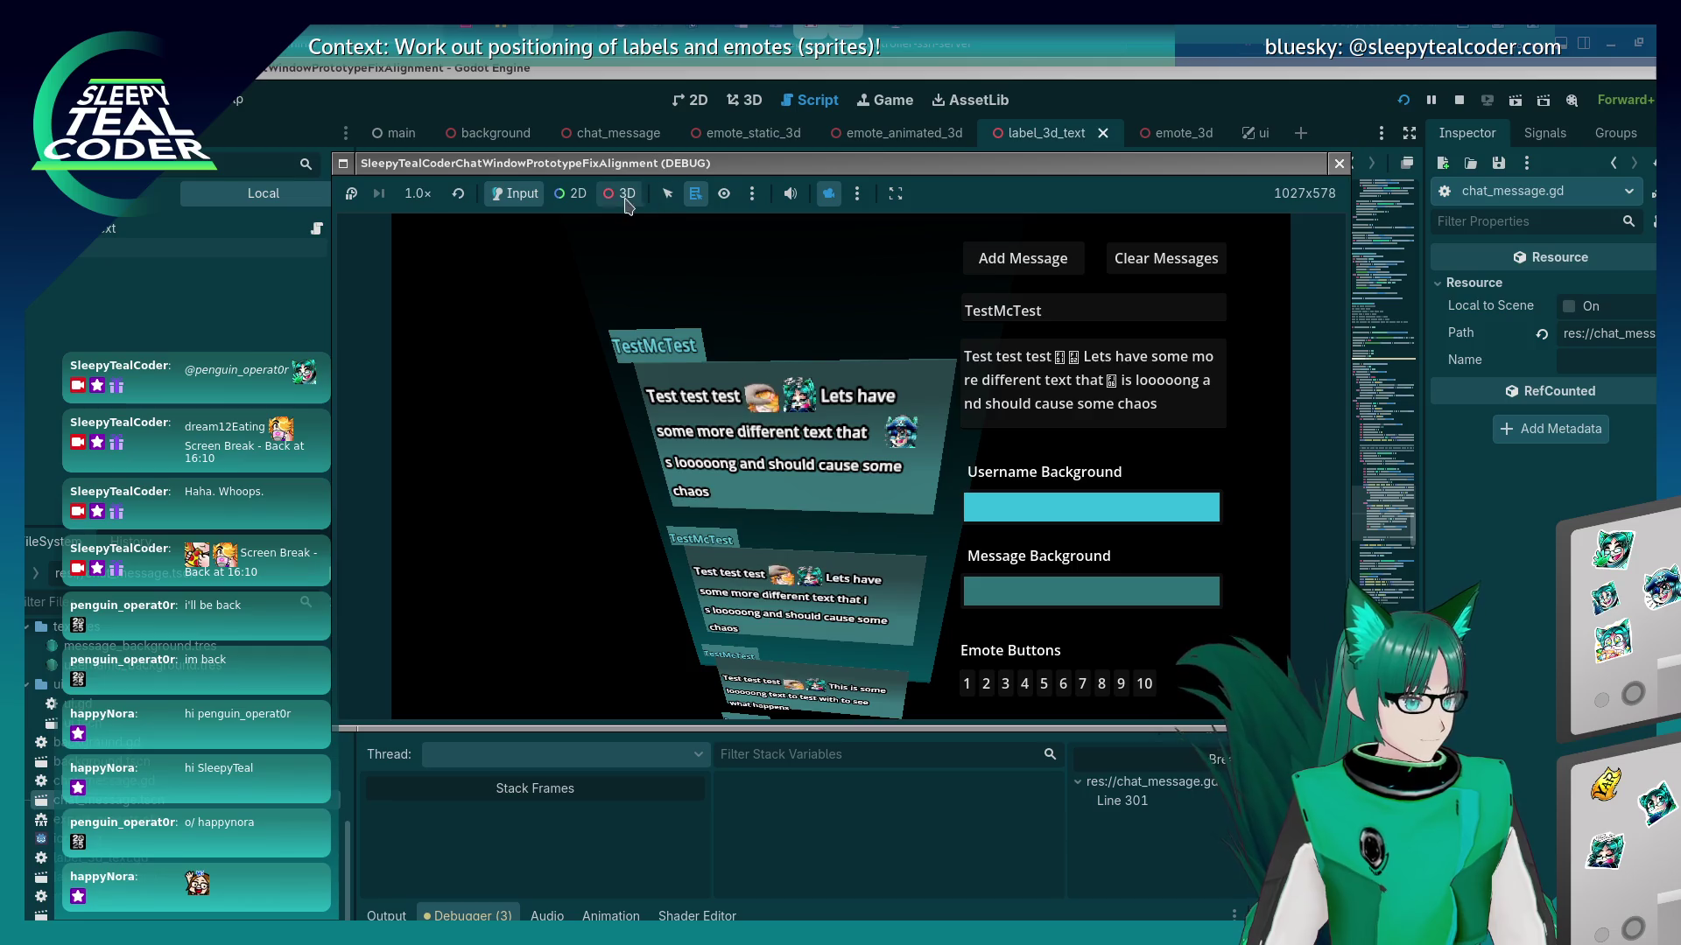
click(857, 193)
click(813, 201)
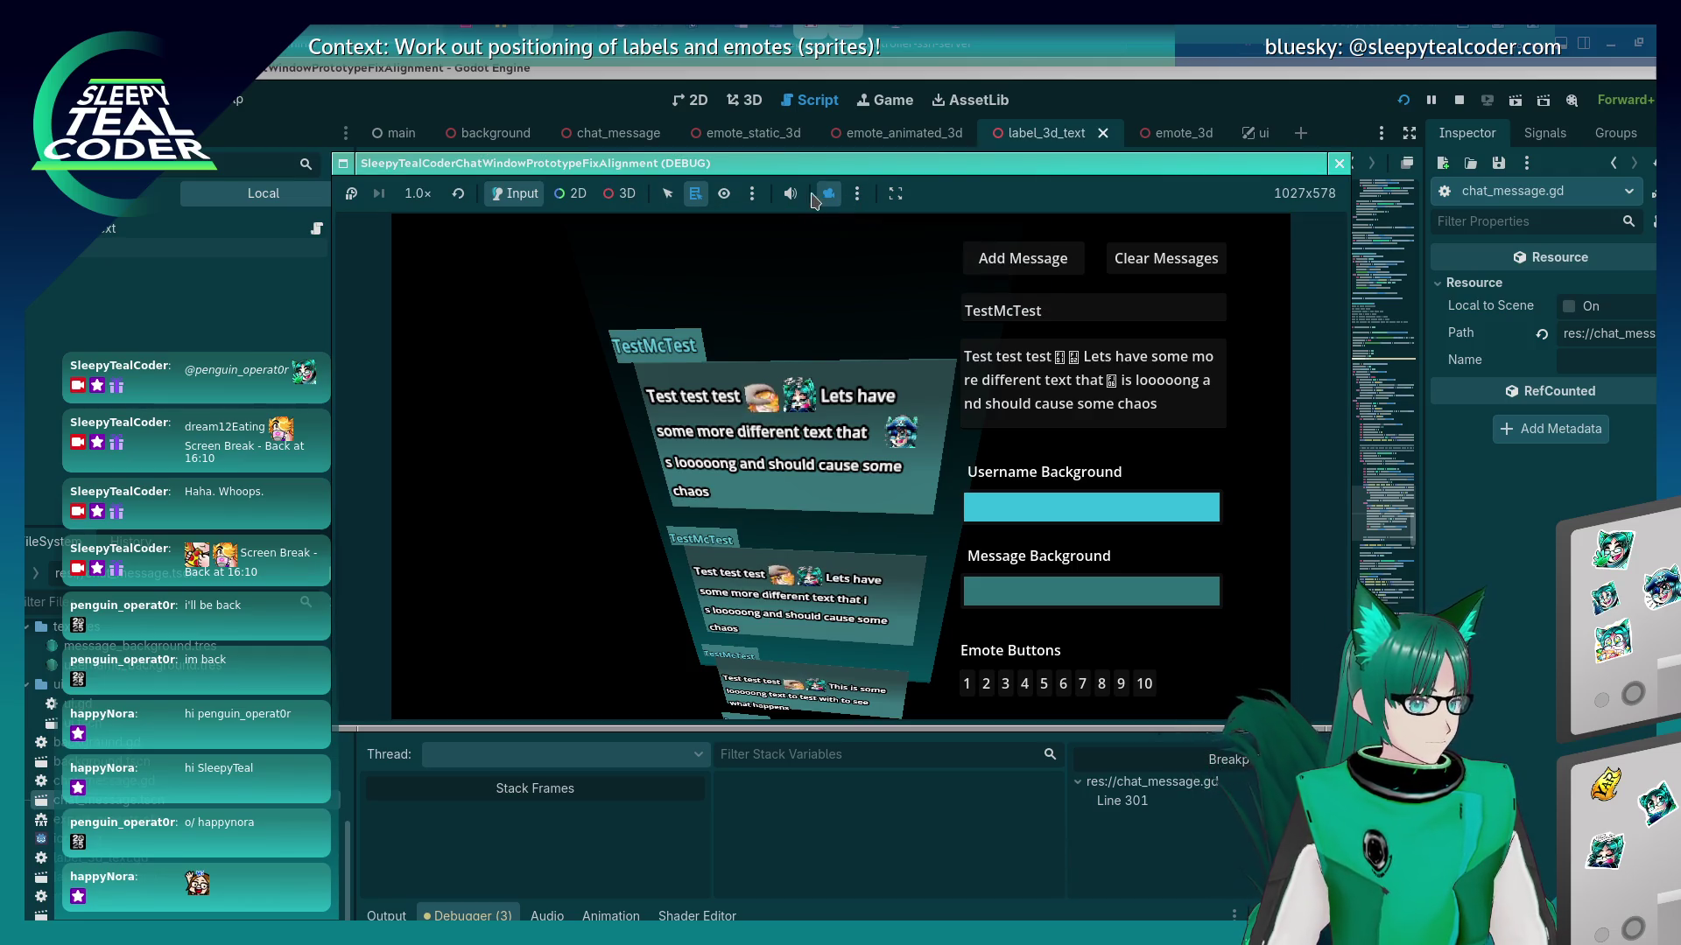
click(827, 194)
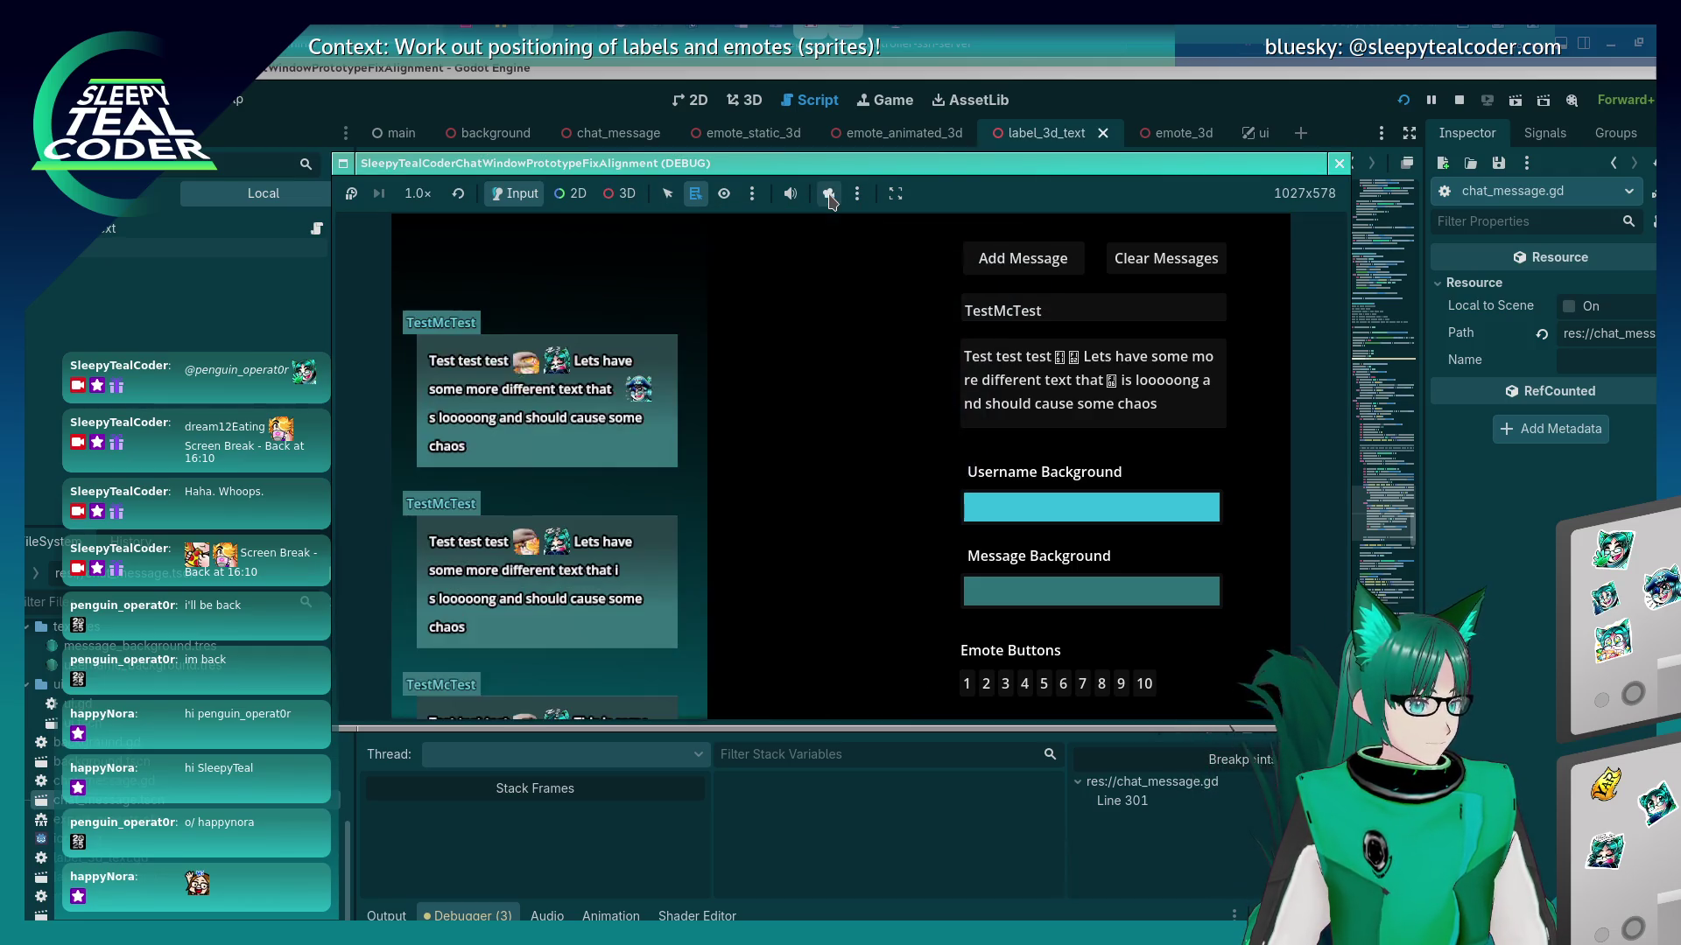
click(1129, 396)
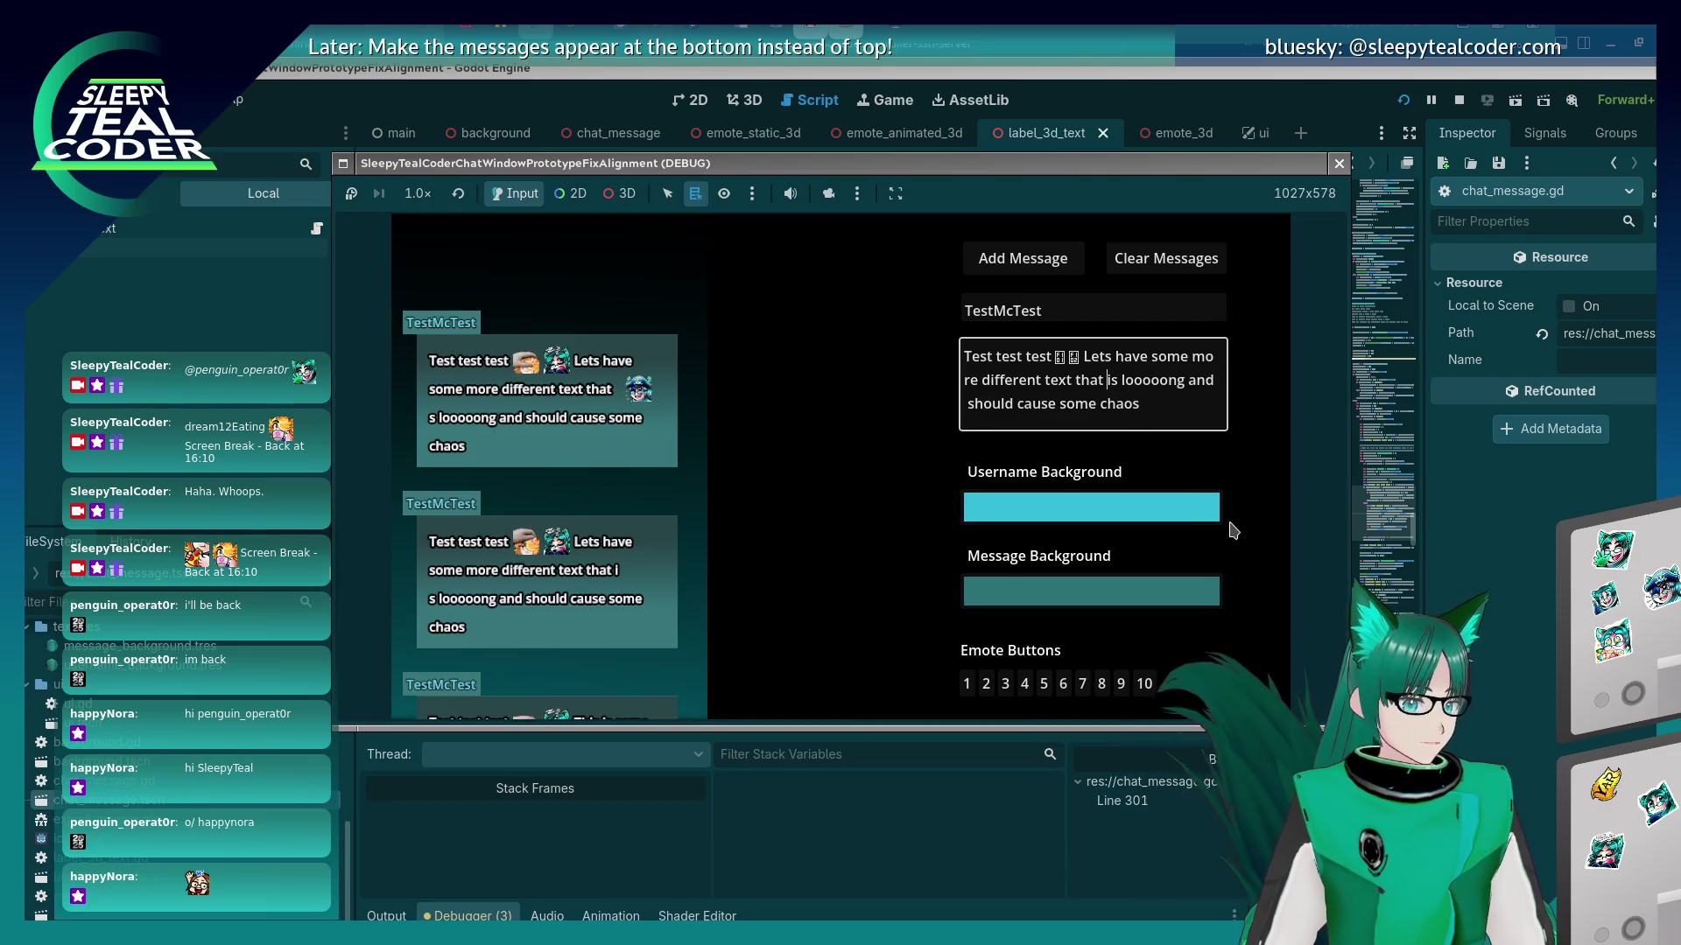
click(984, 257)
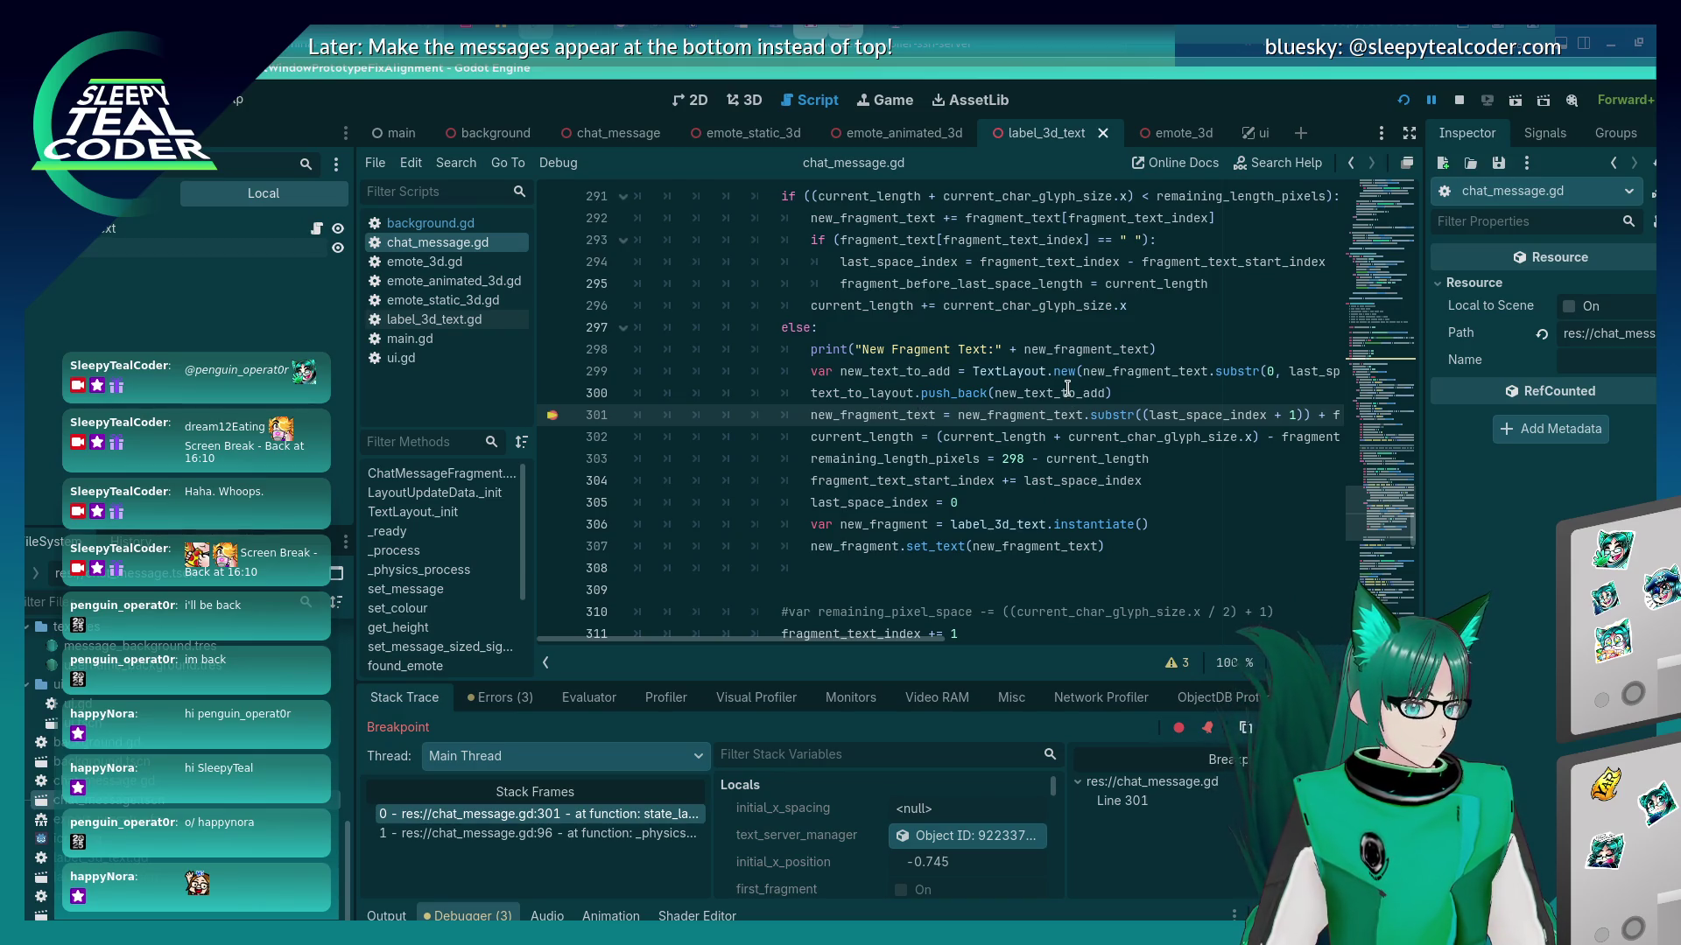
Evaluate new_text_to_add in the debugger's Evaluator and inspect the resulting object.
mouse_move(1067, 389)
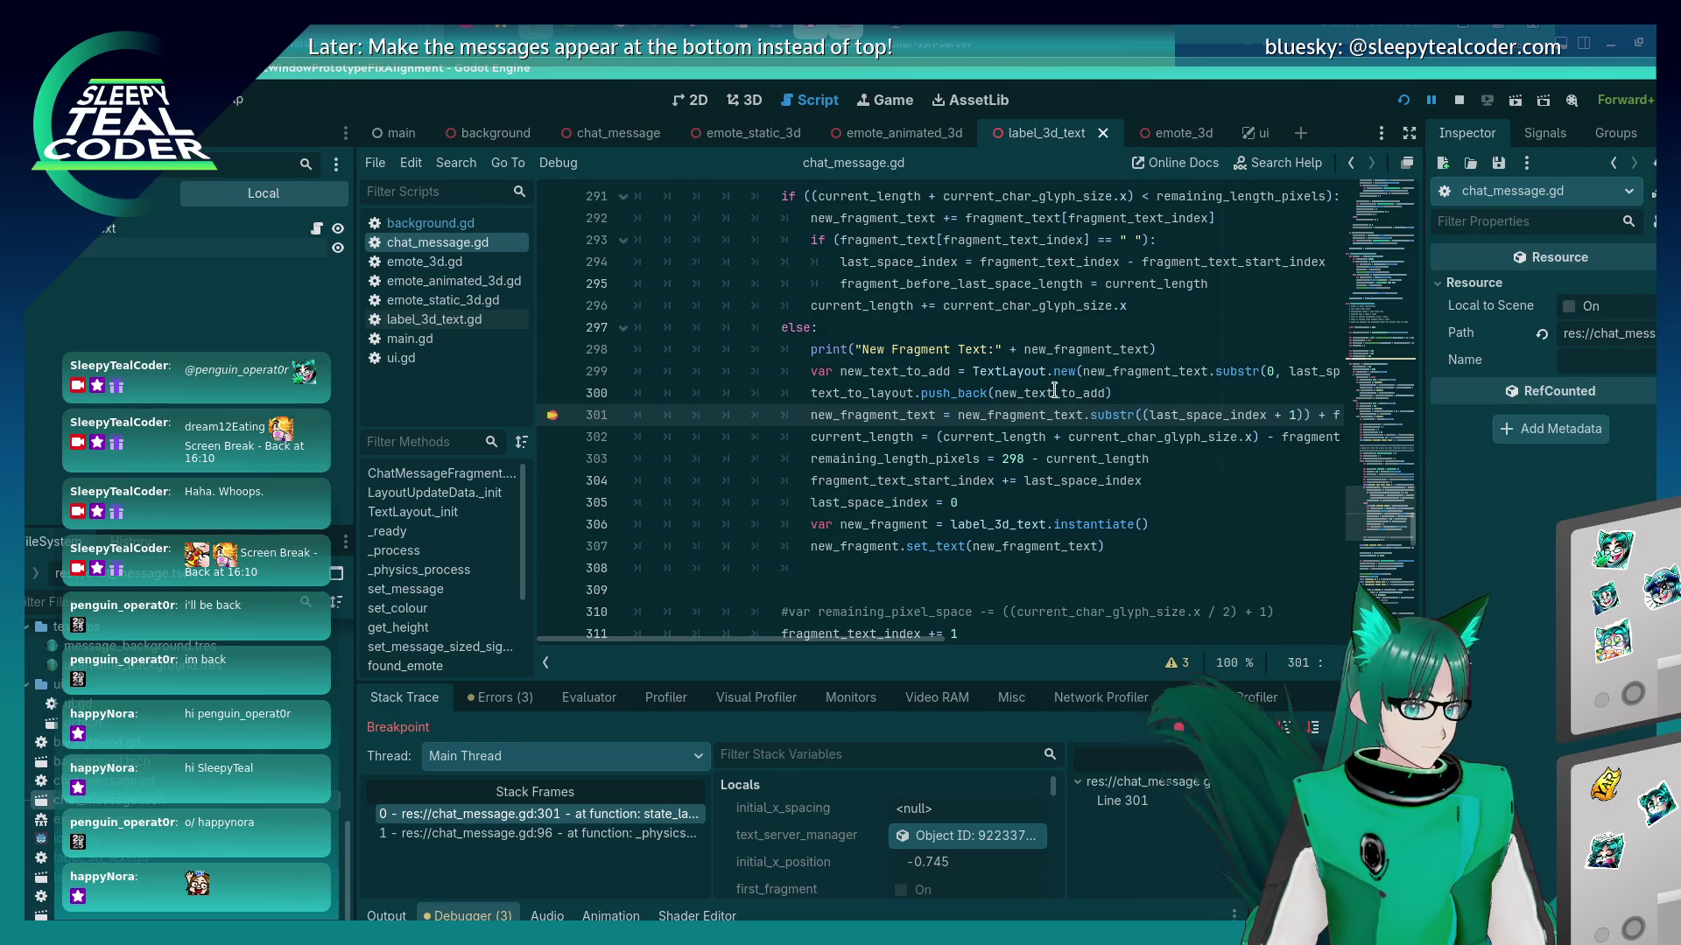
double_click(1067, 390)
key(ctrl+c)
click(589, 697)
click(613, 732)
key(ctrl+v)
key(Return)
click(1051, 787)
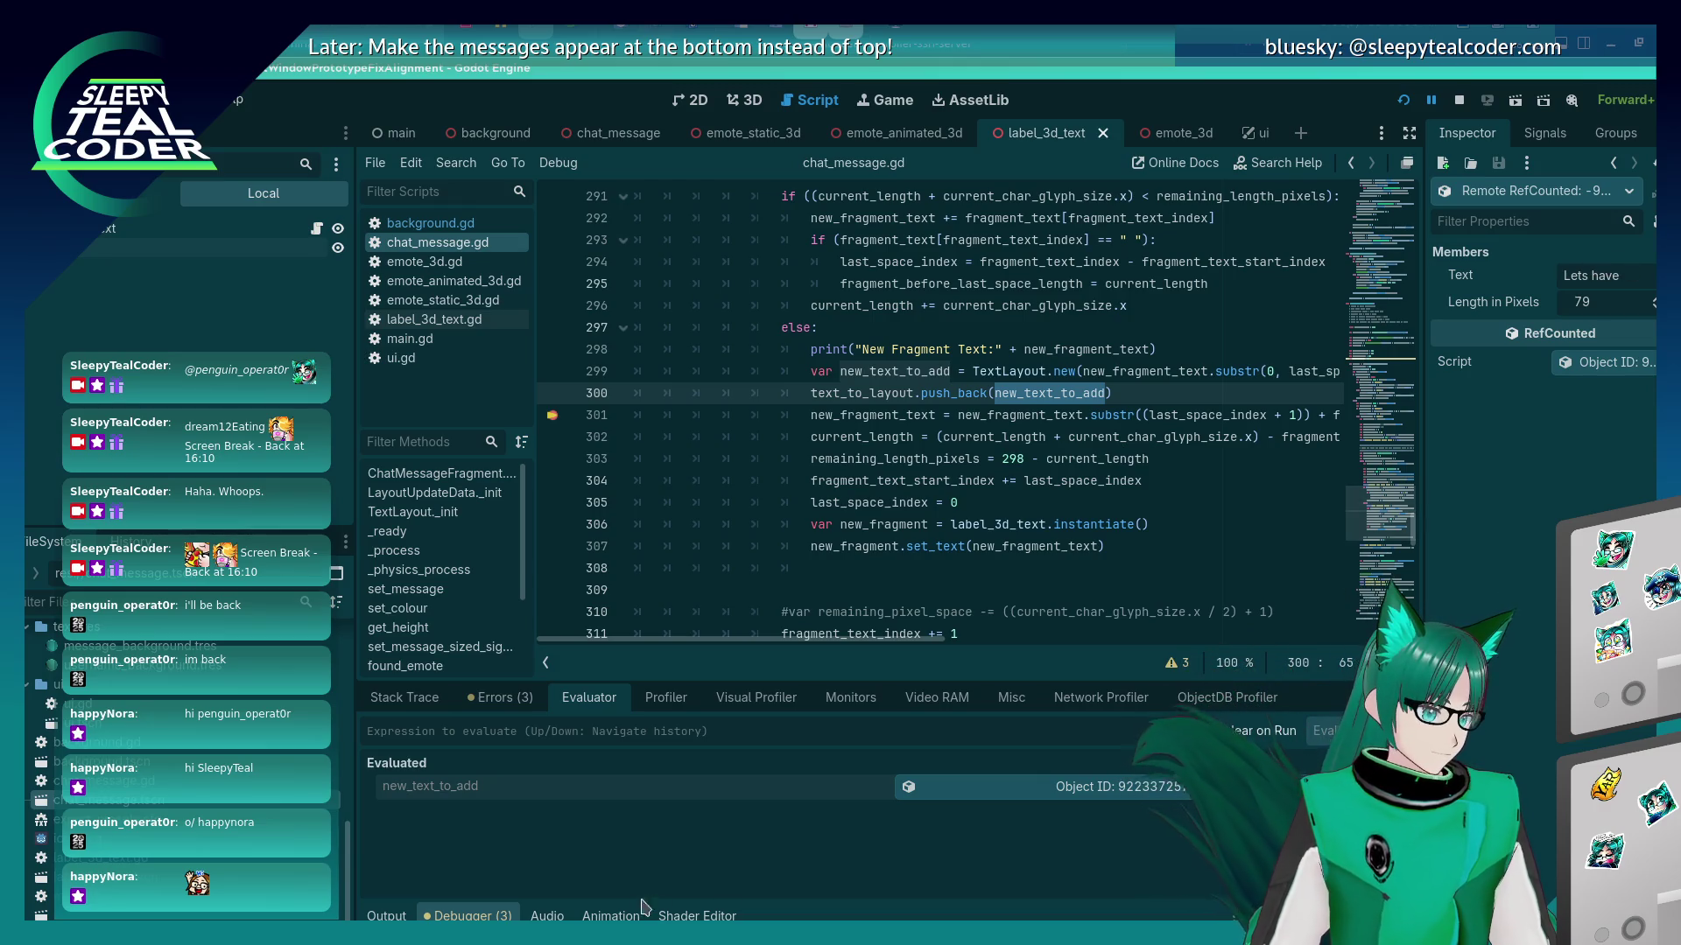
Expand text_to_layout in Stack Variables, showing two entries including a 243-pixel fragment.
click(386, 916)
click(468, 916)
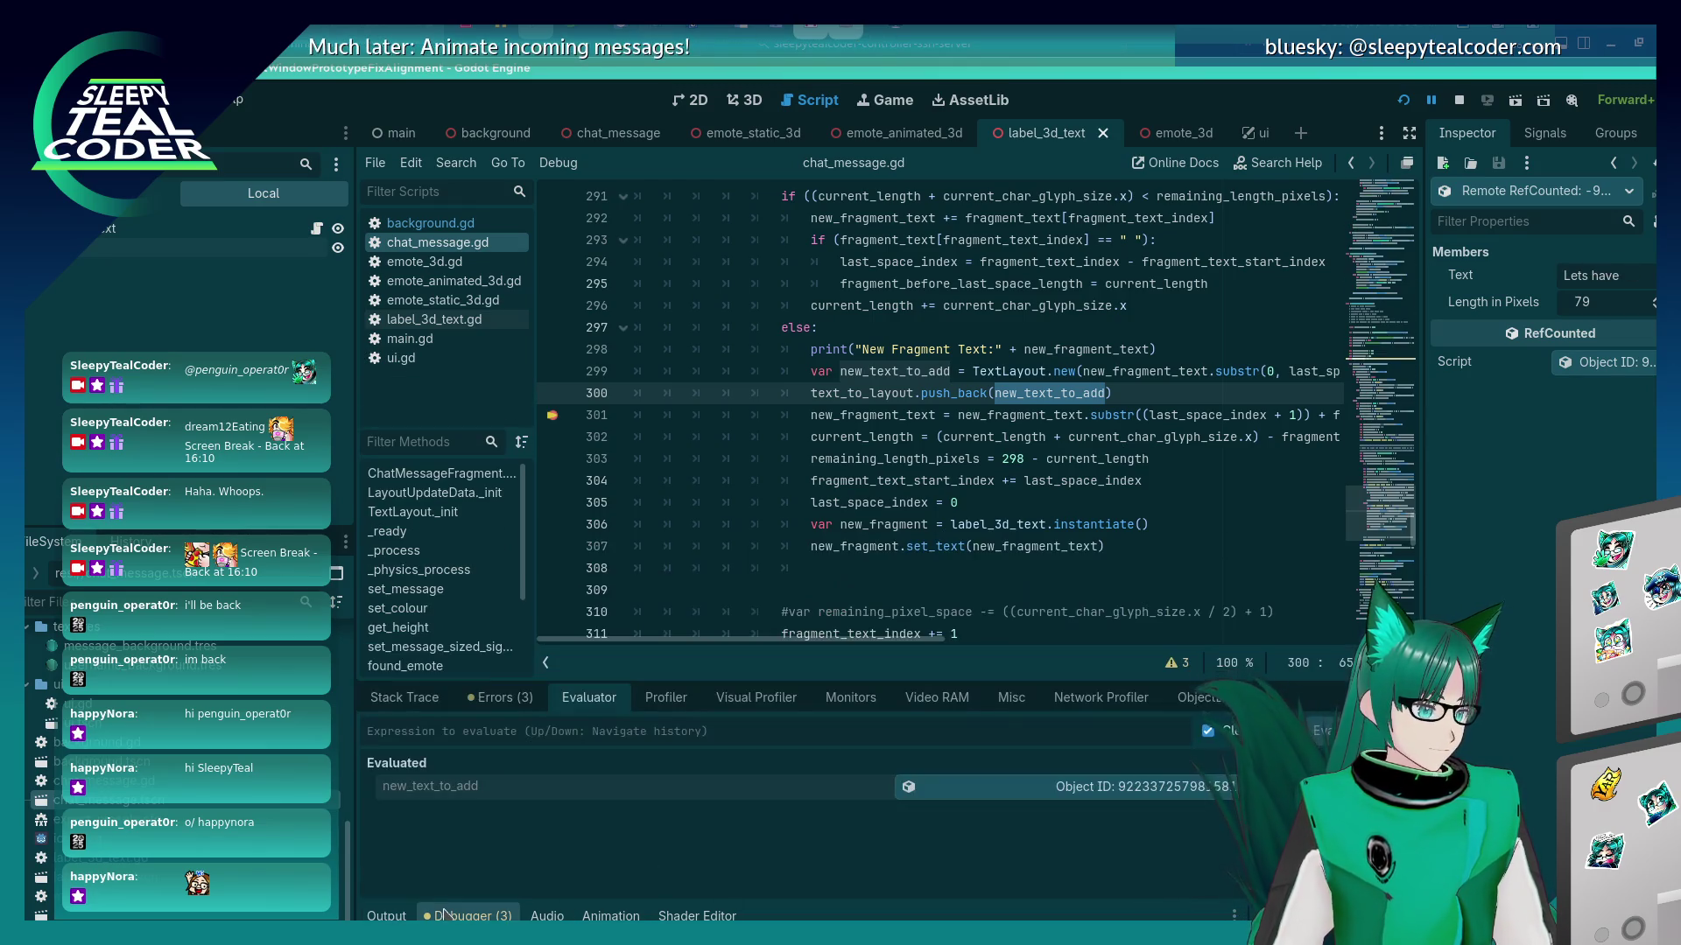
click(432, 703)
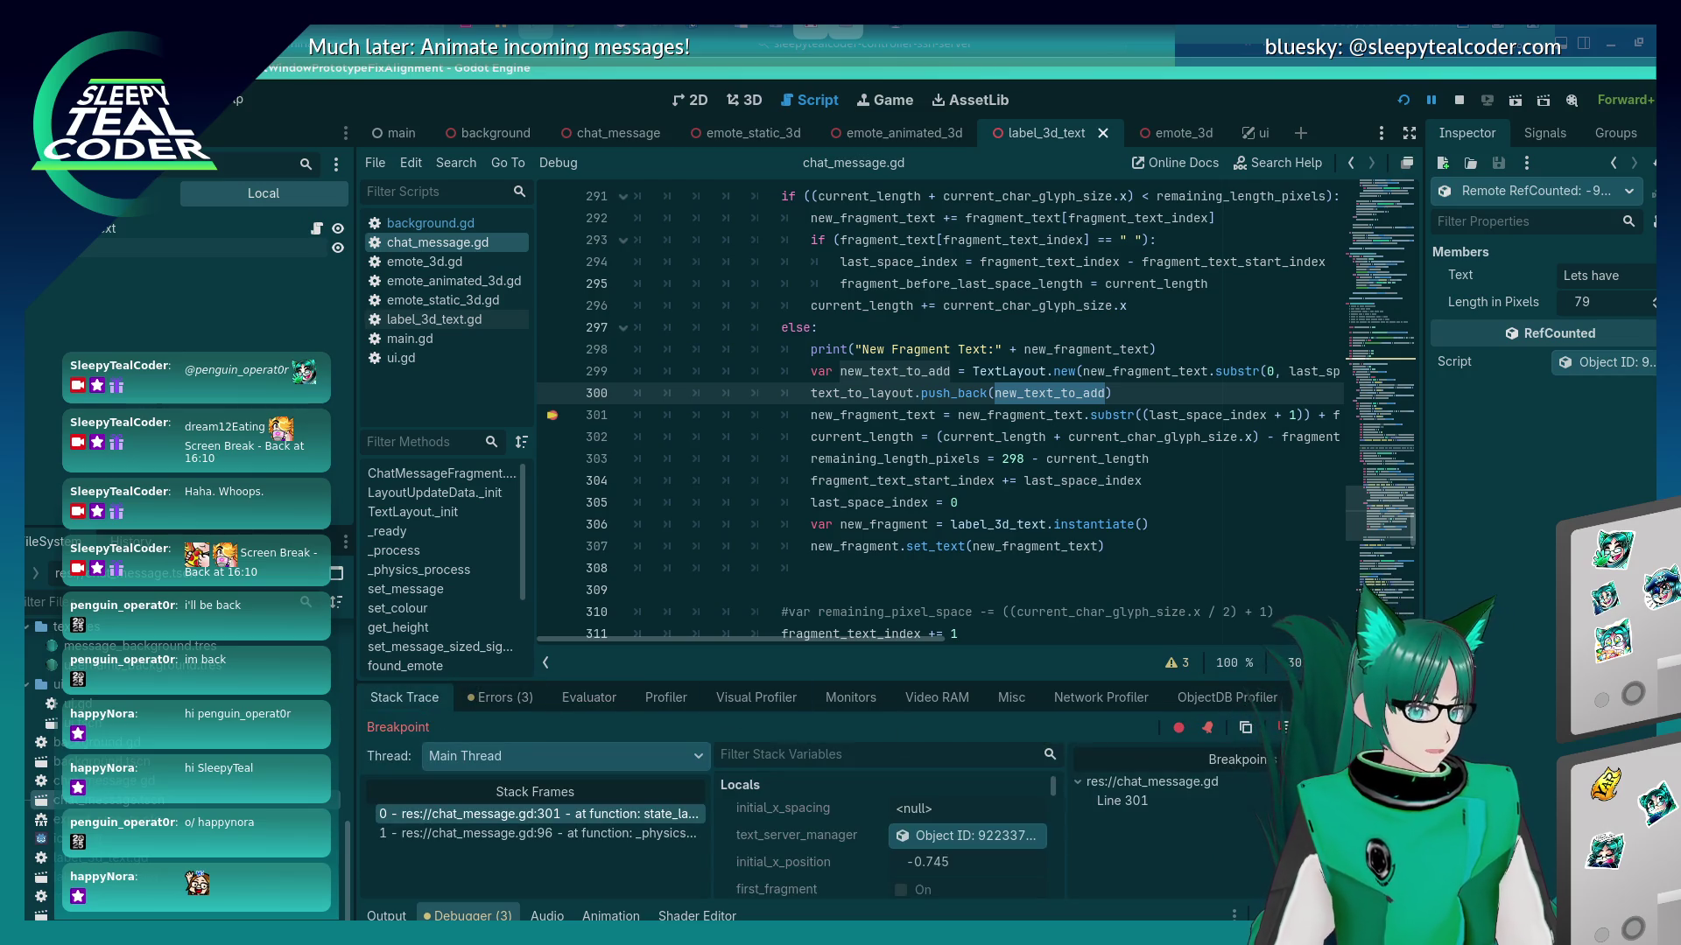
click(1121, 781)
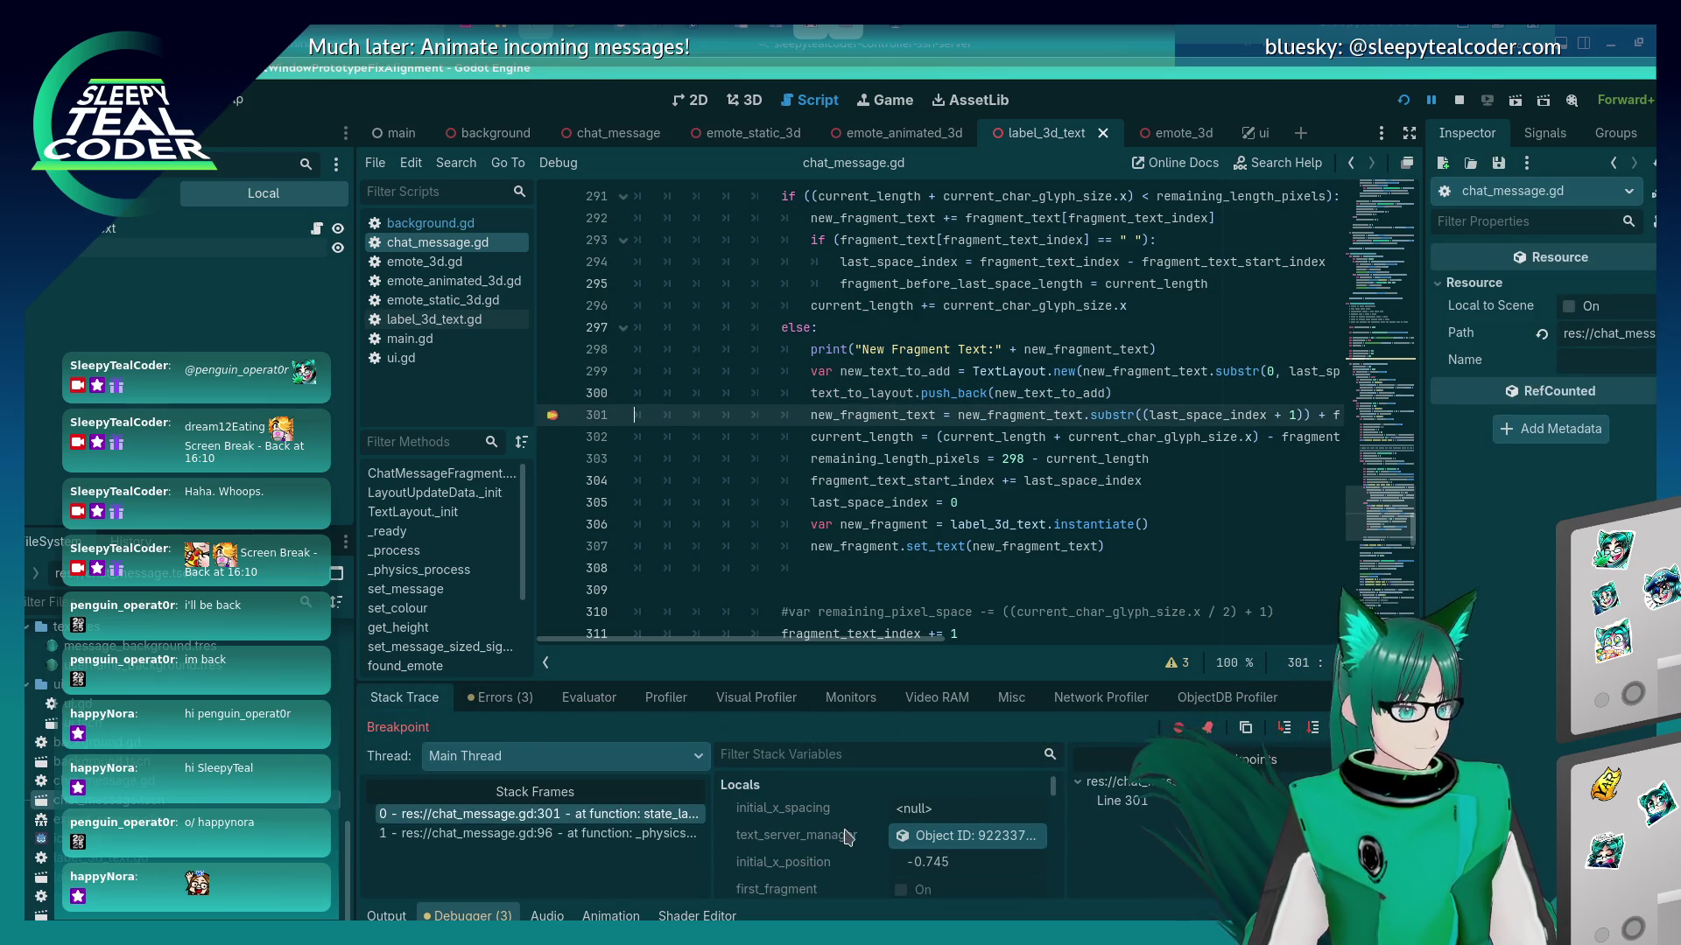
scroll(845, 836, down, 3)
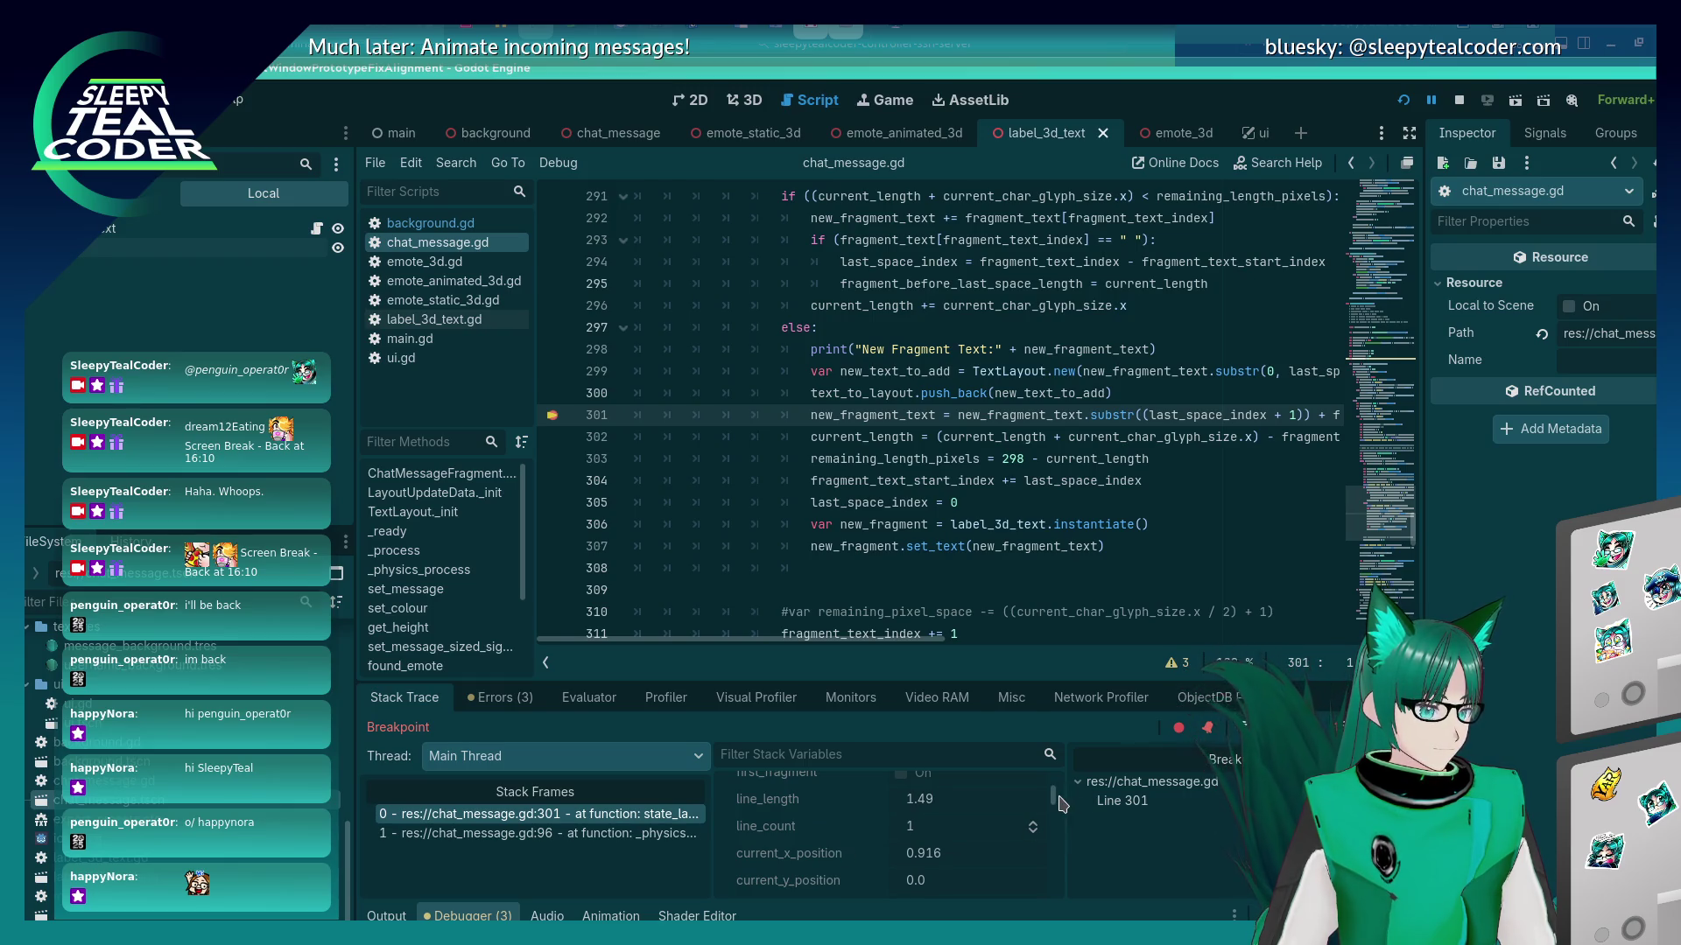
scroll(1059, 796, down, 5)
scroll(871, 832, down, 5)
scroll(875, 836, down, 5)
click(941, 860)
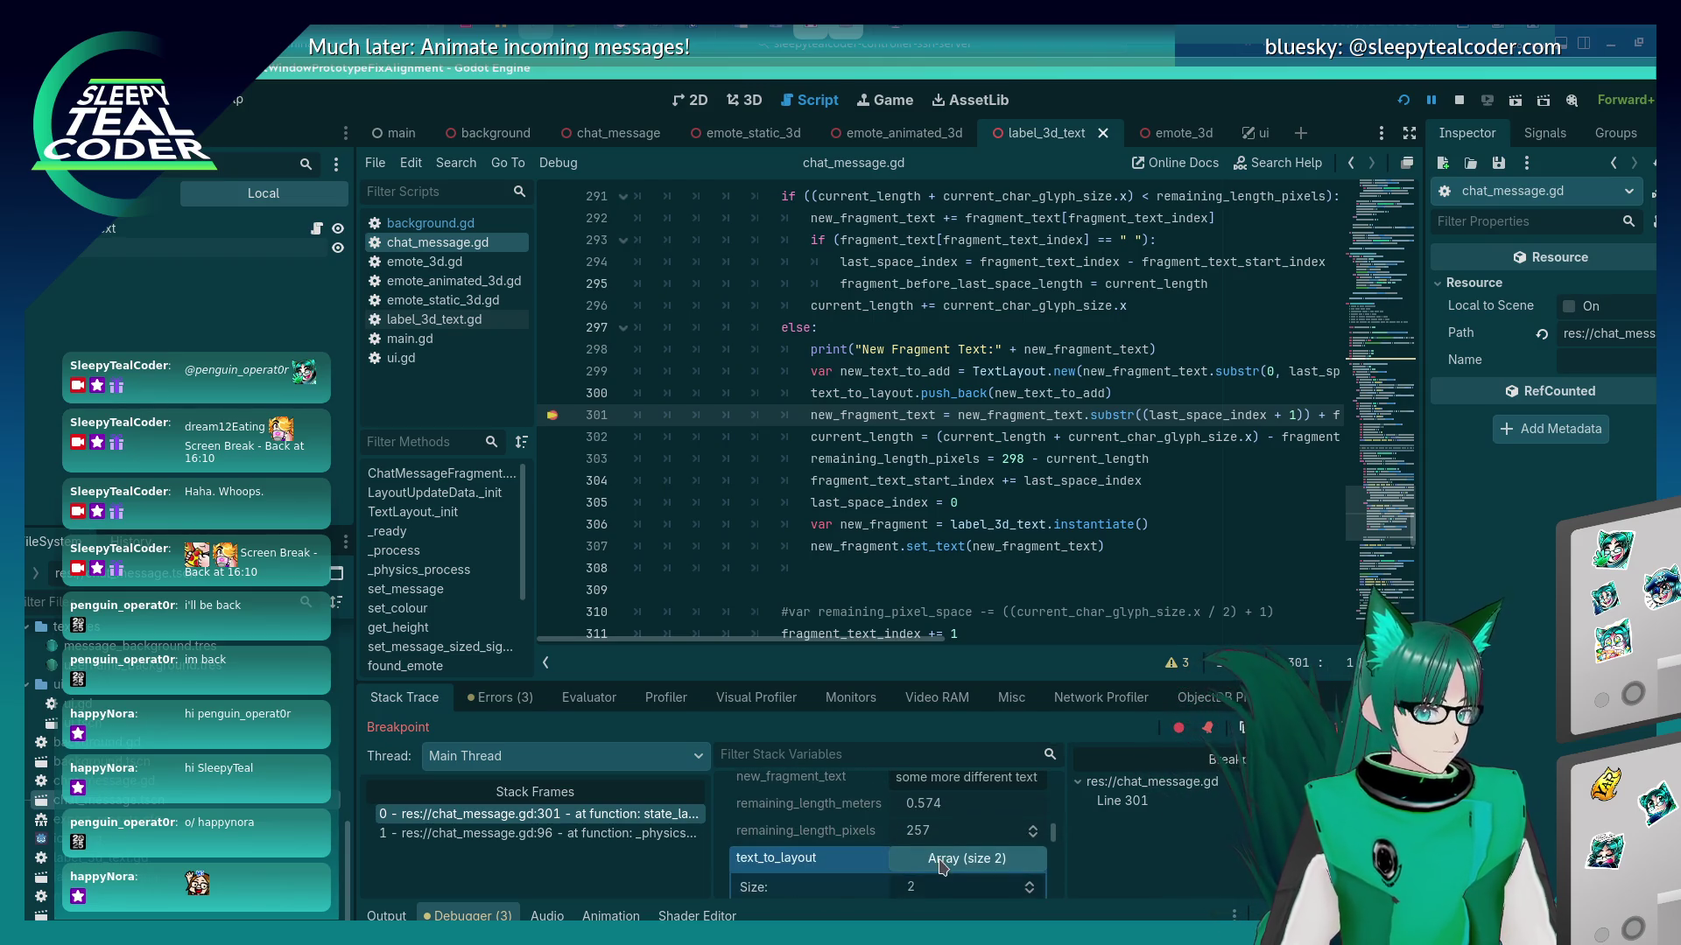
scroll(900, 849, down, 2)
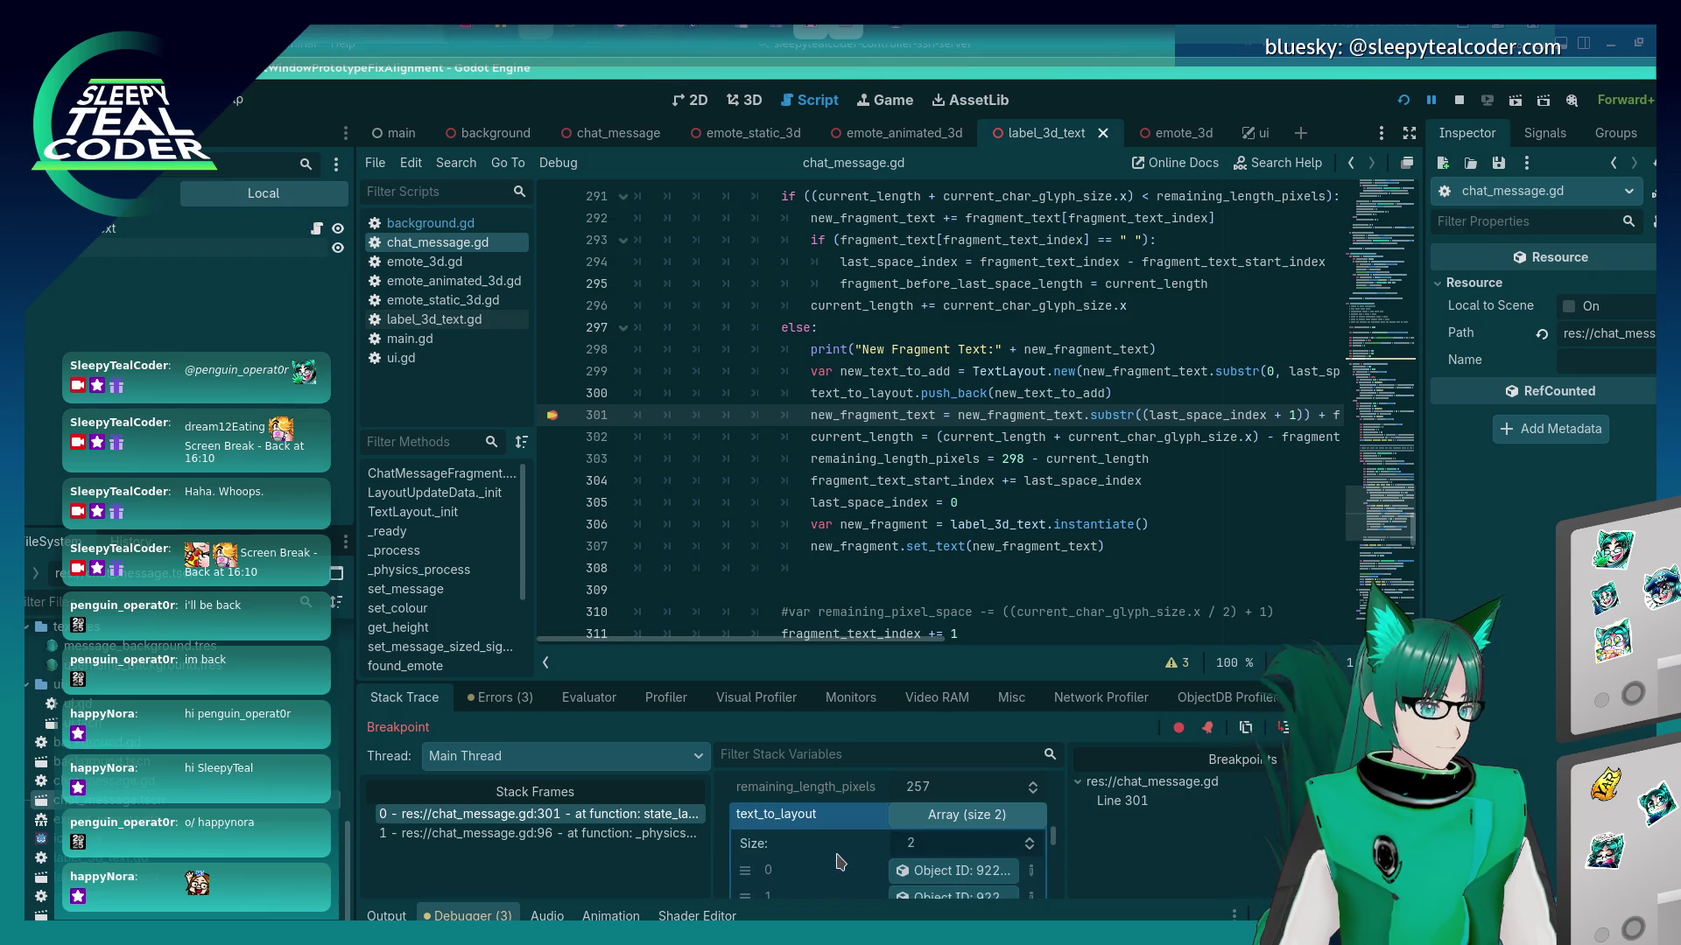
click(902, 851)
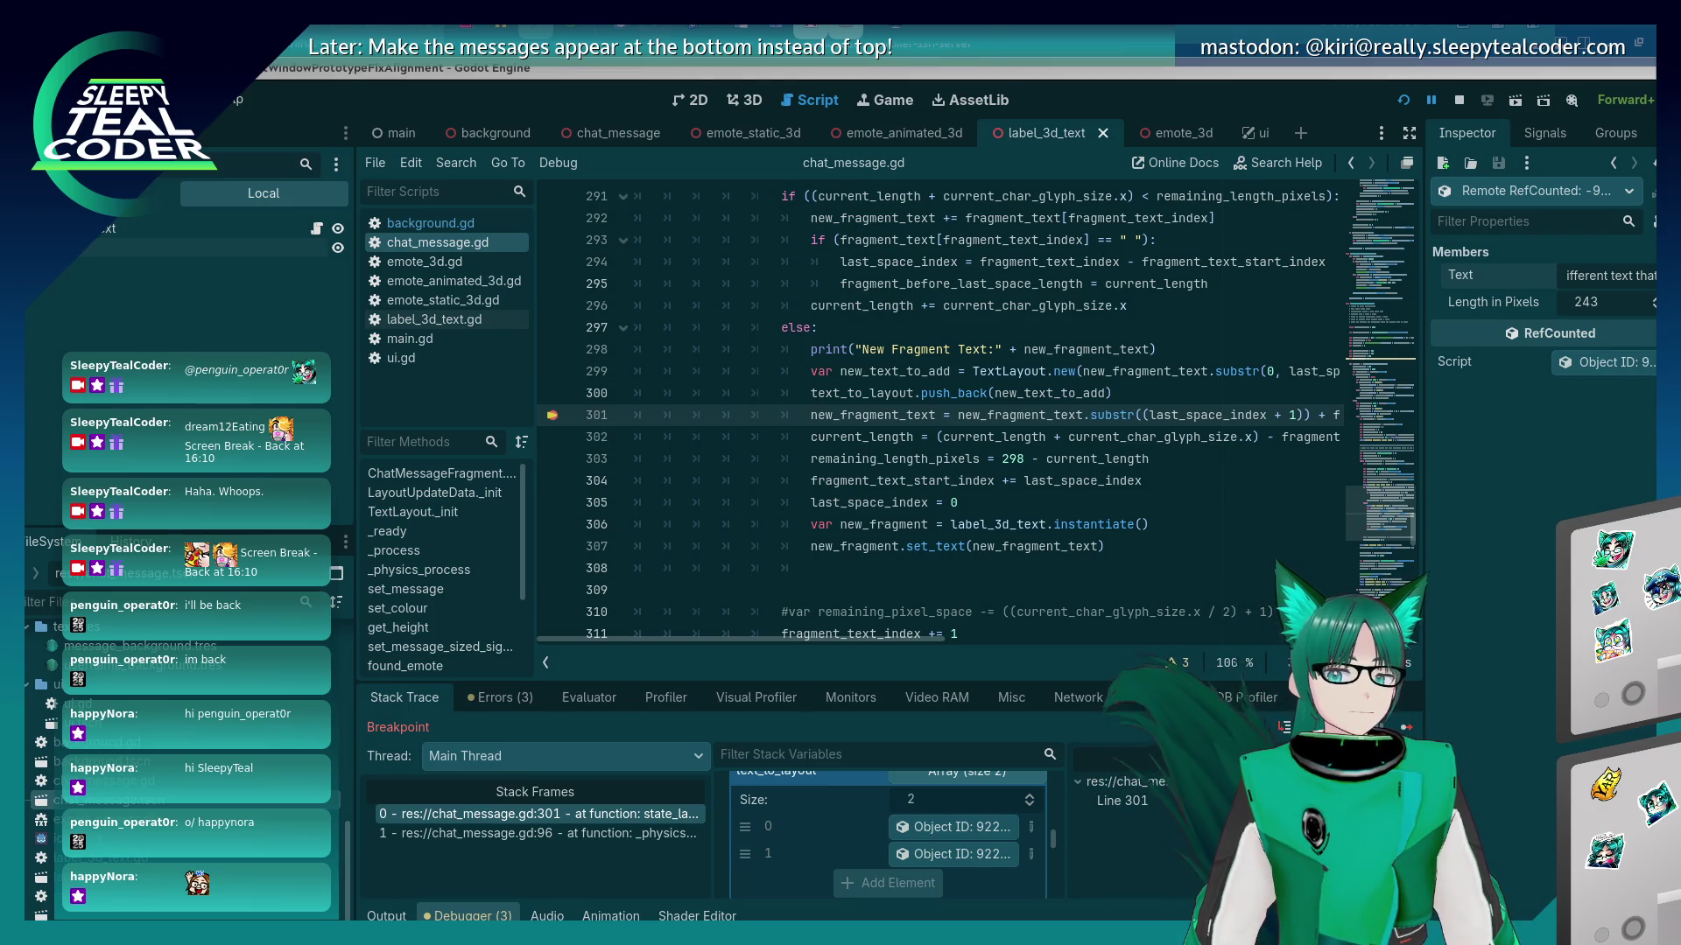
Review line 299 in the code, then go back to the paused line 301 frame.
click(995, 436)
key(Up)
key(Up)
key(Up)
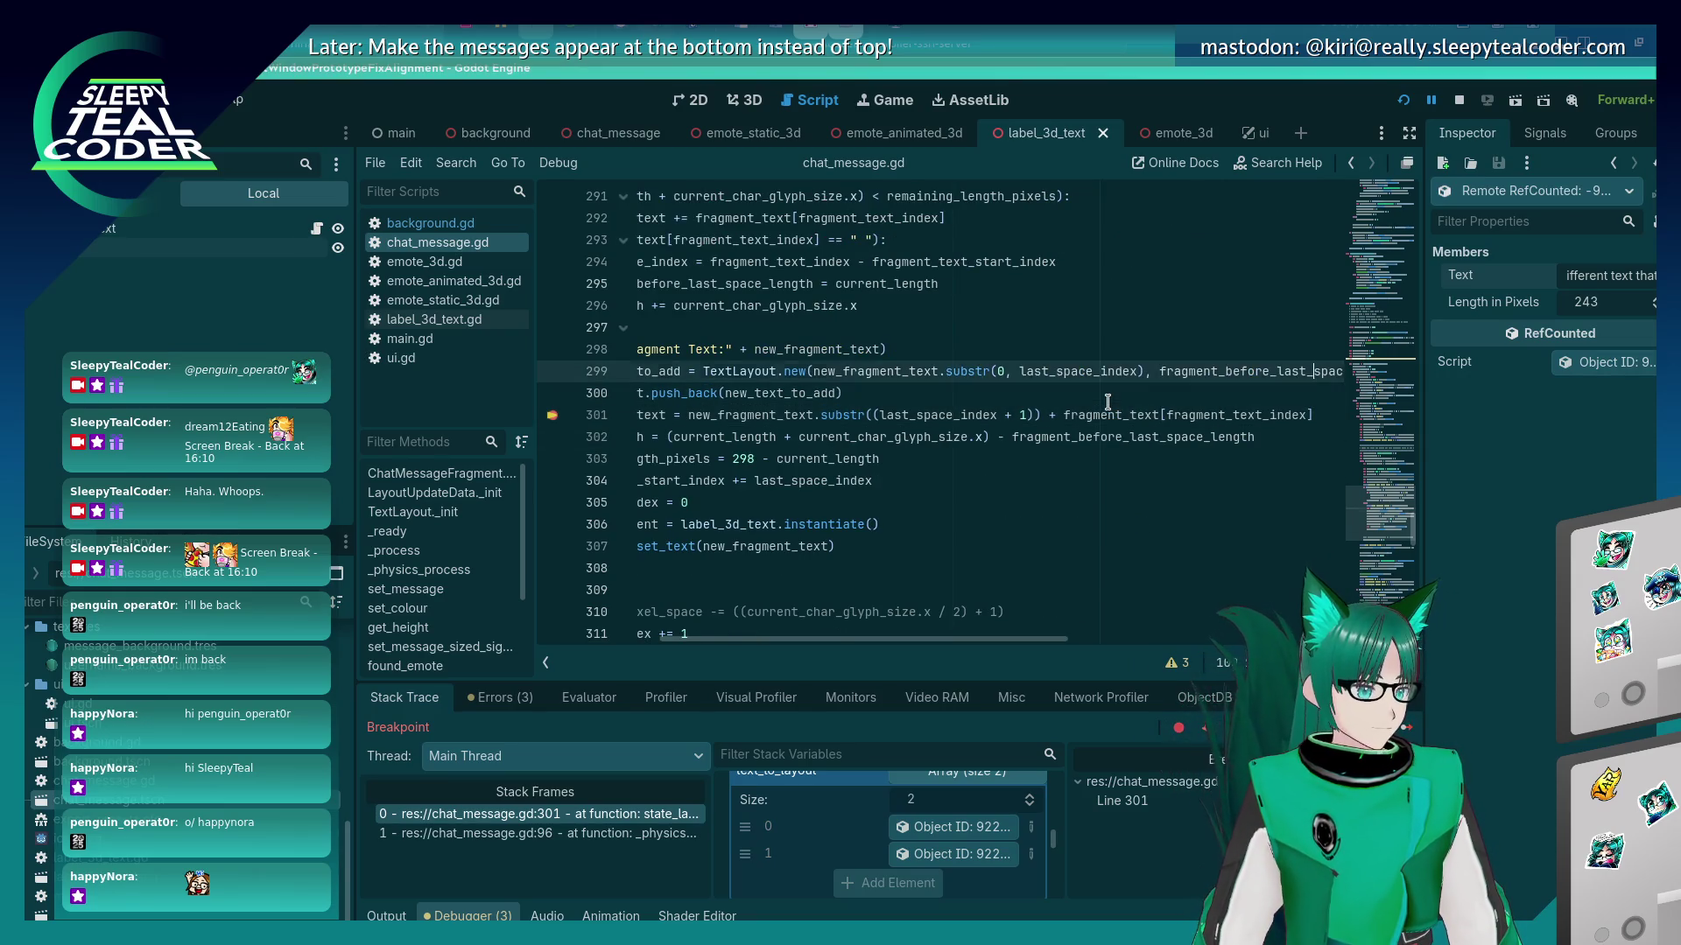
key(Home)
key(End)
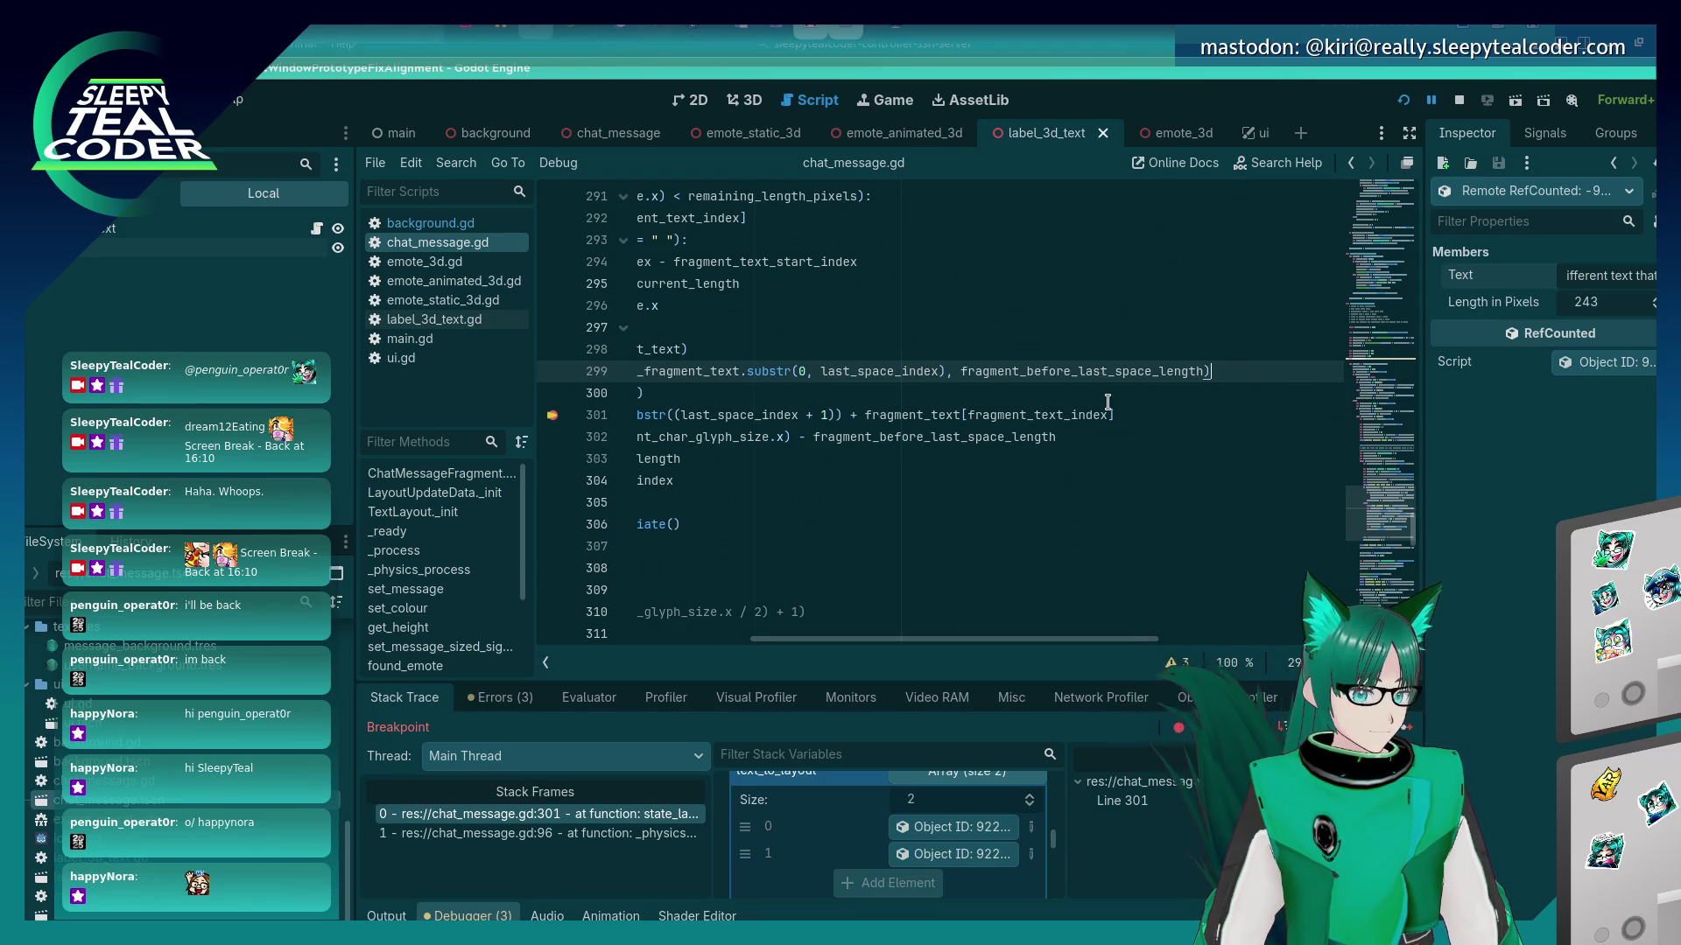
key(Home)
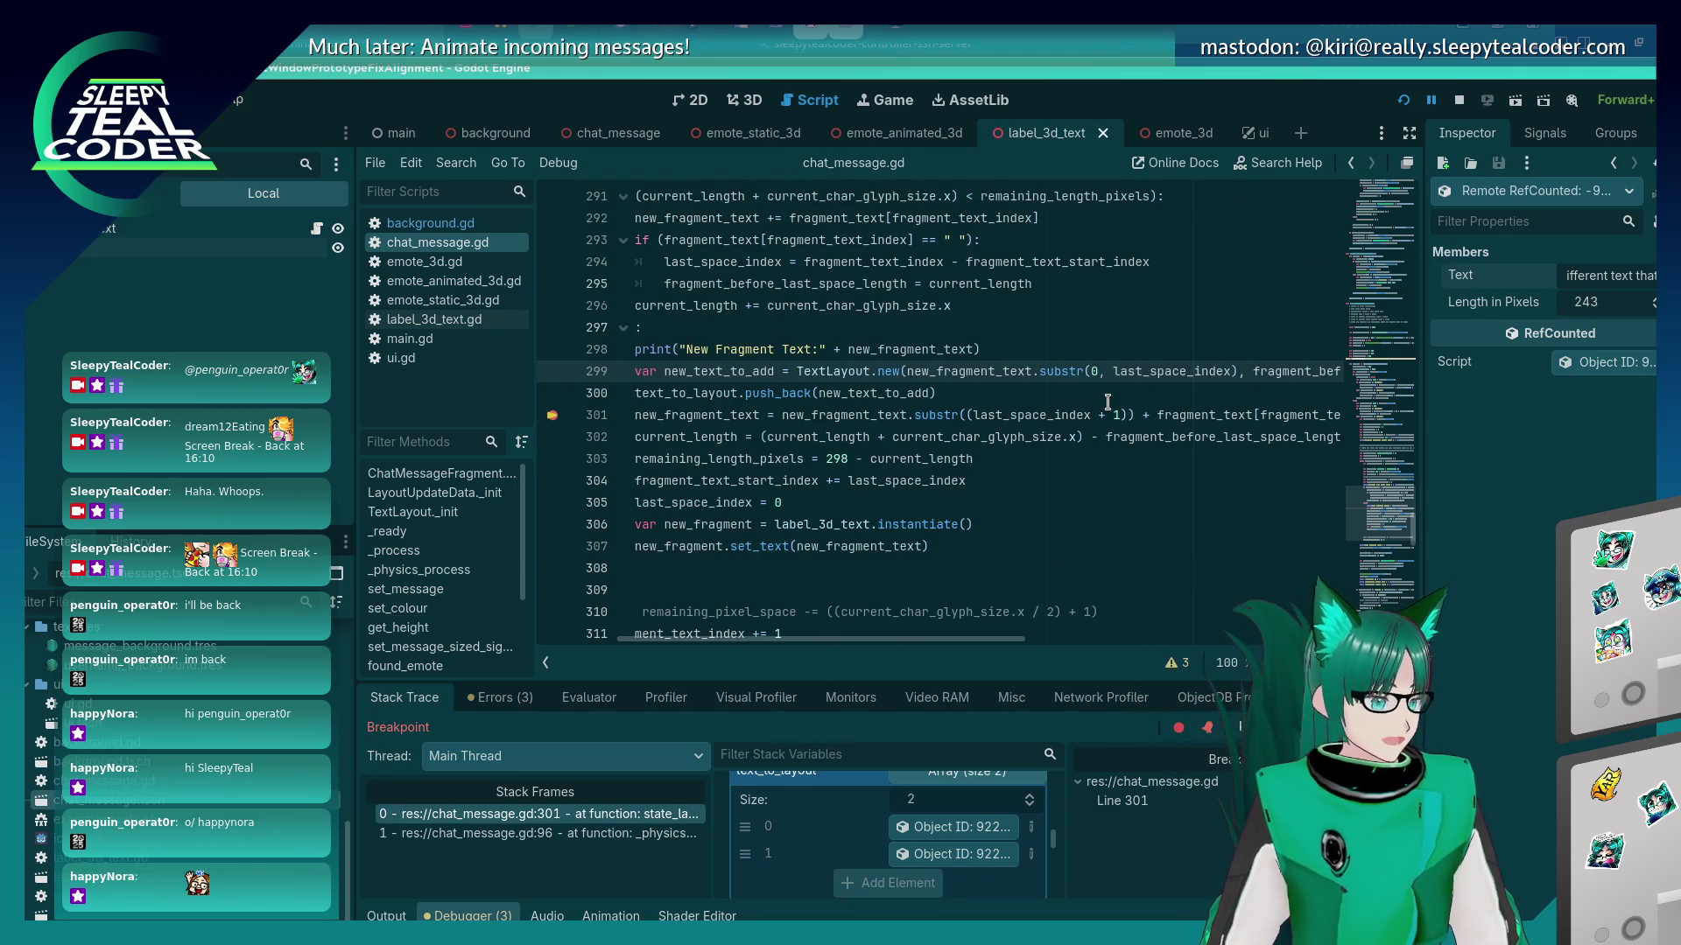
key(Home)
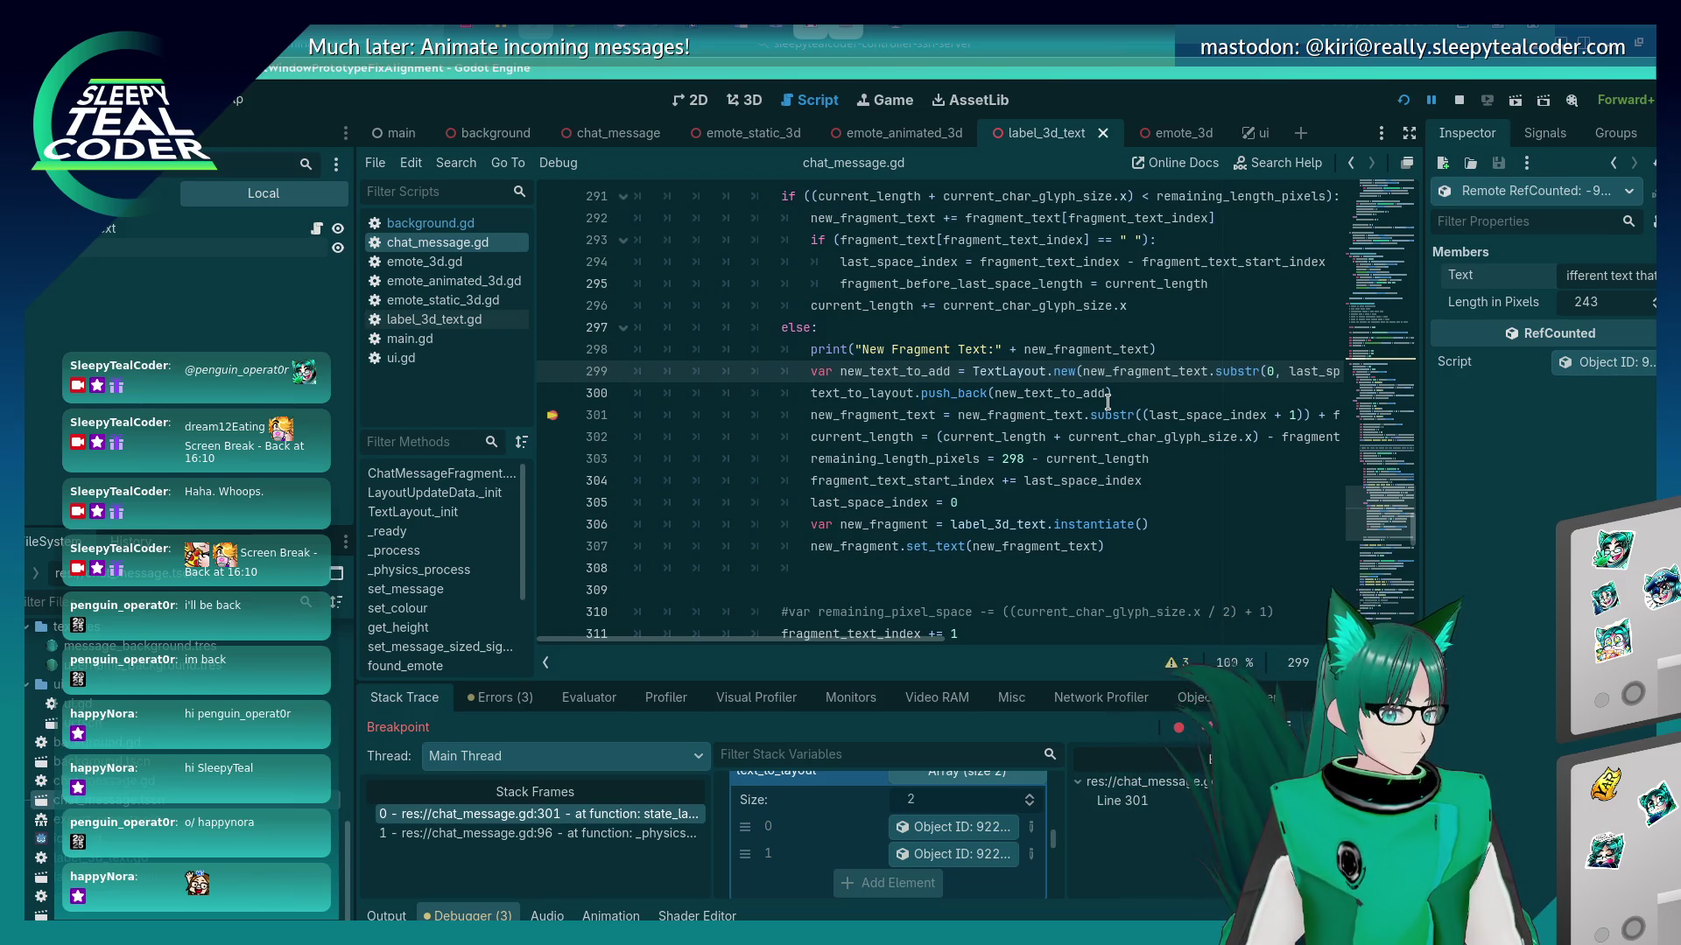
click(1405, 731)
Resume the game, scroll its wrapped messages, then return to line 299 of chat_message.gd.
click(1405, 728)
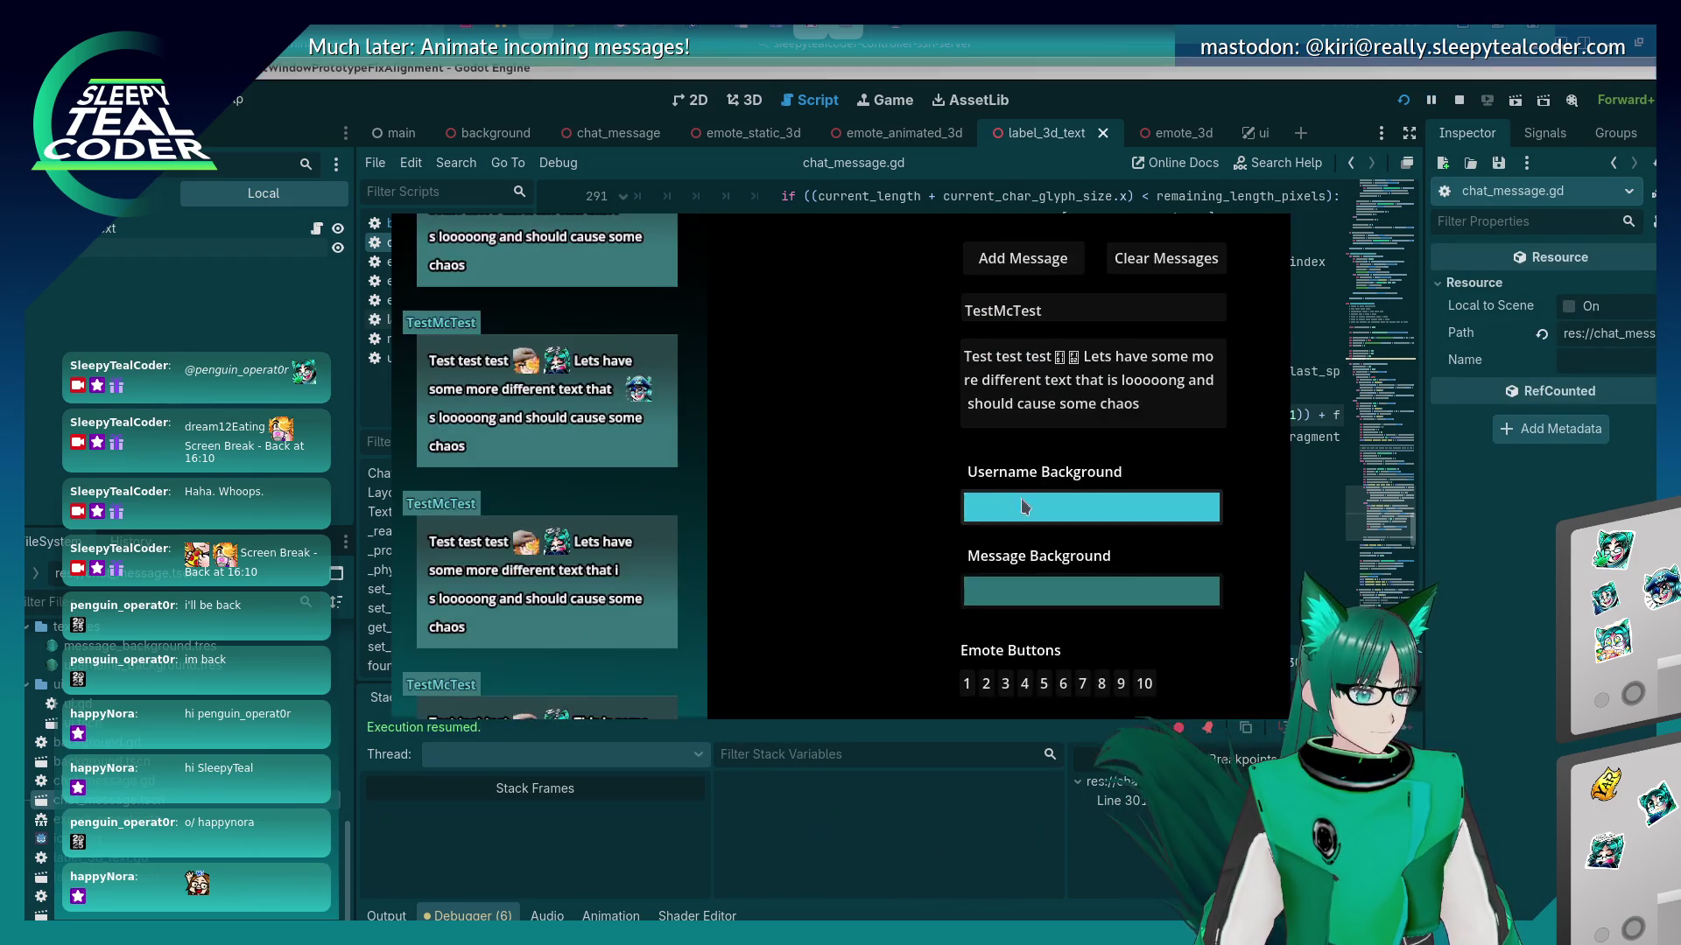
scroll(579, 439, up, 2)
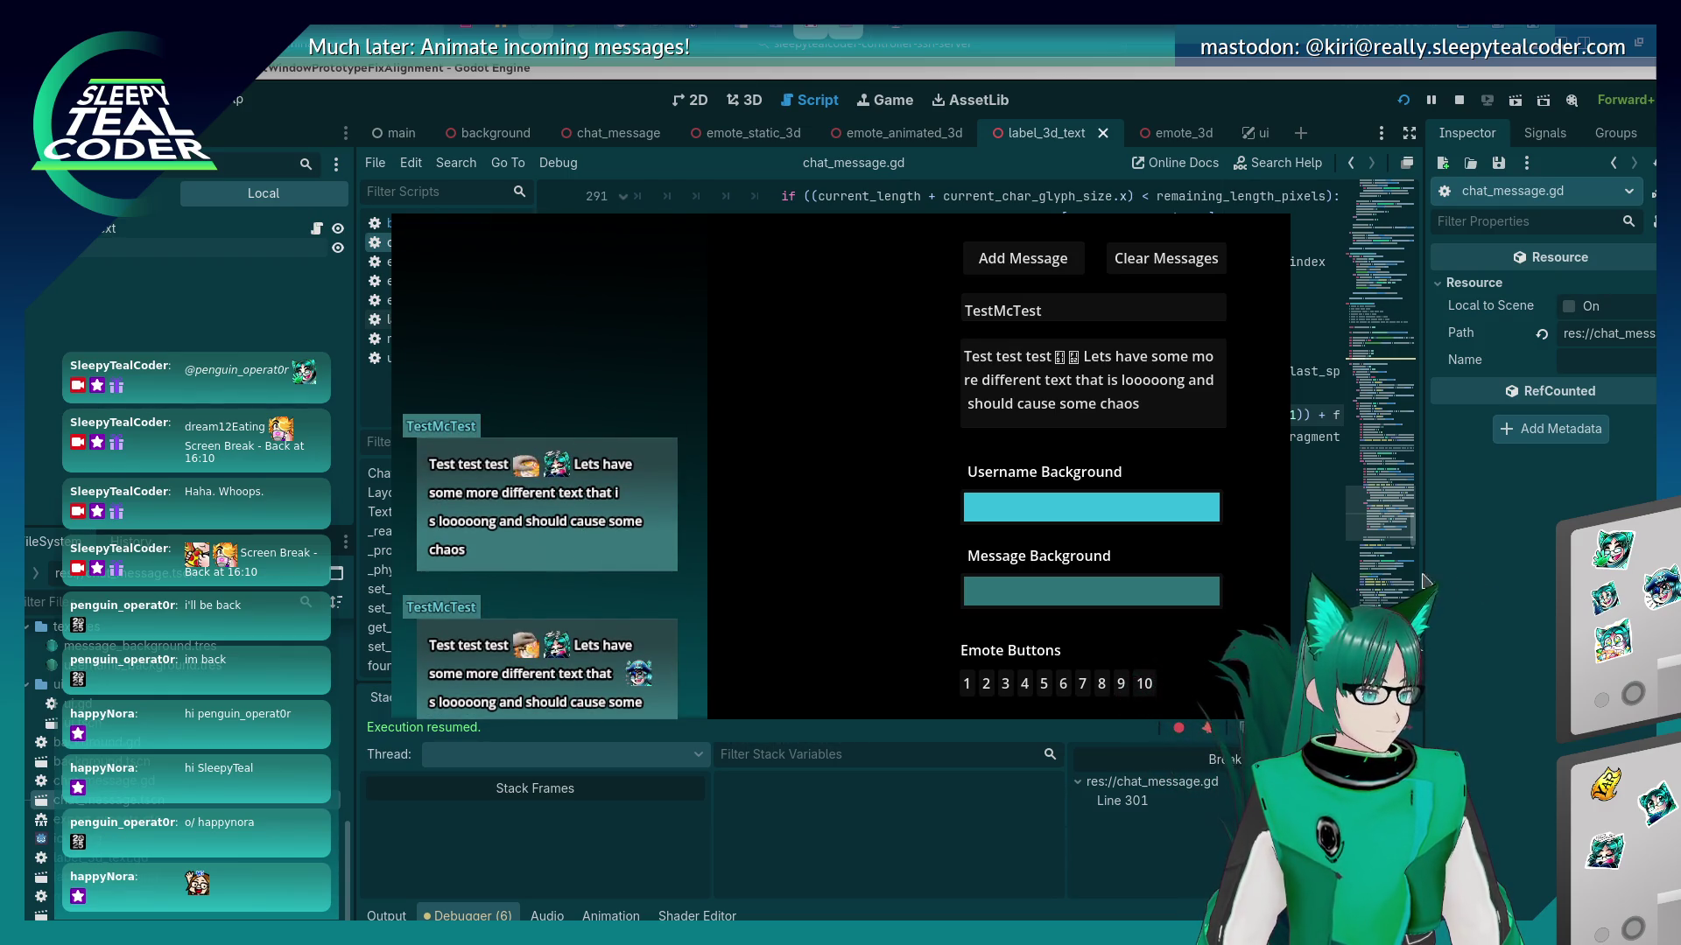
click(1353, 561)
mouse_move(904, 644)
mouse_down()
mouse_move(1013, 645)
mouse_move(956, 640)
mouse_move(1026, 625)
mouse_up()
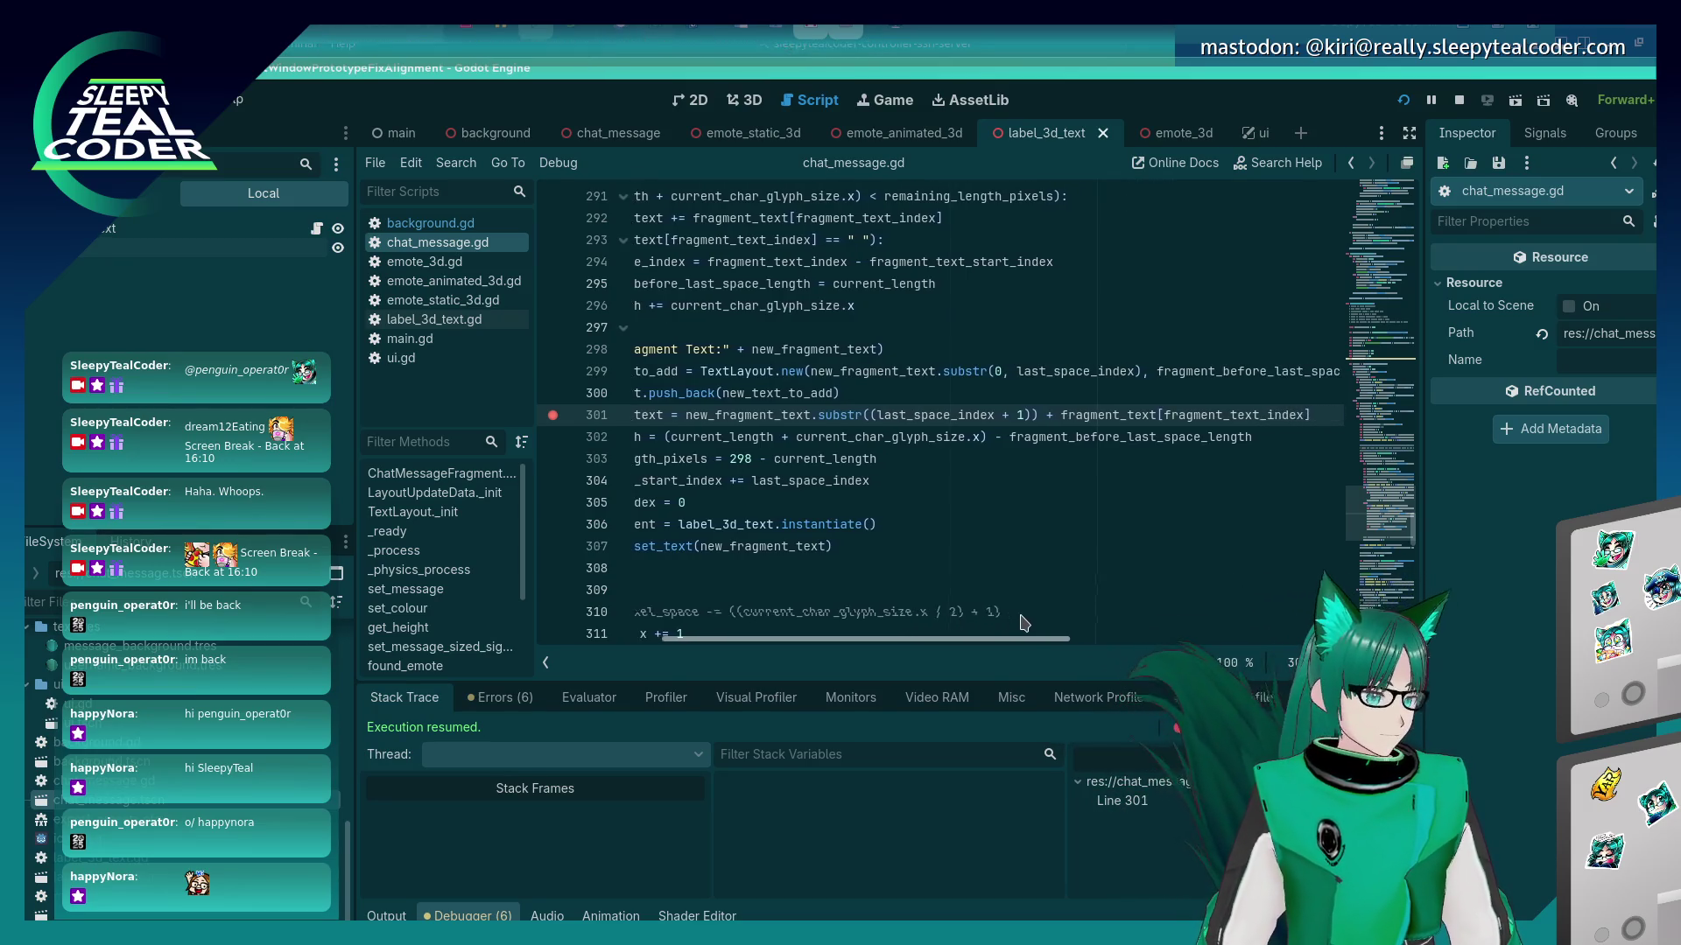
click(1018, 371)
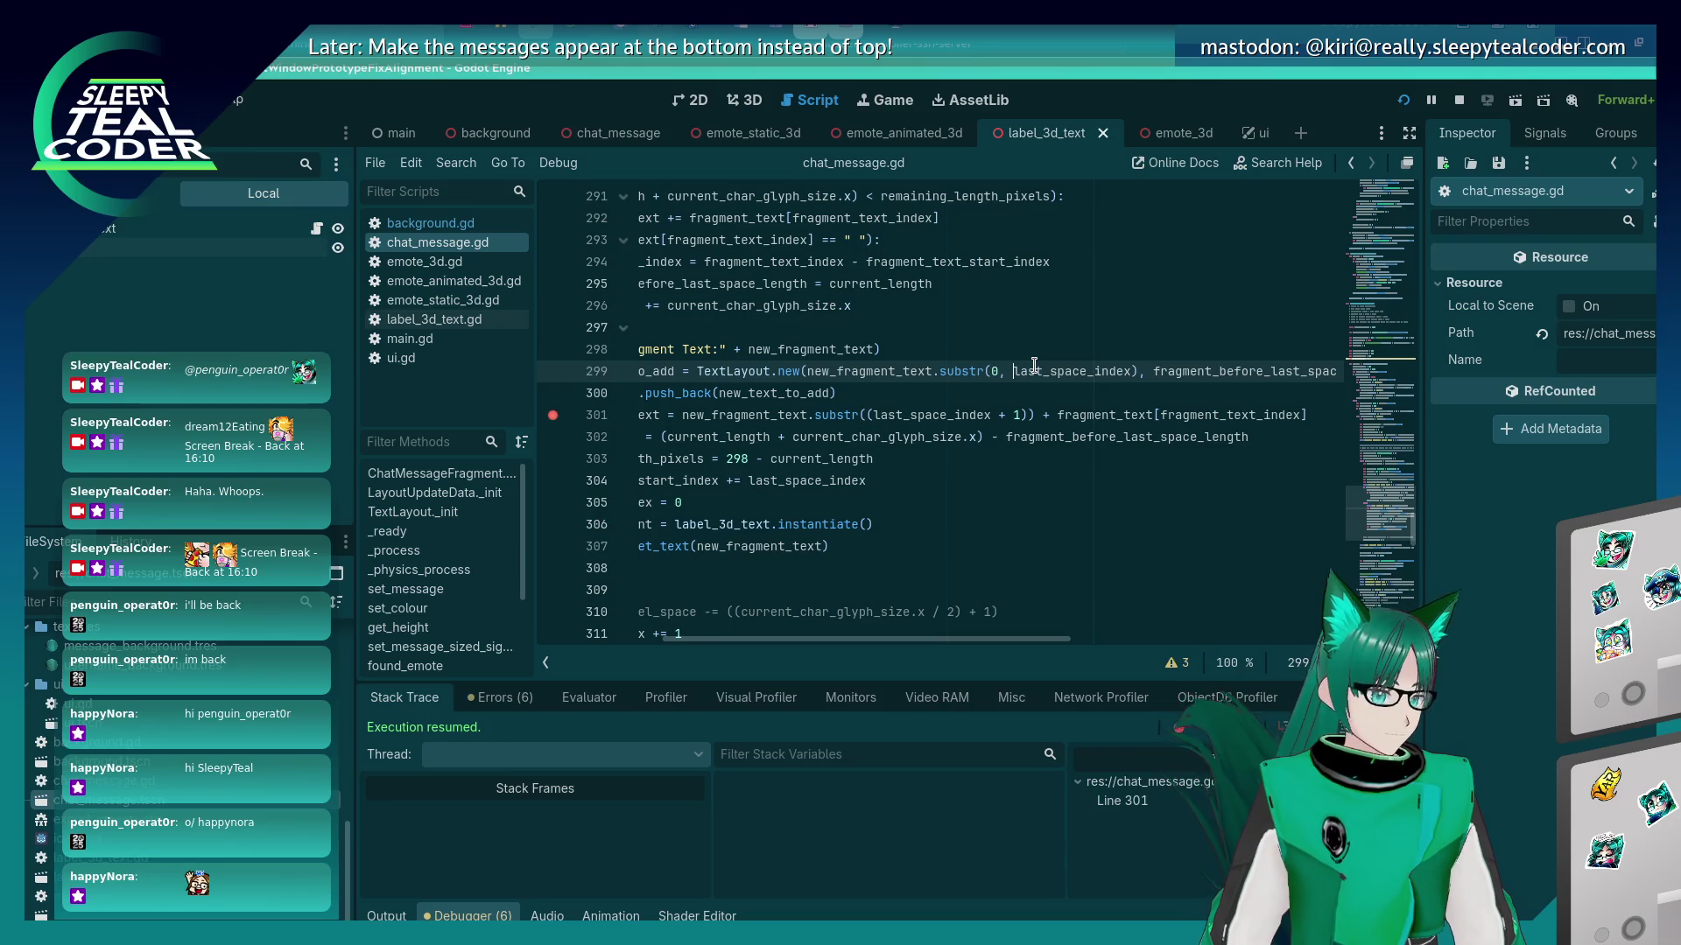
Change the line 299 substr length to (last_space_index - 1), save, and retest with a message.
text(()
key(ctrl+Right)
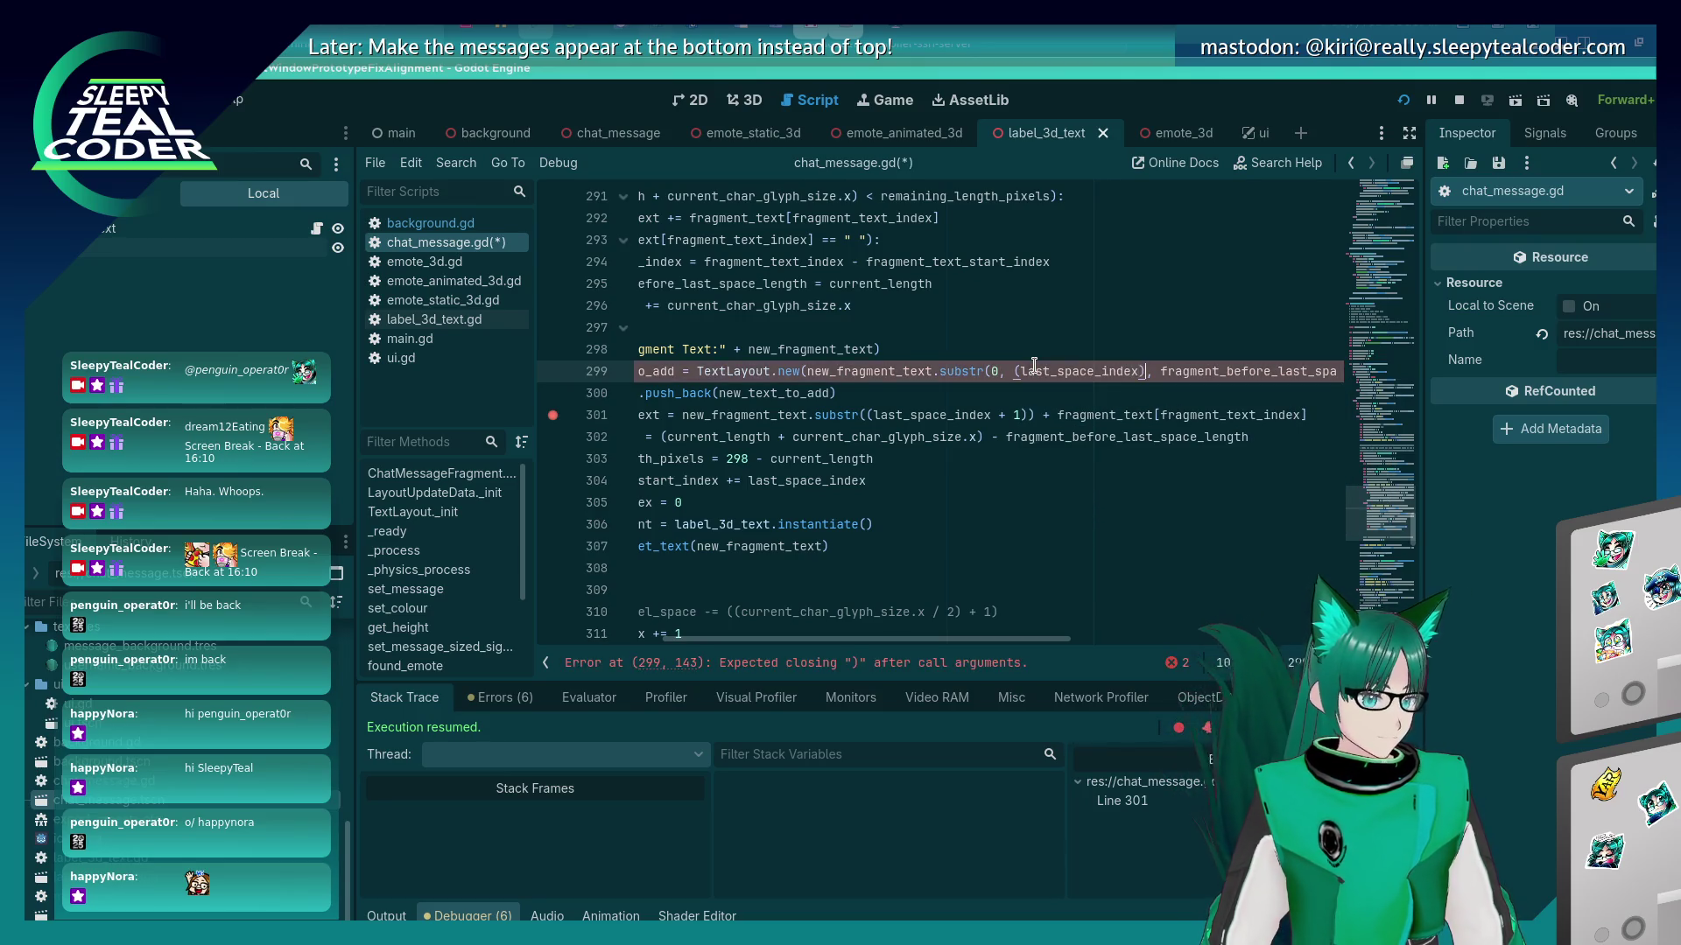
text(- 1)
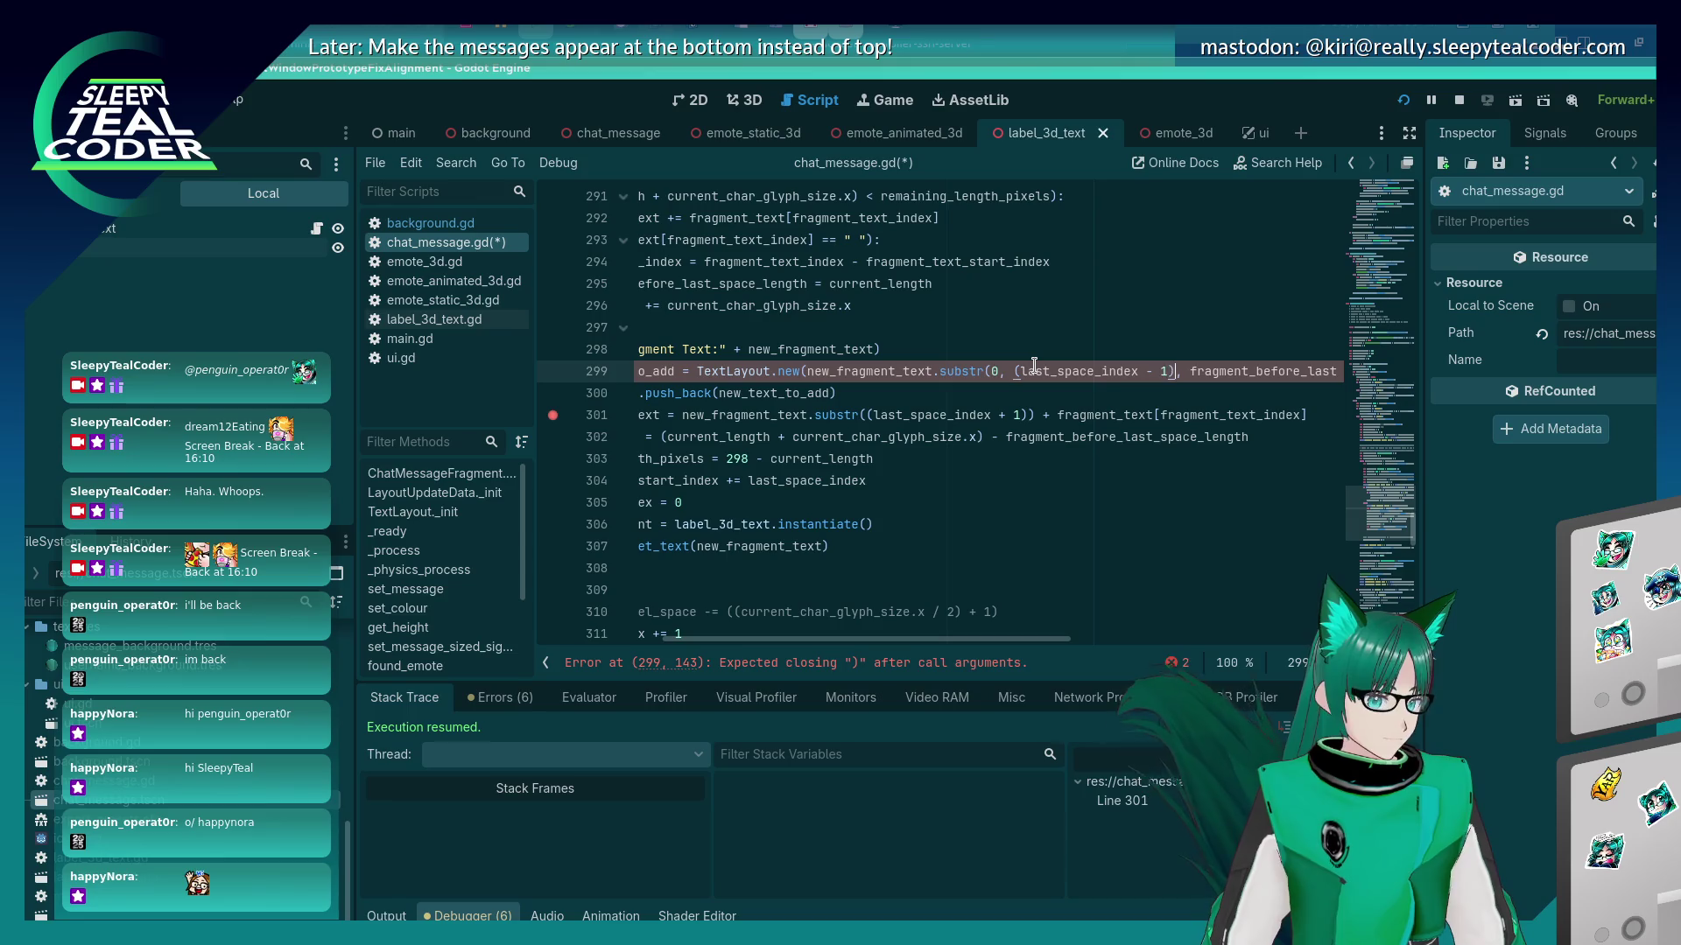
text())
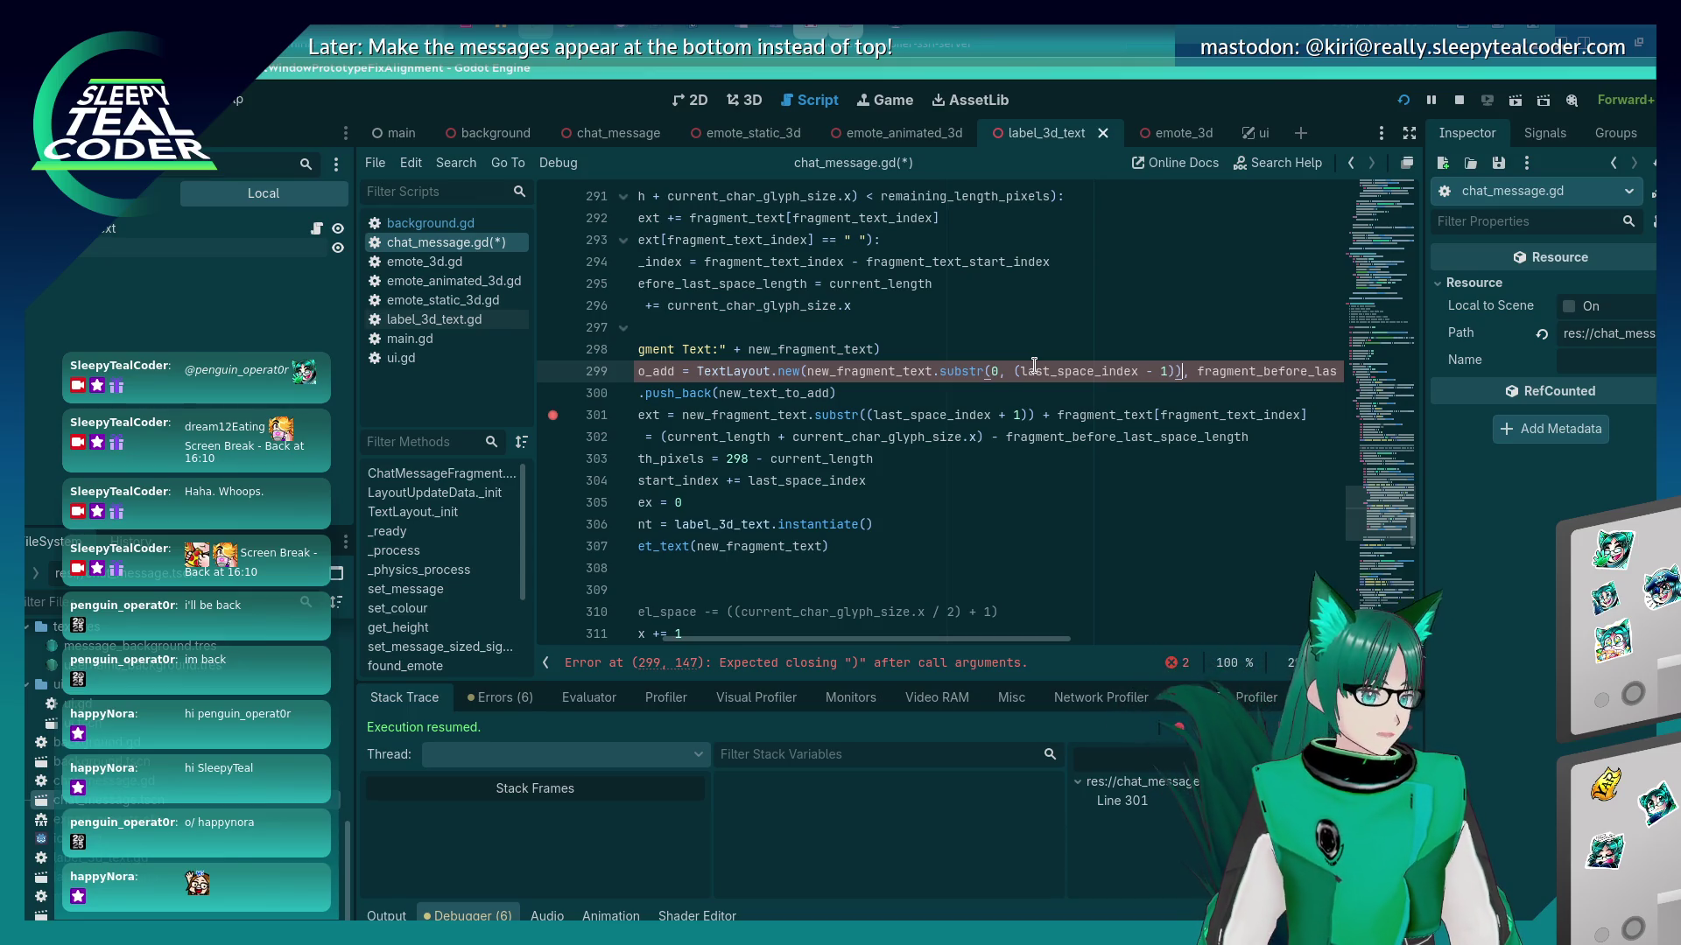
key(ctrl+s)
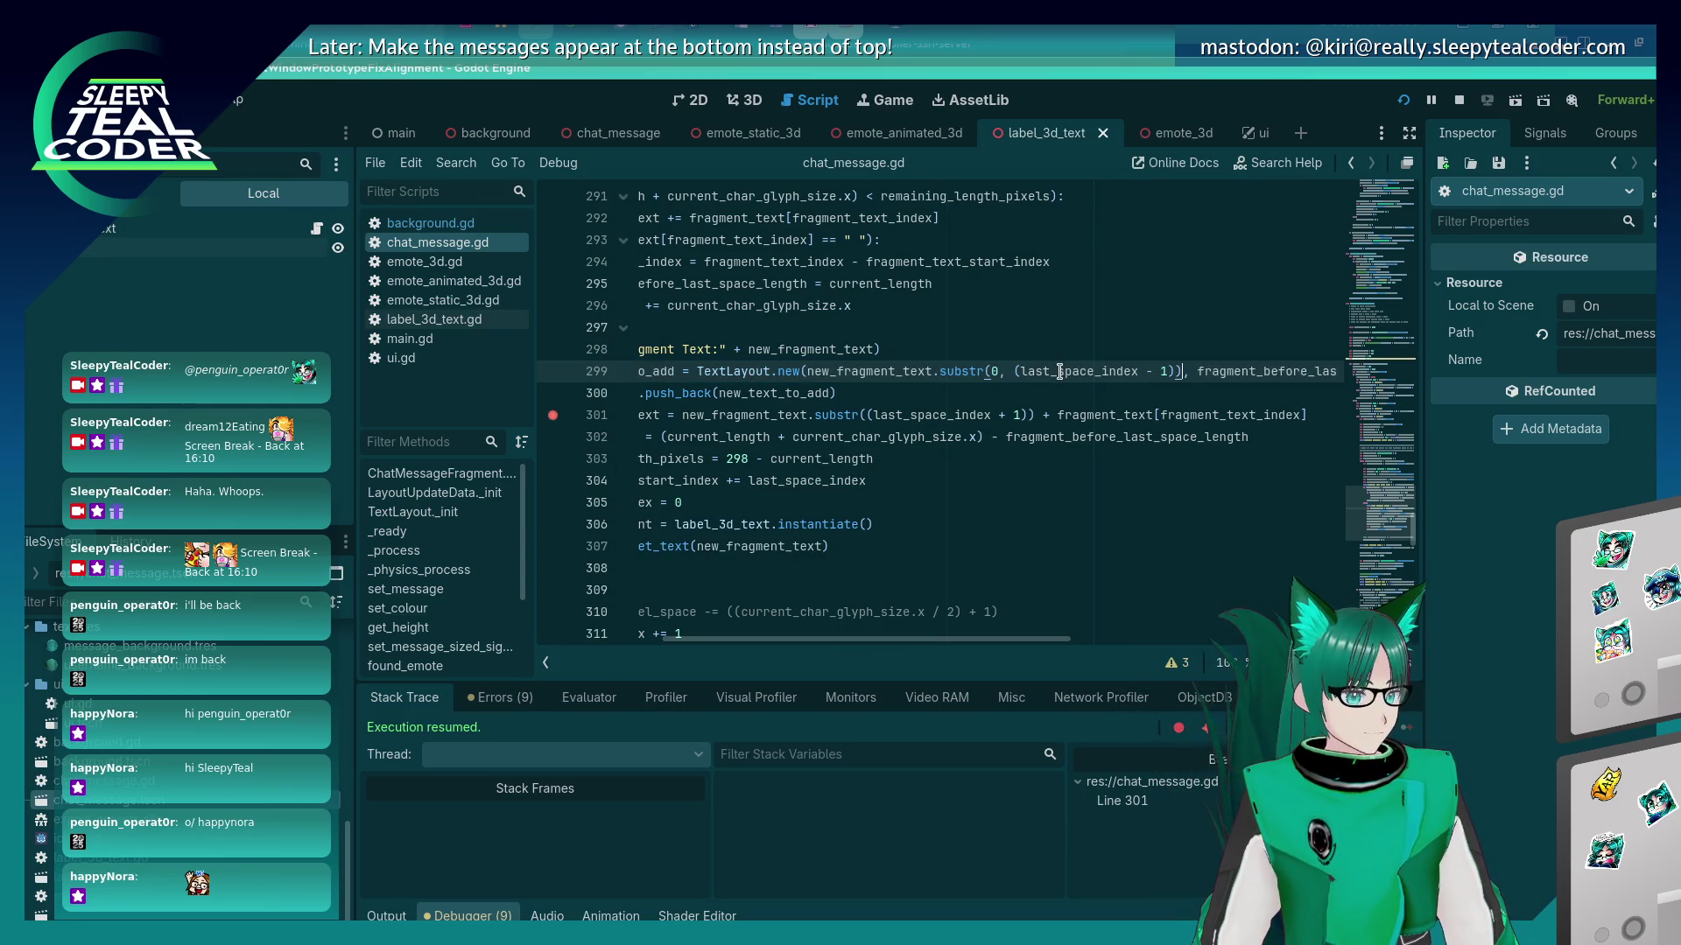
key(alt+Tab)
click(1040, 261)
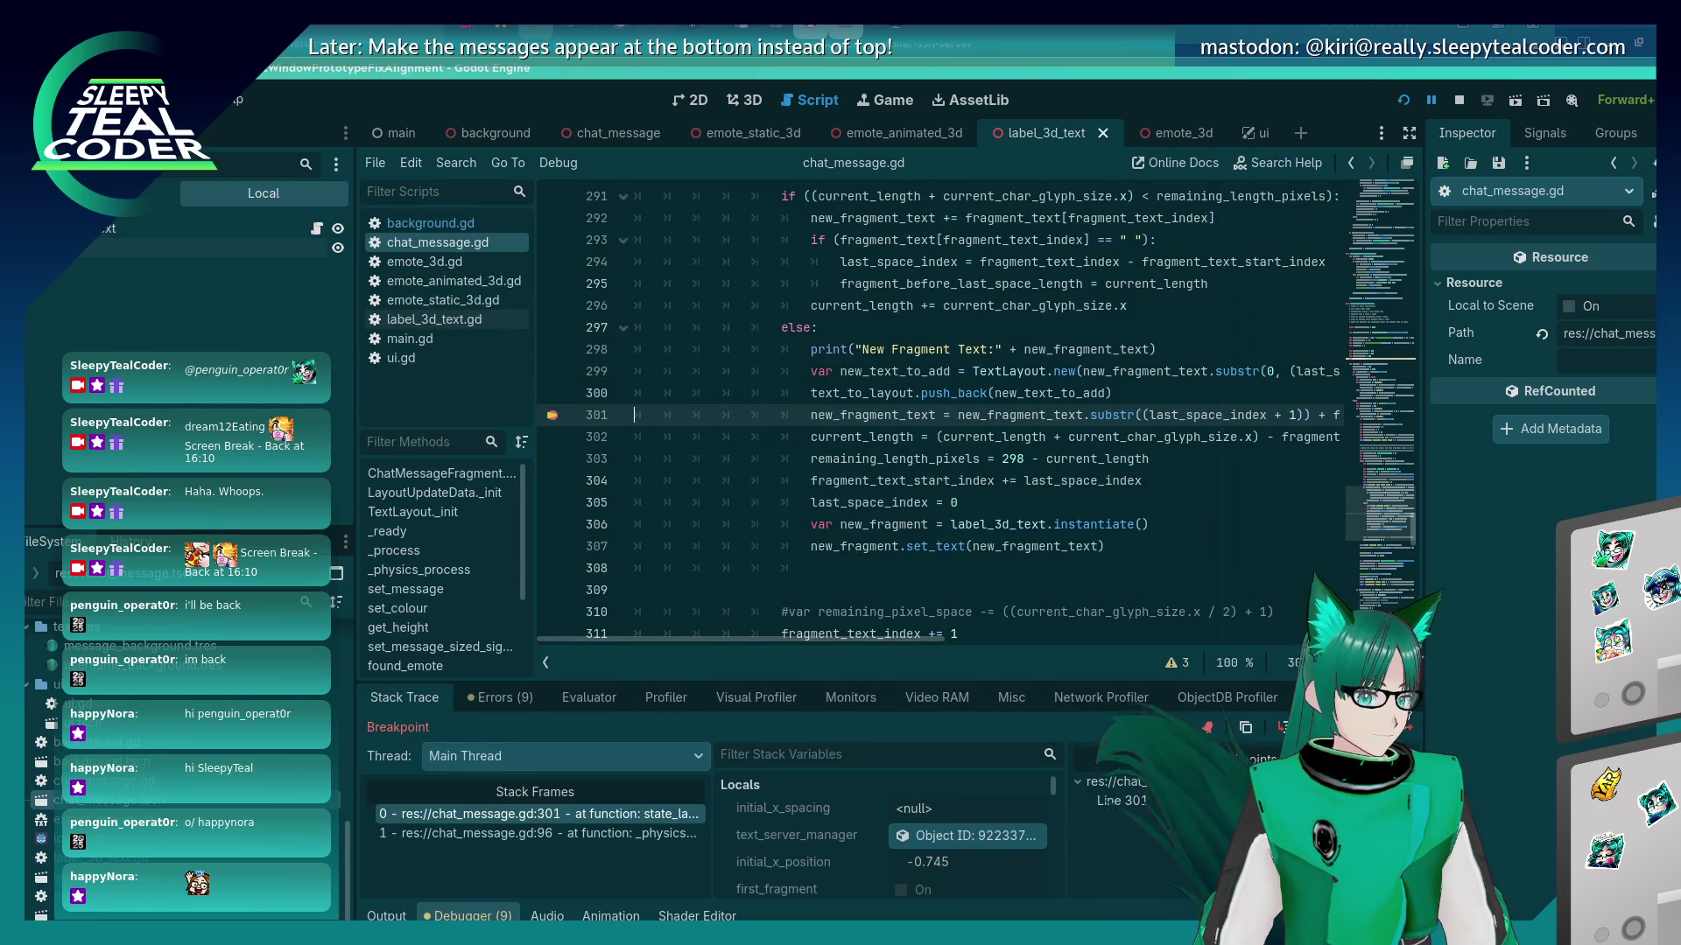
click(1403, 730)
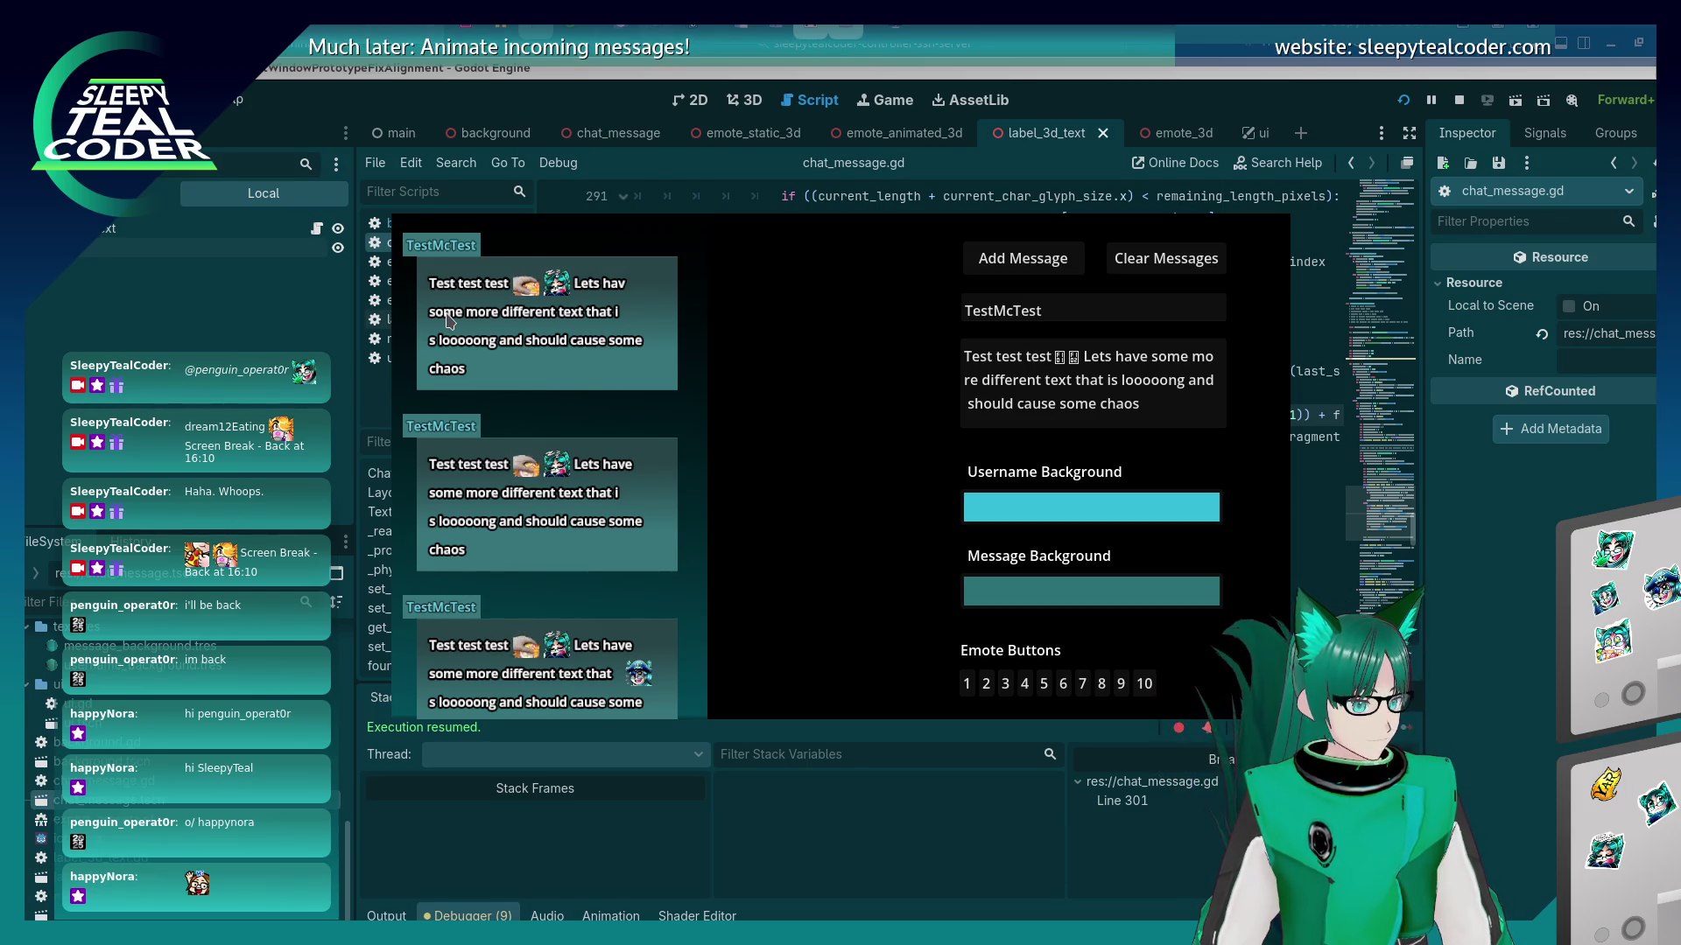
Undo that offset edit, rerun the game with F5, and add messages until line 301 breaks.
click(1537, 584)
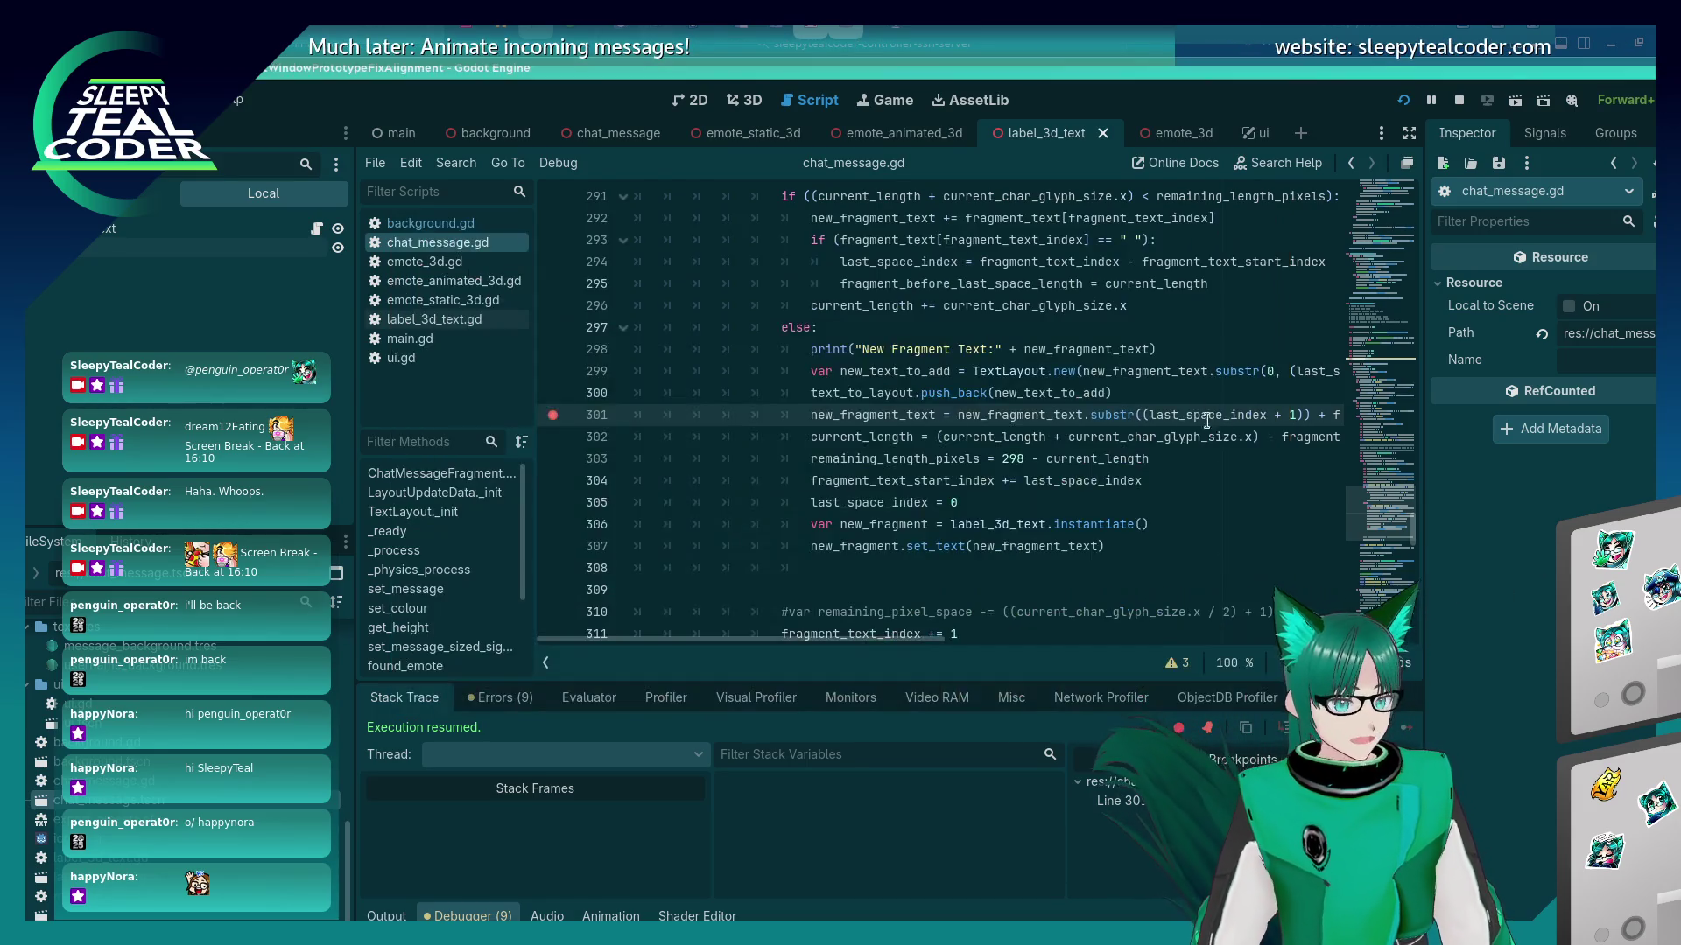
click(1289, 372)
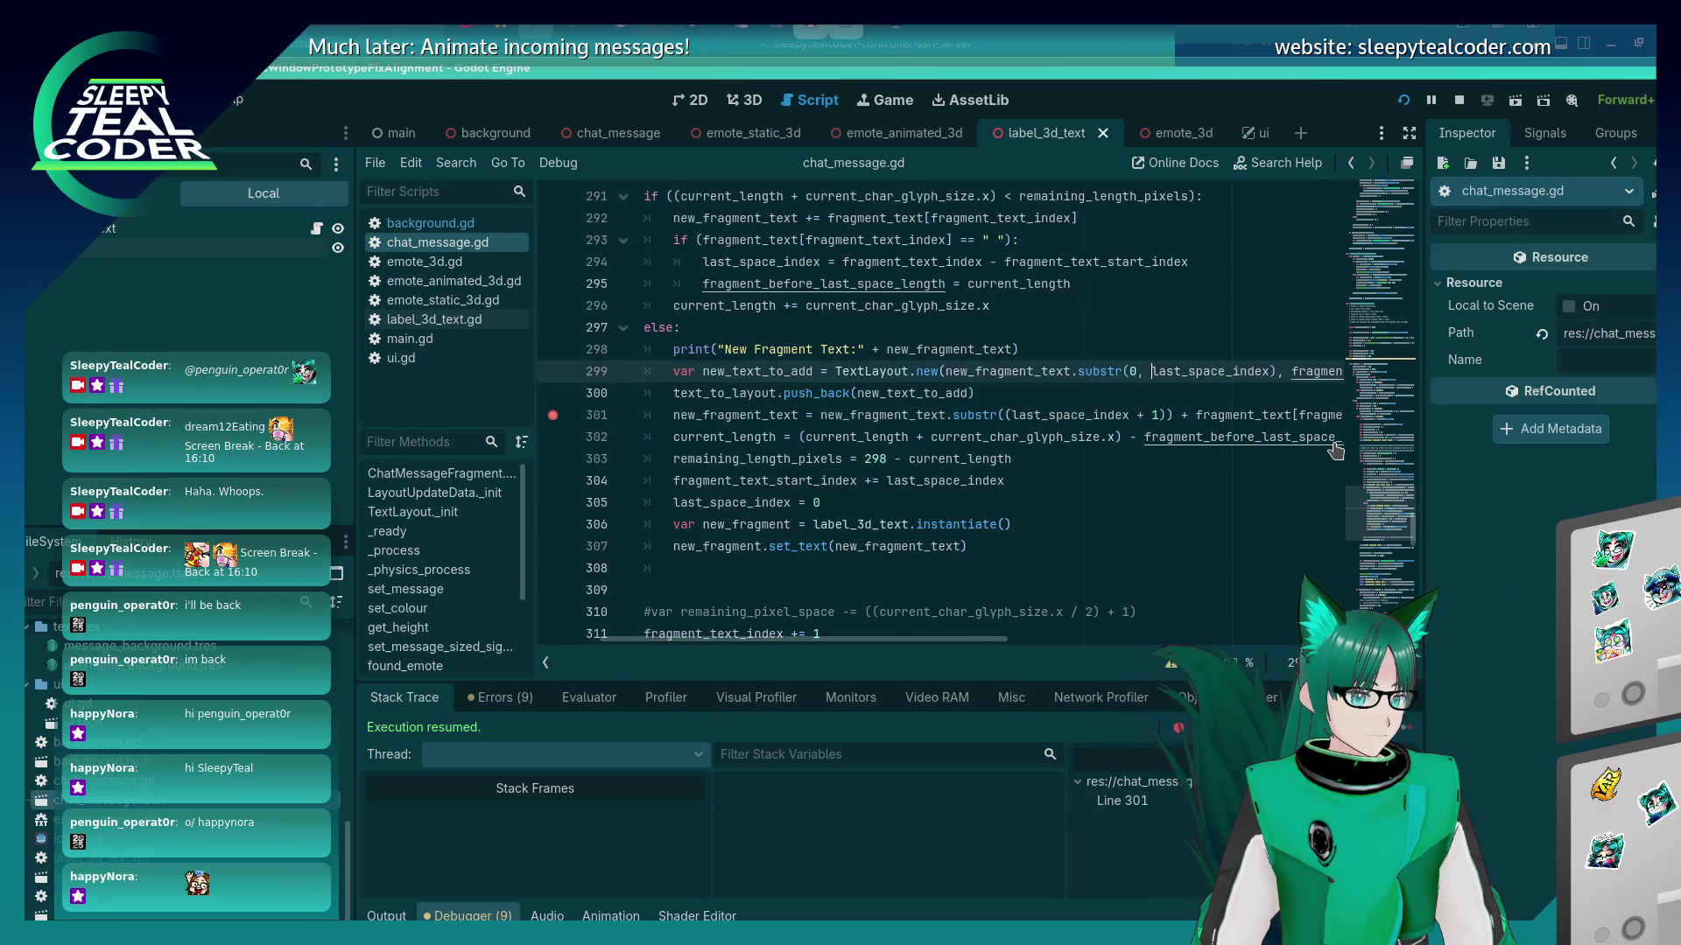
key(ctrl+z)
key(ctrl+z)
key(ctrl+z)
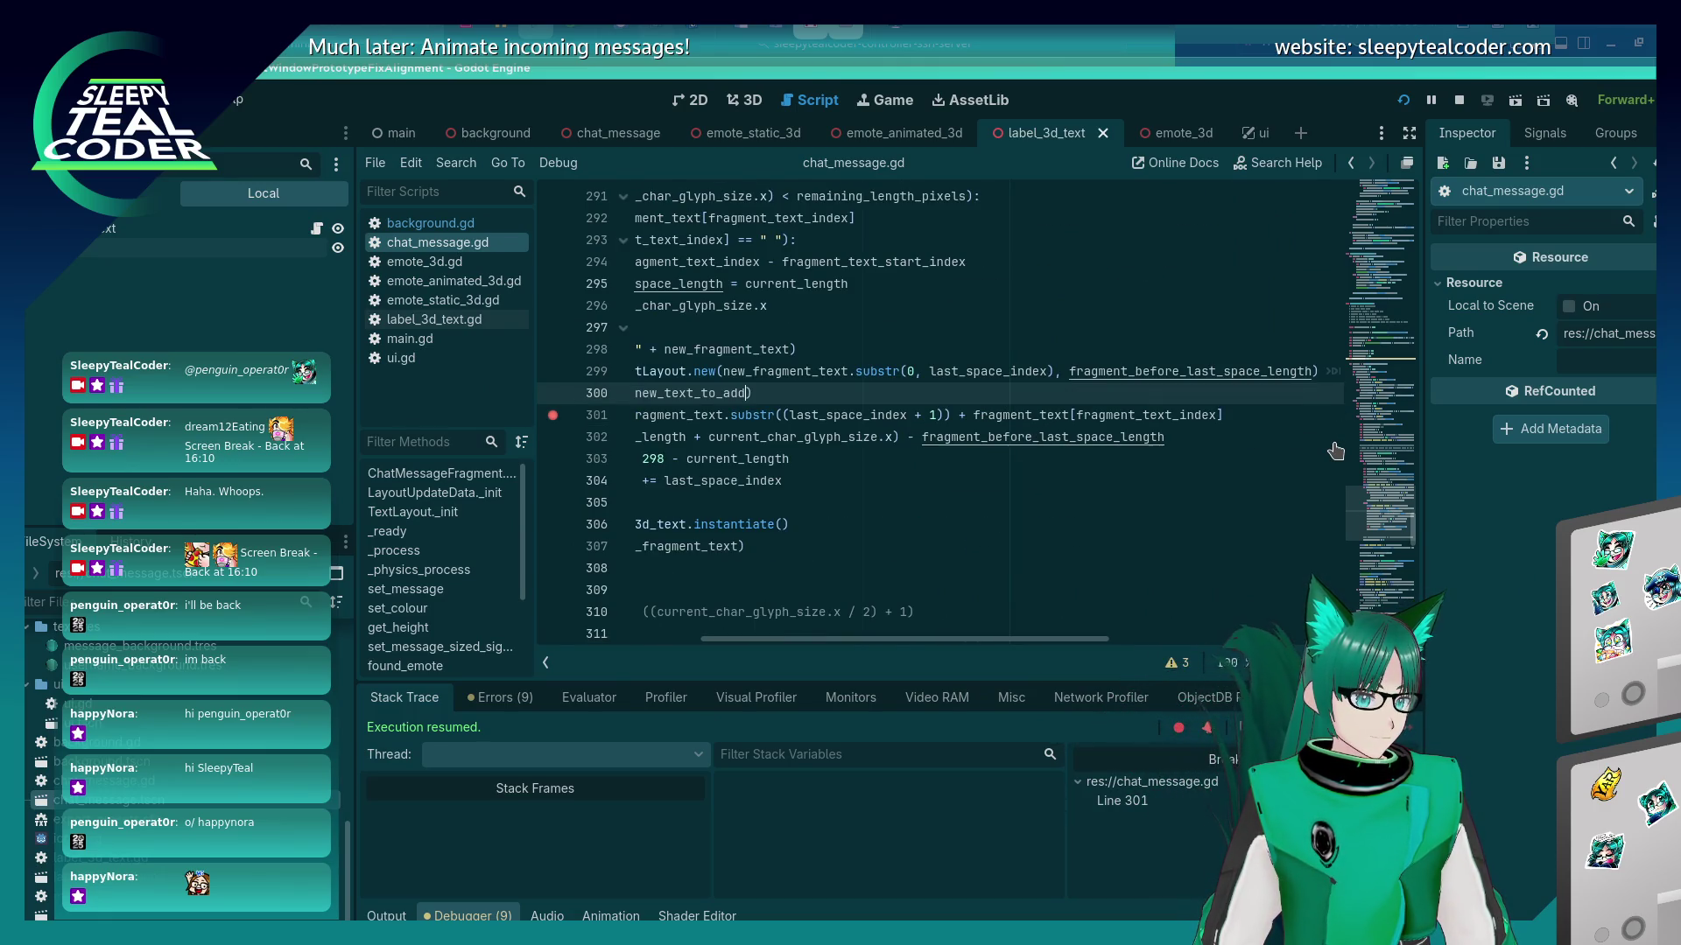
key(ctrl+z)
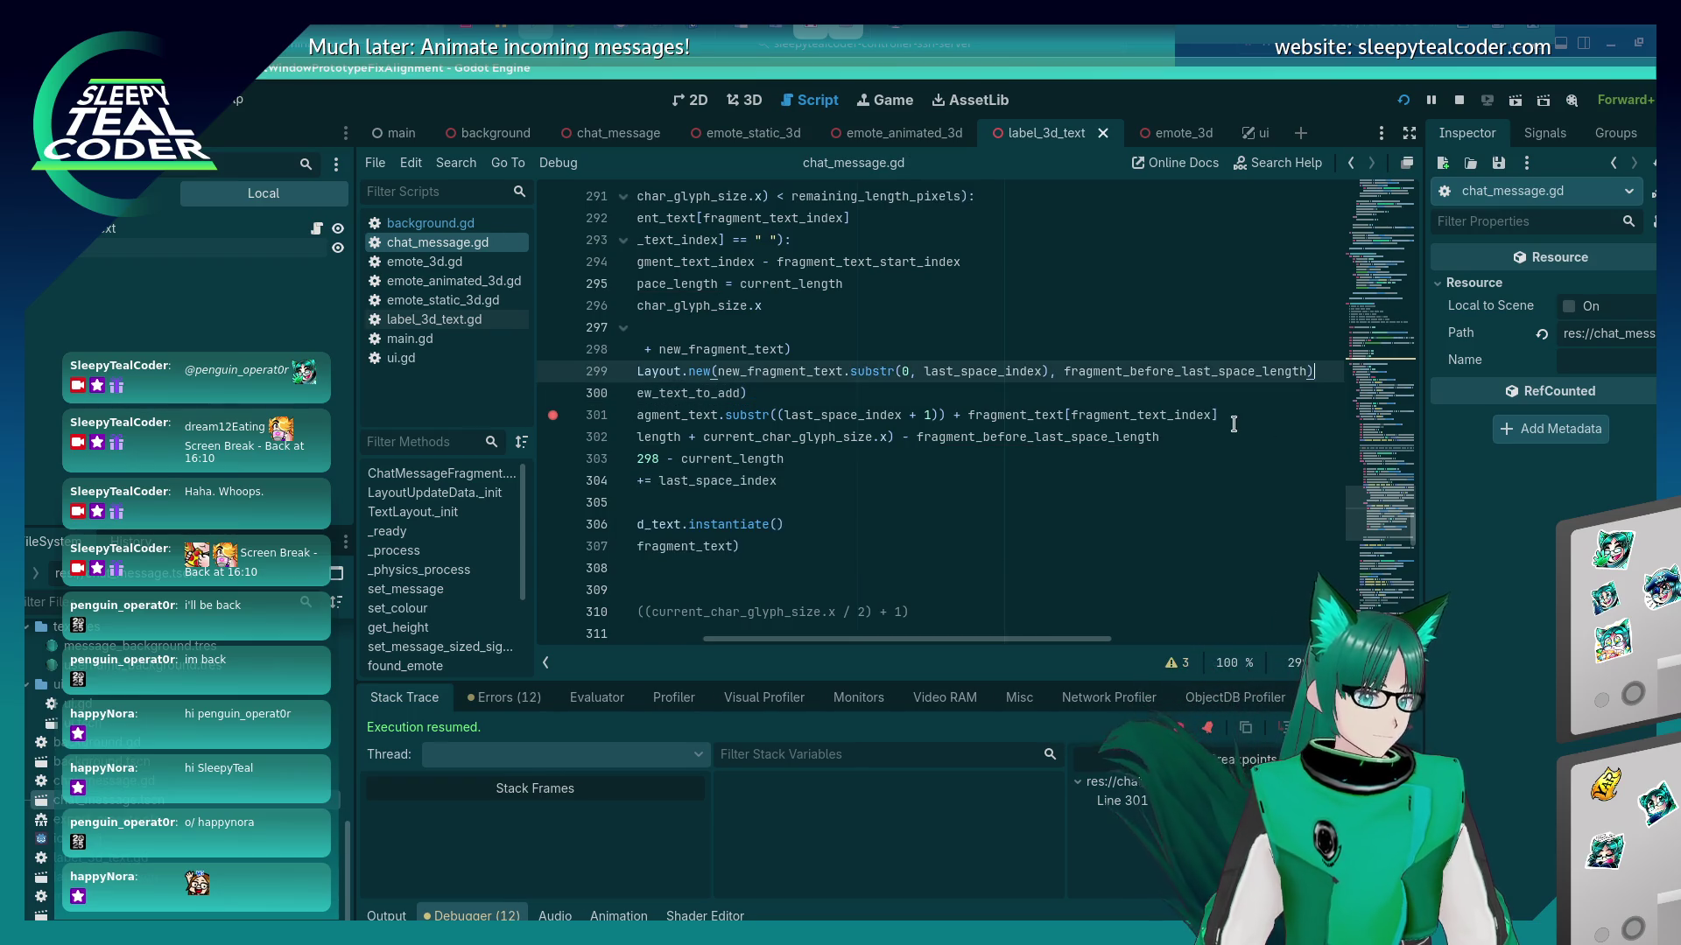
key(F5)
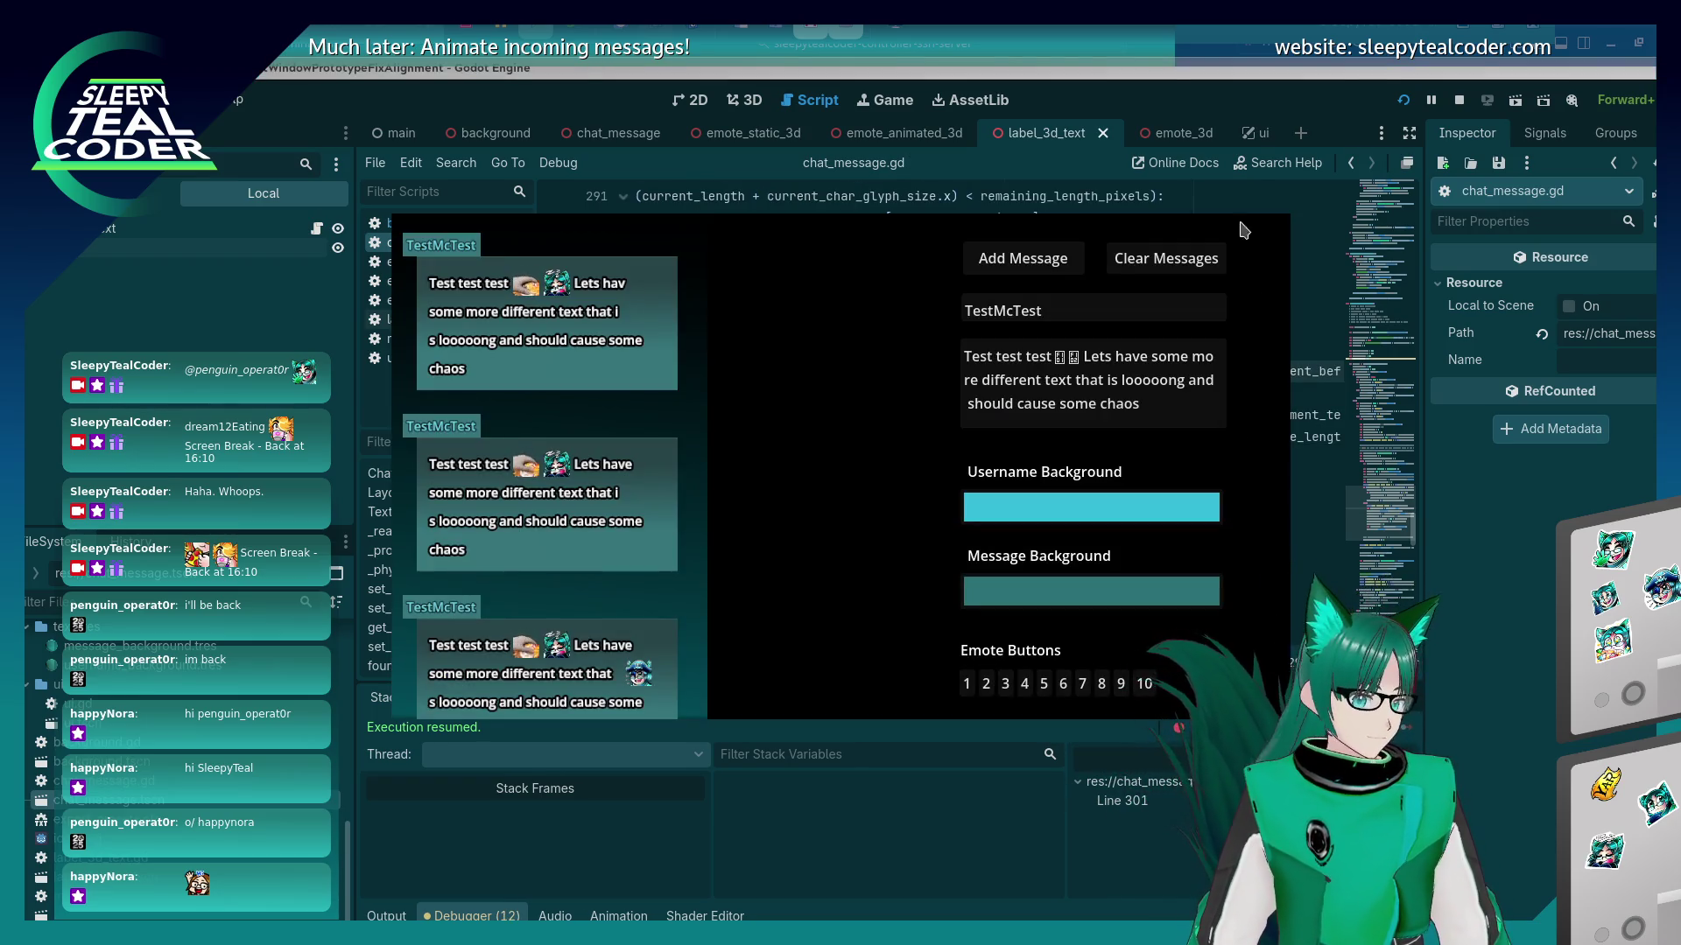
click(1022, 259)
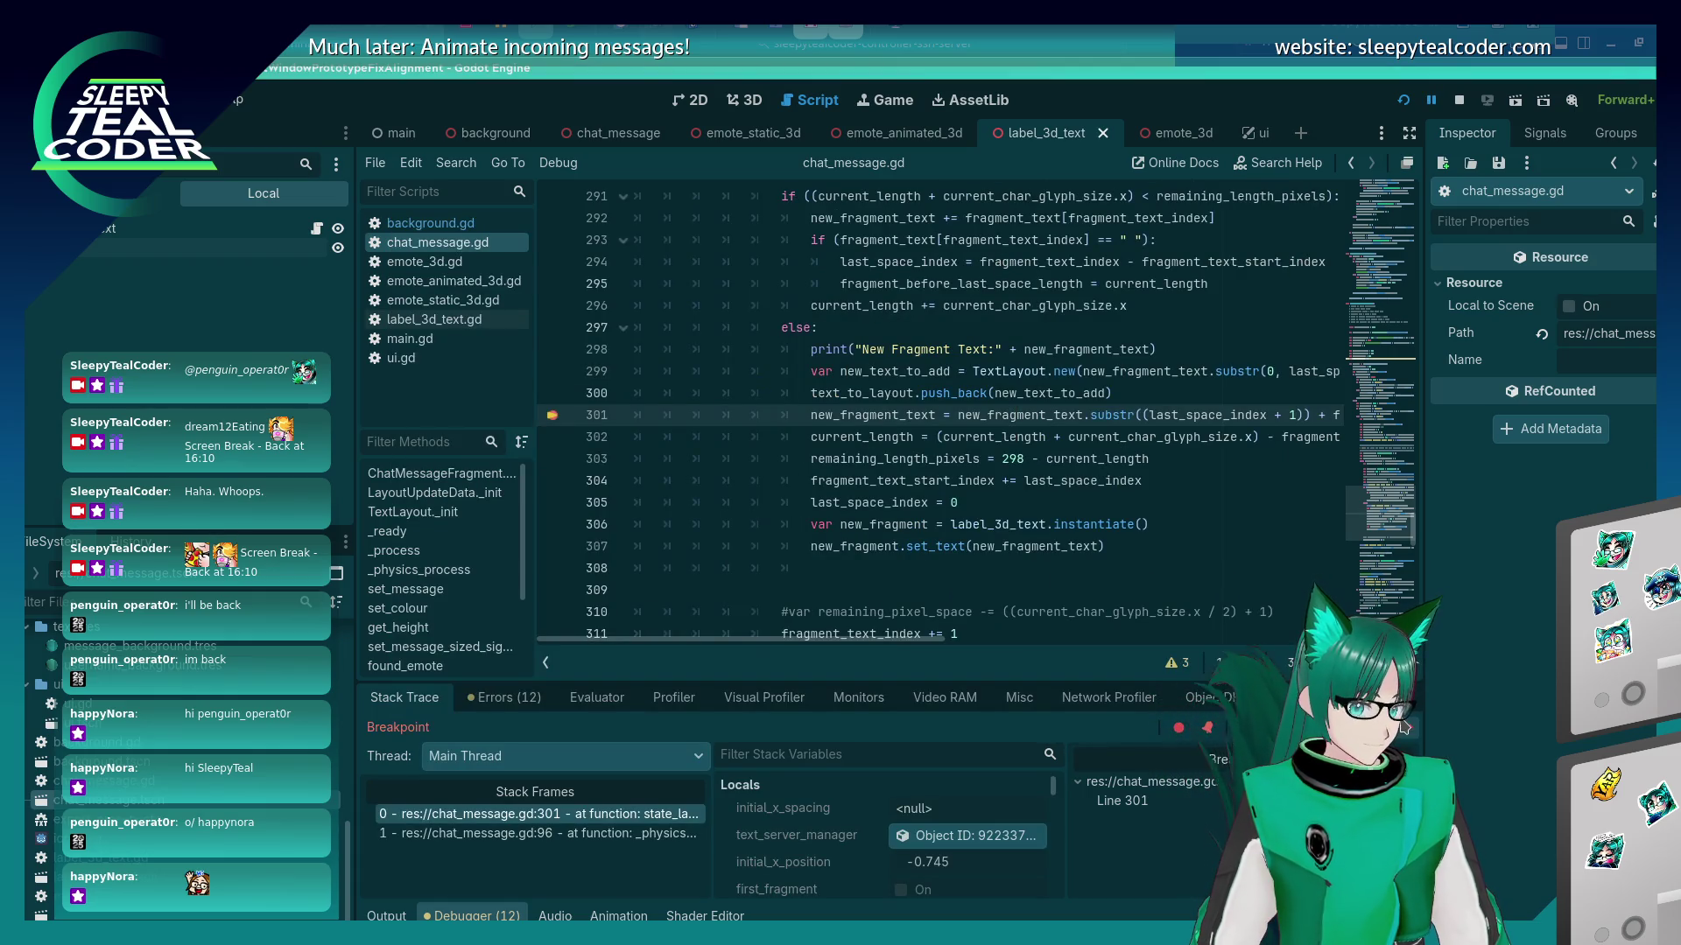
click(1403, 727)
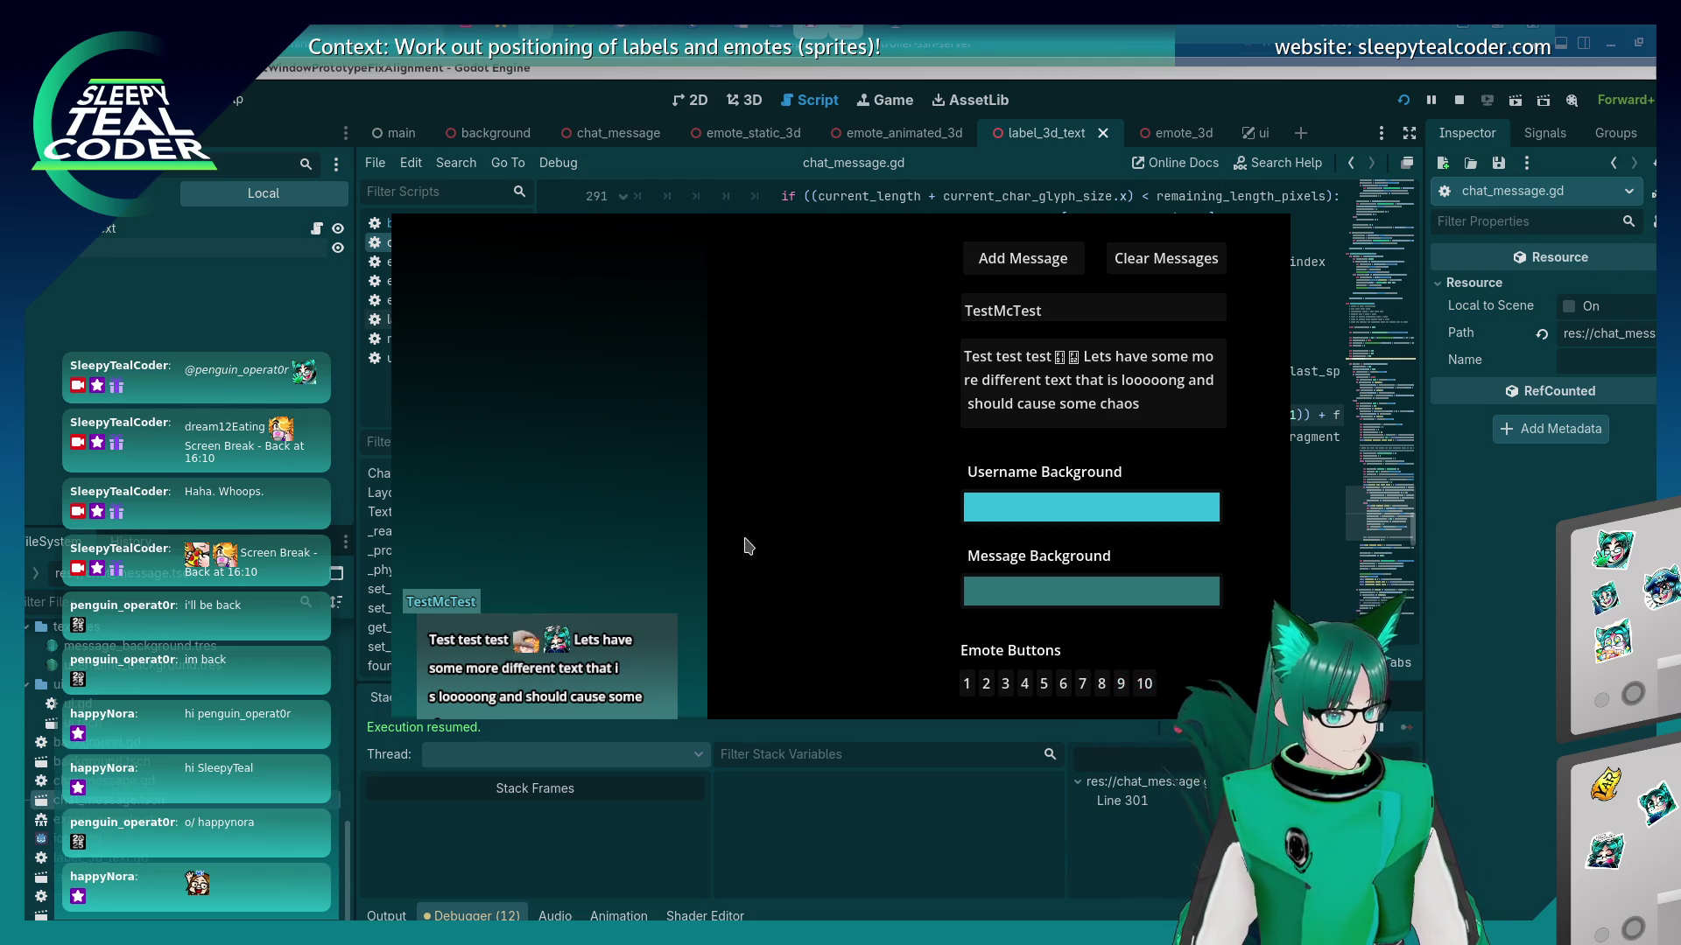
click(980, 275)
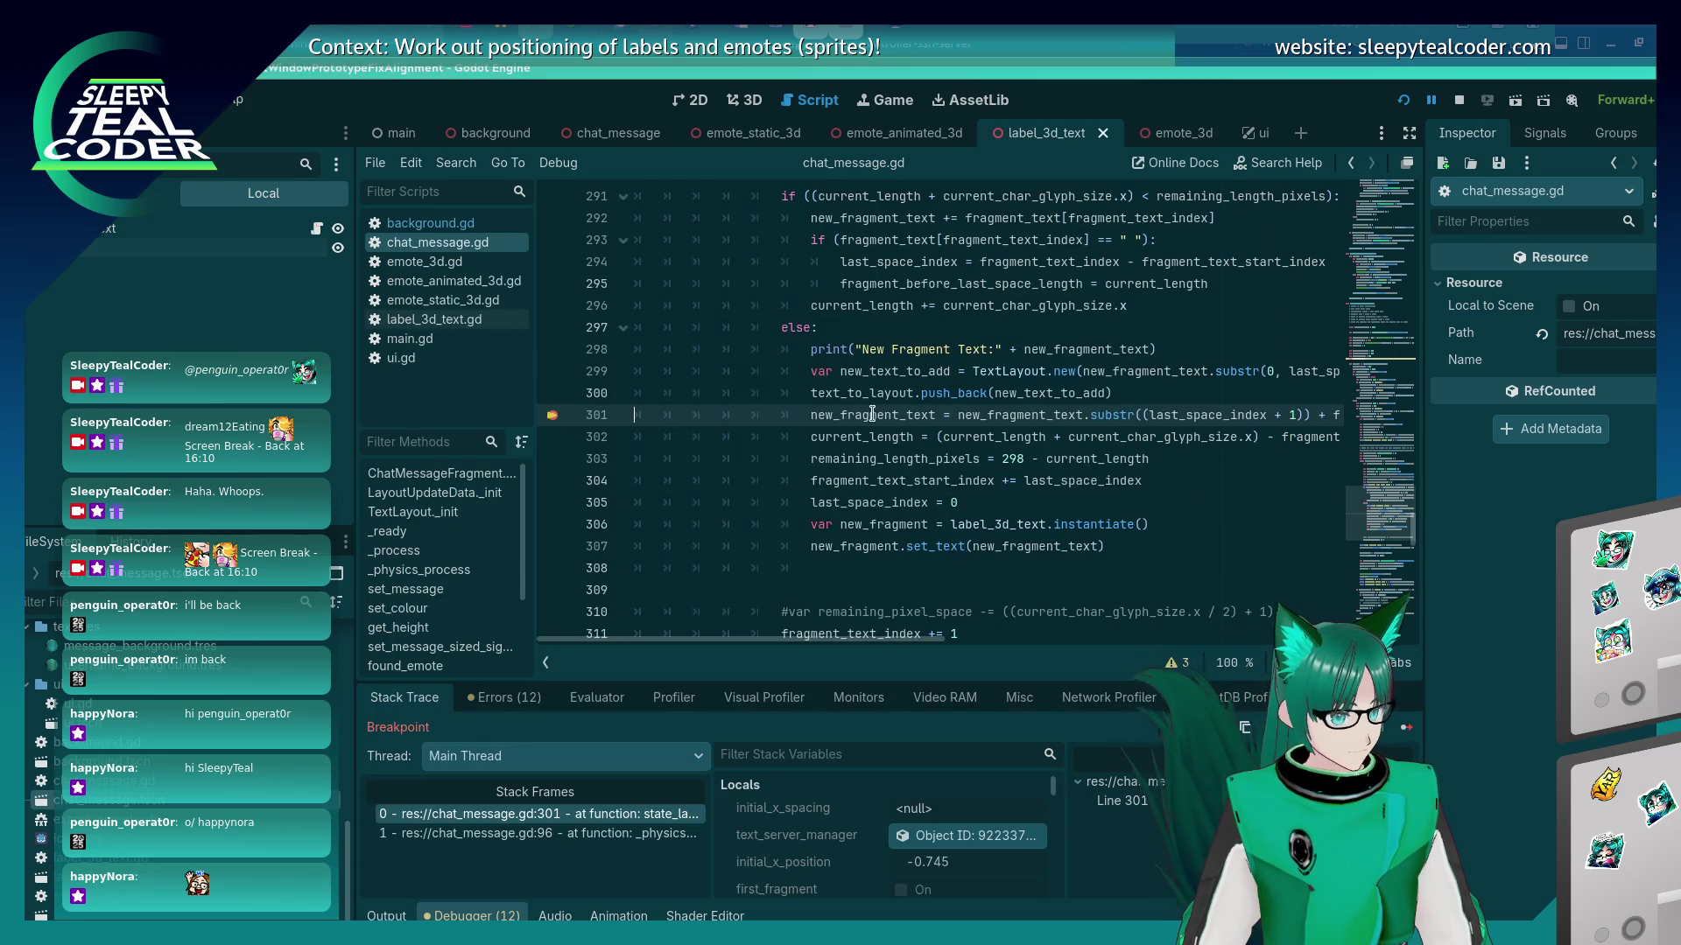
Step to line 302, then continue to line 301 where new_fragment_text is 'some more different text that i'.
mouse_move(869, 414)
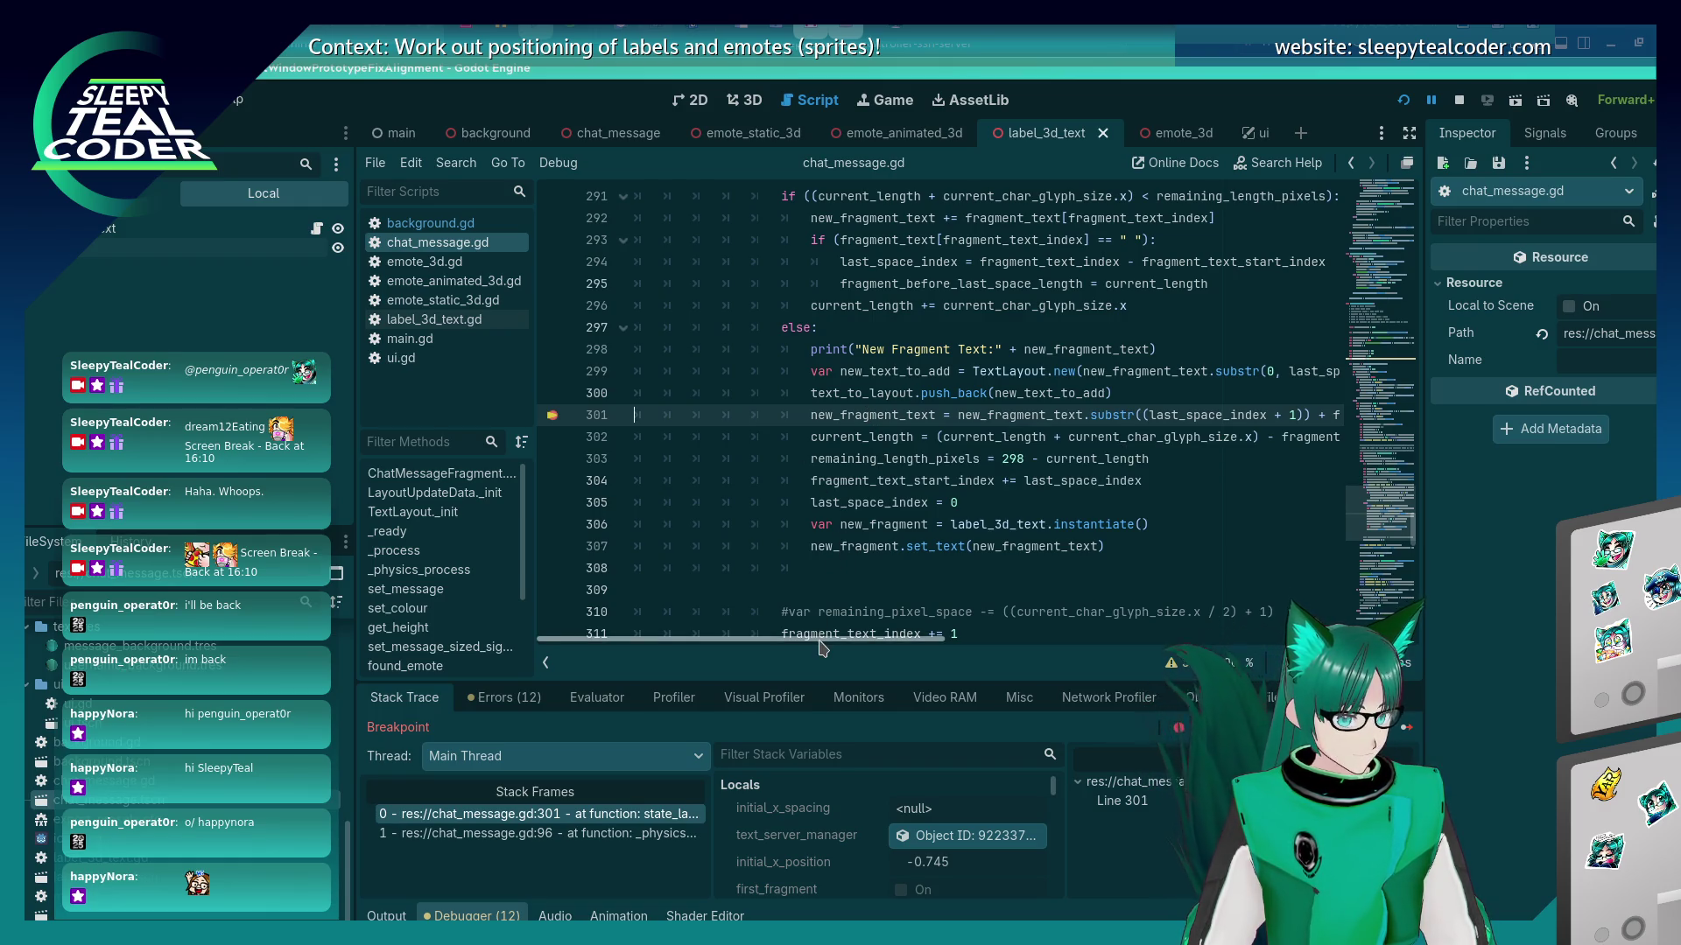
scroll(821, 648, right, 5)
scroll(821, 647, left, 5)
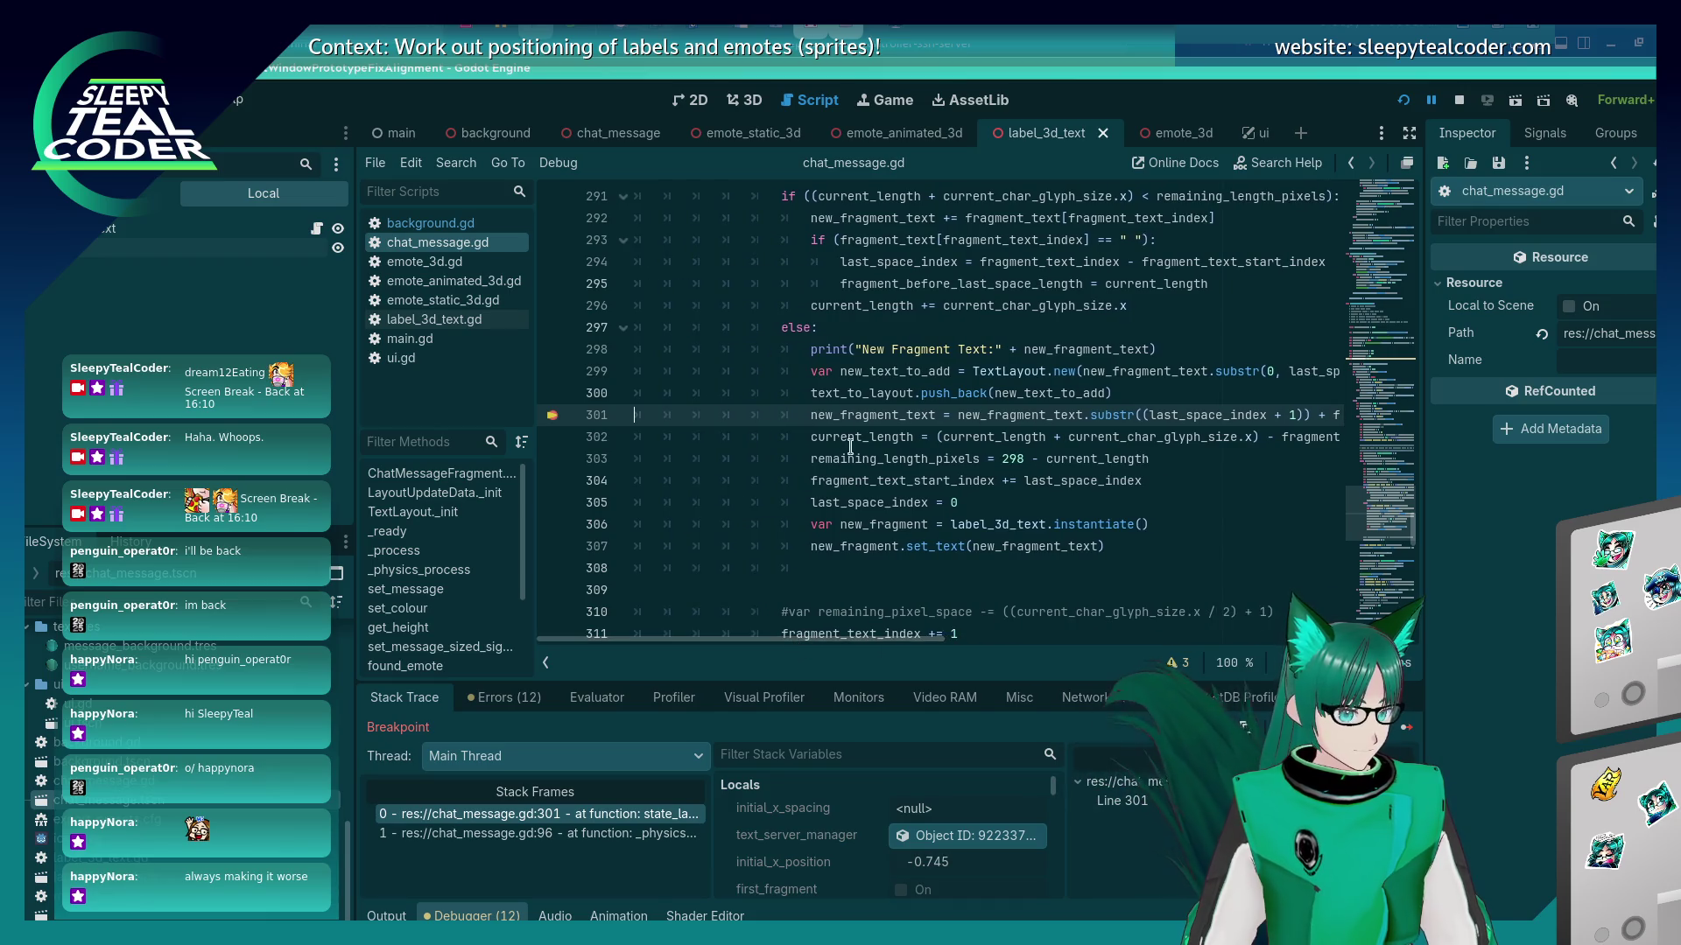
mouse_move(885, 375)
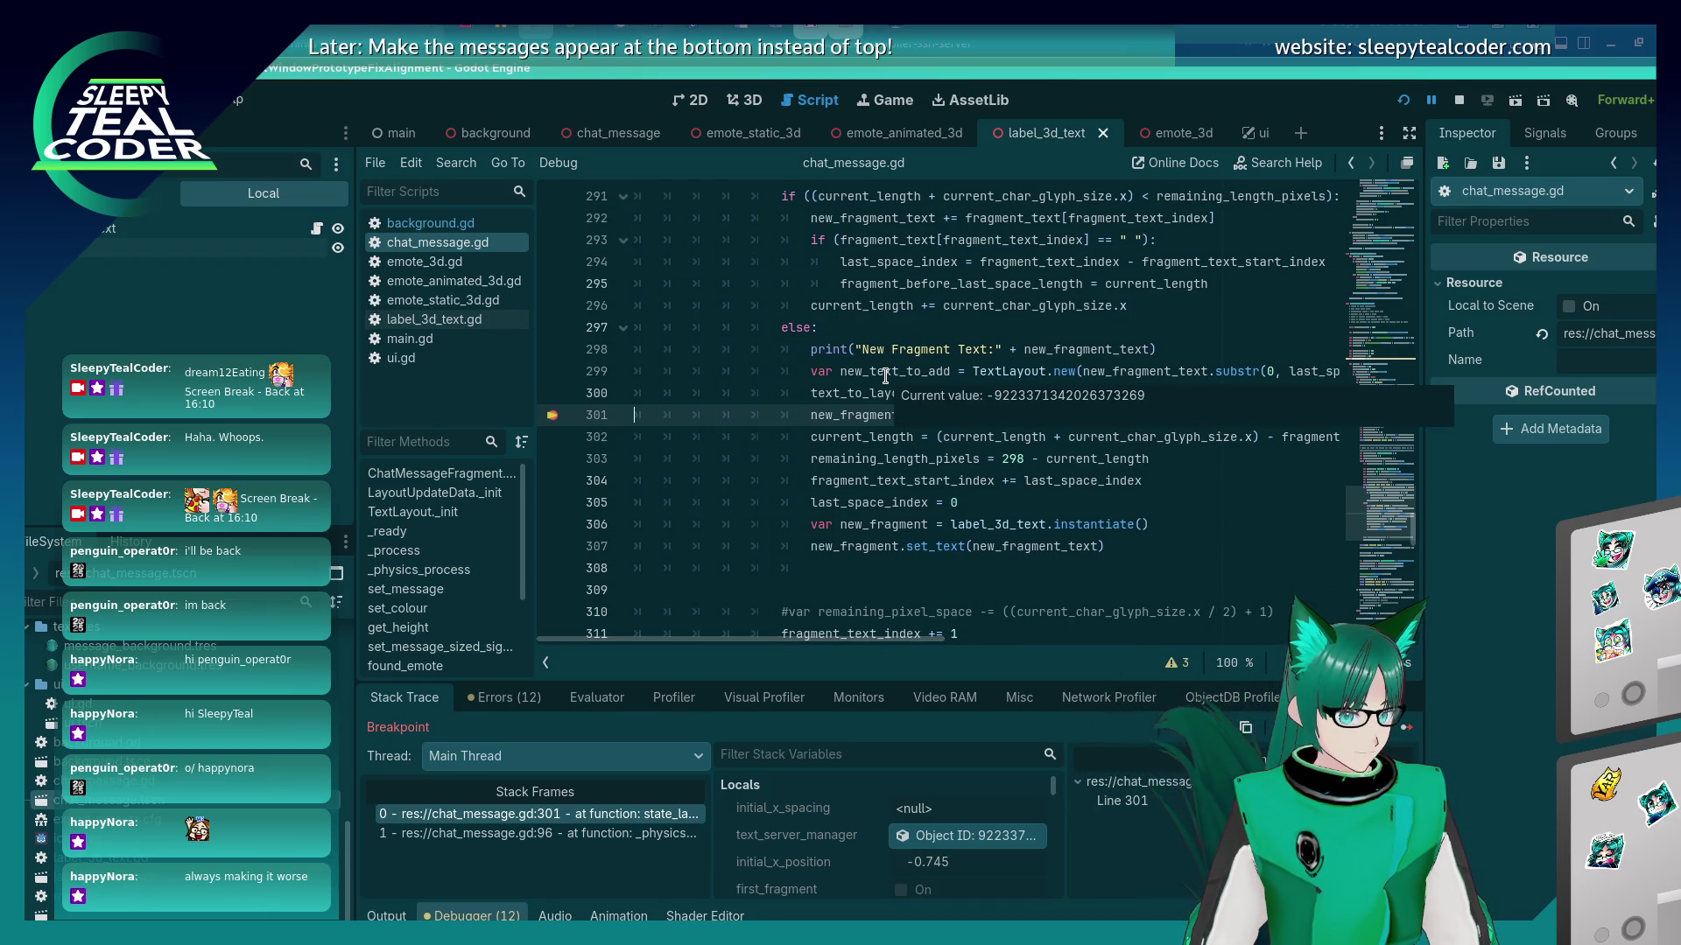
mouse_move(1109, 370)
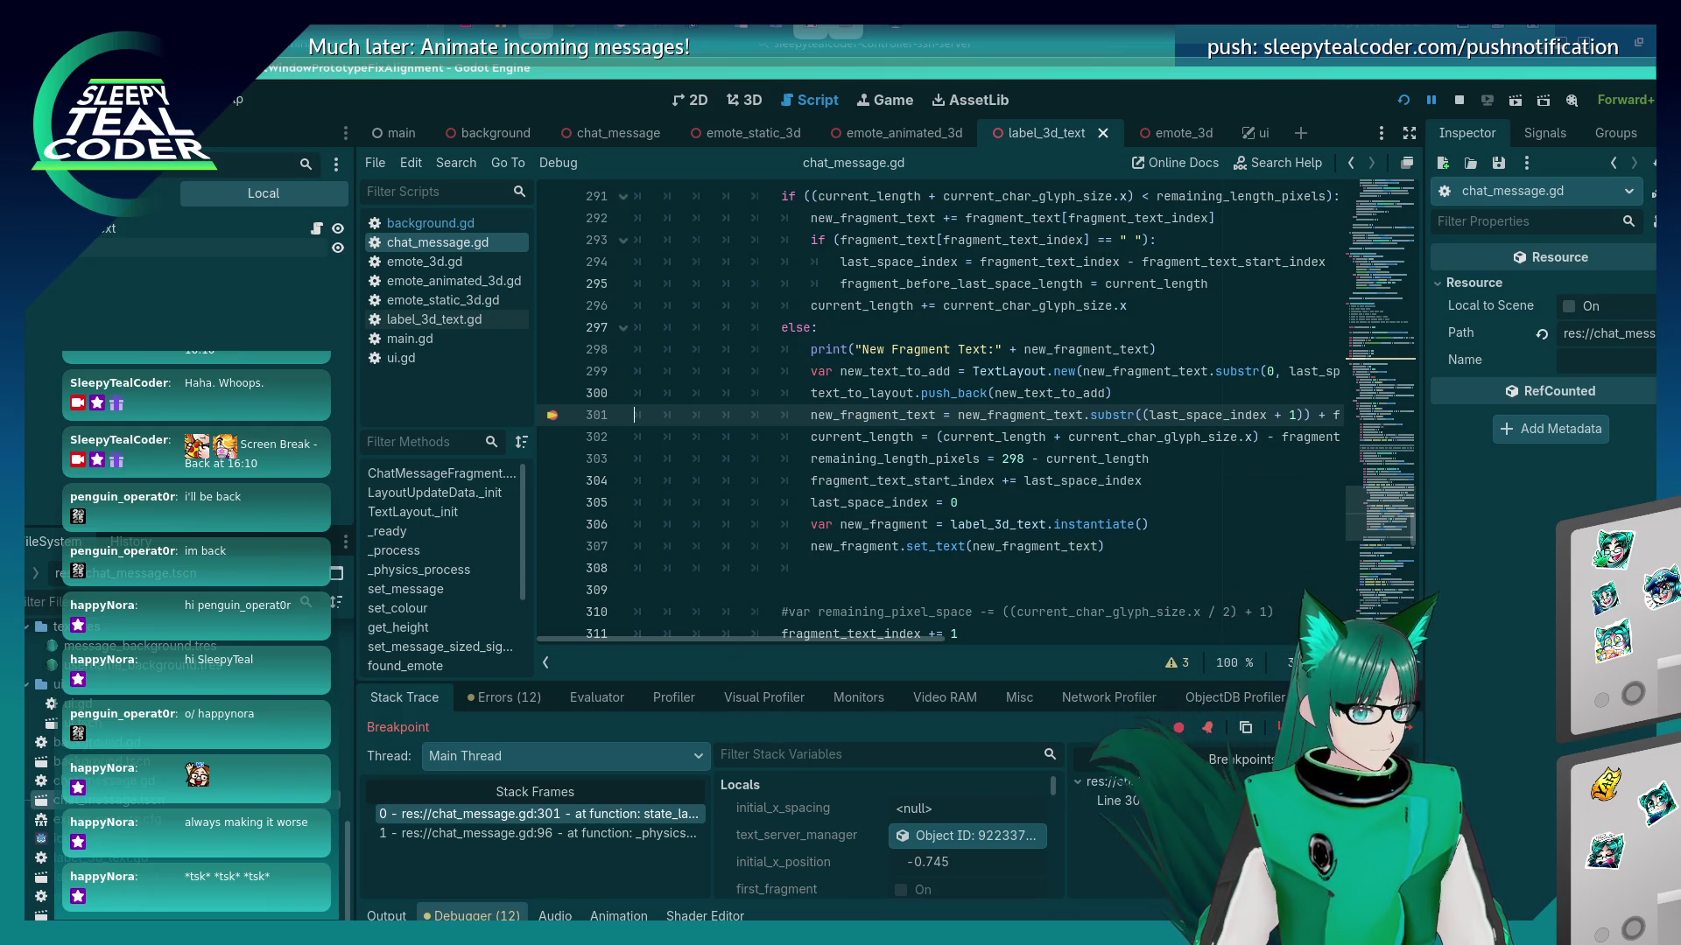
key(F10)
mouse_move(899, 397)
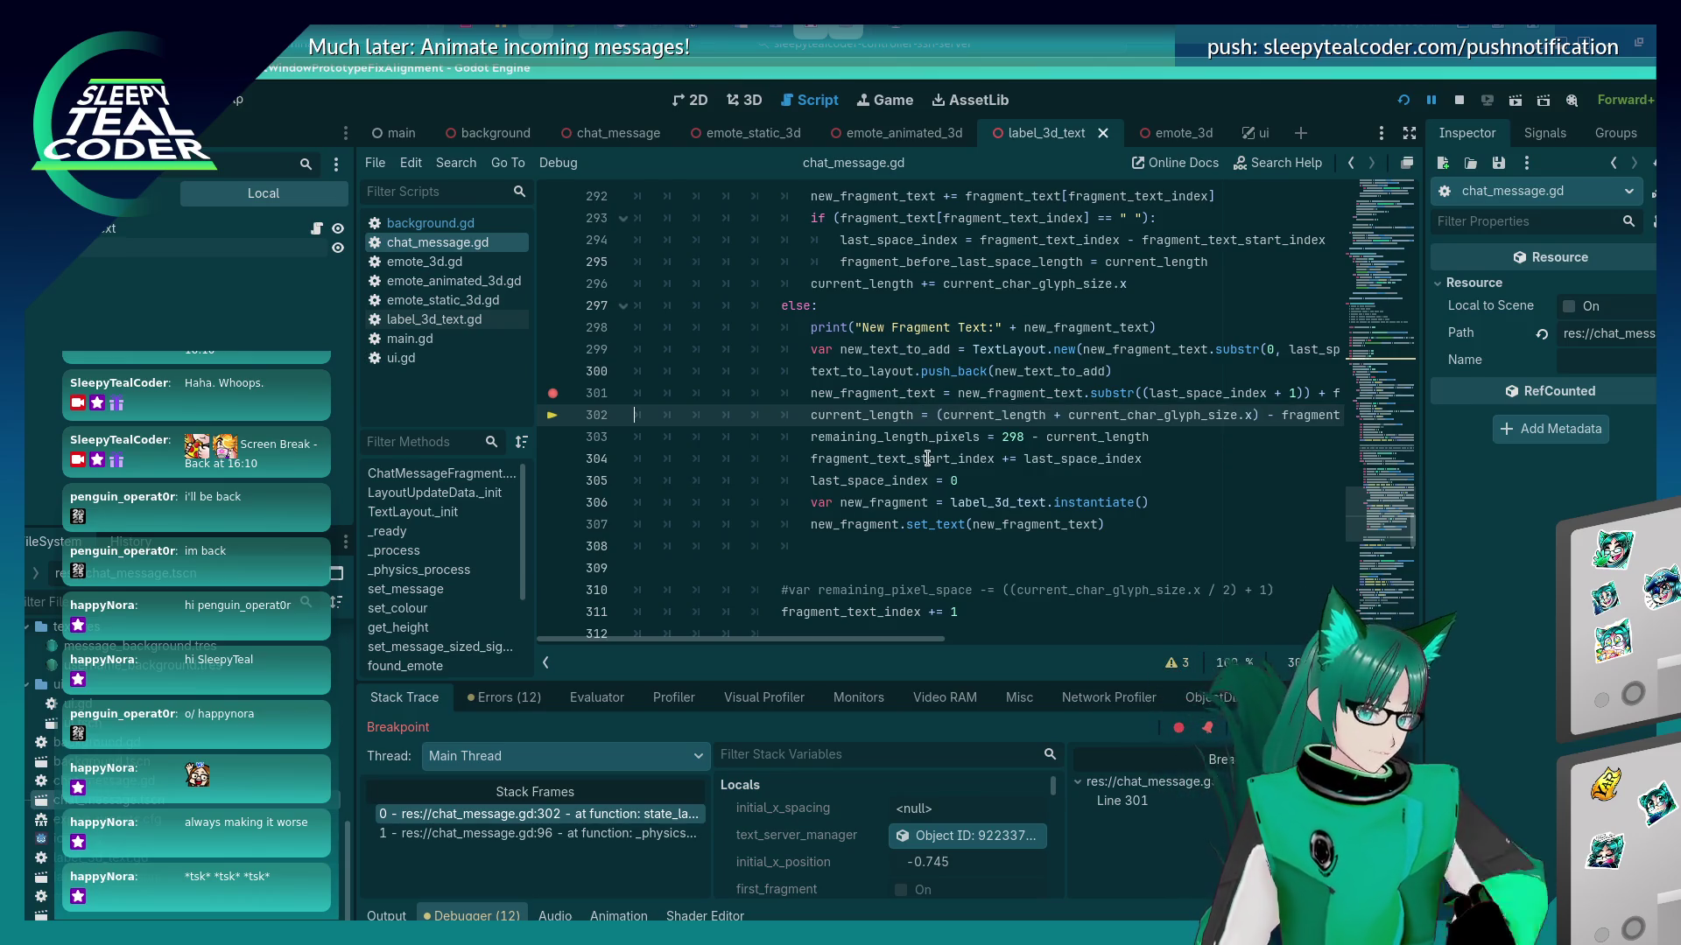
key(F12)
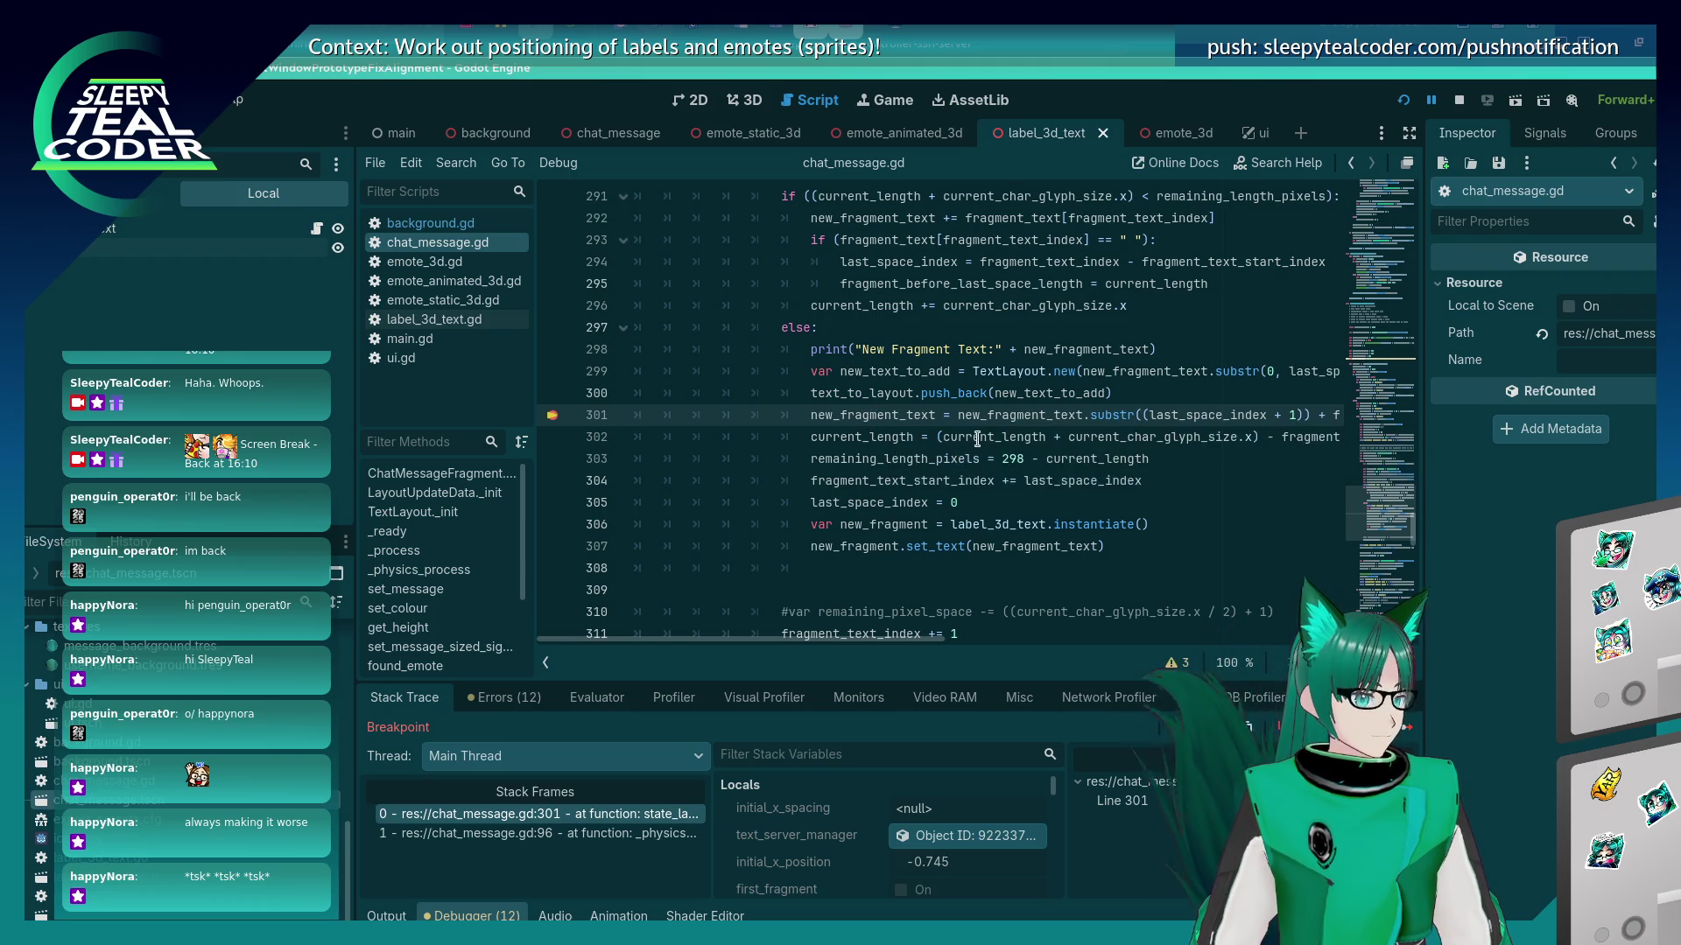
mouse_move(957, 415)
mouse_down()
mouse_move(1076, 435)
mouse_move(1136, 415)
mouse_up()
key(ctrl+c)
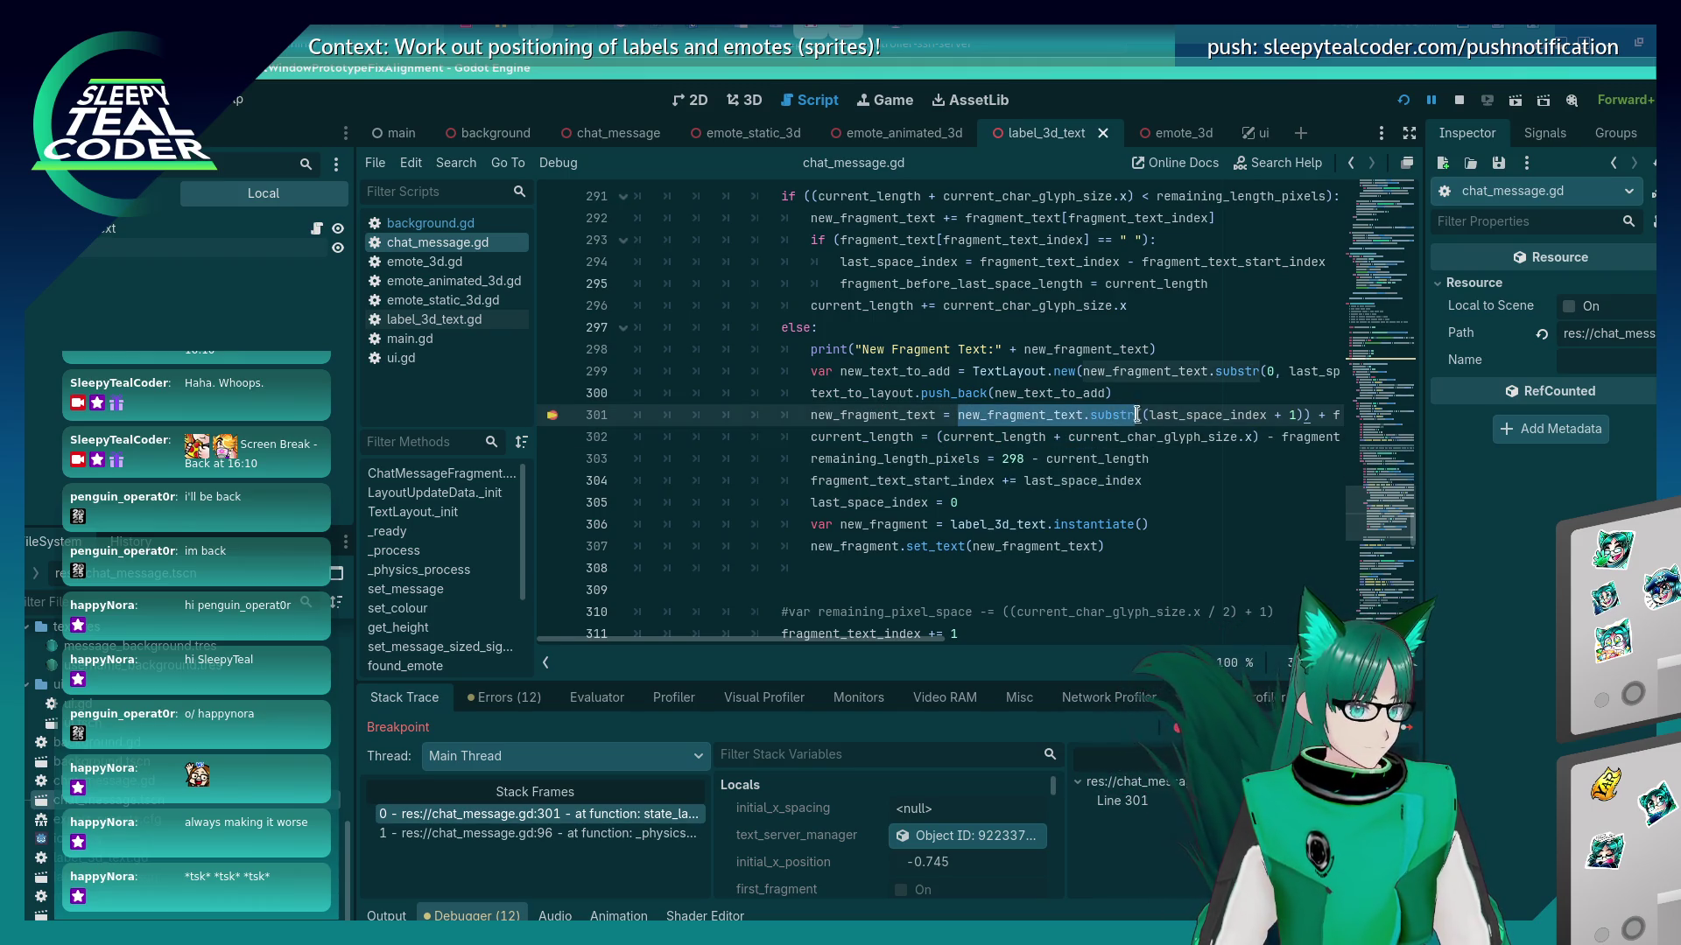
Evaluate new_fragment_text.substr(0, 10) in the debugger's Evaluator, which returns "some more".
click(597, 697)
click(615, 731)
key(ctrl+v)
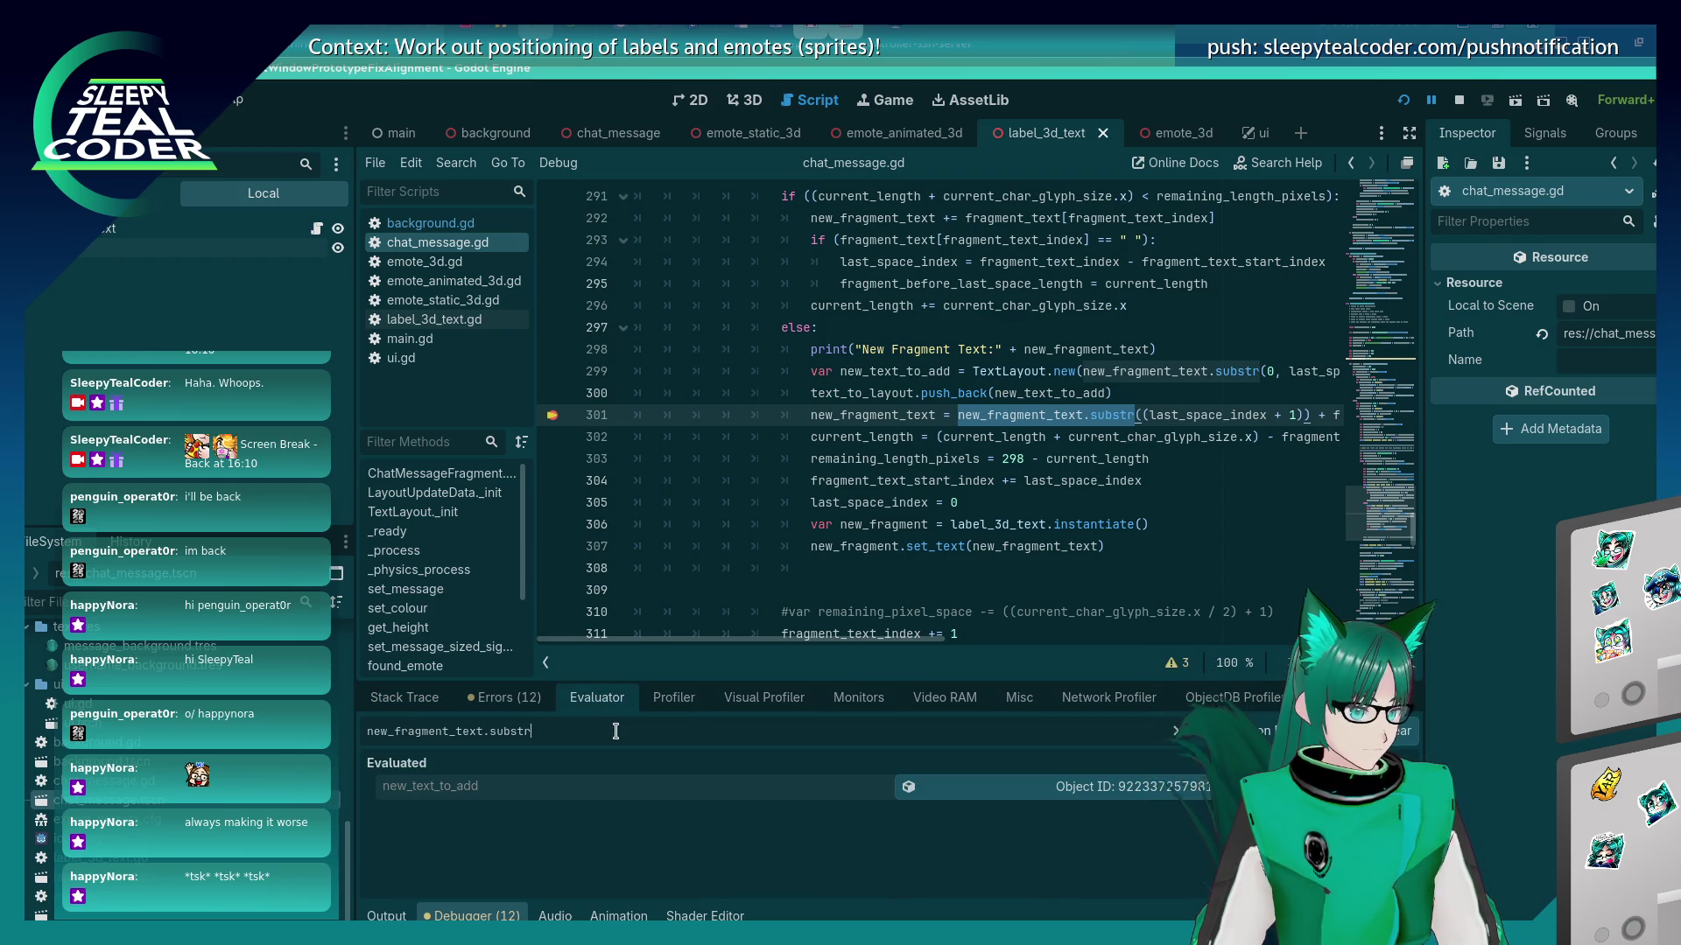
mouse_move(1176, 416)
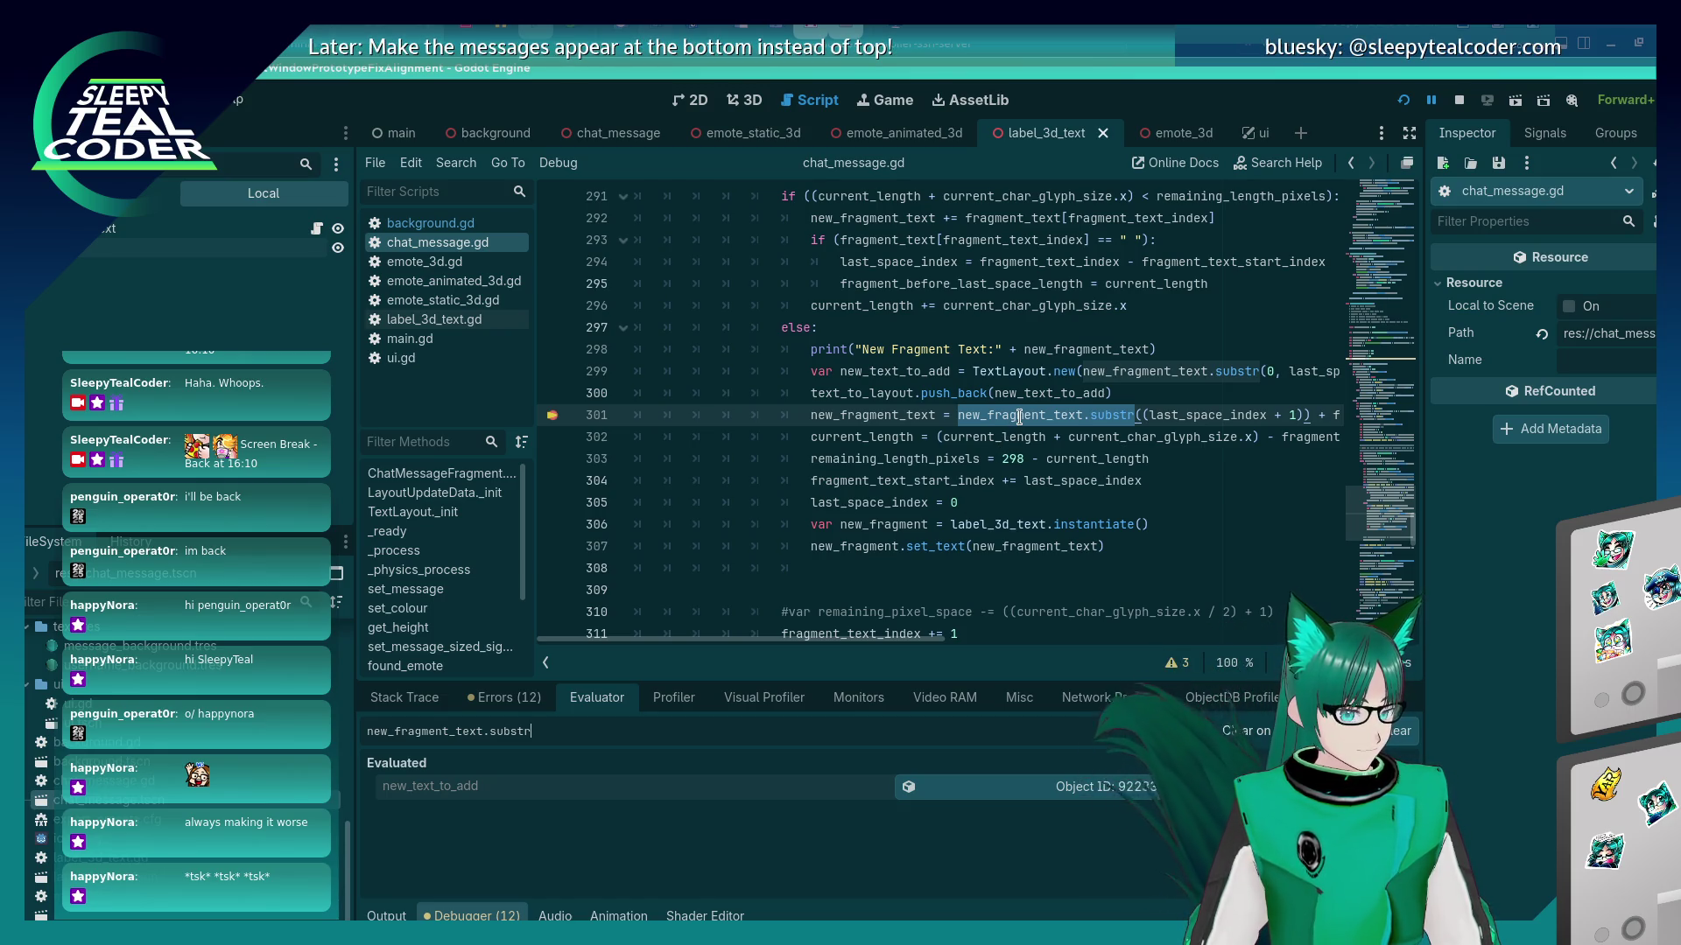
mouse_move(1019, 417)
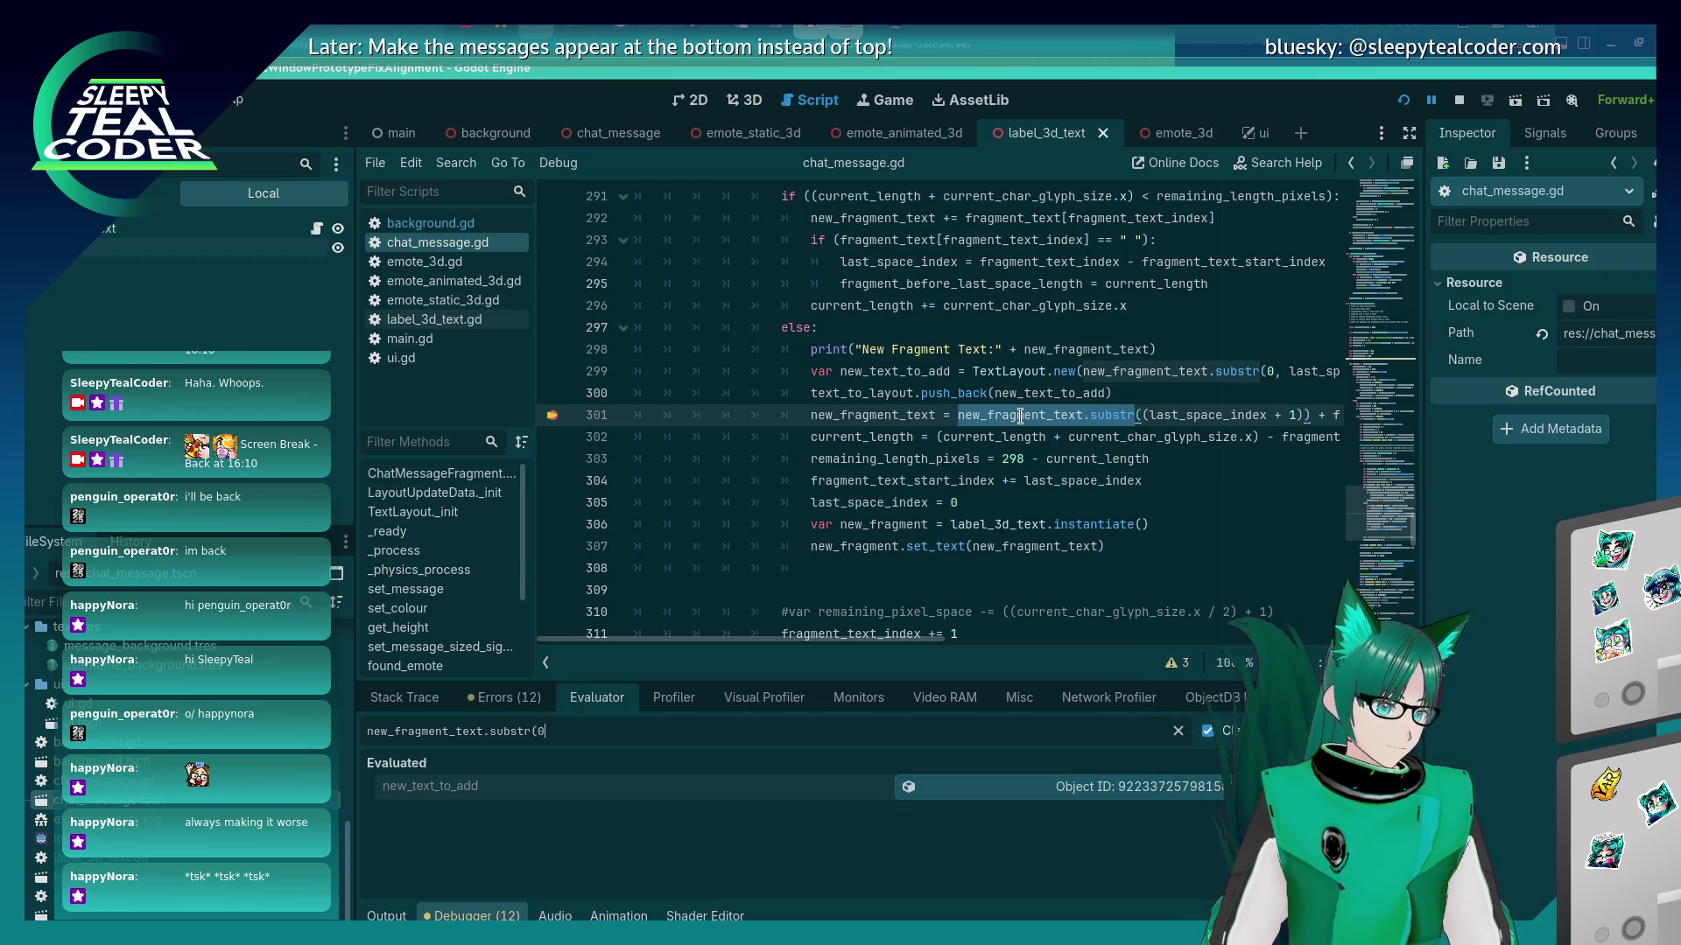
text((0, 10))
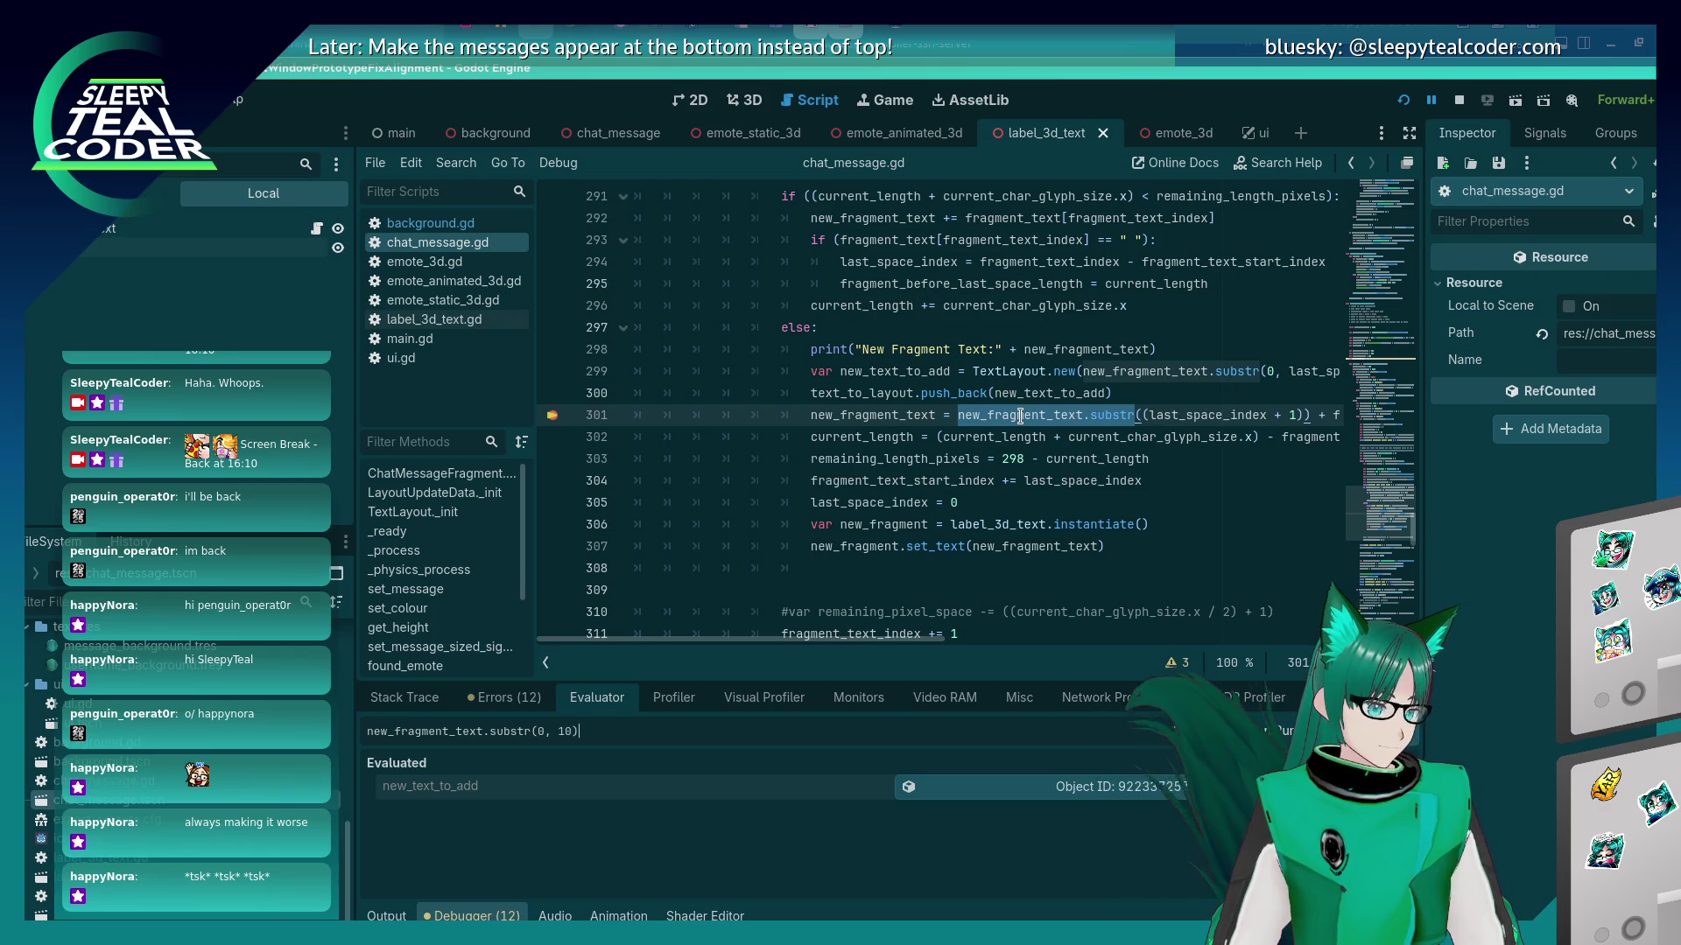
key(Return)
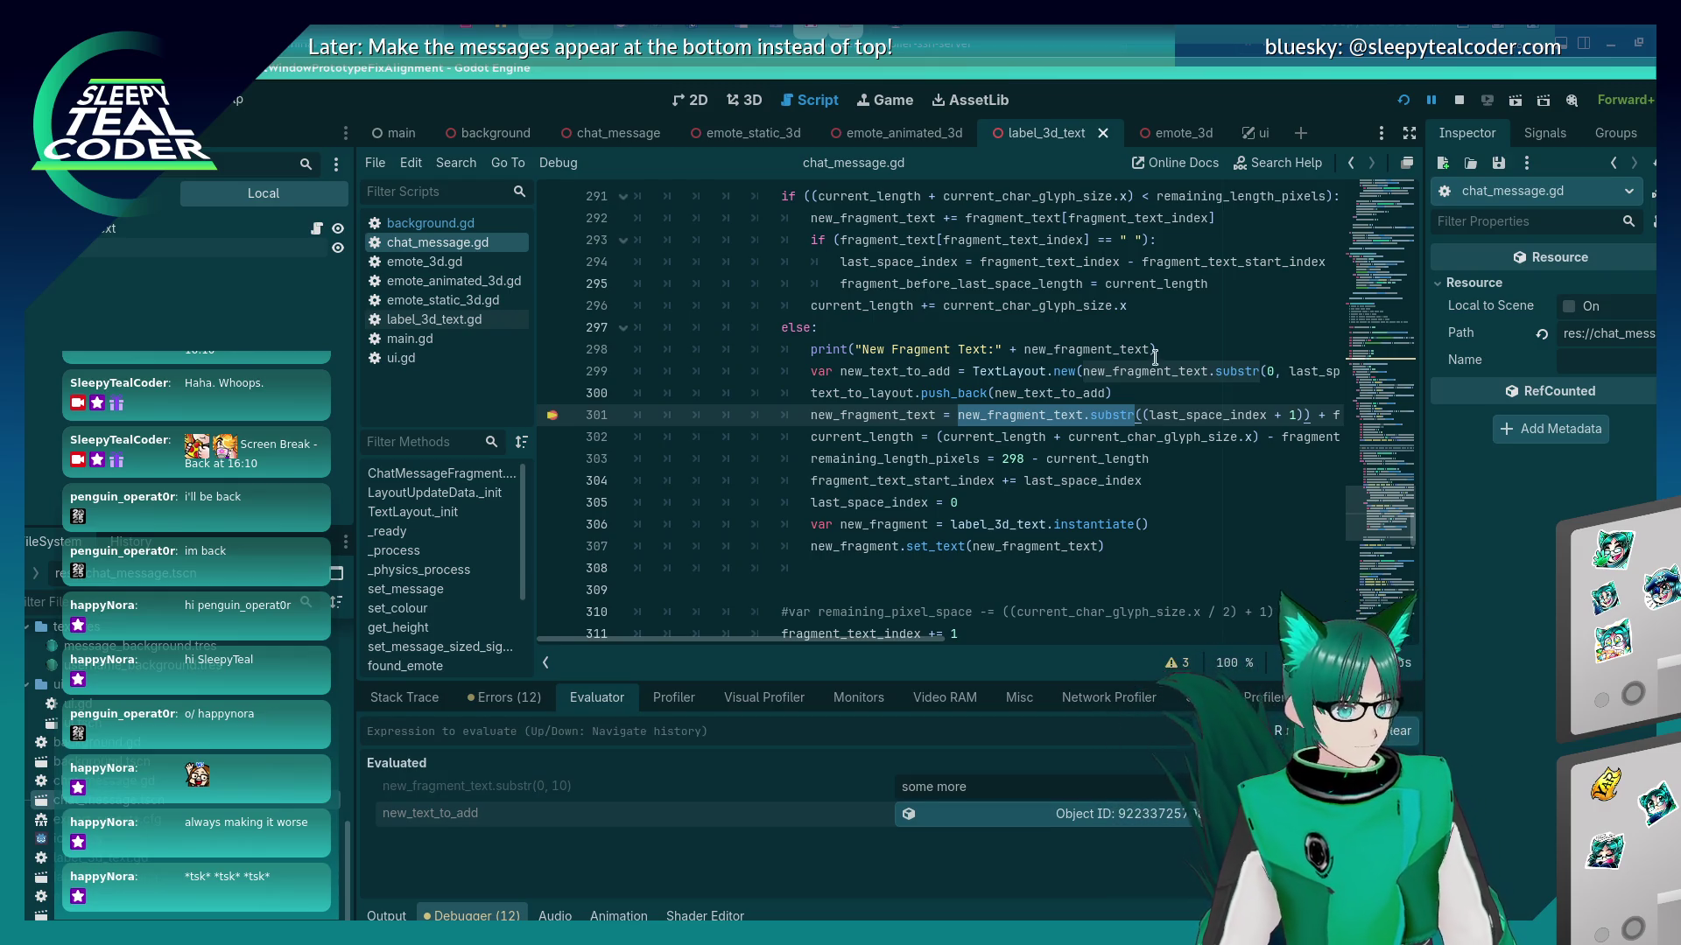
drag(914, 640, 1042, 639)
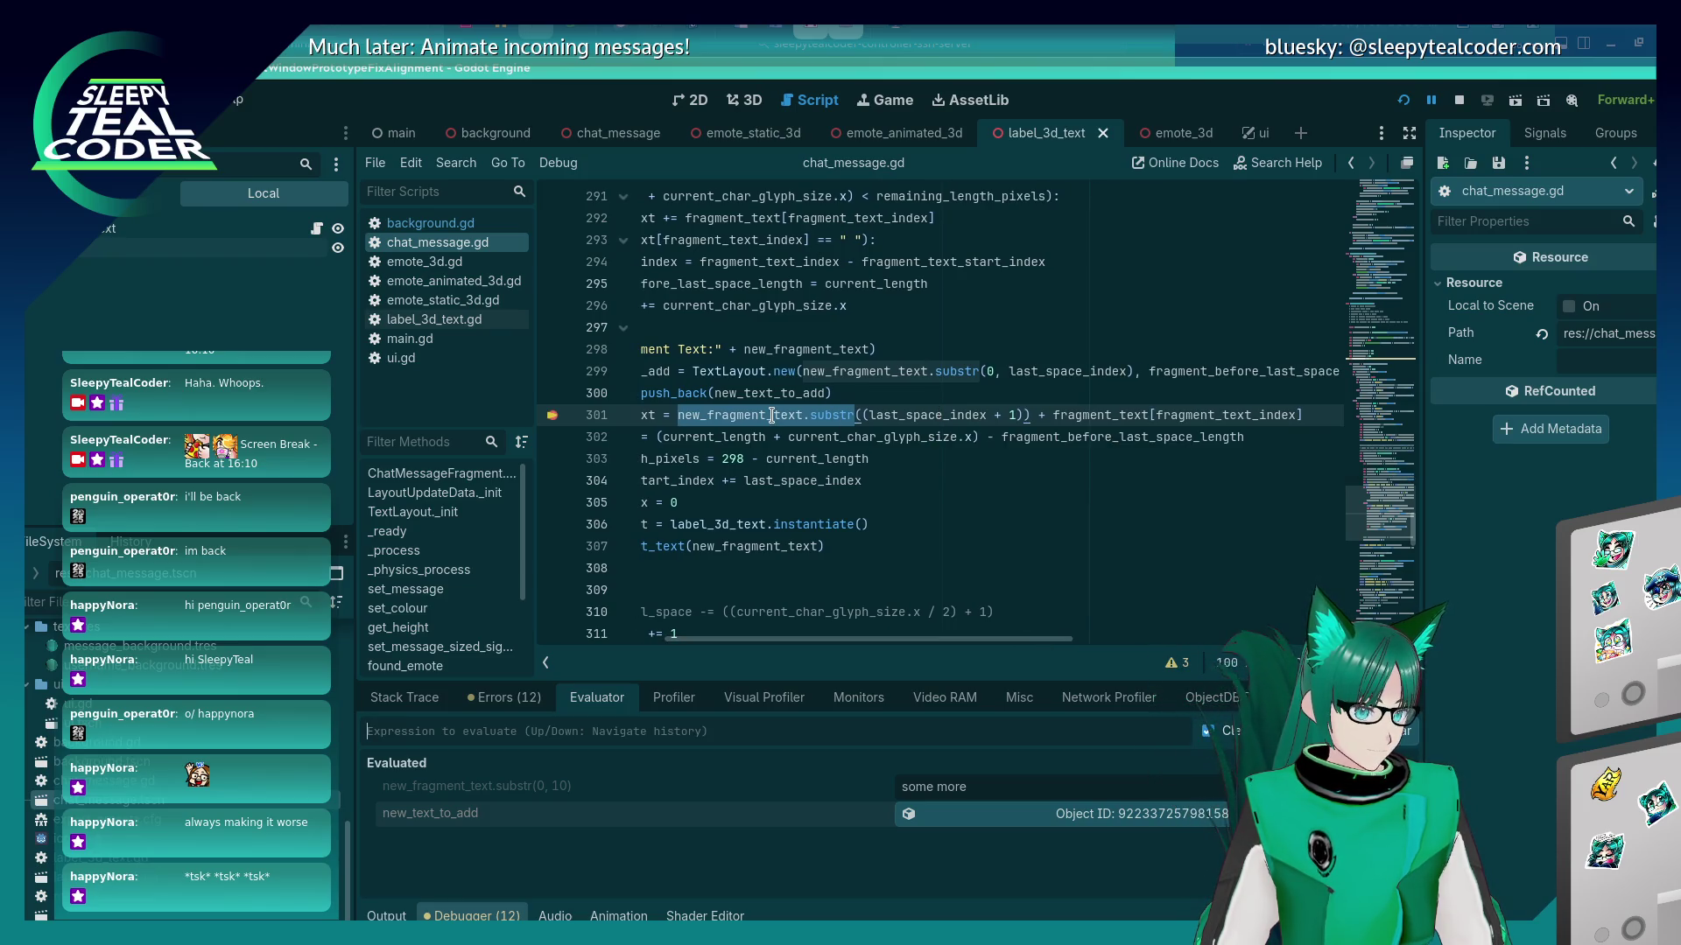
Highlight every use of fragment_text_start_index and locate its declaration on line 289.
mouse_move(878, 640)
mouse_down()
mouse_move(760, 646)
mouse_move(828, 646)
mouse_up()
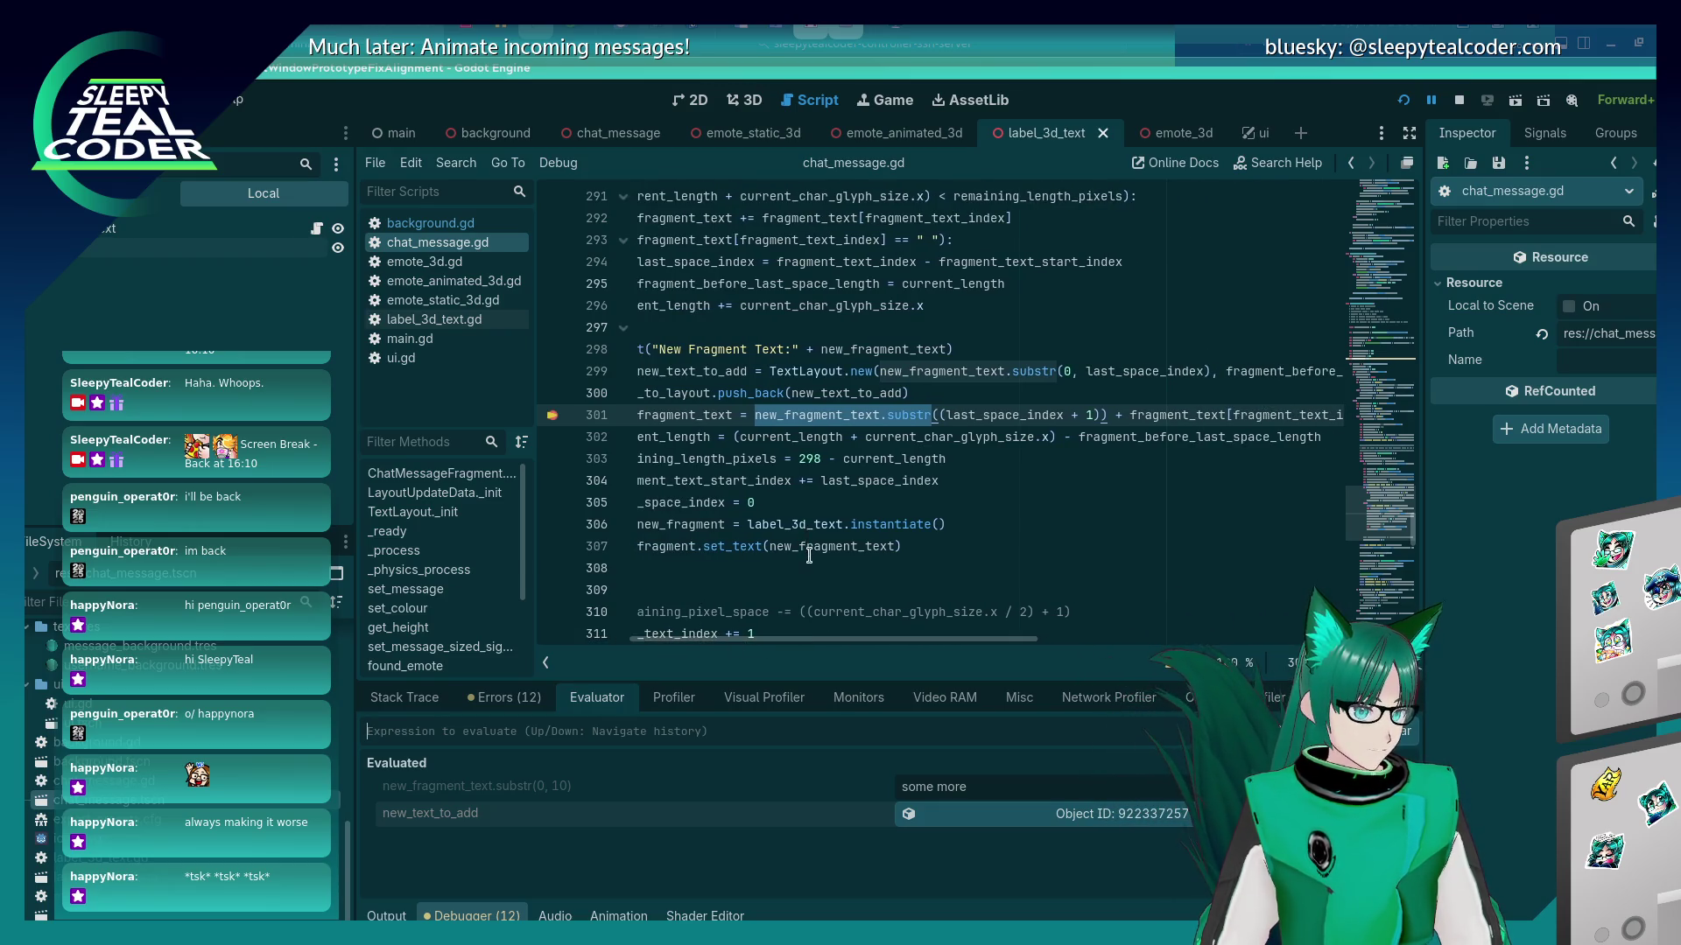
scroll(871, 435, up, 2)
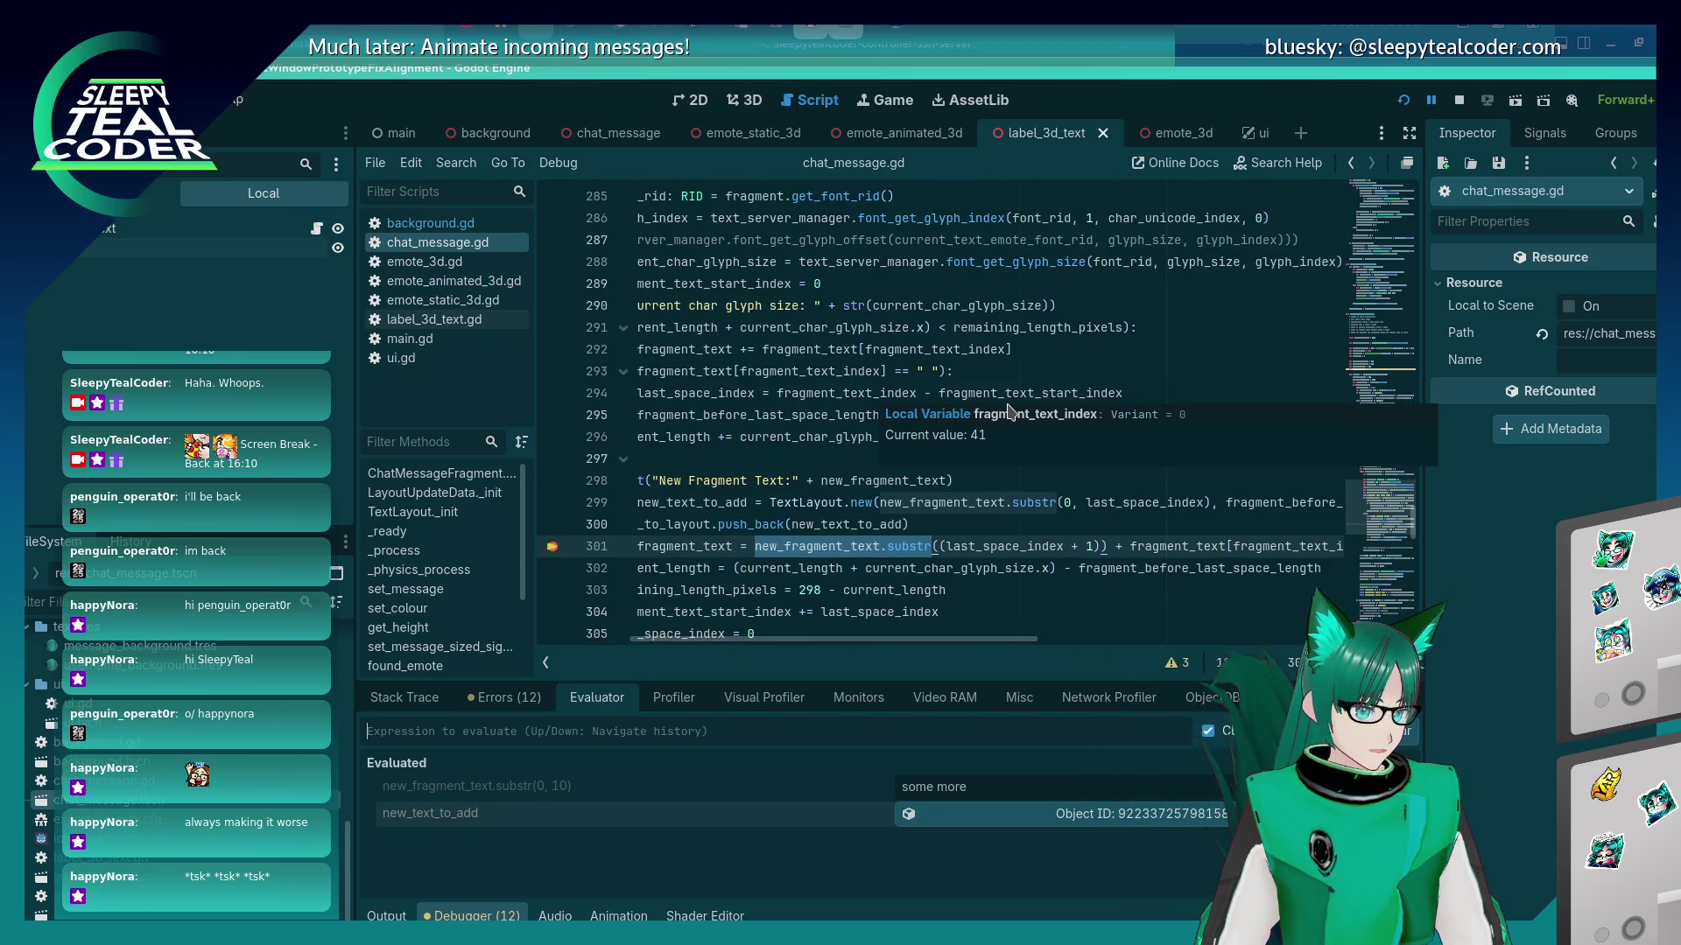
scroll(911, 603, down, 1)
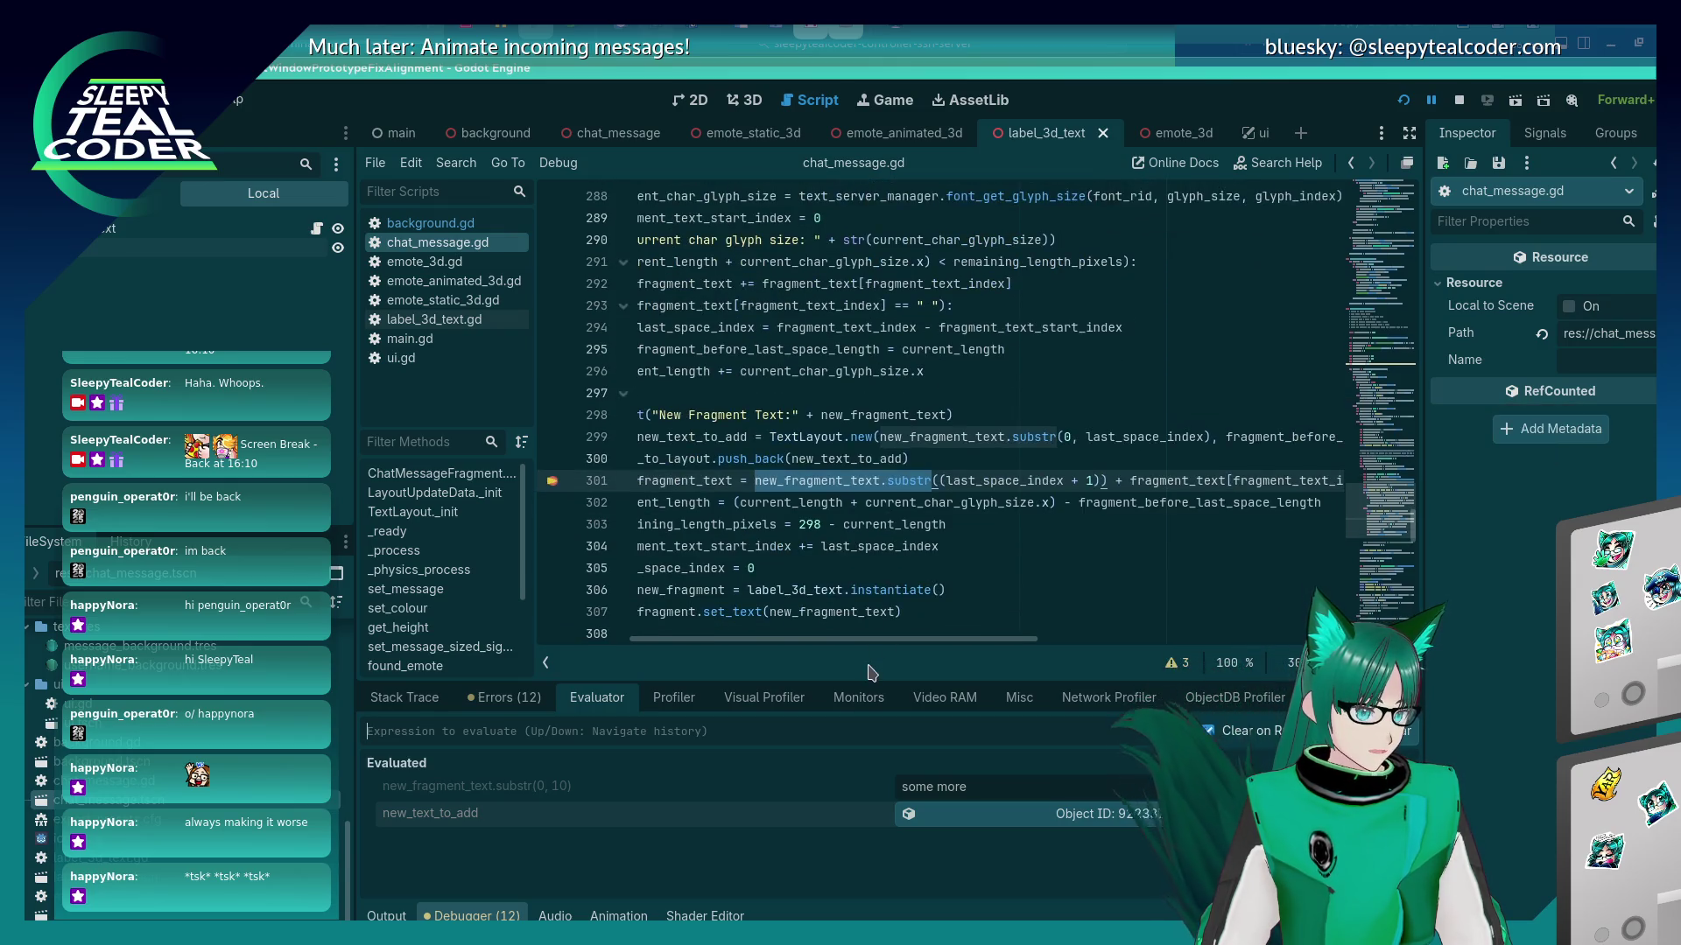
drag(859, 646, 782, 644)
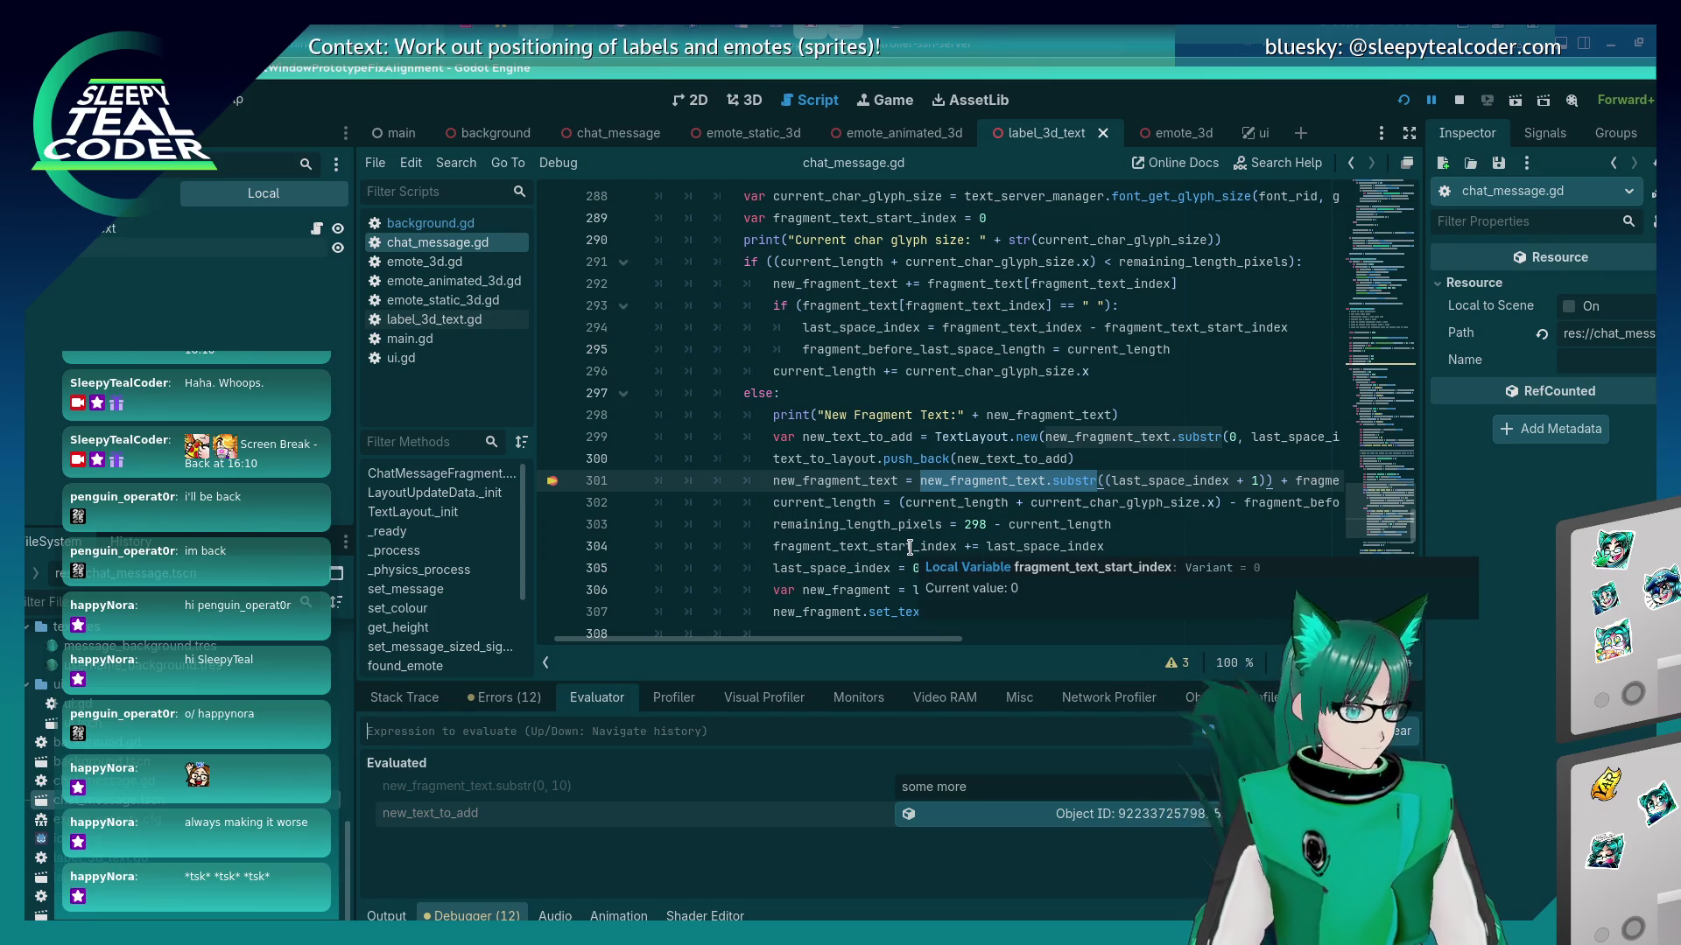
click(910, 547)
scroll(909, 549, up, 2)
scroll(909, 550, up, 3)
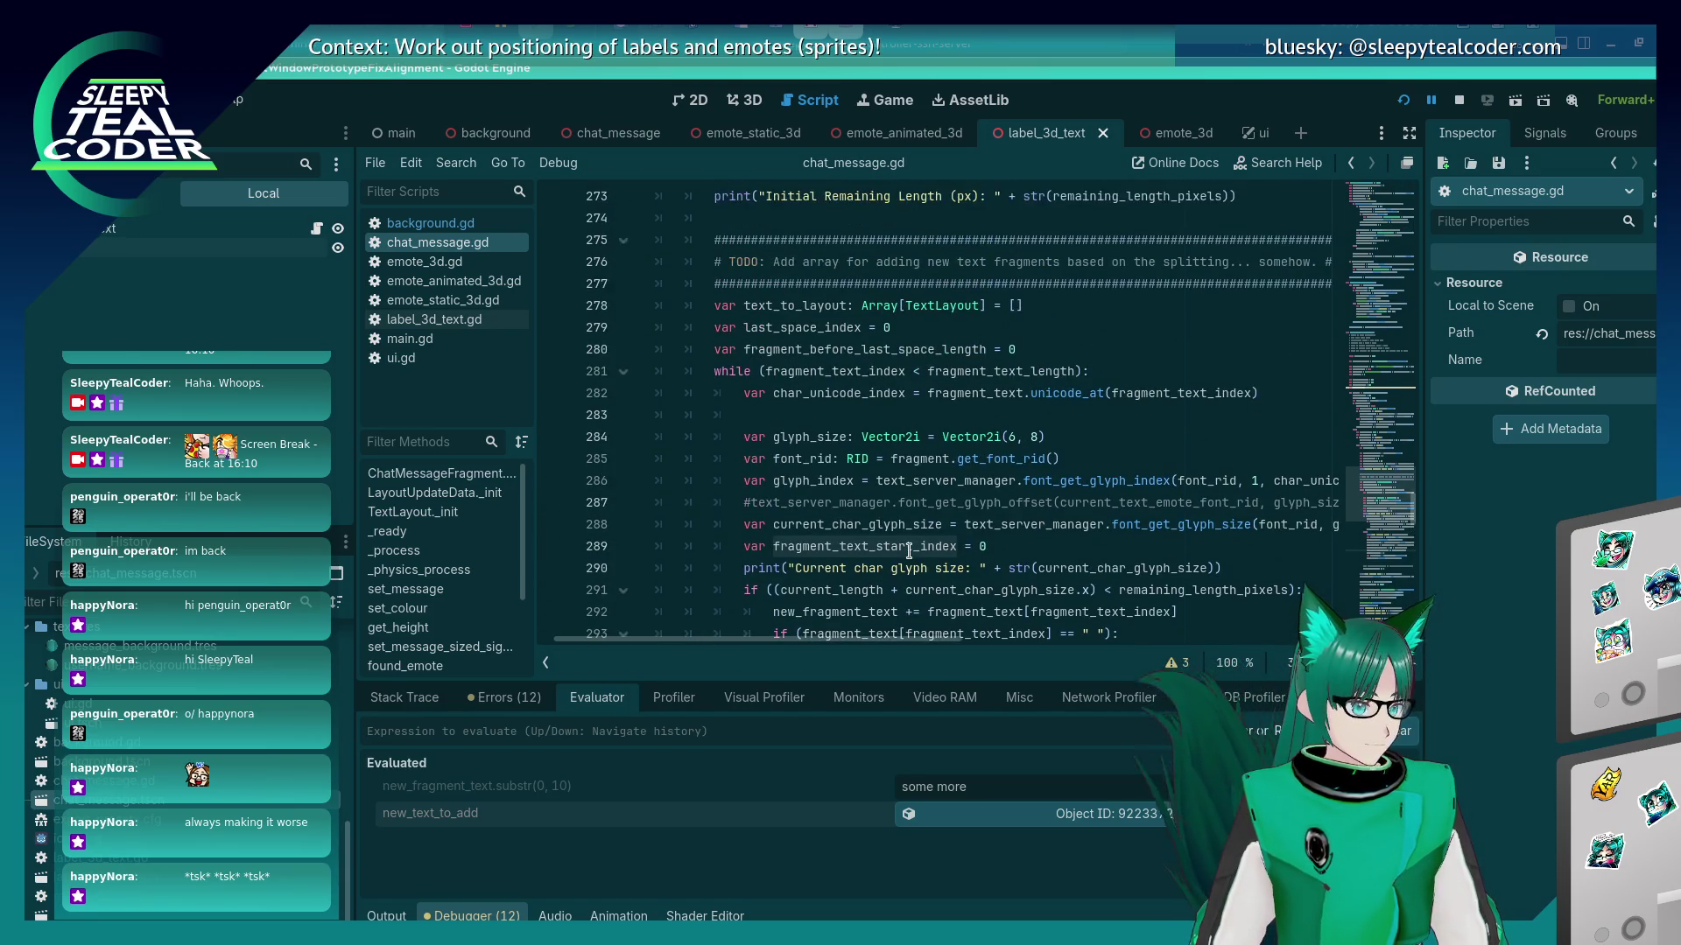
scroll(910, 550, down, 1)
click(994, 487)
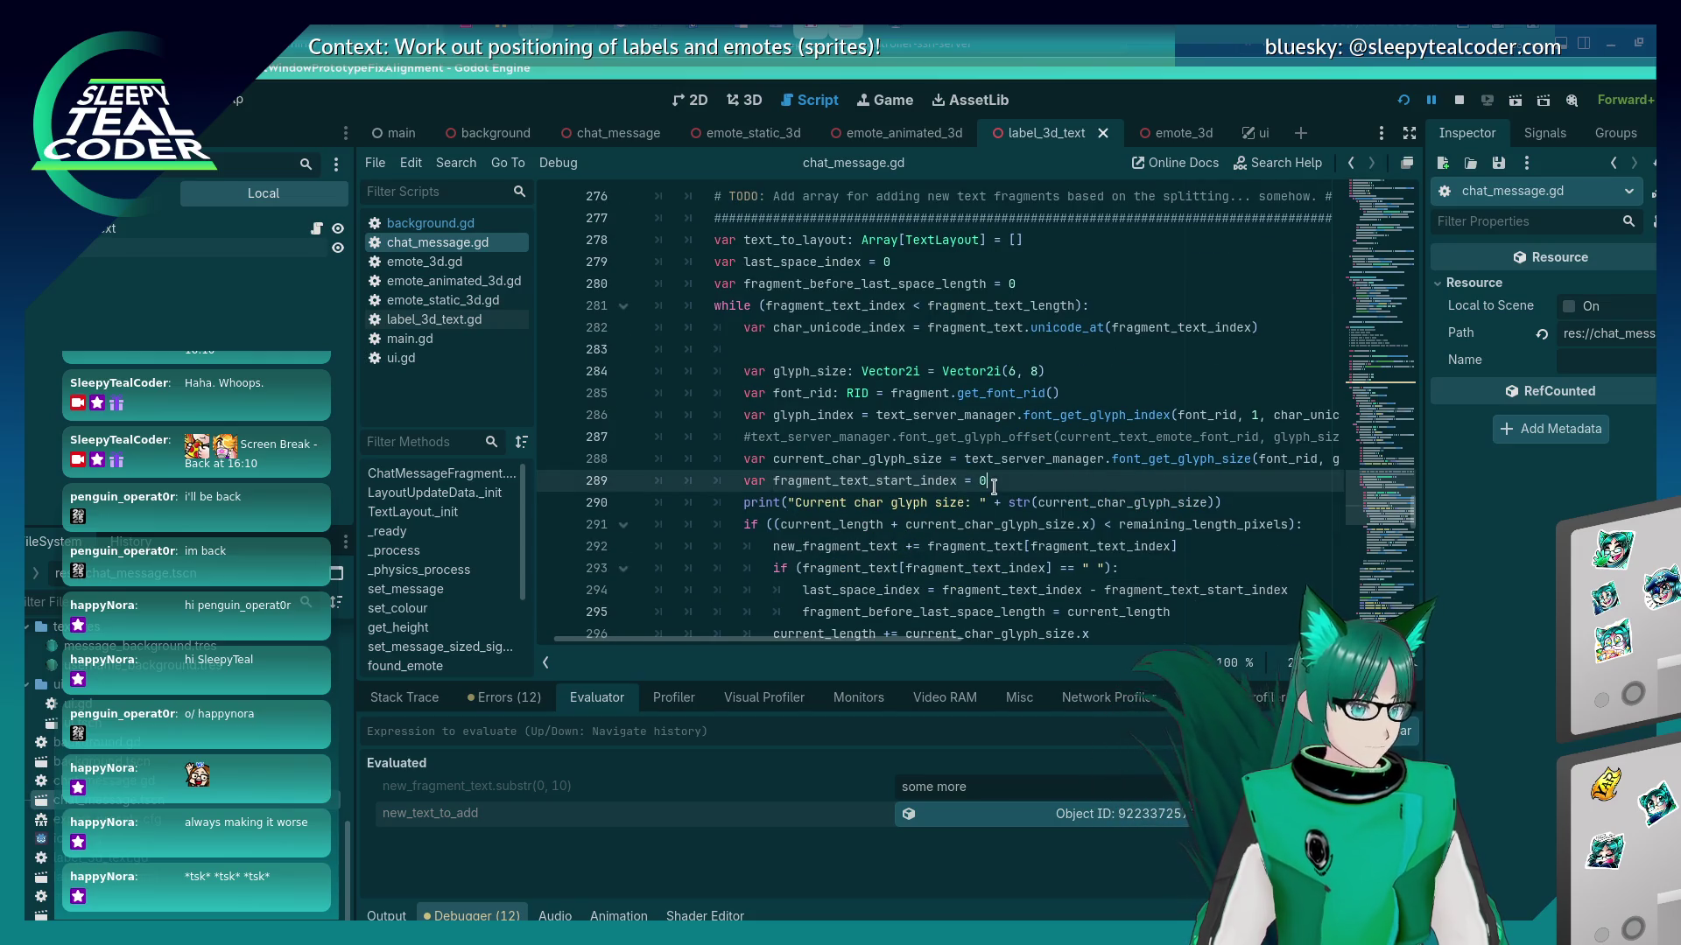
Move 'var fragment_text_start_index = 0' above the while loop, unindented, and save chat_message.gd.
key(shift+Home)
key(shift+Home)
key(ctrl+c)
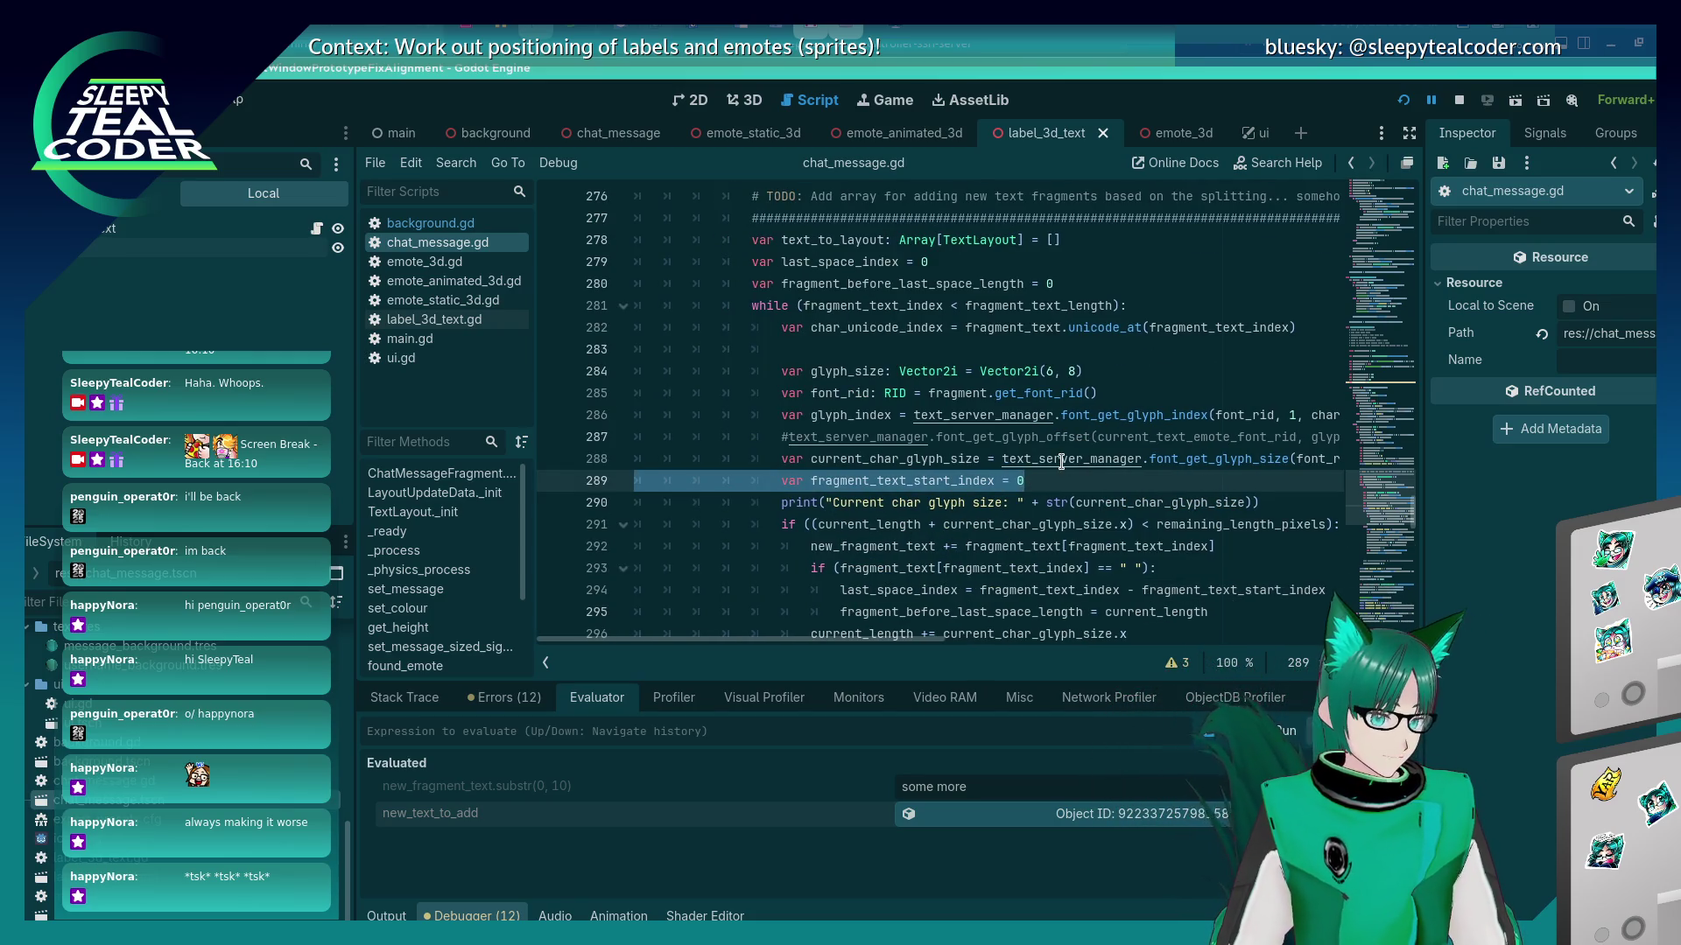
key(BackSpace)
key(BackSpace)
key(Home)
key(Home)
key(Up)
key(Up)
key(Up)
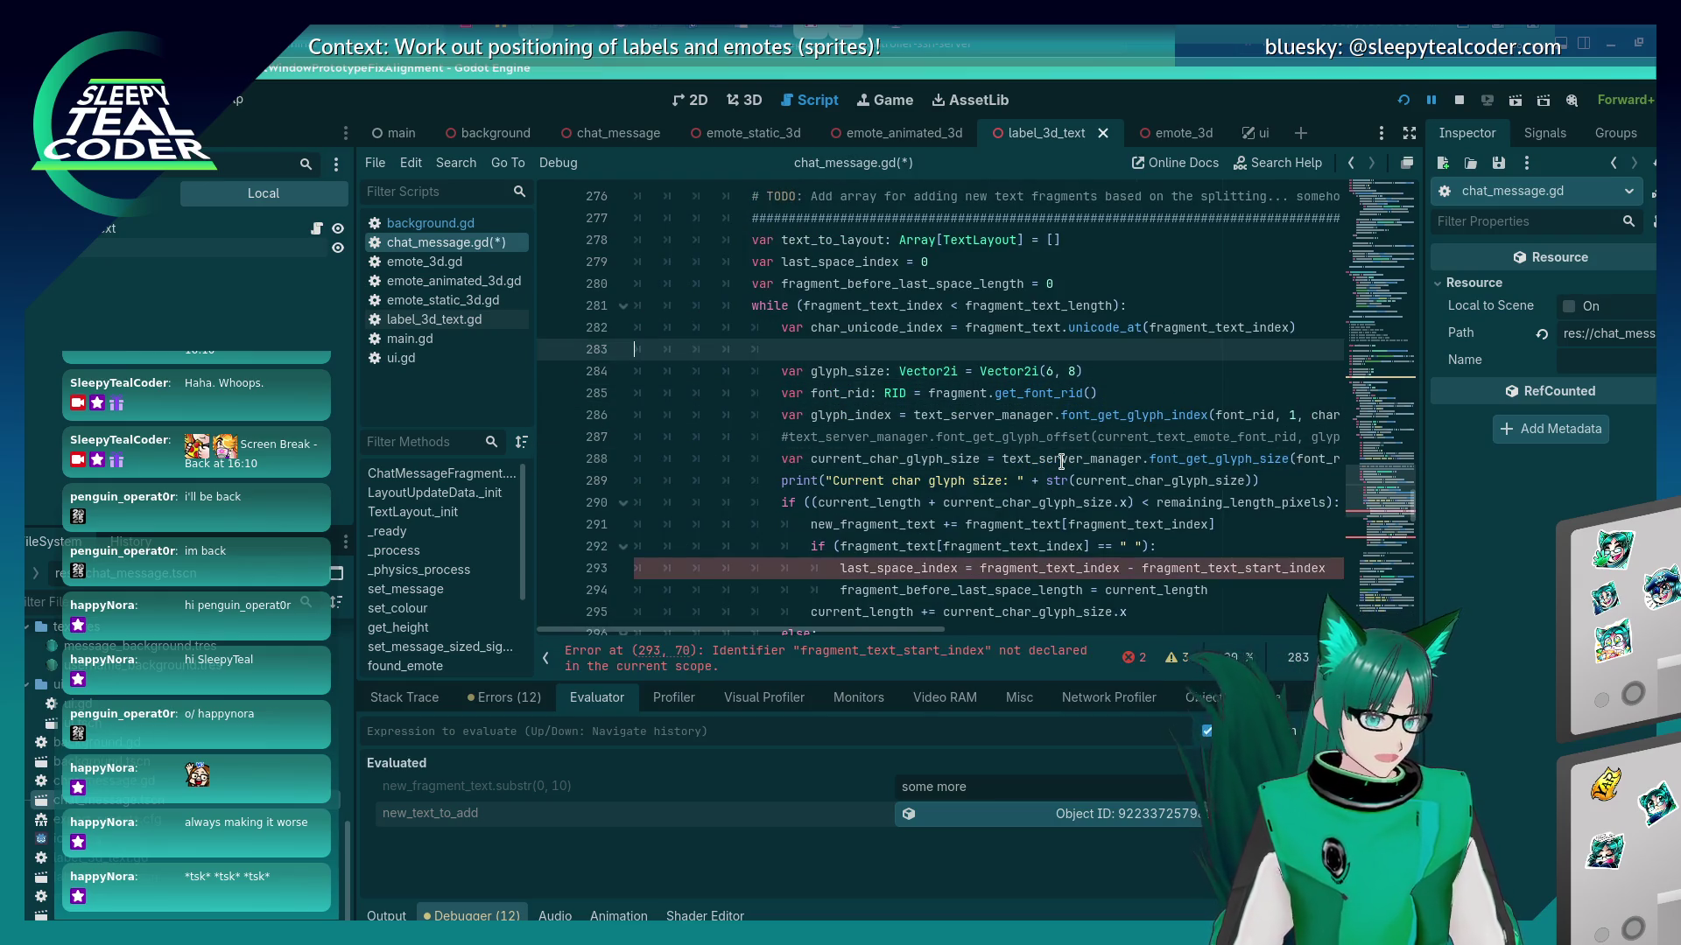
key(End)
key(Return)
key(ctrl+v)
key(shift+Tab)
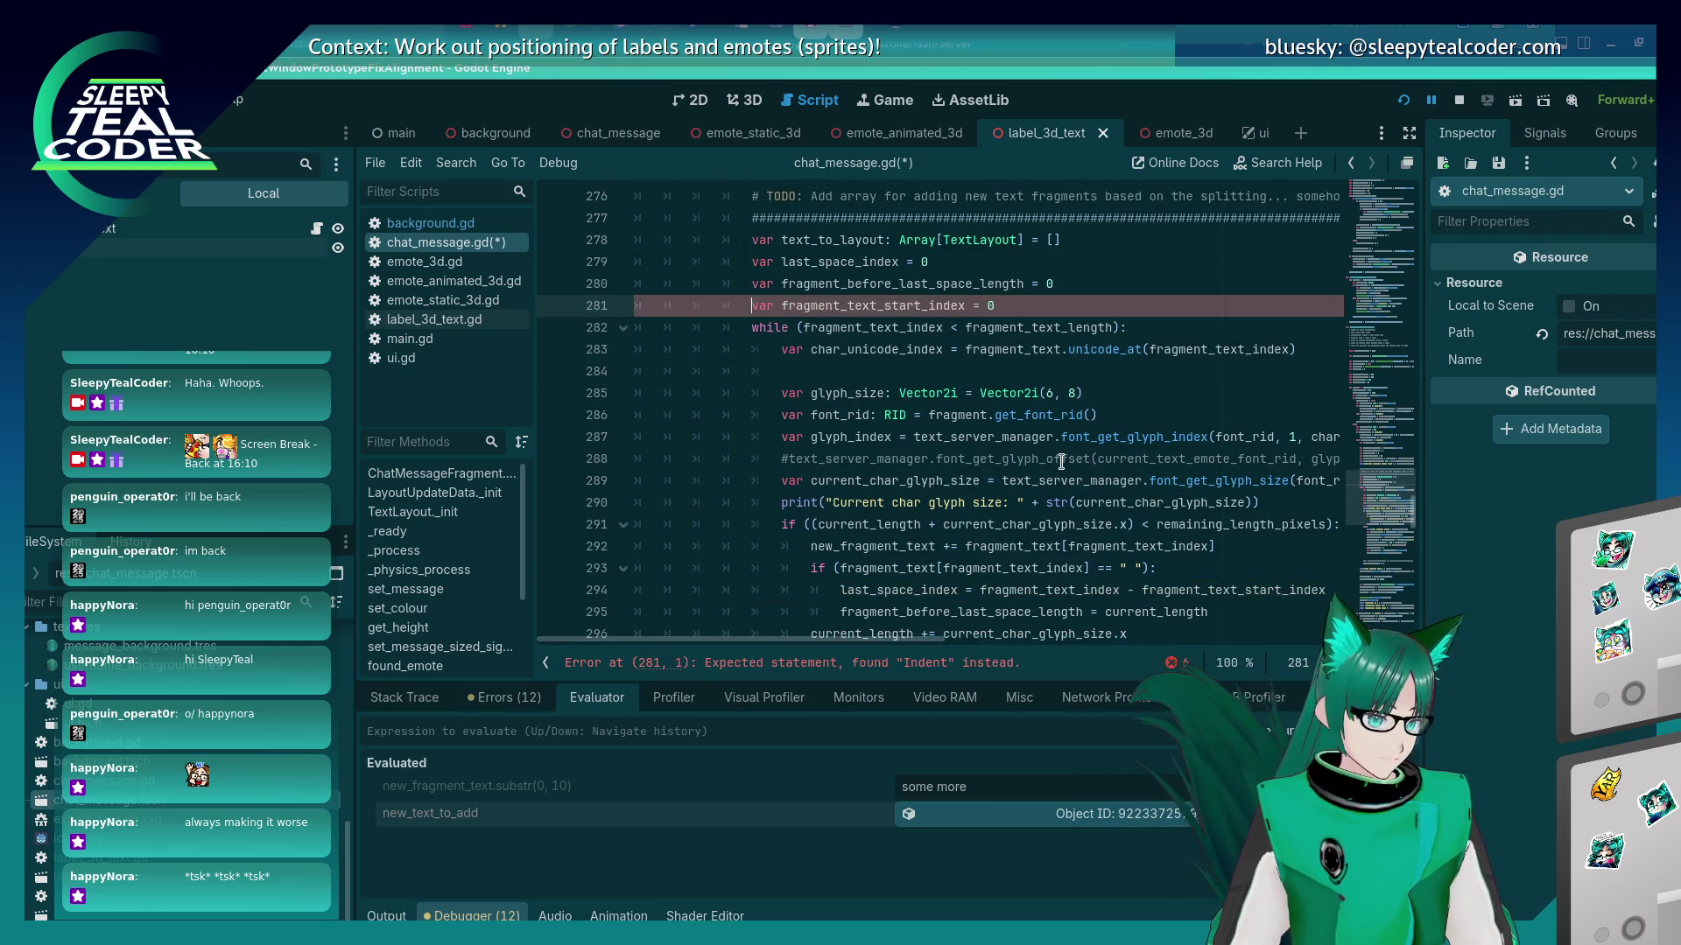
key(ctrl+s)
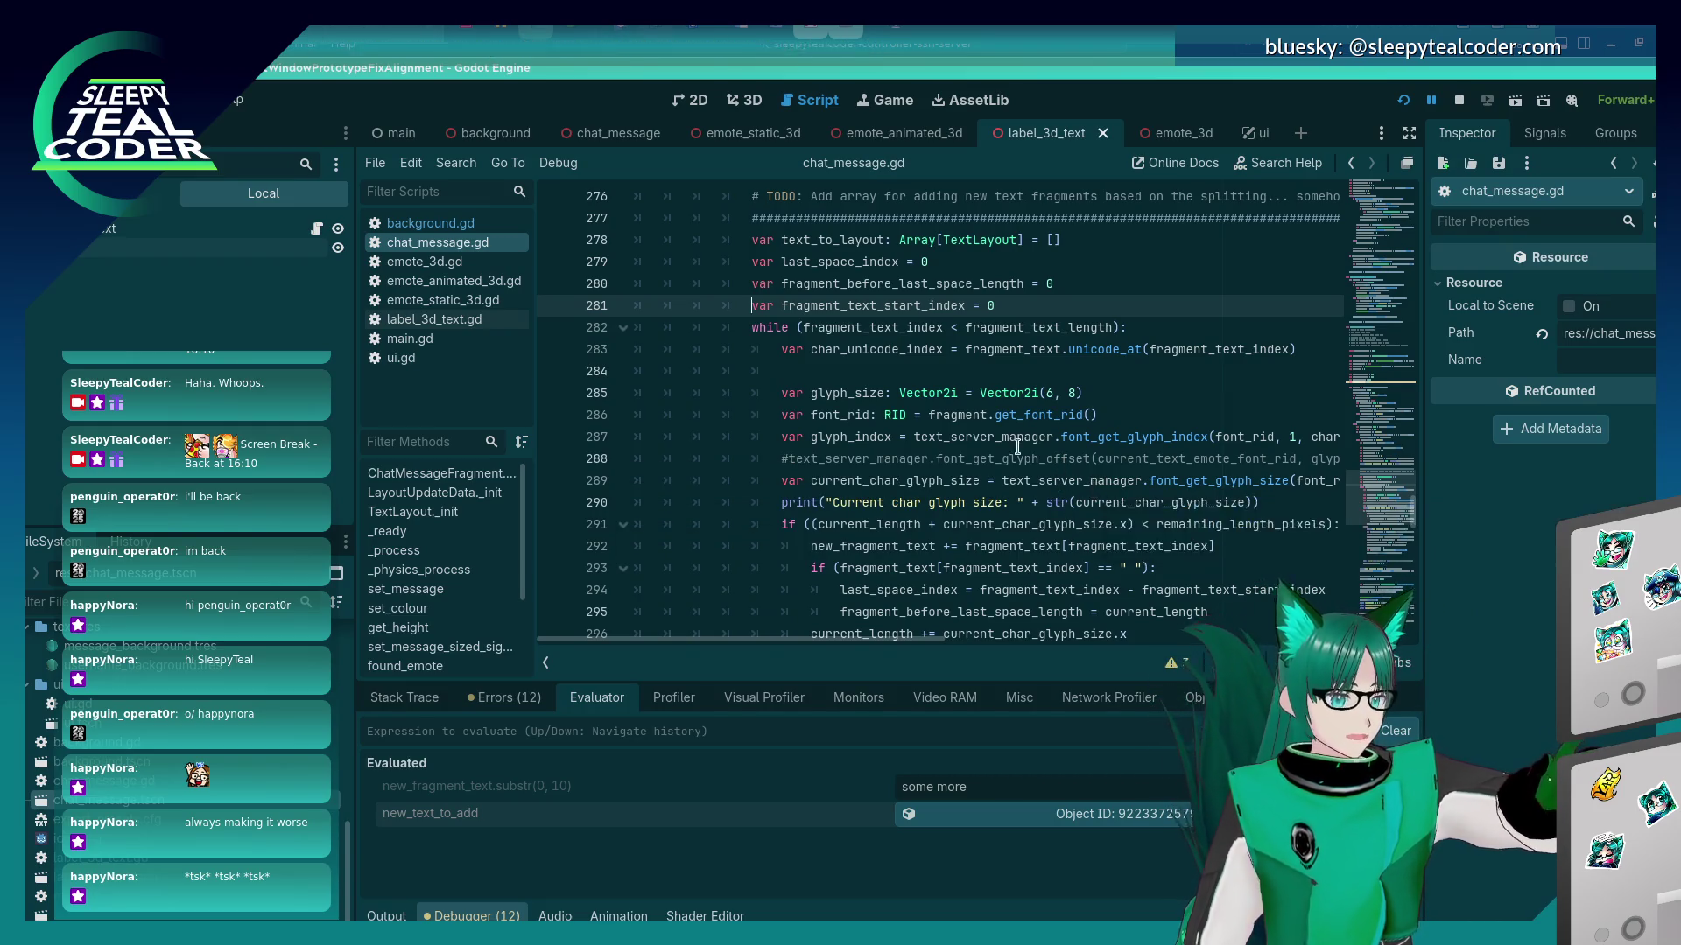
Rerun the game and add test messages to reach the breakpoint at line 301.
scroll(1018, 442, down, 1)
scroll(1018, 443, up, 1)
scroll(1018, 442, down, 5)
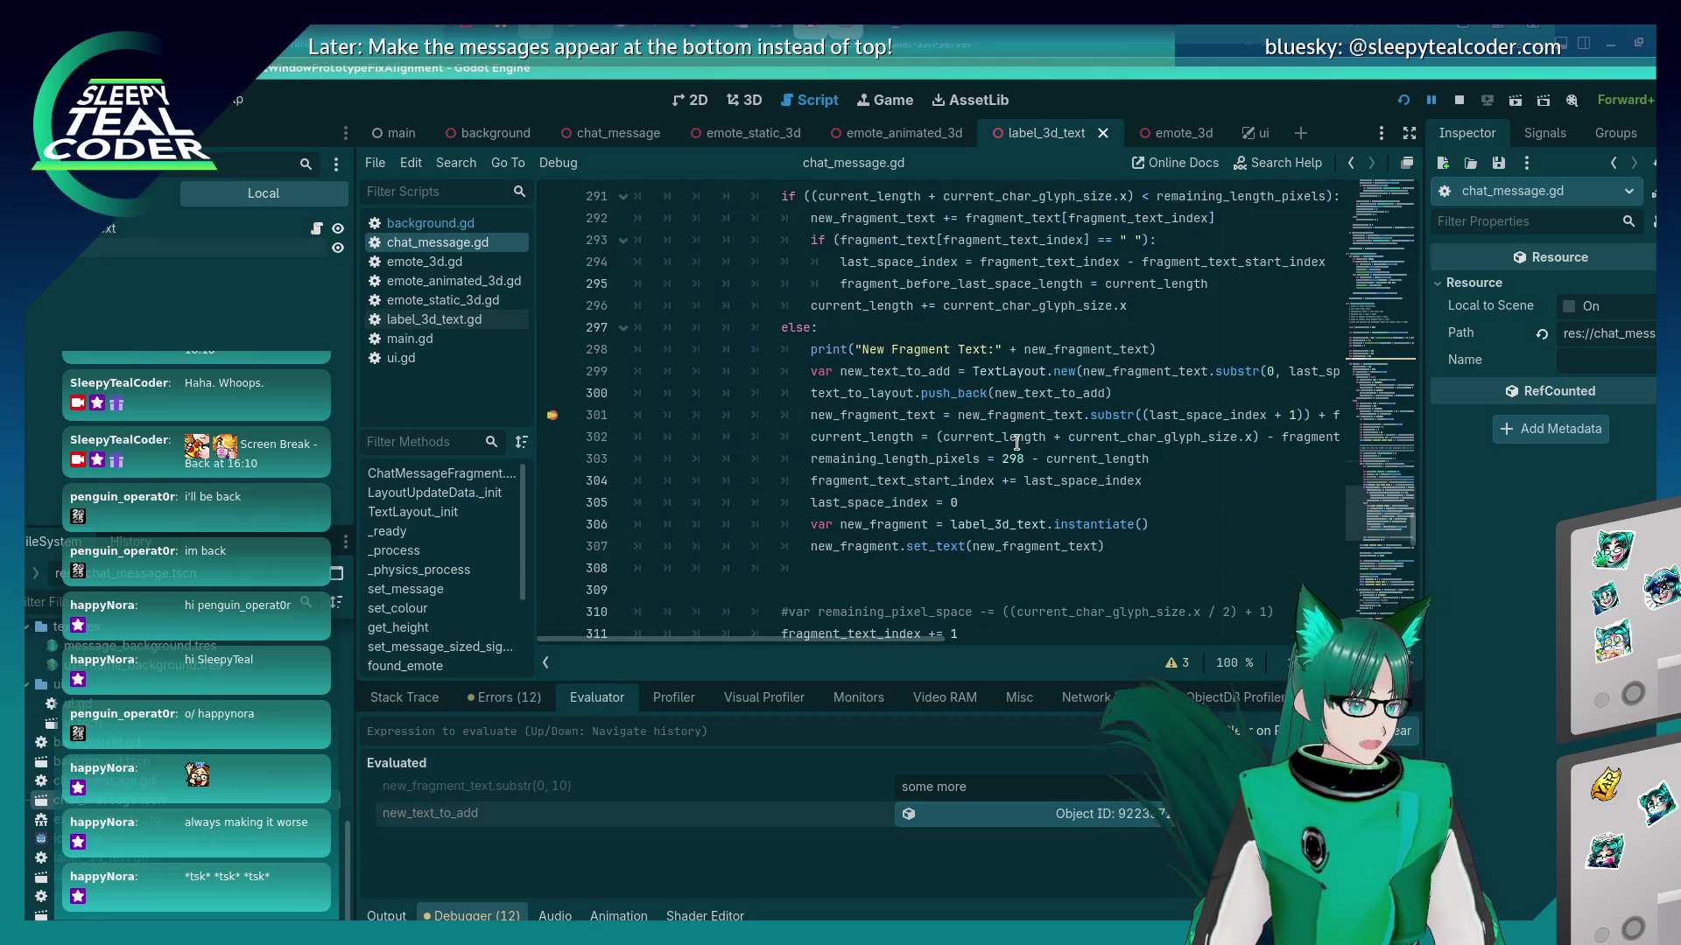
click(1403, 100)
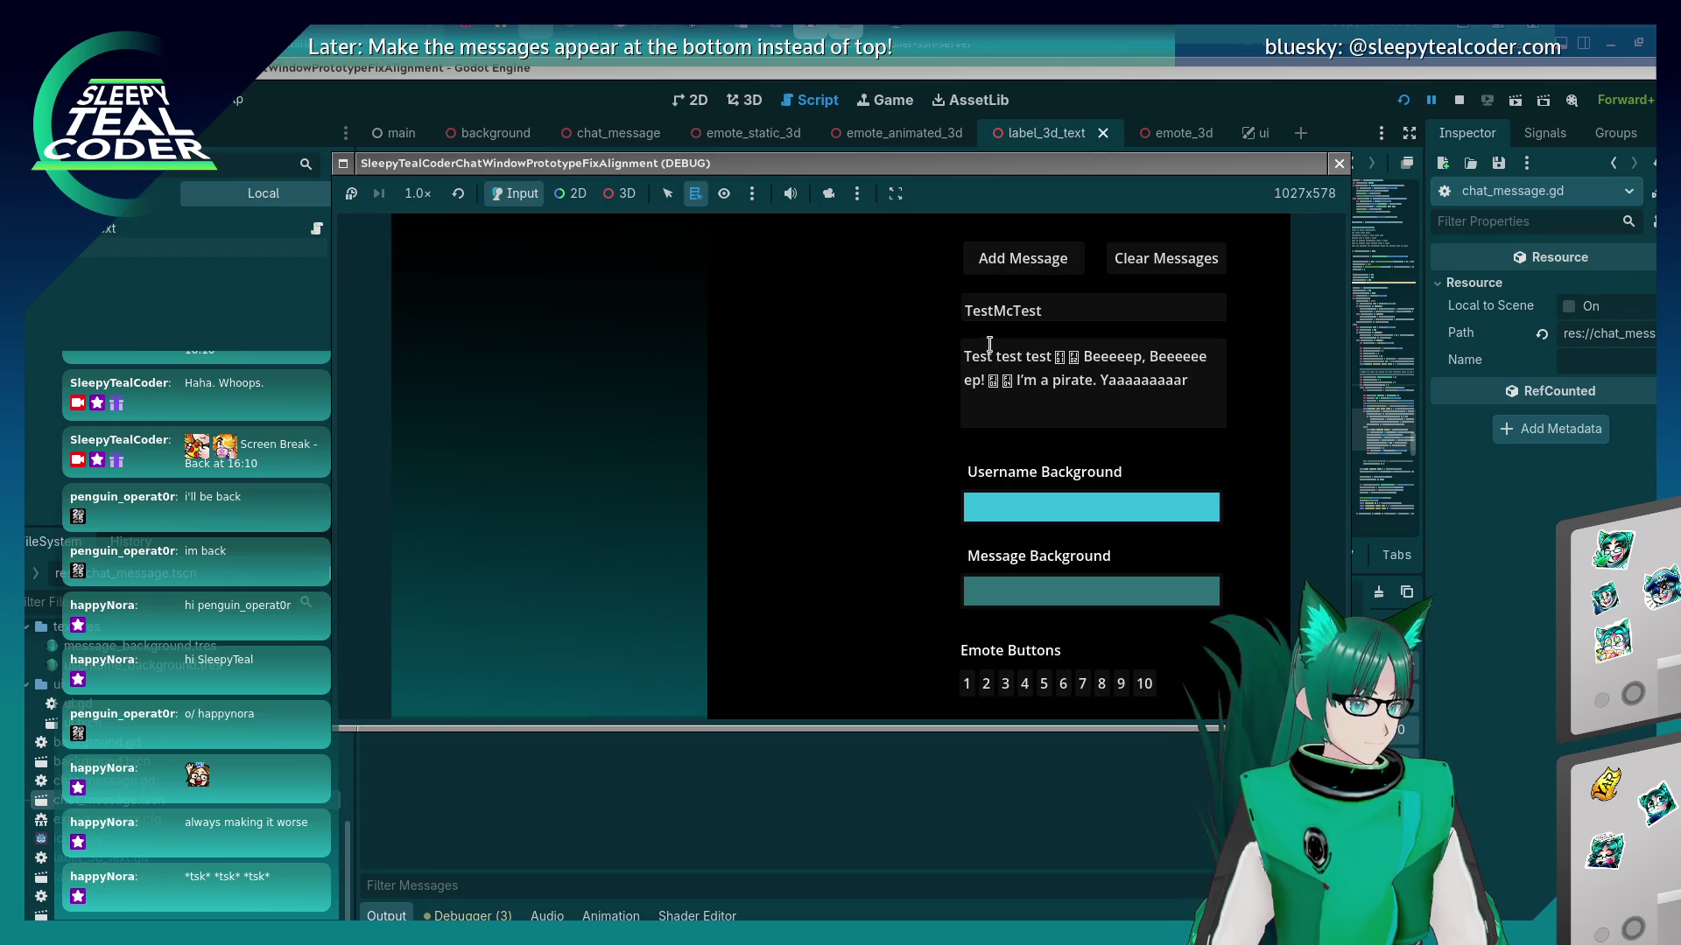
click(999, 251)
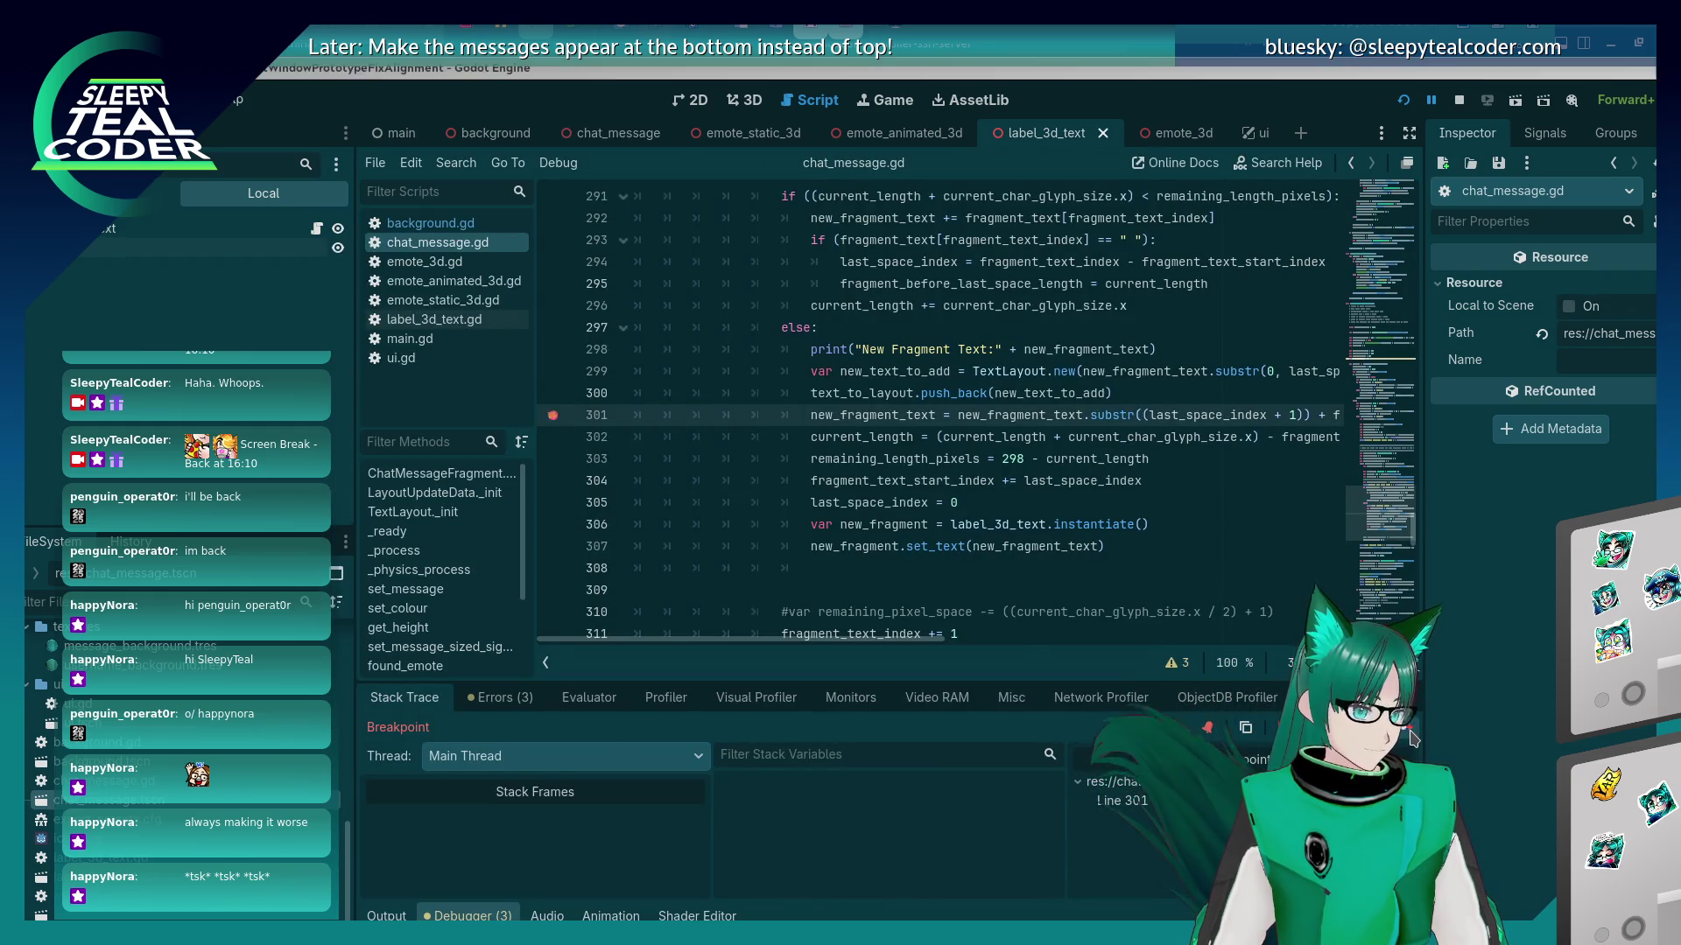
click(1414, 738)
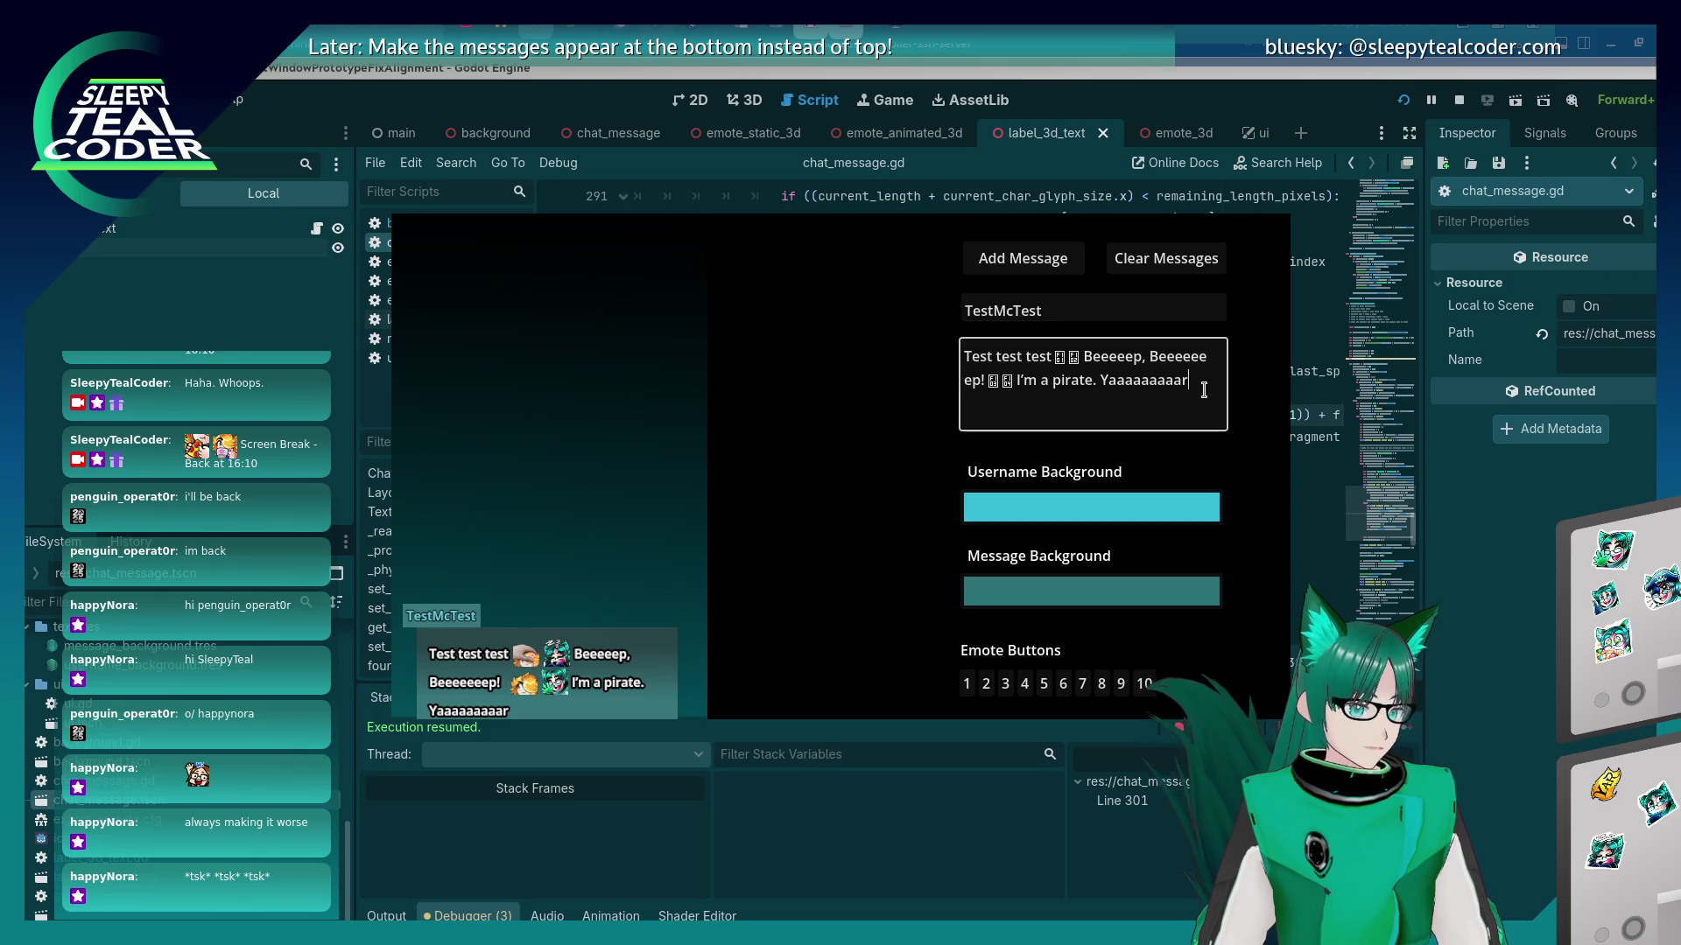
Post 'This is test of some very looooong text to see what happens' and resume from the breakpoint.
drag(1204, 386, 1084, 354)
text(This is)
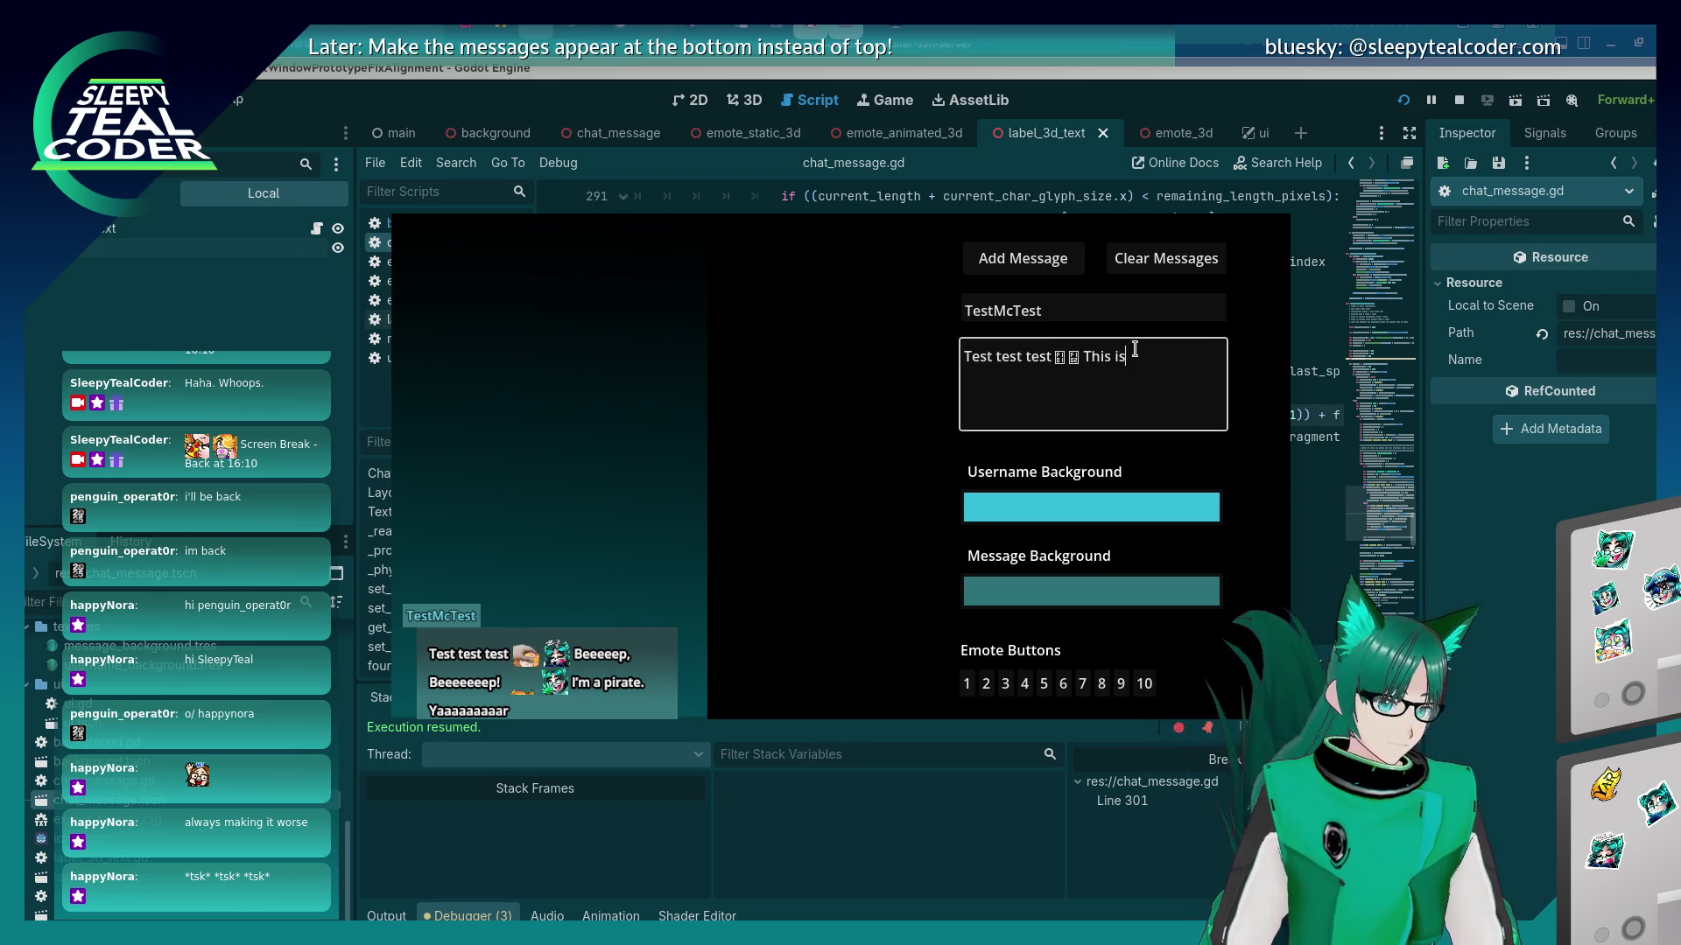
text( test of some very looooong t)
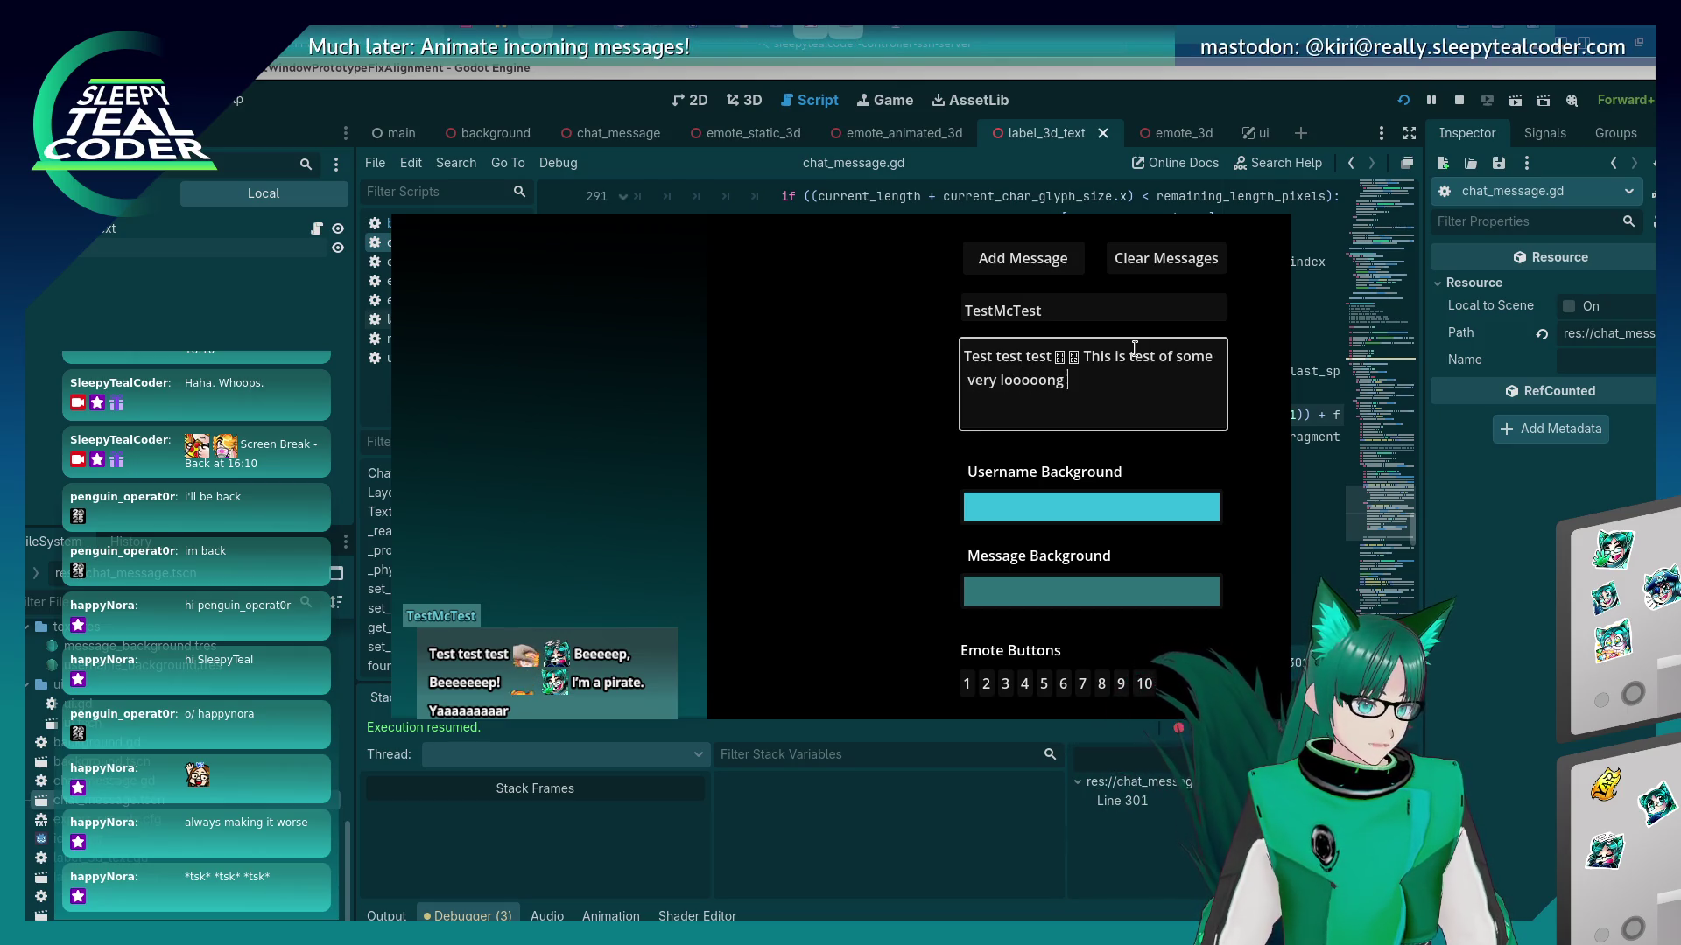
text(ext to see what happens)
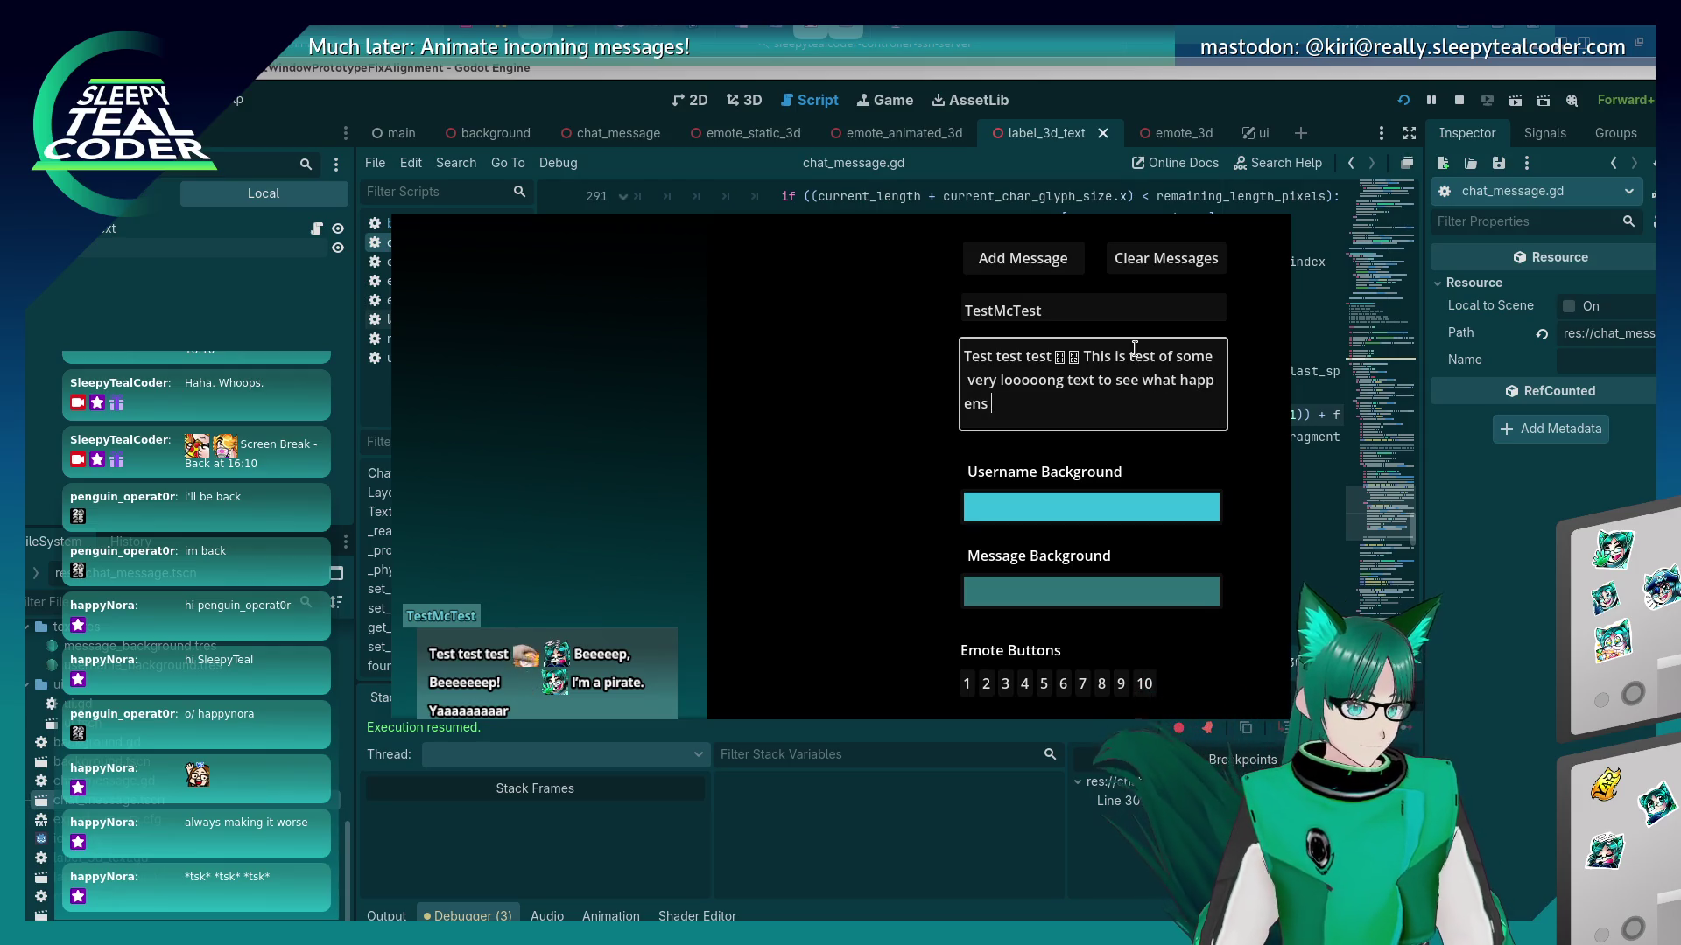
click(1016, 257)
key(F12)
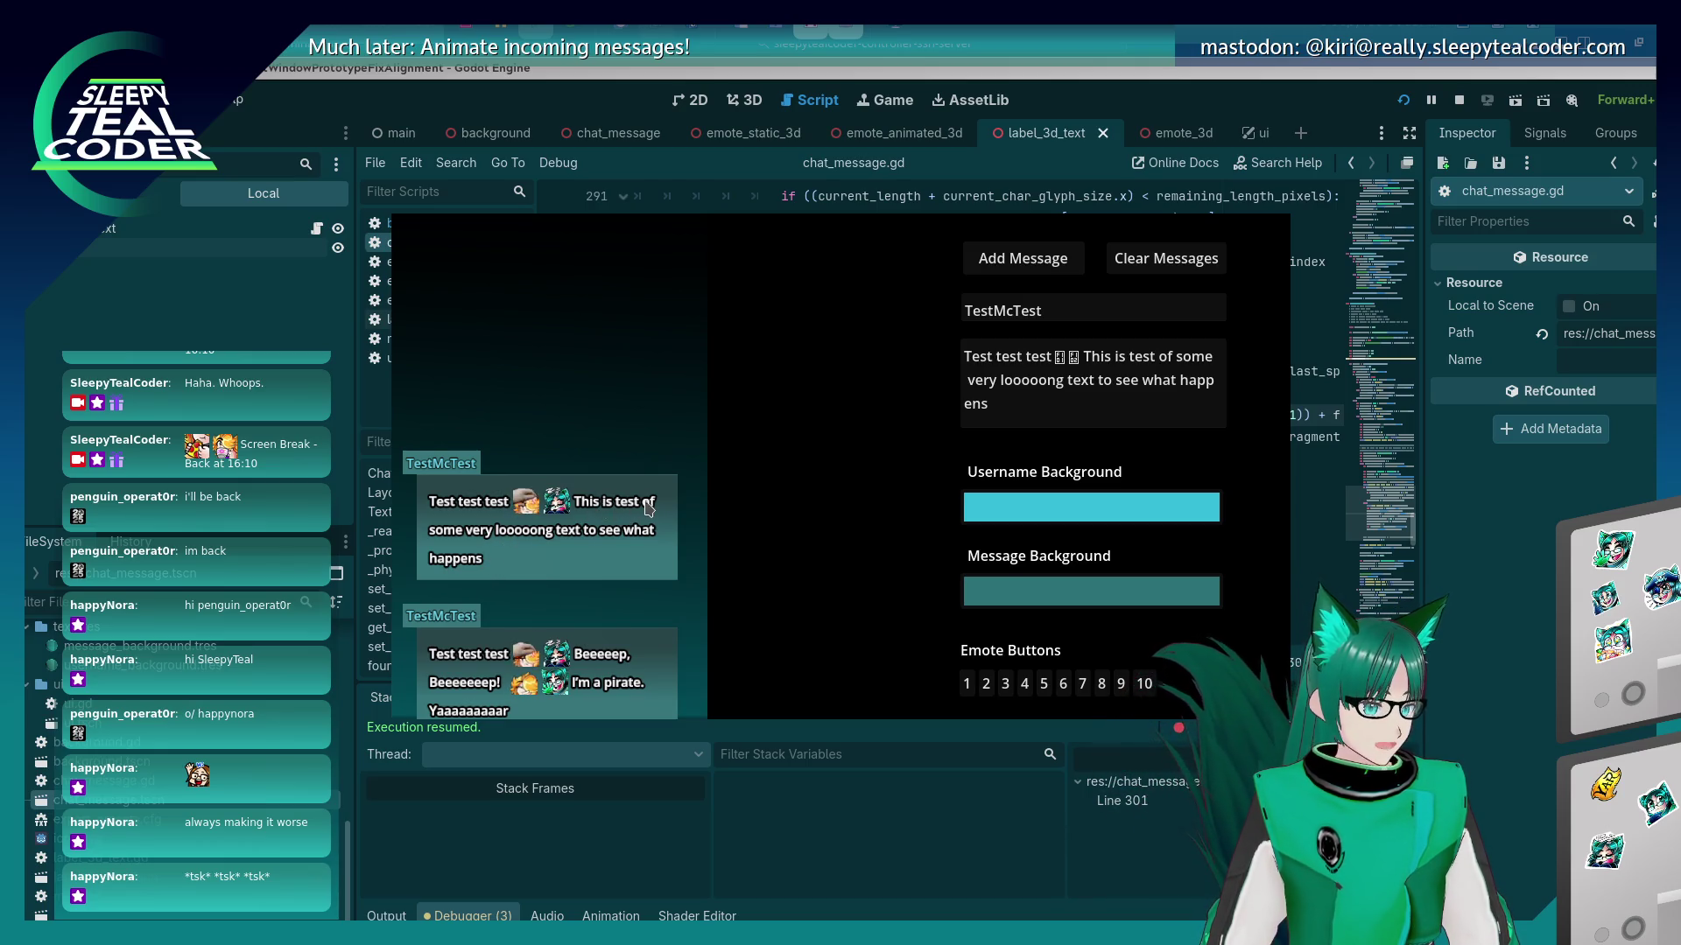
Append 'beep beep moop moop', post it, then add 'oo hooo I think we have a thing to do long text with yarrrr'.
click(1037, 411)
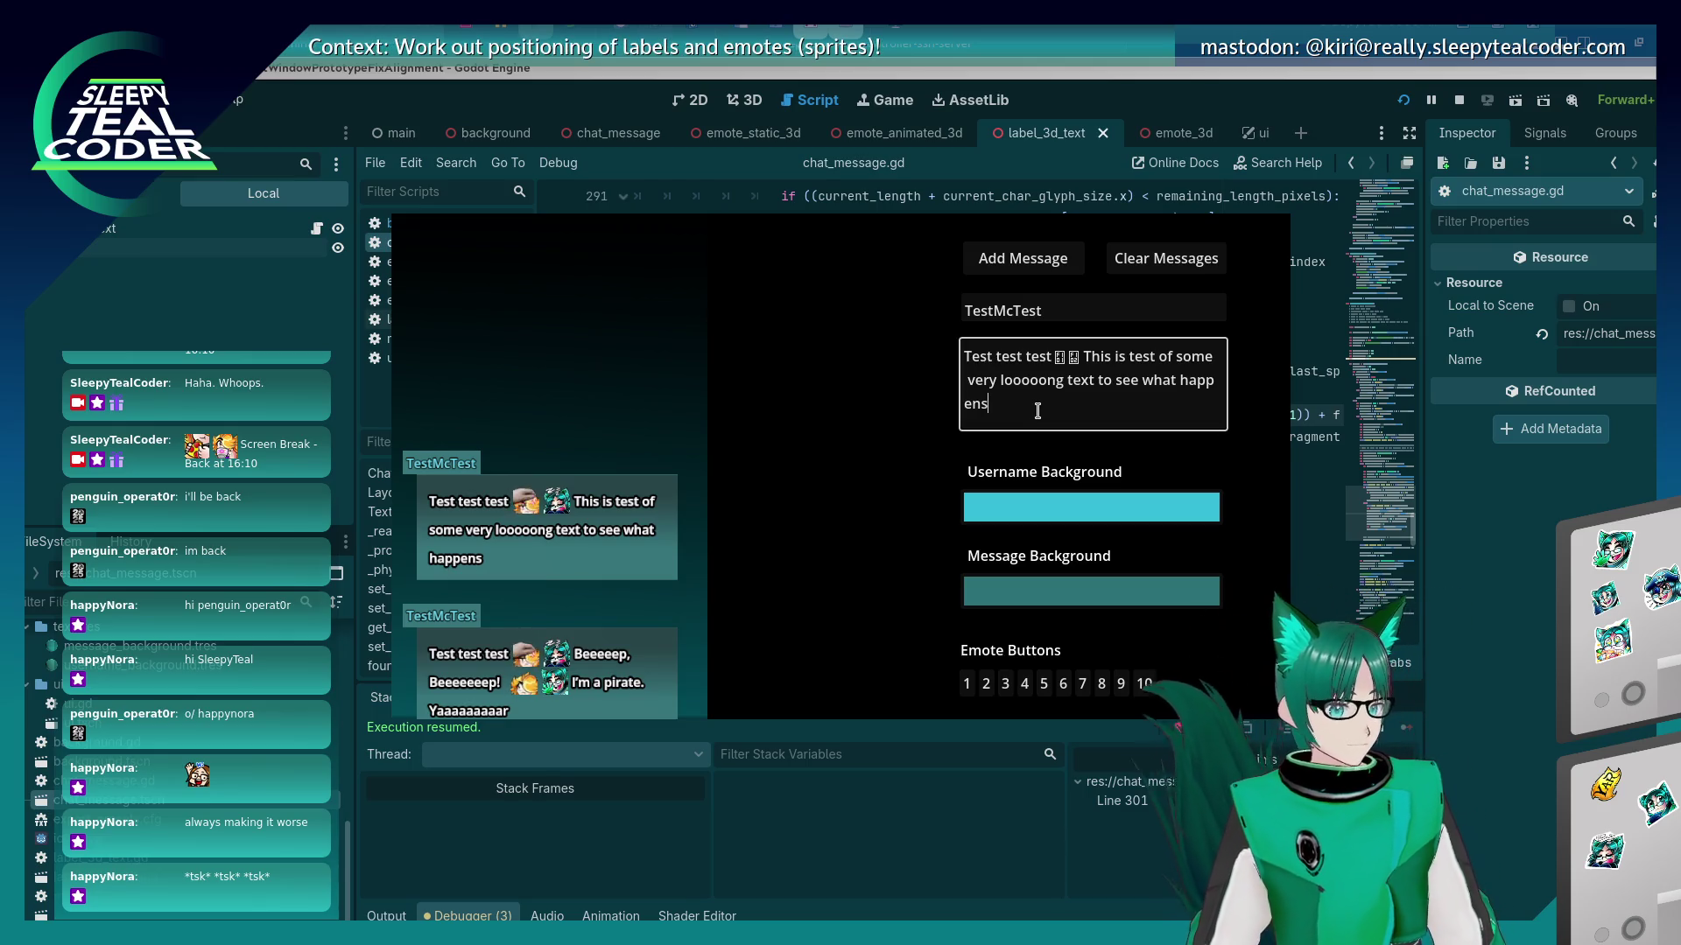
text(-beep beep m)
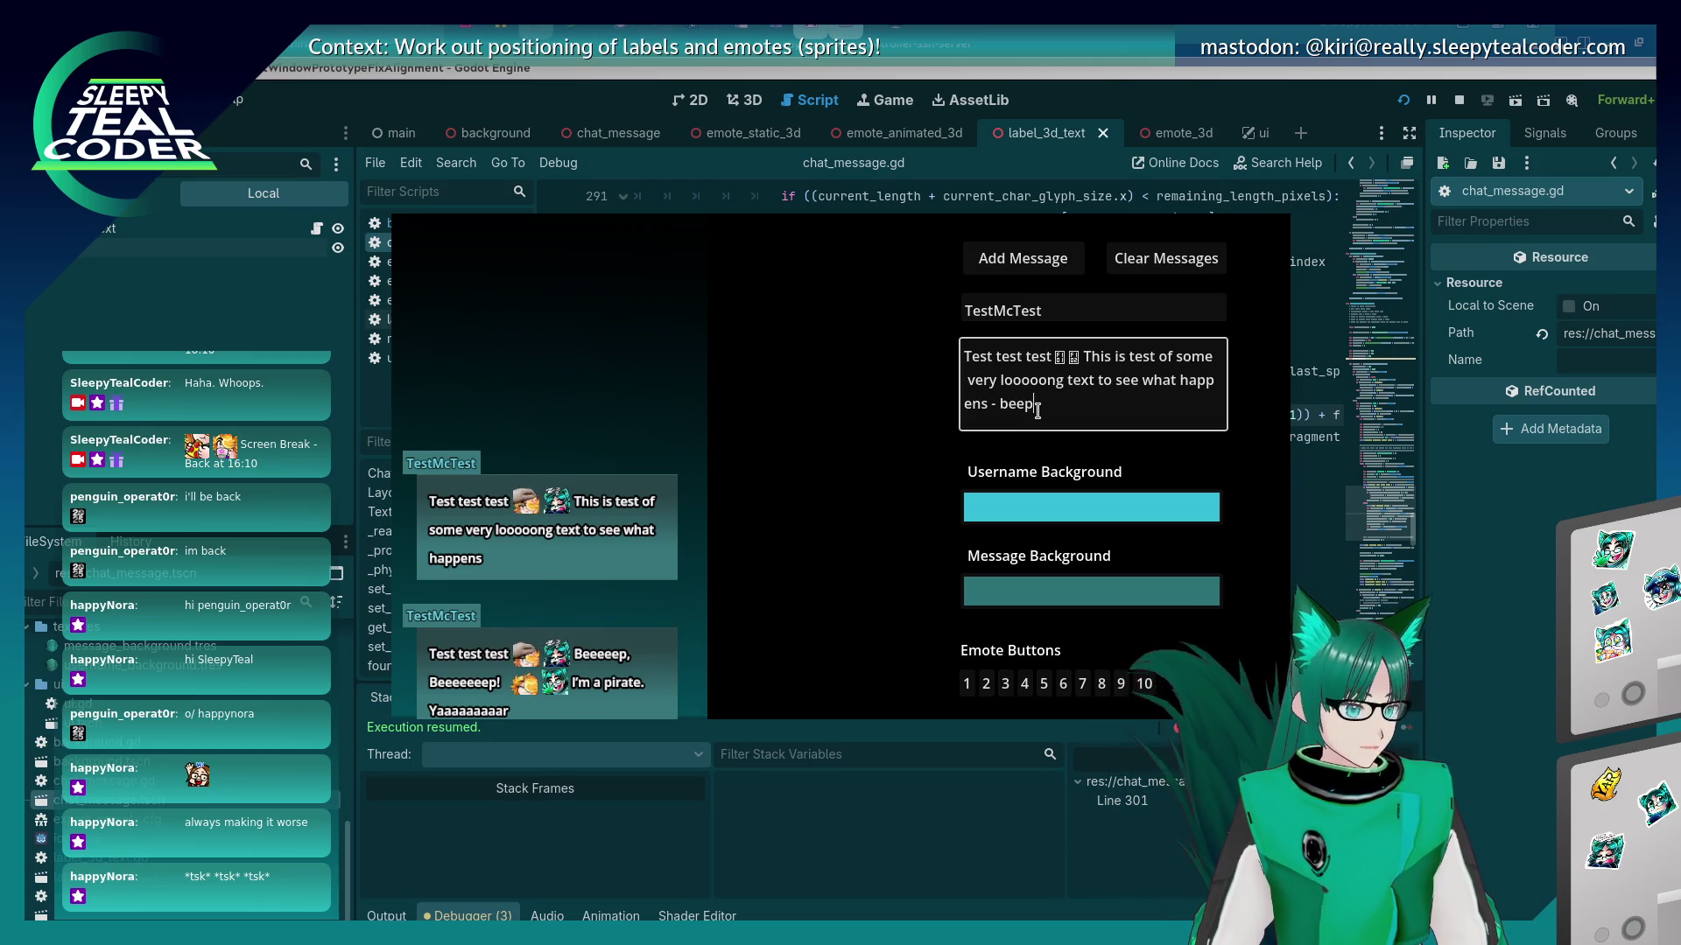
text(oop m)
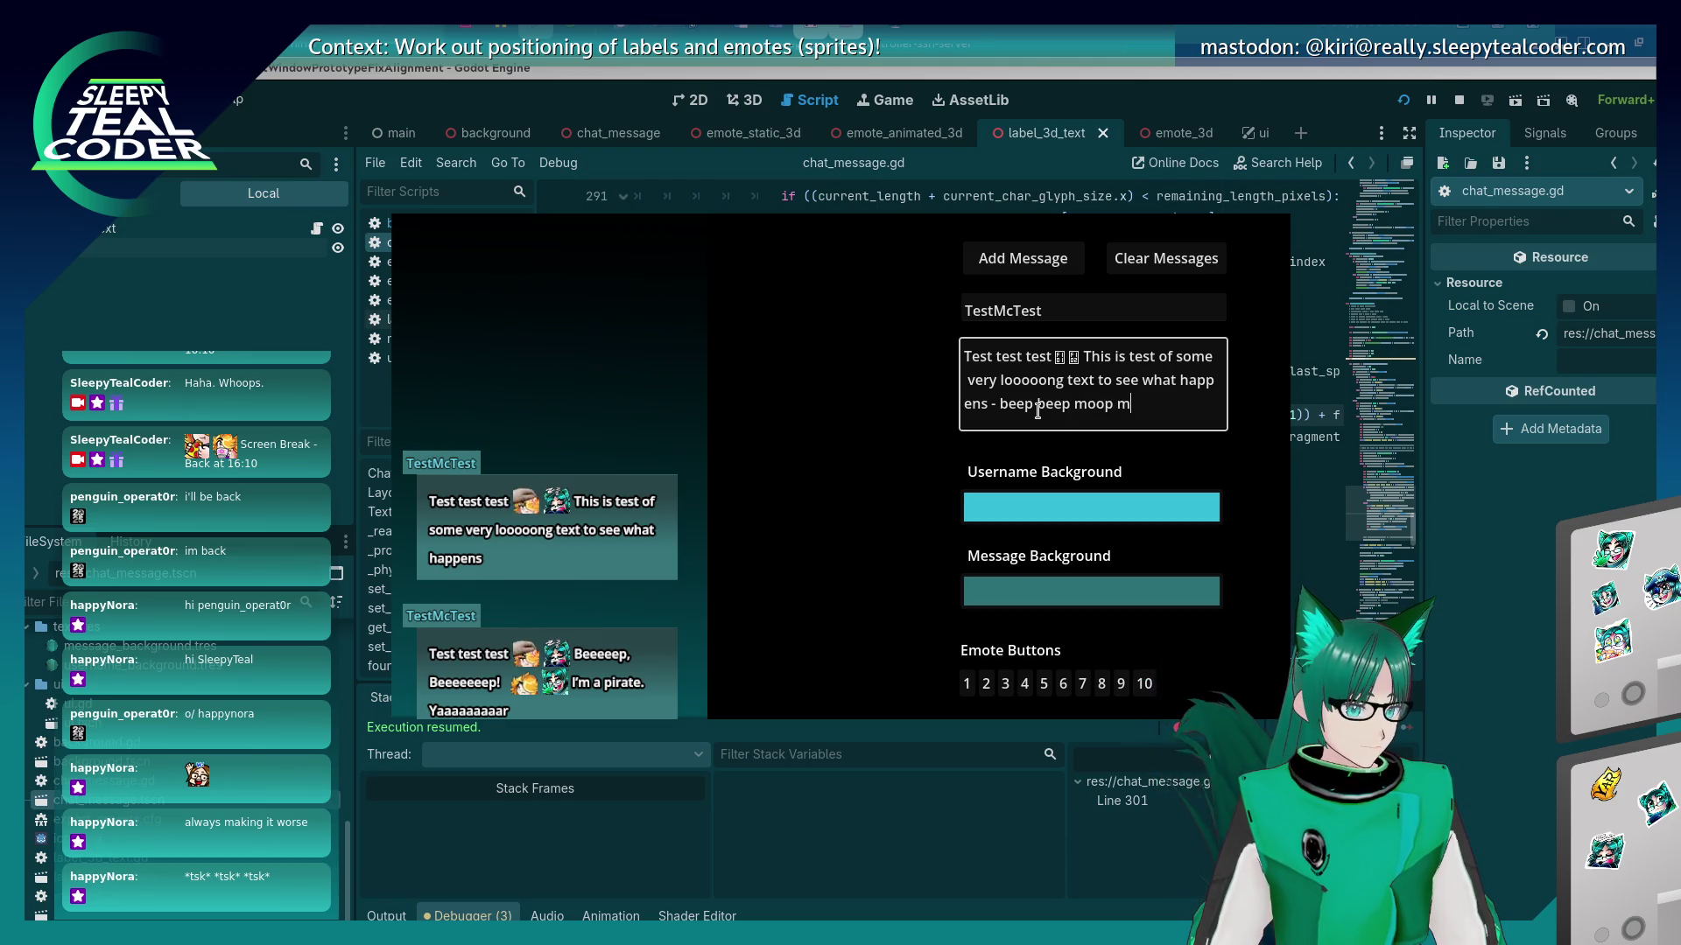
text(oop)
click(1022, 258)
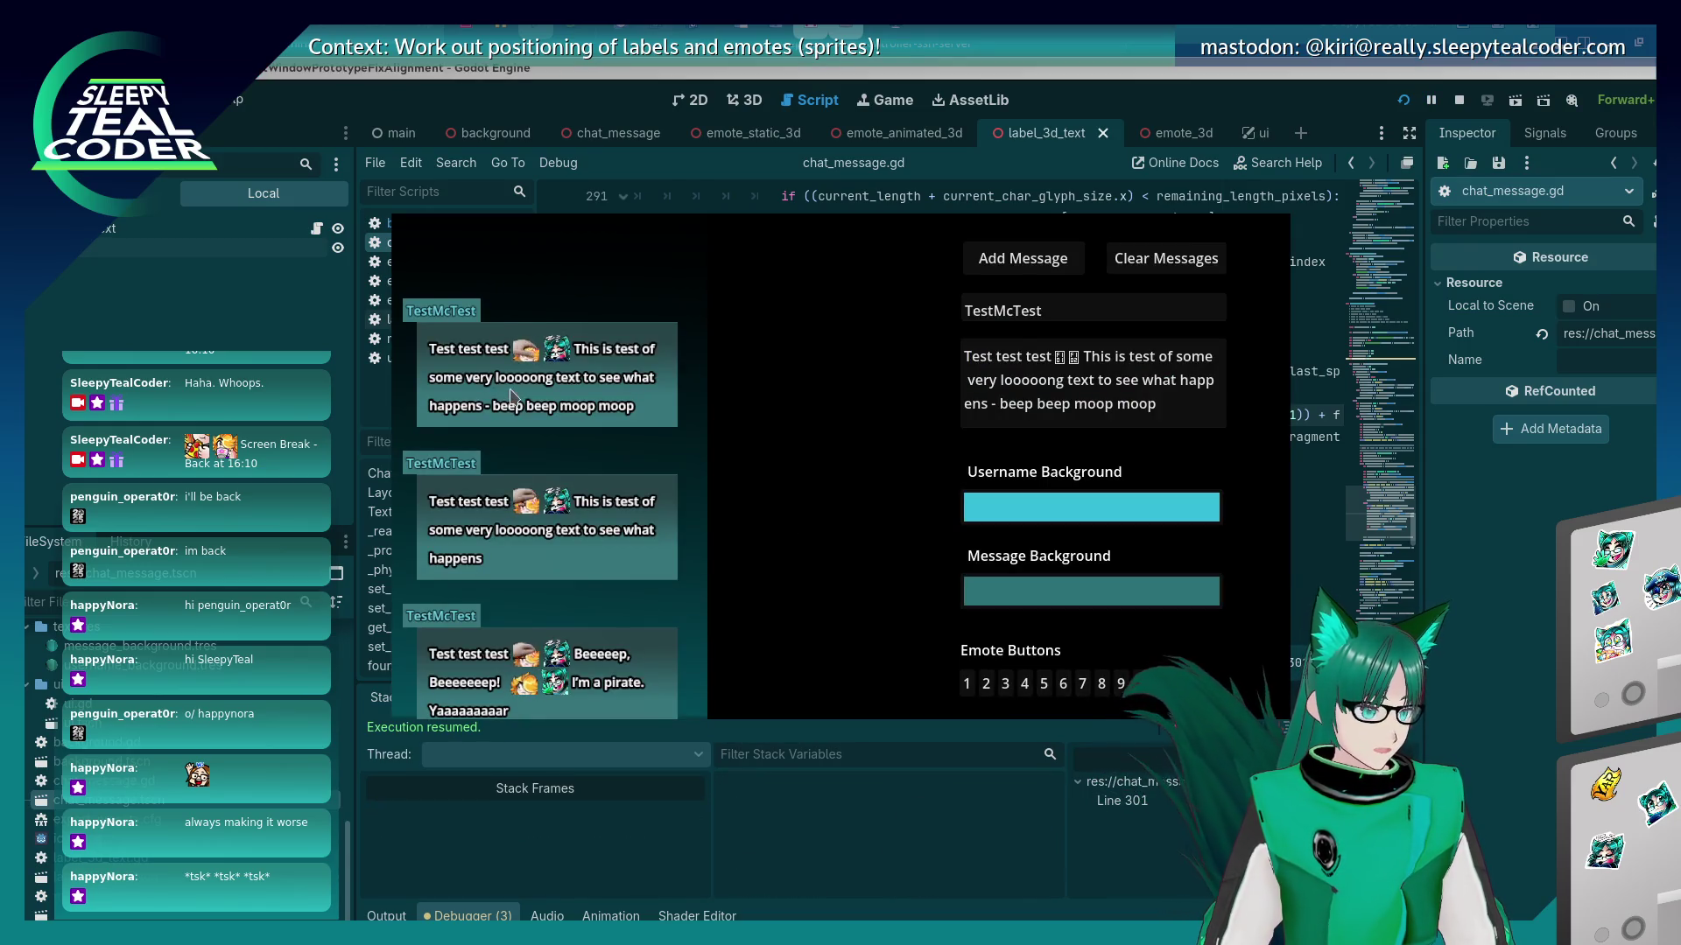
click(1176, 411)
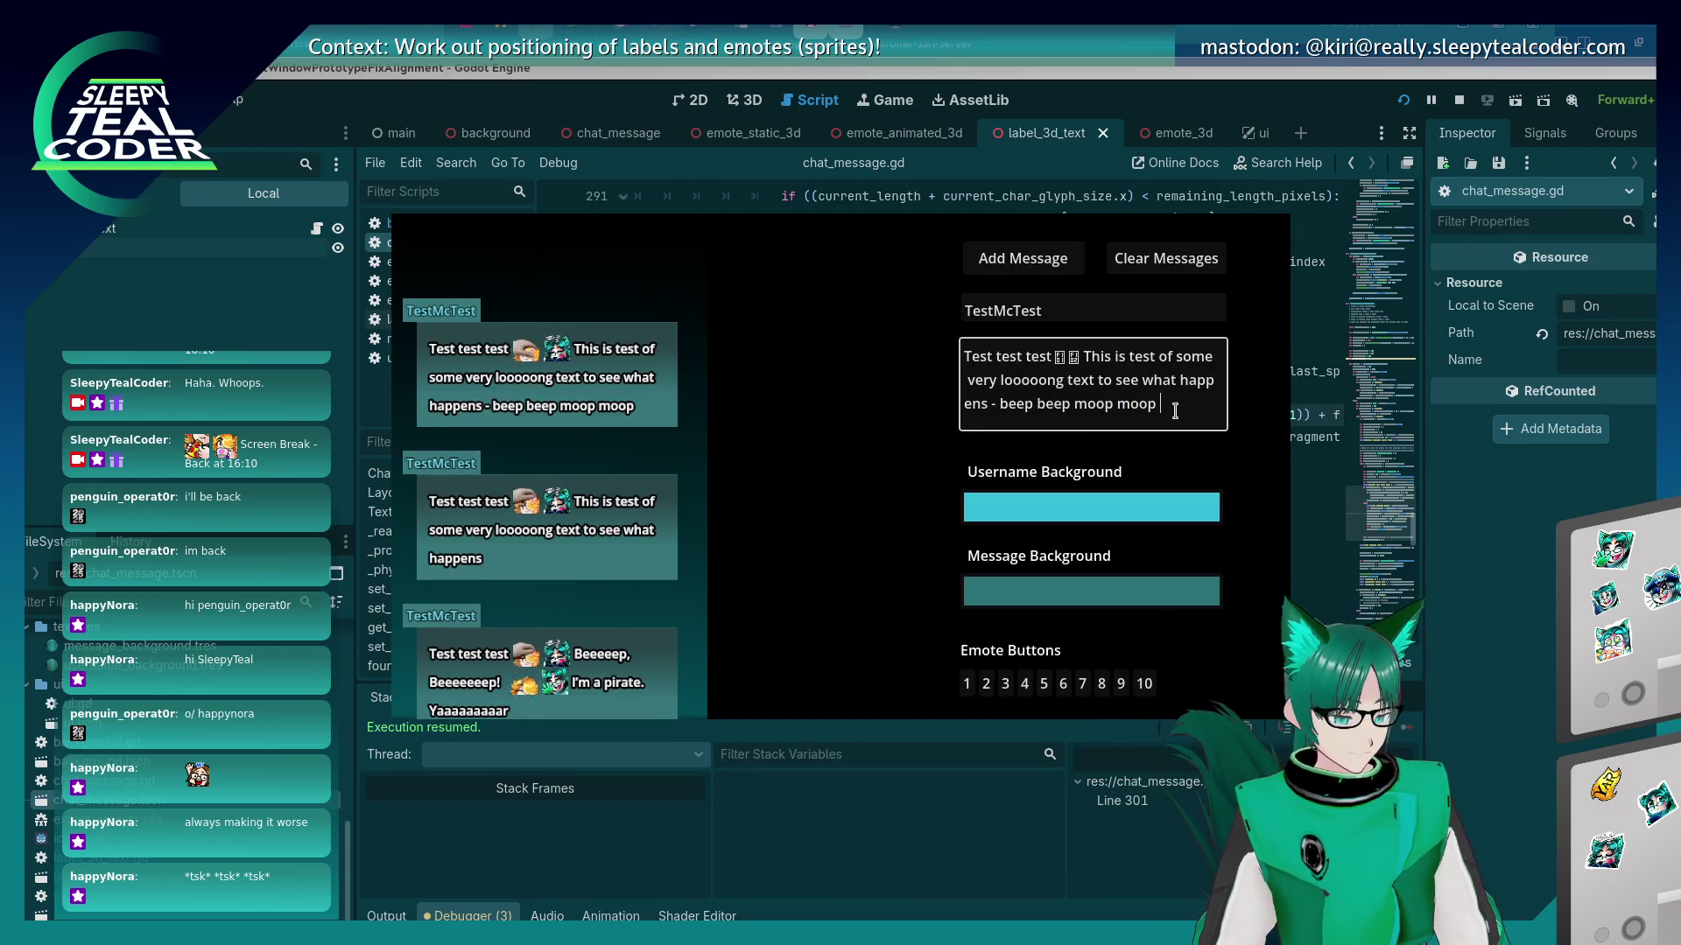
text(wooo hooo )
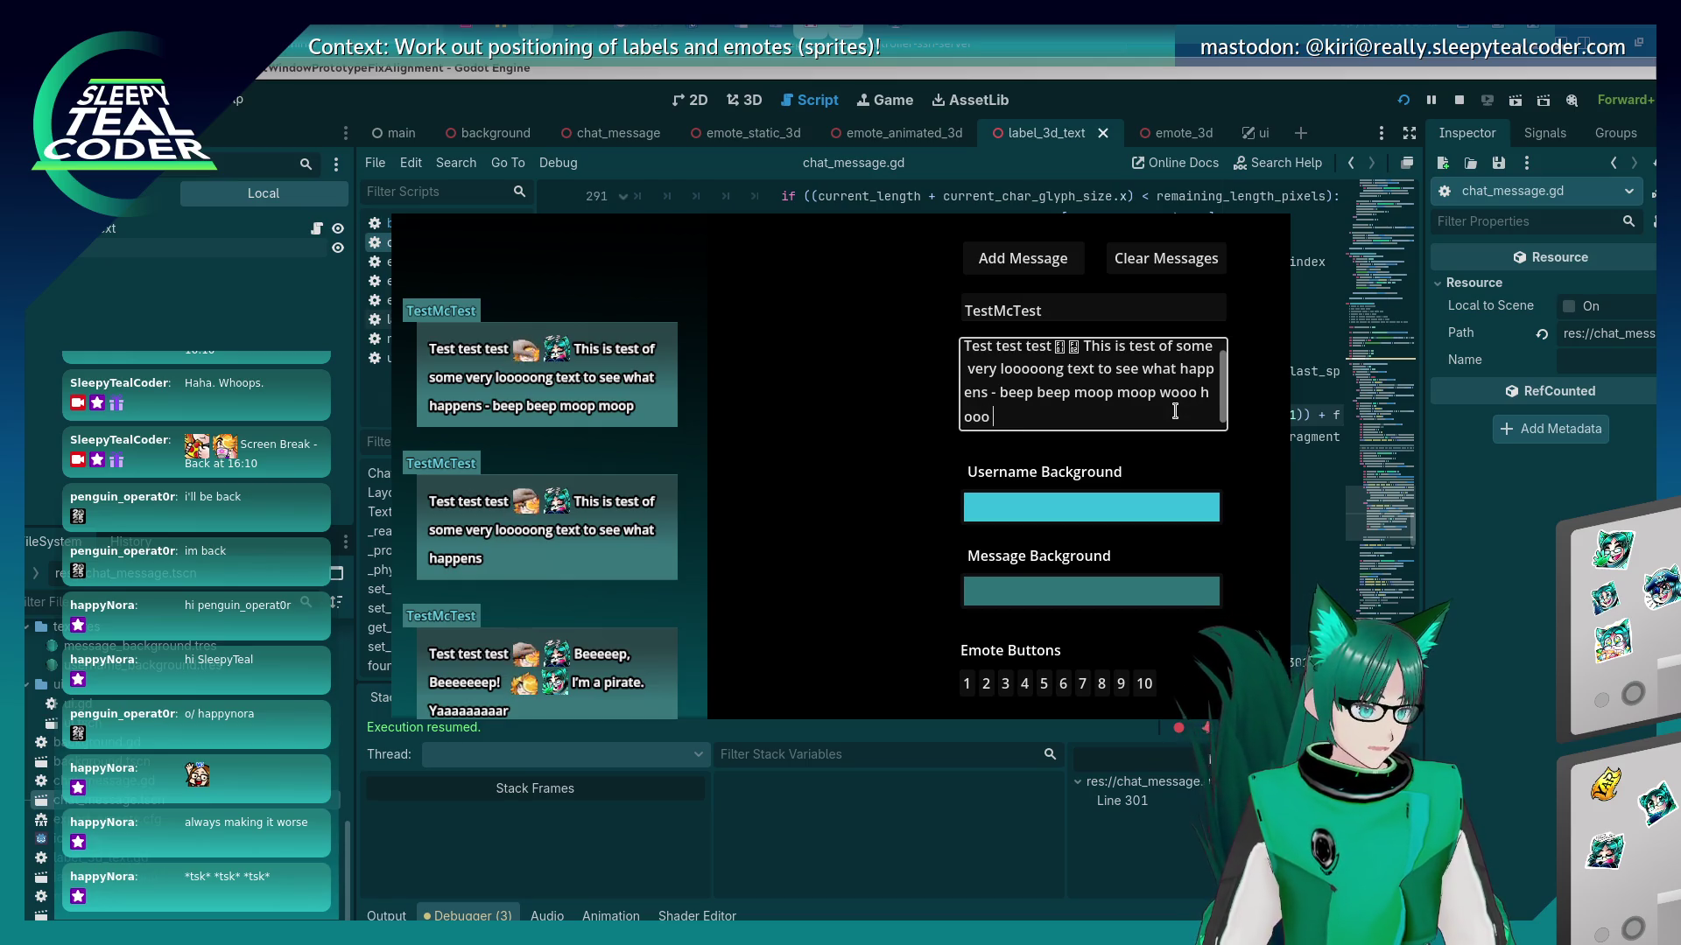
text(I think we hav)
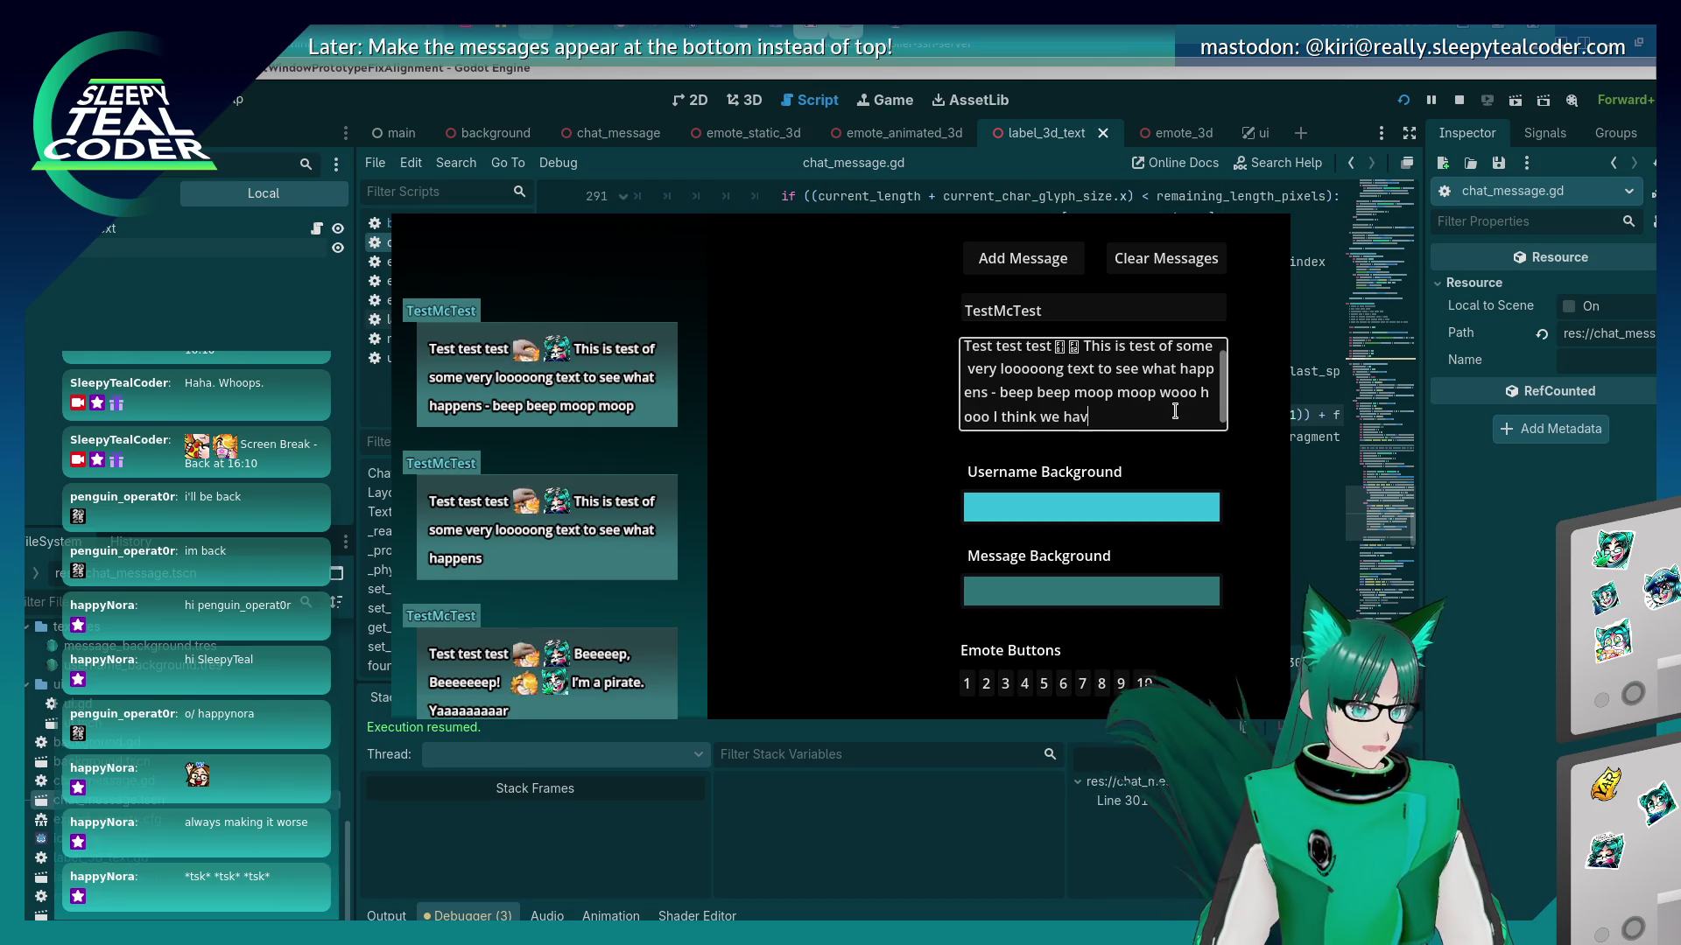
text(e a thing to )
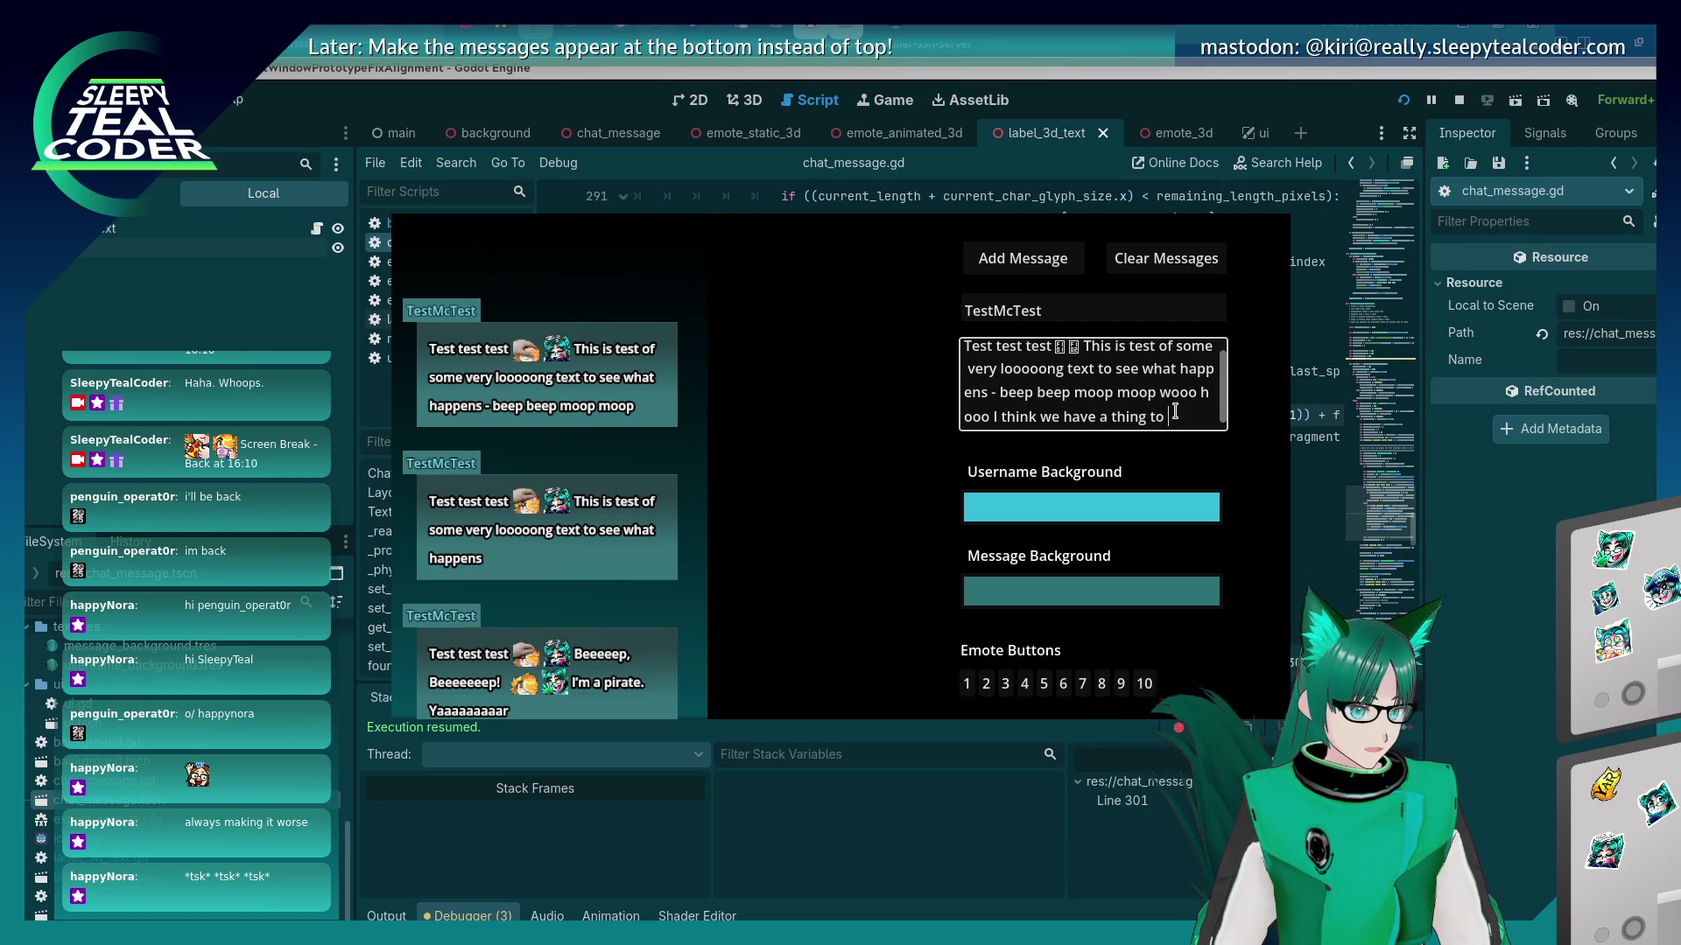
text(do long text with)
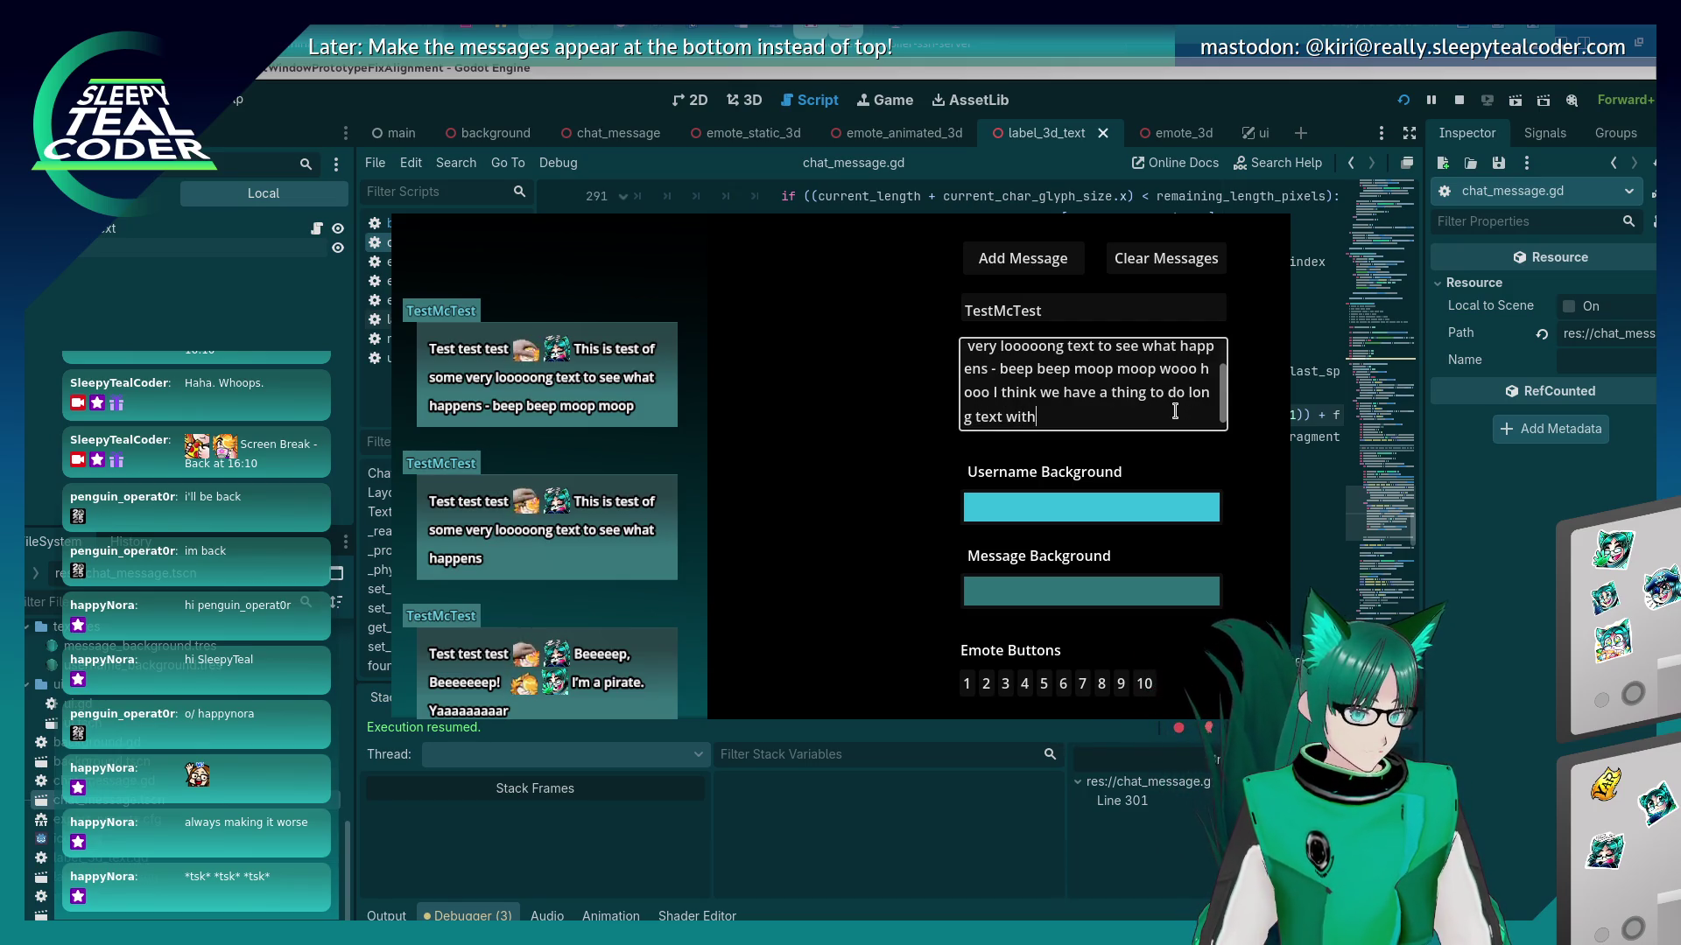
text( yarrrr)
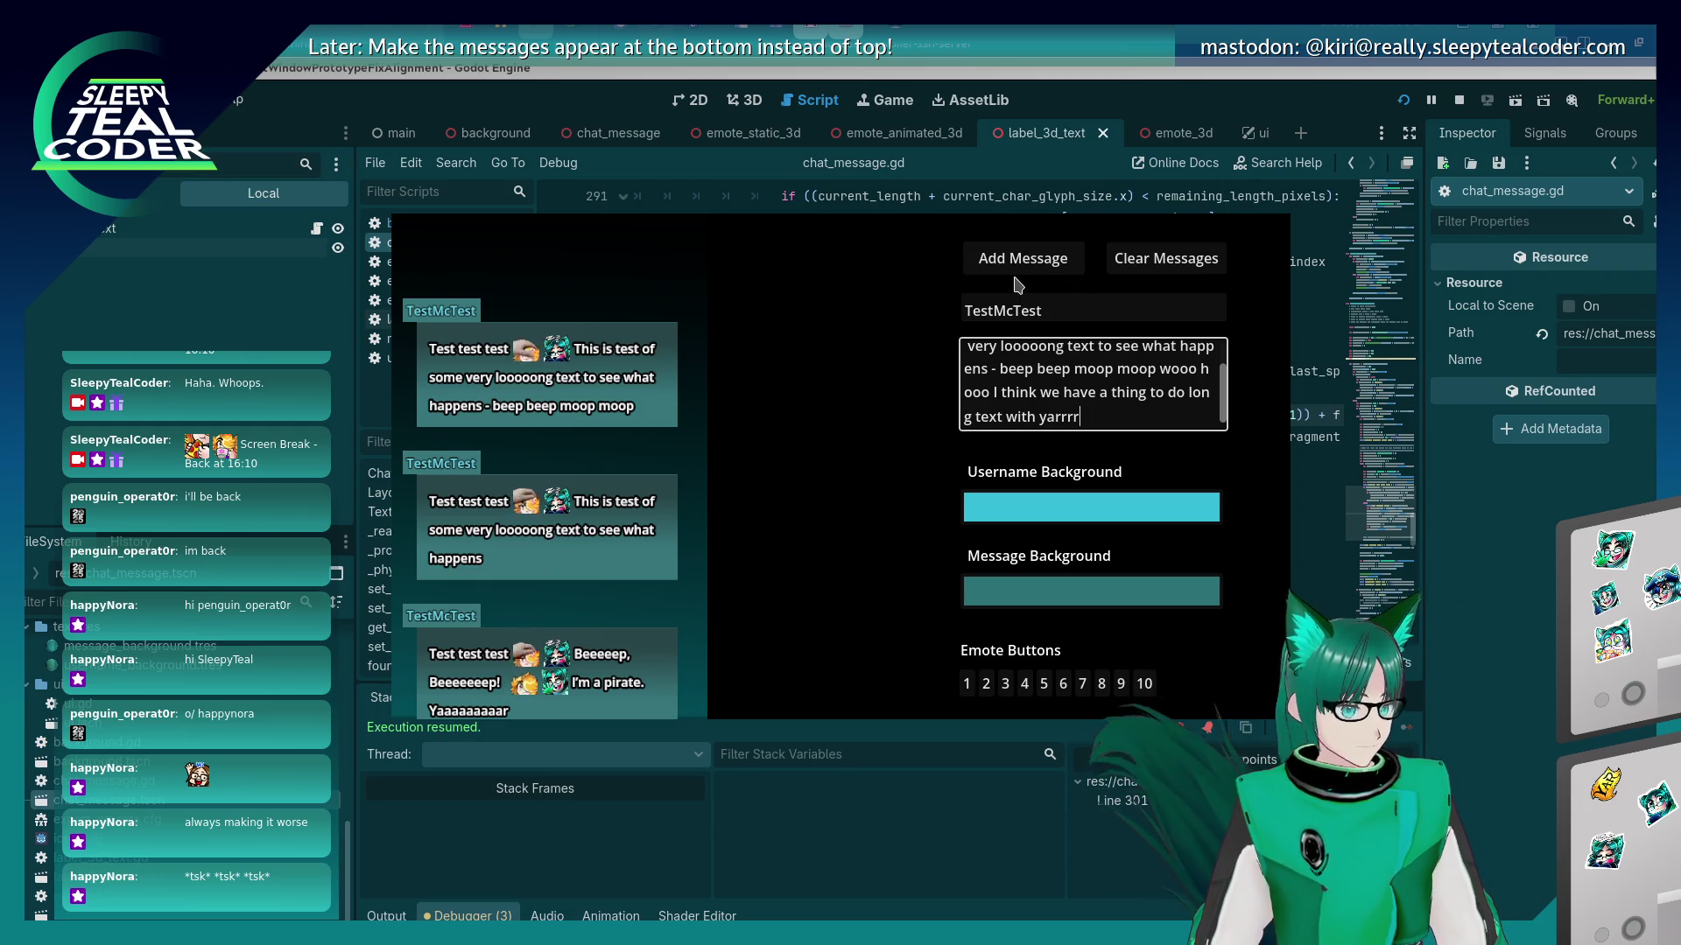
Post the longest message, resume past the breakpoint, note where 'long' was split, and return to the script.
click(1013, 263)
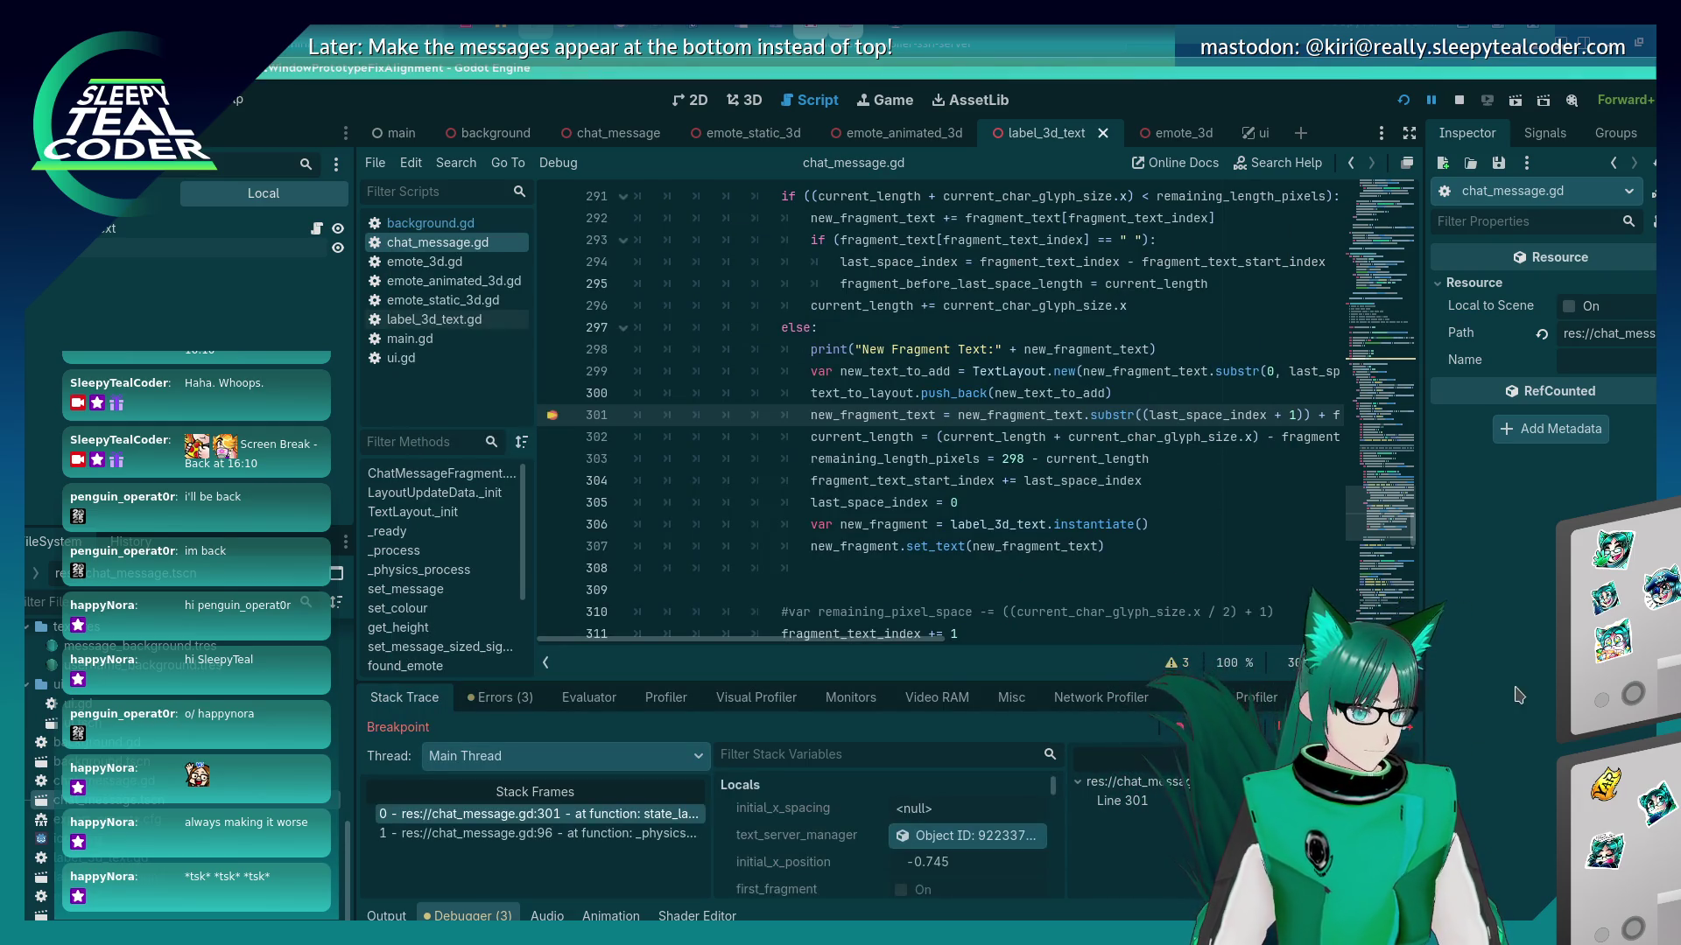
click(1412, 729)
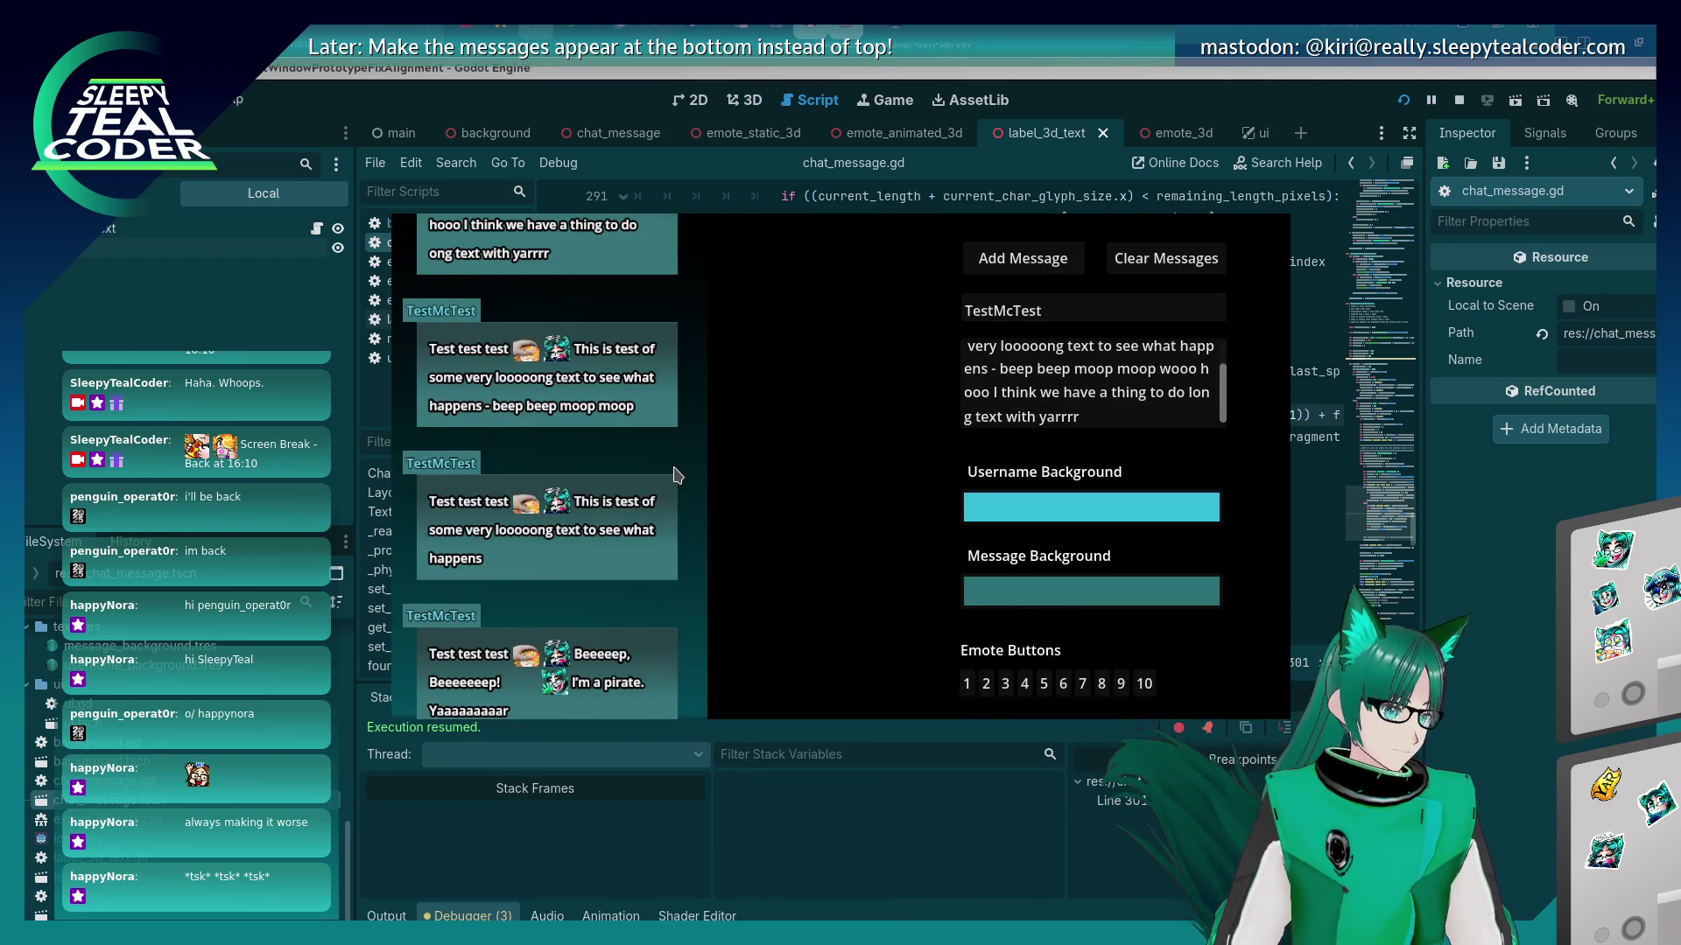
scroll(647, 455, up, 3)
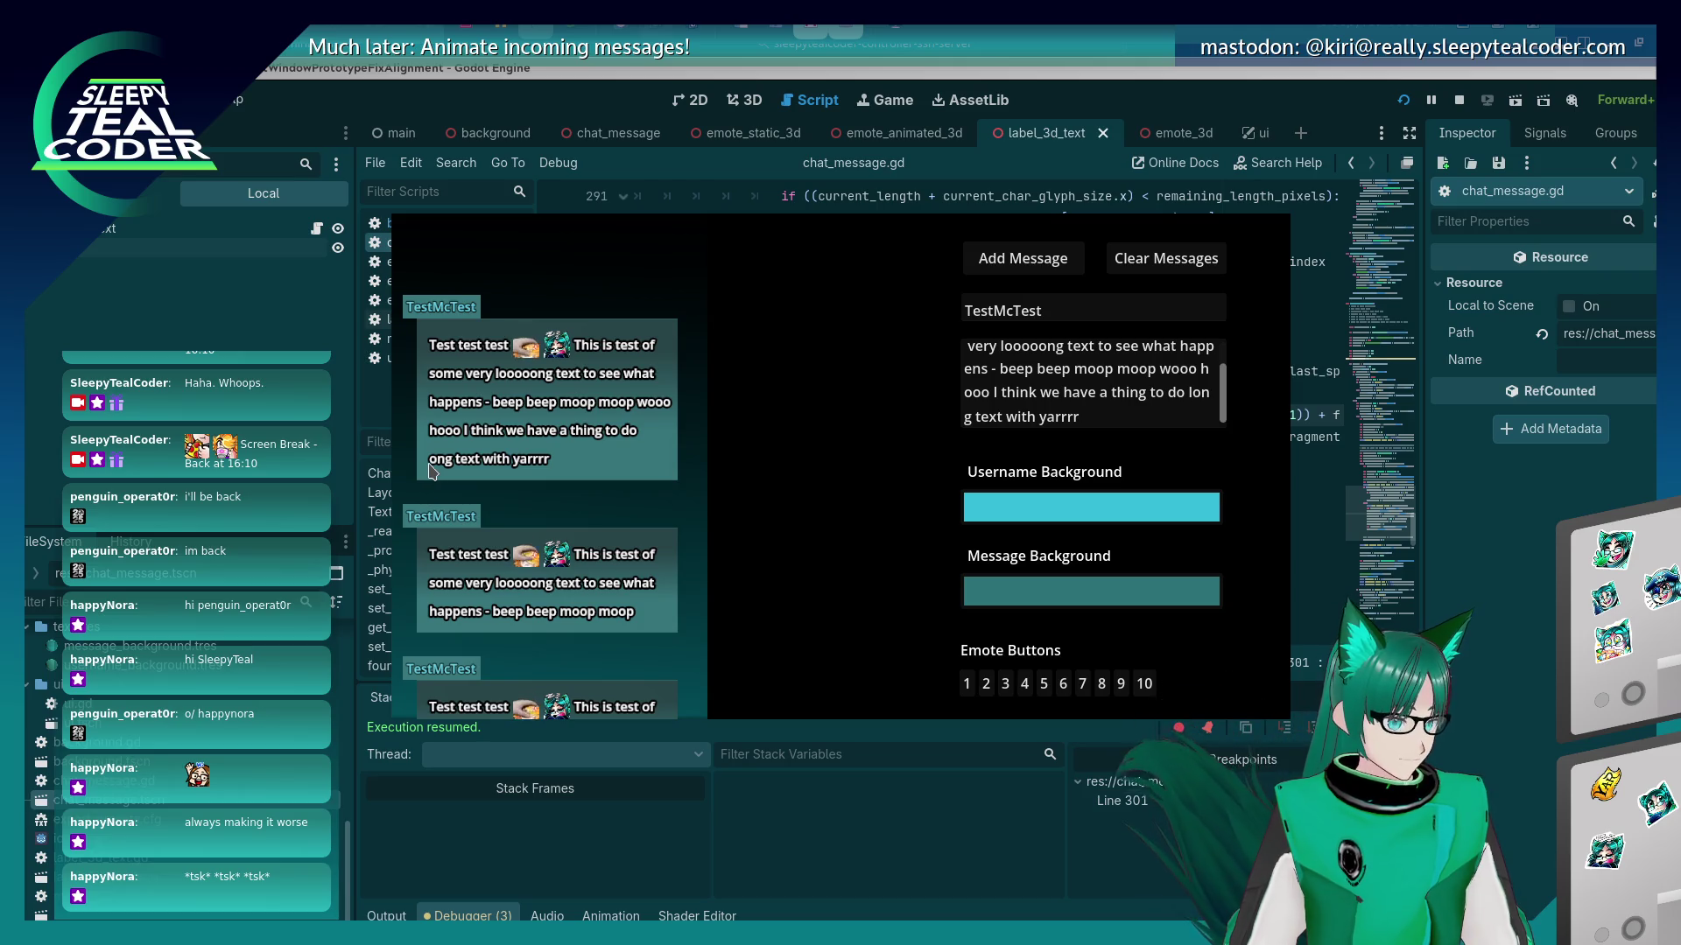
click(1192, 393)
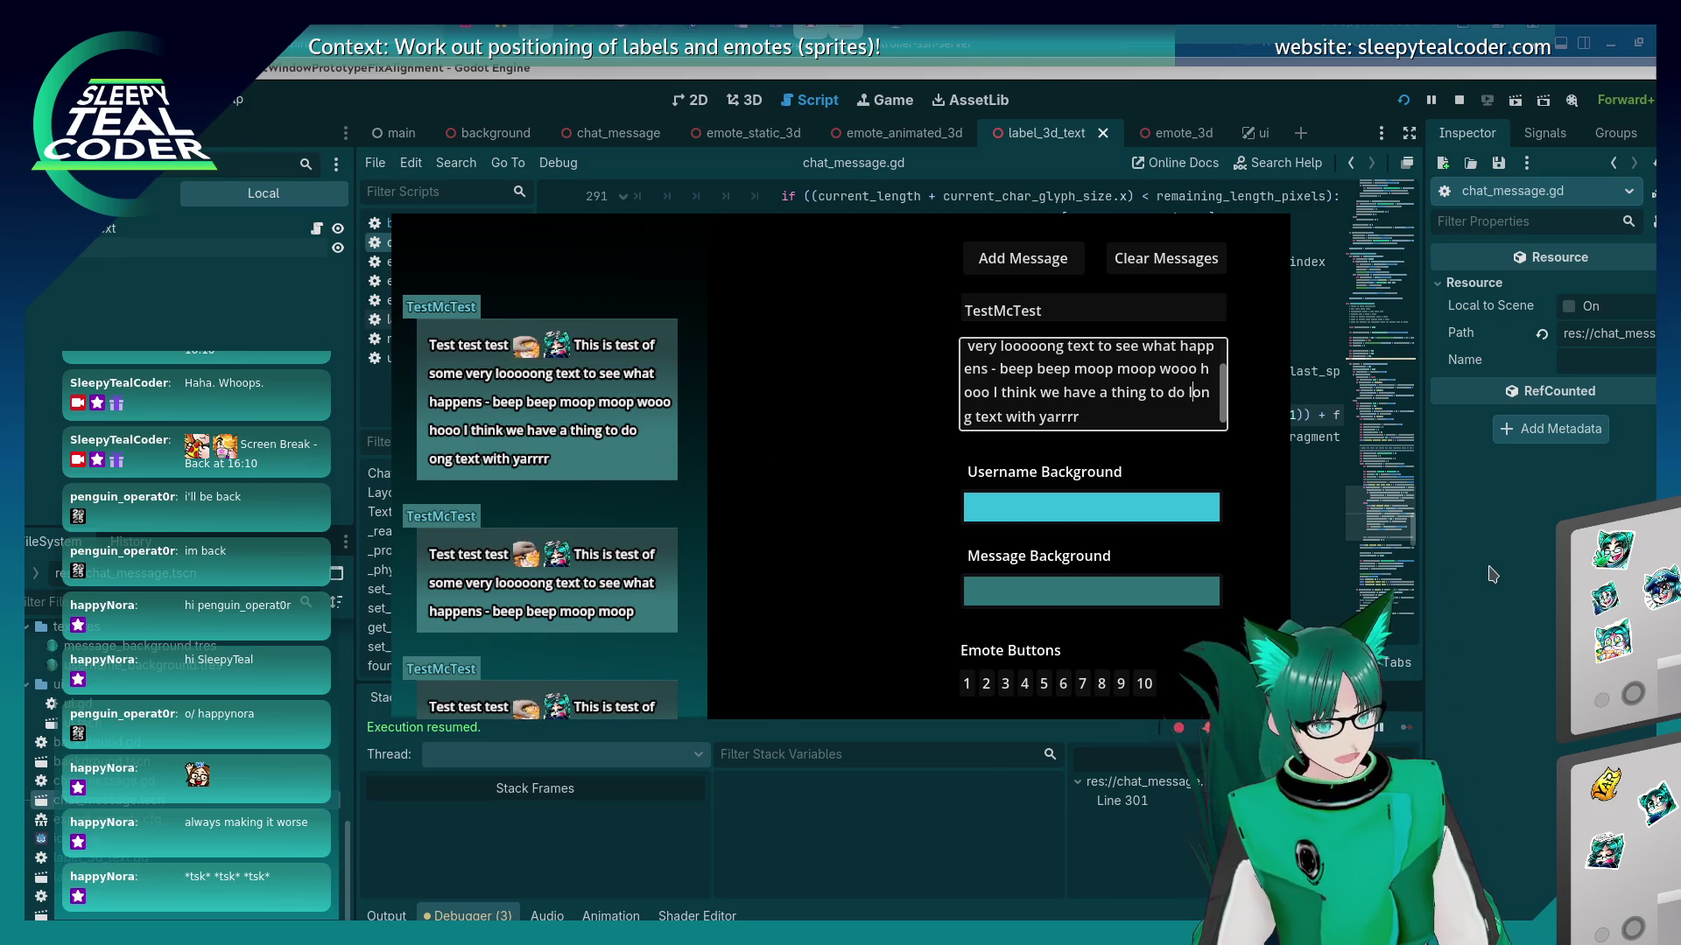
key(alt+Tab)
scroll(1149, 471, up, 8)
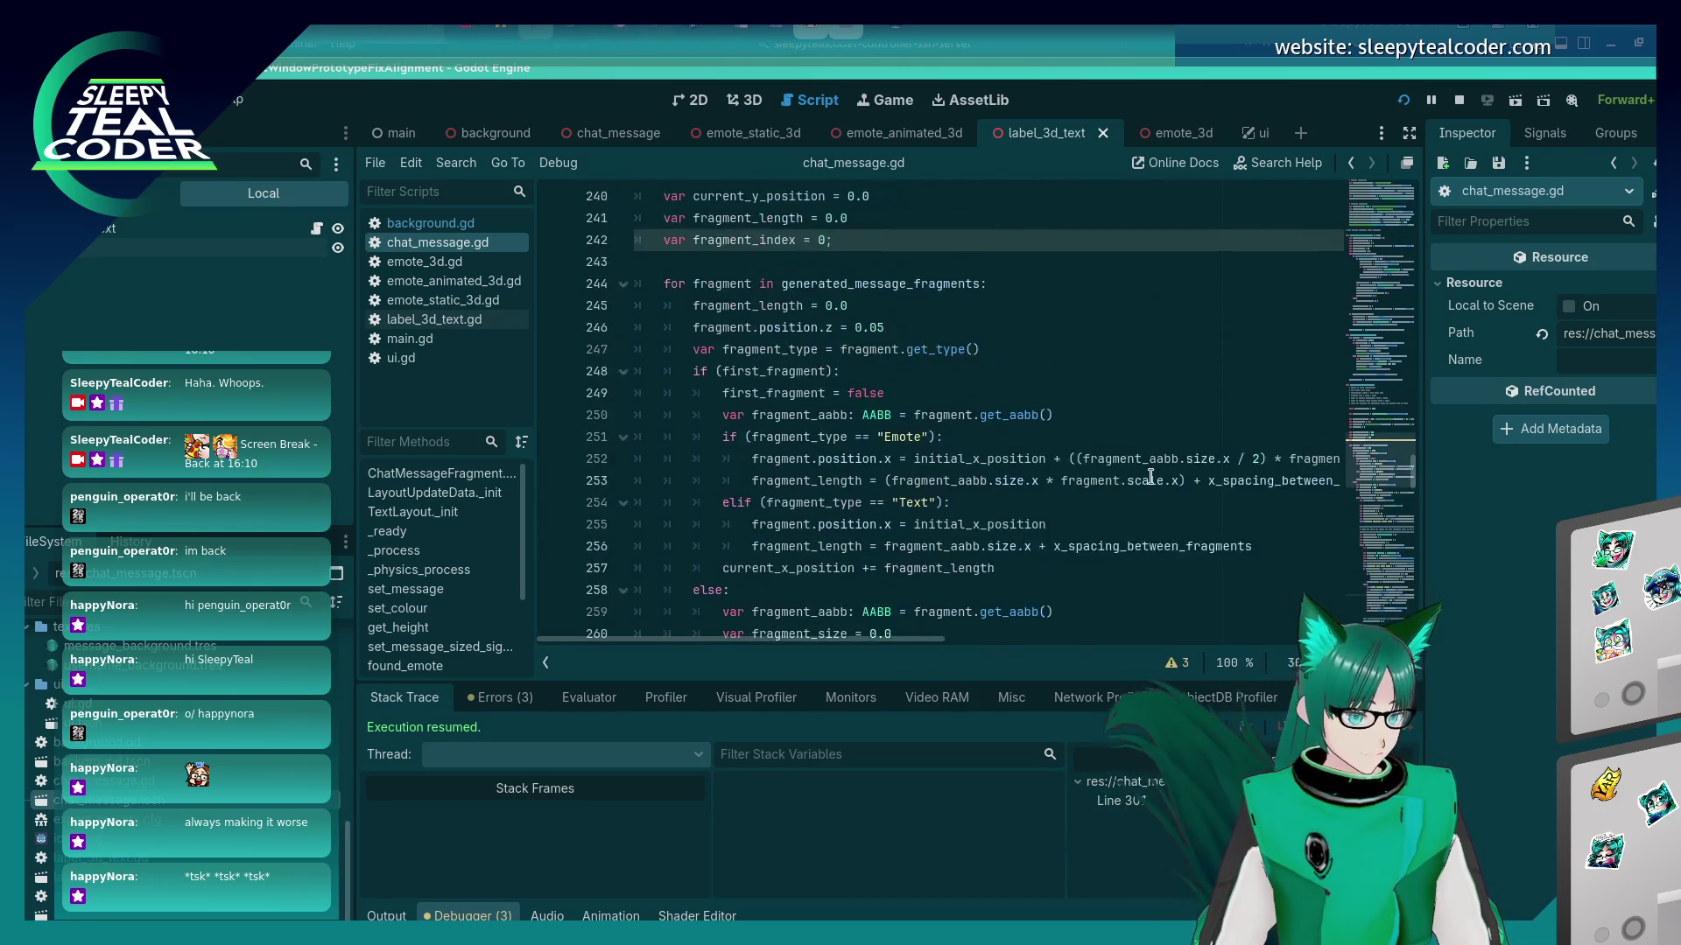
Inspect the glyph-size and font lookup code on lines 285–286 of chat_message.gd.
scroll(1149, 475, down, 11)
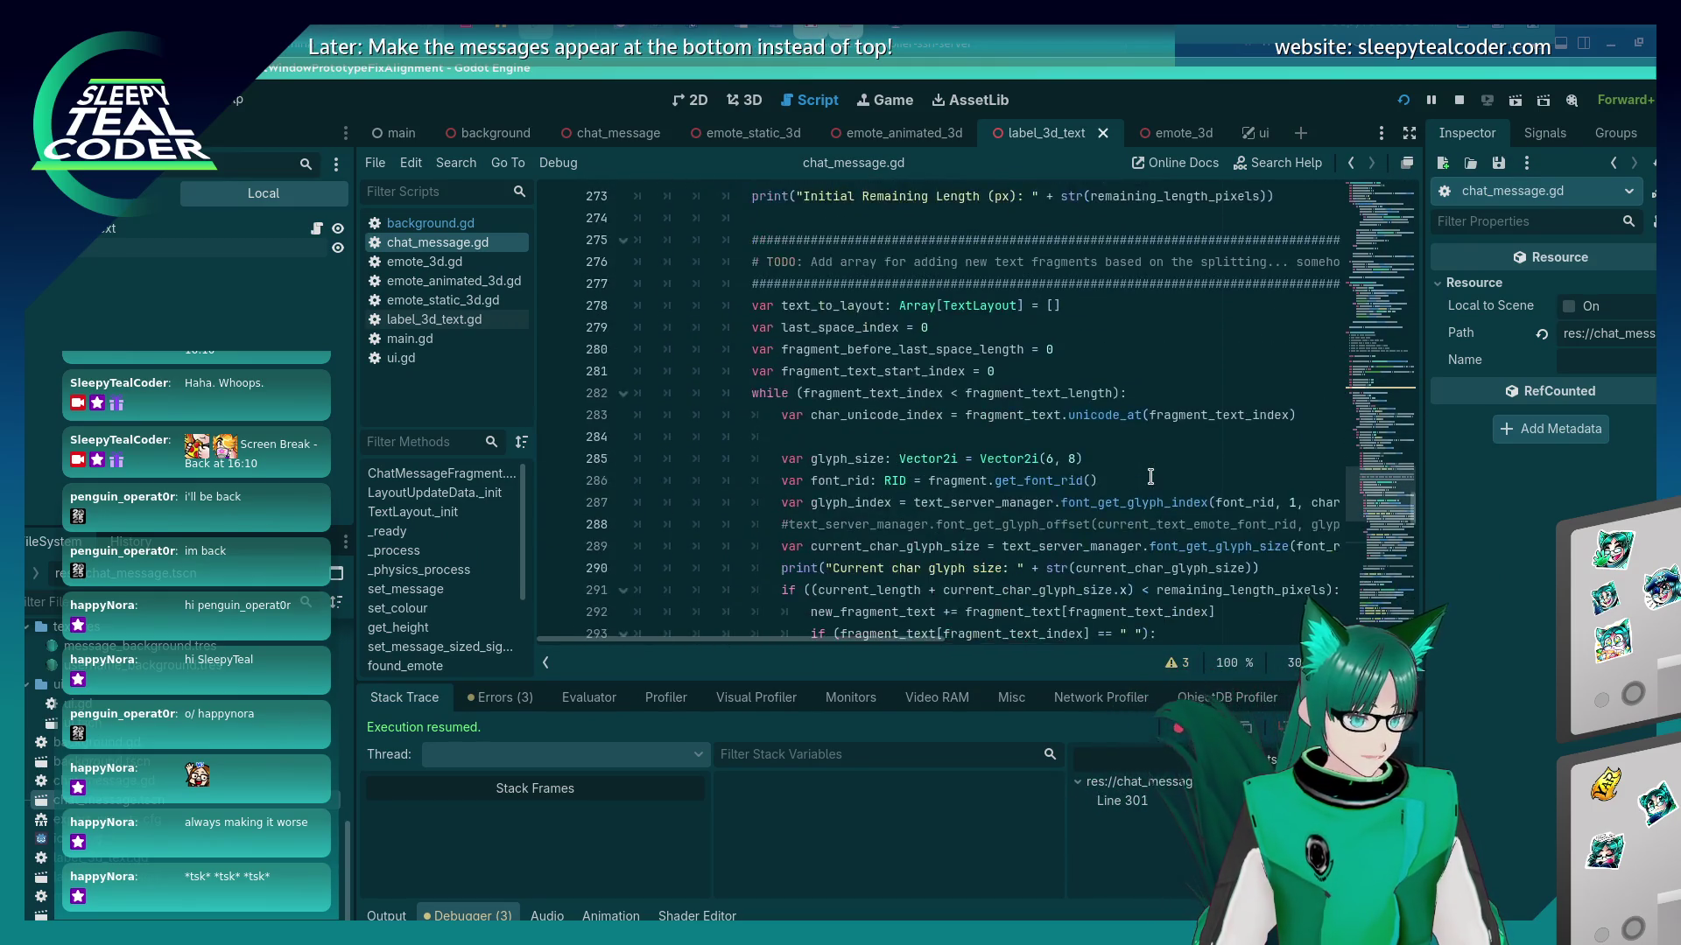
scroll(1149, 475, up, 4)
click(1001, 529)
scroll(980, 521, down, 2)
scroll(910, 657, right, 4)
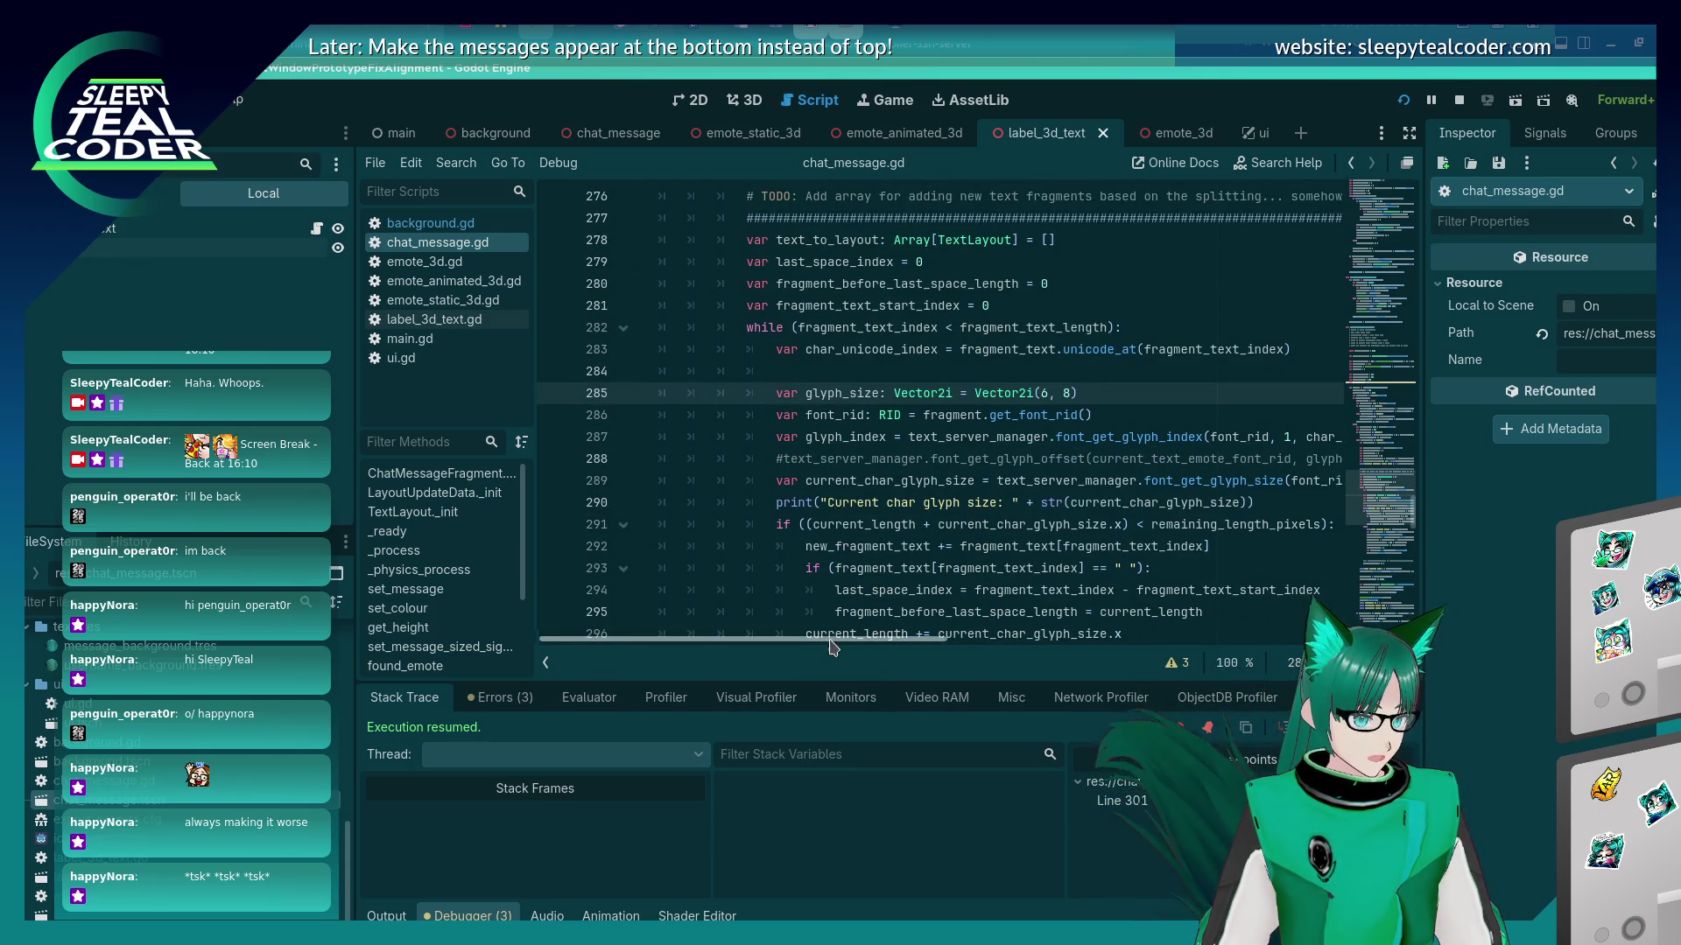
scroll(884, 525, left, 4)
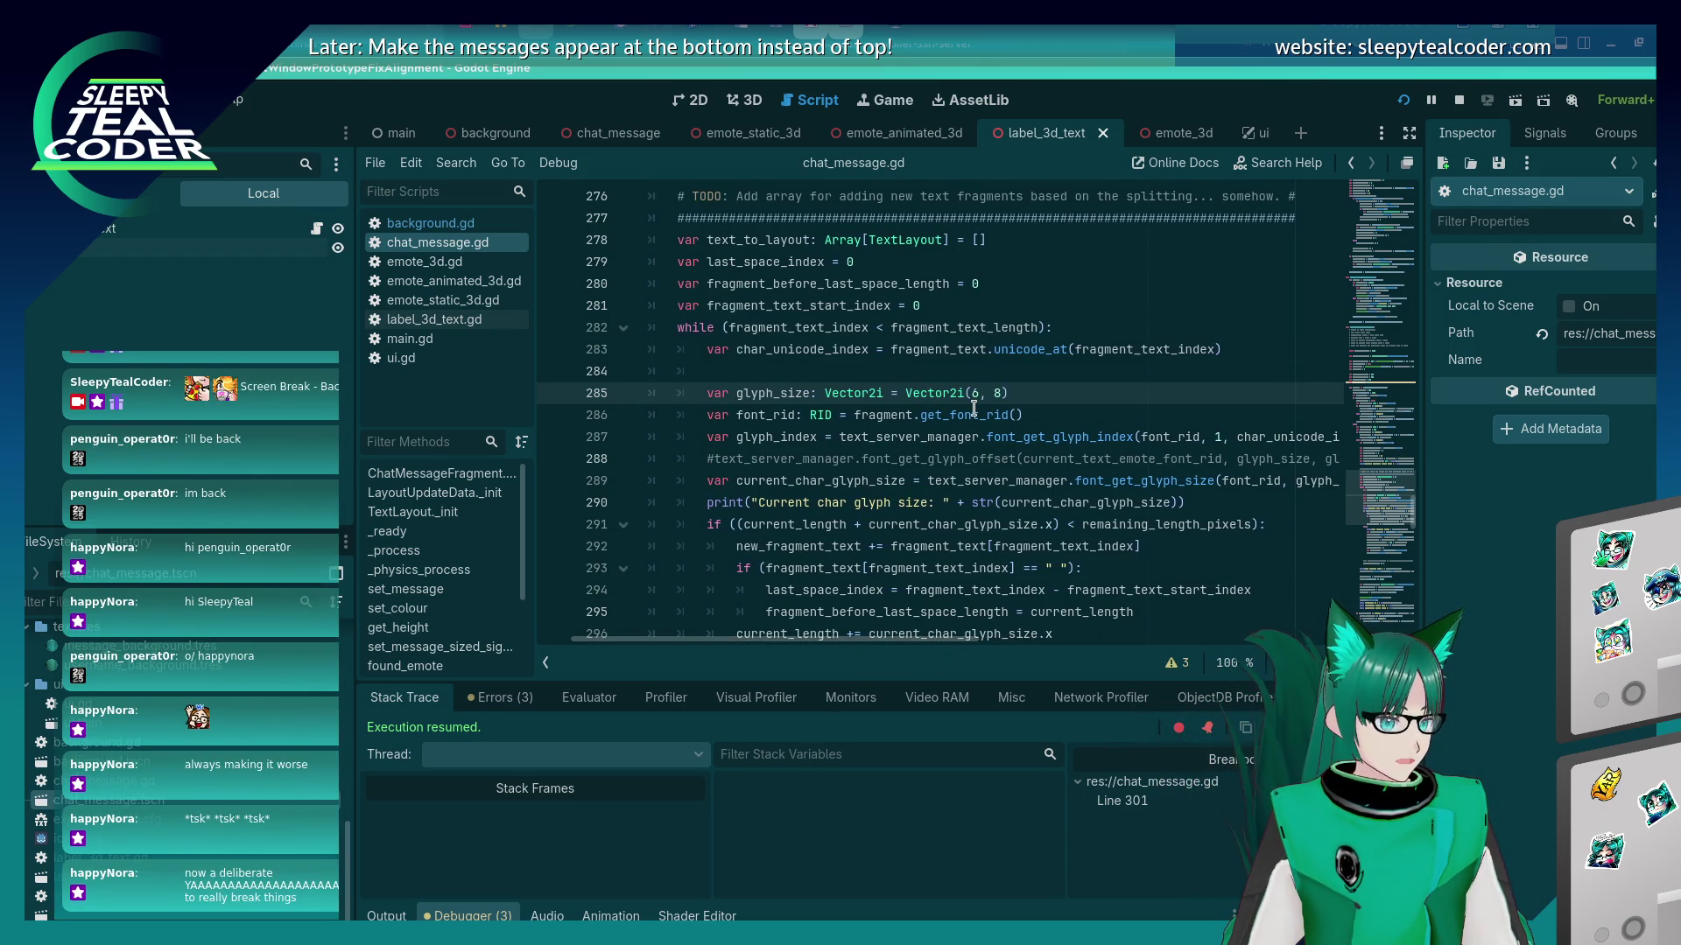
mouse_move(889, 414)
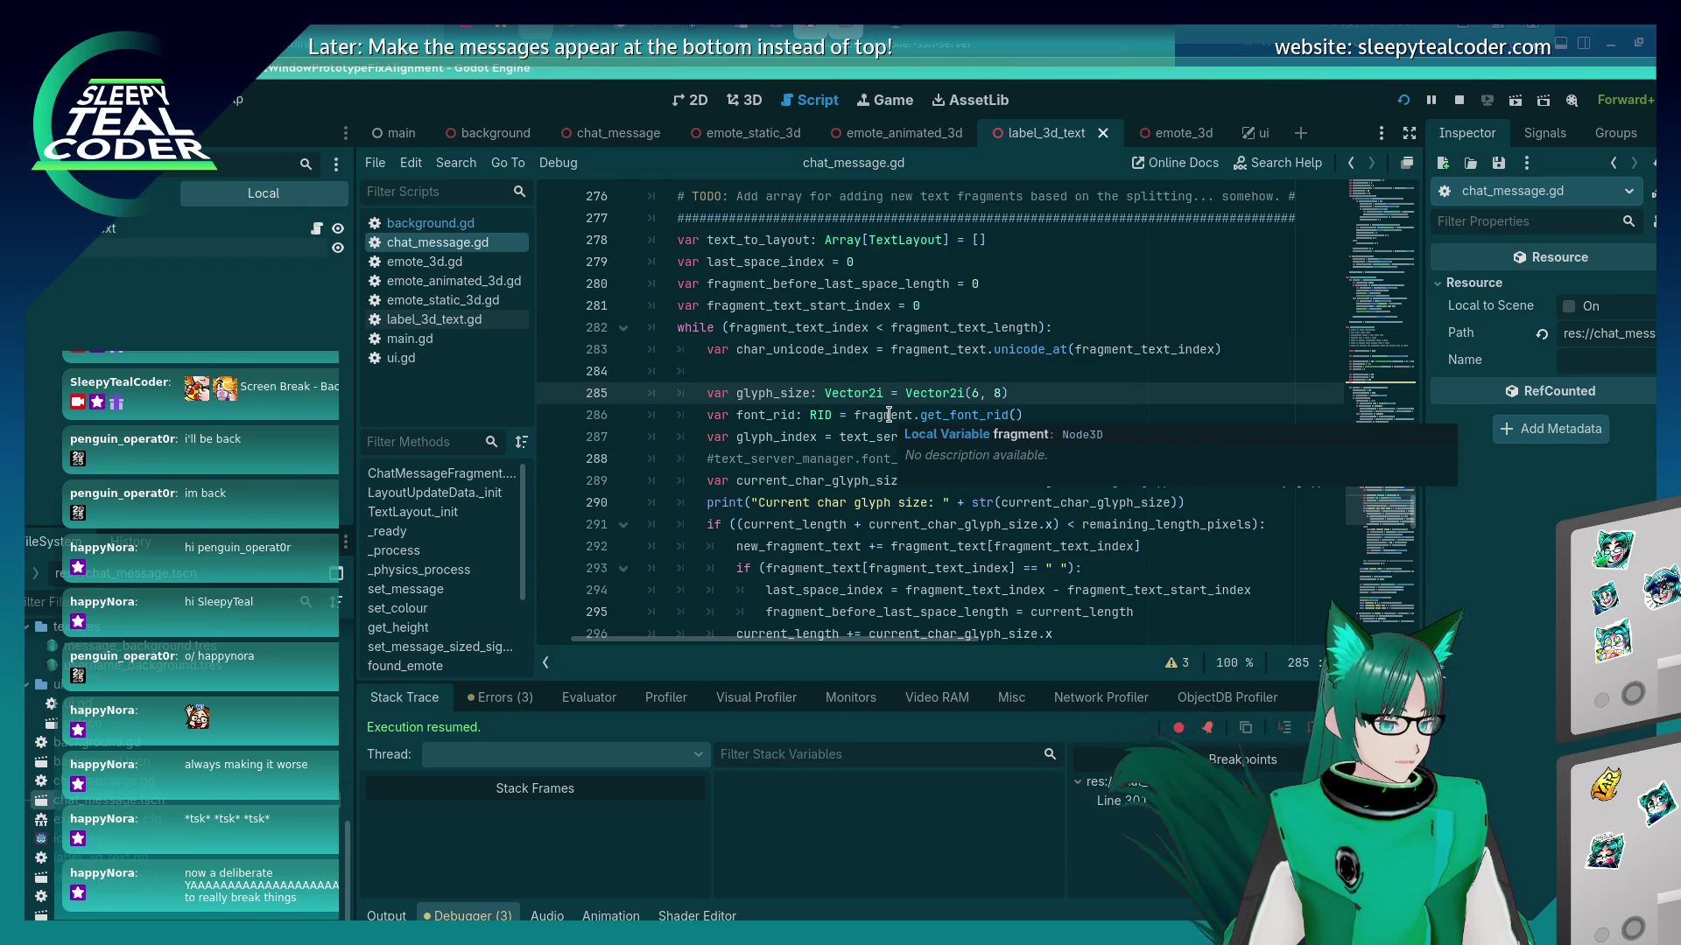
click(989, 414)
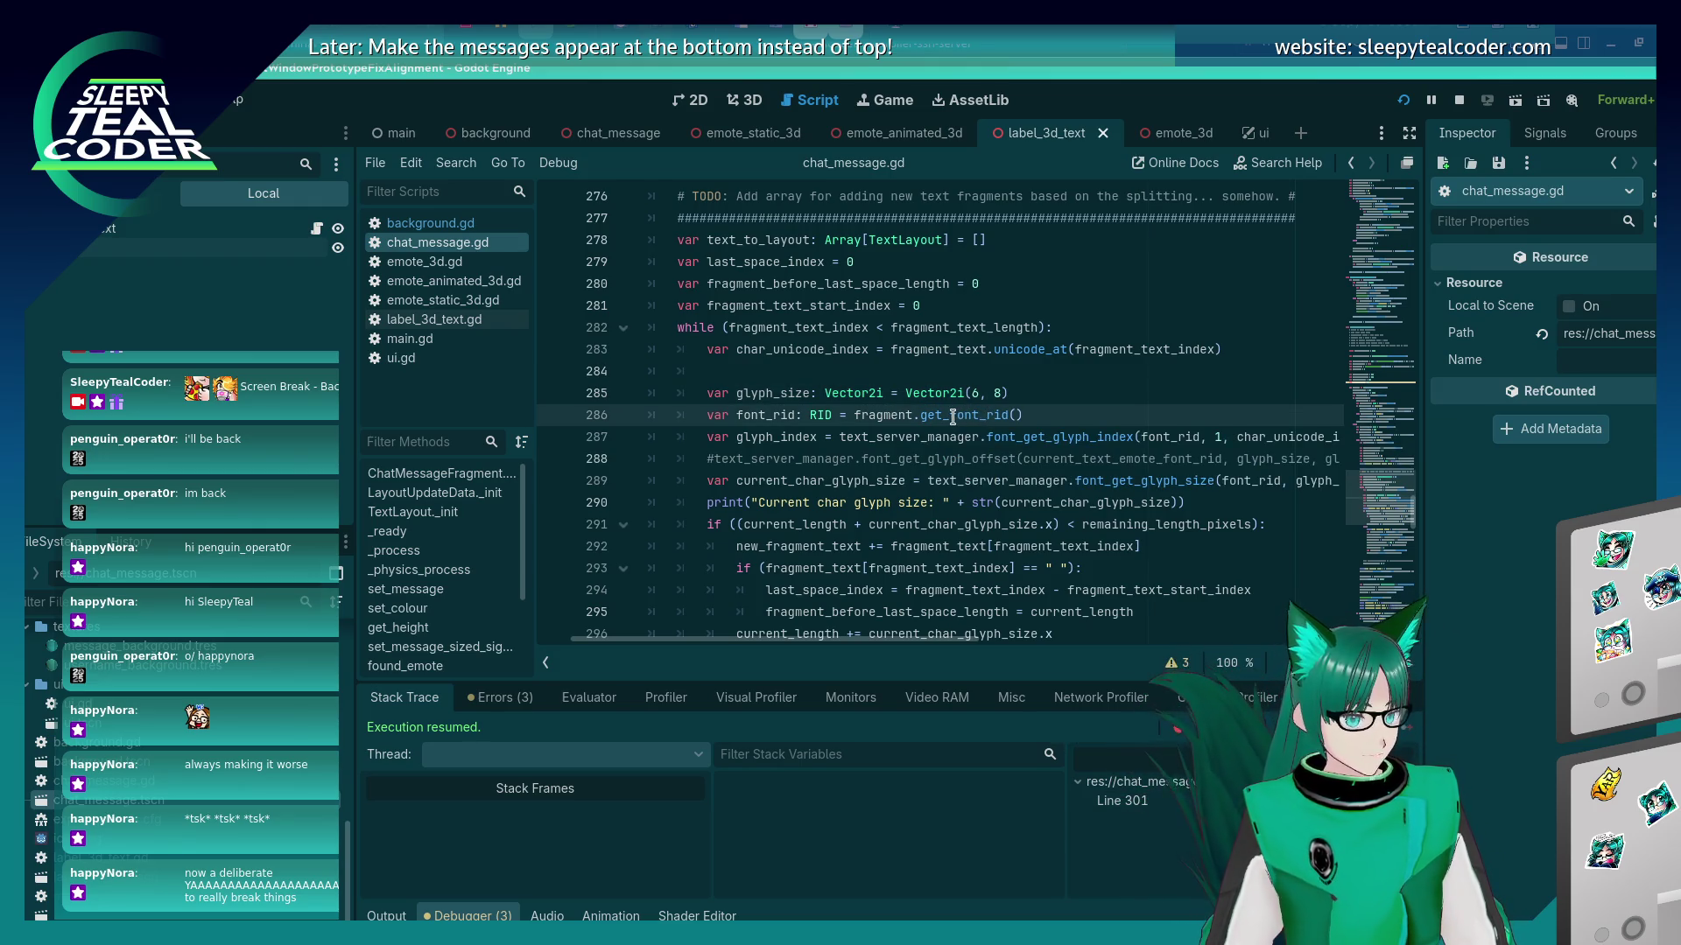
Open label_3d_text.gd, then bring the running game back to the front.
click(433, 320)
scroll(955, 511, down, 5)
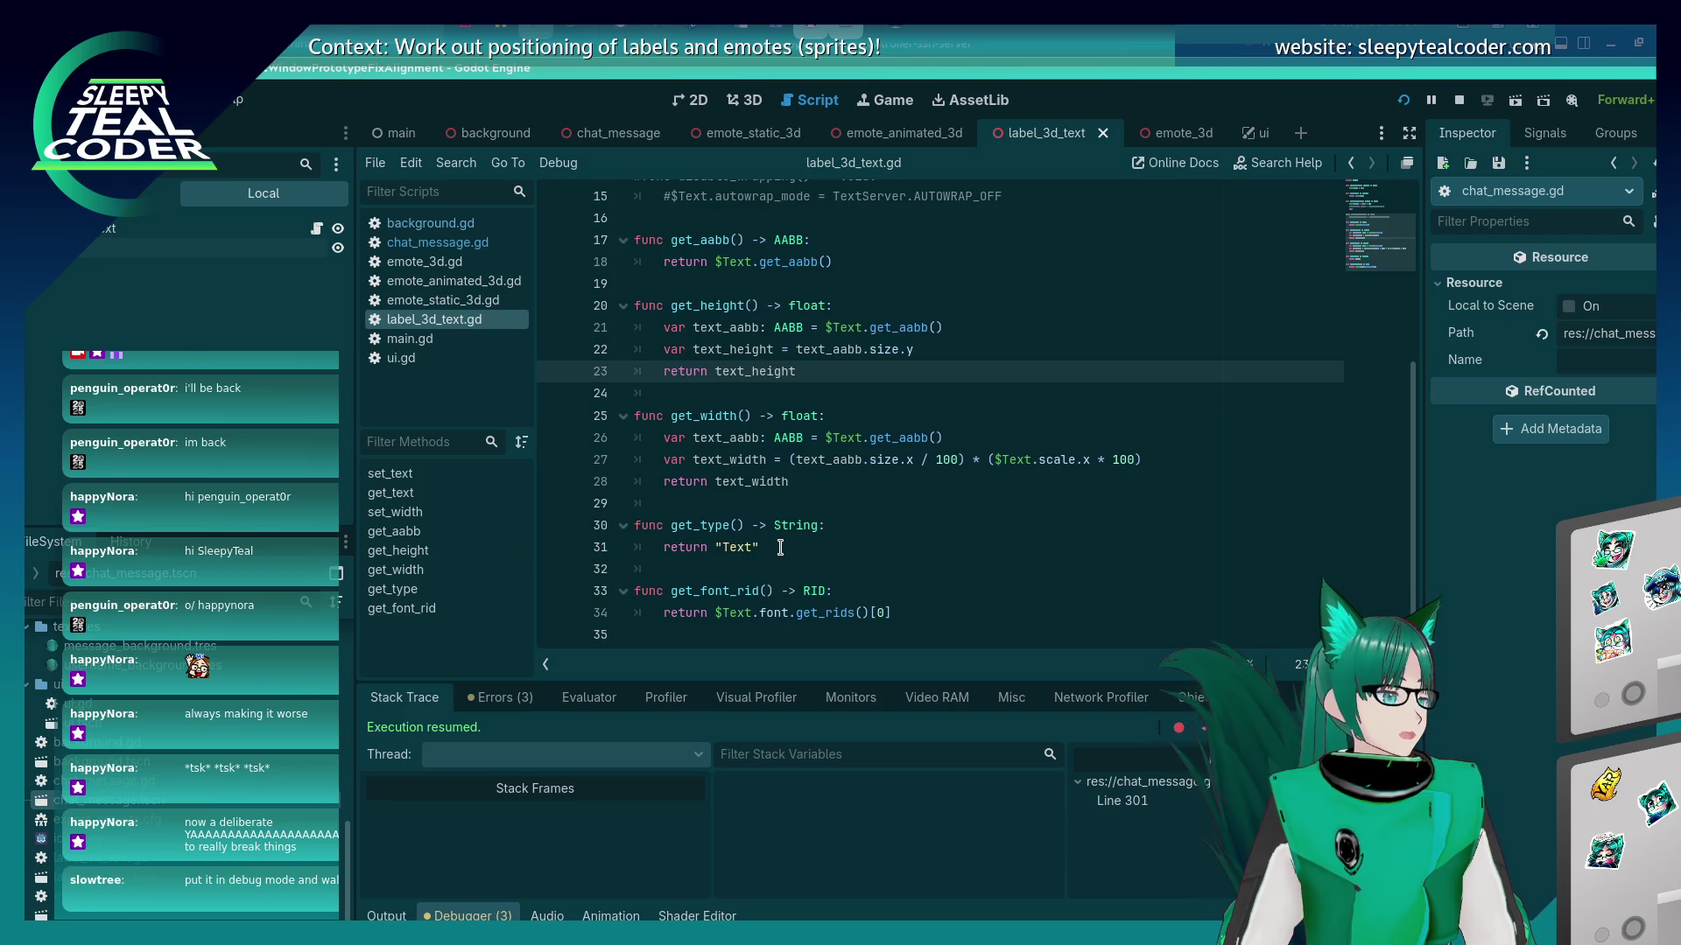
key(alt+Tab)
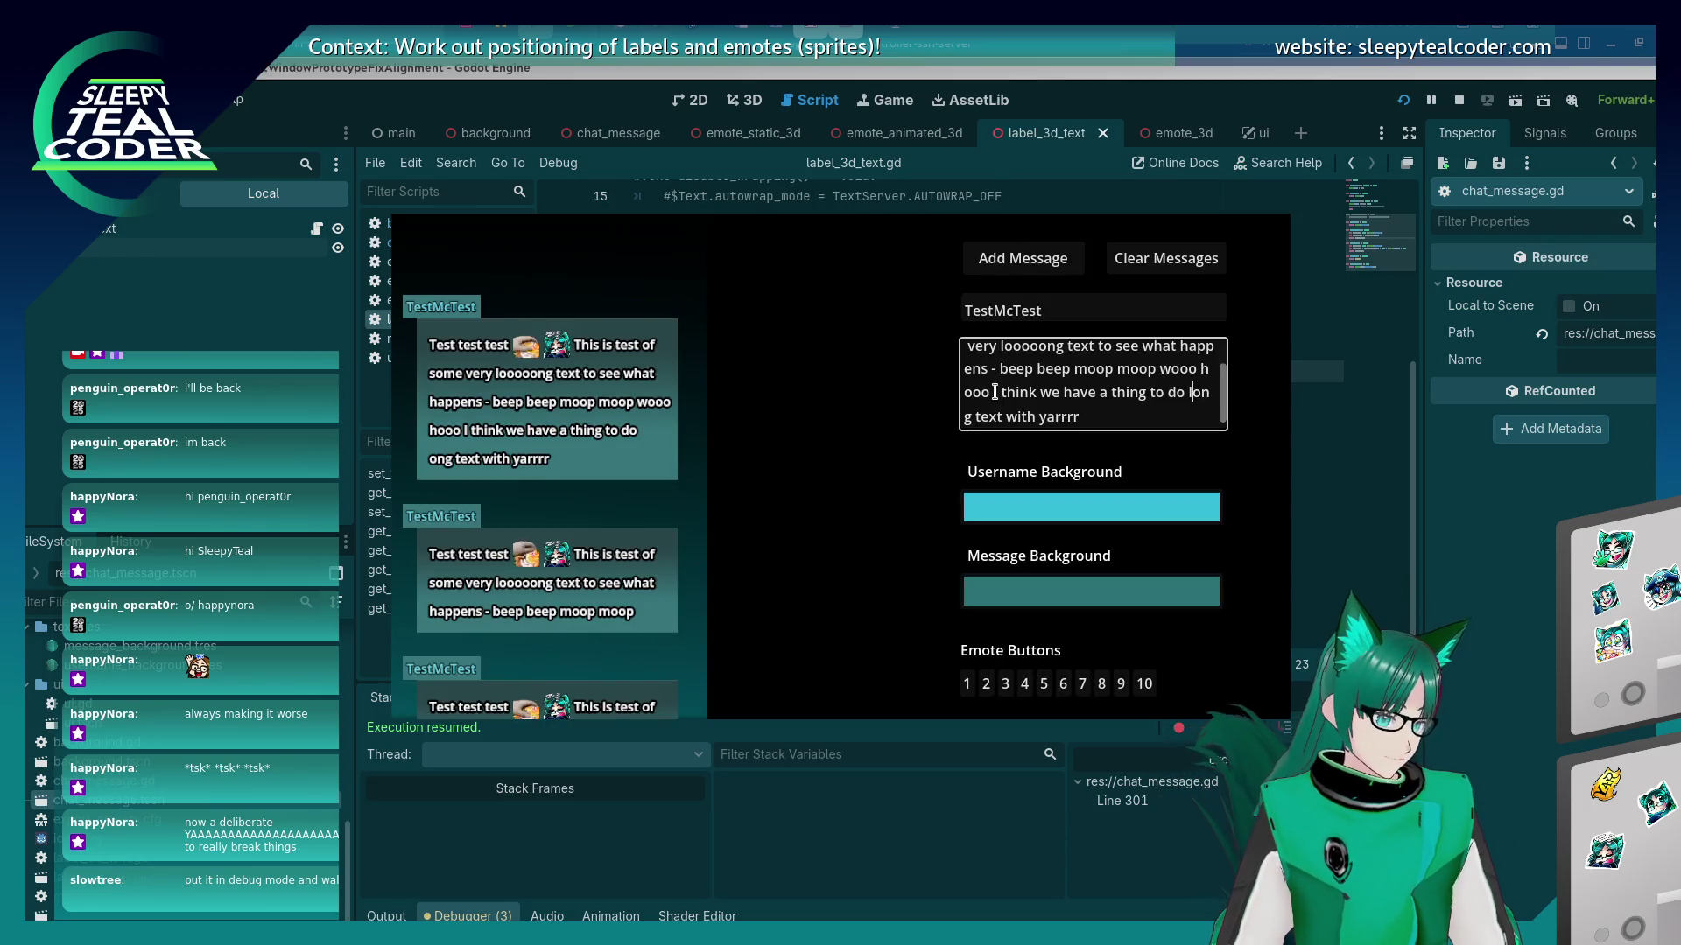
Post a long unbroken 'YAAA…AR' word as a chat message in the game.
key(ctrl+a)
text(Y)
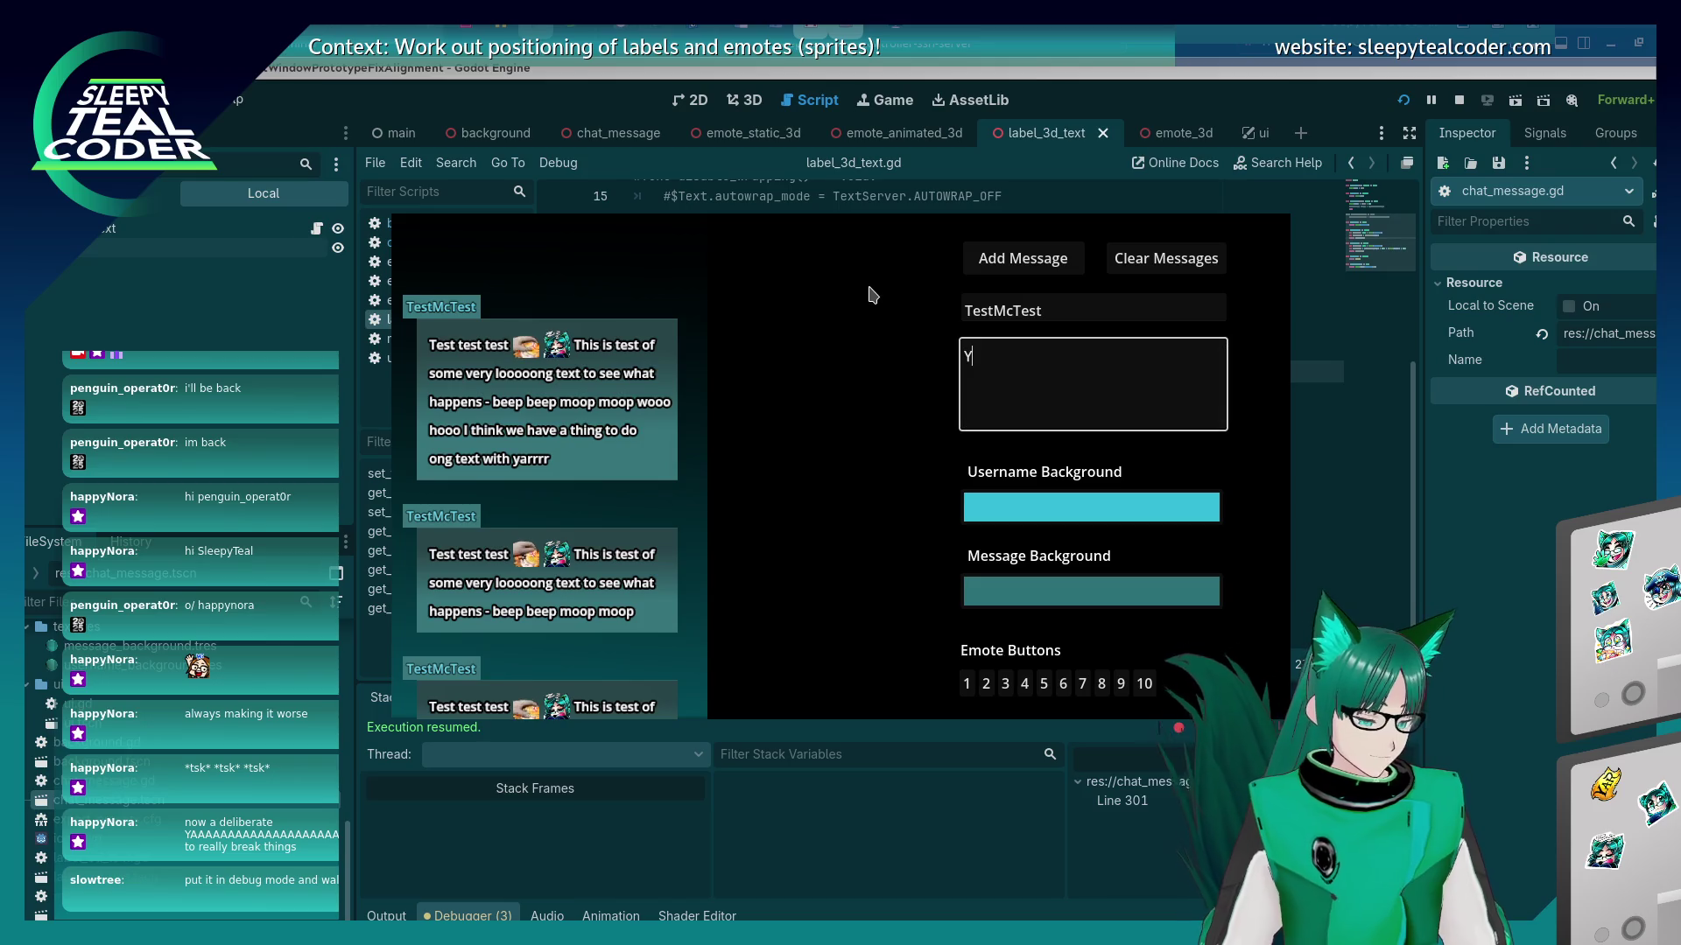
text(AAAAAAAAAAAA)
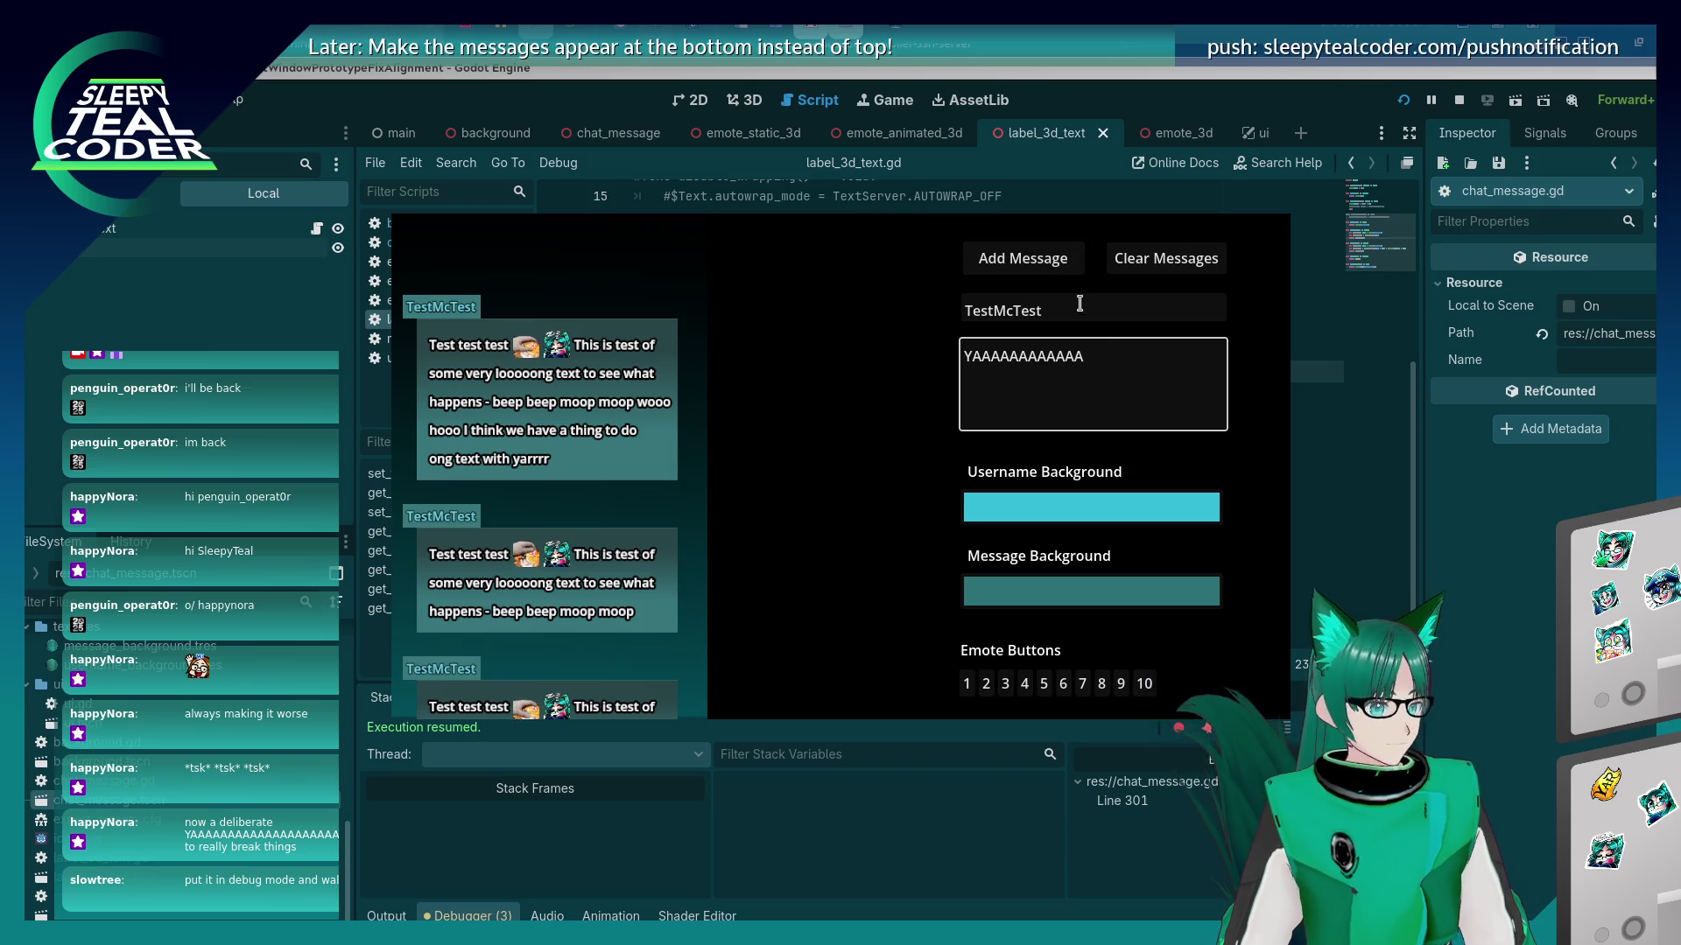
key(ctrl+a)
key(ctrl+v)
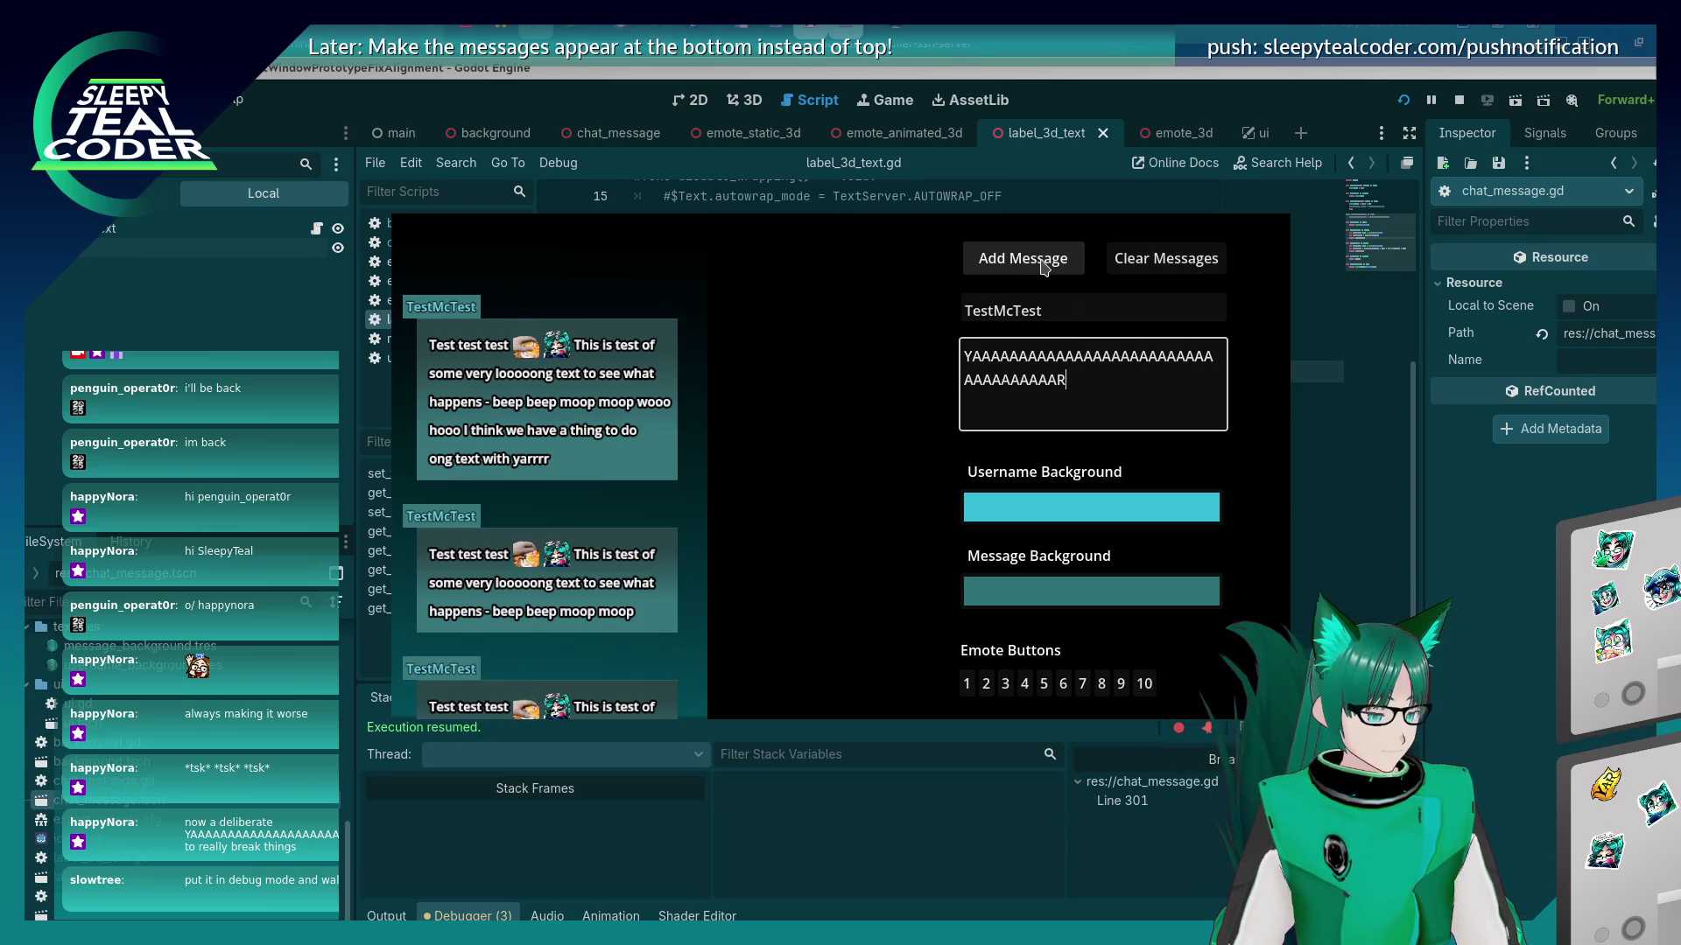
click(1043, 267)
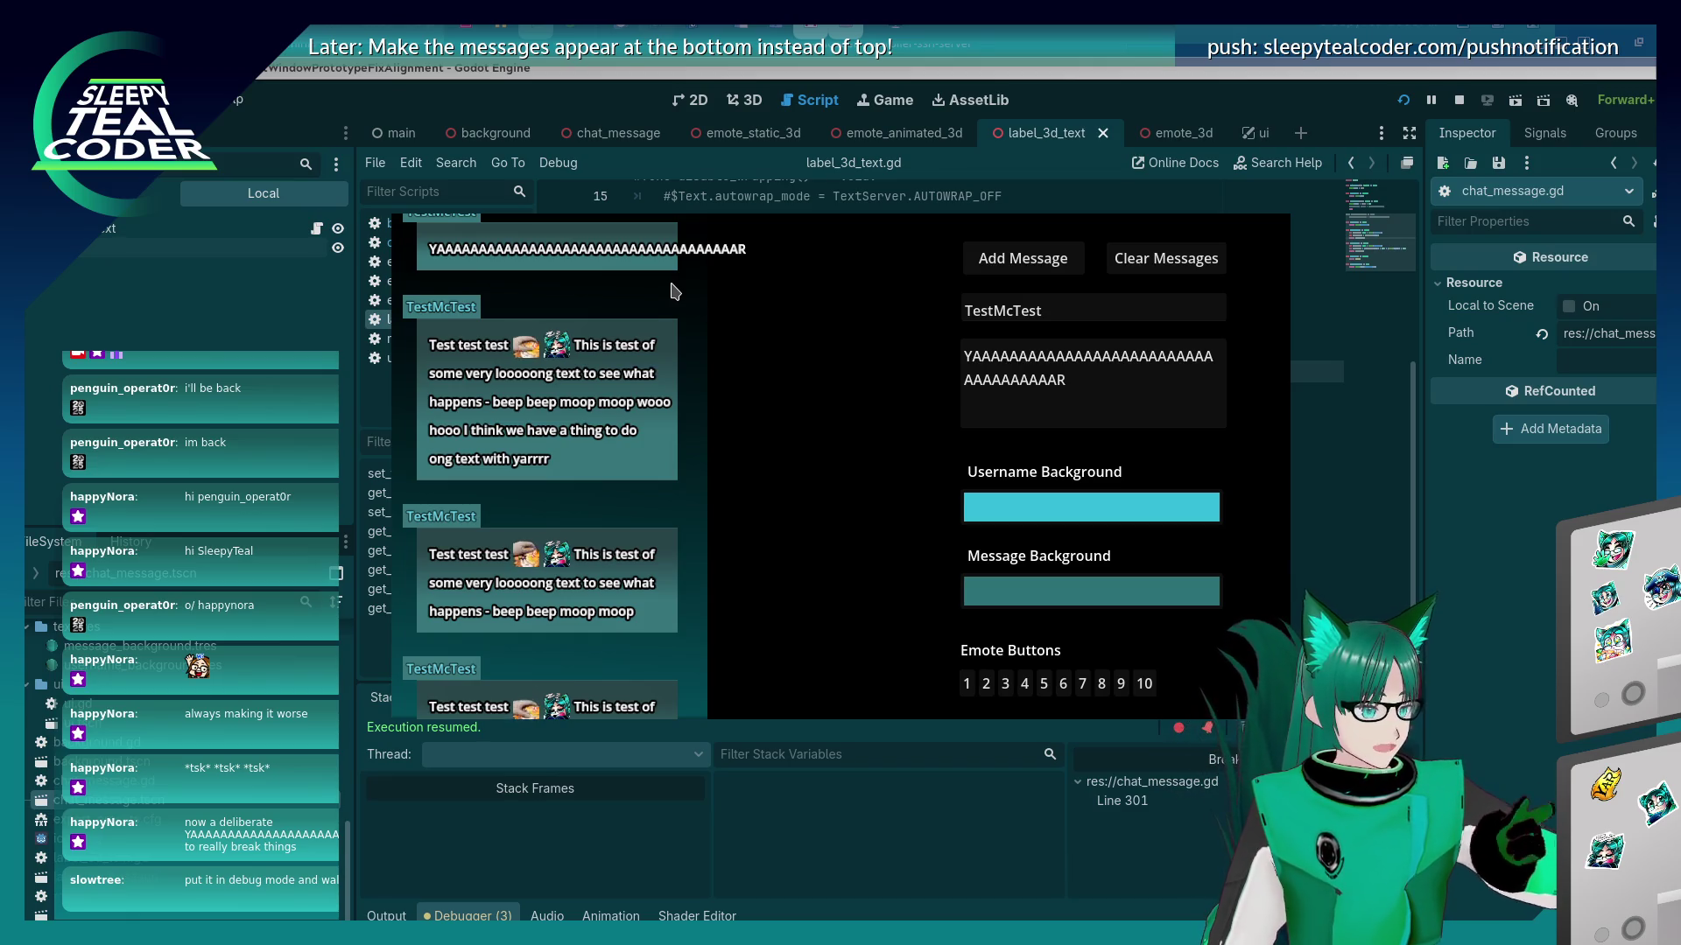
Append emote 6 after the long word, then return to the editor.
click(1085, 375)
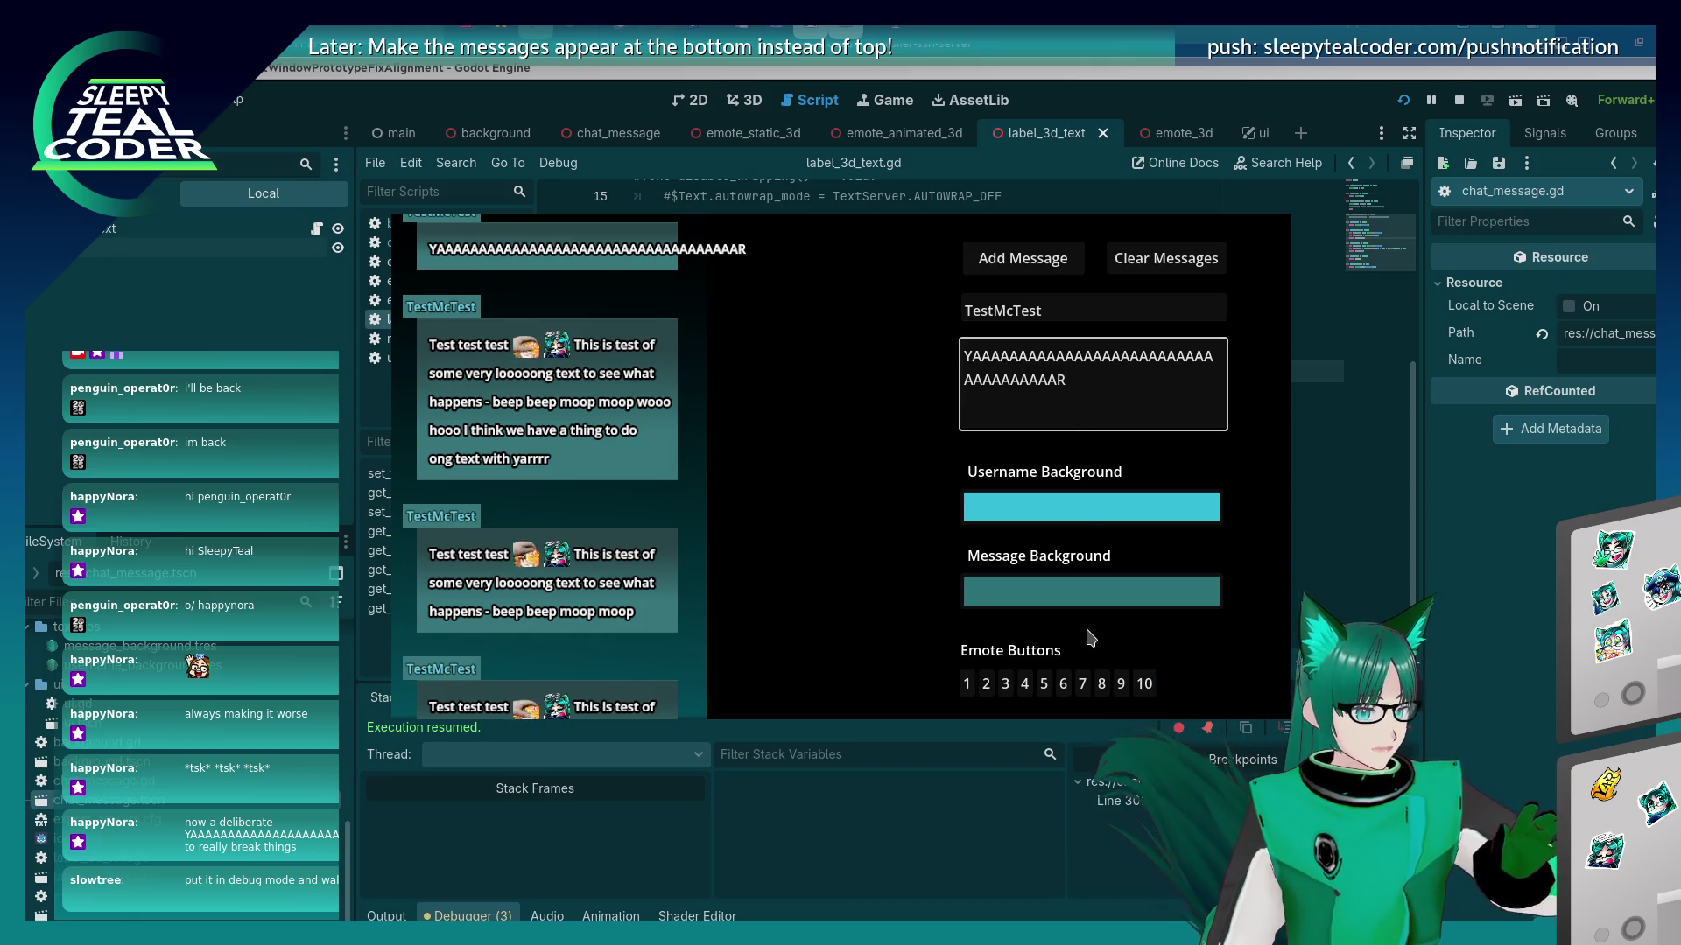
click(1062, 683)
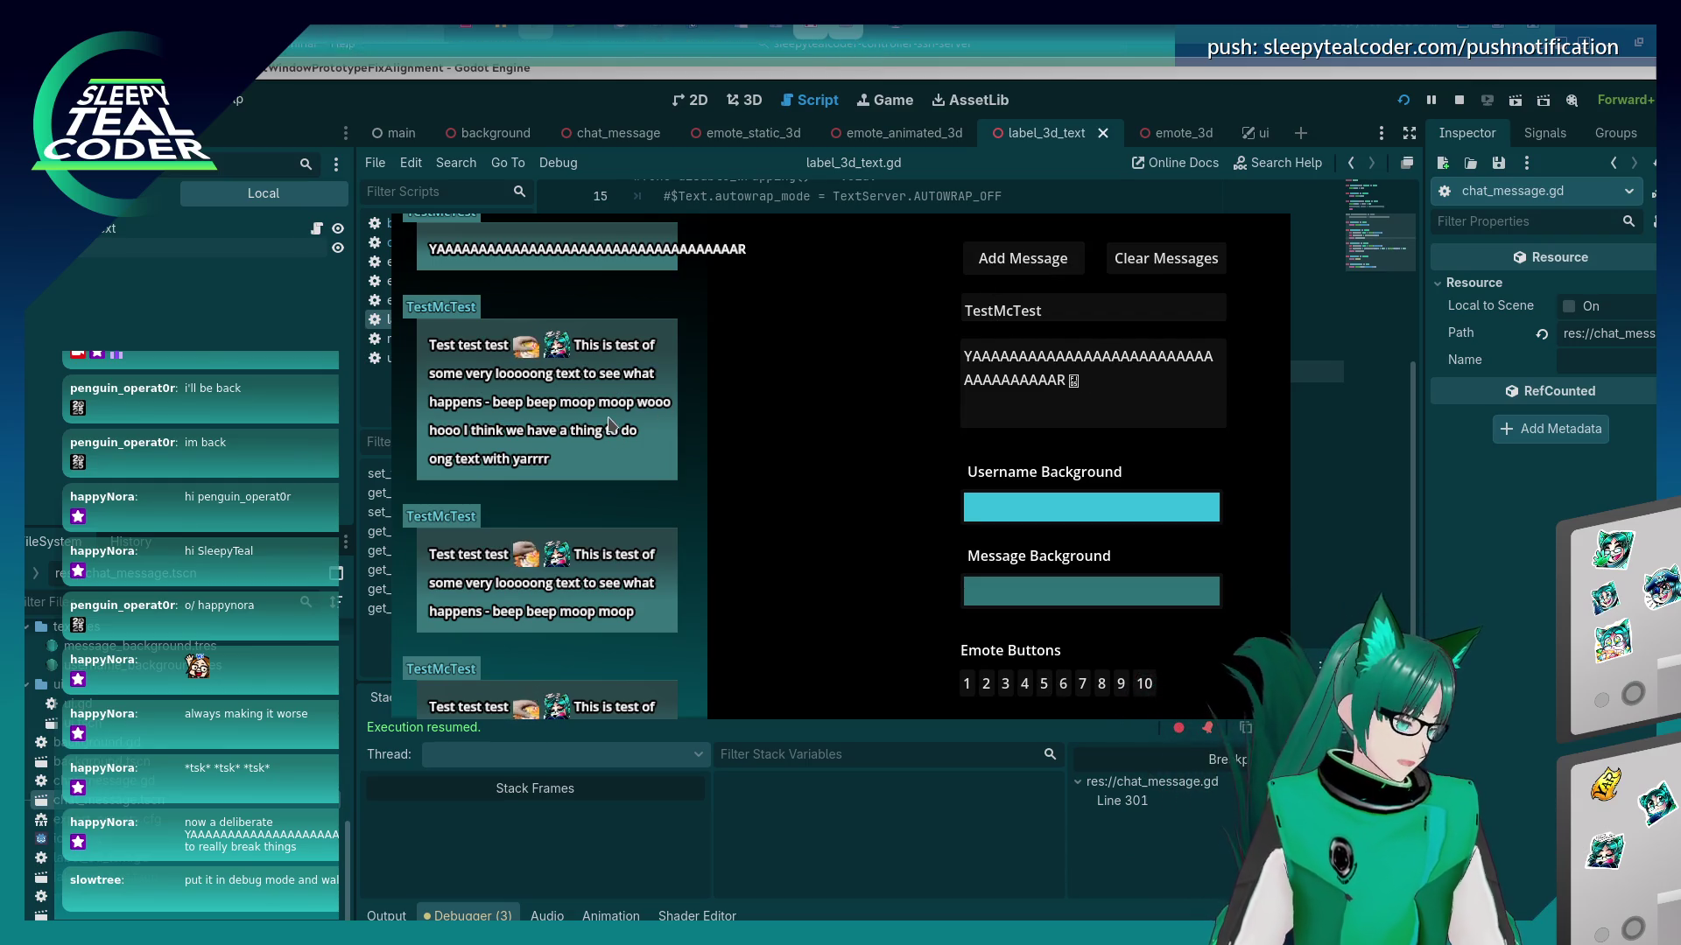
scroll(611, 424, up, 3)
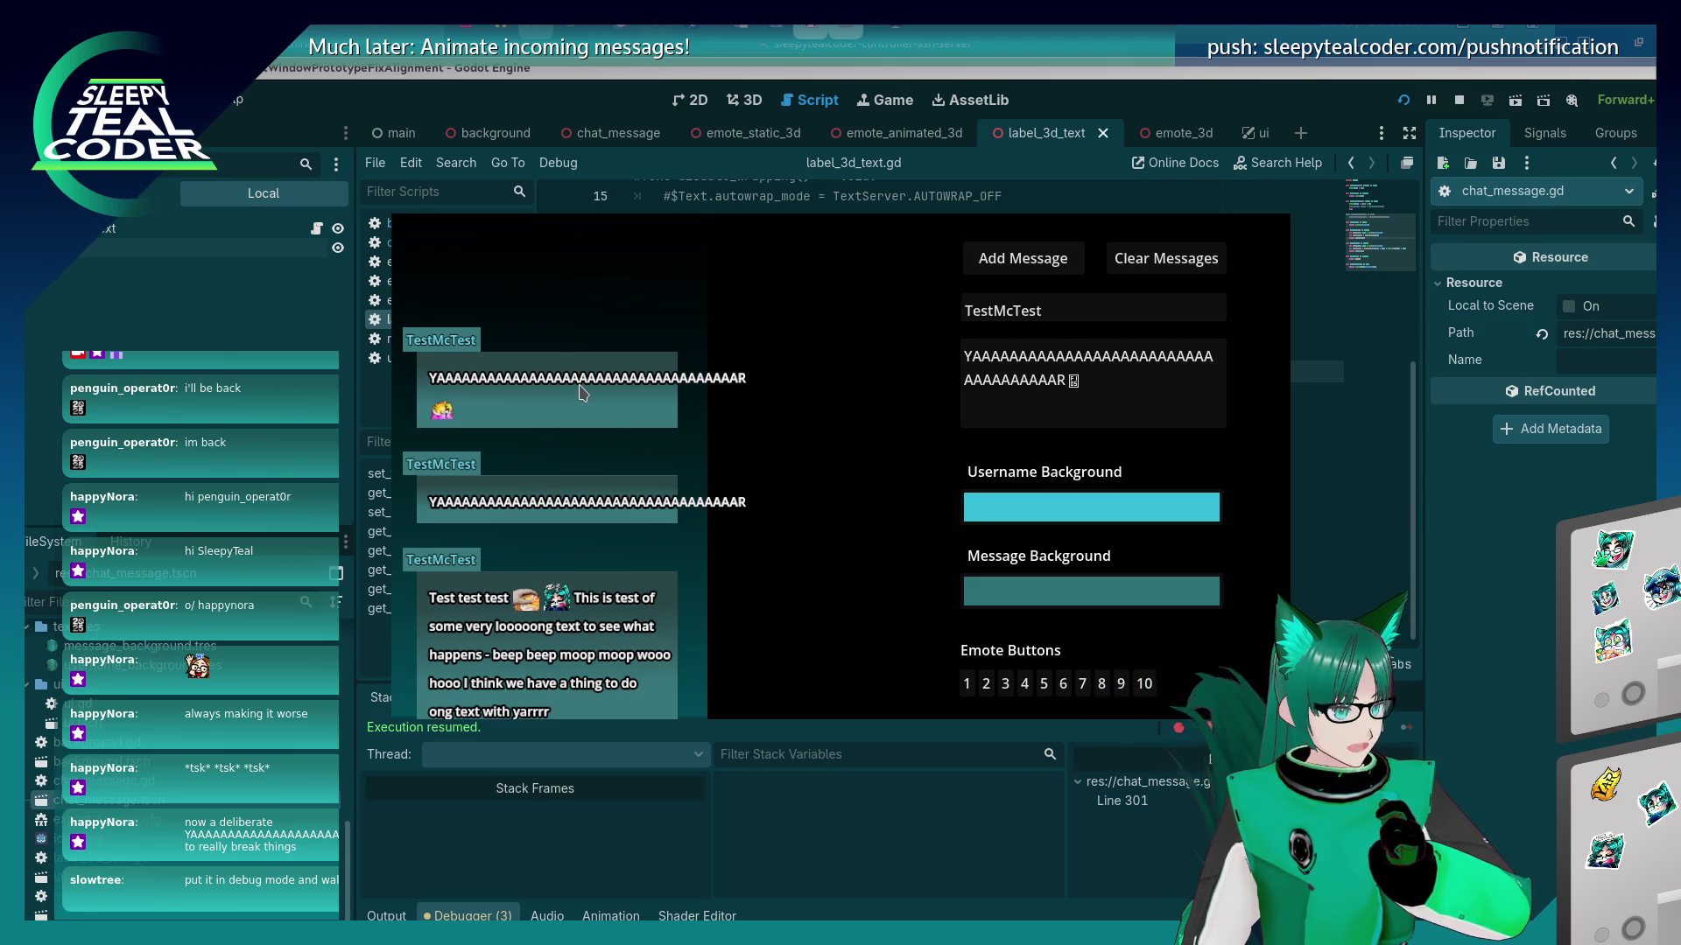
key(alt+Tab)
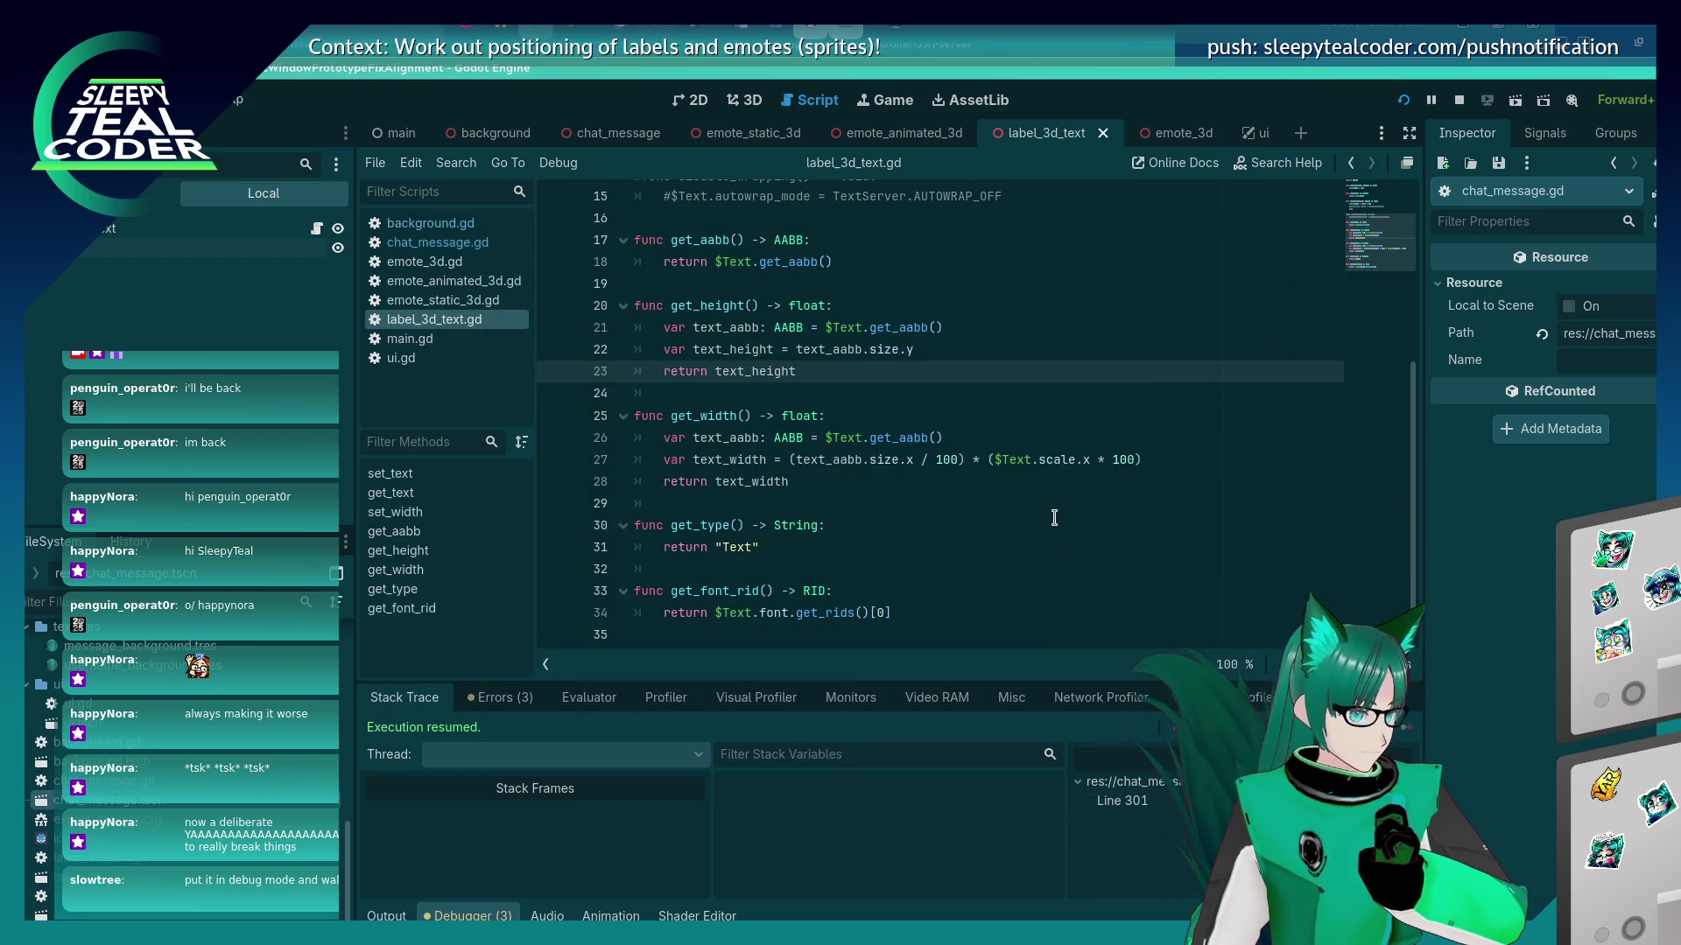
Select the Text Label3D in the 3D view, expand its Font Names, and open the Font replacement options.
click(744, 100)
click(998, 453)
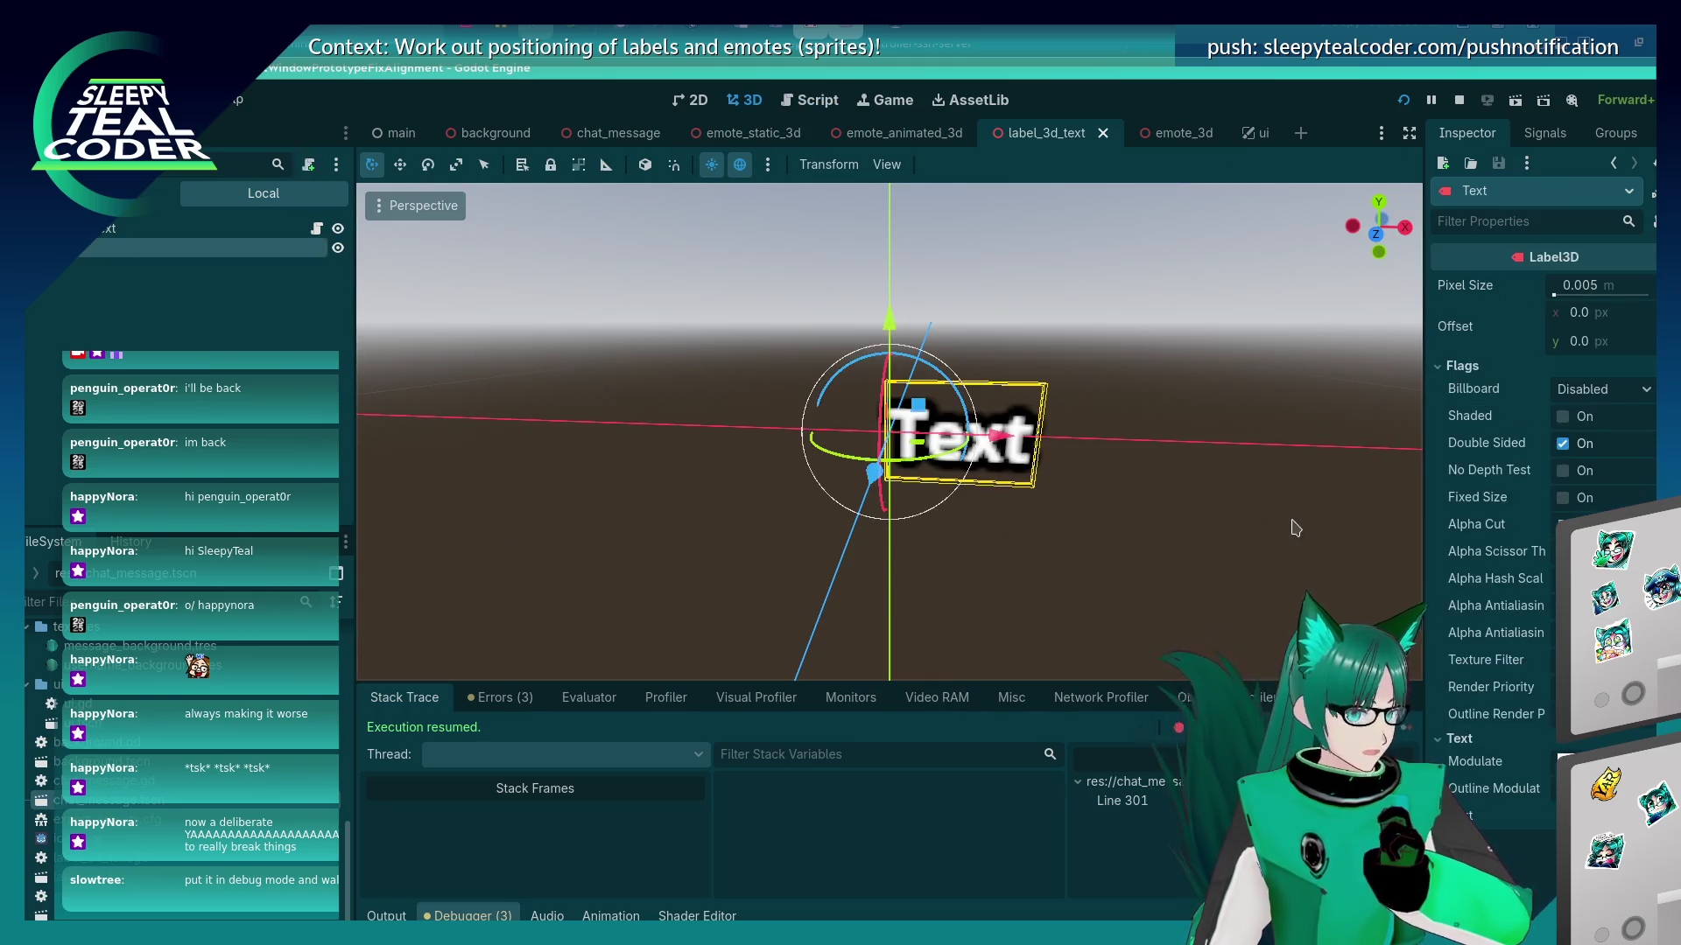
scroll(1444, 579, down, 2)
scroll(1444, 579, down, 5)
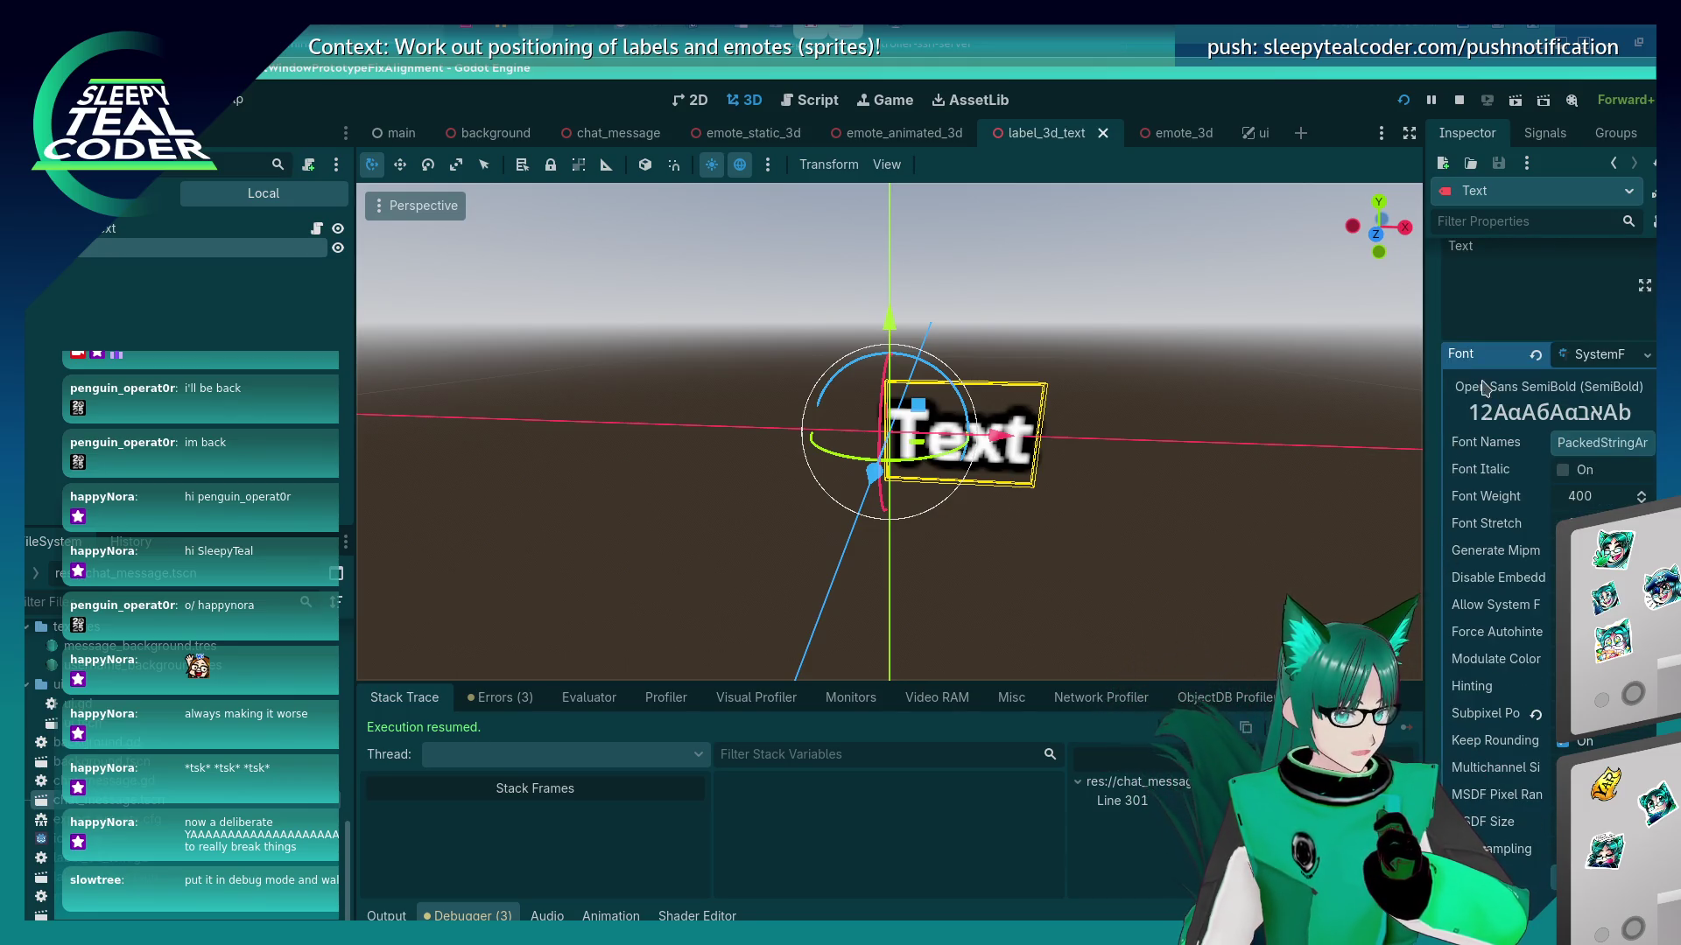
click(1608, 444)
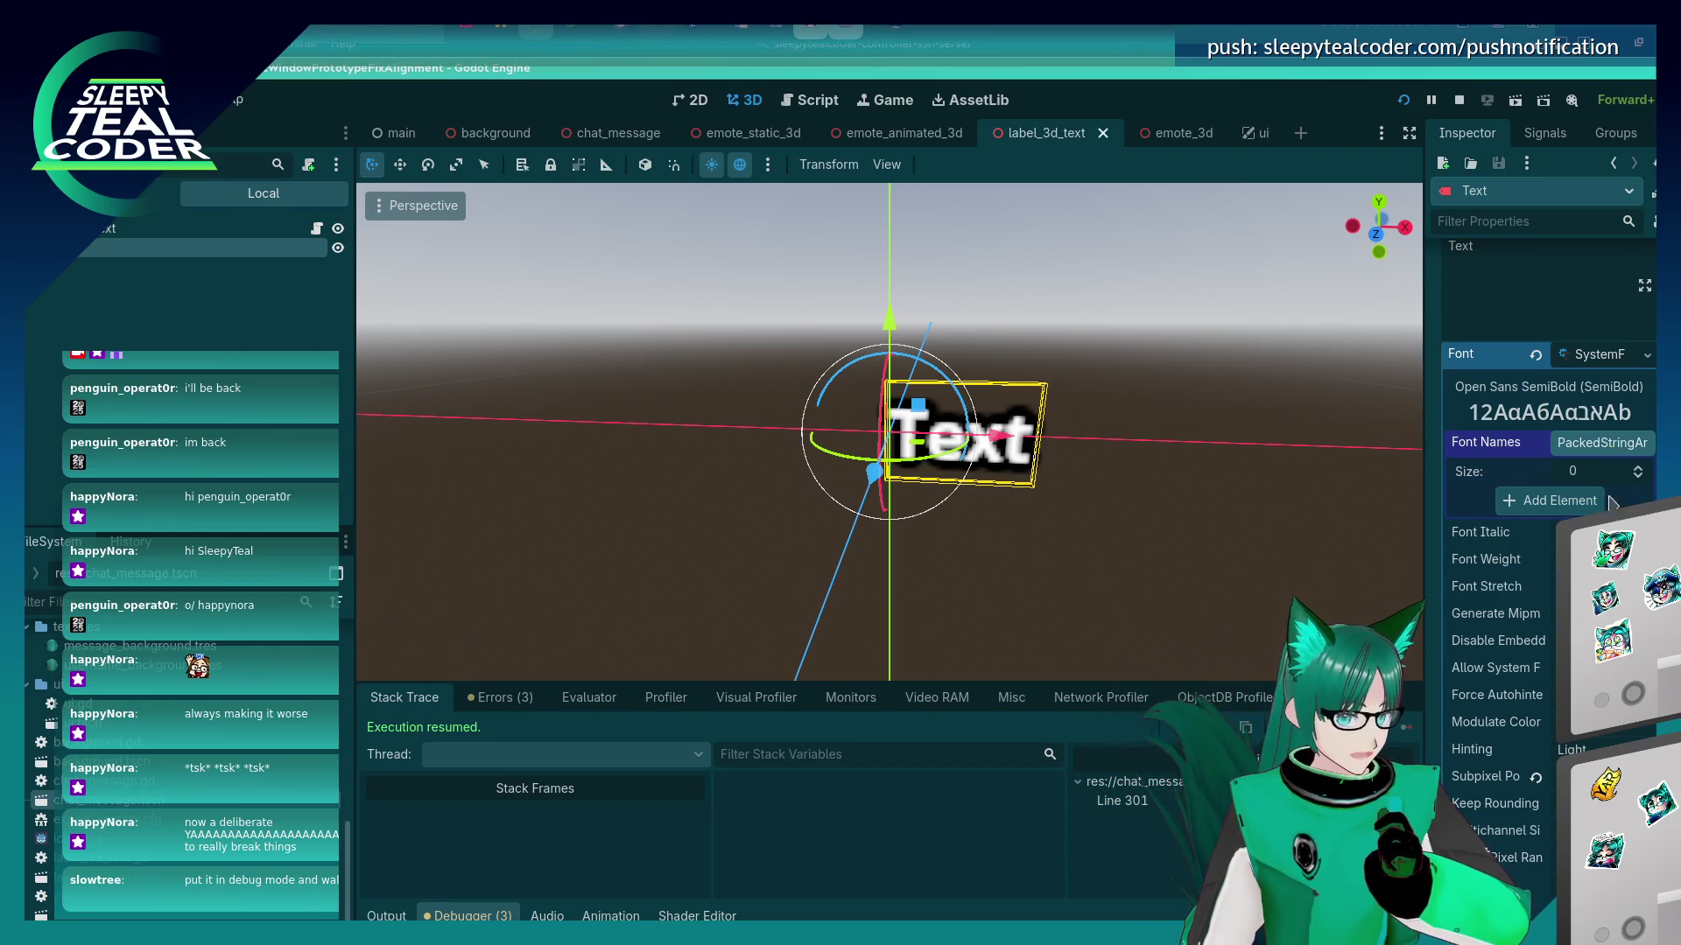
scroll(1536, 682, down, 3)
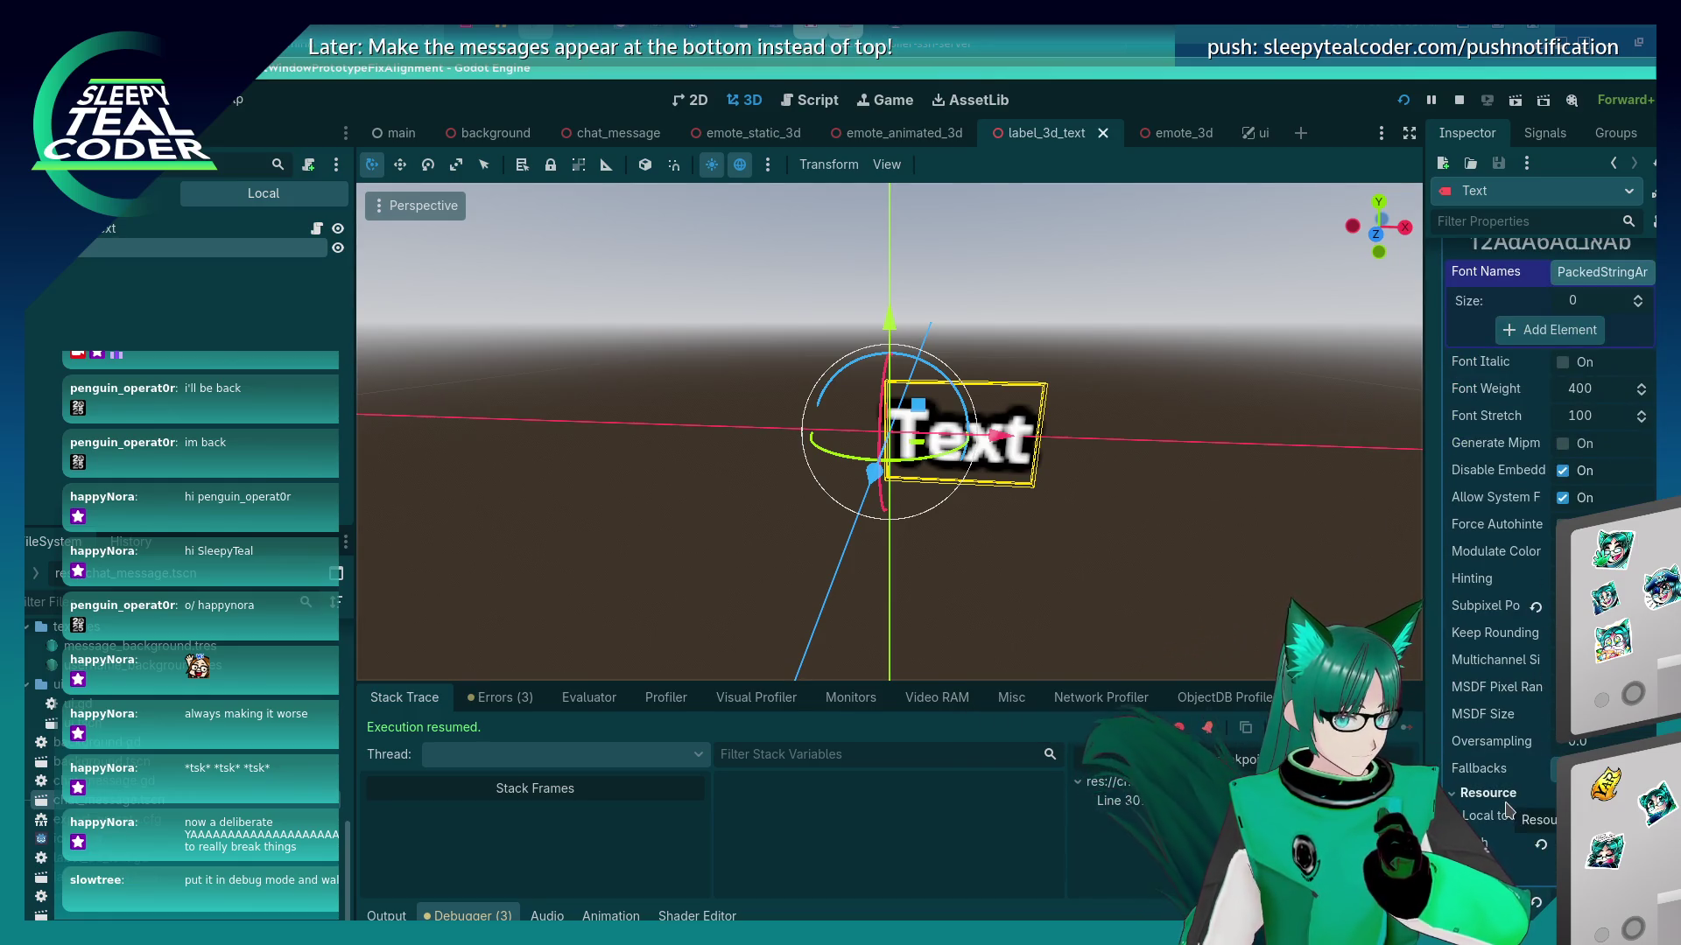
scroll(1509, 809, up, 3)
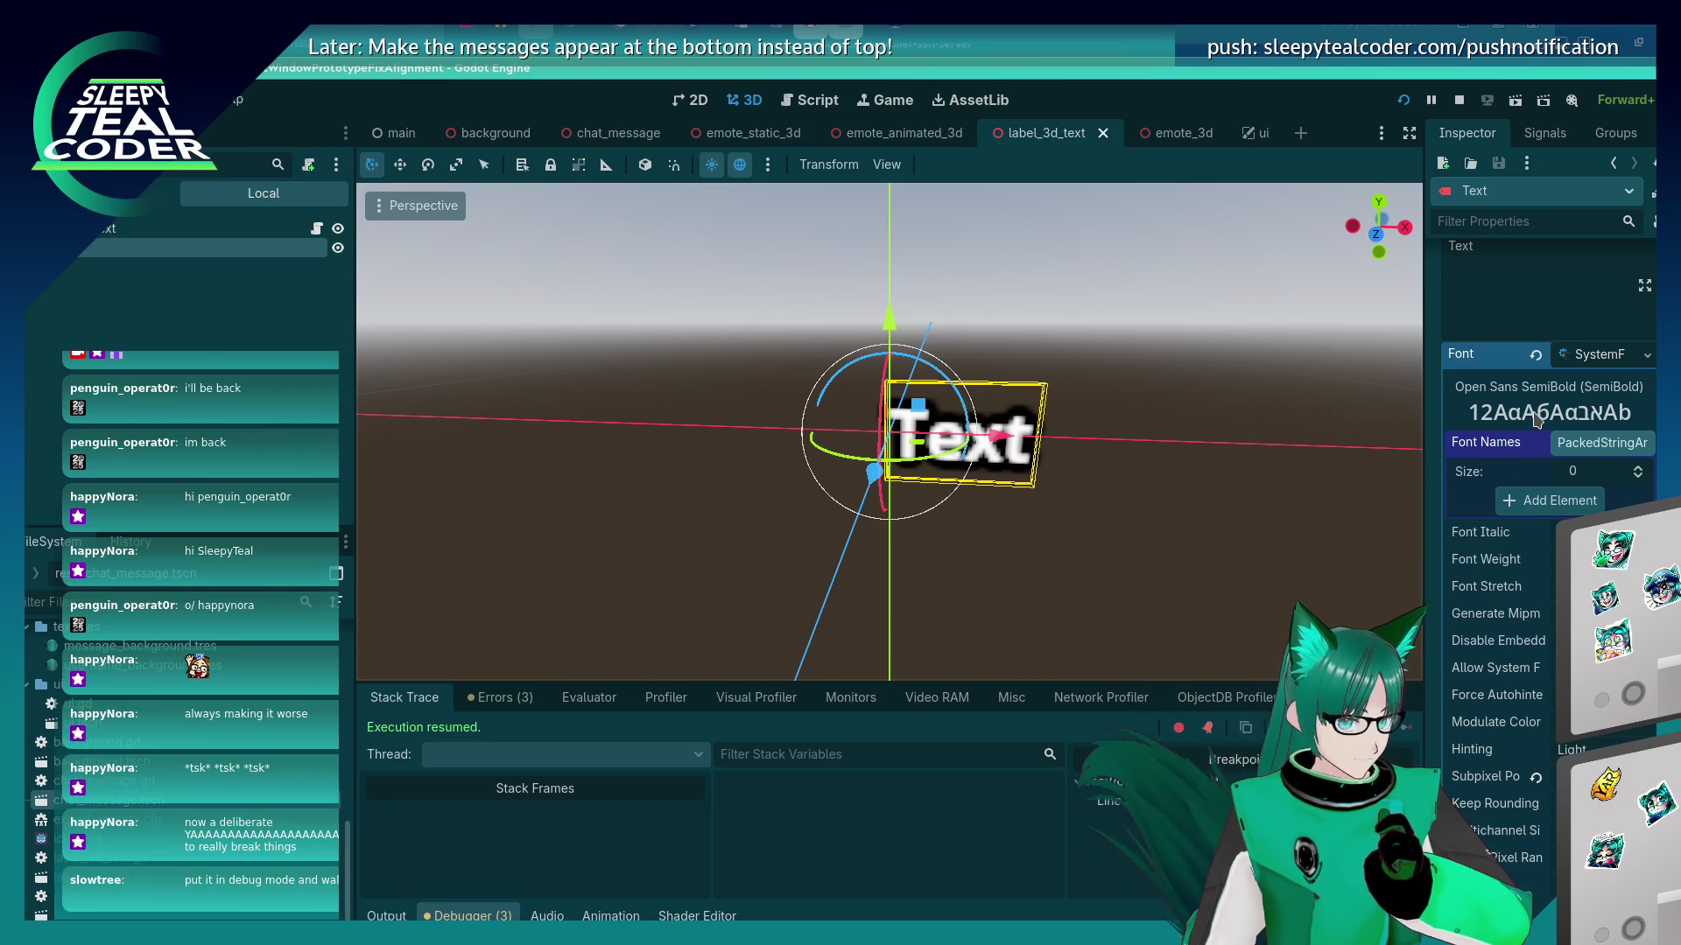
click(1601, 358)
click(1601, 359)
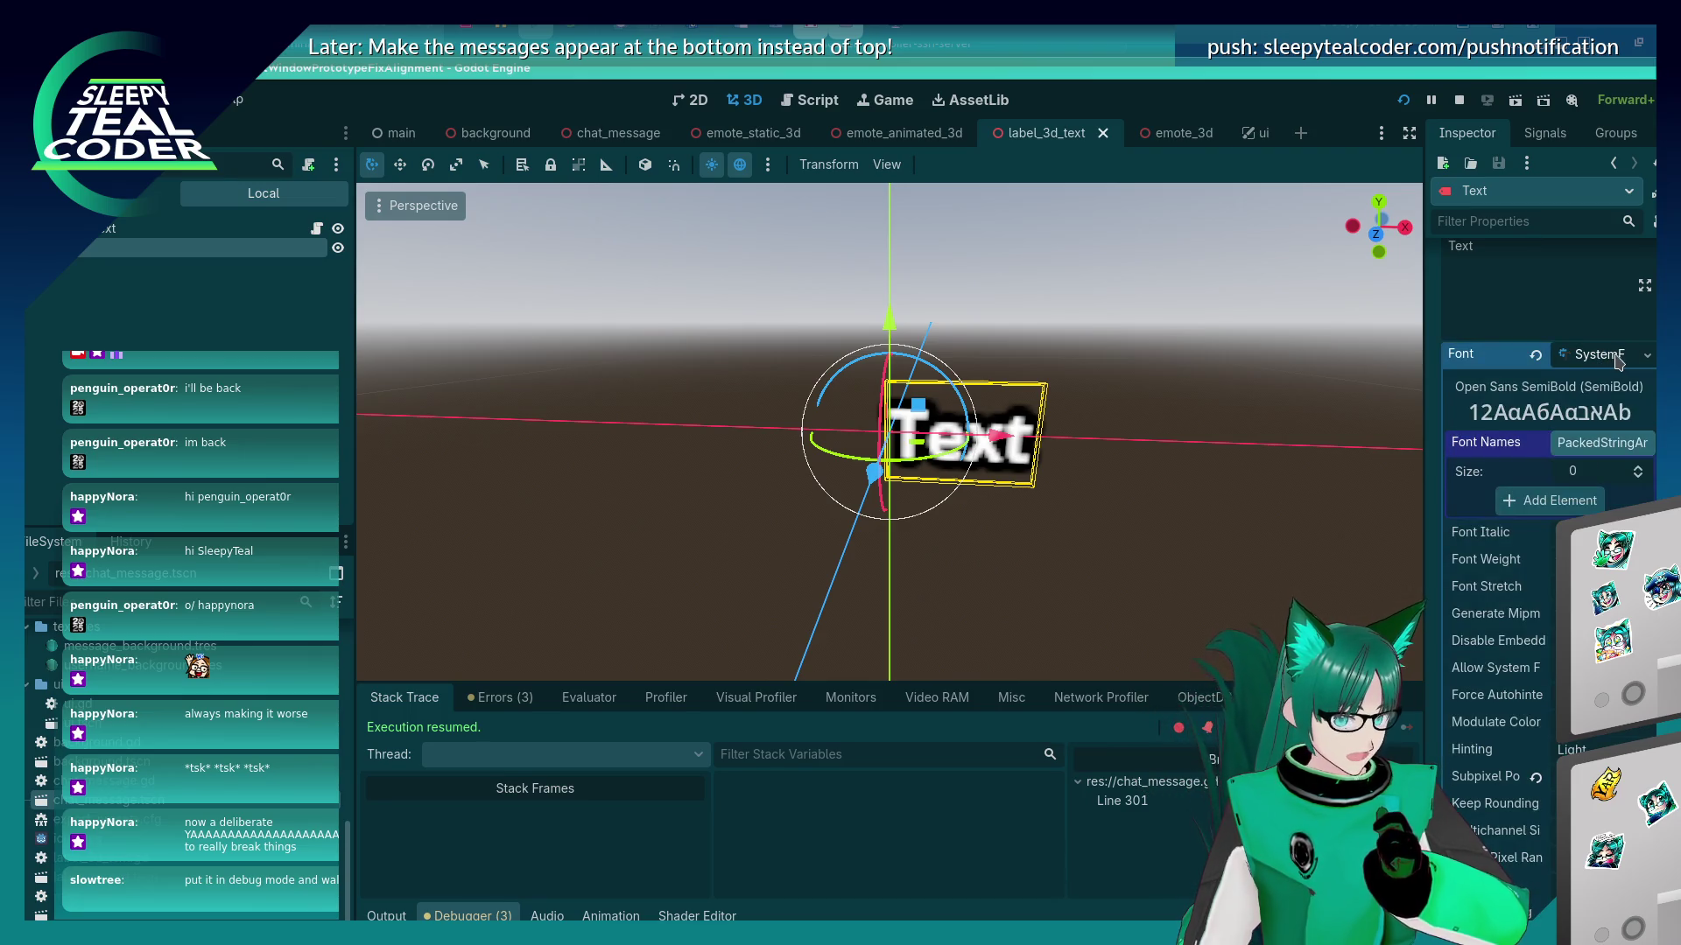
click(1641, 356)
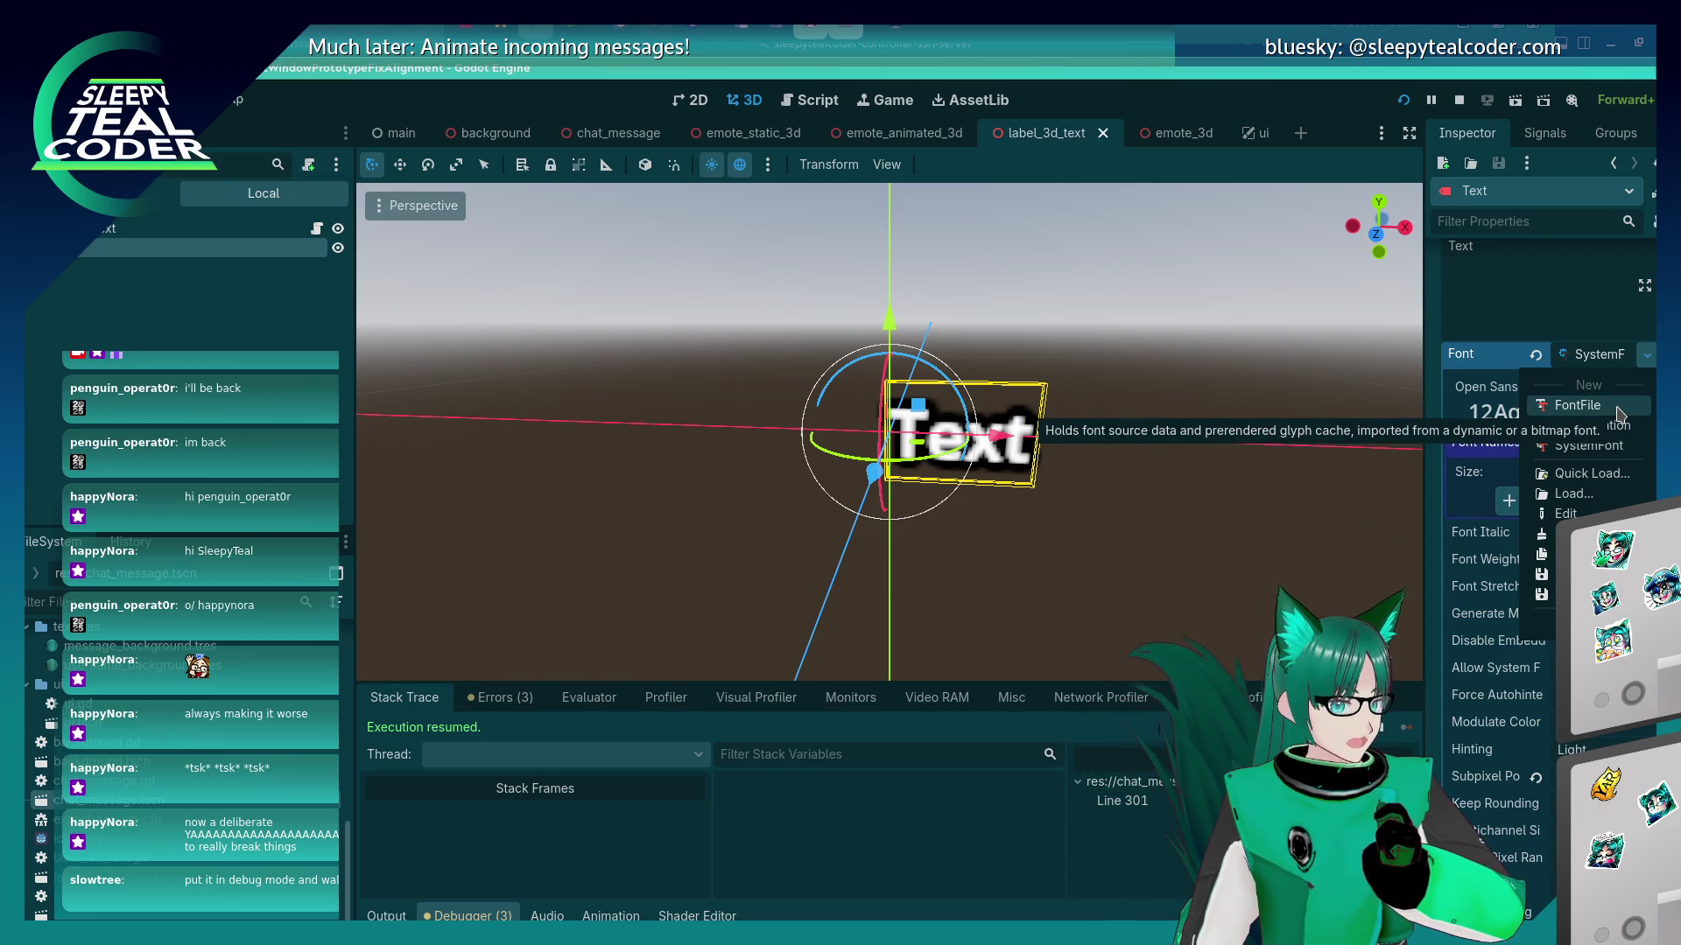
Replace the Text label's font with a new FontFile and look over its settings.
click(1619, 408)
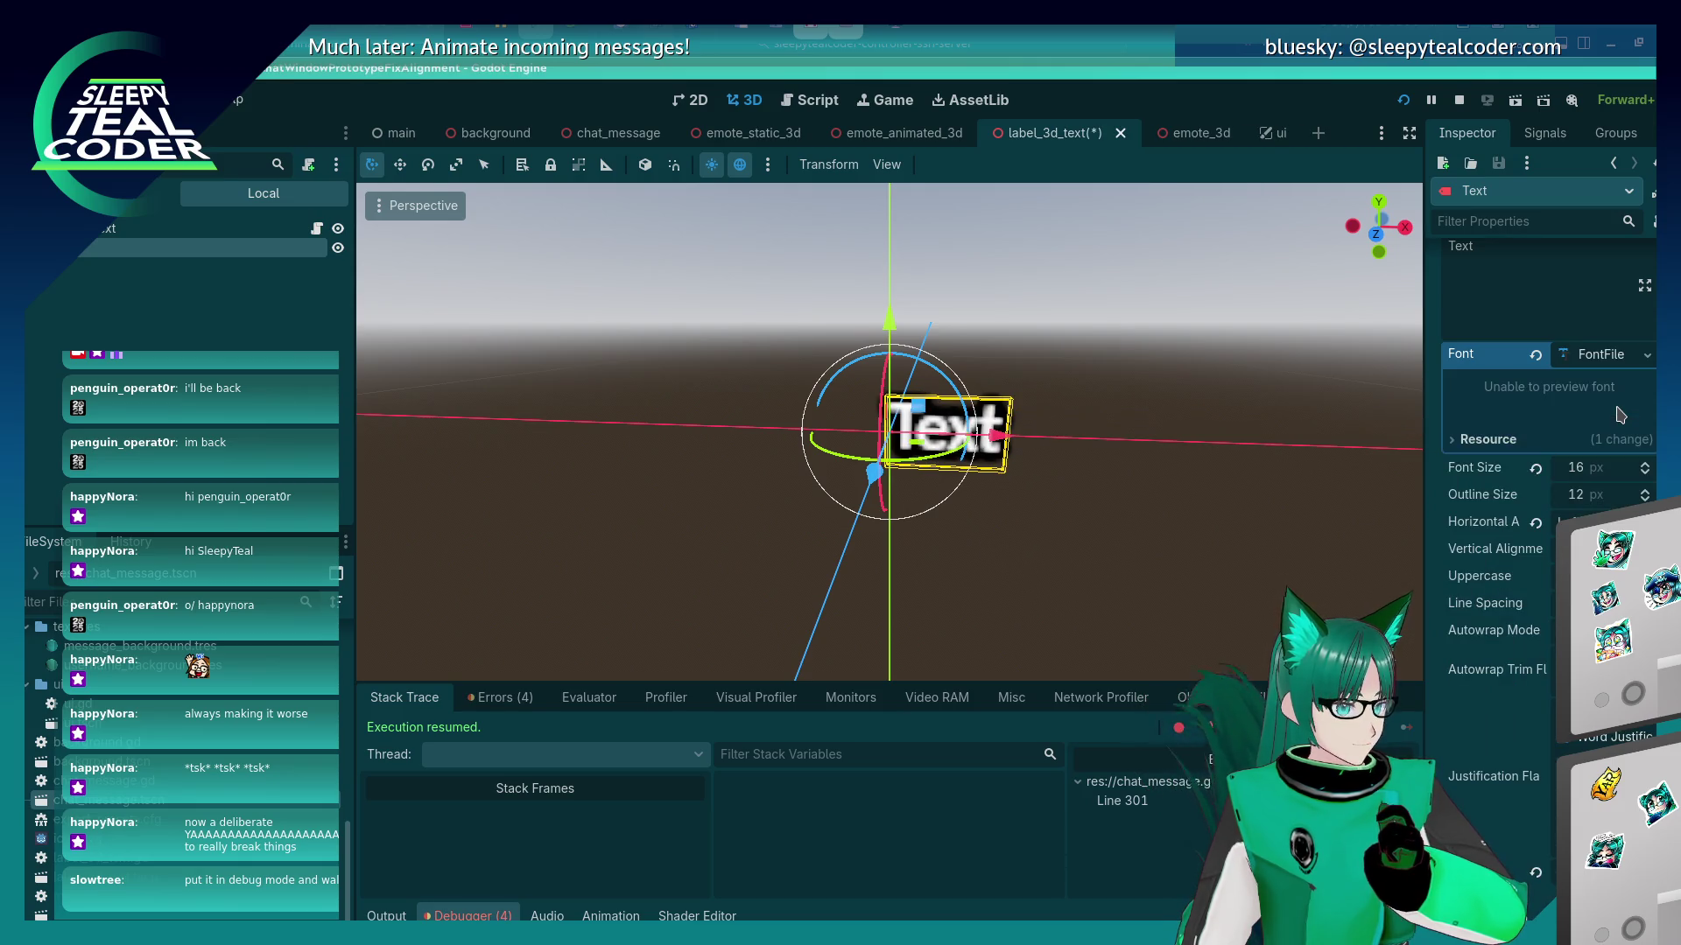
click(1090, 596)
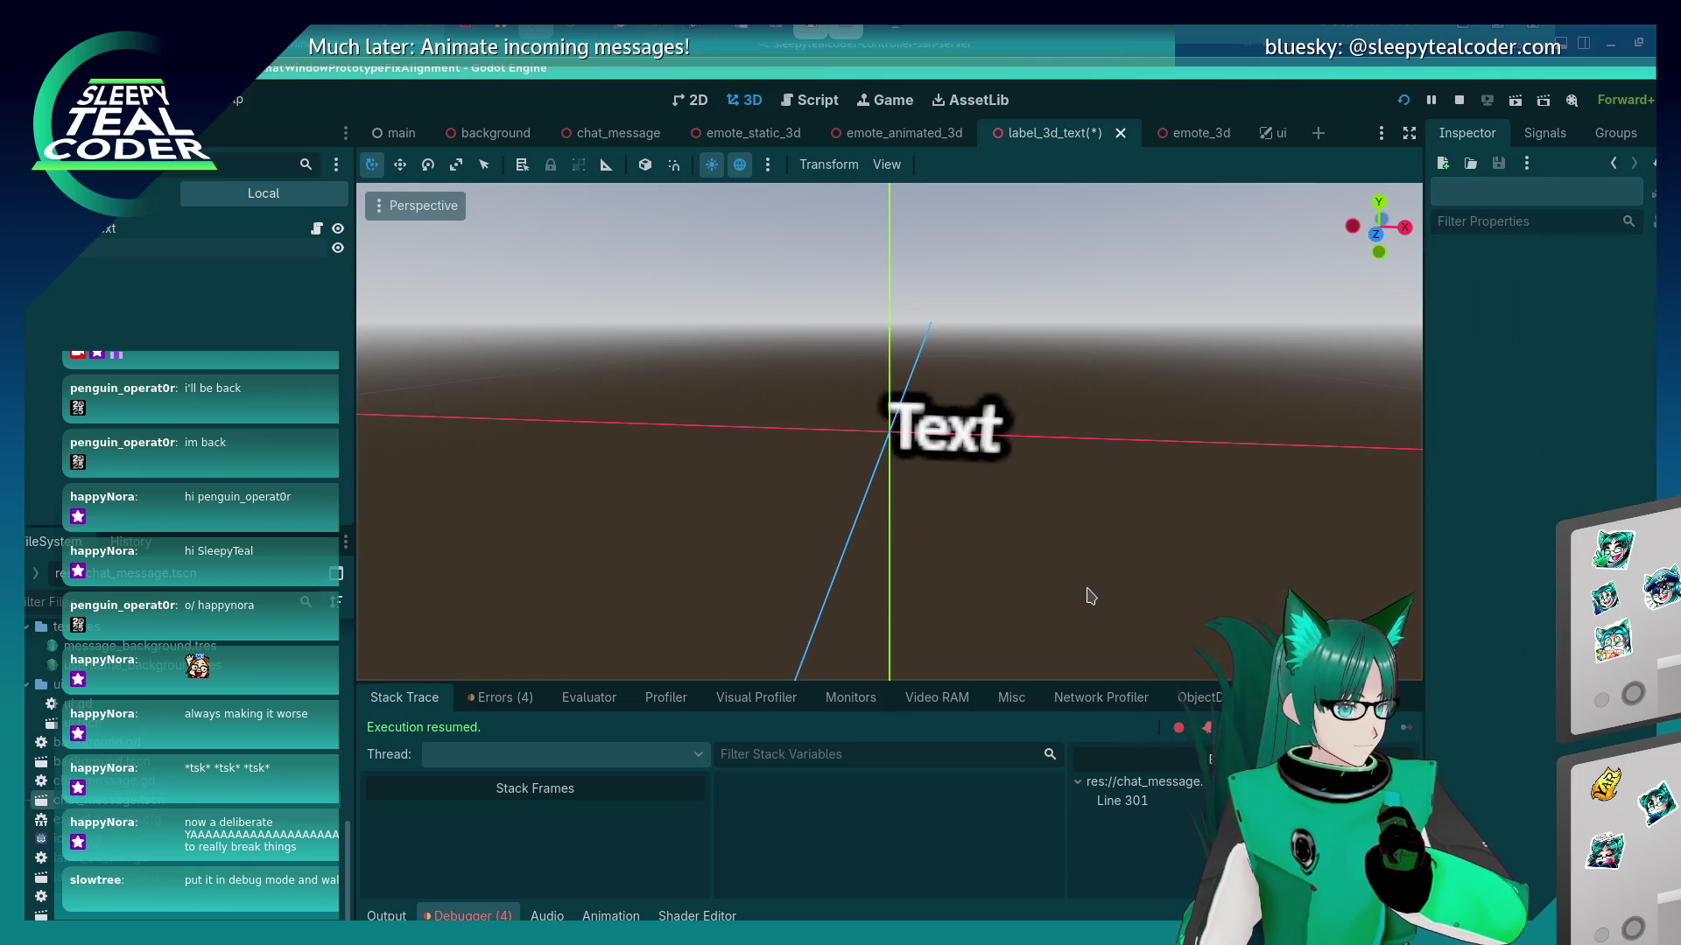
click(951, 451)
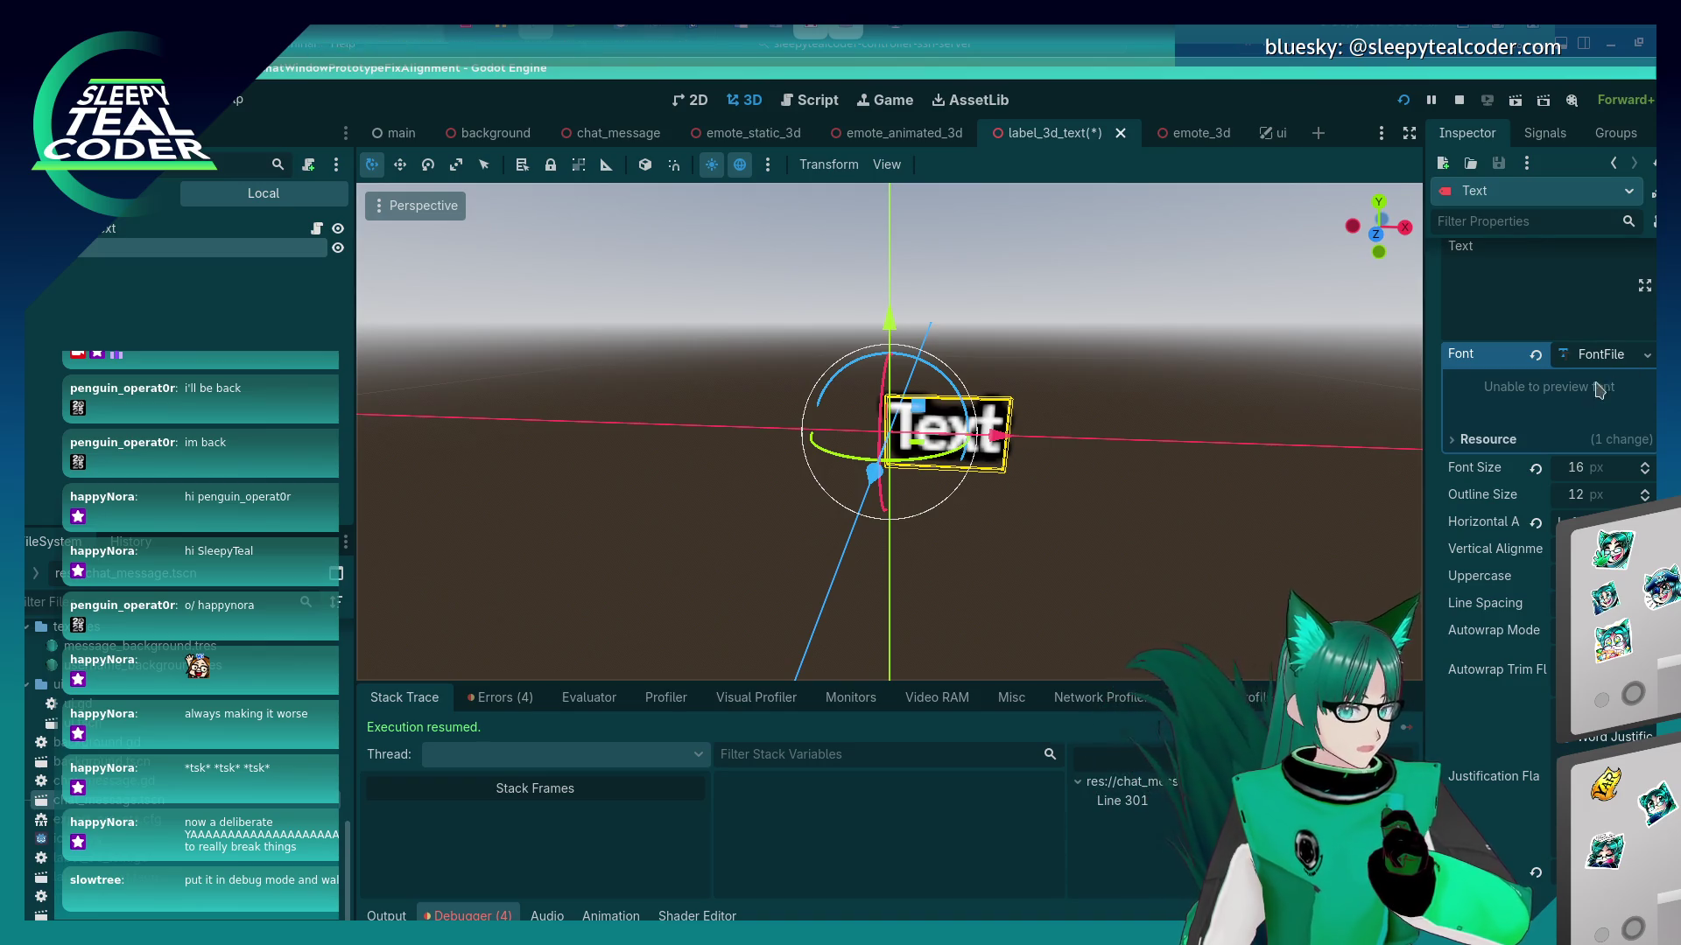
click(1453, 441)
click(1453, 440)
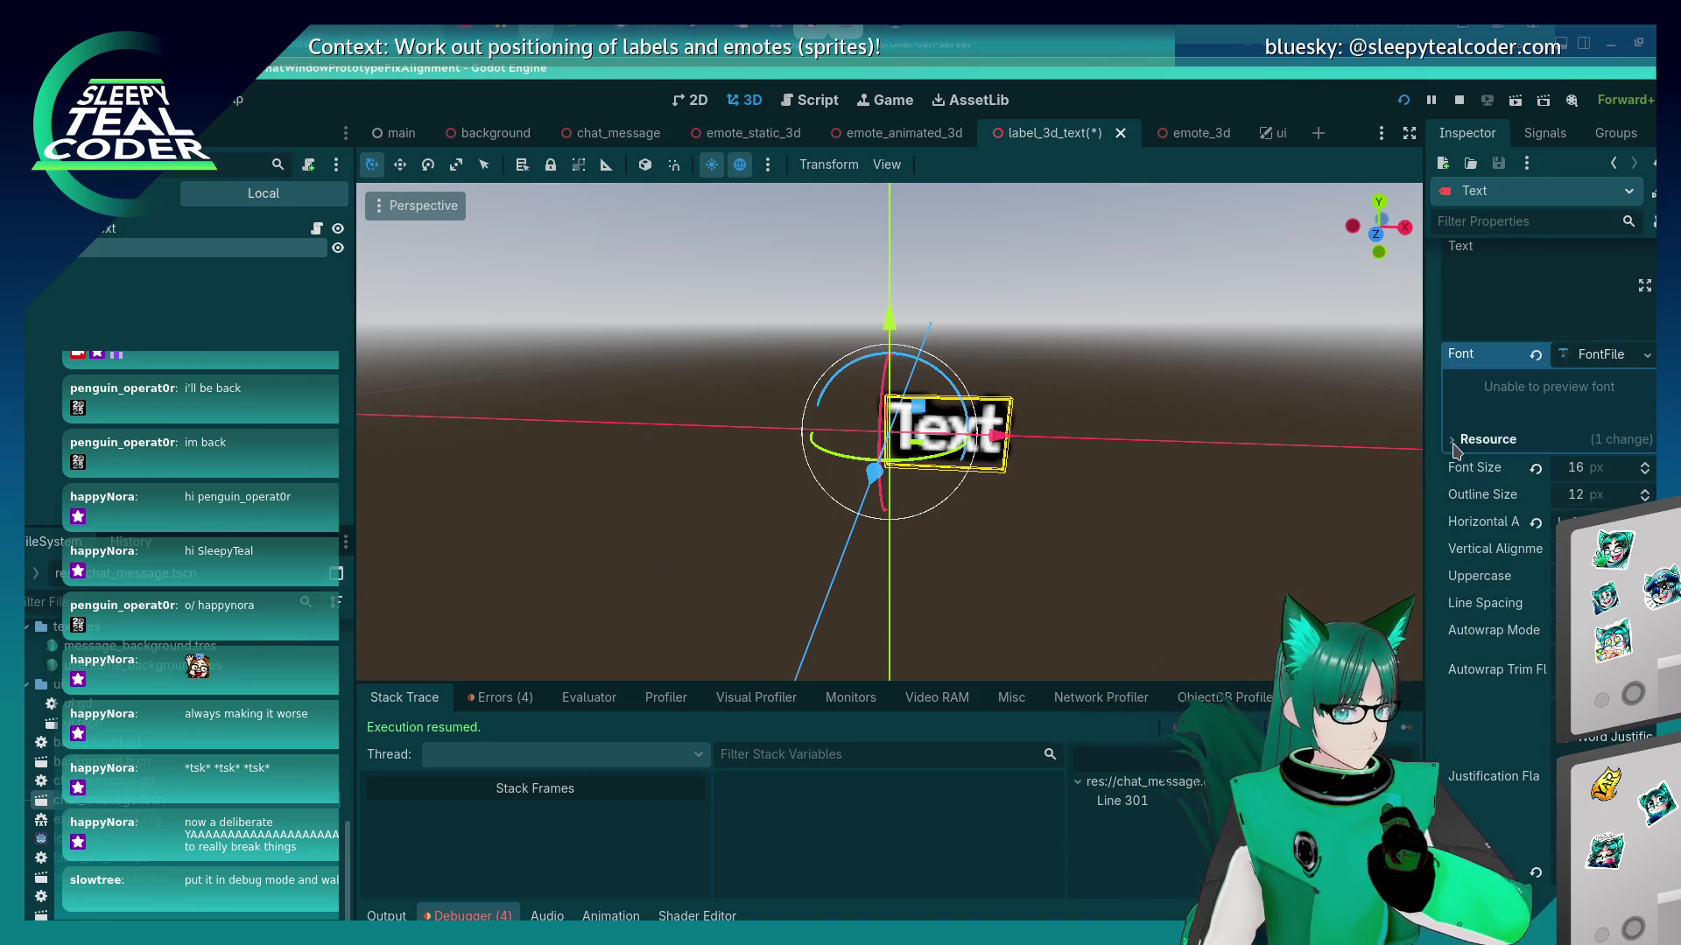
click(1592, 364)
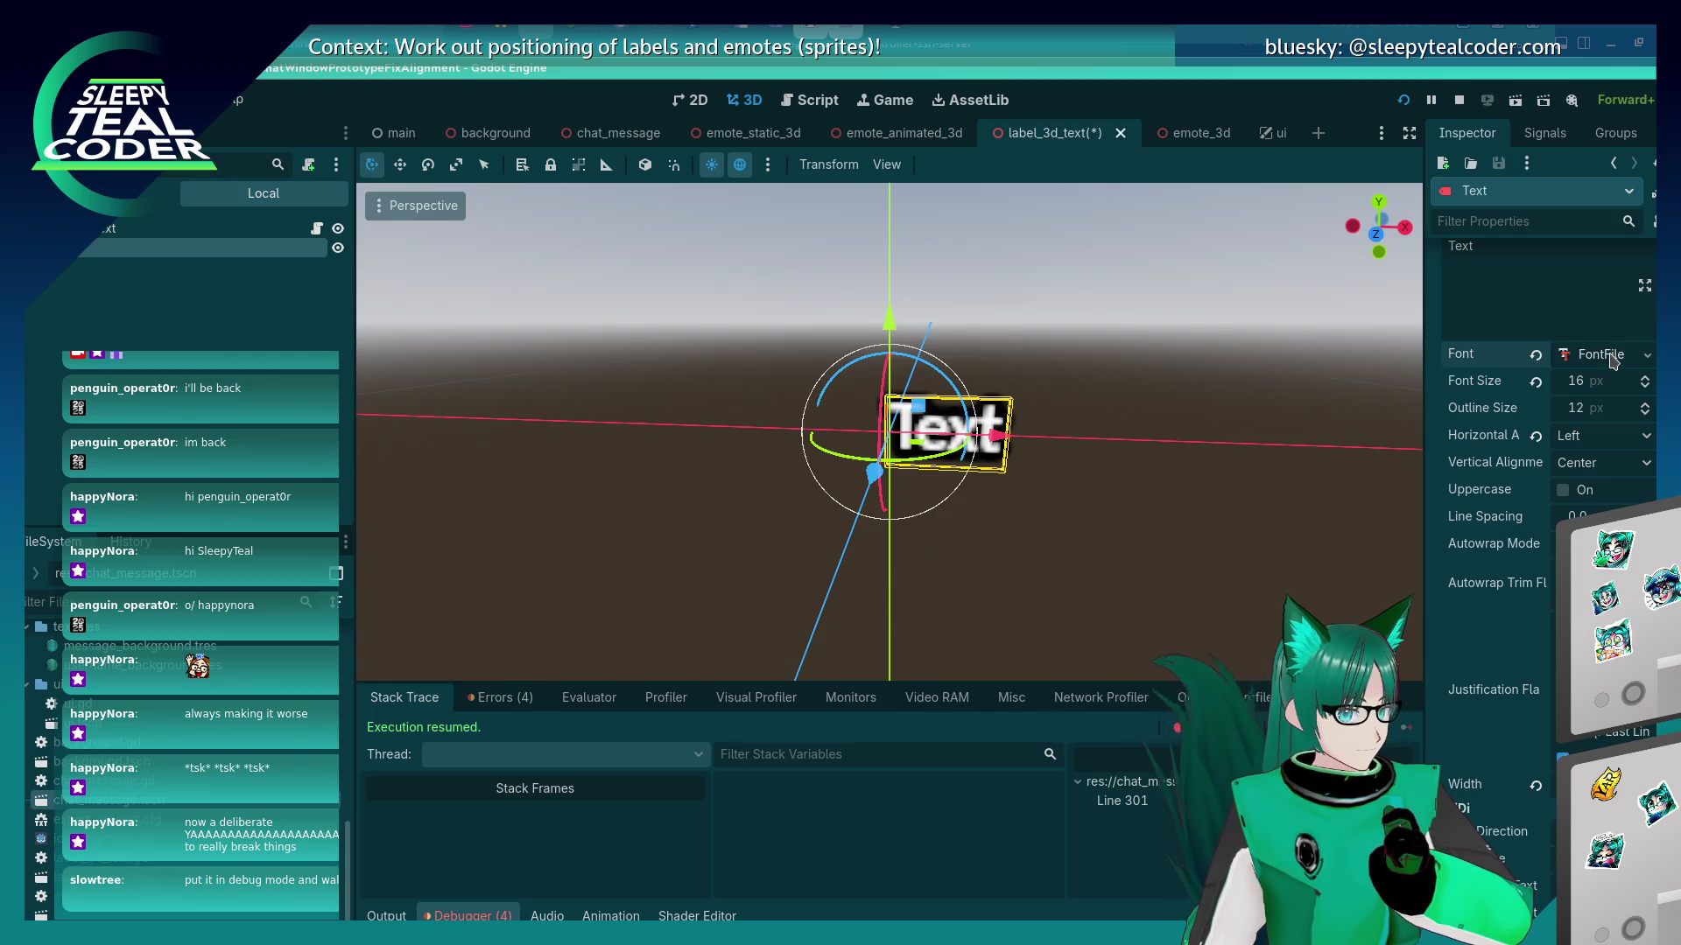
click(1614, 363)
Try a new FontVariation, giving it a new base font and then clearing it.
click(1647, 355)
click(1610, 427)
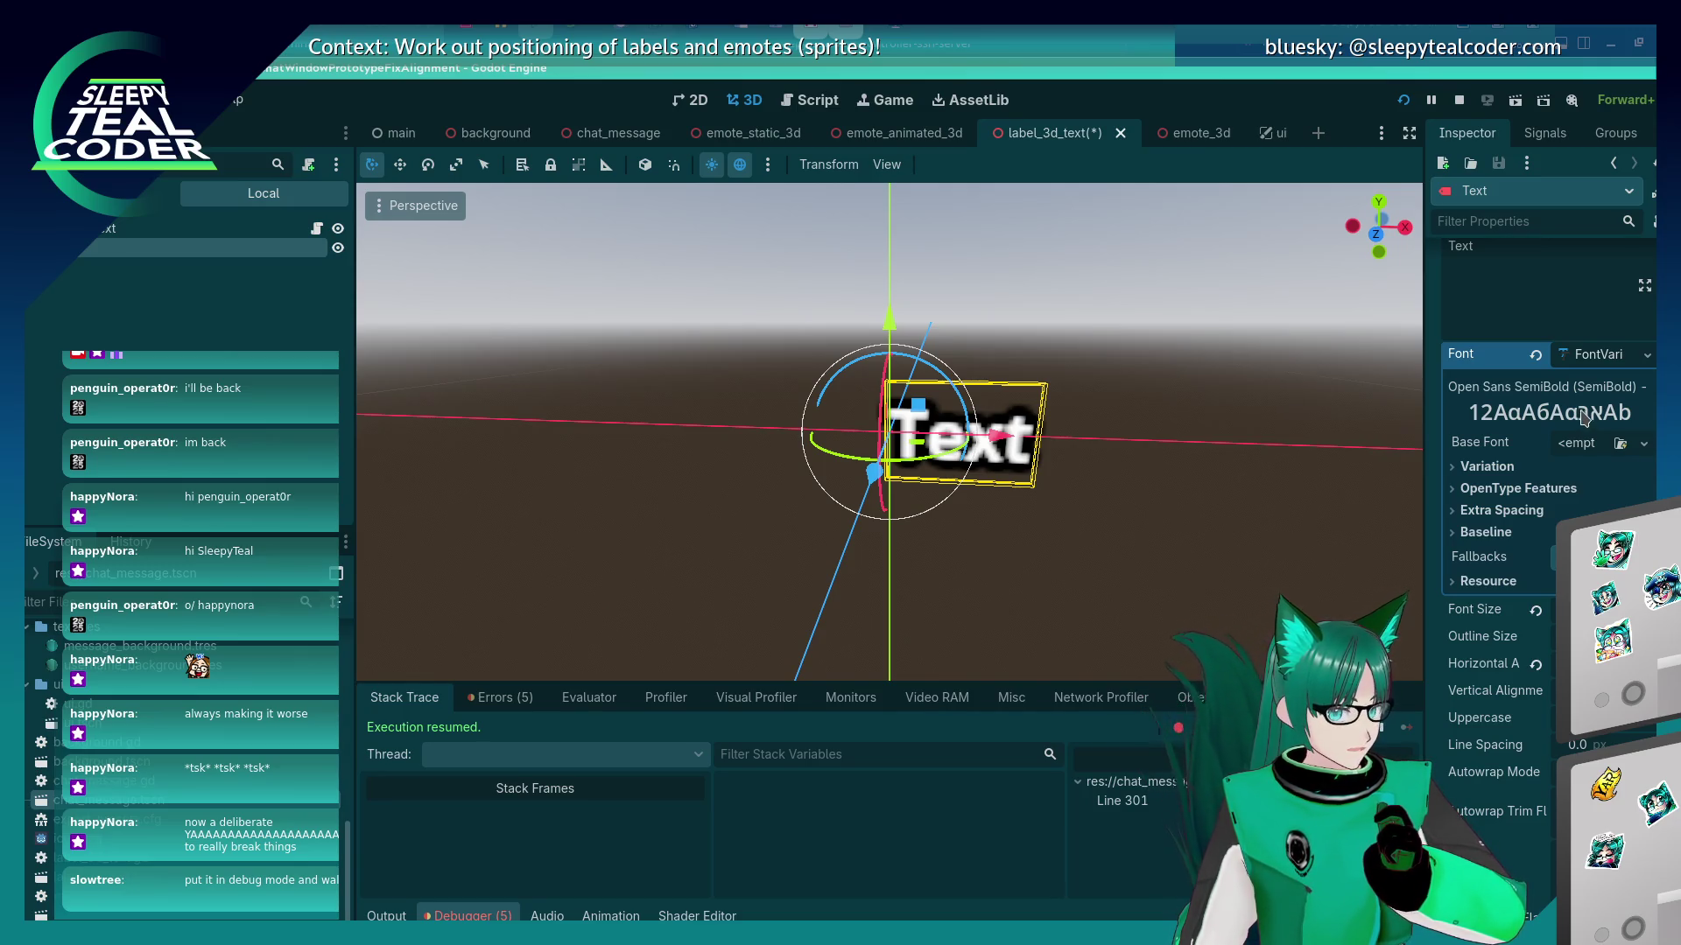
click(1583, 444)
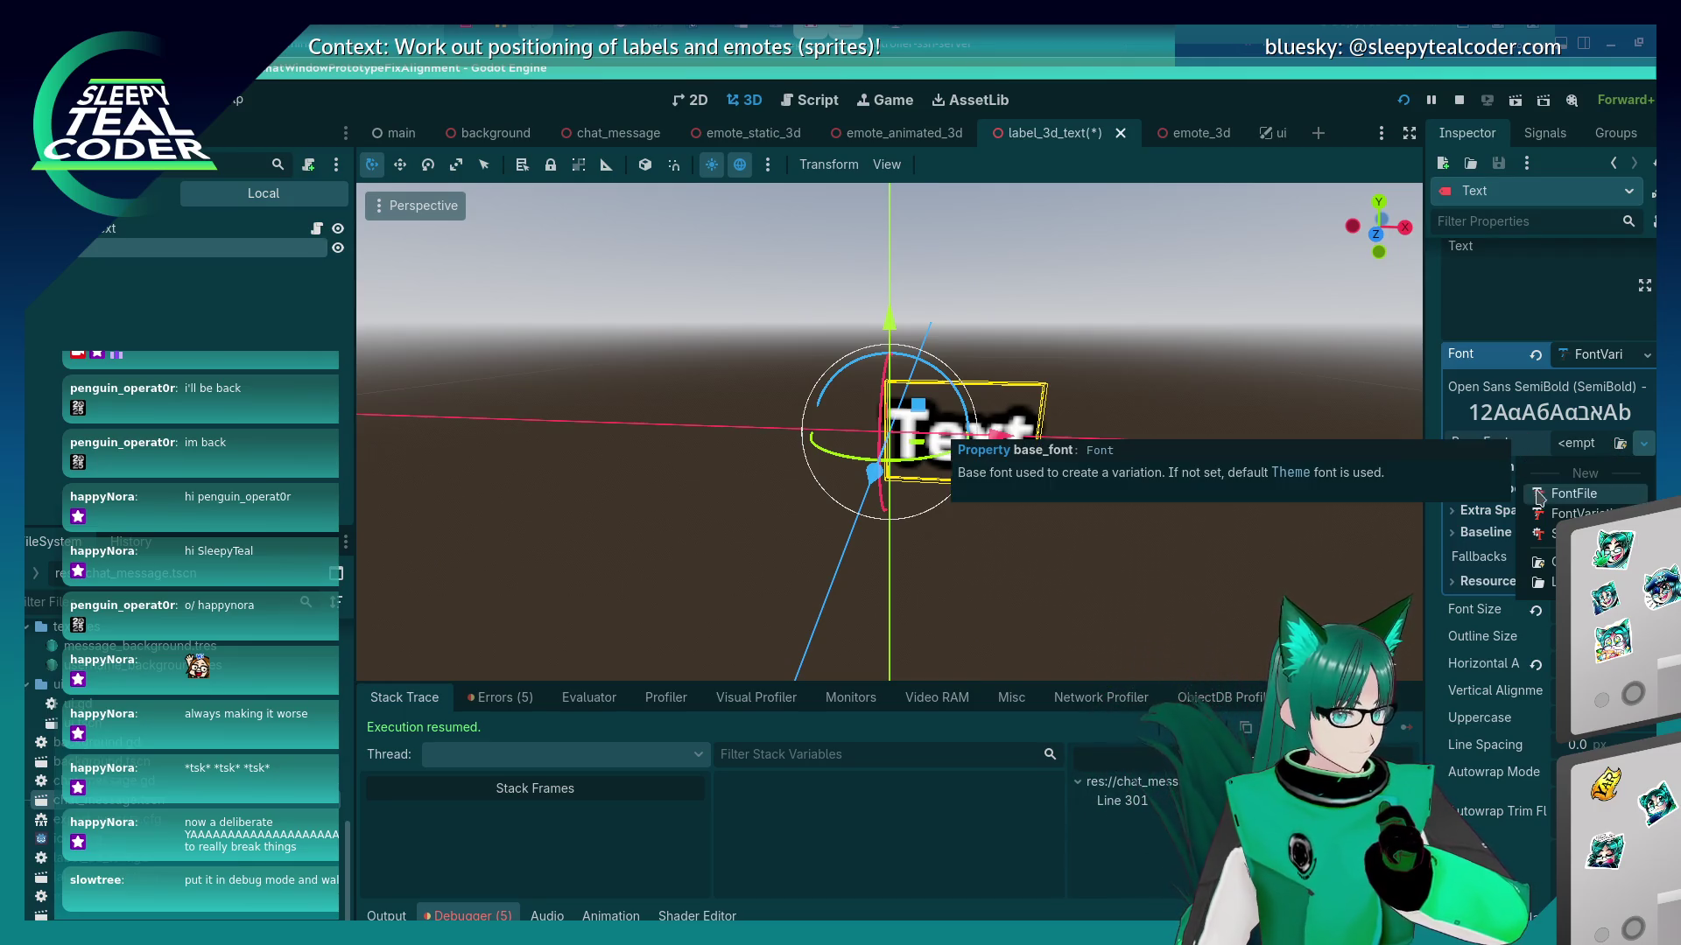
click(1567, 494)
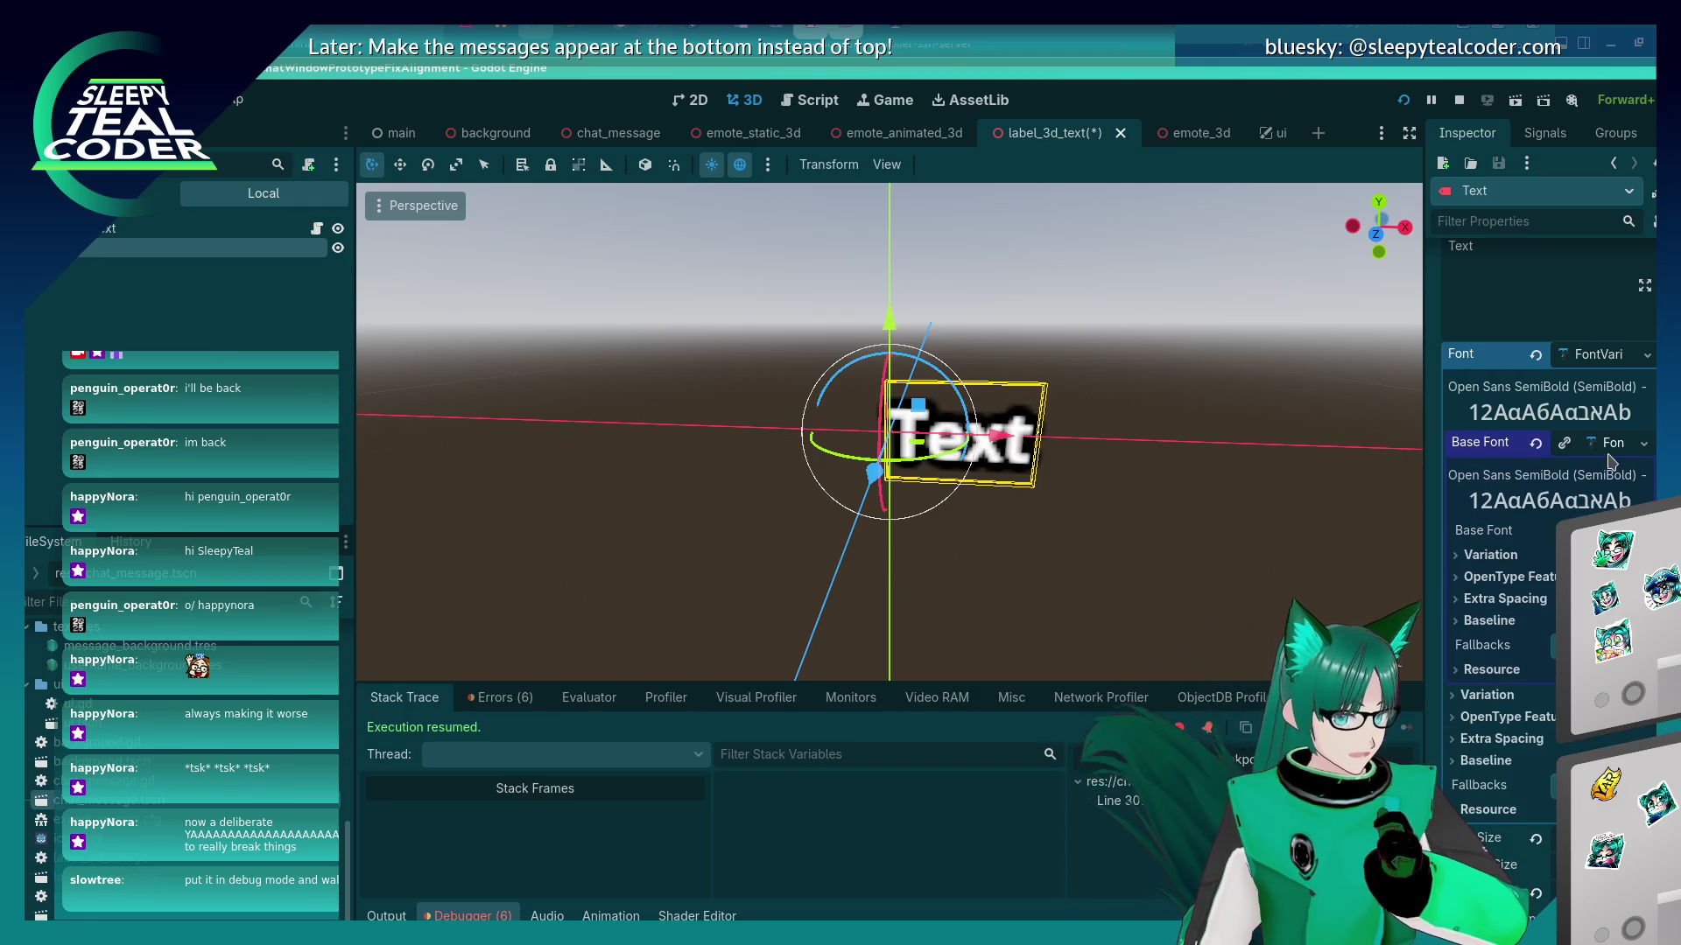
click(1643, 444)
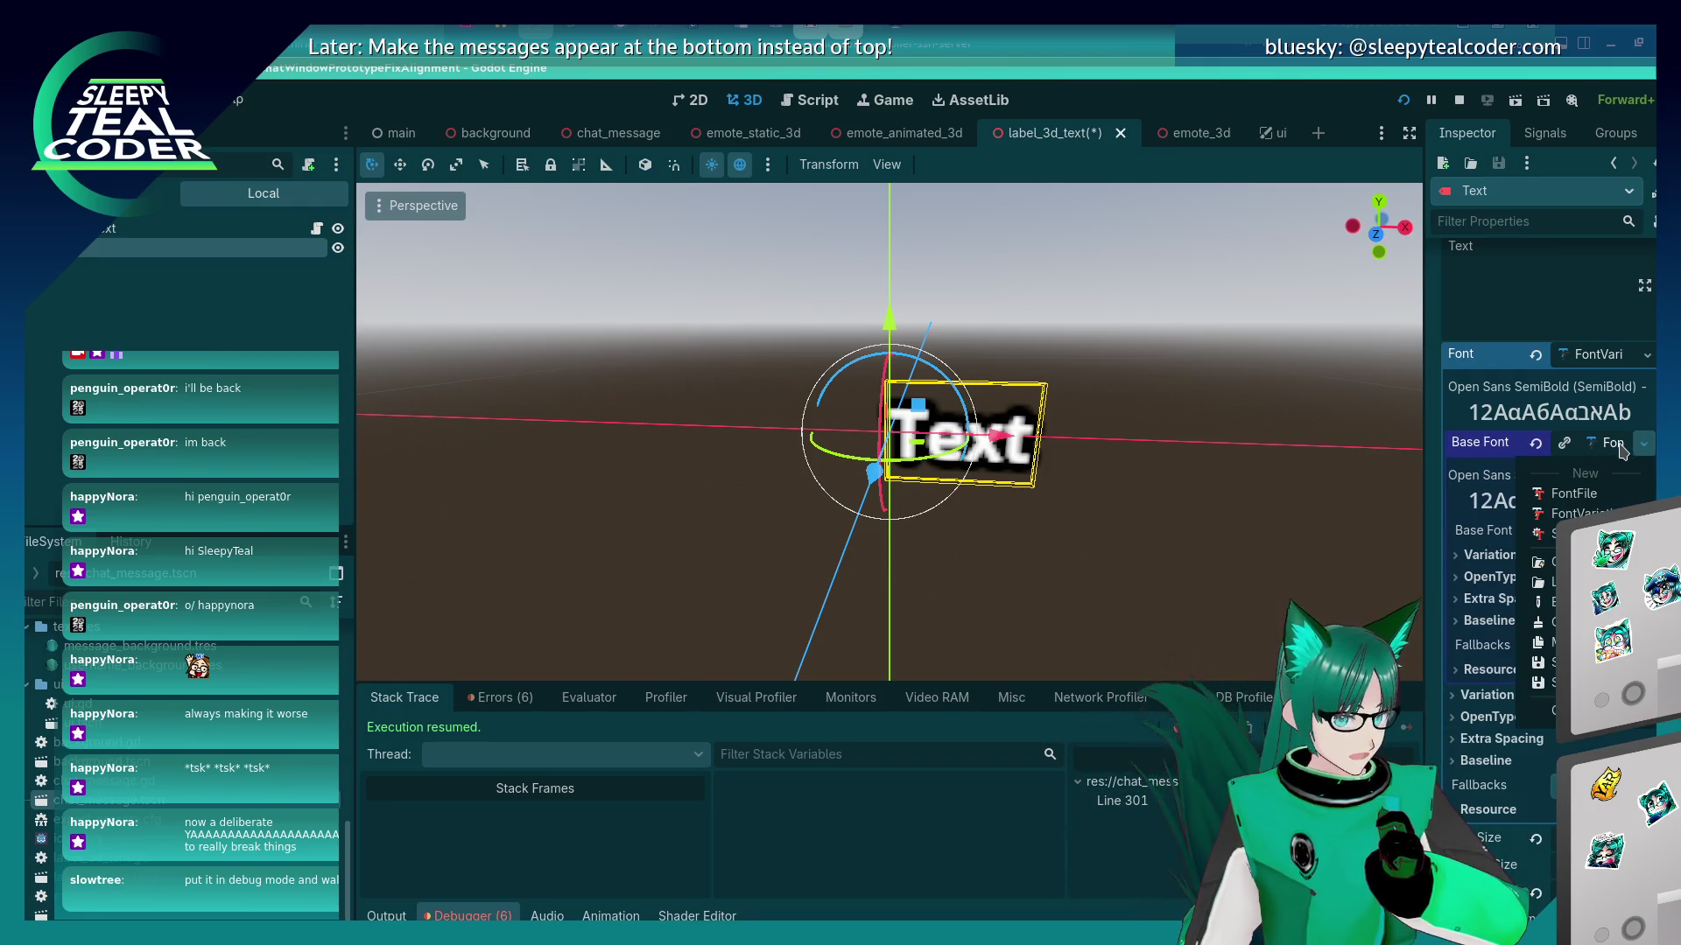
click(1545, 621)
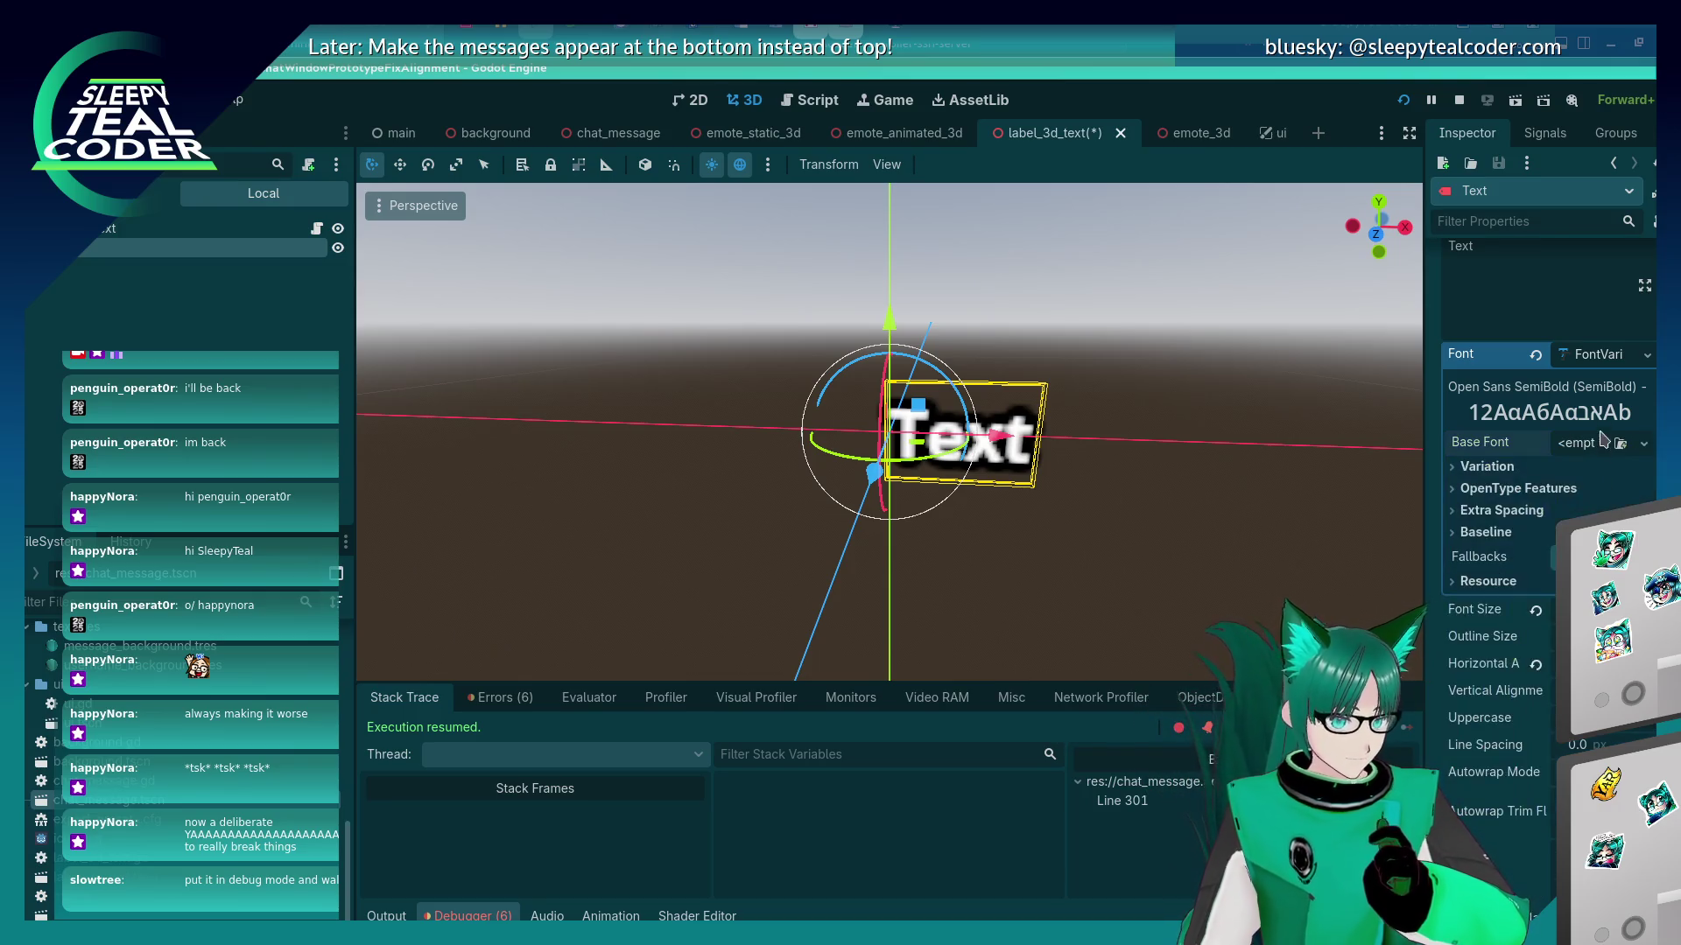
click(1608, 355)
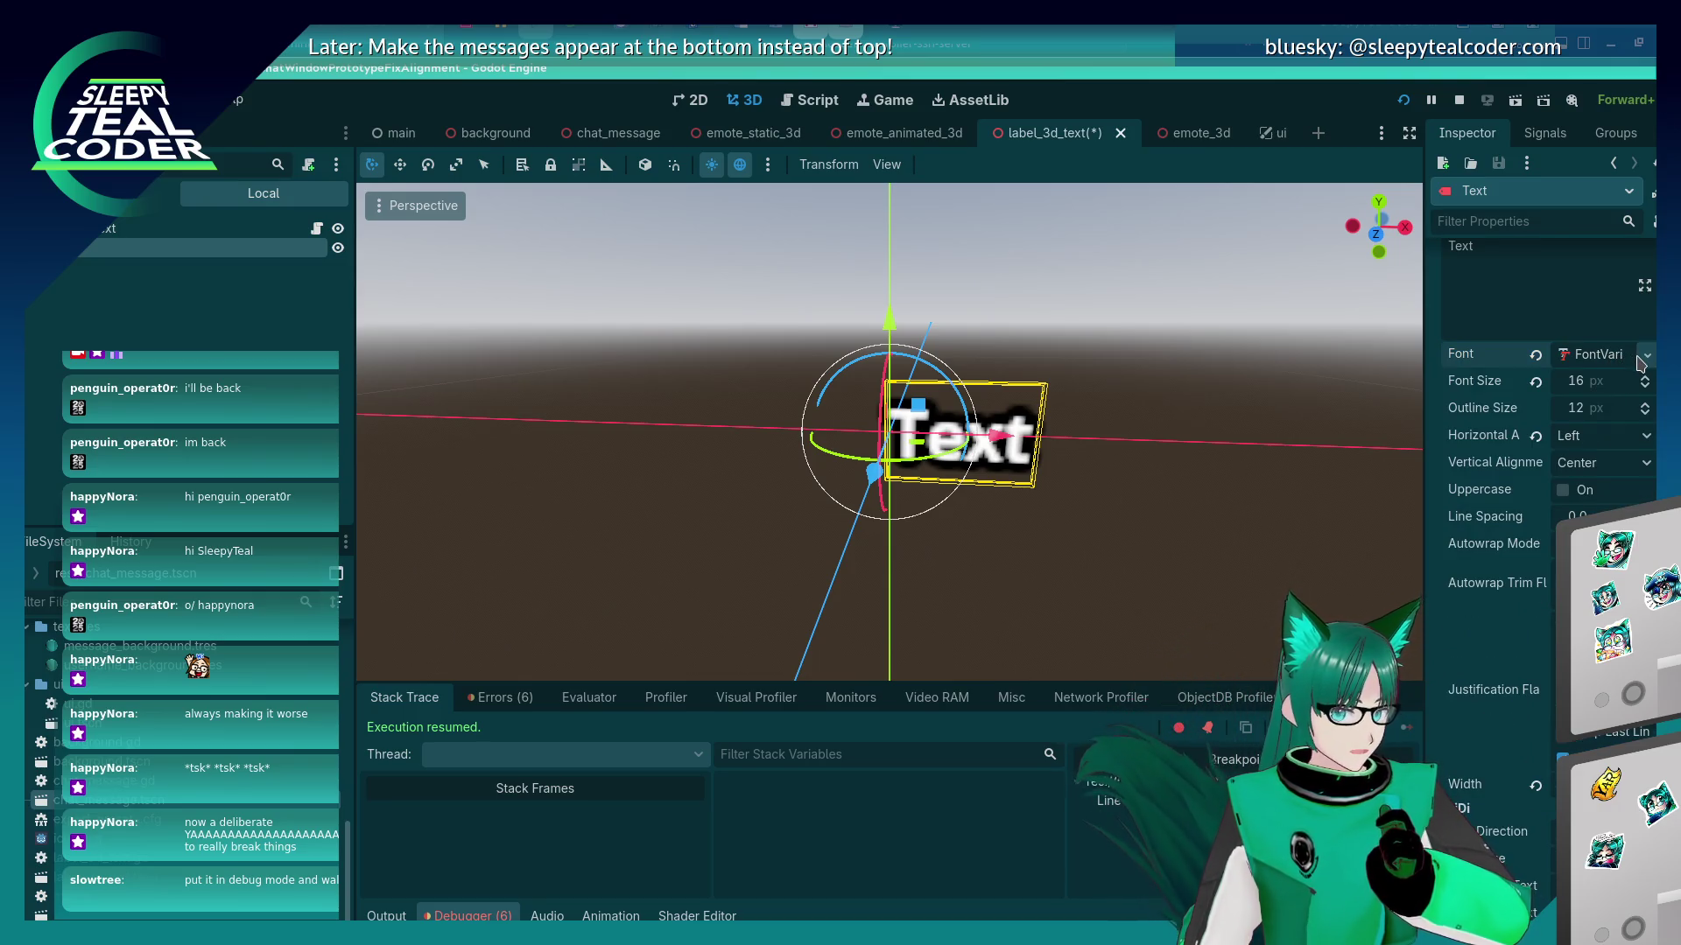
Replace the font with a new SystemFont and expand its settings.
click(1645, 355)
click(1609, 448)
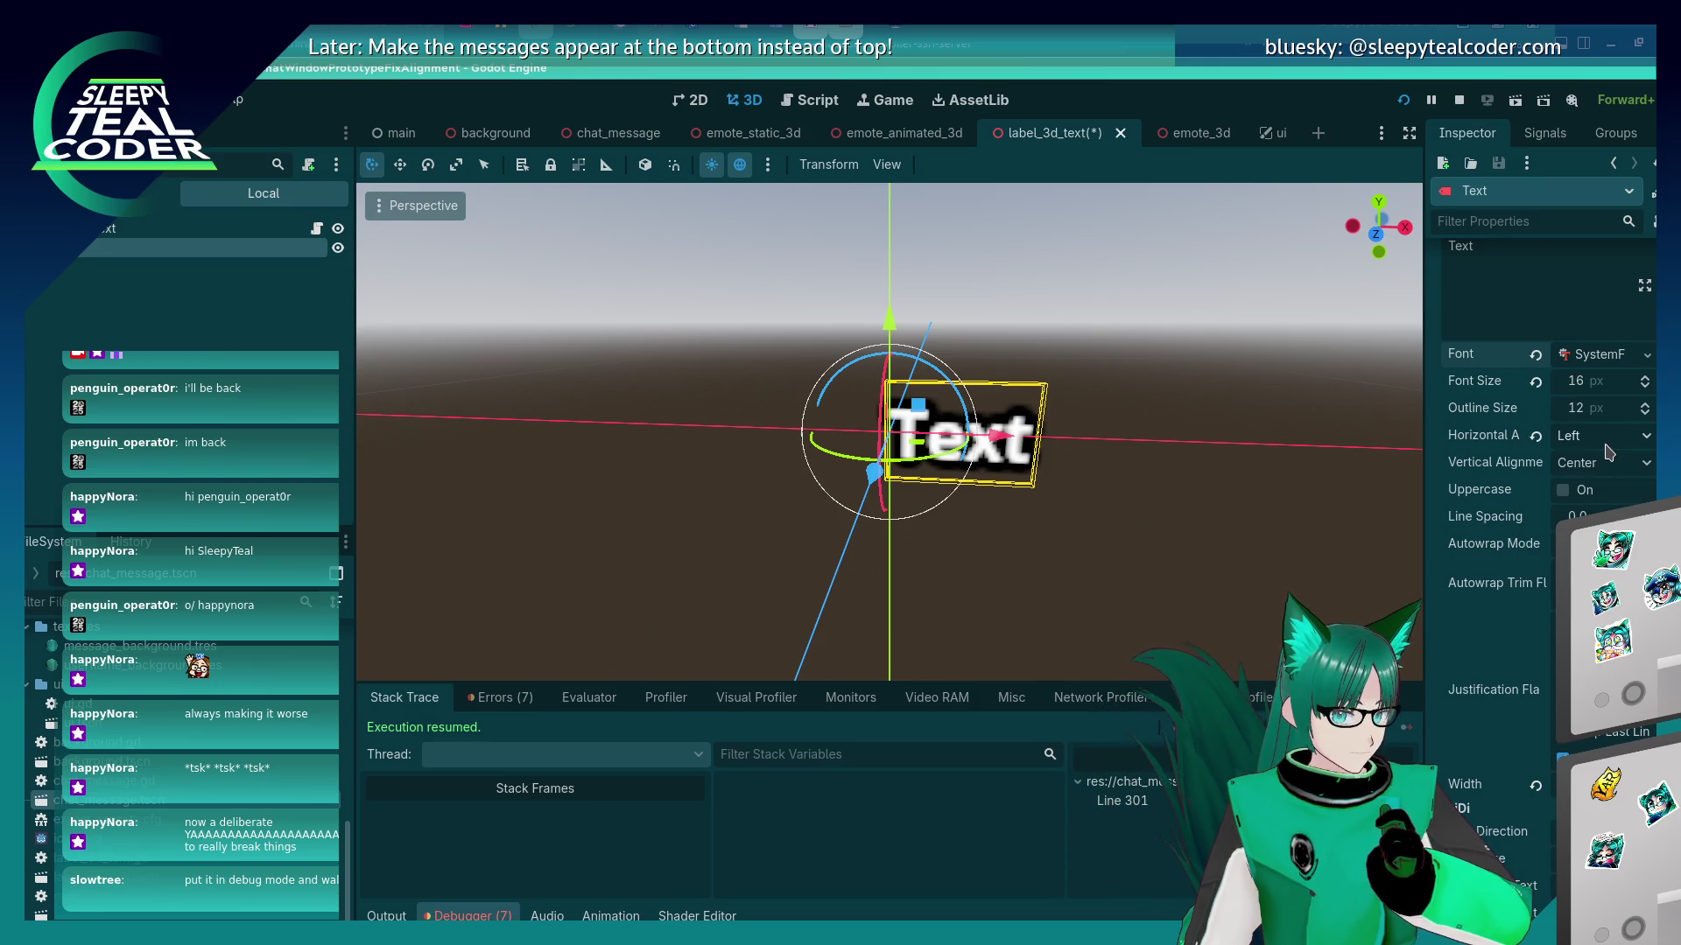
click(1615, 361)
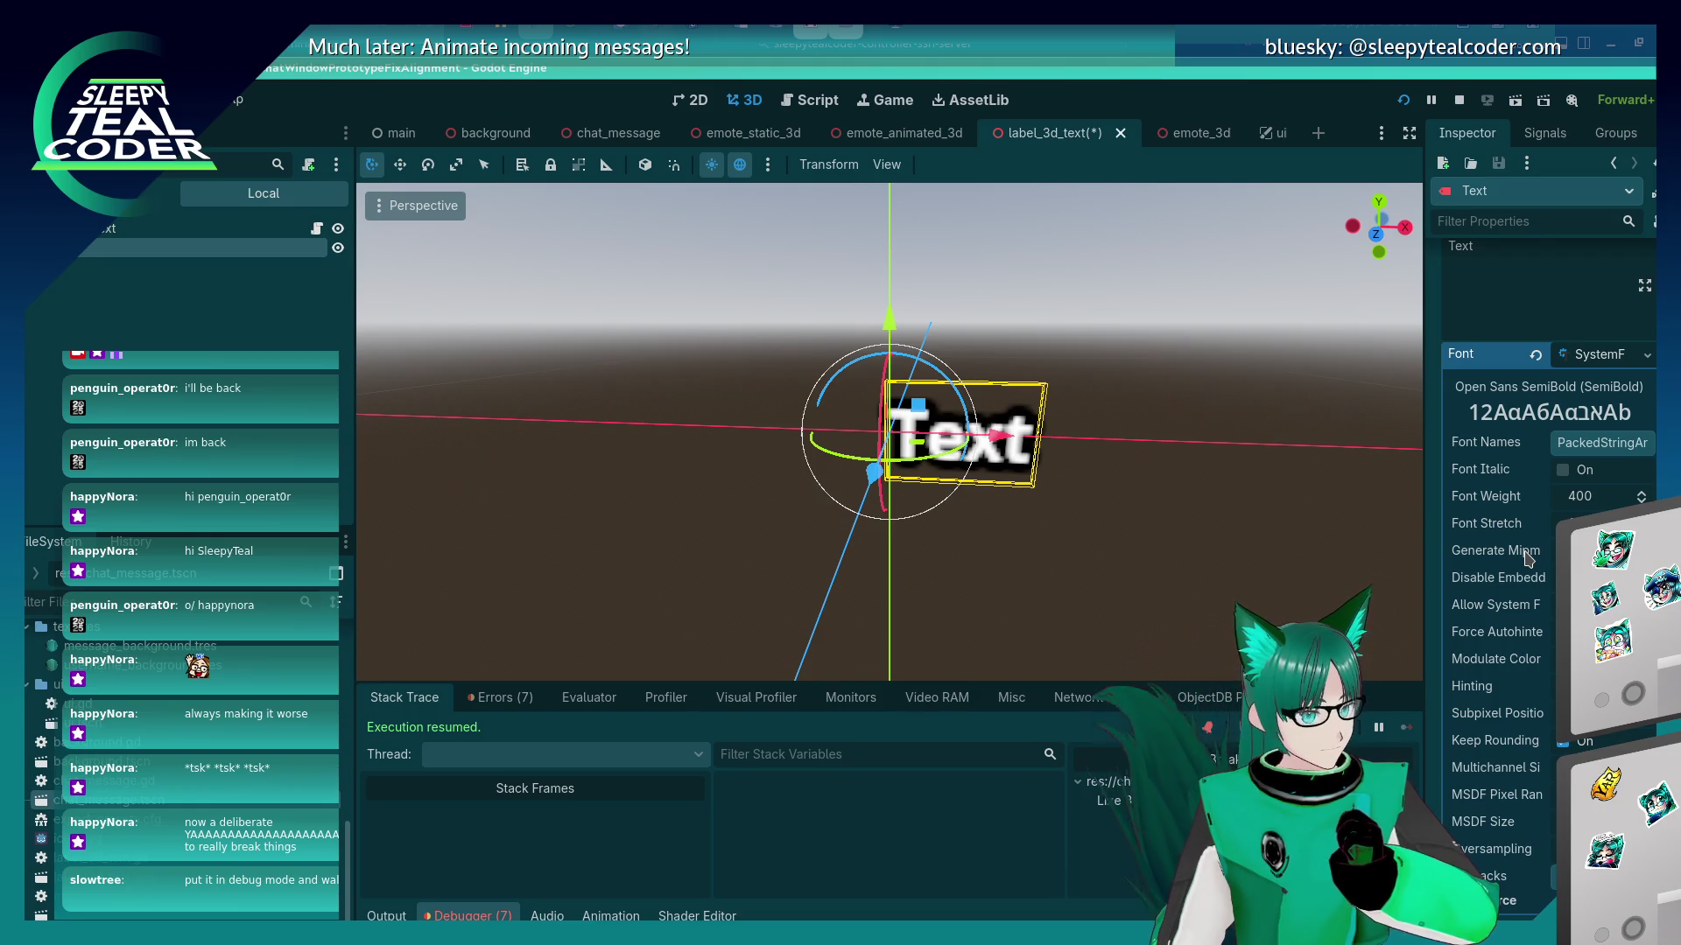
click(1110, 517)
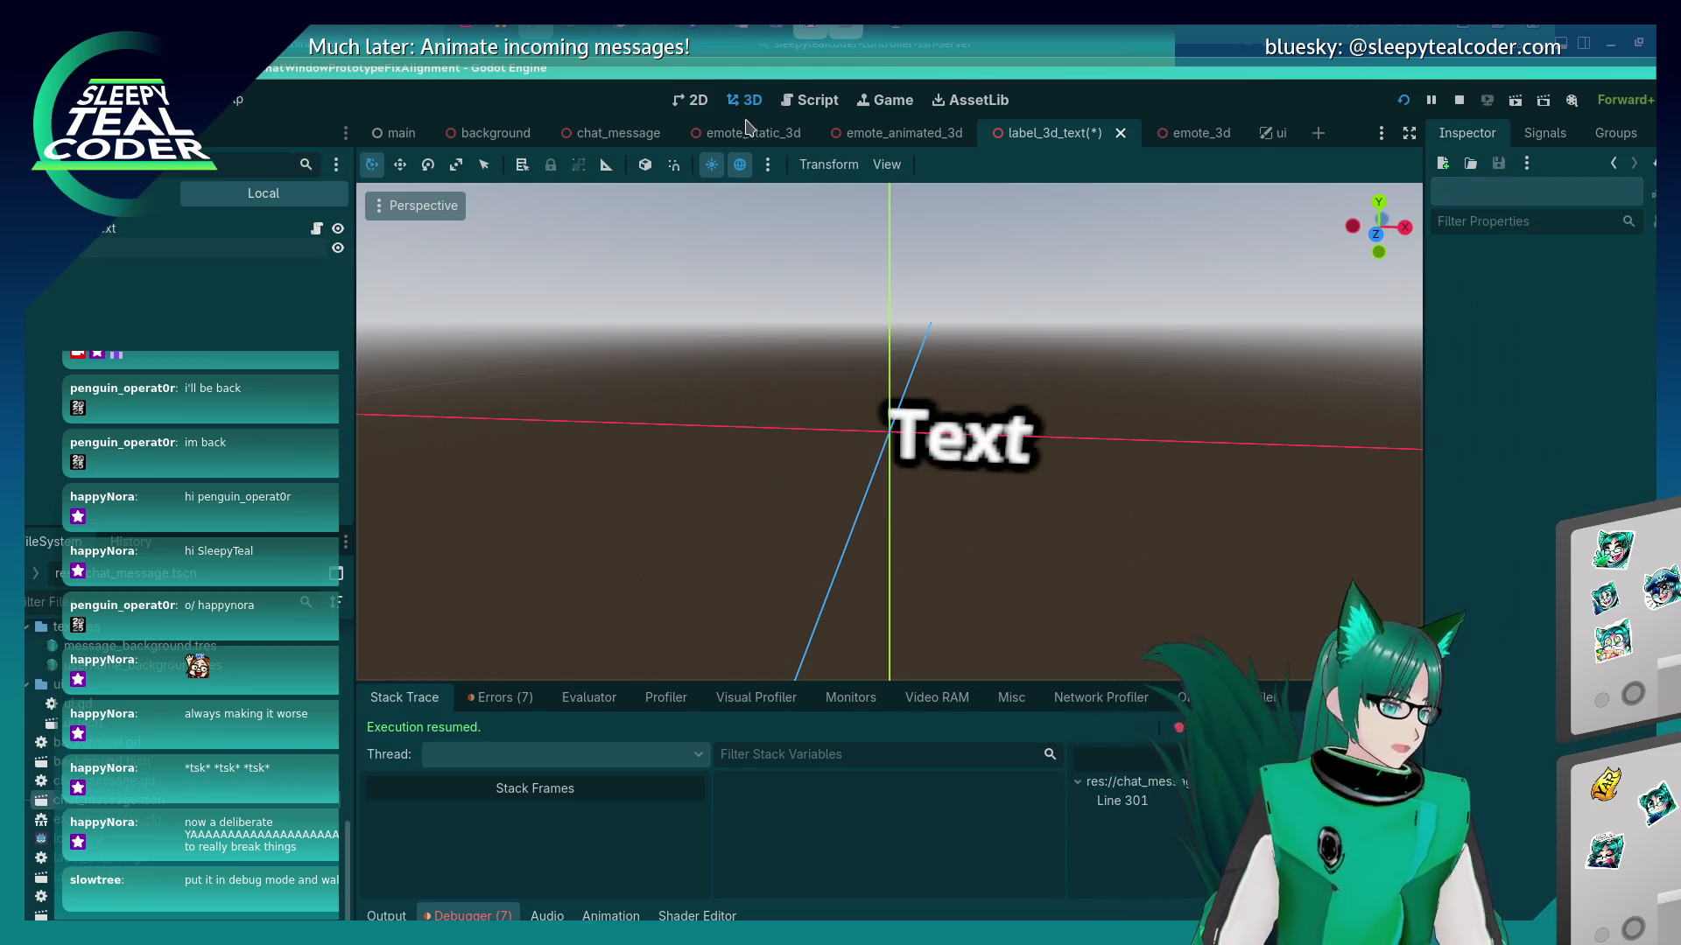
Paste the long '…to do long text with yarrrr' message into the game's message field, then return to the editor.
key(ctrl+F3)
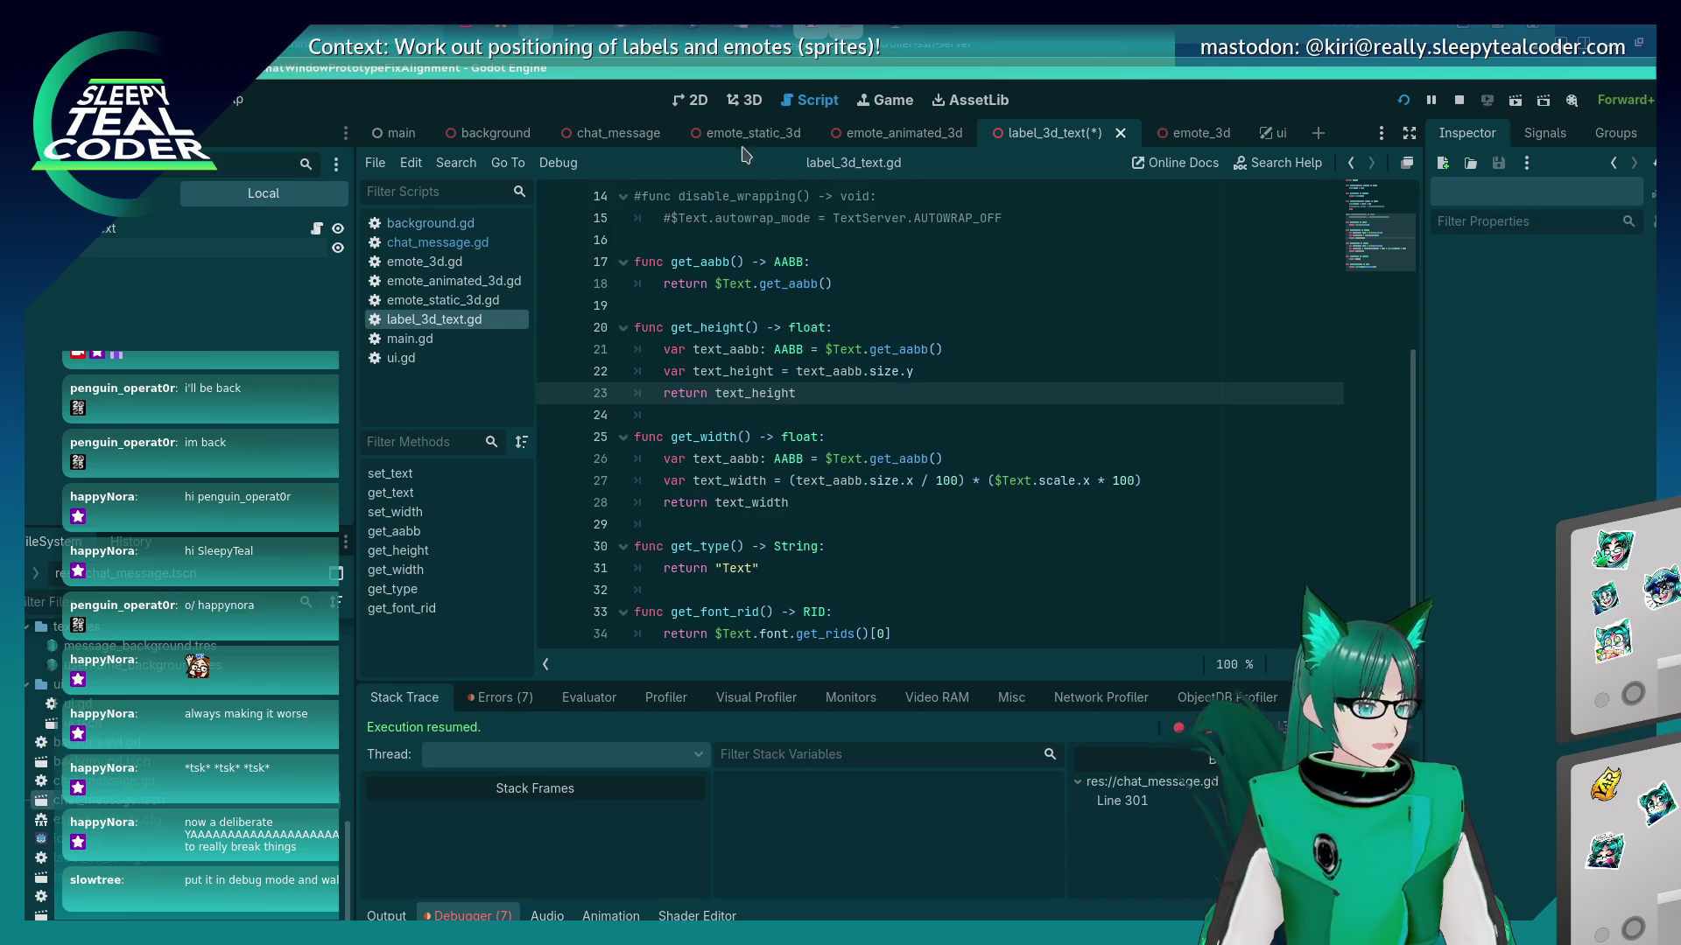
key(alt+Tab)
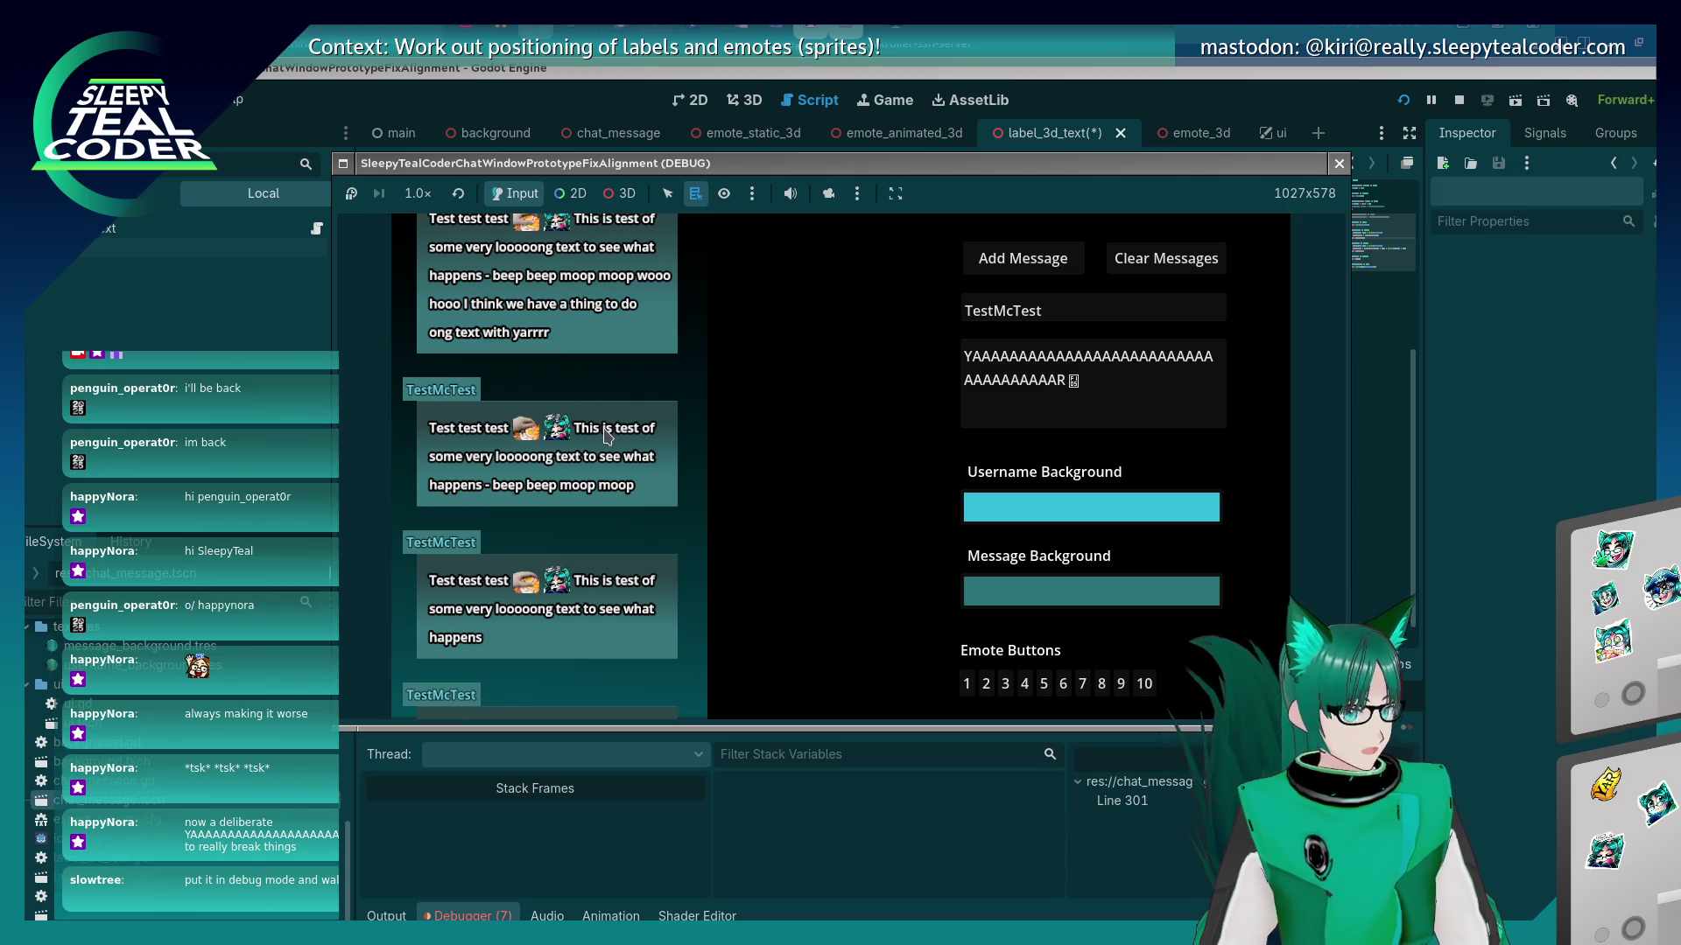
scroll(608, 436, up, 1)
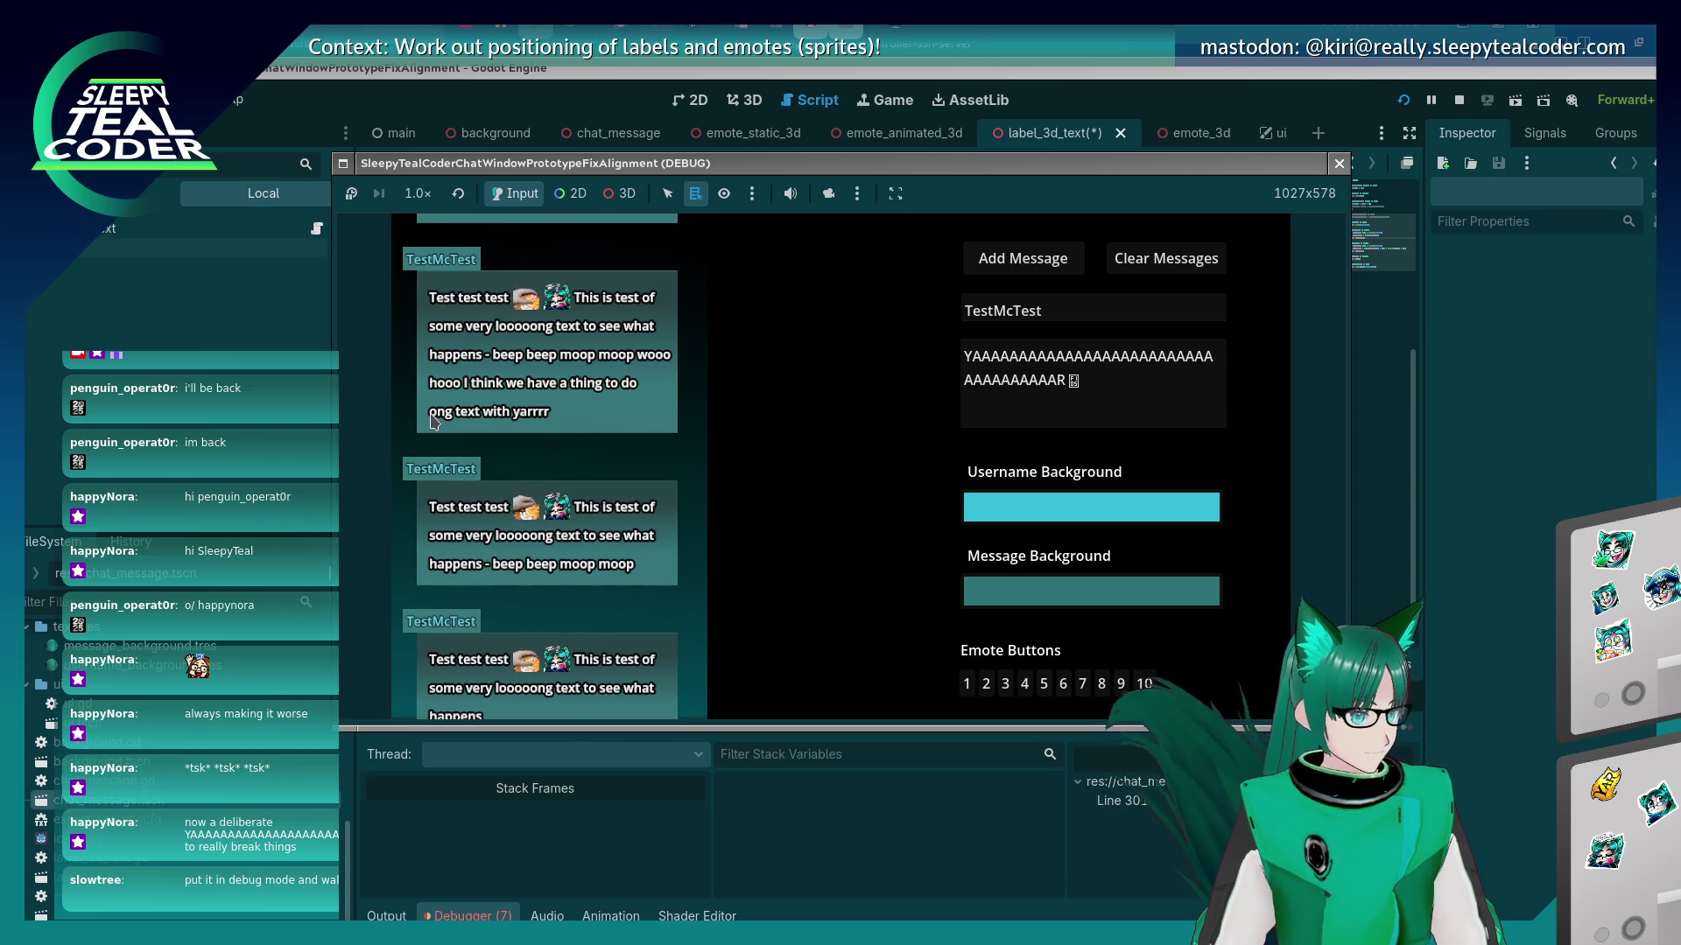
click(1183, 396)
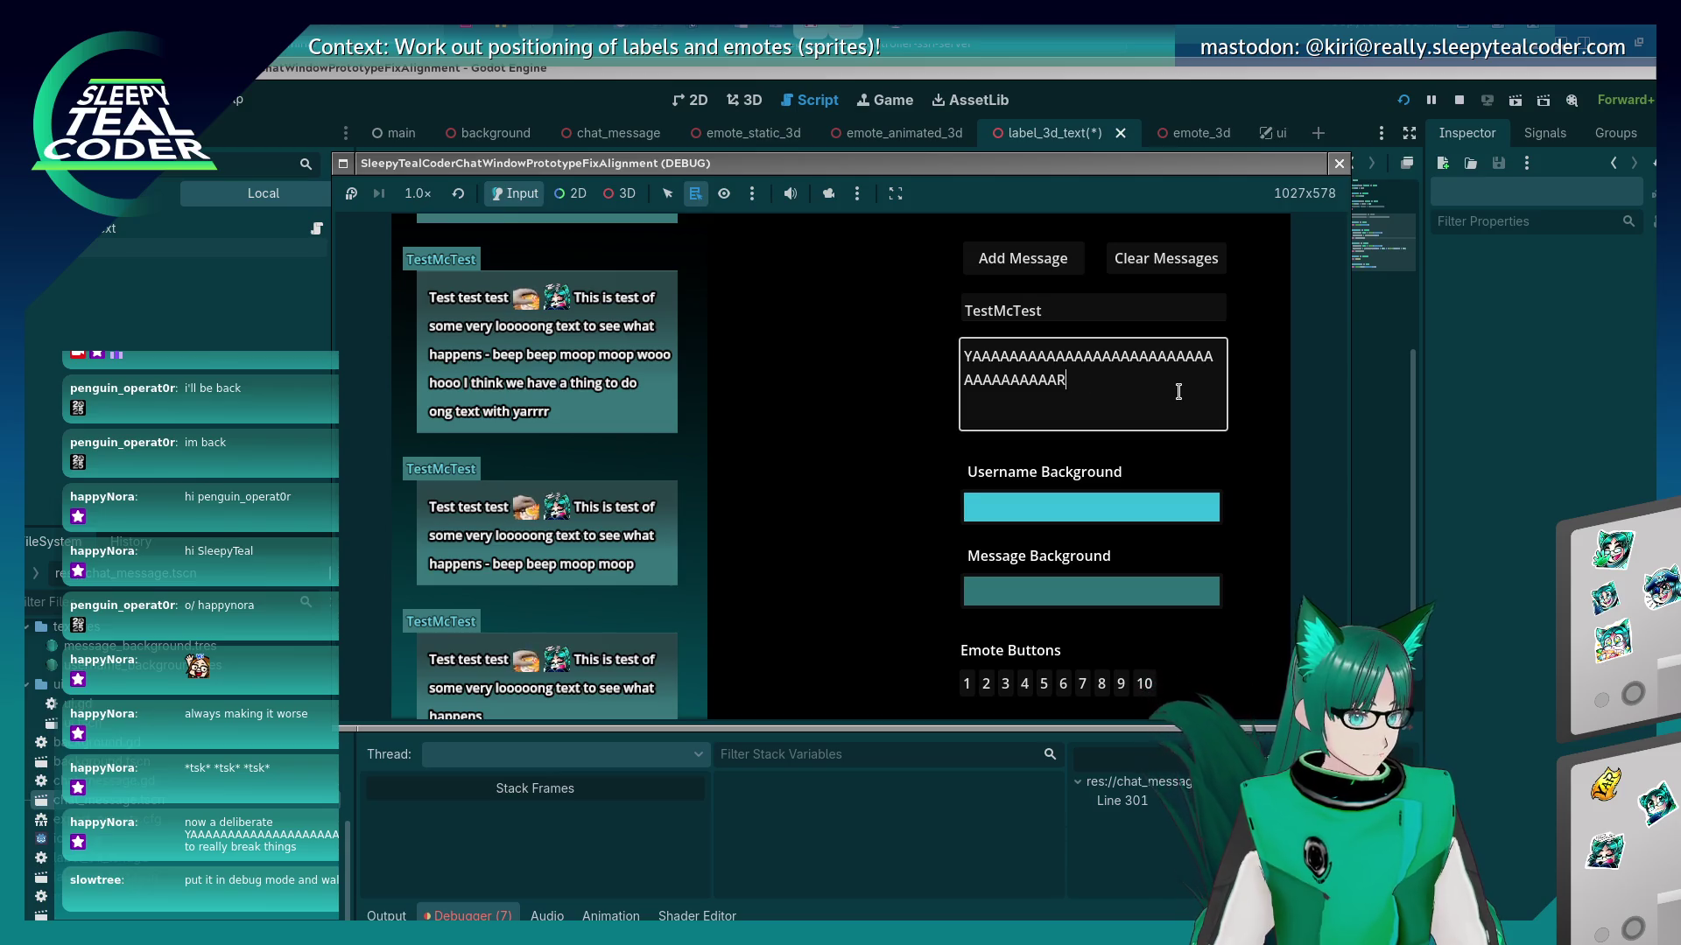
key(ctrl+a)
key(ctrl+v)
scroll(1172, 395, down, 2)
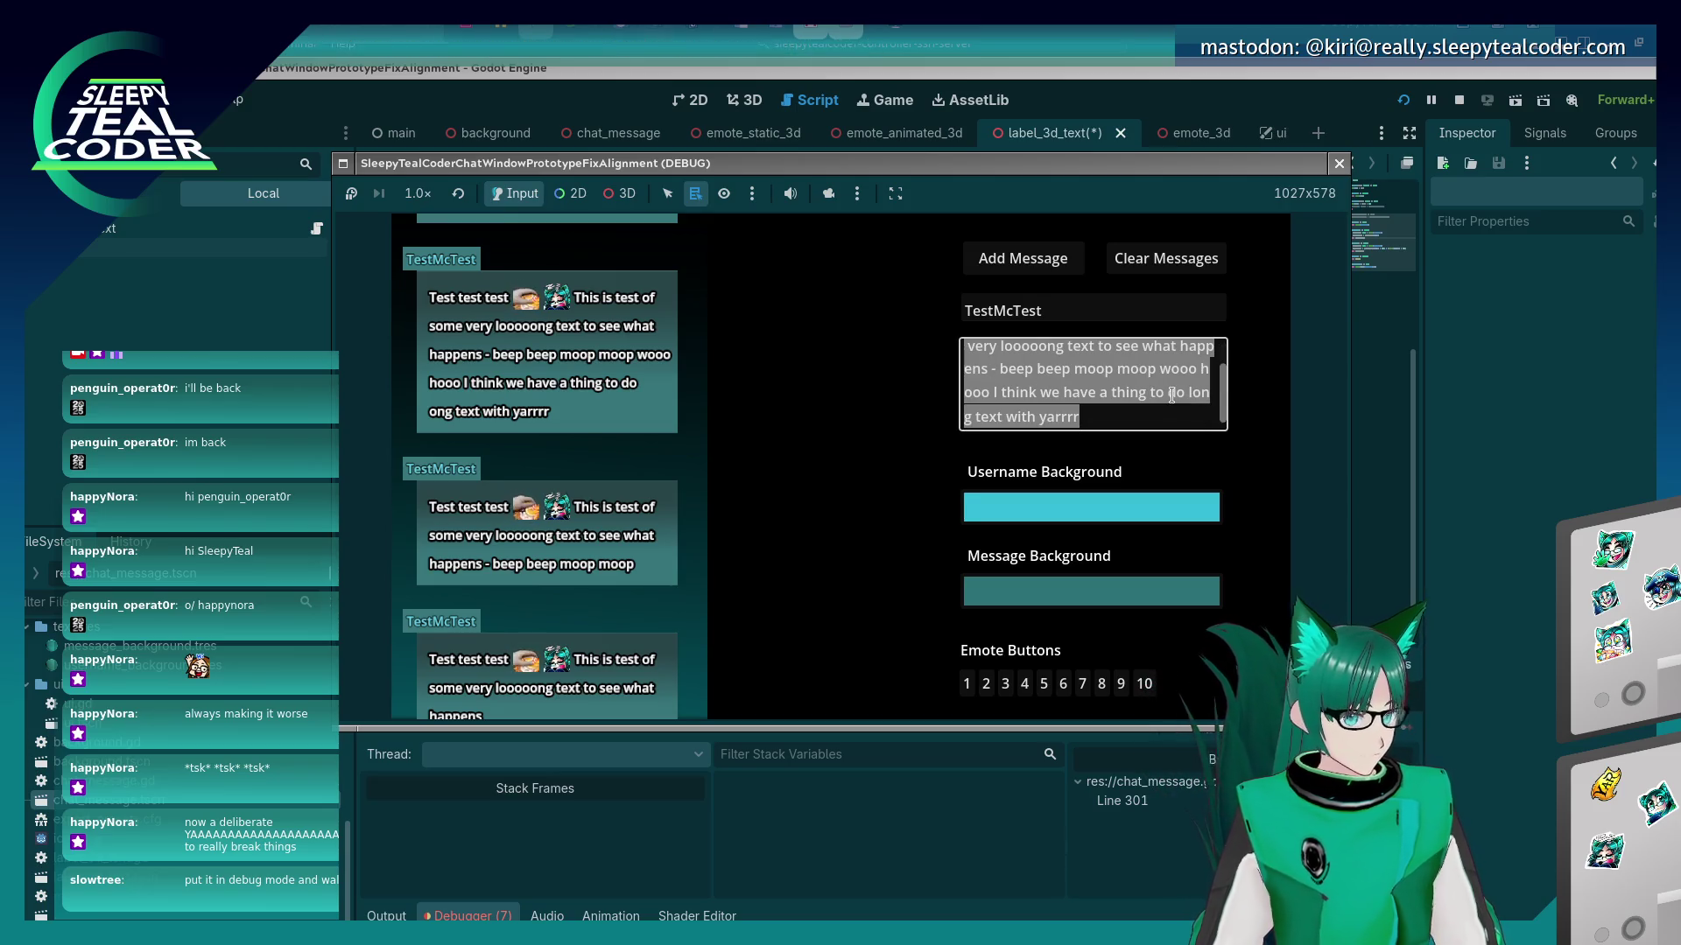
click(1173, 395)
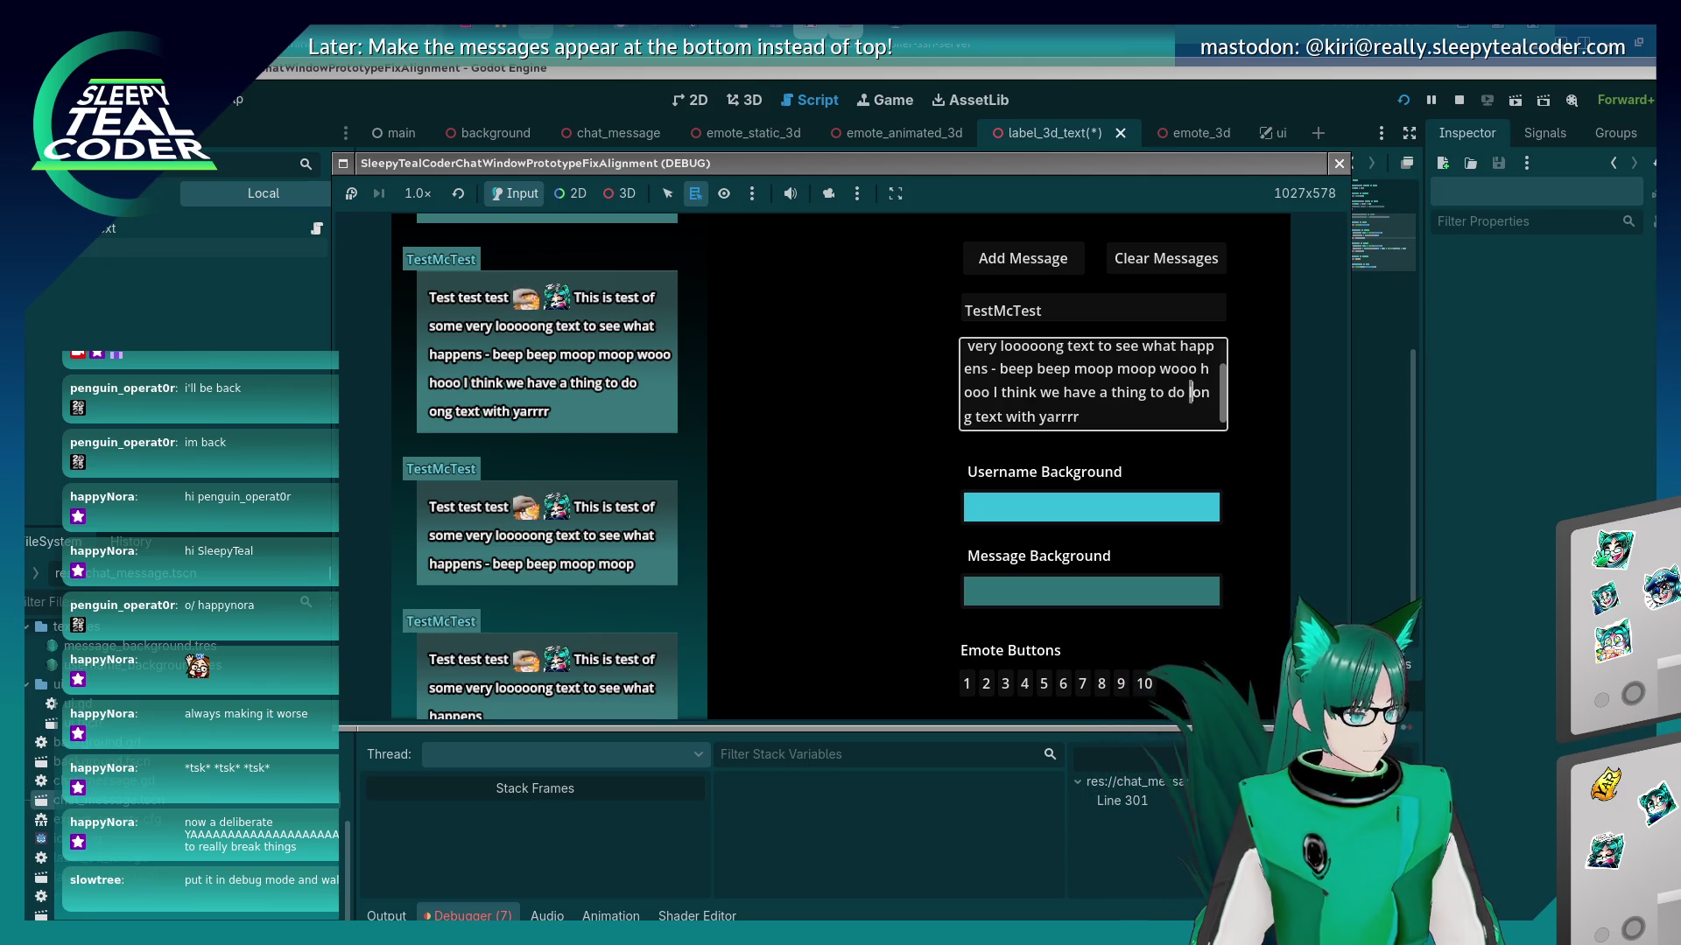
click(809, 98)
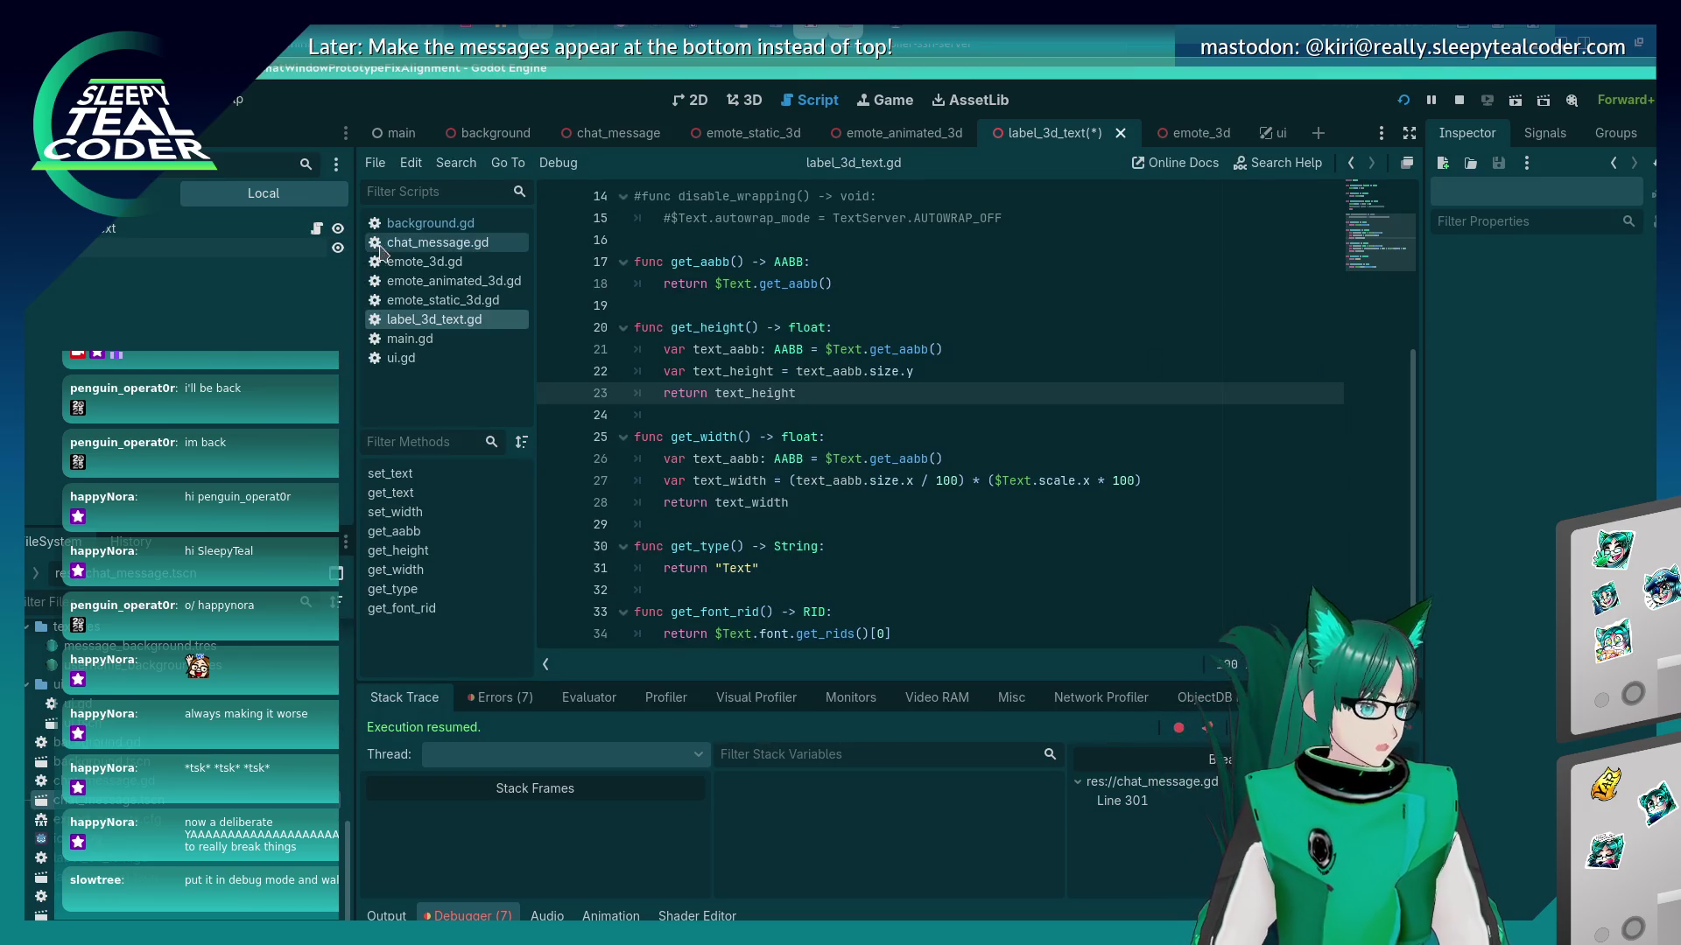
Open chat_message.gd, resume the game, and add the long message to hit the line 301 breakpoint.
click(399, 247)
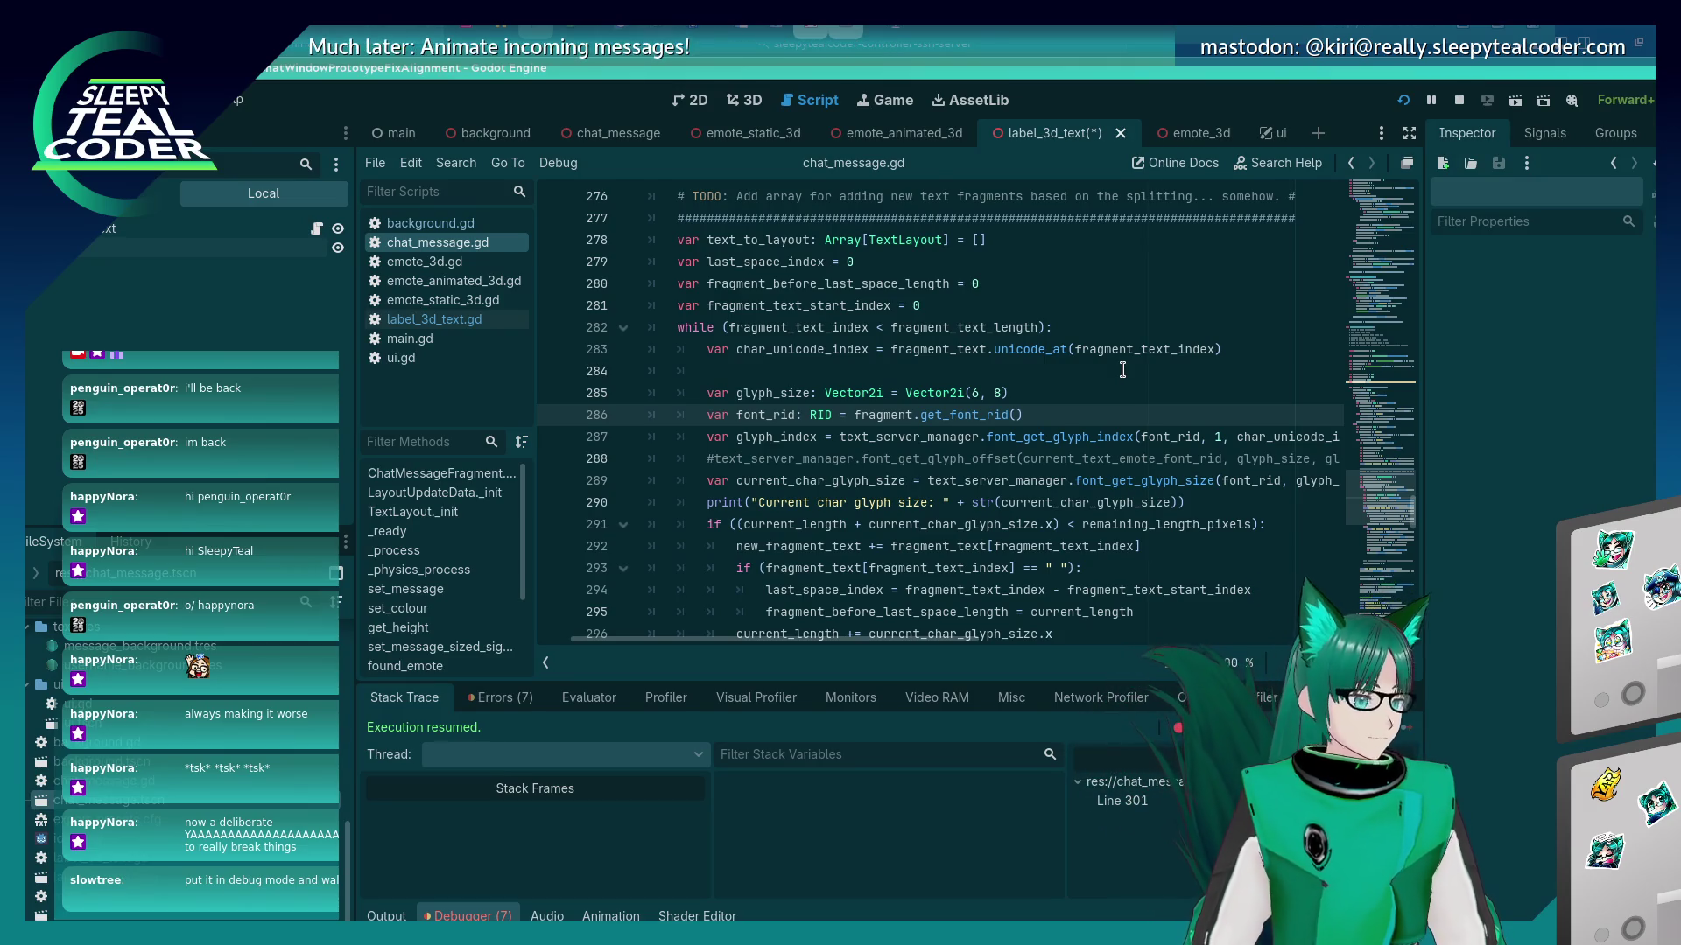
scroll(1040, 445, down, 5)
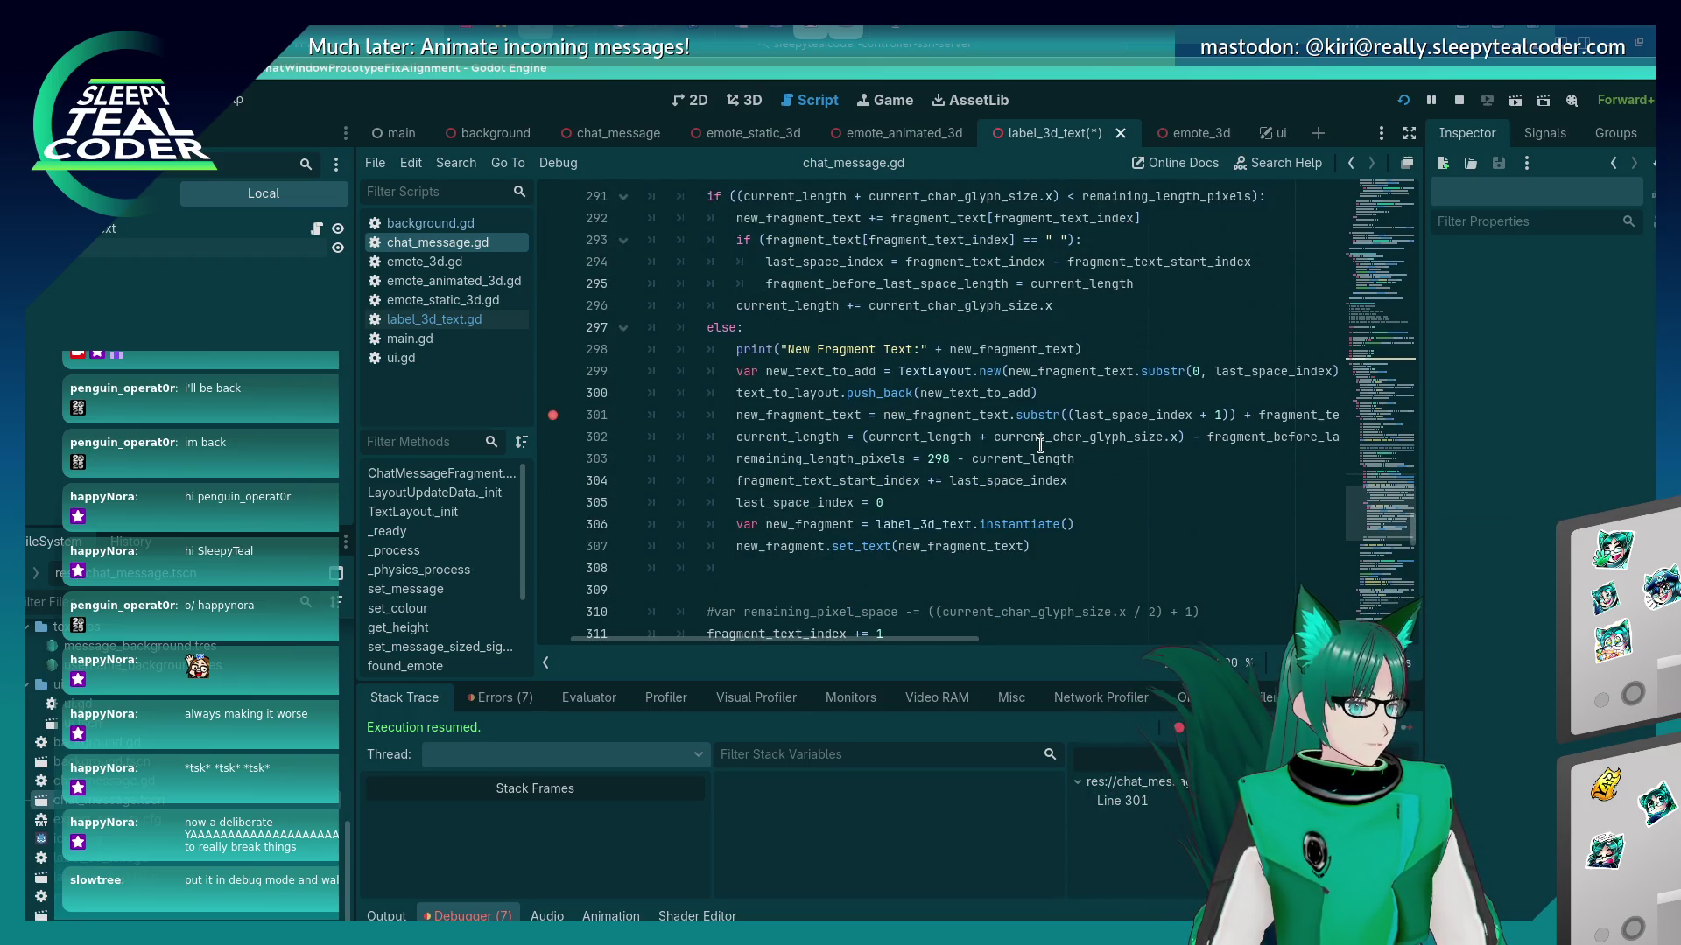
click(1013, 260)
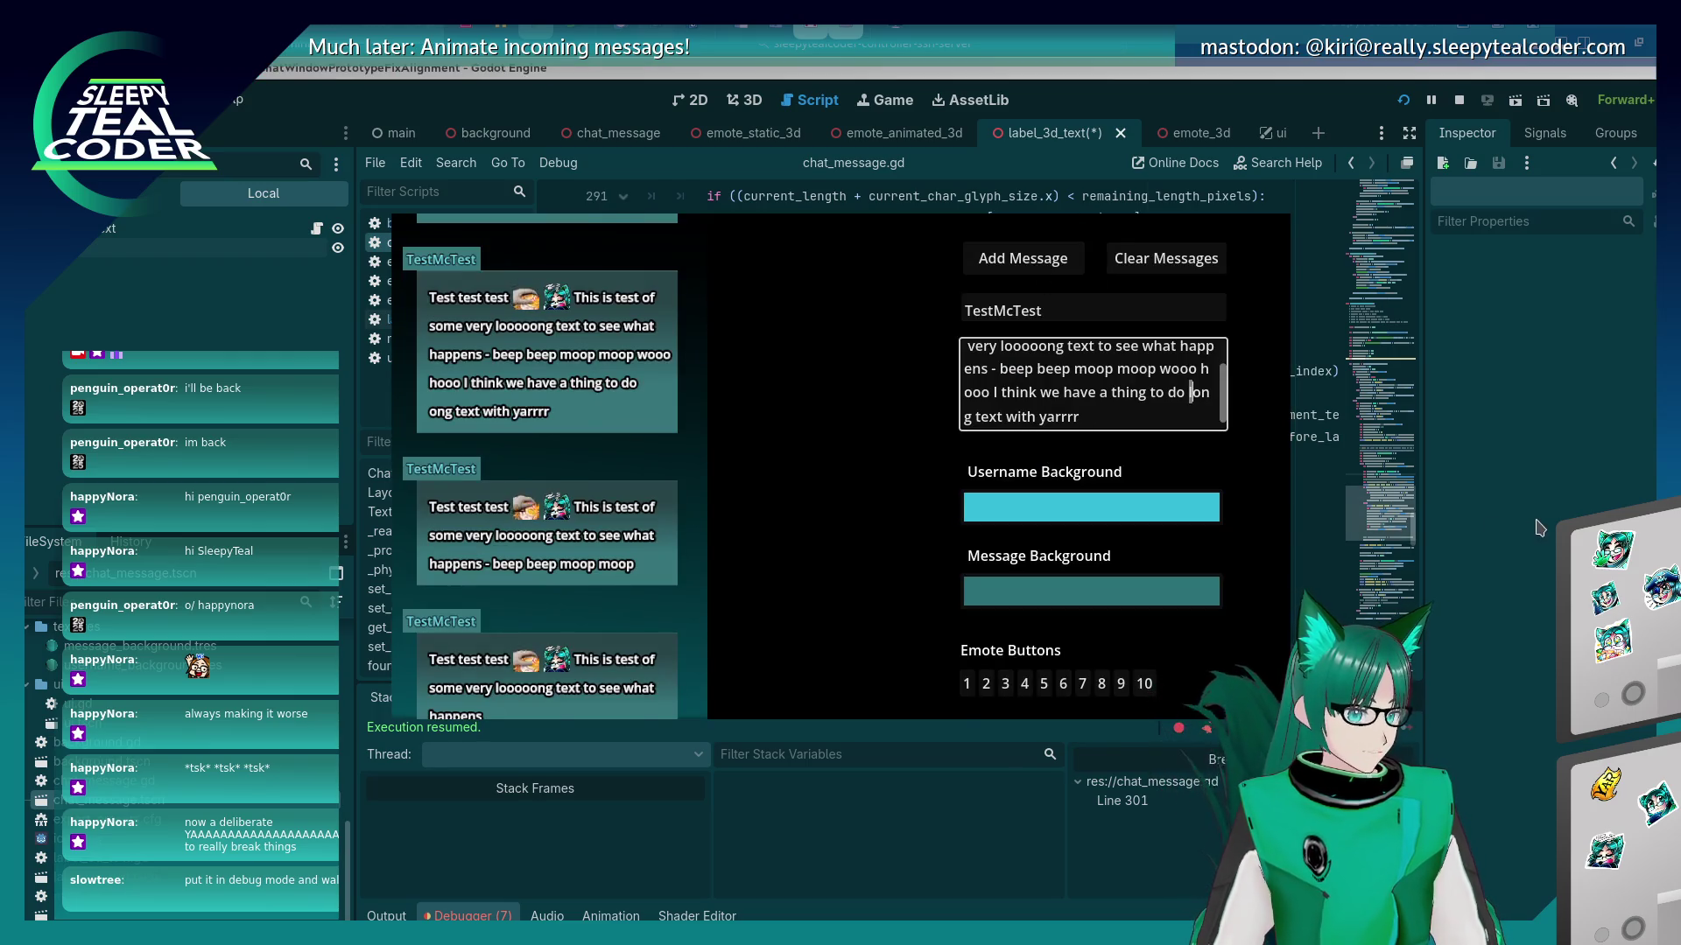
click(1006, 264)
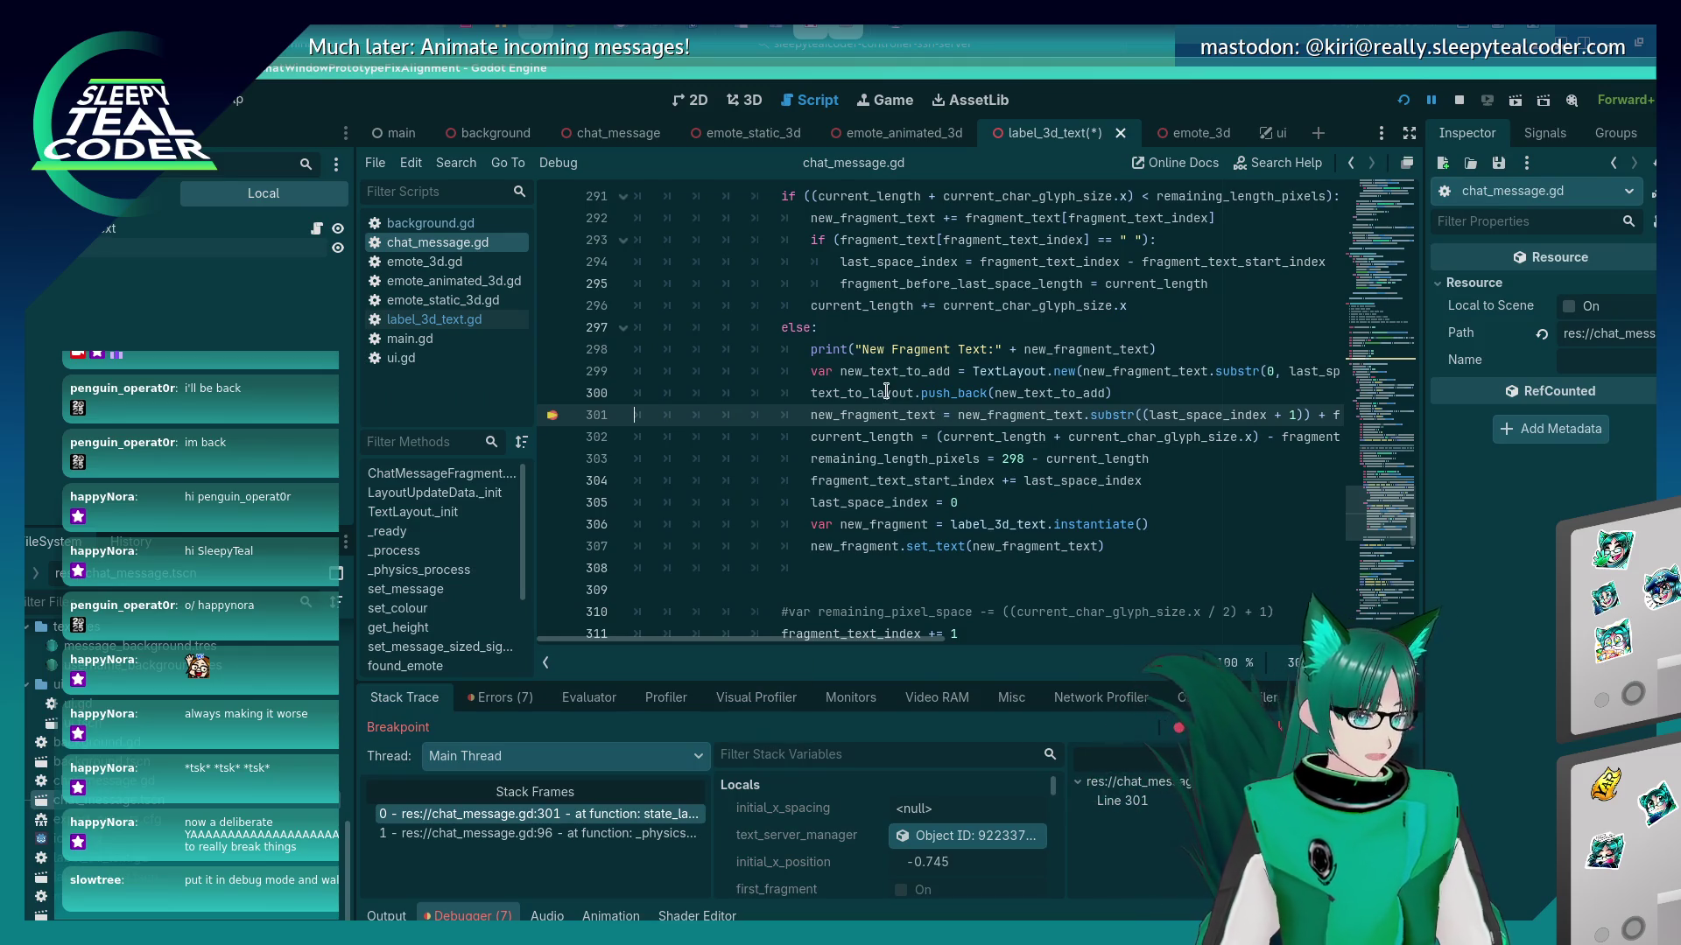
Resume to the next split and inspect the new_fragment_text and substr values on line 301.
mouse_move(887, 391)
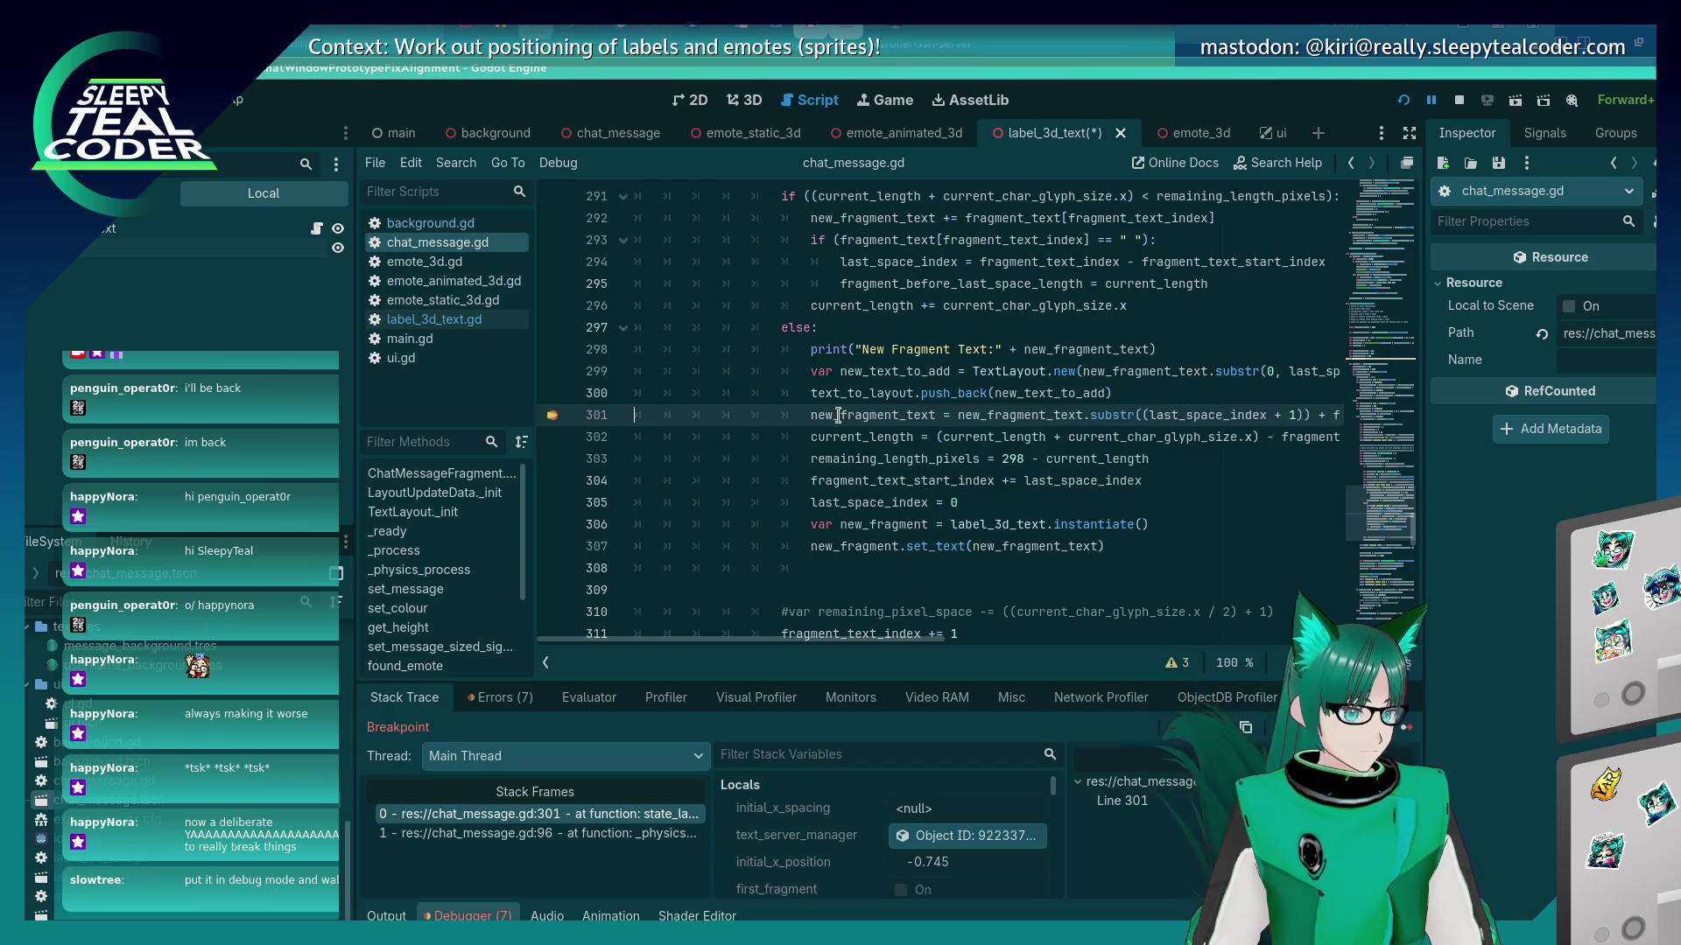
mouse_move(986, 420)
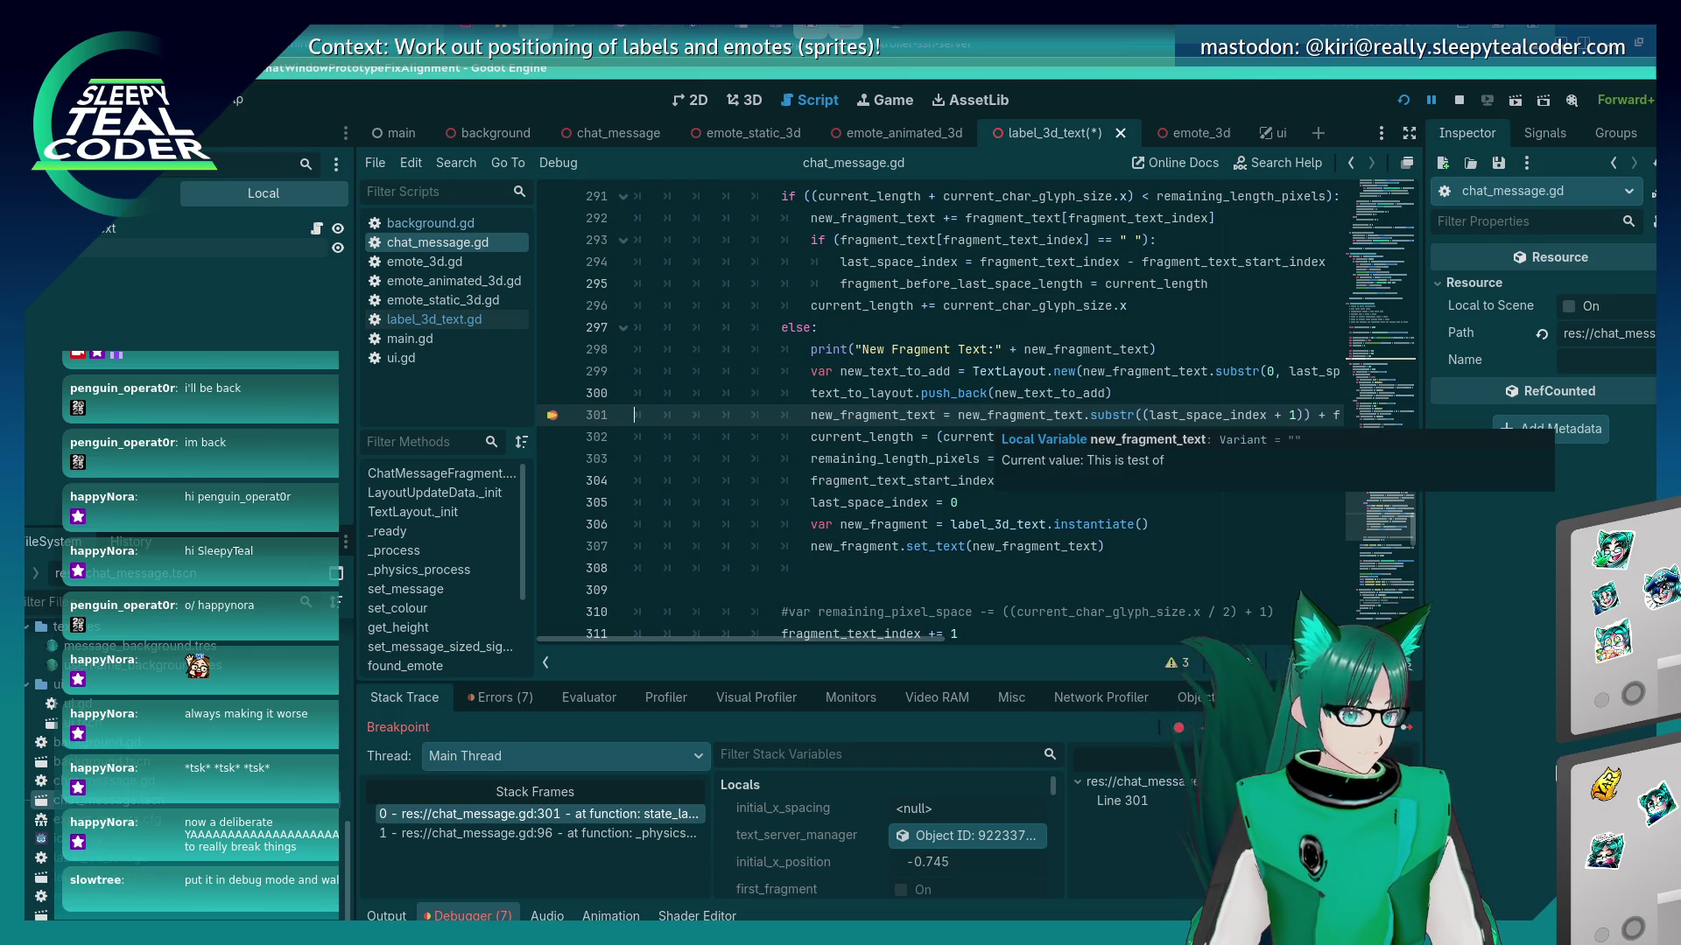
click(1416, 732)
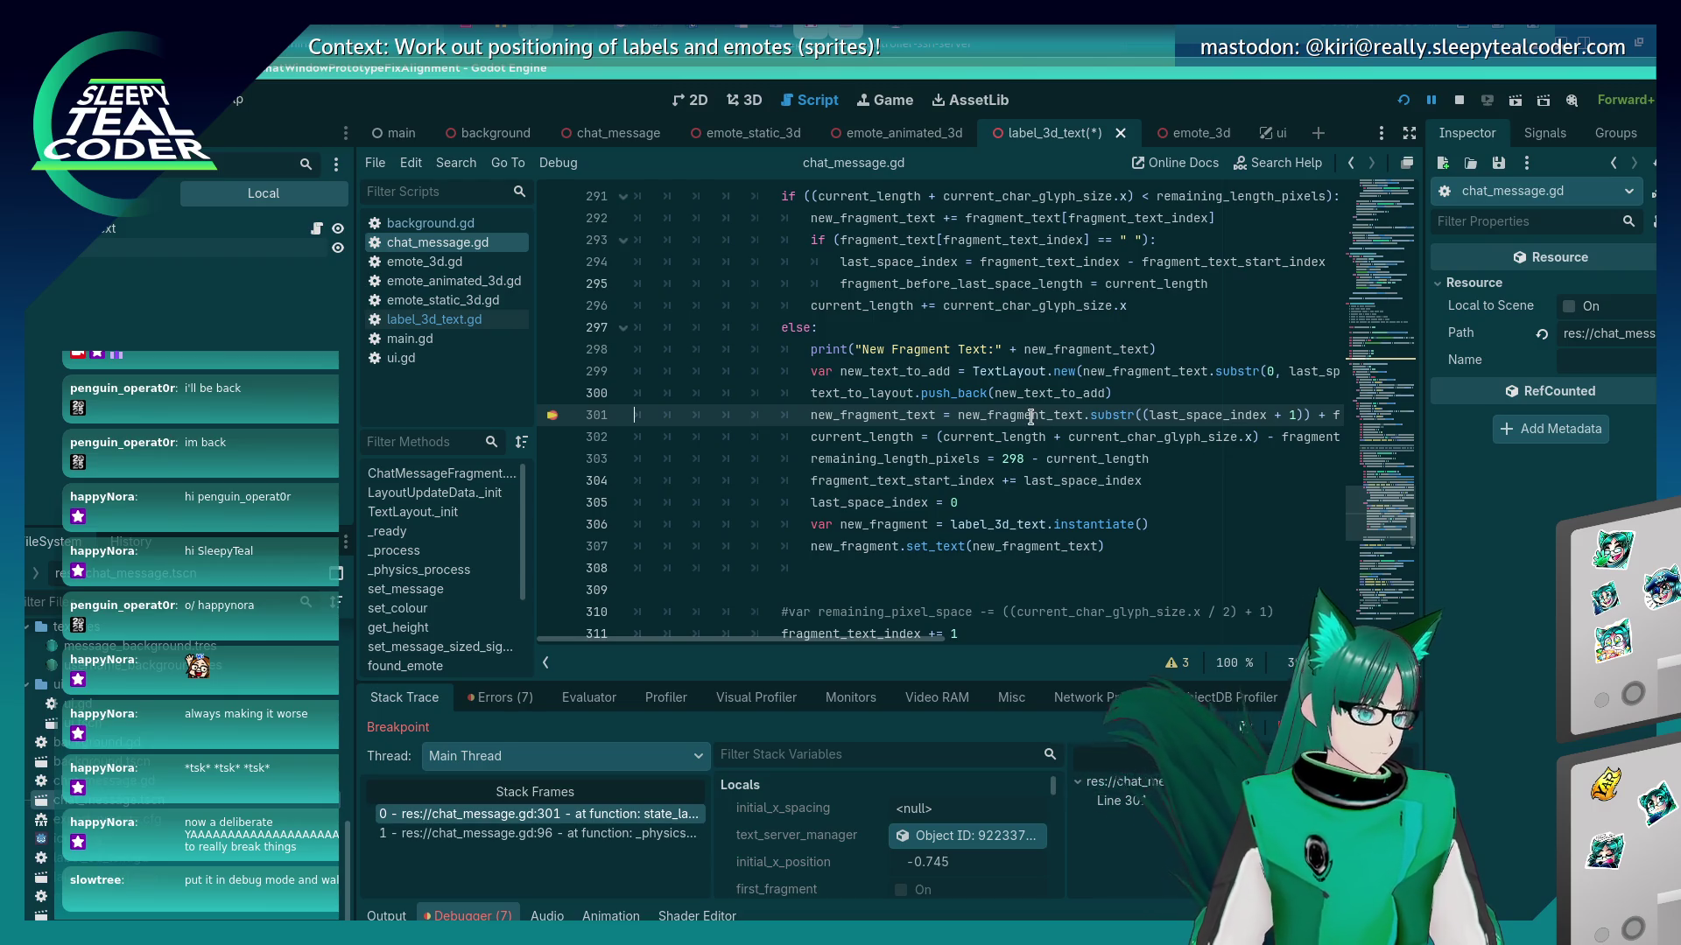
mouse_move(1032, 417)
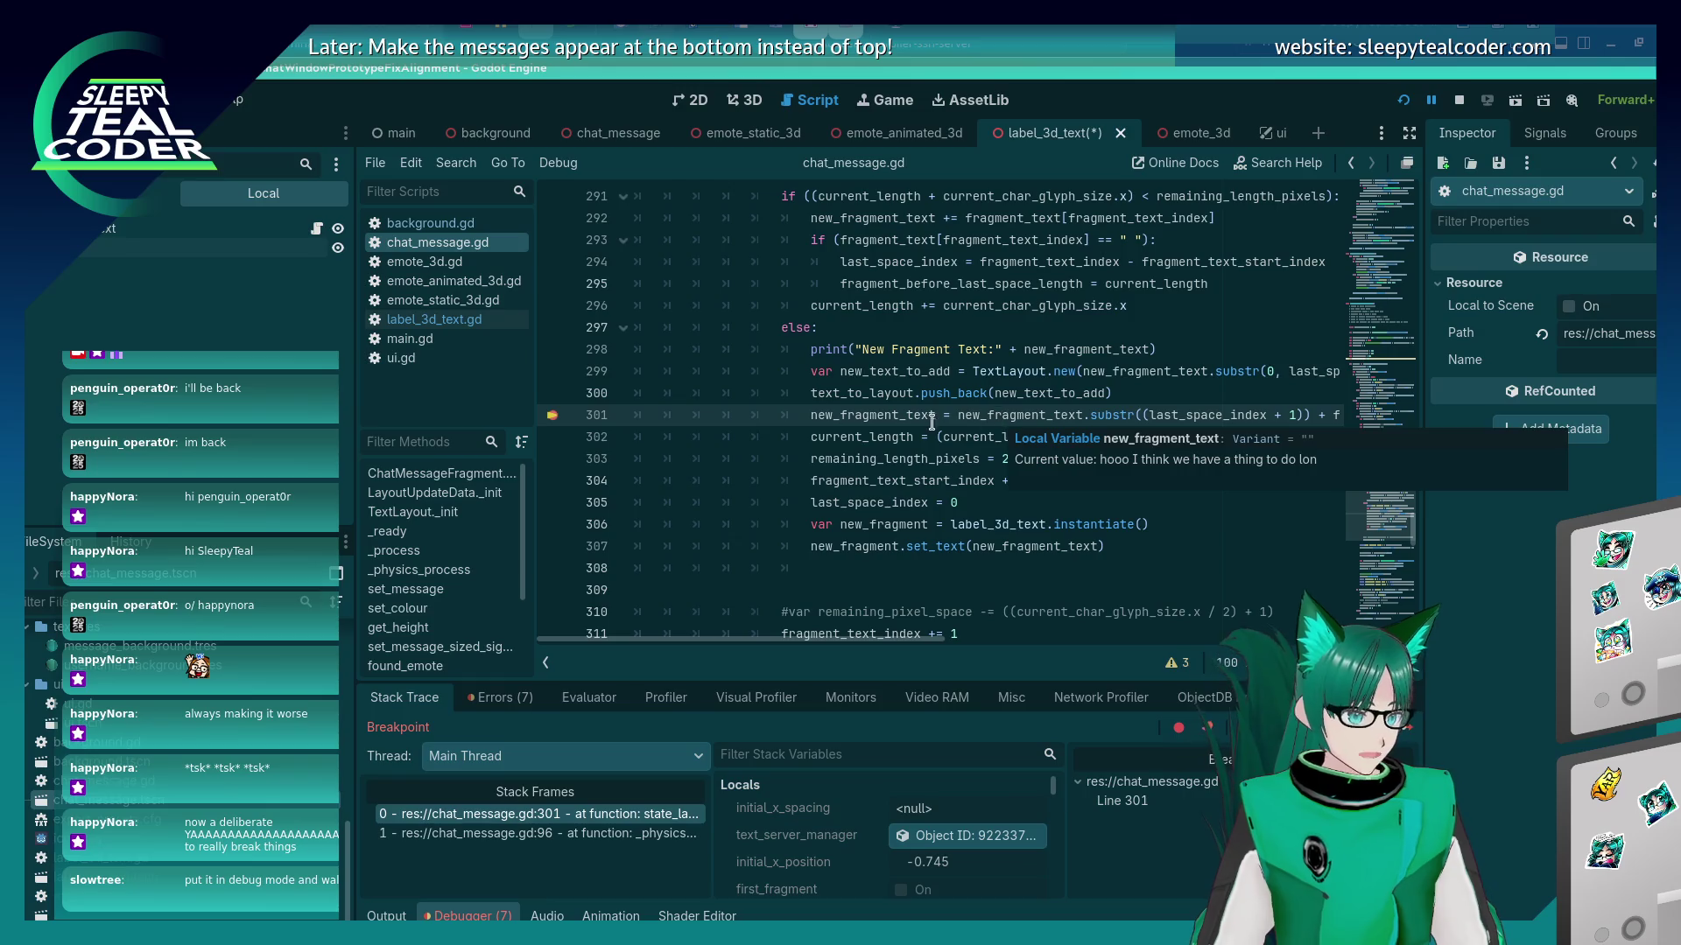
mouse_move(908, 639)
mouse_down()
mouse_move(1041, 641)
mouse_move(961, 640)
mouse_move(1040, 631)
mouse_move(994, 625)
mouse_up()
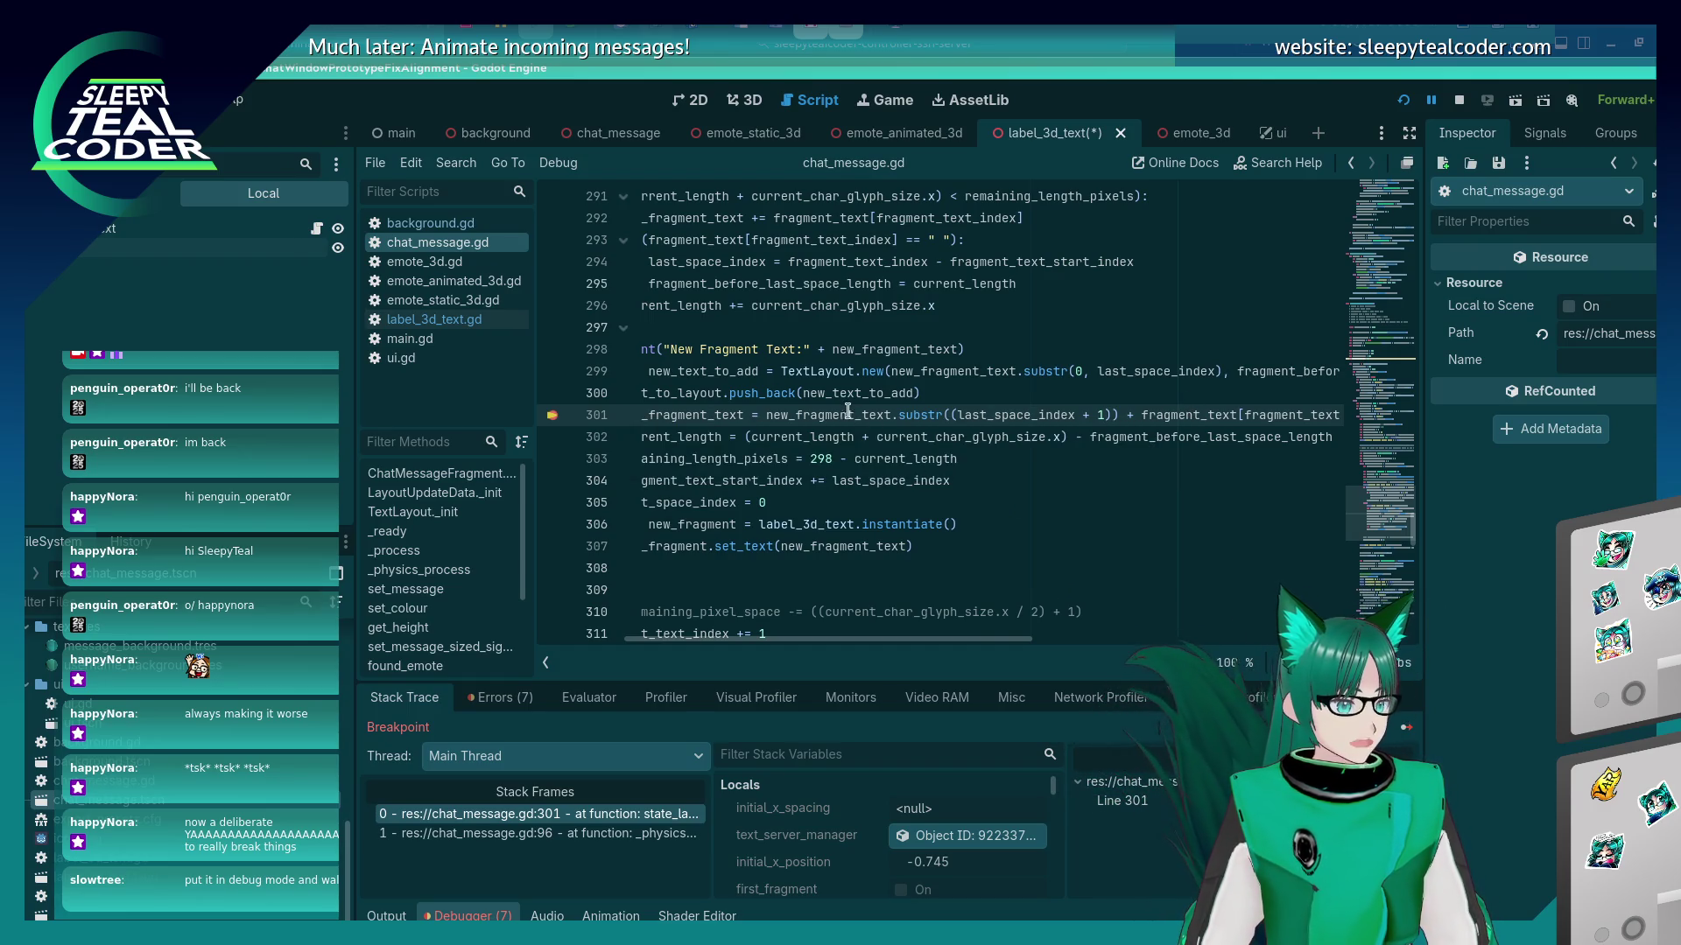
mouse_move(914, 414)
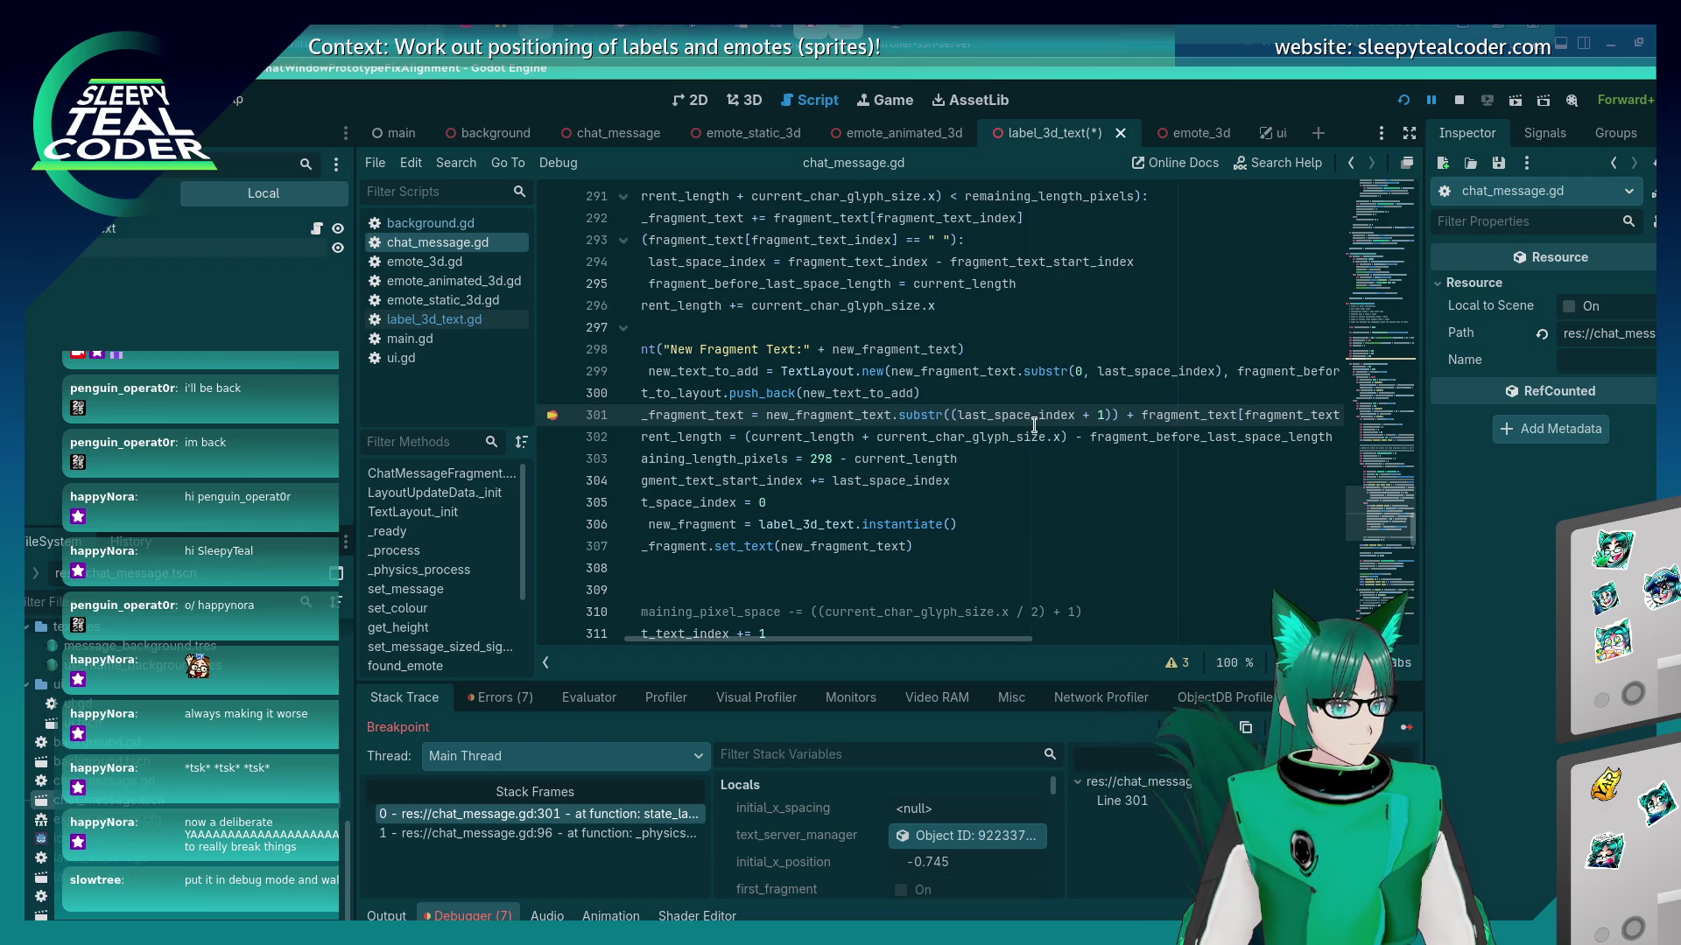
click(1104, 415)
Edit line 301 and restore its last_space_index + 1 argument, then save chat_message.gd.
key(BackSpace)
key(BackSpace)
key(BackSpace)
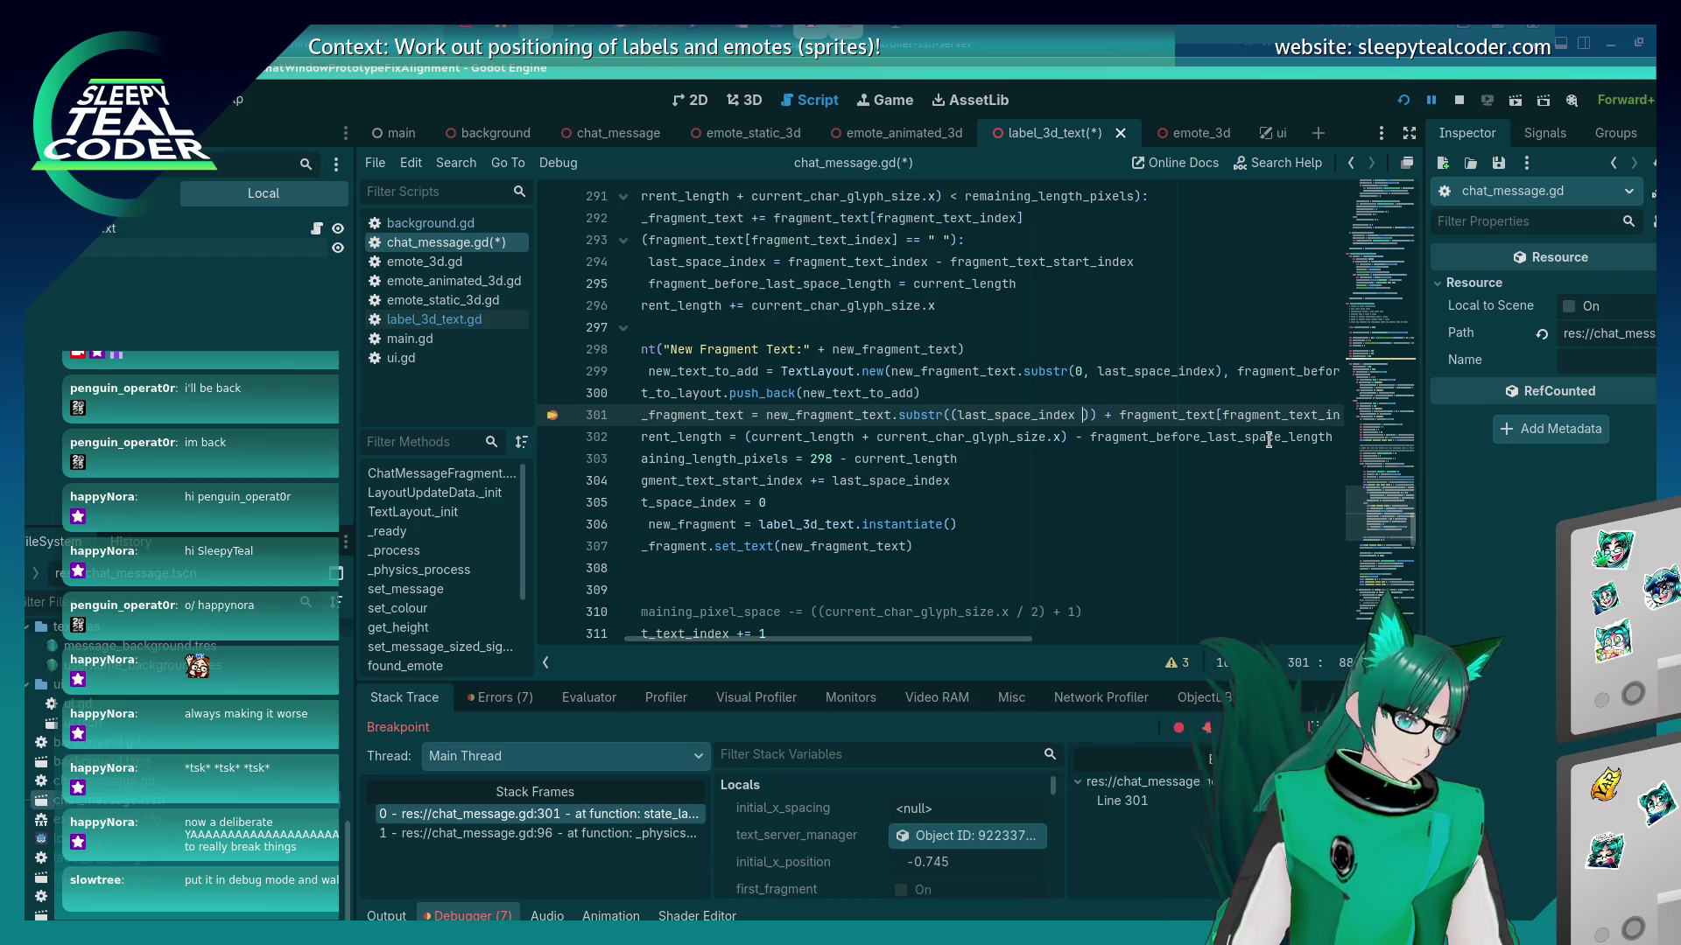
key(ctrl+Left)
key(BackSpace)
text(()
key(ctrl+Right)
text(+ 1)
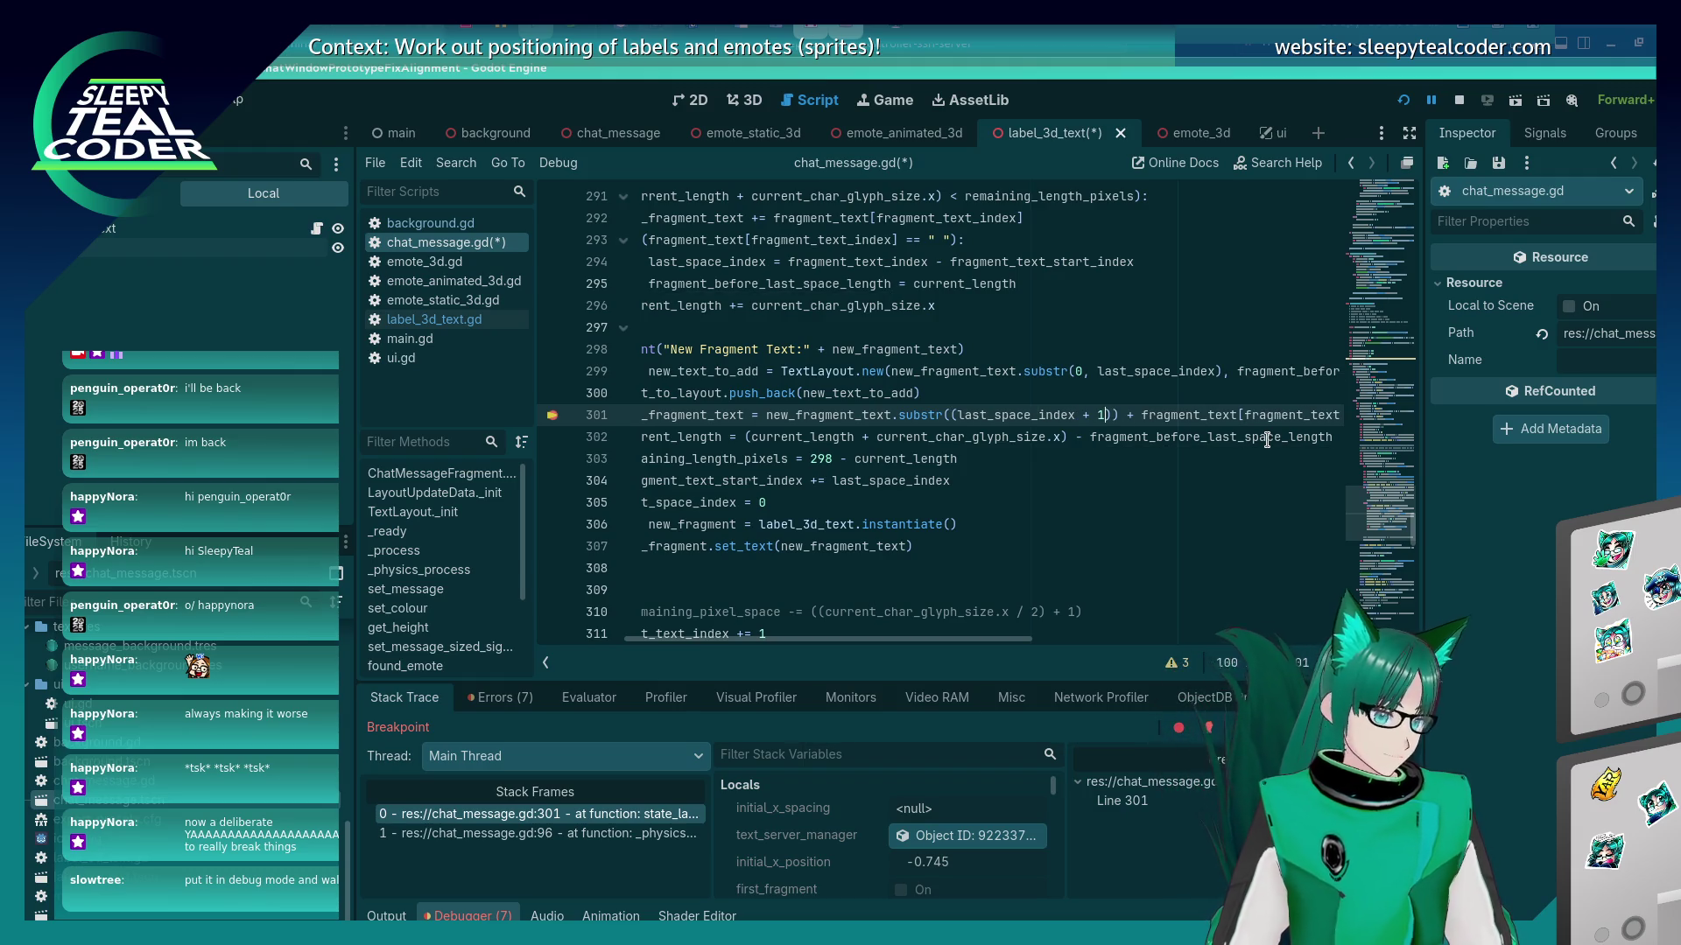
key(ctrl+s)
Paste the new_fragment_text.substr call into the Evaluator's expression field, undoing an accidental text move.
drag(768, 414, 943, 414)
key(ctrl+c)
click(588, 697)
click(621, 733)
key(ctrl+v)
drag(940, 415, 1058, 419)
key(ctrl+z)
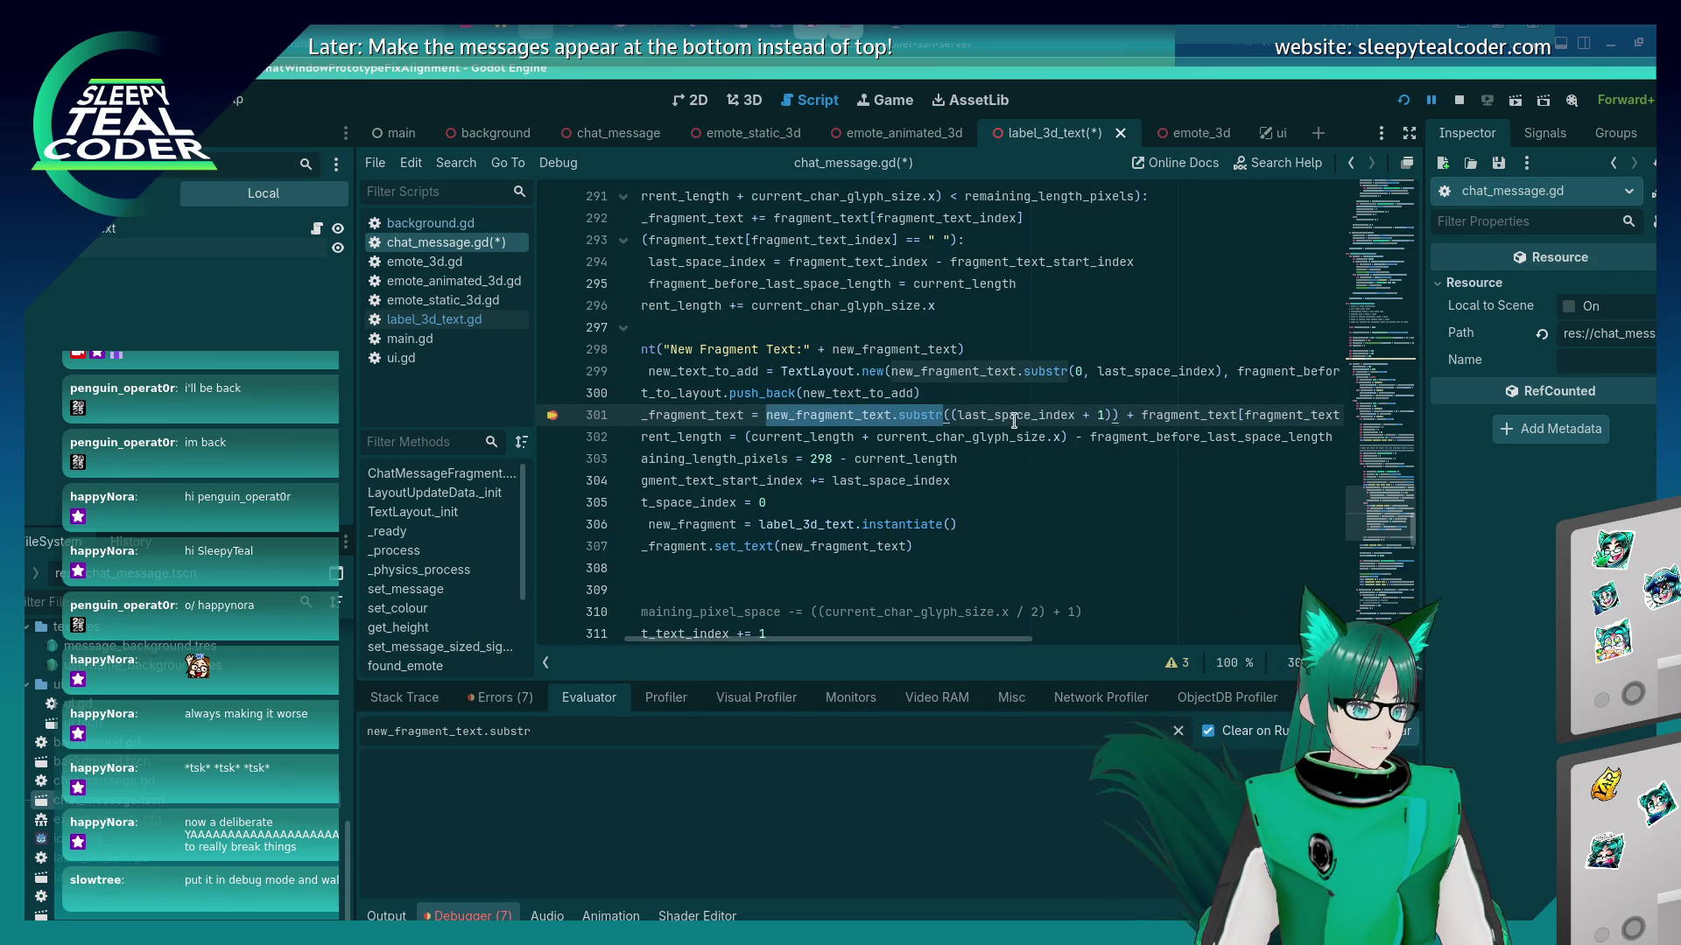
Evaluate substr with last_space_index + 1, + 2 and no offset in the Evaluator.
key(ctrl+s)
text(((last_s)
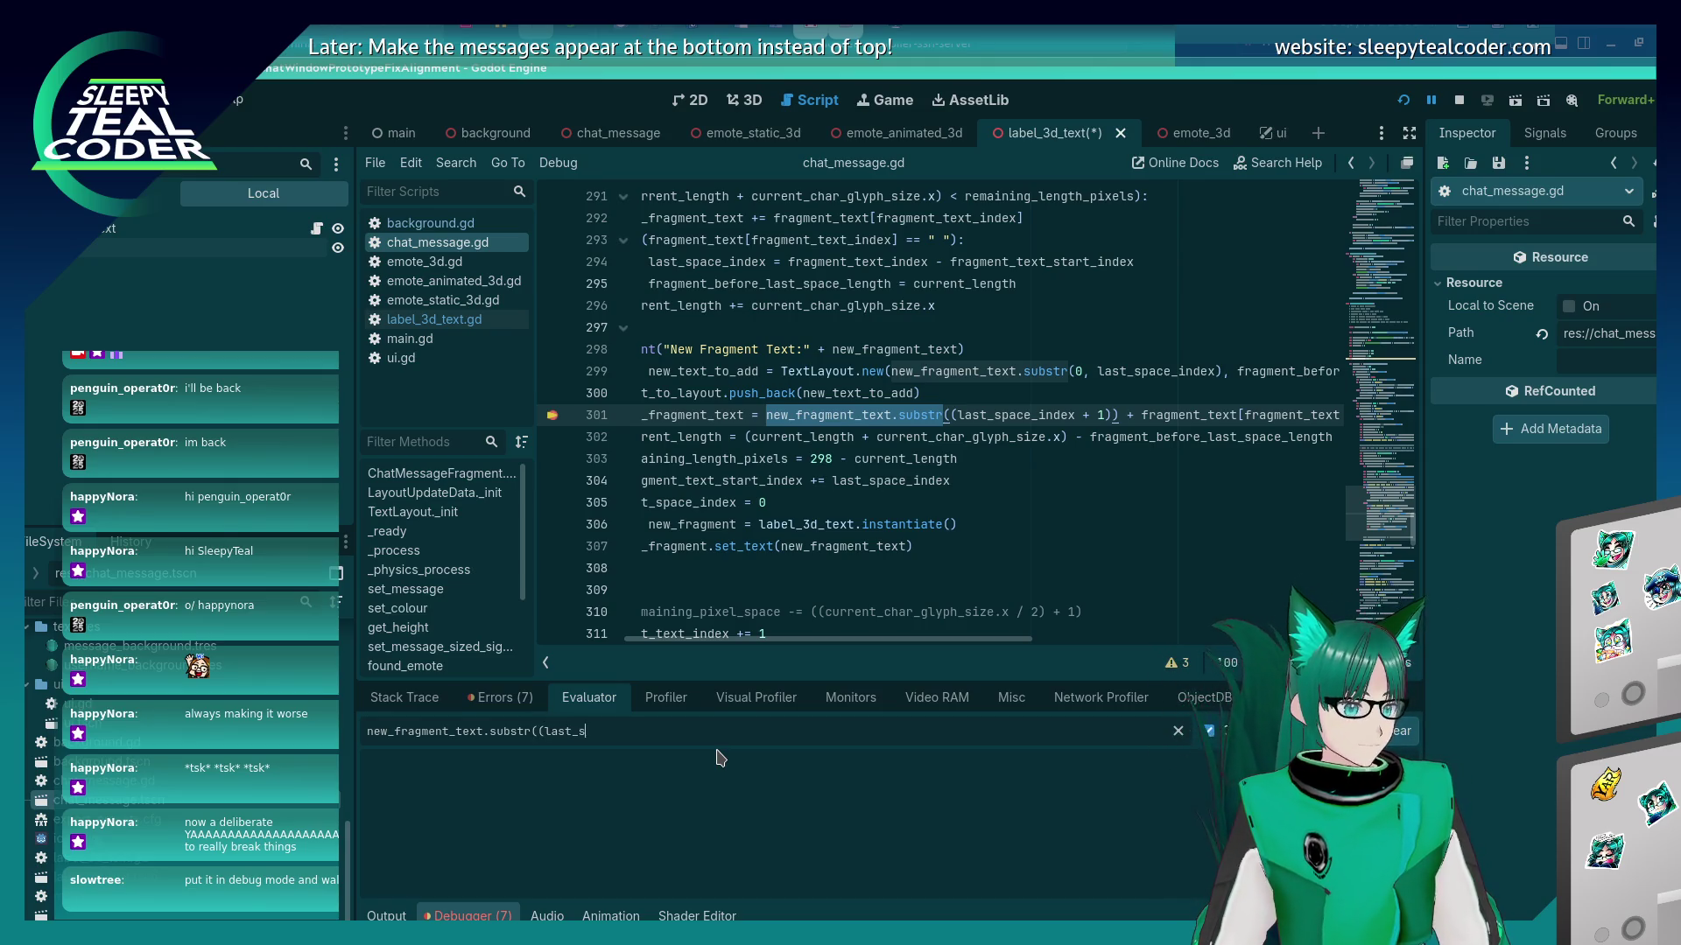
text(pace_index + 1)
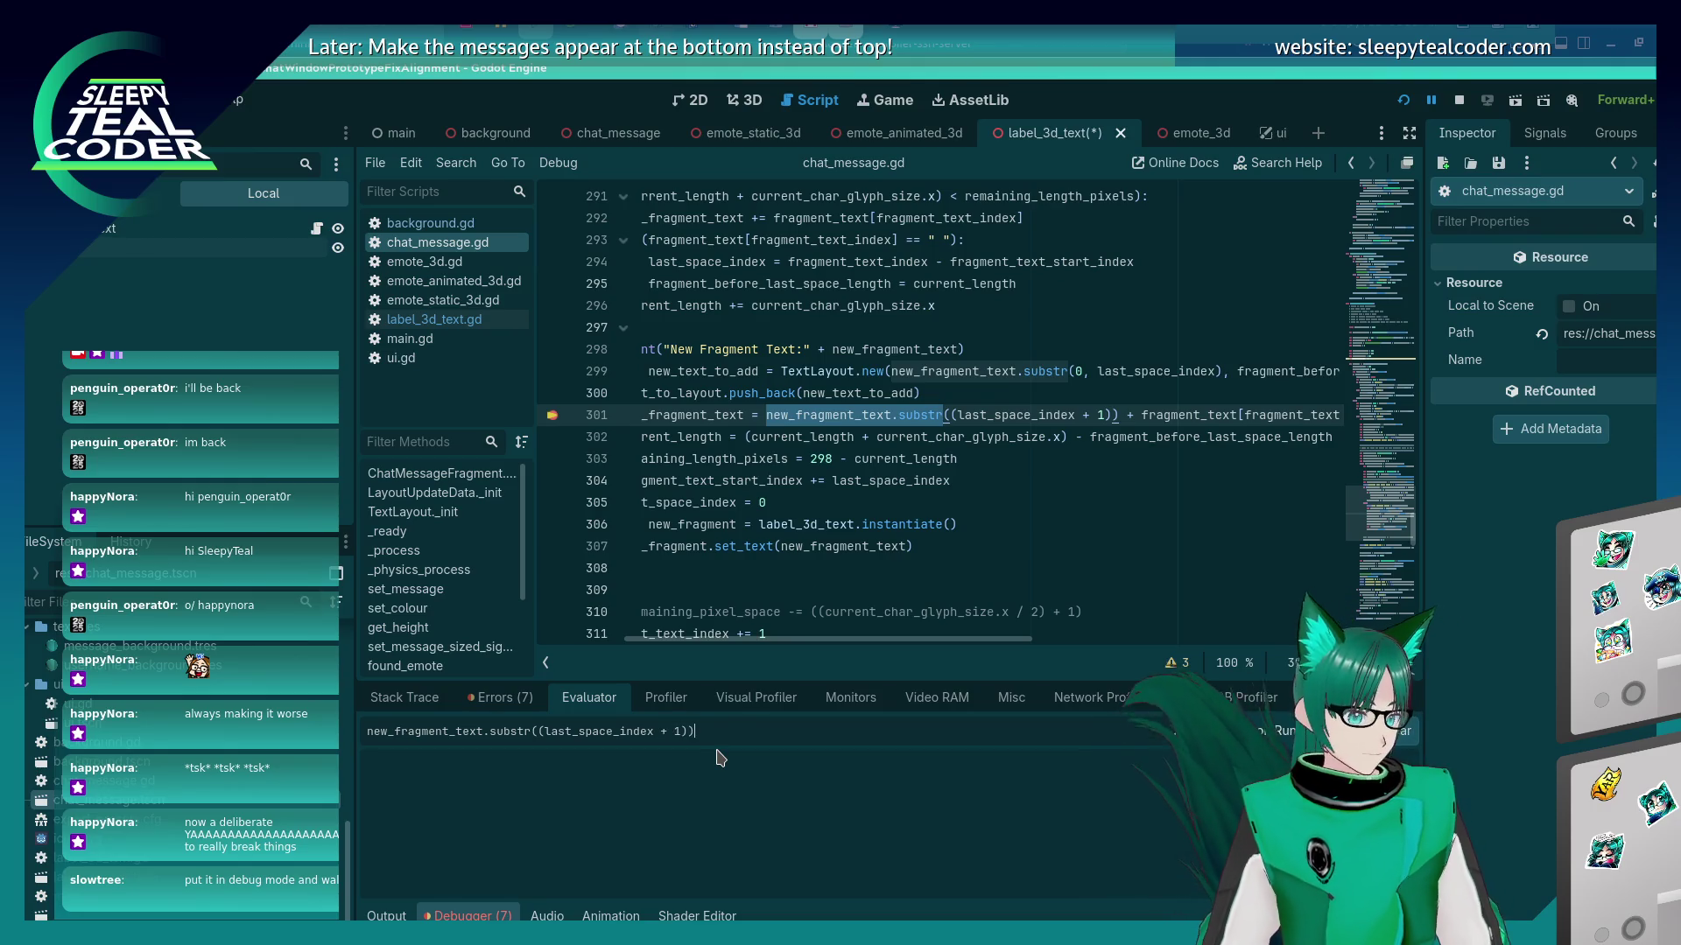
key(Return)
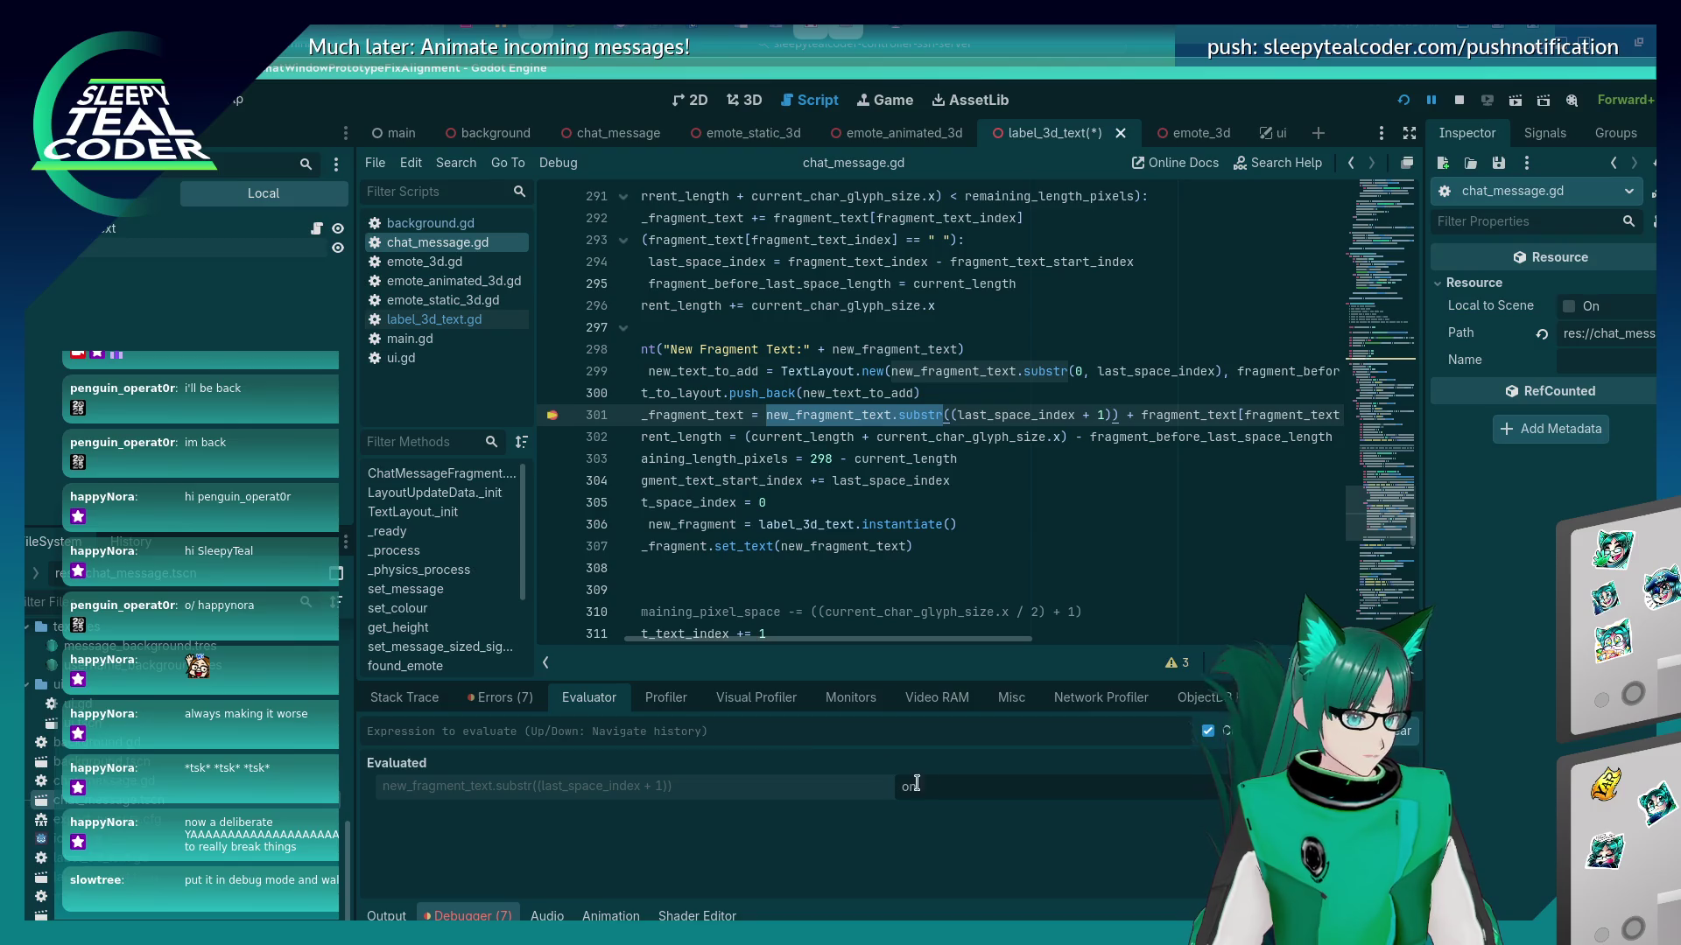
key(Up)
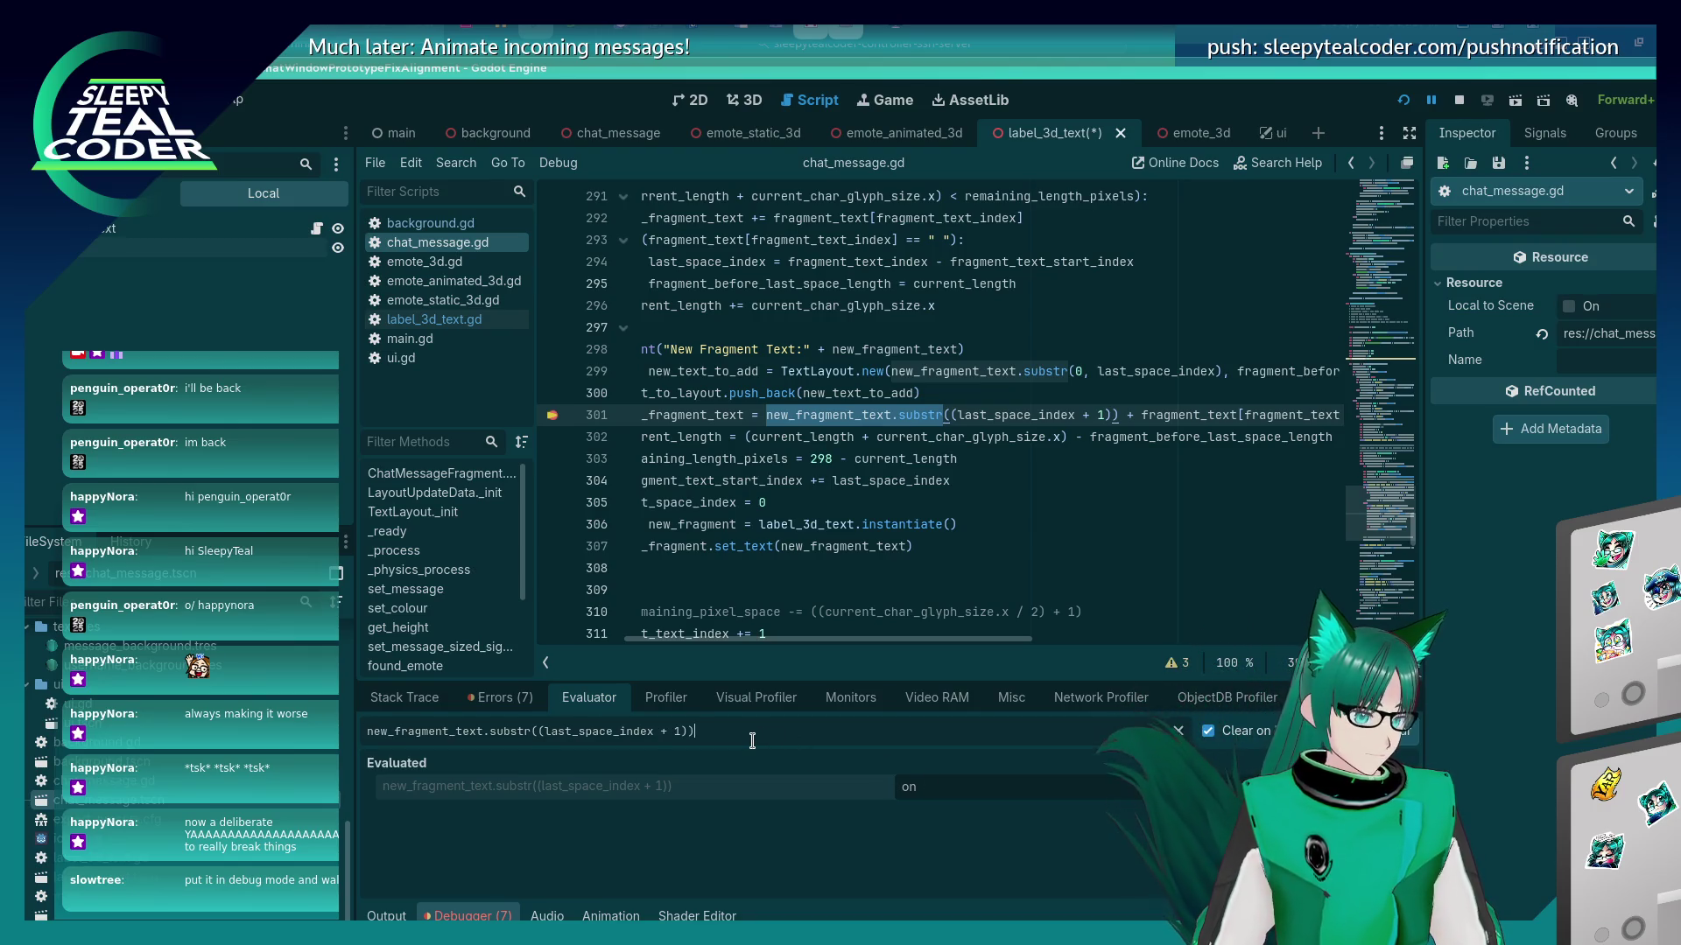
key(BackSpace)
text(2)
key(Return)
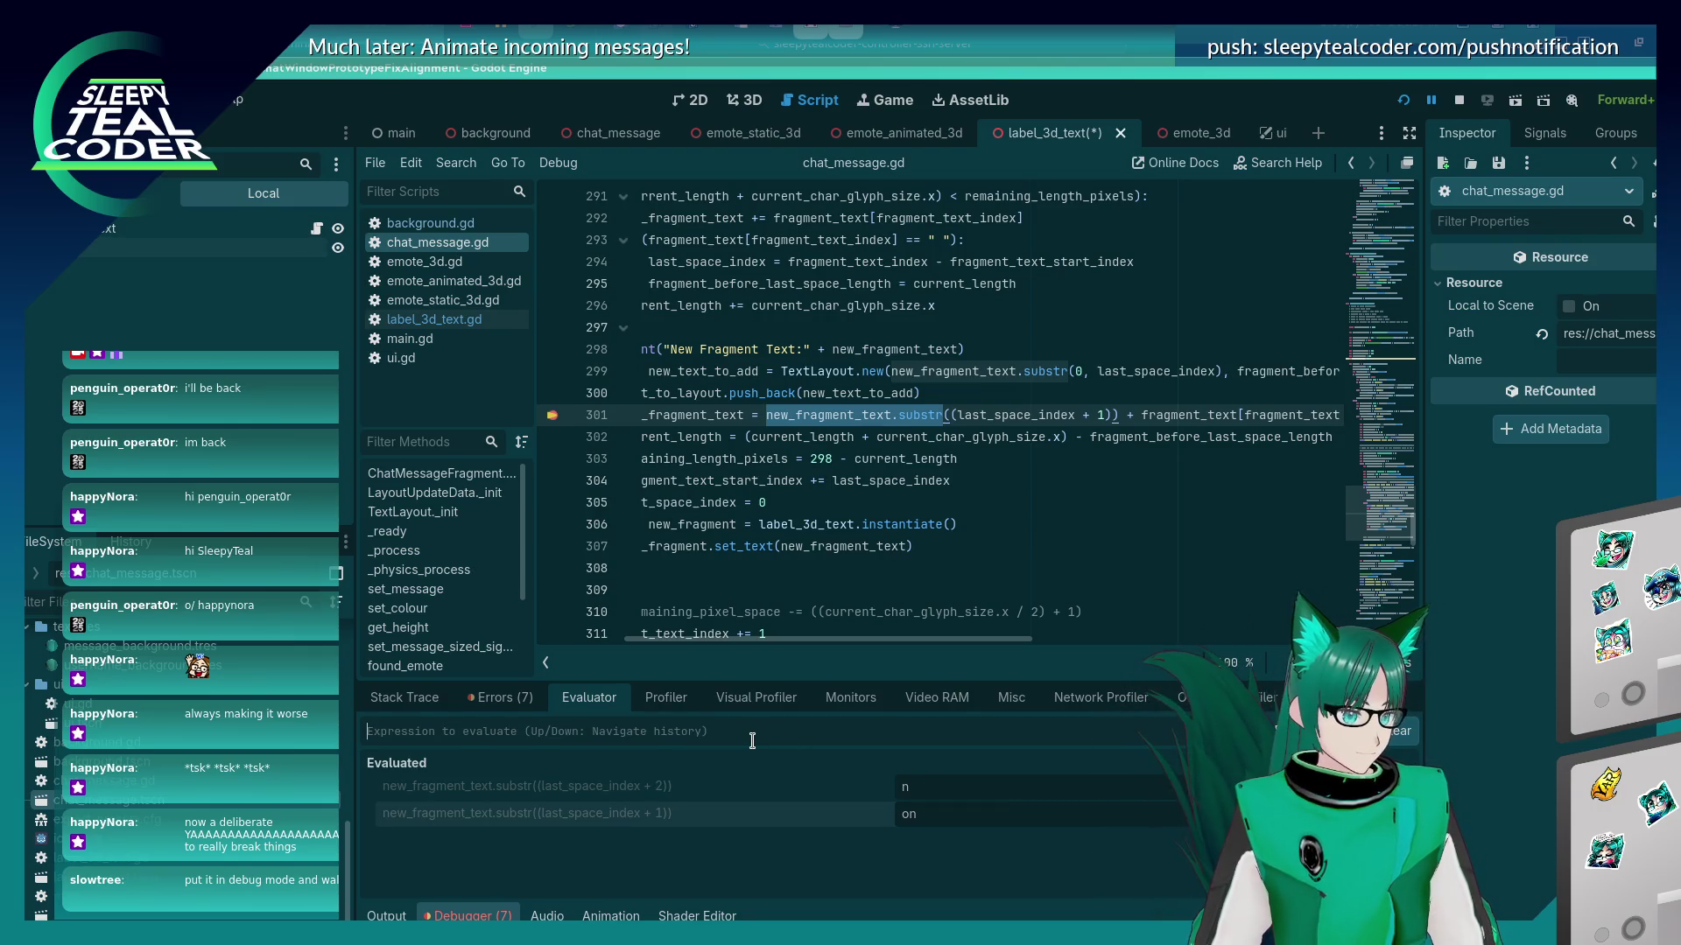
key(Up)
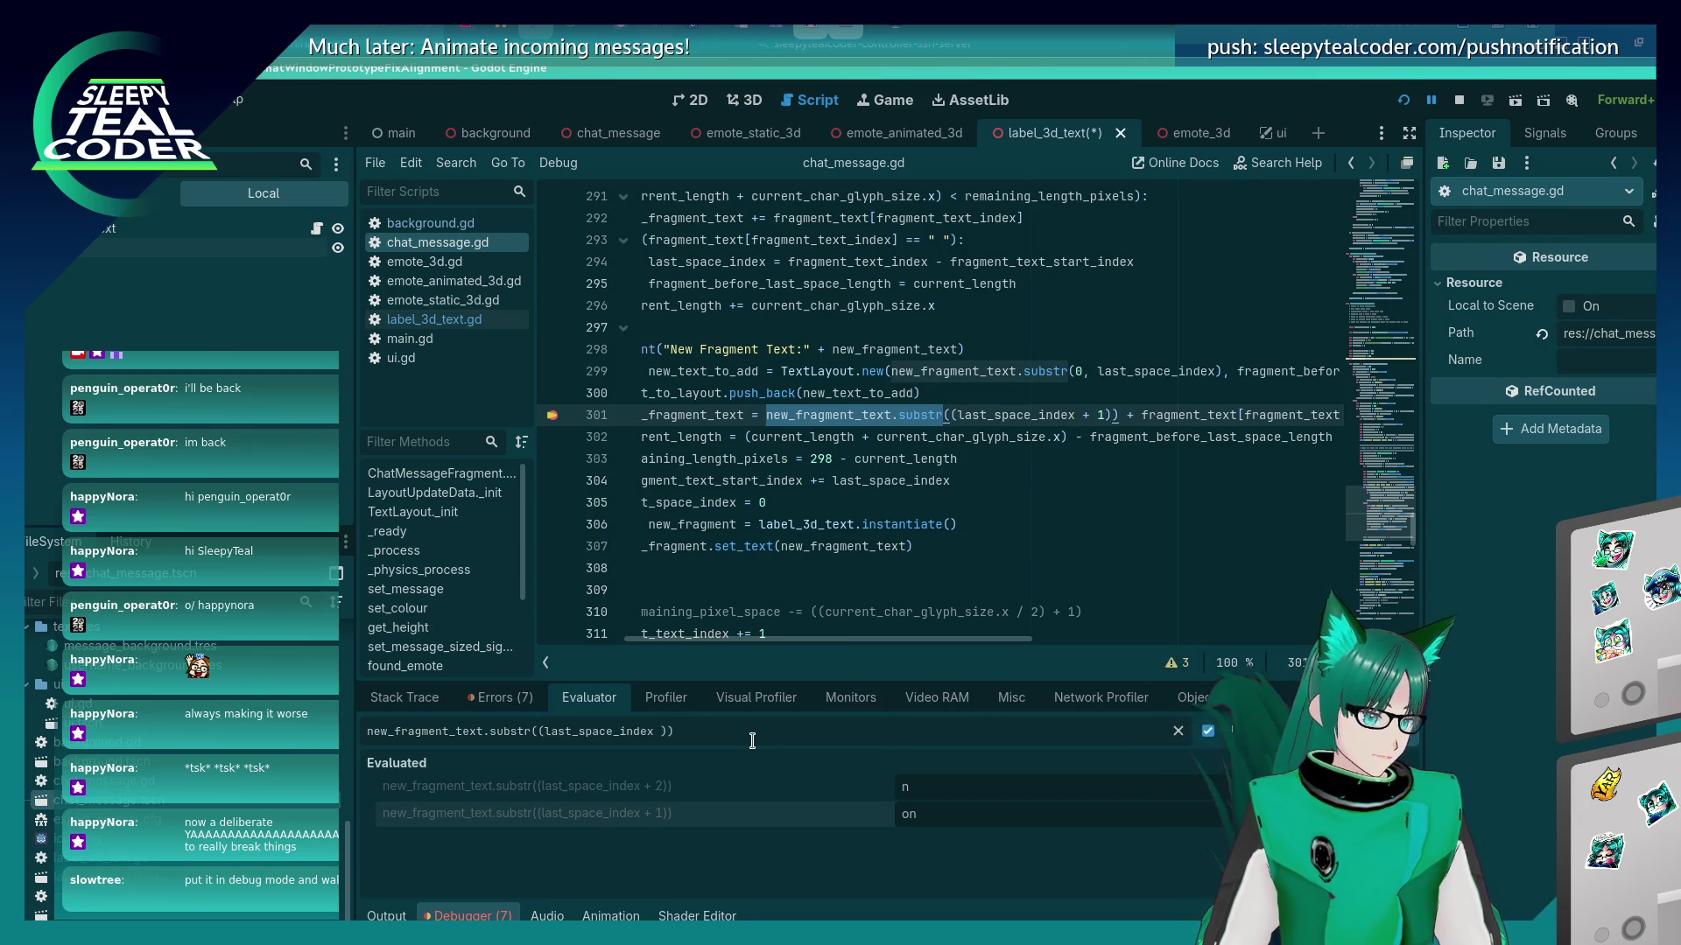
key(BackSpace)
key(Return)
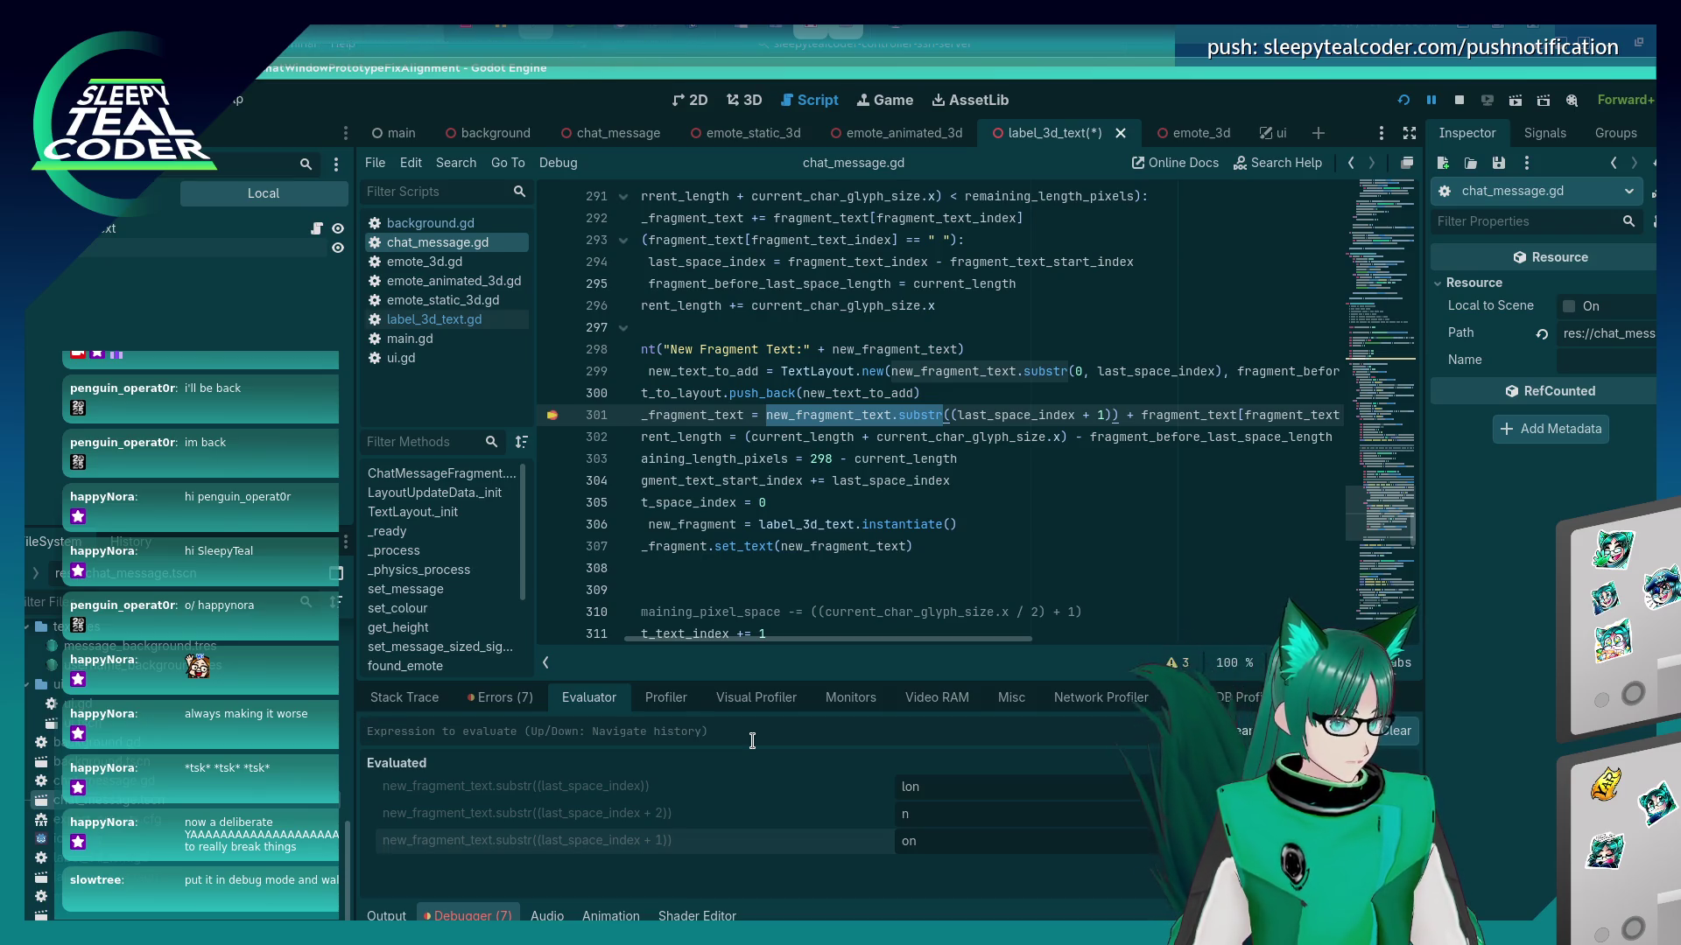
Change line 301 to substr(last_space_index), removing the extra parenthesis and + 1.
click(952, 415)
key(Delete)
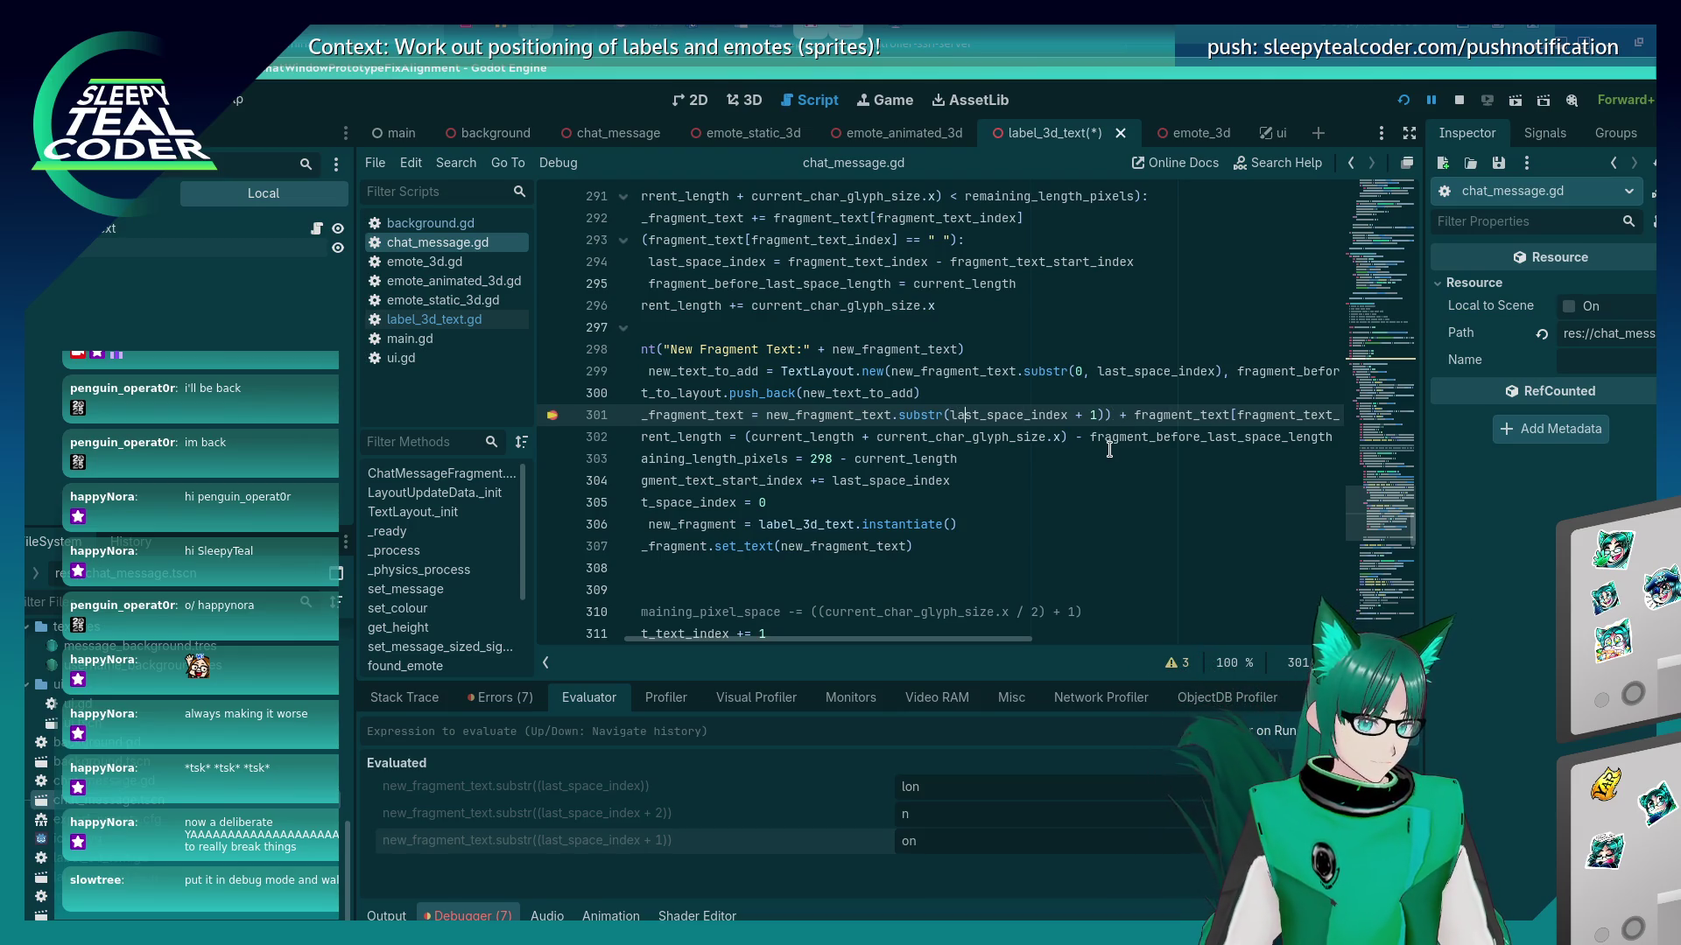
key(Right)
key(Delete)
key(Delete)
key(Delete)
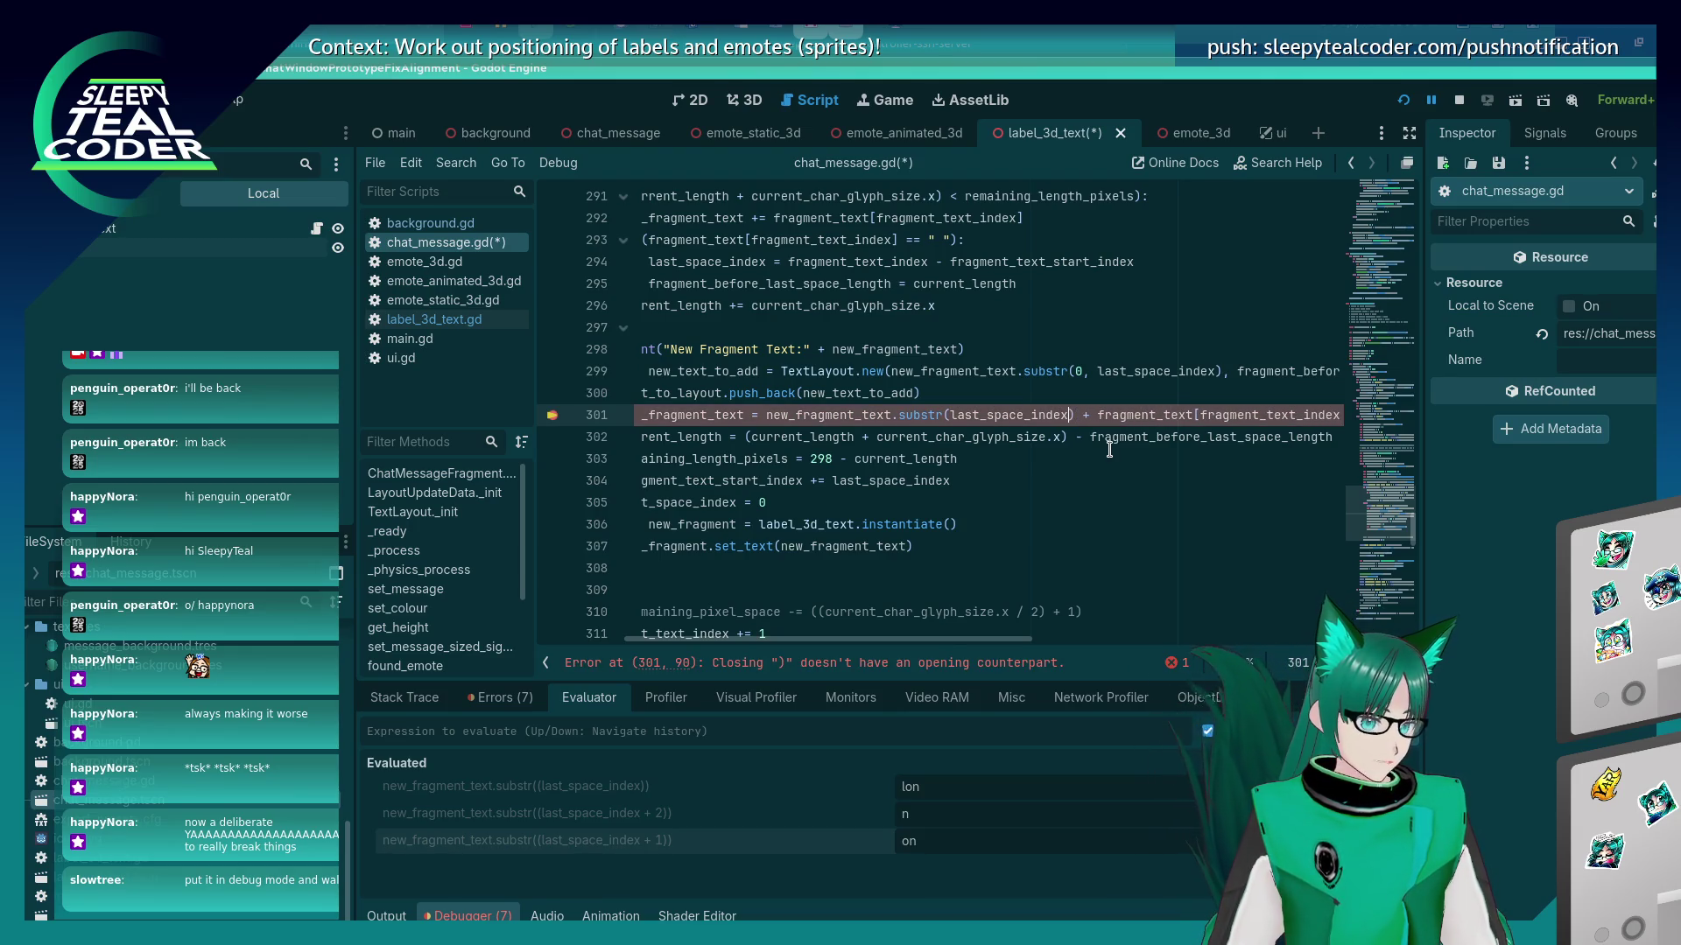
Save the script and resume the paused game from the Stack Trace view.
key(ctrl+s)
key(alt+Tab)
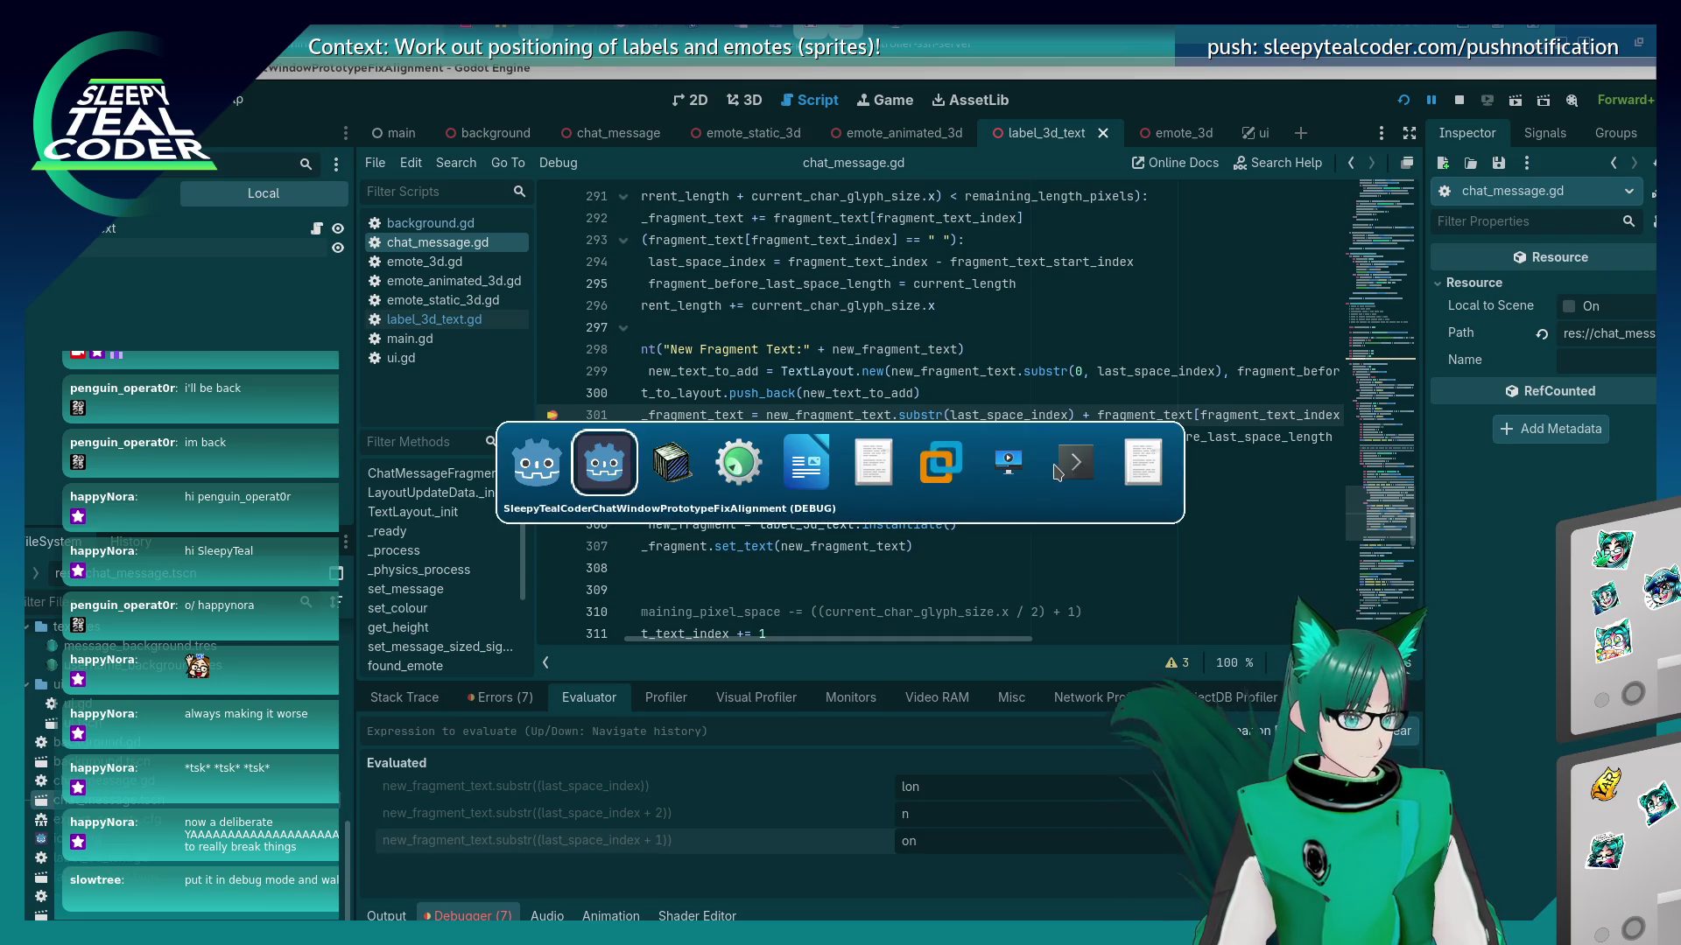
key(alt+Tab)
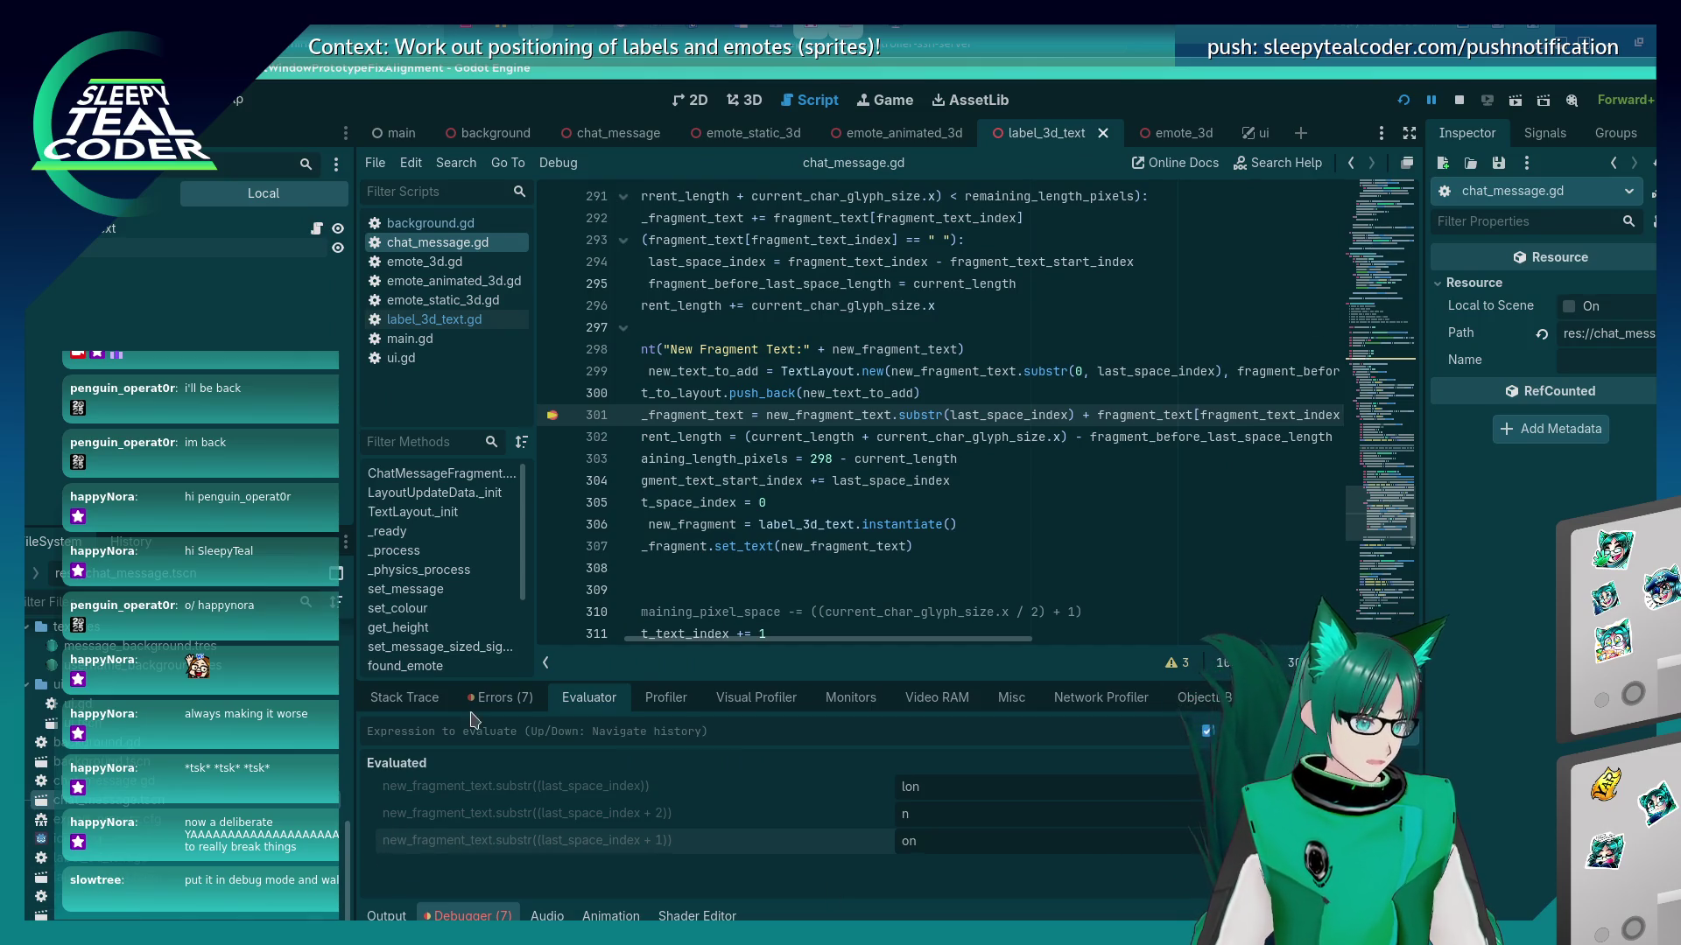
click(430, 707)
click(1409, 727)
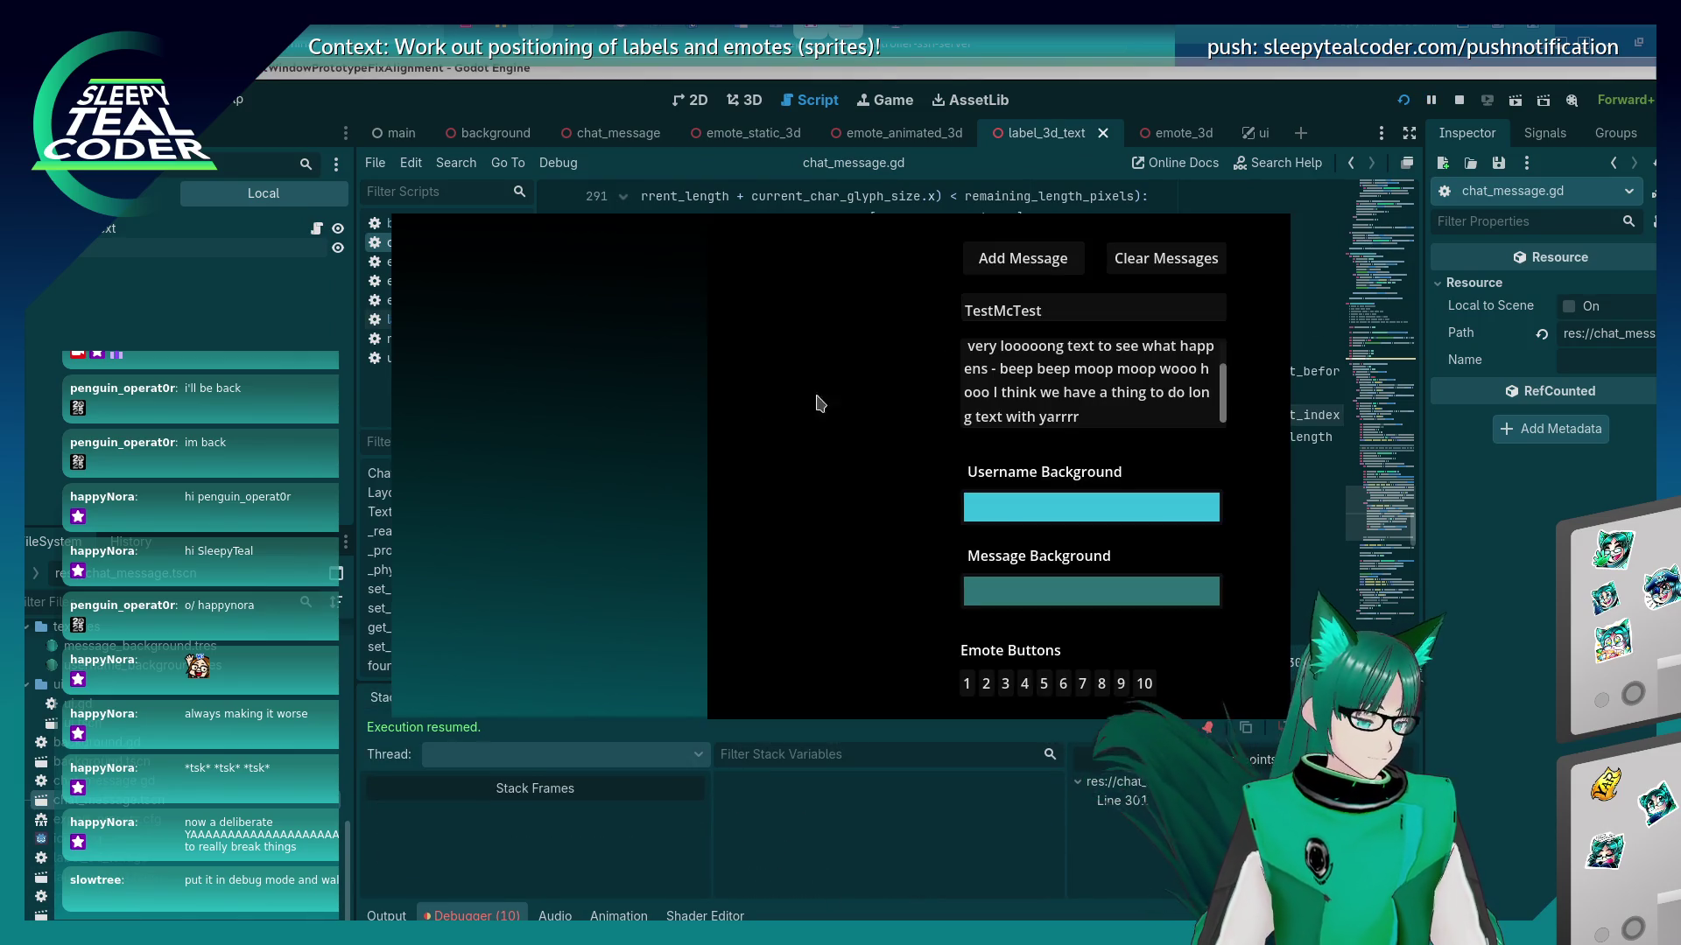
Add the long test message in the game and check it wraps with 'long' kept whole.
click(923, 258)
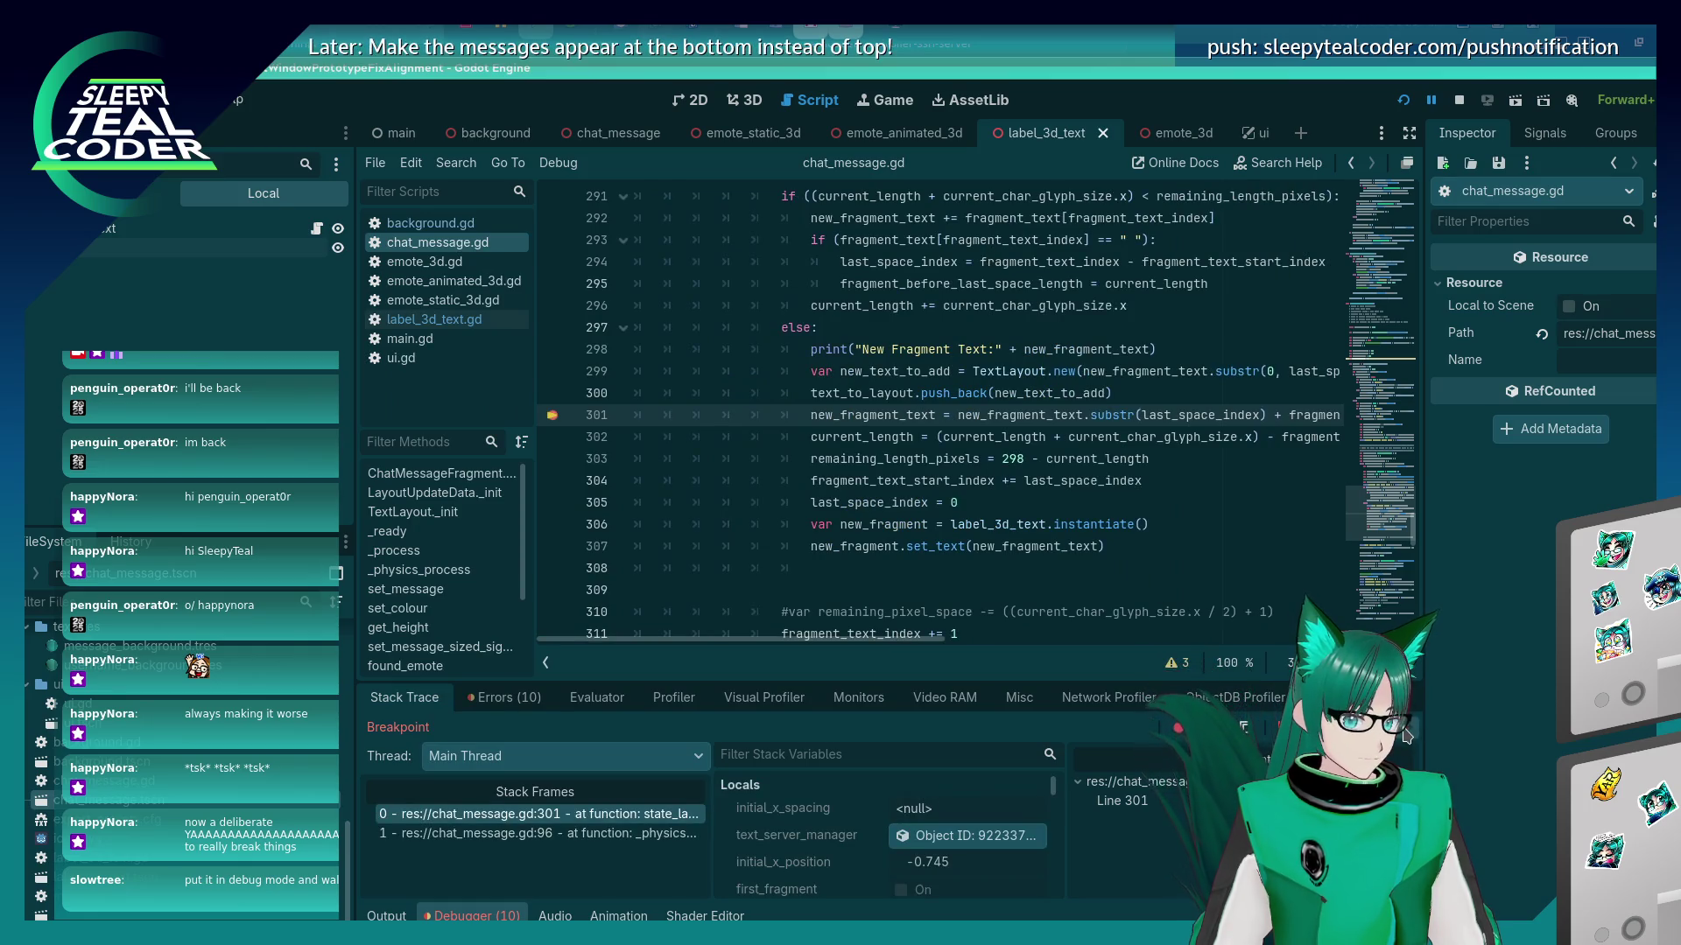
click(1406, 737)
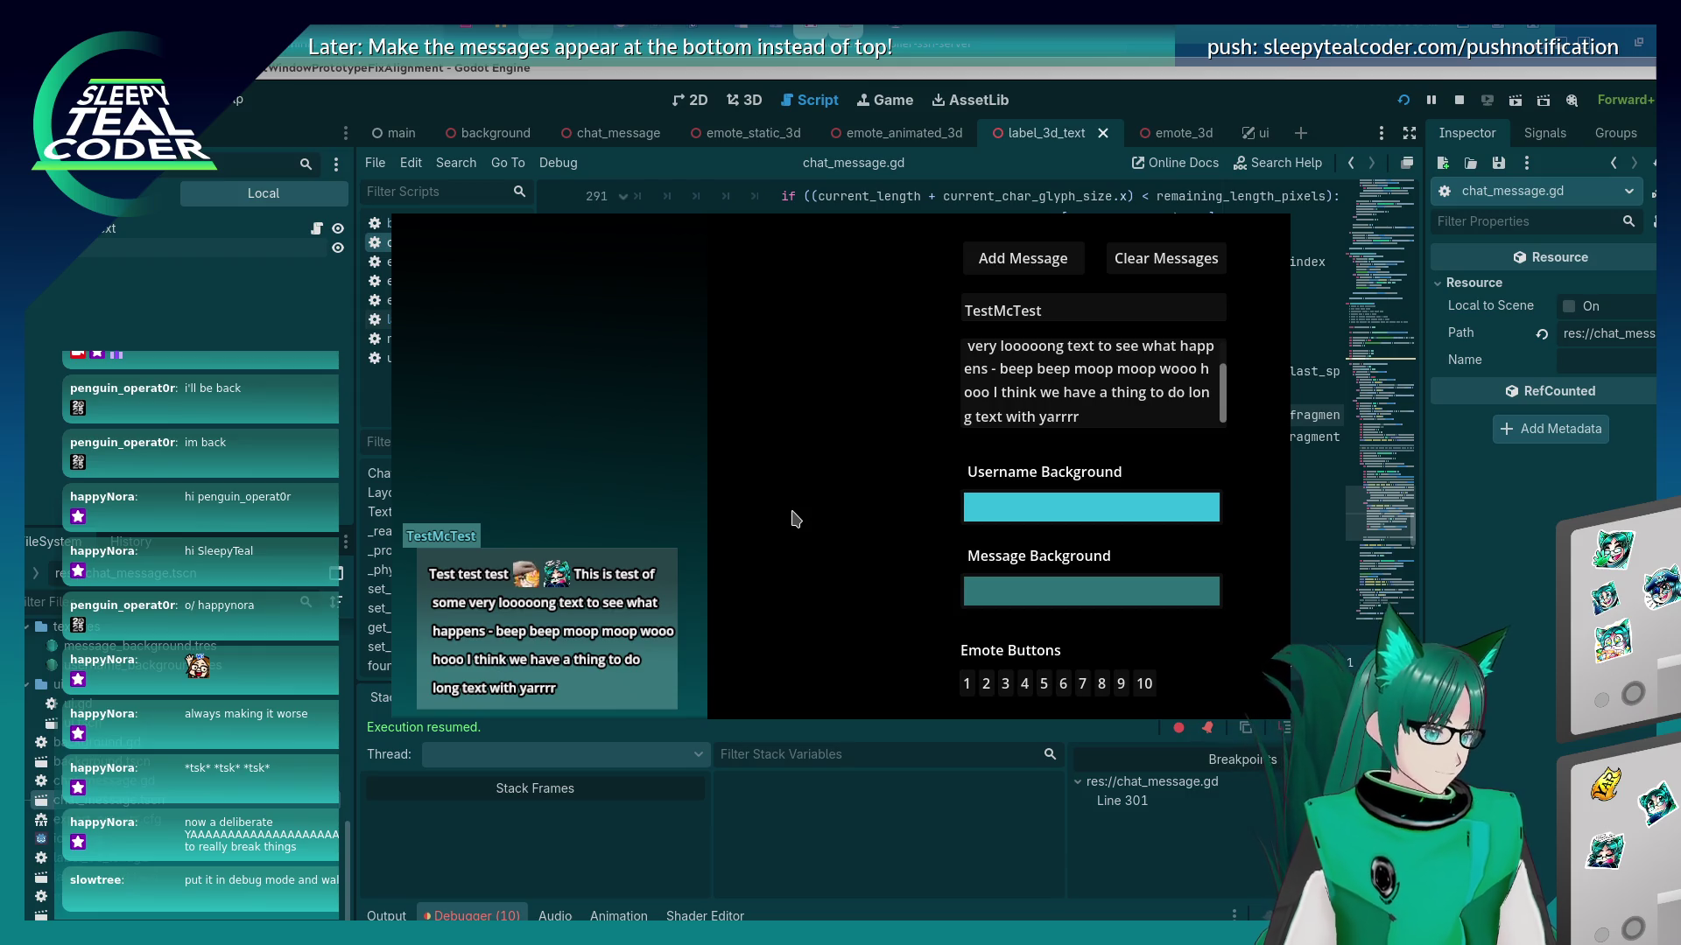
scroll(1030, 379, up, 1)
click(1070, 363)
click(1071, 385)
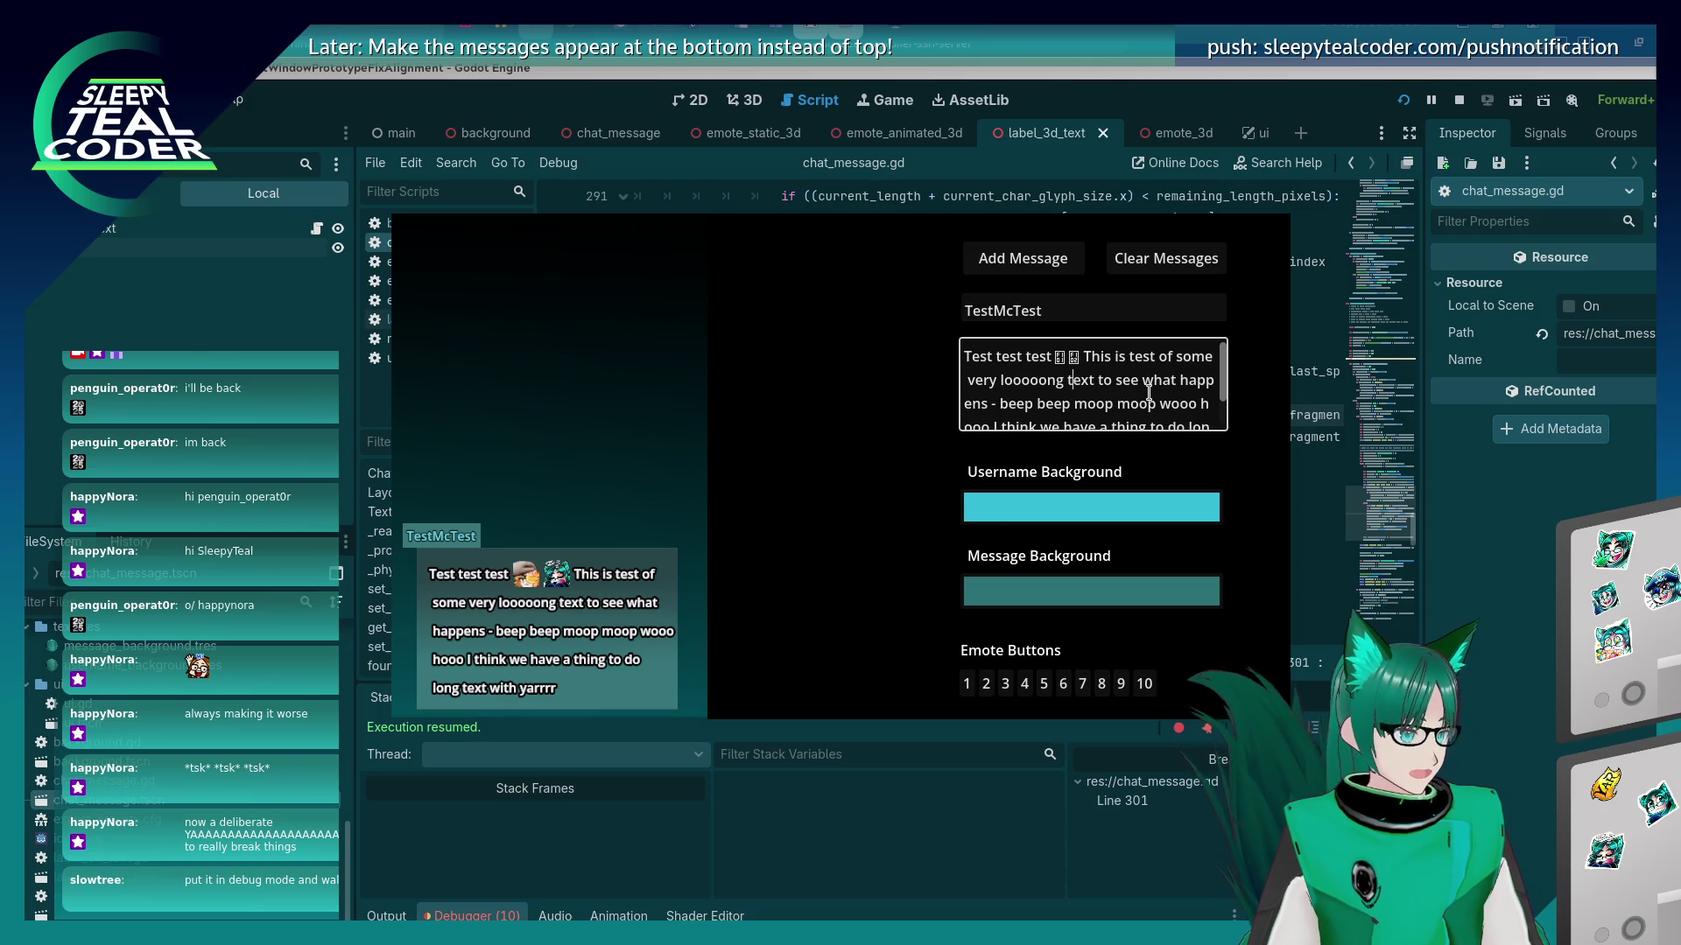
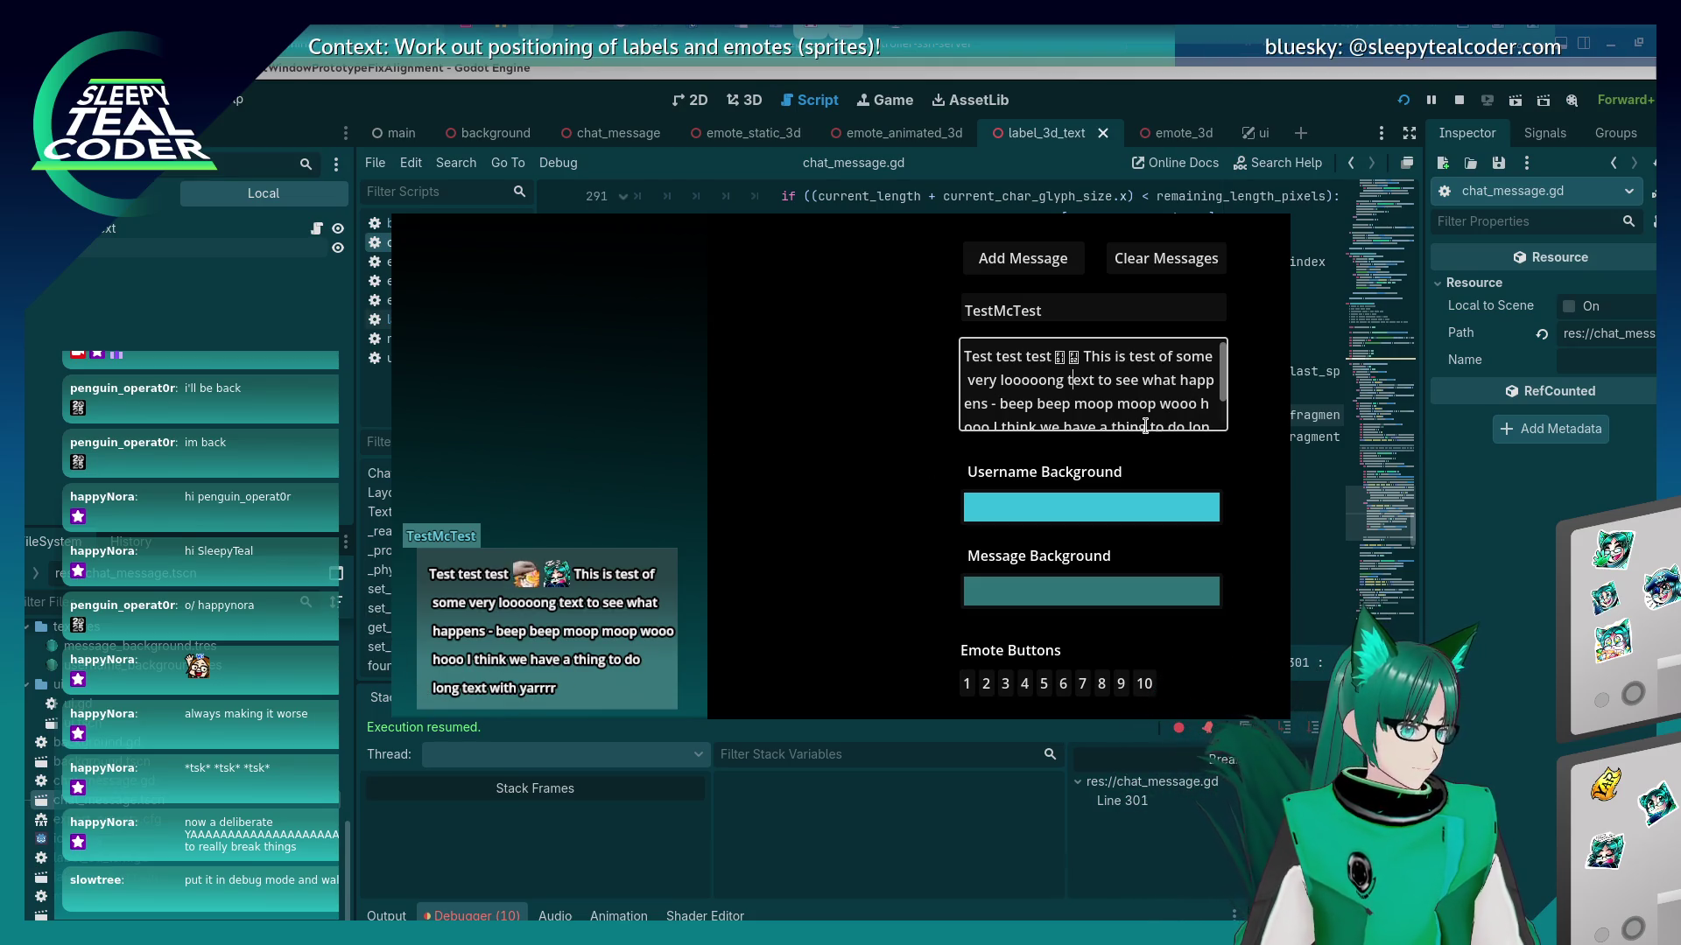
Change line 301 of chat_message.gd to append the next character using index + 1.
scroll(1129, 408, down, 2)
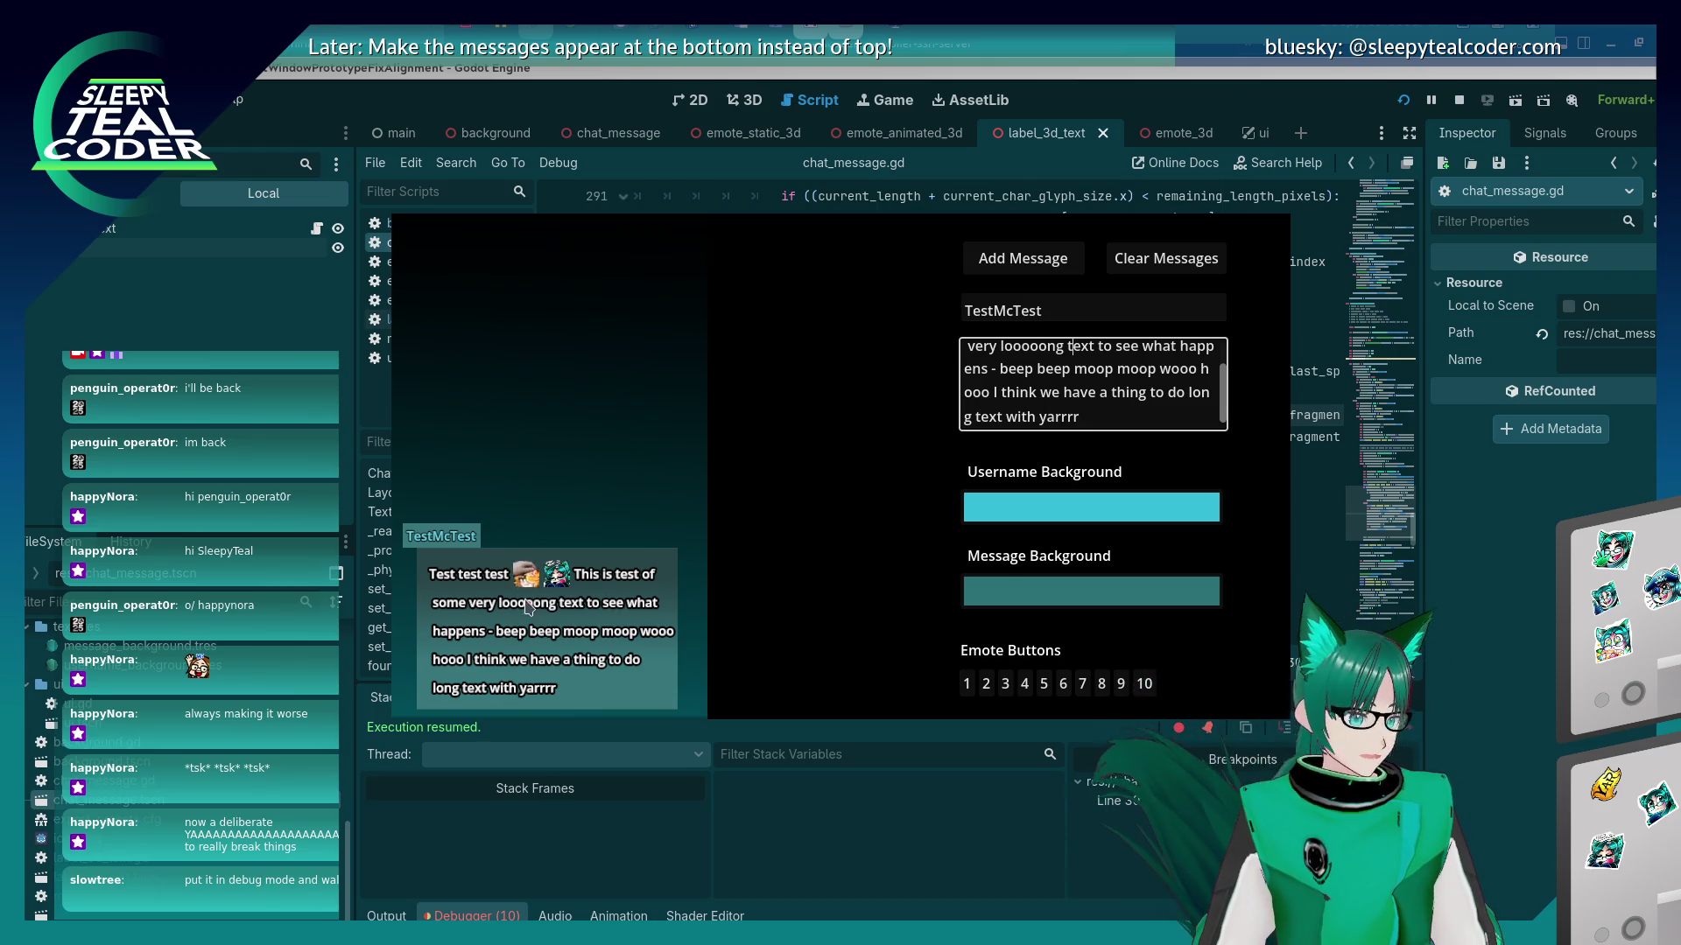
click(905, 794)
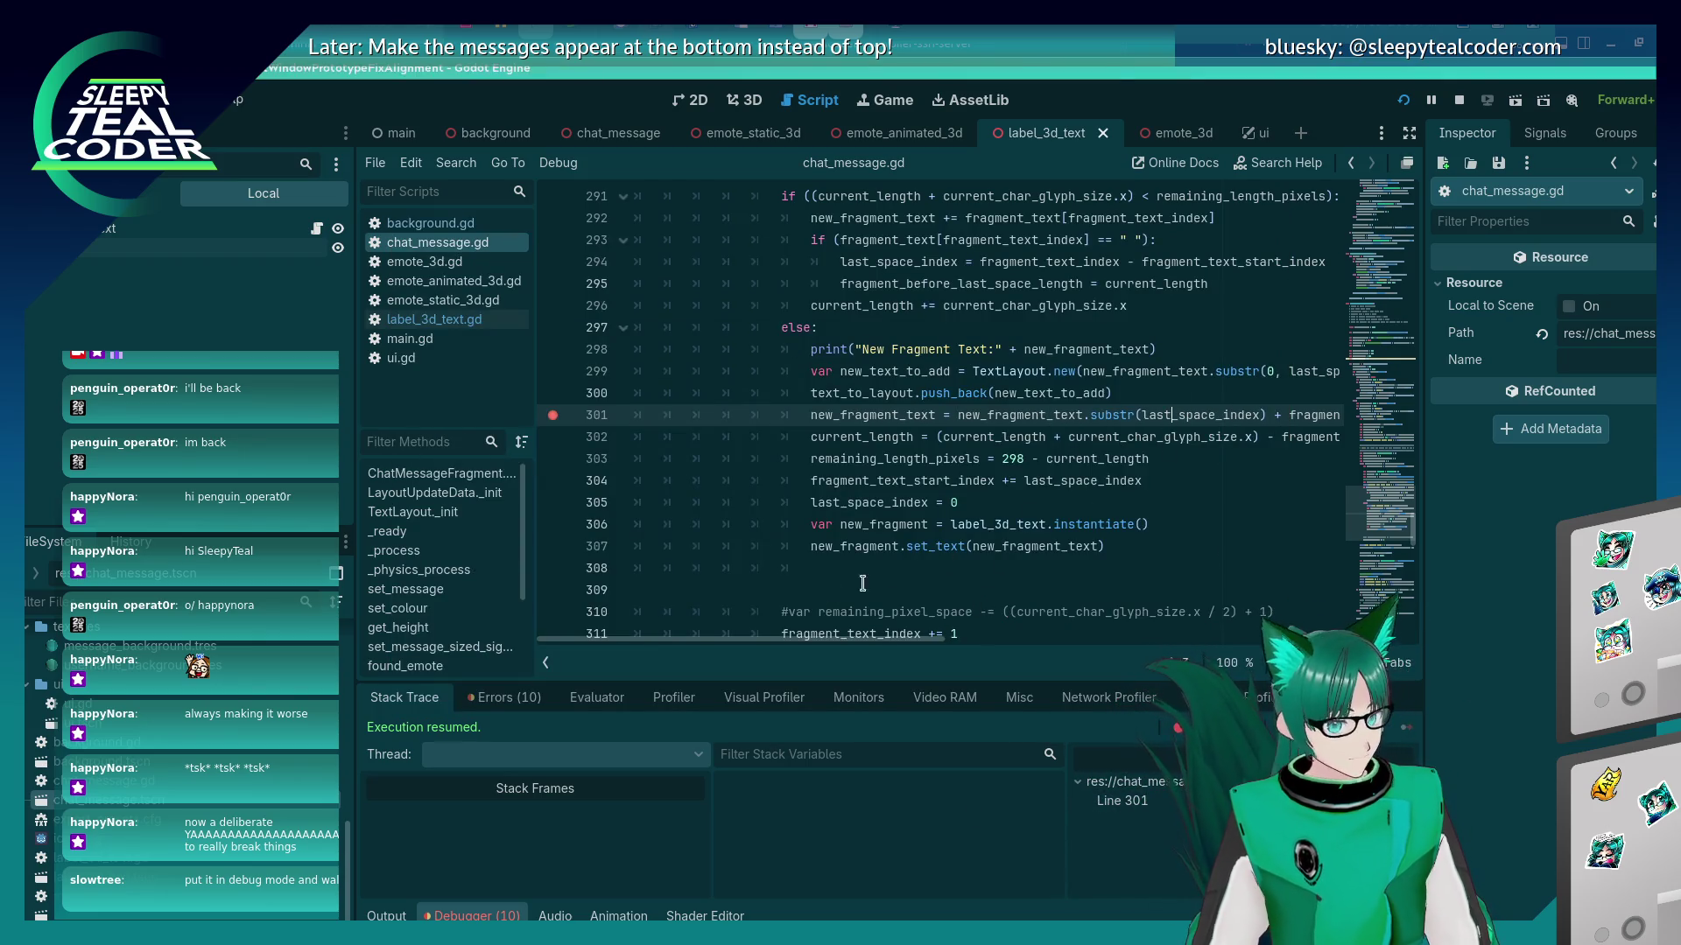
mouse_move(768, 640)
mouse_down()
mouse_move(853, 638)
mouse_move(833, 632)
mouse_up()
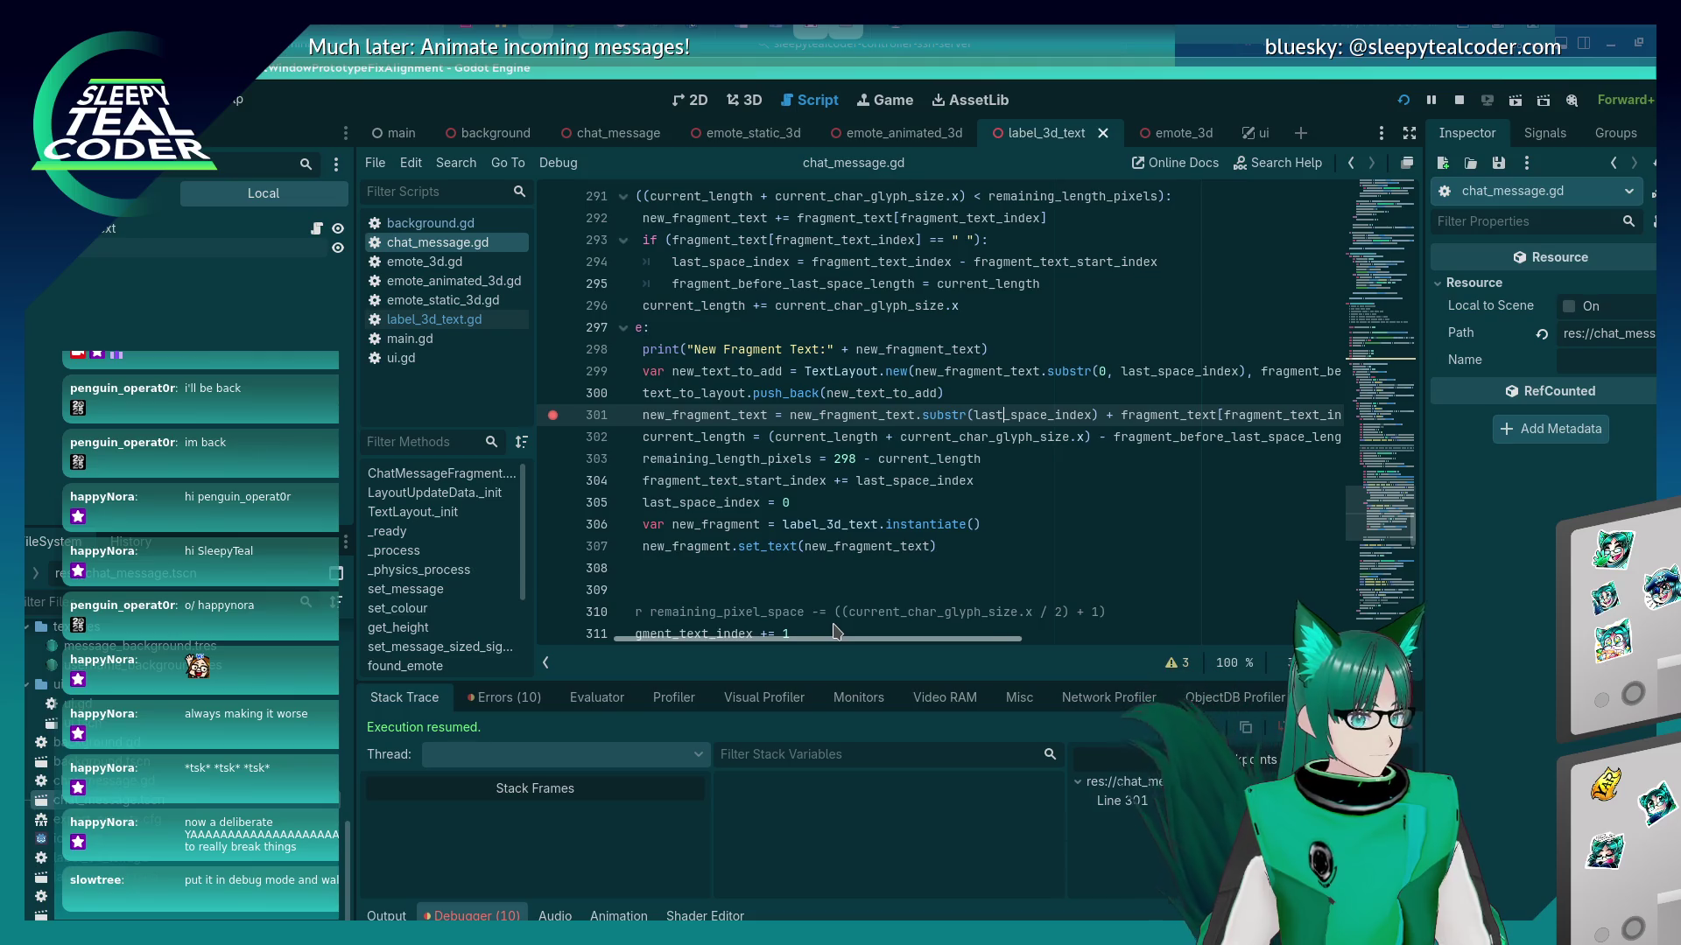
drag(833, 632, 863, 637)
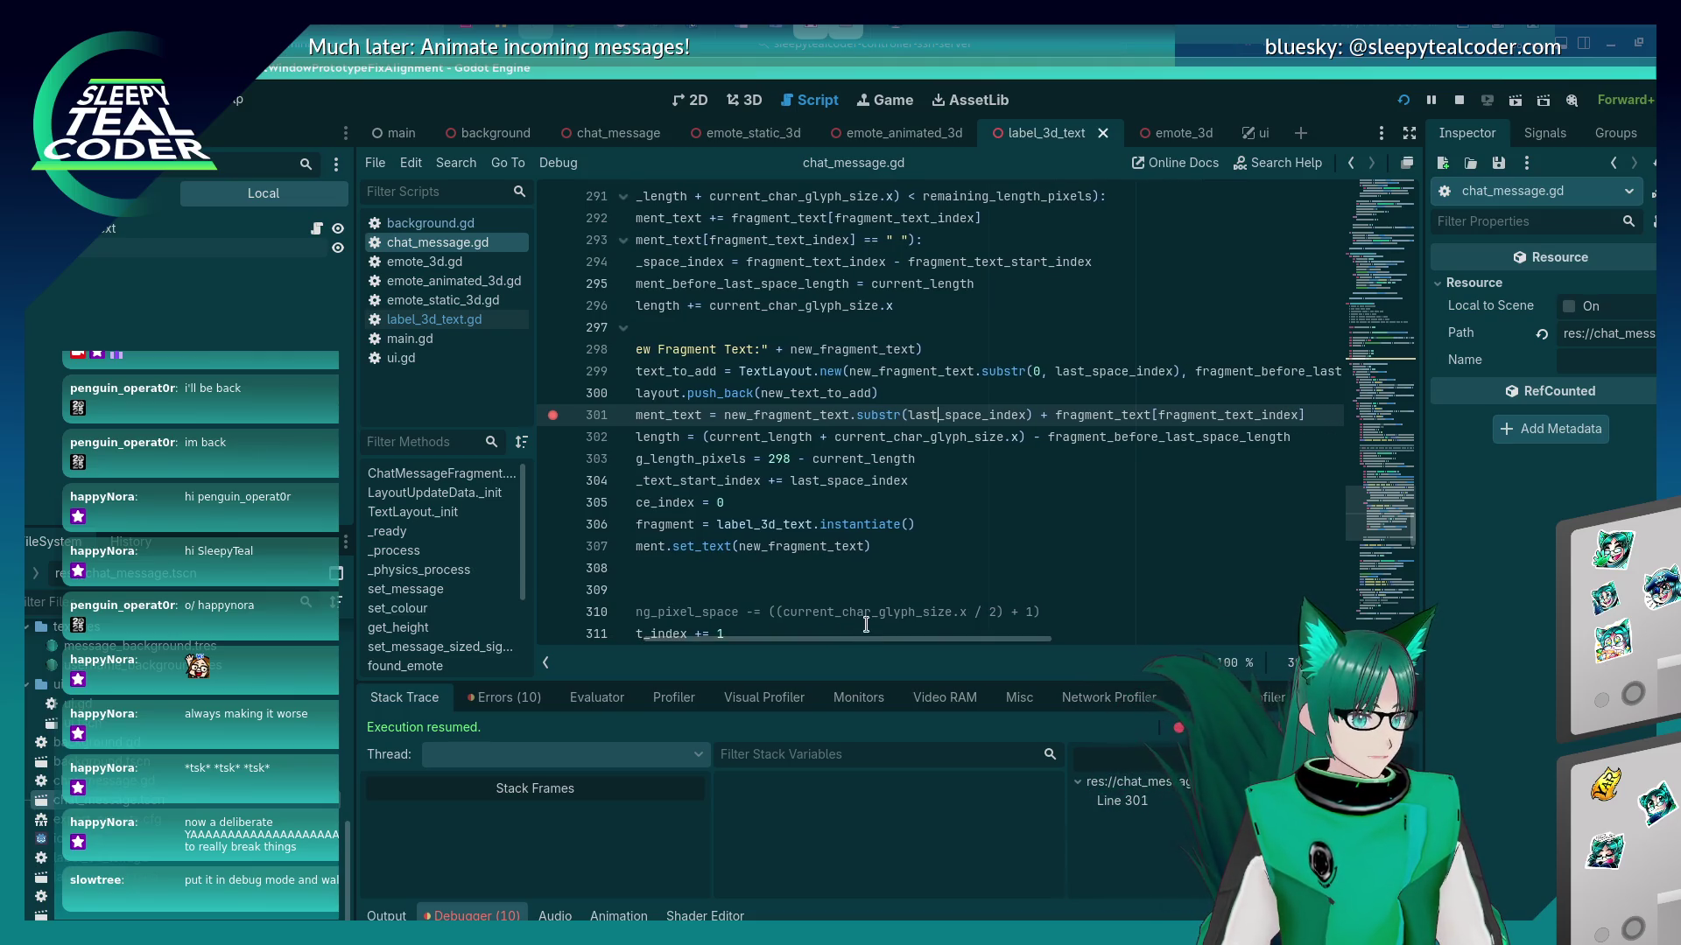
mouse_move(1077, 429)
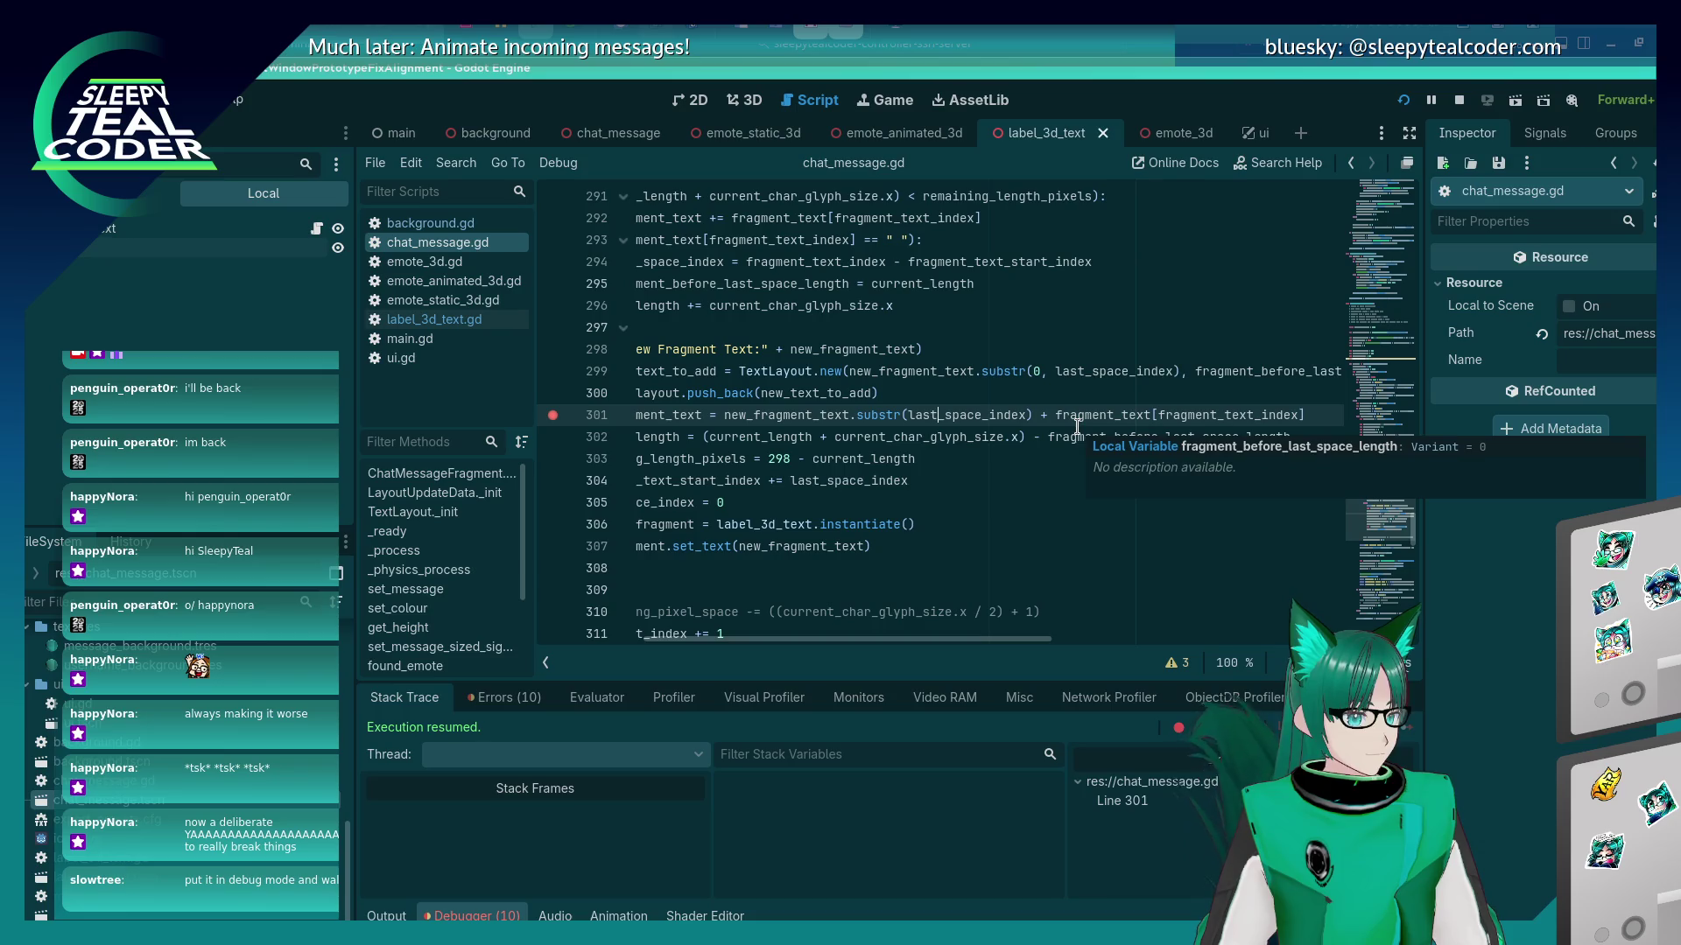
click(1086, 414)
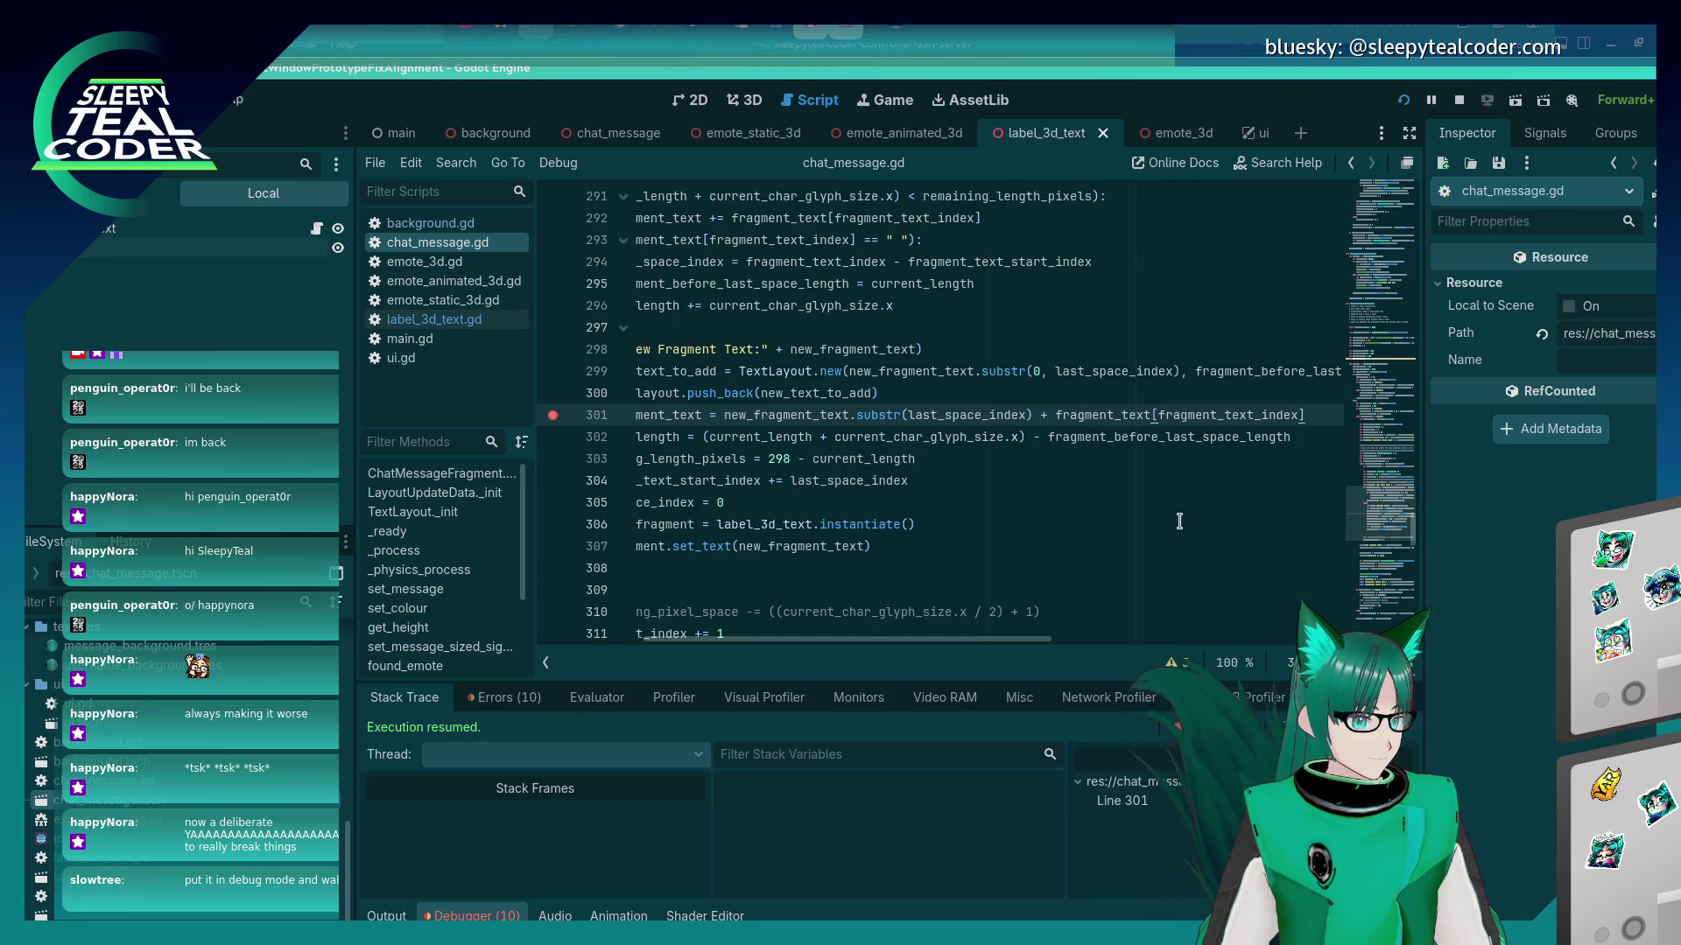
text(()
text( + 1))
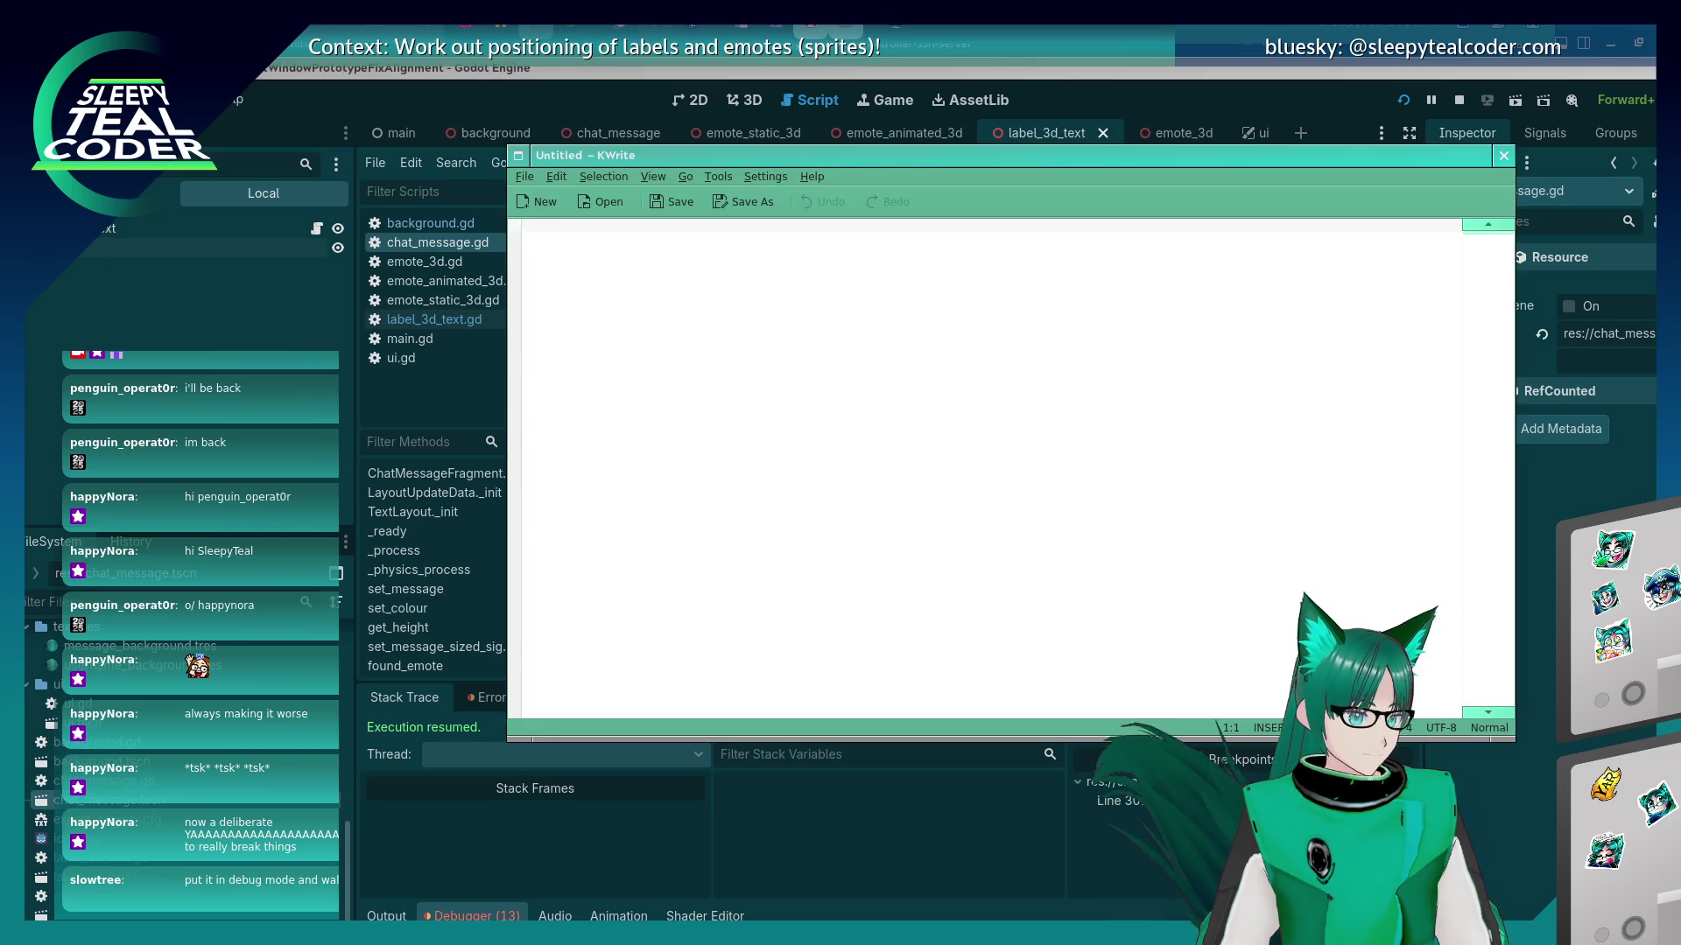
Add a test message in the running chat and resume past the breakpoint with F12.
key(alt+Tab)
key(alt+Tab)
click(1021, 256)
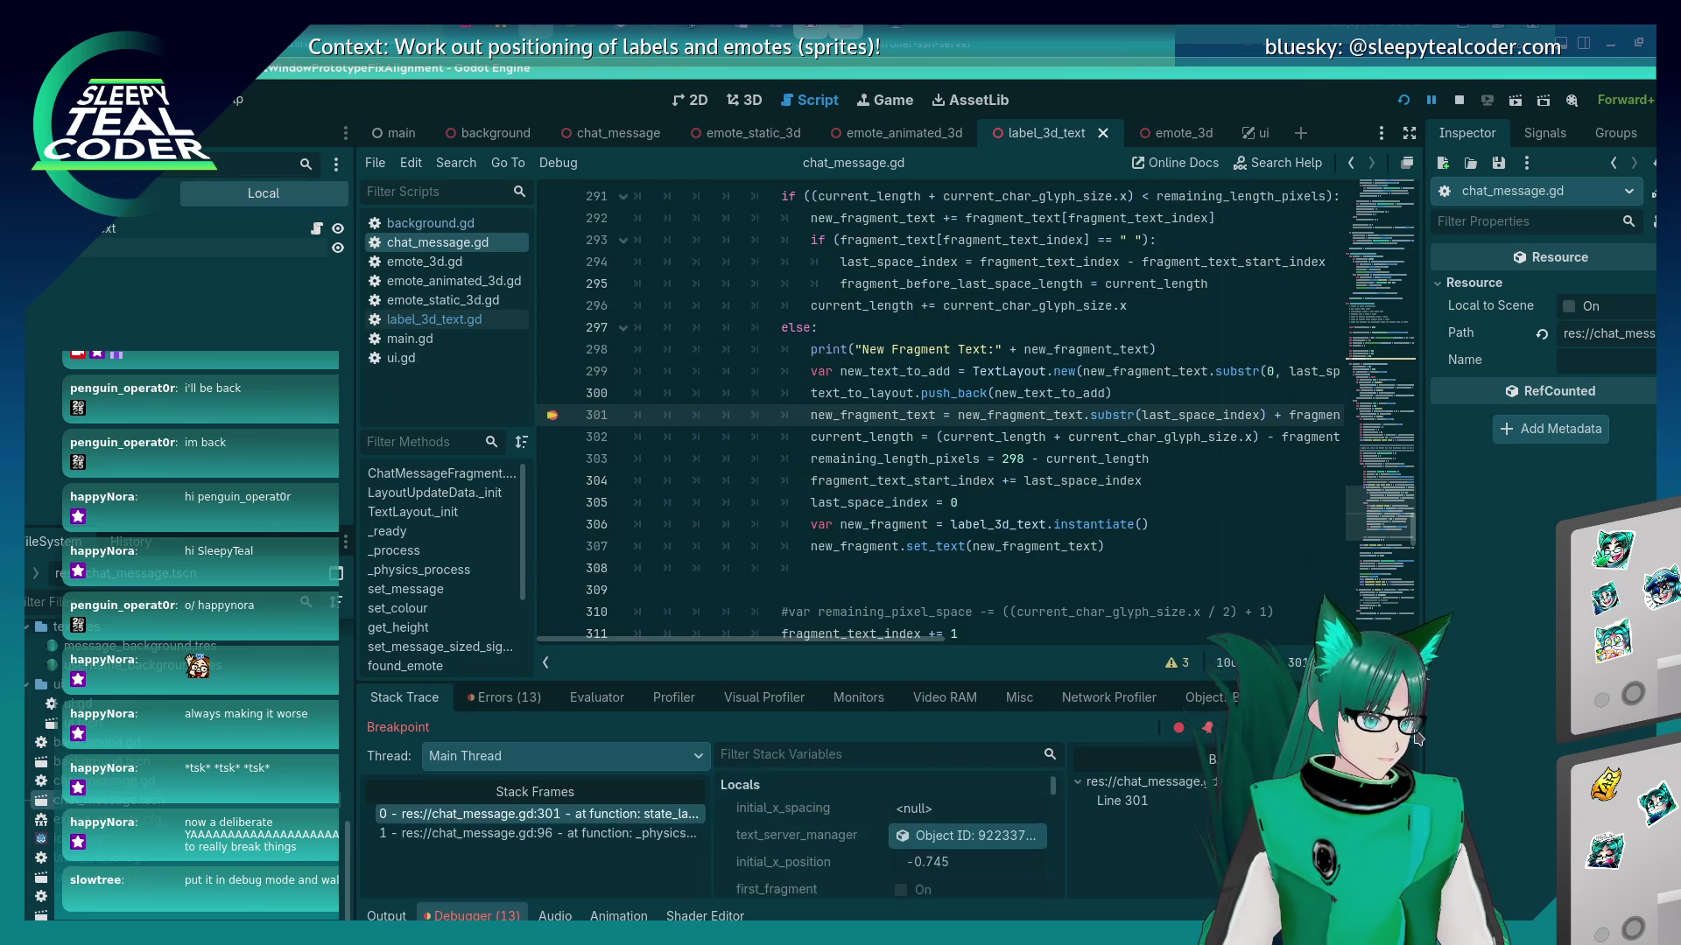
key(F12)
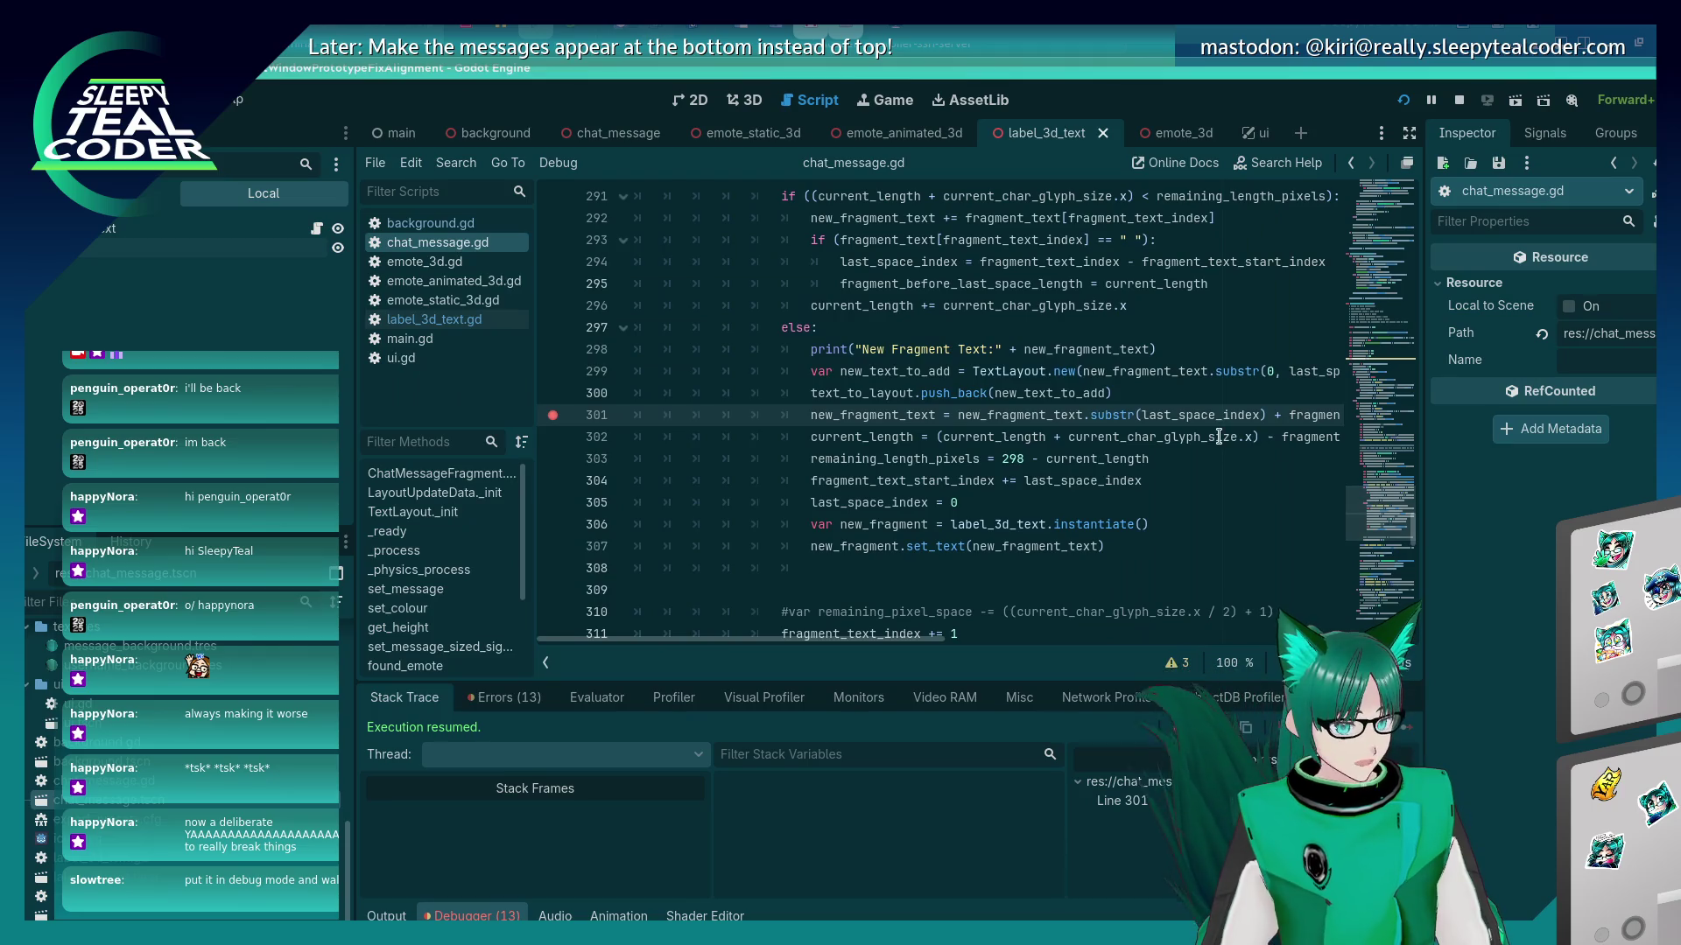
Undo the substring start change and remove the stray parenthesis on line 301.
click(1167, 415)
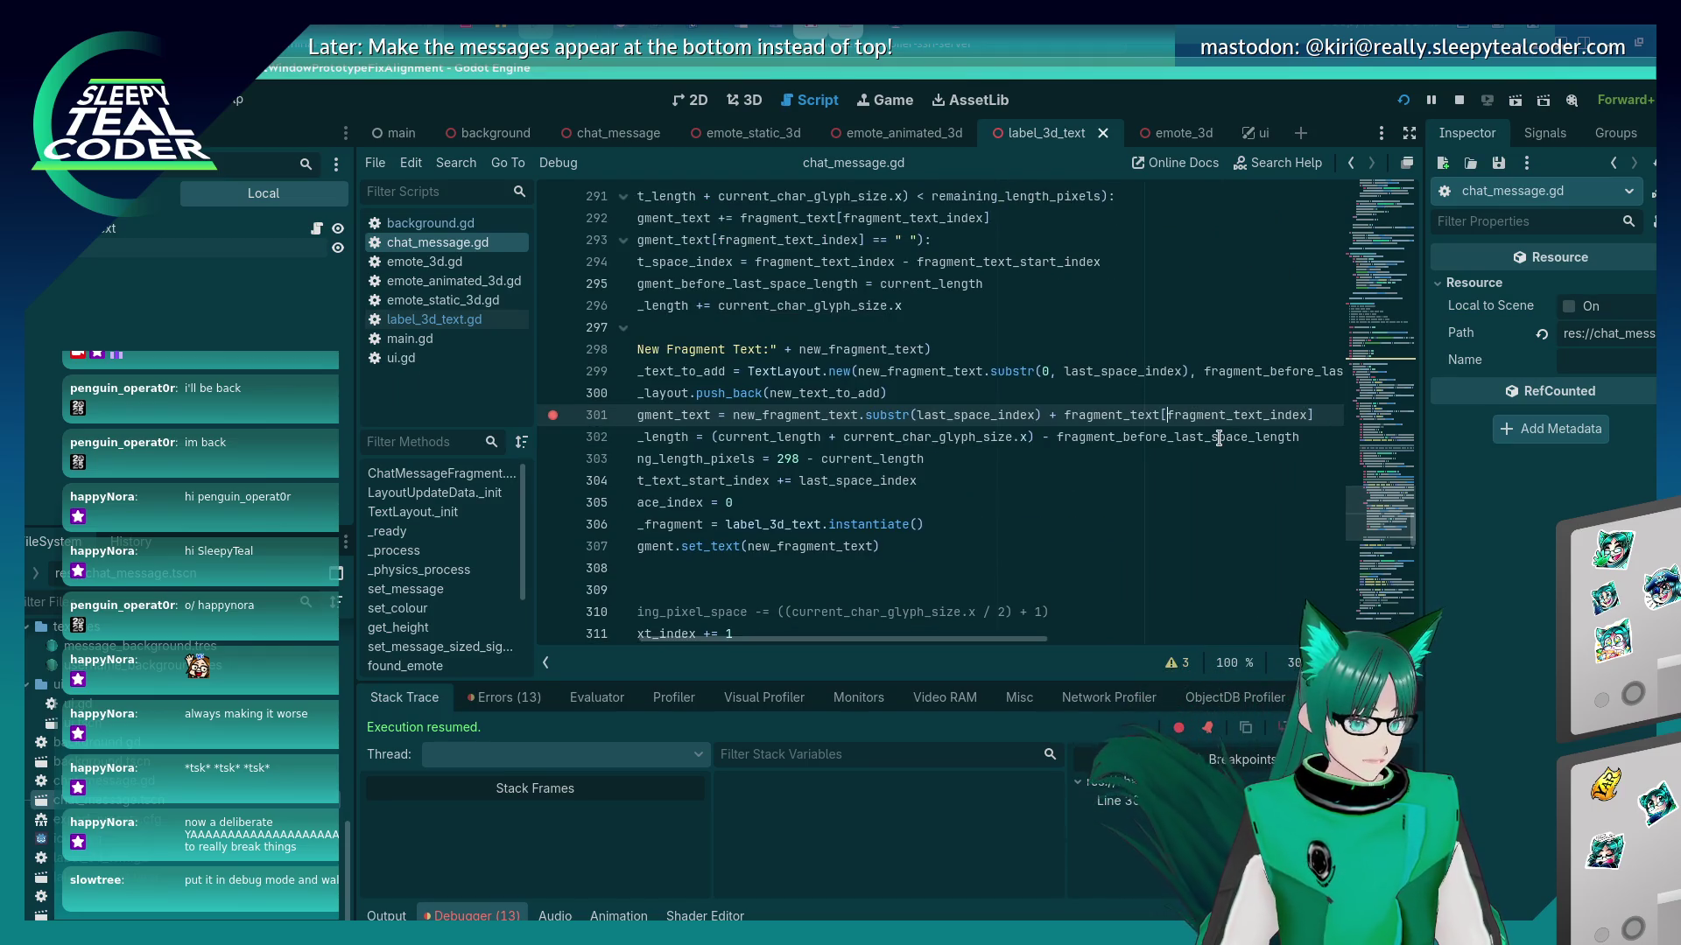
key(ctrl+Left)
key(ctrl+Left)
key(ctrl+Left)
text(+ 1))
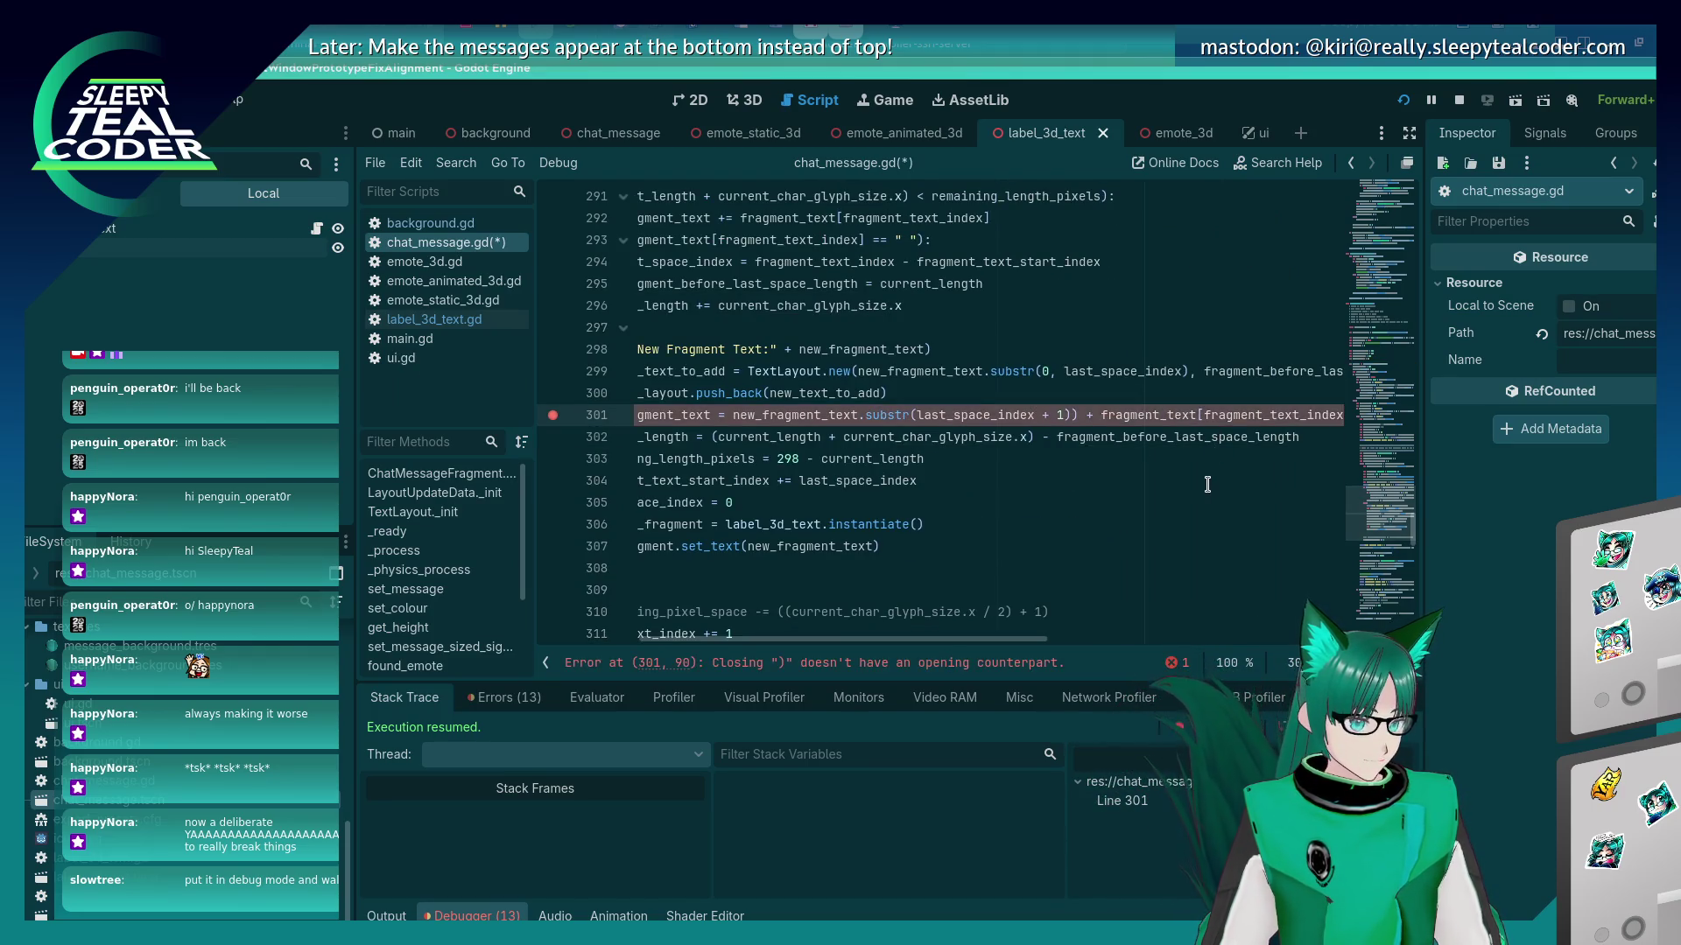
key(ctrl+z)
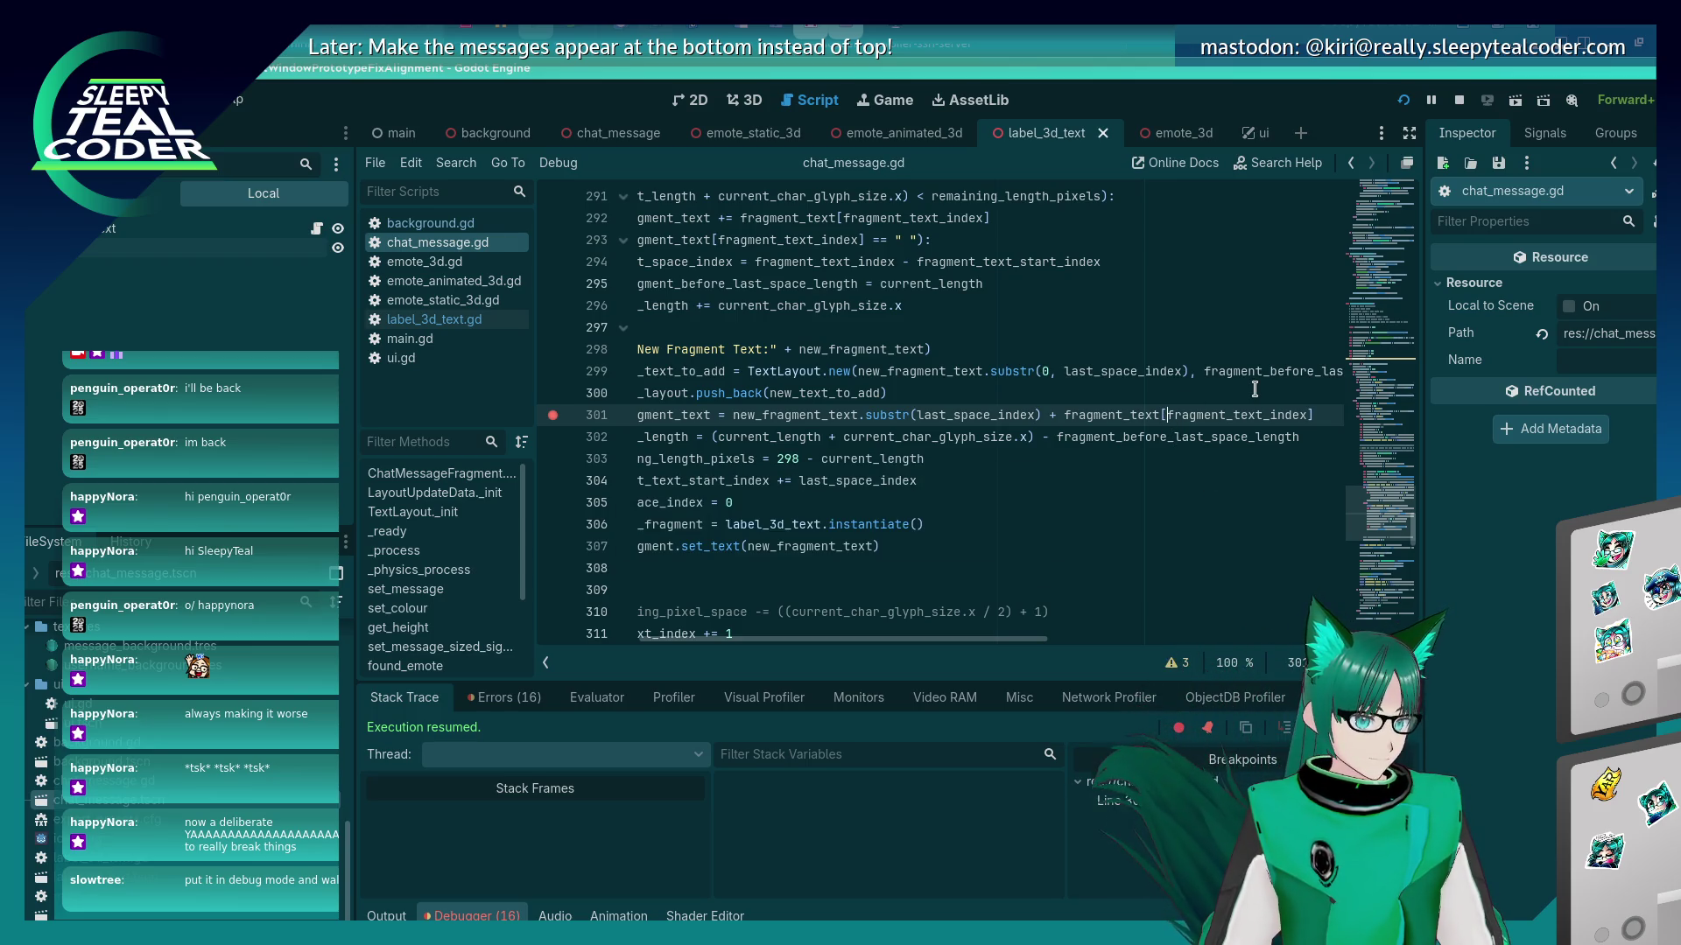
text(()
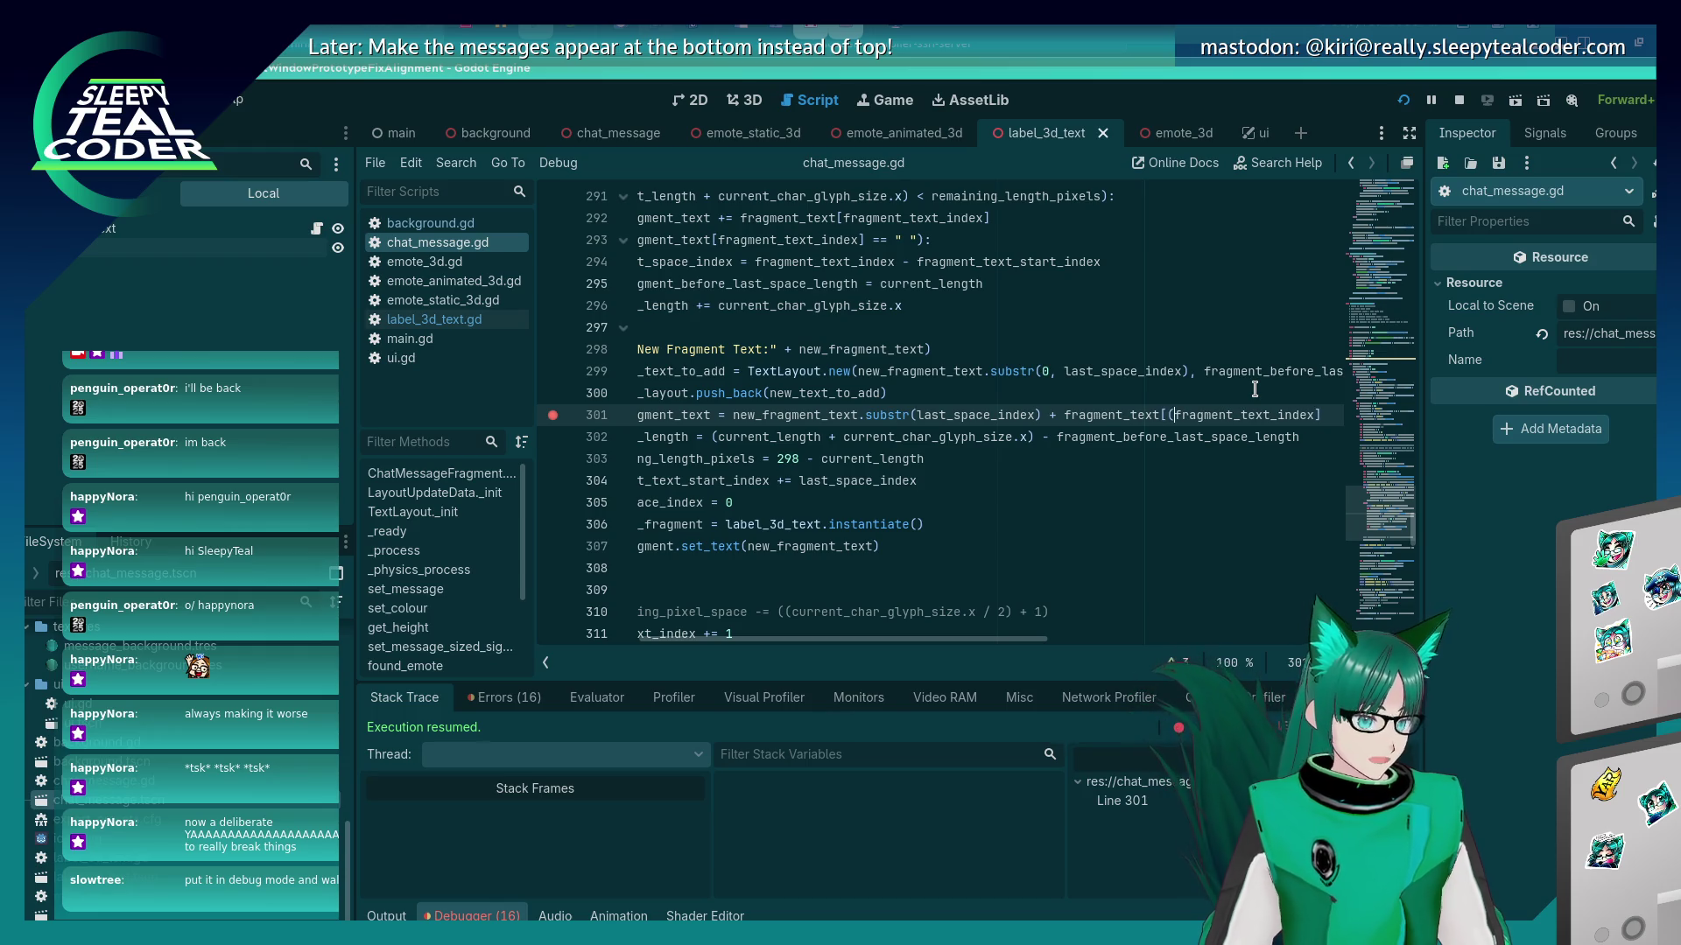
key(BackSpace)
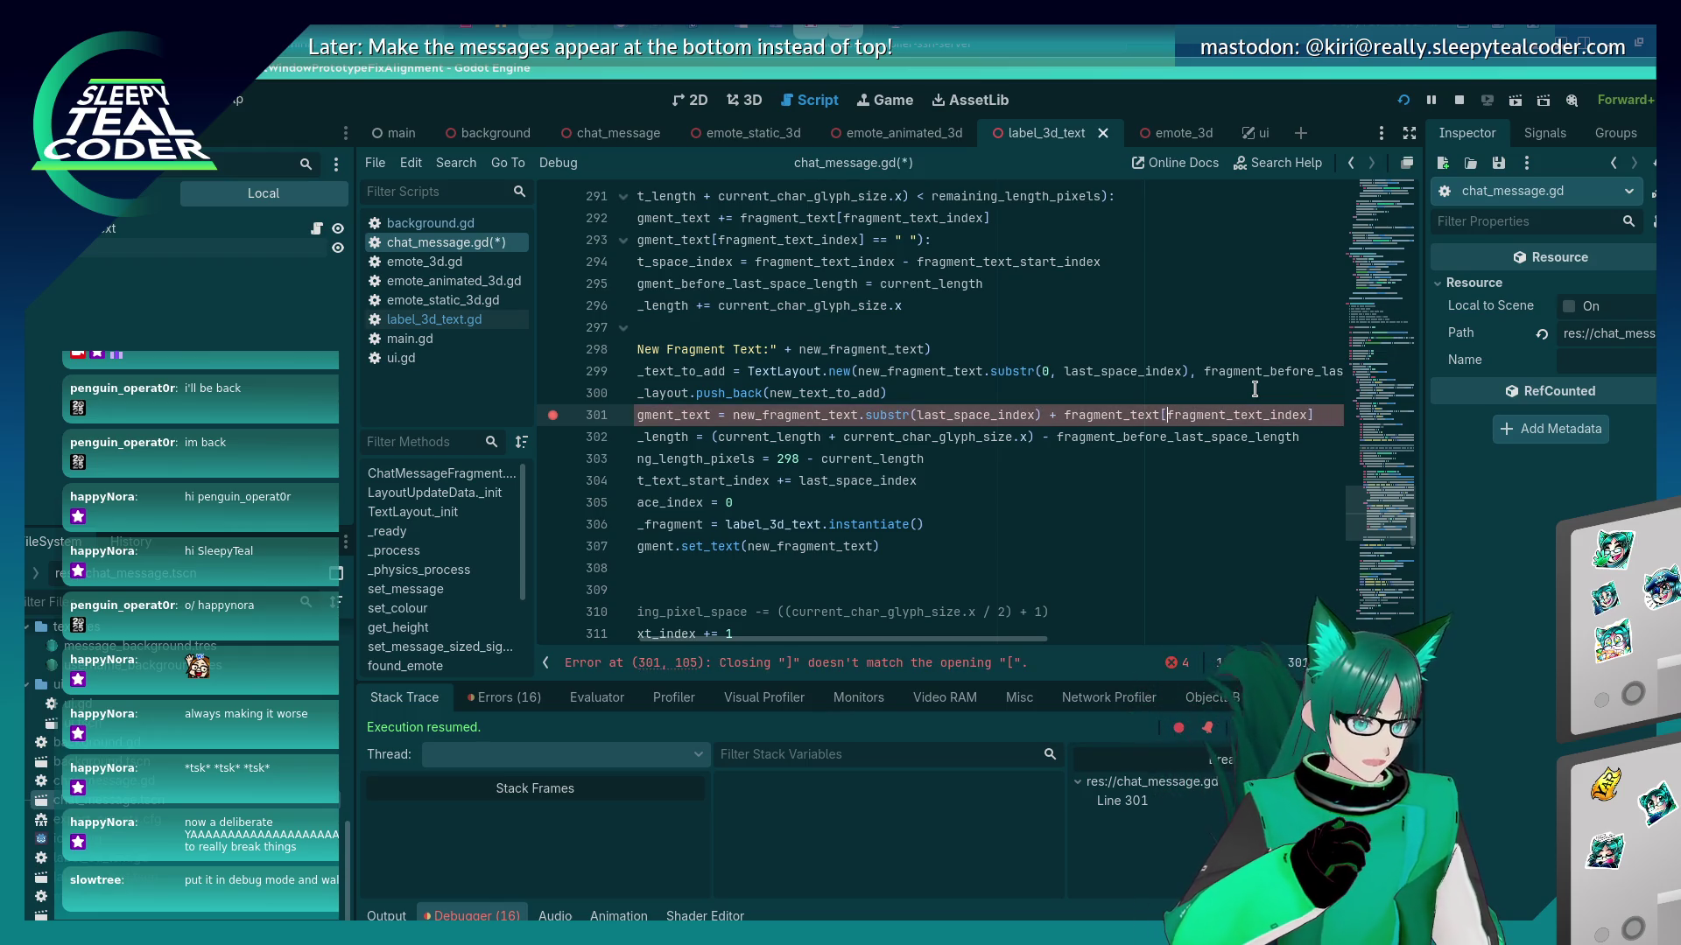
key(Left)
key(Left)
key(Left)
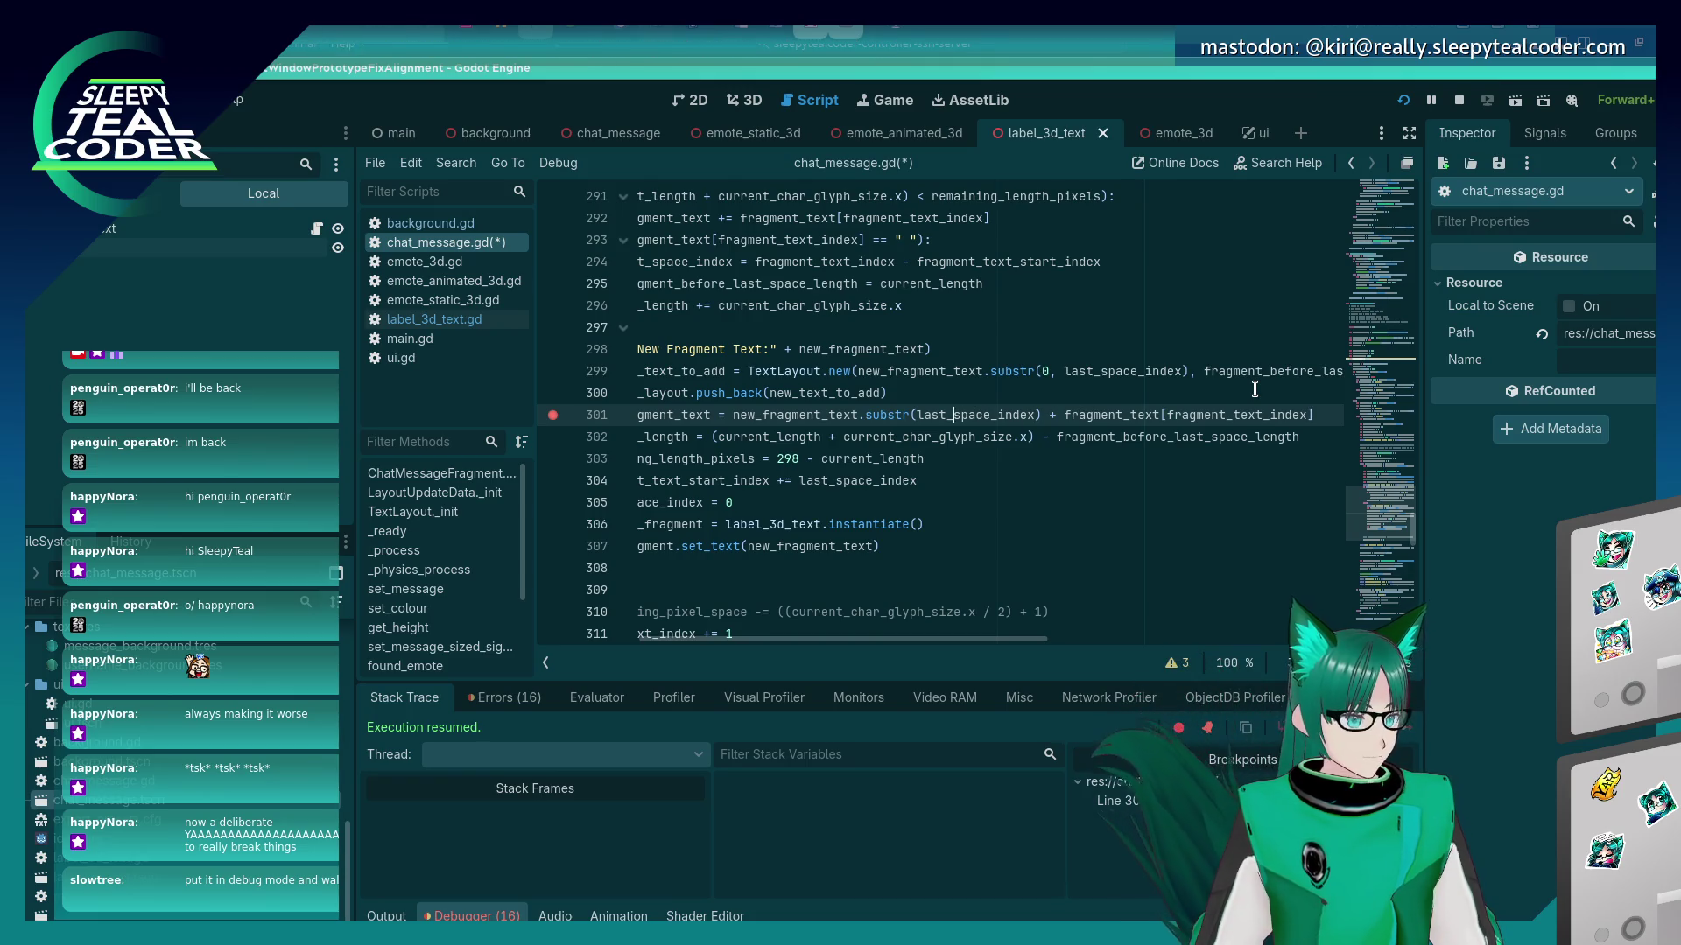
key(Left)
key(Left)
key(Left)
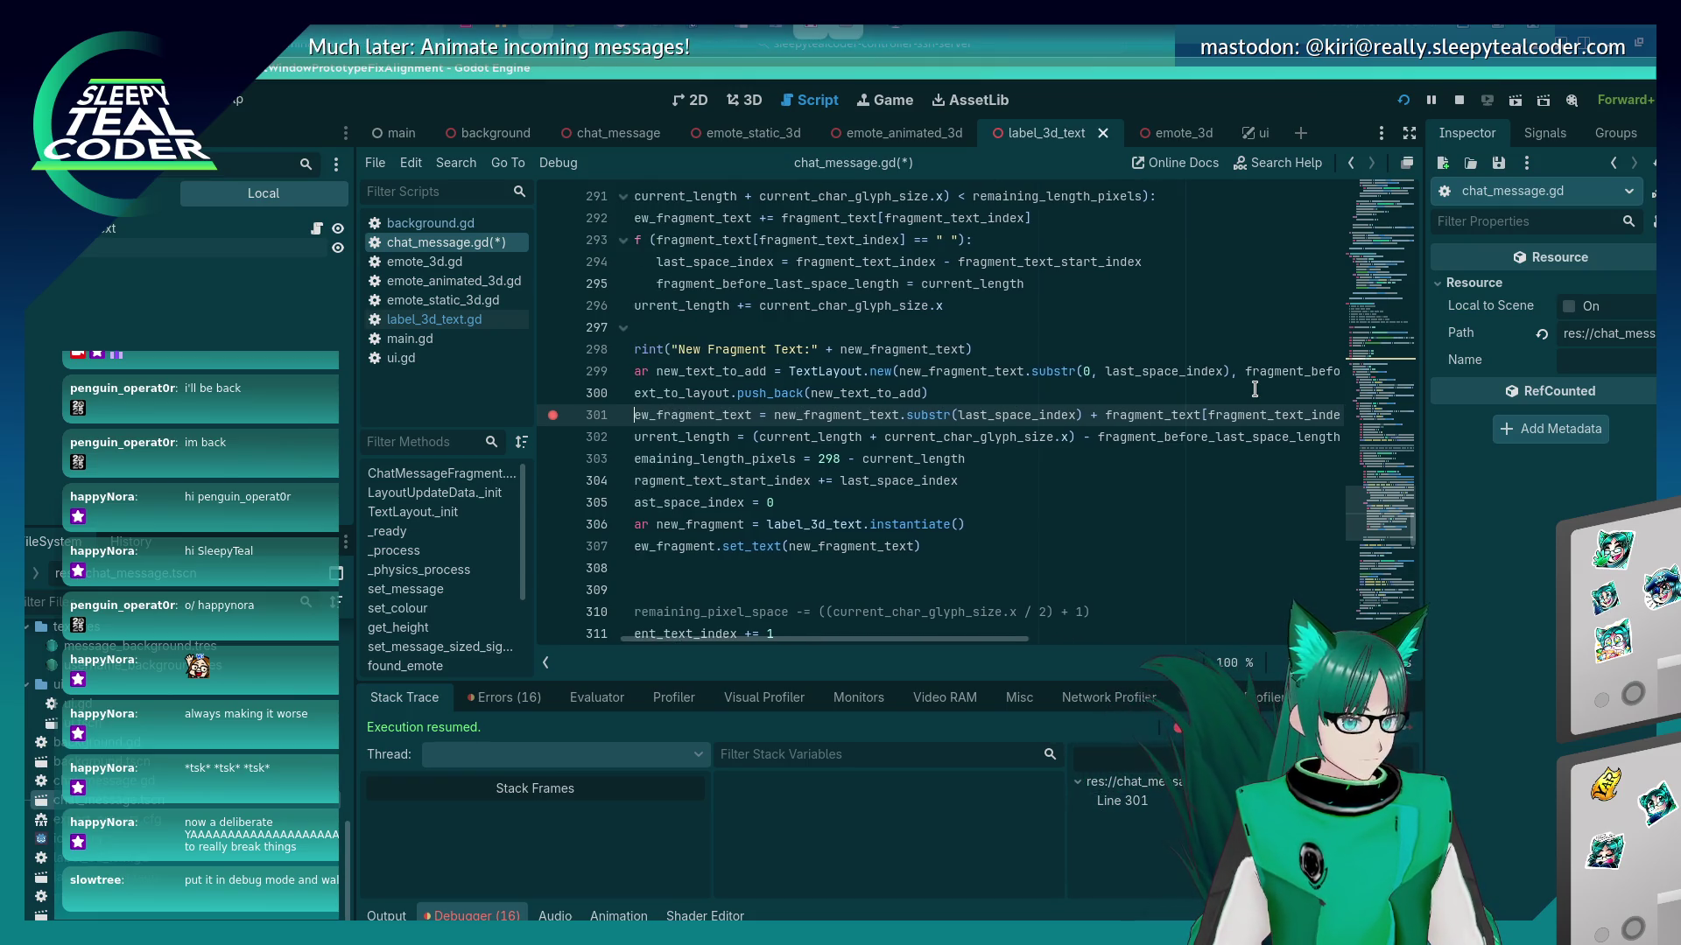
key(Up)
key(Up)
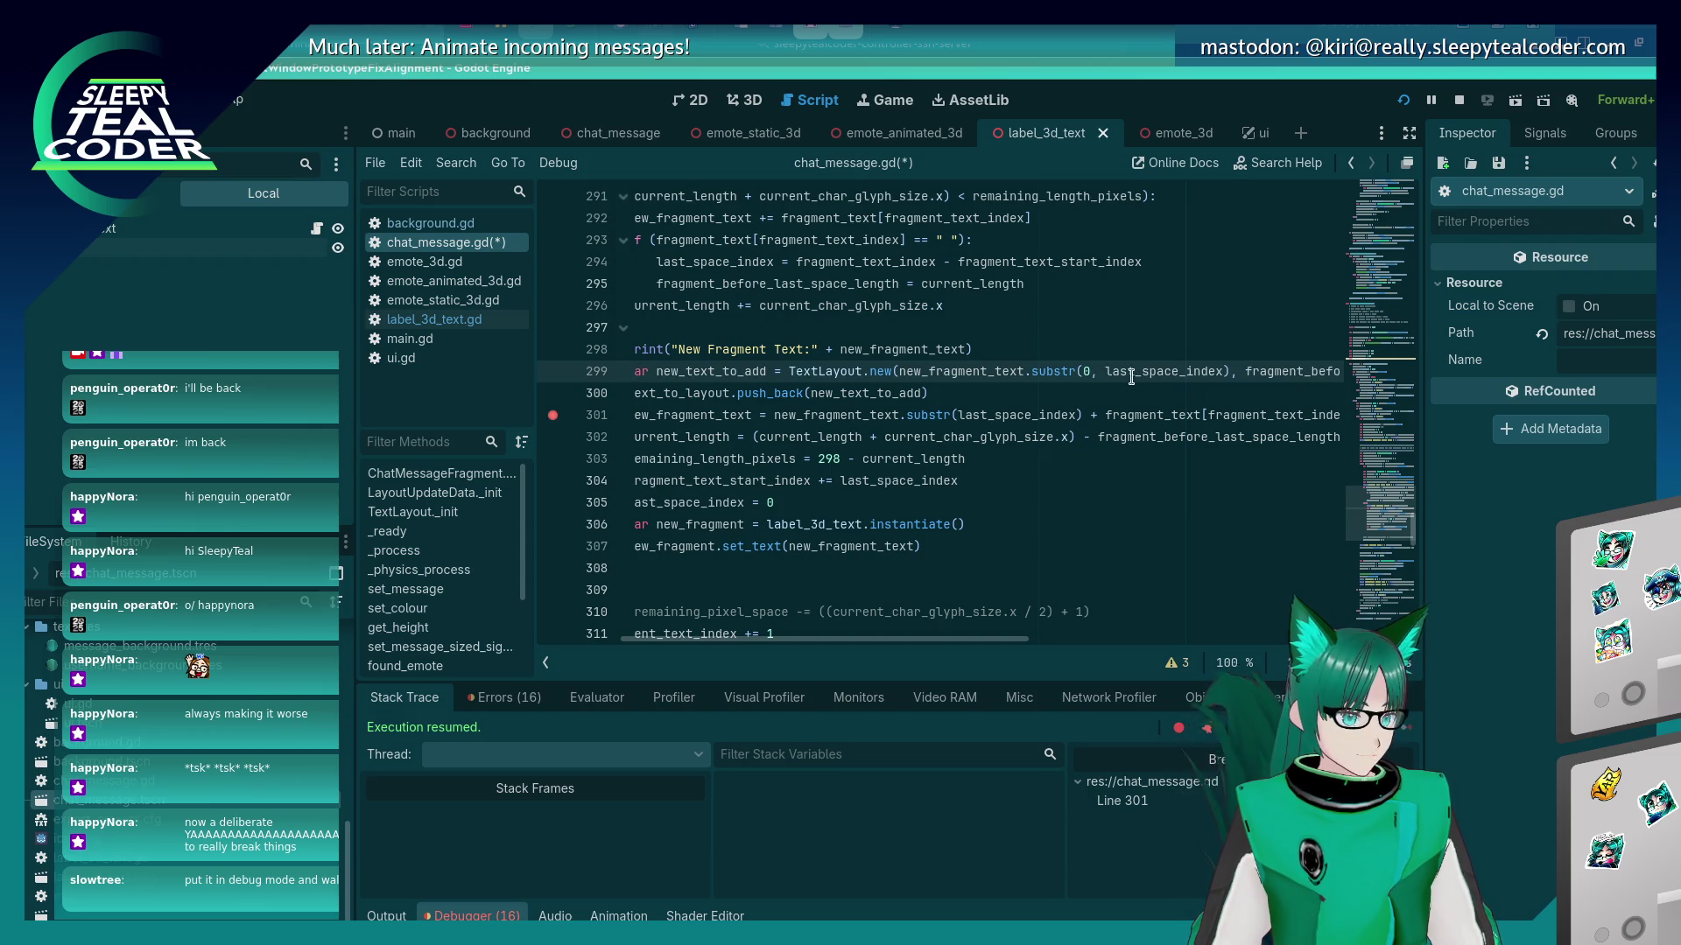
Strip the '- 1' and extra parenthesis from line 299's substr call, then save the script.
text(()
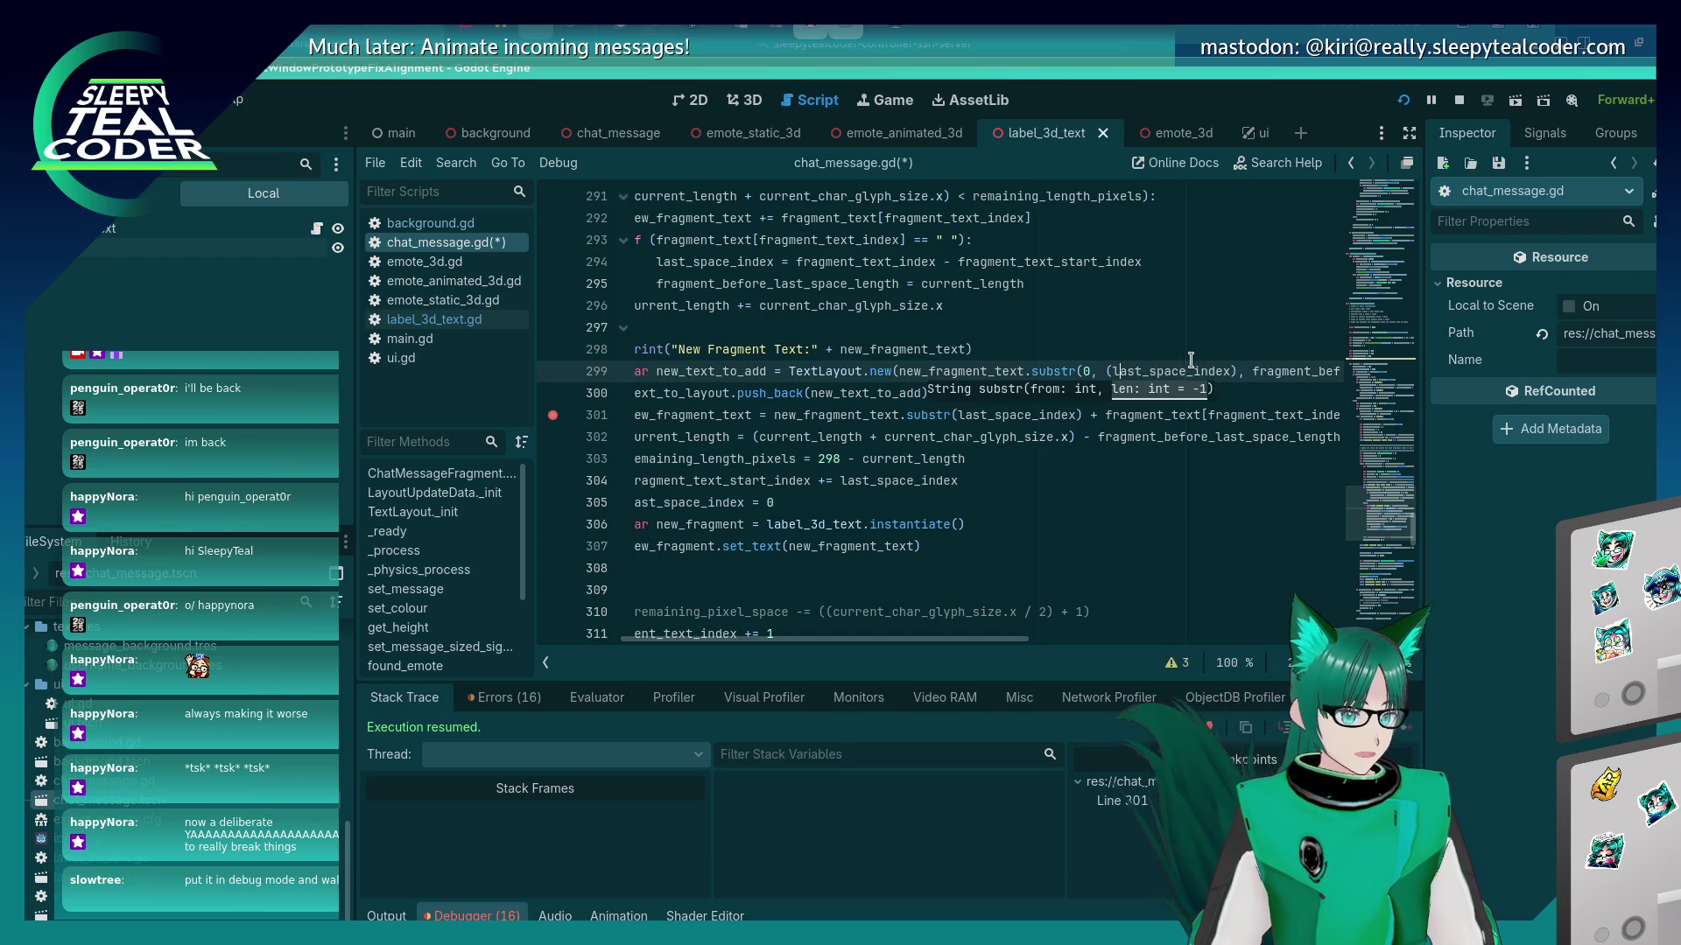
key(Right)
key(Right)
key(Right)
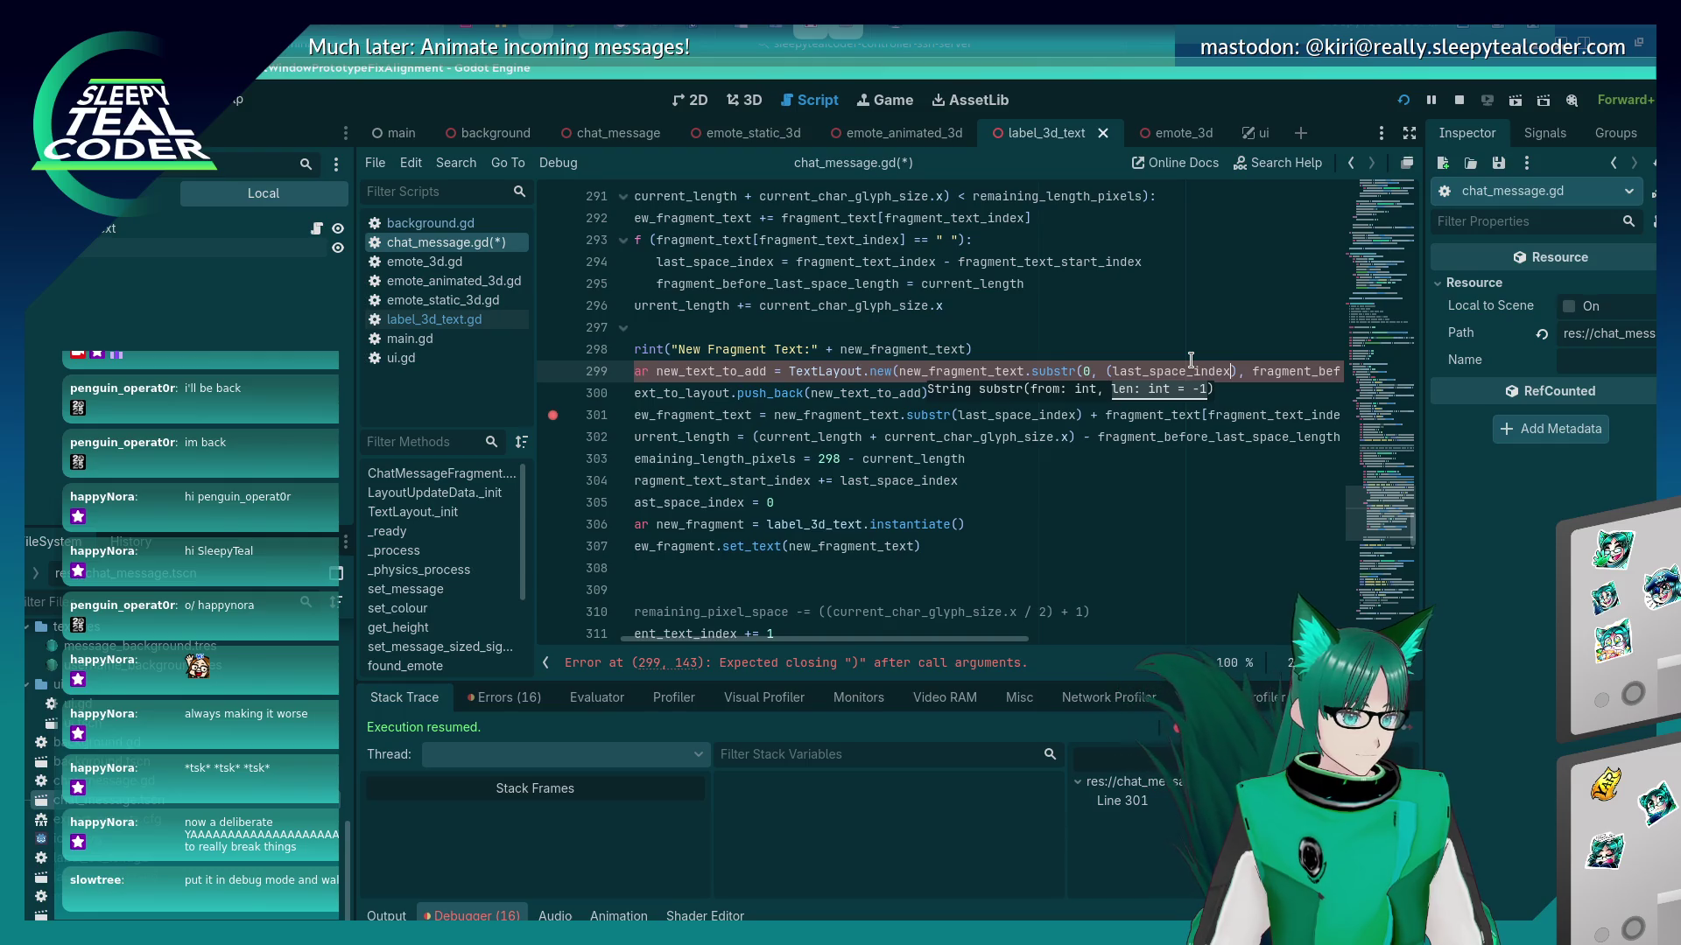
text(-)
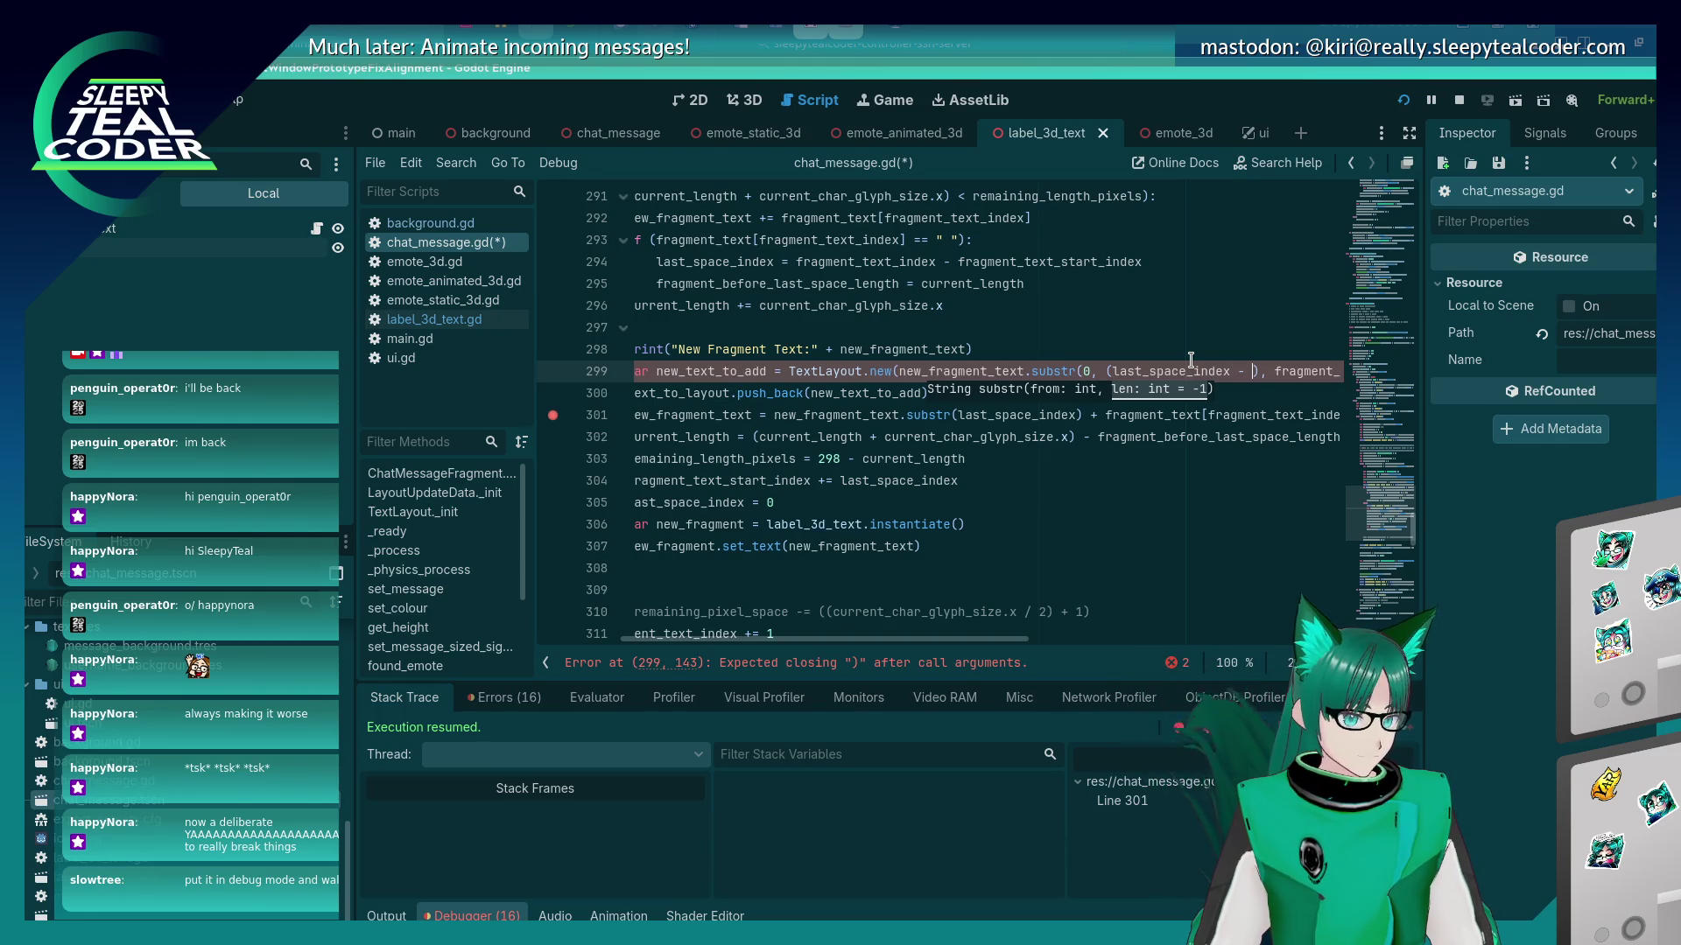
key(BackSpace)
key(BackSpace)
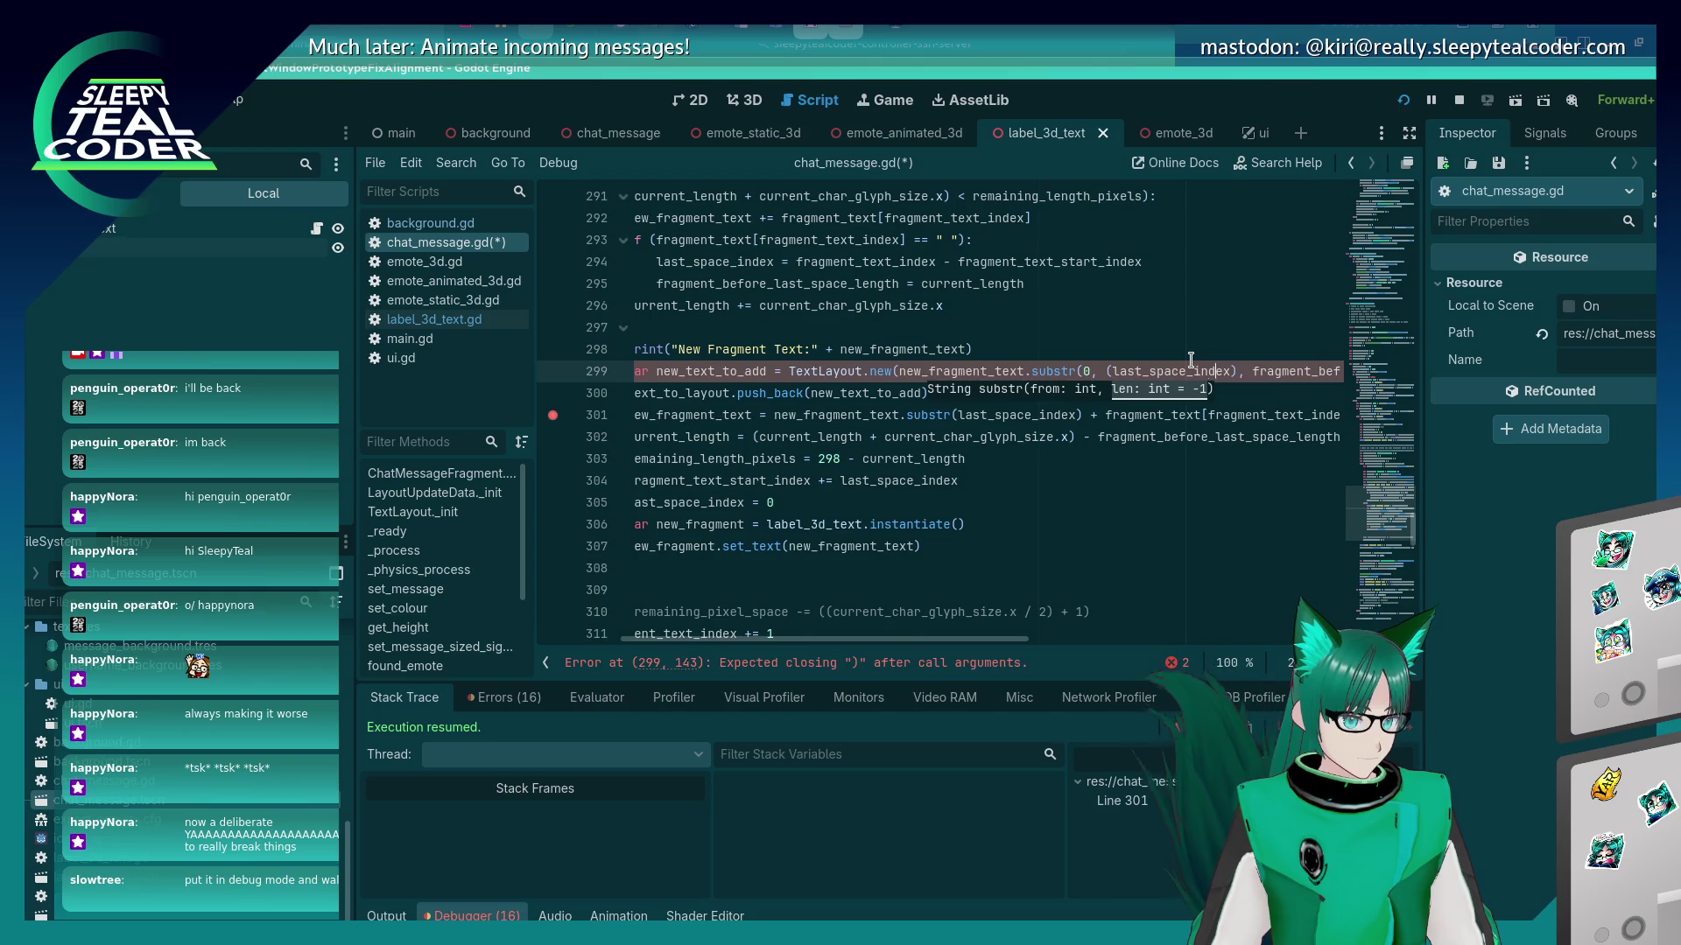
key(BackSpace)
key(ctrl+s)
key(Down)
key(Down)
key(Down)
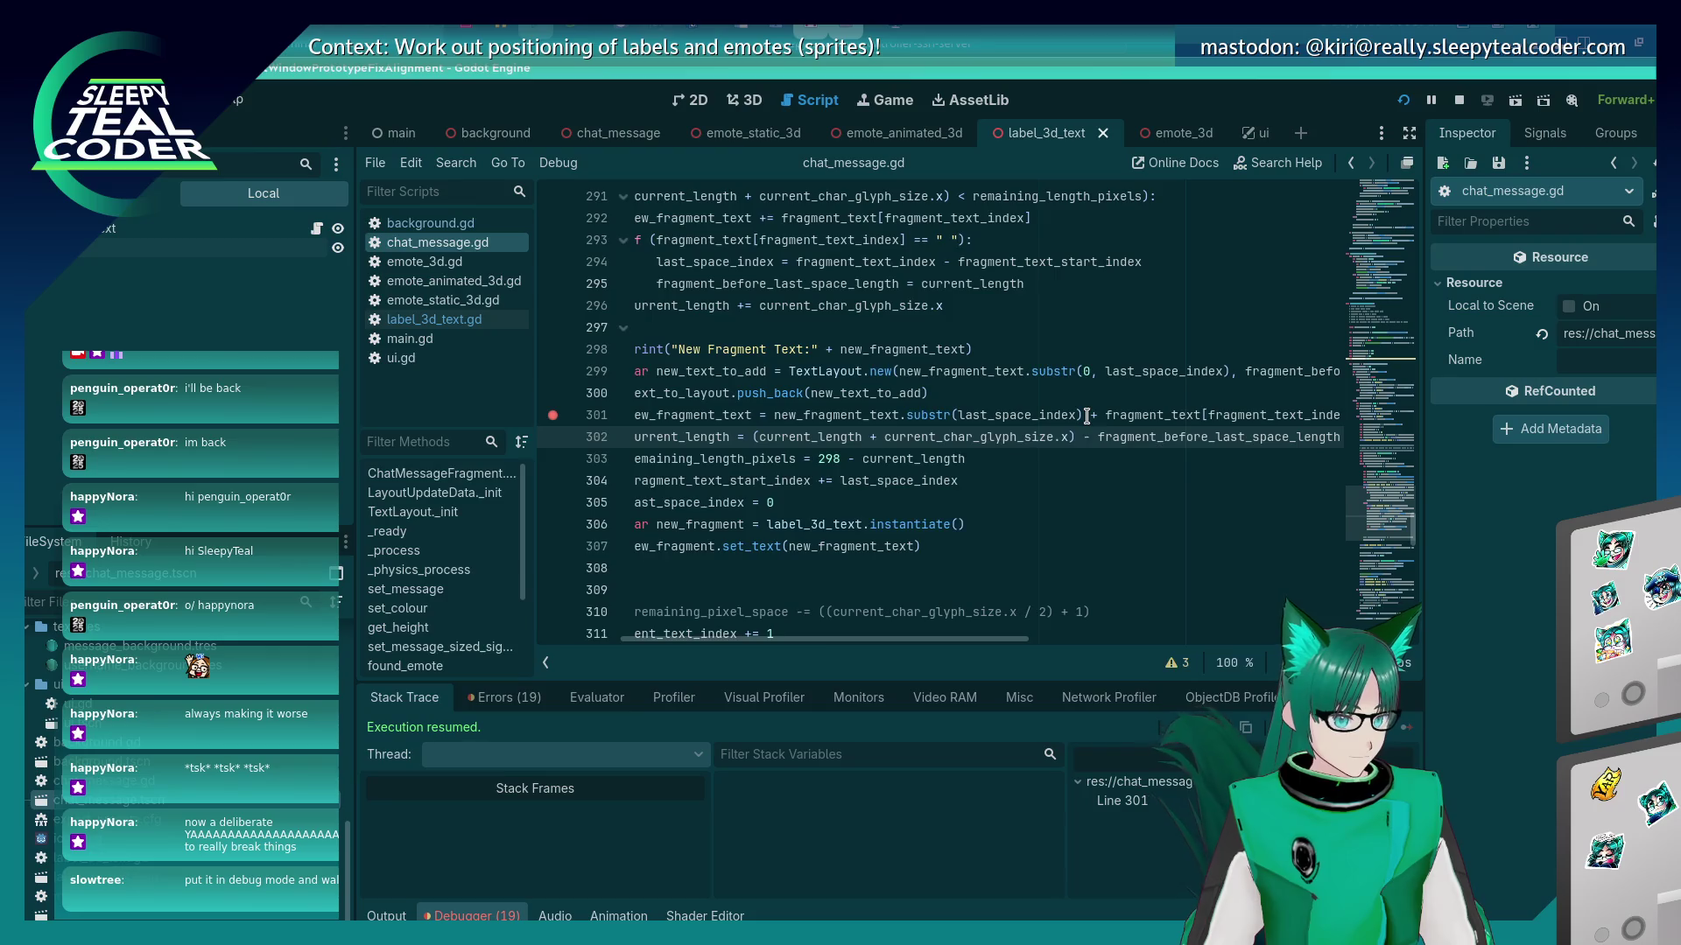
key(alt+Tab)
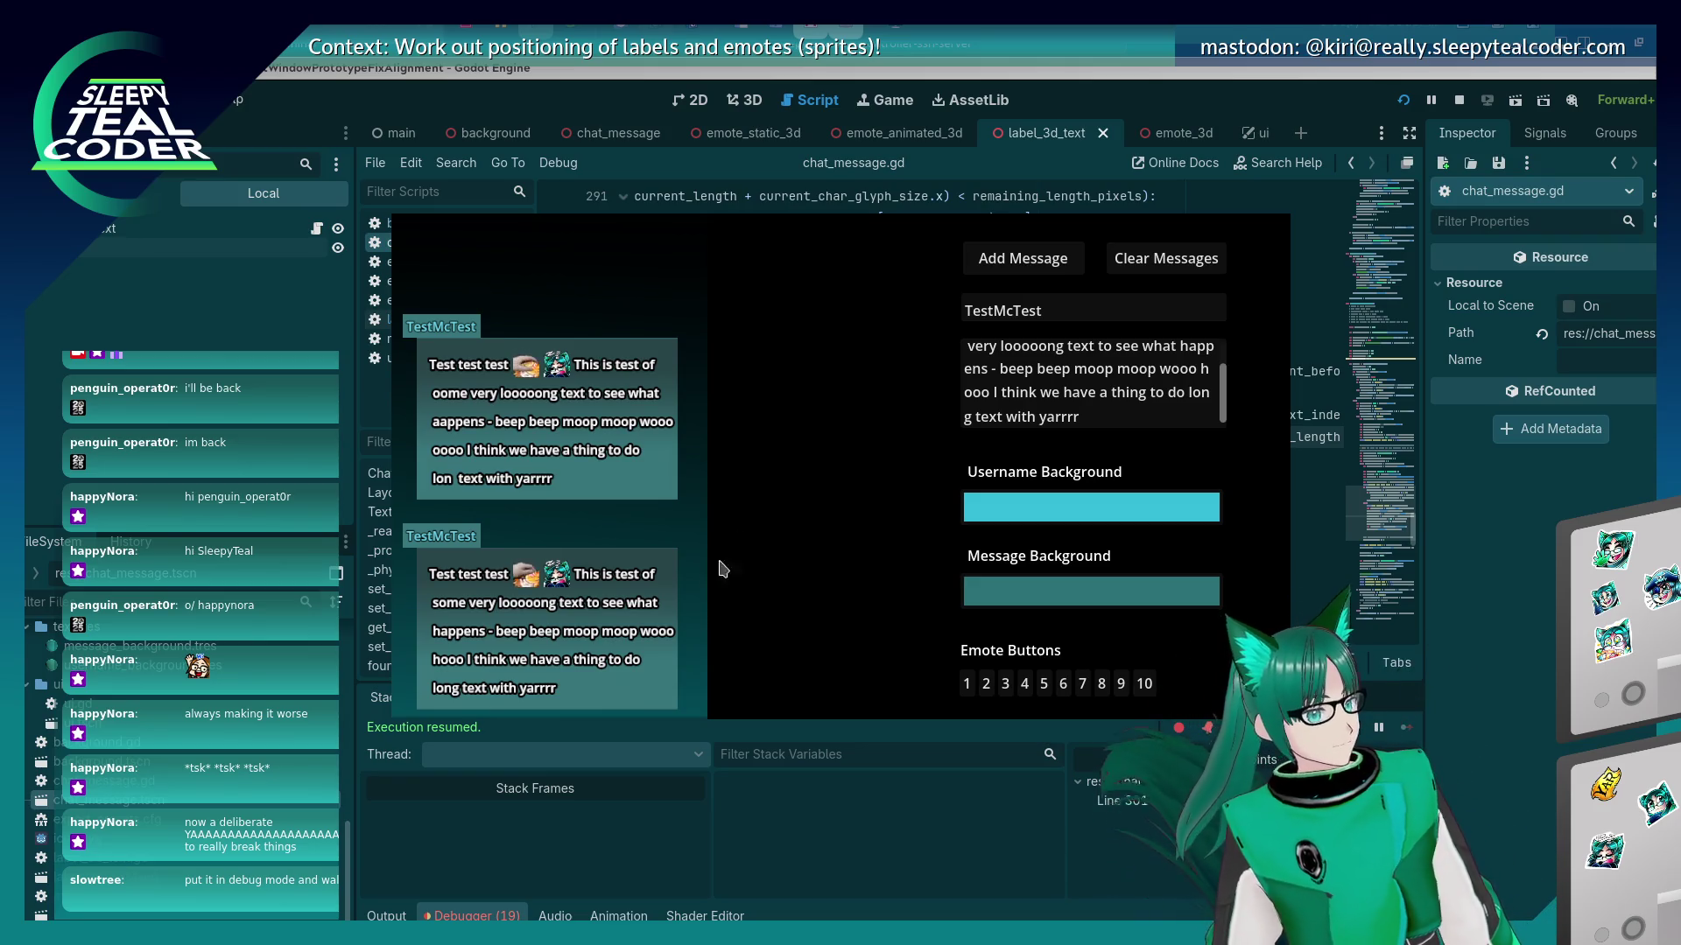
Pick the 'long text with yarrrr' label in the running game and check its Text property in the remote Inspector.
key(alt+Tab)
key(Tab)
key(Tab)
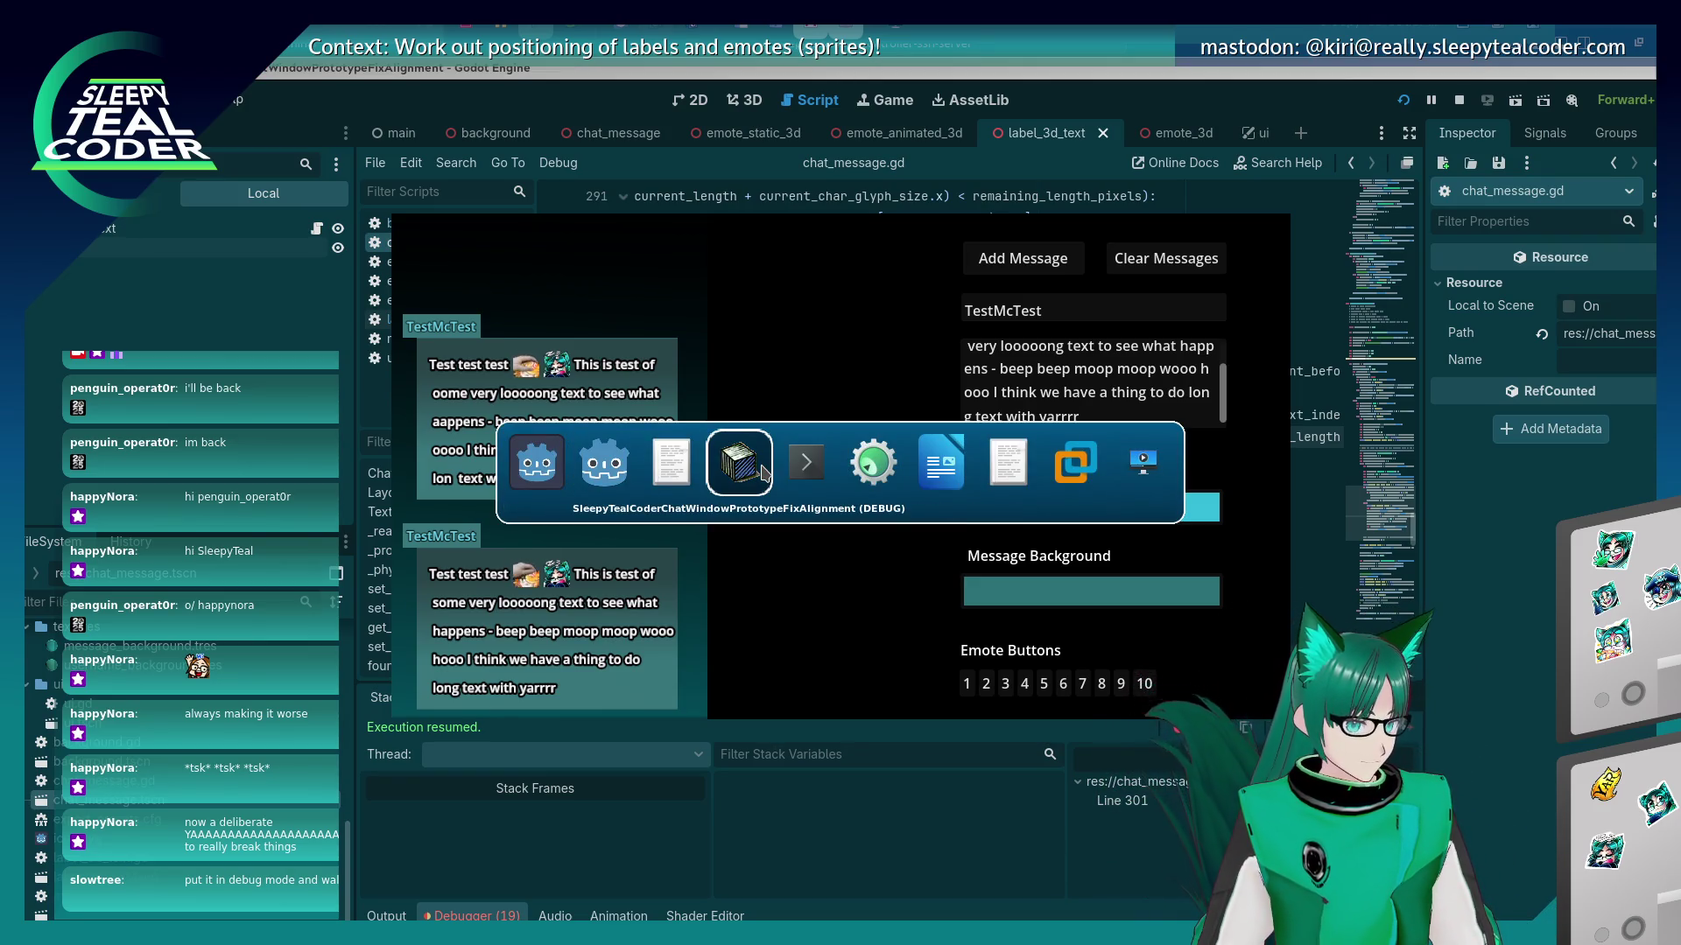
click(762, 474)
click(665, 194)
click(488, 690)
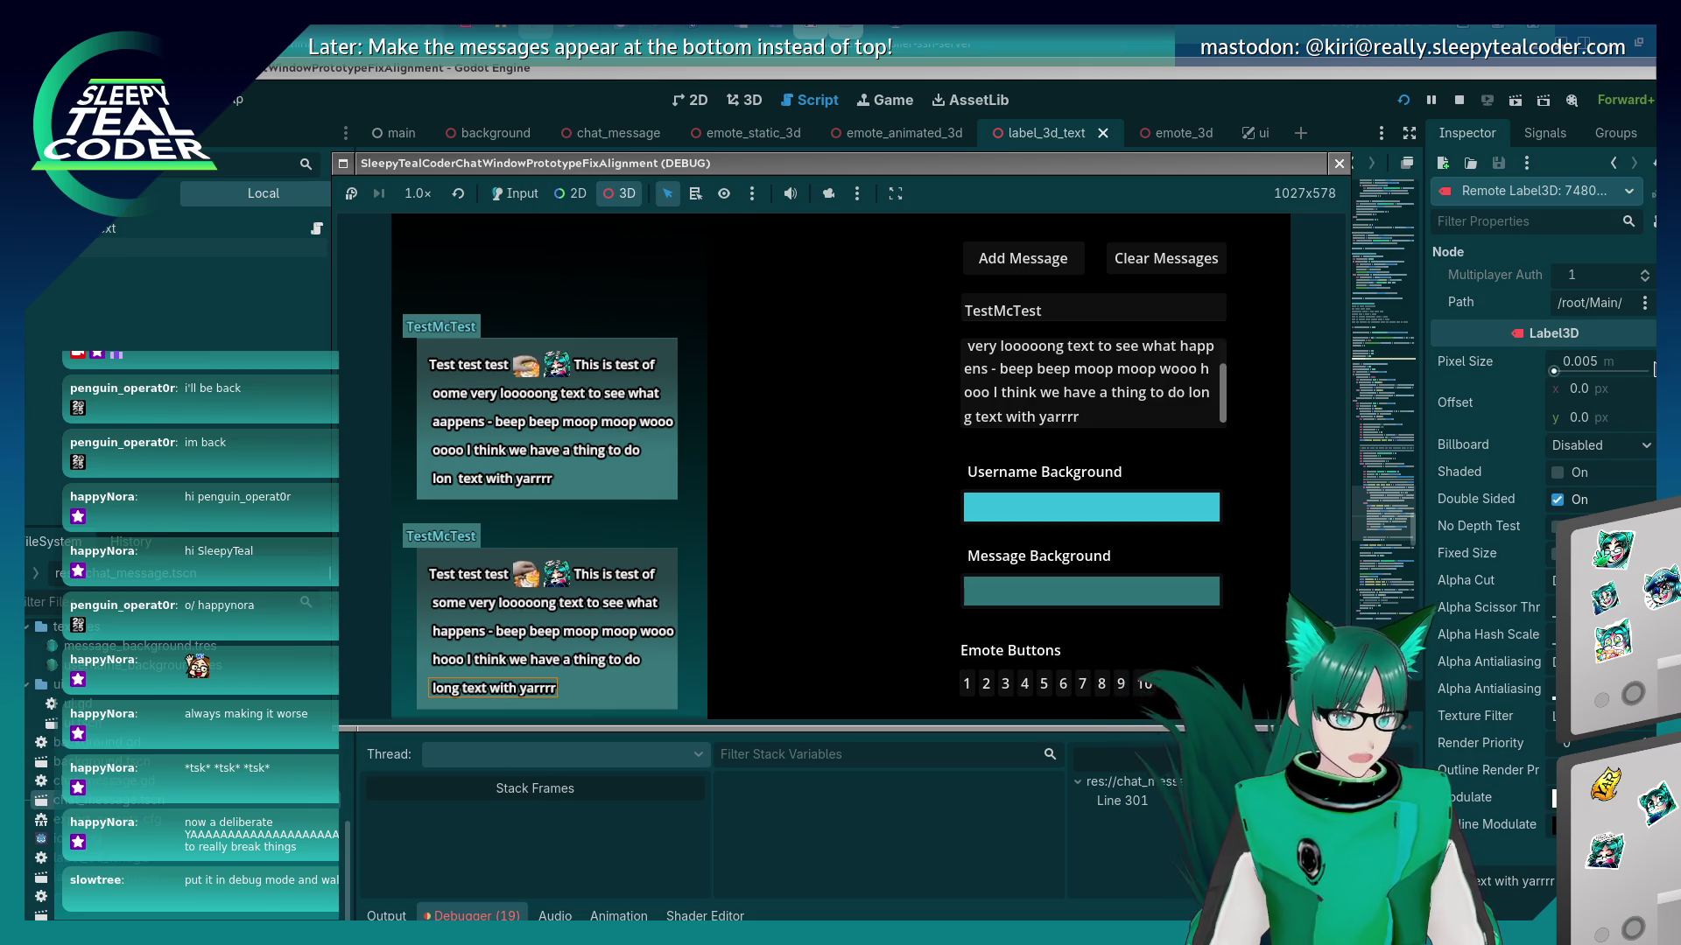
scroll(1646, 366, down, 10)
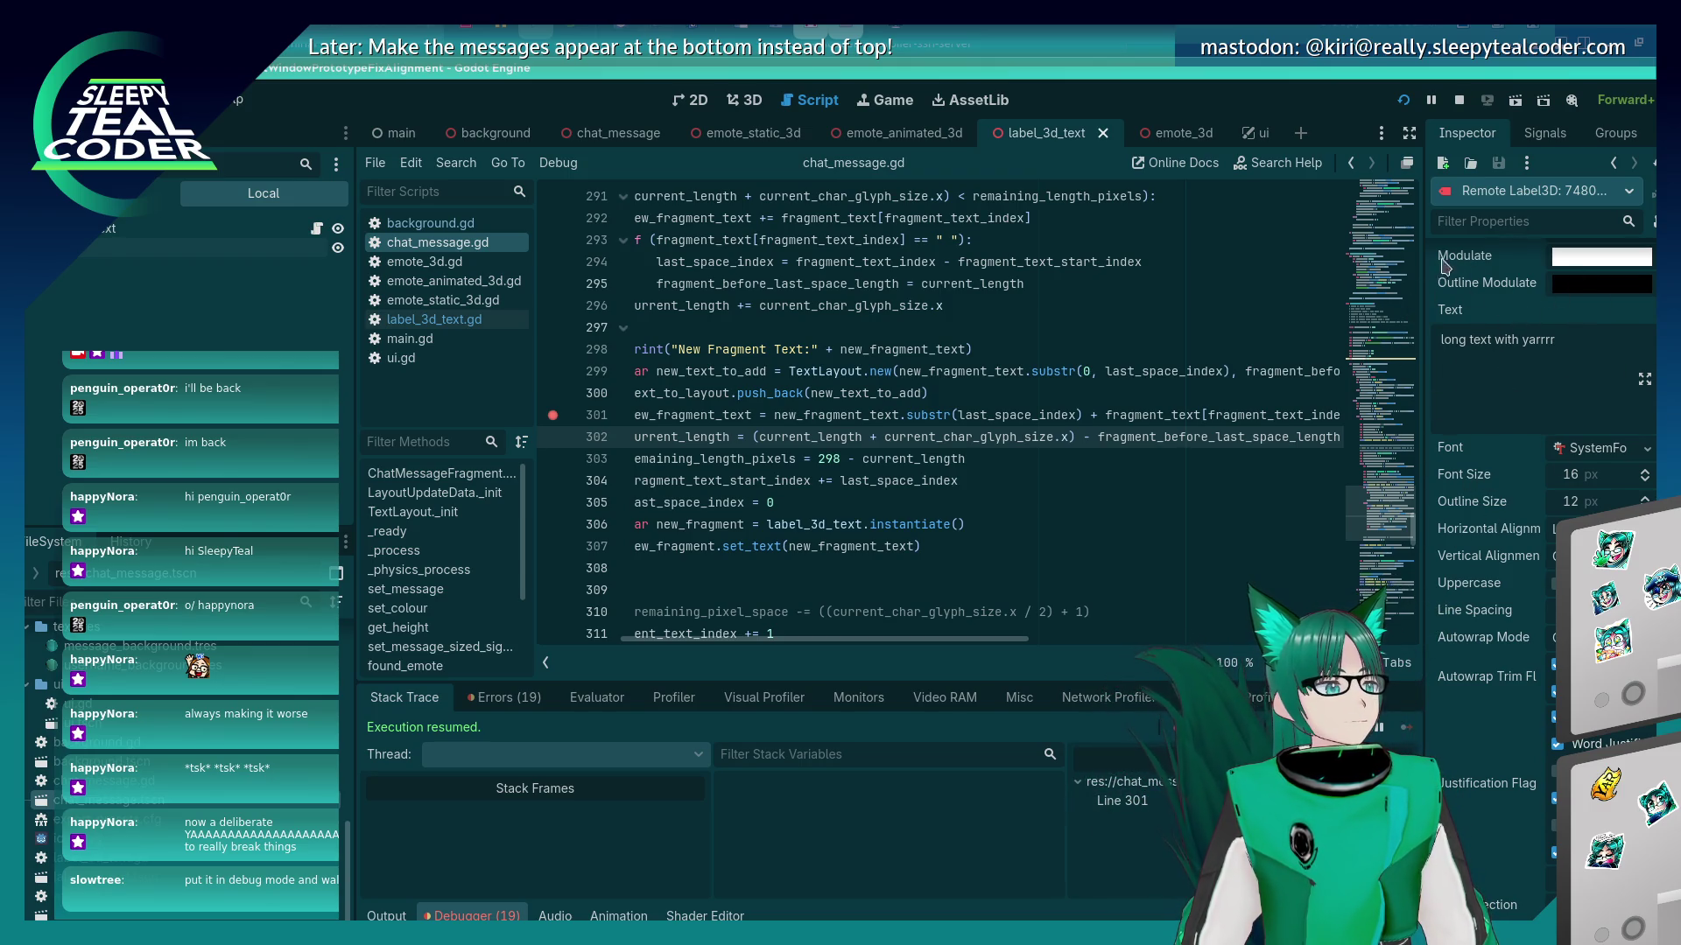
click(1440, 341)
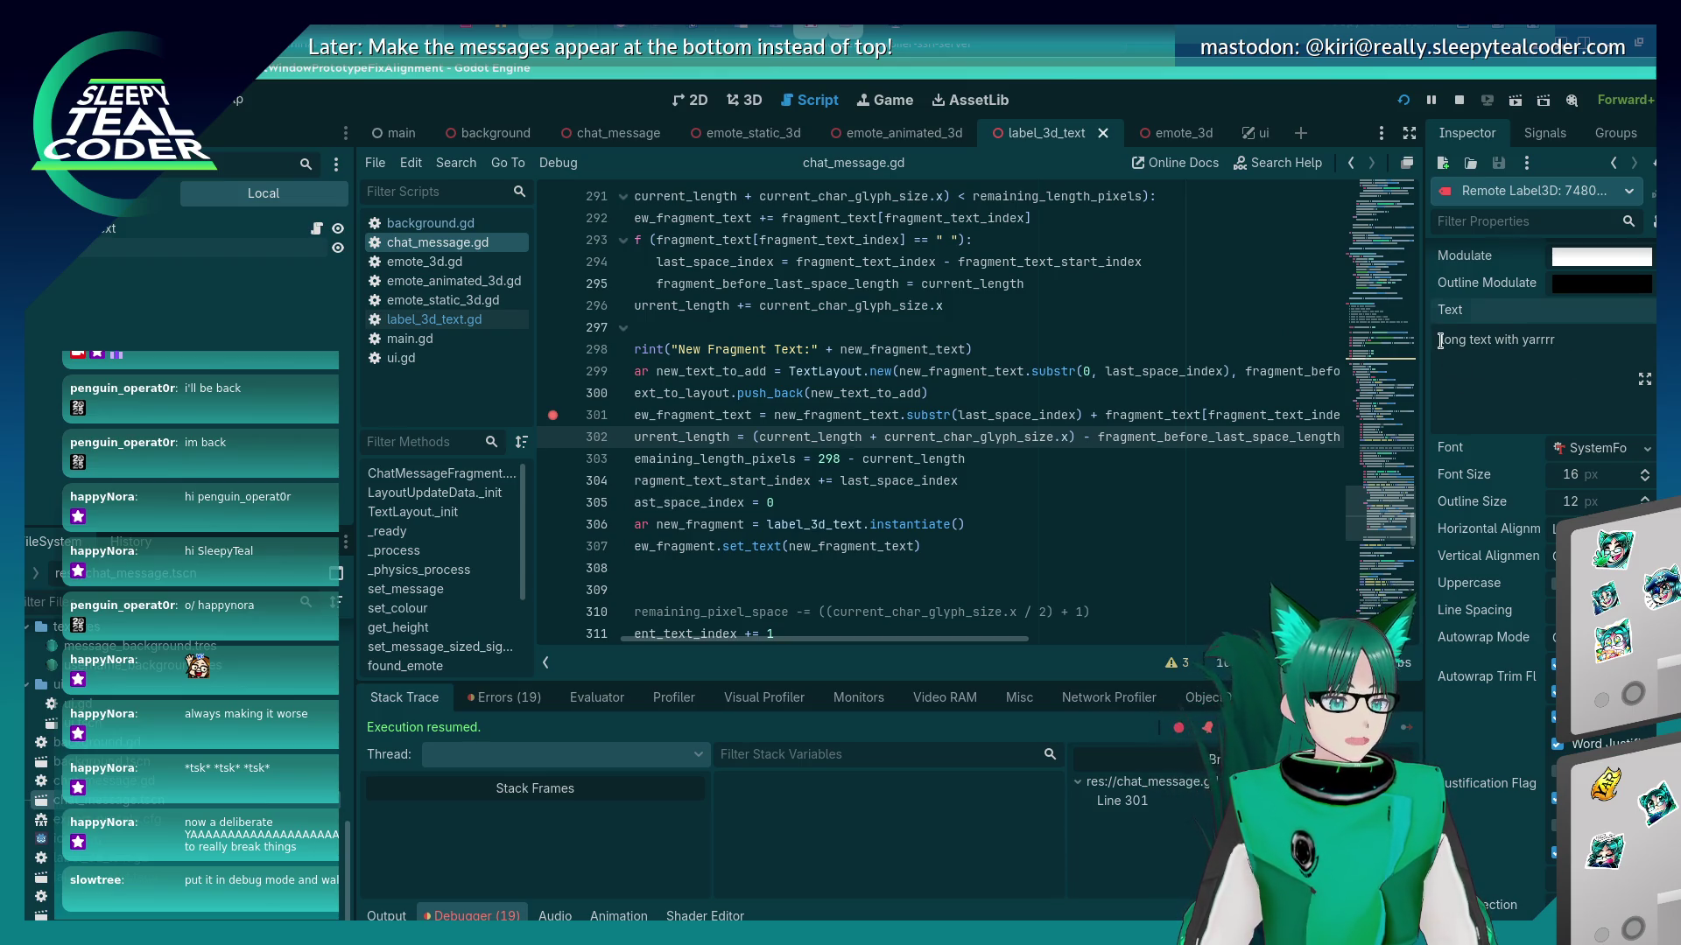
click(881, 481)
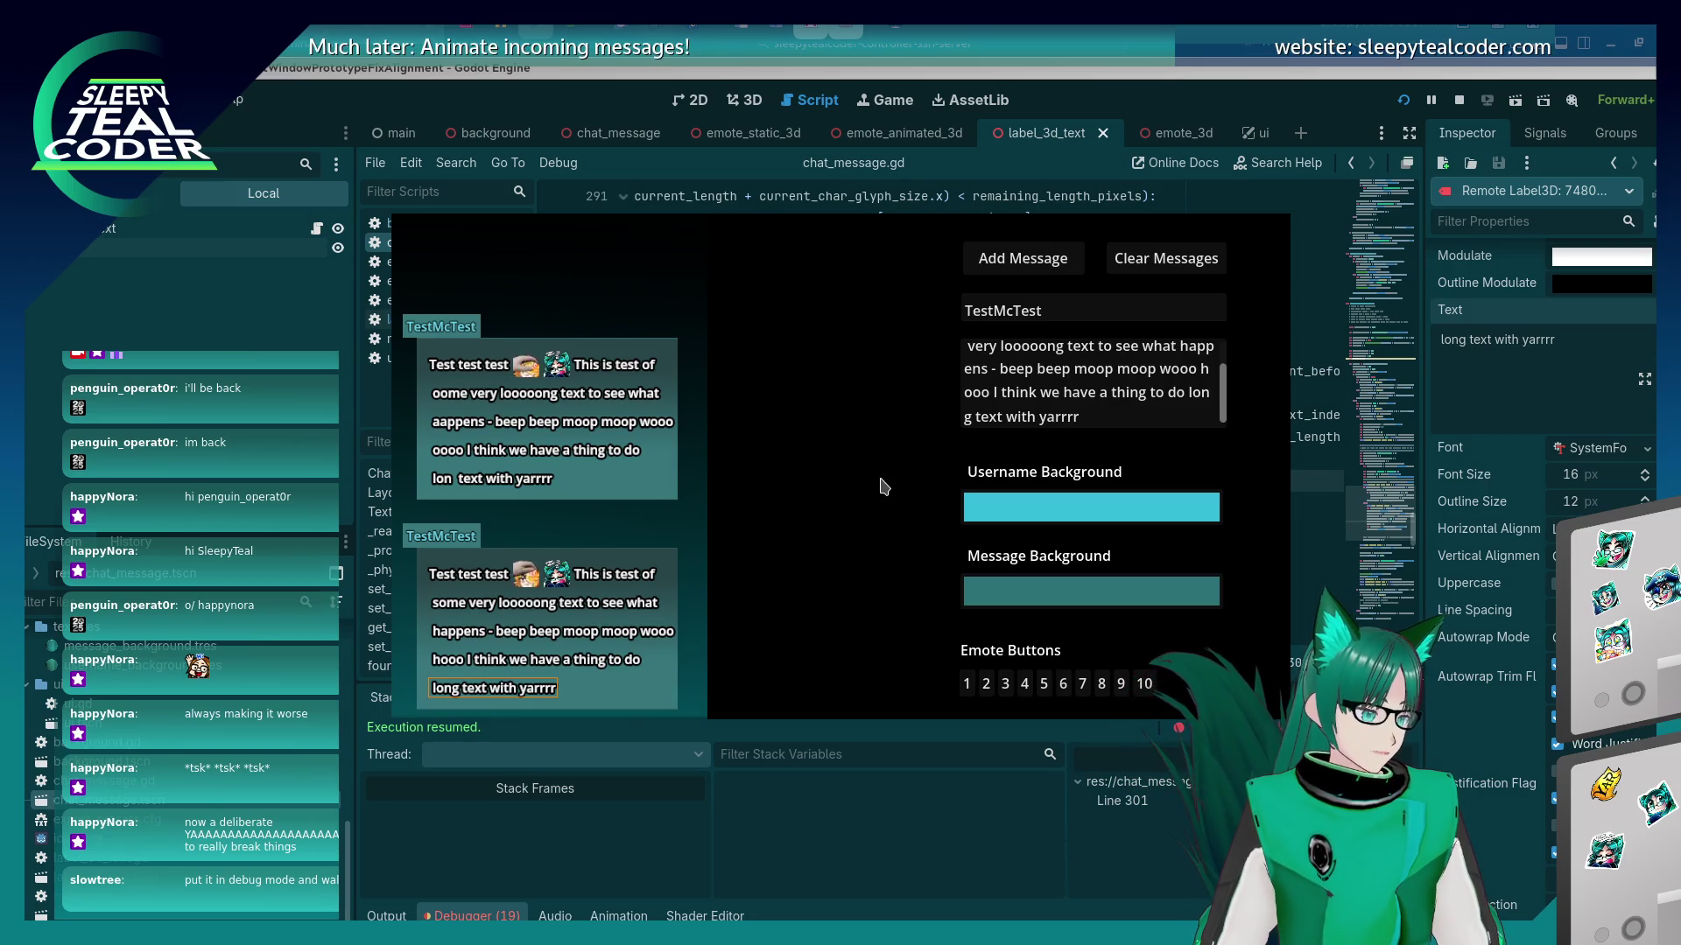
Review line 301's substr arguments and fragment_text expression in chat_message.gd.
click(1134, 101)
click(861, 437)
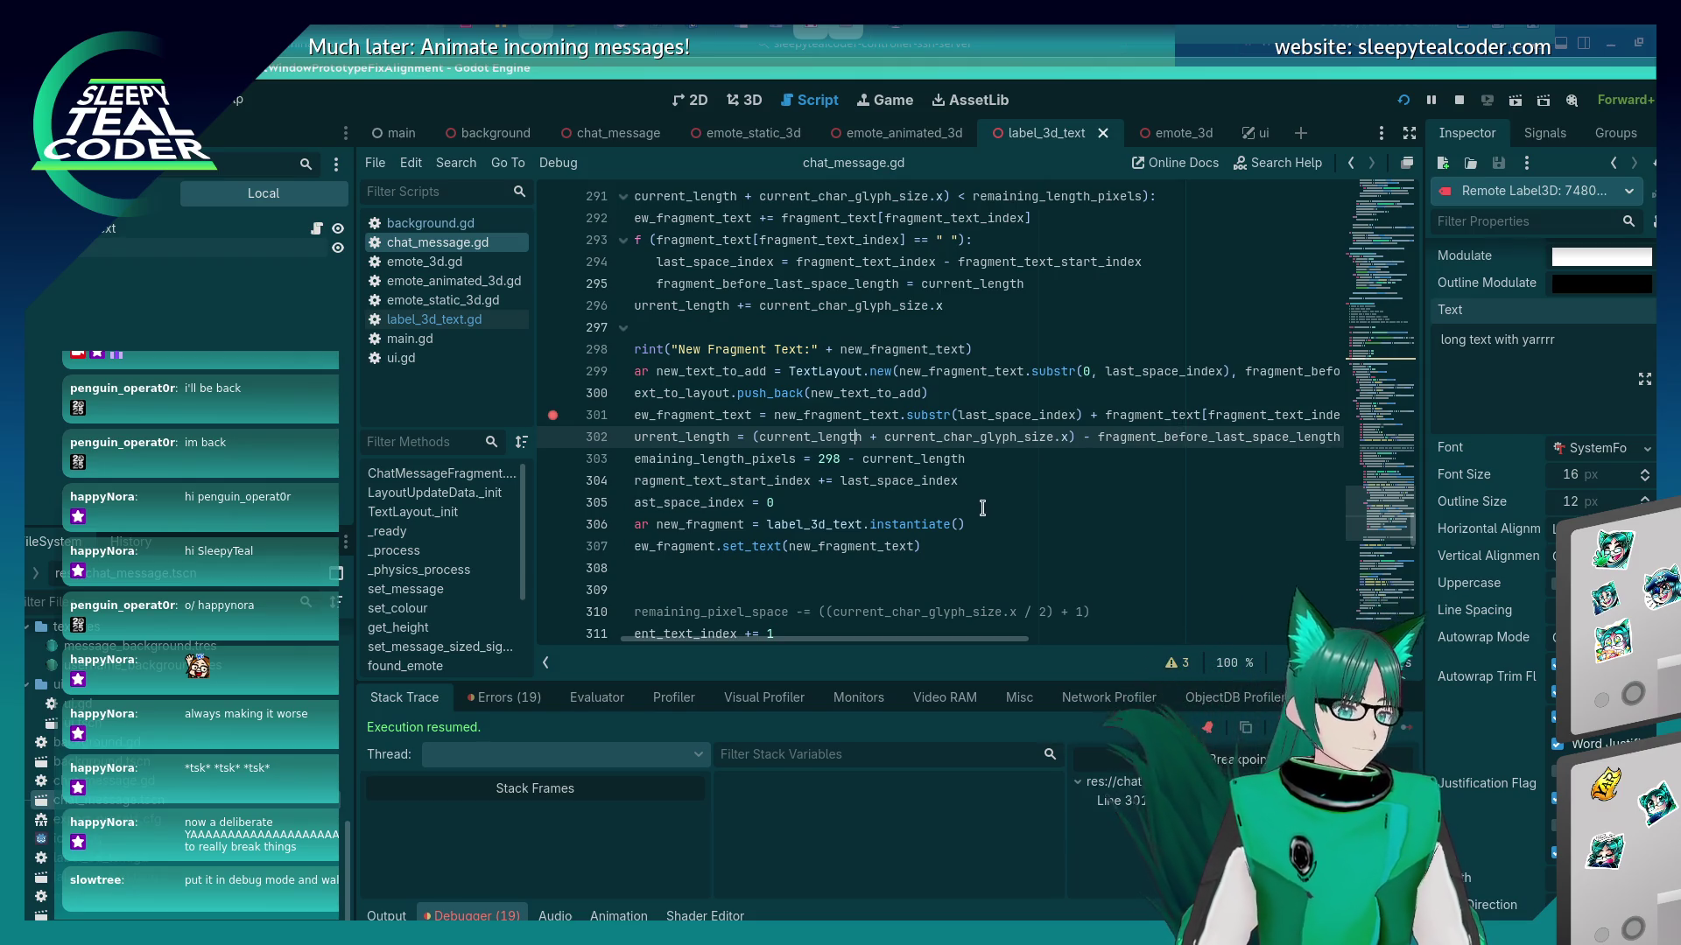
click(870, 437)
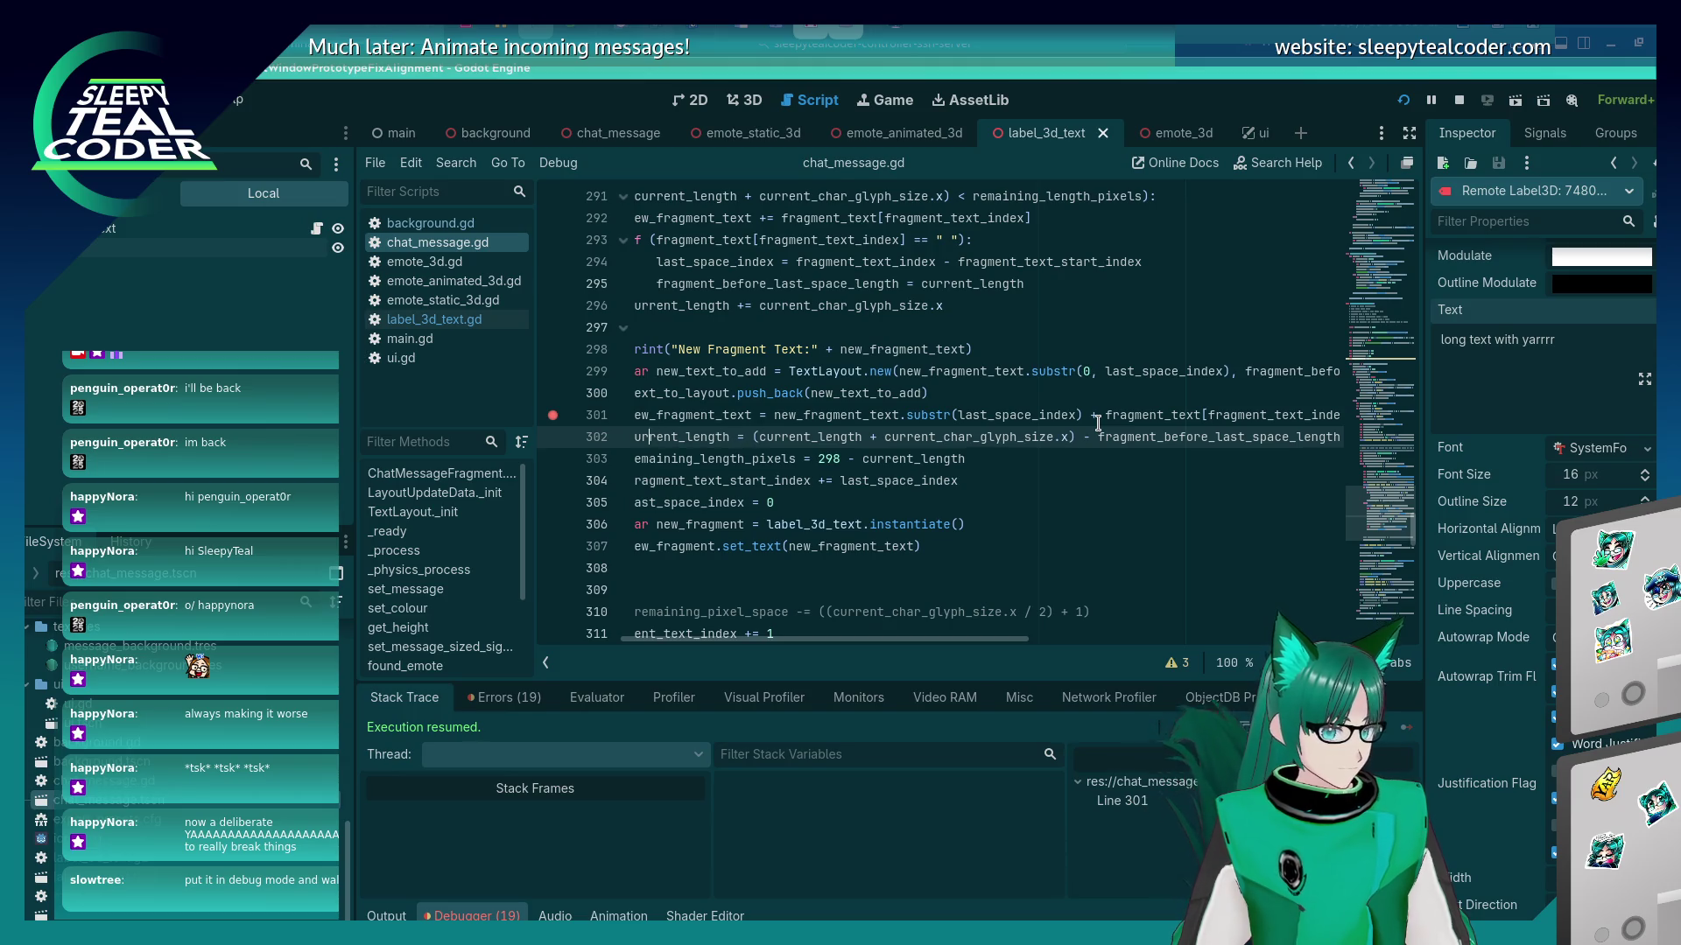
key(Home)
key(Up)
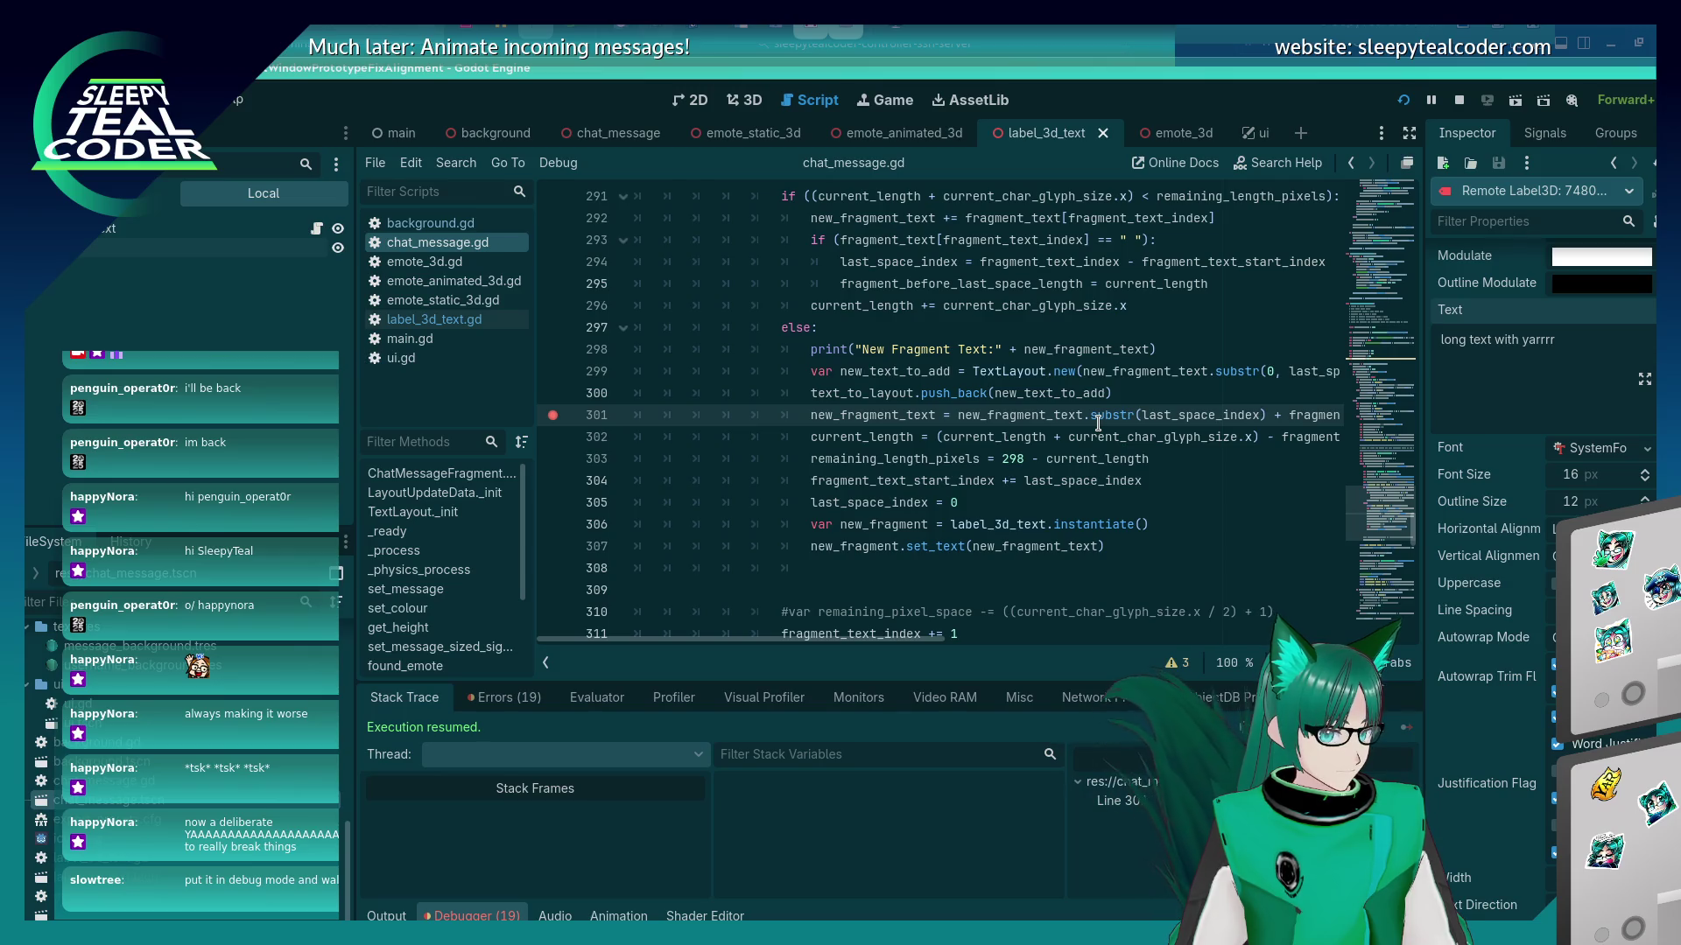
key(ctrl+Right)
key(ctrl+Right)
key(ctrl+Right)
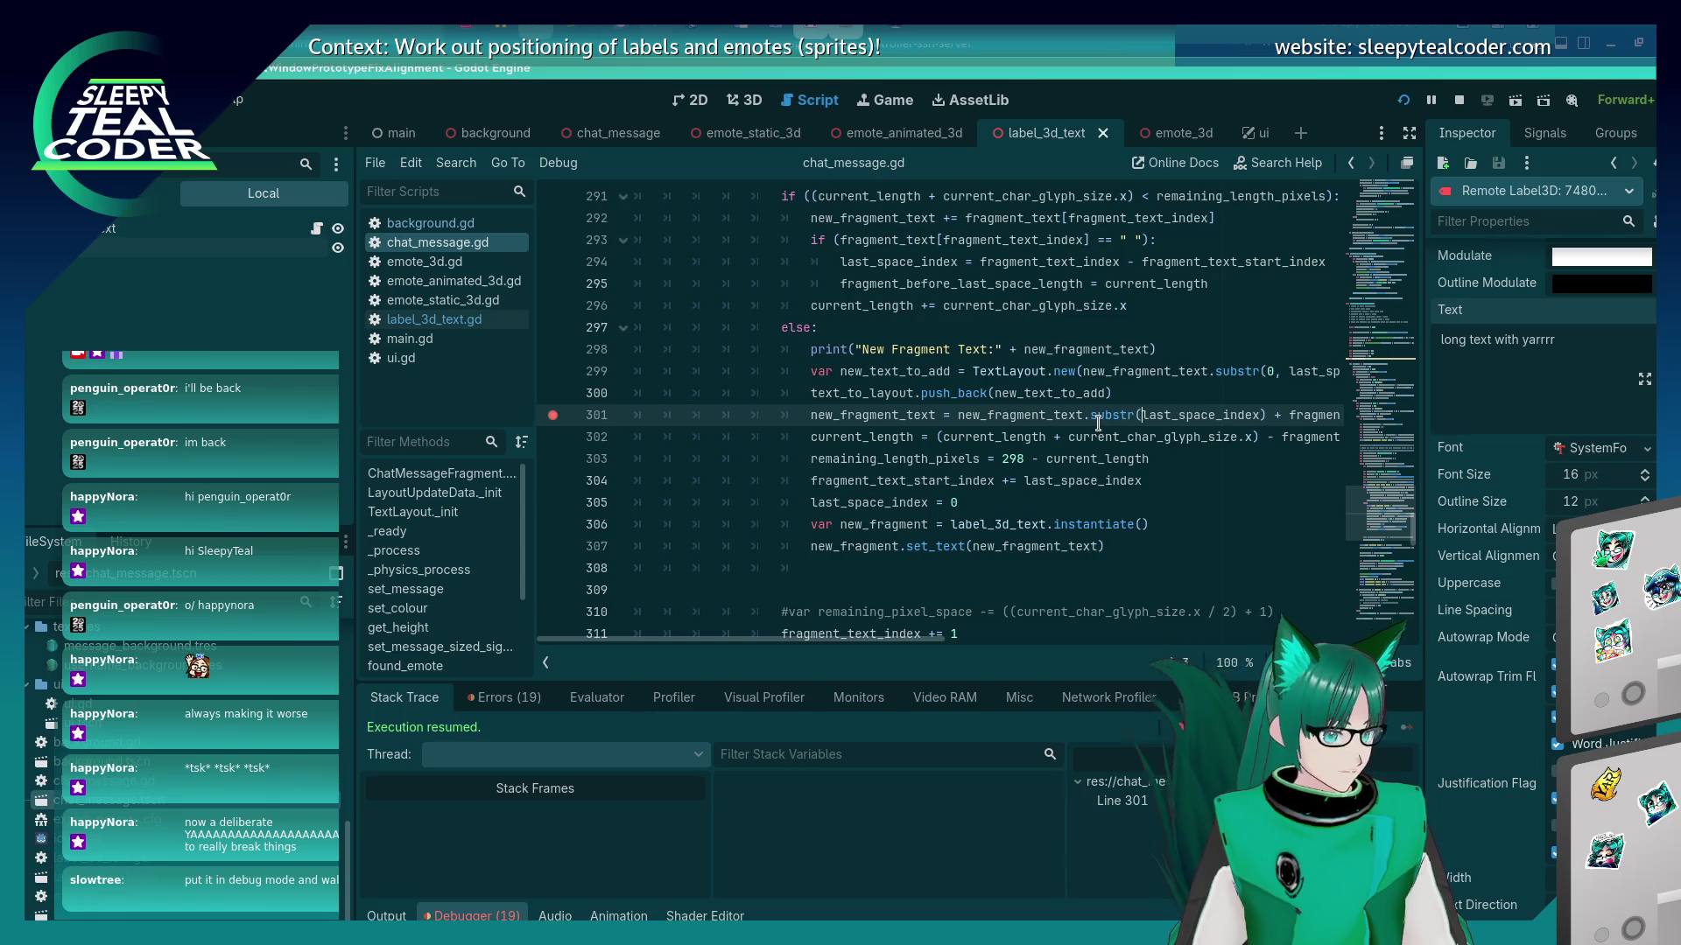
key(Right)
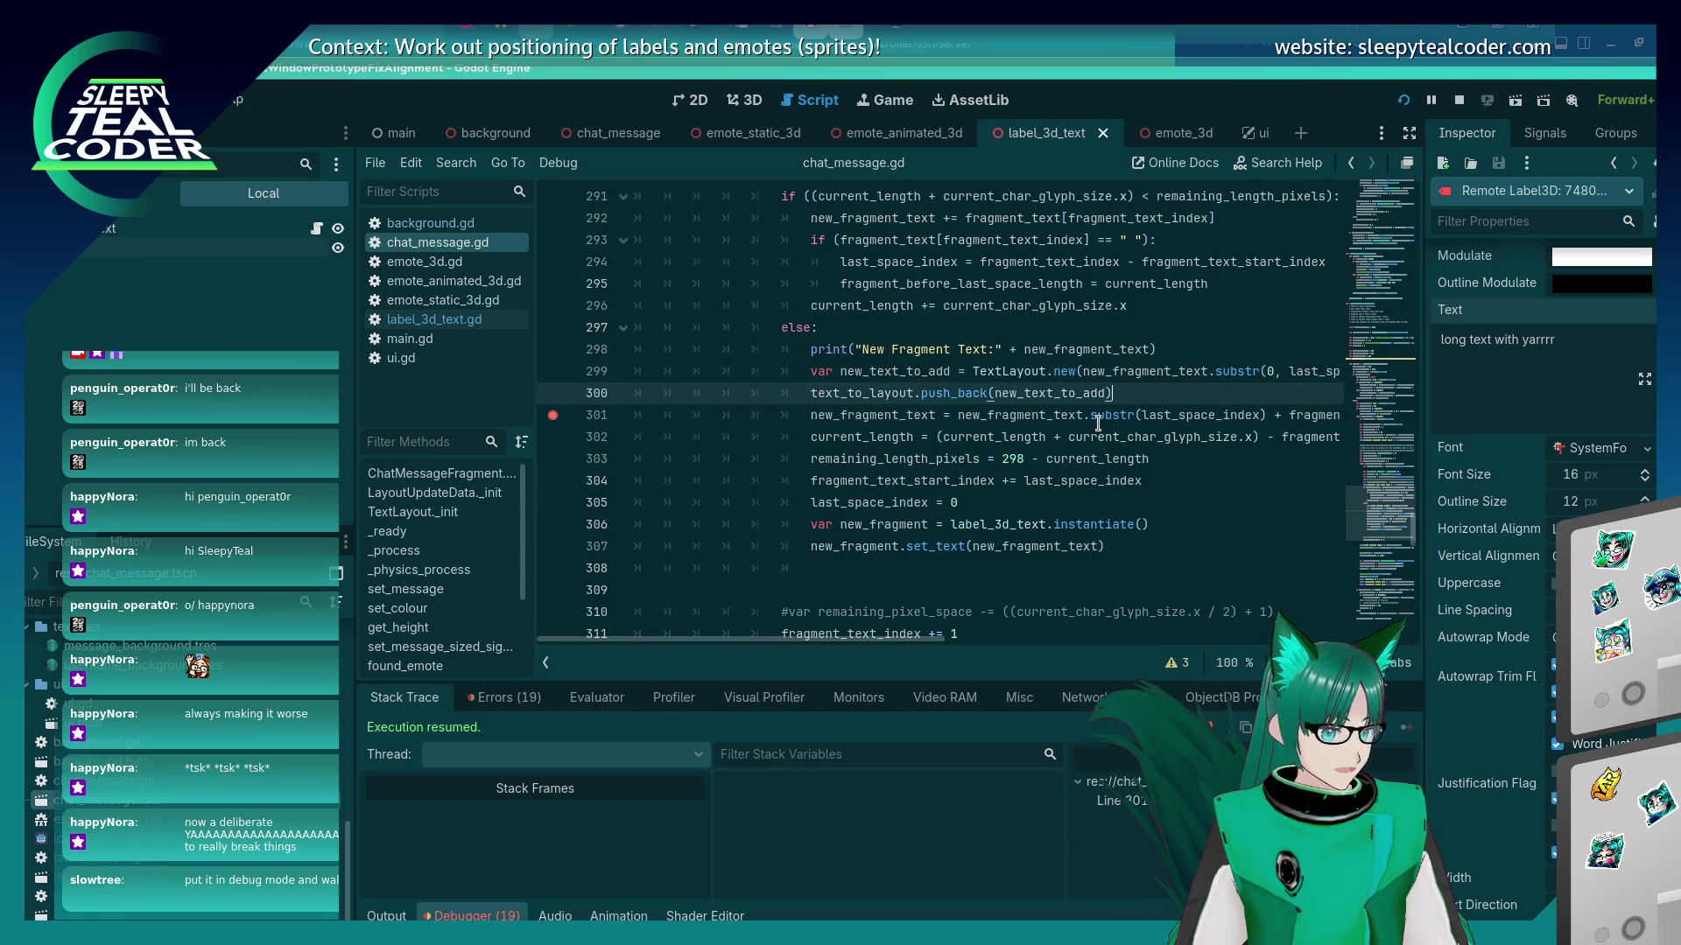
key(Right)
key(Right)
key(Right)
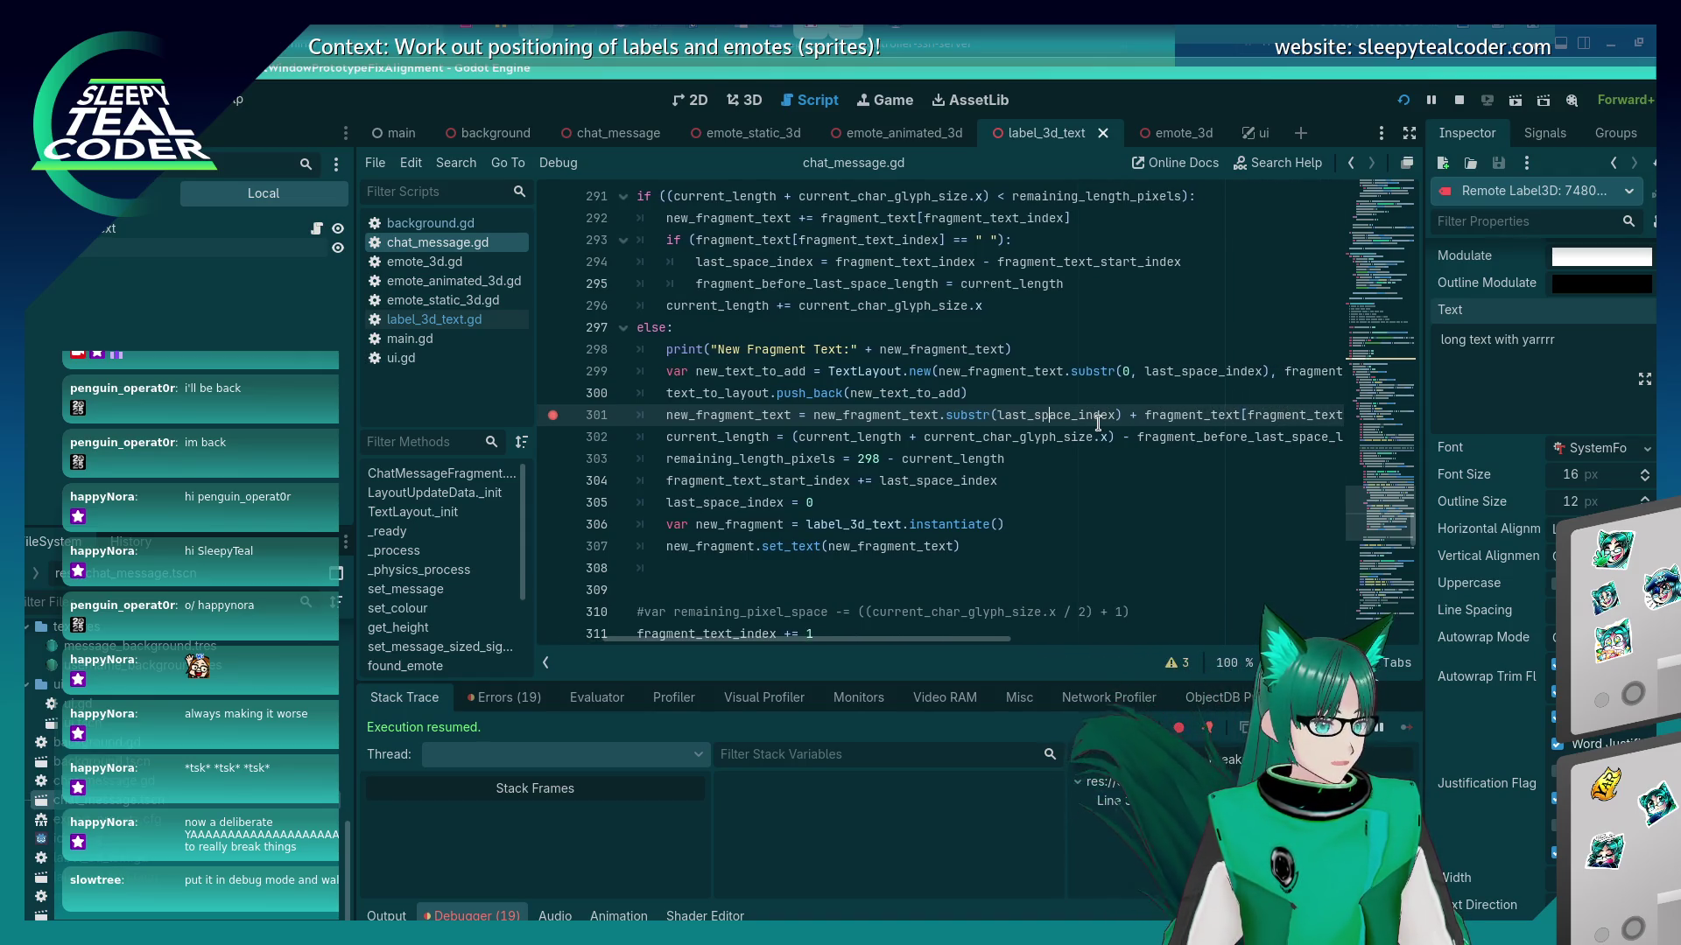
Clear the chat messages and add a new one, checking new_fragment_text at the line 301 breakpoint.
key(alt+Tab)
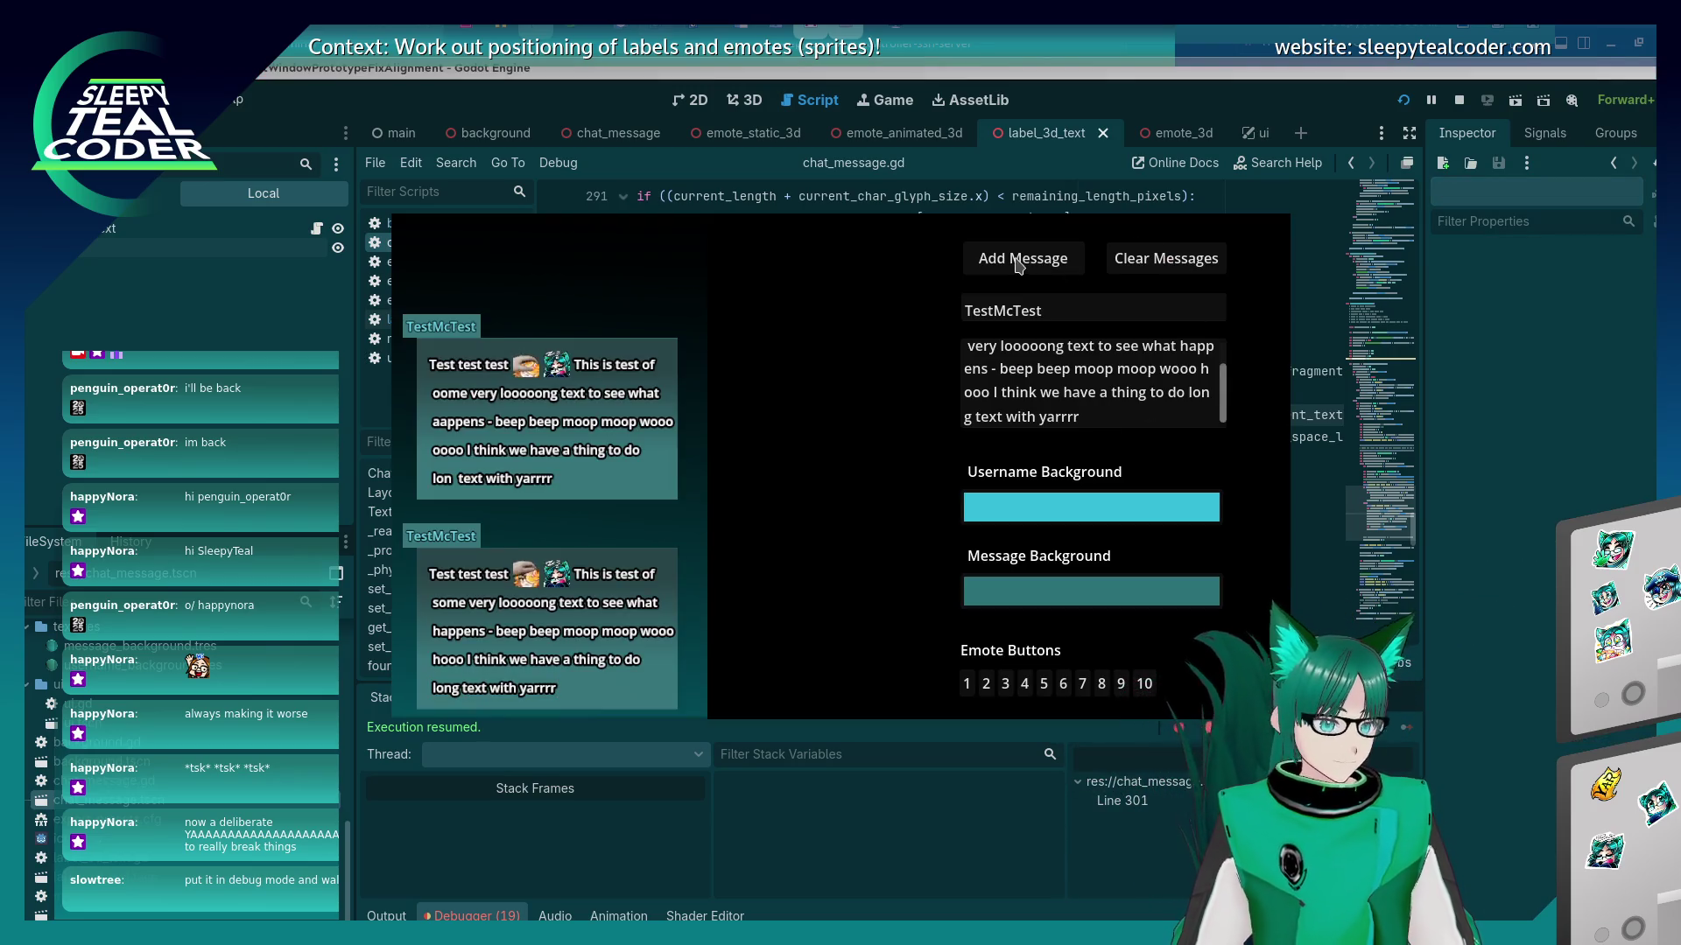
key(alt+Tab)
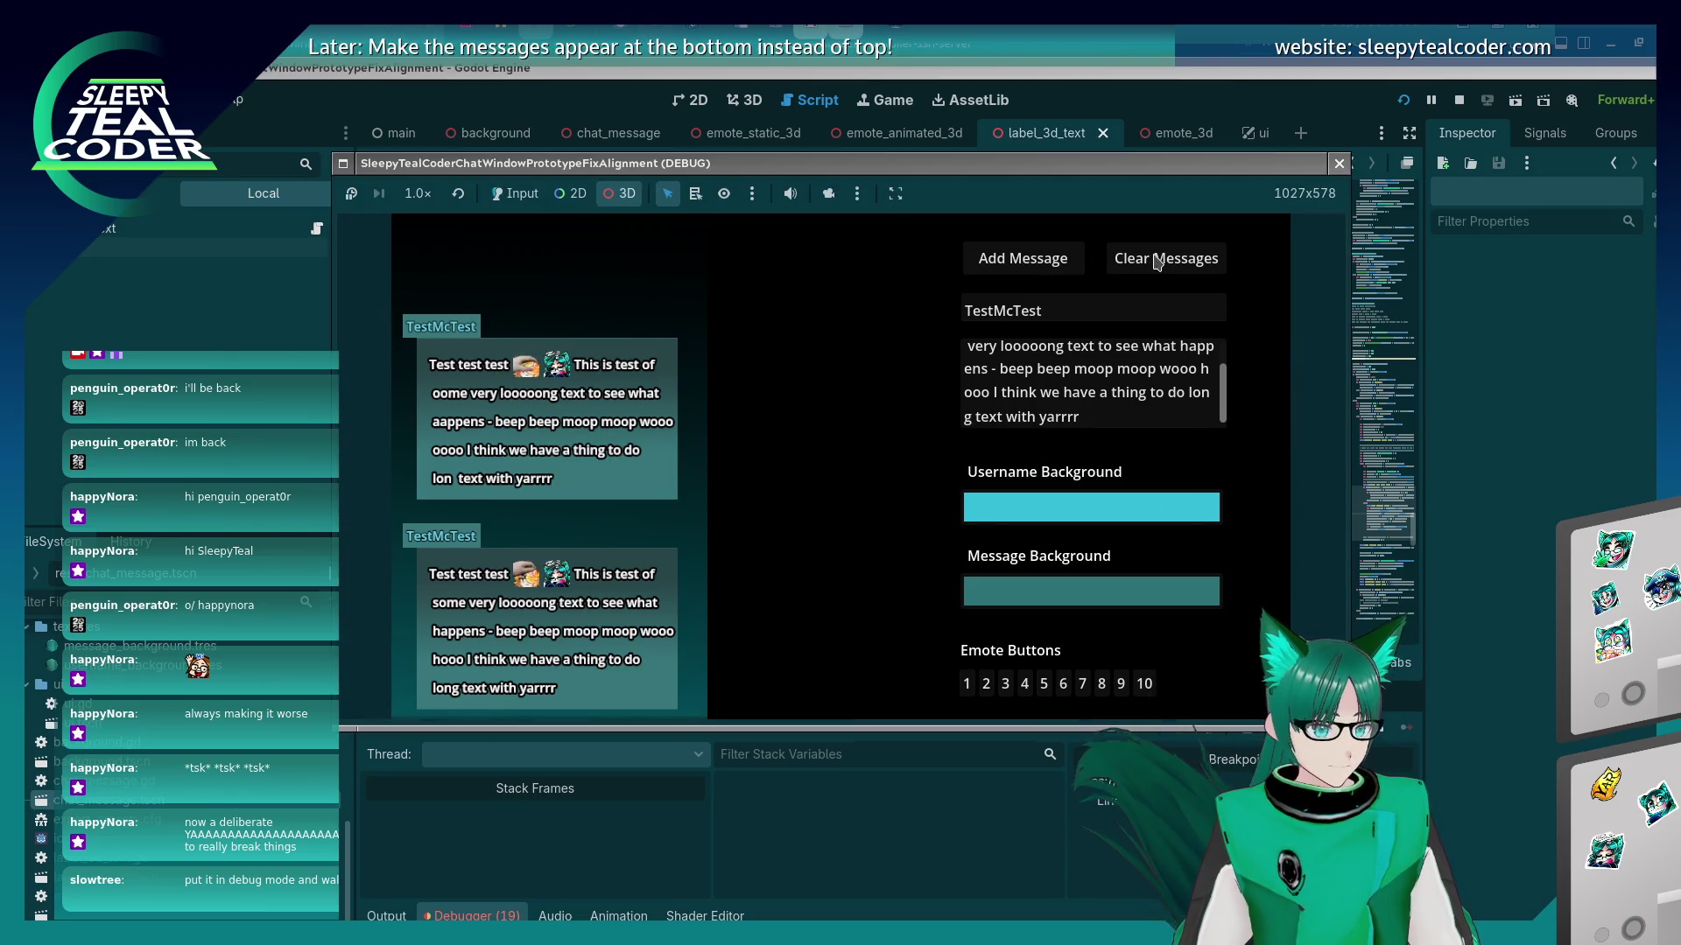
click(1166, 259)
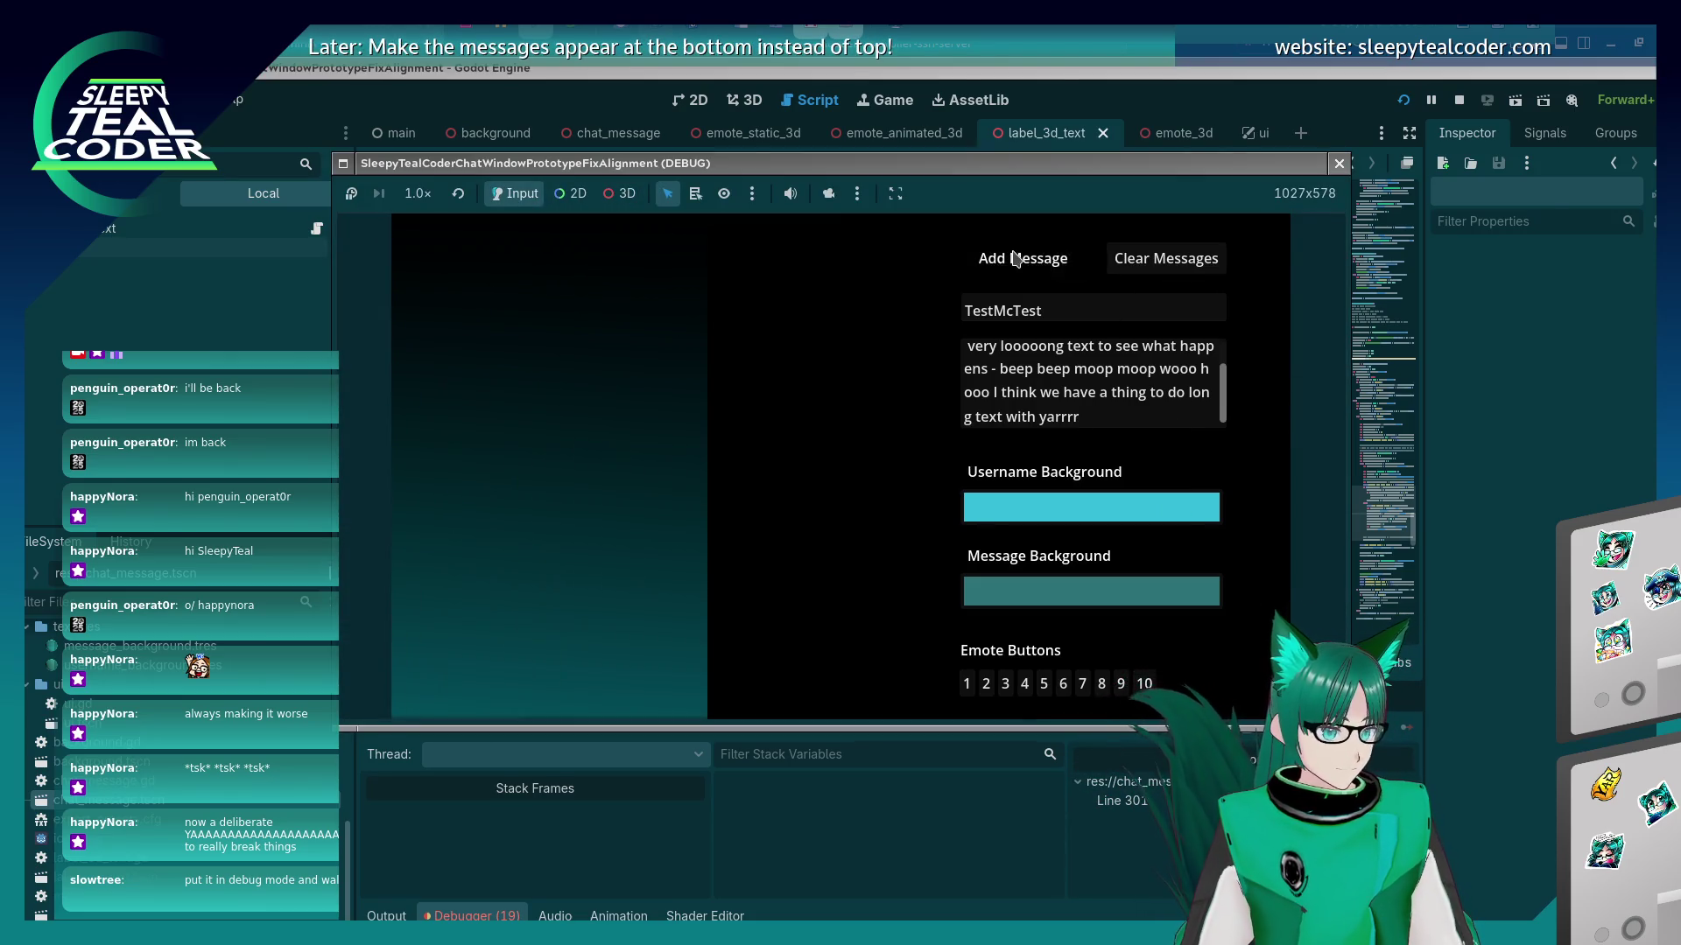
click(1020, 258)
mouse_move(1047, 414)
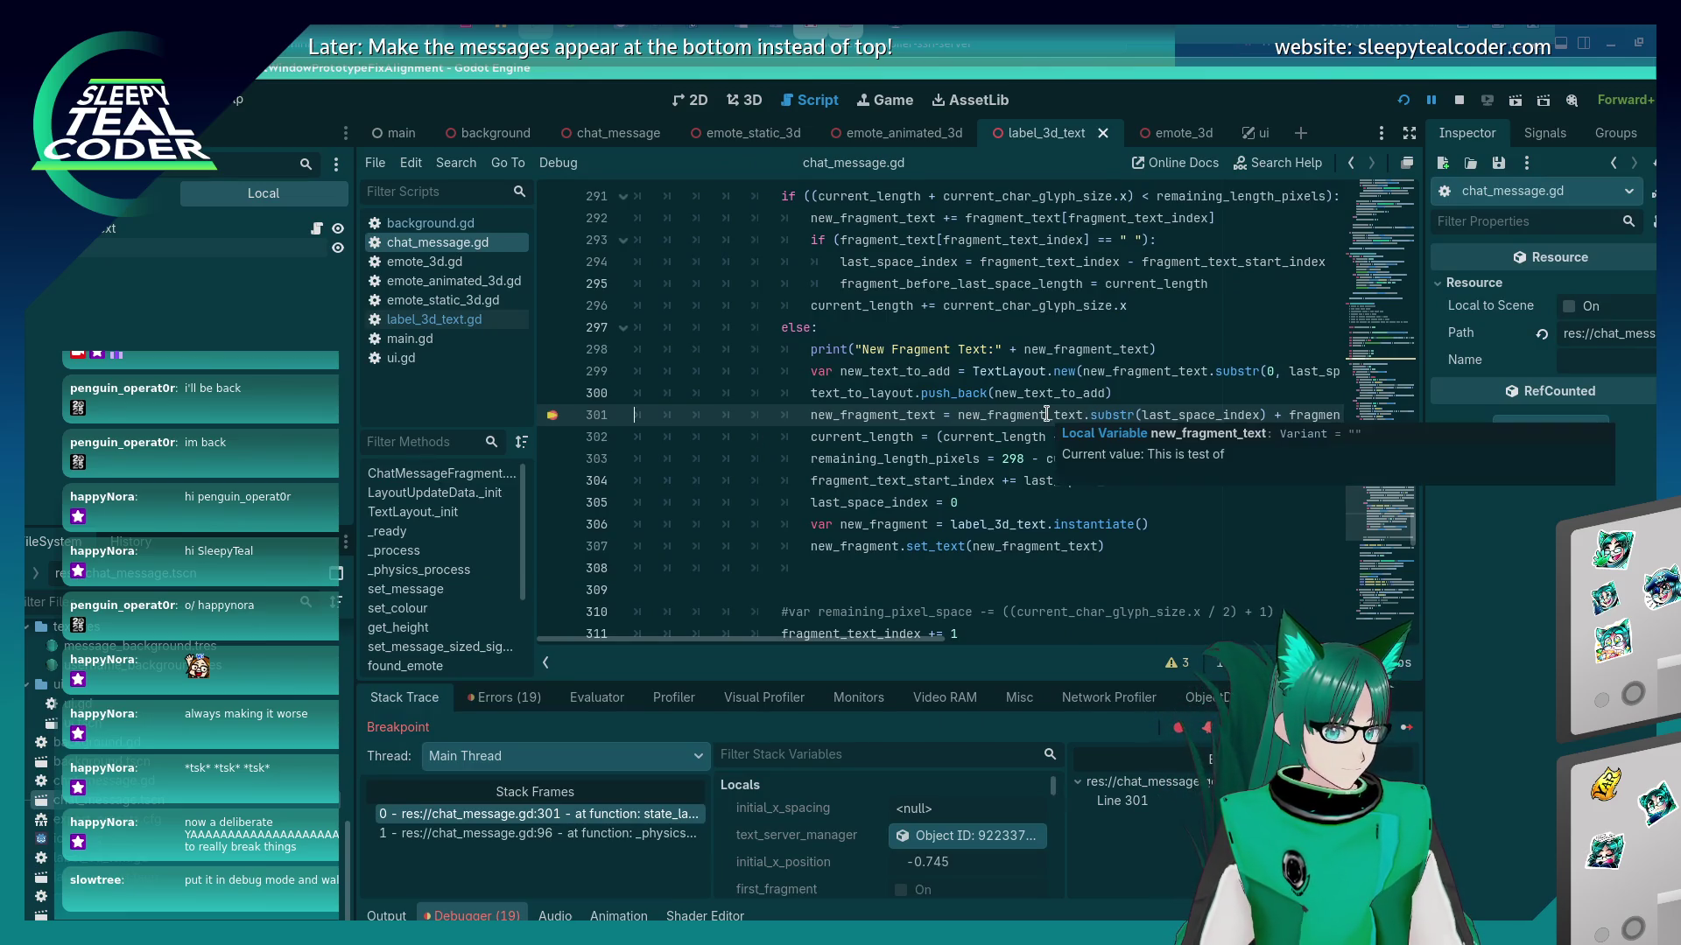